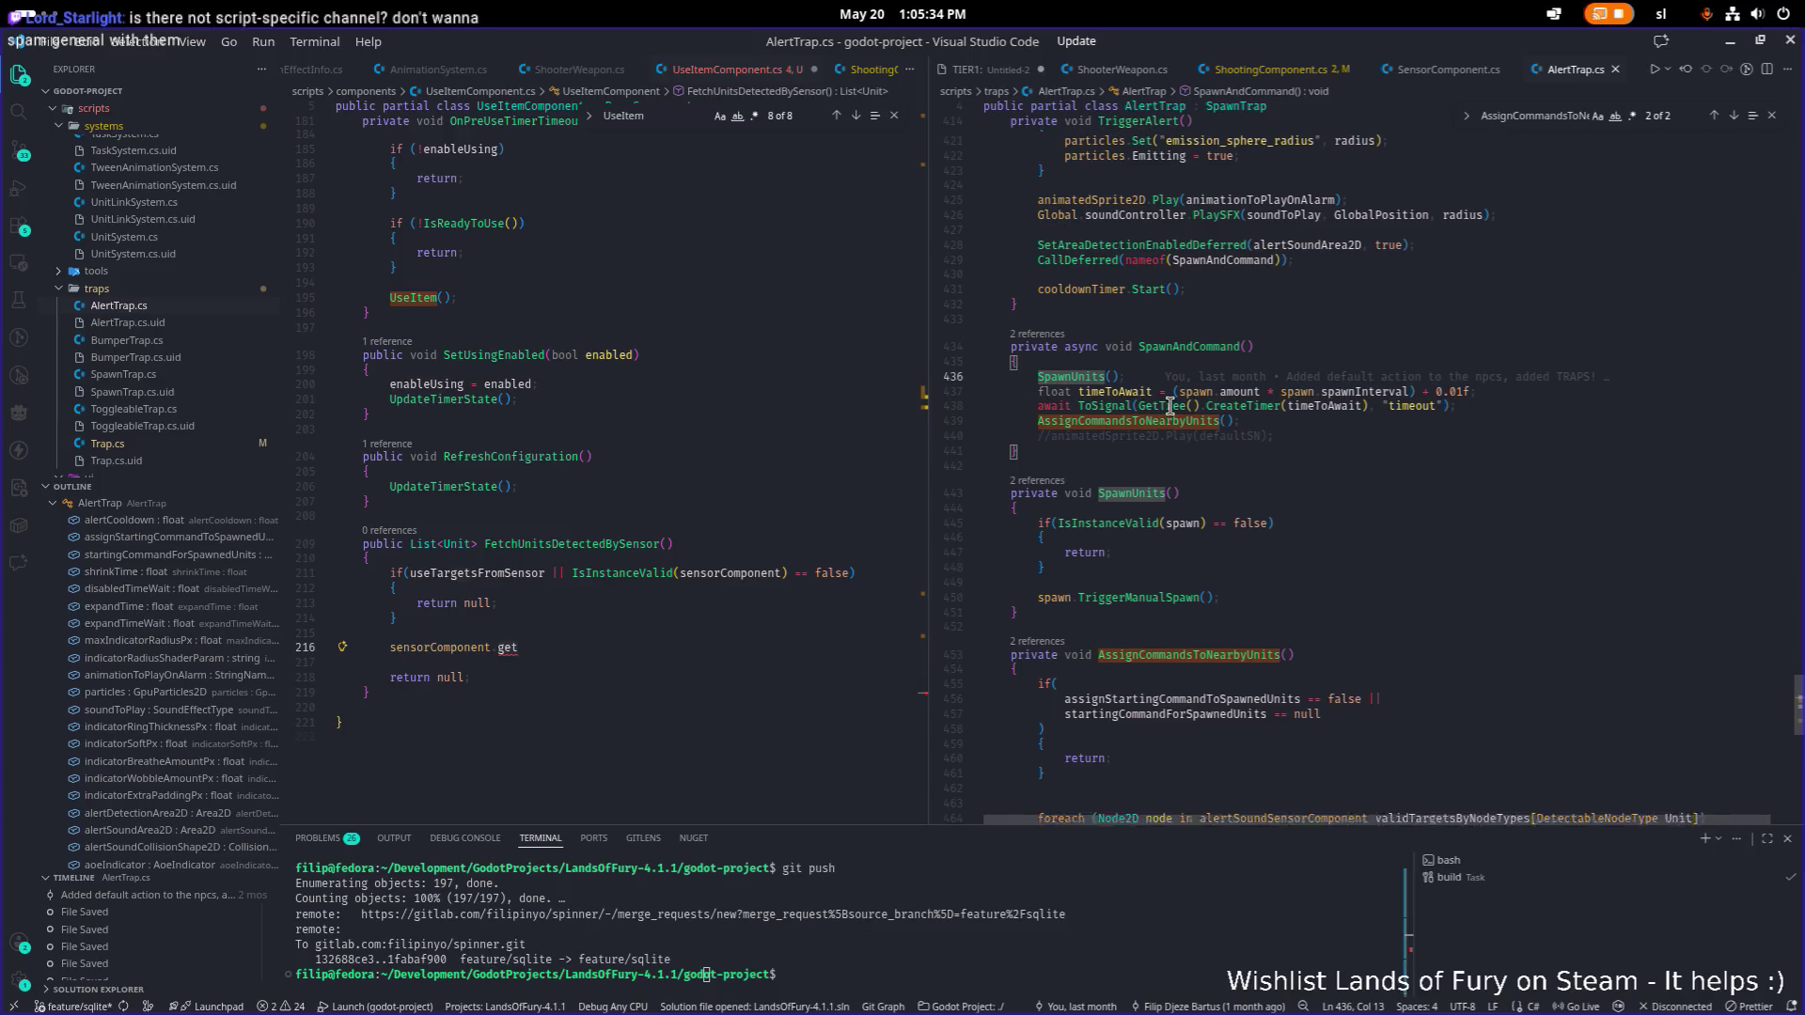
Search AlertTrap.cs for the sensorComponent field.
{"action": "scroll", "coordinate": [1175, 442], "scroll_direction": "up", "scroll_amount": 4}
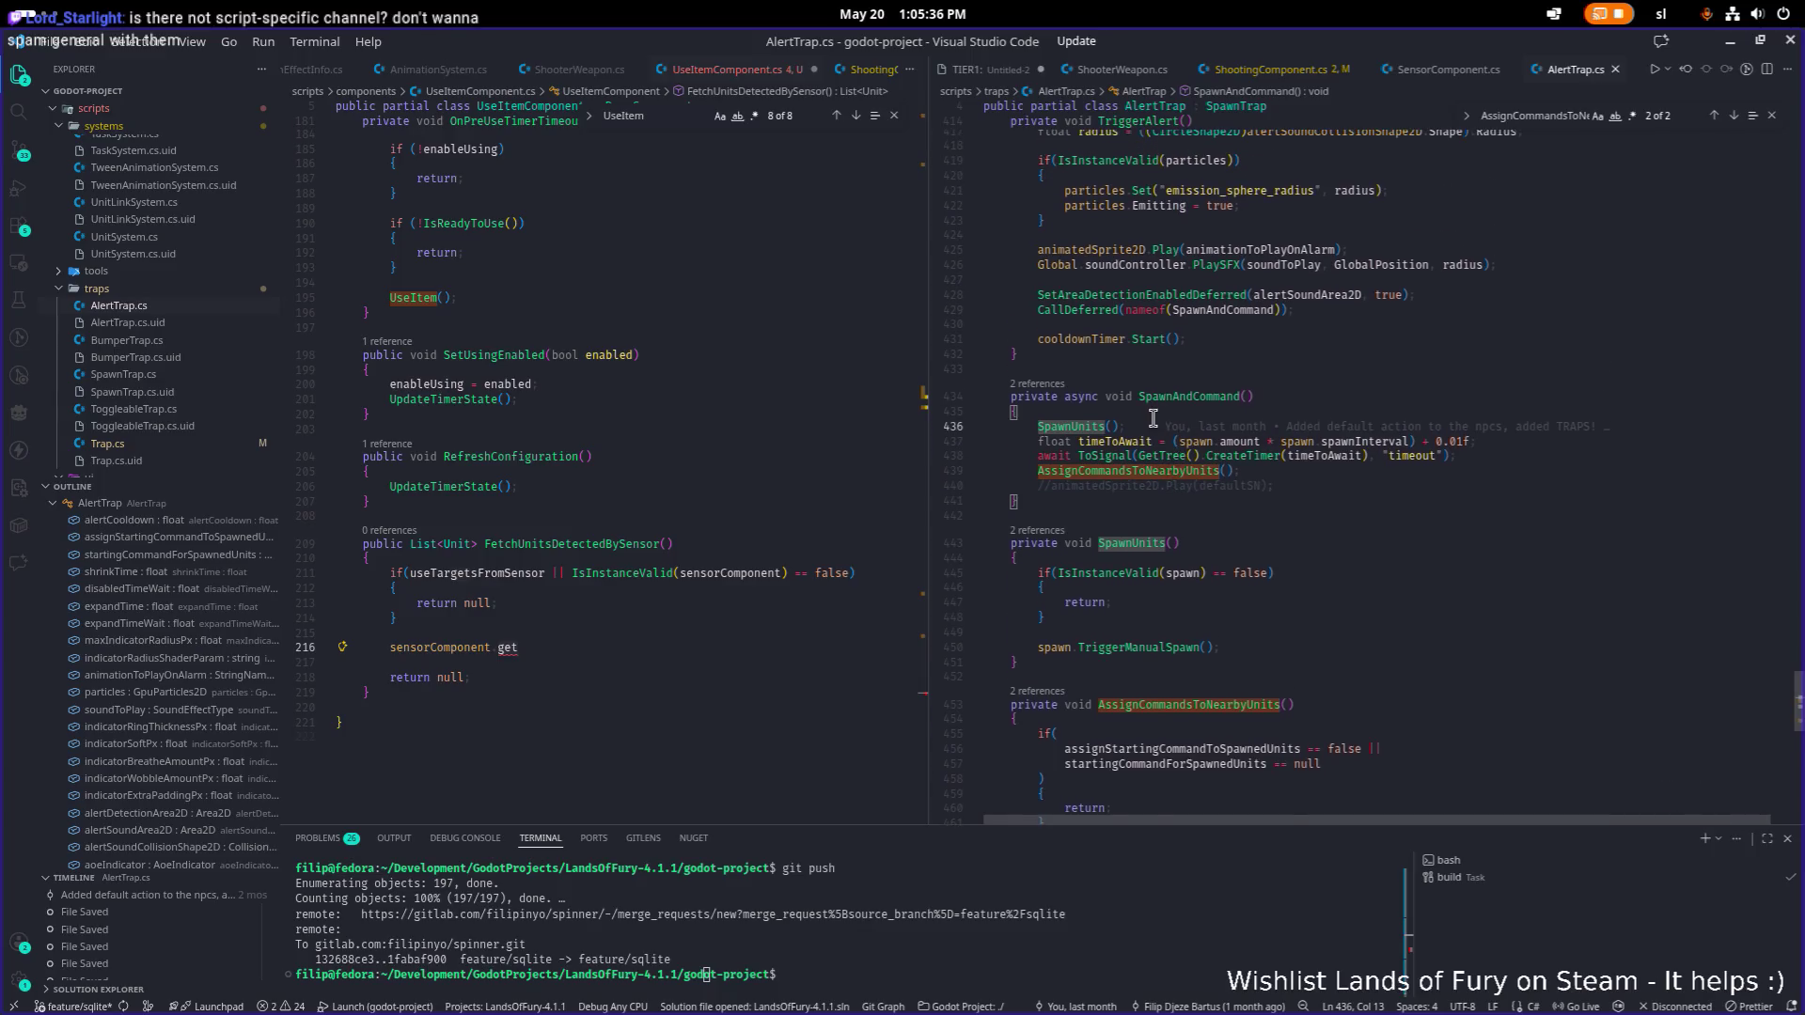
{"action": "double_click", "coordinate": [1181, 483]}
{"action": "scroll", "coordinate": [1182, 485], "scroll_direction": "up", "scroll_amount": 10}
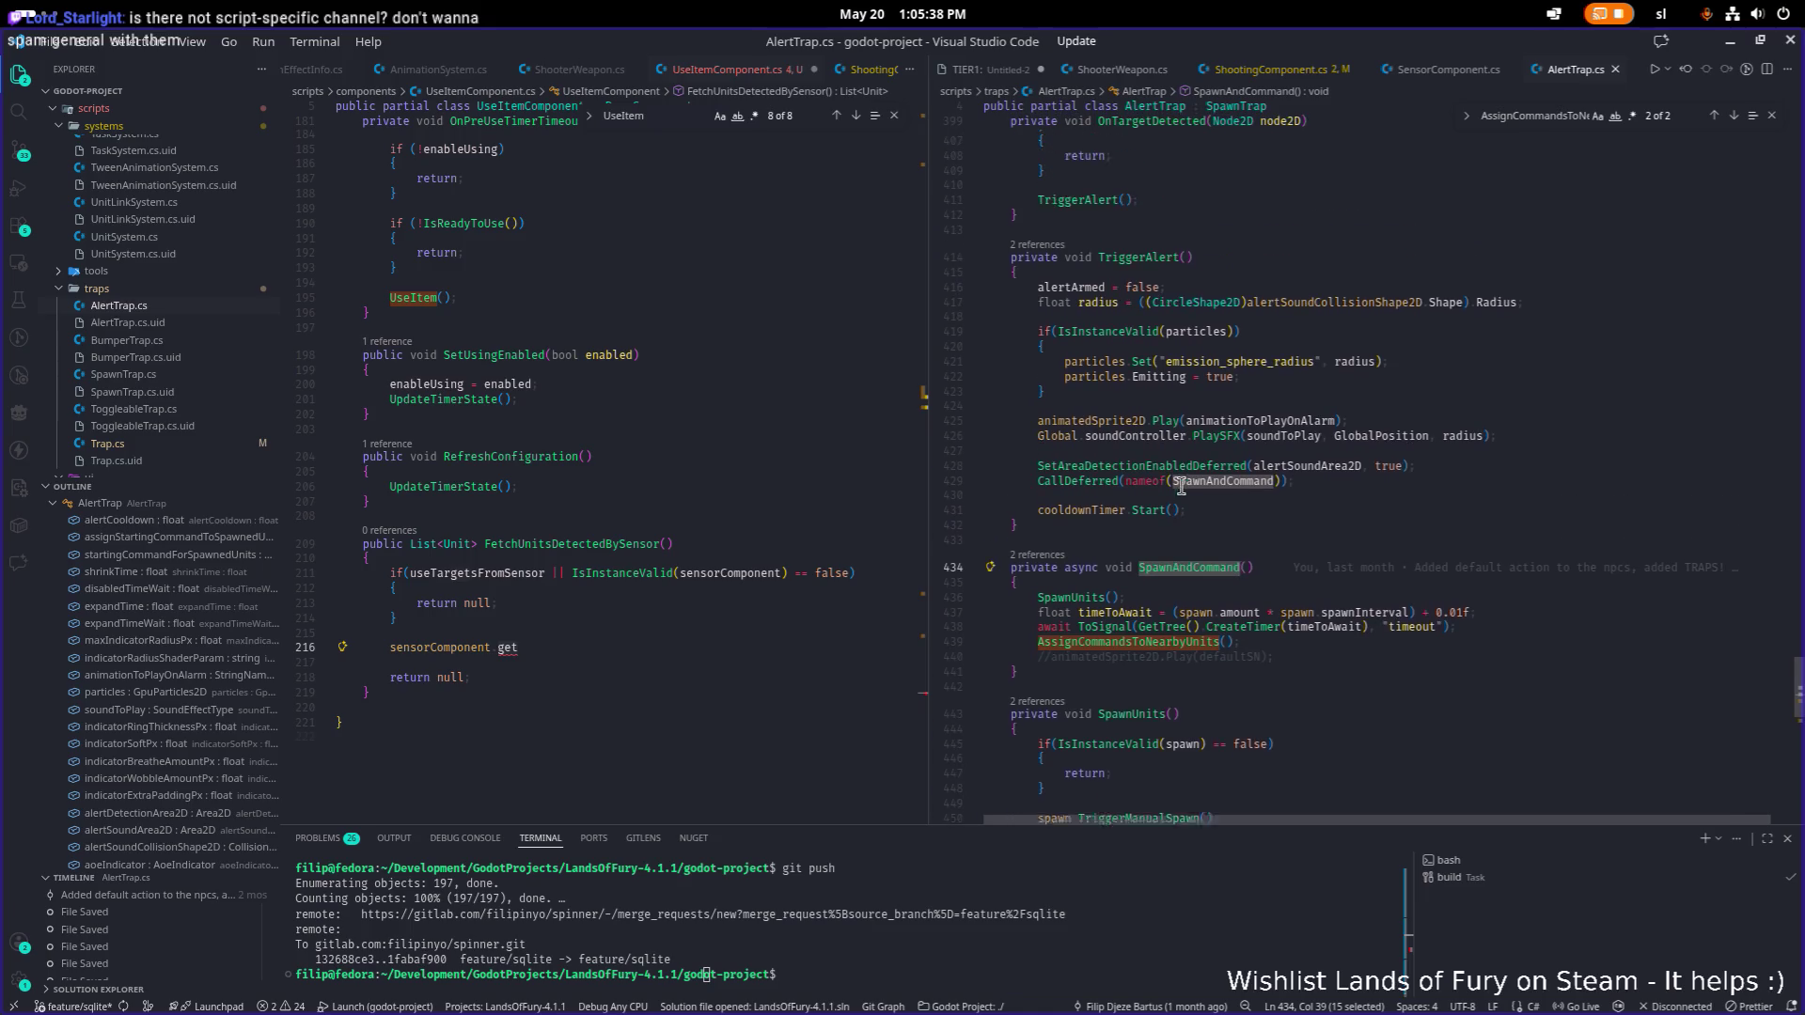
{"action": "scroll", "coordinate": [1181, 485], "scroll_direction": "down", "scroll_amount": 9}
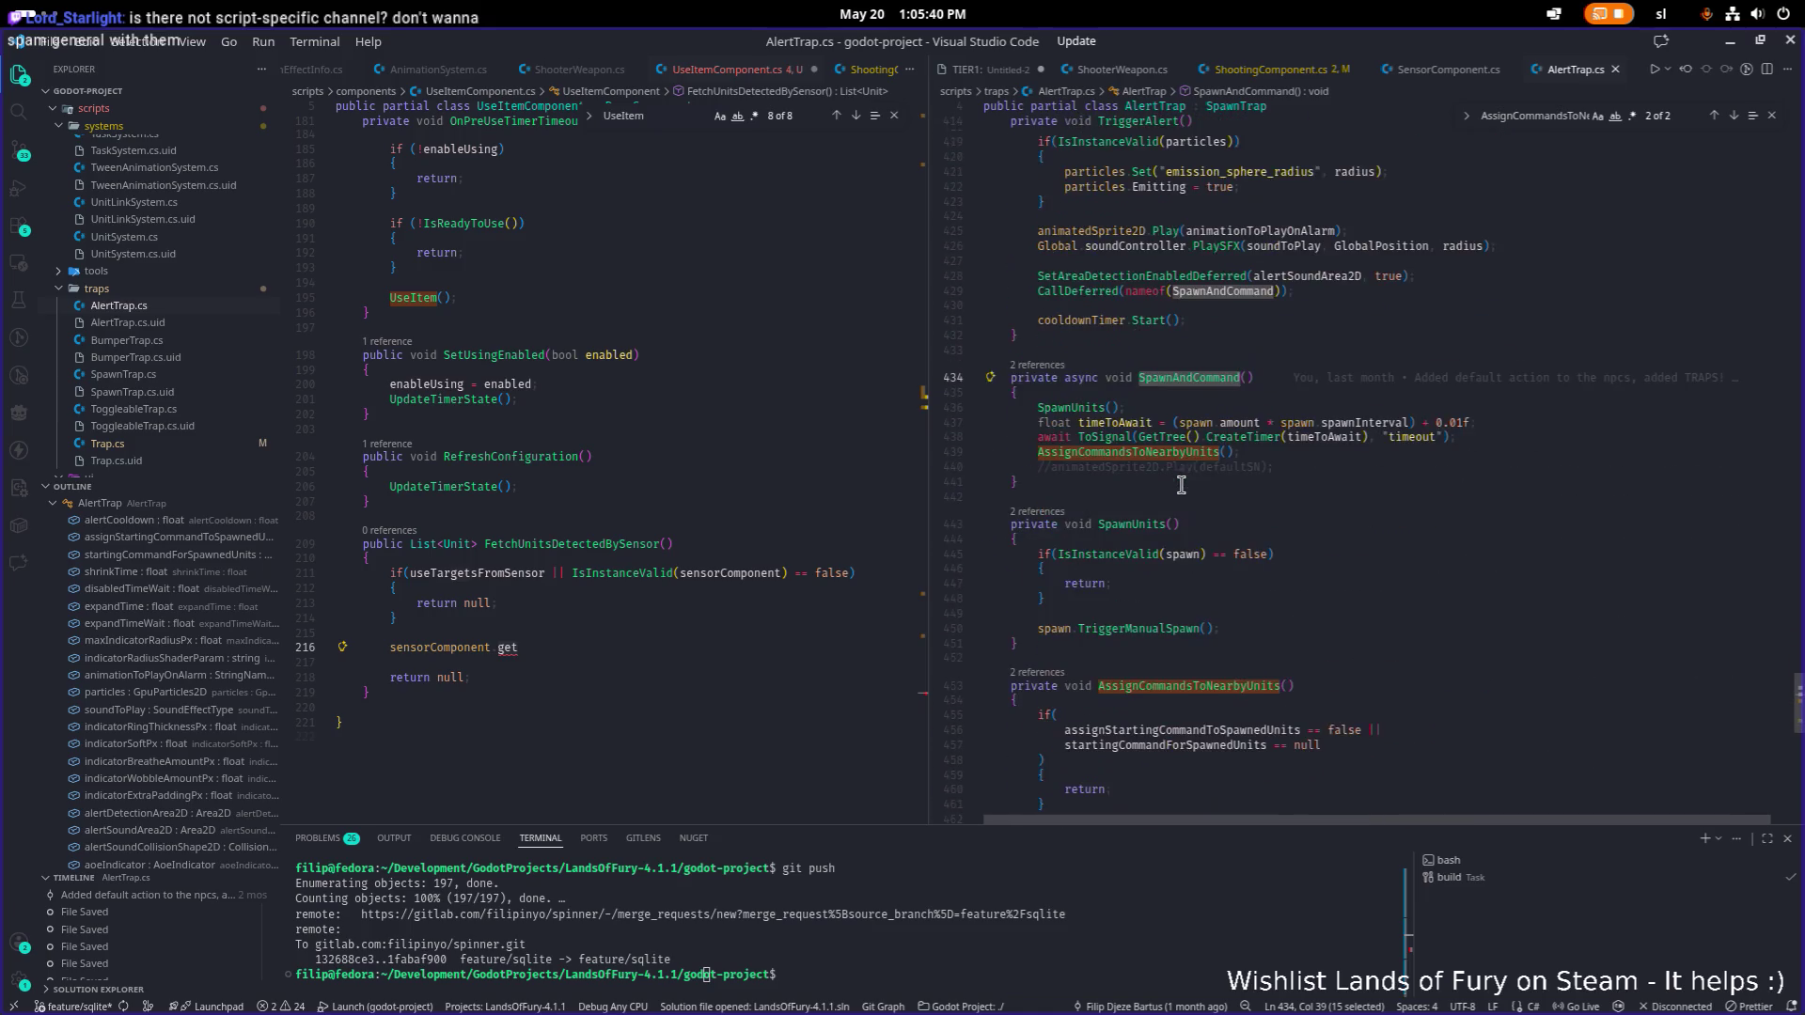
{"action": "scroll", "coordinate": [1251, 425], "scroll_direction": "up", "scroll_amount": 15}
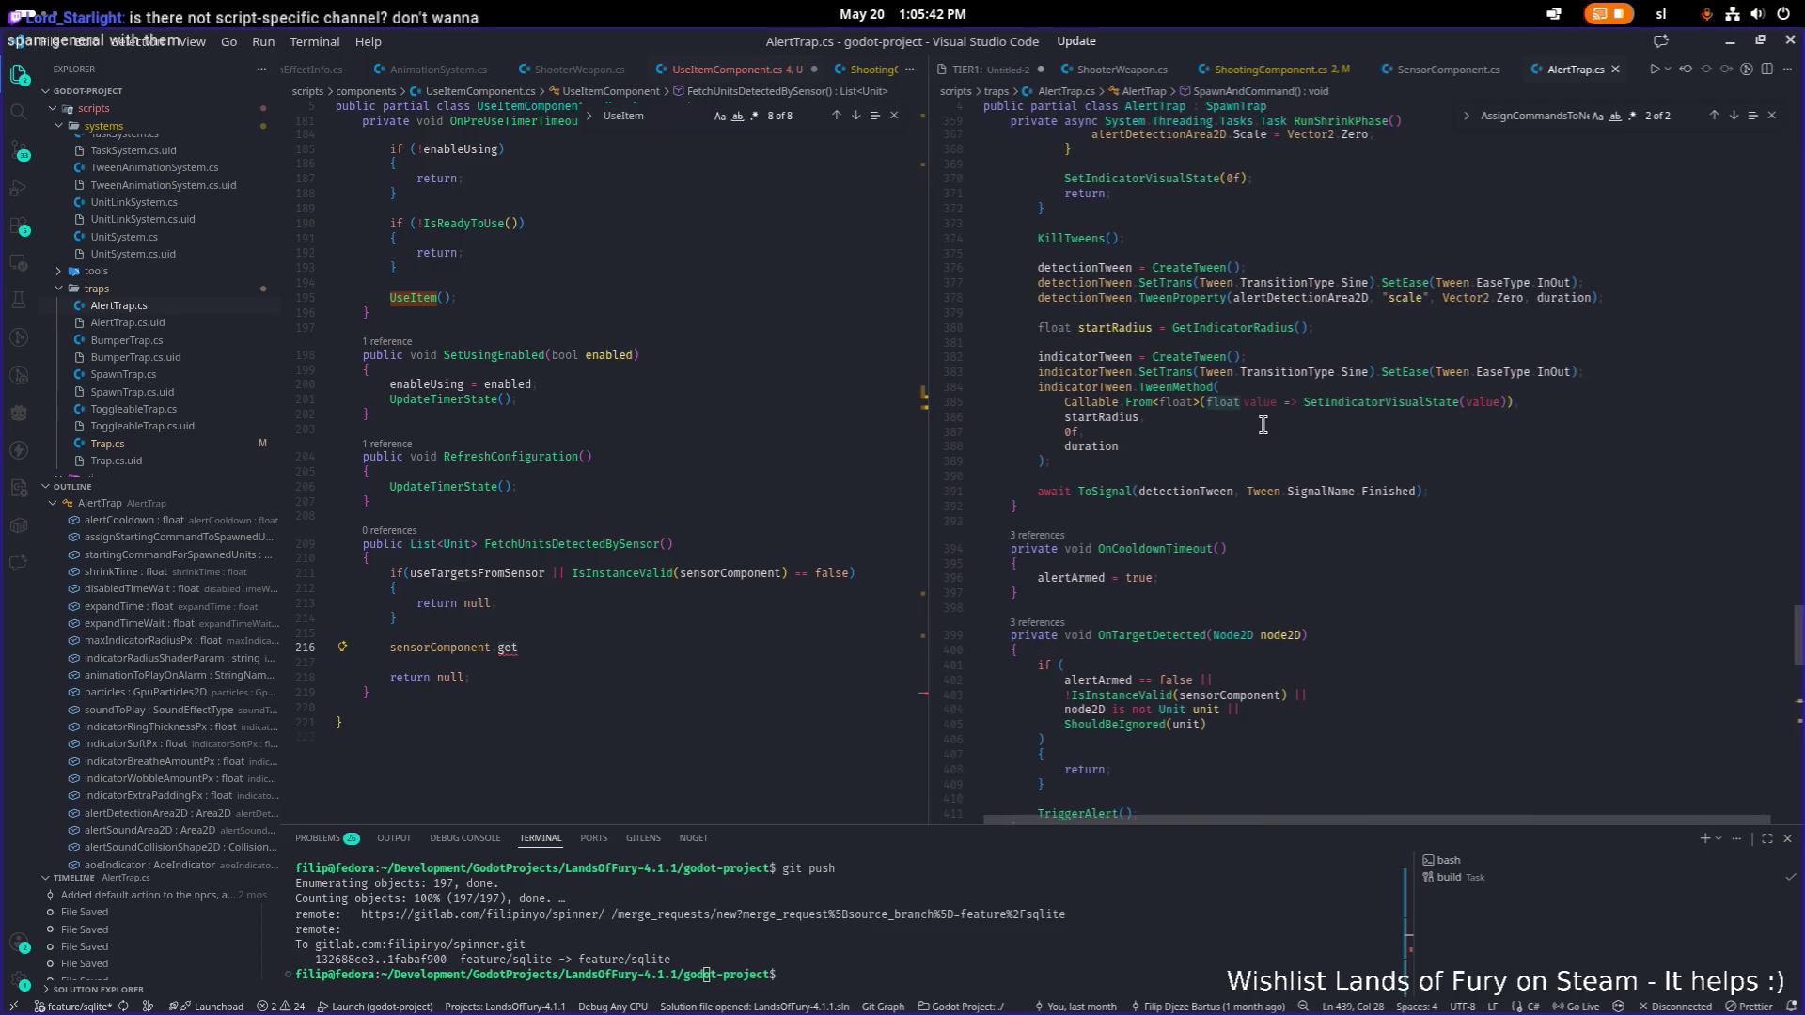
{"action": "key", "text": "ctrl+f"}
{"action": "type", "text": "sensor"}
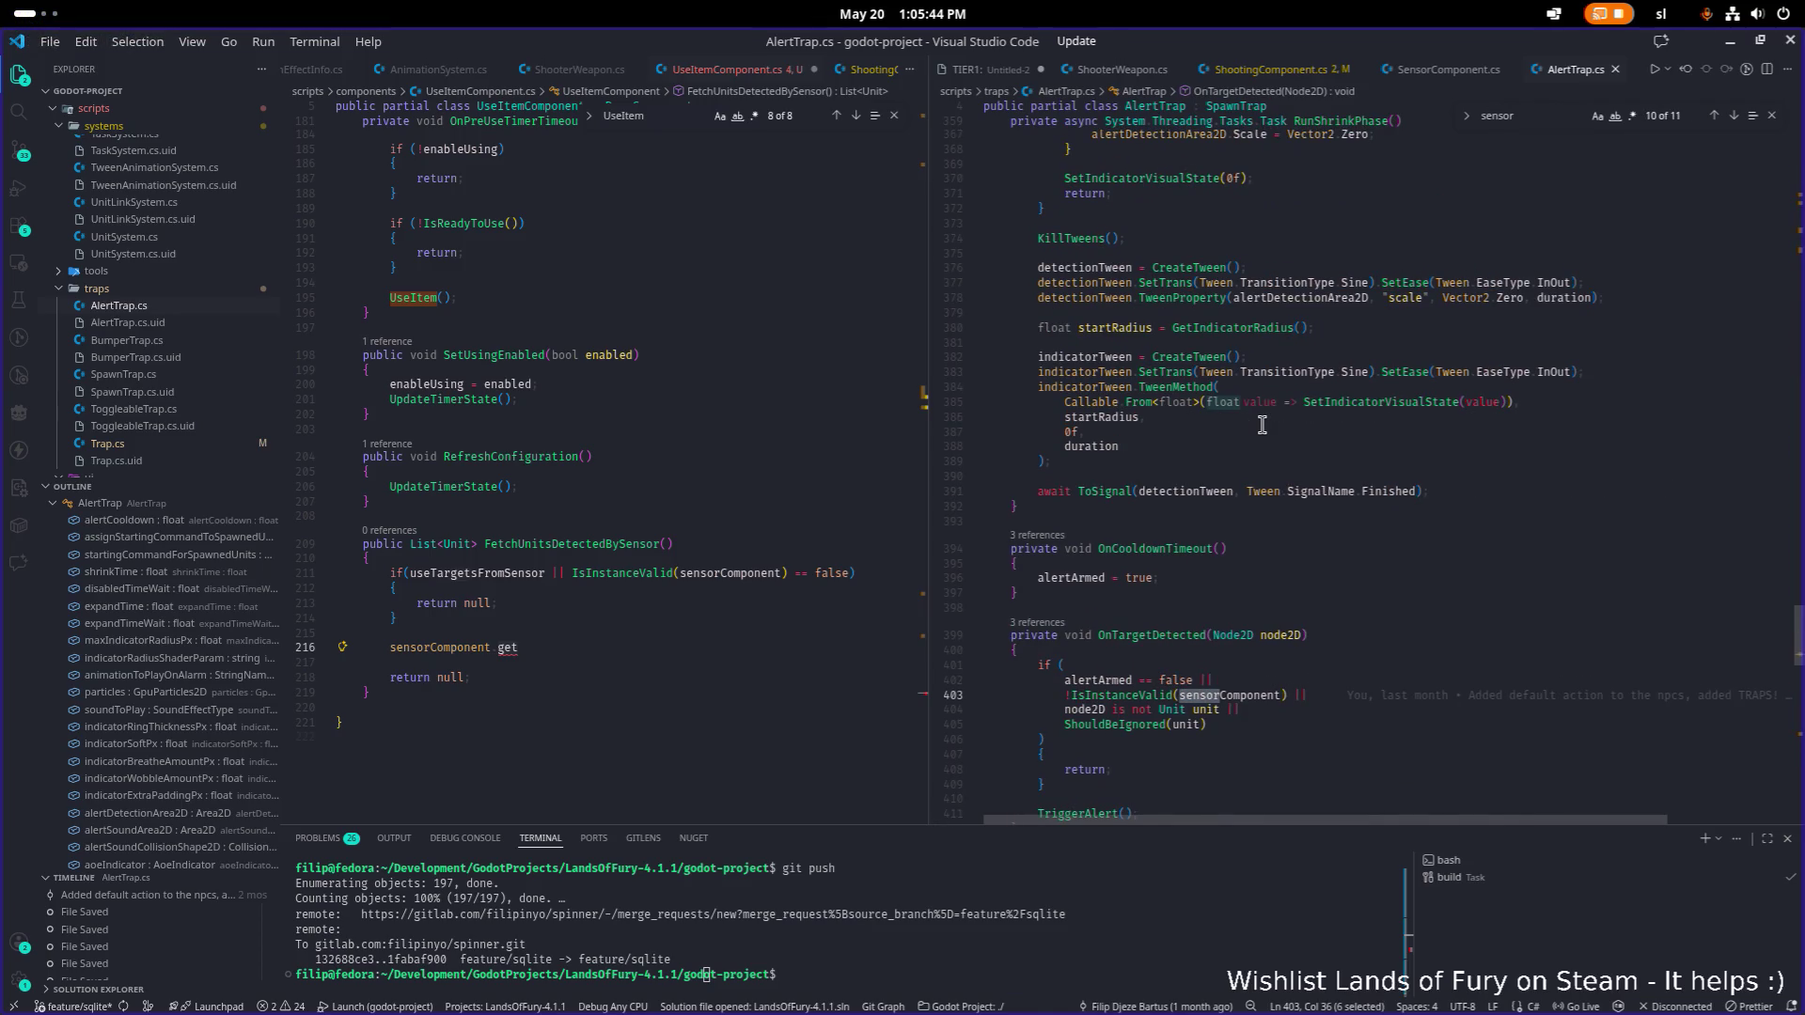
{"action": "scroll", "coordinate": [1251, 452], "scroll_direction": "down", "scroll_amount": 4}
{"action": "double_click", "coordinate": [1221, 527]}
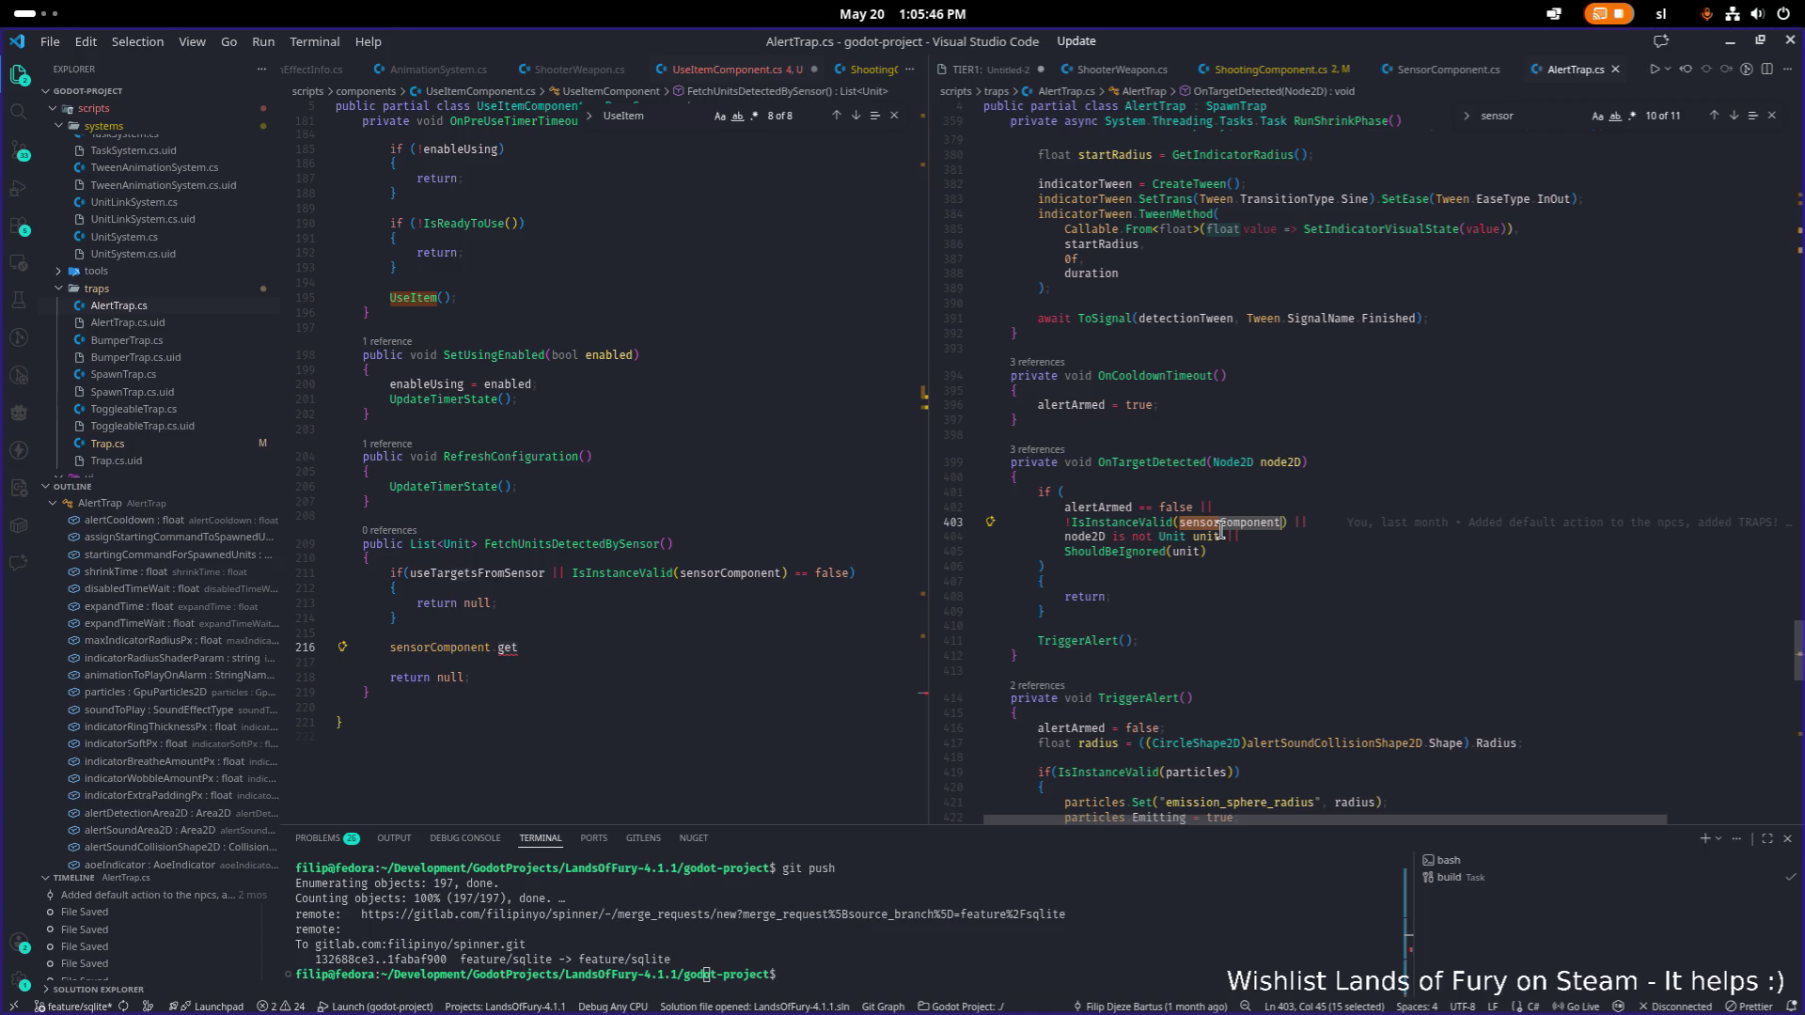
{"action": "key", "text": "ctrl+f"}
{"action": "key", "text": "Return"}
Step through the sensorComponent matches to the one on line 464.
{"action": "mouse_move", "coordinate": [1220, 529]}
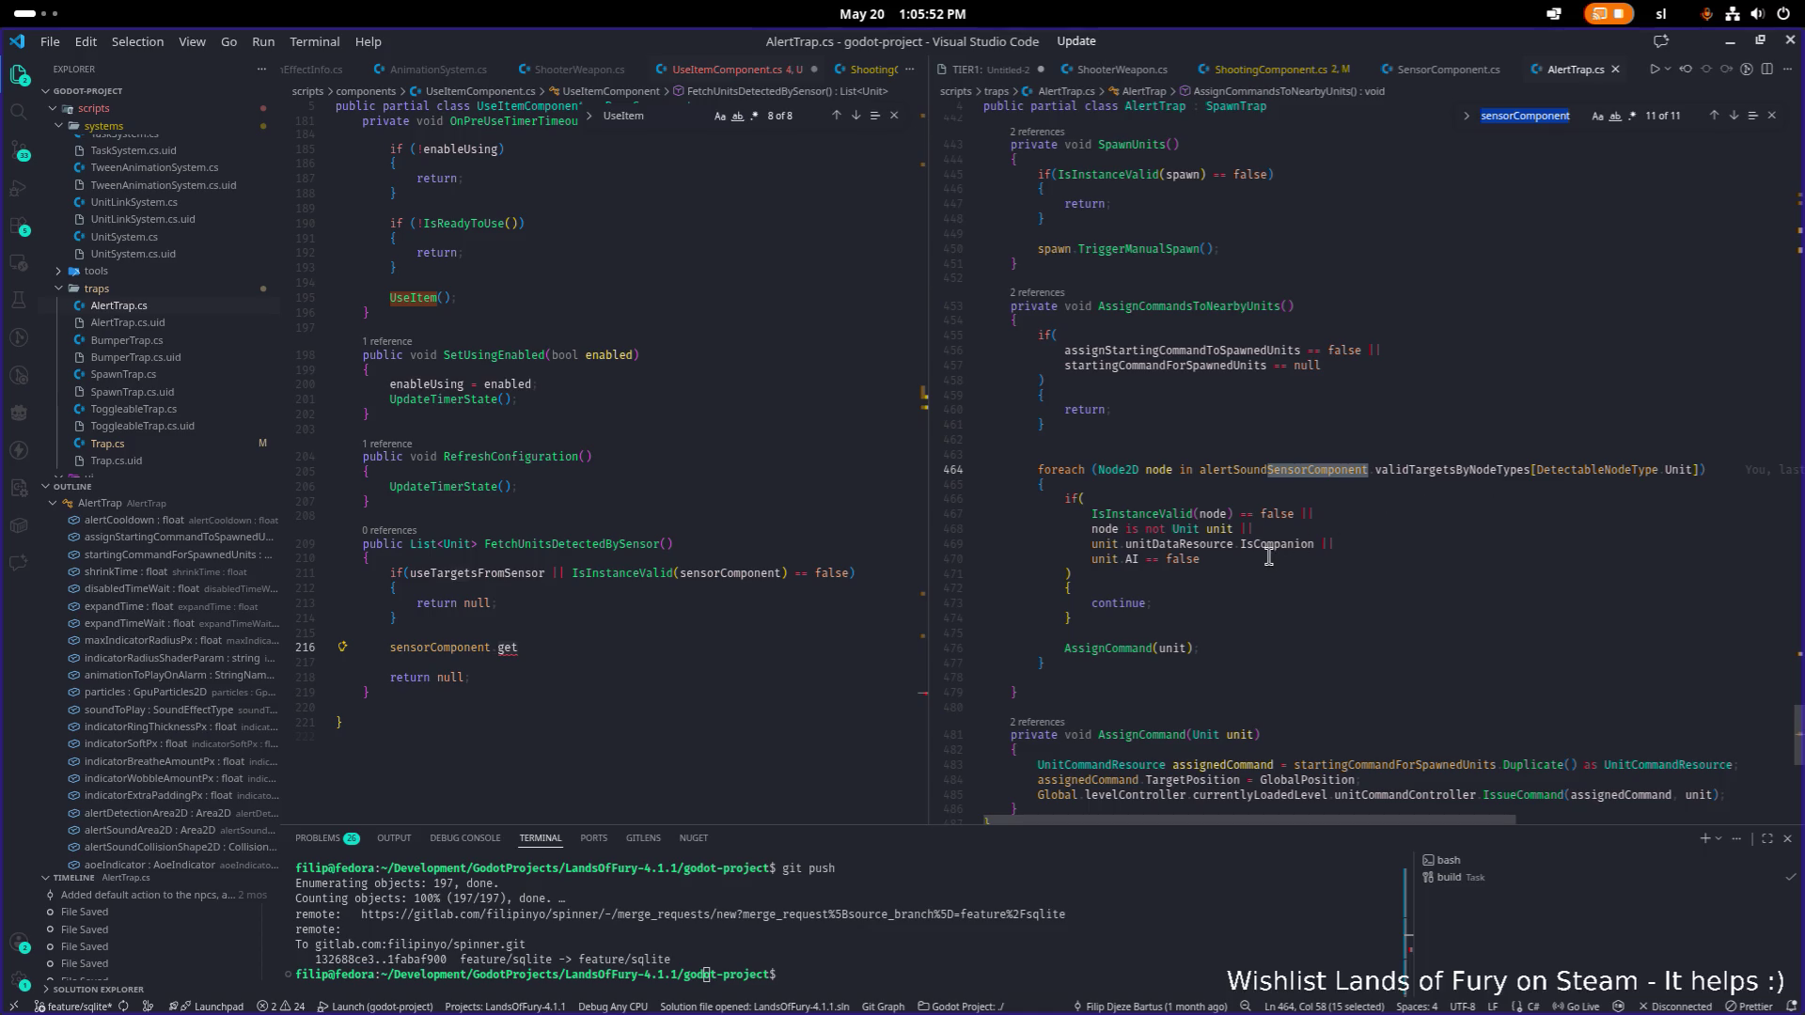
{"action": "scroll", "coordinate": [1295, 562], "scroll_direction": "down", "scroll_amount": 5}
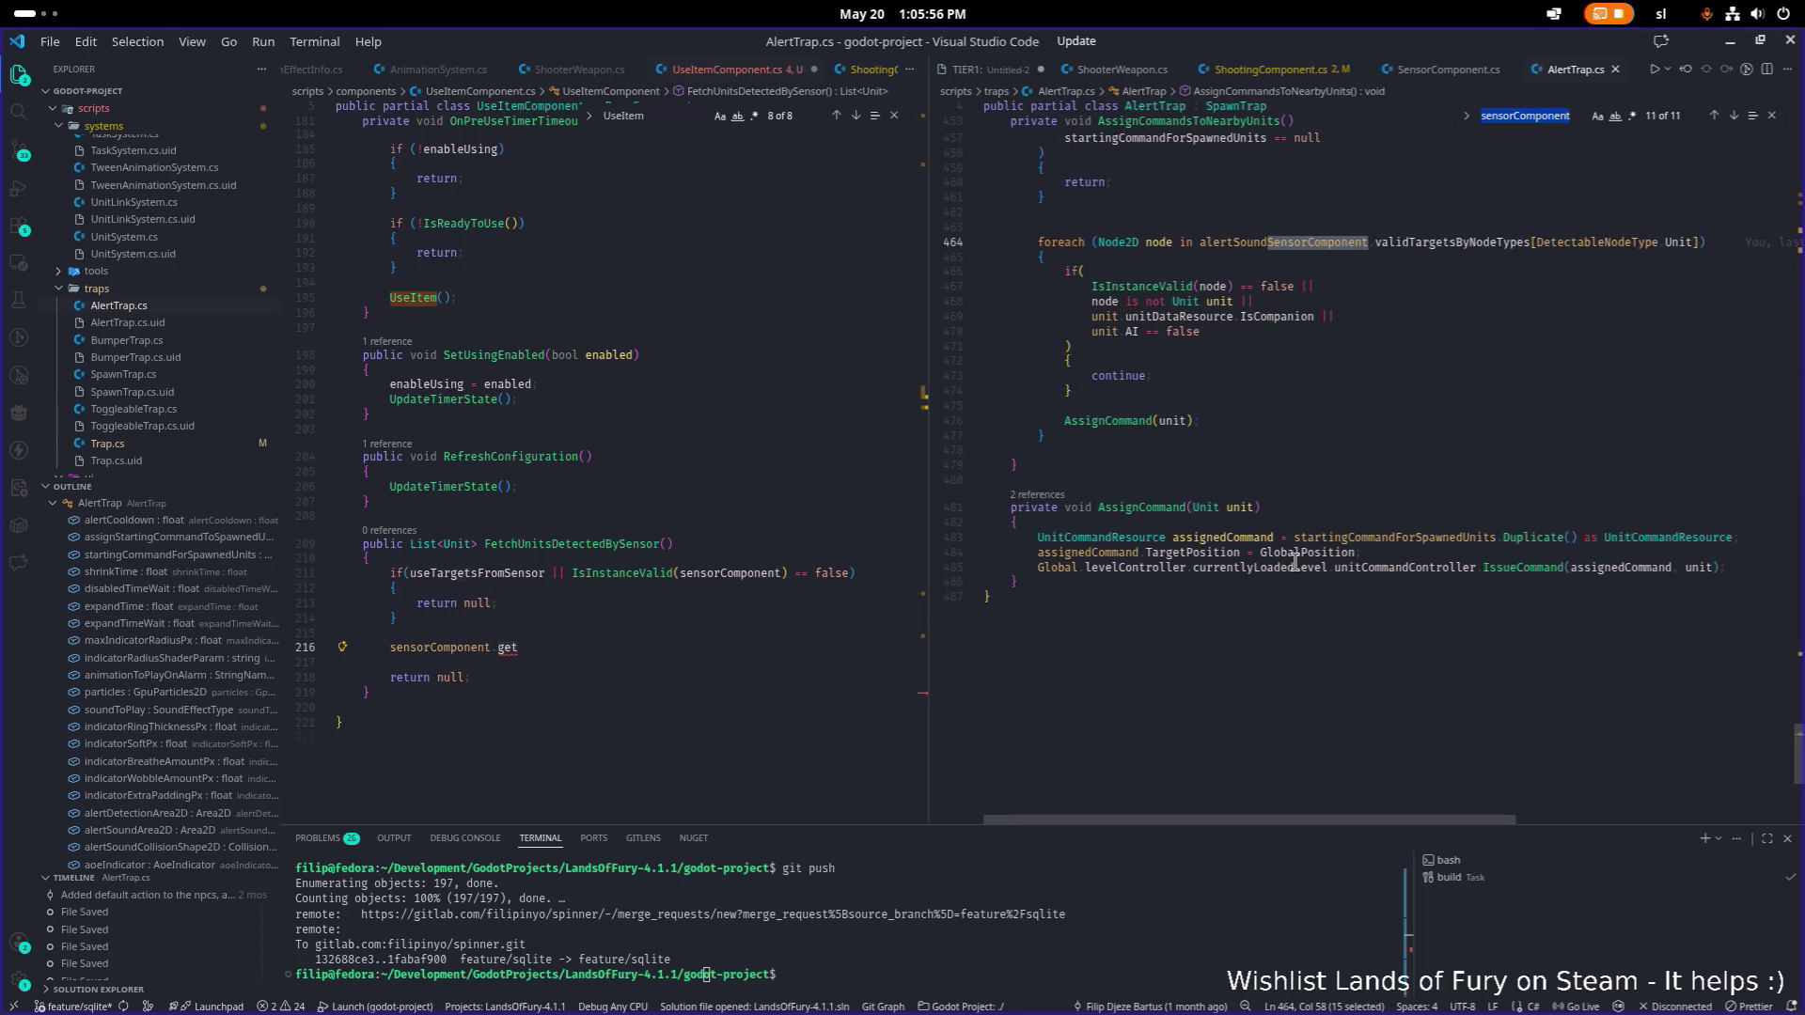
{"action": "left_click", "coordinate": [1528, 118]}
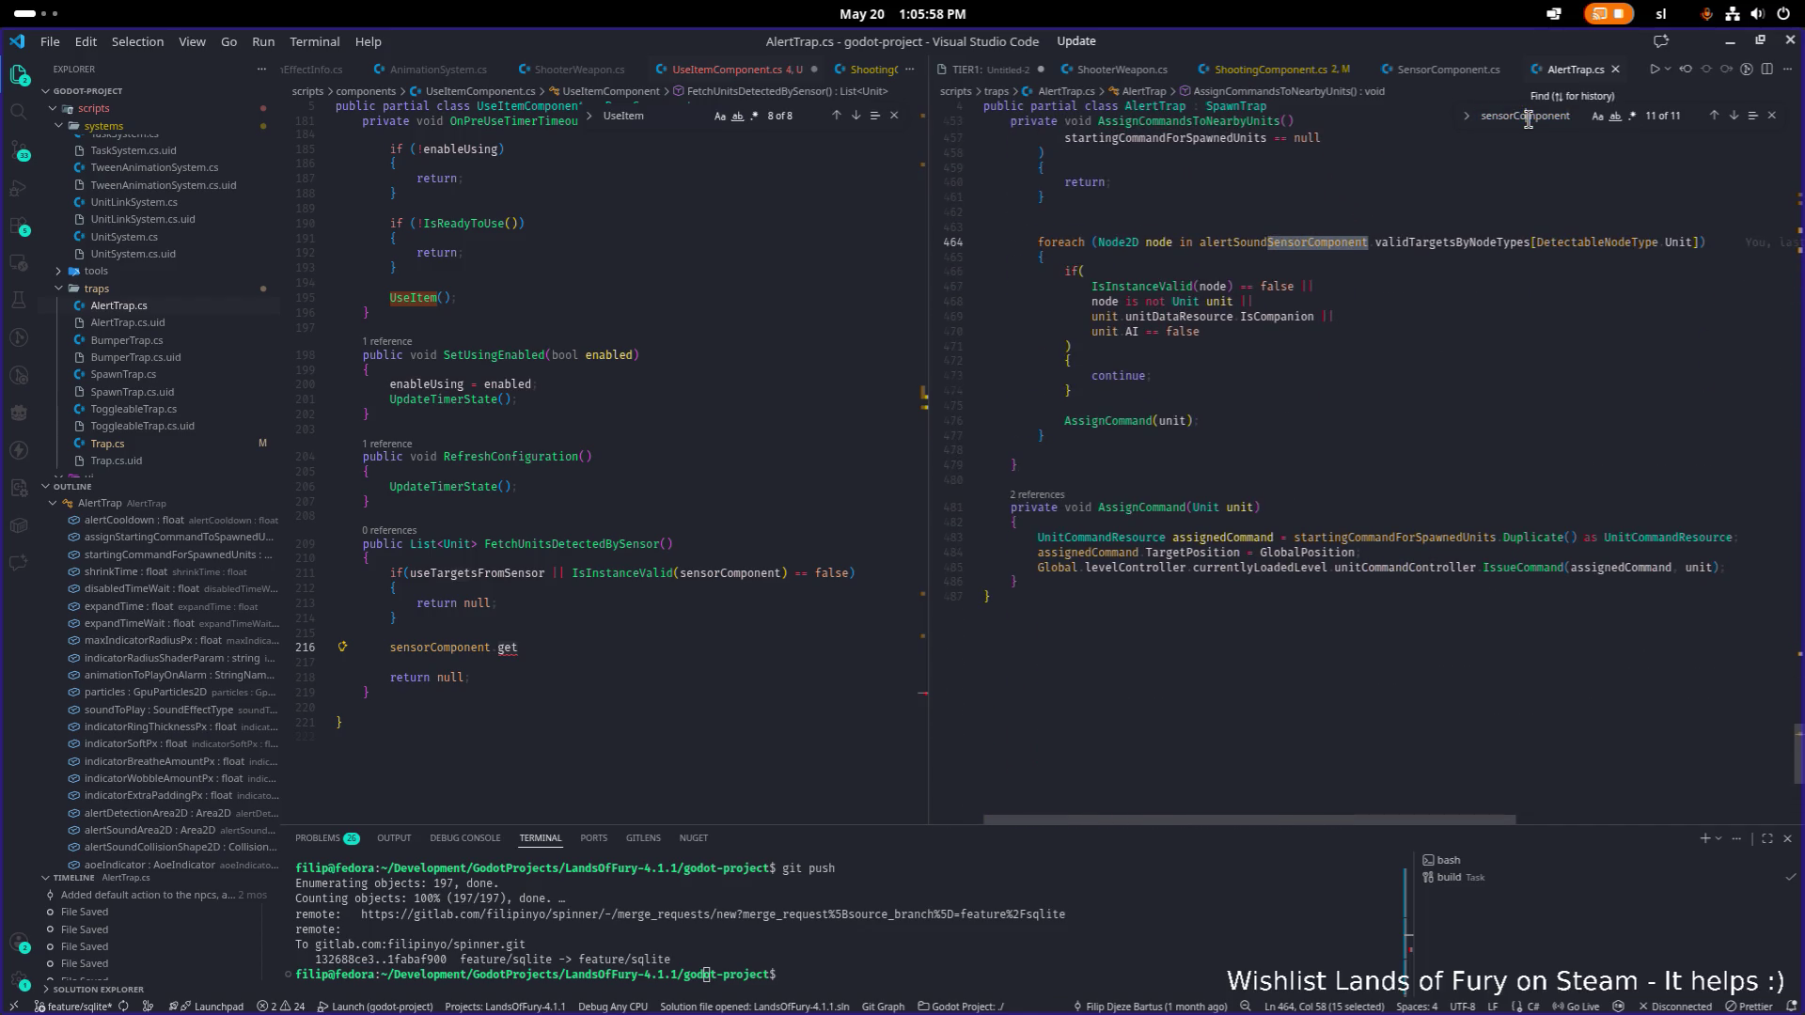
{"action": "key", "text": "Return"}
{"action": "key", "text": "Return"}
{"action": "key", "text": "Return"}
{"action": "key", "text": "Return"}
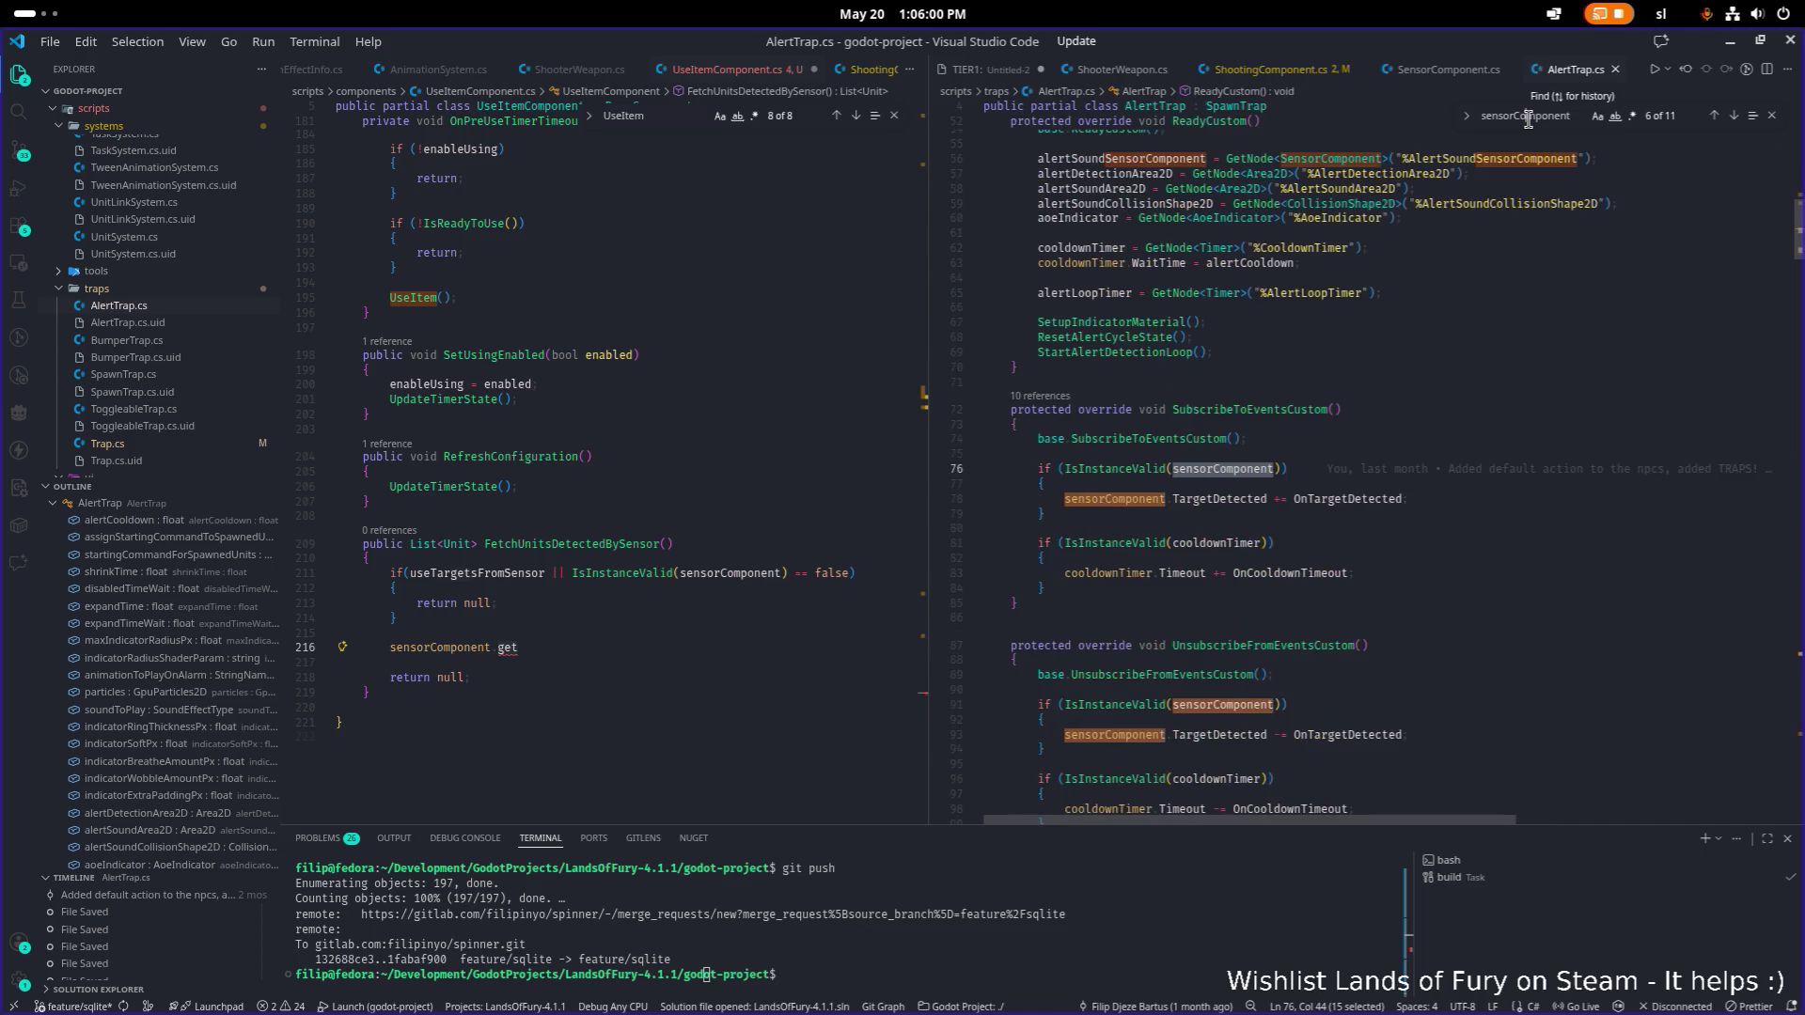
{"action": "key", "text": "Return"}
{"action": "key", "text": "Return"}
{"action": "key", "text": "Return"}
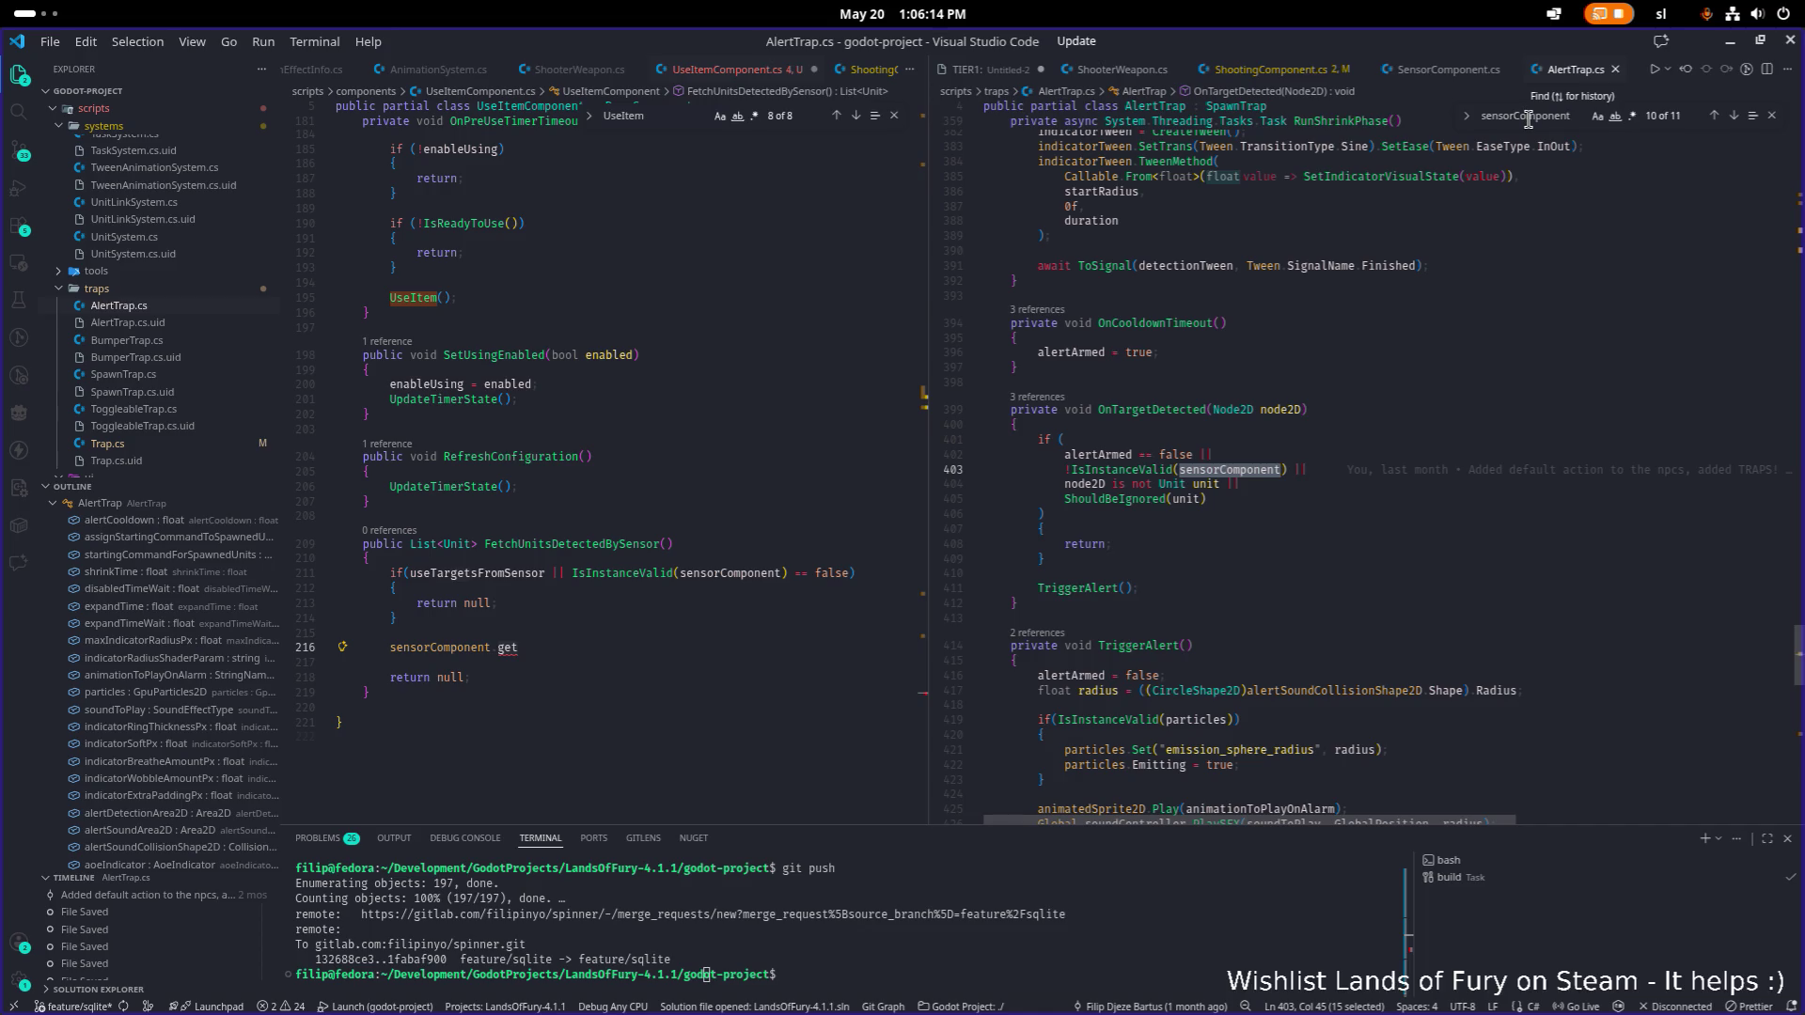
{"action": "key", "text": "Return"}
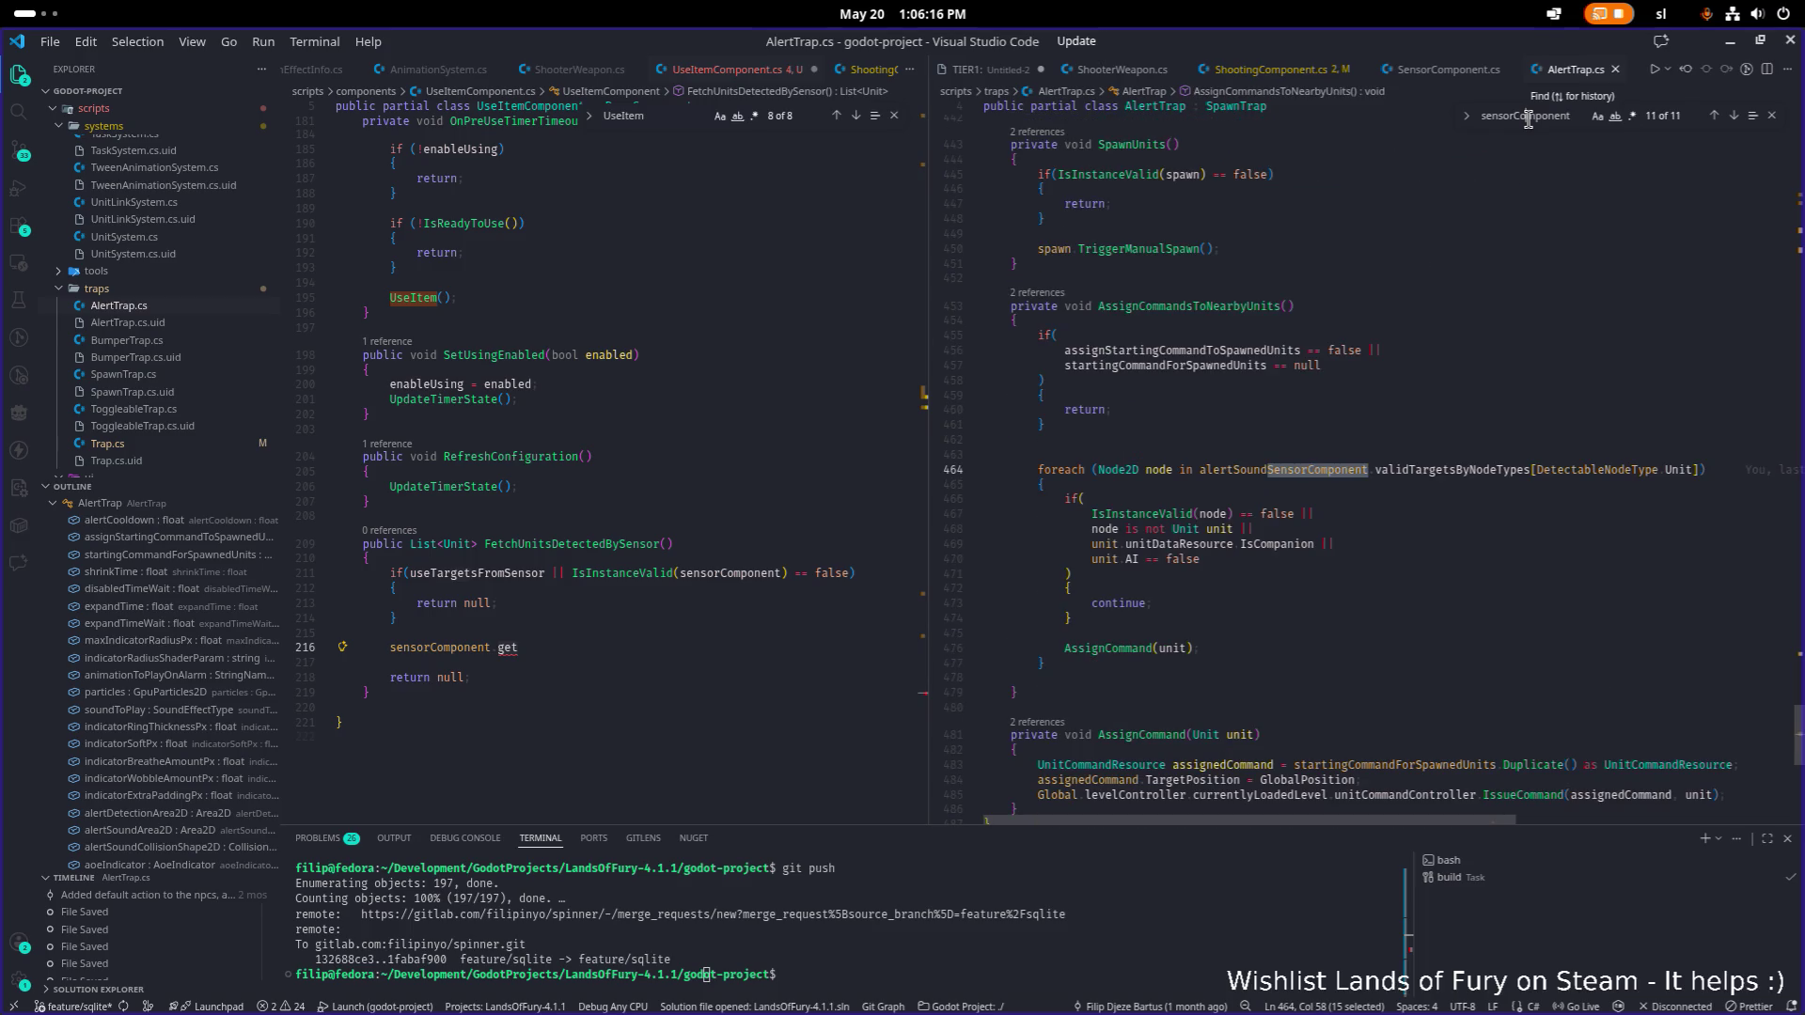
Copy validTargetsByNodeTypes[DetectableNodeType.Unit] and paste it after sensorComponent on UseItemComponent line 216.
{"action": "left_click", "coordinate": [1380, 469]}
{"action": "key", "text": "shift+End"}
{"action": "key", "text": "shift+Left"}
{"action": "key", "text": "ctrl+c"}
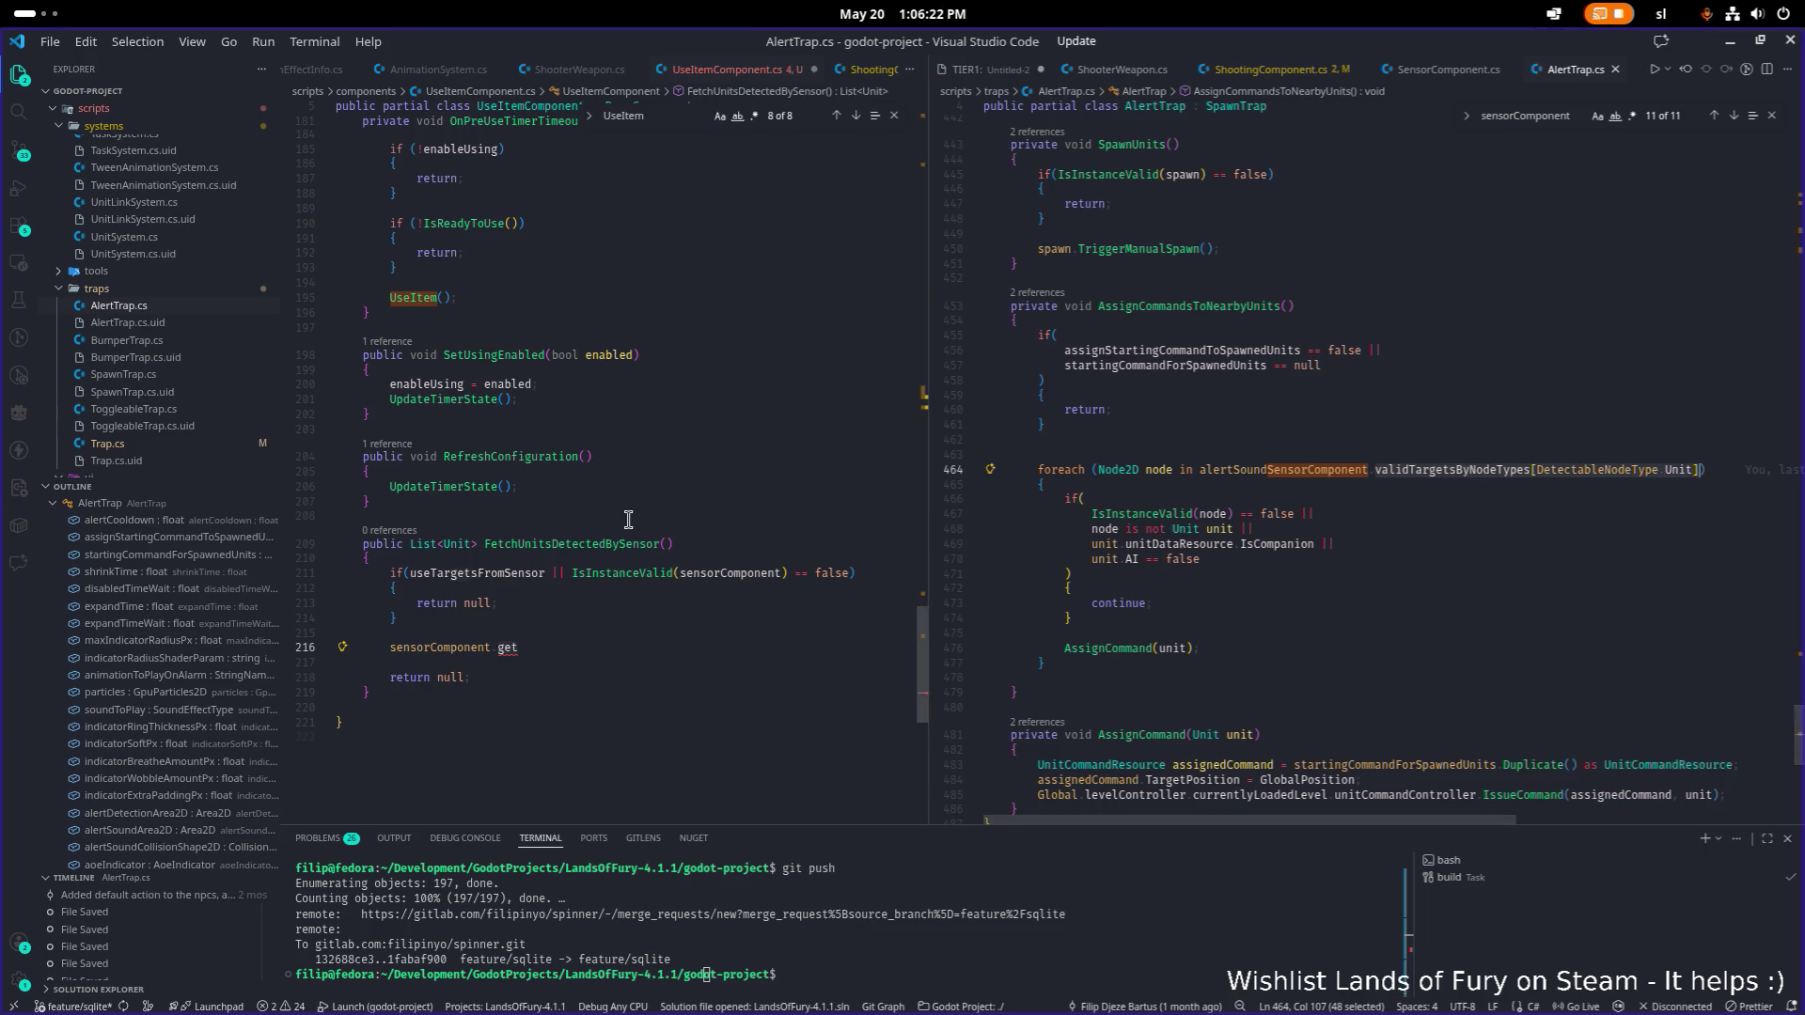
{"action": "left_click", "coordinate": [552, 671]}
{"action": "left_click", "coordinate": [512, 648]}
{"action": "key", "text": "BackSpace"}
{"action": "key", "text": "BackSpace"}
{"action": "key", "text": "ctrl+v"}
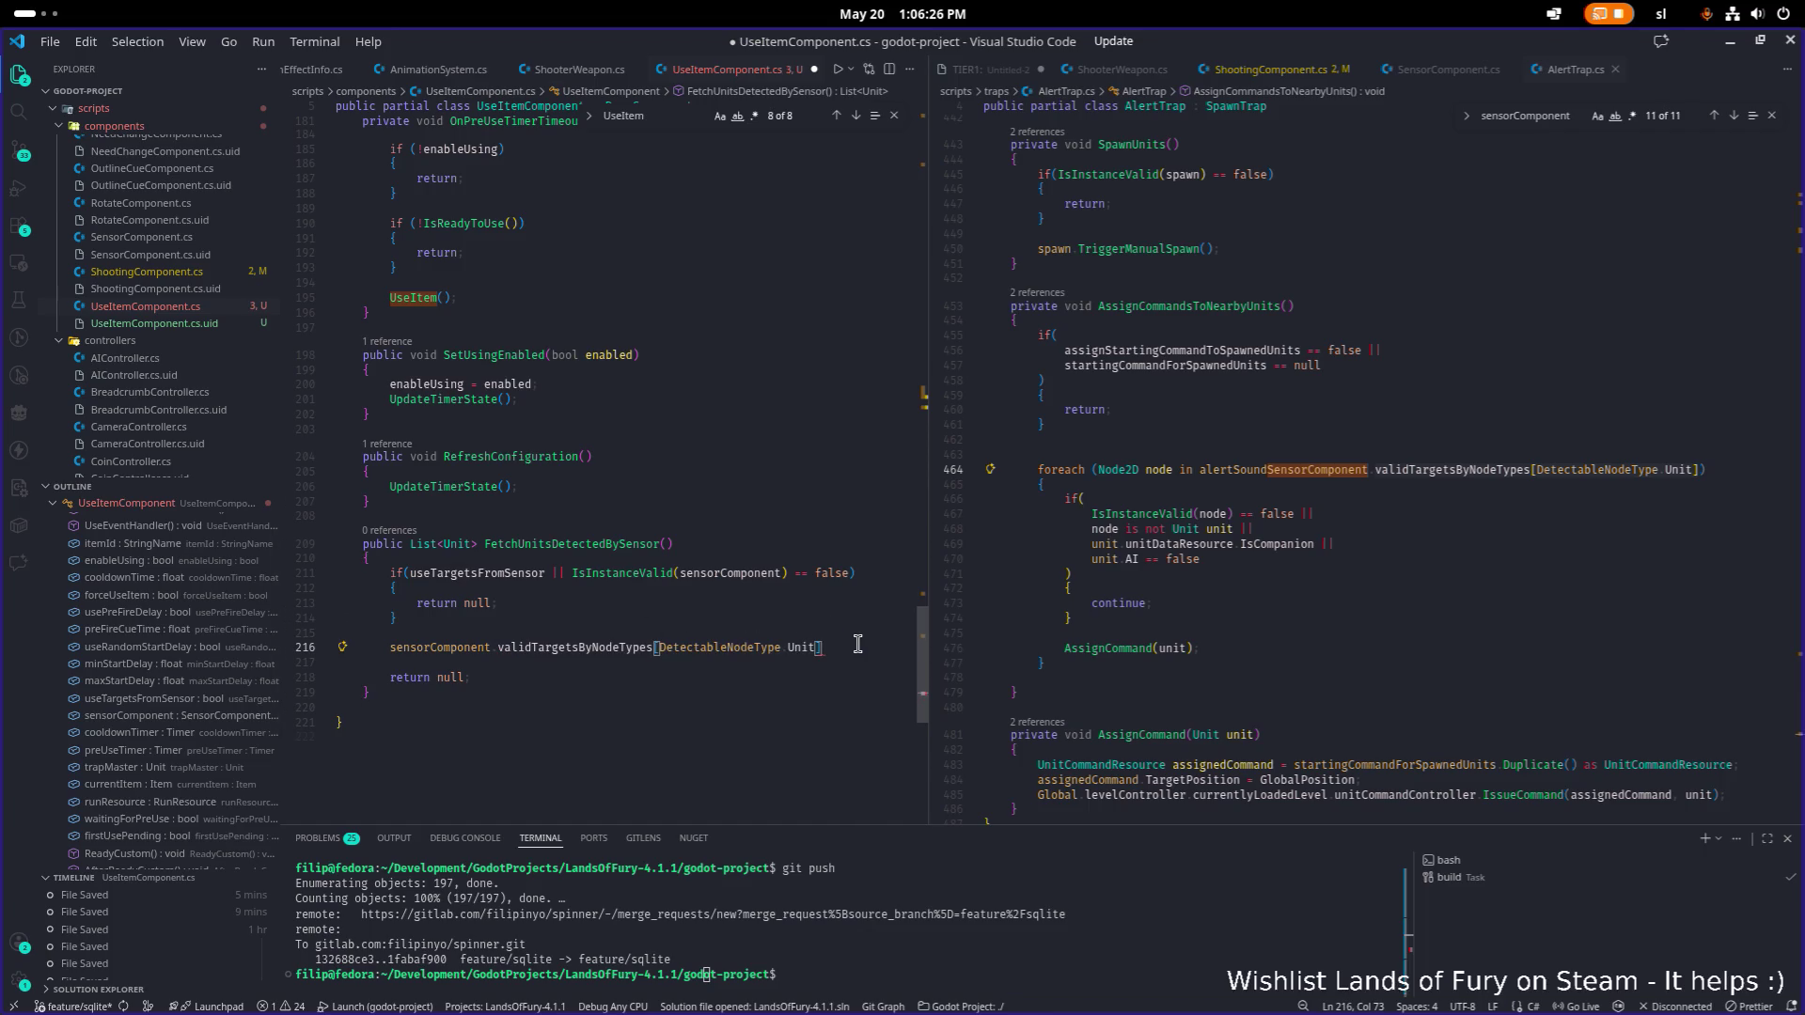
Turn line 216 into a return statement ending with a semicolon.
{"action": "key", "text": "Home"}
{"action": "type", "text": "List<"}
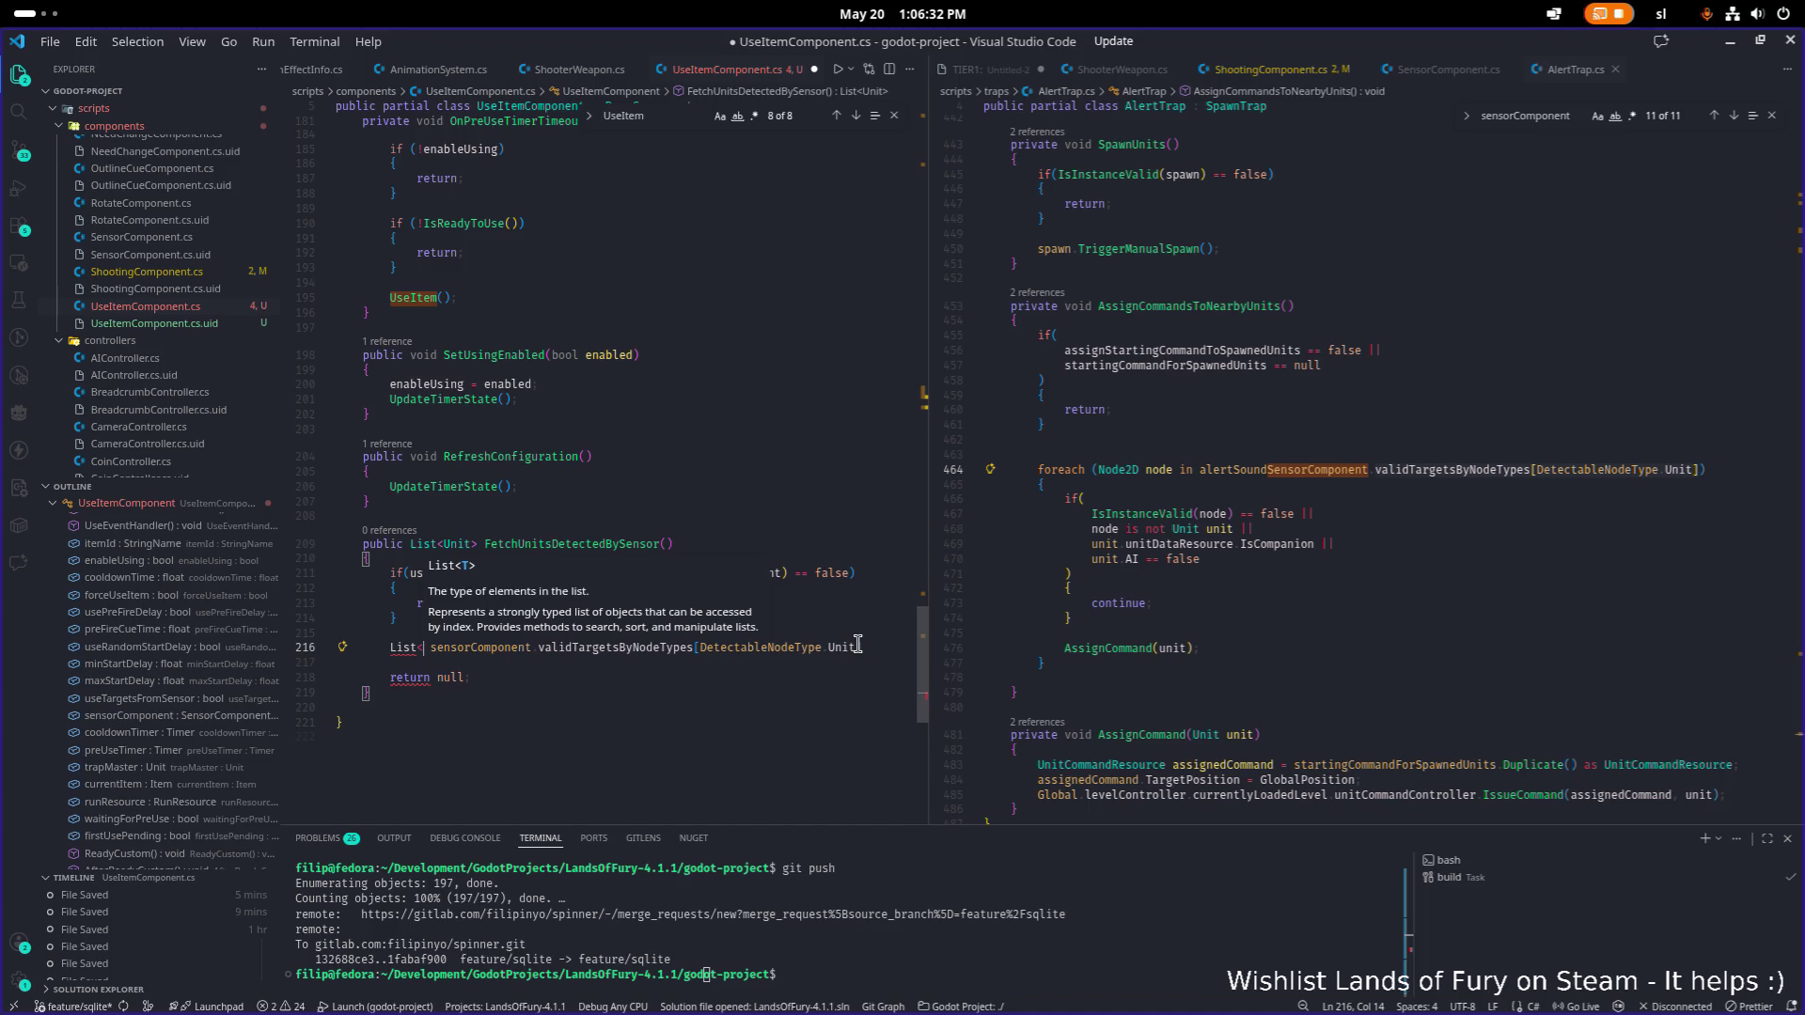
{"action": "key", "text": "BackSpace"}
{"action": "key", "text": "BackSpace"}
{"action": "key", "text": "BackSpace"}
{"action": "type", "text": "ret"}
{"action": "key", "text": "Tab"}
{"action": "key", "text": "End"}
{"action": "type", "text": ";"}
Delete the leftover 'return null;' line and its empty line.
{"action": "key", "text": "Down"}
{"action": "key", "text": "shift+Down"}
{"action": "key", "text": "Delete"}
{"action": "key", "text": "Up"}
{"action": "key", "text": "BackSpace"}
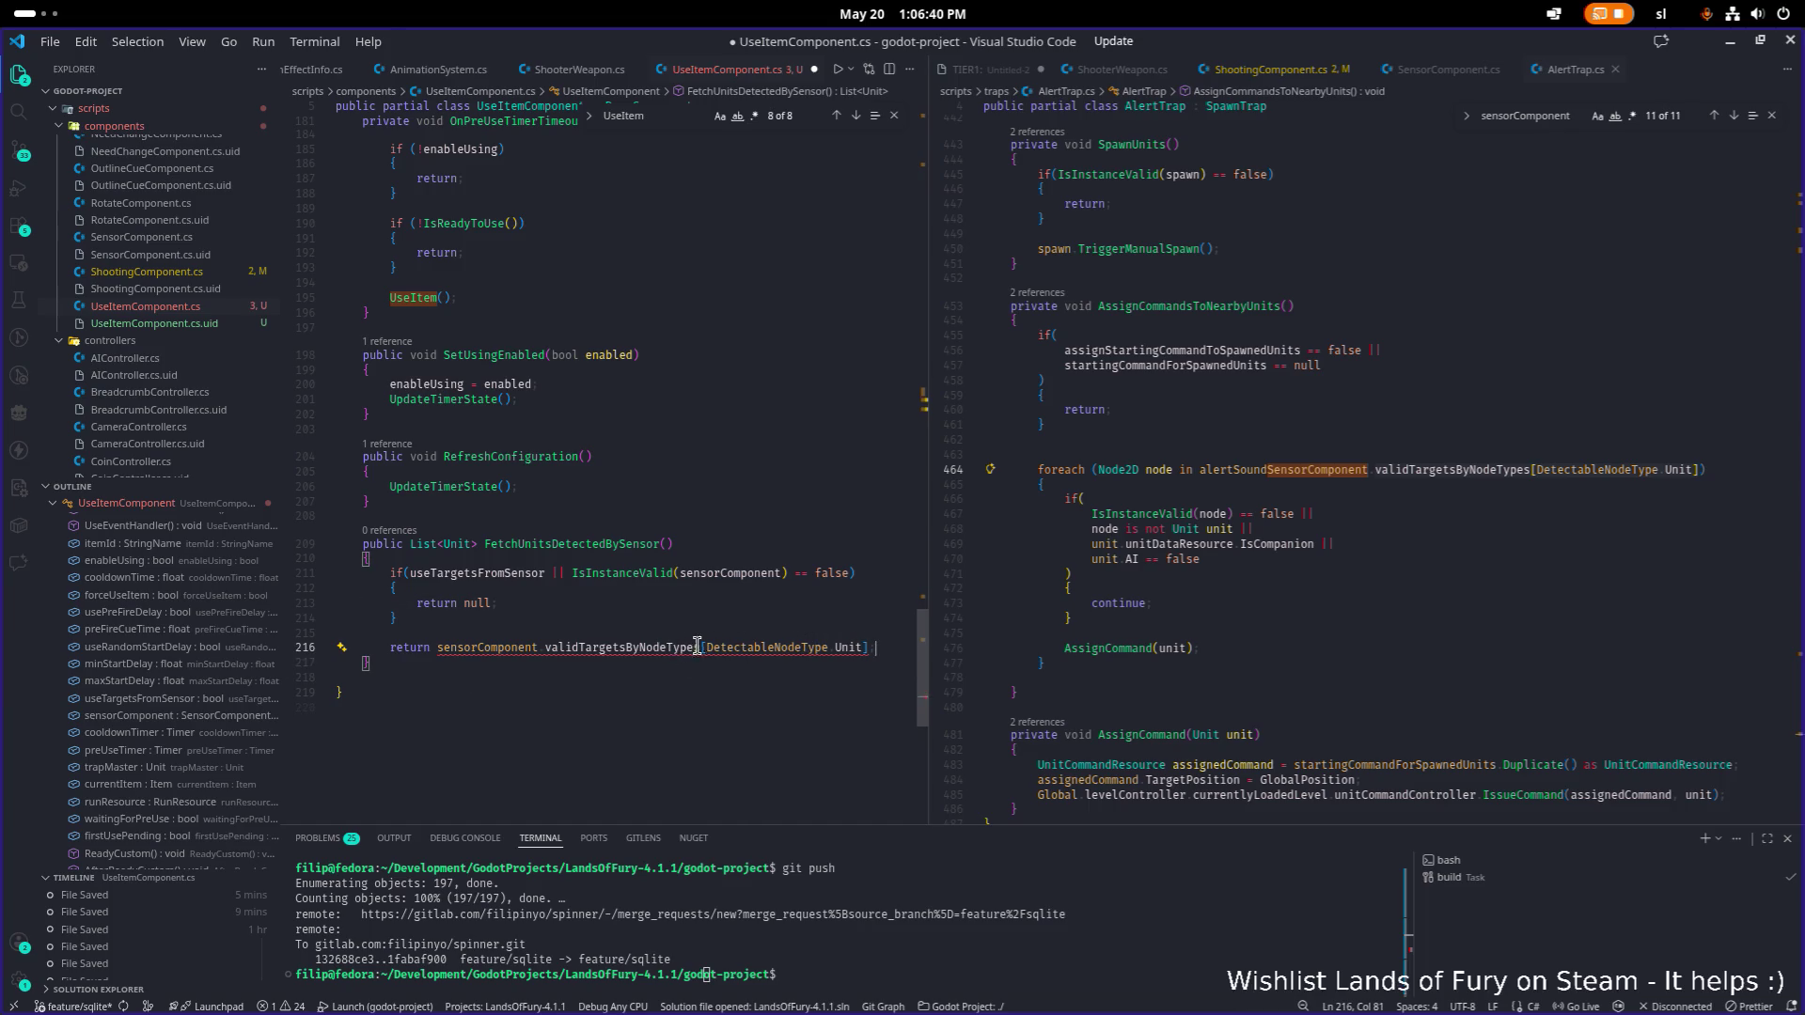
Check the List return type, then try and discard a .toli suffix on line 216.
{"action": "mouse_move", "coordinate": [688, 648]}
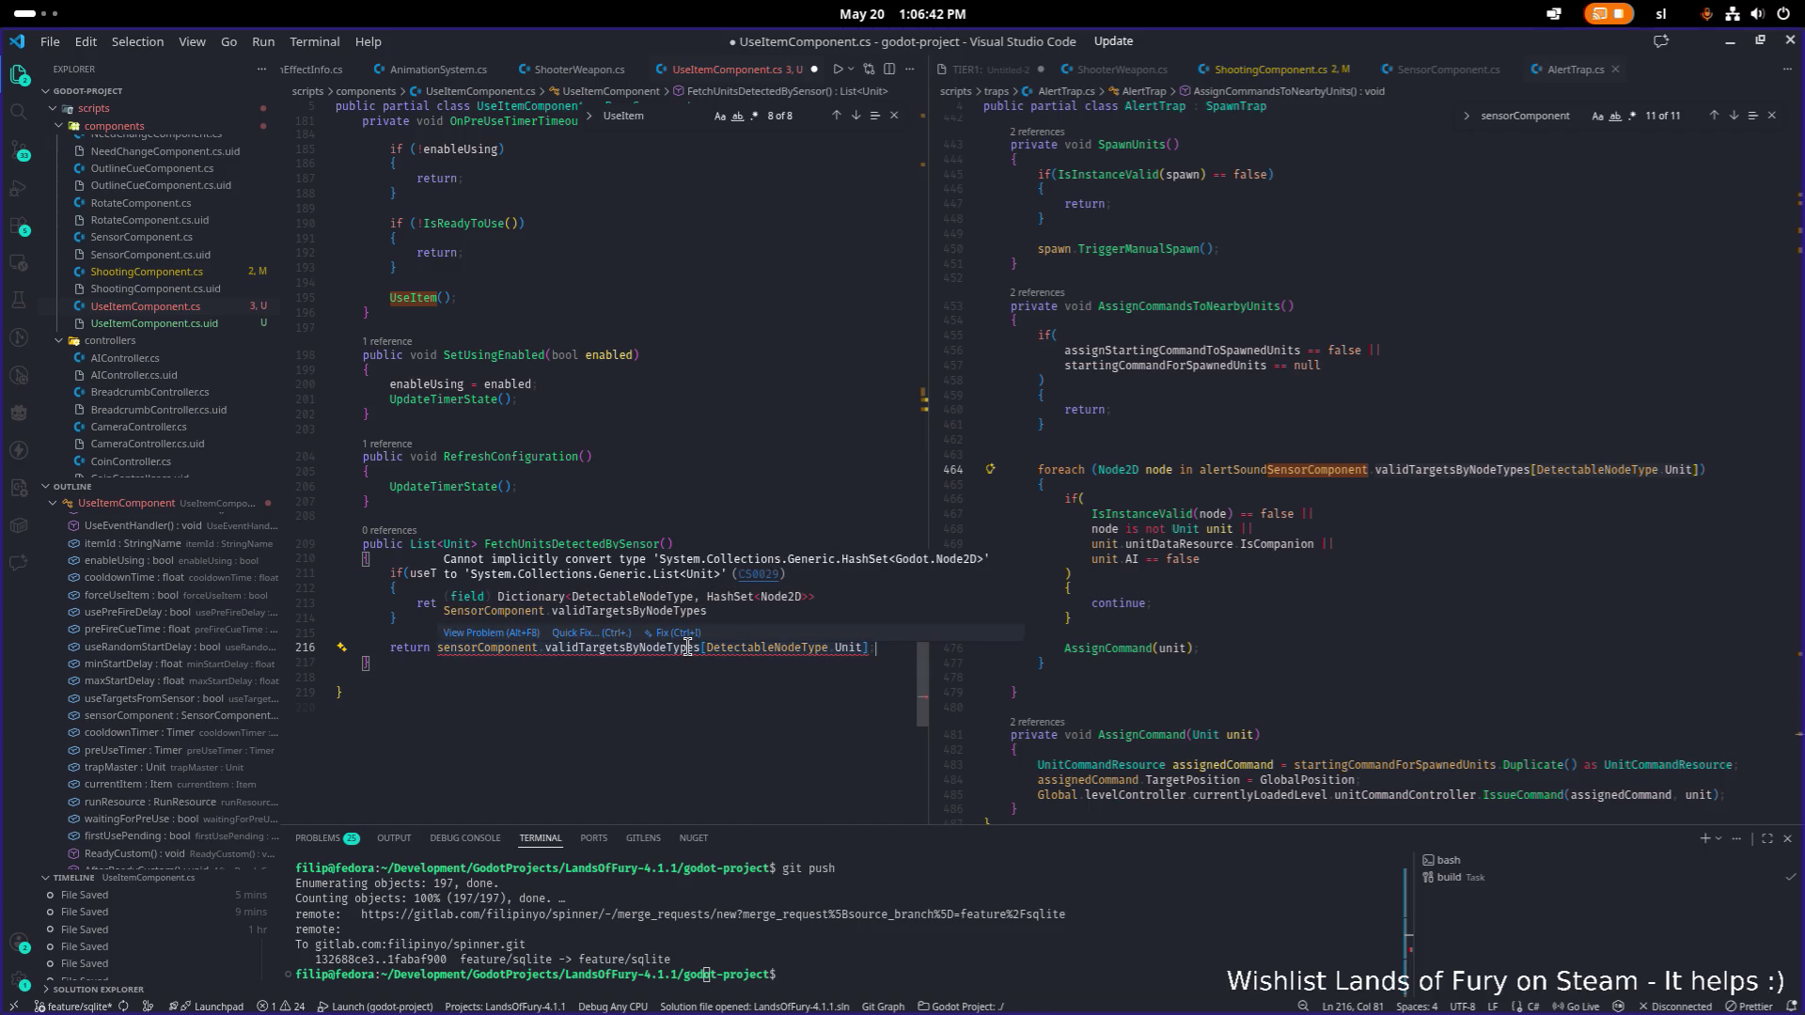
{"action": "left_click", "coordinate": [688, 647]}
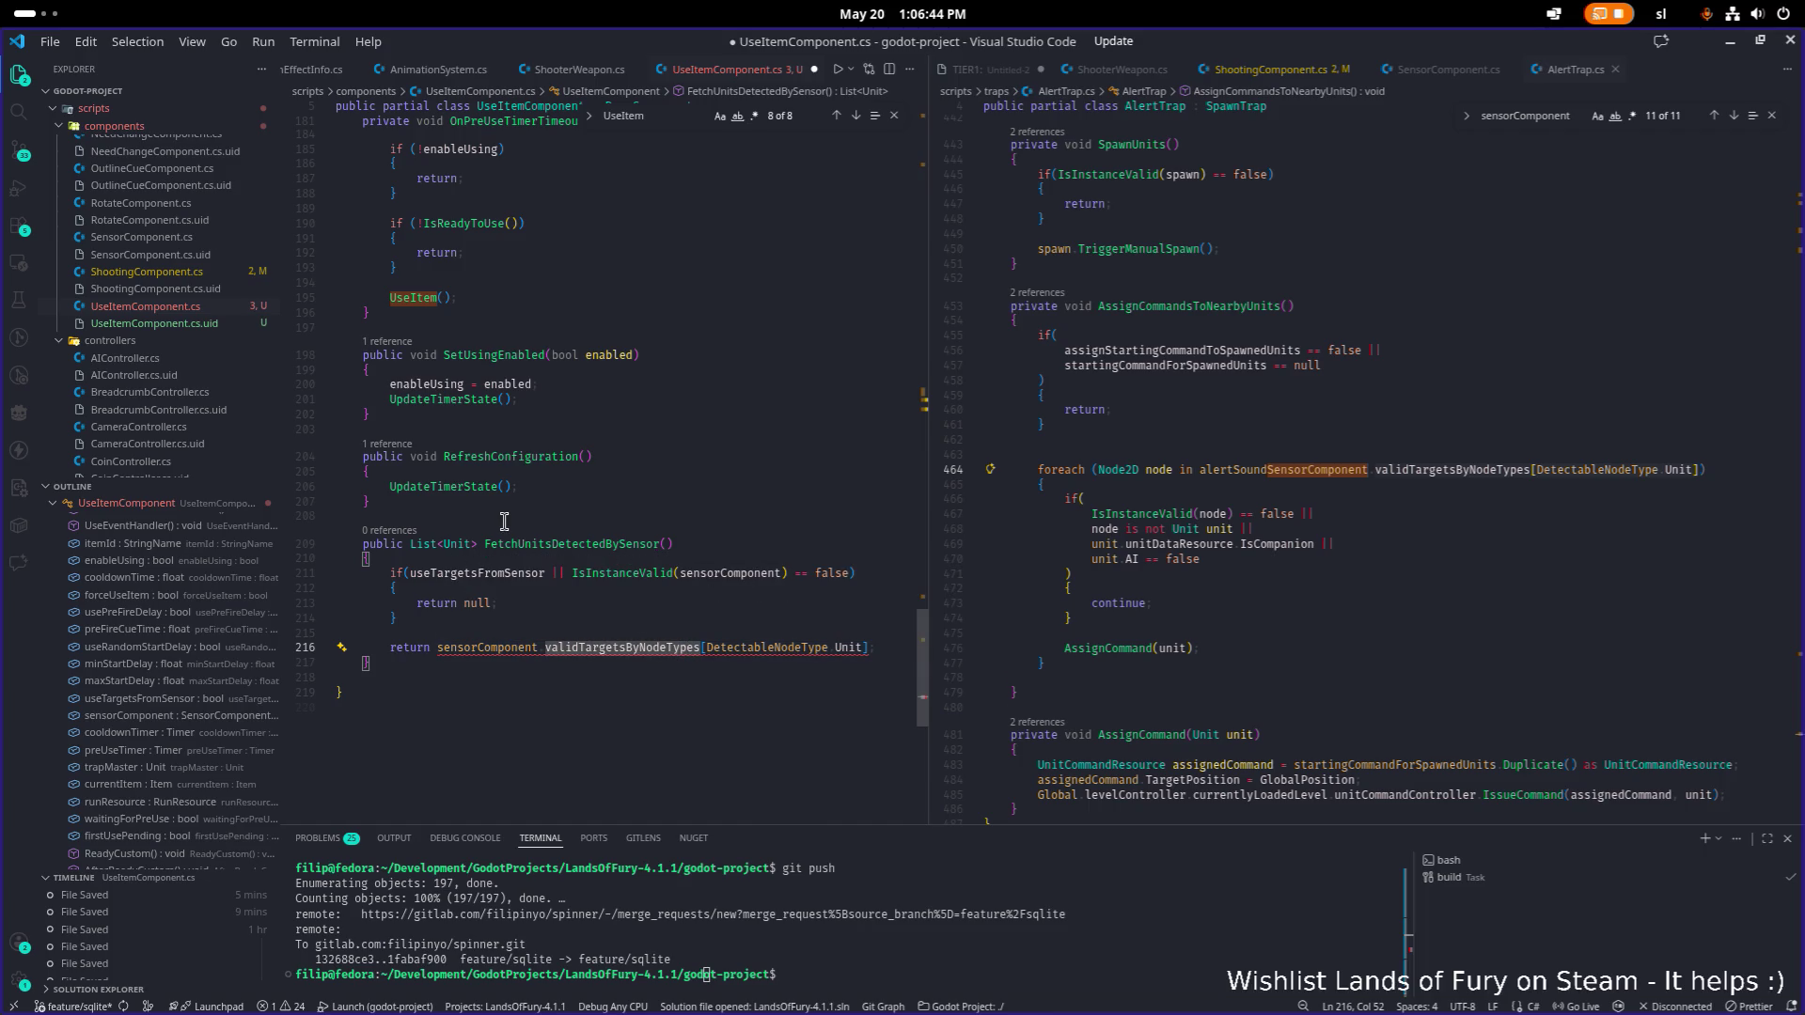
{"action": "double_click", "coordinate": [428, 543]}
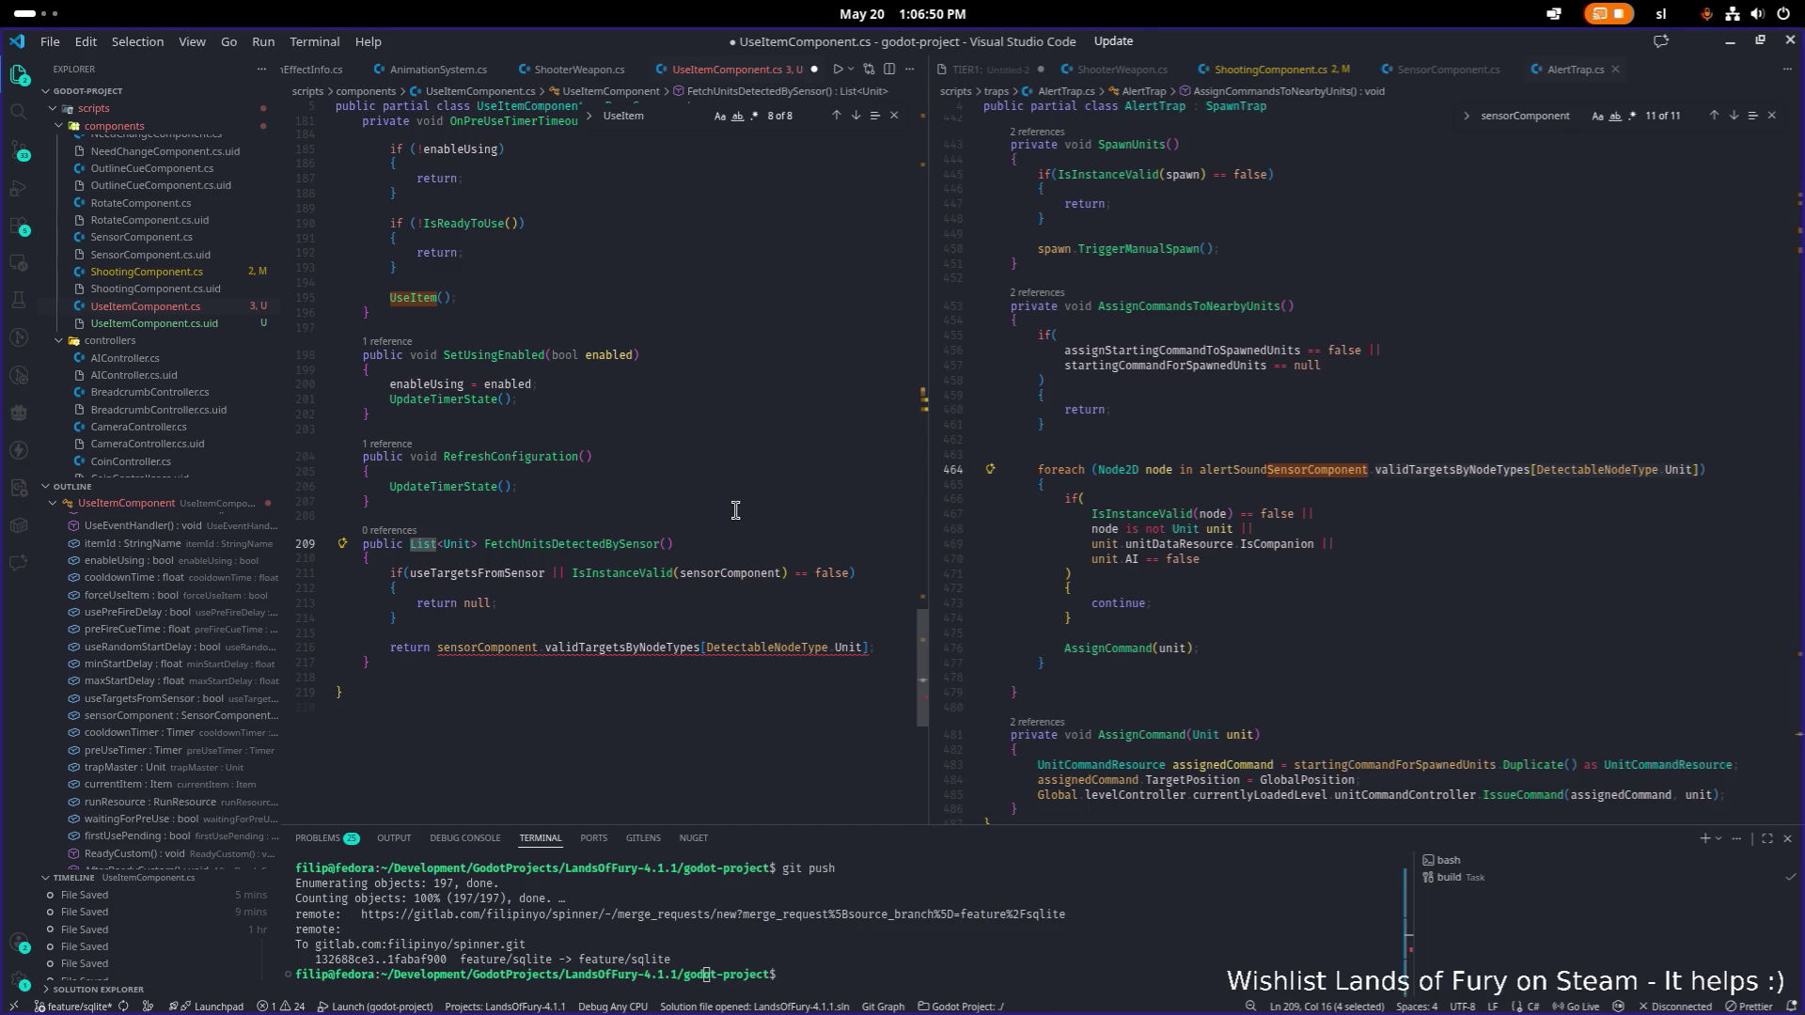
{"action": "key", "text": "Down"}
{"action": "key", "text": "Down"}
{"action": "key", "text": "Down"}
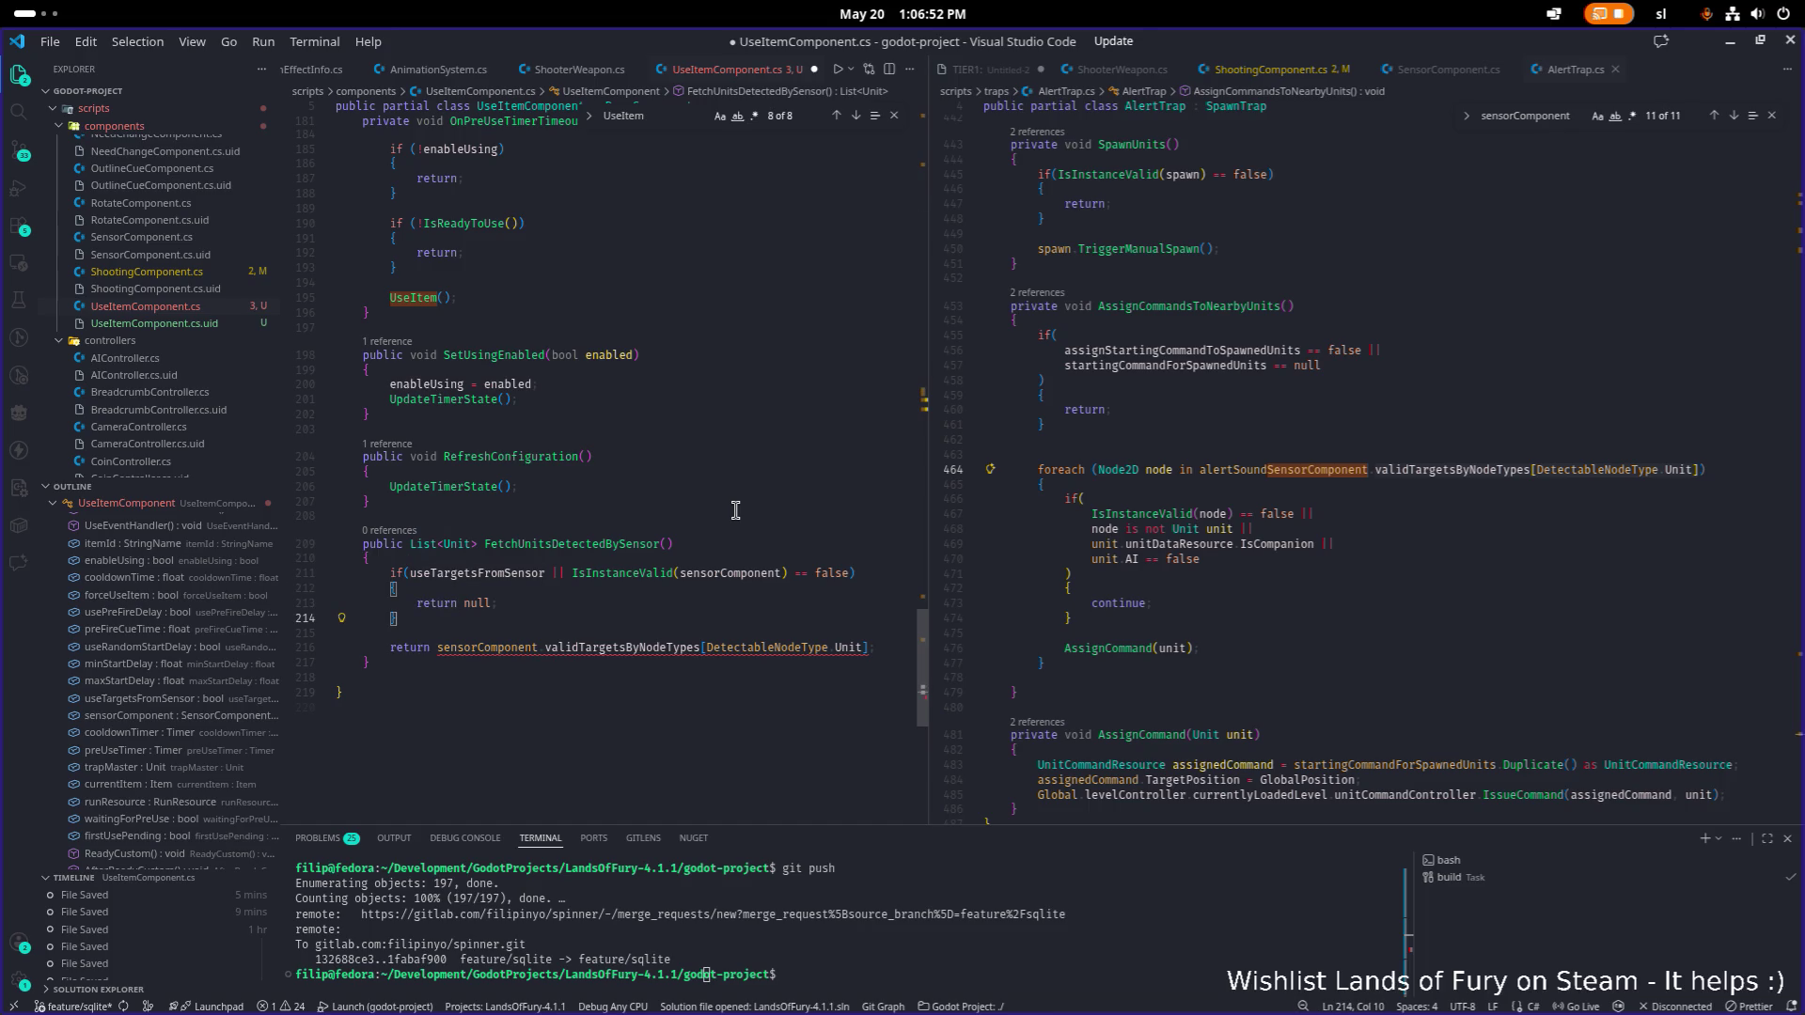
{"action": "key", "text": "Down"}
{"action": "key", "text": "End"}
{"action": "key", "text": "Left"}
{"action": "type", "text": ".to"}
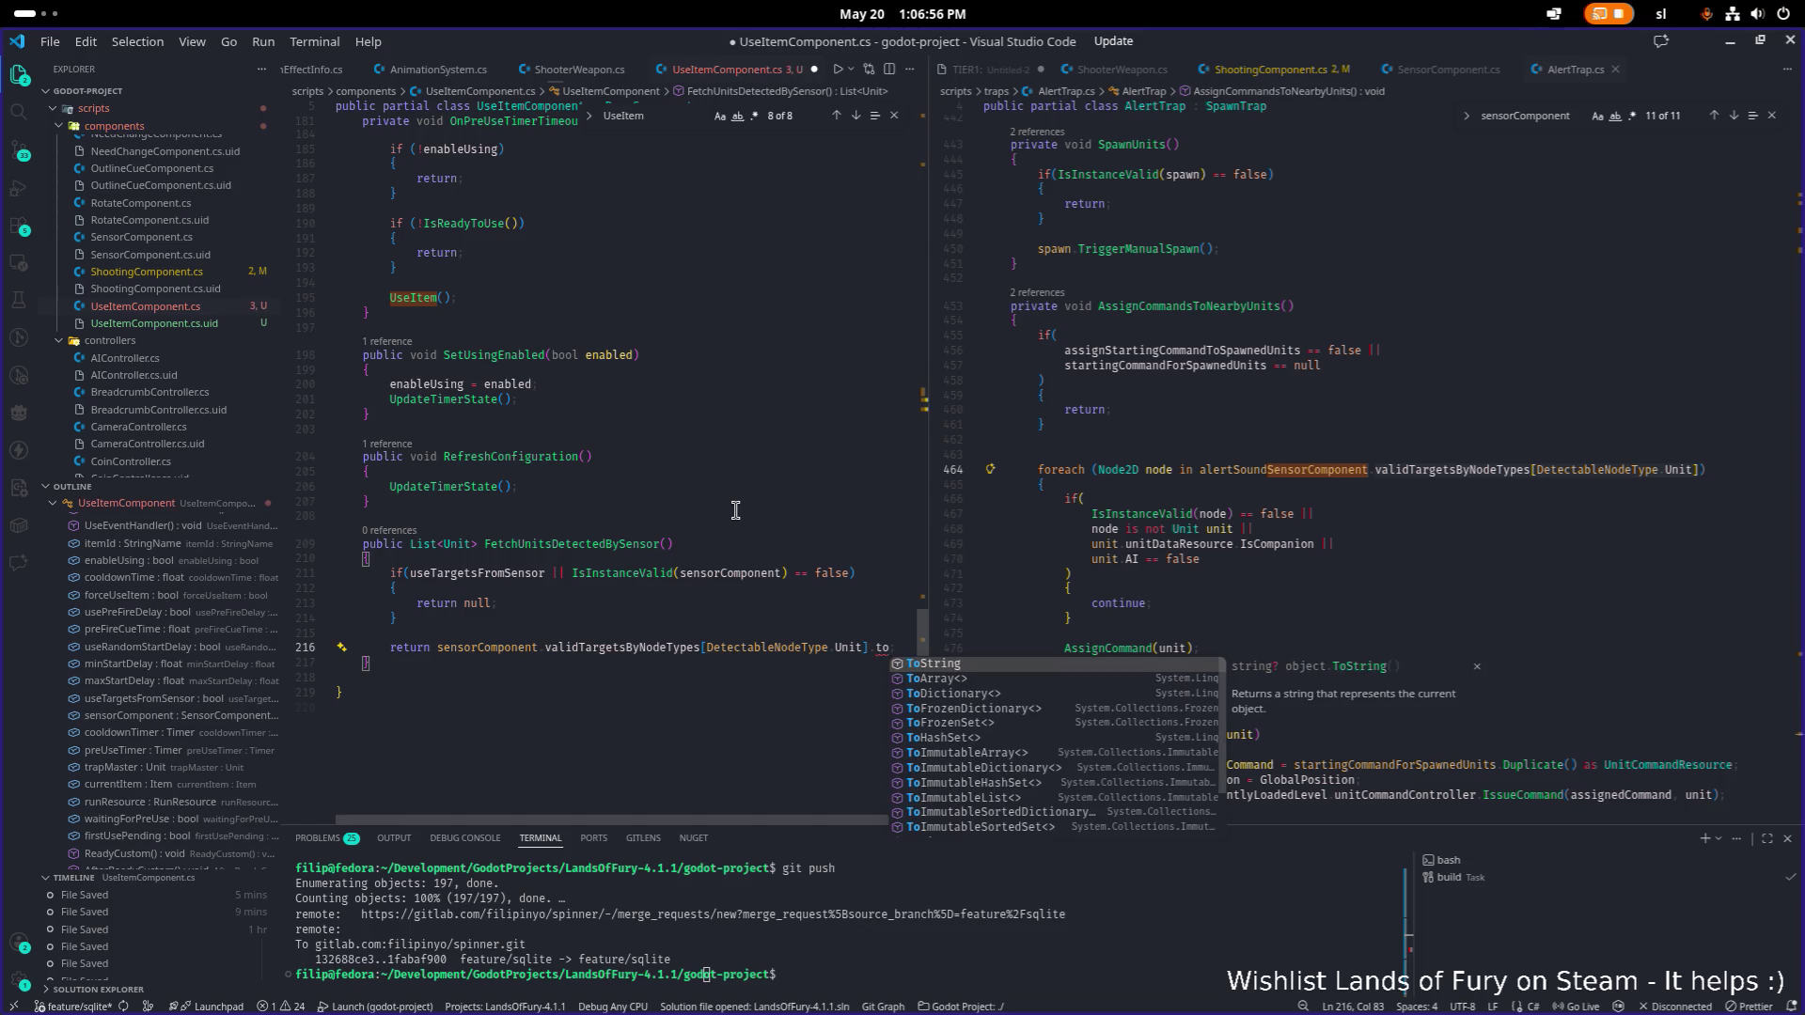
{"action": "type", "text": "li"}
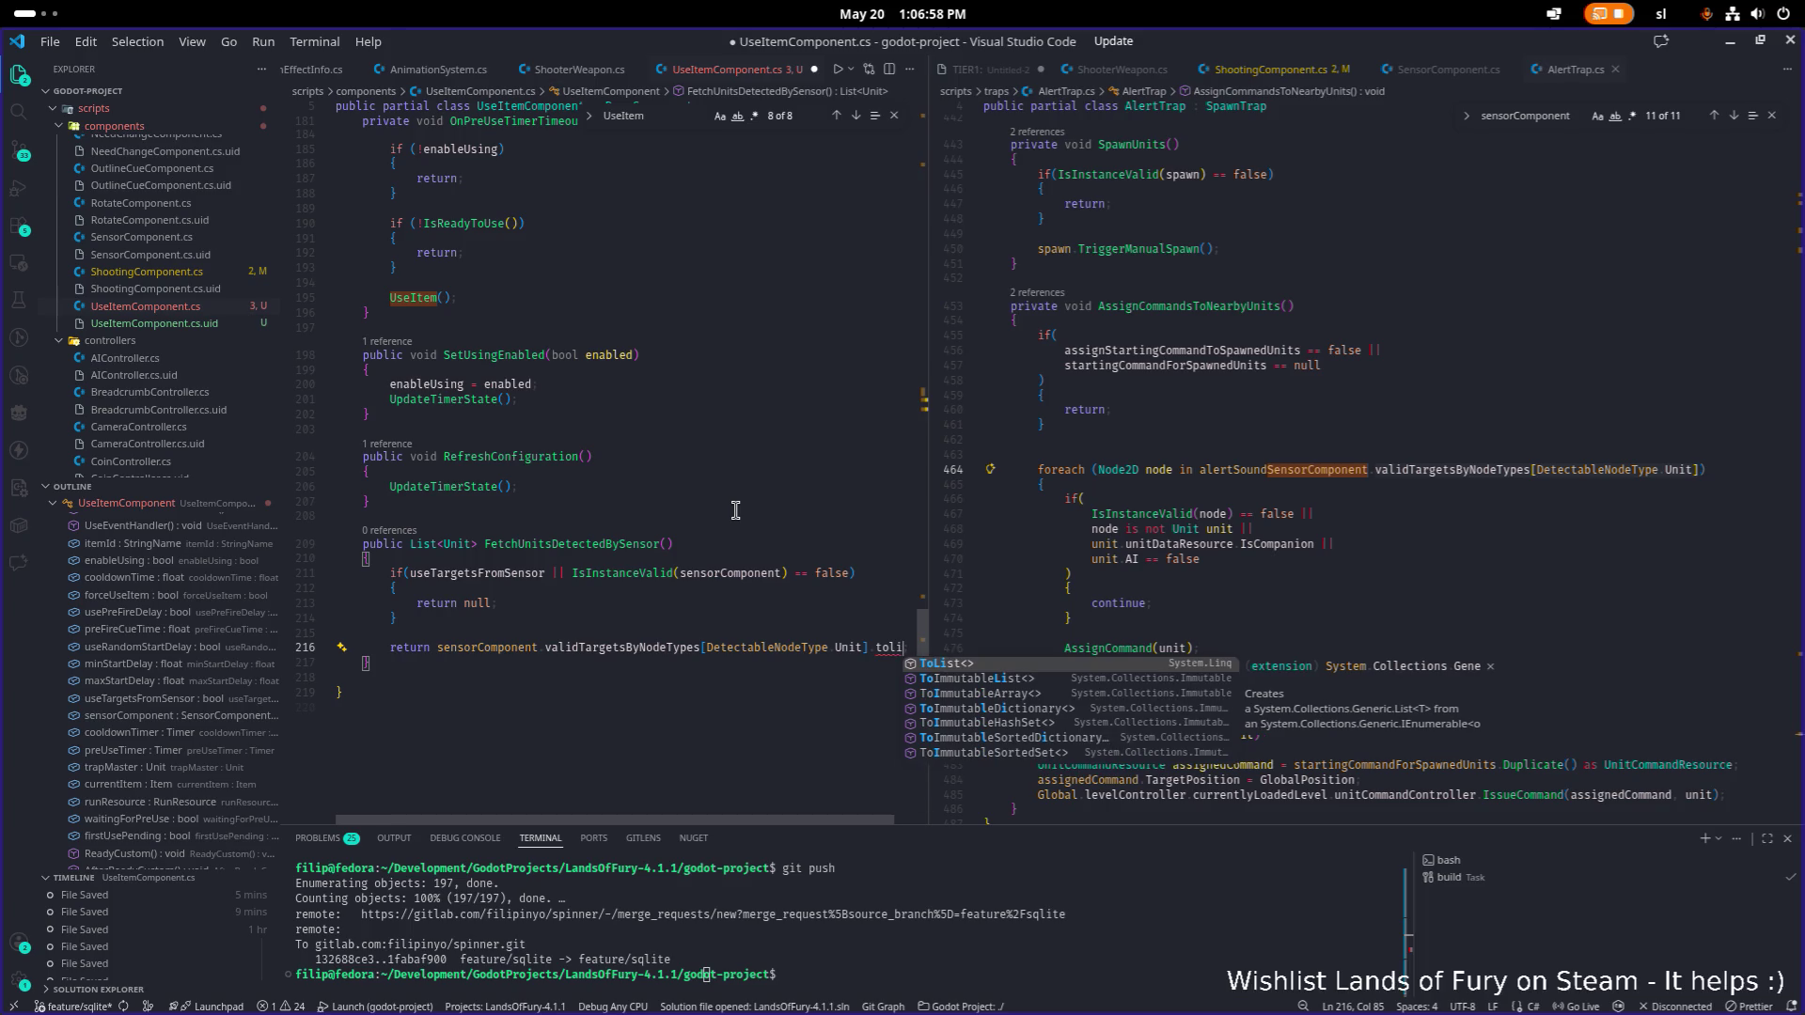
{"action": "key", "text": "BackSpace"}
{"action": "key", "text": "BackSpace"}
{"action": "key", "text": "BackSpace"}
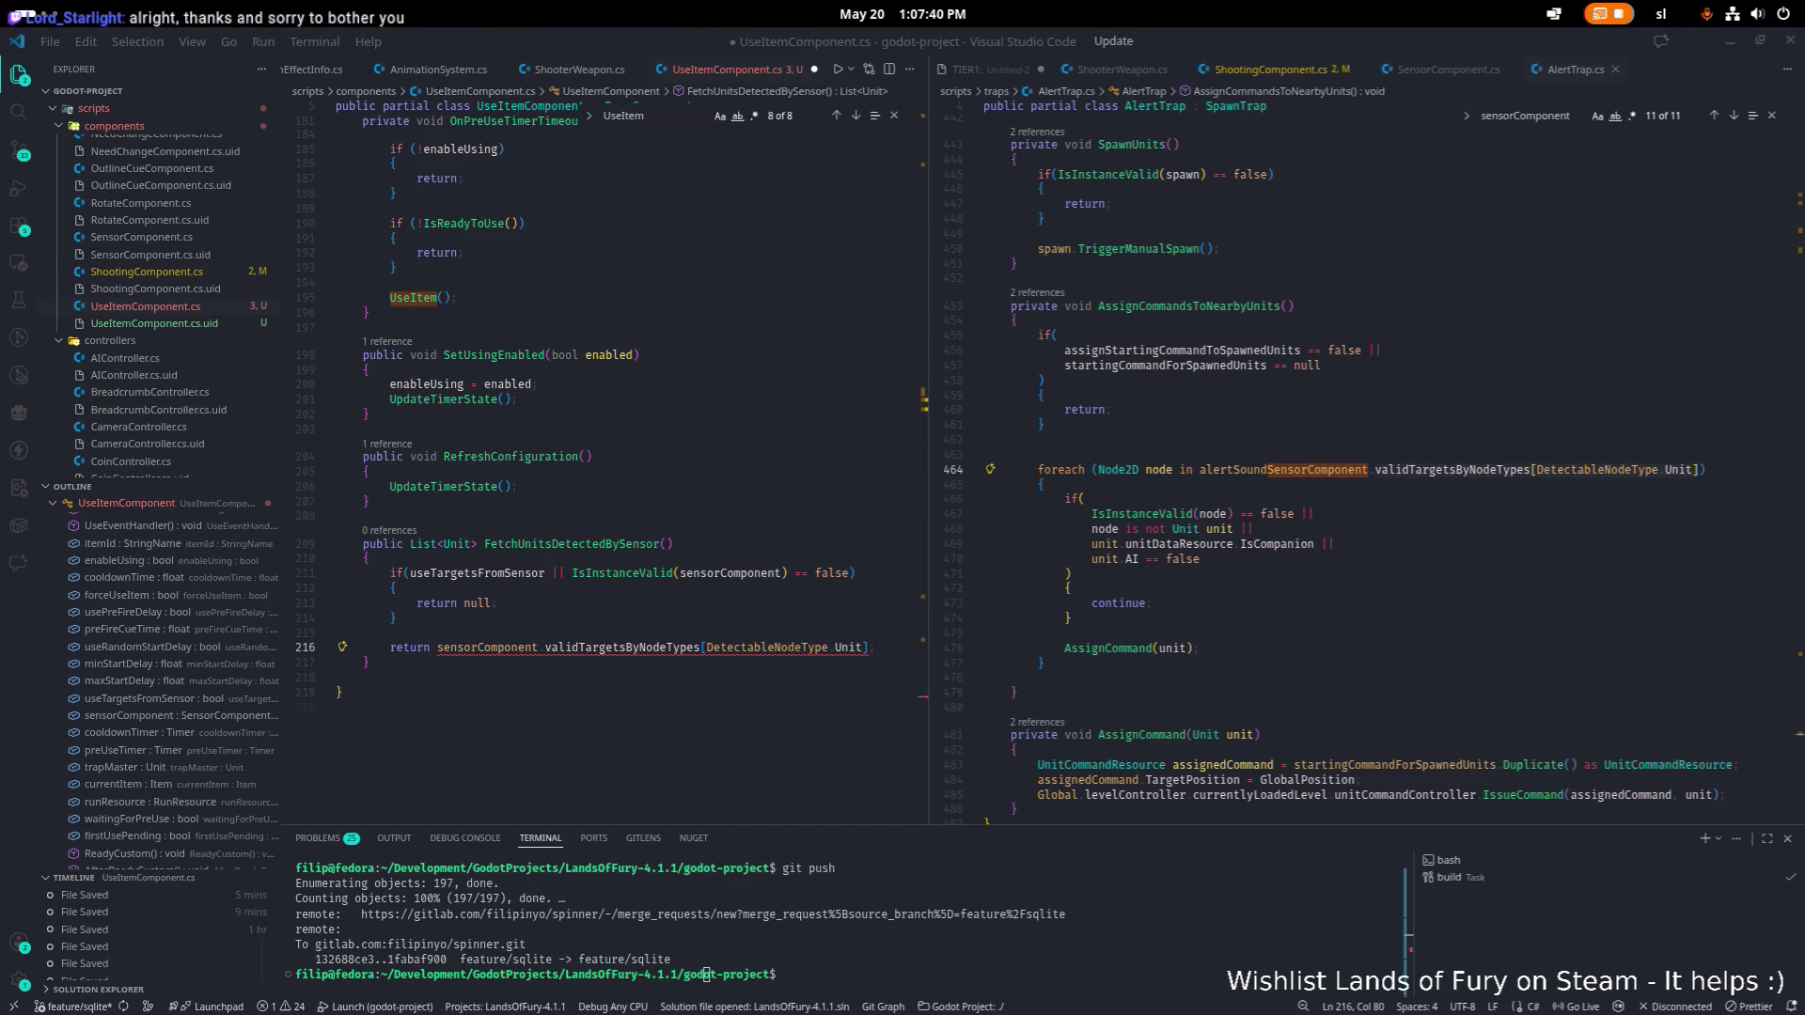
{"action": "left_click", "coordinate": [674, 558]}
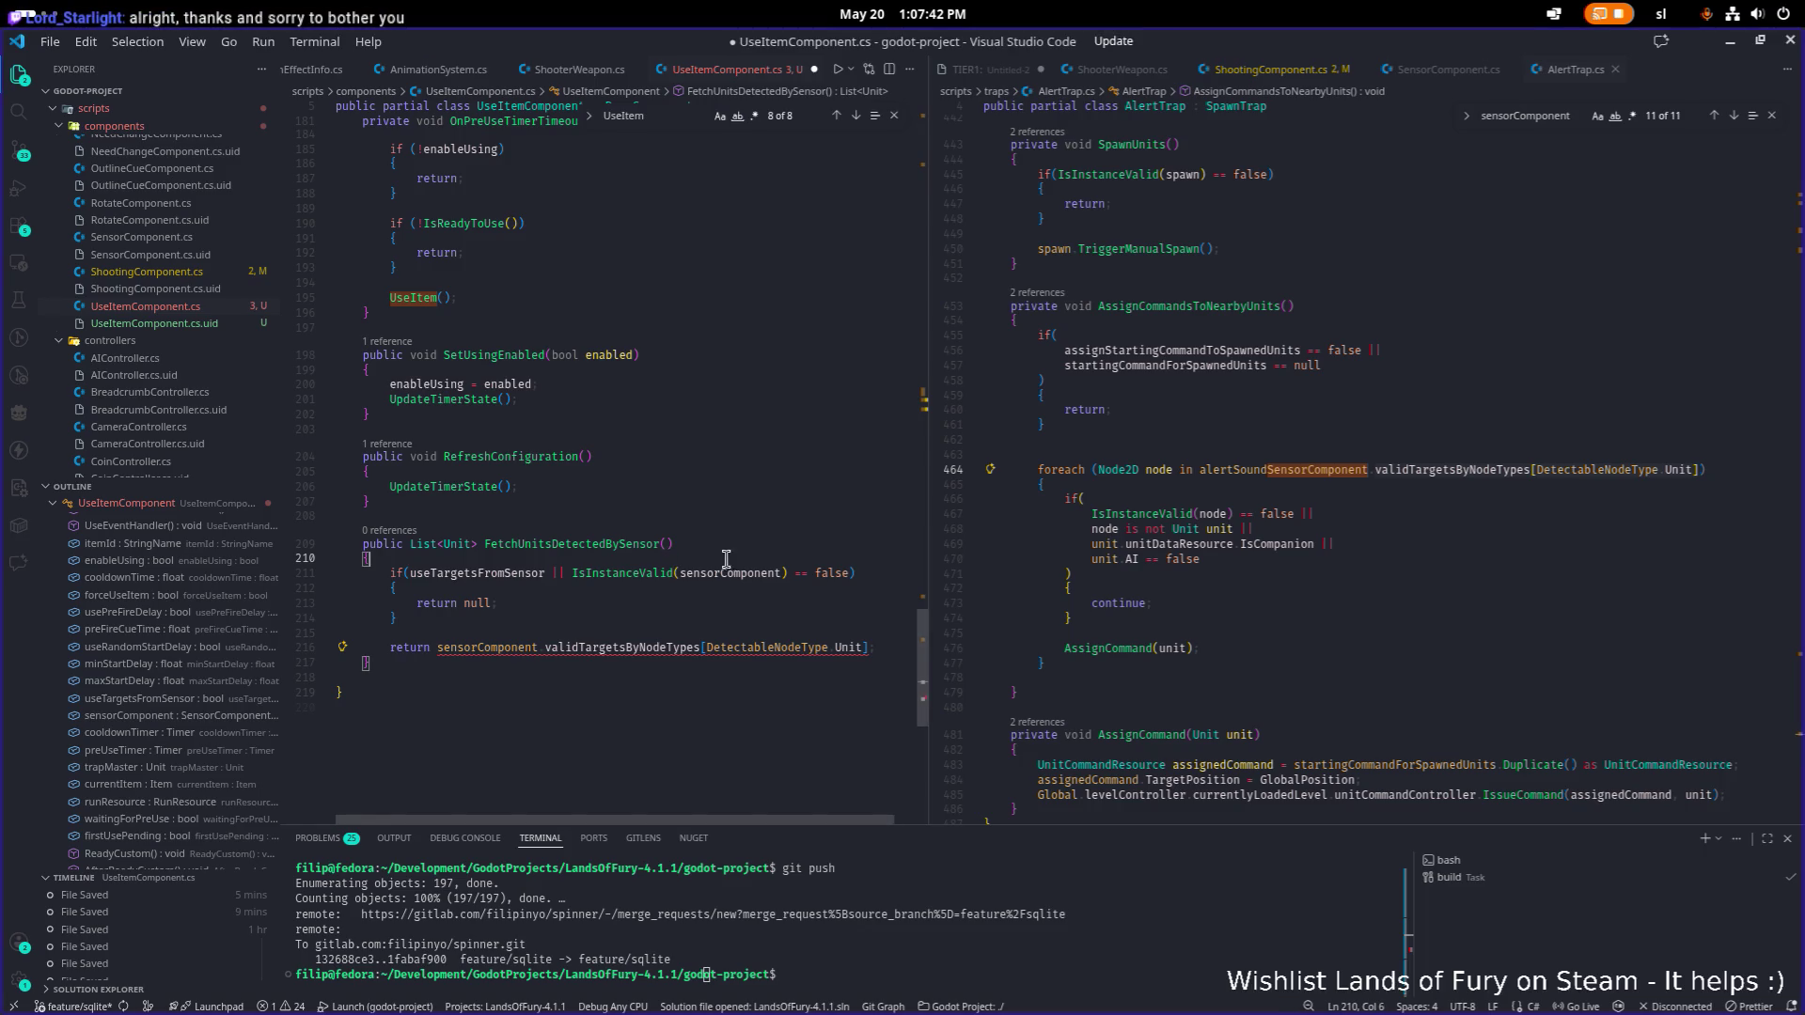
Widen the UseItemComponent pane and look up FetchUnitsDetectedBySensor in the file.
{"action": "left_click_drag", "start_coordinate": [926, 537], "coordinate": [1037, 537]}
{"action": "left_click", "coordinate": [1178, 574]}
{"action": "left_click", "coordinate": [835, 613]}
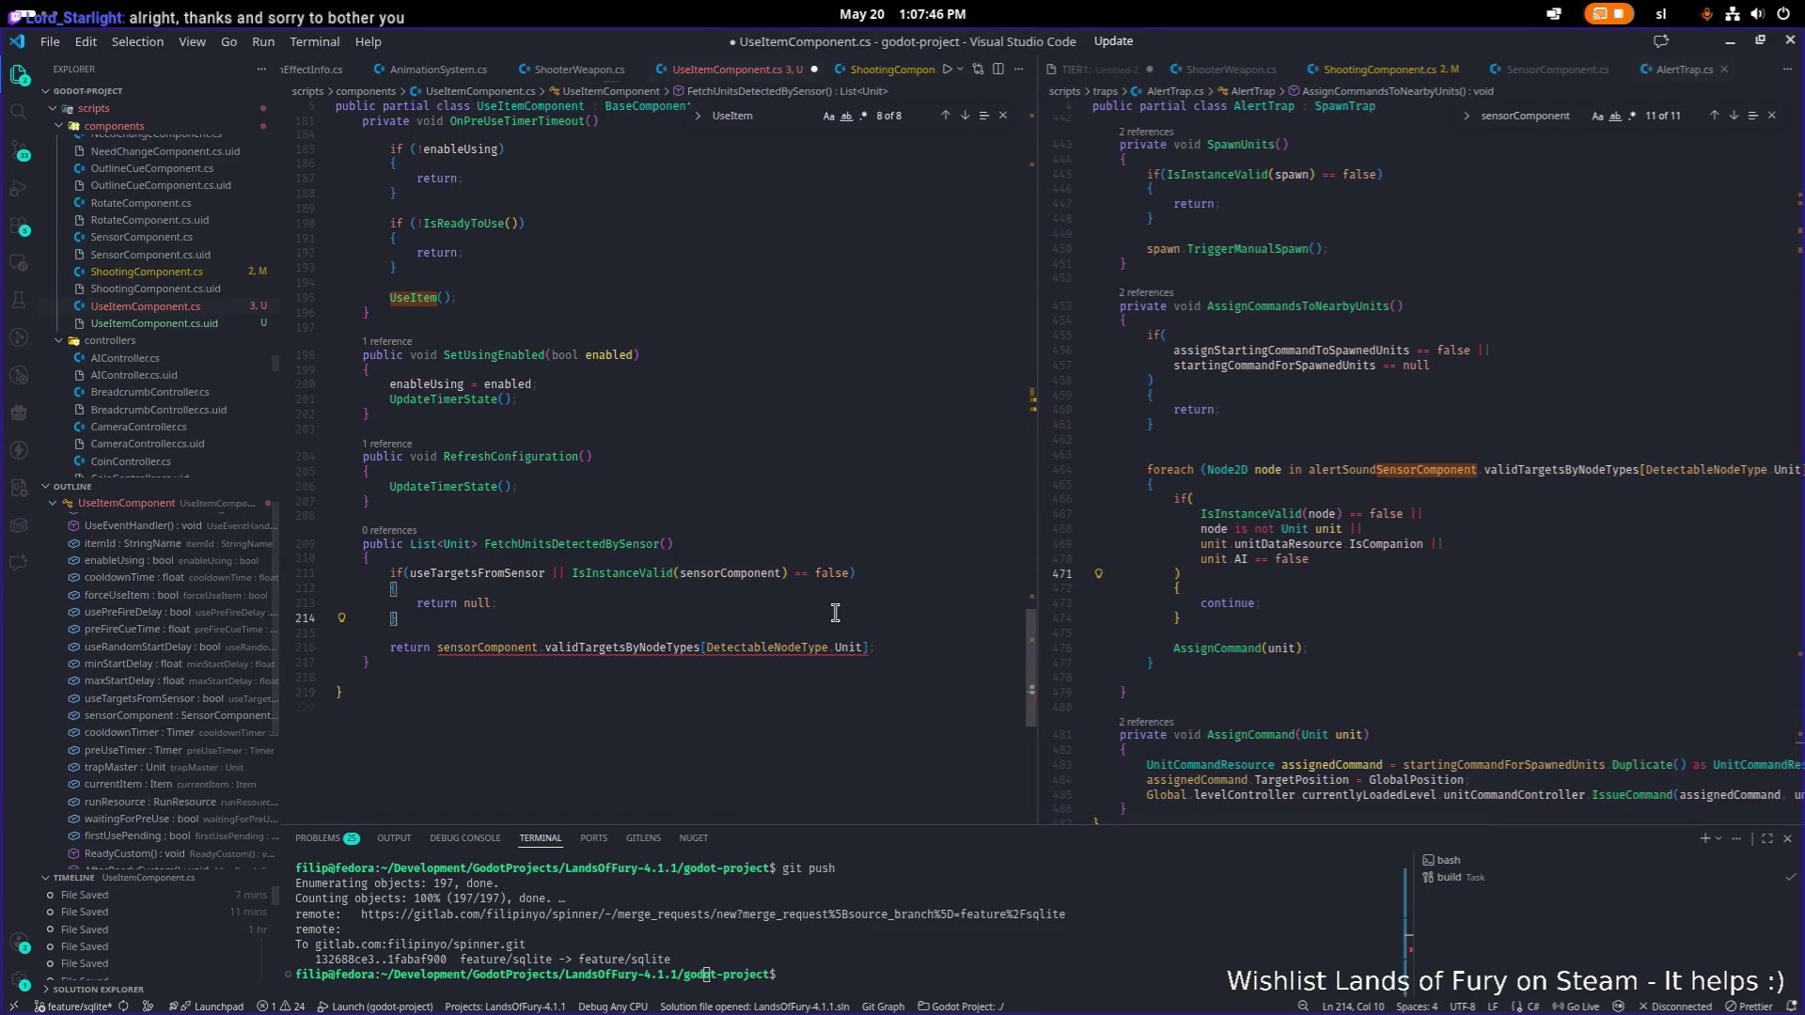
{"action": "key", "text": "Down"}
{"action": "key", "text": "Down"}
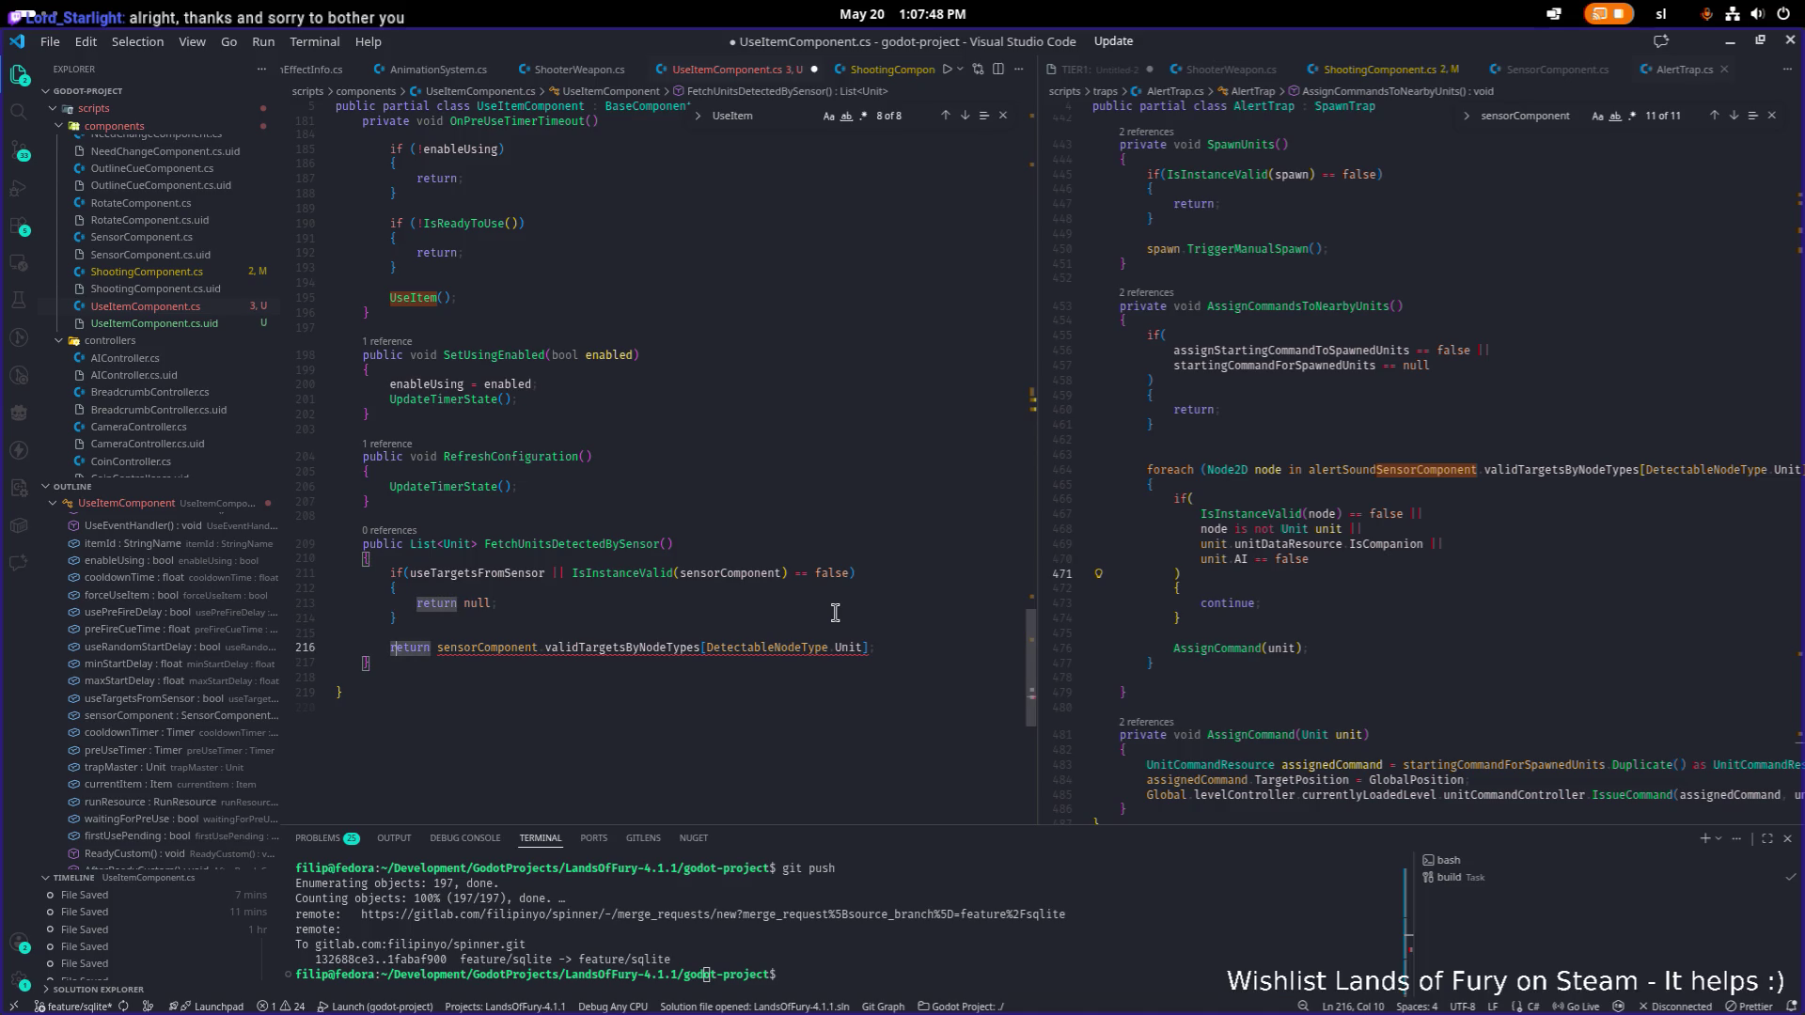
{"action": "key", "text": "End"}
{"action": "double_click", "coordinate": [564, 546]}
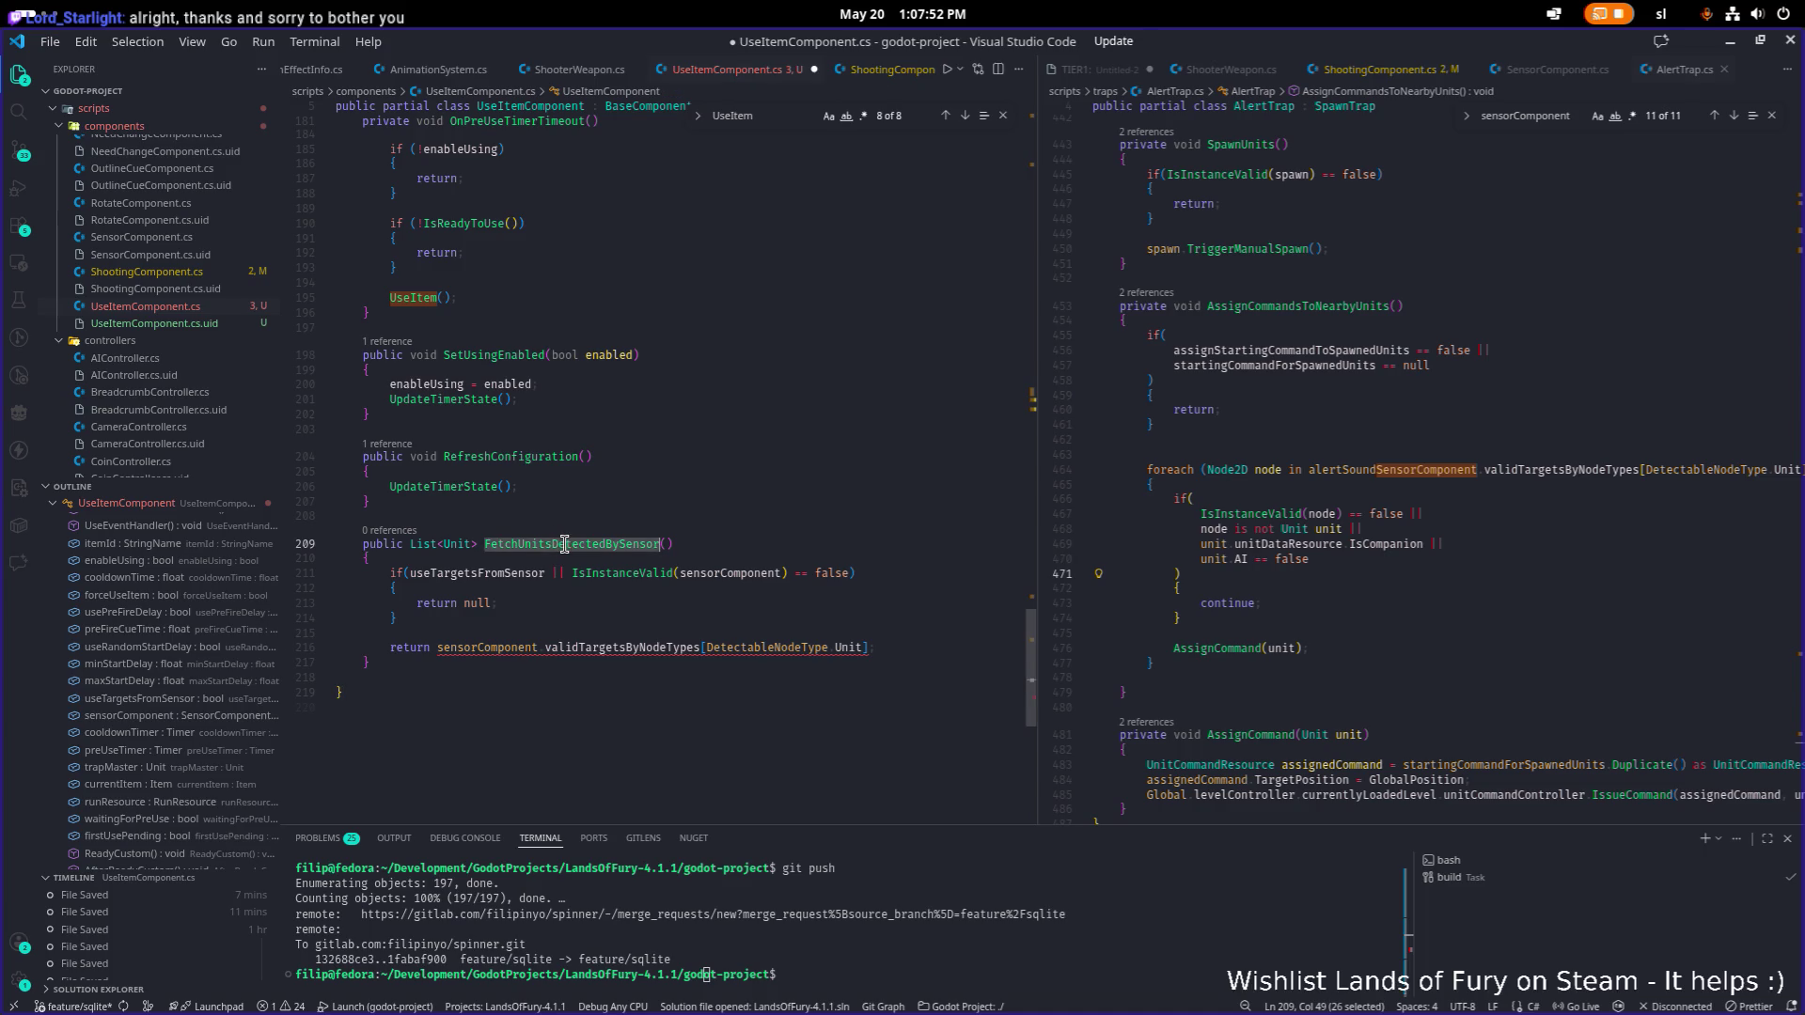
{"action": "key", "text": "ctrl+f"}
{"action": "scroll", "coordinate": [564, 545], "scroll_direction": "up", "scroll_amount": 3}
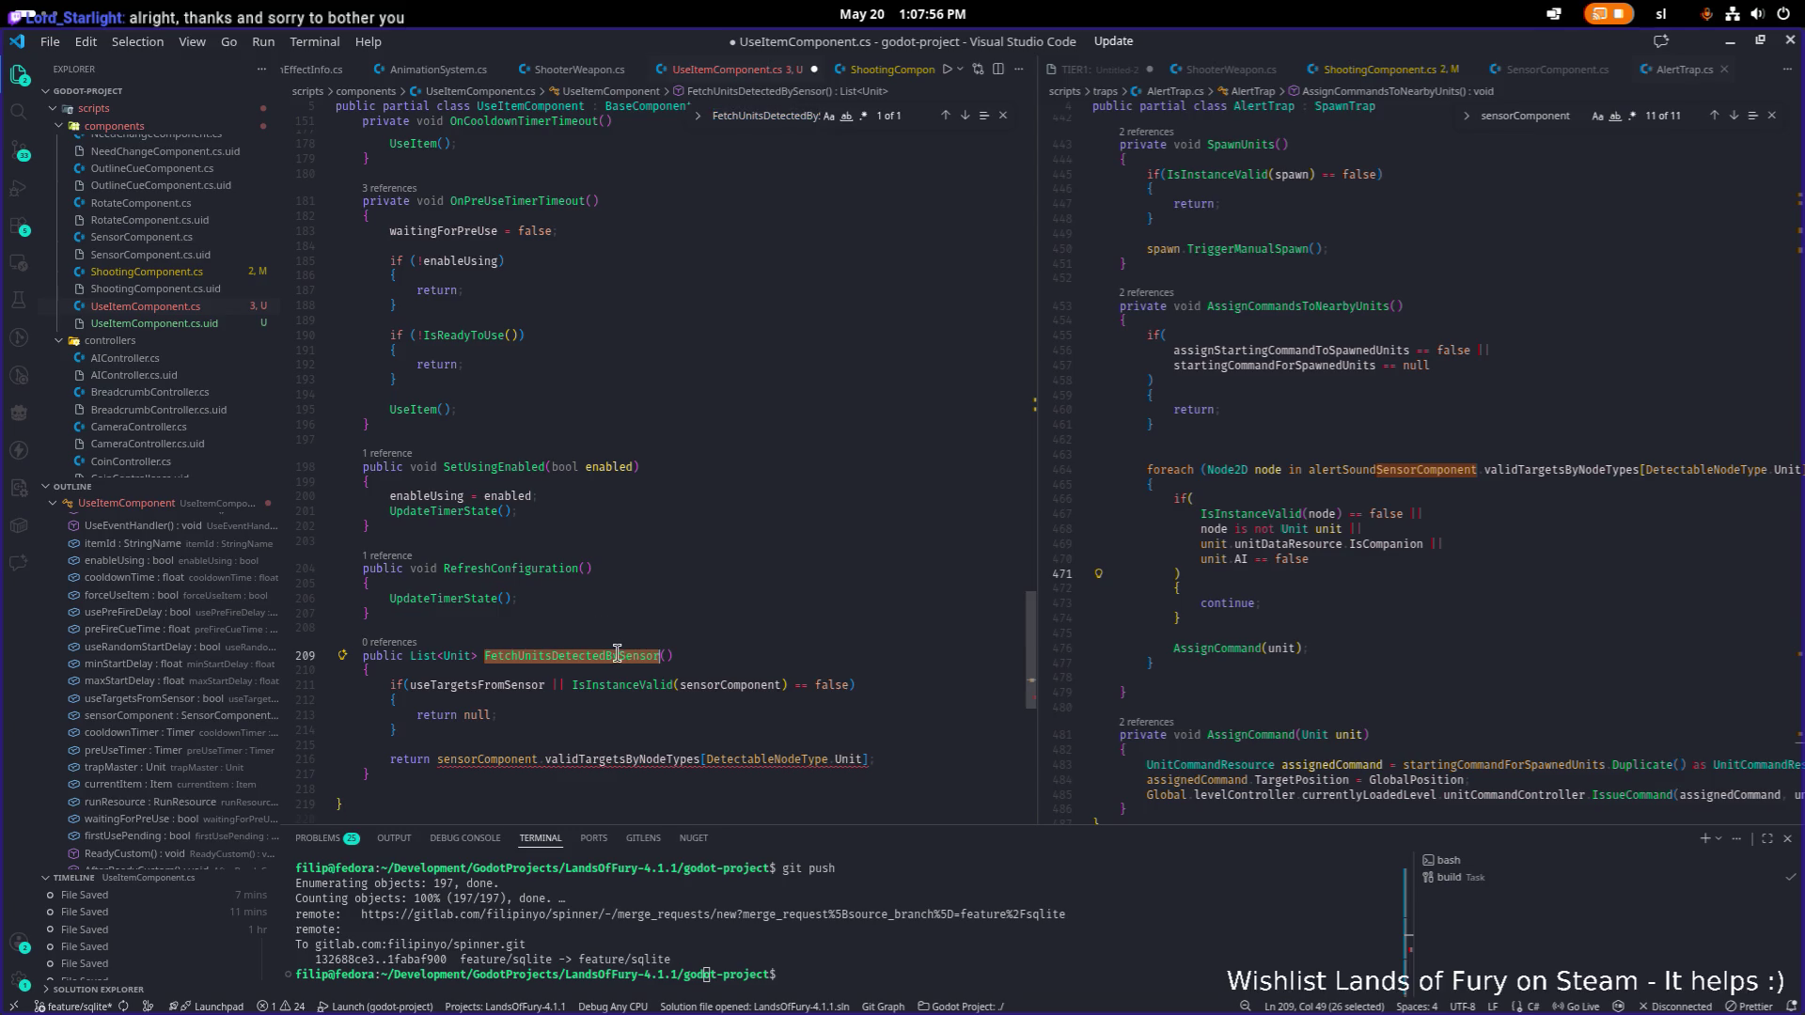
{"action": "scroll", "coordinate": [618, 652], "scroll_direction": "up", "scroll_amount": 10}
{"action": "scroll", "coordinate": [618, 653], "scroll_direction": "up", "scroll_amount": 15}
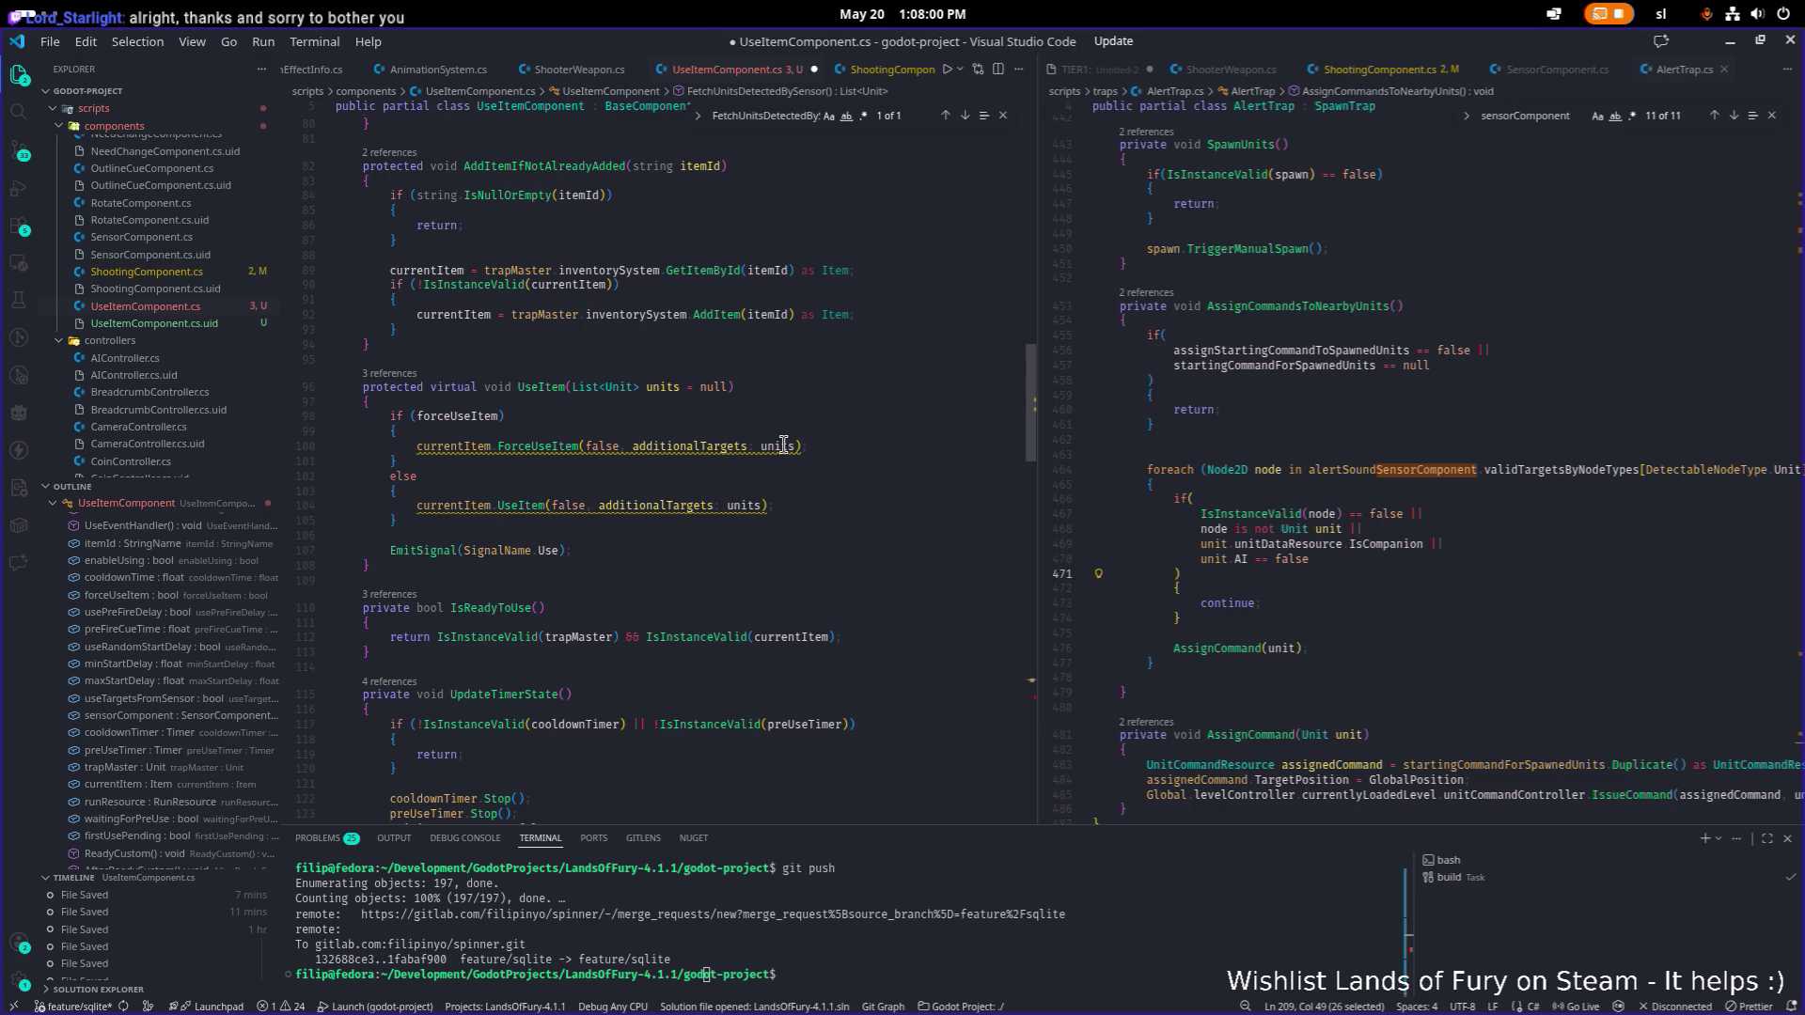
{"action": "mouse_move", "coordinate": [557, 444]}
{"action": "scroll", "coordinate": [564, 452], "scroll_direction": "down", "scroll_amount": 20}
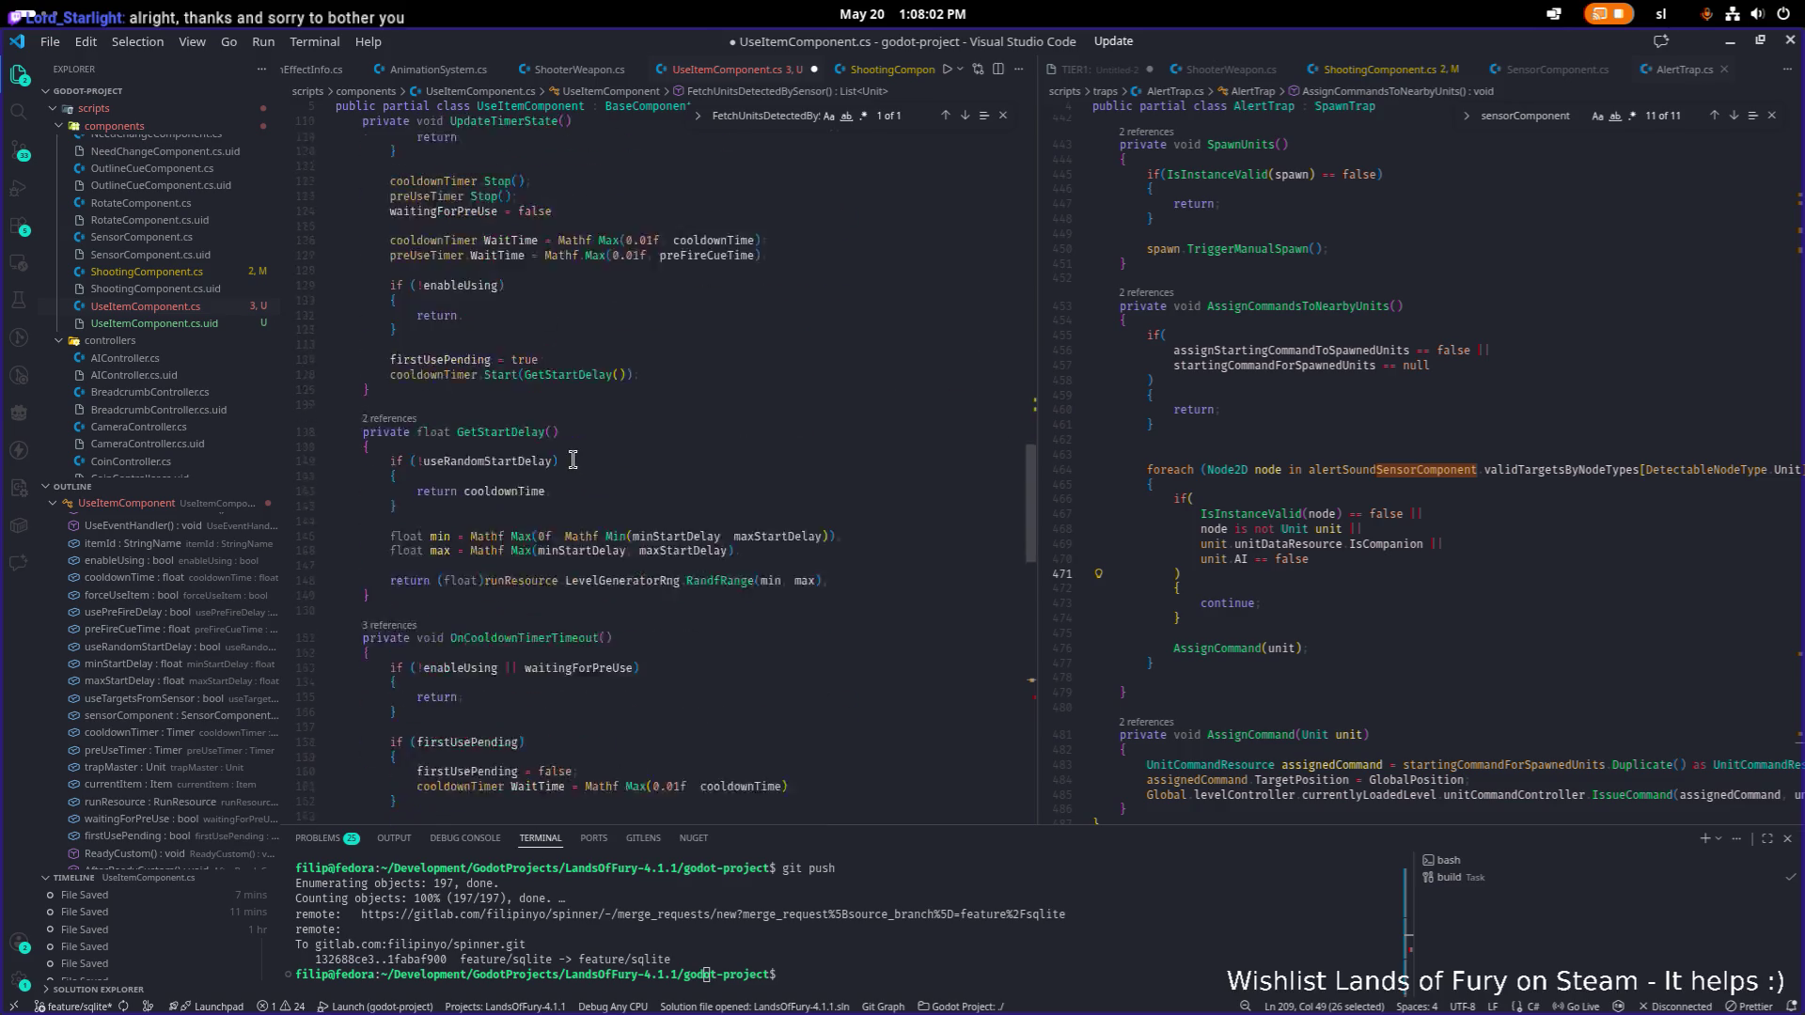
Append .ToList<Unit>() before the semicolon of the return statement.
{"action": "left_click", "coordinate": [880, 732]}
{"action": "left_click", "coordinate": [960, 720]}
{"action": "key", "text": "Left"}
{"action": "type", "text": ".To"}
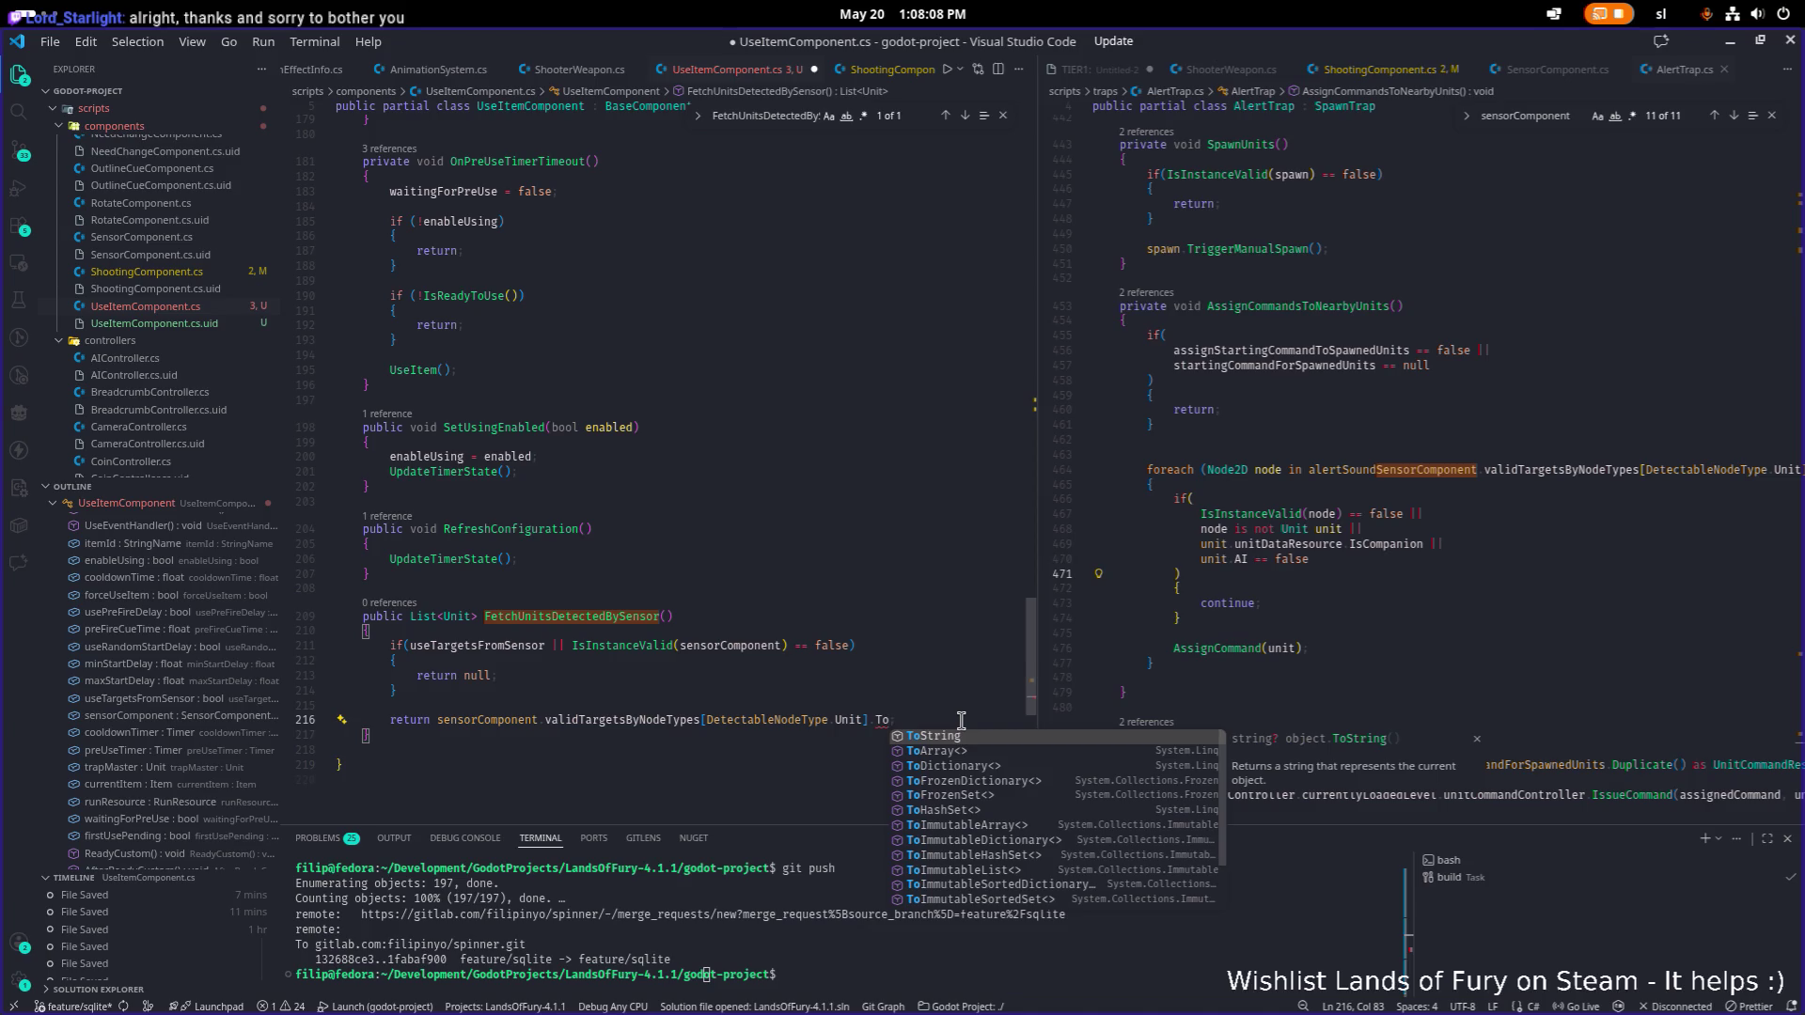
{"action": "type", "text": "L"}
{"action": "key", "text": "Tab"}
{"action": "type", "text": "<Unit>"}
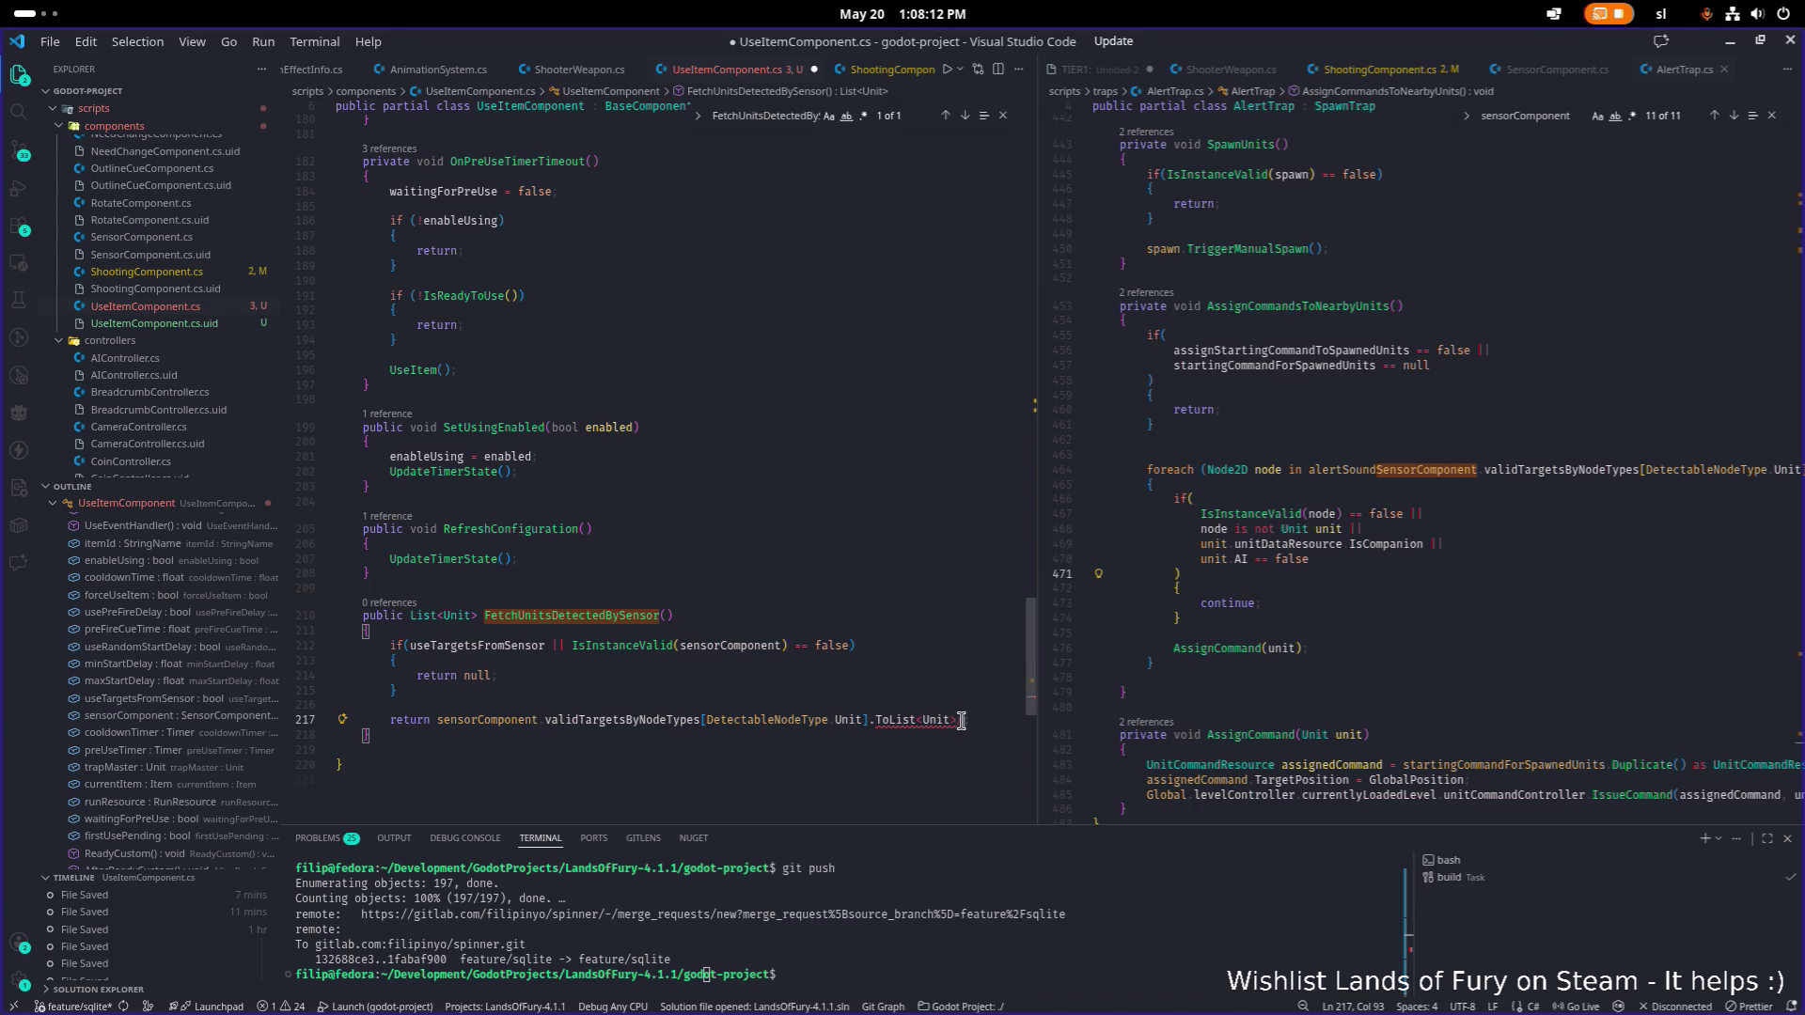
{"action": "type", "text": "()"}
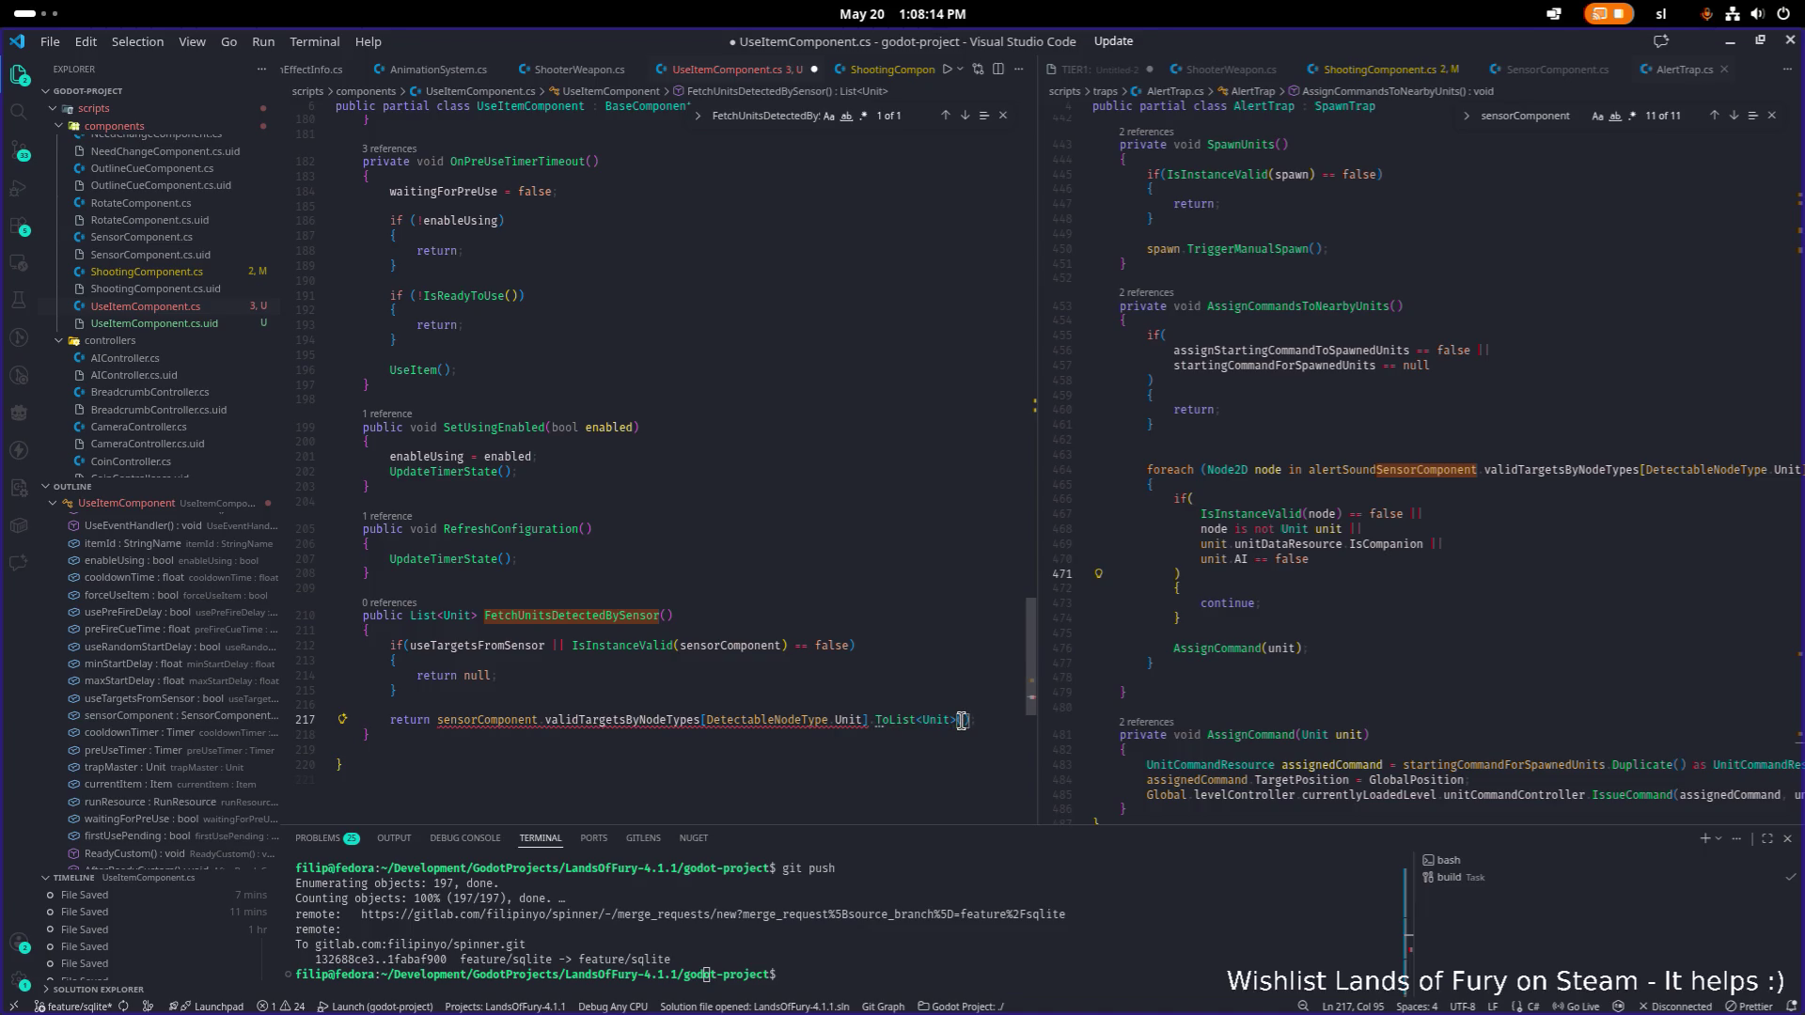
Select the FetchUnitsDetectedBySensor method, then the Unit type argument of ToList.
{"action": "mouse_move", "coordinate": [893, 720]}
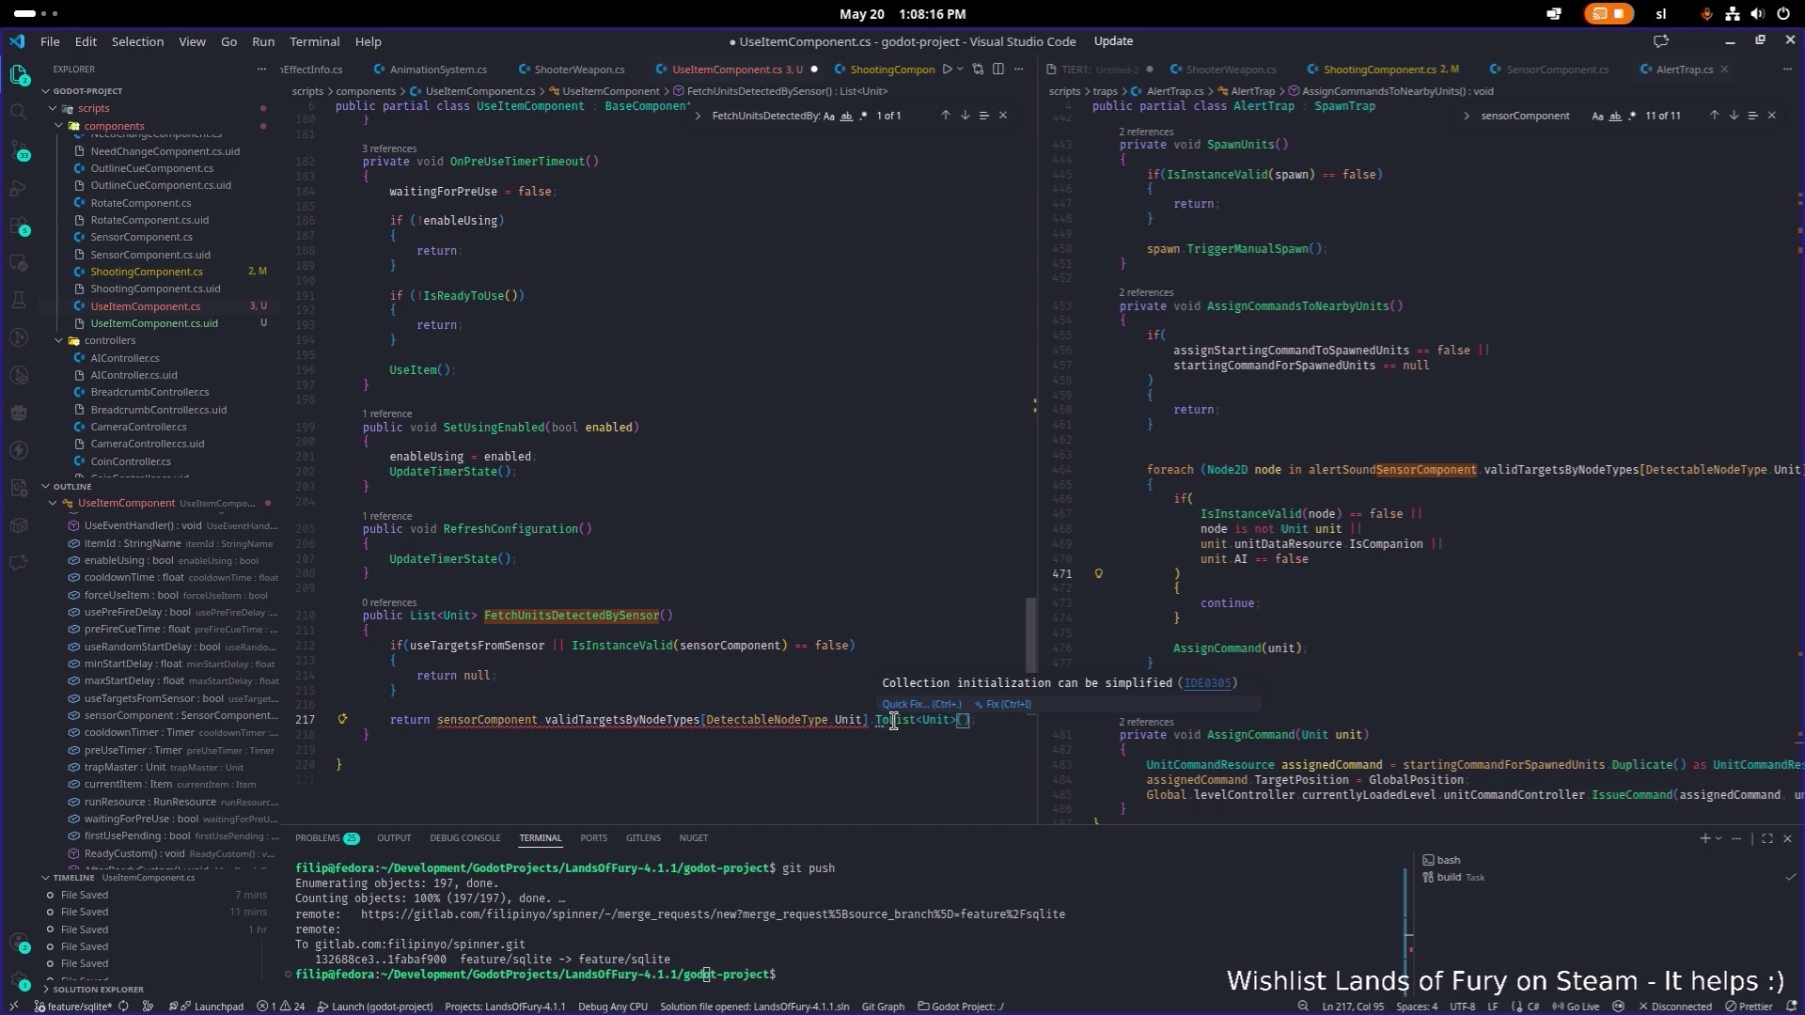
{"action": "mouse_move", "coordinate": [834, 717]}
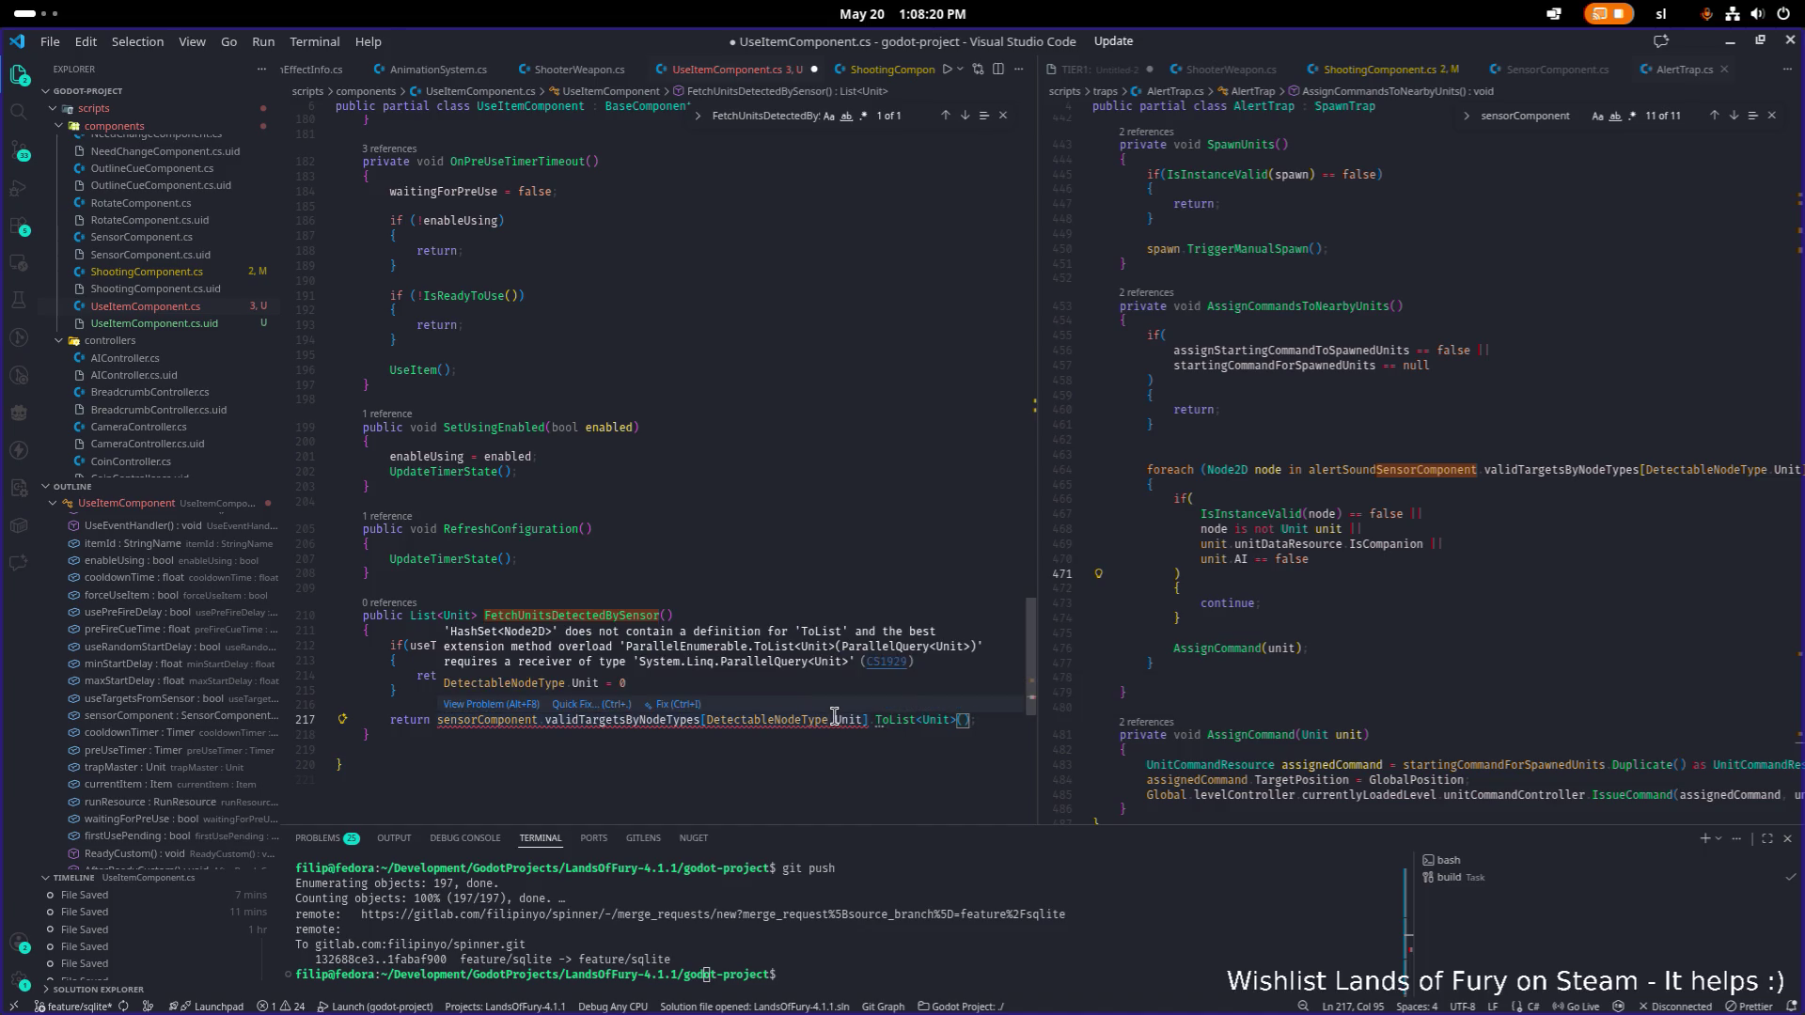
{"action": "scroll", "coordinate": [489, 733], "scroll_direction": "up", "scroll_amount": 1}
{"action": "left_click", "coordinate": [540, 759]}
{"action": "left_click_drag", "start_coordinate": [541, 759], "coordinate": [342, 626]}
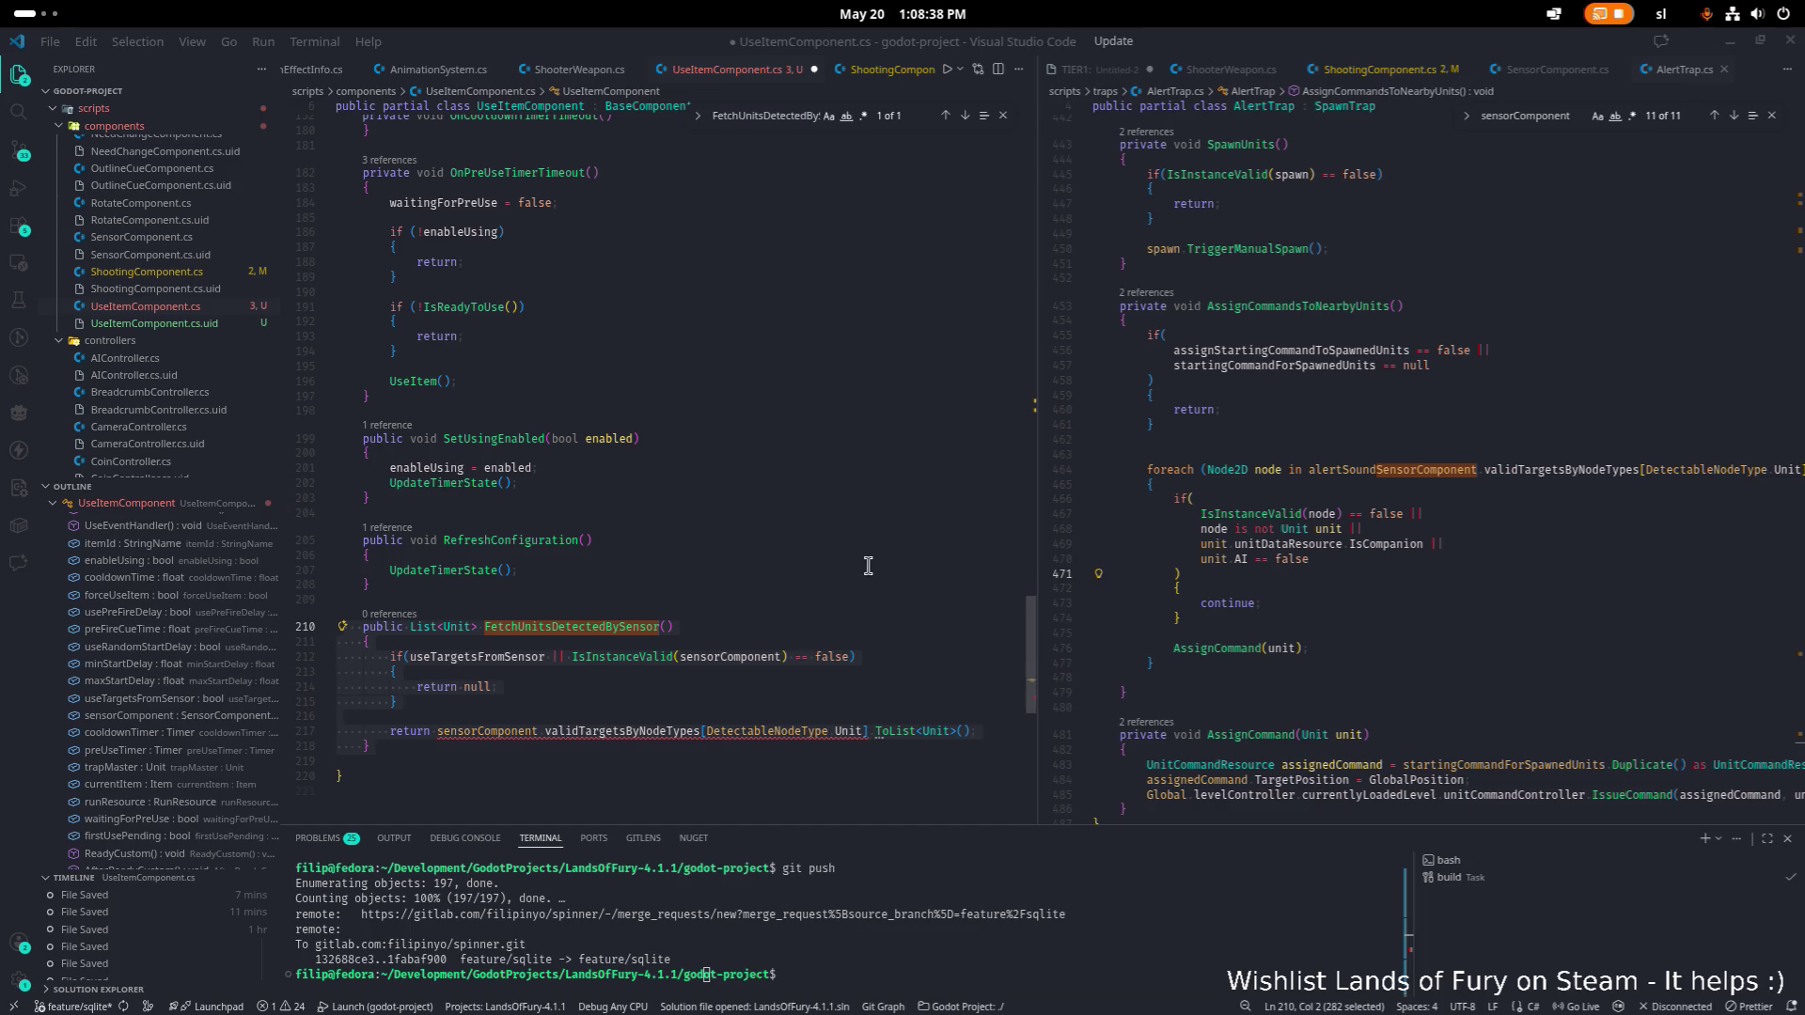
{"action": "double_click", "coordinate": [936, 730]}
Remove the <Unit> type argument from ToList and inspect the type-conversion error.
{"action": "key", "text": "BackSpace"}
{"action": "key", "text": "BackSpace"}
{"action": "key", "text": "Delete"}
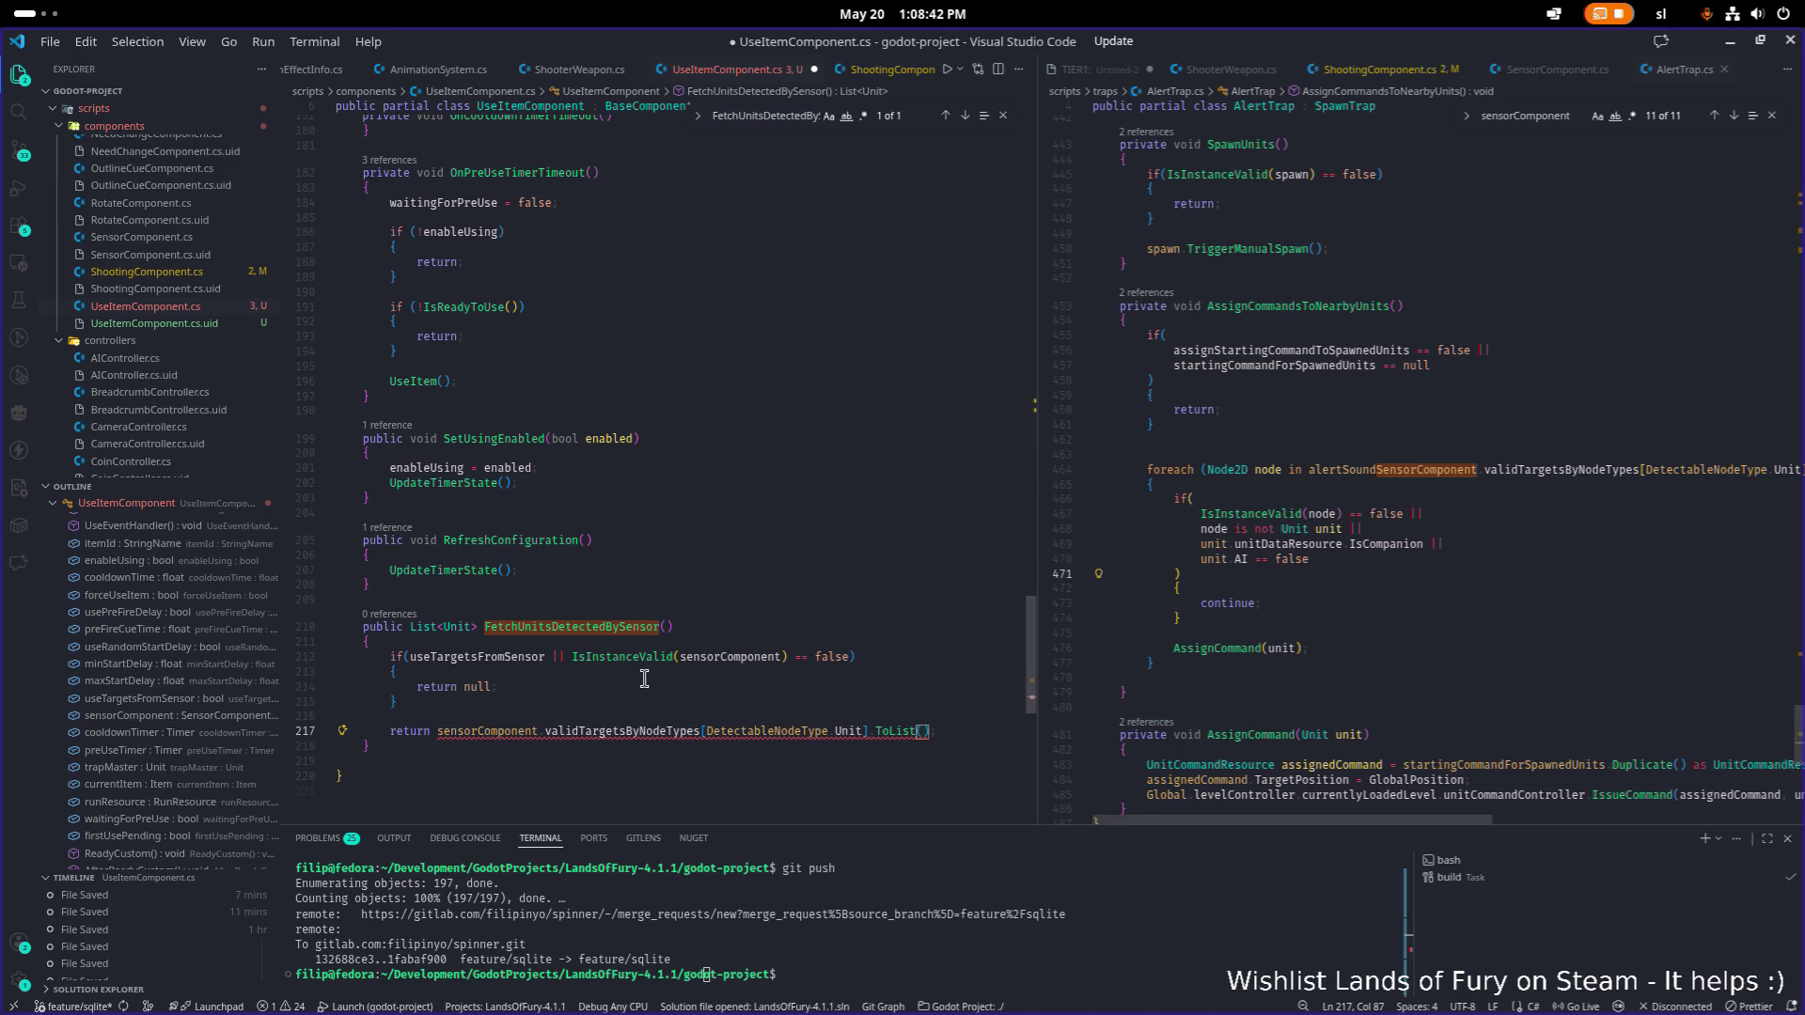
{"action": "left_click", "coordinate": [658, 673]}
{"action": "scroll", "coordinate": [527, 564], "scroll_direction": "up", "scroll_amount": 20}
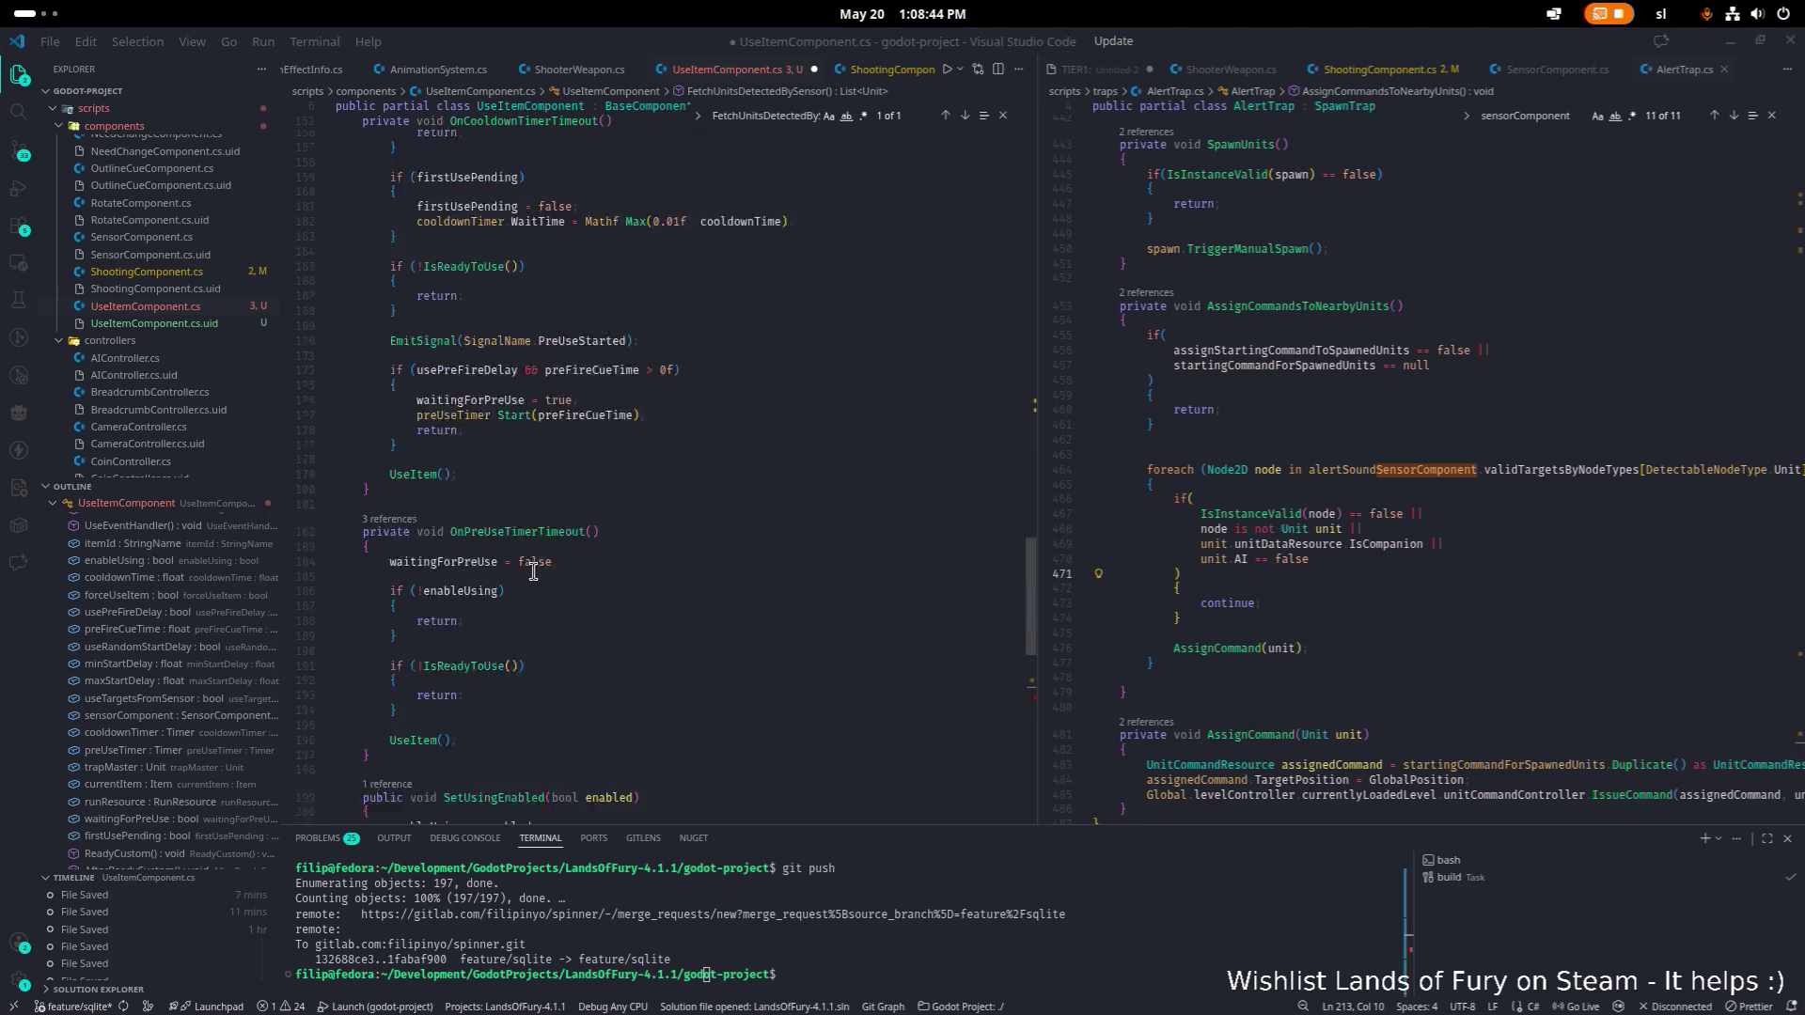
{"action": "scroll", "coordinate": [548, 204], "scroll_direction": "down", "scroll_amount": 20}
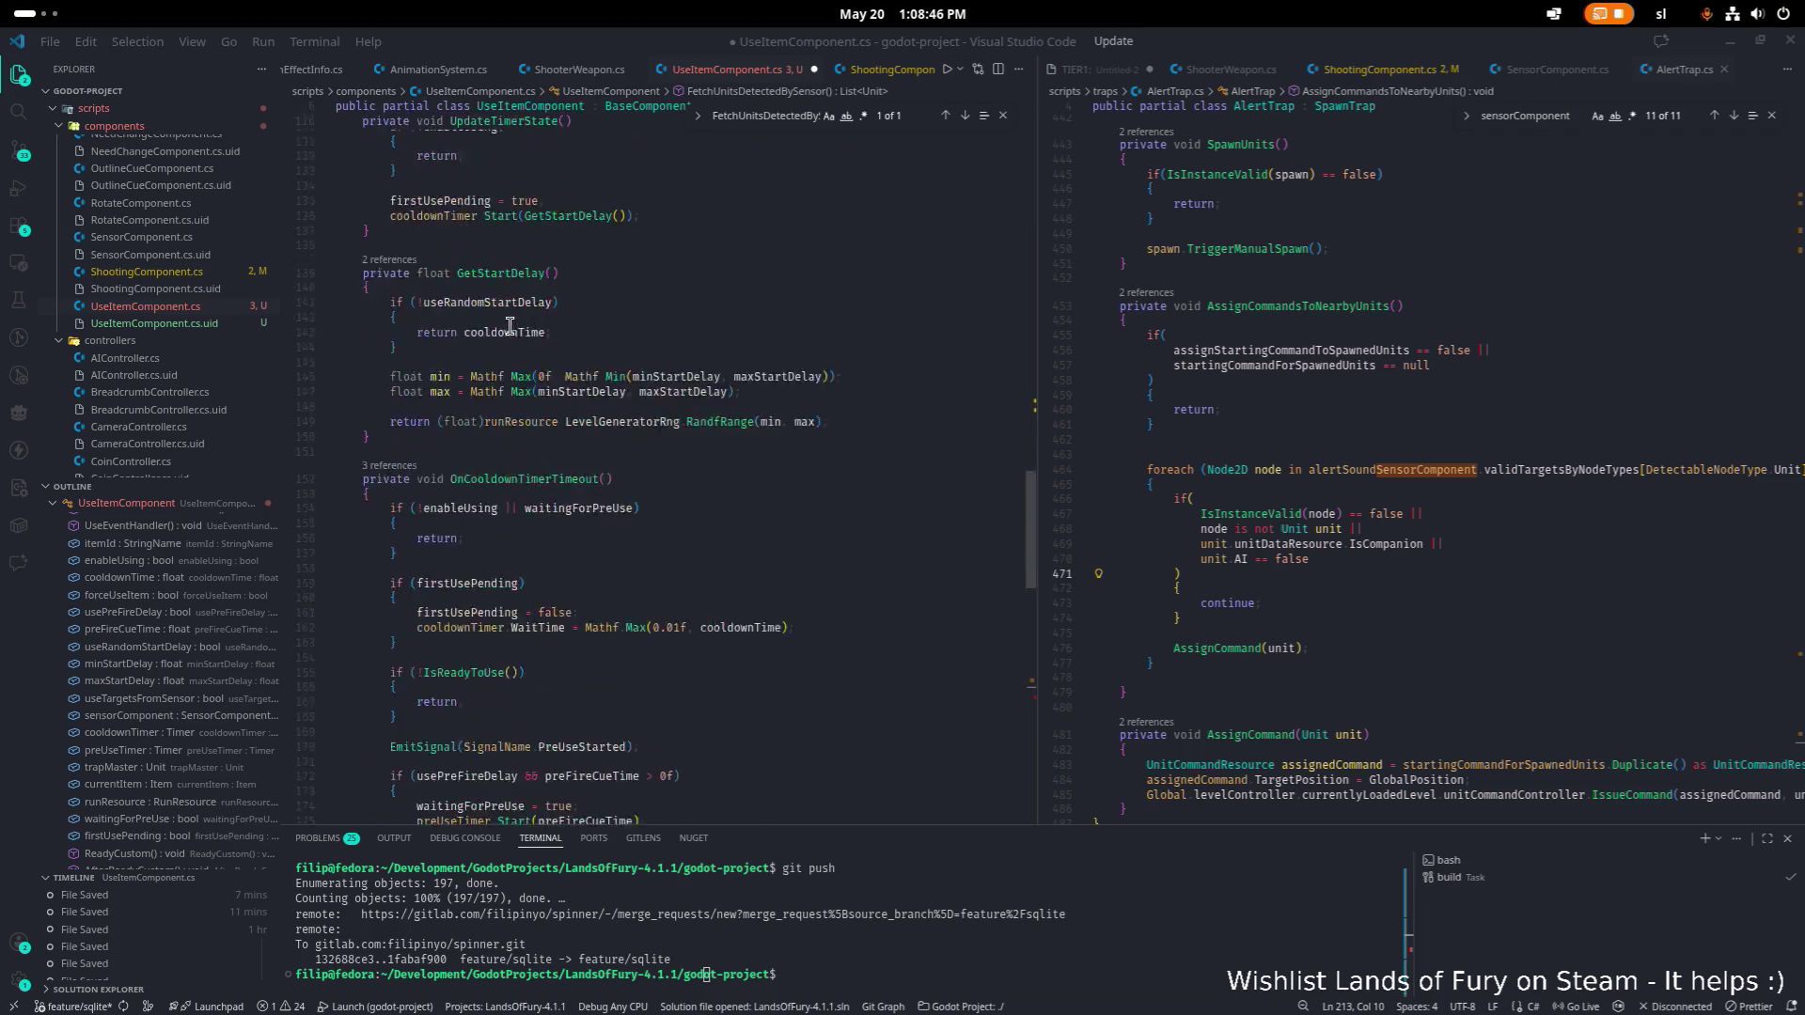
{"action": "scroll", "coordinate": [479, 388], "scroll_direction": "up", "scroll_amount": 7}
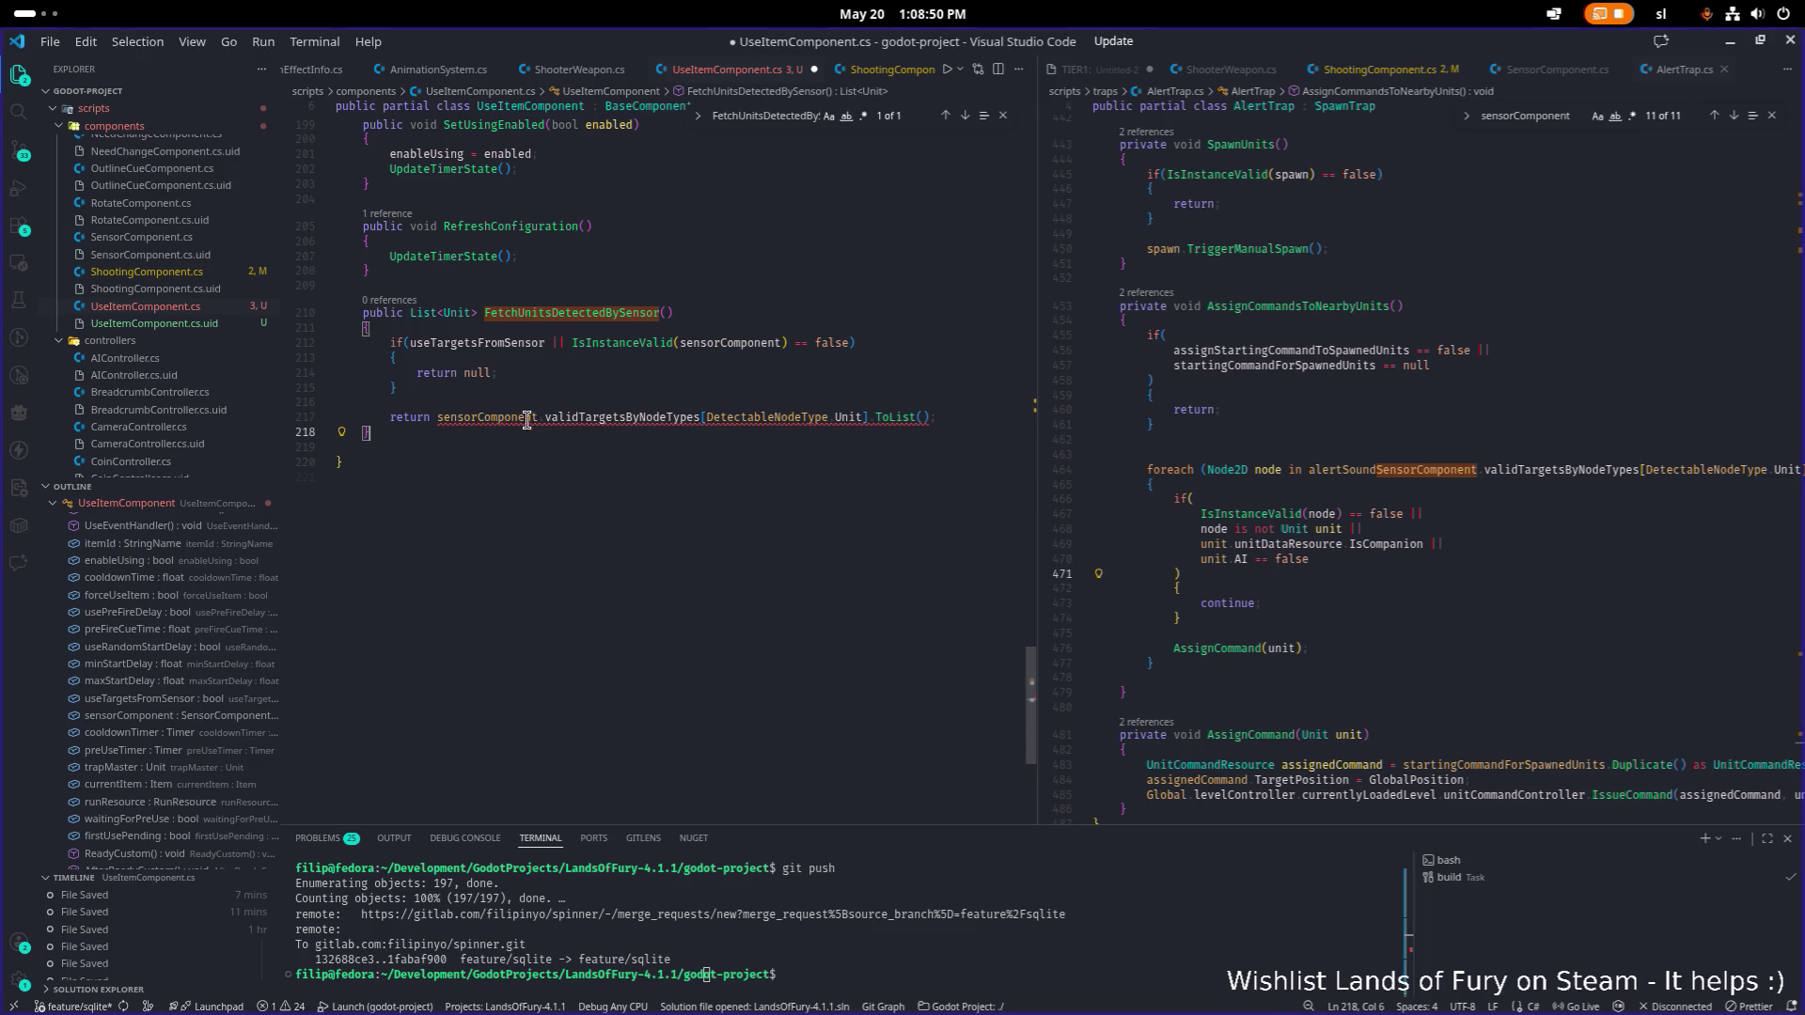
{"action": "left_click", "coordinate": [527, 425]}
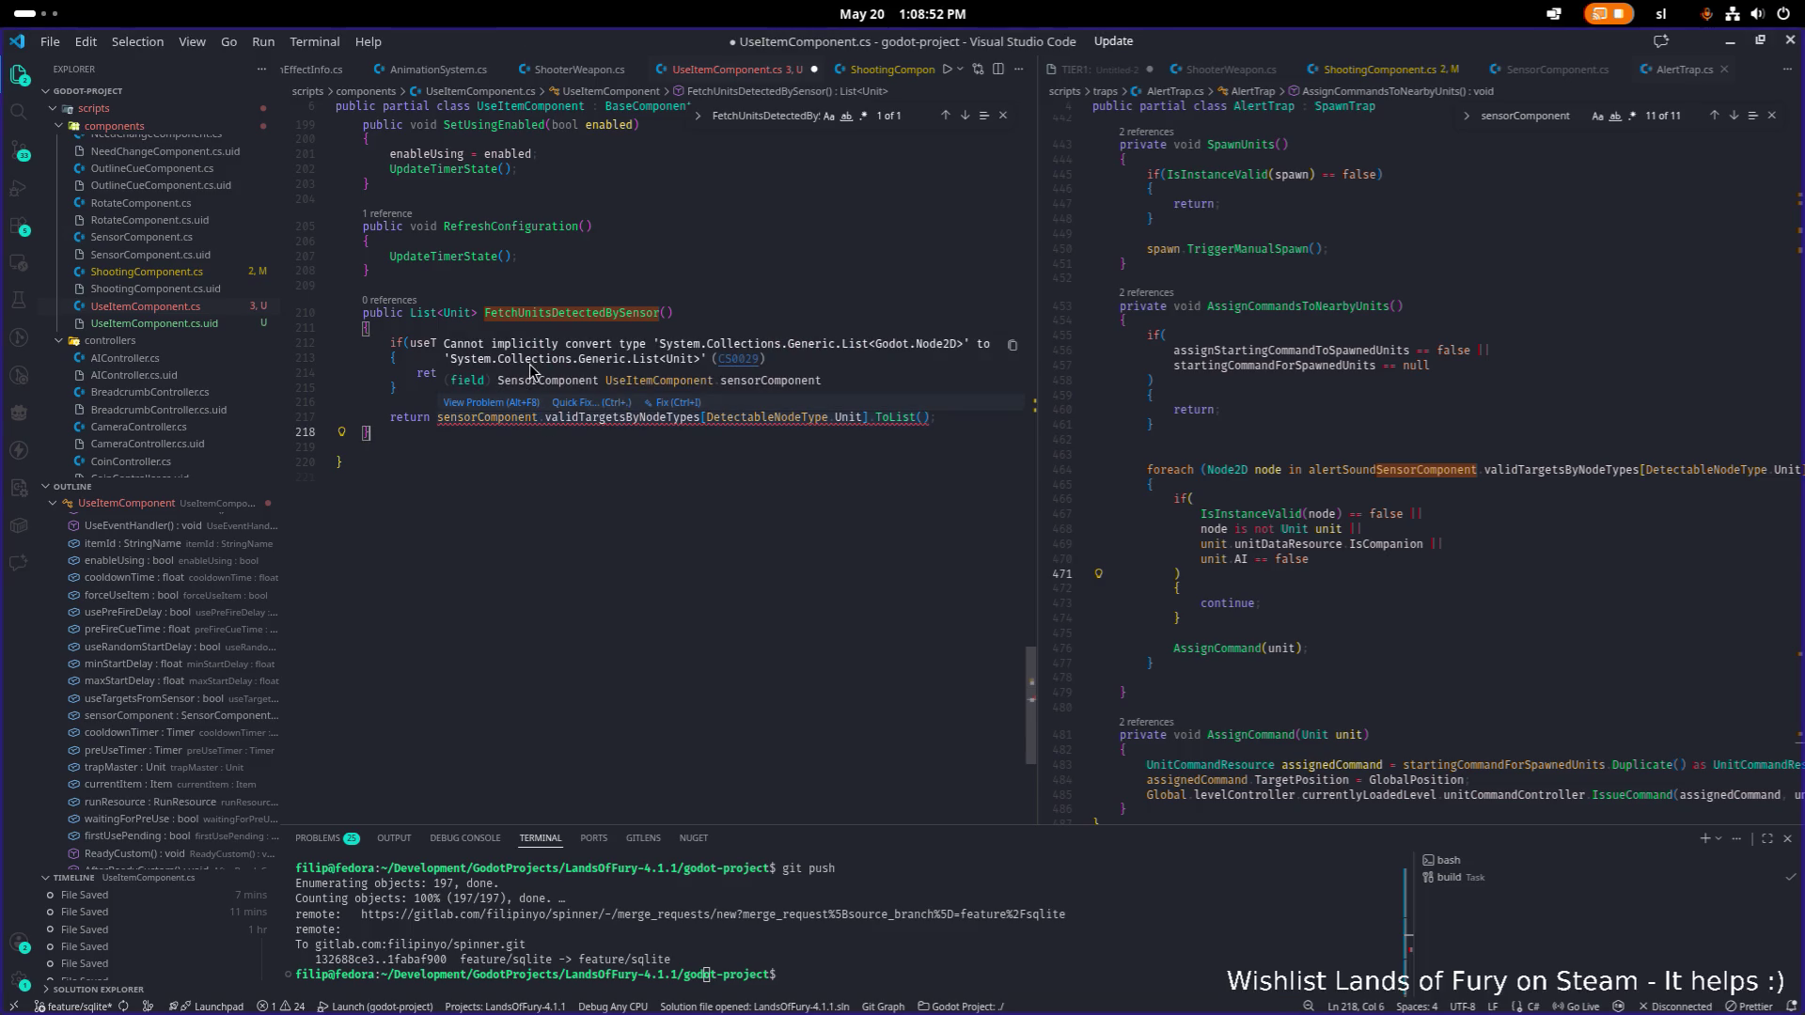
{"action": "left_click_drag", "start_coordinate": [534, 348], "coordinate": [446, 345]}
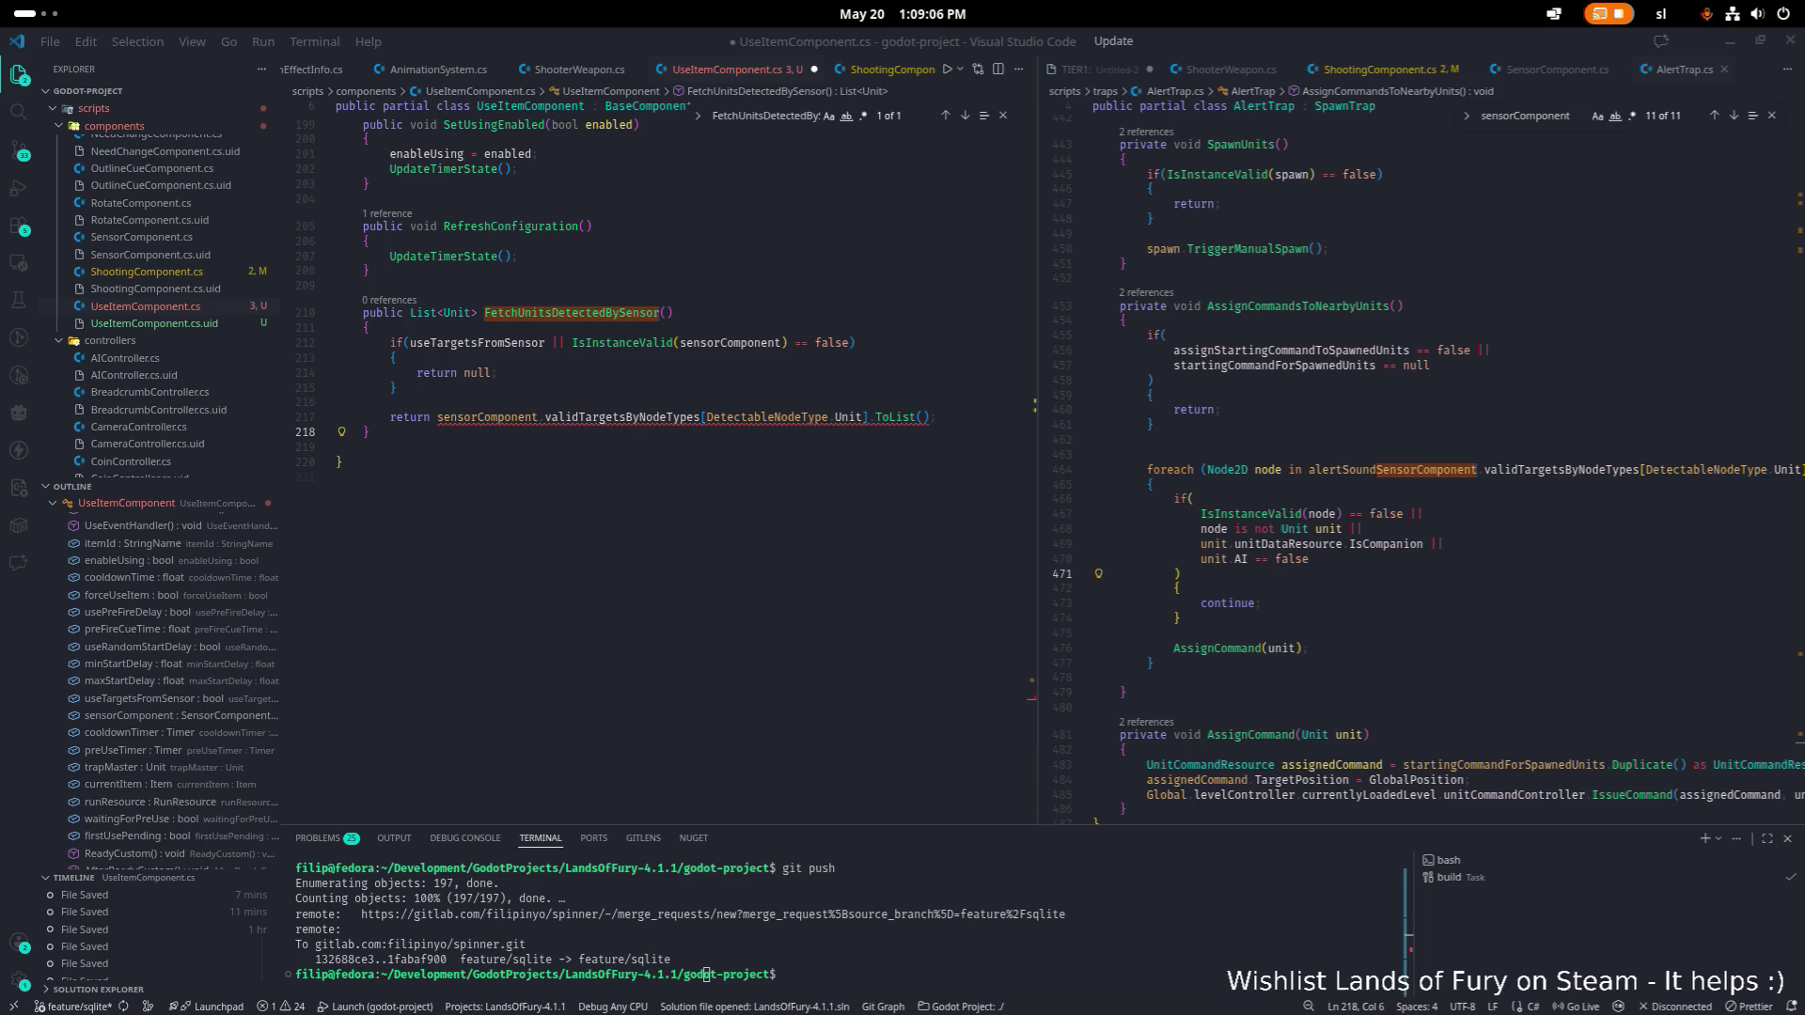
Insert .Cast<Unit>() before ToList, remove the stray space, and save UseItemComponent.cs.
{"action": "left_click", "coordinate": [1014, 416]}
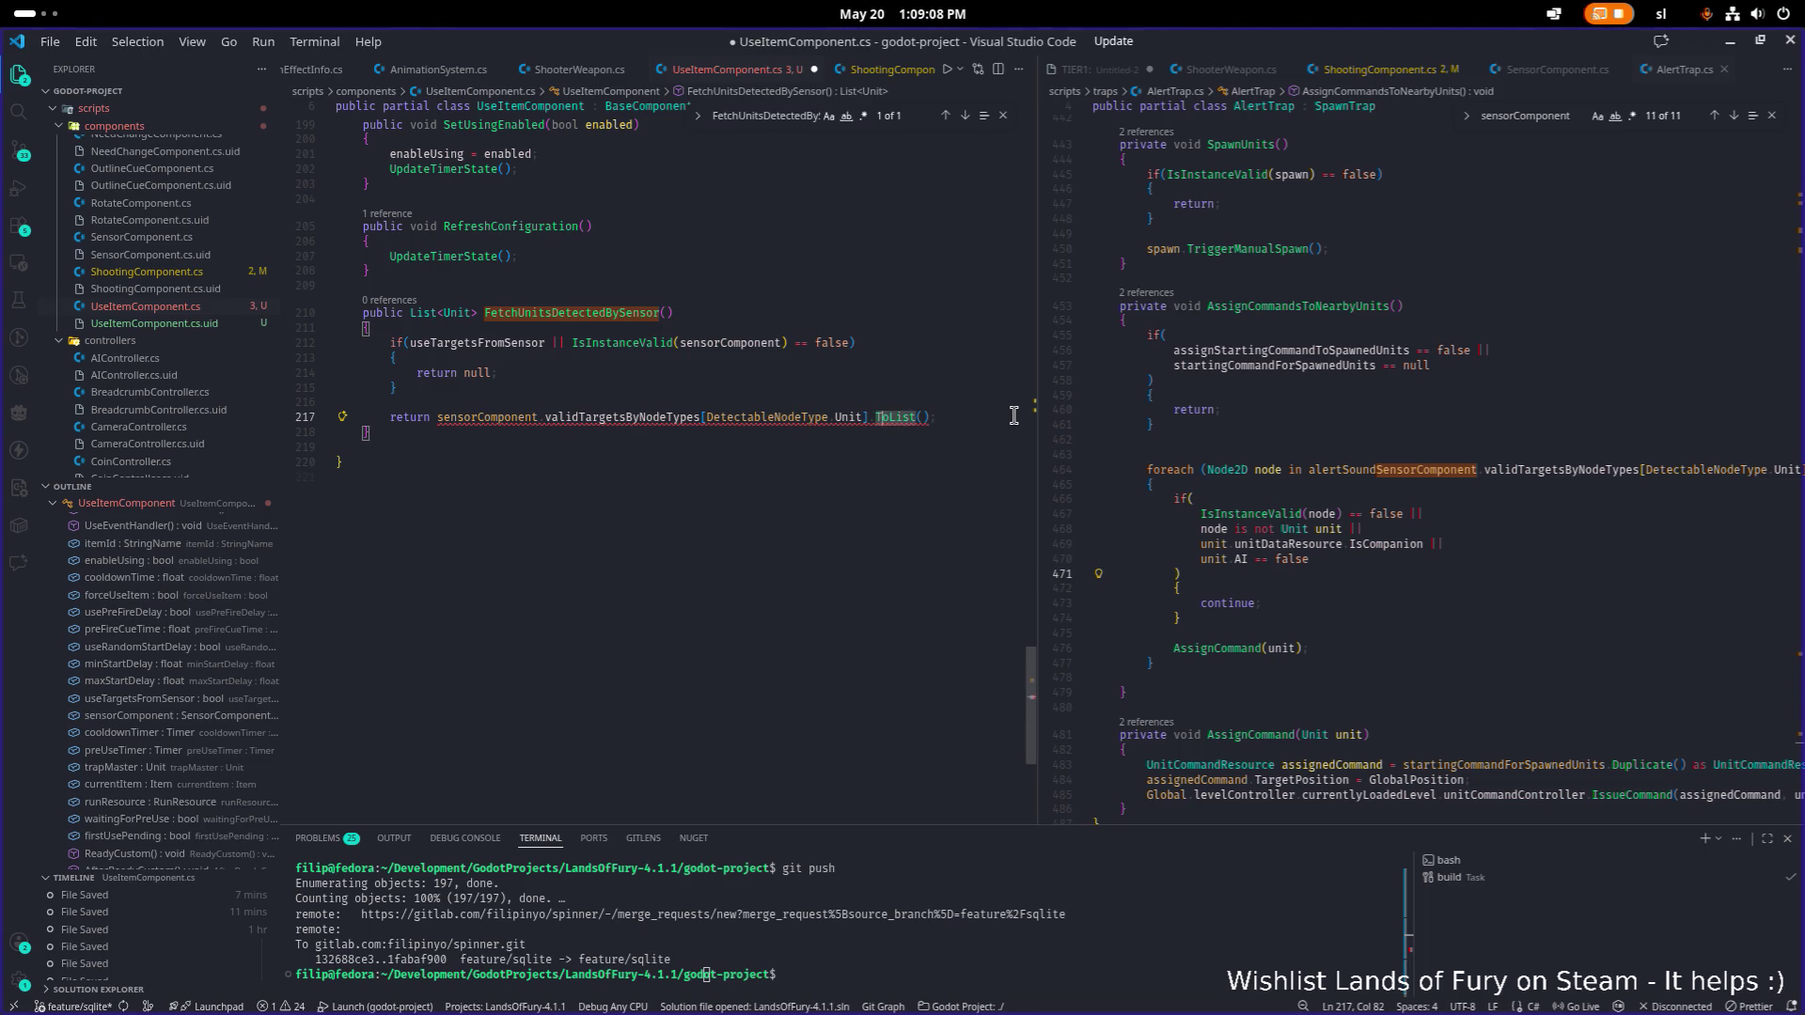
{"action": "key", "text": "ctrl+v"}
{"action": "key", "text": "Up"}
{"action": "key", "text": "End"}
{"action": "key", "text": "ctrl+Left"}
{"action": "key", "text": "ctrl+Left"}
{"action": "key", "text": "ctrl+Left"}
{"action": "key", "text": "BackSpace"}
{"action": "key", "text": "BackSpace"}
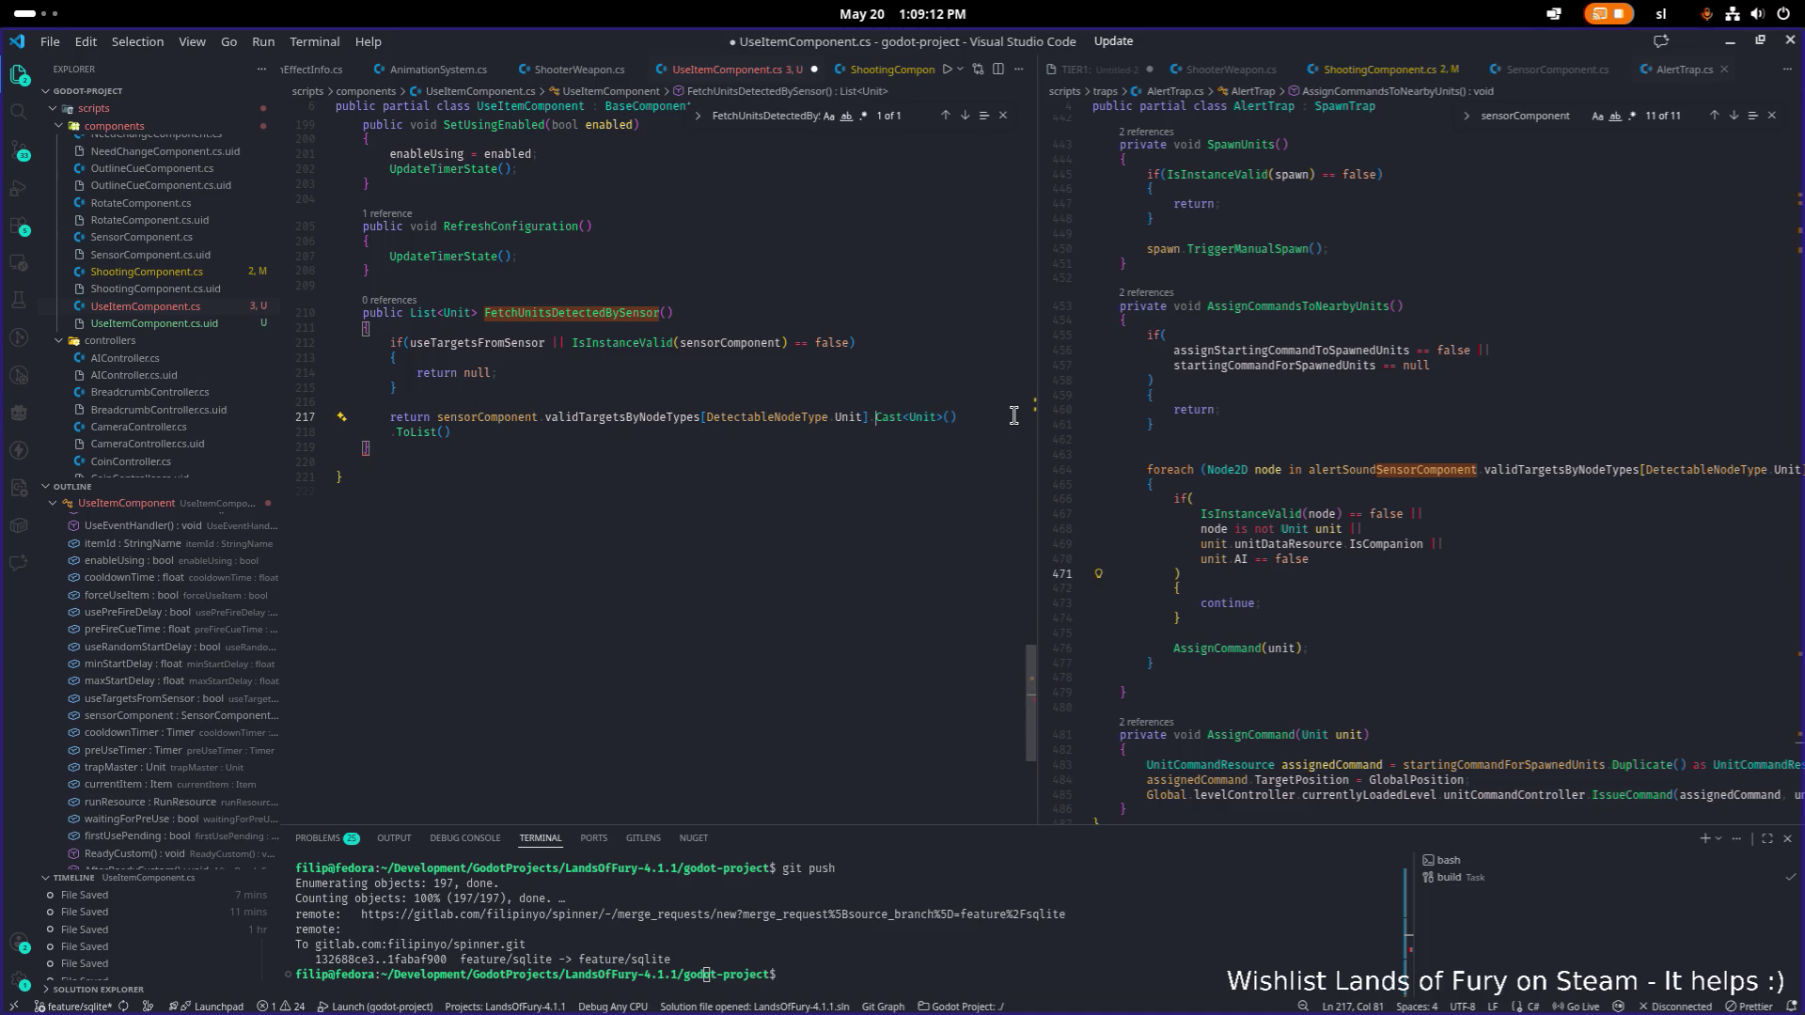
{"action": "key", "text": "Down"}
{"action": "key", "text": "ctrl+s"}
{"action": "key", "text": "Down"}
{"action": "key", "text": "Down"}
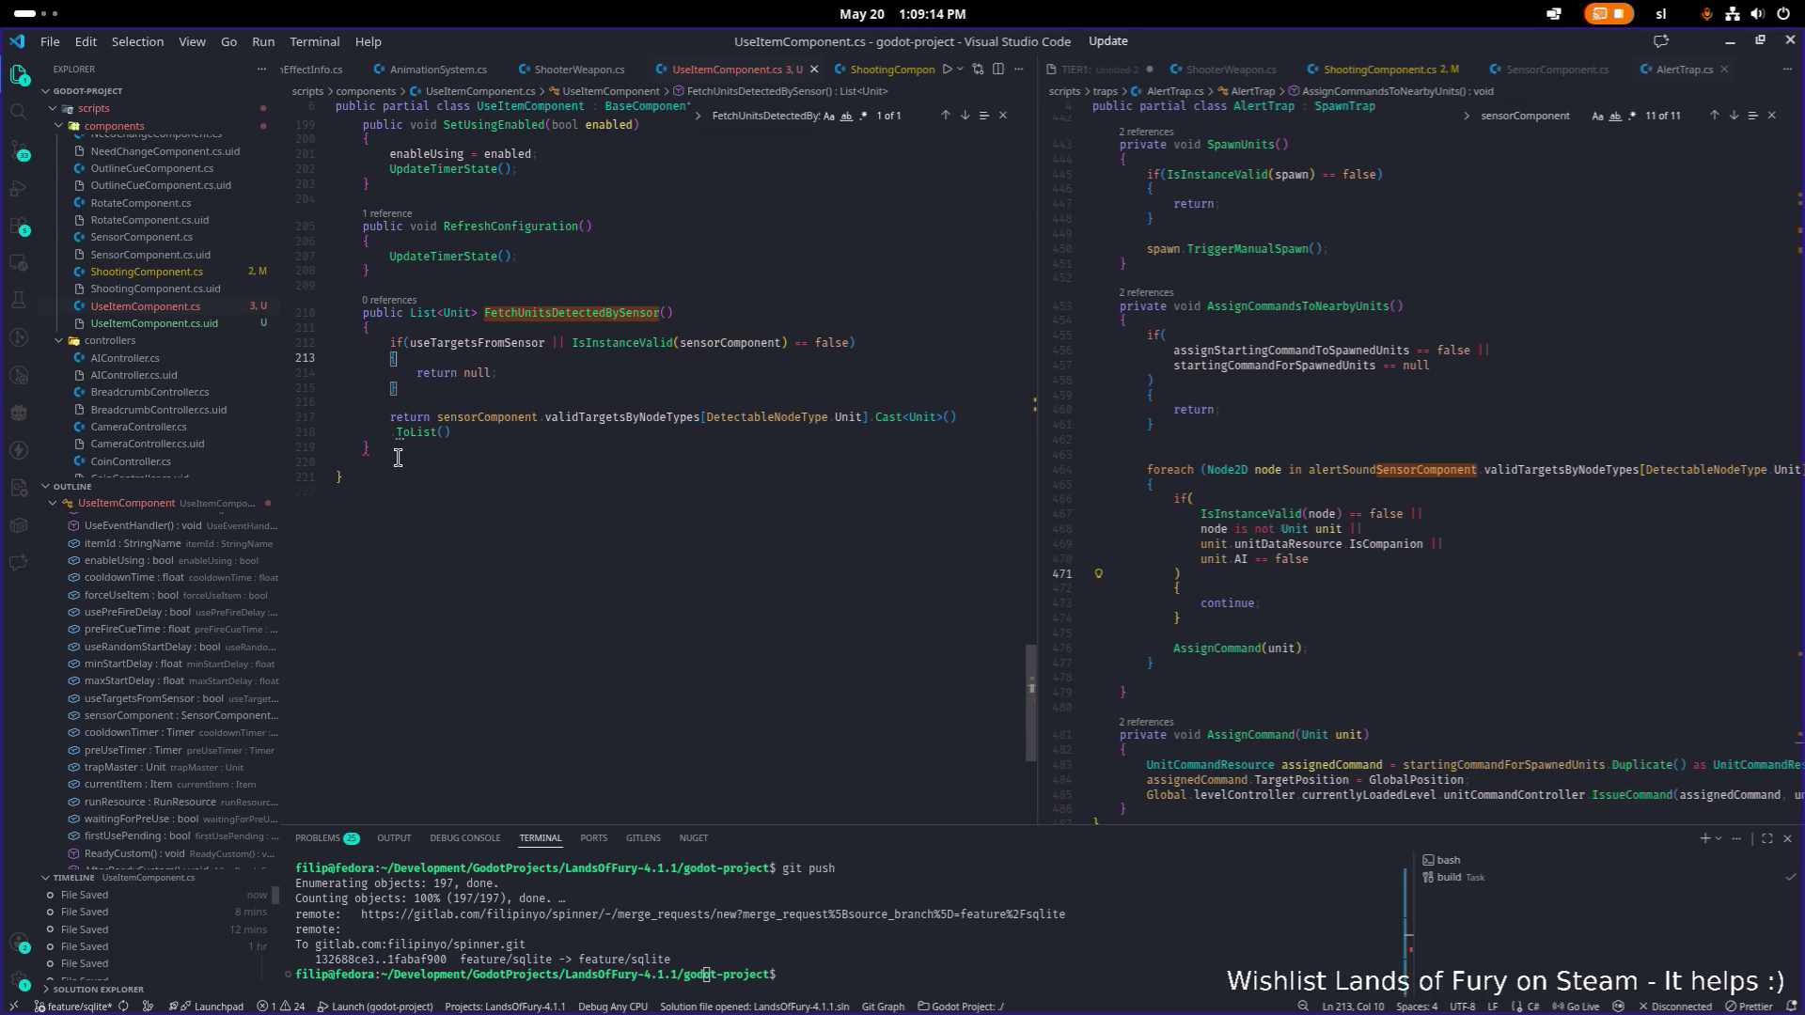
Add the missing semicolon after ToList() and save the file.
{"action": "left_click", "coordinate": [491, 436]}
{"action": "type", "text": ";"}
{"action": "key", "text": "ctrl+s"}
Look up FetchUnitsDetectedBySensor, review the code, and resize the editor panes to widen AlertTrap.cs.
{"action": "double_click", "coordinate": [584, 327]}
{"action": "key", "text": "ctrl+f"}
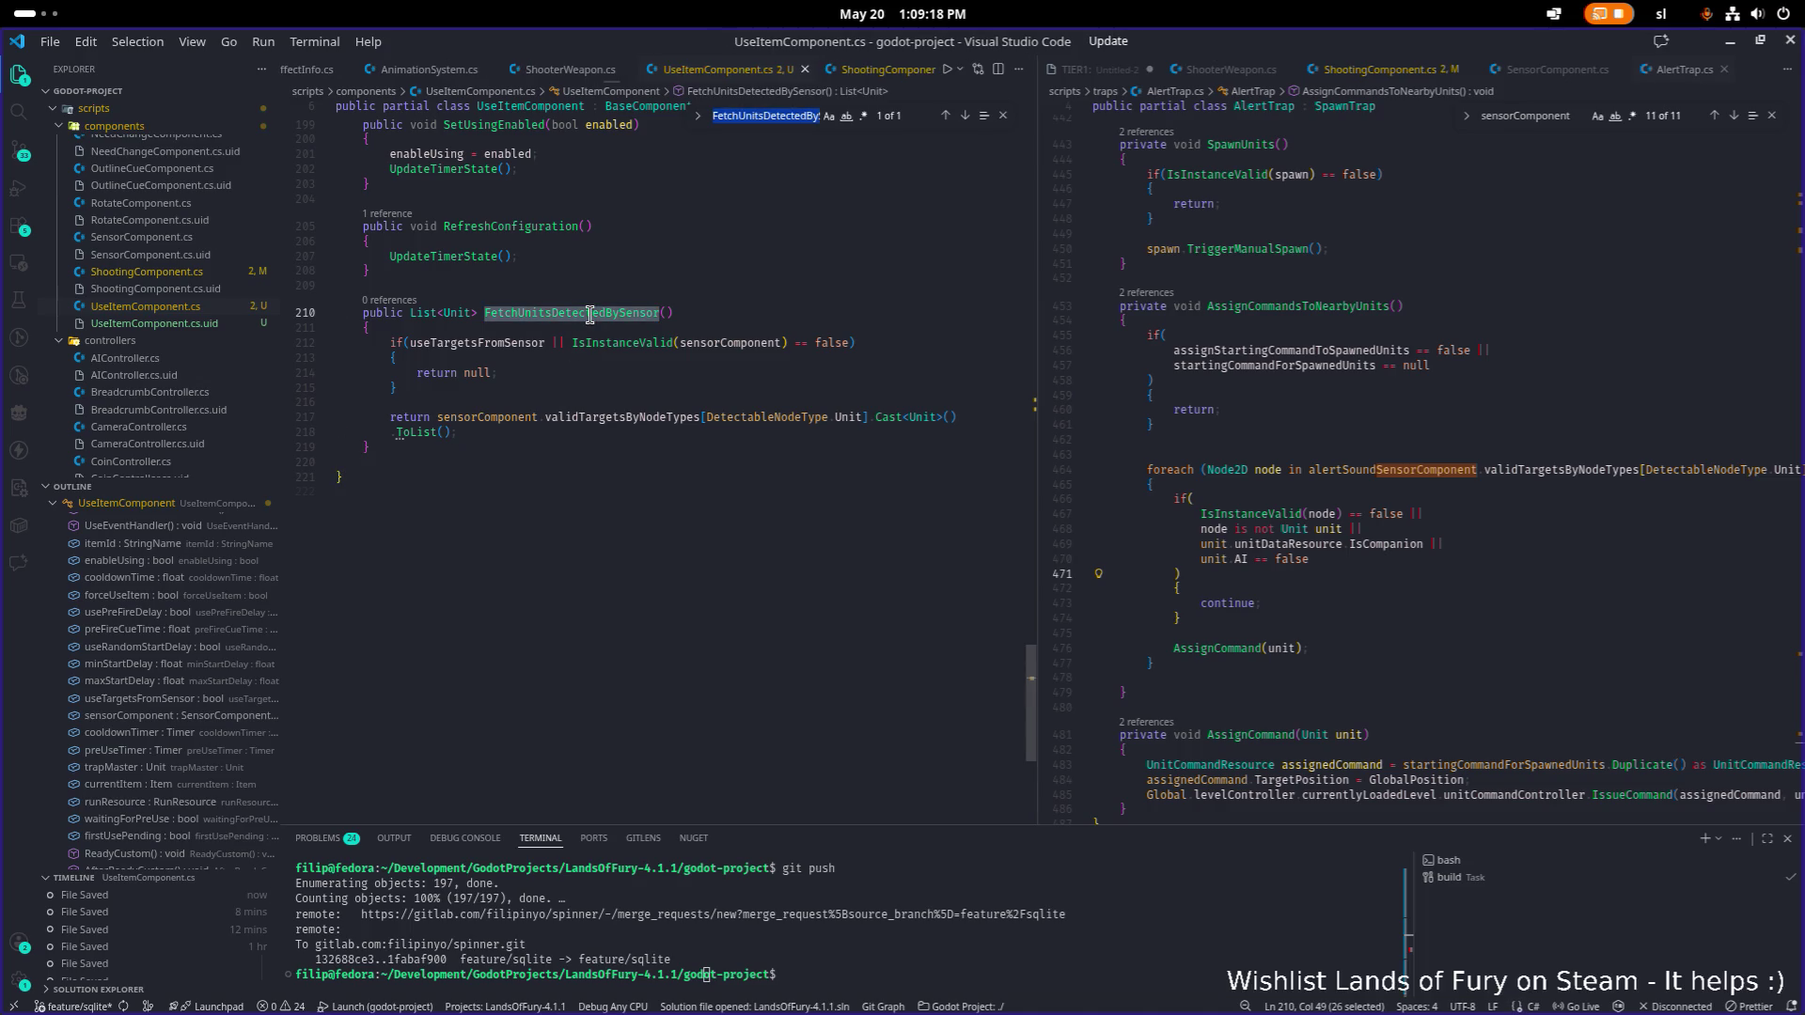
{"action": "scroll", "coordinate": [575, 348], "scroll_direction": "up", "scroll_amount": 2}
{"action": "double_click", "coordinate": [611, 426]}
{"action": "scroll", "coordinate": [613, 430], "scroll_direction": "up", "scroll_amount": 10}
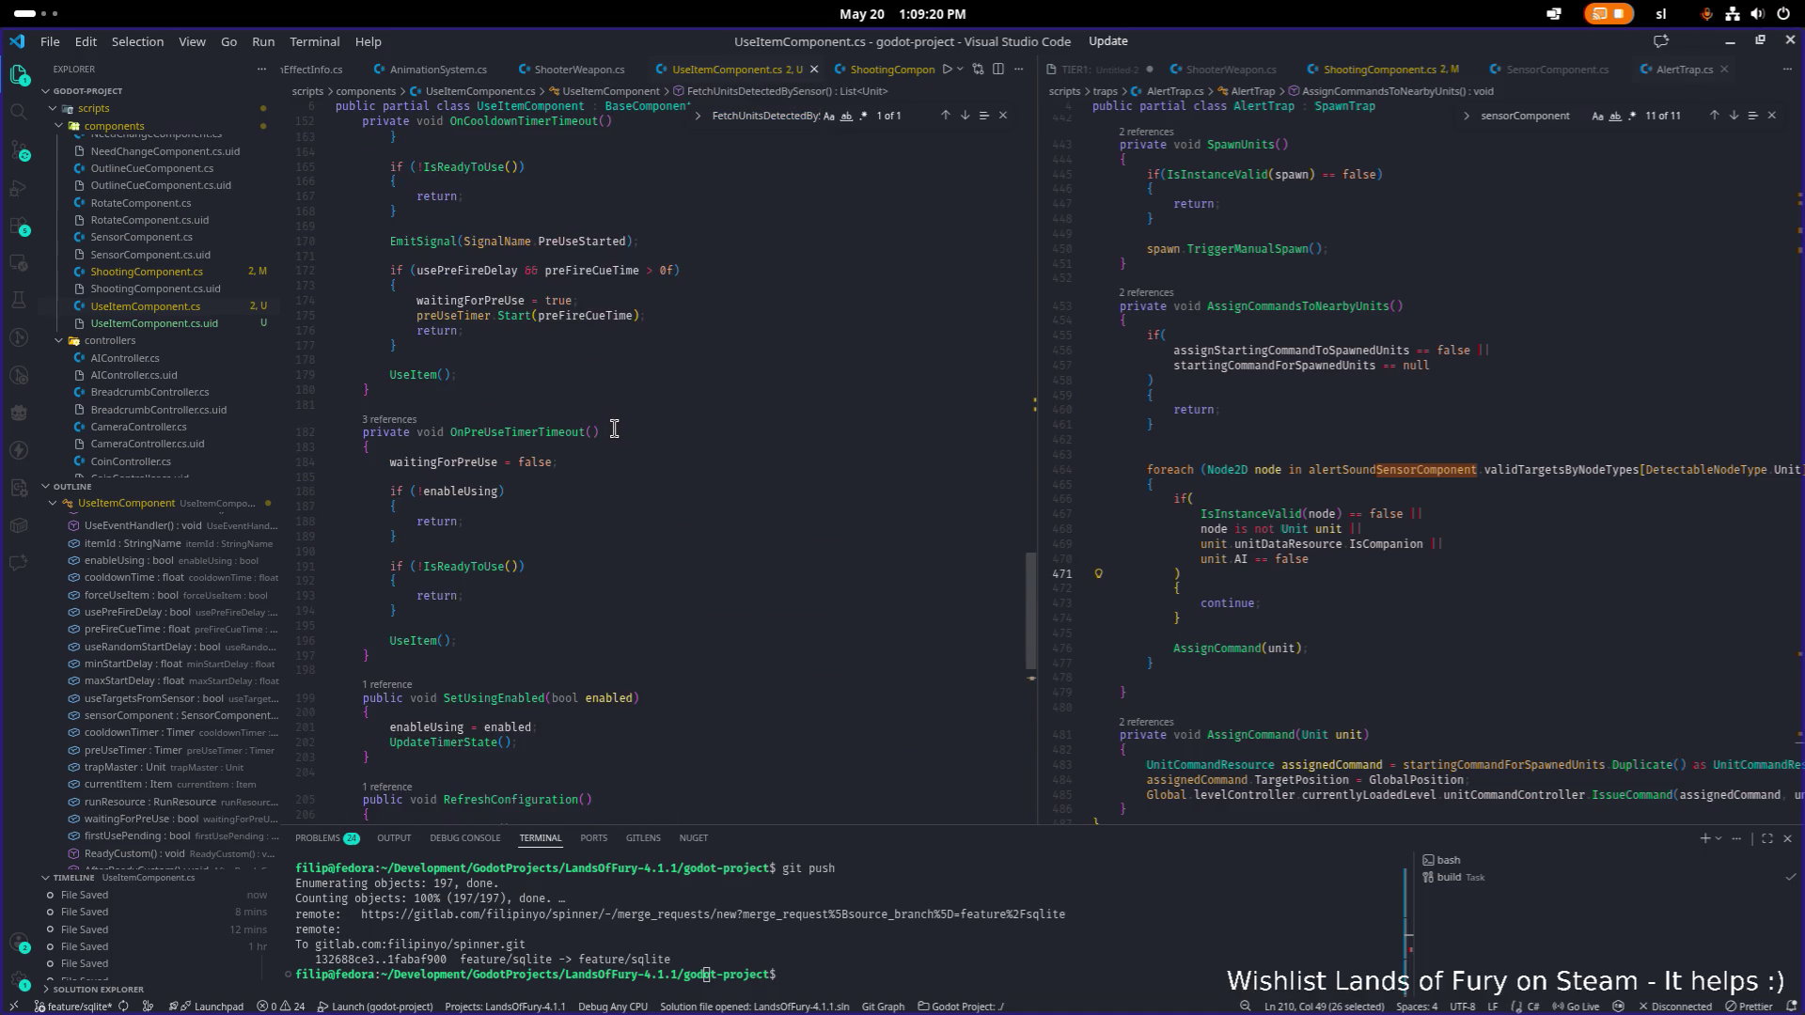
{"action": "scroll", "coordinate": [613, 433], "scroll_direction": "up", "scroll_amount": 10}
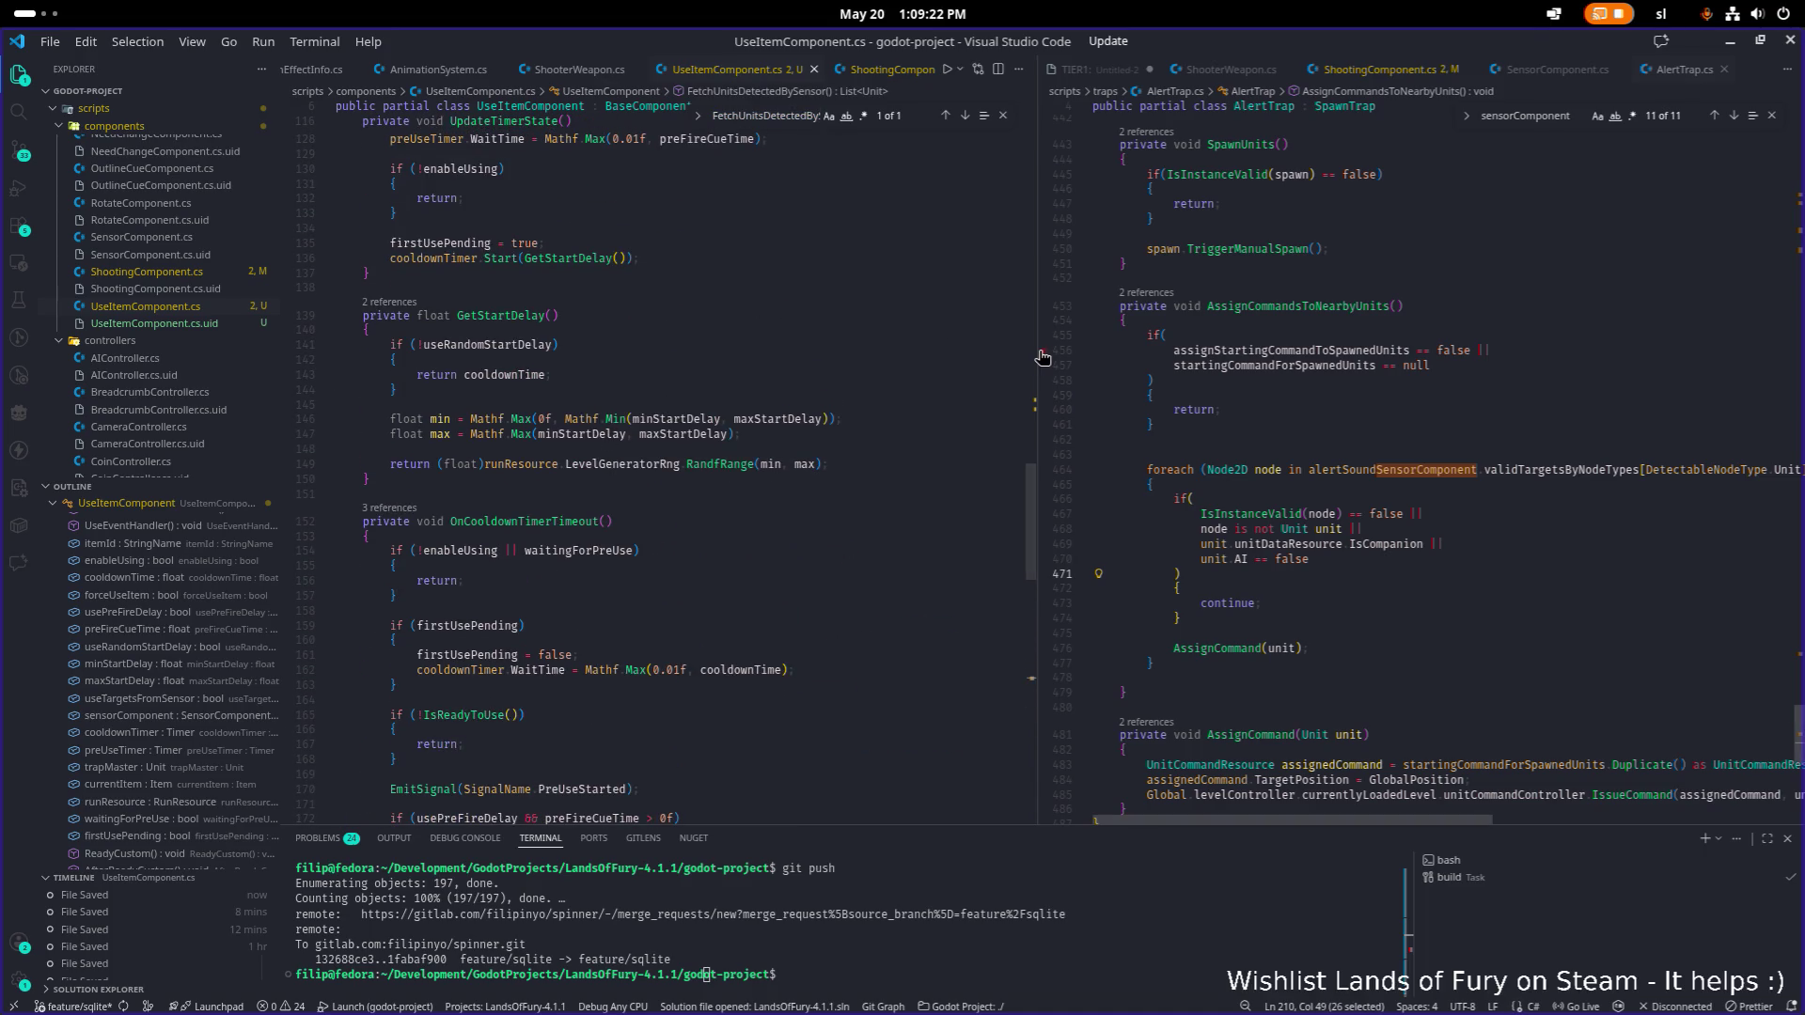
{"action": "left_click_drag", "start_coordinate": [1036, 353], "coordinate": [1260, 352]}
{"action": "scroll", "coordinate": [858, 391], "scroll_direction": "down", "scroll_amount": 20}
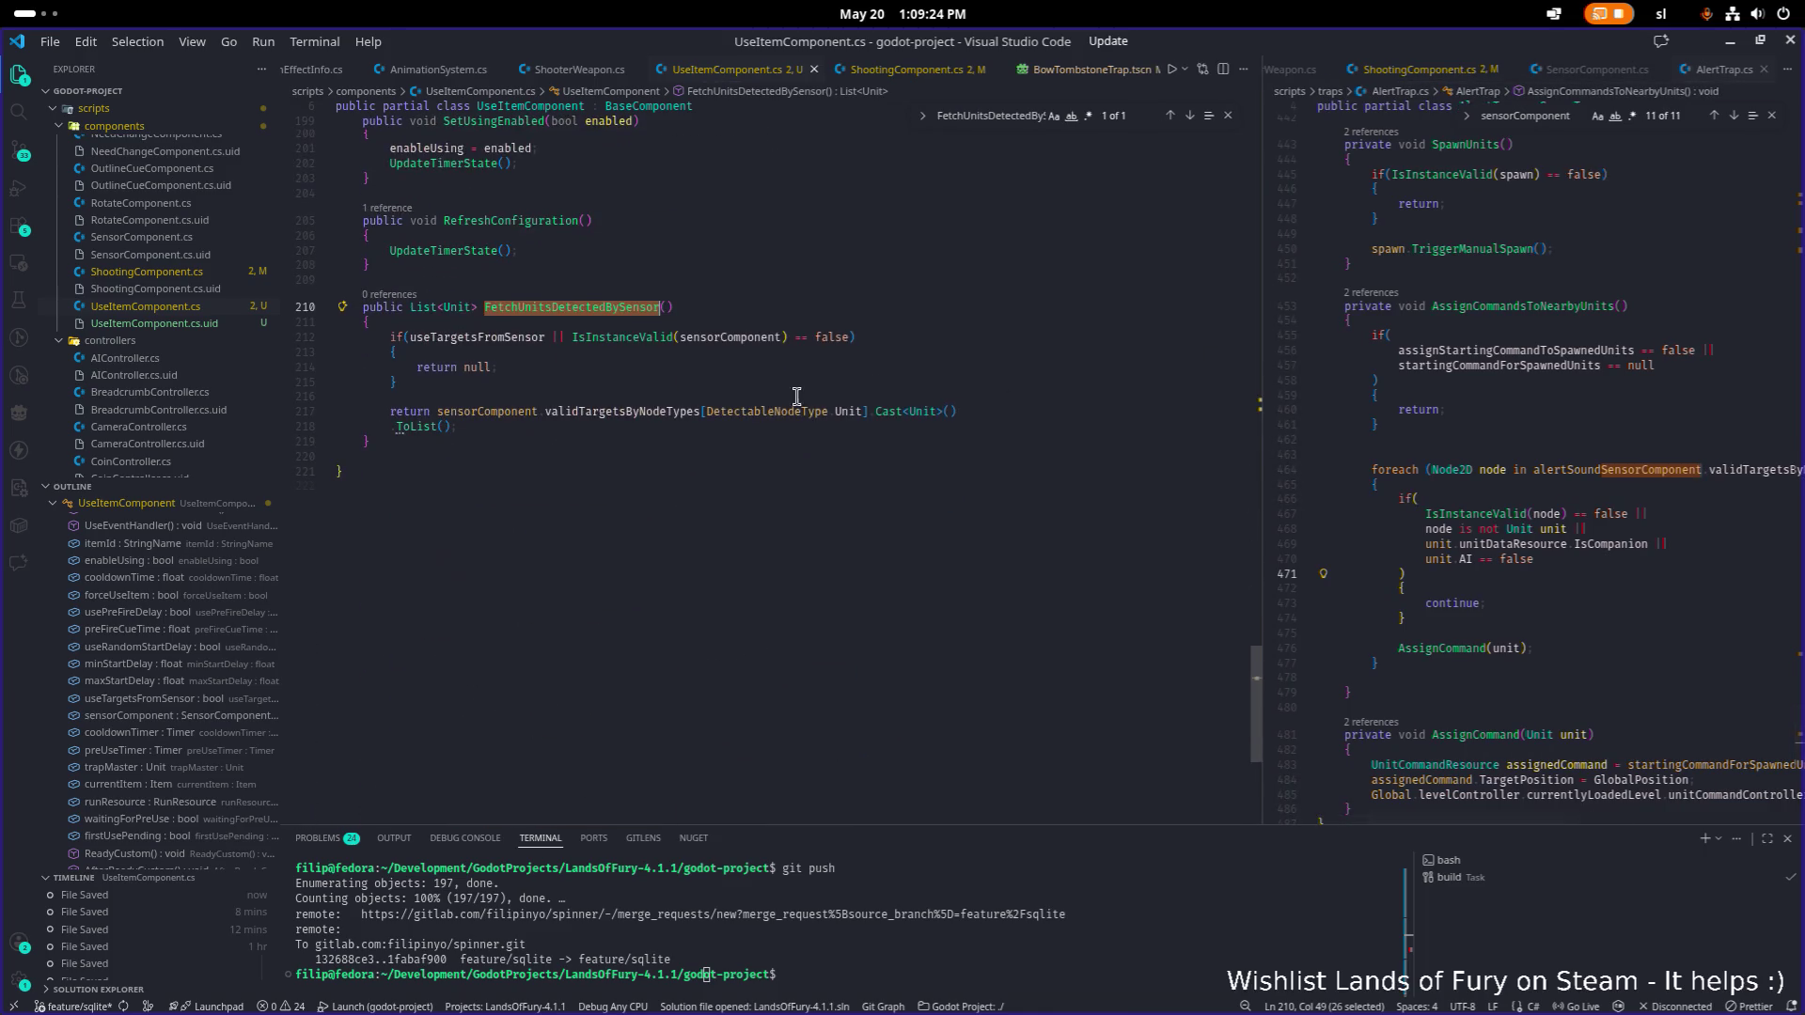
{"action": "scroll", "coordinate": [762, 381], "scroll_direction": "up", "scroll_amount": 10}
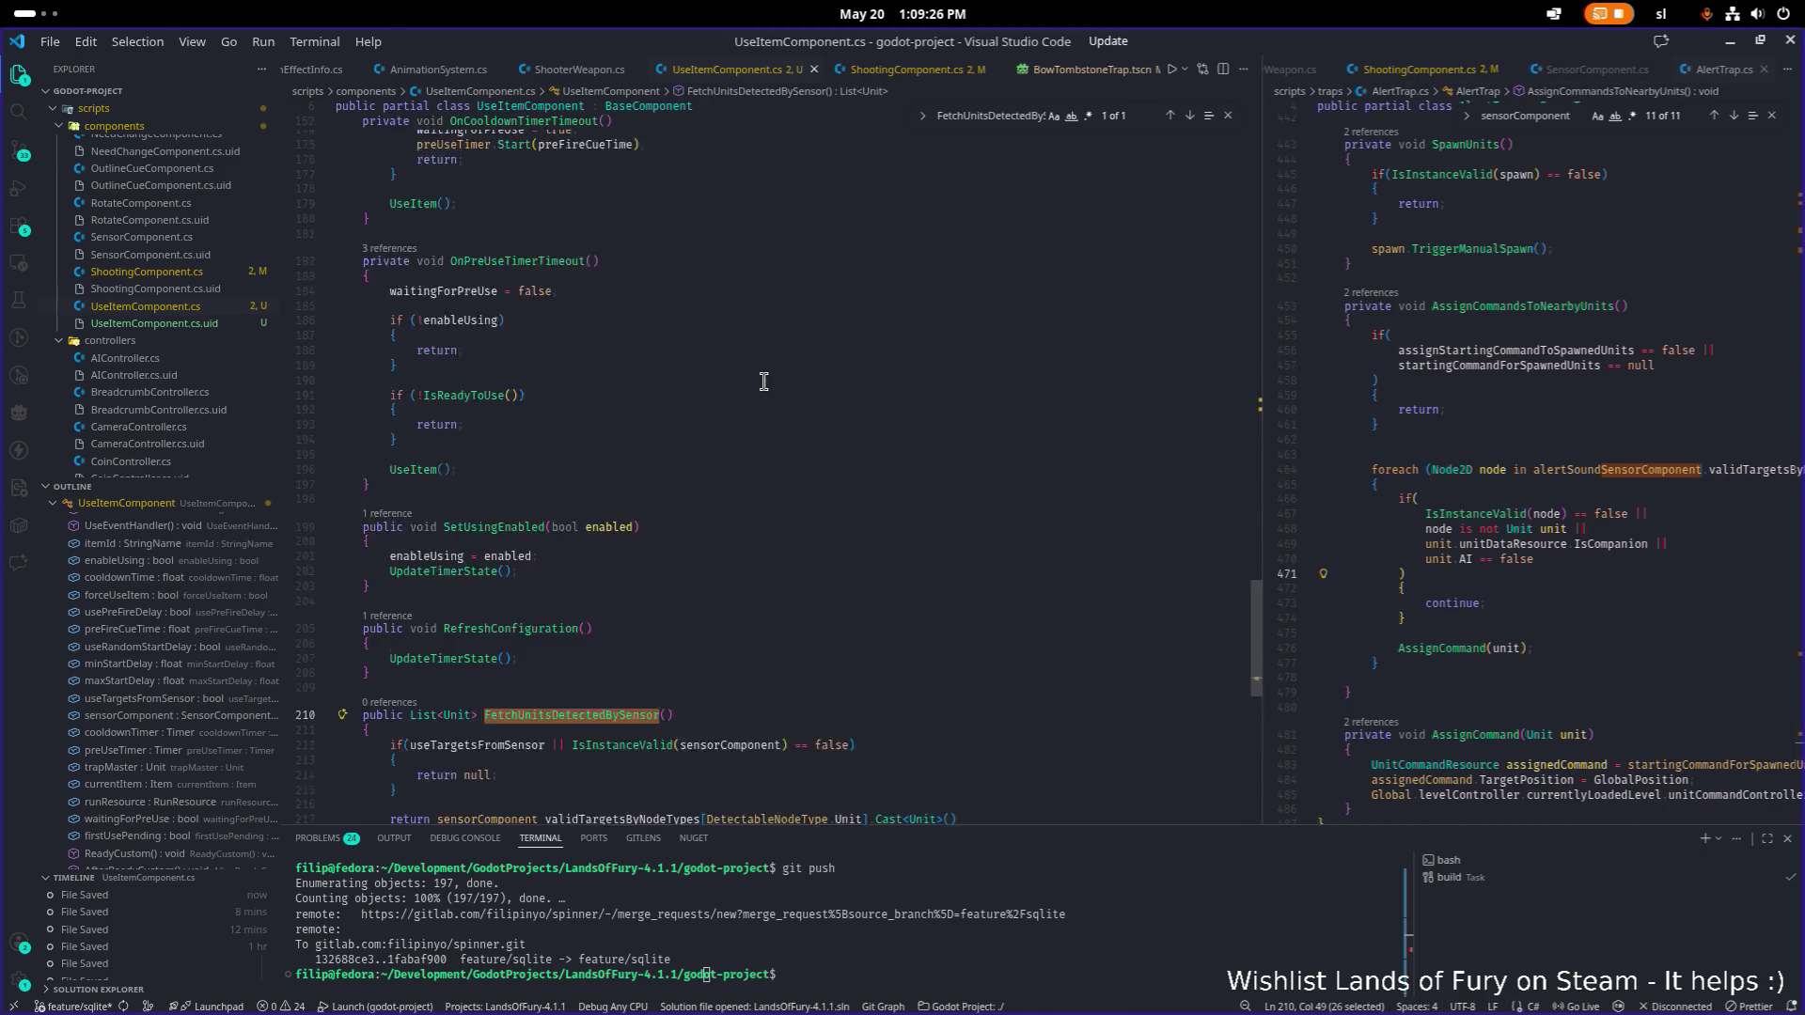
{"action": "scroll", "coordinate": [759, 382], "scroll_direction": "up", "scroll_amount": 5}
{"action": "scroll", "coordinate": [759, 382], "scroll_direction": "up", "scroll_amount": 7}
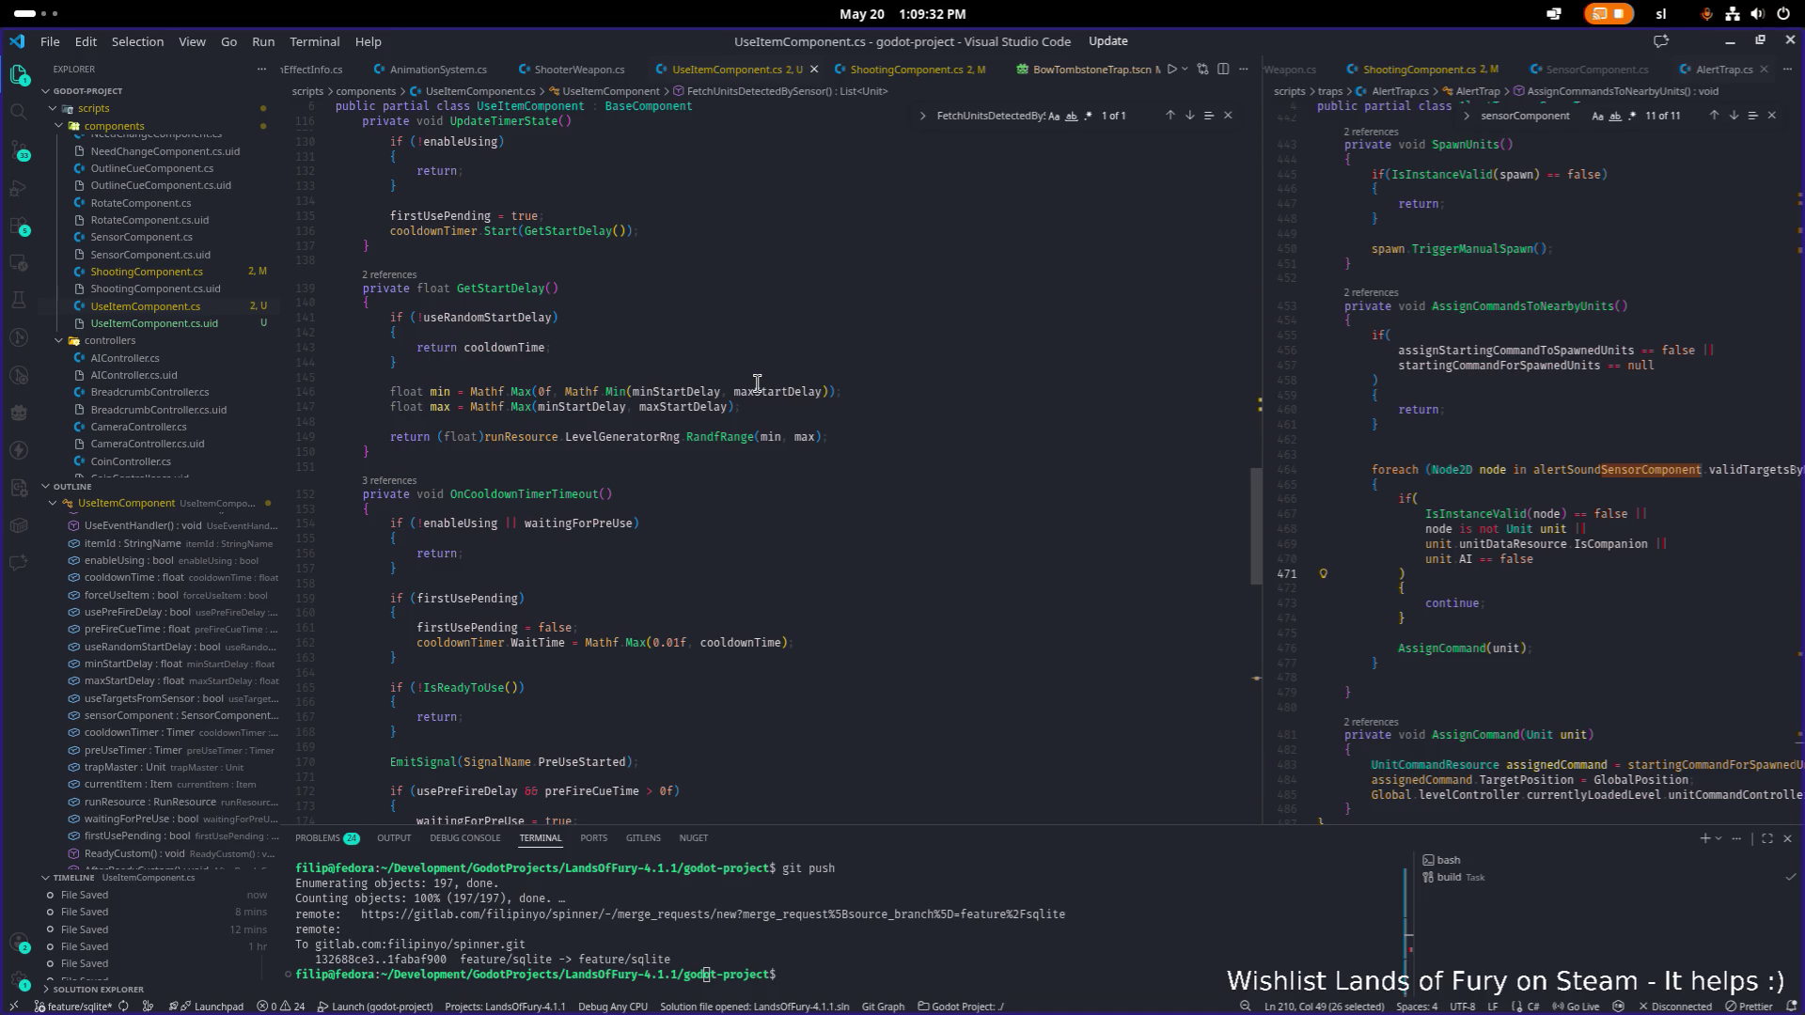
{"action": "scroll", "coordinate": [757, 382], "scroll_direction": "up", "scroll_amount": 9}
{"action": "scroll", "coordinate": [753, 385], "scroll_direction": "up", "scroll_amount": 8}
{"action": "scroll", "coordinate": [753, 383], "scroll_direction": "down", "scroll_amount": 20}
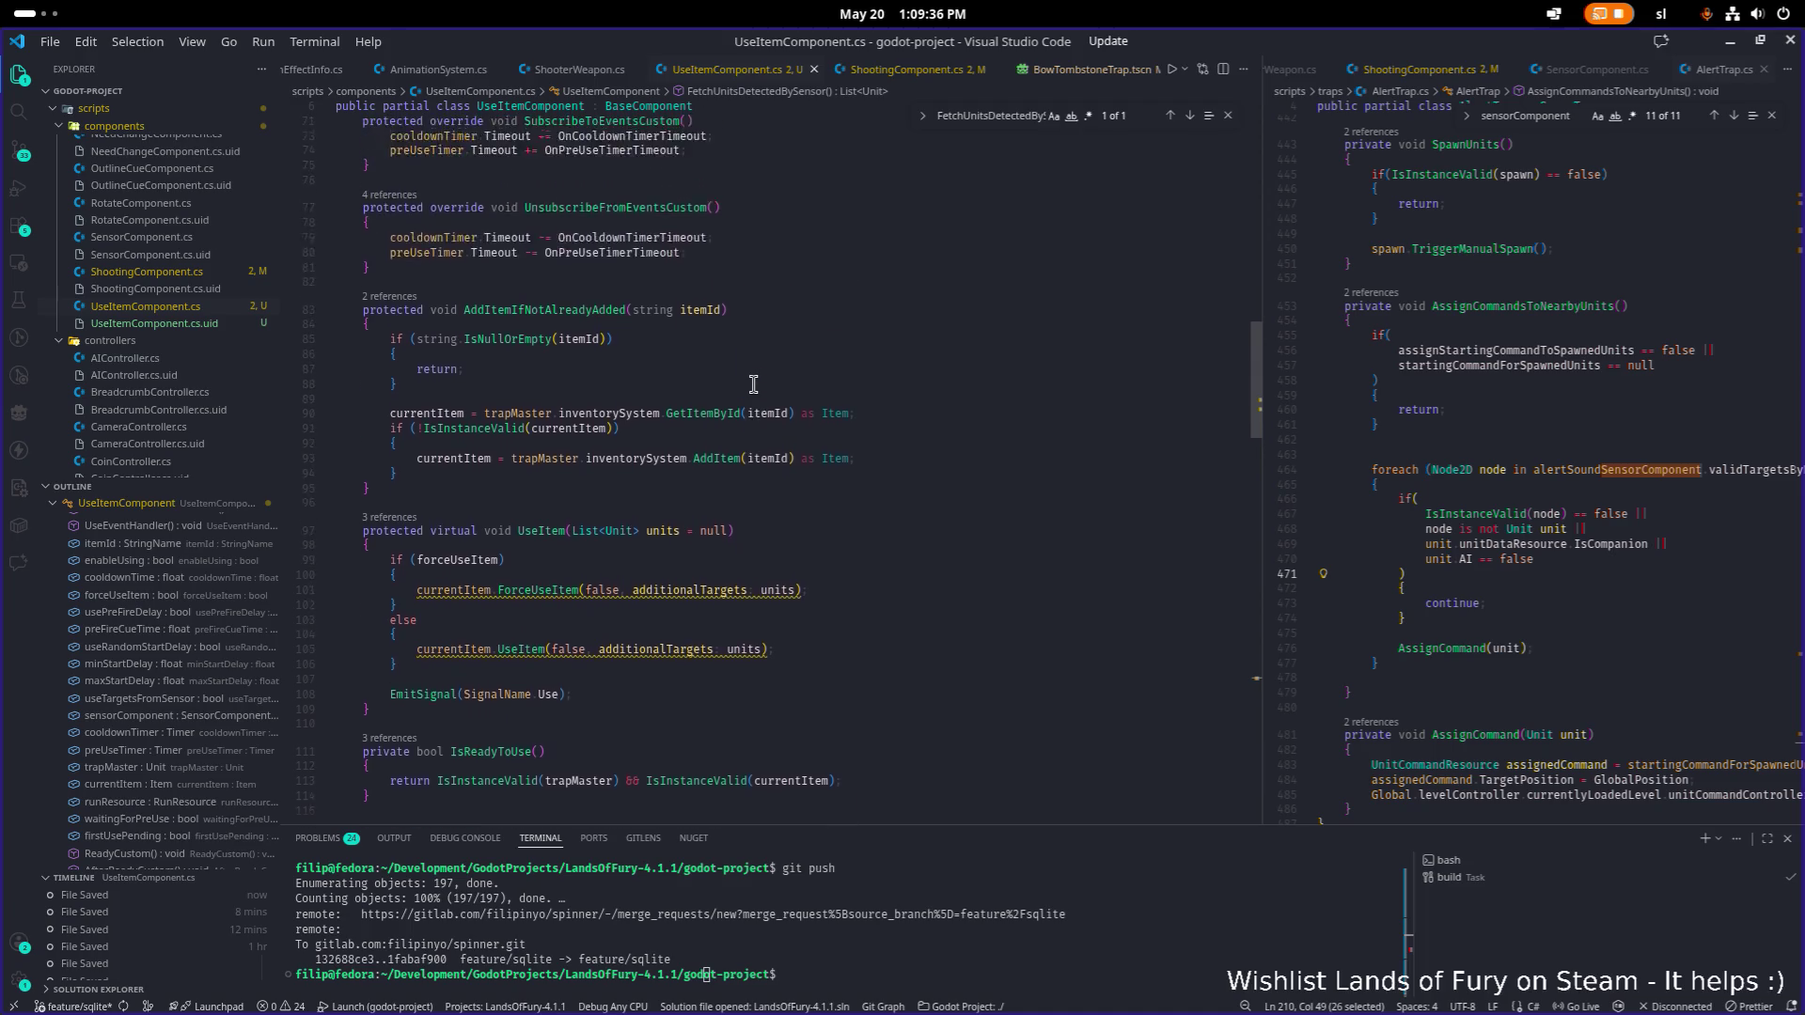
{"action": "scroll", "coordinate": [753, 385], "scroll_direction": "up", "scroll_amount": 2}
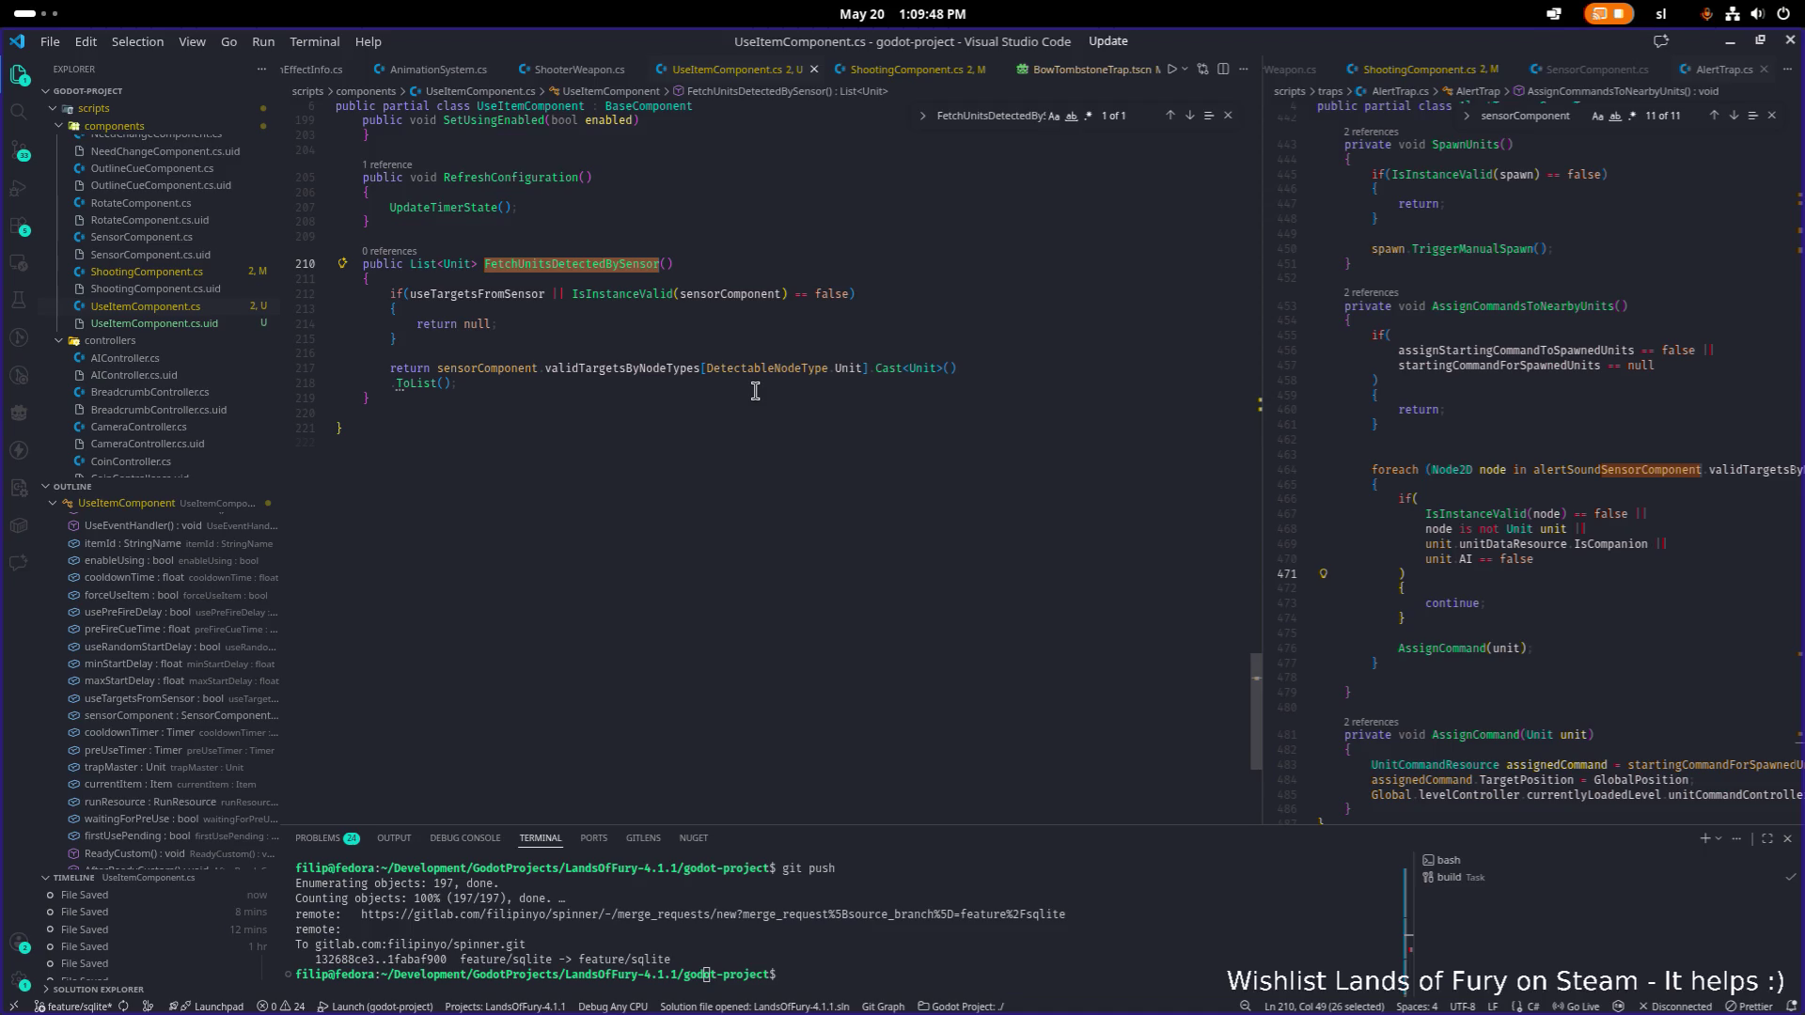
{"action": "scroll", "coordinate": [755, 391], "scroll_direction": "up", "scroll_amount": 1}
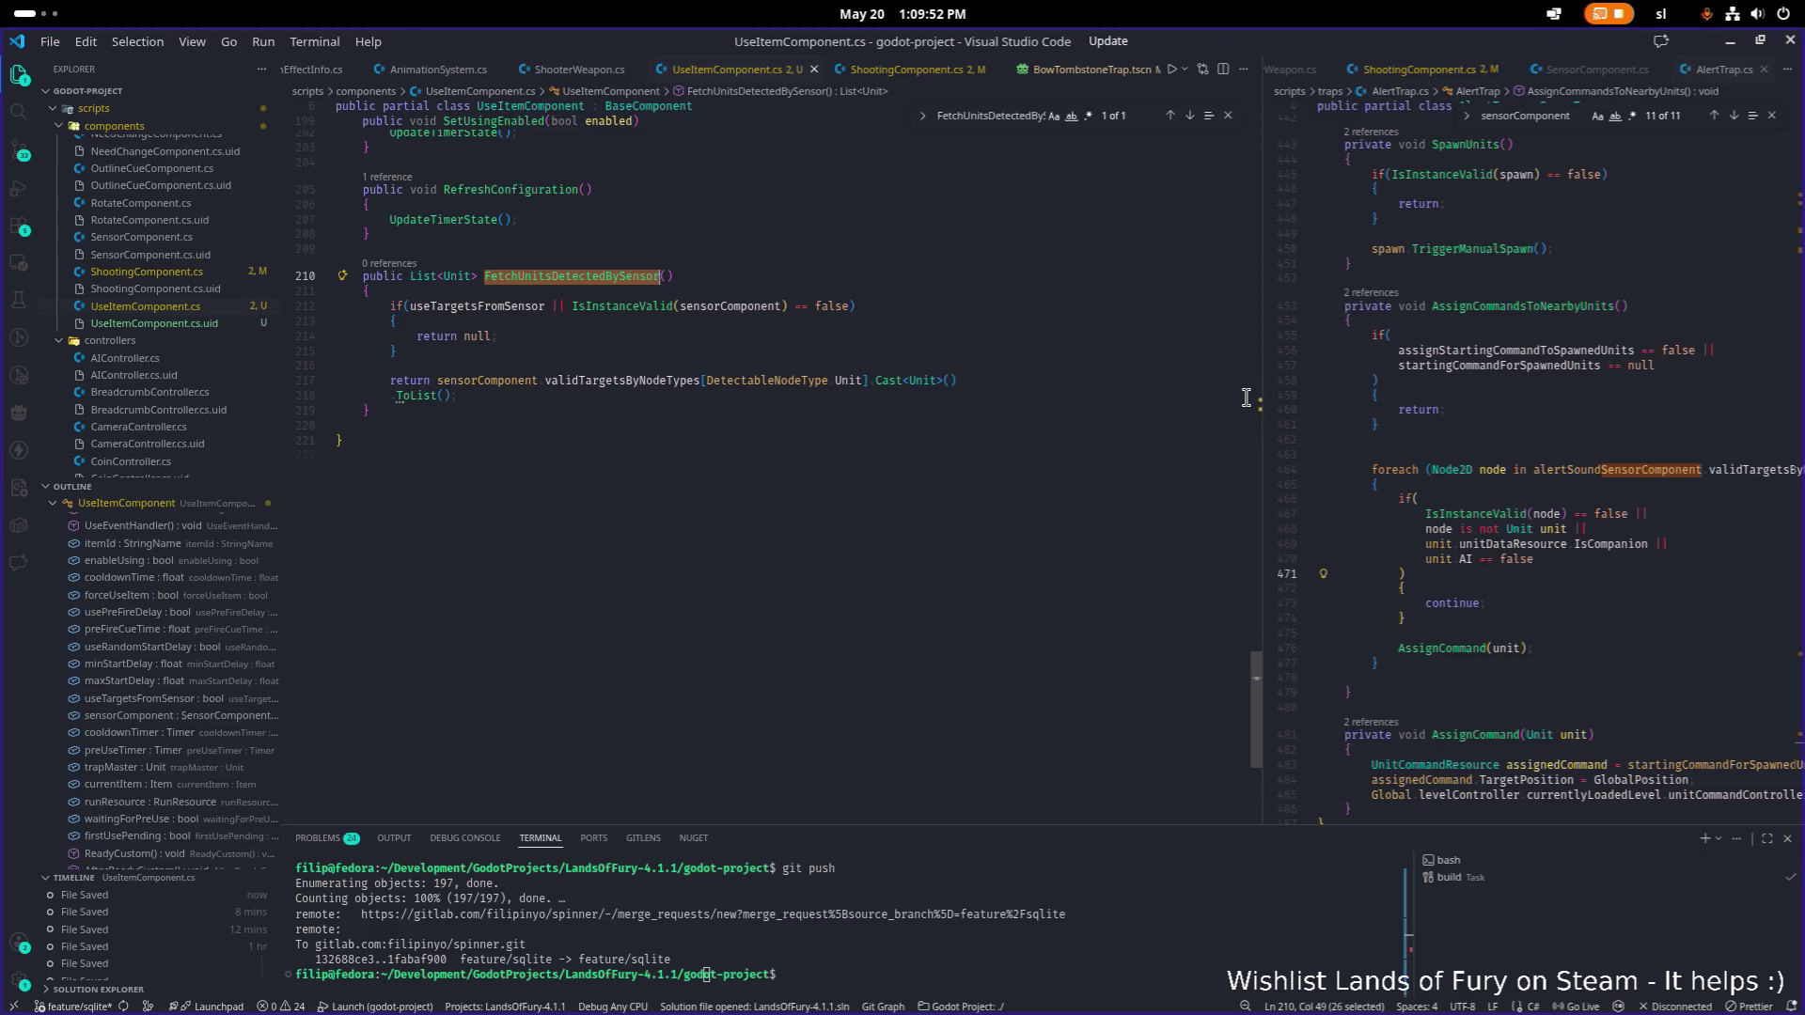
{"action": "left_click_drag", "start_coordinate": [1260, 407], "coordinate": [1028, 394]}
Switch to AlertTrap.cs, close its search, and inspect the unit-filtering foreach loop.
{"action": "scroll", "coordinate": [1383, 473], "scroll_direction": "down", "scroll_amount": 10}
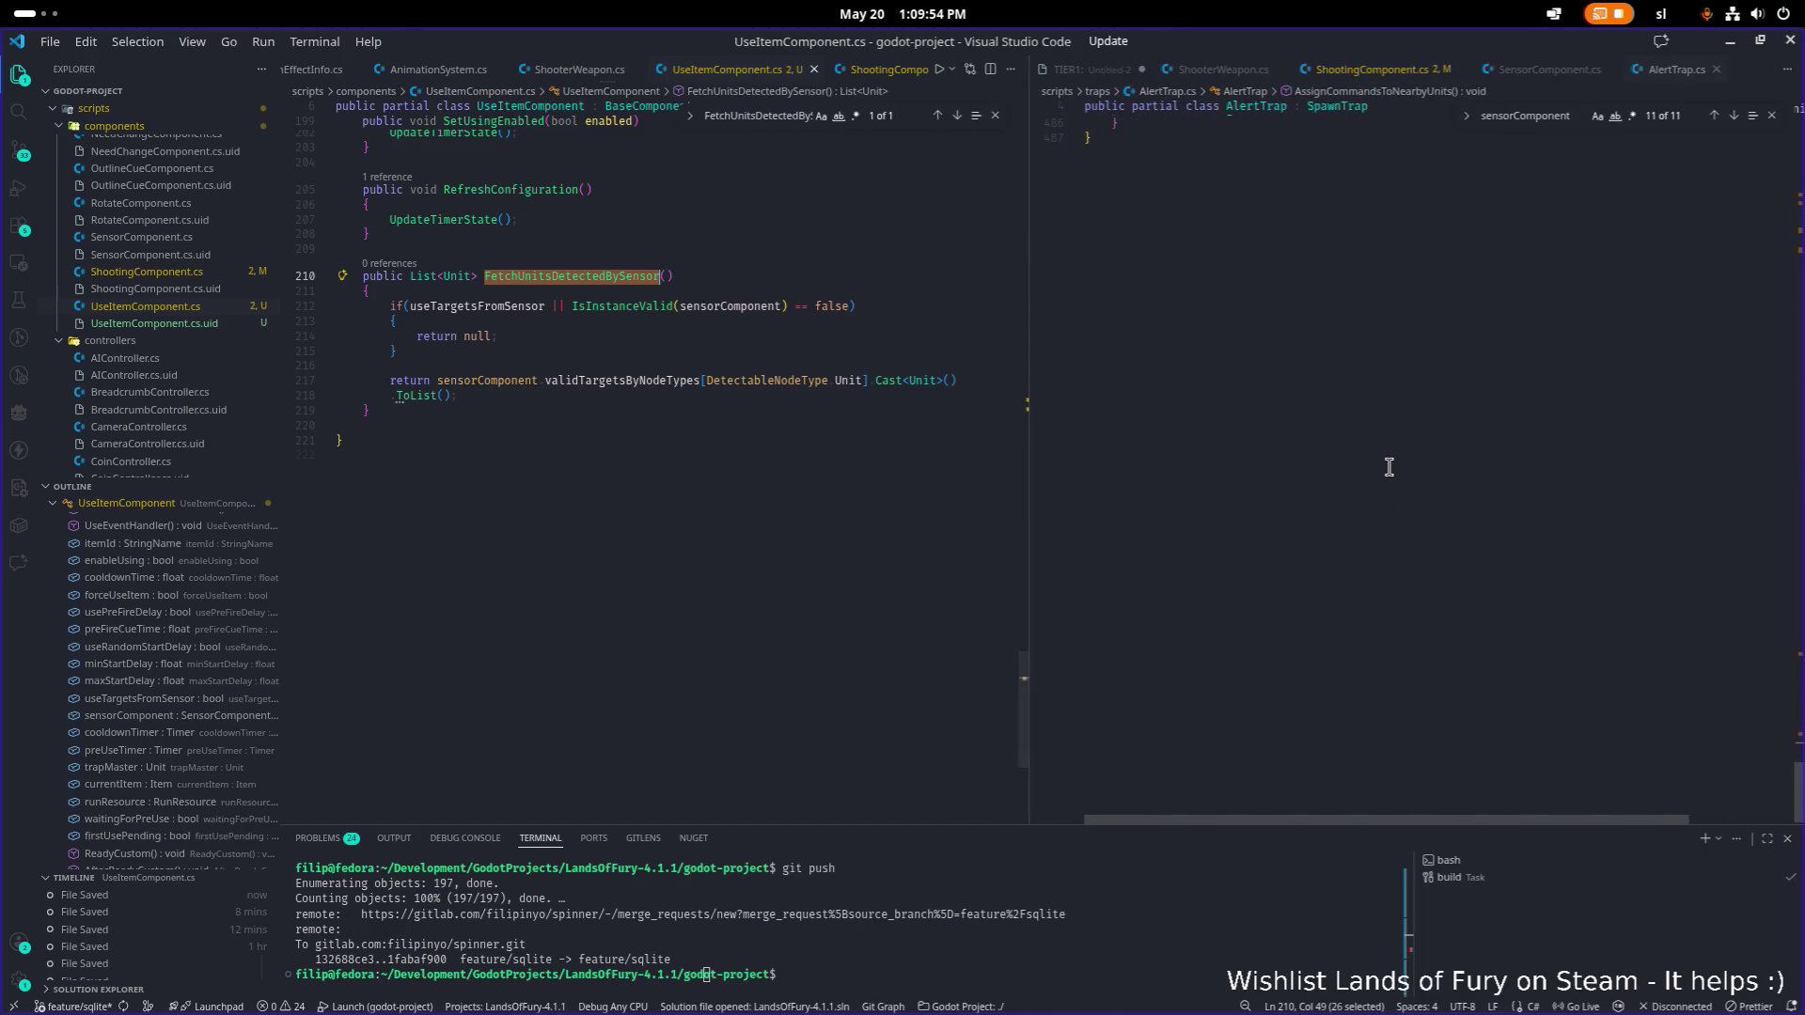
{"action": "scroll", "coordinate": [1384, 473], "scroll_direction": "up", "scroll_amount": 5}
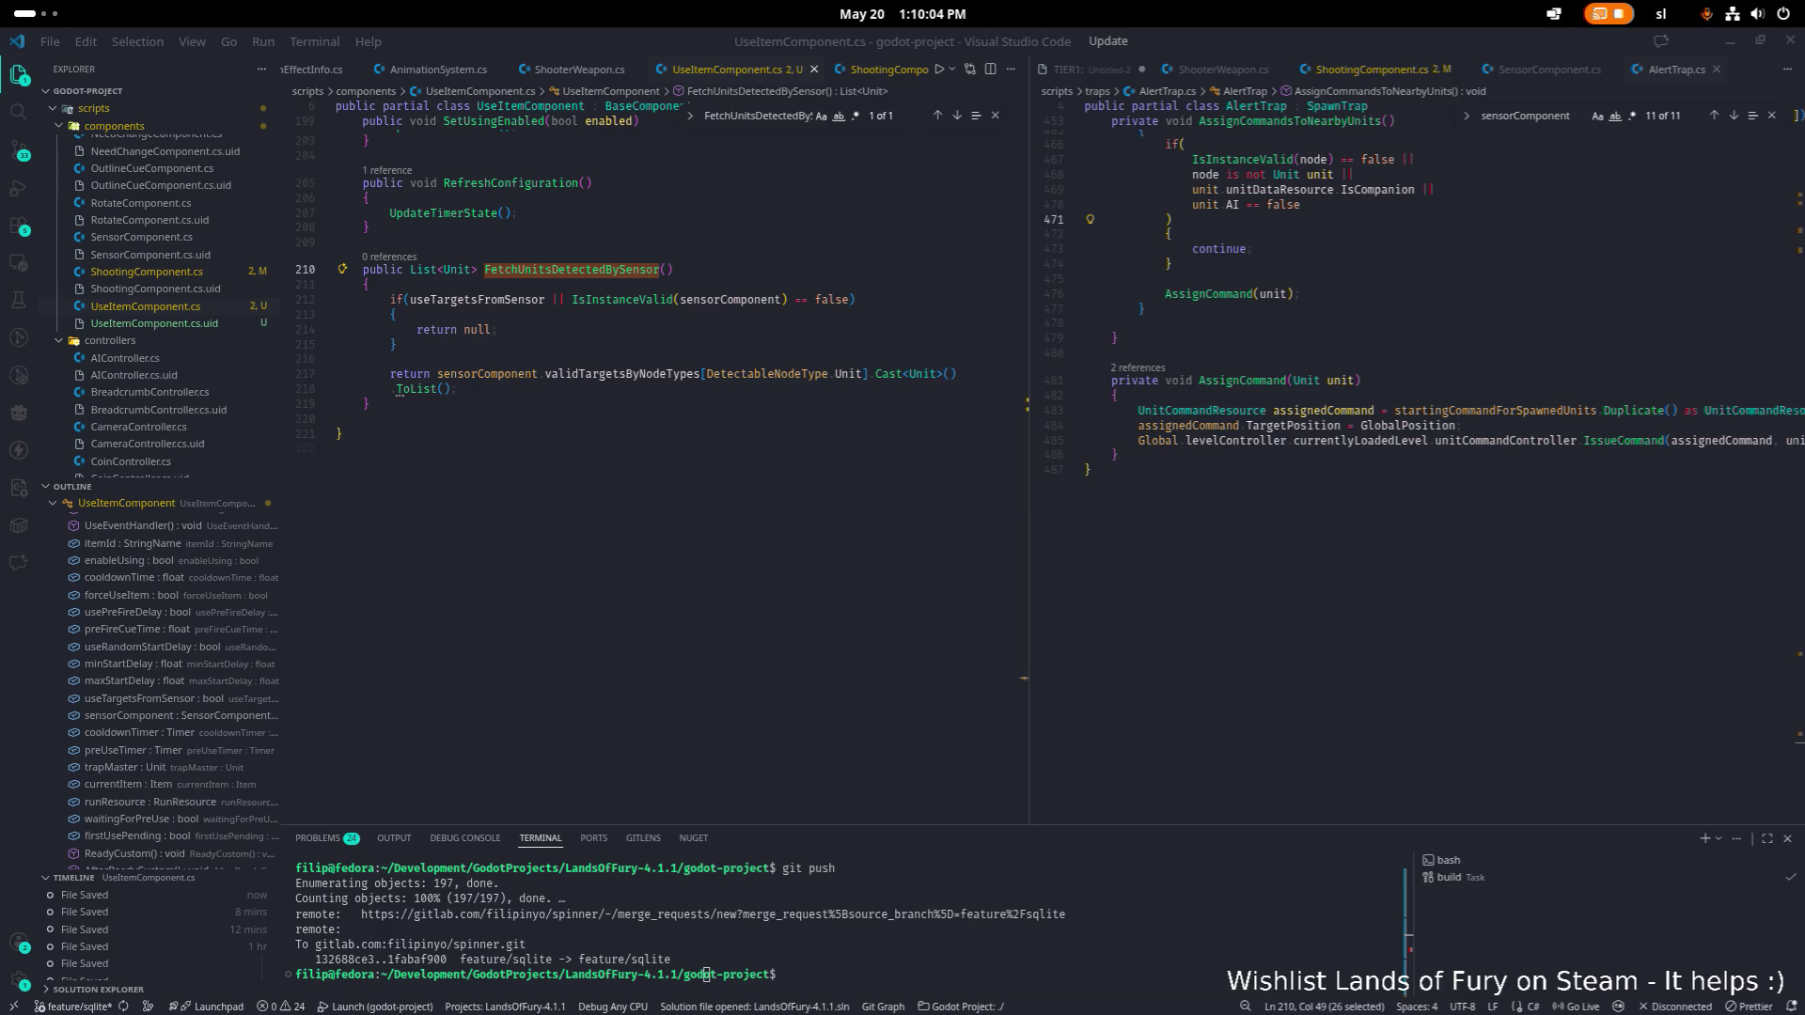
{"action": "left_click", "coordinate": [1313, 455]}
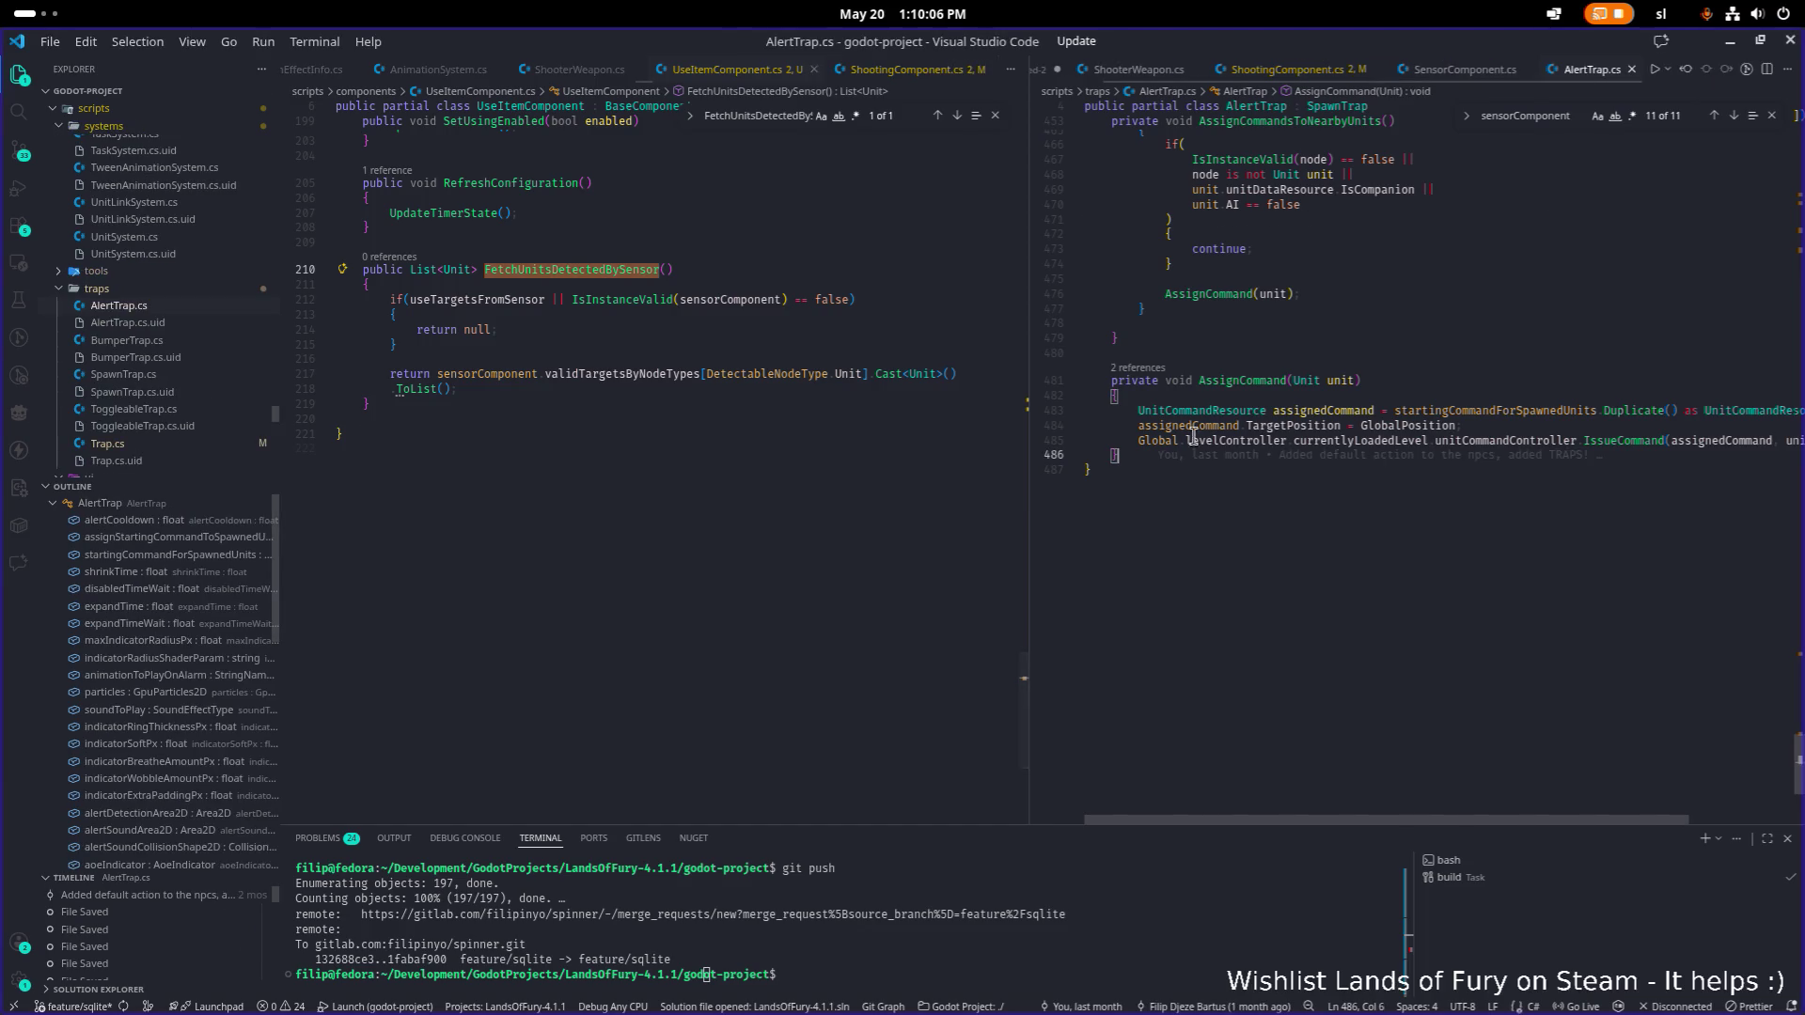
{"action": "scroll", "coordinate": [1228, 389], "scroll_direction": "up", "scroll_amount": 5}
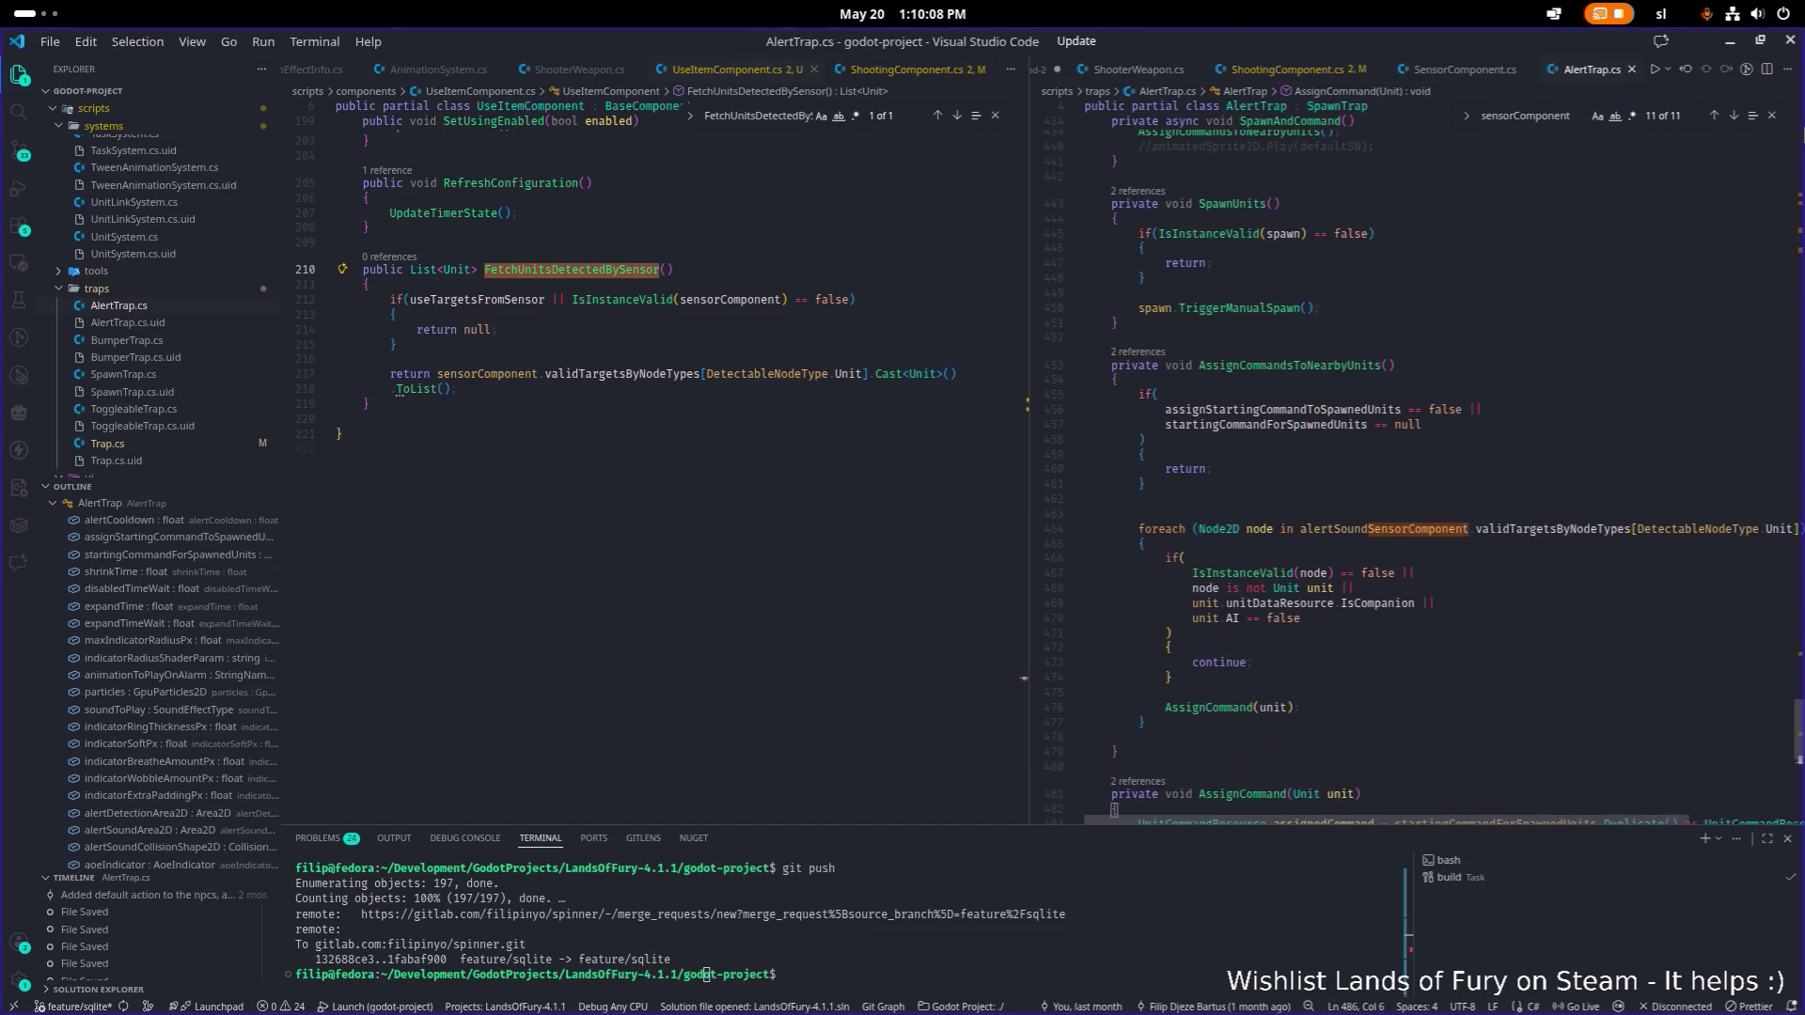
{"action": "left_click", "coordinate": [1773, 116]}
{"action": "scroll", "coordinate": [1363, 504], "scroll_direction": "down", "scroll_amount": 6}
{"action": "left_click", "coordinate": [1403, 604]}
{"action": "scroll", "coordinate": [1364, 410], "scroll_direction": "up", "scroll_amount": 4}
{"action": "left_click", "coordinate": [1360, 432]}
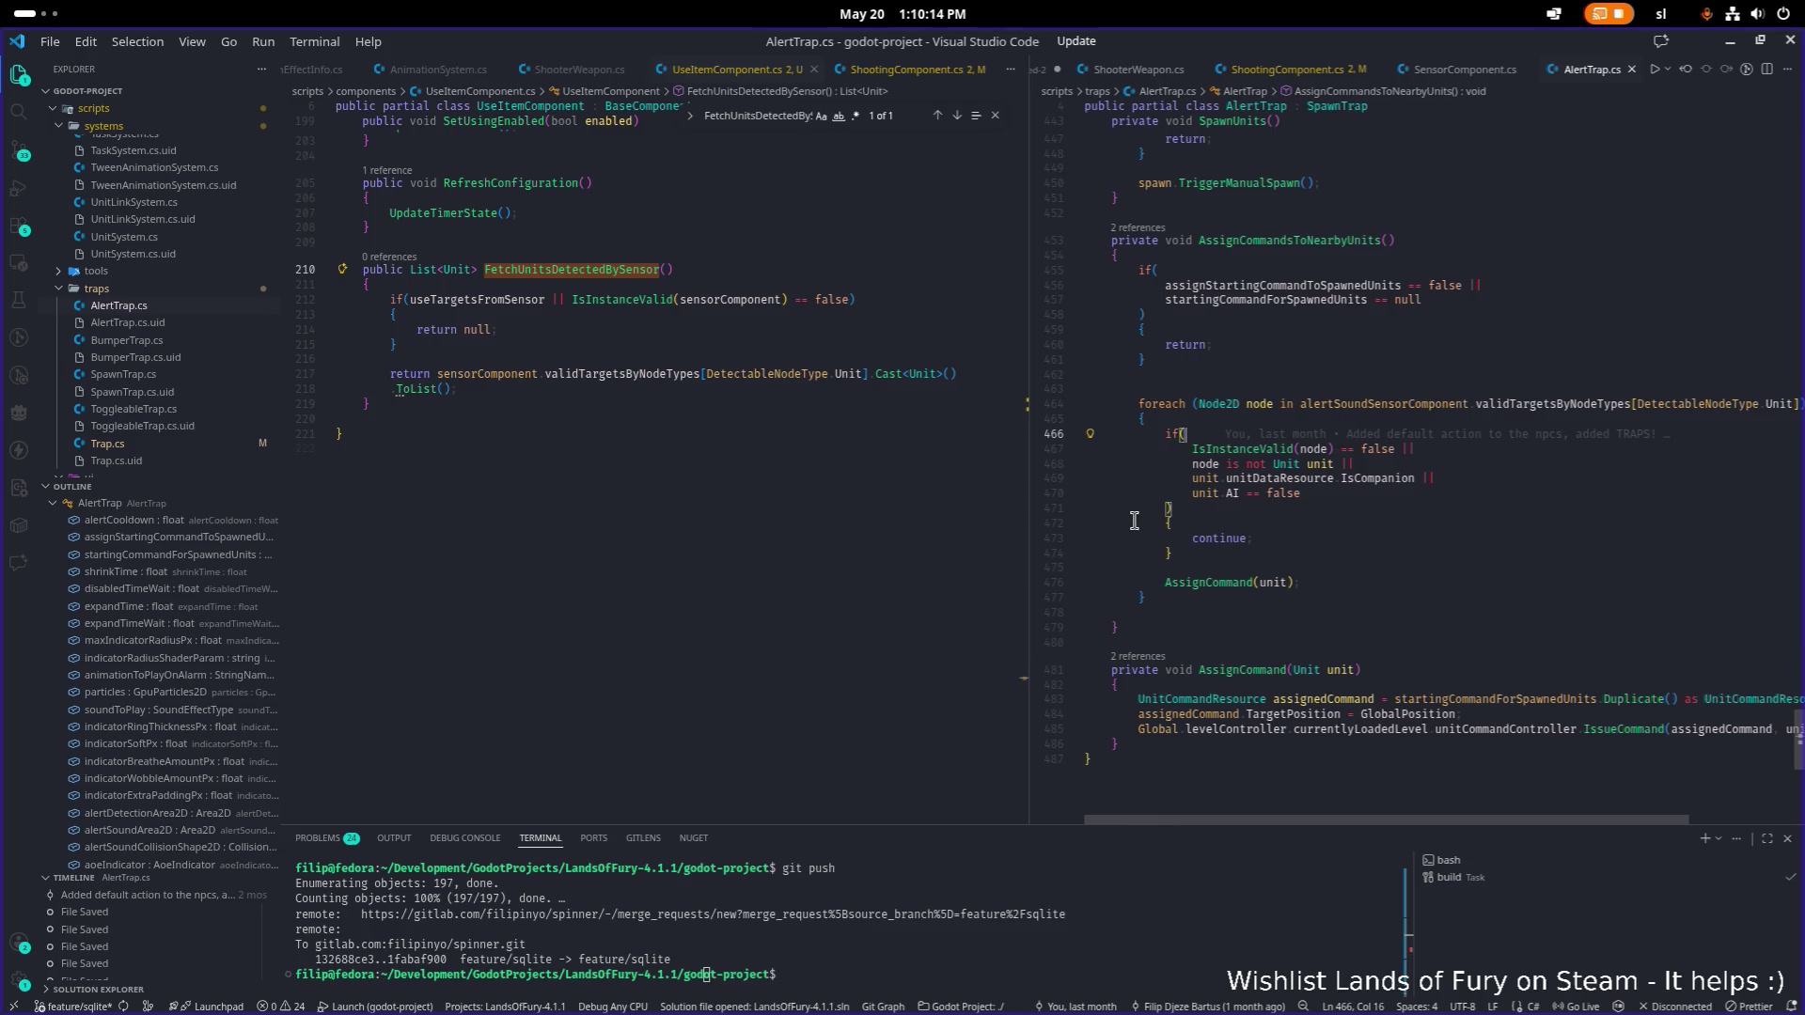
{"action": "left_click", "coordinate": [1577, 406]}
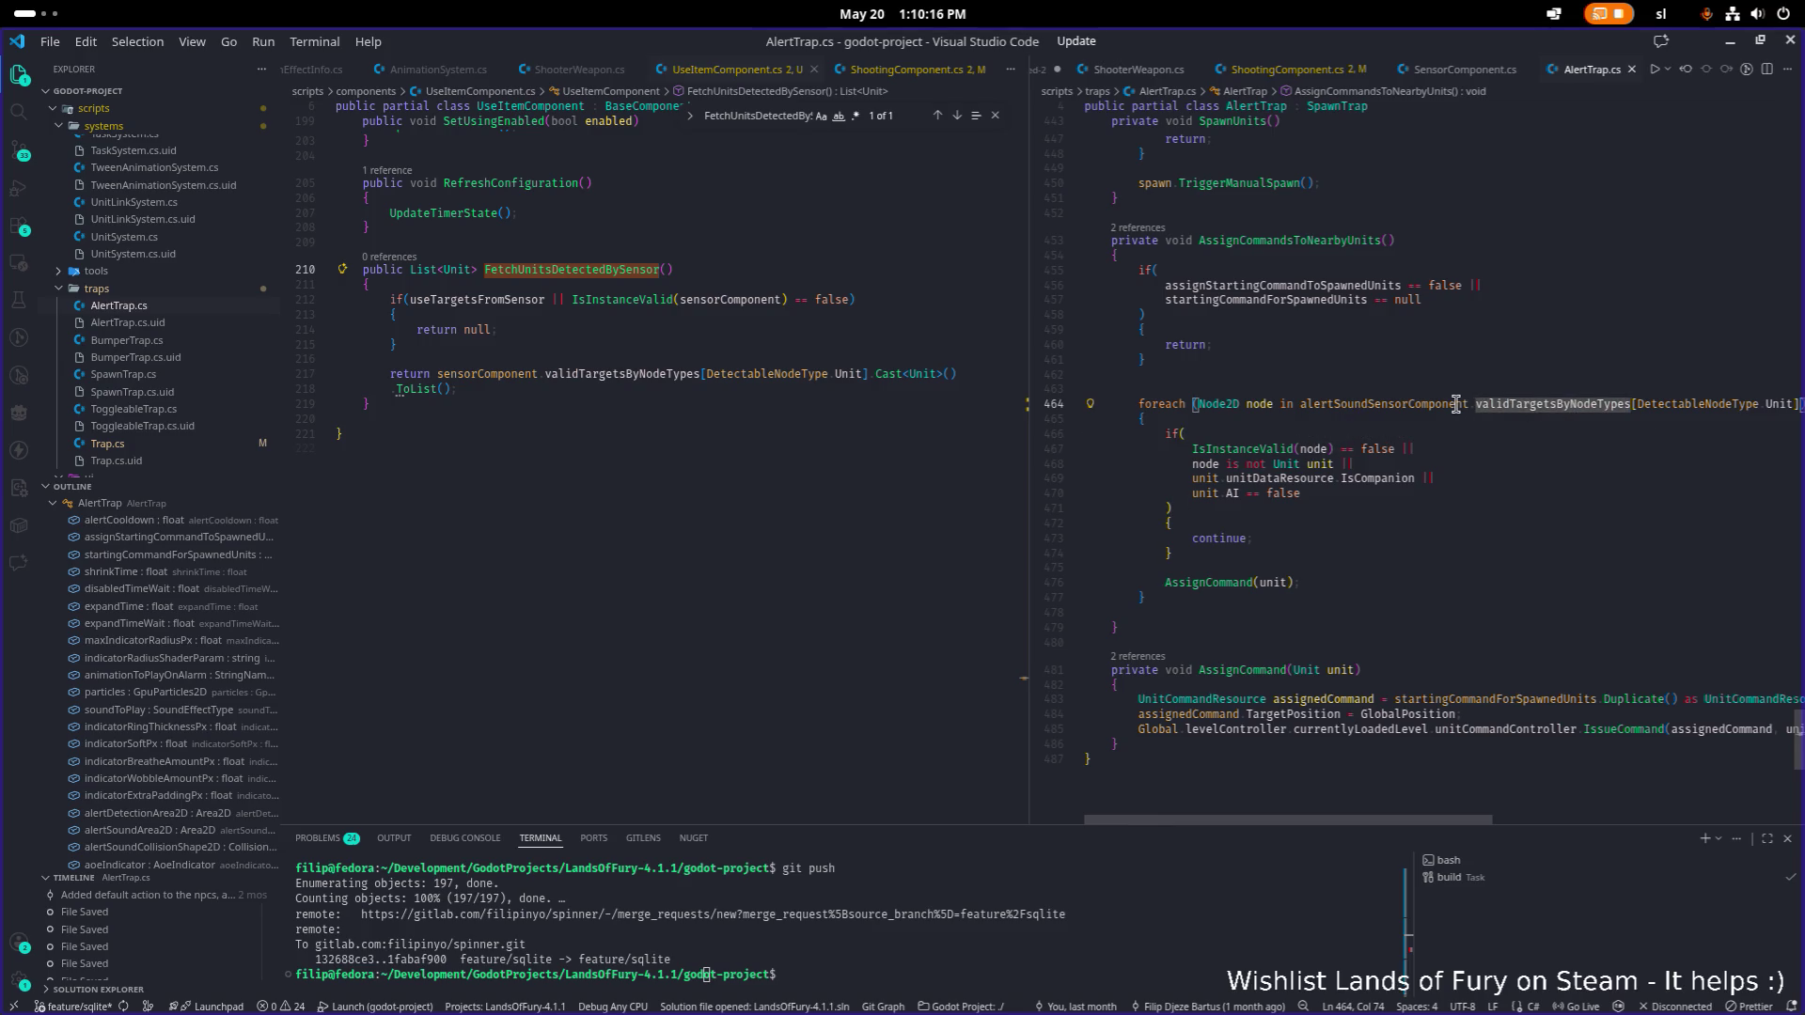
{"action": "scroll", "coordinate": [1446, 461], "scroll_direction": "up", "scroll_amount": 1}
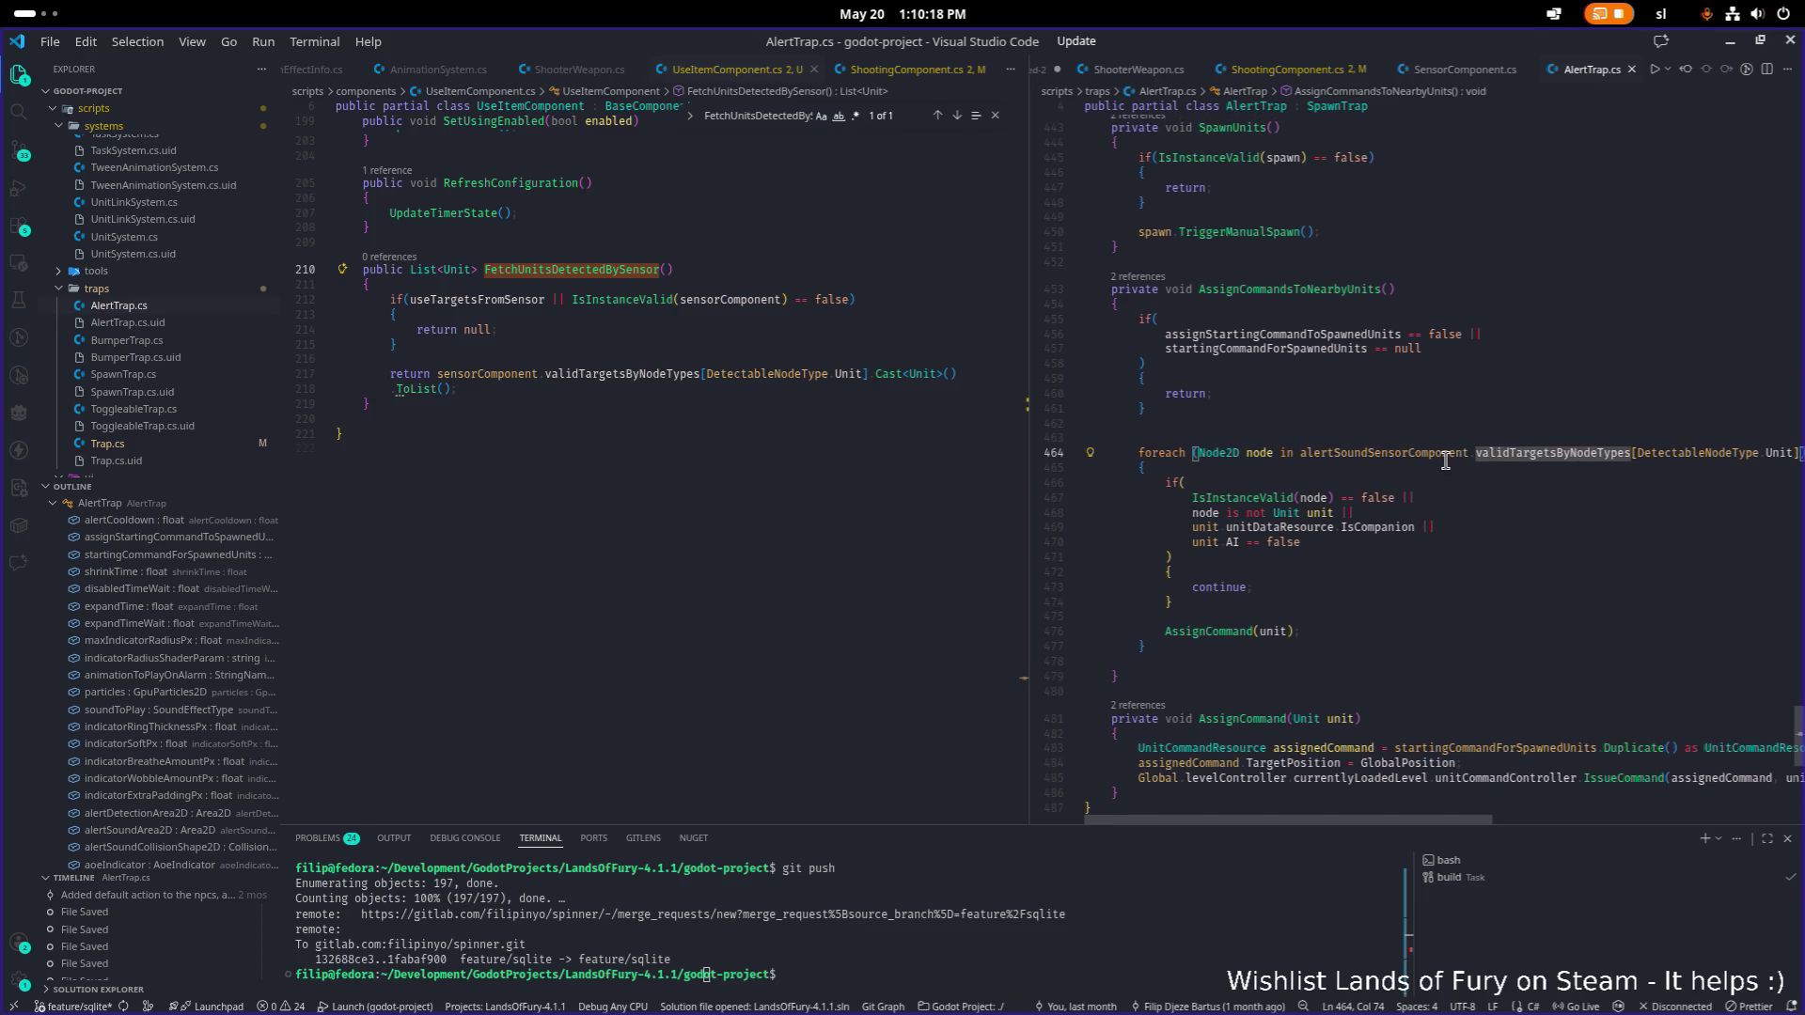
Select and copy the foreach filtering block on lines 464–477.
{"action": "key", "text": "End"}
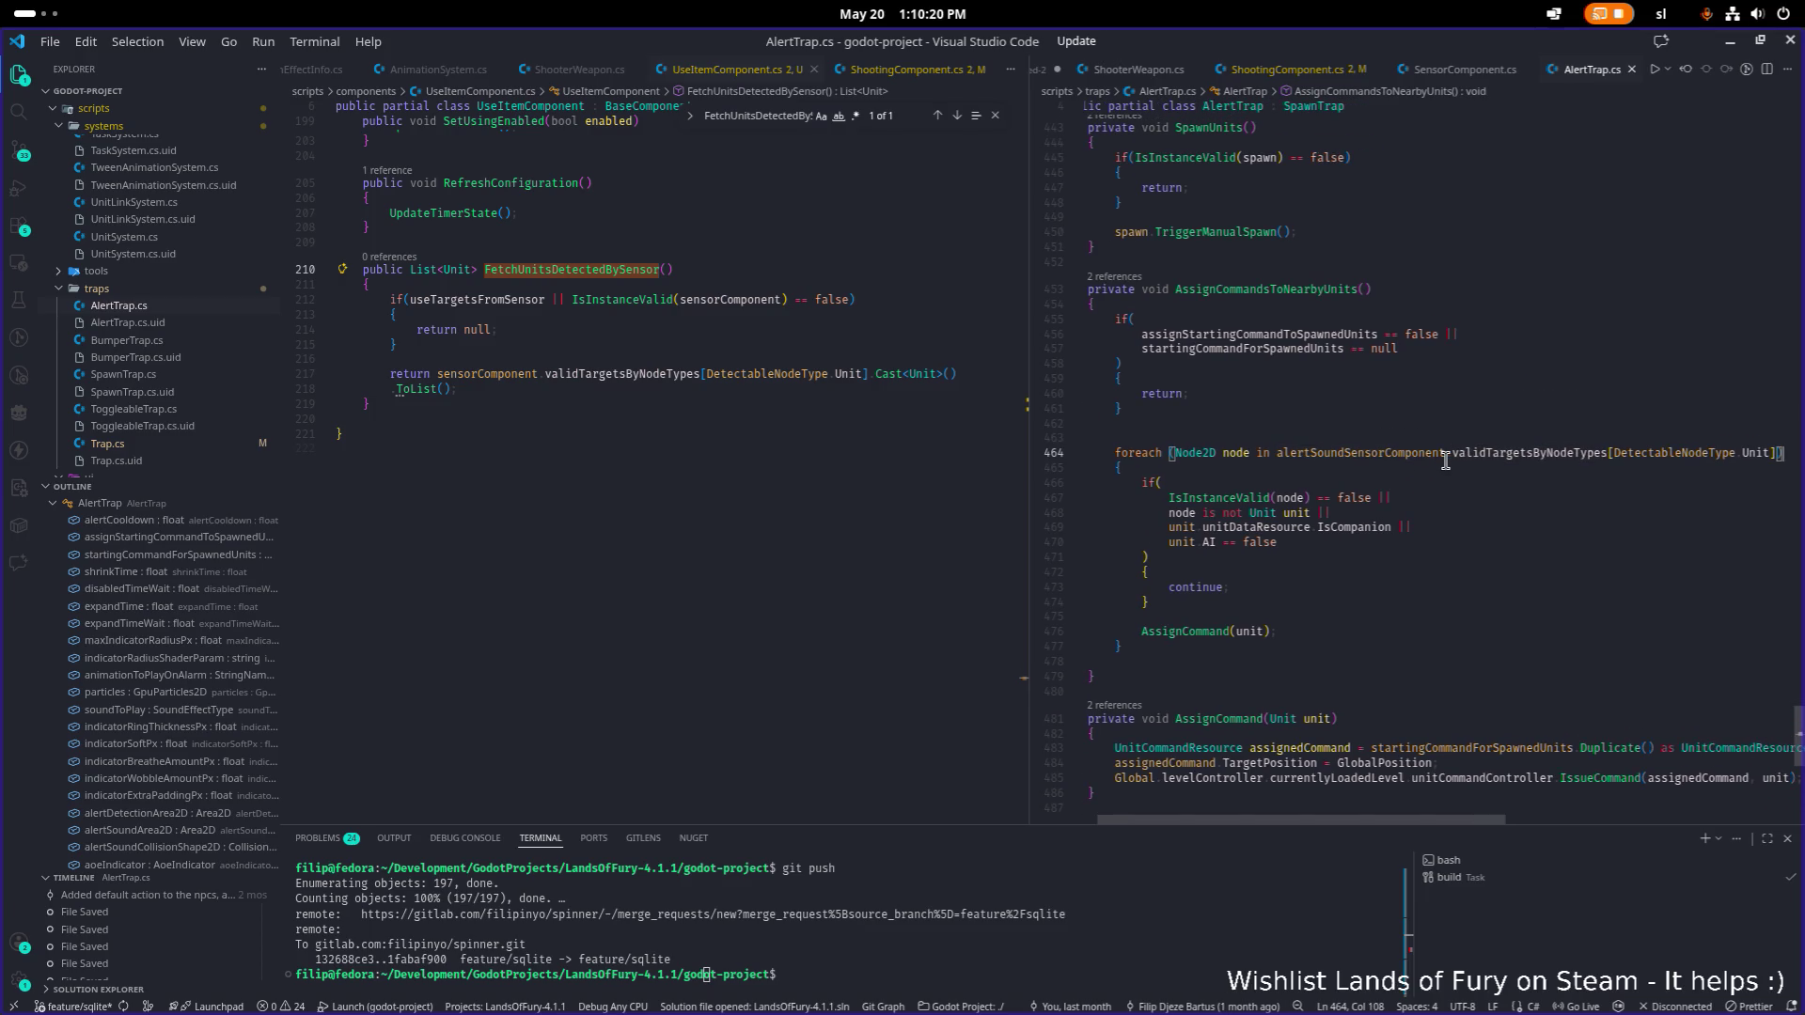
{"action": "key", "text": "Home"}
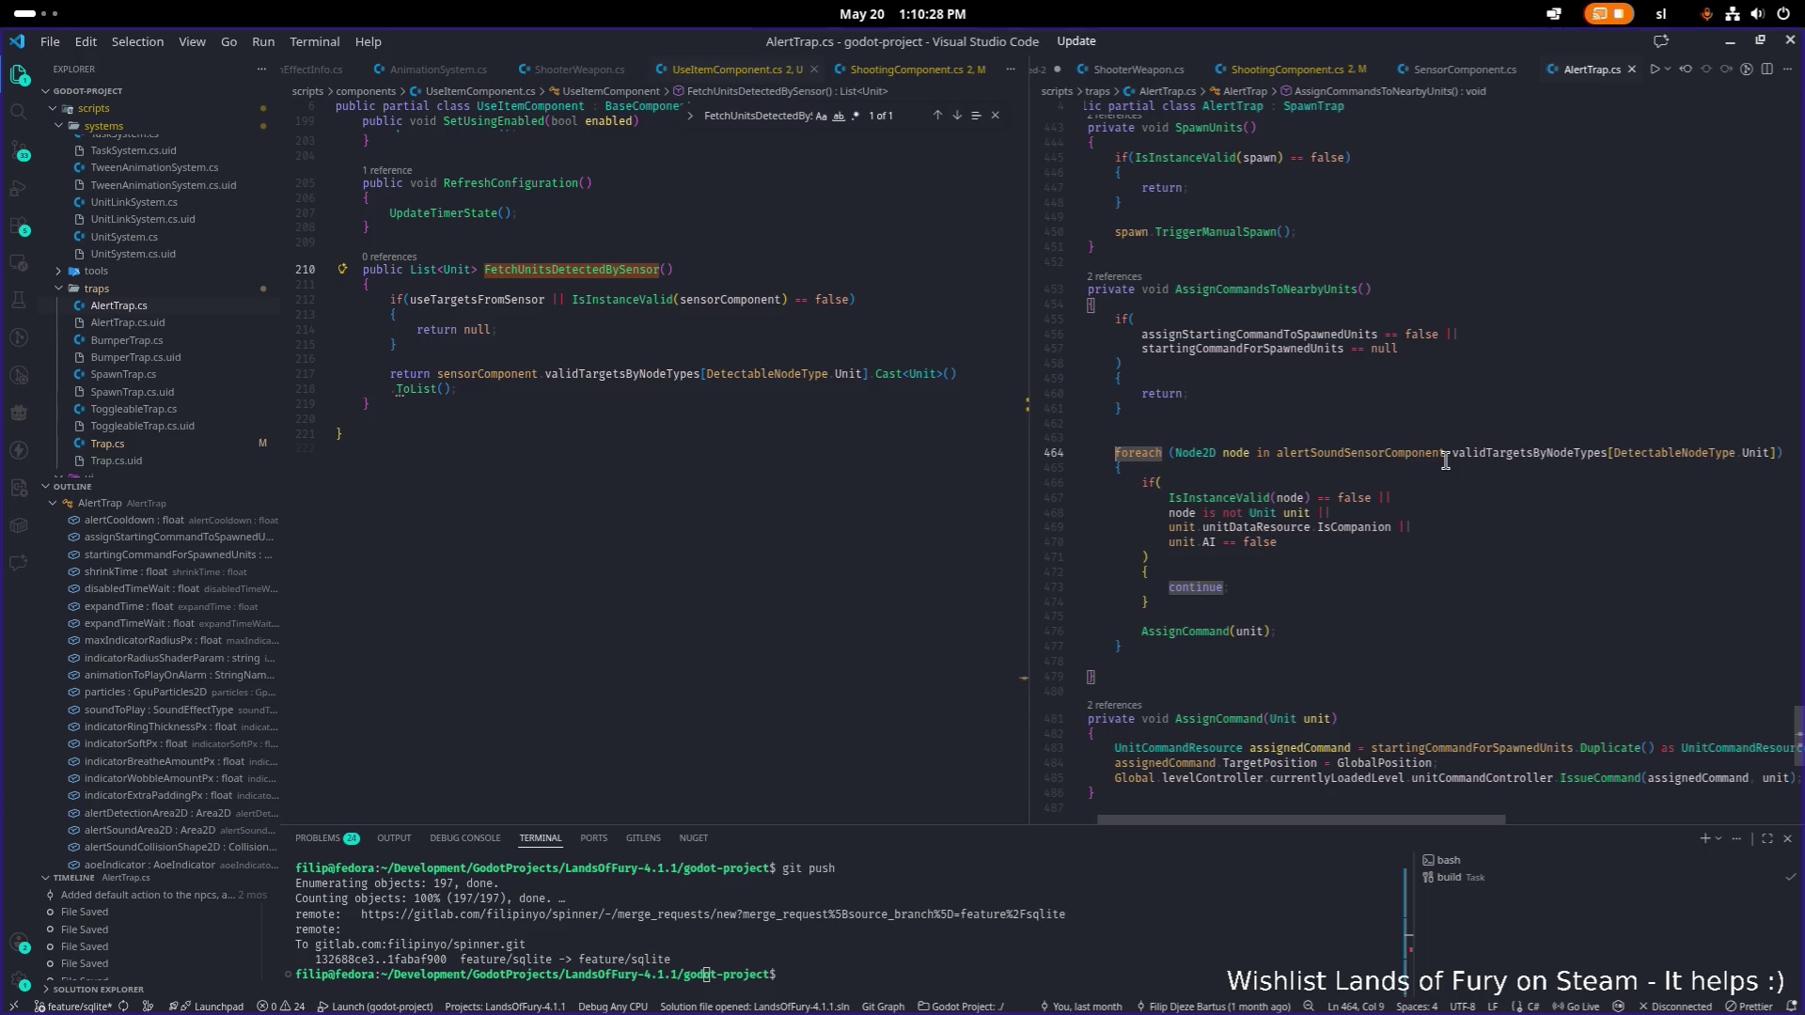
{"action": "key", "text": "Down"}
{"action": "key", "text": "Down"}
{"action": "key", "text": "Down"}
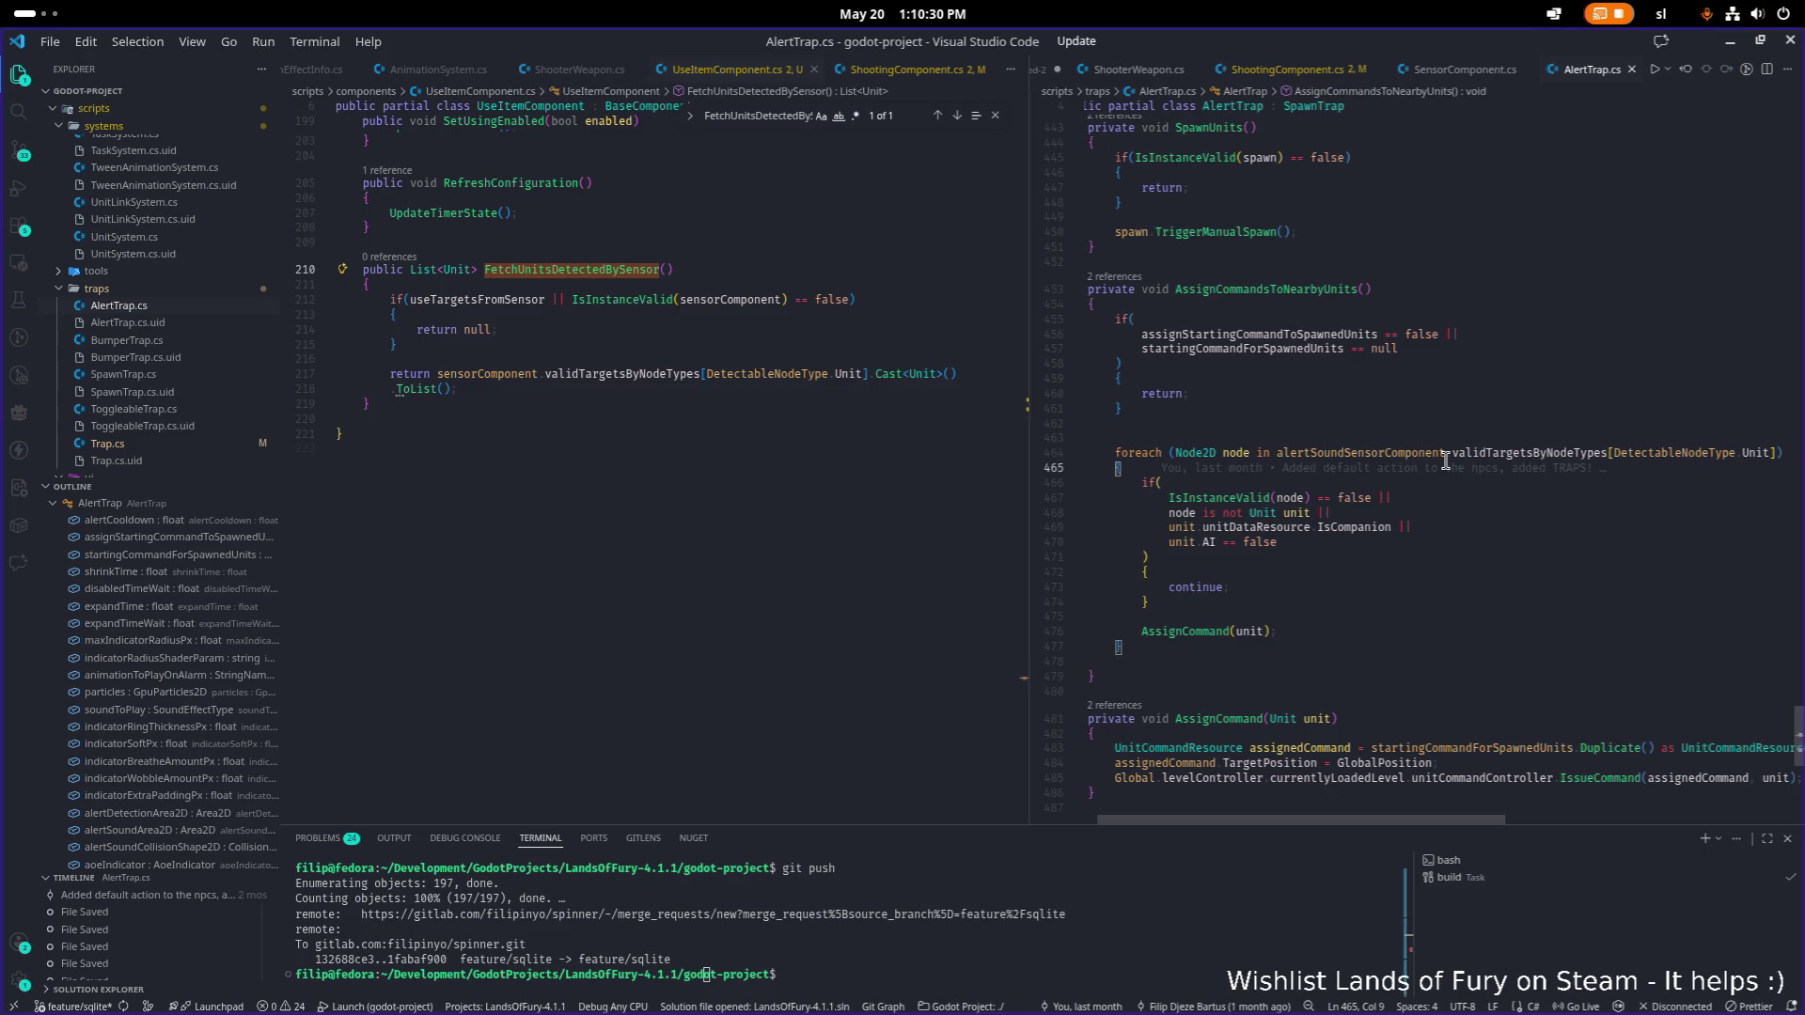
{"action": "key", "text": "Down"}
{"action": "key", "text": "End"}
{"action": "key", "text": "shift+Up"}
{"action": "key", "text": "shift+Up"}
{"action": "key", "text": "shift+Up"}
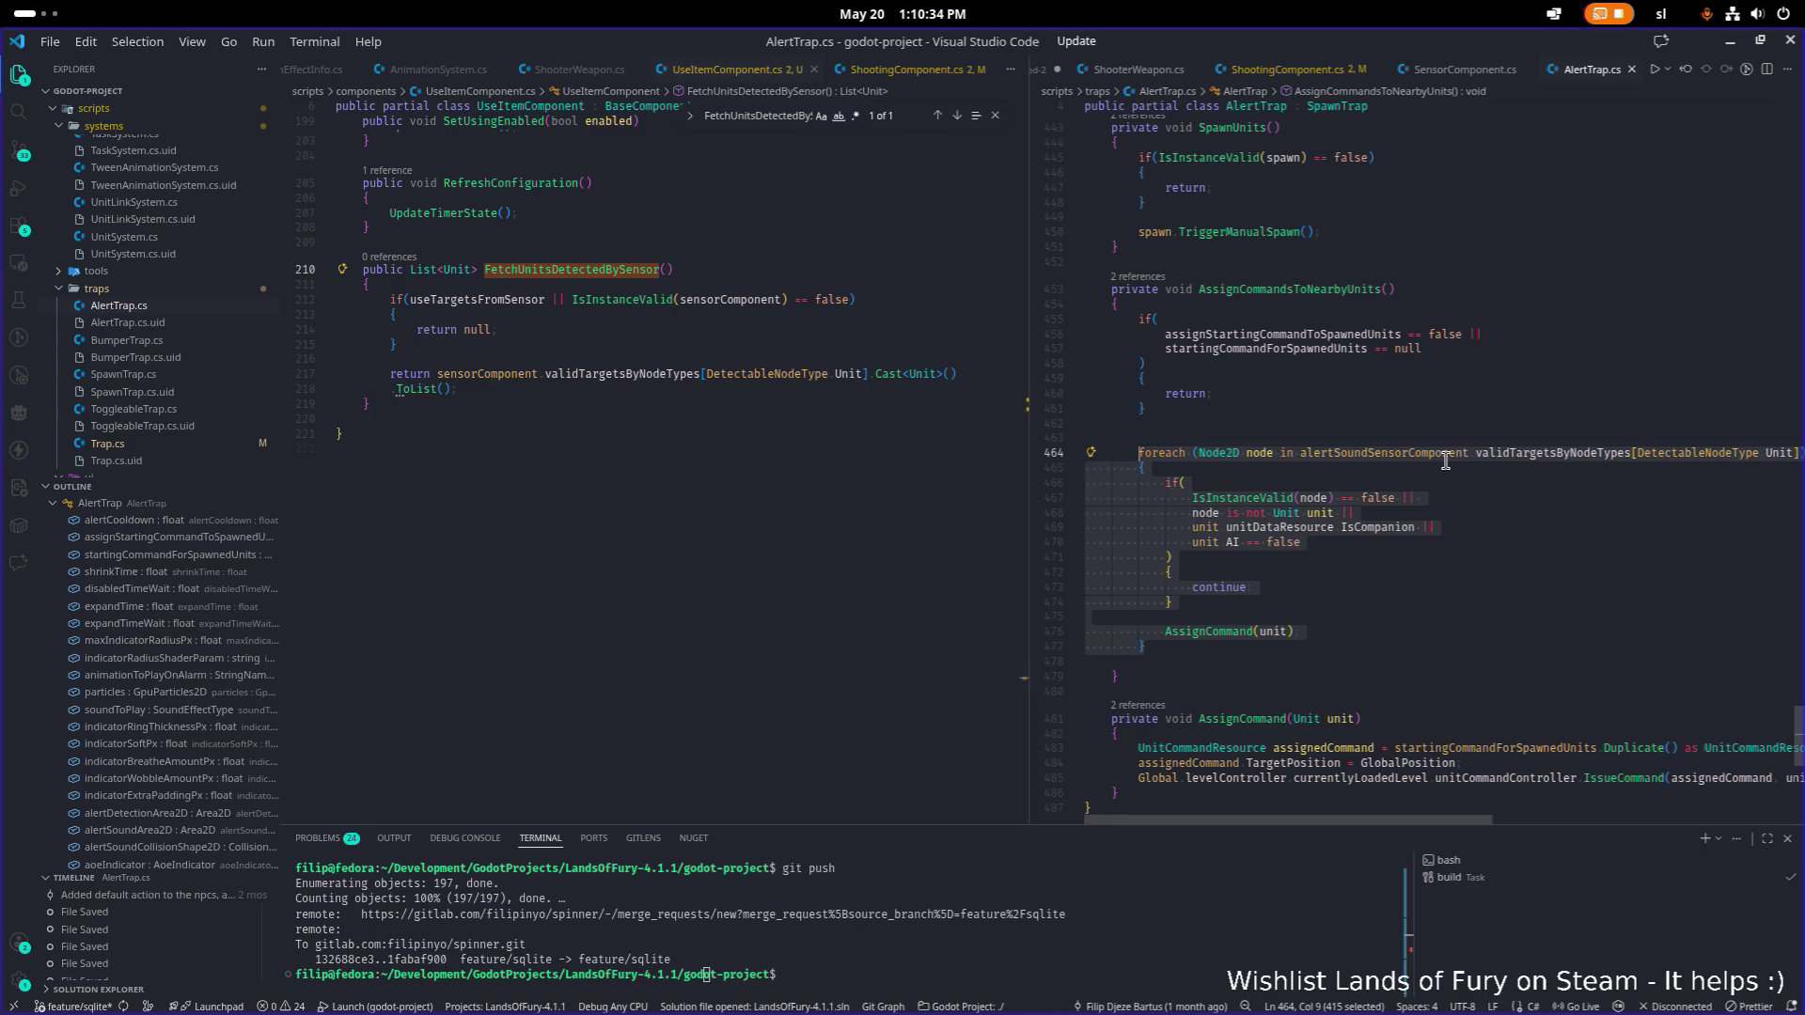
Paste the foreach loop above the return and make it iterate over sensorComponent instead of alertSoundSensorComponent.
{"action": "left_click", "coordinate": [705, 373]}
{"action": "key", "text": "Home"}
{"action": "key", "text": "Return"}
{"action": "key", "text": "Return"}
{"action": "key", "text": "Up"}
{"action": "key", "text": "Up"}
{"action": "key", "text": "ctrl+v"}
{"action": "key", "text": "Up"}
{"action": "key", "text": "Up"}
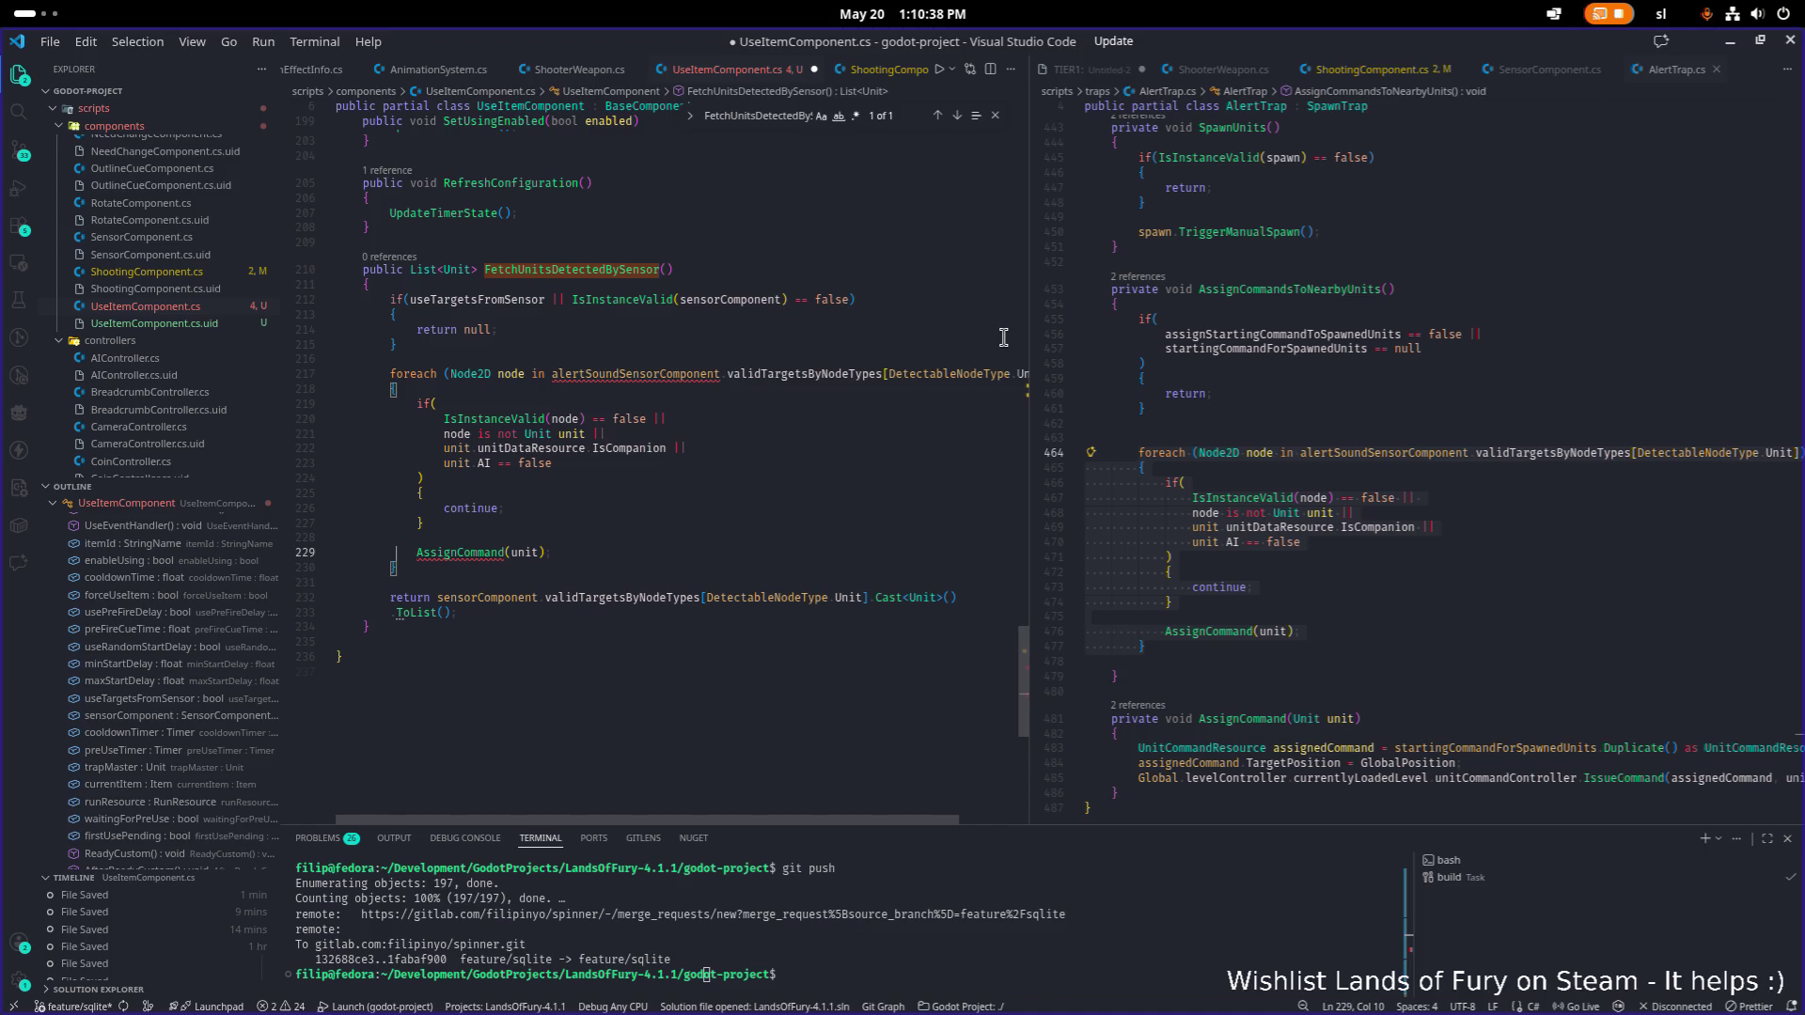
{"action": "double_click", "coordinate": [513, 597]}
{"action": "key", "text": "ctrl+c"}
{"action": "double_click", "coordinate": [662, 374]}
{"action": "key", "text": "ctrl+v"}
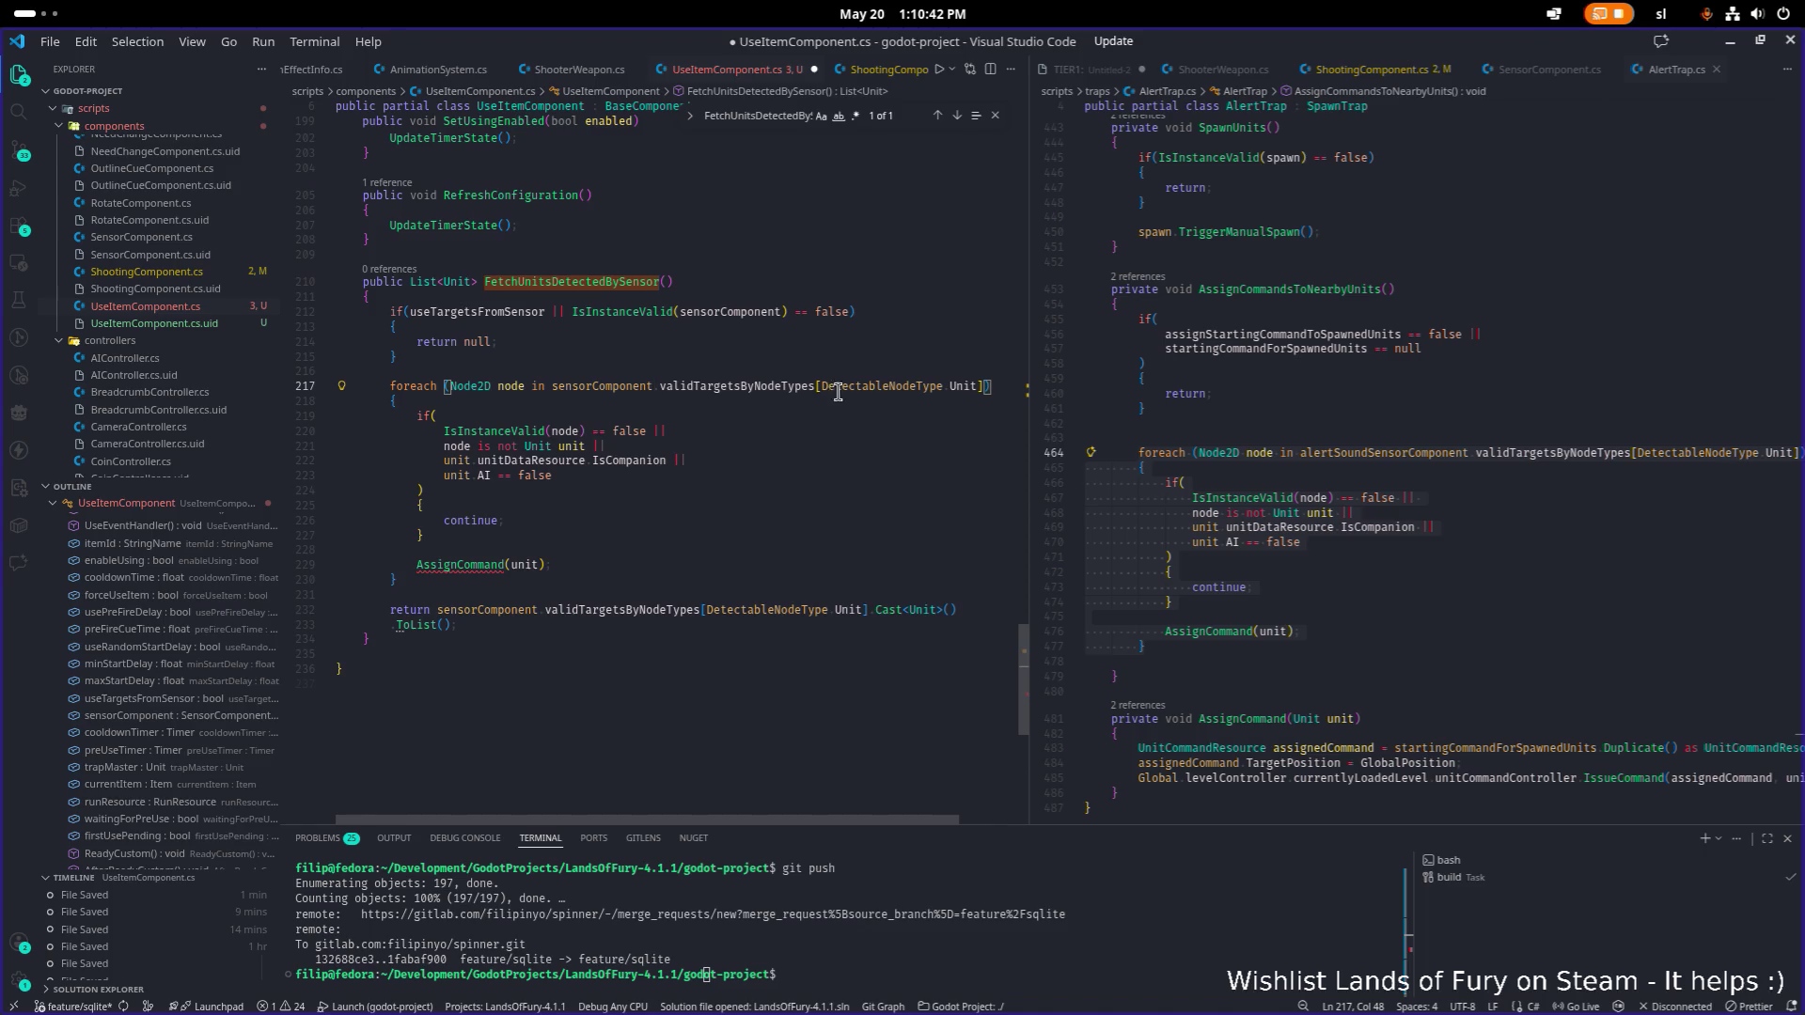
{"action": "left_click", "coordinate": [913, 400]}
Declare a List<Unit> units variable on a new line above the loop.
{"action": "left_click", "coordinate": [620, 368]}
{"action": "key", "text": "Return"}
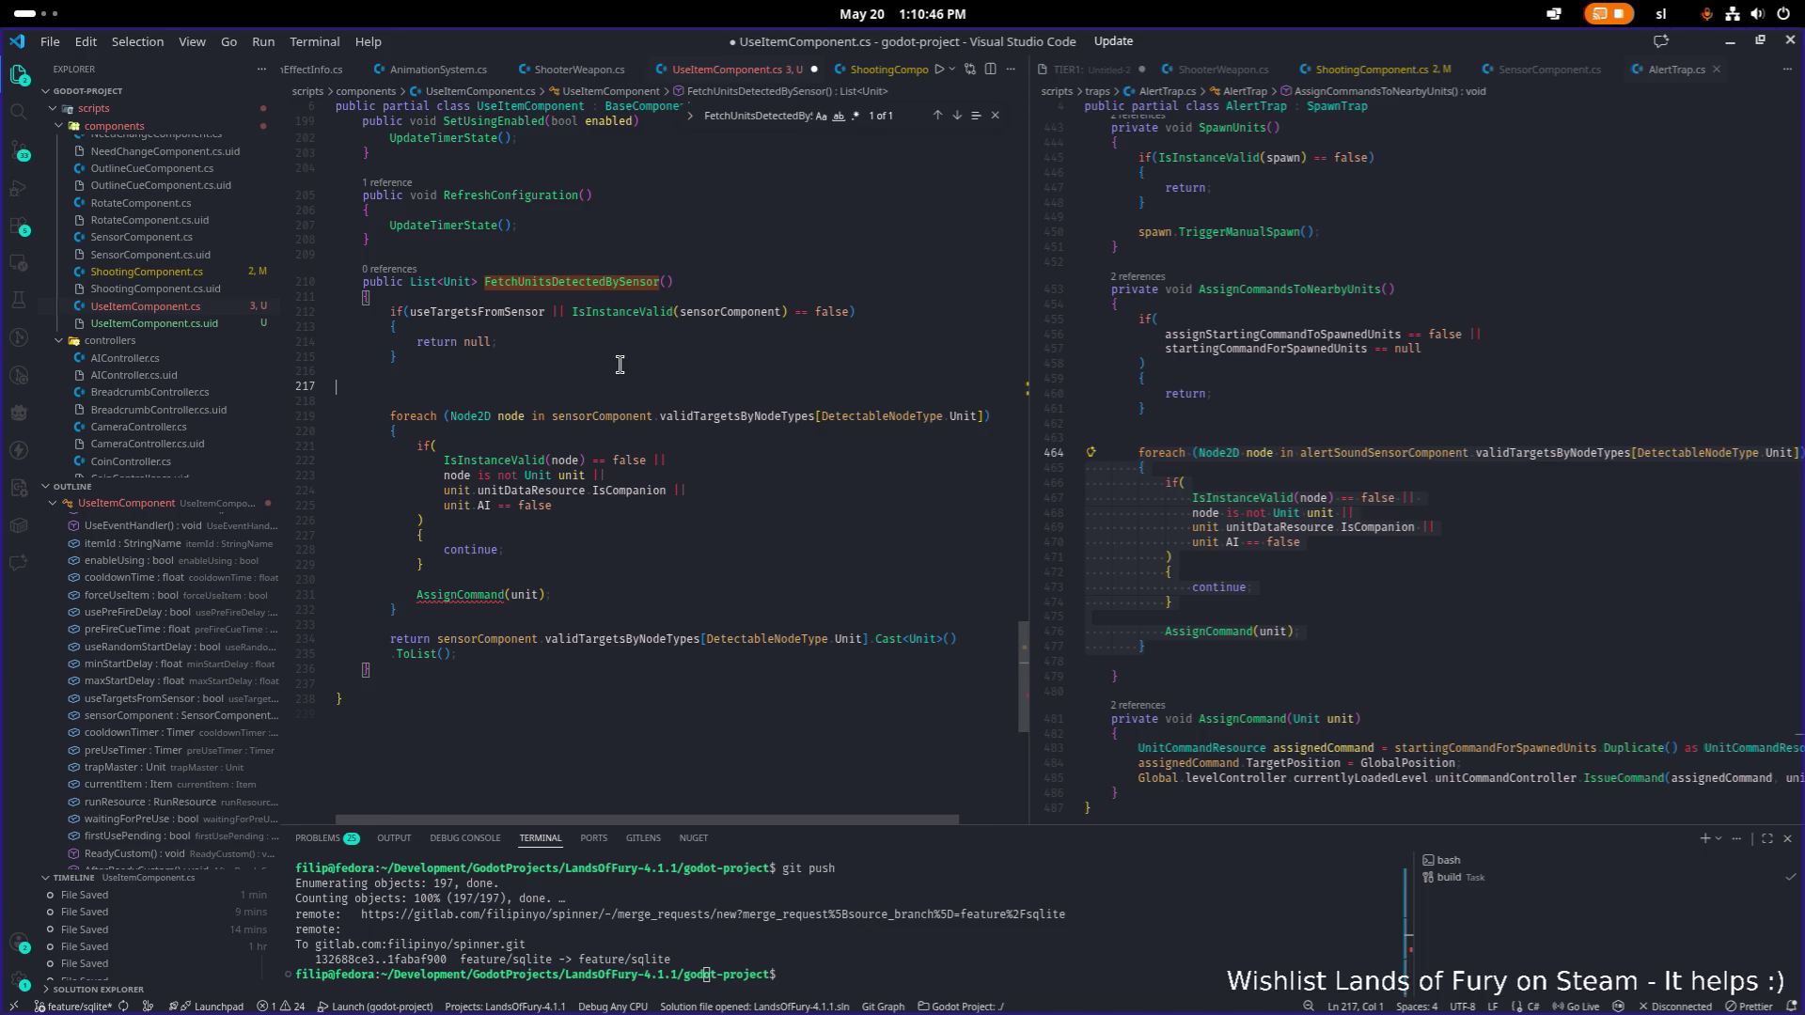
{"action": "type", "text": "List<"}
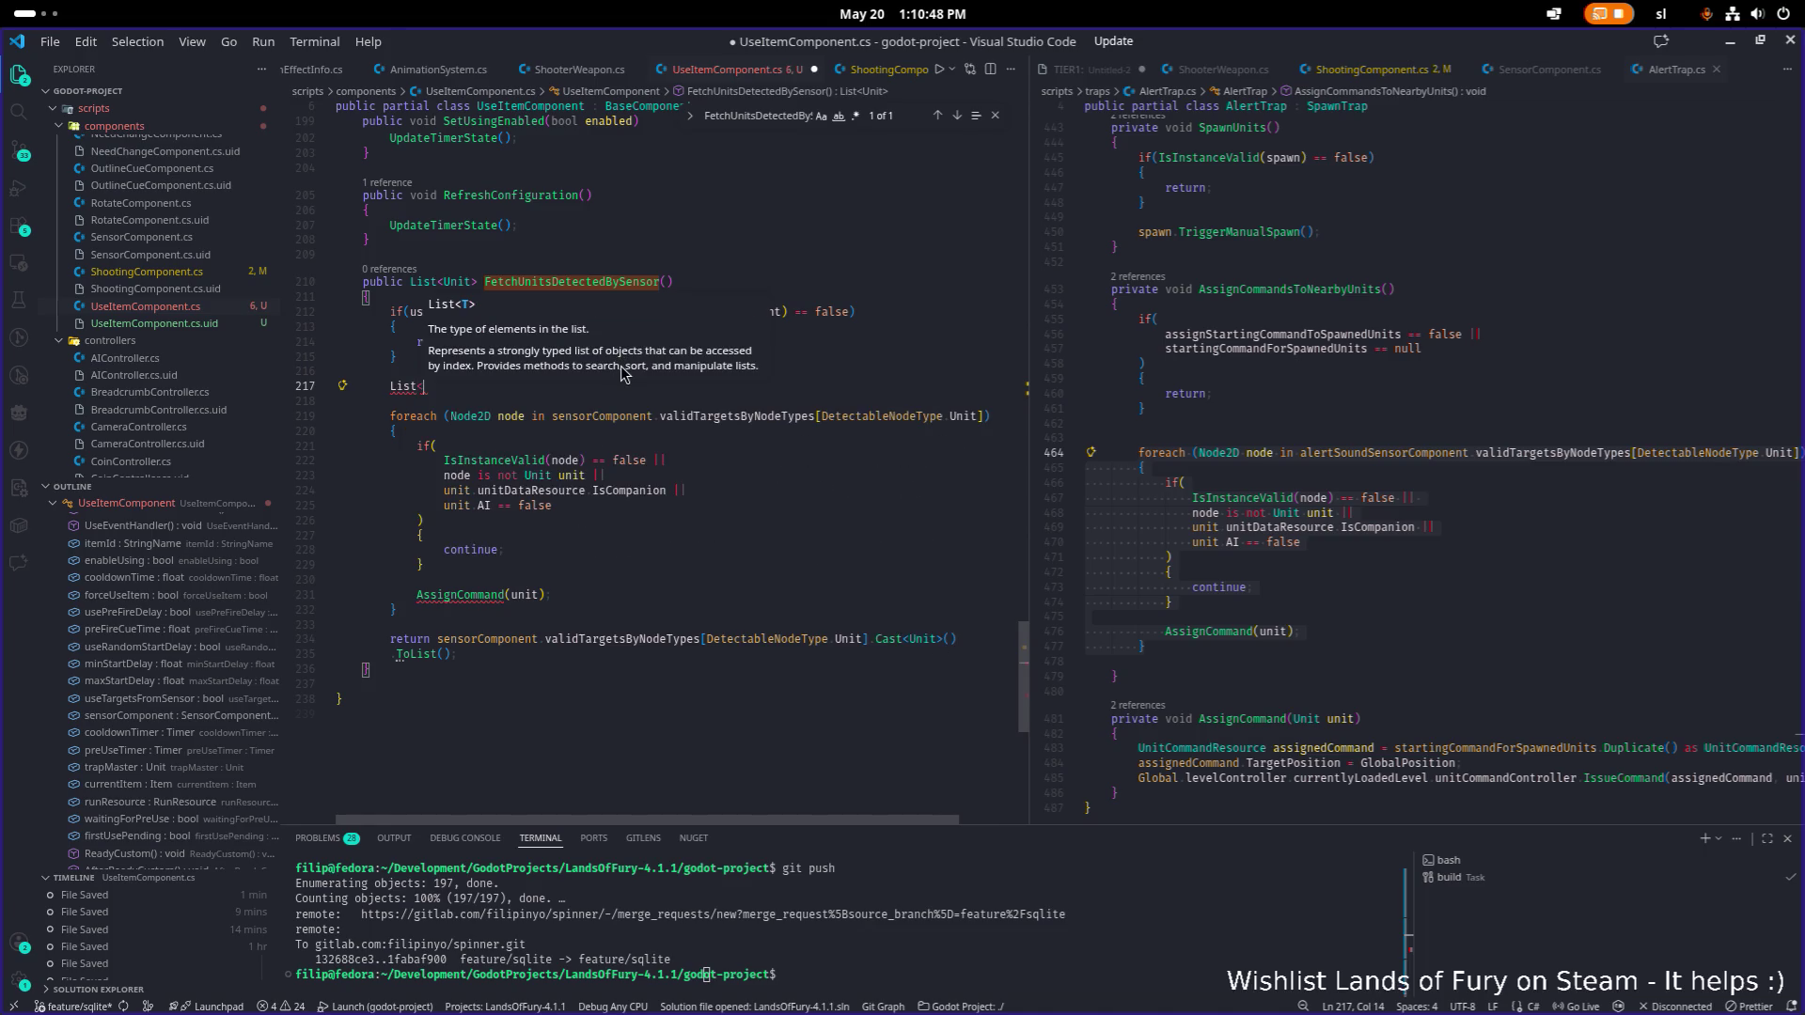
{"action": "type", "text": "Unit> units"}
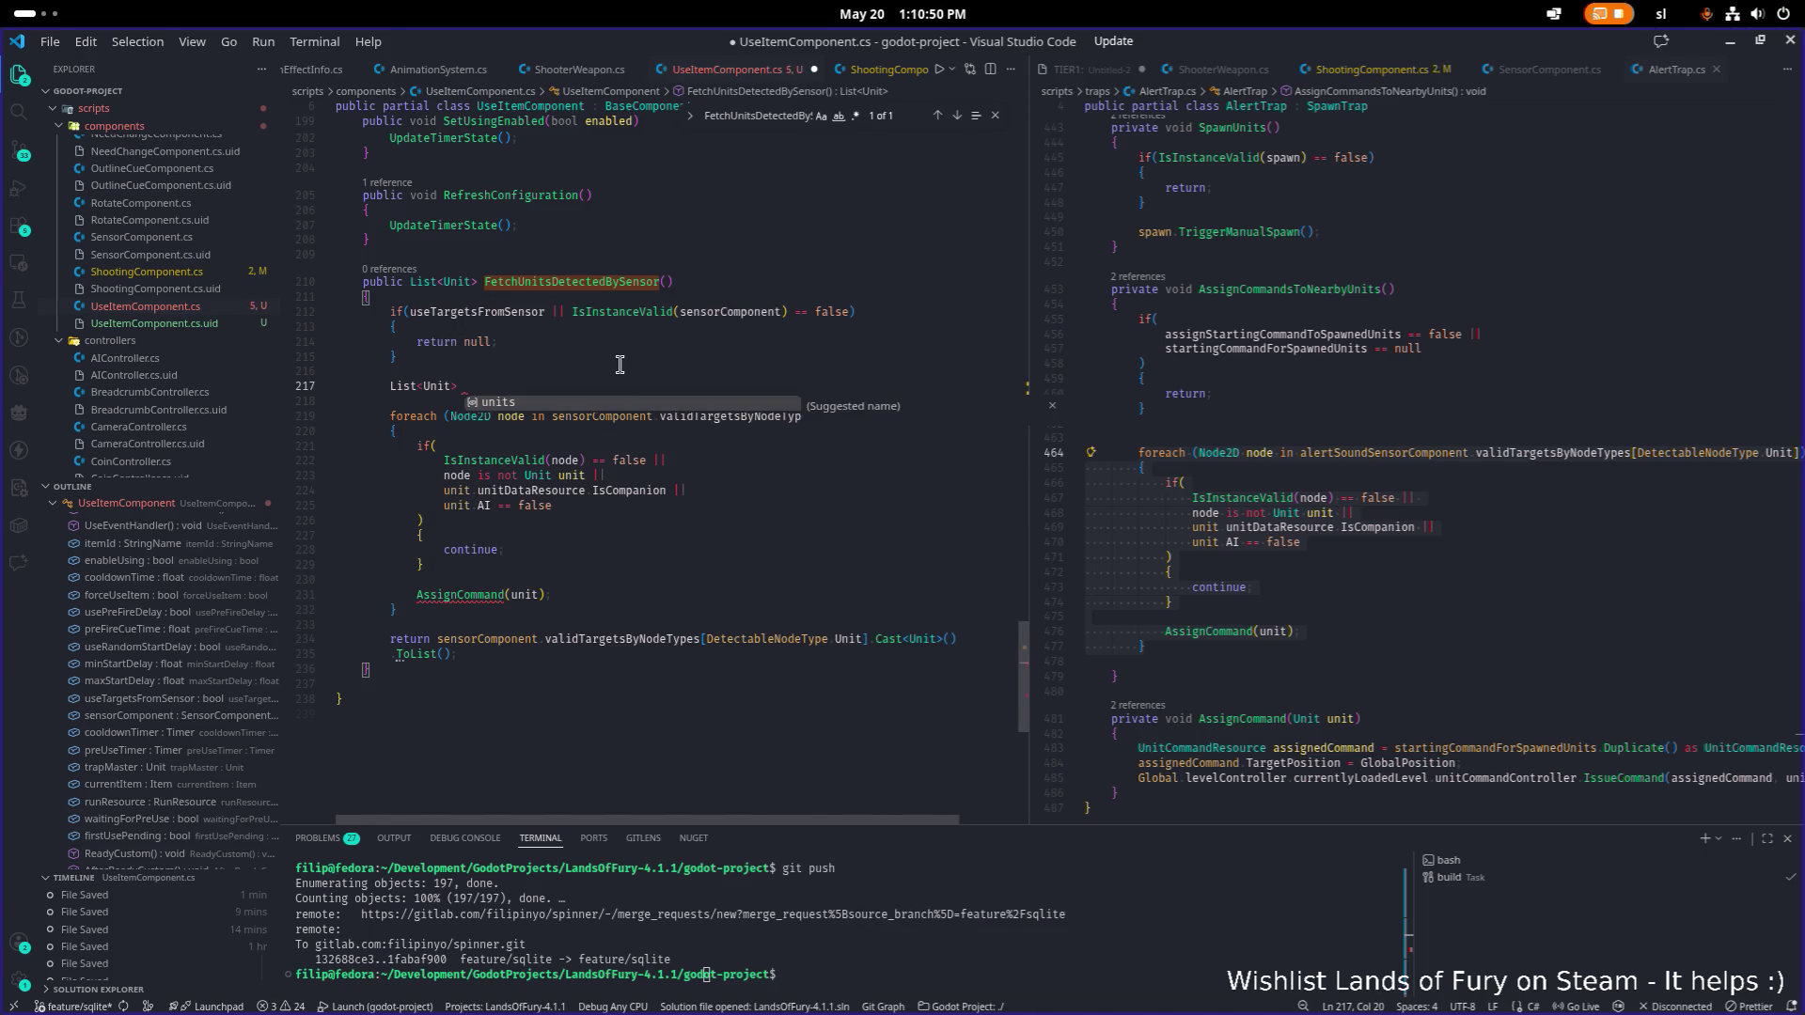
{"action": "key", "text": "BackSpace"}
{"action": "type", "text": ";"}
{"action": "key", "text": "Down"}
{"action": "key", "text": "Down"}
{"action": "key", "text": "Down"}
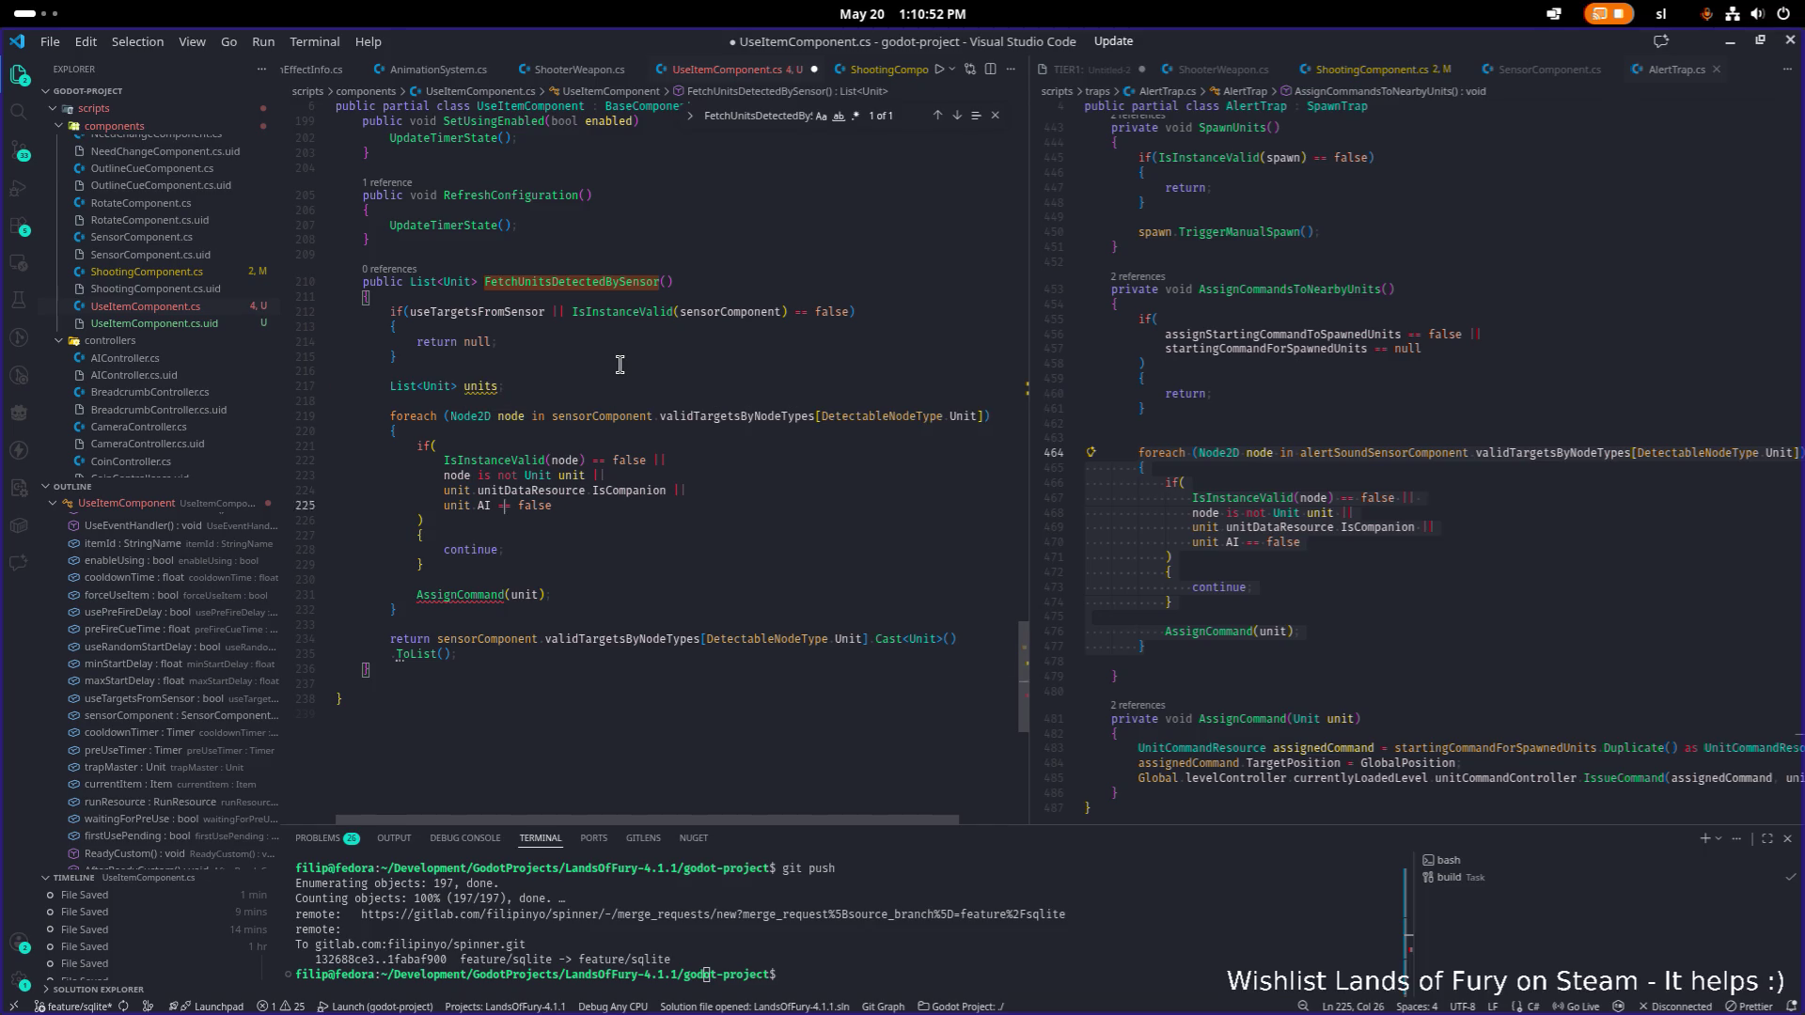
Replace the AssignCommand call inside the loop with units.Add(unit);.
{"action": "key", "text": "End"}
{"action": "key", "text": "shift+Home"}
{"action": "key", "text": "BackSpace"}
{"action": "type", "text": "unit"}
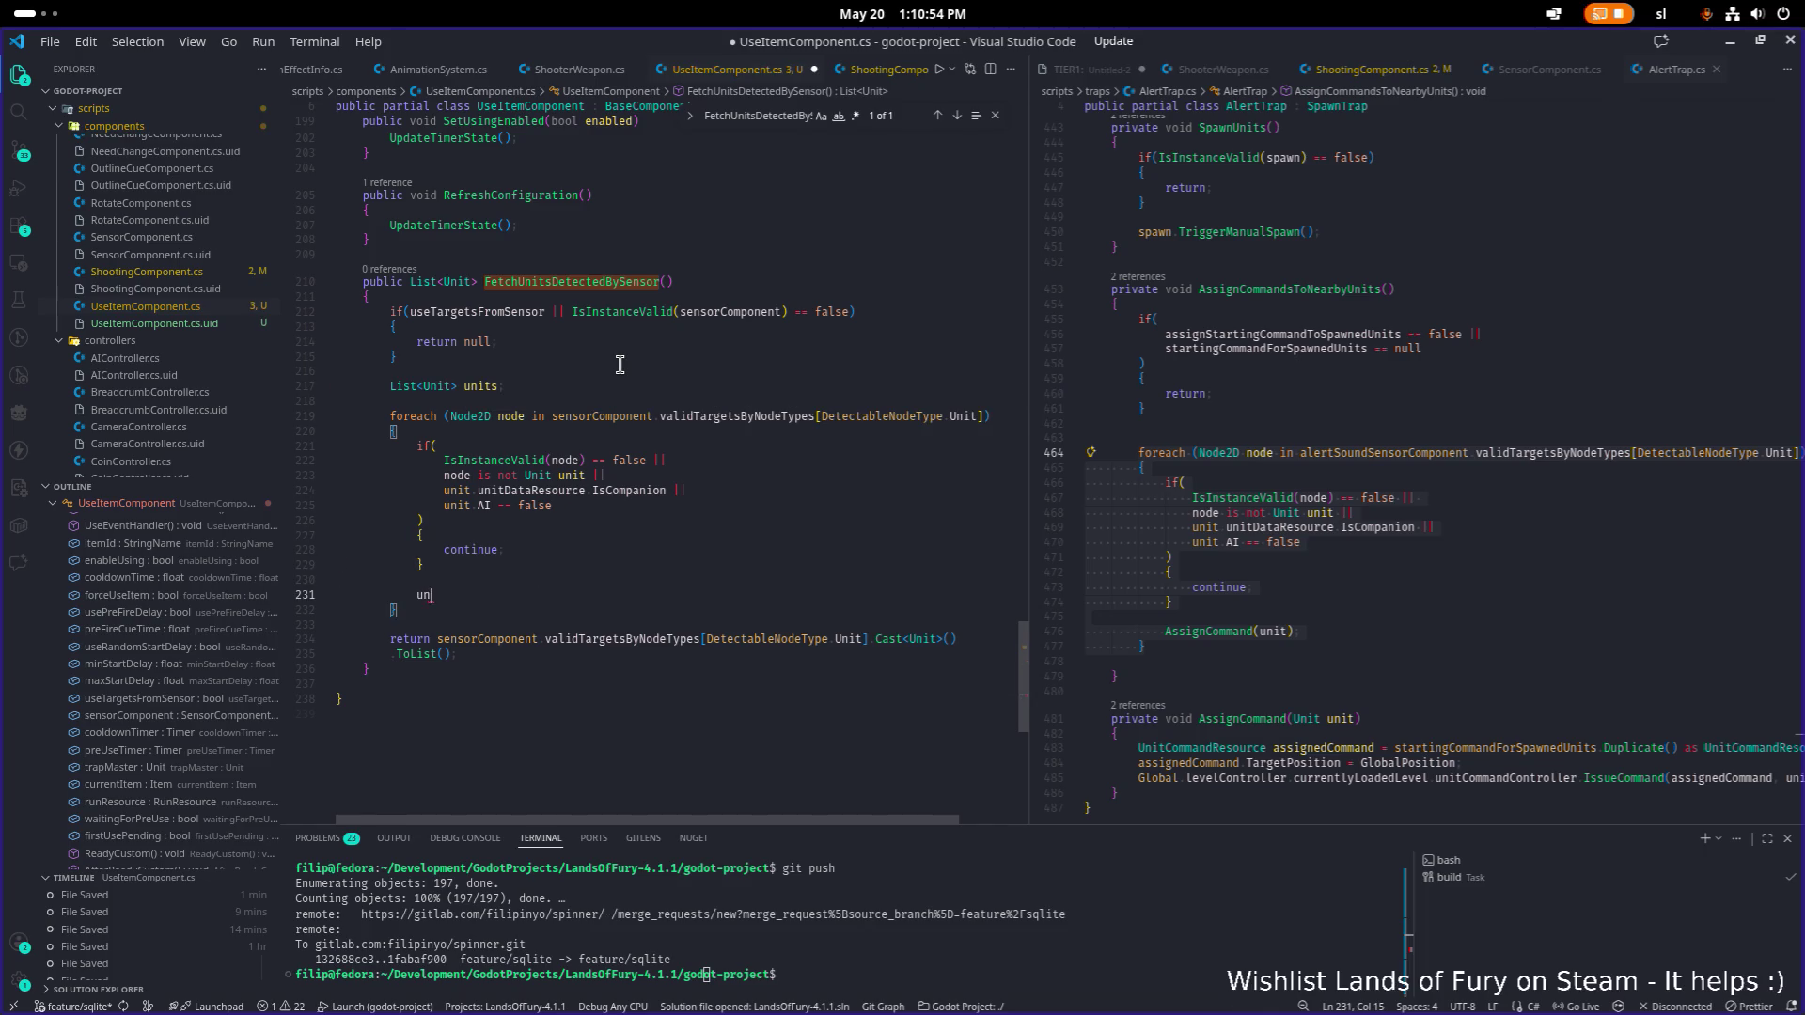
{"action": "key", "text": "Escape"}
{"action": "type", "text": ".Add("}
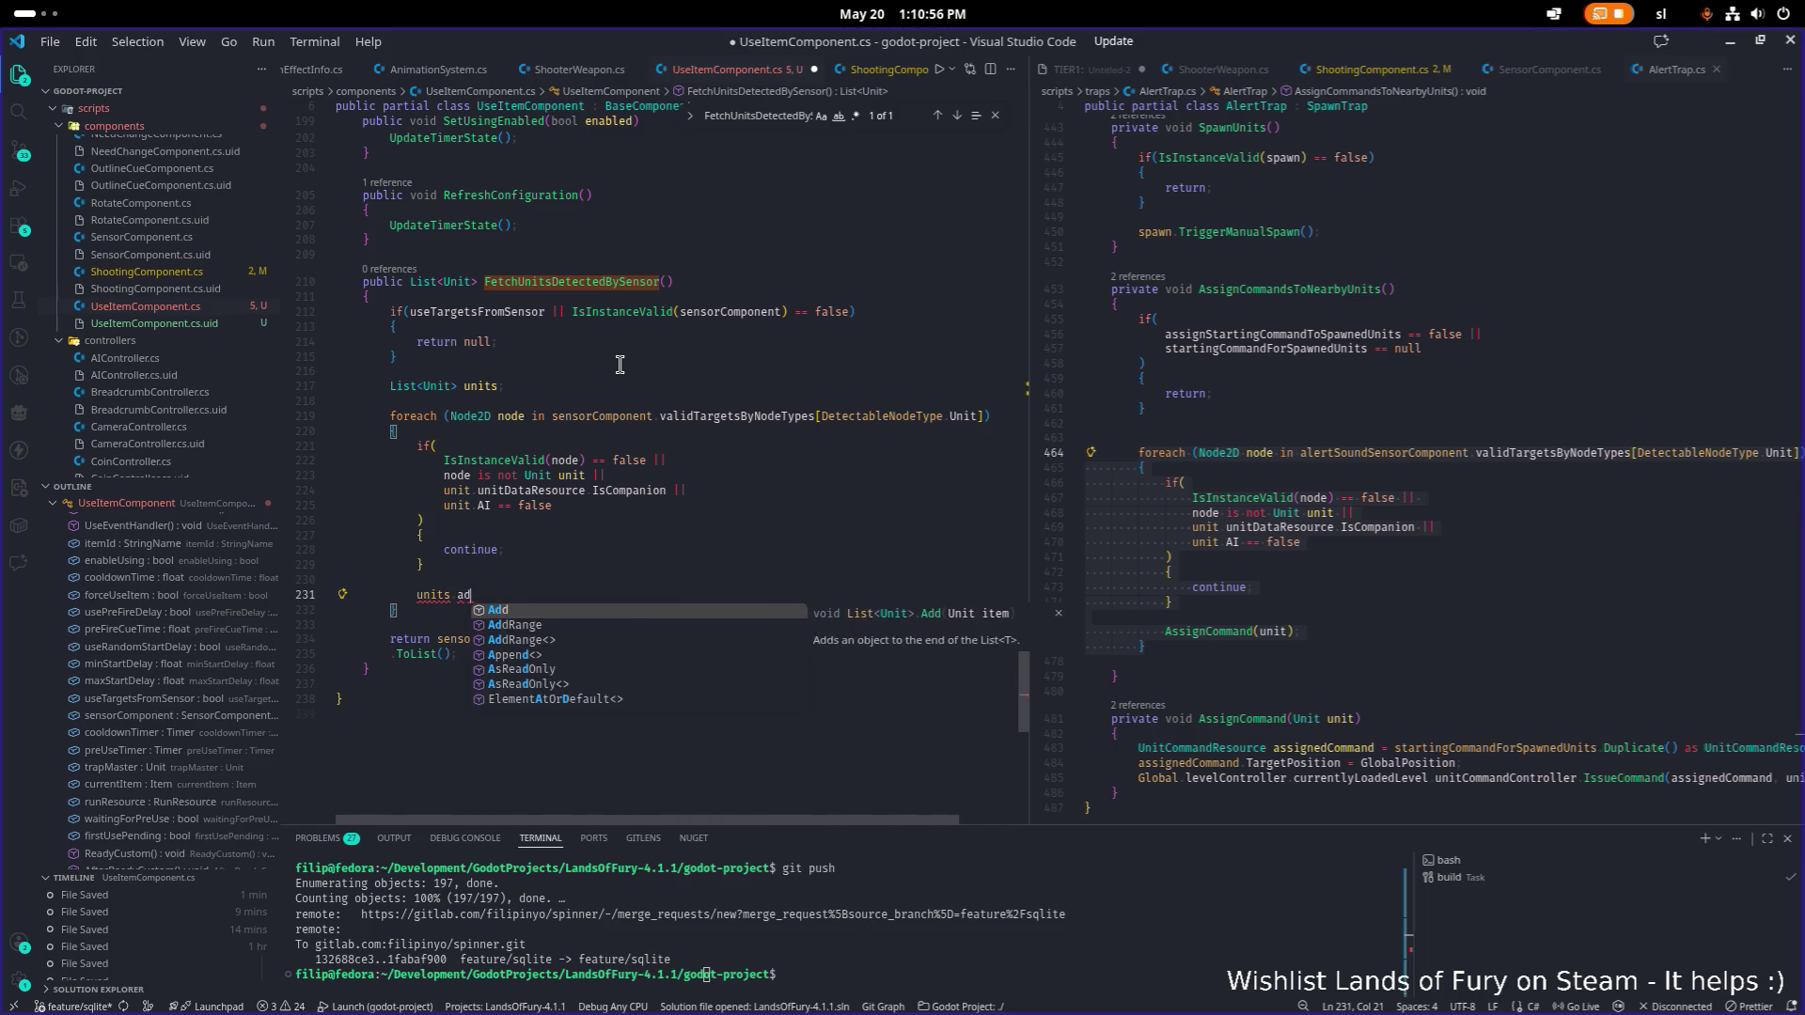
{"action": "type", "text": "no"}
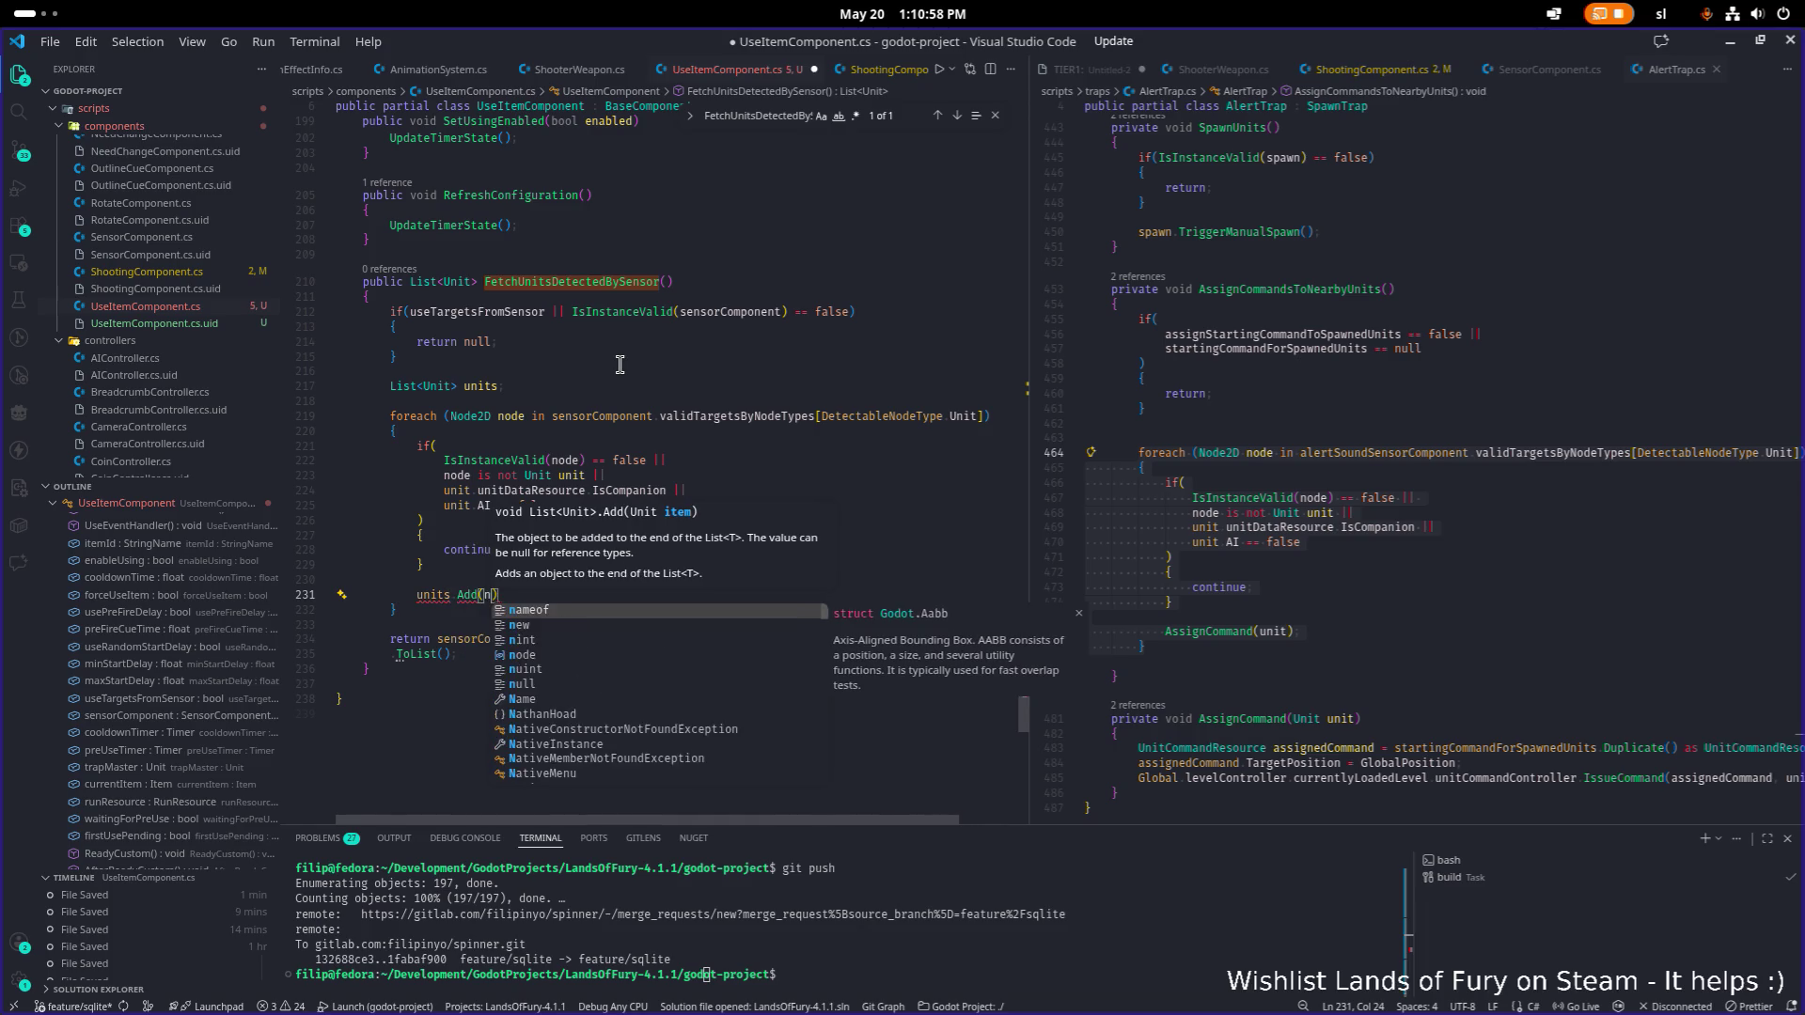
{"action": "key", "text": "Tab"}
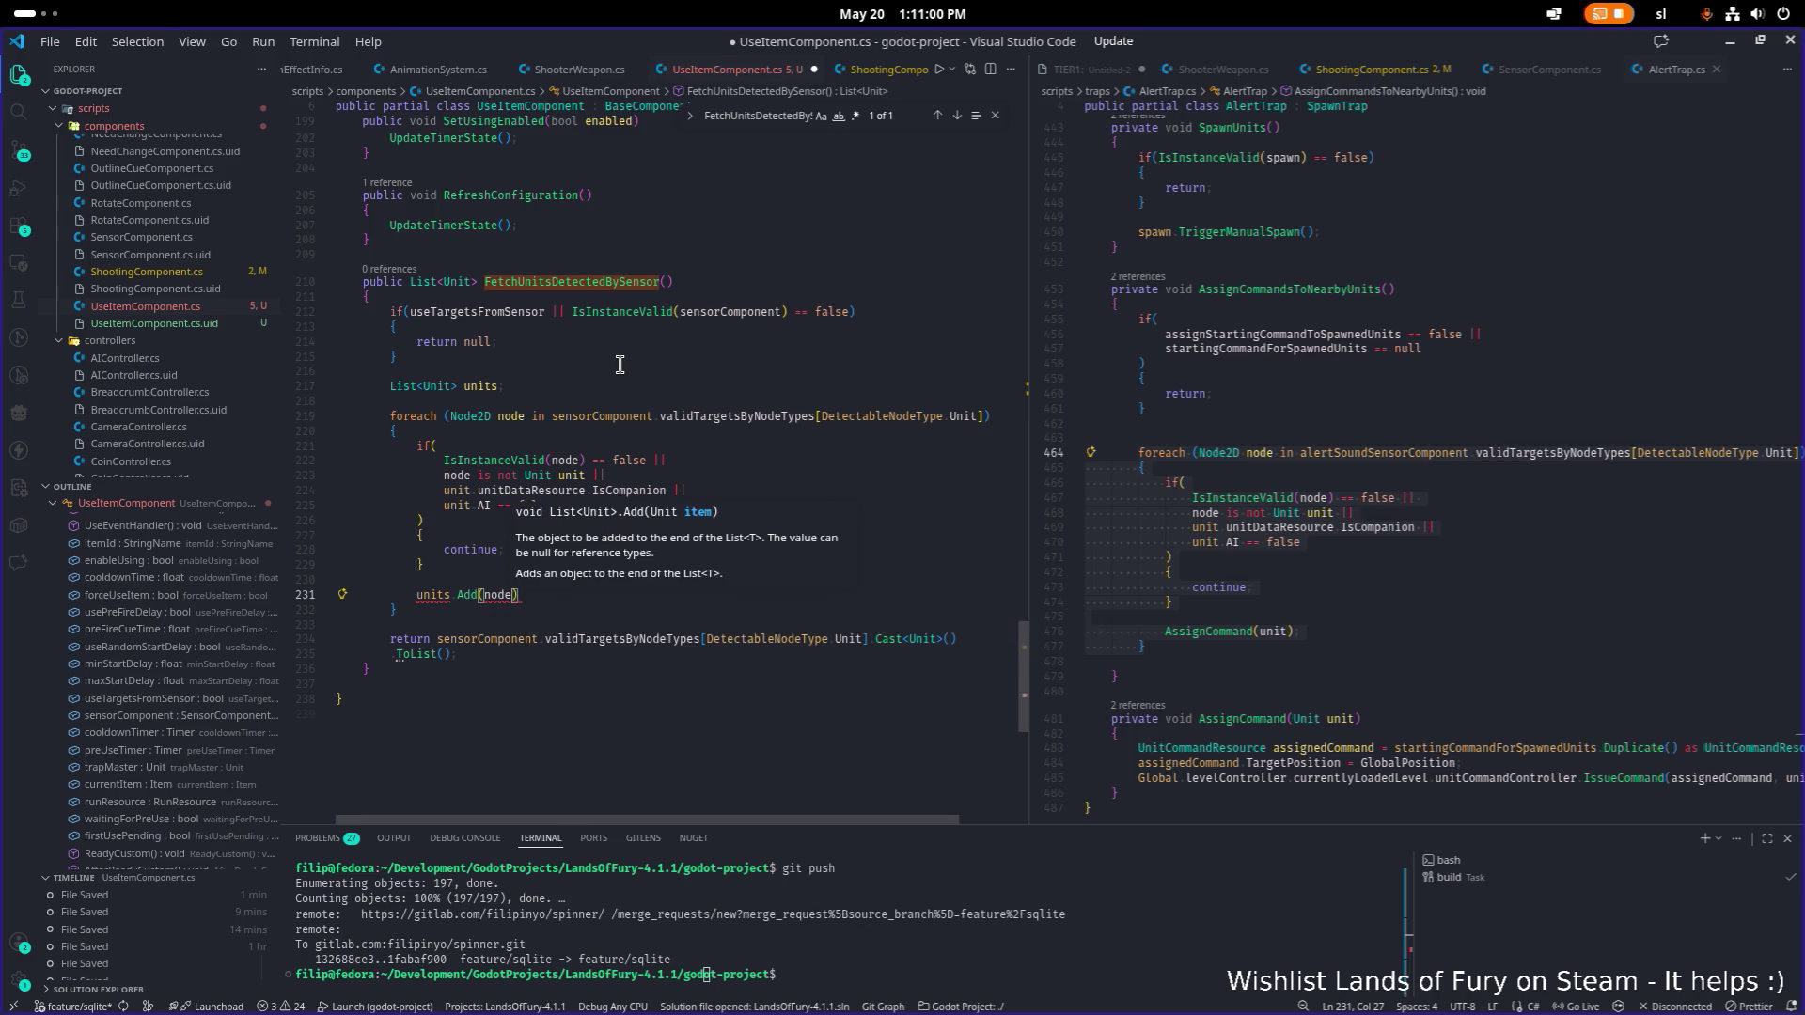
{"action": "key", "text": "ctrl+Left"}
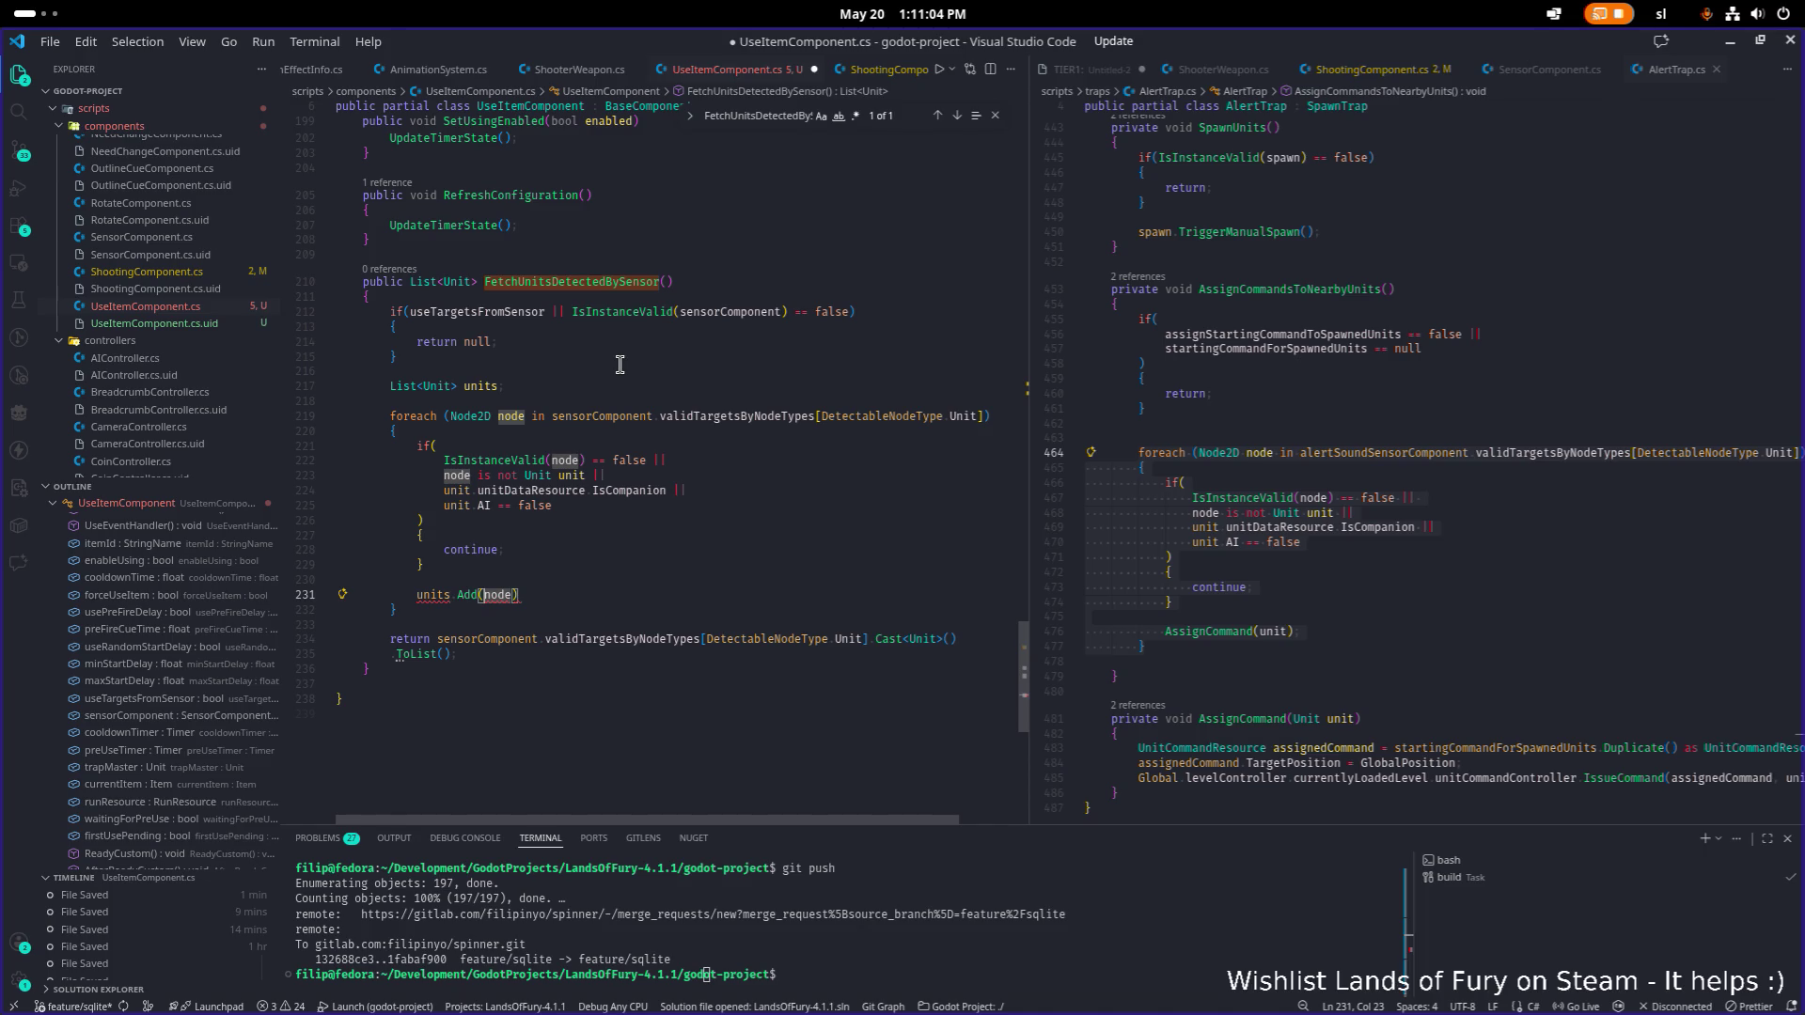
{"action": "key", "text": "ctrl+Delete"}
{"action": "type", "text": "u"}
{"action": "key", "text": "Tab"}
{"action": "type", "text": ";"}
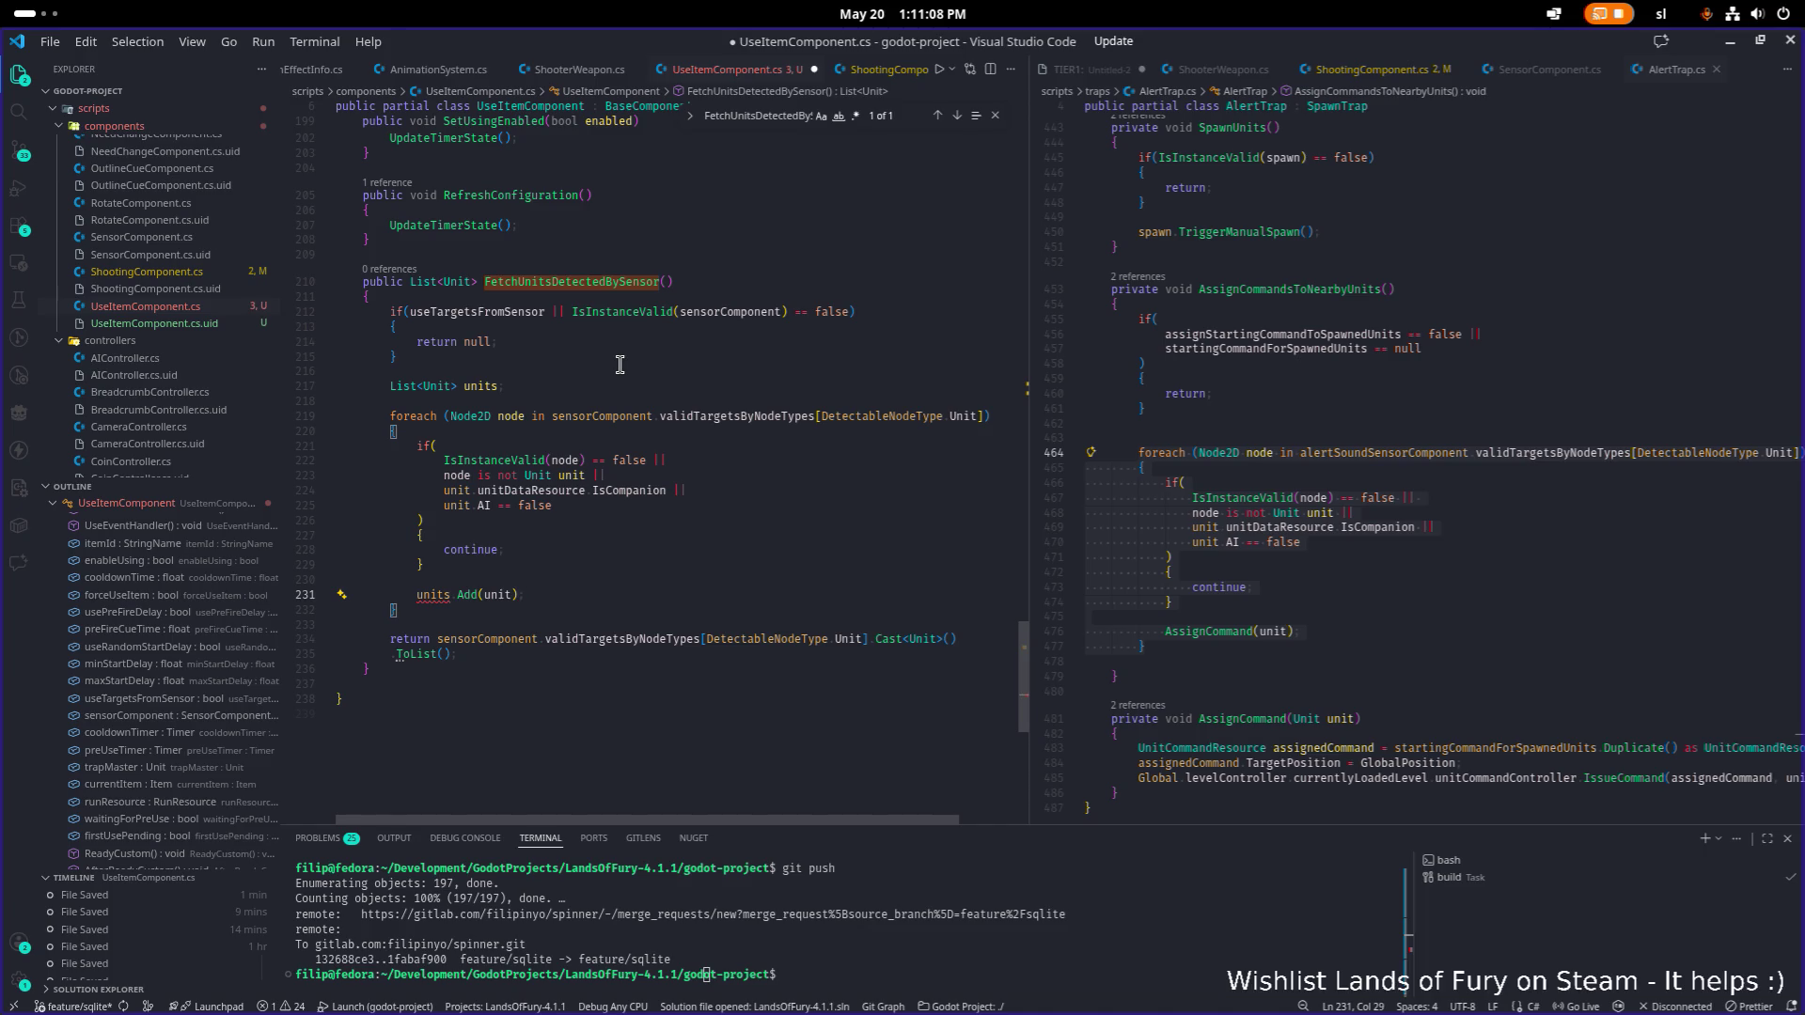
Initialize the declaration as List<Unit> units = new List<Unit>();.
{"action": "left_click", "coordinate": [485, 385]}
{"action": "left_click", "coordinate": [547, 387]}
{"action": "key", "text": "BackSpace"}
{"action": "type", "text": "= new Li"}
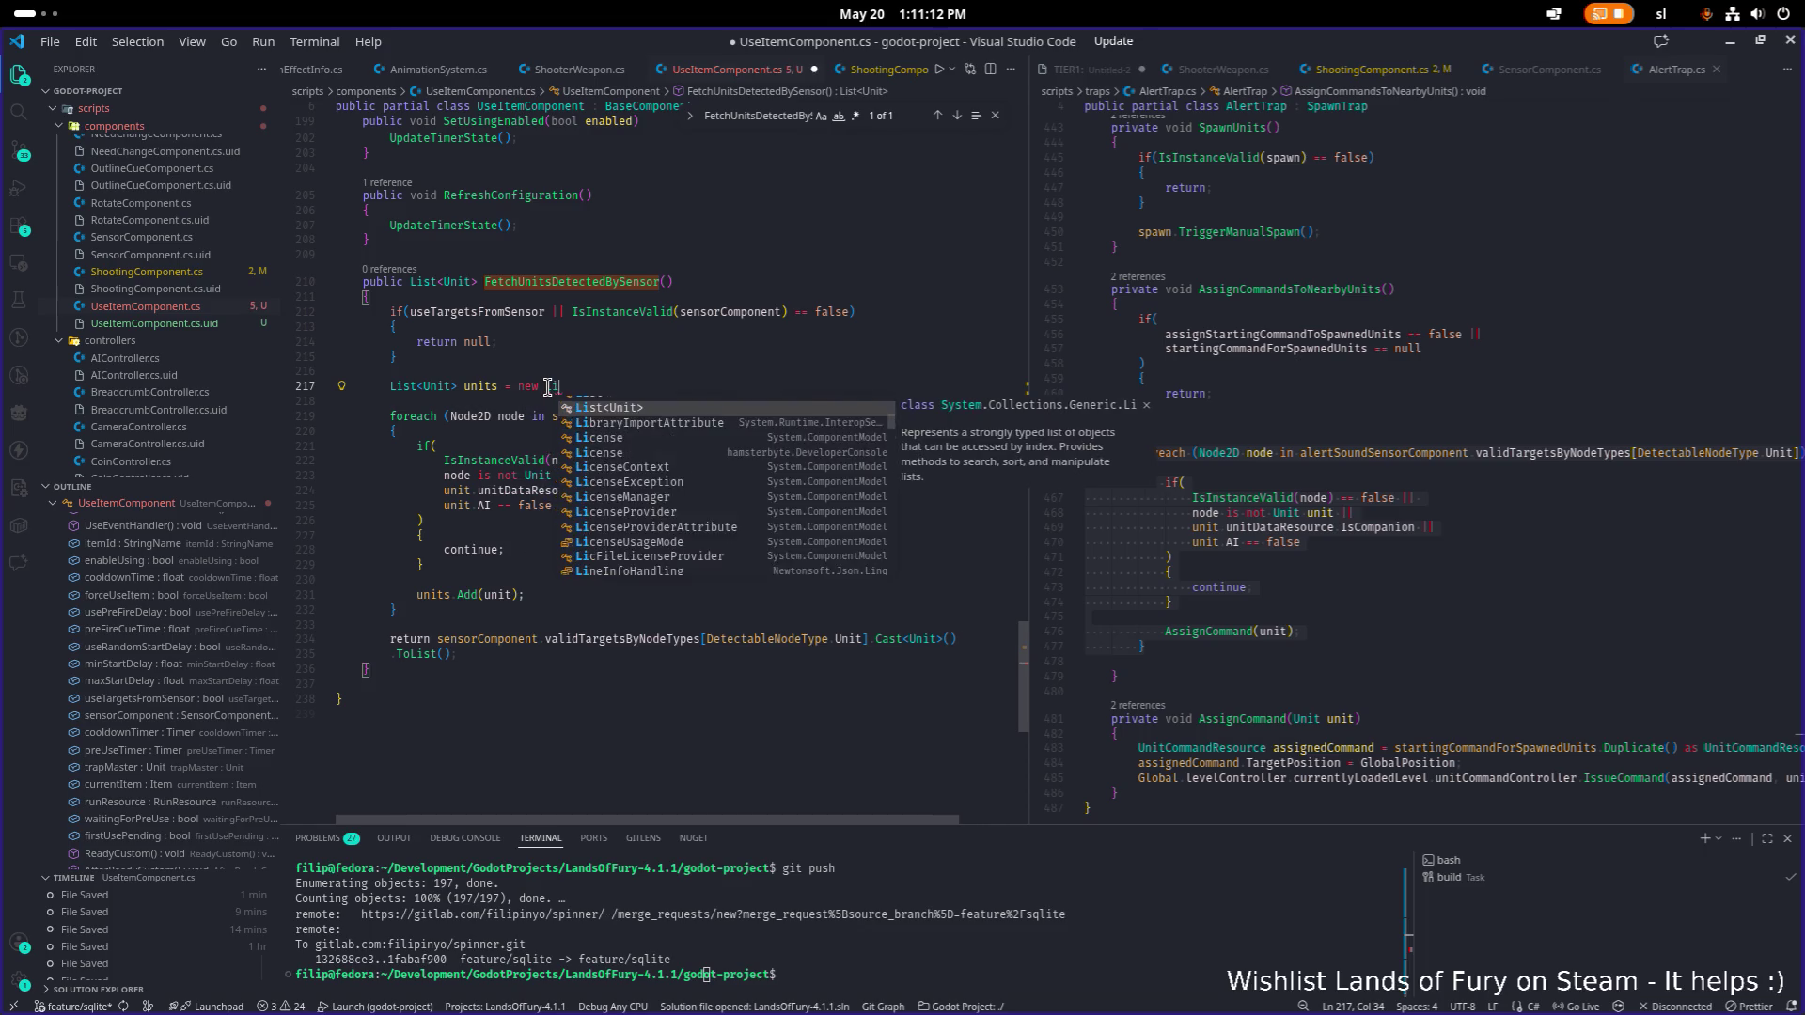
{"action": "key", "text": "Return"}
{"action": "type", "text": "();"}
Delete the old Cast return statement and its blank line, then save UseItemComponent.cs.
{"action": "left_click", "coordinate": [493, 622]}
{"action": "key", "text": "Down"}
{"action": "key", "text": "Down"}
{"action": "key", "text": "Down"}
{"action": "key", "text": "shift+Up"}
{"action": "key", "text": "shift+Up"}
{"action": "key", "text": "BackSpace"}
{"action": "key", "text": "Up"}
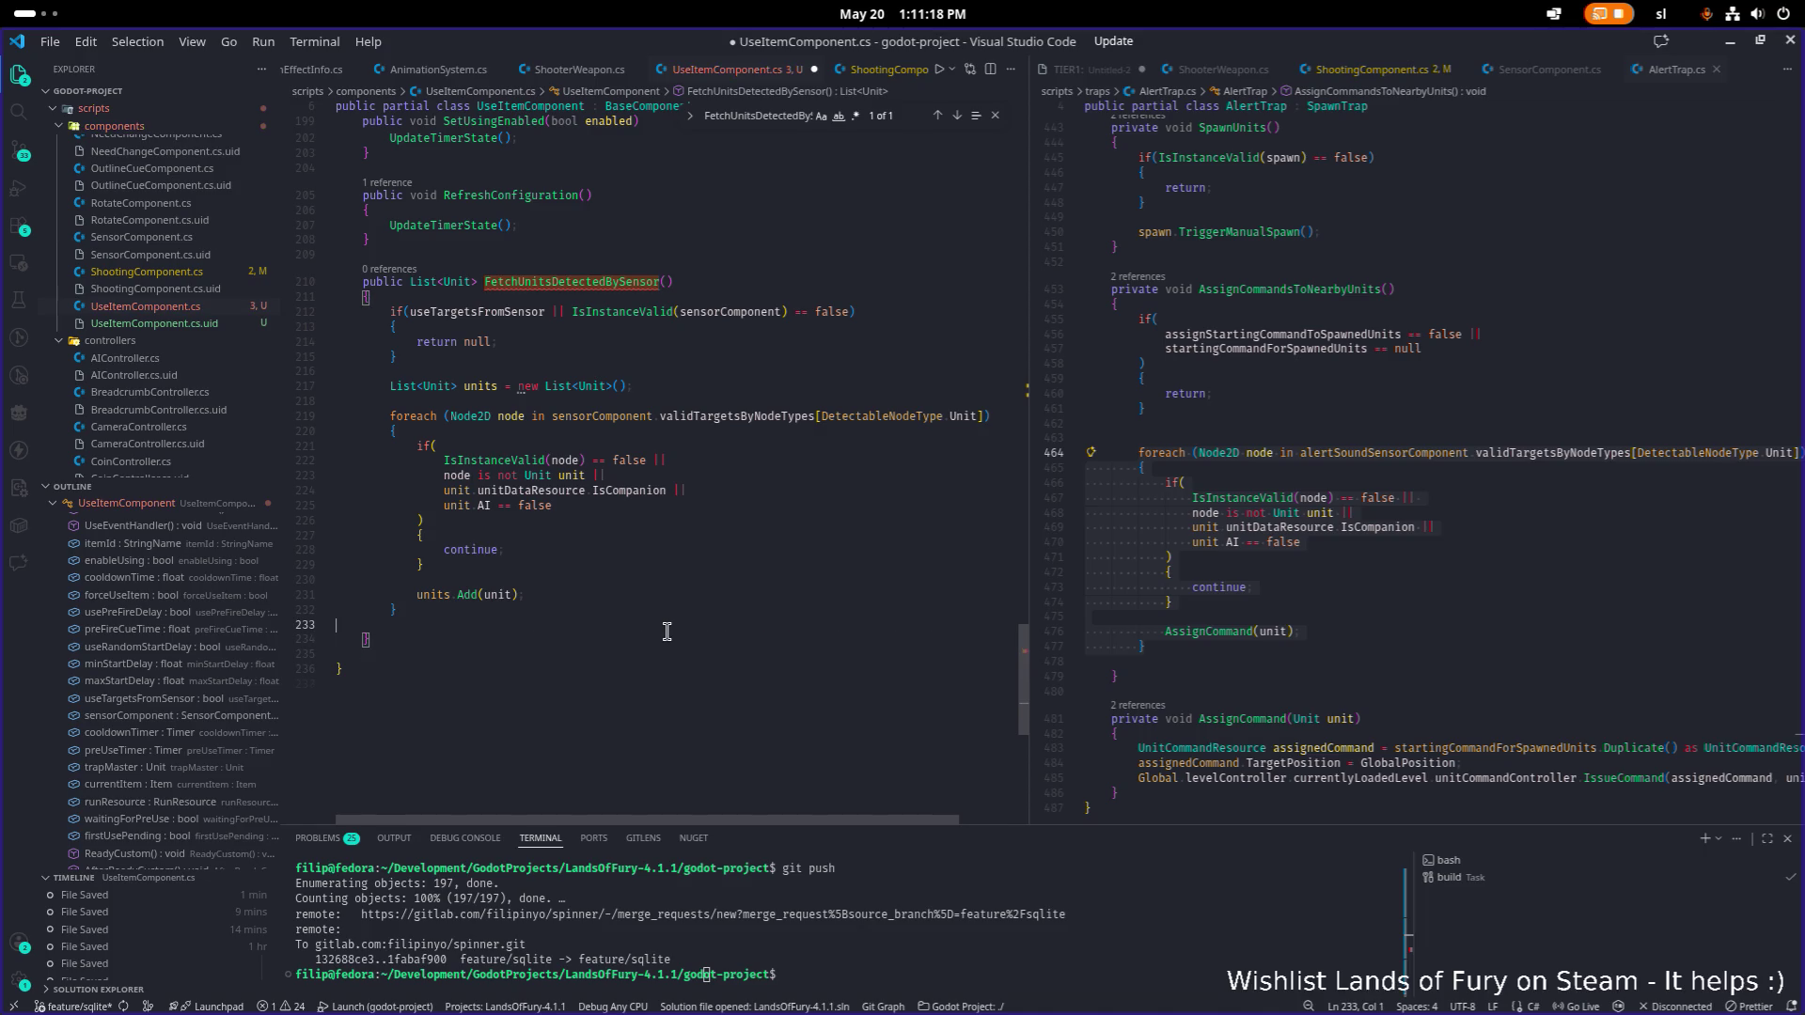
{"action": "key", "text": "BackSpace"}
{"action": "key", "text": "ctrl+s"}
{"action": "left_click", "coordinate": [1436, 452]}
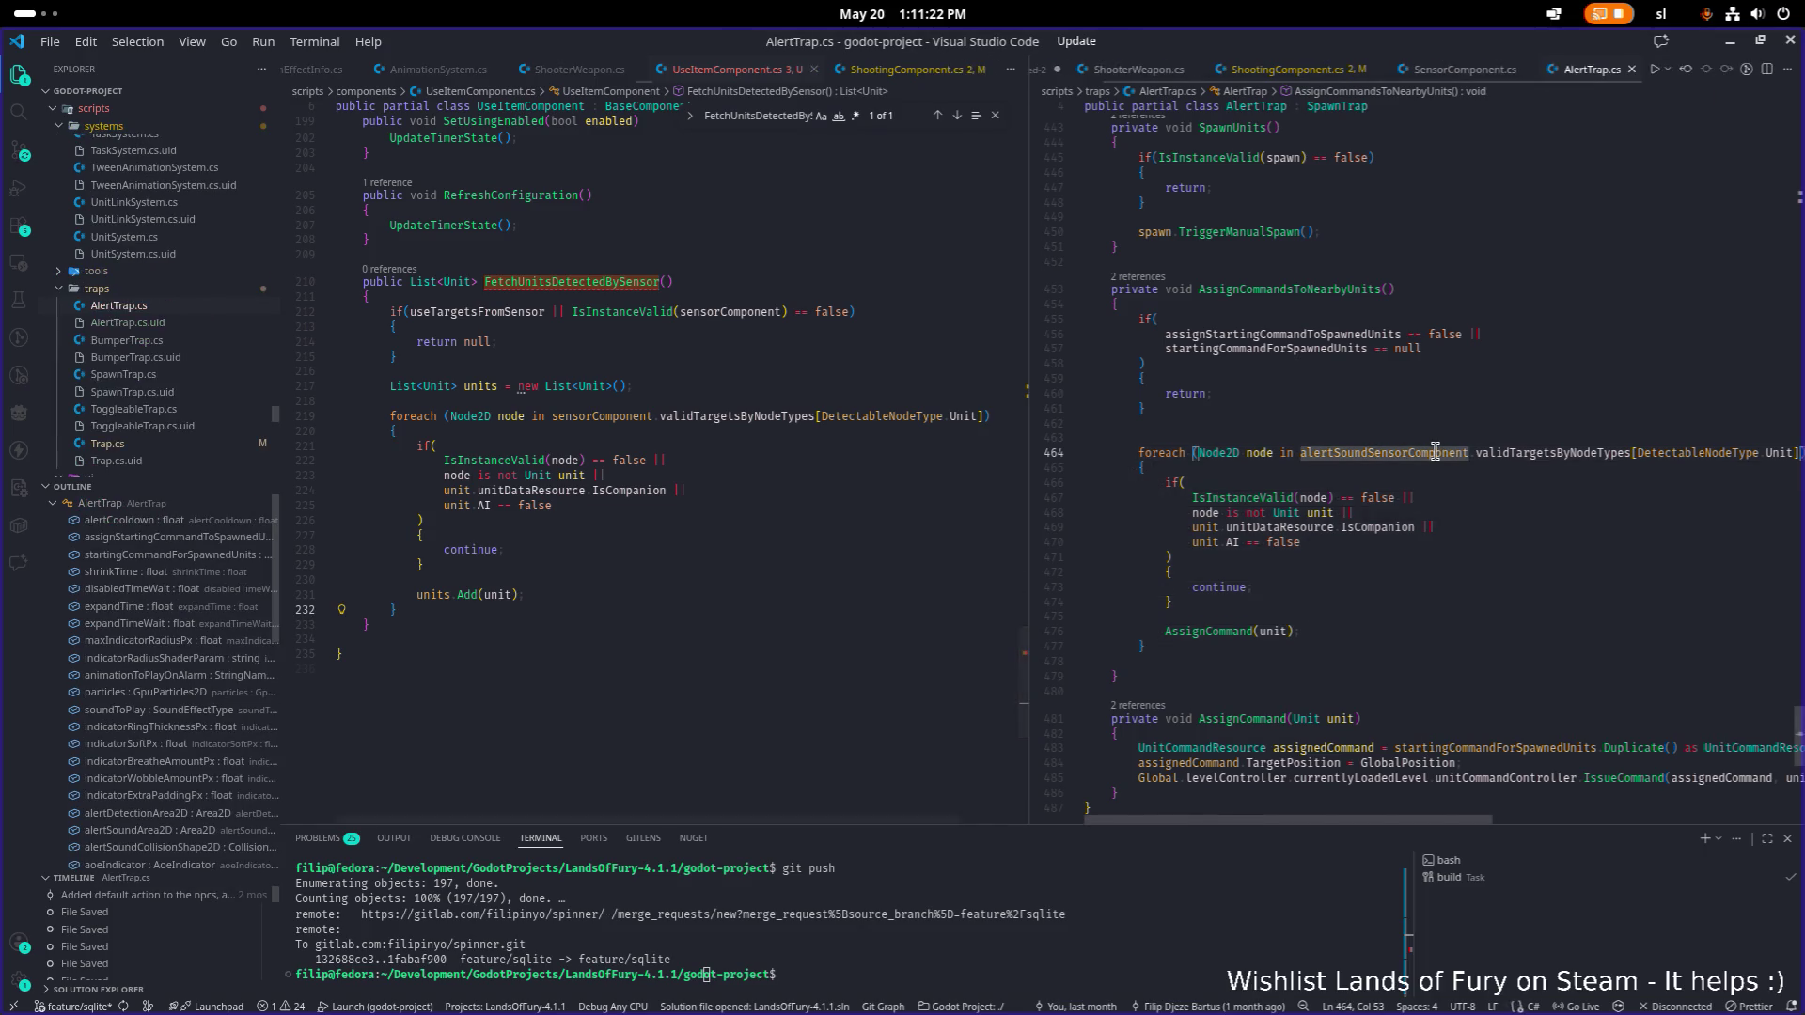
Open SensorComponent.cs via quick file search and scroll to the GetNodeTypeGroupsOfNode method.
{"action": "key", "text": "ctrl+p"}
{"action": "type", "text": "sae"}
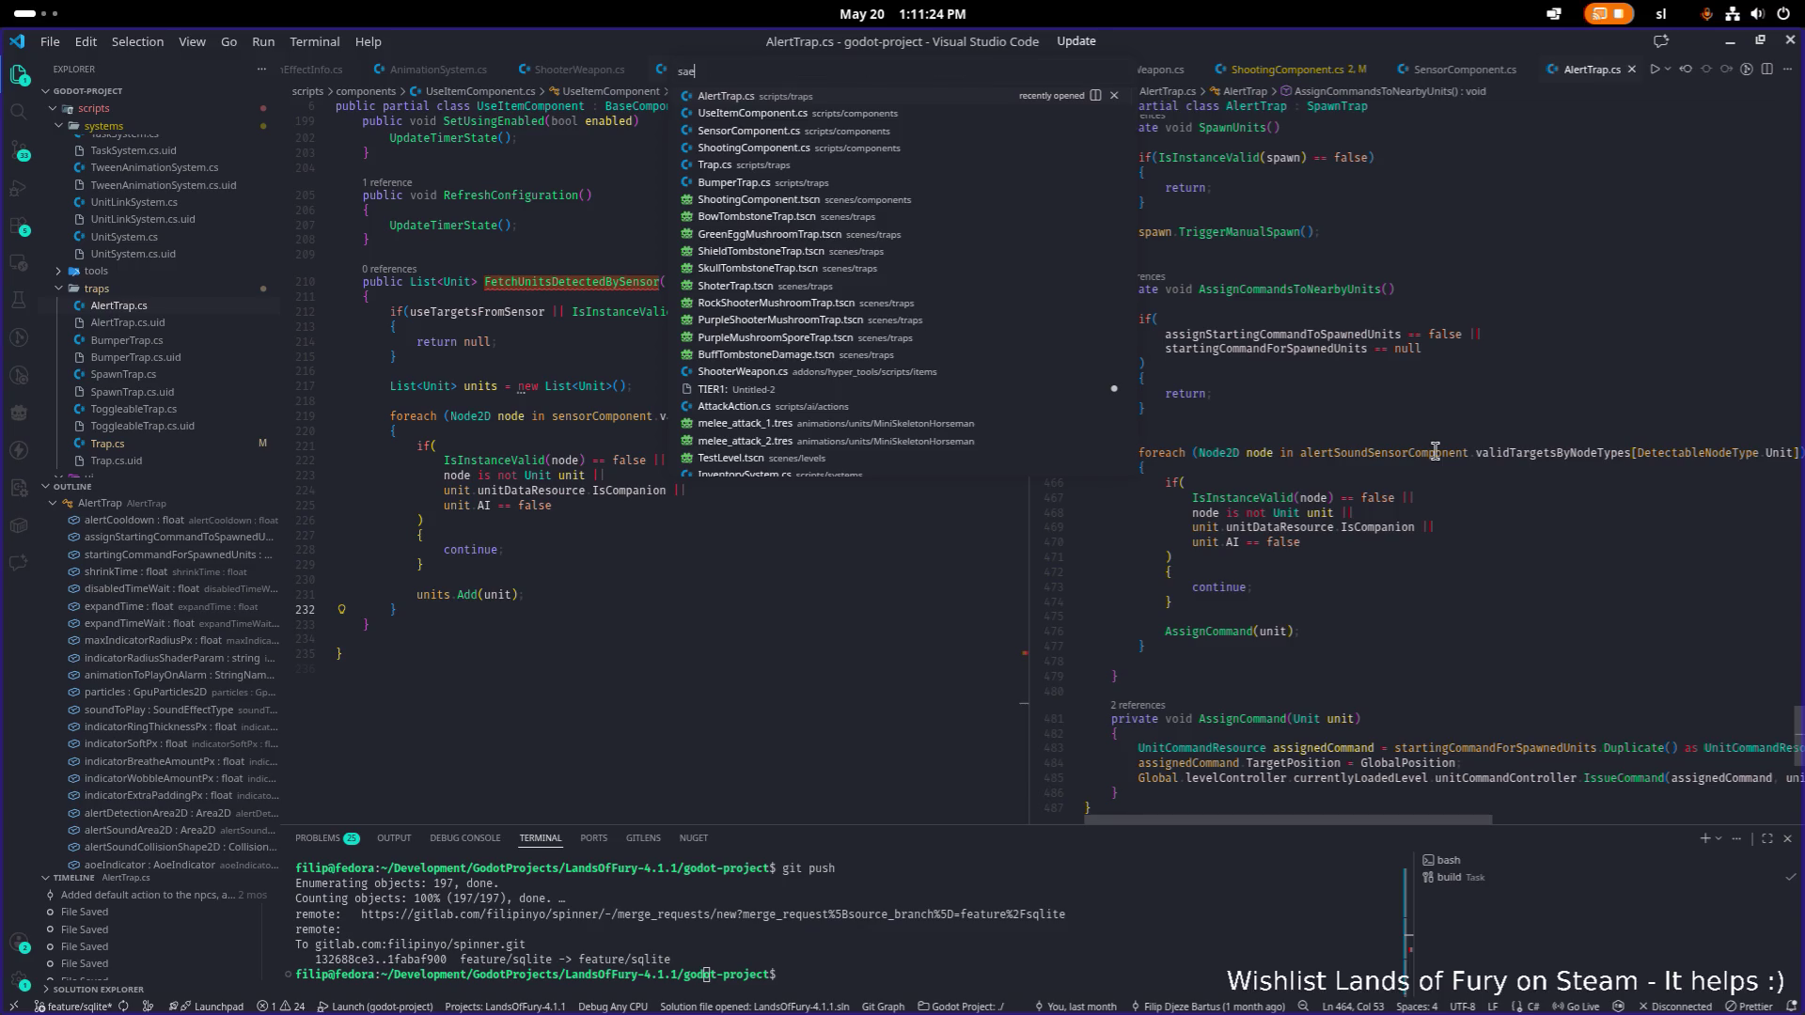
{"action": "type", "text": "nsorcom"}
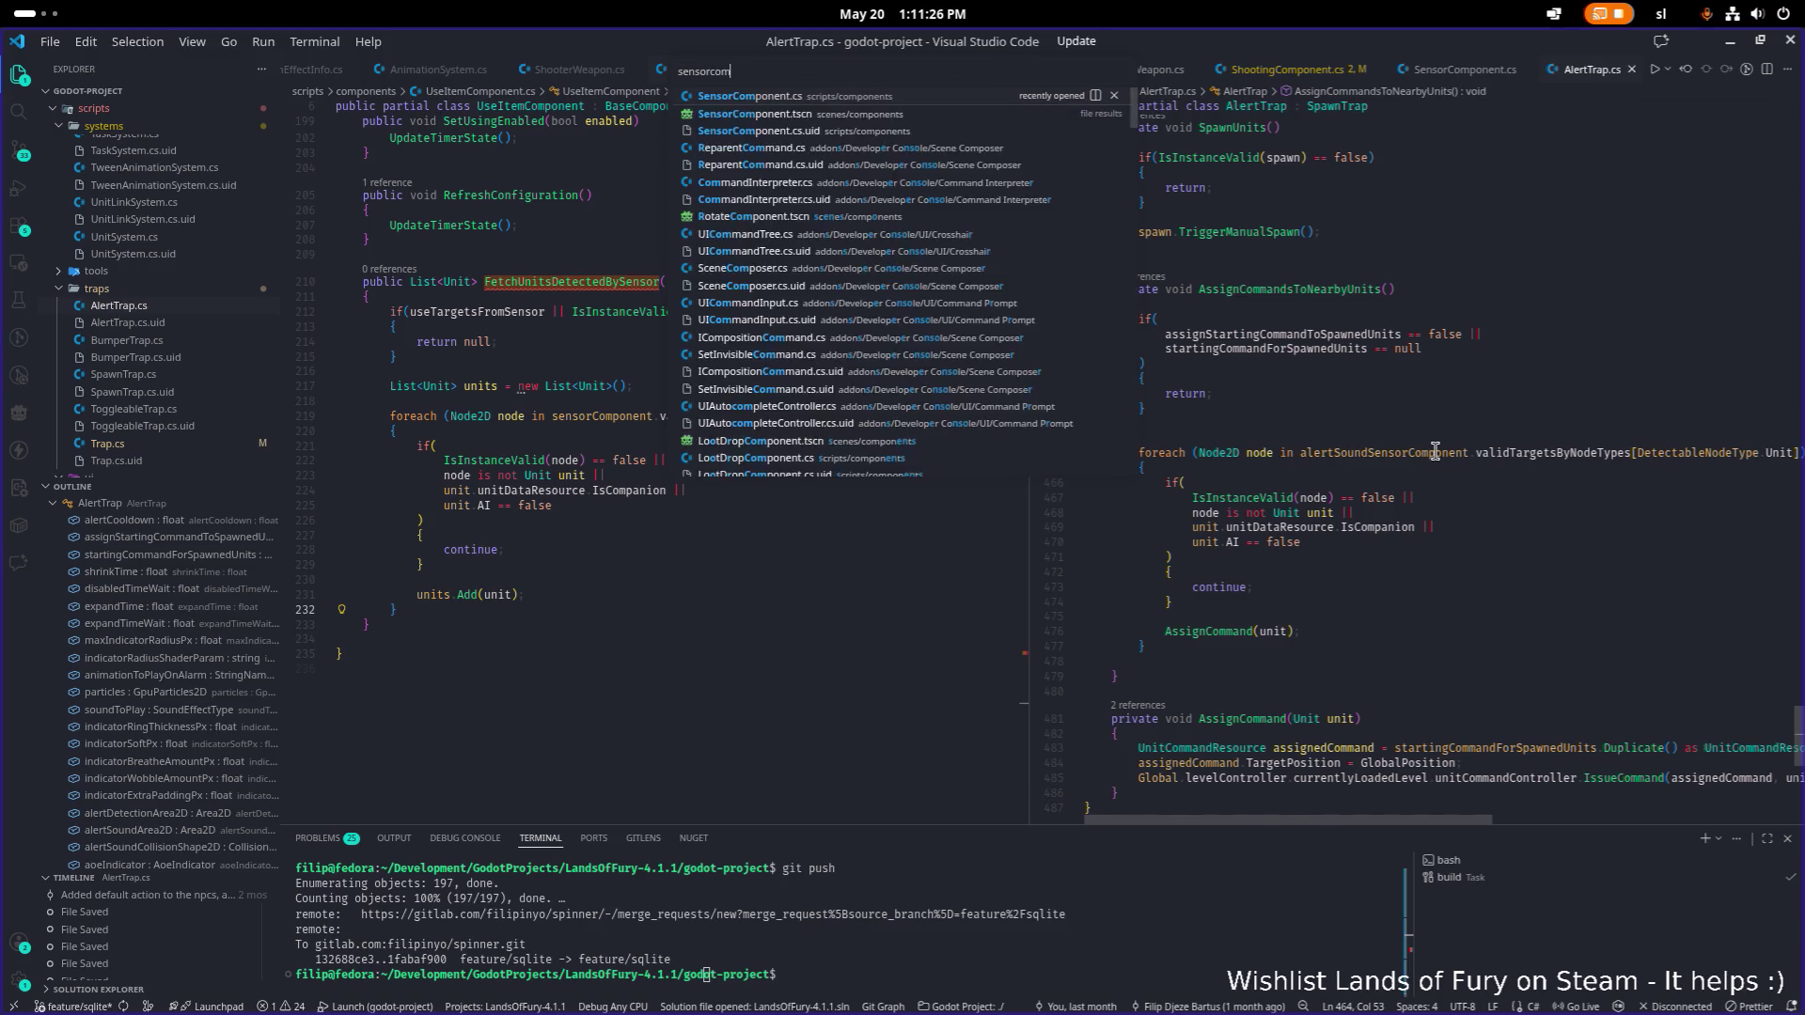
{"action": "key", "text": "Return"}
{"action": "scroll", "coordinate": [1436, 452], "scroll_direction": "up", "scroll_amount": 8}
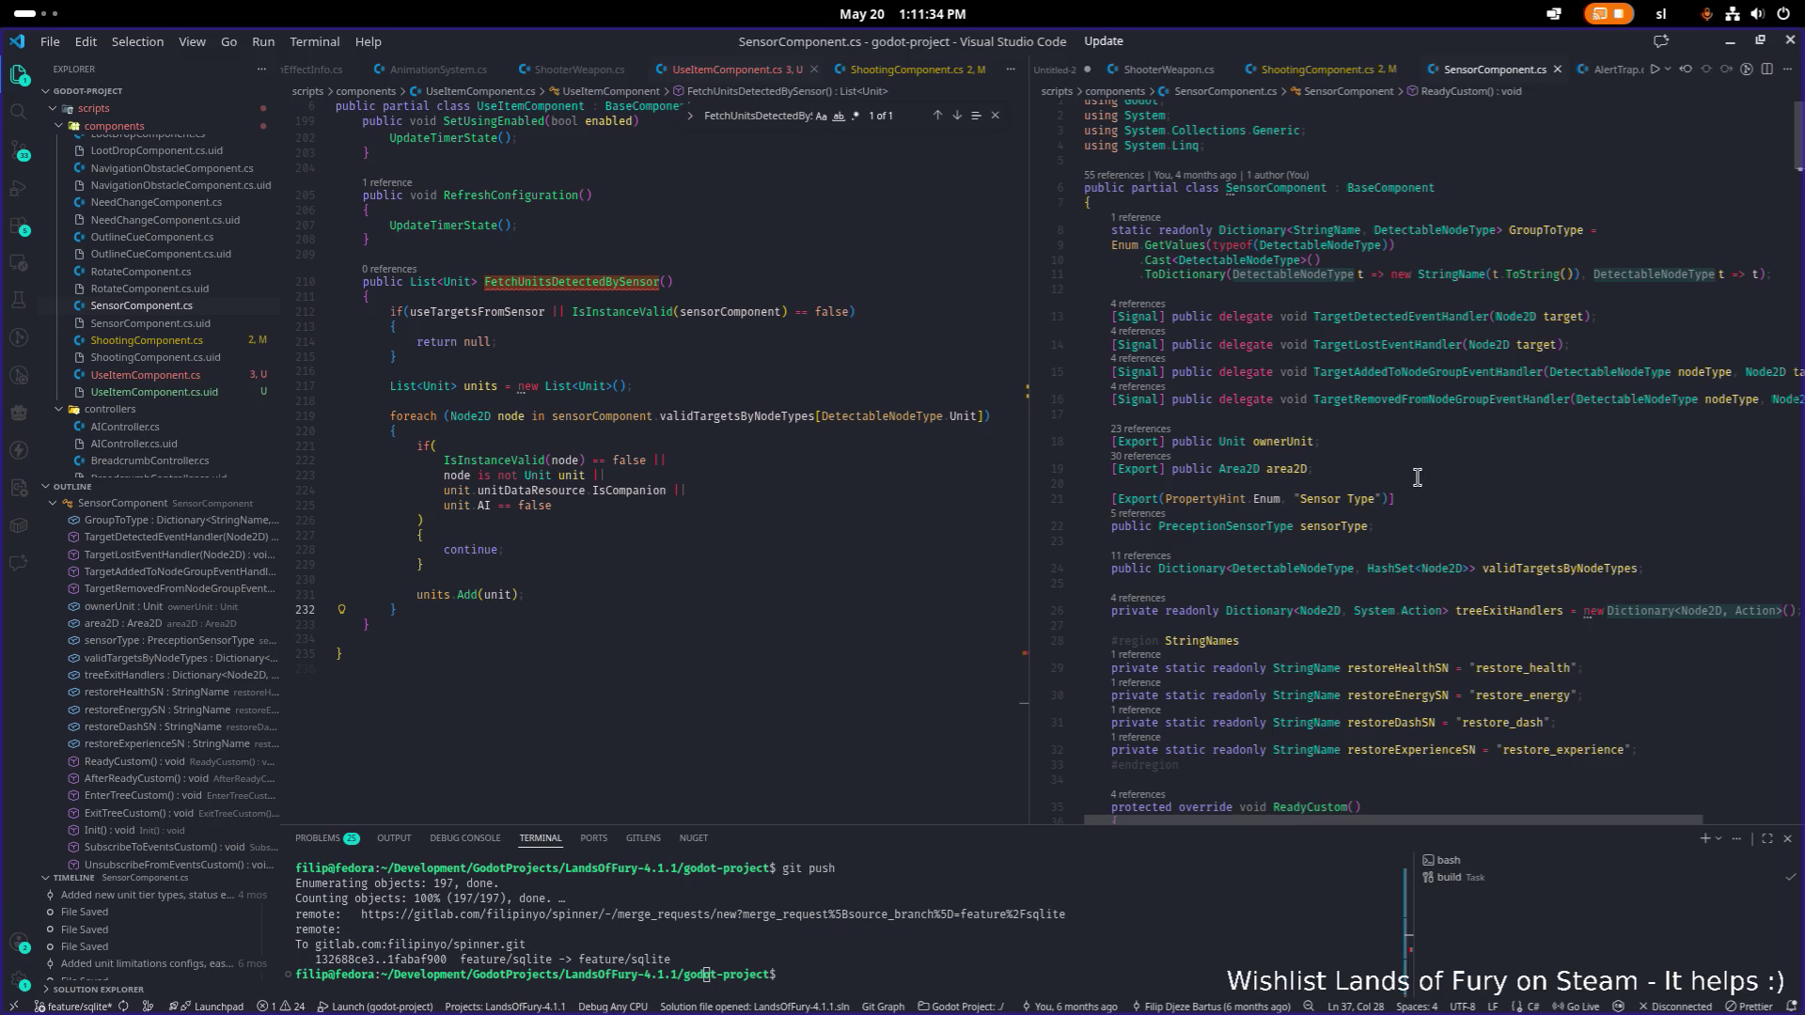
{"action": "mouse_move", "coordinate": [1464, 274]}
{"action": "mouse_move", "coordinate": [1309, 475]}
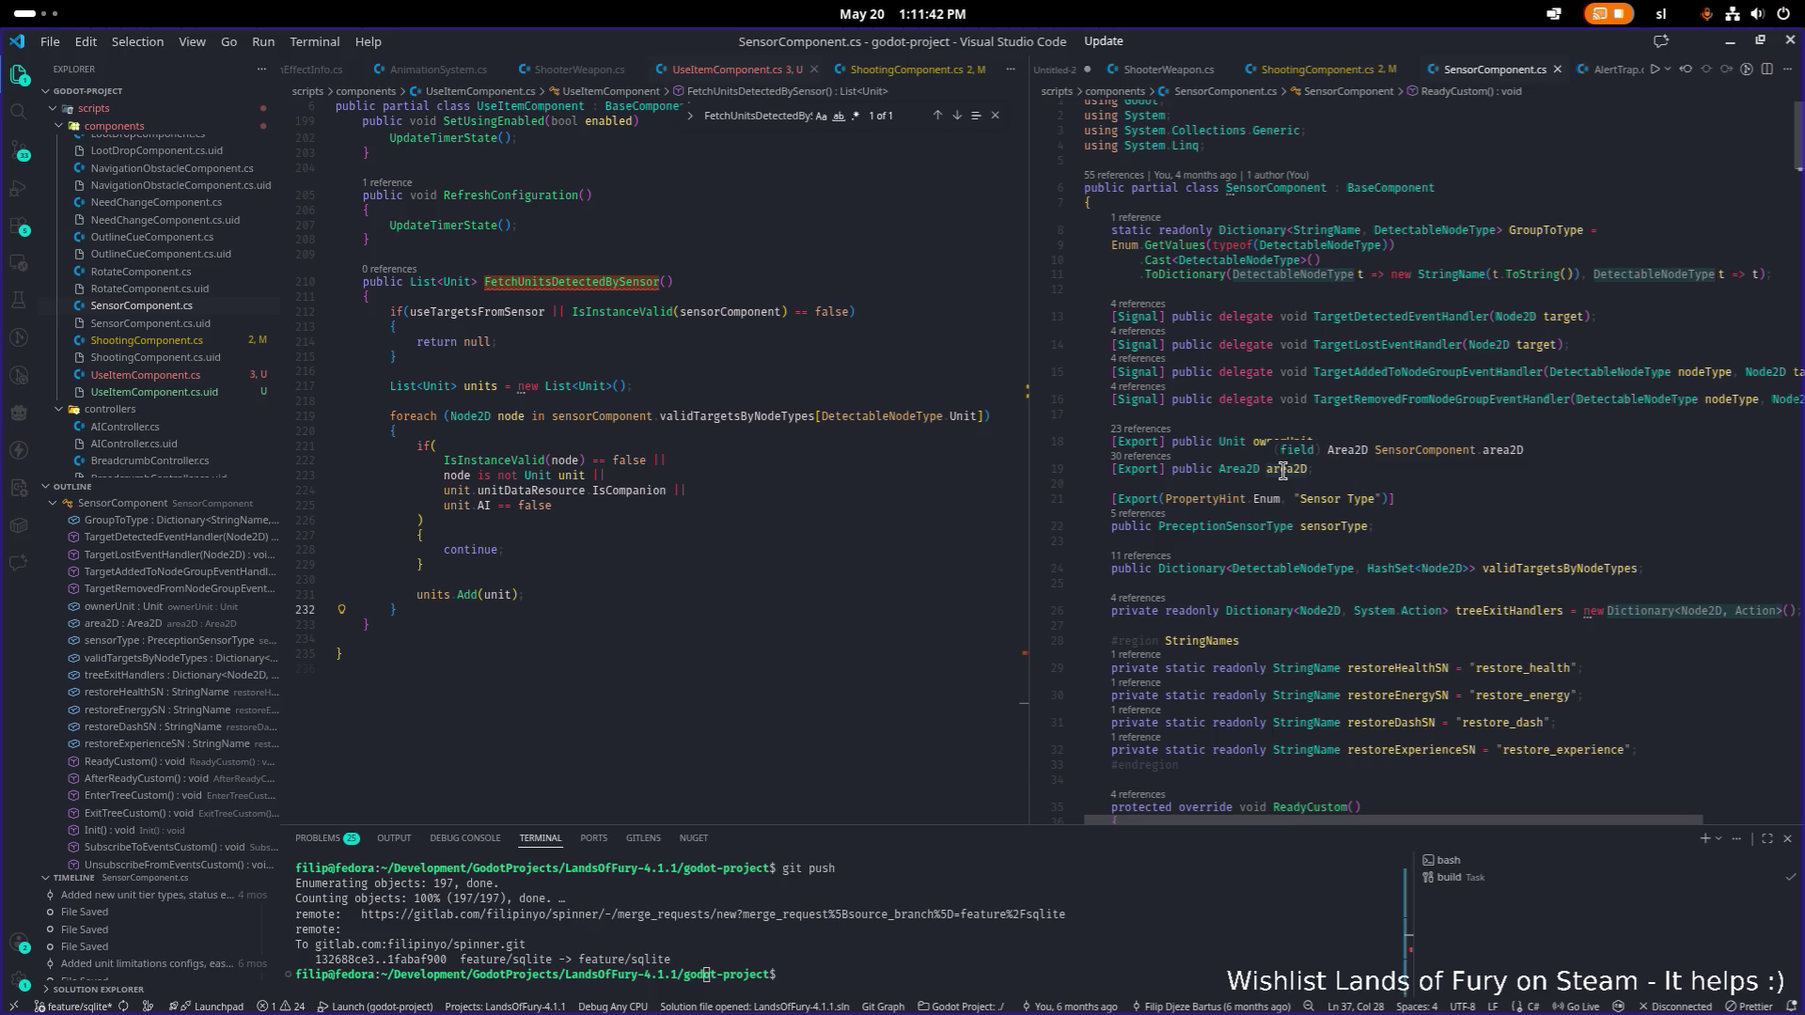
{"action": "scroll", "coordinate": [1283, 470], "scroll_direction": "down", "scroll_amount": 15}
{"action": "scroll", "coordinate": [1282, 470], "scroll_direction": "down", "scroll_amount": 15}
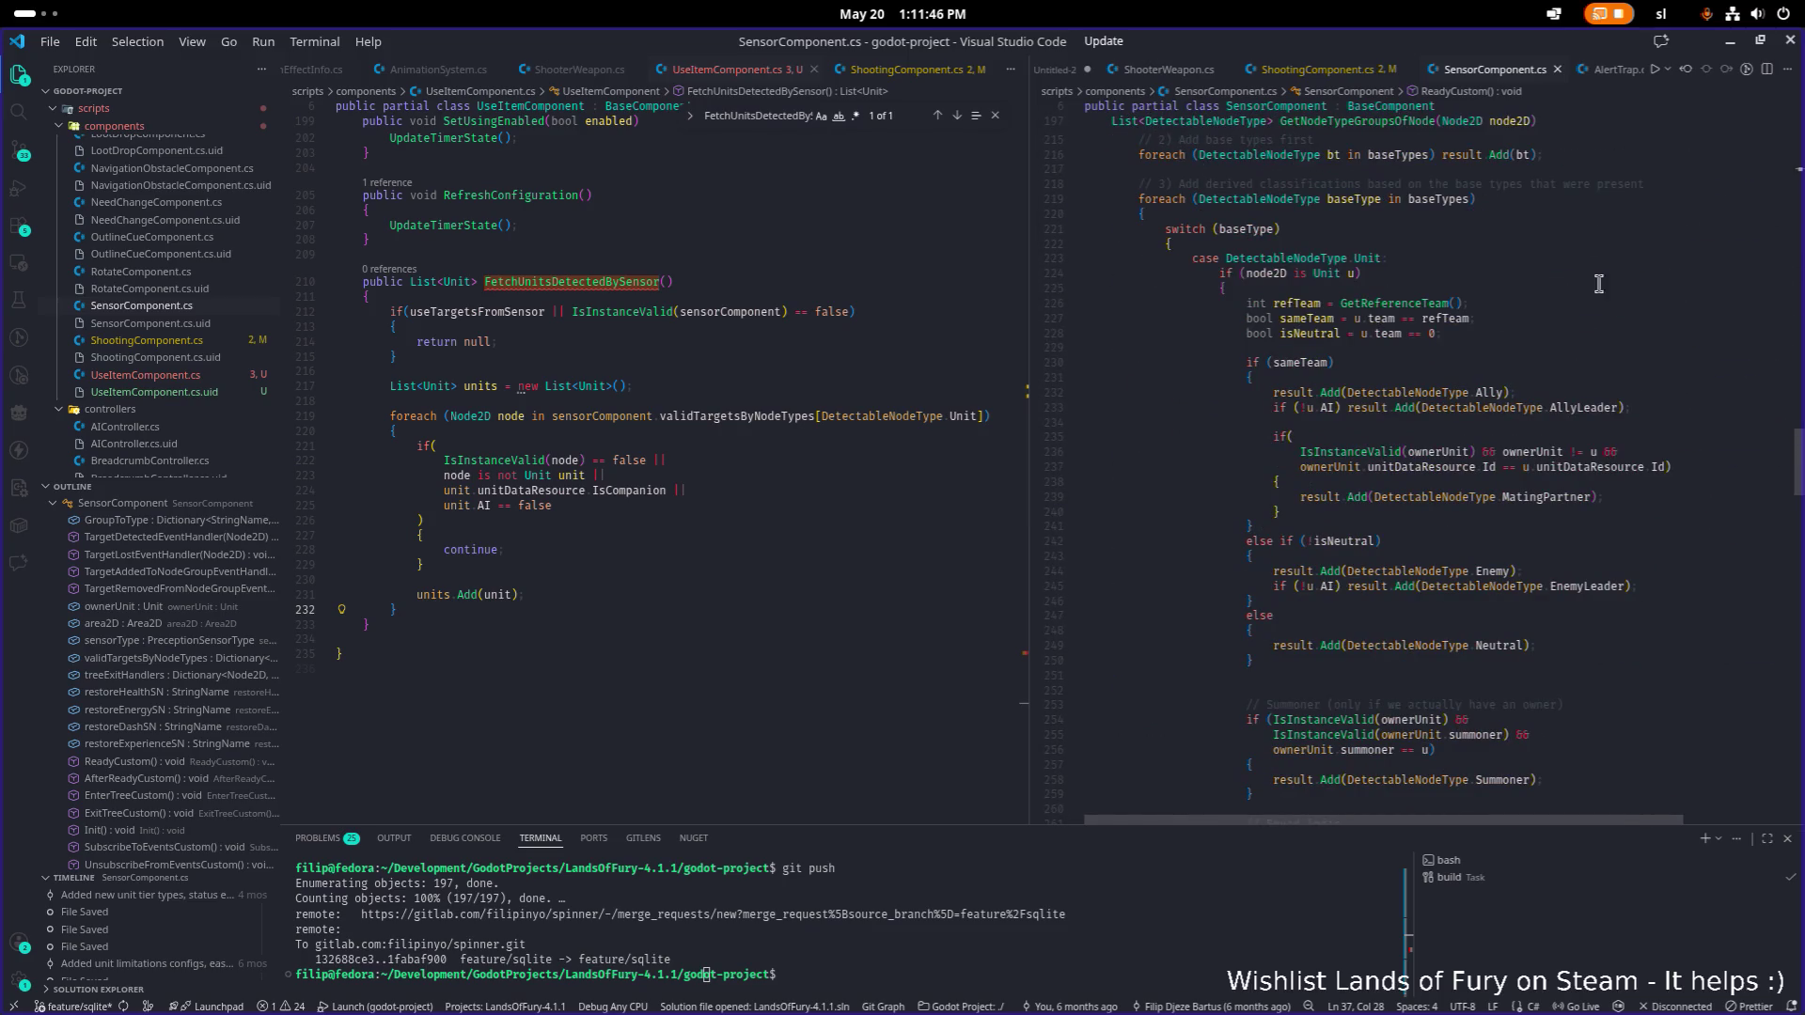
{"action": "scroll", "coordinate": [1362, 550], "scroll_direction": "up", "scroll_amount": 1}
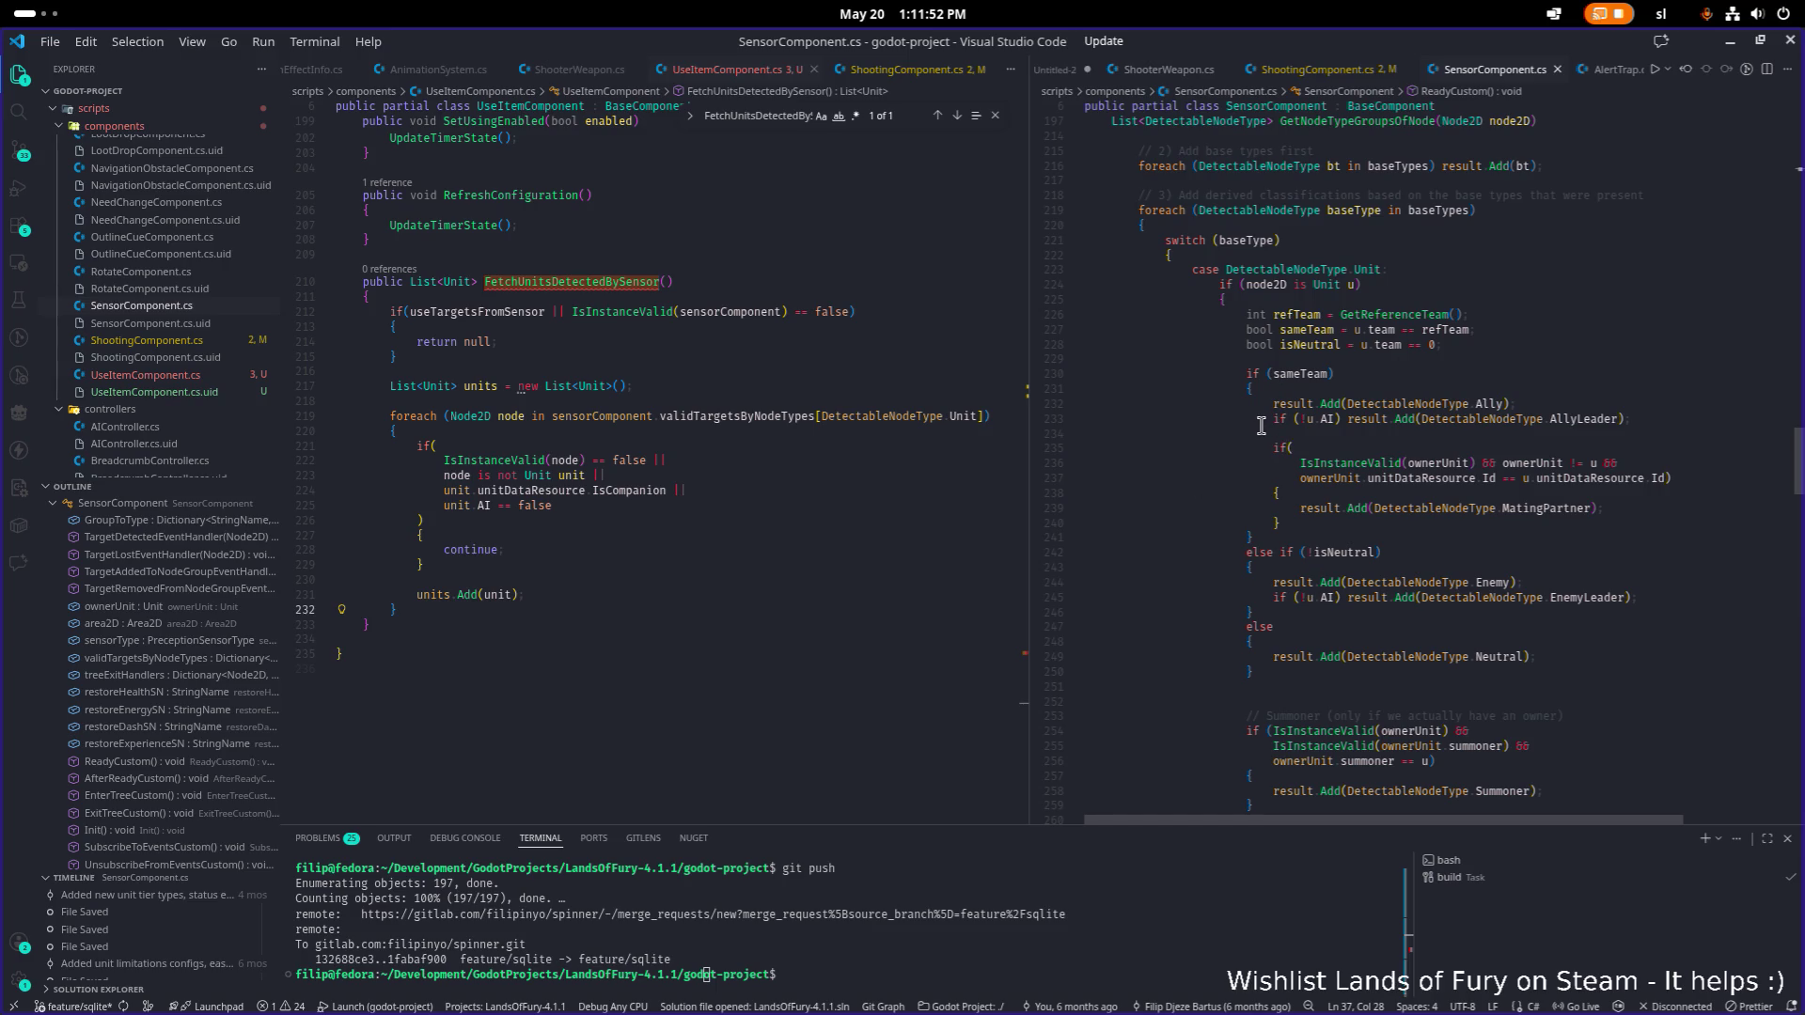
{"action": "scroll", "coordinate": [719, 482], "scroll_direction": "up", "scroll_amount": 20}
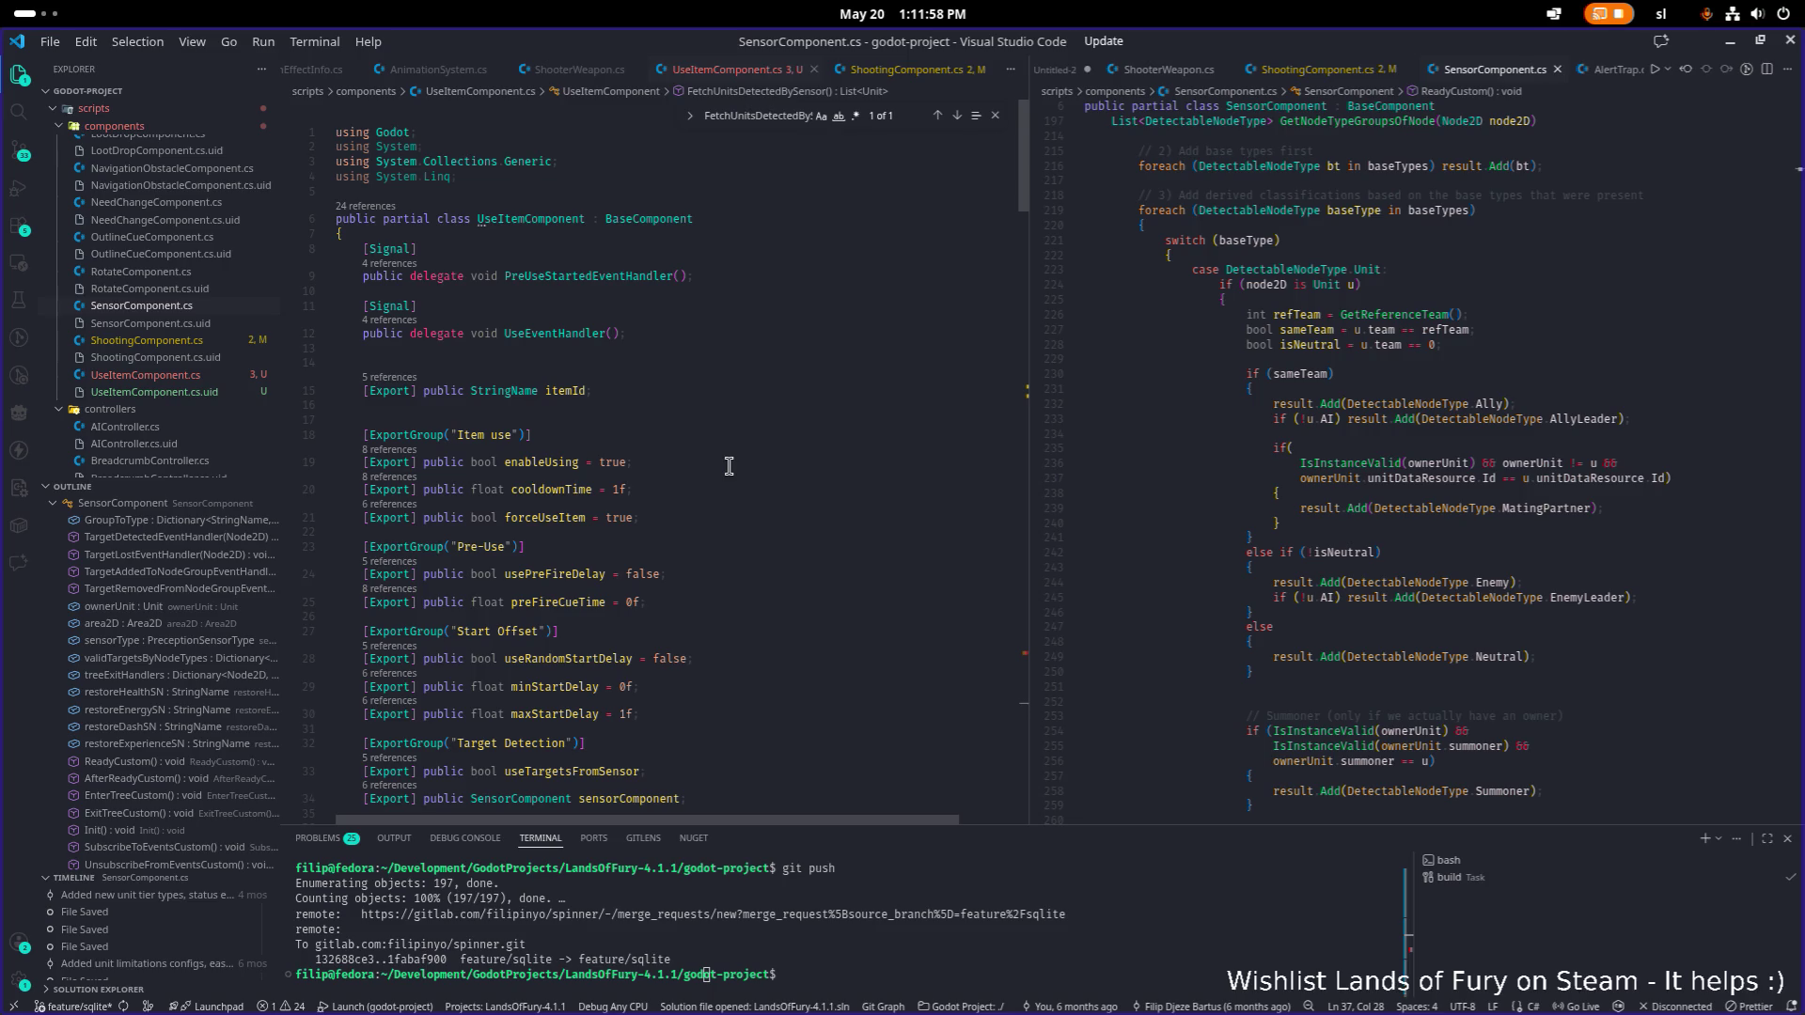
Return to UseItemComponent.cs and place the caret at the end of the useTargetsFromSensor field.
{"action": "left_click", "coordinate": [995, 114]}
{"action": "scroll", "coordinate": [881, 246], "scroll_direction": "down", "scroll_amount": 4}
{"action": "scroll", "coordinate": [881, 246], "scroll_direction": "down", "scroll_amount": 5}
{"action": "scroll", "coordinate": [881, 247], "scroll_direction": "up", "scroll_amount": 10}
{"action": "scroll", "coordinate": [881, 246], "scroll_direction": "down", "scroll_amount": 5}
{"action": "scroll", "coordinate": [880, 246], "scroll_direction": "down", "scroll_amount": 2}
{"action": "left_click", "coordinate": [710, 355]}
{"action": "left_click", "coordinate": [792, 372]}
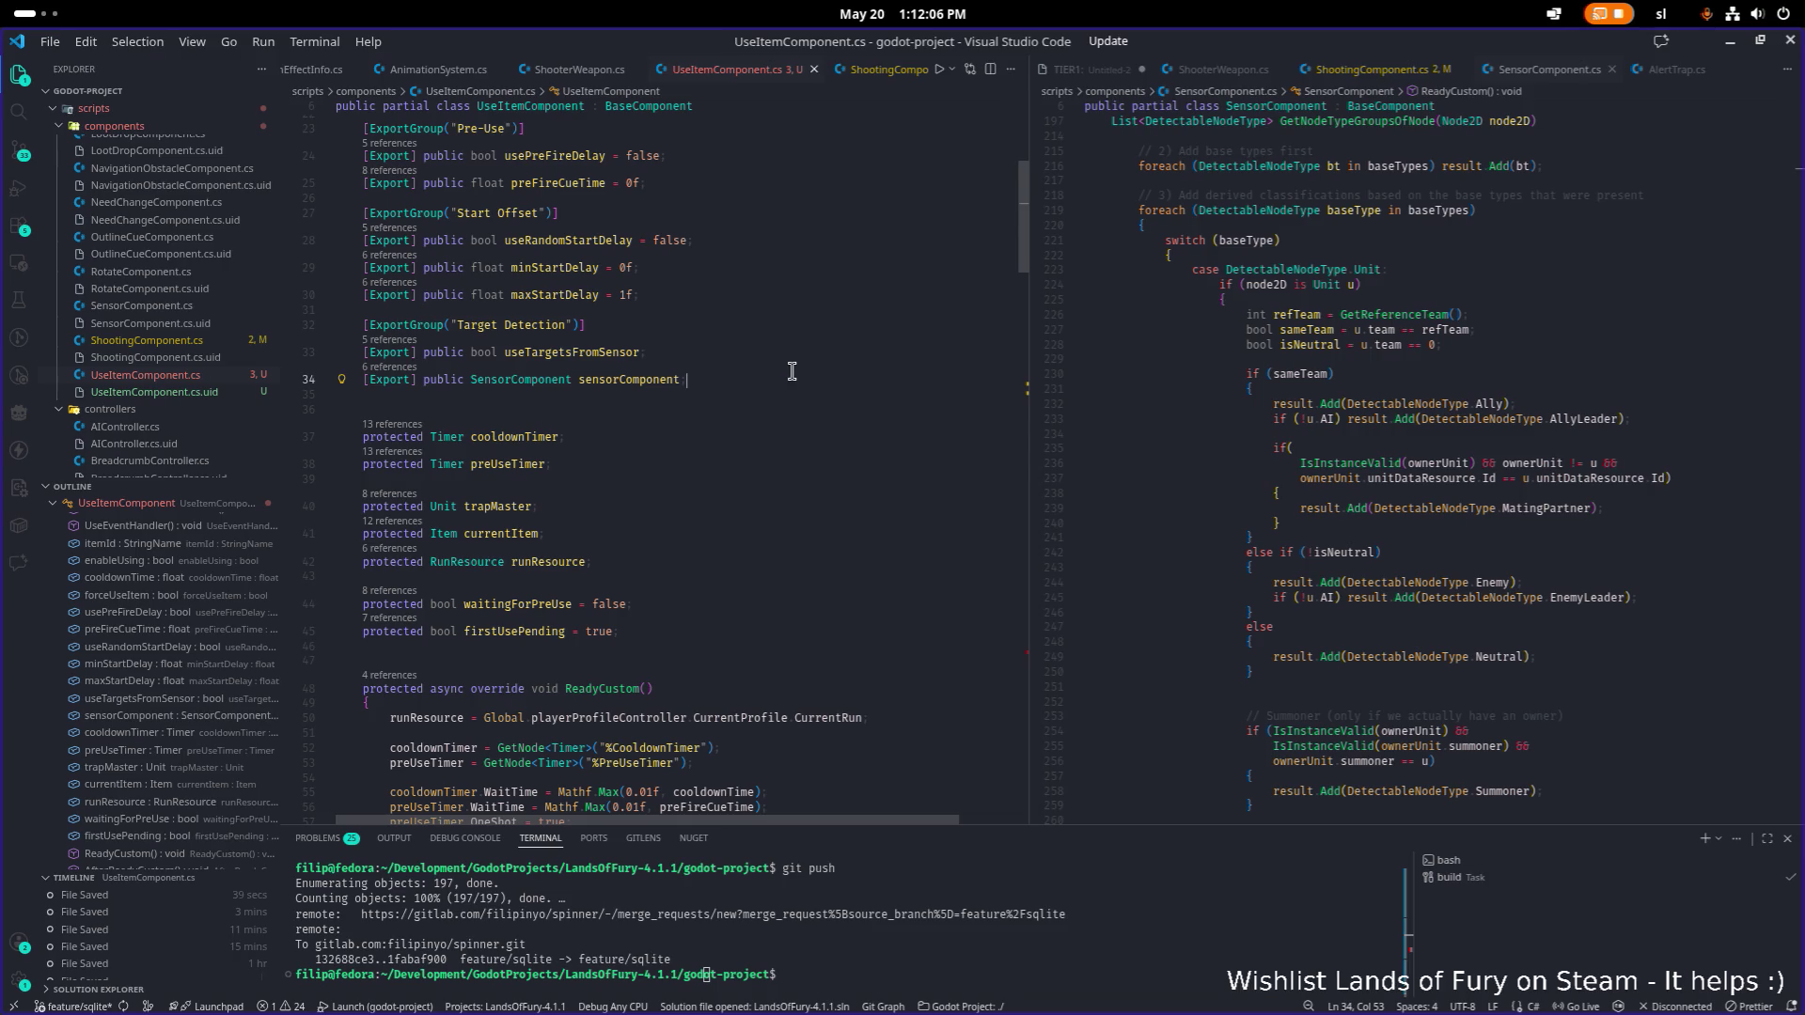
{"action": "key", "text": "Up"}
{"action": "key", "text": "Down"}
{"action": "key", "text": "Up"}
Add a new line below it beginning an [Export] public bool field.
{"action": "key", "text": "Return"}
{"action": "type", "text": "[Expo"}
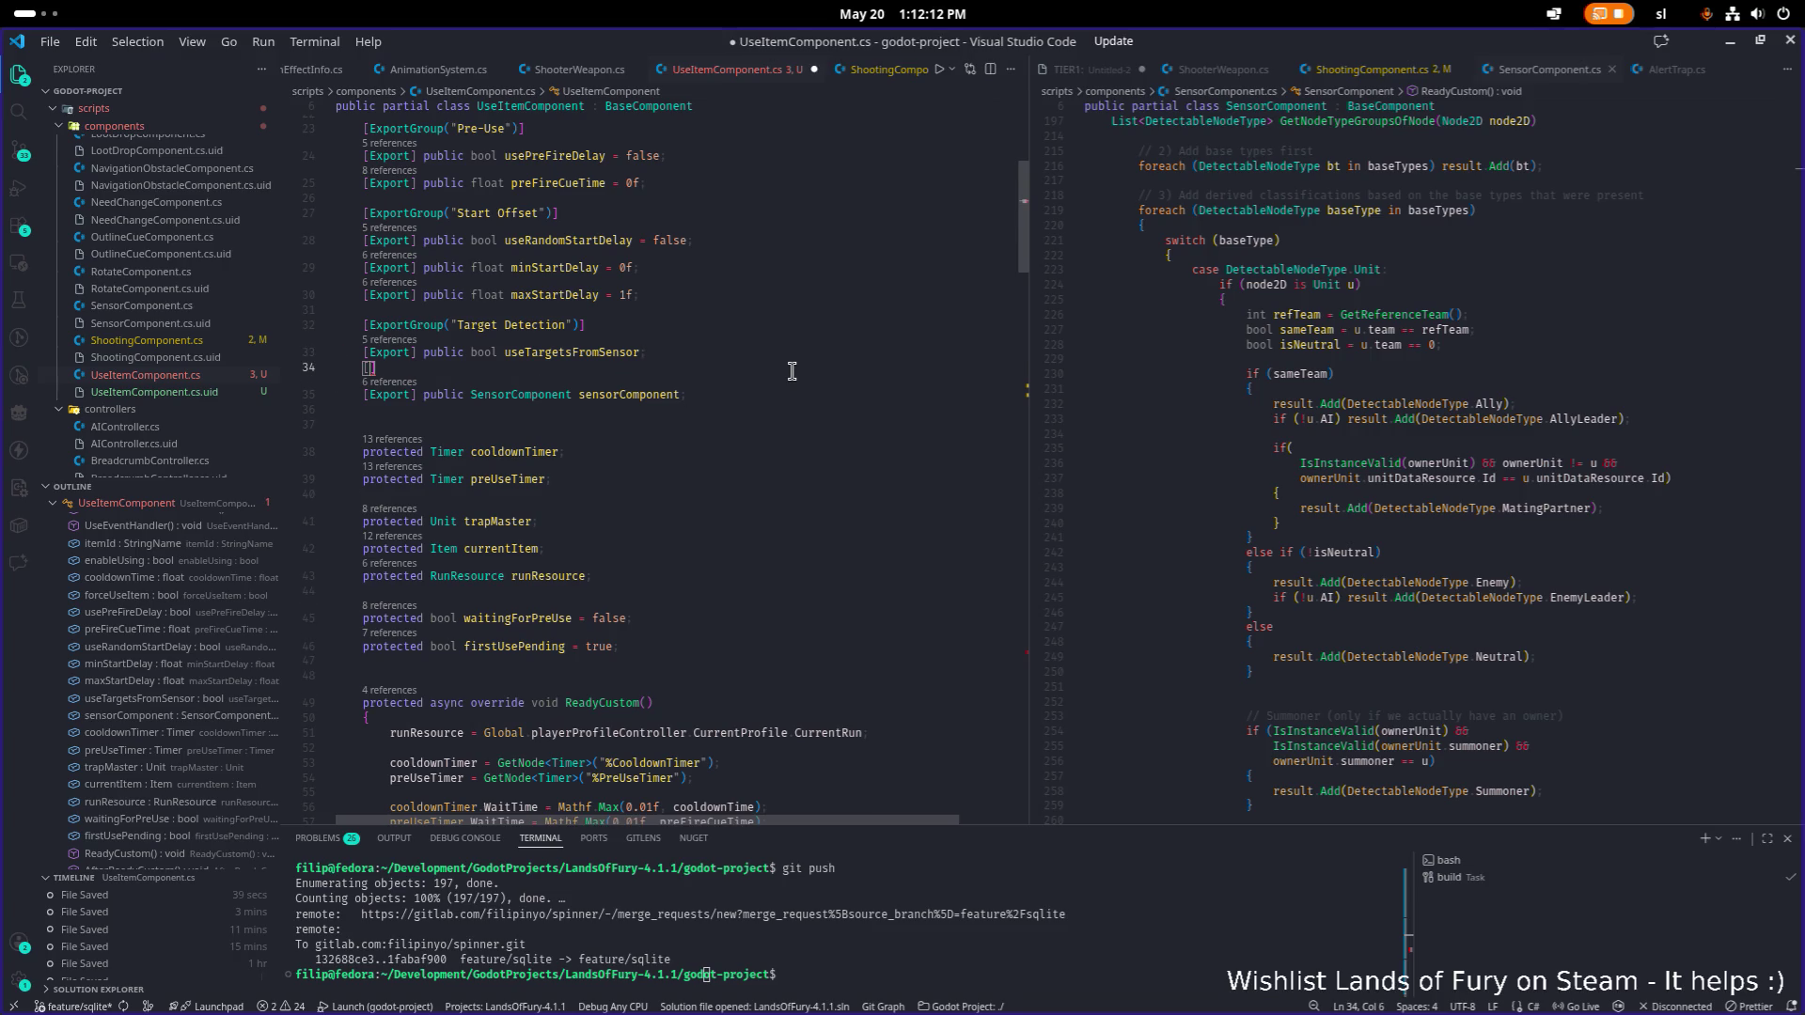
{"action": "type", "text": "publi"}
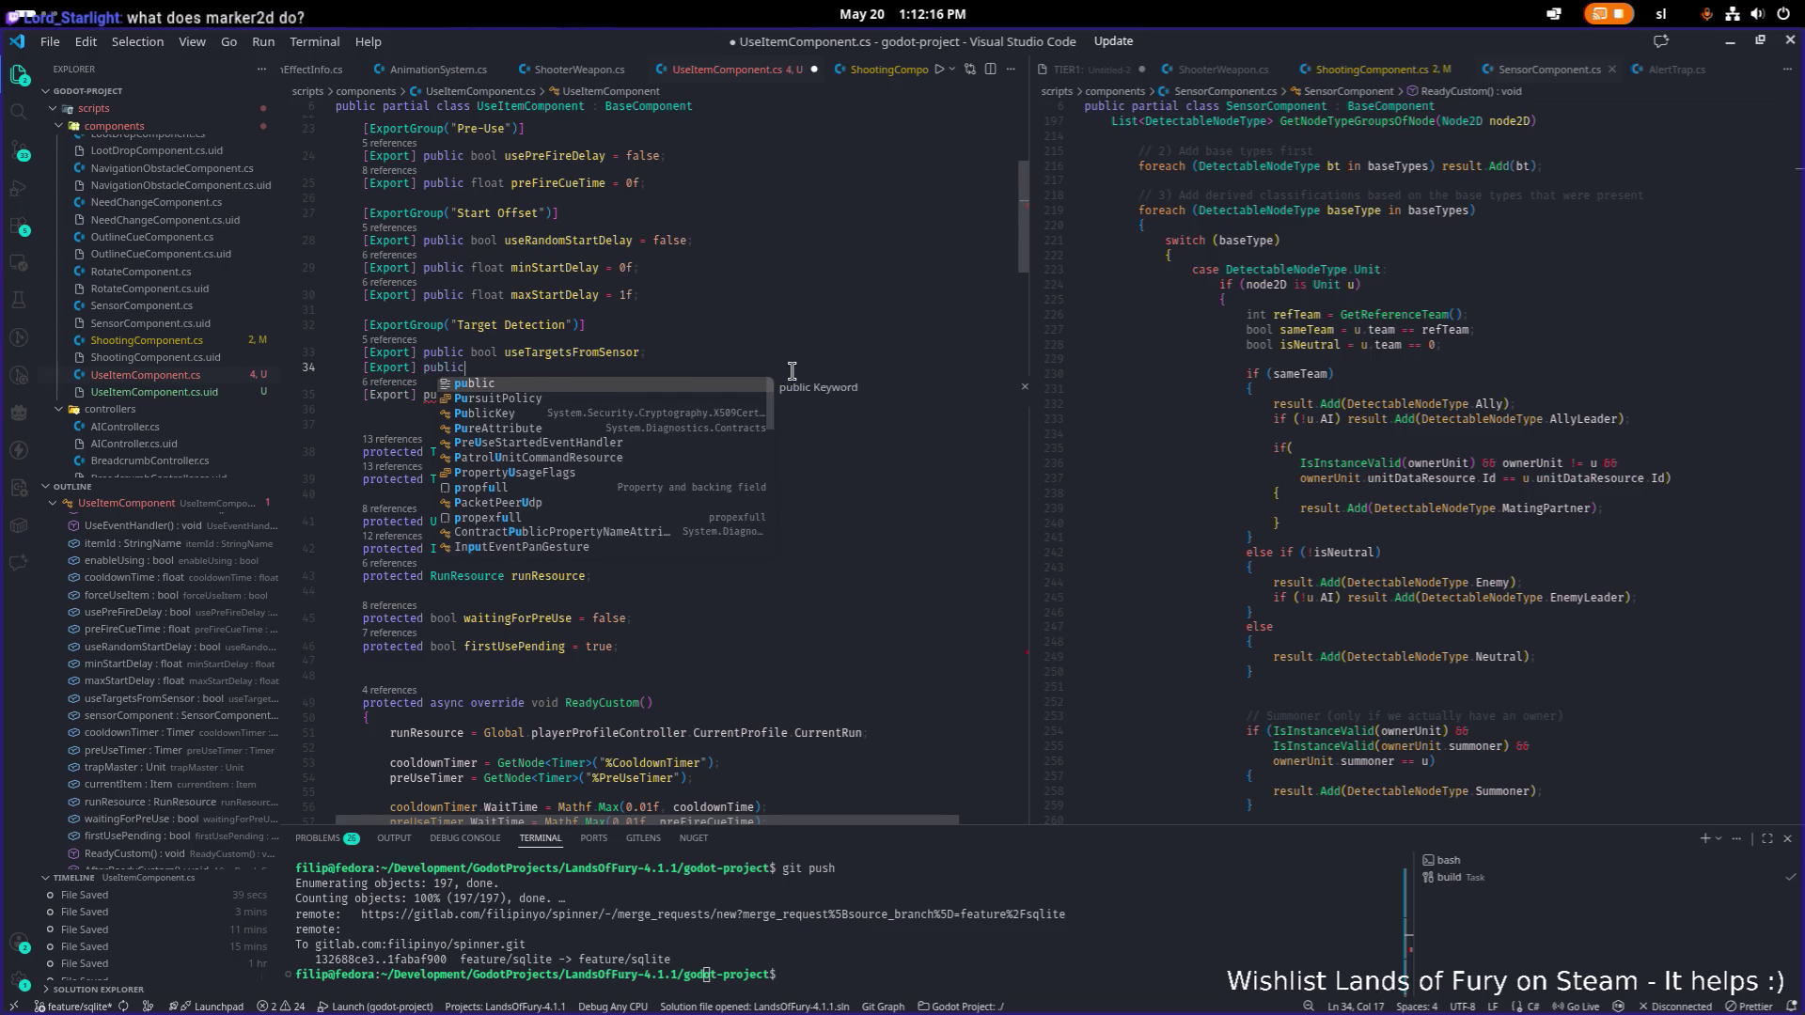
{"action": "type", "text": "c "}
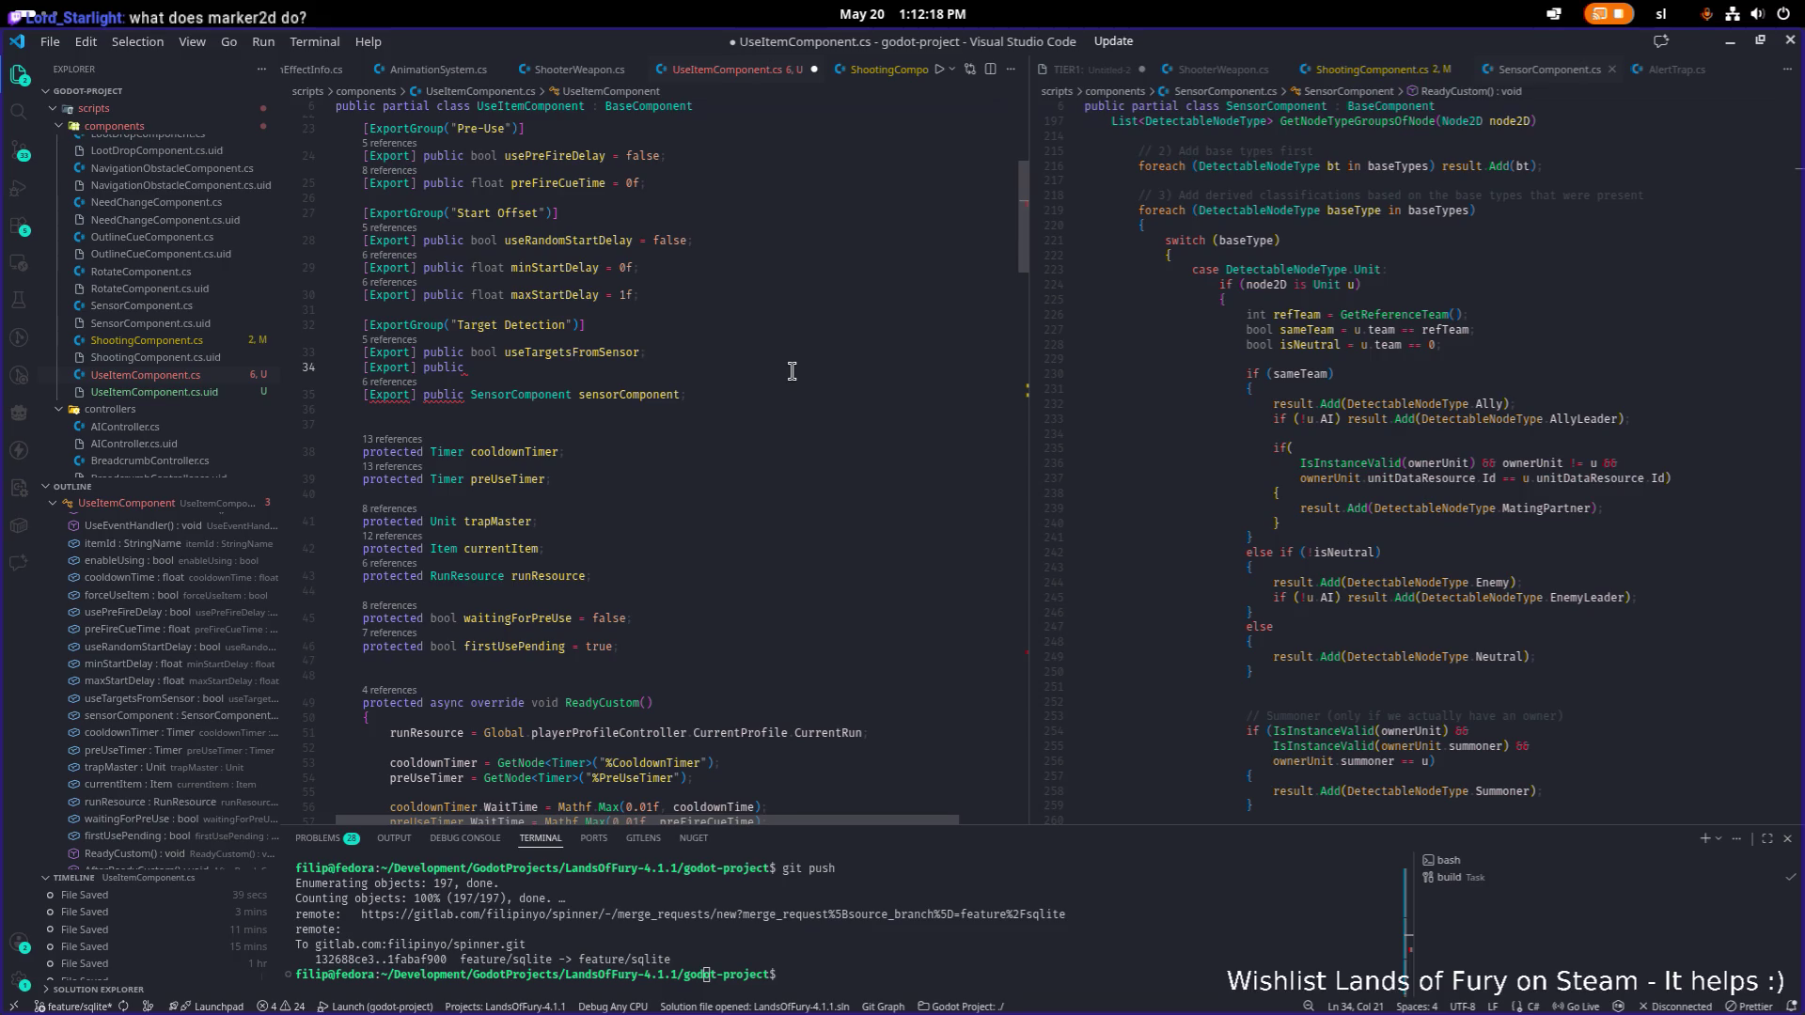
{"action": "type", "text": "bool"}
{"action": "key", "text": "BackSpace"}
{"action": "key", "text": "Escape"}
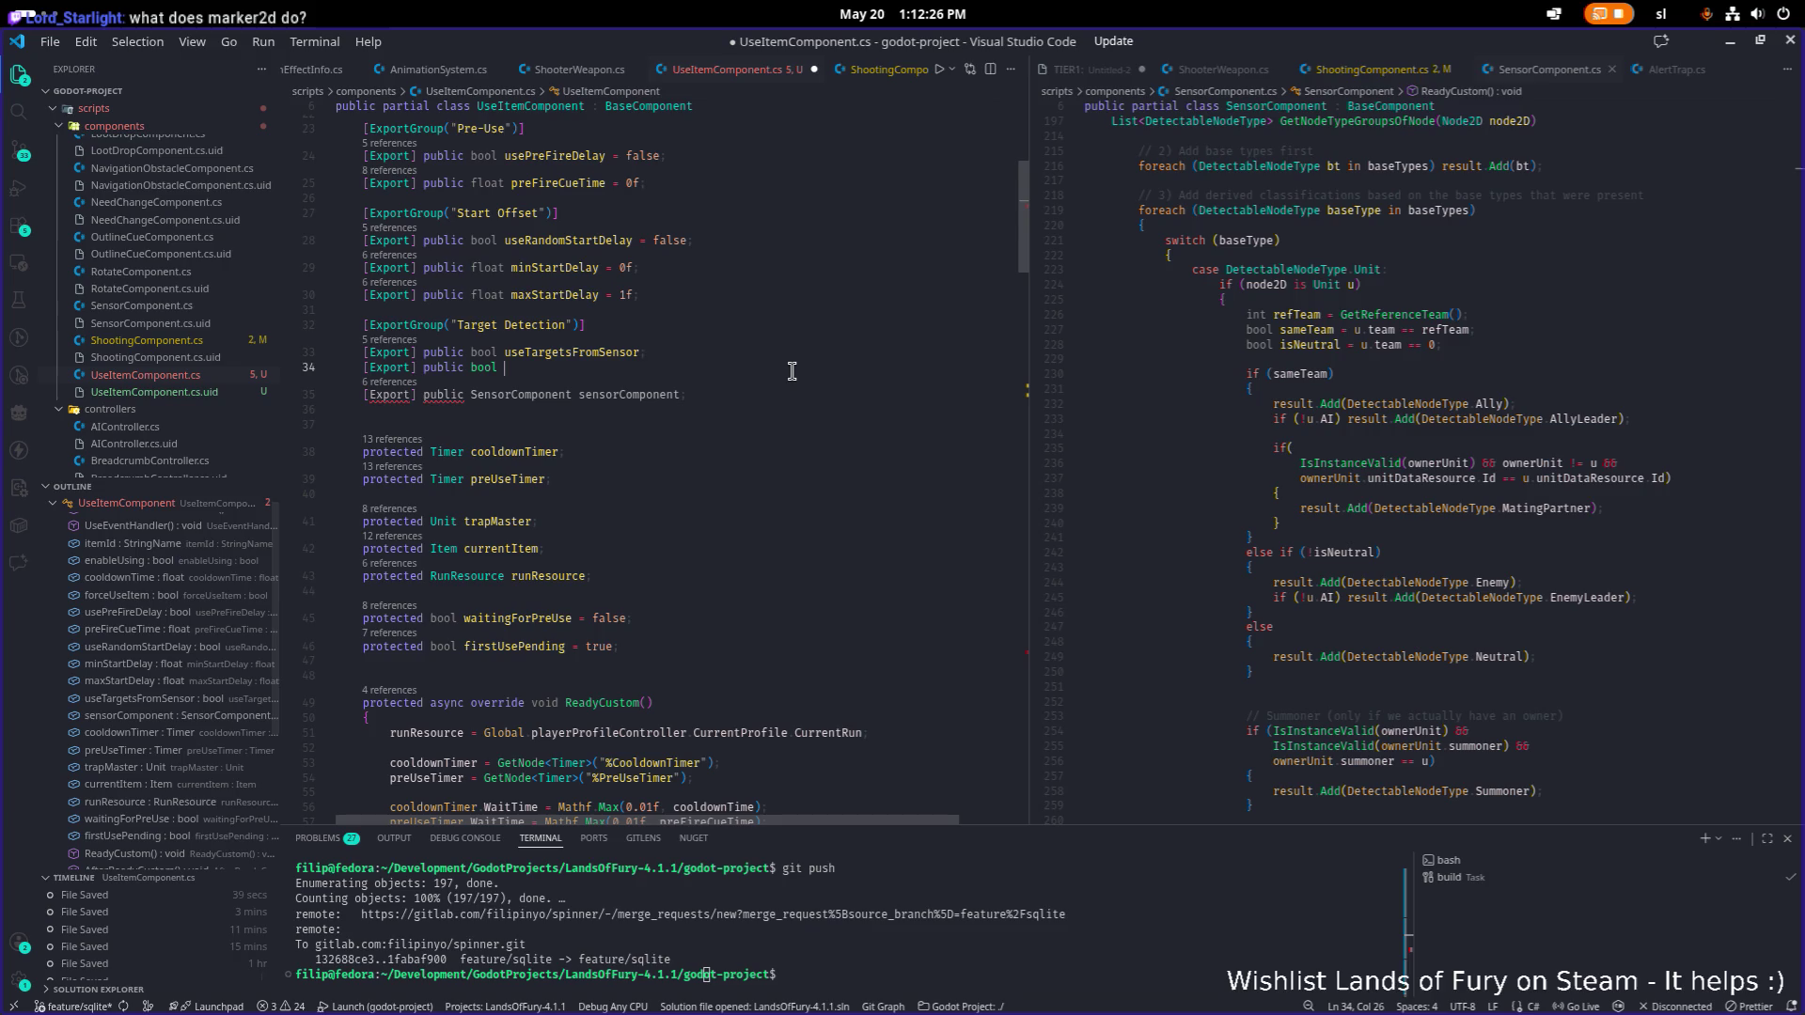
{"action": "key", "text": "alt+Tab"}
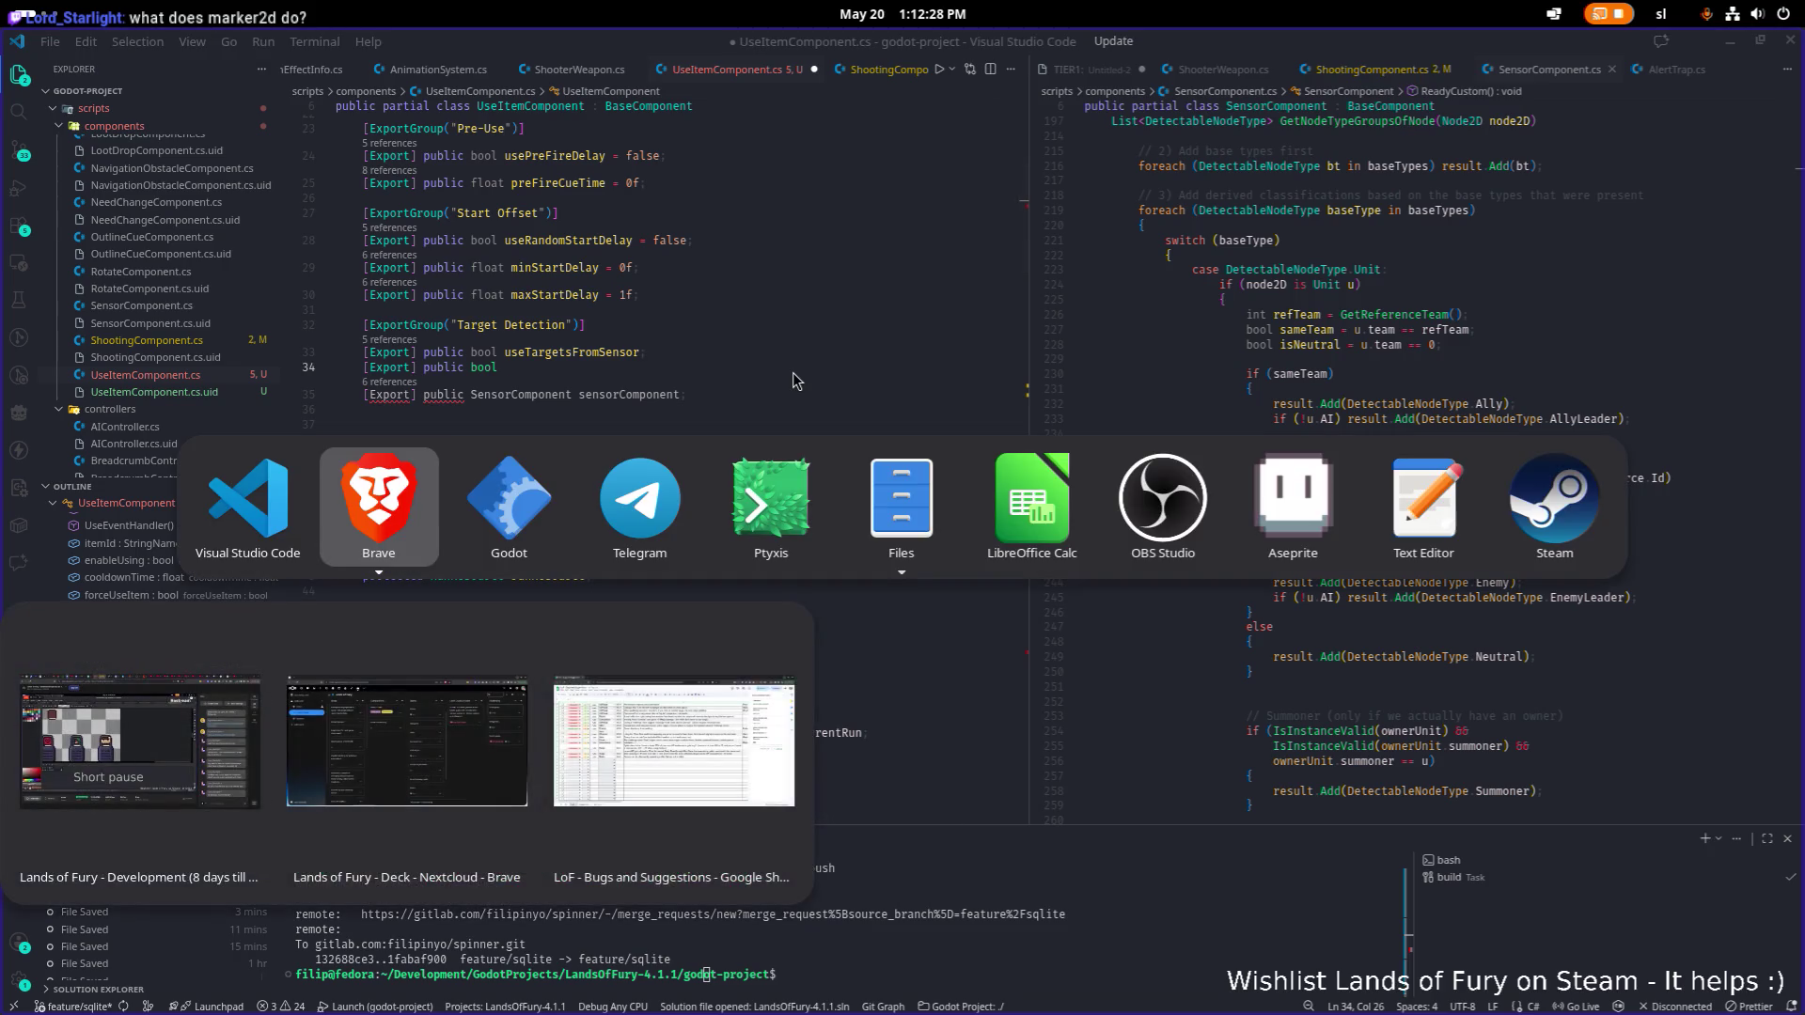
Switch to Godot and open the Marker2D class documentation from the help search.
{"action": "key", "text": "alt+Tab"}
{"action": "key", "text": "F1"}
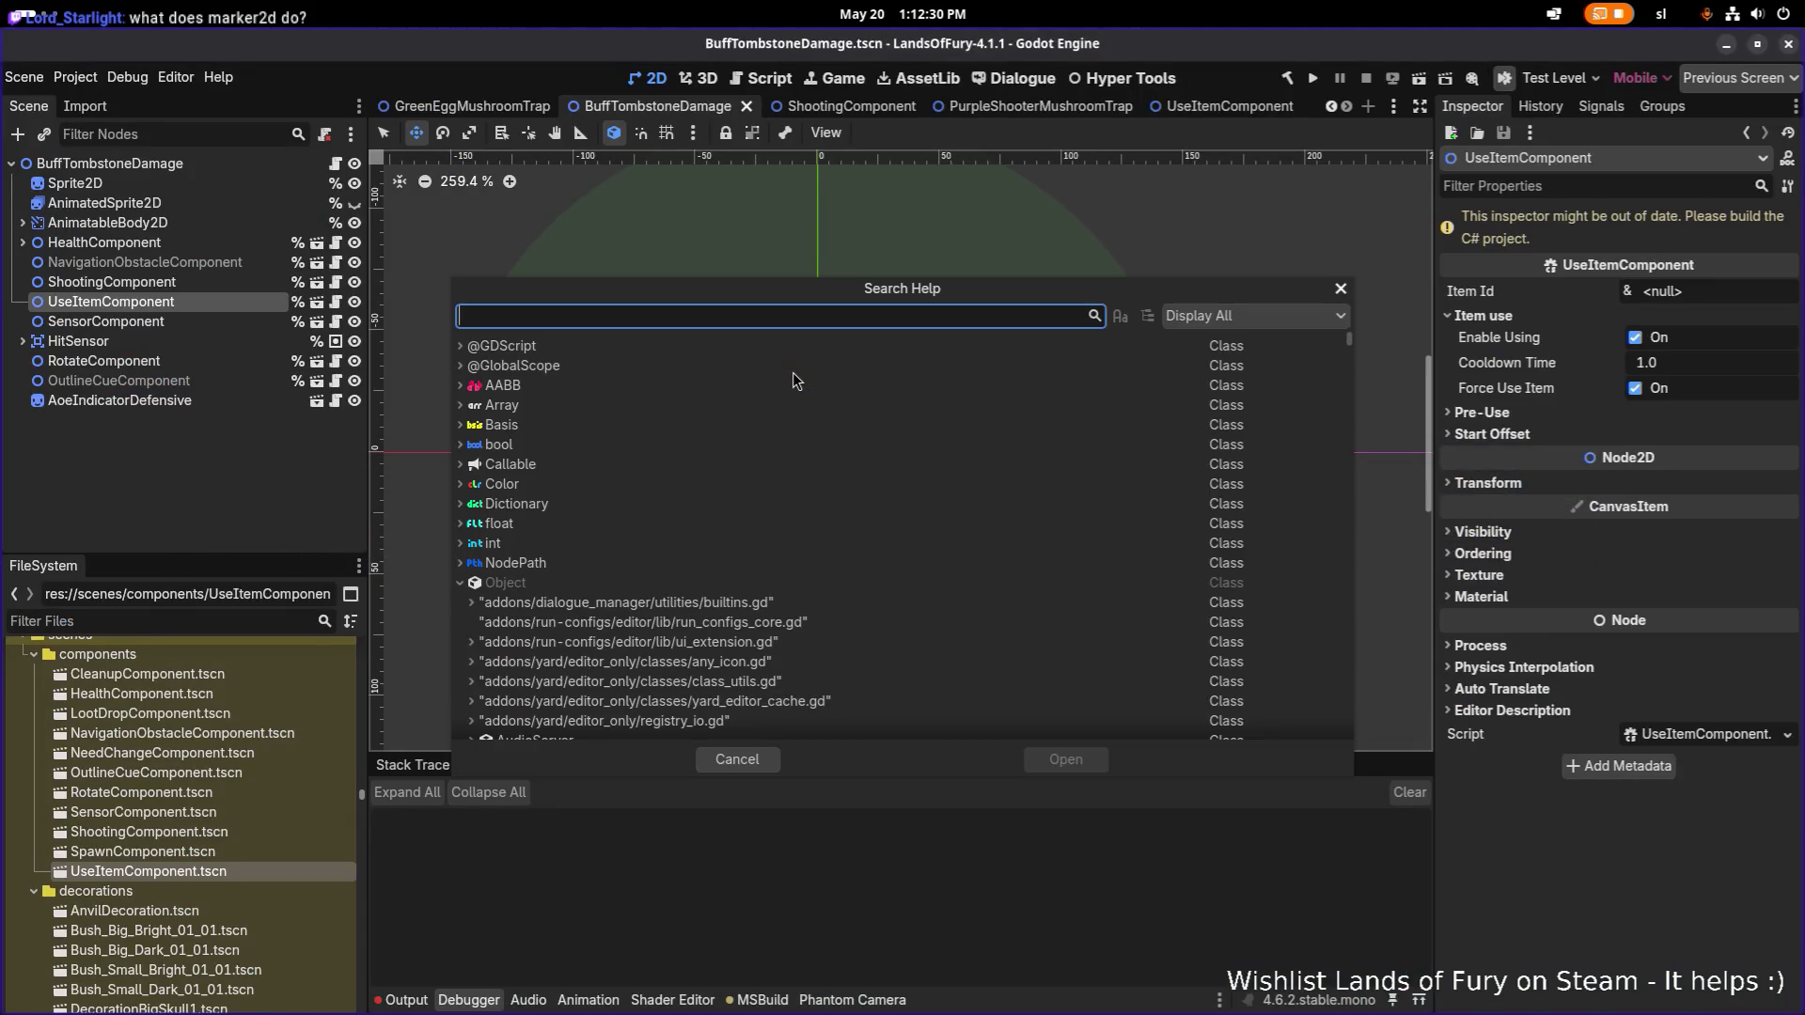
{"action": "type", "text": "marker2"}
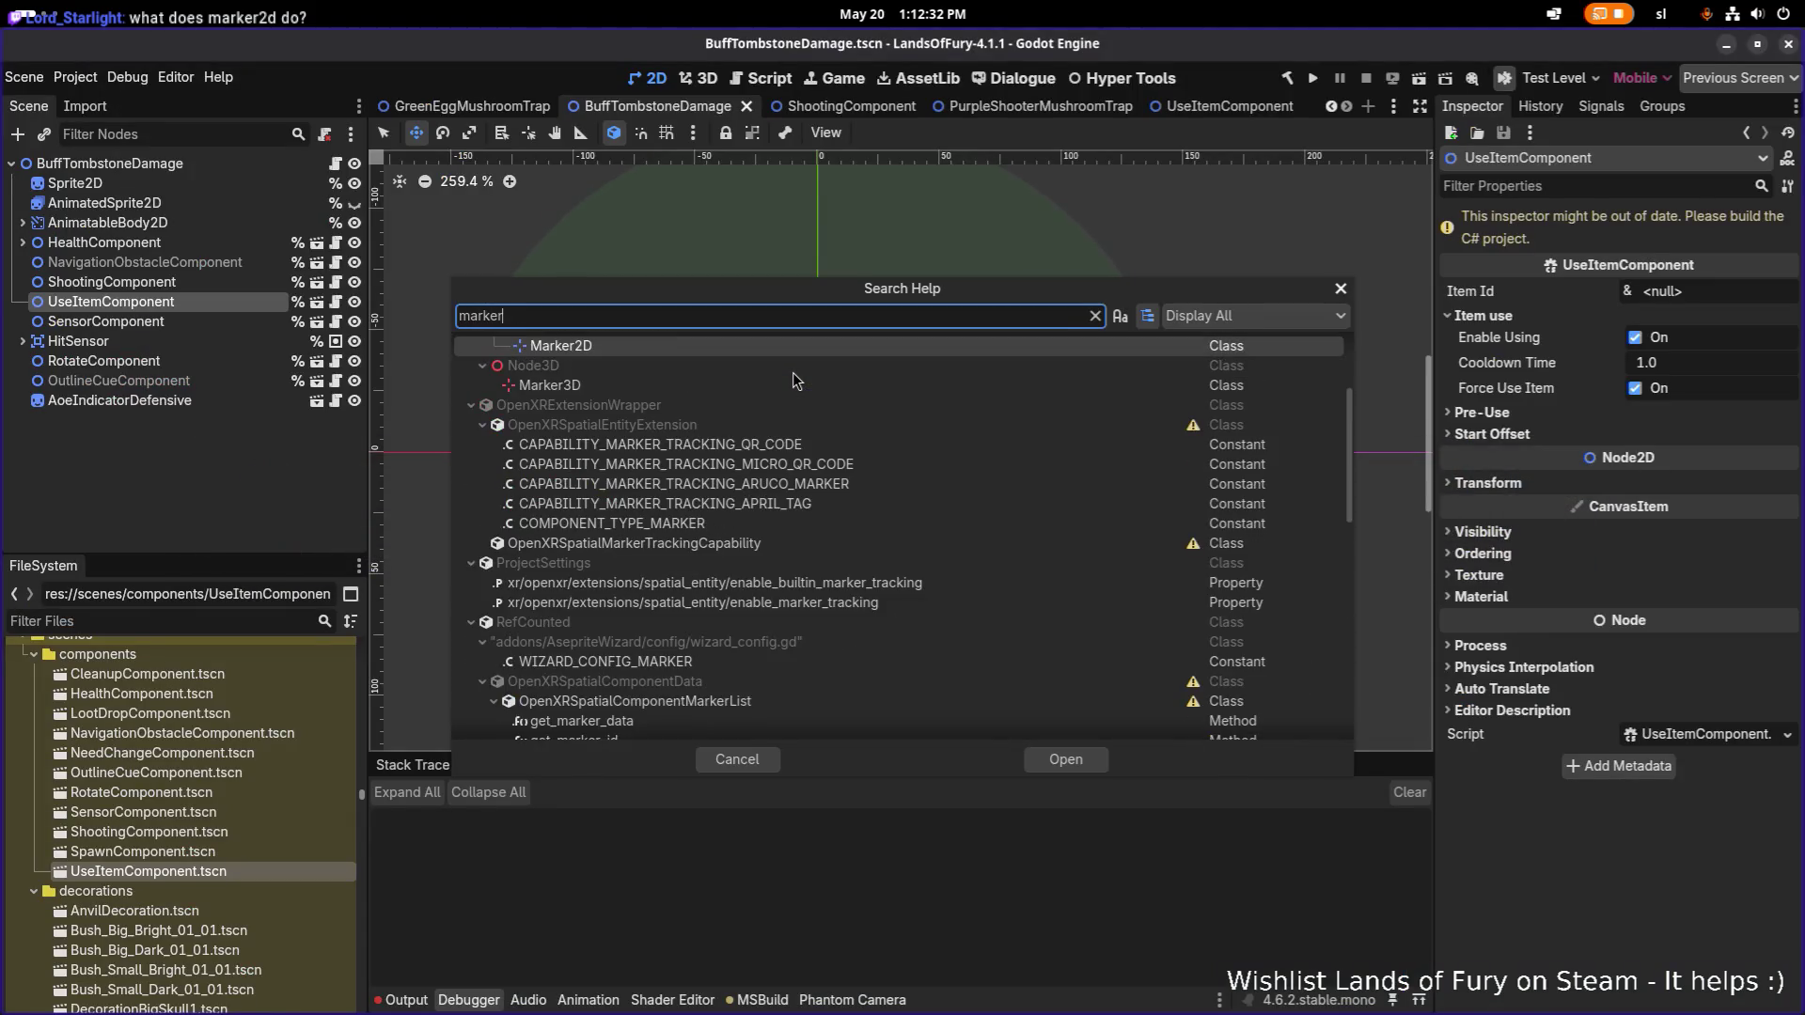
{"action": "key", "text": "Return"}
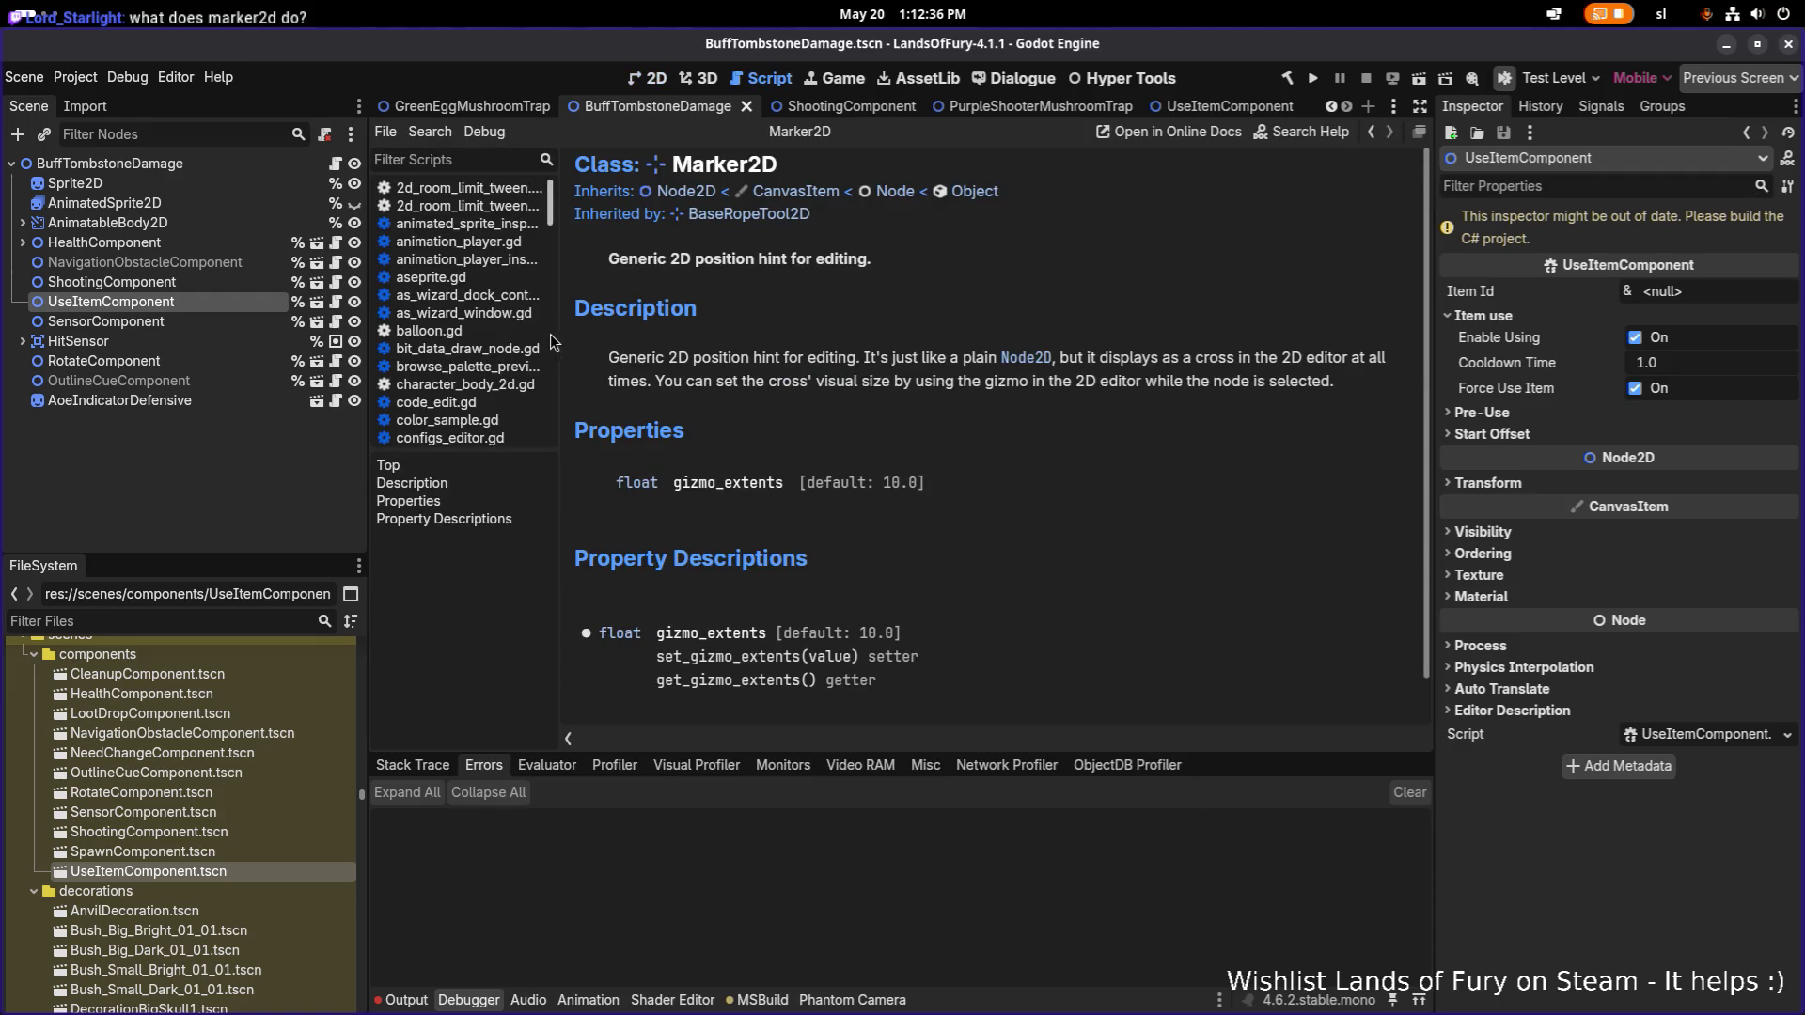
{"action": "mouse_move", "coordinate": [602, 357]}
{"action": "left_mouse_down"}
{"action": "mouse_move", "coordinate": [1351, 429]}
{"action": "mouse_move", "coordinate": [1378, 394]}
{"action": "left_mouse_up"}
{"action": "left_click", "coordinate": [1269, 421]}
Read the Marker2D page, opening and cancelling Search Help twice.
{"action": "key", "text": "F1"}
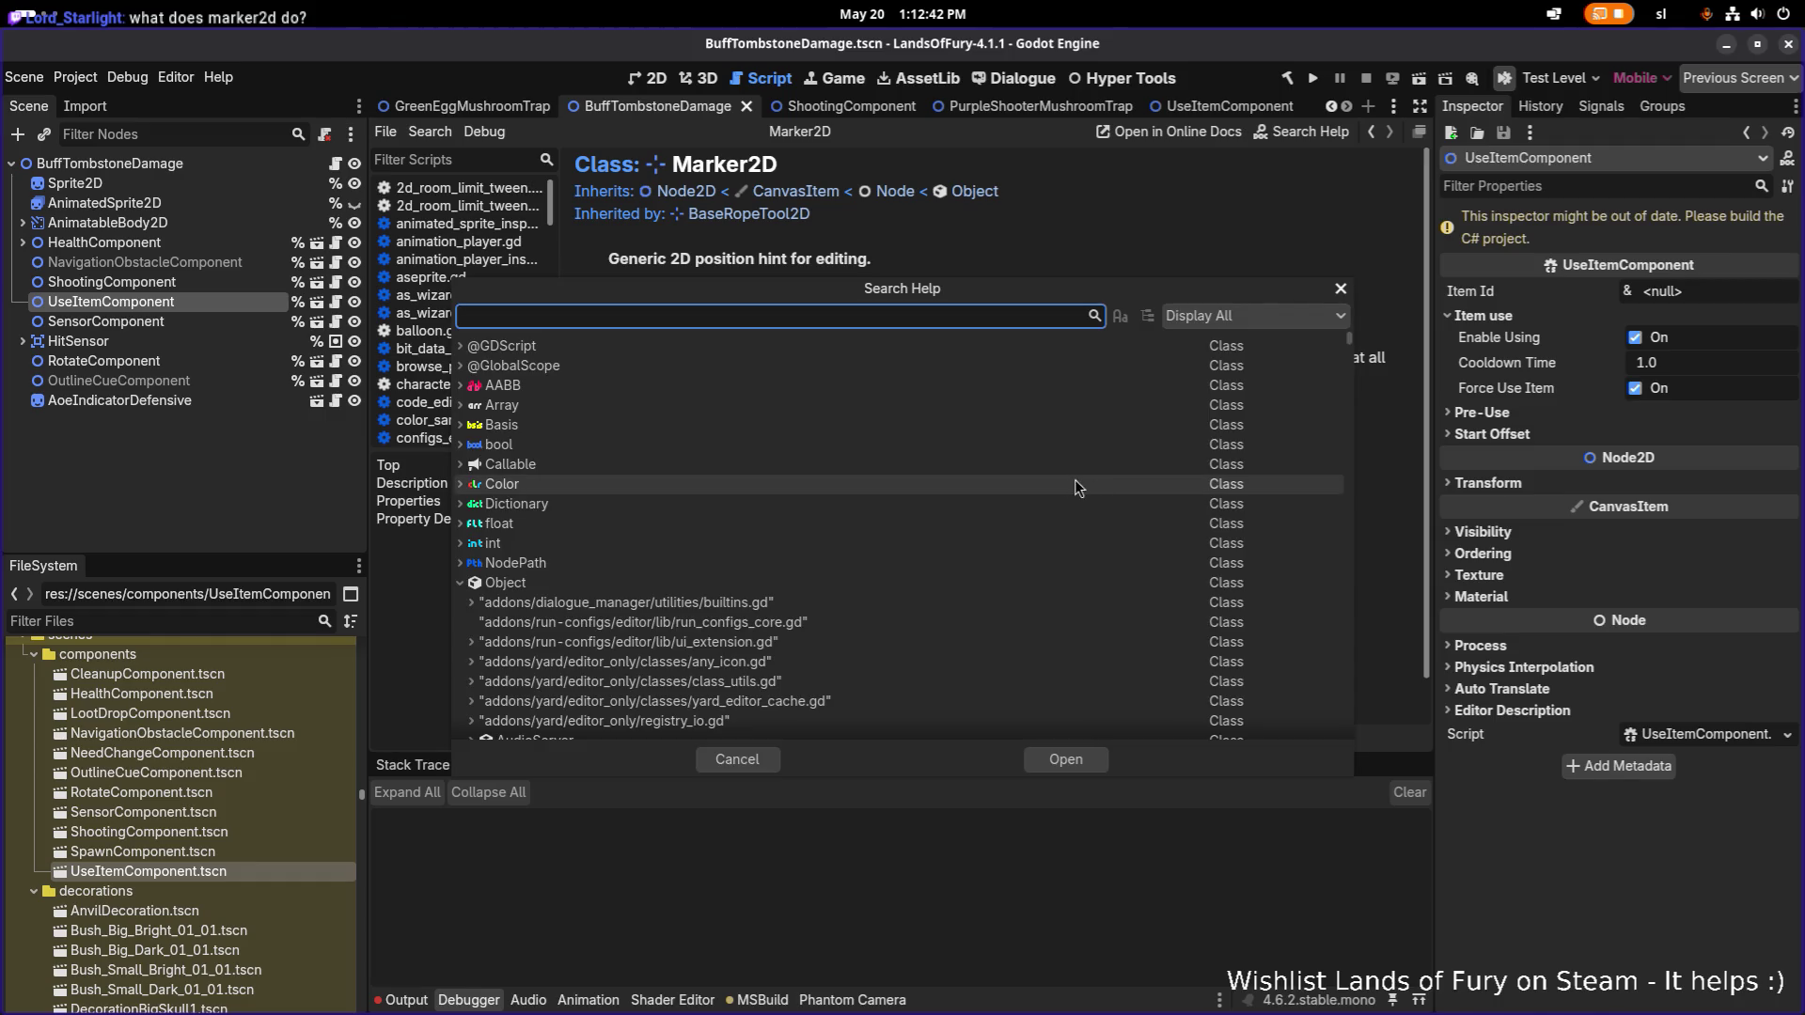
{"action": "key", "text": "Escape"}
{"action": "scroll", "coordinate": [931, 398], "scroll_direction": "down", "scroll_amount": 1}
{"action": "scroll", "coordinate": [904, 412], "scroll_direction": "up", "scroll_amount": 1}
{"action": "scroll", "coordinate": [634, 350], "scroll_direction": "down", "scroll_amount": 1}
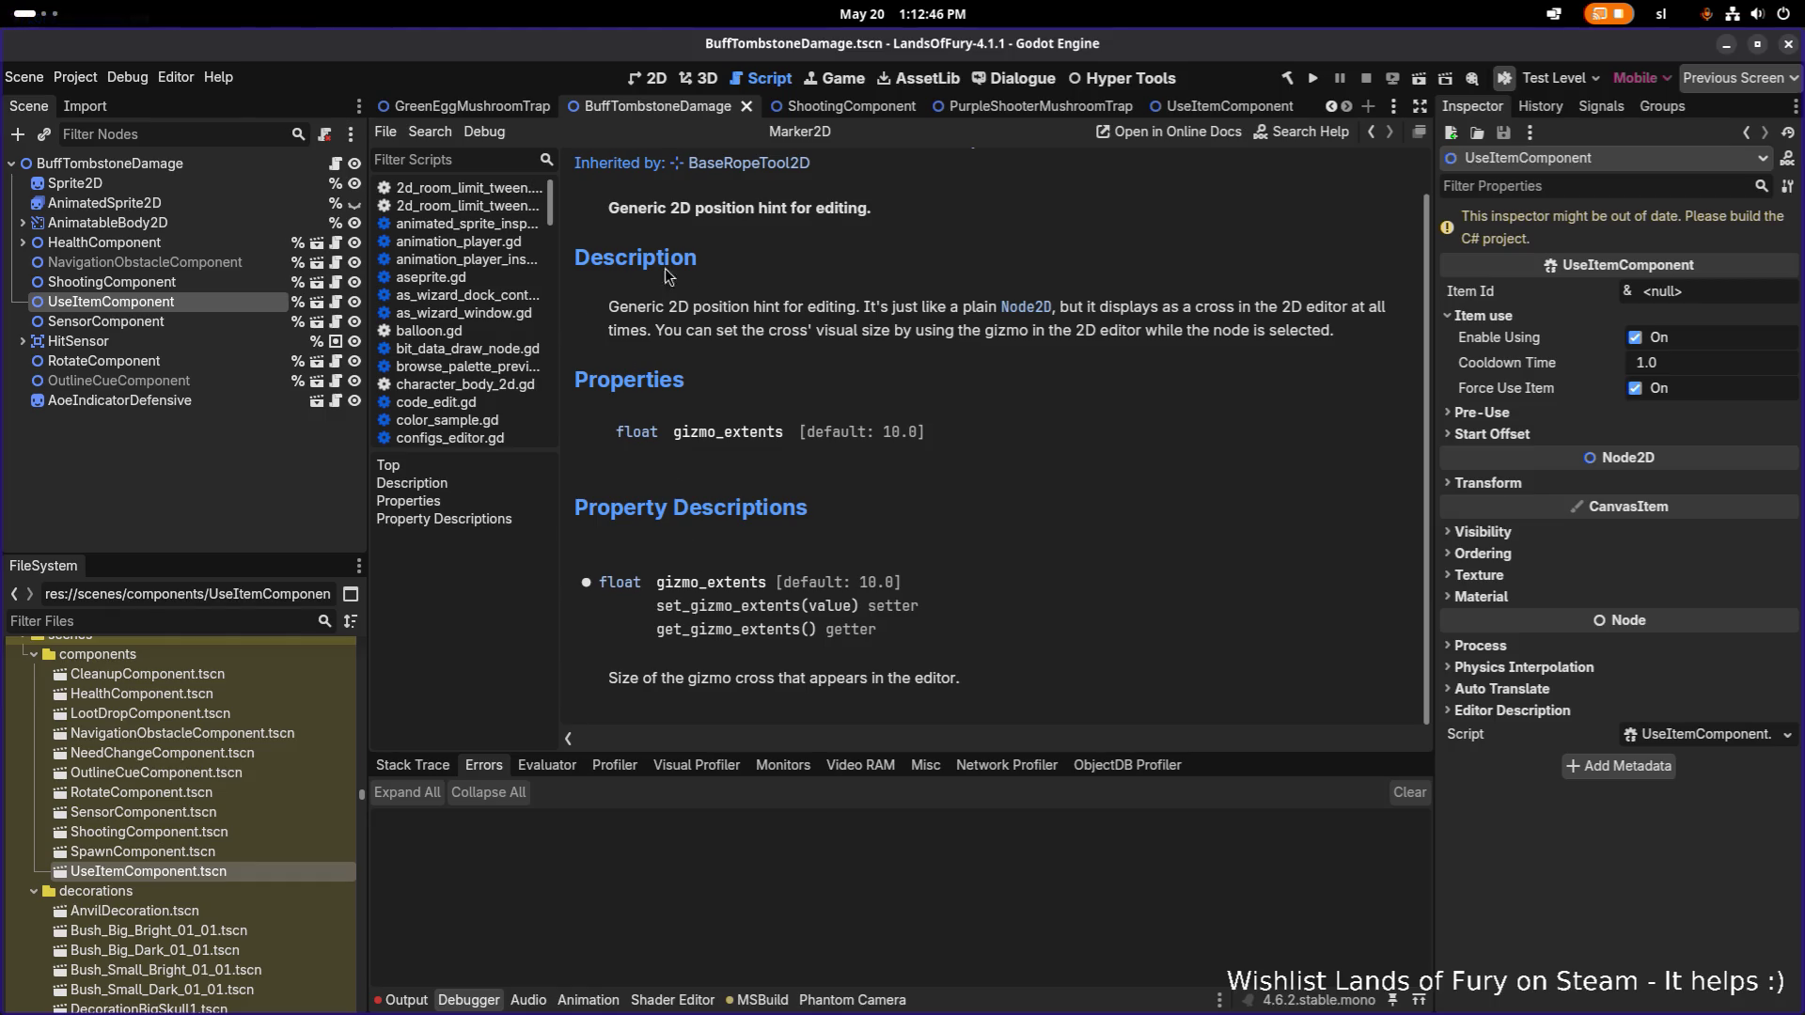
{"action": "scroll", "coordinate": [790, 336], "scroll_direction": "up", "scroll_amount": 1}
{"action": "key", "text": "F1"}
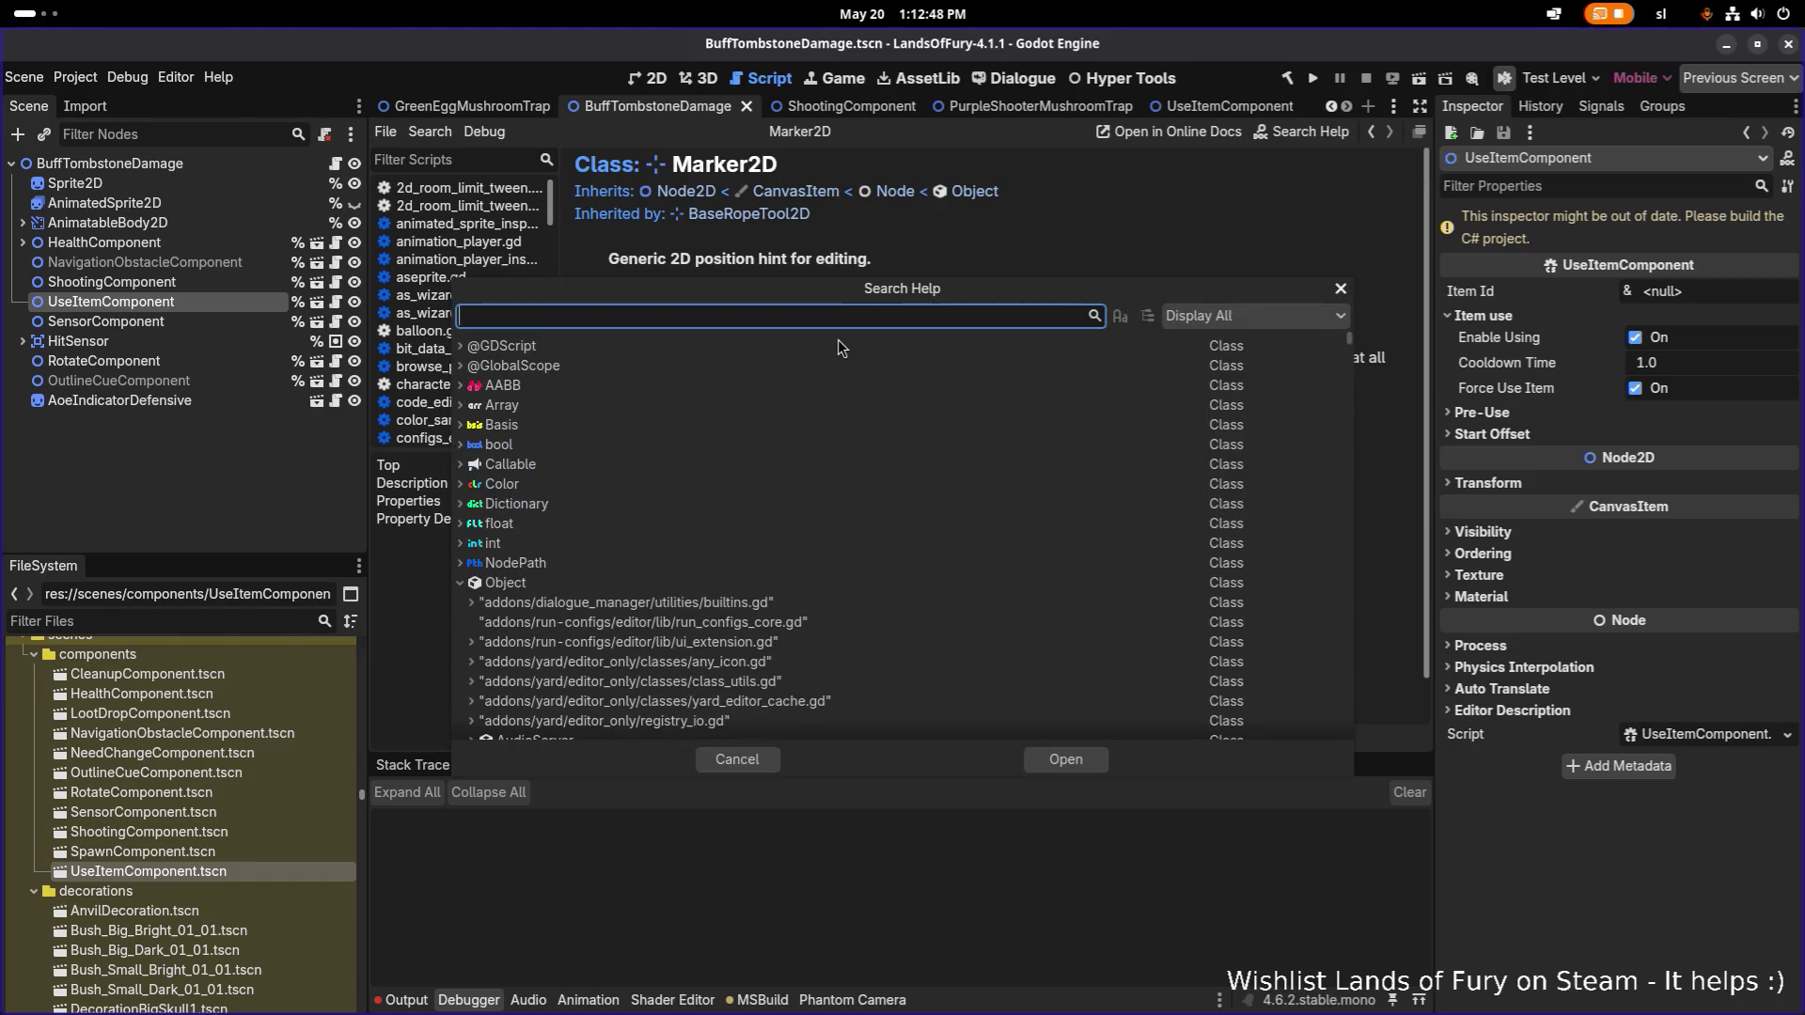
{"action": "key", "text": "Escape"}
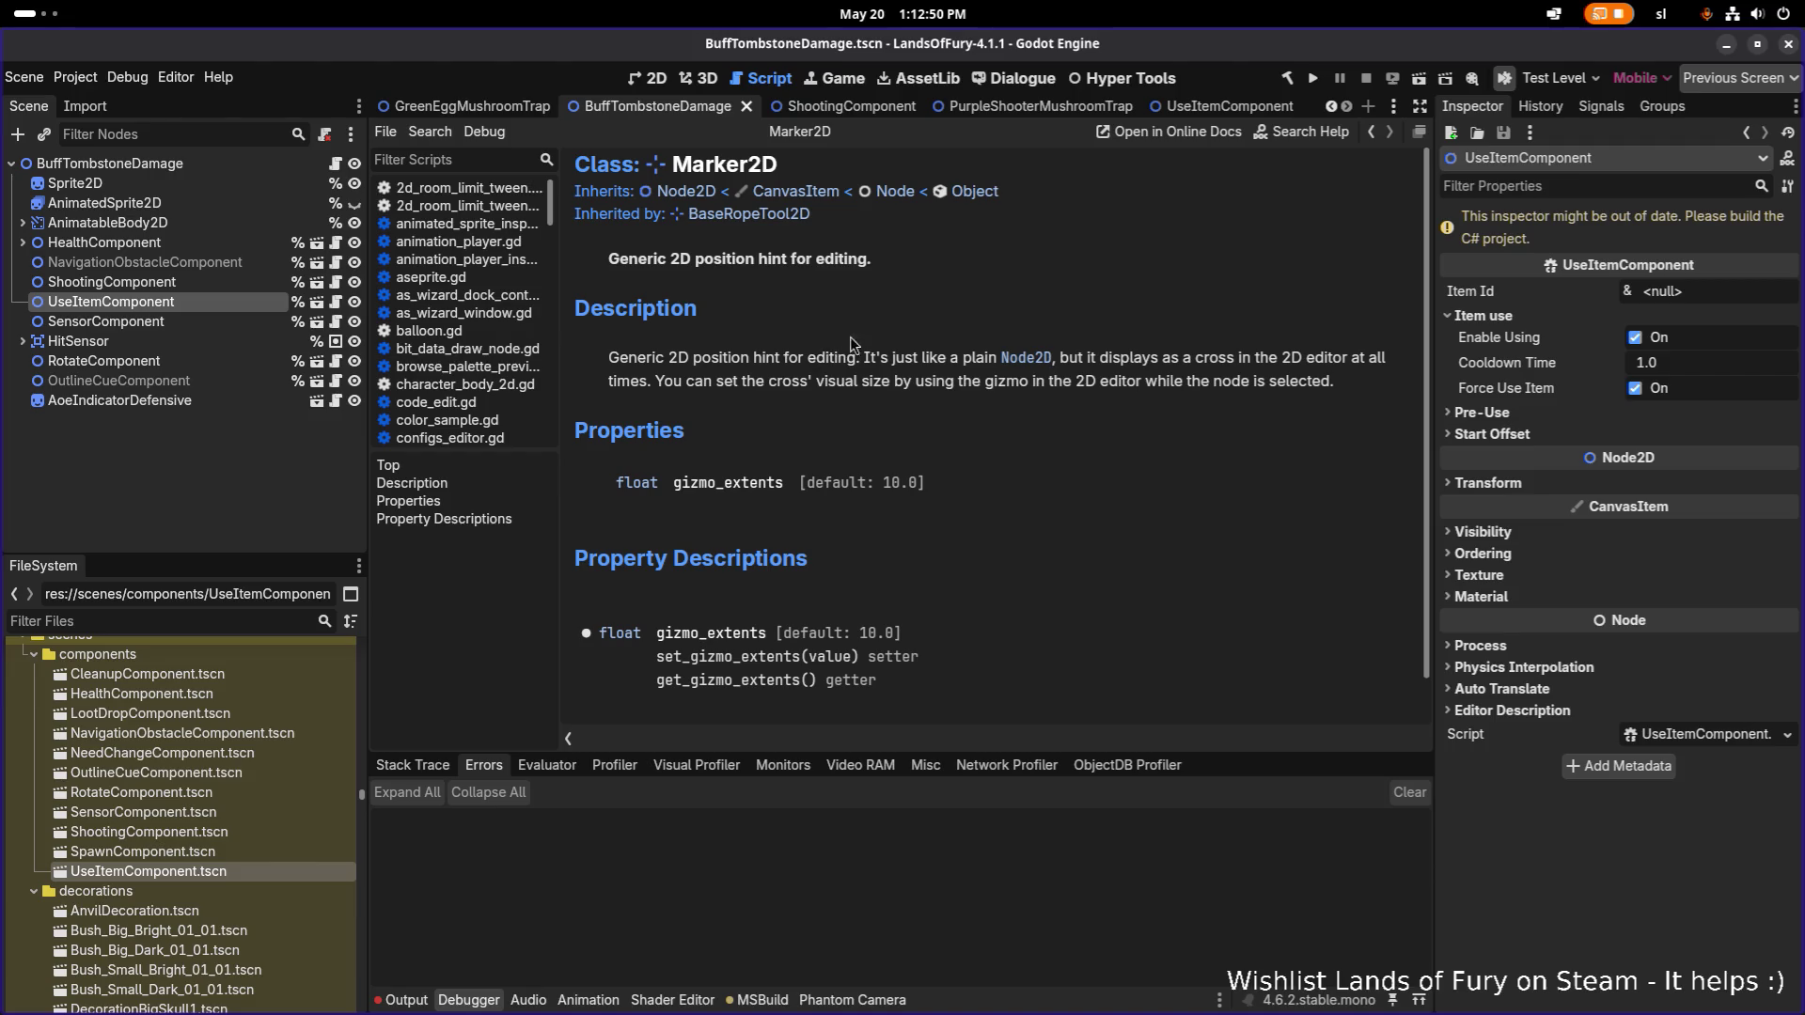
Cycle through the open windows and return to Visual Studio Code.
{"action": "key", "text": "alt+Tab"}
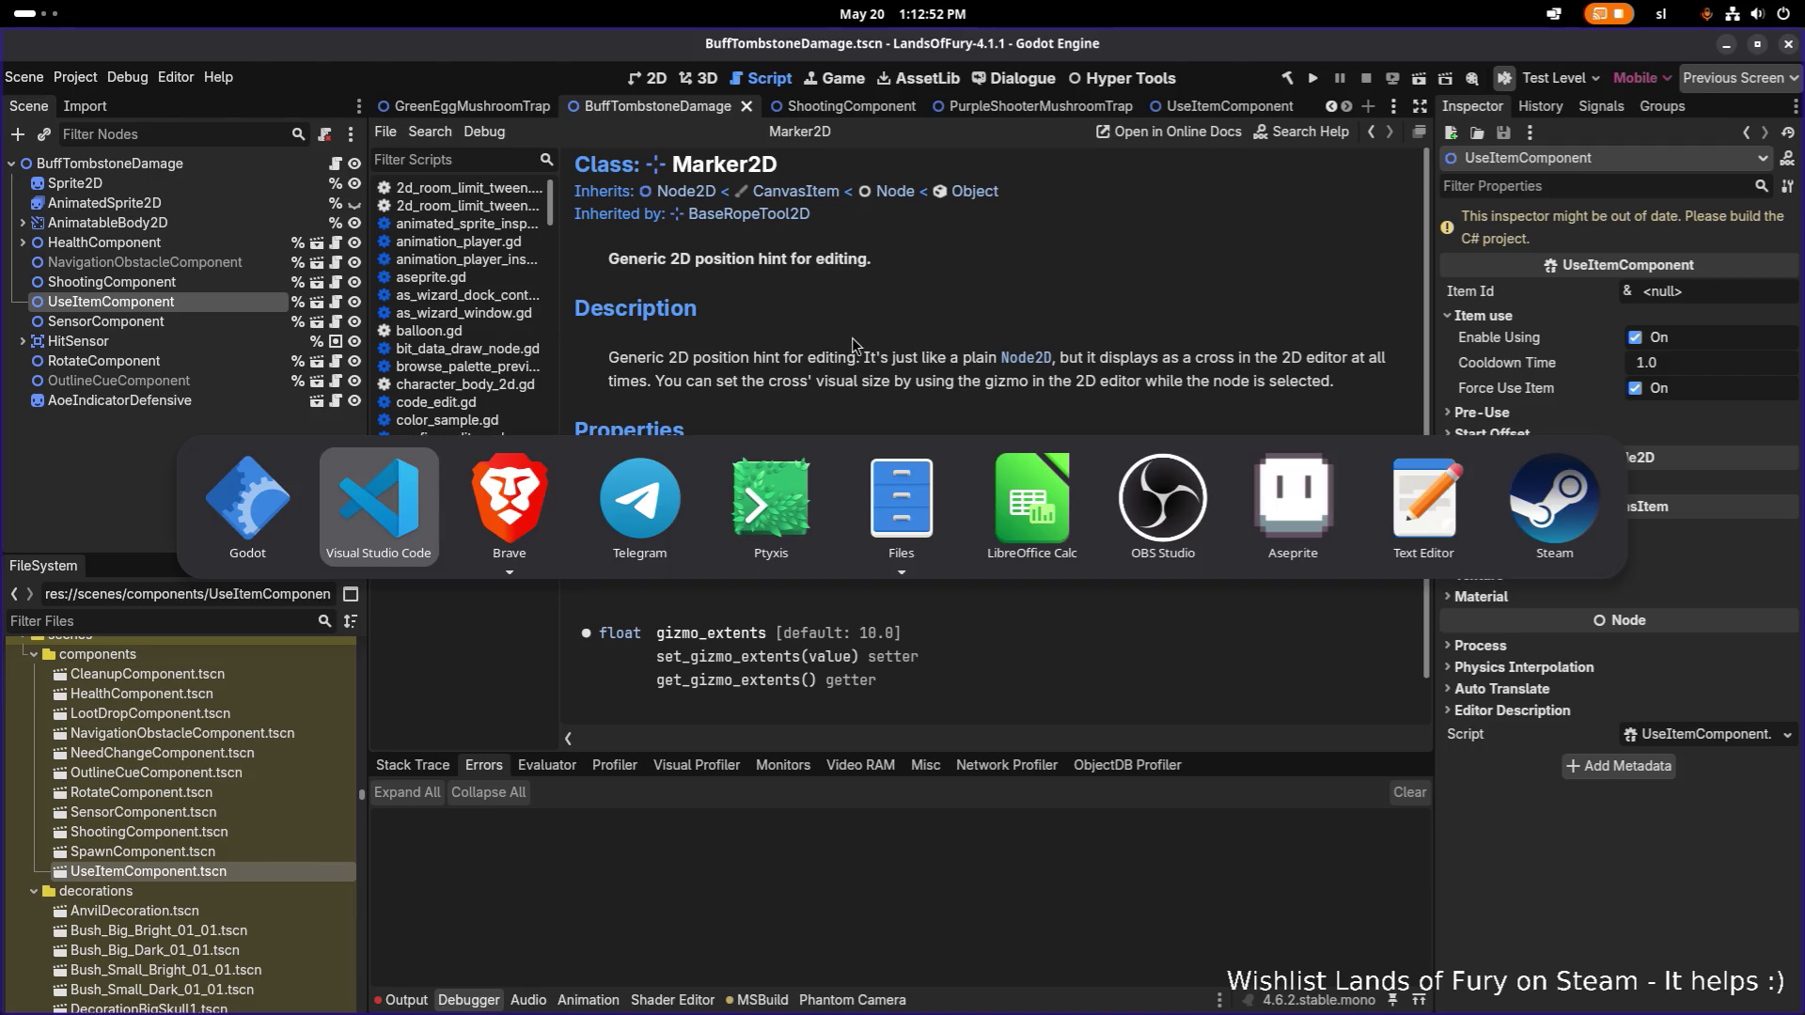
{"action": "key", "text": "alt+Tab"}
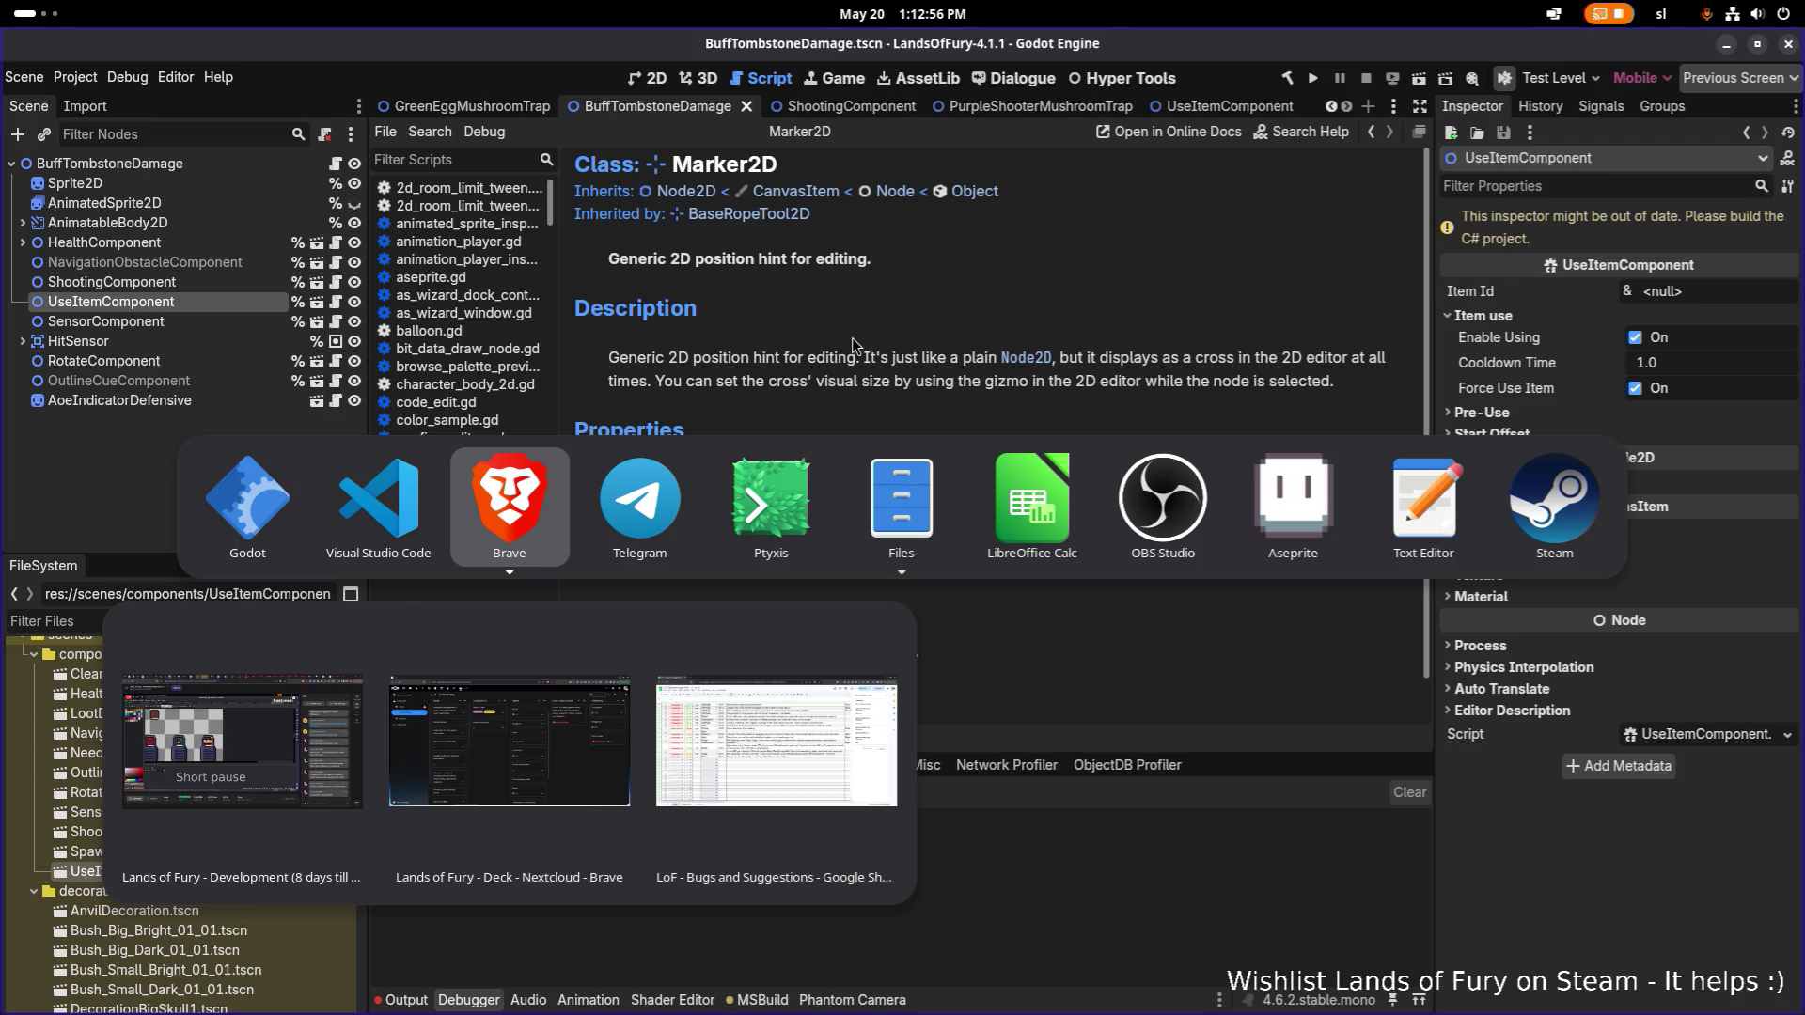
{"action": "key", "text": "alt+shift+Tab"}
{"action": "key", "text": "alt+shift+Tab"}
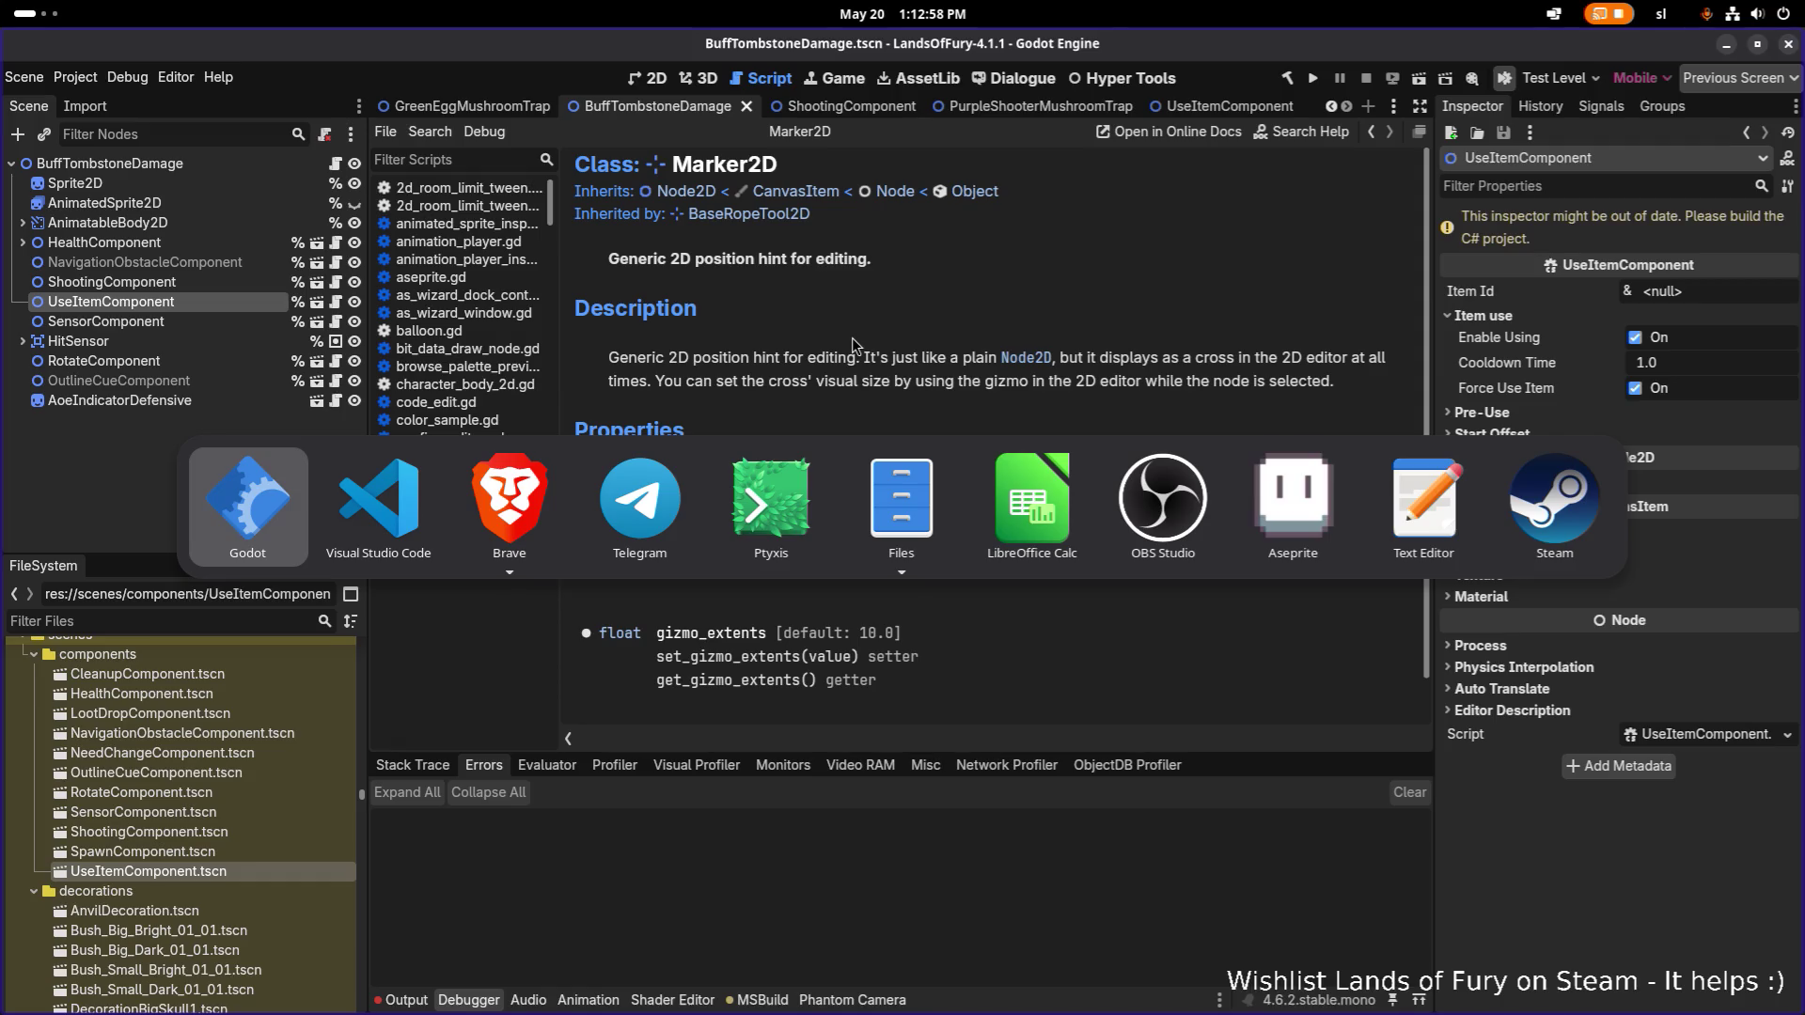
{"action": "key", "text": "alt+Tab"}
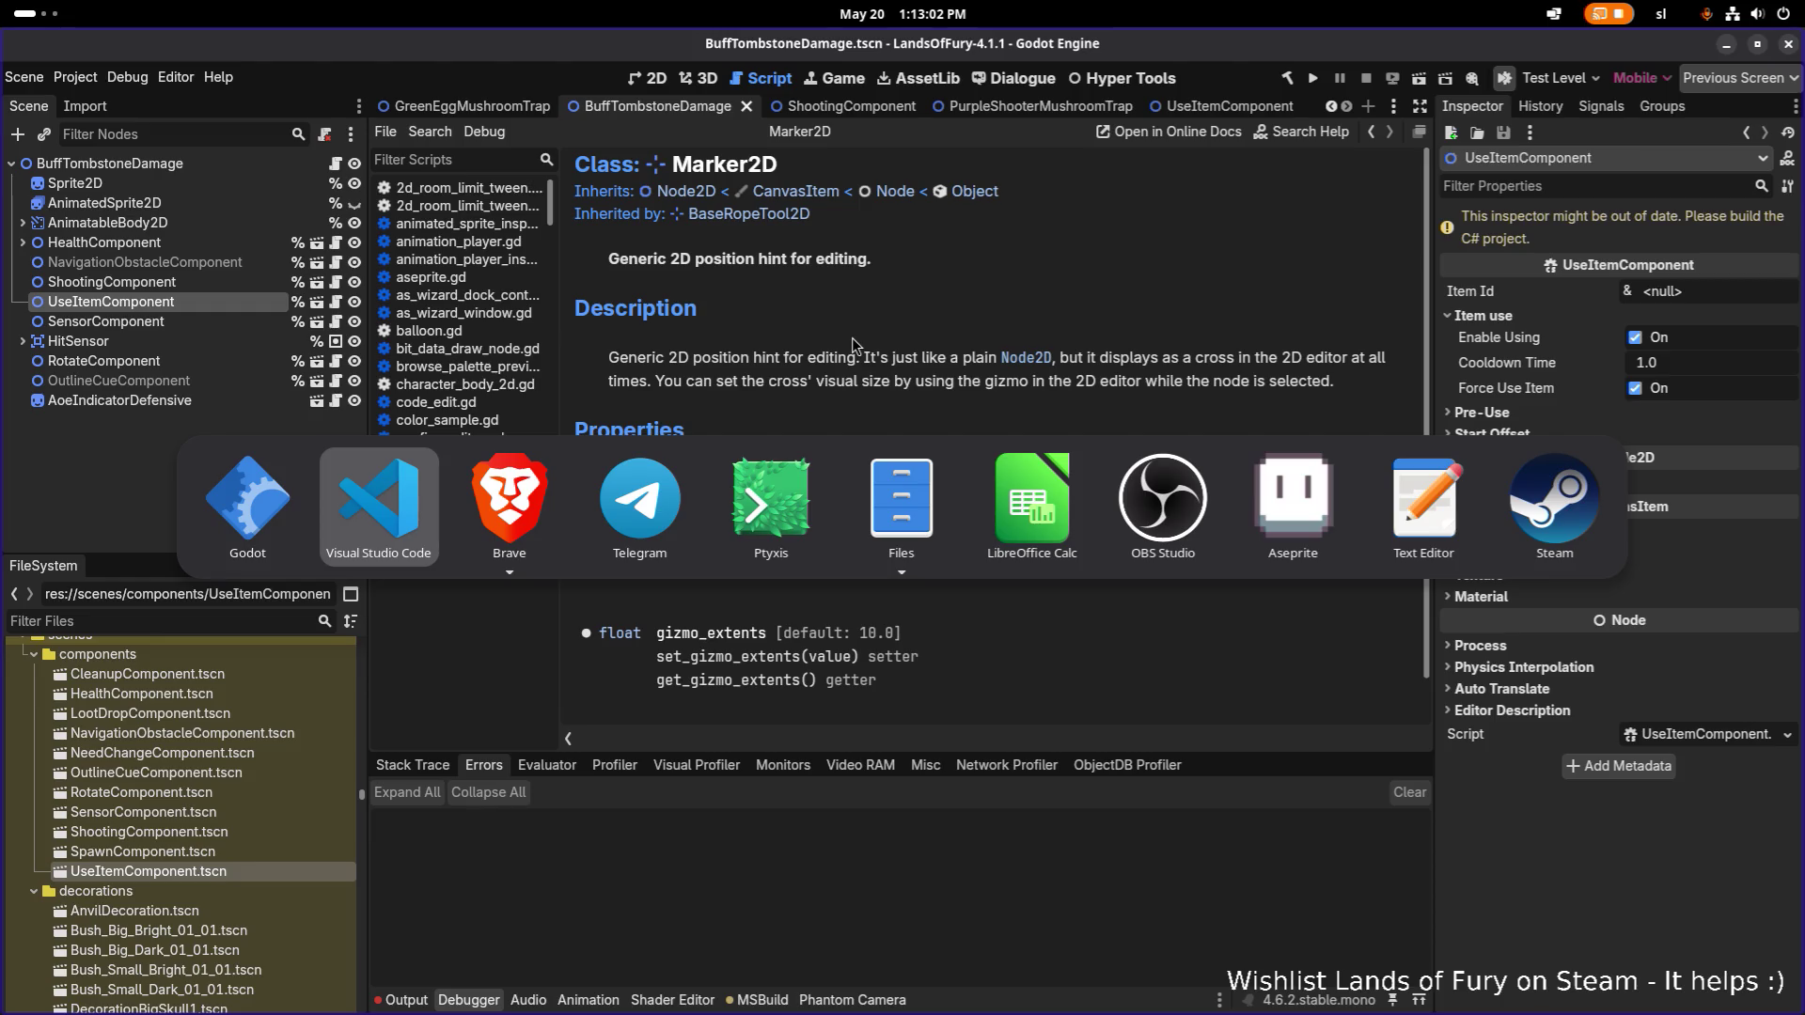
{"action": "key", "text": "alt+Tab"}
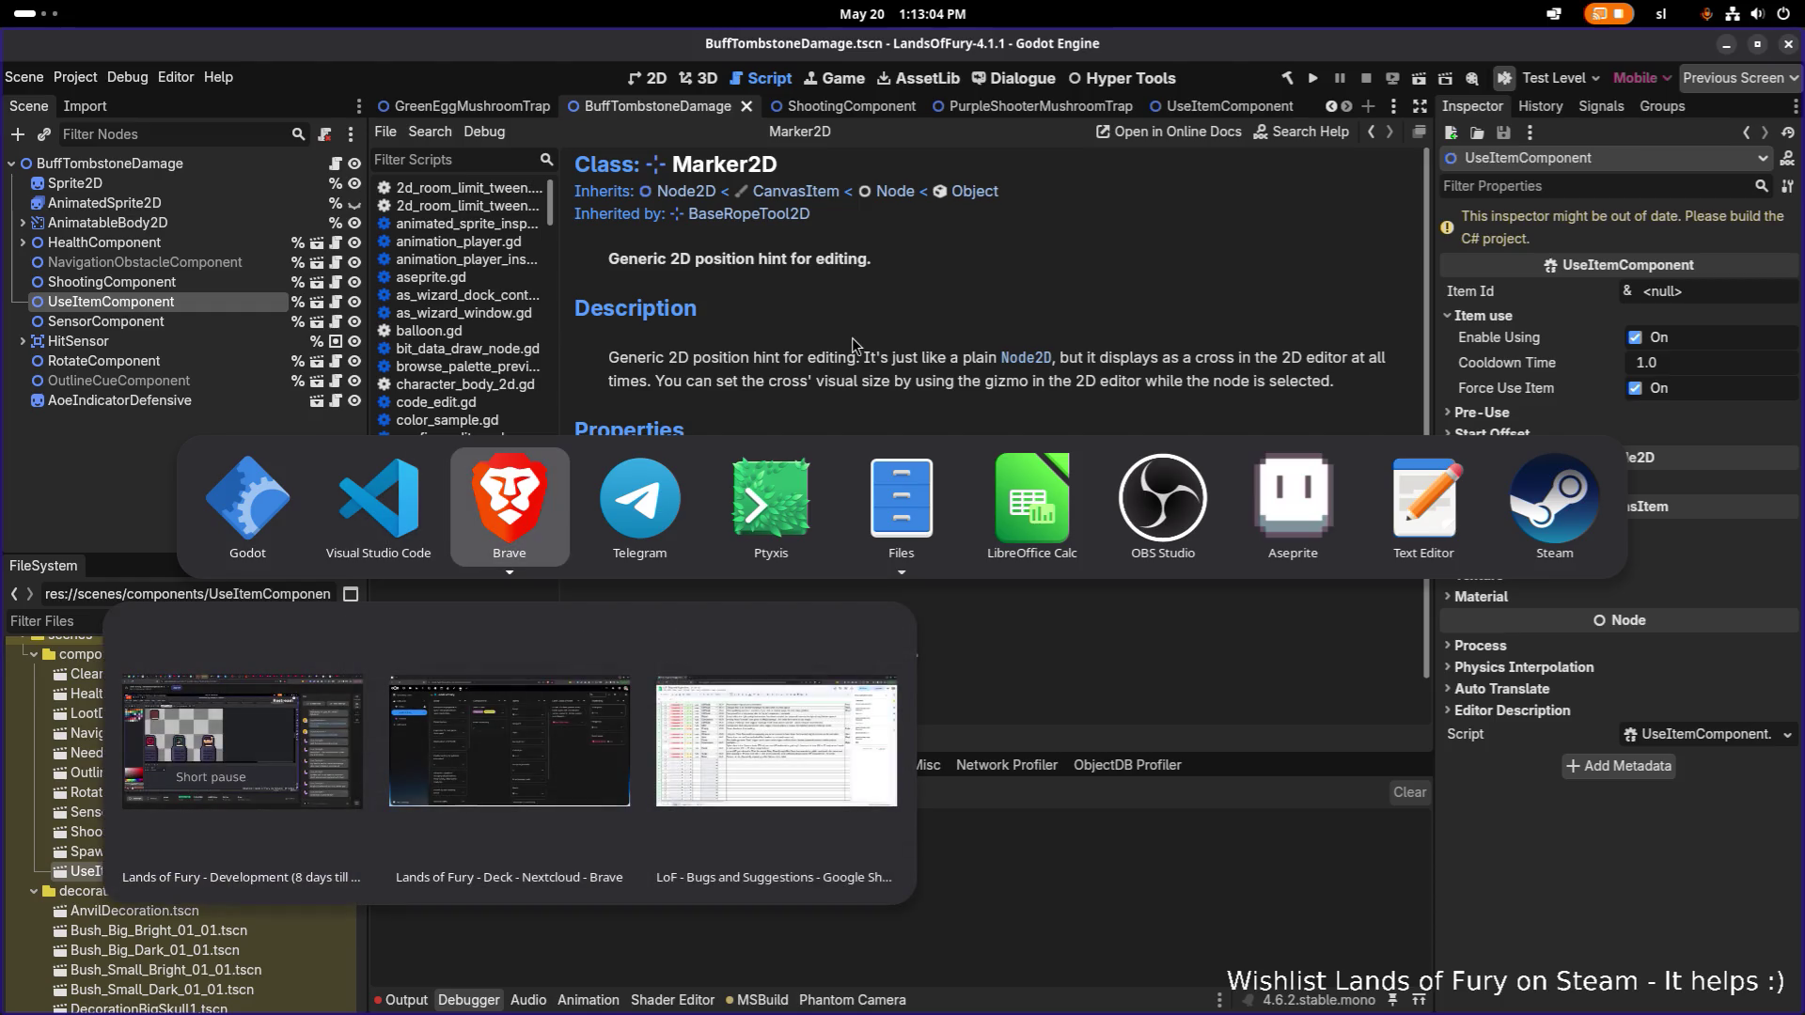
{"action": "key", "text": "Escape"}
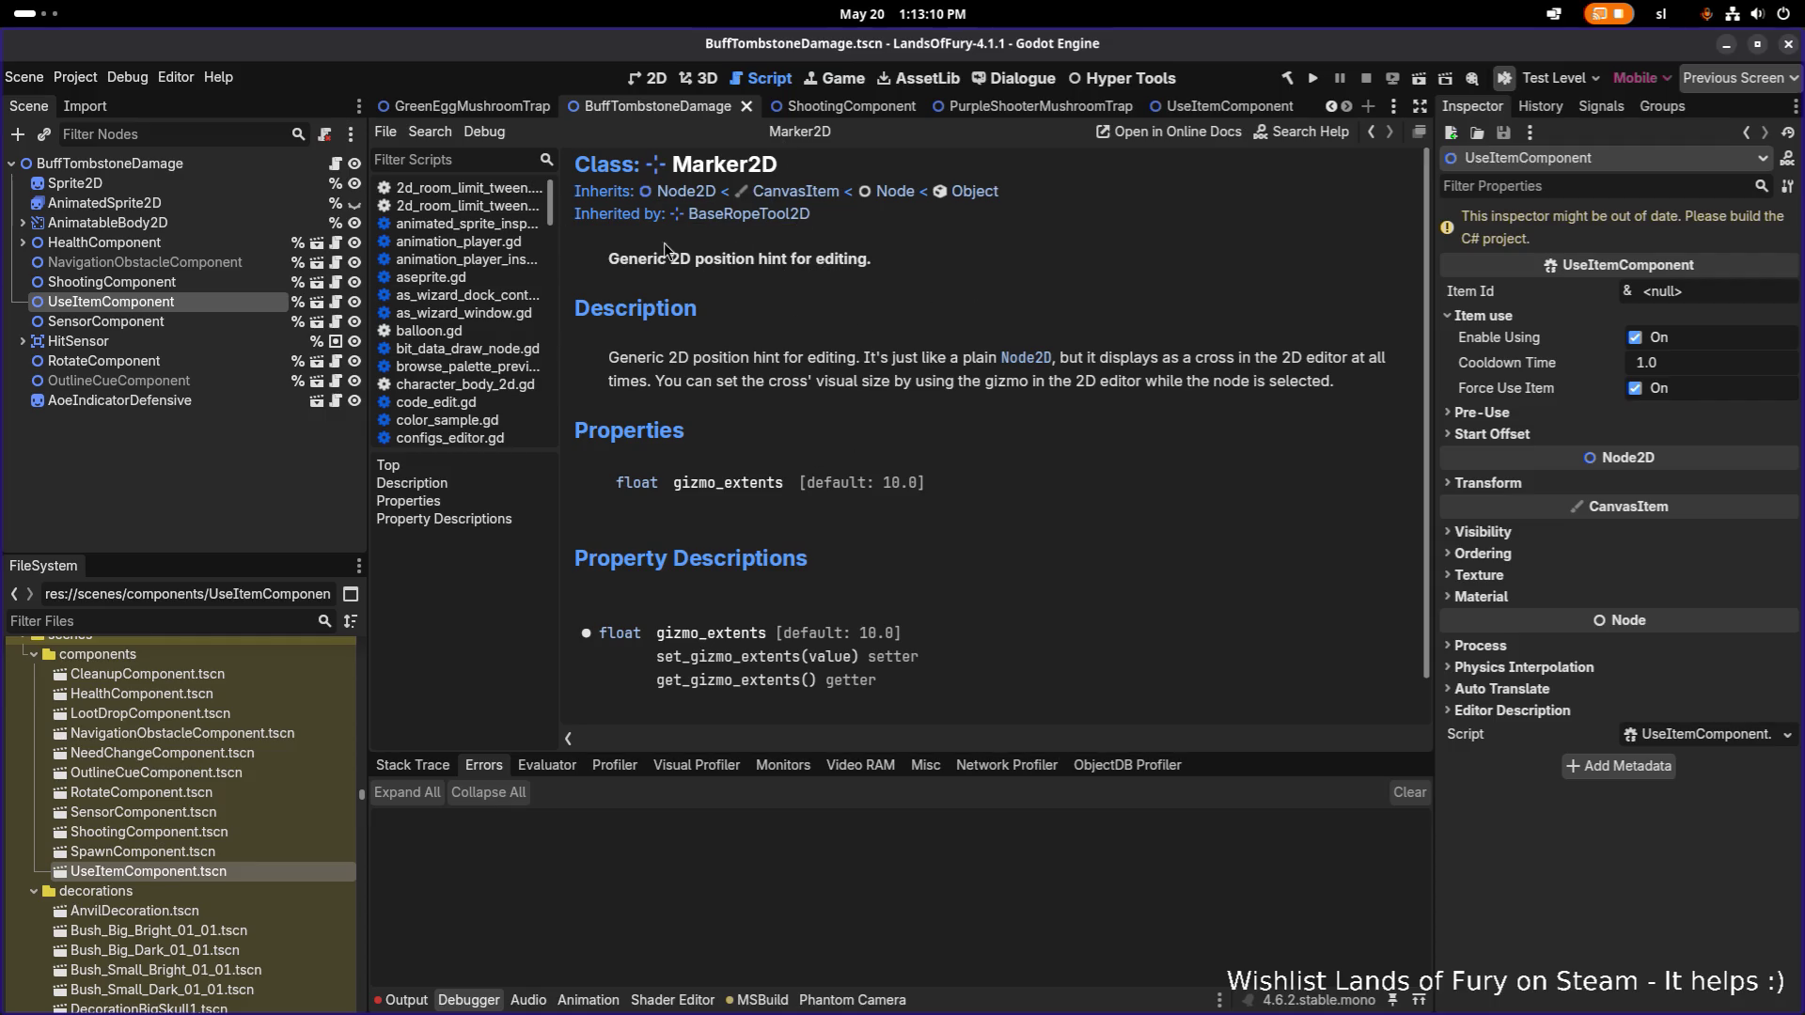
{"action": "key", "text": "alt+Tab"}
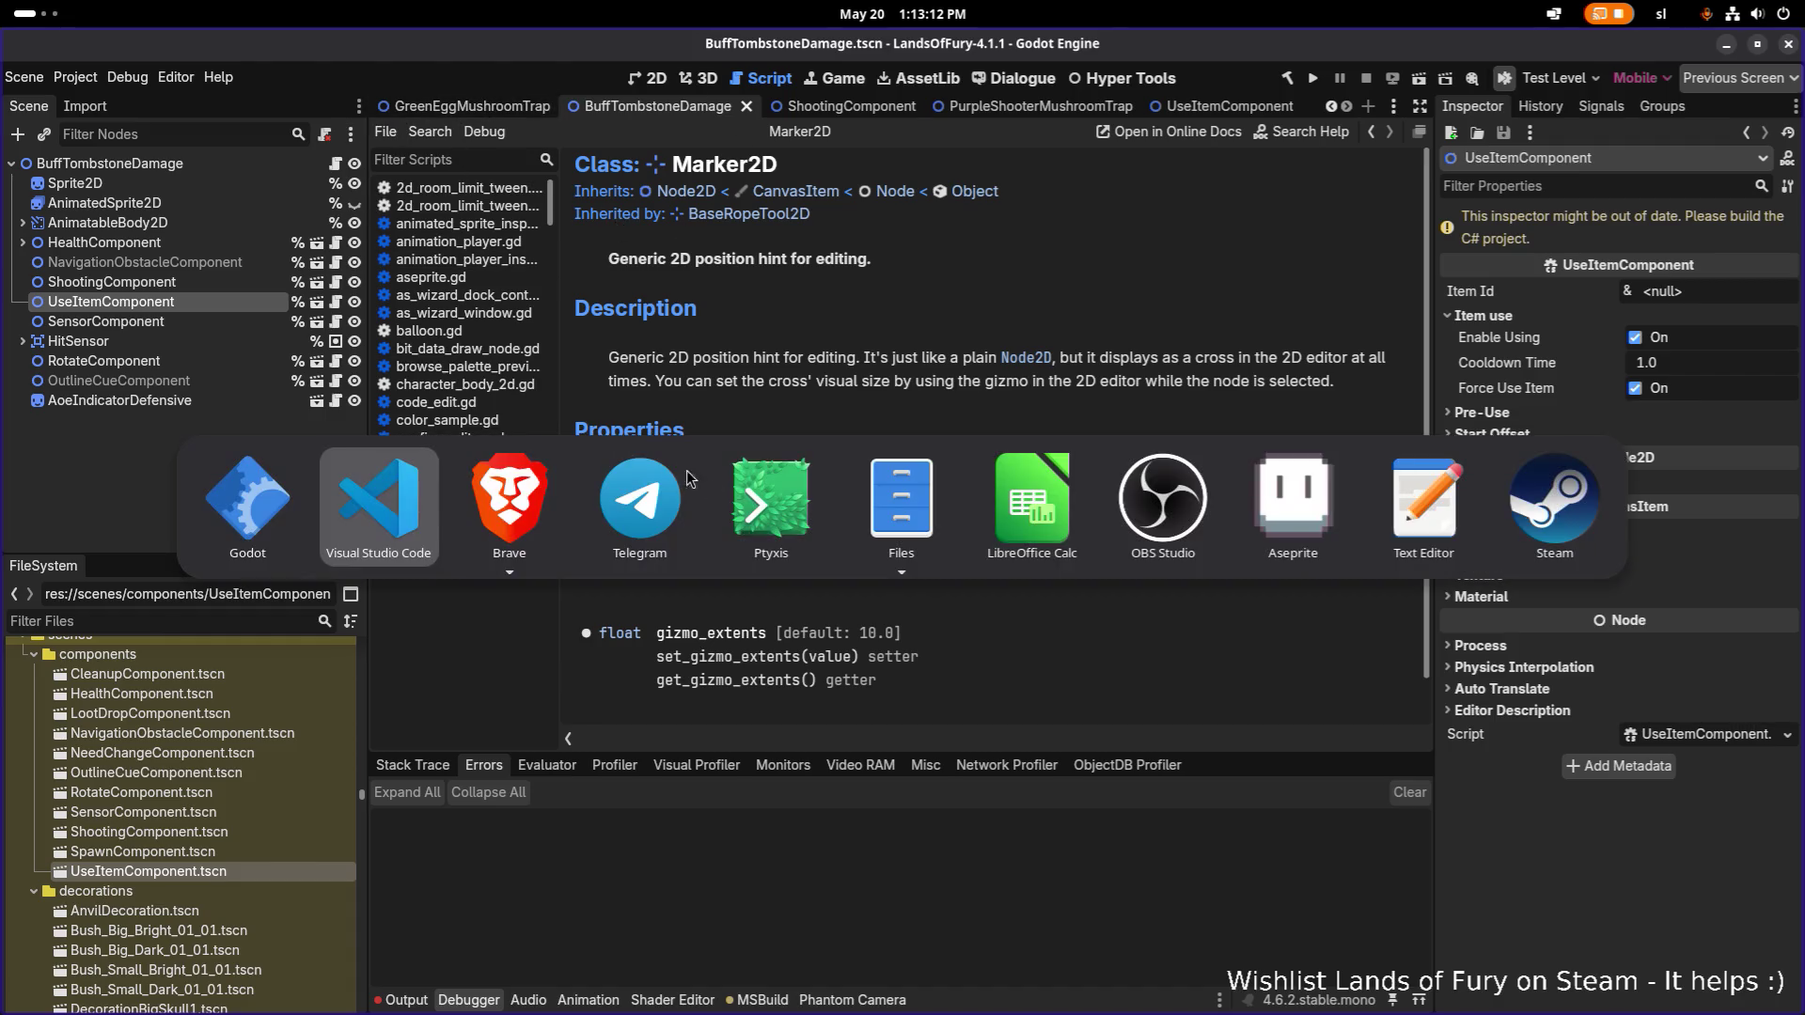
{"action": "key", "text": "alt+shift+Tab"}
{"action": "key", "text": "alt+shift+Tab"}
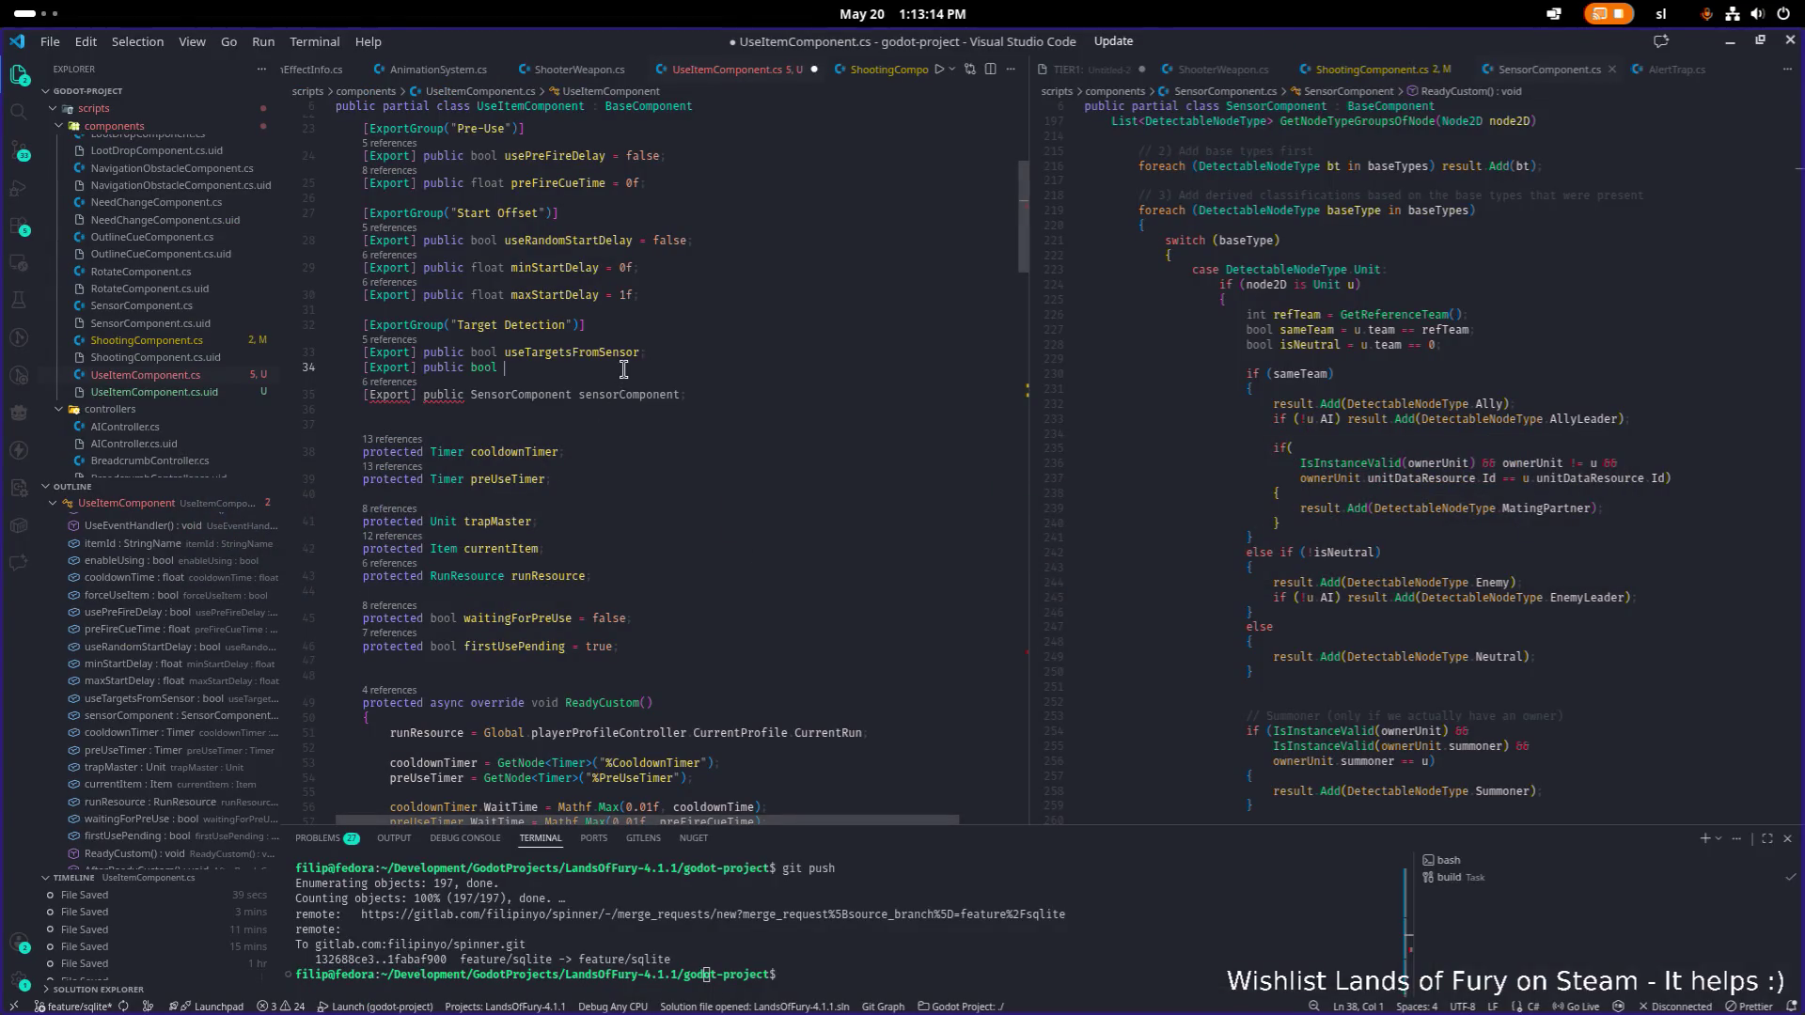
Remove the unfinished bool field line 34 from UseItemComponent.cs.
{"action": "key", "text": "shift+Home"}
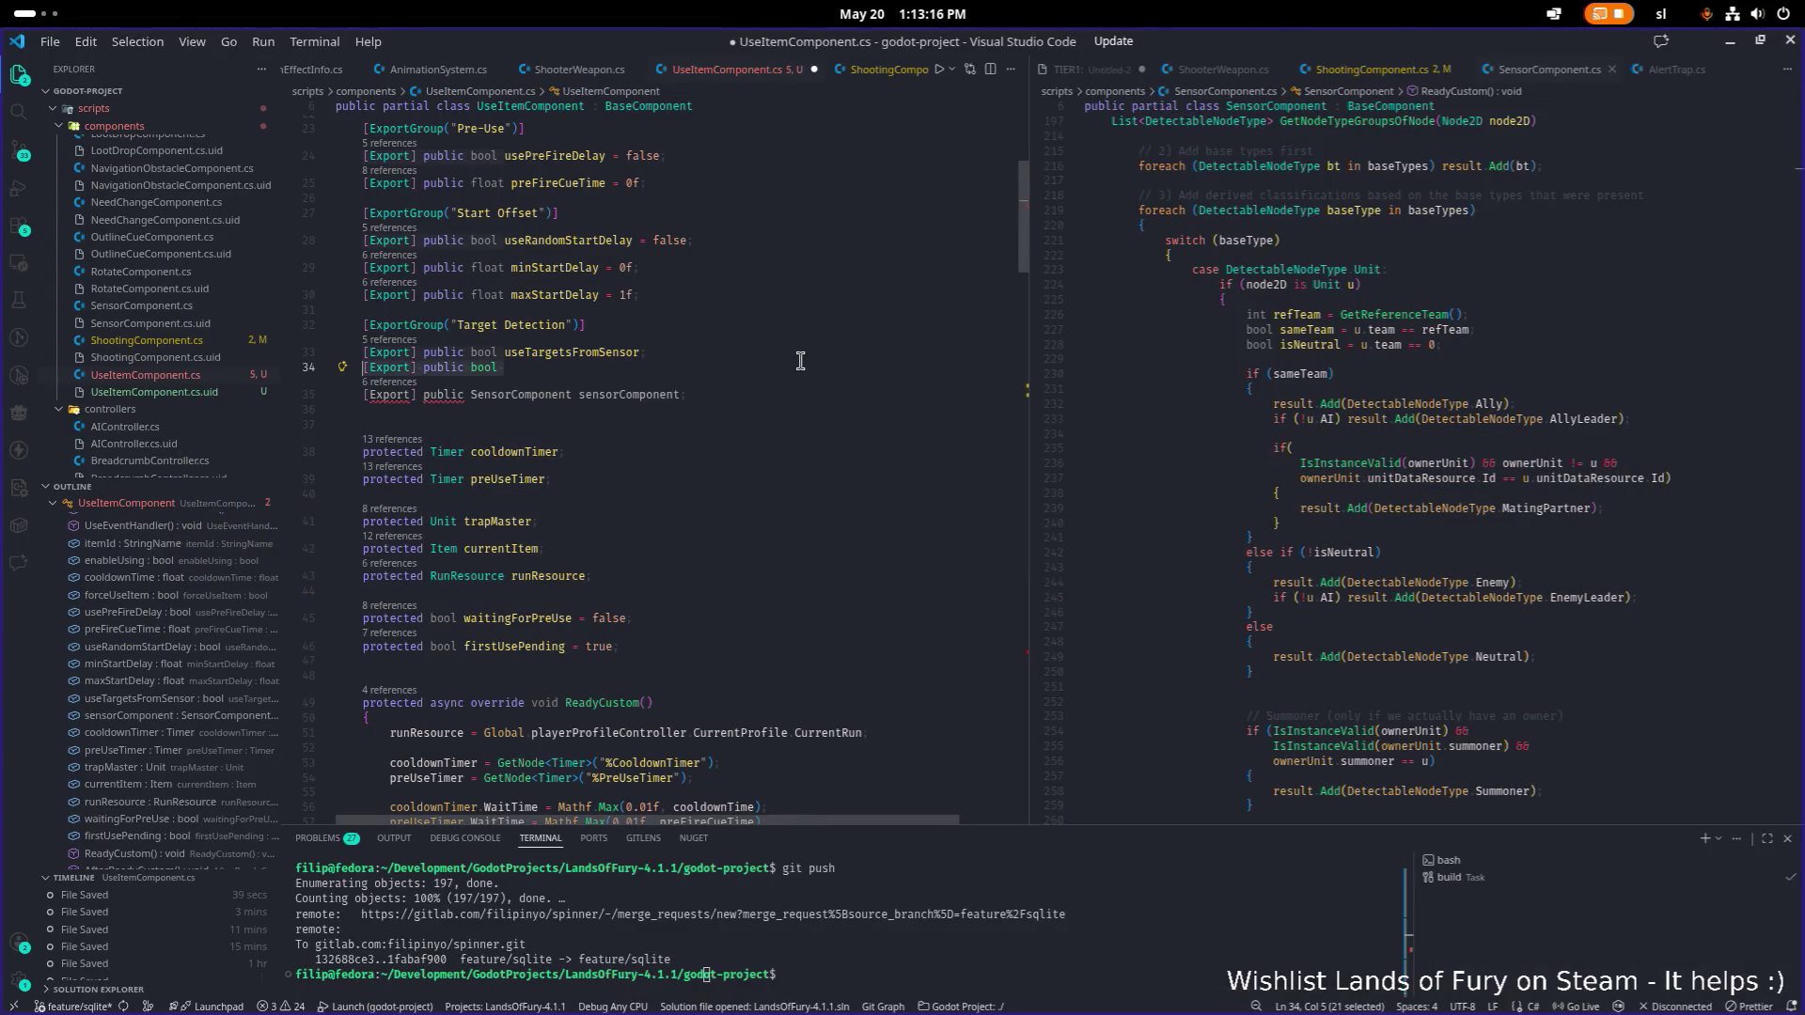
{"action": "key", "text": "BackSpace"}
{"action": "key", "text": "BackSpace"}
{"action": "key", "text": "BackSpace"}
{"action": "key", "text": "ctrl+s"}
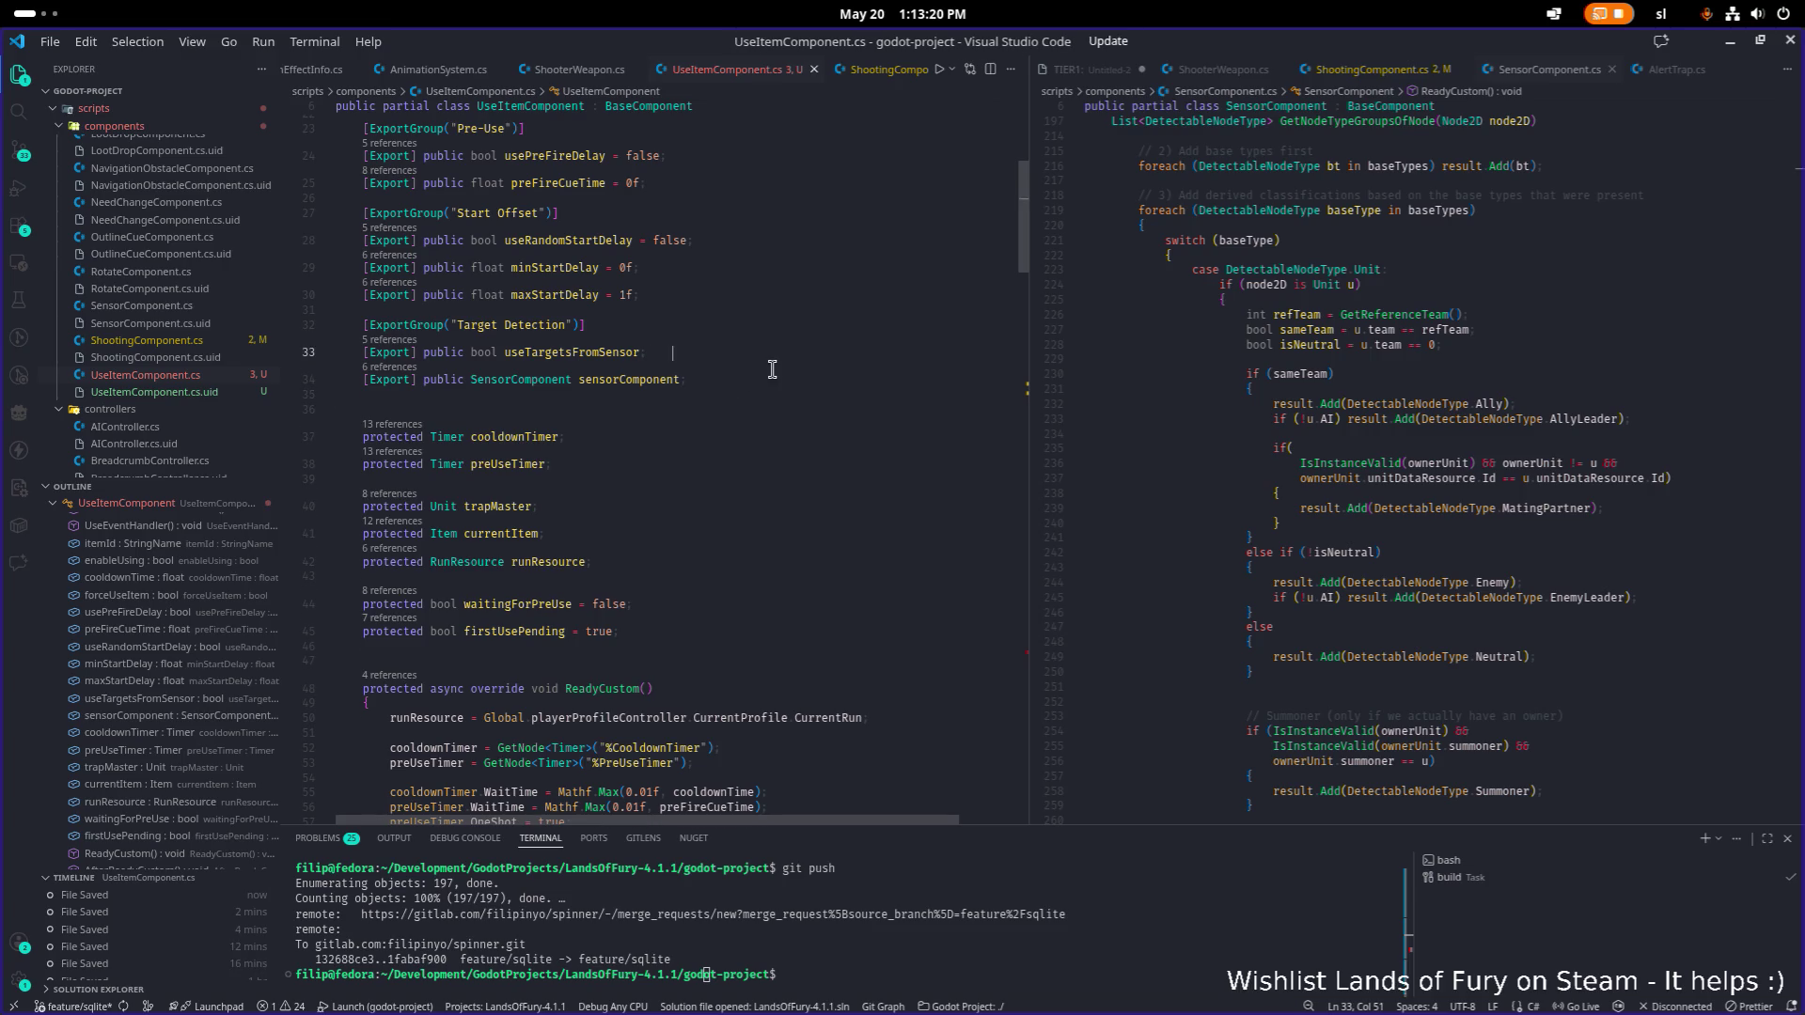
{"action": "key", "text": "Return"}
{"action": "key", "text": "ctrl+z"}
{"action": "key", "text": "ctrl+z"}
{"action": "left_click", "coordinate": [770, 369]}
{"action": "key", "text": "Home"}
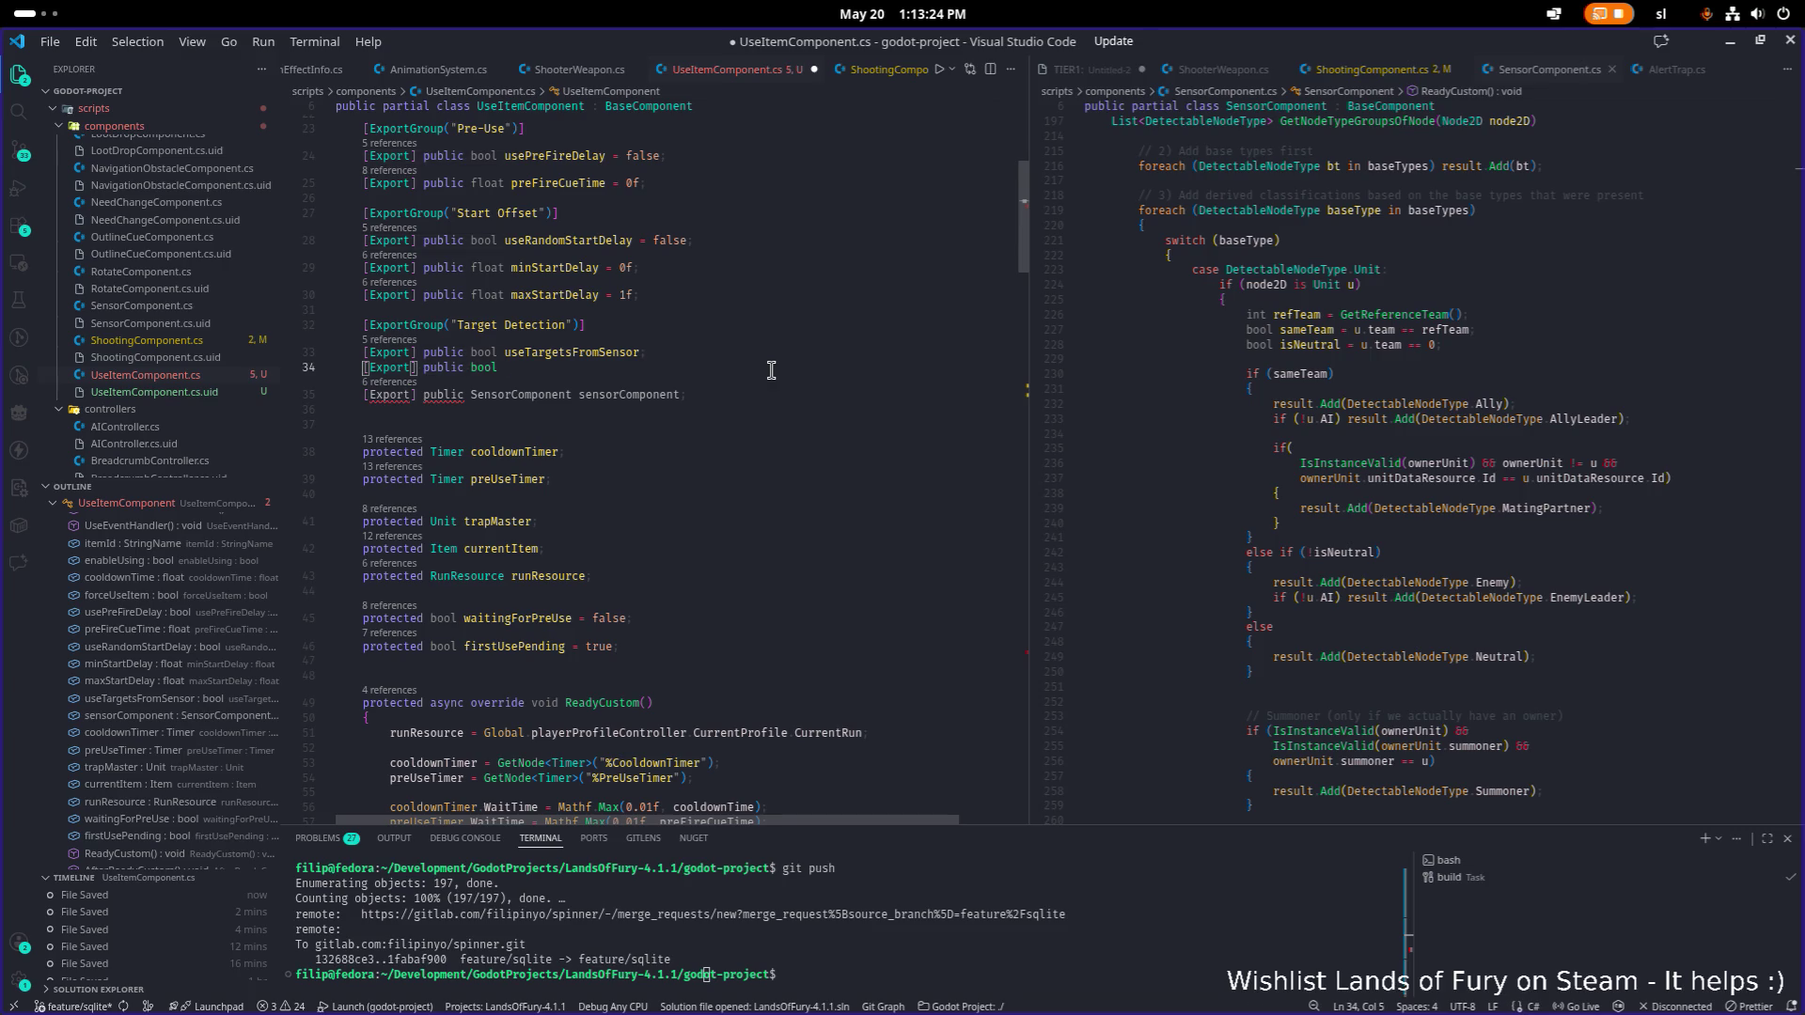
{"action": "key", "text": "End"}
{"action": "key", "text": "shift+Home"}
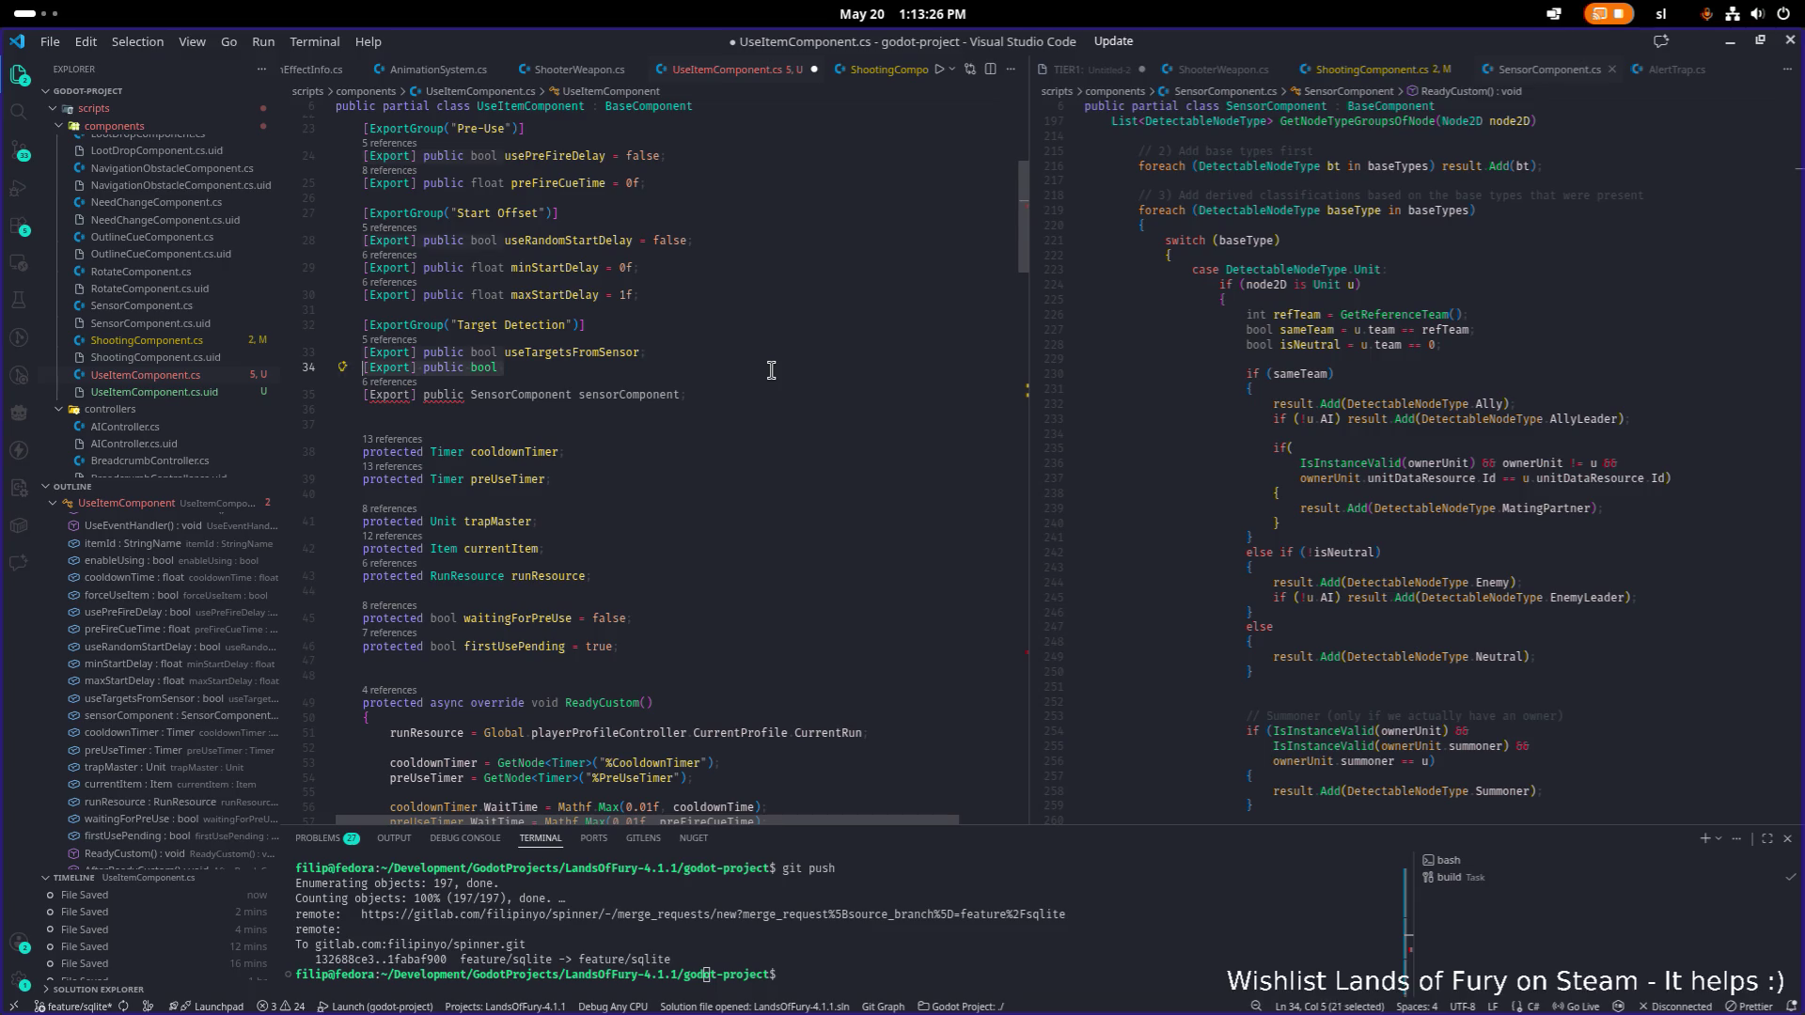
{"action": "key", "text": "ctrl+shift+k"}
Insert a line above the sensorComponent declaration reading [Export] public.
{"action": "key", "text": "Return"}
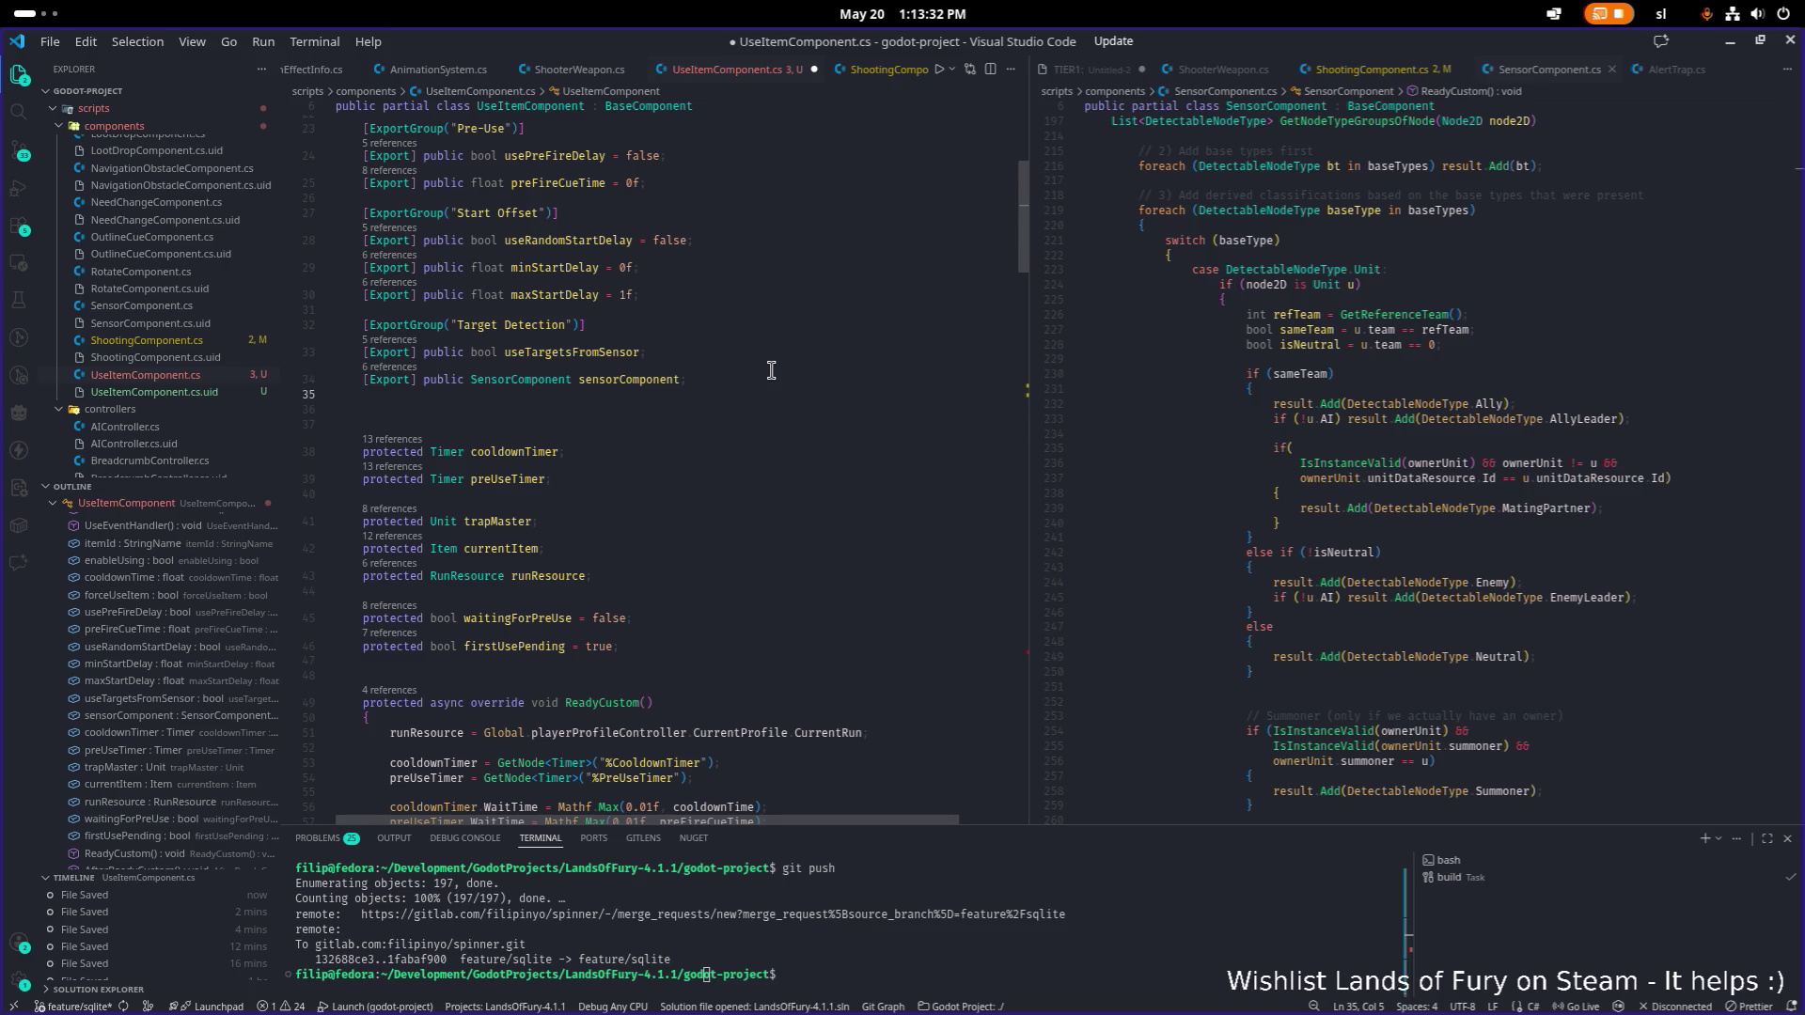
{"action": "key", "text": "alt+Up"}
{"action": "type", "text": "[Export] "}
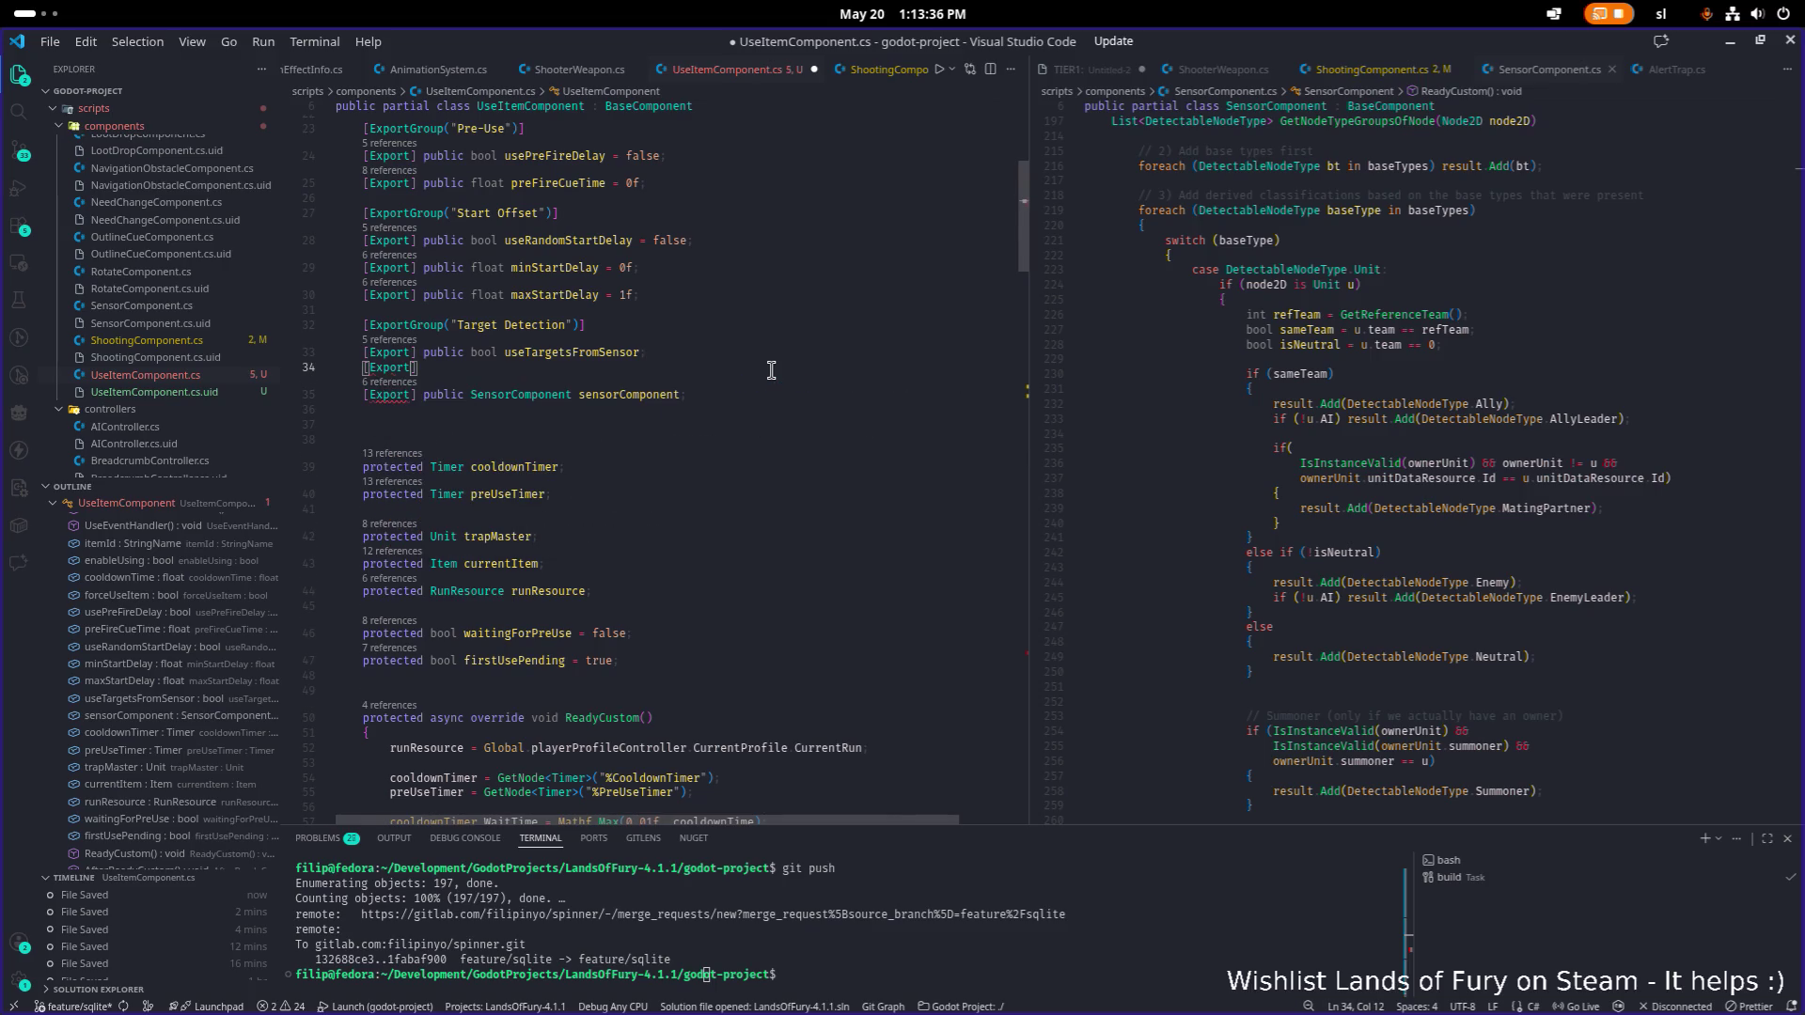
{"action": "type", "text": "publi"}
{"action": "type", "text": "c"}
{"action": "left_click", "coordinate": [1511, 337]}
Open HealthSystem.cs in the right editor group.
{"action": "key", "text": "ctrl+p"}
{"action": "type", "text": "health"}
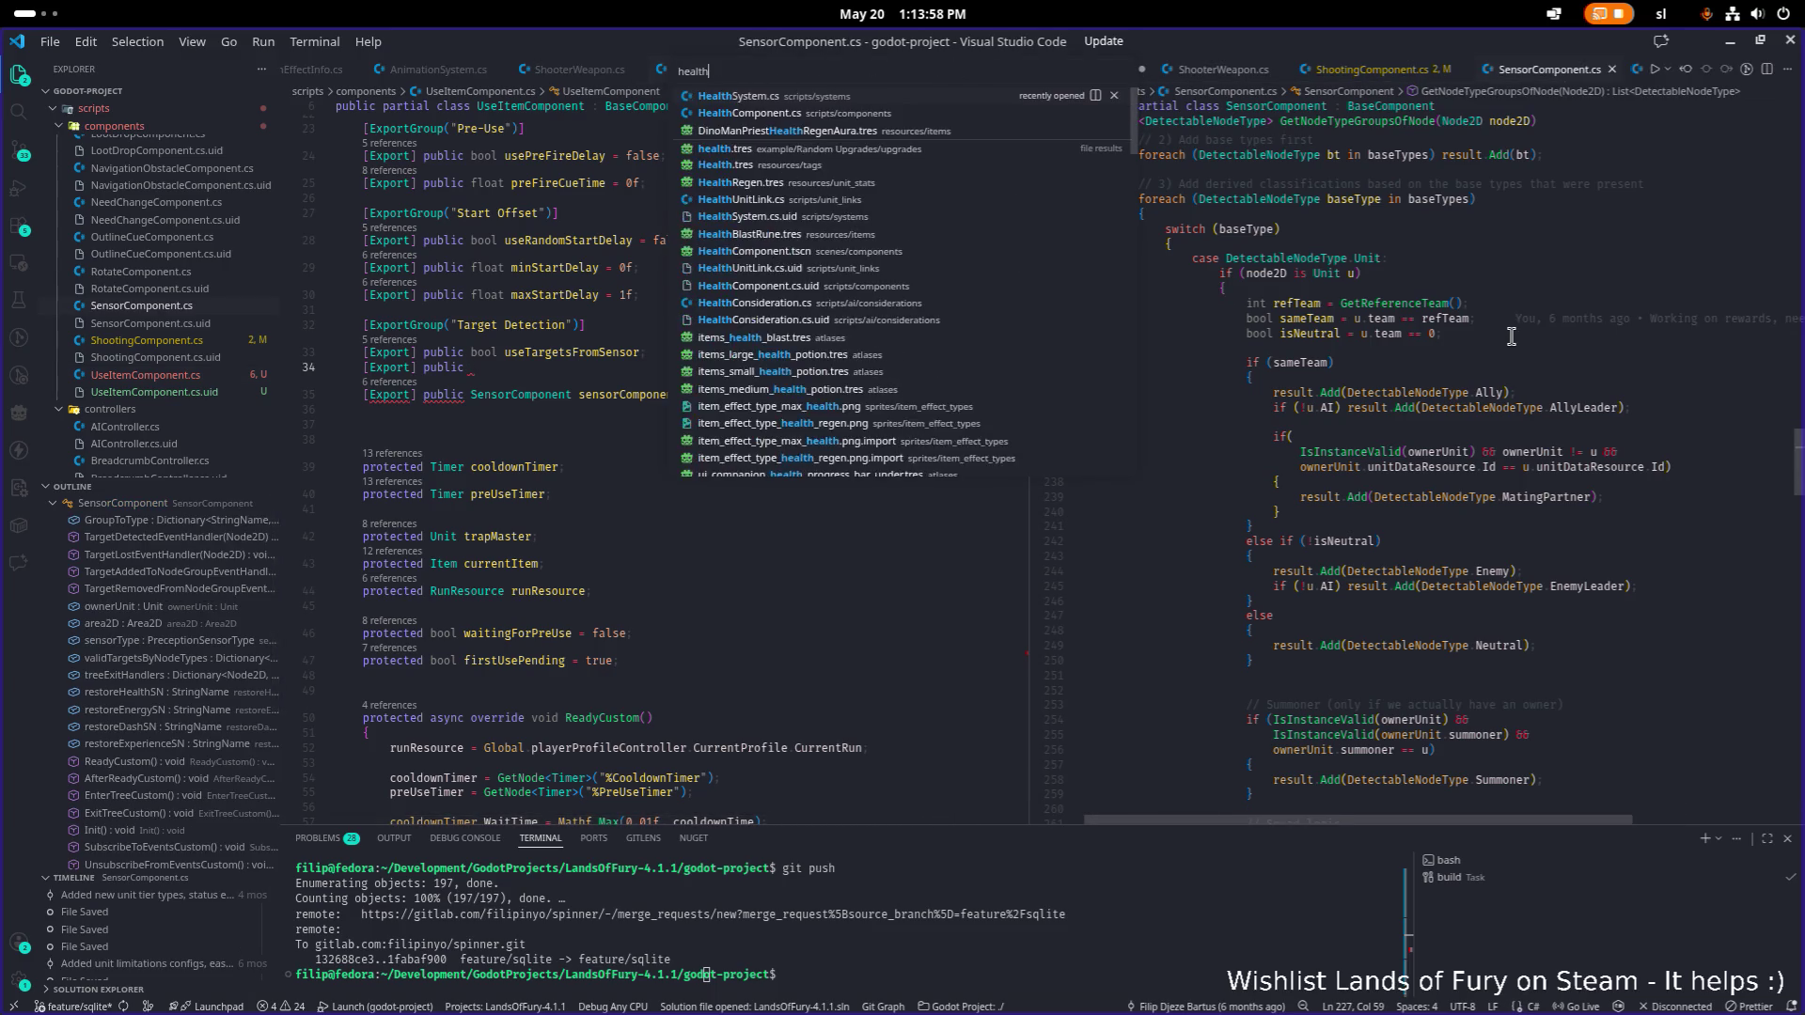
{"action": "key", "text": "Return"}
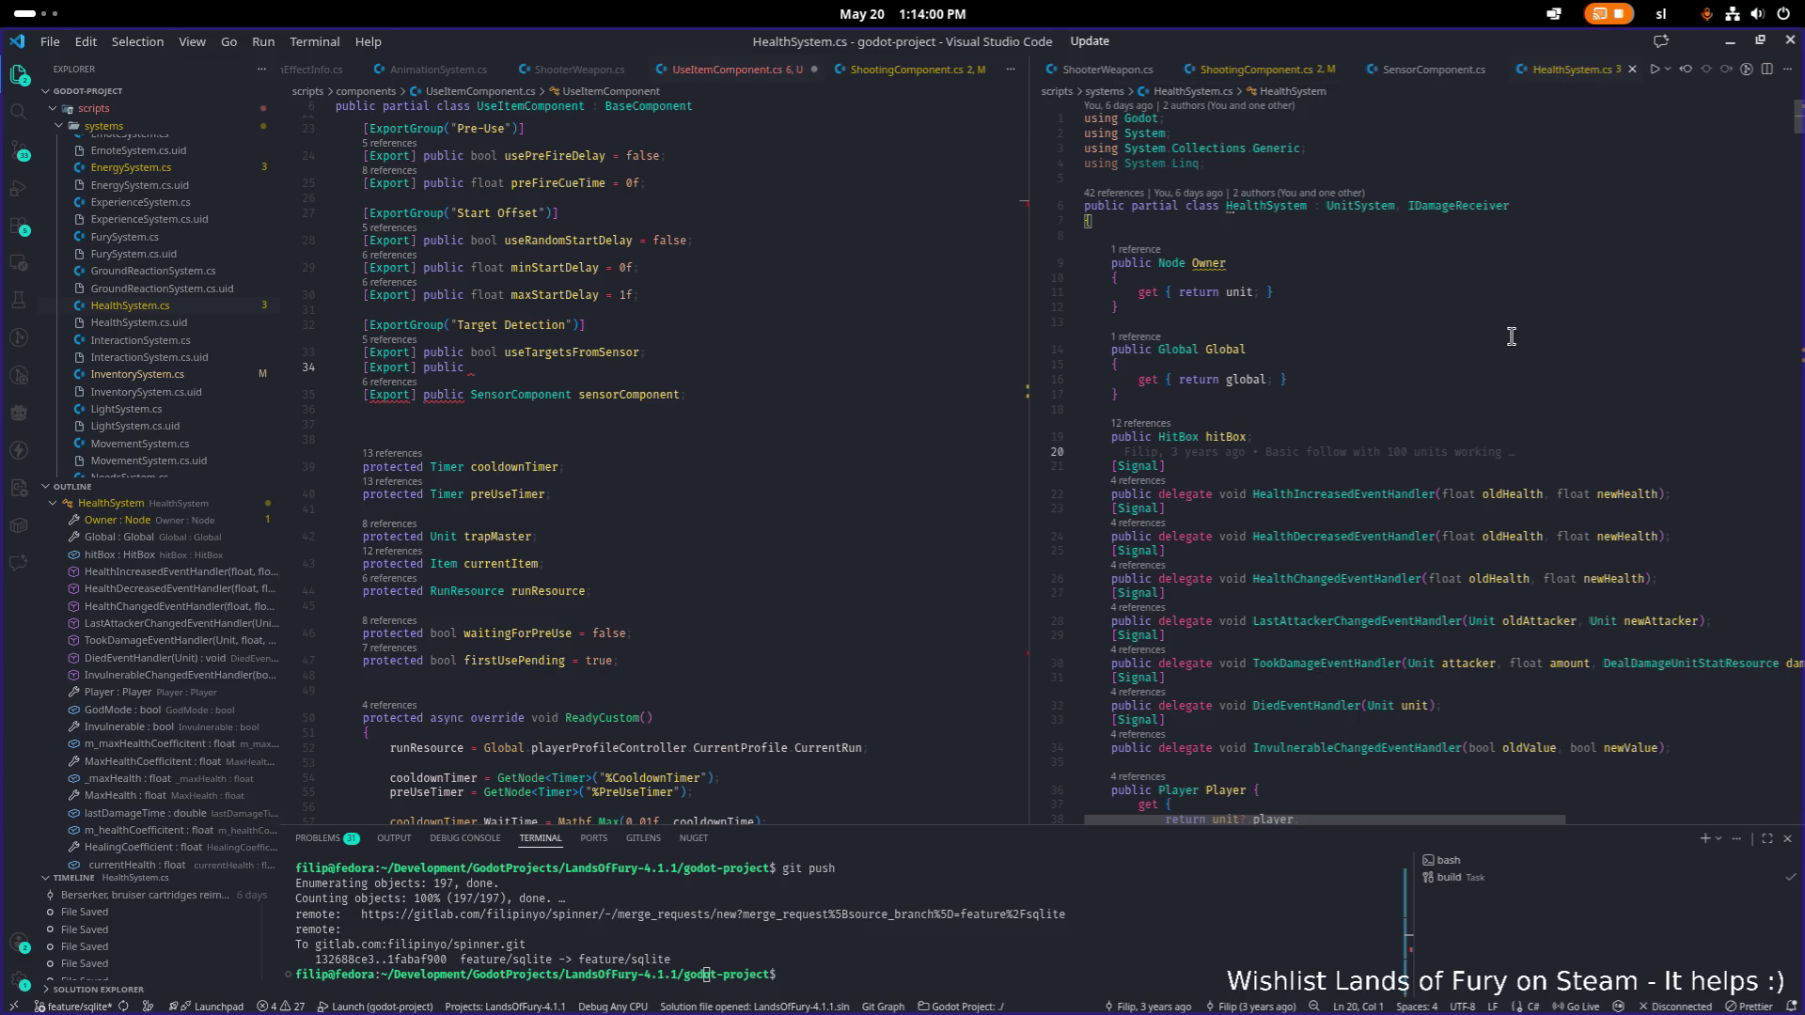
{"action": "scroll", "coordinate": [1504, 344], "scroll_direction": "down", "scroll_amount": 10}
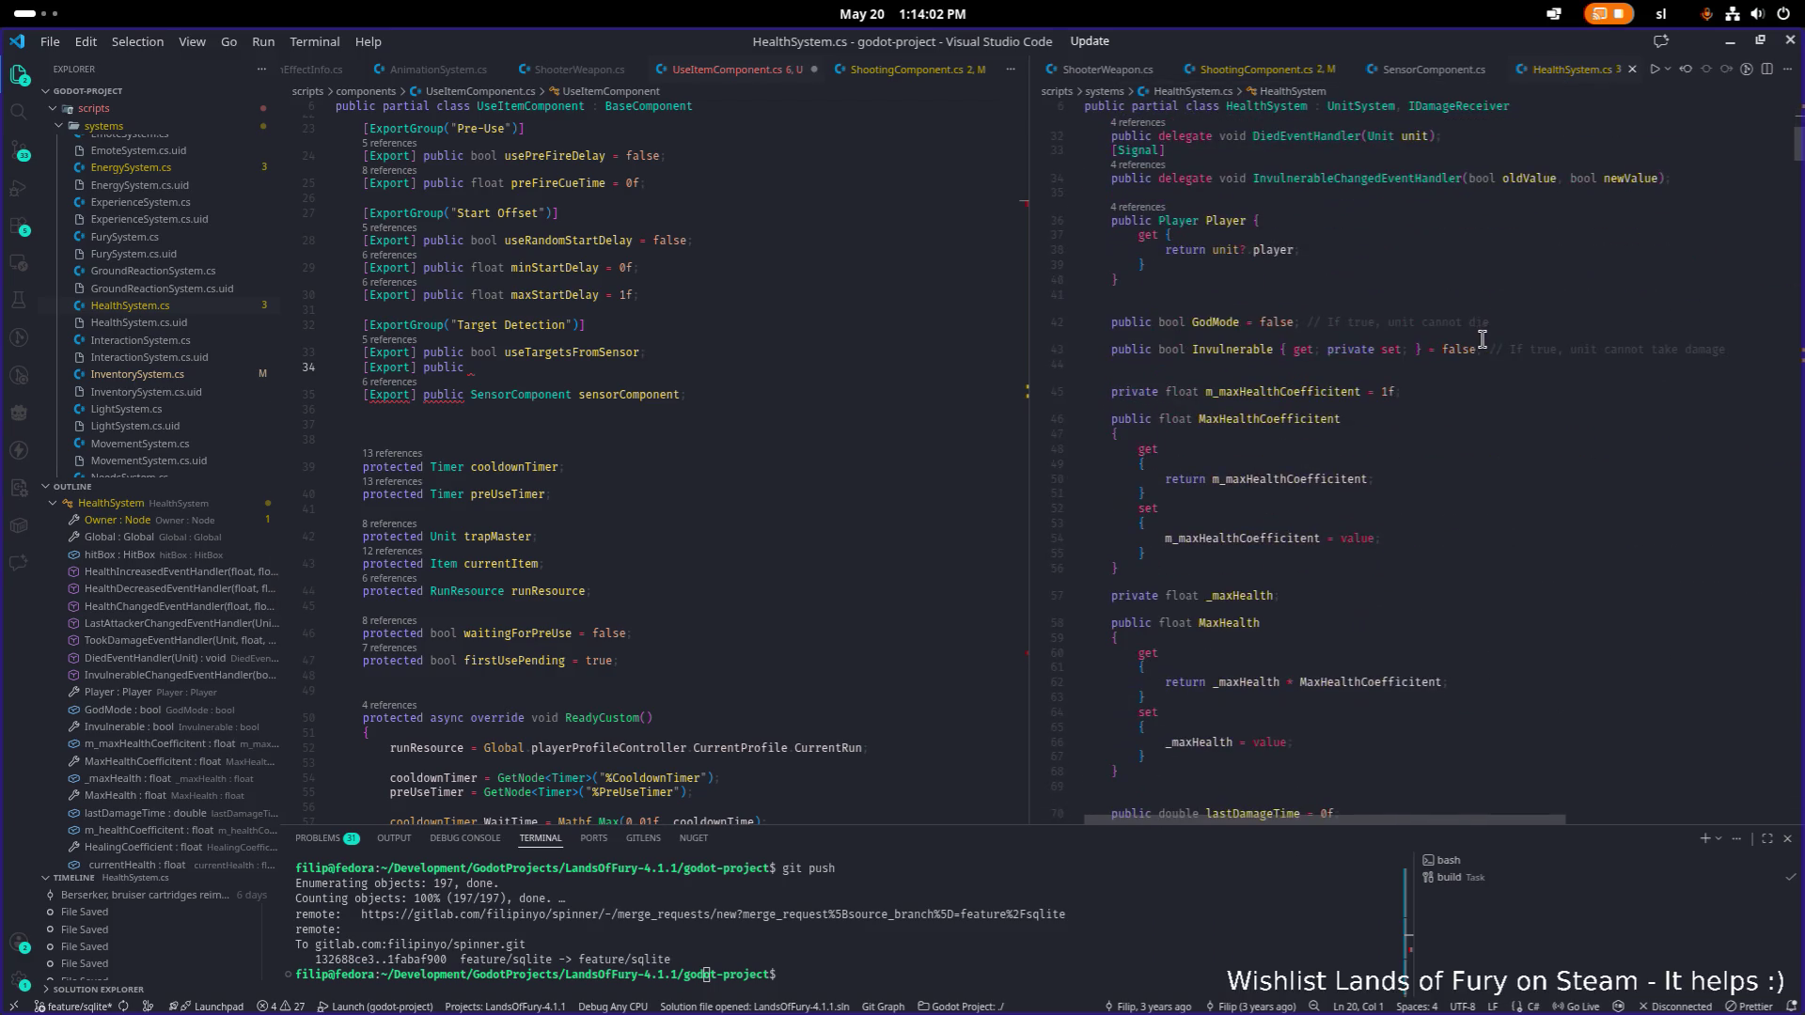
{"action": "left_click", "coordinate": [1501, 353]}
Open HealthComponent.cs on the right and scroll through its exported fields and properties.
{"action": "key", "text": "ctrl+p"}
{"action": "type", "text": "healthco"}
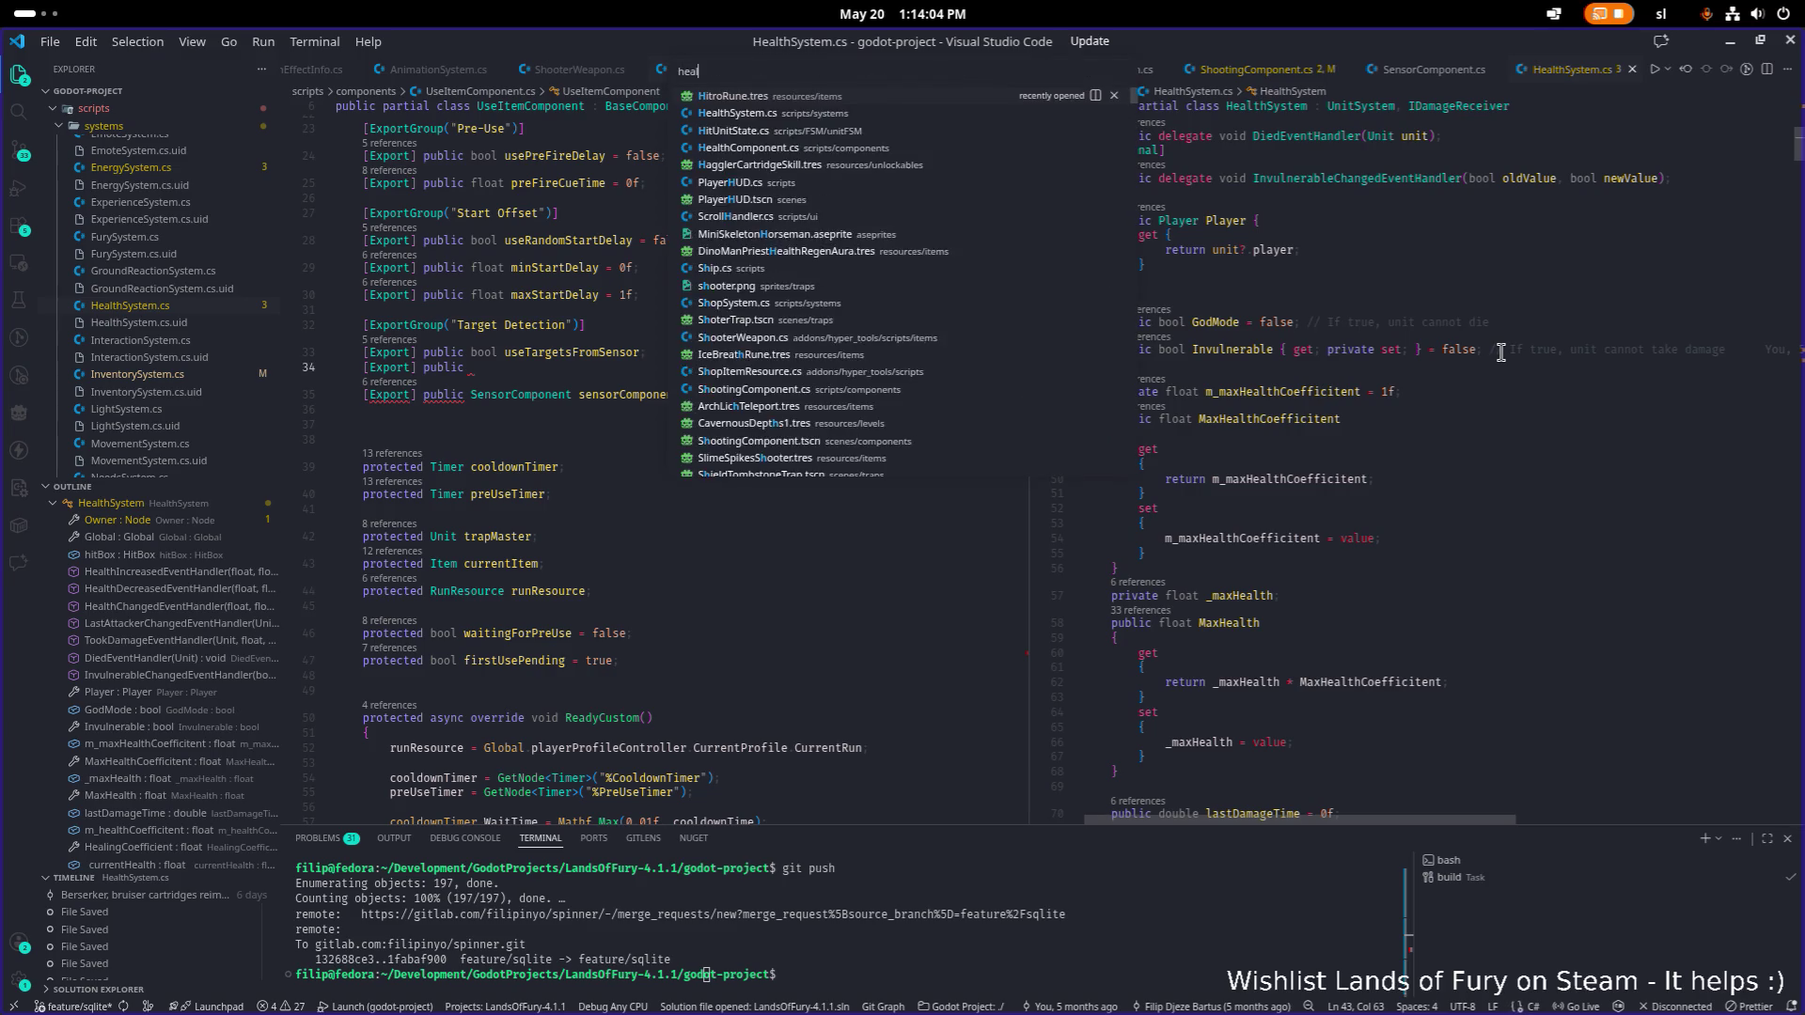
{"action": "key", "text": "Return"}
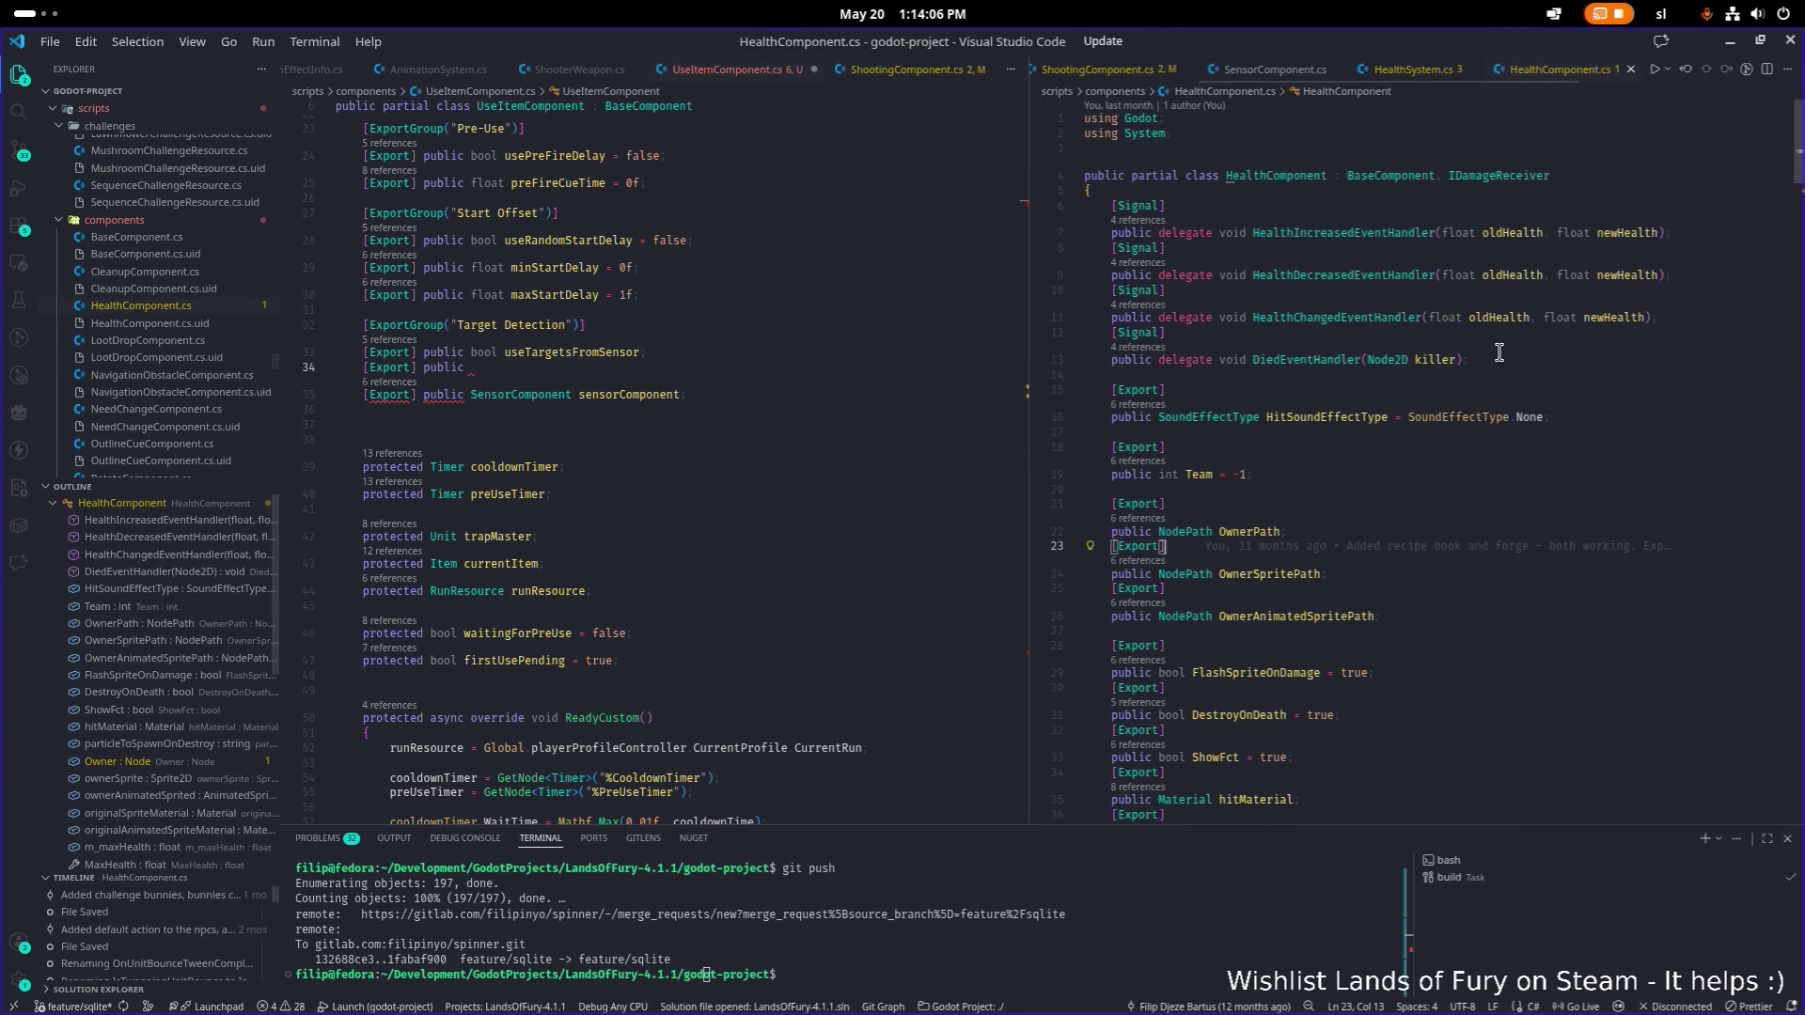
{"action": "scroll", "coordinate": [1471, 357], "scroll_direction": "down", "scroll_amount": 5}
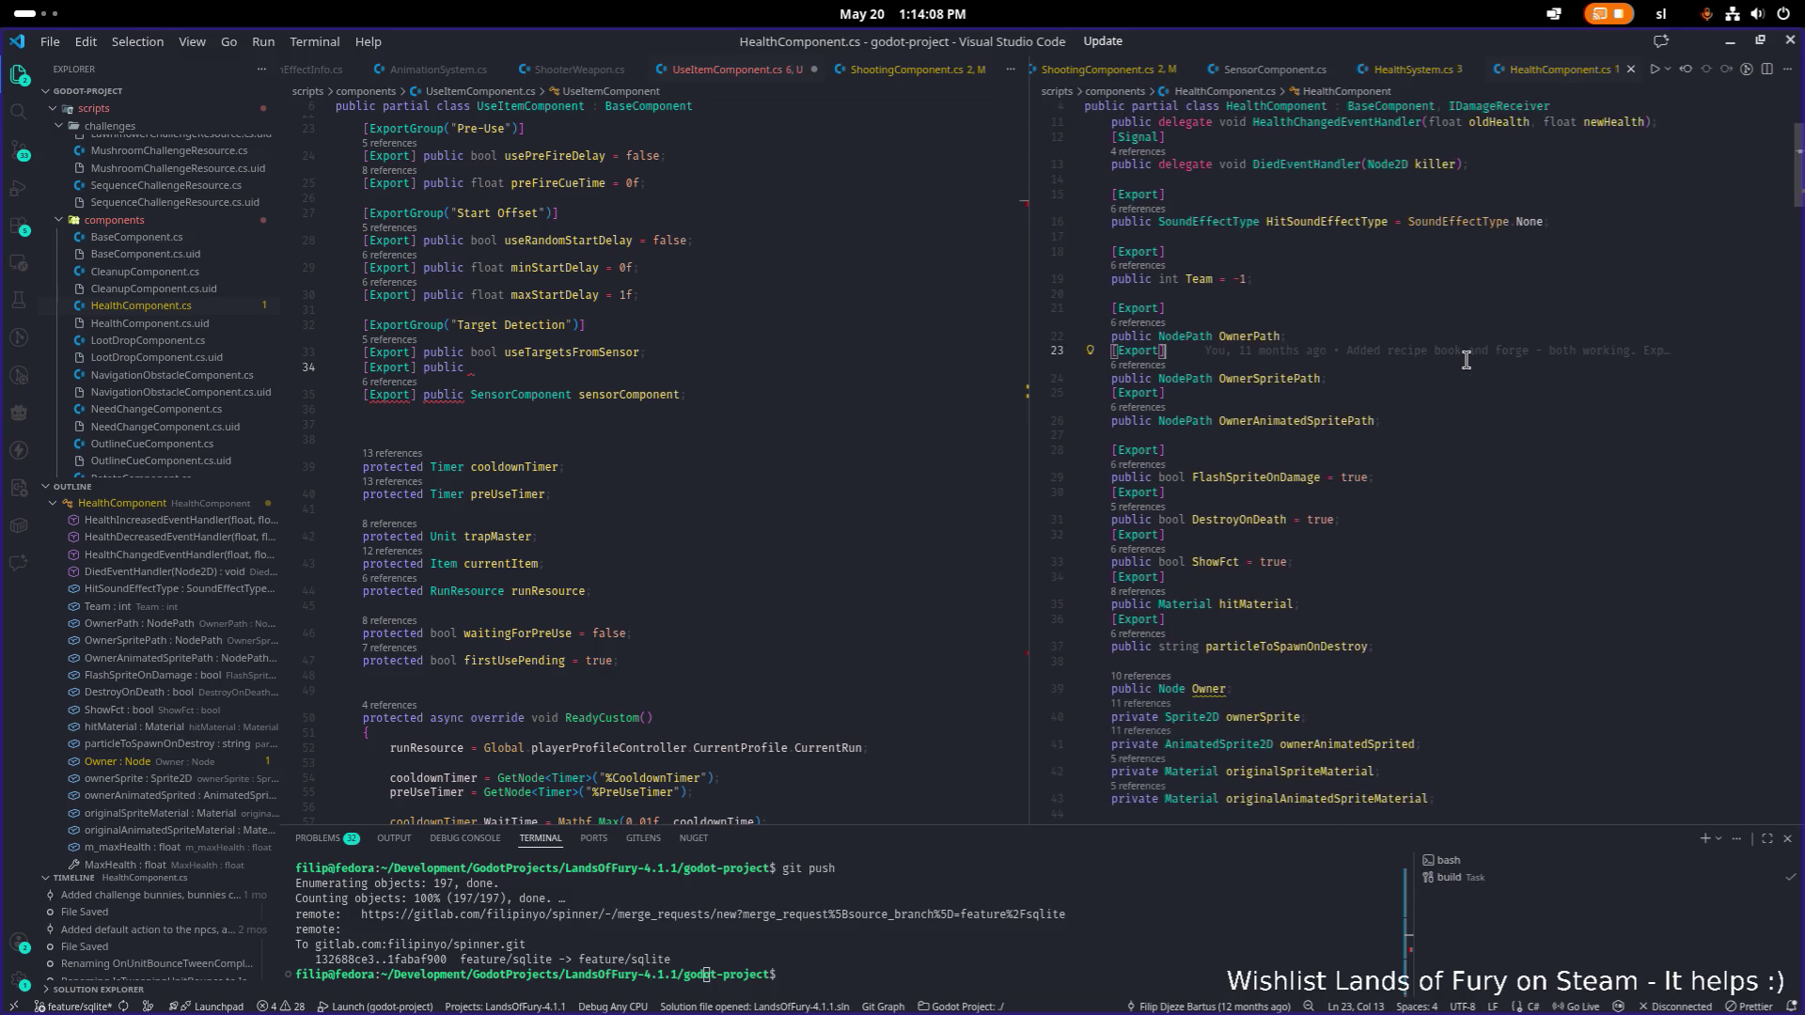
{"action": "scroll", "coordinate": [1465, 360], "scroll_direction": "down", "scroll_amount": 3}
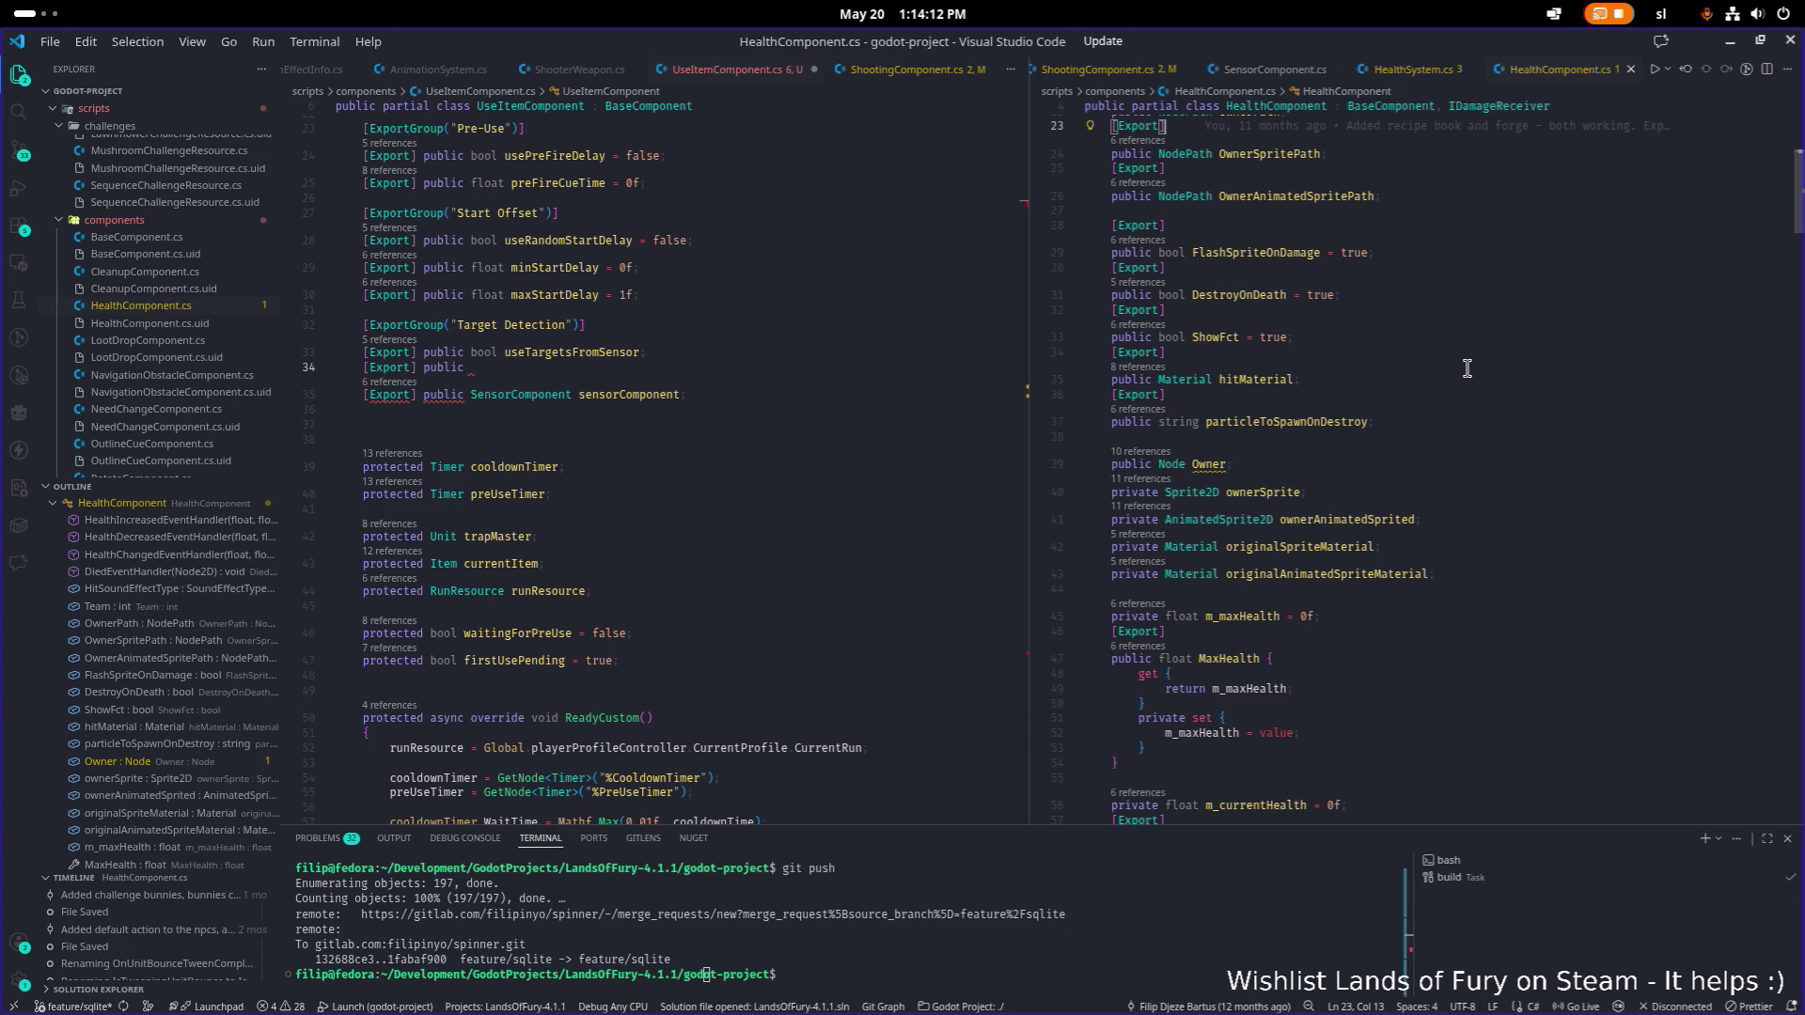
{"action": "scroll", "coordinate": [1466, 367], "scroll_direction": "up", "scroll_amount": 1}
{"action": "scroll", "coordinate": [1466, 368], "scroll_direction": "down", "scroll_amount": 10}
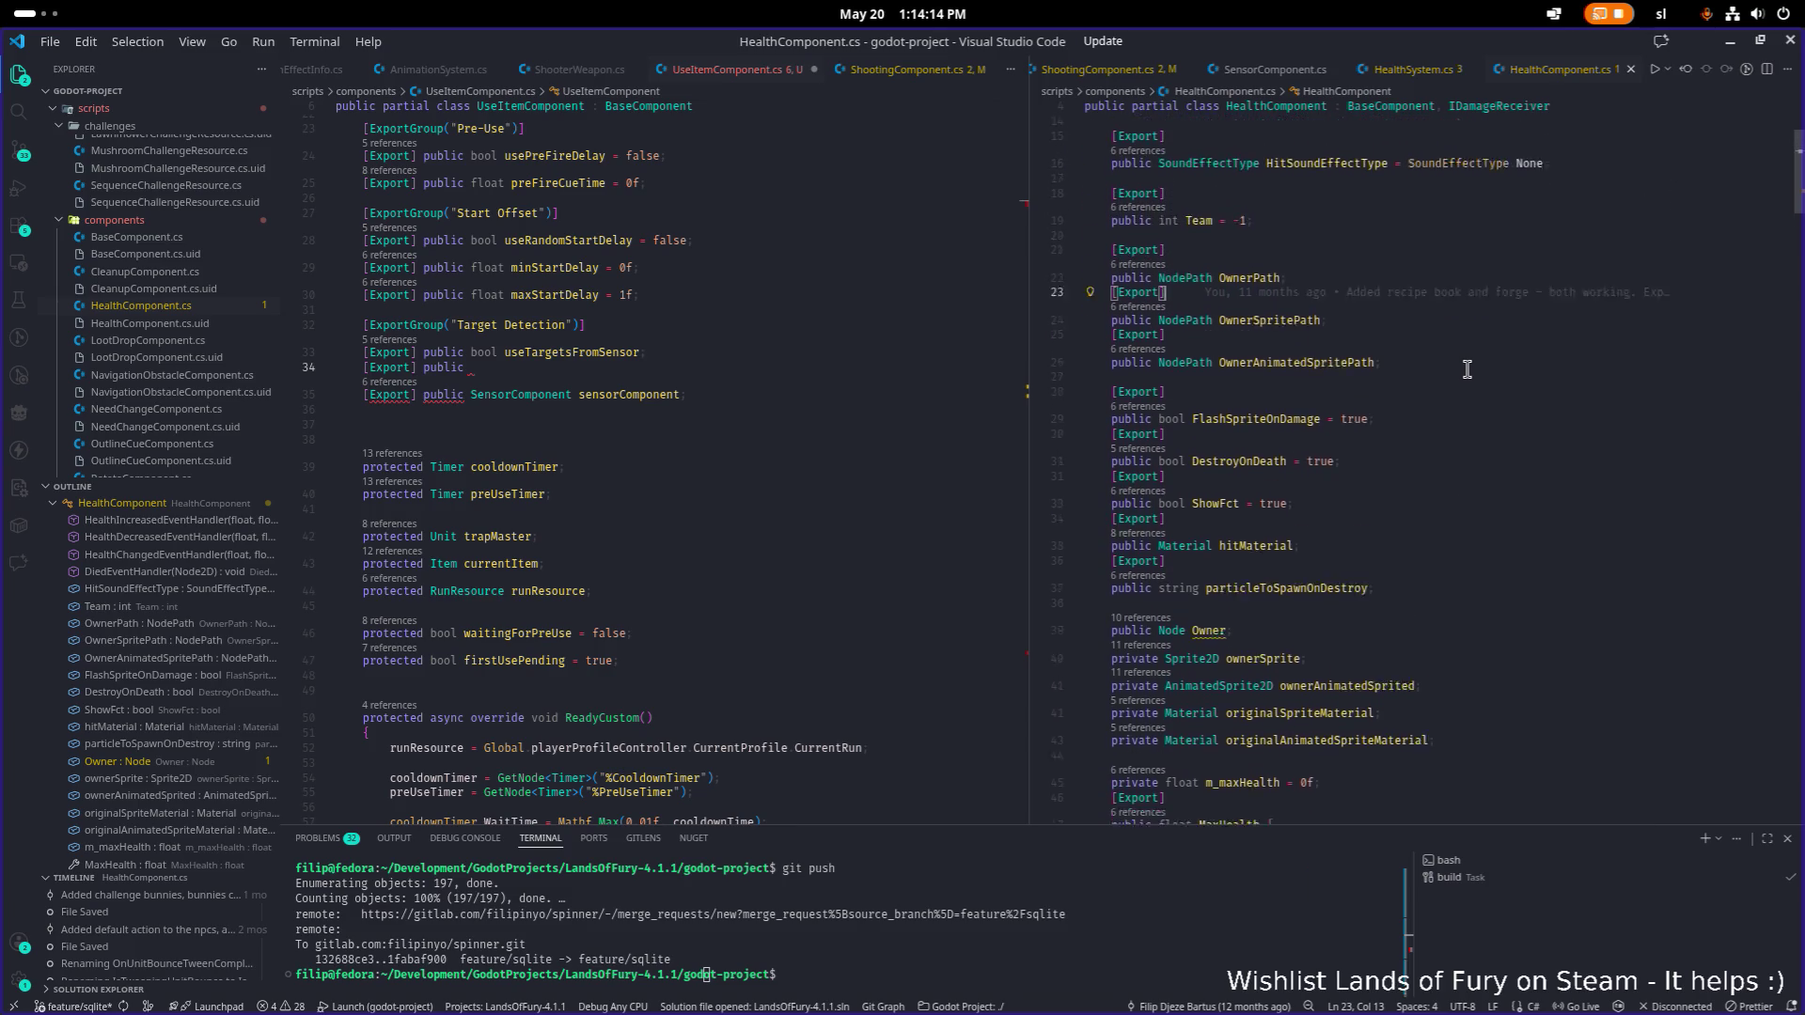
{"action": "left_click", "coordinate": [1607, 367]}
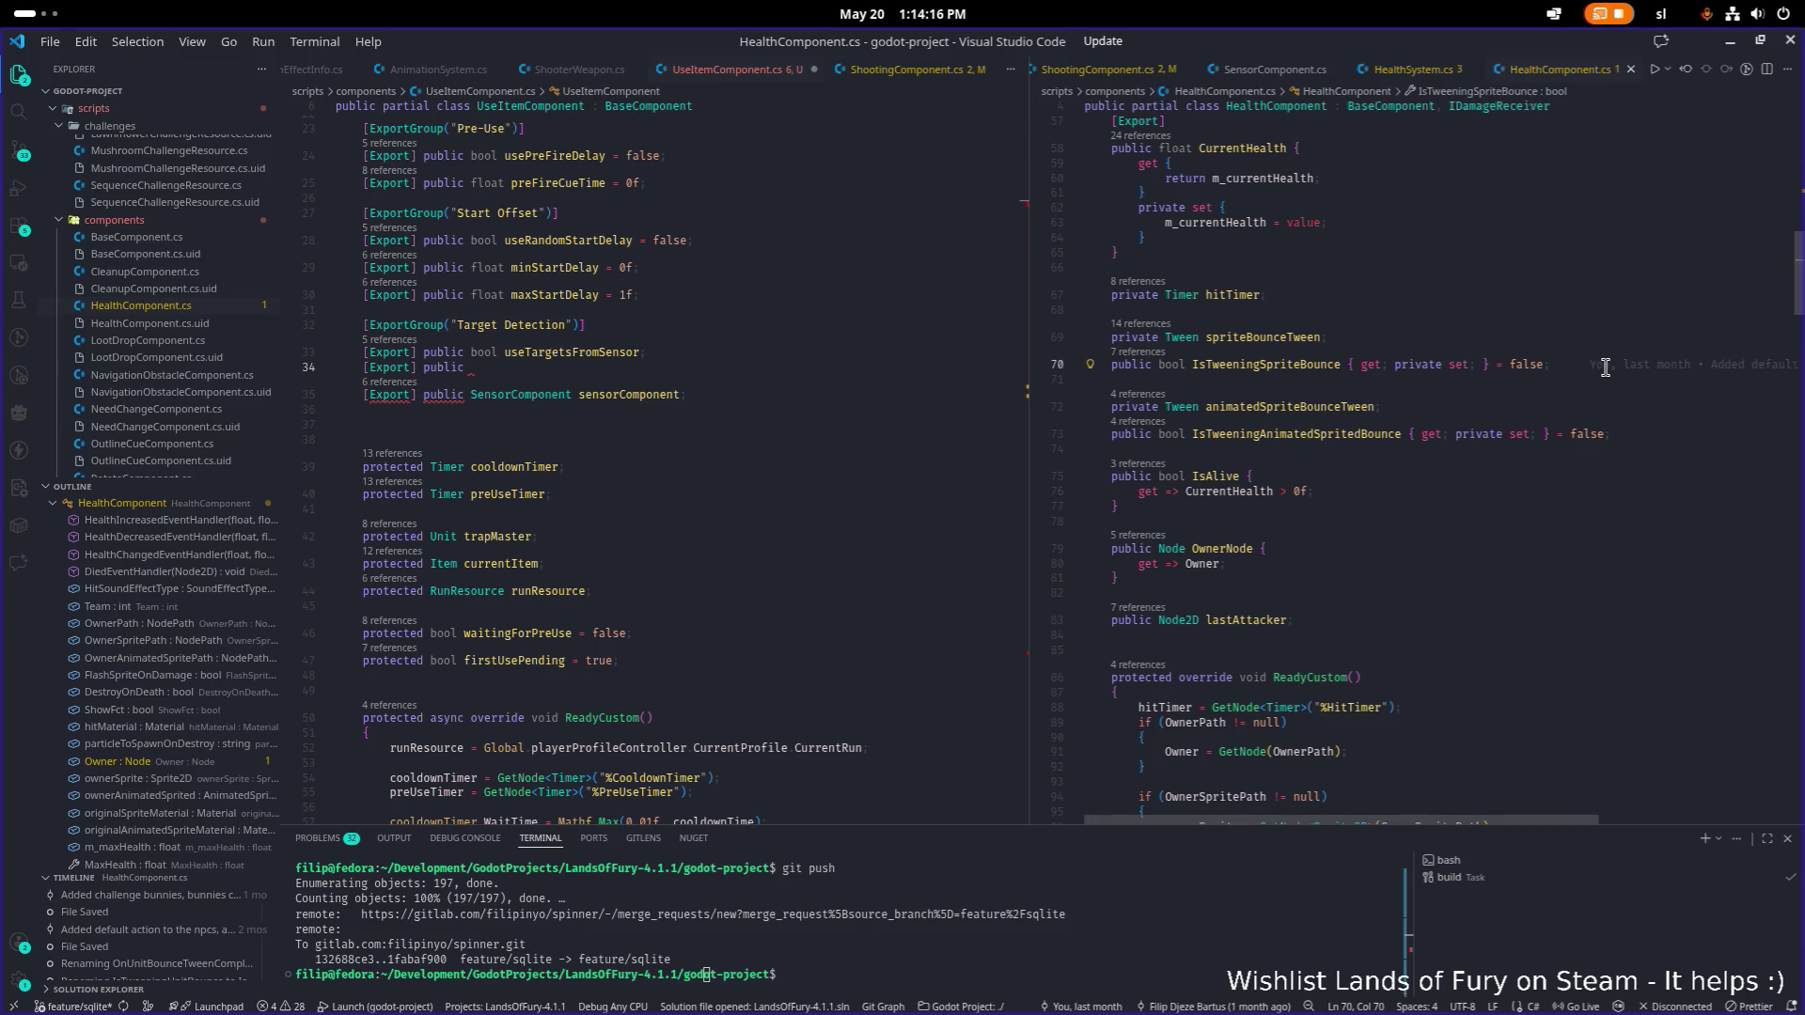
Open BumperTrap.cs from the recent files list.
{"action": "key", "text": "ctrl+p"}
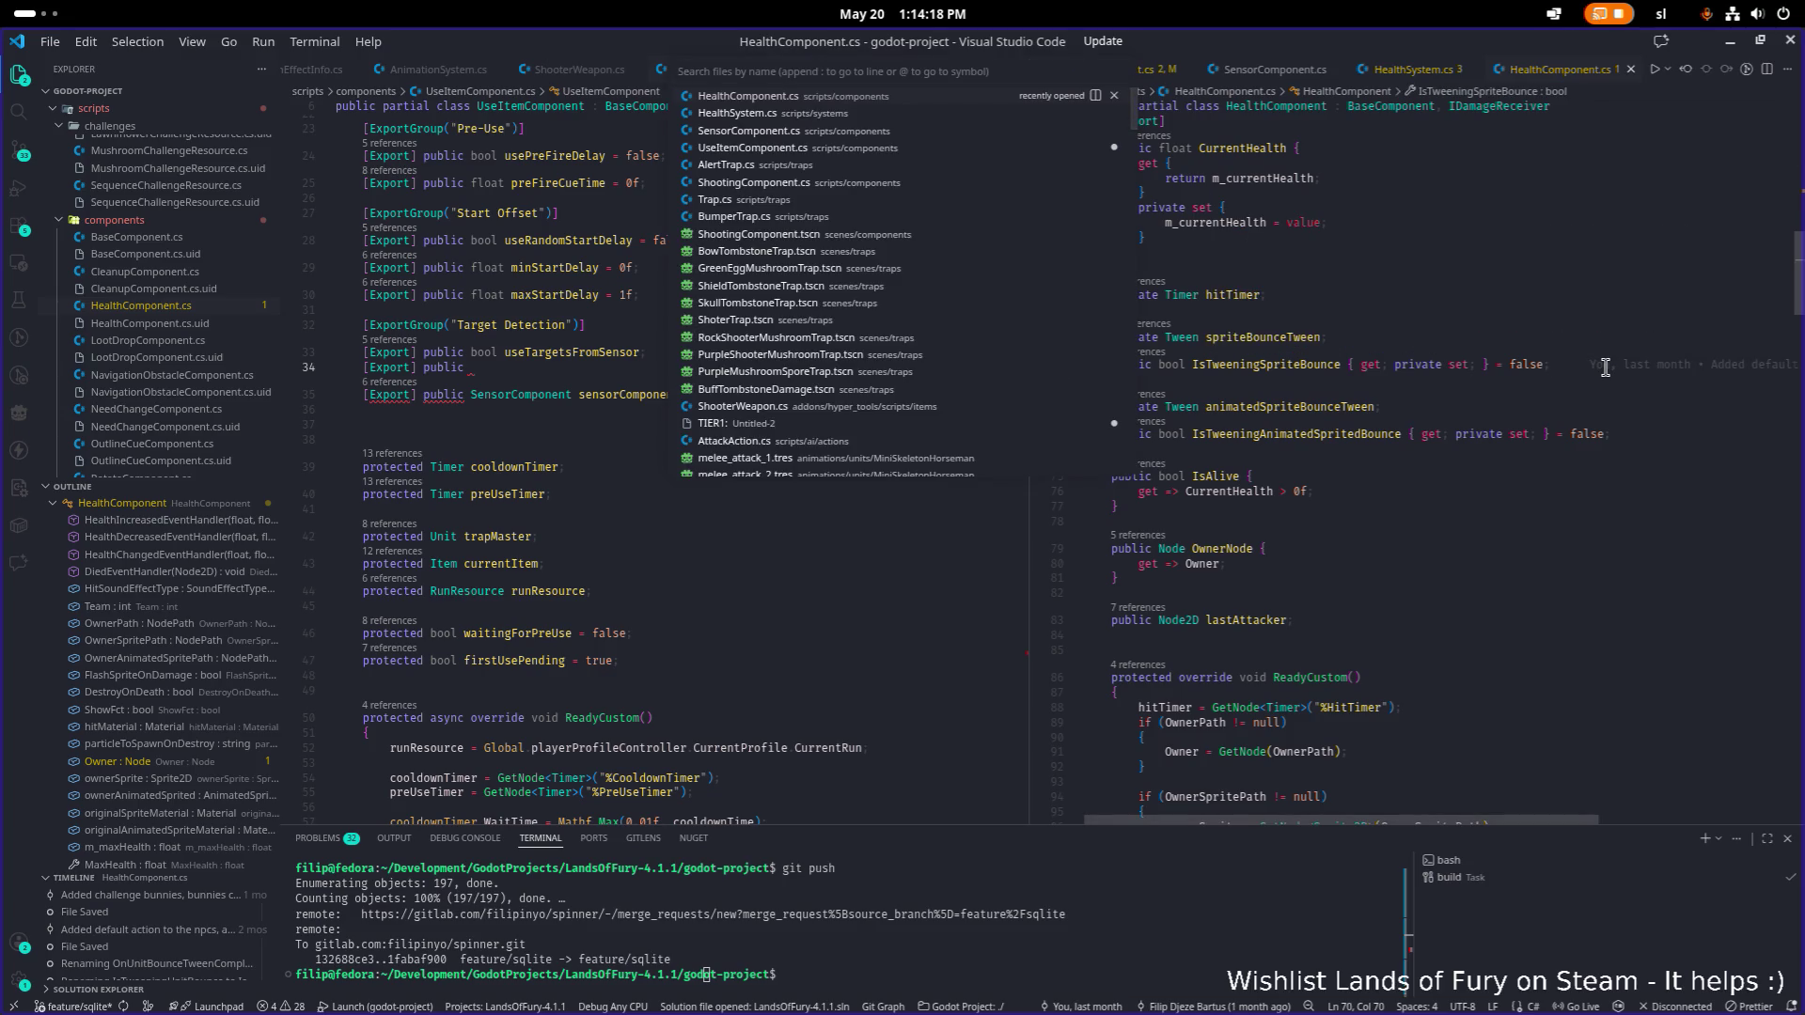
{"action": "key", "text": "Down"}
{"action": "key", "text": "Down"}
{"action": "key", "text": "Down"}
{"action": "key", "text": "Return"}
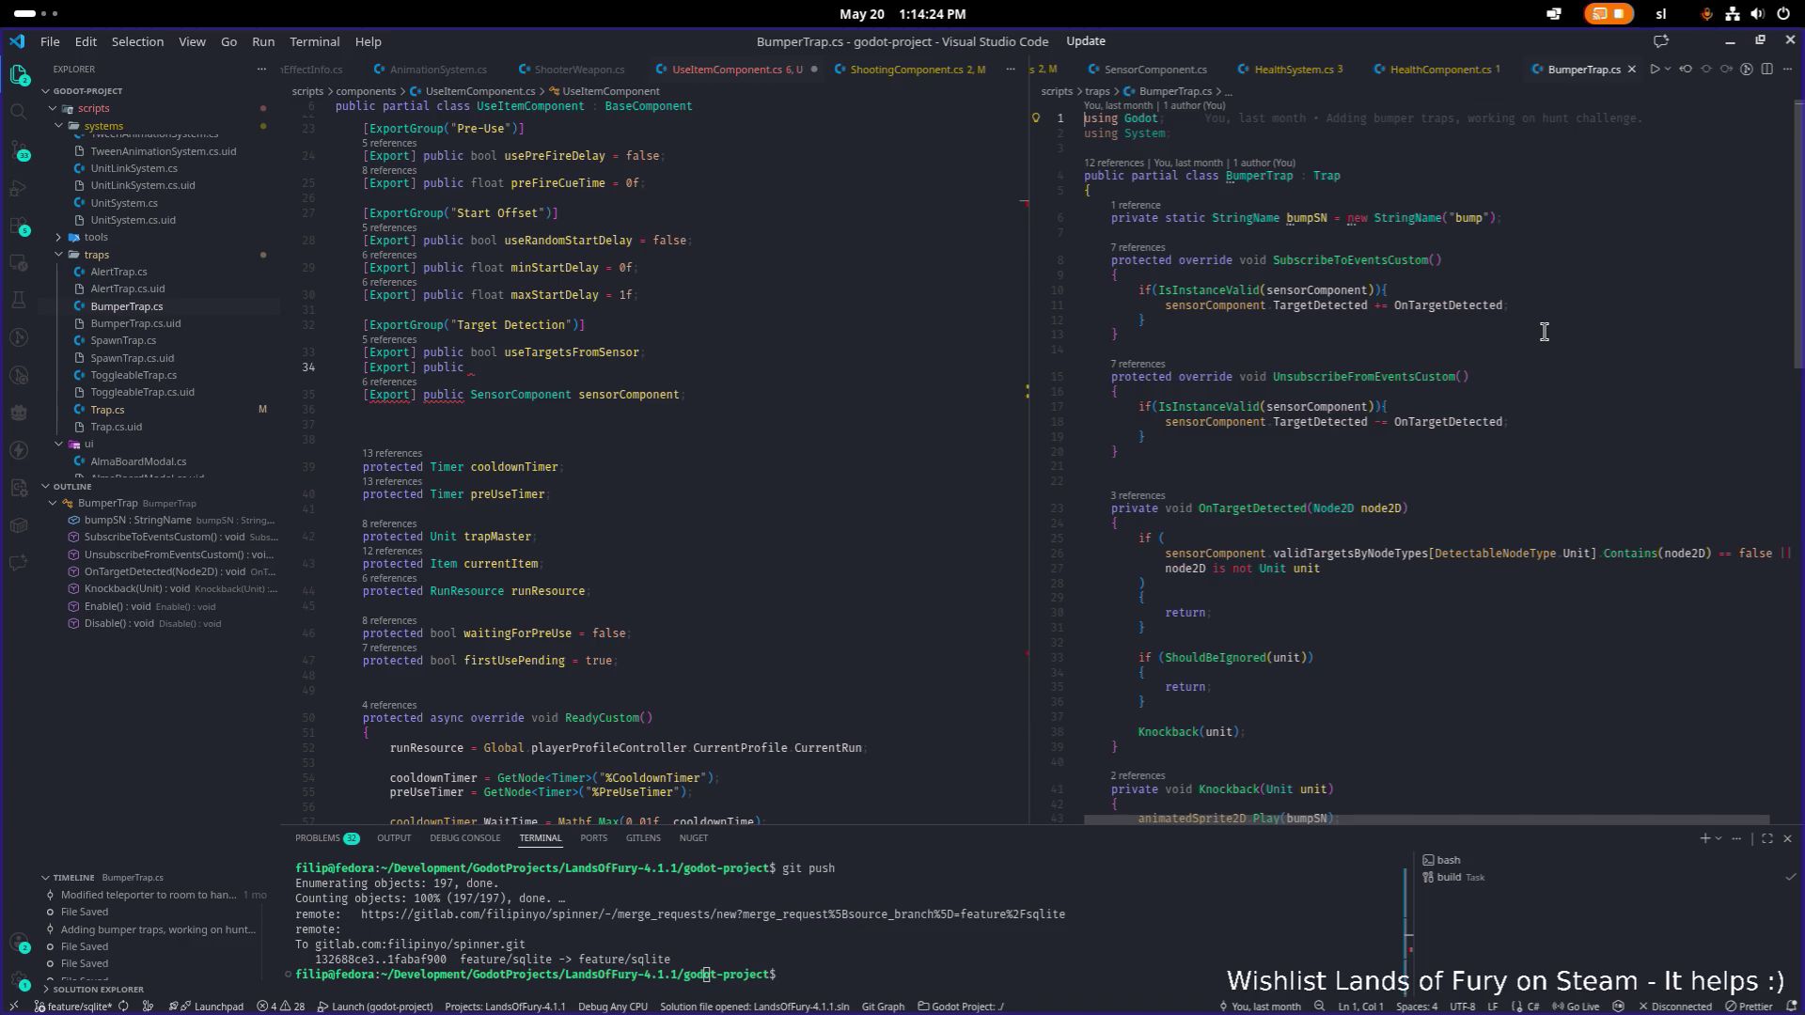
Open AlertTrap.cs on the right and scroll past its exports to ReadyCustom at line 58.
{"action": "left_click", "coordinate": [1487, 327]}
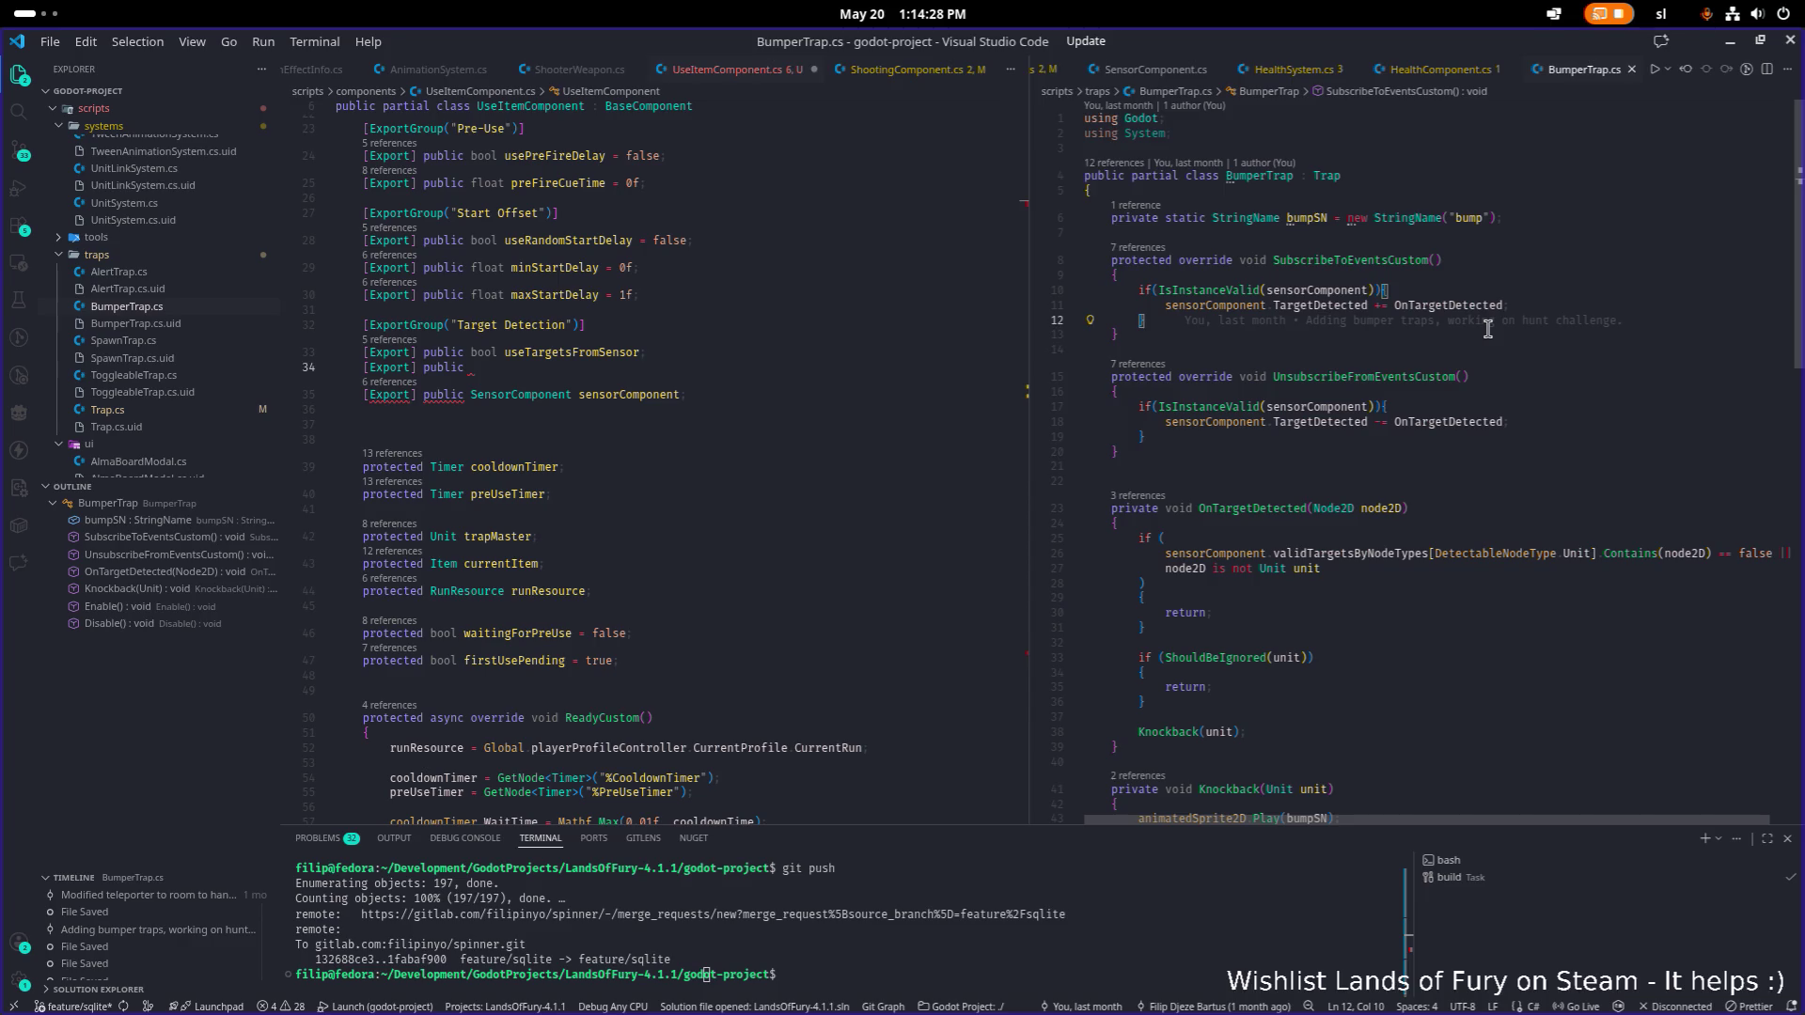
{"action": "key", "text": "ctrl+p"}
{"action": "type", "text": "altrap"}
{"action": "key", "text": "Return"}
{"action": "scroll", "coordinate": [1487, 327], "scroll_direction": "up", "scroll_amount": 20}
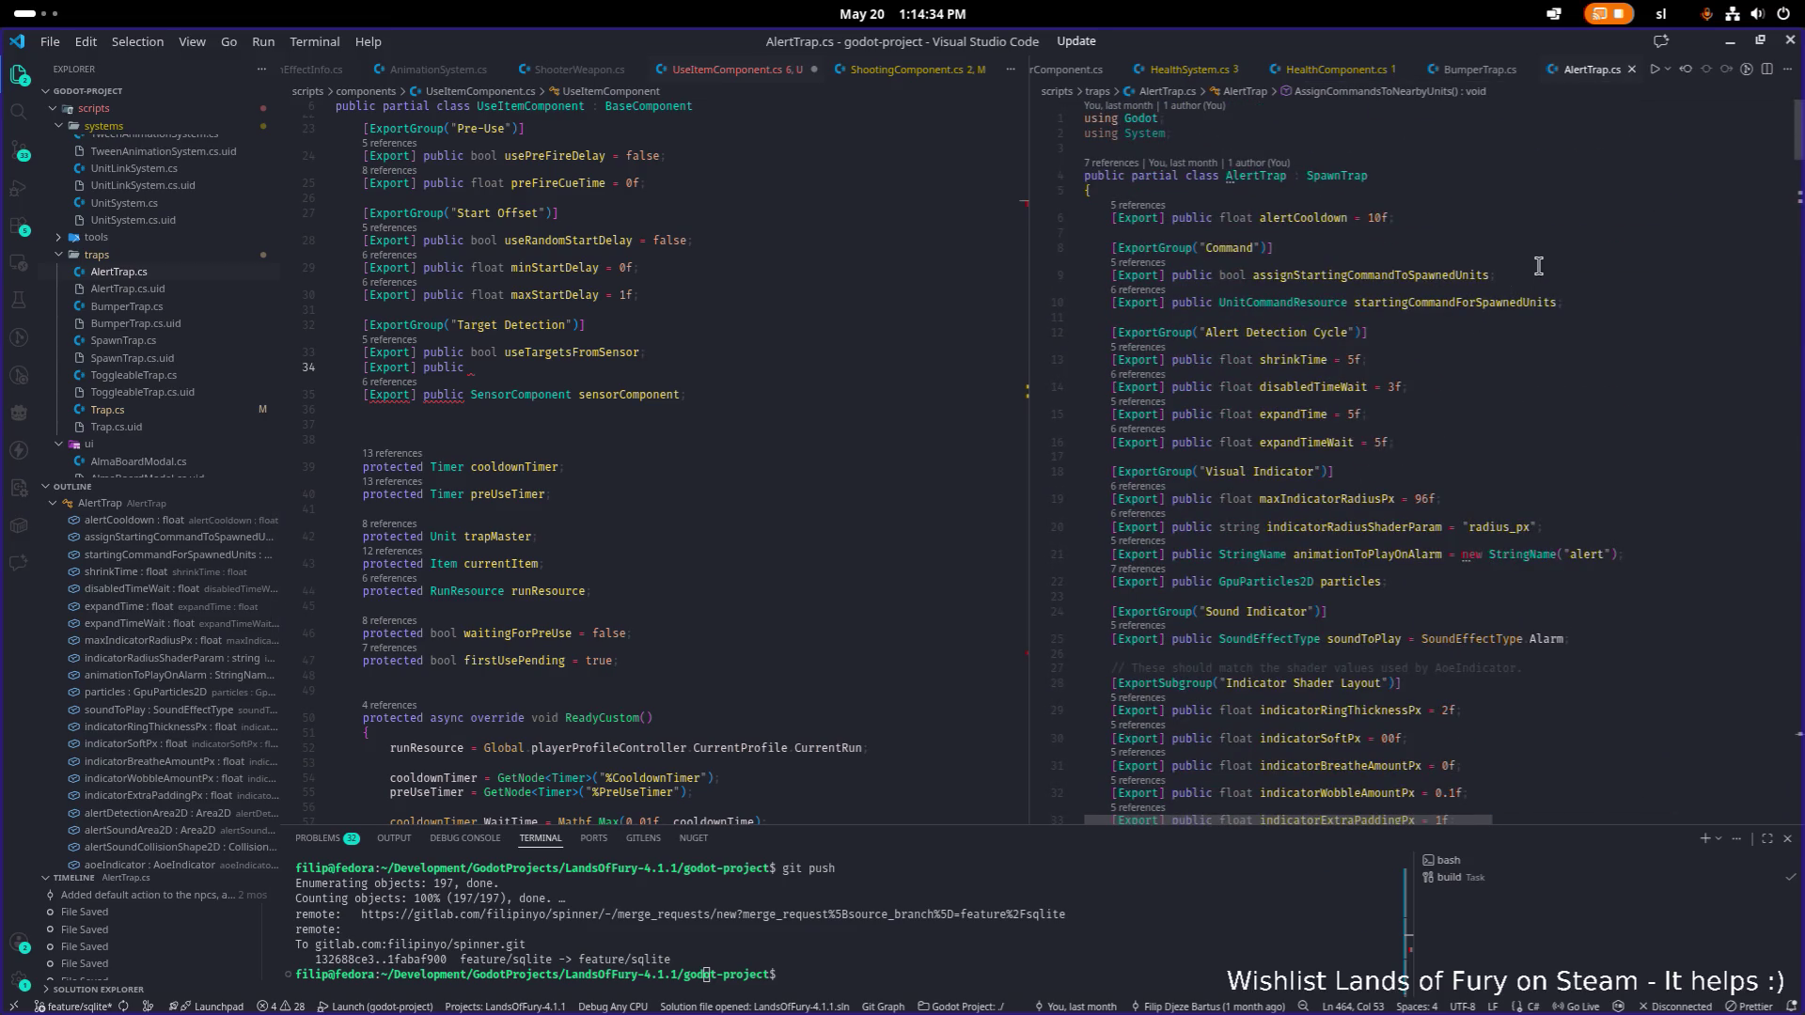
{"action": "left_click", "coordinate": [1369, 301]}
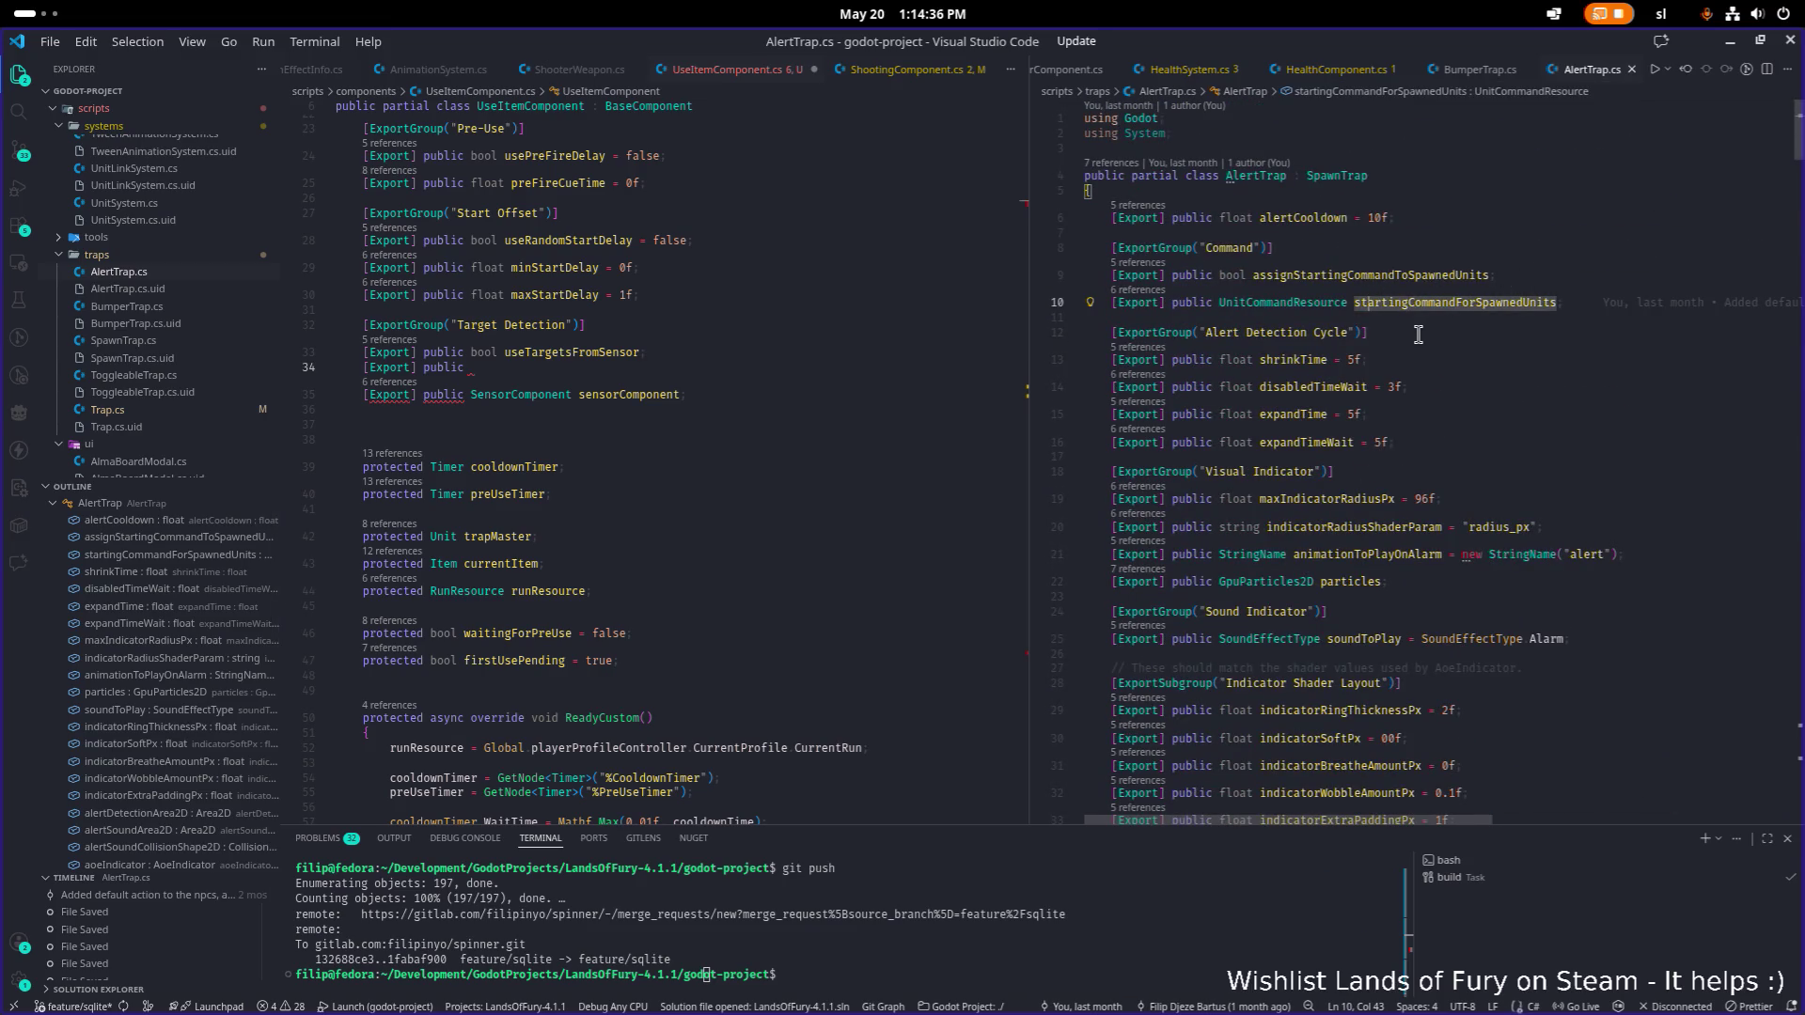
{"action": "scroll", "coordinate": [1417, 335], "scroll_direction": "down", "scroll_amount": 4}
{"action": "scroll", "coordinate": [1414, 336], "scroll_direction": "down", "scroll_amount": 5}
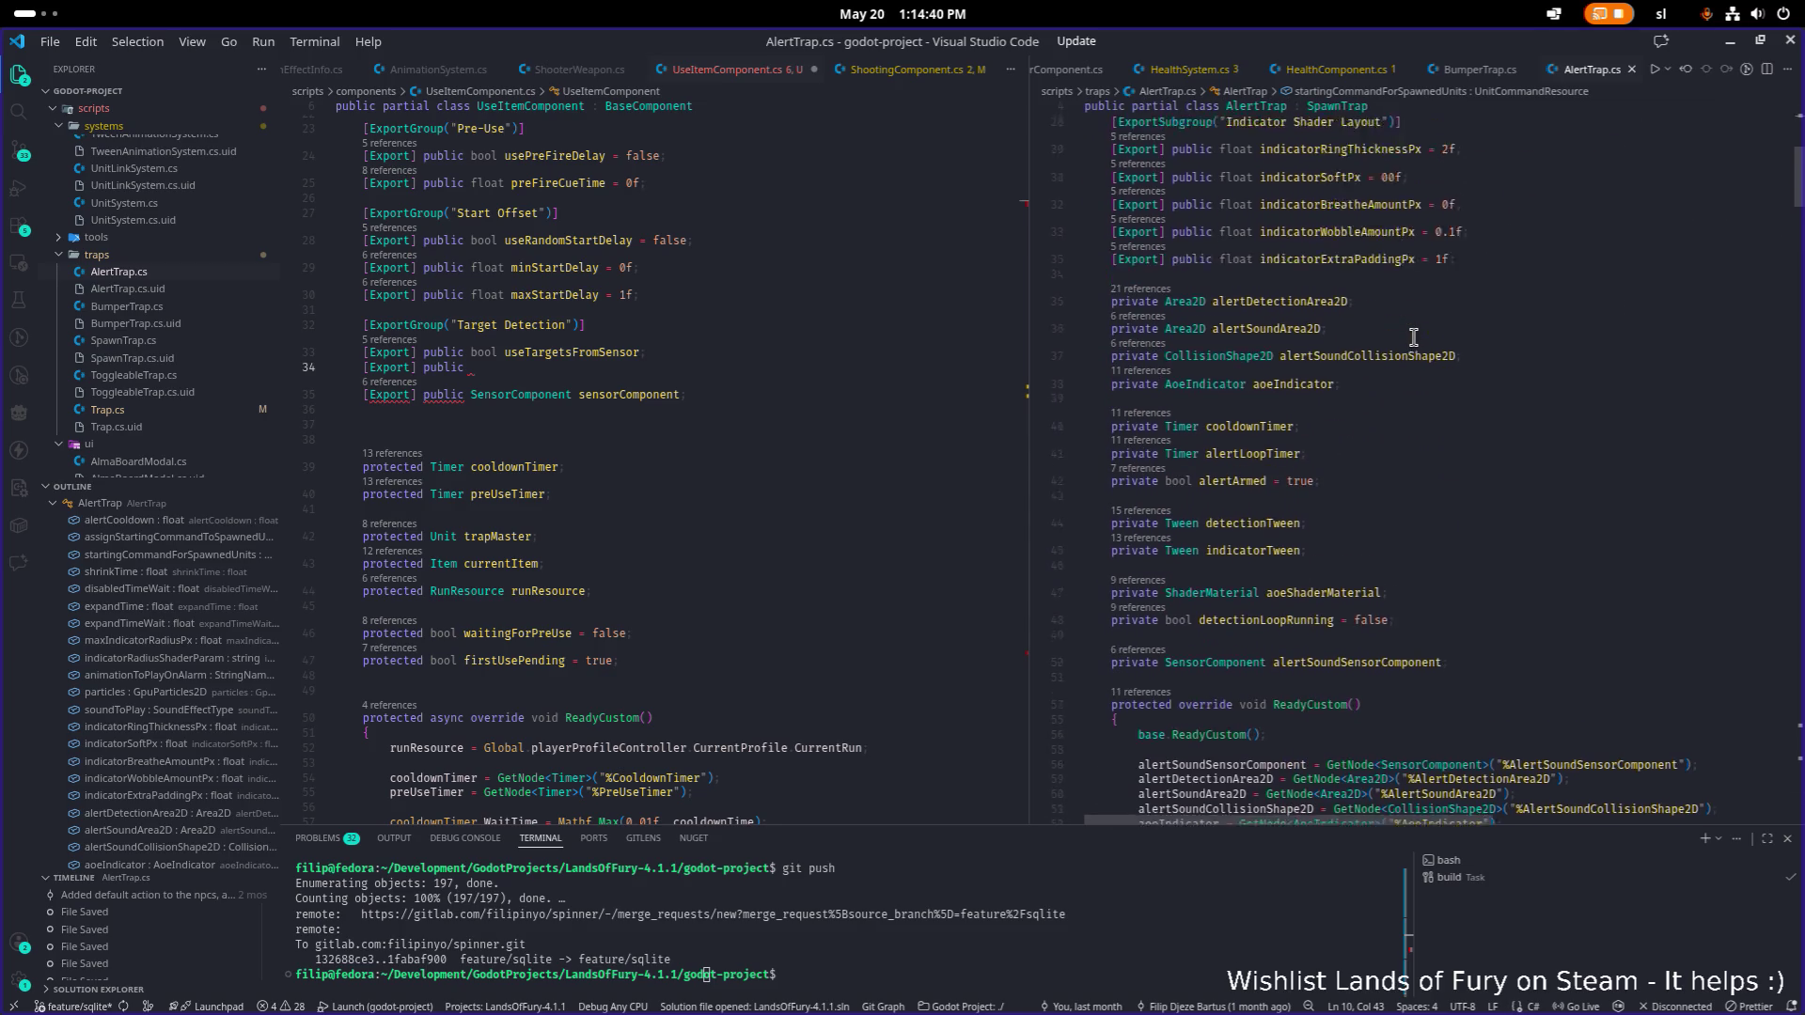
{"action": "scroll", "coordinate": [1413, 337], "scroll_direction": "up", "scroll_amount": 8}
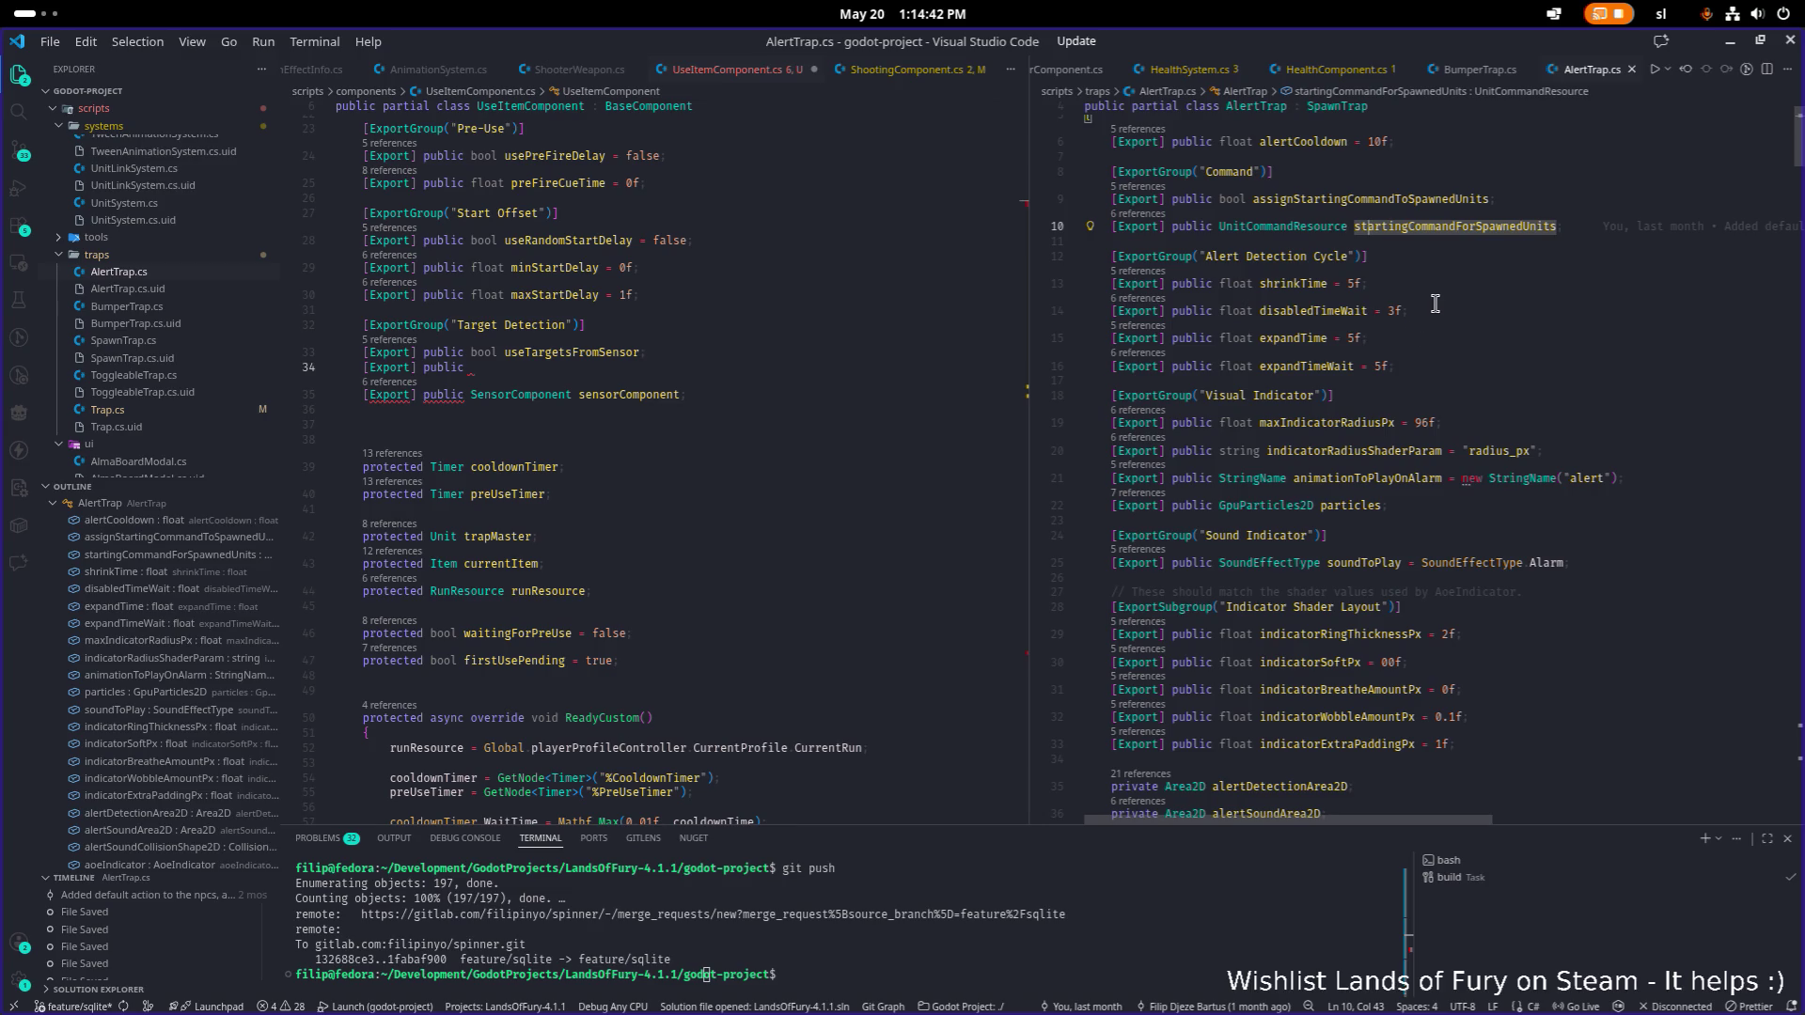
{"action": "scroll", "coordinate": [1431, 304], "scroll_direction": "down", "scroll_amount": 15}
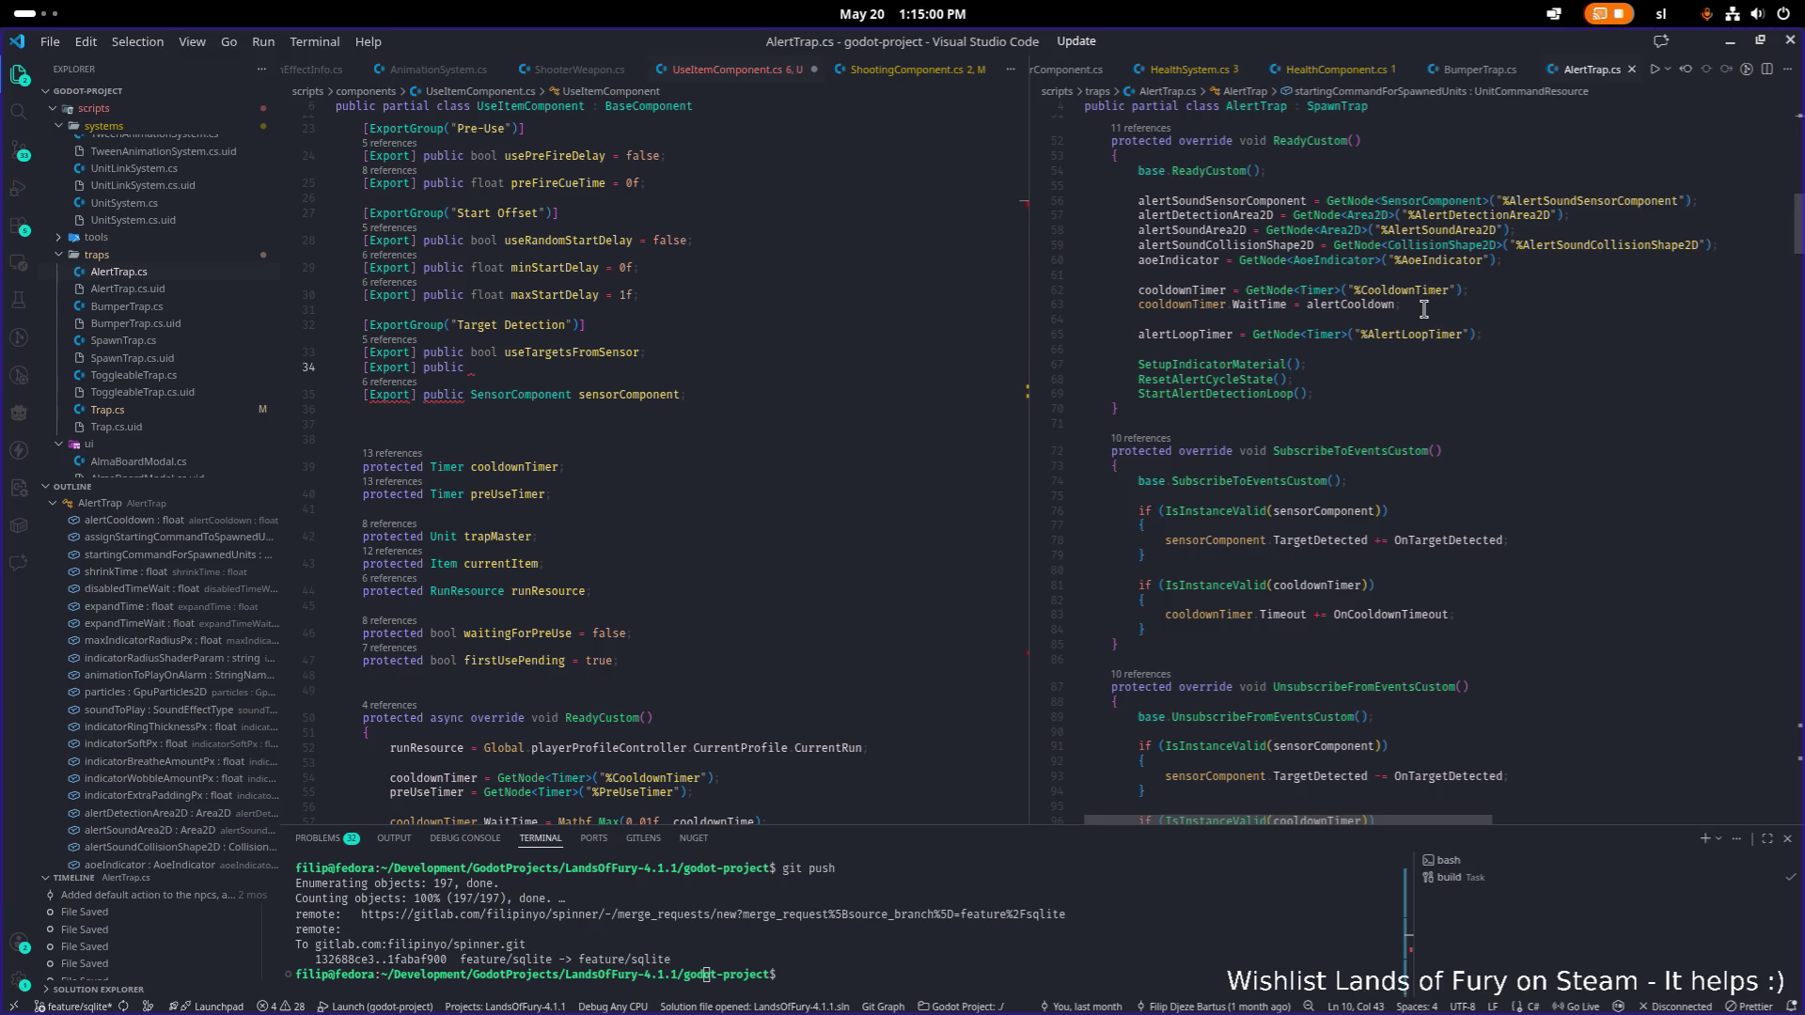
{"action": "left_click", "coordinate": [1594, 233]}
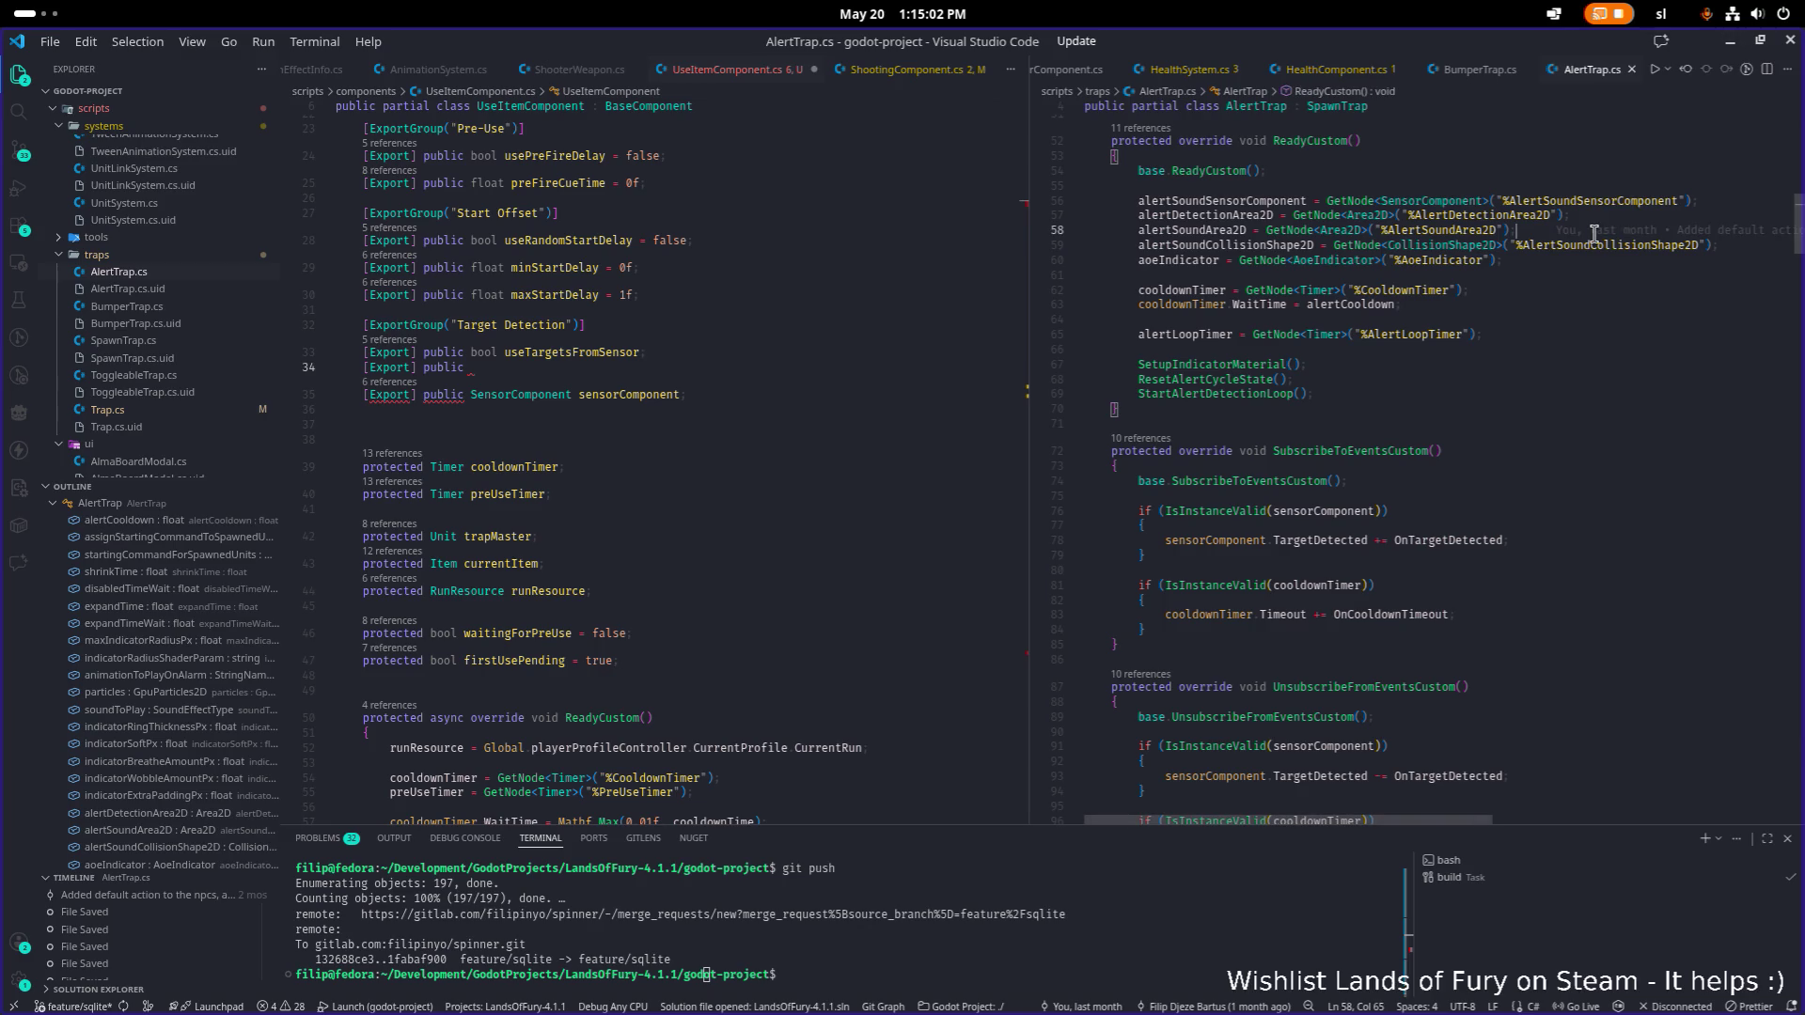
Search the project for 'filter' (2403 results in 231 files) and open the ApplyGeneralNodeFiltering match.
{"action": "key", "text": "ctrl+shift+f"}
{"action": "type", "text": "filter"}
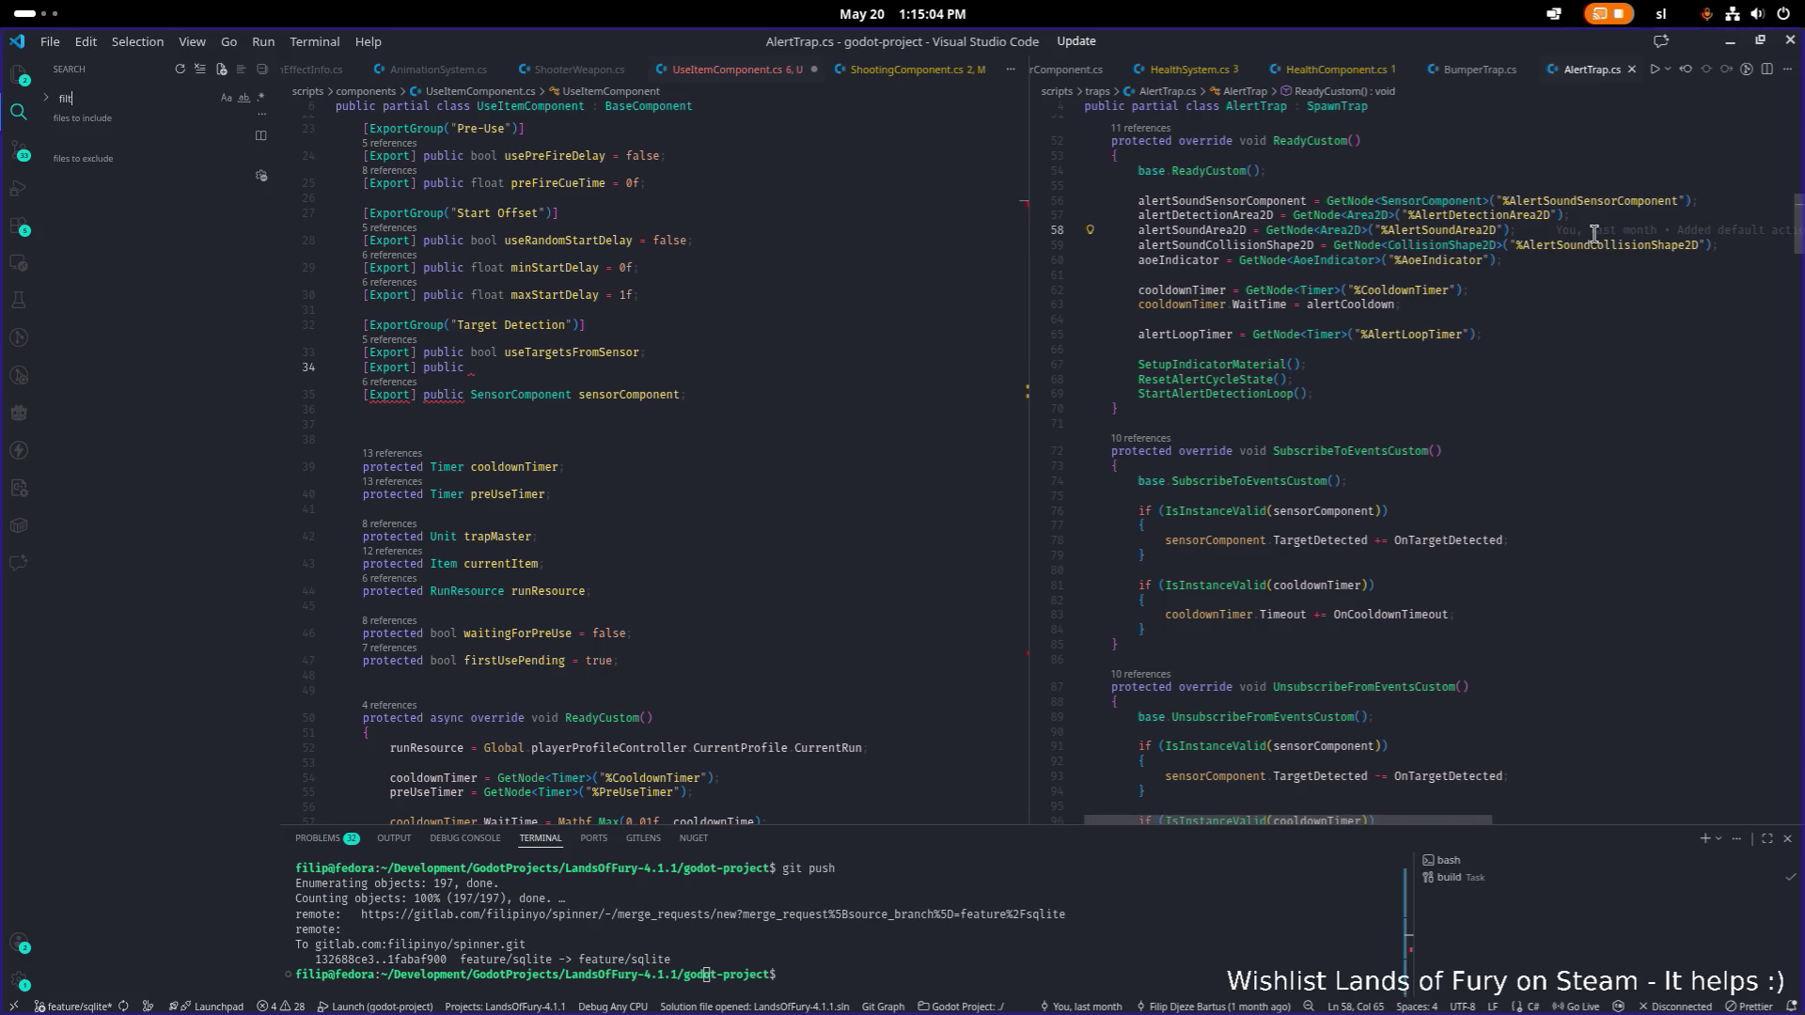
{"action": "scroll", "coordinate": [220, 376], "scroll_direction": "down", "scroll_amount": 20}
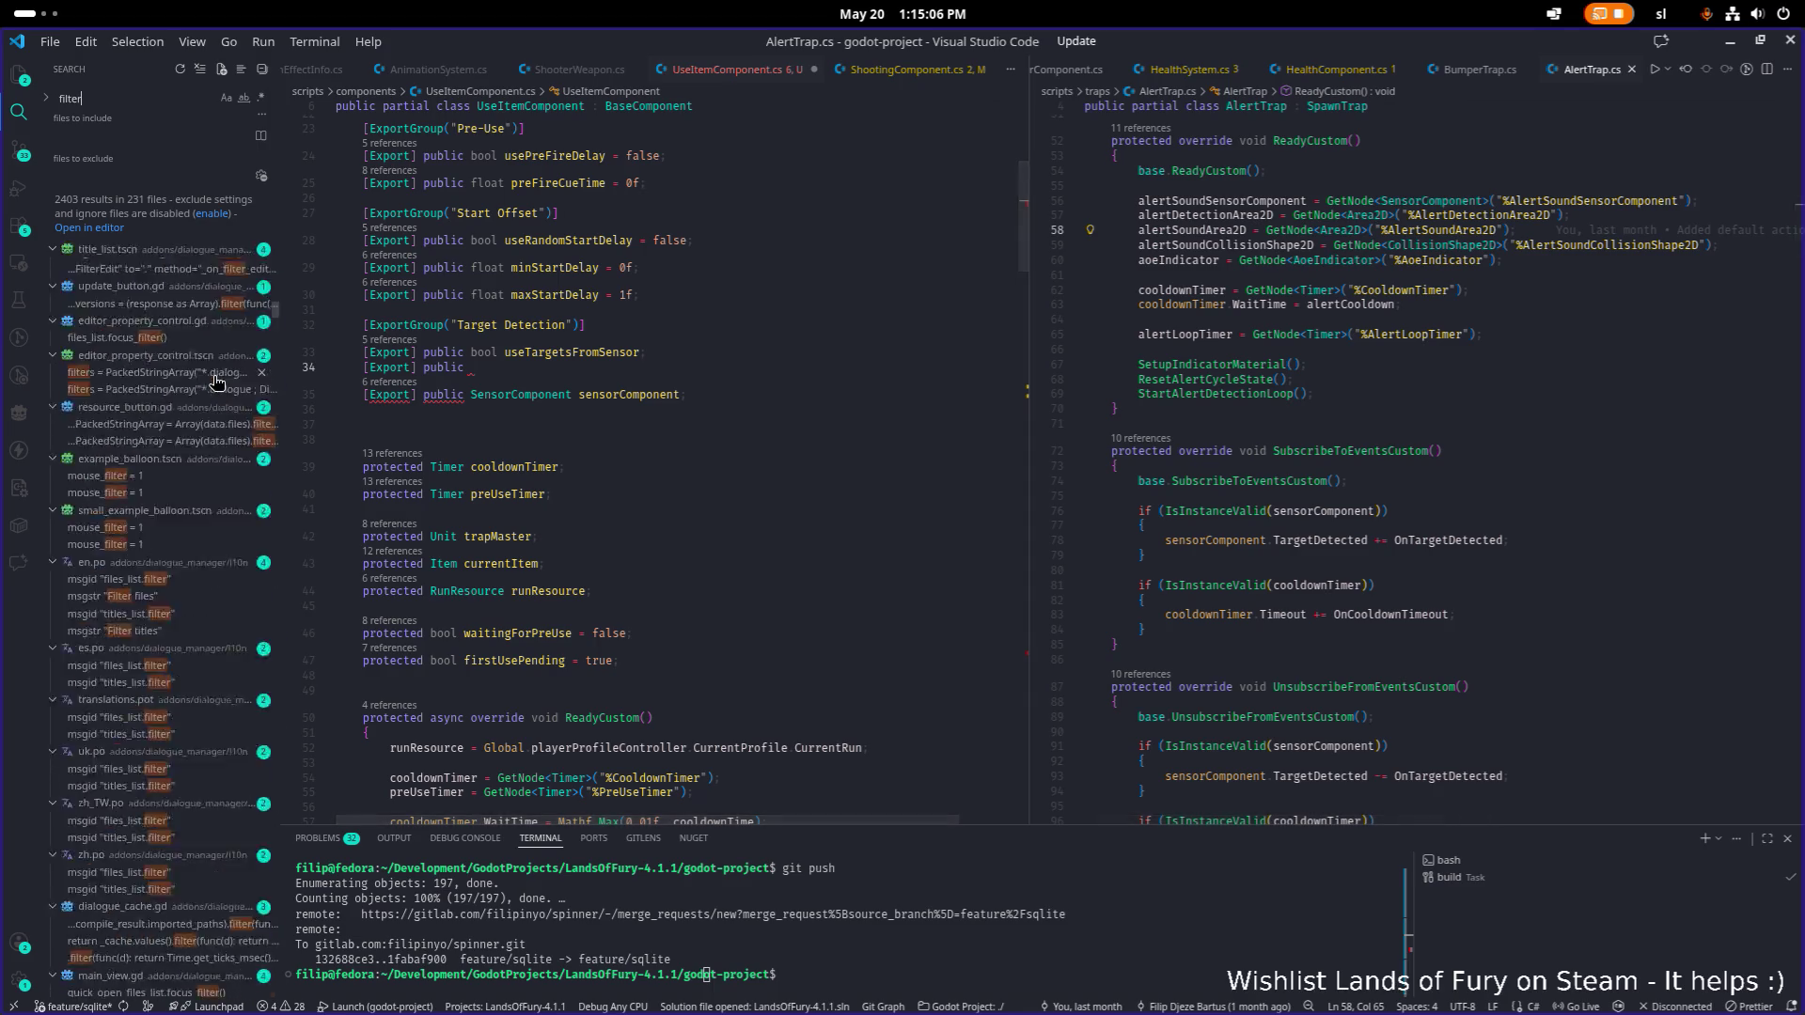
{"action": "scroll", "coordinate": [220, 376], "scroll_direction": "down", "scroll_amount": 20}
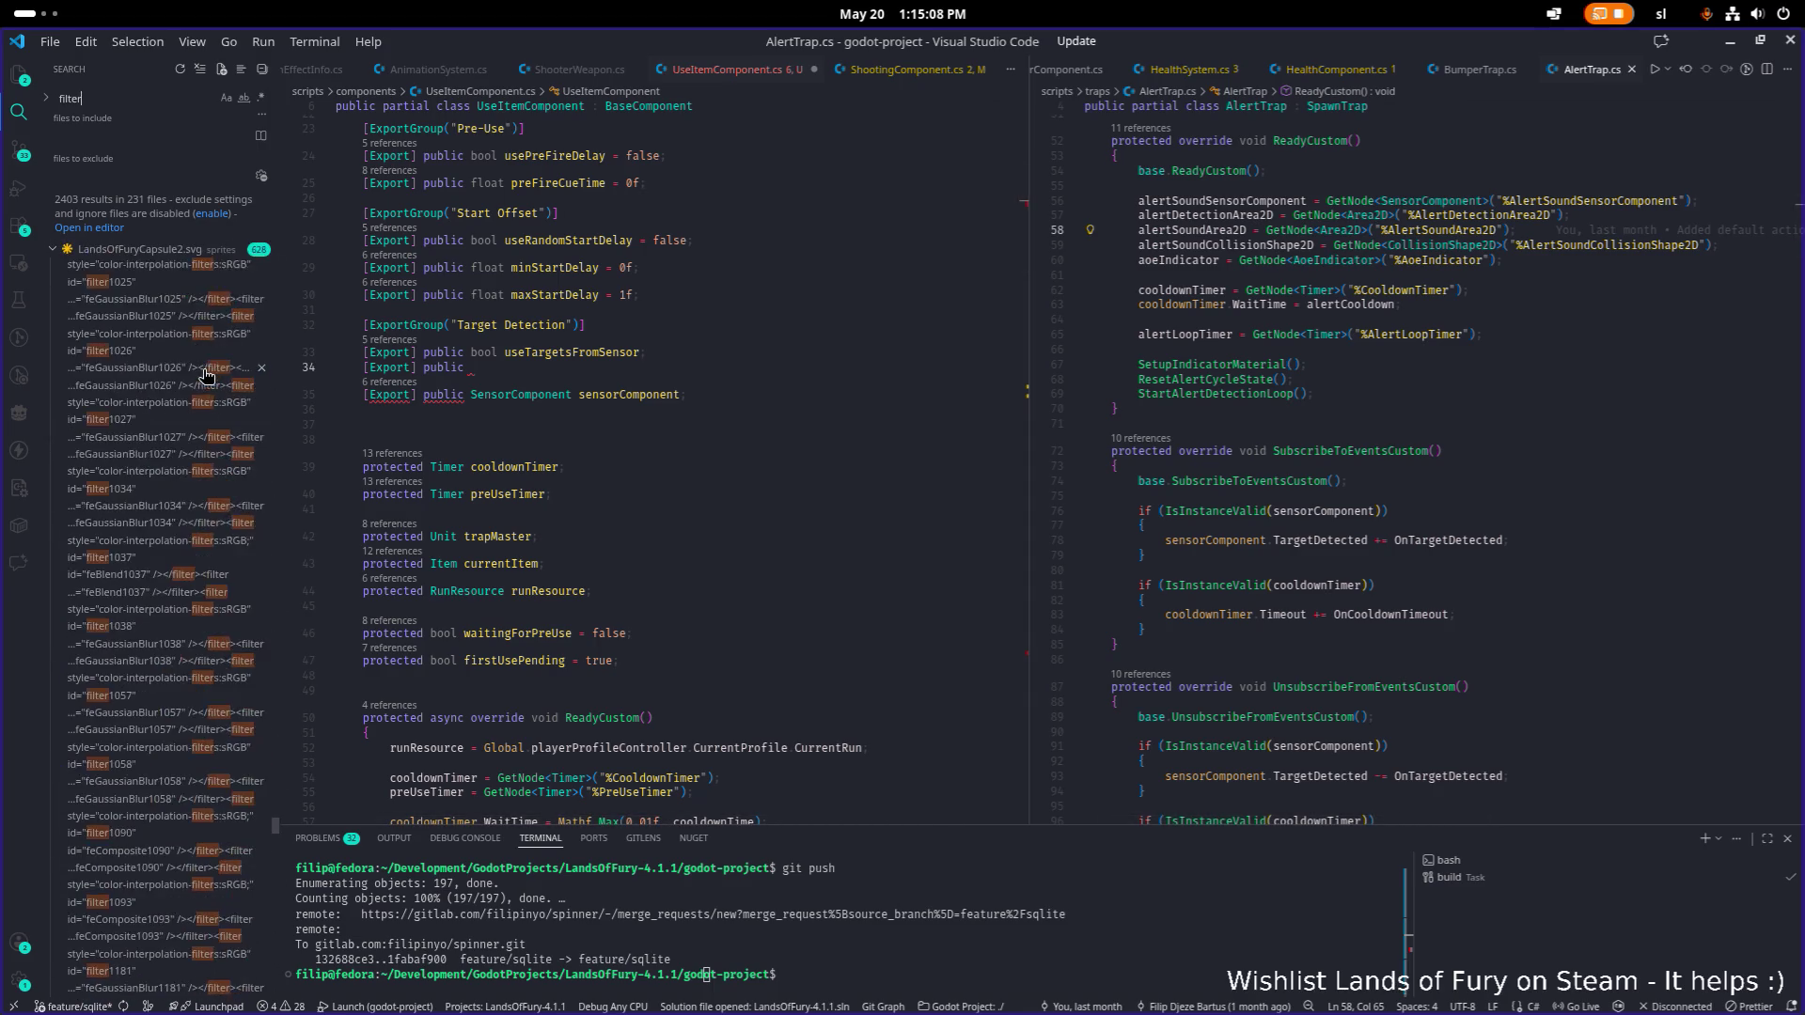
{"action": "scroll", "coordinate": [197, 378], "scroll_direction": "down", "scroll_amount": 20}
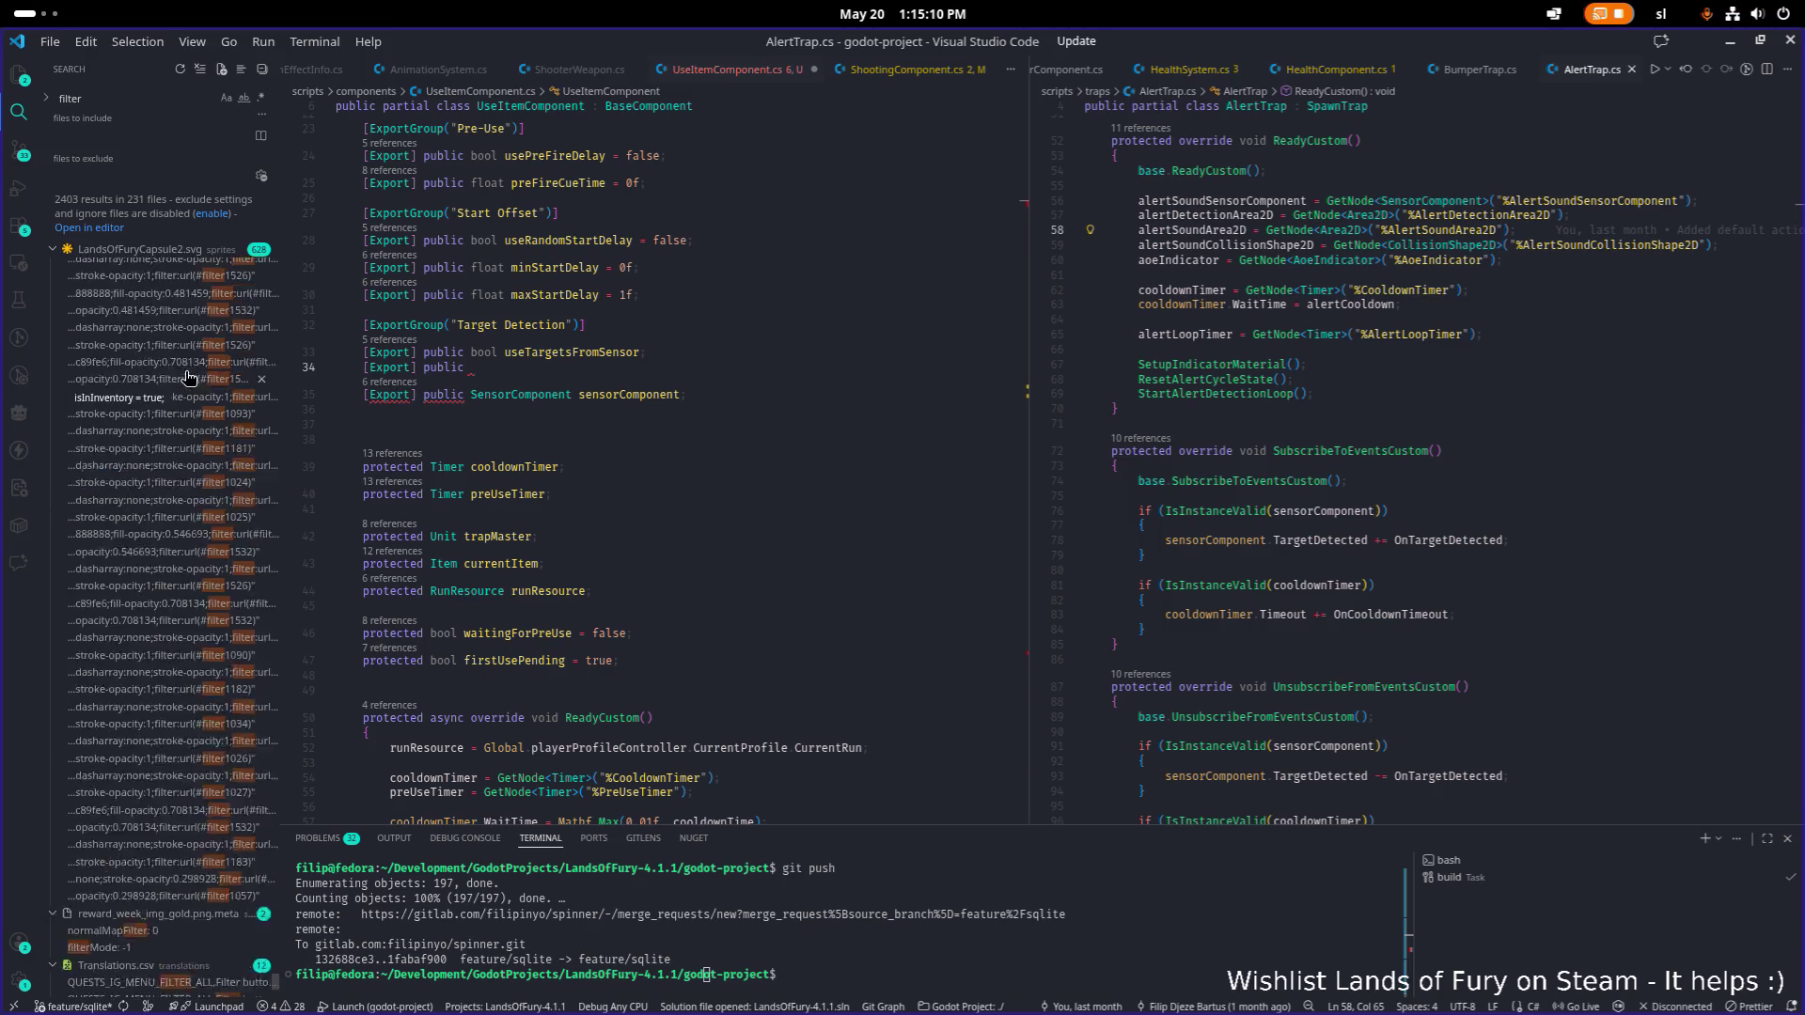
{"action": "scroll", "coordinate": [172, 380], "scroll_direction": "down", "scroll_amount": 20}
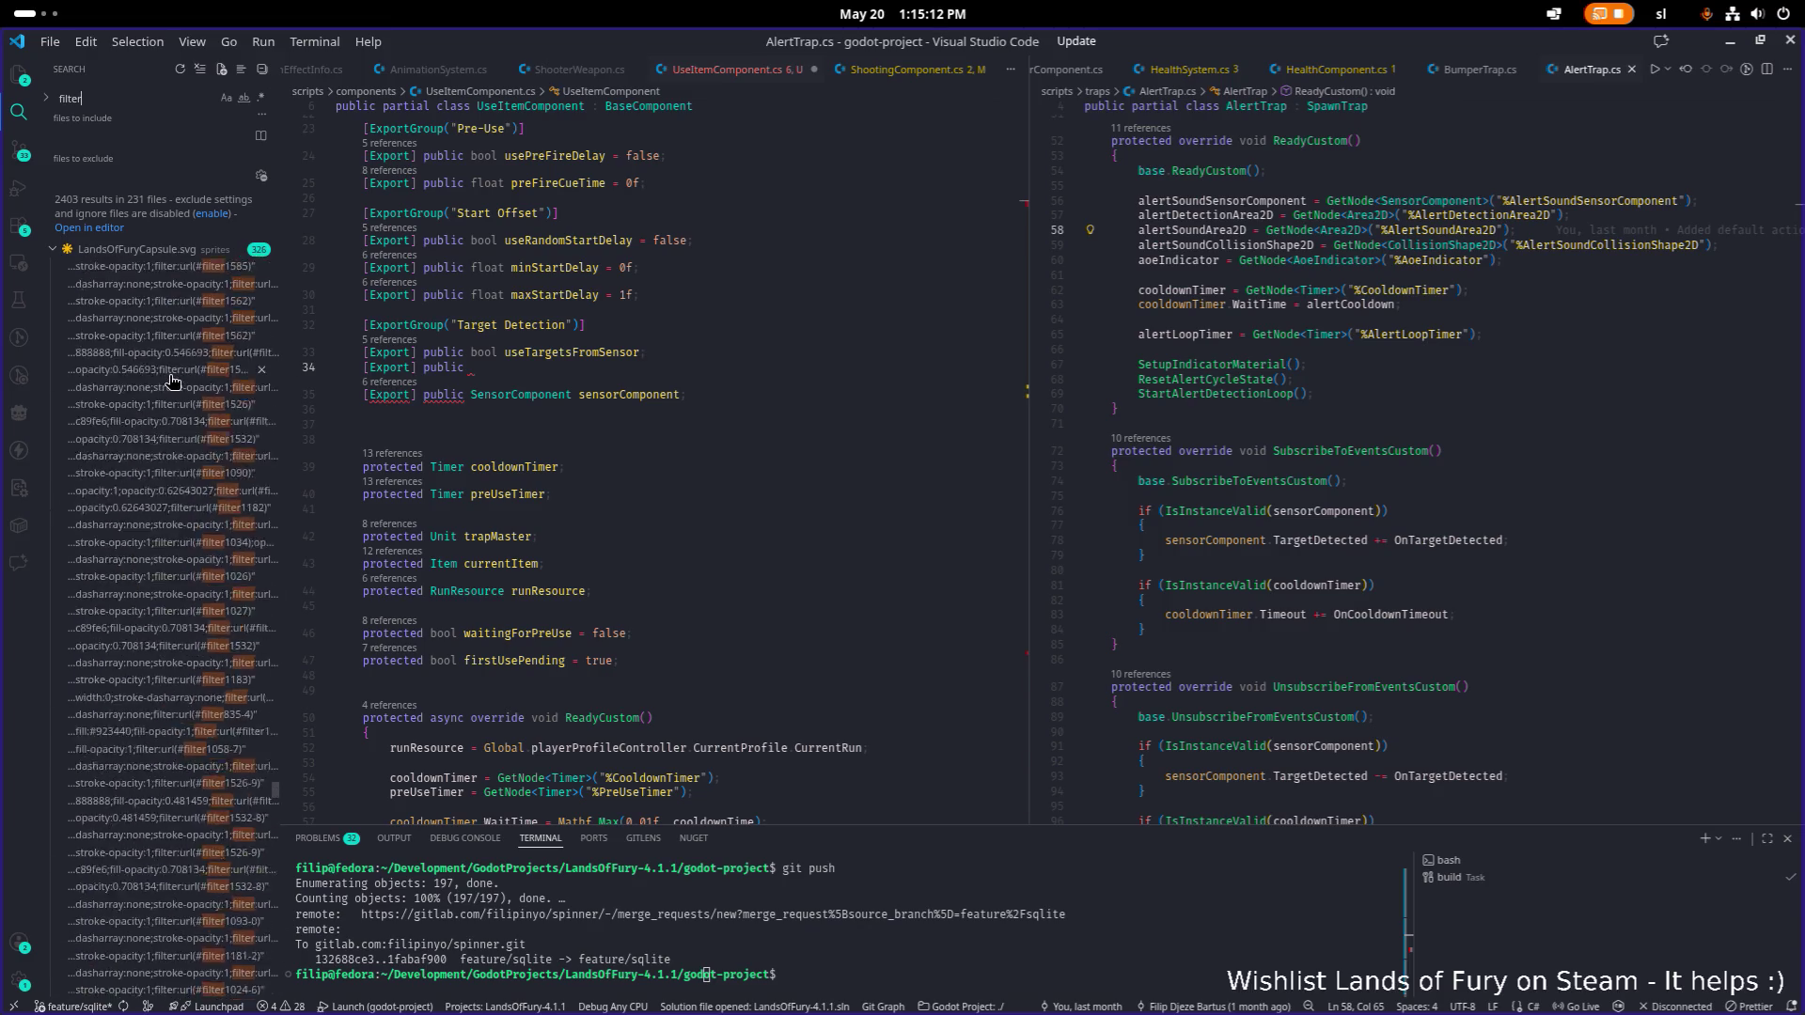
{"action": "scroll", "coordinate": [172, 379], "scroll_direction": "up", "scroll_amount": 8}
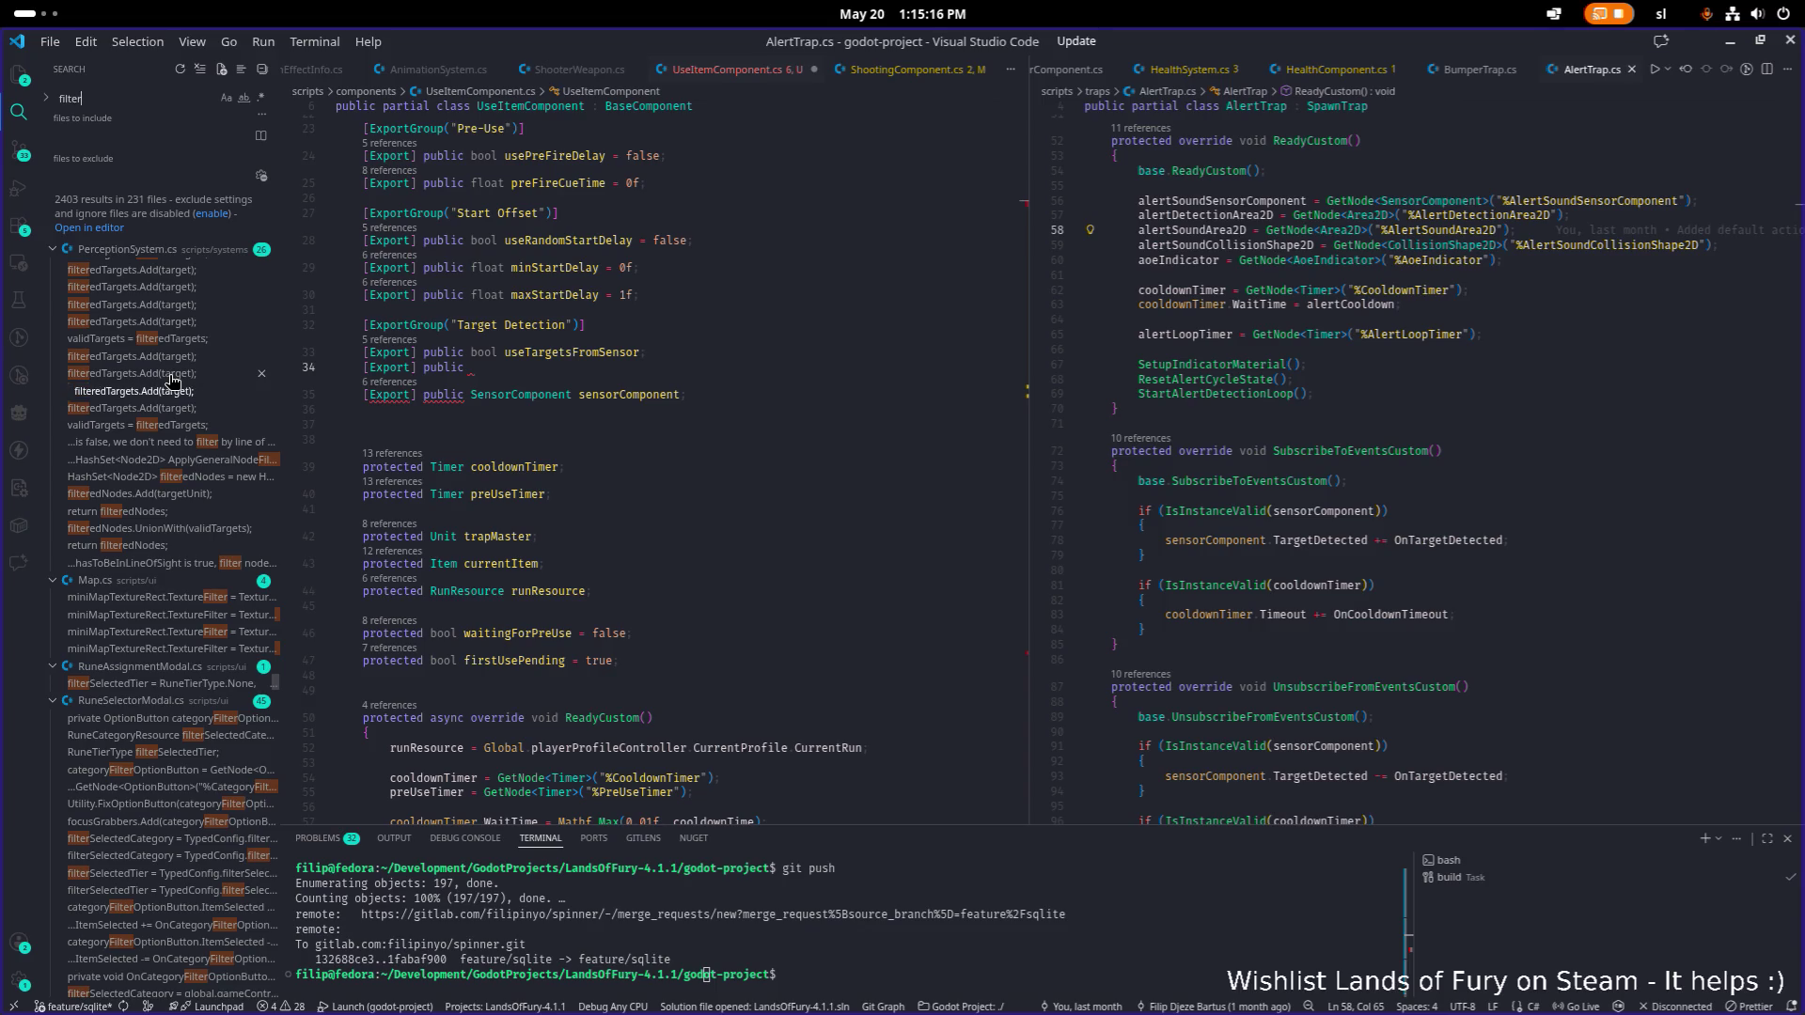
{"action": "scroll", "coordinate": [172, 380], "scroll_direction": "up", "scroll_amount": 6}
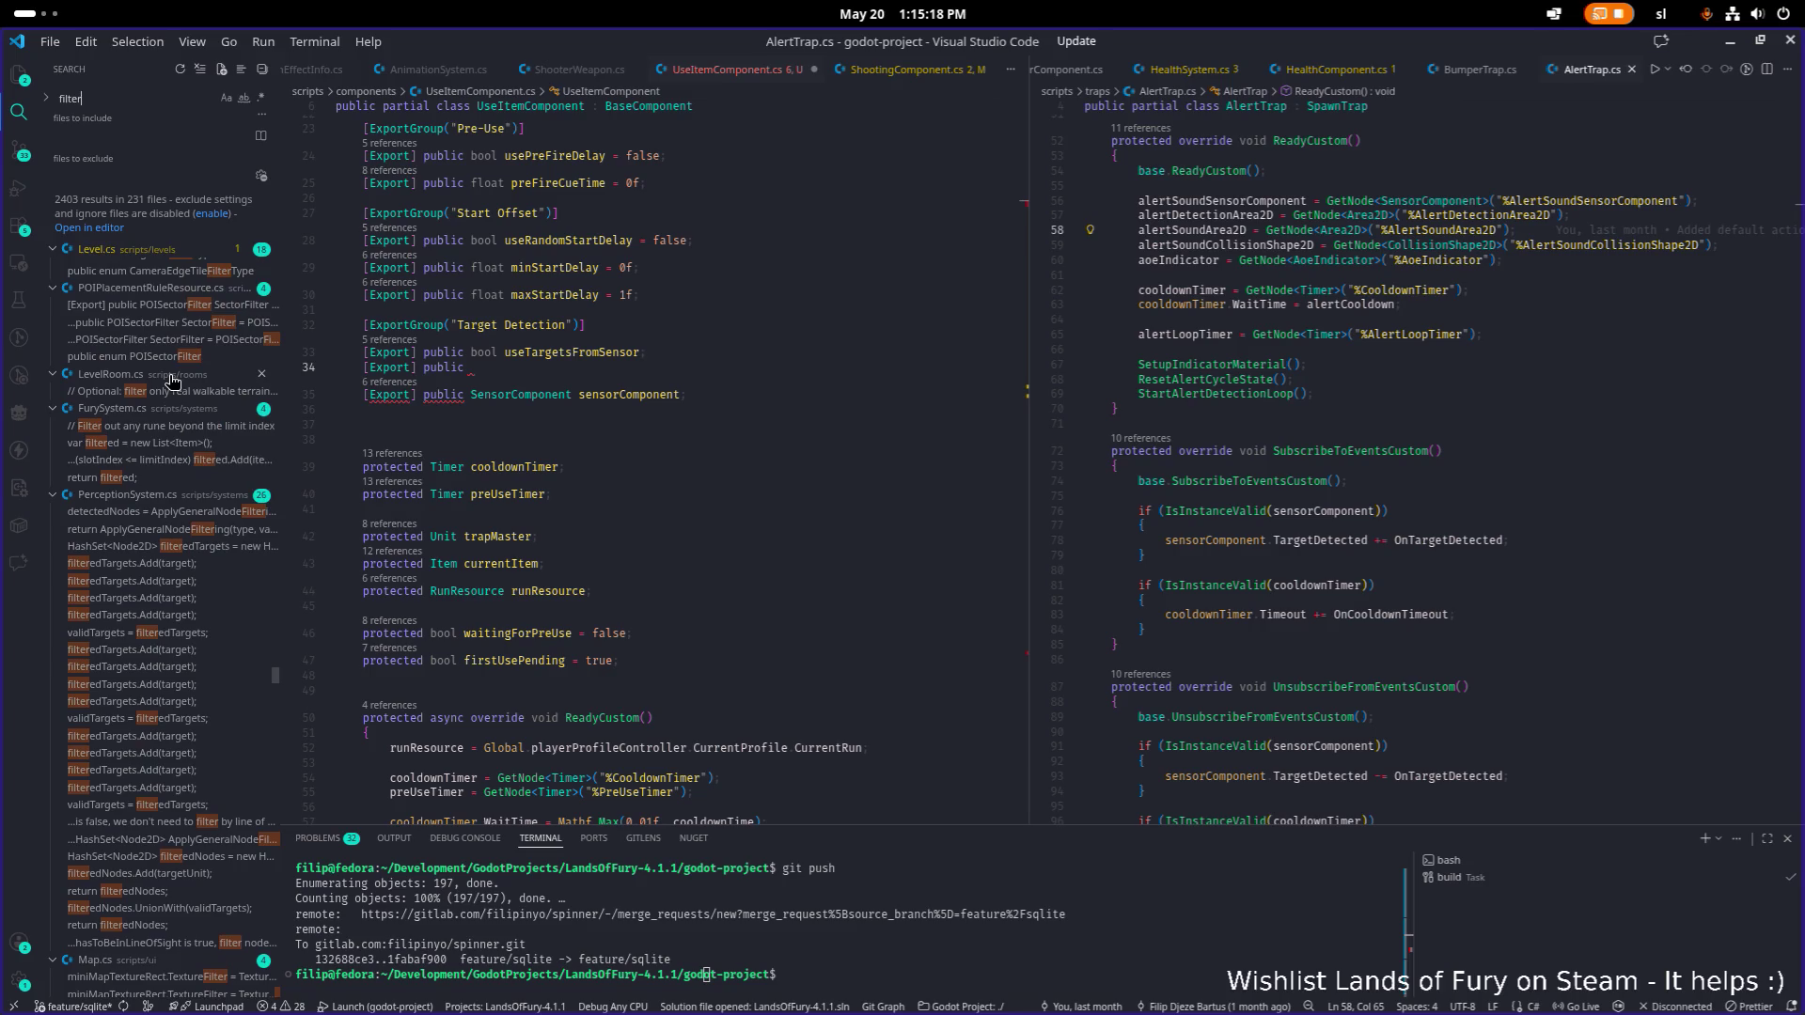
{"action": "scroll", "coordinate": [172, 379], "scroll_direction": "up", "scroll_amount": 3}
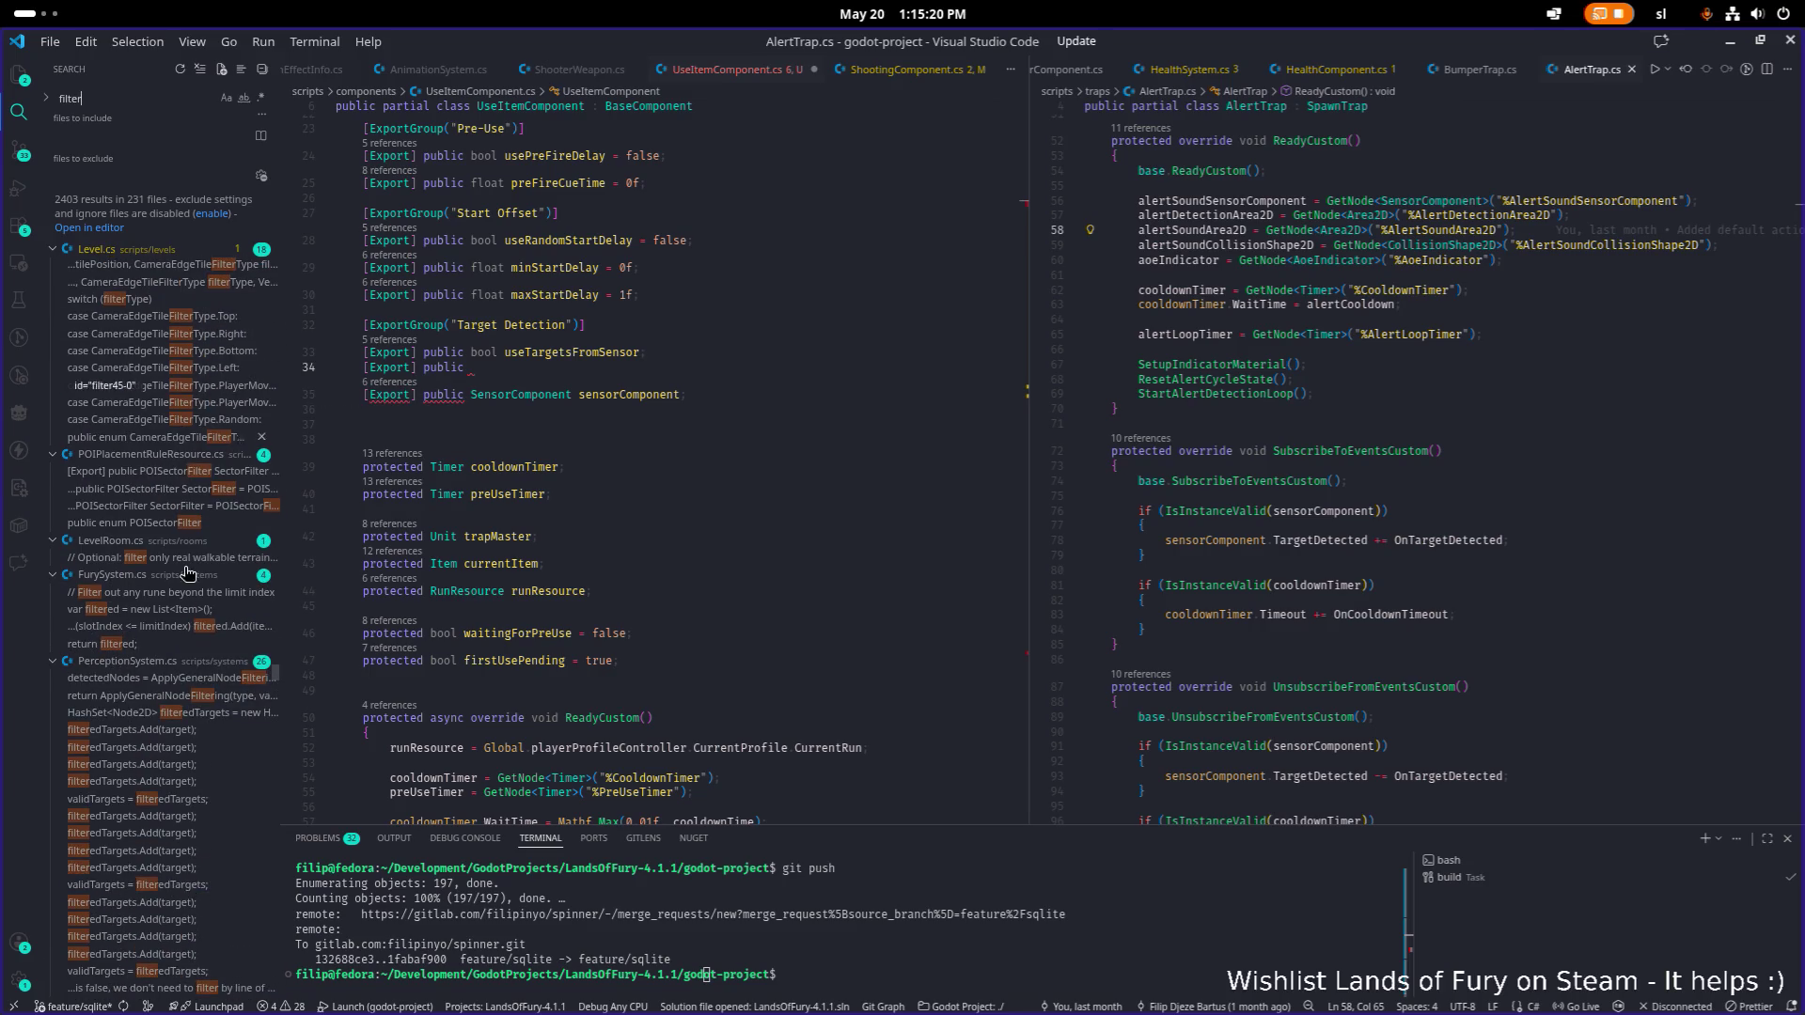
{"action": "left_click", "coordinate": [183, 698]}
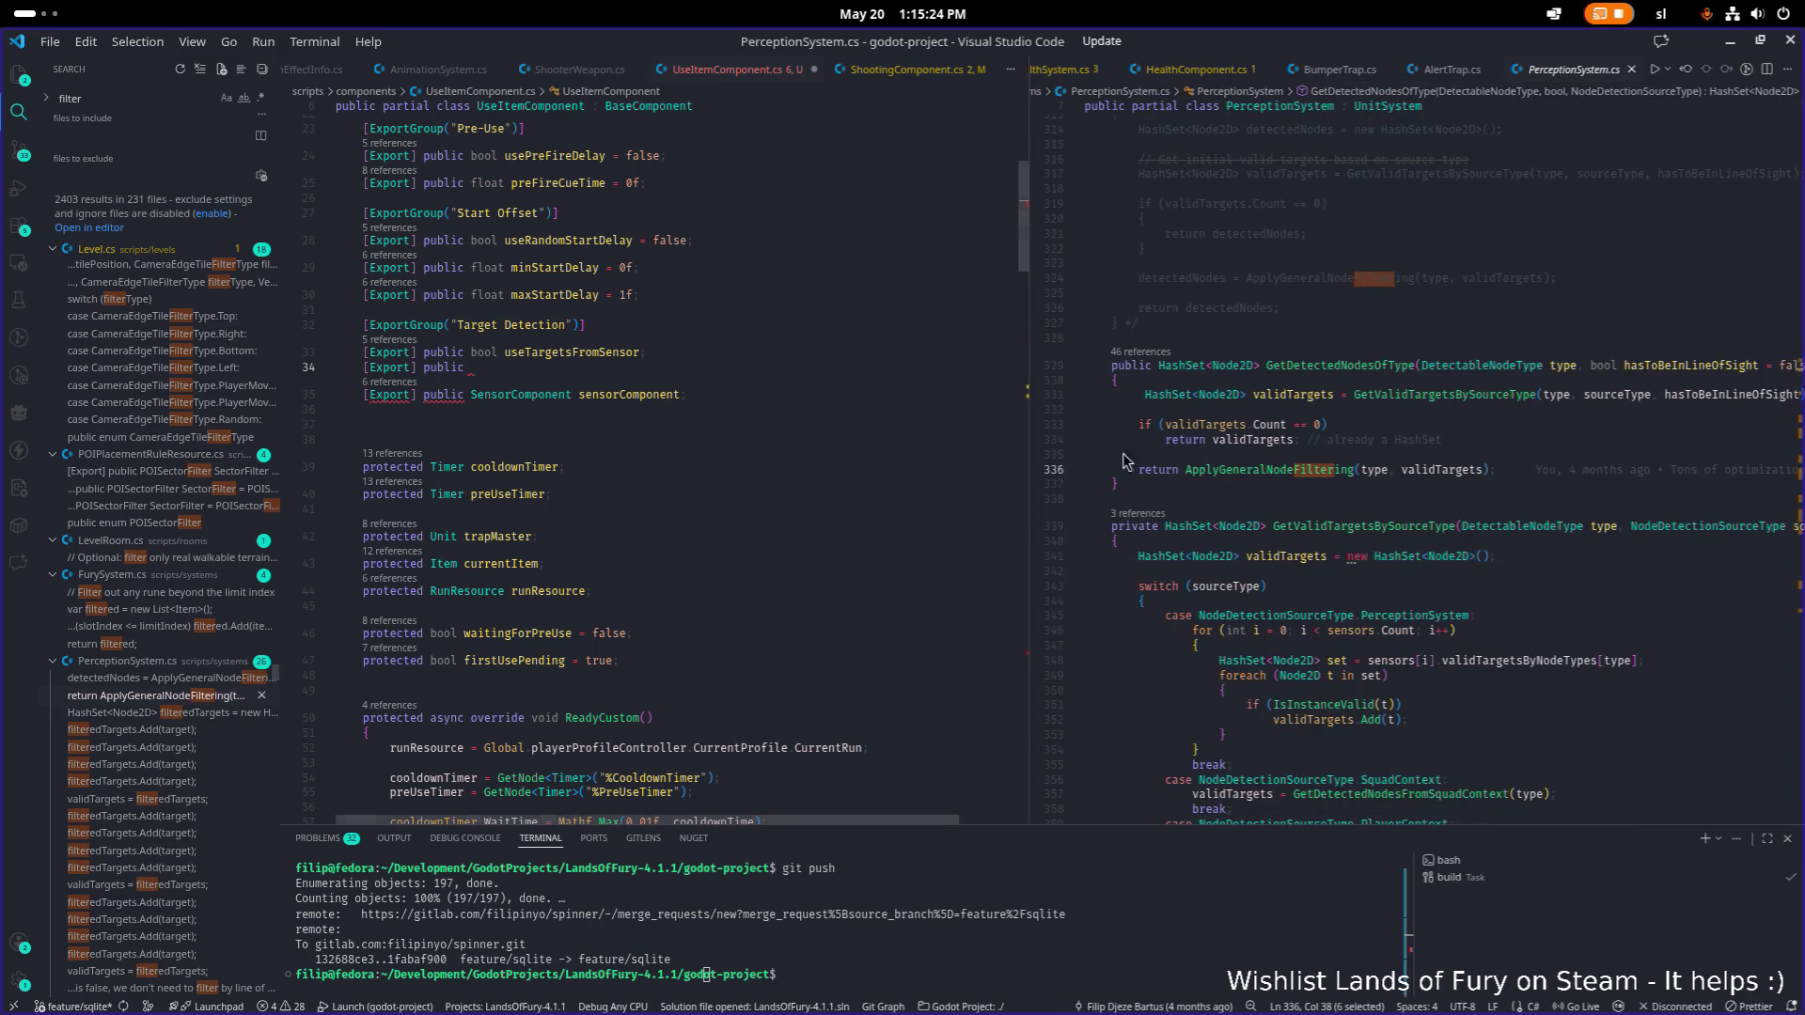
Inspect the ApplyGeneralNodeFiltering(type, validTargets) return in GetDetectedNodesOfType in PerceptionSystem.cs.
{"action": "left_click", "coordinate": [1304, 458]}
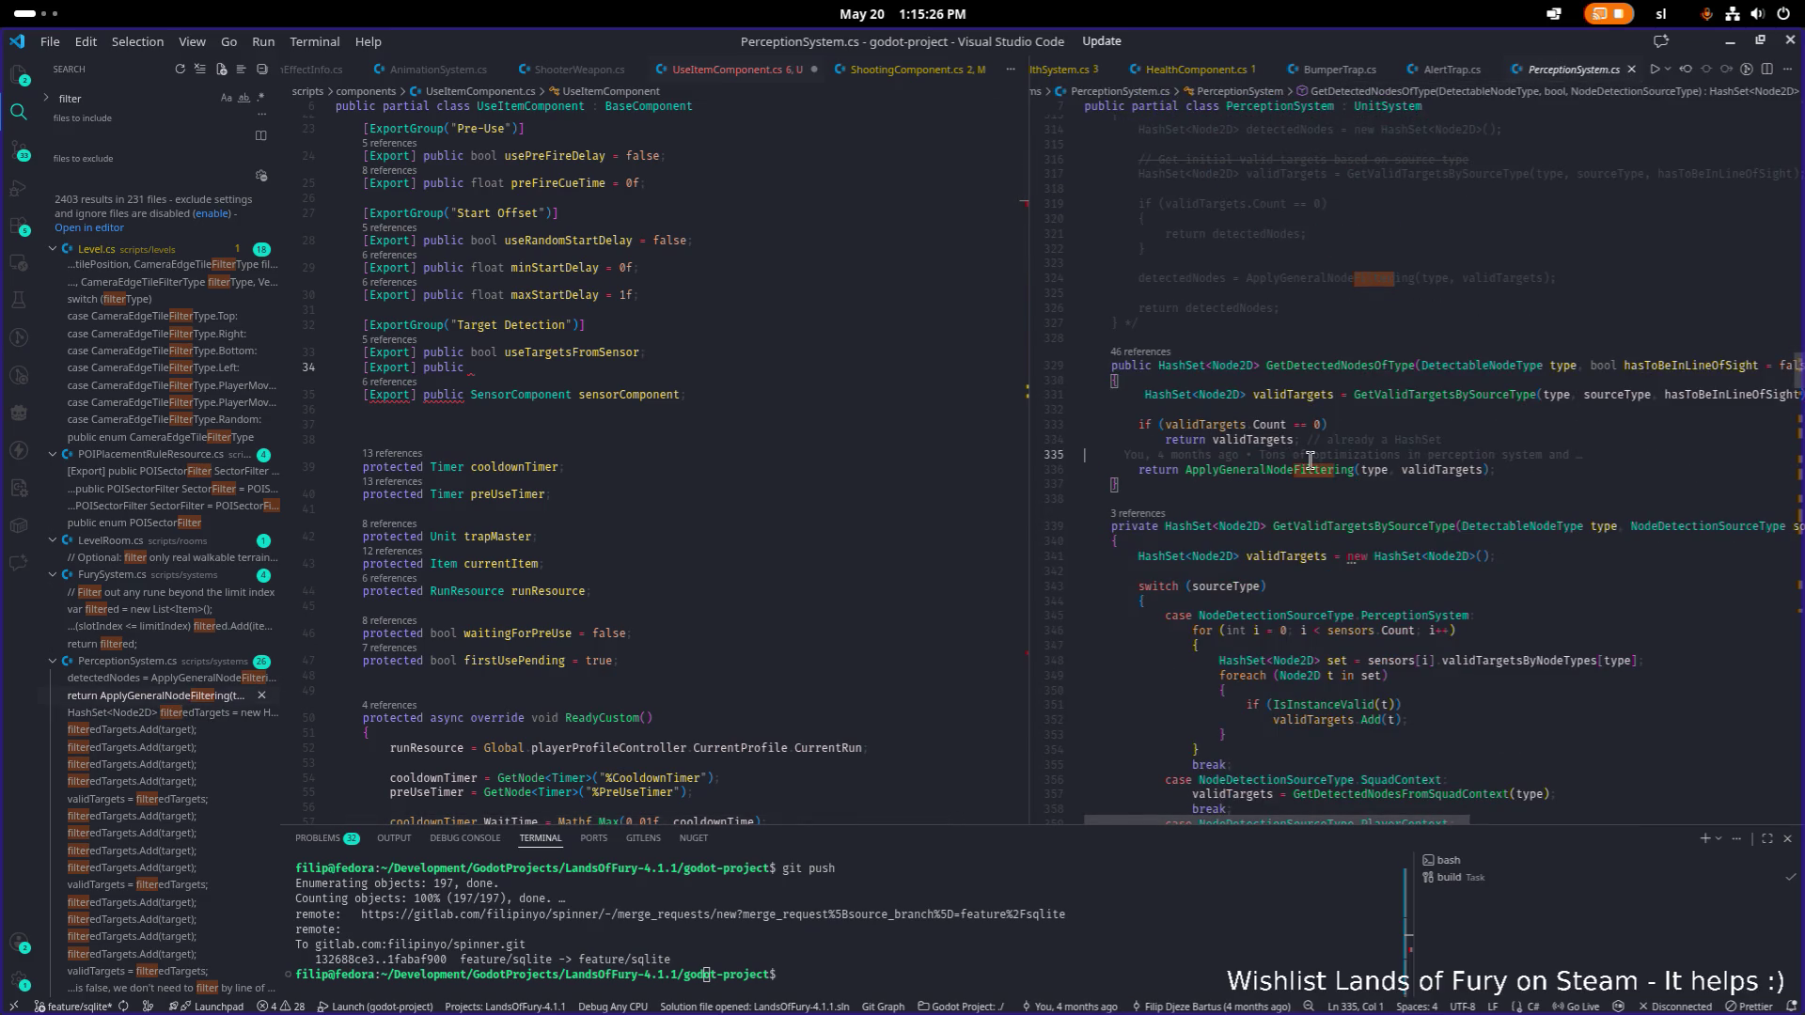
{"action": "left_click", "coordinate": [1306, 468]}
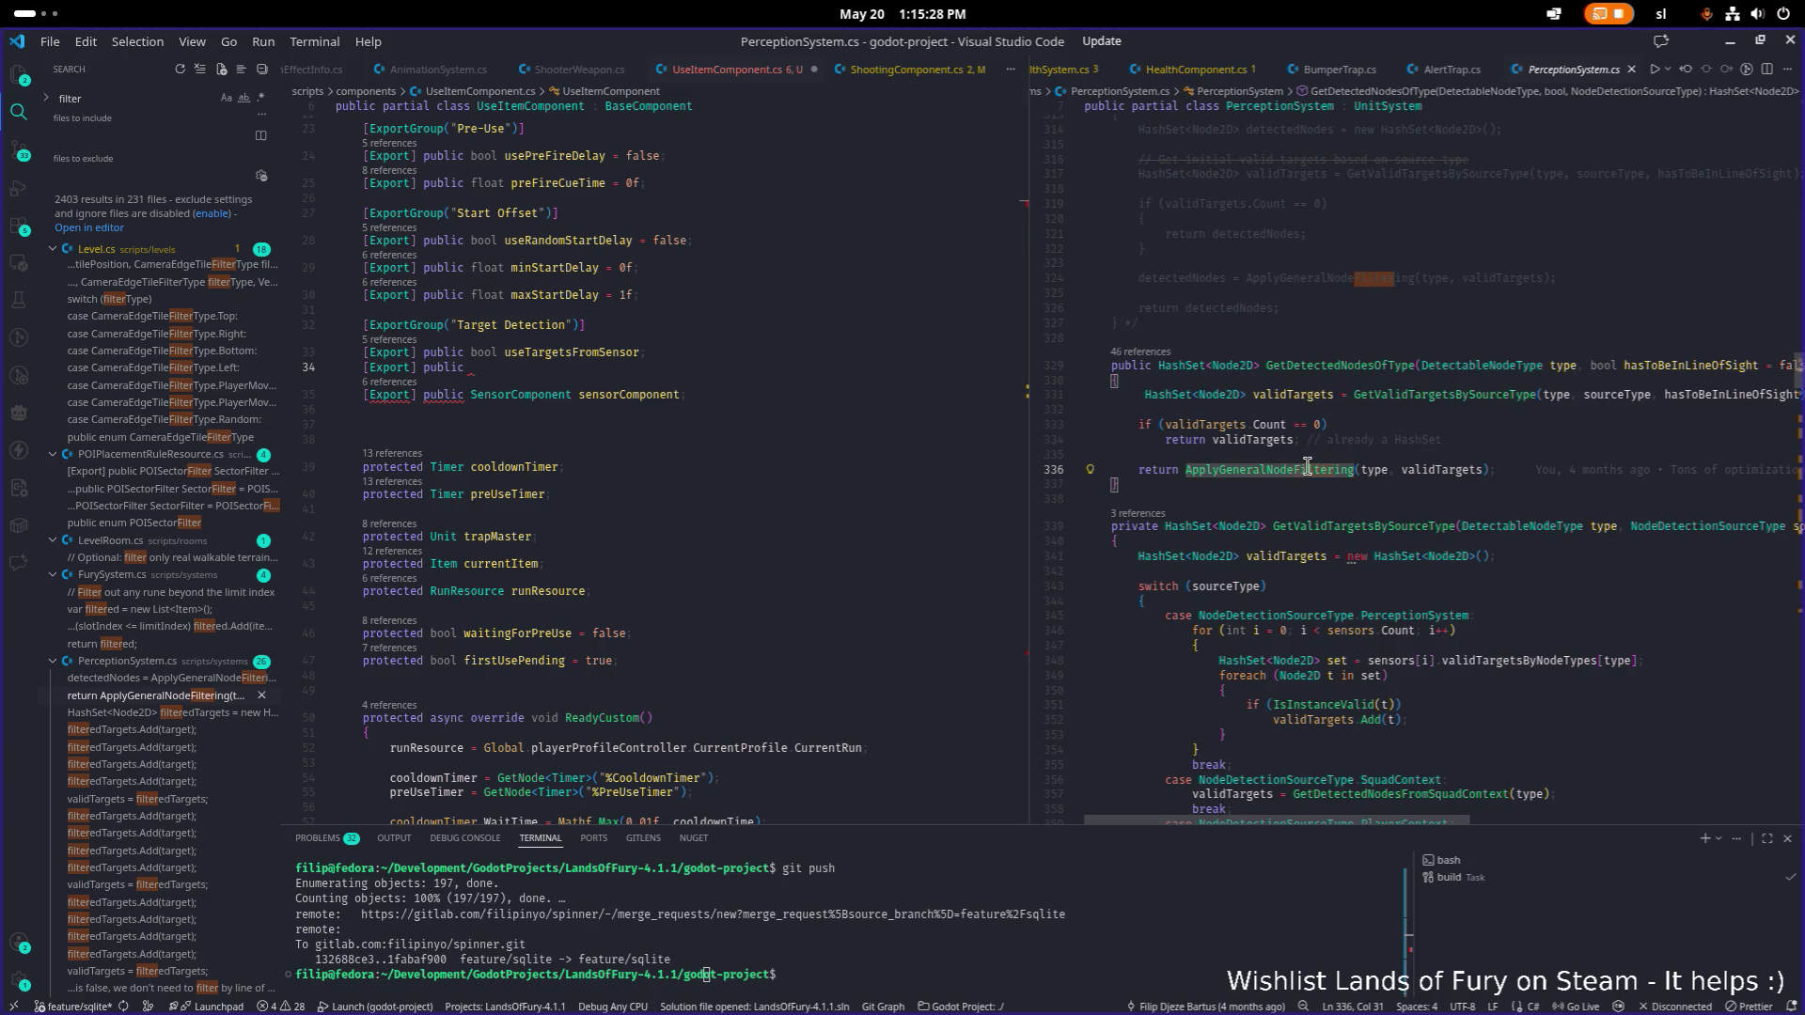
{"action": "scroll", "coordinate": [1301, 467], "scroll_direction": "up", "scroll_amount": 5}
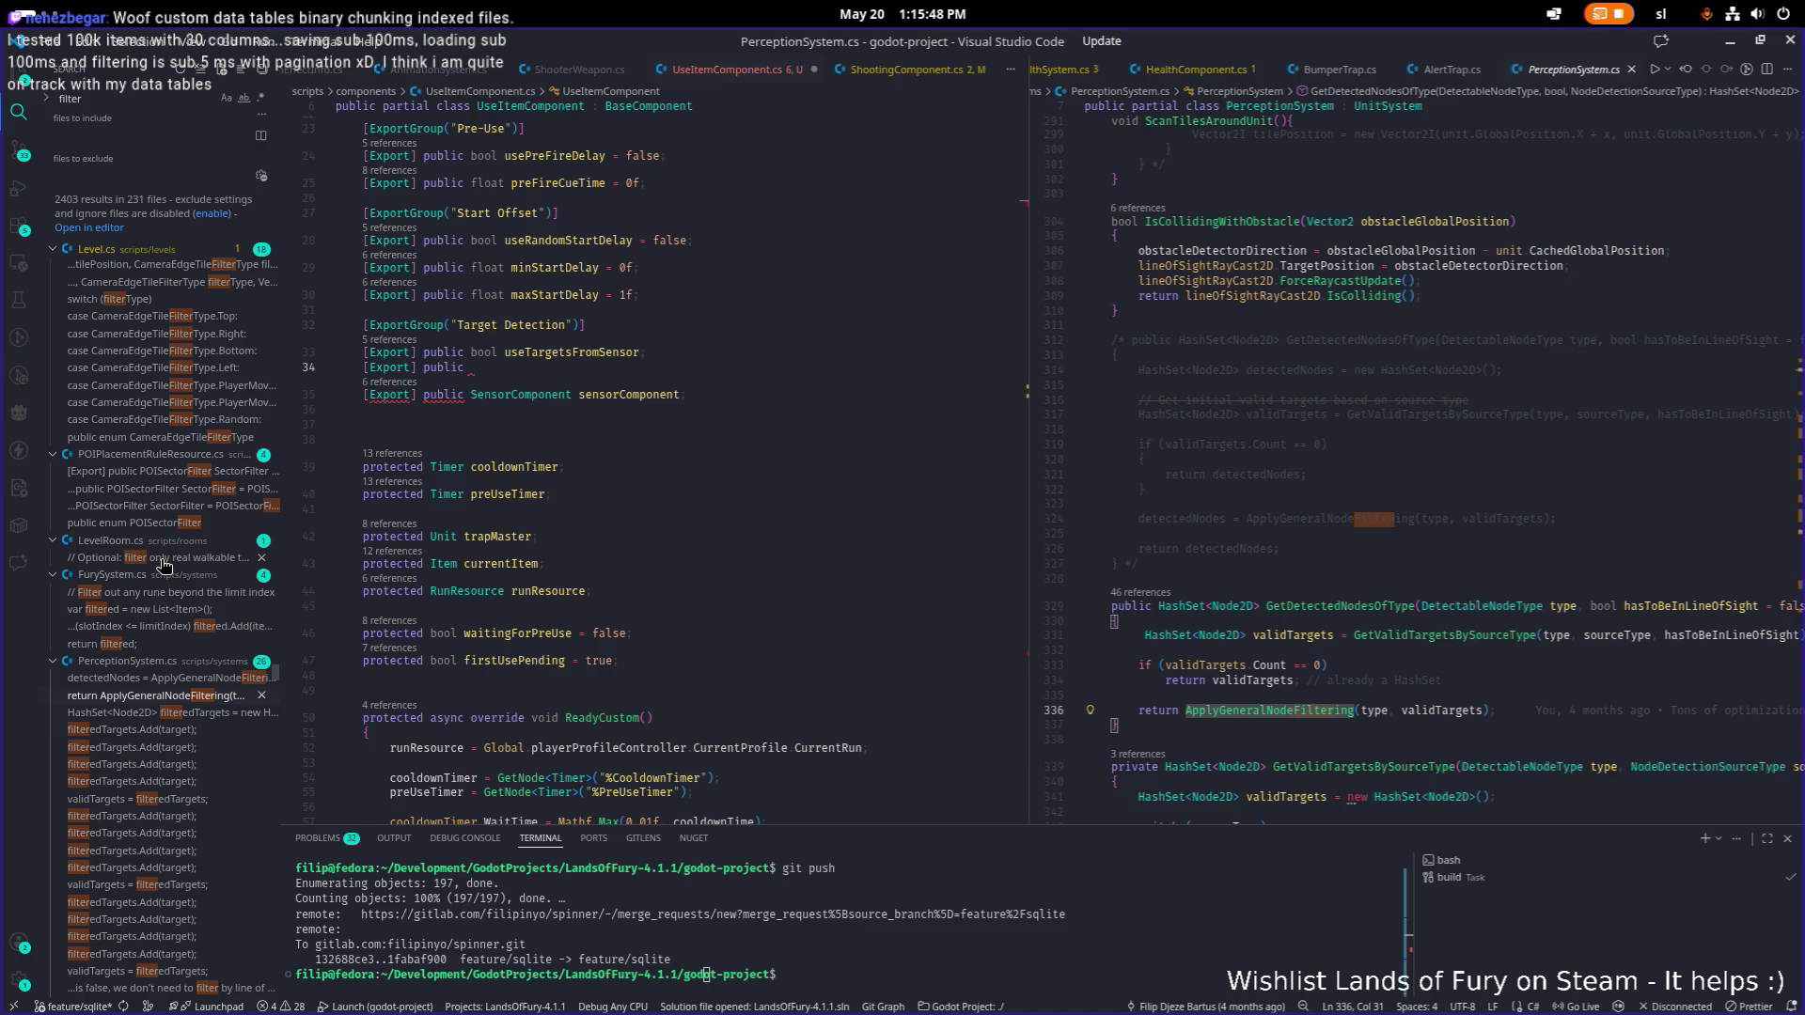
{"action": "scroll", "coordinate": [164, 560], "scroll_direction": "up", "scroll_amount": 1}
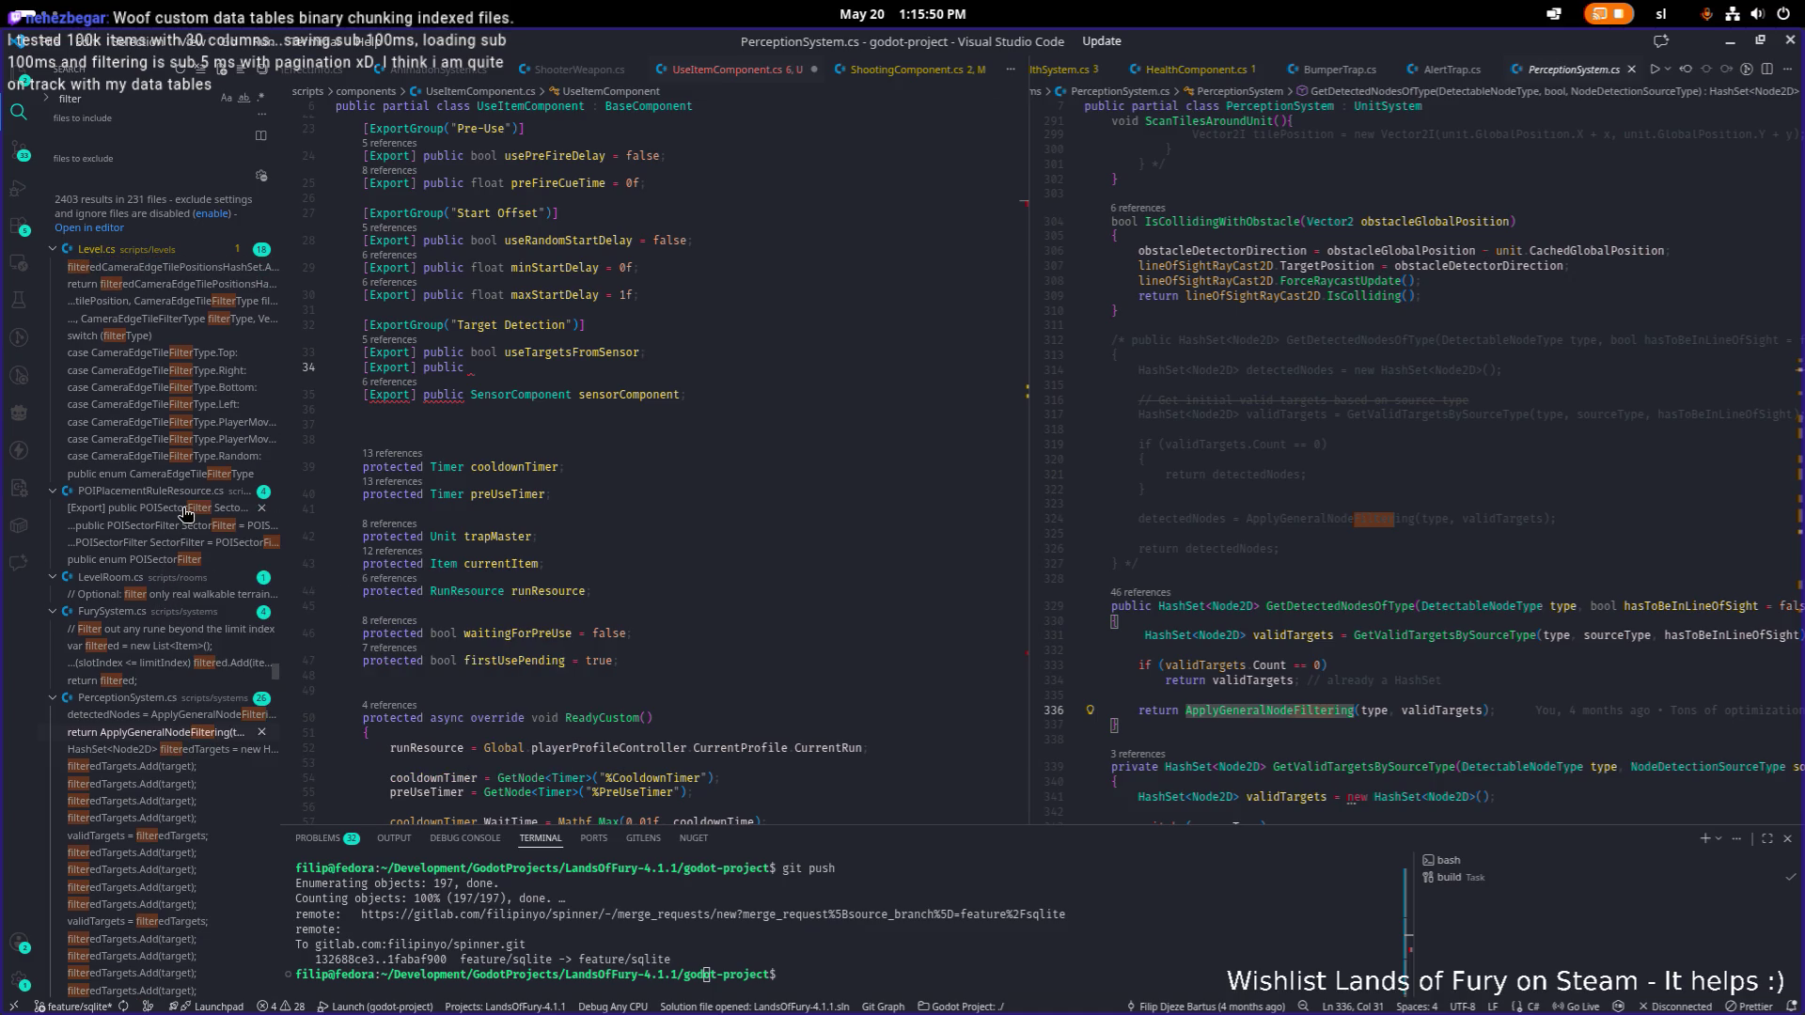
{"action": "scroll", "coordinate": [185, 513], "scroll_direction": "up", "scroll_amount": 3}
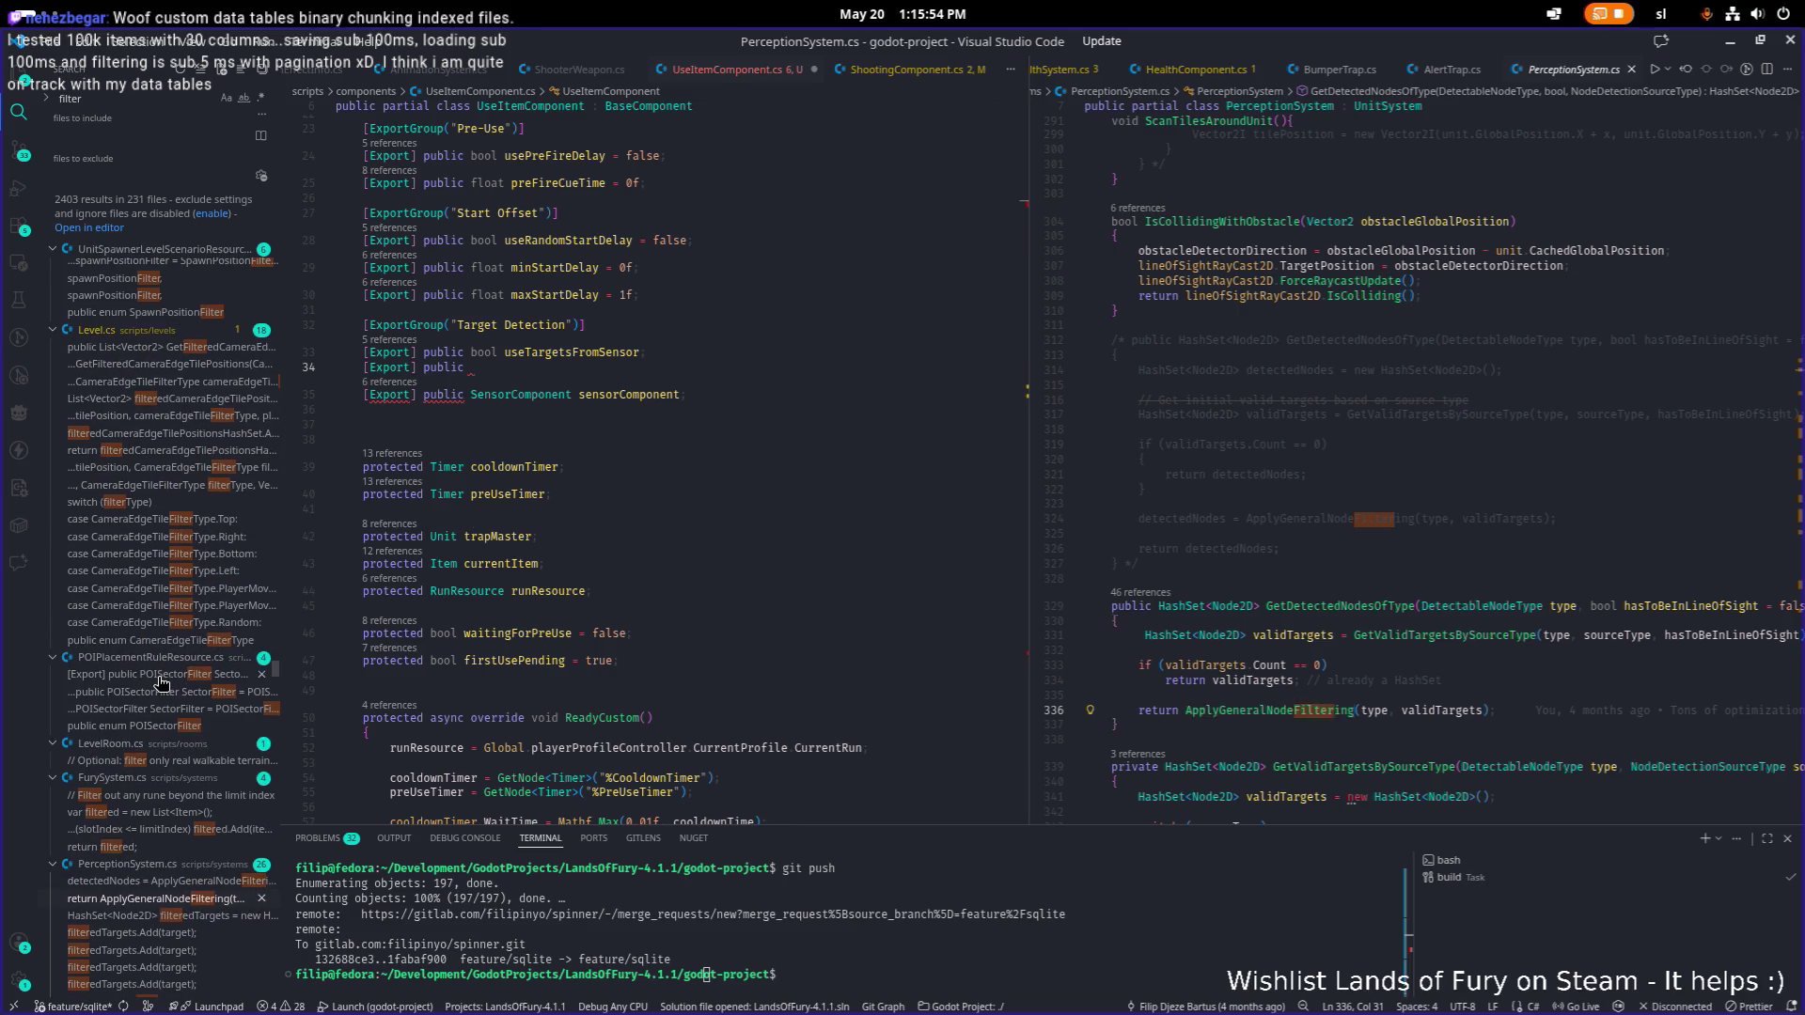
Open the POISectorFilter SectorFilter field in POIPlacementRuleResource.cs from the 'filter' results.
{"action": "left_click", "coordinate": [160, 676]}
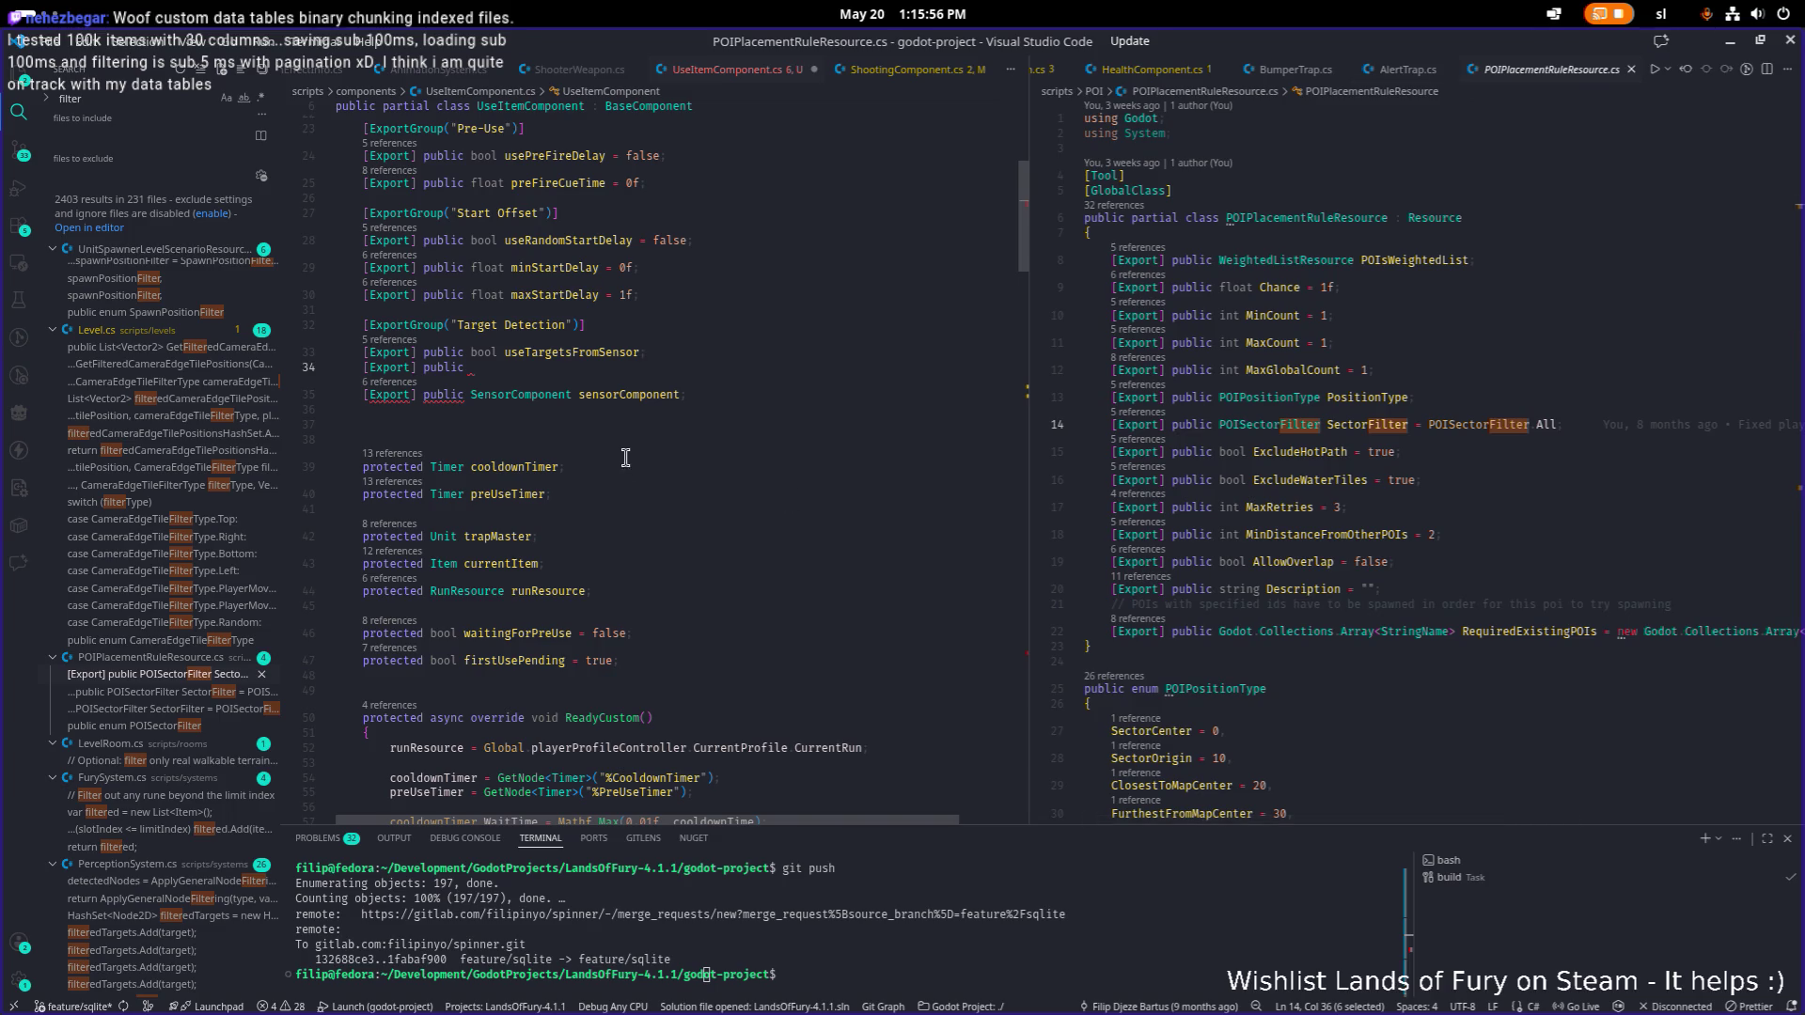
{"action": "scroll", "coordinate": [222, 475], "scroll_direction": "up", "scroll_amount": 3}
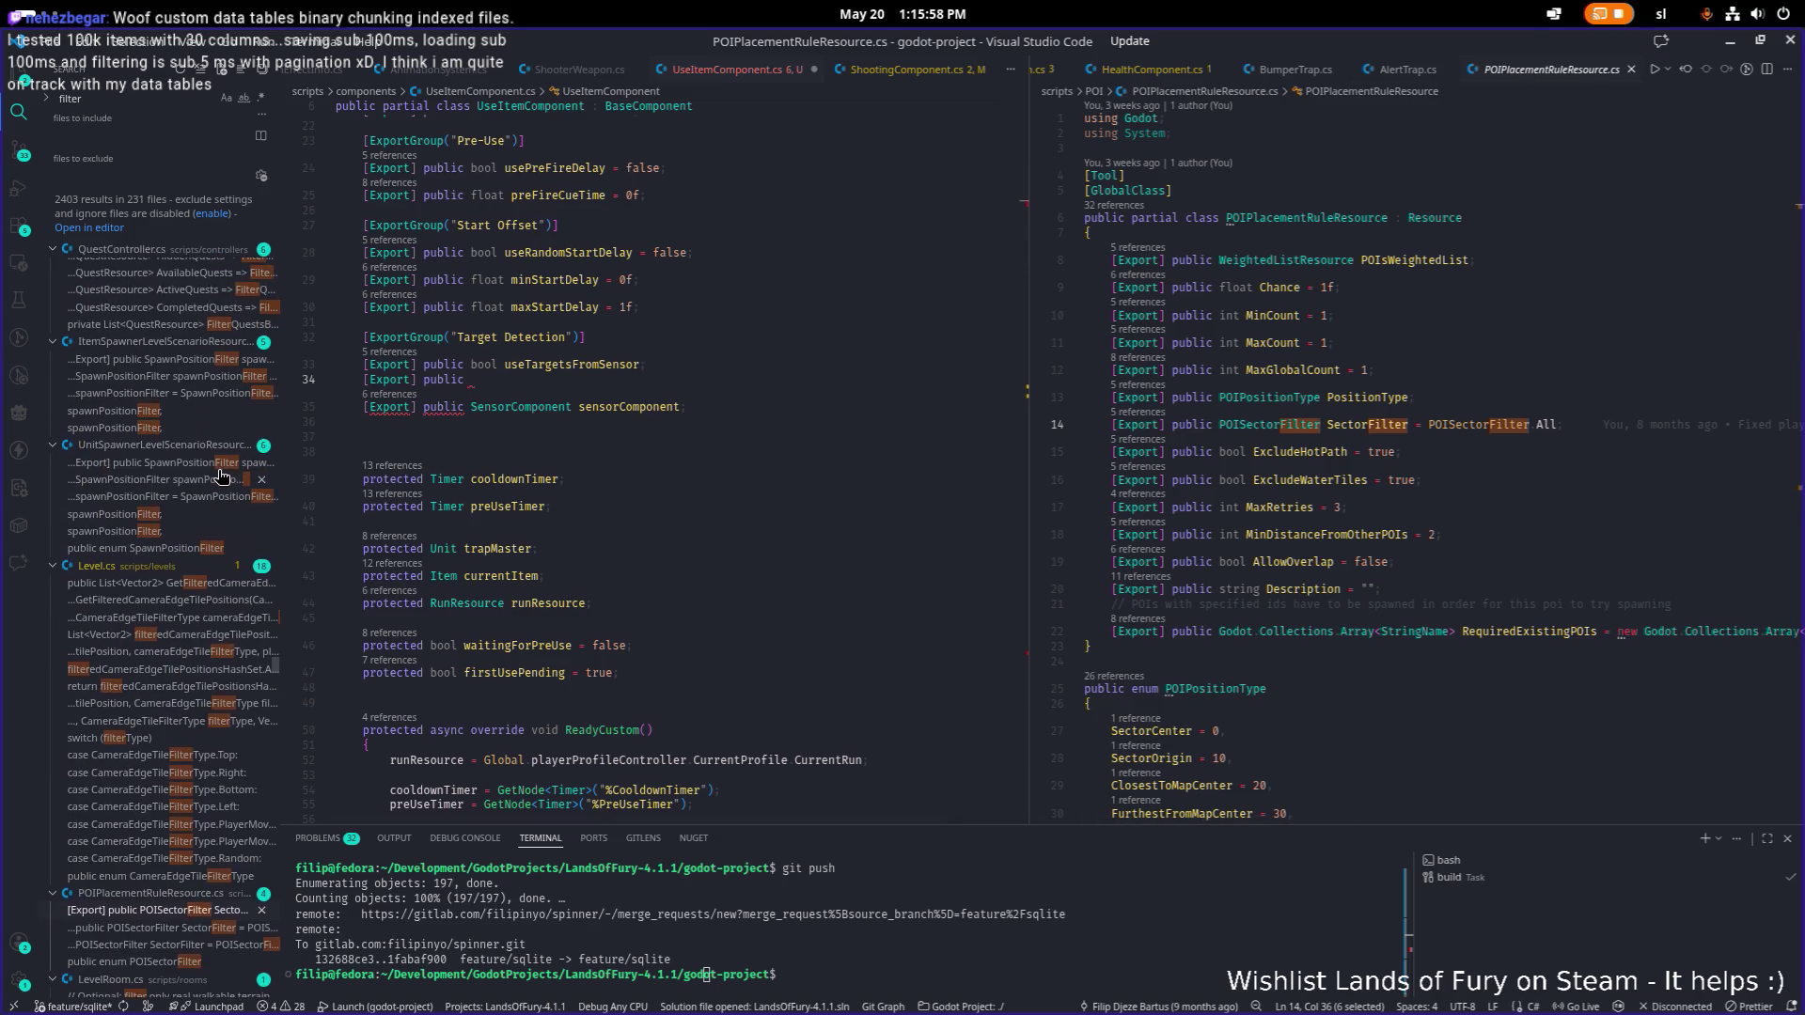
{"action": "scroll", "coordinate": [217, 479], "scroll_direction": "down", "scroll_amount": 1}
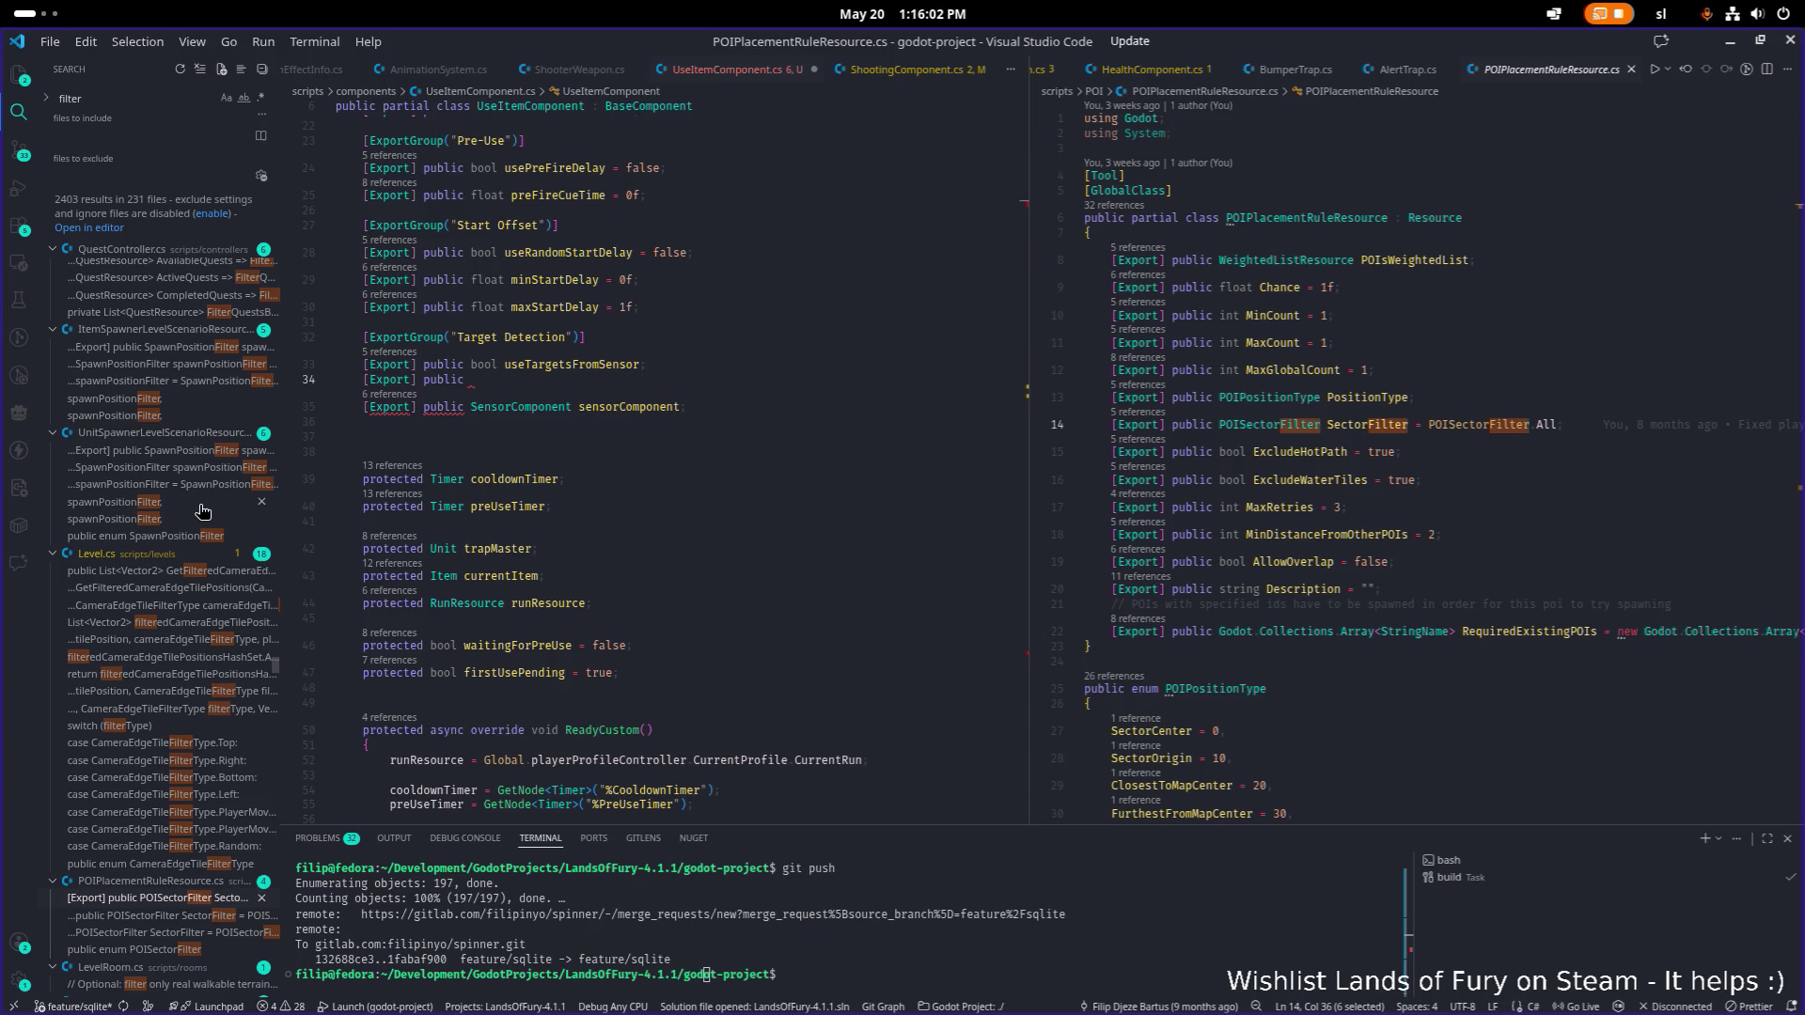
{"action": "scroll", "coordinate": [204, 494], "scroll_direction": "up", "scroll_amount": 3}
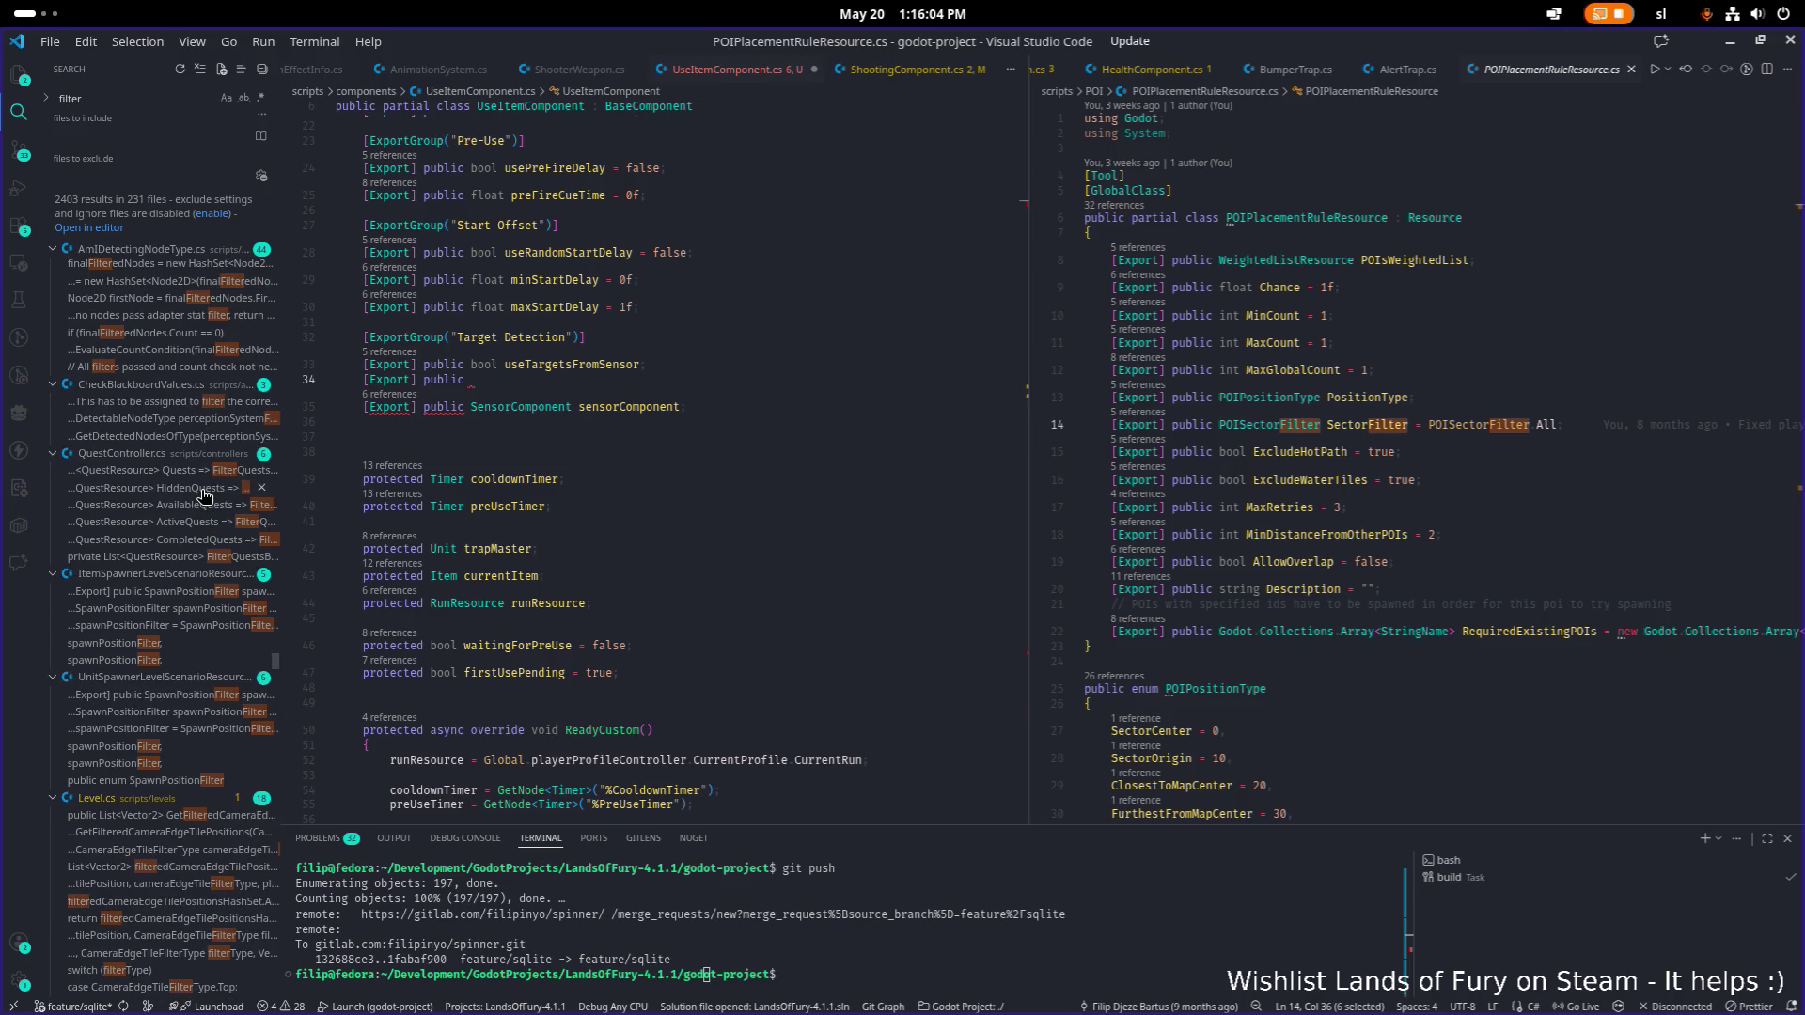
{"action": "scroll", "coordinate": [204, 493], "scroll_direction": "up", "scroll_amount": 10}
{"action": "scroll", "coordinate": [203, 496], "scroll_direction": "up", "scroll_amount": 2}
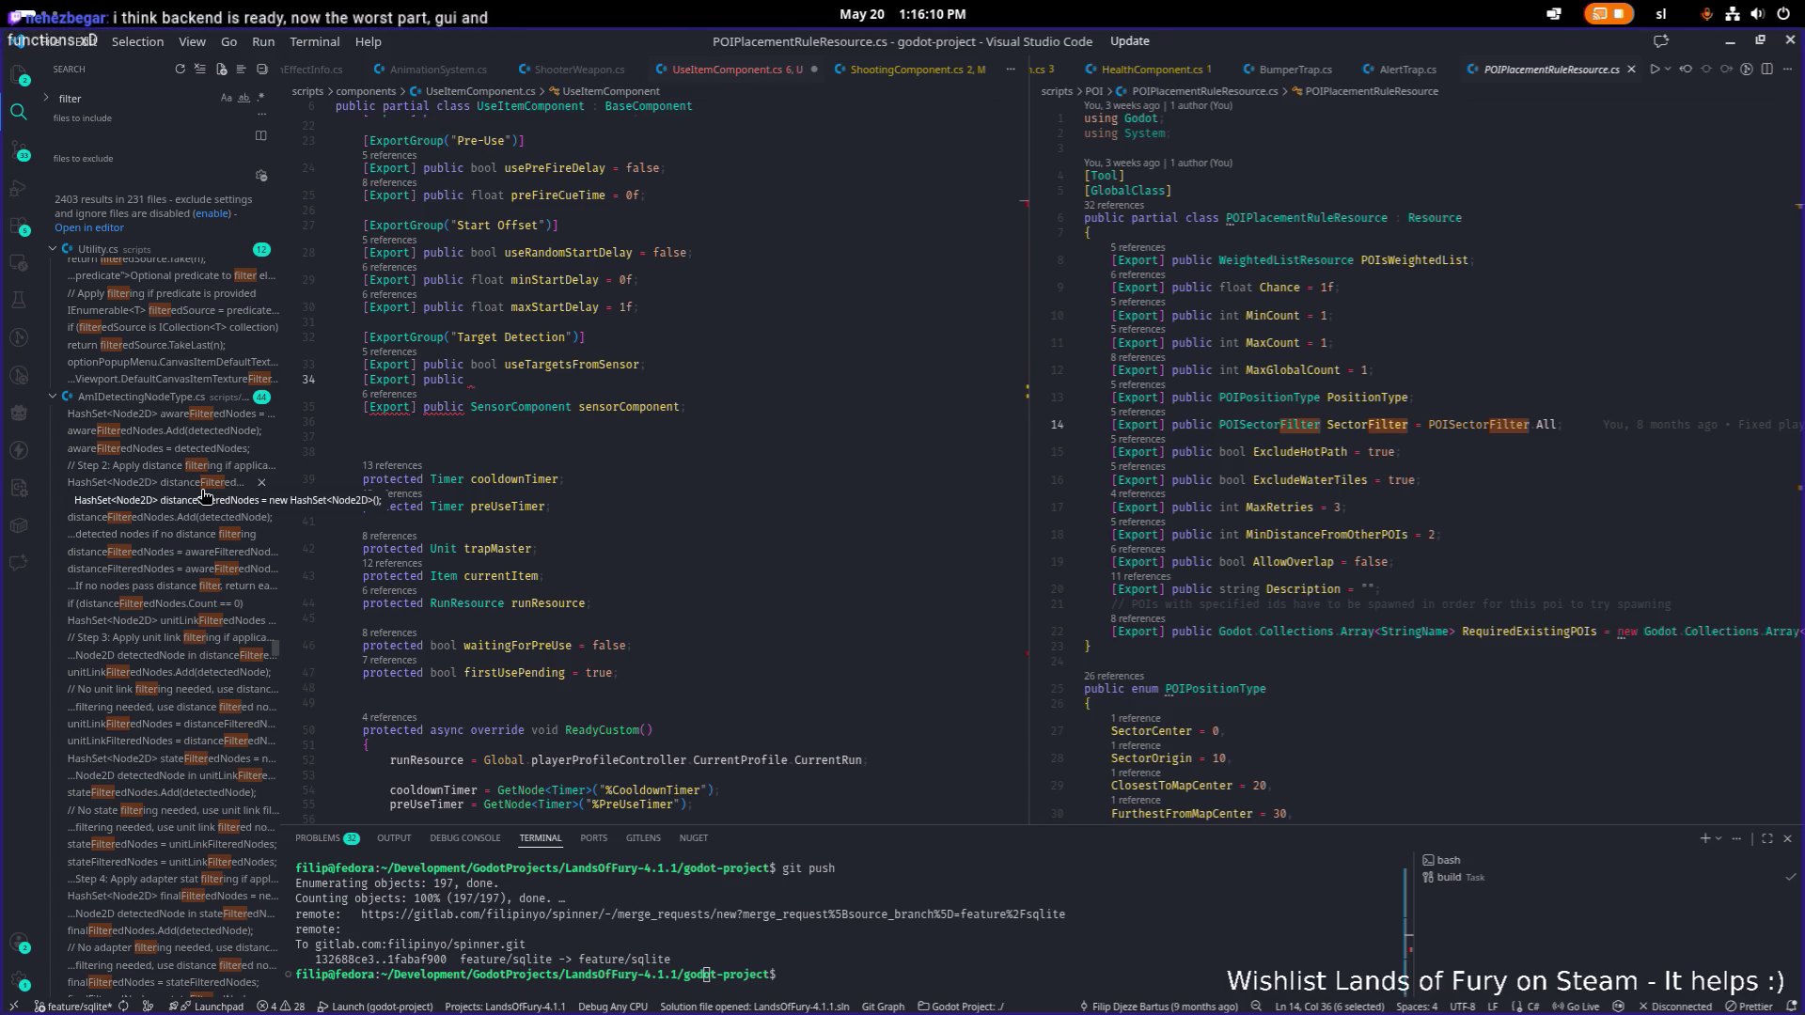
Review AmIDetectingNodeType.cs's distance, count and adapter-stat checks, then go back to UseItemComponent.cs.
{"action": "left_click", "coordinate": [215, 419]}
{"action": "scroll", "coordinate": [1375, 570], "scroll_direction": "up", "scroll_amount": 10}
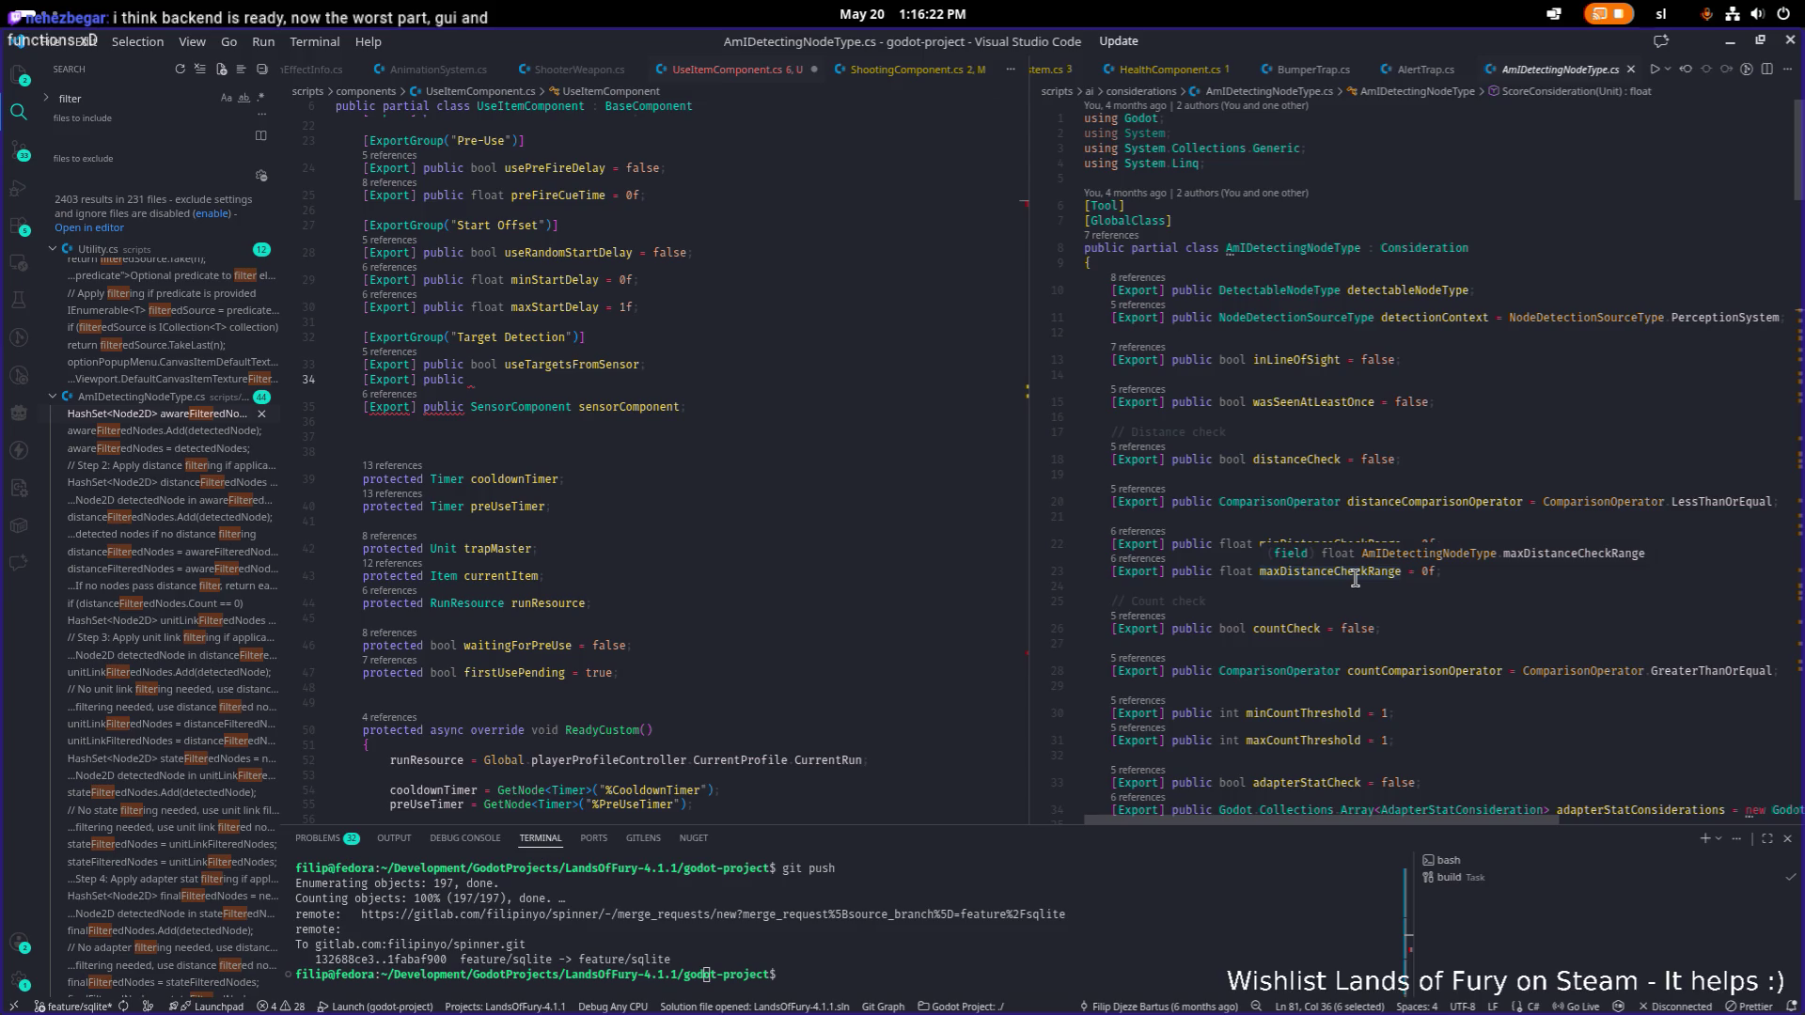
{"action": "scroll", "coordinate": [146, 437], "scroll_direction": "up", "scroll_amount": 10}
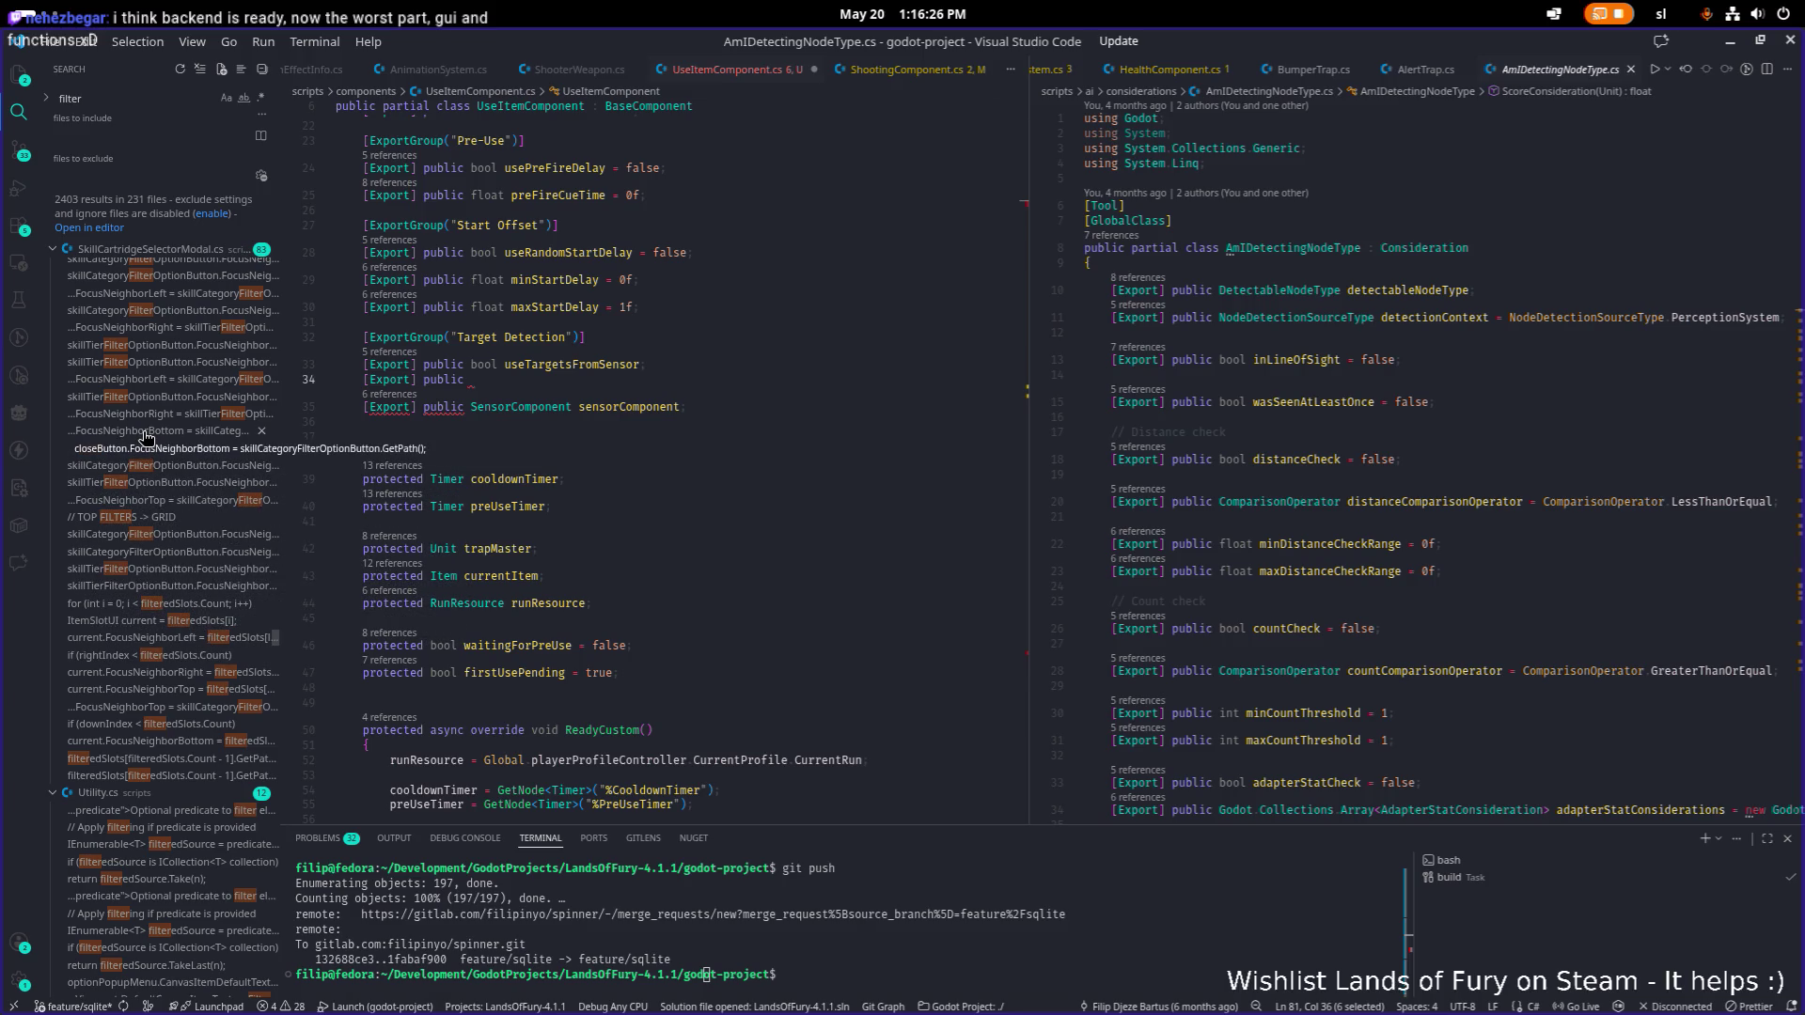
{"action": "scroll", "coordinate": [146, 437], "scroll_direction": "up", "scroll_amount": 10}
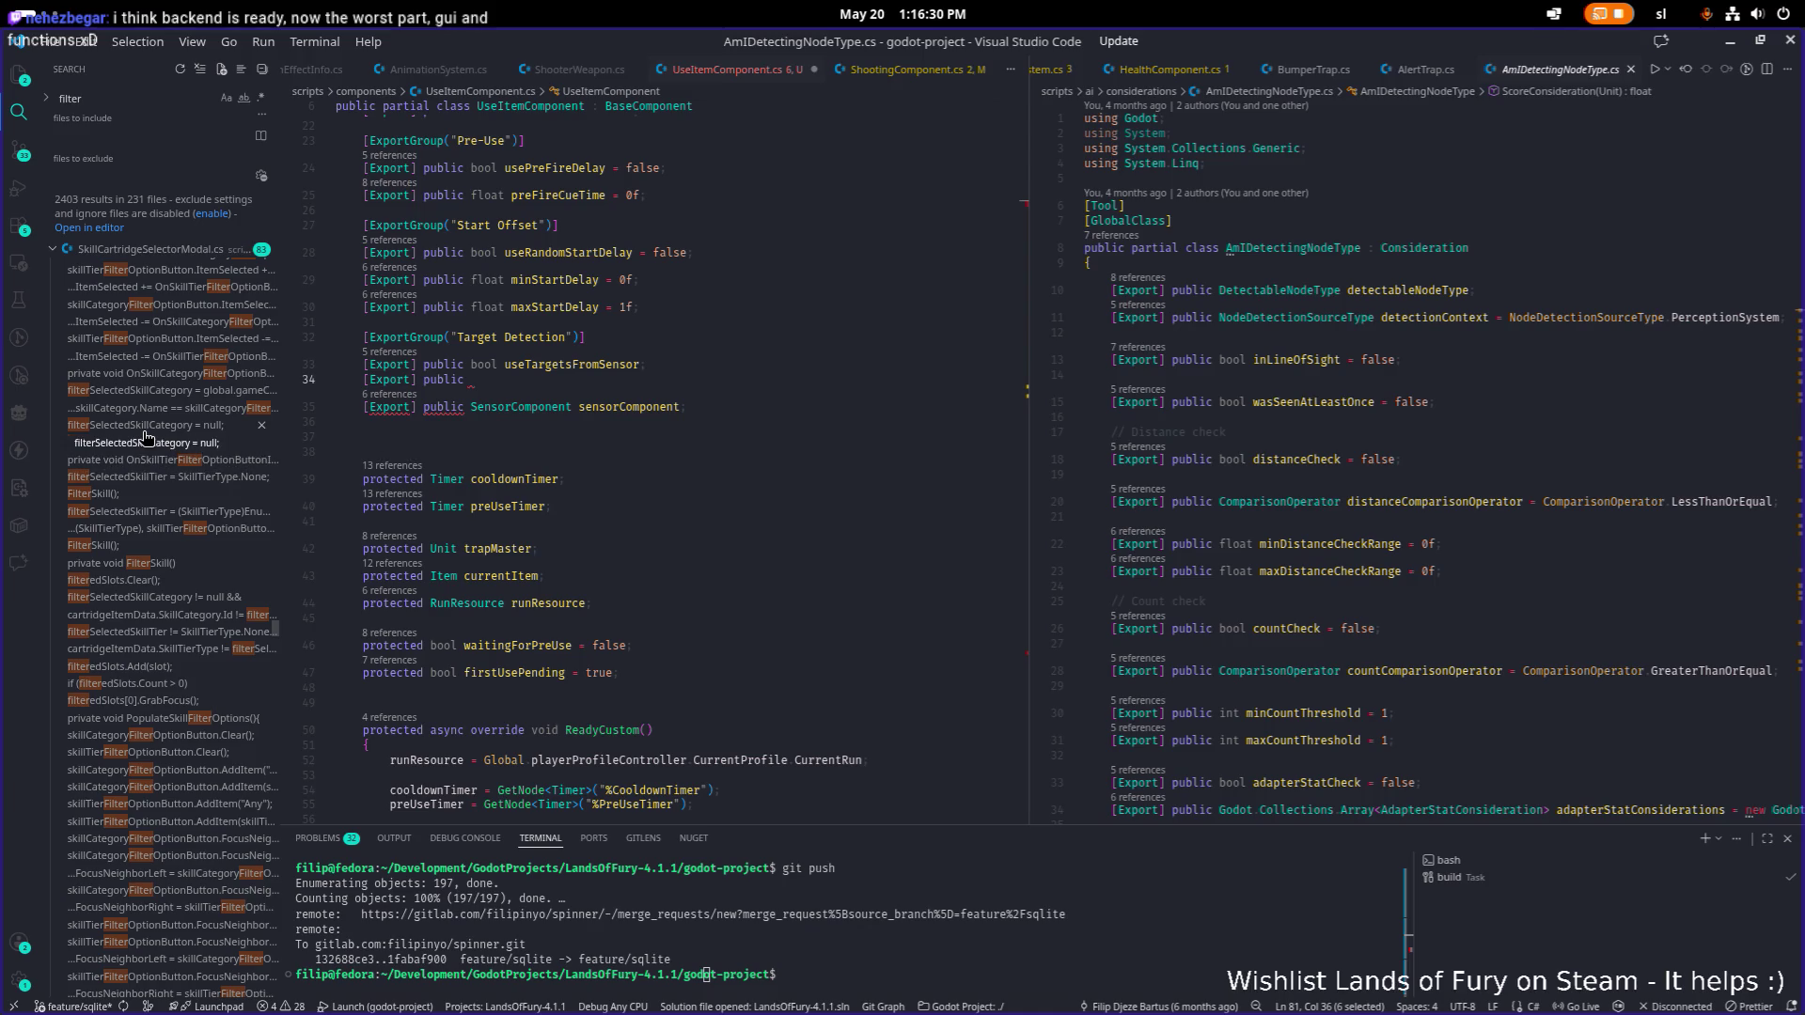
{"action": "scroll", "coordinate": [146, 434], "scroll_direction": "up", "scroll_amount": 10}
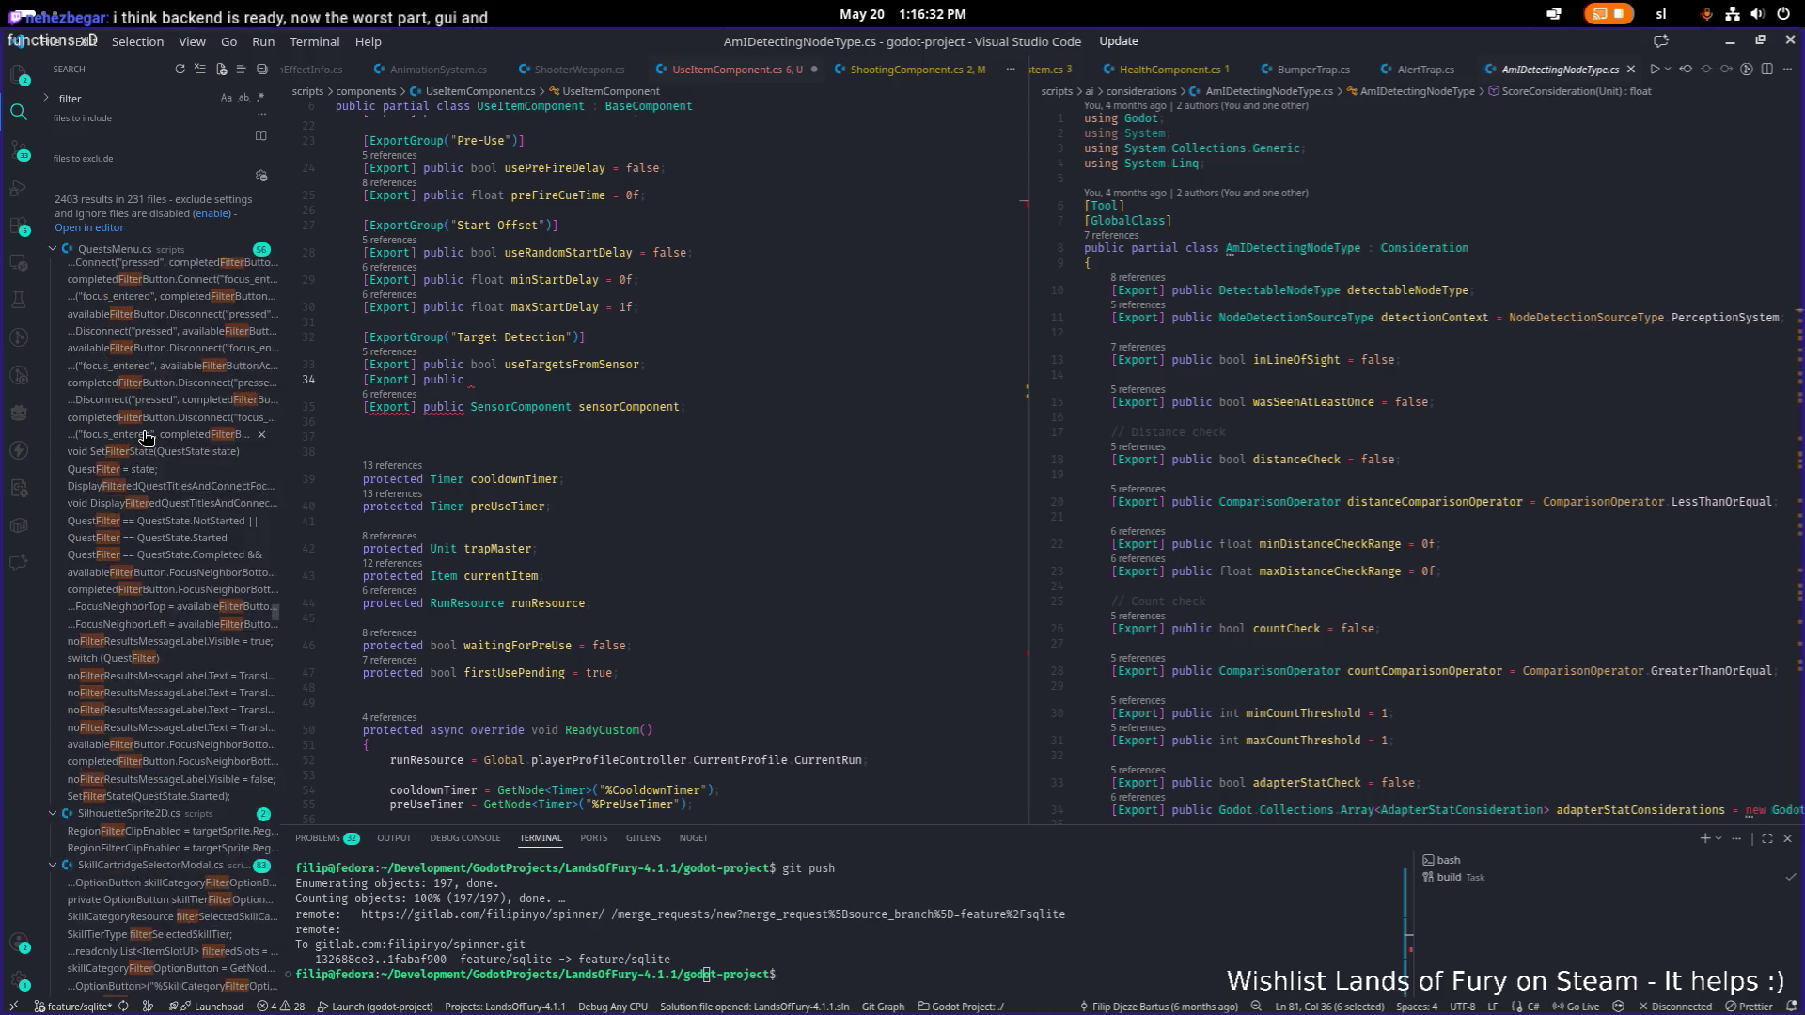
{"action": "scroll", "coordinate": [146, 437], "scroll_direction": "down", "scroll_amount": 1}
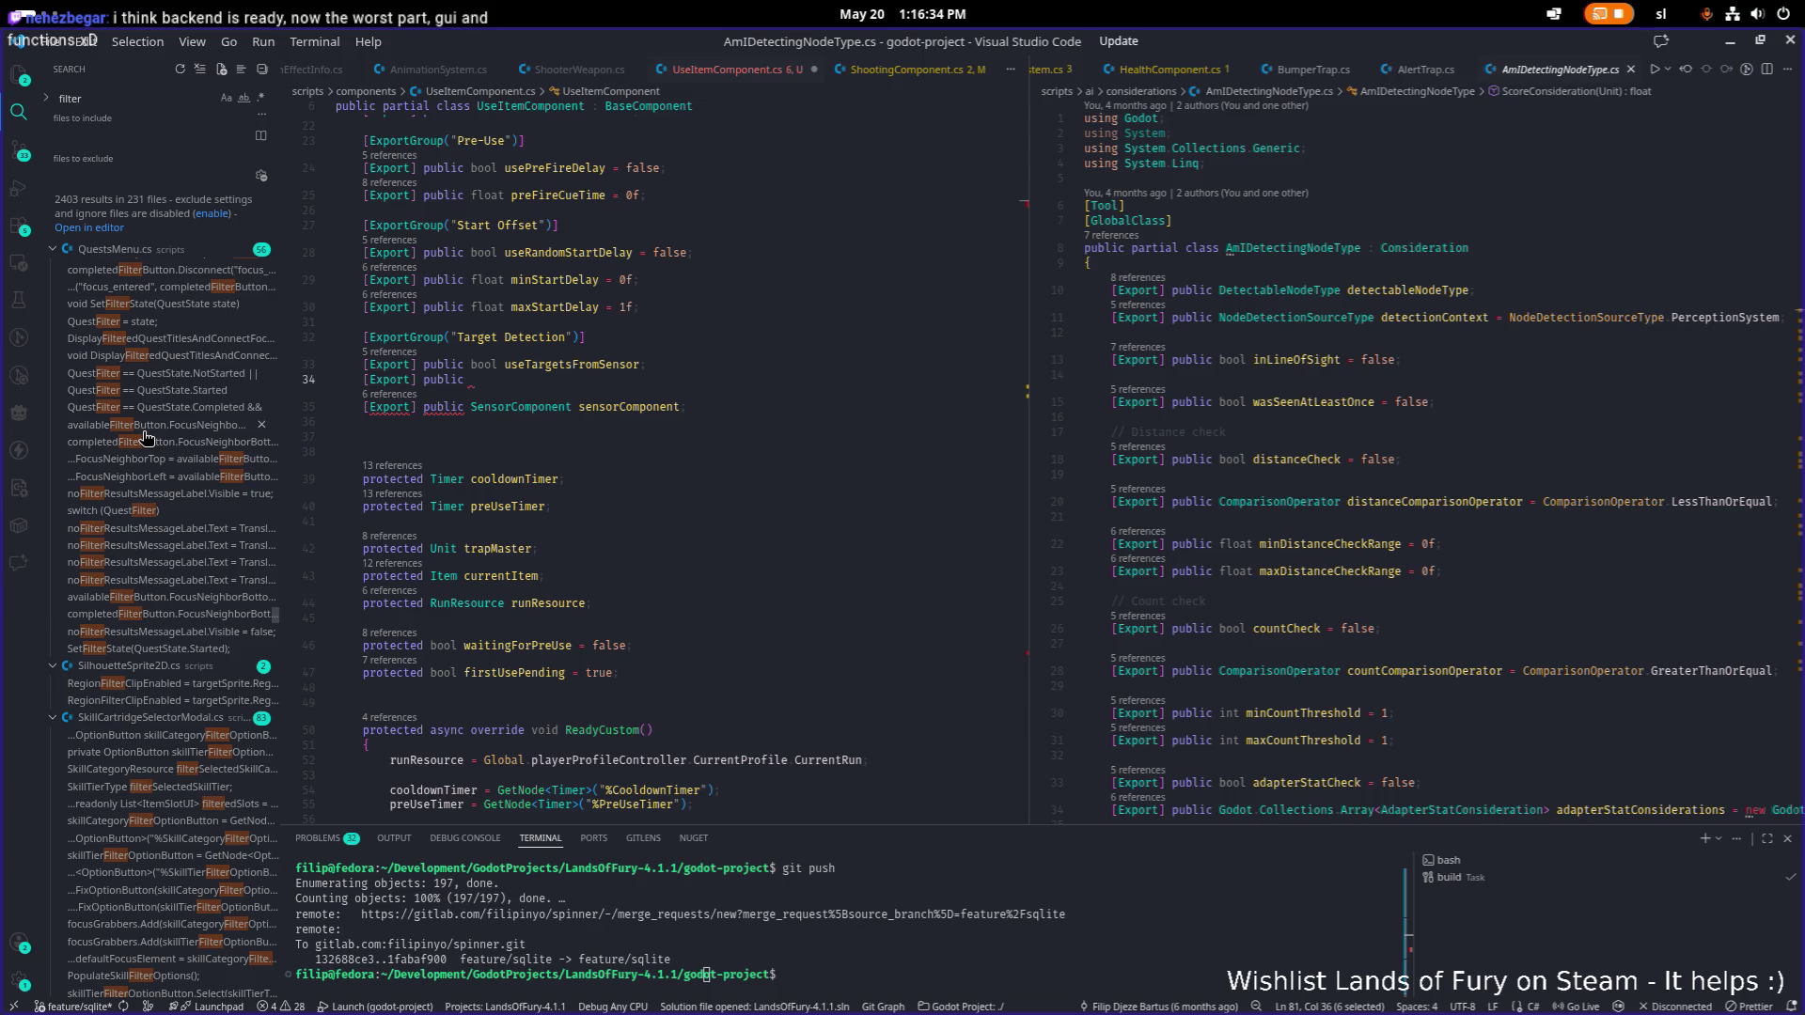
{"action": "scroll", "coordinate": [145, 438], "scroll_direction": "down", "scroll_amount": 1}
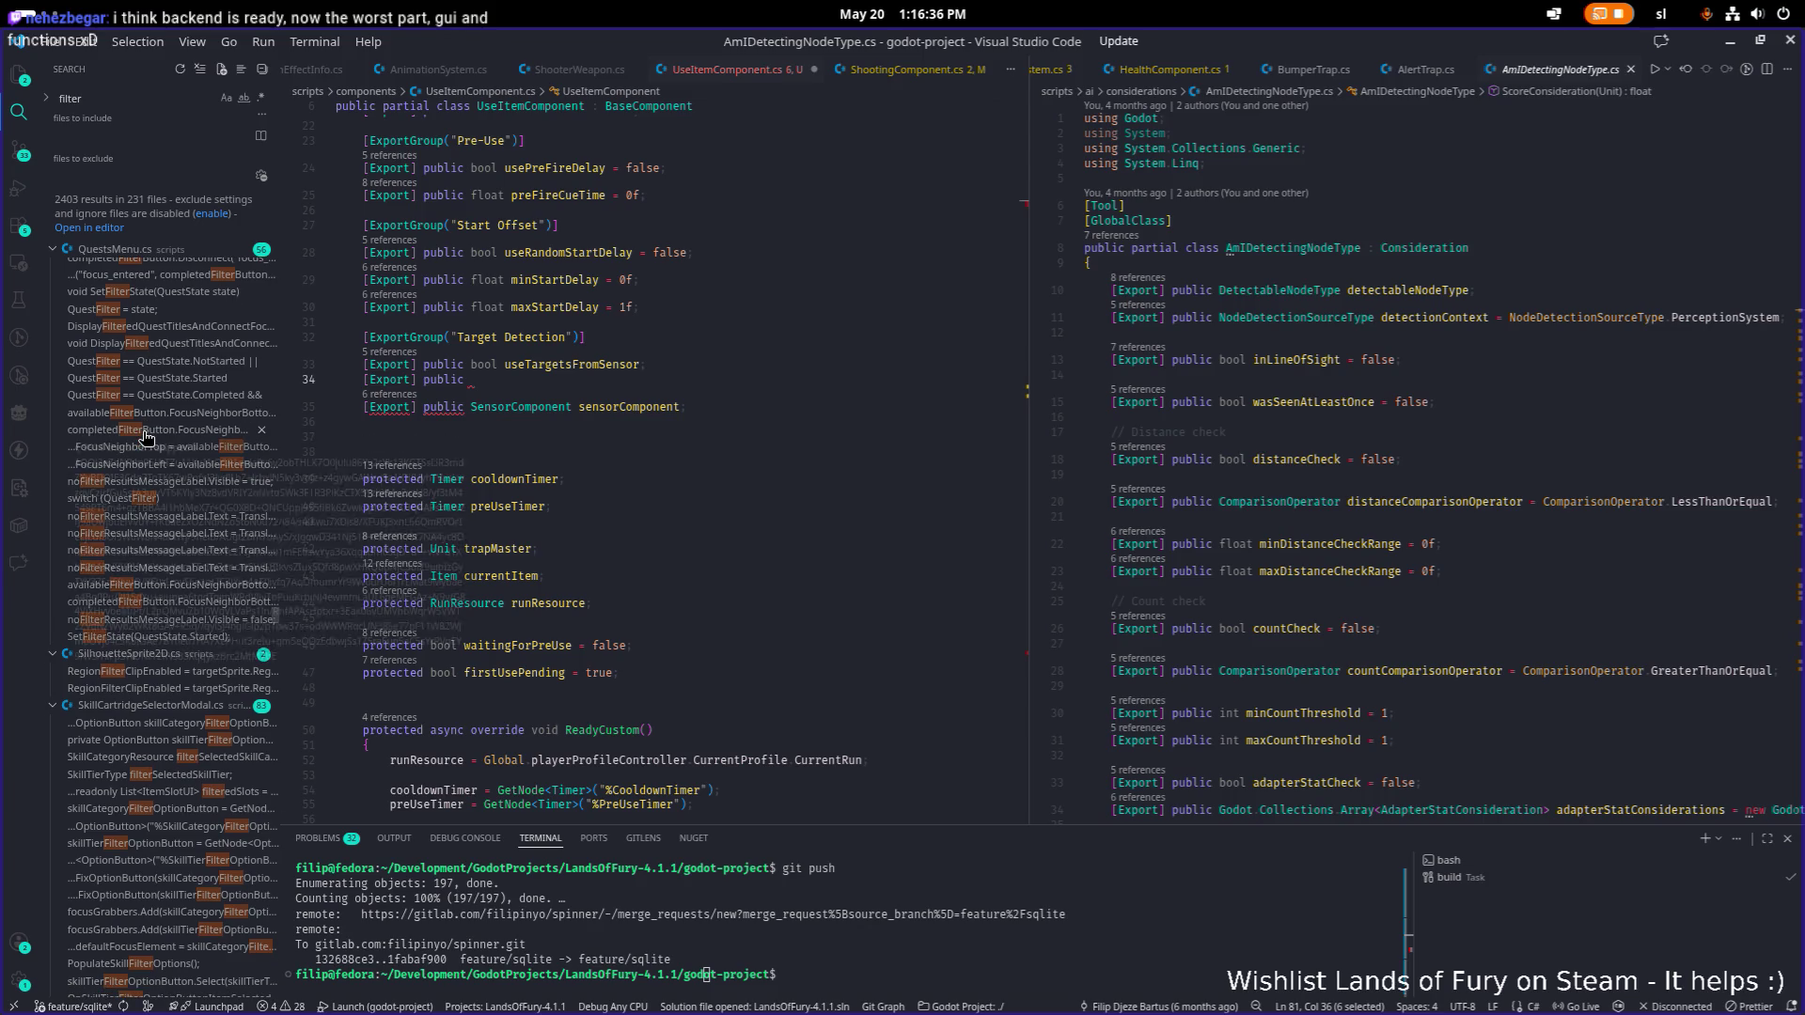
{"action": "scroll", "coordinate": [146, 435], "scroll_direction": "up", "scroll_amount": 12}
{"action": "scroll", "coordinate": [146, 437], "scroll_direction": "up", "scroll_amount": 5}
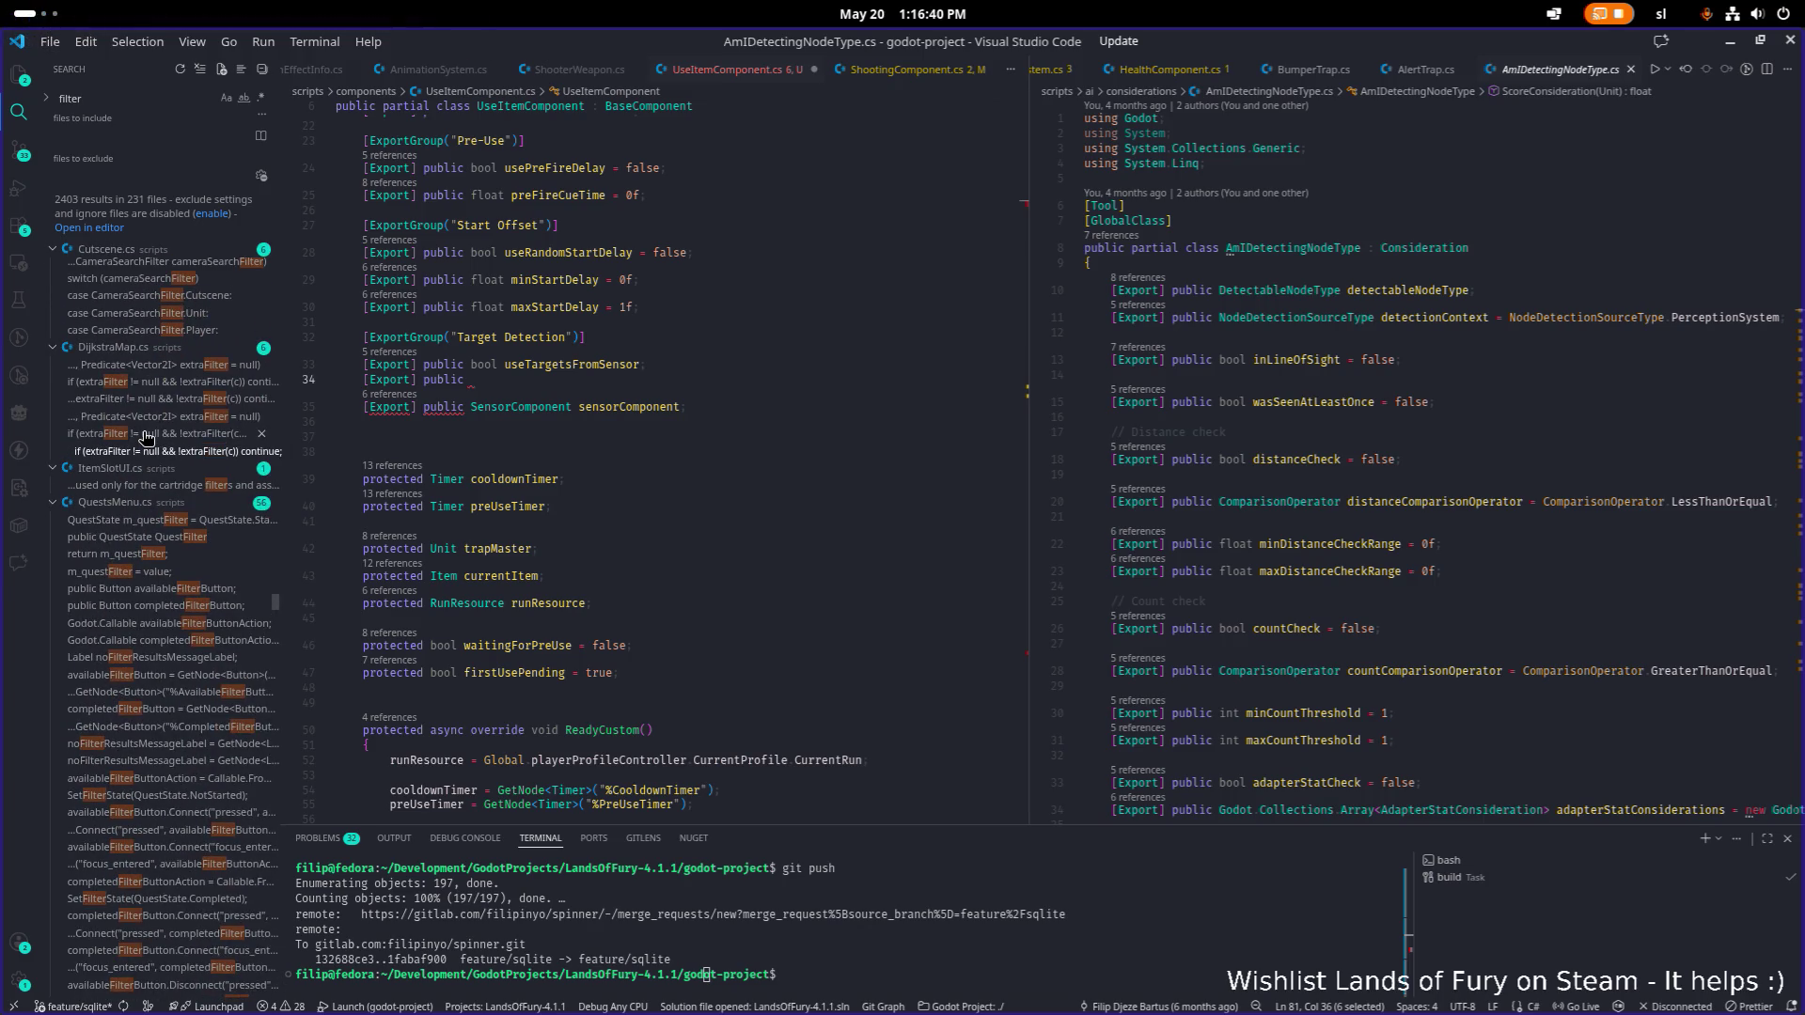
{"action": "scroll", "coordinate": [146, 435], "scroll_direction": "up", "scroll_amount": 10}
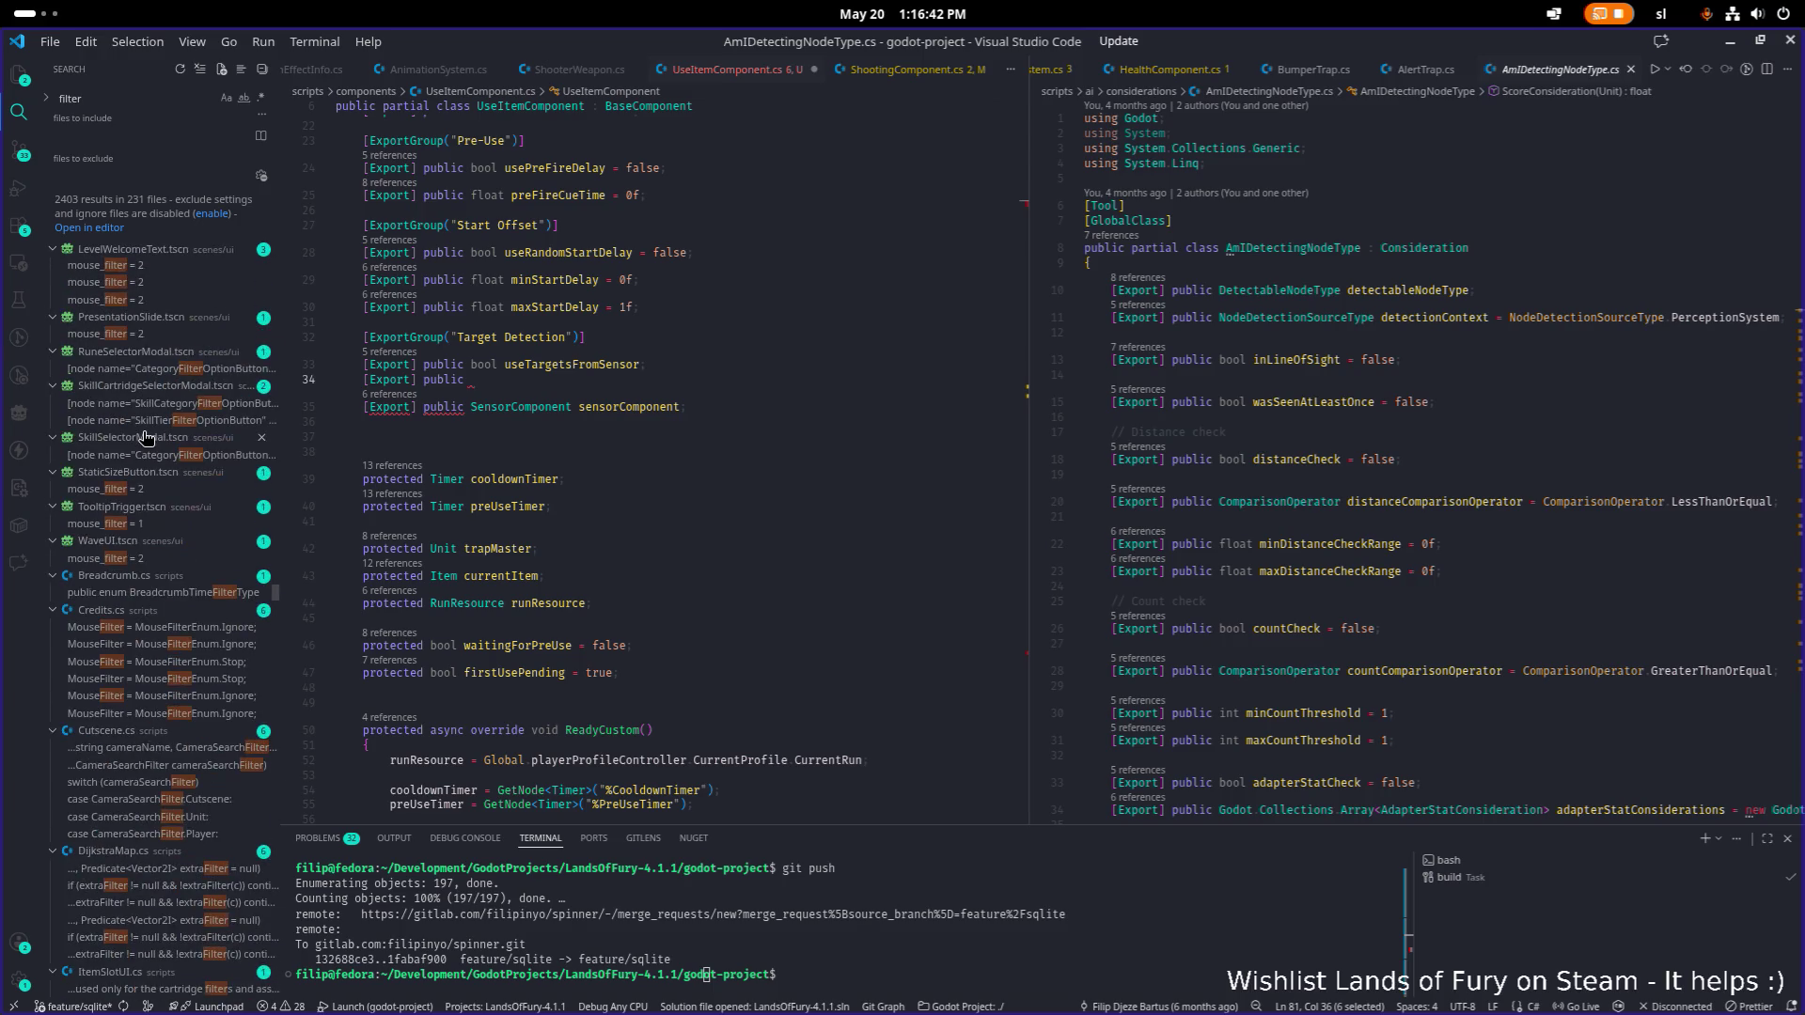
{"action": "left_click", "coordinate": [850, 364]}
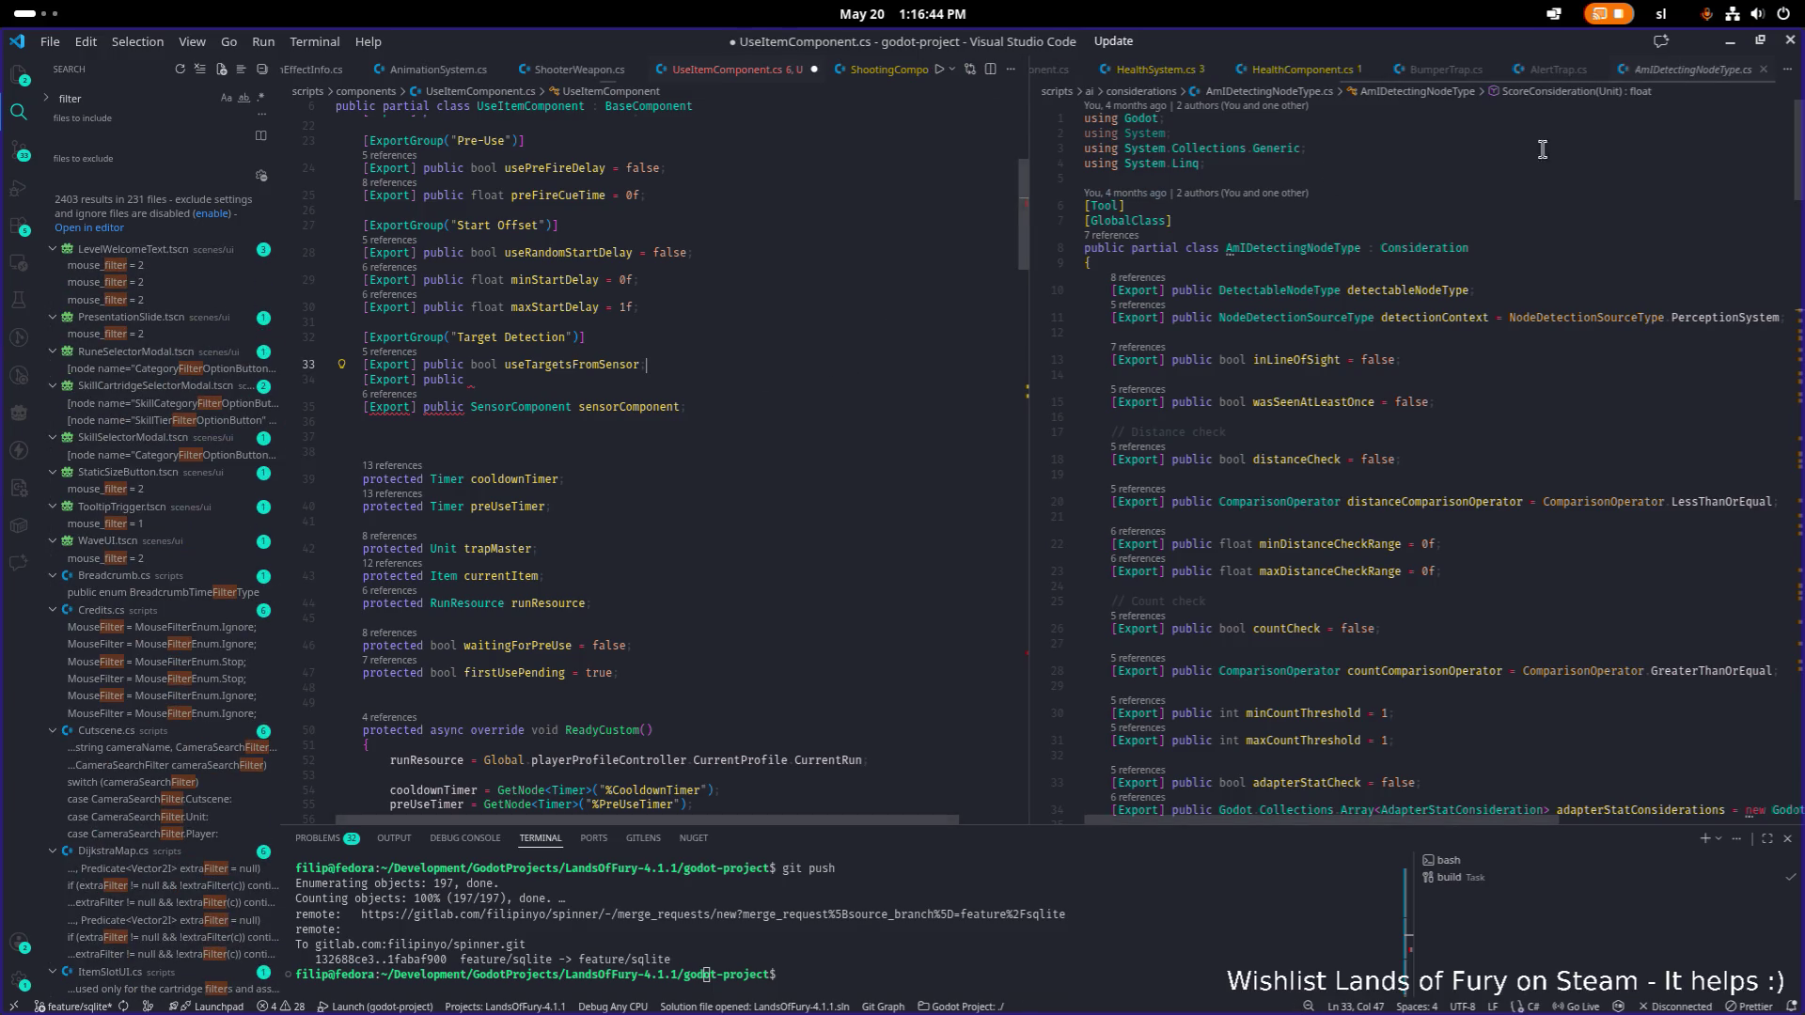
Delete the unfinished field line and move sensorComponent above useTargetsFromSensor.
{"action": "key", "text": "Down"}
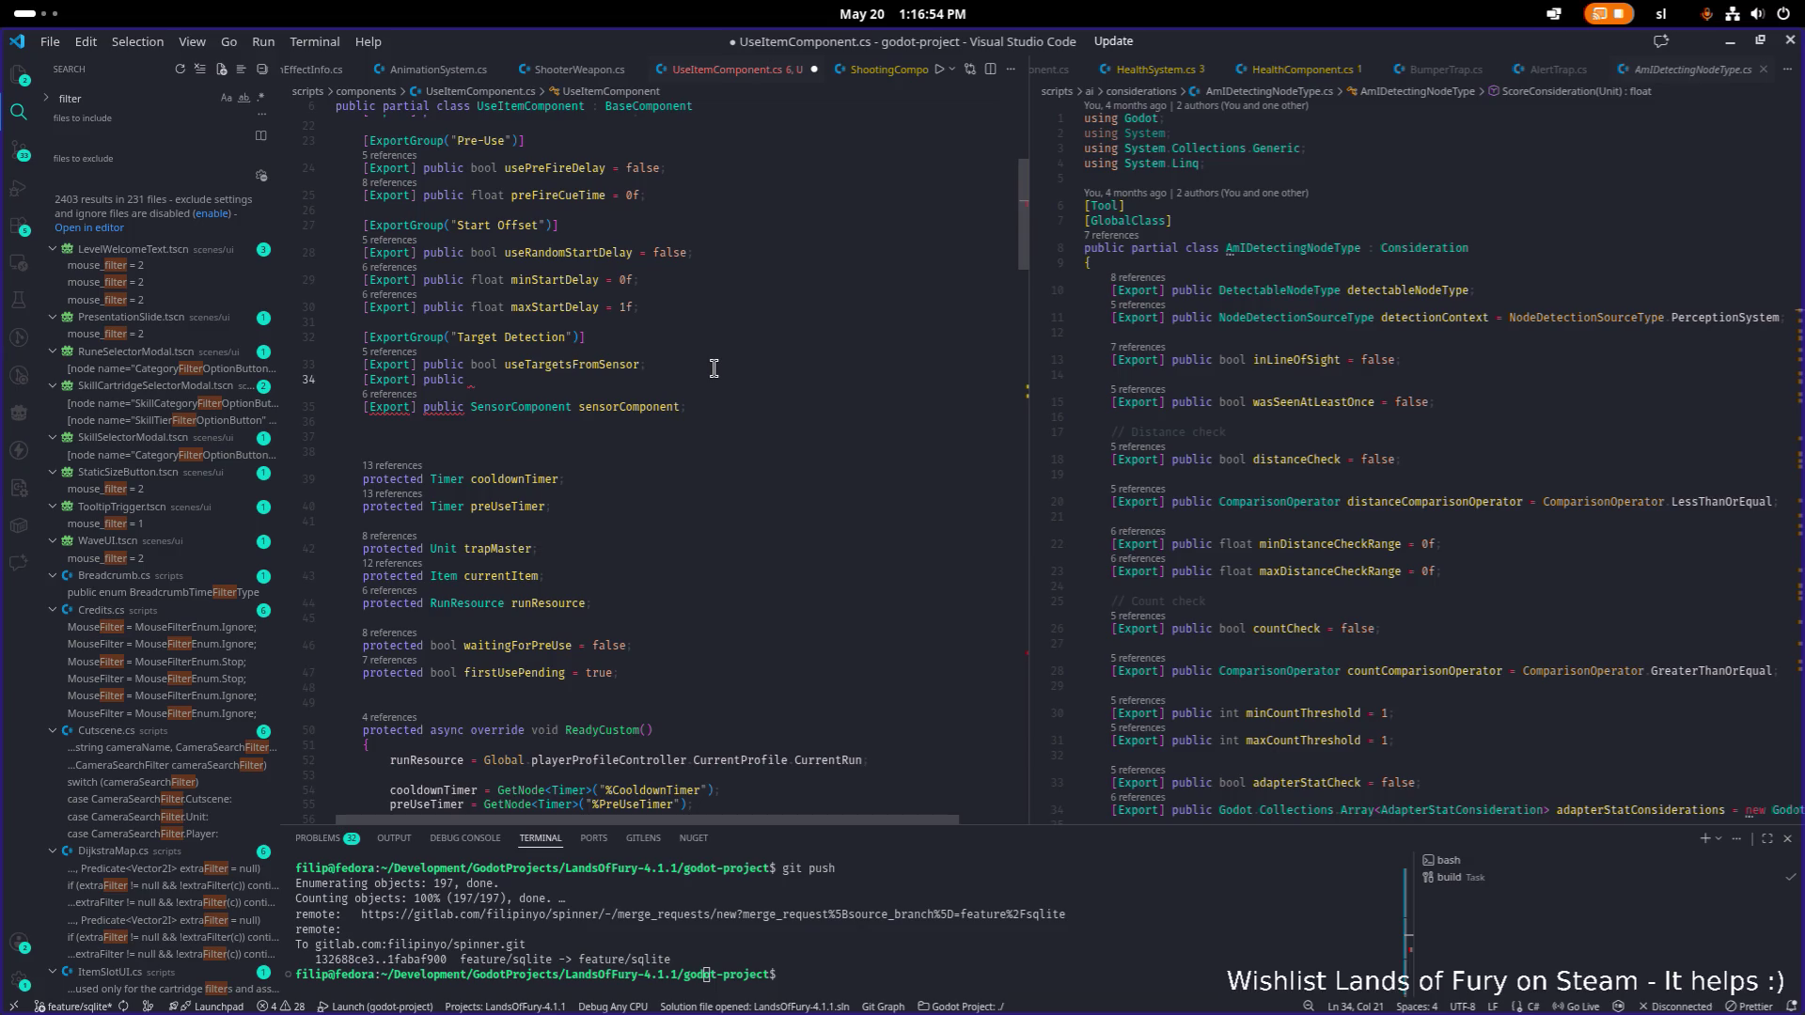
{"action": "type", "text": "bool"}
{"action": "key", "text": "shift+Home"}
{"action": "key", "text": "BackSpace"}
{"action": "key", "text": "ctrl+shift+k"}
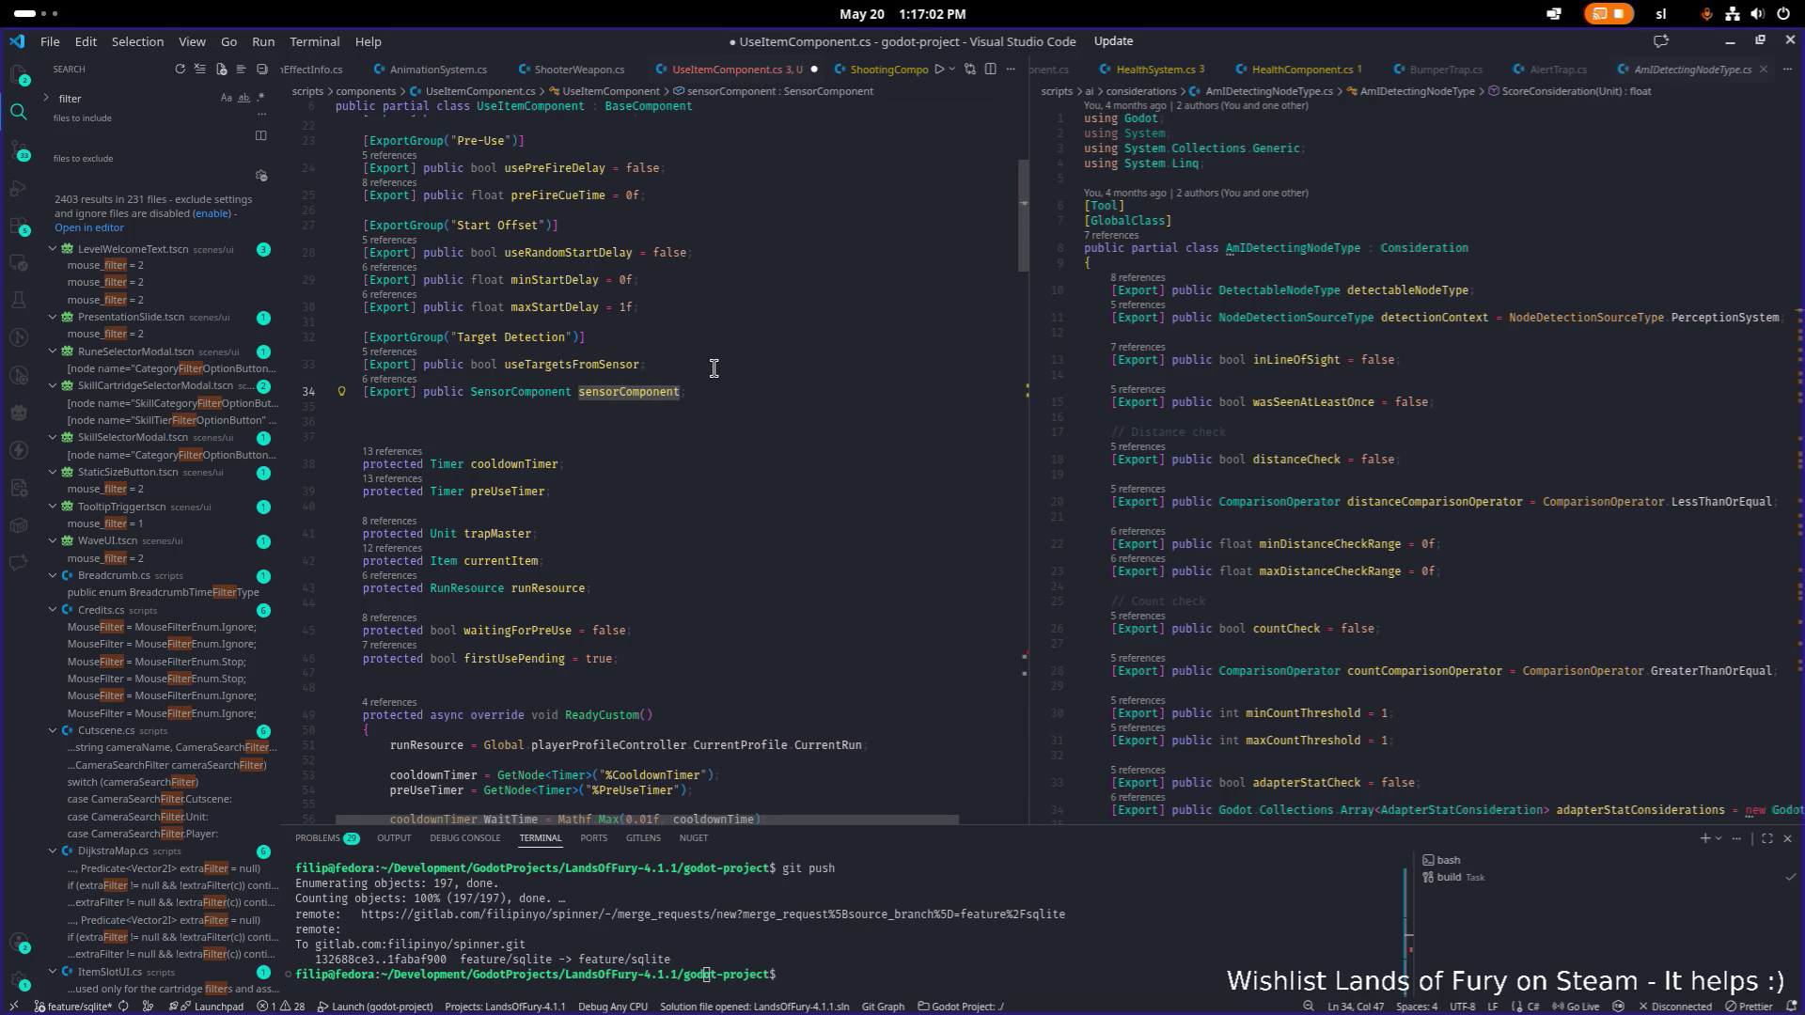
{"action": "key", "text": "End"}
{"action": "key", "text": "alt+Up"}
Add '[Export] public bool enableTeamFilter = false;' below useTargetsFromSensor.
{"action": "key", "text": "Down"}
{"action": "key", "text": "End"}
{"action": "key", "text": "Return"}
{"action": "type", "text": "[Export] public bool"}
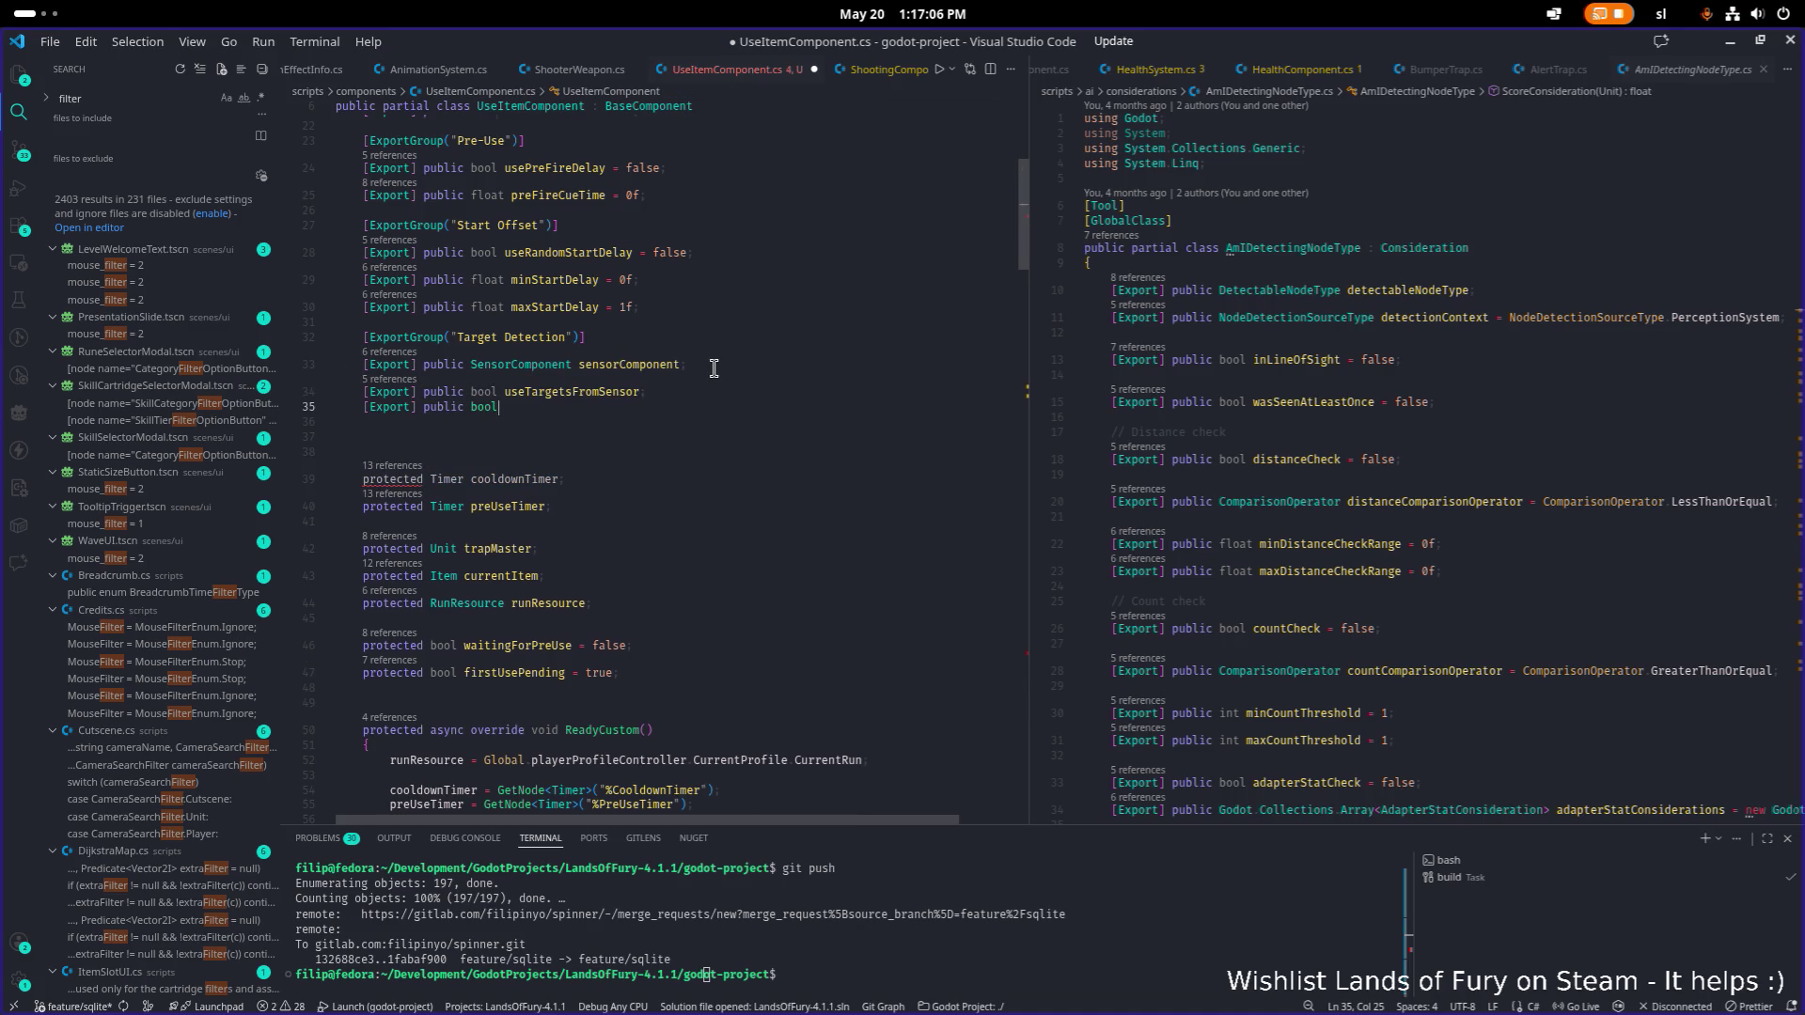
{"action": "key", "text": "ctrl+BackSpace"}
{"action": "type", "text": "bool enableTeam"}
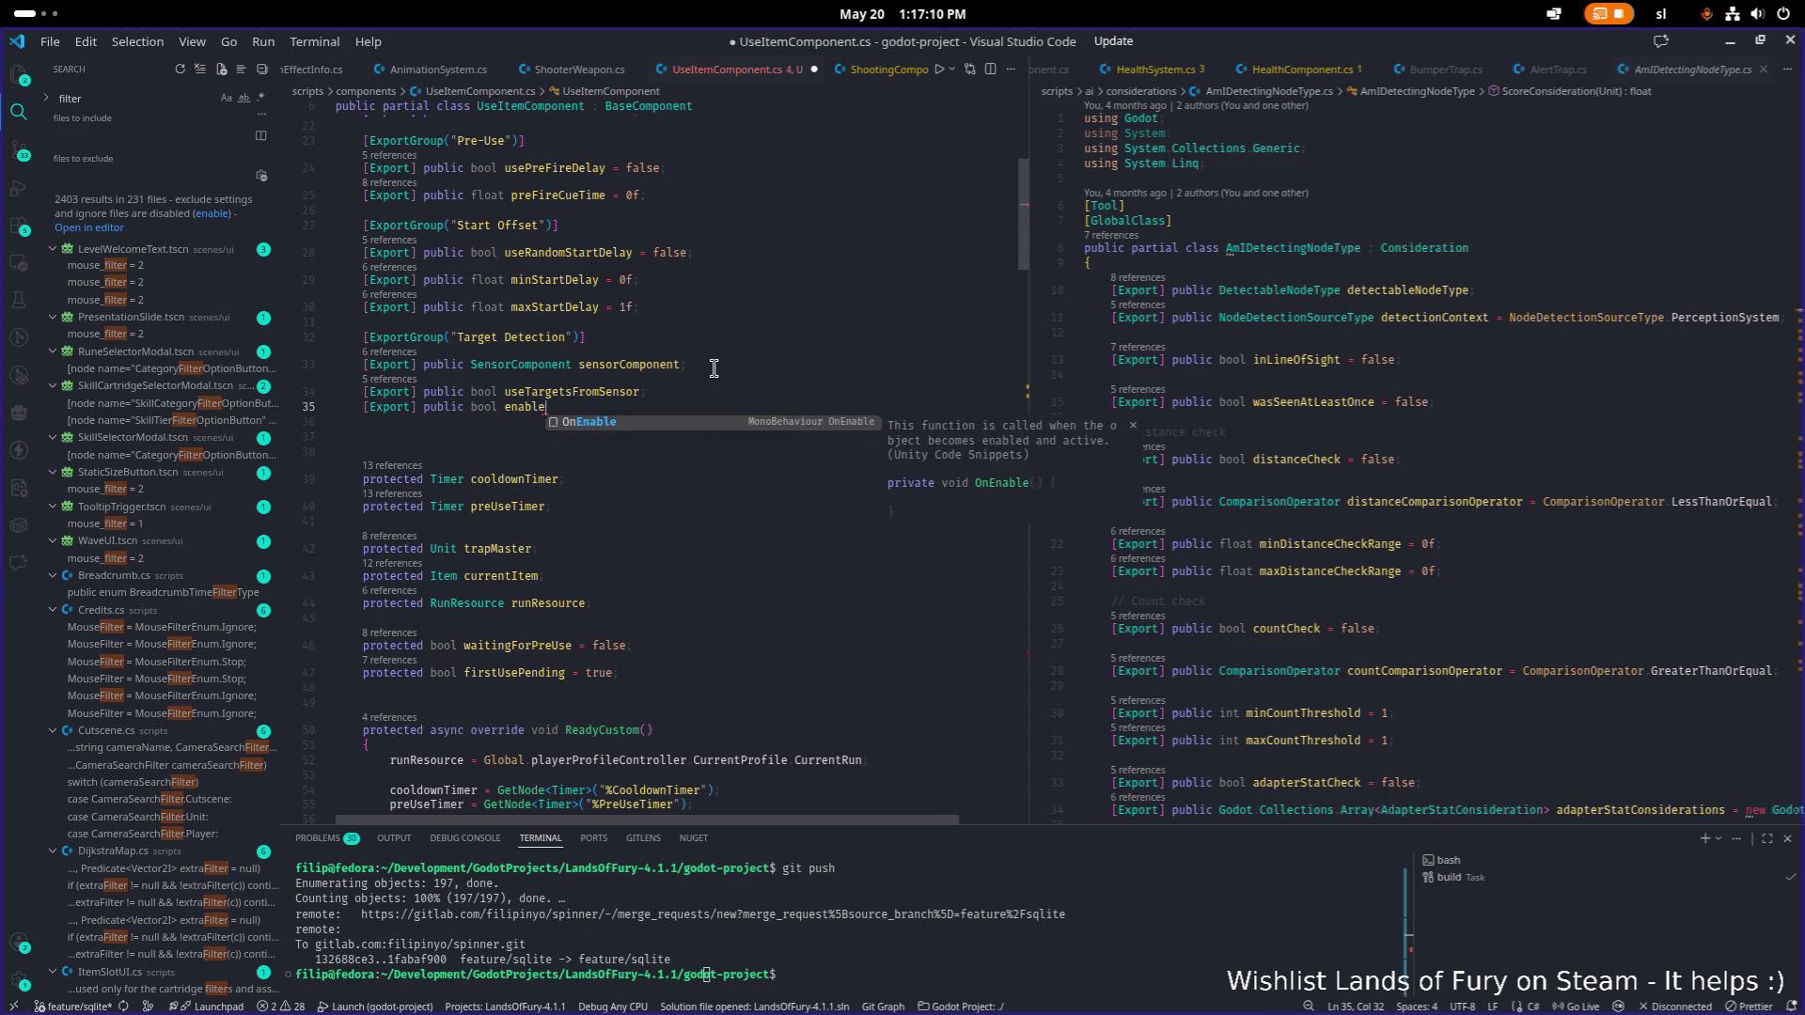
{"action": "type", "text": "Filter "}
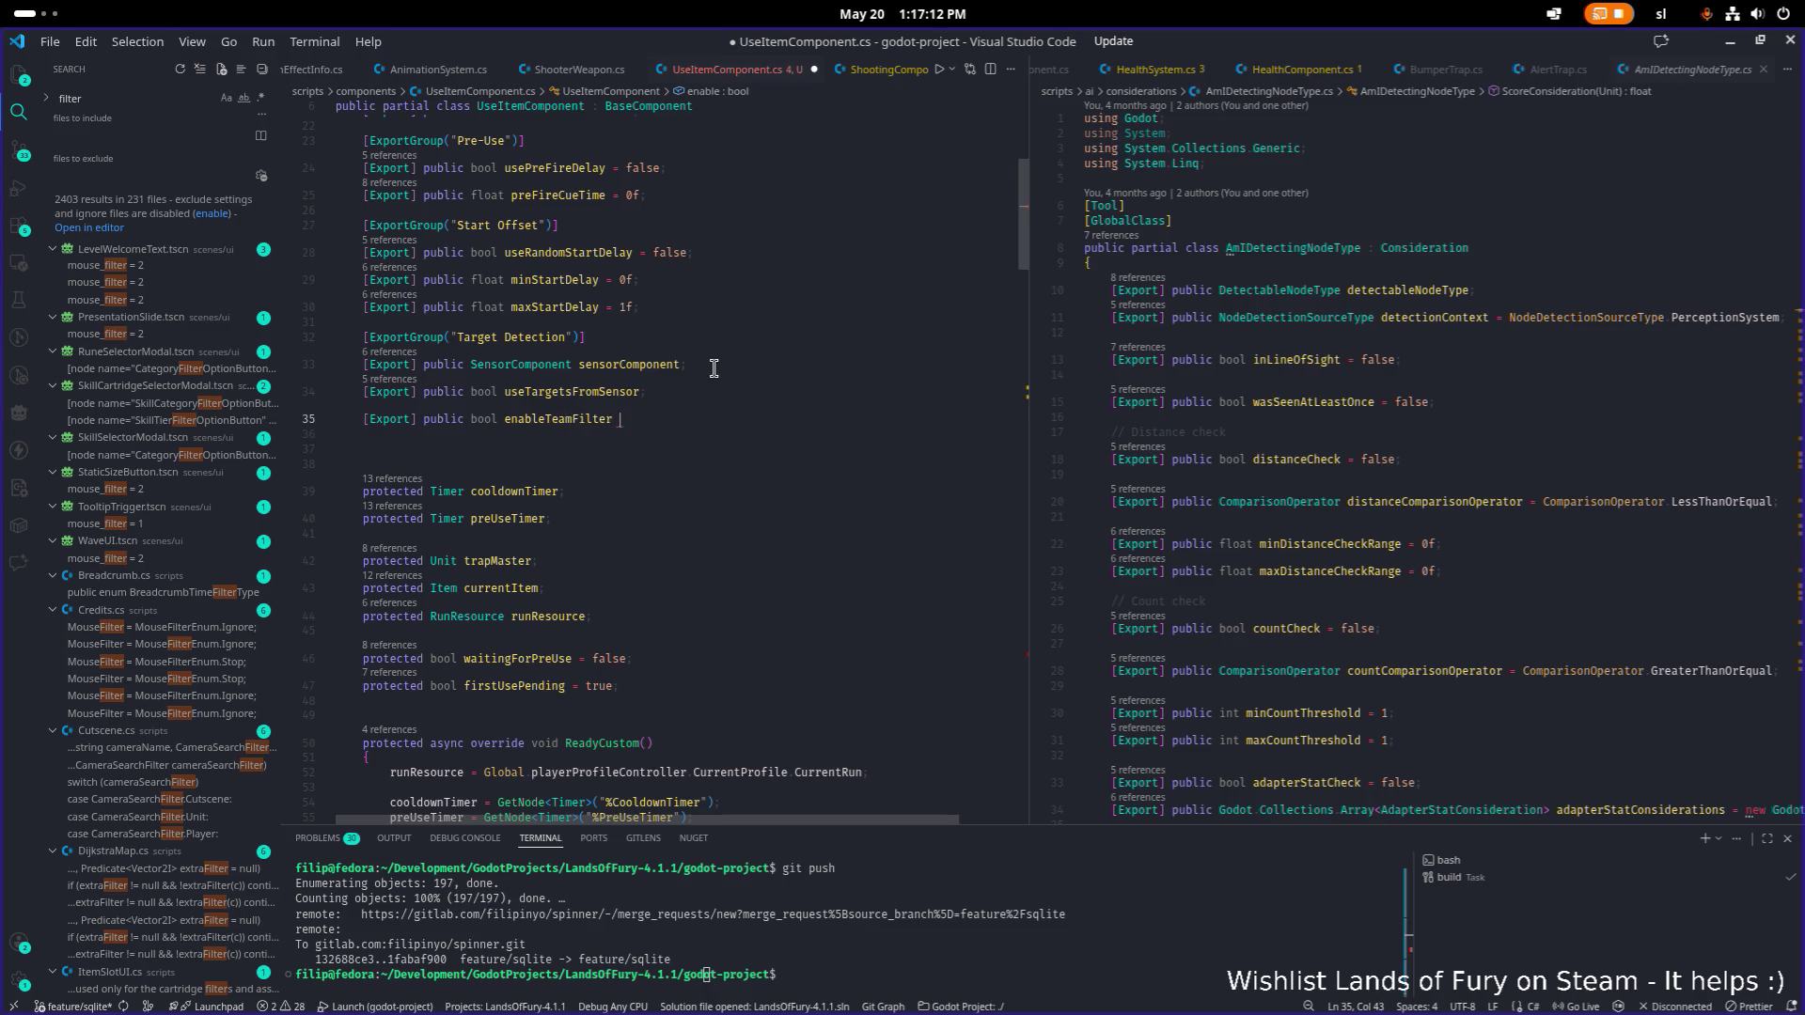
{"action": "type", "text": "= false;"}
Duplicate the enableTeamFilter declaration onto the next line.
{"action": "key", "text": "shift+Home"}
{"action": "key", "text": "ctrl+c"}
{"action": "key", "text": "End"}
{"action": "key", "text": "Return"}
{"action": "key", "text": "ctrl+v"}
{"action": "key", "text": "Home"}
{"action": "key", "text": "Right"}
{"action": "key", "text": "Right"}
{"action": "key", "text": "Right"}
{"action": "key", "text": "Right"}
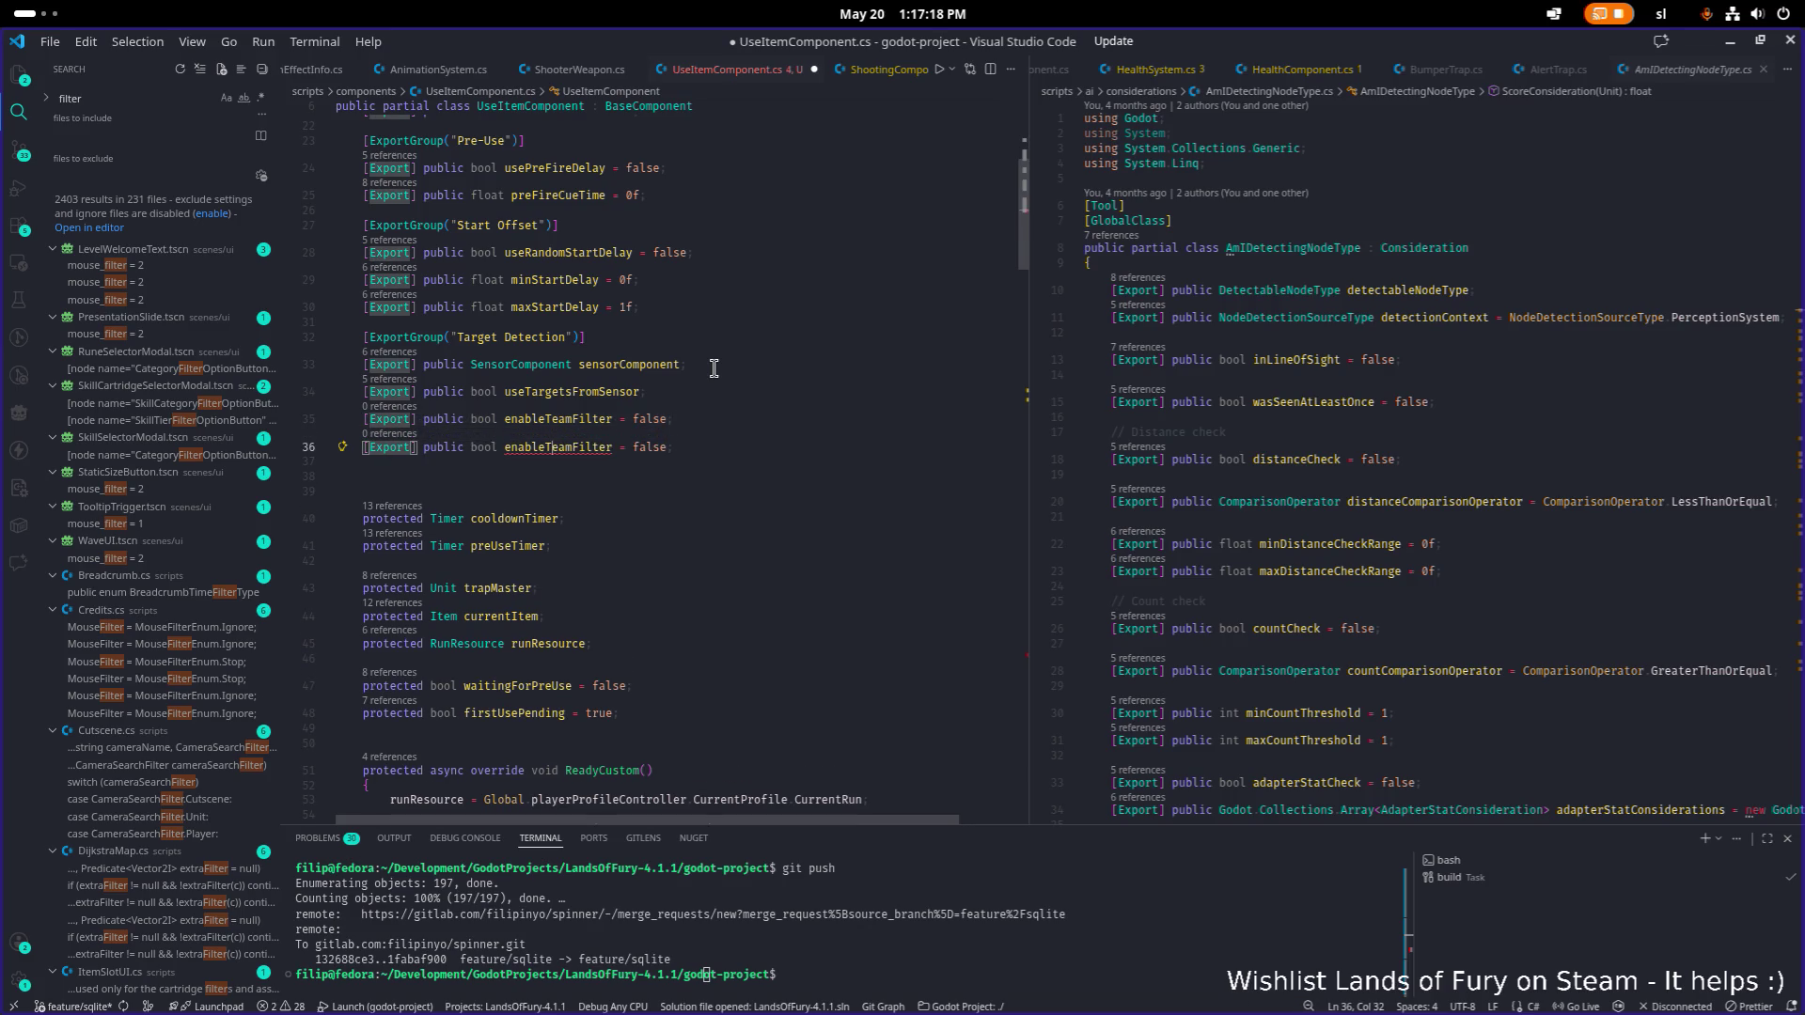
{"action": "key", "text": "Right"}
{"action": "key", "text": "Right"}
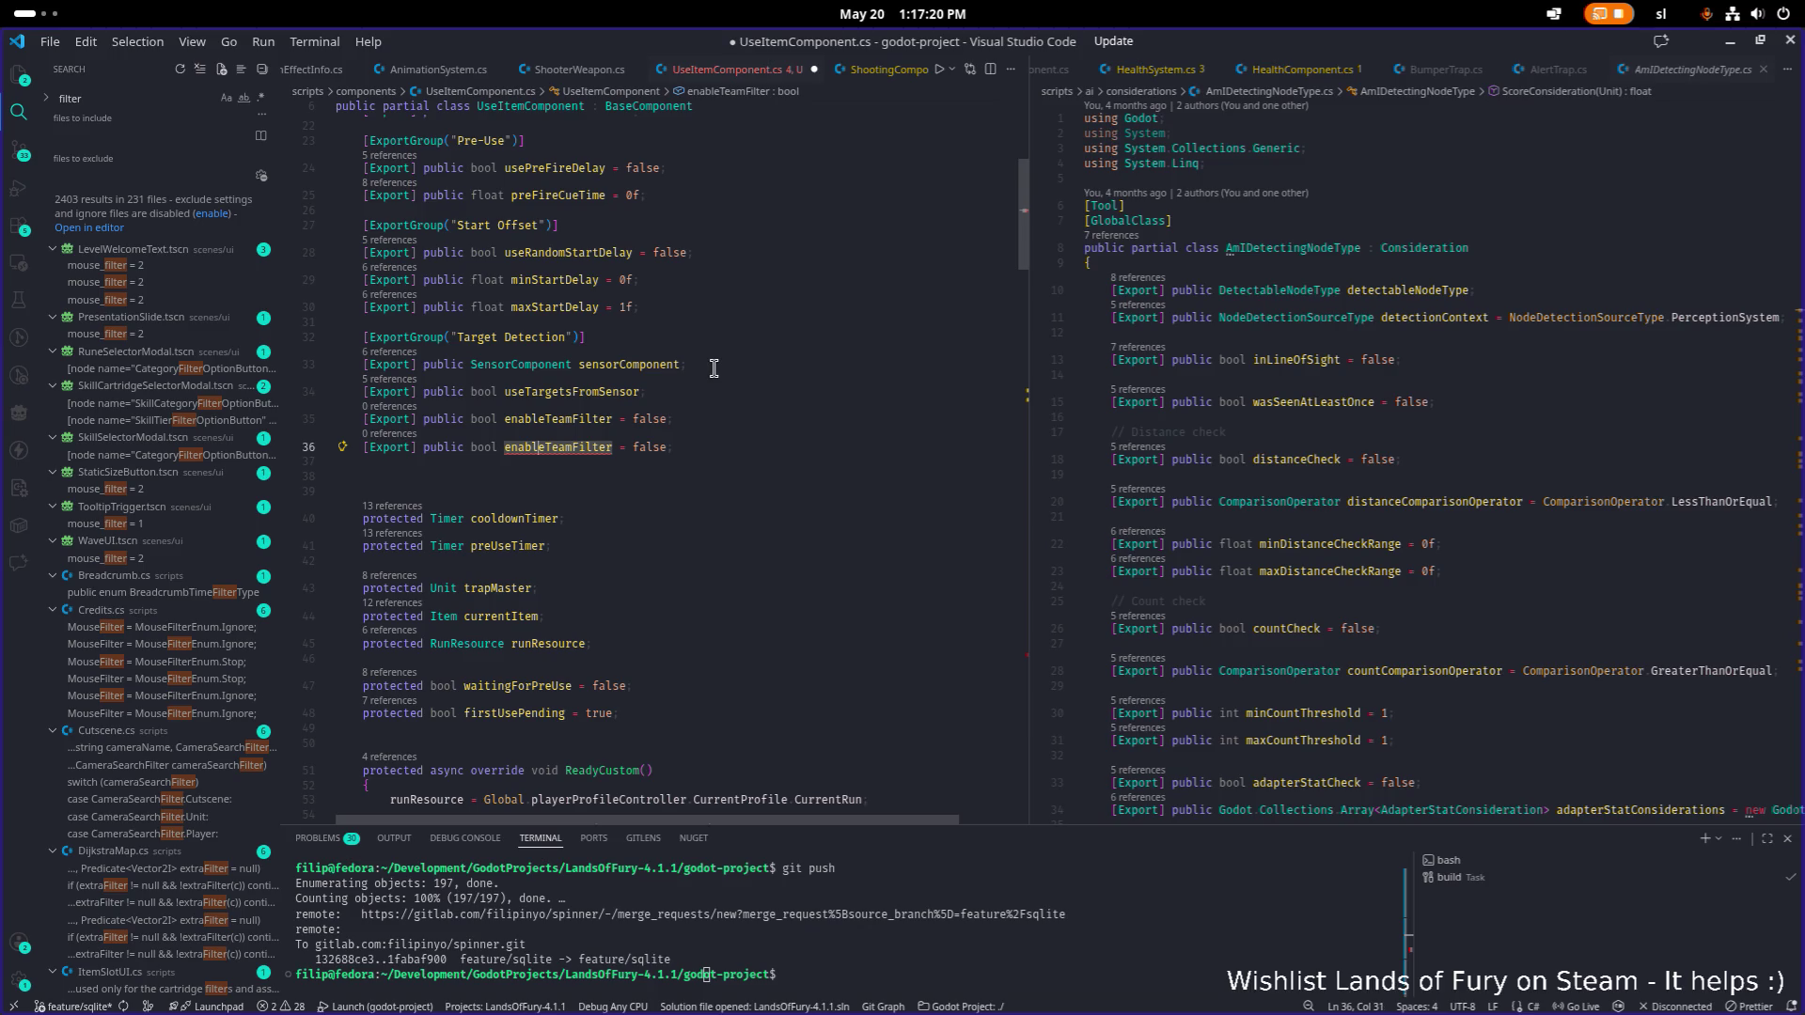
{"action": "key", "text": "Right"}
{"action": "key", "text": "Right"}
{"action": "key", "text": "Right"}
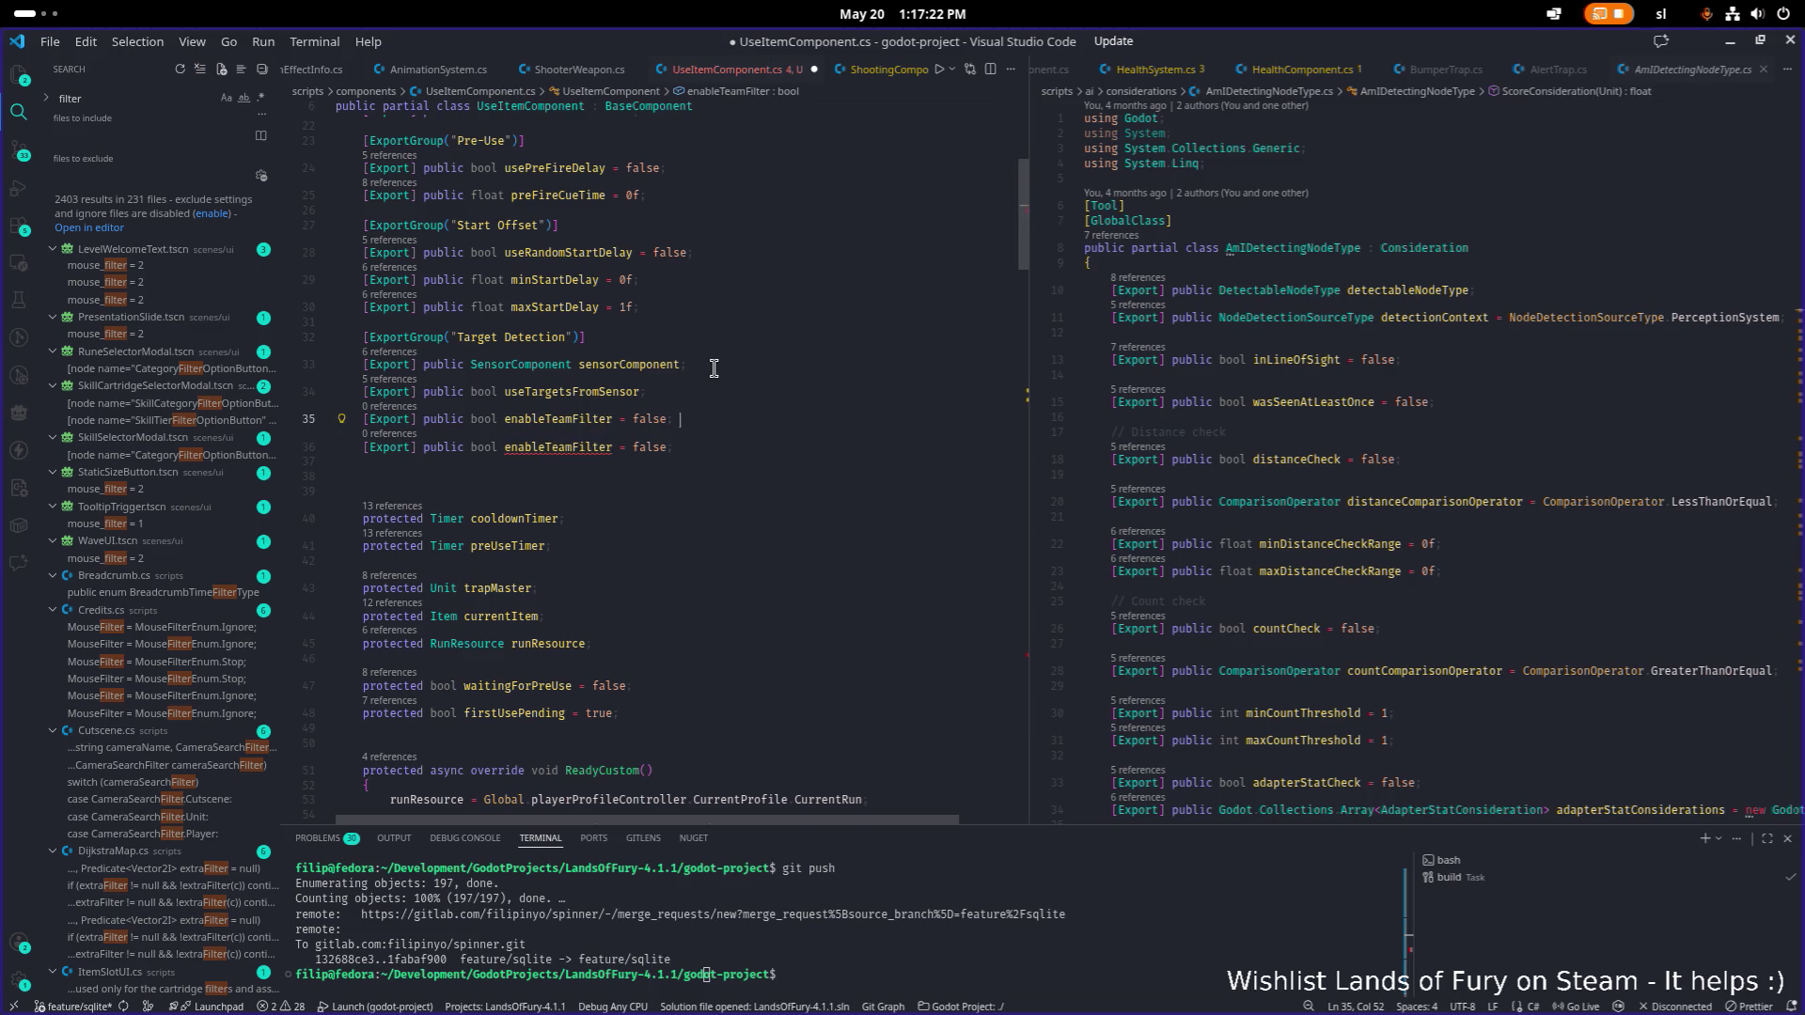
Turn one copied line into '[Export] public int team = 0;'.
{"action": "key", "text": "shift+alt+Up"}
{"action": "key", "text": "Left"}
{"action": "key", "text": "Left"}
{"action": "key", "text": "Left"}
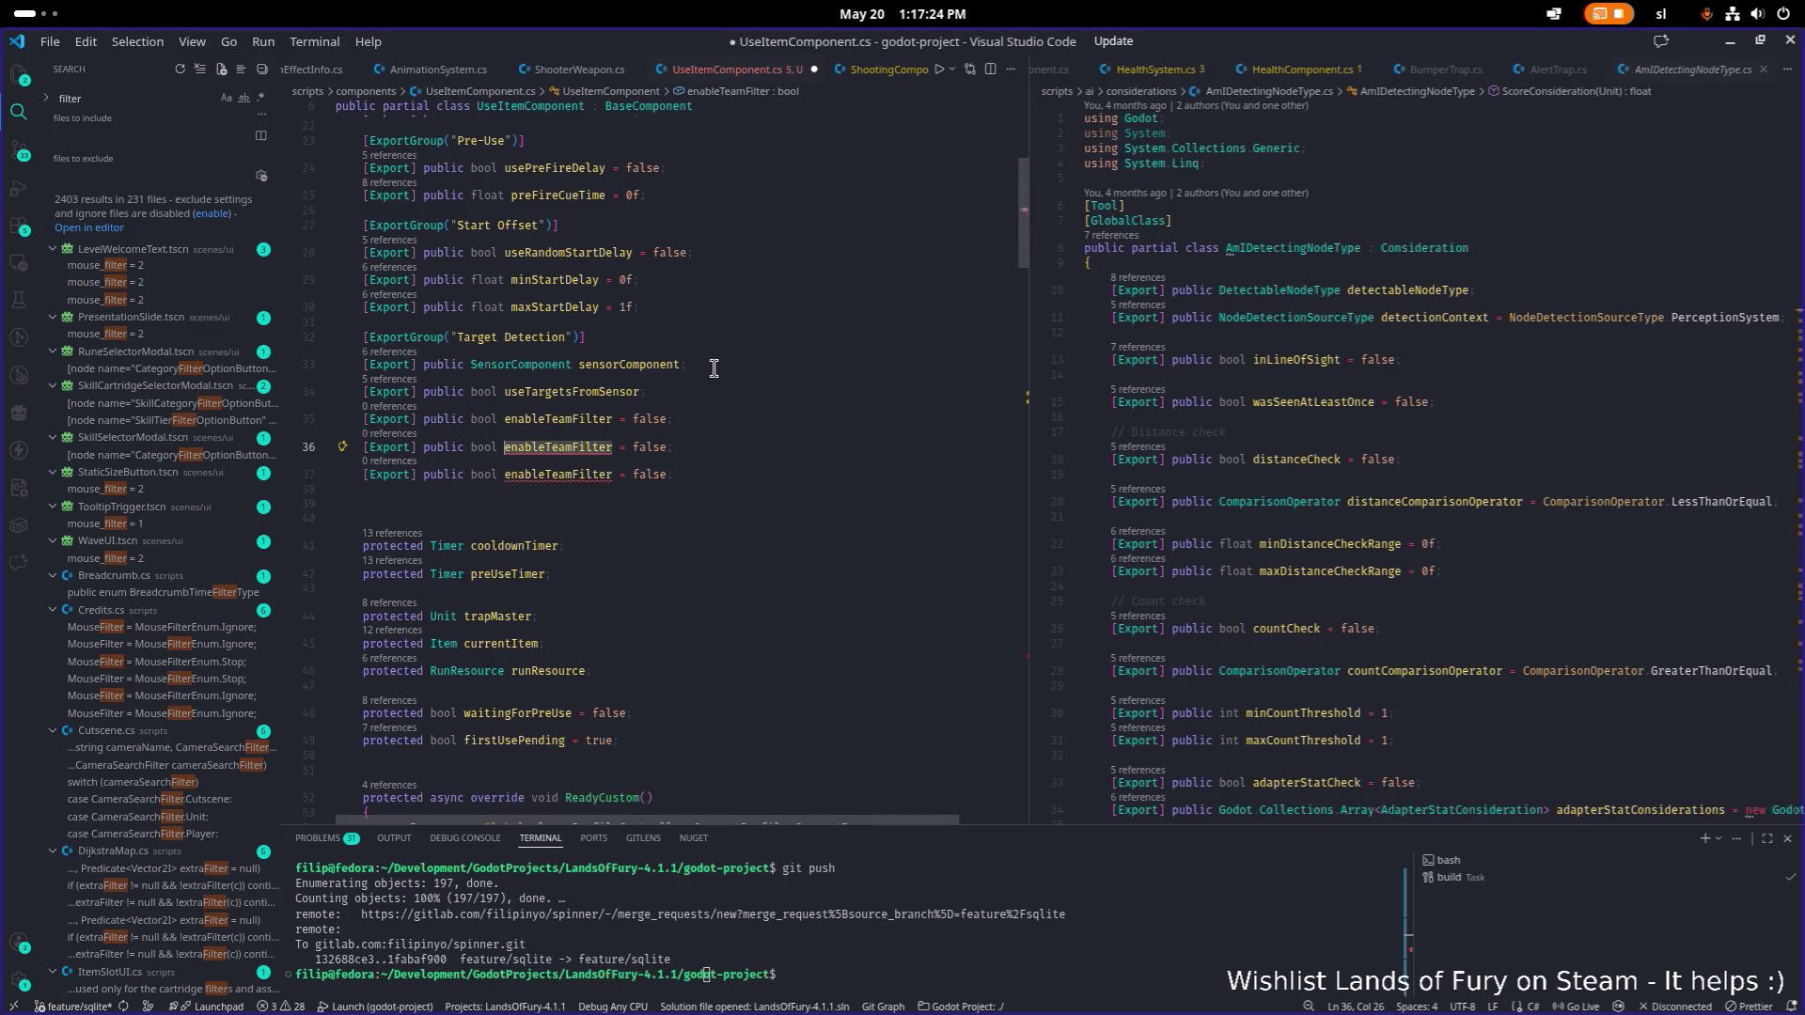
{"action": "key", "text": "ctrl+shift+Right"}
{"action": "key", "text": "ctrl+shift+Right"}
{"action": "type", "text": "int te"}
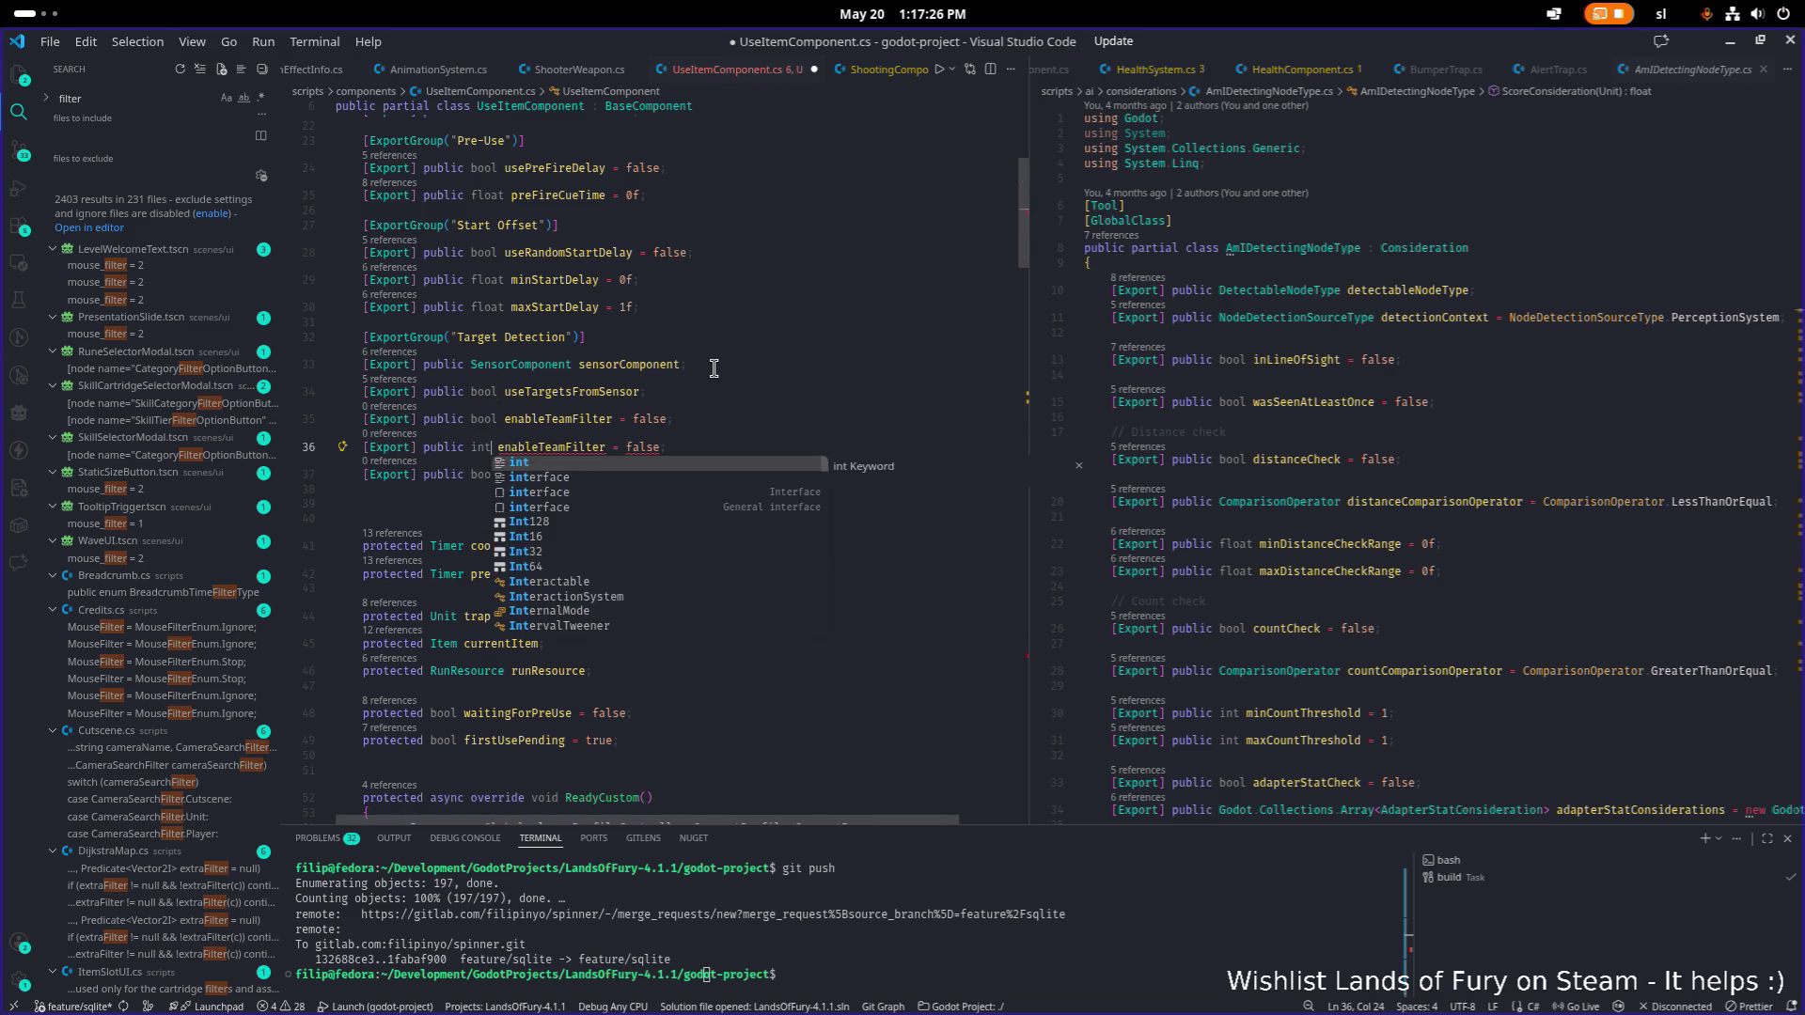
{"action": "type", "text": "am"}
{"action": "key", "text": "Right"}
{"action": "key", "text": "Right"}
{"action": "key", "text": "Right"}
{"action": "key", "text": "ctrl+BackSpace"}
{"action": "type", "text": "0"}
Rename the other copy to enableFactionFilter, keeping the false default.
{"action": "key", "text": "Down"}
{"action": "key", "text": "Right"}
{"action": "key", "text": "Right"}
{"action": "key", "text": "Right"}
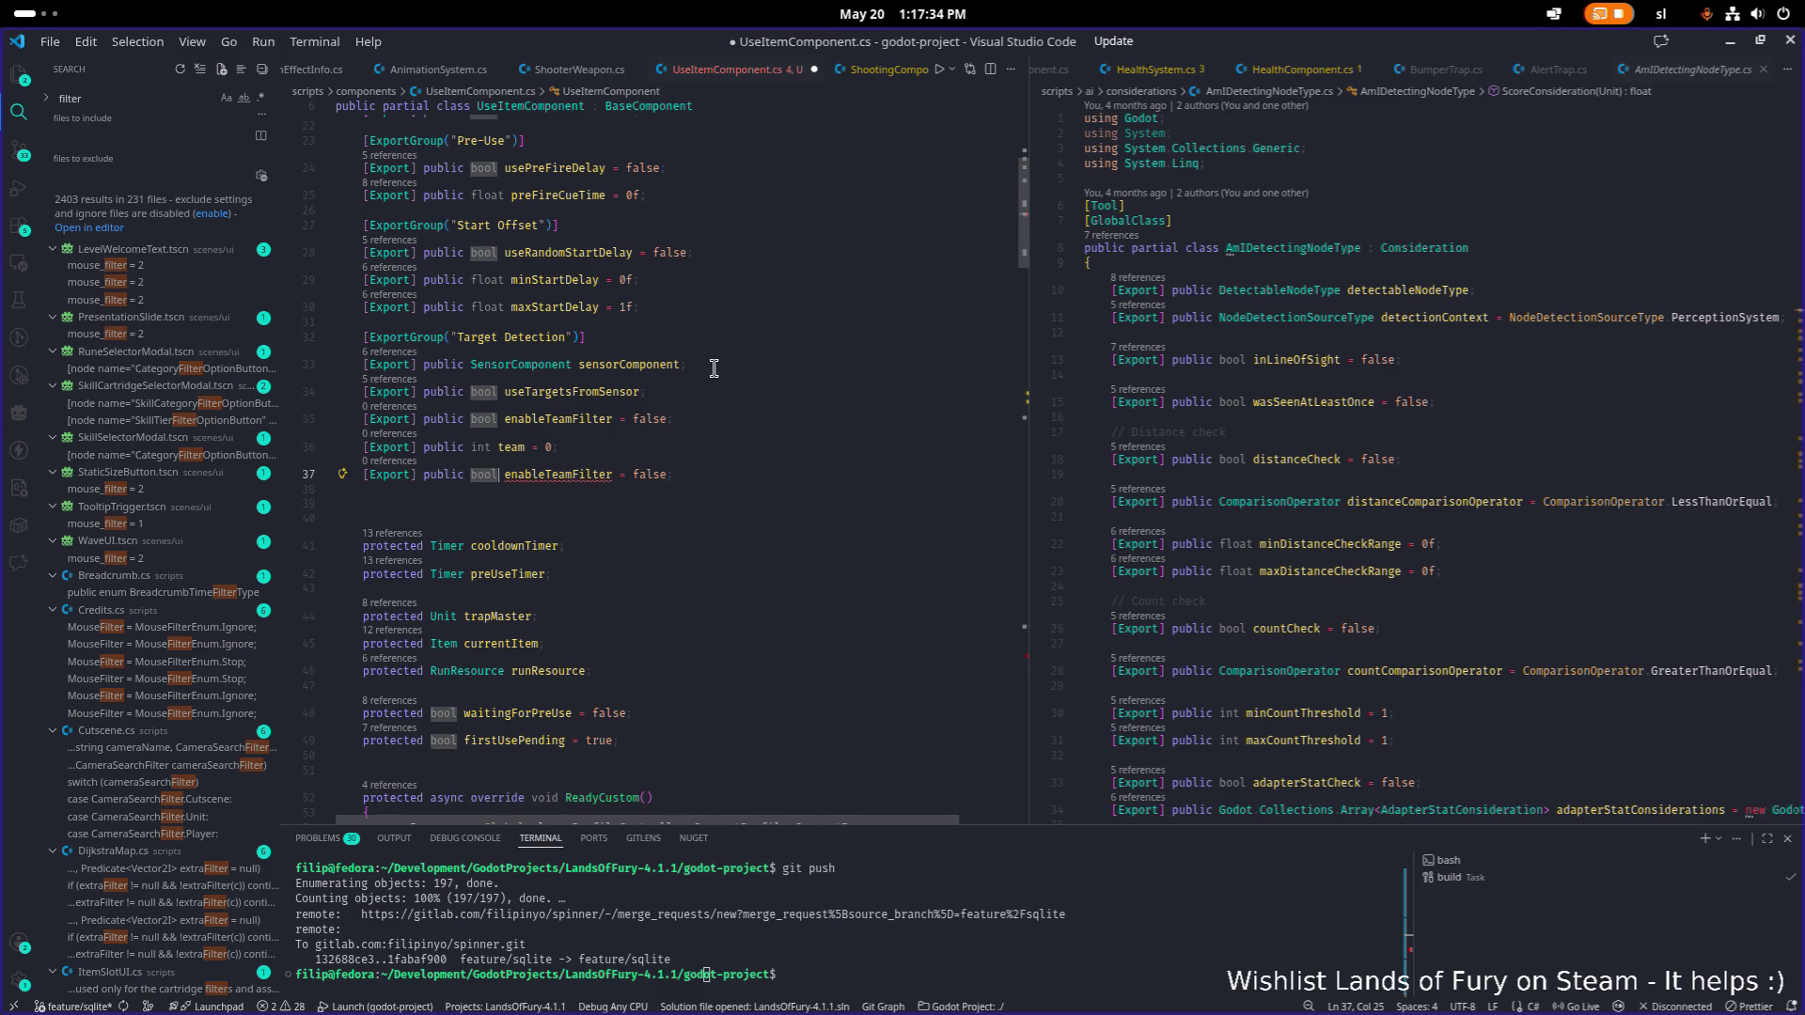
{"action": "key", "text": "Right"}
{"action": "key", "text": "Right"}
{"action": "key", "text": "ctrl+shift+Right"}
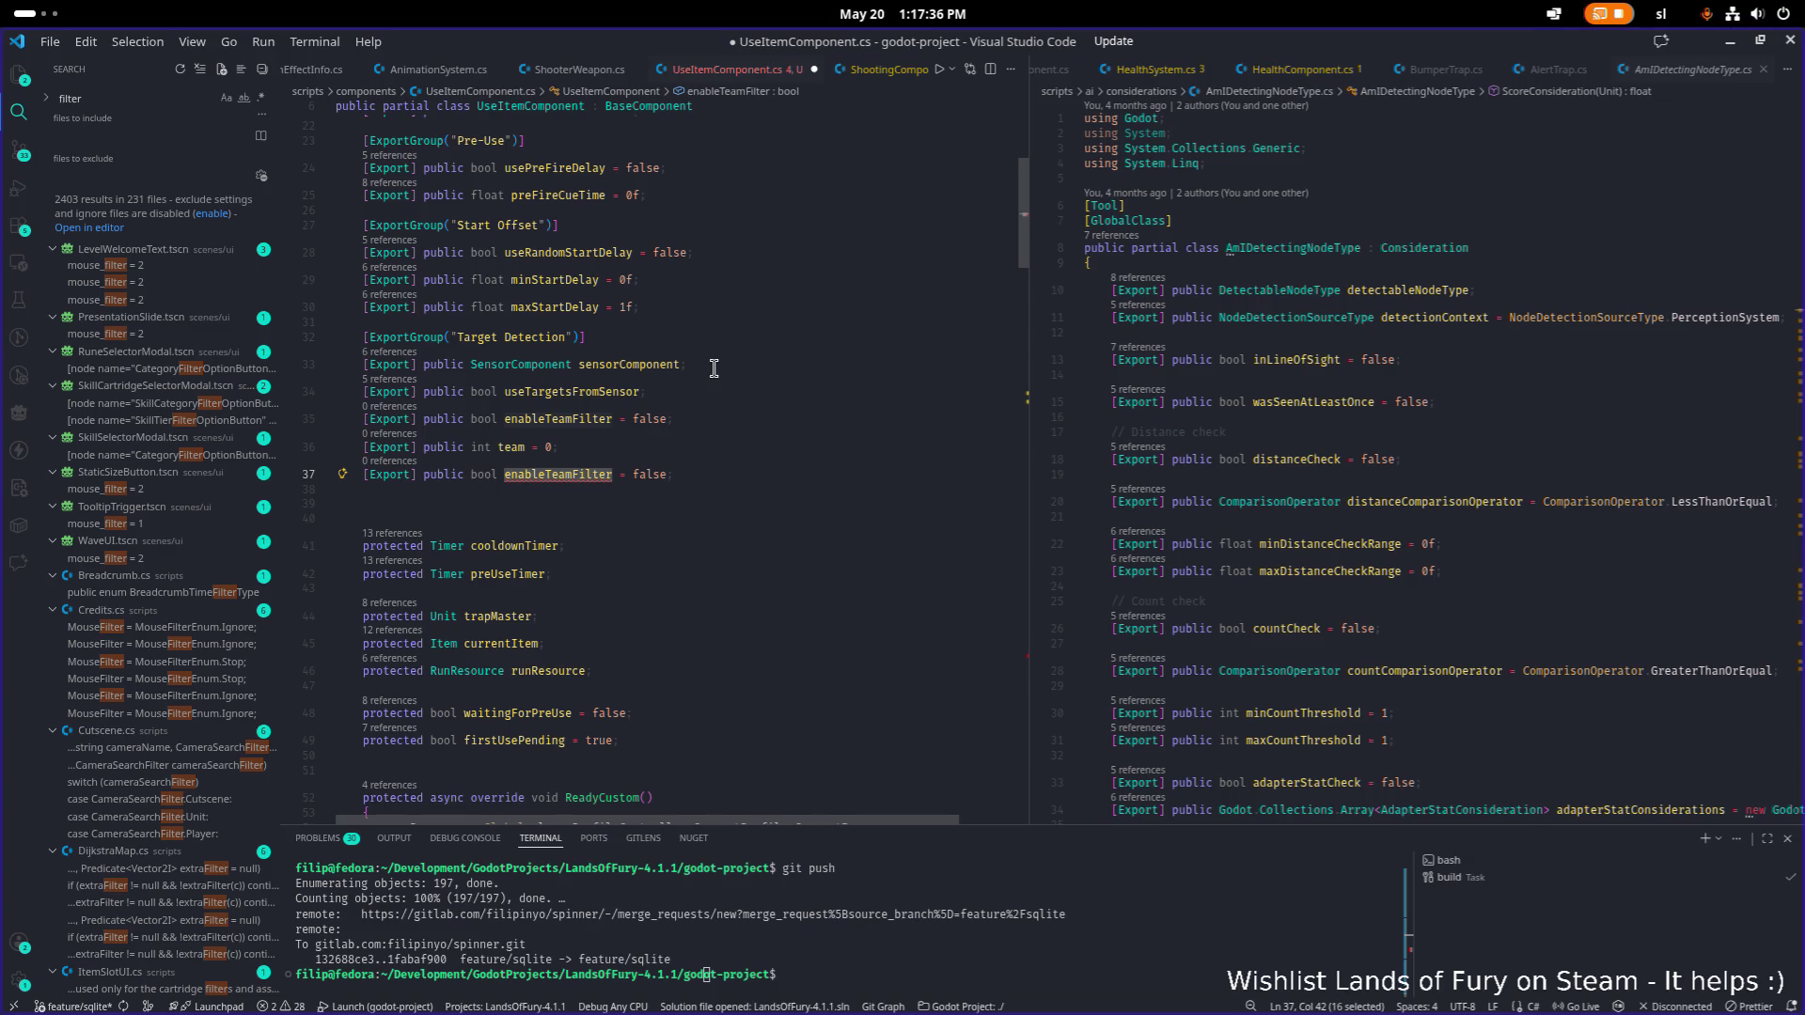
{"action": "key", "text": "Right"}
{"action": "key", "text": "Left"}
{"action": "key", "text": "BackSpace"}
{"action": "key", "text": "BackSpace"}
{"action": "key", "text": "BackSpace"}
{"action": "type", "text": "Faction"}
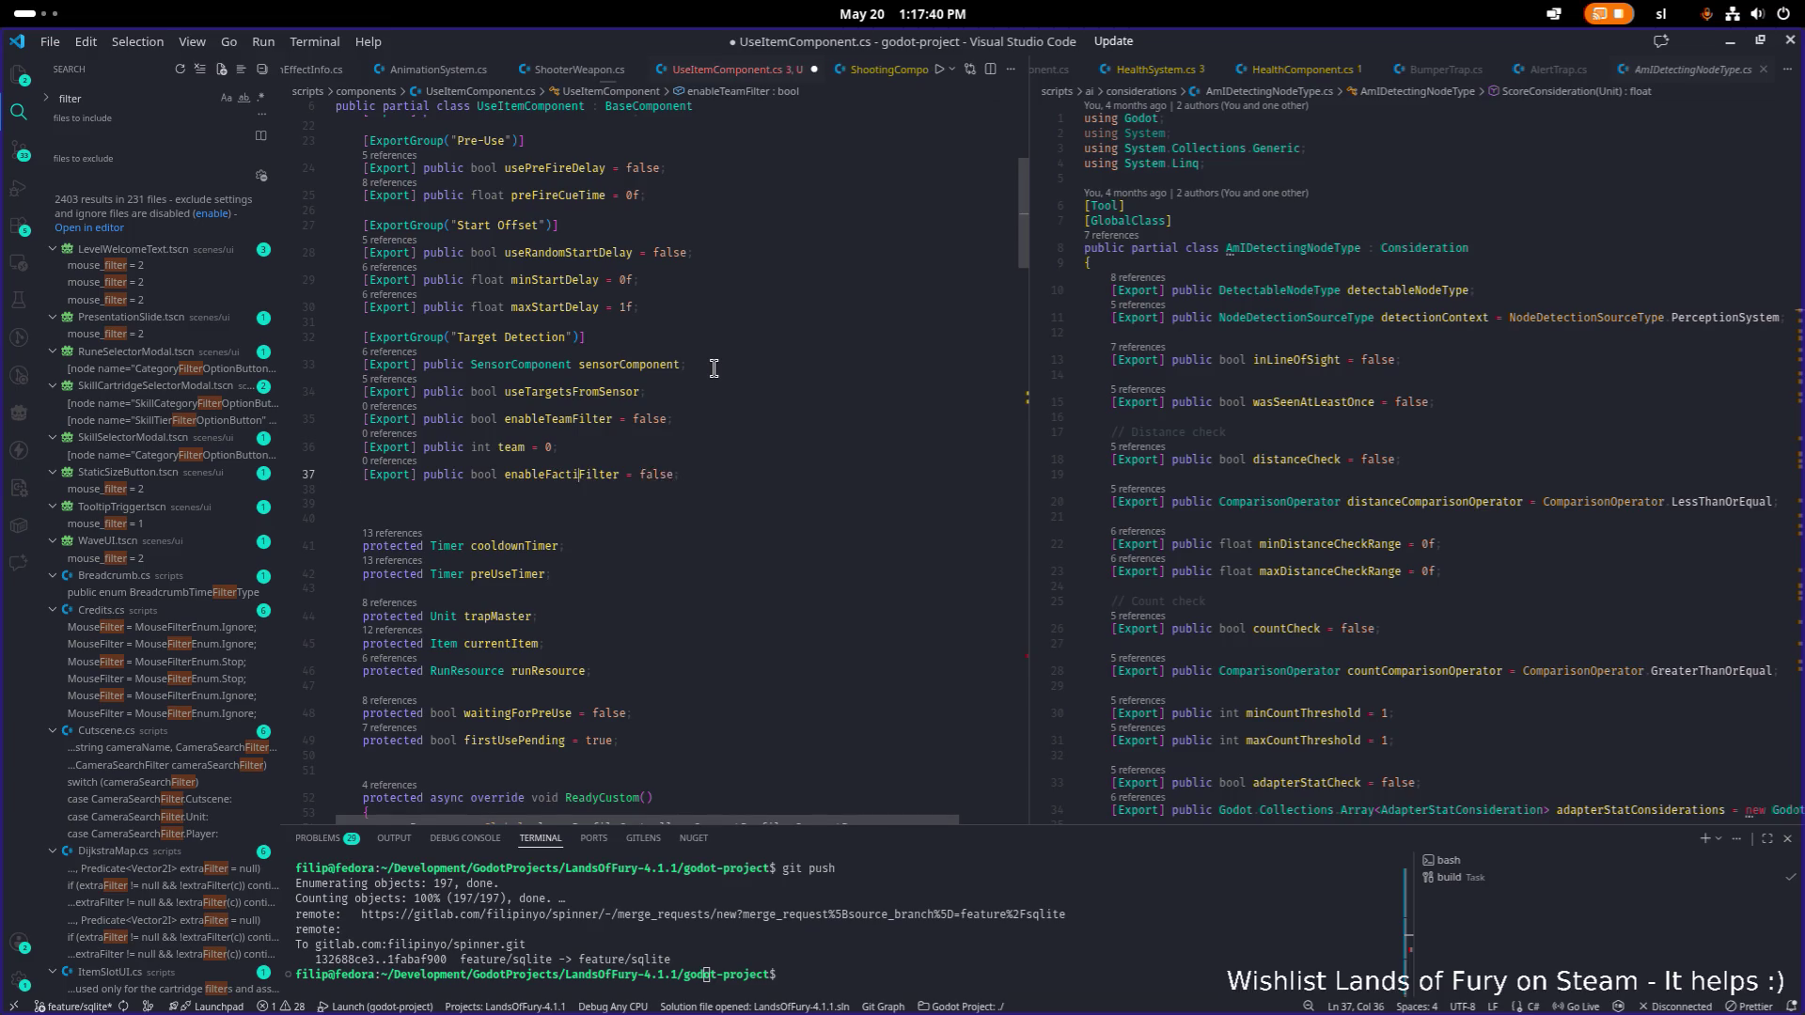
Paste a copy of the team field onto a new line after enableFactionFilter.
{"action": "key", "text": "End"}
{"action": "key", "text": "Return"}
{"action": "key", "text": "Up"}
{"action": "key", "text": "Up"}
{"action": "key", "text": "Up"}
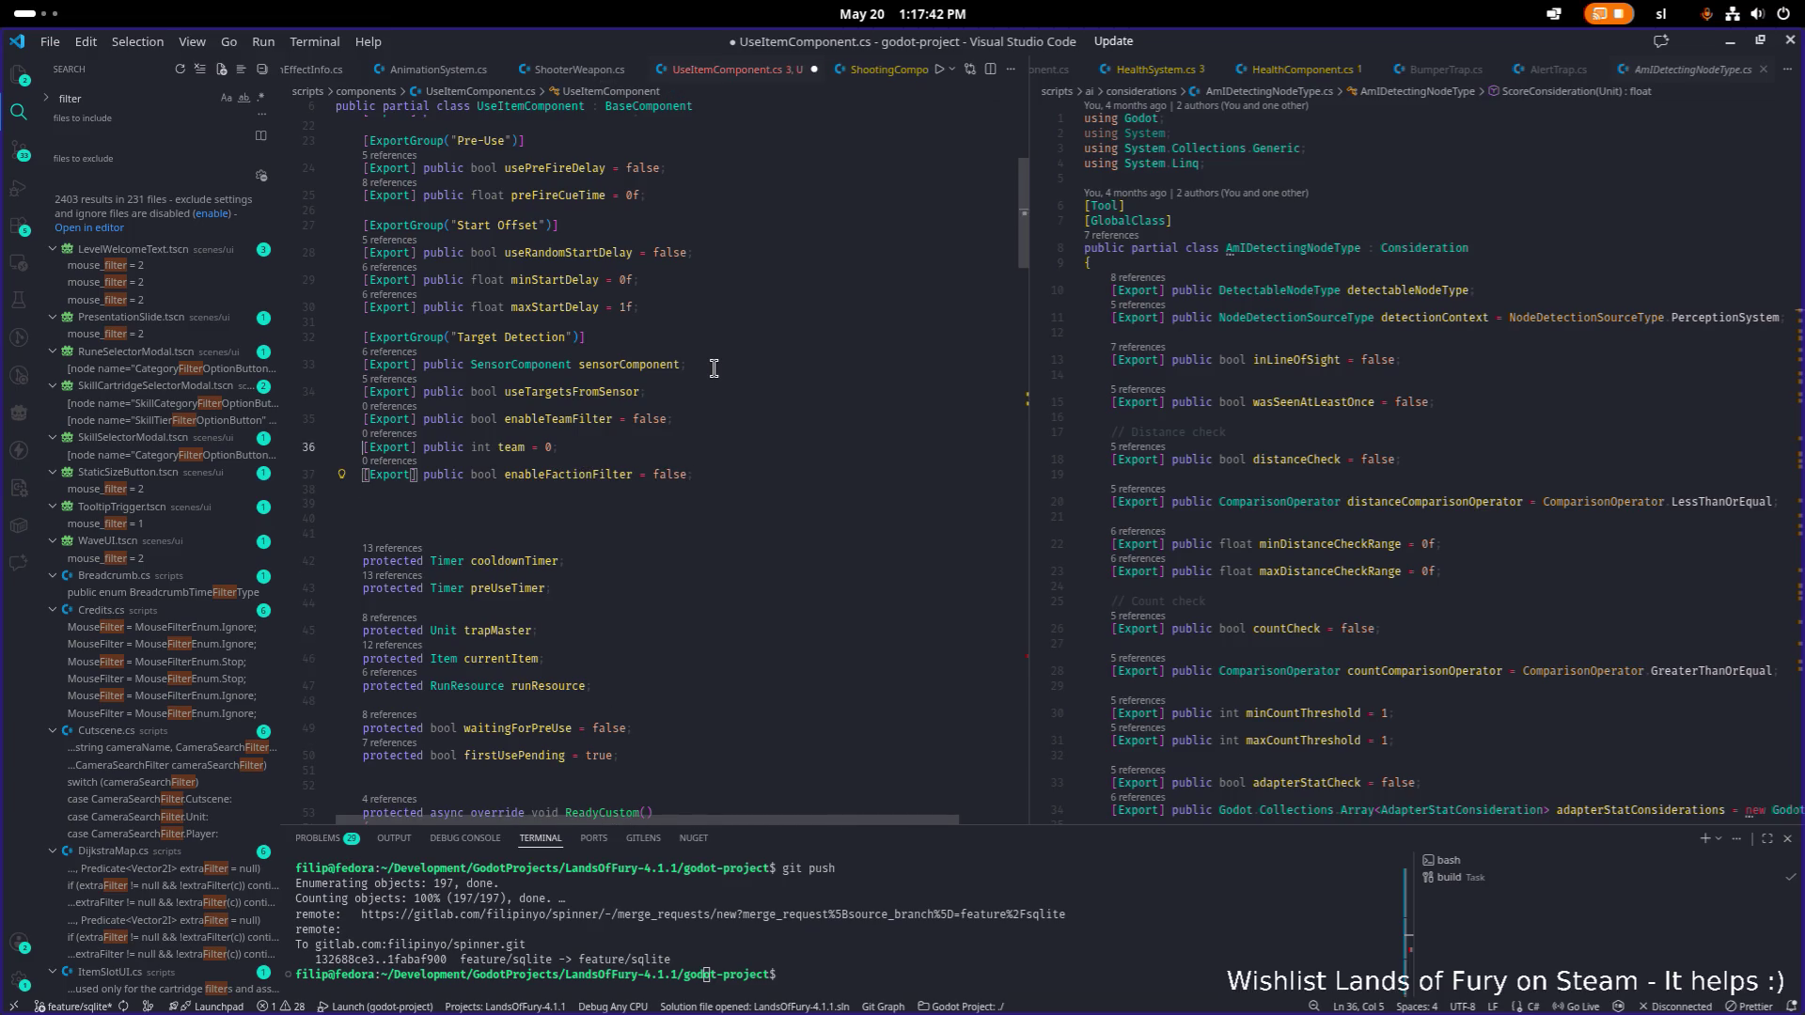
{"action": "key", "text": "Down"}
{"action": "key", "text": "shift+End"}
{"action": "key", "text": "ctrl+c"}
{"action": "key", "text": "Down"}
{"action": "key", "text": "Down"}
{"action": "key", "text": "ctrl+v"}
Change the pasted line to a FactionResource factionResource field without a default, and save.
{"action": "key", "text": "ctrl+Left"}
{"action": "key", "text": "ctrl+Left"}
{"action": "key", "text": "ctrl+Left"}
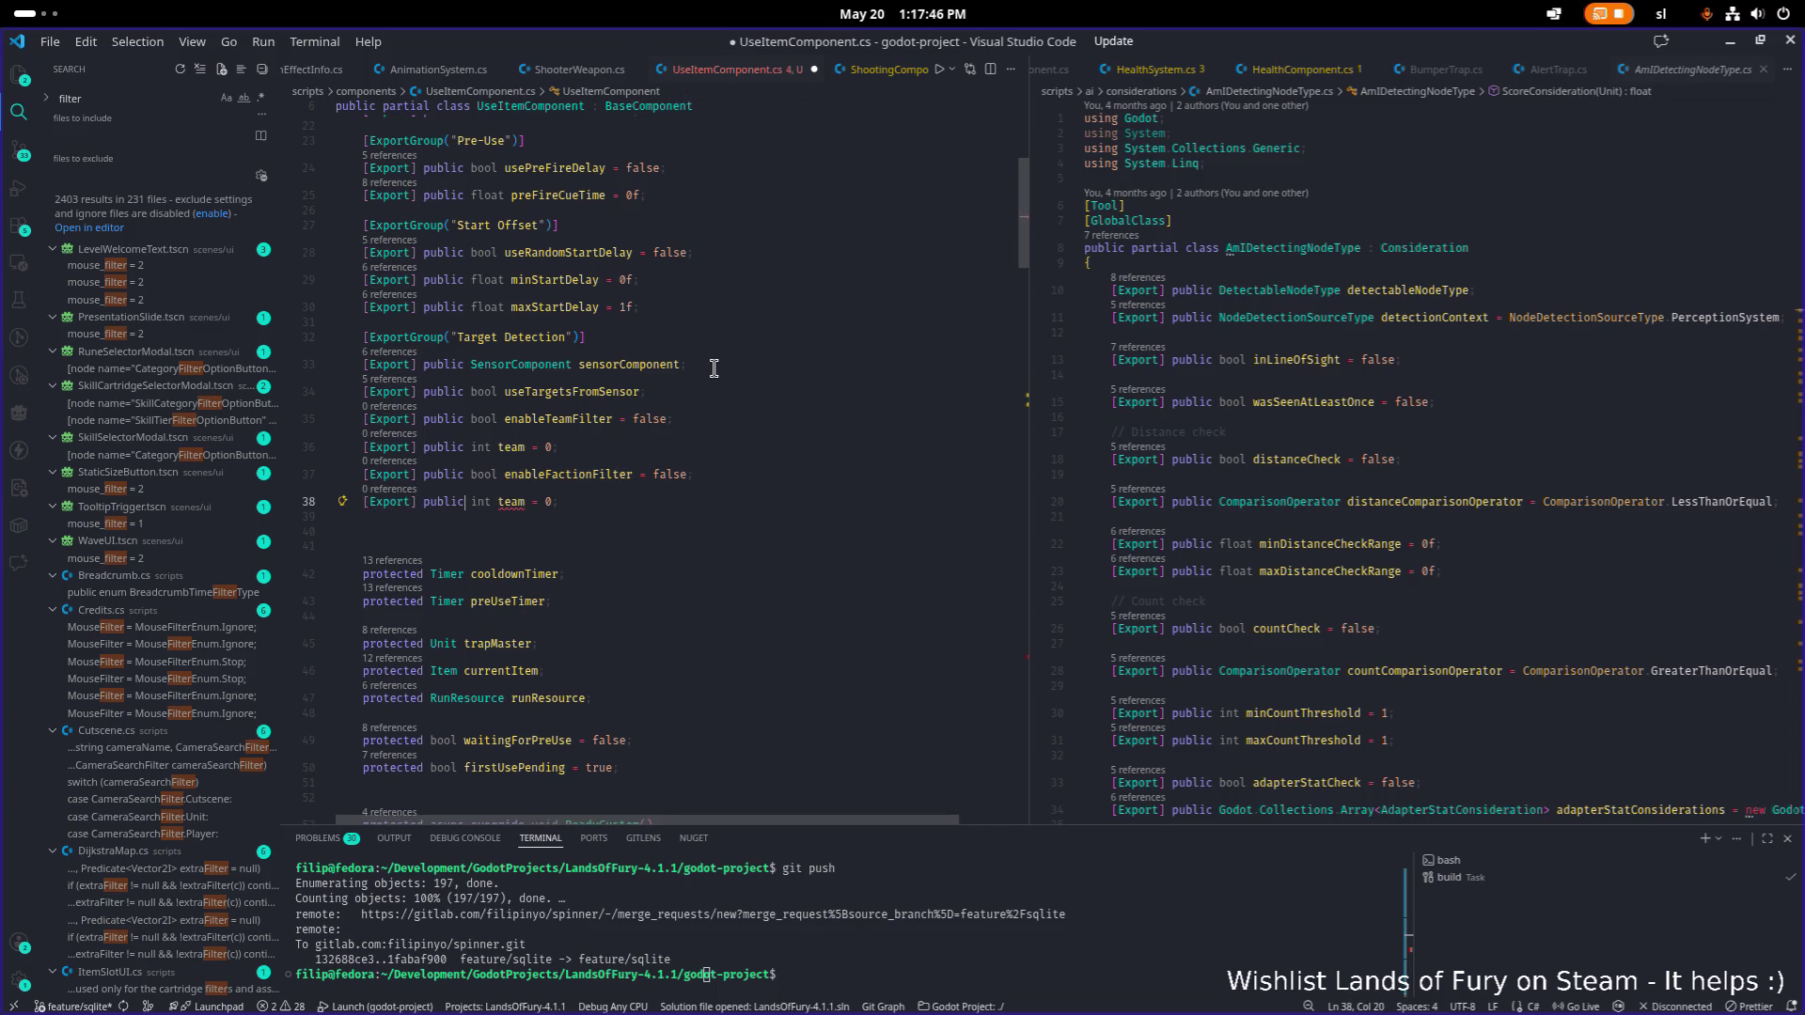
{"action": "key", "text": "ctrl+shift+Right"}
{"action": "key", "text": "ctrl+shift+Right"}
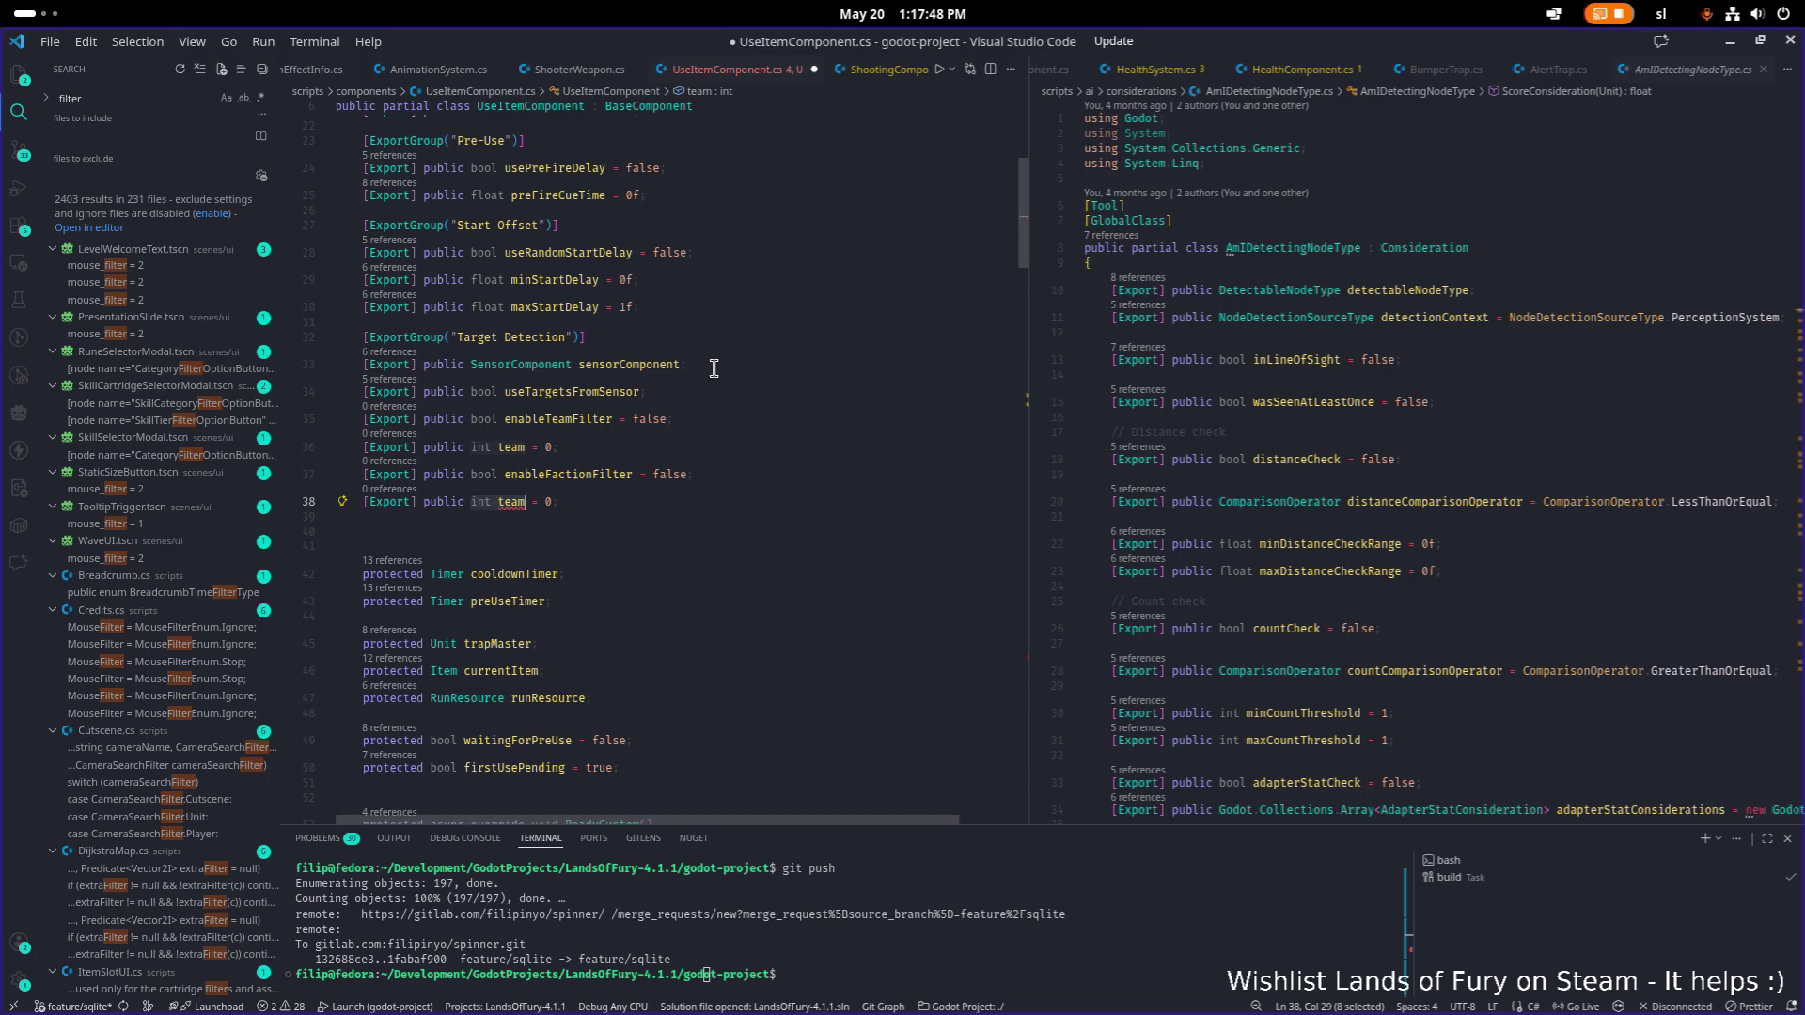
{"action": "type", "text": "Faction"}
{"action": "key", "text": "Tab"}
{"action": "type", "text": "f"}
{"action": "key", "text": "Tab"}
{"action": "key", "text": "End"}
{"action": "key", "text": "Left"}
{"action": "key", "text": "Delete"}
{"action": "key", "text": "Delete"}
{"action": "key", "text": "Delete"}
{"action": "key", "text": "ctrl+s"}
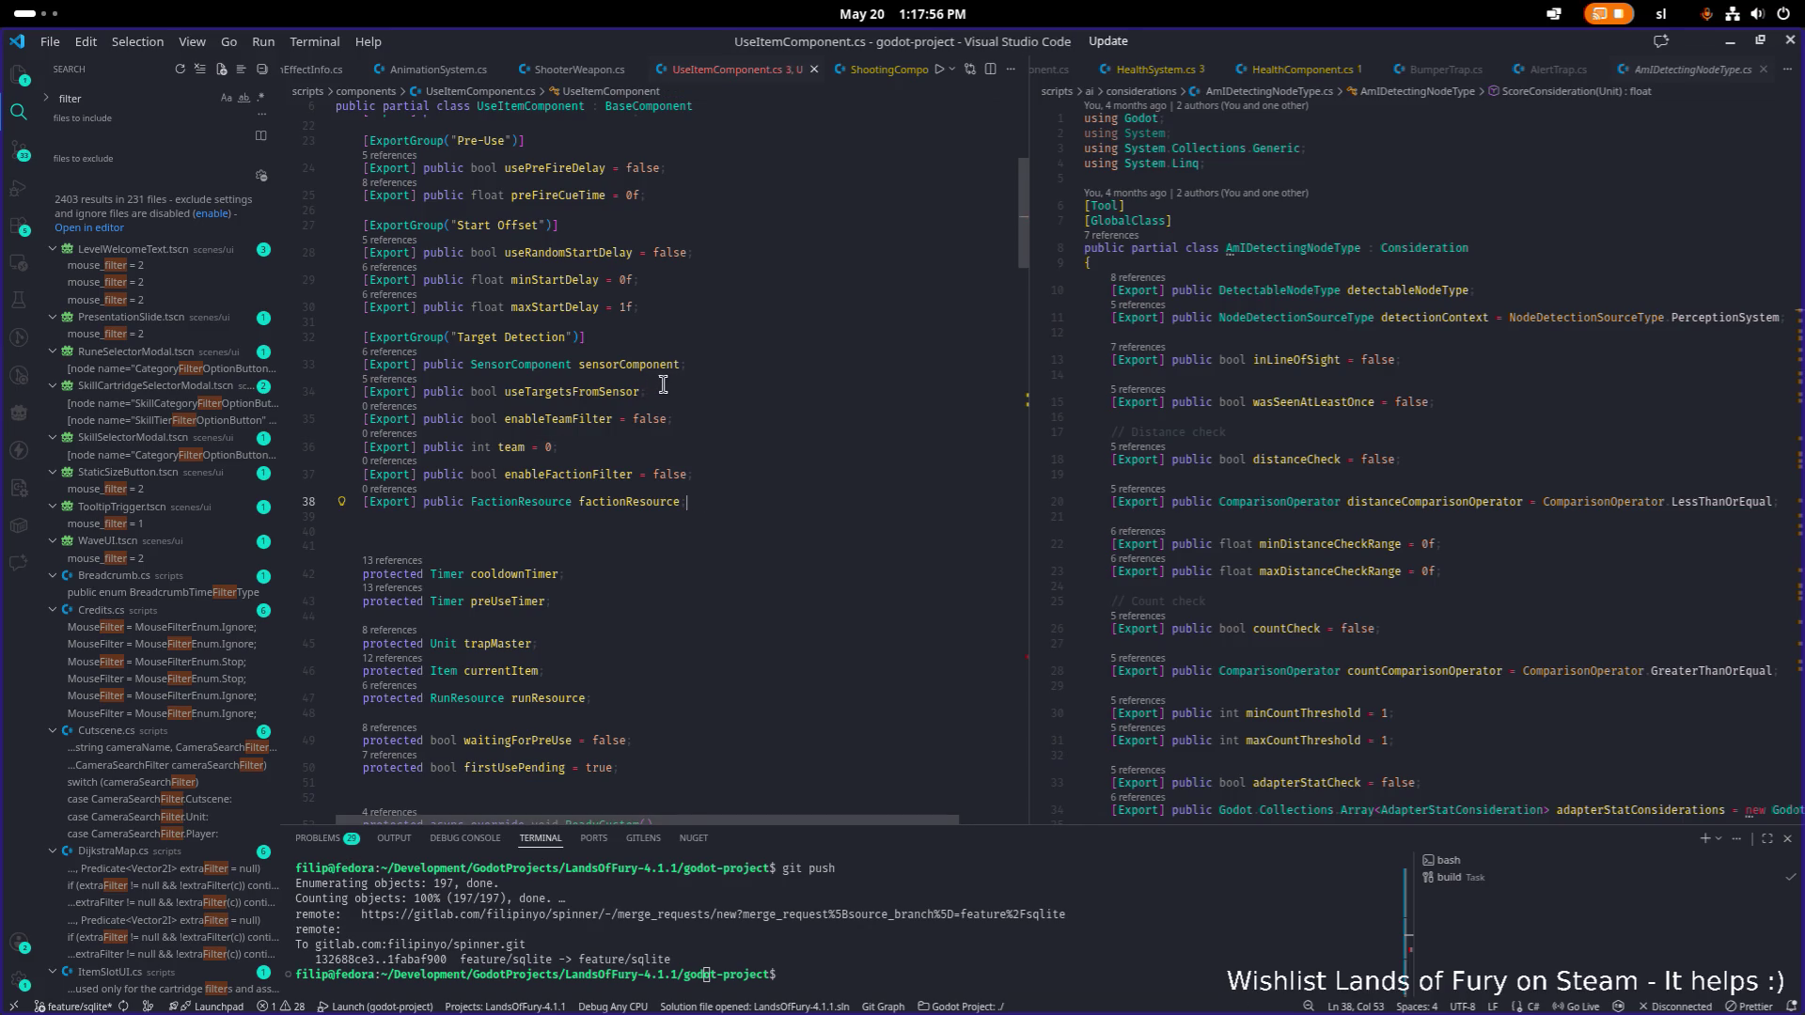
Add 'return units;' after the foreach loop in FetchUnitsDetectedBySensor and save.
{"action": "scroll", "coordinate": [662, 394], "scroll_direction": "down", "scroll_amount": 20}
{"action": "scroll", "coordinate": [673, 483], "scroll_direction": "up", "scroll_amount": 10}
{"action": "scroll", "coordinate": [673, 483], "scroll_direction": "down", "scroll_amount": 10}
{"action": "left_click", "coordinate": [752, 391]}
{"action": "scroll", "coordinate": [715, 376], "scroll_direction": "up", "scroll_amount": 5}
{"action": "left_click", "coordinate": [761, 460]}
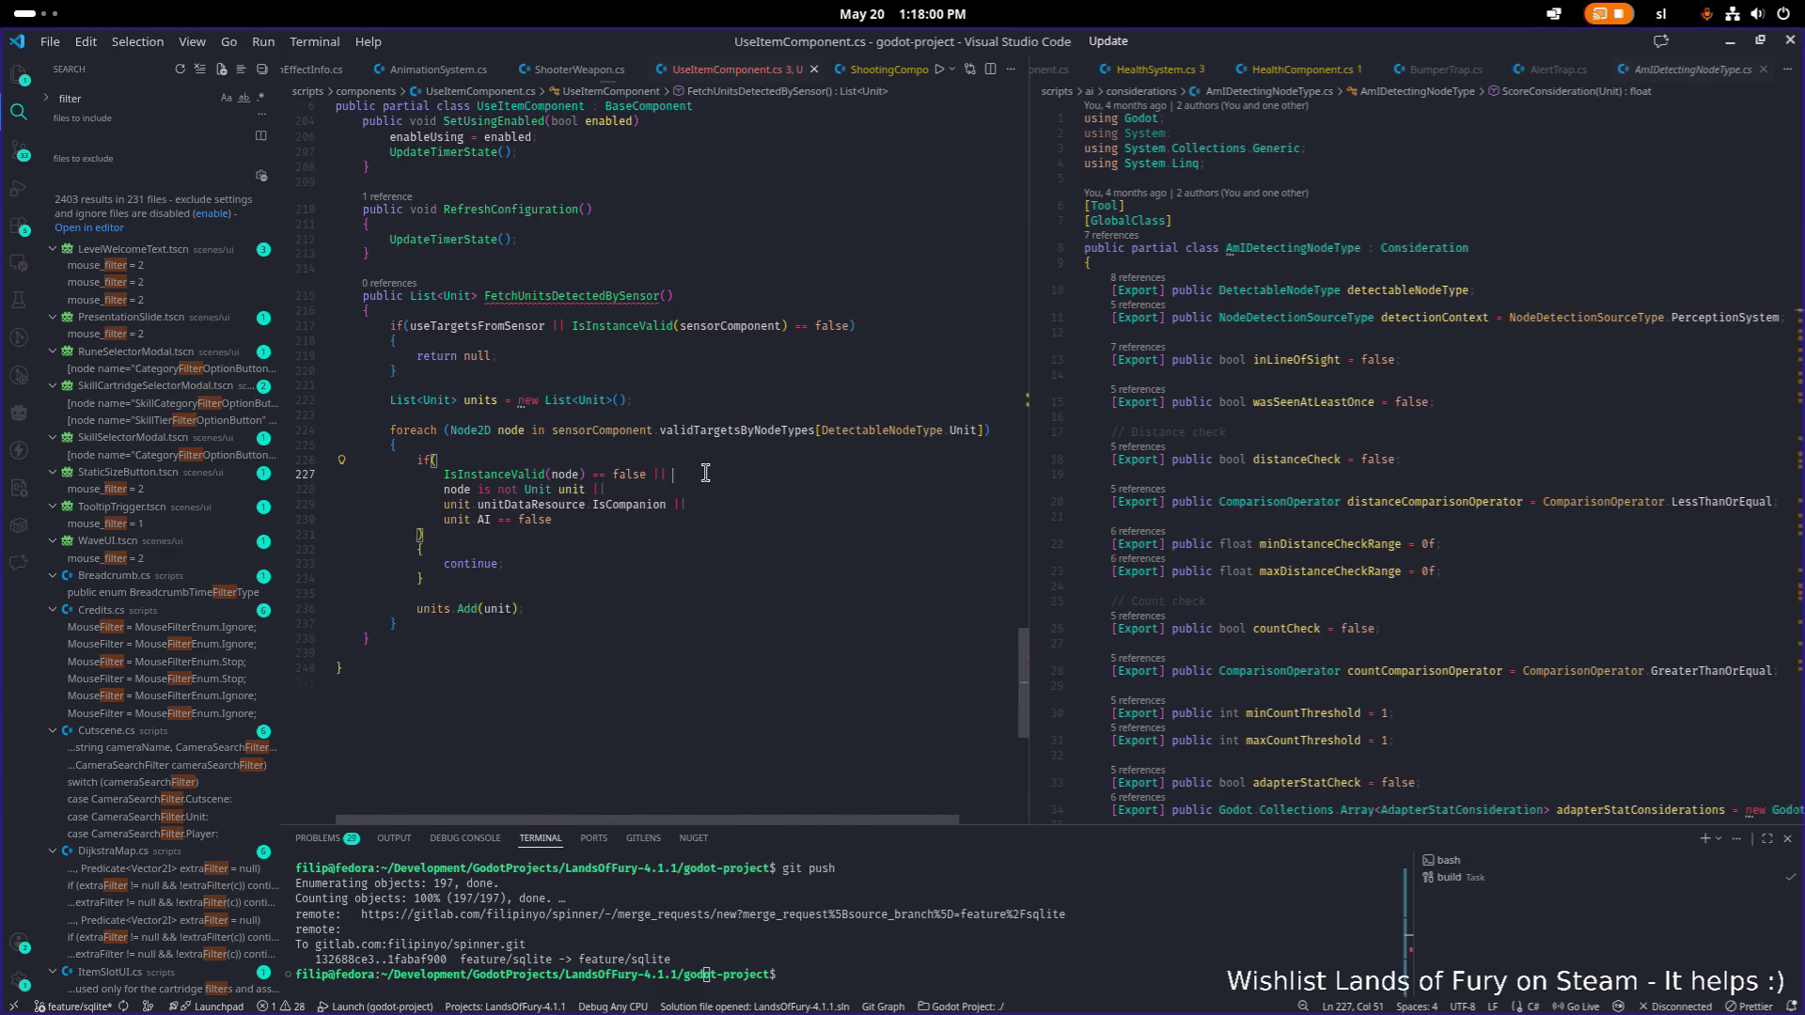
{"action": "key", "text": "Down"}
{"action": "key", "text": "Down"}
{"action": "key", "text": "Down"}
{"action": "key", "text": "Return"}
{"action": "key", "text": "Return"}
{"action": "type", "text": "return un"}
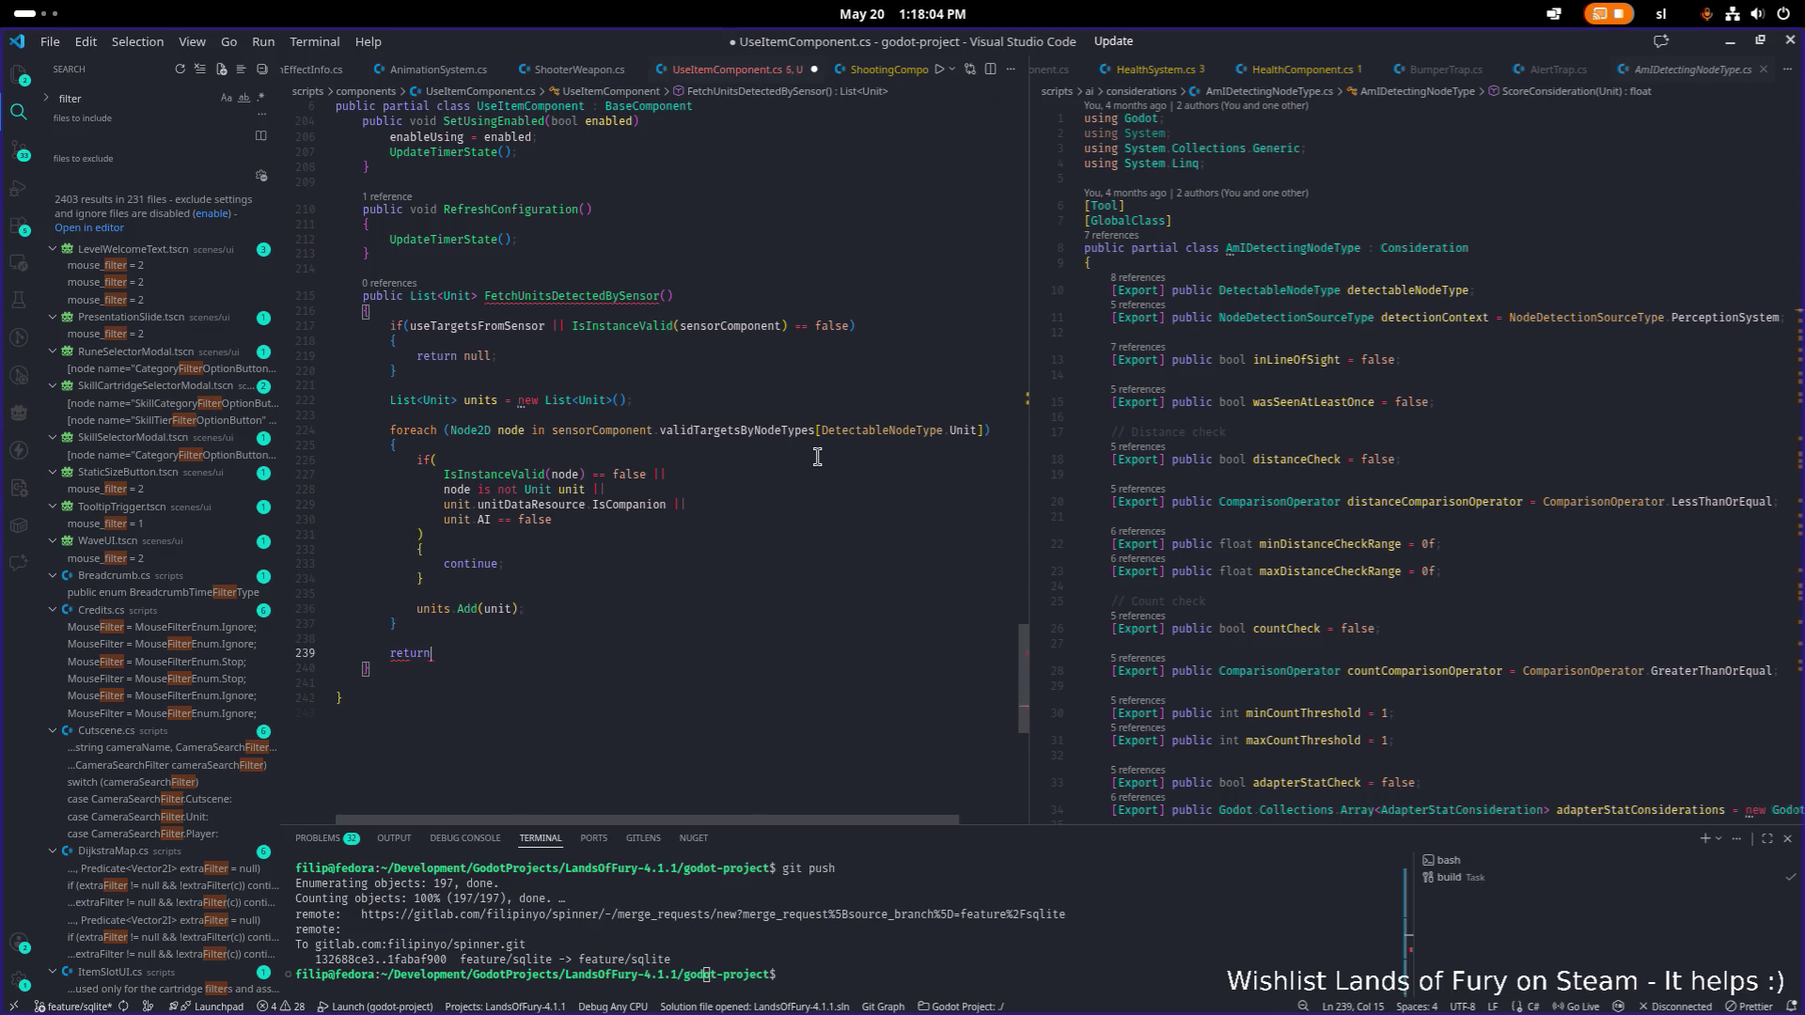
{"action": "key", "text": "Down"}
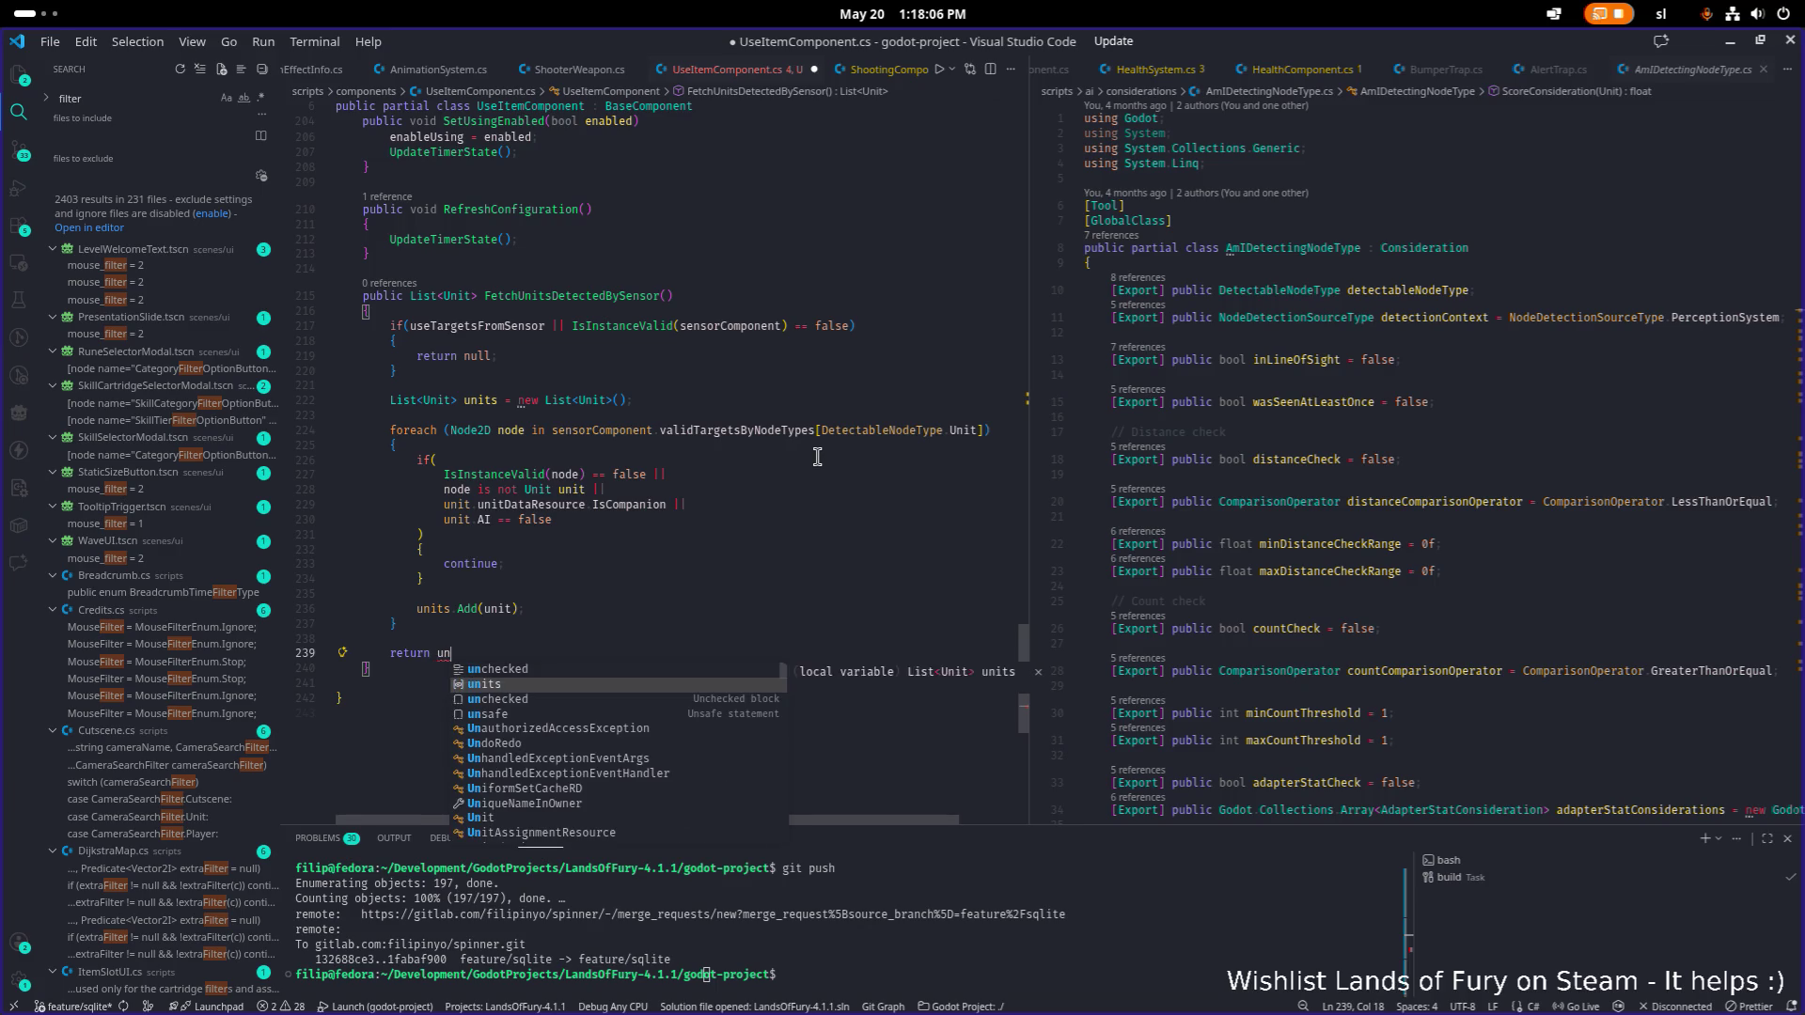
{"action": "key", "text": "Return"}
{"action": "key", "text": "ctrl+s"}
Select the IsCompanion and AI checks in the unit-skip condition.
{"action": "key", "text": "Up"}
{"action": "key", "text": "Up"}
{"action": "key", "text": "Up"}
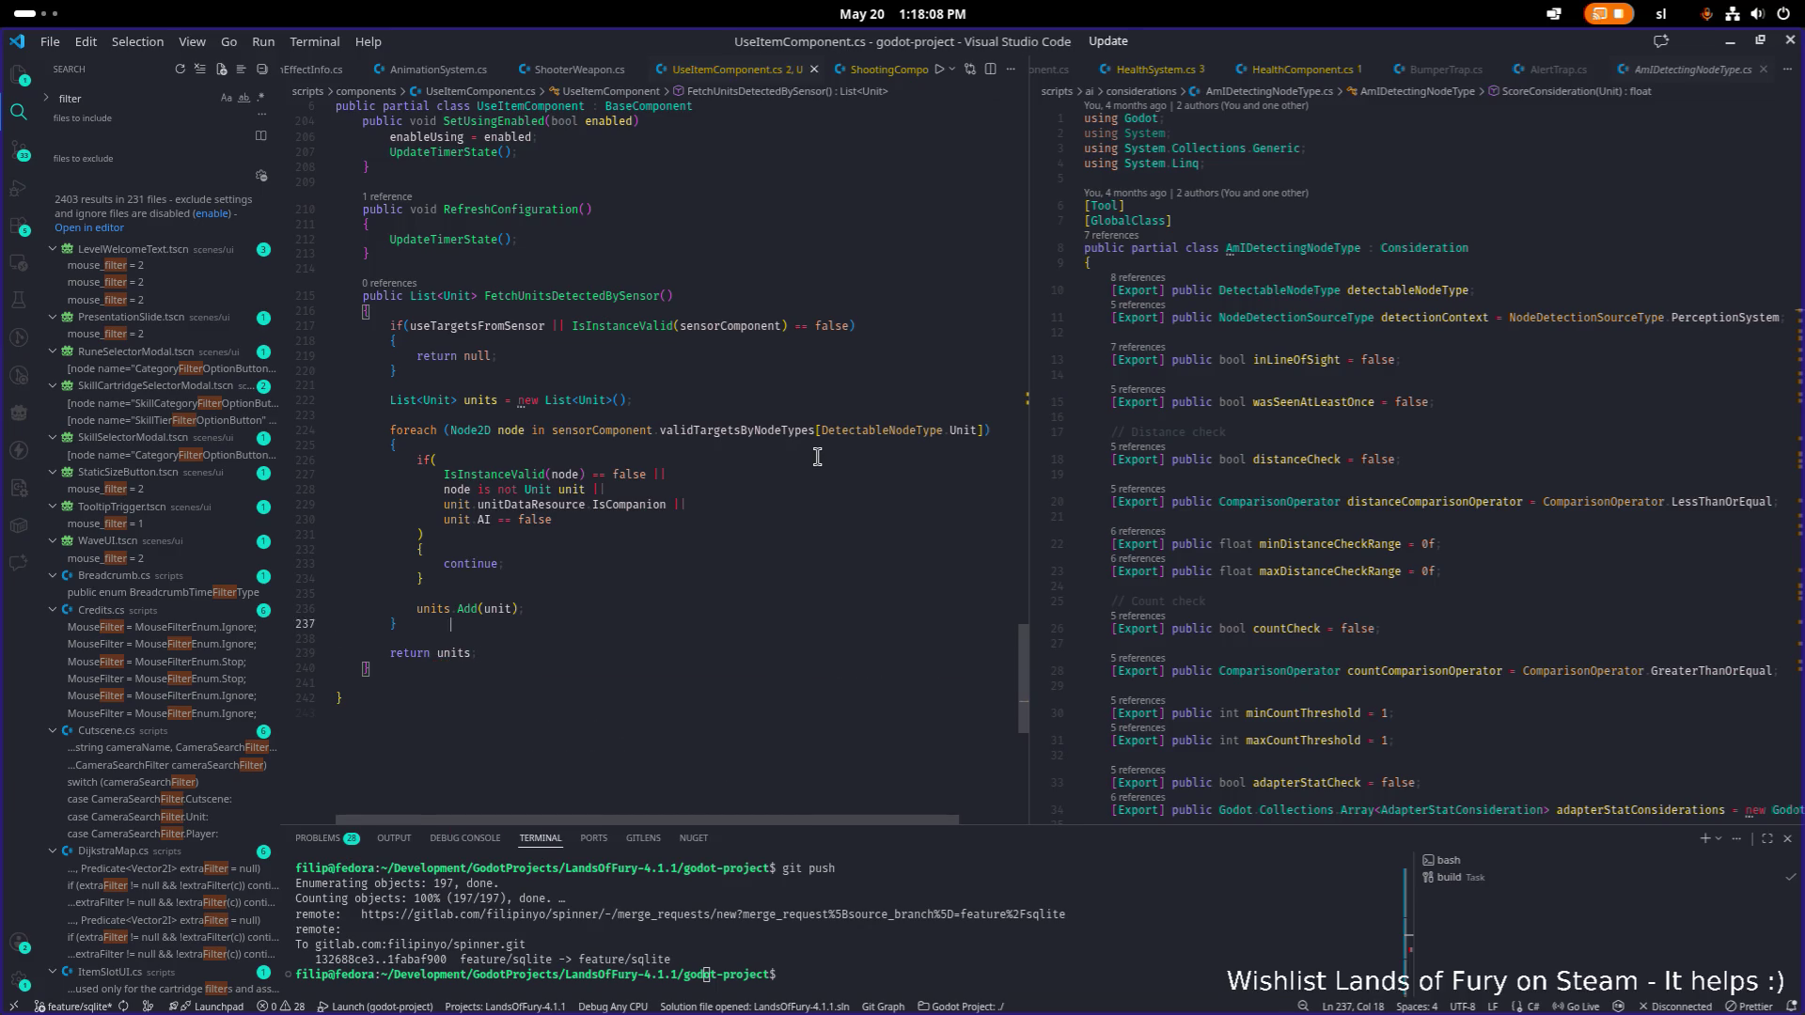
{"action": "key", "text": "Down"}
{"action": "key", "text": "End"}
{"action": "key", "text": "shift+Up"}
{"action": "key", "text": "shift+Home"}
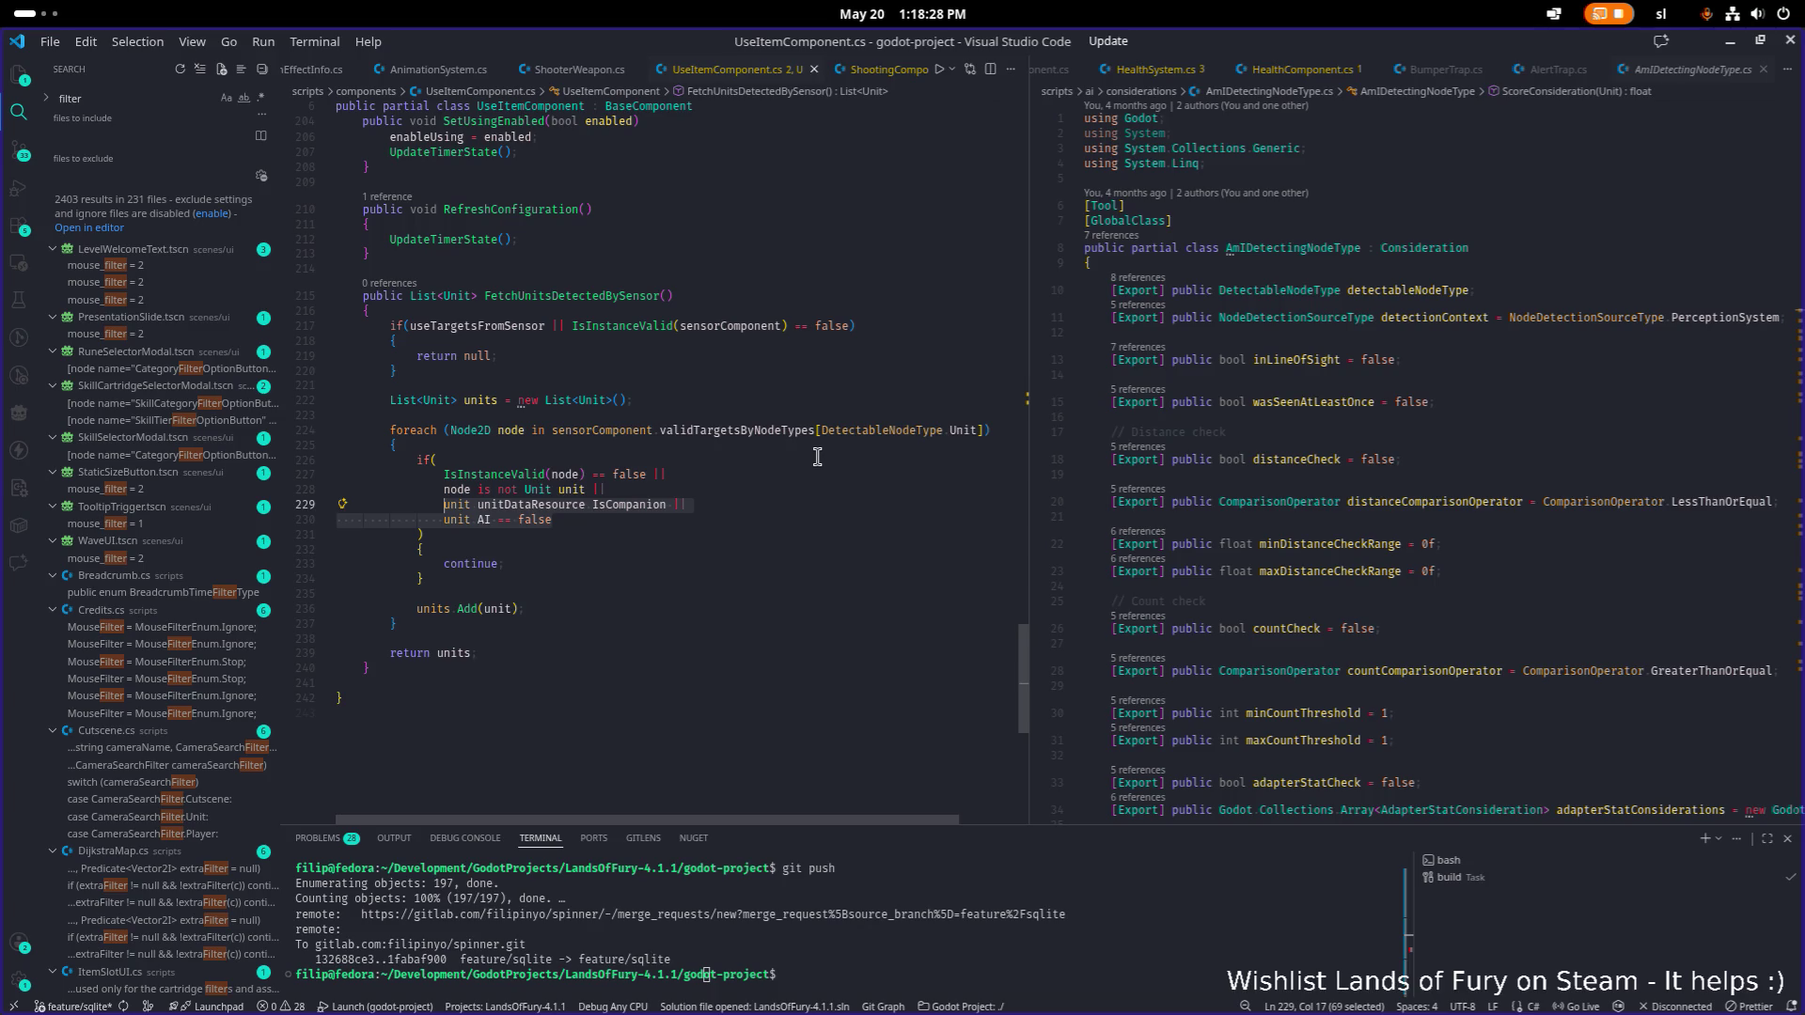
Trim the unit validity check by removing the IsCompanion and AI conditions and the trailing OR.
{"action": "key", "text": "BackSpace"}
{"action": "key", "text": "BackSpace"}
{"action": "key", "text": "BackSpace"}
{"action": "key", "text": "BackSpace"}
{"action": "key", "text": "ctrl+s"}
{"action": "key", "text": "Down"}
{"action": "key", "text": "Down"}
{"action": "key", "text": "Up"}
{"action": "key", "text": "Up"}
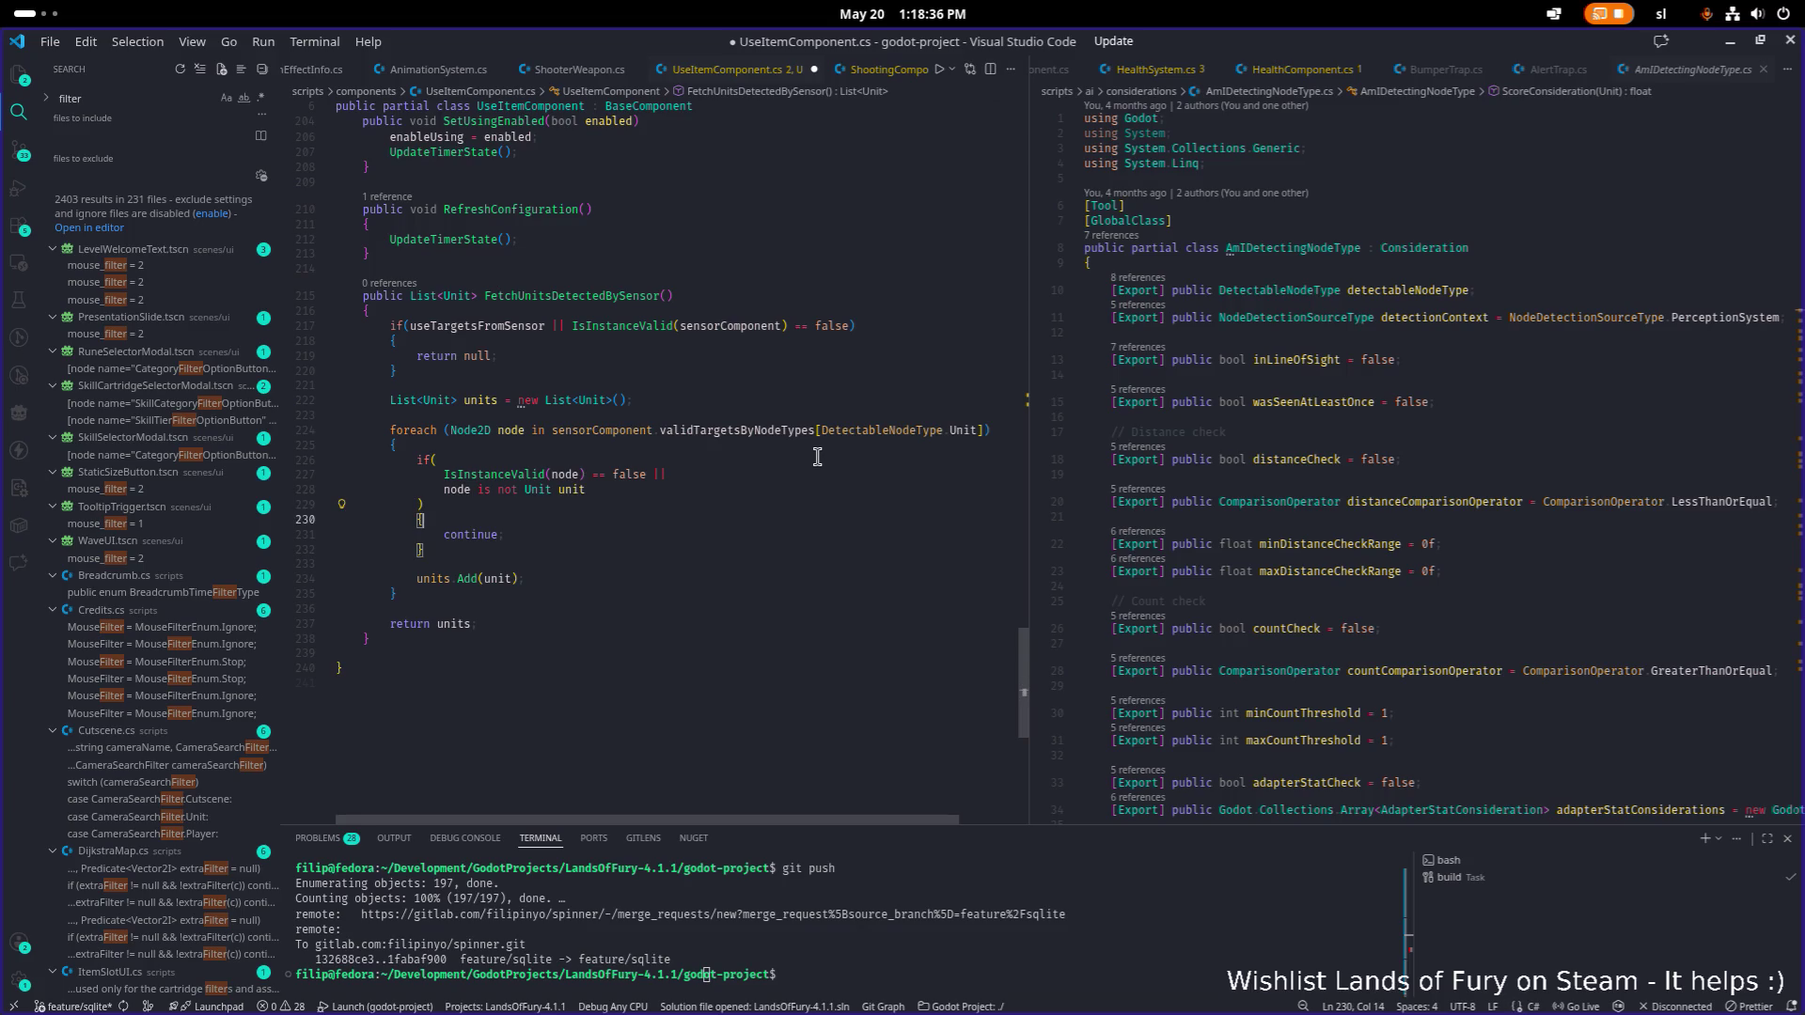
{"action": "type", "text": "|"}
{"action": "key", "text": "Return"}
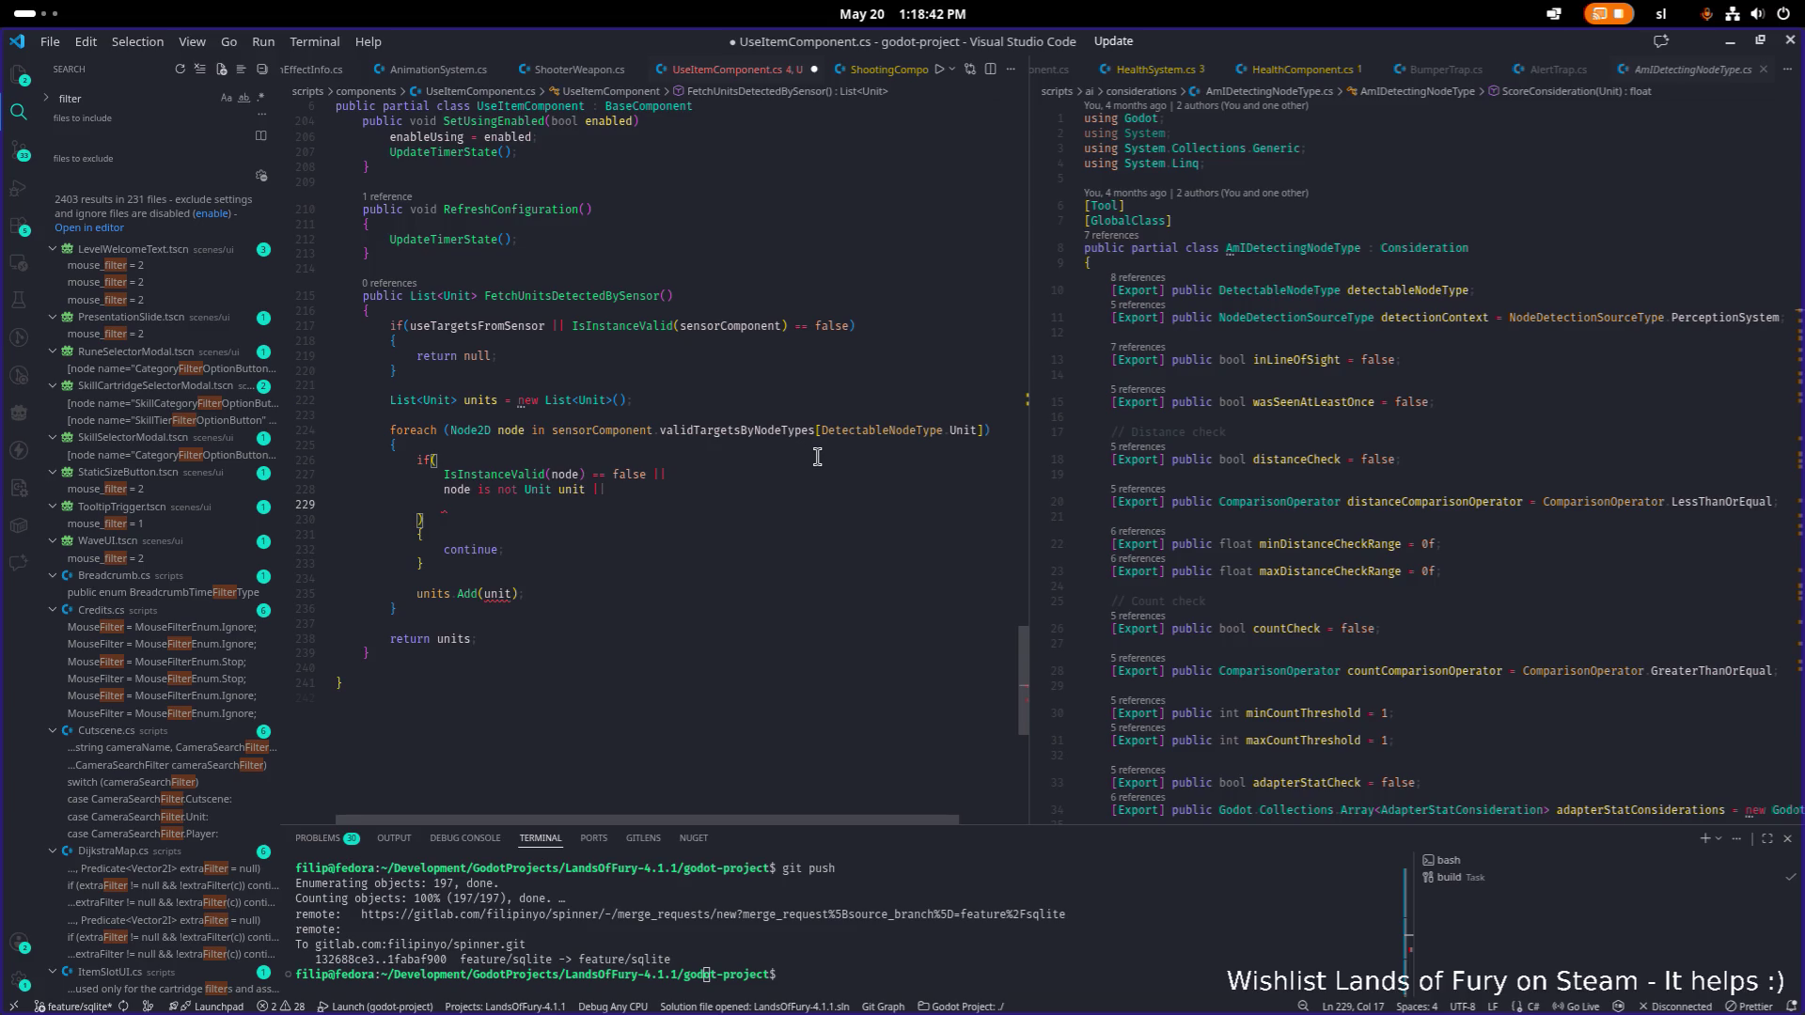
{"action": "key", "text": "ctrl+shift+k"}
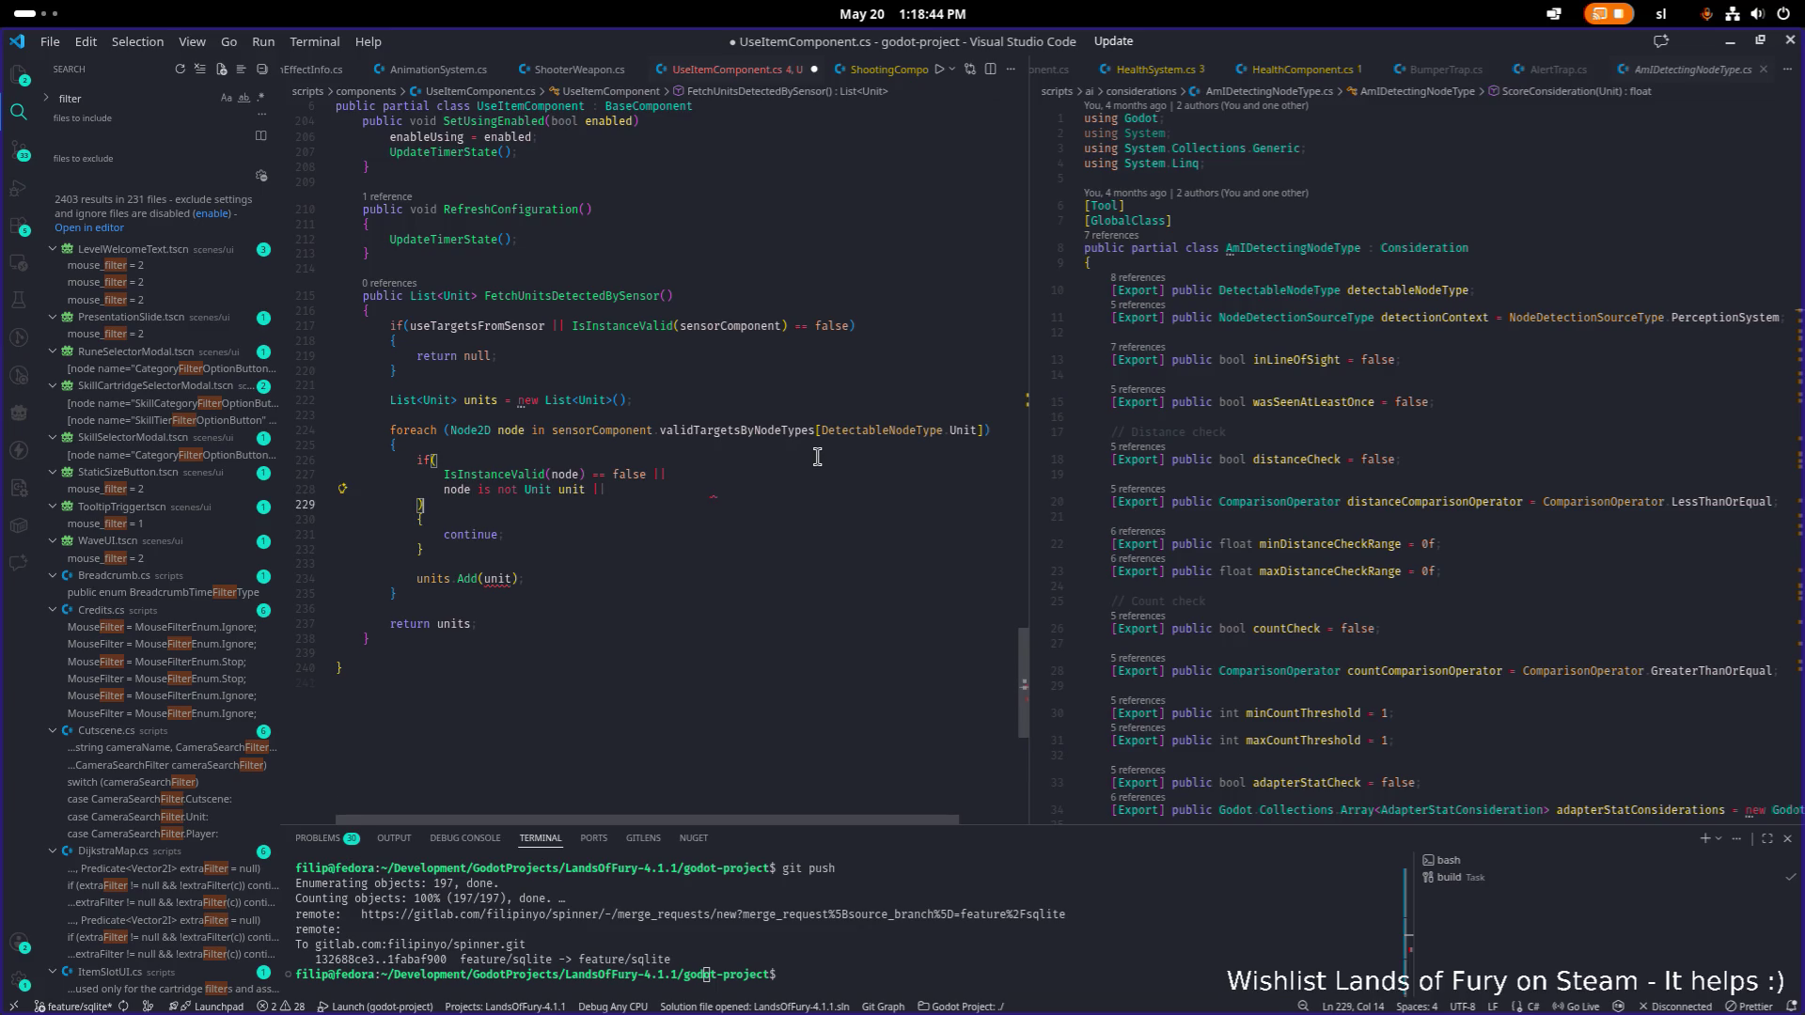
{"action": "key", "text": "Up"}
{"action": "key", "text": "End"}
{"action": "key", "text": "ctrl+shift+Left"}
{"action": "key", "text": "BackSpace"}
{"action": "key", "text": "Down"}
{"action": "key", "text": "Down"}
{"action": "key", "text": "Down"}
{"action": "key", "text": "Down"}
Duplicate the validity if block below itself and clear the copy's conditions.
{"action": "key", "text": "shift+Up"}
{"action": "key", "text": "shift+Up"}
{"action": "key", "text": "shift+Up"}
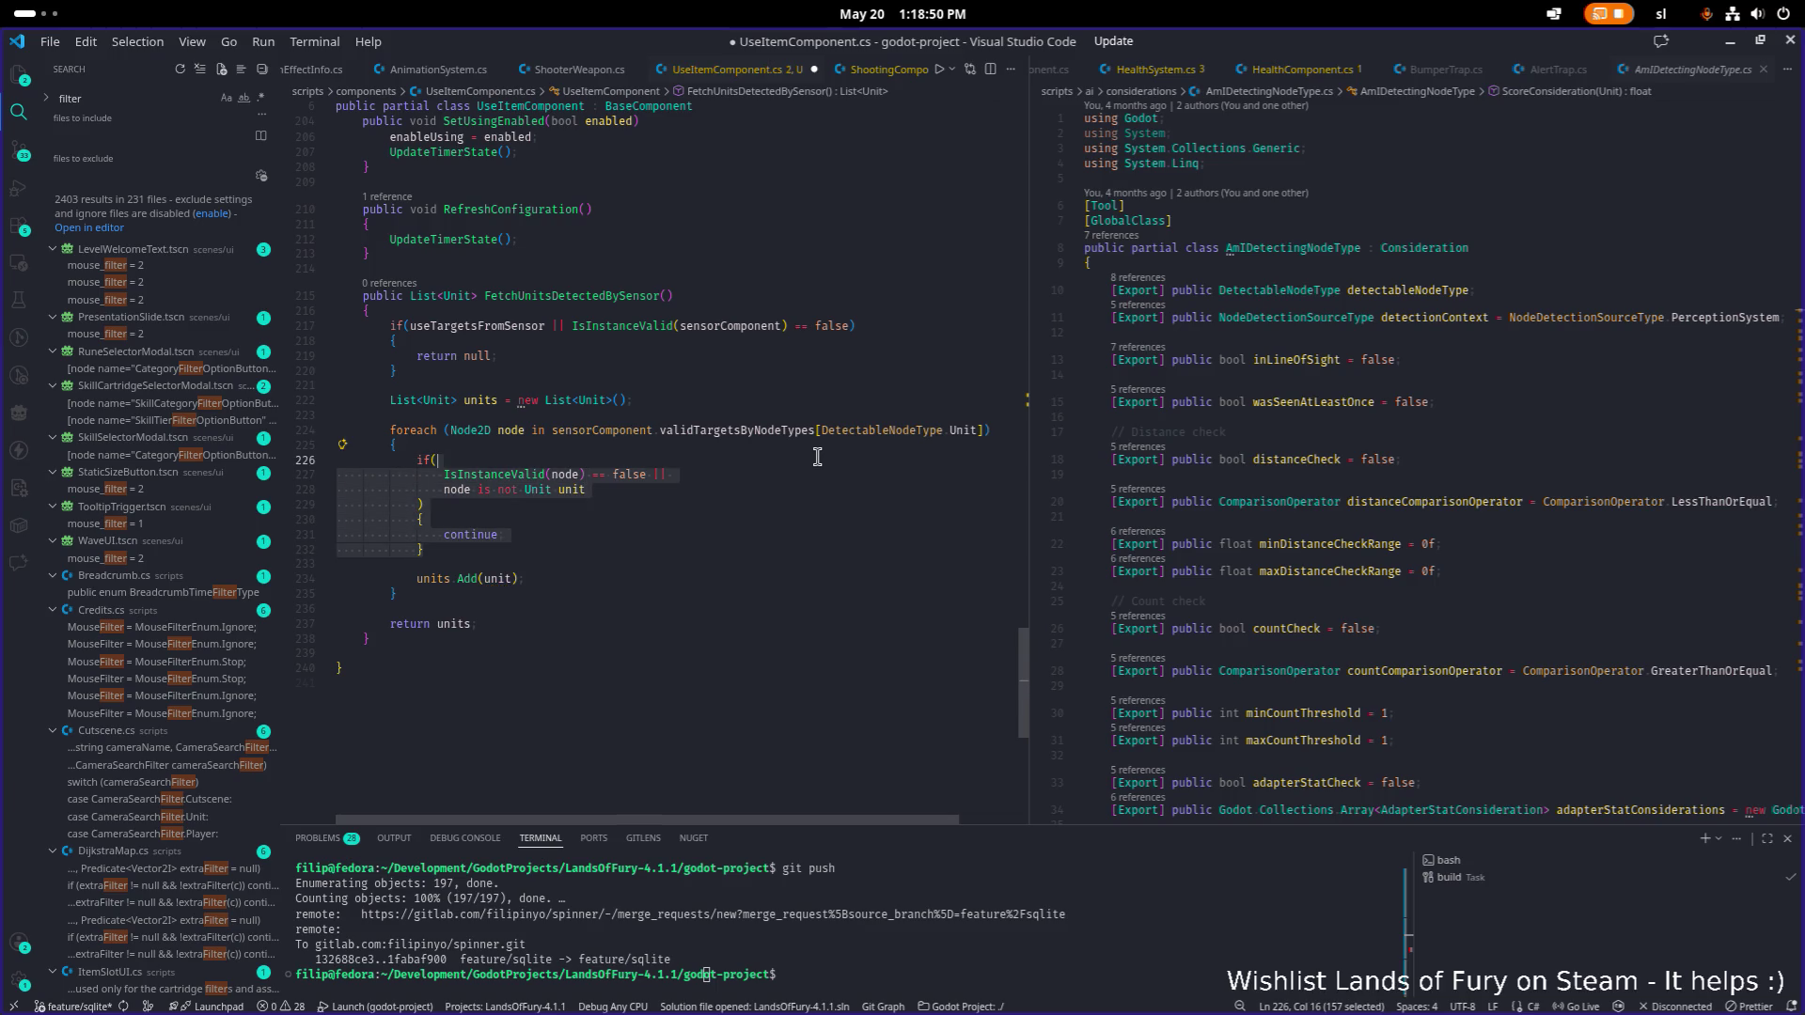
{"action": "key", "text": "Right"}
{"action": "key", "text": "Return"}
{"action": "key", "text": "Return"}
{"action": "type", "text": "if(                 IsInstanceValid(node) == false ||                 node is not Unit unit             )             {                 continue;             }"}
{"action": "key", "text": "Up"}
{"action": "key", "text": "Up"}
{"action": "key", "text": "Up"}
{"action": "key", "text": "Up"}
{"action": "key", "text": "End"}
{"action": "key", "text": "shift+Up"}
{"action": "key", "text": "shift+Home"}
{"action": "key", "text": "BackSpace"}
Write the copied block's condition as enableTeamFilter && unit.team != team.
{"action": "type", "text": "is"}
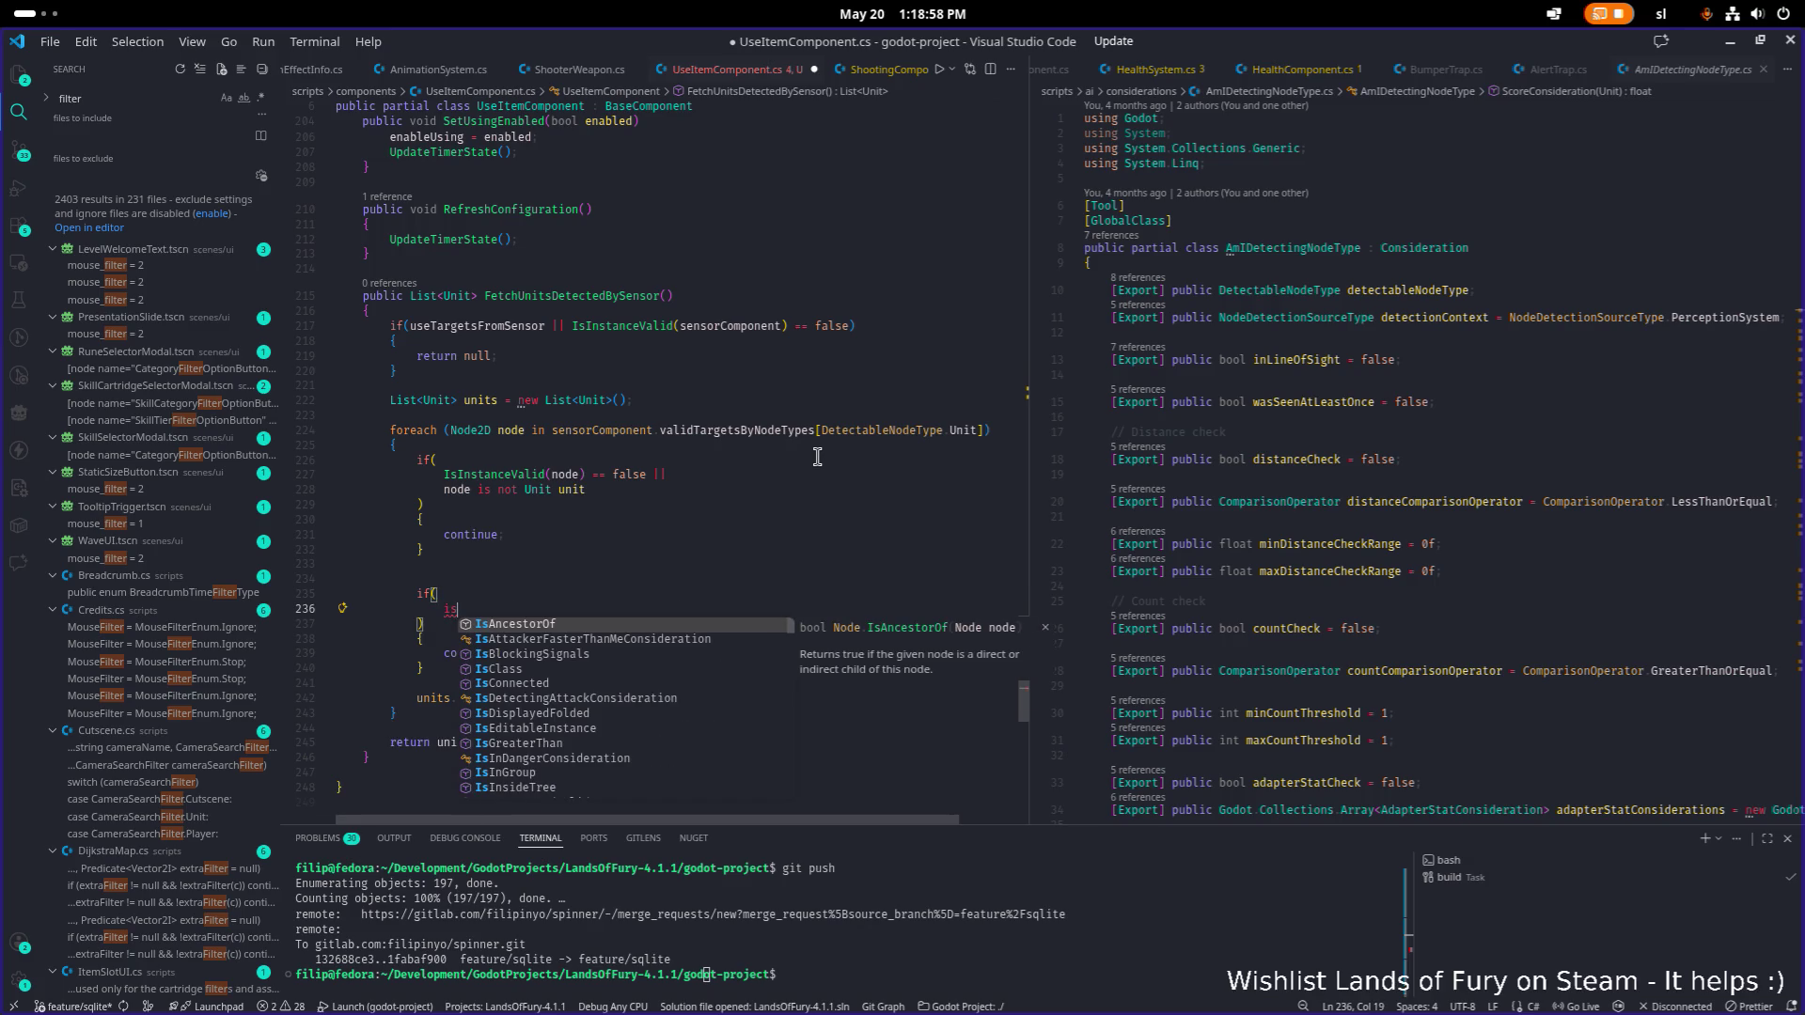
{"action": "type", "text": "tem"}
{"action": "key", "text": "BackSpace"}
{"action": "key", "text": "BackSpace"}
{"action": "key", "text": "BackSpace"}
{"action": "type", "text": "enableTeamFilter "}
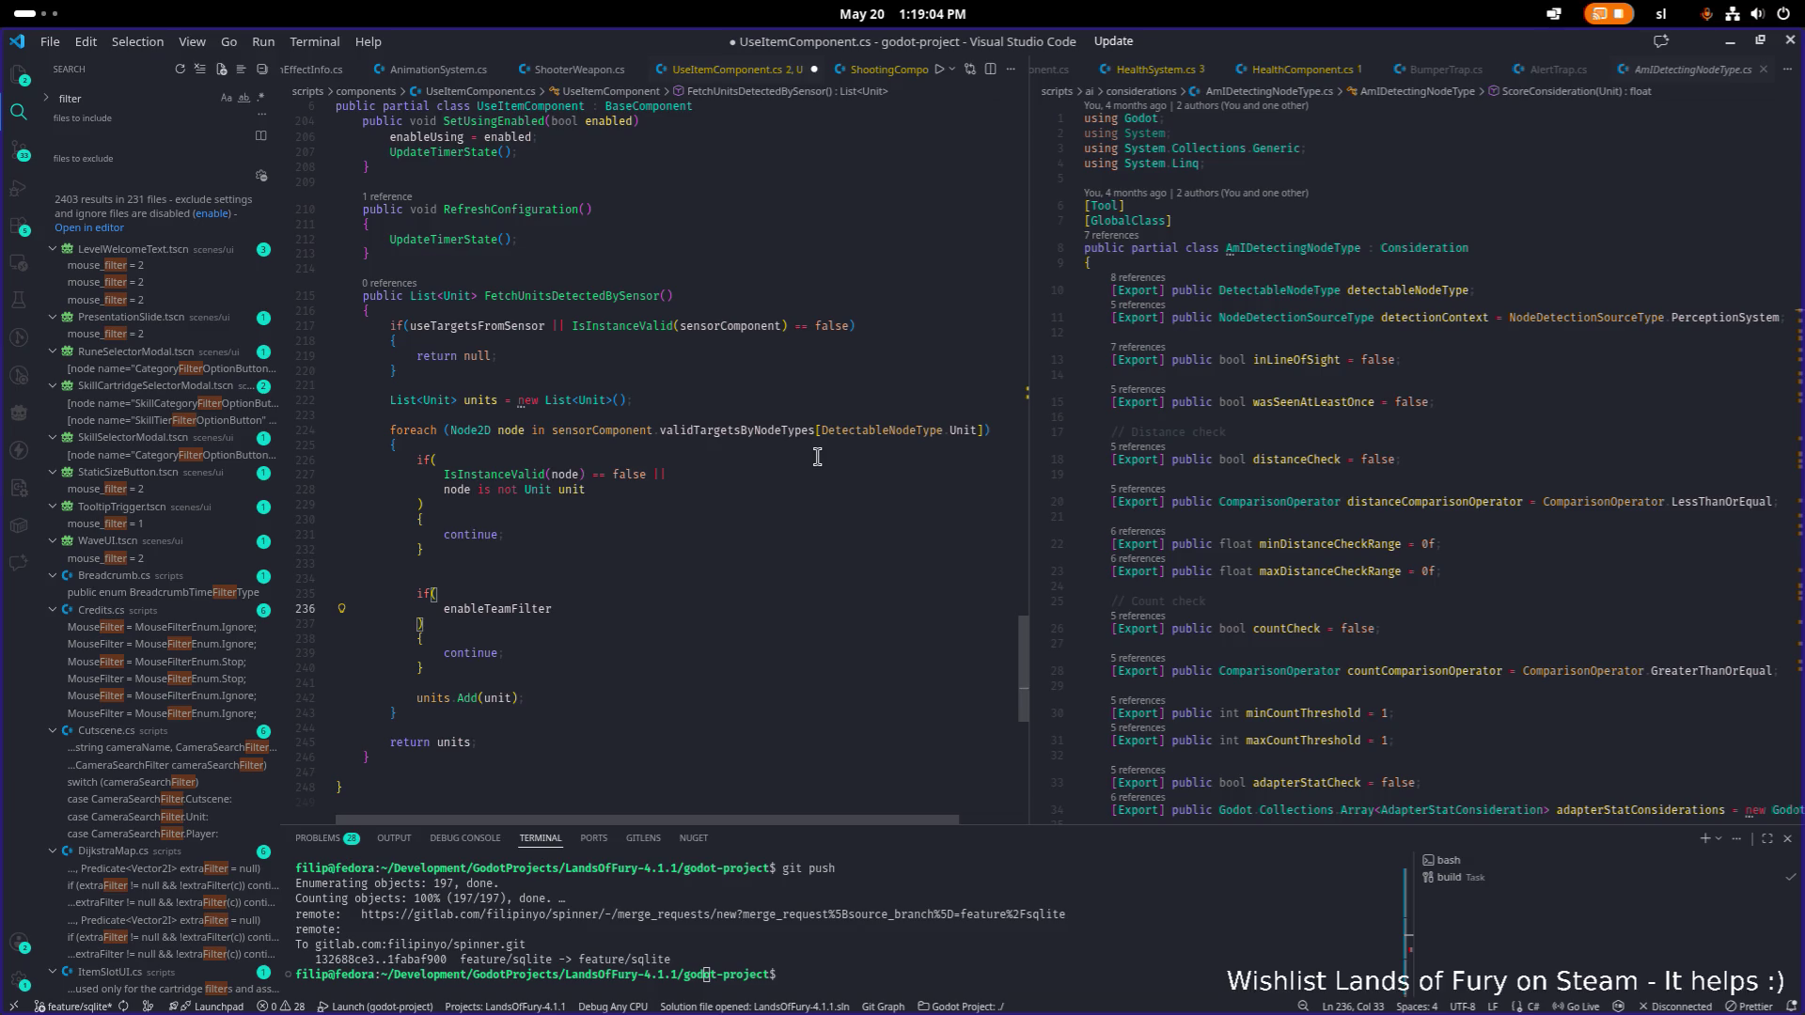
{"action": "type", "text": "&&"}
{"action": "key", "text": "Return"}
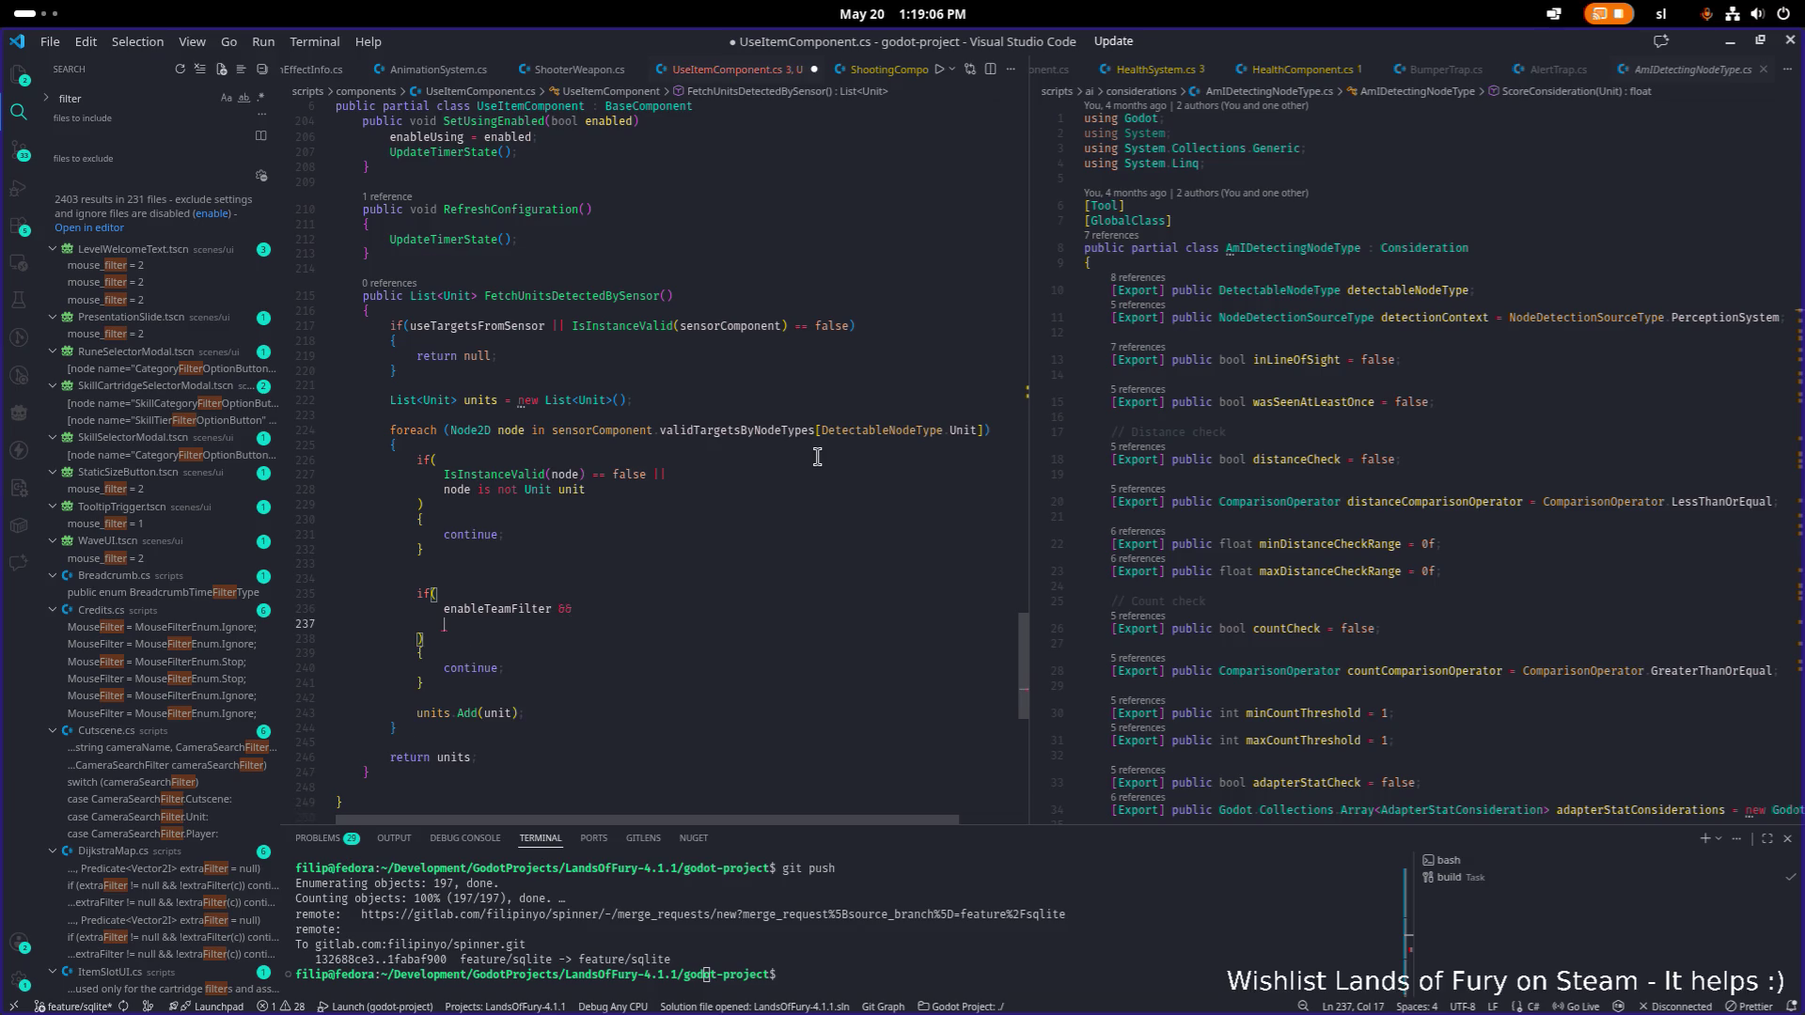
{"action": "type", "text": "unit.u"}
{"action": "key", "text": "BackSpace"}
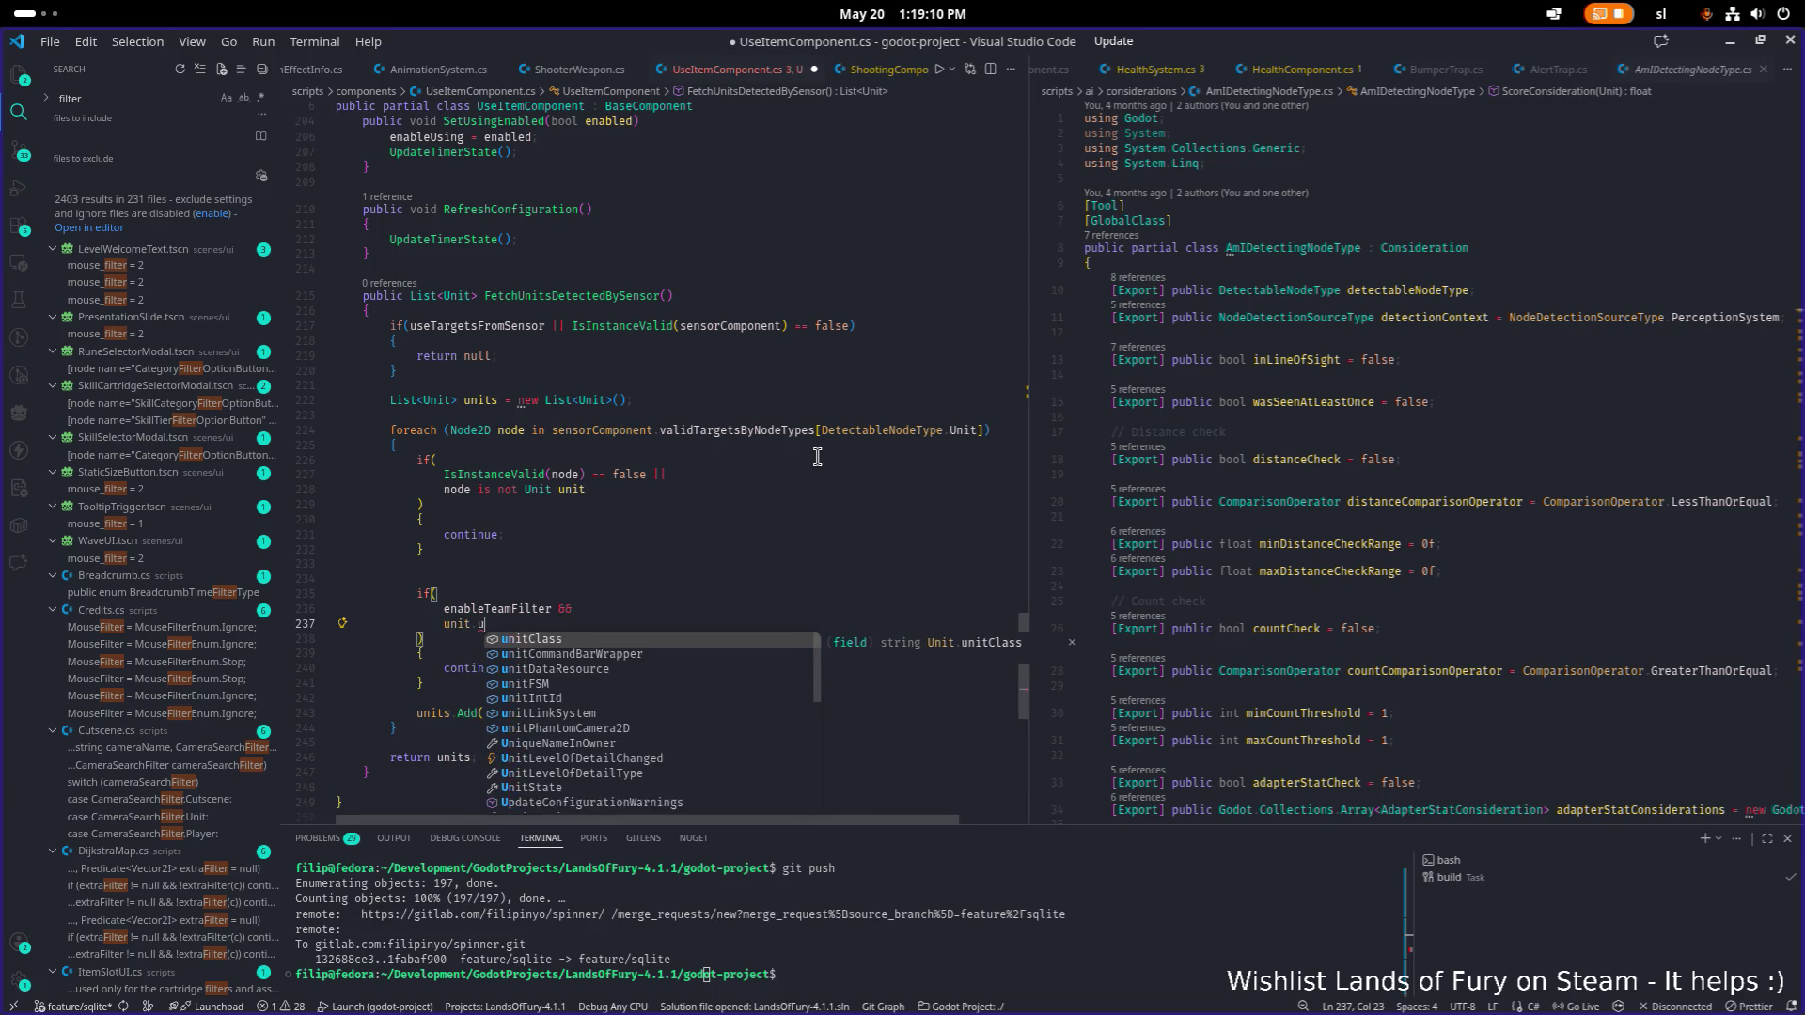
{"action": "key", "text": "Escape"}
{"action": "type", "text": "team"}
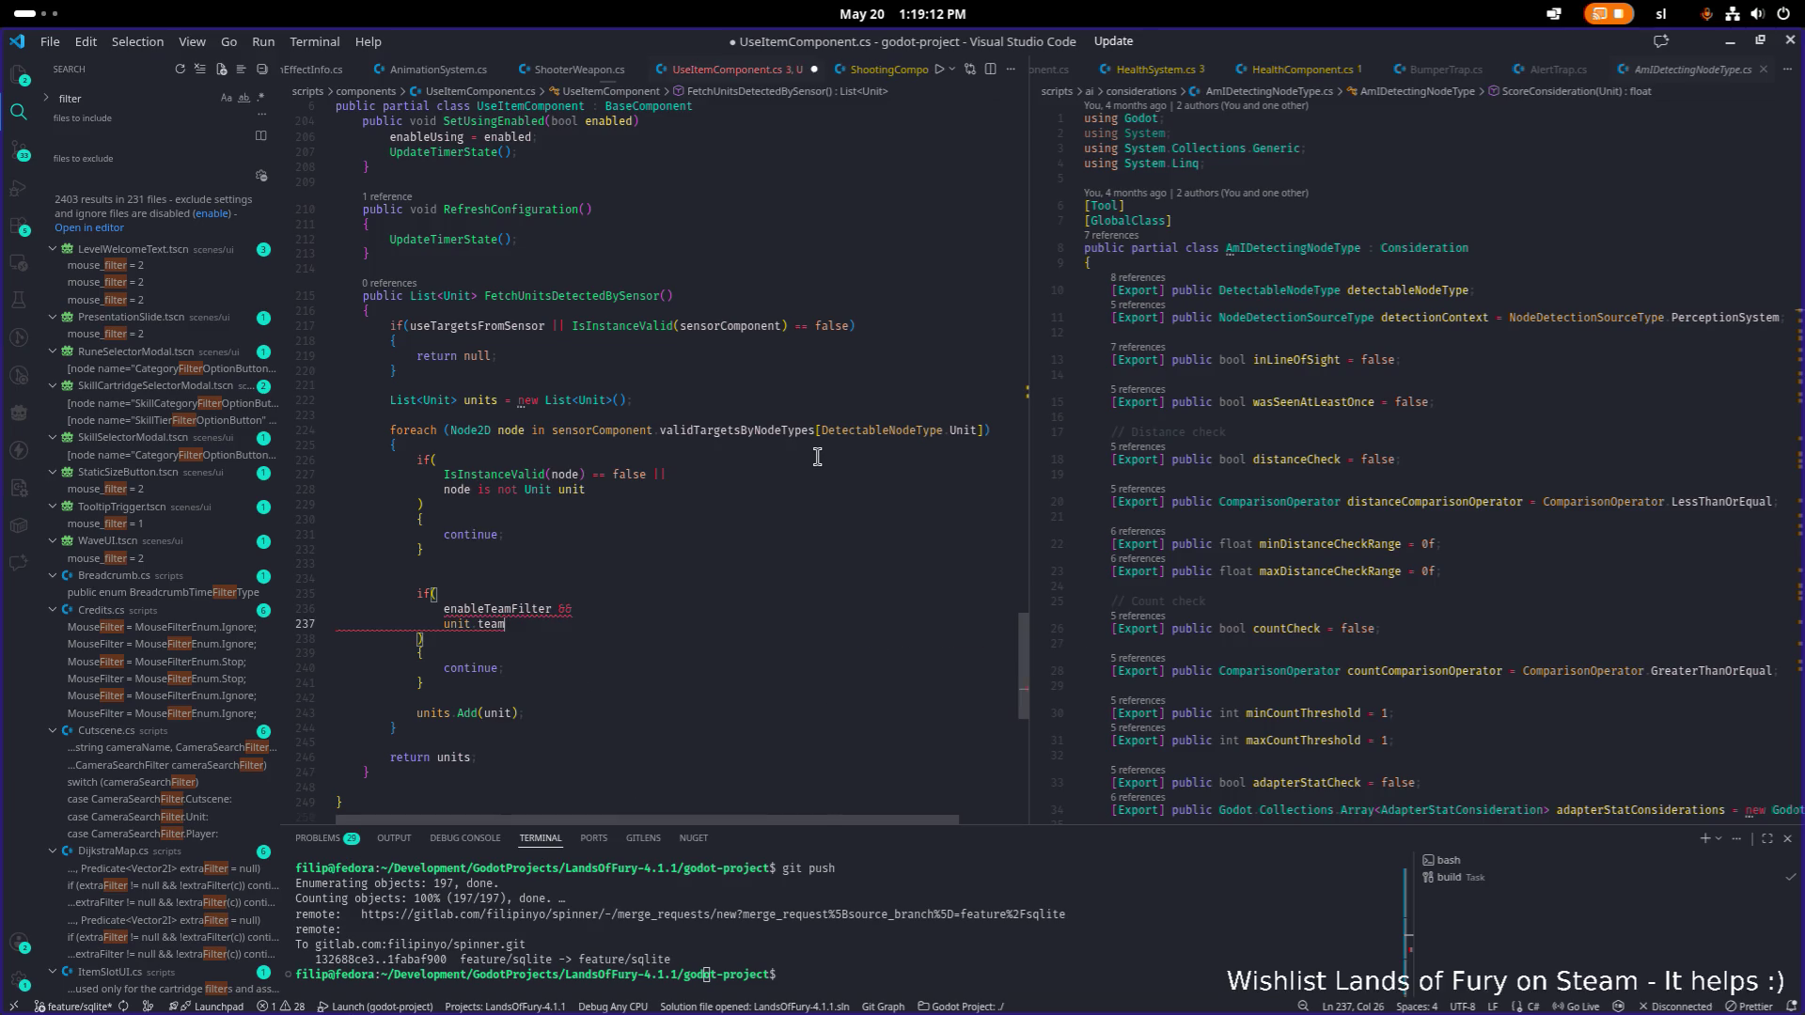
{"action": "type", "text": " == tea"}
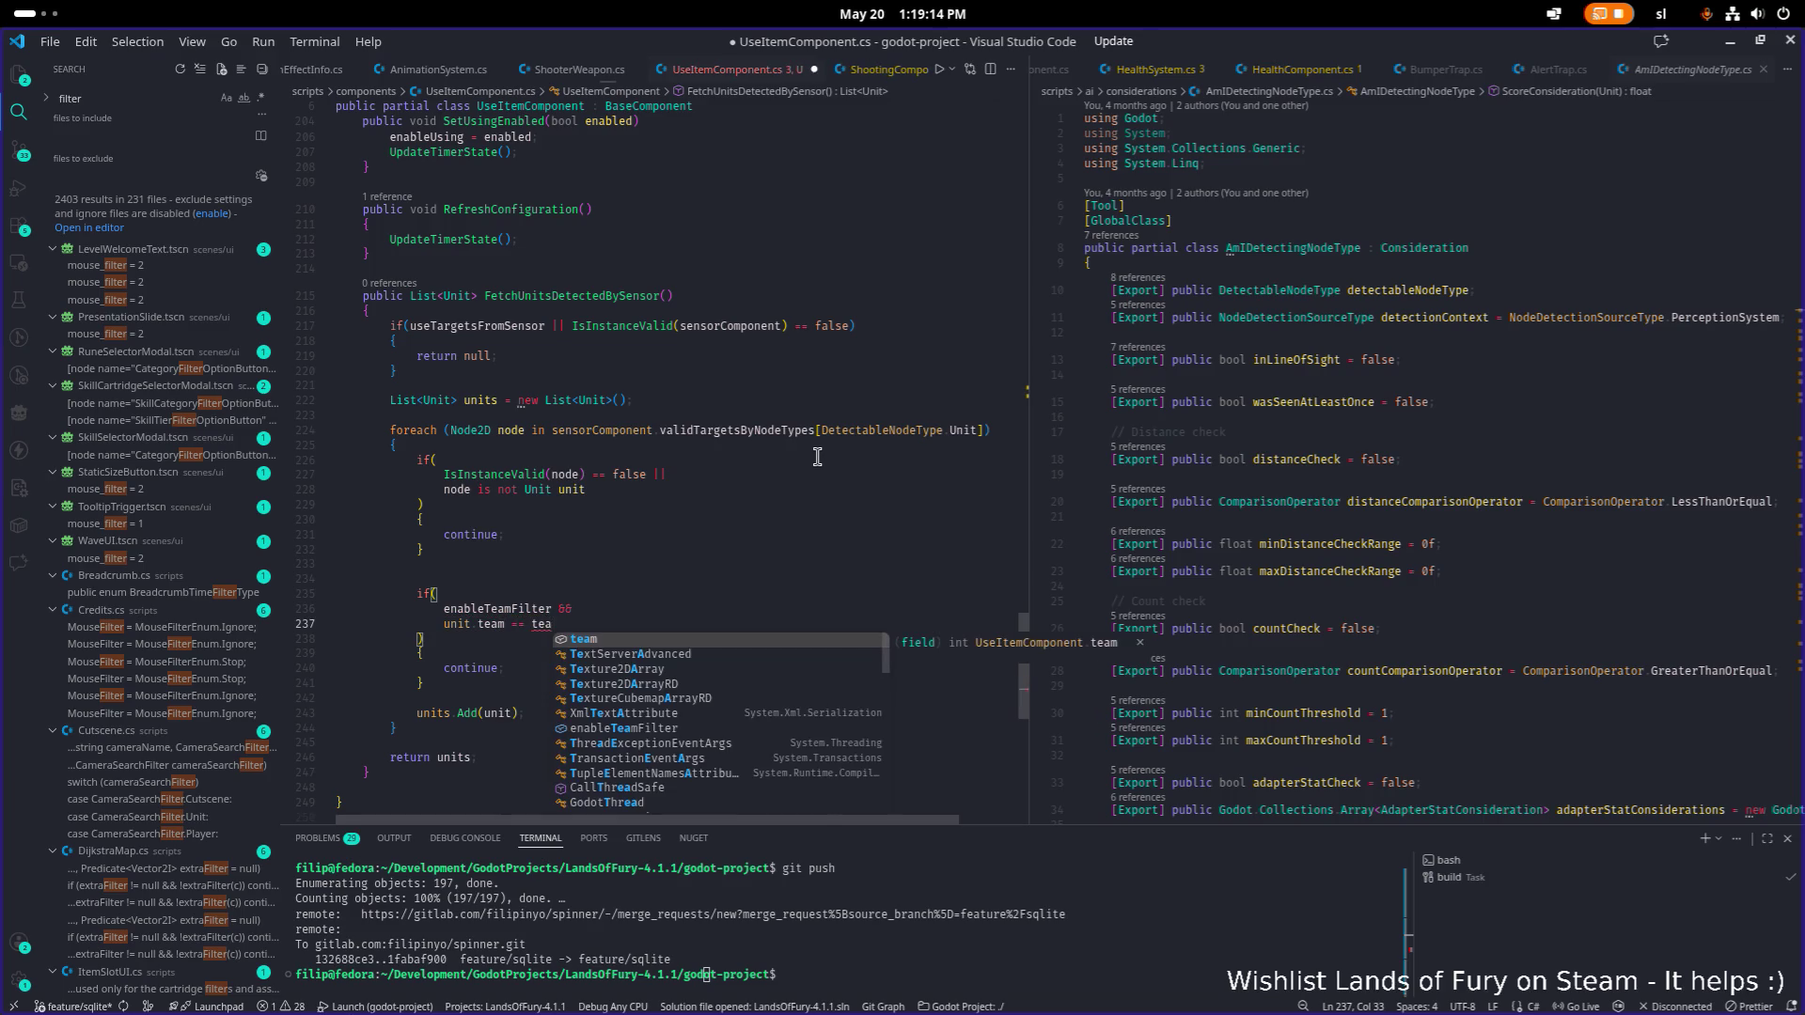
{"action": "type", "text": "m!"}
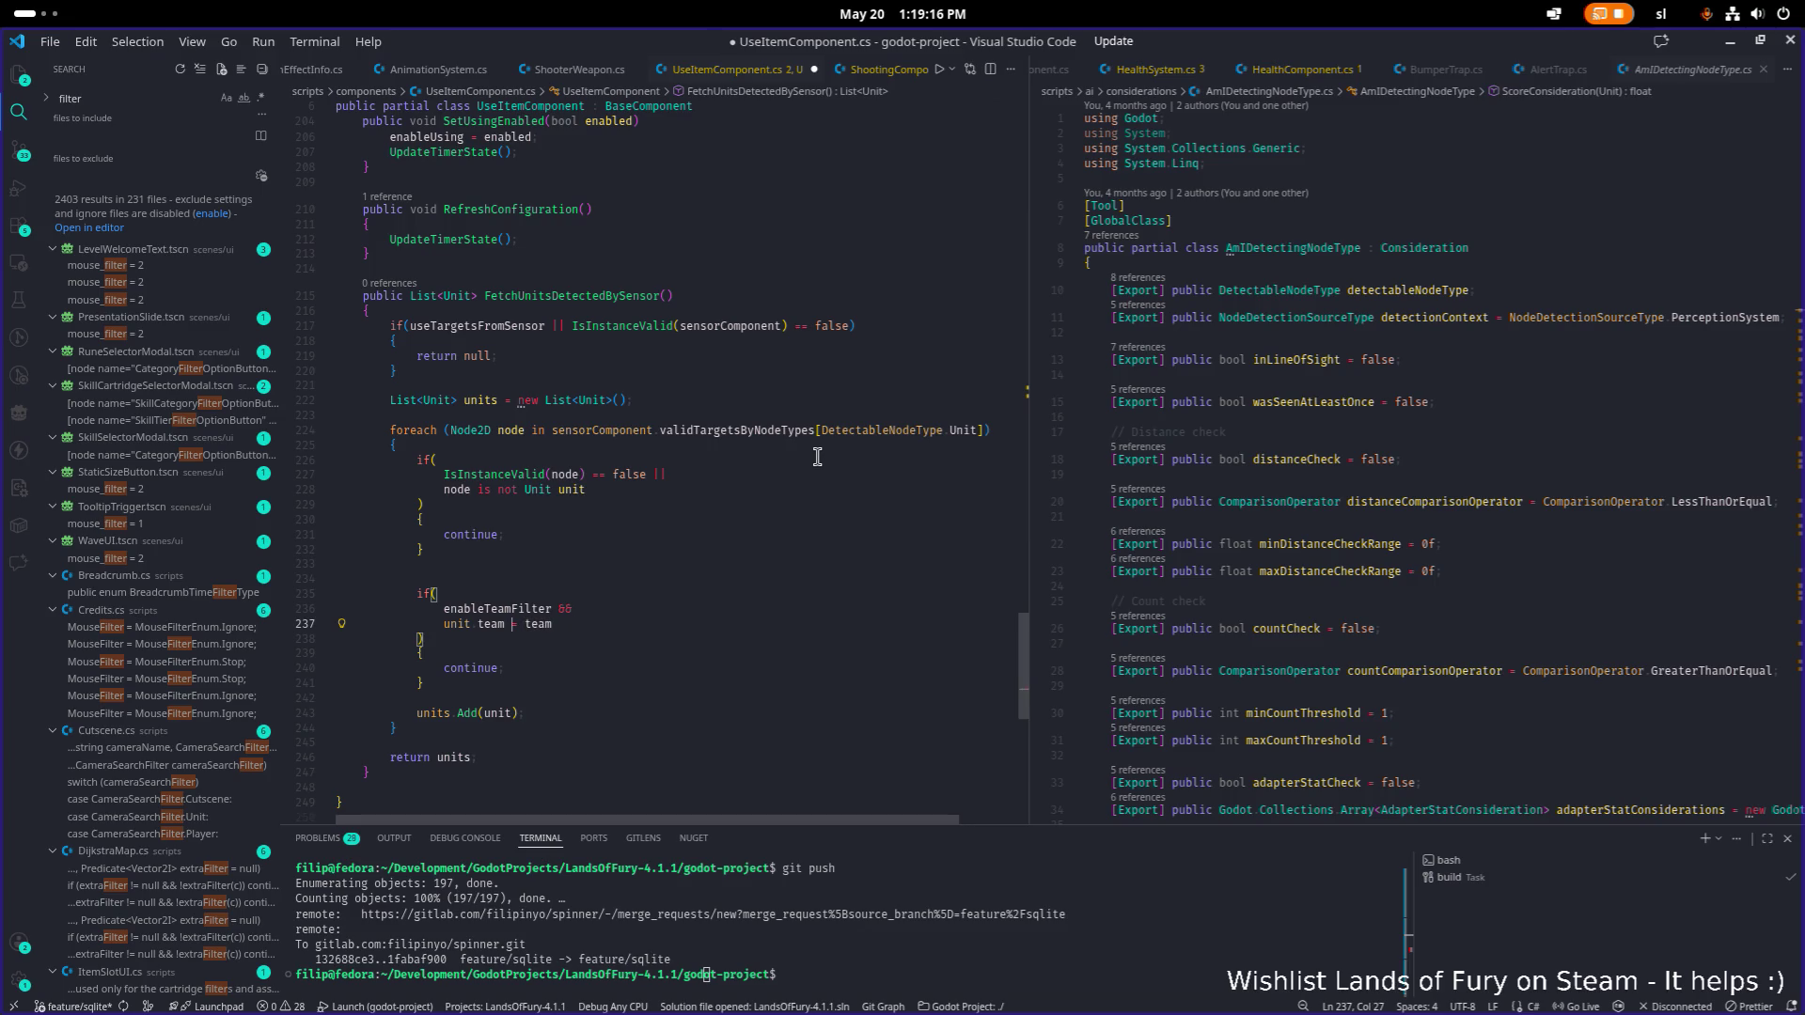
{"action": "key", "text": "Delete"}
Label the two if blocks with '// Node filtering' and '// Team filetering' comments.
{"action": "key", "text": "Down"}
{"action": "key", "text": "Down"}
{"action": "key", "text": "Down"}
{"action": "key", "text": "Up"}
{"action": "key", "text": "Up"}
{"action": "key", "text": "Up"}
{"action": "key", "text": "Return"}
{"action": "type", "text": "// Team filetering"}
{"action": "key", "text": "Up"}
{"action": "key", "text": "Up"}
{"action": "key", "text": "Up"}
{"action": "key", "text": "End"}
{"action": "key", "text": "Return"}
{"action": "key", "text": "Return"}
{"action": "type", "text": "// Node filtering"}
{"action": "key", "text": "Down"}
{"action": "key", "text": "Down"}
{"action": "key", "text": "Down"}
{"action": "key", "text": "Down"}
{"action": "key", "text": "Return"}
{"action": "key", "text": "Return"}
Add a '// Faction filtering' comment with an empty if block beneath it.
{"action": "type", "text": "/ F"}
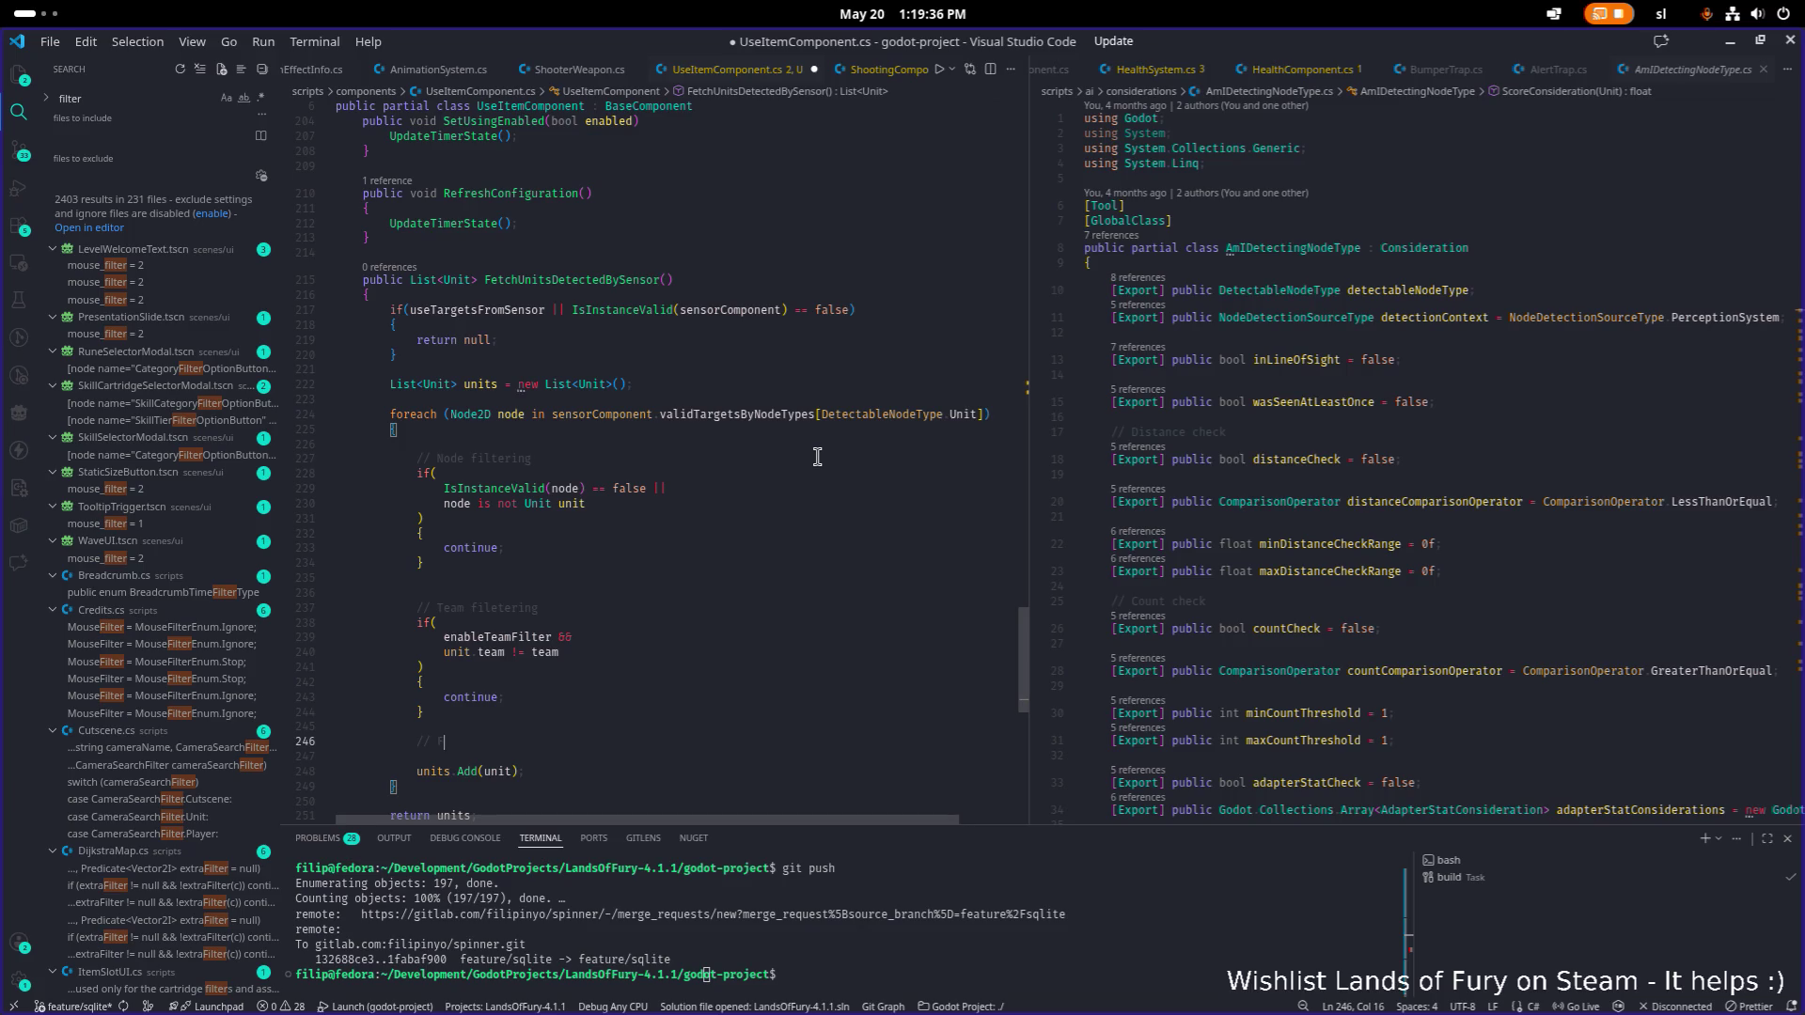
{"action": "type", "text": "action filtering"}
{"action": "key", "text": "Return"}
{"action": "type", "text": "if ("}
{"action": "key", "text": "Return"}
{"action": "key", "text": "Up"}
{"action": "key", "text": "Insert"}
{"action": "key", "text": "Delete"}
{"action": "key", "text": "Insert"}
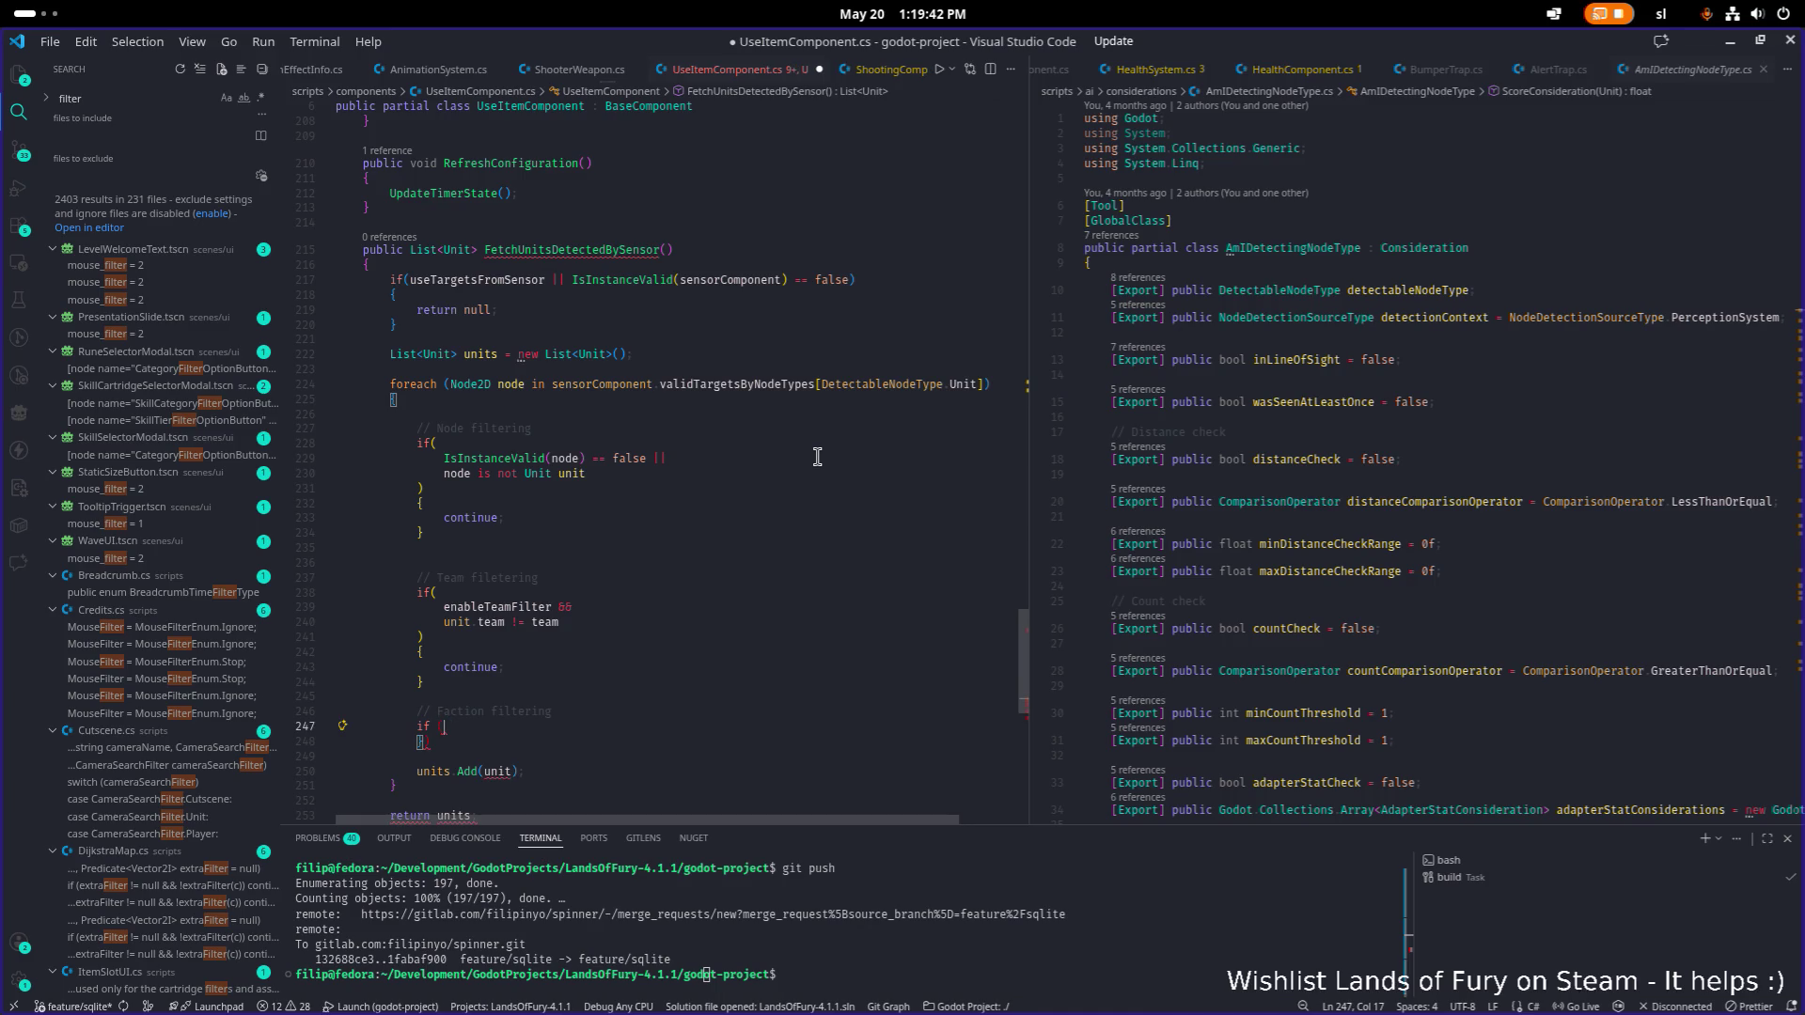
{"action": "key", "text": "Delete"}
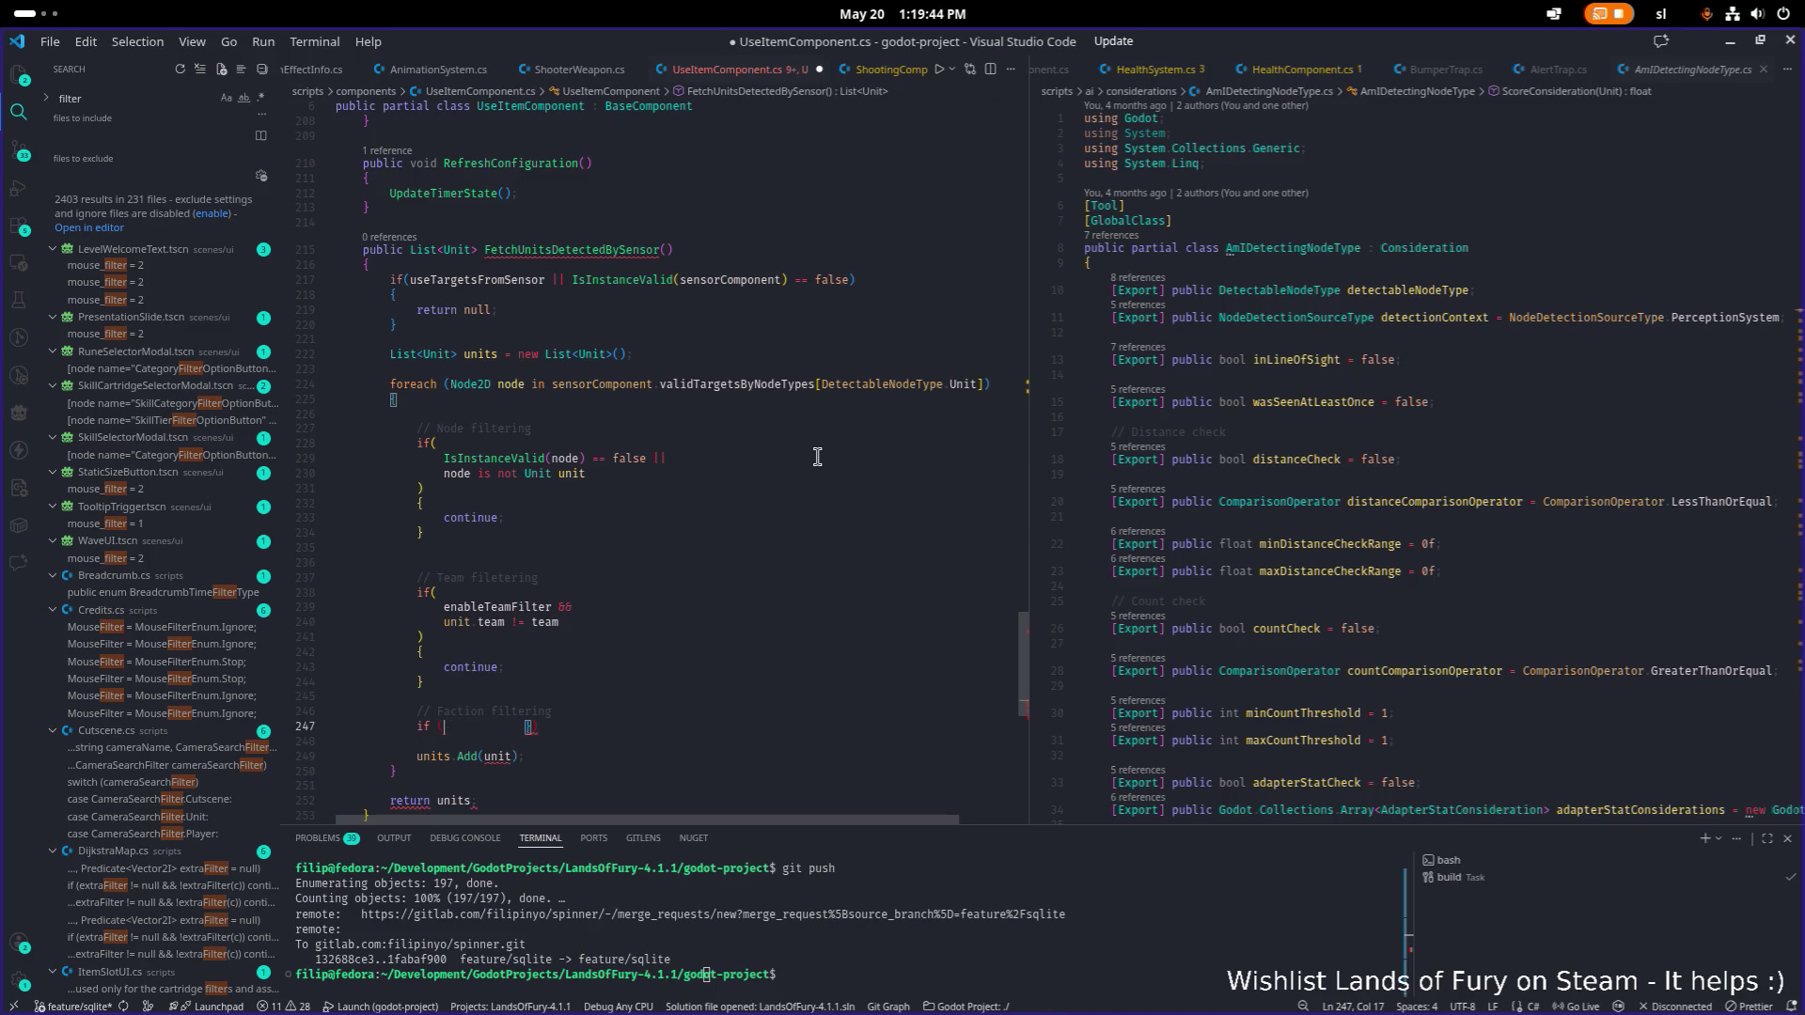
{"action": "key", "text": "ctrl+shift+Right"}
{"action": "key", "text": "Delete"}
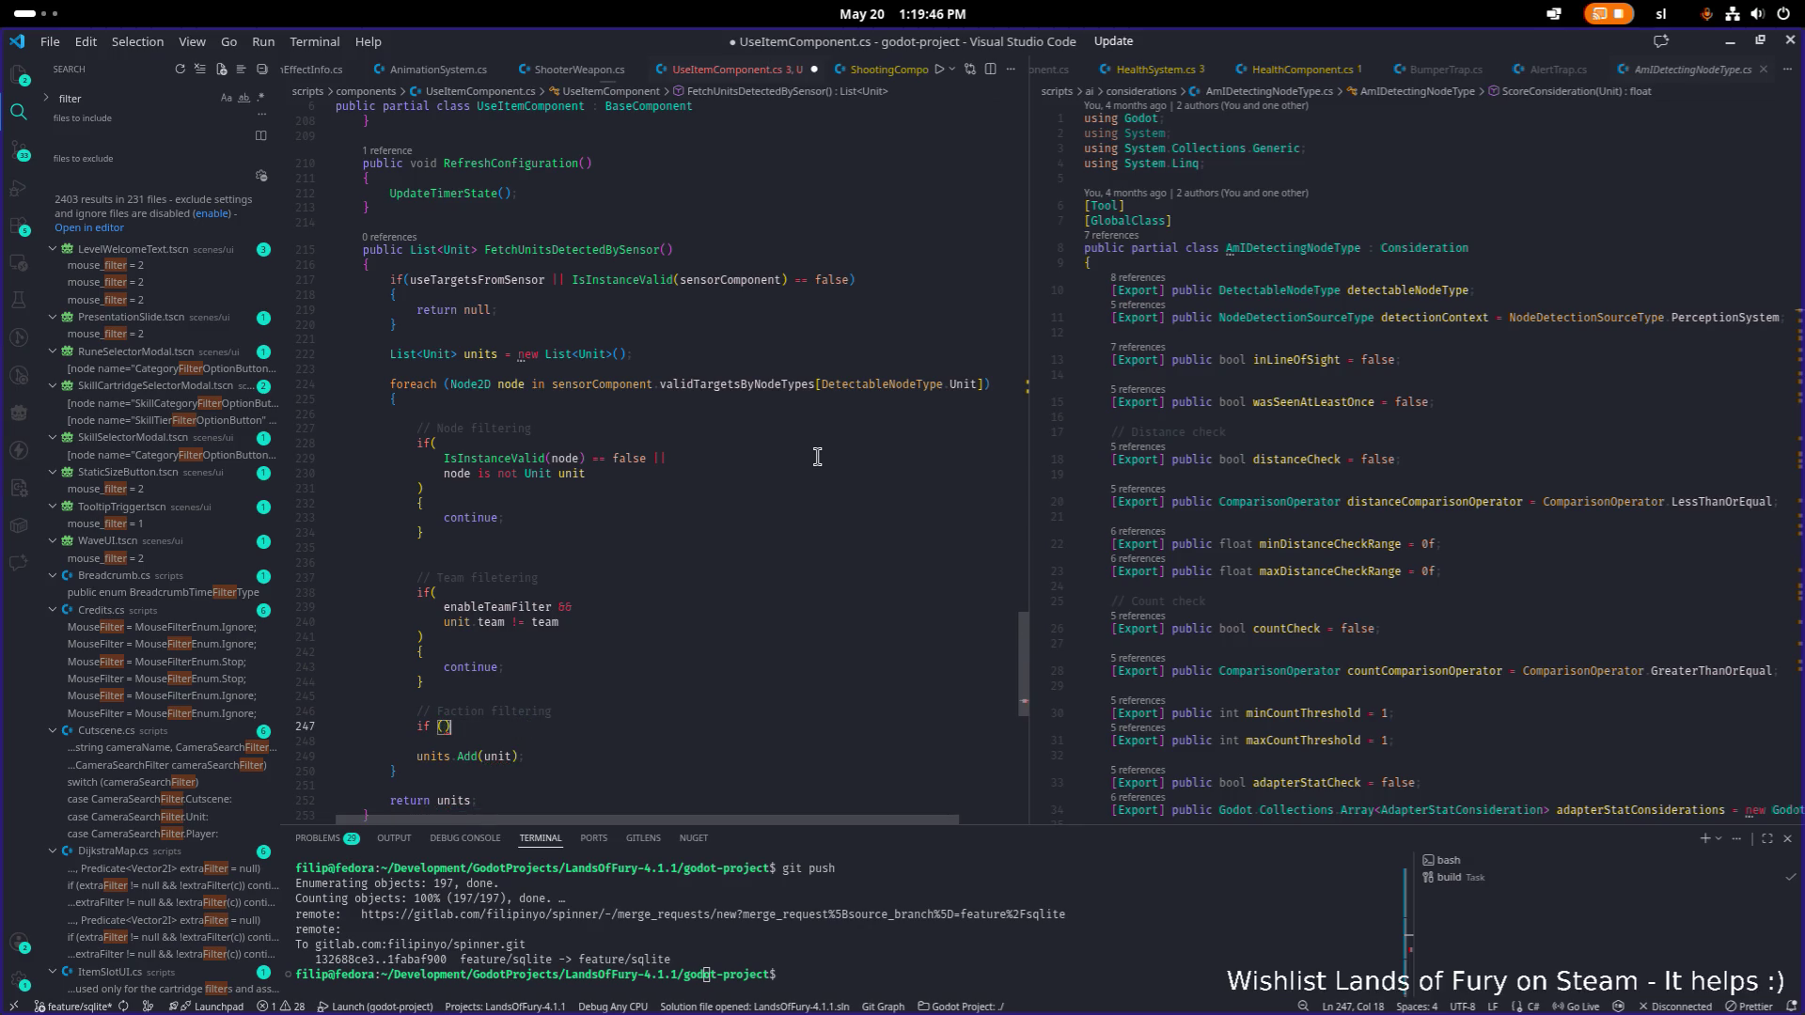
{"action": "key", "text": "ctrl+shift+Return"}
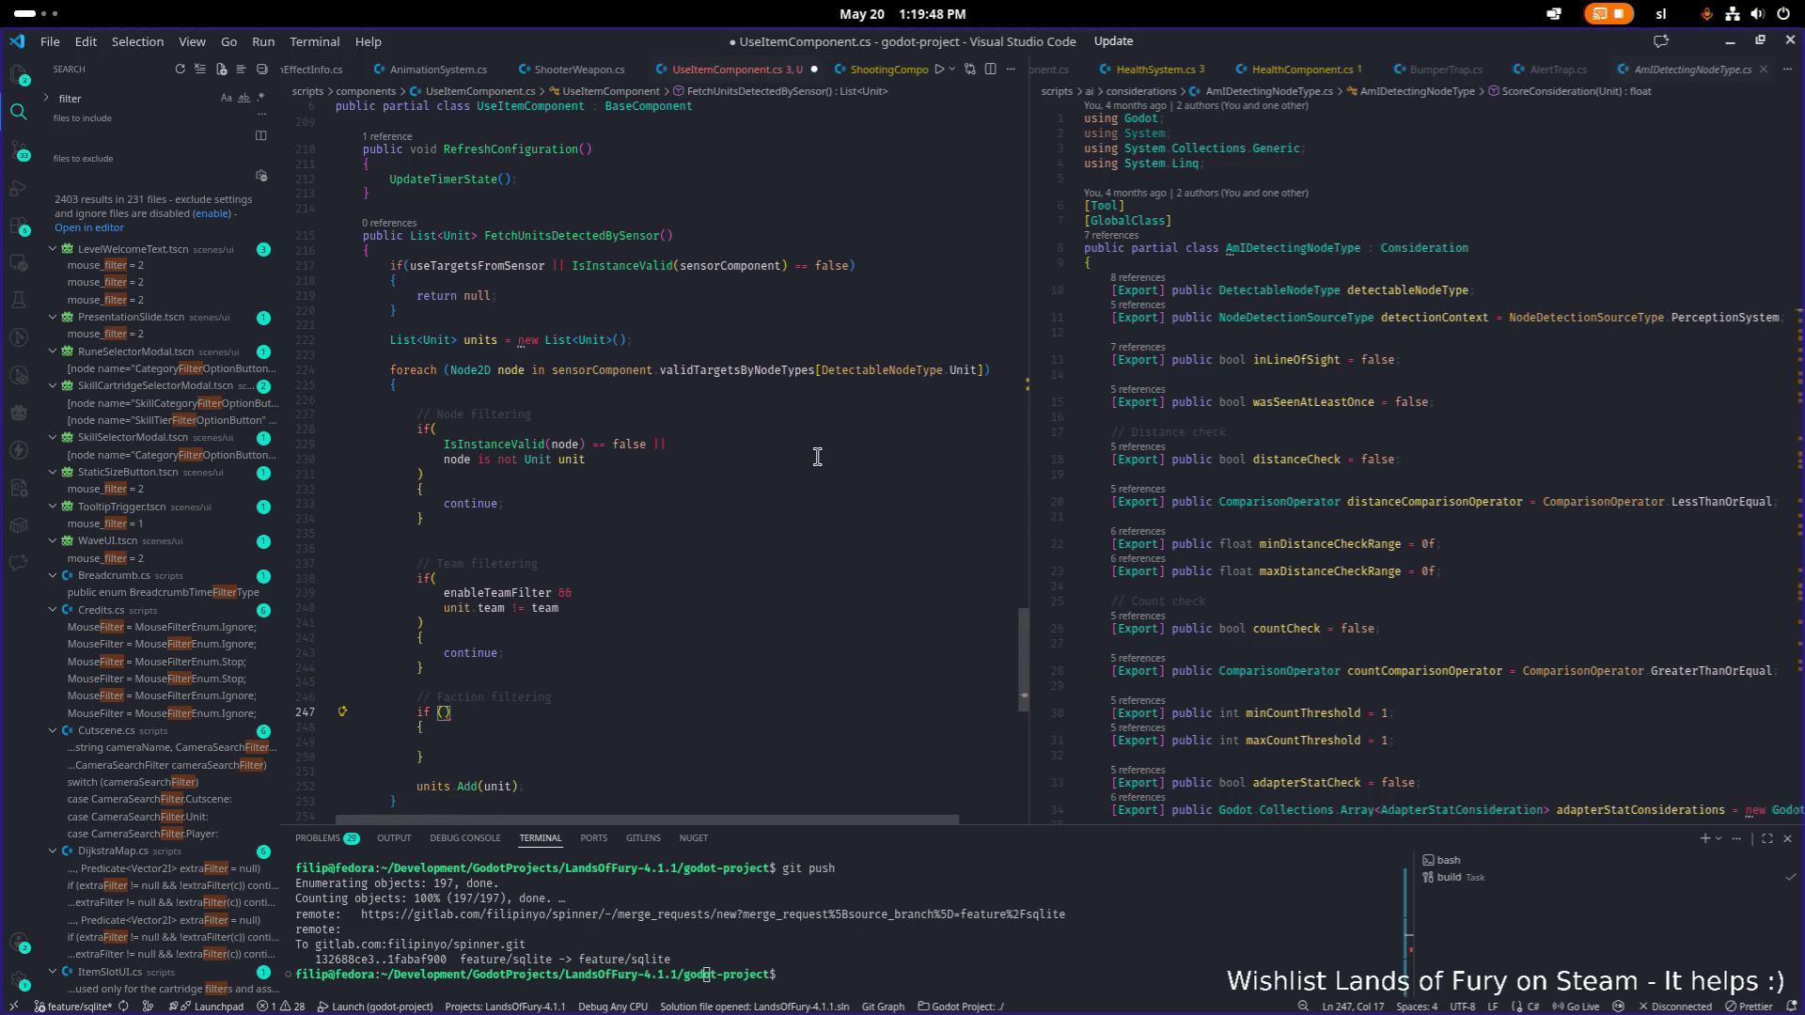
Enter 'enableFactionFilter &&' as the faction if's first condition on its own line.
{"action": "type", "text": "en"}
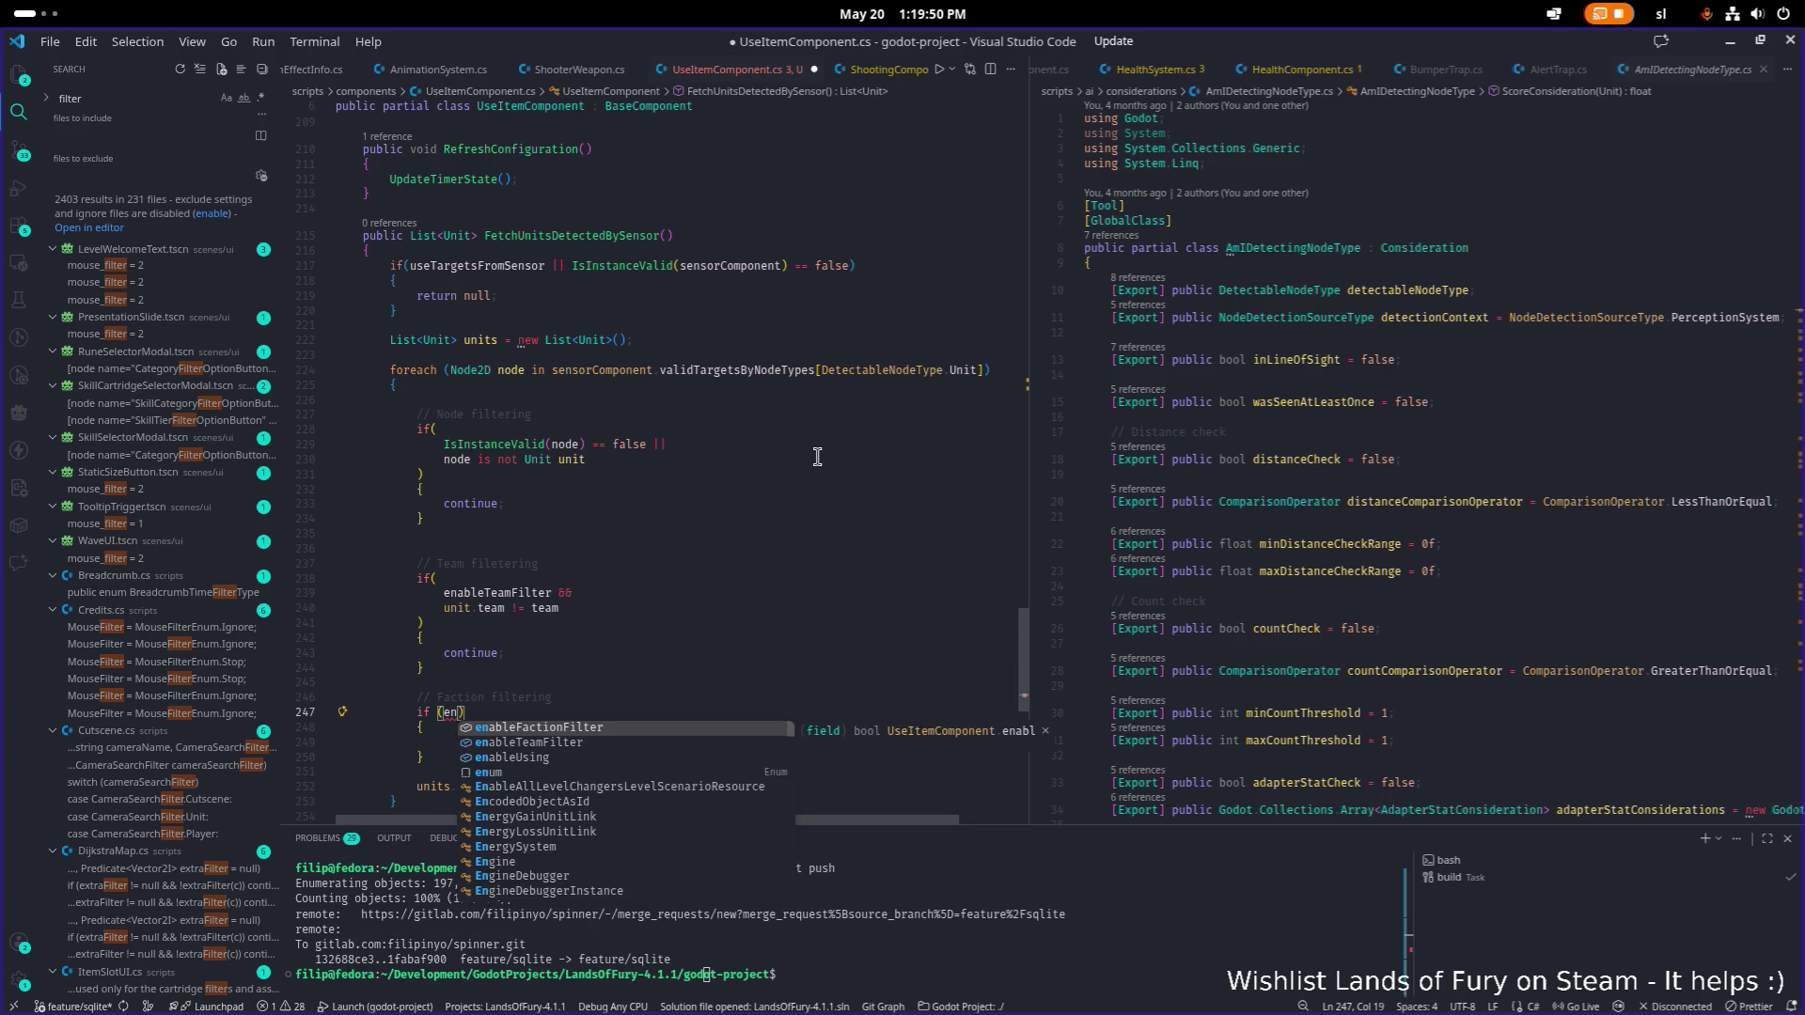
{"action": "key", "text": "Tab"}
{"action": "type", "text": "&&"}
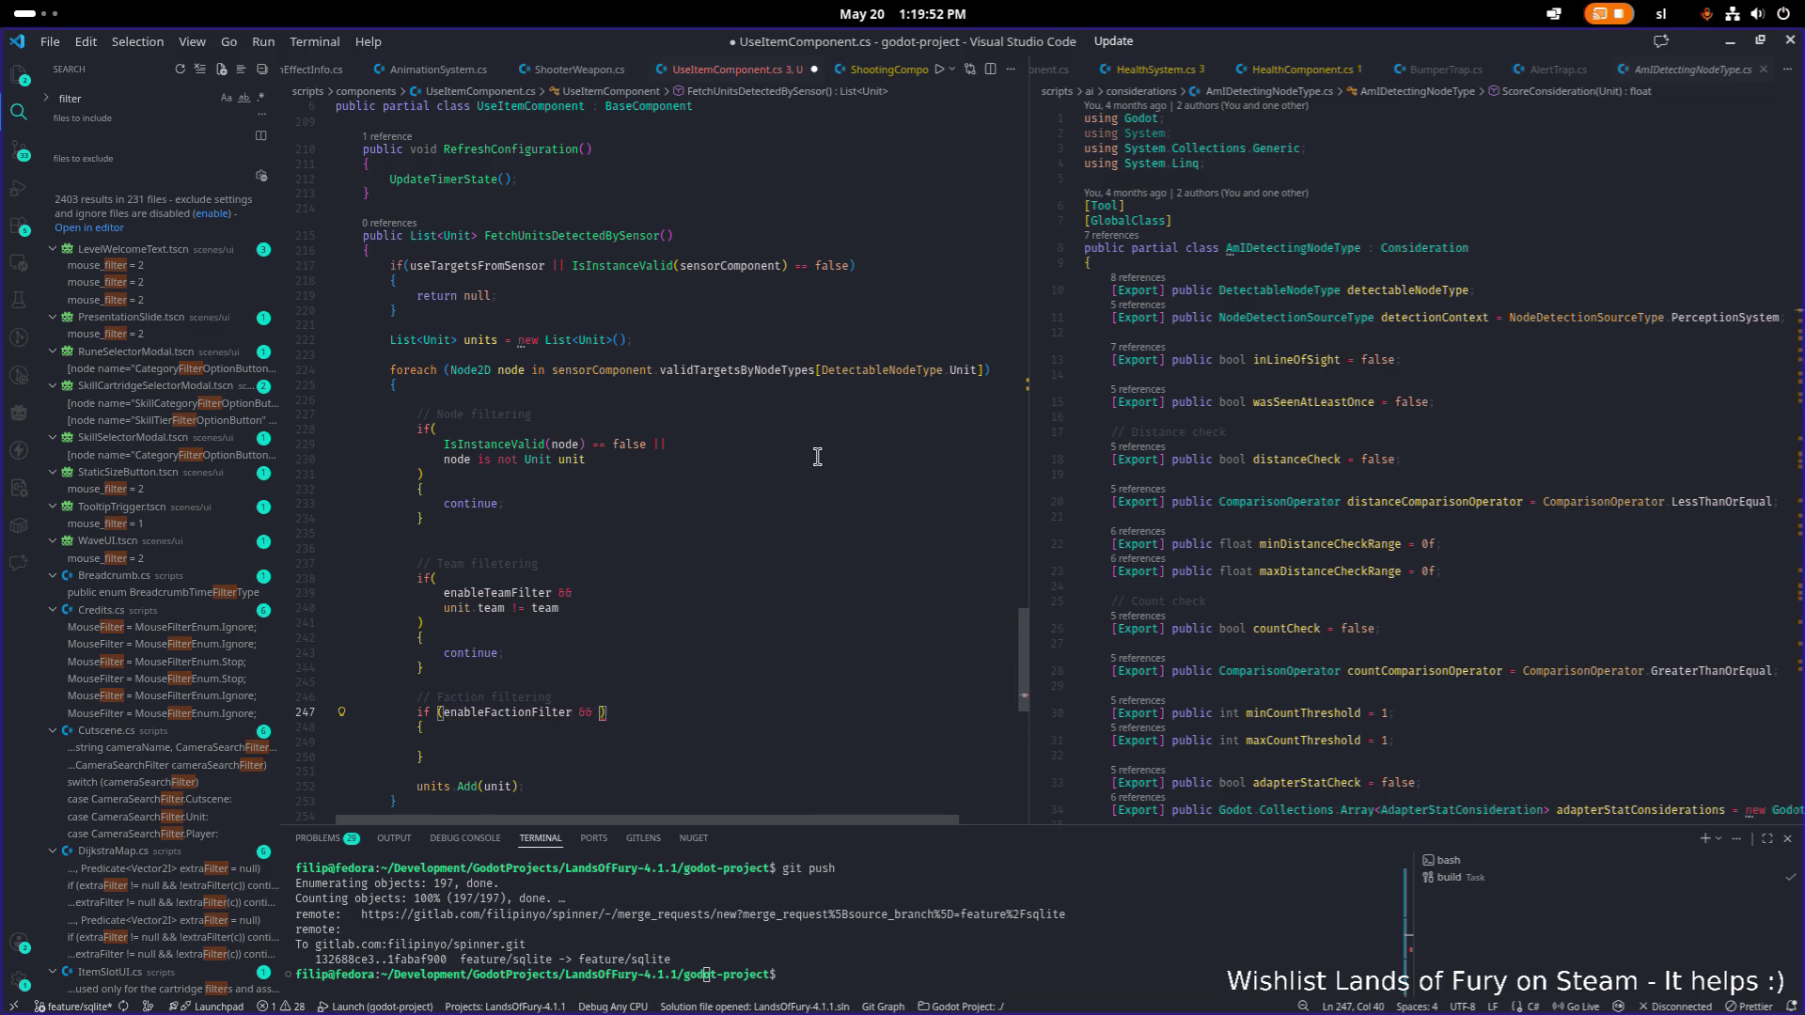
{"action": "key", "text": "ctrl+Left"}
{"action": "key", "text": "ctrl+Left"}
{"action": "key", "text": "Return"}
{"action": "key", "text": "ctrl+Right"}
{"action": "key", "text": "ctrl+Right"}
{"action": "key", "text": "Return"}
{"action": "key", "text": "BackSpace"}
{"action": "key", "text": "Up"}
{"action": "key", "text": "End"}
{"action": "key", "text": "Return"}
Complete the second condition as factionResource.Id != unit.unitDataResource.Faction.Id.
{"action": "type", "text": "fac"}
{"action": "key", "text": "Return"}
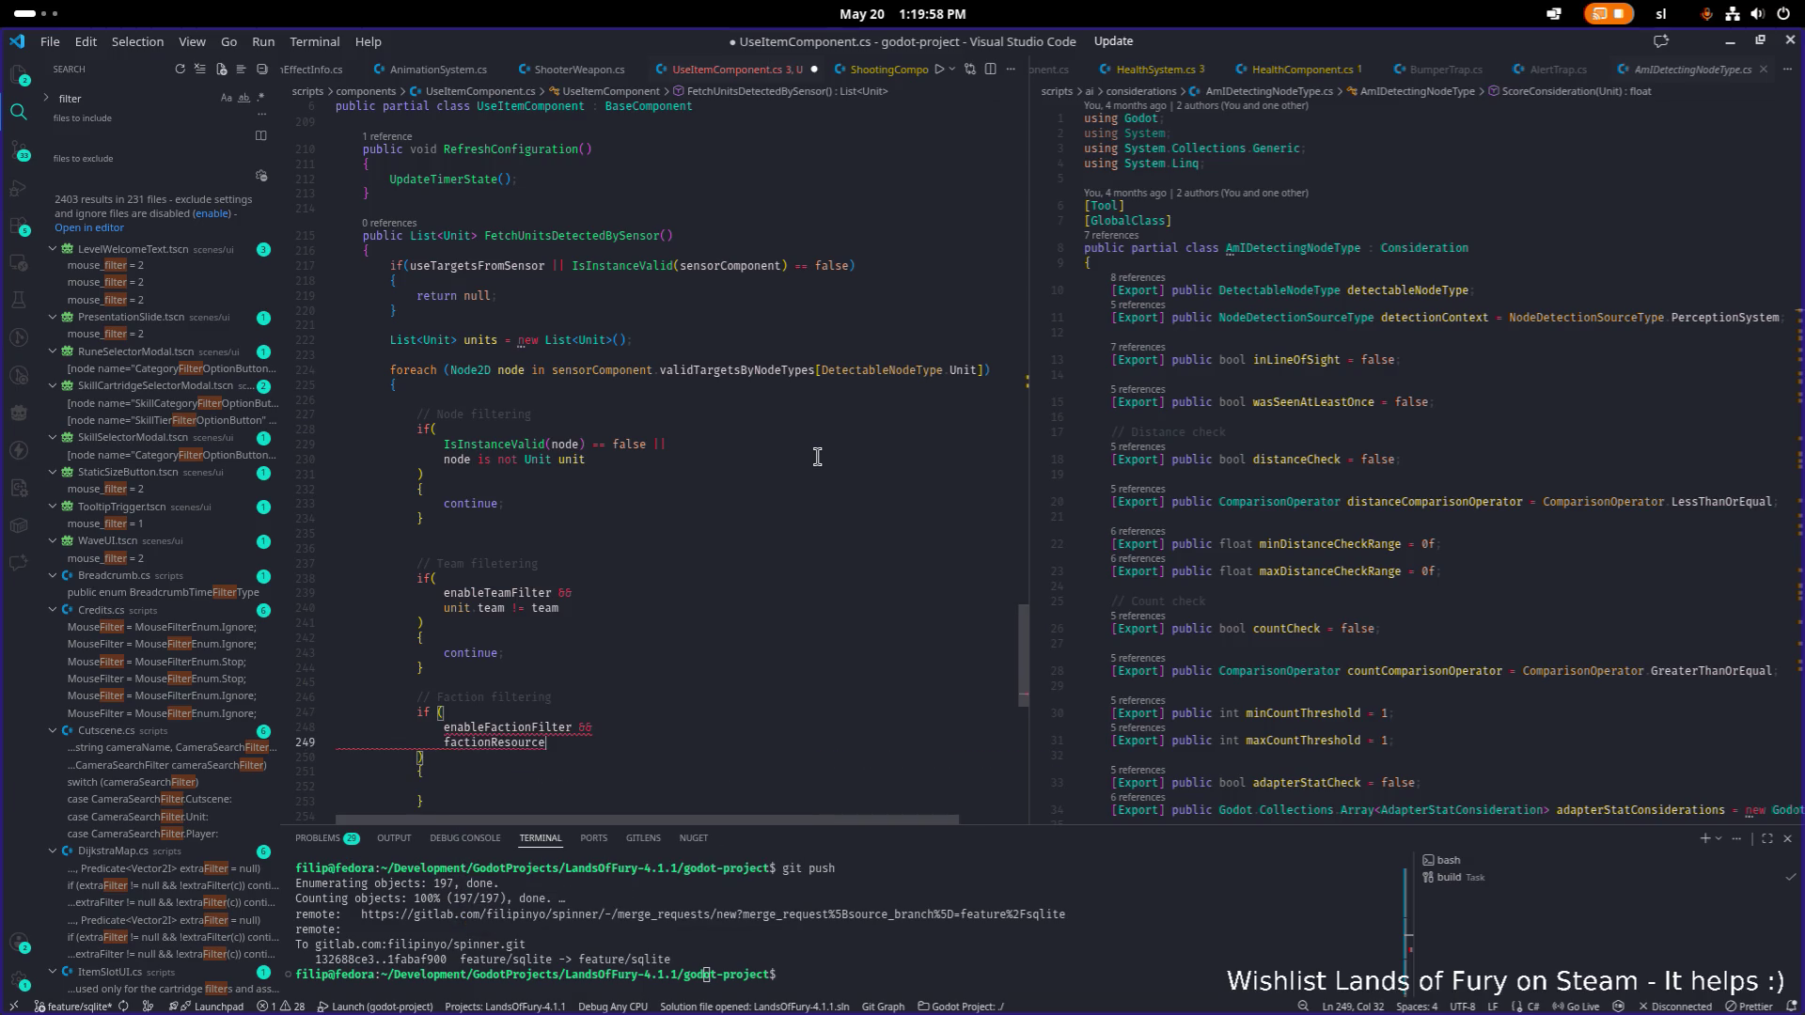
{"action": "type", "text": " != "}
{"action": "type", "text": "uni"}
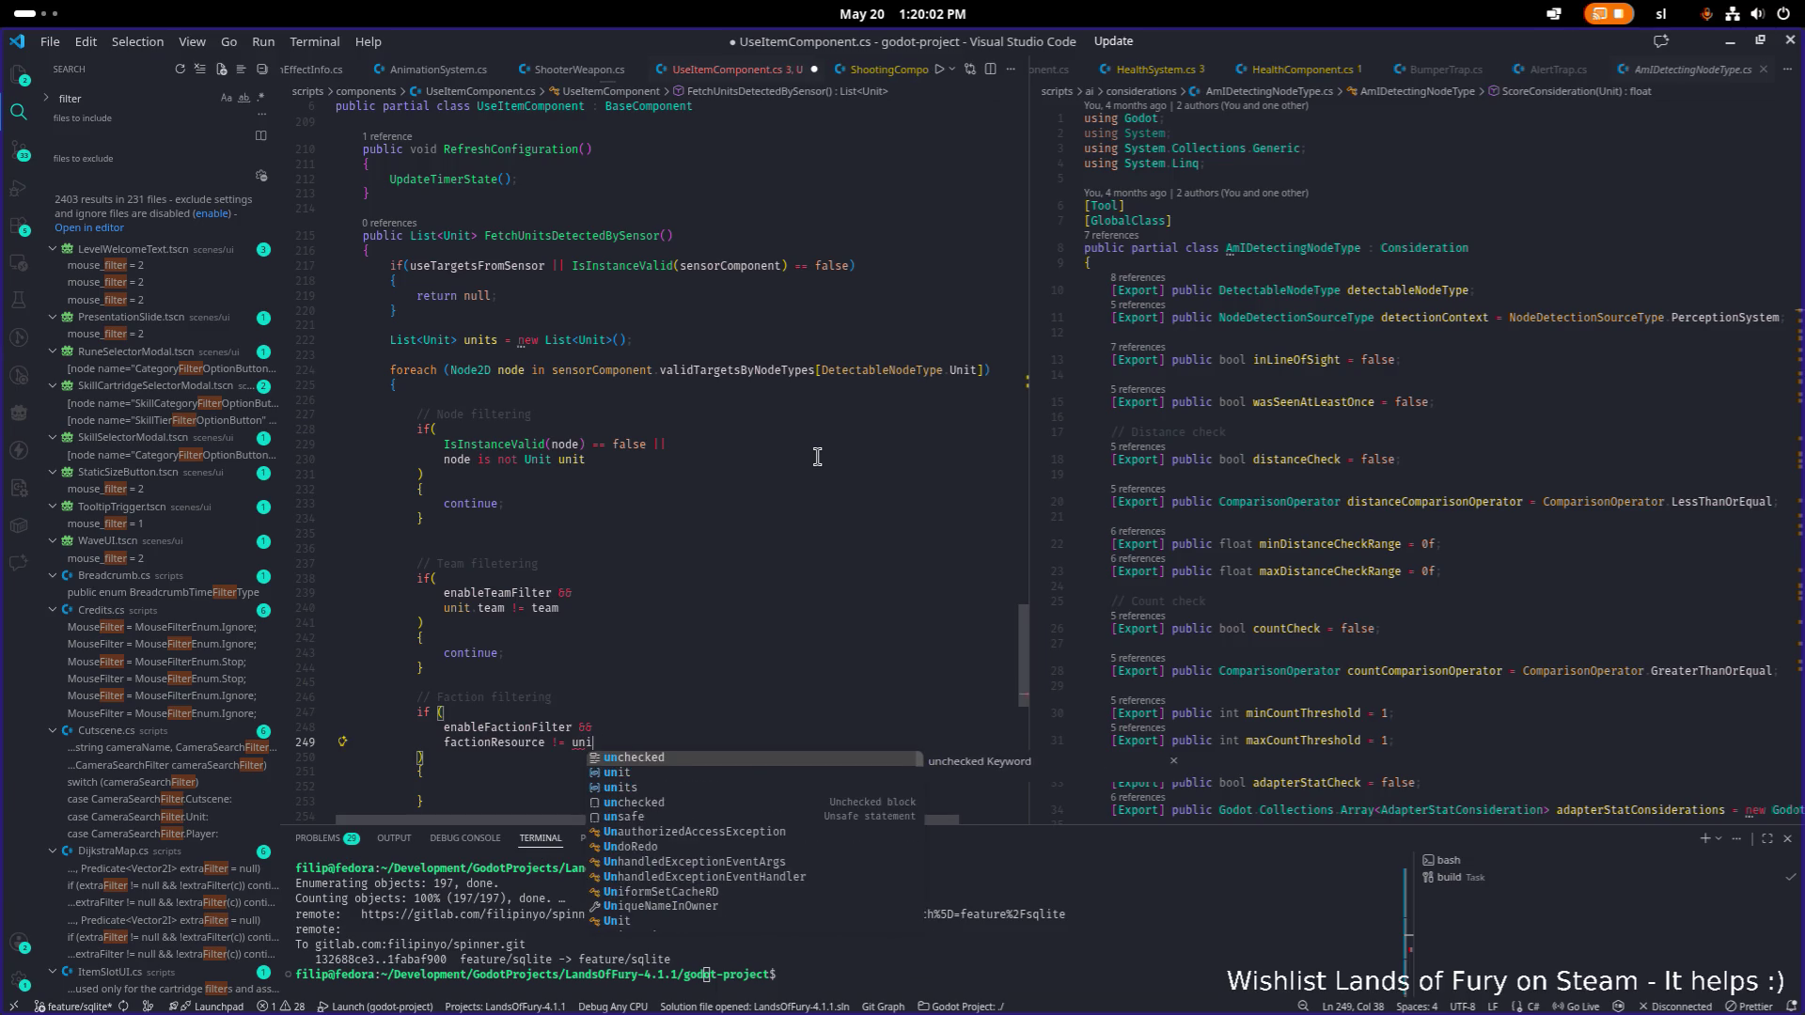
{"action": "type", "text": "t.unida"}
{"action": "key", "text": "Tab"}
{"action": "type", "text": ".fac"}
{"action": "key", "text": "Tab"}
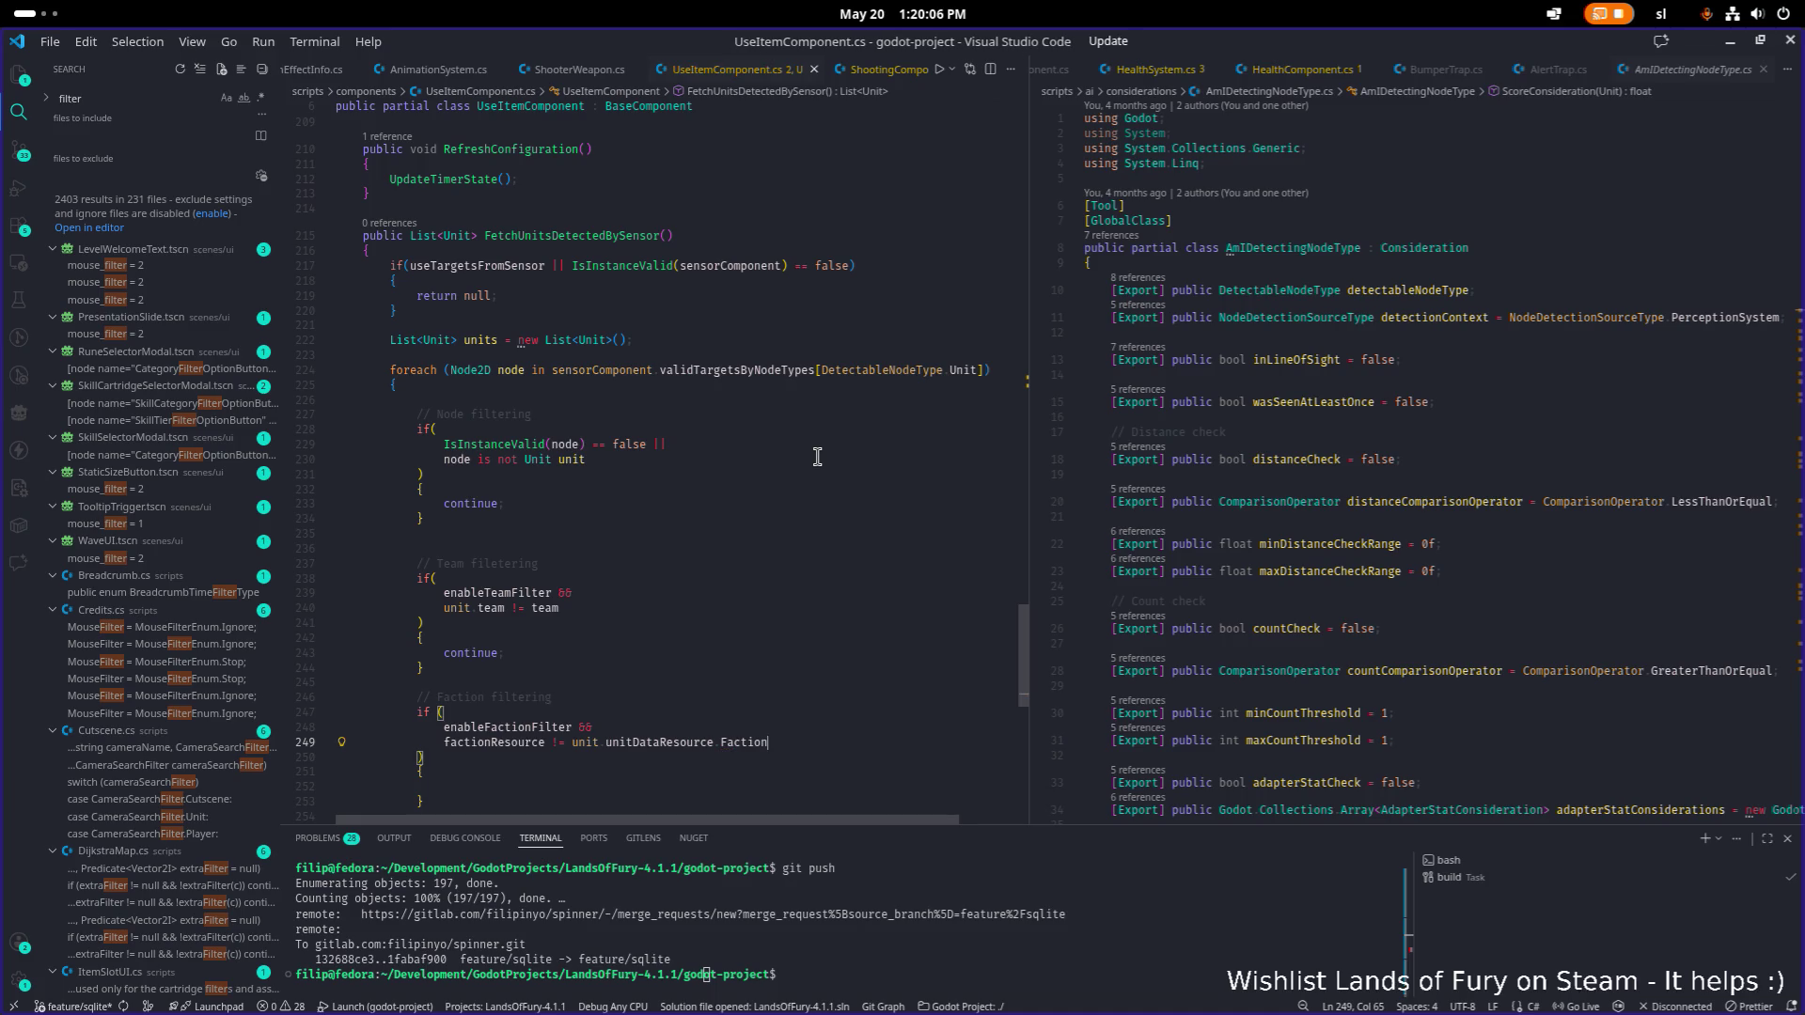
{"action": "type", "text": ".Id"}
{"action": "key", "text": "Home"}
{"action": "key", "text": "ctrl+Right"}
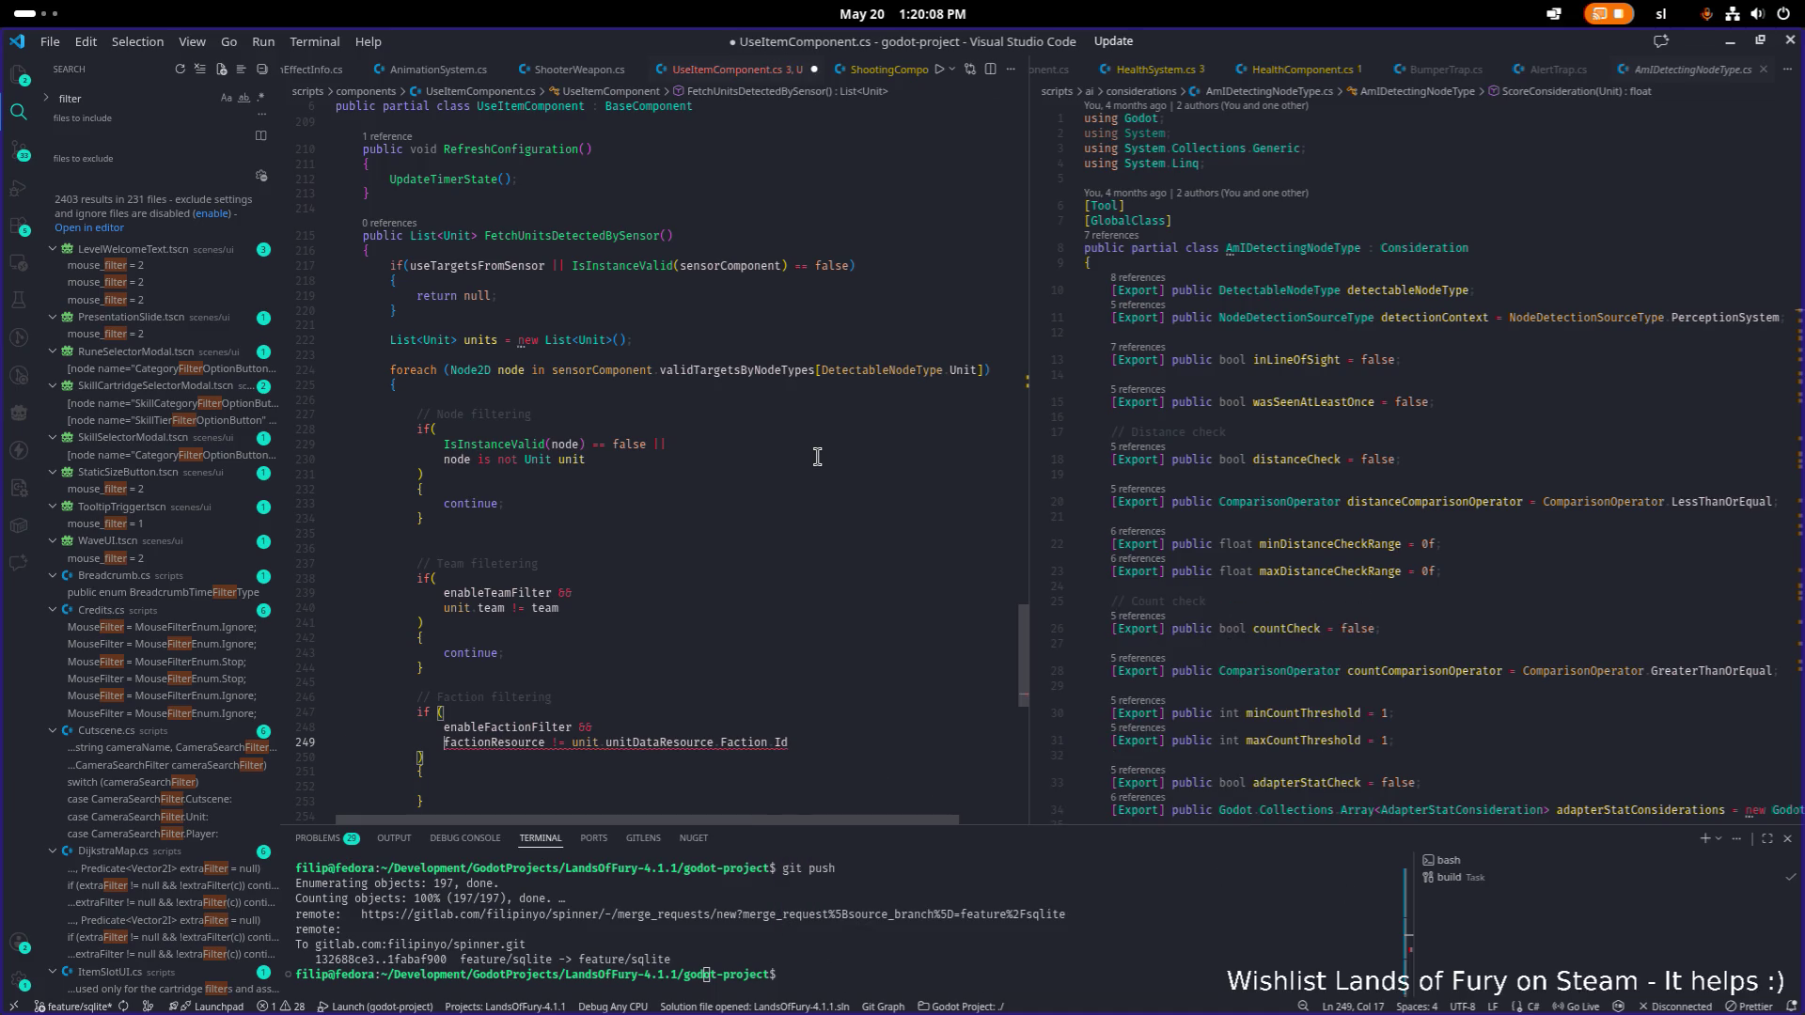
{"action": "type", "text": "."}
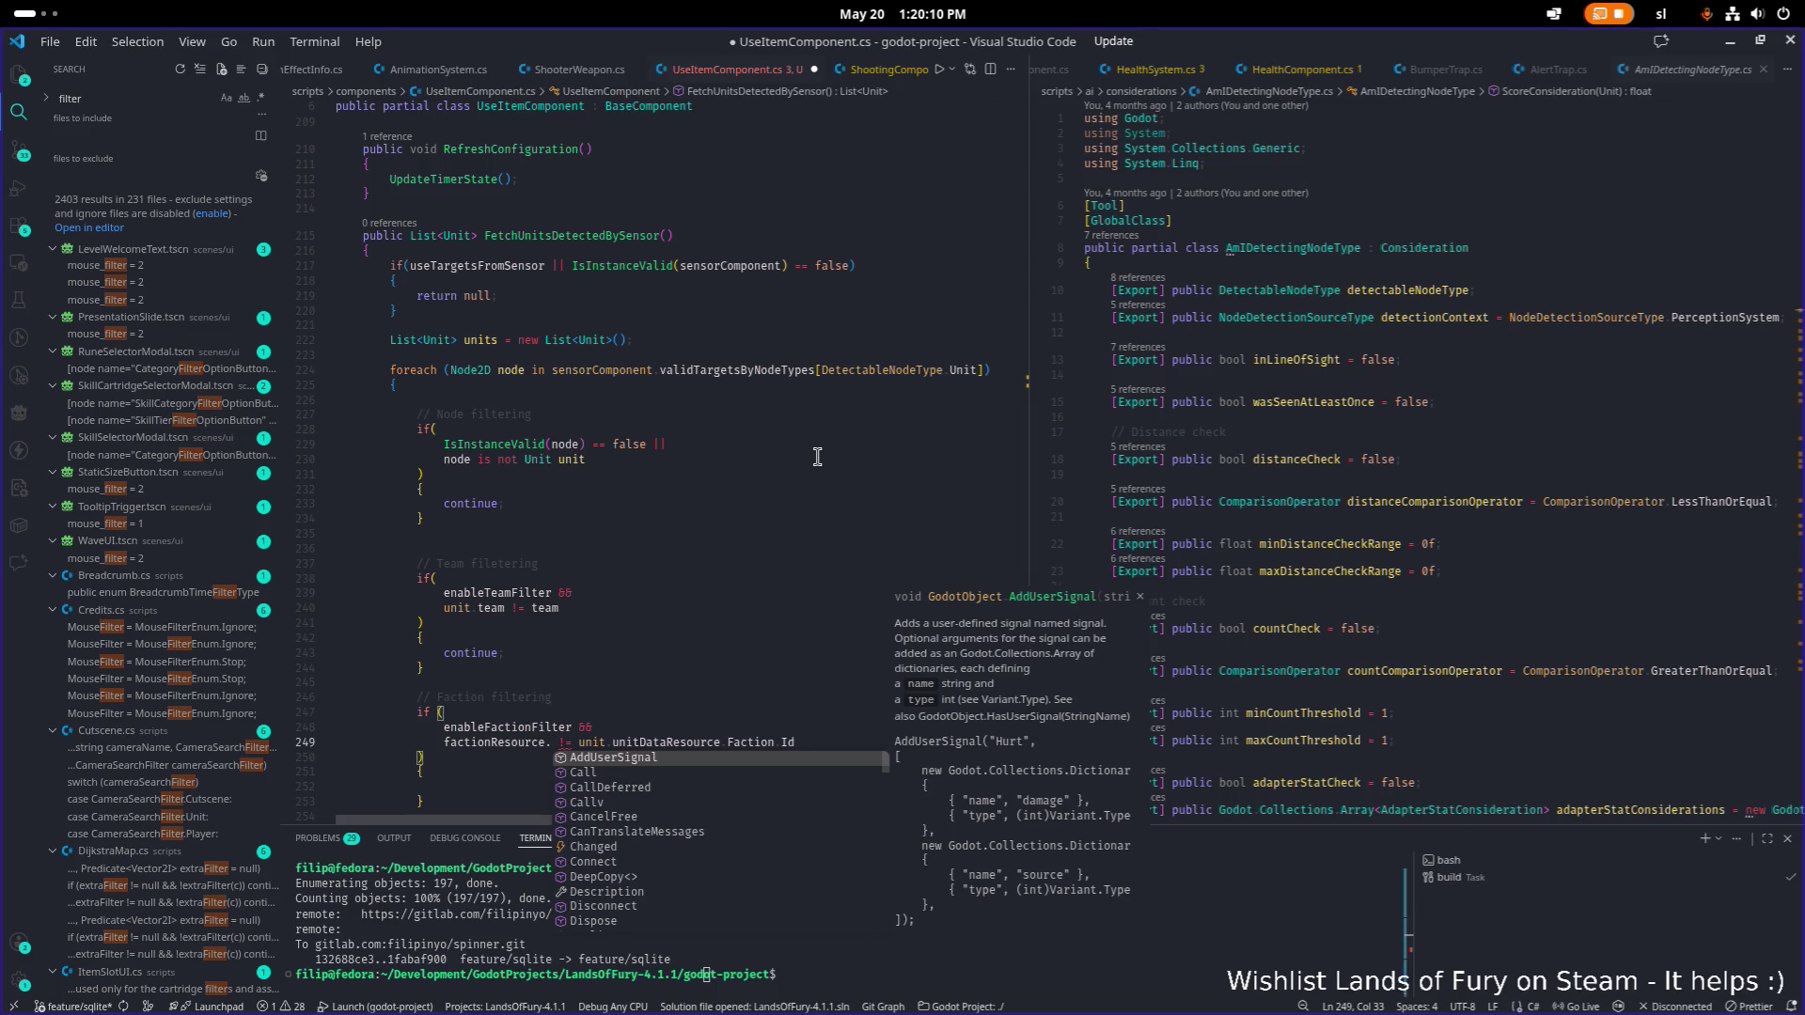
{"action": "type", "text": "Id"}
{"action": "key", "text": "Escape"}
{"action": "key", "text": "Up"}
{"action": "key", "text": "End"}
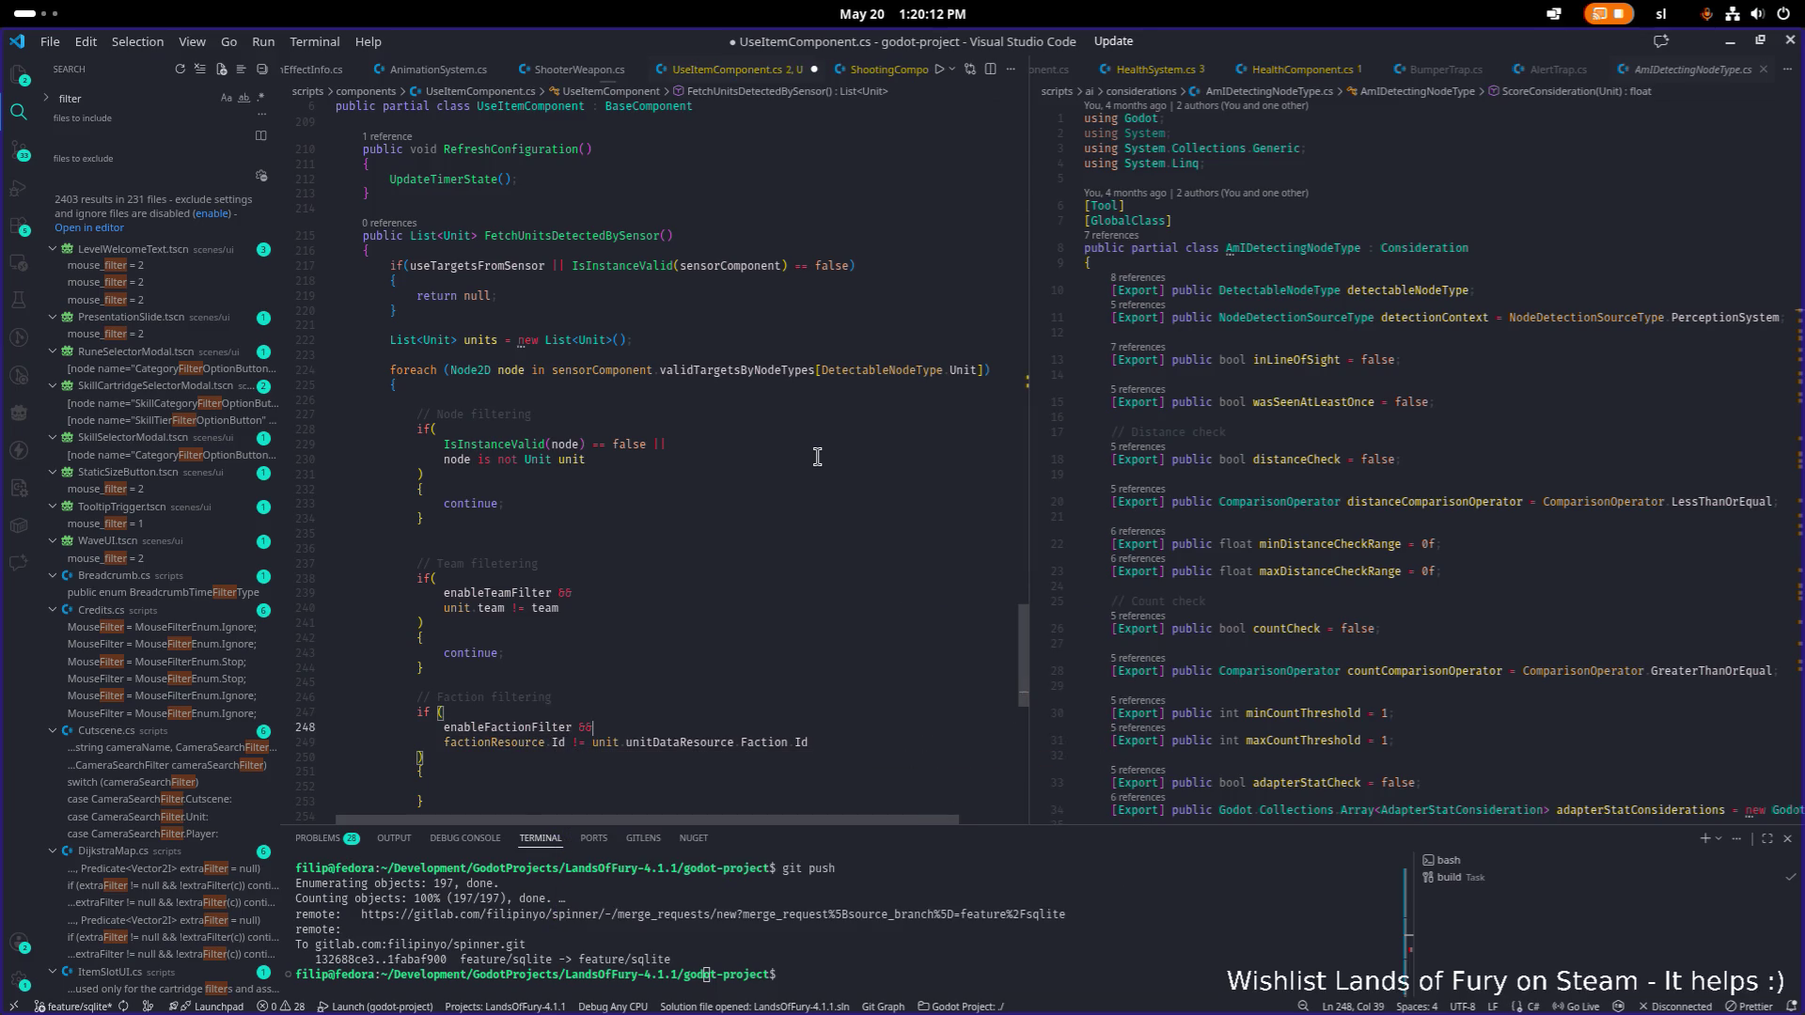
Add a 'factionResource == null ||' condition and move it above the Id comparison.
{"action": "key", "text": "Down"}
{"action": "key", "text": "Up"}
{"action": "key", "text": "Down"}
{"action": "key", "text": "End"}
{"action": "type", "text": "||"}
{"action": "key", "text": "Return"}
{"action": "type", "text": "catio"}
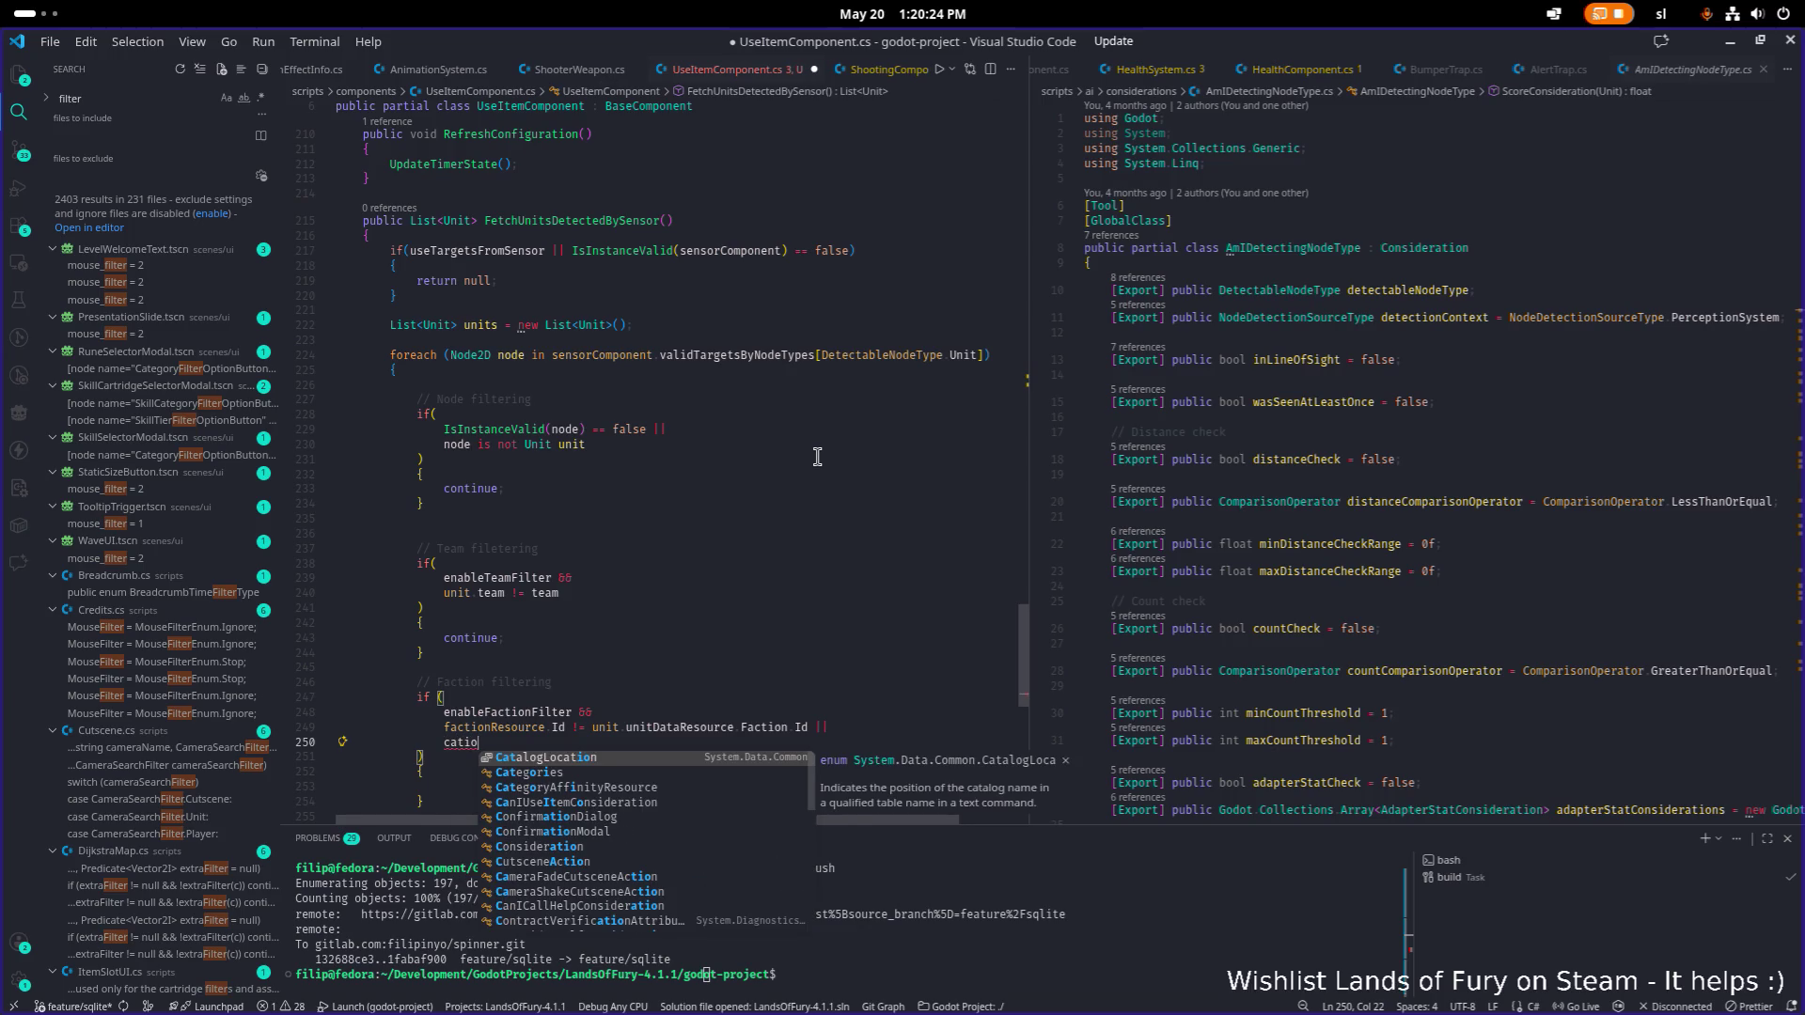
{"action": "key", "text": "BackSpace"}
{"action": "key", "text": "BackSpace"}
{"action": "key", "text": "BackSpace"}
{"action": "type", "text": "fca"}
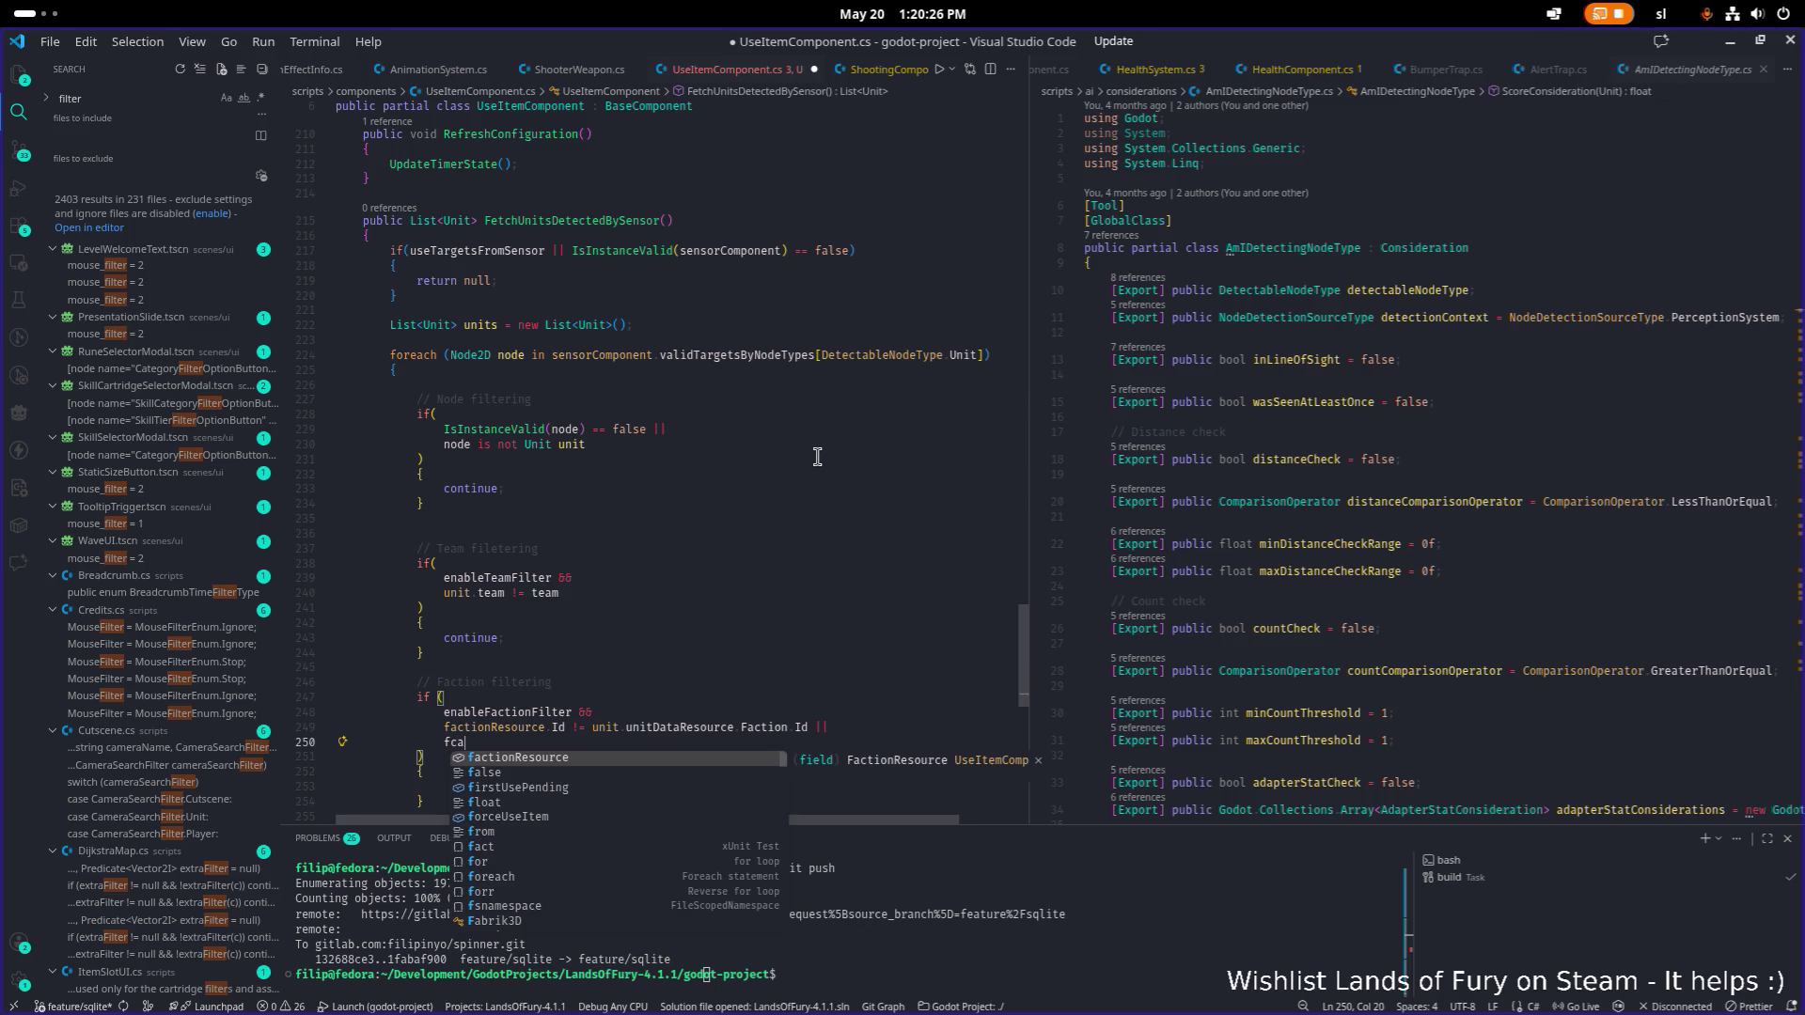
{"action": "key", "text": "Tab"}
{"action": "type", "text": "== null"}
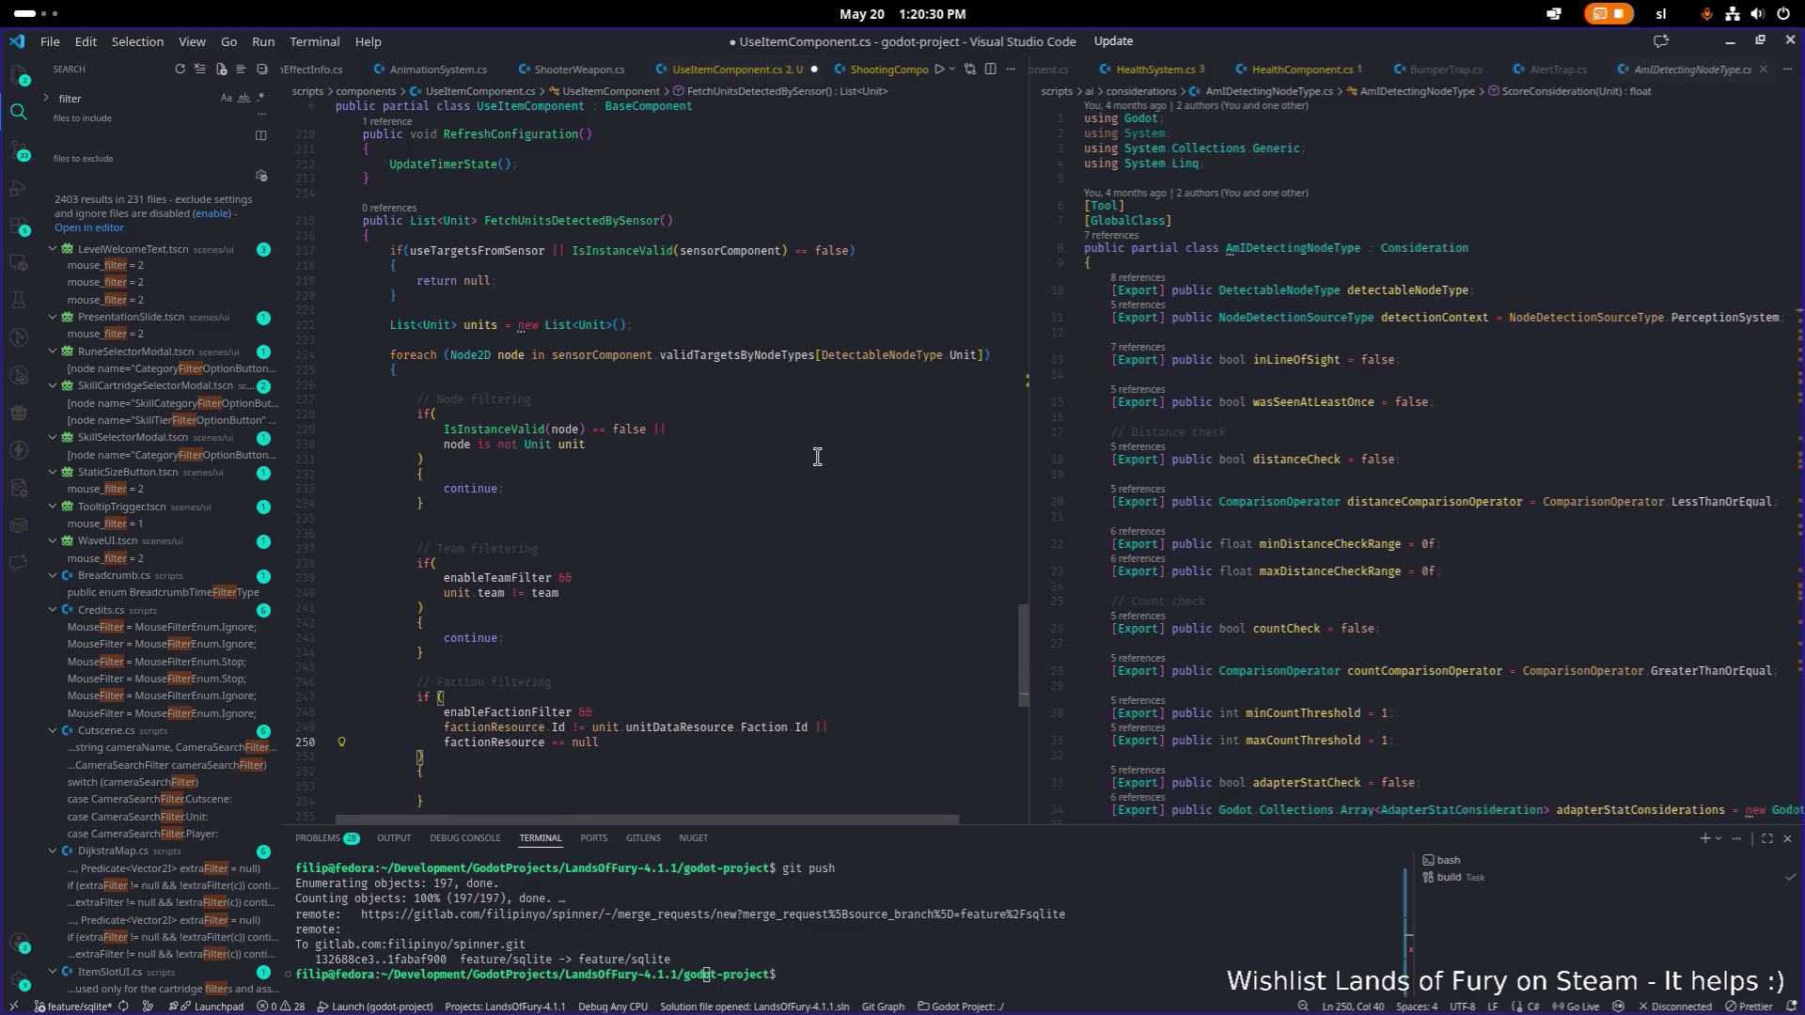
{"action": "key", "text": "Up"}
{"action": "key", "text": "Down"}
{"action": "key", "text": "Up"}
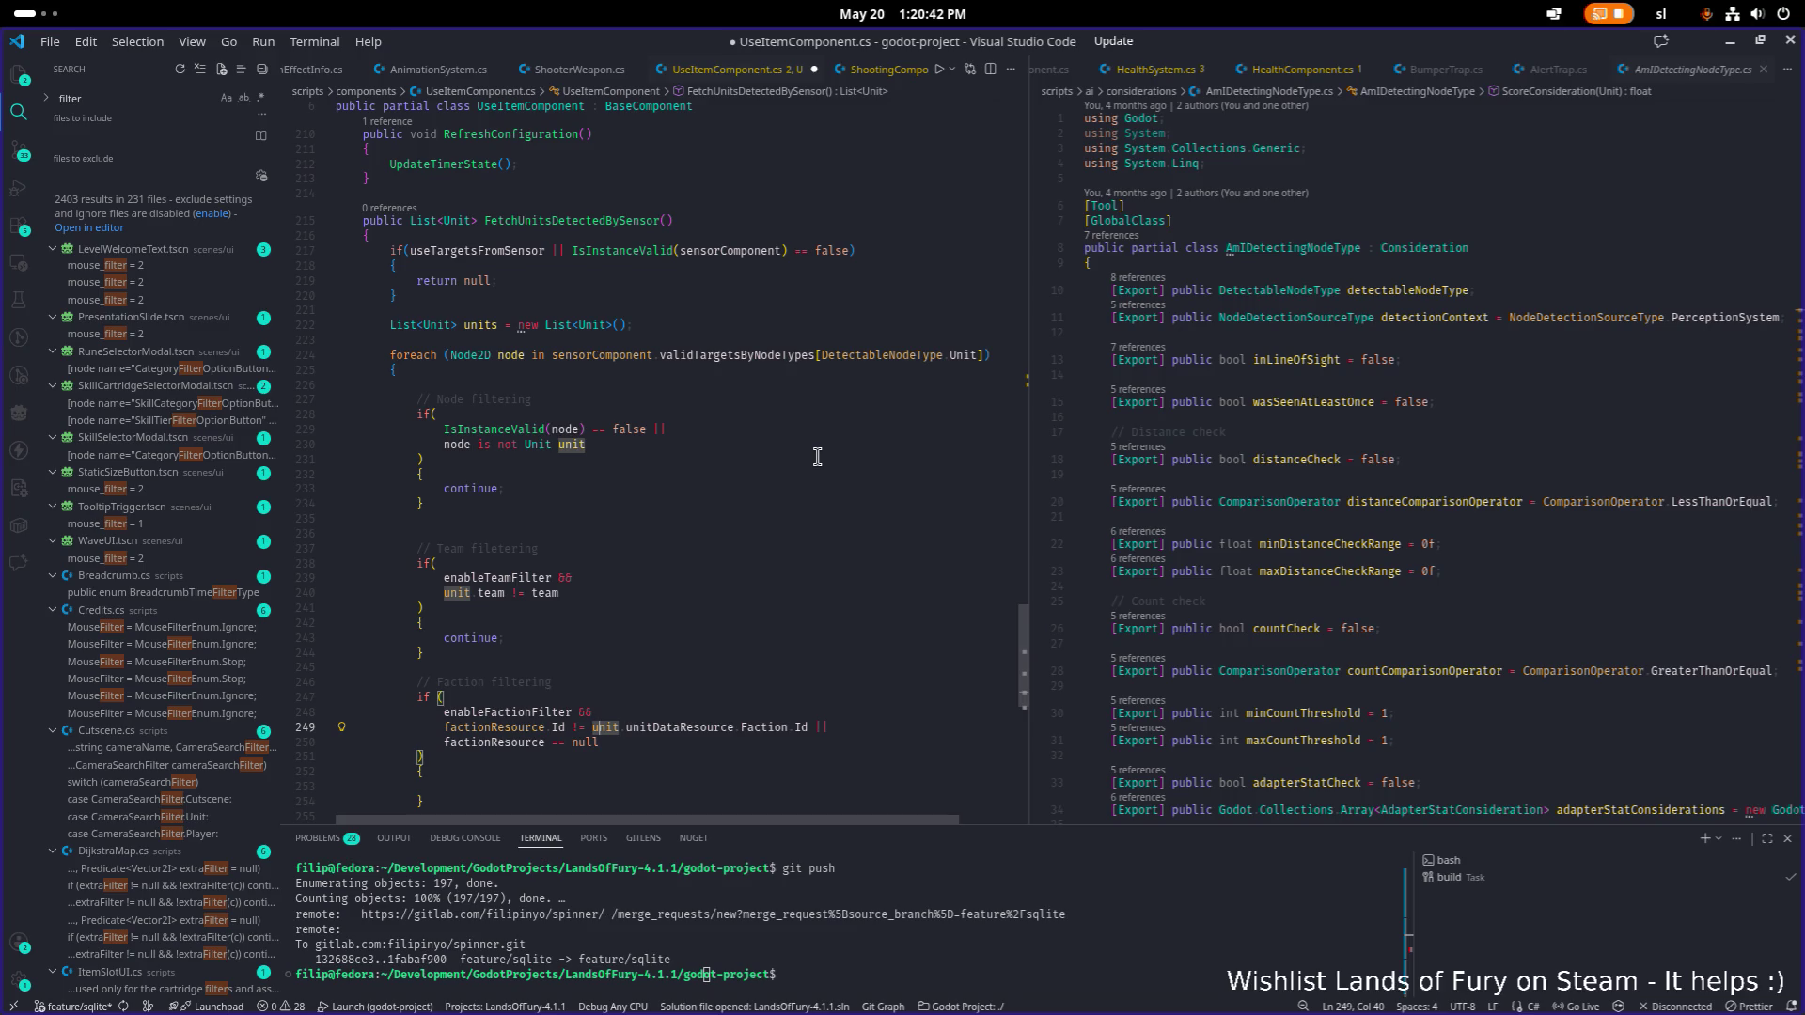
{"action": "scroll", "coordinate": [817, 457], "scroll_direction": "down", "scroll_amount": 1}
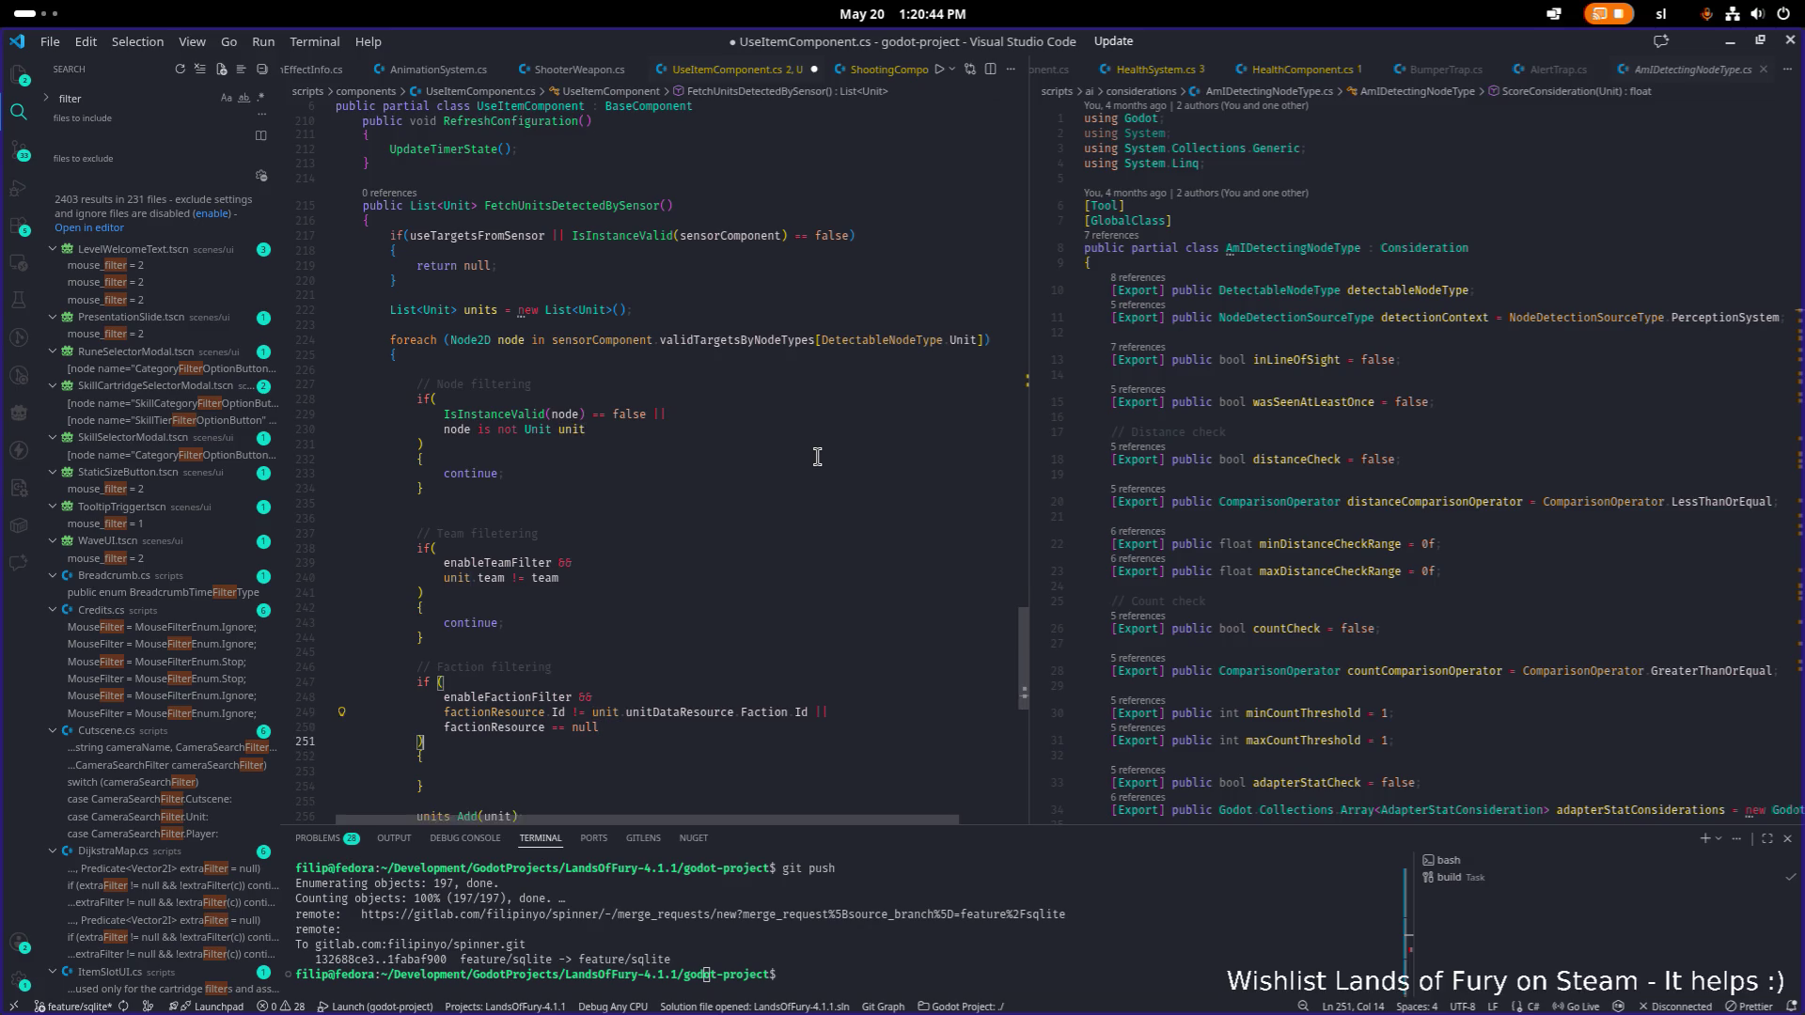
{"action": "key", "text": "Down"}
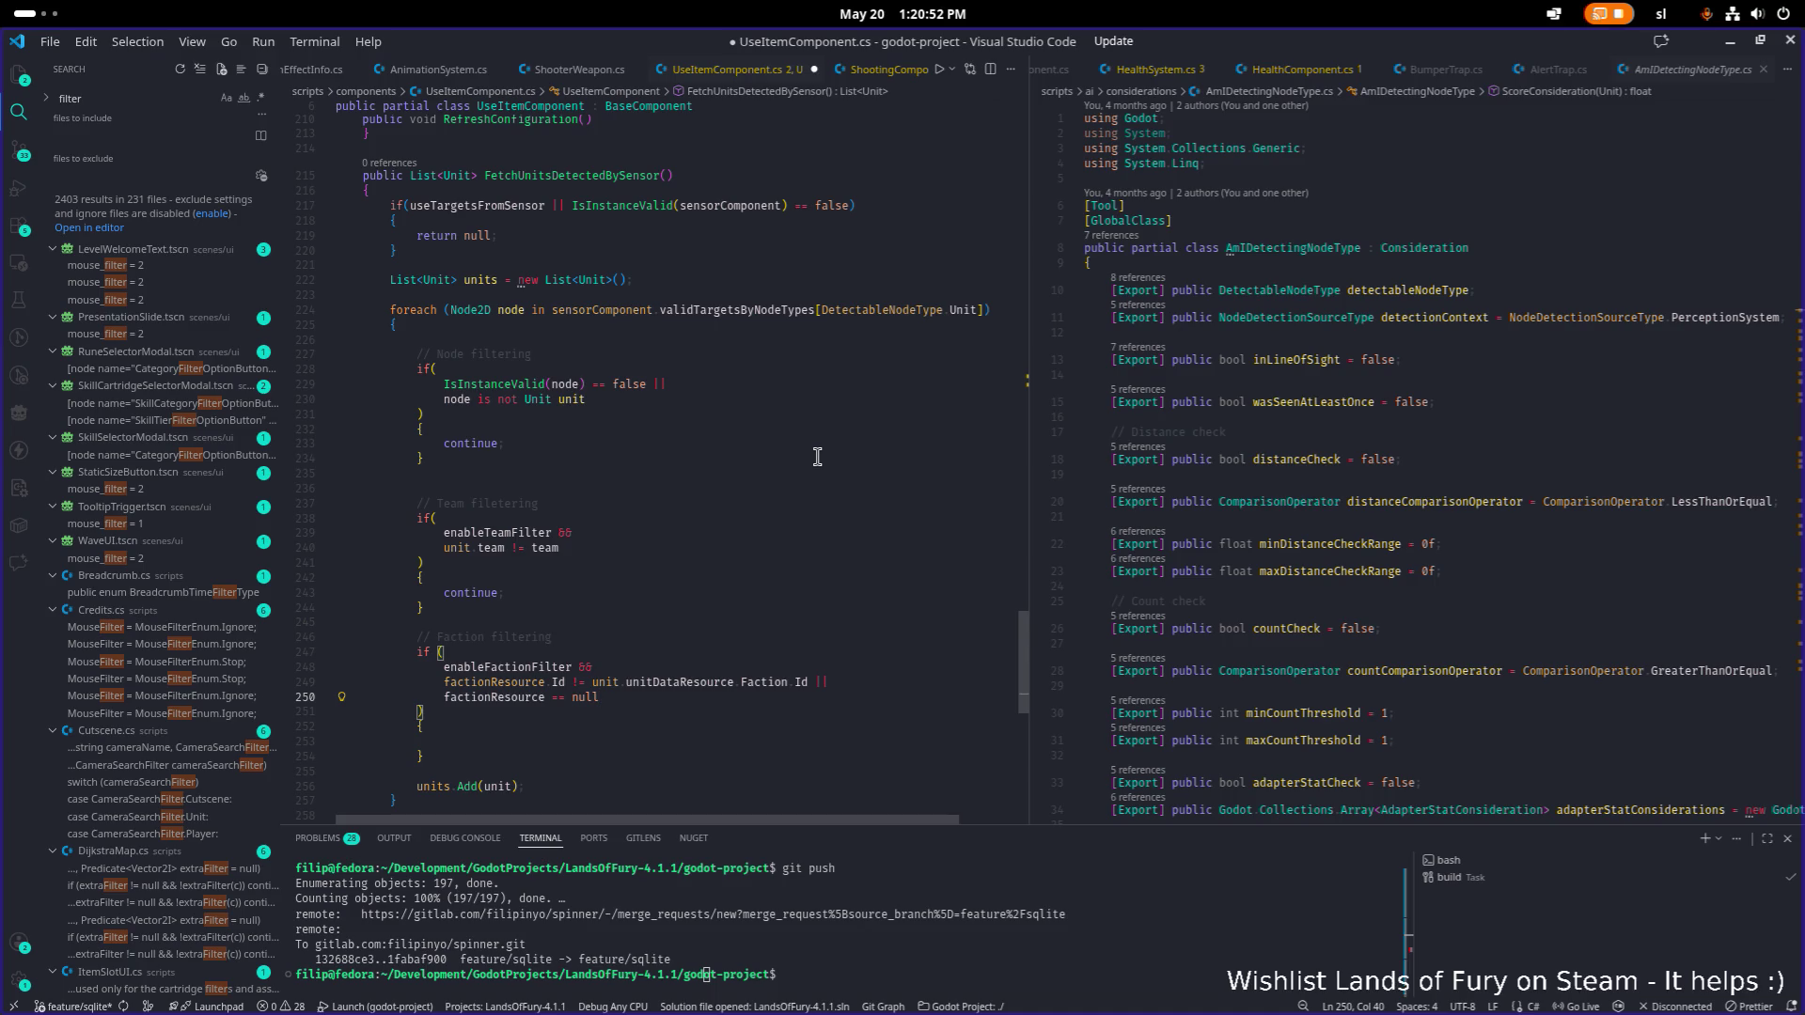
{"action": "key", "text": "alt+Up"}
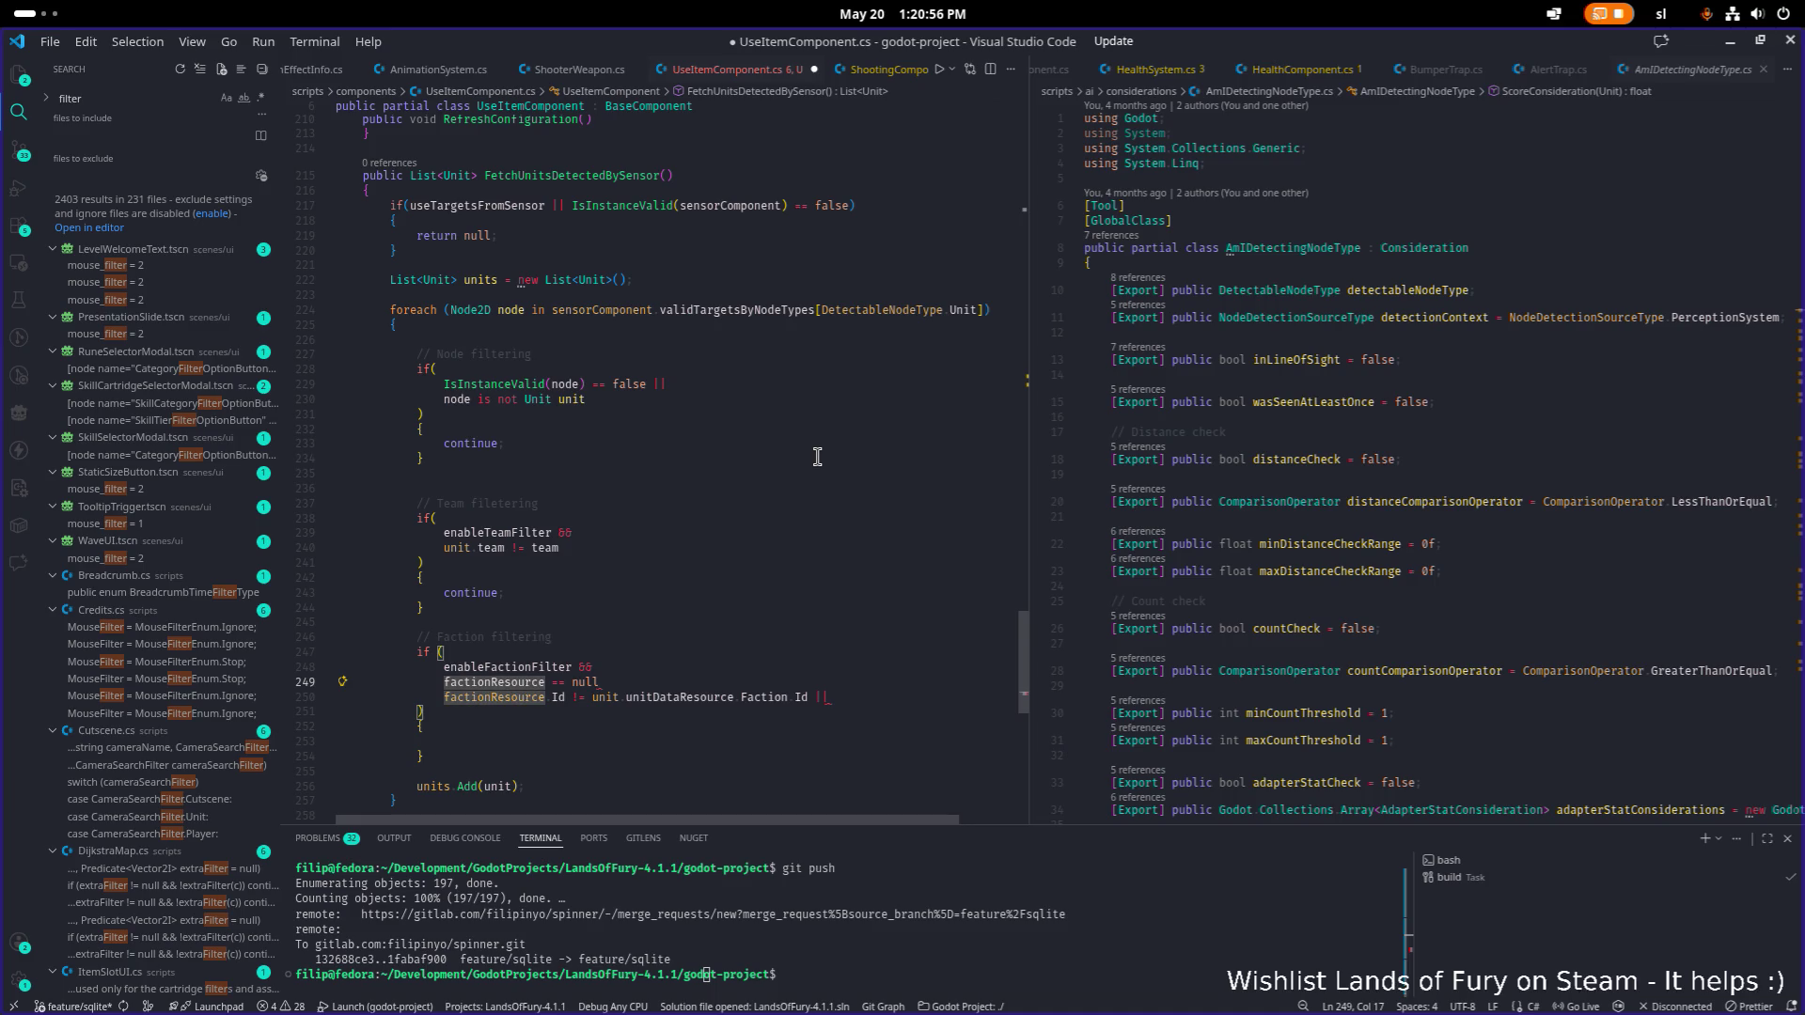
Wrap the null check and Id comparison in parentheses, align the lines, and save.
{"action": "type", "text": "("}
{"action": "key", "text": "Down"}
{"action": "key", "text": "End"}
{"action": "key", "text": "BackSpace"}
{"action": "key", "text": "BackSpace"}
{"action": "key", "text": "BackSpace"}
{"action": "type", "text": ")"}
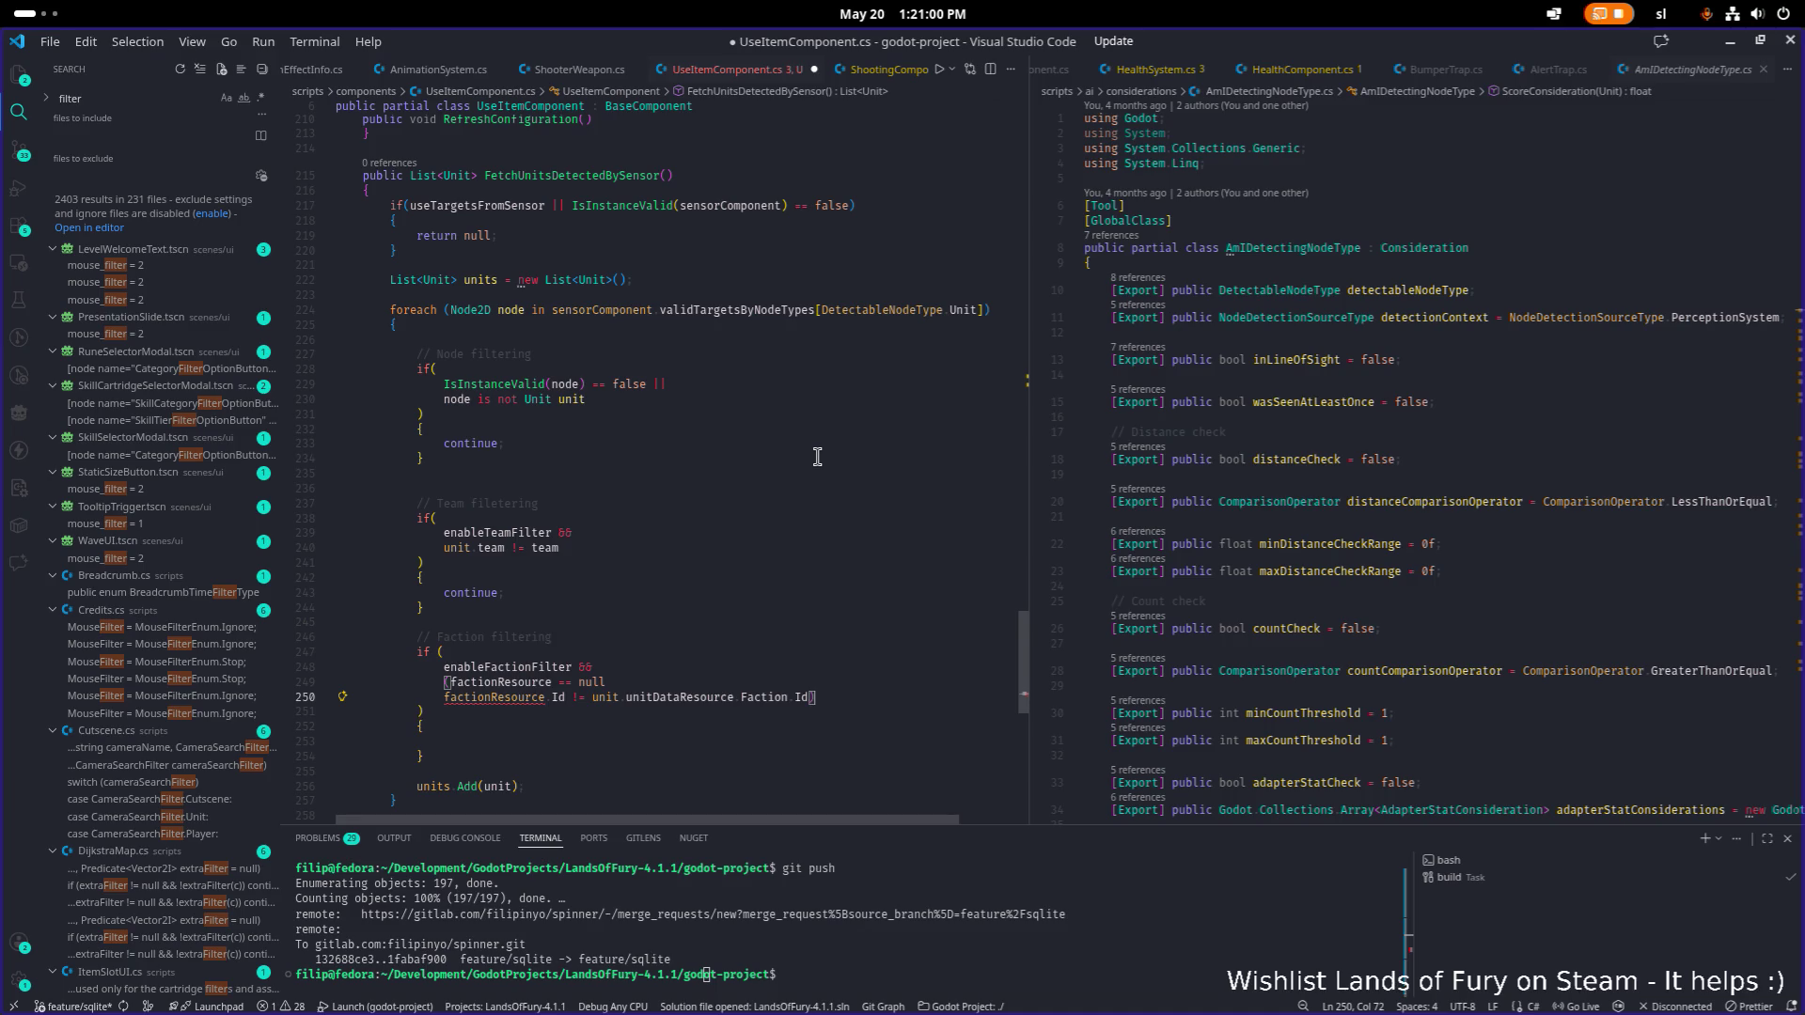
{"action": "key", "text": "Up"}
{"action": "type", "text": "|"}
{"action": "key", "text": "Home"}
{"action": "key", "text": "Right"}
{"action": "key", "text": "Return"}
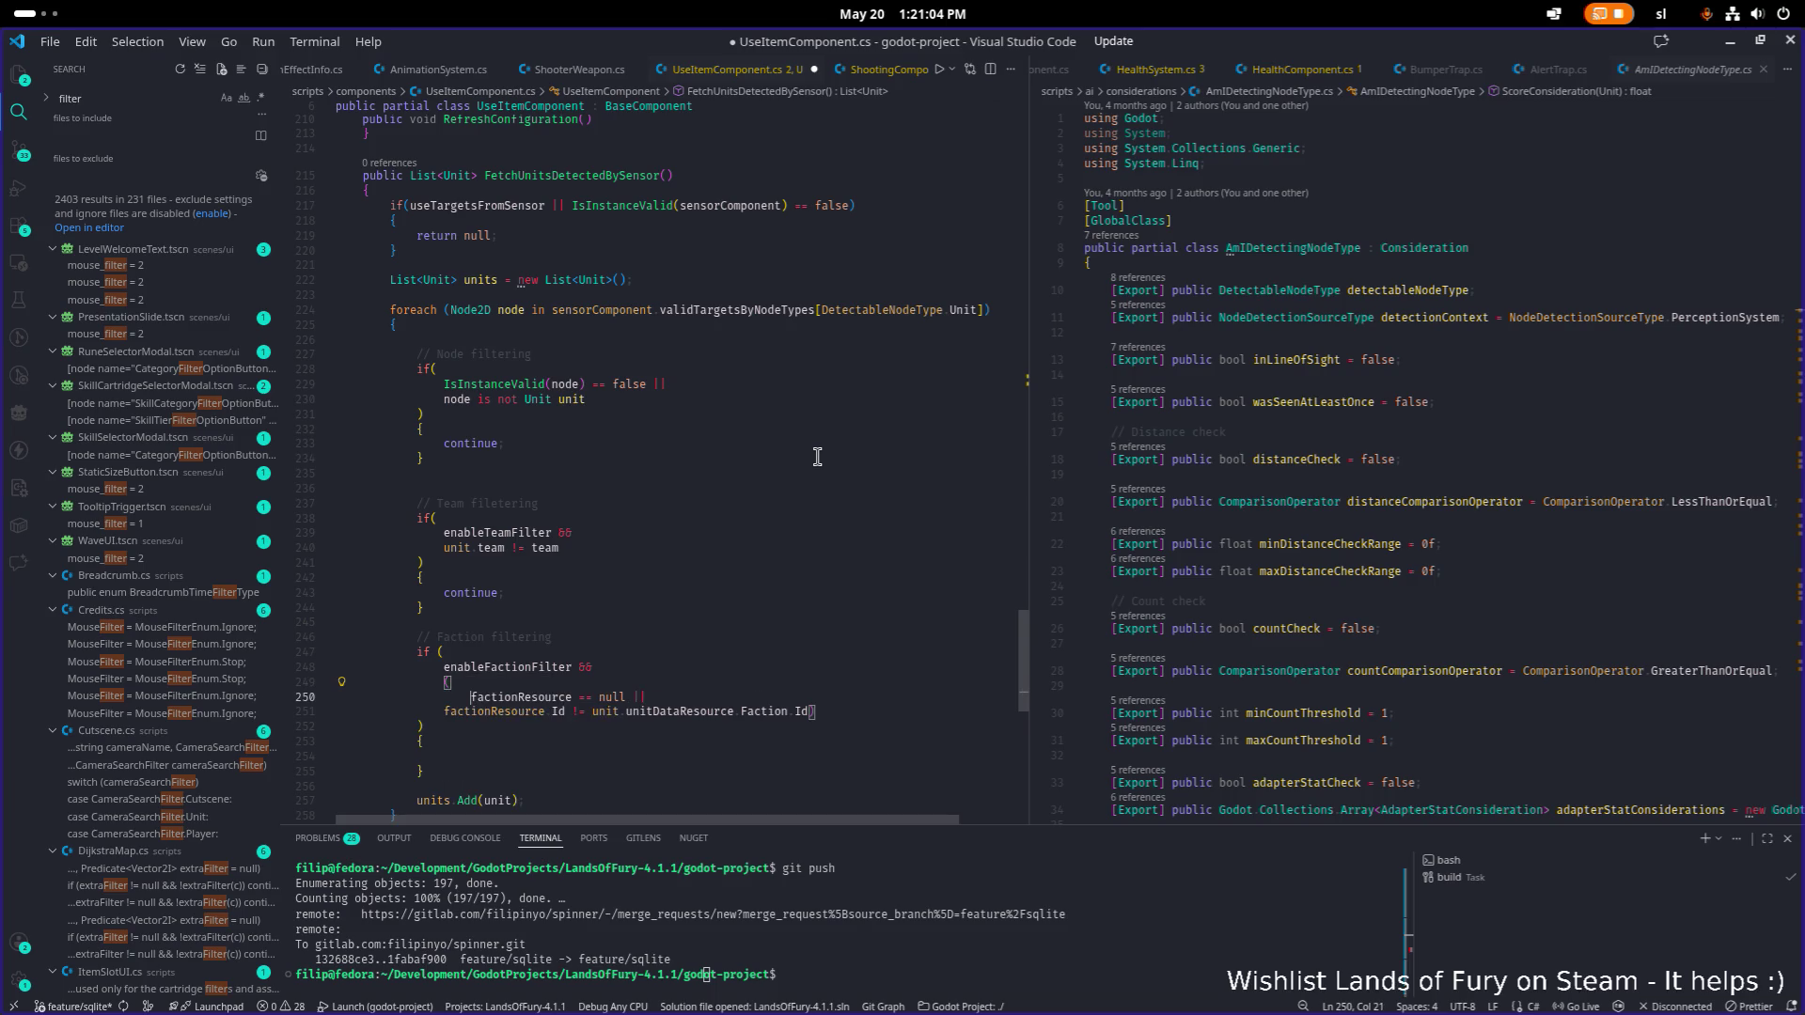
{"action": "key", "text": "Down"}
{"action": "key", "text": "Home"}
{"action": "key", "text": "Tab"}
{"action": "key", "text": "End"}
{"action": "key", "text": "Left"}
{"action": "key", "text": "Return"}
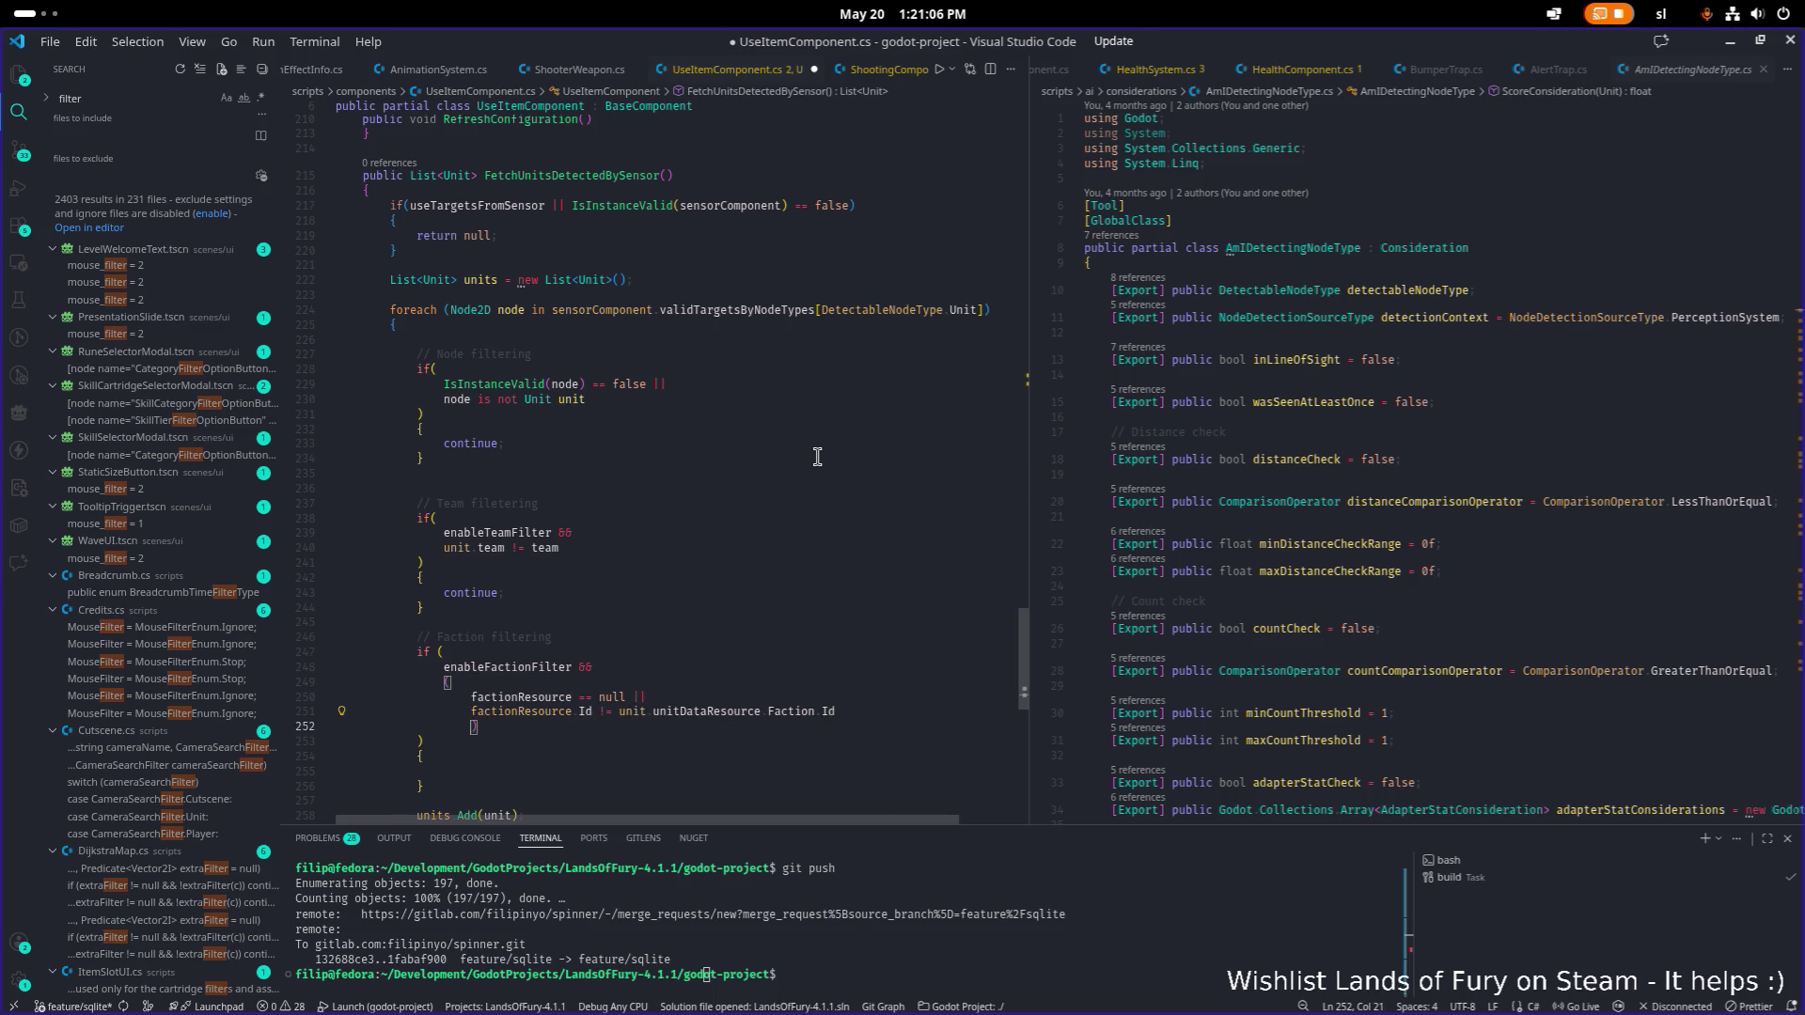
{"action": "key", "text": "ctrl+s"}
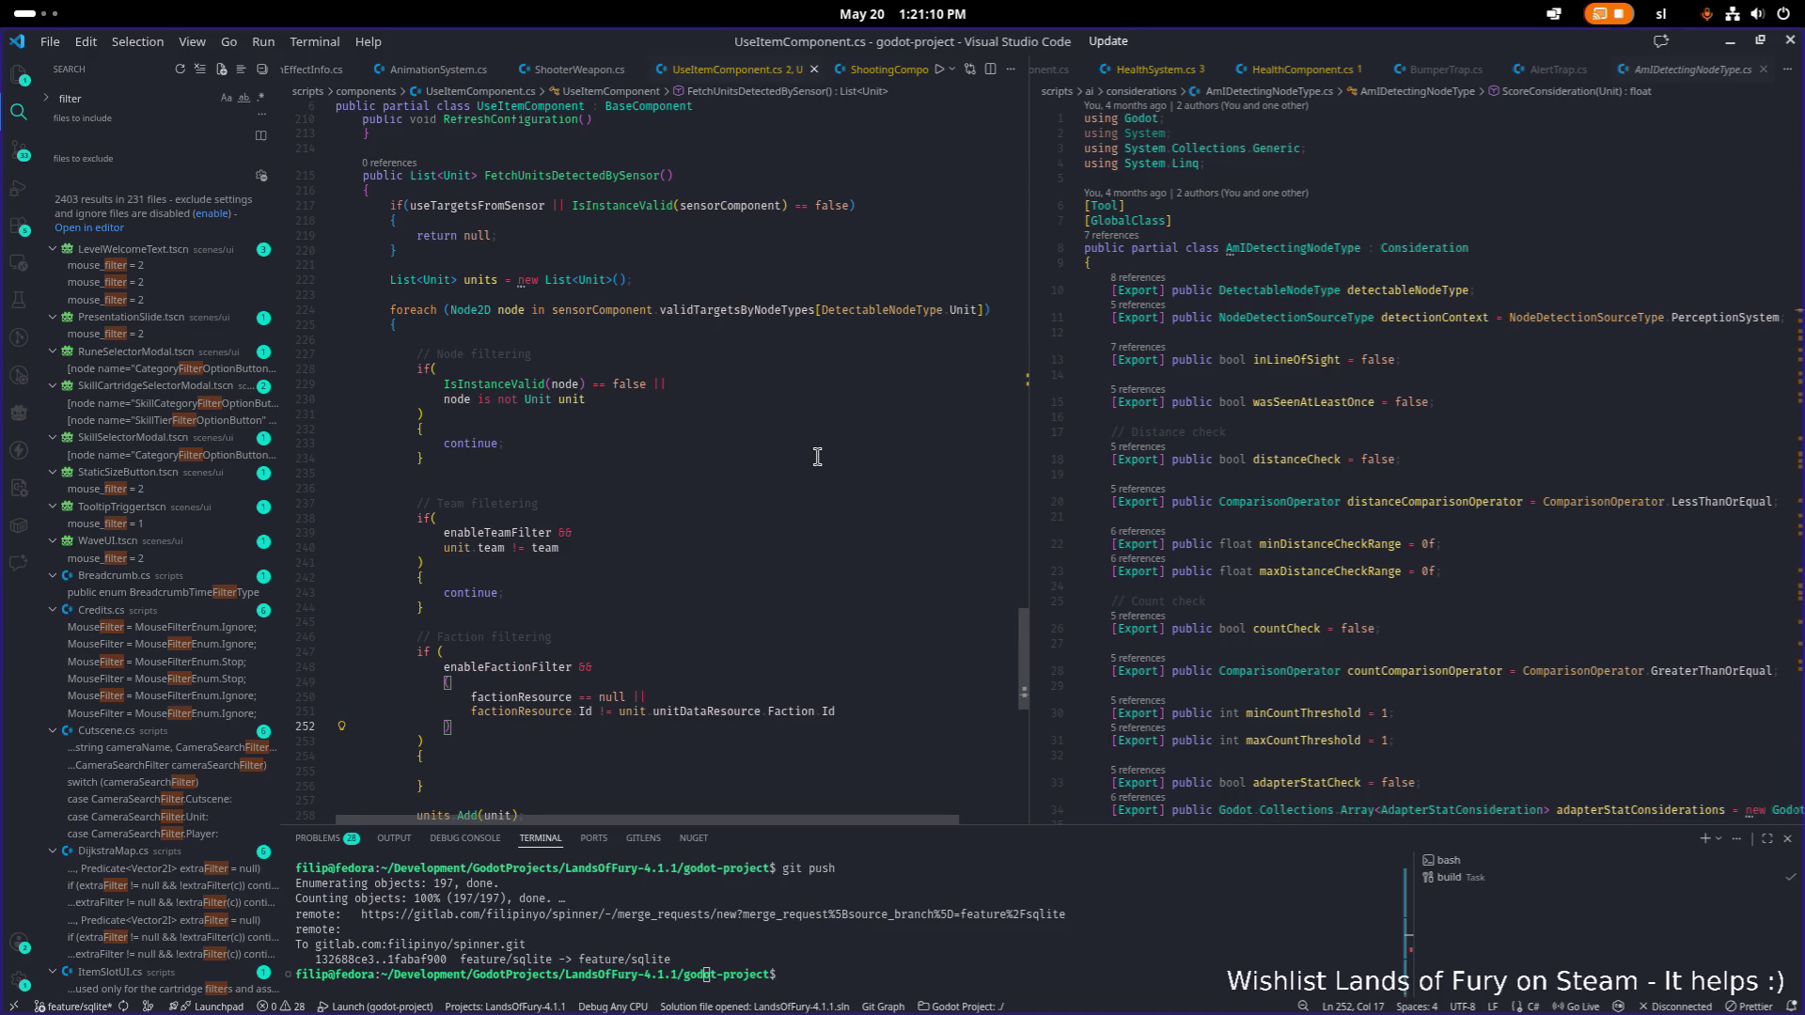
Put 'continue;' in the faction check's body and save UseItemComponent.cs.
{"action": "key", "text": "Down"}
{"action": "scroll", "coordinate": [816, 457], "scroll_direction": "down", "scroll_amount": 1}
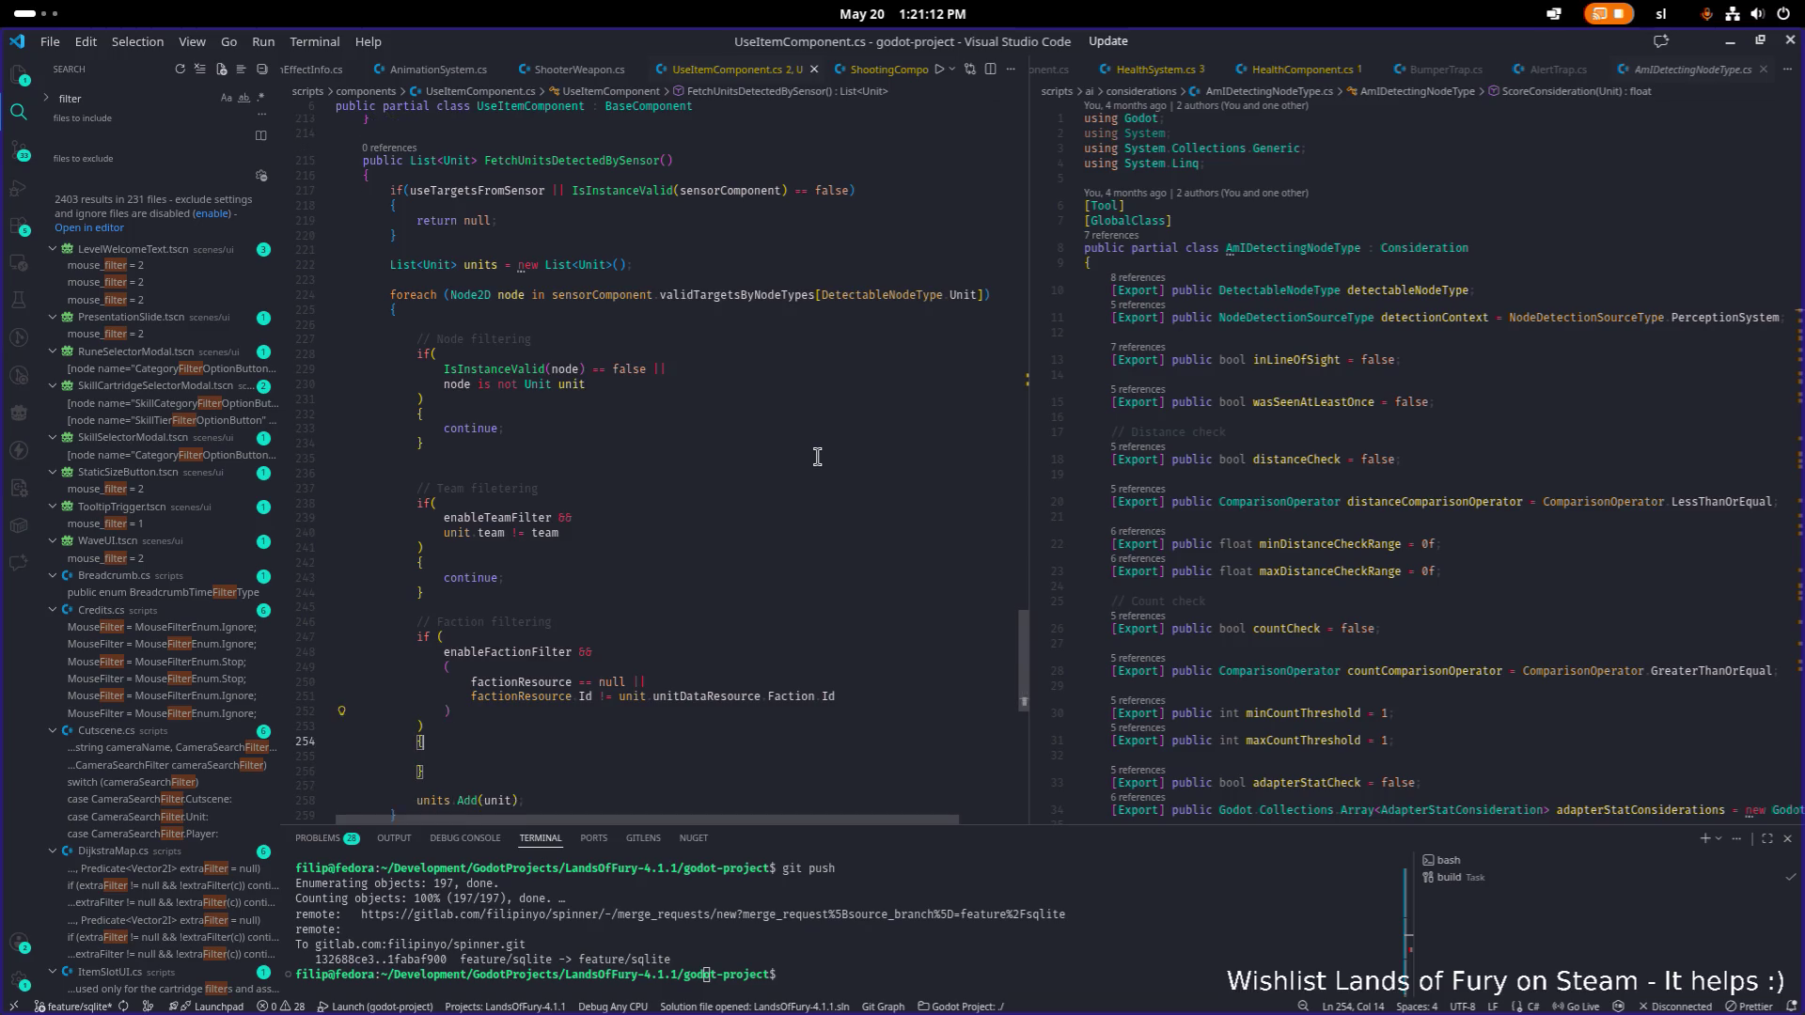
{"action": "key", "text": "Down"}
{"action": "key", "text": "Down"}
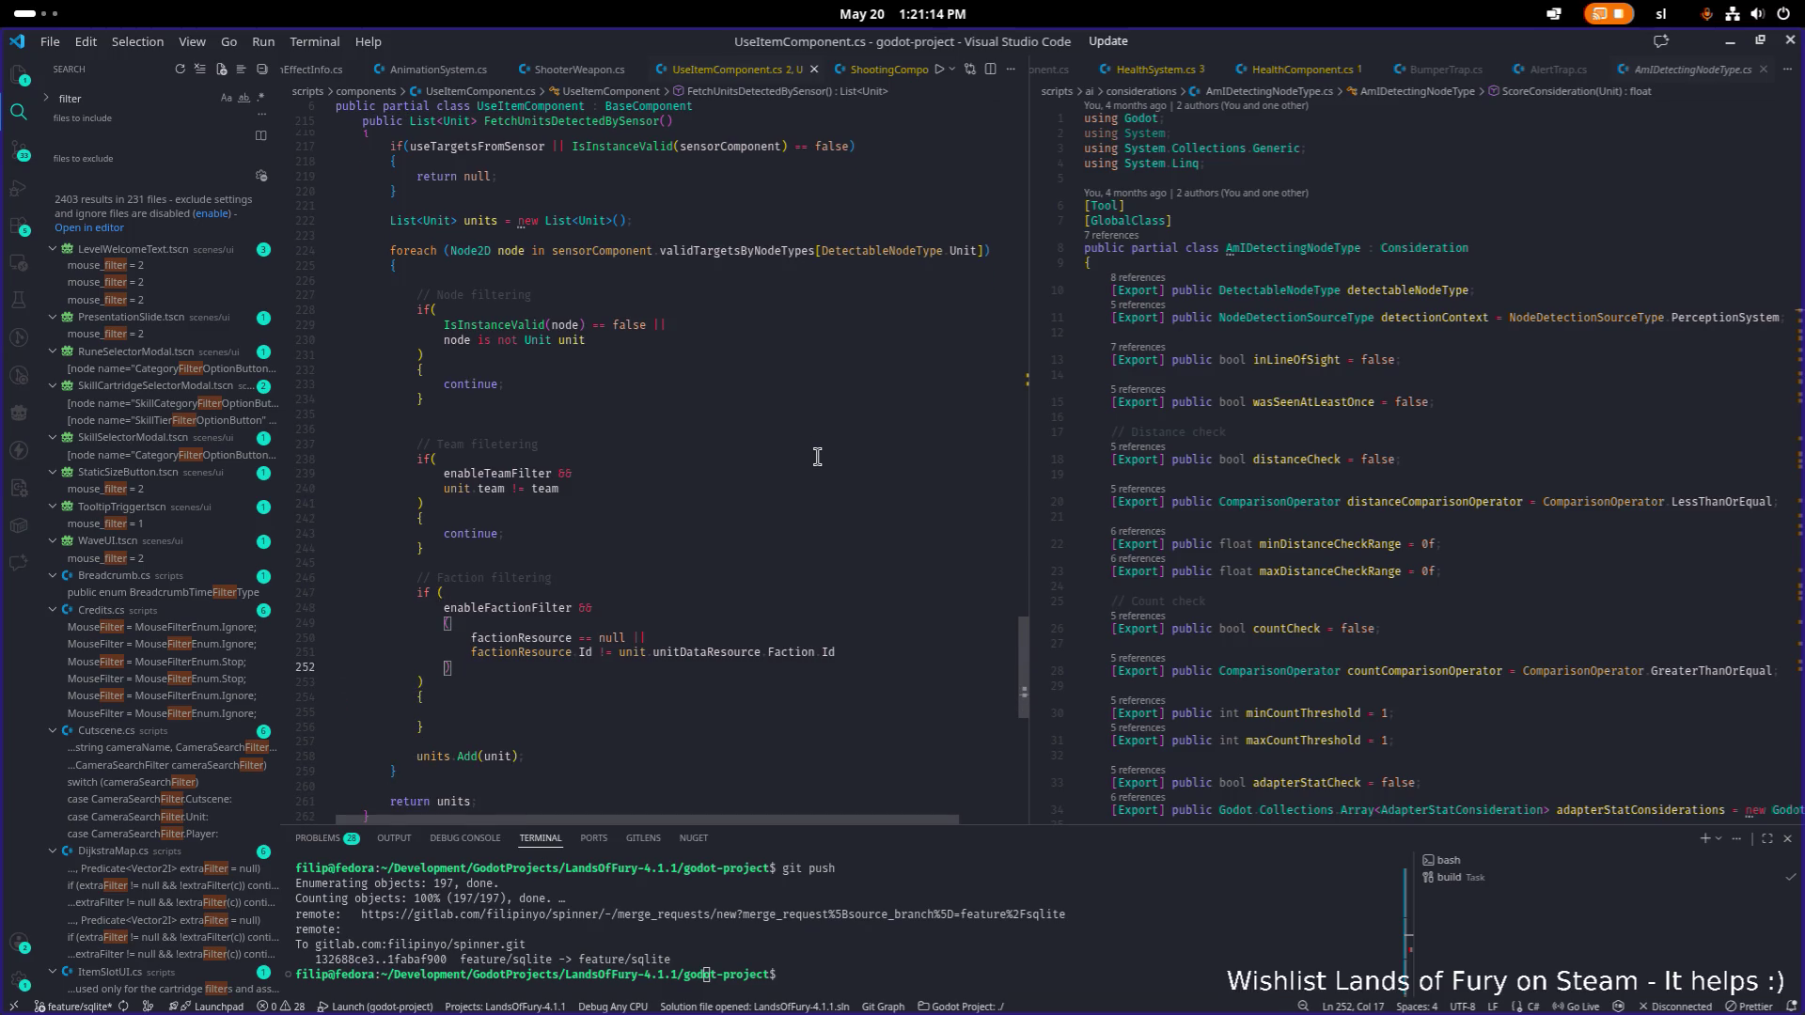
{"action": "type", "text": "con"}
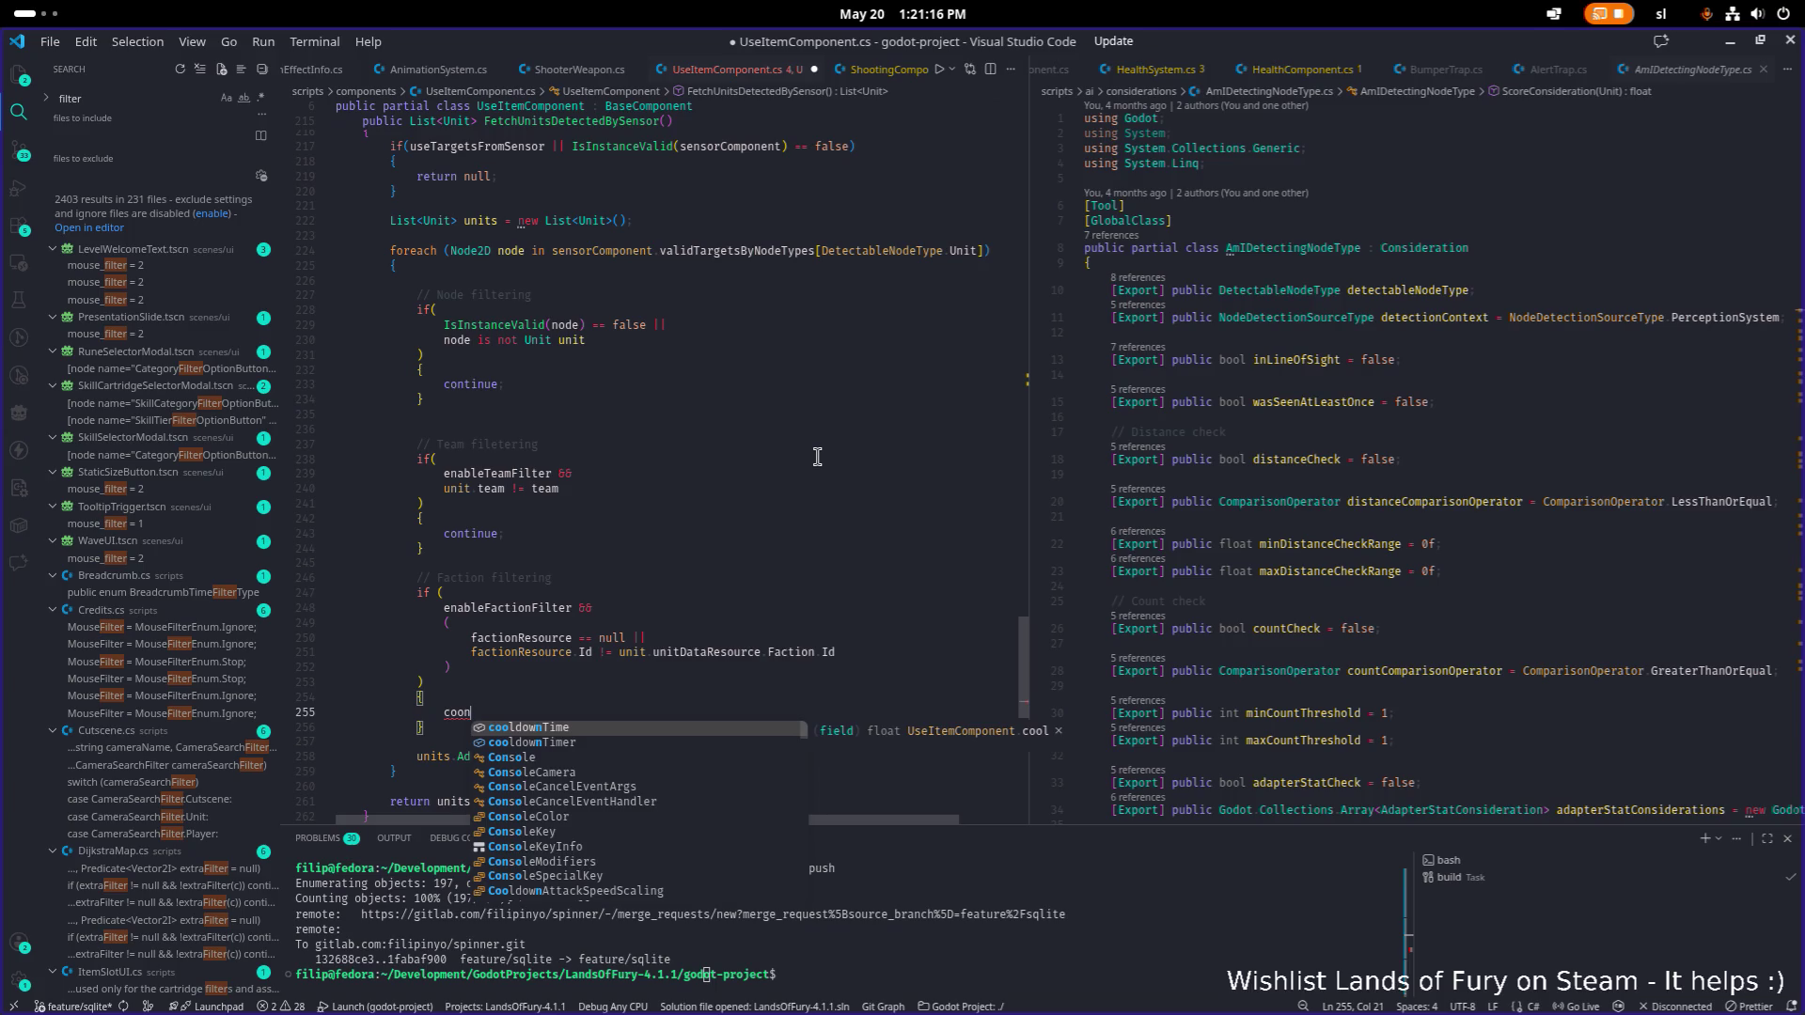
{"action": "key", "text": "Return"}
{"action": "type", "text": ";"}
{"action": "key", "text": "ctrl+s"}
{"action": "scroll", "coordinate": [817, 456], "scroll_direction": "up", "scroll_amount": 5}
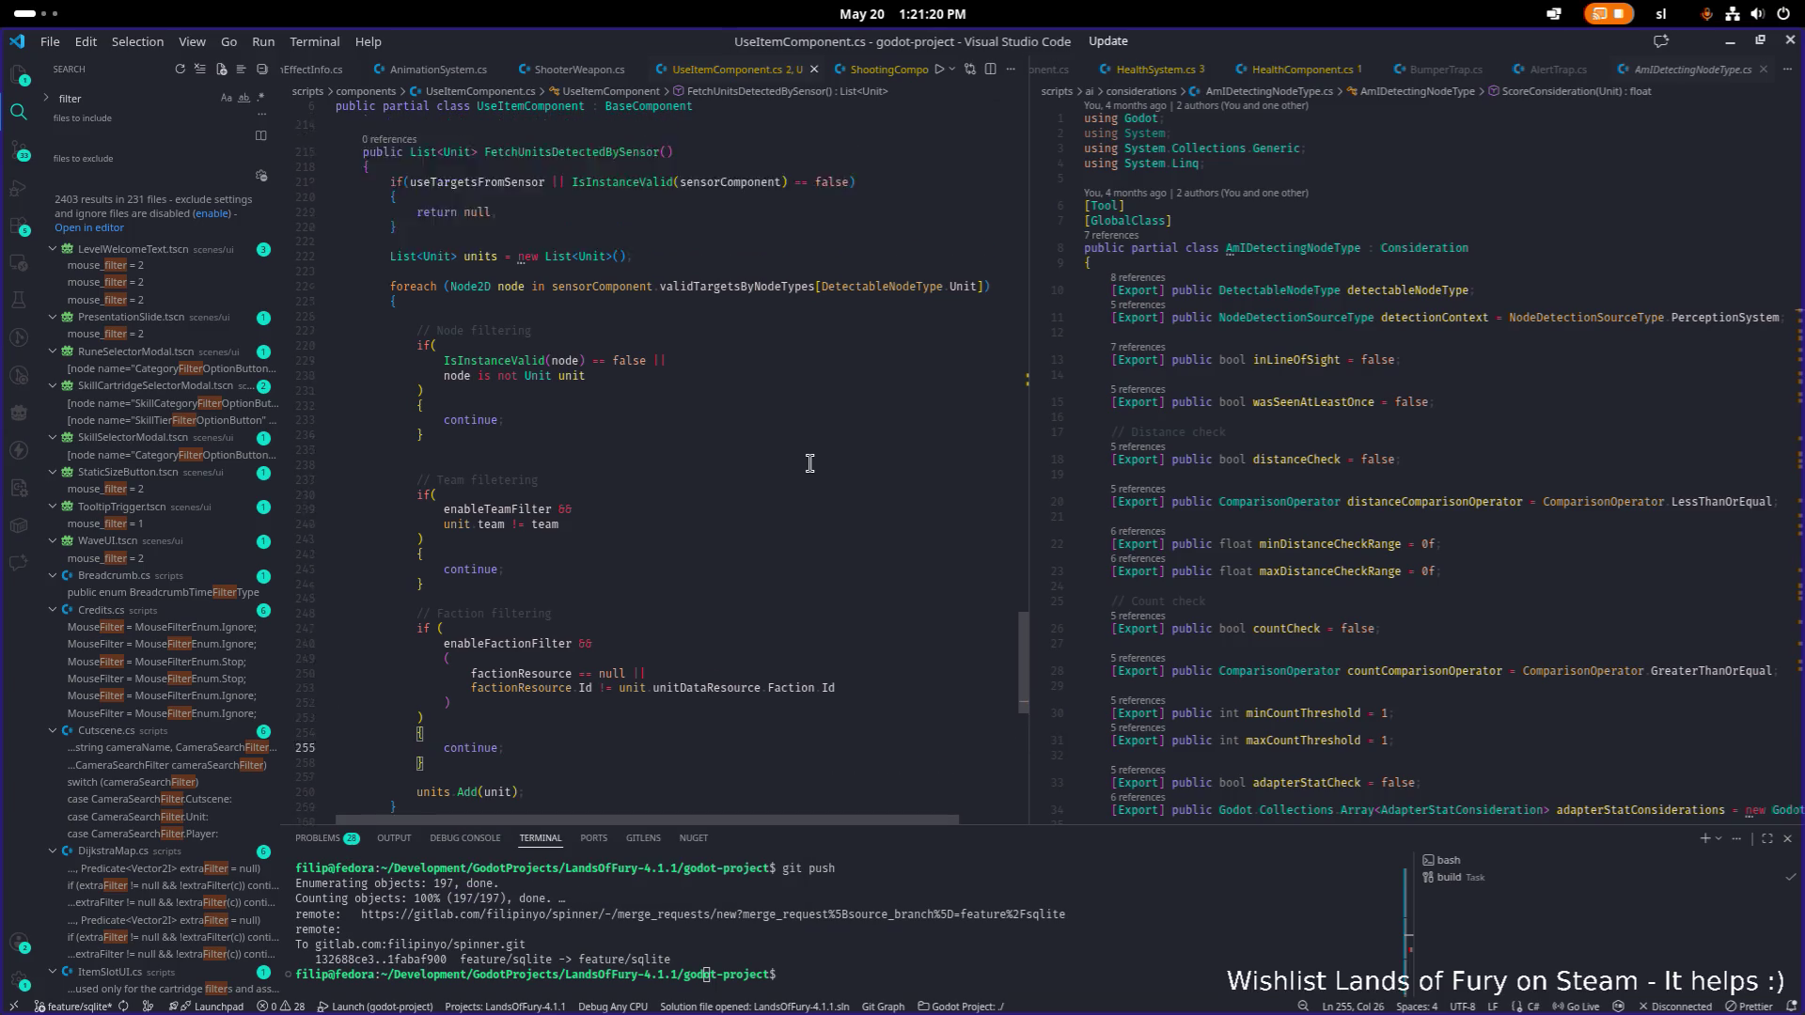
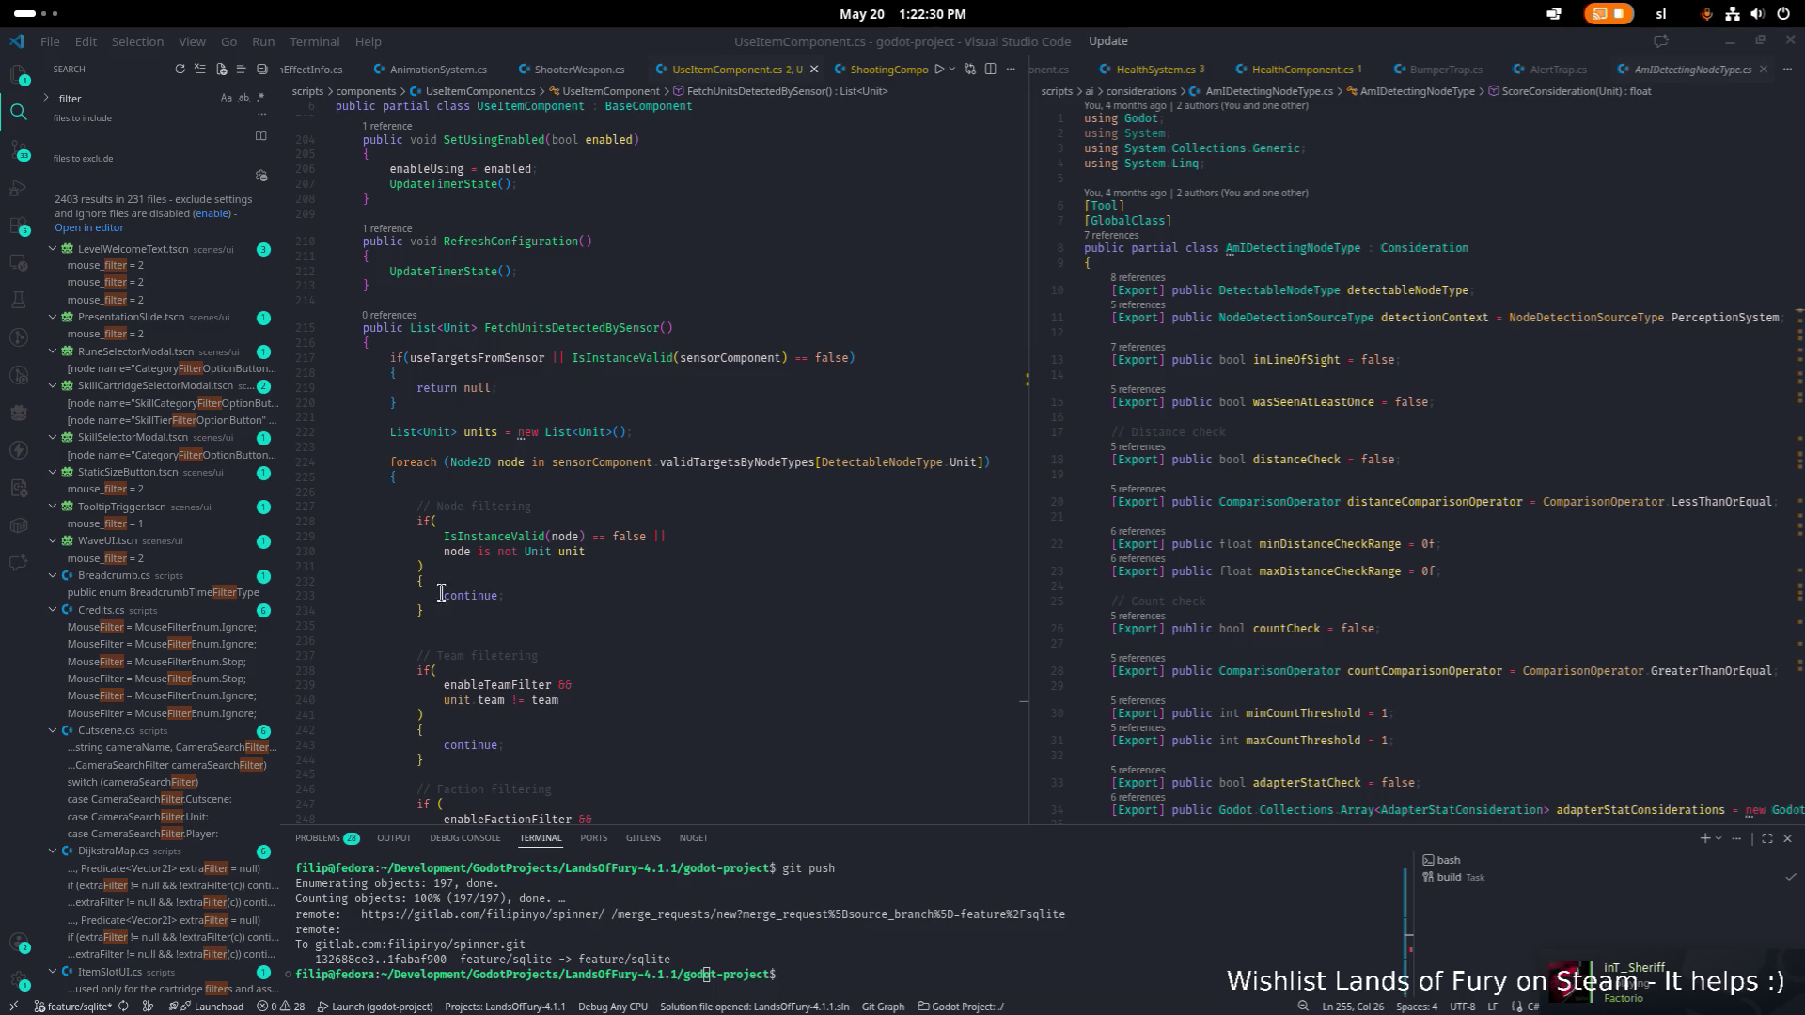
Select the FetchUnitsDetectedBySensor method name and search UseItemComponent.cs for its uses.
{"action": "scroll", "coordinate": [597, 586], "scroll_direction": "down", "scroll_amount": 1}
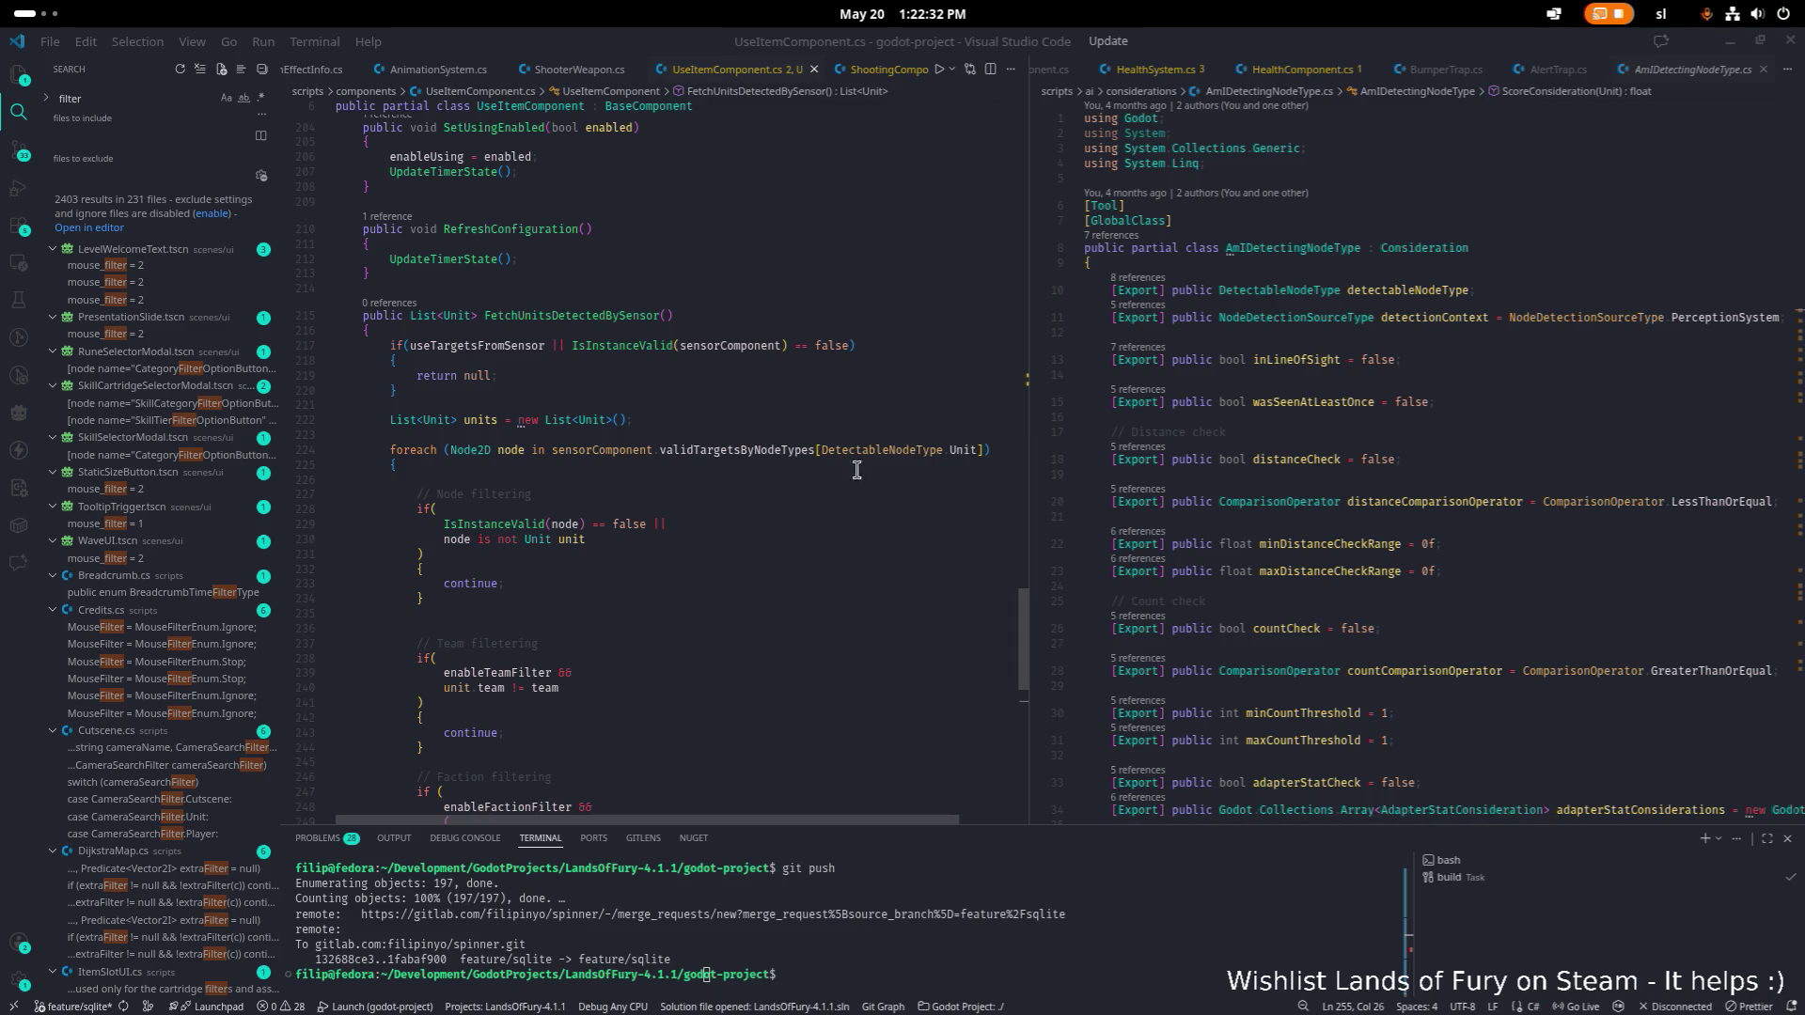
{"action": "left_click", "coordinate": [579, 473]}
{"action": "scroll", "coordinate": [577, 471], "scroll_direction": "down", "scroll_amount": 3}
{"action": "scroll", "coordinate": [574, 489], "scroll_direction": "up", "scroll_amount": 8}
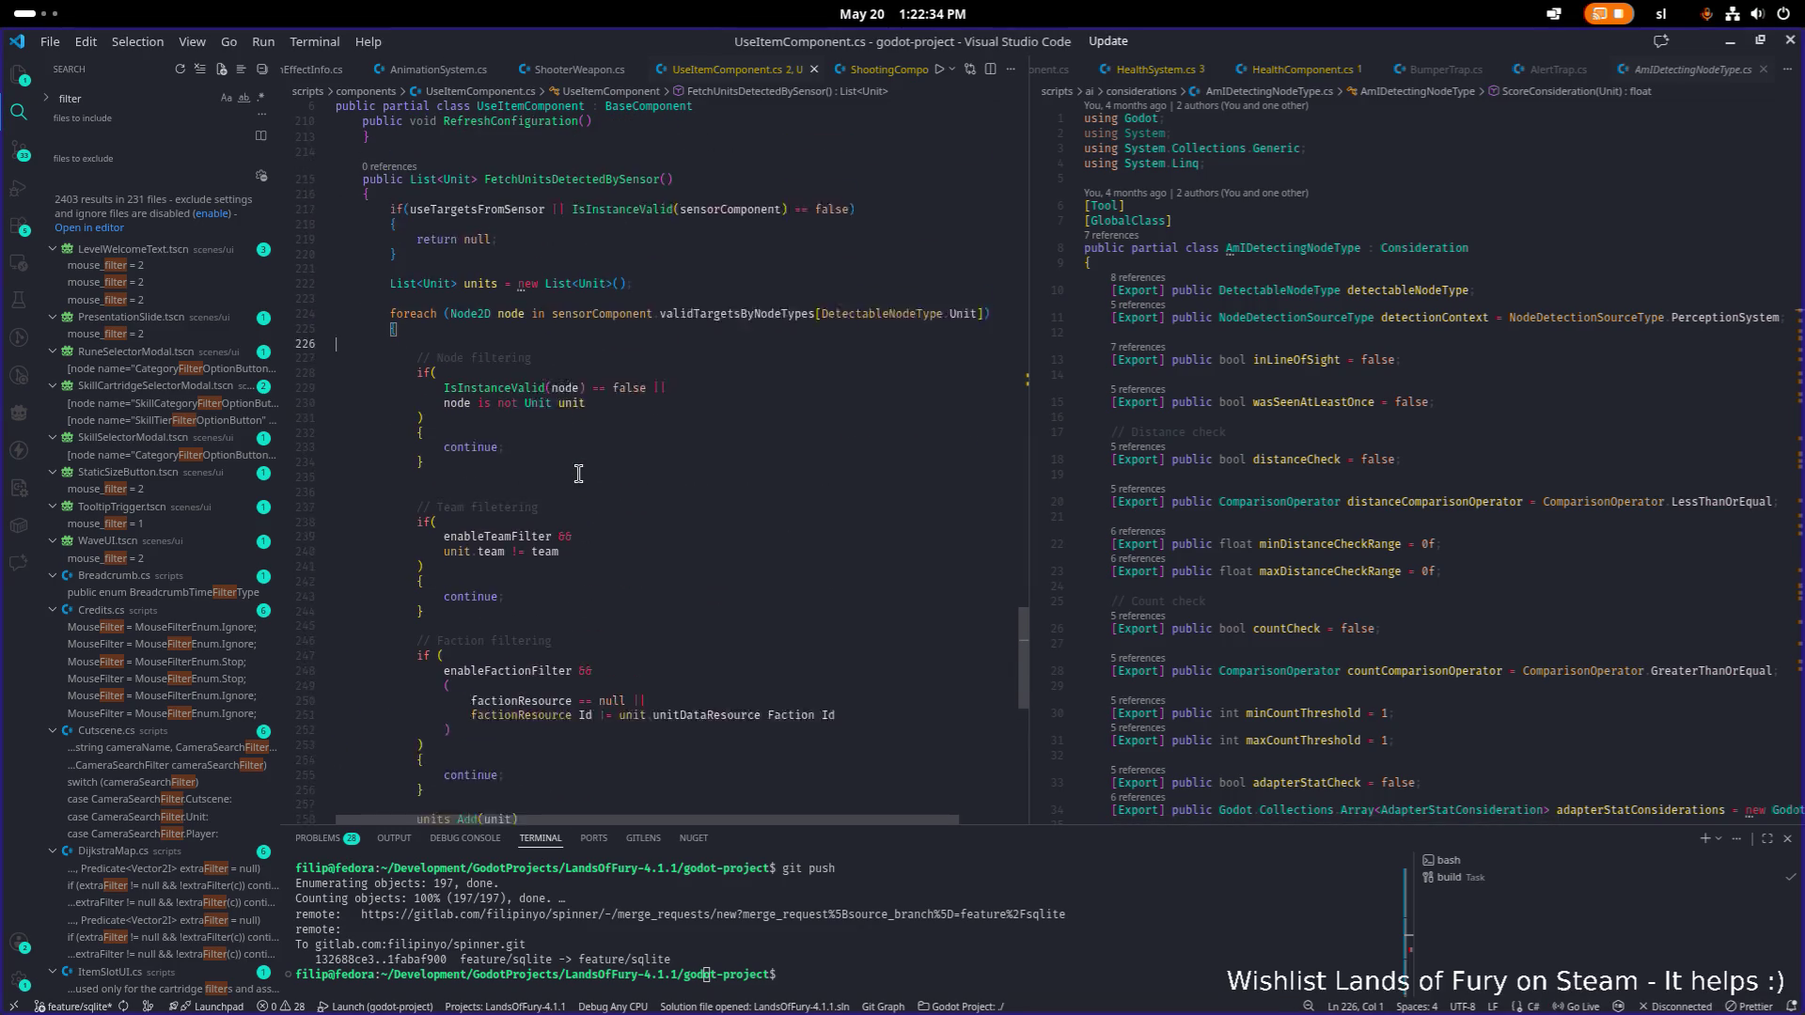
{"action": "double_click", "coordinate": [545, 565]}
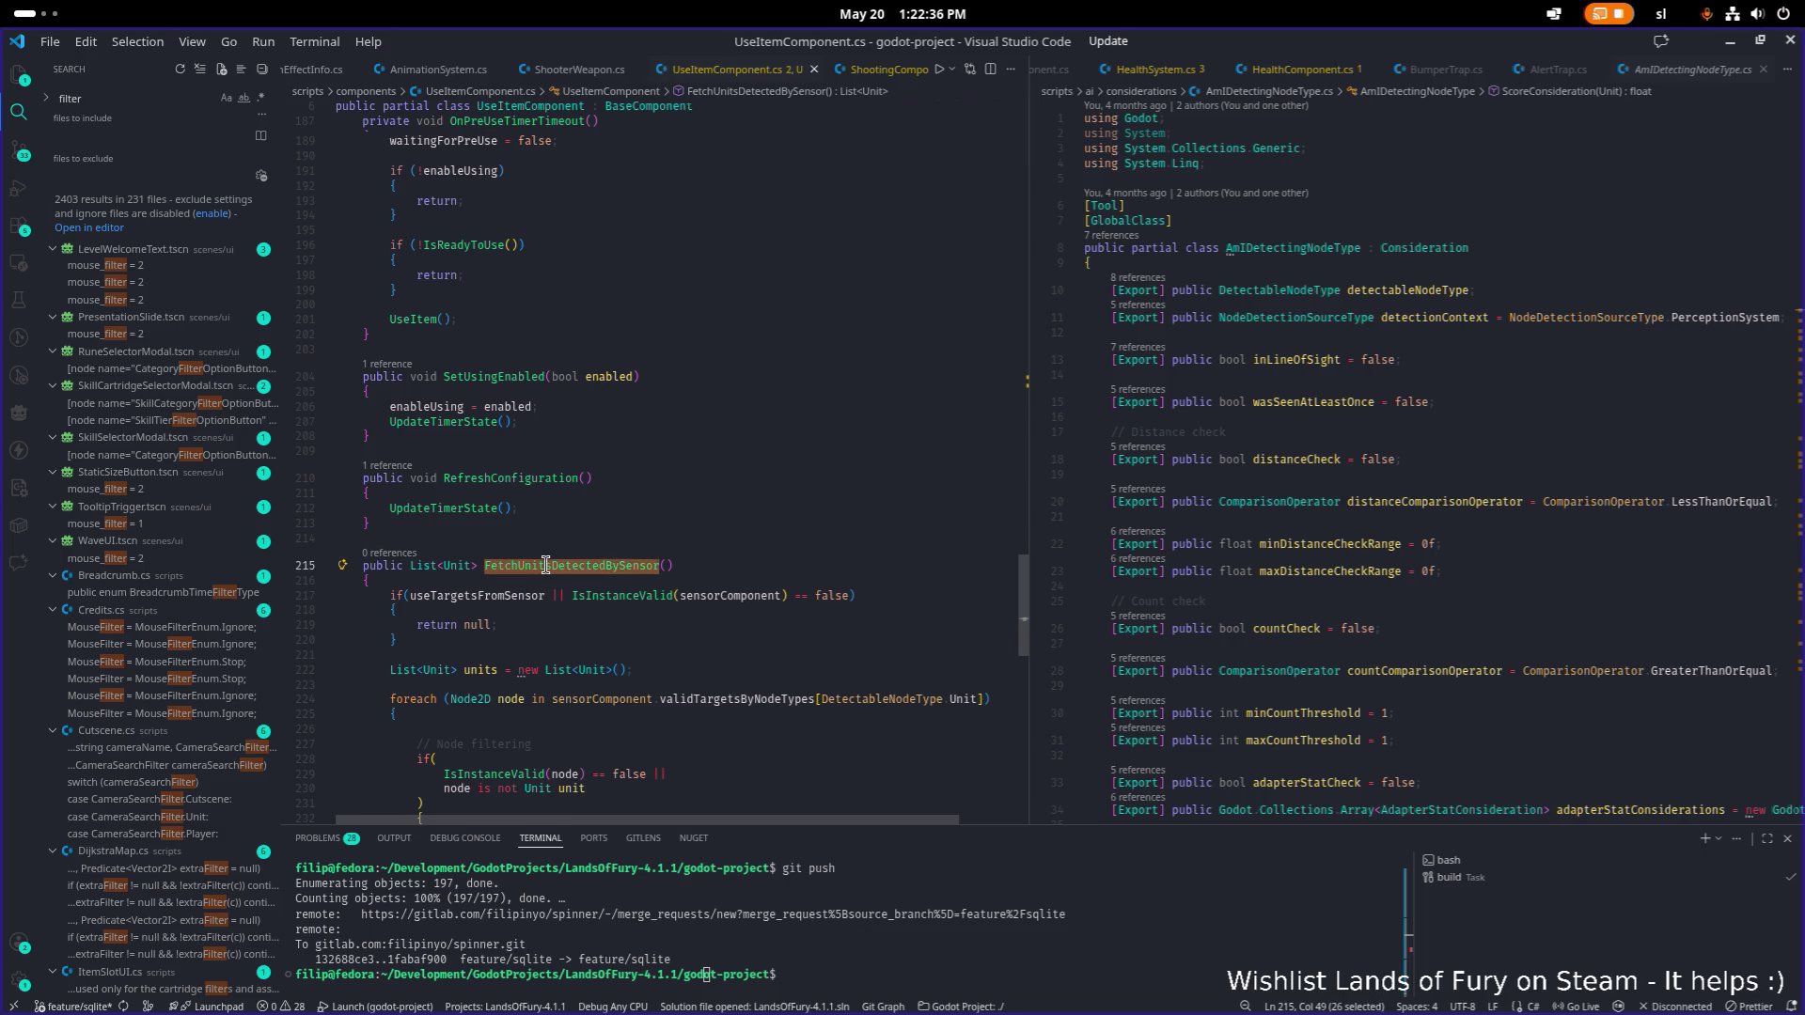
{"action": "key", "text": "ctrl+f"}
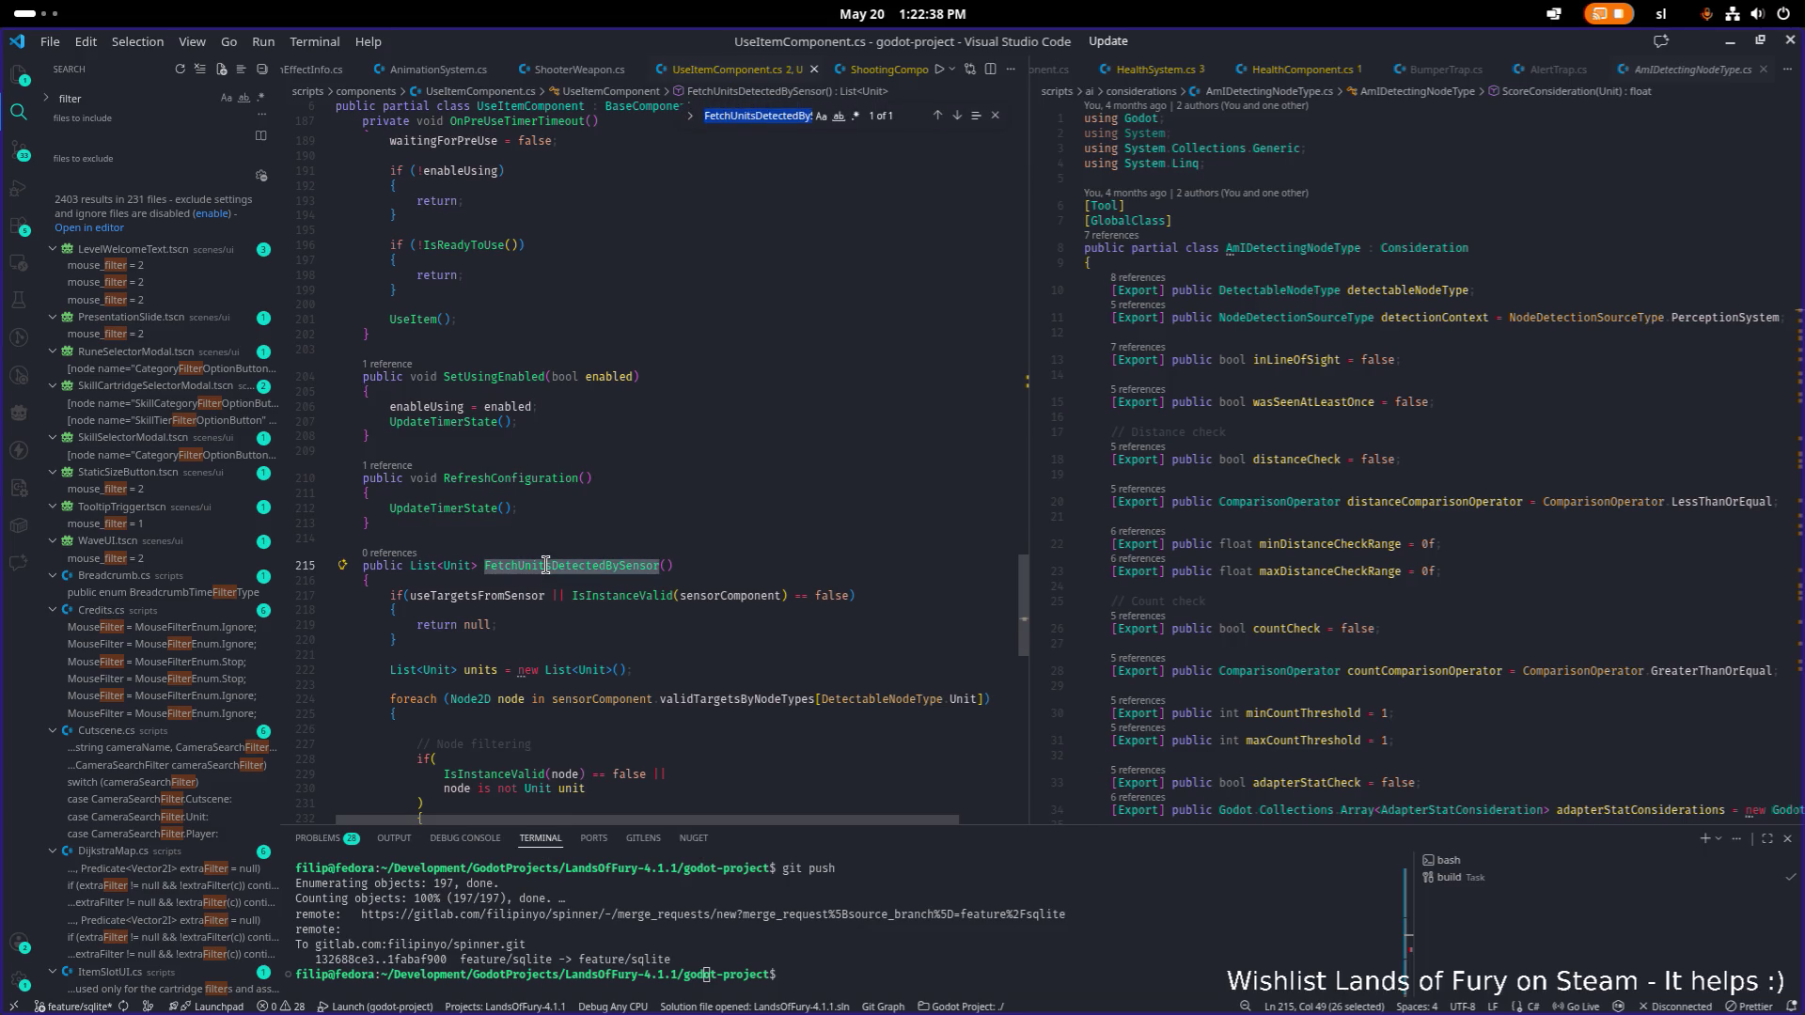
{"action": "scroll", "coordinate": [564, 578], "scroll_direction": "up", "scroll_amount": 1}
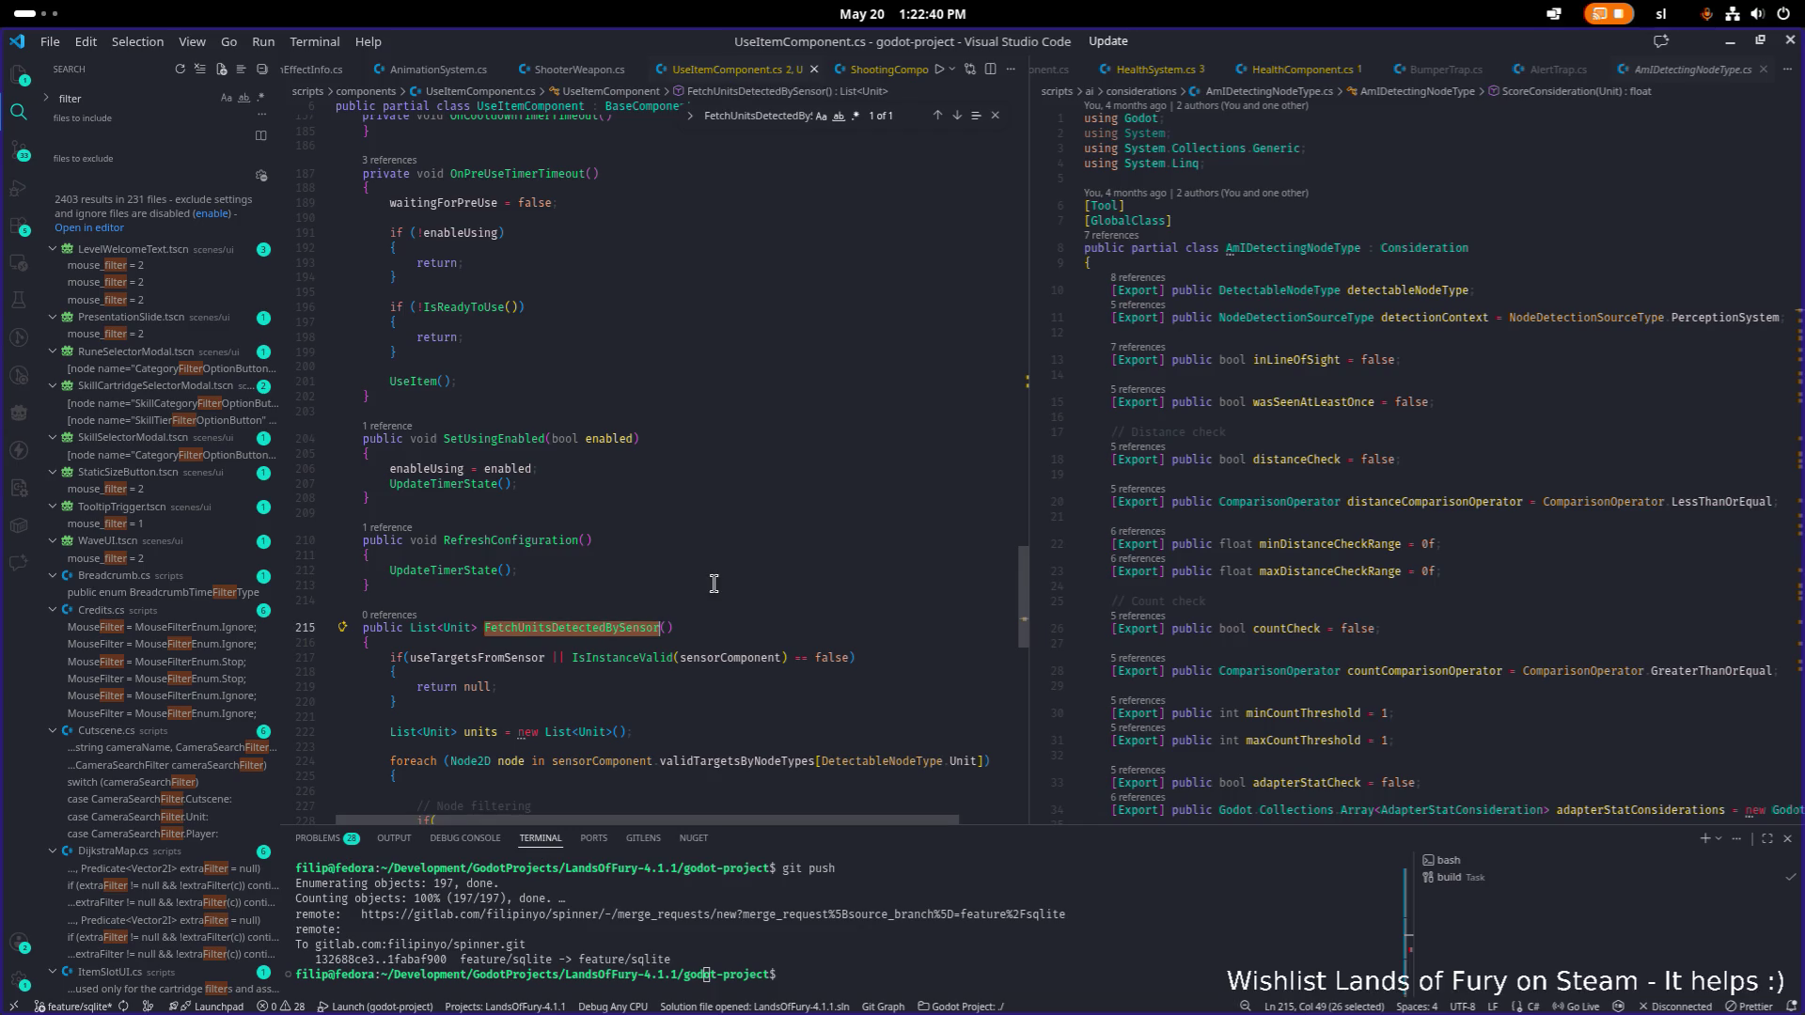
{"action": "scroll", "coordinate": [703, 590], "scroll_direction": "up", "scroll_amount": 15}
{"action": "scroll", "coordinate": [703, 590], "scroll_direction": "up", "scroll_amount": 10}
{"action": "scroll", "coordinate": [705, 540], "scroll_direction": "up", "scroll_amount": 10}
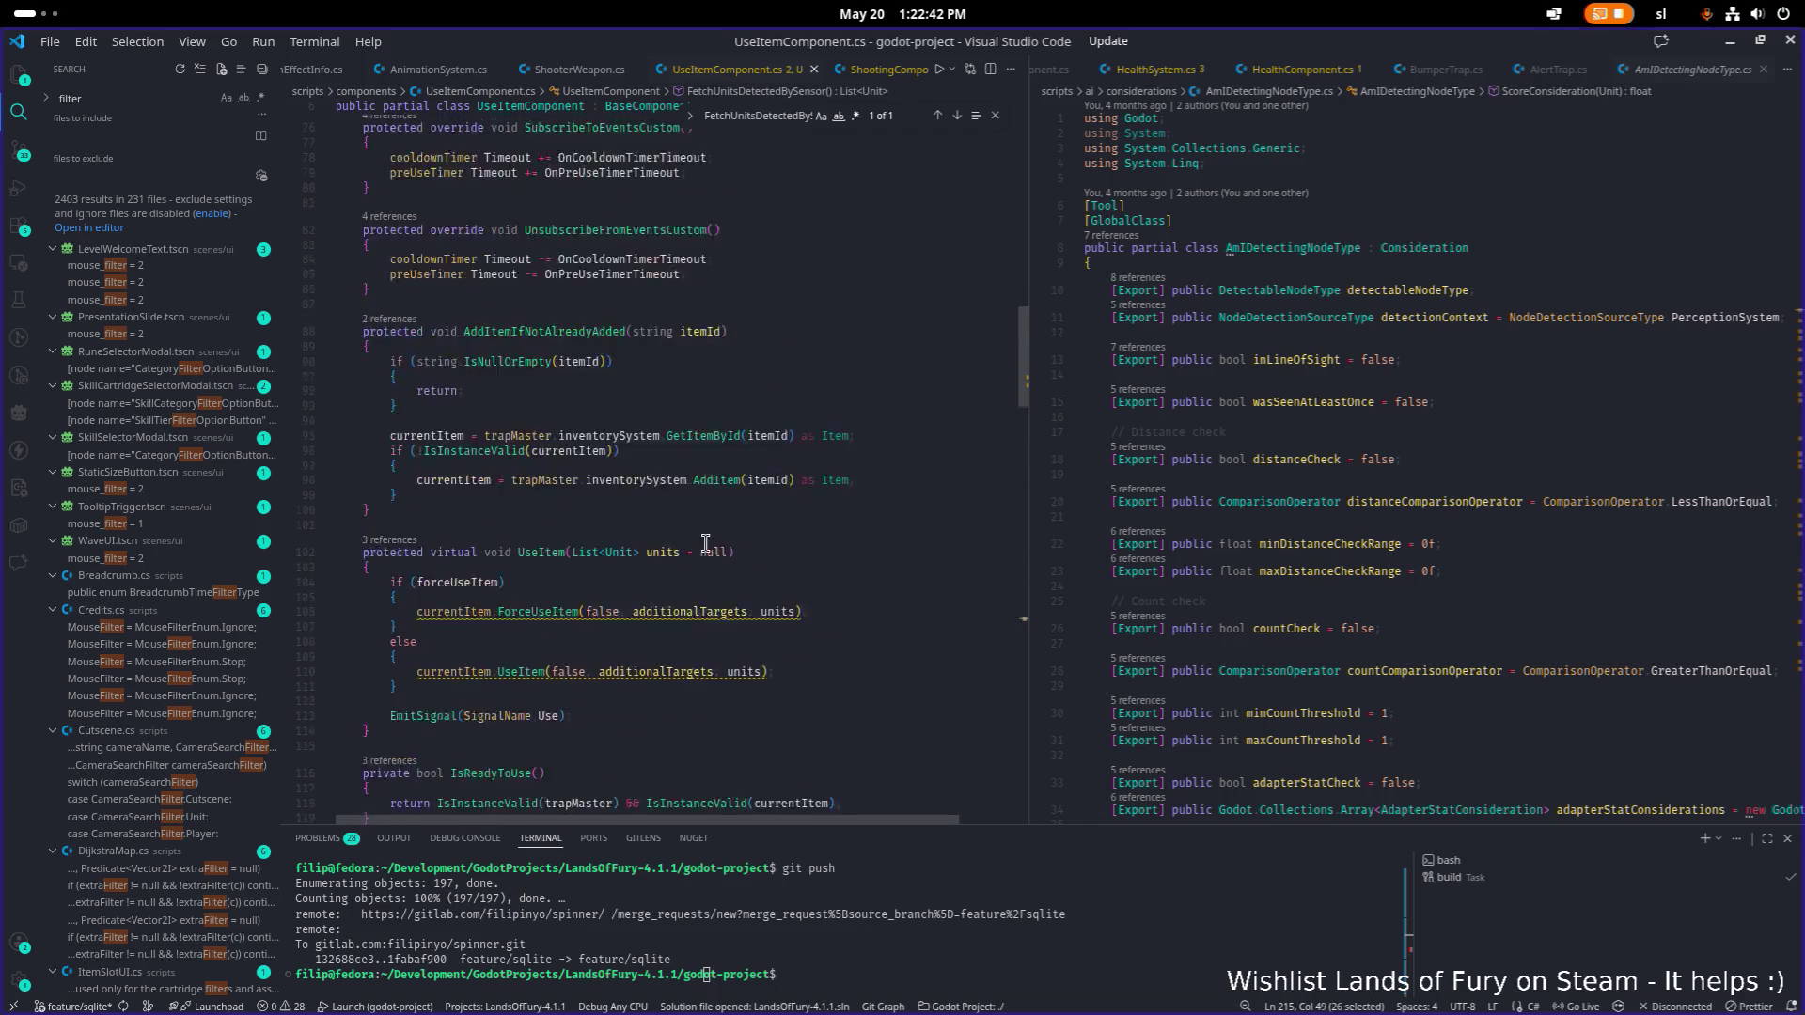
{"action": "scroll", "coordinate": [705, 536], "scroll_direction": "up", "scroll_amount": 9}
{"action": "left_click", "coordinate": [725, 505]}
{"action": "scroll", "coordinate": [724, 505], "scroll_direction": "up", "scroll_amount": 1}
{"action": "scroll", "coordinate": [724, 505], "scroll_direction": "down", "scroll_amount": 8}
Search for 'useitem' and step to the UseItem call on line 184, trying then undoing a pasted argument.
{"action": "key", "text": "ctrl+f"}
{"action": "type", "text": "useitem"}
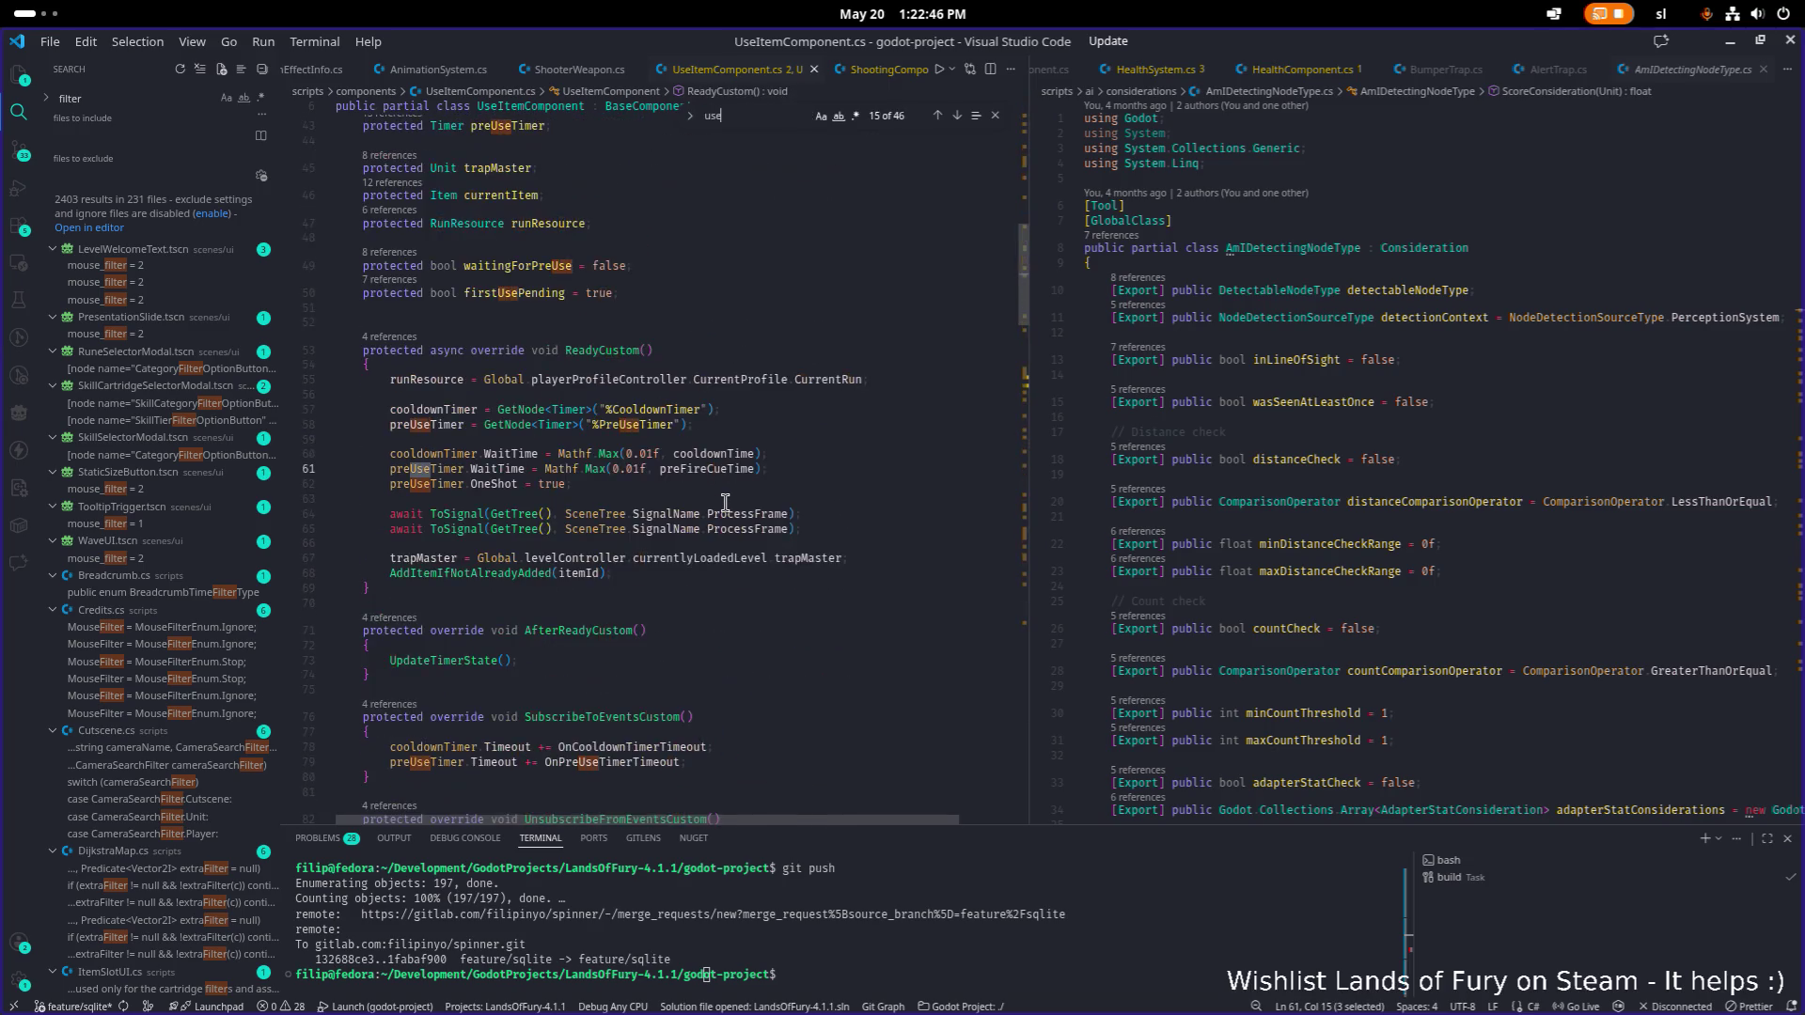
{"action": "key", "text": "Return"}
{"action": "key", "text": "Return"}
{"action": "key", "text": "Return"}
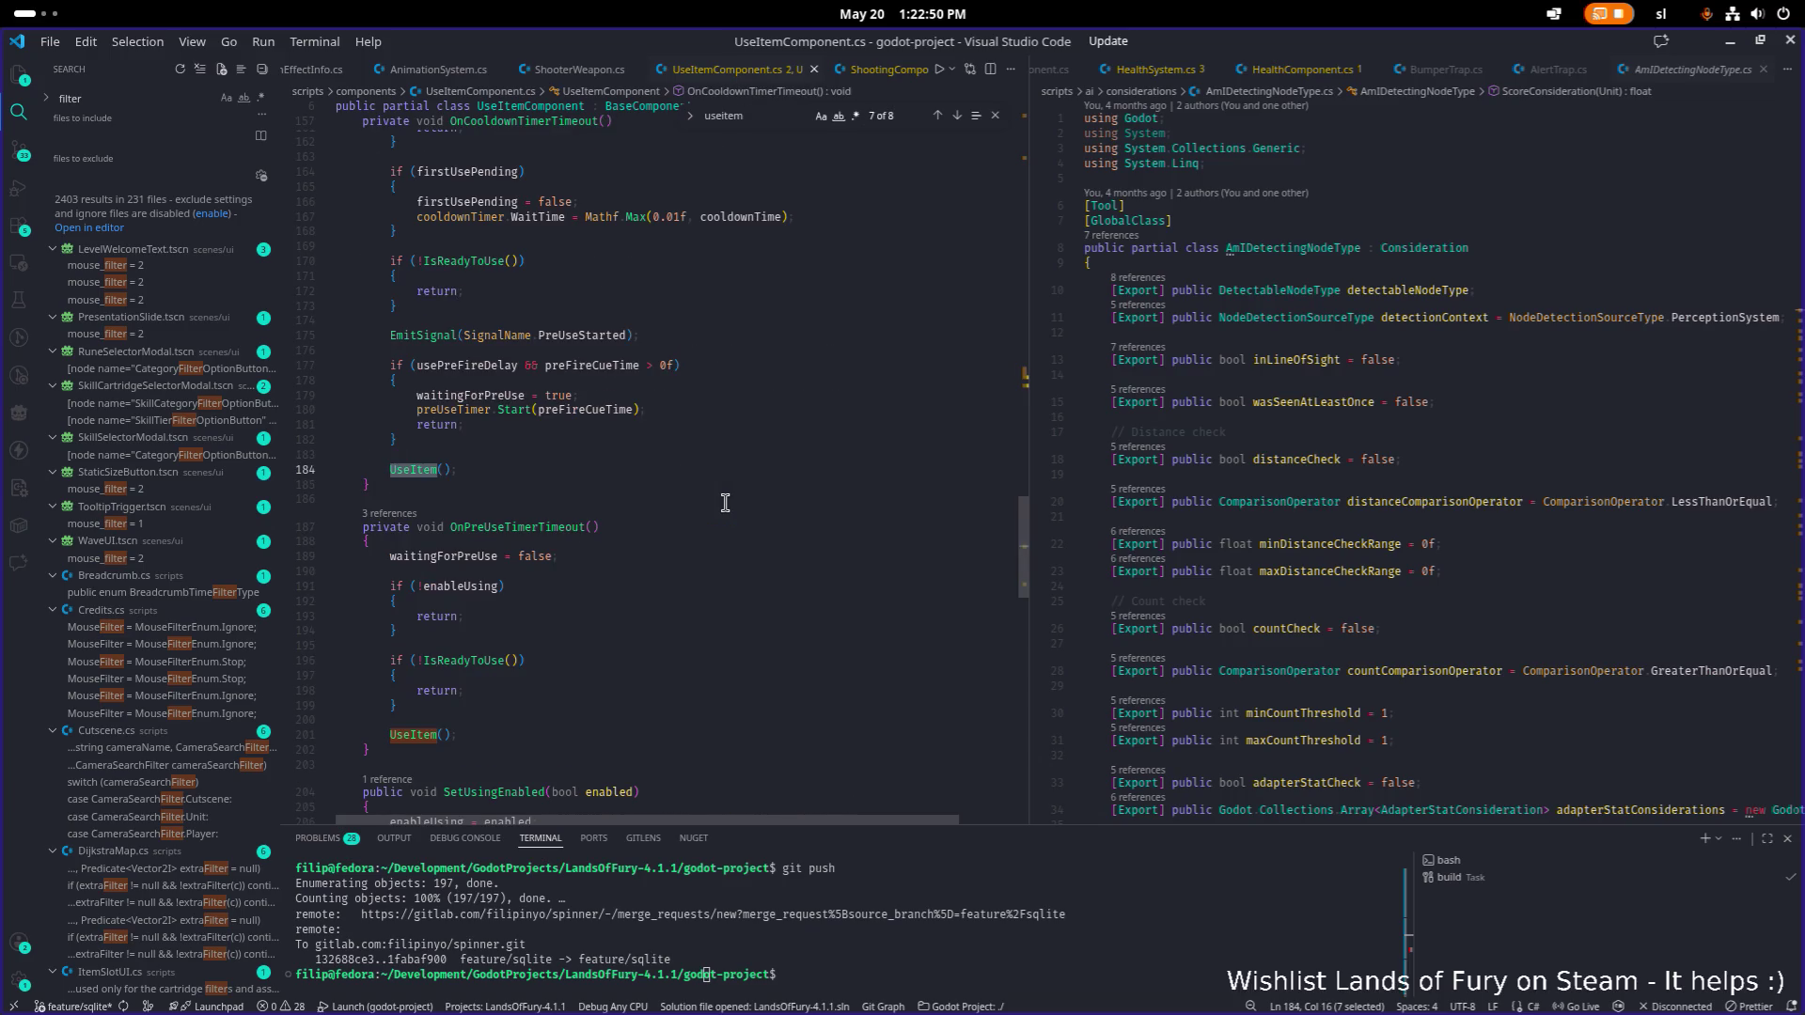
{"action": "left_click", "coordinate": [676, 482]}
{"action": "left_click", "coordinate": [416, 471]}
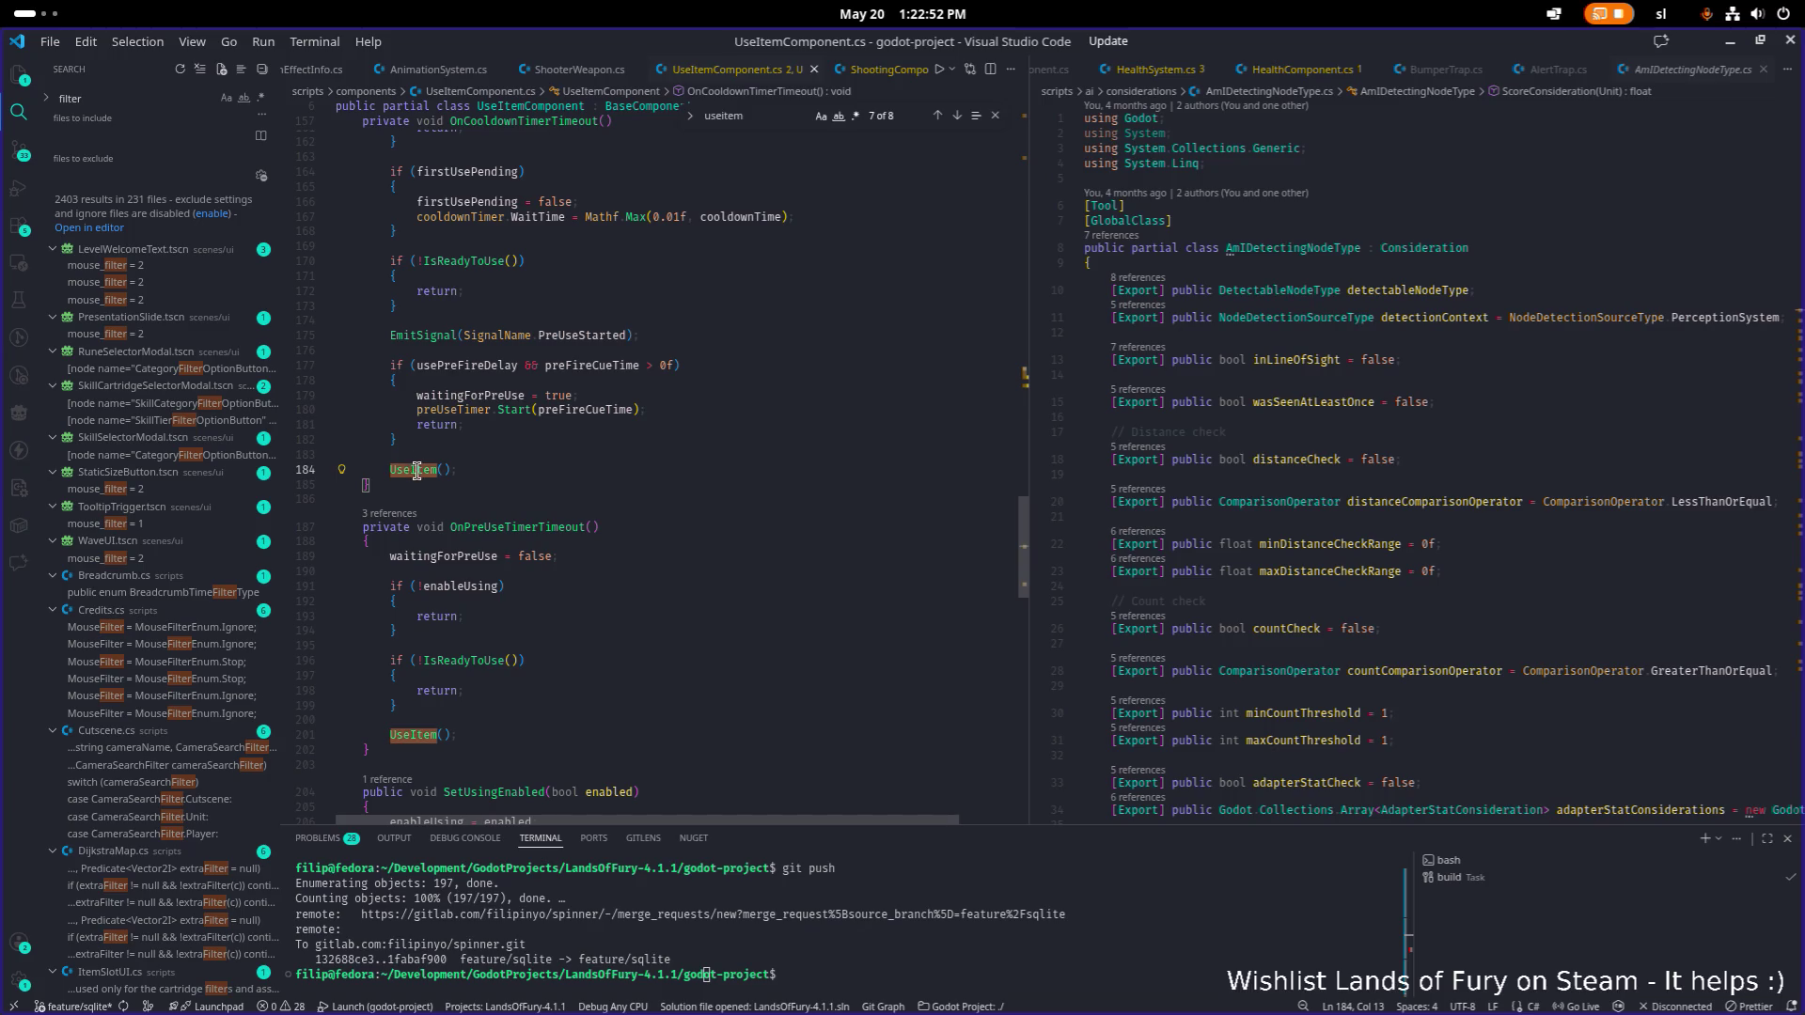
{"action": "key", "text": "ctrl+f"}
{"action": "key", "text": "Return"}
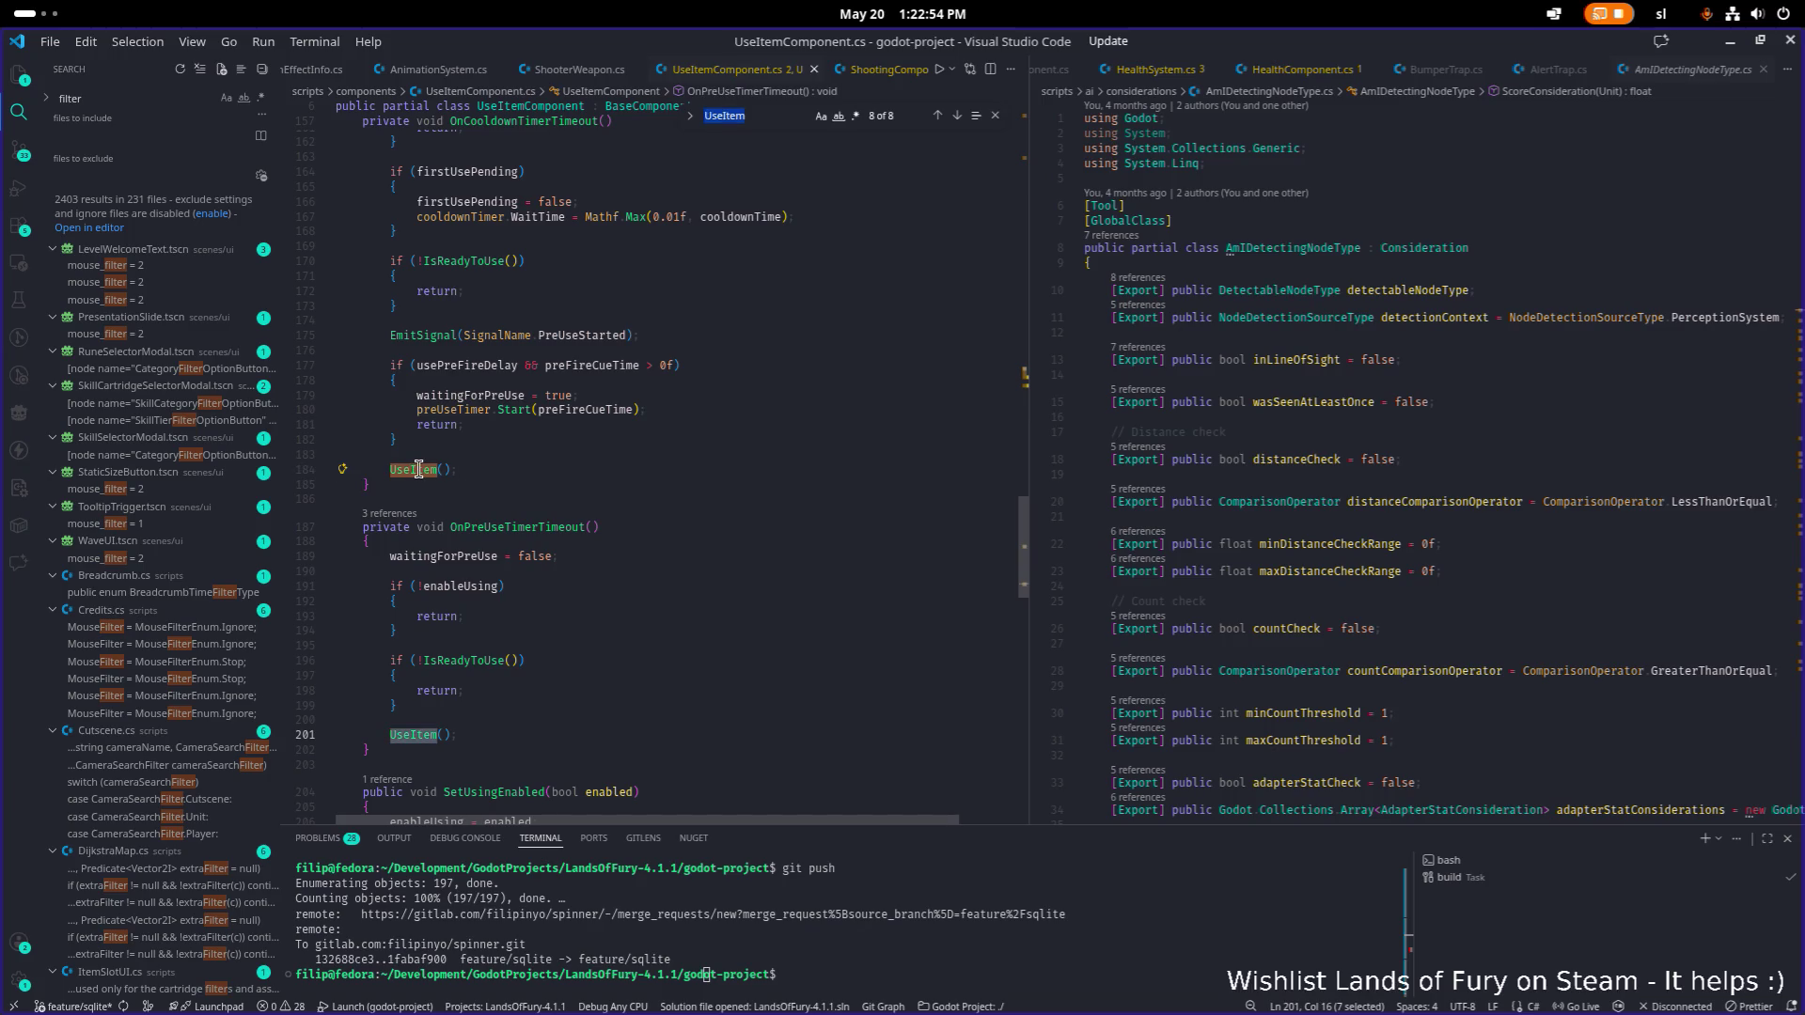
{"action": "key", "text": "Return"}
{"action": "key", "text": "Return"}
{"action": "key", "text": "Return"}
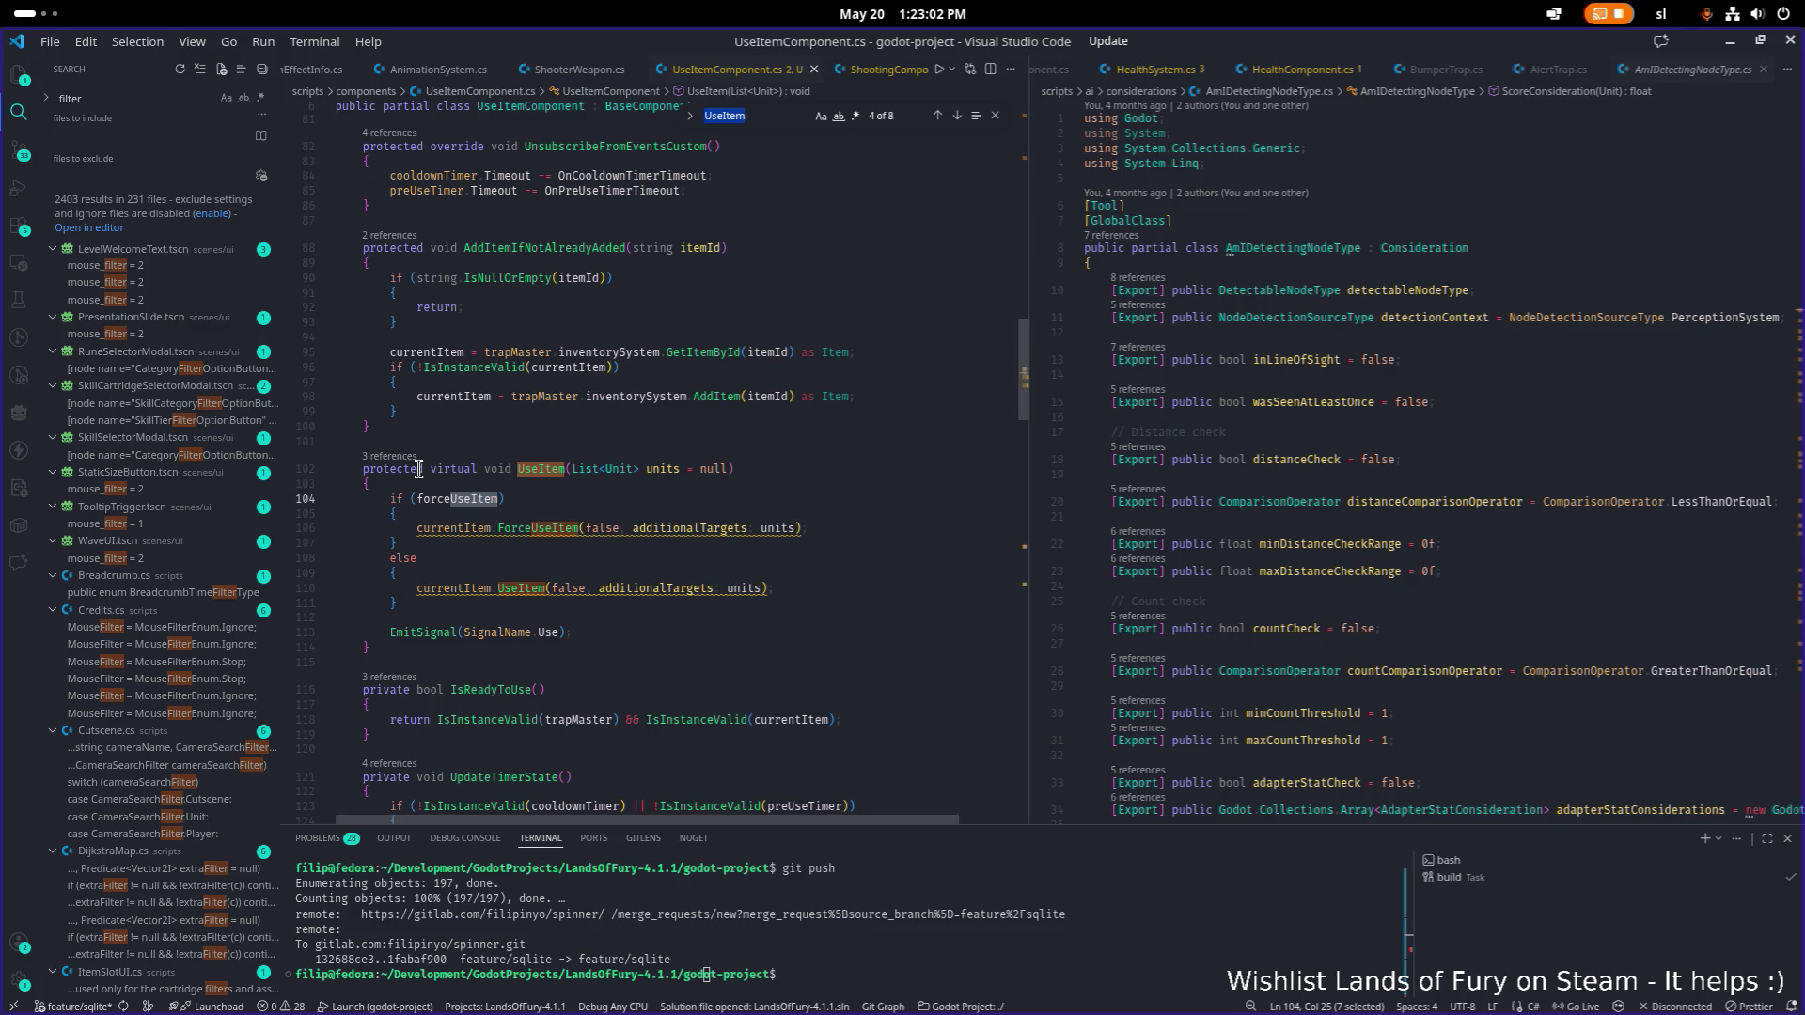
{"action": "key", "text": "Return"}
{"action": "key", "text": "Return"}
{"action": "key", "text": "Return"}
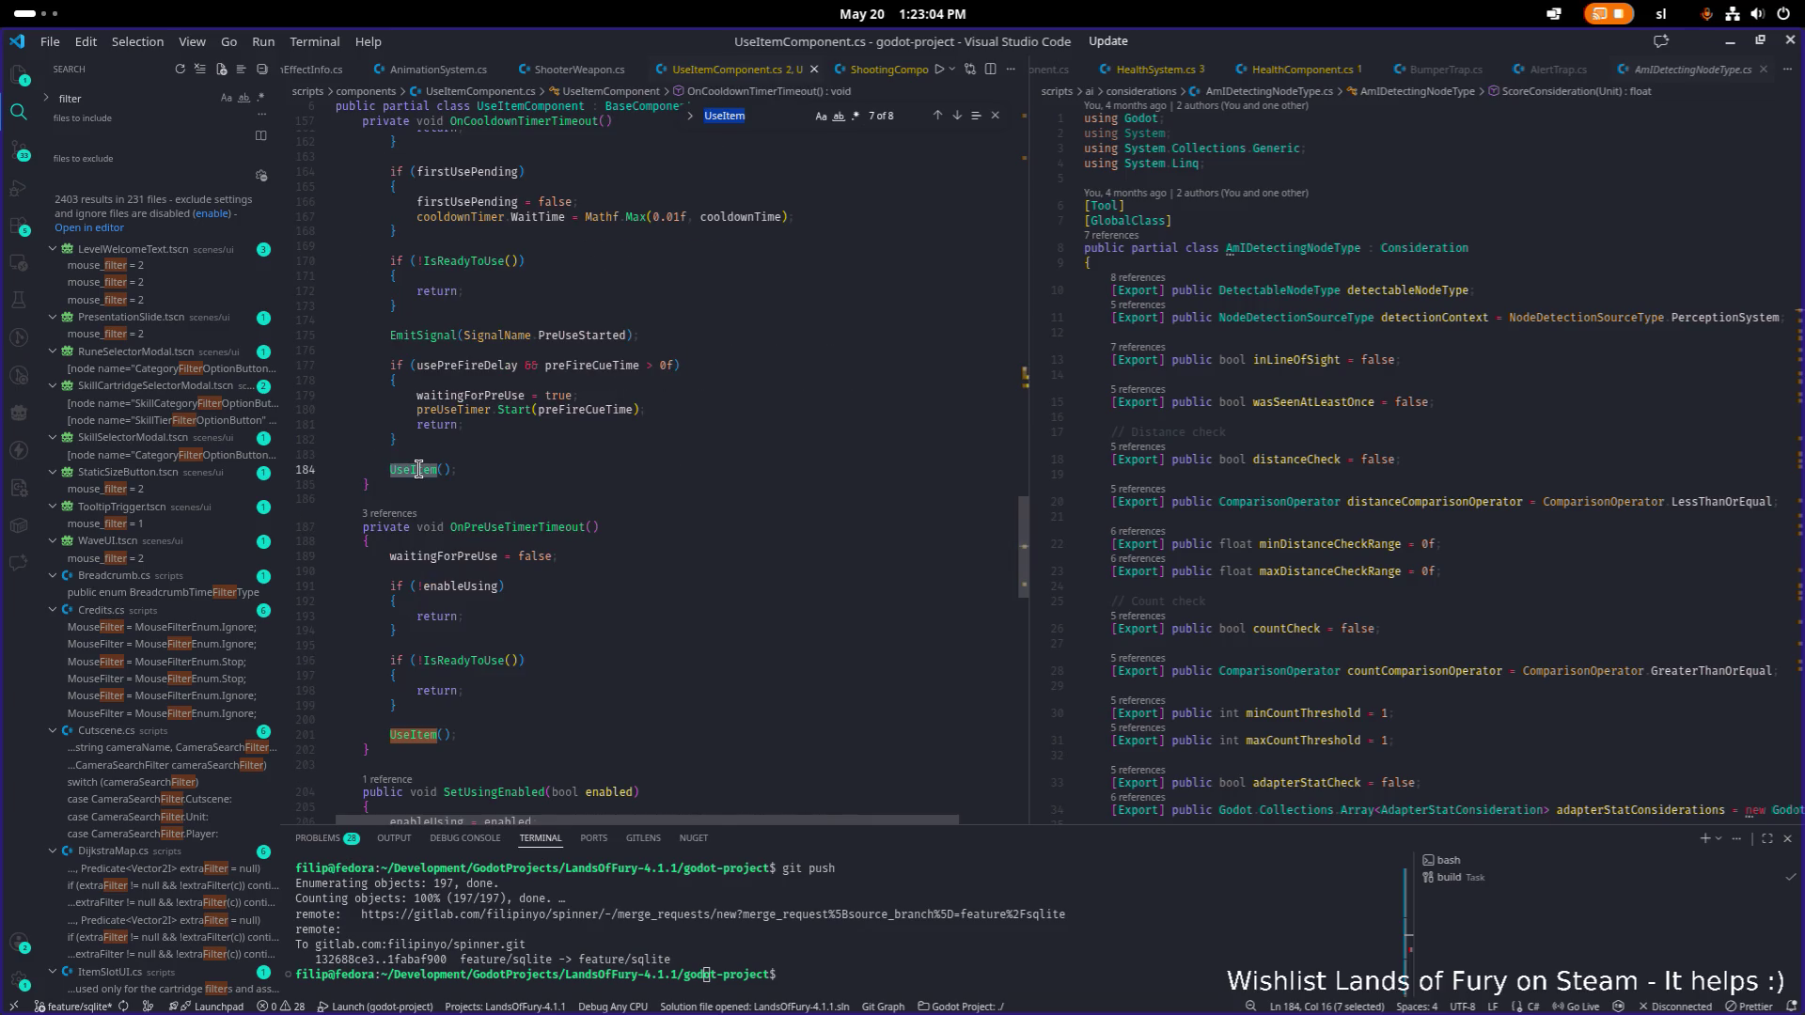
{"action": "left_click", "coordinate": [479, 454]}
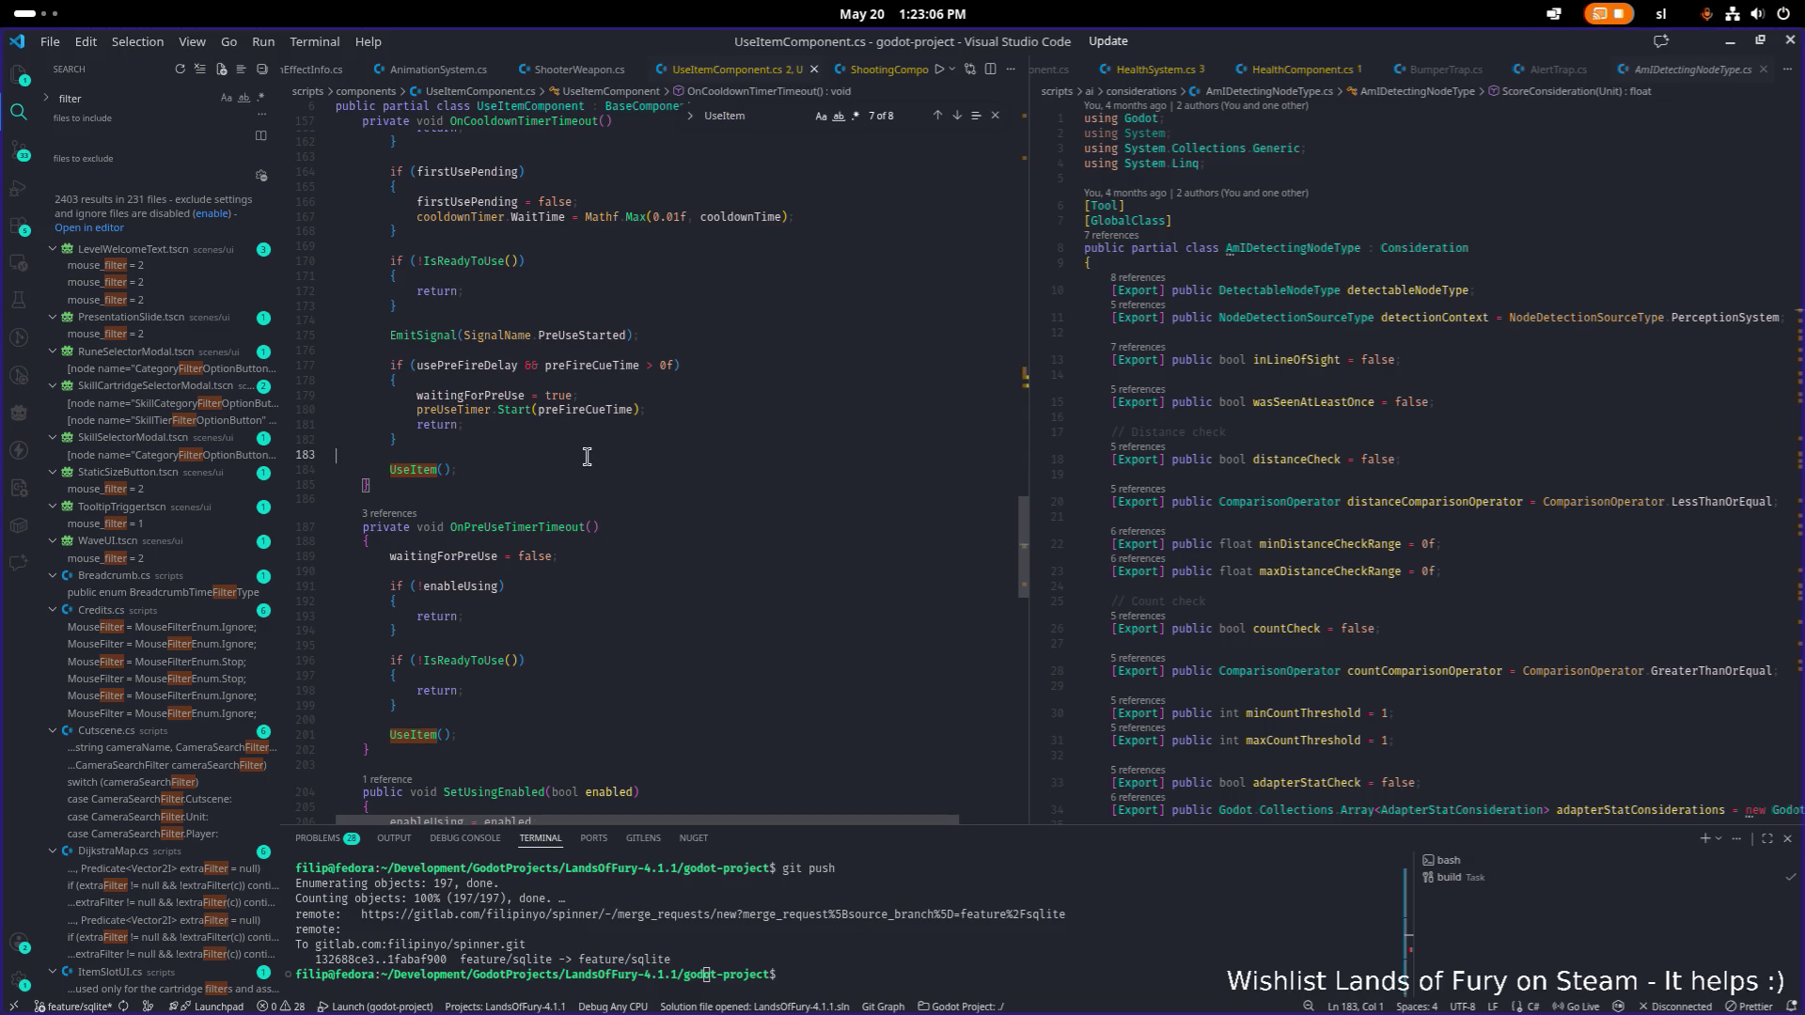
{"action": "left_click", "coordinate": [478, 463]}
{"action": "key", "text": "Left"}
{"action": "key", "text": "Left"}
{"action": "type", "text": "FetchUnitsDetectedBySensor"}
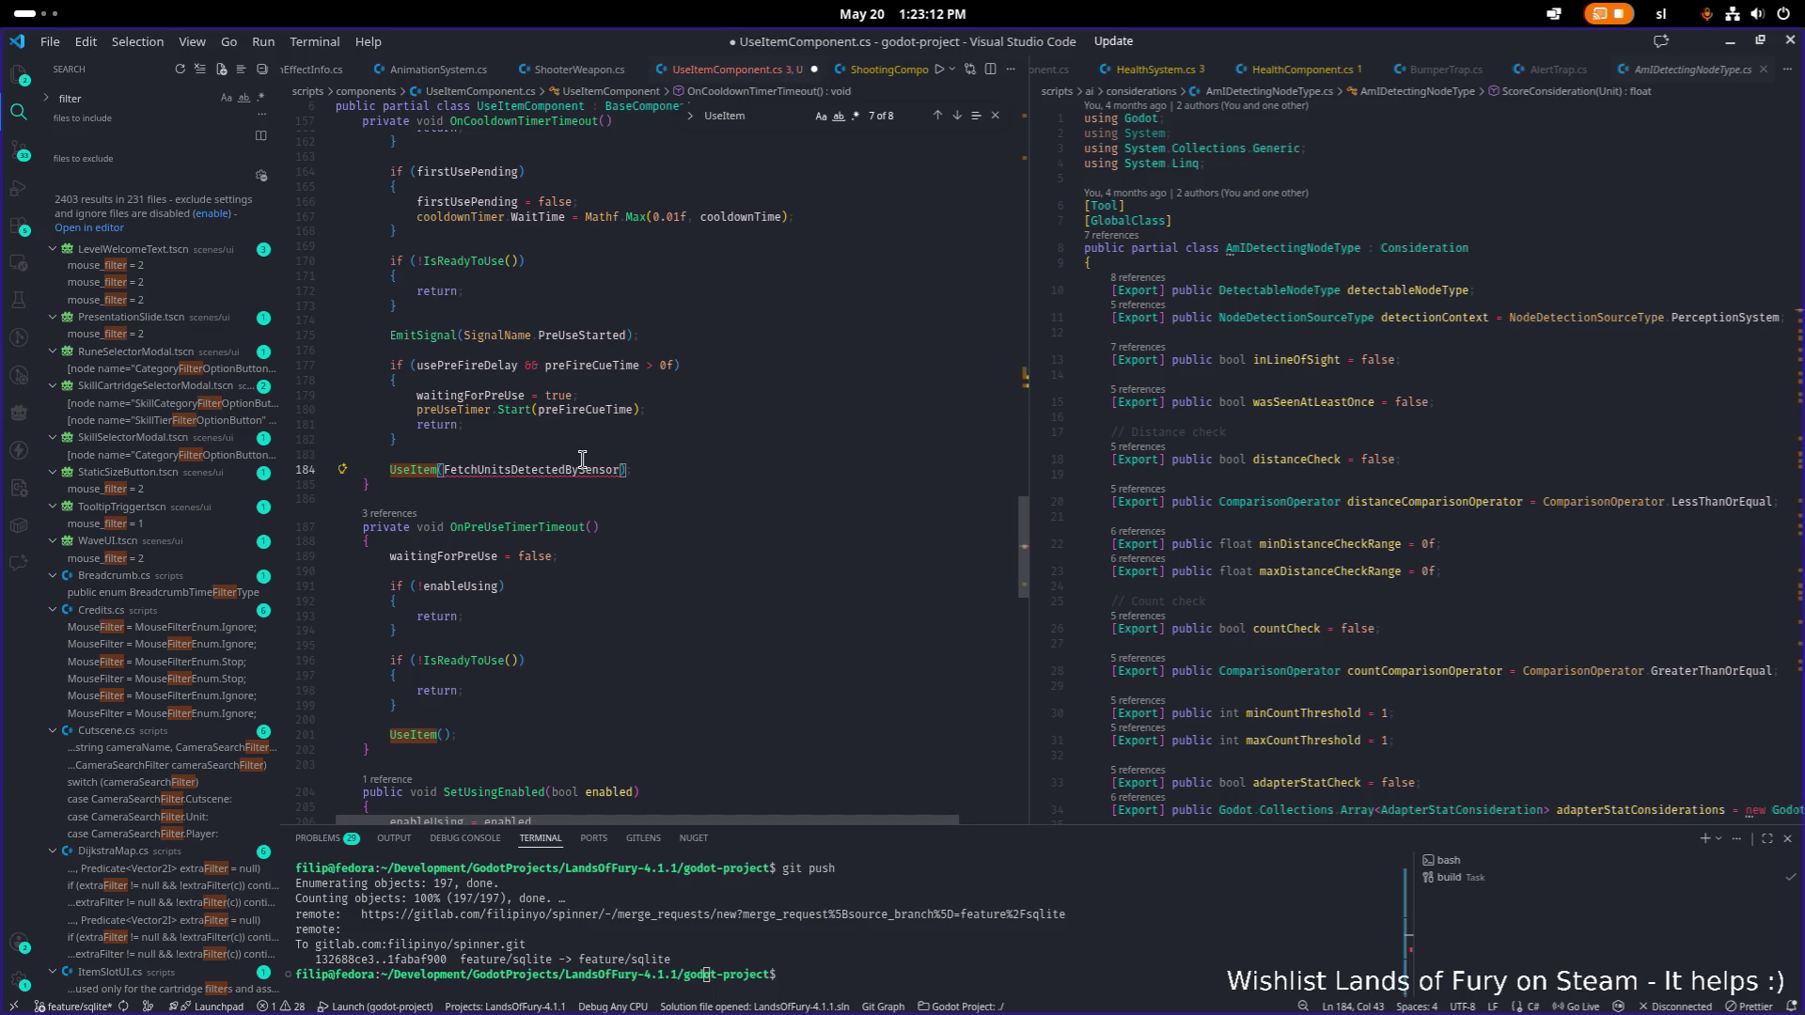
{"action": "key", "text": "ctrl+z"}
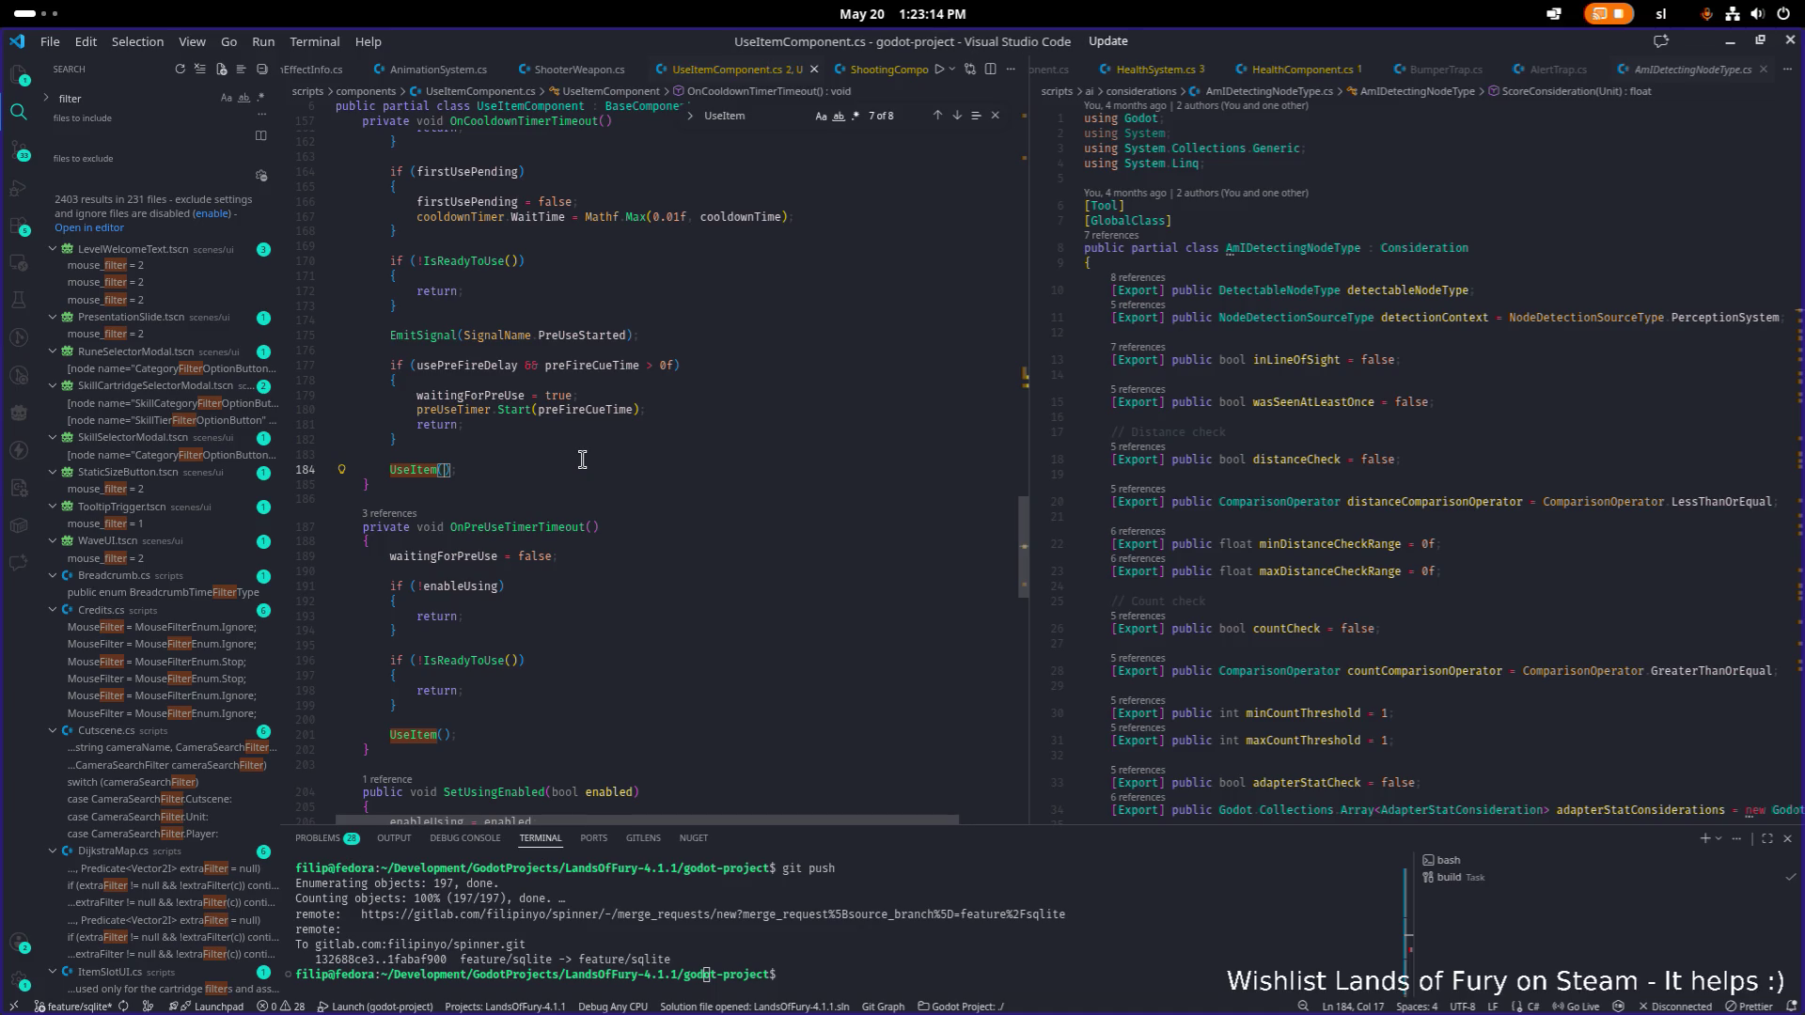
Find the UseItem call on line 201 and jump to its definition with F12.
{"action": "scroll", "coordinate": [582, 461], "scroll_direction": "up", "scroll_amount": 20}
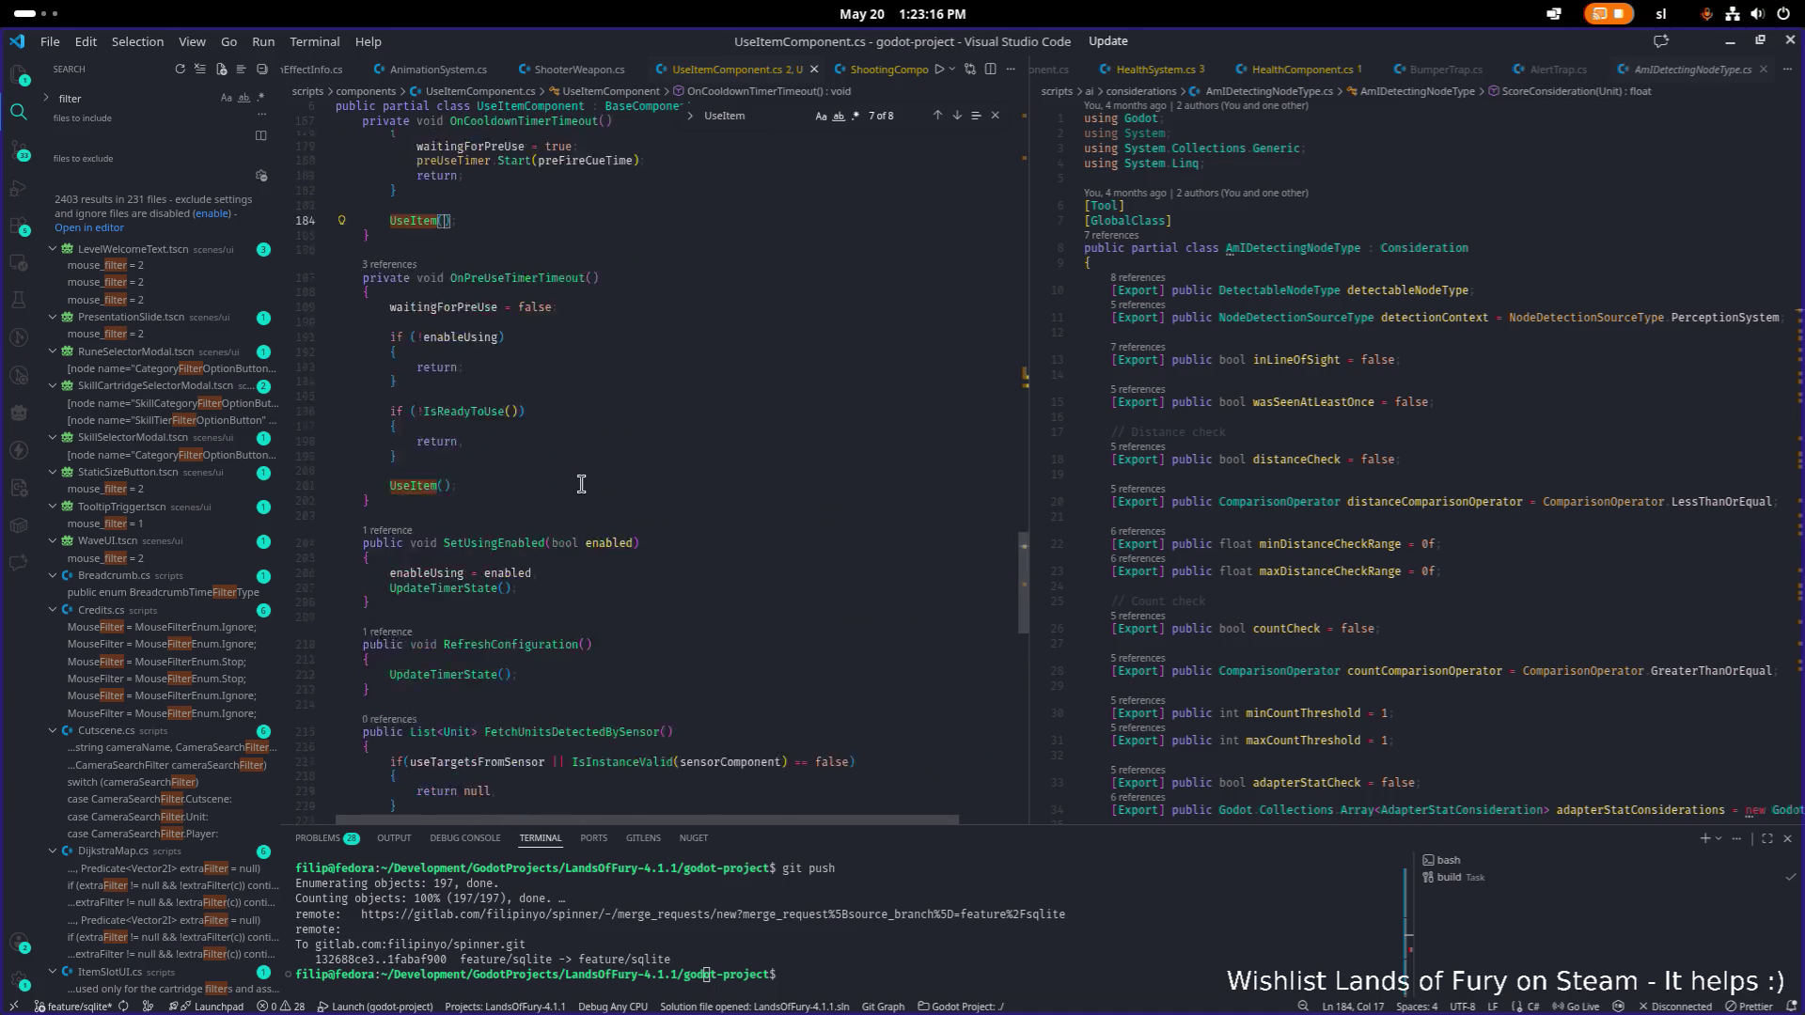
{"action": "scroll", "coordinate": [581, 484], "scroll_direction": "up", "scroll_amount": 15}
{"action": "key", "text": "ctrl+f"}
{"action": "type", "text": "us"}
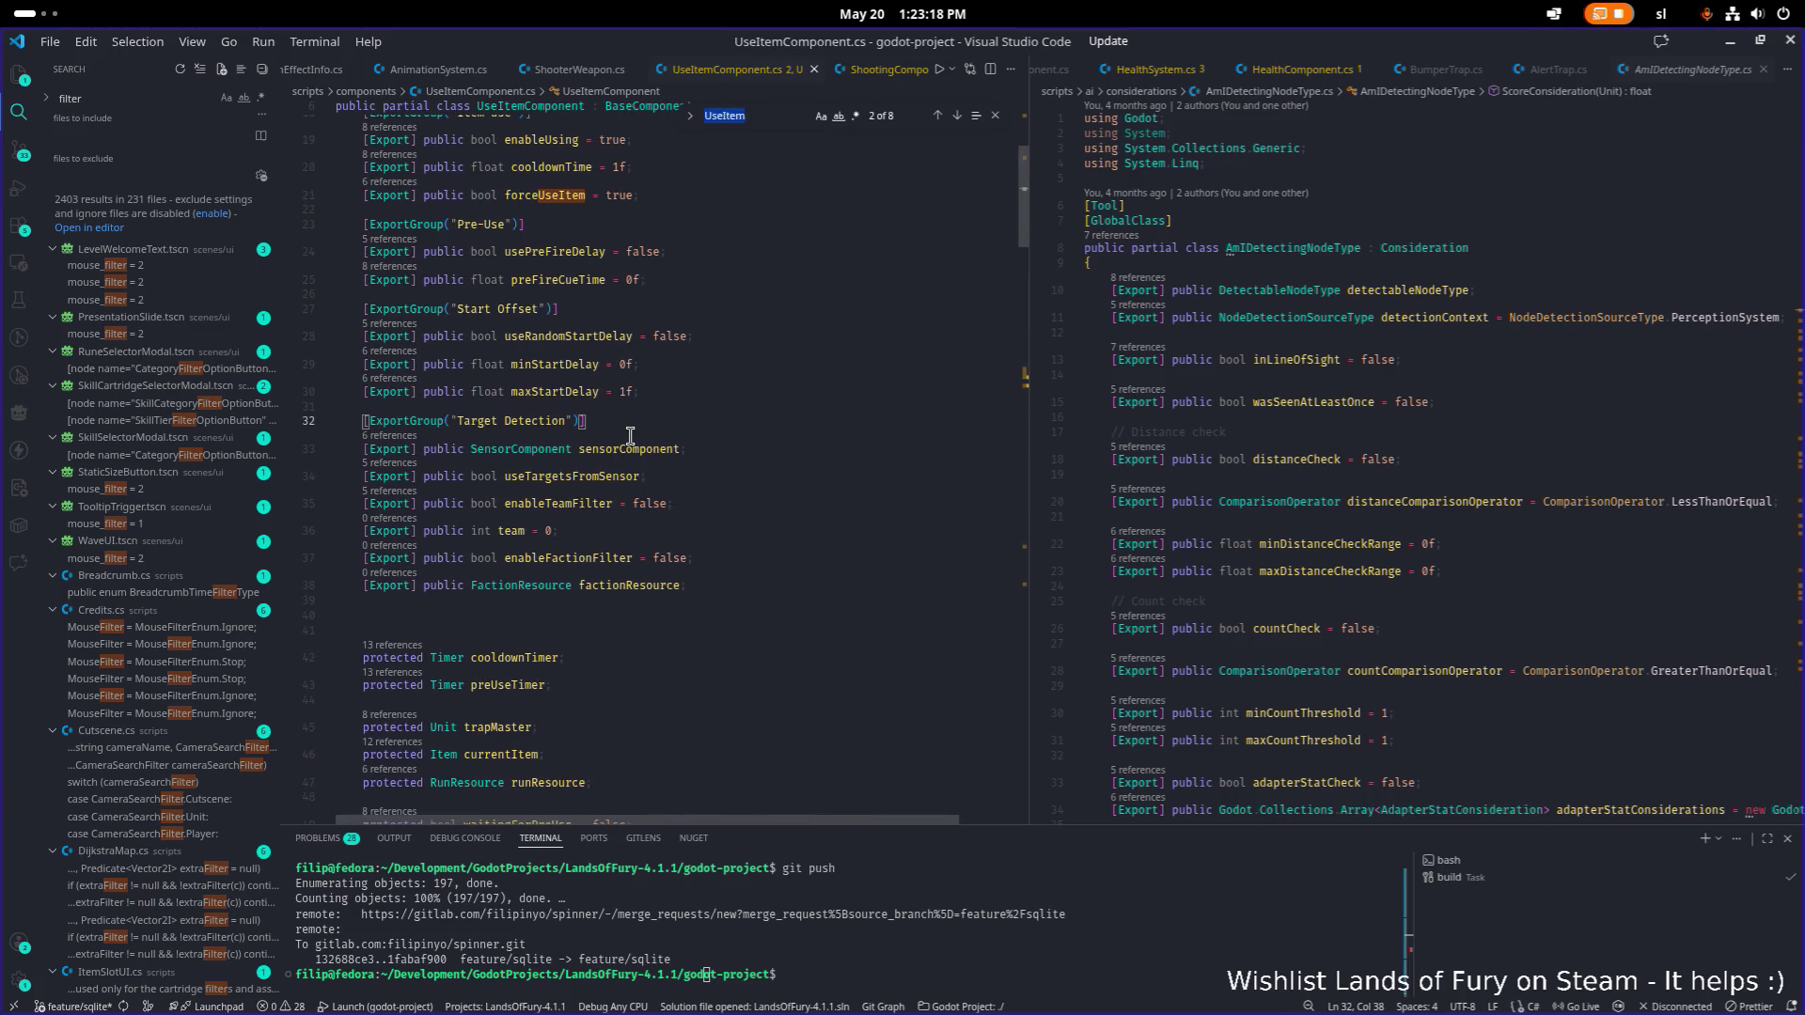
{"action": "type", "text": "e"}
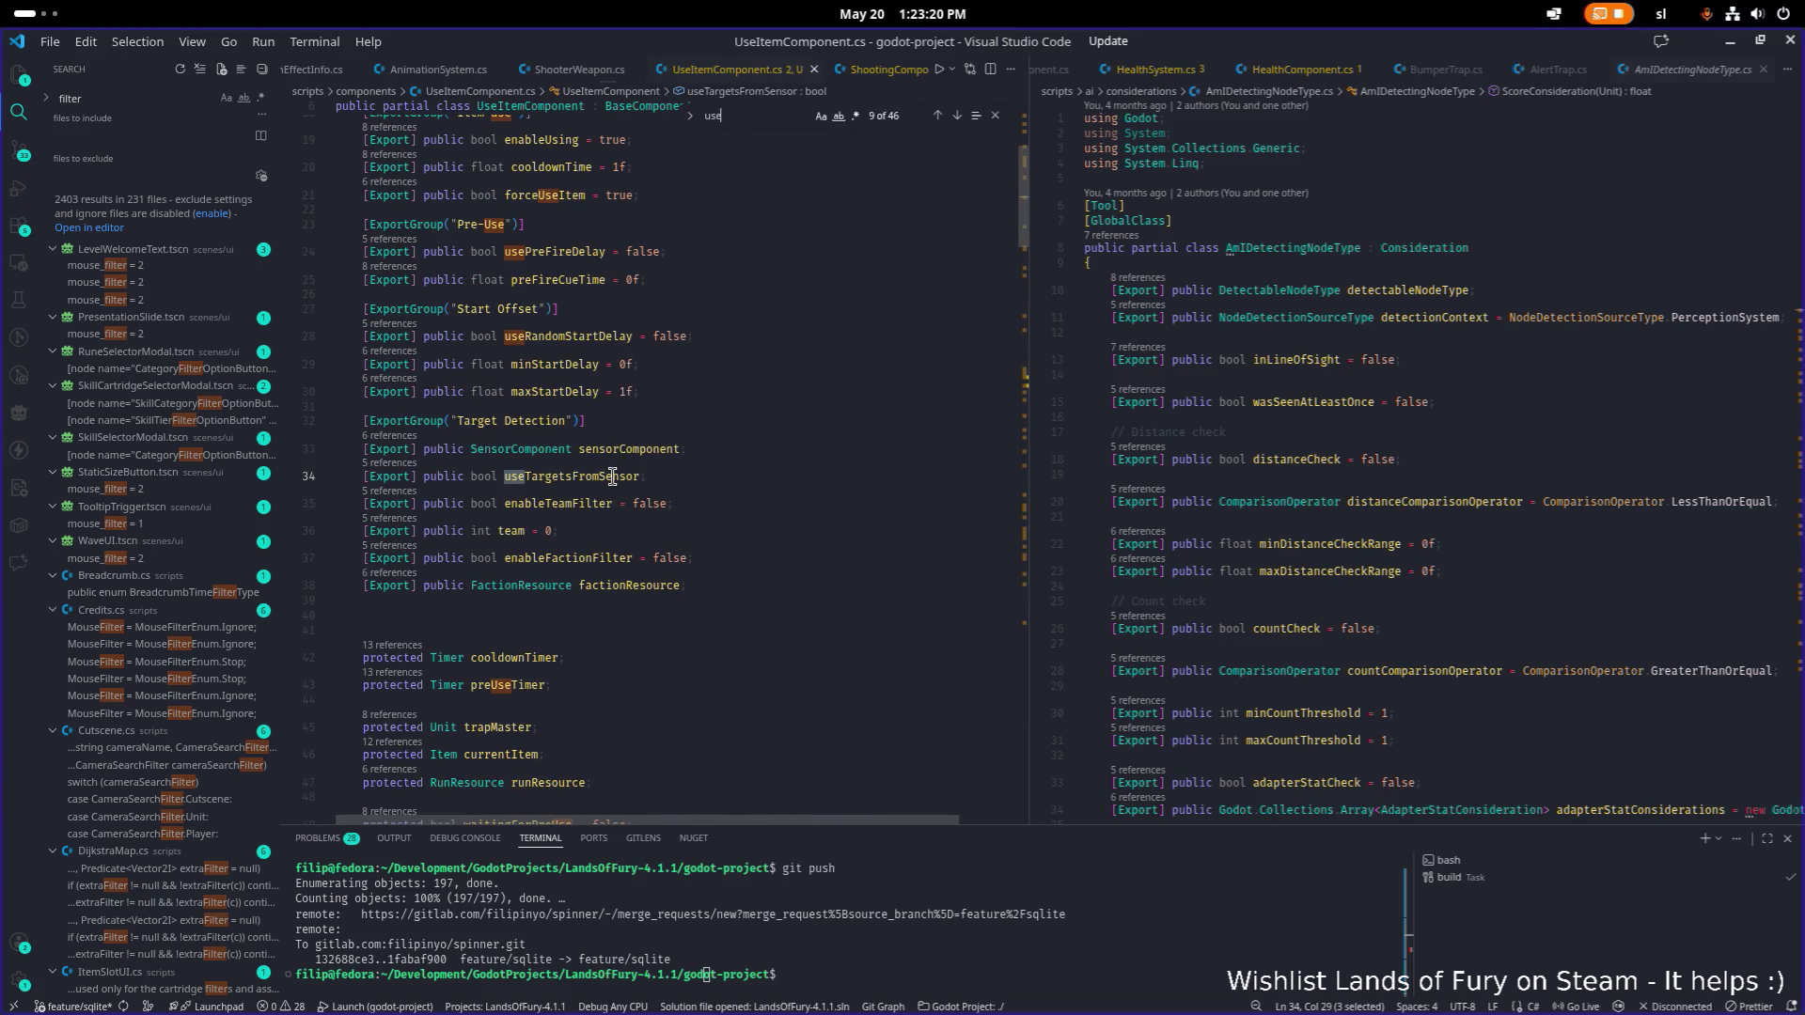
{"action": "scroll", "coordinate": [613, 474], "scroll_direction": "down", "scroll_amount": 5}
{"action": "scroll", "coordinate": [613, 474], "scroll_direction": "down", "scroll_amount": 20}
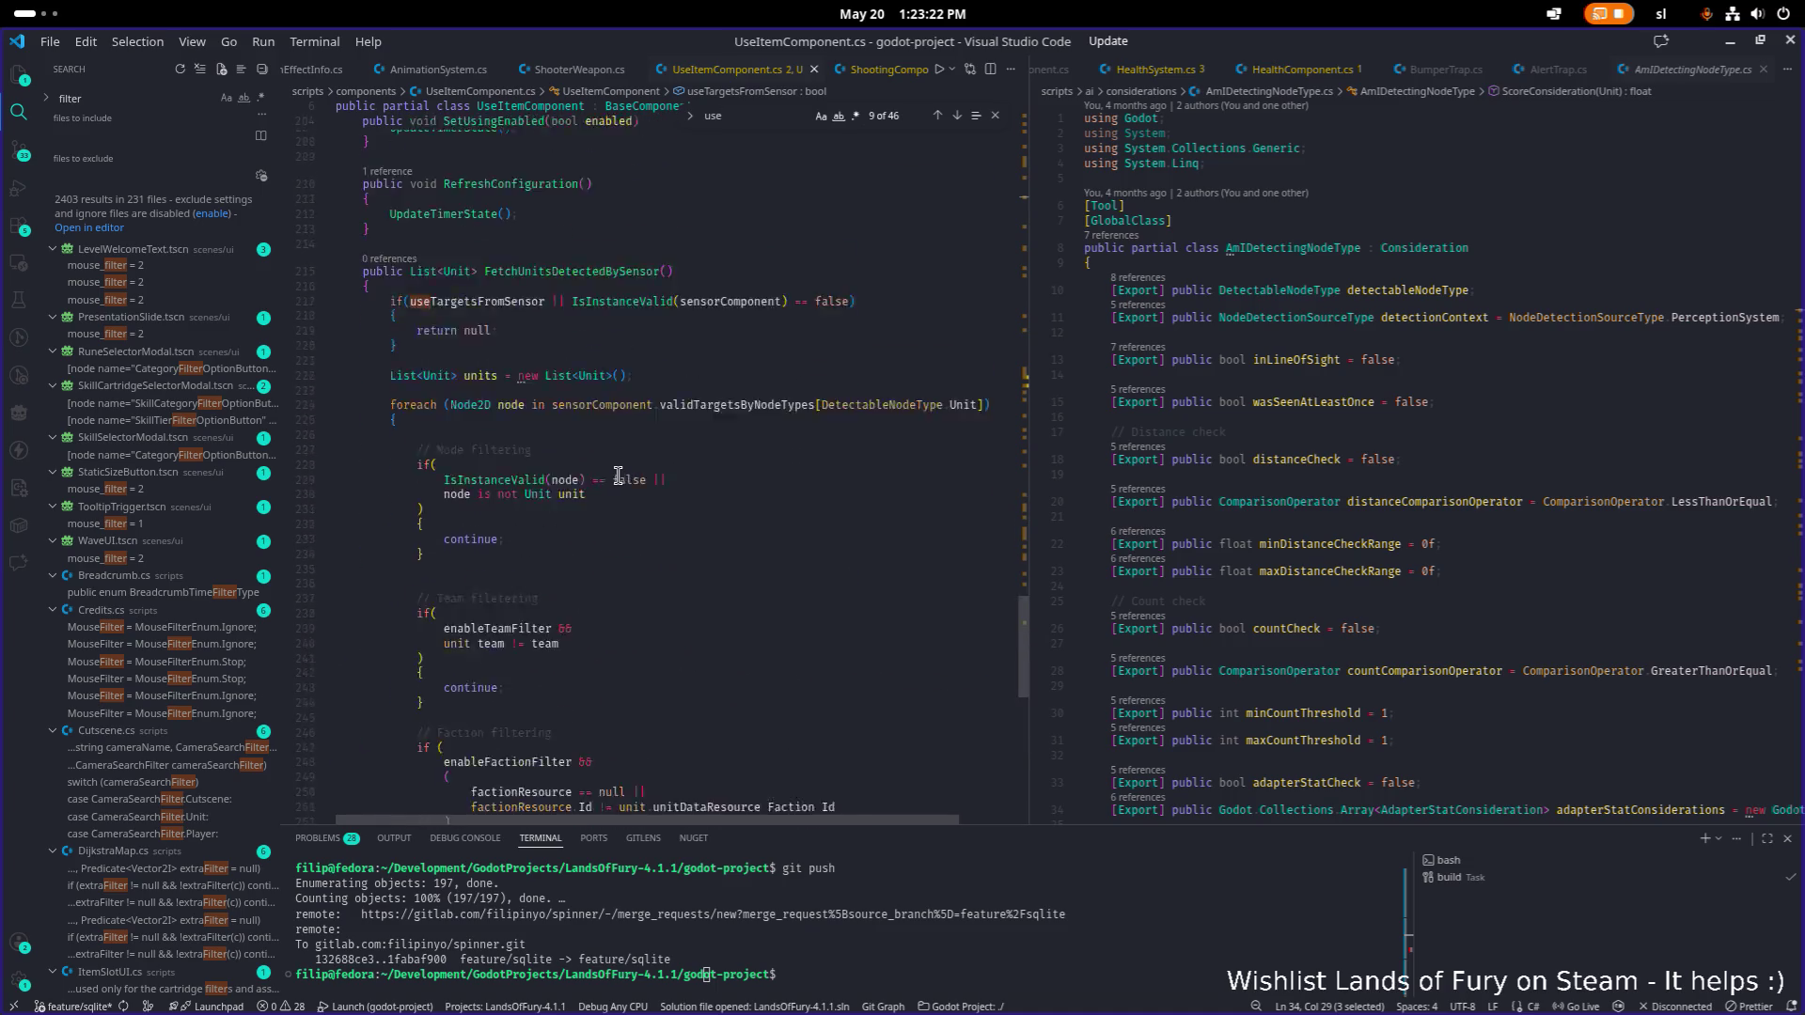
{"action": "scroll", "coordinate": [618, 474], "scroll_direction": "down", "scroll_amount": 4}
{"action": "scroll", "coordinate": [451, 347], "scroll_direction": "up", "scroll_amount": 12}
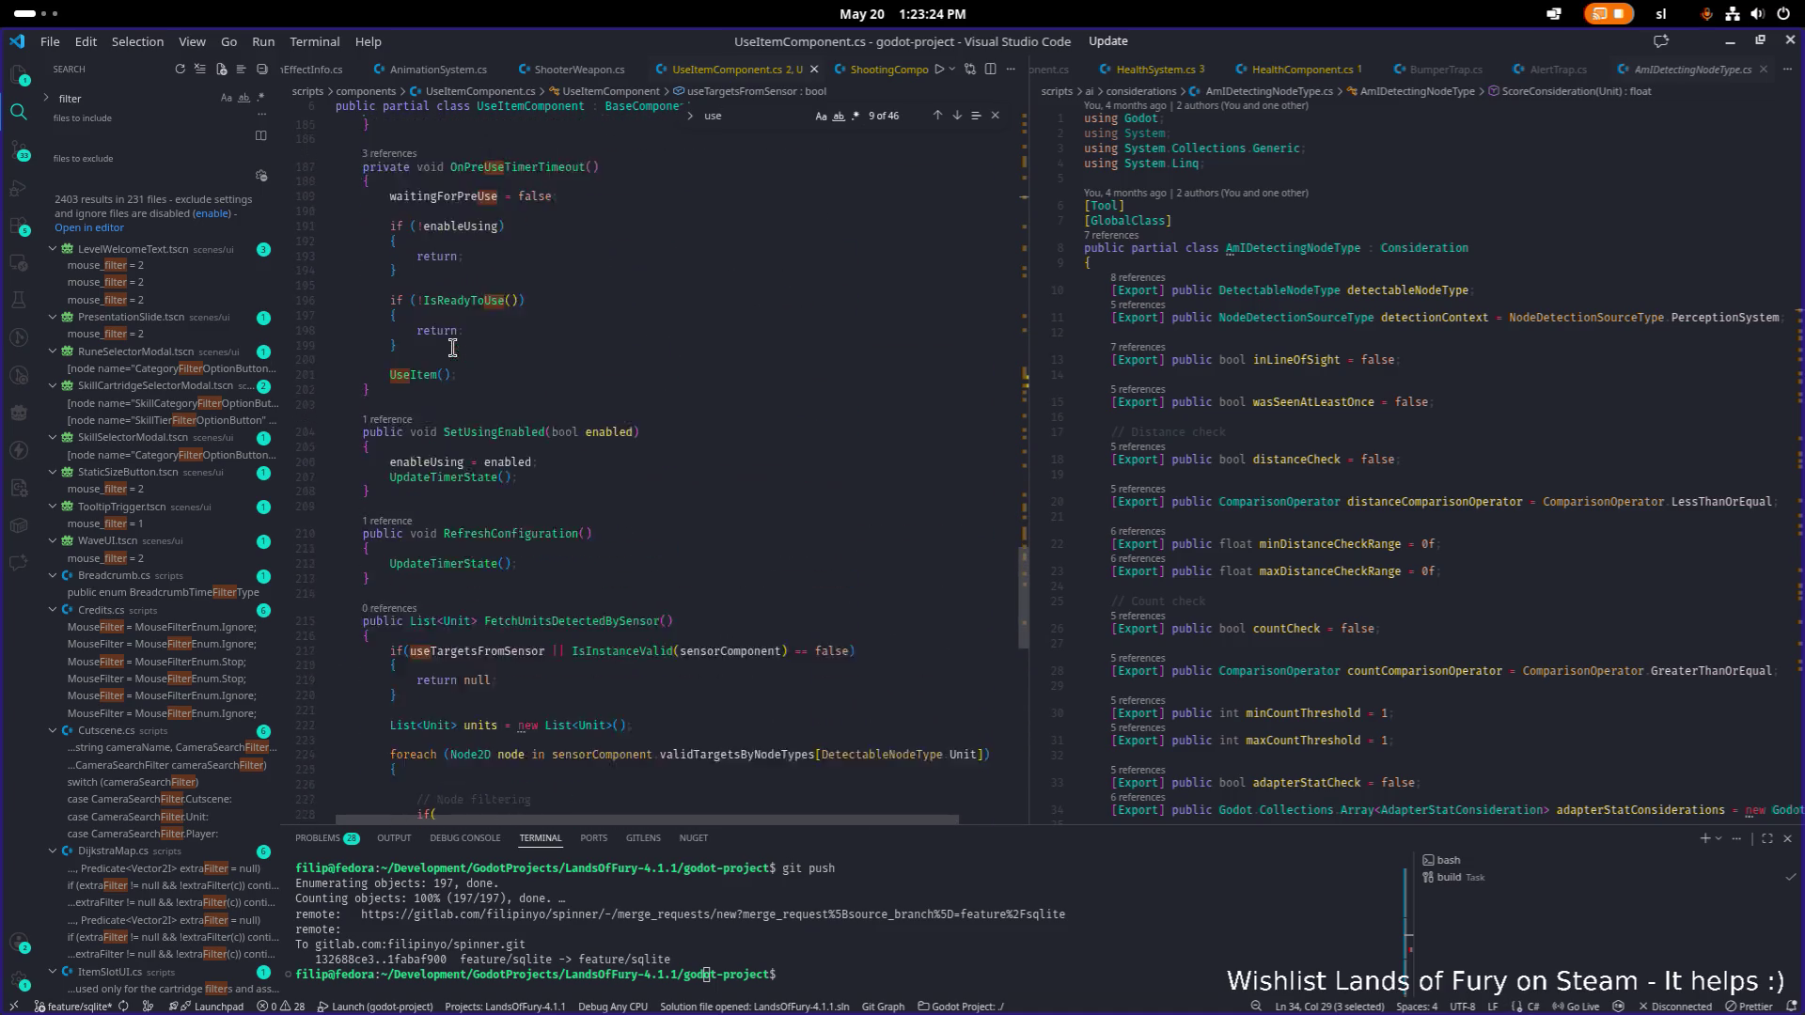
{"action": "left_click", "coordinate": [432, 481]}
{"action": "key", "text": "F12"}
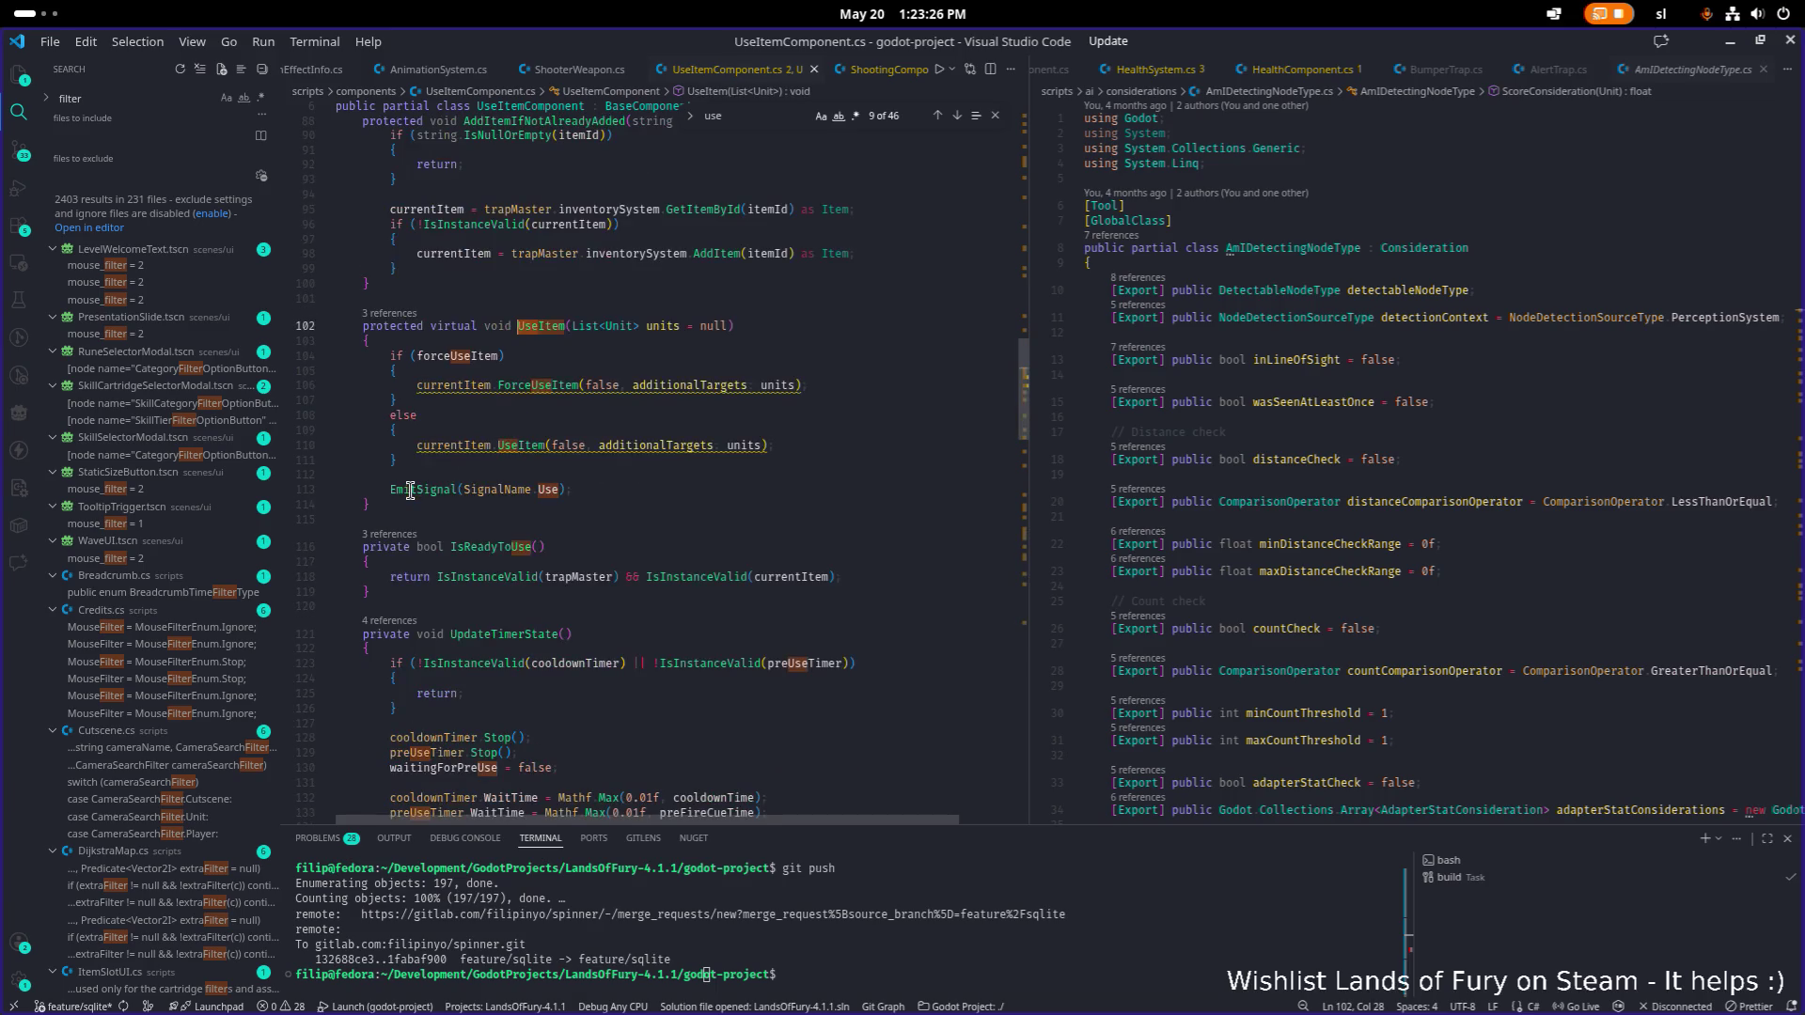
Wrap the FetchUnitsDetectedBySensor line in a new if (useTargetsFromSensor) block in UseItem.
{"action": "key", "text": "Down"}
{"action": "key", "text": "Down"}
{"action": "key", "text": "Down"}
{"action": "key", "text": "Up"}
{"action": "key", "text": "Up"}
{"action": "key", "text": "Return"}
{"action": "key", "text": "Return"}
{"action": "key", "text": "Return"}
{"action": "key", "text": "Up"}
{"action": "key", "text": "Up"}
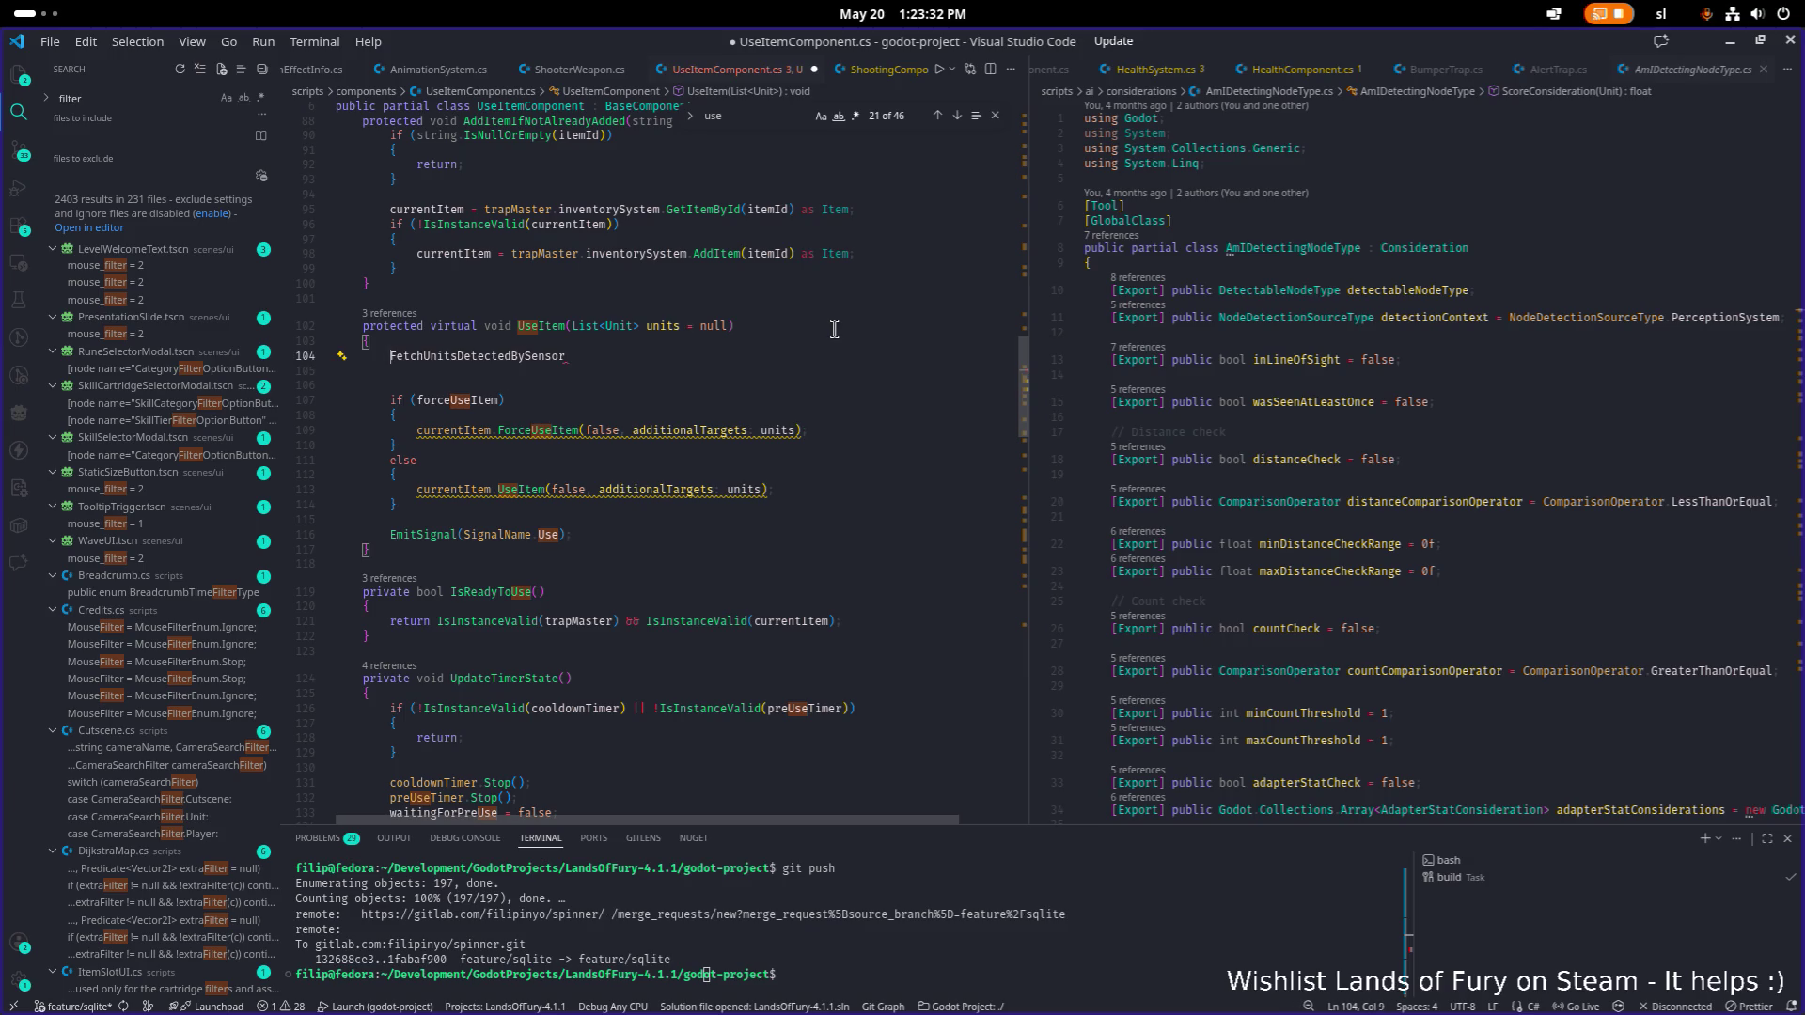
{"action": "type", "text": "if(uis"}
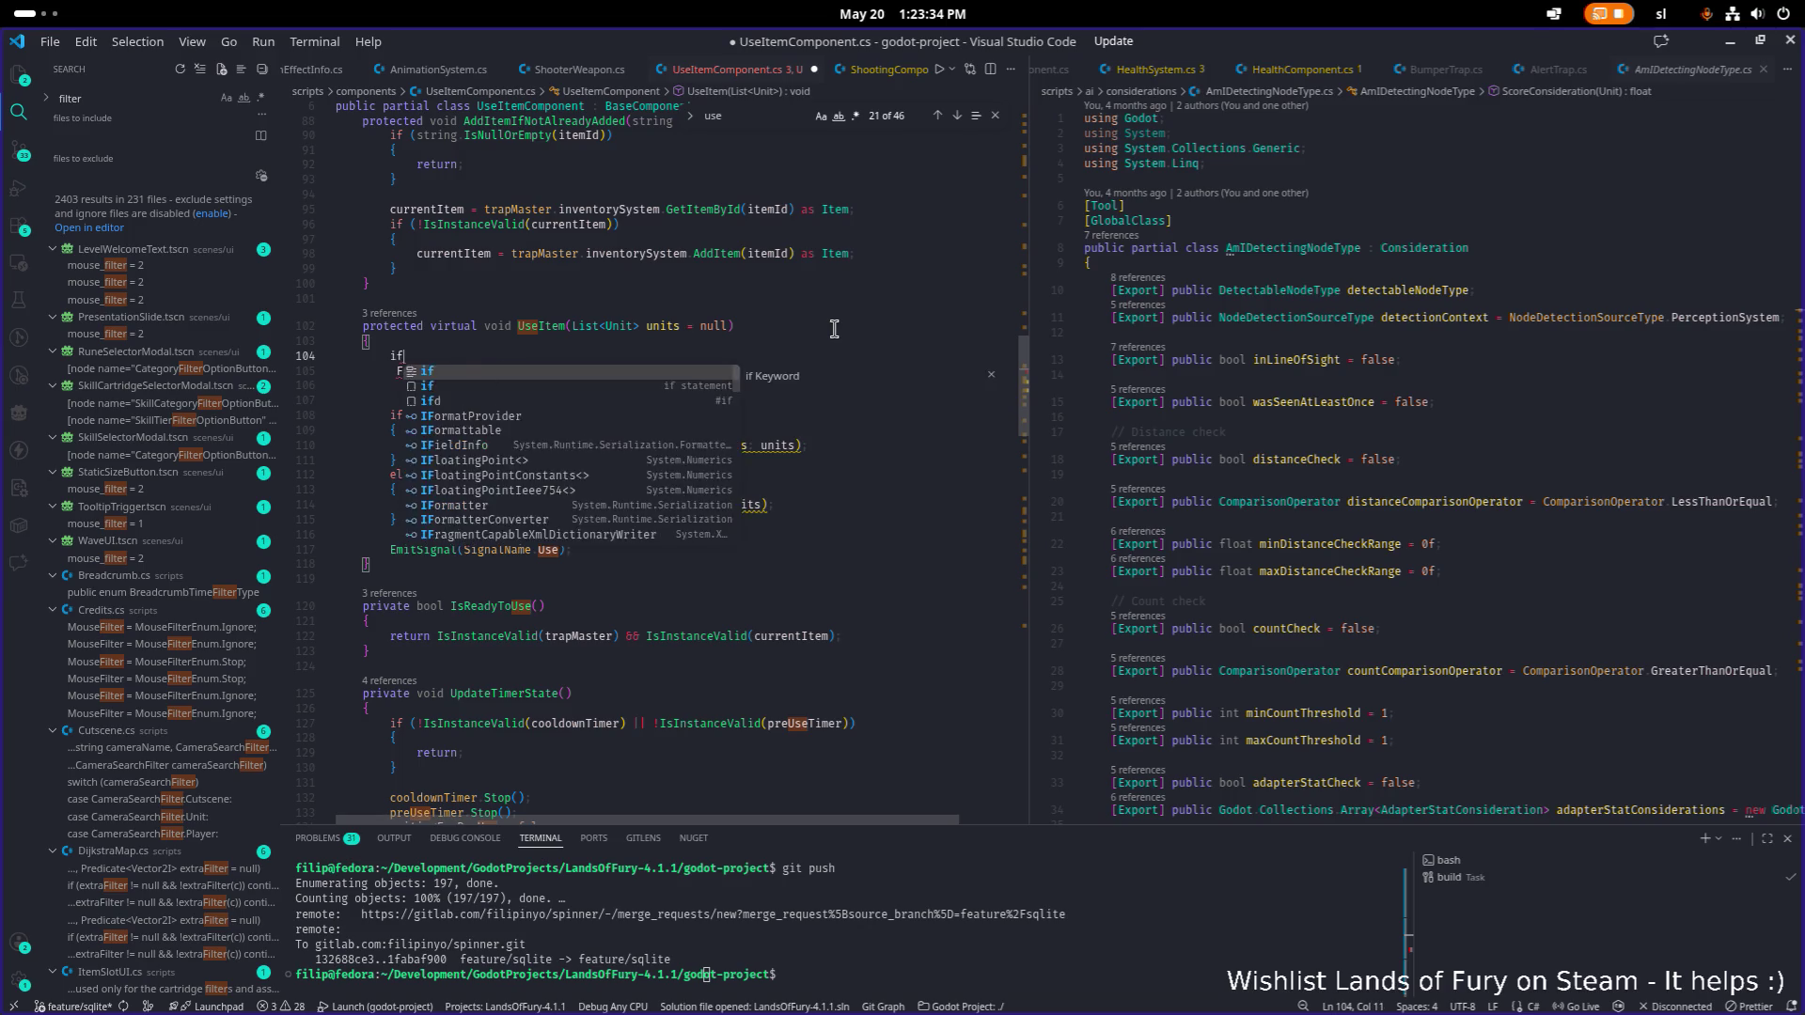
{"action": "key", "text": "BackSpace"}
{"action": "key", "text": "BackSpace"}
{"action": "type", "text": "seite"}
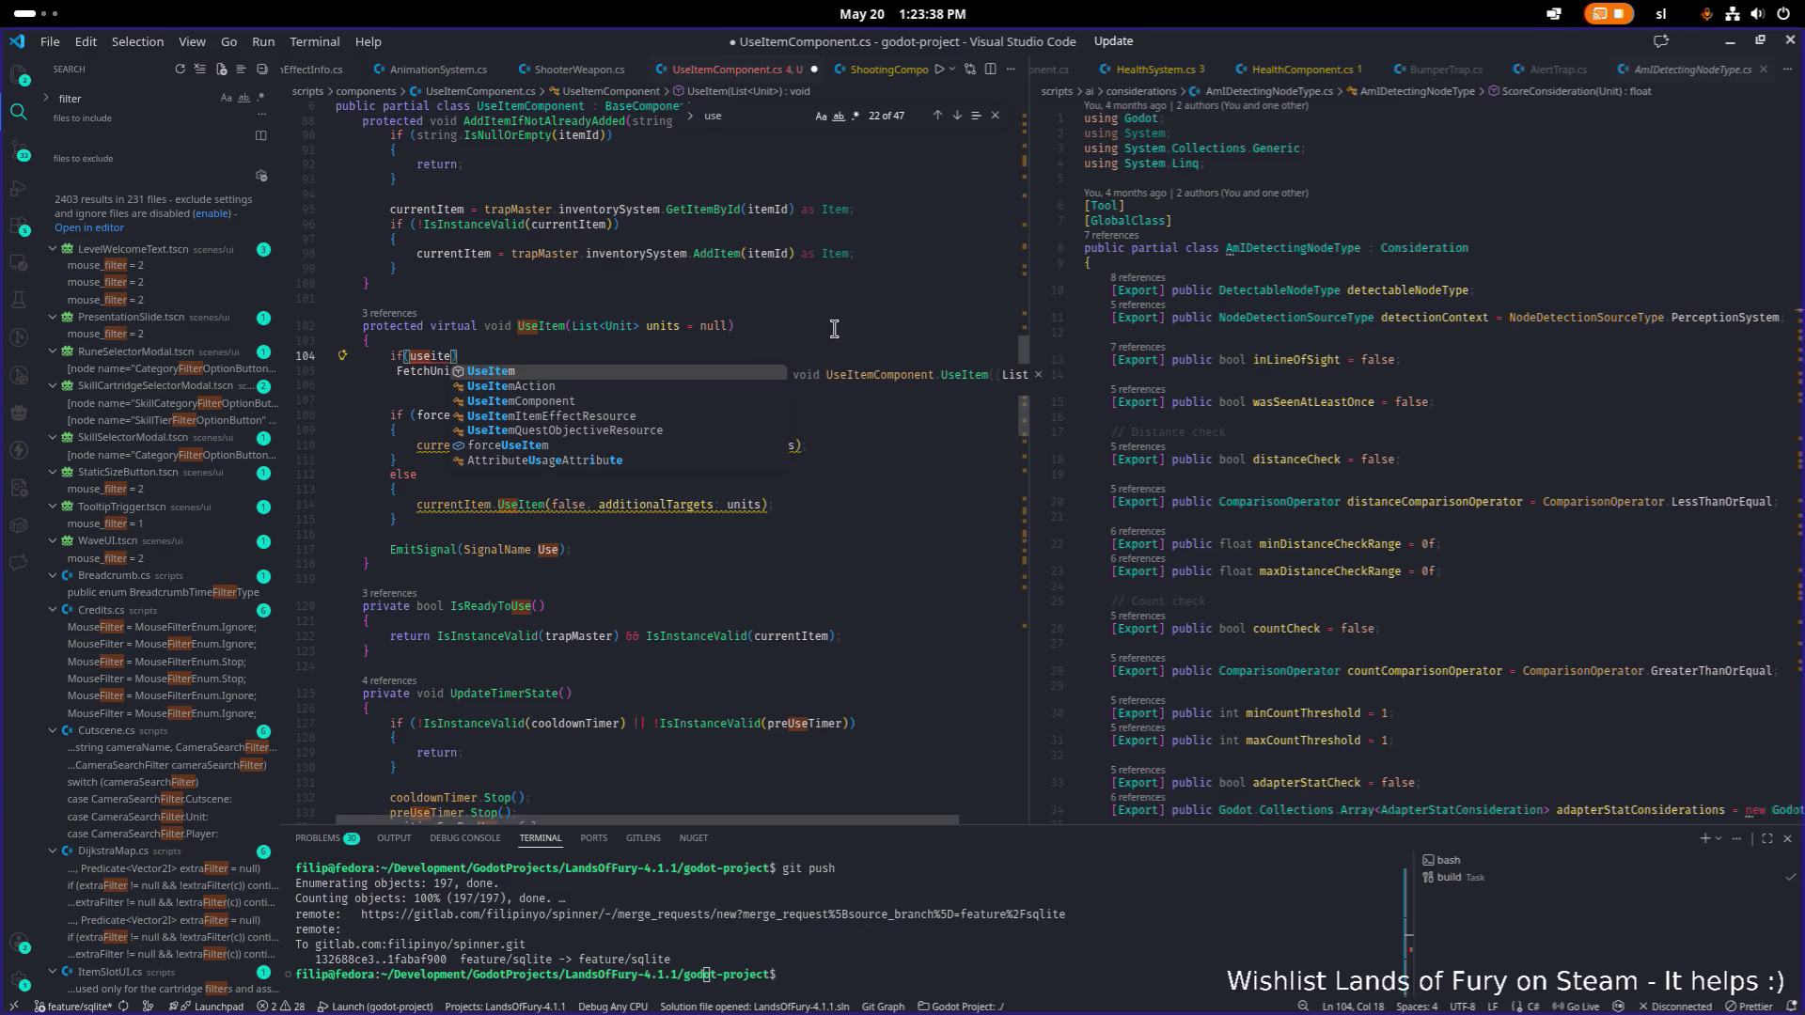
{"action": "type", "text": "from"}
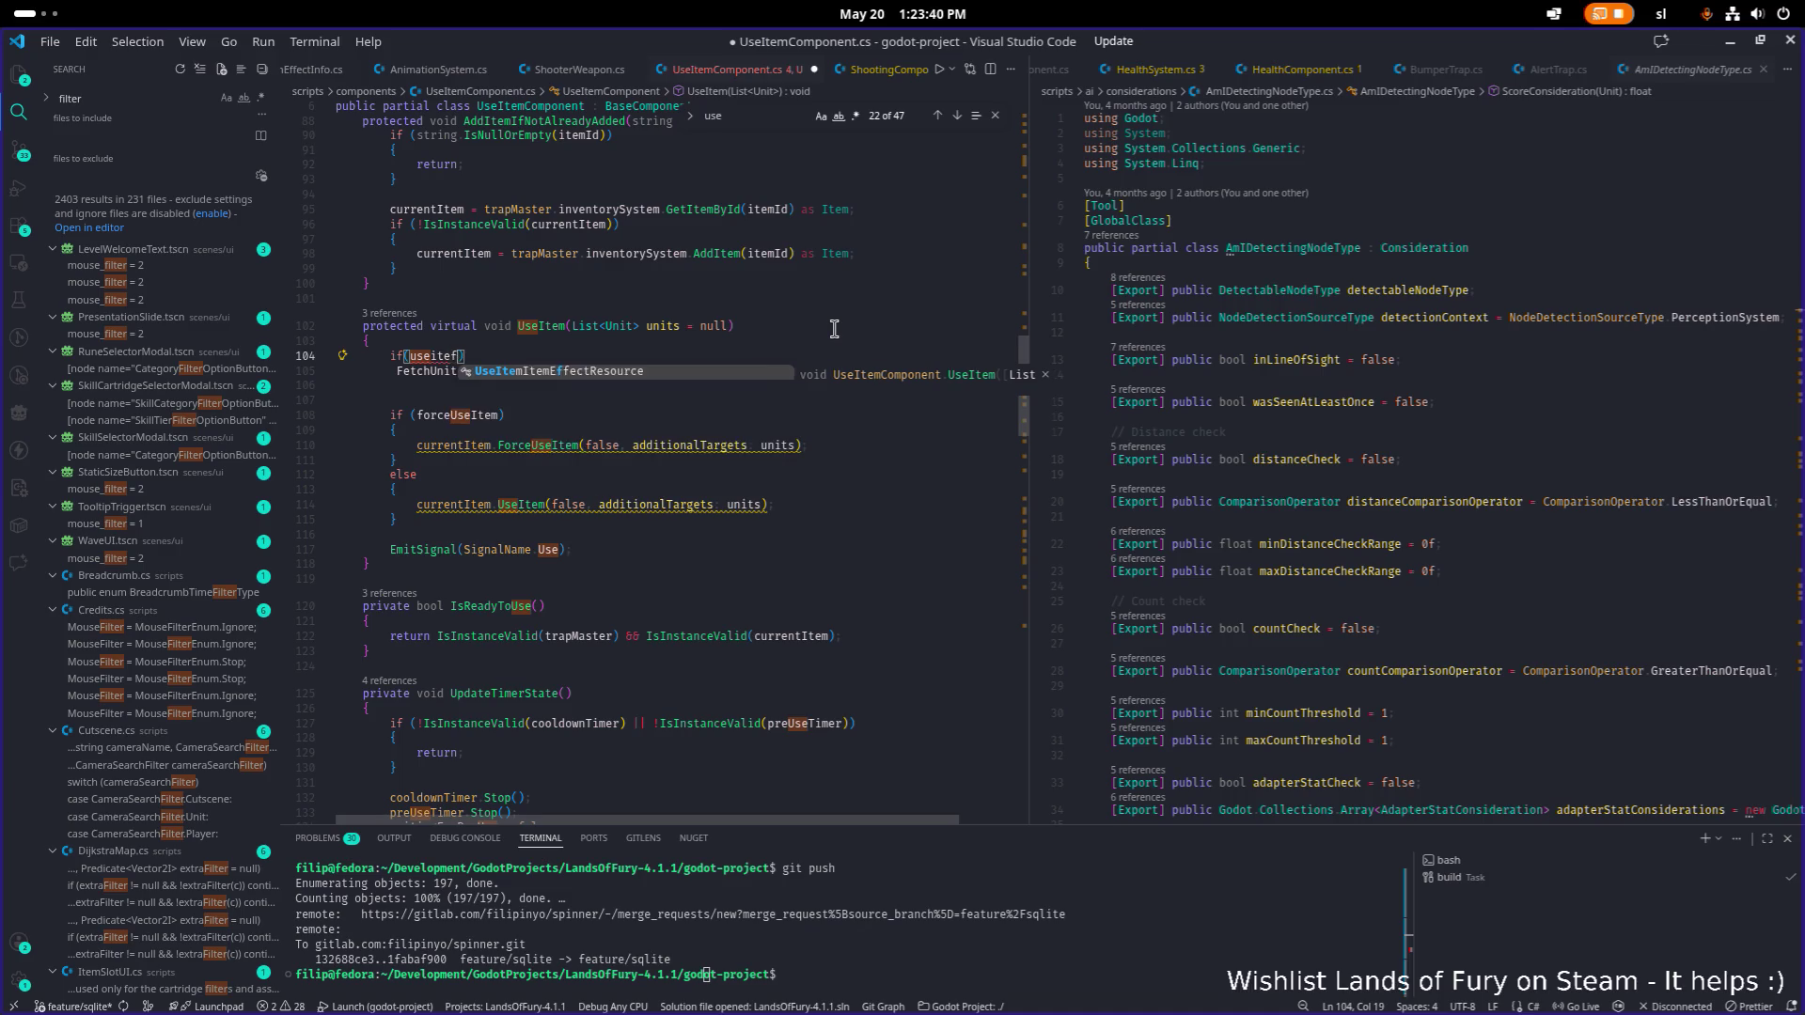
{"action": "key", "text": "ctrl+BackSpace"}
{"action": "type", "text": "fromsen"}
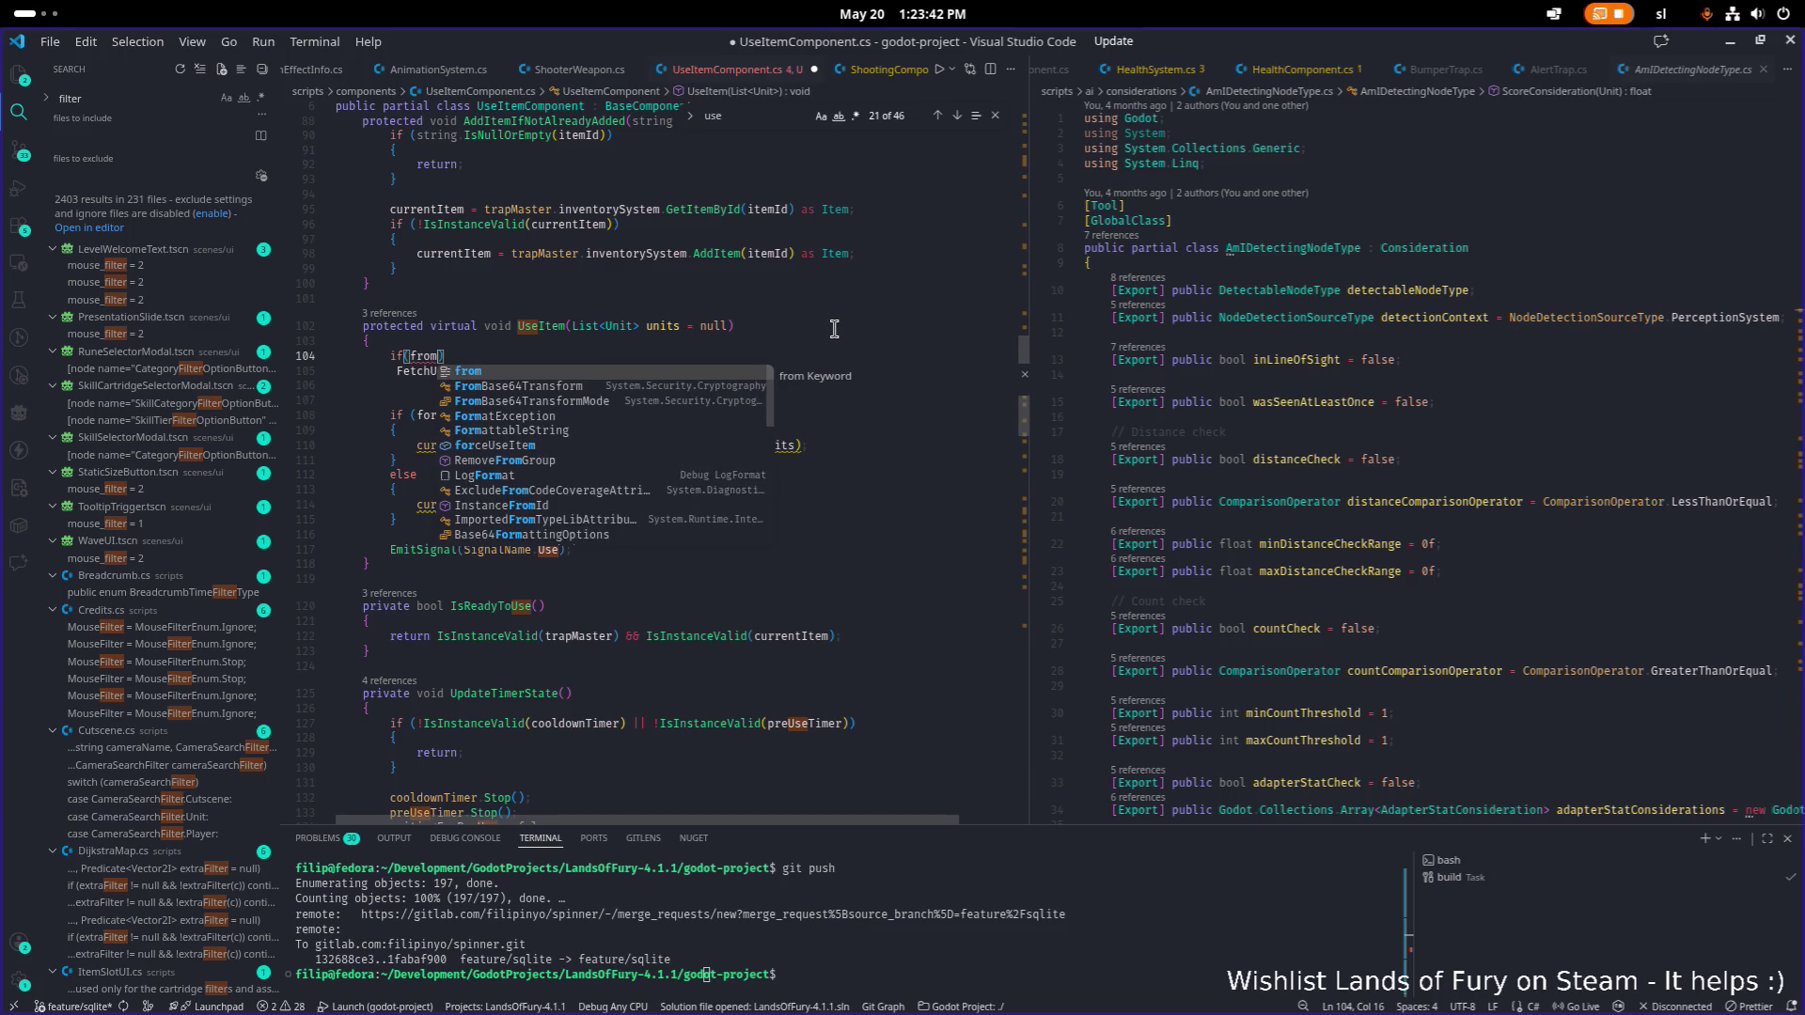
{"action": "key", "text": "Tab"}
{"action": "type", "text": "{"}
{"action": "key", "text": "Return"}
{"action": "key", "text": "Down"}
{"action": "key", "text": "Down"}
{"action": "key", "text": "alt+Up"}
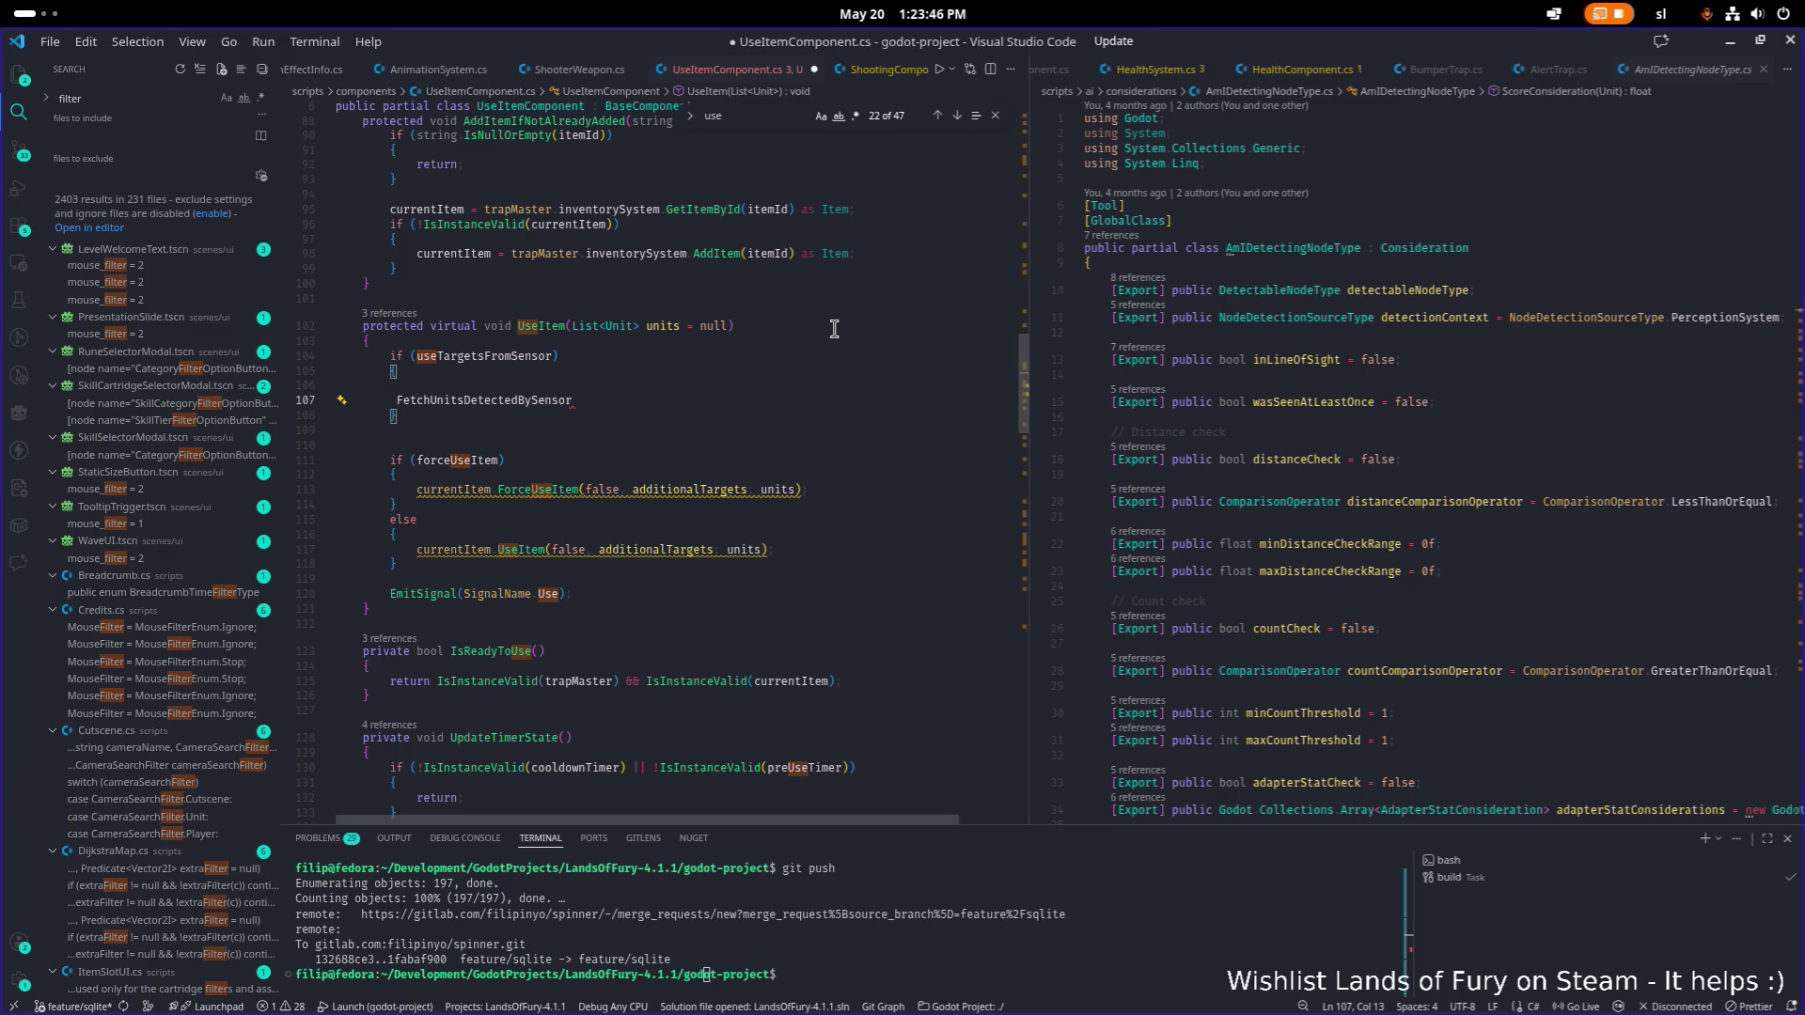
Assign the sensor-fetched result to units inside the block and save the file.
{"action": "type", "text": "units ="}
{"action": "key", "text": "End"}
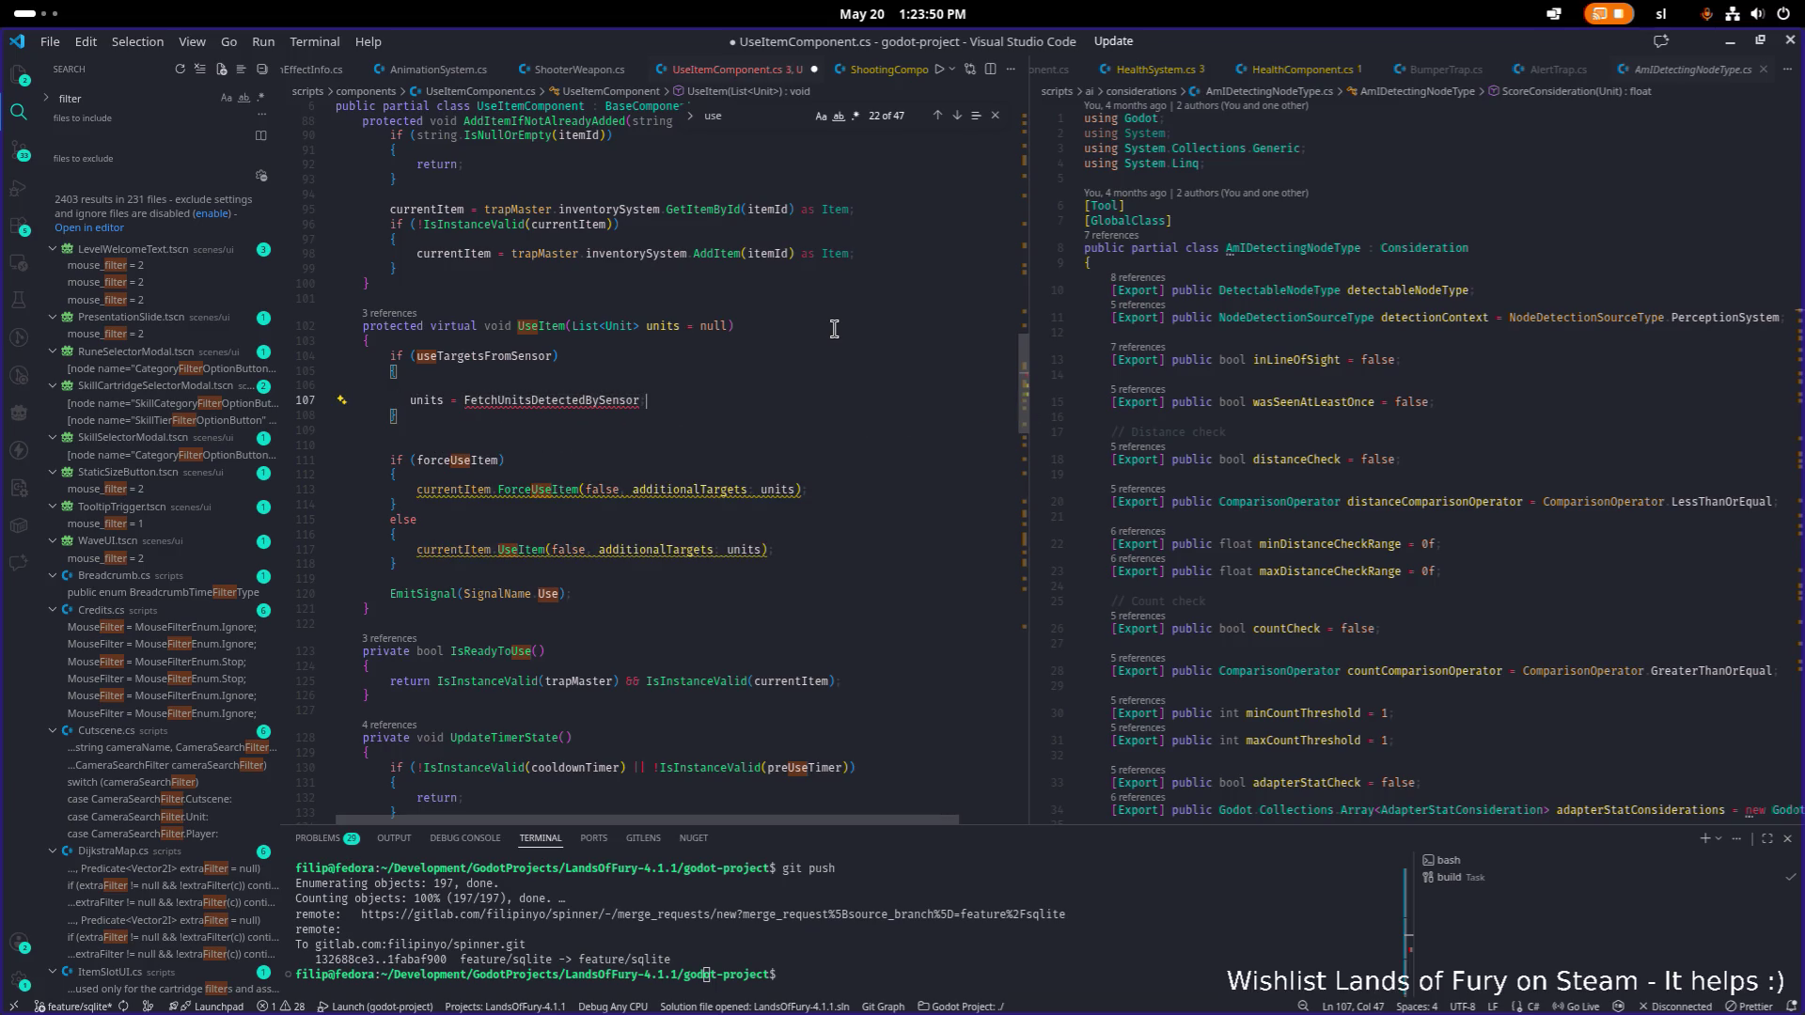
{"action": "key", "text": "Up"}
{"action": "key", "text": "BackSpace"}
{"action": "key", "text": "Down"}
{"action": "key", "text": "BackSpace"}
{"action": "type", "text": "("}
{"action": "key", "text": "ctrl+s"}
Add a units == null check to the if condition and save UseItemComponent.cs.
{"action": "key", "text": "Home"}
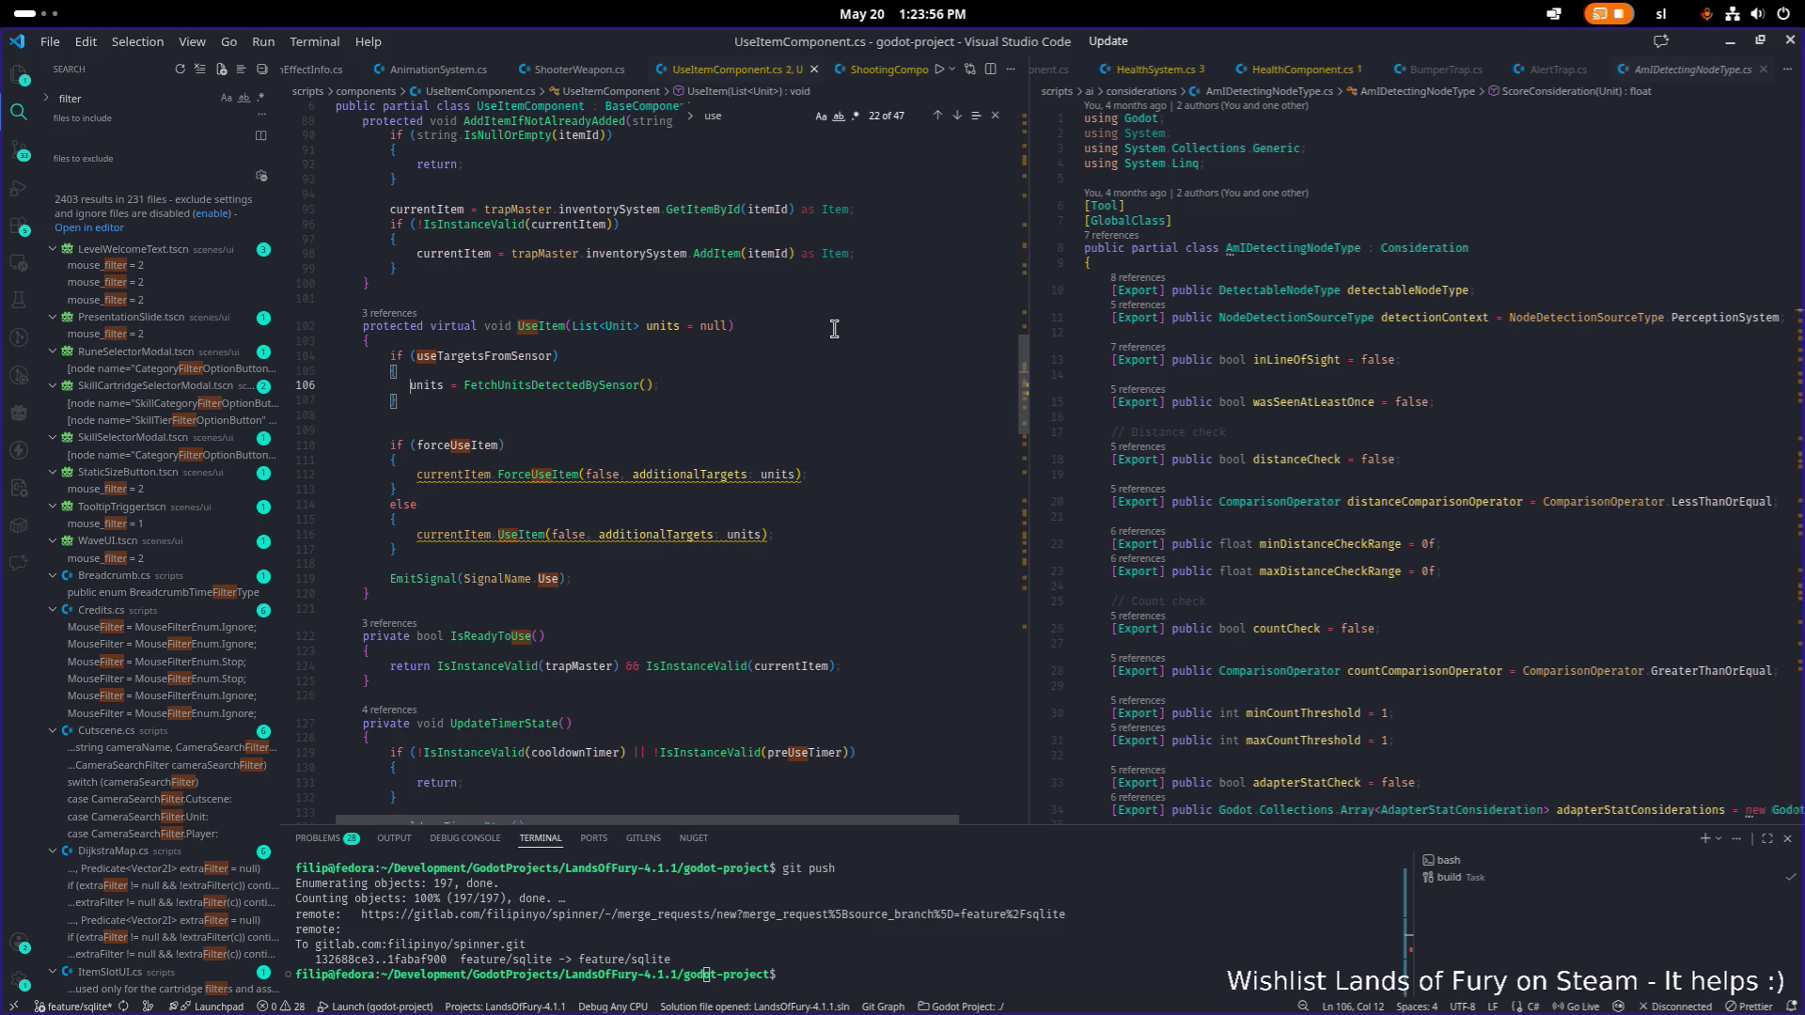
{"action": "key", "text": "Up"}
{"action": "key", "text": "Up"}
{"action": "key", "text": "End"}
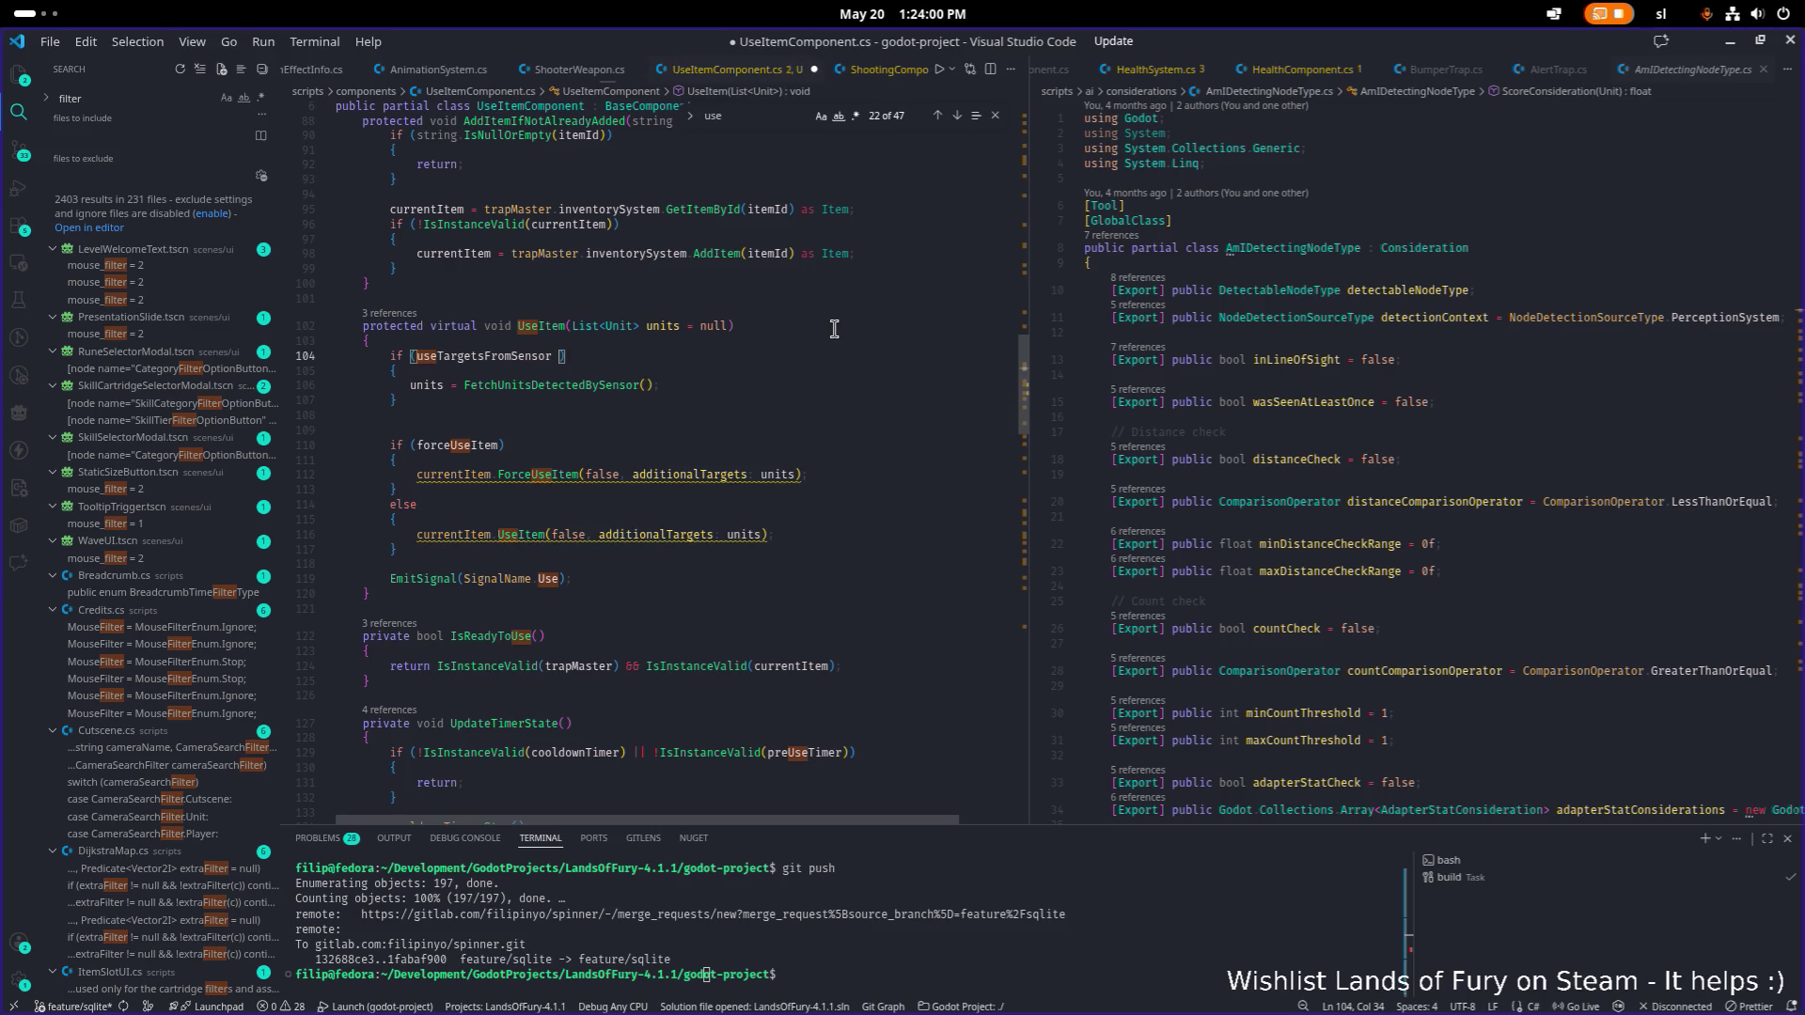
{"action": "type", "text": "&& "}
{"action": "type", "text": "uni"}
{"action": "key", "text": "Tab"}
{"action": "type", "text": "== null"}
{"action": "key", "text": "ctrl+s"}
Close the Find widget and minimize VS Code to return to Godot.
{"action": "key", "text": "Down"}
{"action": "key", "text": "Down"}
{"action": "key", "text": "Down"}
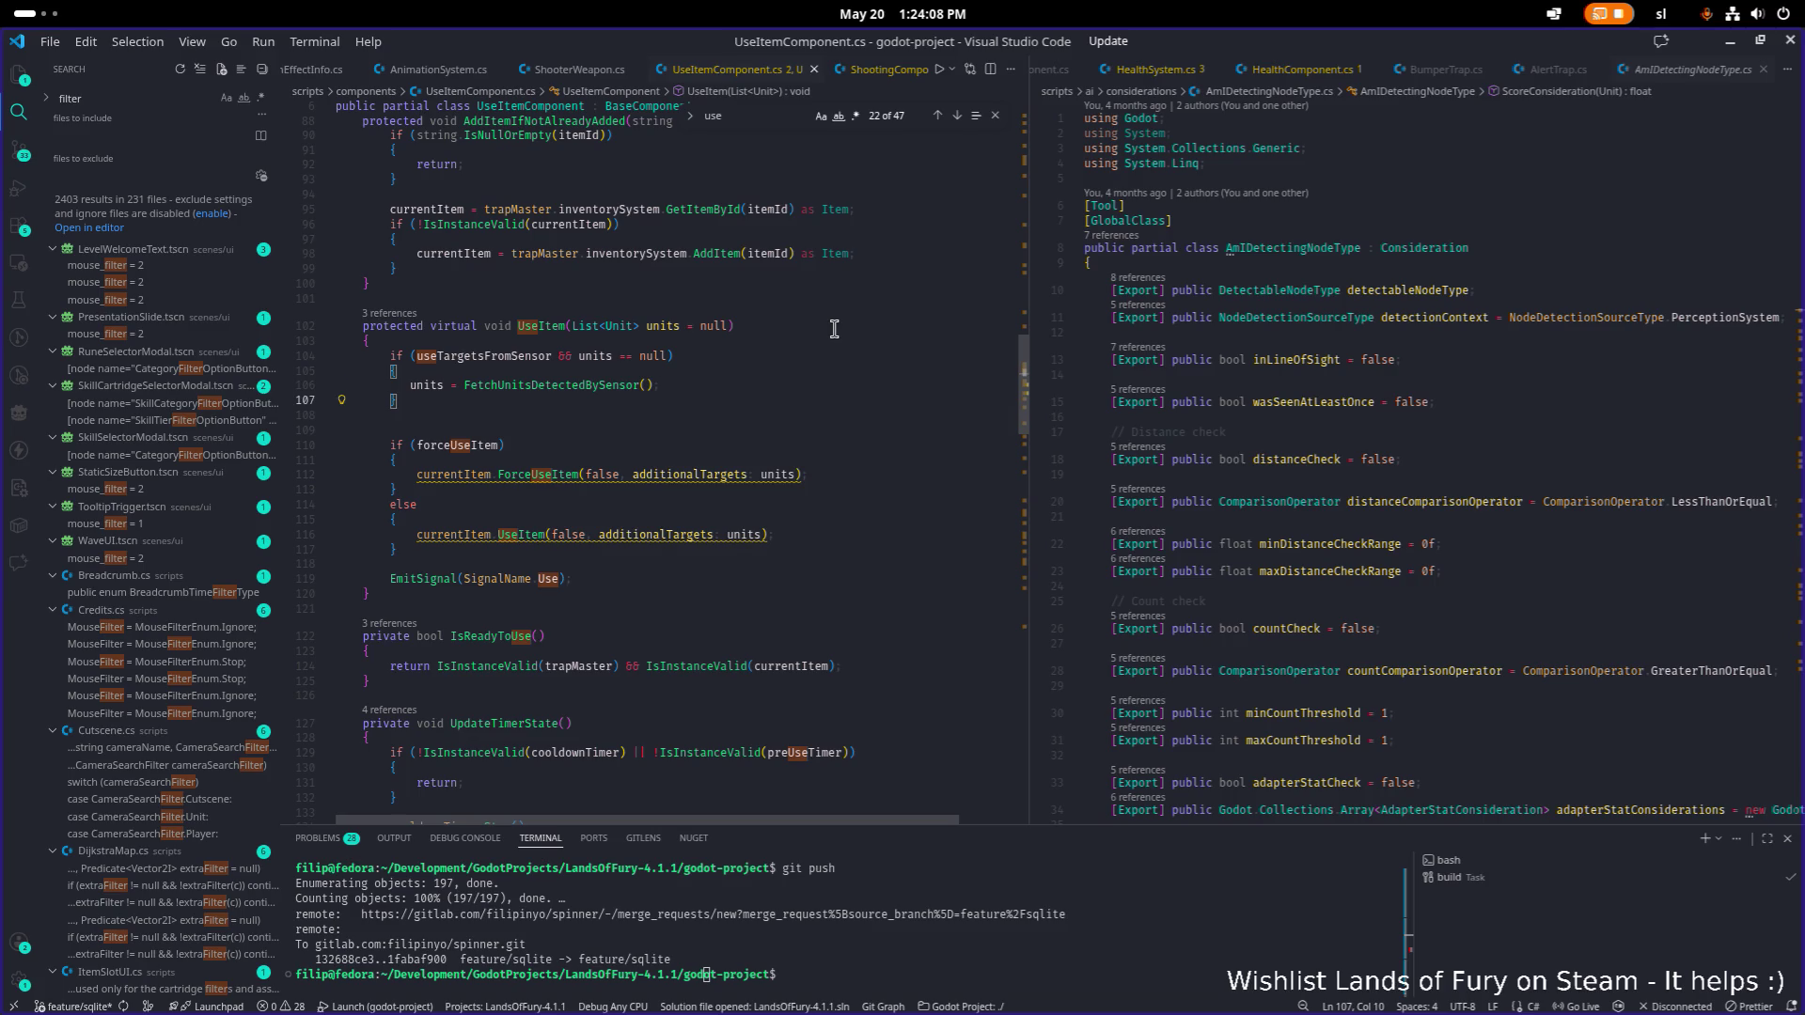
{"action": "left_click", "coordinate": [642, 549]}
{"action": "scroll", "coordinate": [642, 549], "scroll_direction": "down", "scroll_amount": 1}
{"action": "scroll", "coordinate": [642, 550], "scroll_direction": "down", "scroll_amount": 10}
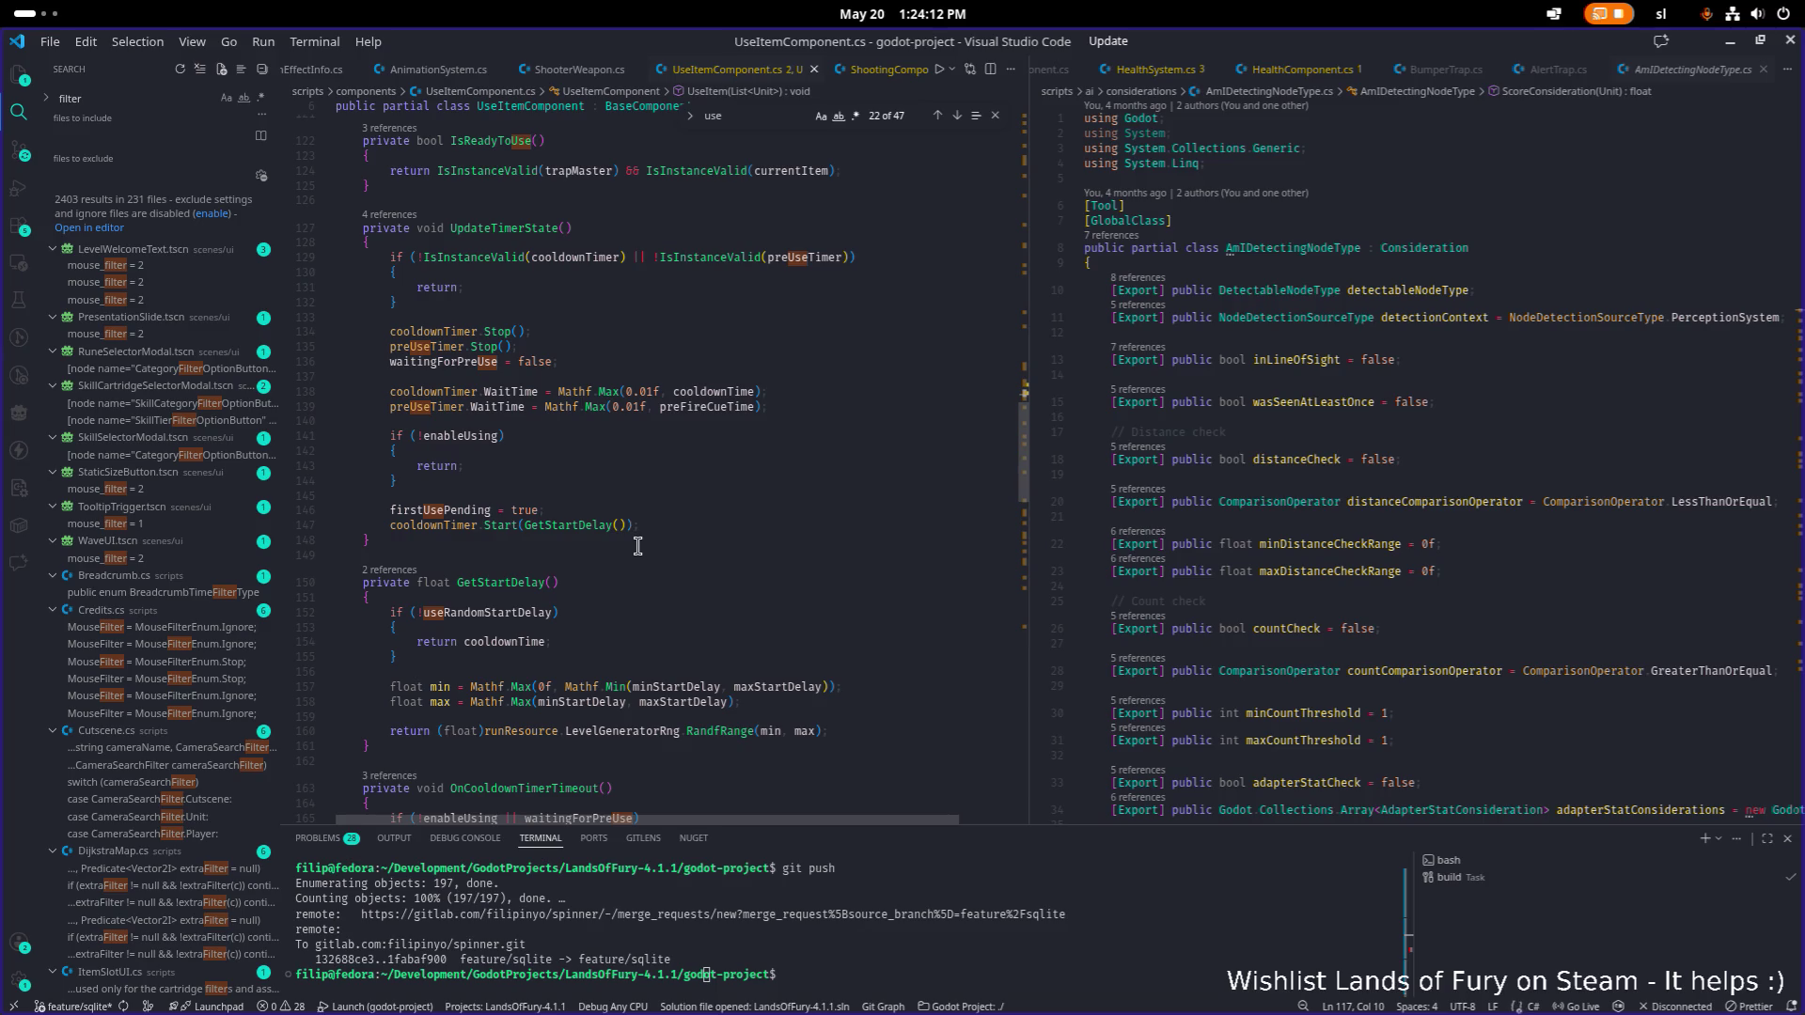
{"action": "left_click", "coordinate": [671, 508]}
{"action": "left_click", "coordinate": [995, 114]}
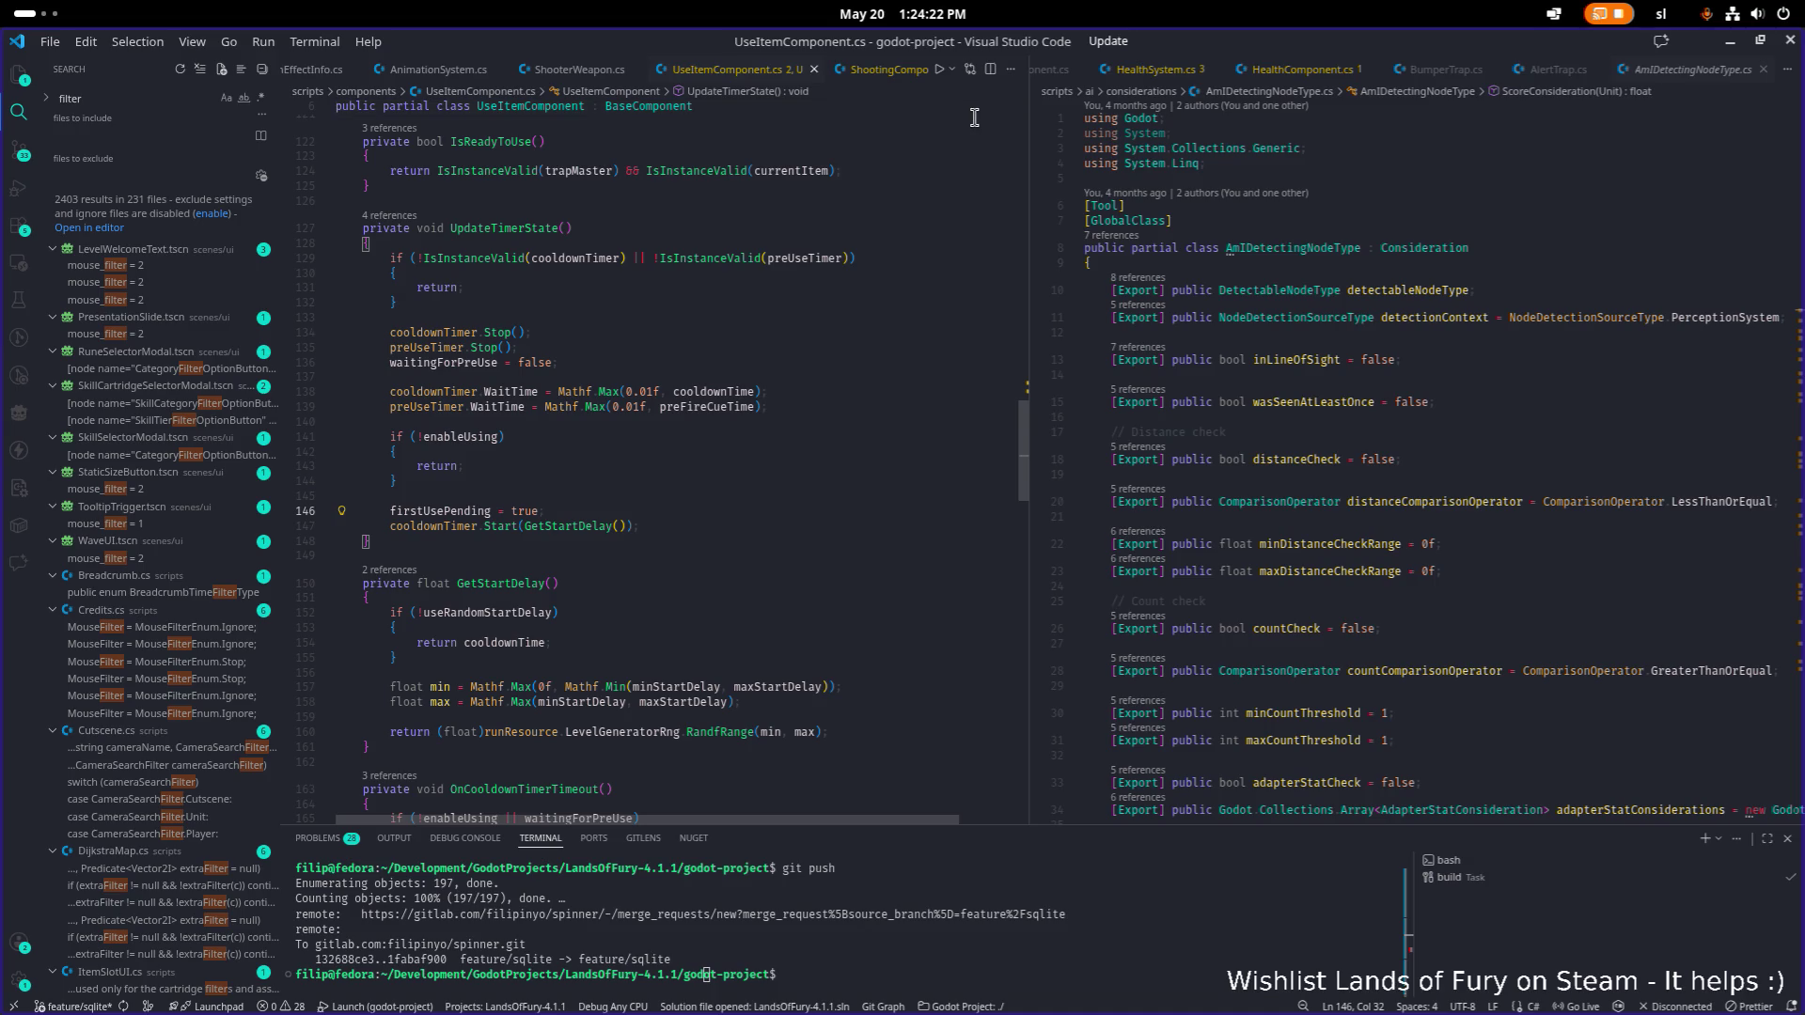
{"action": "left_click", "coordinate": [1728, 43]}
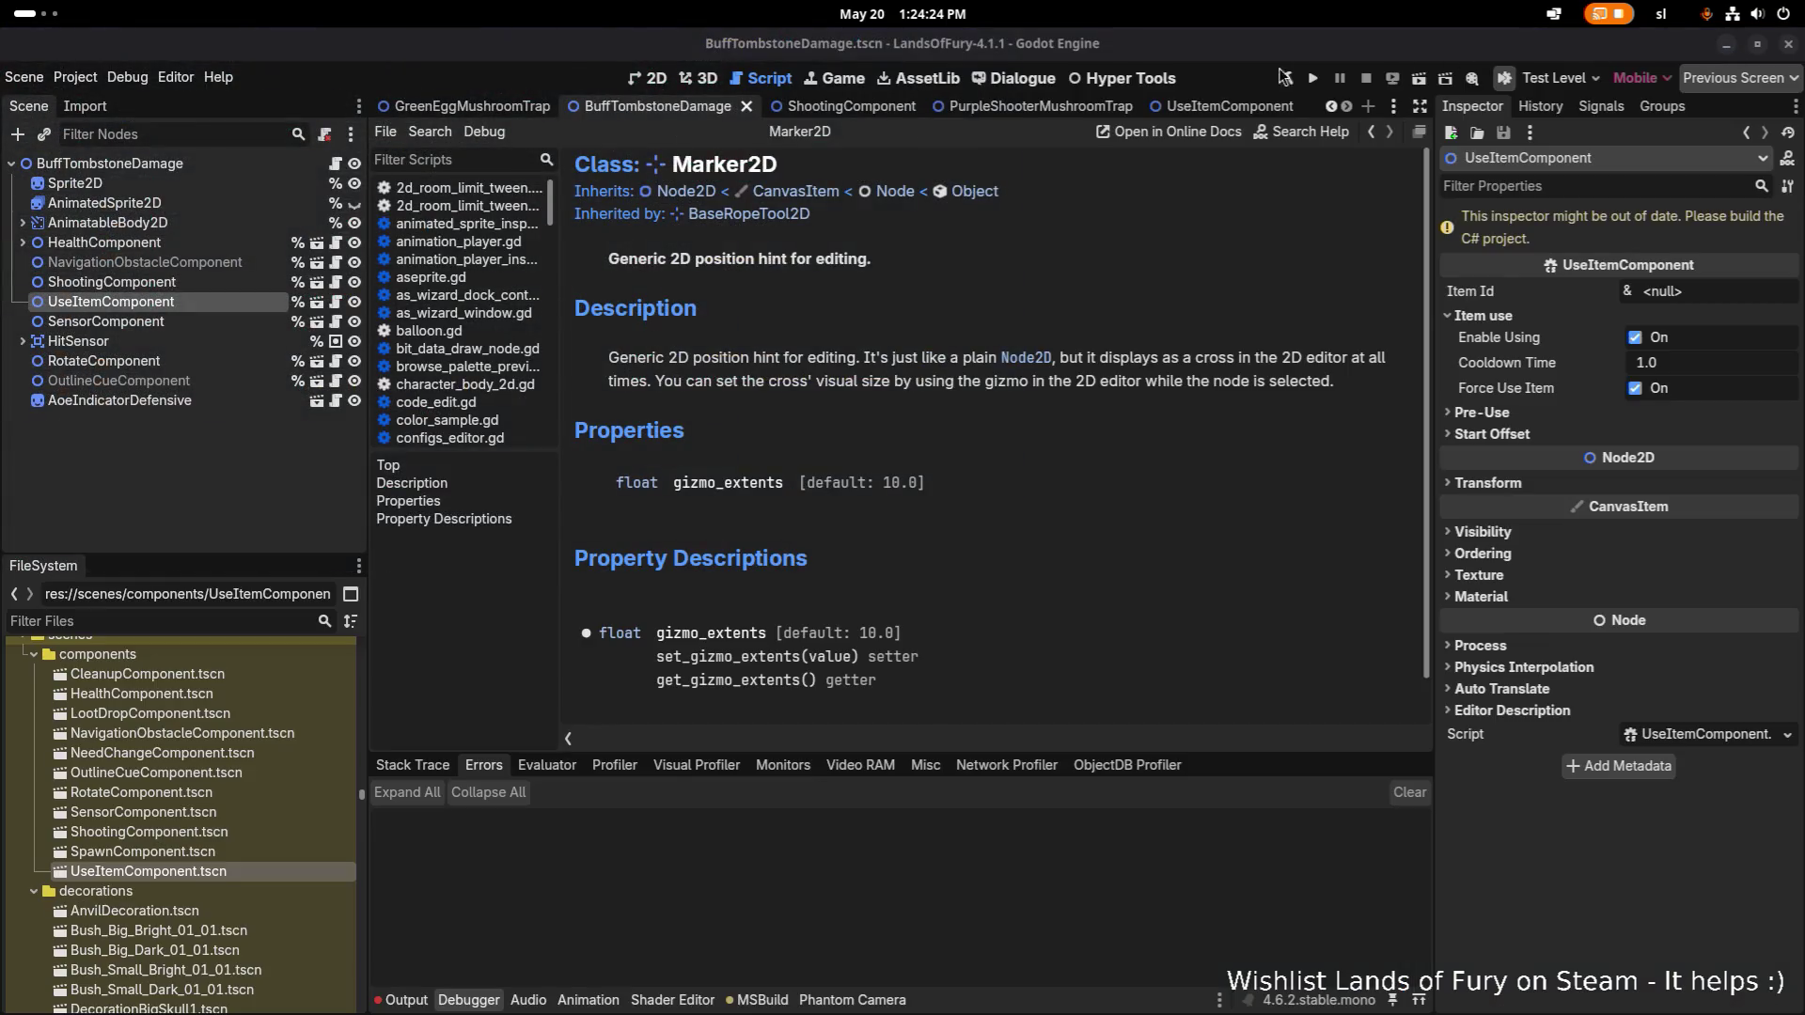
Rebuild the C# project with the Build (hammer) button.
{"action": "left_click", "coordinate": [1282, 78]}
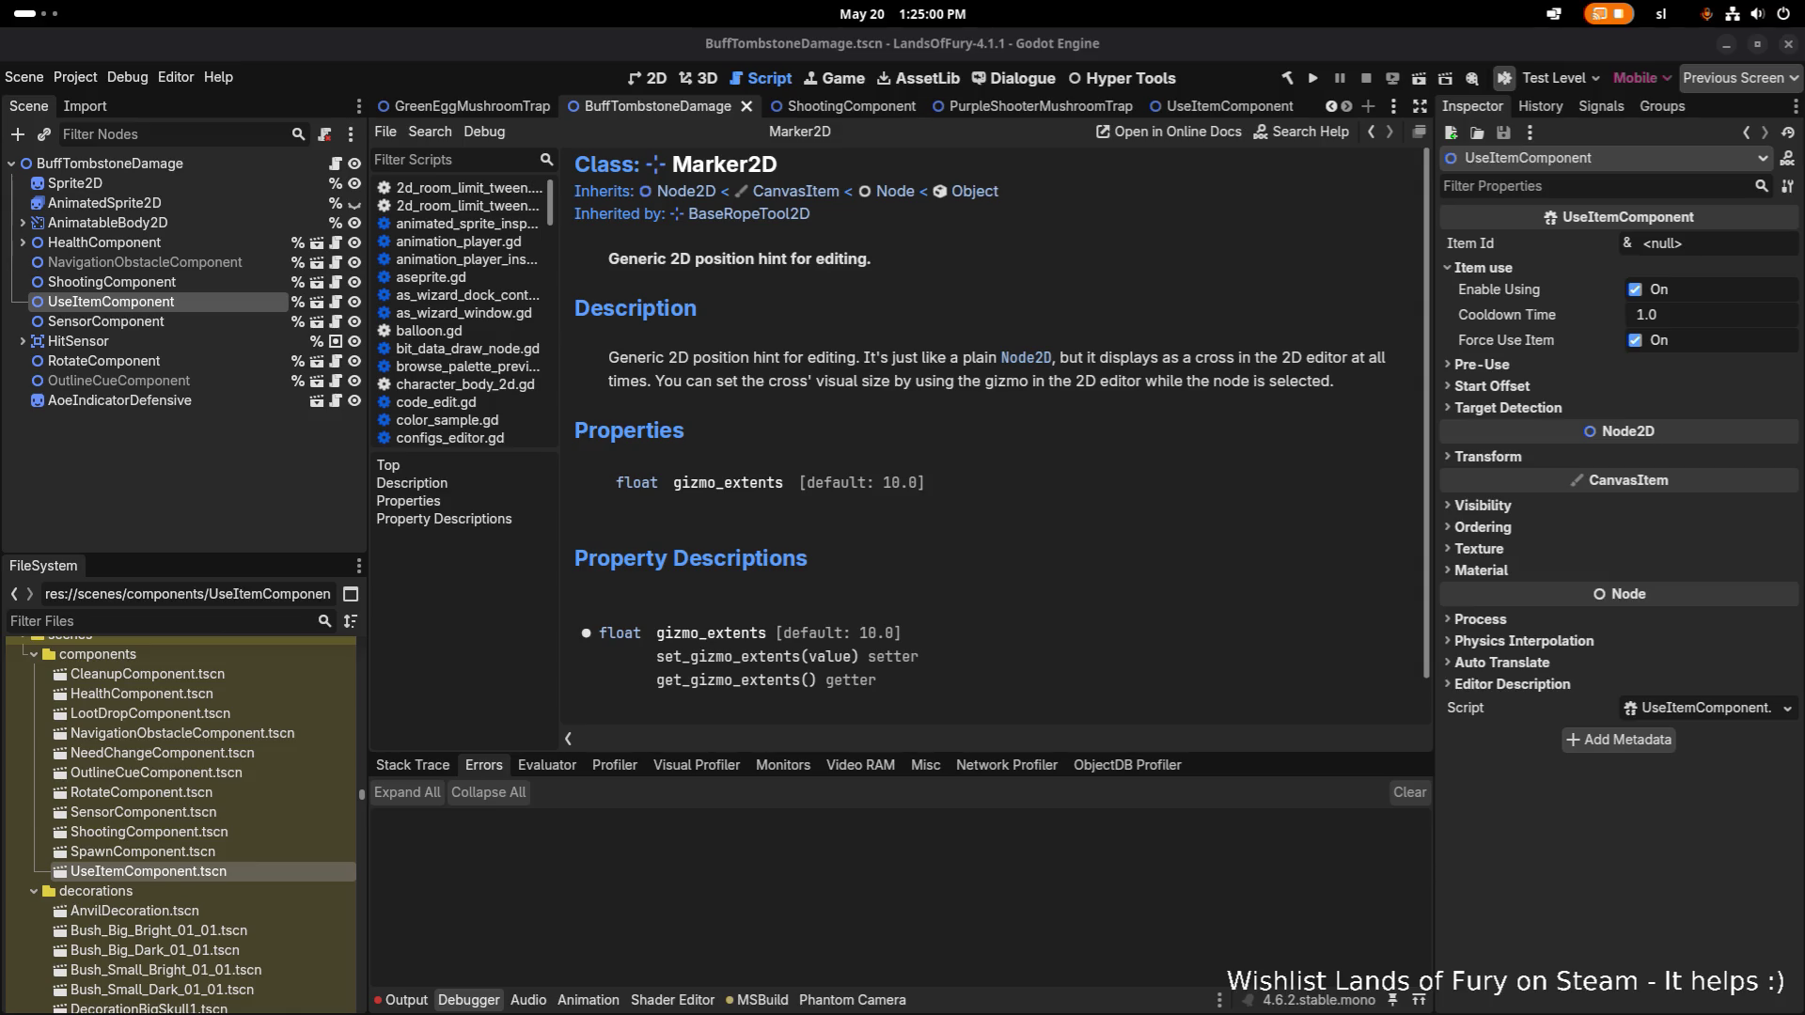
{"action": "key", "text": "alt+Tab"}
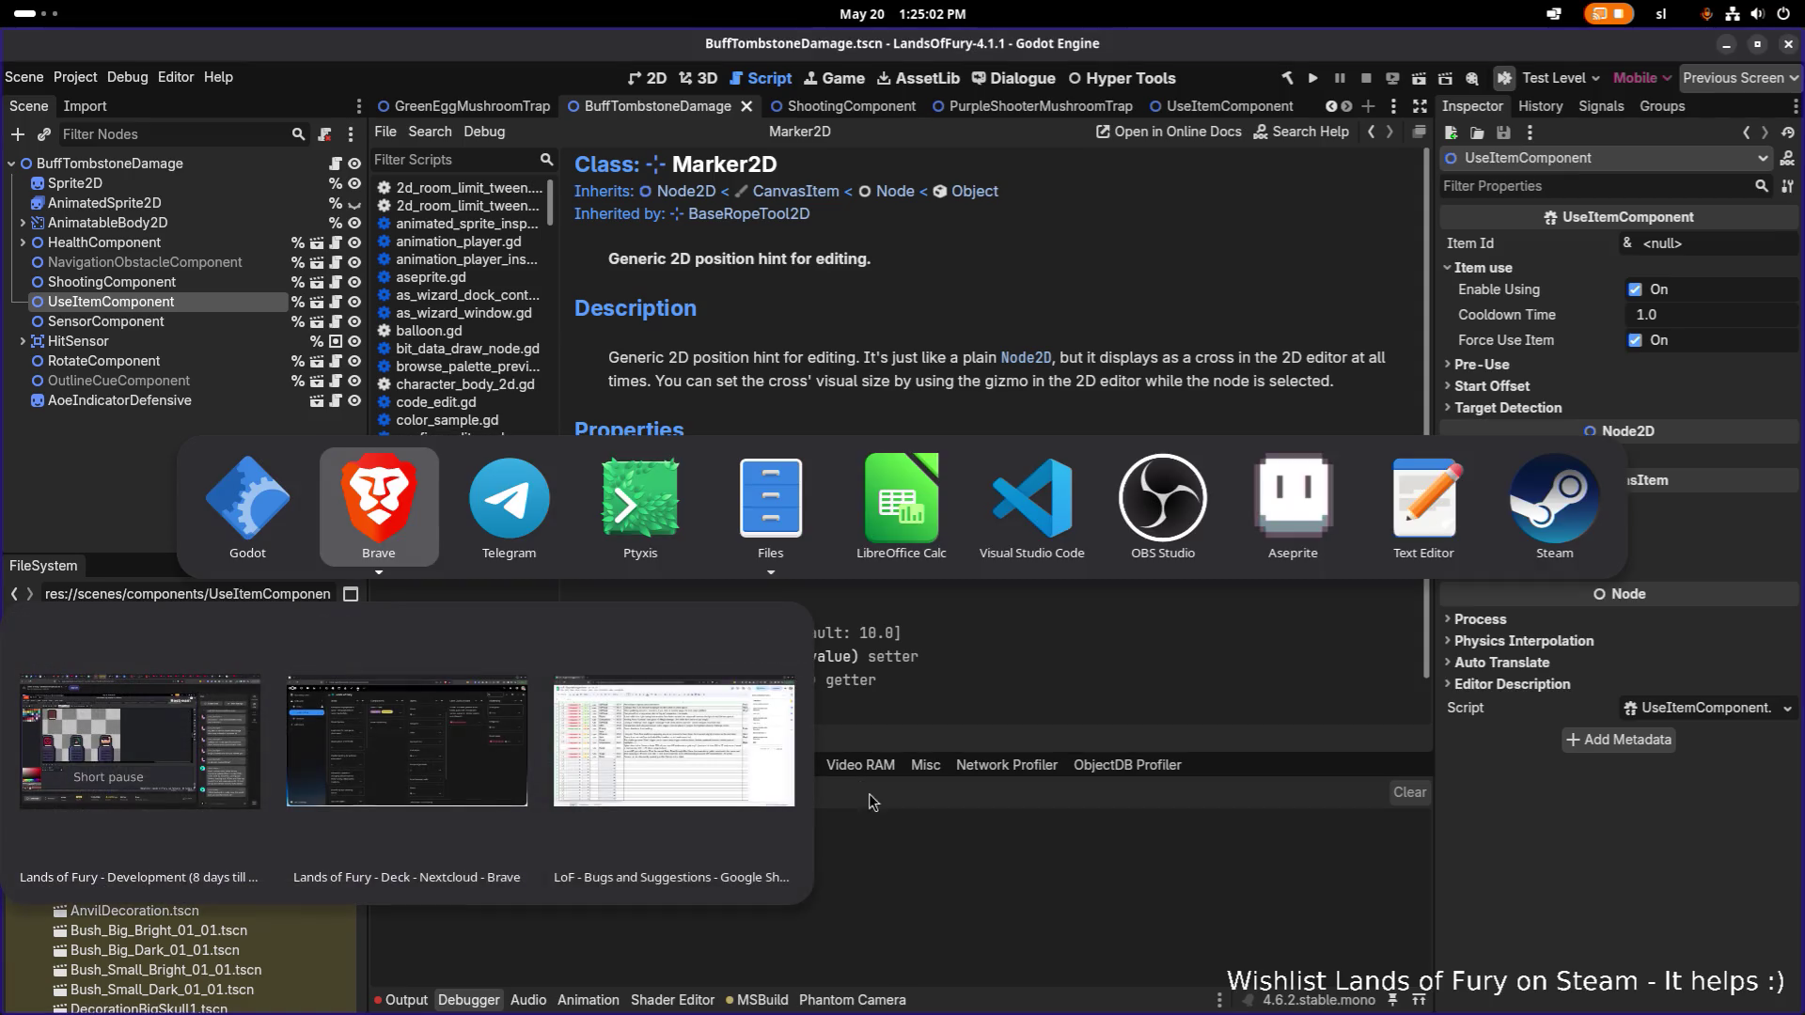
{"action": "key", "text": "Escape"}
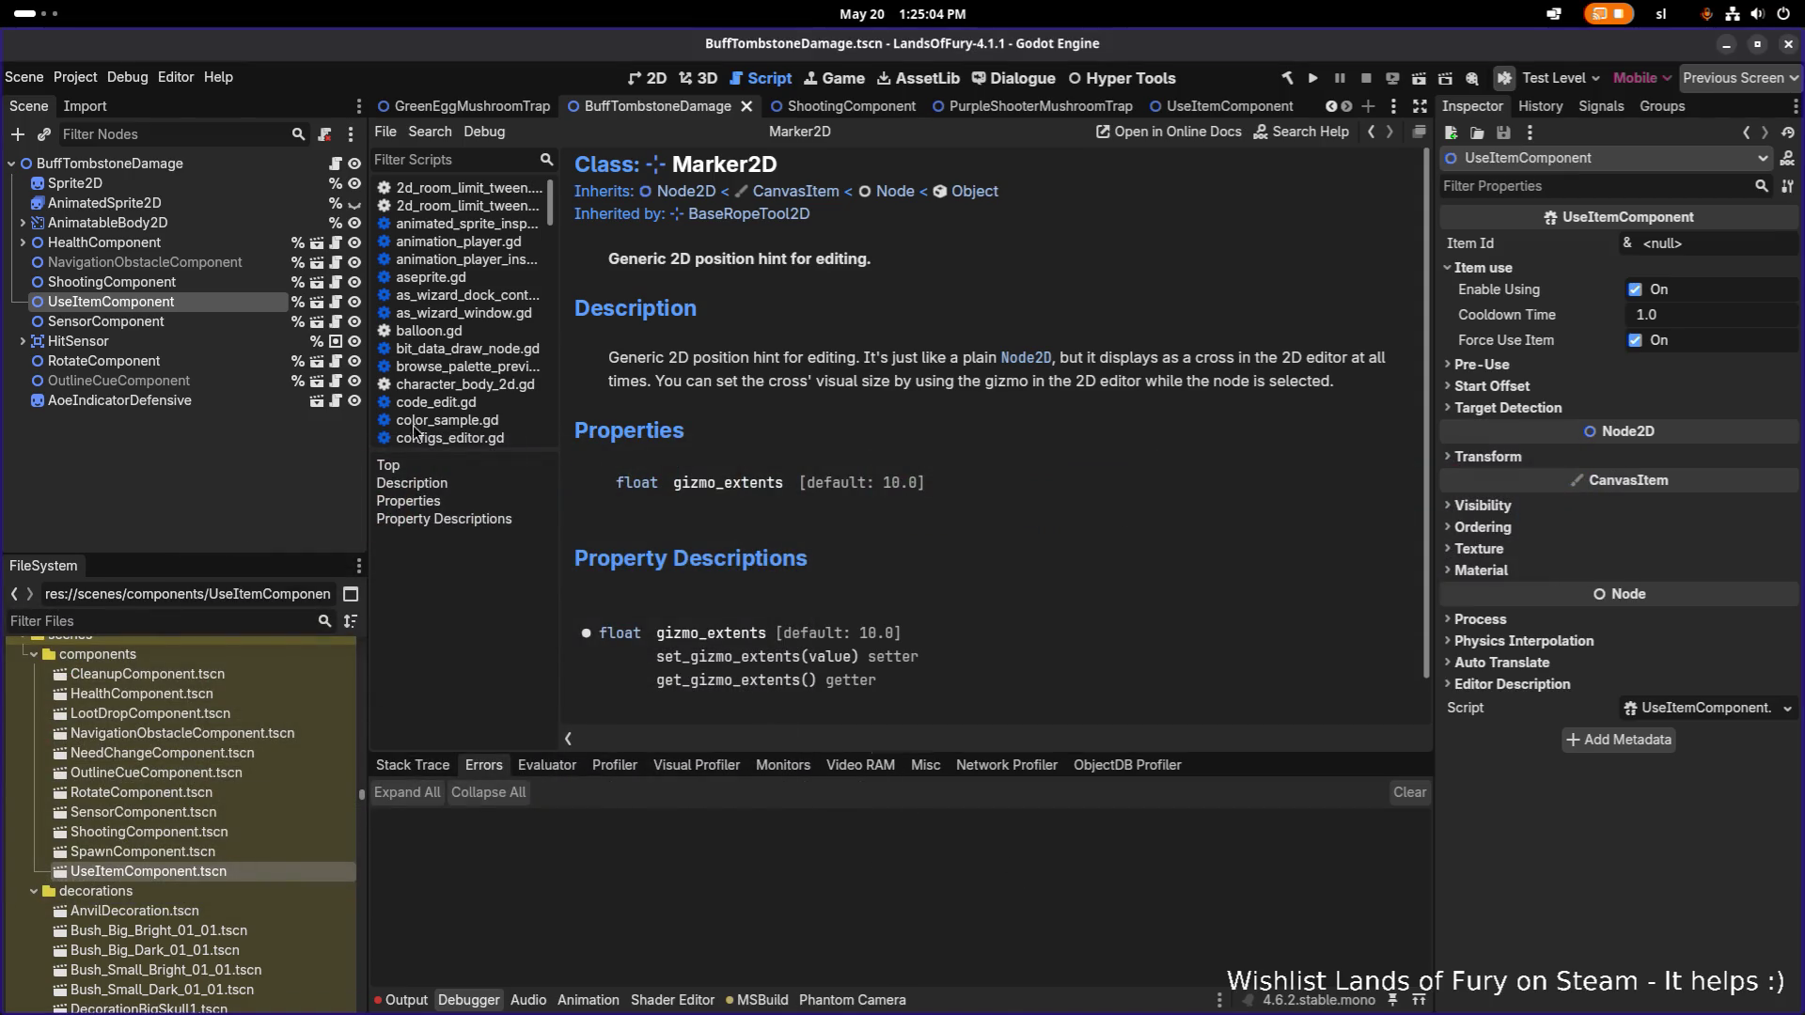
Reselect the UseItemComponent node and inspect its Item Id property.
{"action": "left_click", "coordinate": [222, 295]}
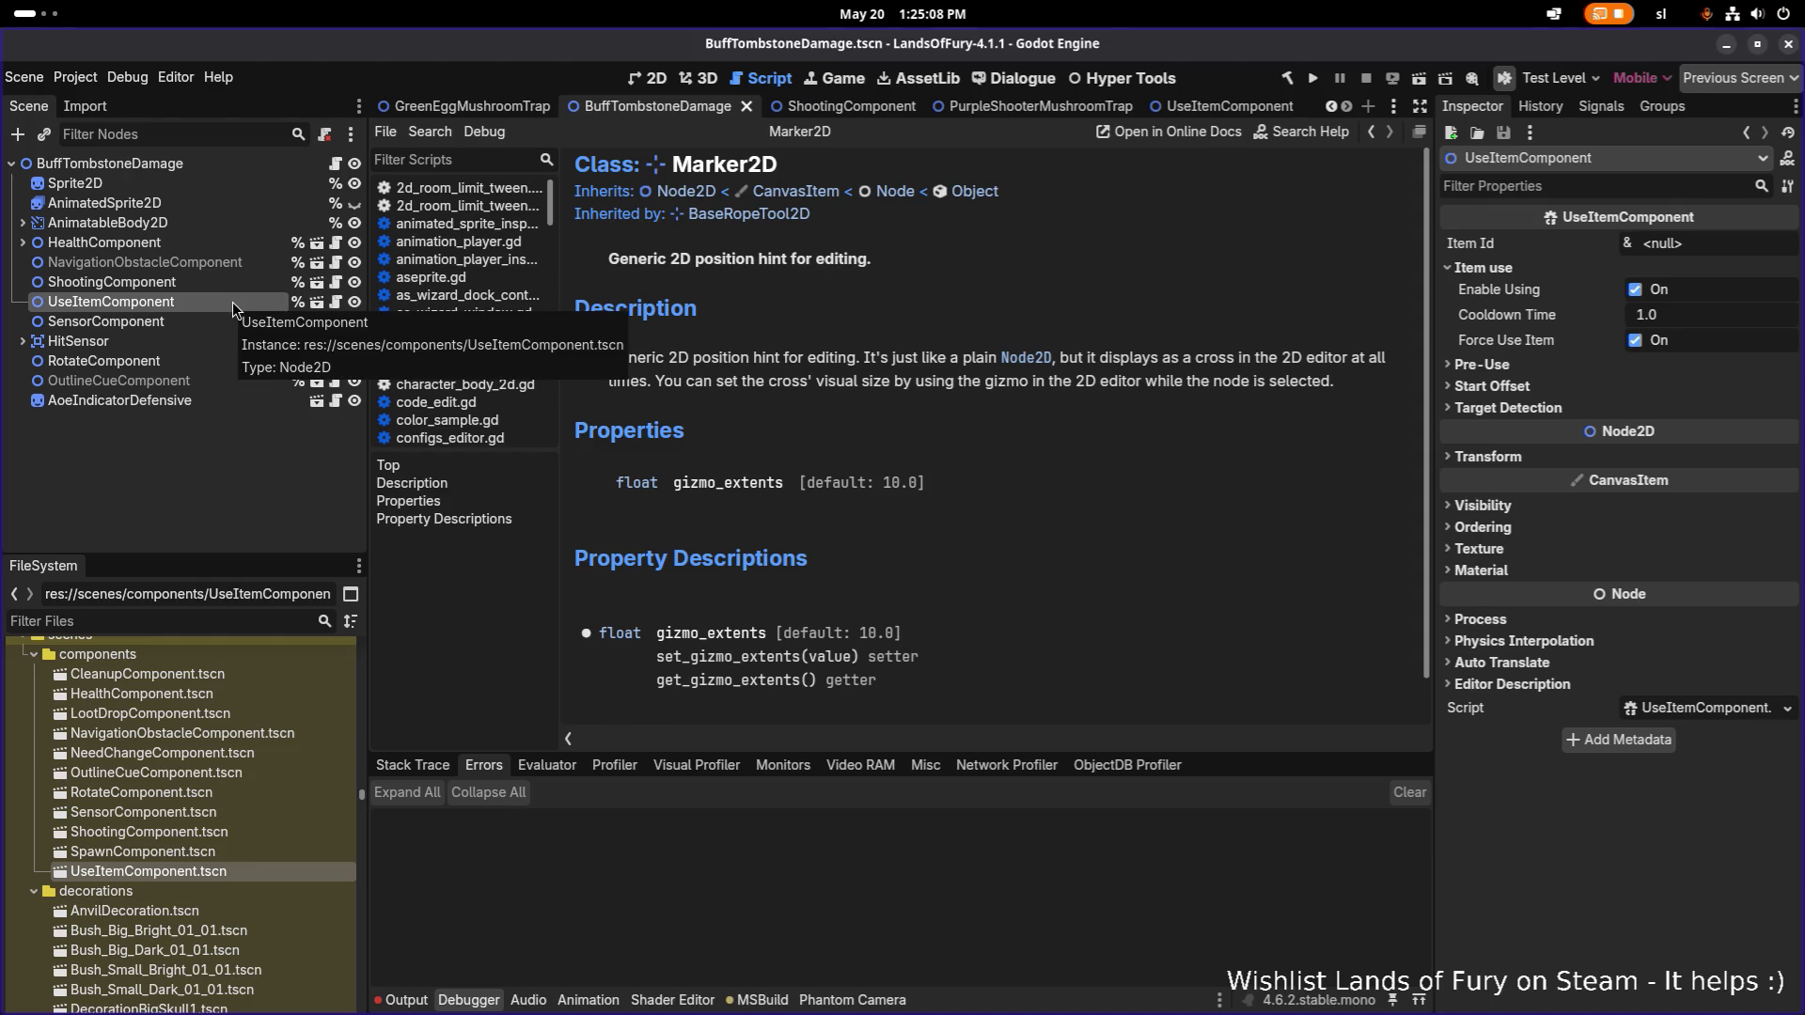
{"action": "left_click", "coordinate": [228, 279]}
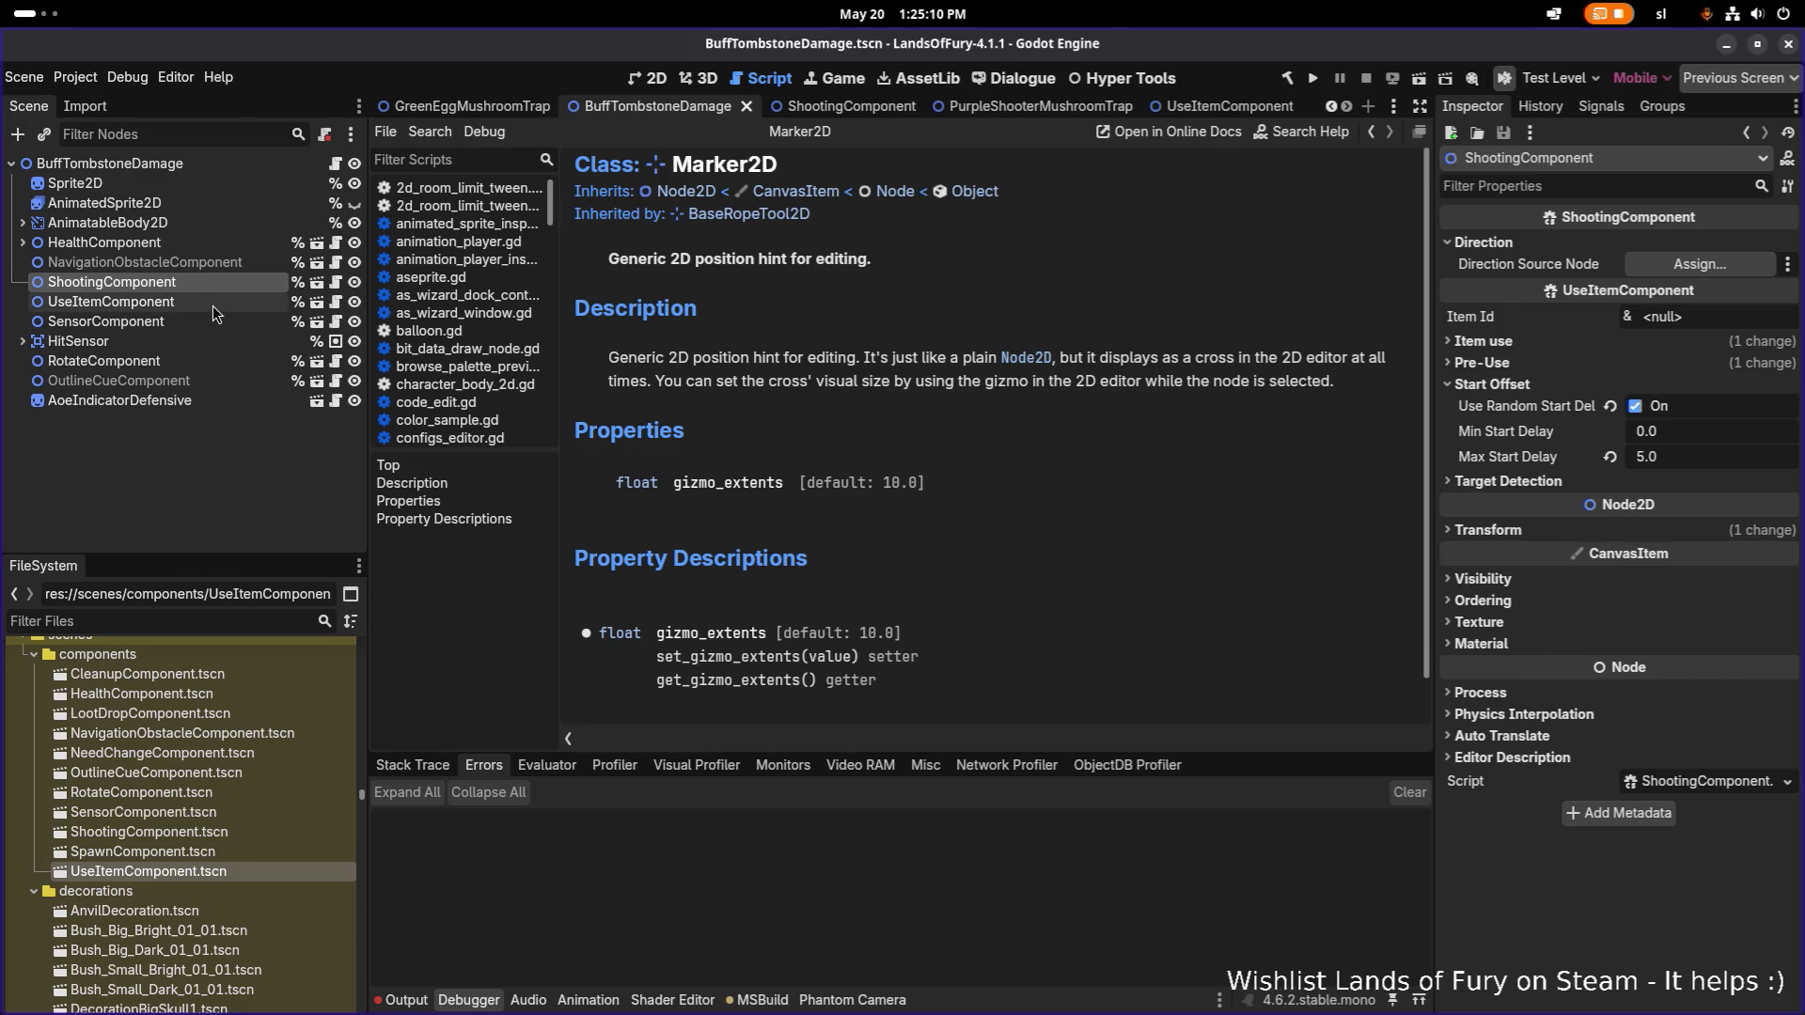
{"action": "left_click", "coordinate": [212, 306]}
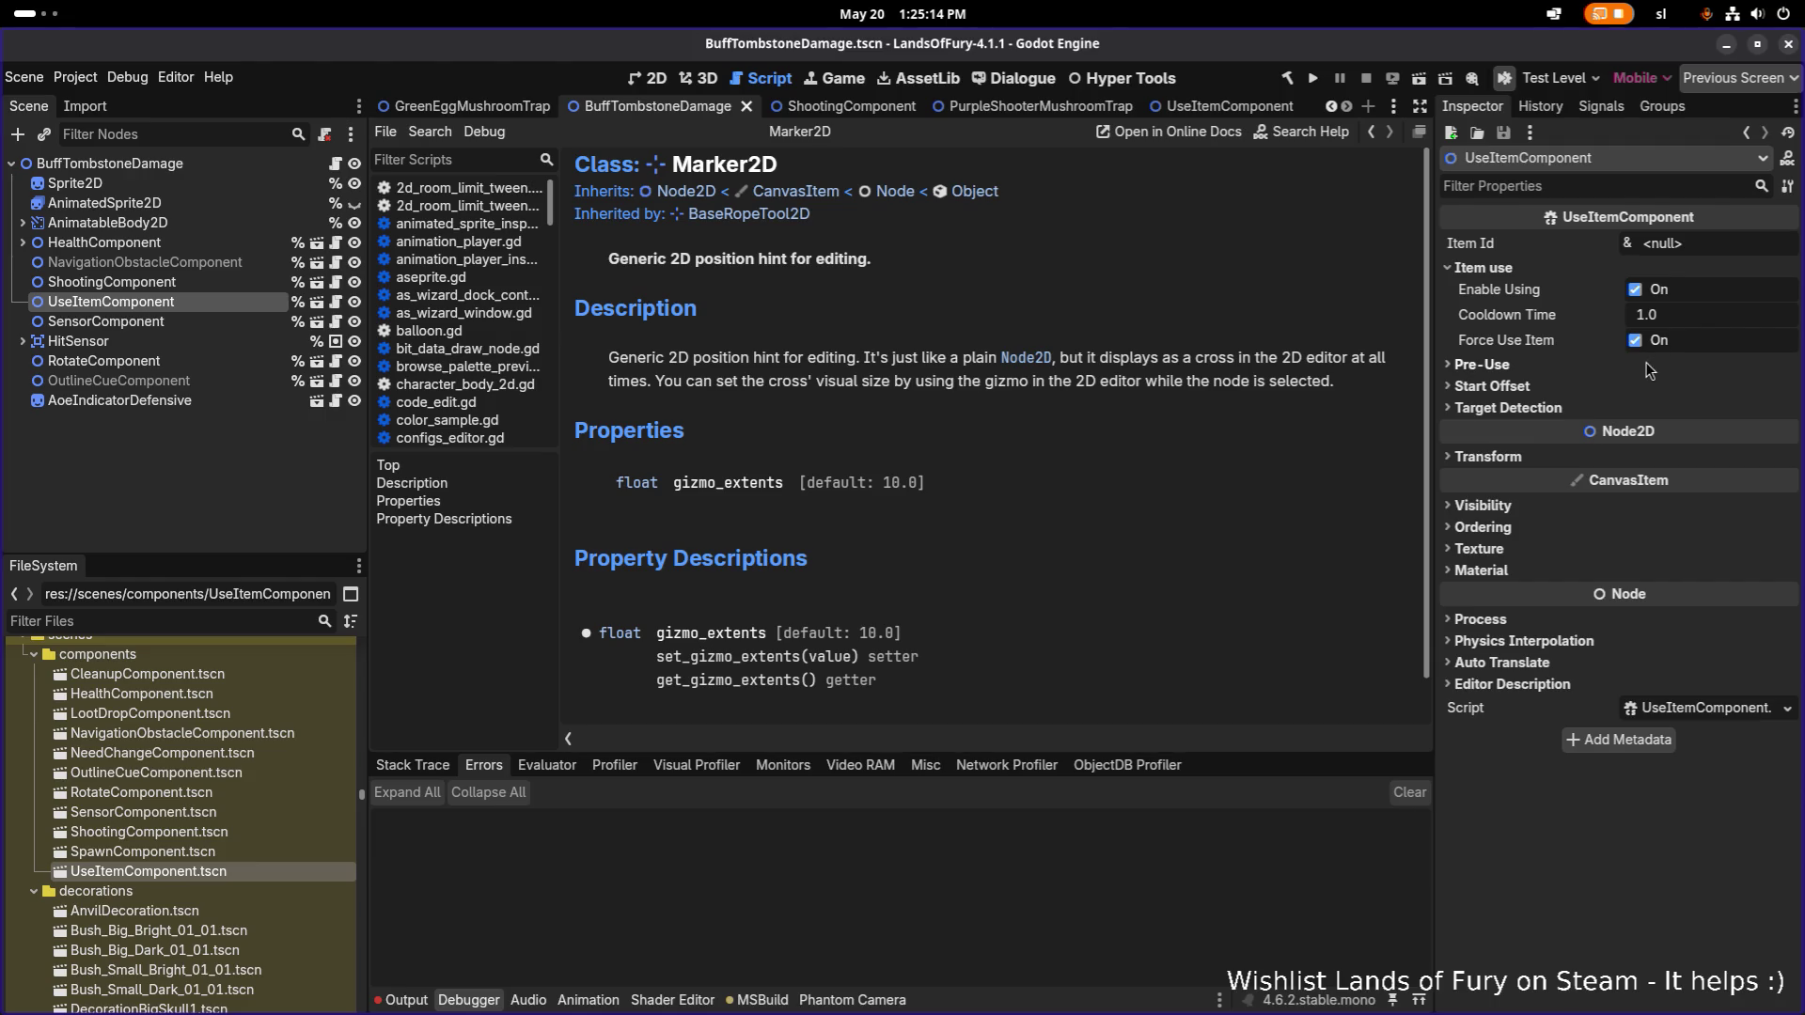
{"action": "left_click", "coordinate": [1721, 243]}
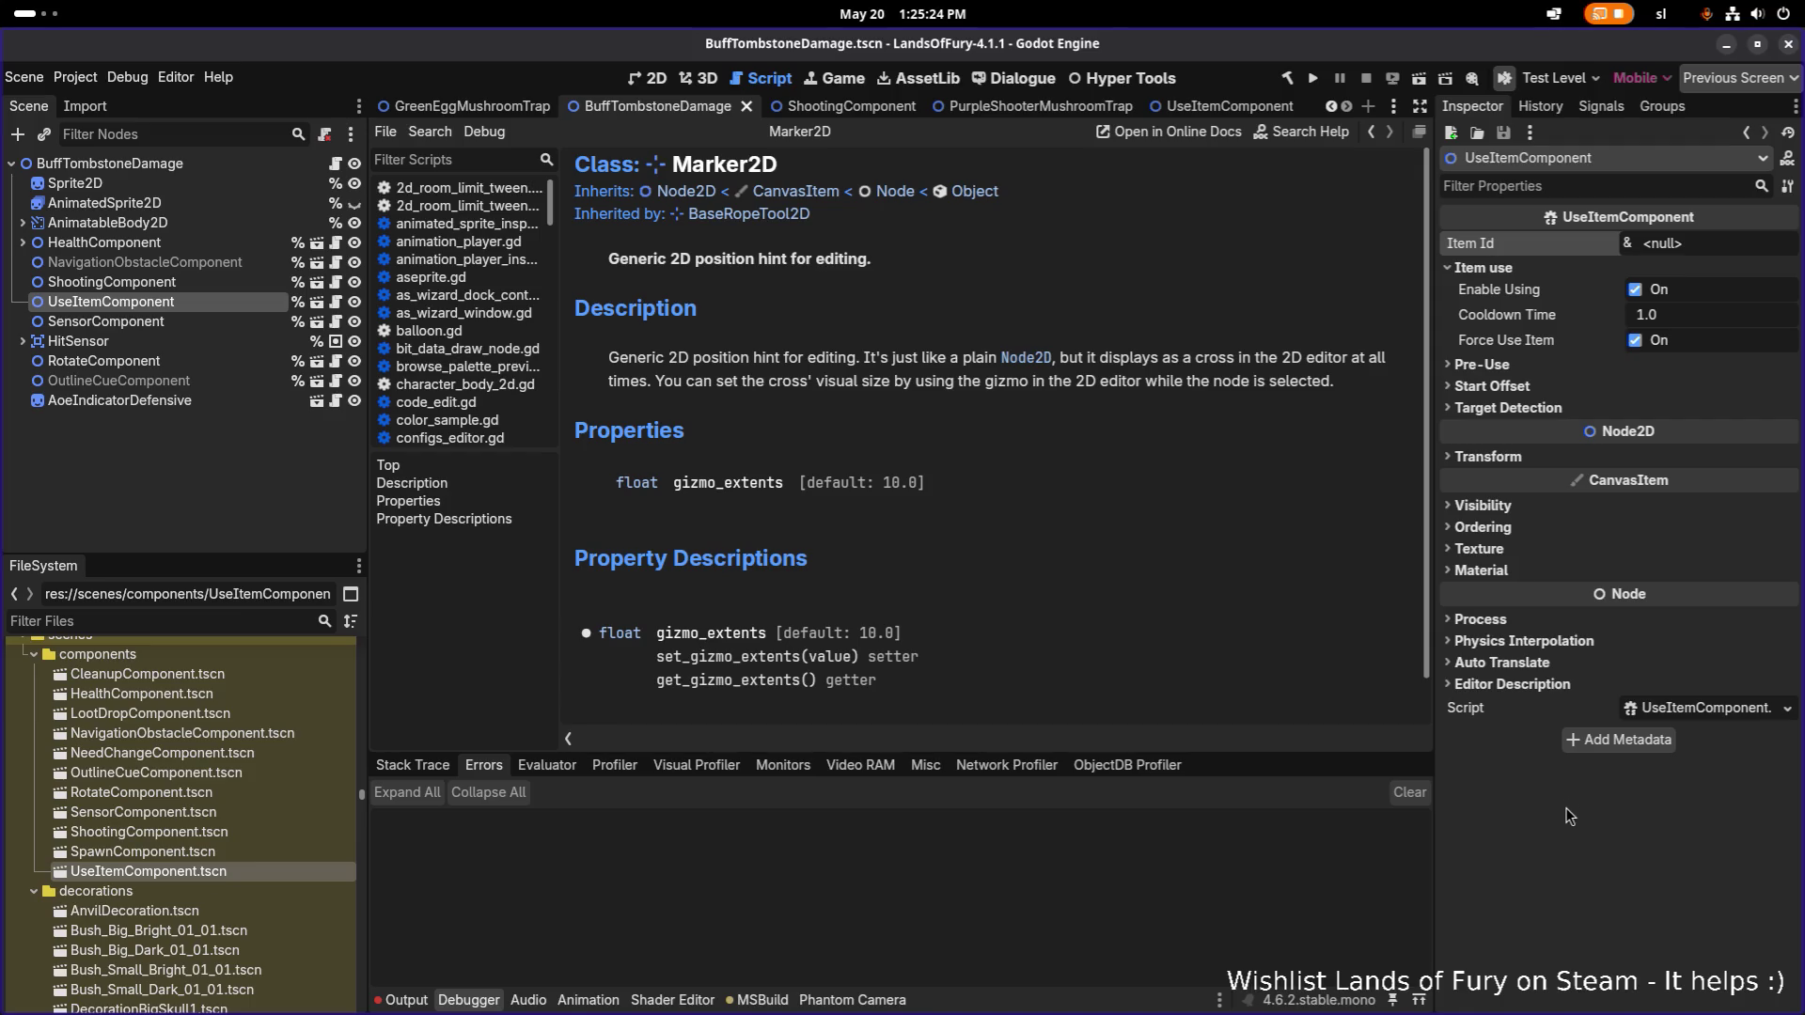
Filter files by 'aura', assign SensorComponent as sensor, and enable Use Targets From Sensor, team and faction filters.
{"action": "left_click", "coordinate": [189, 613]}
{"action": "type", "text": "aura"}
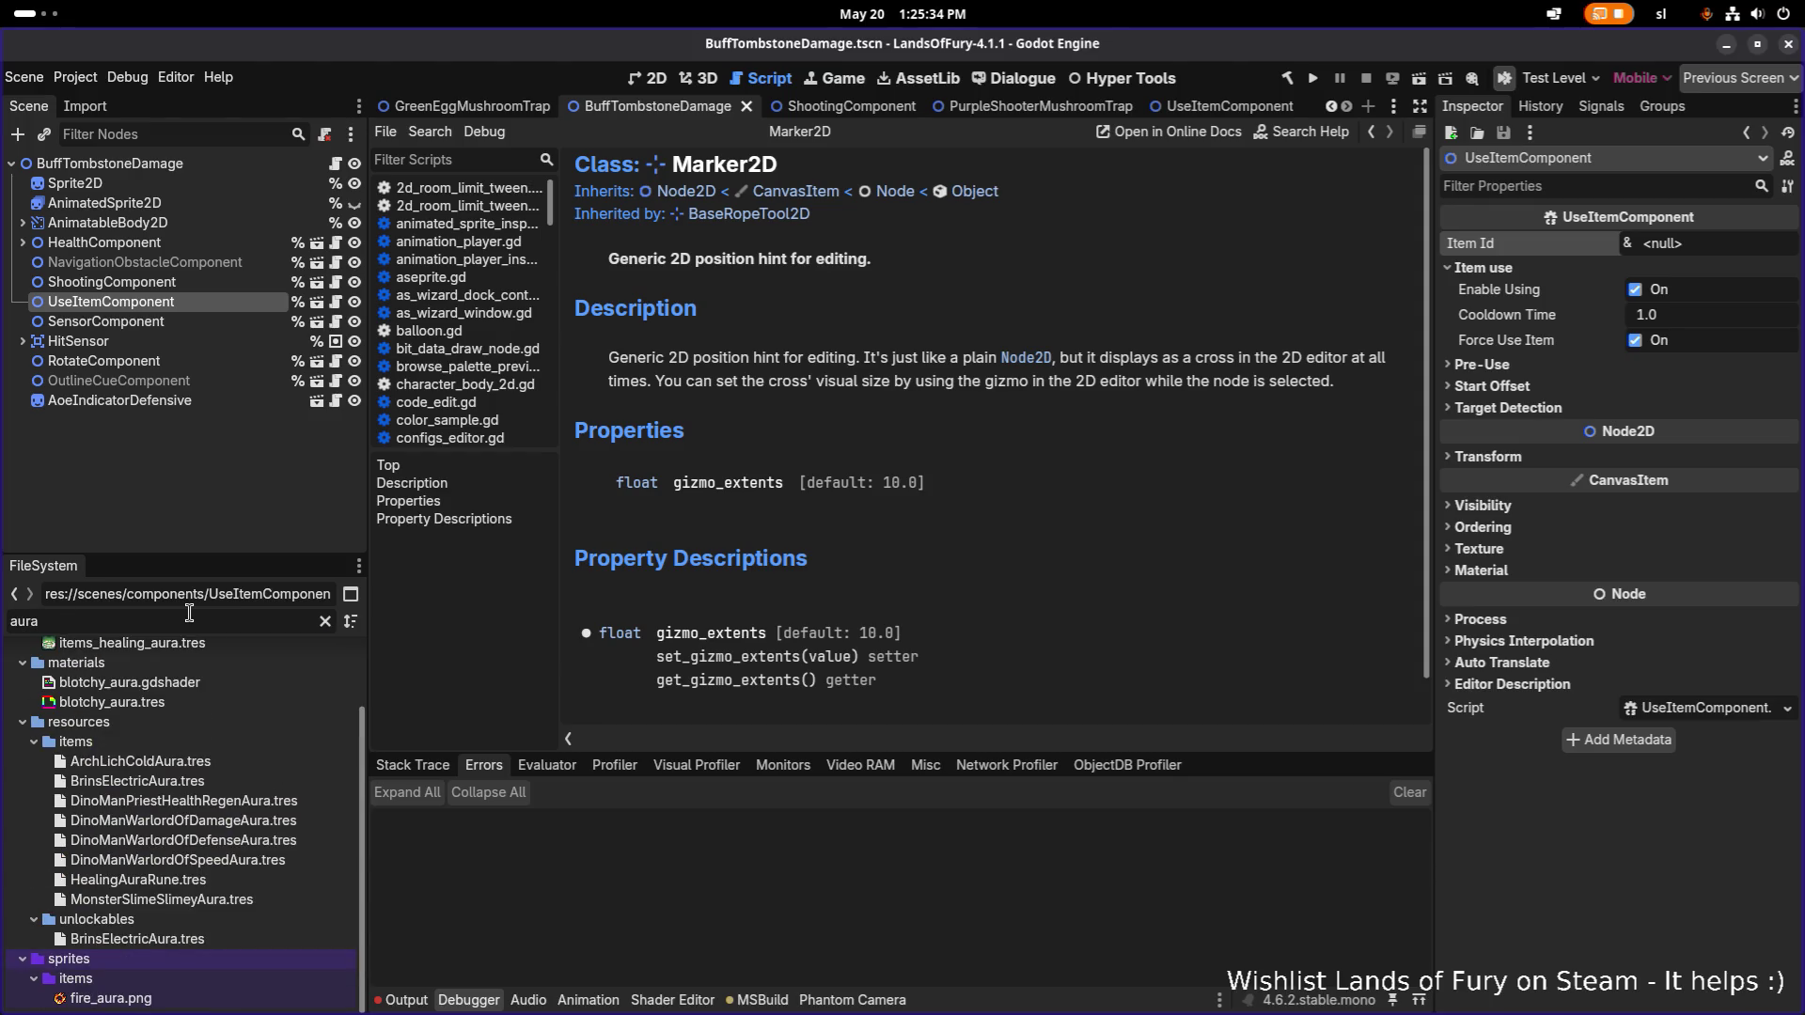
{"action": "left_click", "coordinate": [1523, 407]}
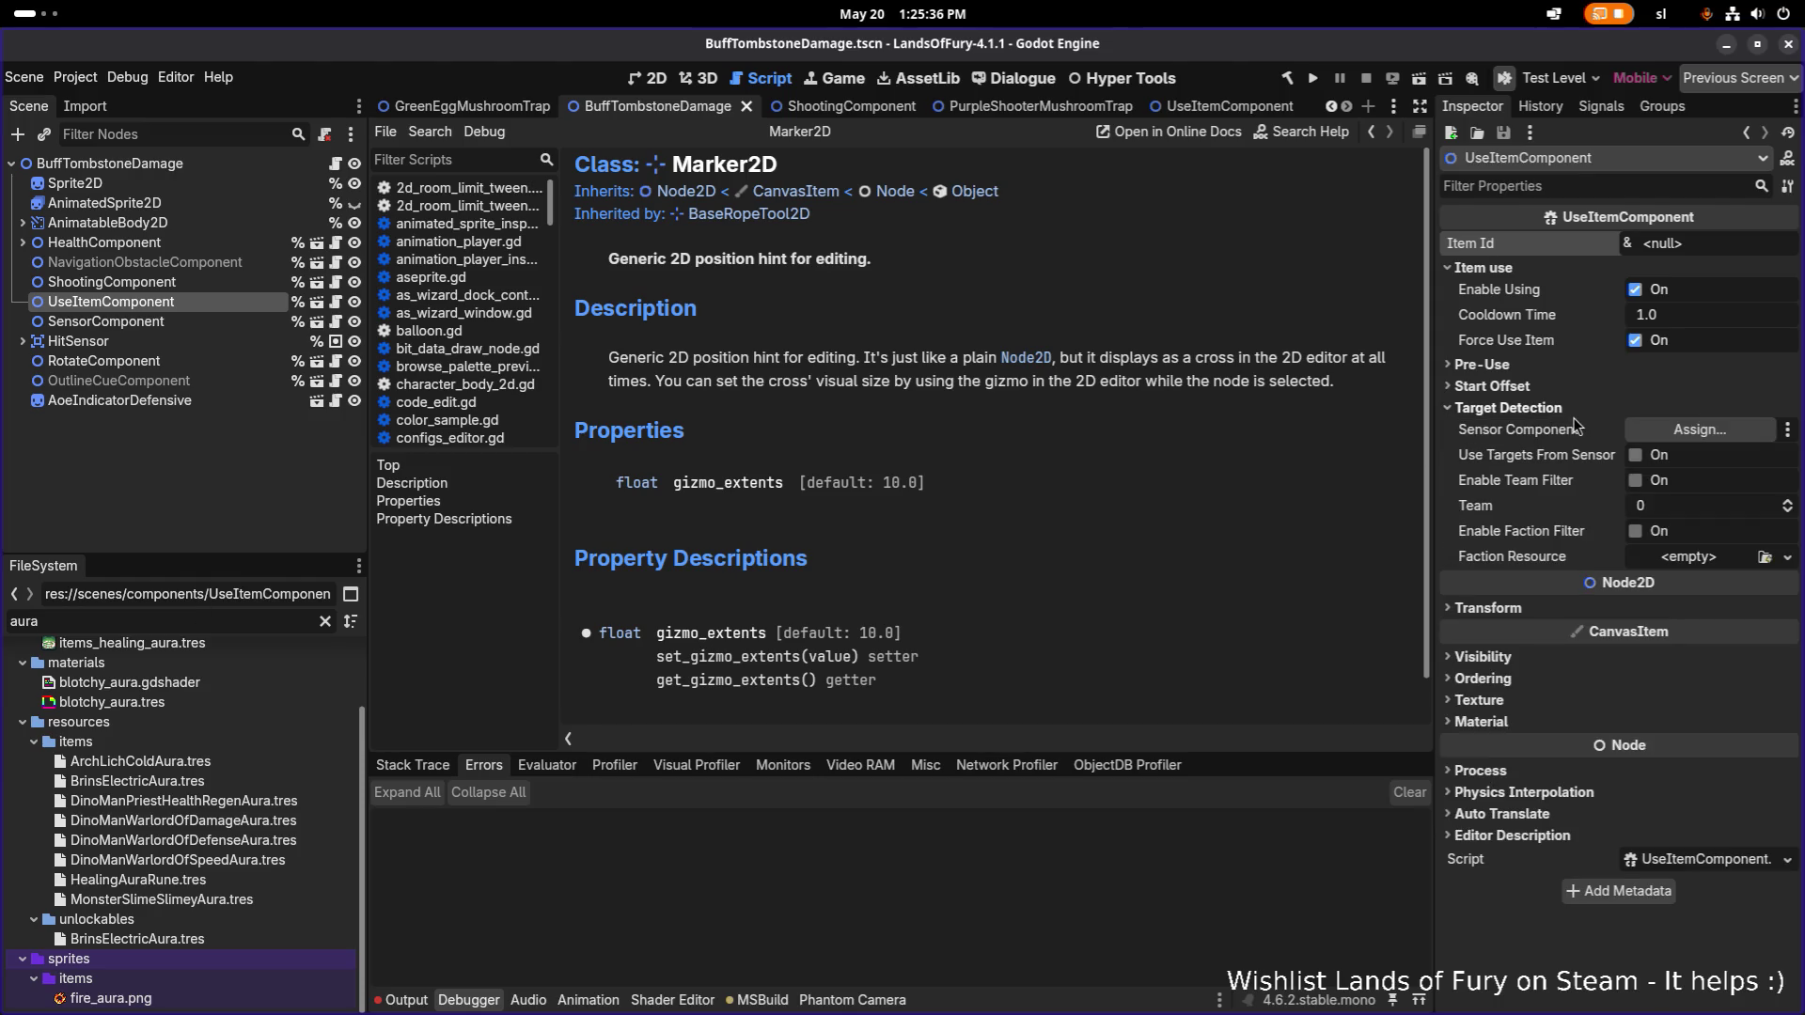
{"action": "mouse_move", "coordinate": [141, 322]}
{"action": "left_mouse_down"}
{"action": "mouse_move", "coordinate": [1690, 468]}
{"action": "mouse_move", "coordinate": [1723, 434]}
{"action": "left_mouse_up"}
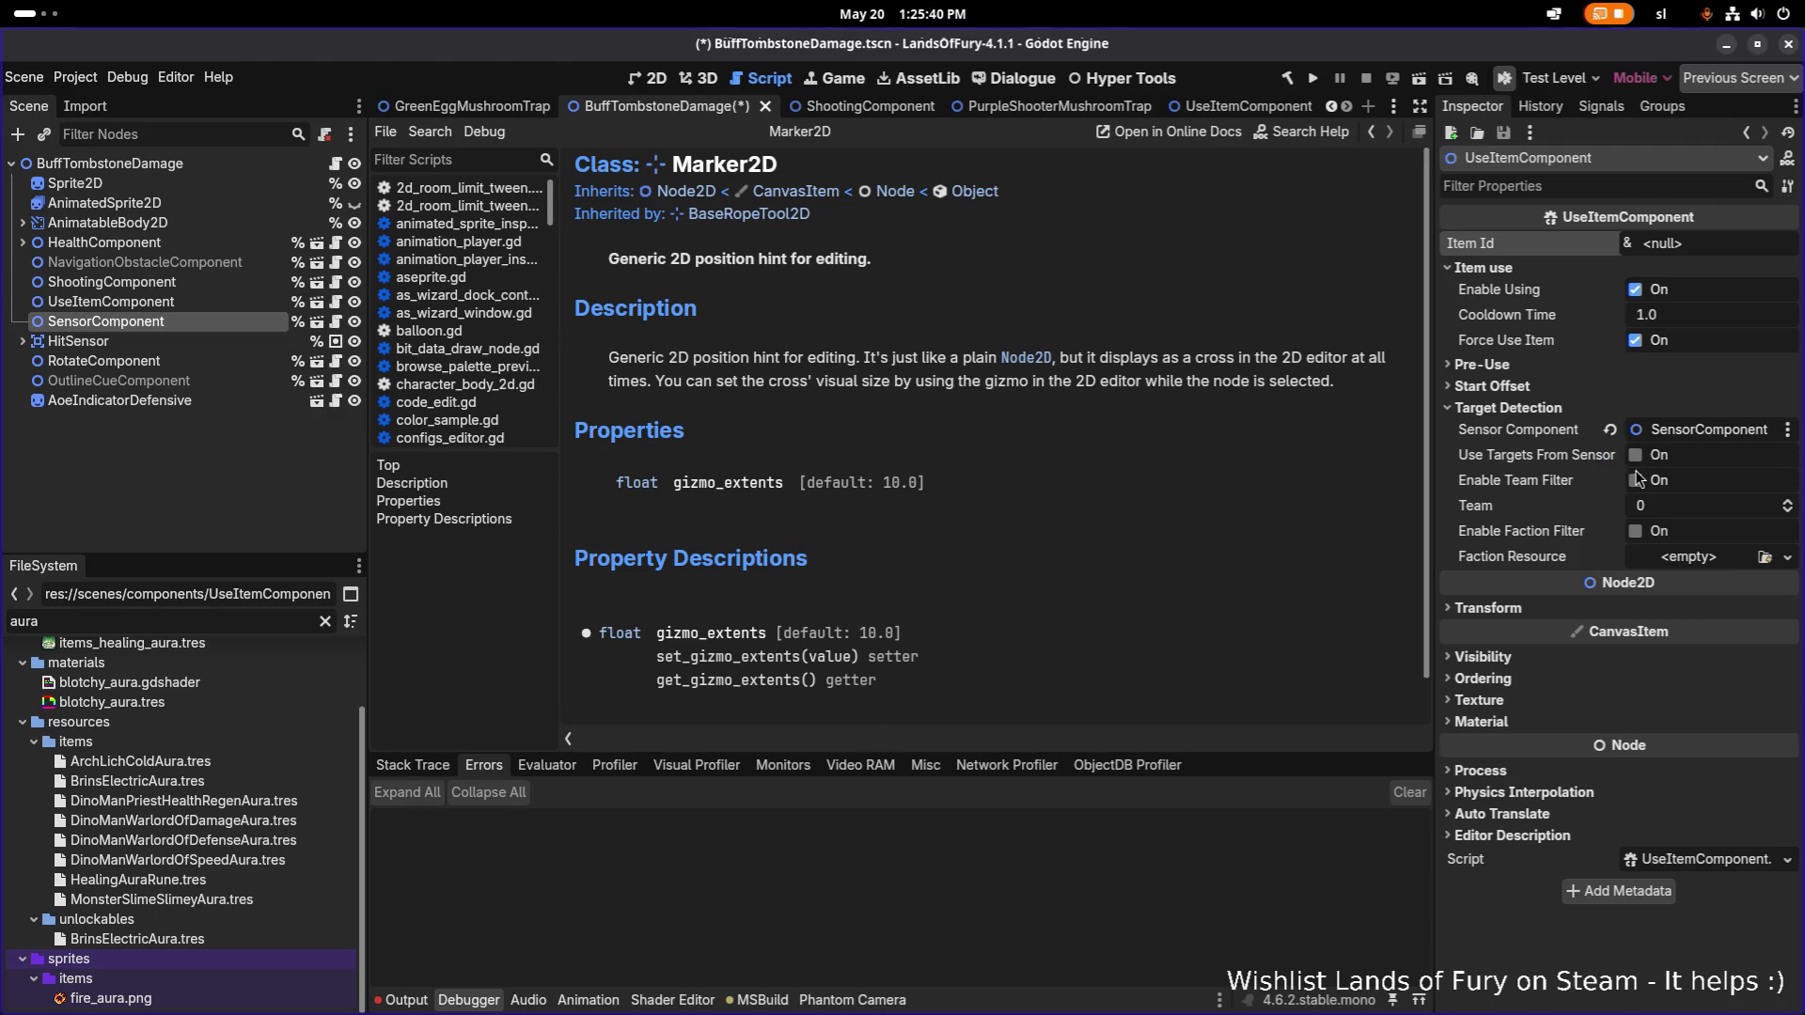
{"action": "left_click", "coordinate": [1635, 456]}
{"action": "left_click", "coordinate": [1635, 480]}
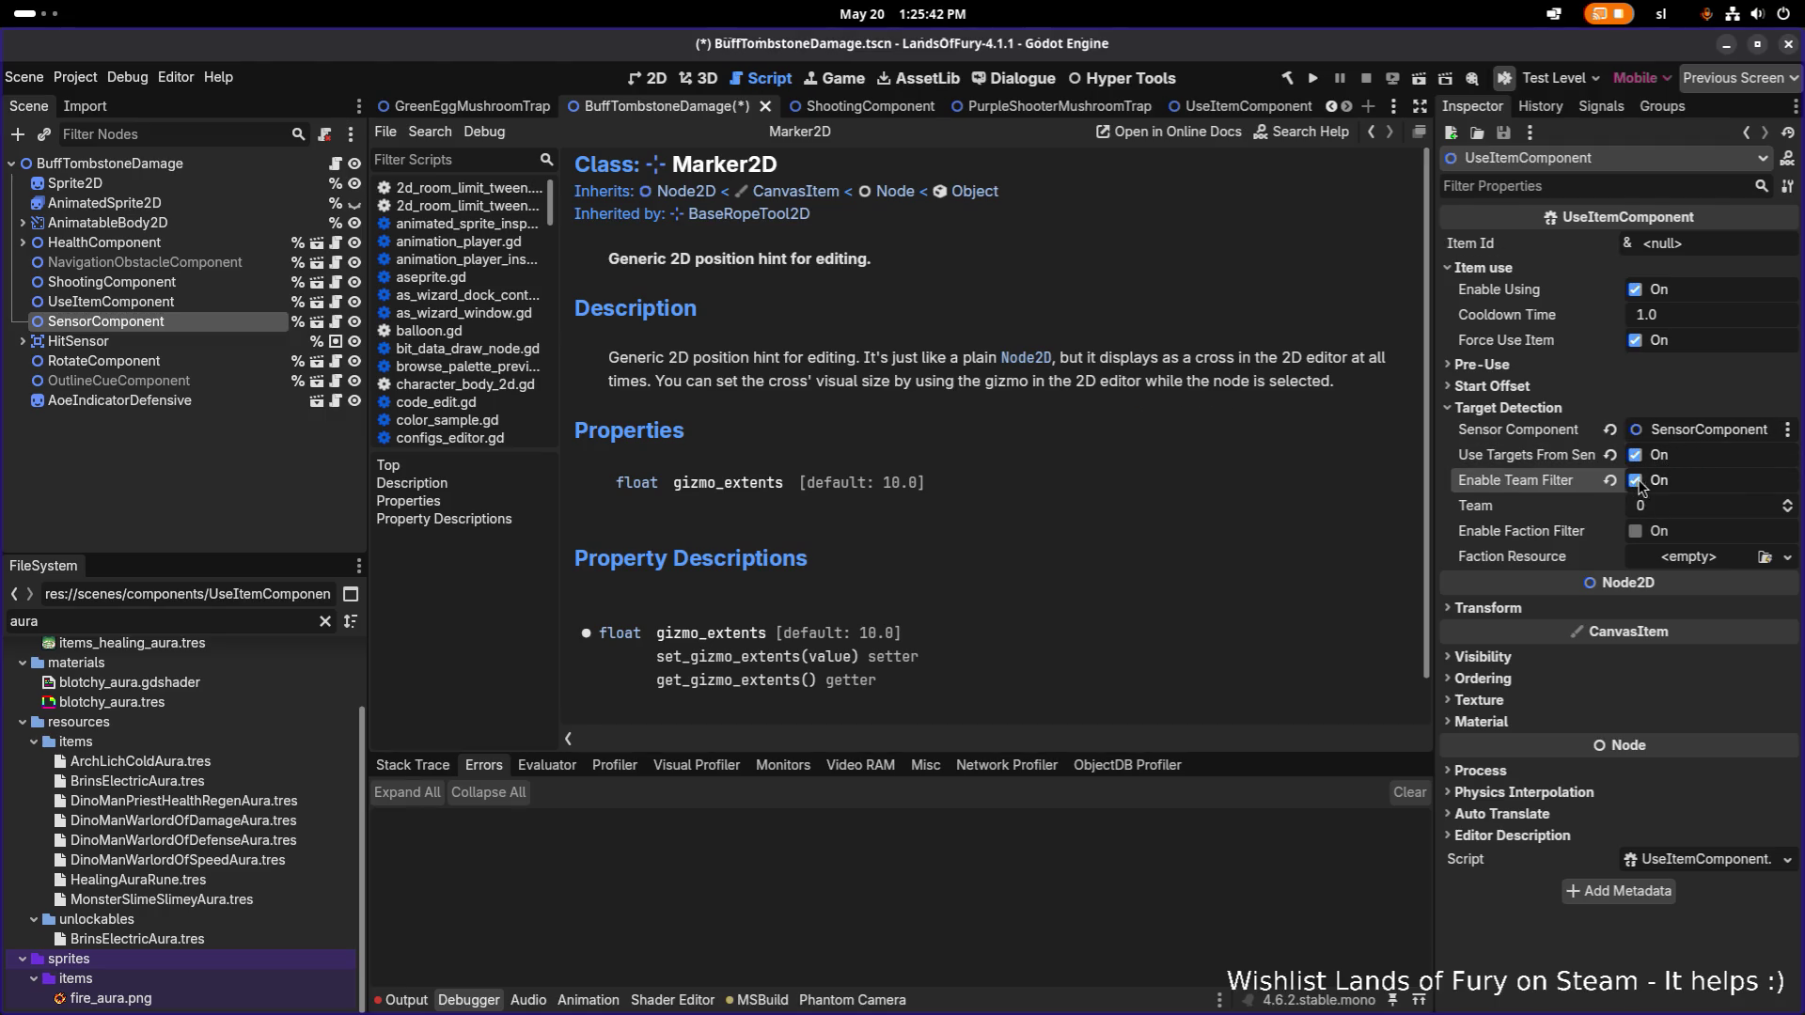
{"action": "left_click", "coordinate": [1636, 531]}
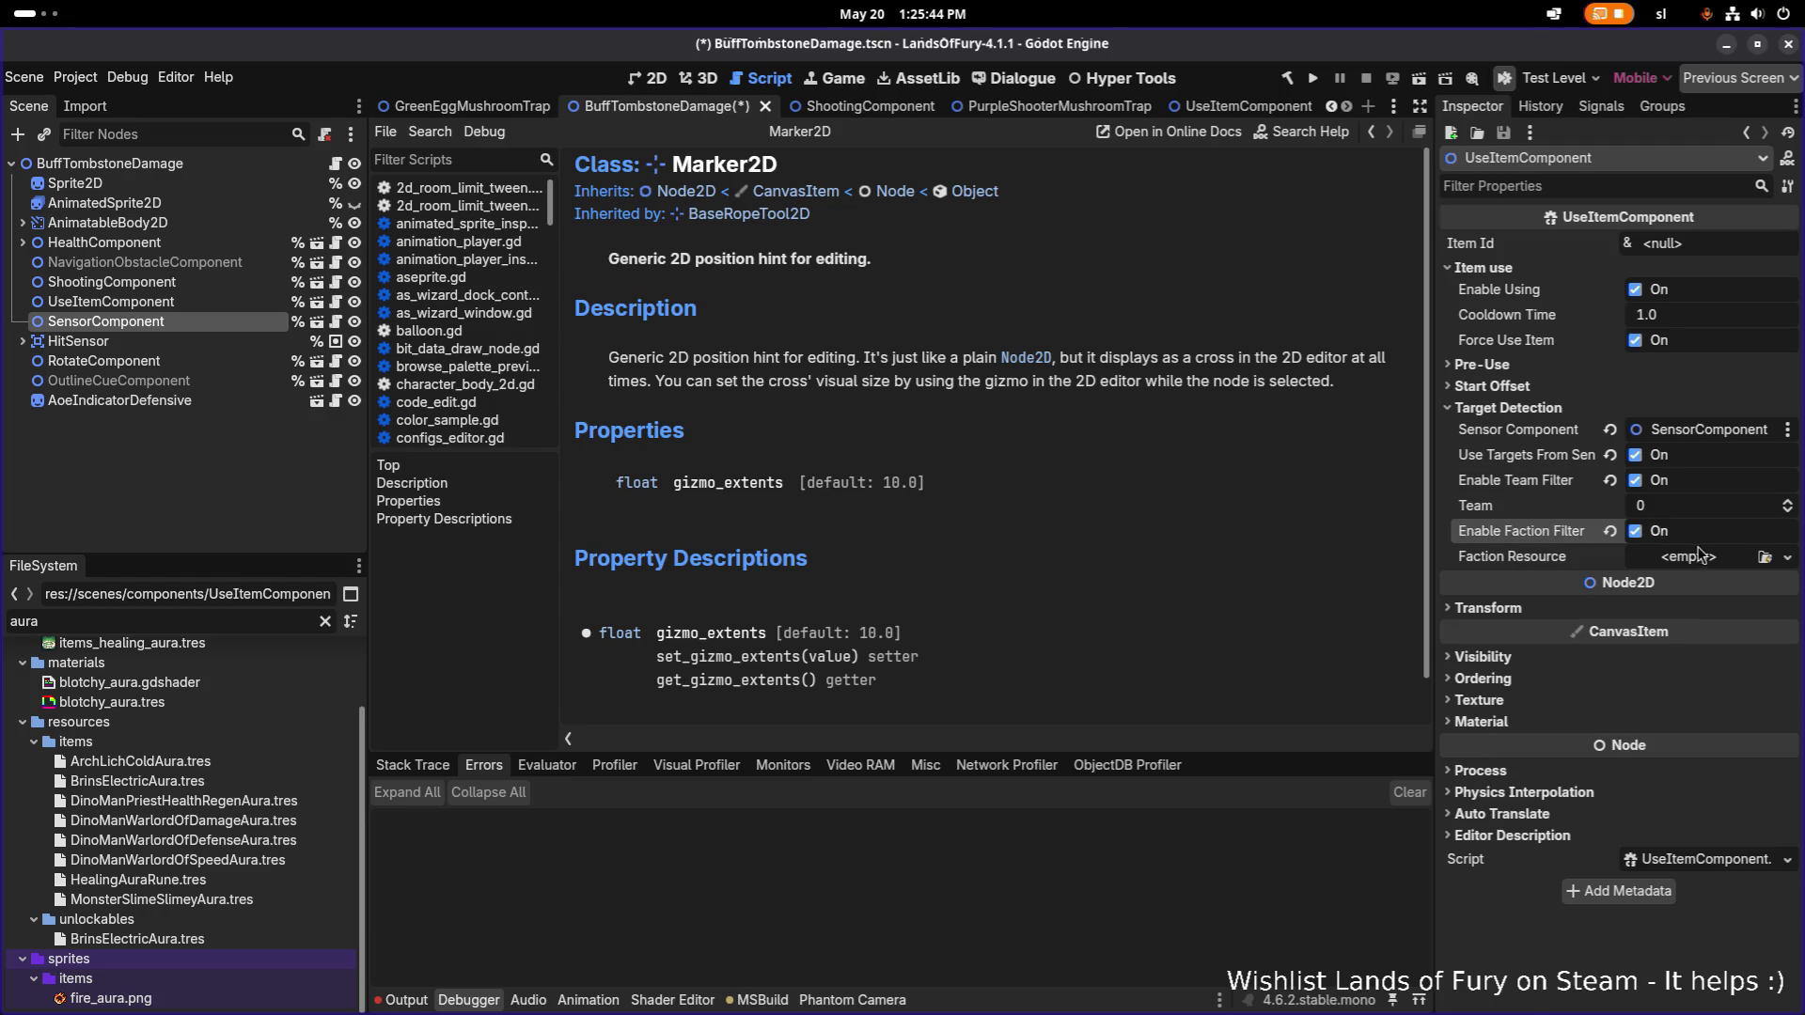
Load Undead.tres as Faction Resource, save the scene, and select DinoManPriestHealthRegenAura.tres.
{"action": "left_click", "coordinate": [1739, 557]}
{"action": "left_click", "coordinate": [1708, 626]}
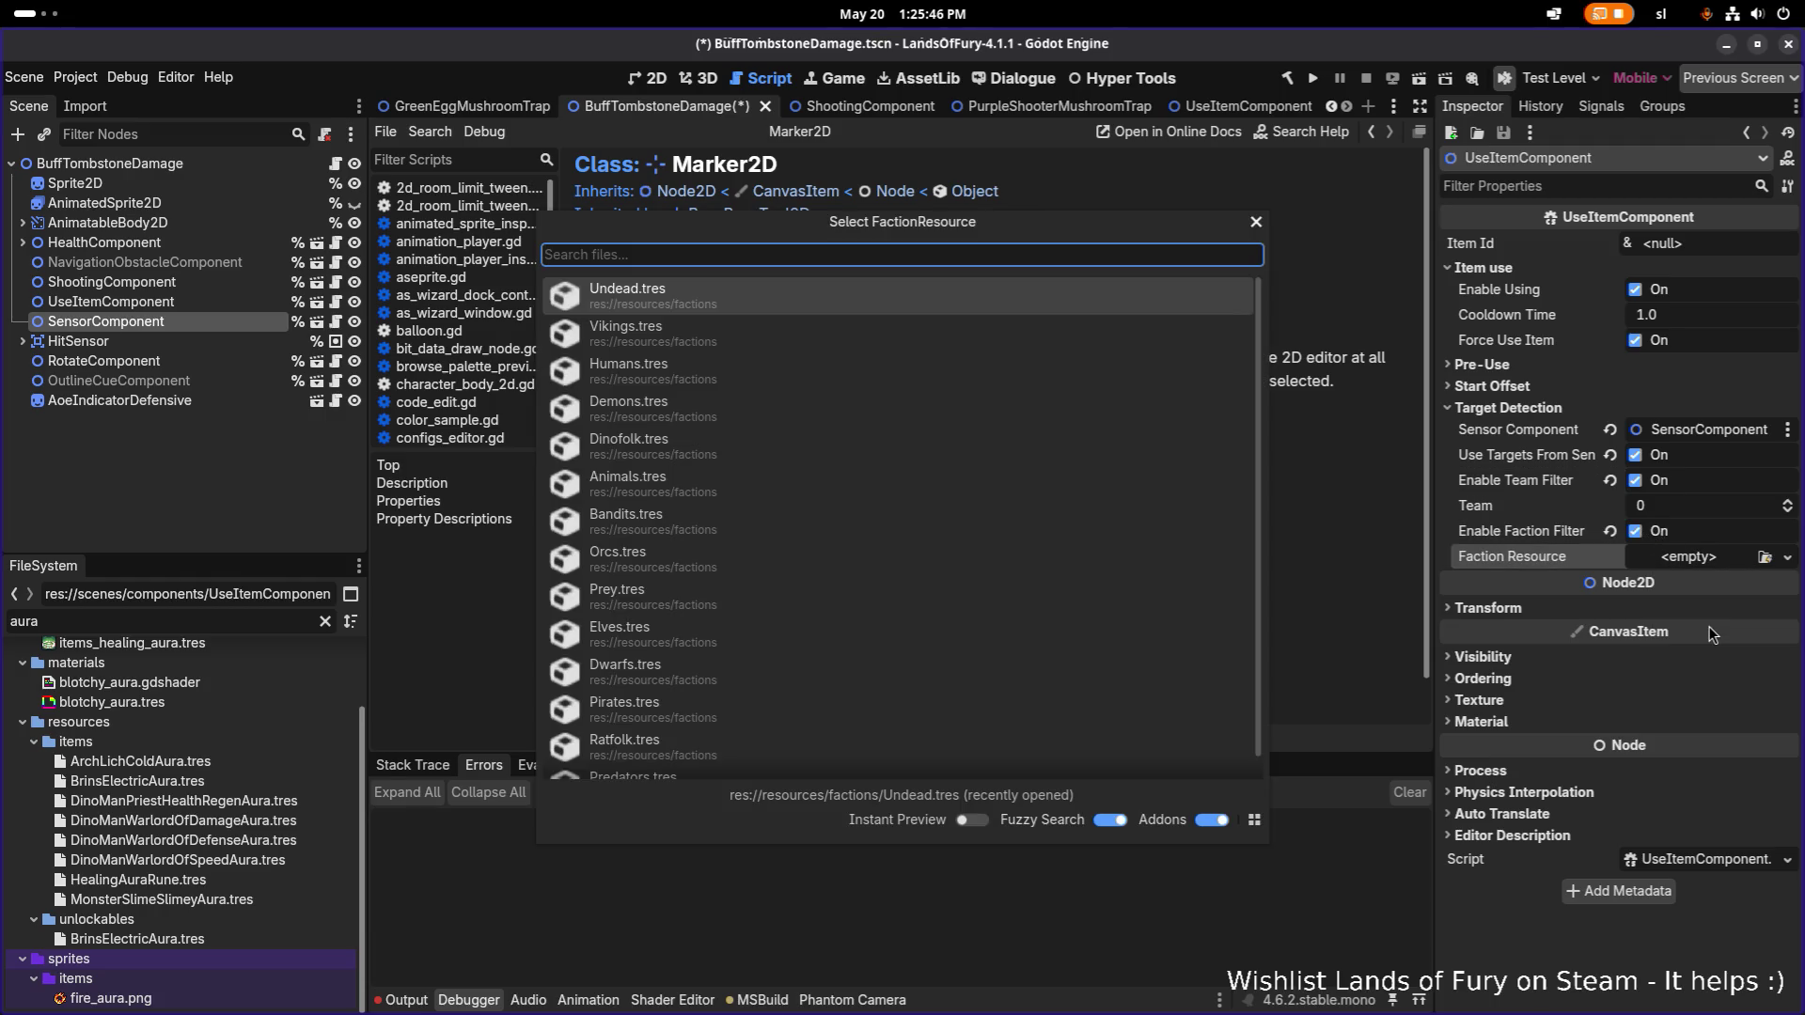
{"action": "type", "text": "unde"}
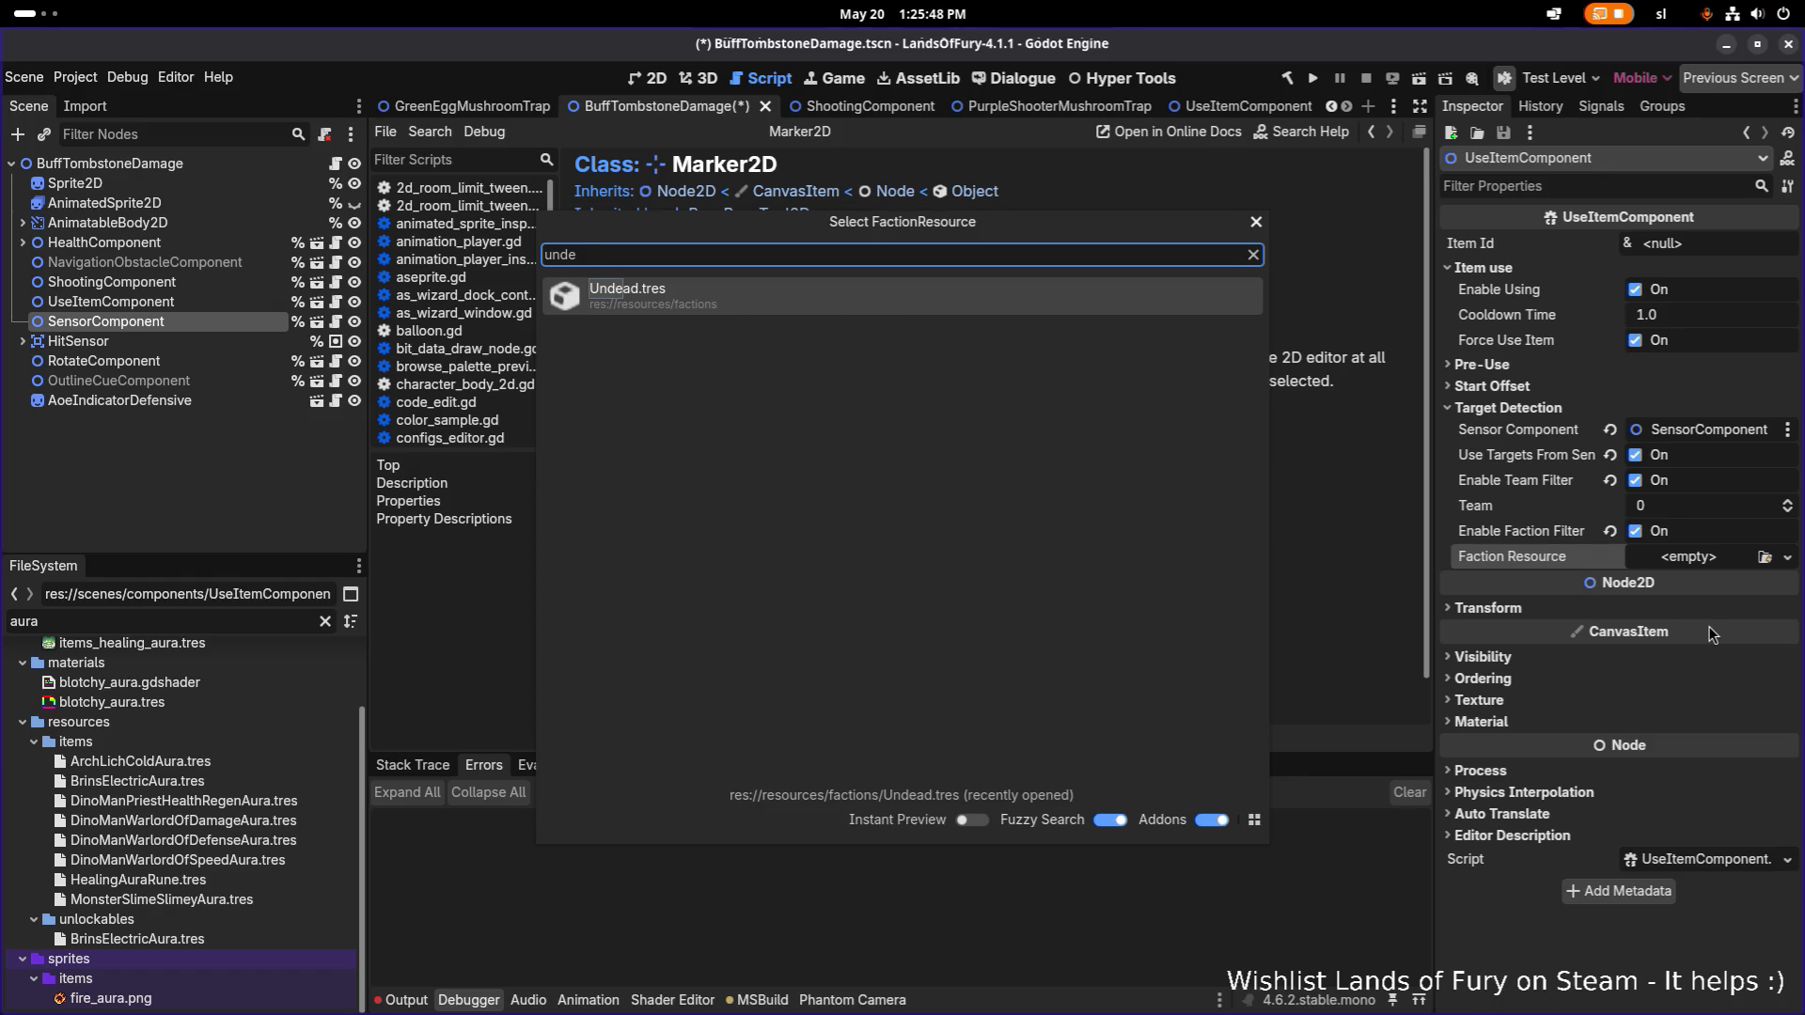
{"action": "key", "text": "Return"}
{"action": "key", "text": "ctrl+s"}
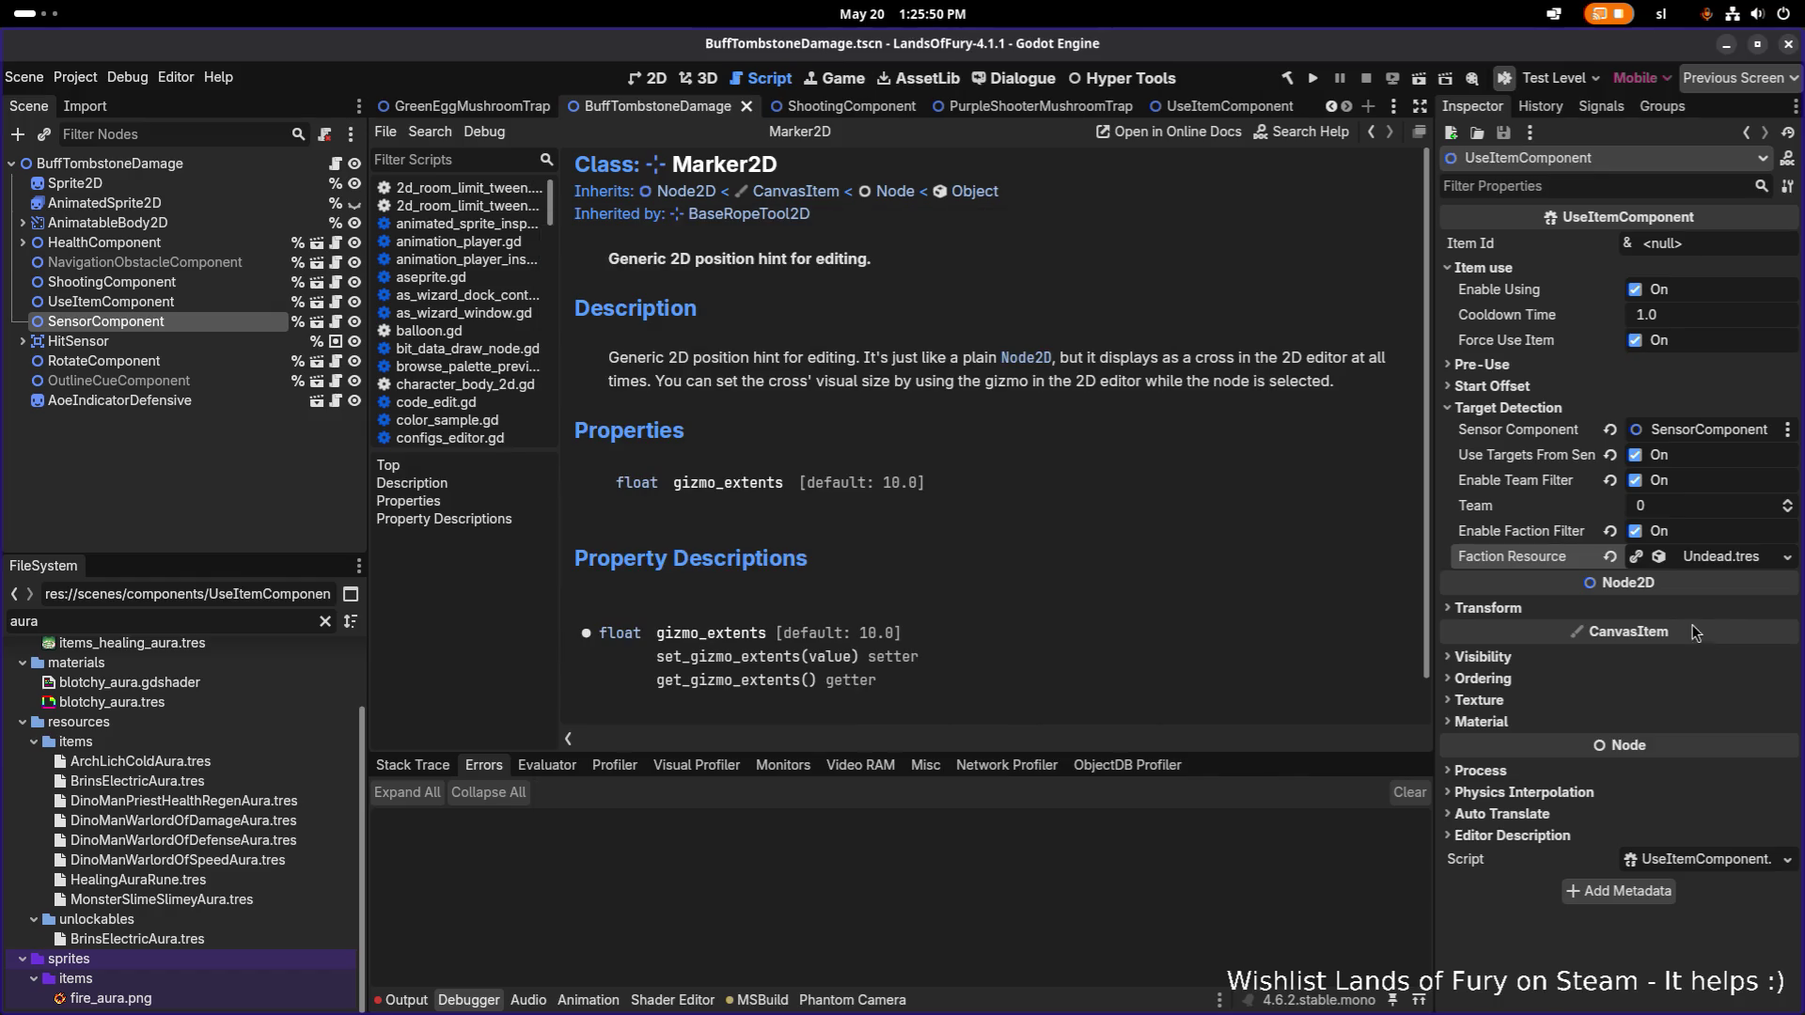
{"action": "double_click", "coordinate": [185, 613]}
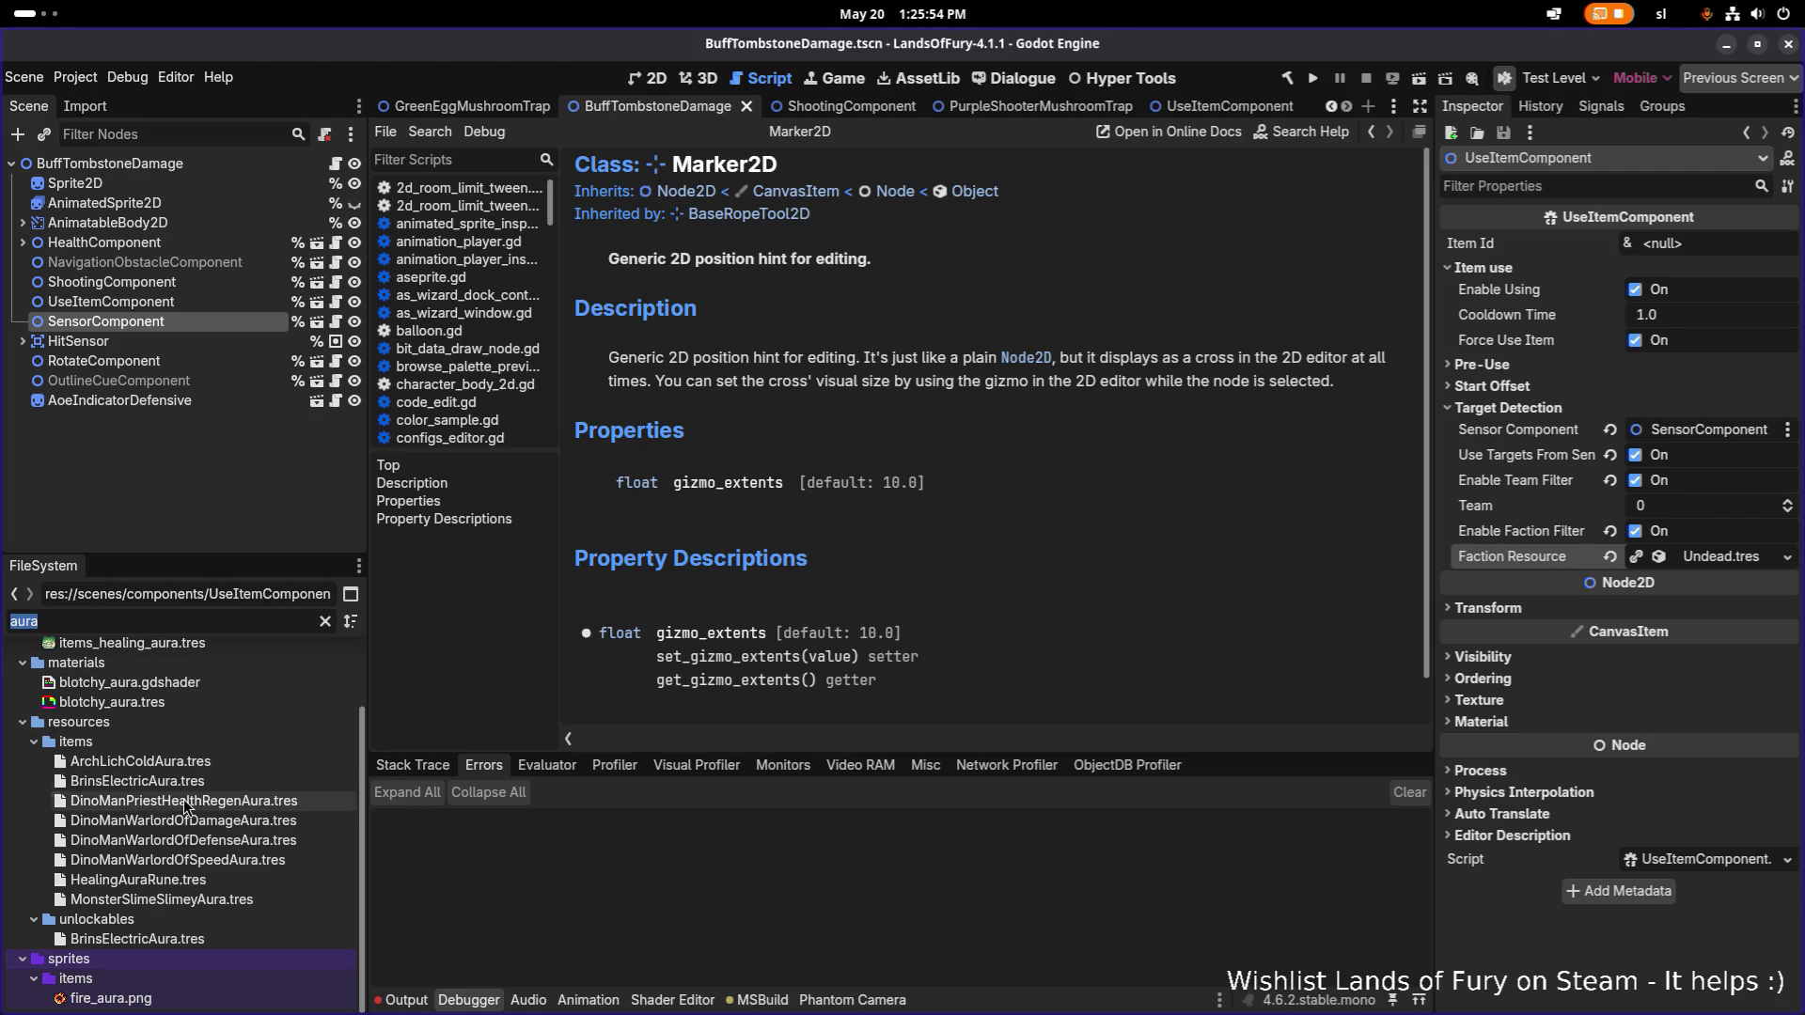
{"action": "left_click", "coordinate": [244, 798]}
Duplicate DinoManPriestHealthRegenAura.tres as TombstoneHealthRegenAura.tres.
{"action": "key", "text": "ctrl+d"}
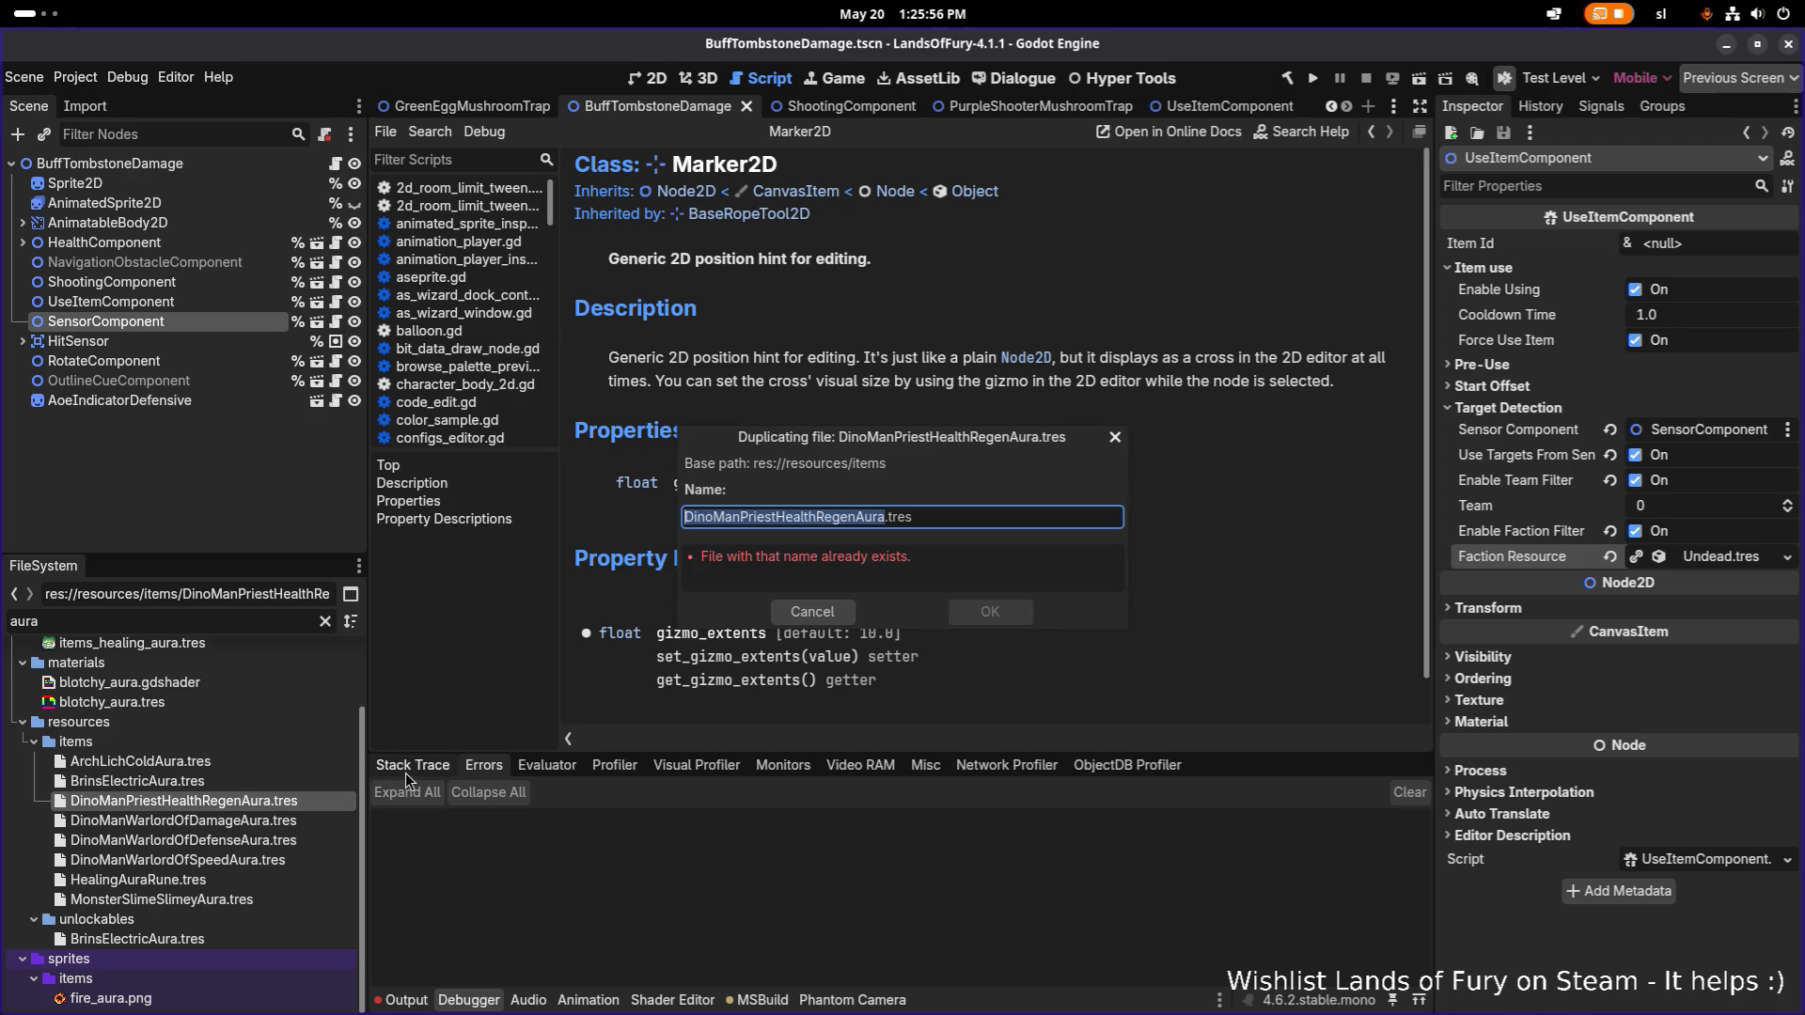
{"action": "key", "text": "Right"}
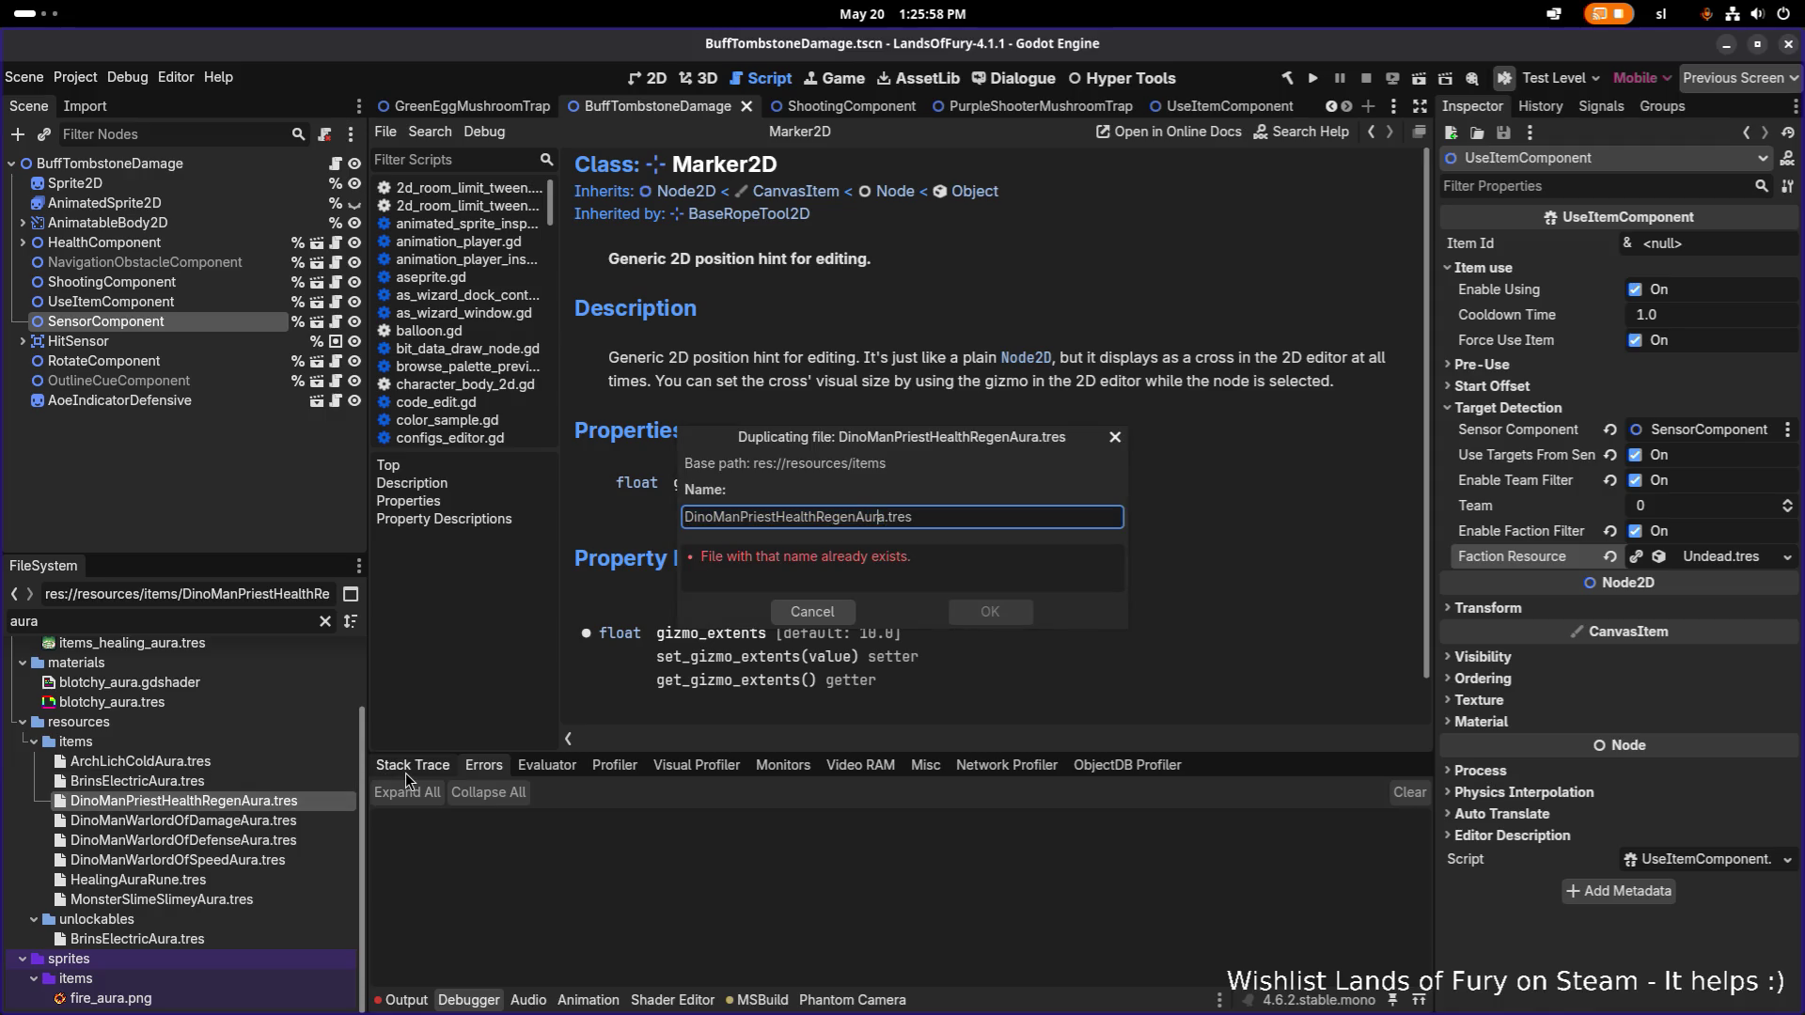
{"action": "key", "text": "shift+Home"}
{"action": "key", "text": "BackSpace"}
{"action": "type", "text": "Tombstone"}
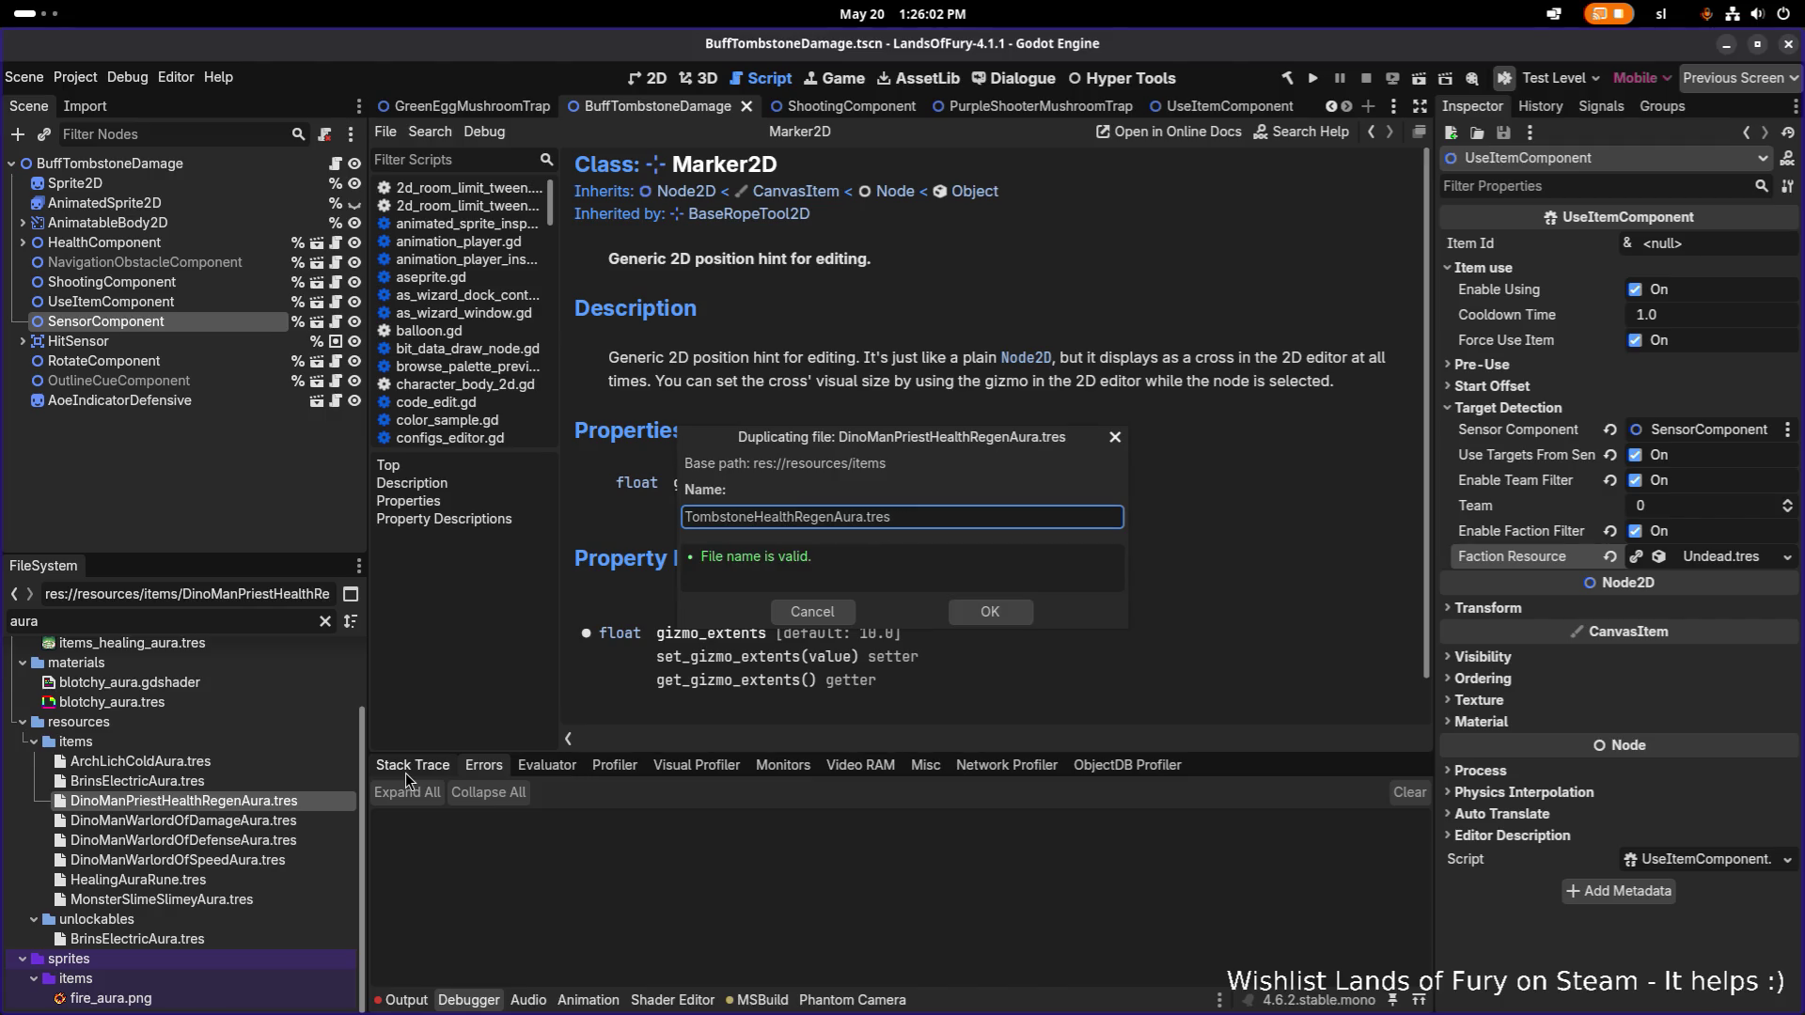
{"action": "key", "text": "Return"}
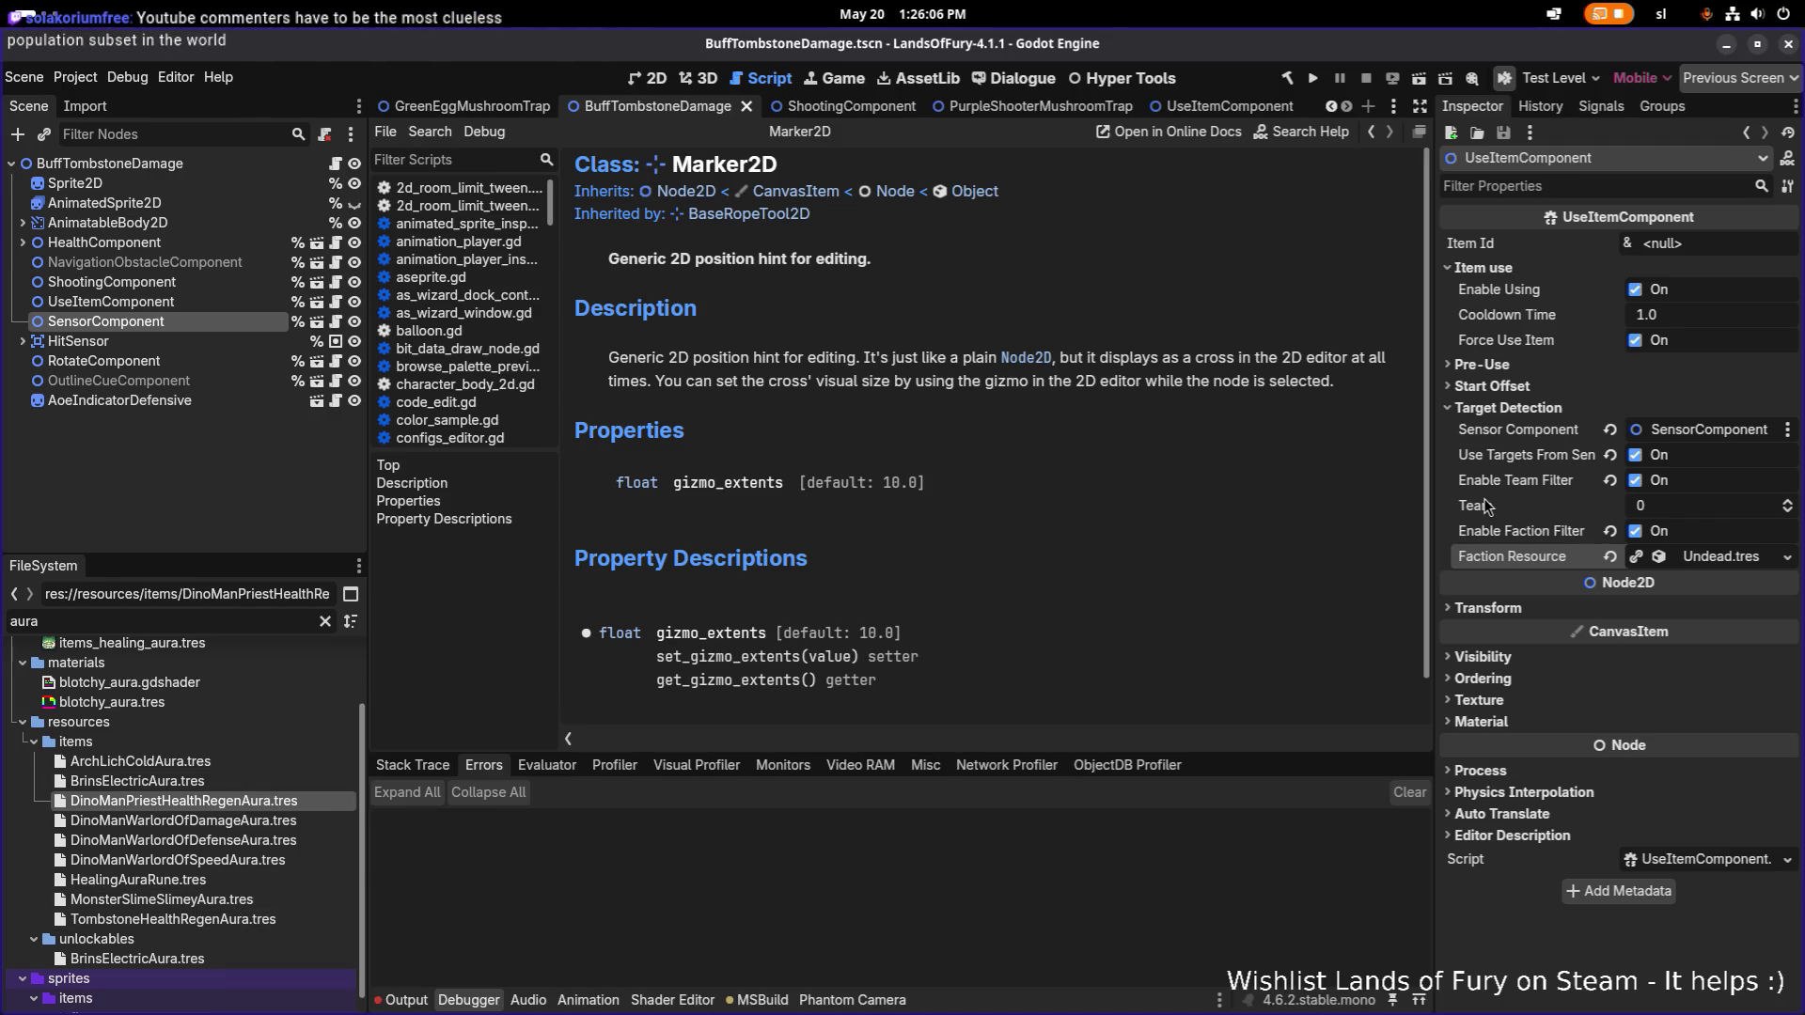
Turn Enable Team Filter back off, save the scene, and select TombstoneHealthRegenAura.tres.
{"action": "left_click", "coordinate": [1734, 252]}
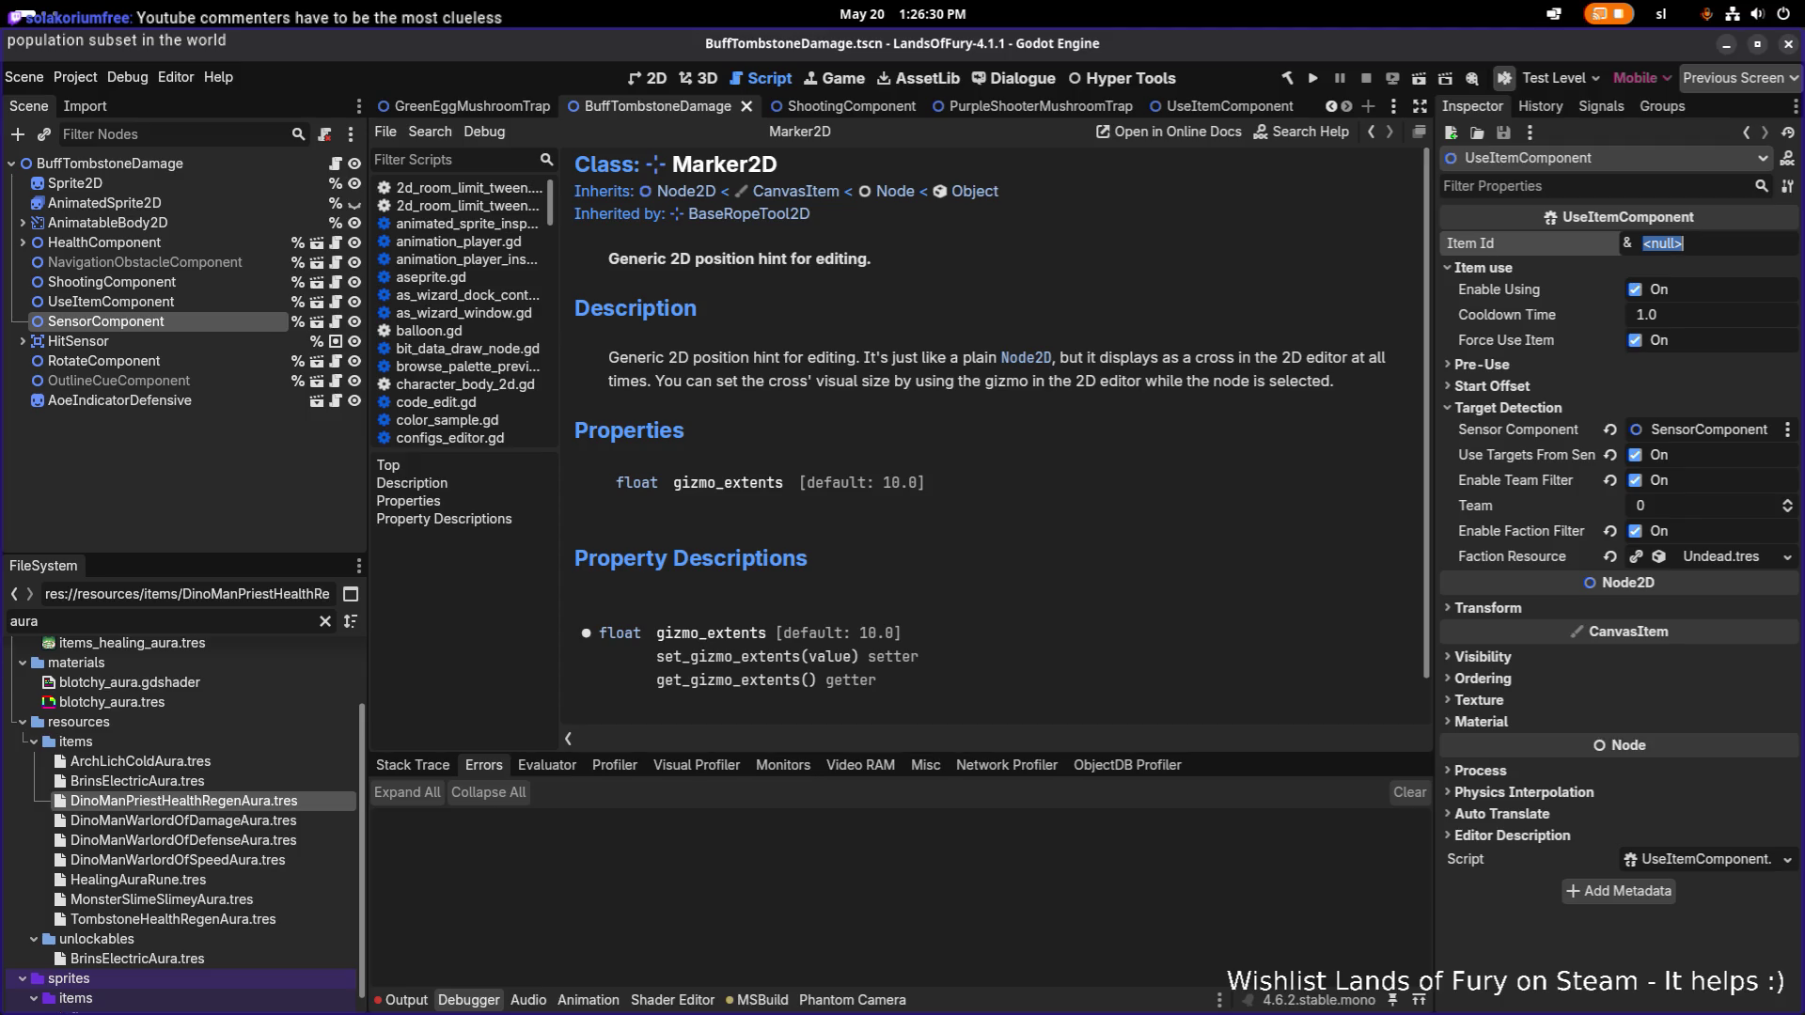
{"action": "left_click", "coordinate": [1073, 921]}
{"action": "left_click", "coordinate": [1635, 480]}
{"action": "key", "text": "ctrl+s"}
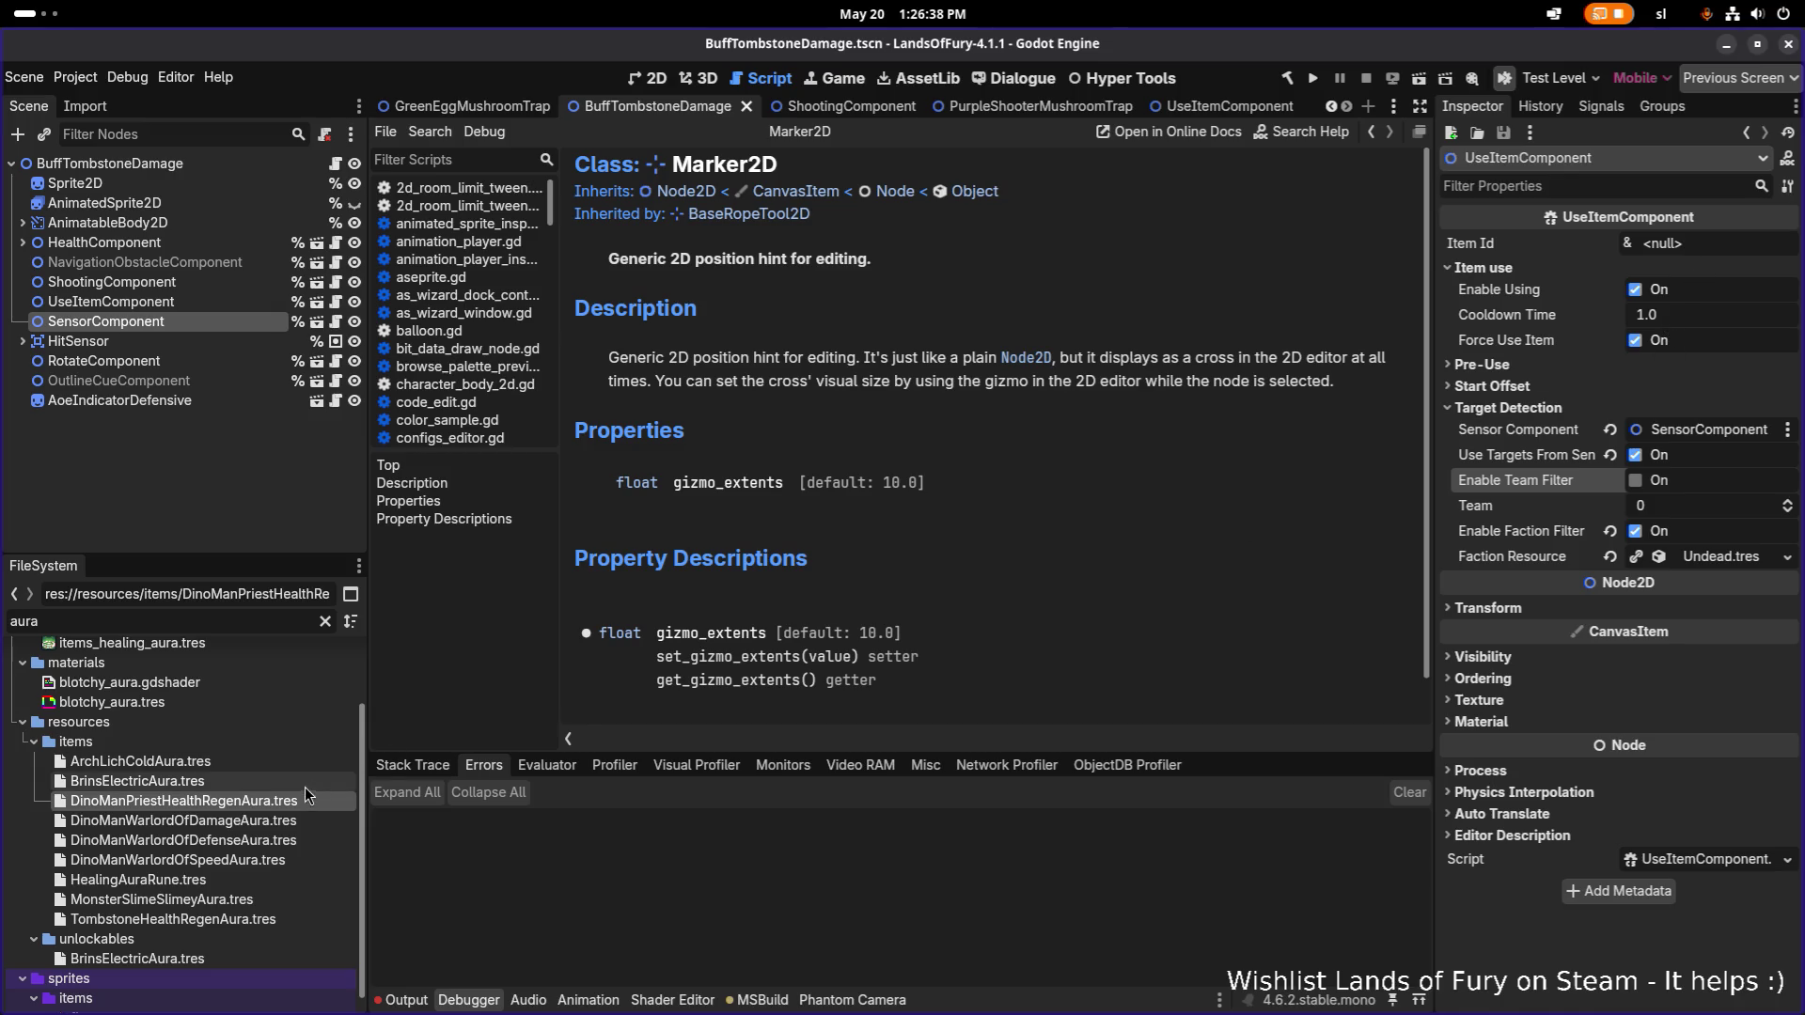
{"action": "left_click", "coordinate": [212, 919]}
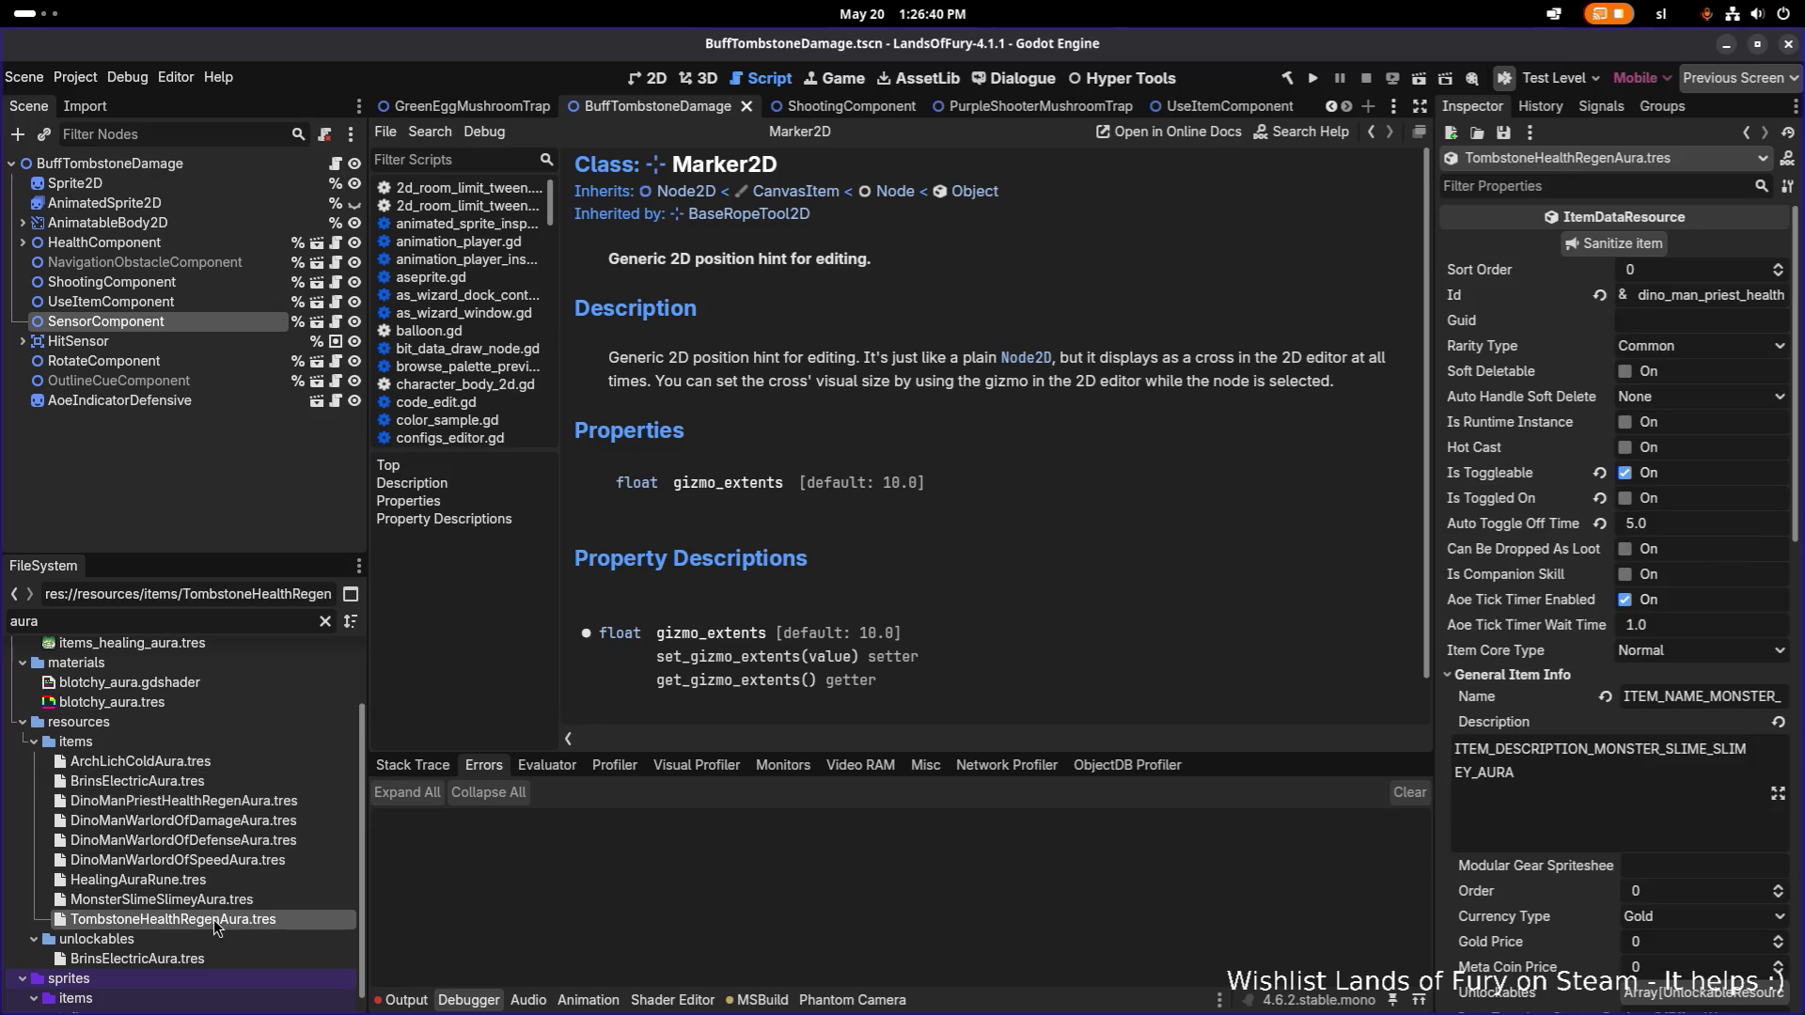
Change the aura's Id to tombstone_health_regen_aura.
{"action": "left_click", "coordinate": [1680, 291]}
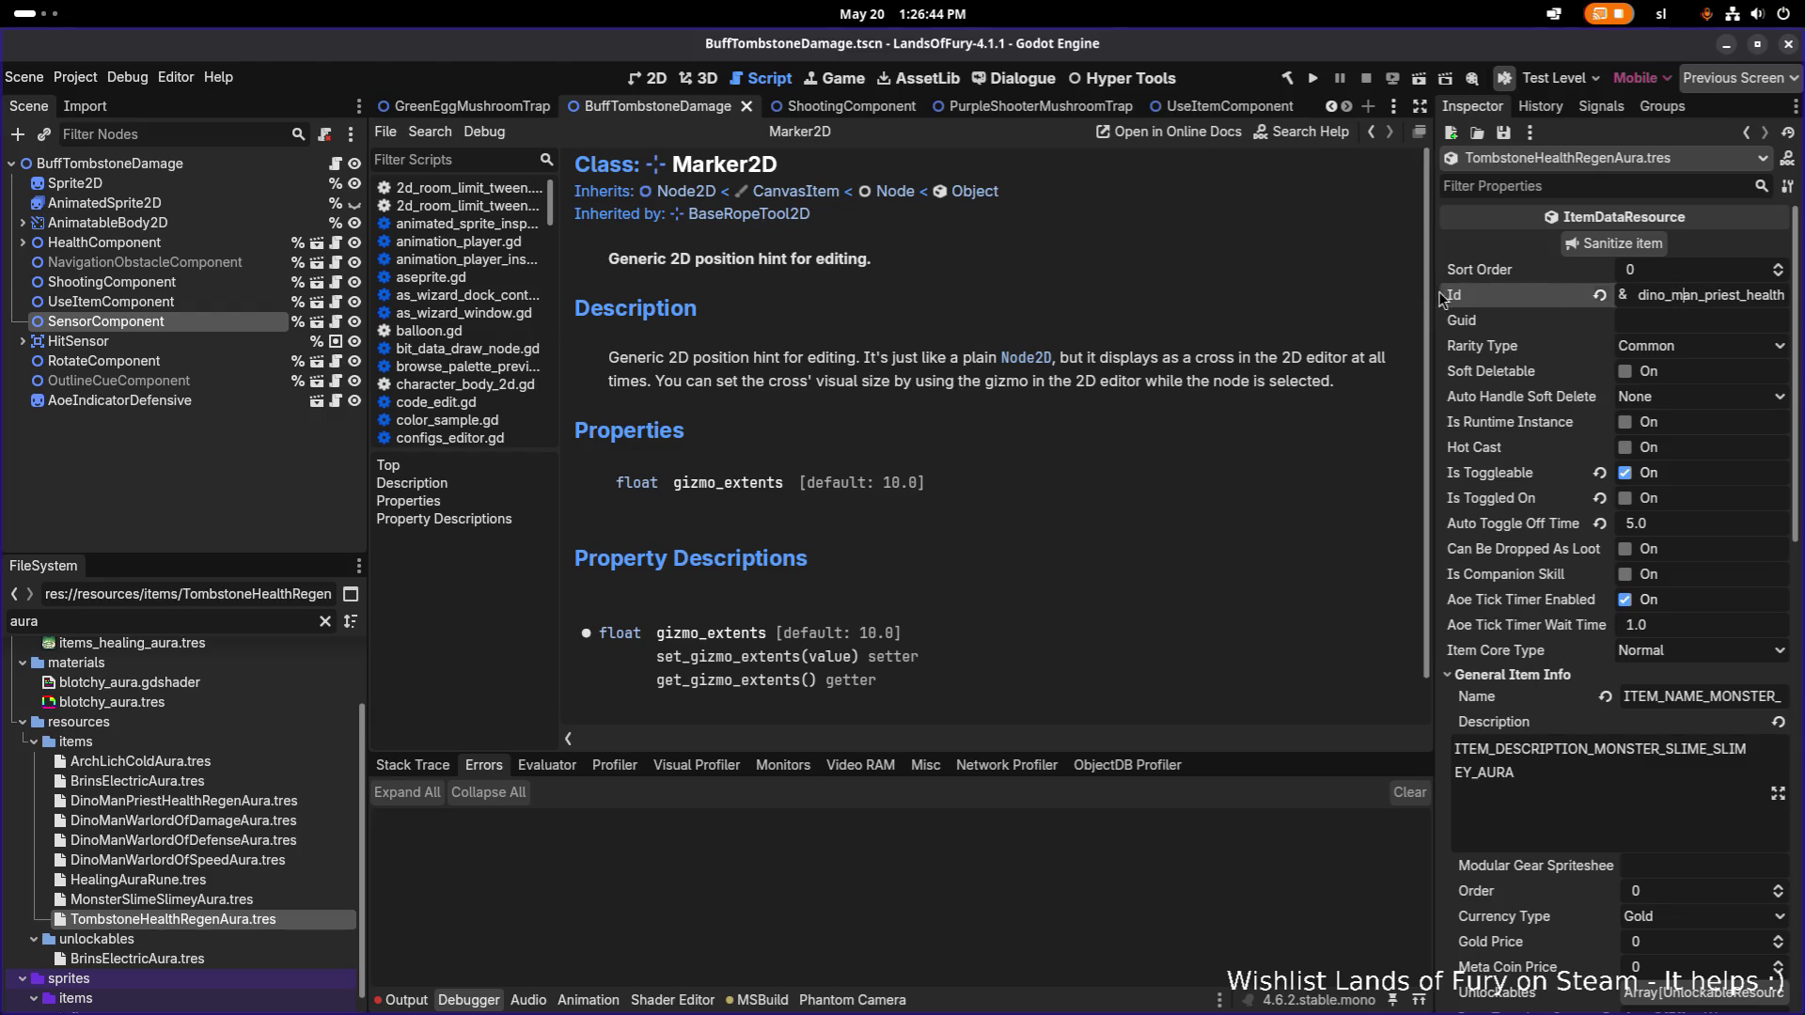
{"action": "left_click_drag", "start_coordinate": [1428, 290], "coordinate": [1151, 289]}
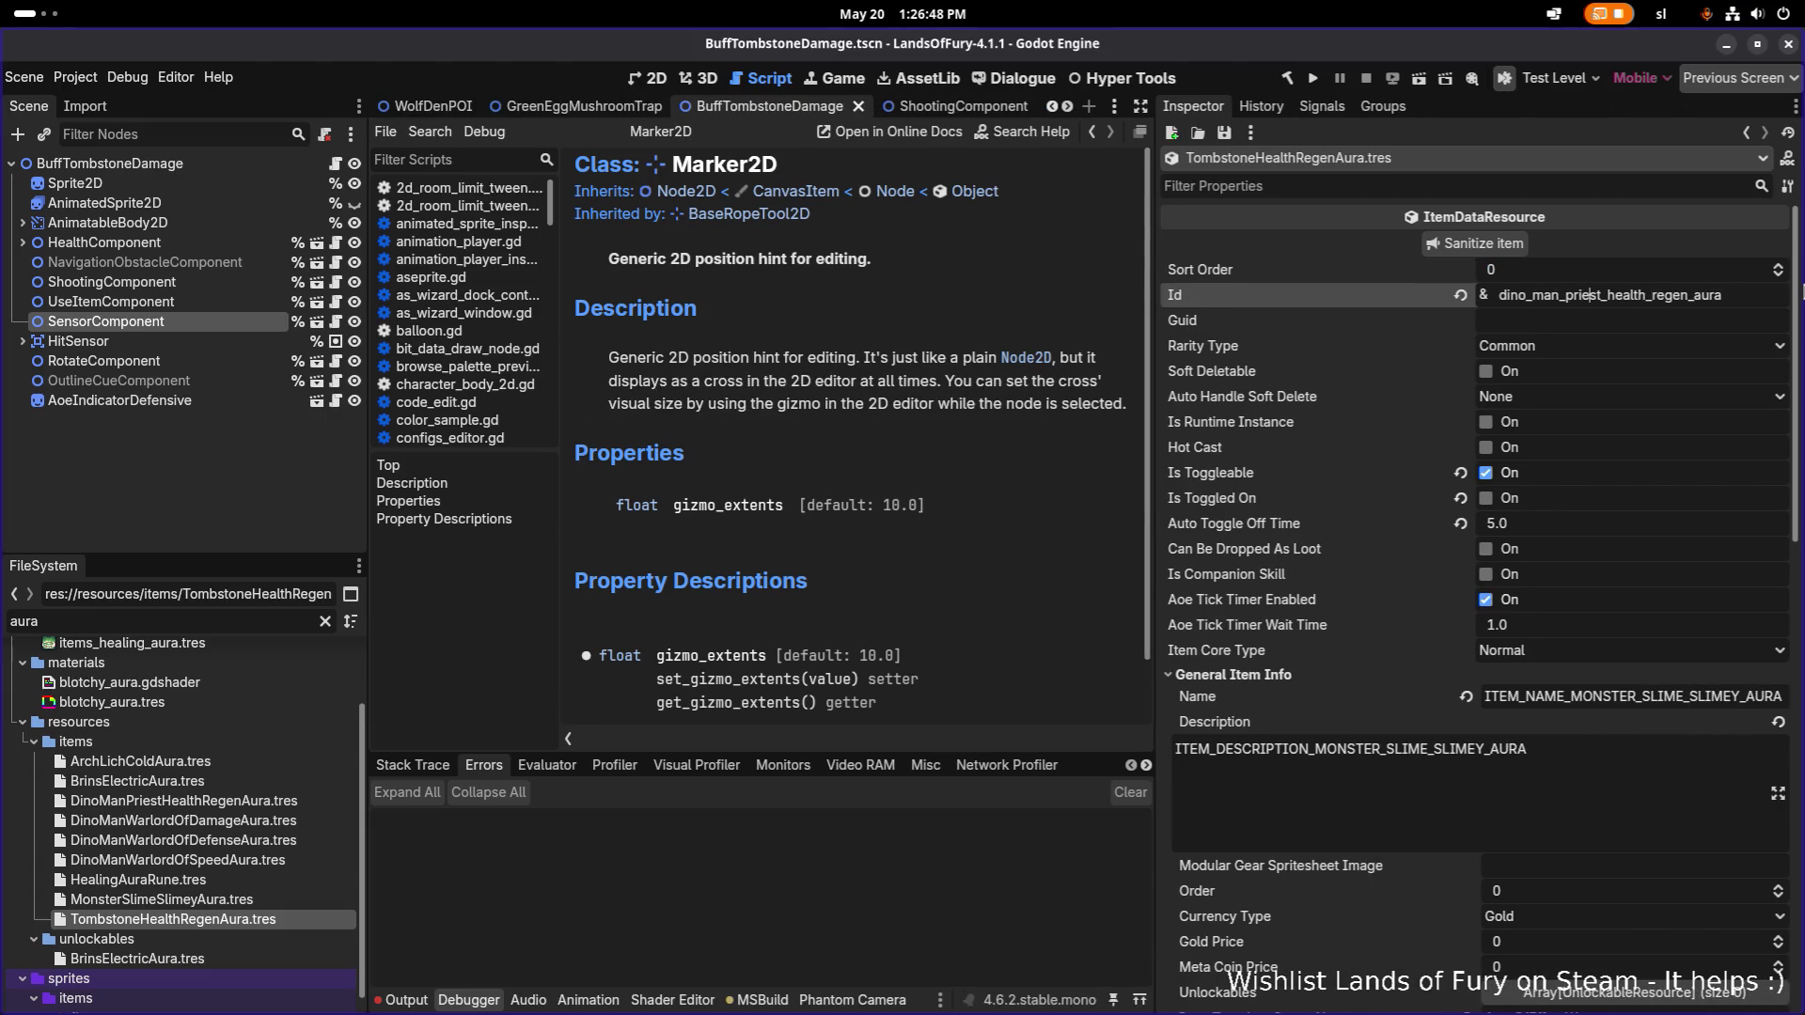
{"action": "key", "text": "shift+Home"}
{"action": "type", "text": "tombs"}
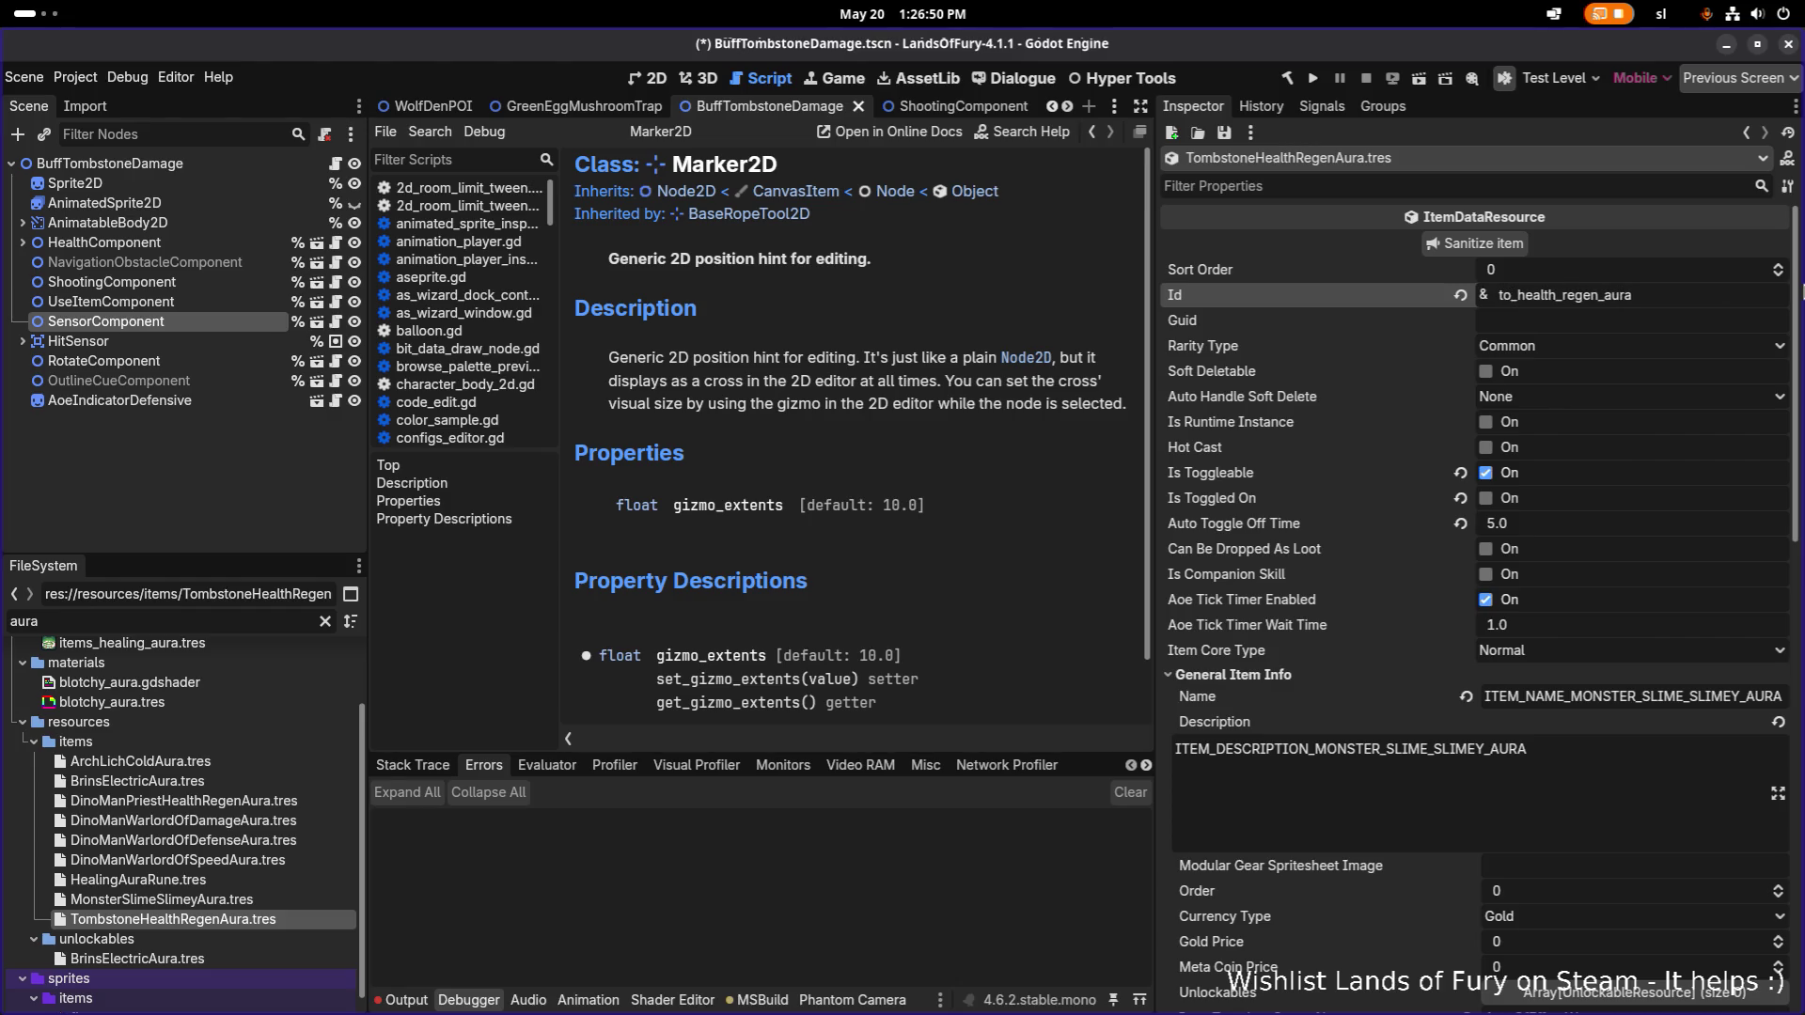
{"action": "type", "text": "tone"}
{"action": "key", "text": "ctrl+a"}
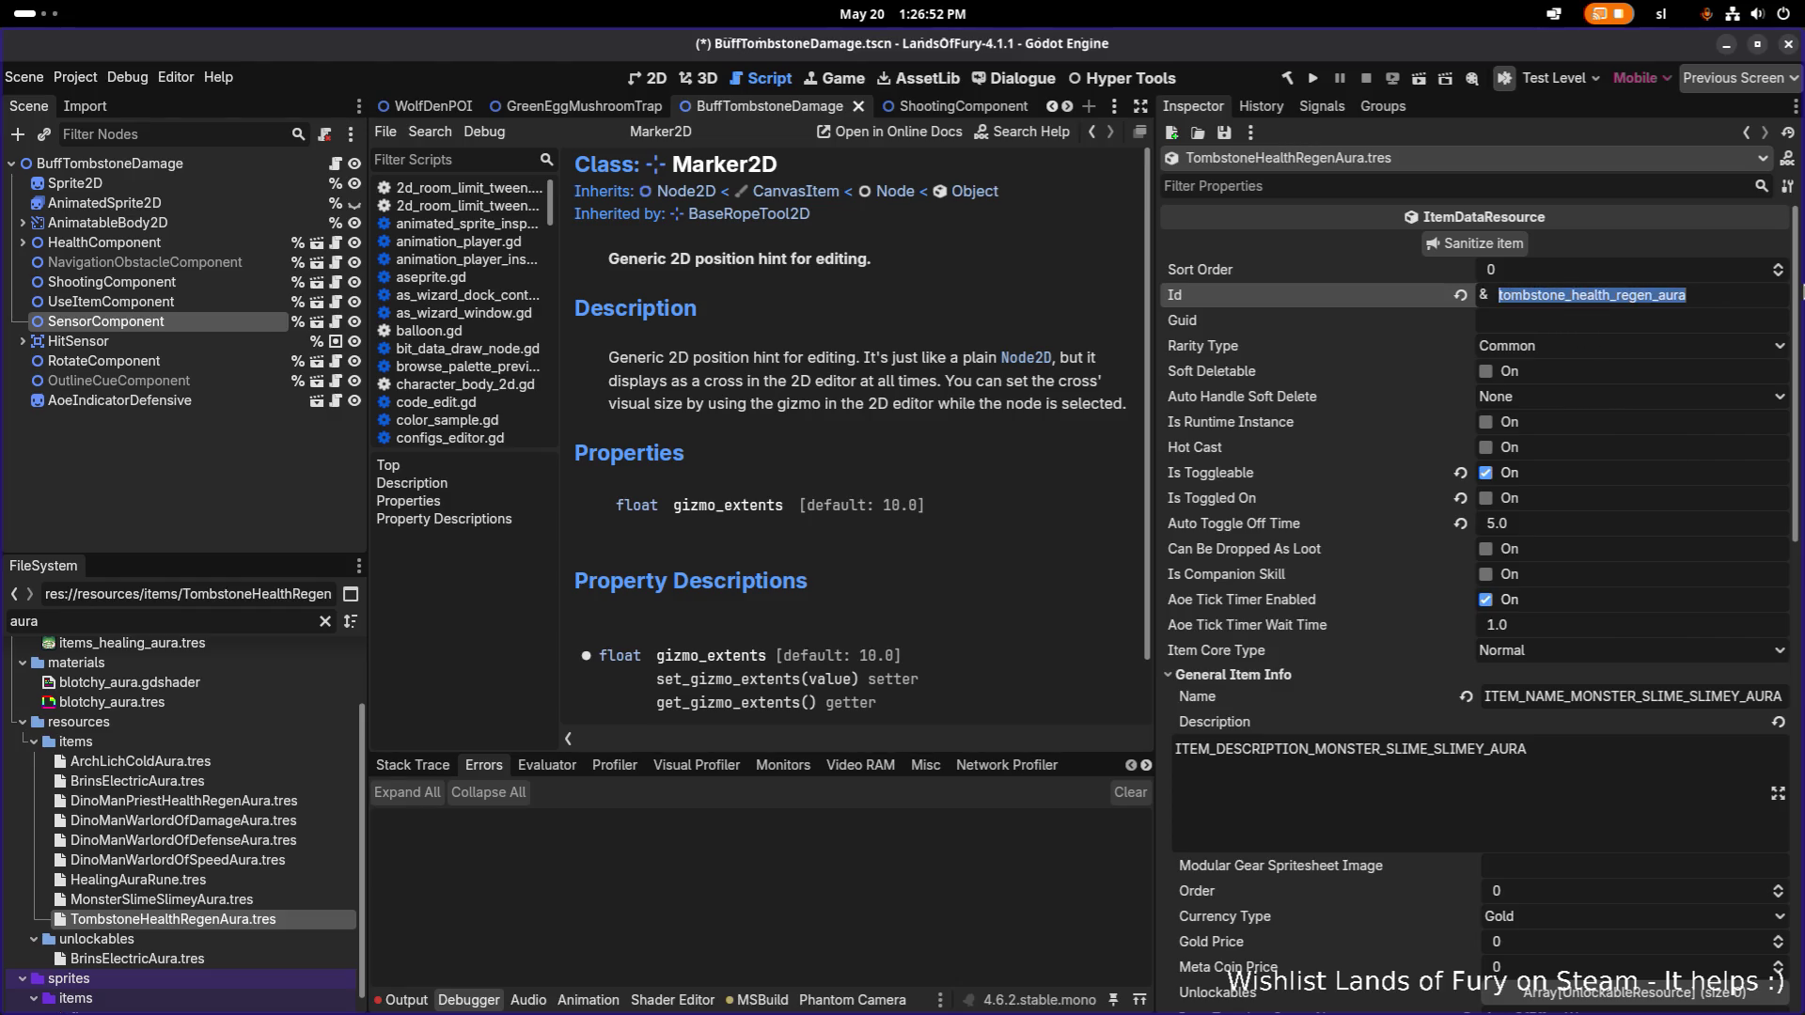
{"action": "key", "text": "Return"}
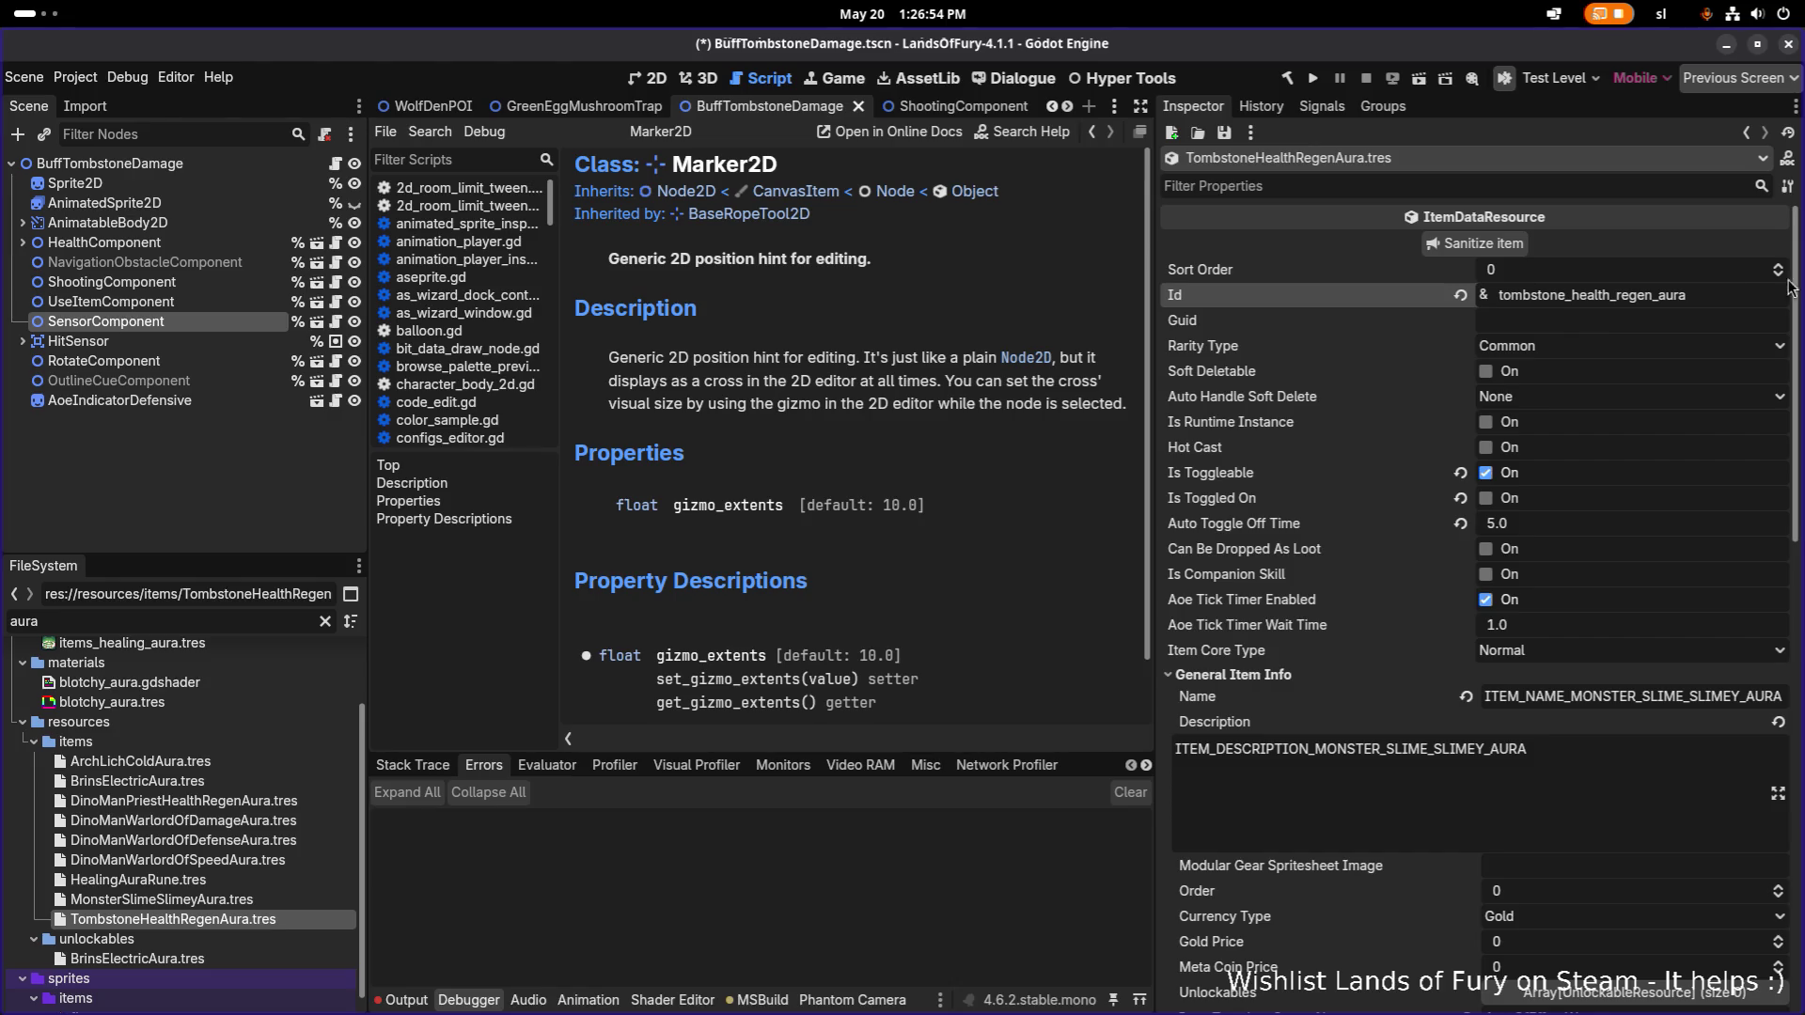
Widen the Inspector property area and scroll down to the item effects.
{"action": "scroll", "coordinate": [1659, 320], "scroll_direction": "down", "scroll_amount": 5}
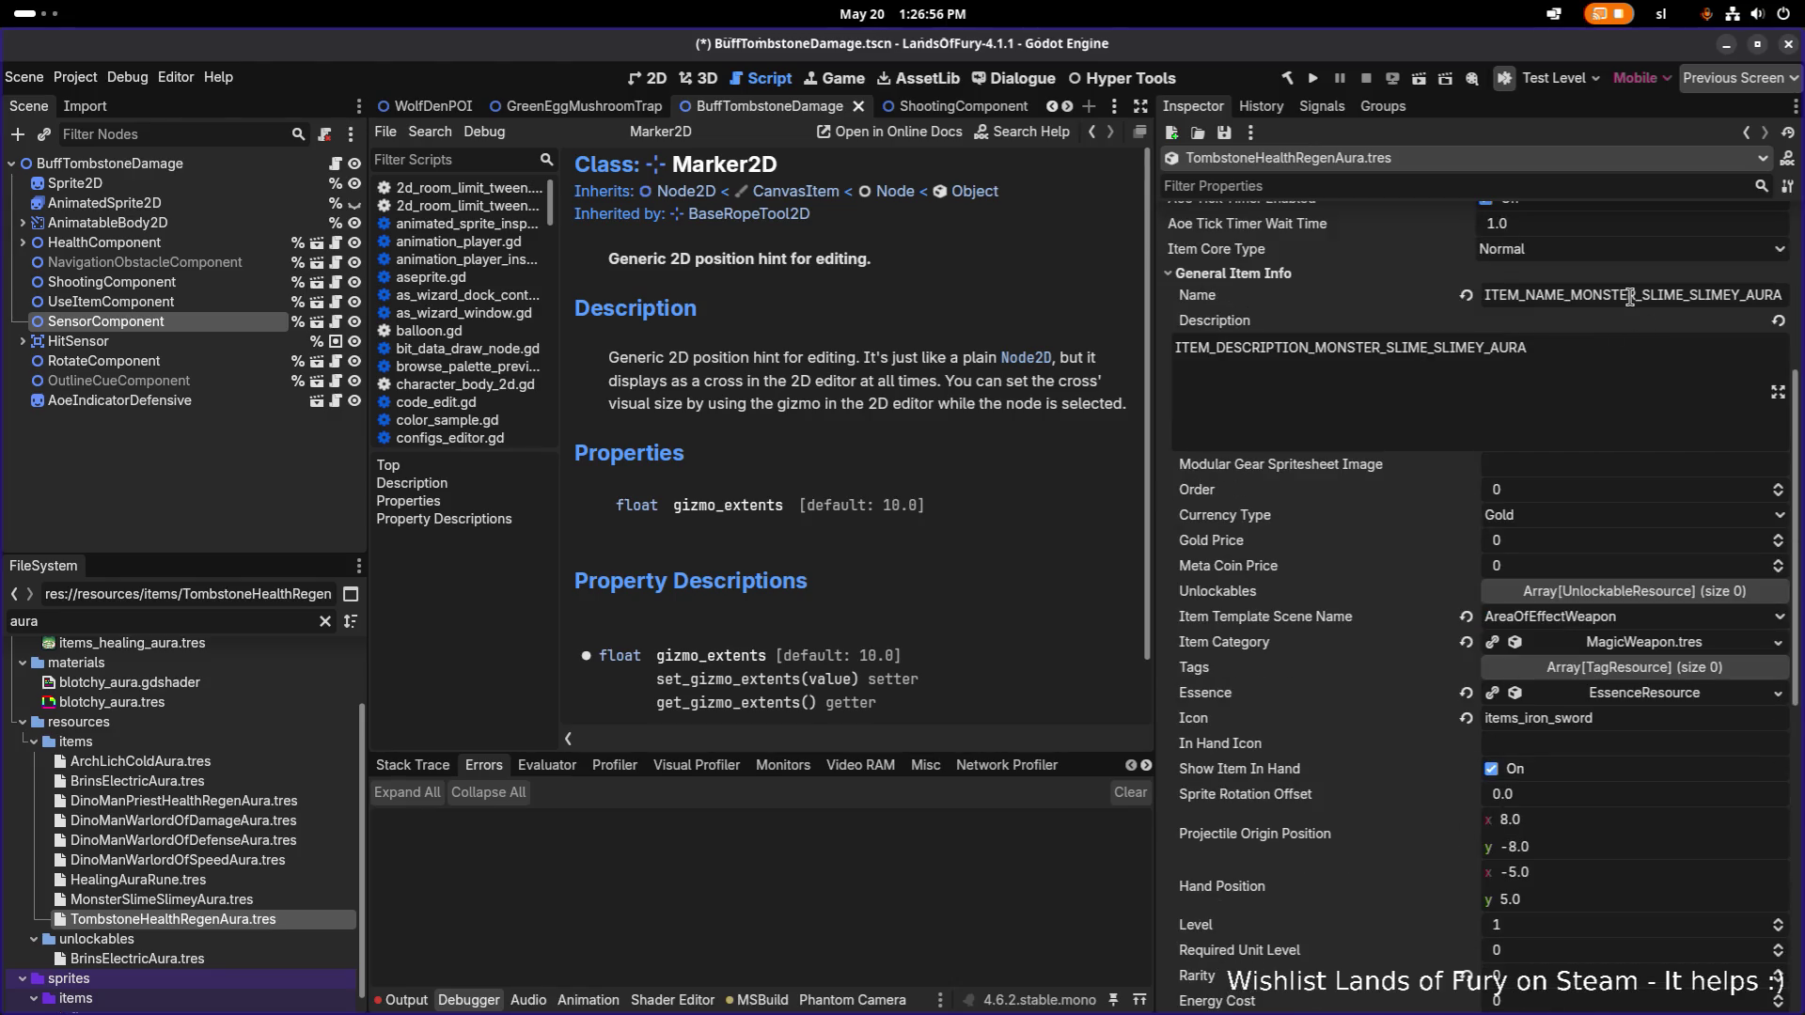
{"action": "left_click_drag", "start_coordinate": [1156, 343], "coordinate": [974, 340]}
{"action": "scroll", "coordinate": [1441, 364], "scroll_direction": "down", "scroll_amount": 9}
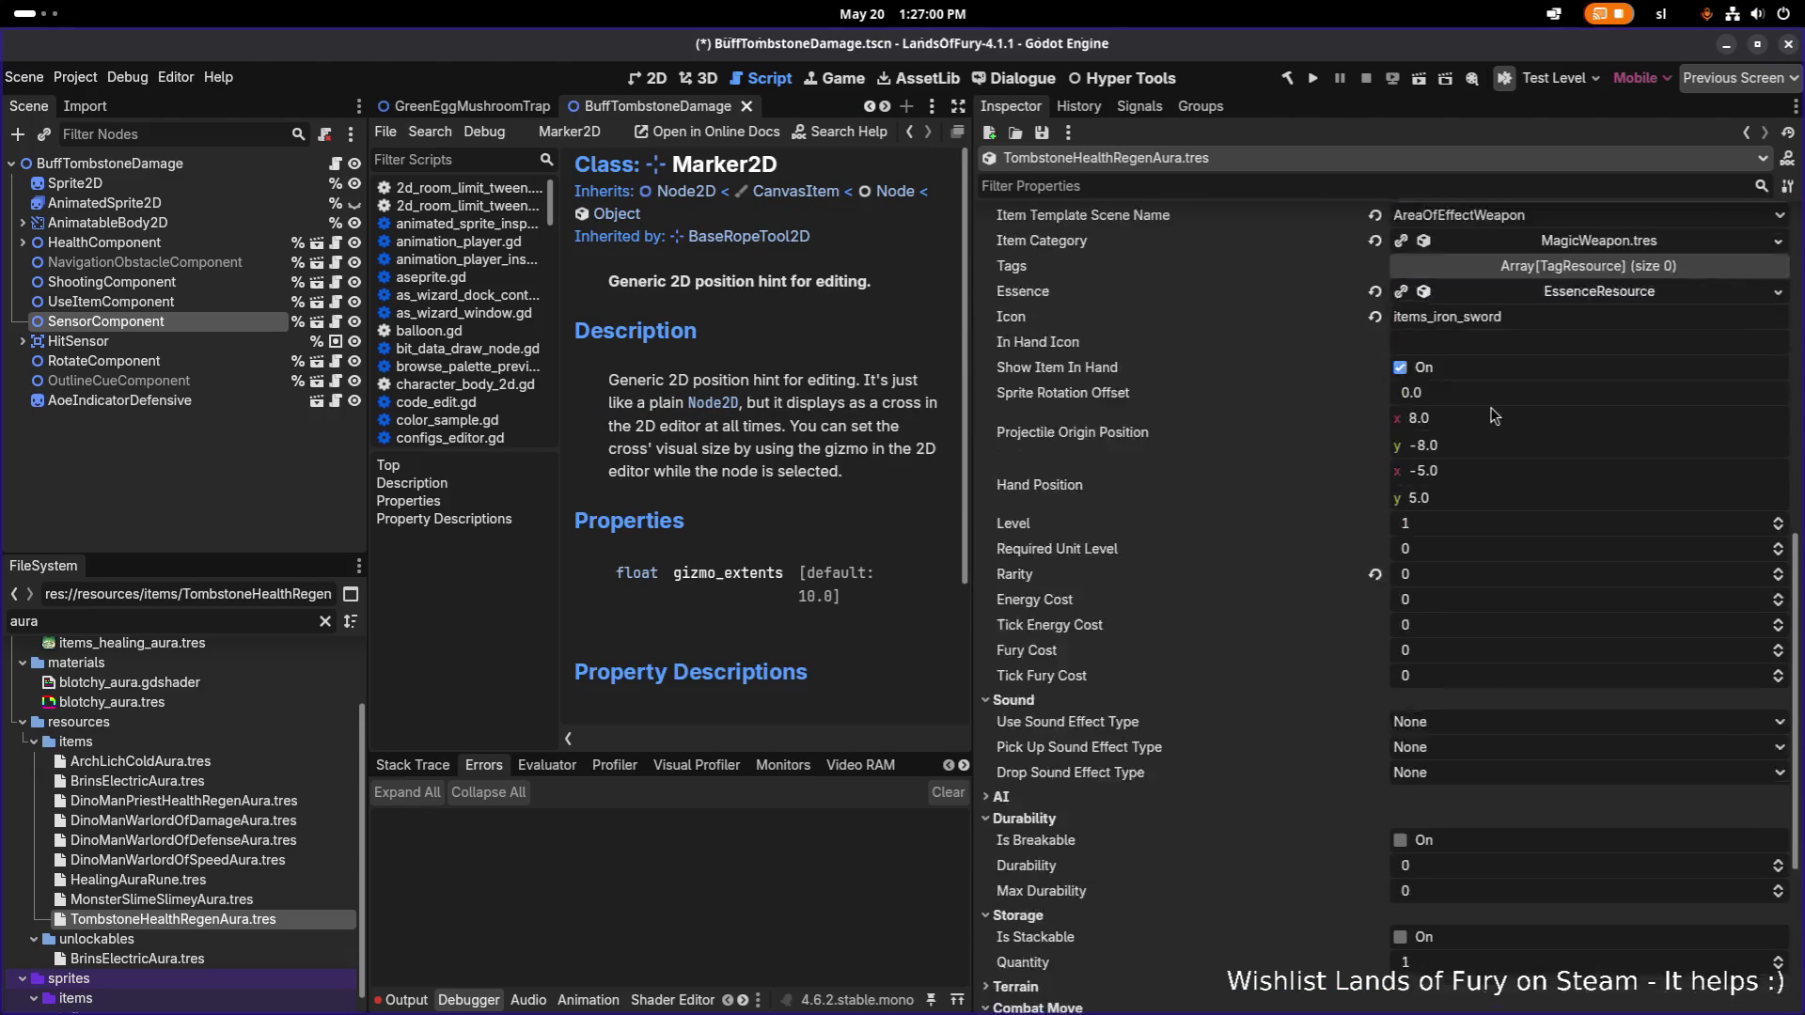
{"action": "scroll", "coordinate": [1474, 538], "scroll_direction": "down", "scroll_amount": 1}
Make both item effects unique recursively, including the cooldown effect's tracker.
{"action": "right_click", "coordinate": [1570, 810]}
{"action": "left_click", "coordinate": [1645, 943]}
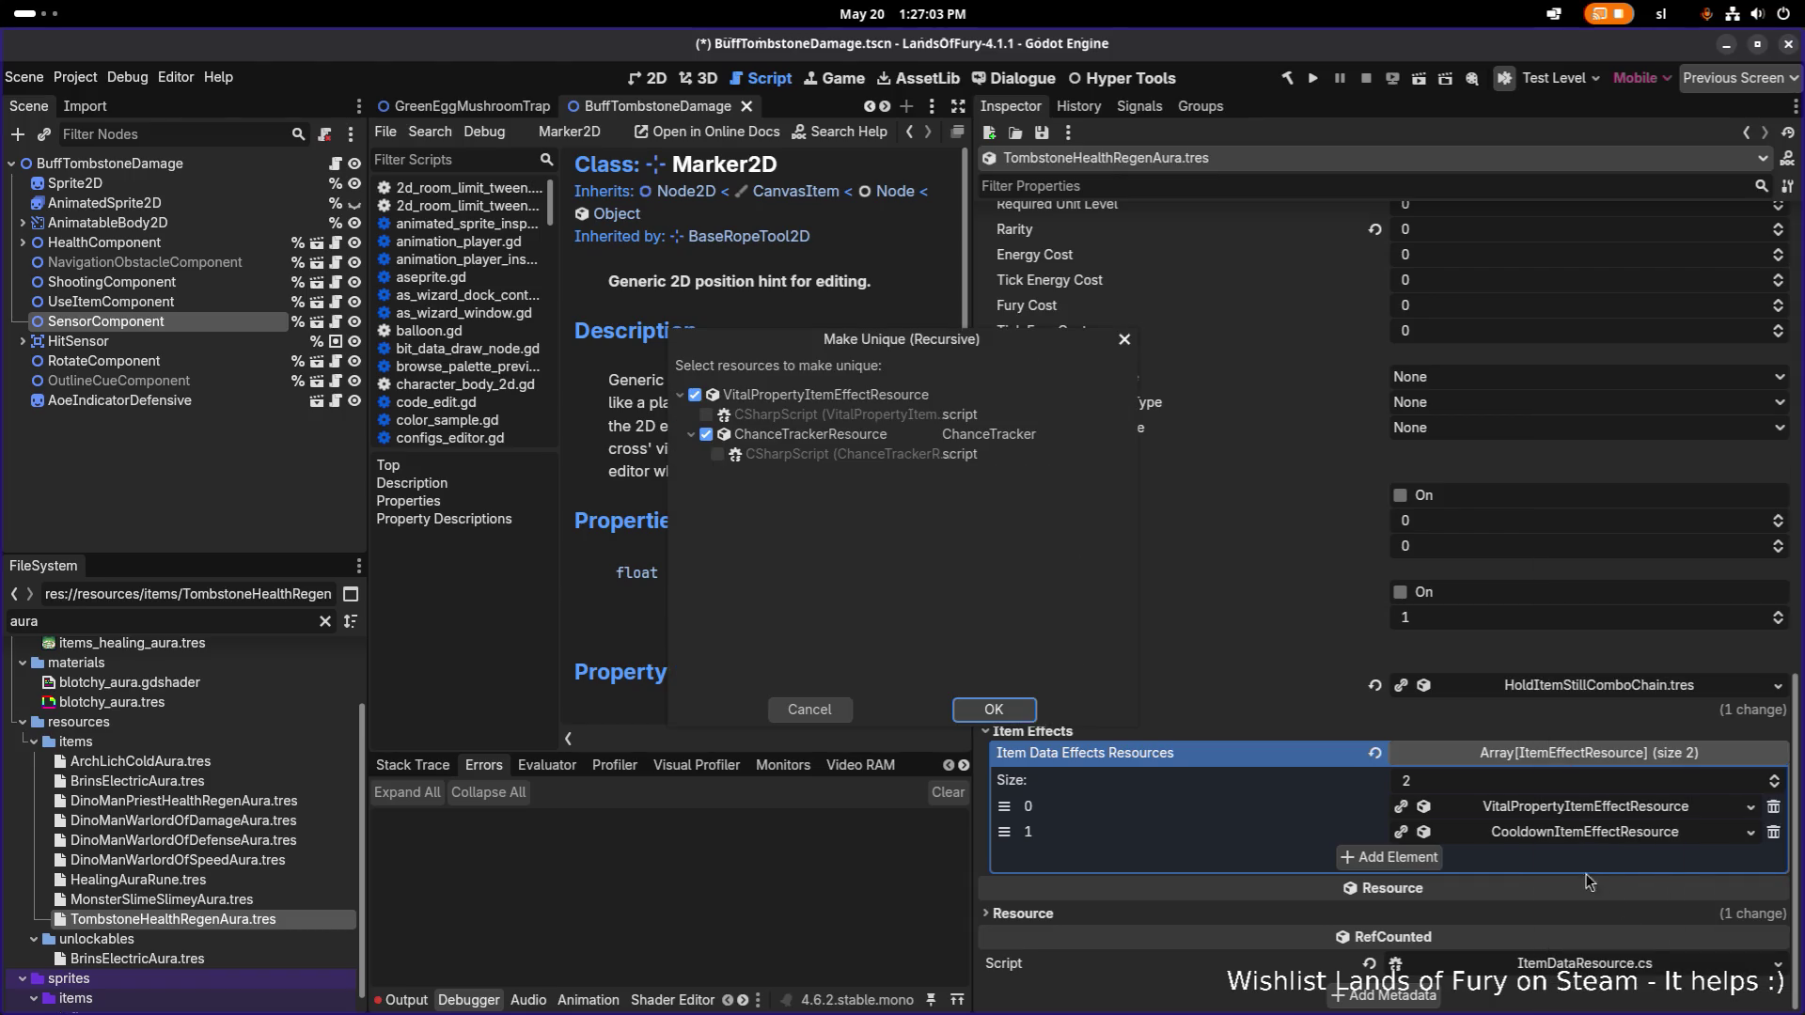
{"action": "left_click", "coordinate": [977, 710]}
{"action": "right_click", "coordinate": [1554, 831]}
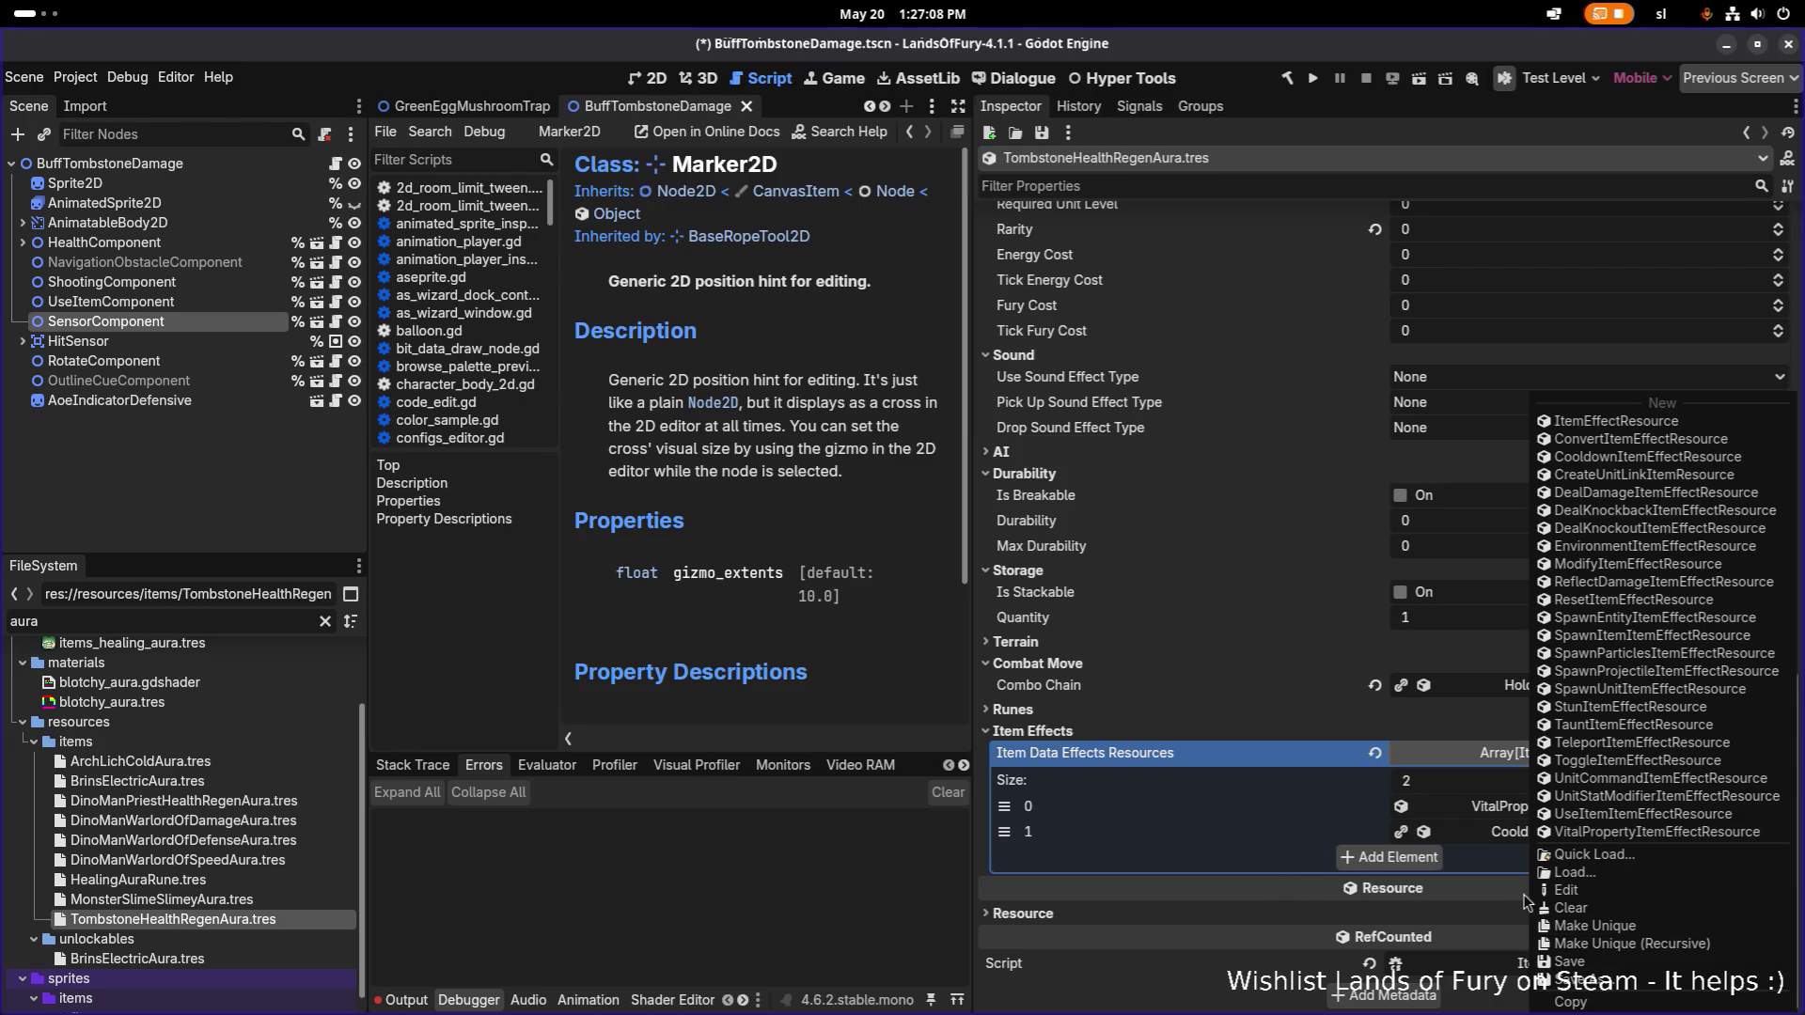
{"action": "left_click", "coordinate": [1635, 926]}
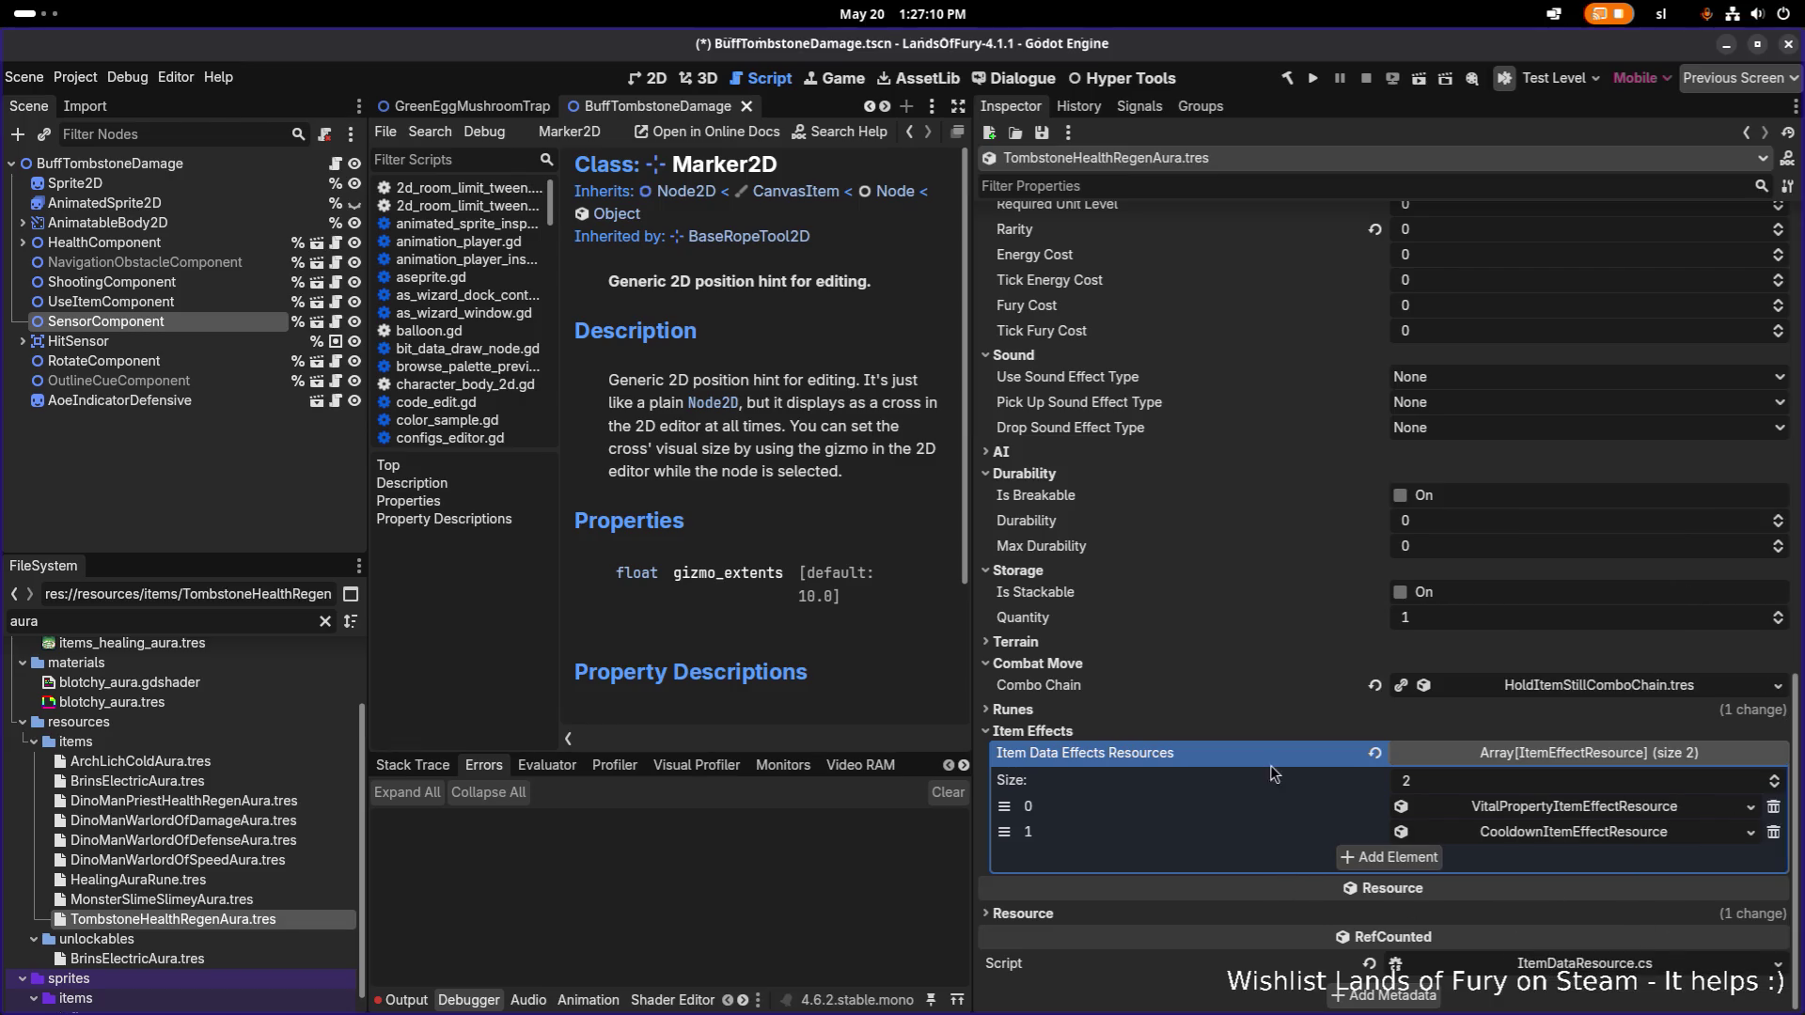
{"action": "right_click", "coordinate": [1643, 836]}
{"action": "left_click", "coordinate": [1640, 943]}
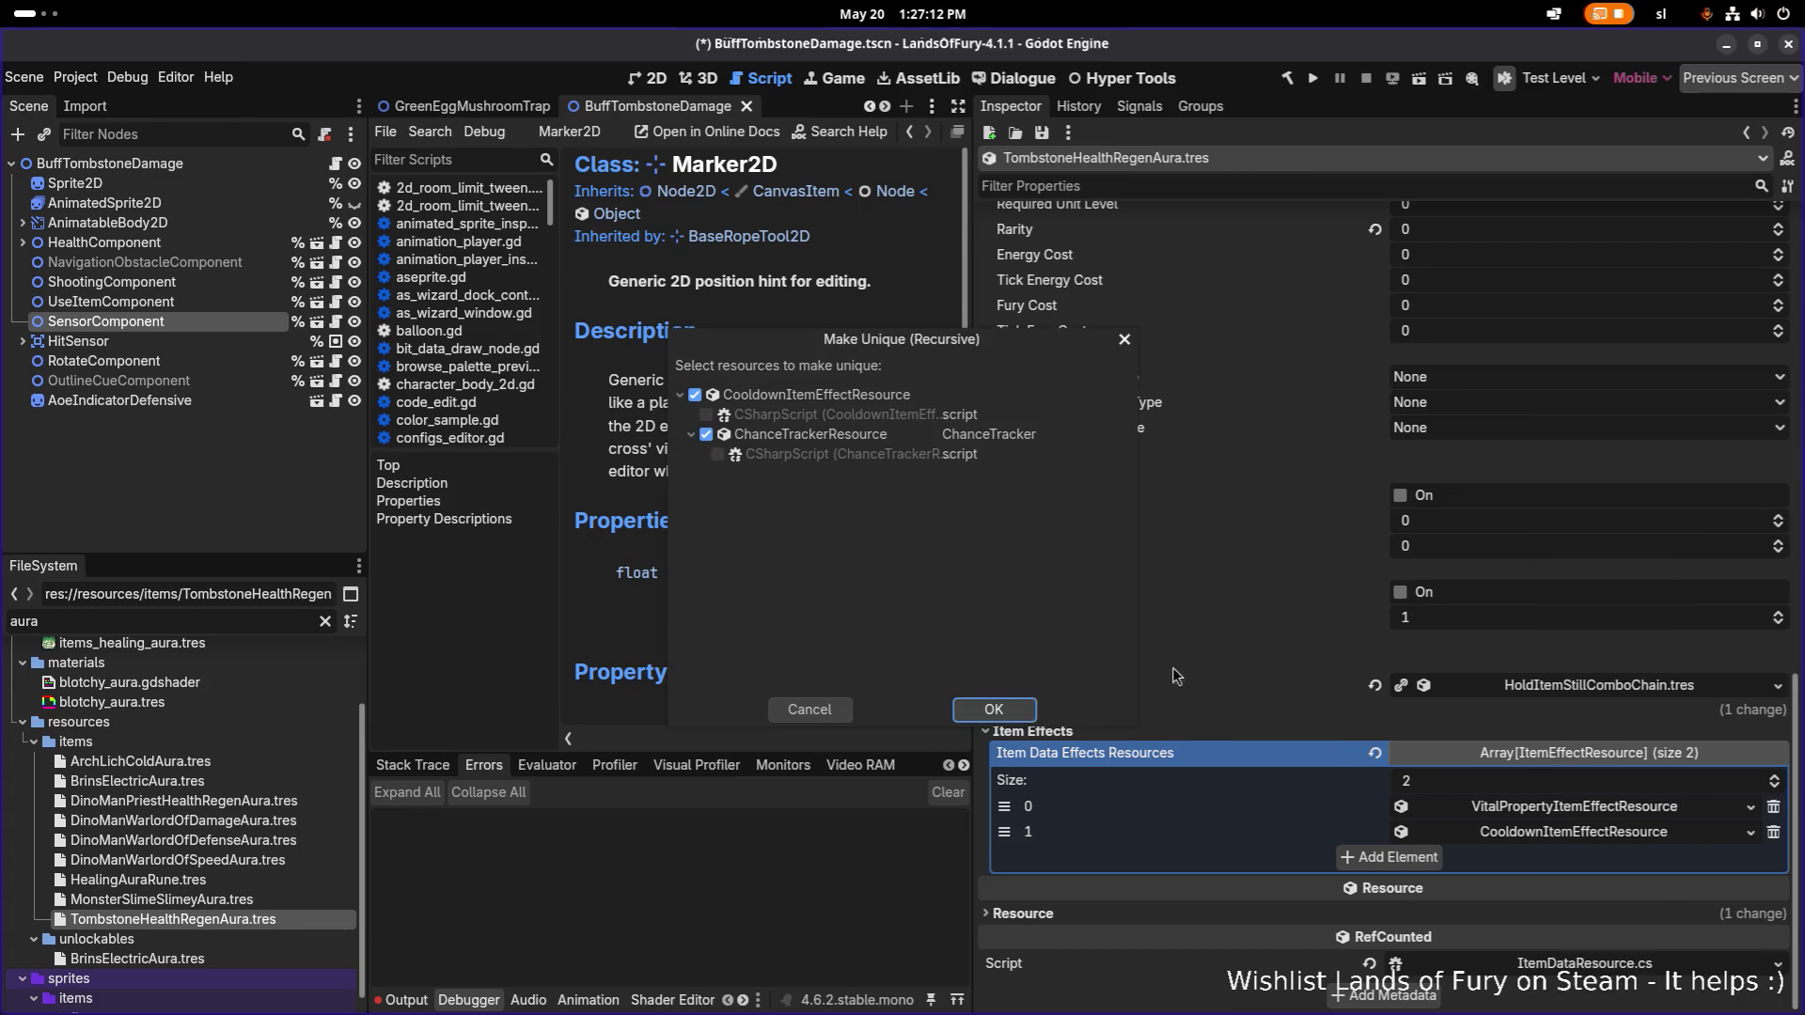
{"action": "left_click", "coordinate": [982, 711]}
Expand the Health vital effect and its general info settings.
{"action": "left_click", "coordinate": [1557, 814]}
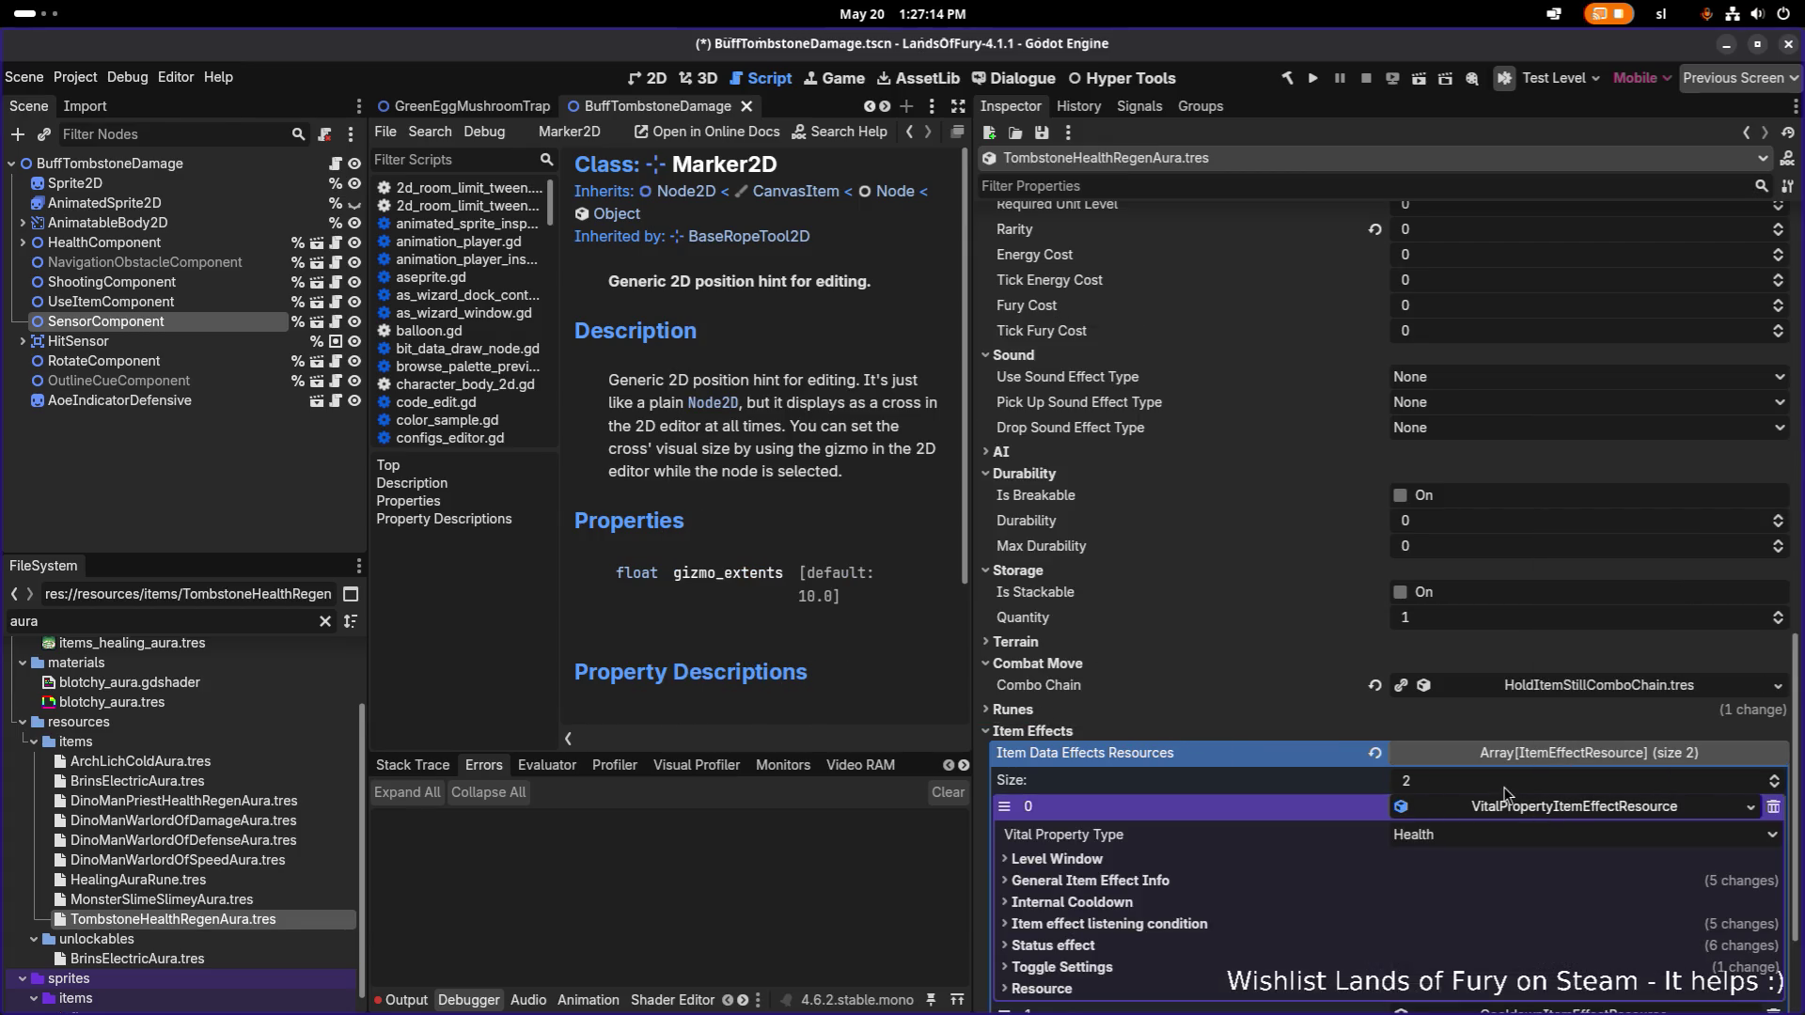
{"action": "scroll", "coordinate": [1459, 662], "scroll_direction": "down", "scroll_amount": 2}
{"action": "left_click", "coordinate": [1237, 702]}
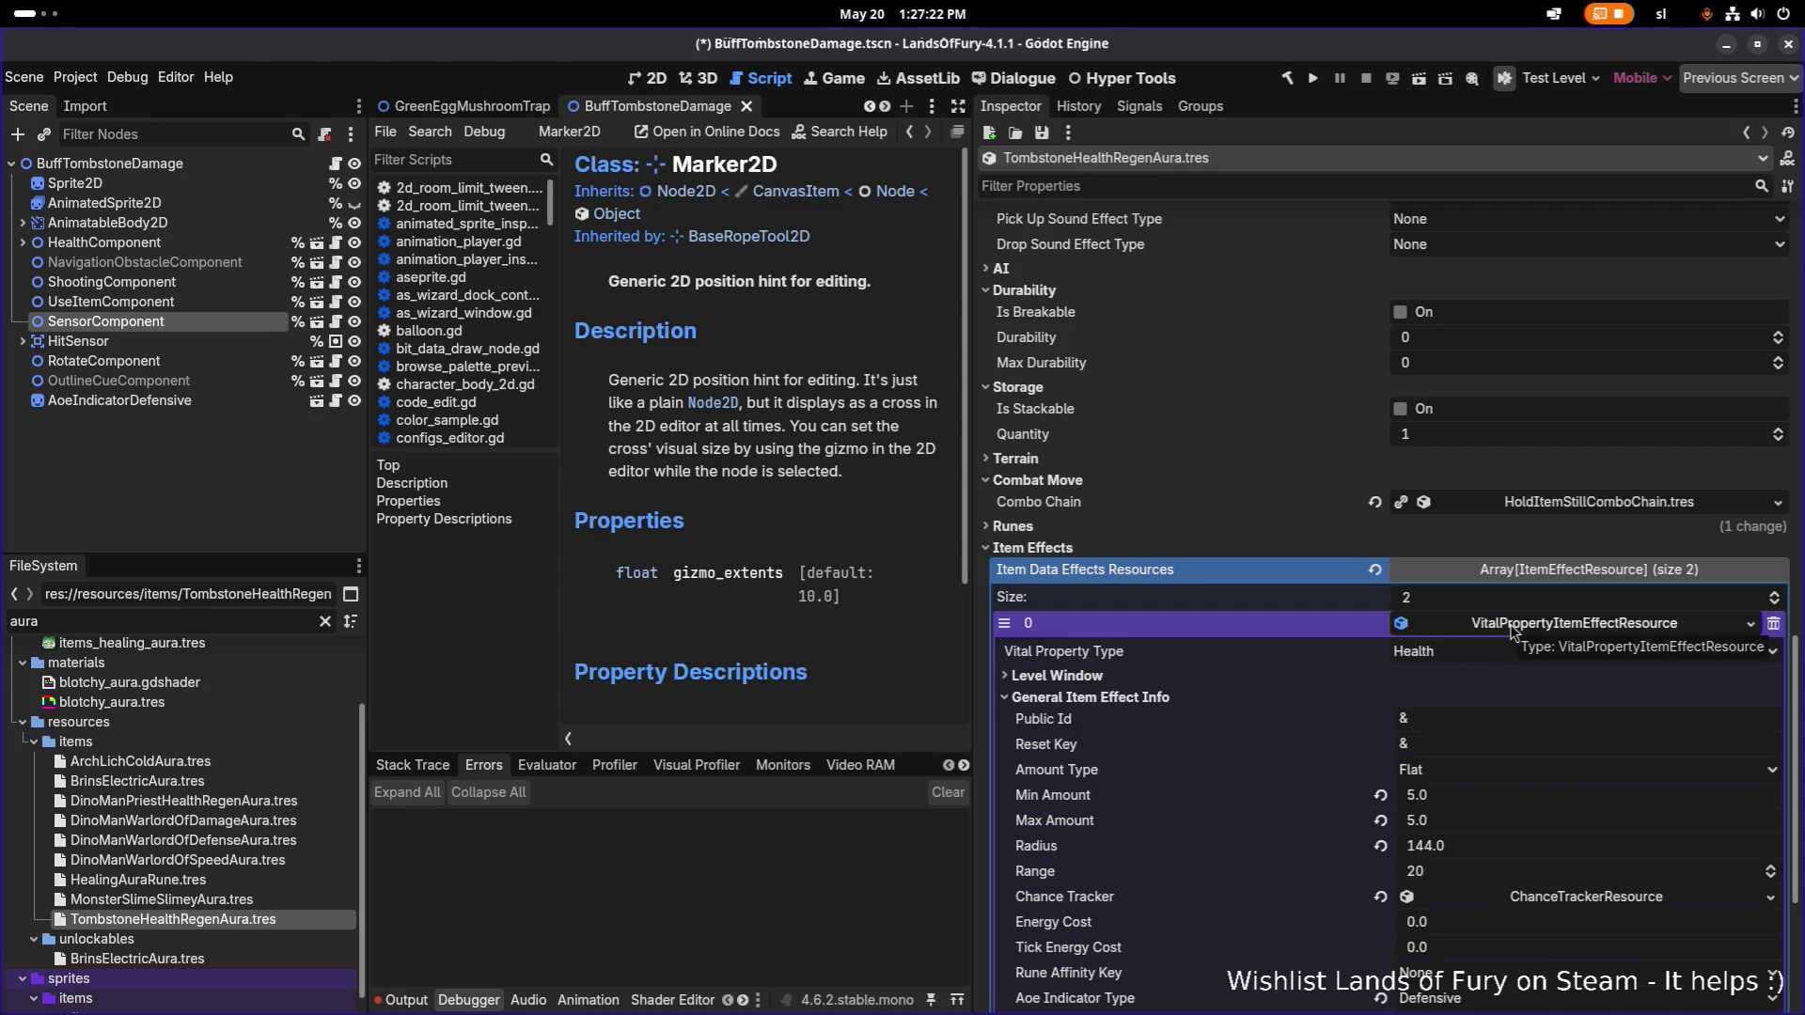
Set the Health effect's Trigger When to OnOwnerUsingItem and save.
{"action": "scroll", "coordinate": [1510, 632], "scroll_direction": "down", "scroll_amount": 5}
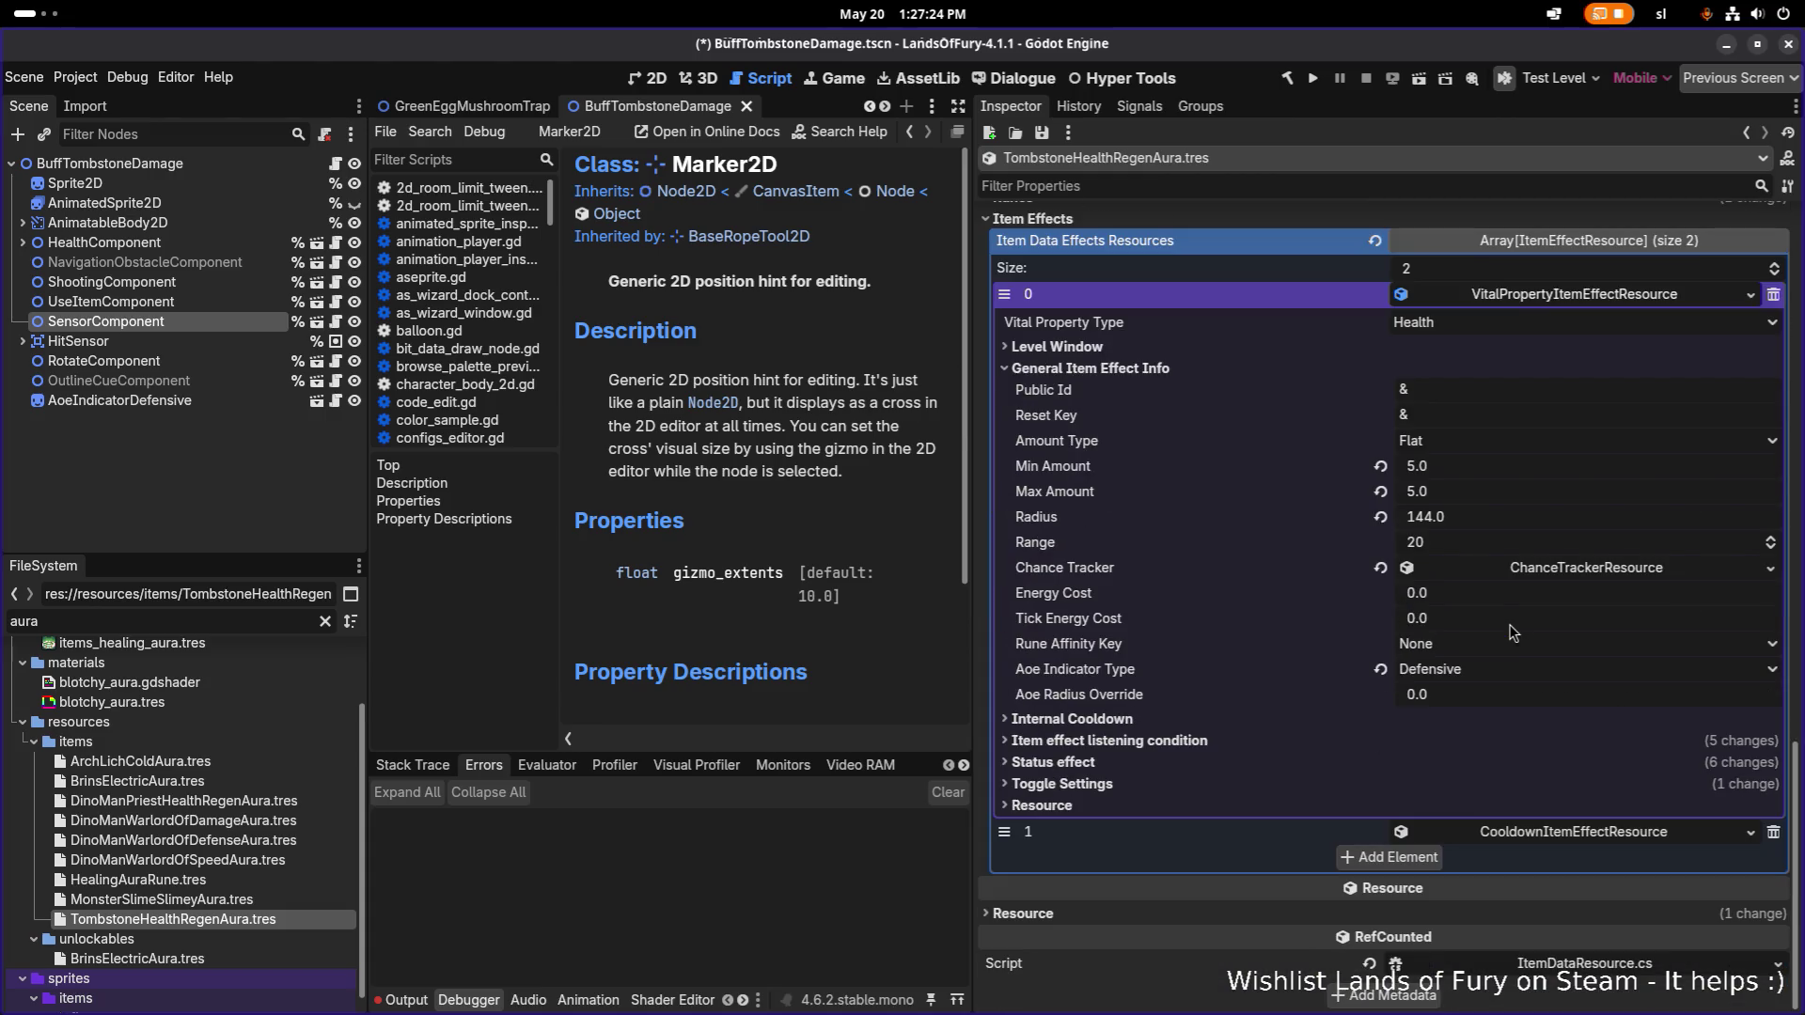
{"action": "left_click", "coordinate": [1407, 740]}
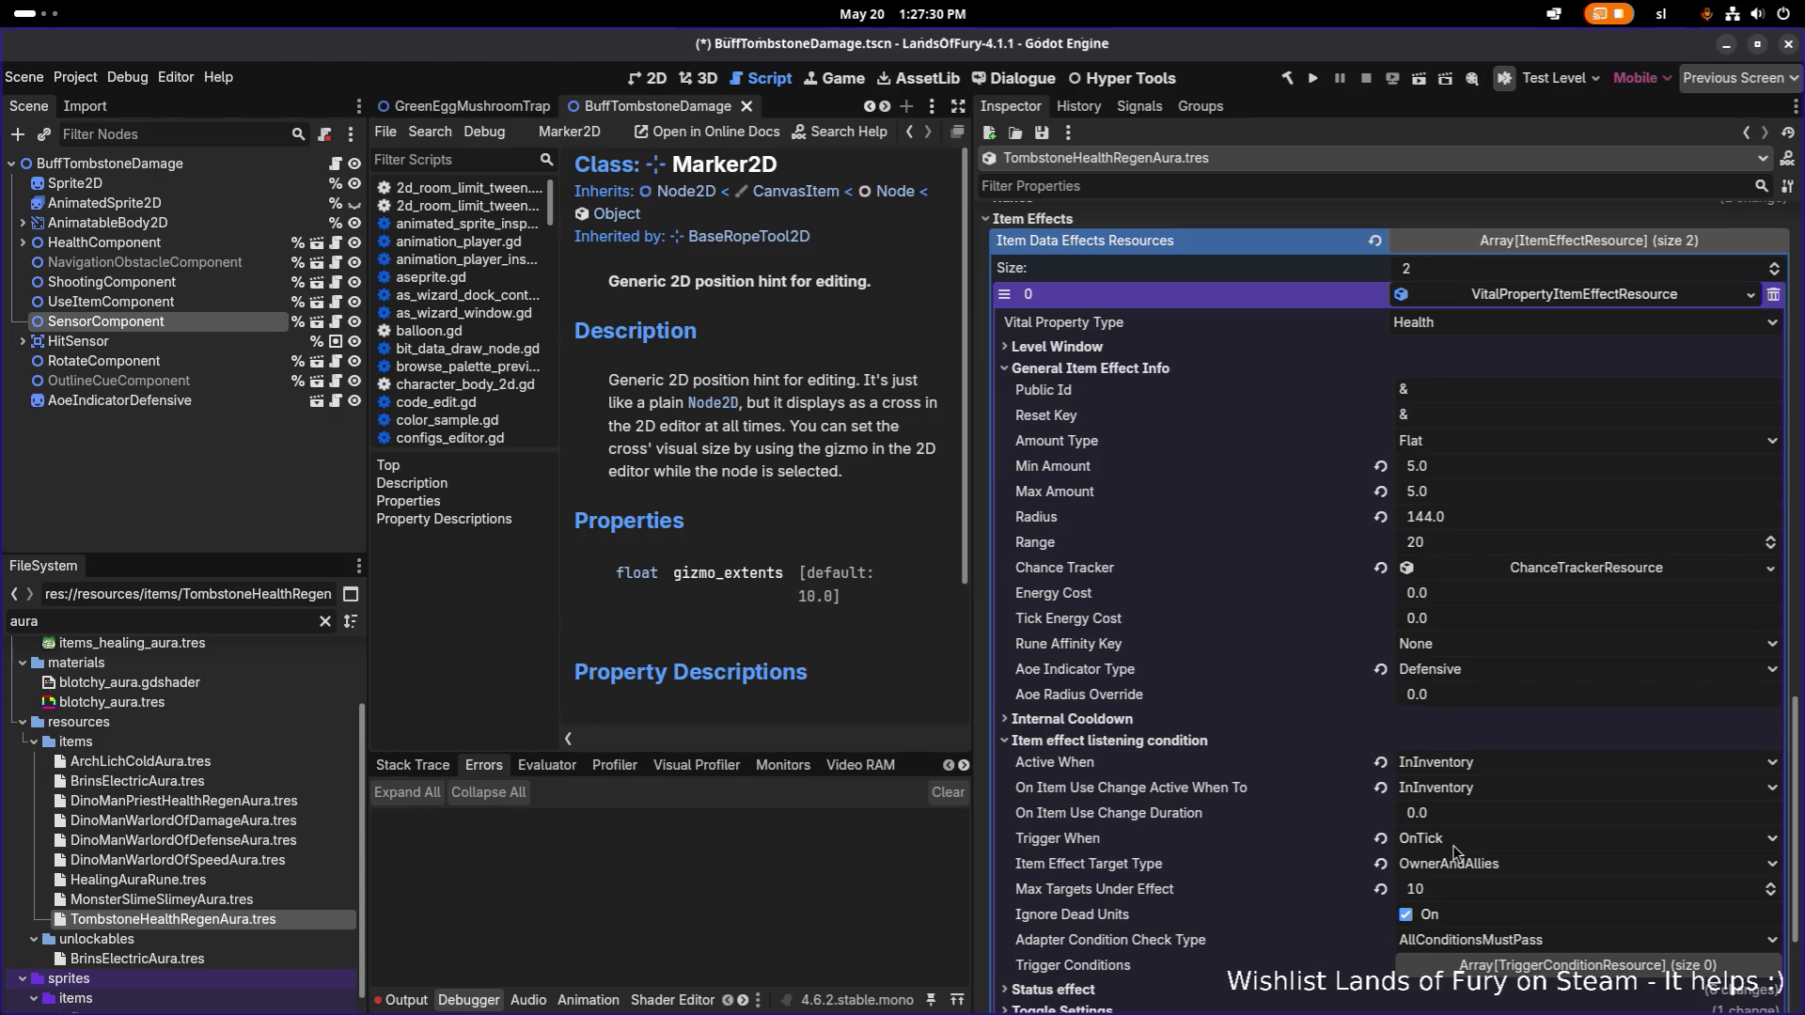
{"action": "left_click", "coordinate": [1487, 841]}
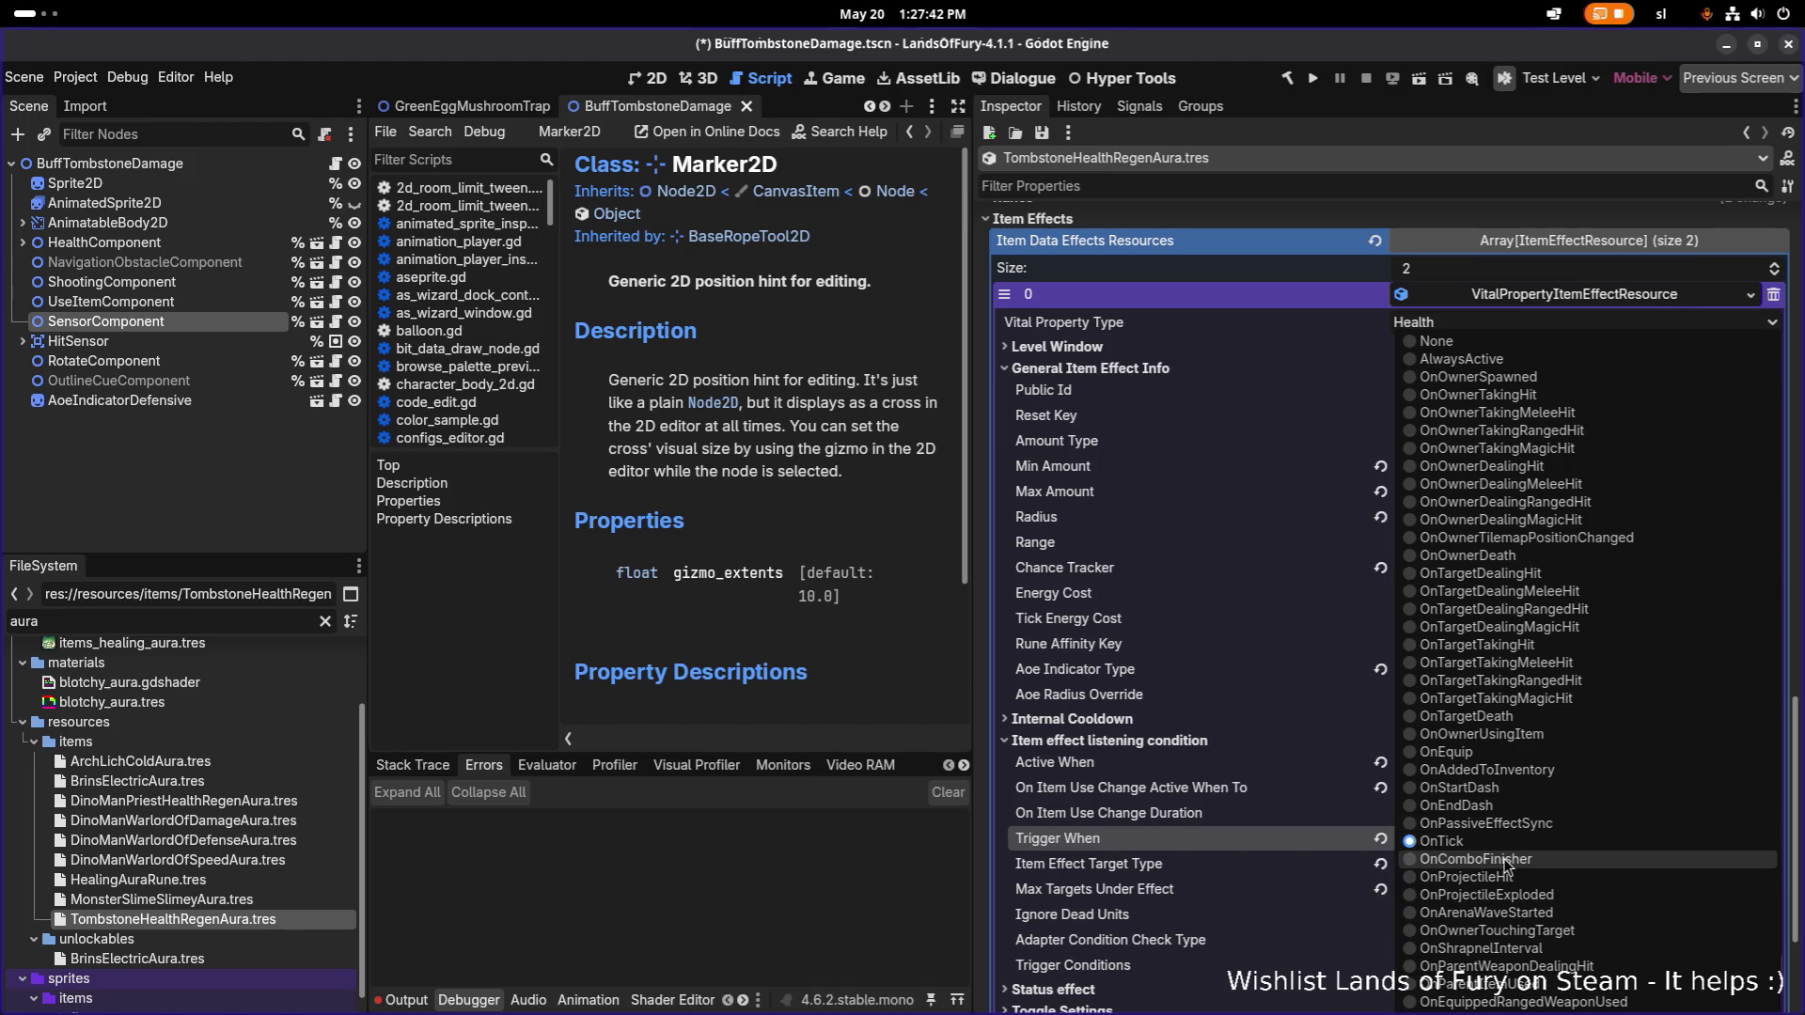
{"action": "left_click", "coordinate": [1515, 735]}
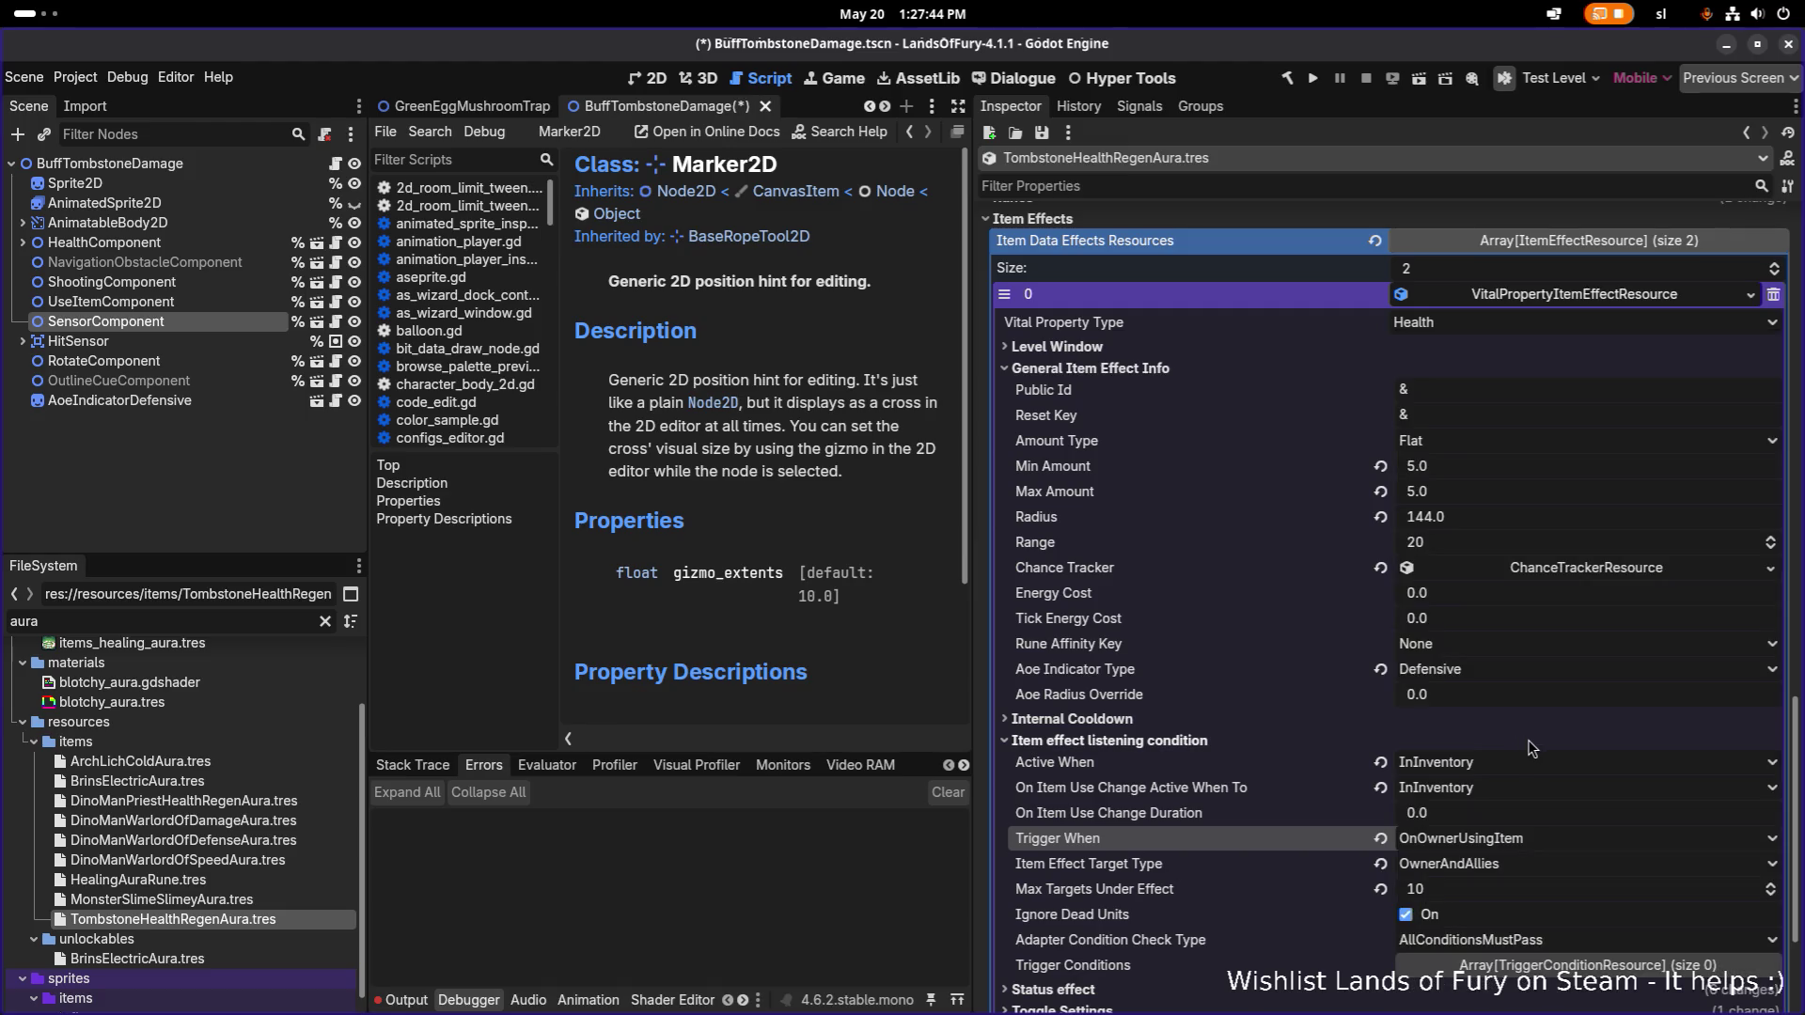
{"action": "key", "text": "ctrl+s"}
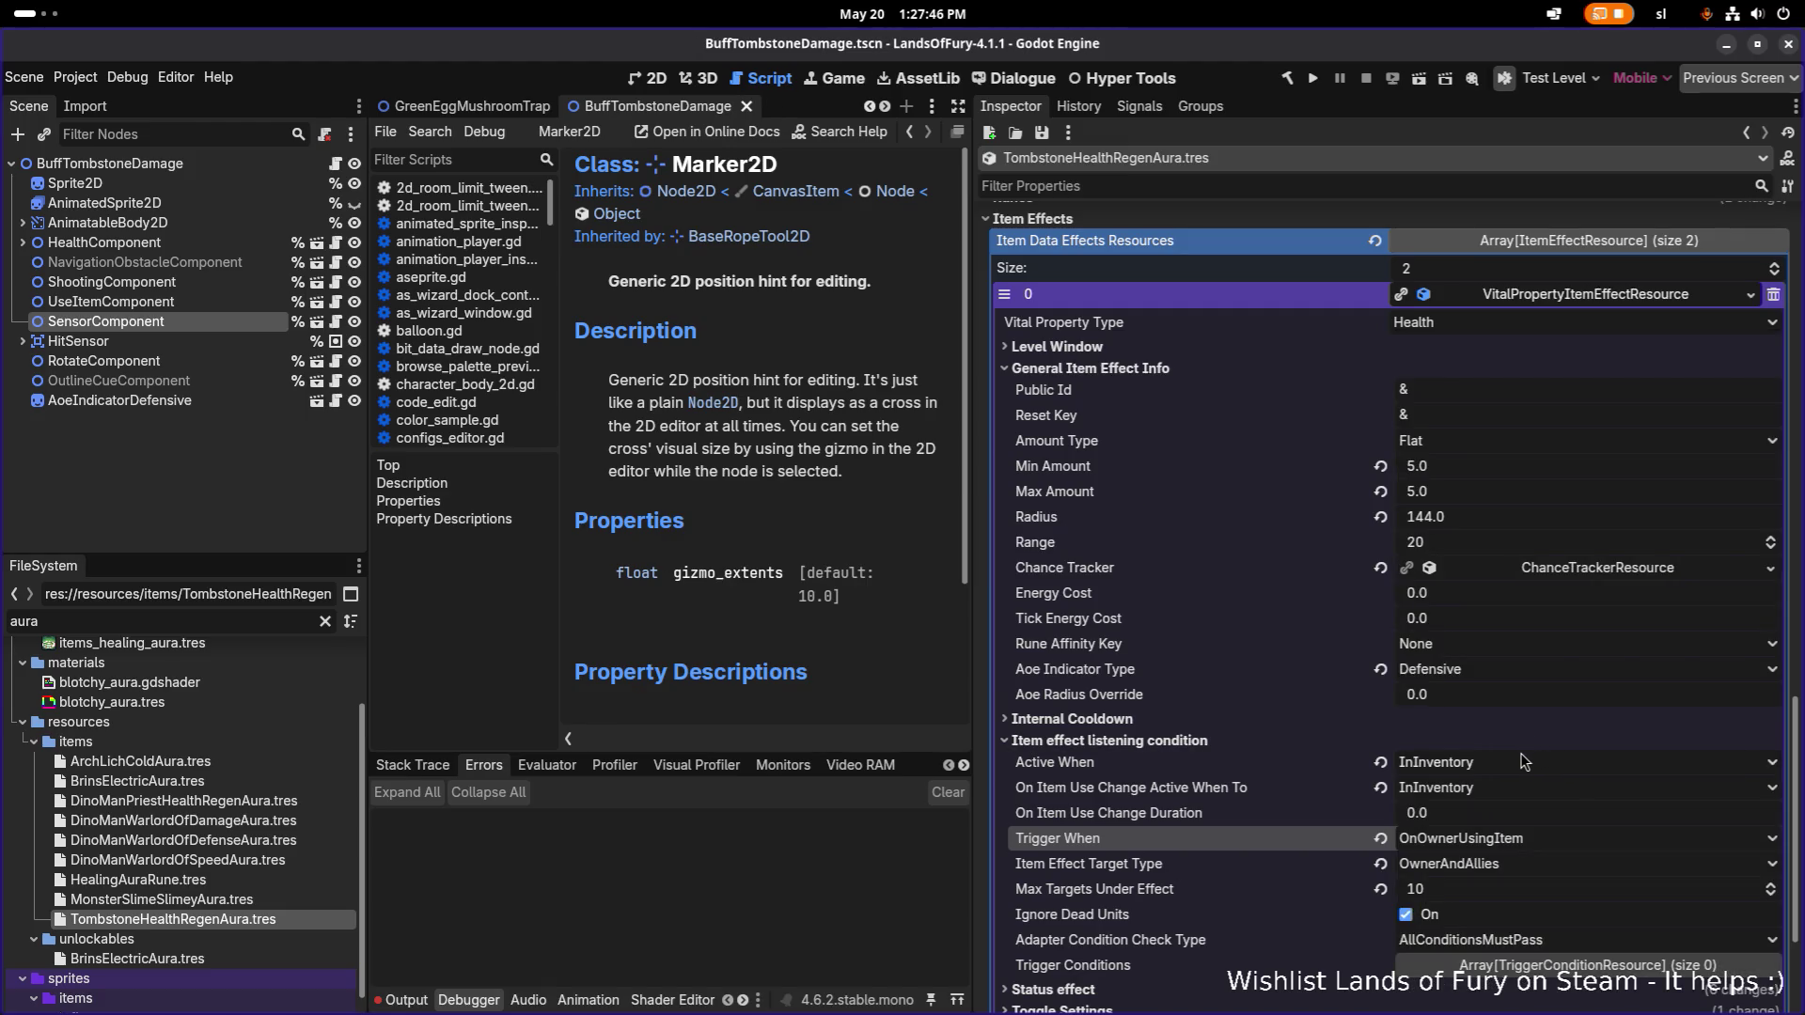
Set Item Effect Target Type to DetectedUnits and Max Targets Under Effect to 50, saving after each.
{"action": "left_click", "coordinate": [1480, 865]}
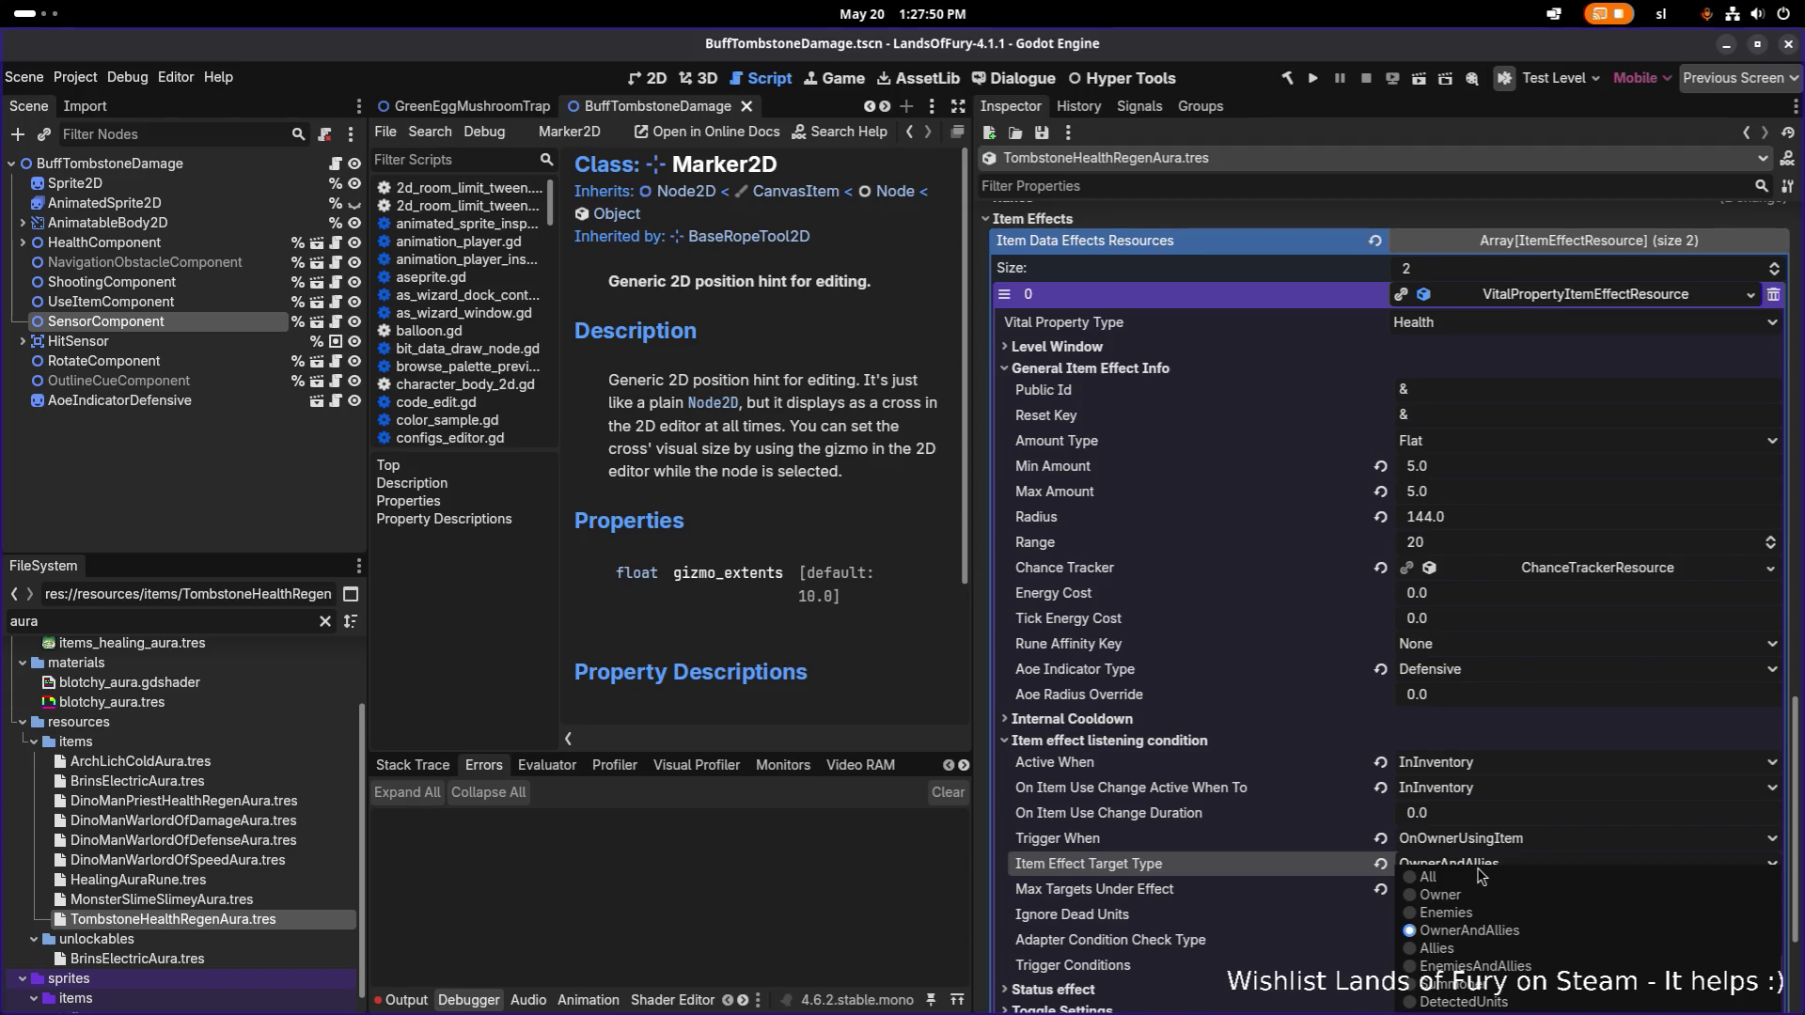
{"action": "left_click", "coordinate": [1464, 1002]}
{"action": "key", "text": "ctrl+s"}
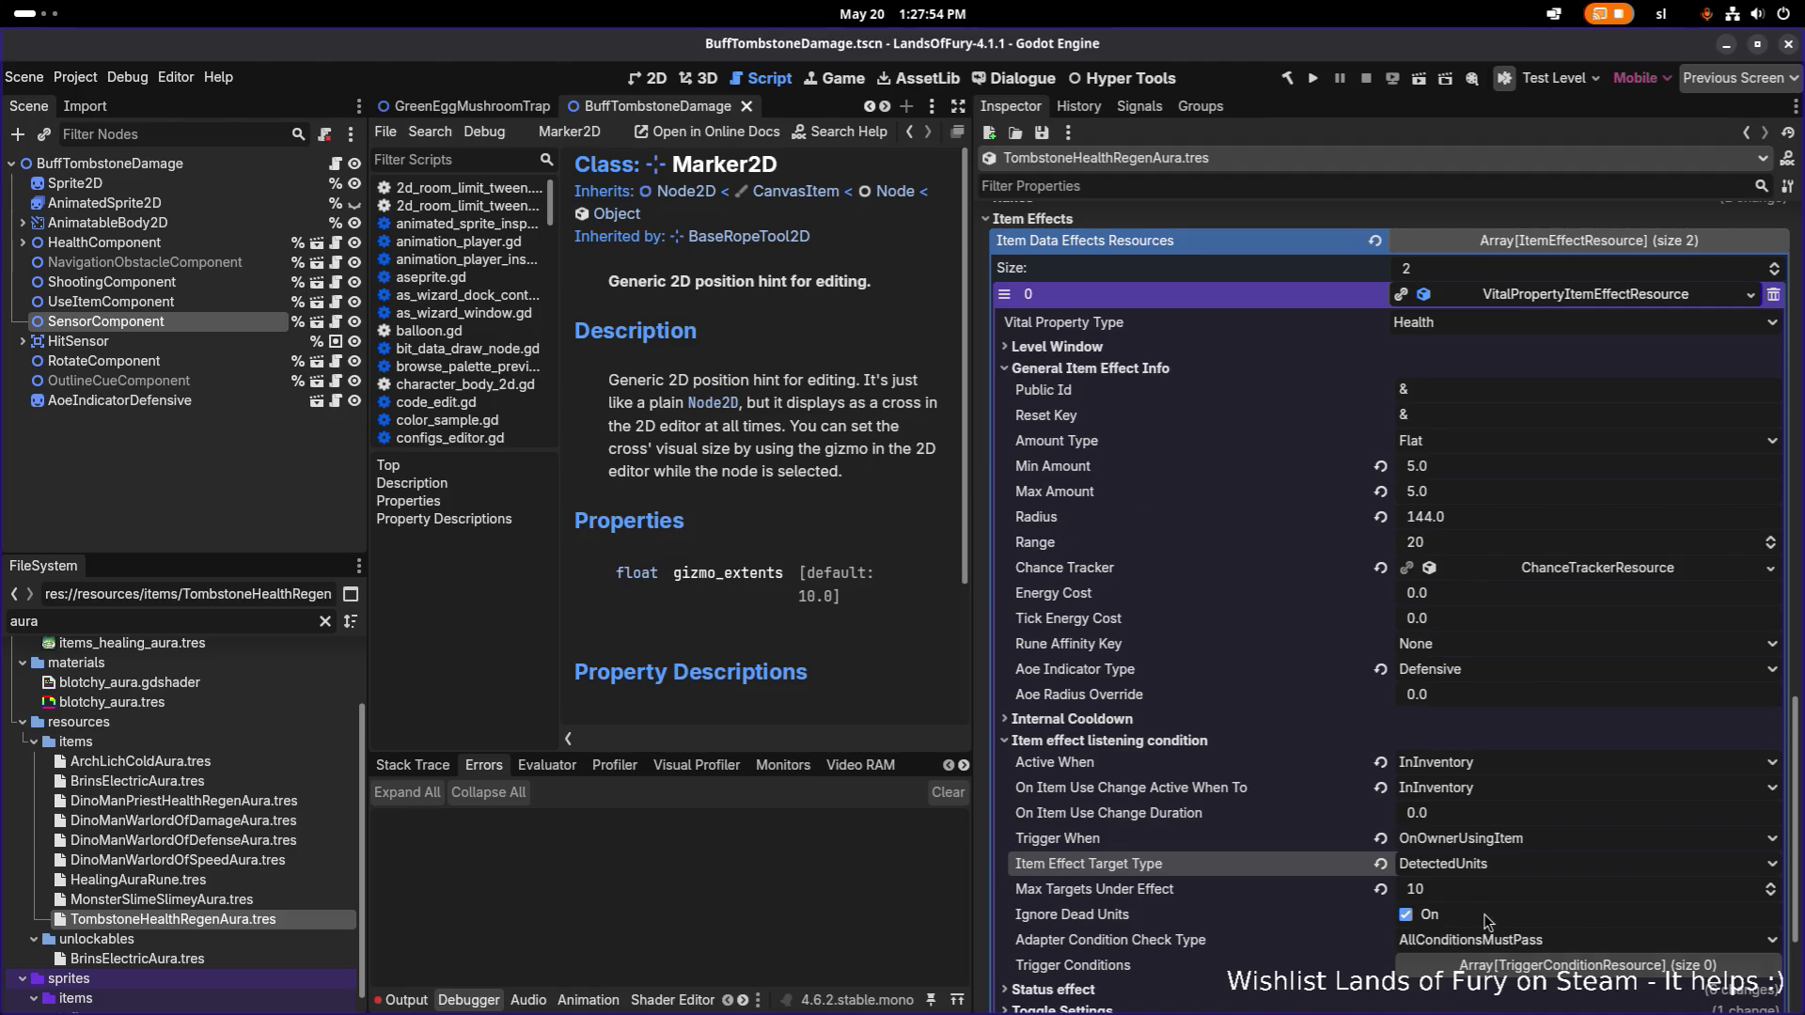
{"action": "left_click", "coordinate": [1492, 888]}
{"action": "type", "text": "50"}
{"action": "key", "text": "Return"}
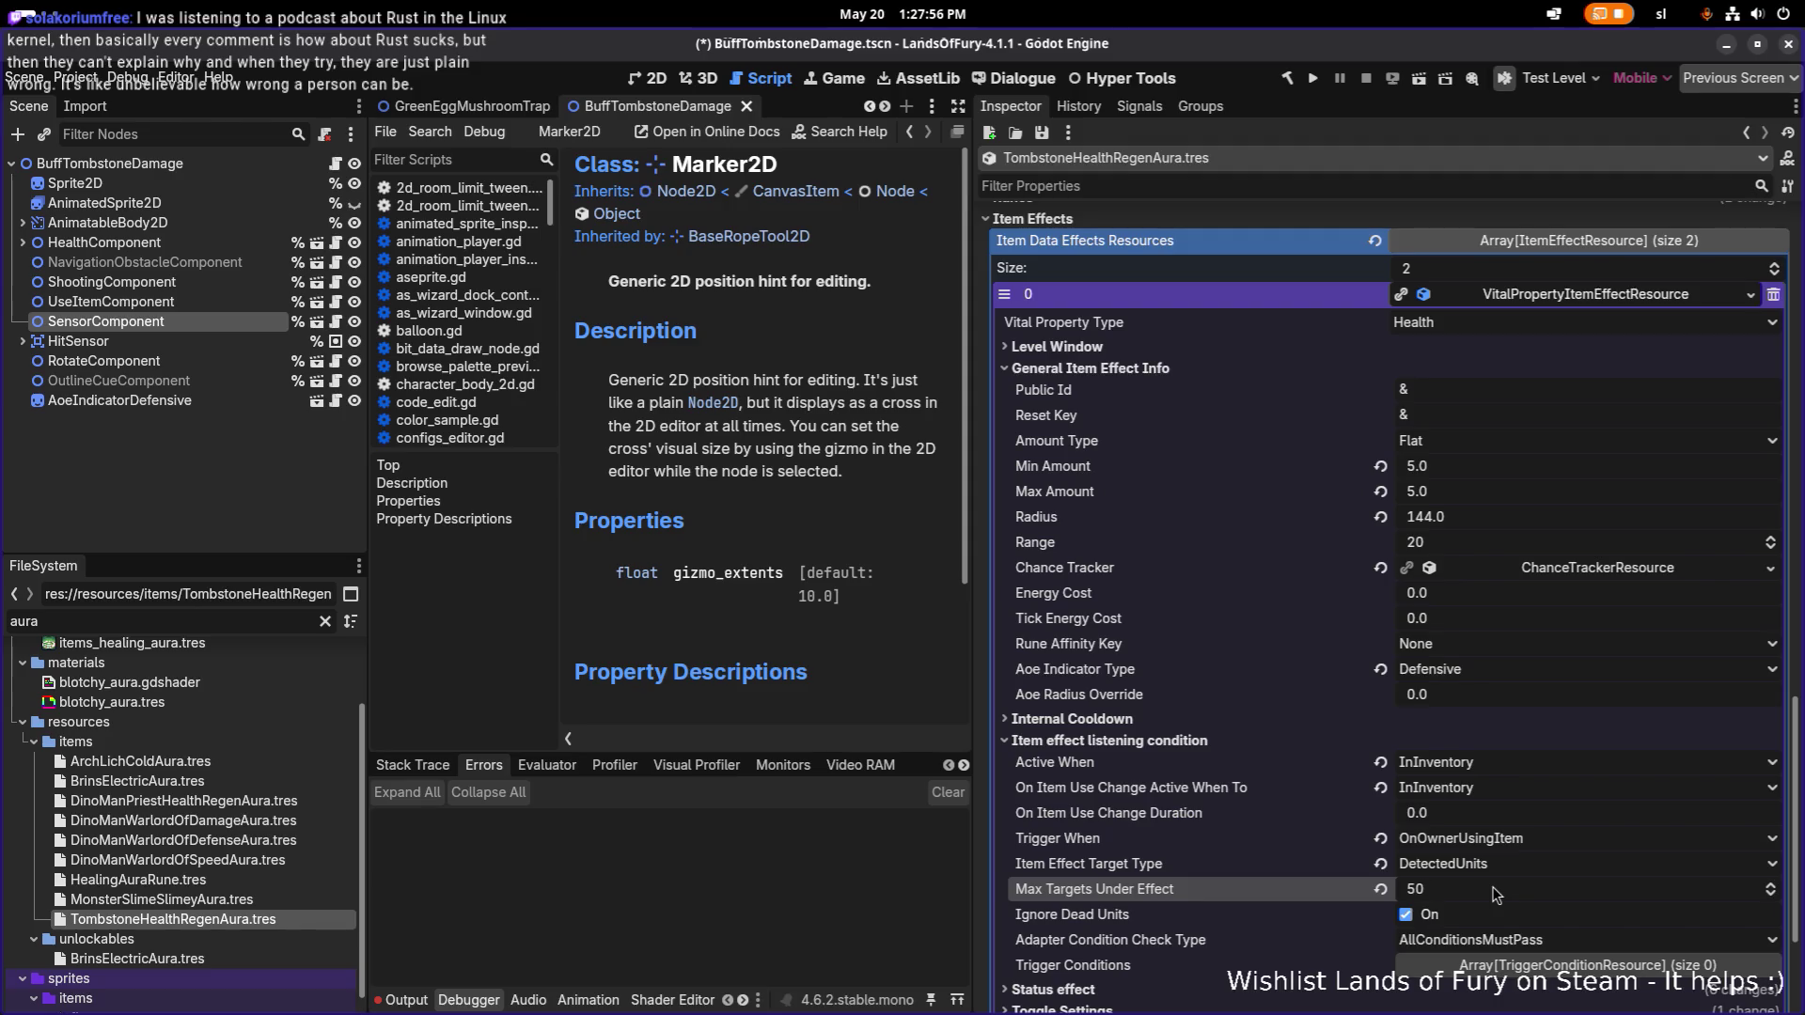
{"action": "key", "text": "ctrl+s"}
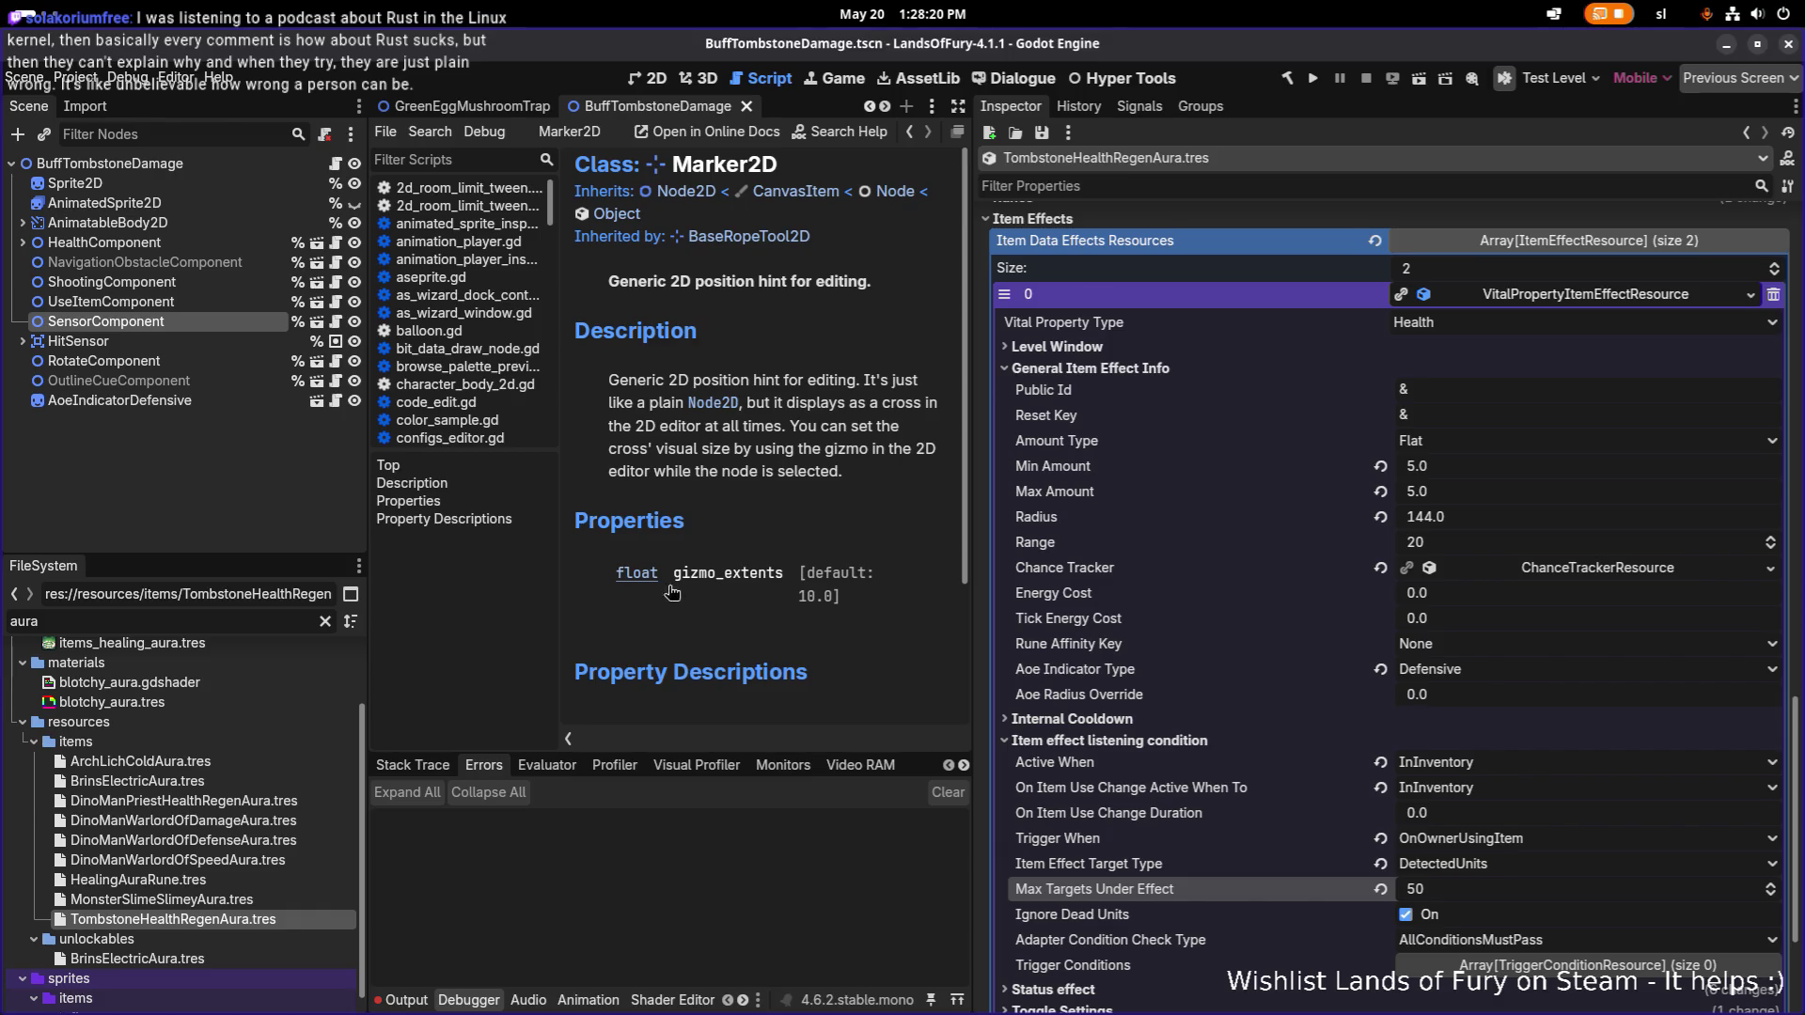
{"action": "scroll", "coordinate": [1410, 632], "scroll_direction": "down", "scroll_amount": 3}
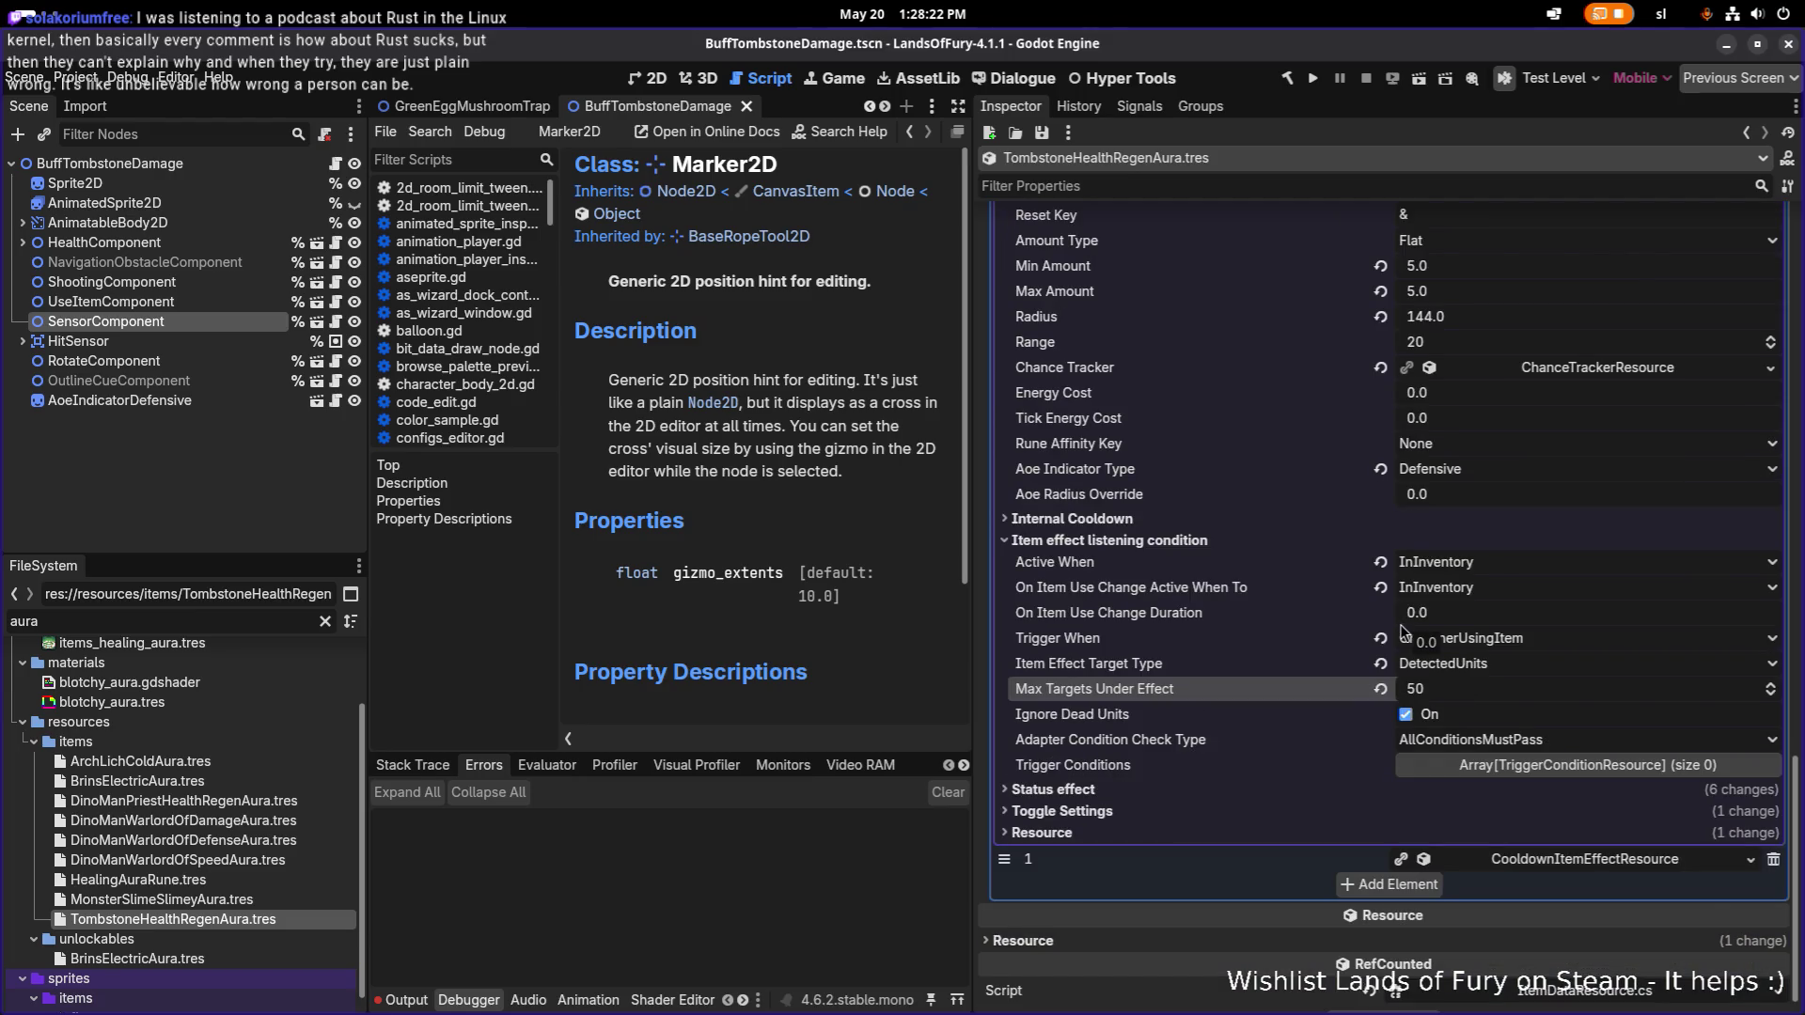
Set the Health effect's Status Key Mode to ByStatusGroupIdAndItem and save the scene.
{"action": "scroll", "coordinate": [1407, 632], "scroll_direction": "down", "scroll_amount": 1}
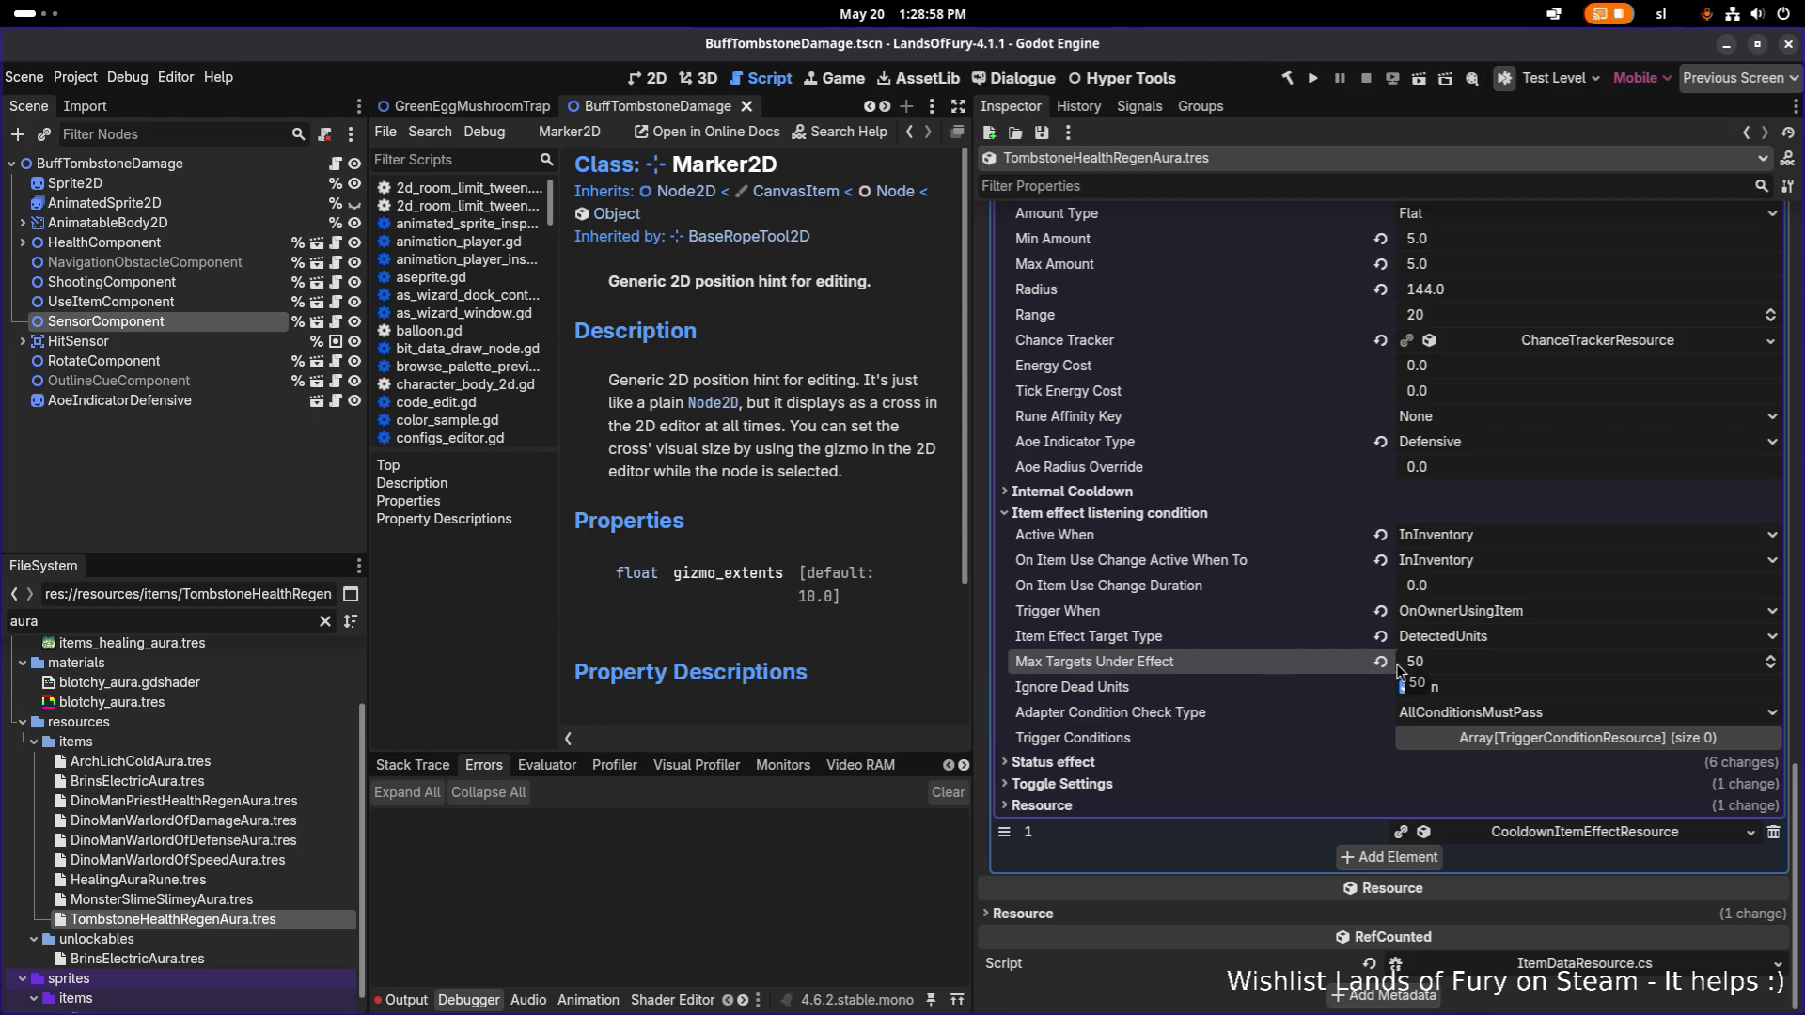
{"action": "left_click", "coordinate": [1304, 763]}
{"action": "scroll", "coordinate": [1335, 771], "scroll_direction": "down", "scroll_amount": 5}
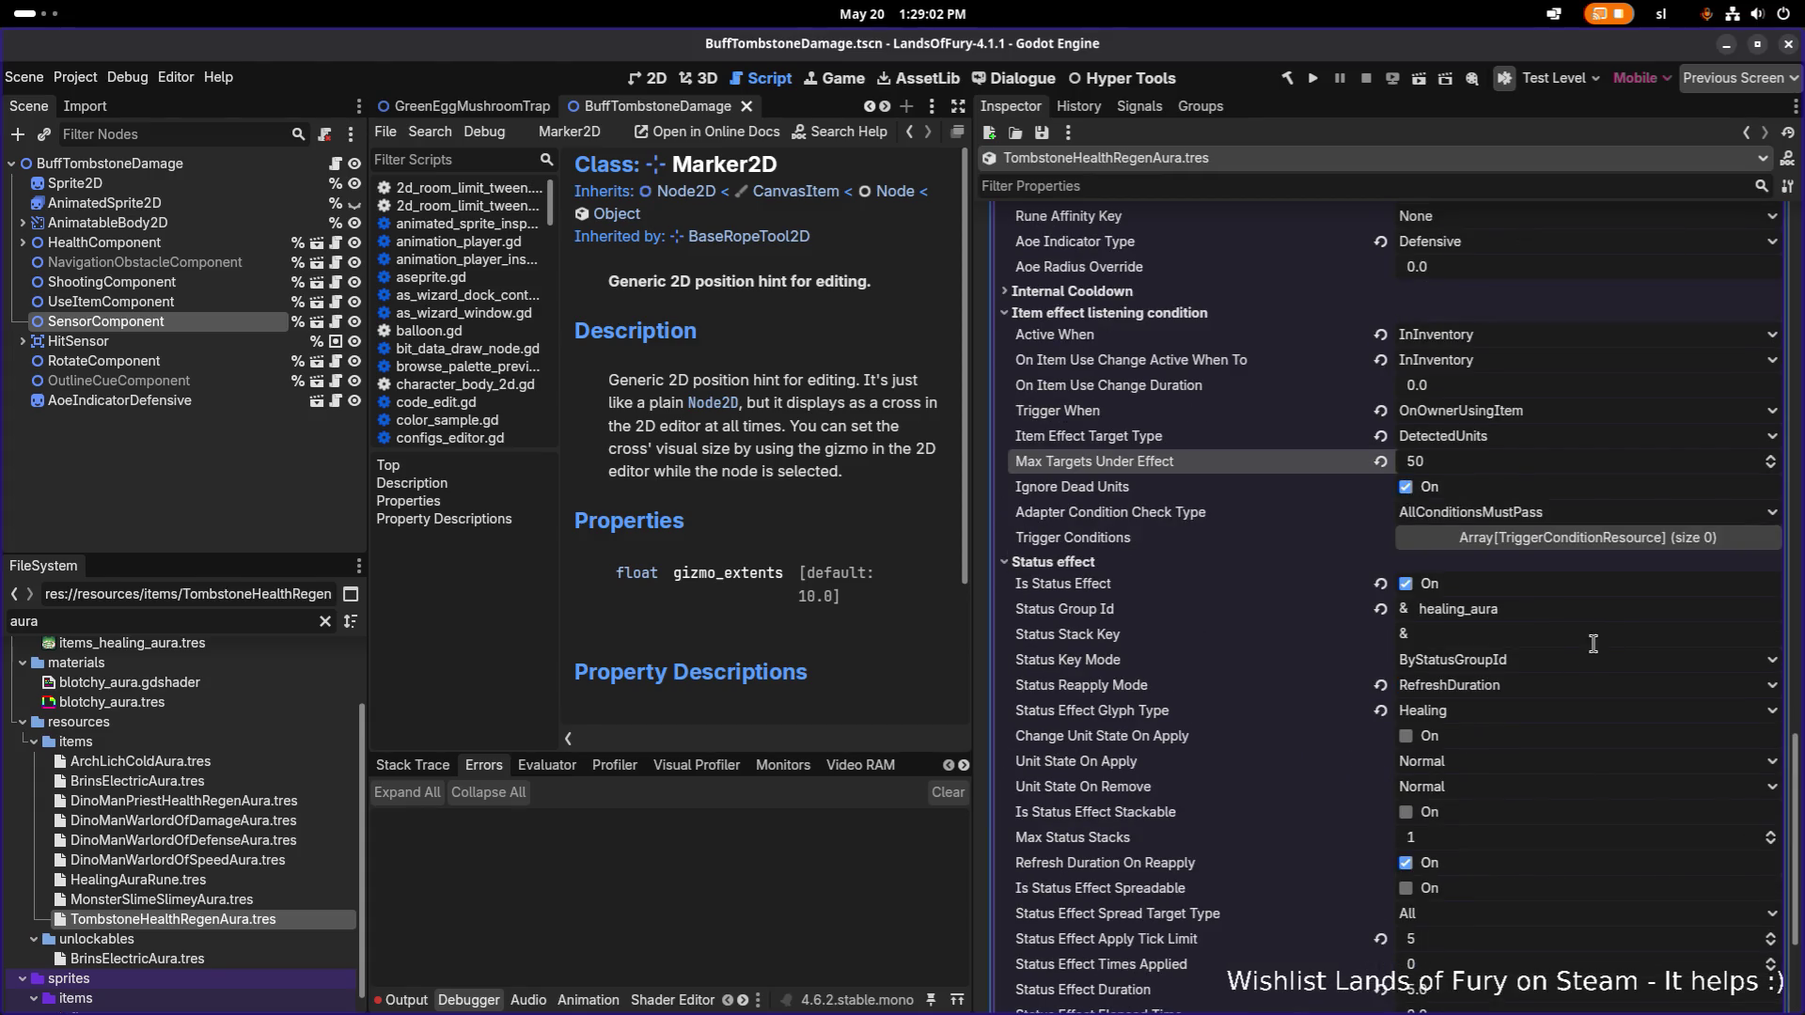
{"action": "left_click", "coordinate": [1550, 662]}
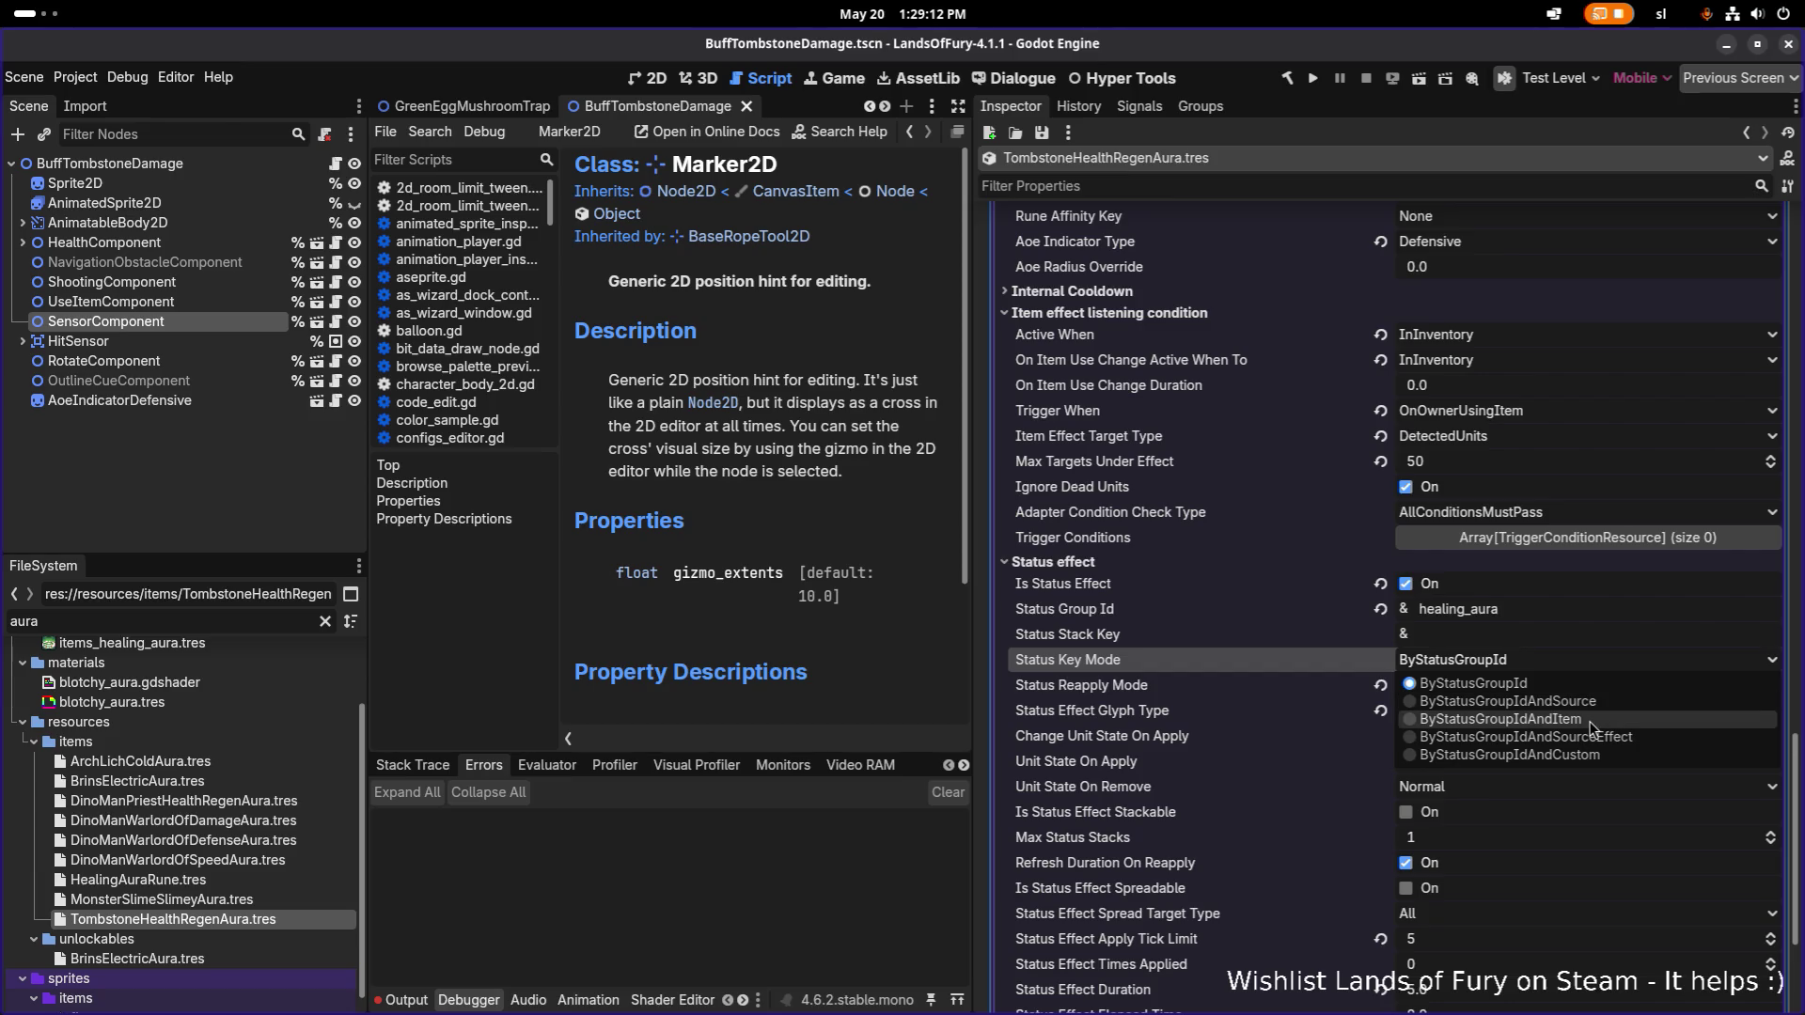
{"action": "left_click", "coordinate": [1592, 727]}
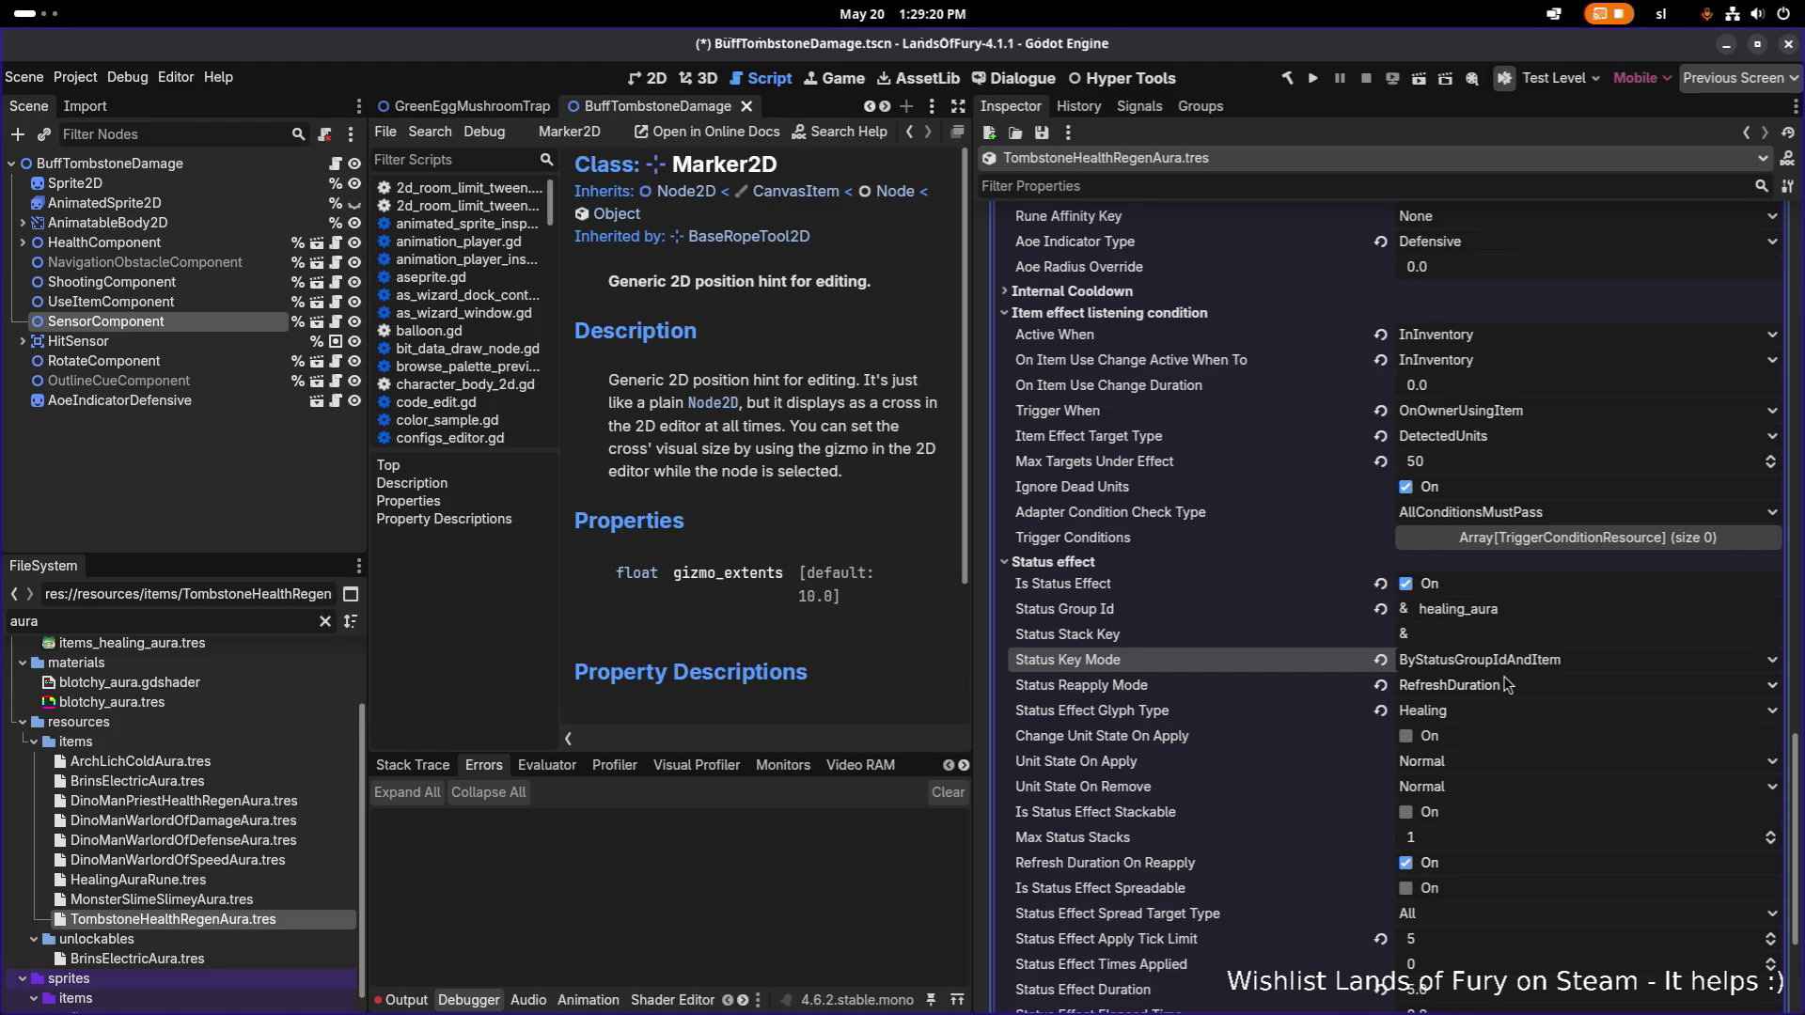
{"action": "scroll", "coordinate": [1500, 687], "scroll_direction": "down", "scroll_amount": 5}
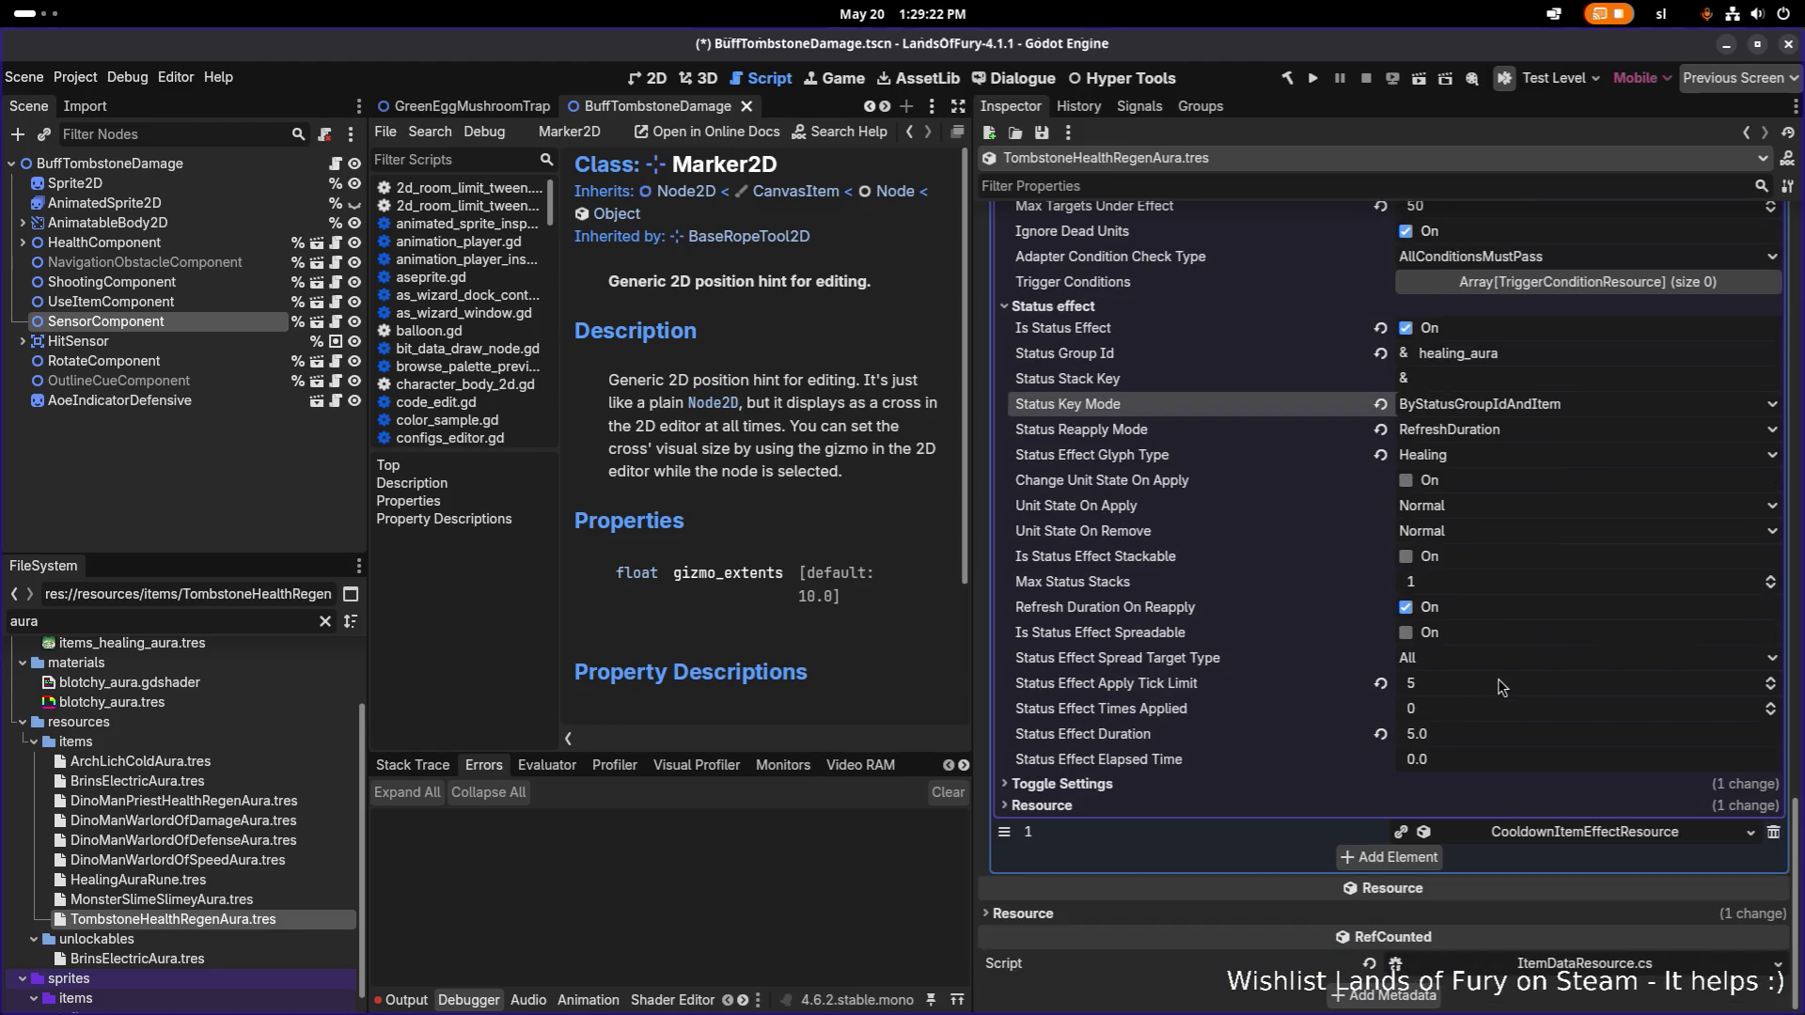
{"action": "key", "text": "ctrl+s"}
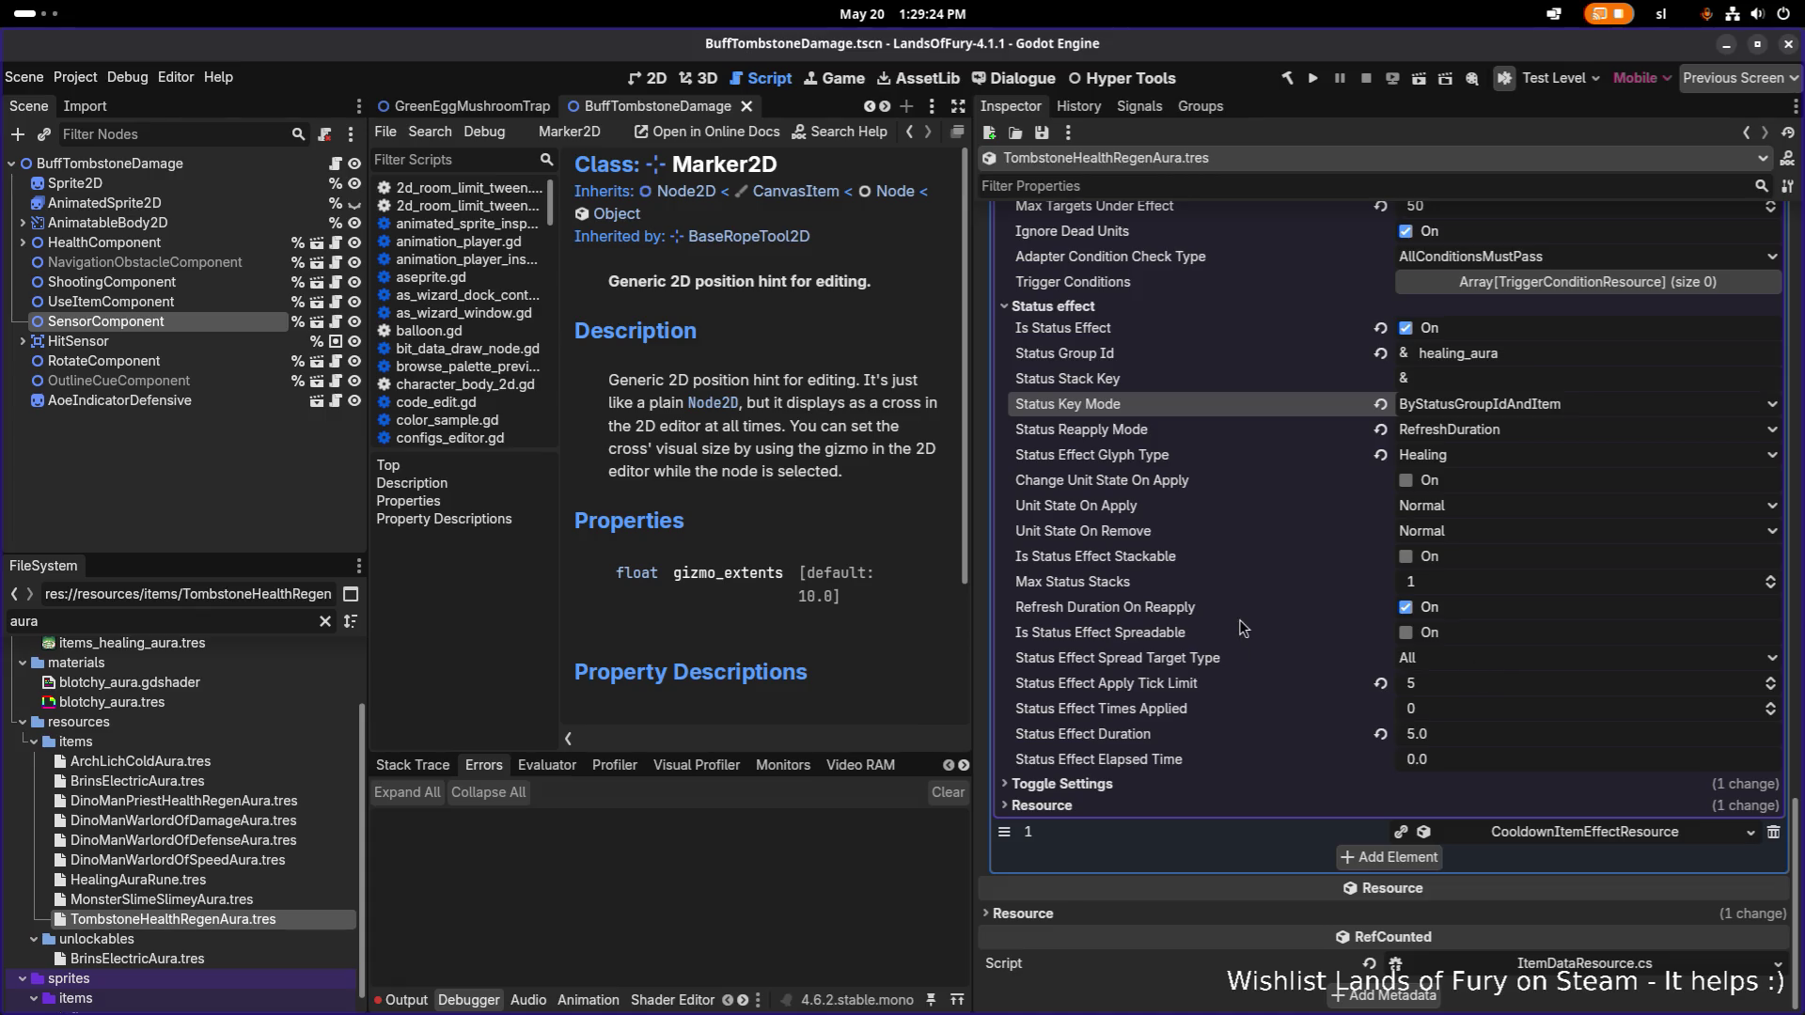
{"action": "scroll", "coordinate": [1384, 409], "scroll_direction": "up", "scroll_amount": 15}
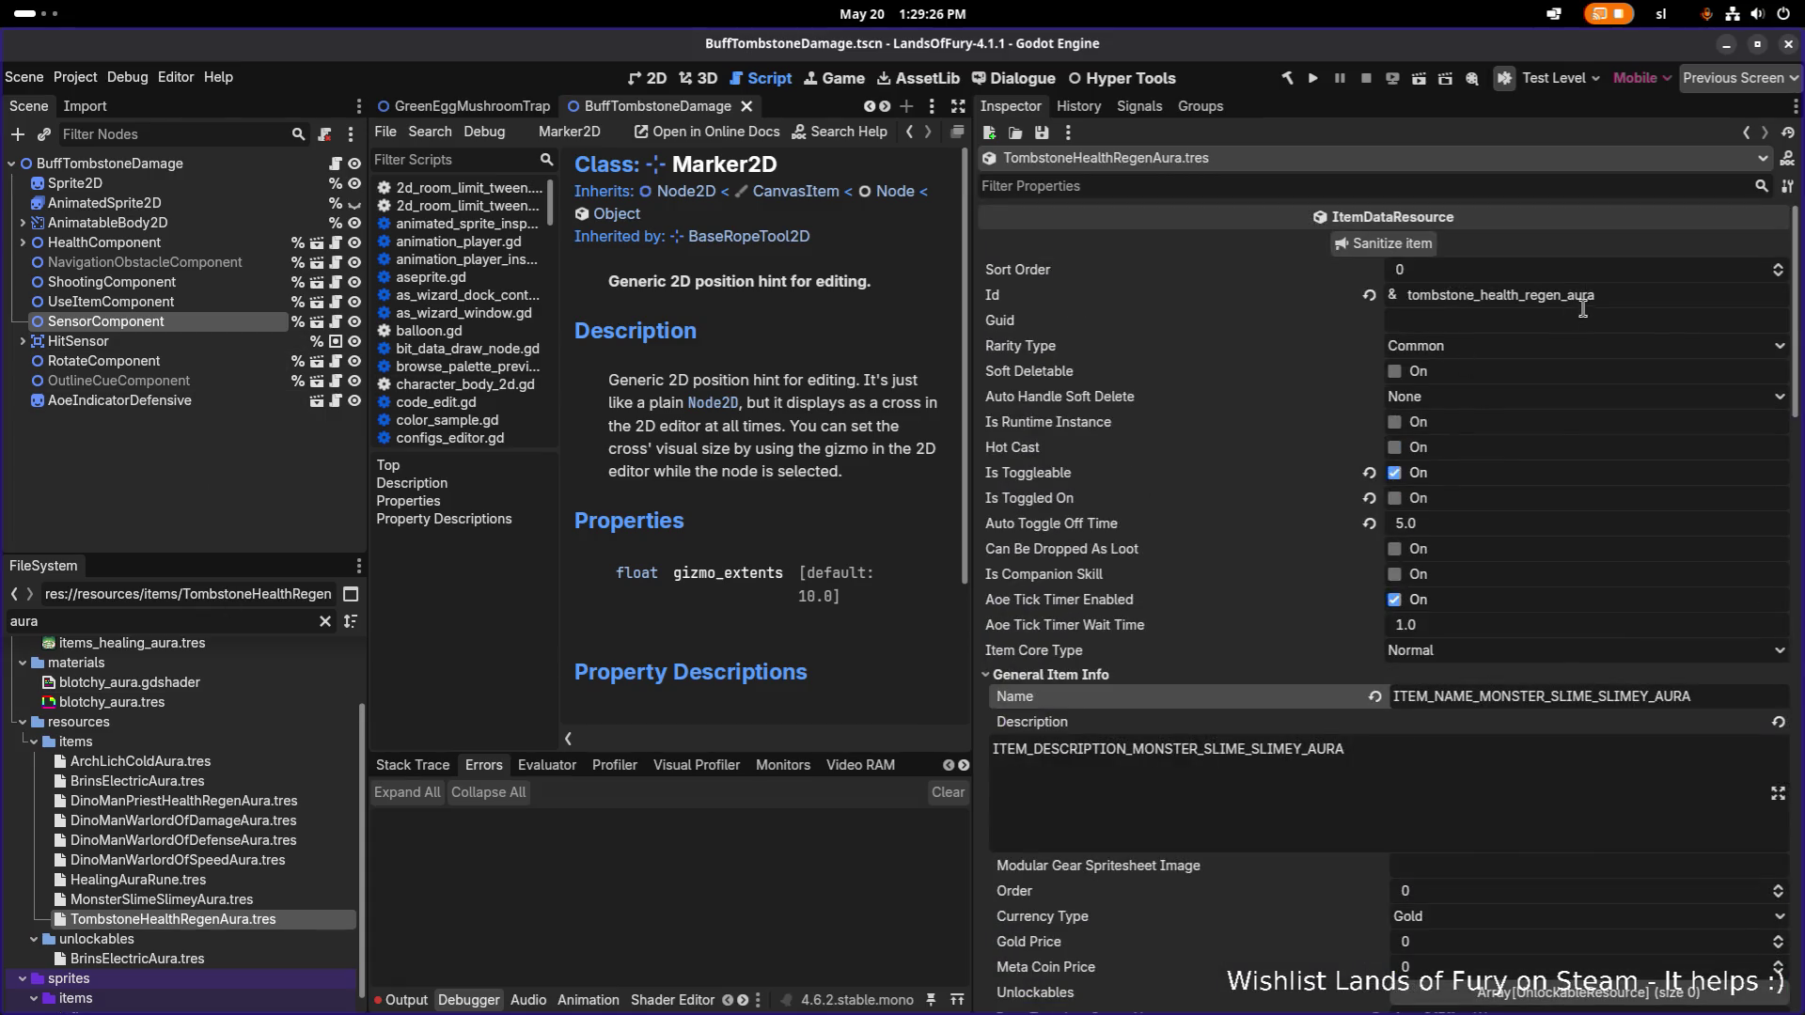
{"action": "left_click", "coordinate": [195, 284]}
{"action": "left_click", "coordinate": [182, 302]}
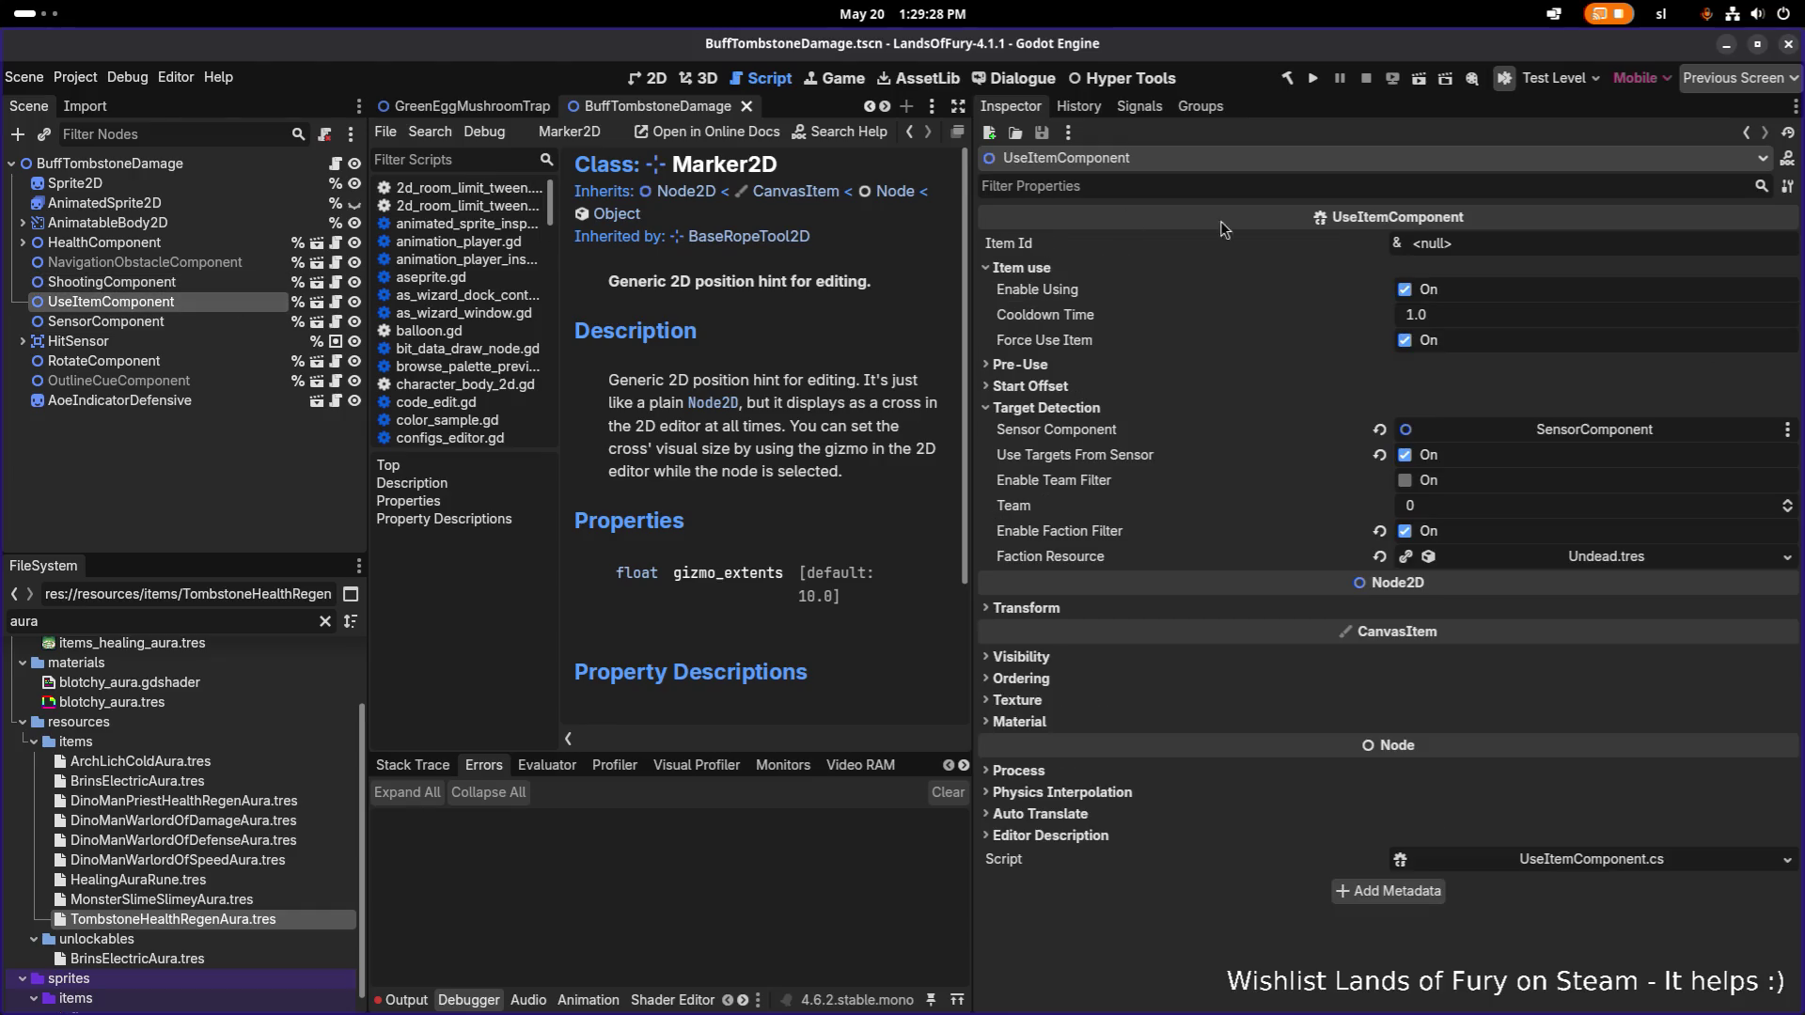
{"action": "left_click", "coordinate": [1460, 245]}
{"action": "type", "text": "tombstone_health_regen_aura"}
{"action": "key", "text": "ctrl+s"}
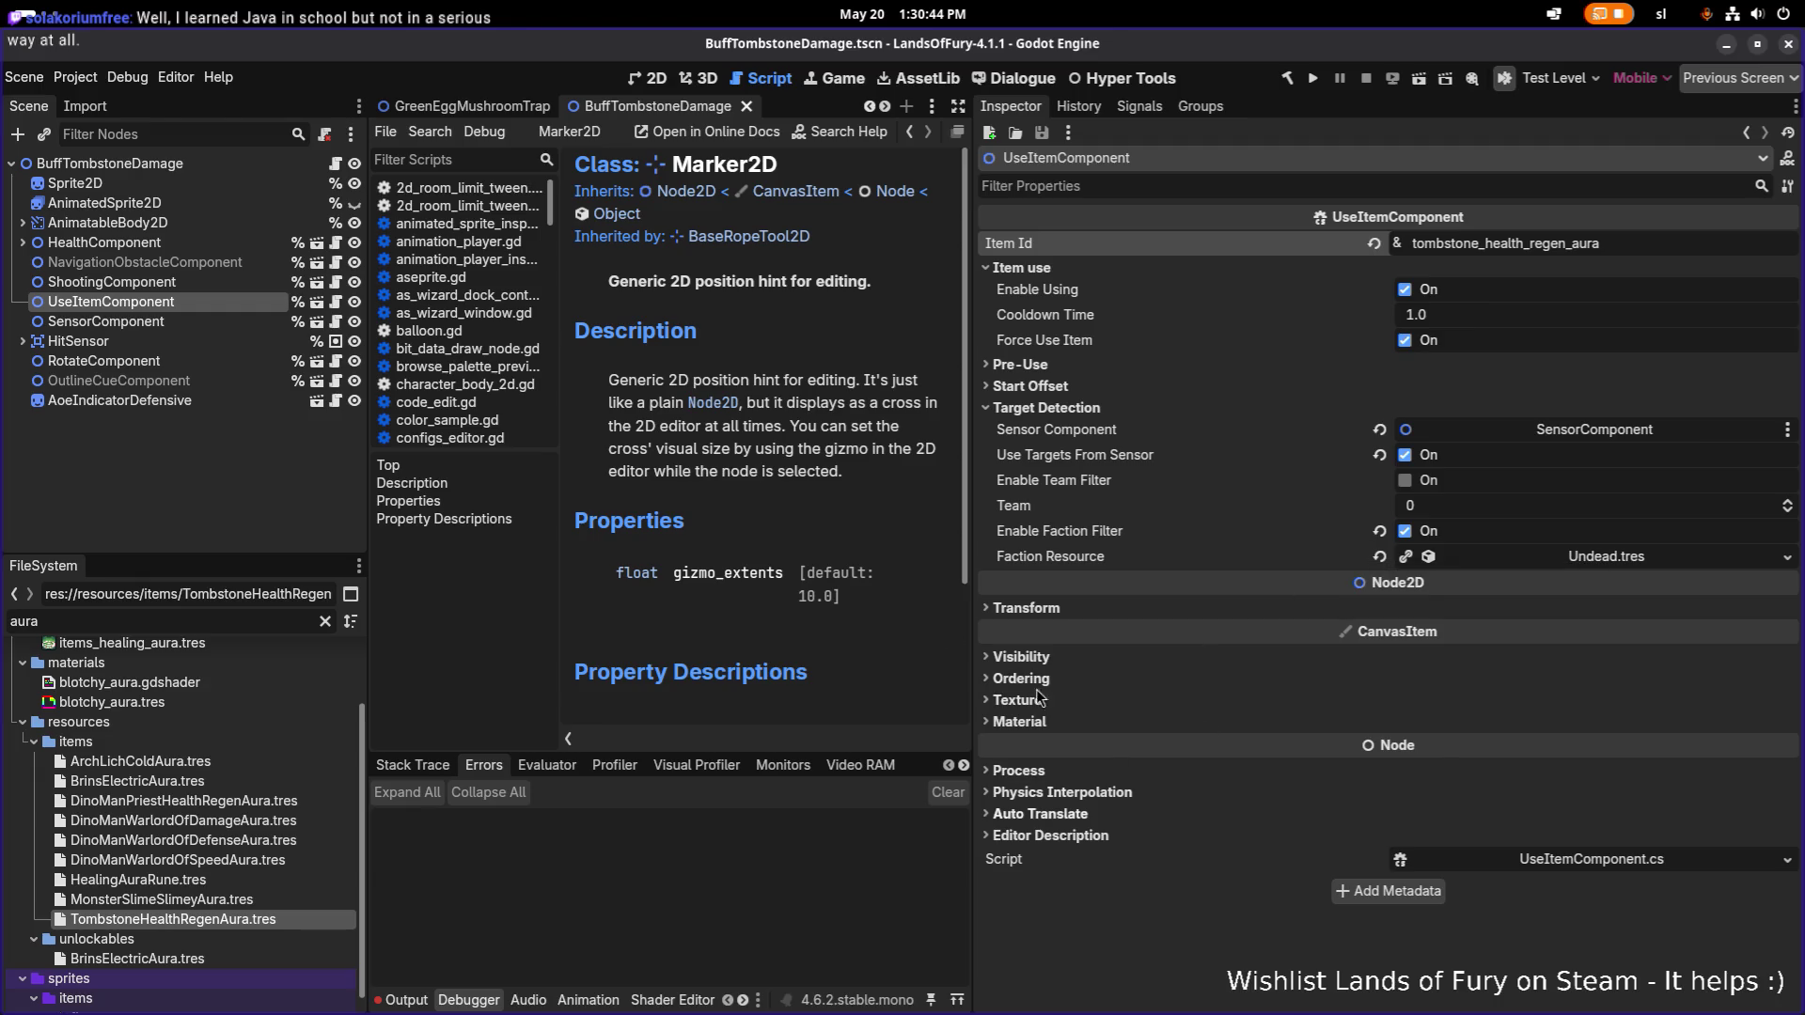
{"action": "left_click", "coordinate": [189, 319]}
{"action": "left_click", "coordinate": [197, 303]}
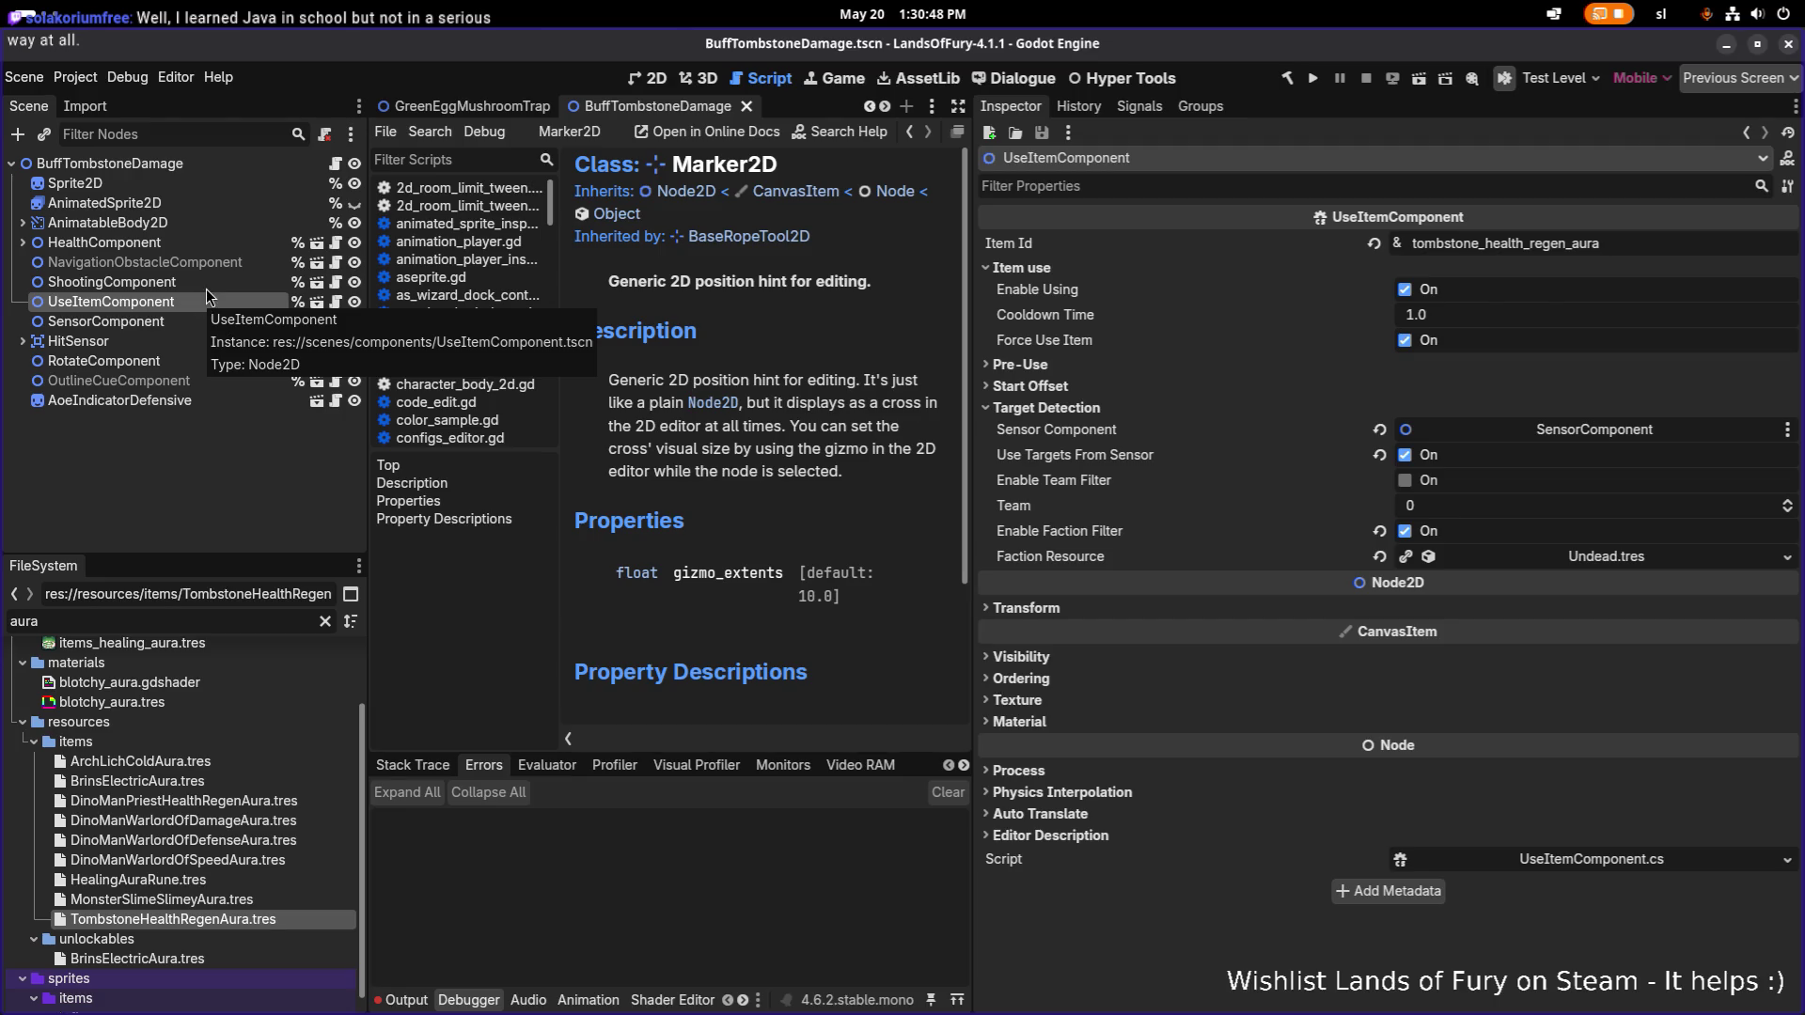
{"action": "left_click", "coordinate": [207, 284]}
{"action": "left_click", "coordinate": [208, 303]}
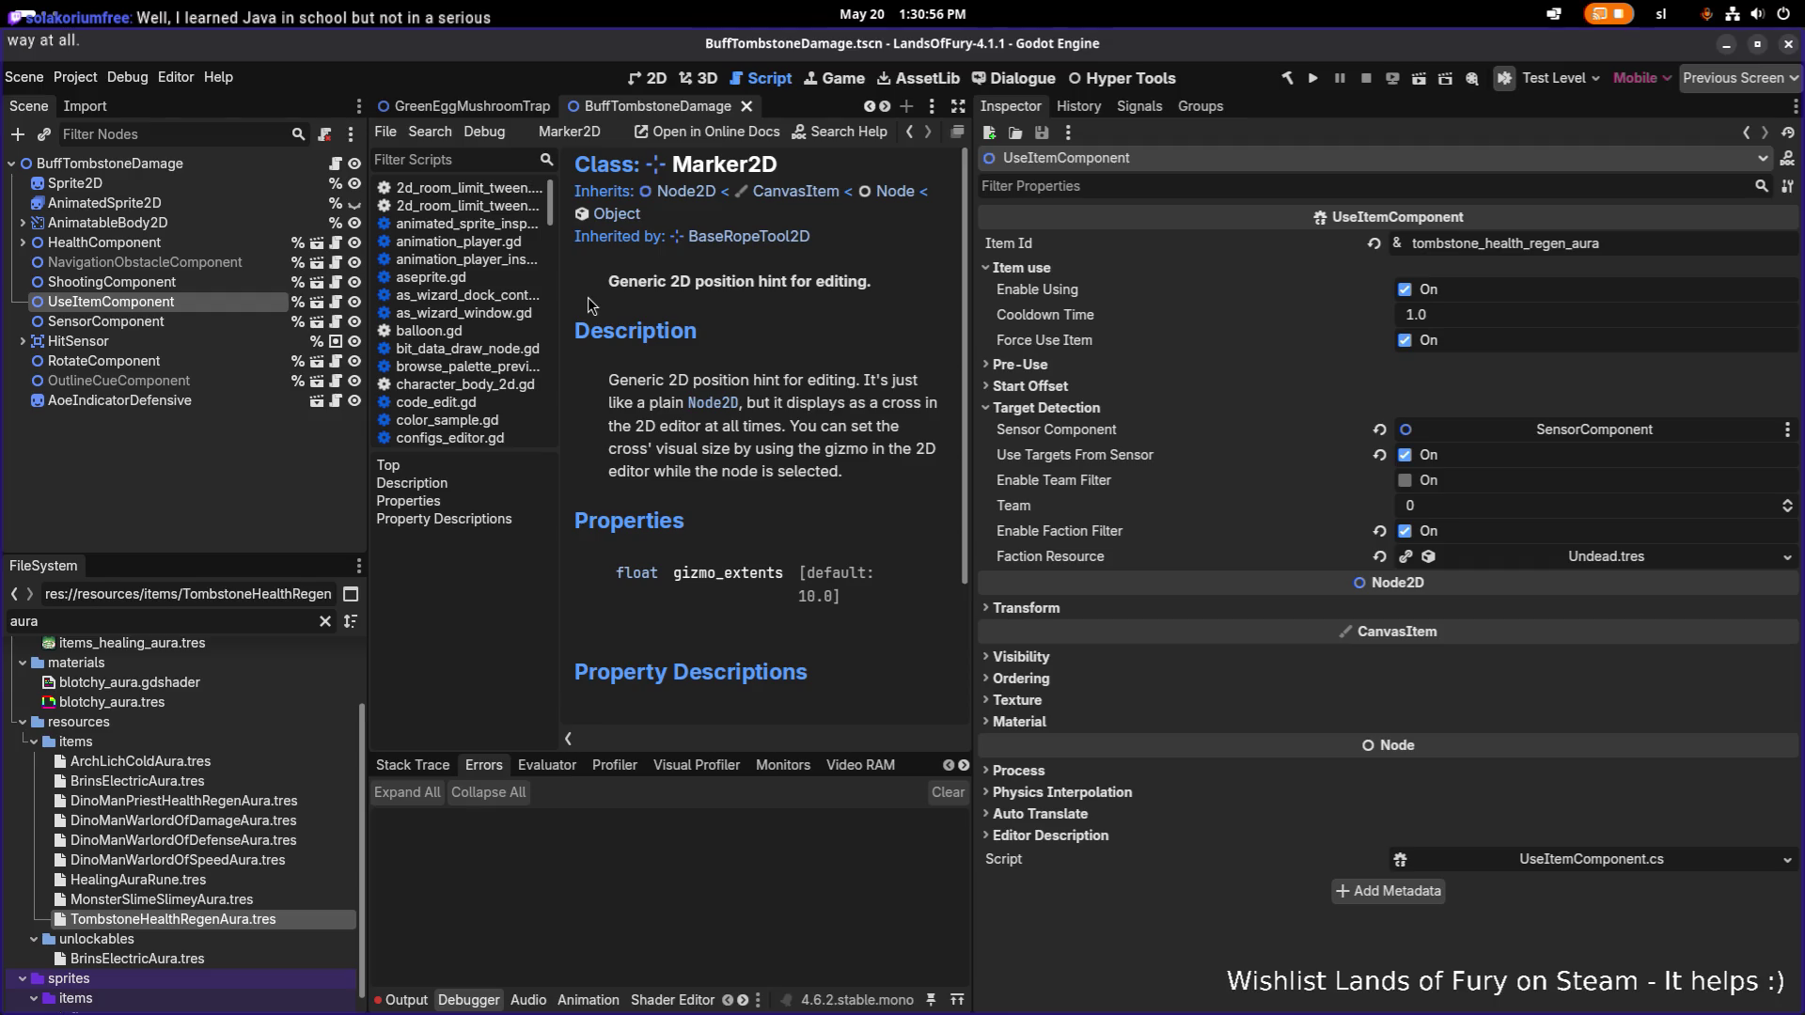
{"action": "left_click", "coordinate": [233, 324]}
{"action": "left_click", "coordinate": [251, 297]}
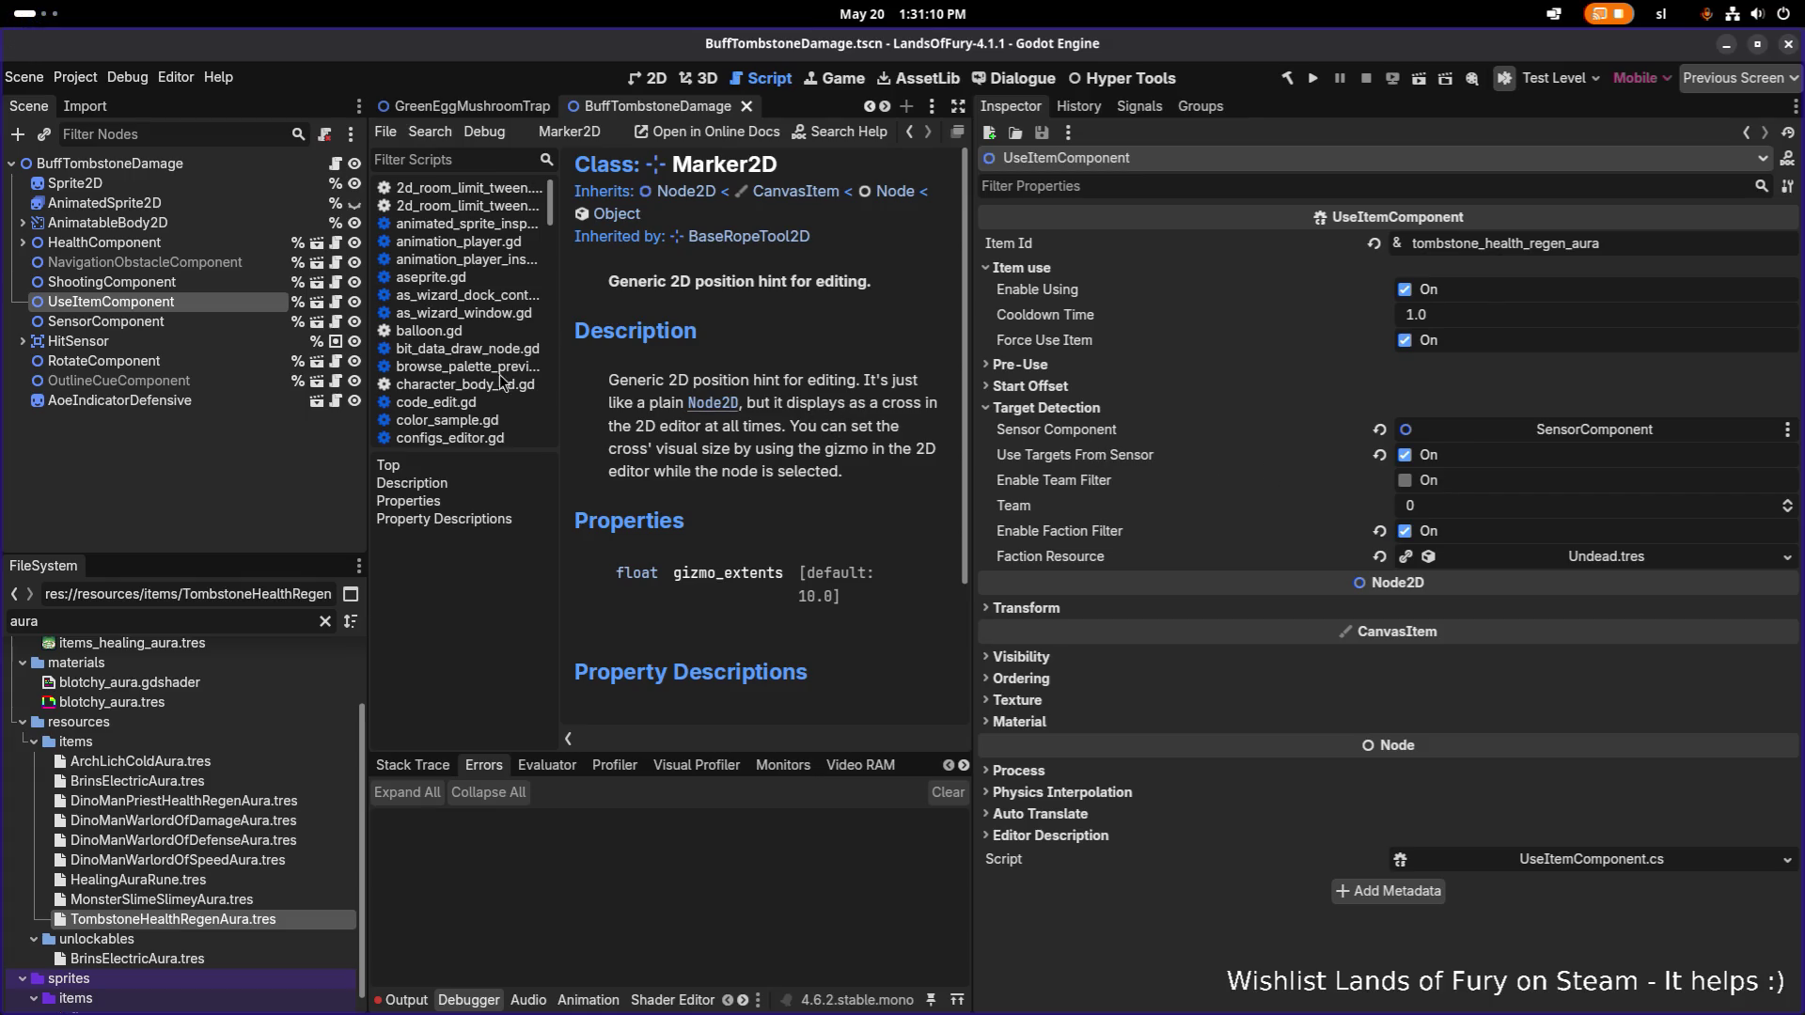
{"action": "left_click", "coordinate": [195, 342]}
{"action": "left_click", "coordinate": [201, 408]}
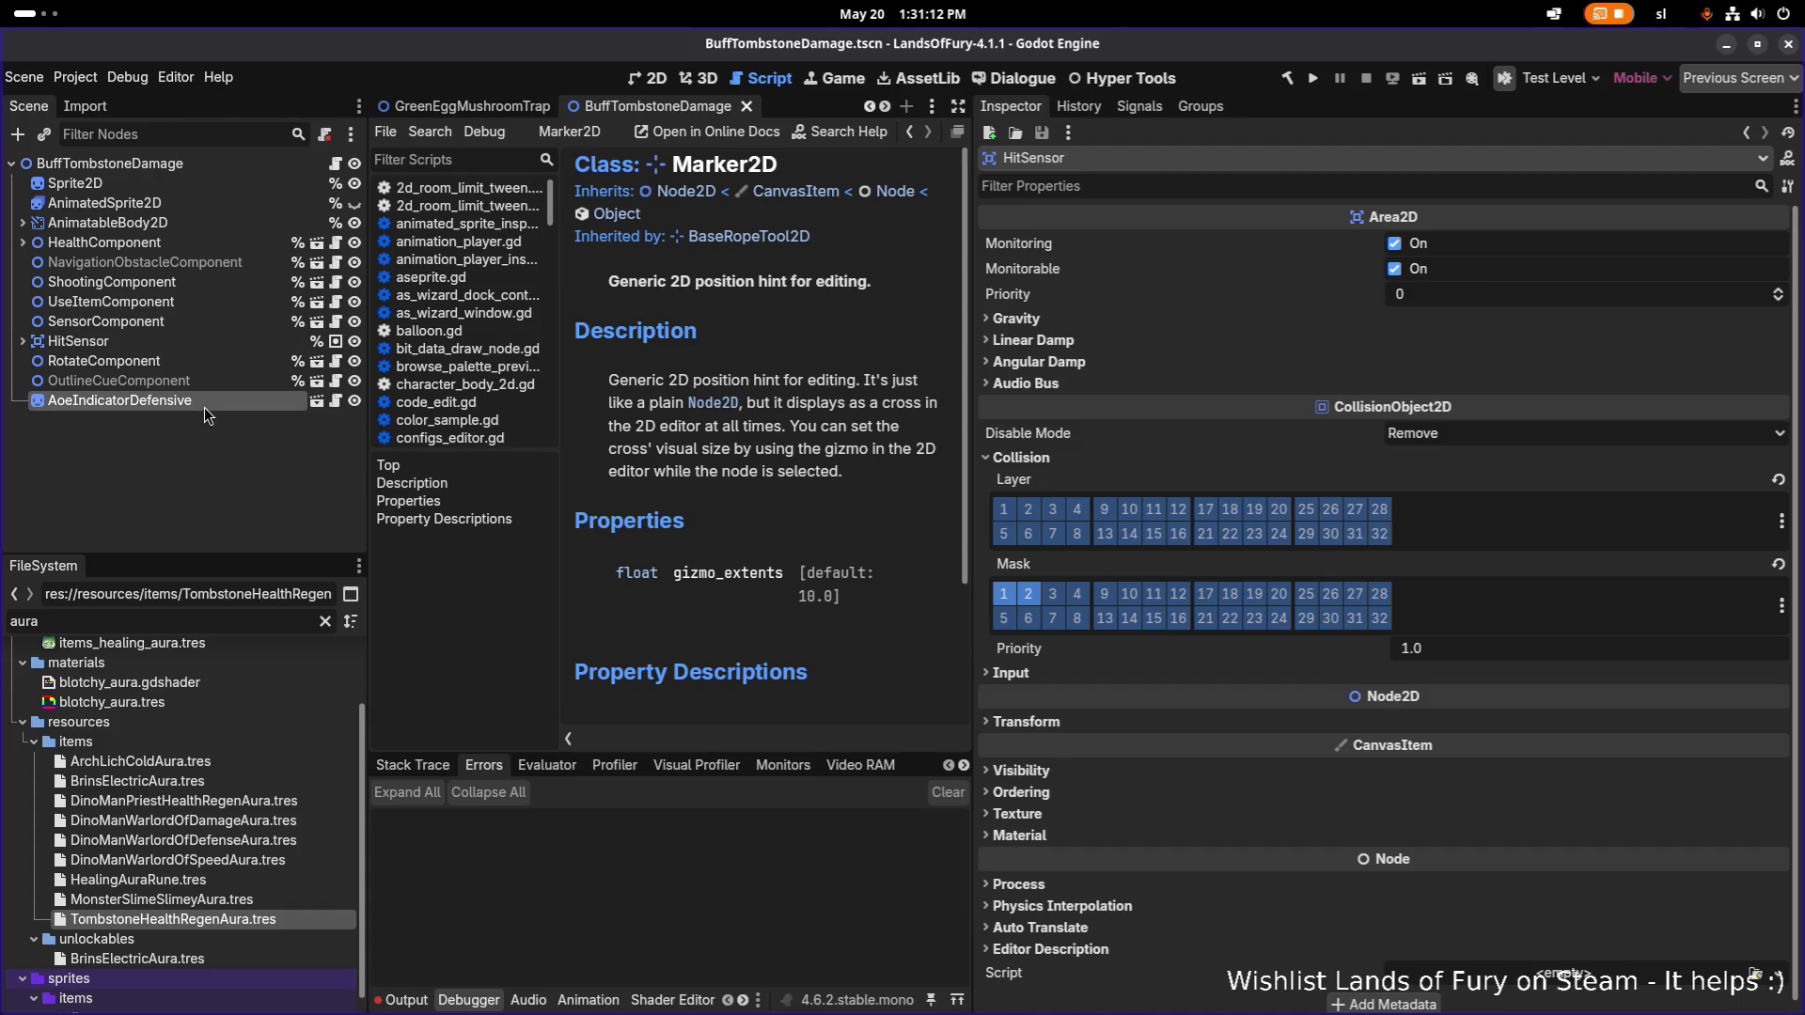
{"action": "left_click", "coordinate": [234, 320]}
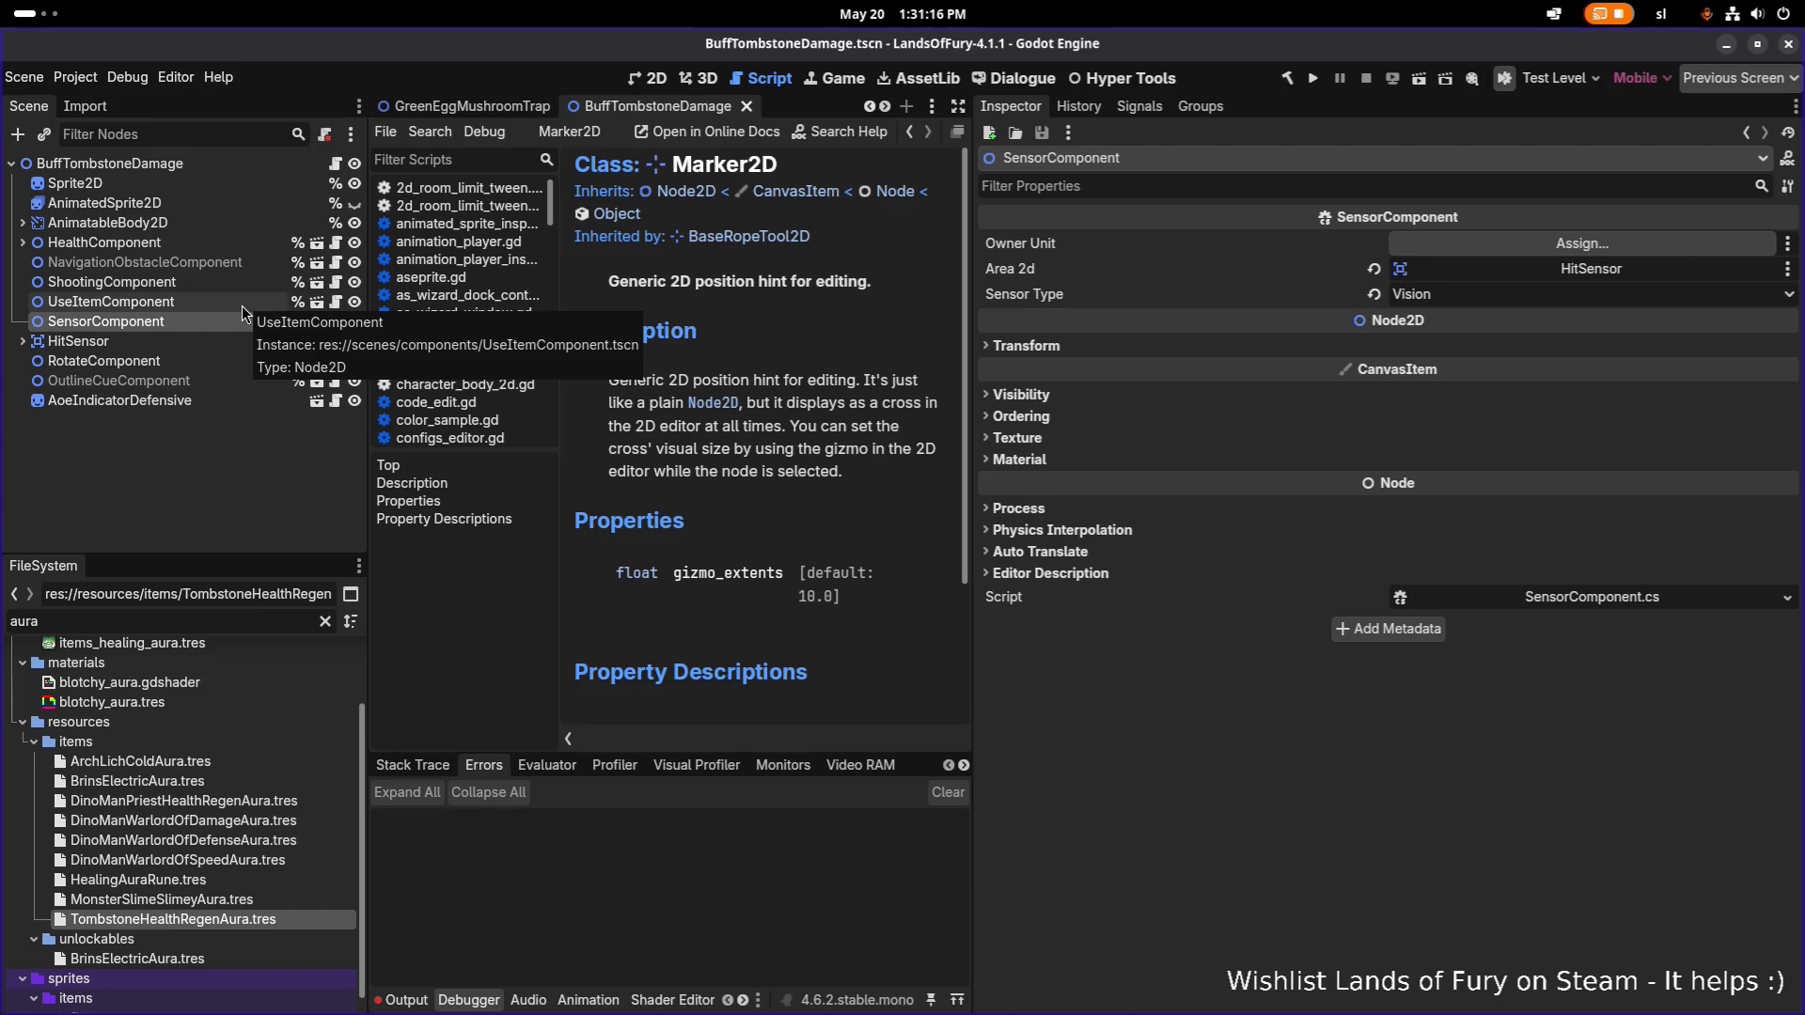
{"action": "left_click", "coordinate": [240, 308]}
{"action": "left_click", "coordinate": [222, 327]}
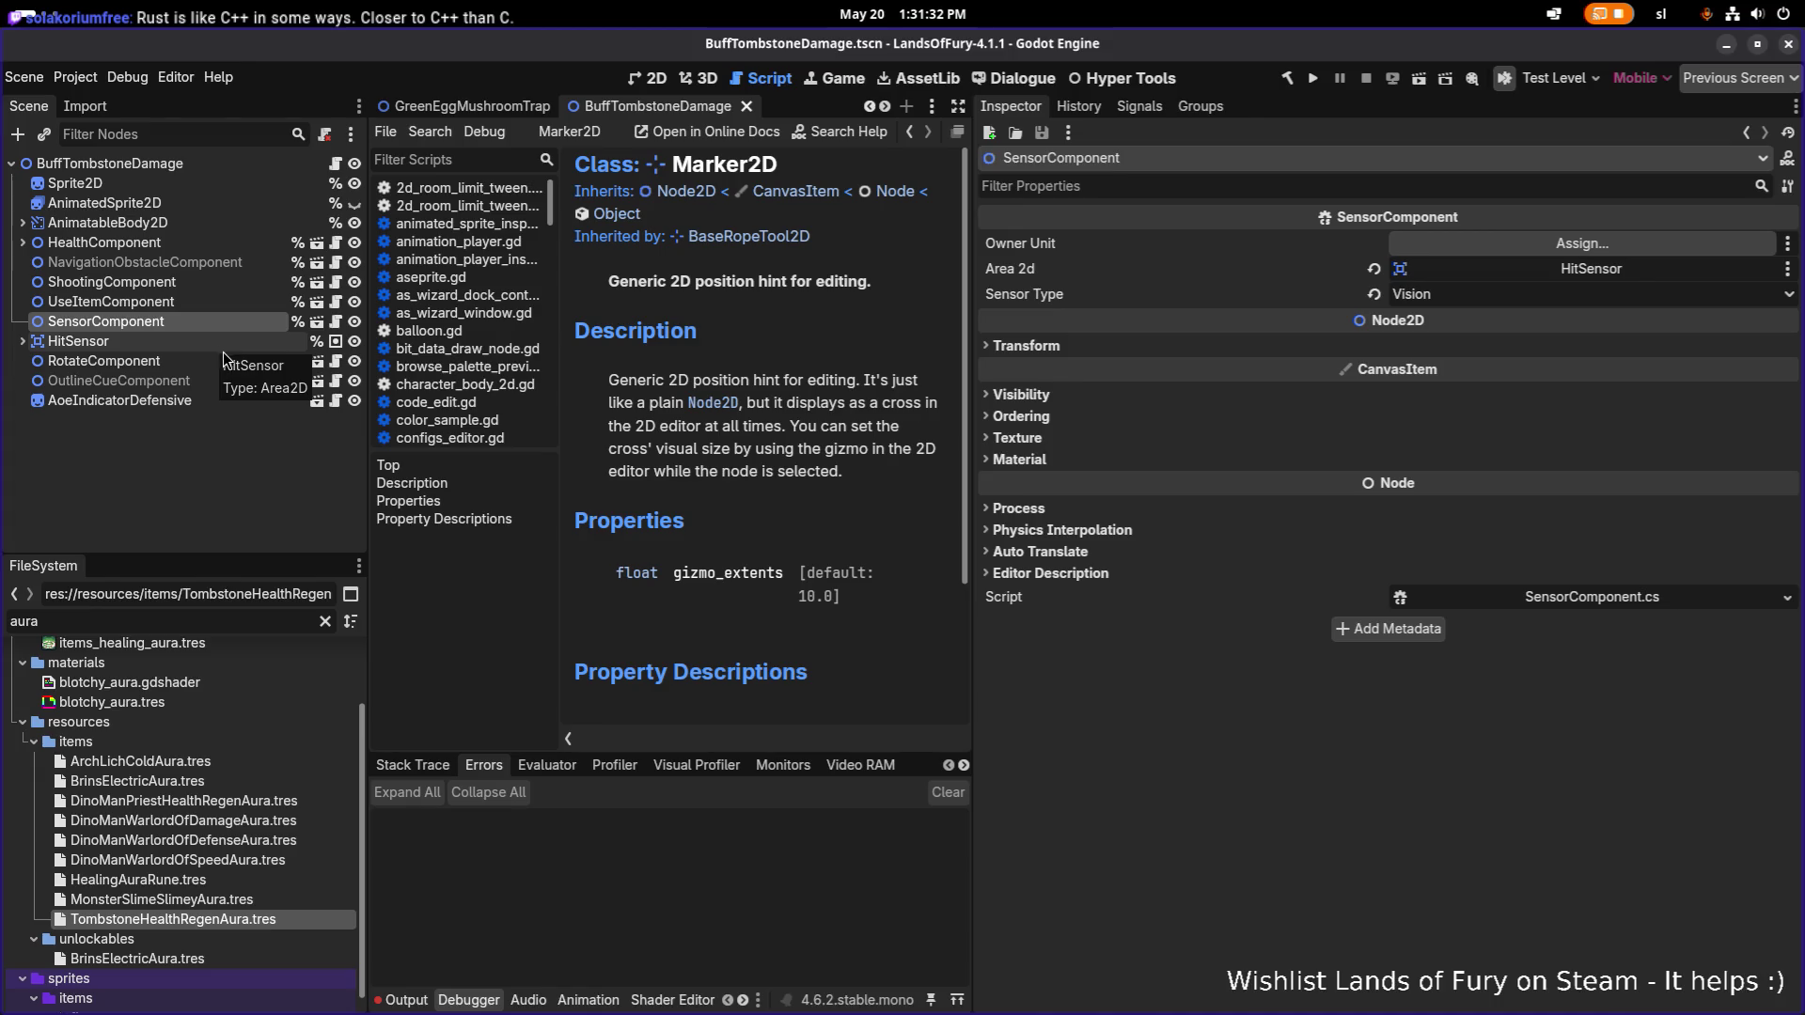
Open TombstoneHealthRegenAura.tres and scroll down to its Item Effects.
{"action": "double_click", "coordinate": [235, 924]}
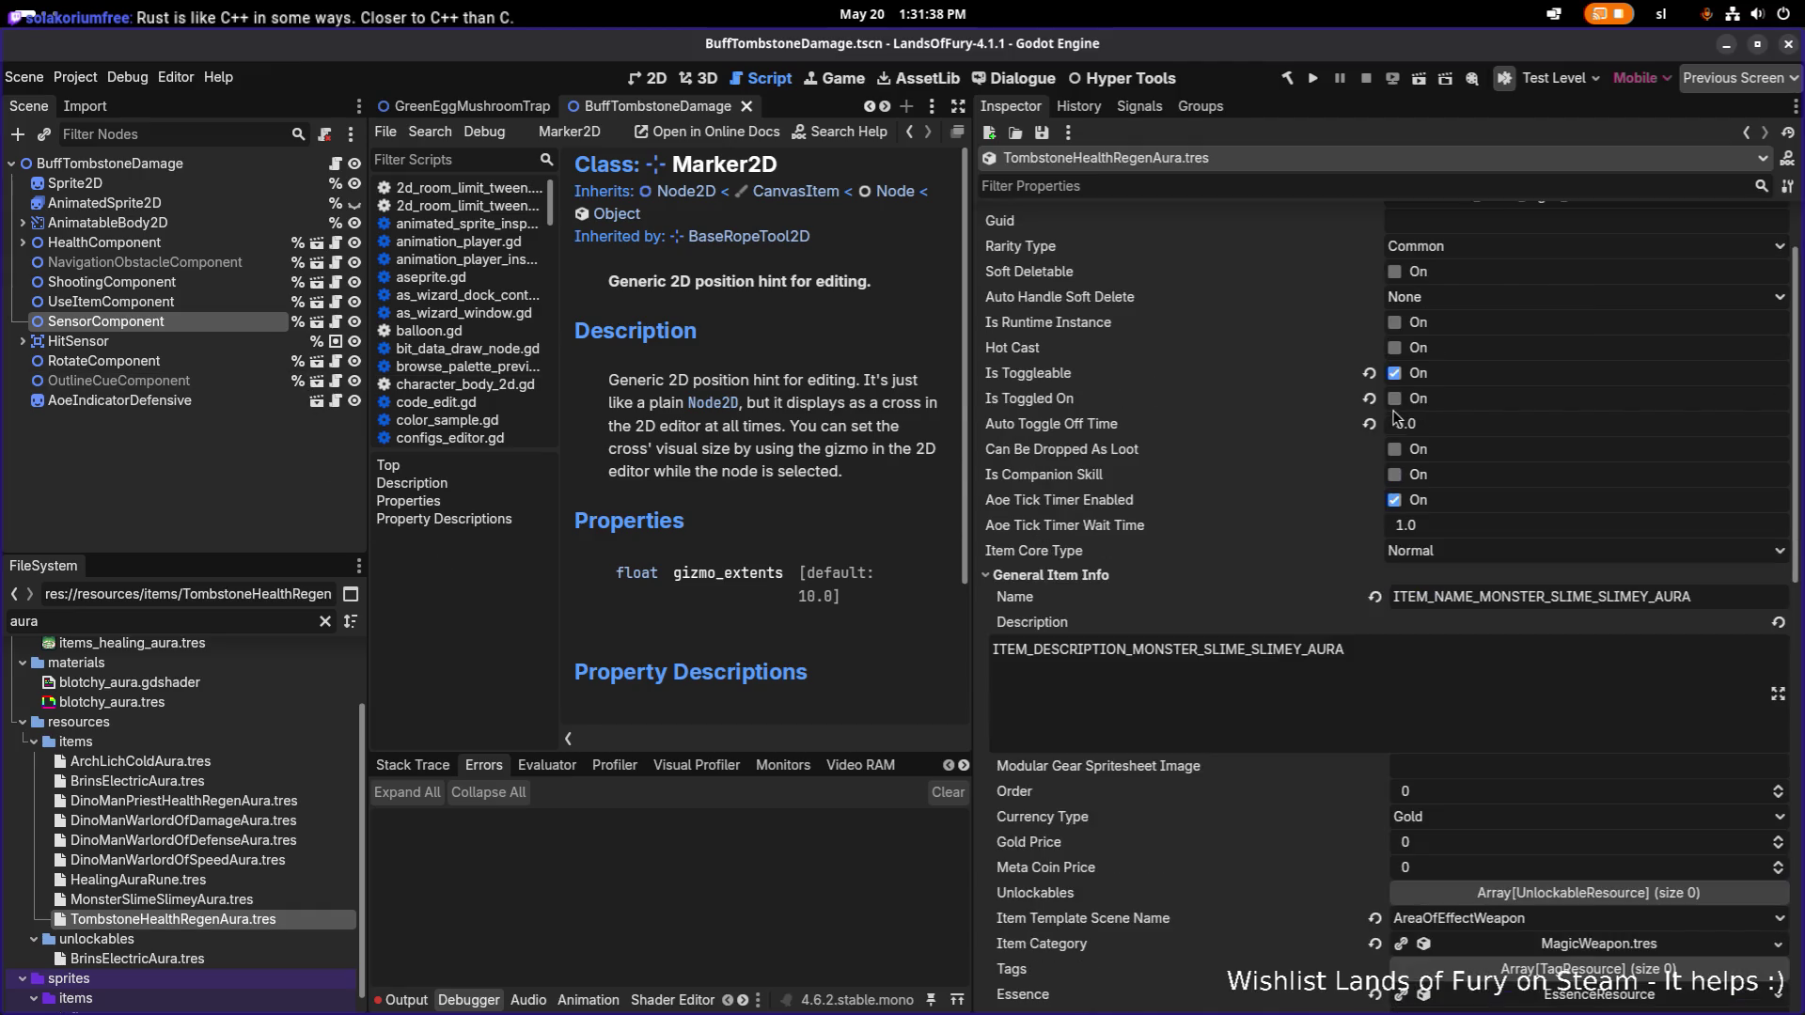
{"action": "scroll", "coordinate": [1383, 465], "scroll_direction": "down", "scroll_amount": 3}
{"action": "scroll", "coordinate": [1444, 496], "scroll_direction": "down", "scroll_amount": 3}
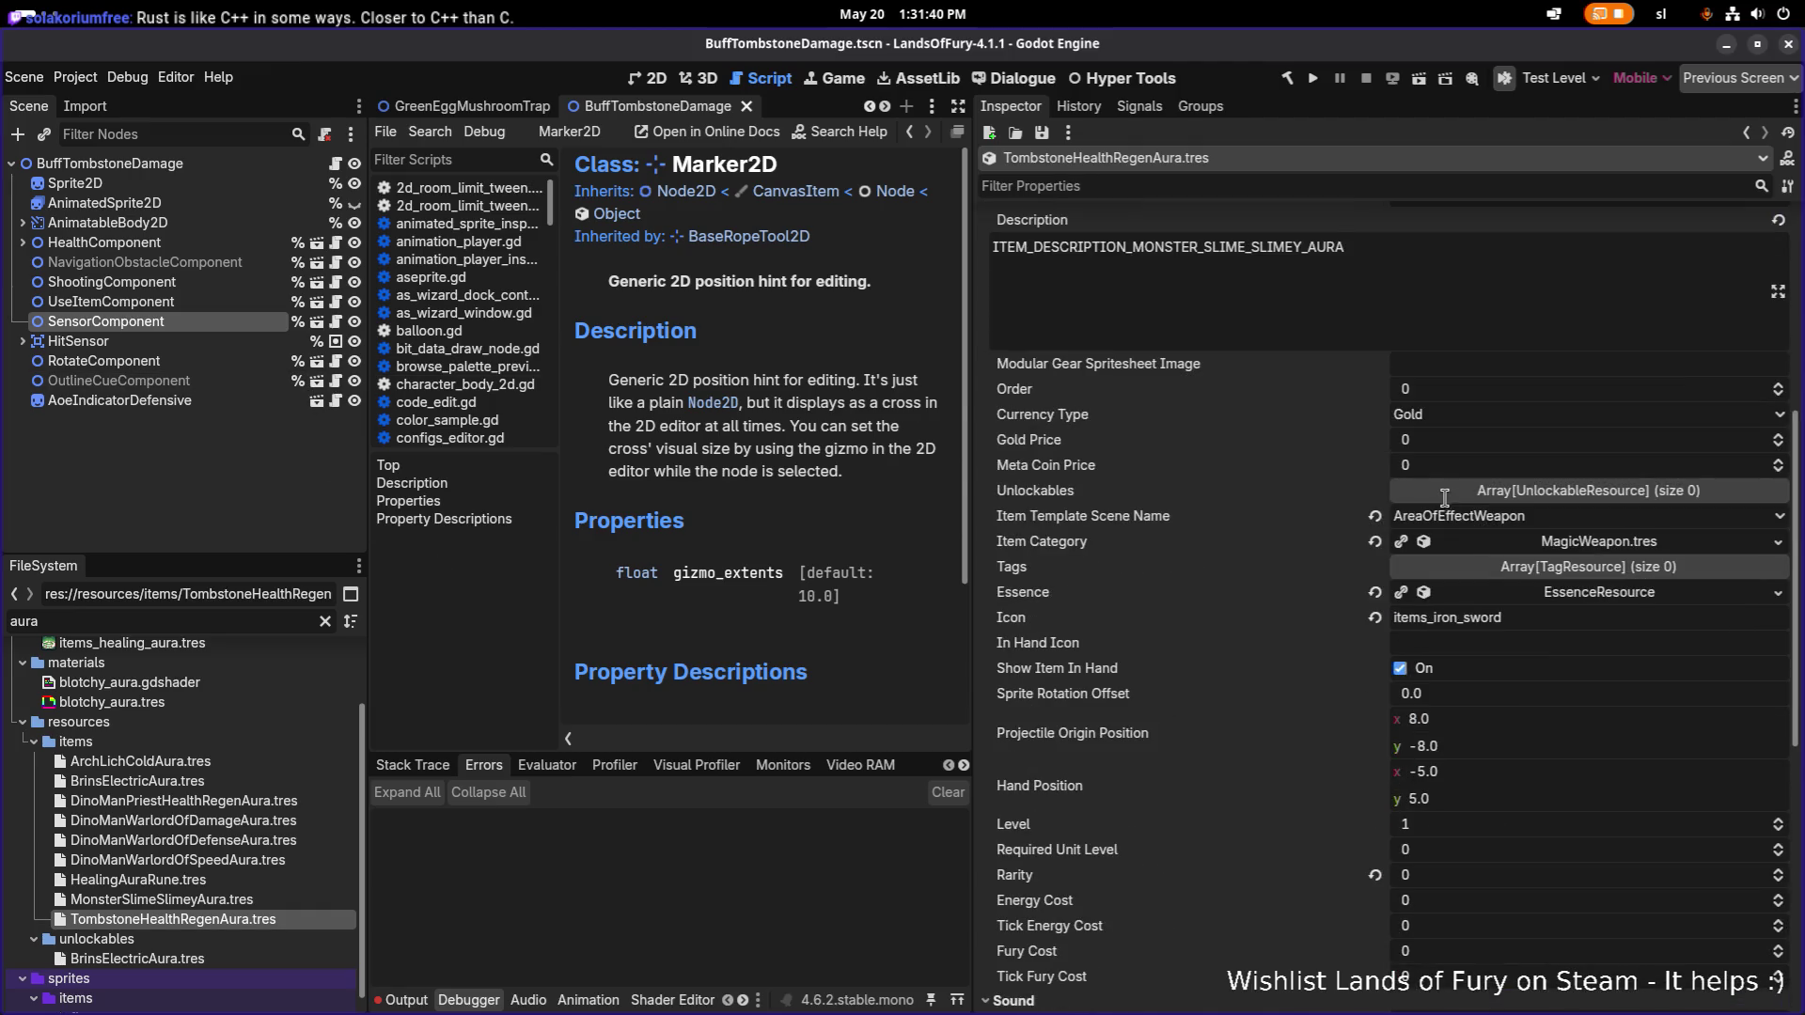
{"action": "scroll", "coordinate": [1483, 588], "scroll_direction": "down", "scroll_amount": 8}
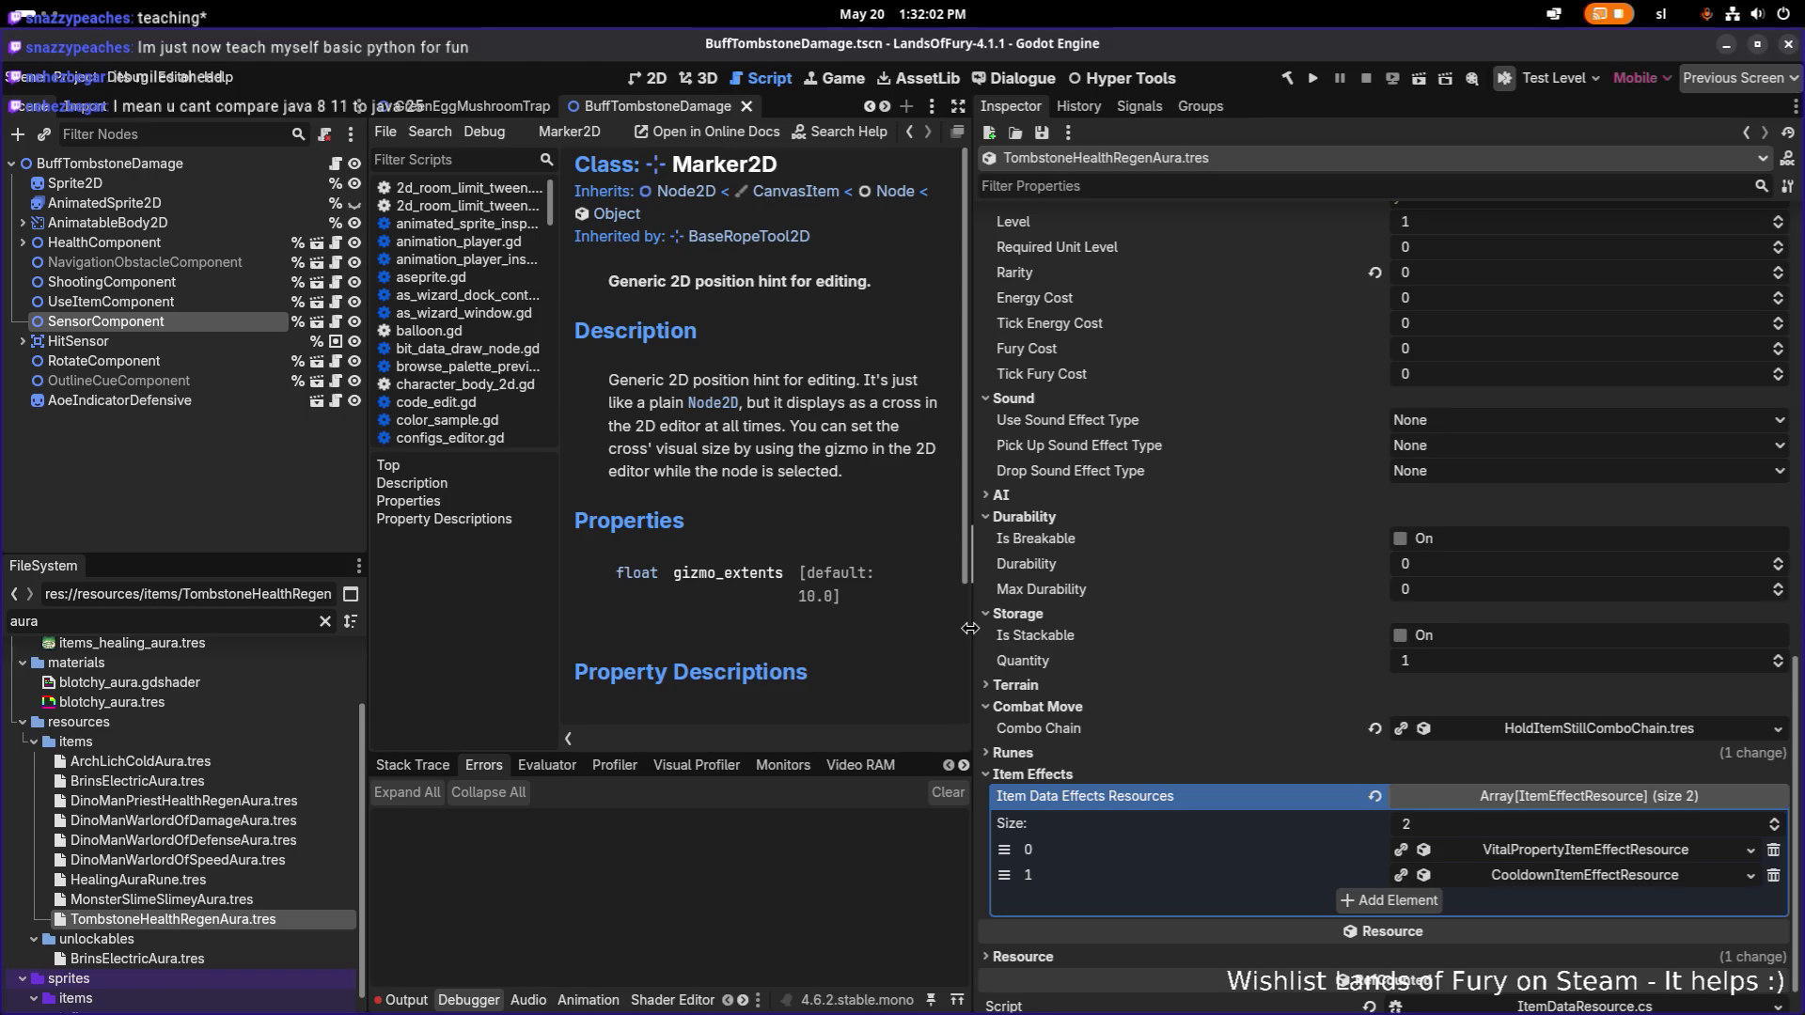
Widen the docs panel, check the cooldown effect element, then reselect UseItemComponent.
{"action": "left_click_drag", "start_coordinate": [971, 628], "coordinate": [1111, 621]}
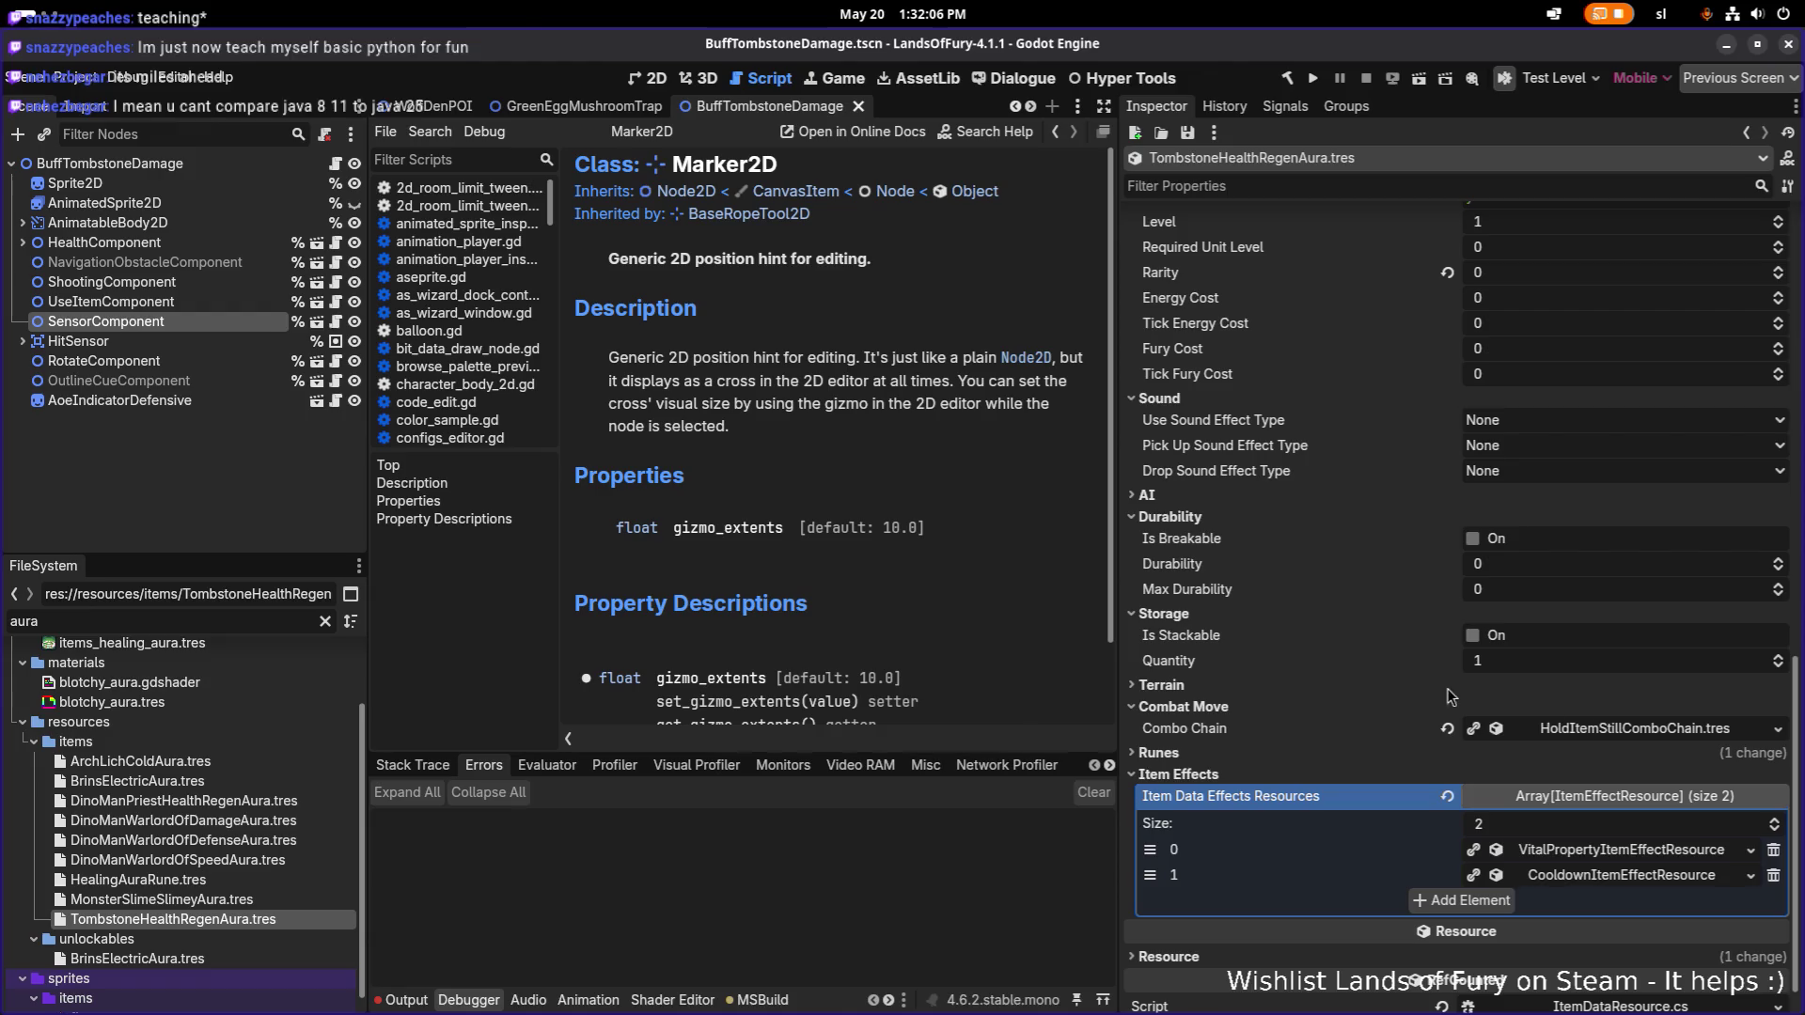
{"action": "scroll", "coordinate": [1406, 702], "scroll_direction": "down", "scroll_amount": 1}
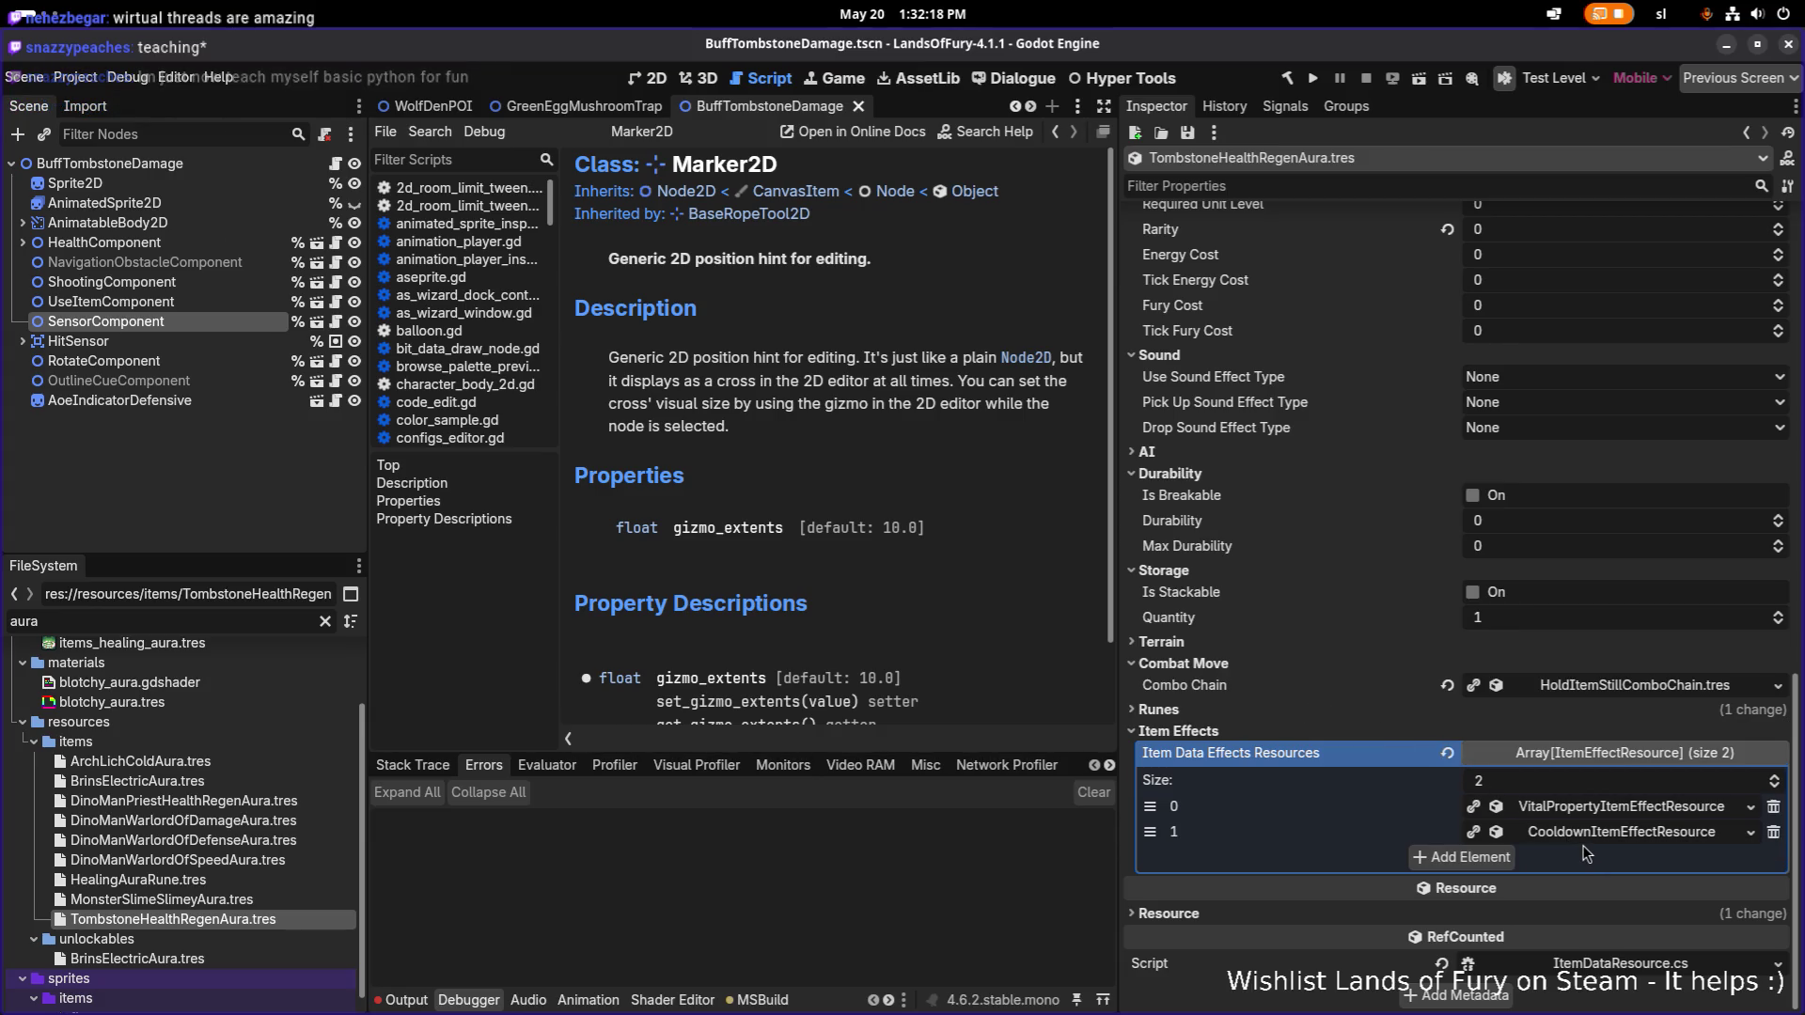
{"action": "left_click", "coordinate": [1589, 833]}
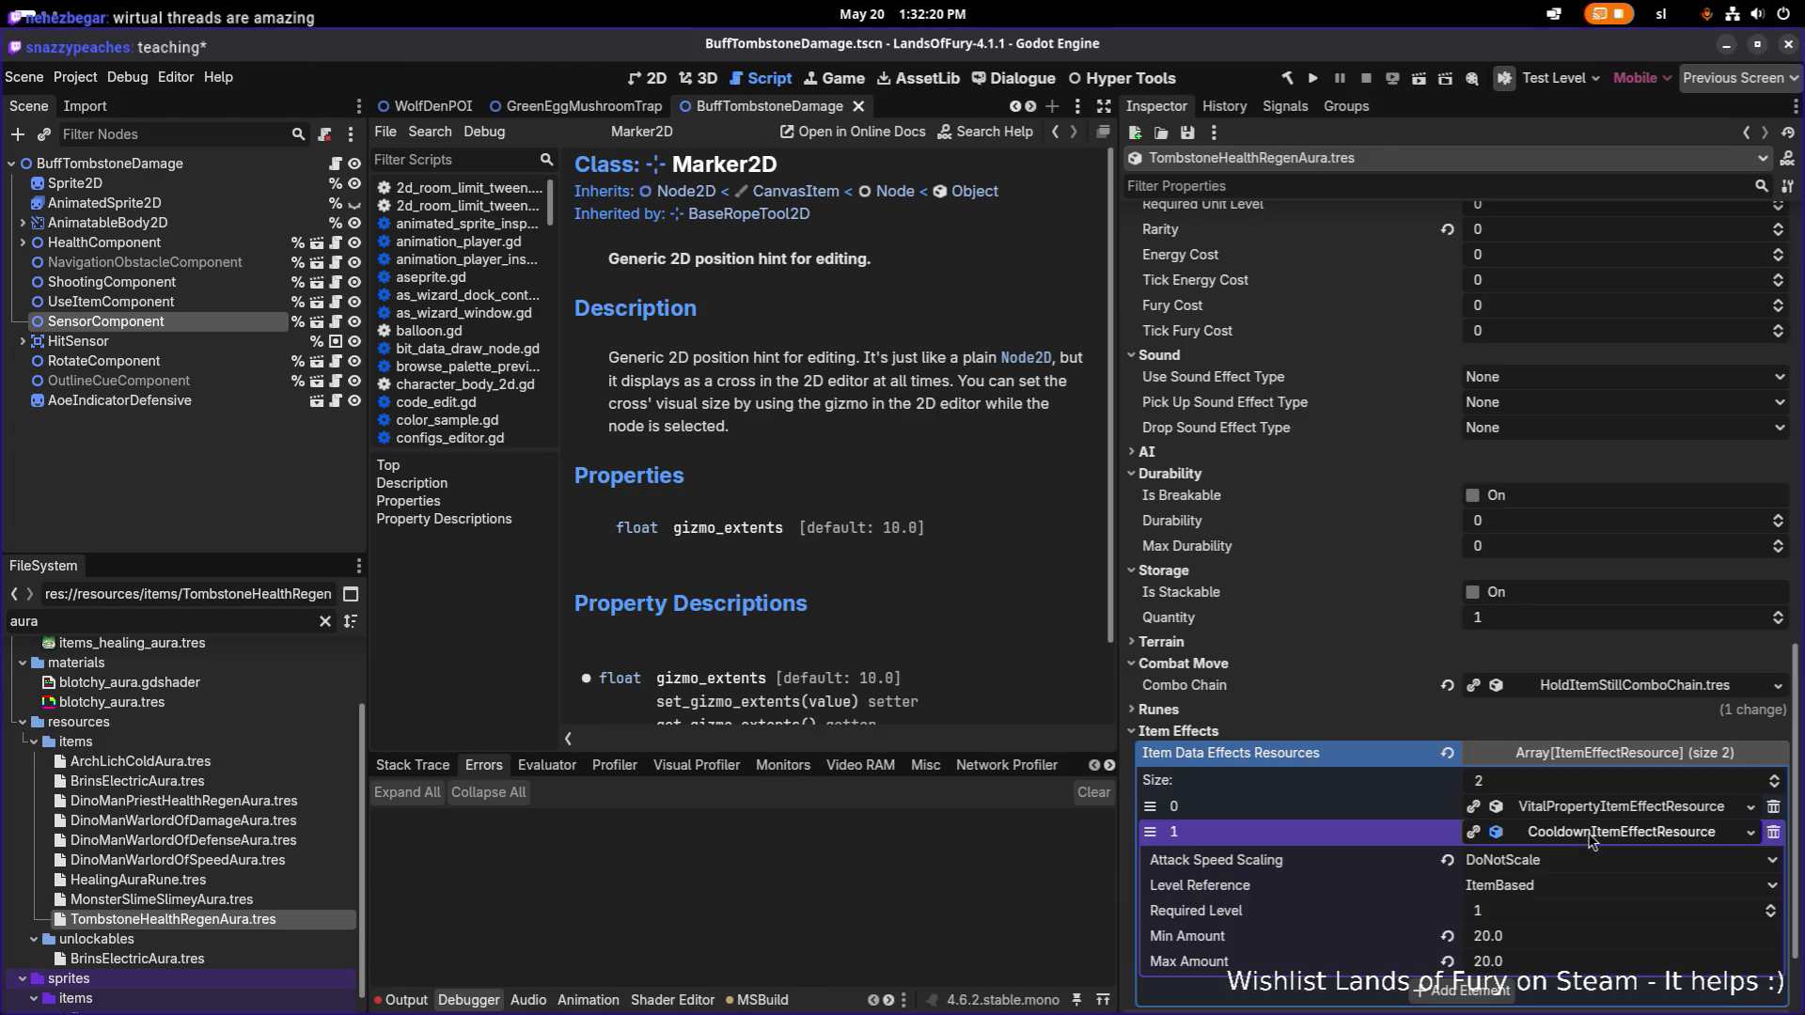
{"action": "left_click", "coordinate": [1589, 833]}
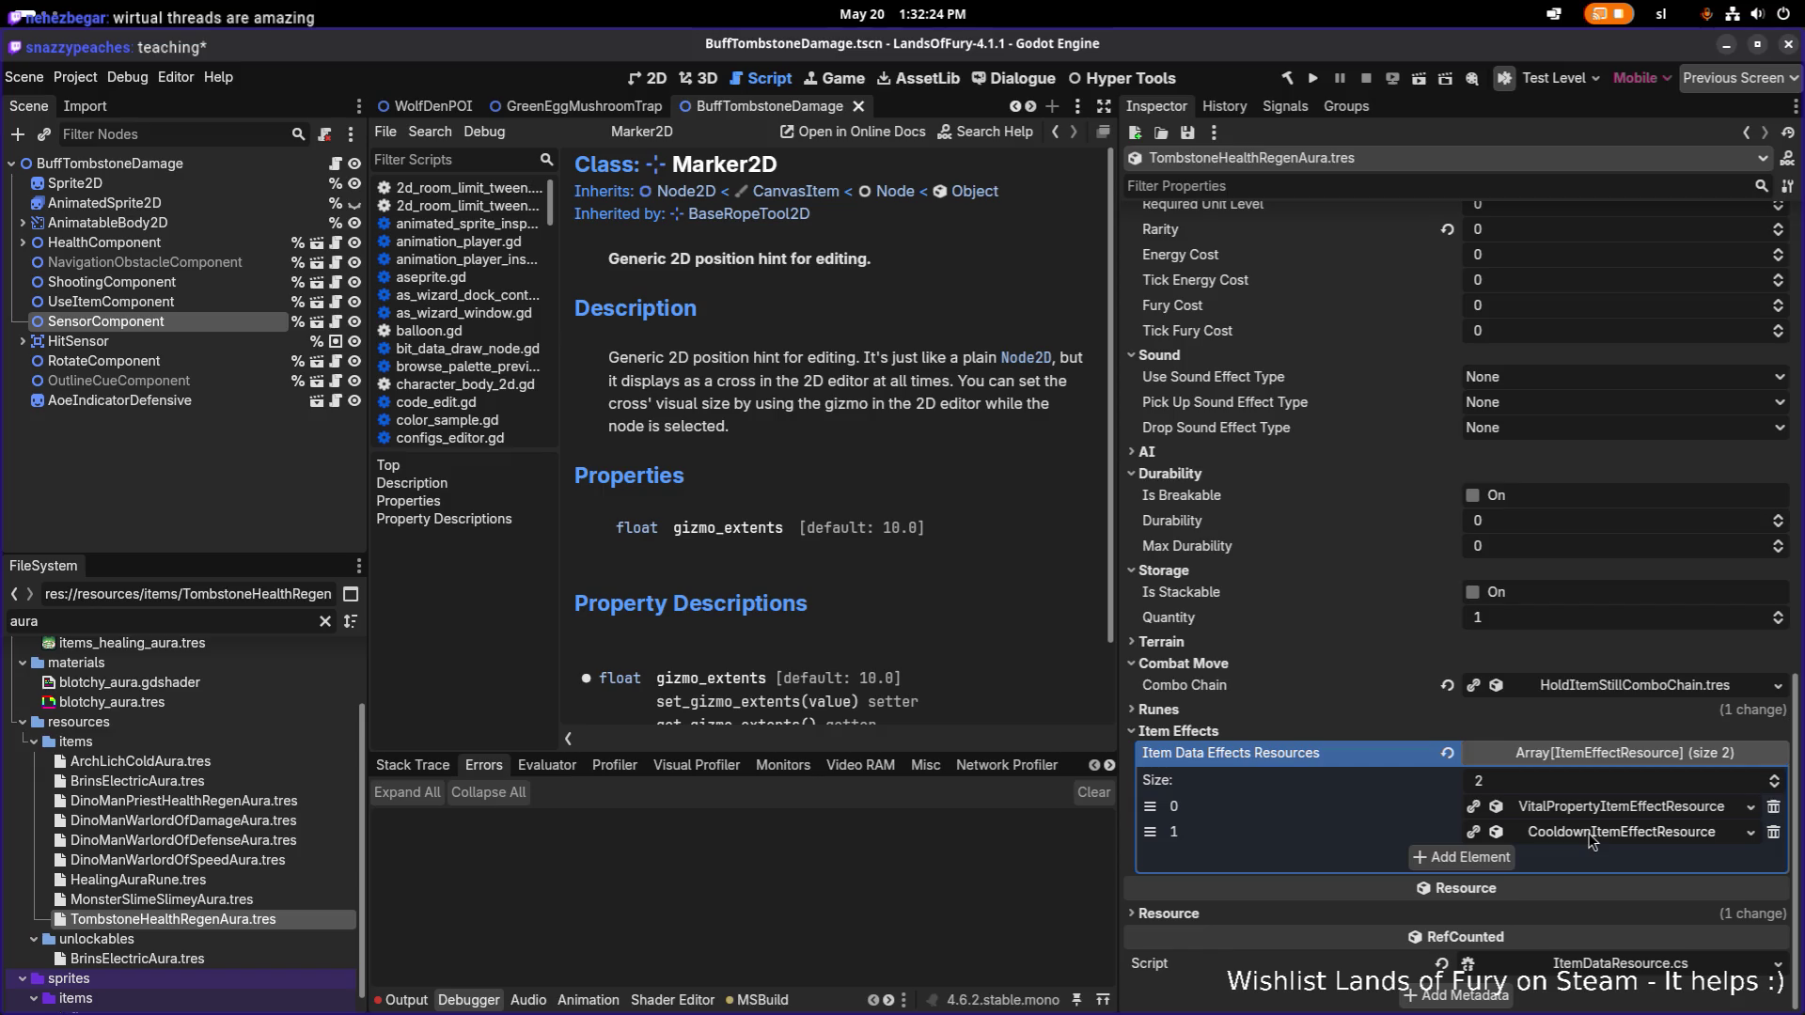
{"action": "left_click", "coordinate": [169, 303]}
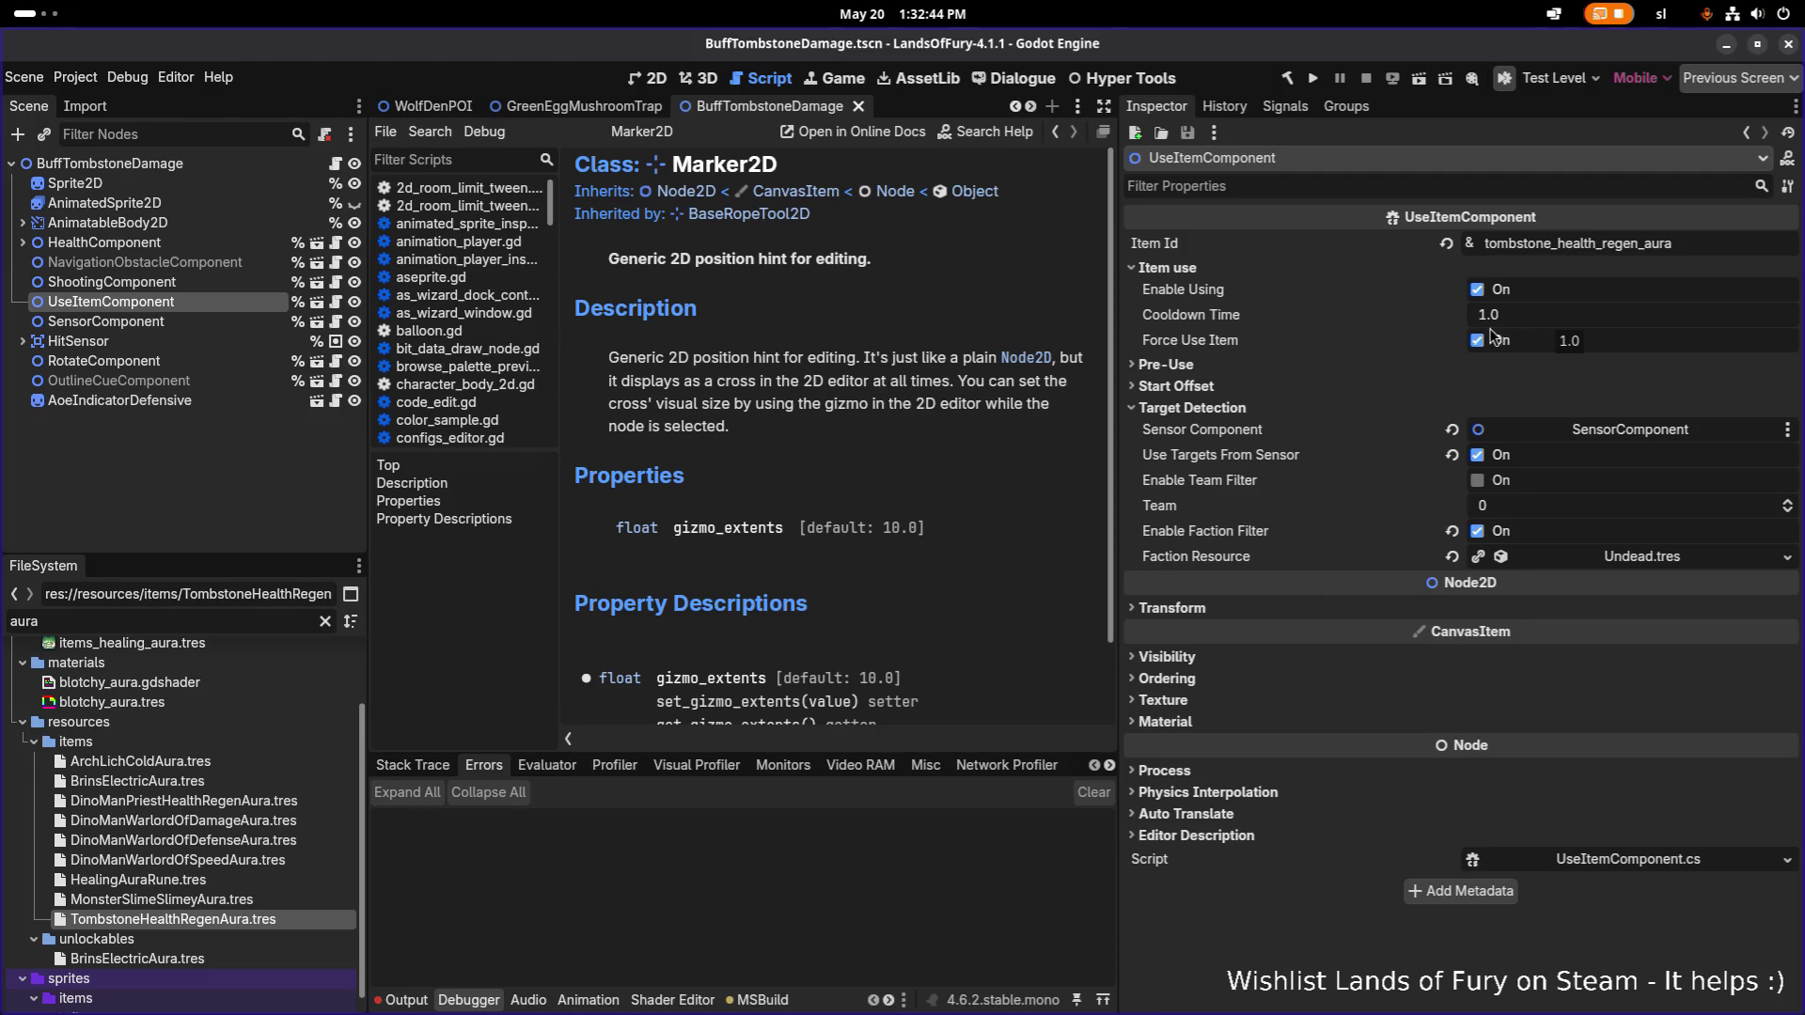
Check the start offset settings, then inspect the SensorComponent and HitSensor nodes.
{"action": "left_click", "coordinate": [1188, 389]}
{"action": "left_click", "coordinate": [1188, 387]}
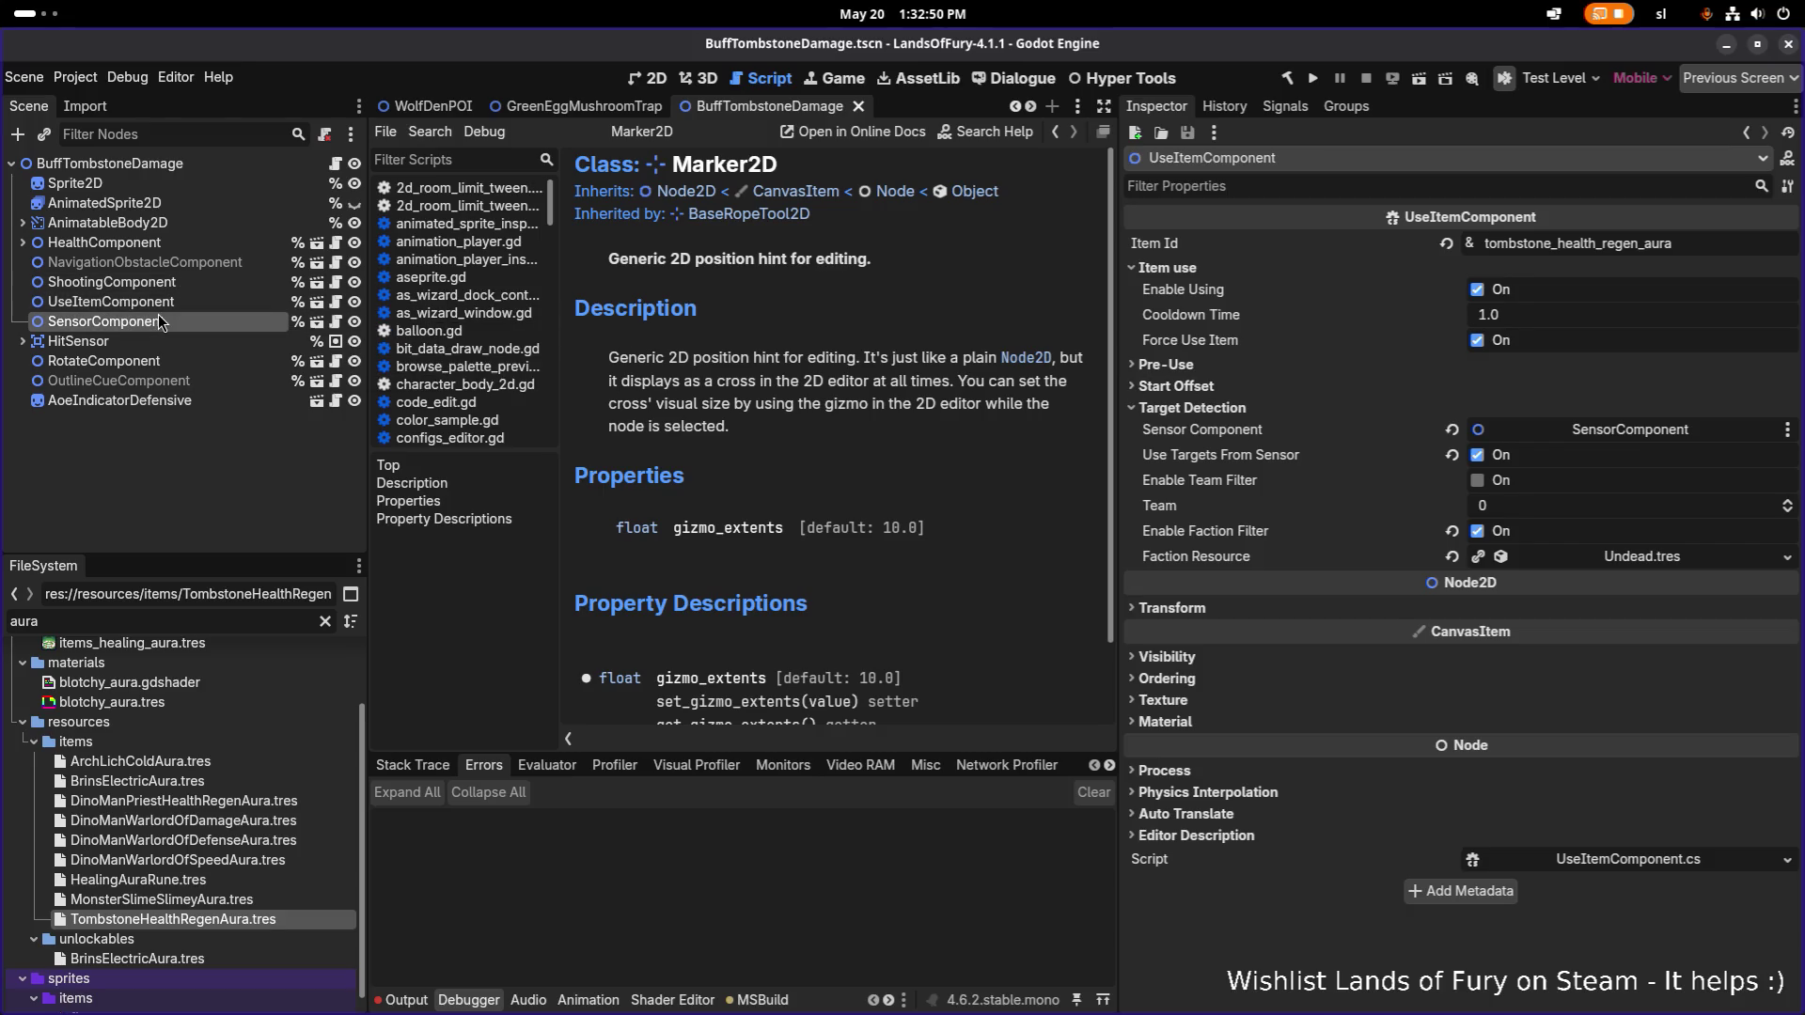
{"action": "left_click", "coordinate": [161, 321]}
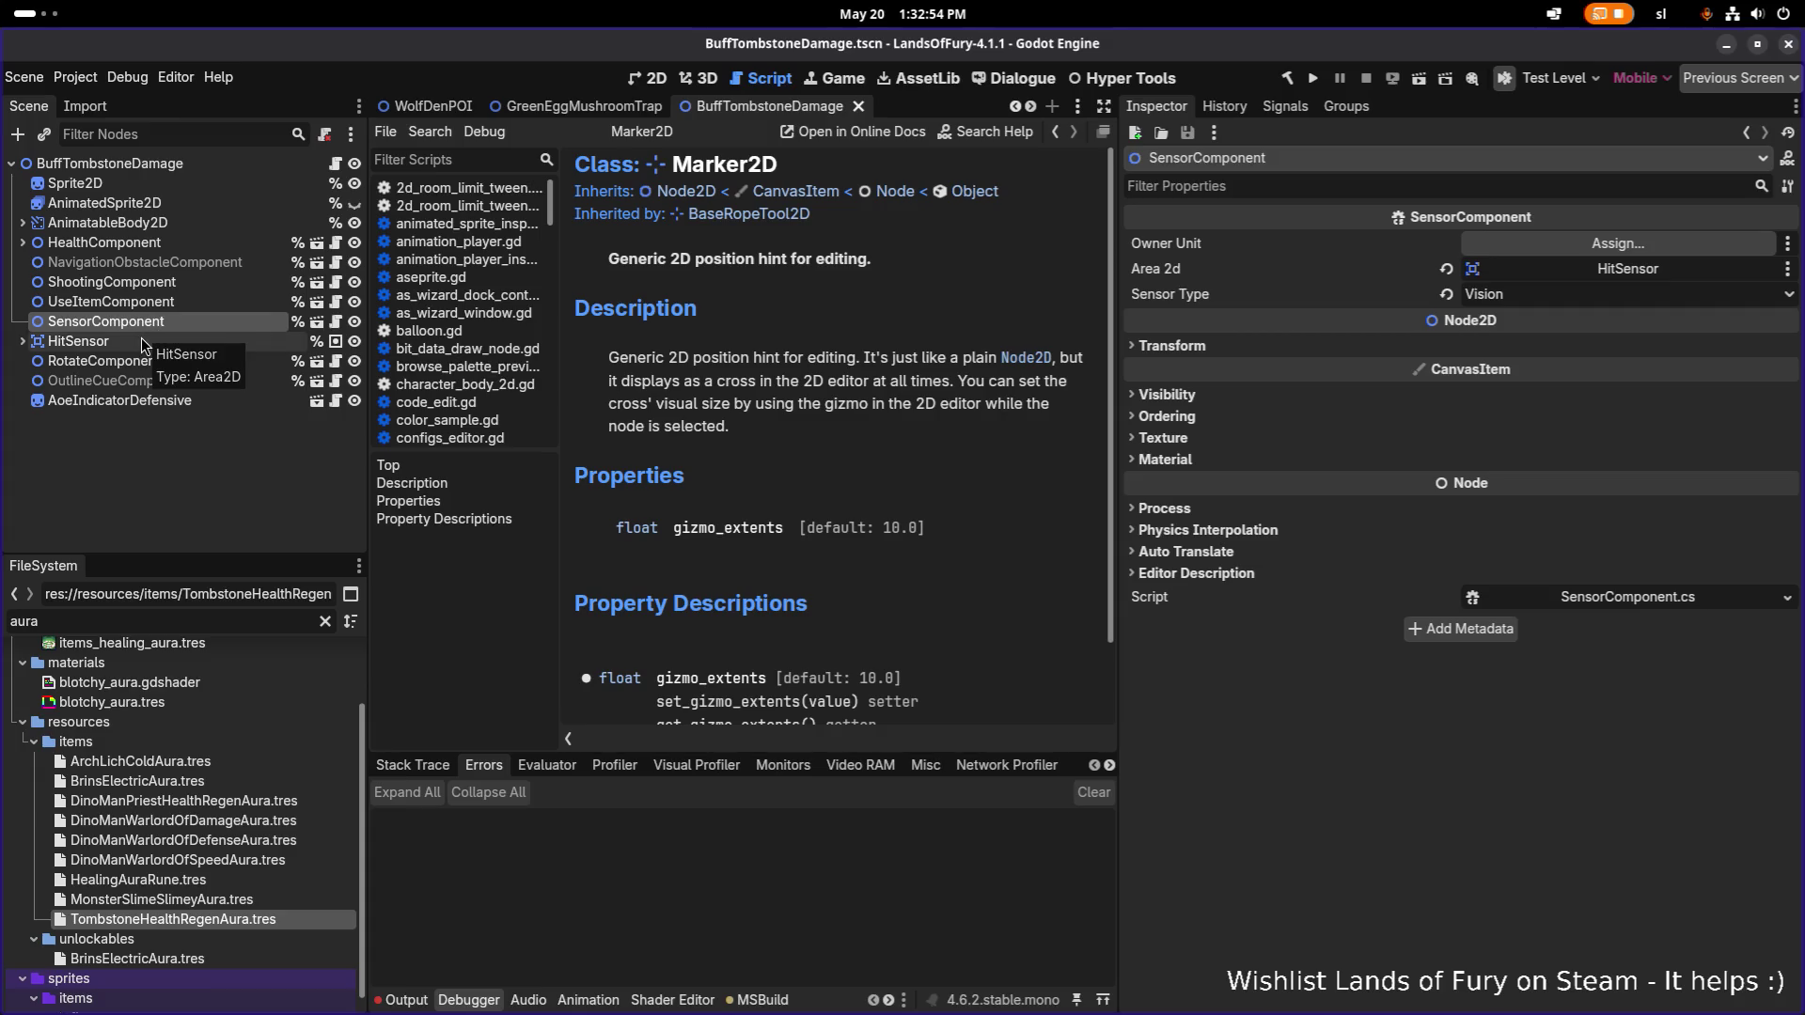
{"action": "left_click", "coordinate": [144, 344]}
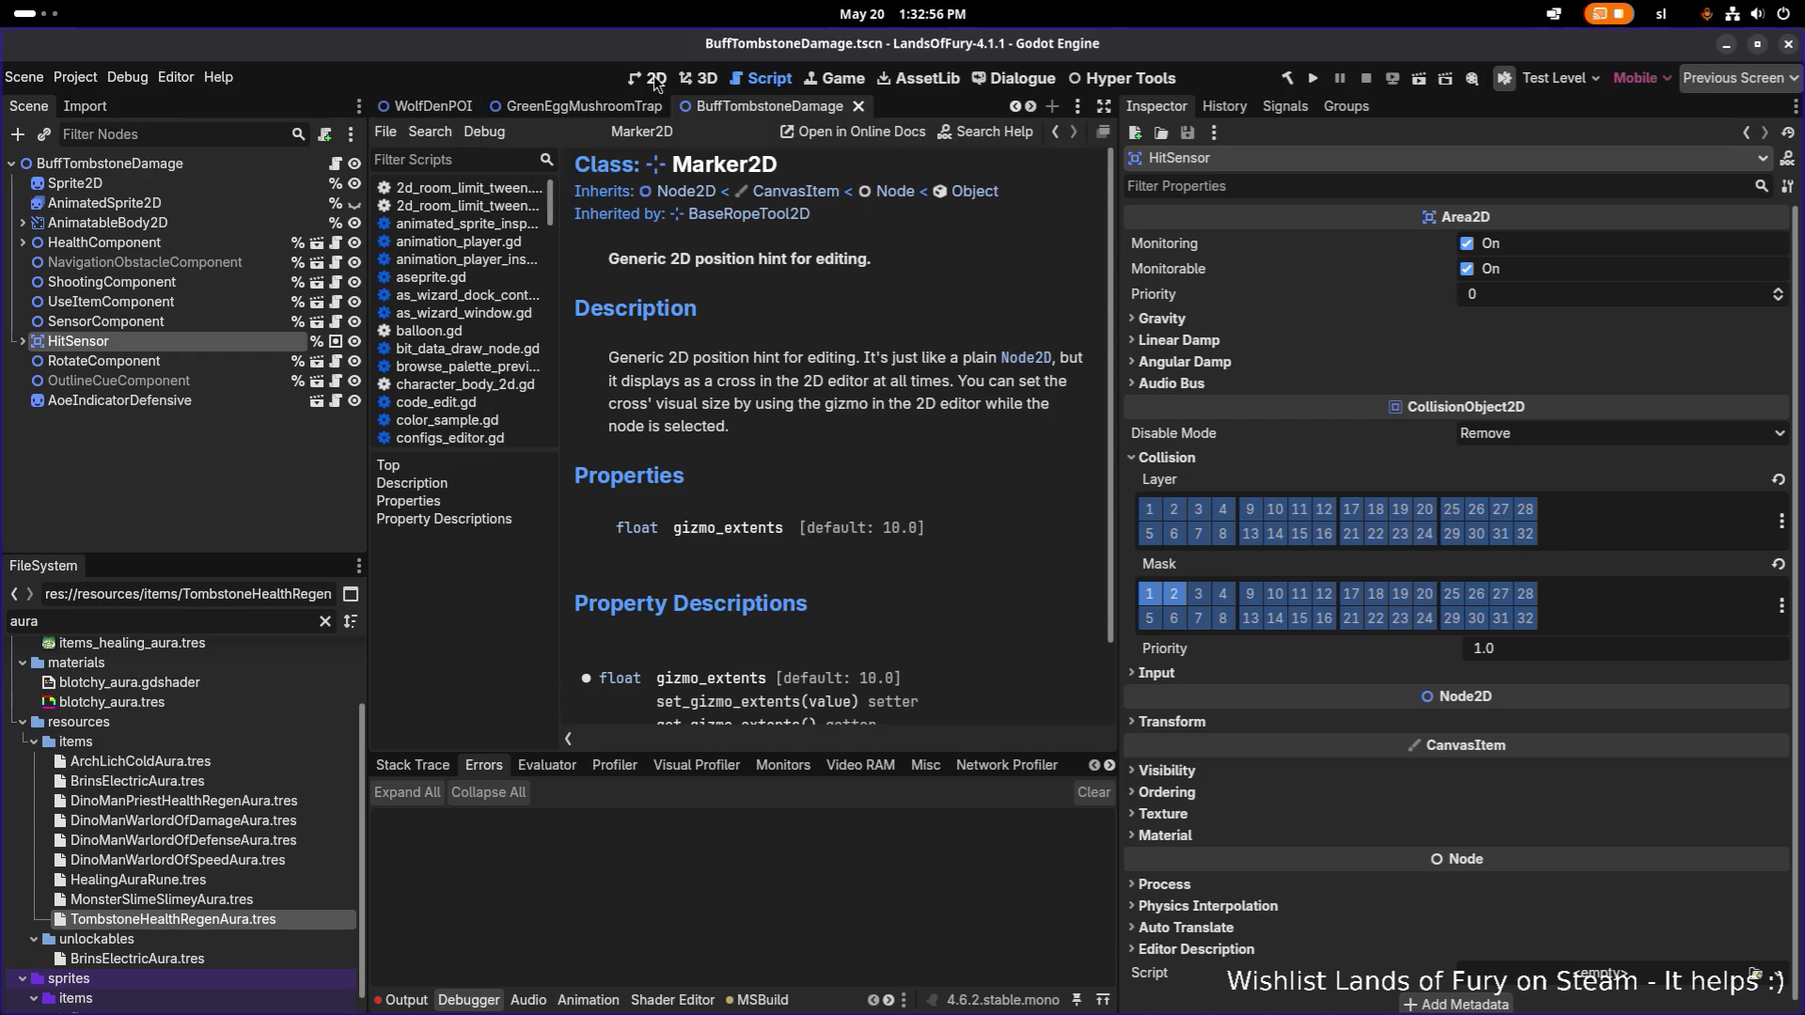
Show the trap in the 2D editor, toggling HitSensor's visibility off and back on.
{"action": "left_click", "coordinate": [656, 84]}
{"action": "scroll", "coordinate": [658, 272], "scroll_direction": "down", "scroll_amount": 5}
{"action": "scroll", "coordinate": [752, 339], "scroll_direction": "up", "scroll_amount": 6}
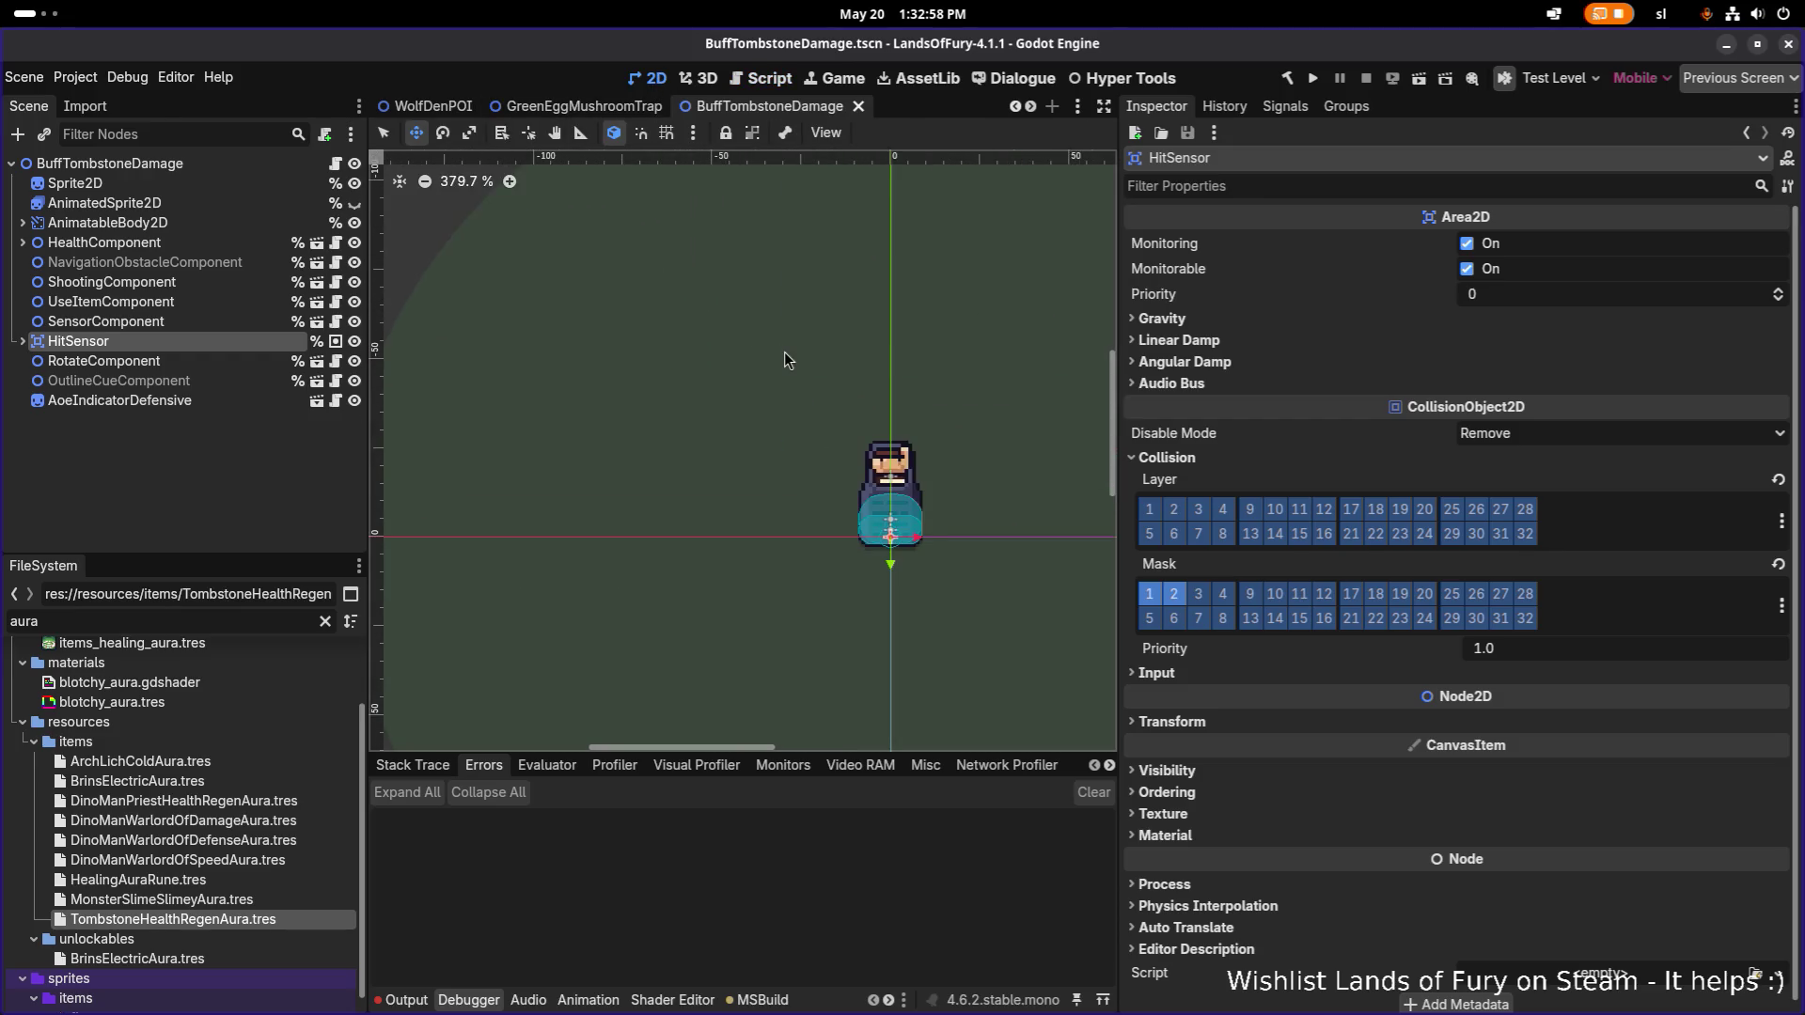
{"action": "left_click", "coordinate": [354, 343]}
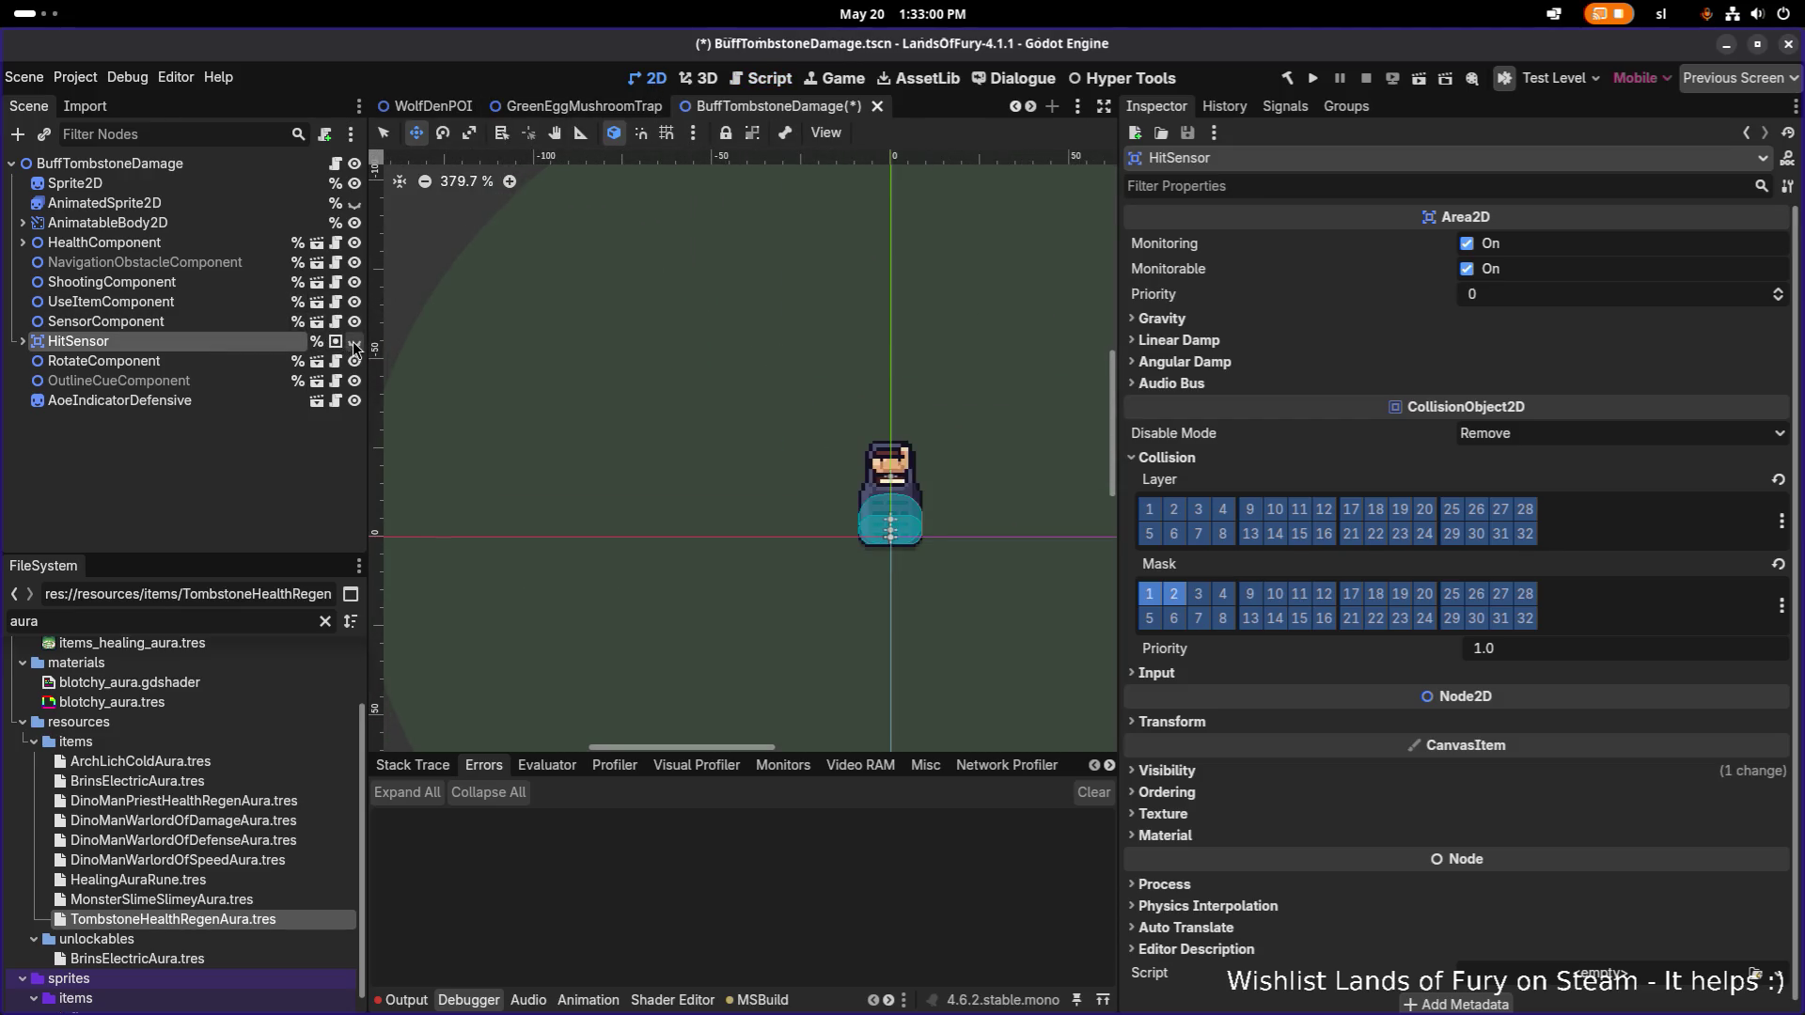
{"action": "left_click", "coordinate": [355, 343]}
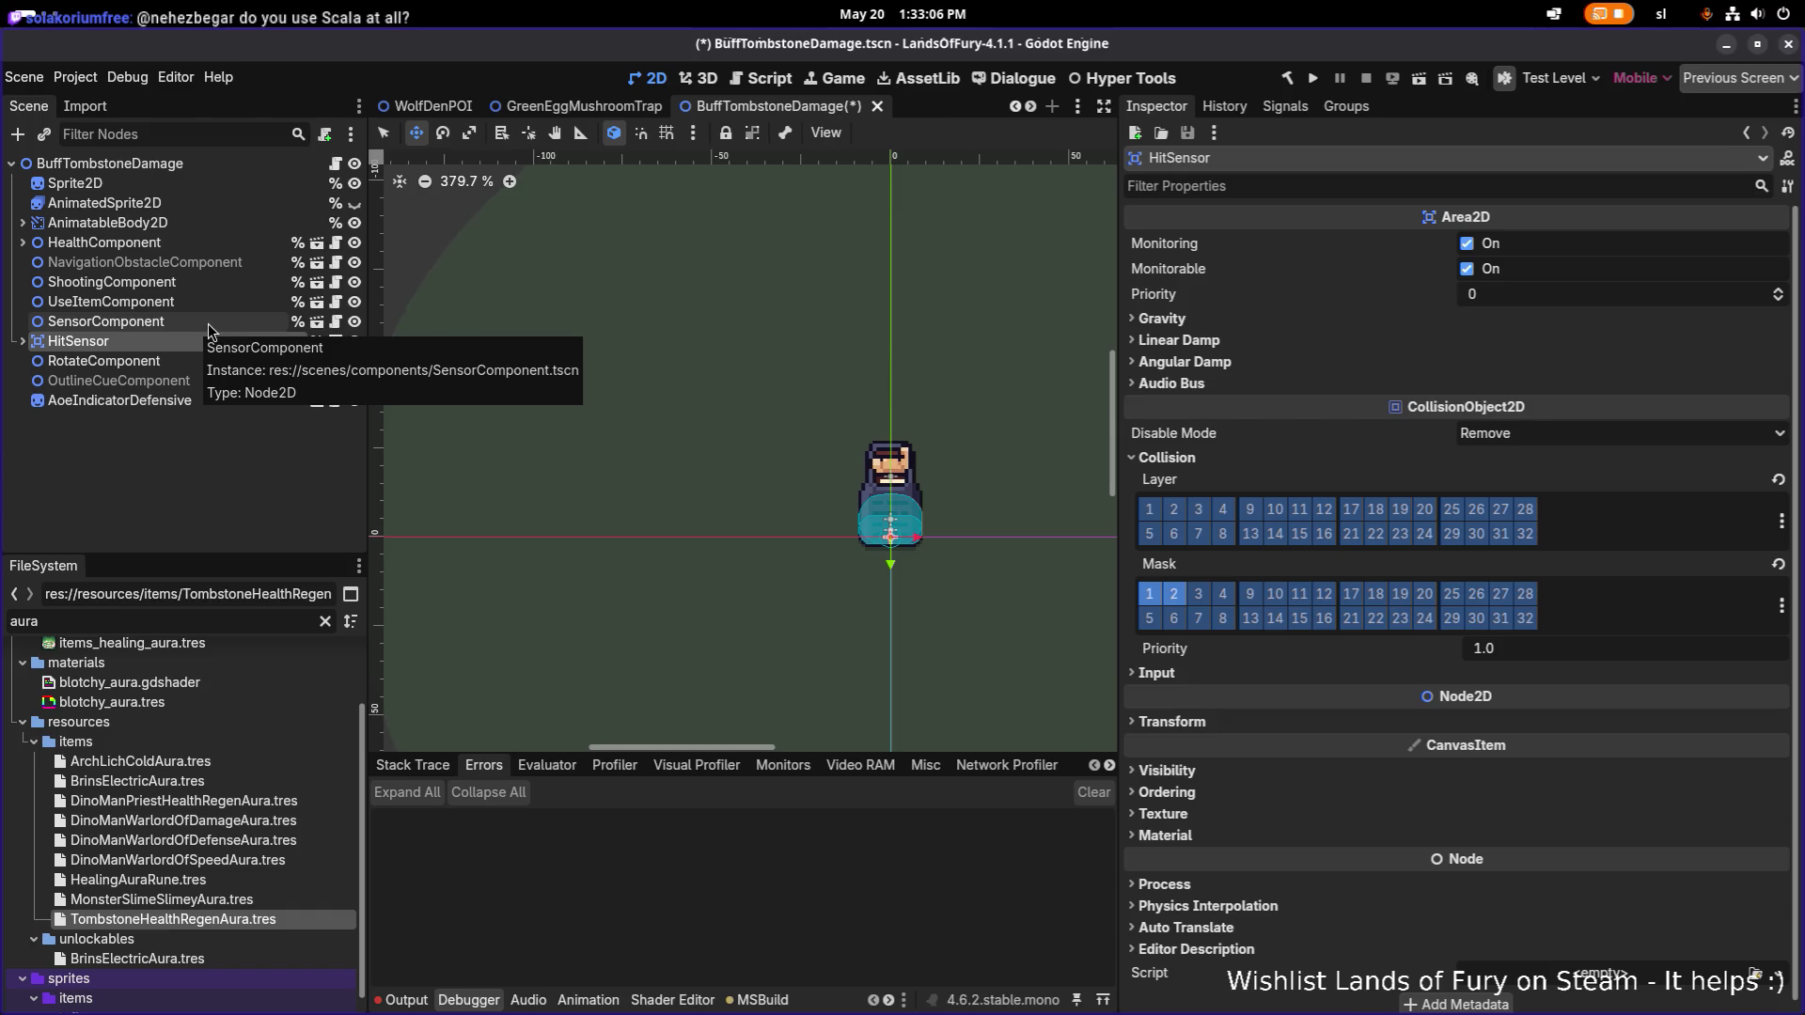
Make the HitSensor CollisionShape2D's circle shape unique and expand it.
{"action": "left_click", "coordinate": [21, 342]}
{"action": "left_click", "coordinate": [87, 360]}
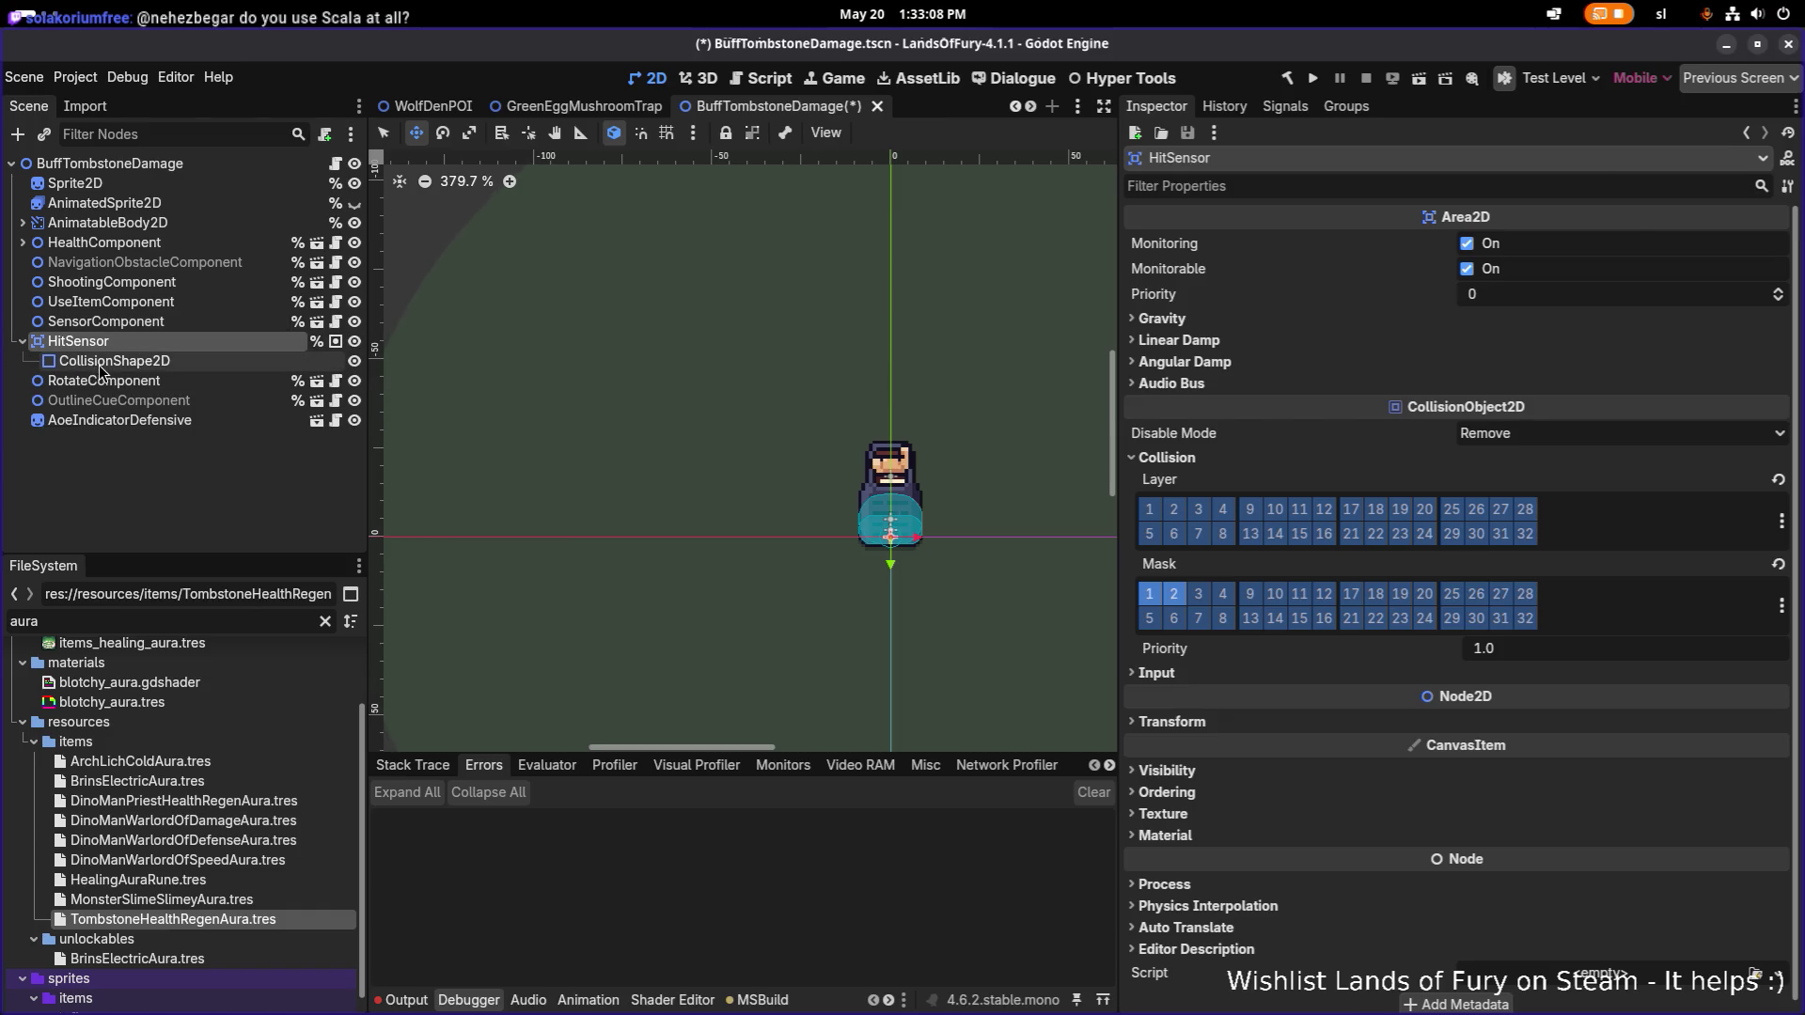
{"action": "left_click", "coordinate": [1604, 244]}
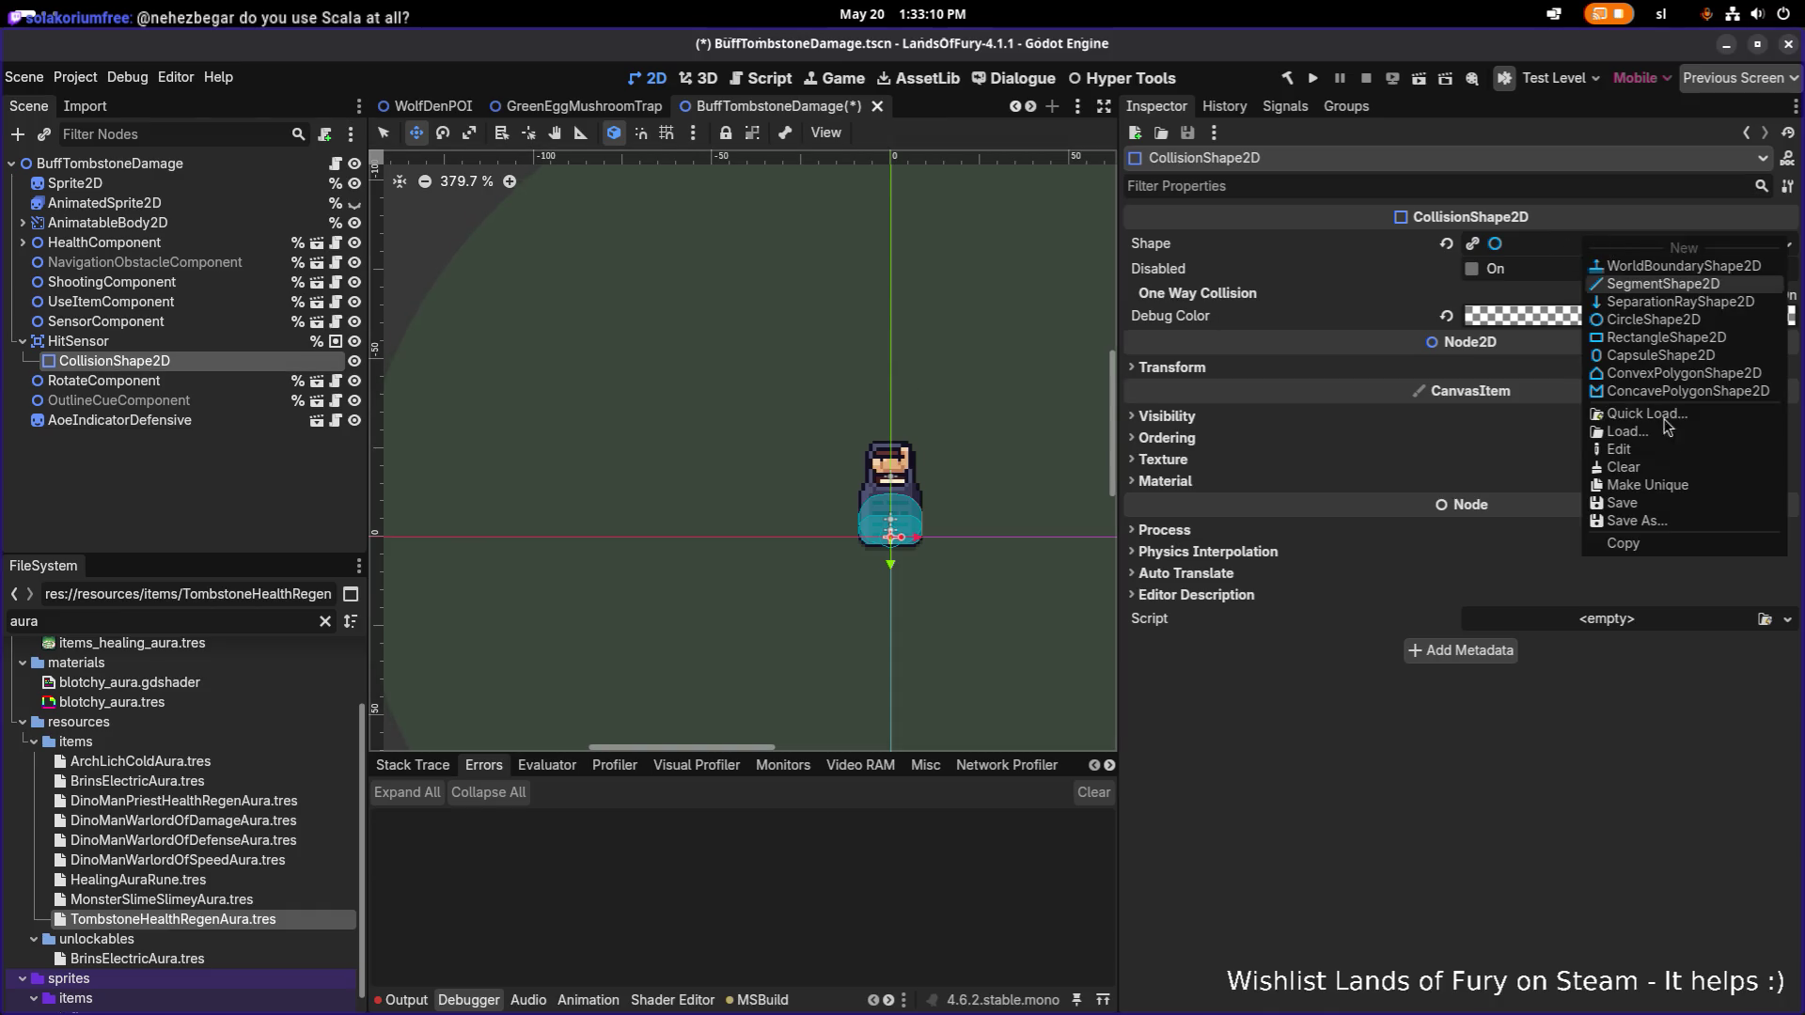
{"action": "left_click", "coordinate": [1670, 489]}
{"action": "left_click", "coordinate": [1648, 245]}
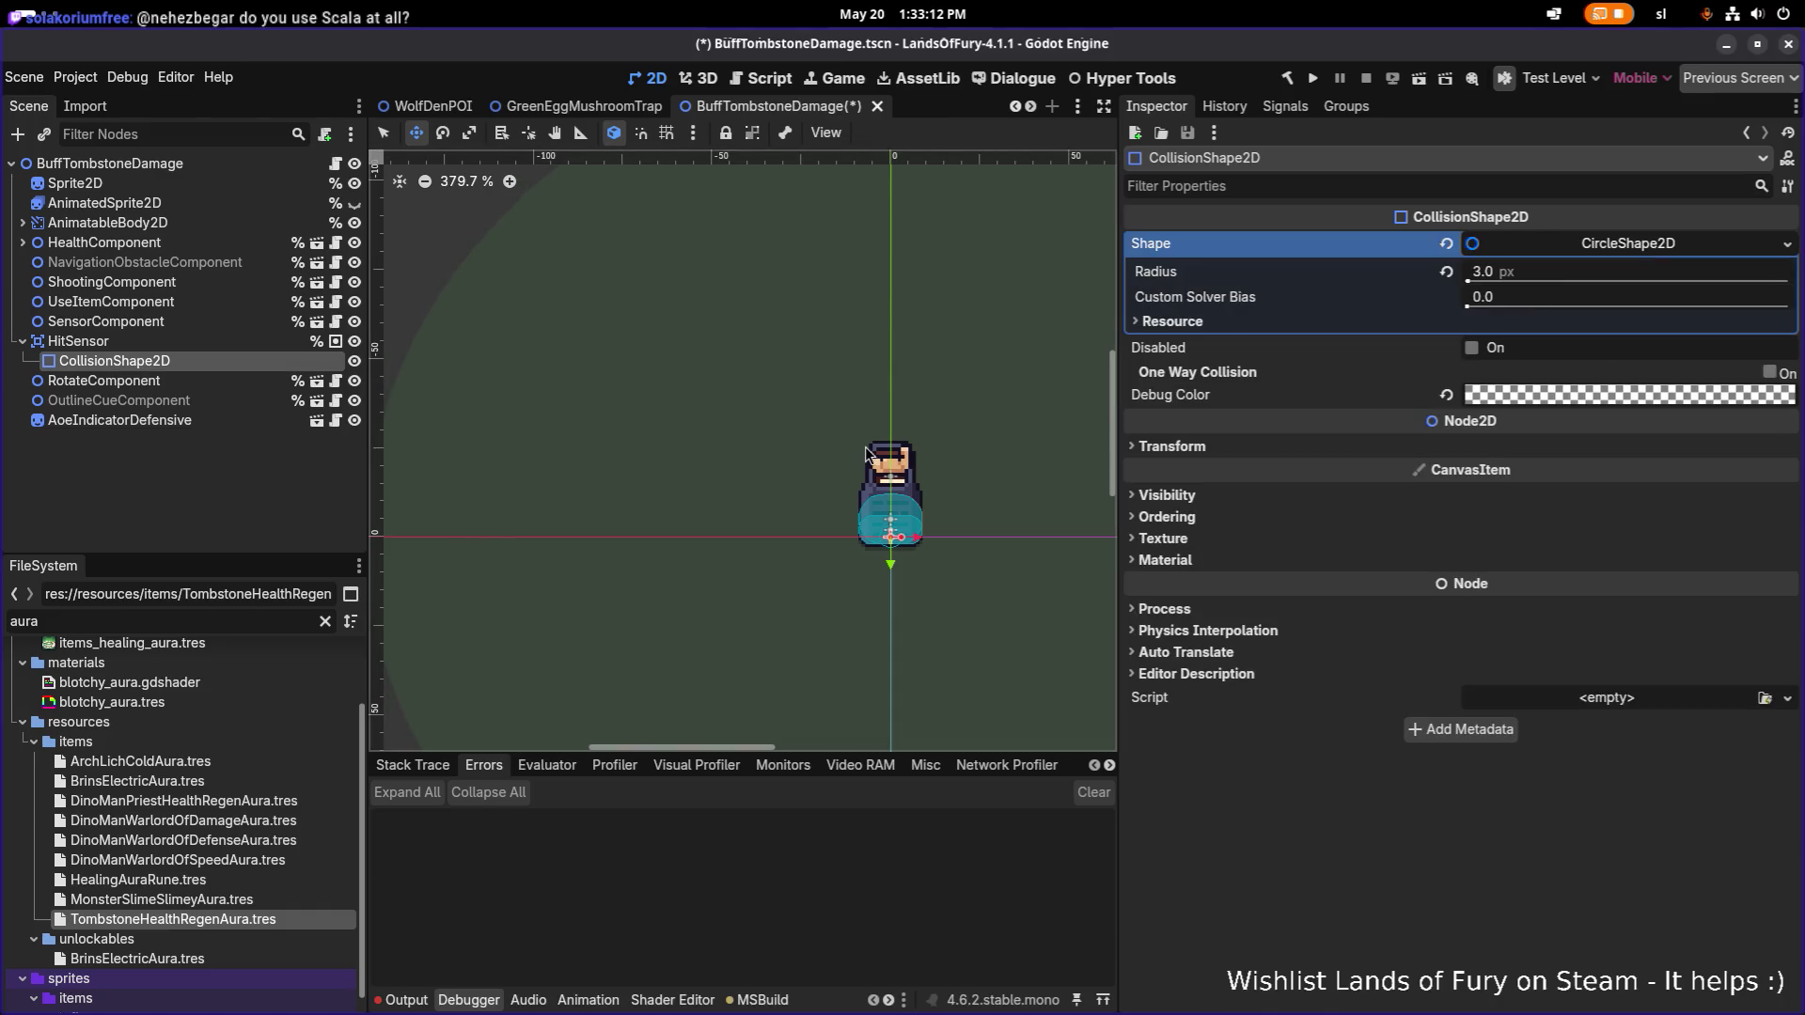
Enlarge the collision circle's radius by dragging and save the scene.
{"action": "scroll", "coordinate": [872, 455], "scroll_direction": "down", "scroll_amount": 5}
{"action": "scroll", "coordinate": [873, 455], "scroll_direction": "up", "scroll_amount": 1}
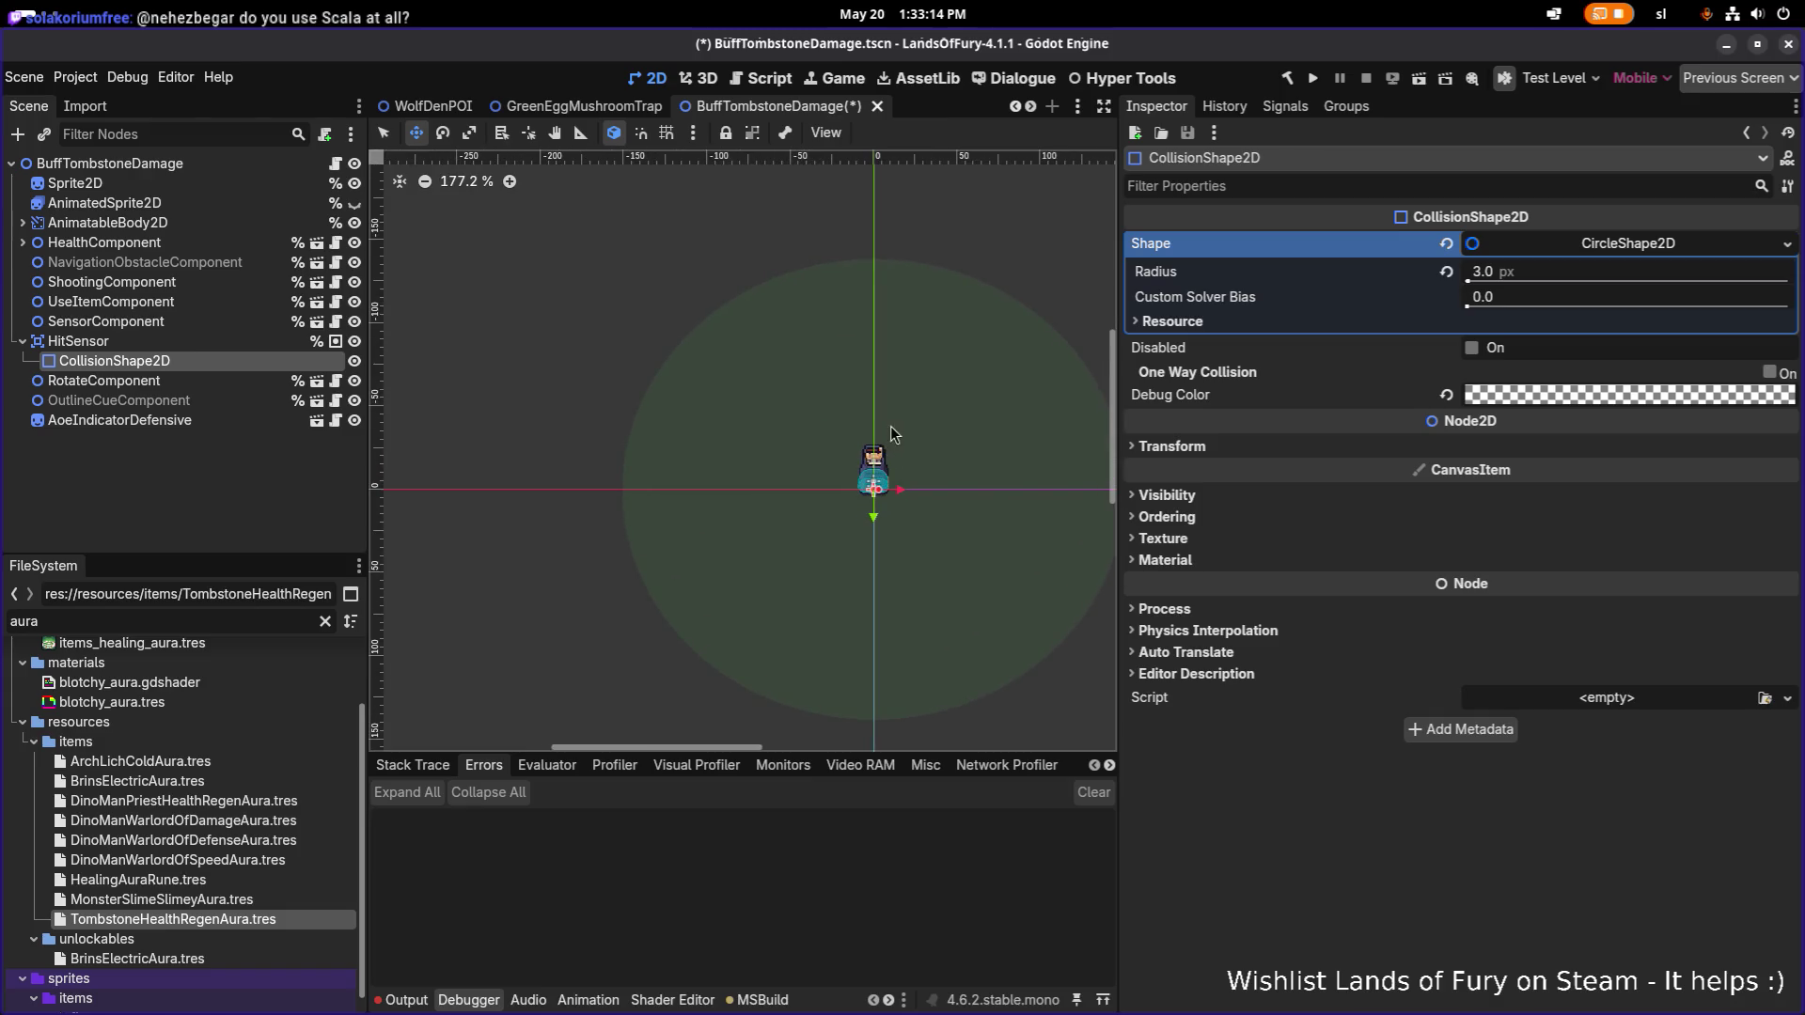
{"action": "scroll", "coordinate": [907, 489], "scroll_direction": "up", "scroll_amount": 6}
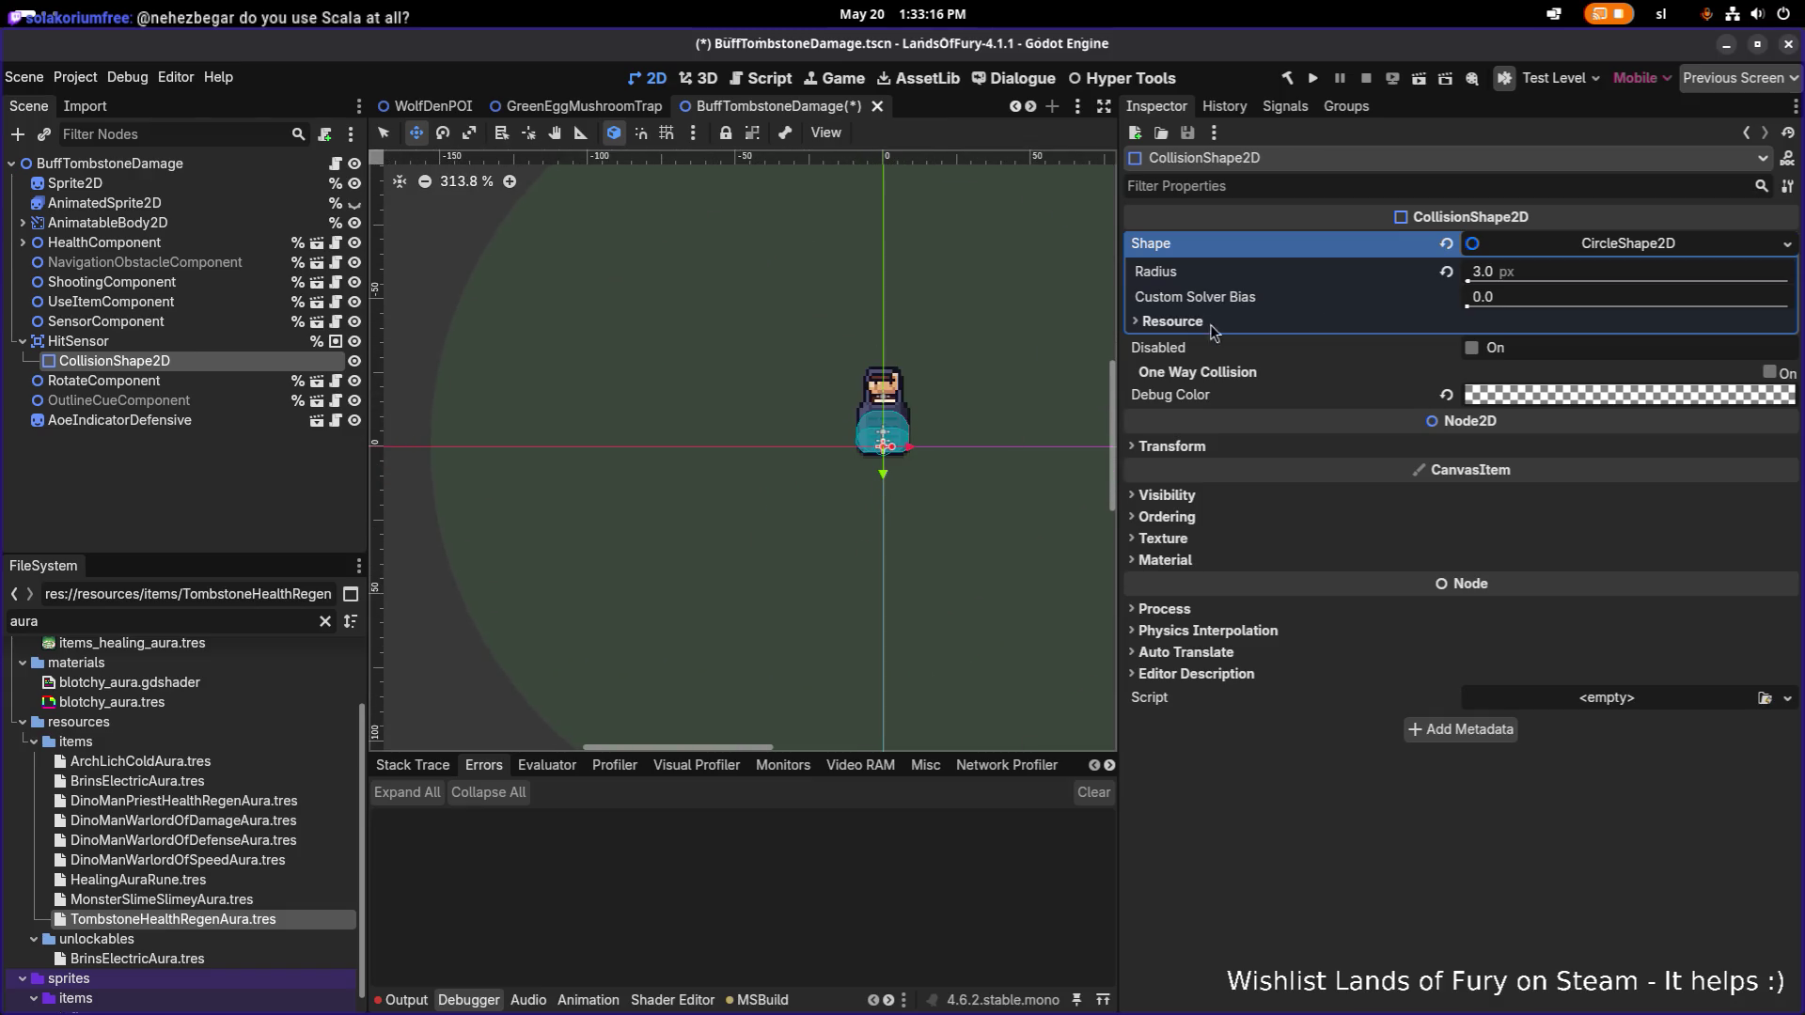
{"action": "left_click_drag", "start_coordinate": [1468, 280], "coordinate": [1516, 284]}
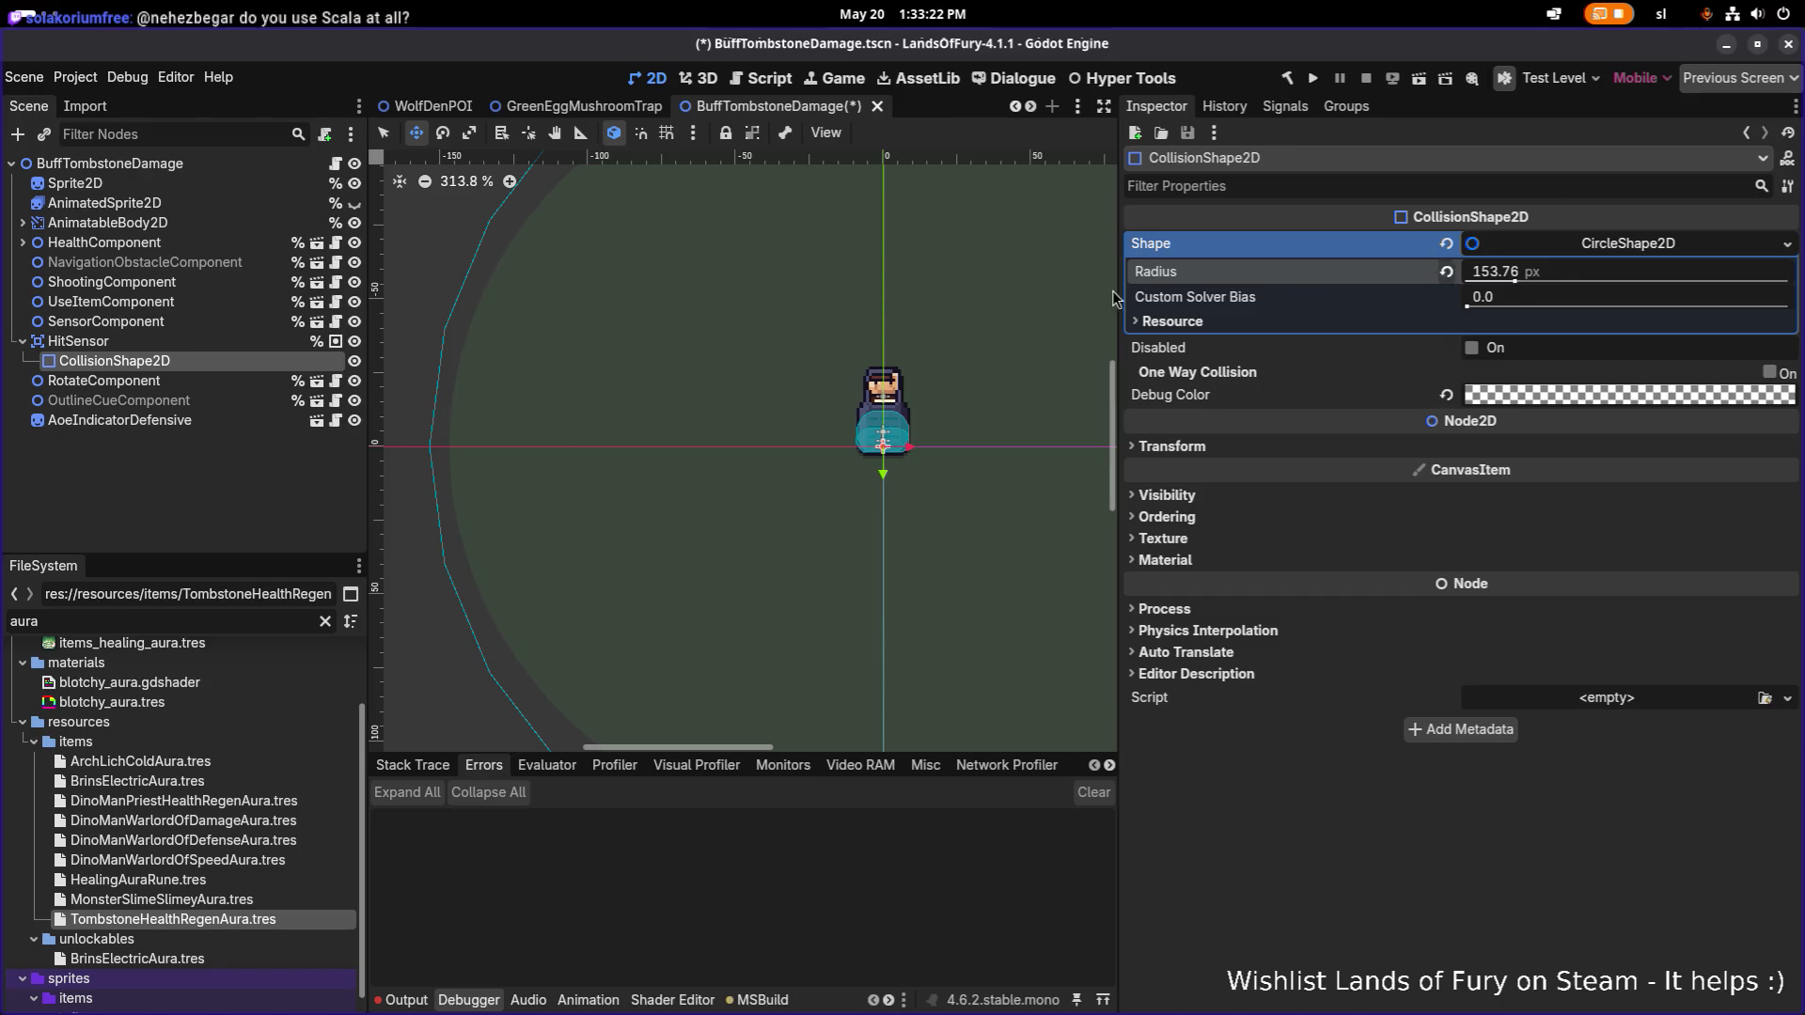
{"action": "scroll", "coordinate": [927, 288], "scroll_direction": "down", "scroll_amount": 6}
{"action": "key", "text": "ctrl+s"}
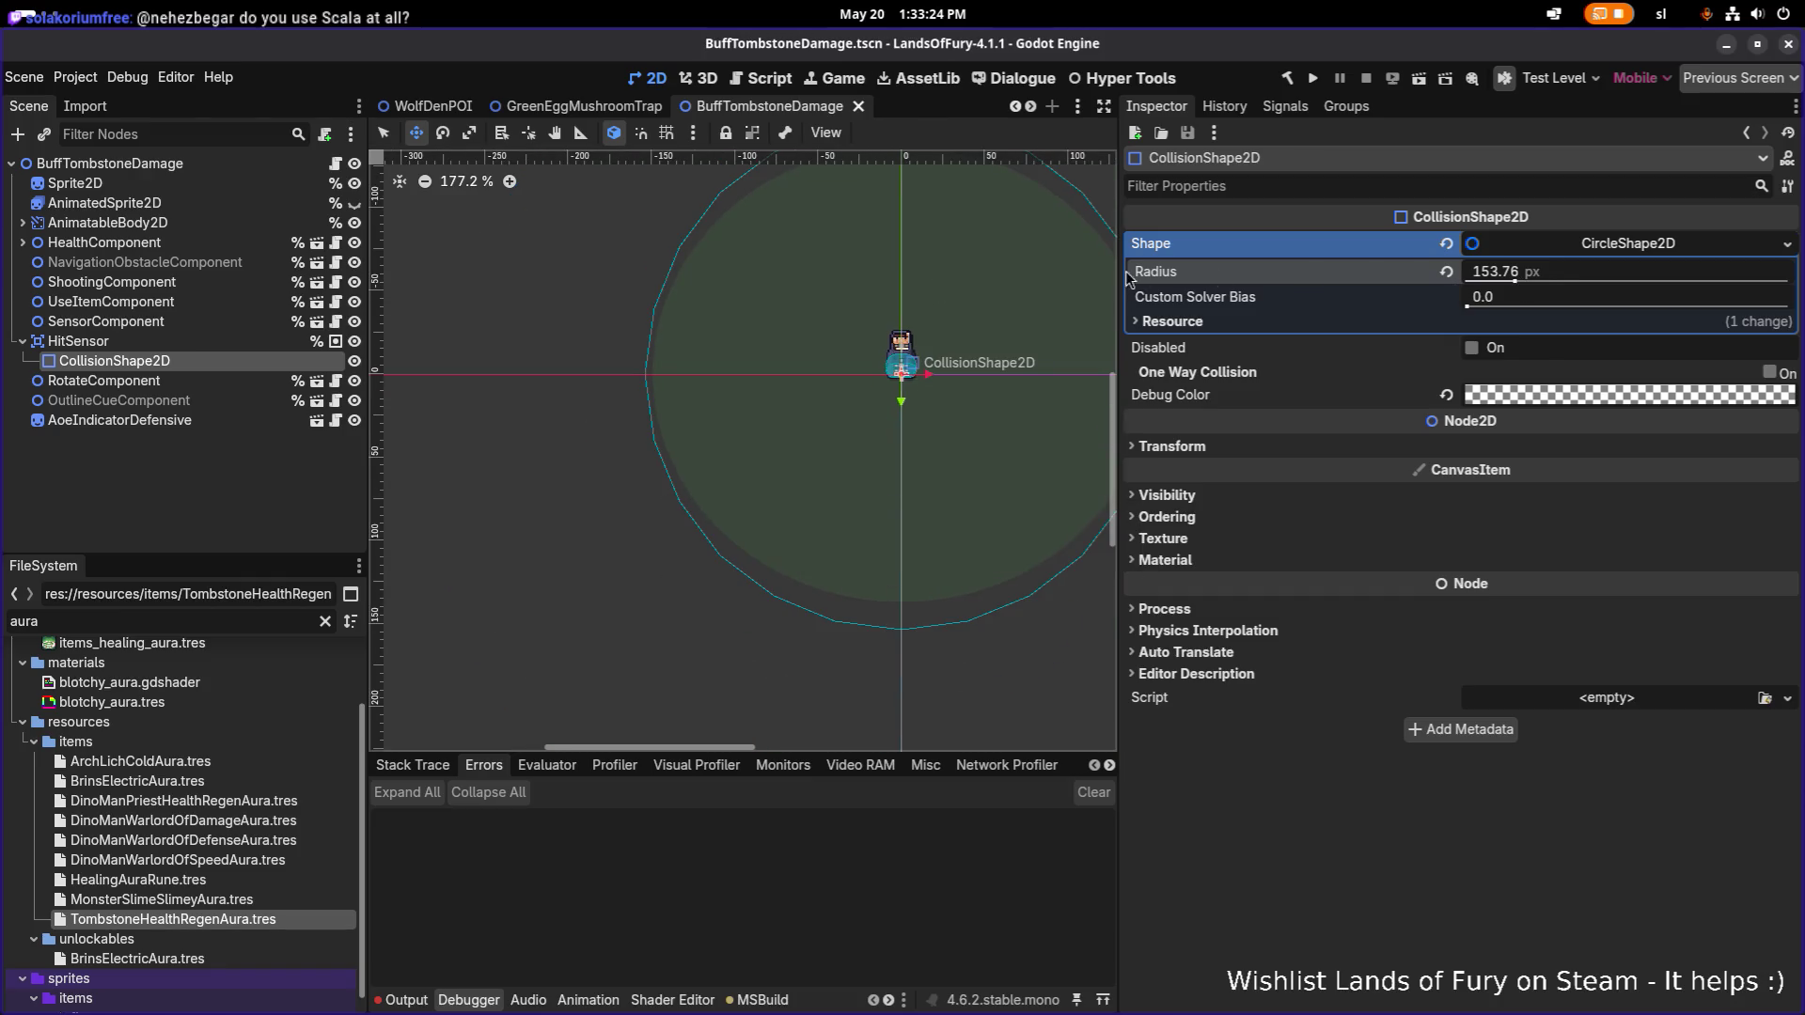
Set the circle radius to exactly 150 and save the trap scene.
{"action": "left_click", "coordinate": [1513, 279]}
{"action": "type", "text": "148"}
{"action": "key", "text": "Return"}
{"action": "left_click", "coordinate": [1523, 272]}
{"action": "type", "text": "150"}
{"action": "key", "text": "Return"}
{"action": "key", "text": "ctrl+s"}
Review the HitSensor, SensorComponent and UseItemComponent nodes, then deselect all nodes.
{"action": "left_click", "coordinate": [254, 334]}
{"action": "left_click", "coordinate": [254, 321]}
{"action": "left_click", "coordinate": [252, 303]}
{"action": "left_click", "coordinate": [254, 322]}
{"action": "left_click", "coordinate": [252, 304]}
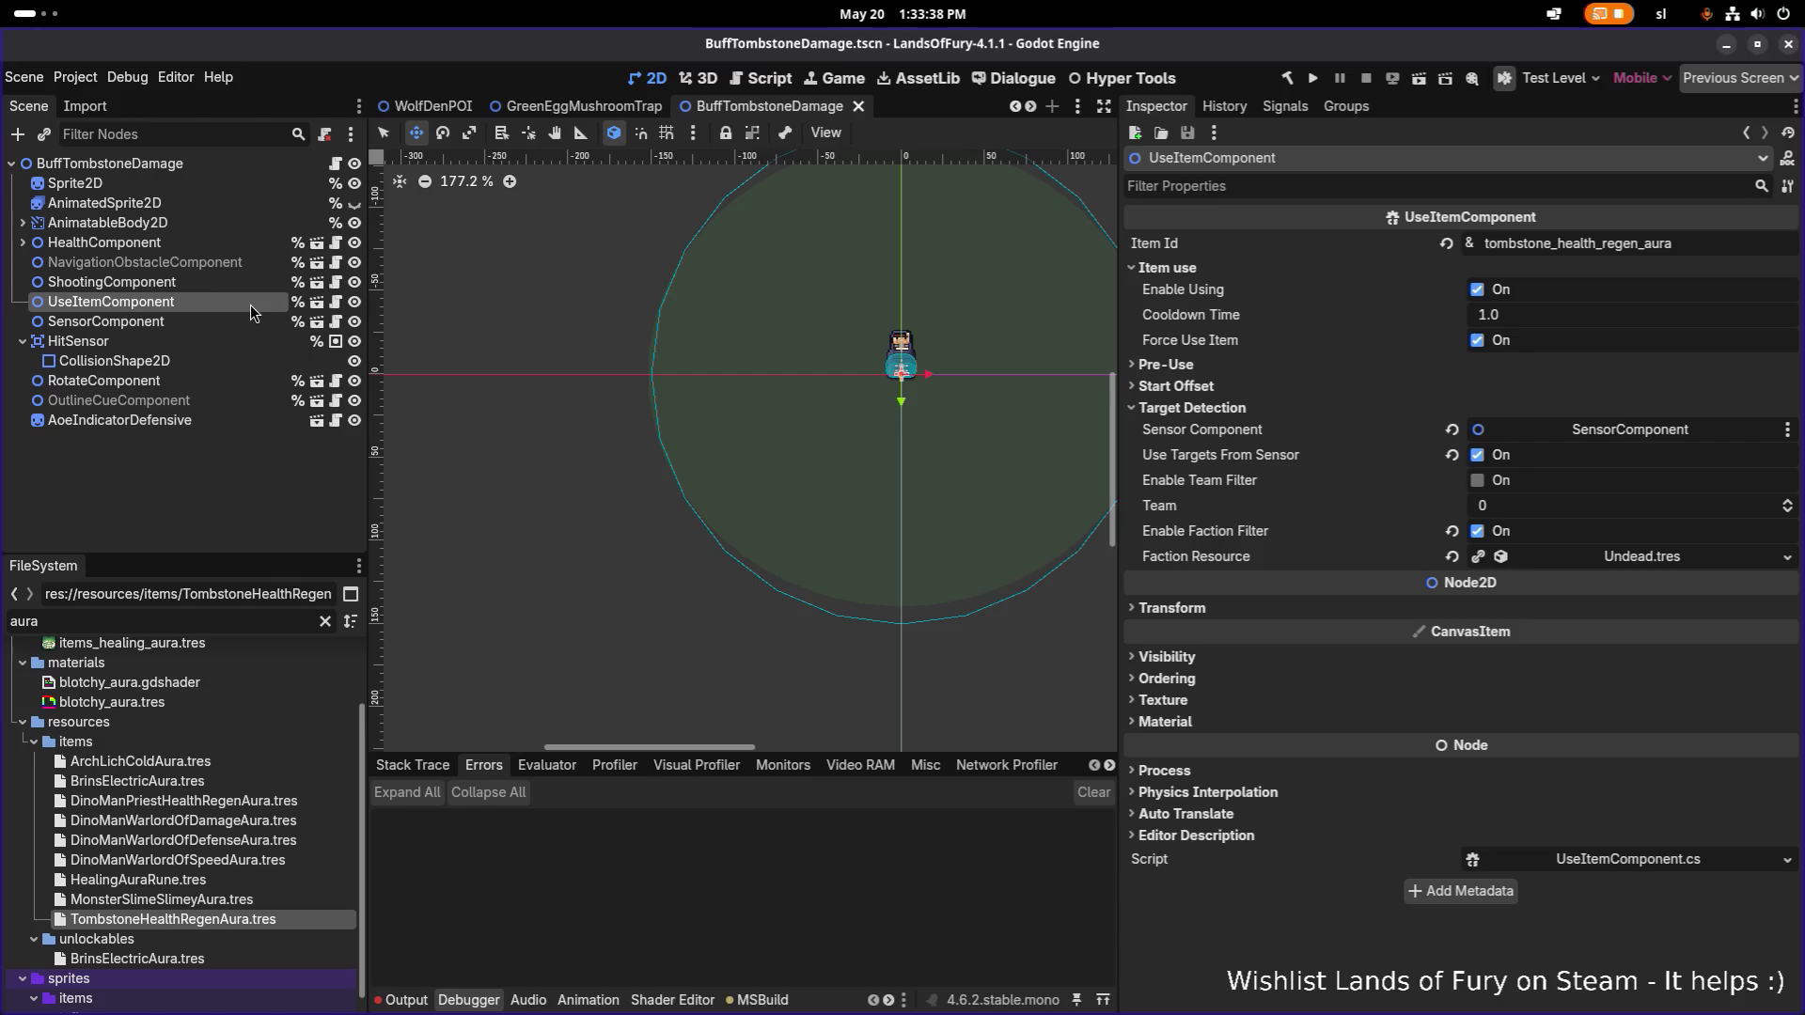
{"action": "left_click", "coordinate": [137, 464]}
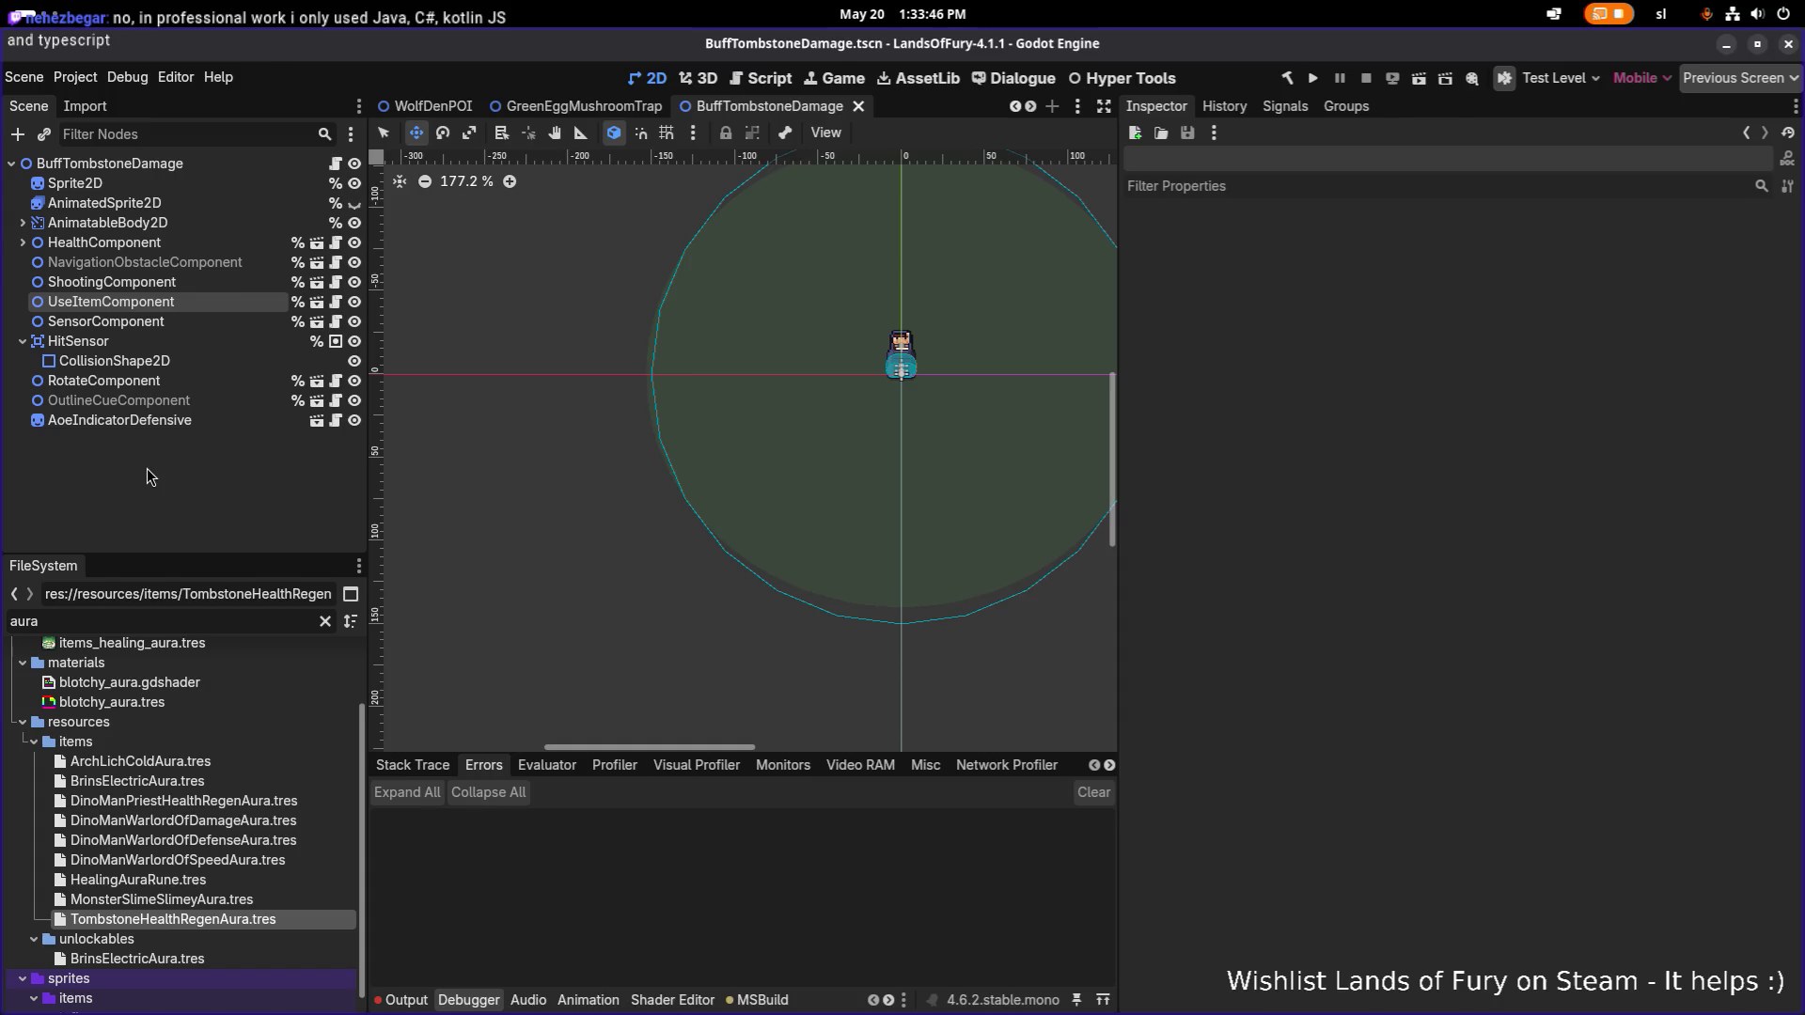
Open TestLevel.tscn and delete the PurpleShooterMushroomTrap node.
{"action": "key", "text": "ctrl+shift+o"}
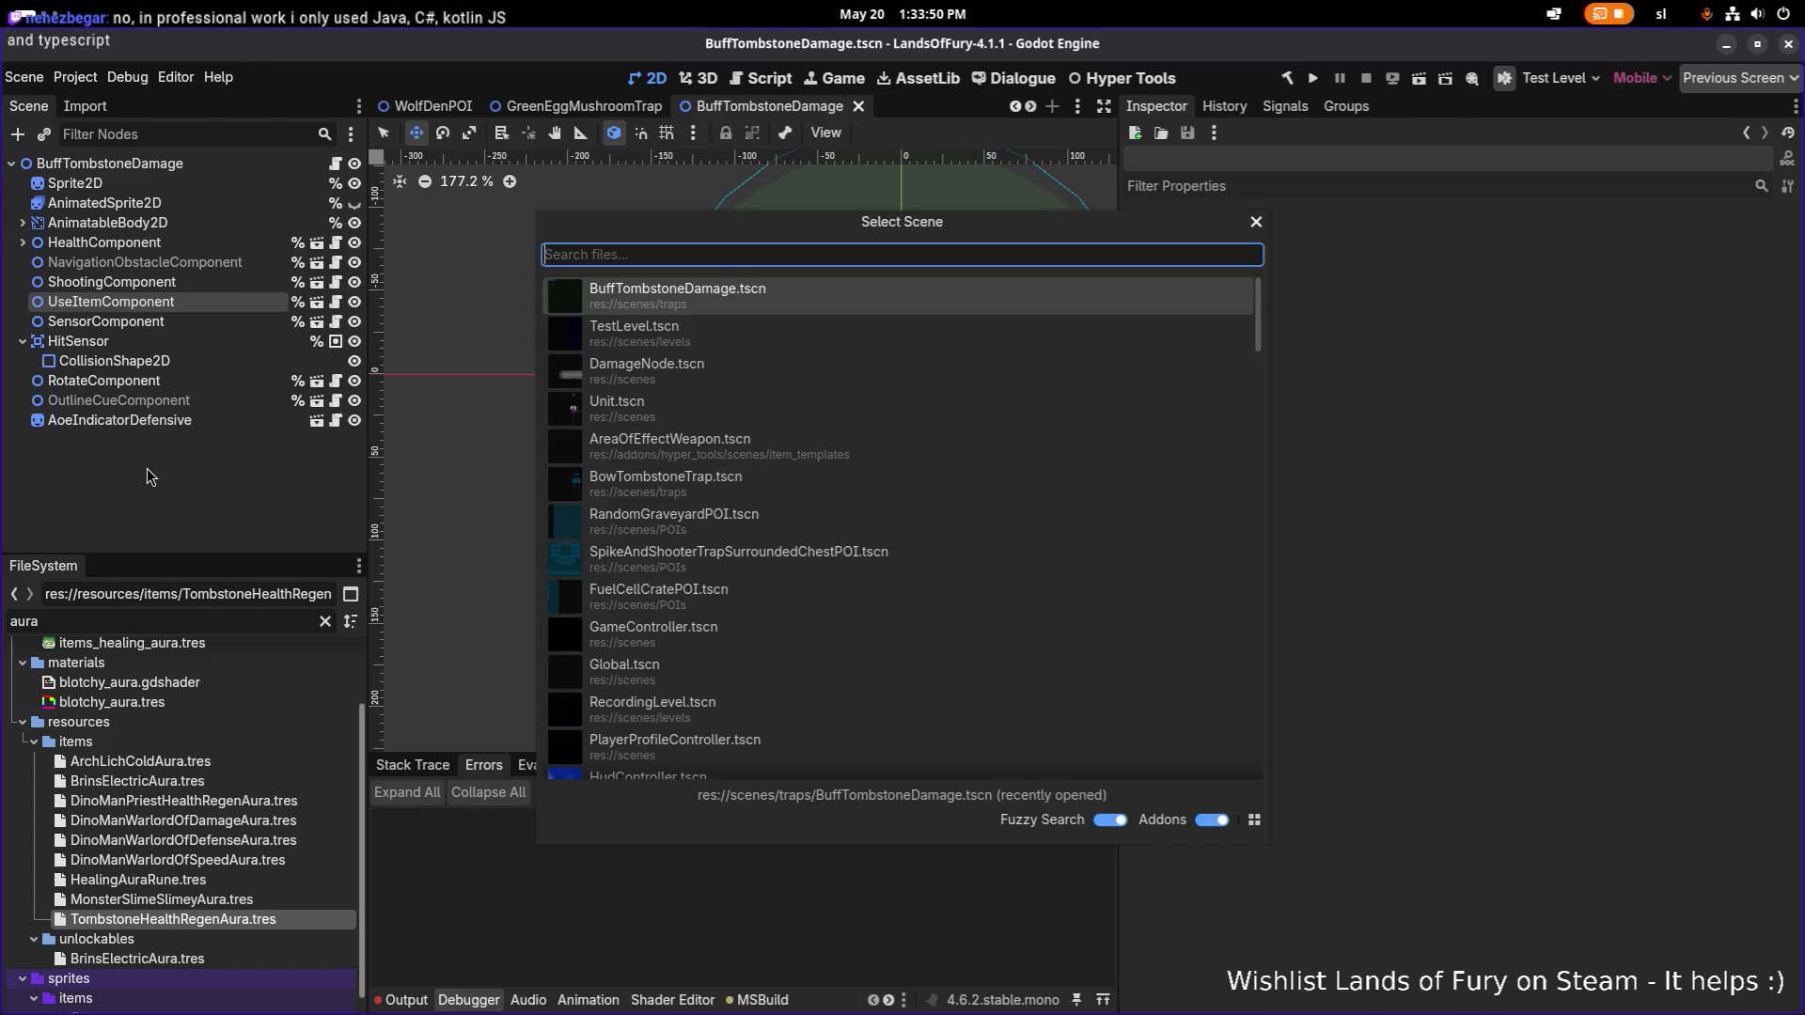
{"action": "type", "text": "testl"}
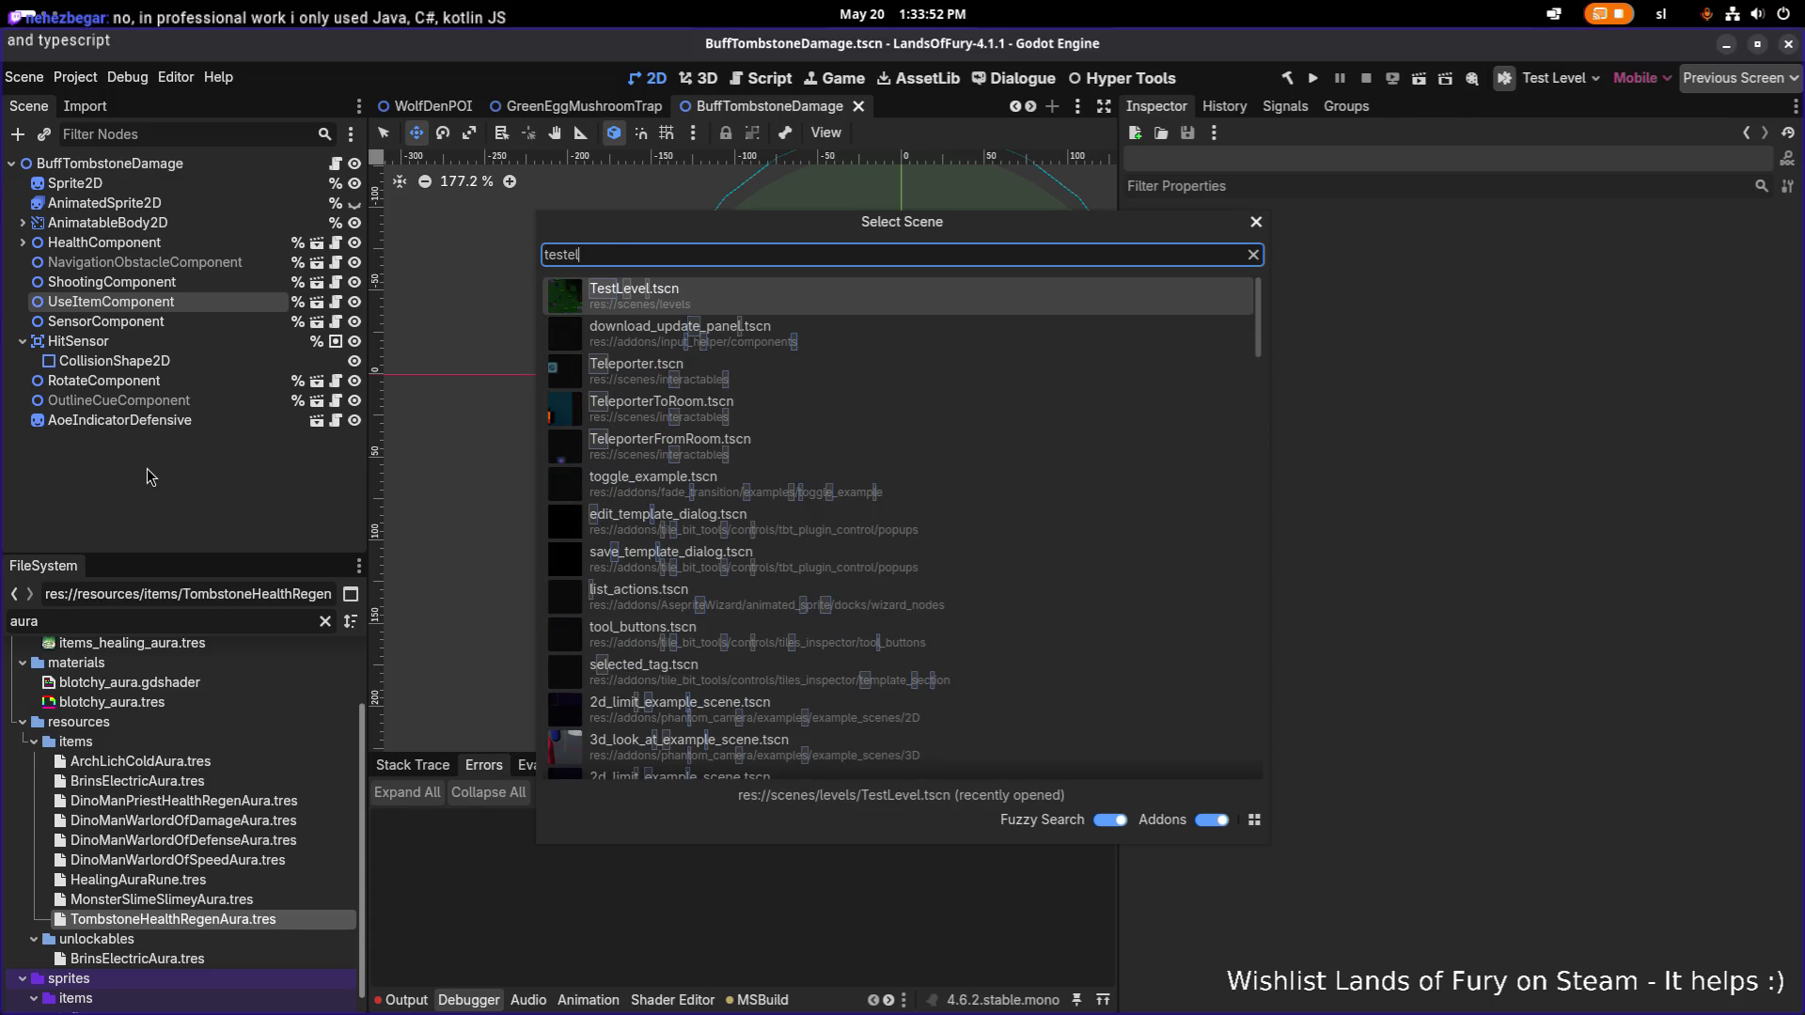
{"action": "key", "text": "Return"}
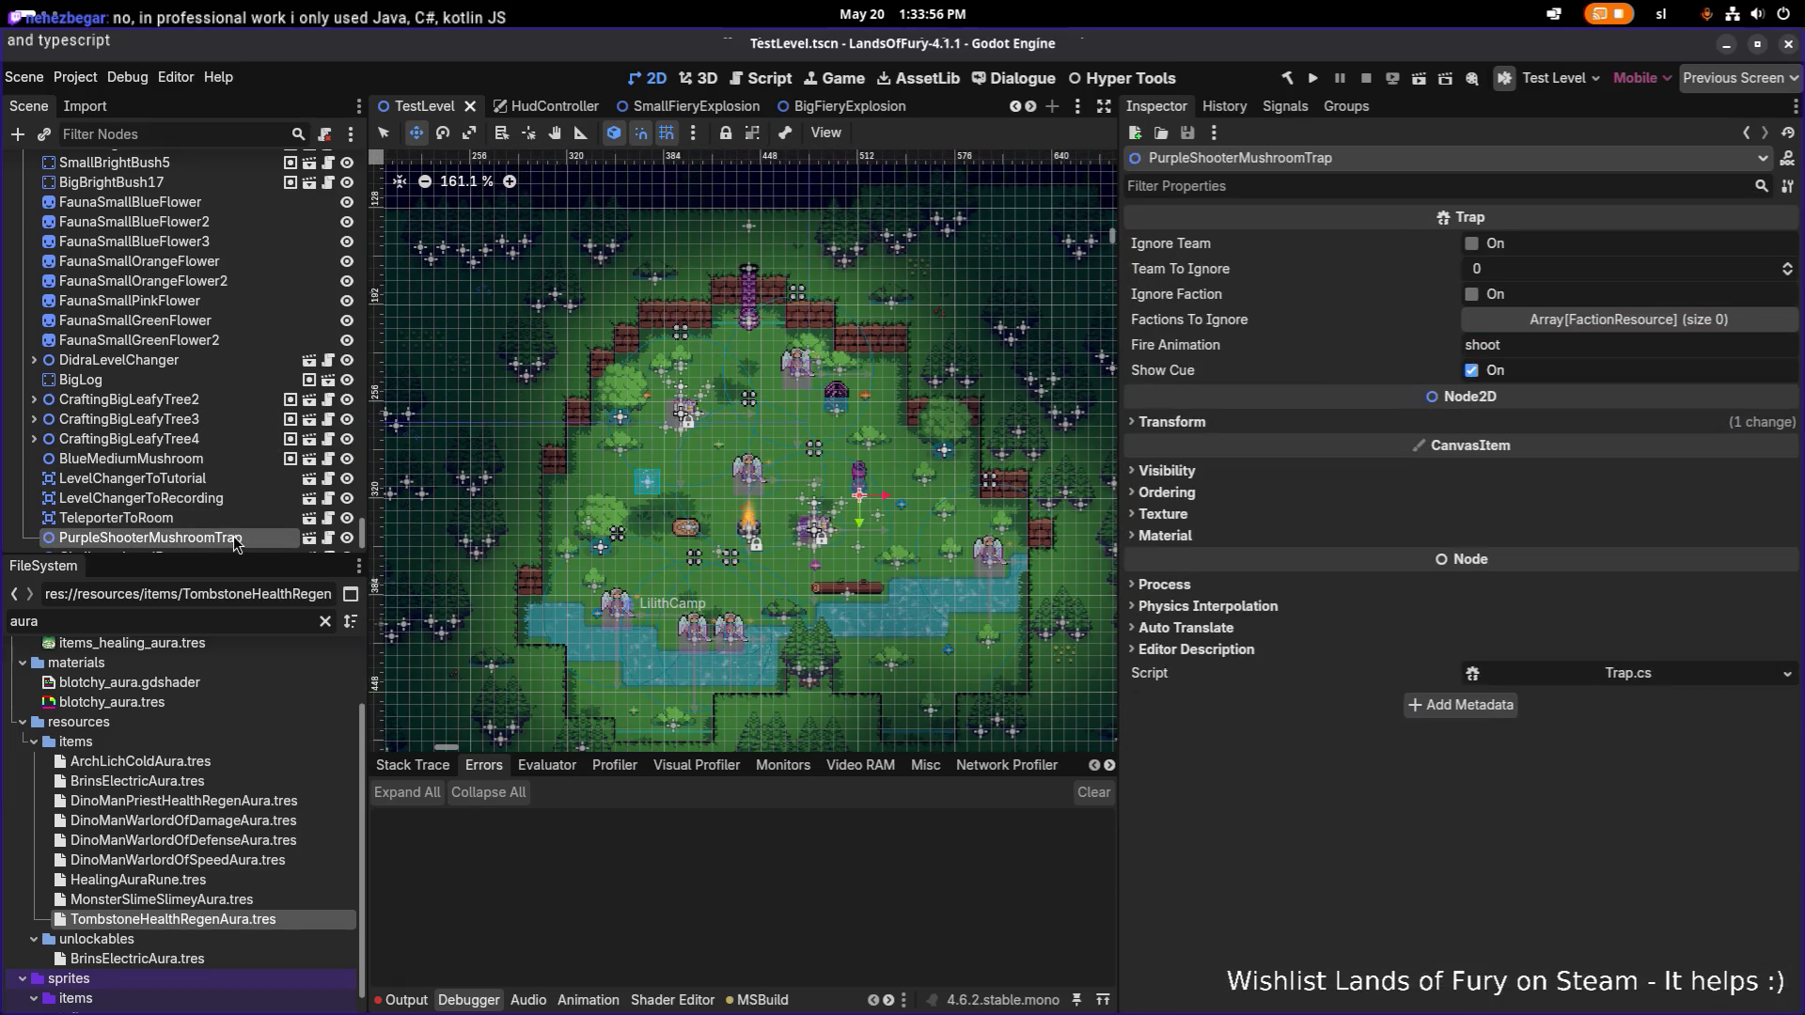
{"action": "key", "text": "Delete"}
{"action": "key", "text": "Return"}
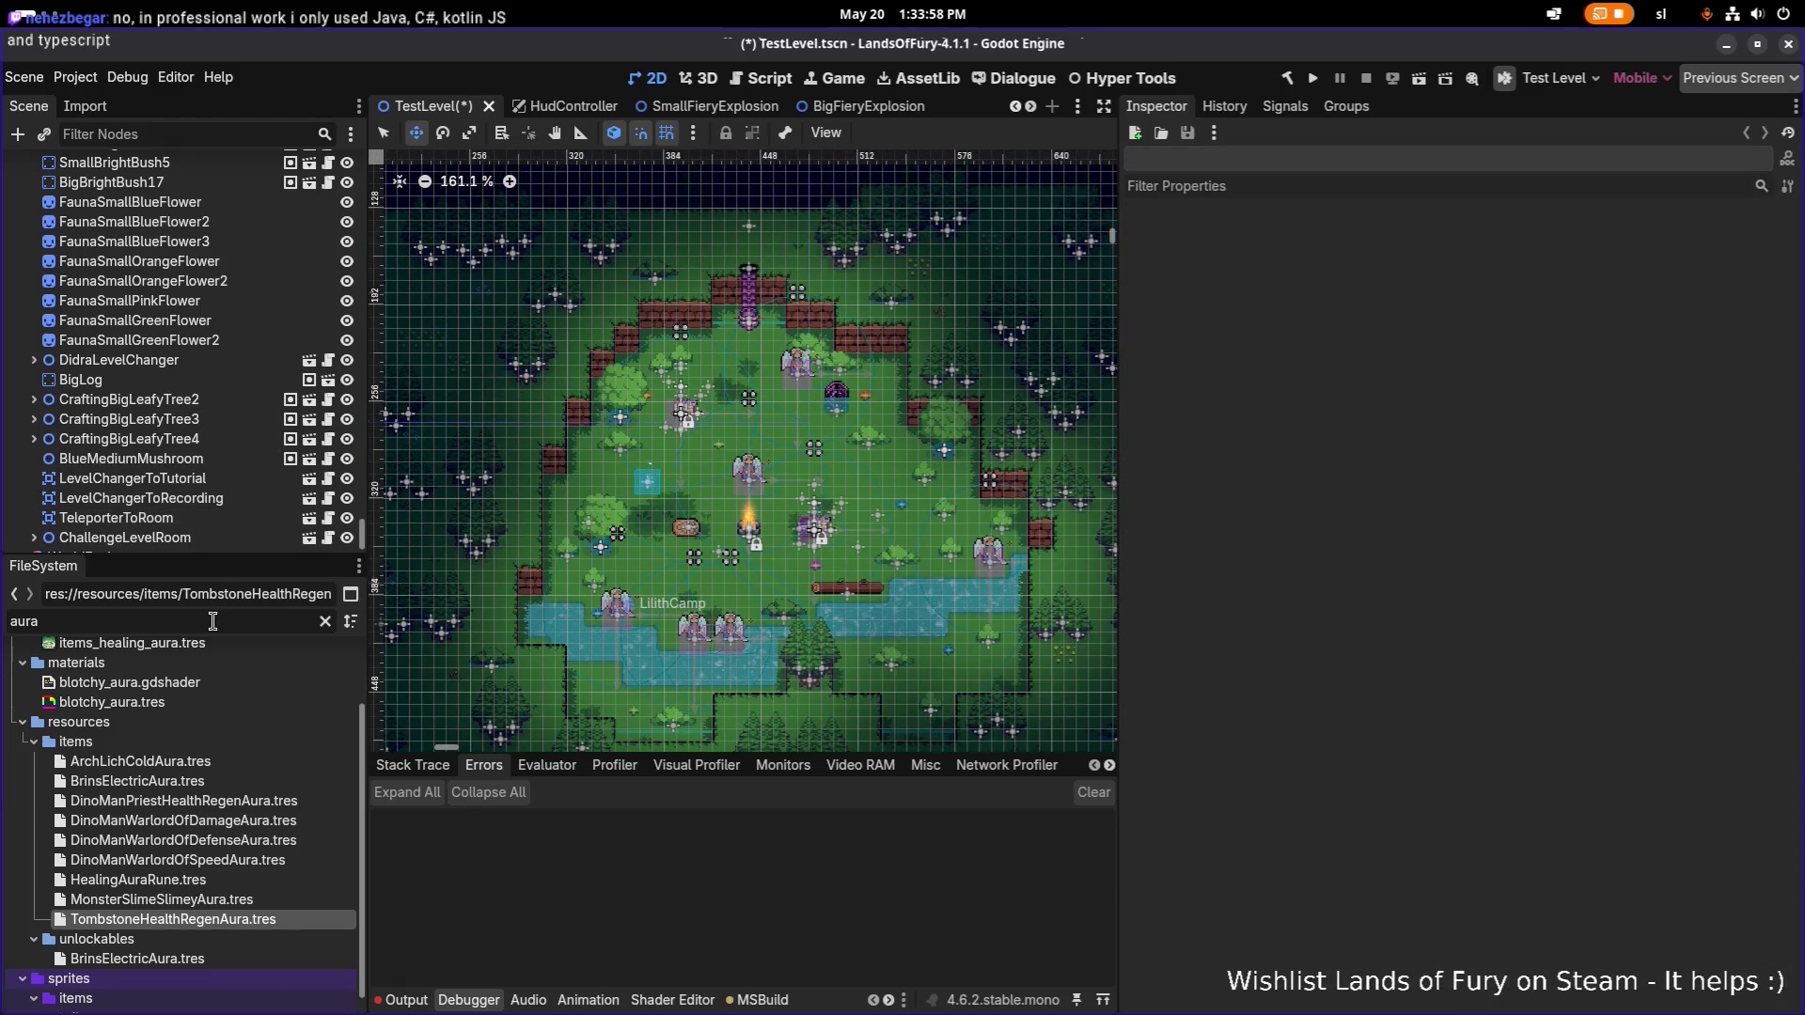
Filter files for 'tombston' and add BuffTombstoneDamage.tscn as a node in the level.
{"action": "double_click", "coordinate": [218, 616]}
{"action": "key", "text": "BackSpace"}
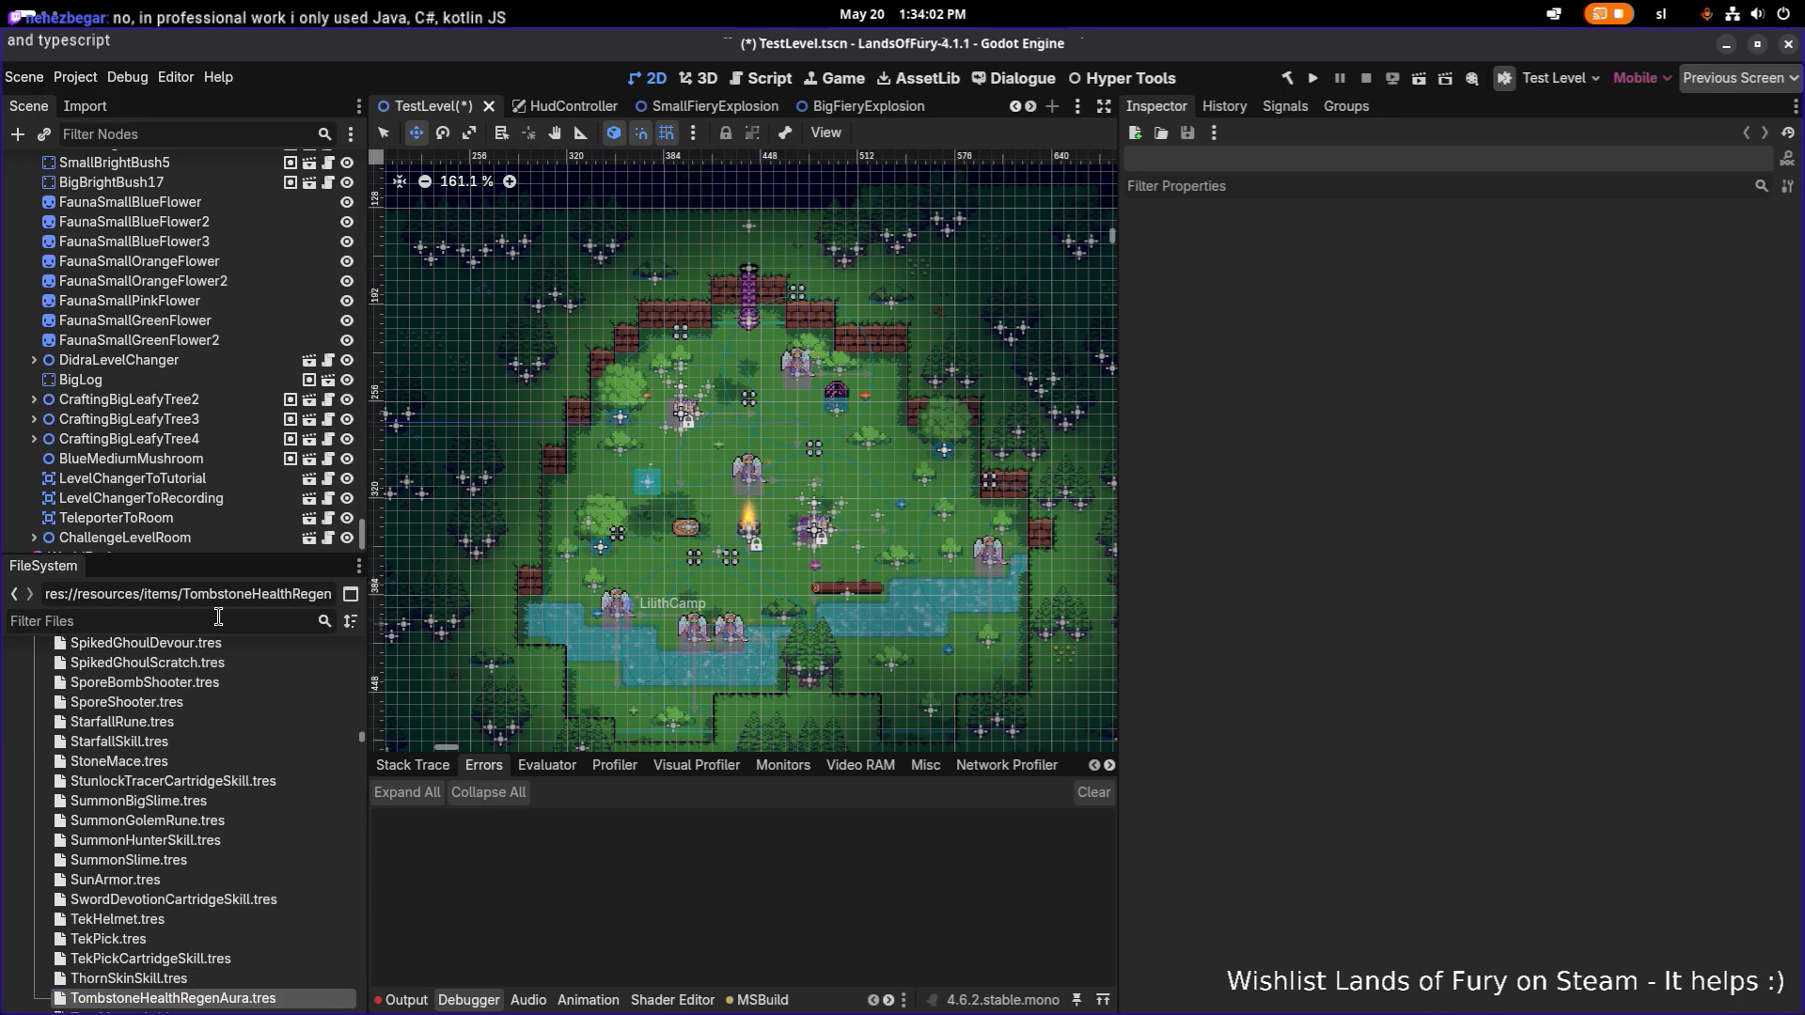
{"action": "type", "text": "tombston"}
{"action": "mouse_move", "coordinate": [158, 946]}
{"action": "left_mouse_down"}
{"action": "mouse_move", "coordinate": [394, 738]}
{"action": "mouse_move", "coordinate": [235, 484]}
{"action": "mouse_move", "coordinate": [243, 513]}
{"action": "left_mouse_up"}
{"action": "left_click", "coordinate": [218, 497]}
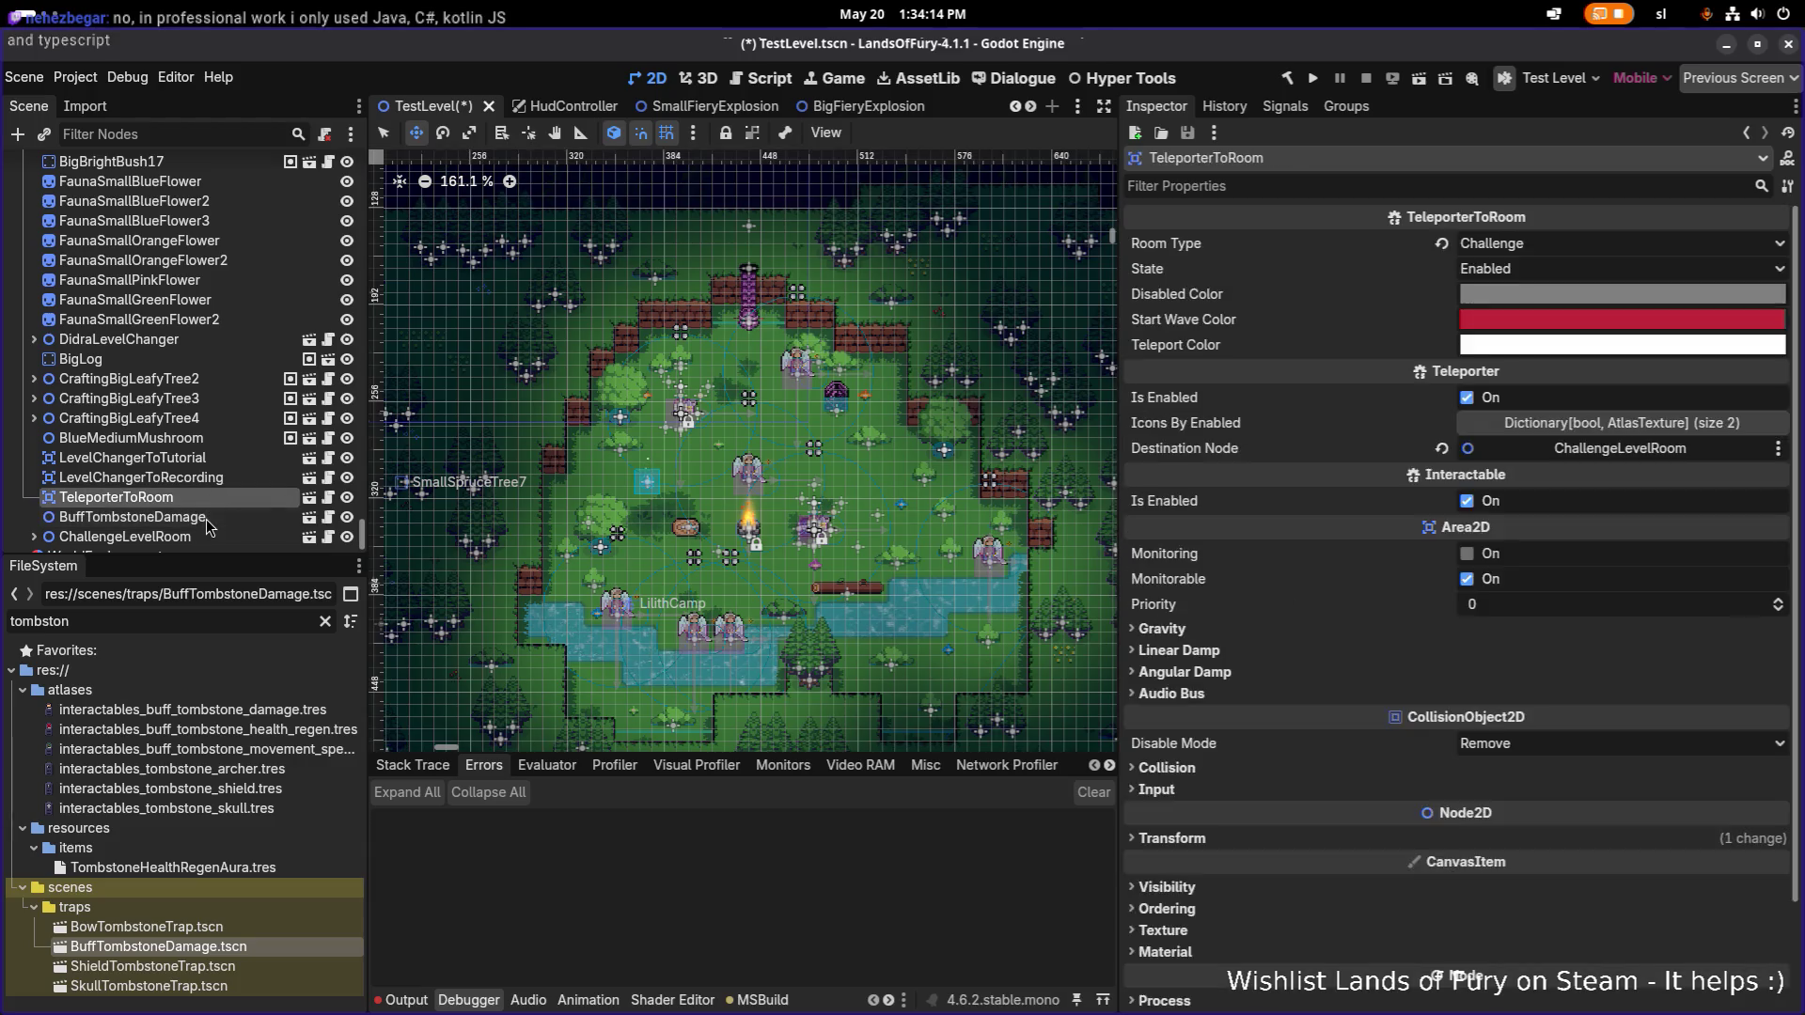
{"action": "left_click", "coordinate": [252, 517]}
Move the BuffTombstoneDamage instance into the camp area near the campfire.
{"action": "scroll", "coordinate": [634, 391], "scroll_direction": "down", "scroll_amount": 7}
{"action": "mouse_move", "coordinate": [640, 359]}
{"action": "left_mouse_down"}
{"action": "mouse_move", "coordinate": [781, 457]}
{"action": "mouse_move", "coordinate": [980, 444]}
{"action": "mouse_move", "coordinate": [966, 420]}
{"action": "left_mouse_up"}
{"action": "scroll", "coordinate": [815, 484], "scroll_direction": "up", "scroll_amount": 6}
{"action": "scroll", "coordinate": [814, 484], "scroll_direction": "up", "scroll_amount": 5}
{"action": "scroll", "coordinate": [978, 444], "scroll_direction": "down", "scroll_amount": 4}
{"action": "right_click", "coordinate": [978, 444]}
{"action": "key", "text": "Escape"}
{"action": "scroll", "coordinate": [653, 443], "scroll_direction": "down", "scroll_amount": 2}
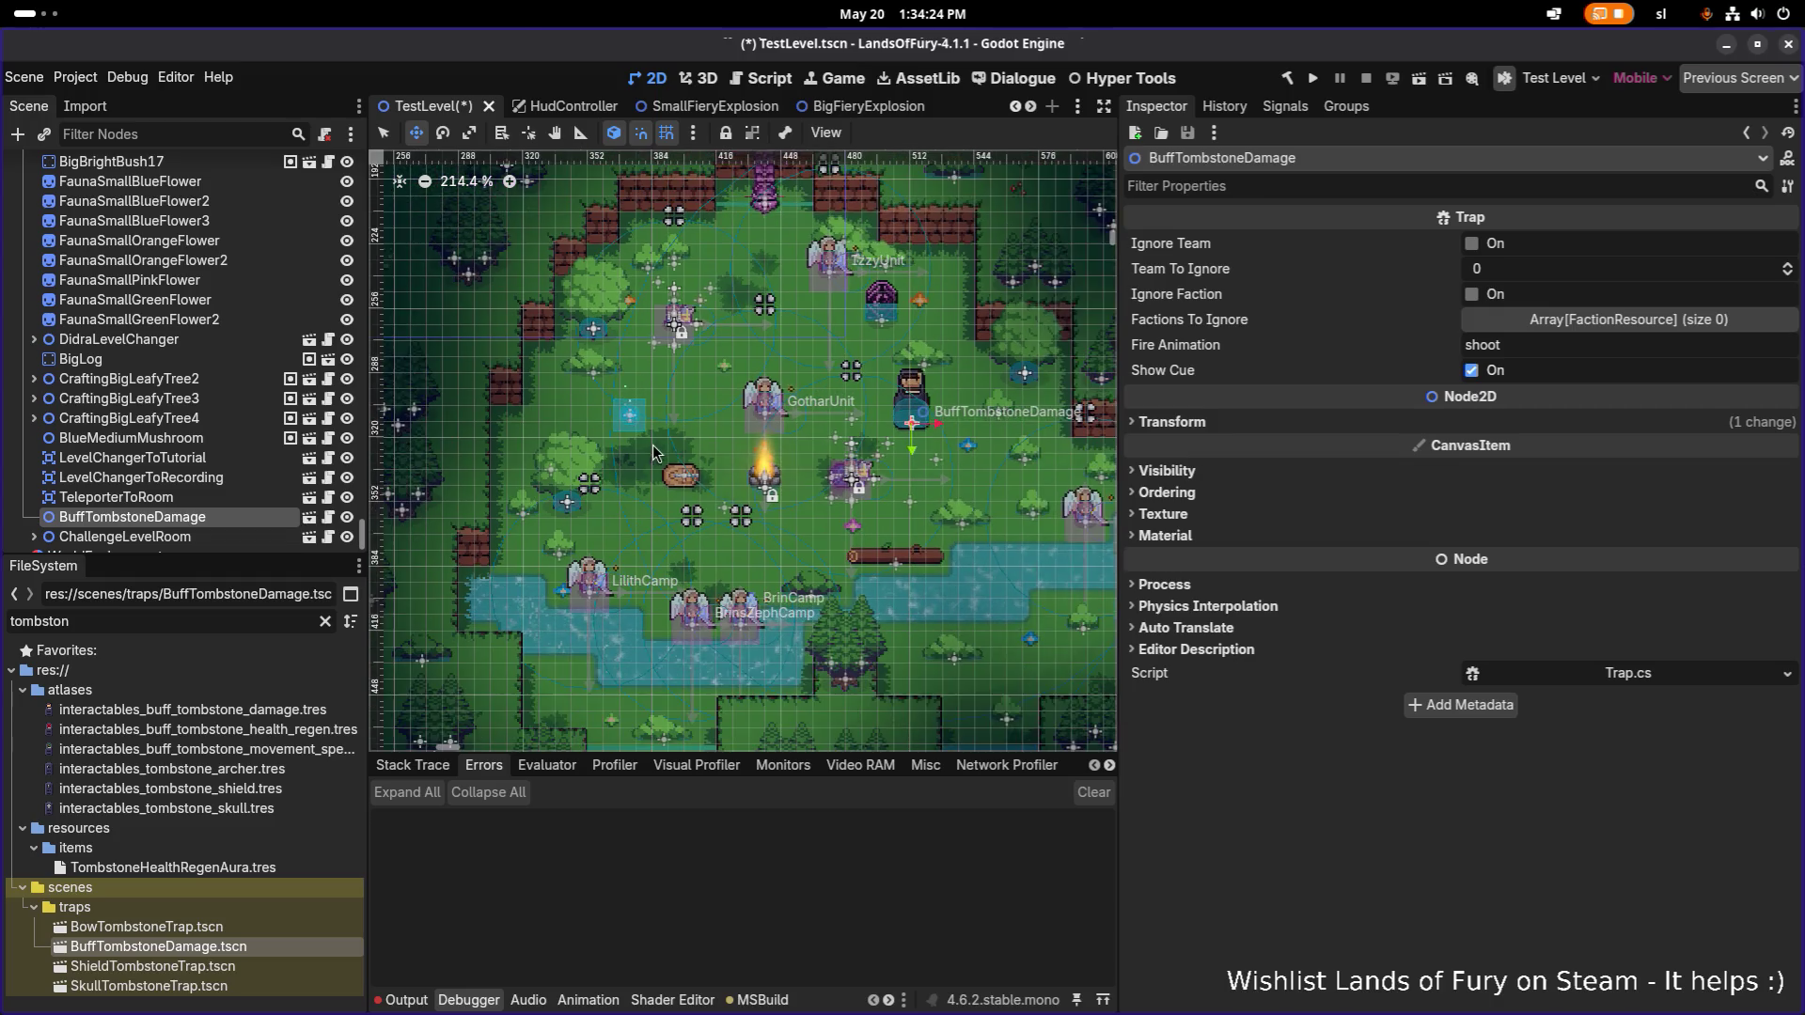
Select the Spawn node and change its Unit Id to skeleton.
{"action": "scroll", "coordinate": [188, 329], "scroll_direction": "up", "scroll_amount": 1}
{"action": "left_click", "coordinate": [212, 133]}
{"action": "type", "text": "spawn"}
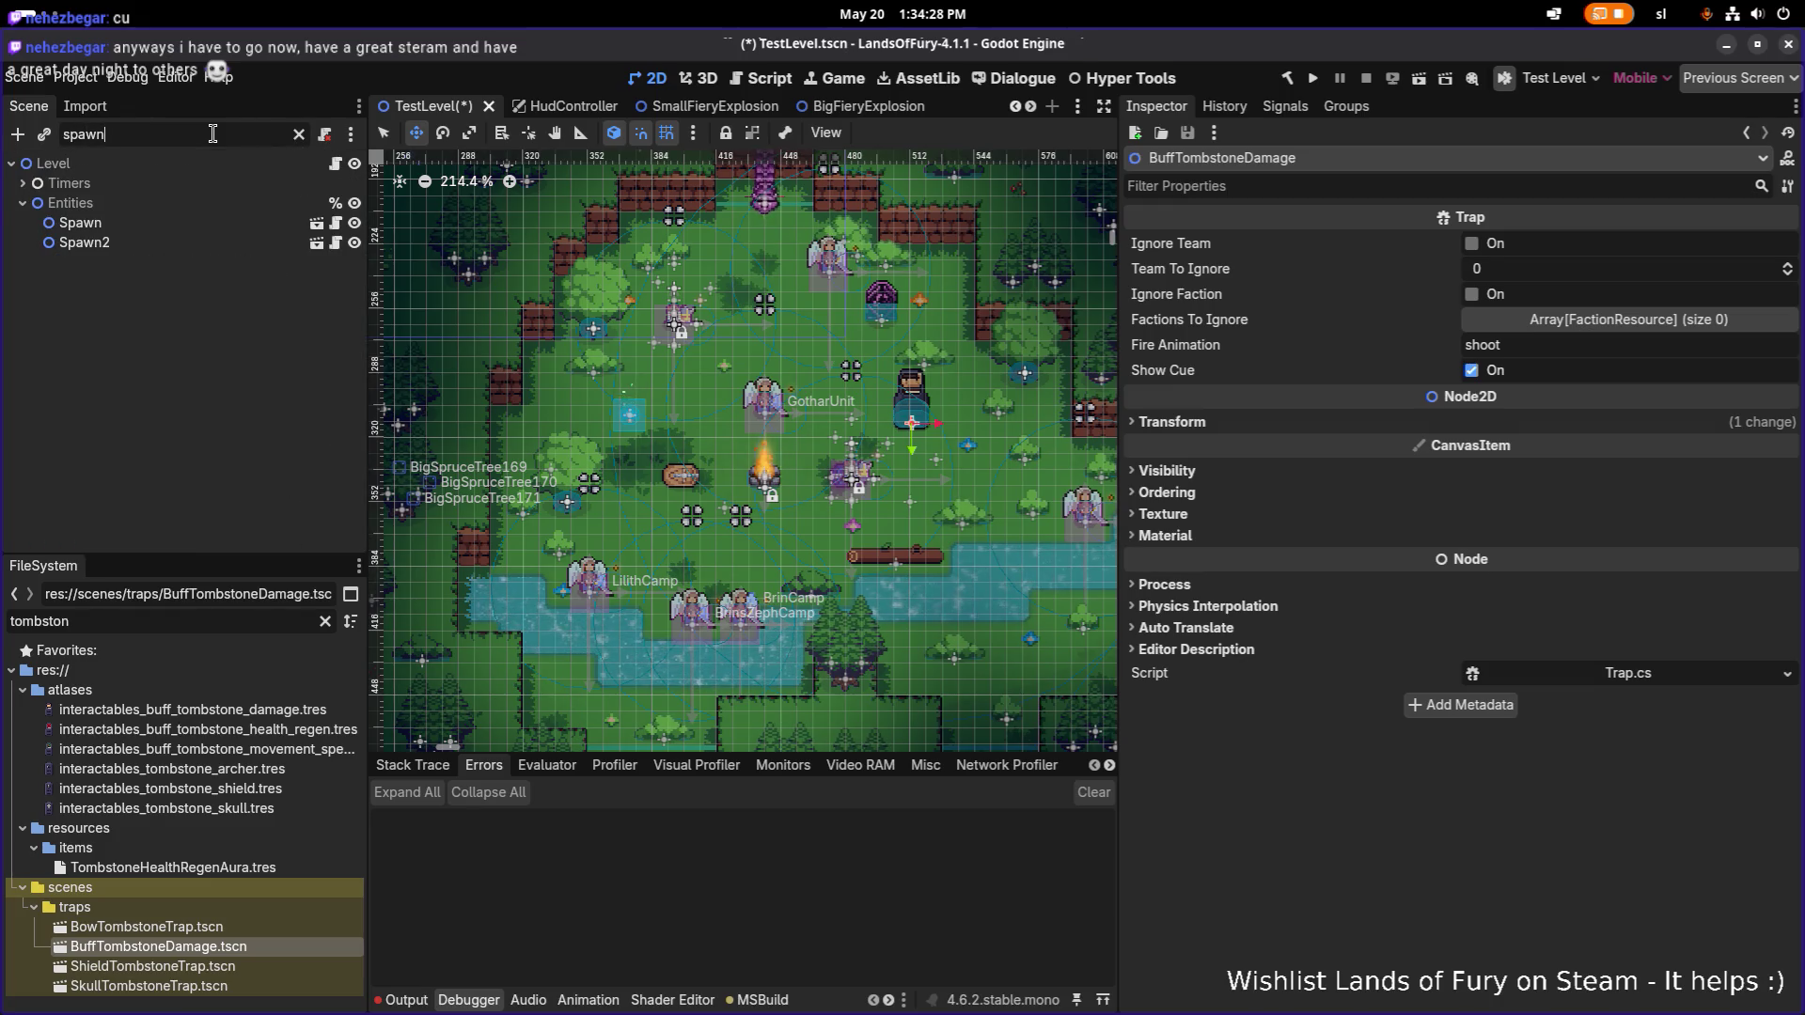
{"action": "left_click", "coordinate": [80, 223]}
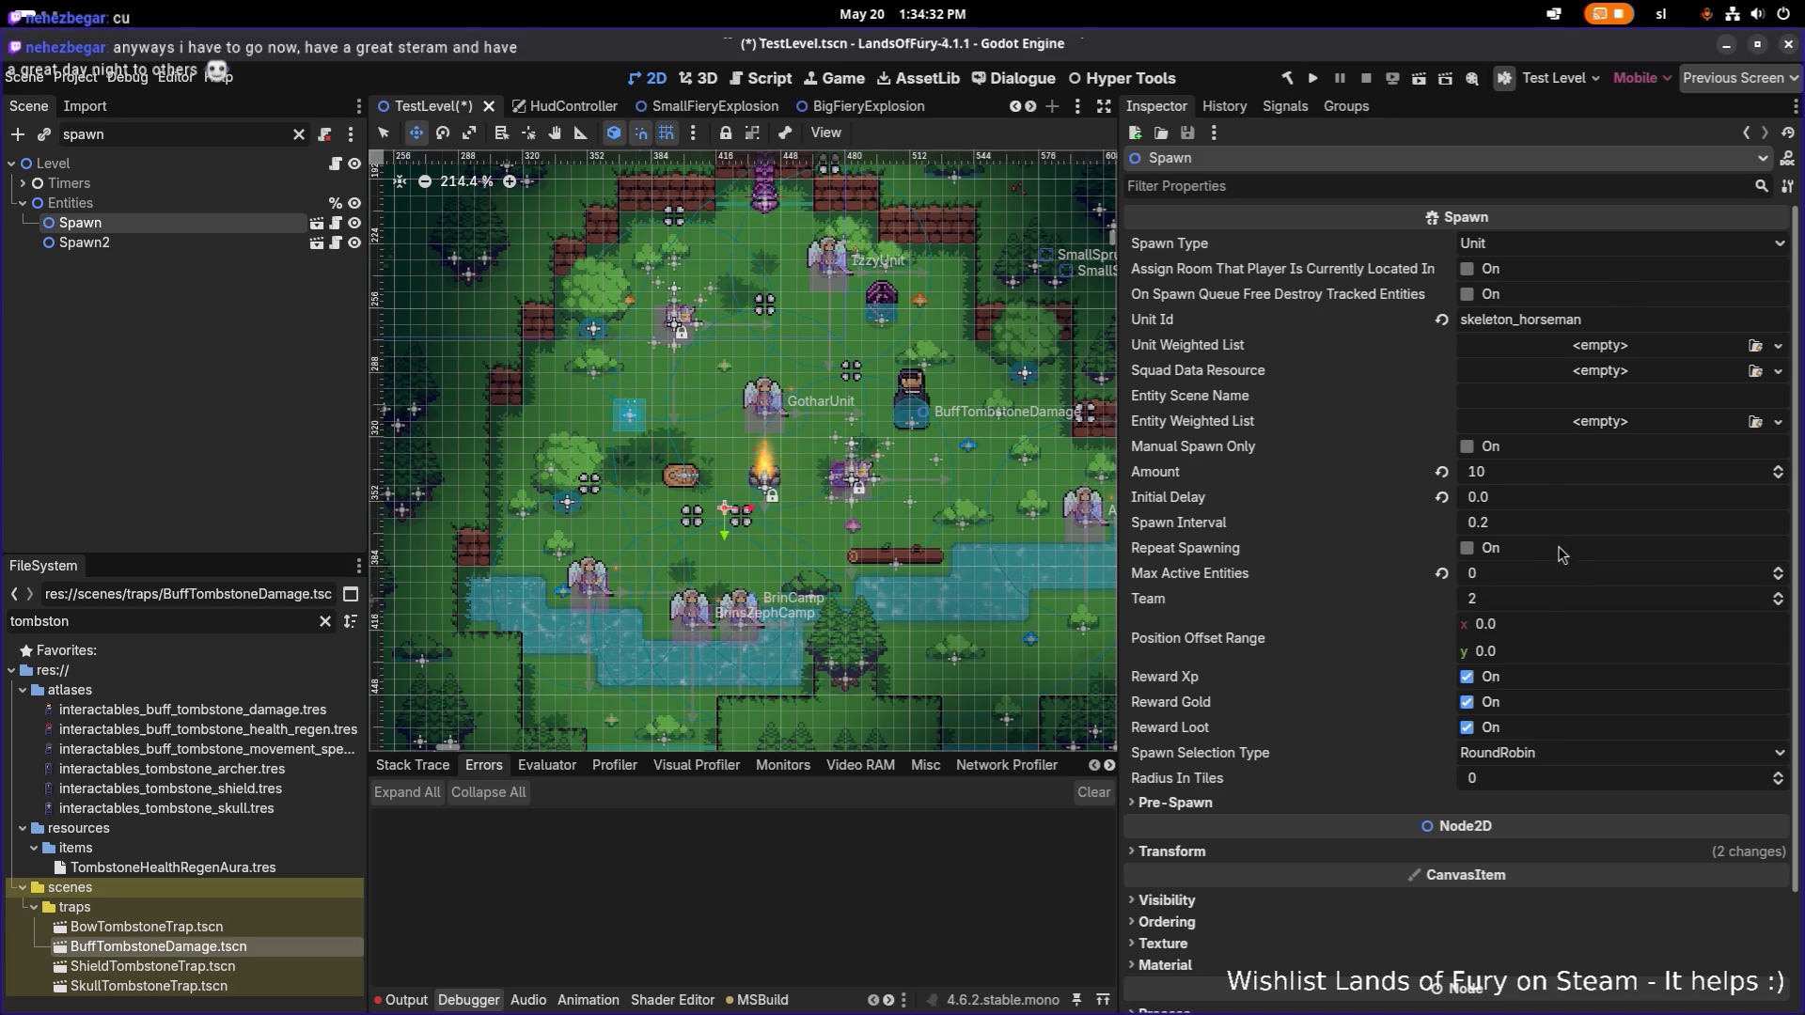
{"action": "left_click_drag", "start_coordinate": [1514, 321], "coordinate": [1774, 325]}
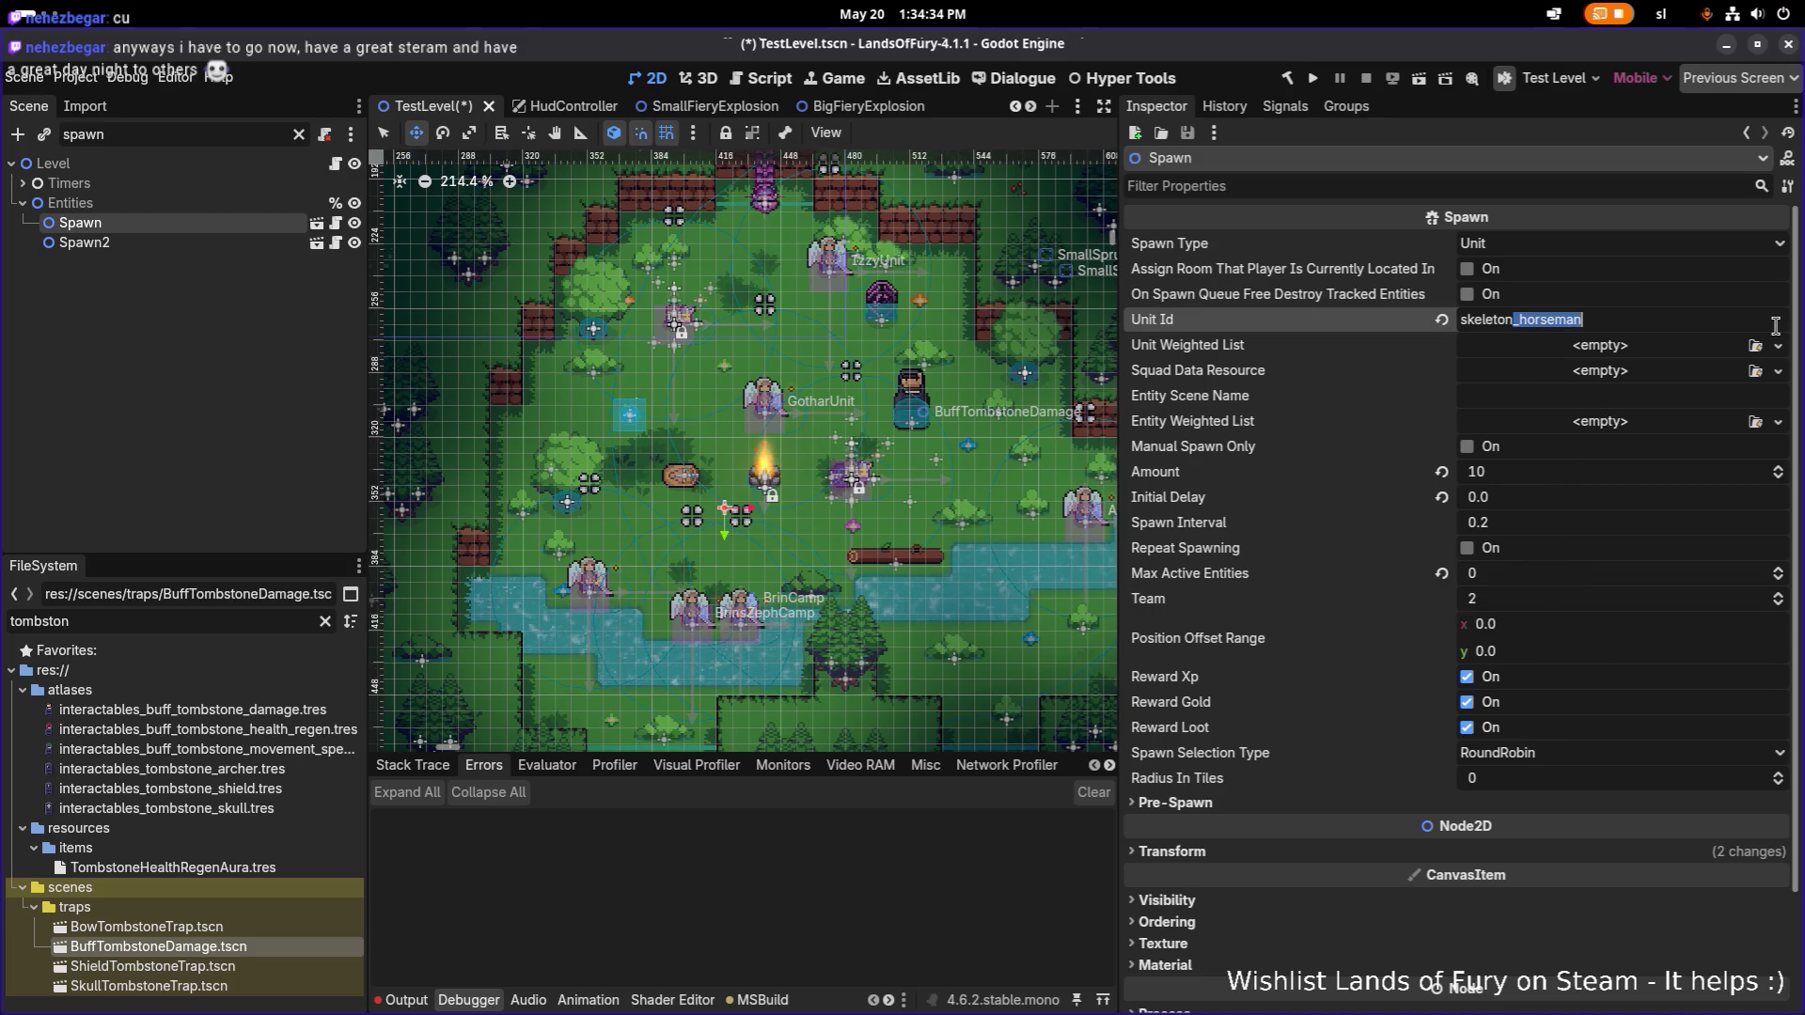
{"action": "key", "text": "BackSpace"}
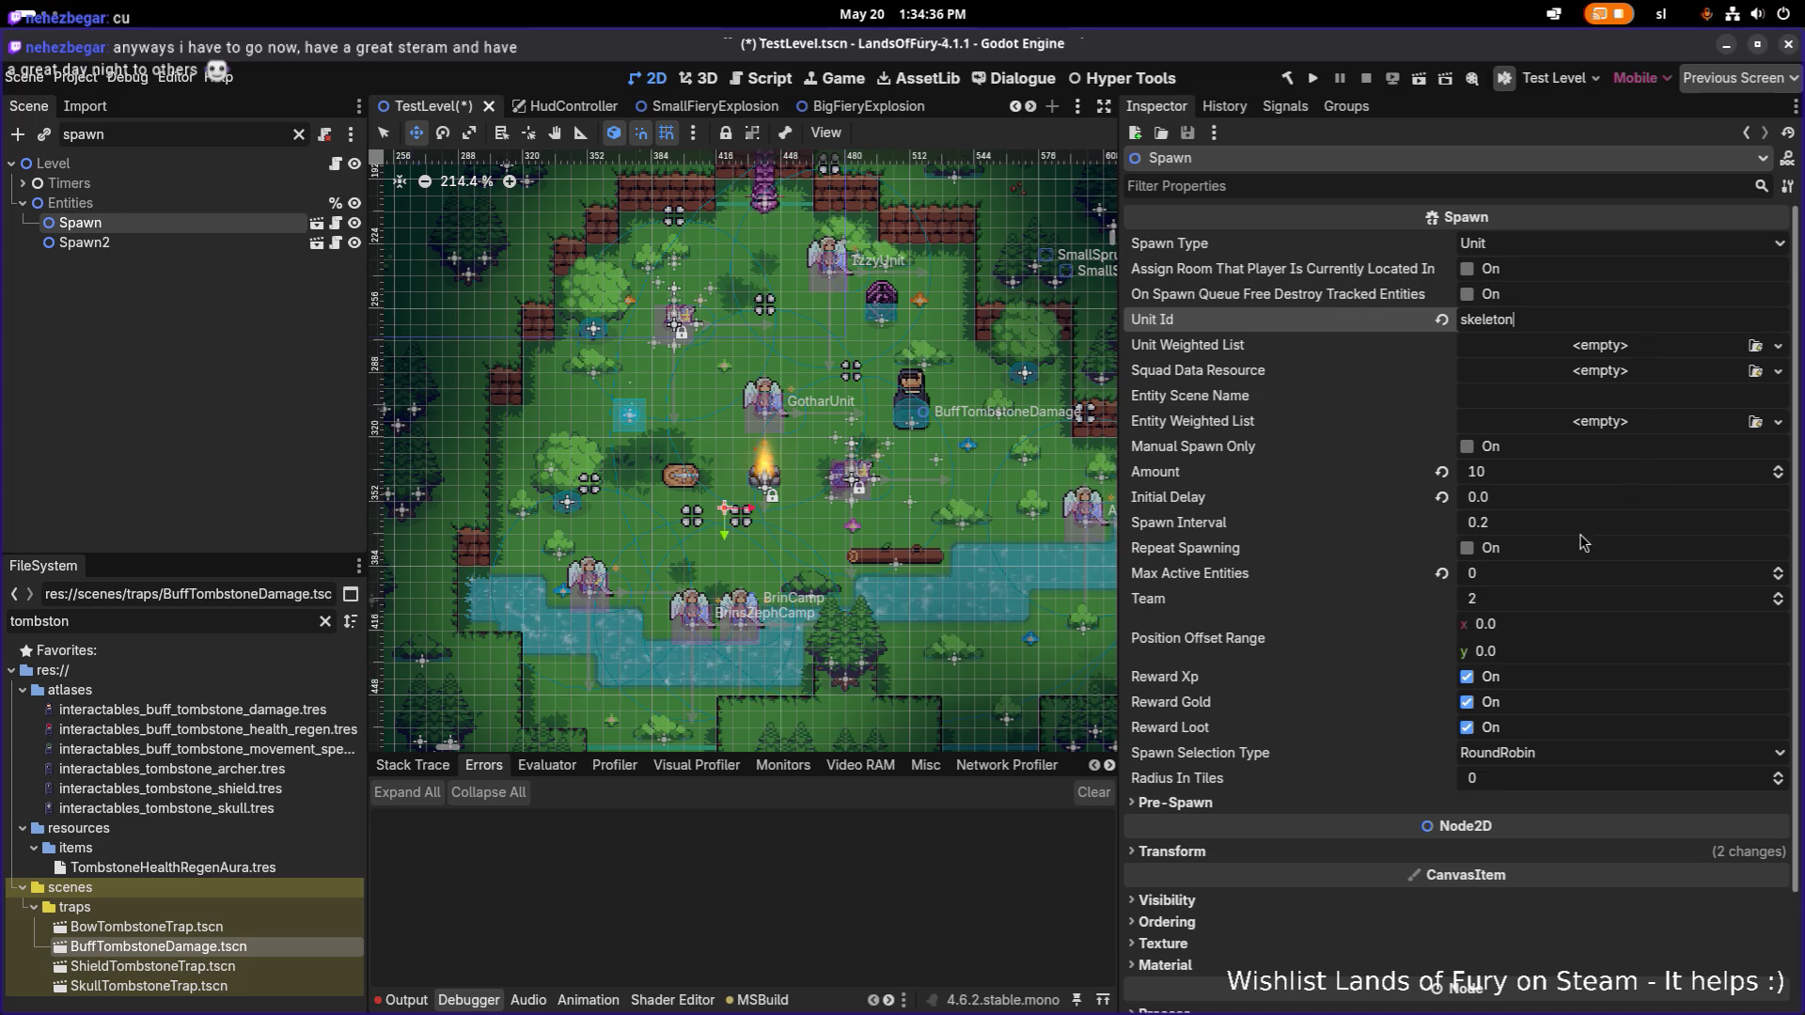
Set Max Active Entities to 3, save the level, and run the game.
{"action": "left_click", "coordinate": [1546, 574]}
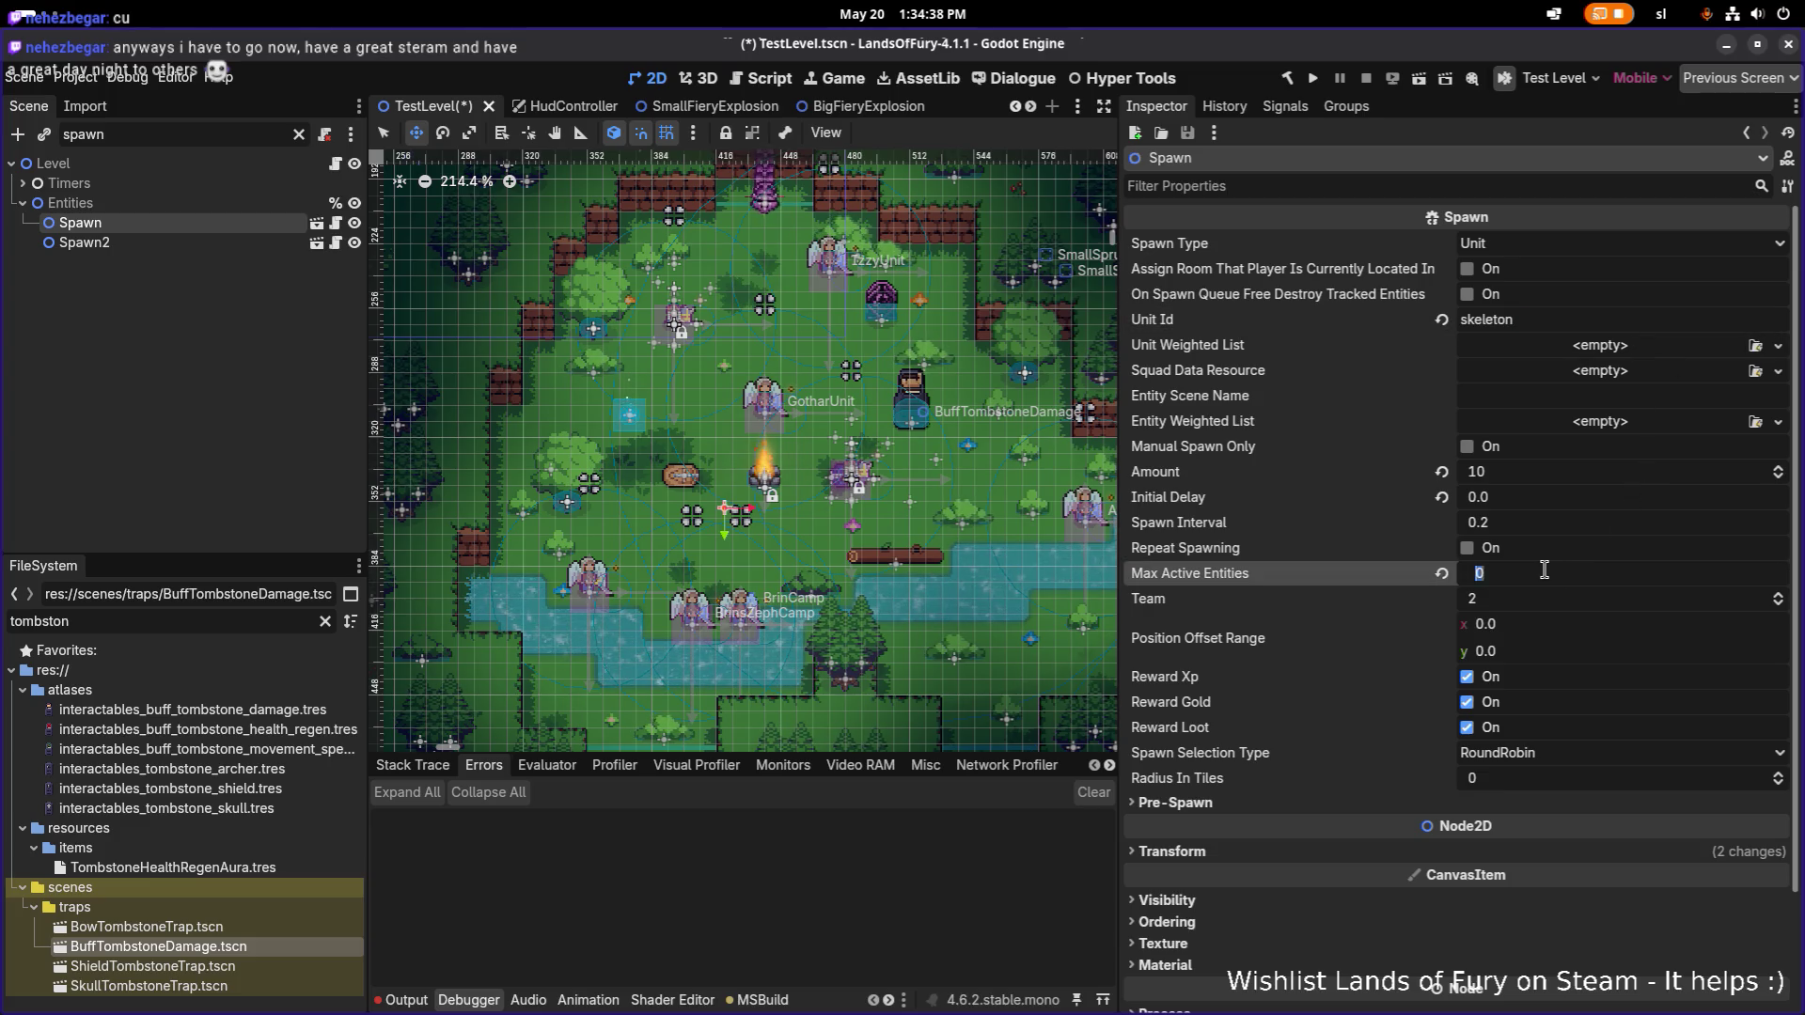
{"action": "type", "text": "3"}
{"action": "key", "text": "ctrl+s"}
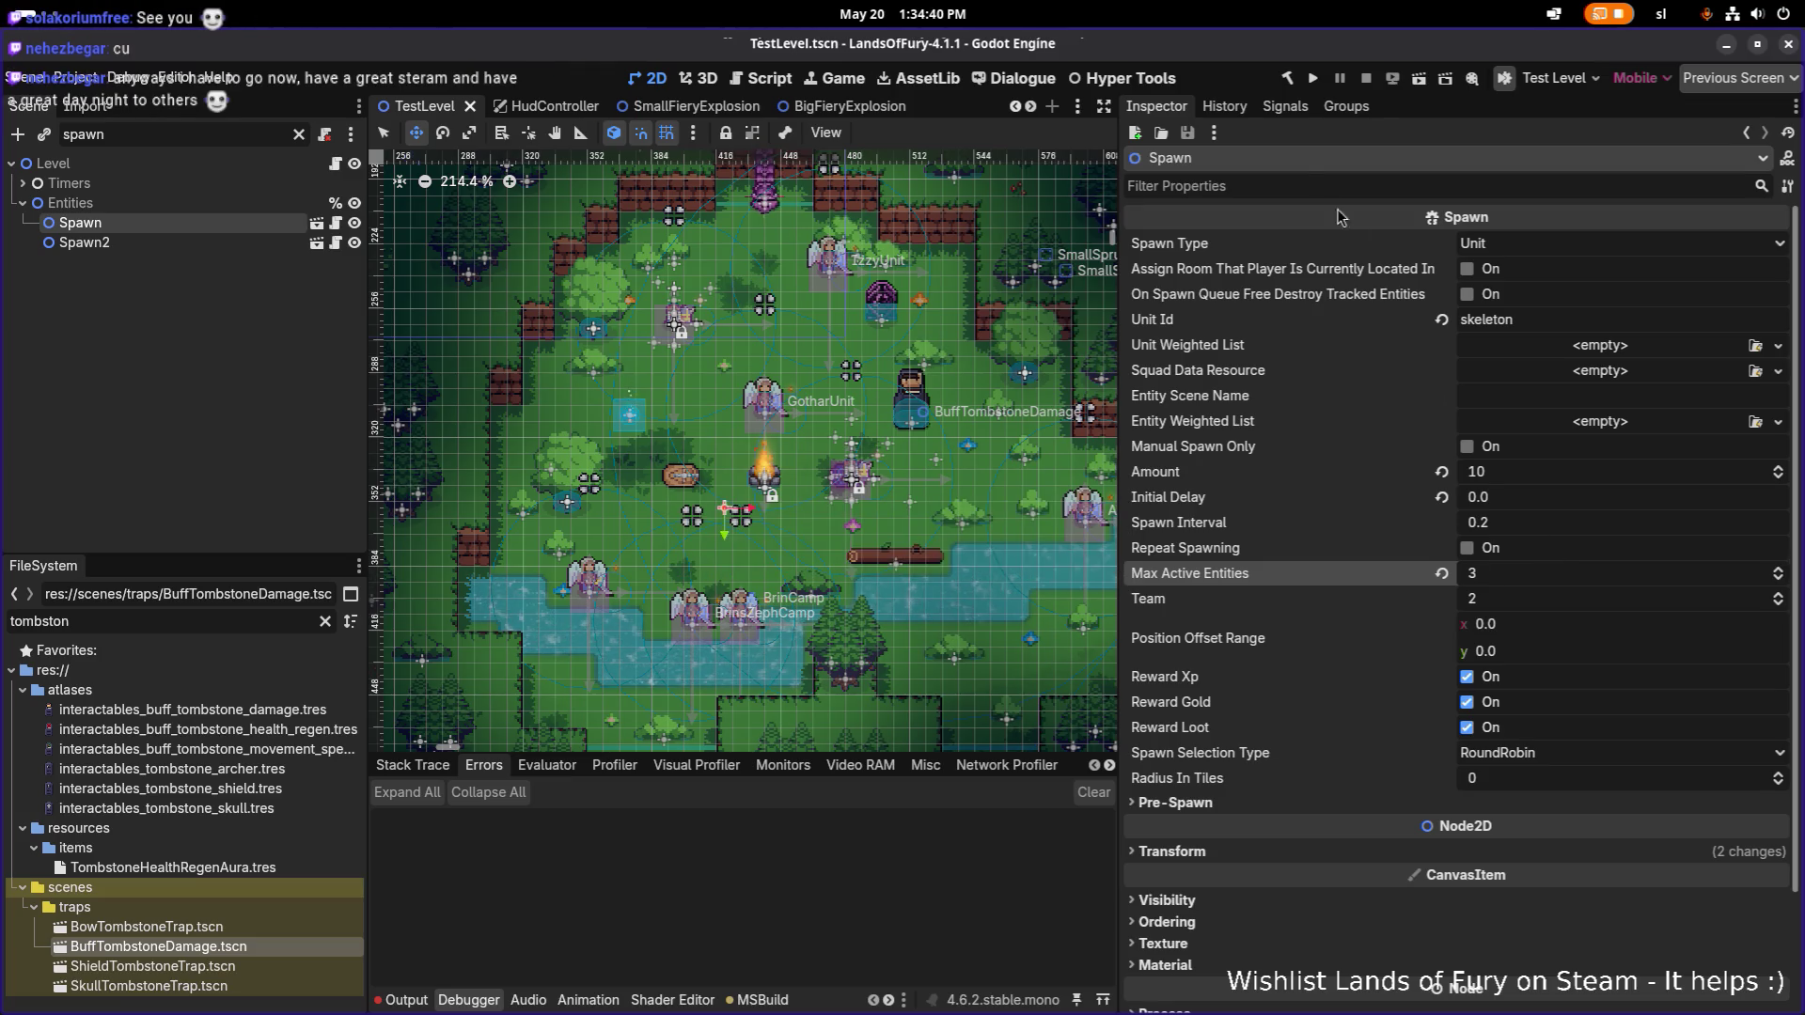
{"action": "left_click", "coordinate": [1317, 81]}
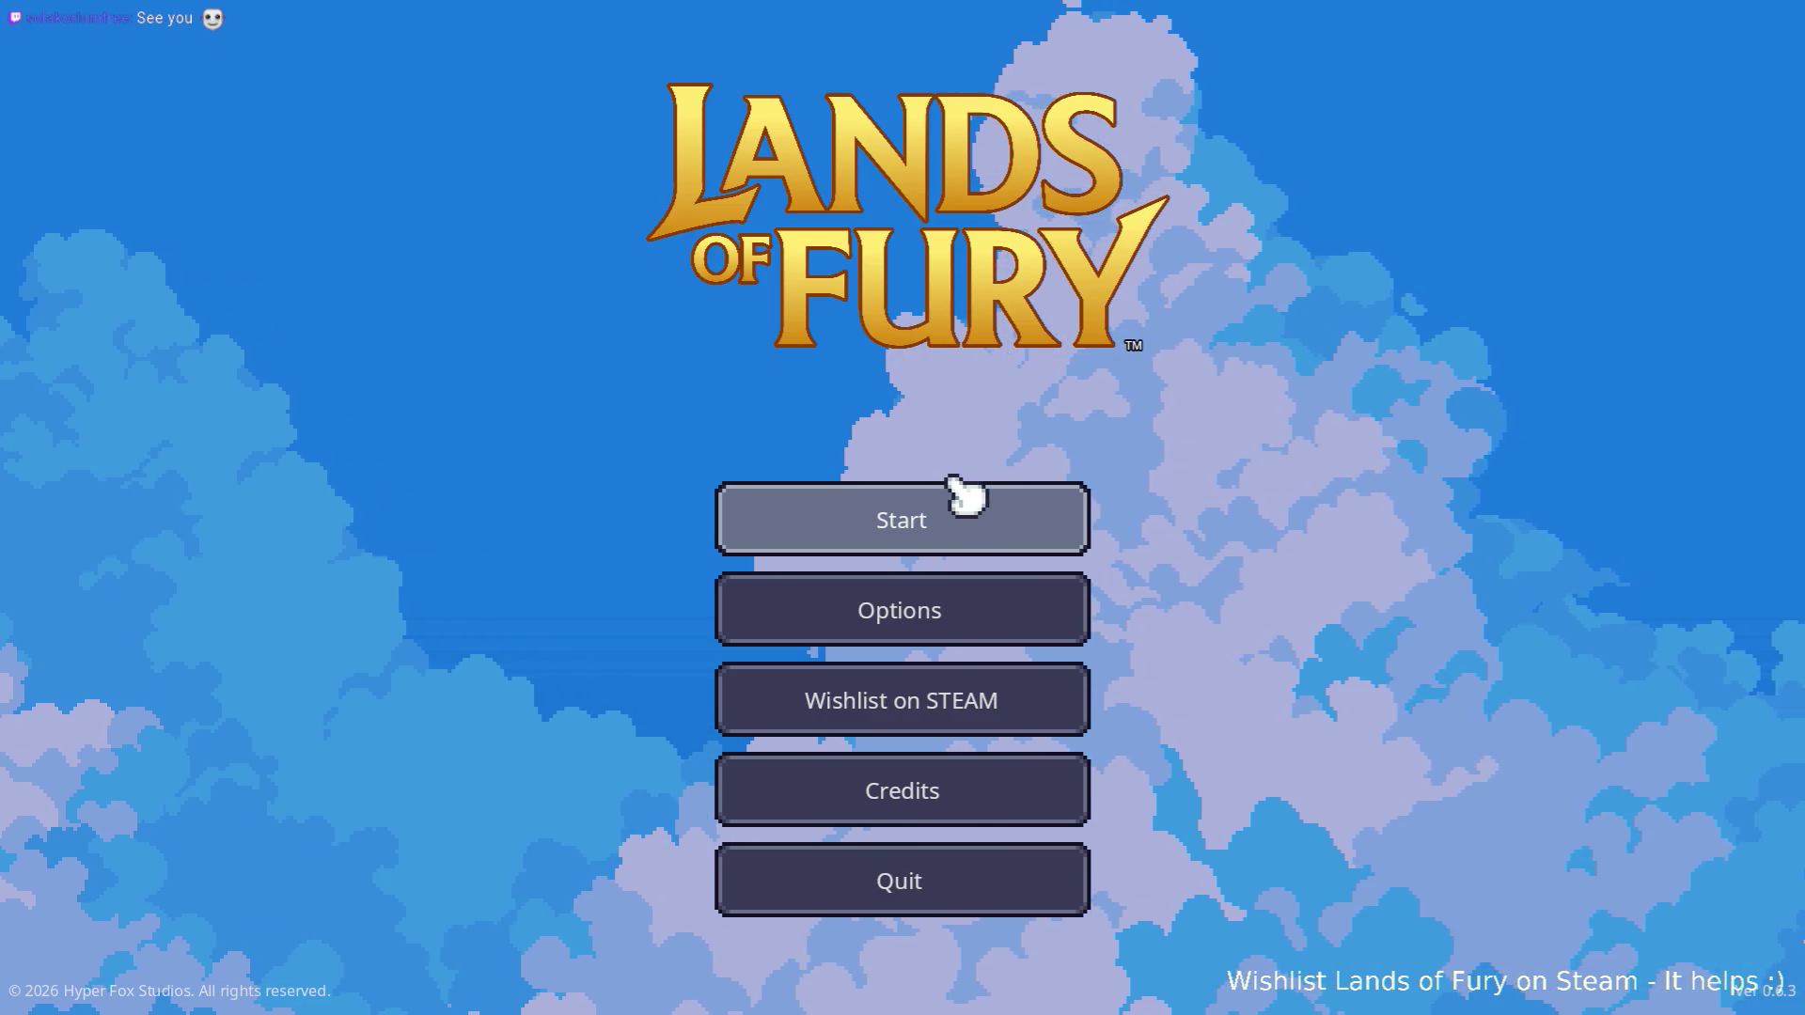
Start the game with the first save profile and attack the skeletons.
{"action": "left_click", "coordinate": [956, 498]}
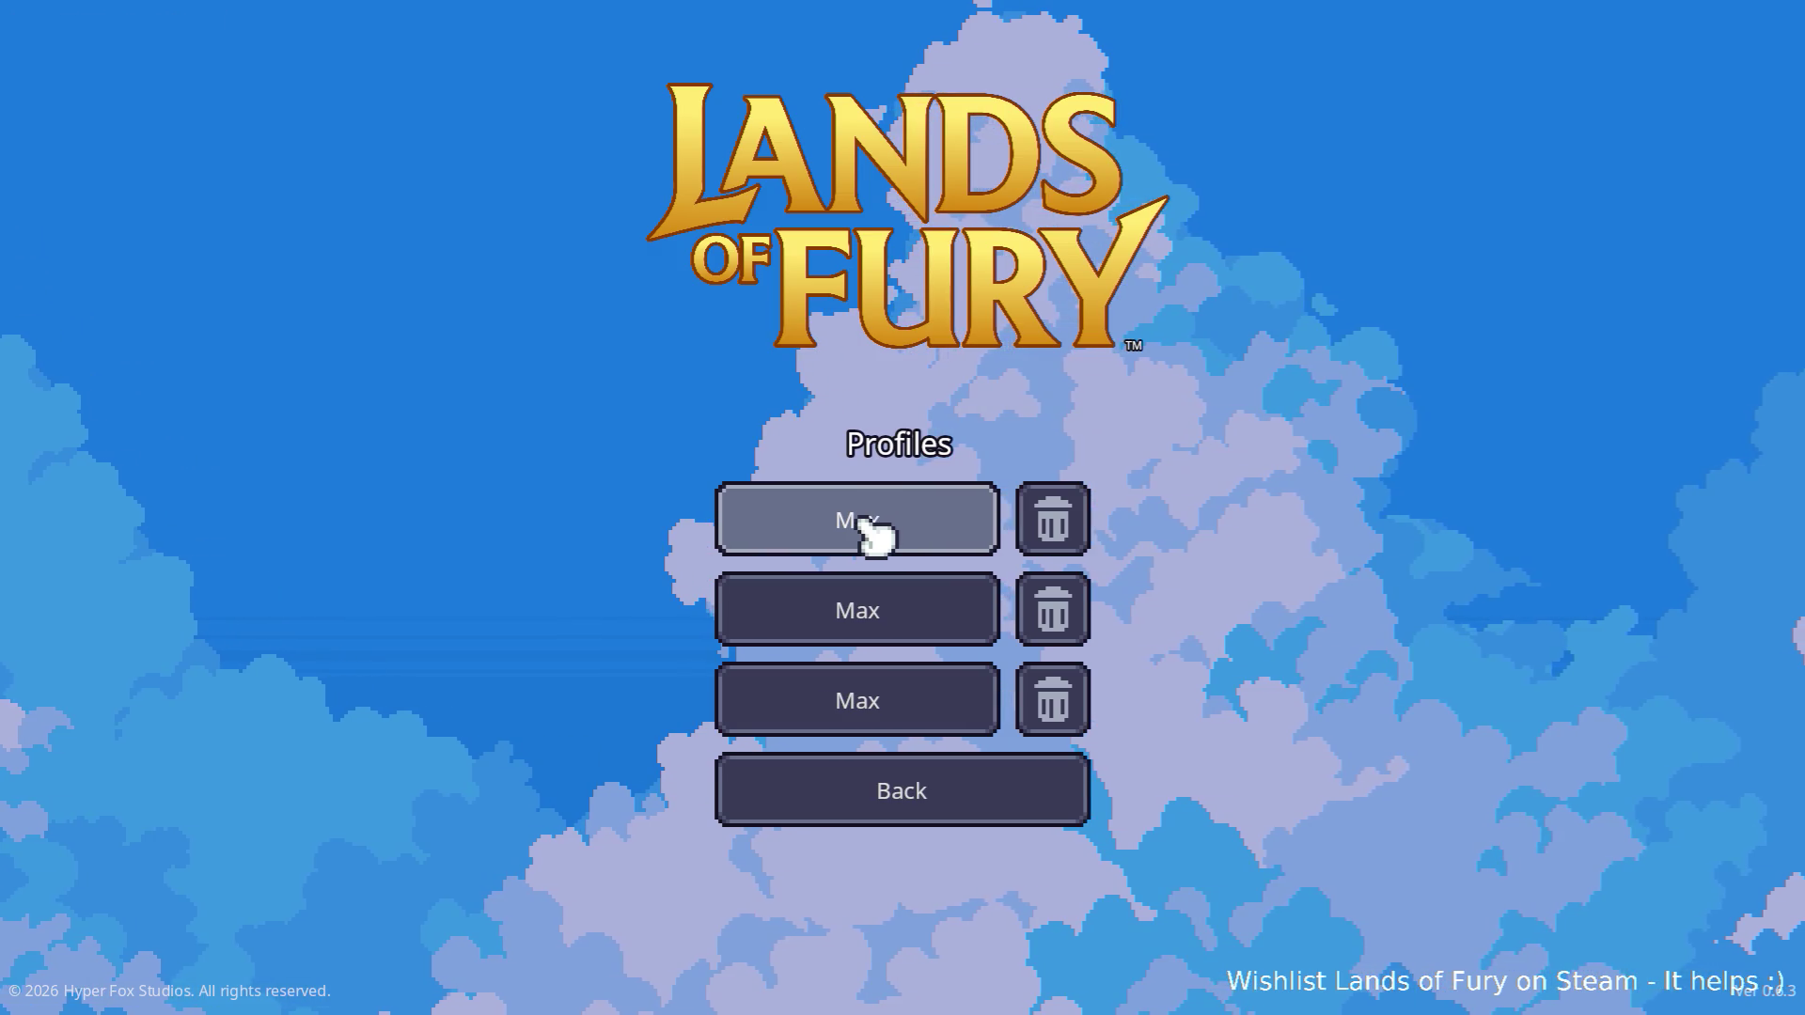
{"action": "left_click", "coordinate": [865, 524]}
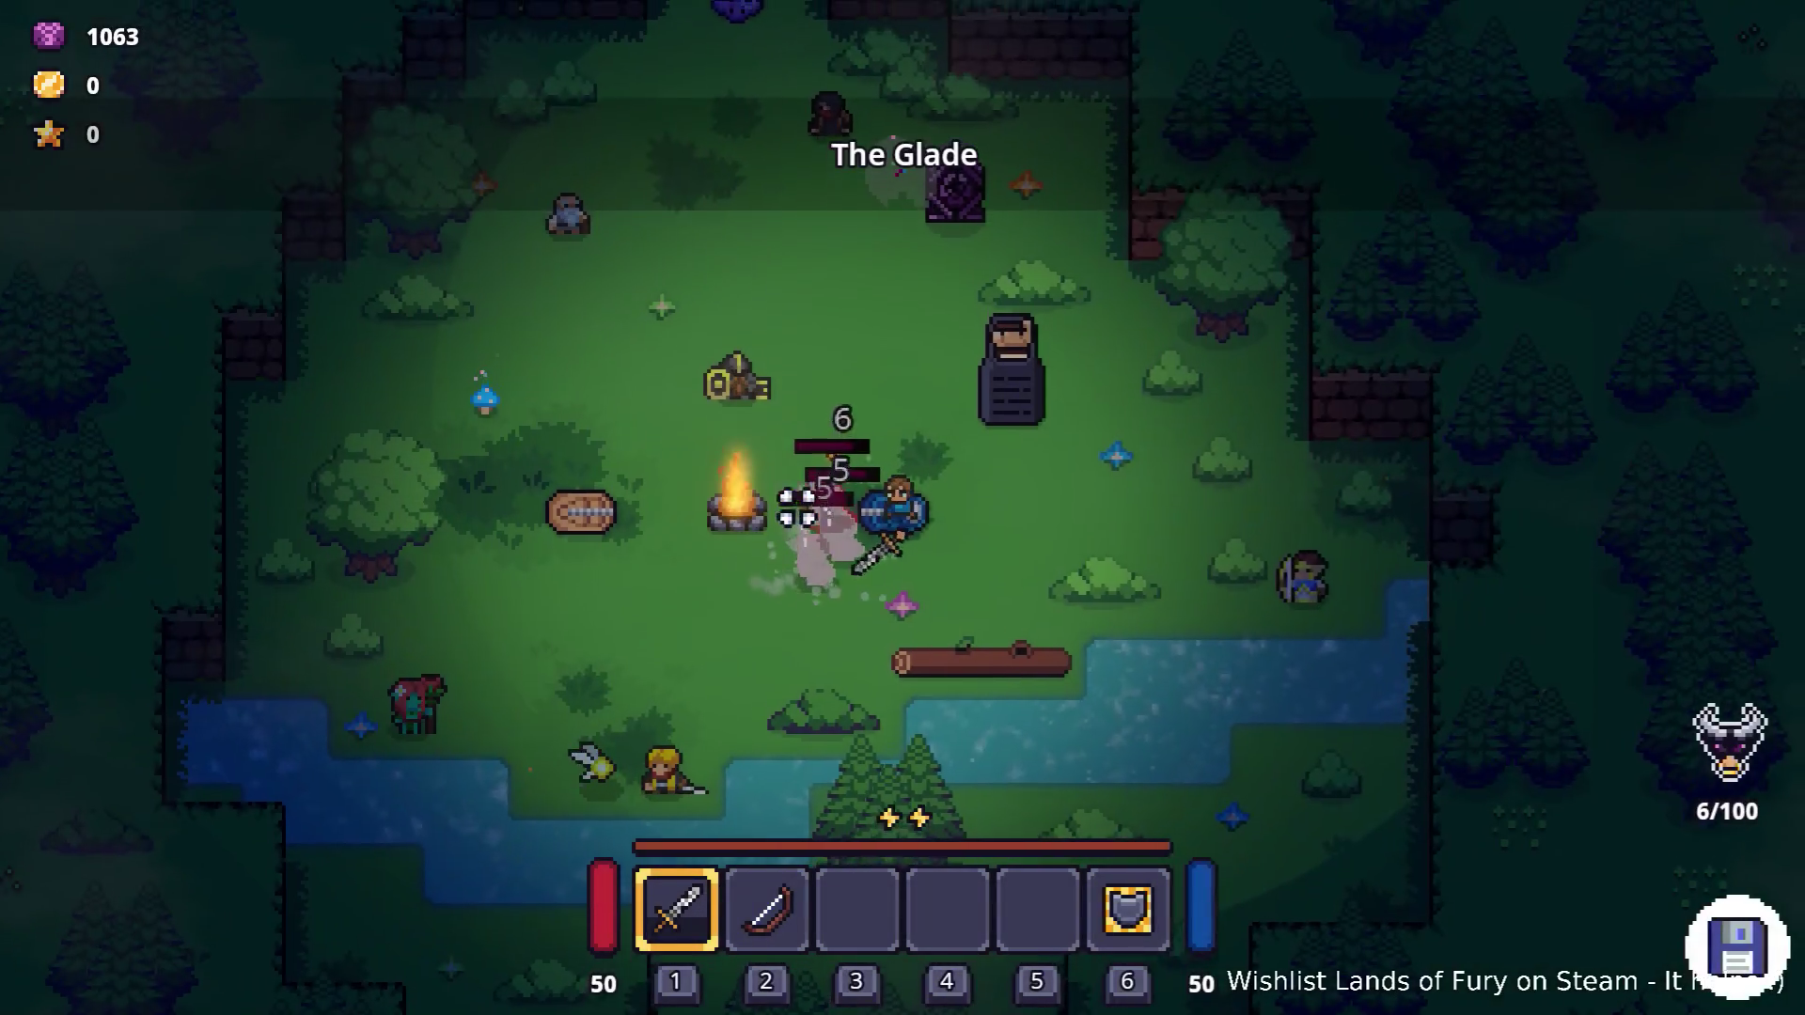
{"action": "key", "text": "a"}
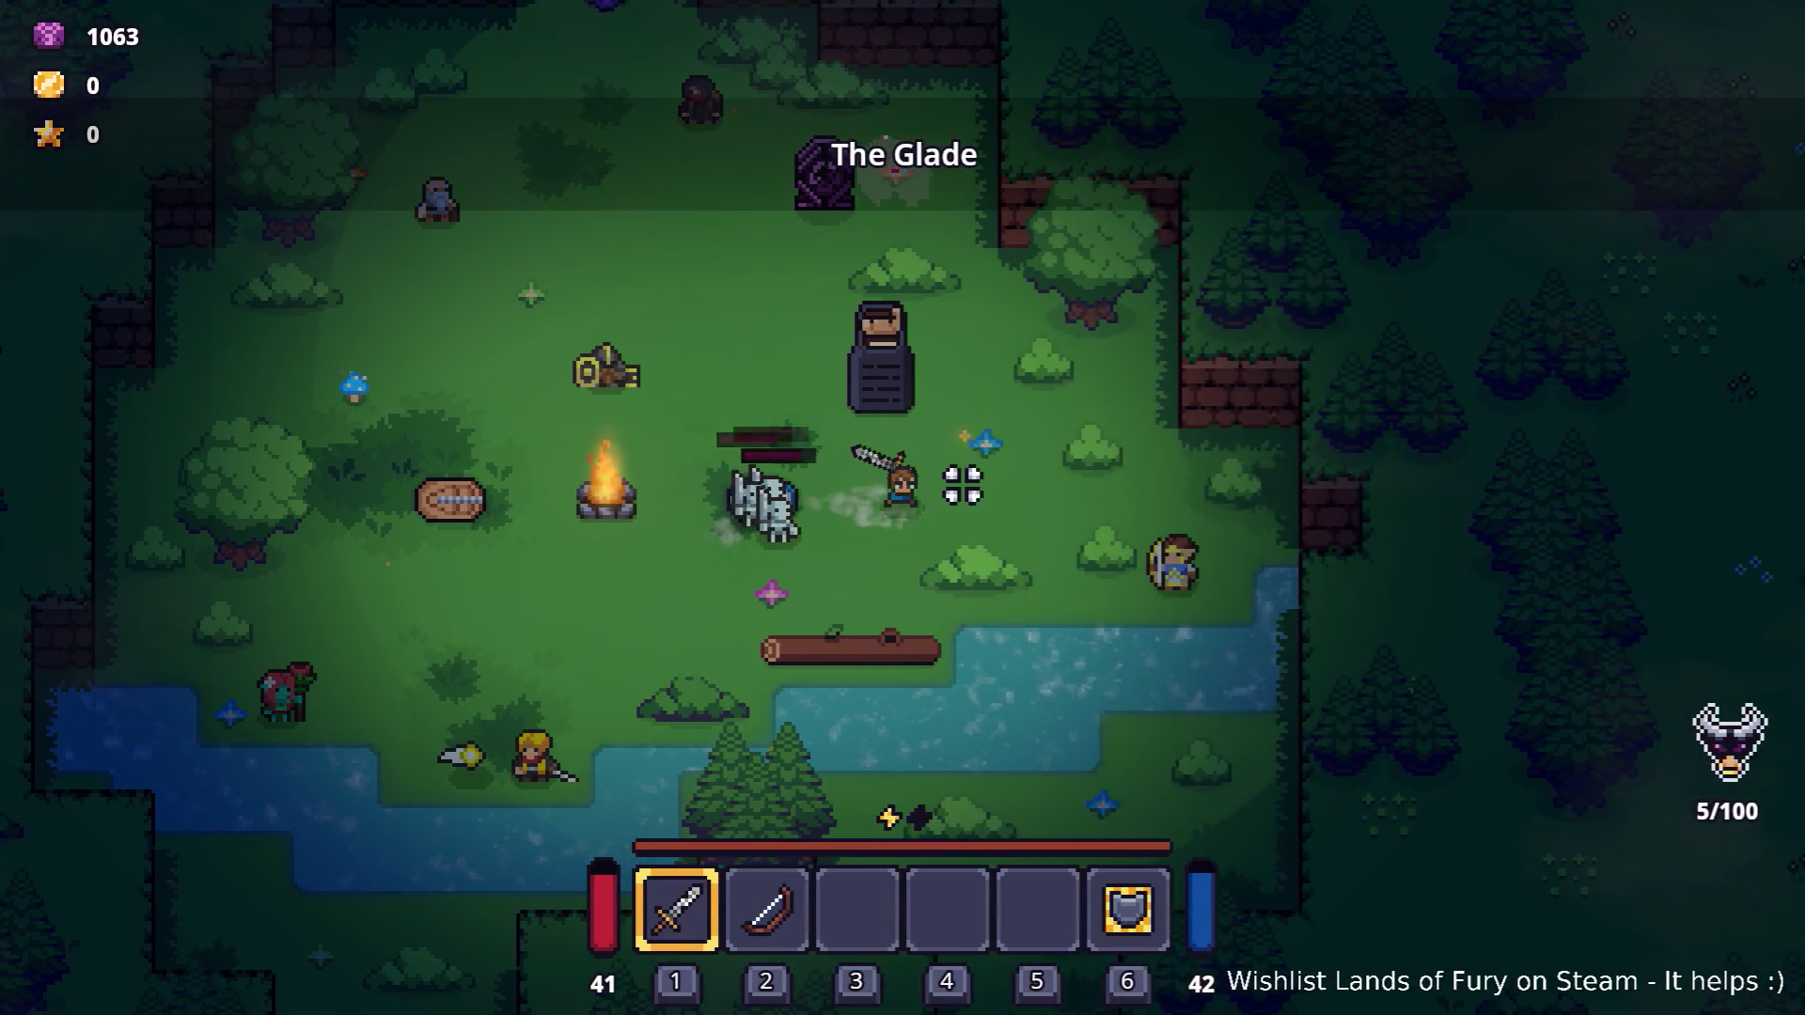
{"action": "left_click", "coordinate": [705, 496]}
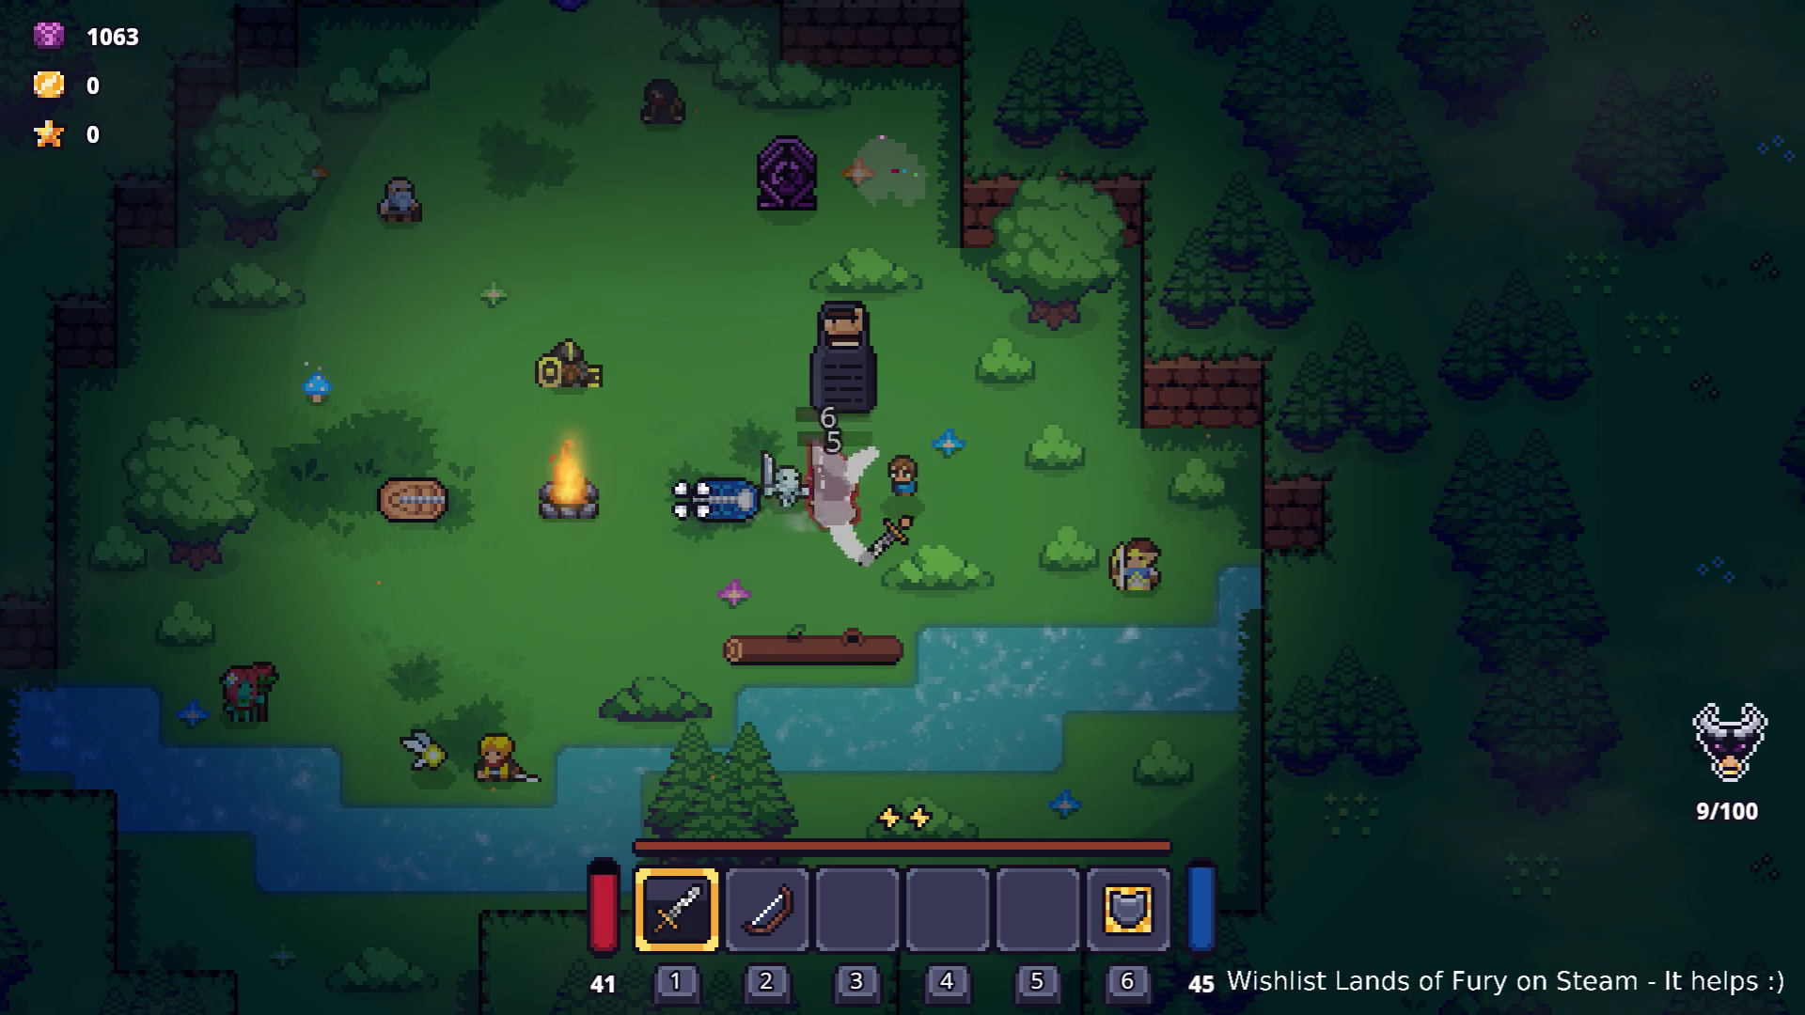
Move around fighting skeletons, open the inventory, then quit back to the editor with F8.
{"action": "key", "text": "d"}
{"action": "key", "text": "s"}
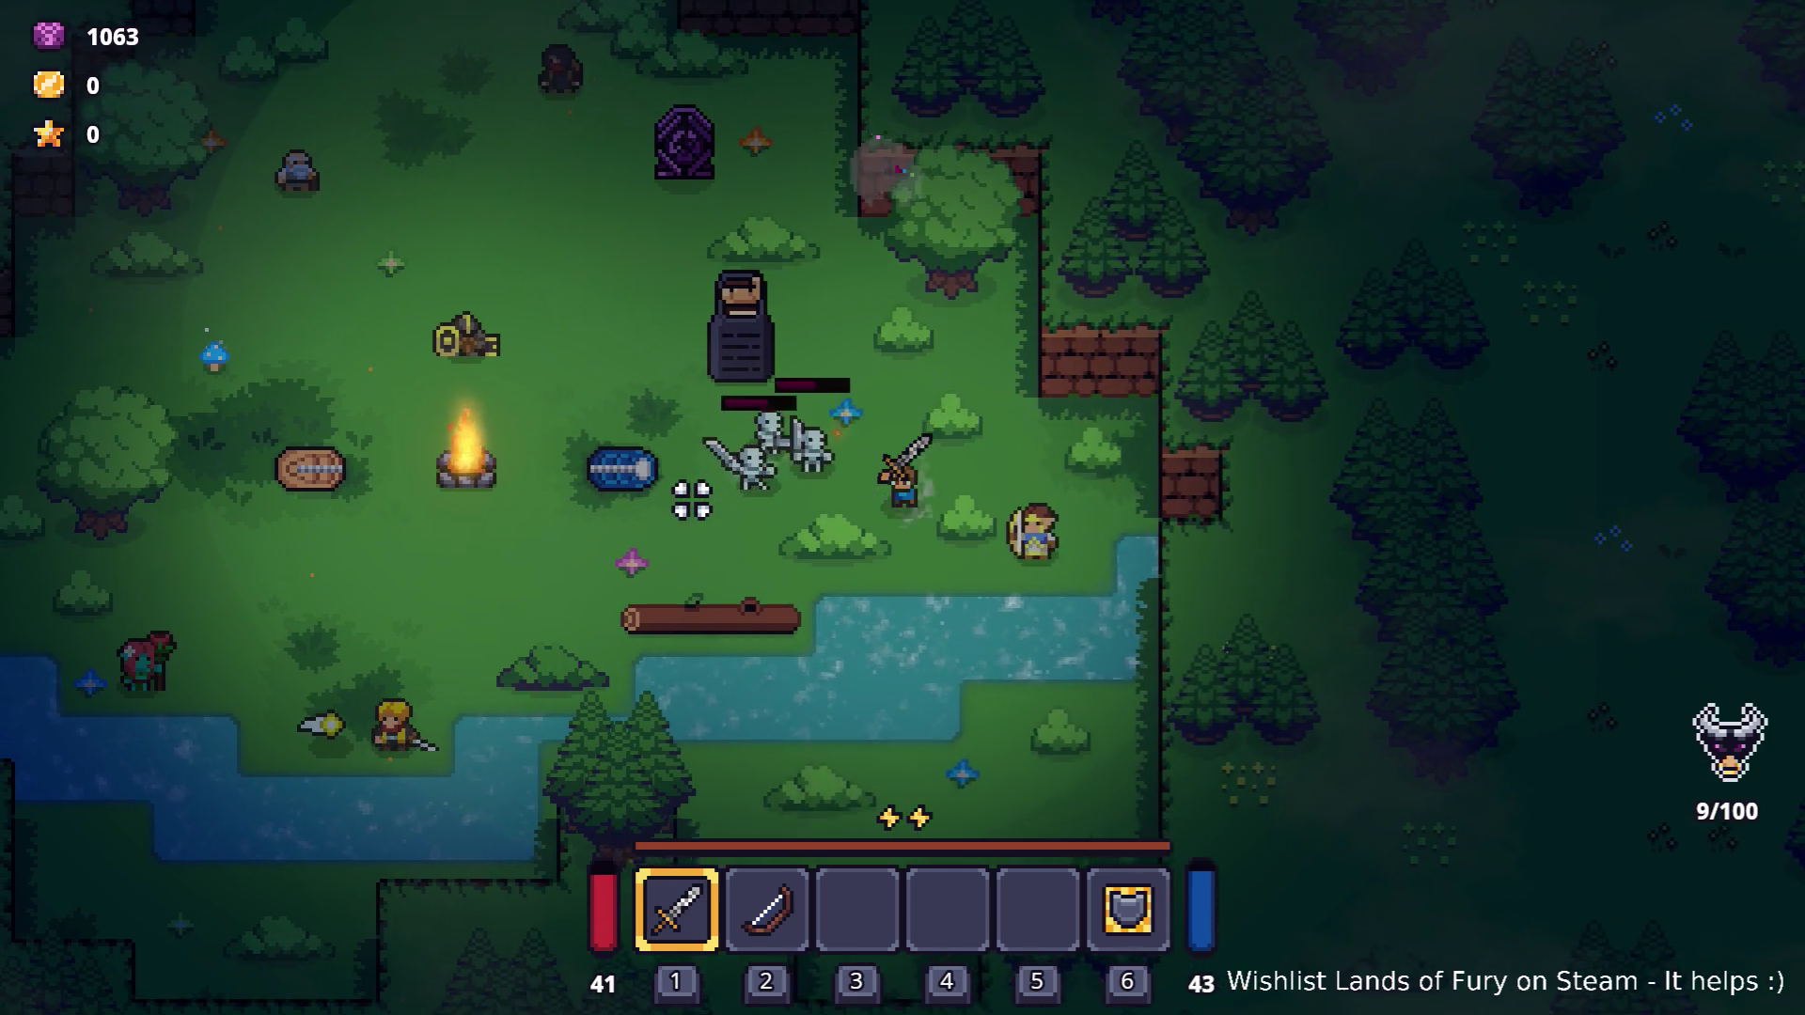
{"action": "key", "text": "a"}
{"action": "key", "text": "w"}
{"action": "key", "text": "a"}
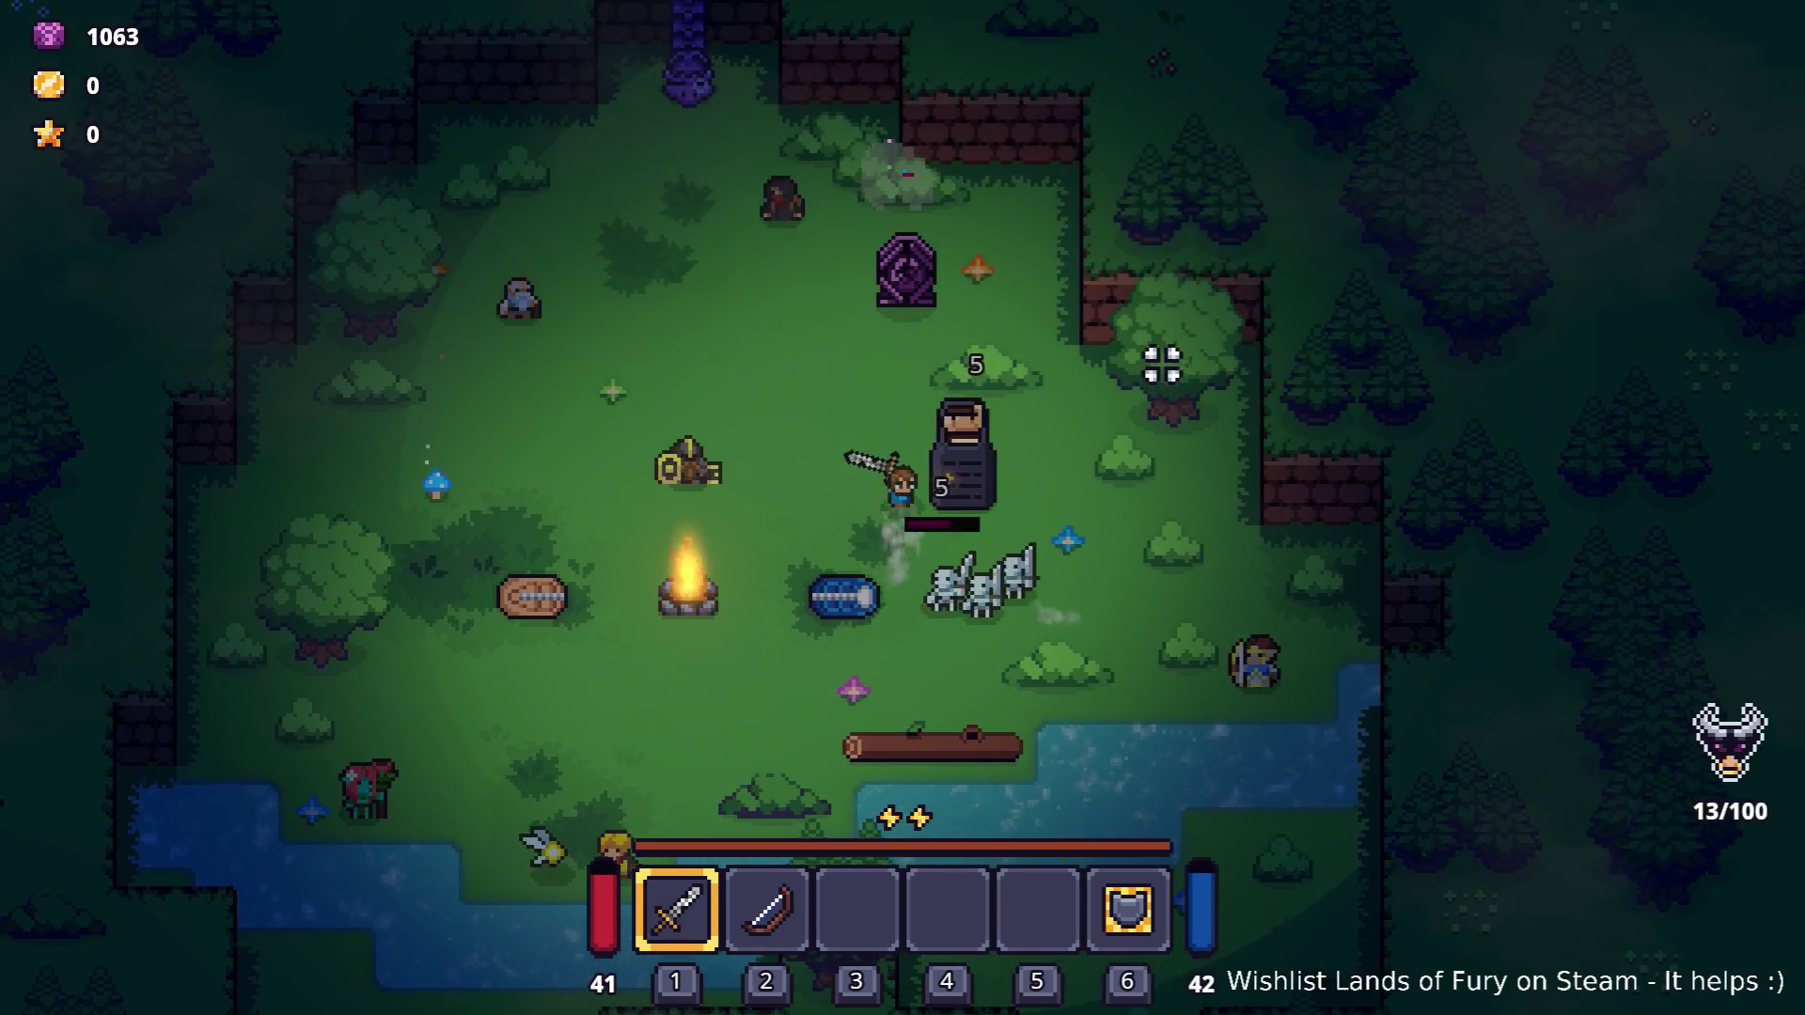
{"action": "key", "text": "s"}
{"action": "key", "text": "a"}
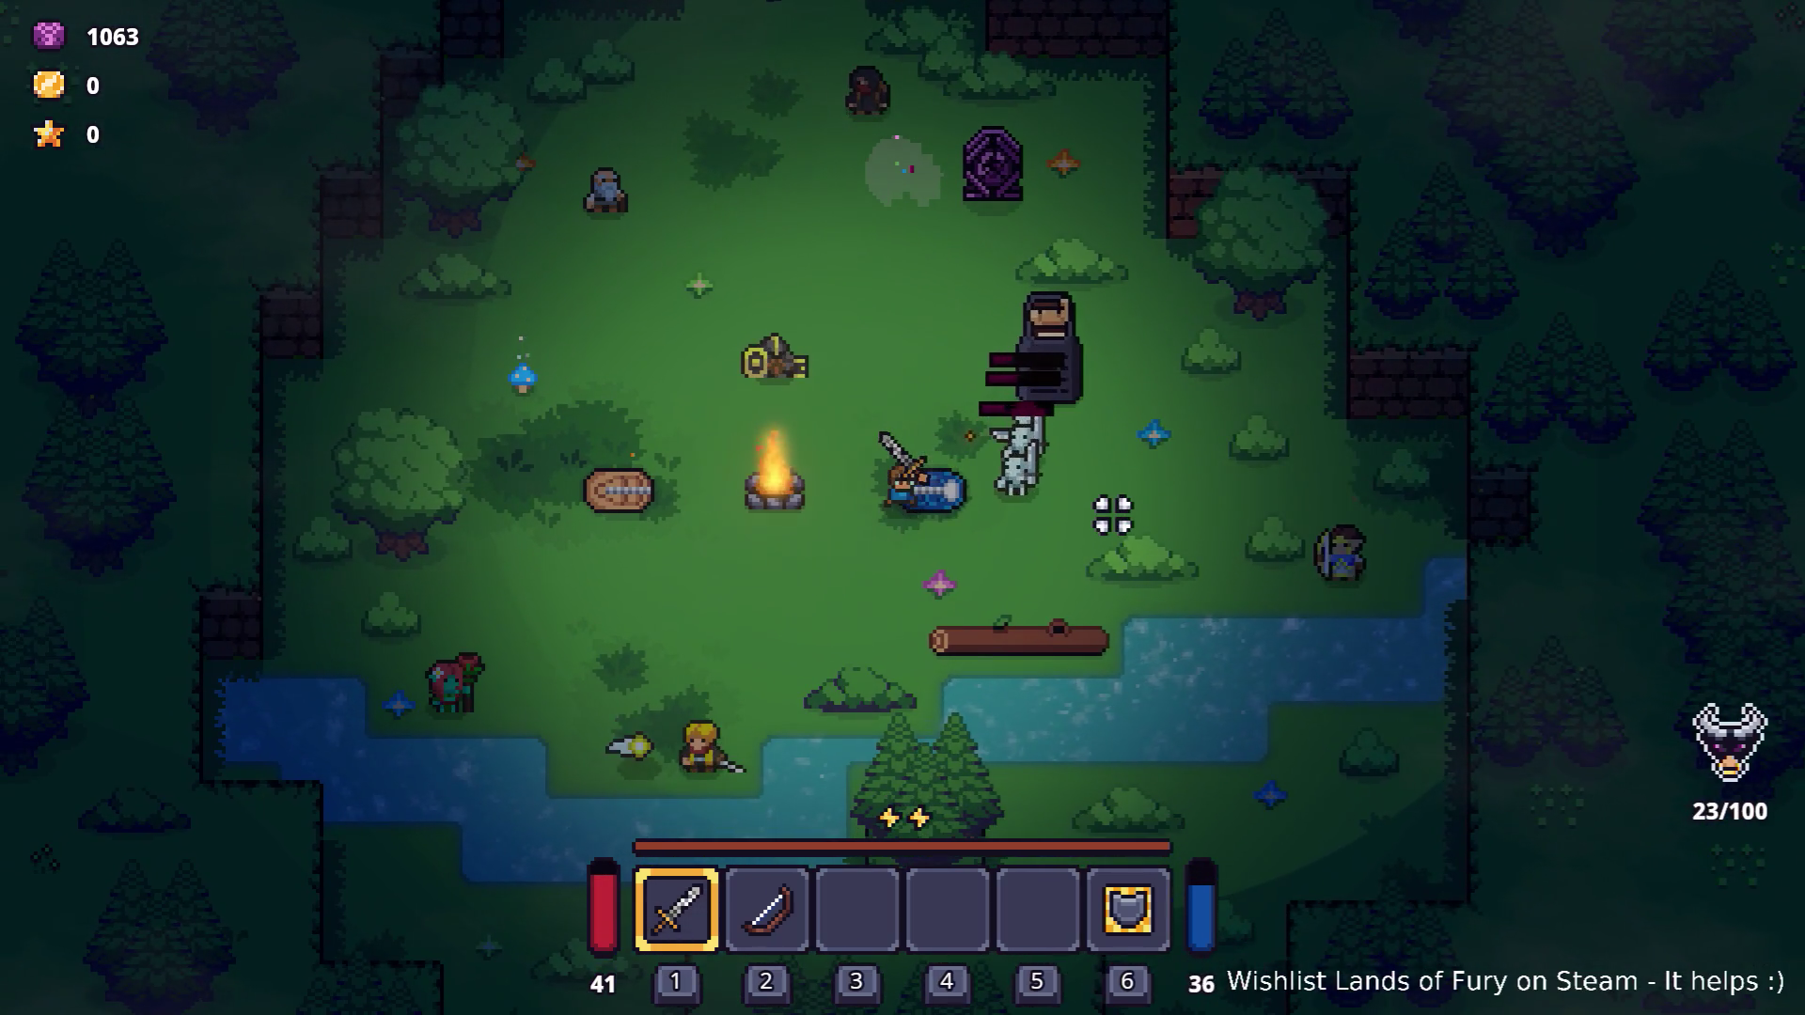
{"action": "key", "text": "i"}
{"action": "key", "text": "F8"}
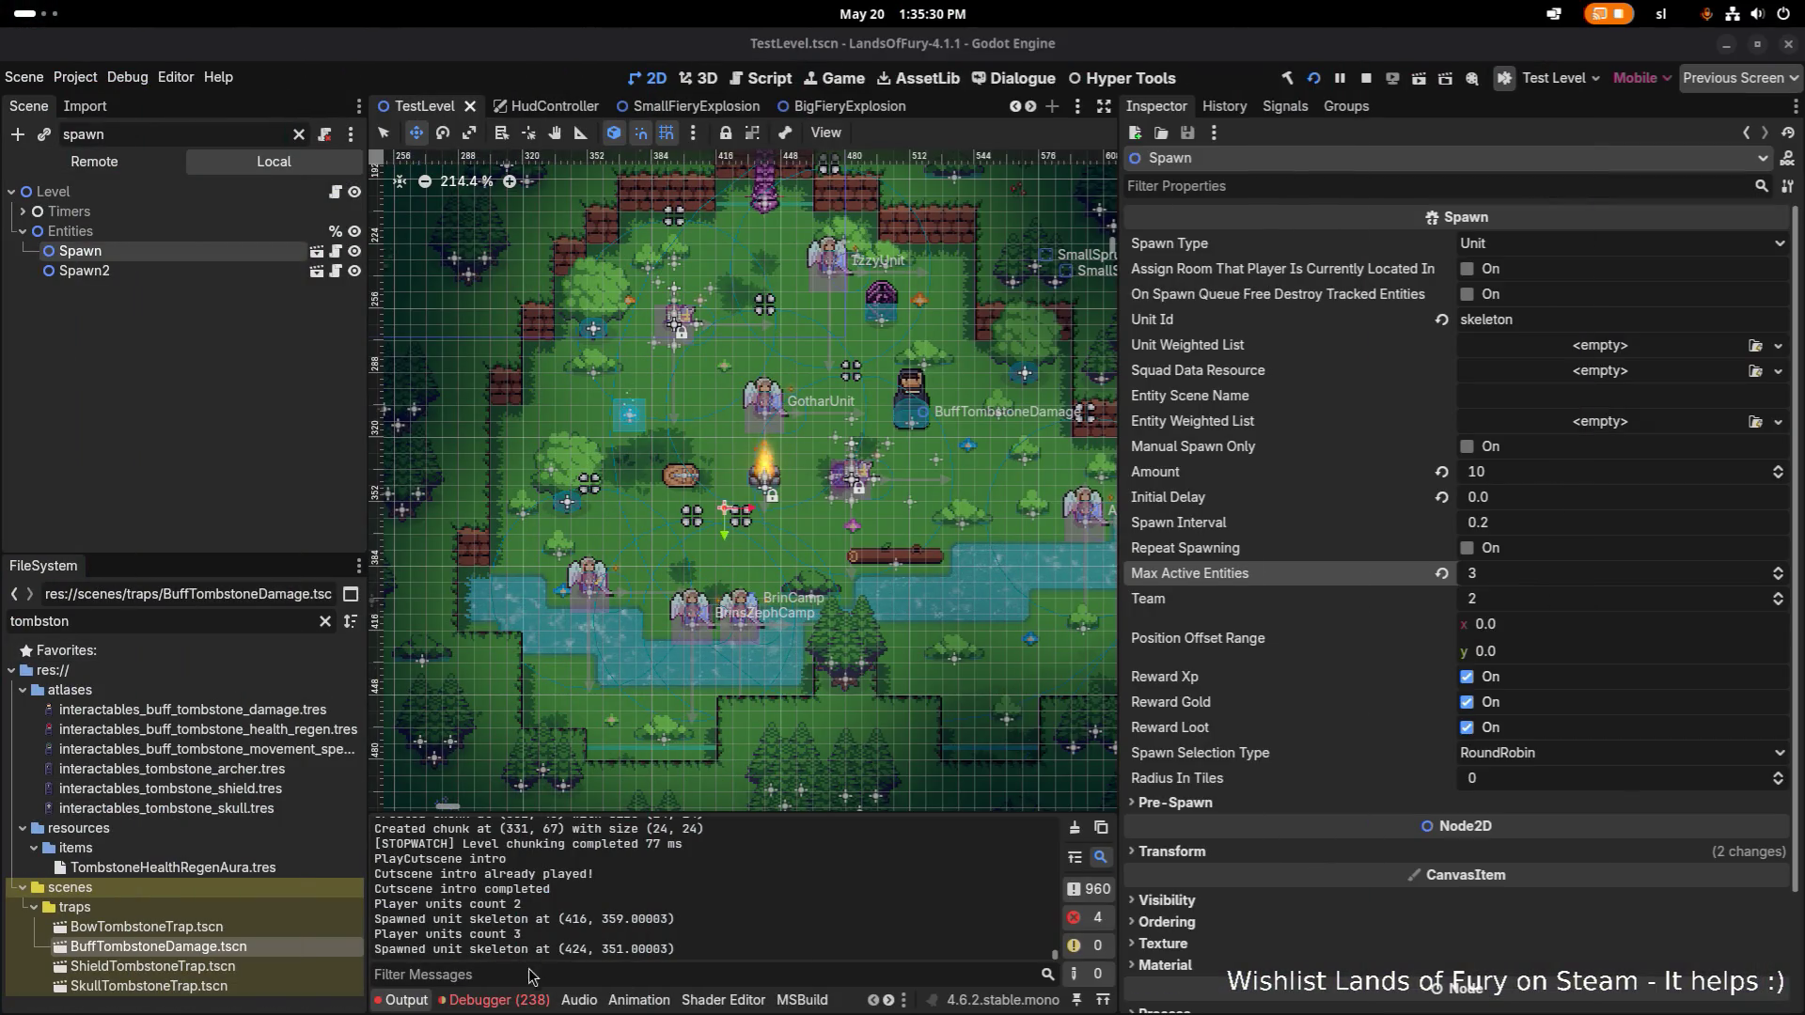
Find the newest NullReferenceException from Trap.SubscribeToEventsCustom in the Debugger's Errors list.
{"action": "left_click", "coordinate": [498, 999]}
{"action": "scroll", "coordinate": [584, 900], "scroll_direction": "down", "scroll_amount": 3}
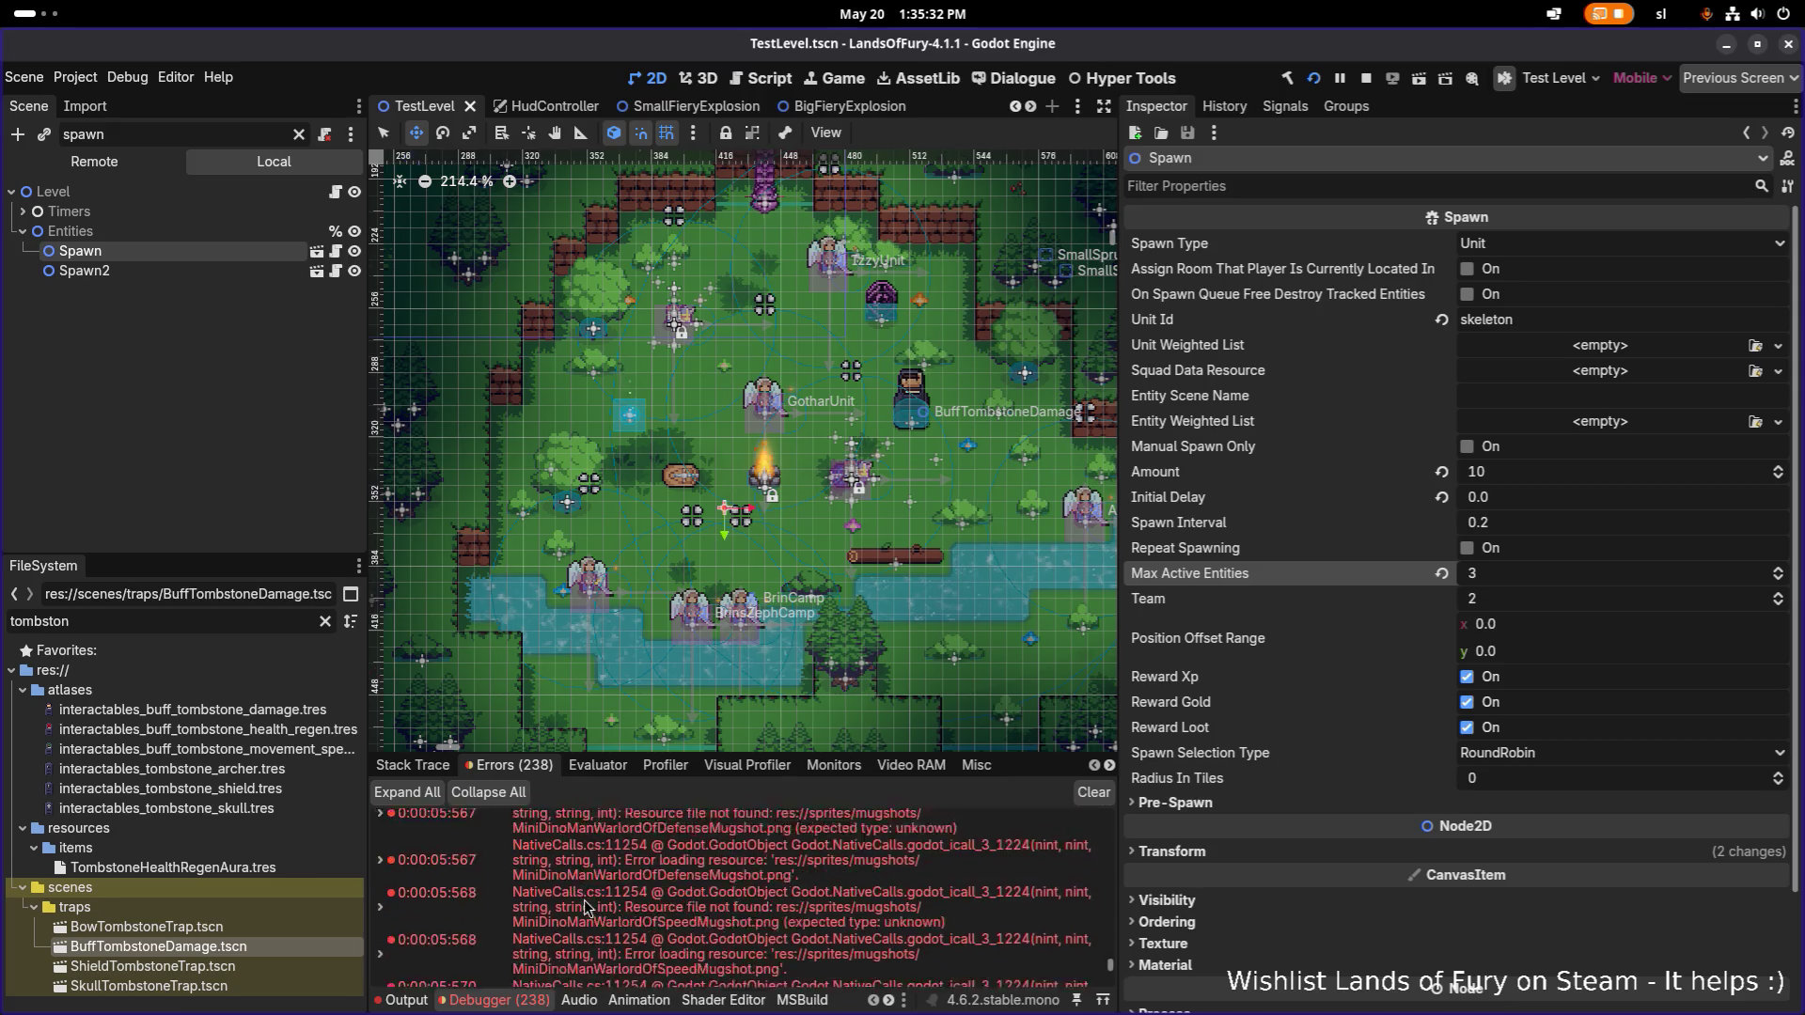
{"action": "scroll", "coordinate": [584, 900], "scroll_direction": "down", "scroll_amount": 5}
{"action": "mouse_move", "coordinate": [681, 946]}
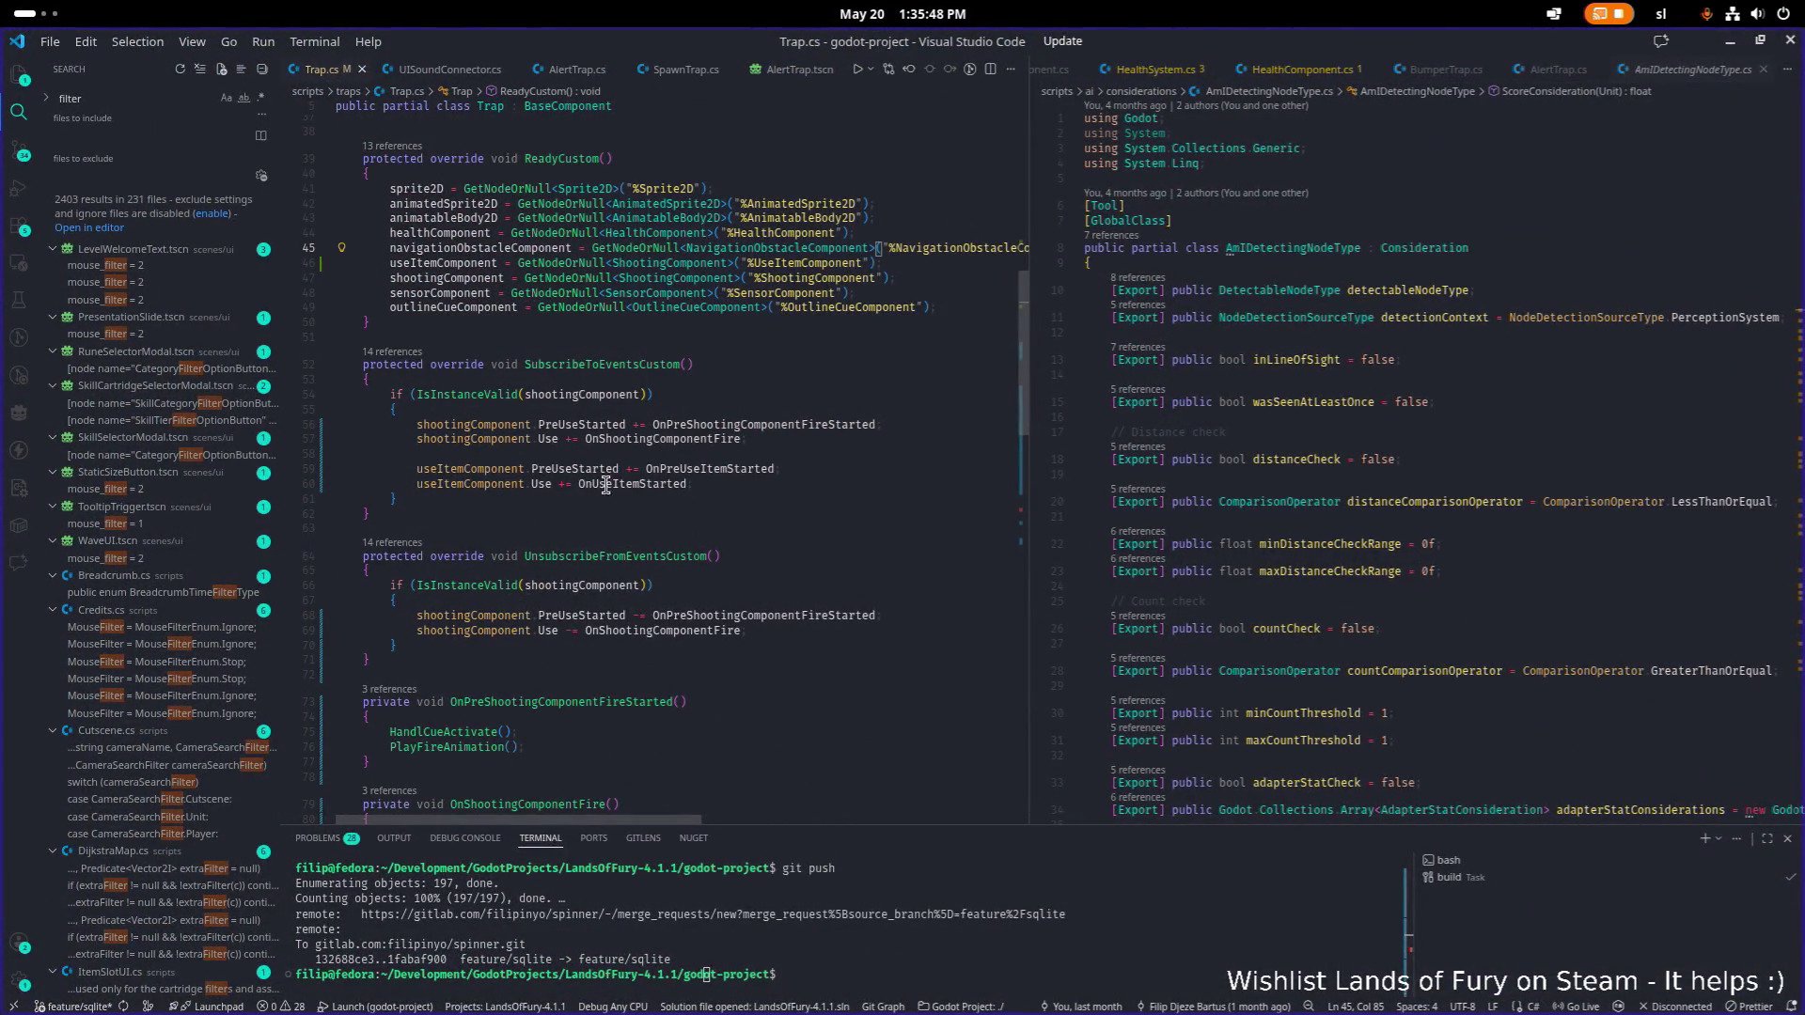
{"action": "double_click", "coordinate": [513, 468]}
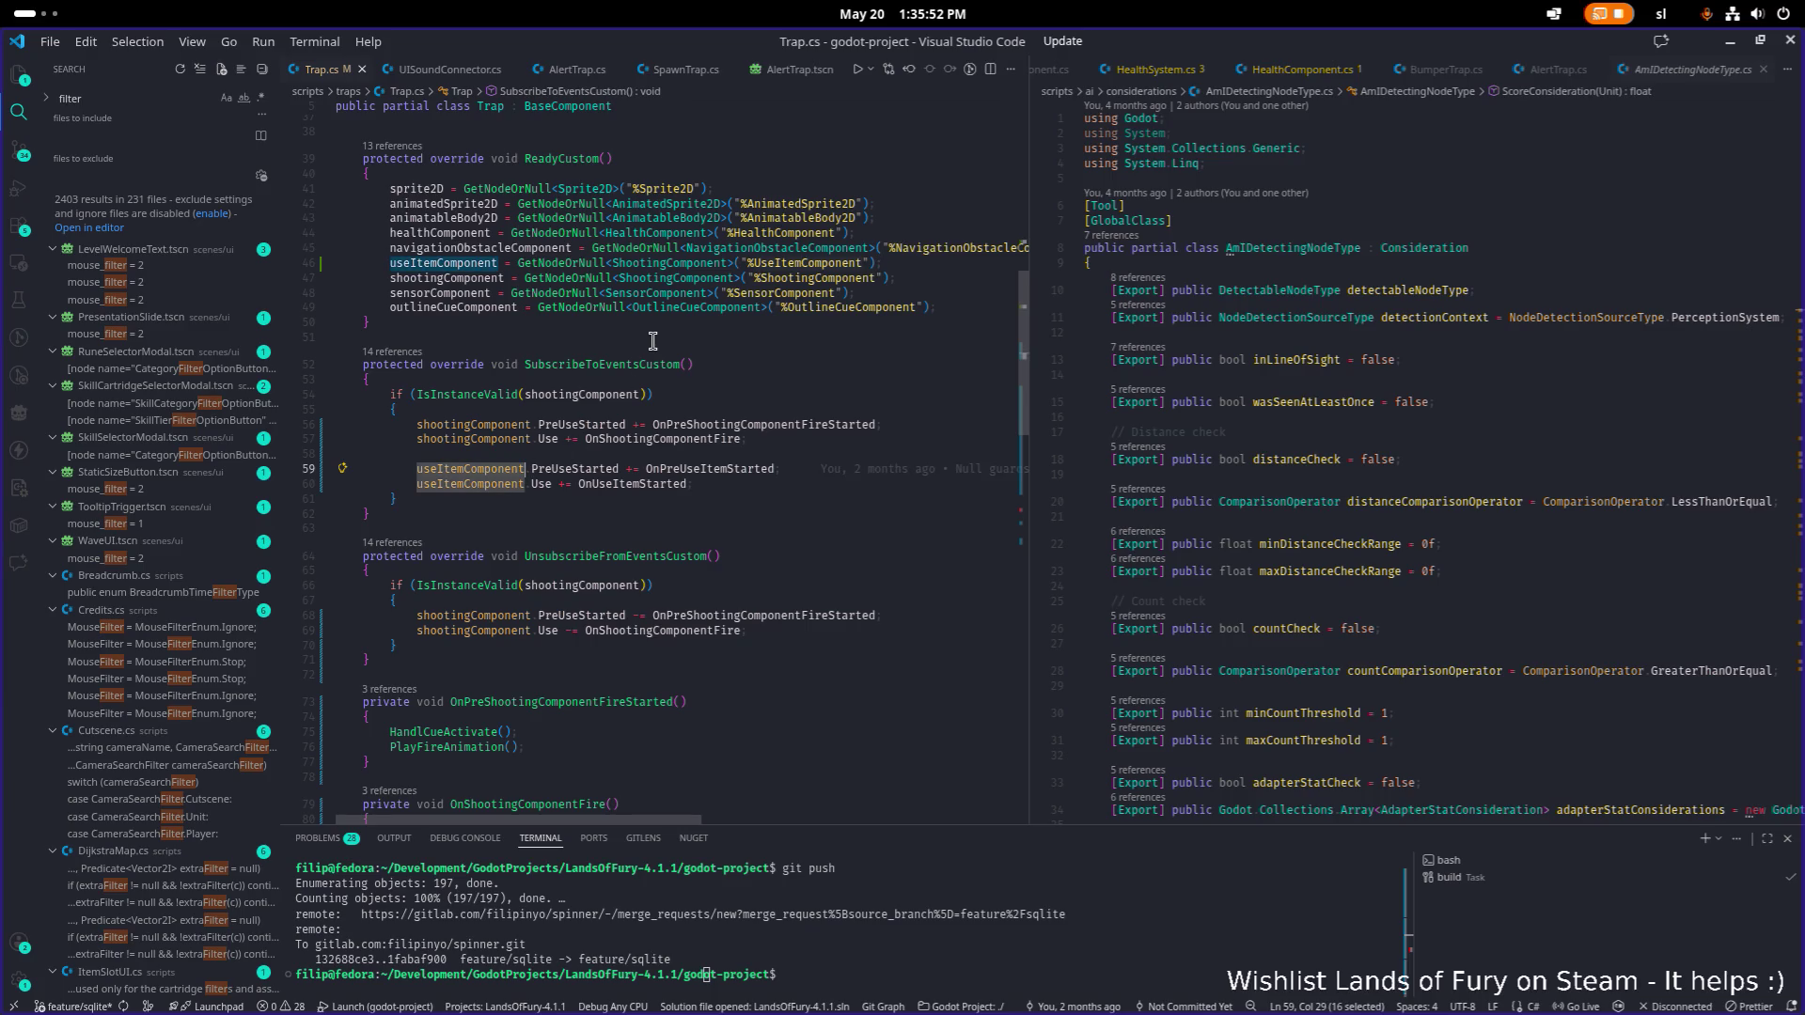
{"action": "double_click", "coordinate": [804, 262]}
{"action": "left_click", "coordinate": [1723, 43]}
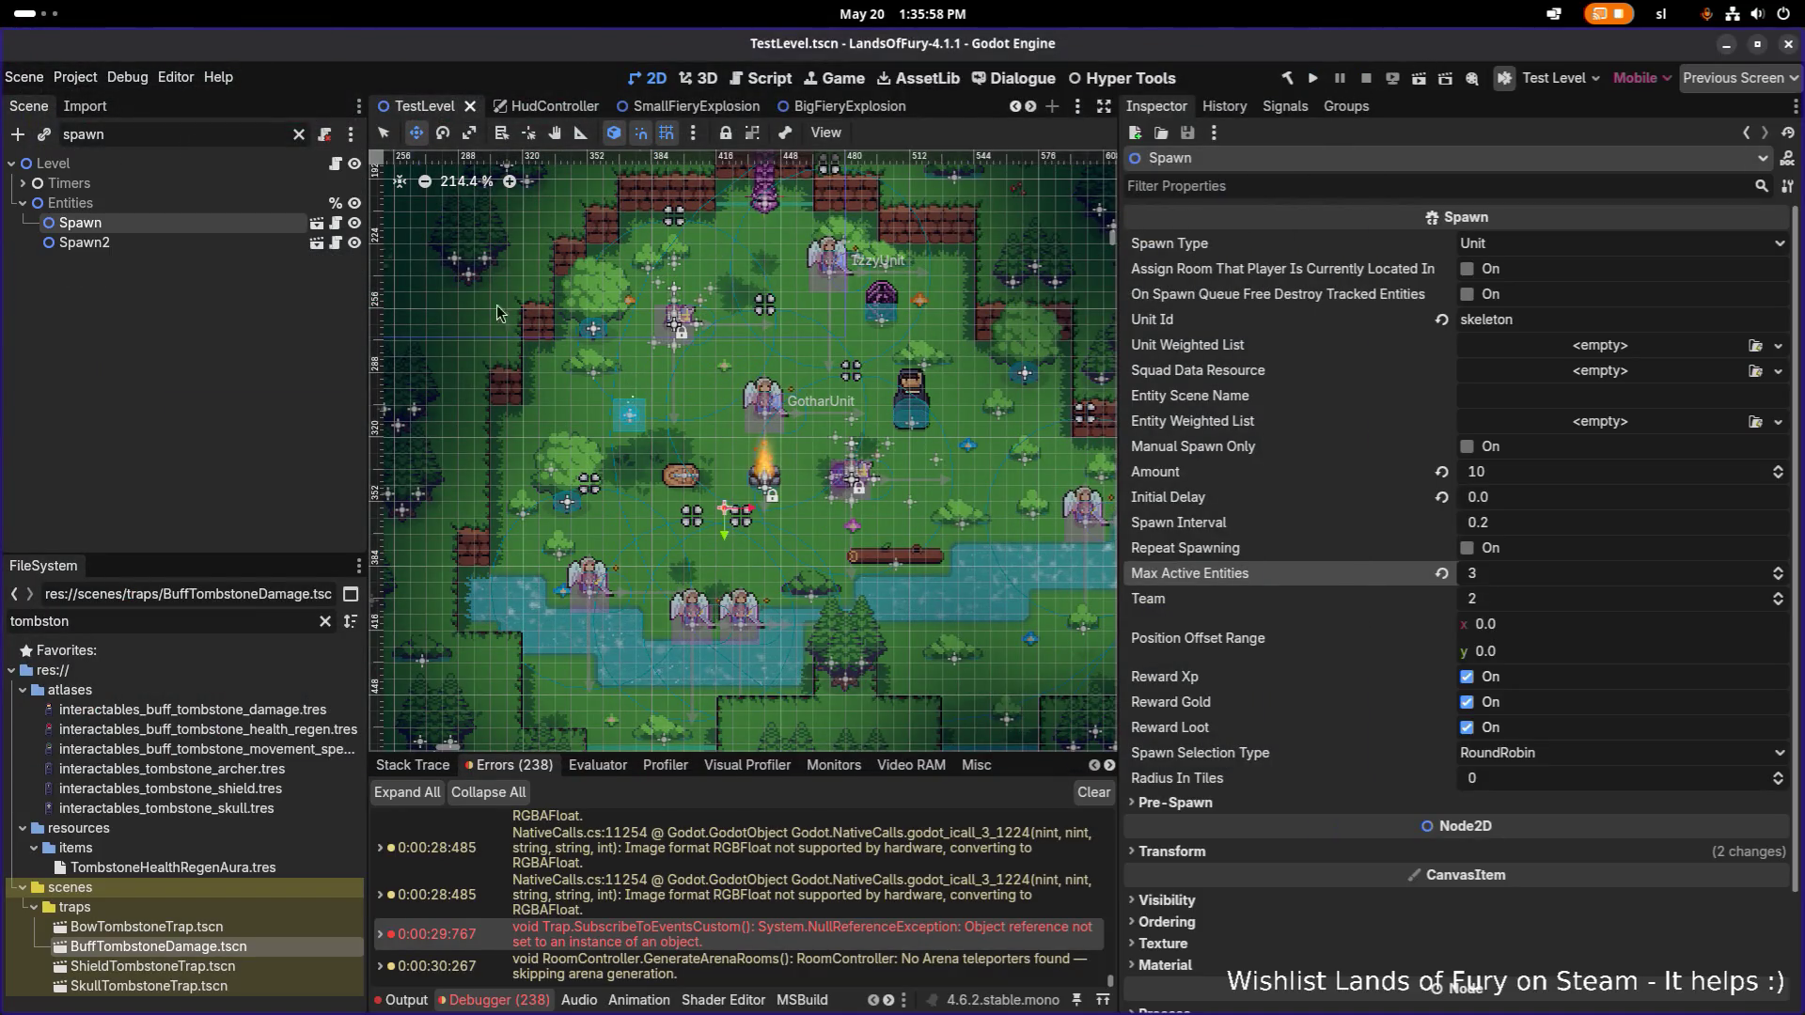
Open and save BuffTombstoneDamage, reviewing its UseItemComponent, ShootingComponent and Trap settings.
{"action": "double_click", "coordinate": [226, 947]}
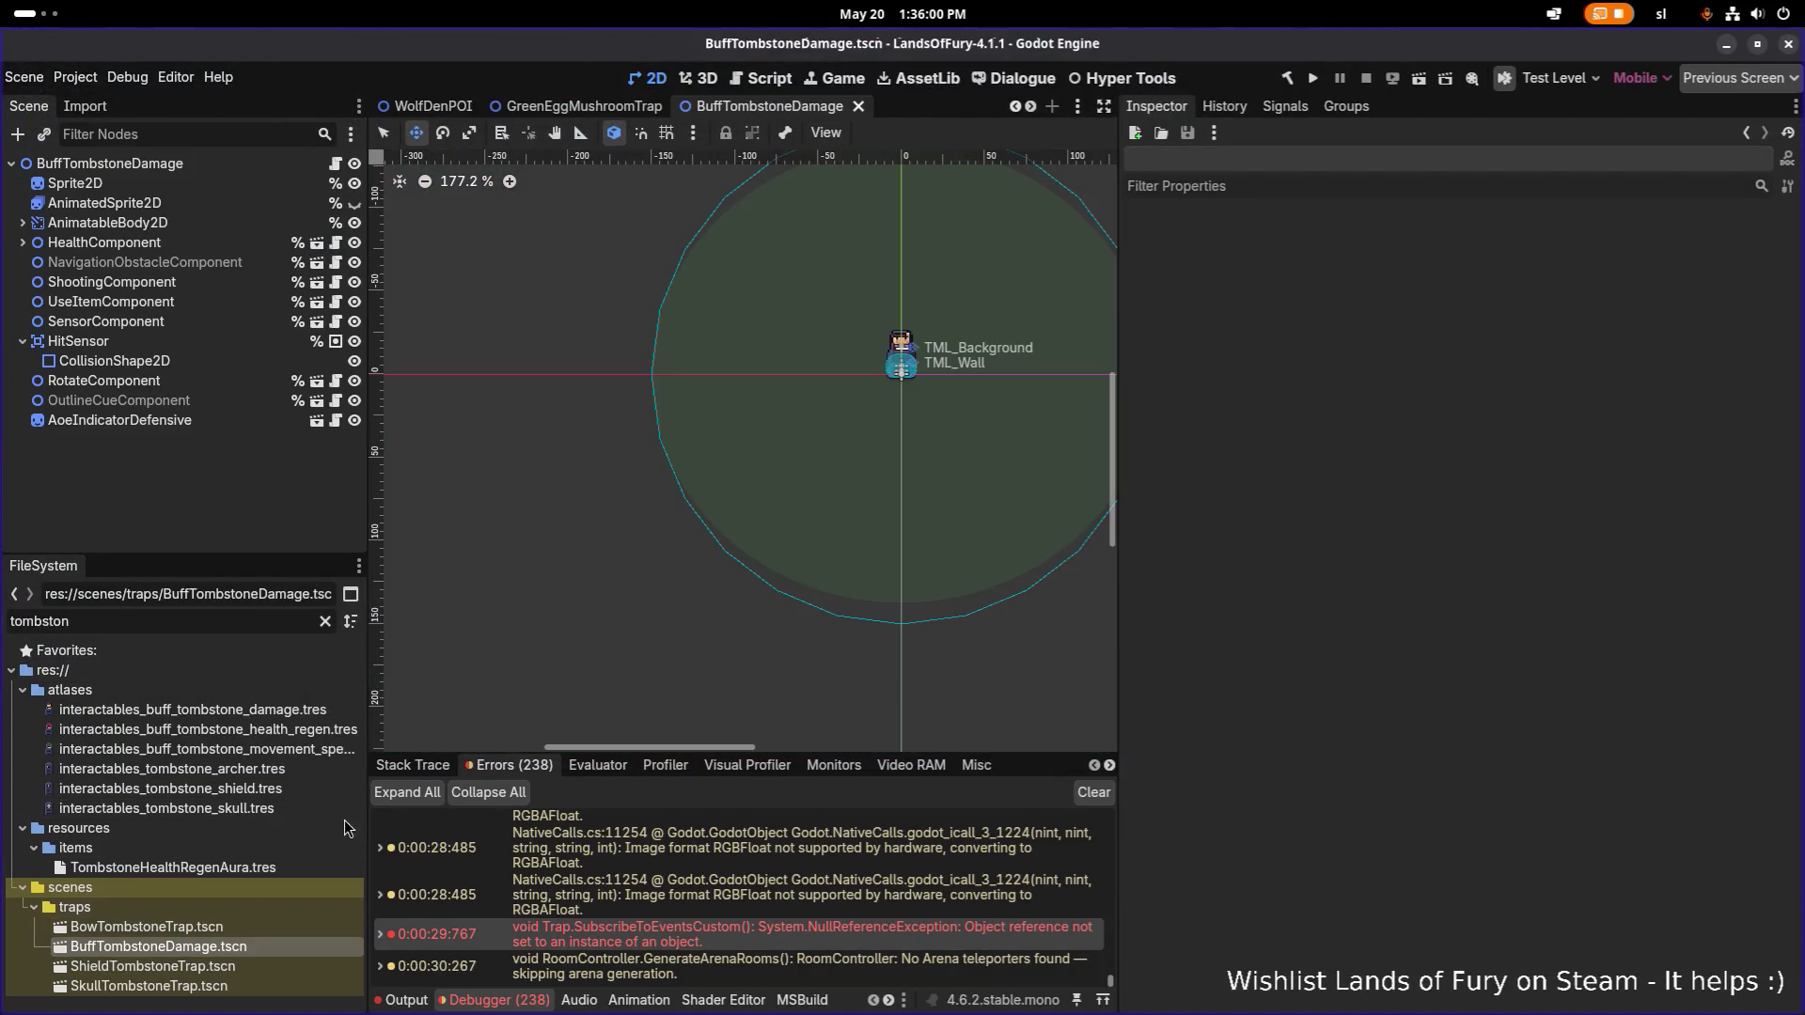
{"action": "left_click", "coordinate": [206, 301]}
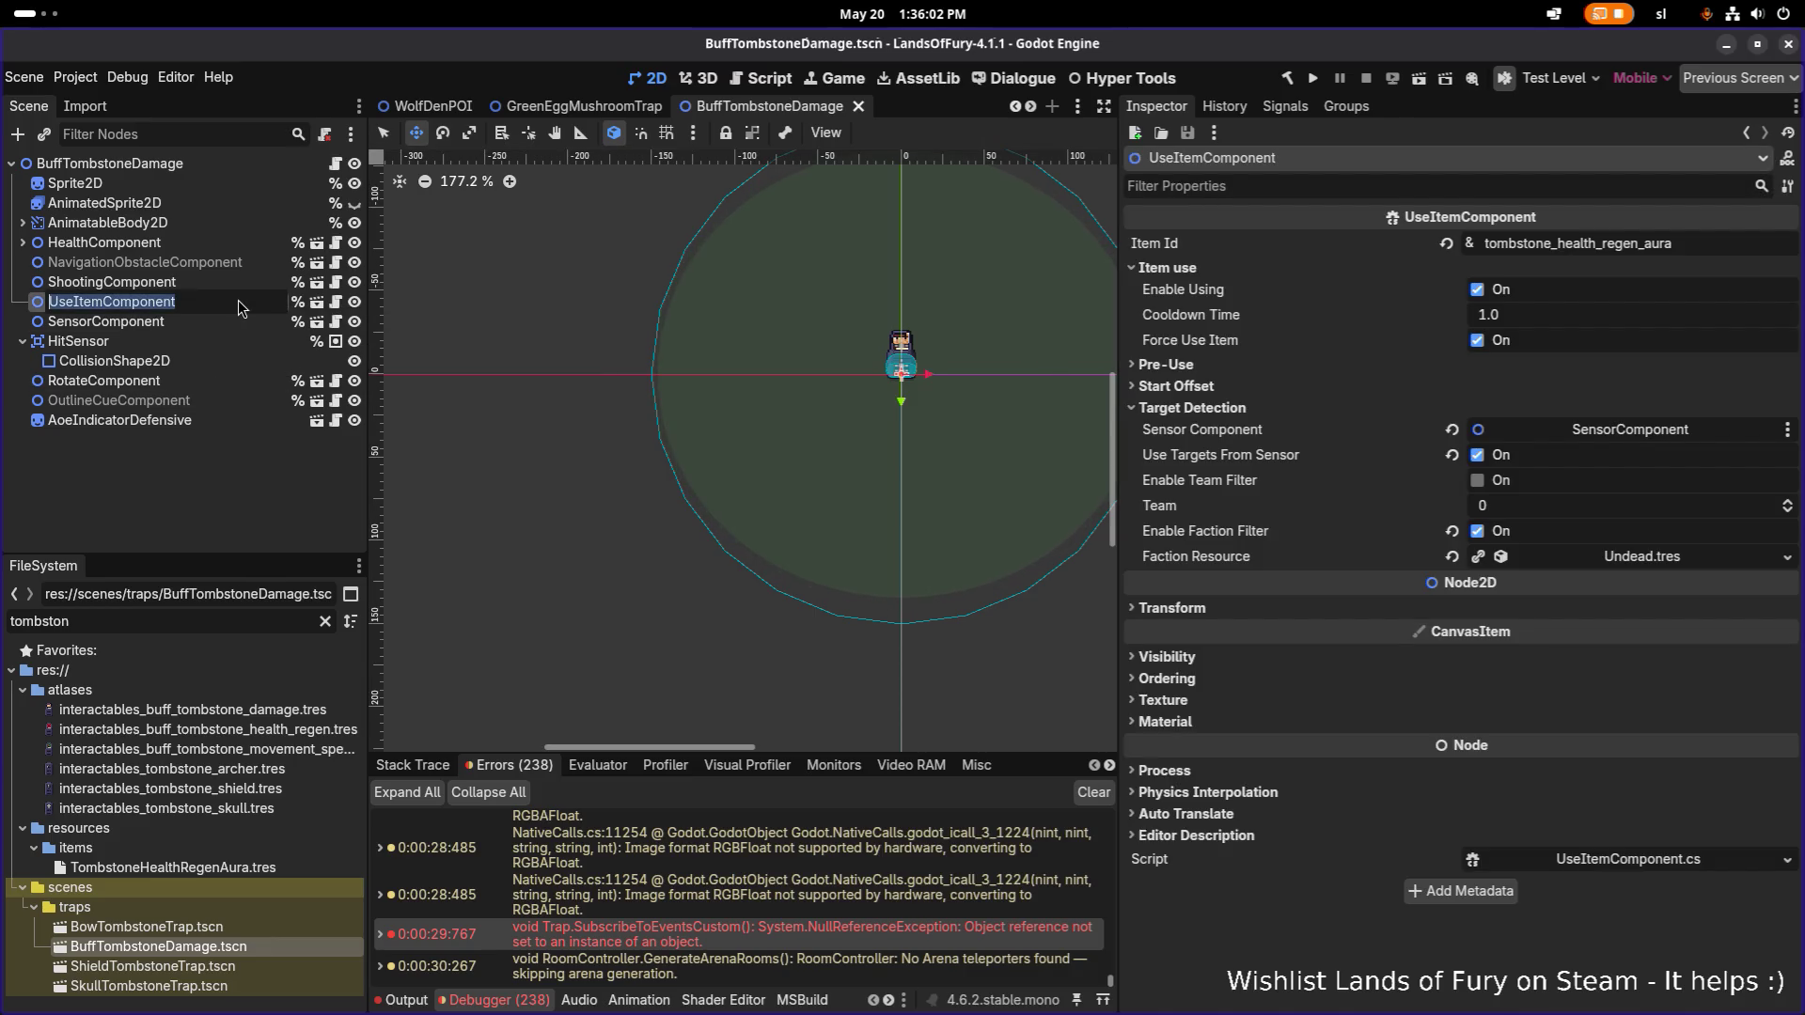
{"action": "key", "text": "ctrl+s"}
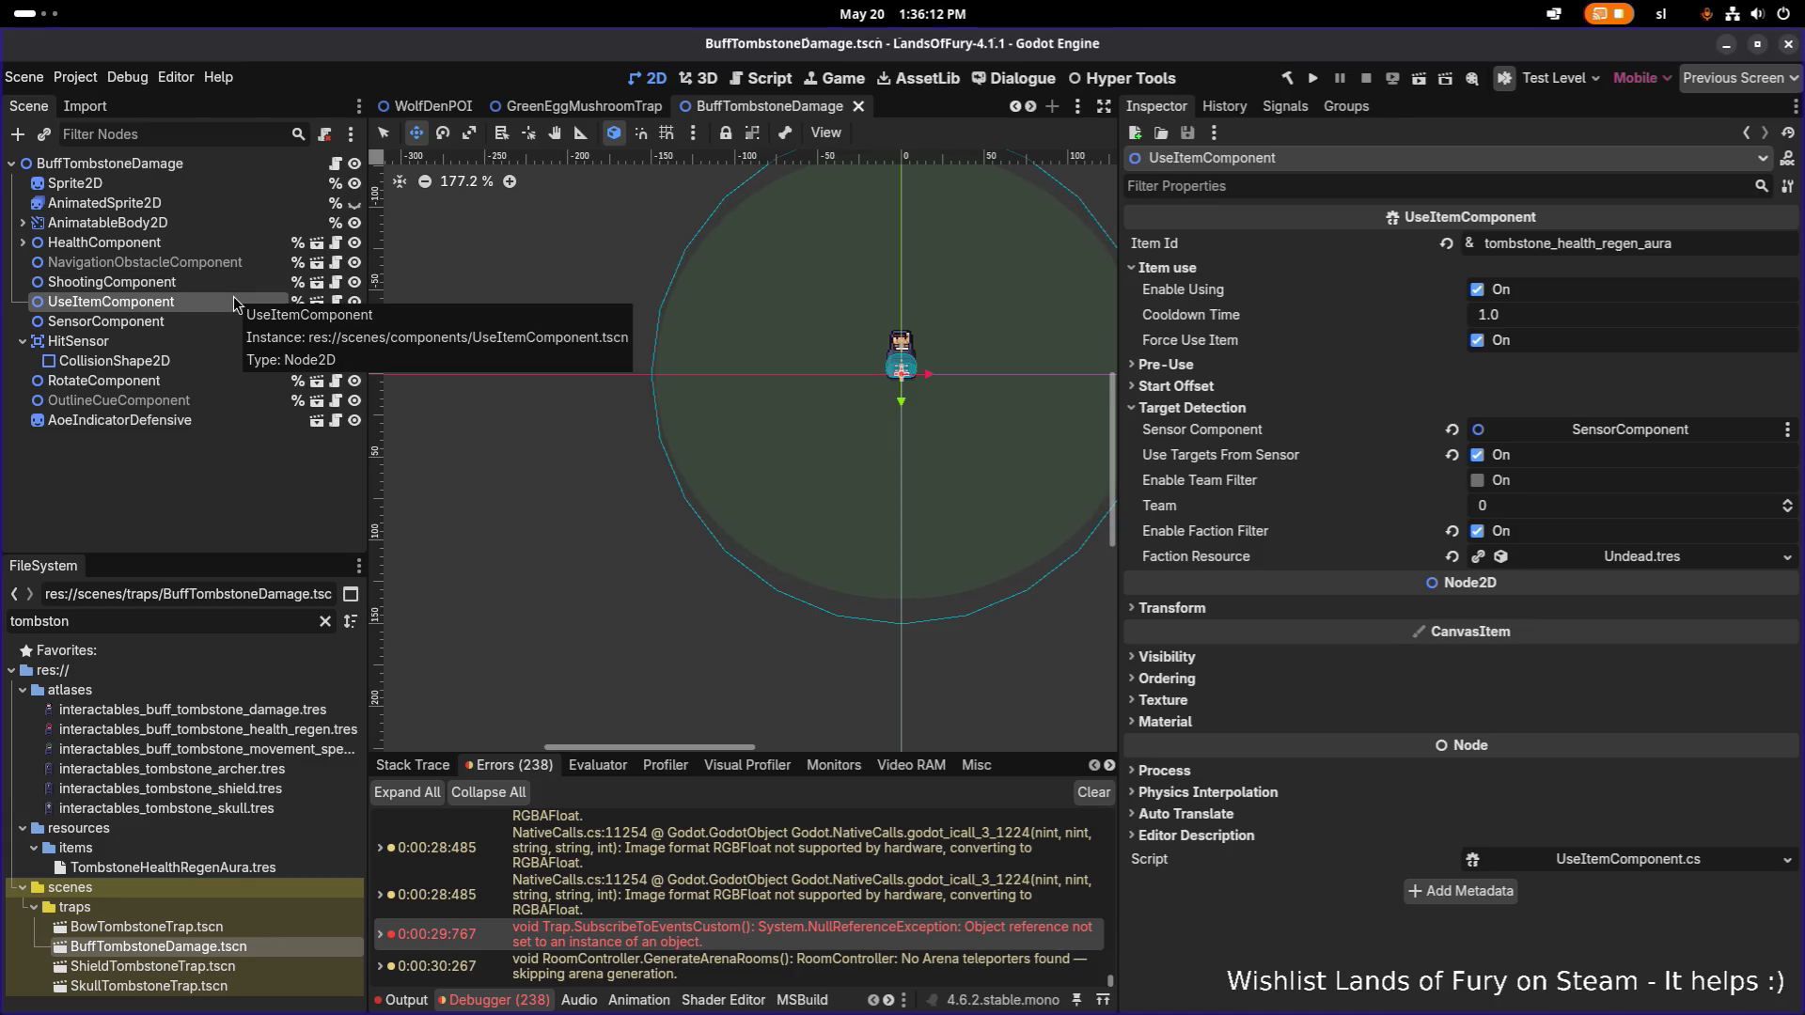
{"action": "left_click", "coordinate": [224, 282]}
{"action": "left_click", "coordinate": [222, 299]}
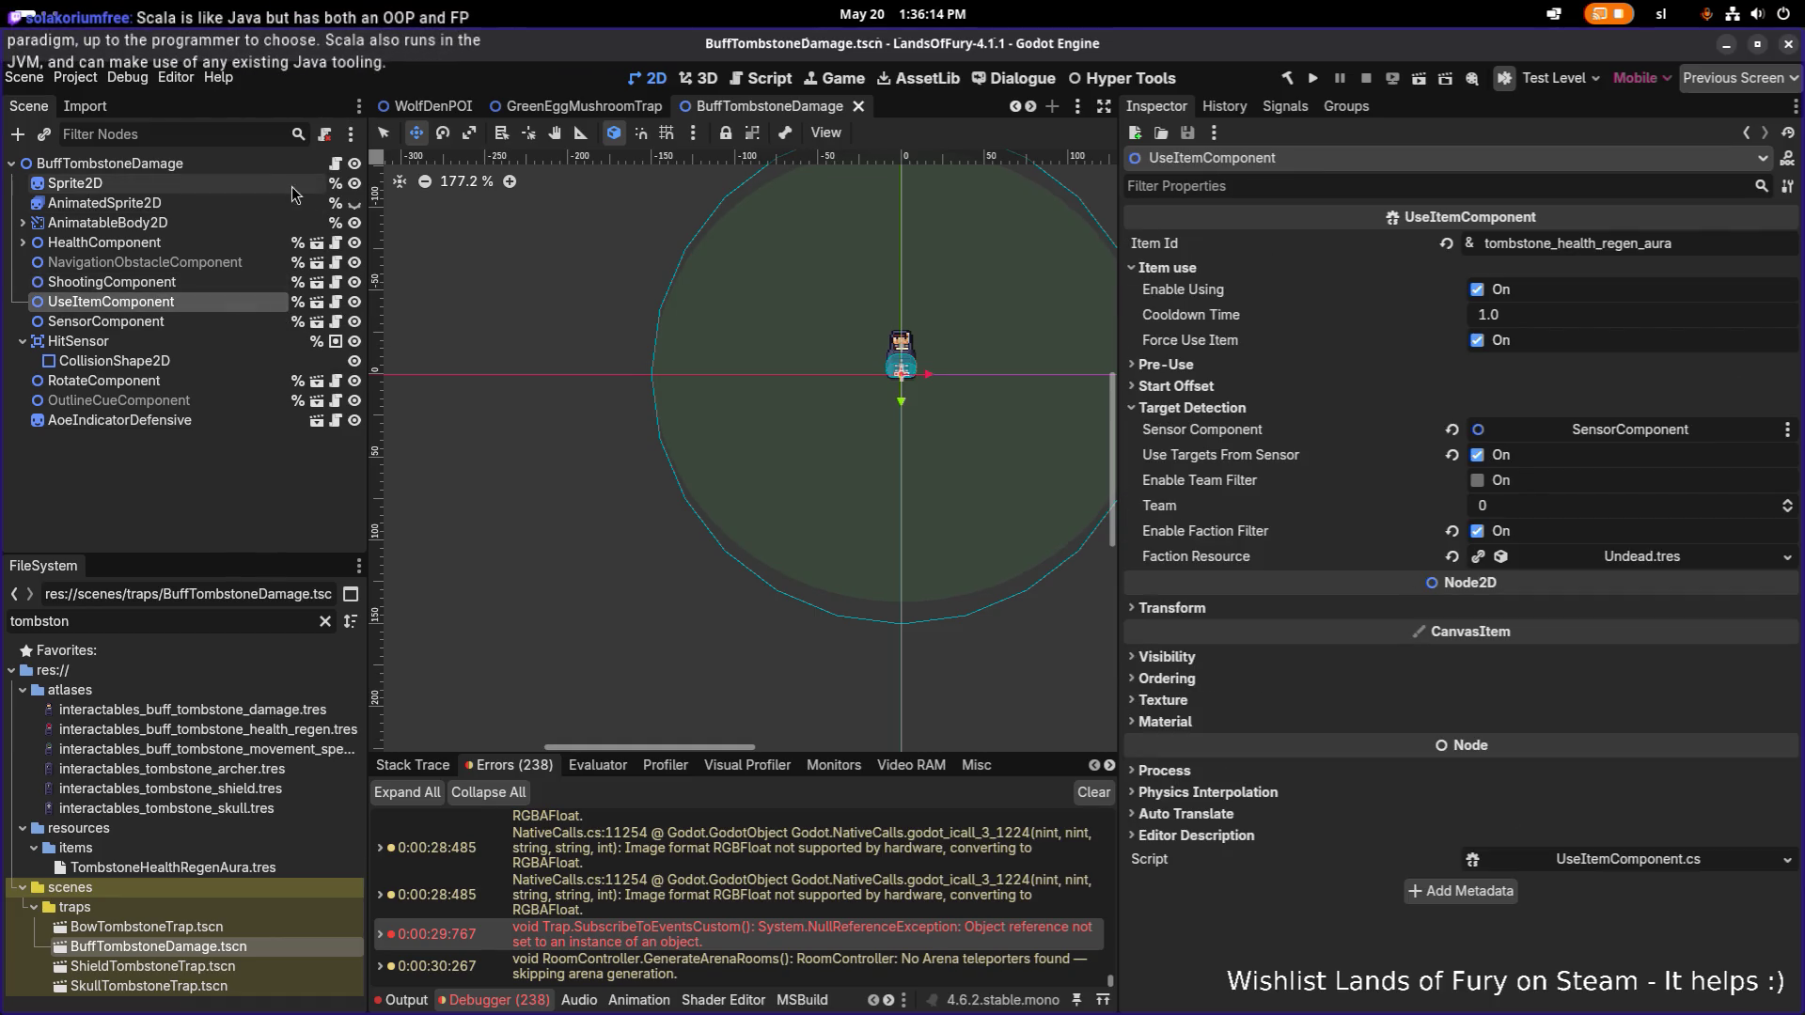
{"action": "left_click", "coordinate": [310, 166]}
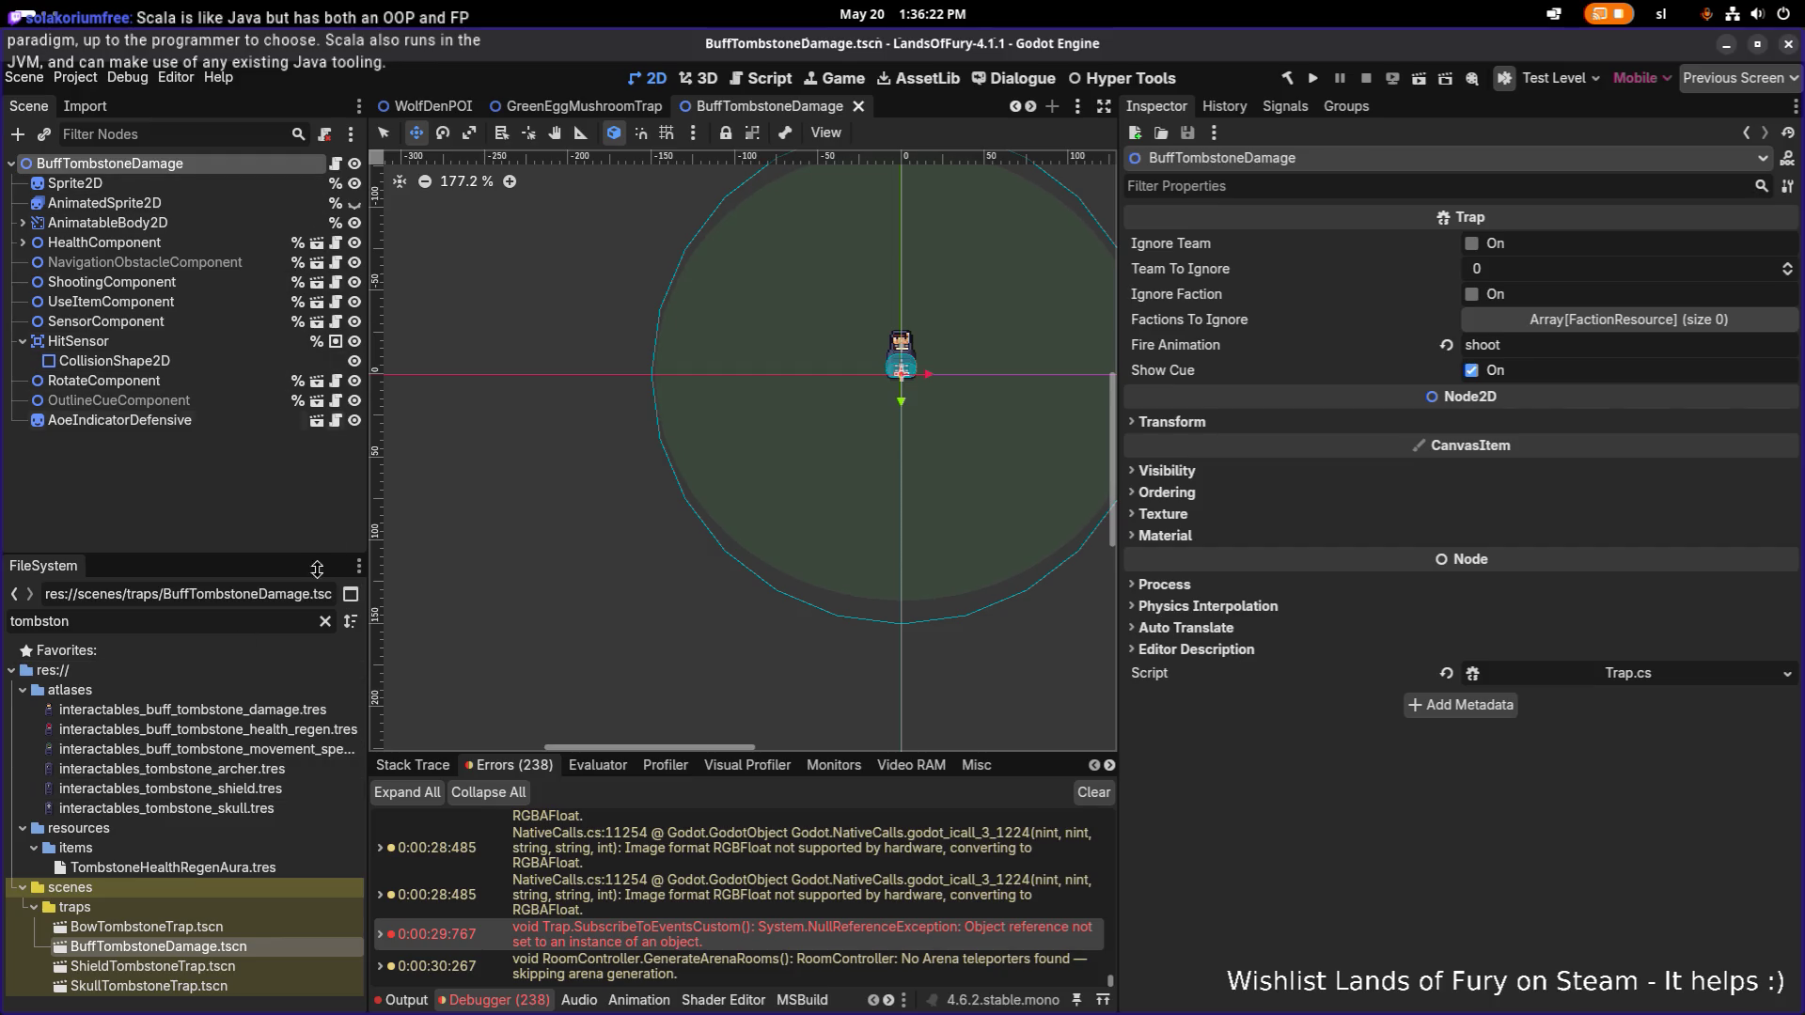
Select BowTombstoneTrap.tscn, clear the file filter, and bring up Trap.cs in Visual Studio Code.
{"action": "left_click", "coordinate": [278, 927]}
{"action": "left_click", "coordinate": [325, 621]}
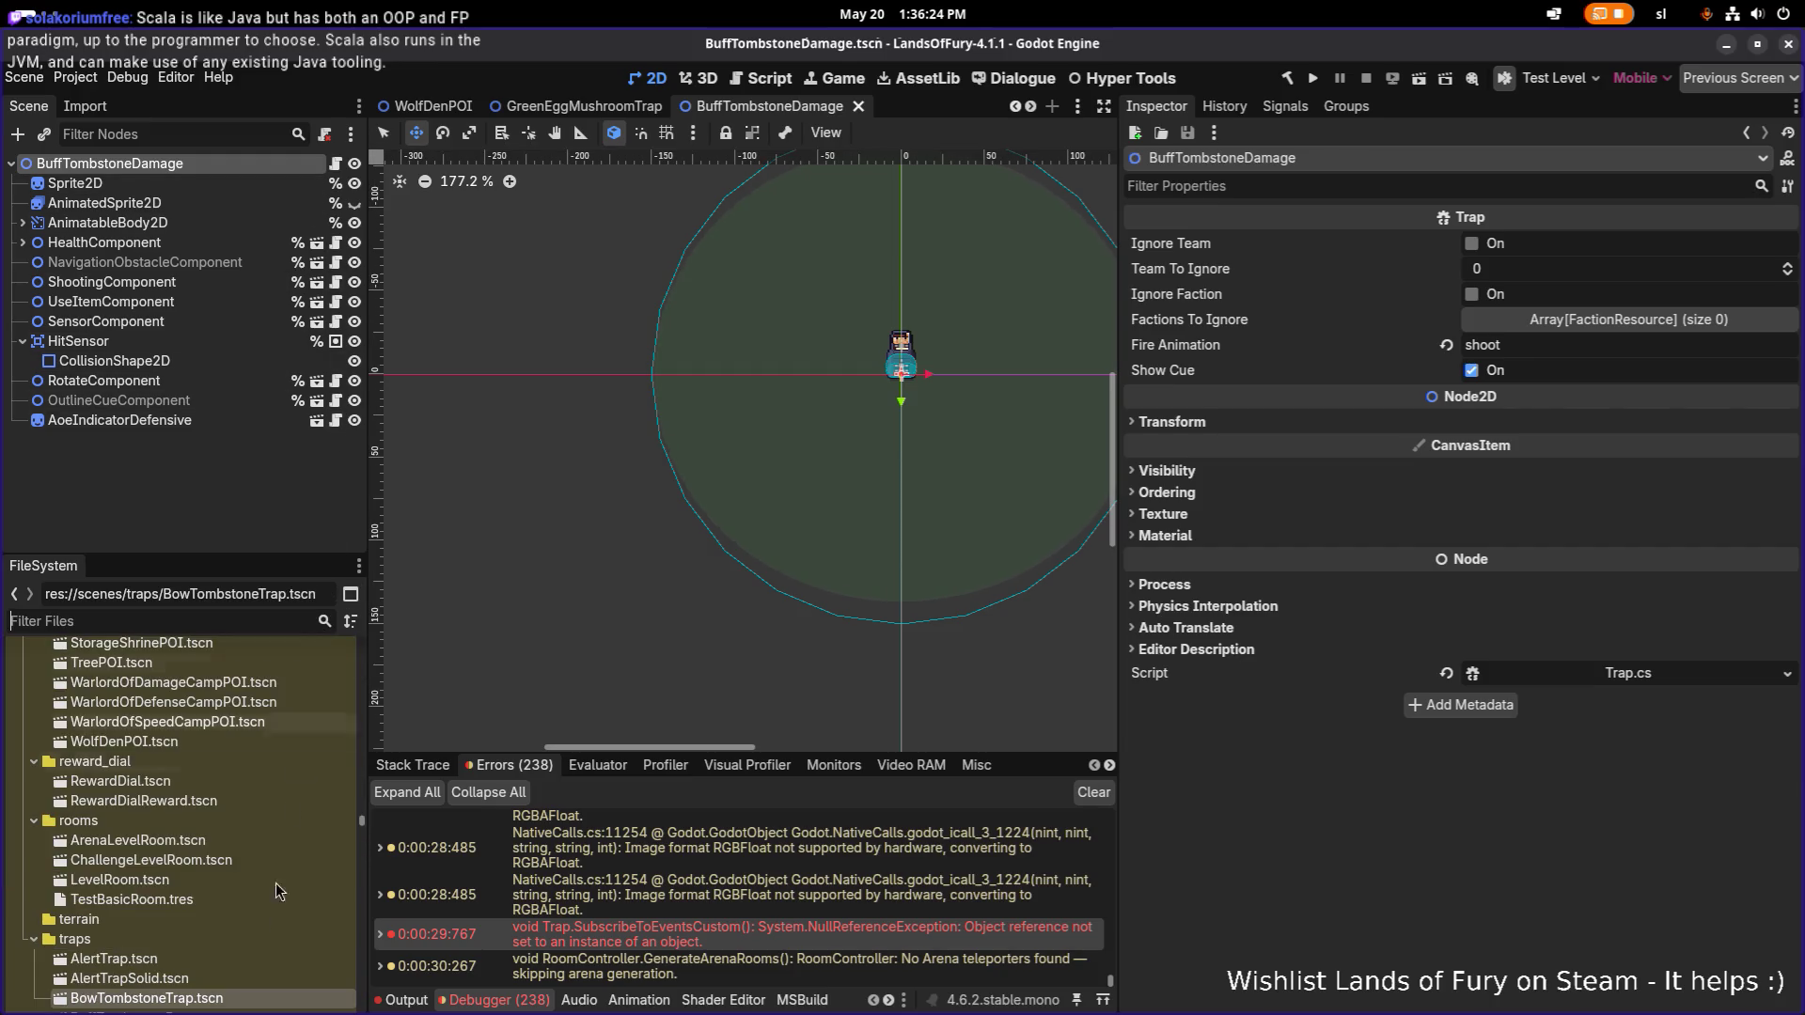
{"action": "scroll", "coordinate": [273, 921], "scroll_direction": "down", "scroll_amount": 1}
{"action": "key", "text": "alt+Tab"}
{"action": "left_click", "coordinate": [1076, 513]}
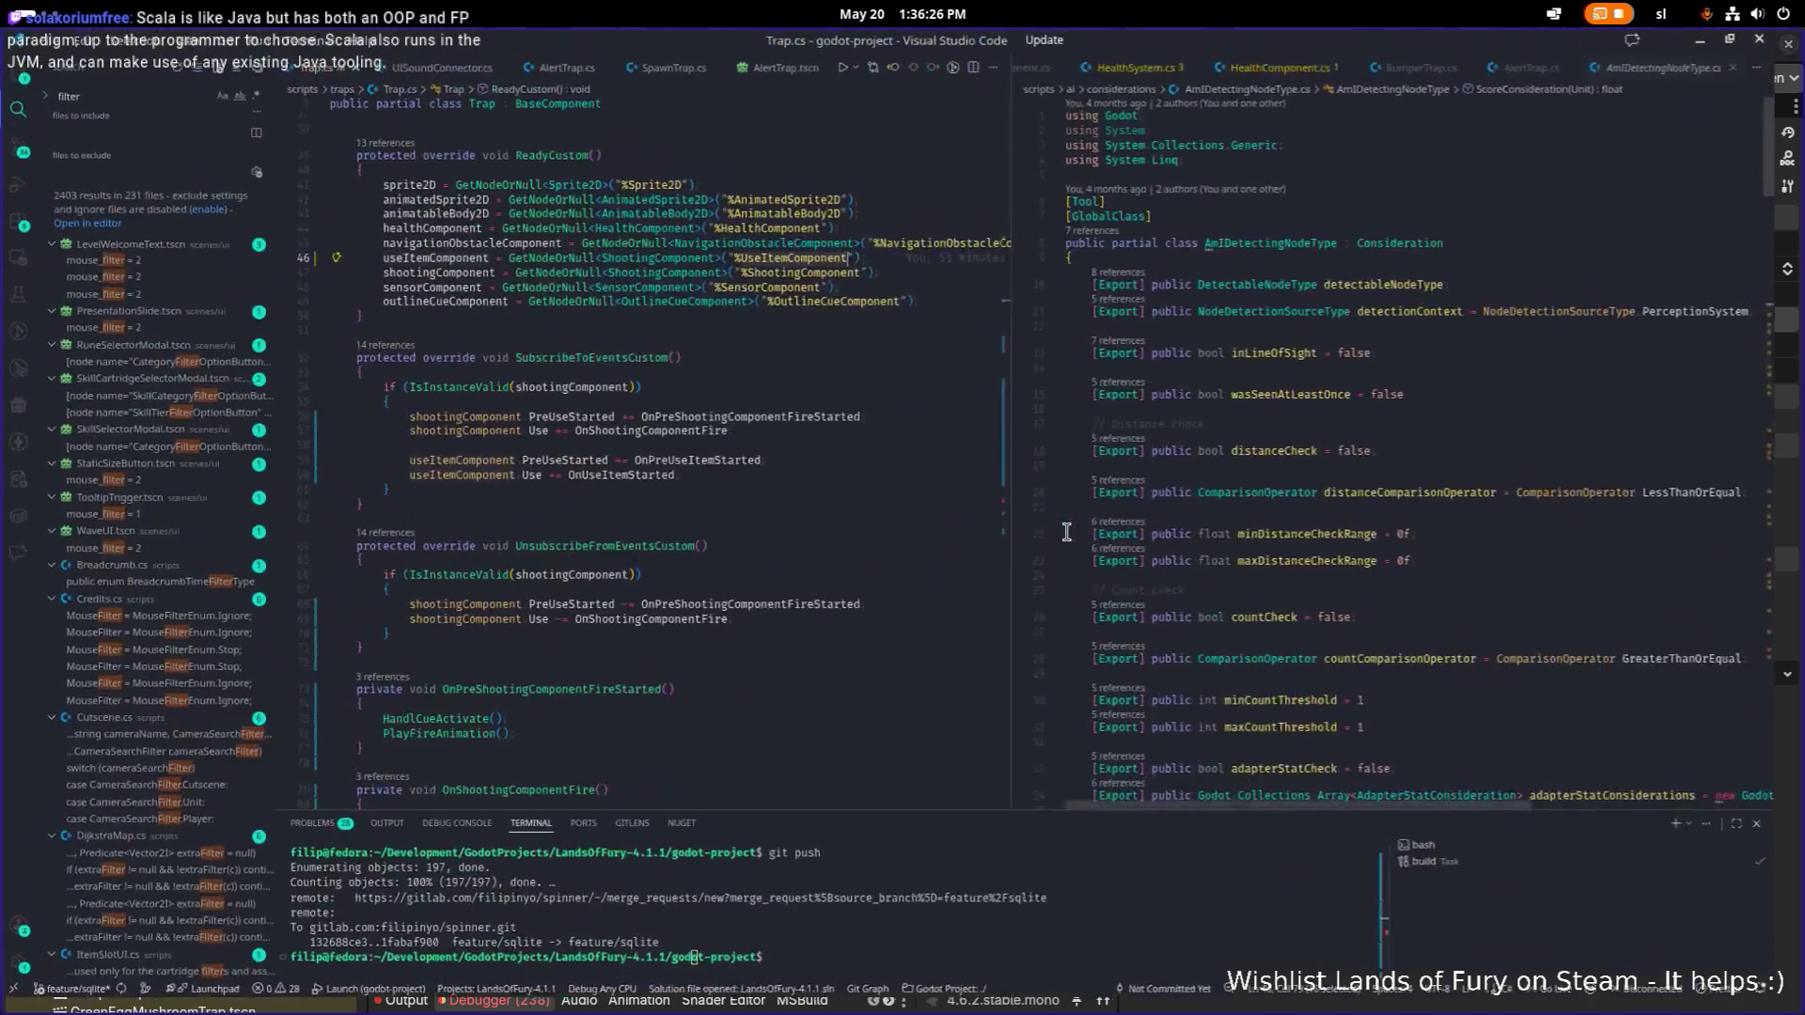
Peek the implementations of the Trap class with Ctrl+F12.
{"action": "scroll", "coordinate": [564, 235], "scroll_direction": "up", "scroll_amount": 5}
{"action": "scroll", "coordinate": [541, 207], "scroll_direction": "up", "scroll_amount": 1}
{"action": "double_click", "coordinate": [491, 190]}
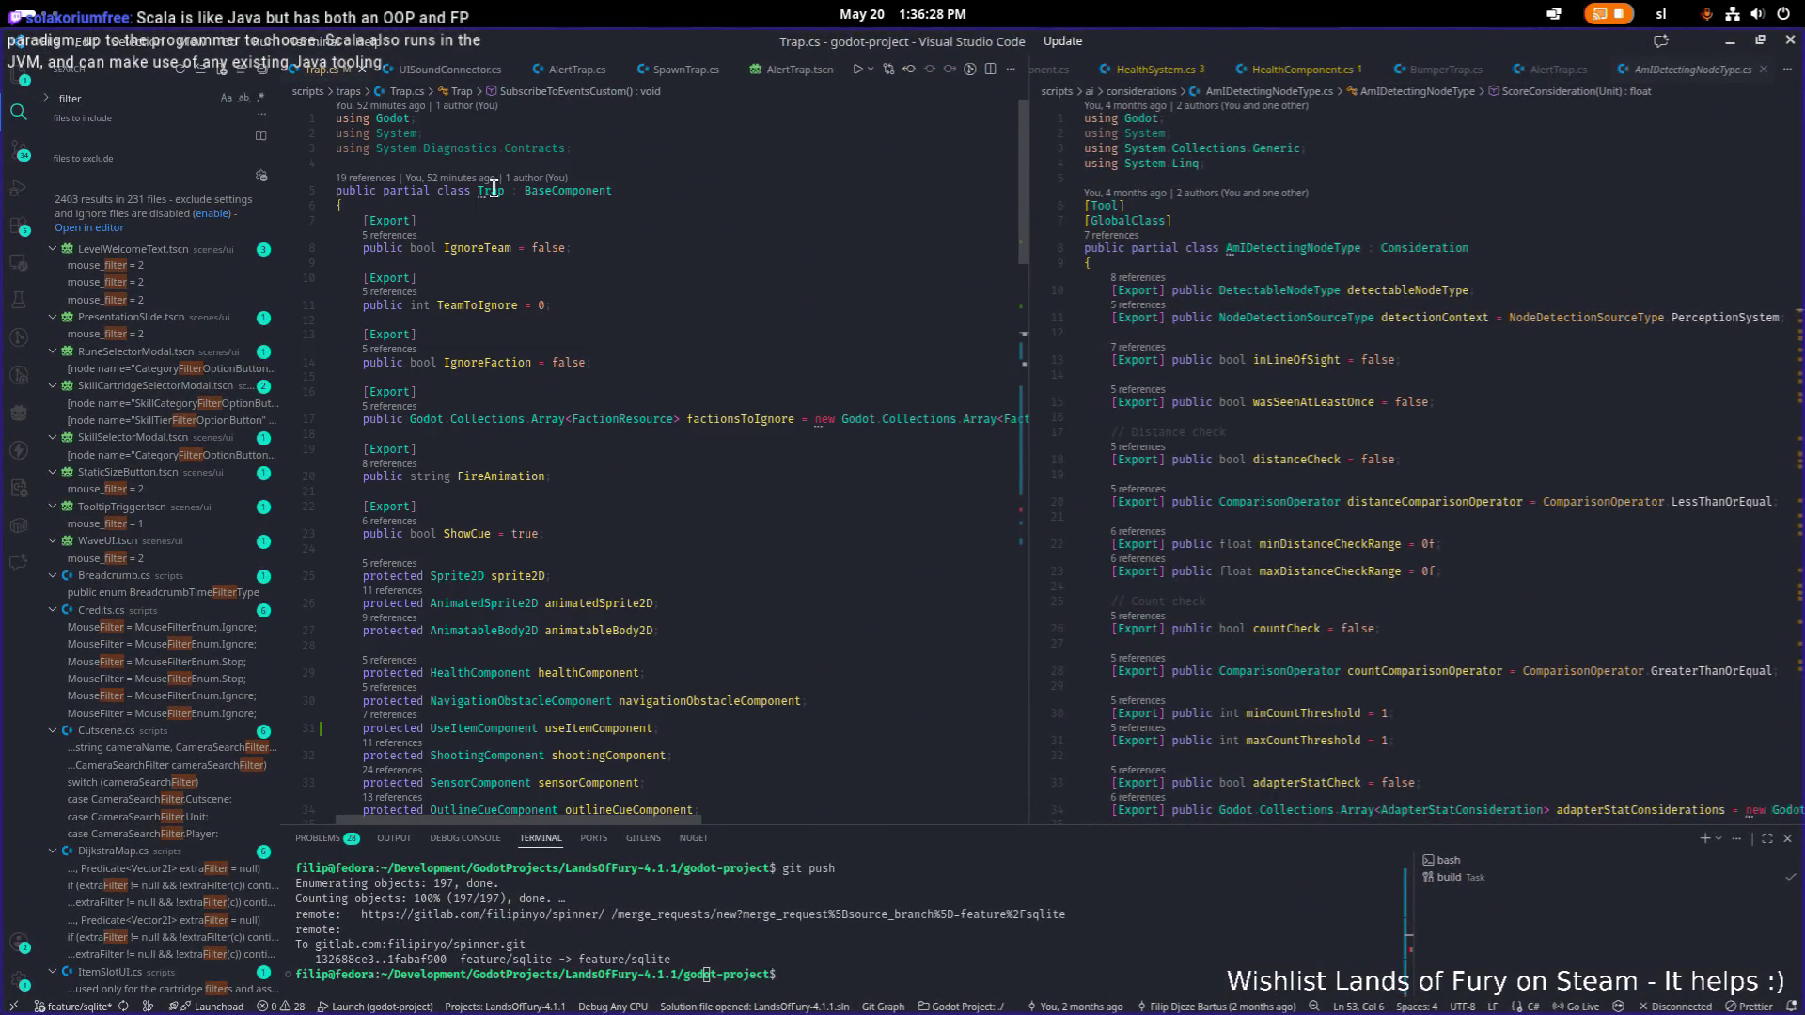
{"action": "key", "text": "Left"}
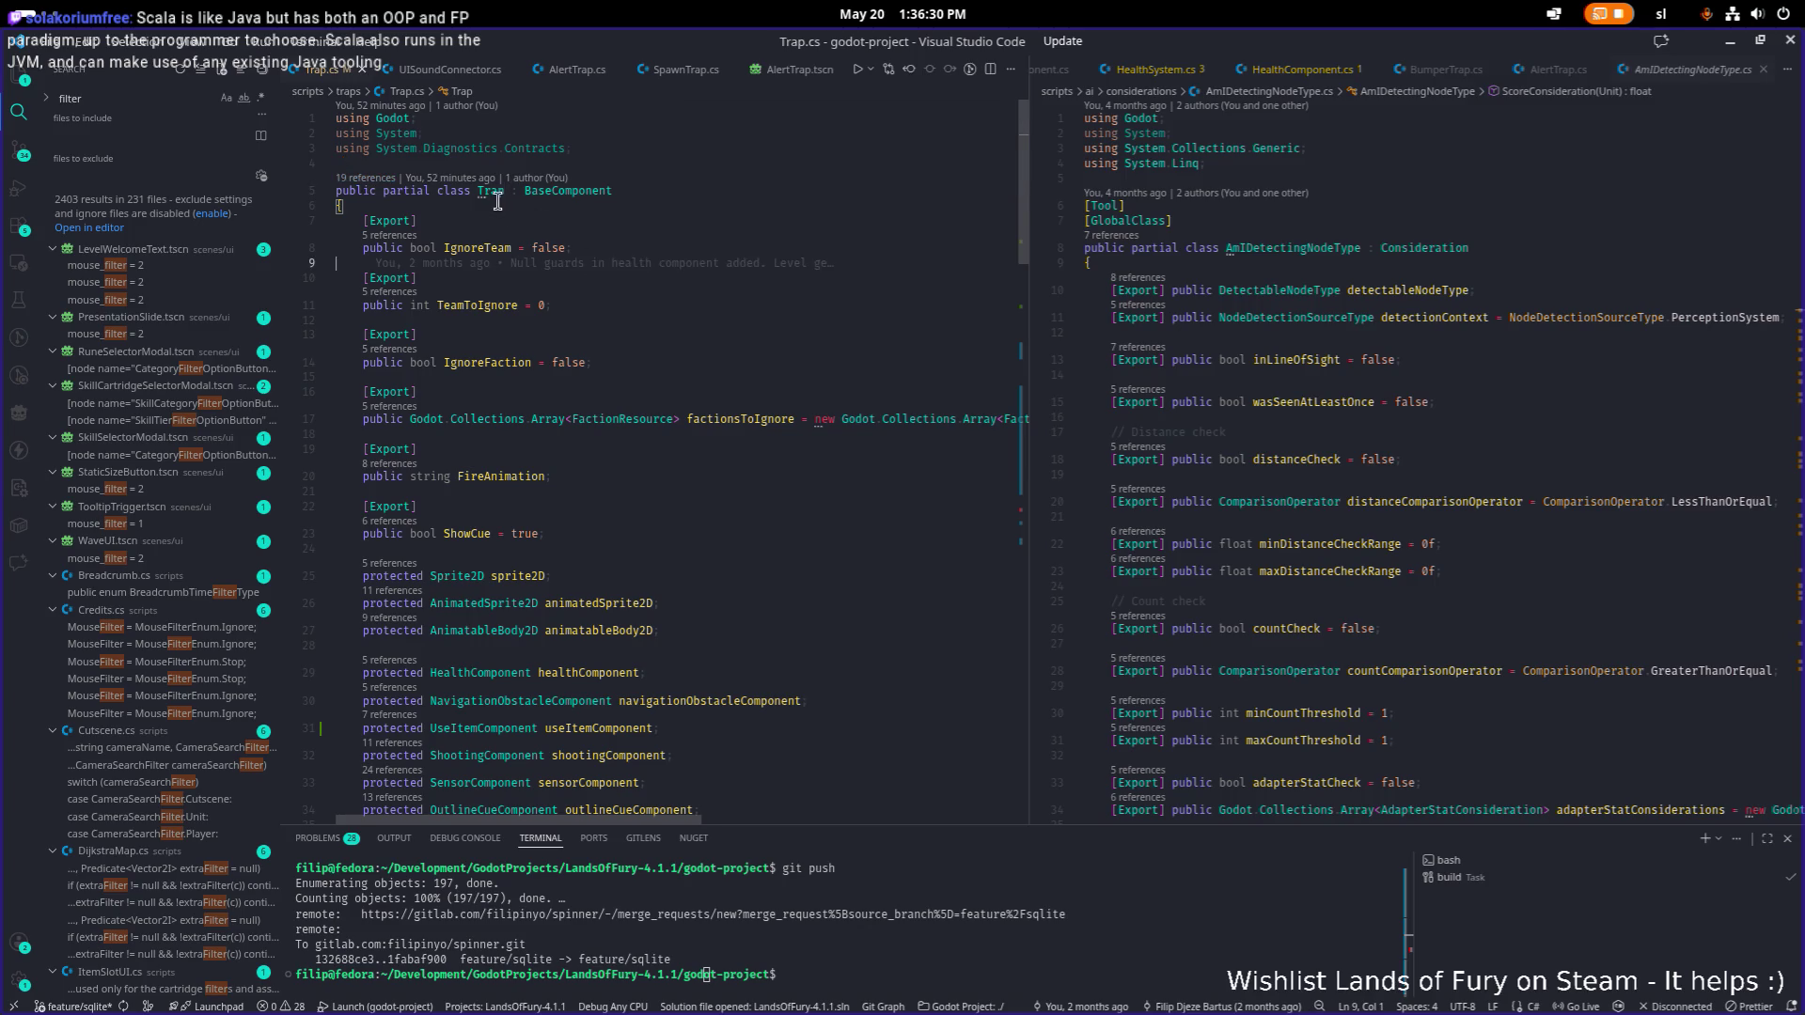
{"action": "key", "text": "ctrl+F12"}
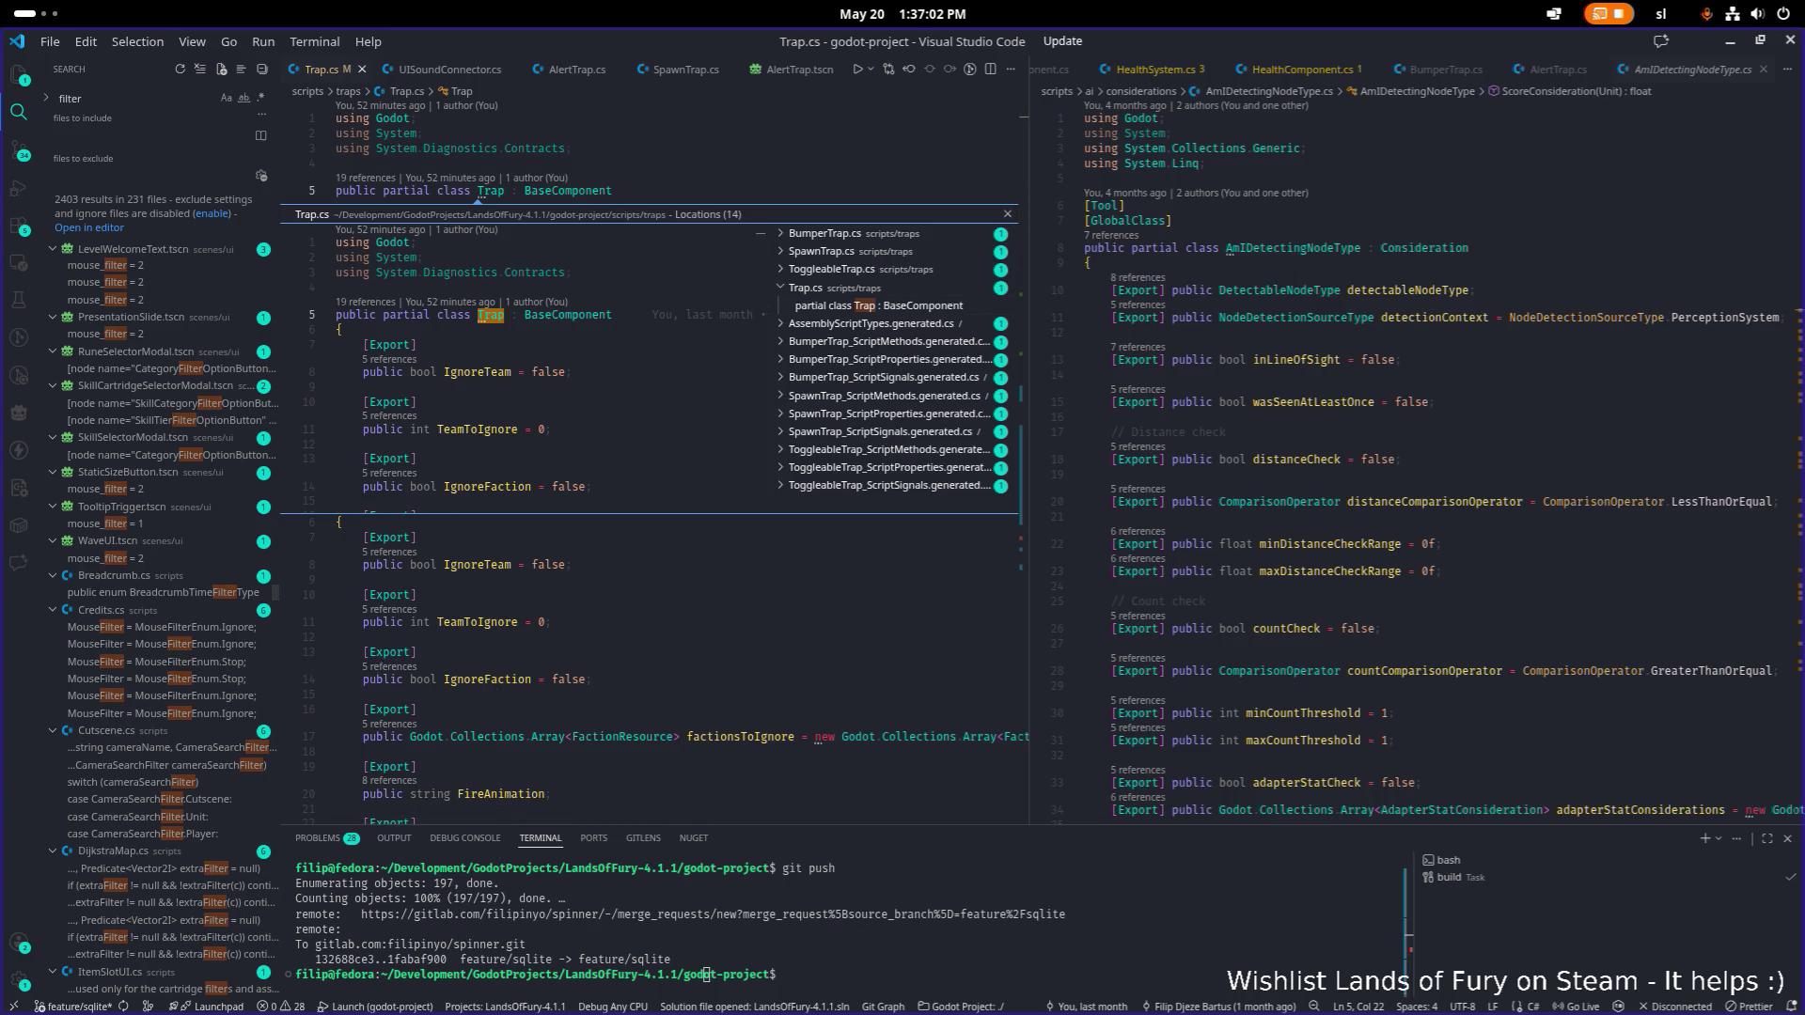
Review the TeamToIgnore field, close the peek, and select UseItemComponent back in Godot.
{"action": "left_click", "coordinate": [615, 619]}
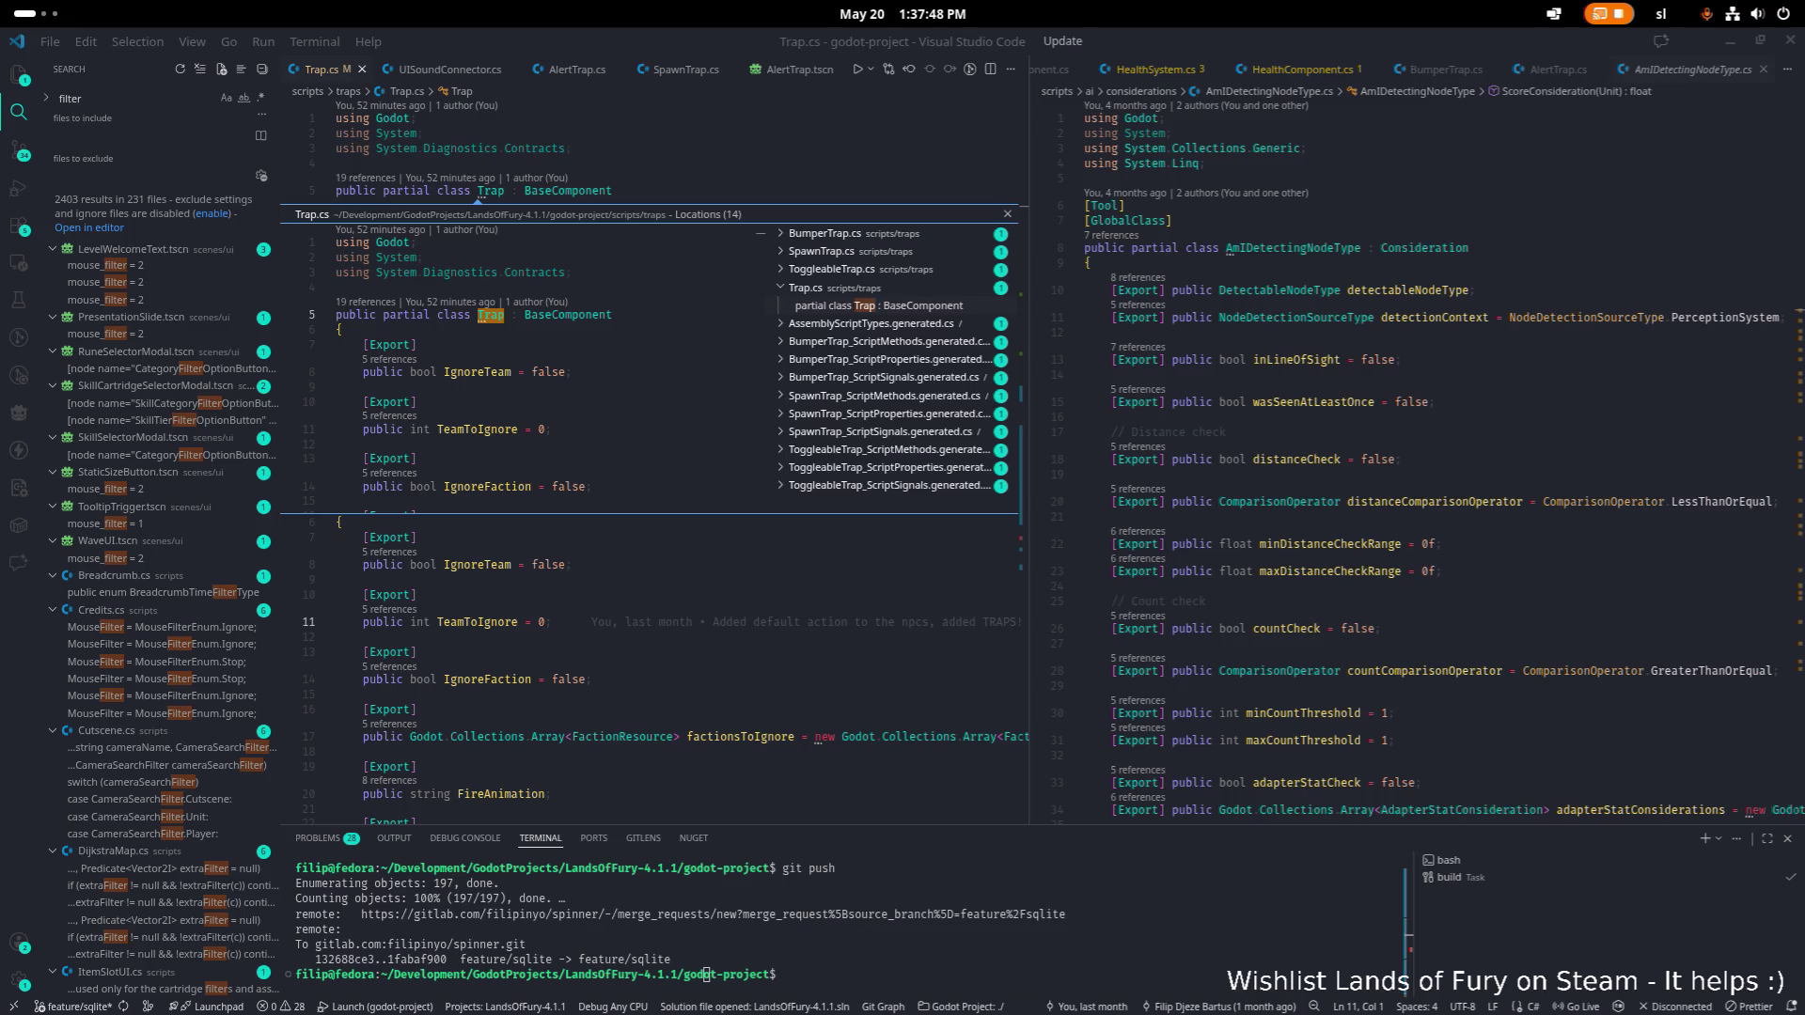
{"action": "left_click", "coordinate": [680, 638]}
{"action": "key", "text": "Down"}
{"action": "key", "text": "Down"}
{"action": "key", "text": "Down"}
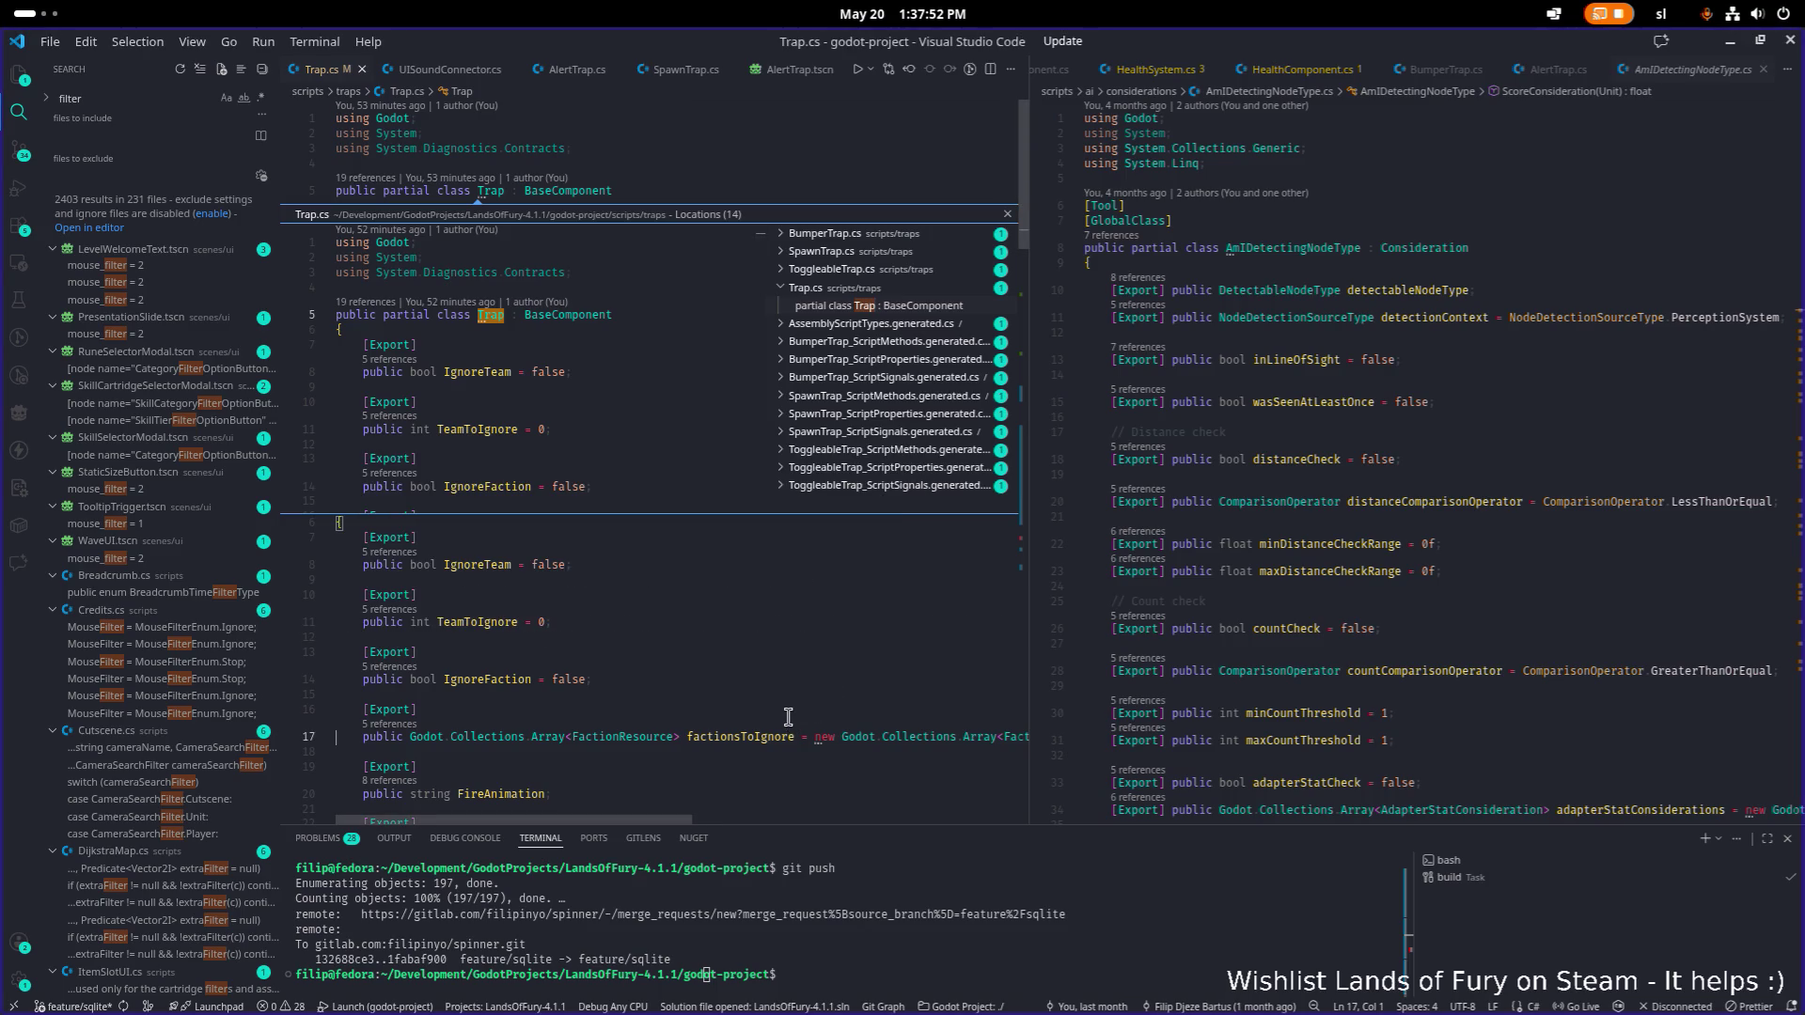
{"action": "key", "text": "Escape"}
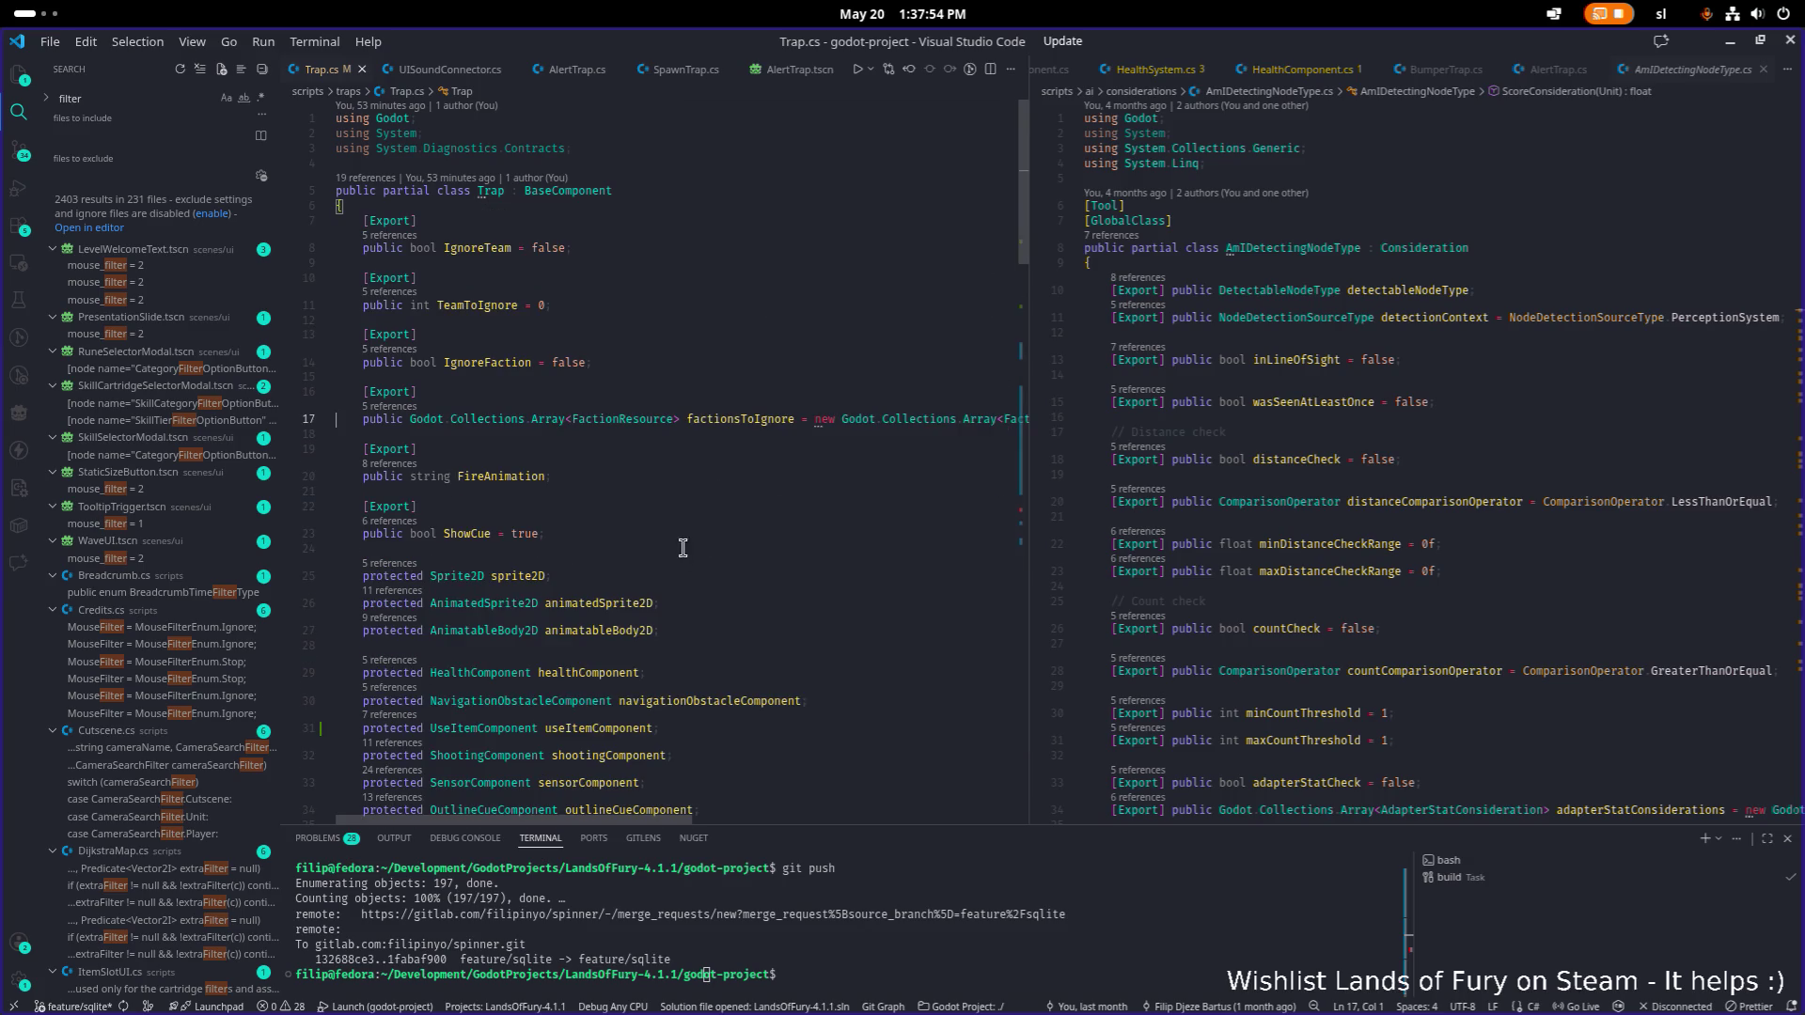
{"action": "key", "text": "alt+Tab"}
{"action": "left_click", "coordinate": [200, 308]}
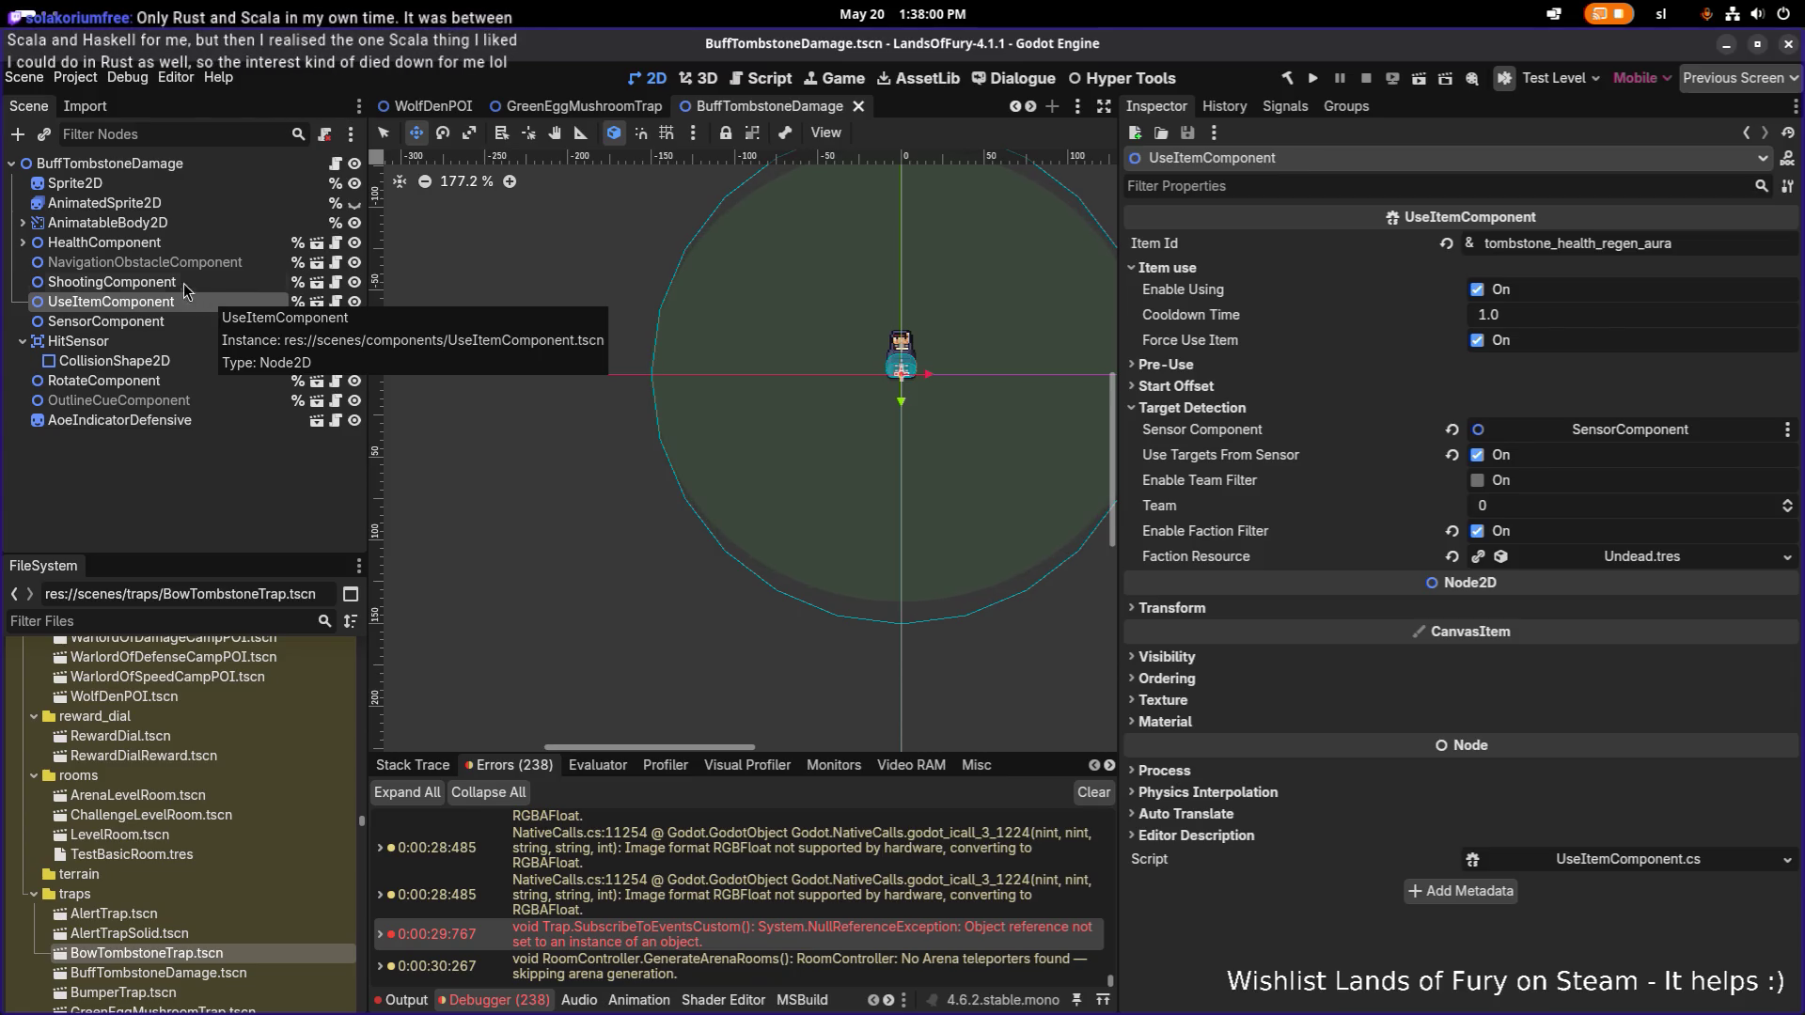
Copy the UseItemComponent node and open the AlertTrap scene.
{"action": "right_click", "coordinate": [183, 305]}
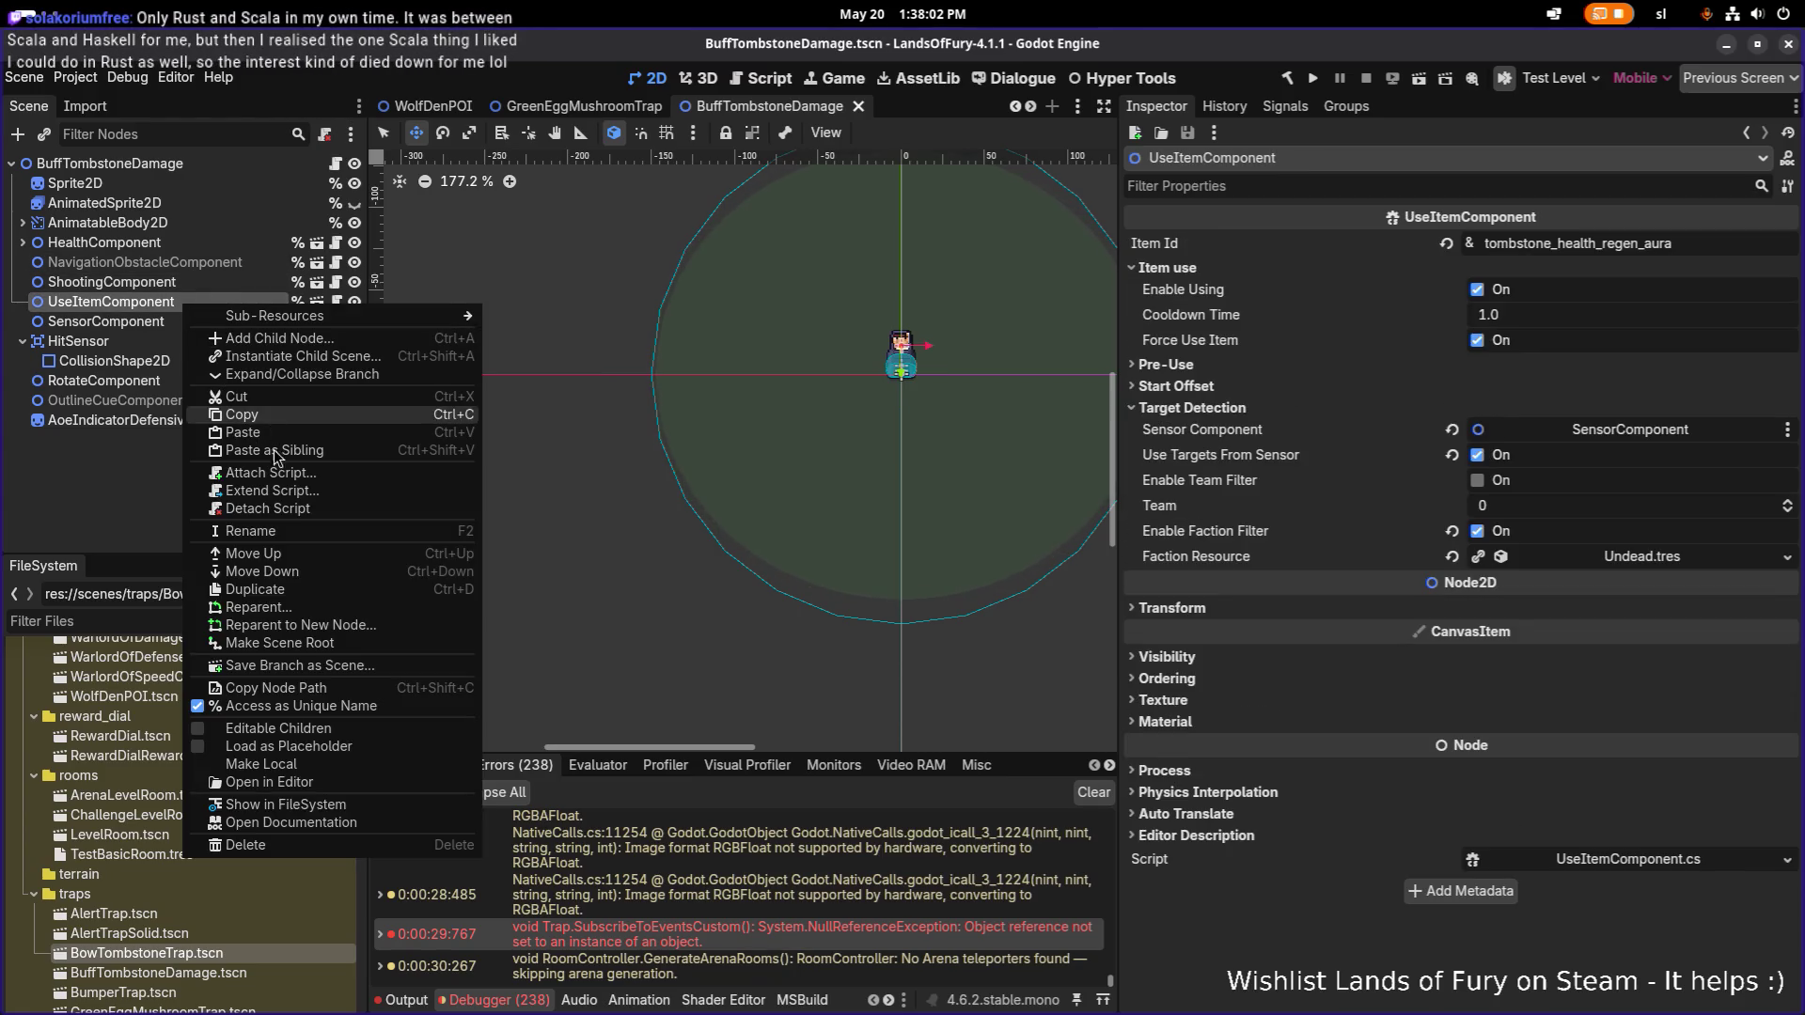
{"action": "left_click", "coordinate": [210, 279]}
{"action": "left_click", "coordinate": [211, 279]}
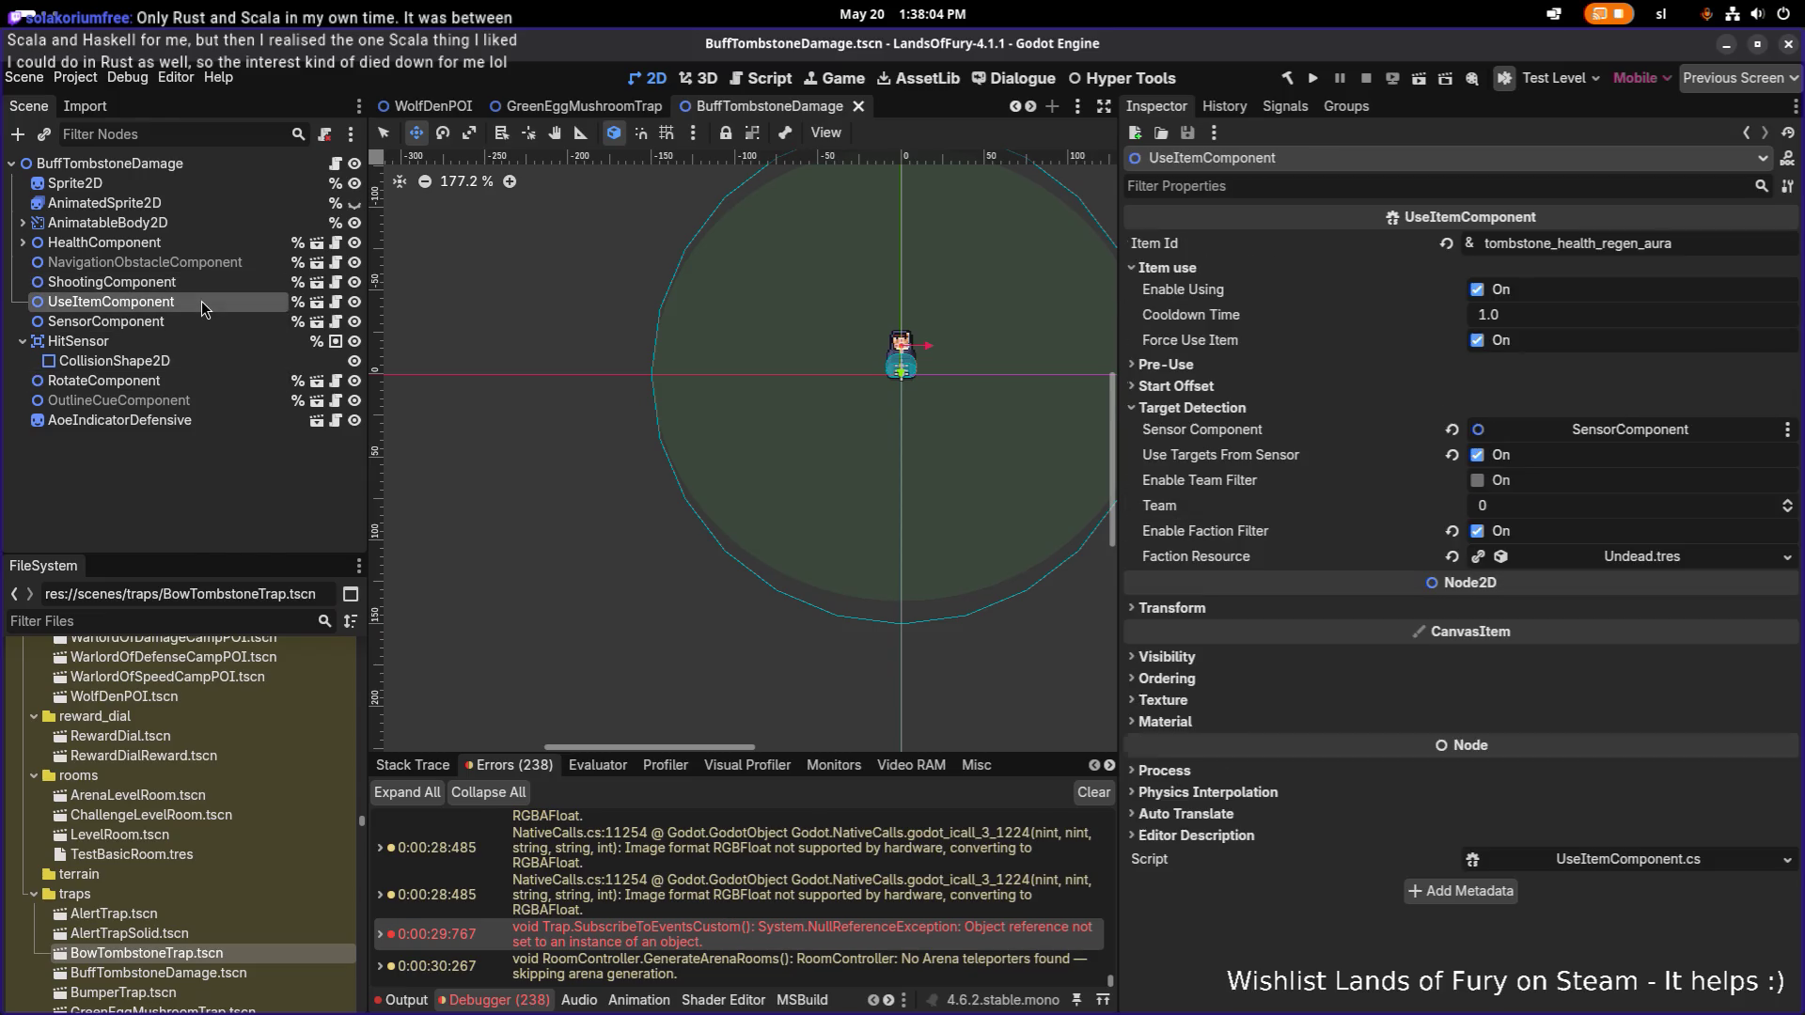
{"action": "right_click", "coordinate": [201, 301]}
{"action": "left_click", "coordinate": [324, 408]}
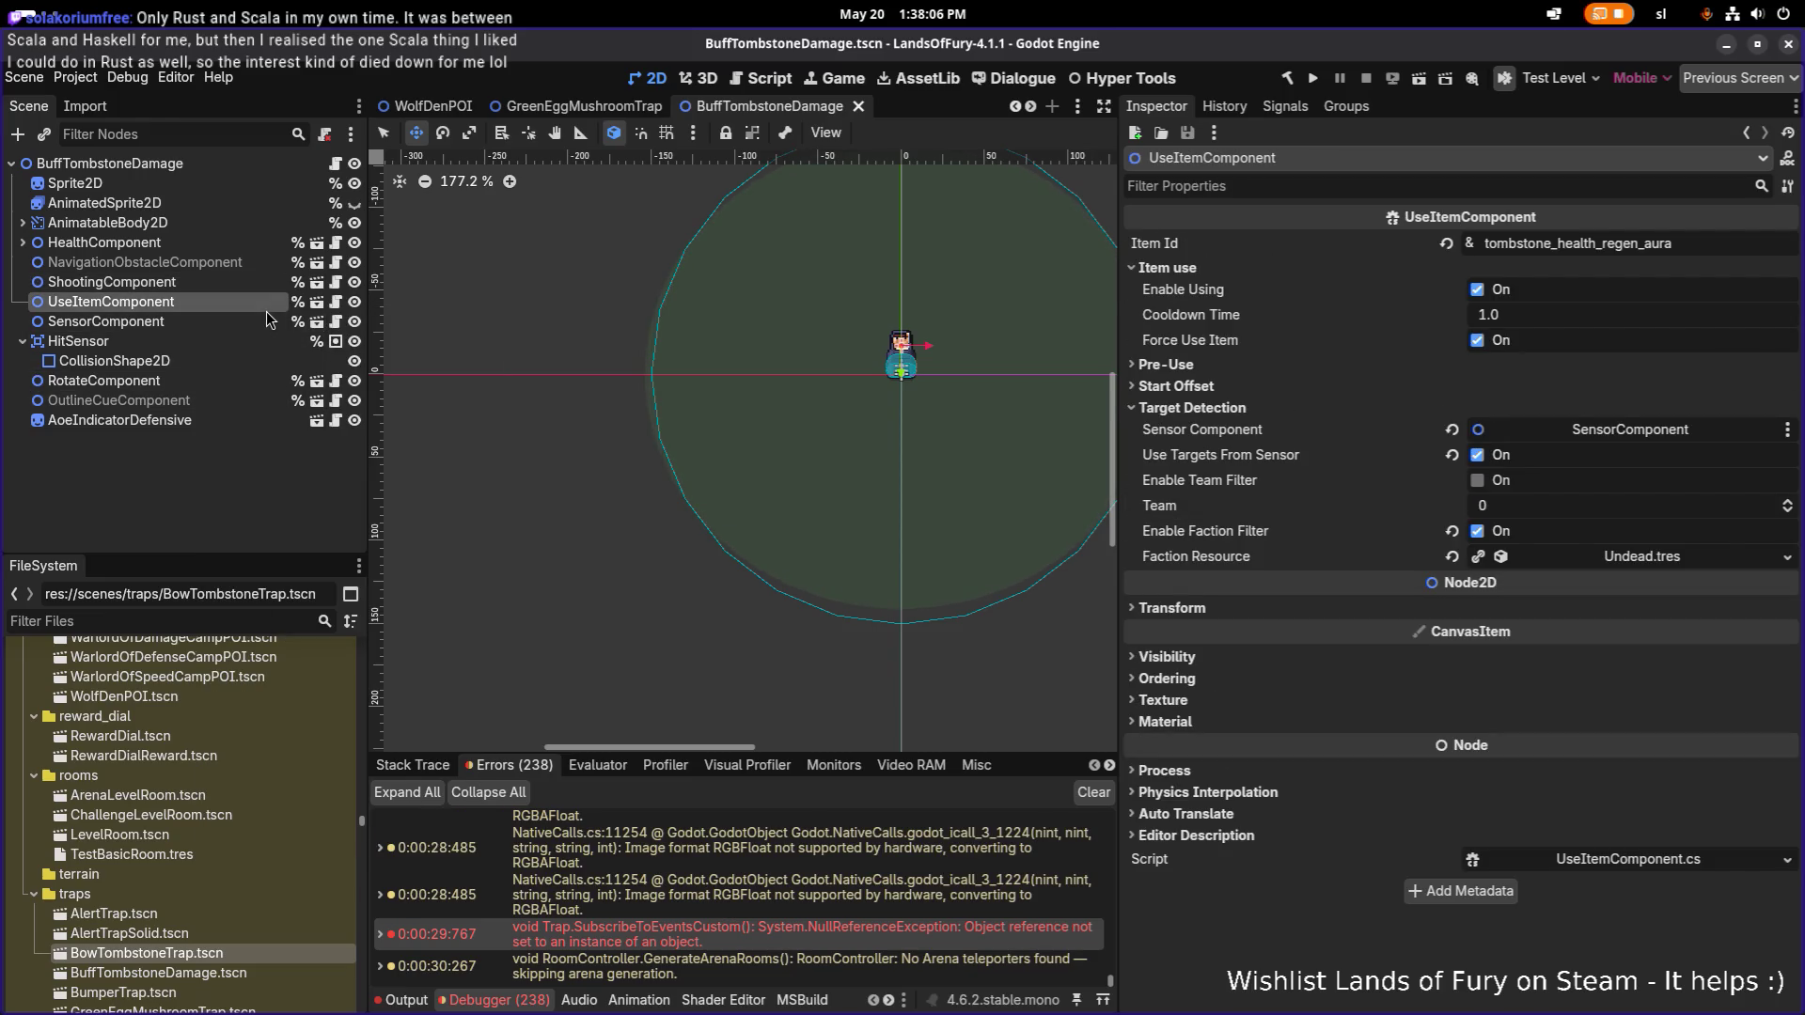
{"action": "key", "text": "F2"}
{"action": "left_click", "coordinate": [248, 383]}
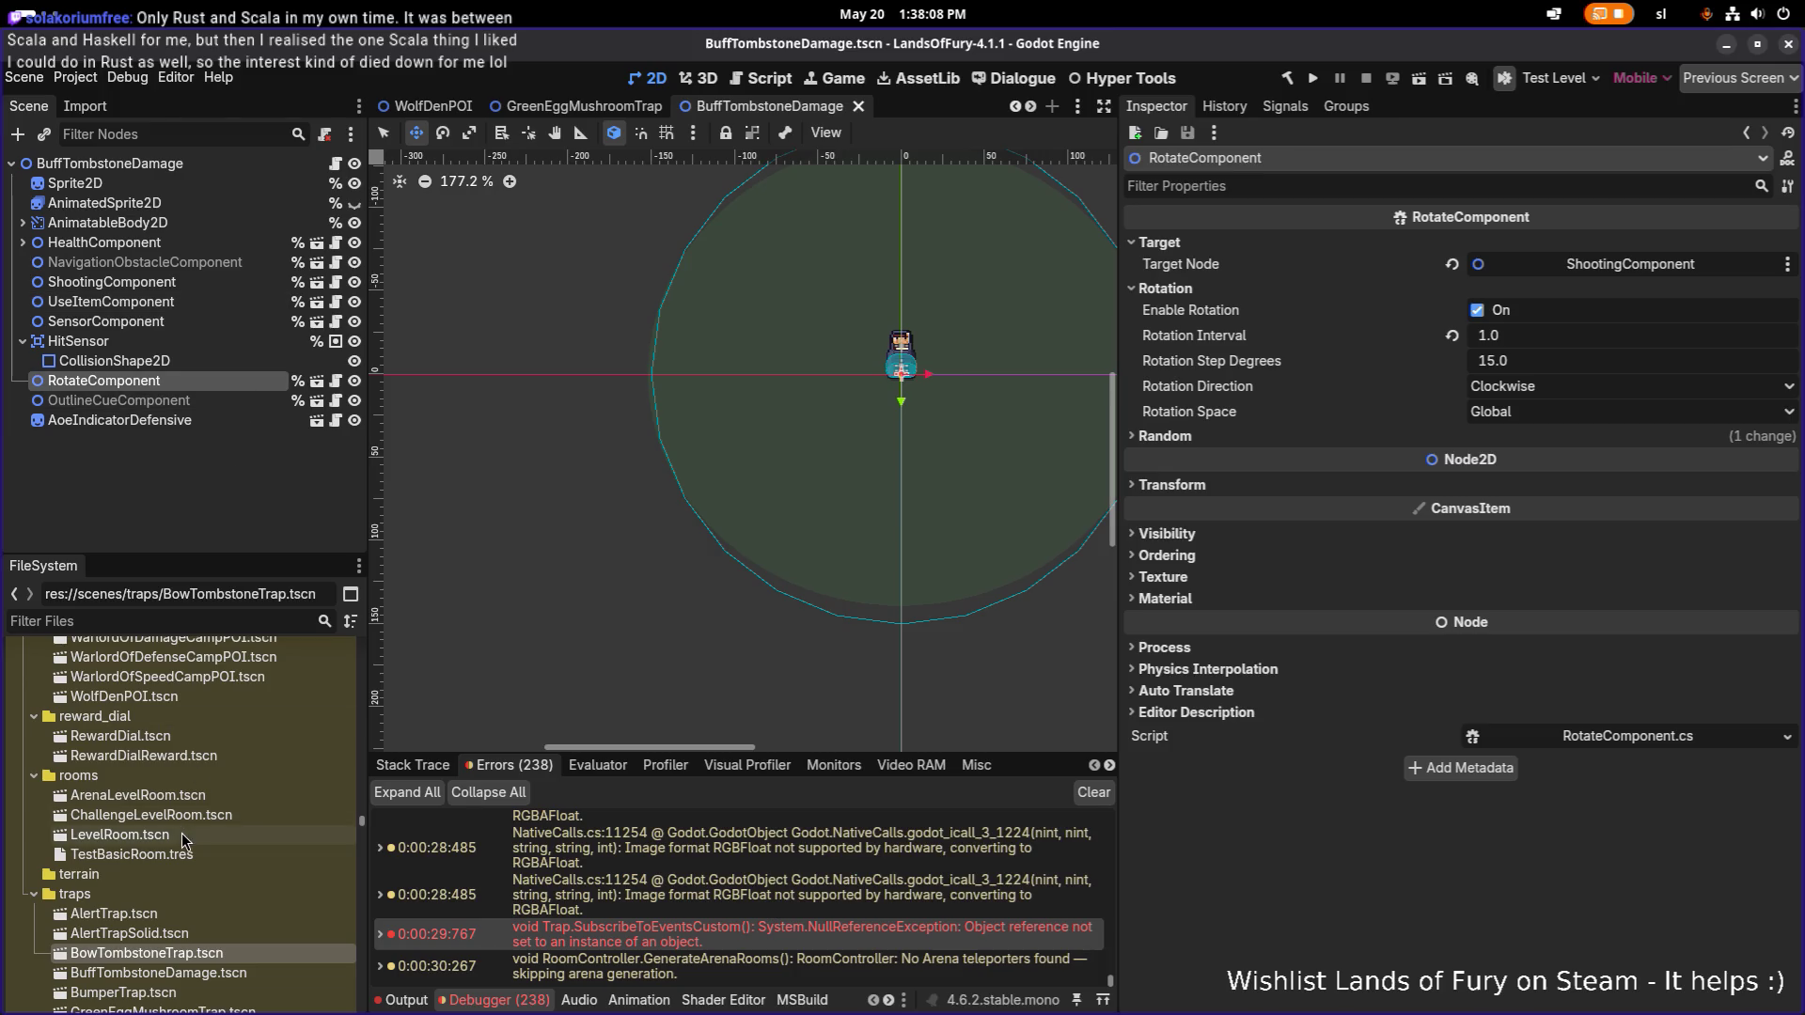
{"action": "double_click", "coordinate": [175, 933]}
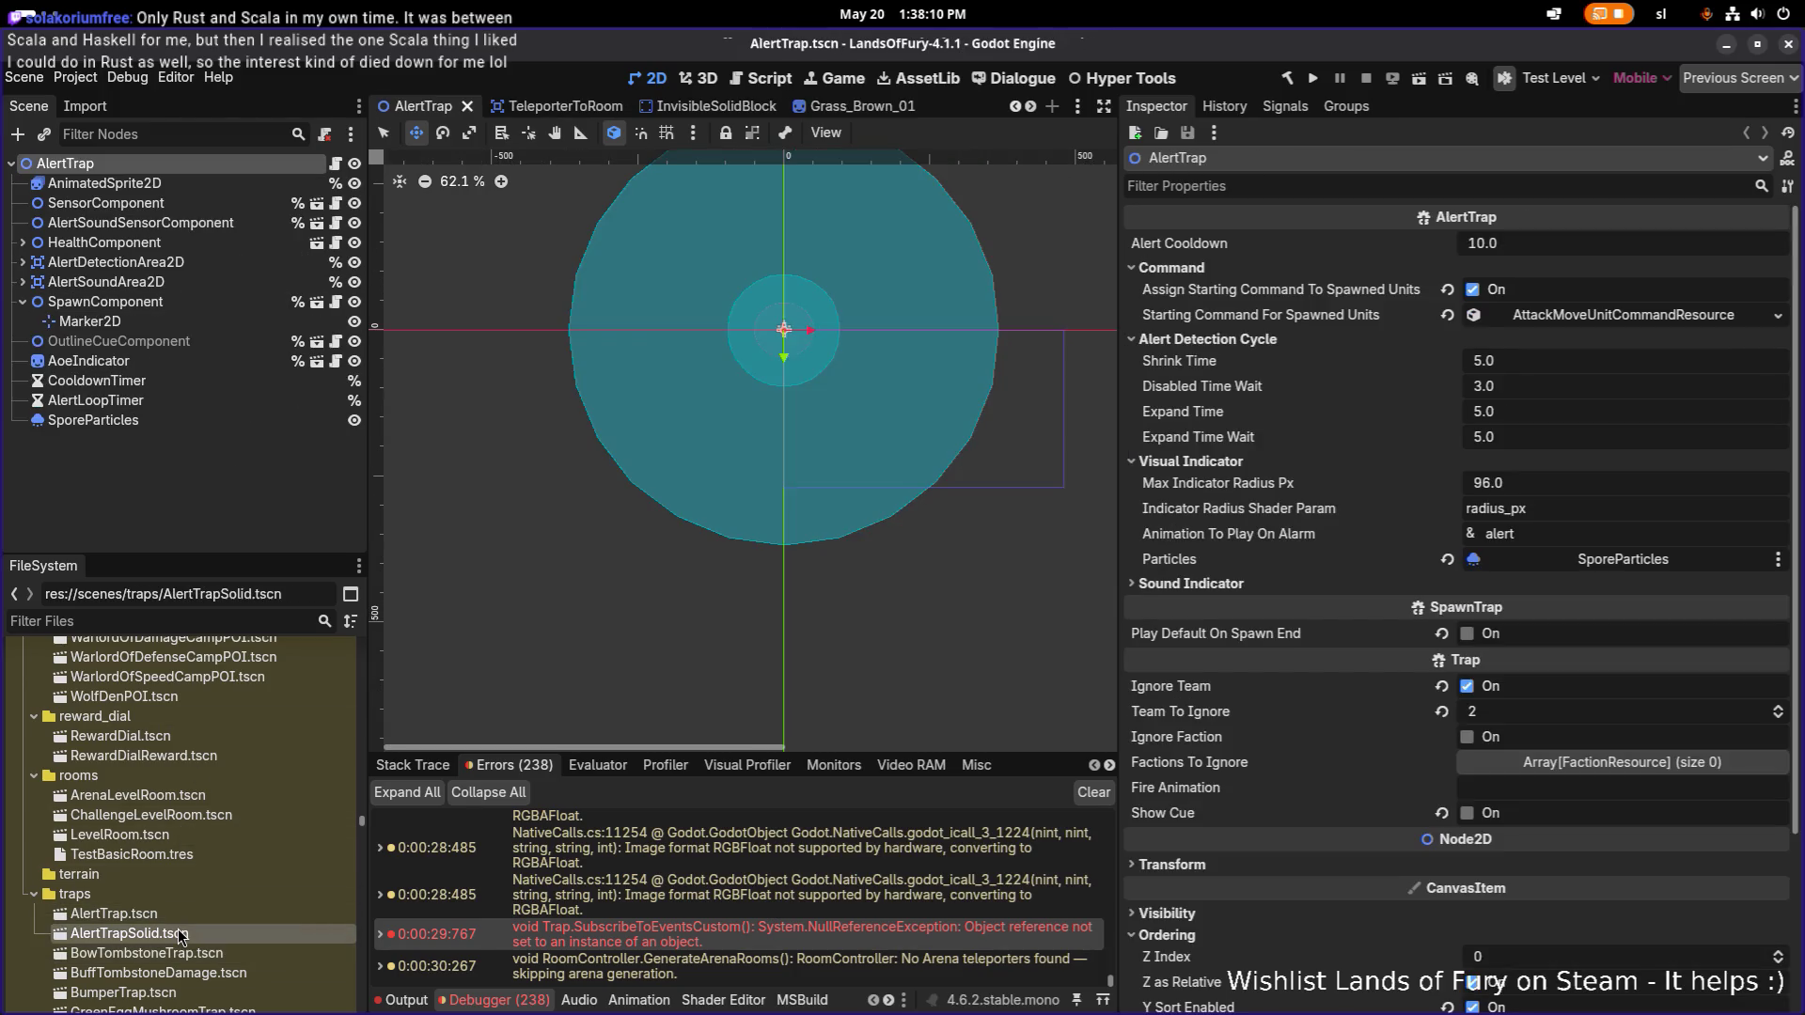
{"action": "double_click", "coordinate": [173, 916]}
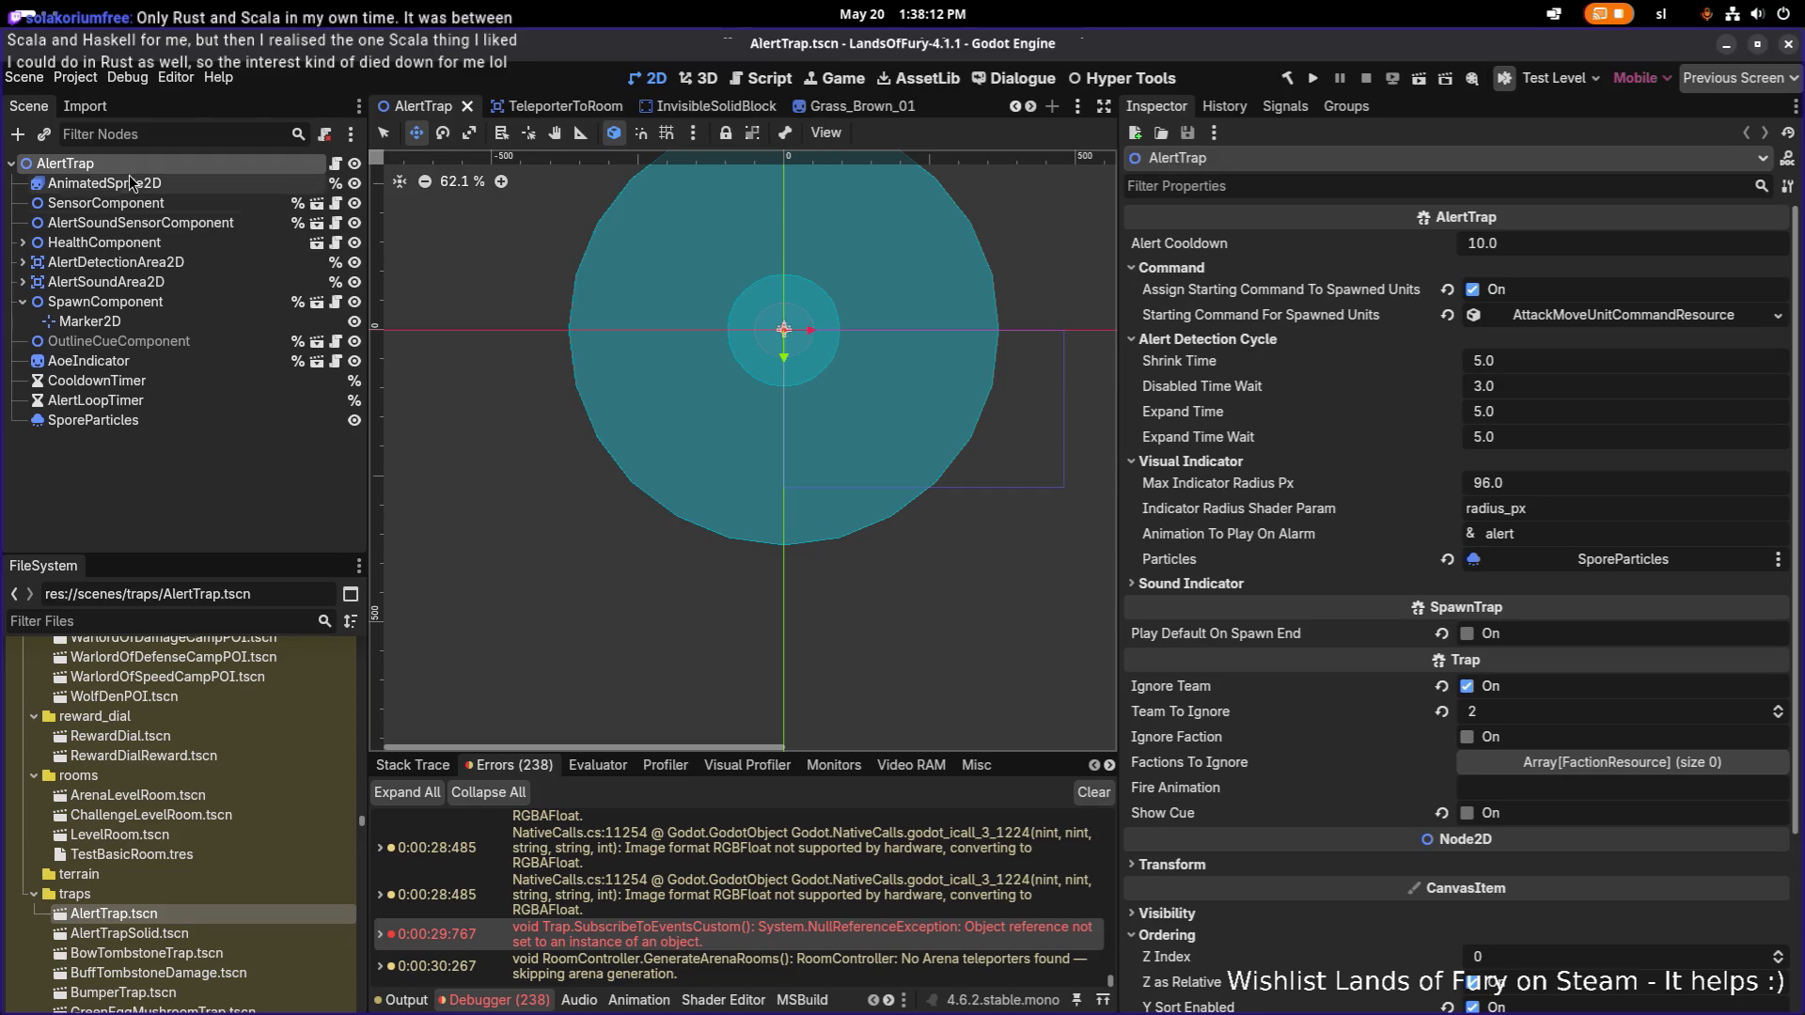
Paste UseItemComponent below HealthComponent, disable Enable Using and Force Use Item, clear Item Id, and save.
{"action": "key", "text": "ctrl+v"}
{"action": "left_click_drag", "start_coordinate": [113, 439], "coordinate": [143, 255]}
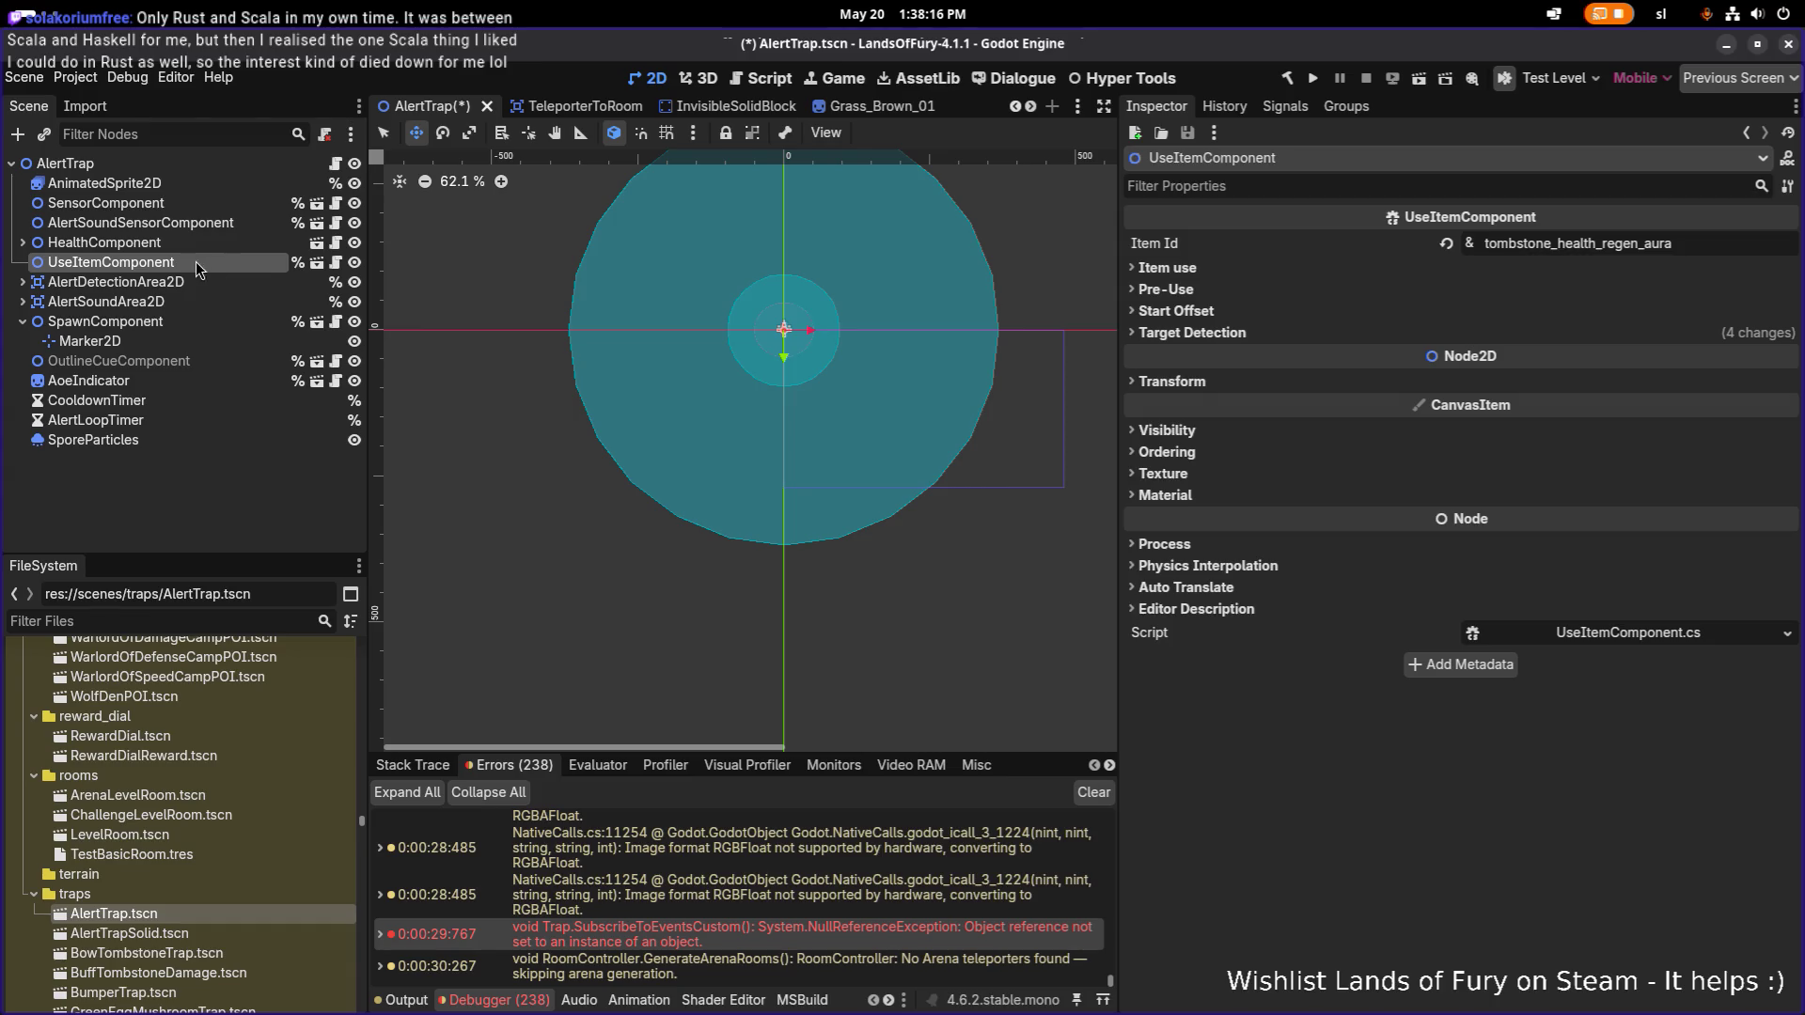
{"action": "left_click", "coordinate": [1186, 273]}
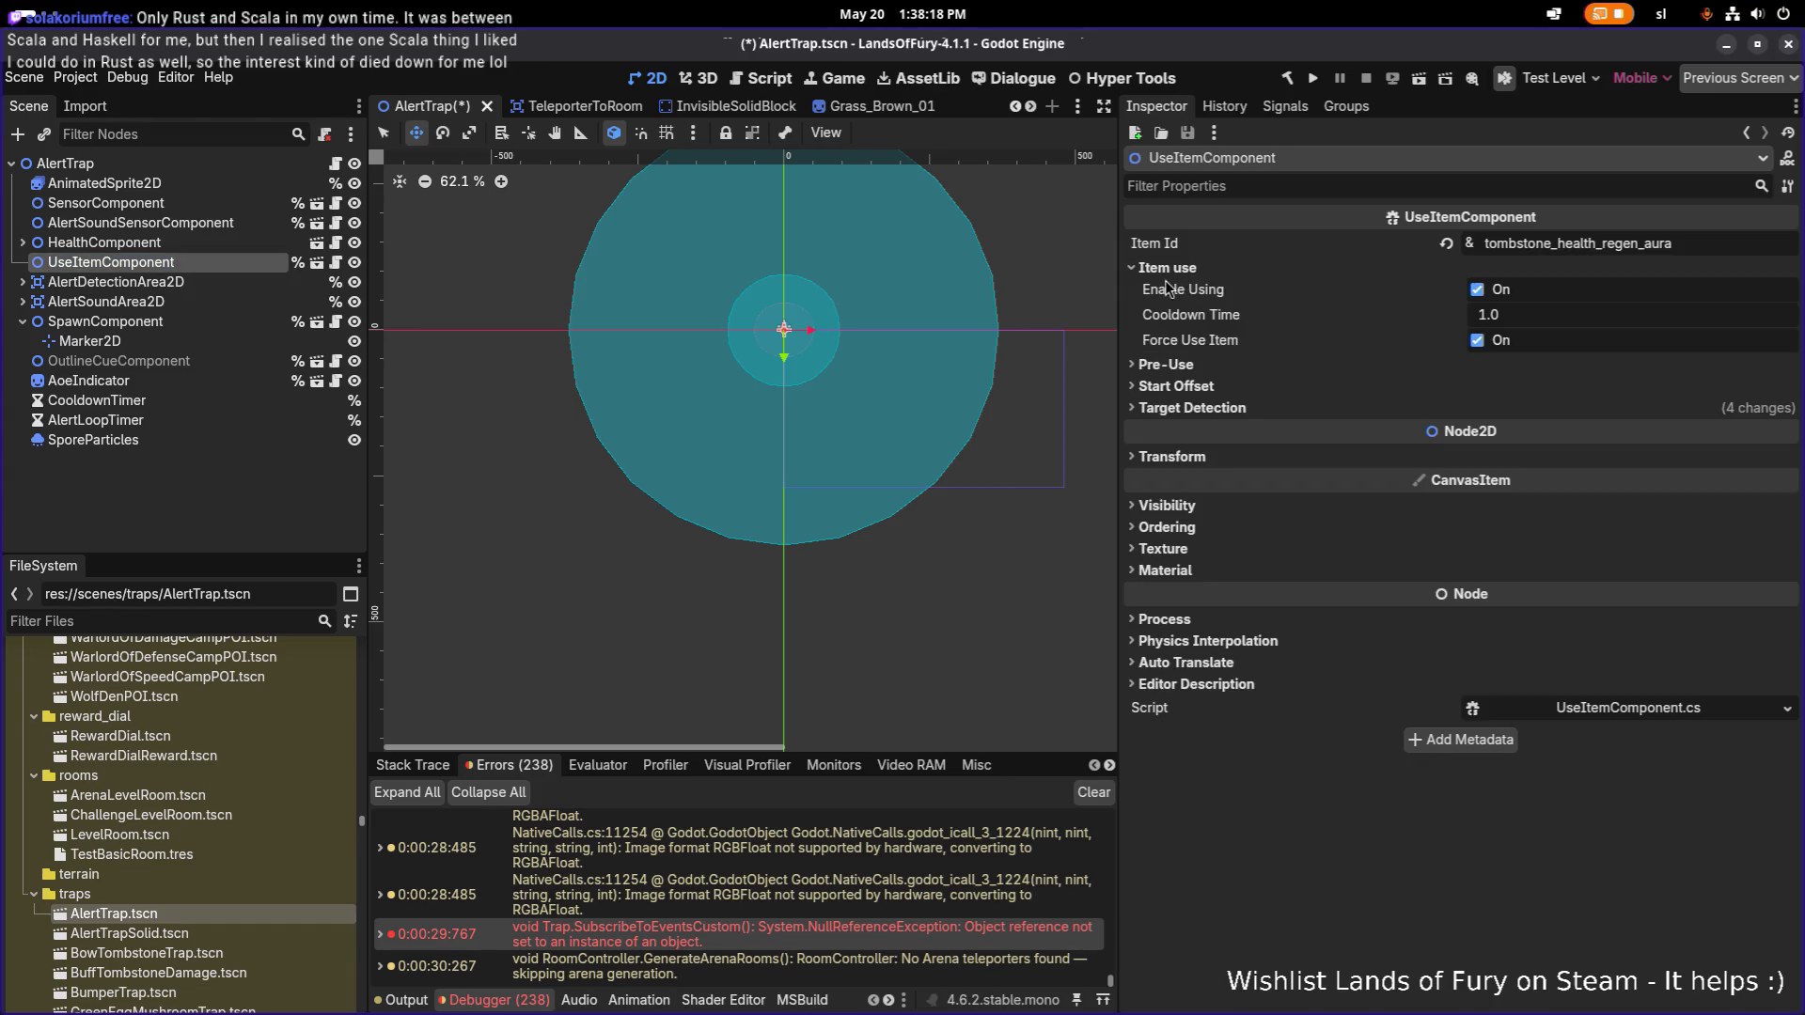
{"action": "left_click", "coordinate": [1477, 291]}
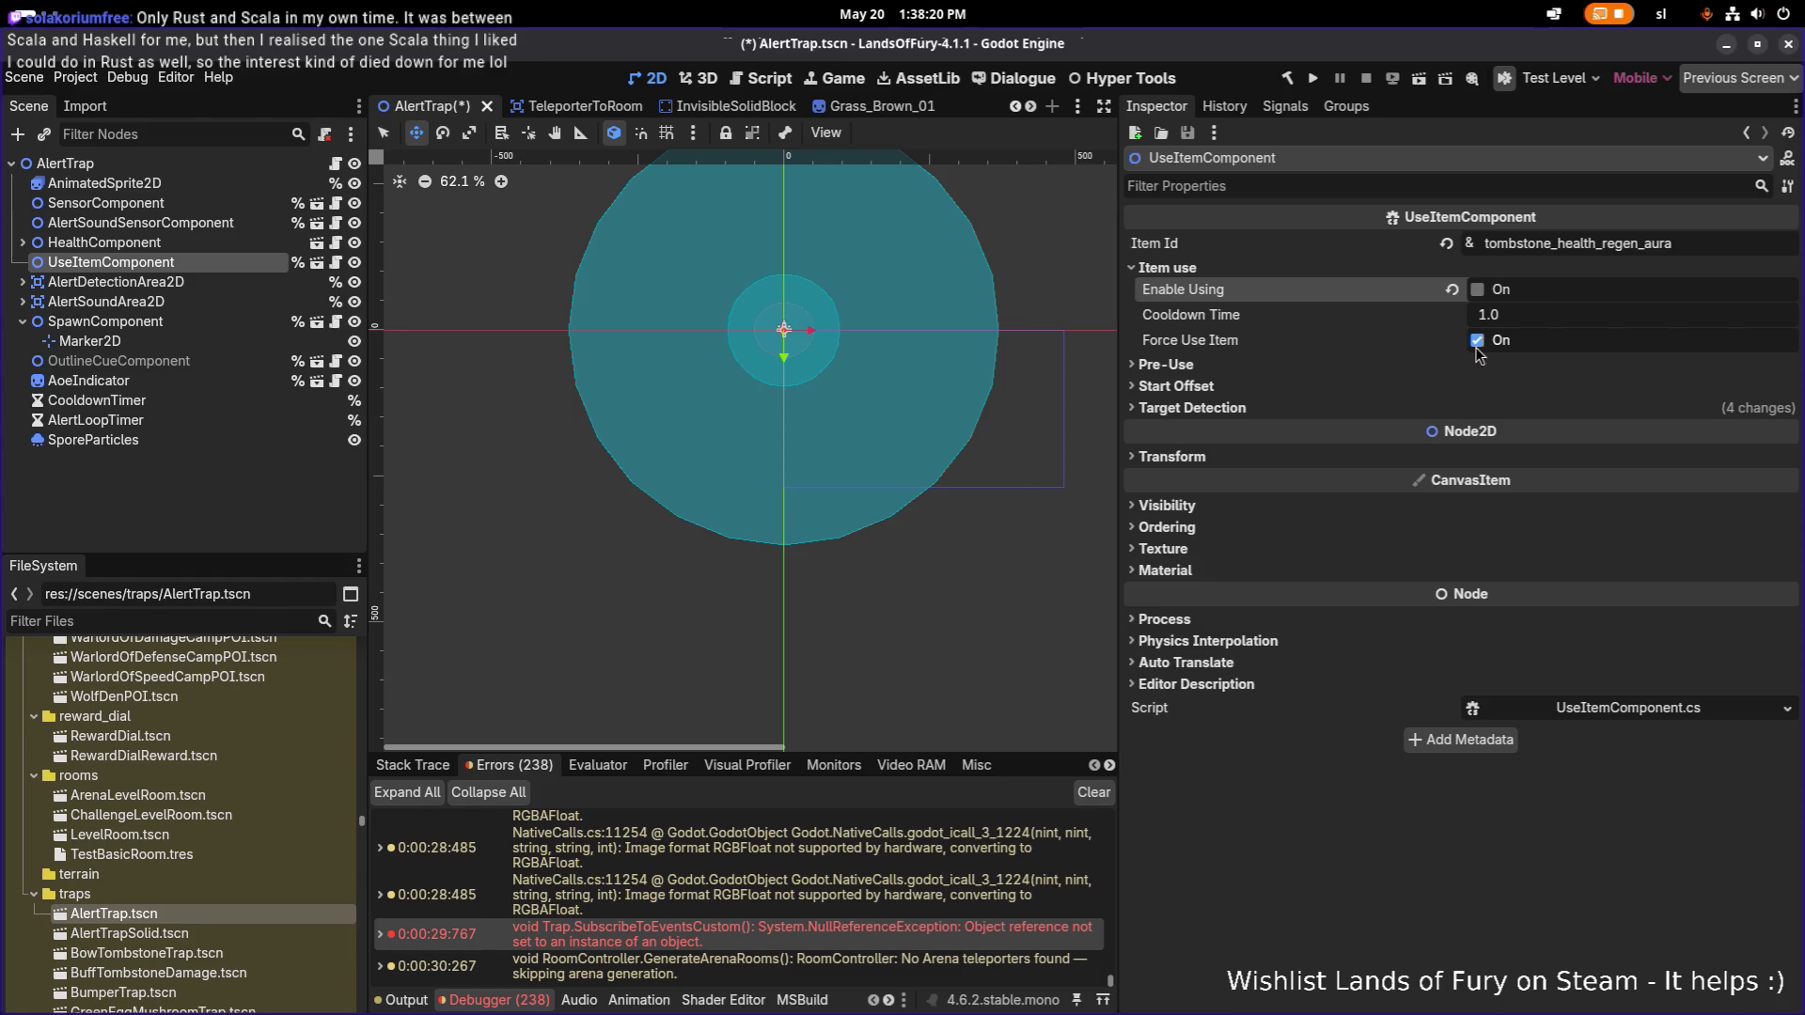
{"action": "left_click", "coordinate": [1479, 343]}
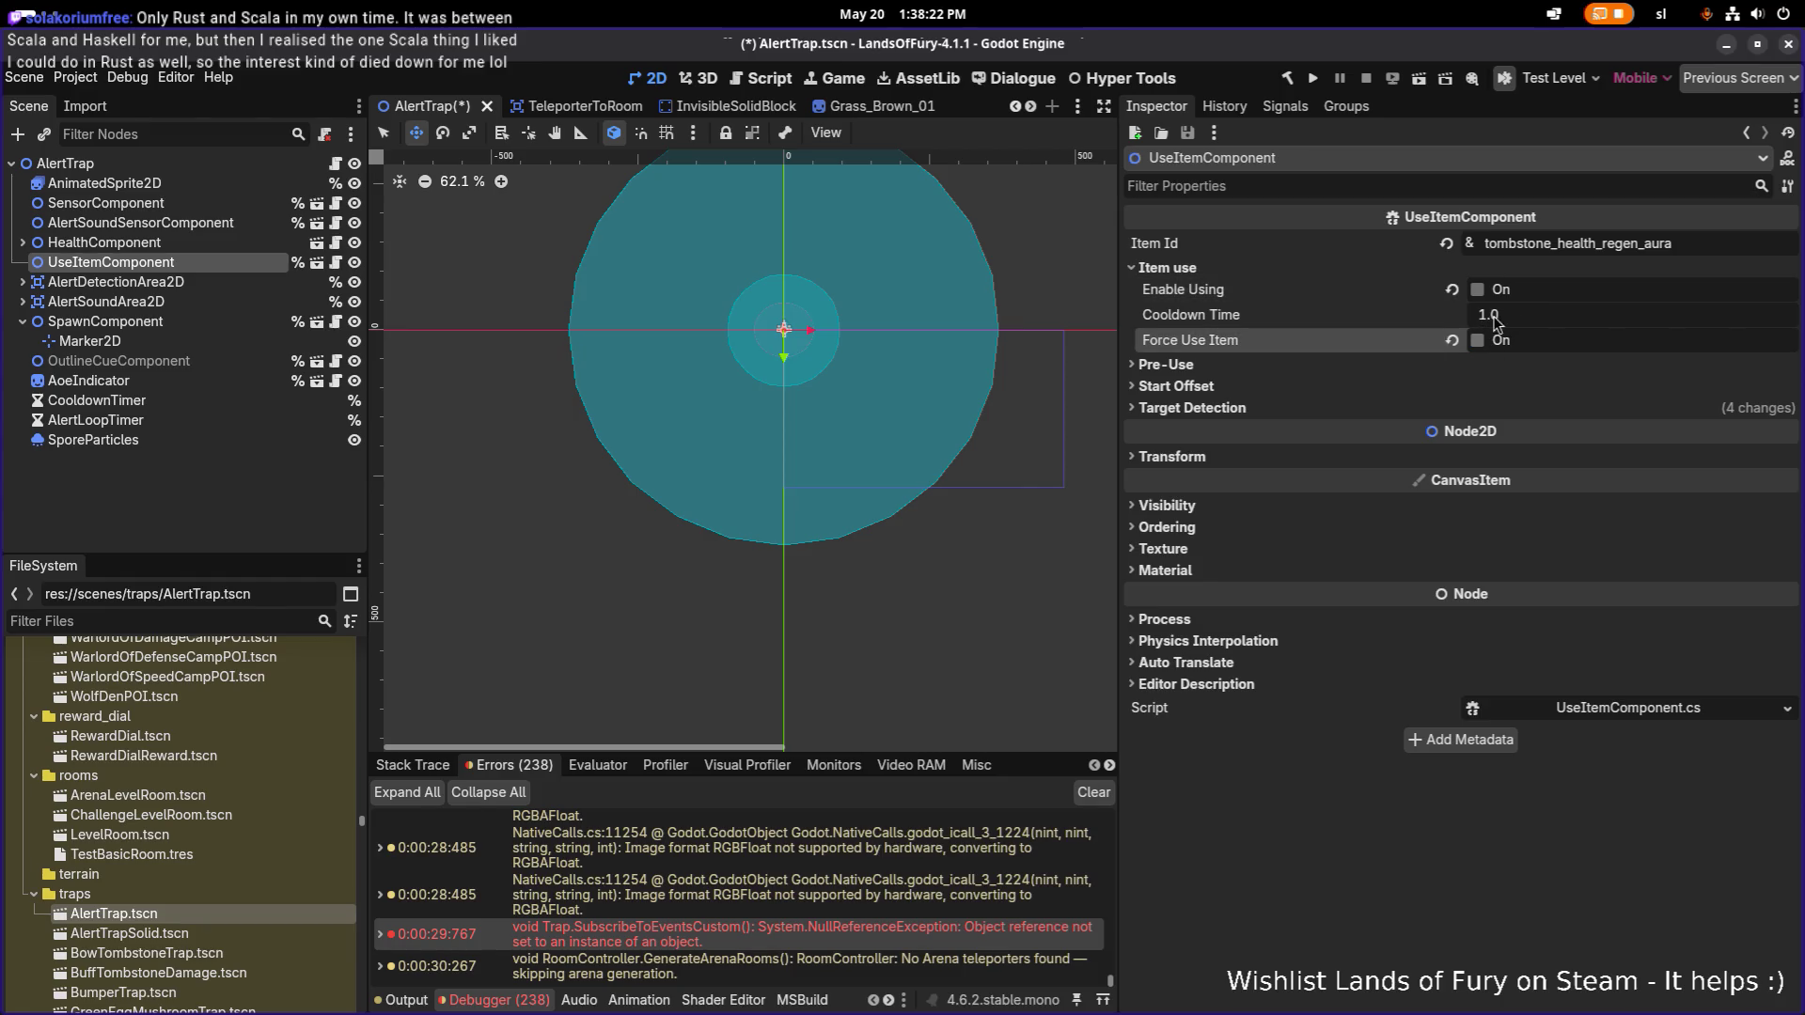
{"action": "left_click", "coordinate": [1269, 367]}
{"action": "left_click", "coordinate": [1255, 440]}
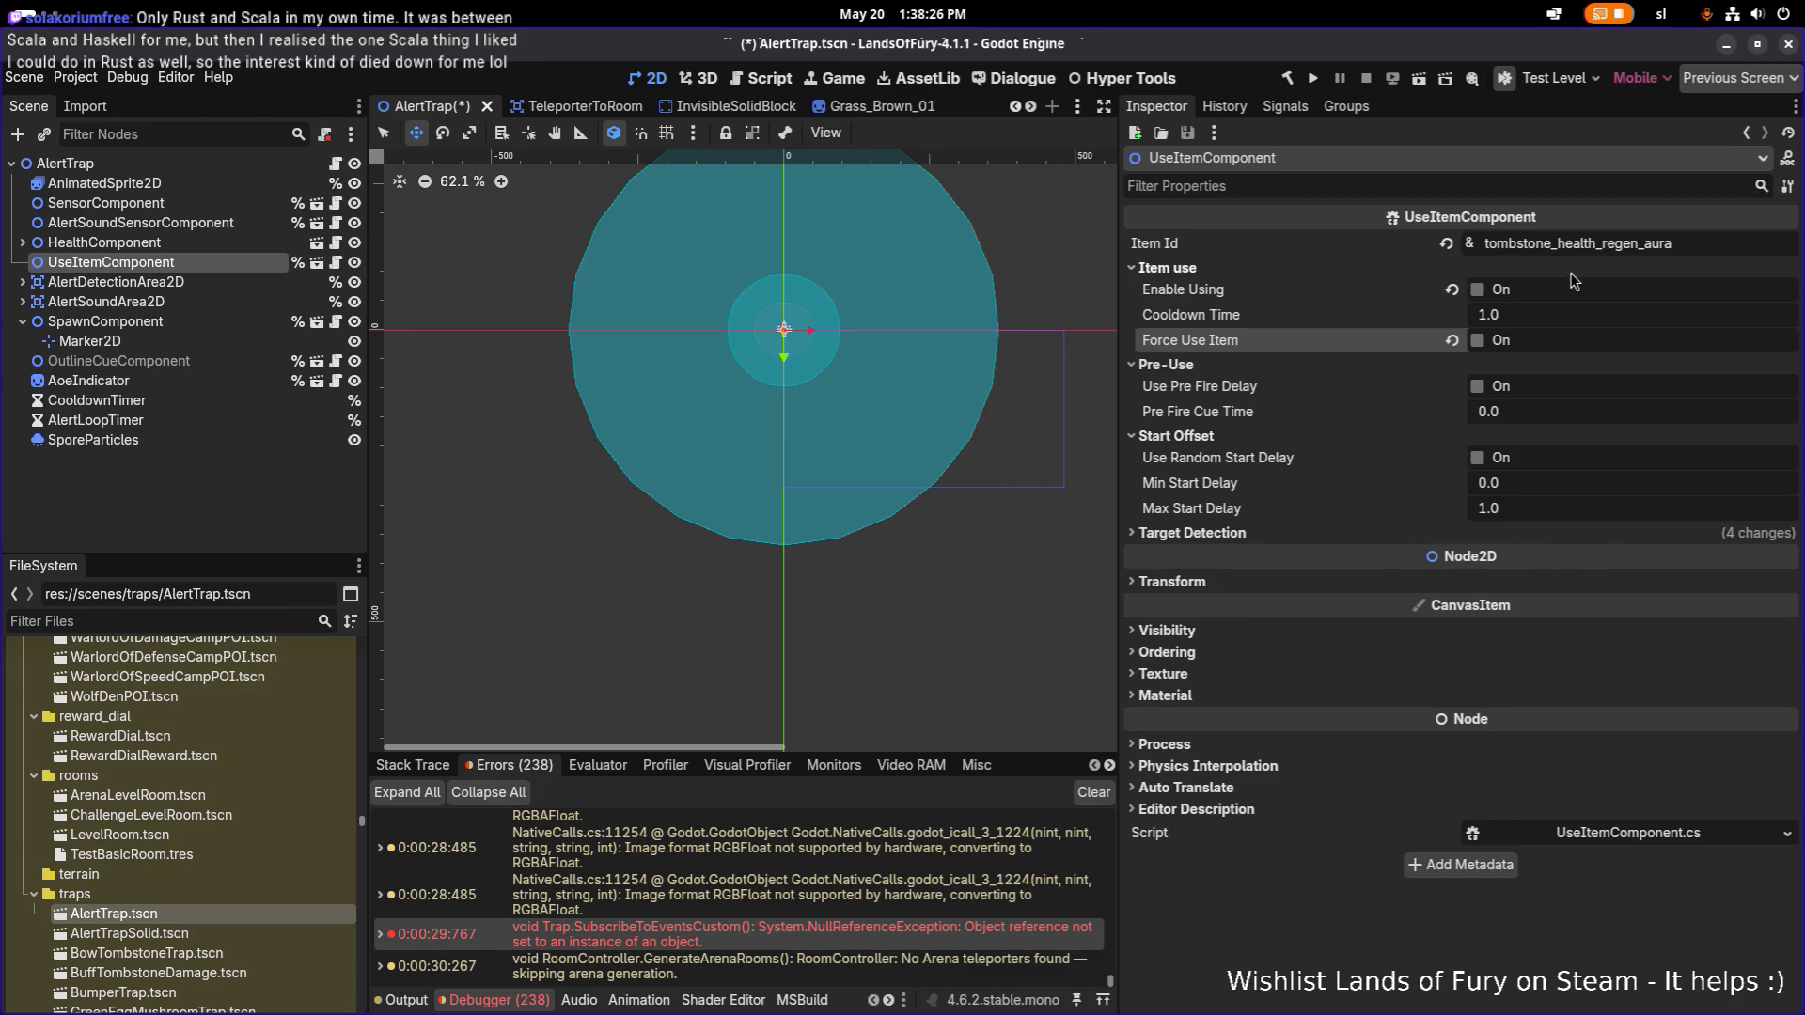
{"action": "left_click", "coordinate": [1541, 246]}
{"action": "key", "text": "ctrl+a"}
{"action": "key", "text": "BackSpace"}
{"action": "key", "text": "ctrl+s"}
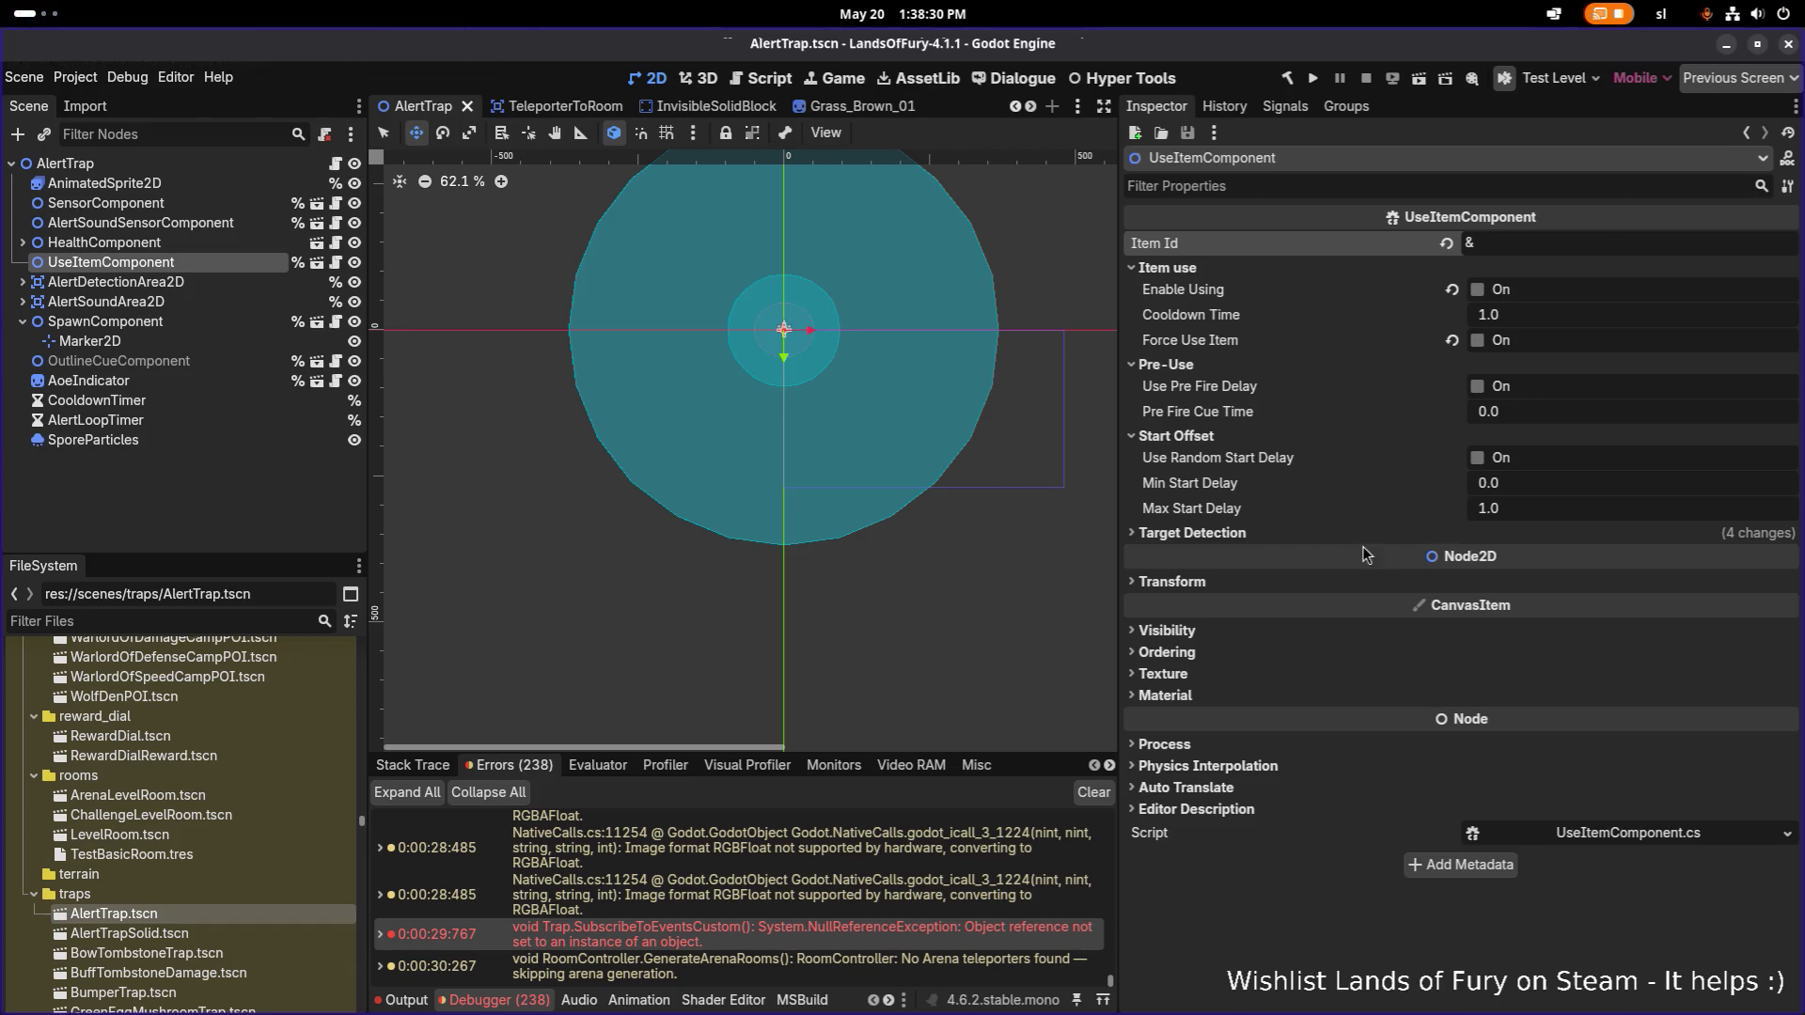
Turn off Use Targets From Sensor and Enable Faction Filter, clear Faction Resource, and save AlertTrap.
{"action": "left_click", "coordinate": [1312, 534]}
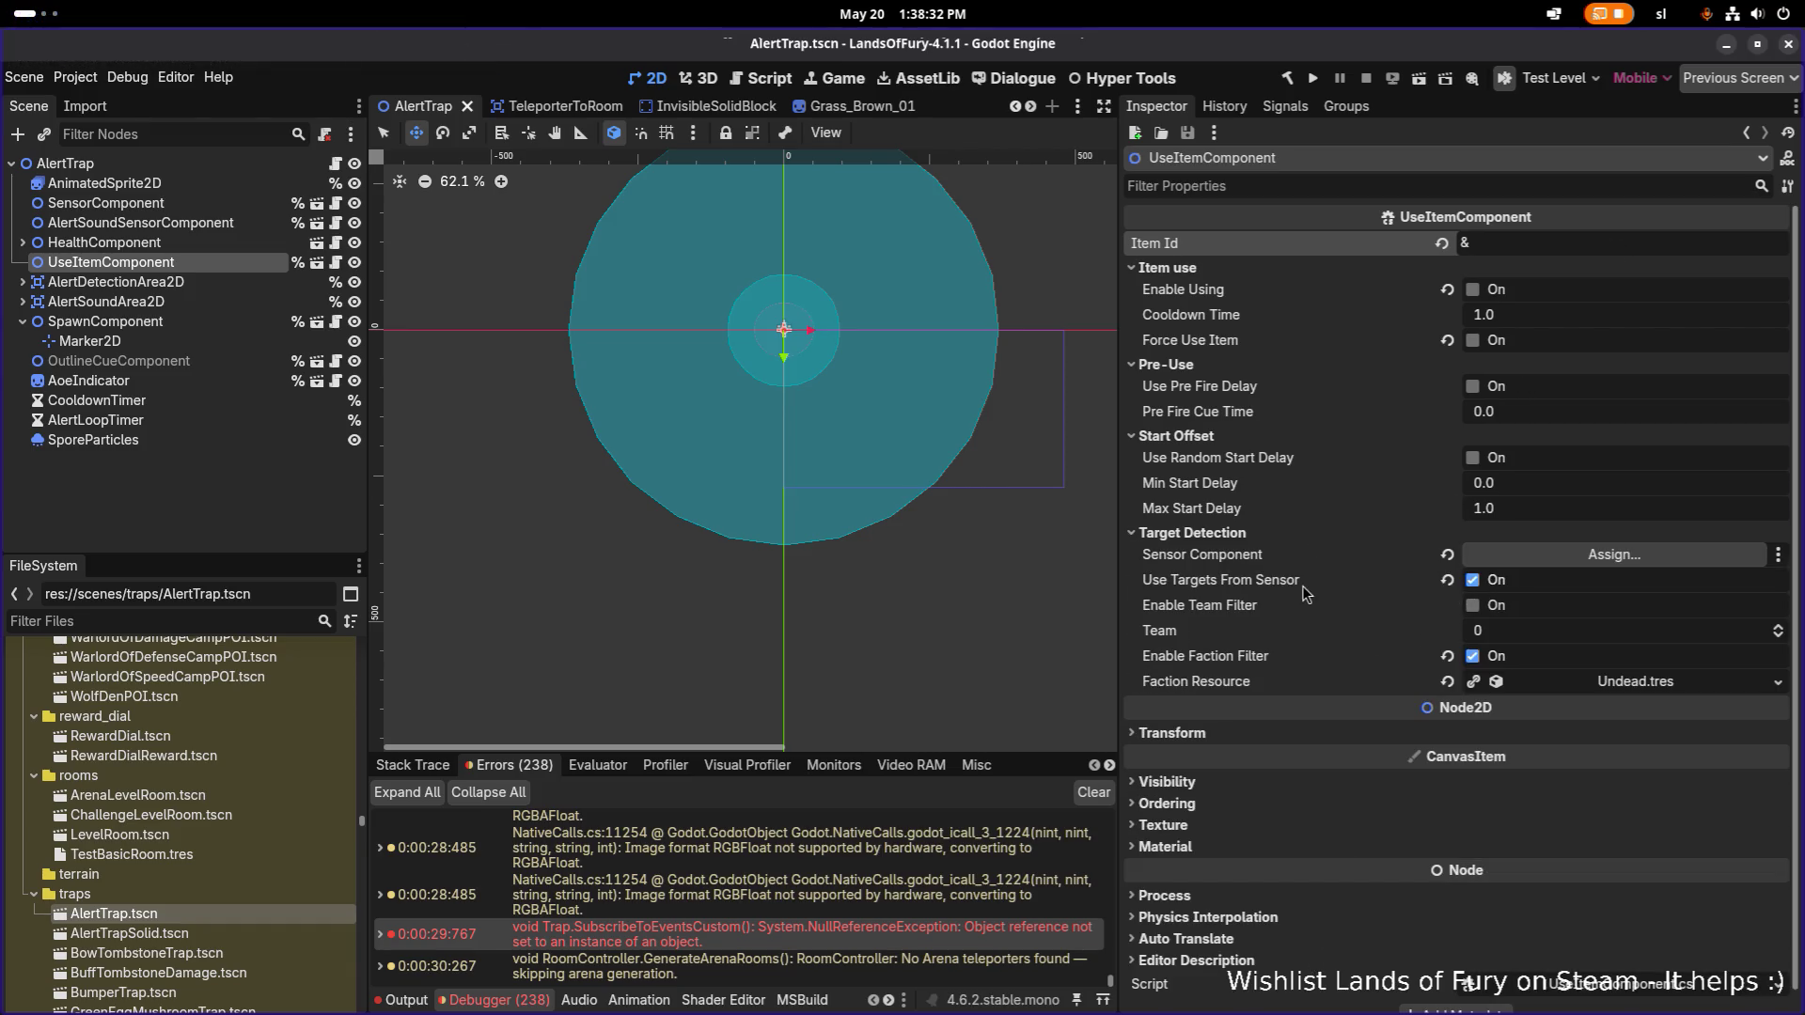
{"action": "left_click", "coordinate": [1479, 587]}
{"action": "left_click", "coordinate": [1473, 580]}
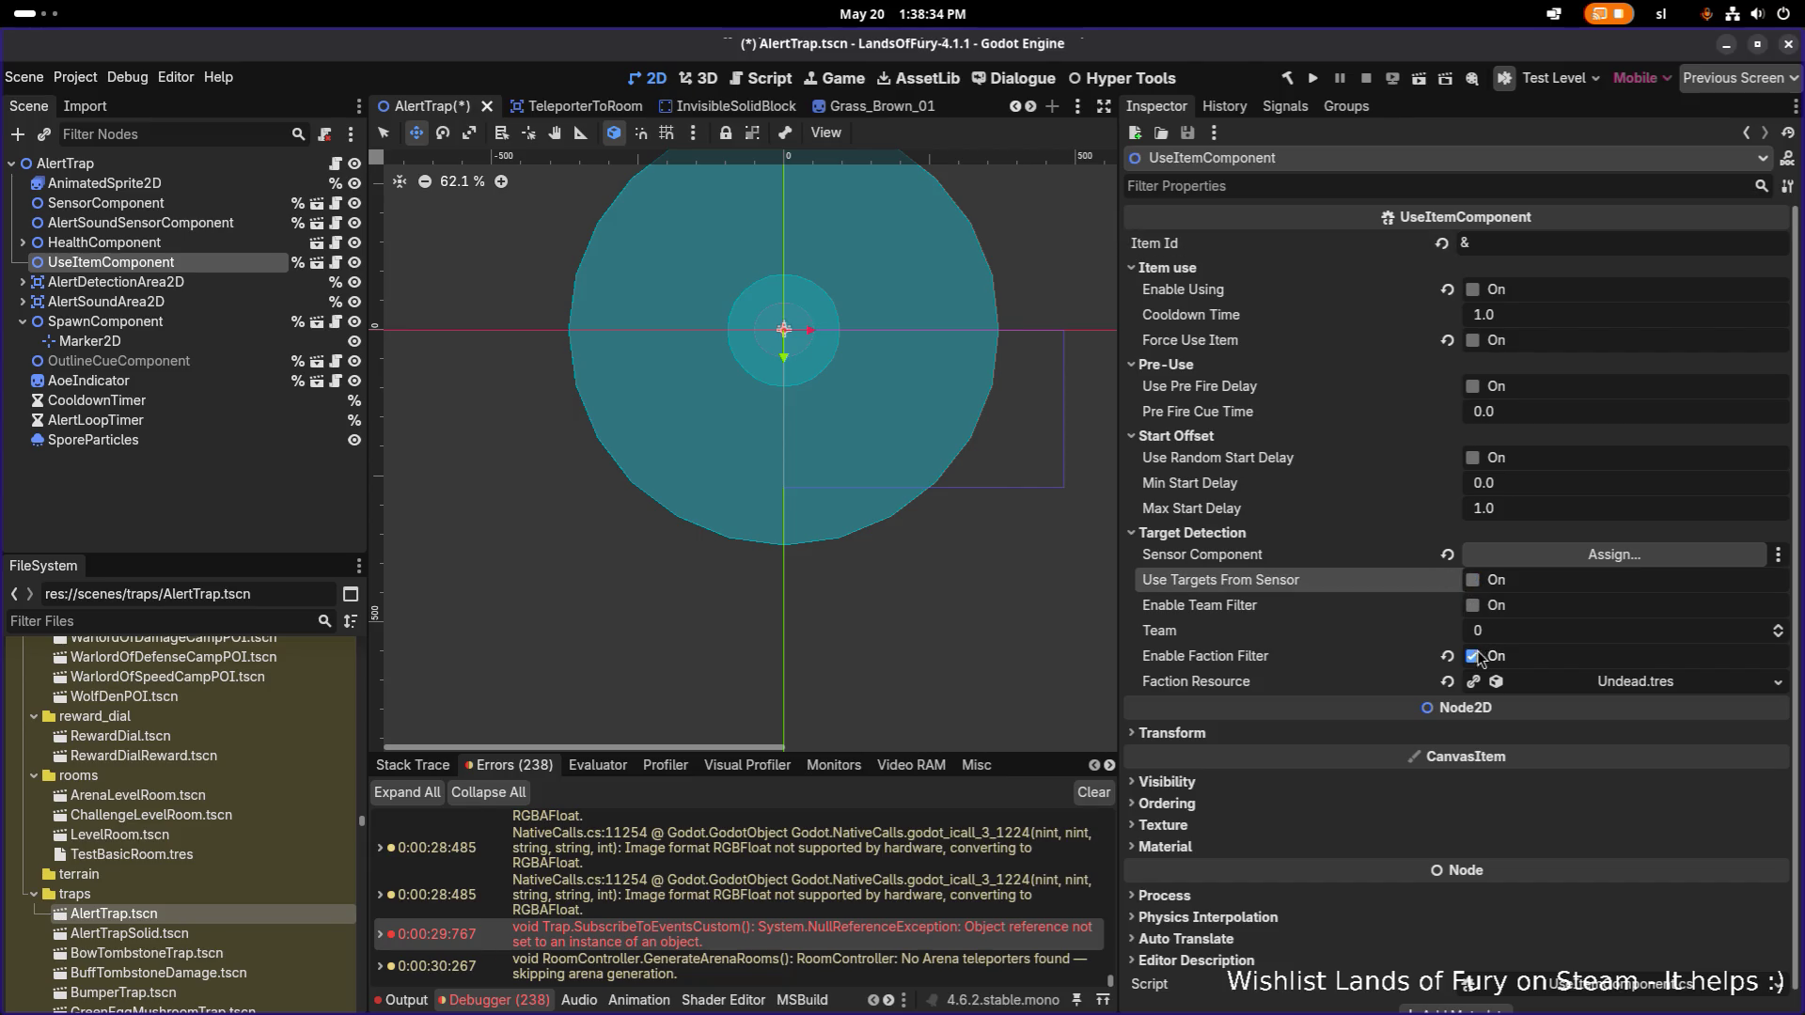
{"action": "left_click", "coordinate": [1473, 656]}
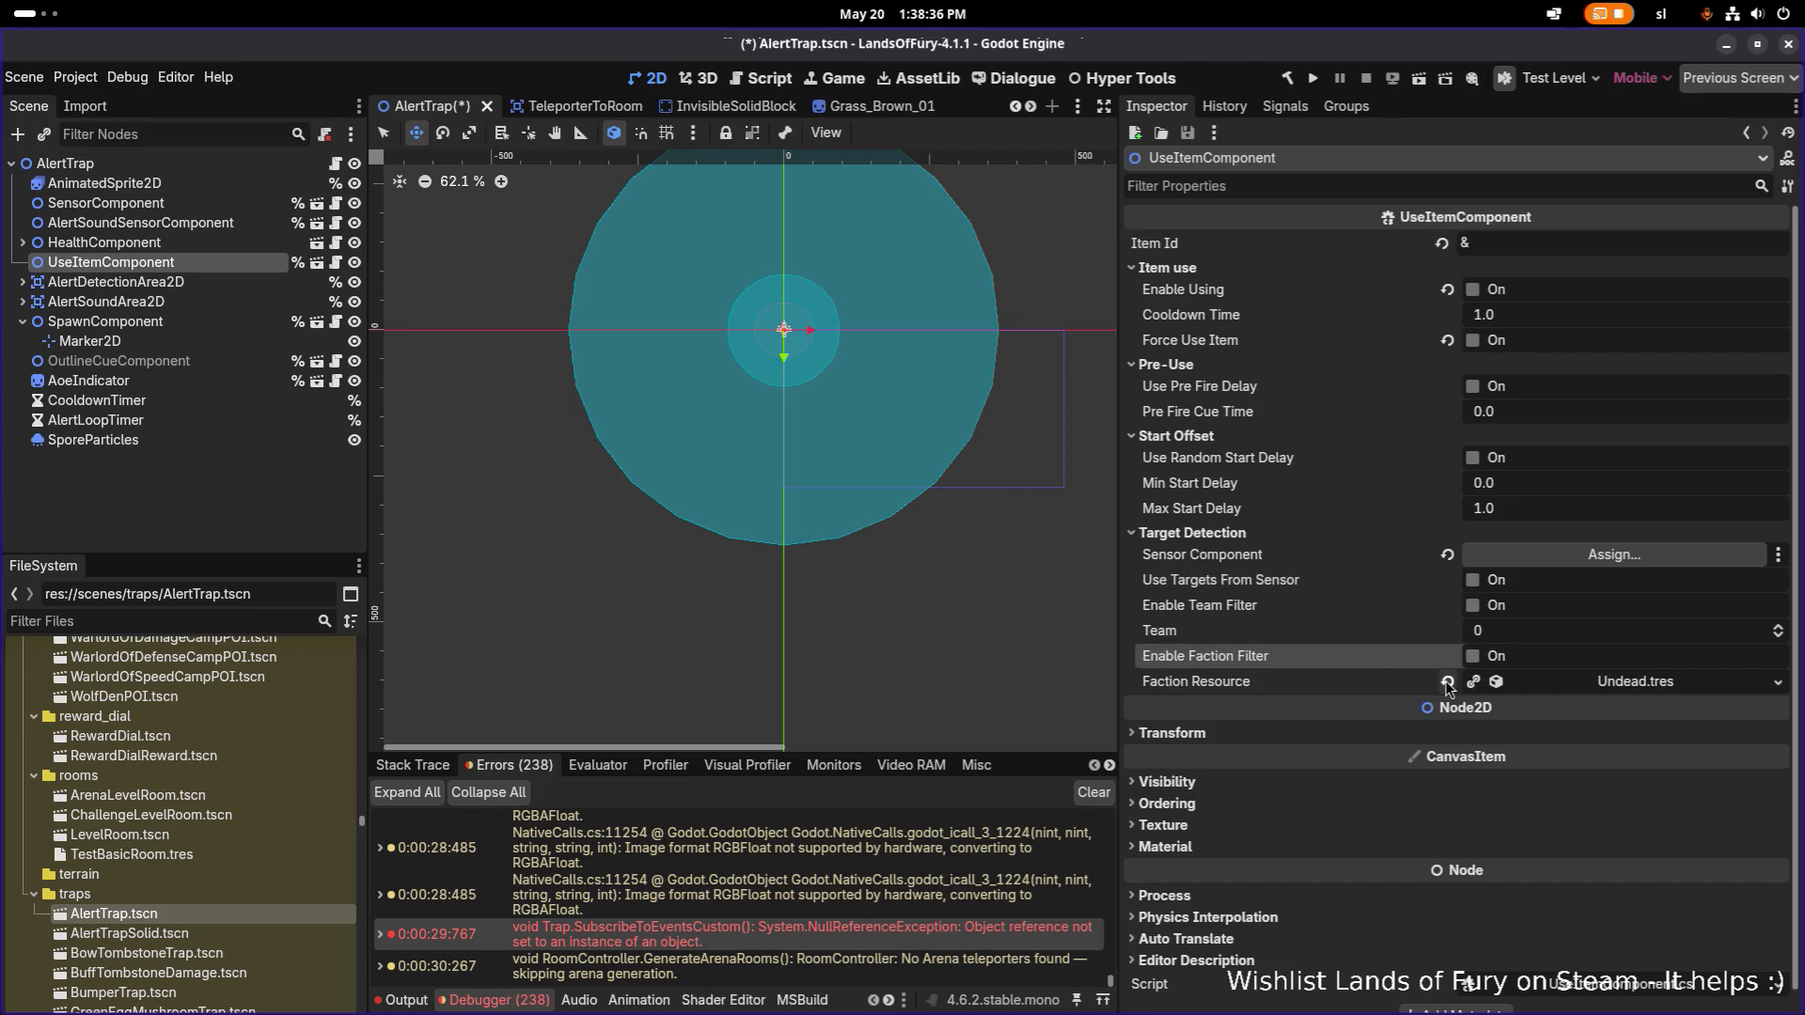
{"action": "left_click", "coordinate": [1447, 682]}
{"action": "key", "text": "ctrl+s"}
Compare the HealthComponent and UseItemComponent settings, then open BowTombstoneTrap.tscn.
{"action": "left_click", "coordinate": [141, 243]}
{"action": "left_click", "coordinate": [150, 264]}
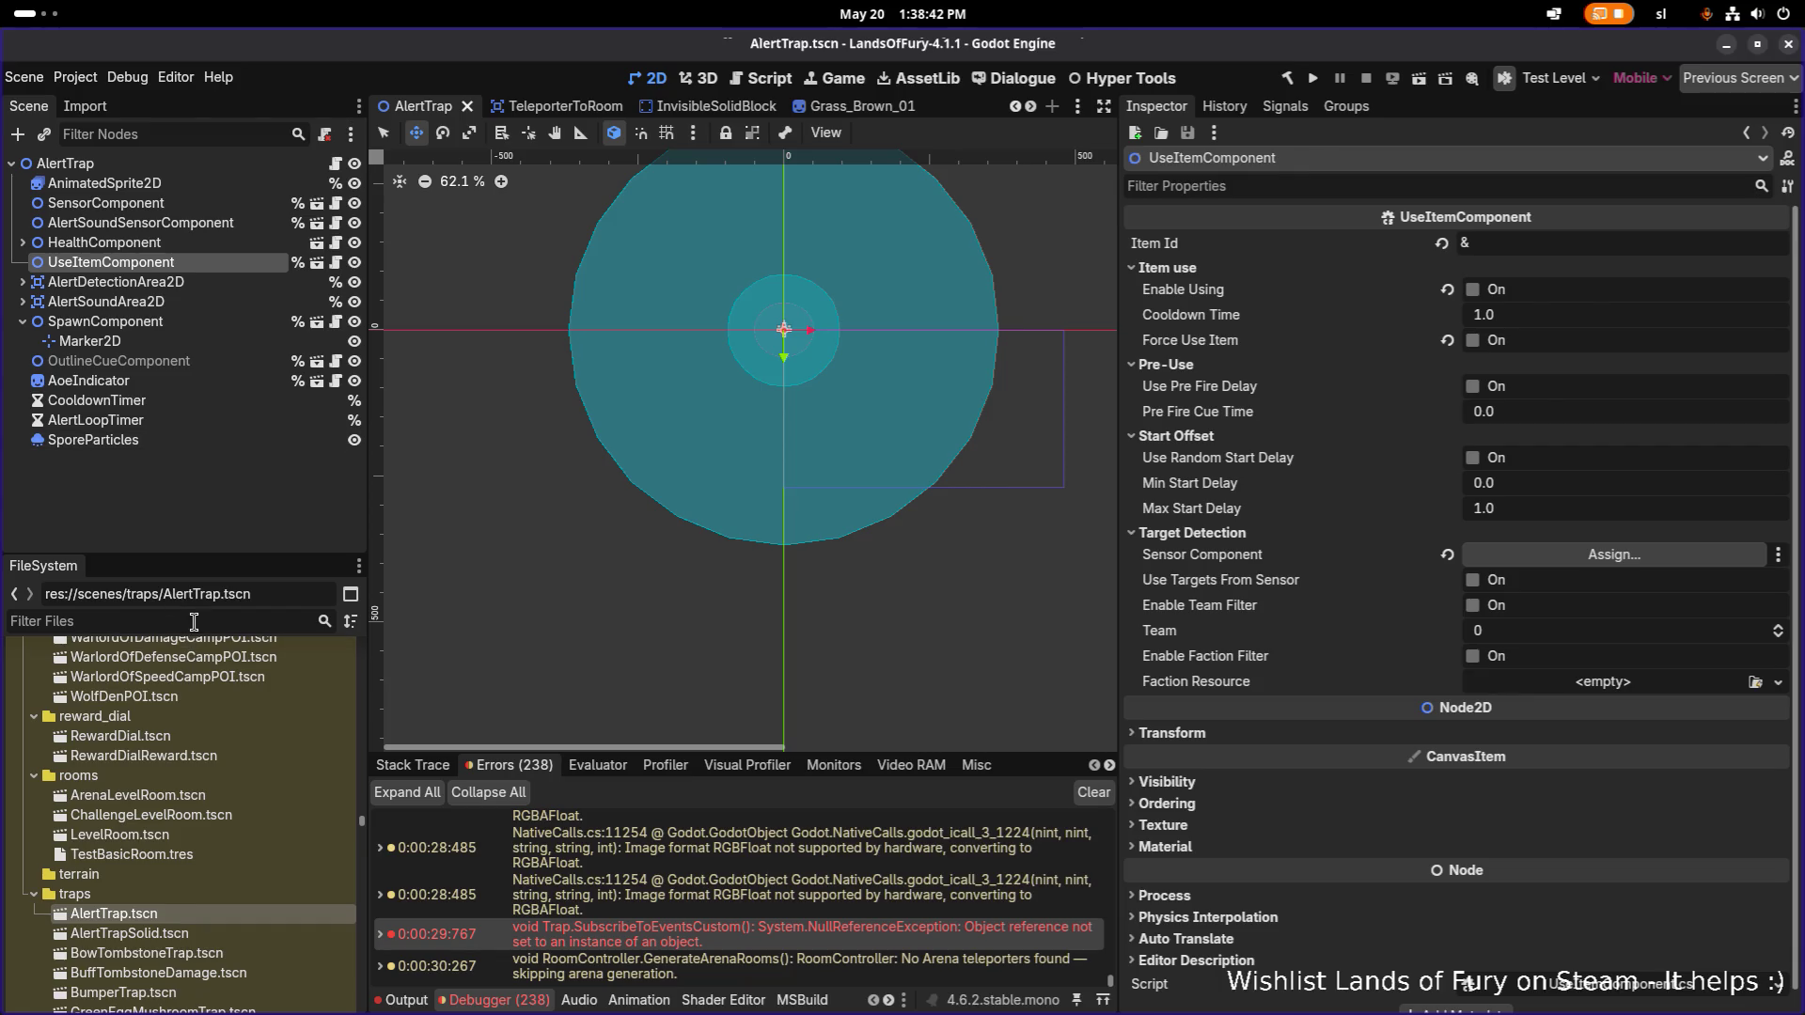
{"action": "left_click", "coordinate": [252, 246]}
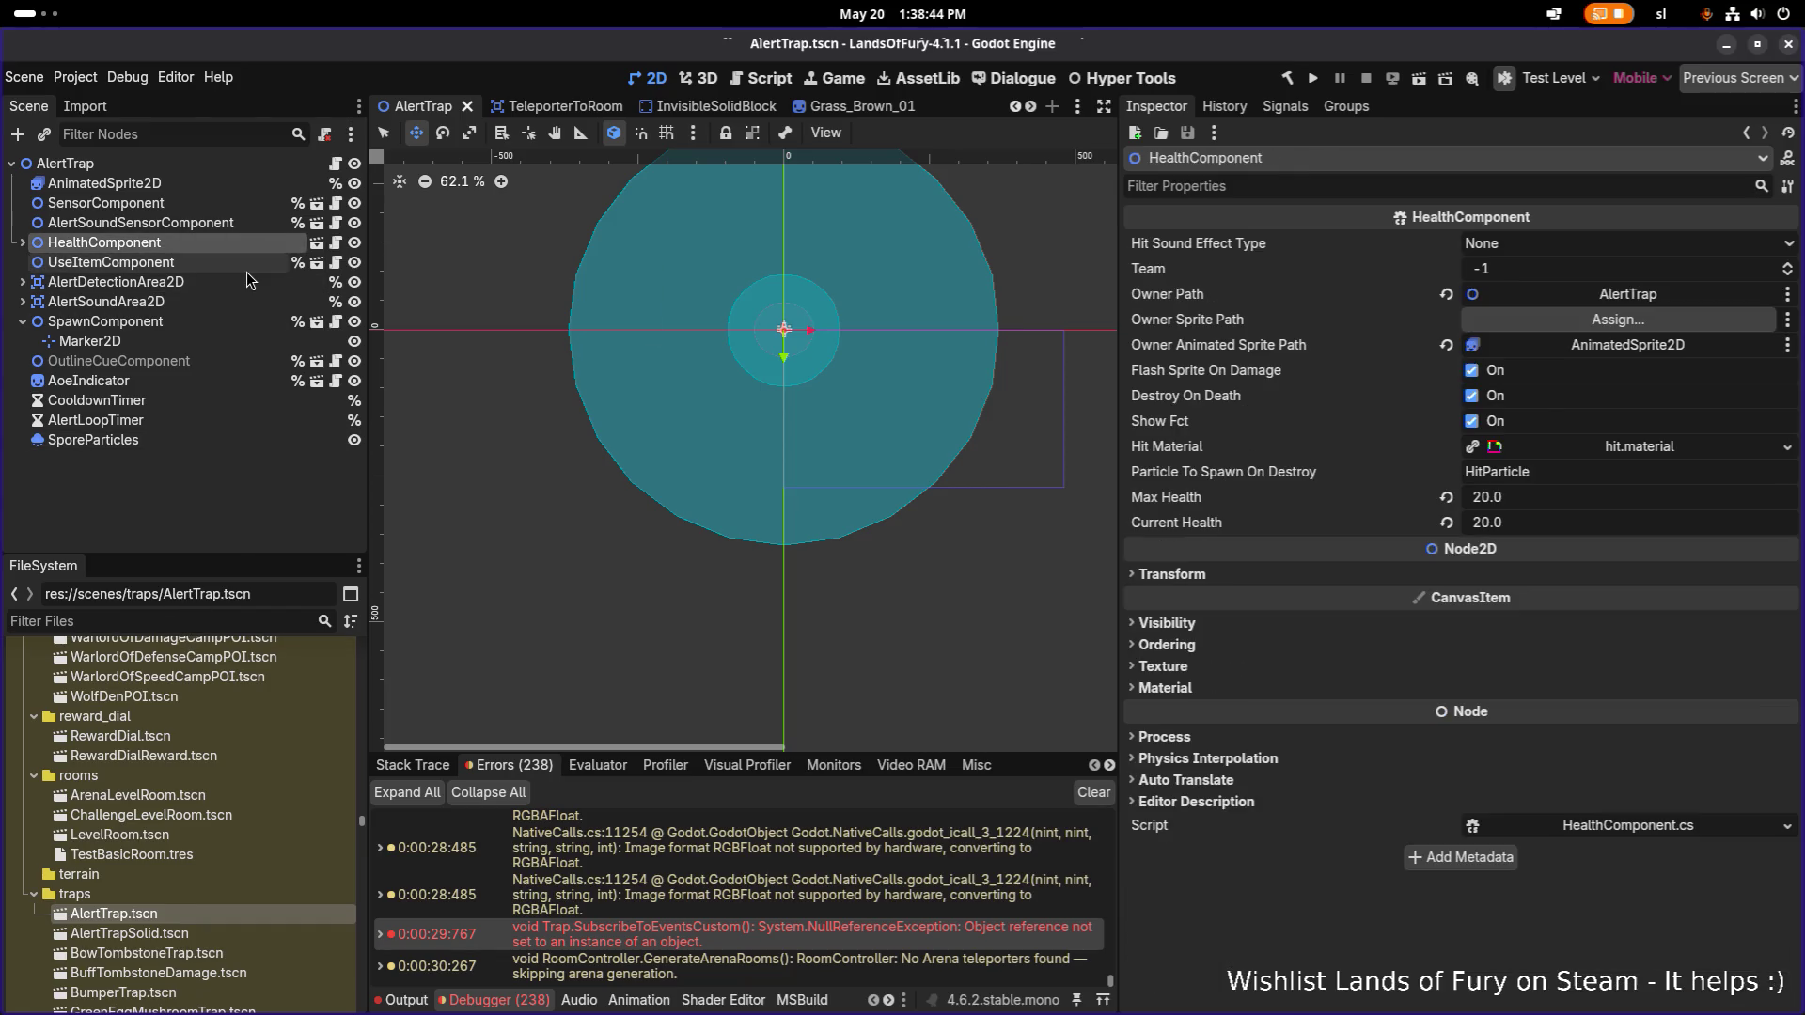
{"action": "left_click", "coordinate": [235, 269]}
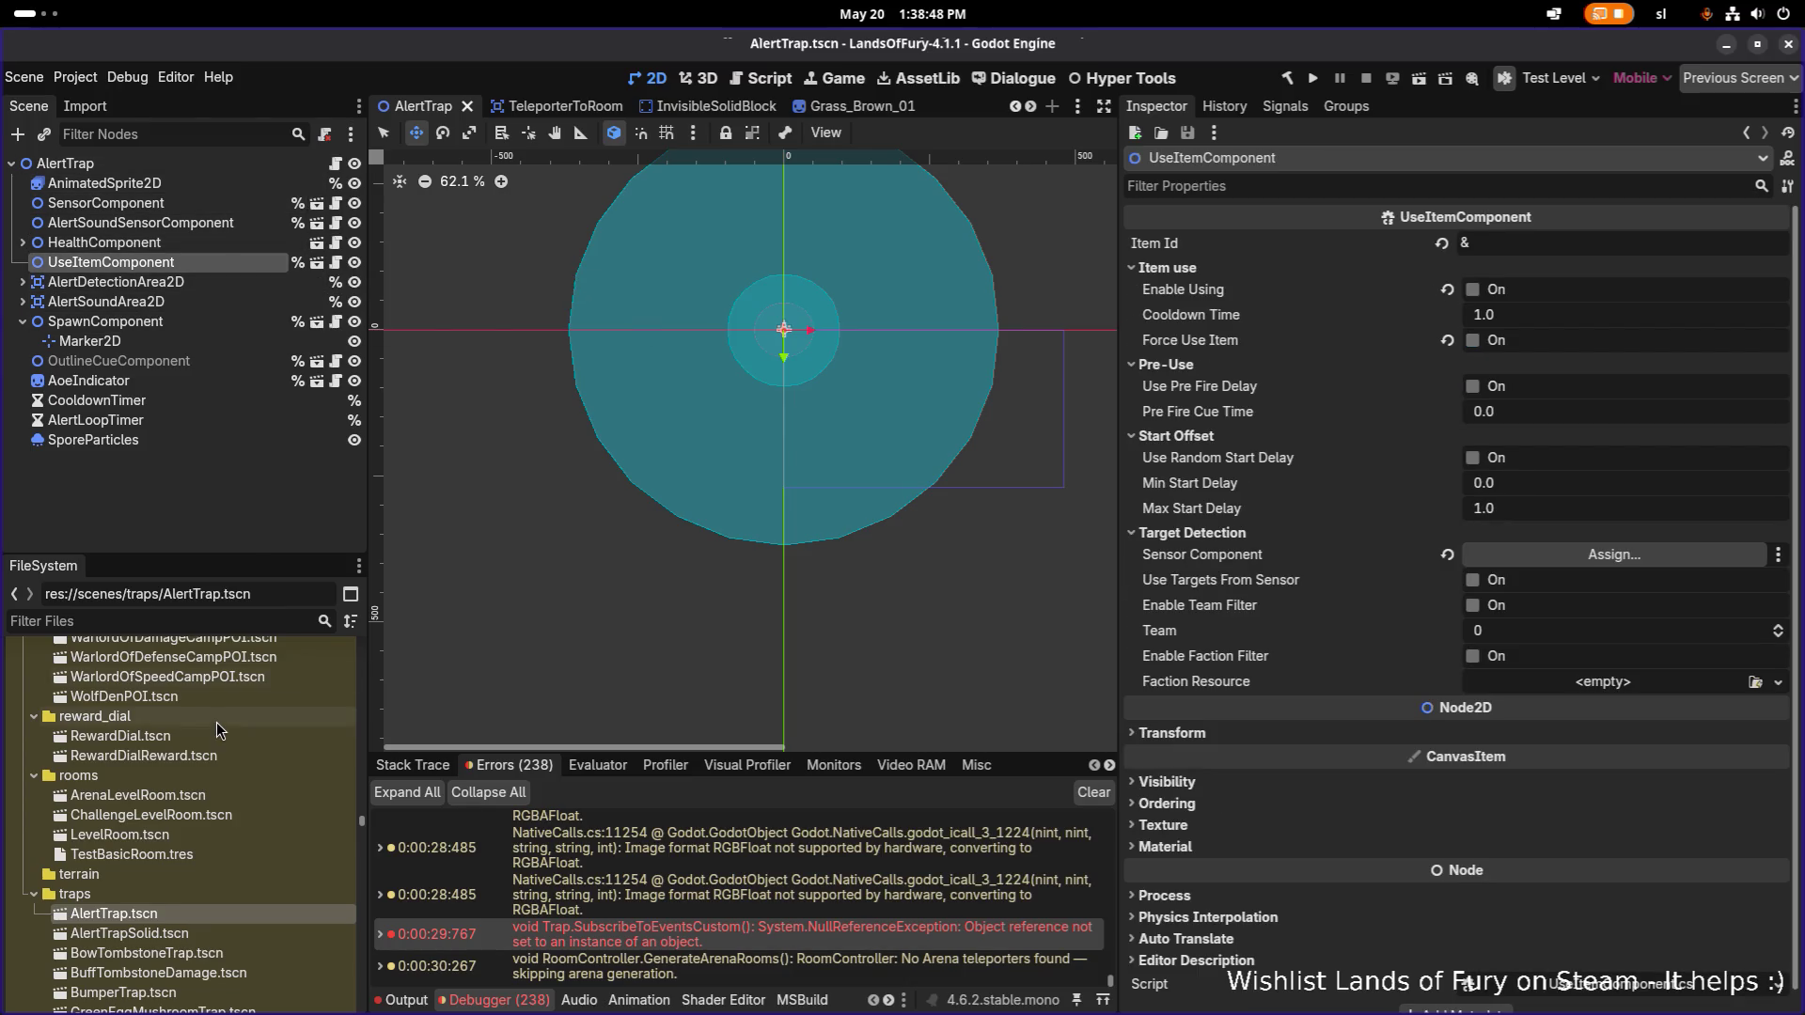
{"action": "double_click", "coordinate": [169, 953]}
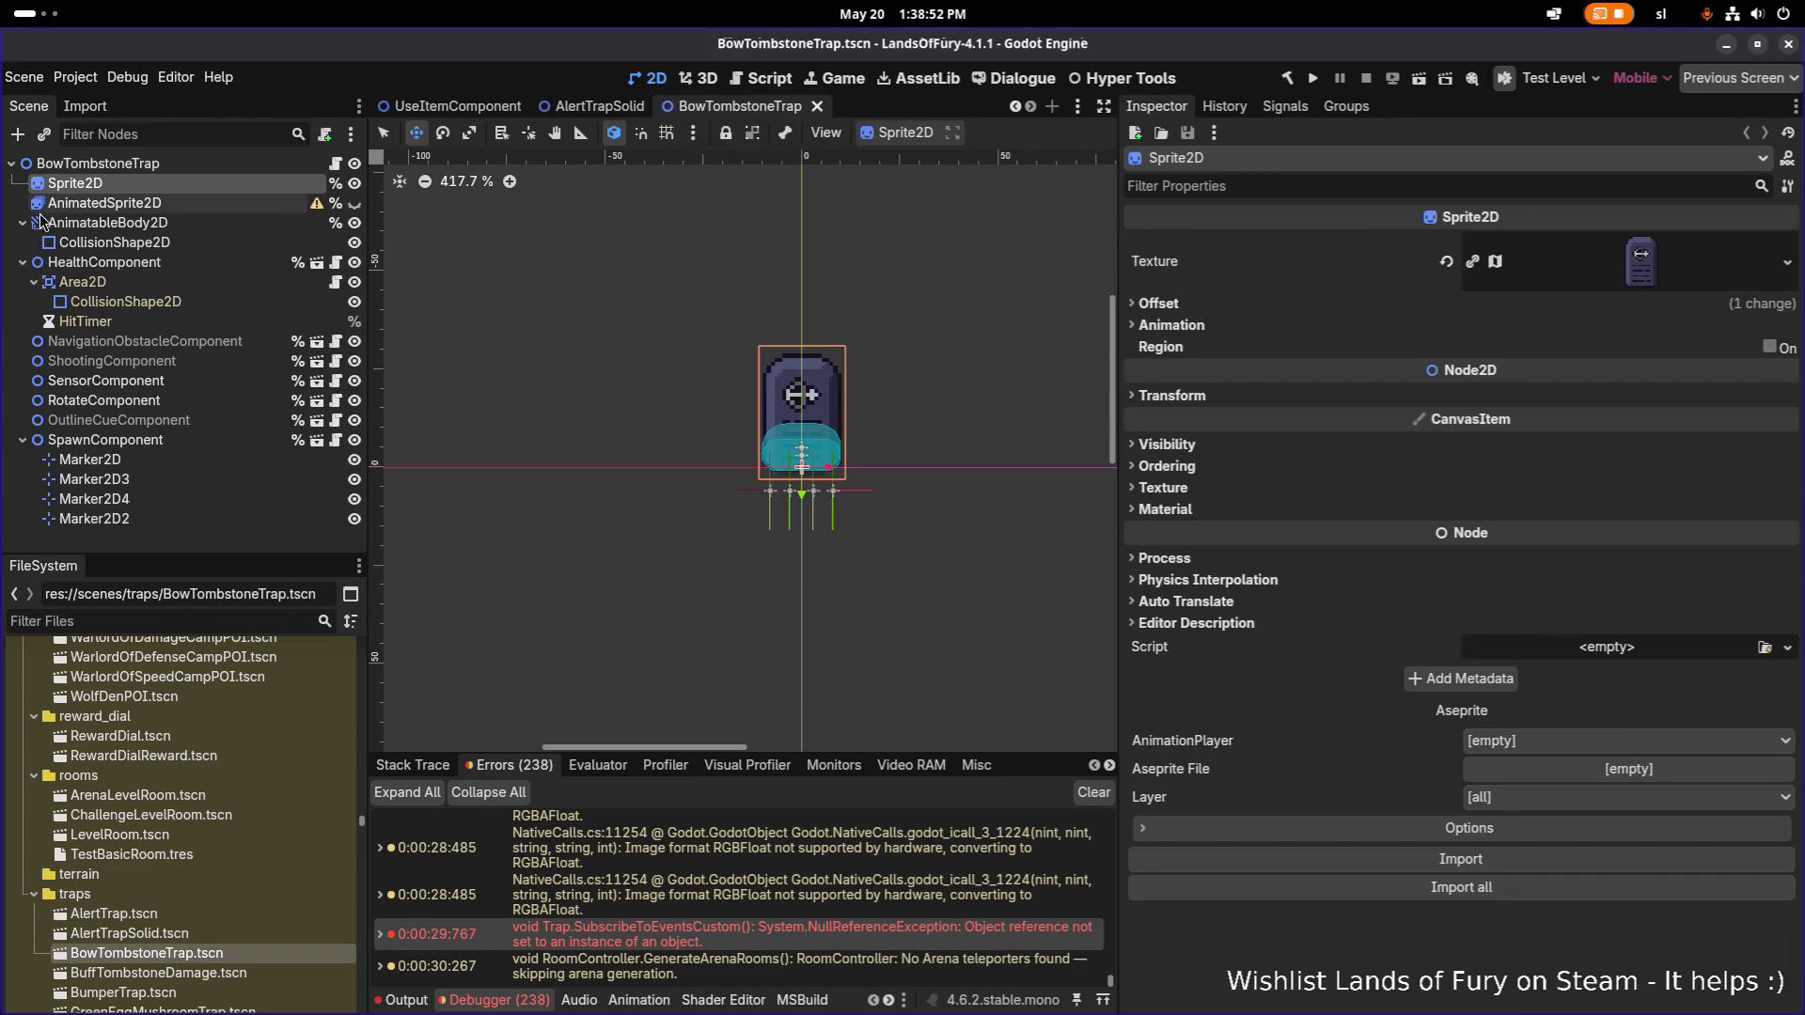
Collapse the AnimatableBody2D, HealthComponent and SpawnComponent branches and inspect ShootingComponent's settings.
{"action": "left_click", "coordinate": [169, 163]}
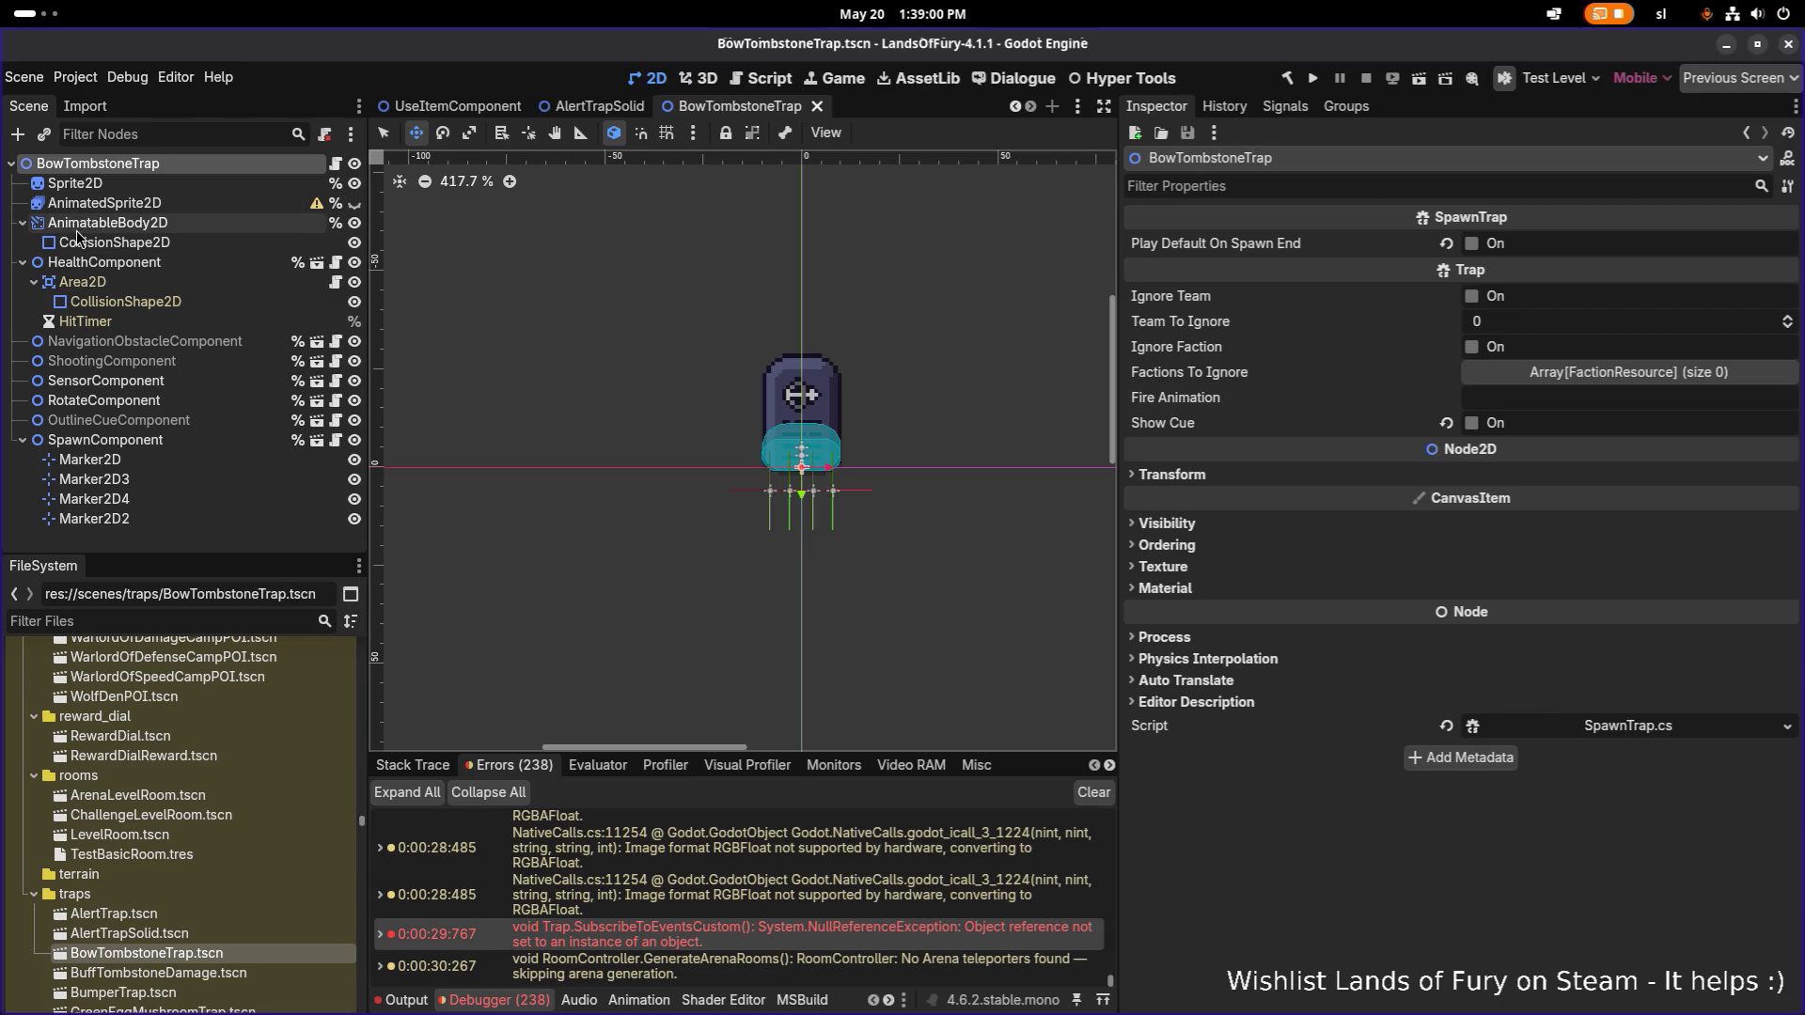
{"action": "left_click", "coordinate": [23, 223]}
{"action": "left_click", "coordinate": [22, 242]}
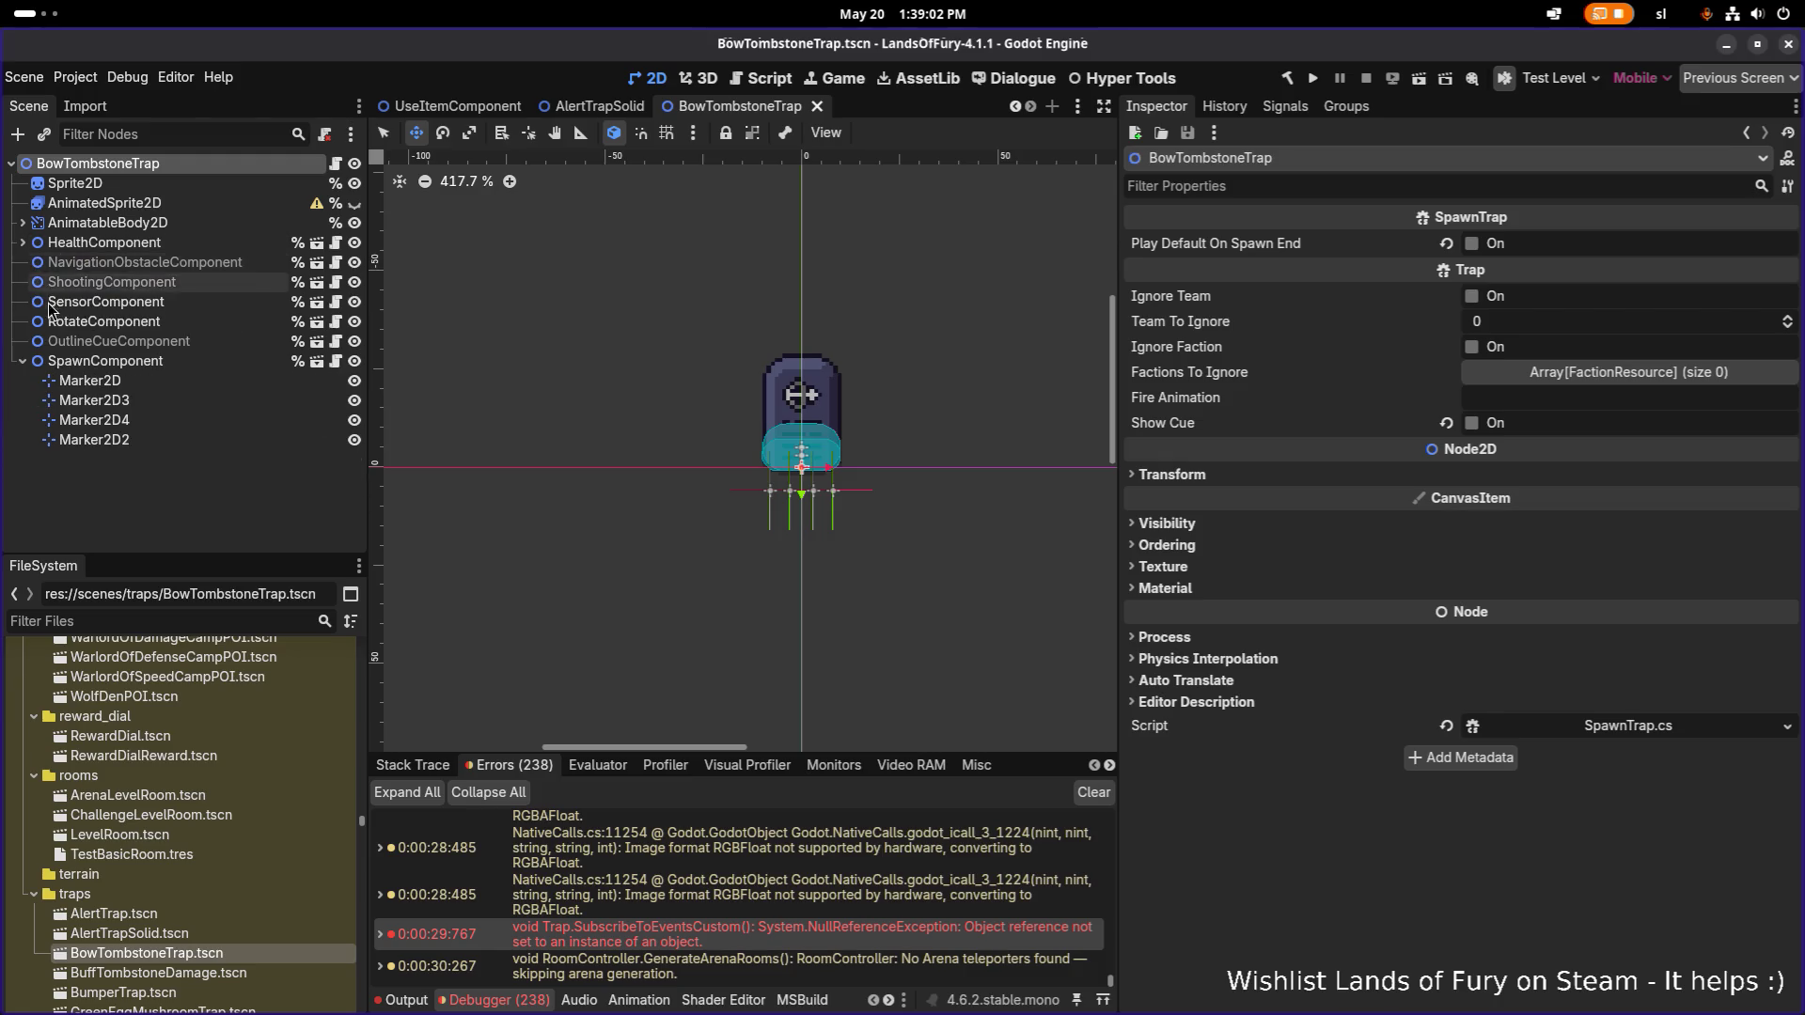
{"action": "left_click", "coordinate": [23, 361]}
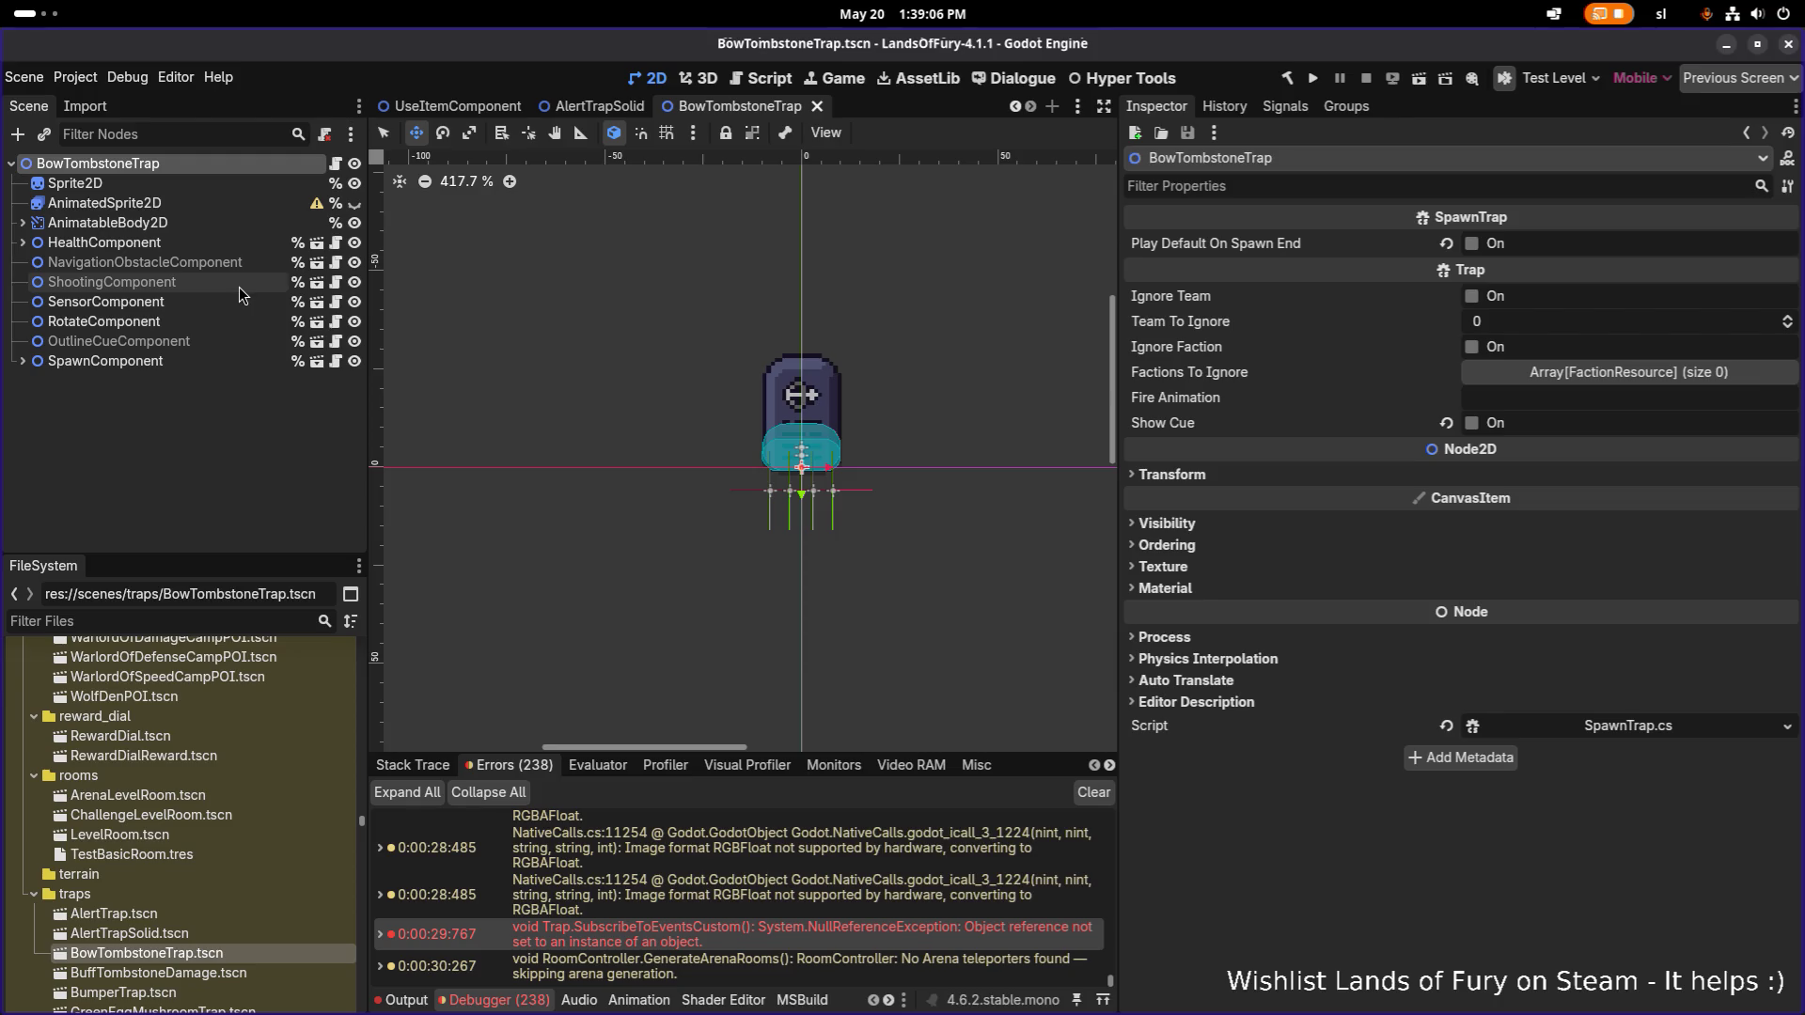
{"action": "left_click", "coordinate": [238, 286]}
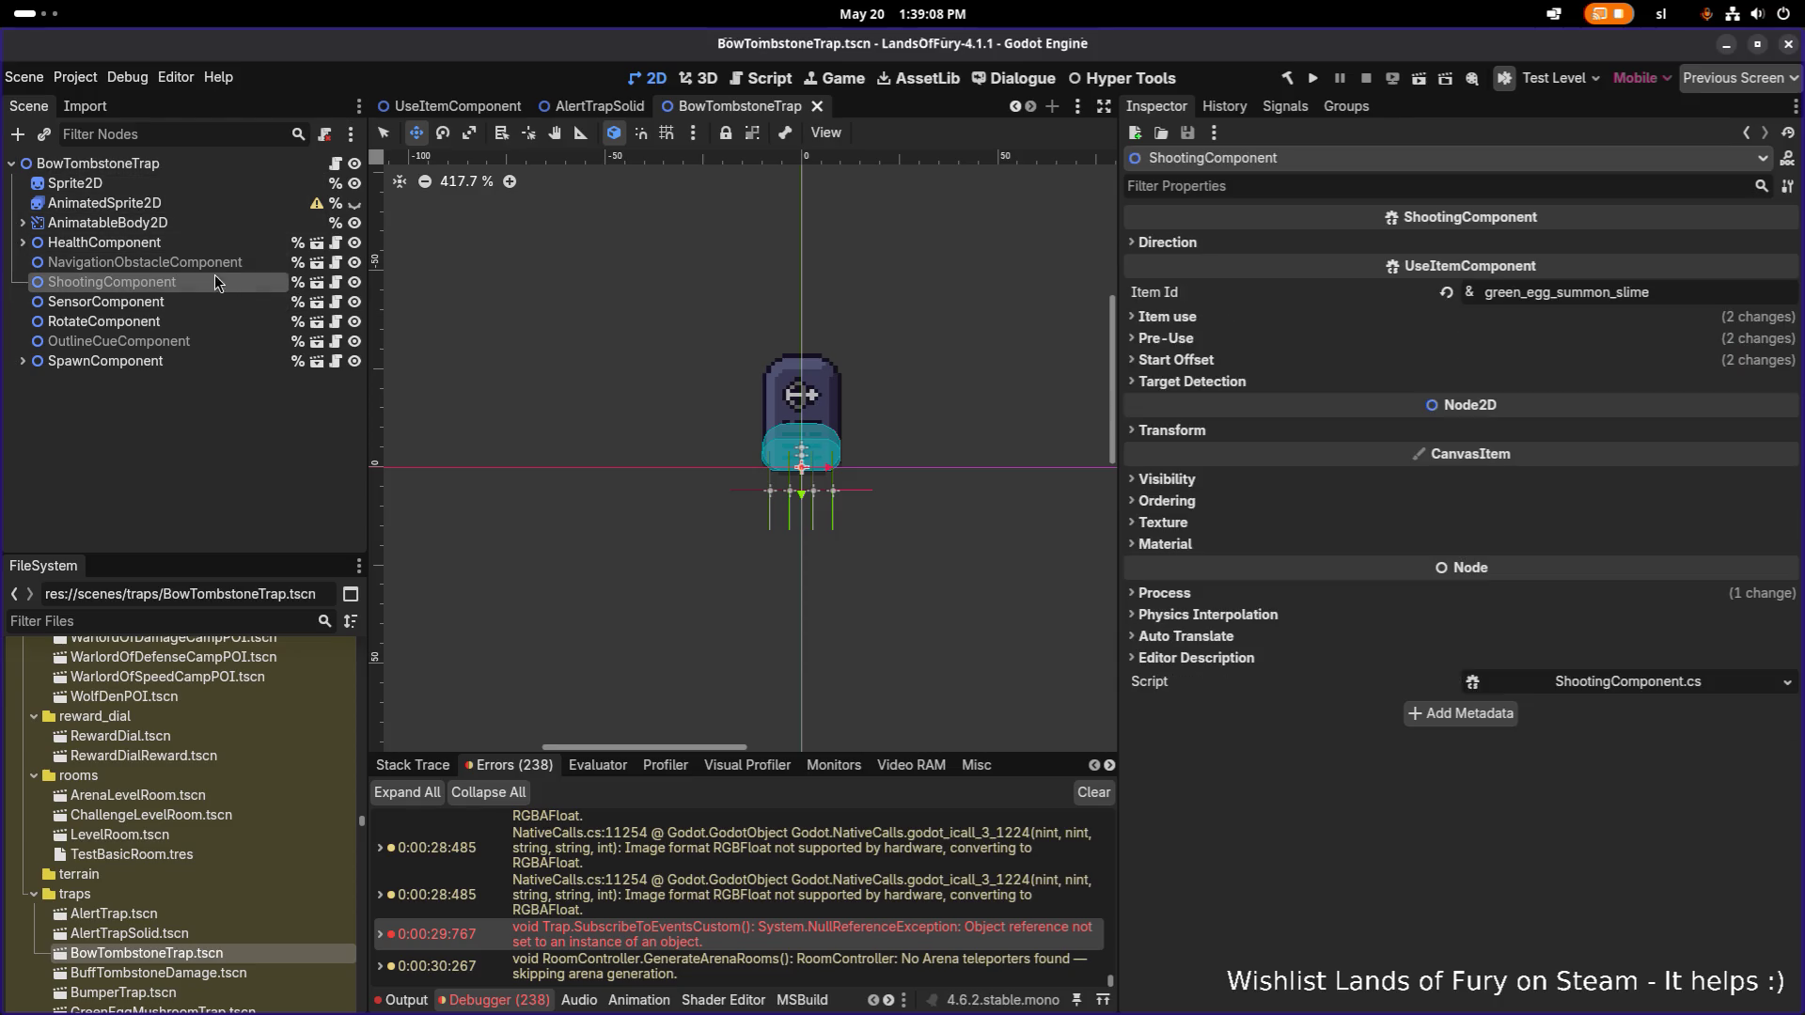
Paste UseItemComponent under the BowTombstoneTrap root, place it below ShootingComponent, and save.
{"action": "right_click", "coordinate": [216, 168]}
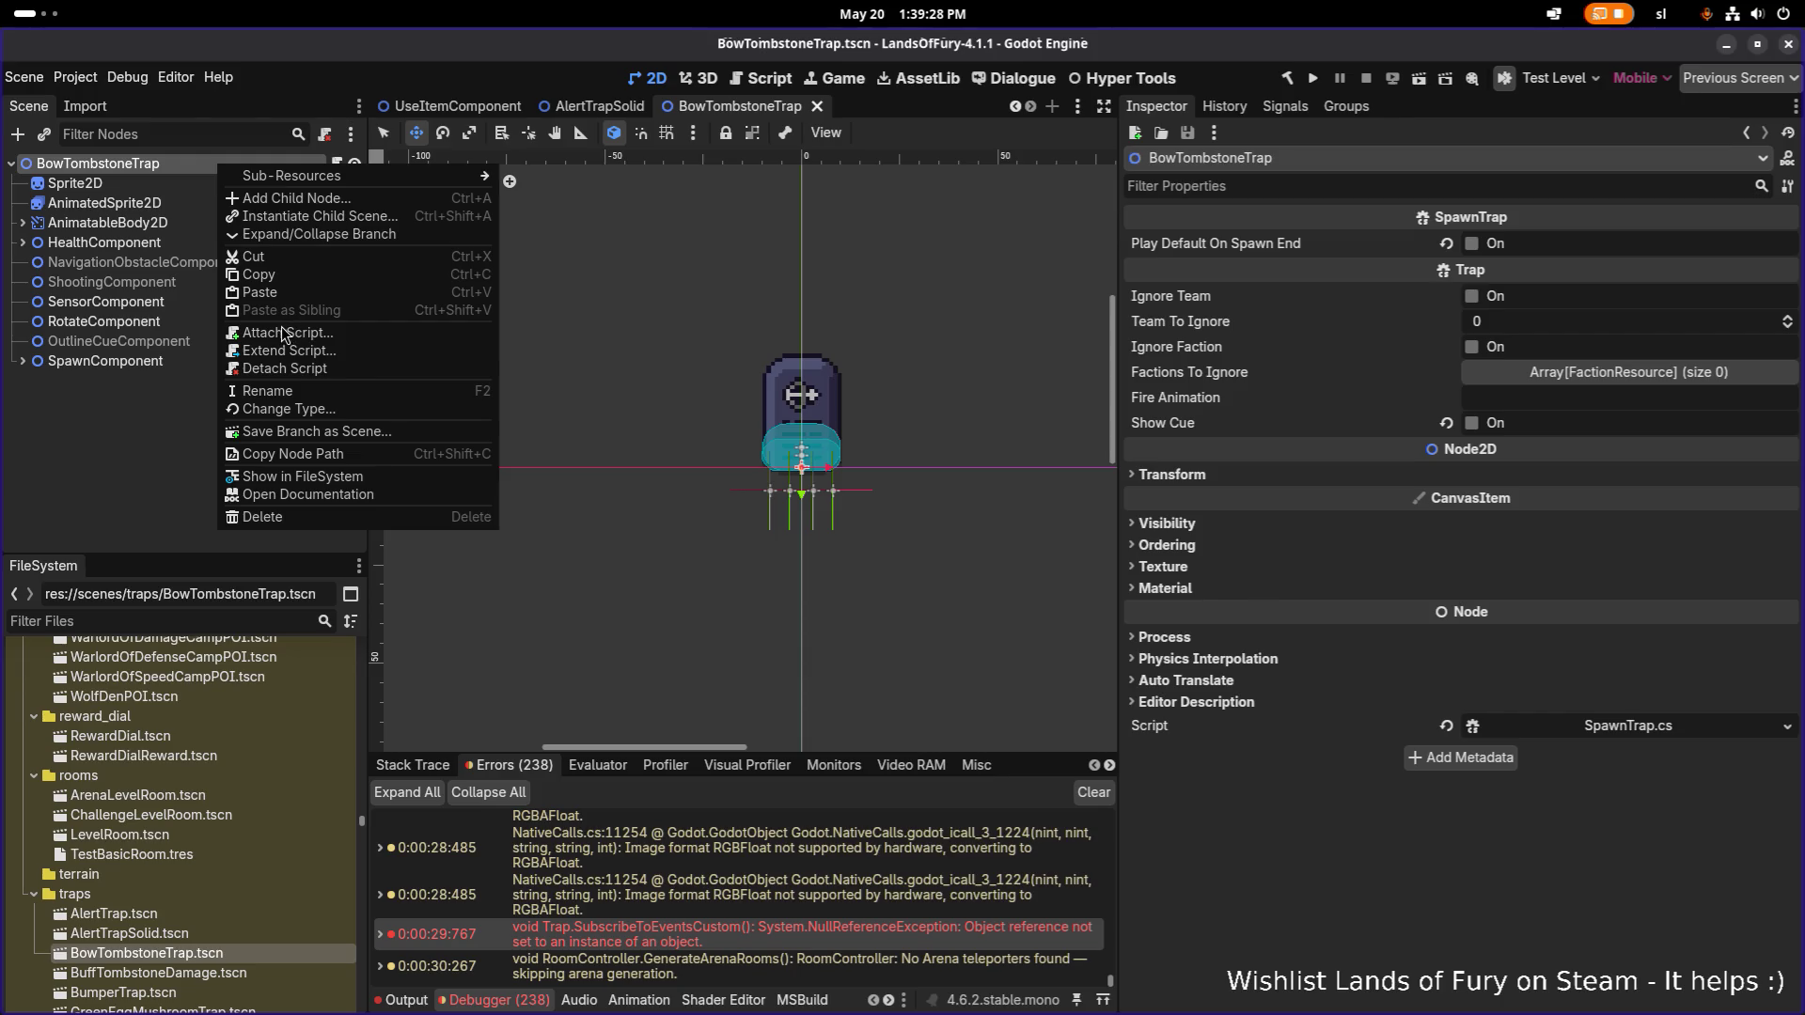
{"action": "left_click", "coordinate": [173, 419]}
{"action": "left_click", "coordinate": [223, 203]}
{"action": "left_click", "coordinate": [239, 161]}
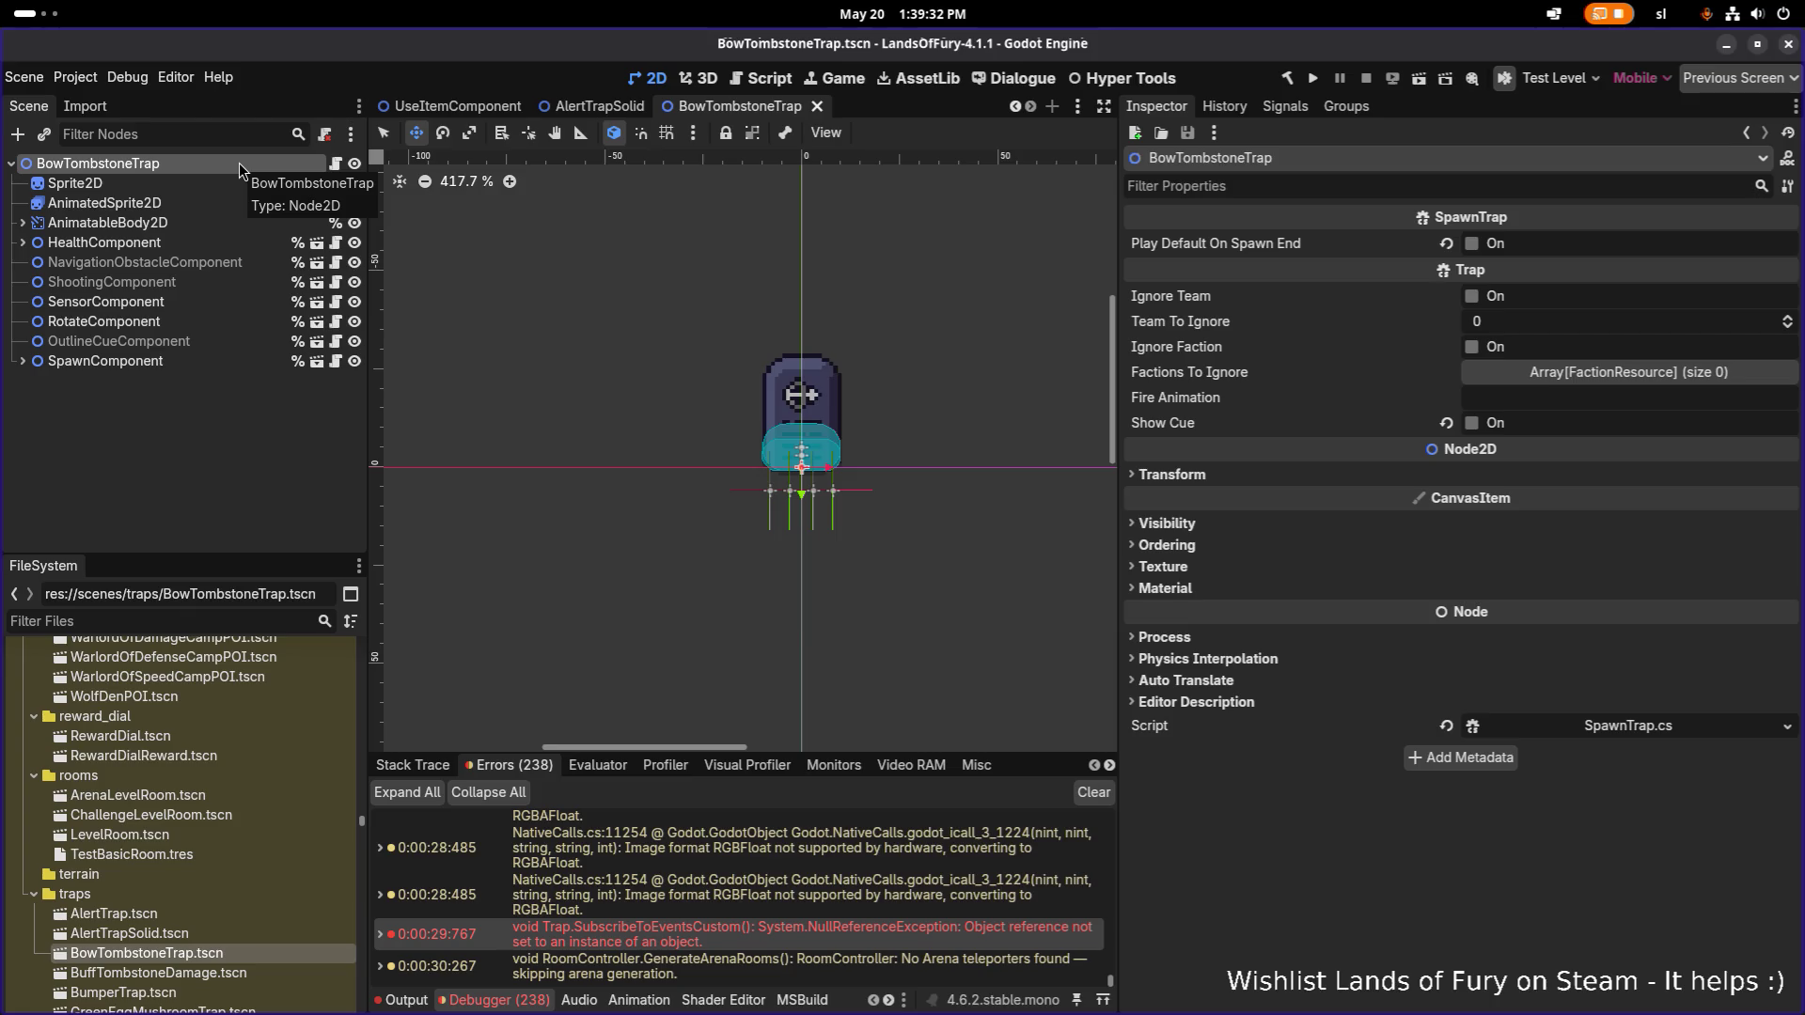
{"action": "right_click", "coordinate": [239, 162]}
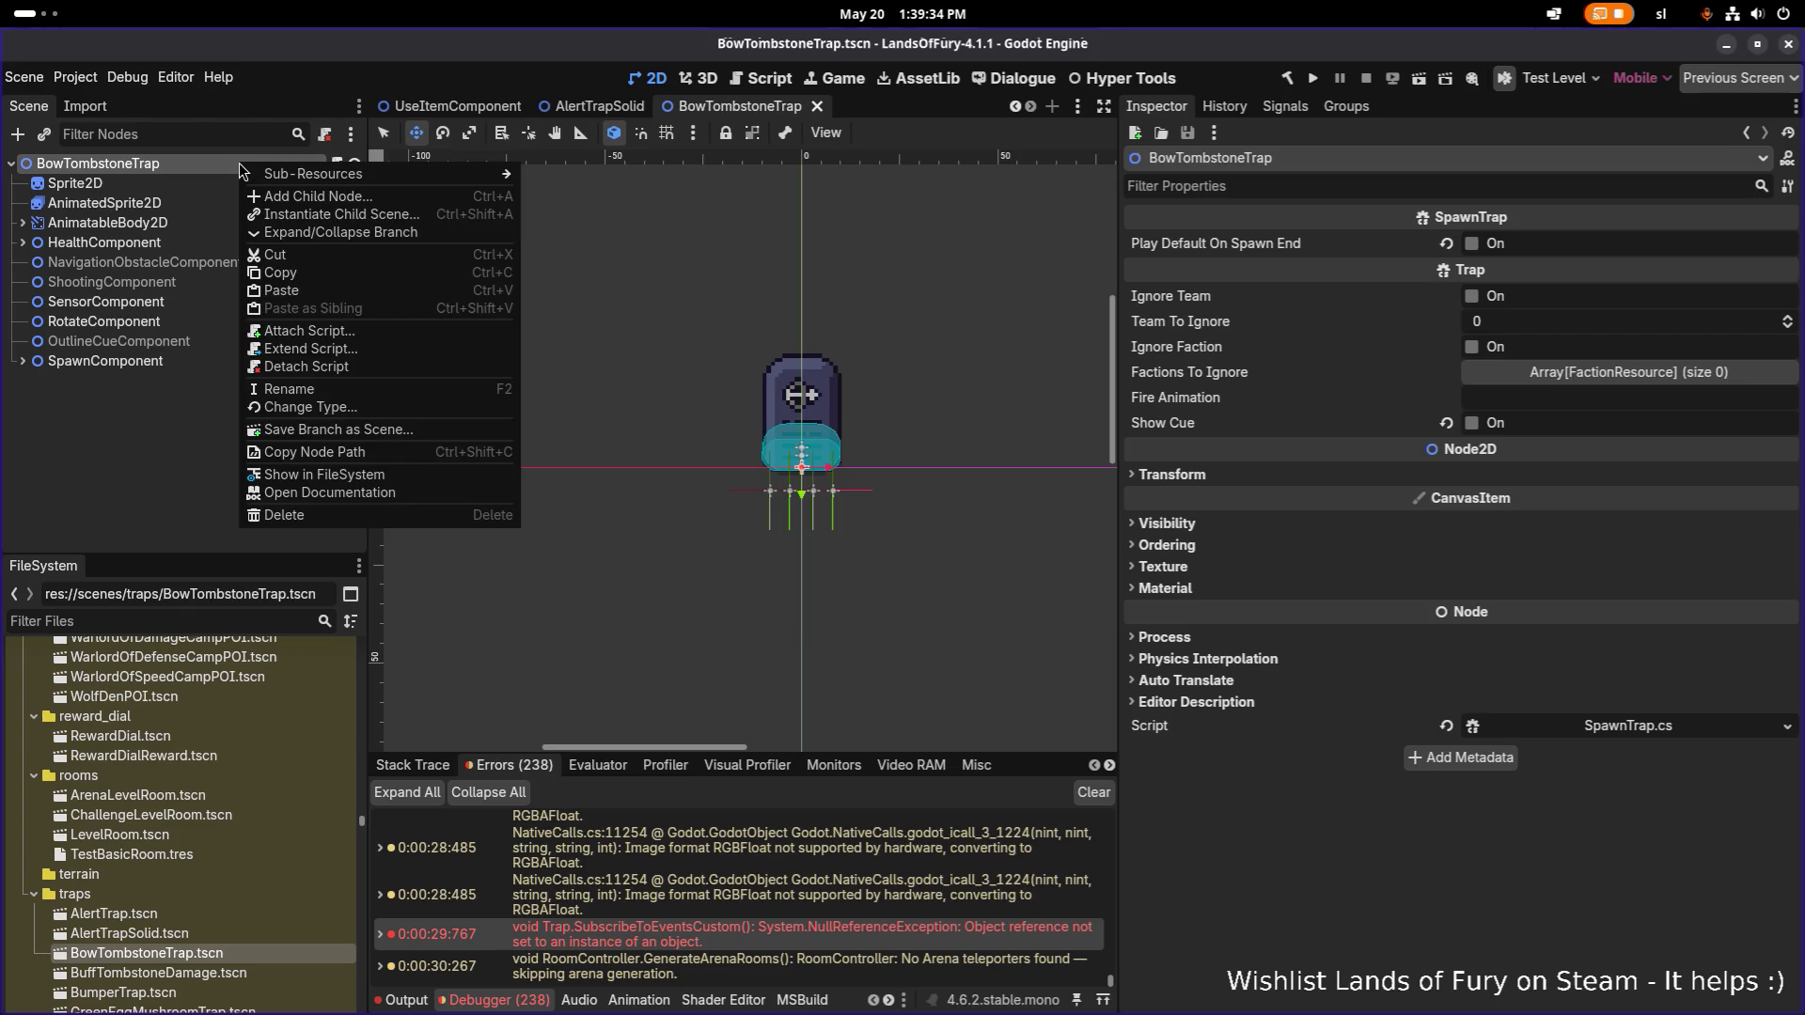
{"action": "left_click", "coordinate": [169, 243]}
{"action": "left_click", "coordinate": [170, 268]}
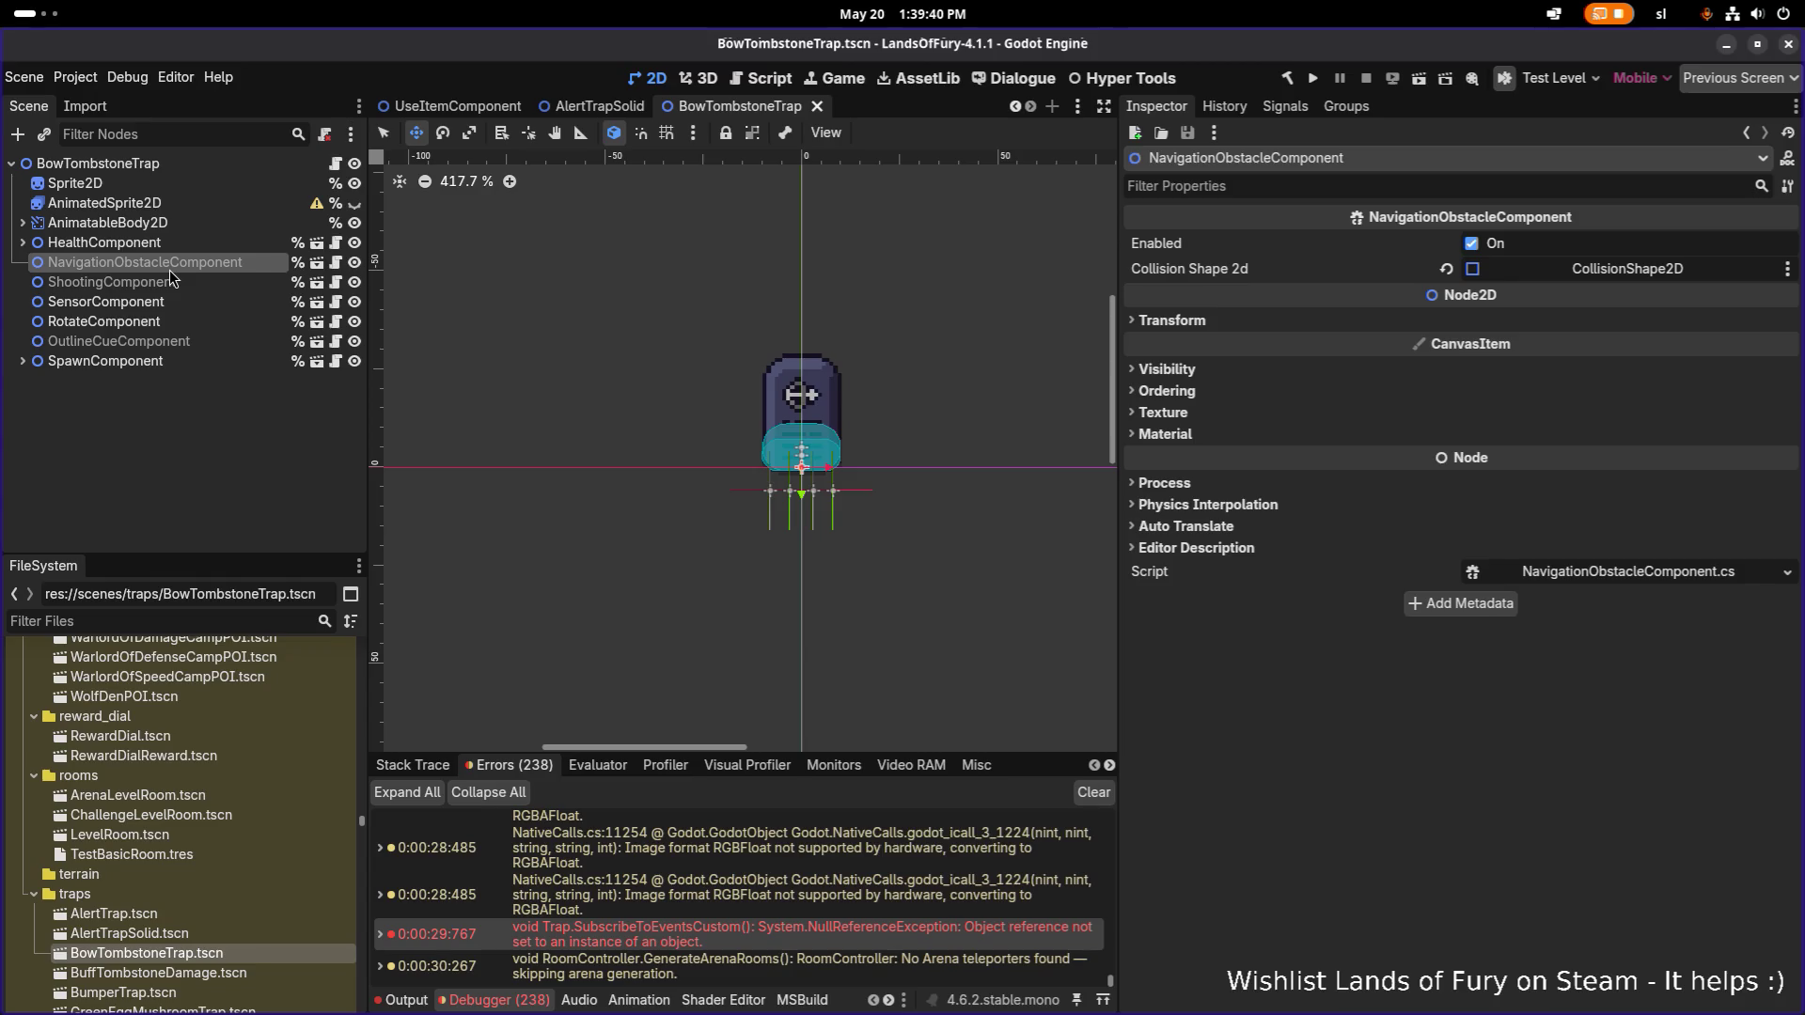
{"action": "left_click", "coordinate": [182, 162]}
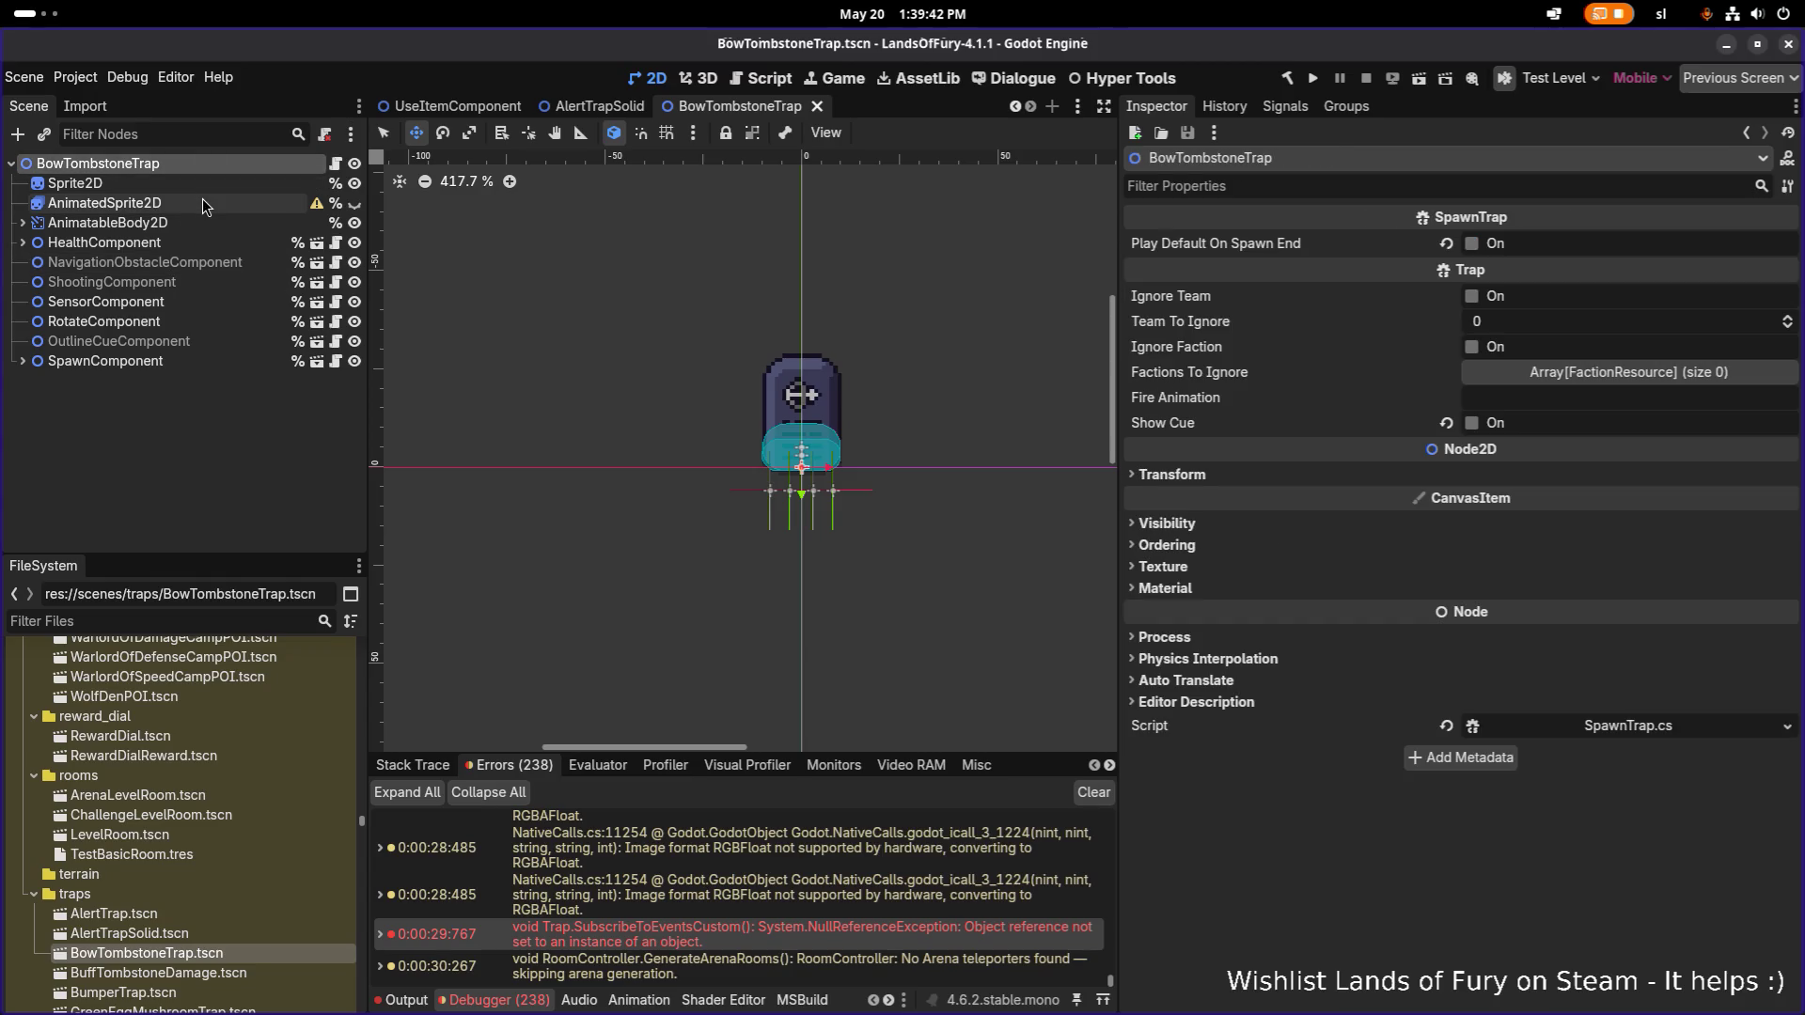
{"action": "key", "text": "ctrl+v"}
{"action": "mouse_move", "coordinate": [143, 383]}
{"action": "left_mouse_down"}
{"action": "mouse_move", "coordinate": [183, 369]}
{"action": "mouse_move", "coordinate": [178, 303]}
{"action": "left_mouse_up"}
{"action": "key", "text": "ctrl+s"}
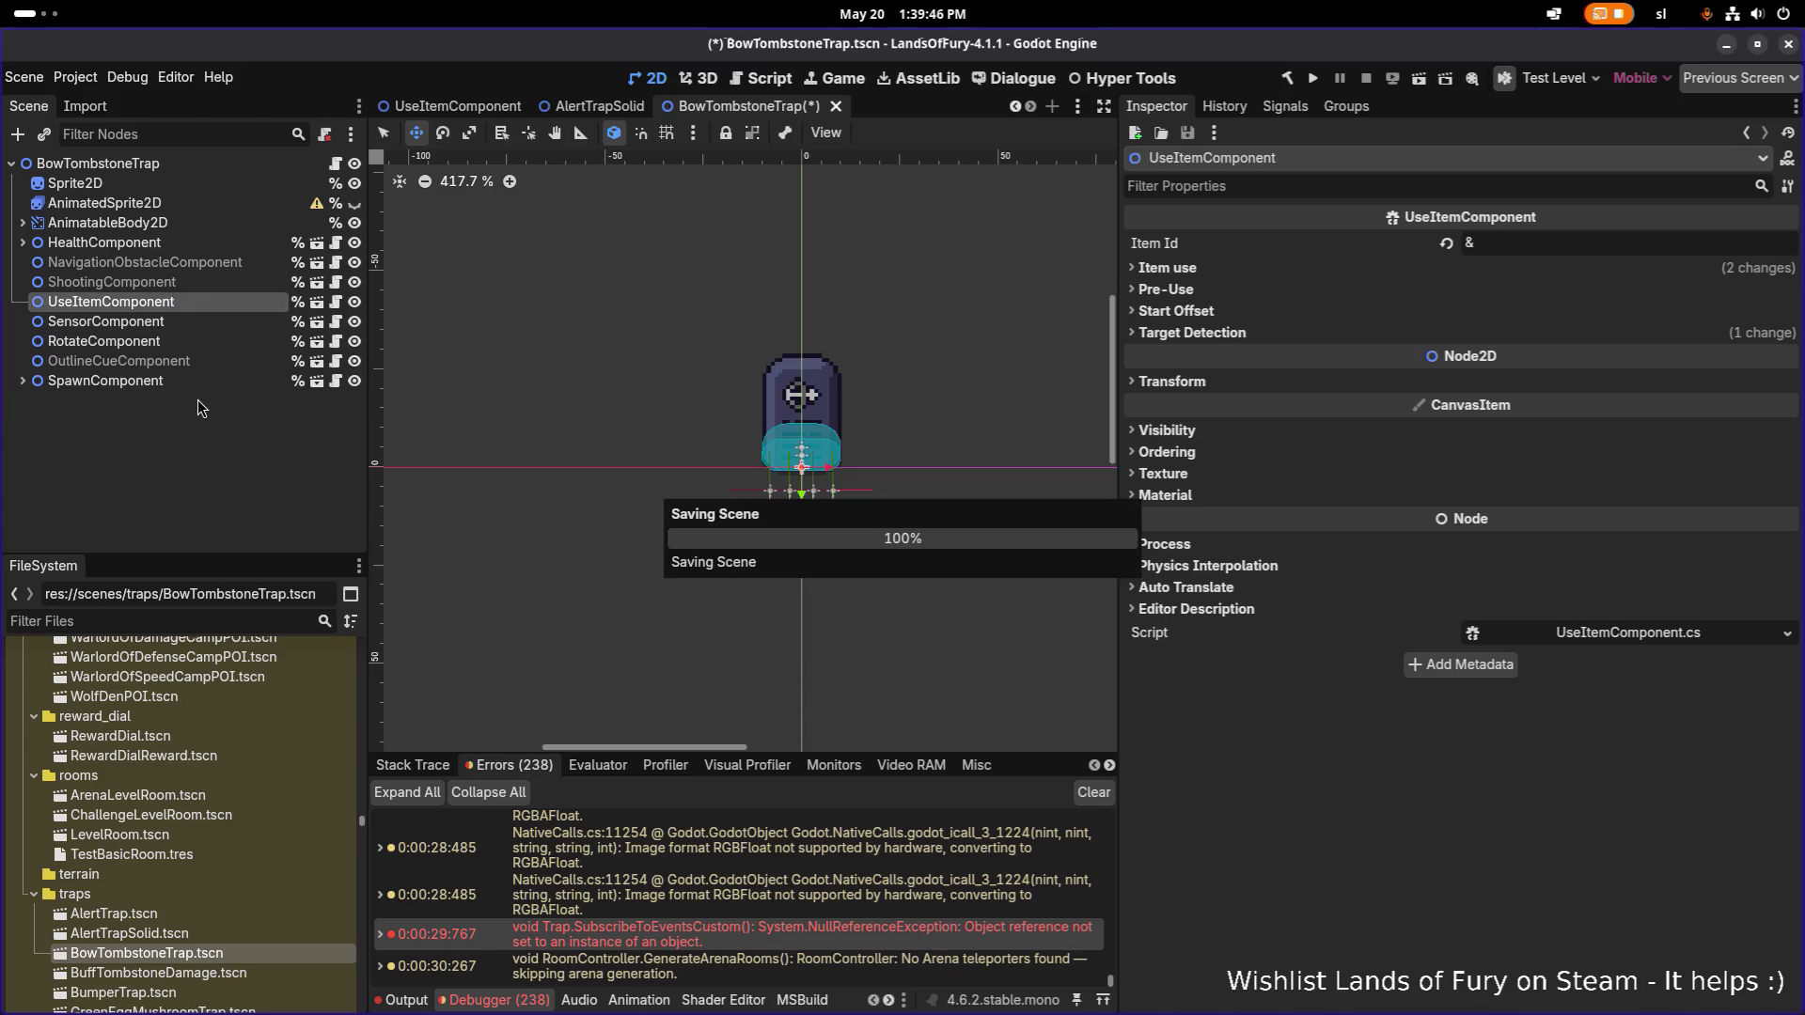
Open the BumperTrap scene and its script.
{"action": "double_click", "coordinate": [151, 933]}
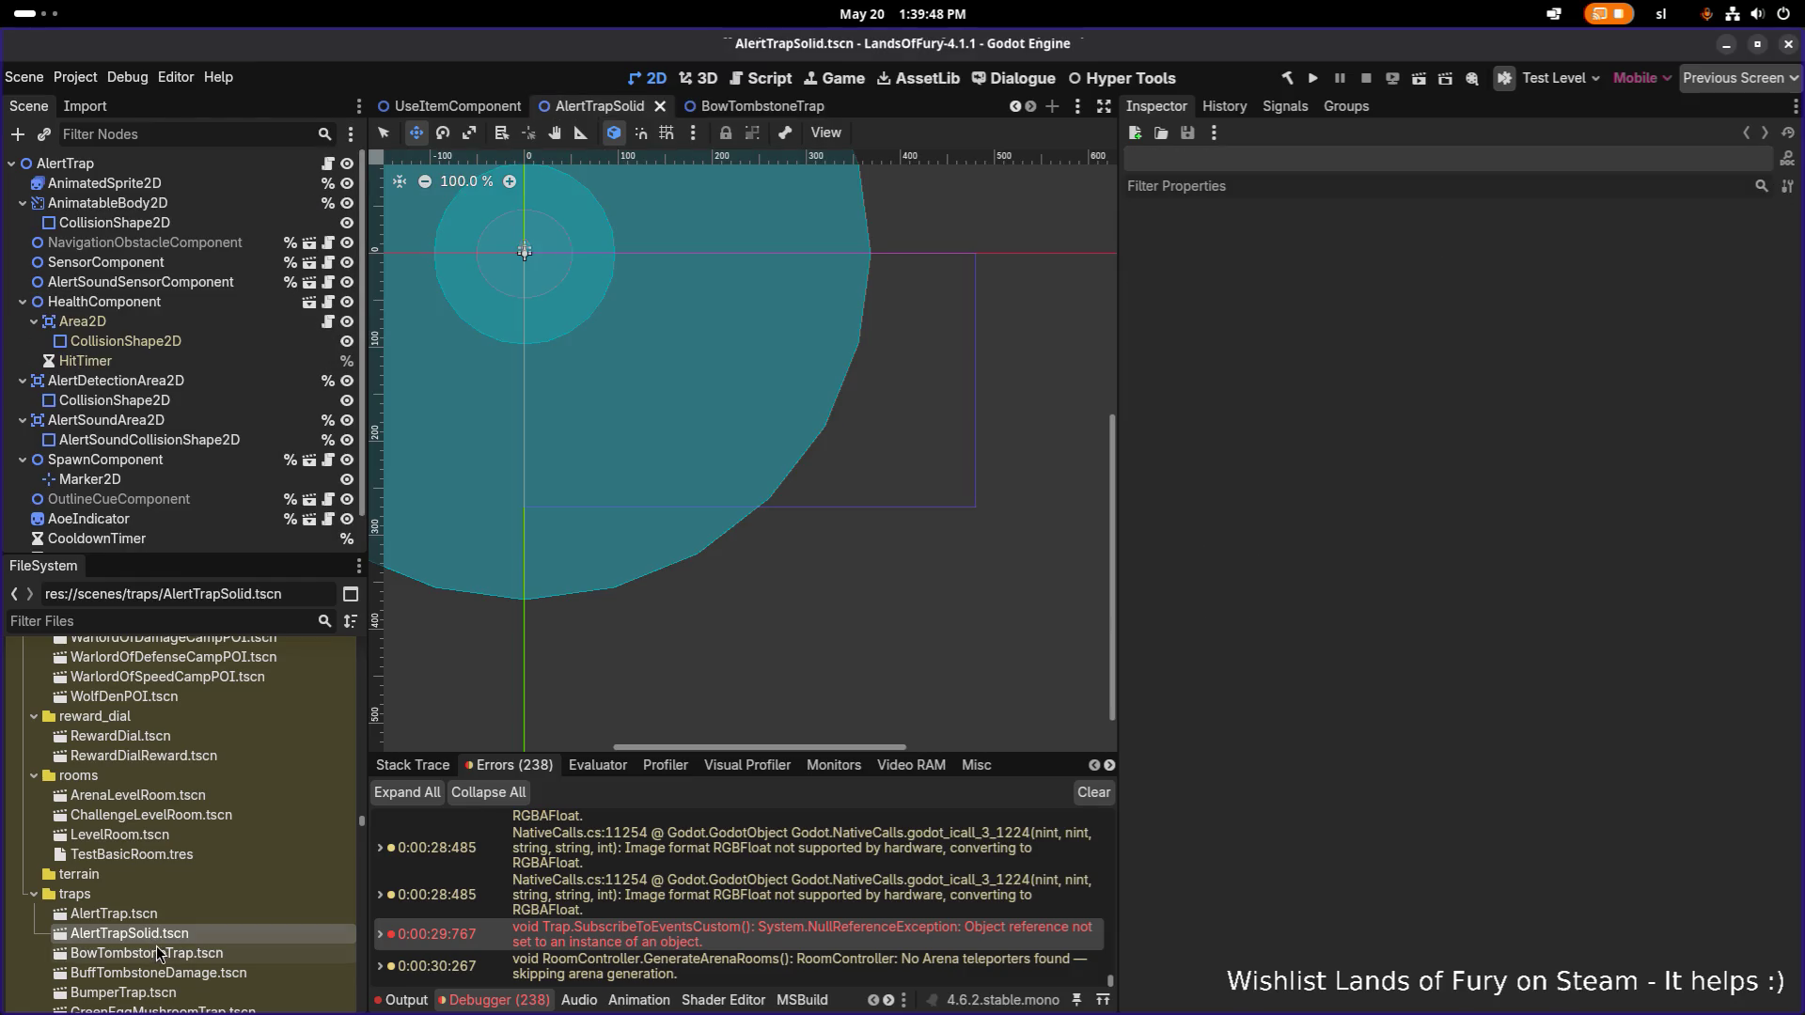
{"action": "double_click", "coordinate": [158, 973]}
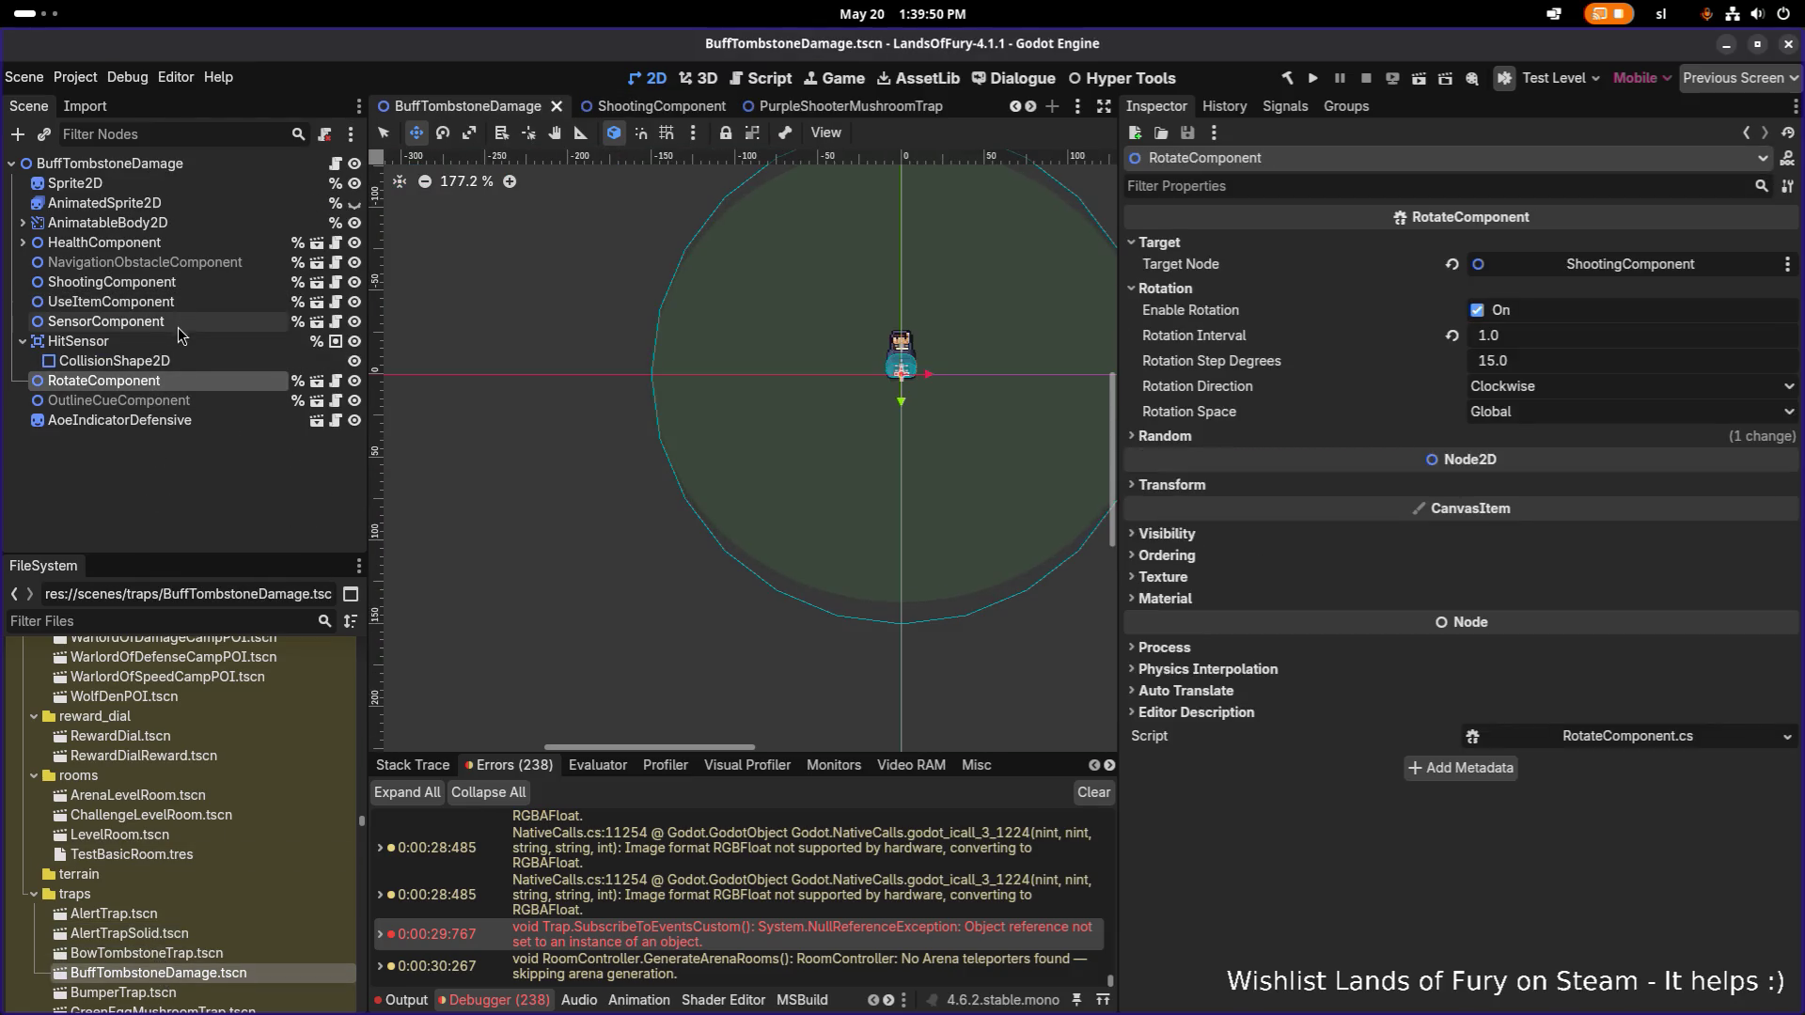
{"action": "scroll", "coordinate": [172, 722], "scroll_direction": "down", "scroll_amount": 2}
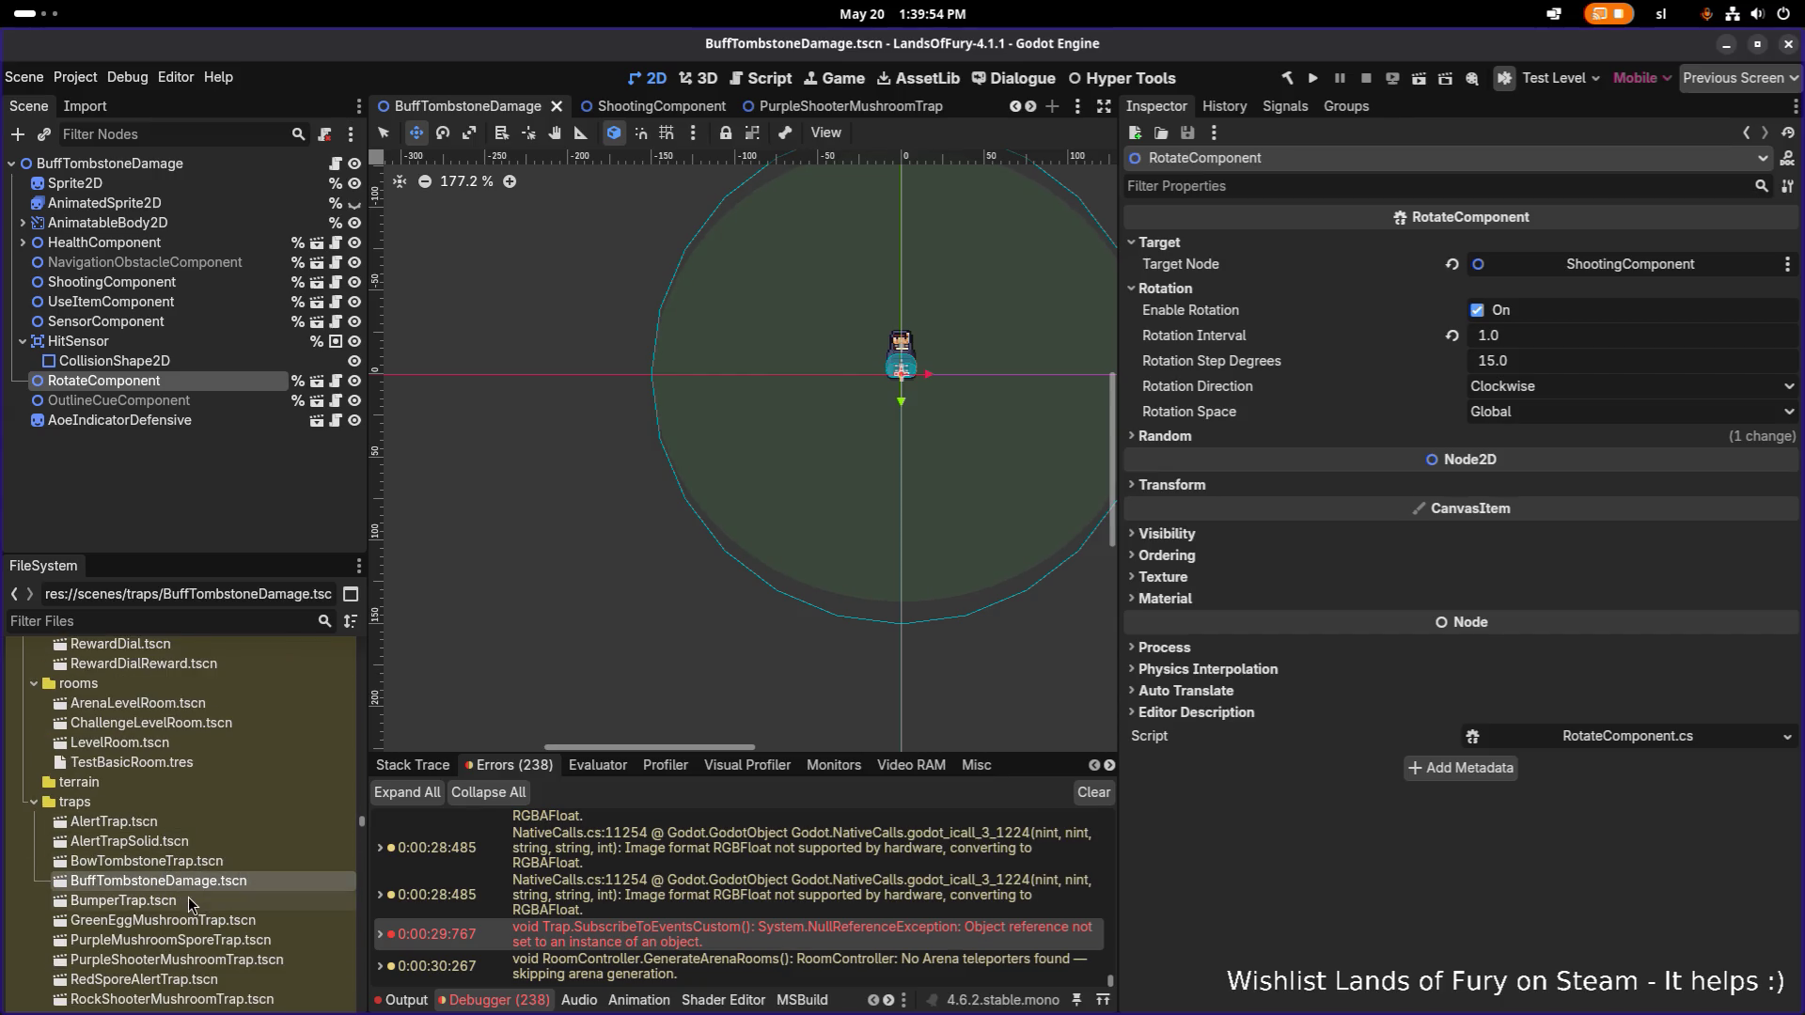
{"action": "double_click", "coordinate": [190, 904]}
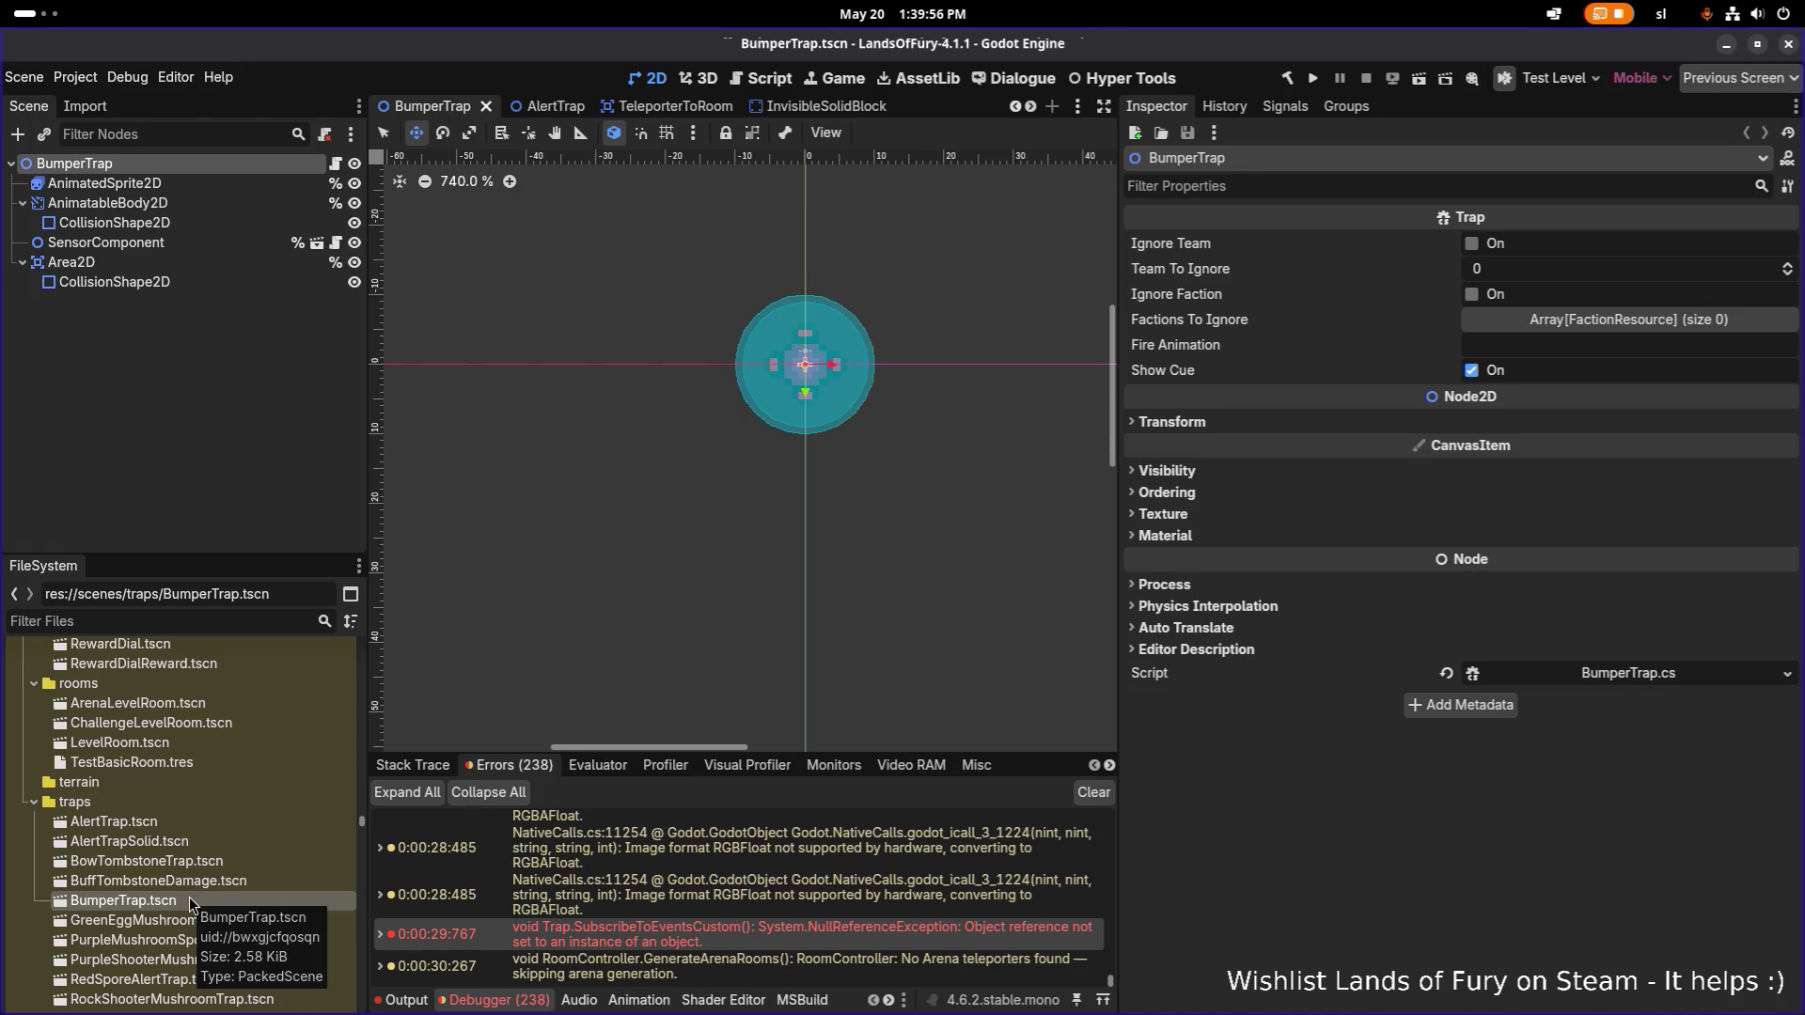
{"action": "left_click", "coordinate": [1607, 673]}
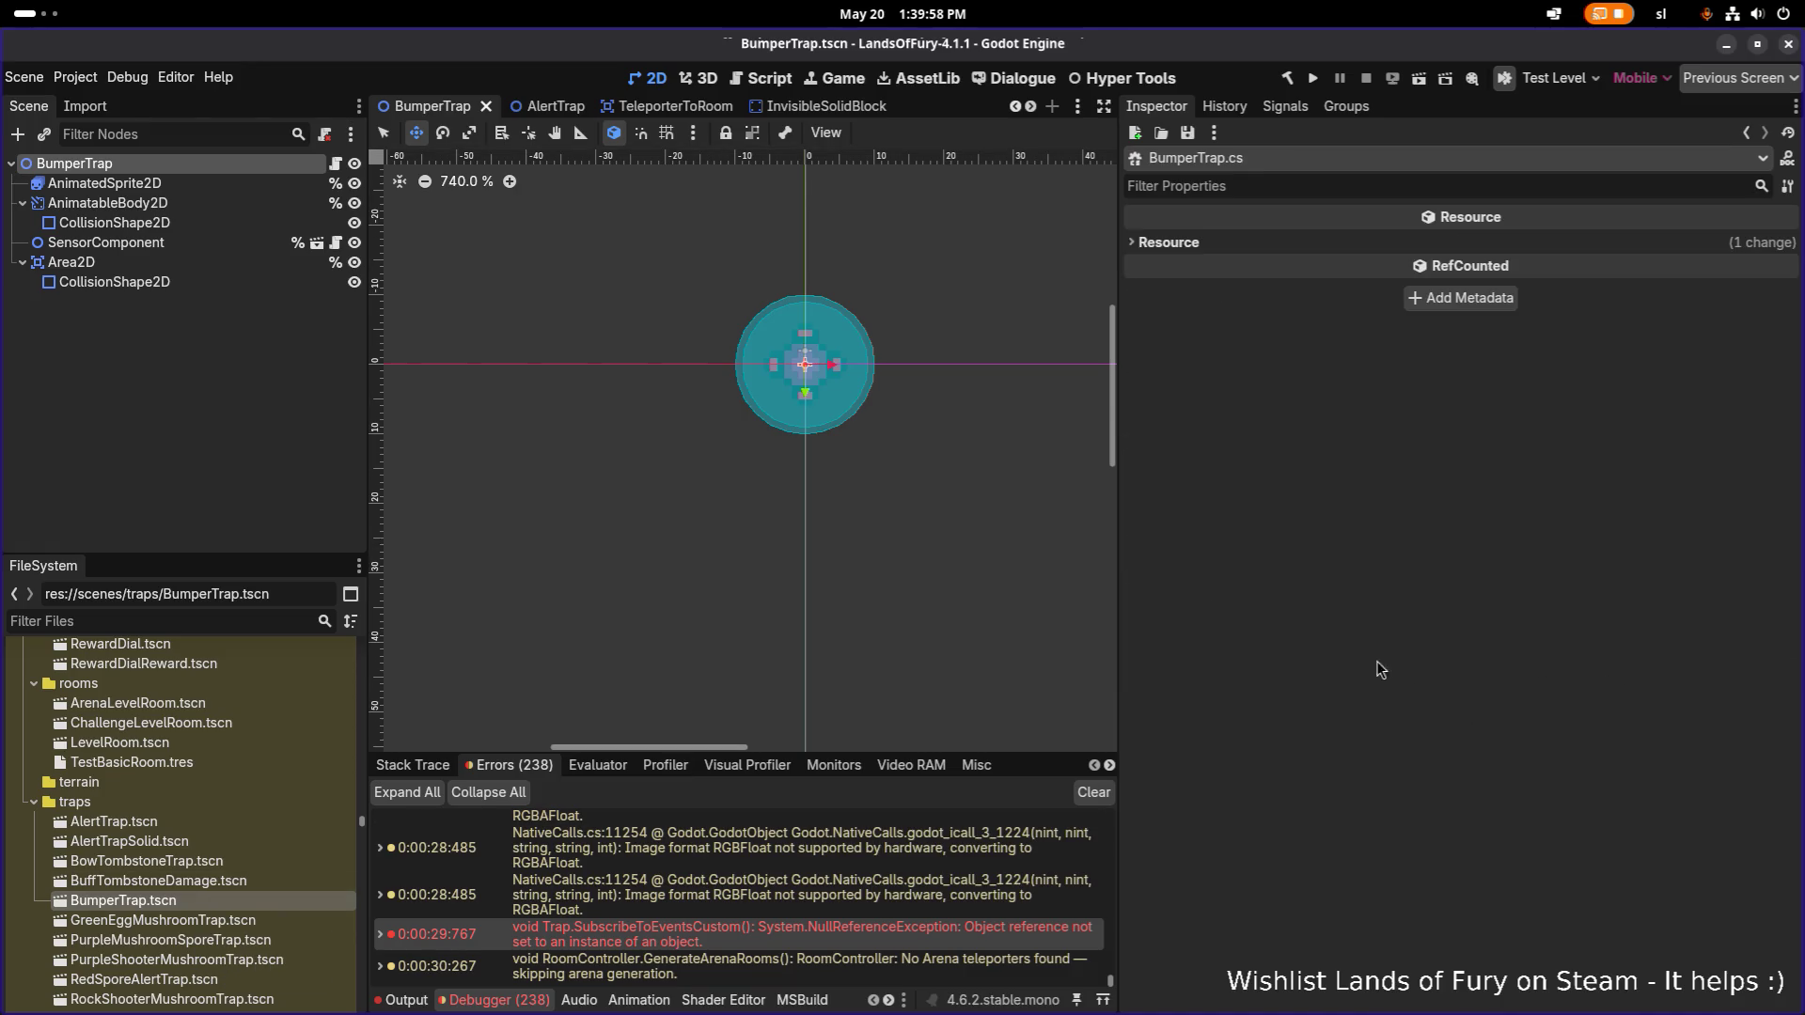
Close the BumperTrap tab, reopen BowTombstoneTrap.tscn and select its UseItemComponent node.
{"action": "key", "text": "alt+Tab"}
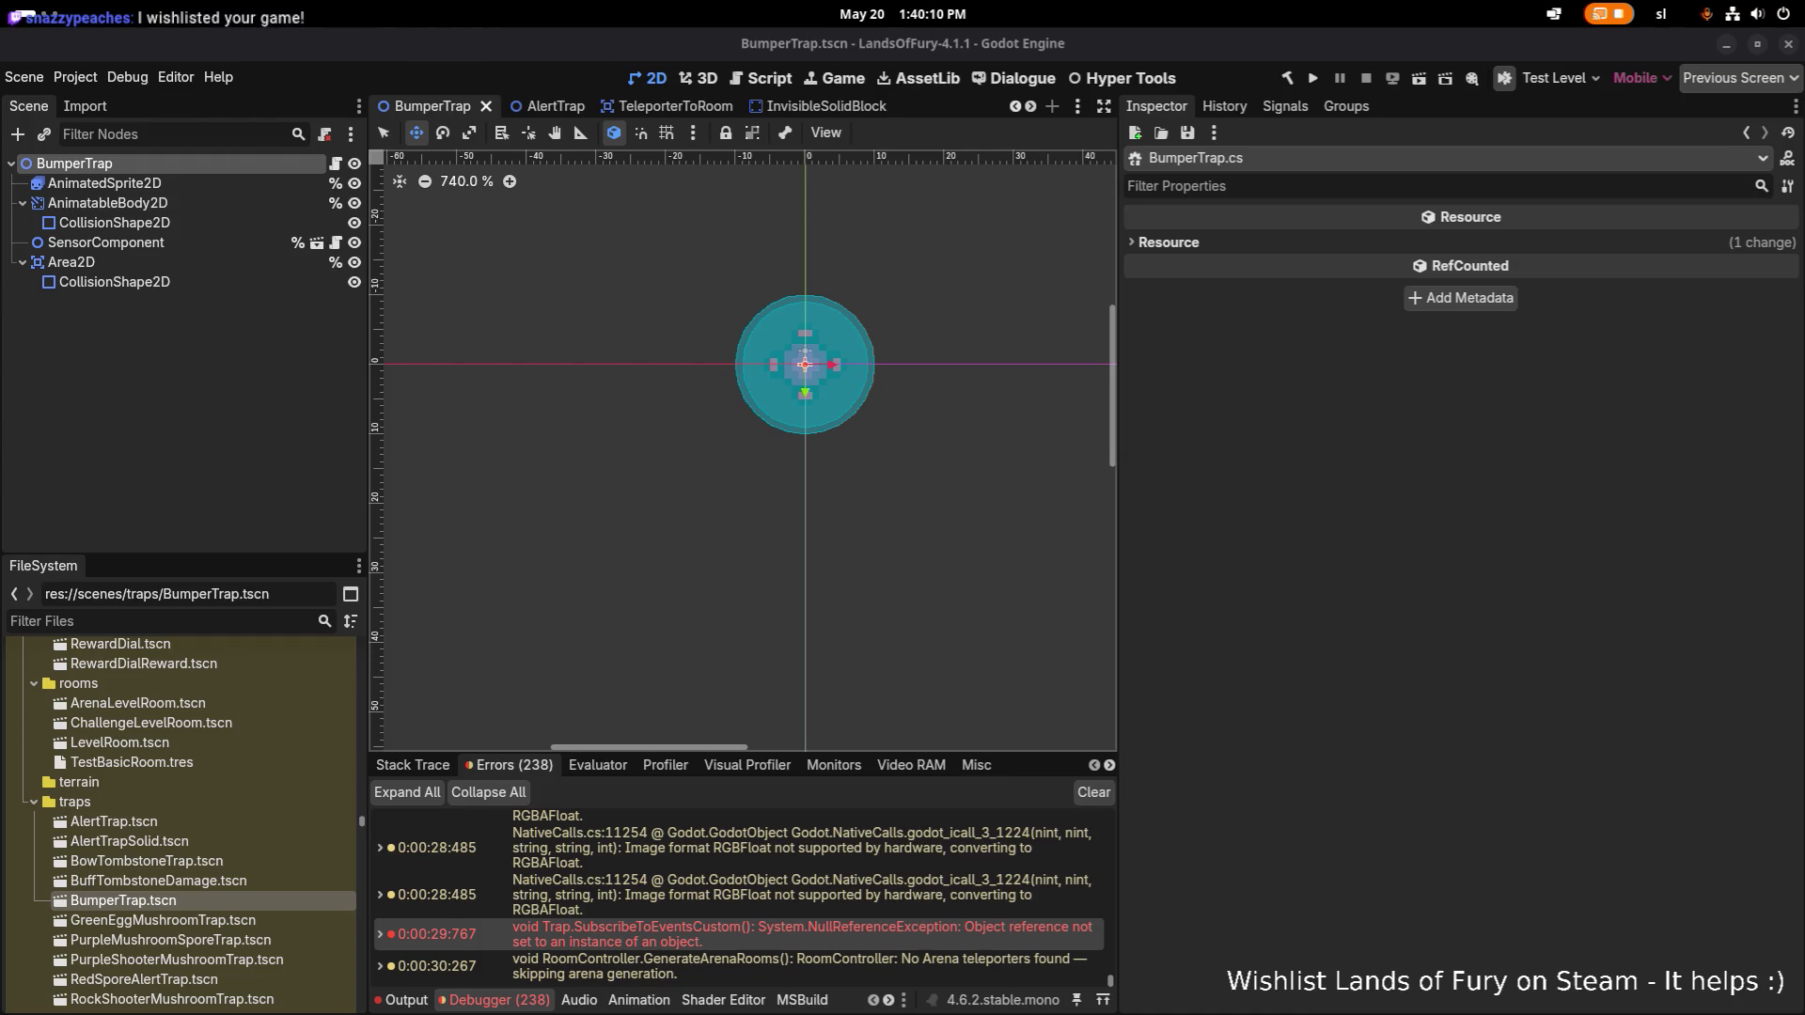
{"action": "left_click", "coordinate": [273, 433]}
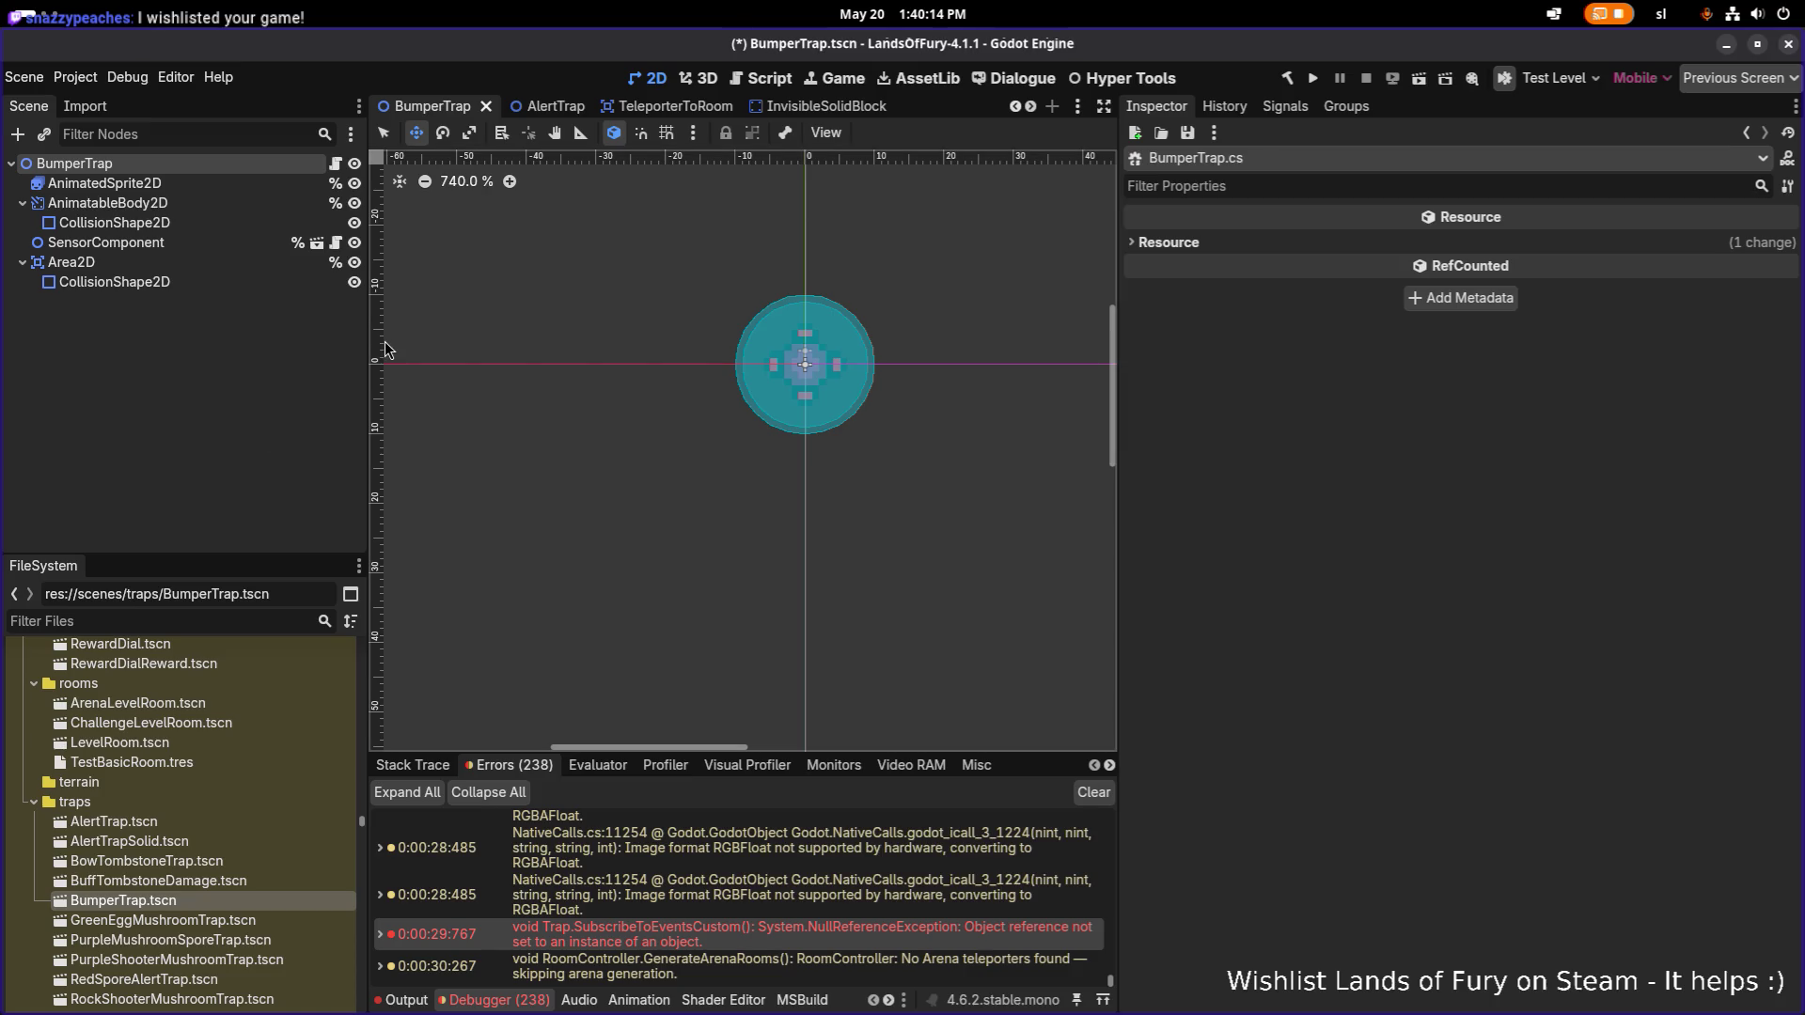
{"action": "left_click", "coordinate": [487, 106]}
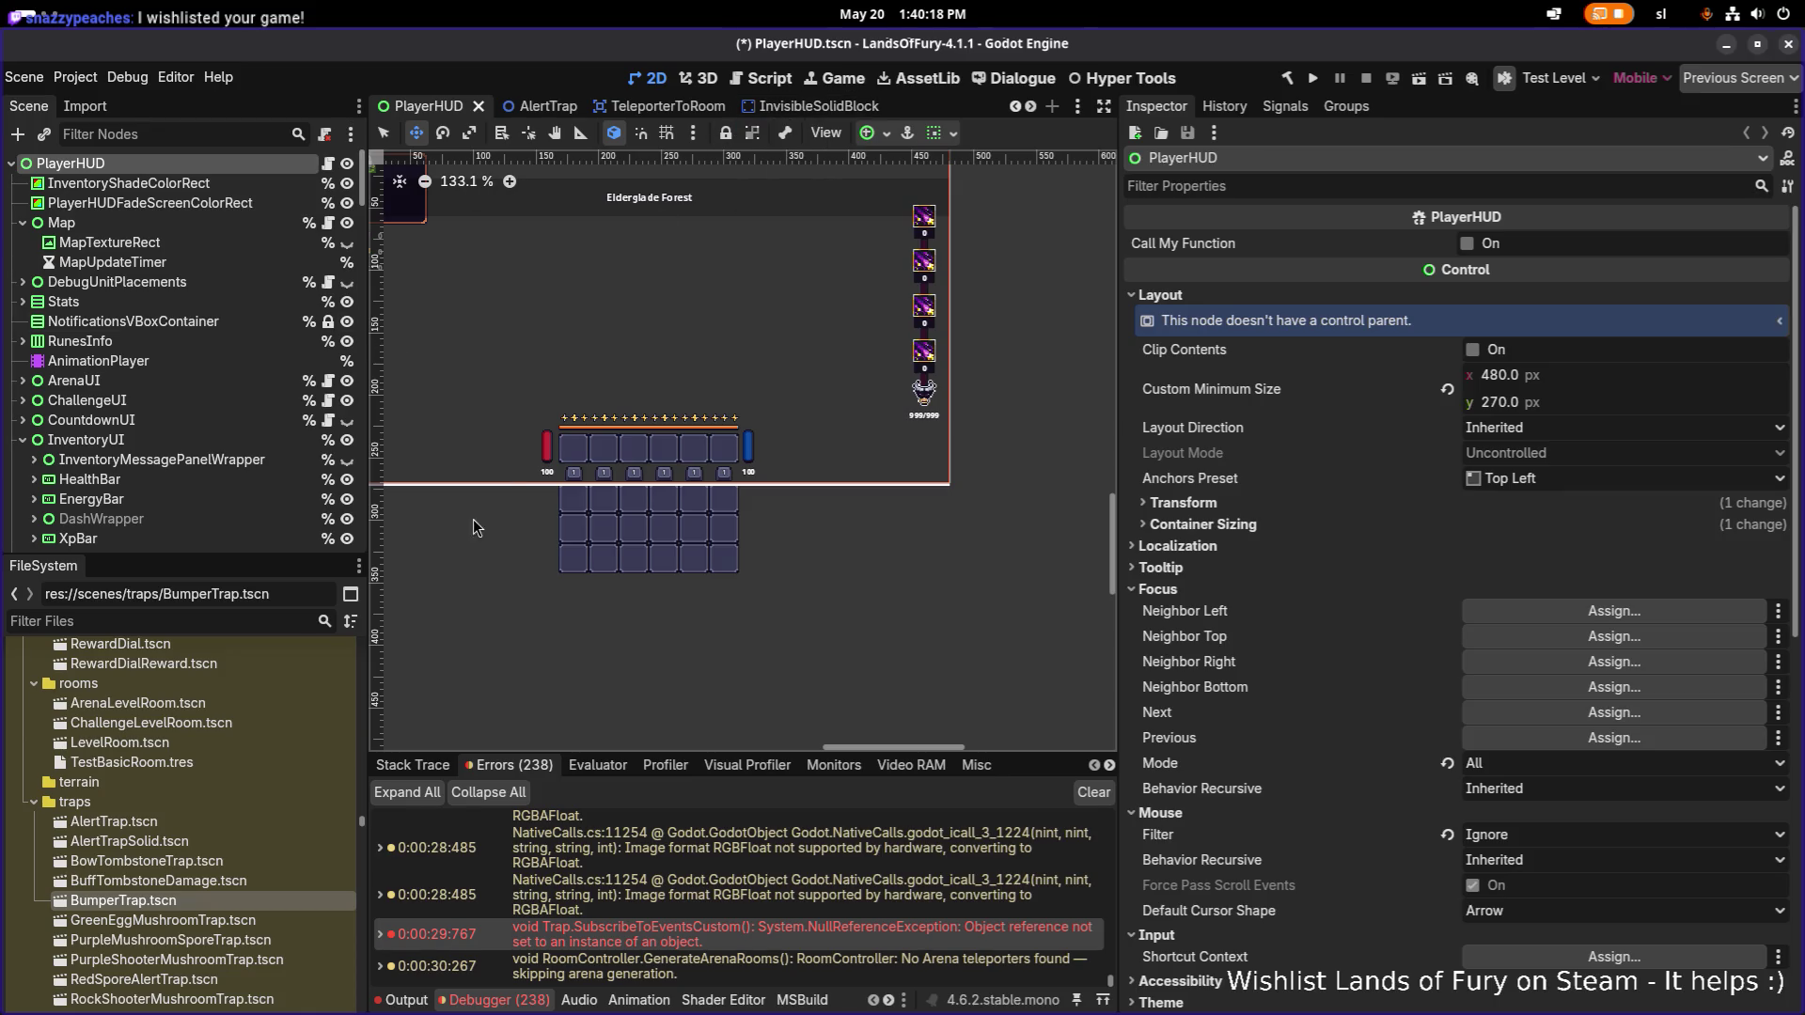
{"action": "double_click", "coordinate": [160, 881]}
{"action": "left_click", "coordinate": [234, 479]}
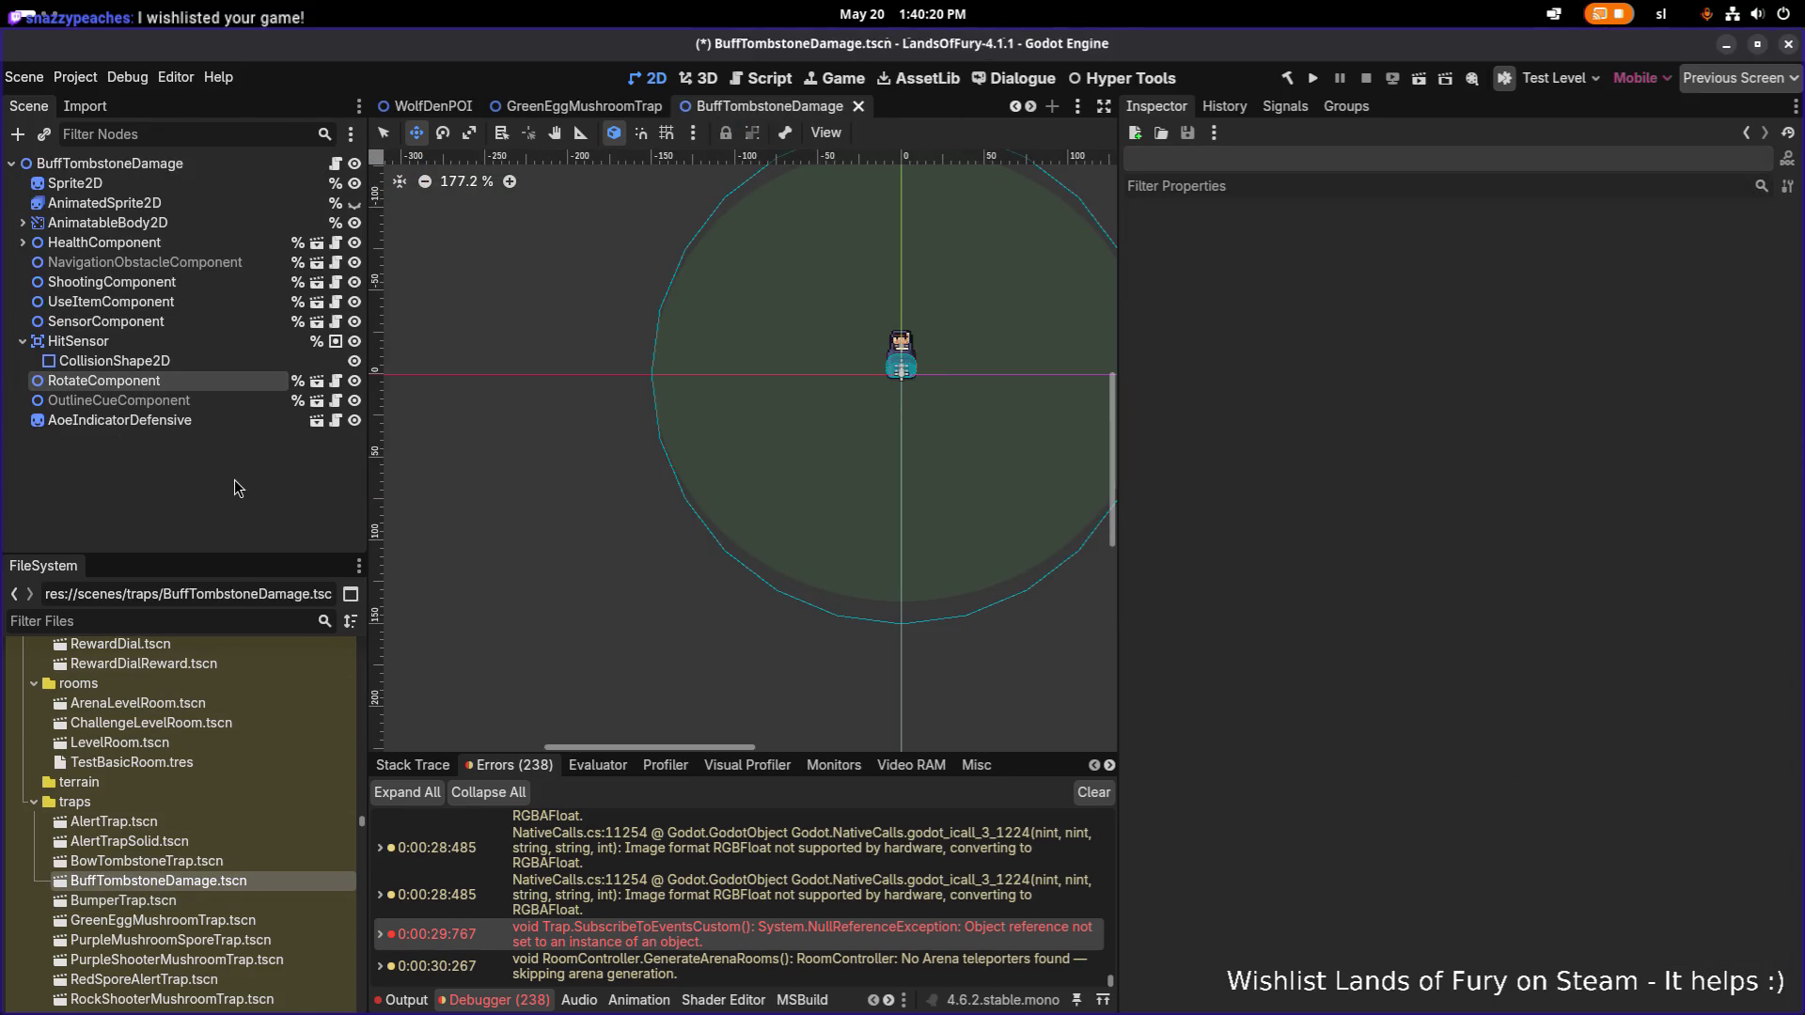
{"action": "double_click", "coordinate": [146, 861]}
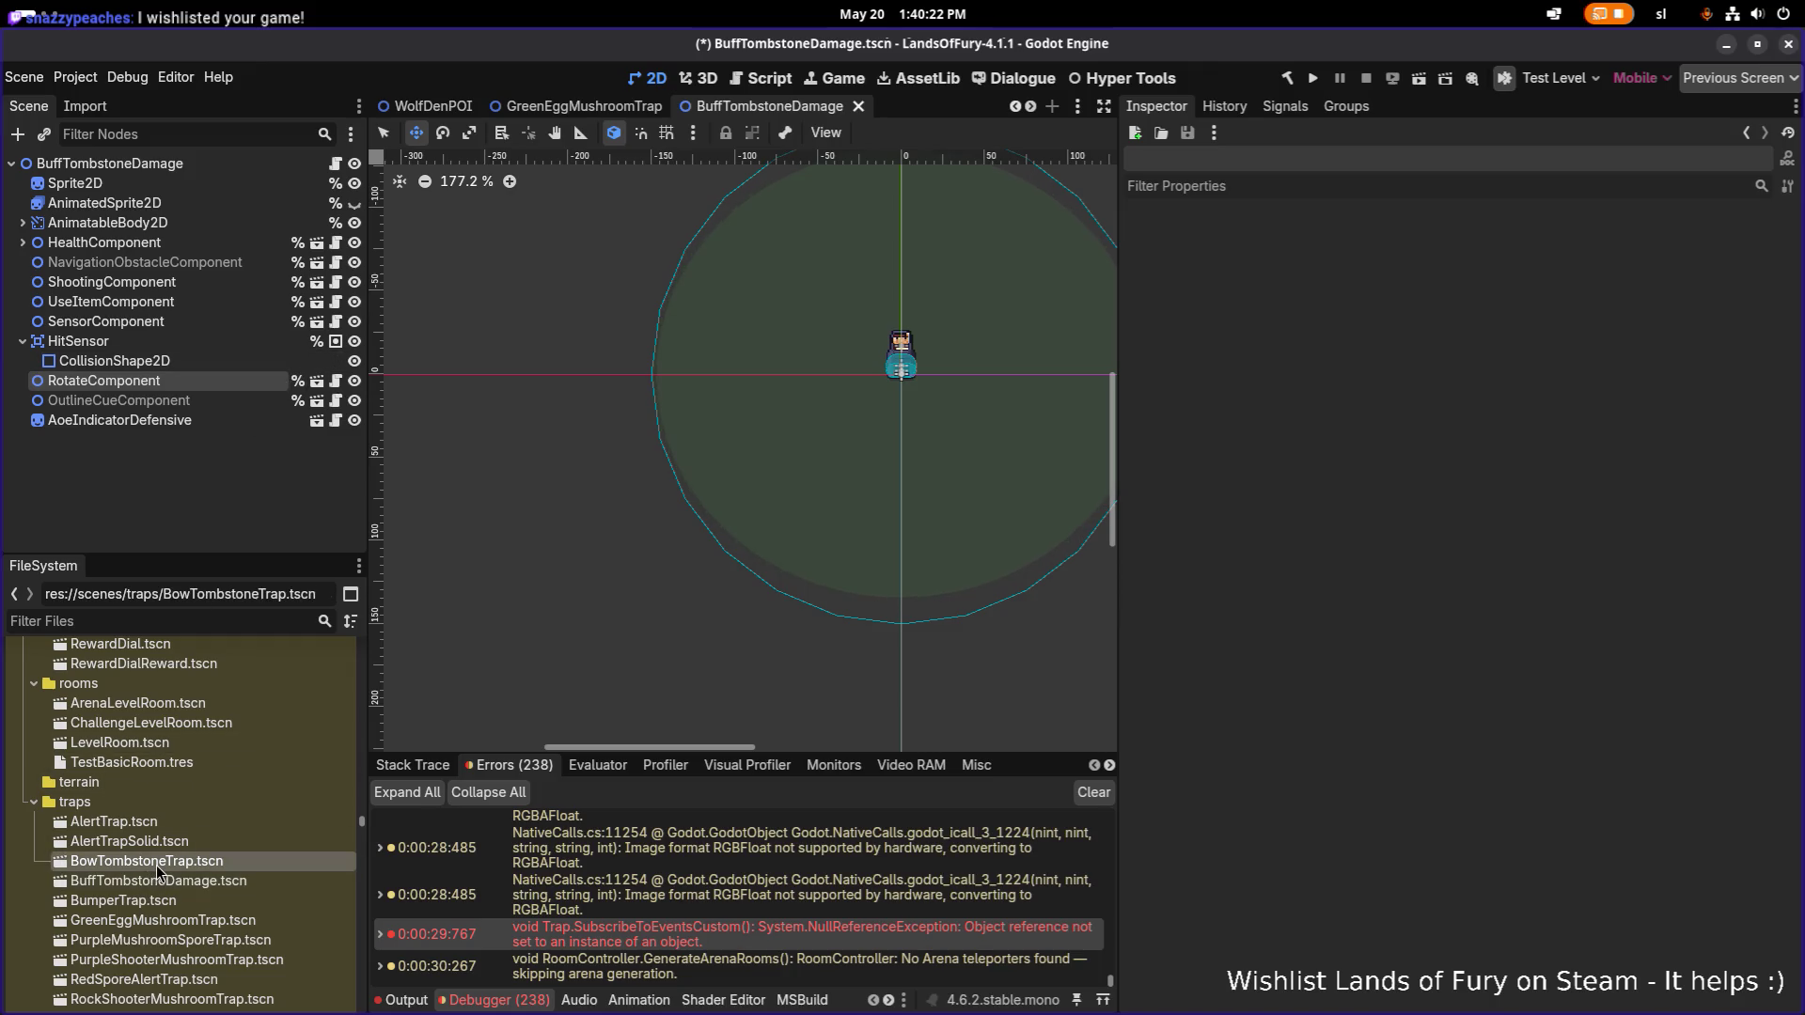
{"action": "left_click", "coordinate": [201, 282]}
{"action": "left_click", "coordinate": [204, 302]}
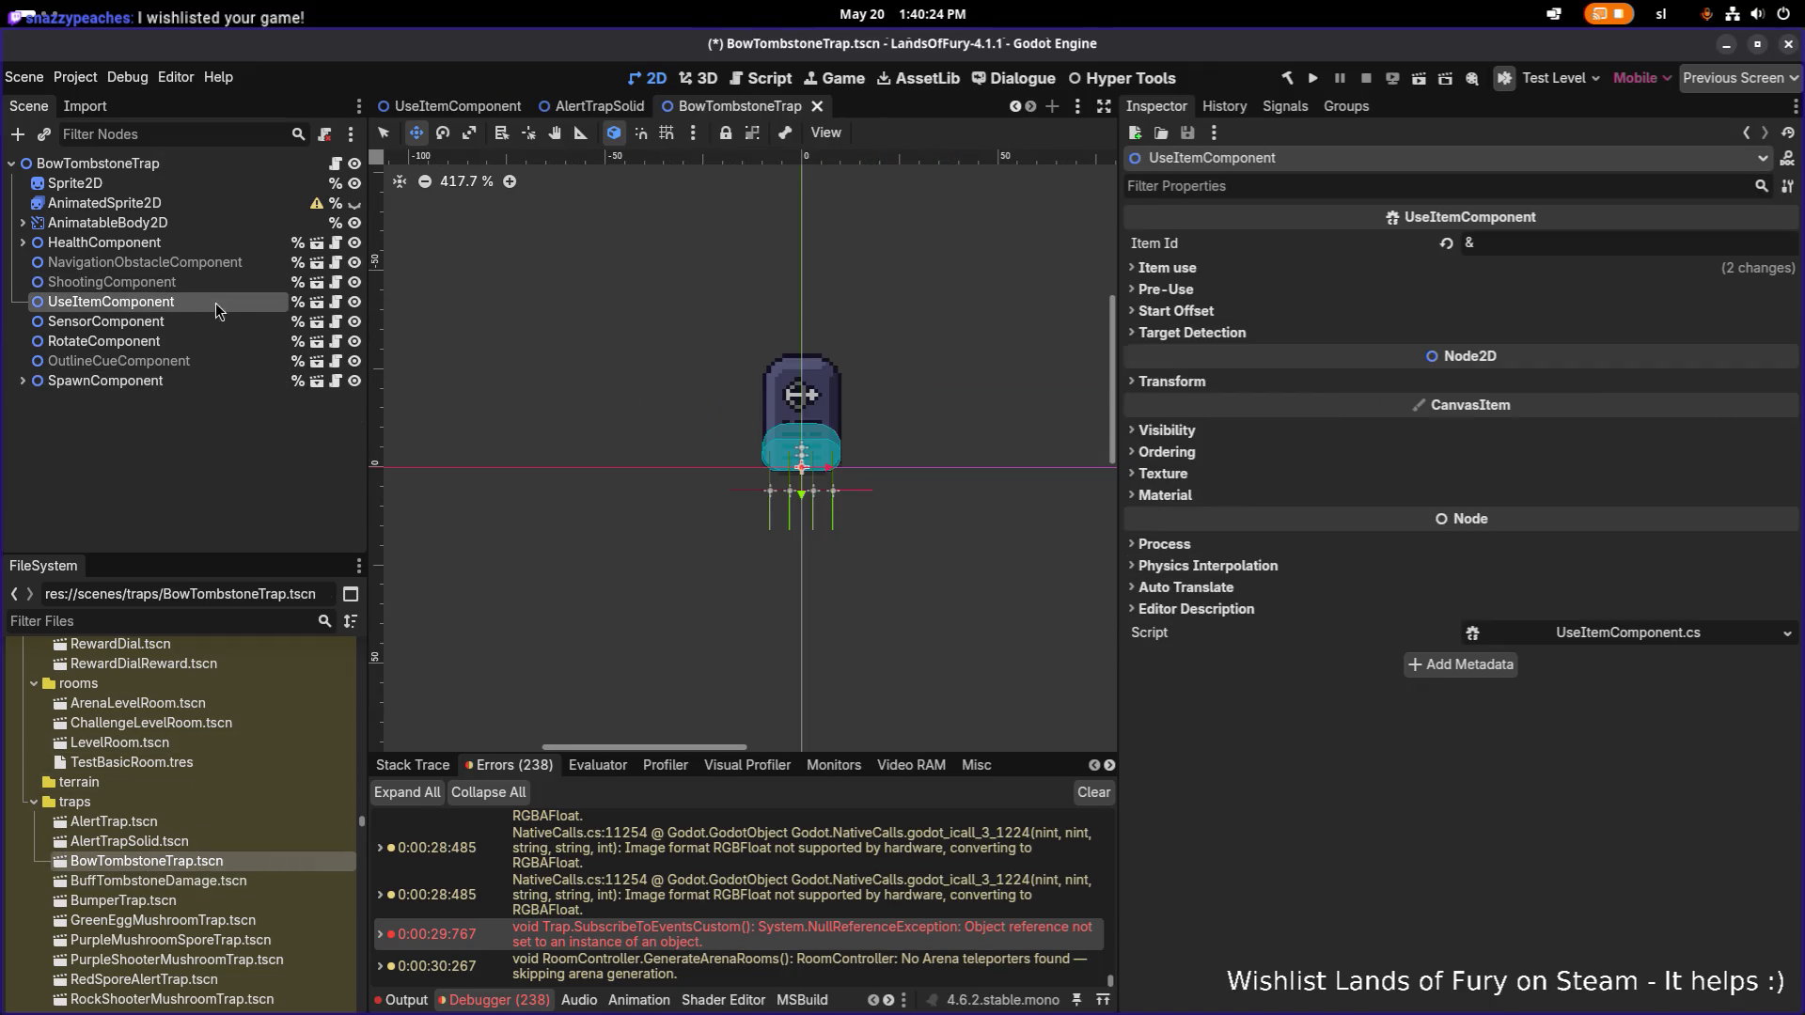
Delete UseItemComponent from BowTombstoneTrap and save the scene.
{"action": "left_click", "coordinate": [227, 280]}
{"action": "left_click", "coordinate": [217, 305]}
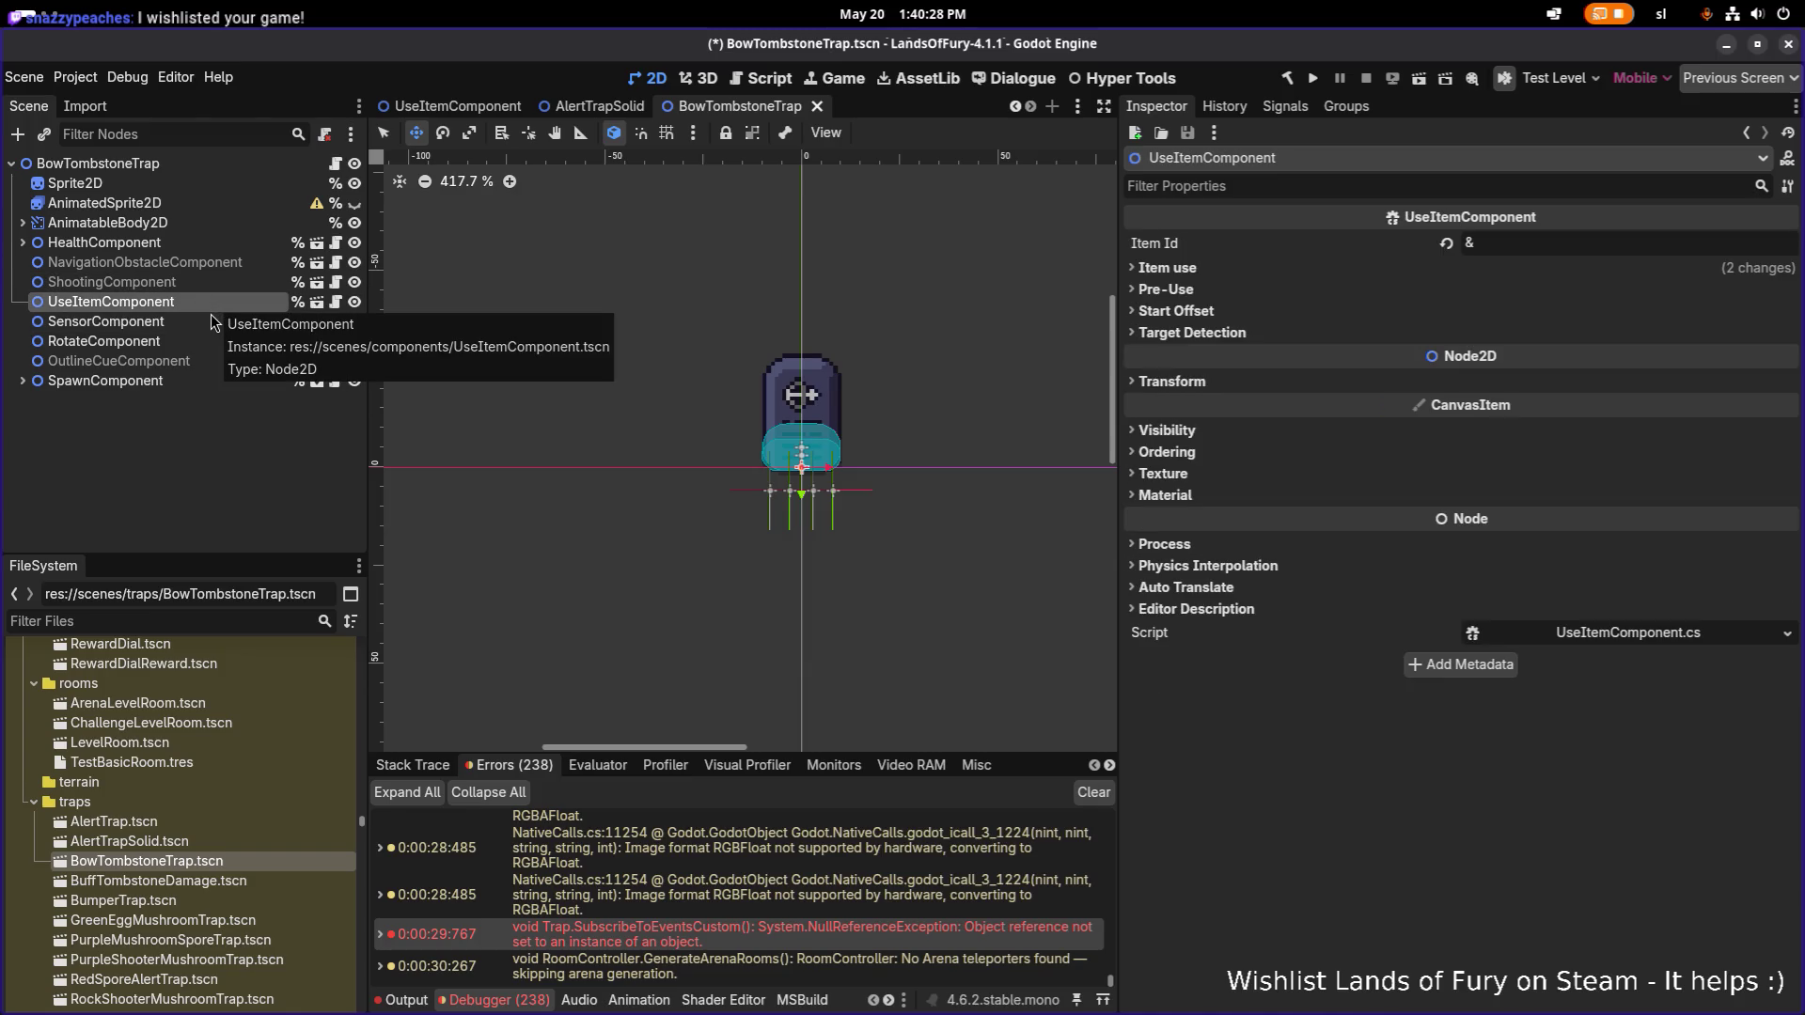
{"action": "key", "text": "Delete"}
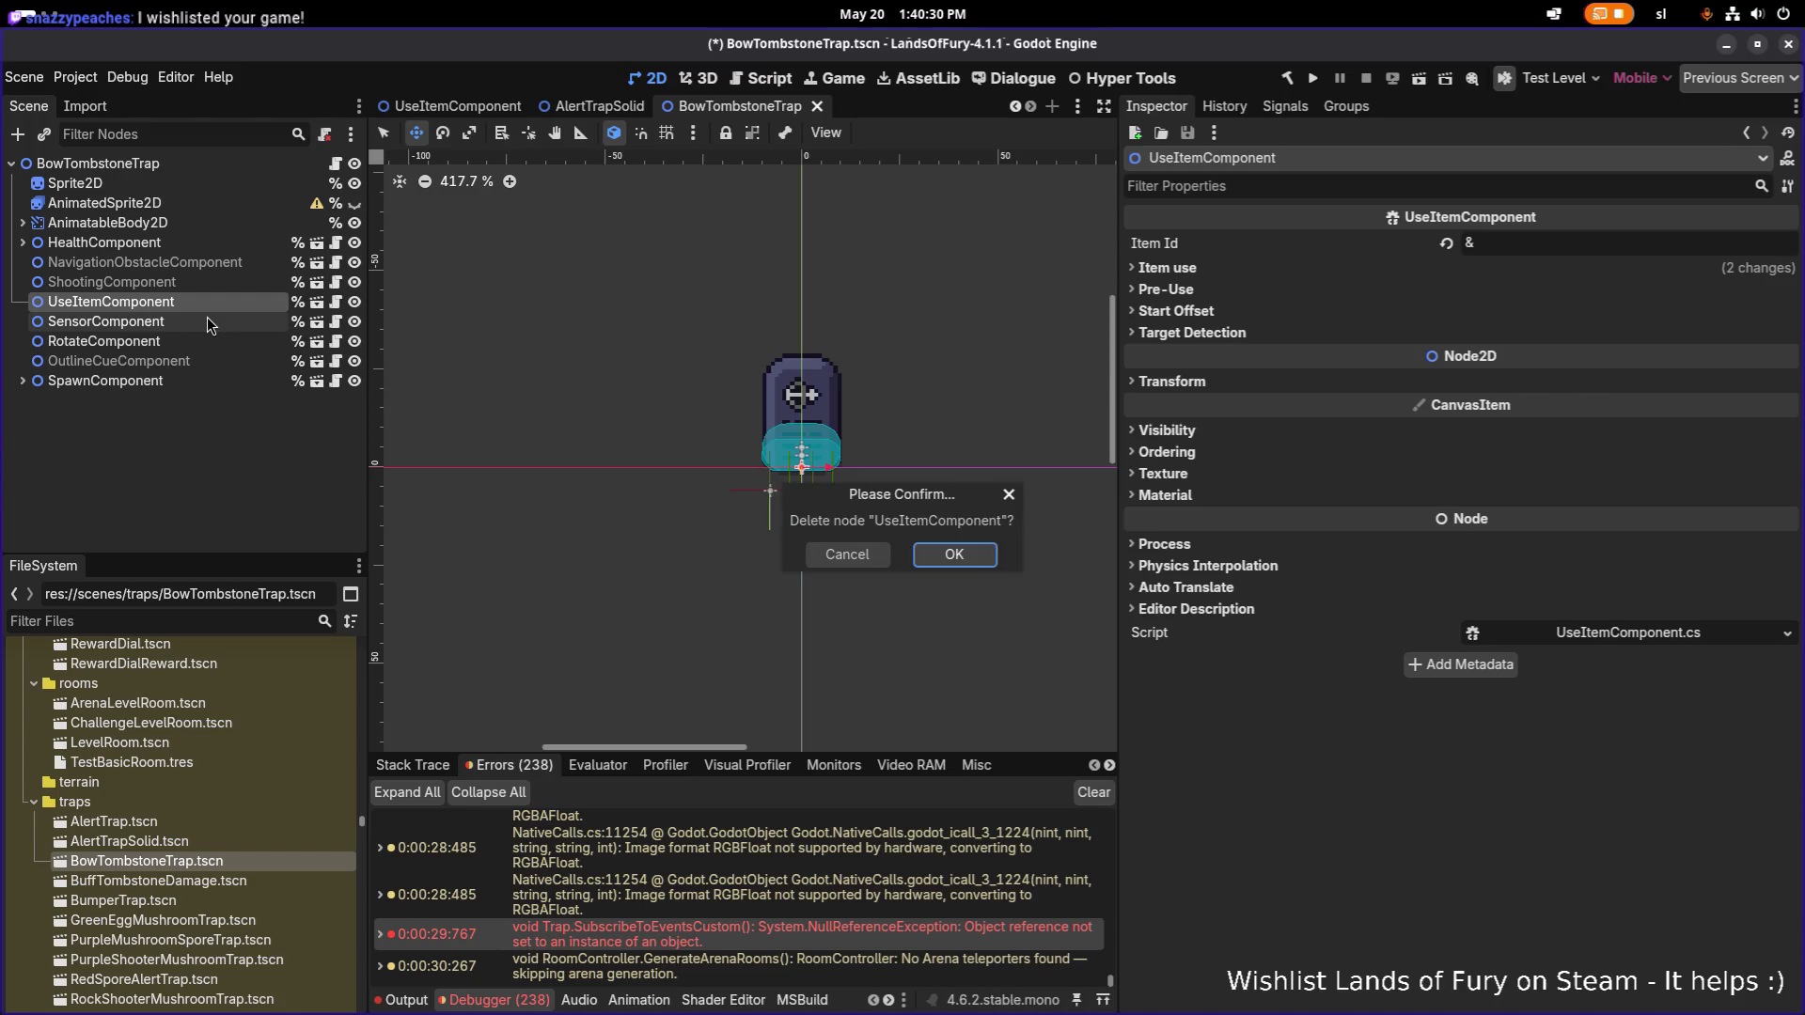
{"action": "key", "text": "Return"}
{"action": "key", "text": "ctrl+s"}
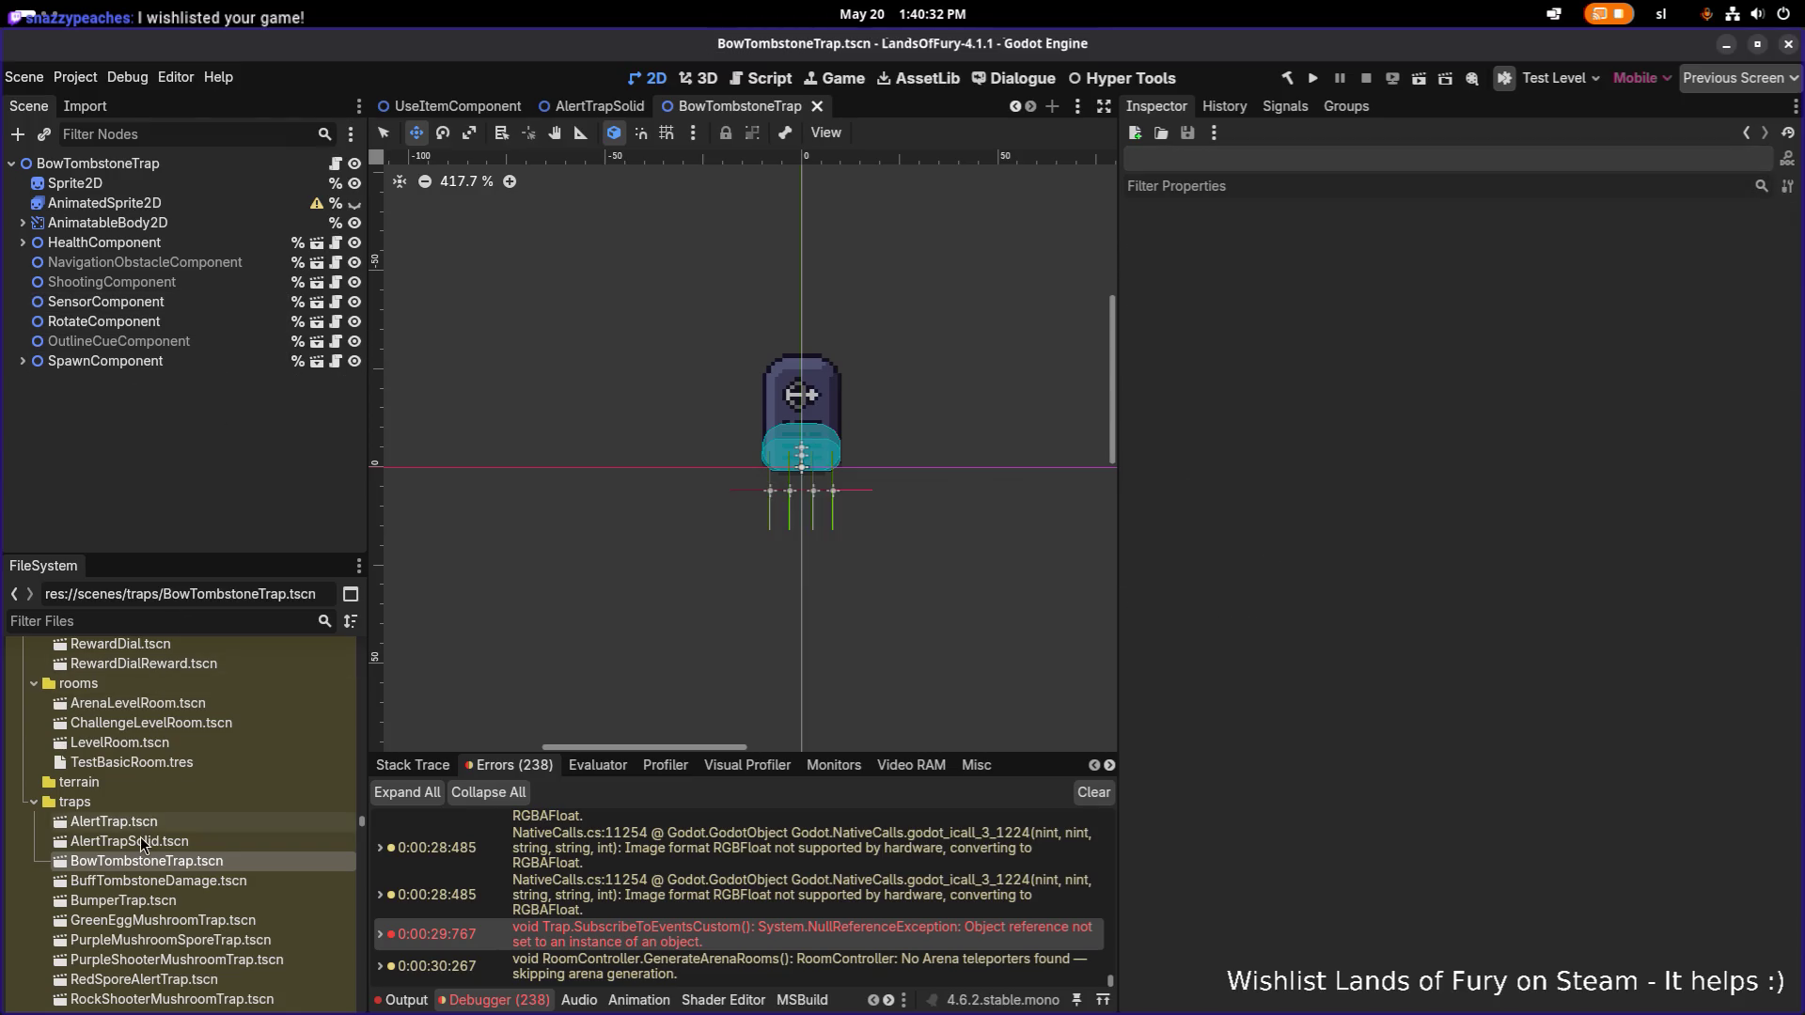
Delete AlertTrap's UseItemComponent as well and save that scene.
{"action": "double_click", "coordinate": [141, 840]}
{"action": "double_click", "coordinate": [113, 820]}
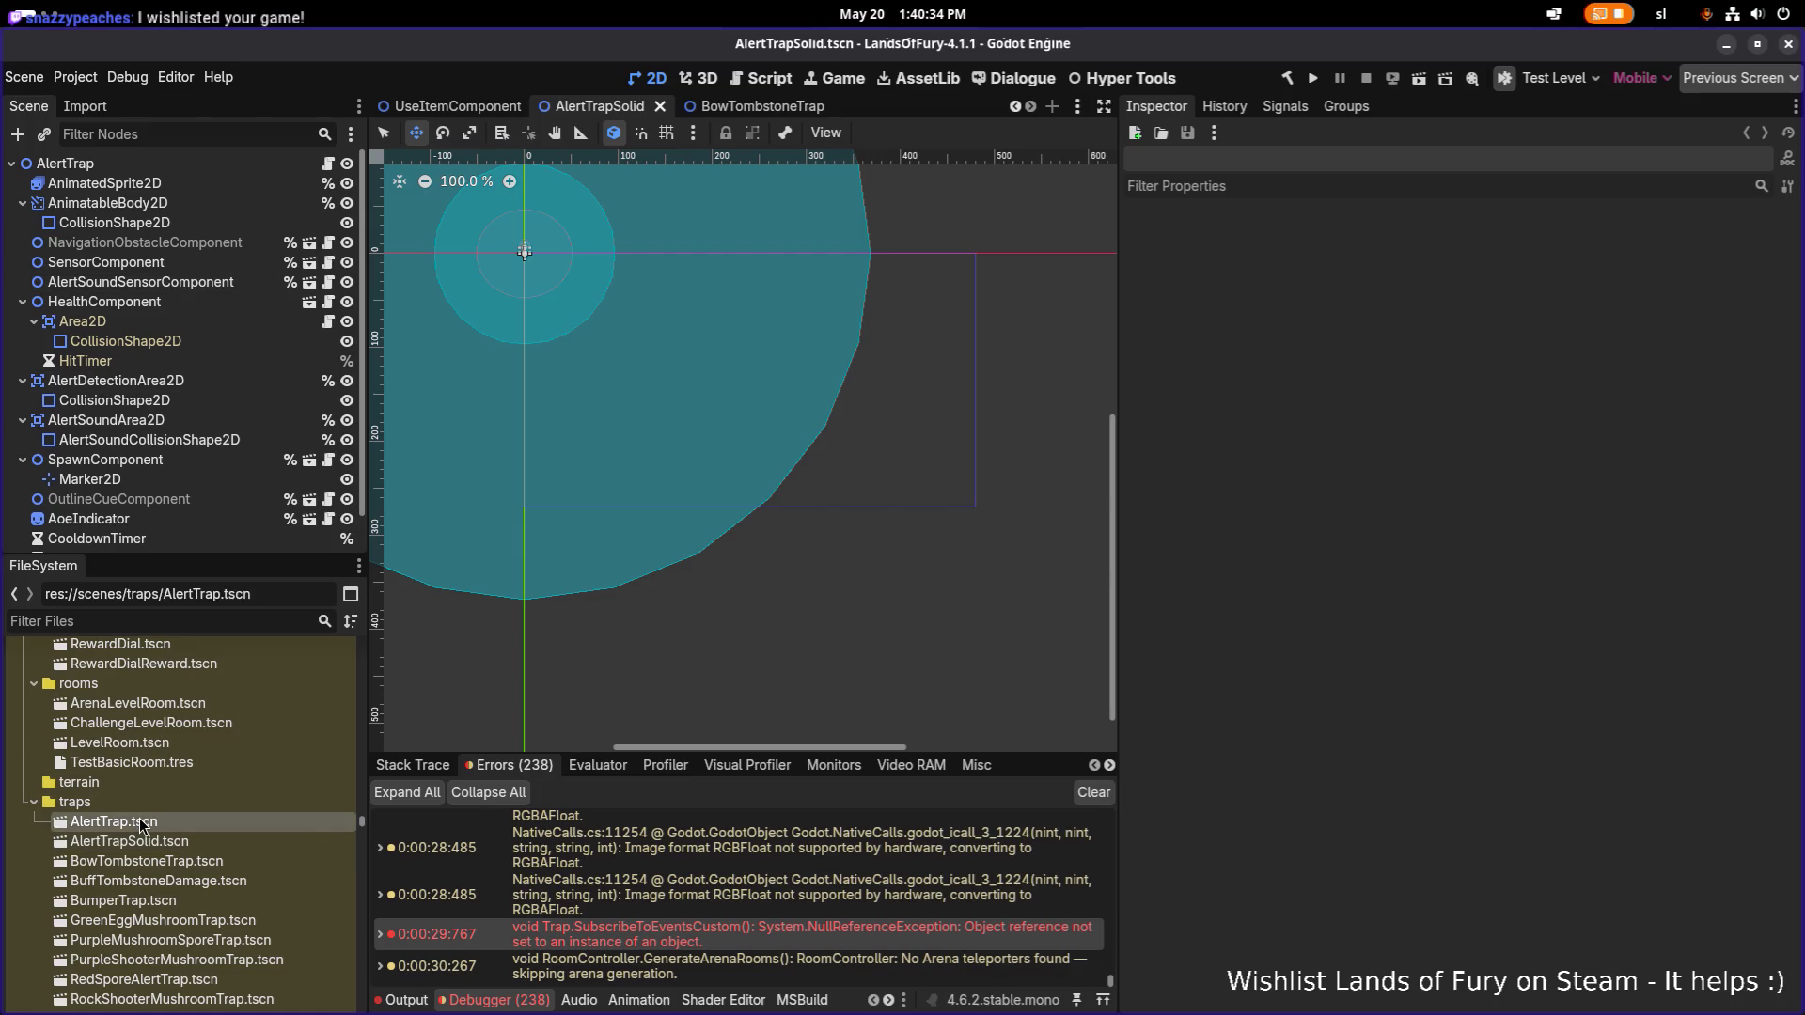
{"action": "left_click", "coordinate": [207, 246]}
{"action": "left_click", "coordinate": [214, 264]}
{"action": "key", "text": "Delete"}
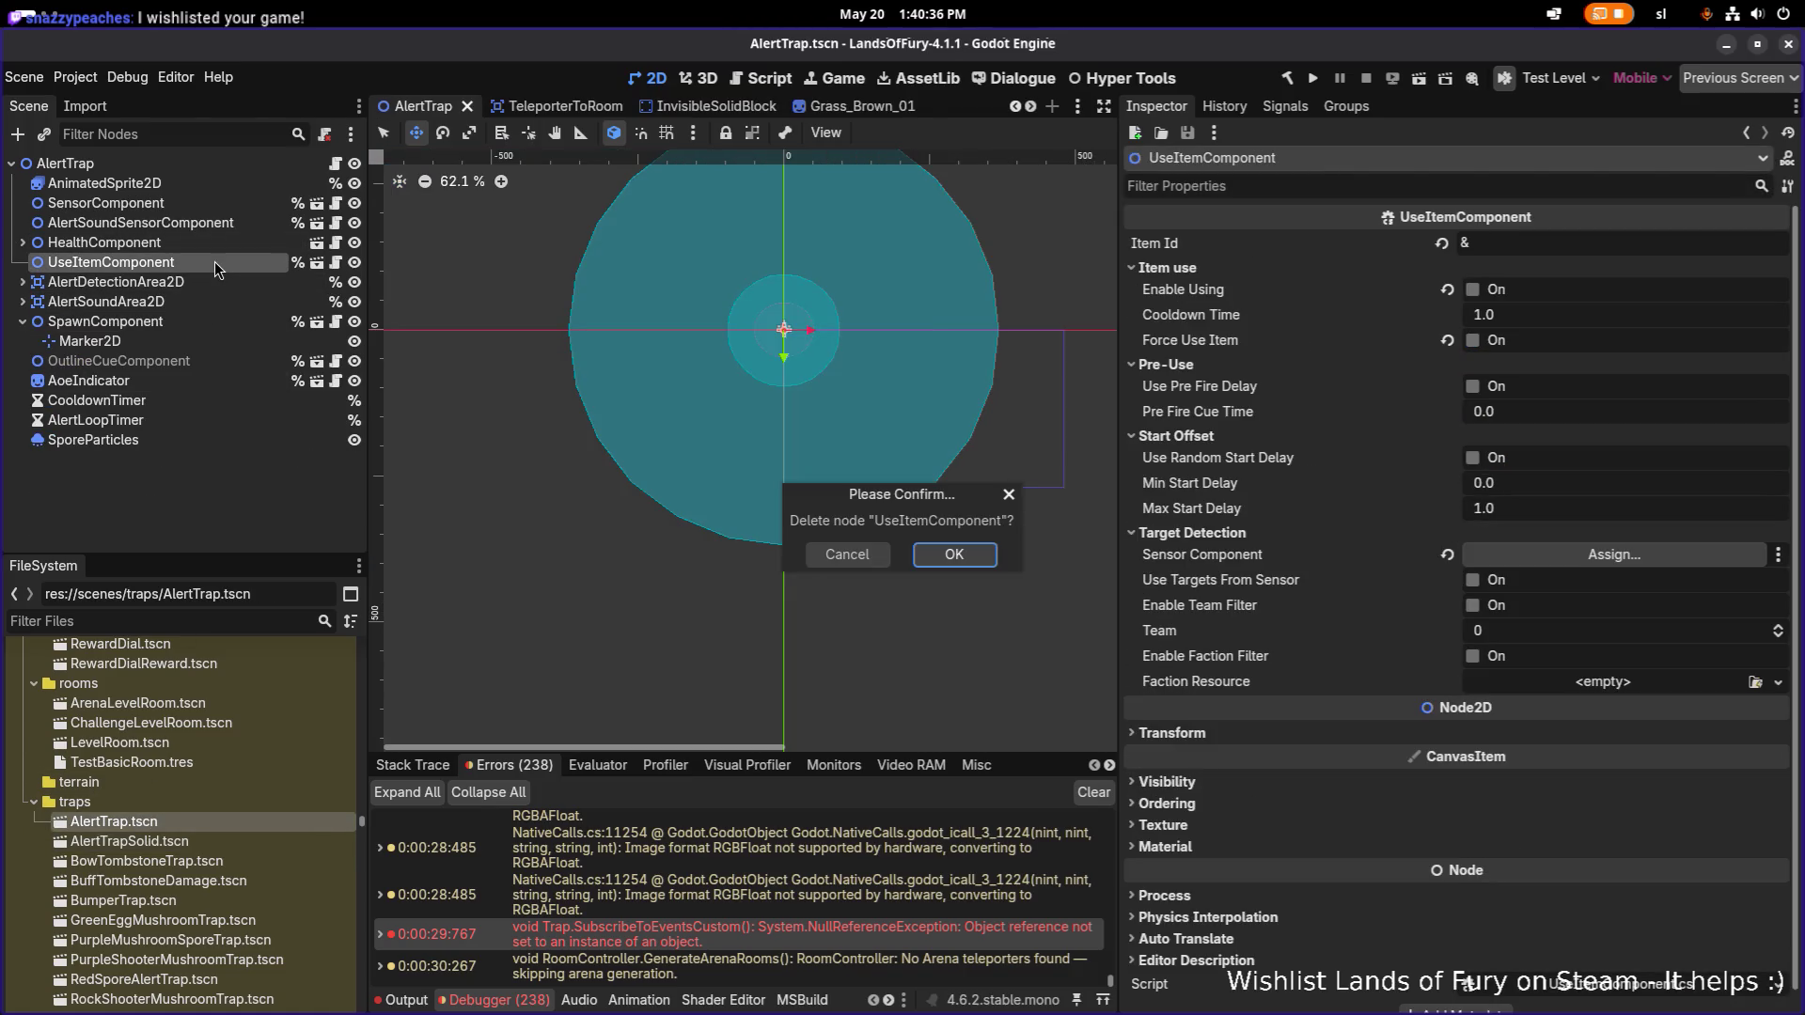
{"action": "key", "text": "Return"}
{"action": "key", "text": "ctrl+s"}
{"action": "key", "text": "alt+Tab"}
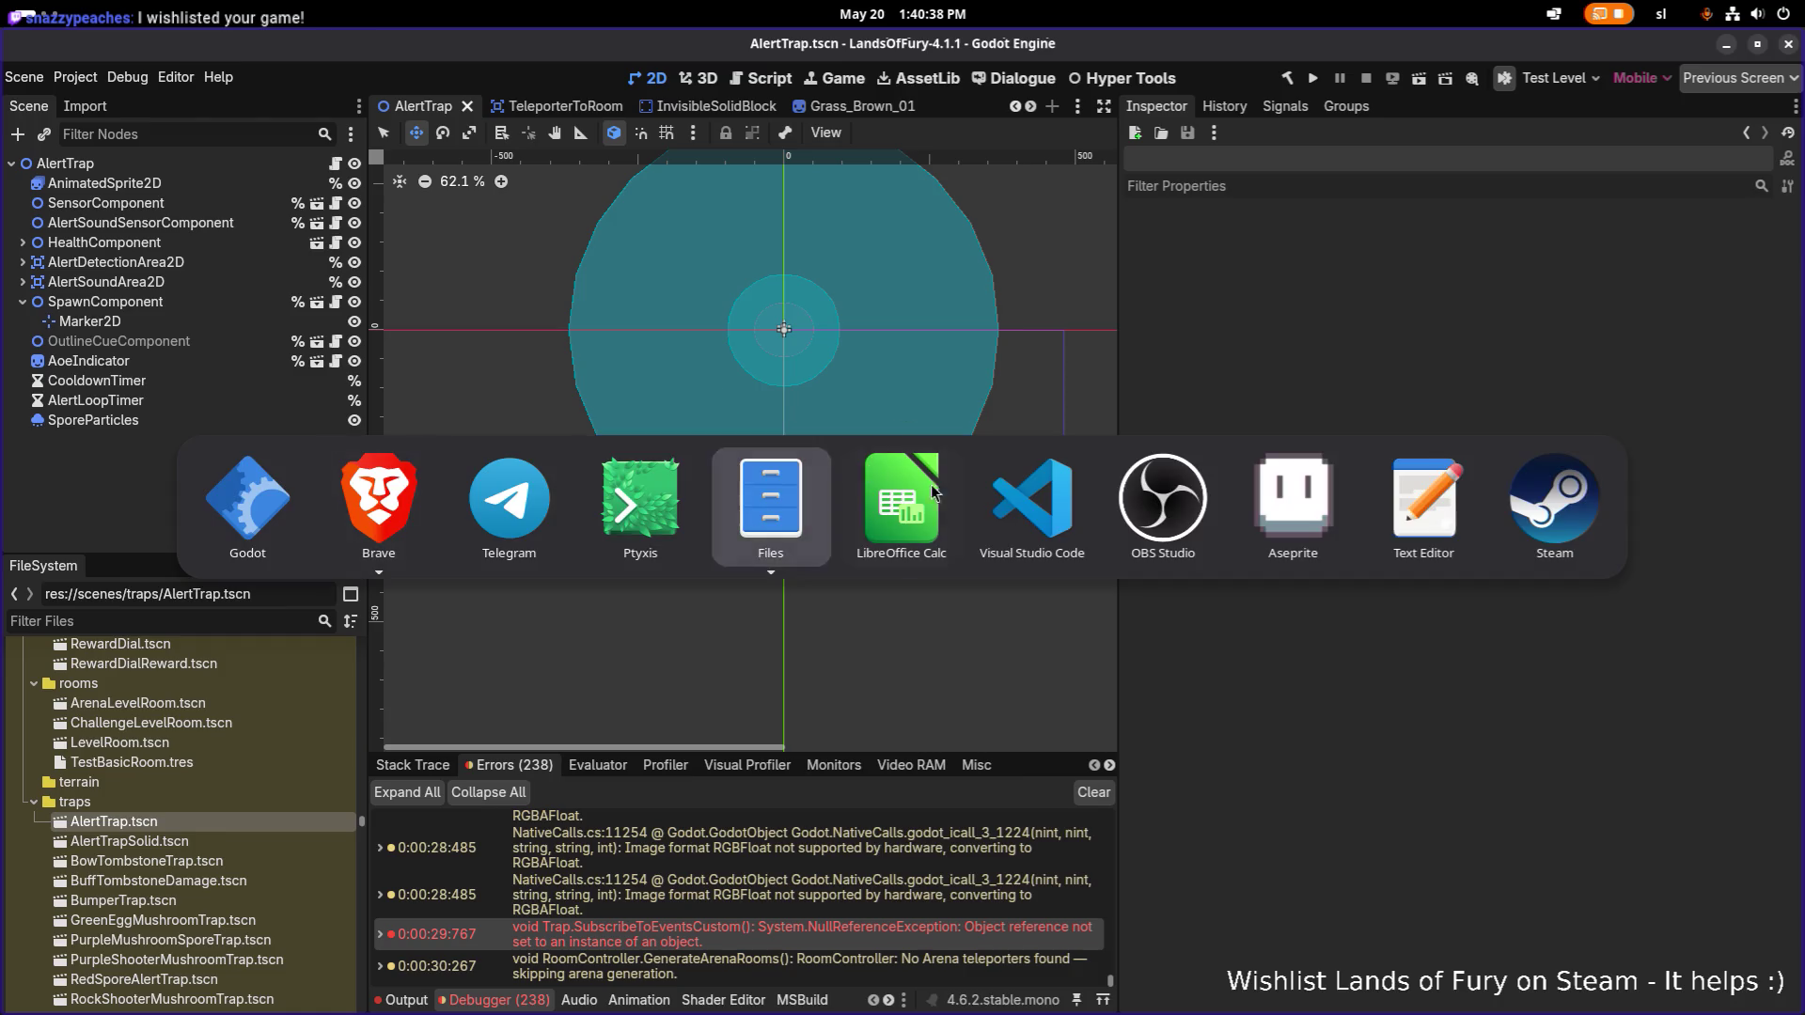
{"action": "left_click", "coordinate": [1032, 482]}
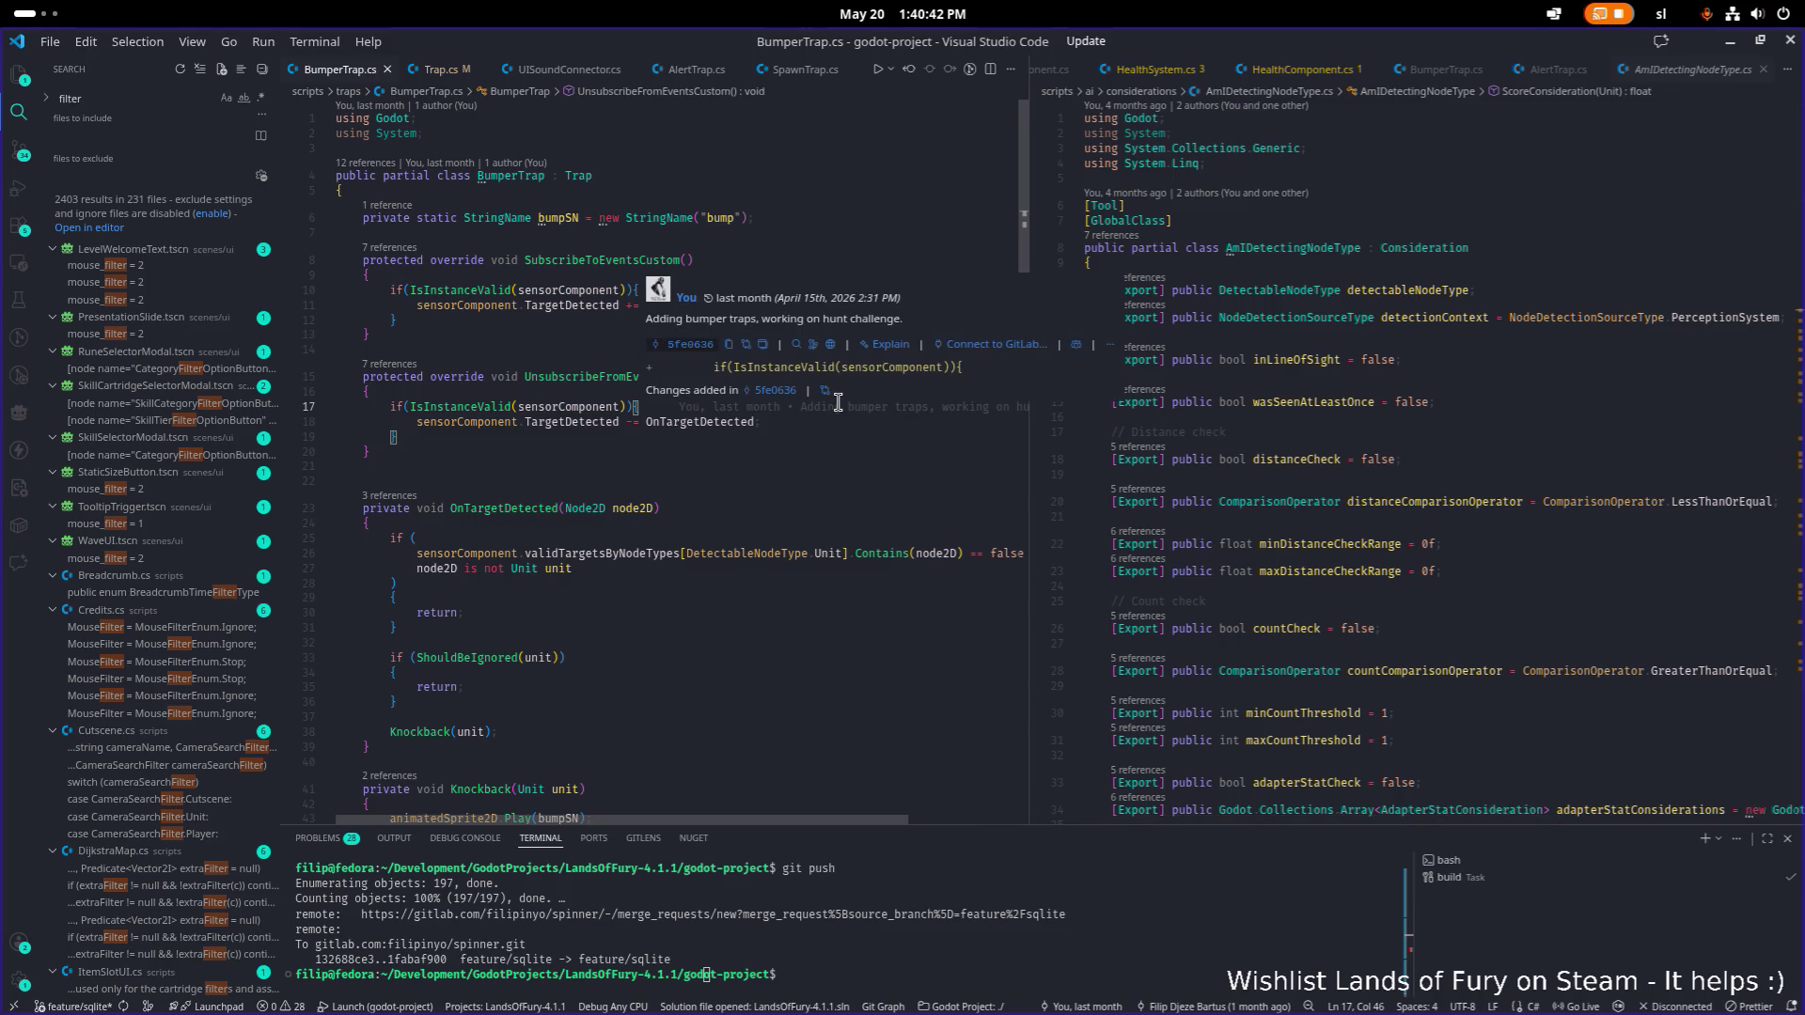
Review the Trap base class's GetNodeOrNull lookups in ReadyCustom, then return to Godot.
{"action": "left_click", "coordinate": [571, 179]}
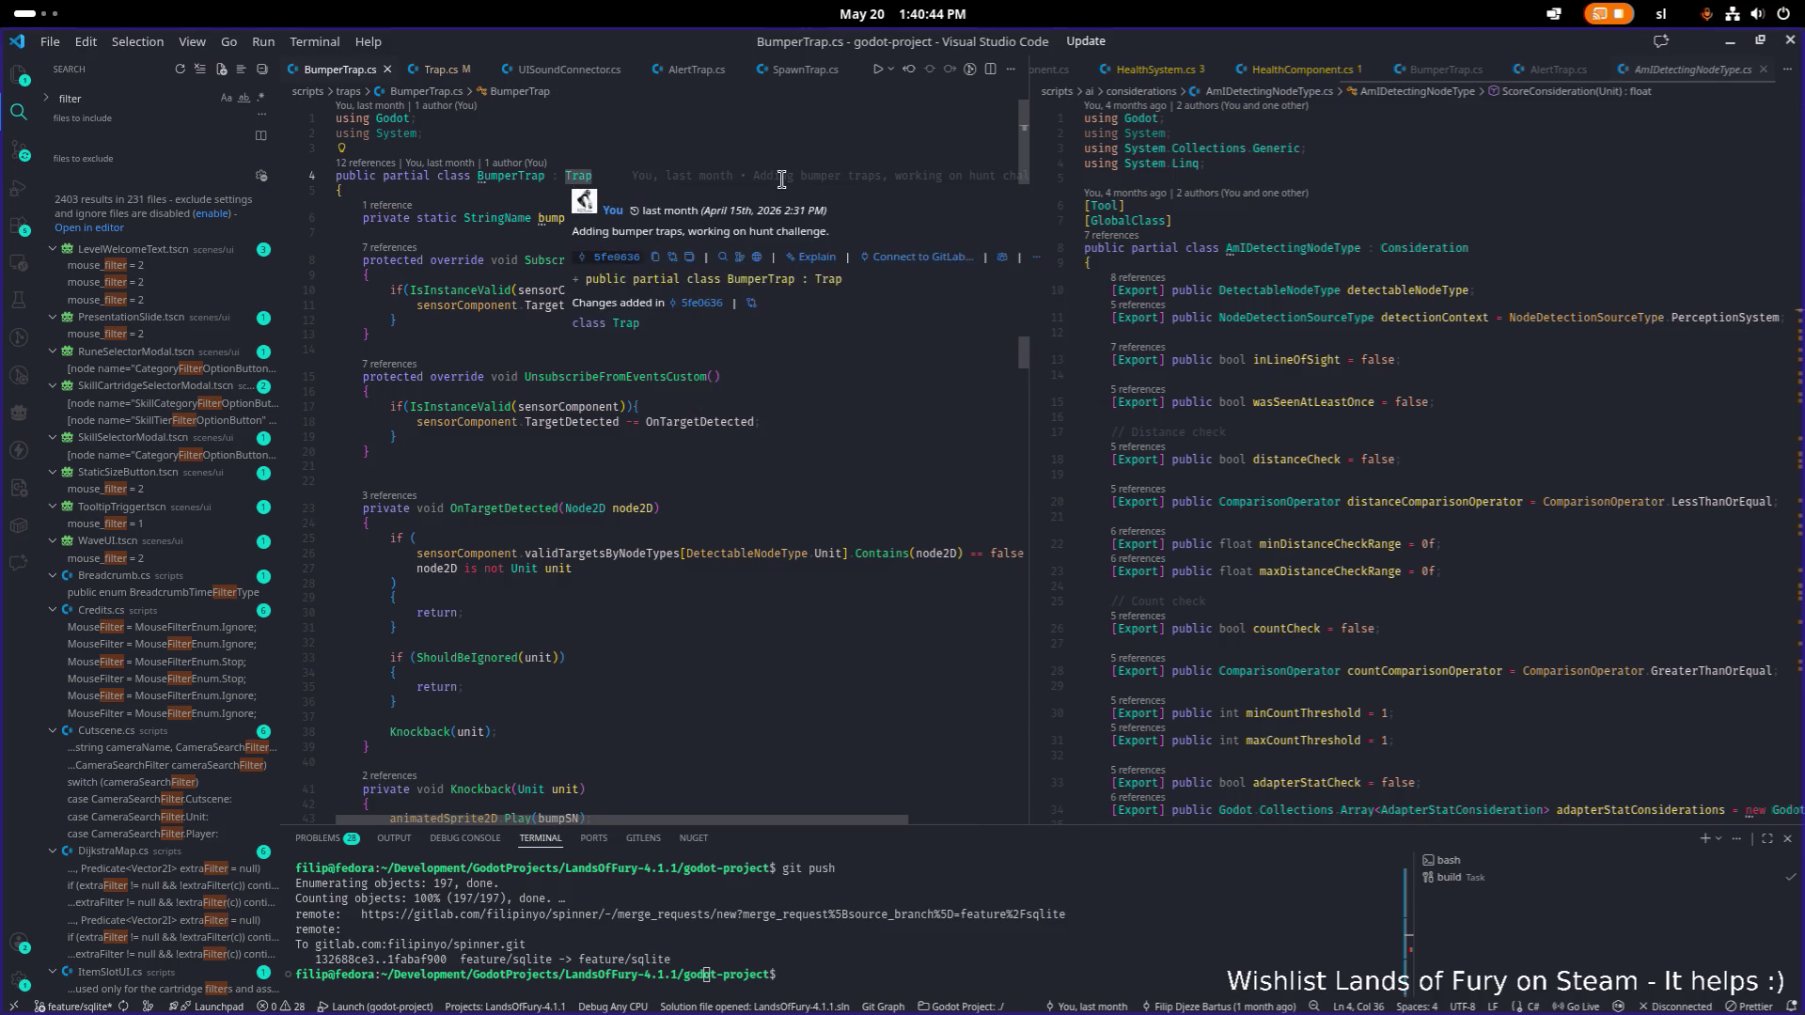
{"action": "left_click", "coordinate": [571, 179], "text": "ctrl"}
{"action": "scroll", "coordinate": [735, 287], "scroll_direction": "down", "scroll_amount": 10}
{"action": "scroll", "coordinate": [734, 286], "scroll_direction": "up", "scroll_amount": 5}
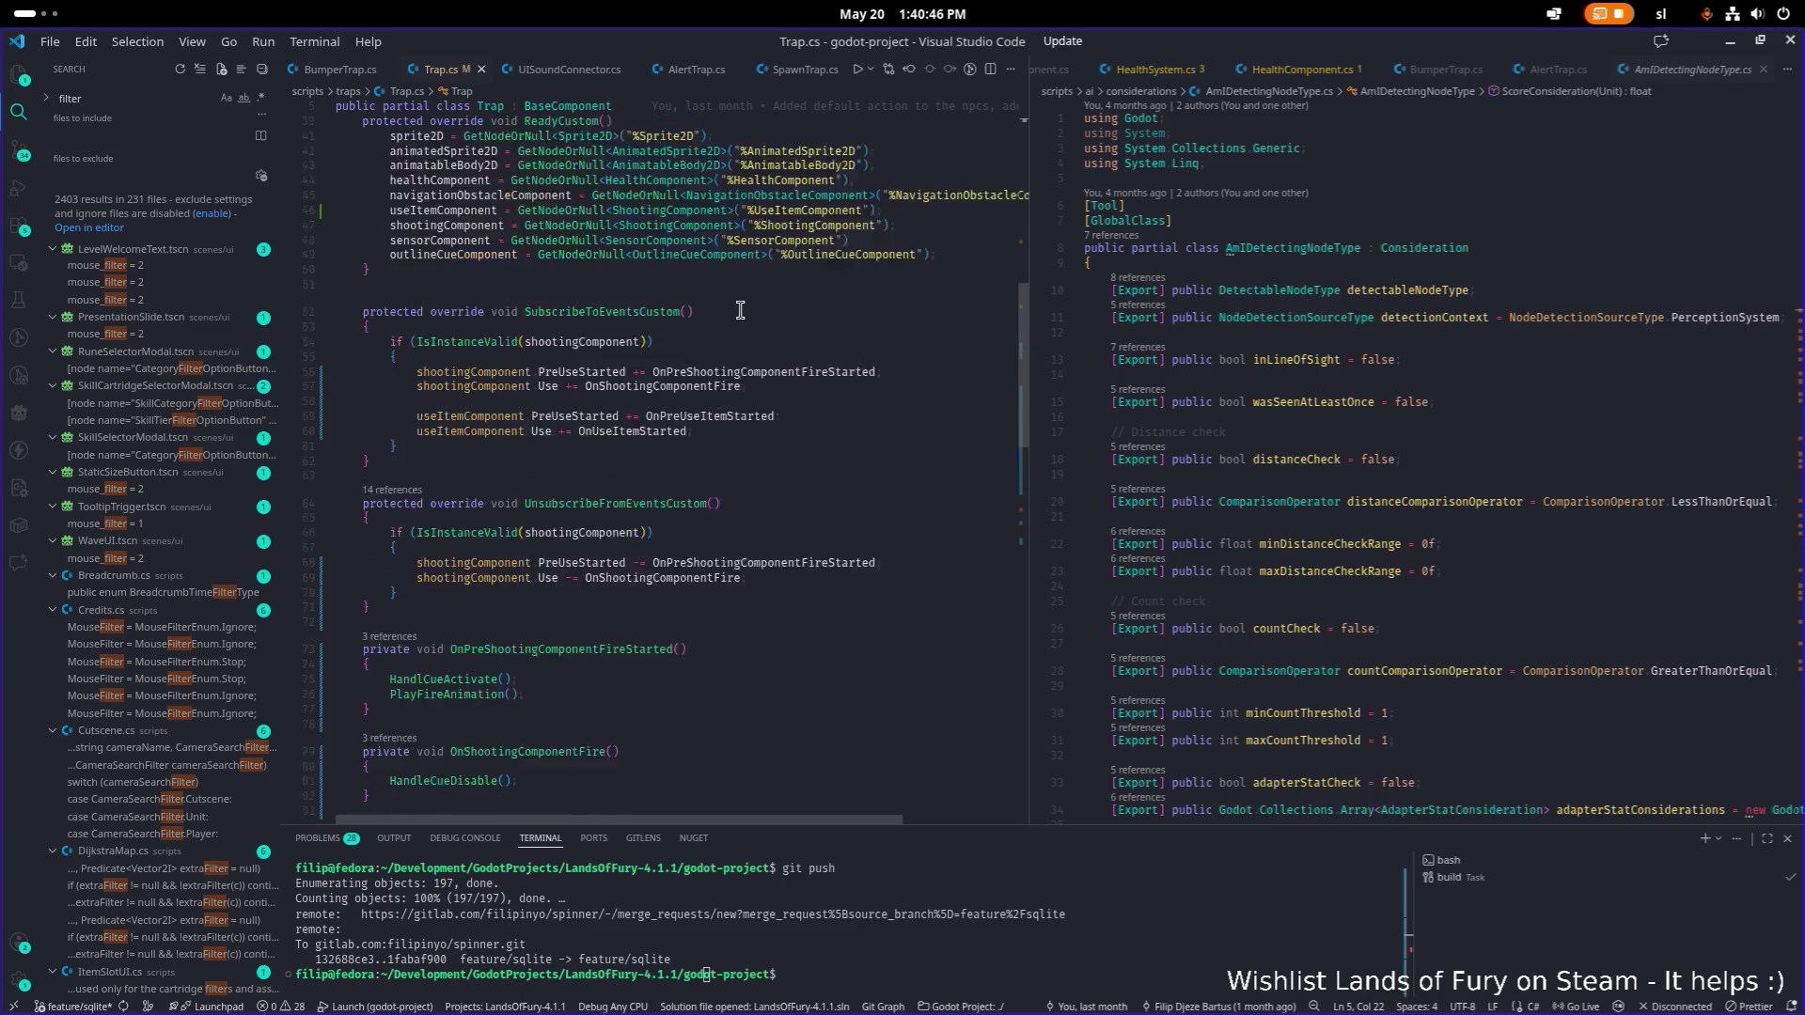
{"action": "left_click", "coordinate": [589, 425]}
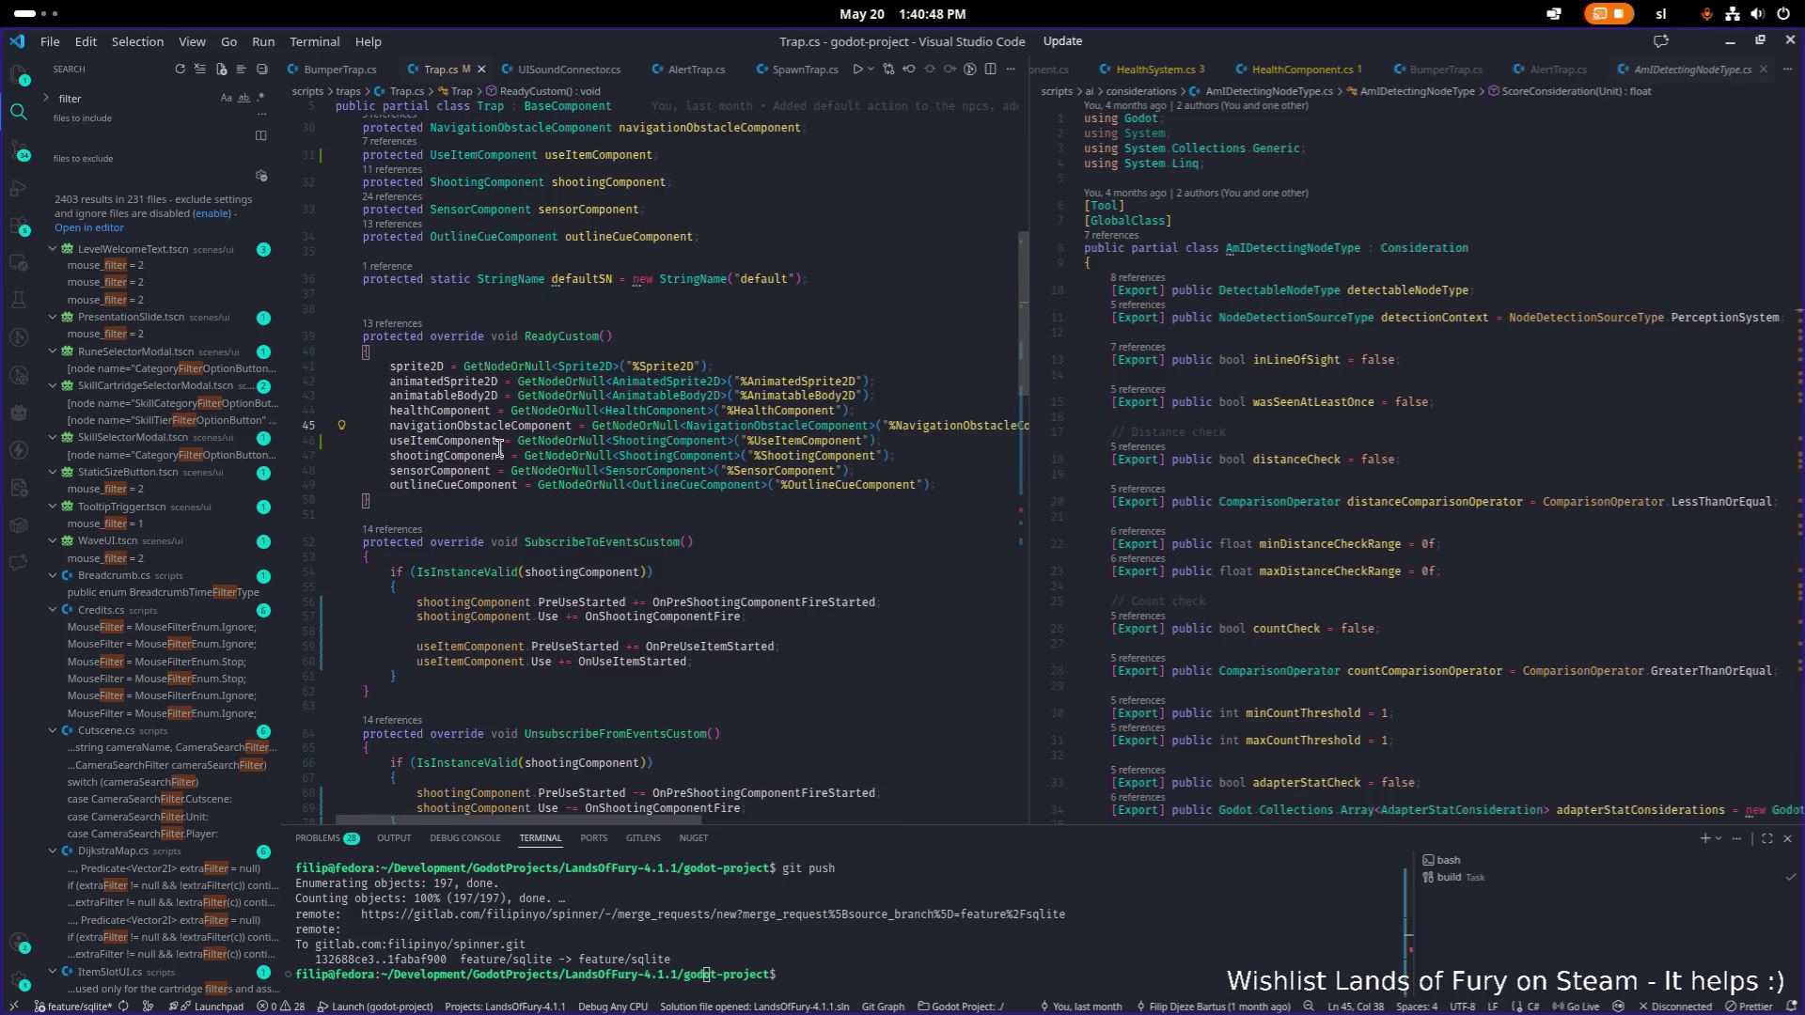
{"action": "double_click", "coordinate": [572, 441]}
{"action": "left_click", "coordinate": [574, 441]}
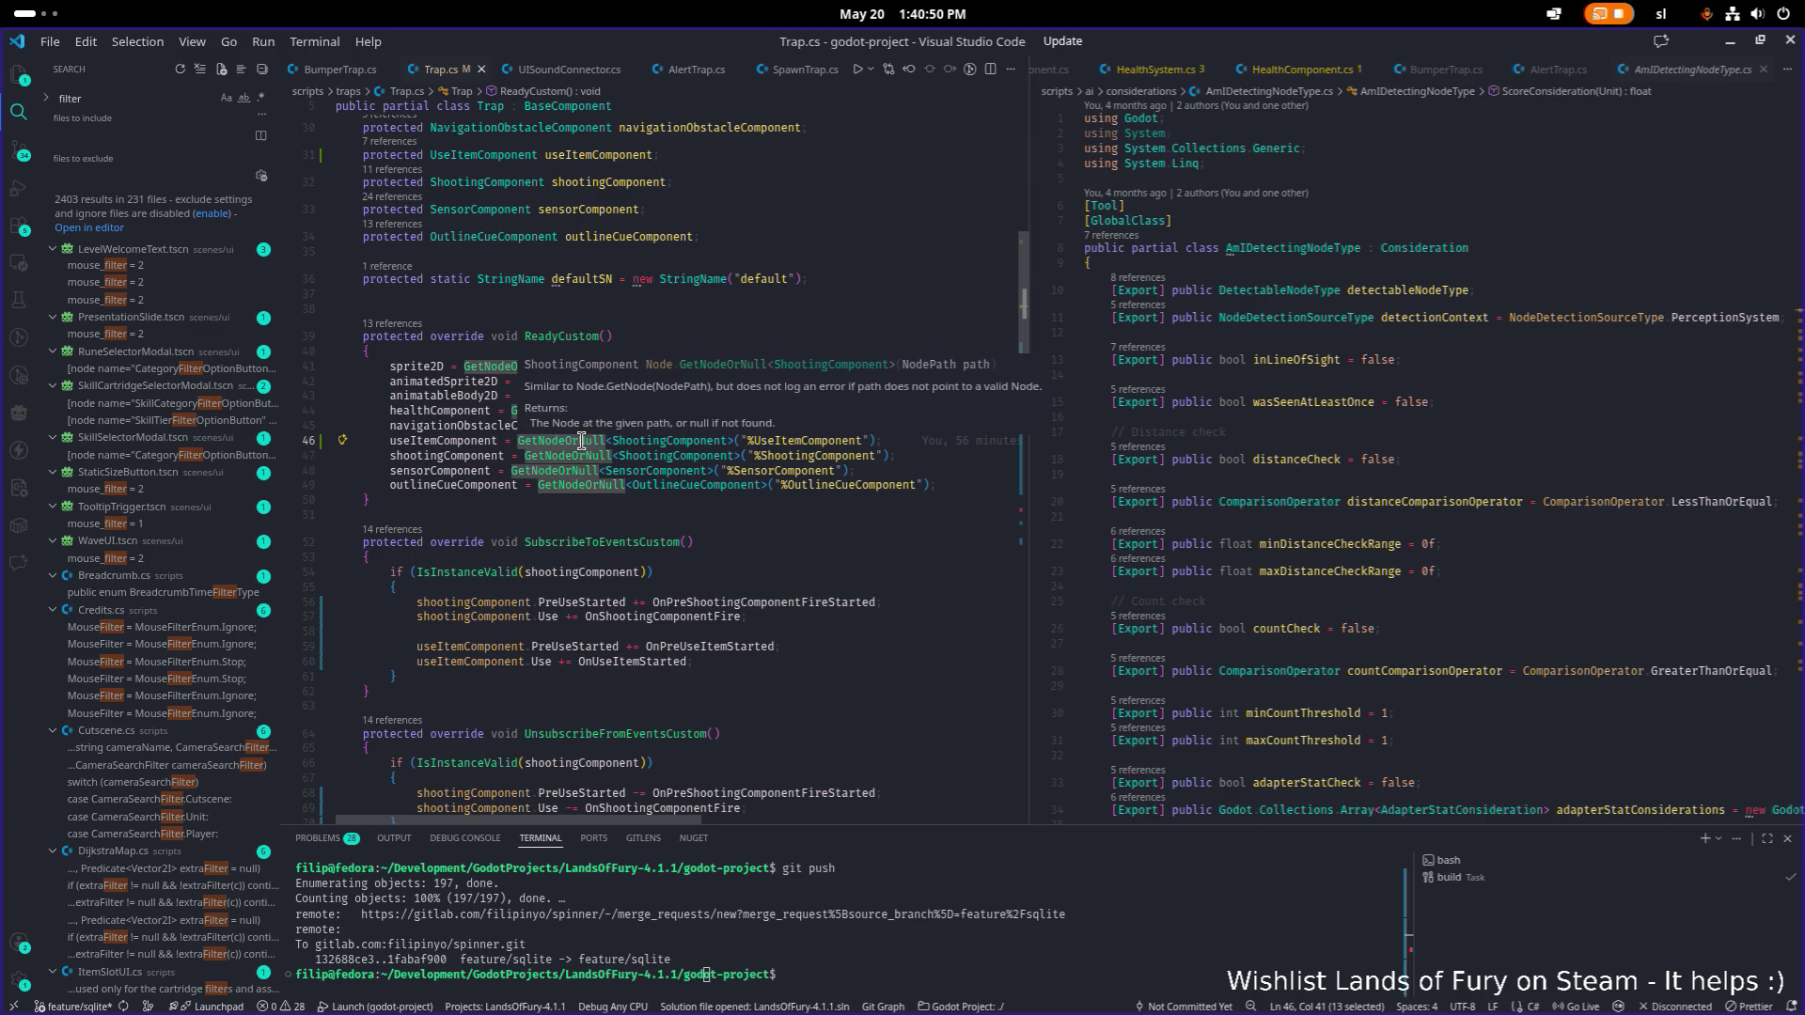
{"action": "left_click", "coordinate": [779, 485]}
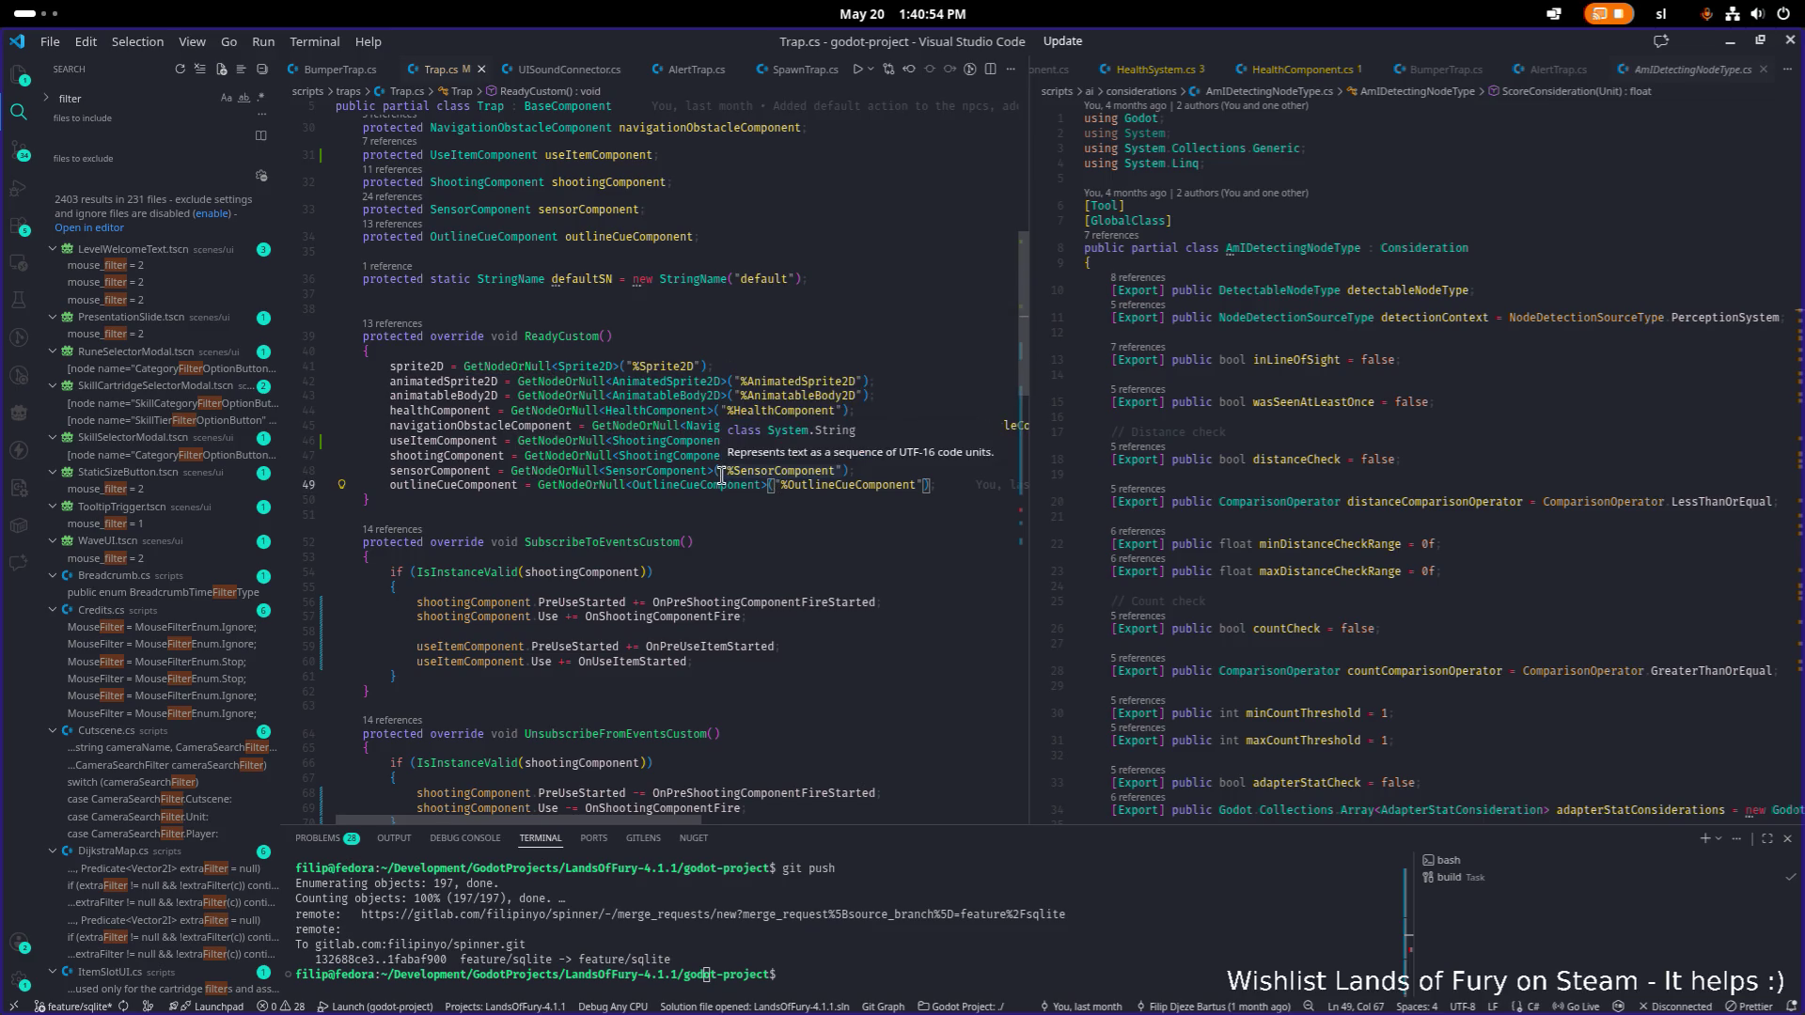
{"action": "key", "text": "alt+Tab"}
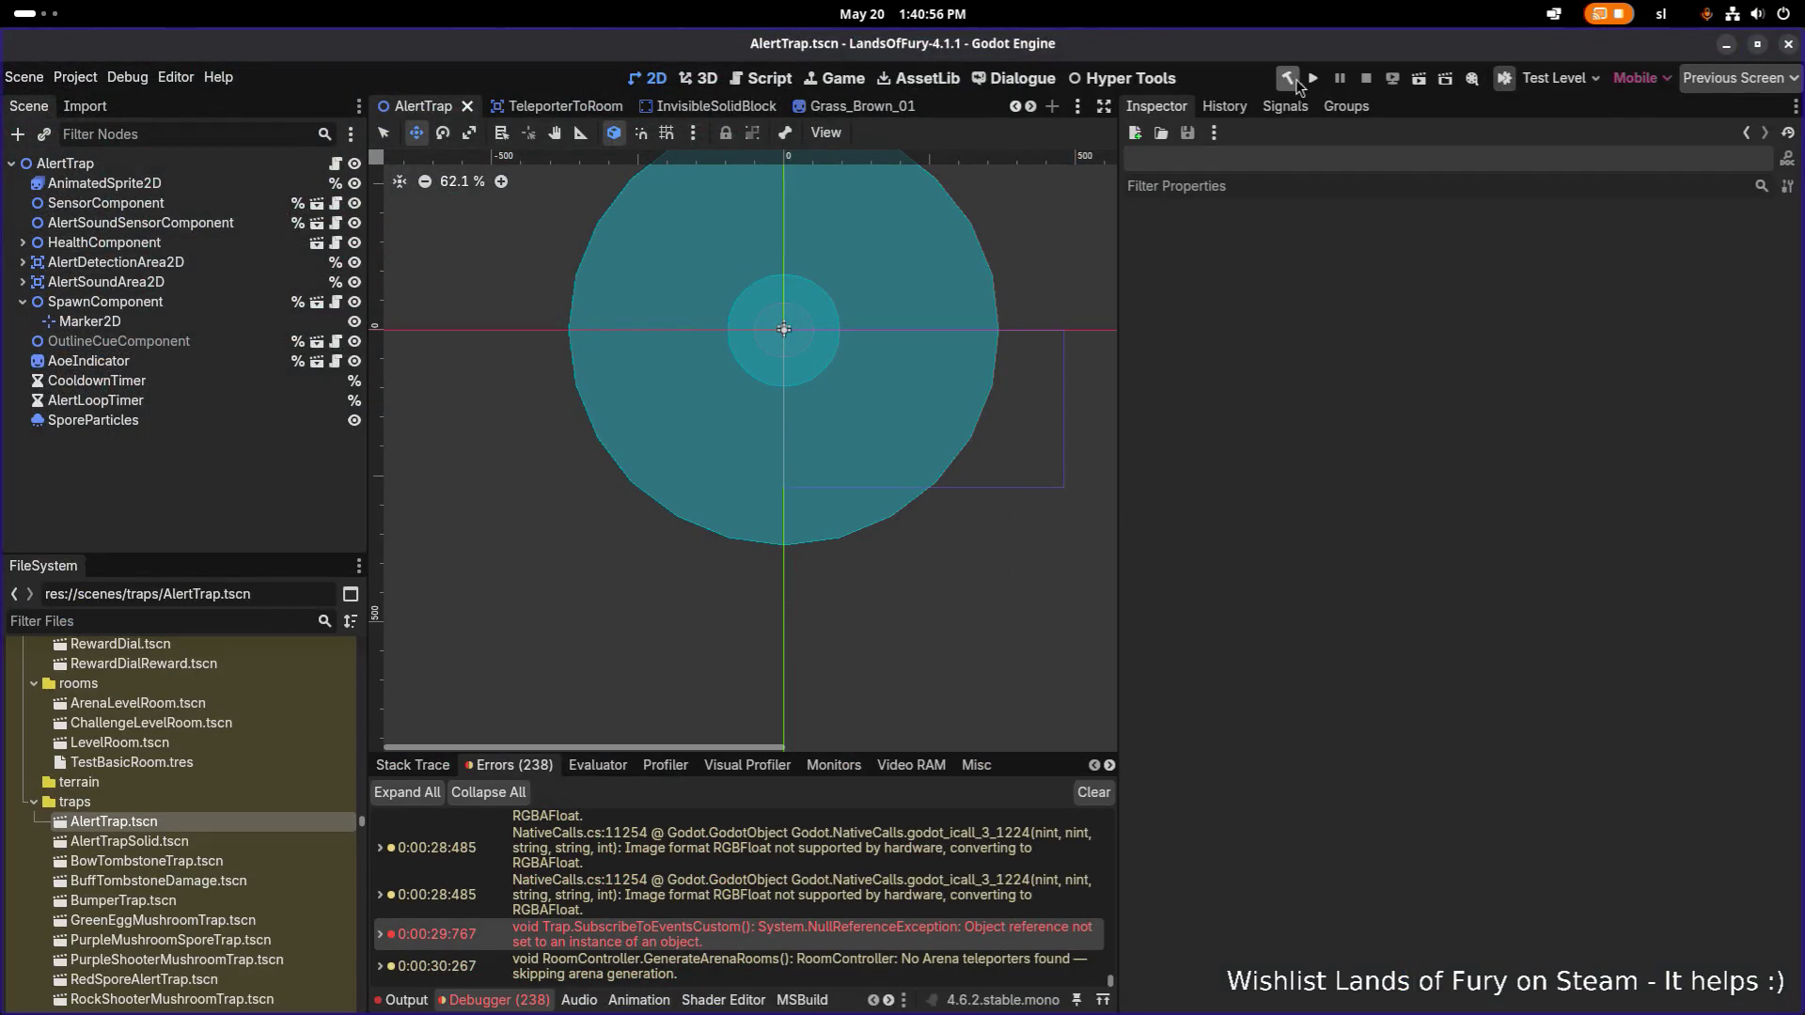
Rebuild and run the game, load the first profile, and fight skeletons in The Glade before pausing.
{"action": "left_click", "coordinate": [1292, 82]}
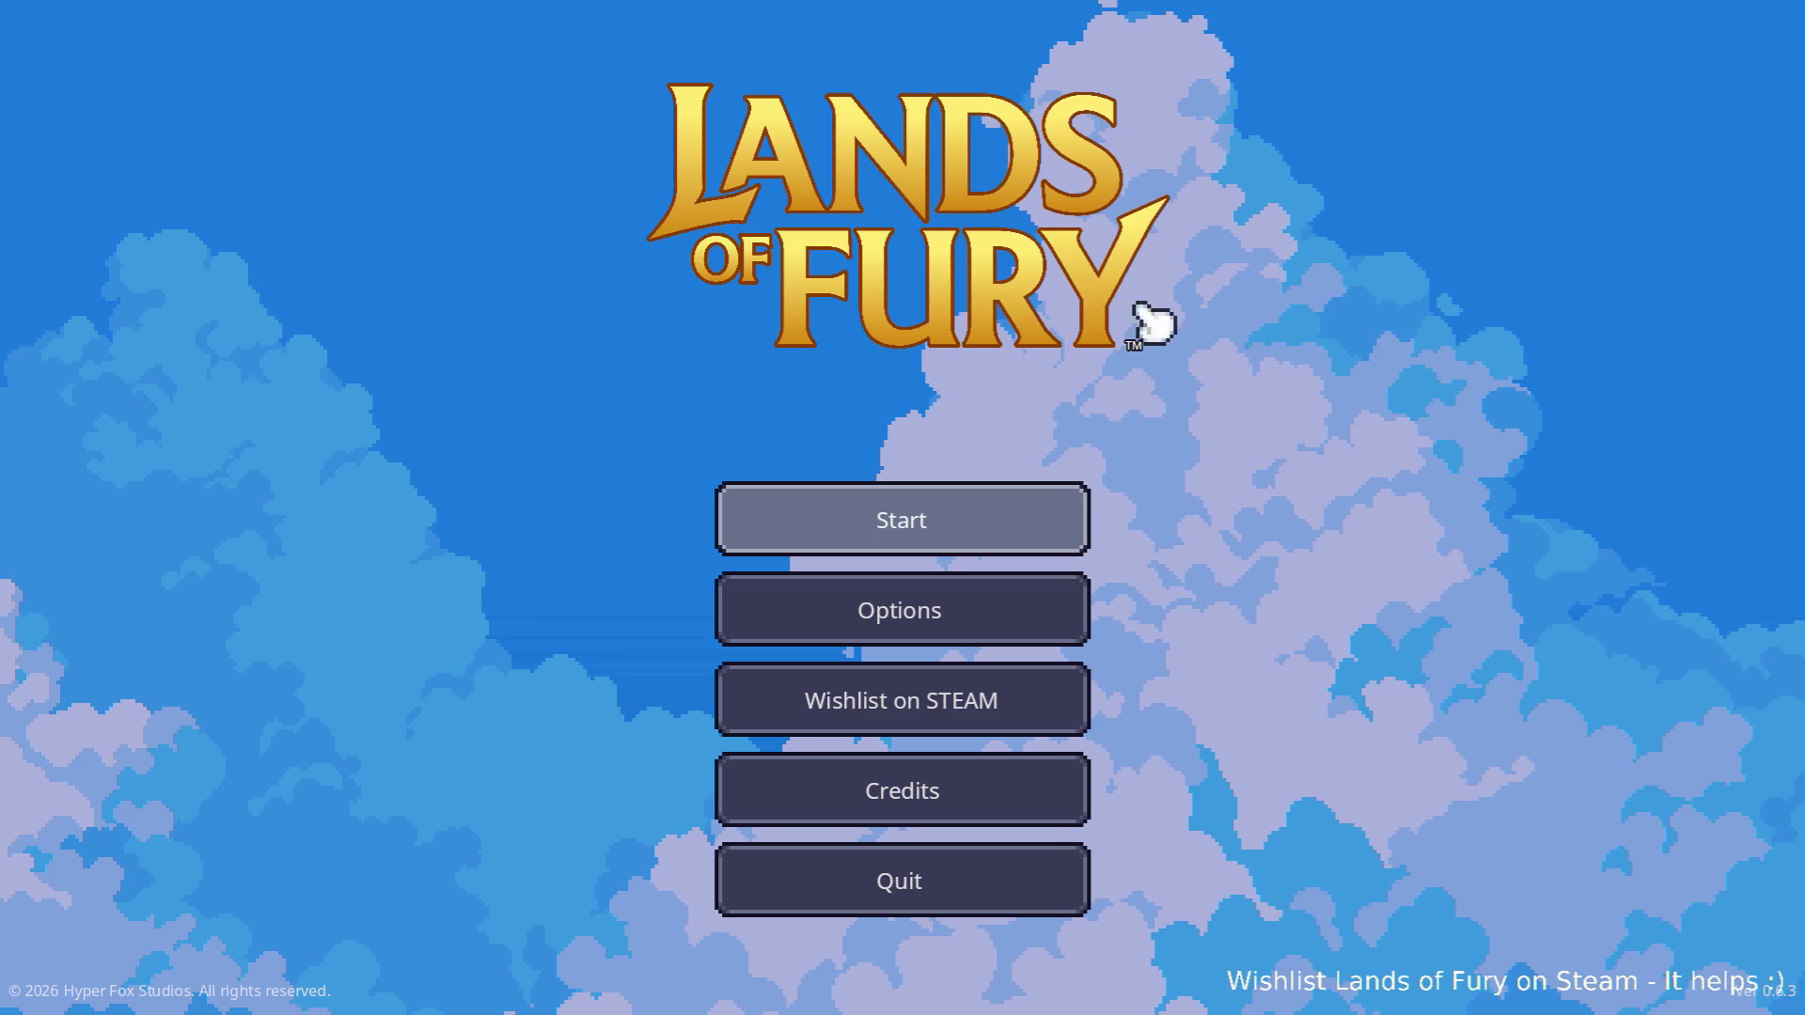
{"action": "left_click", "coordinate": [878, 520]}
{"action": "left_click", "coordinate": [906, 520]}
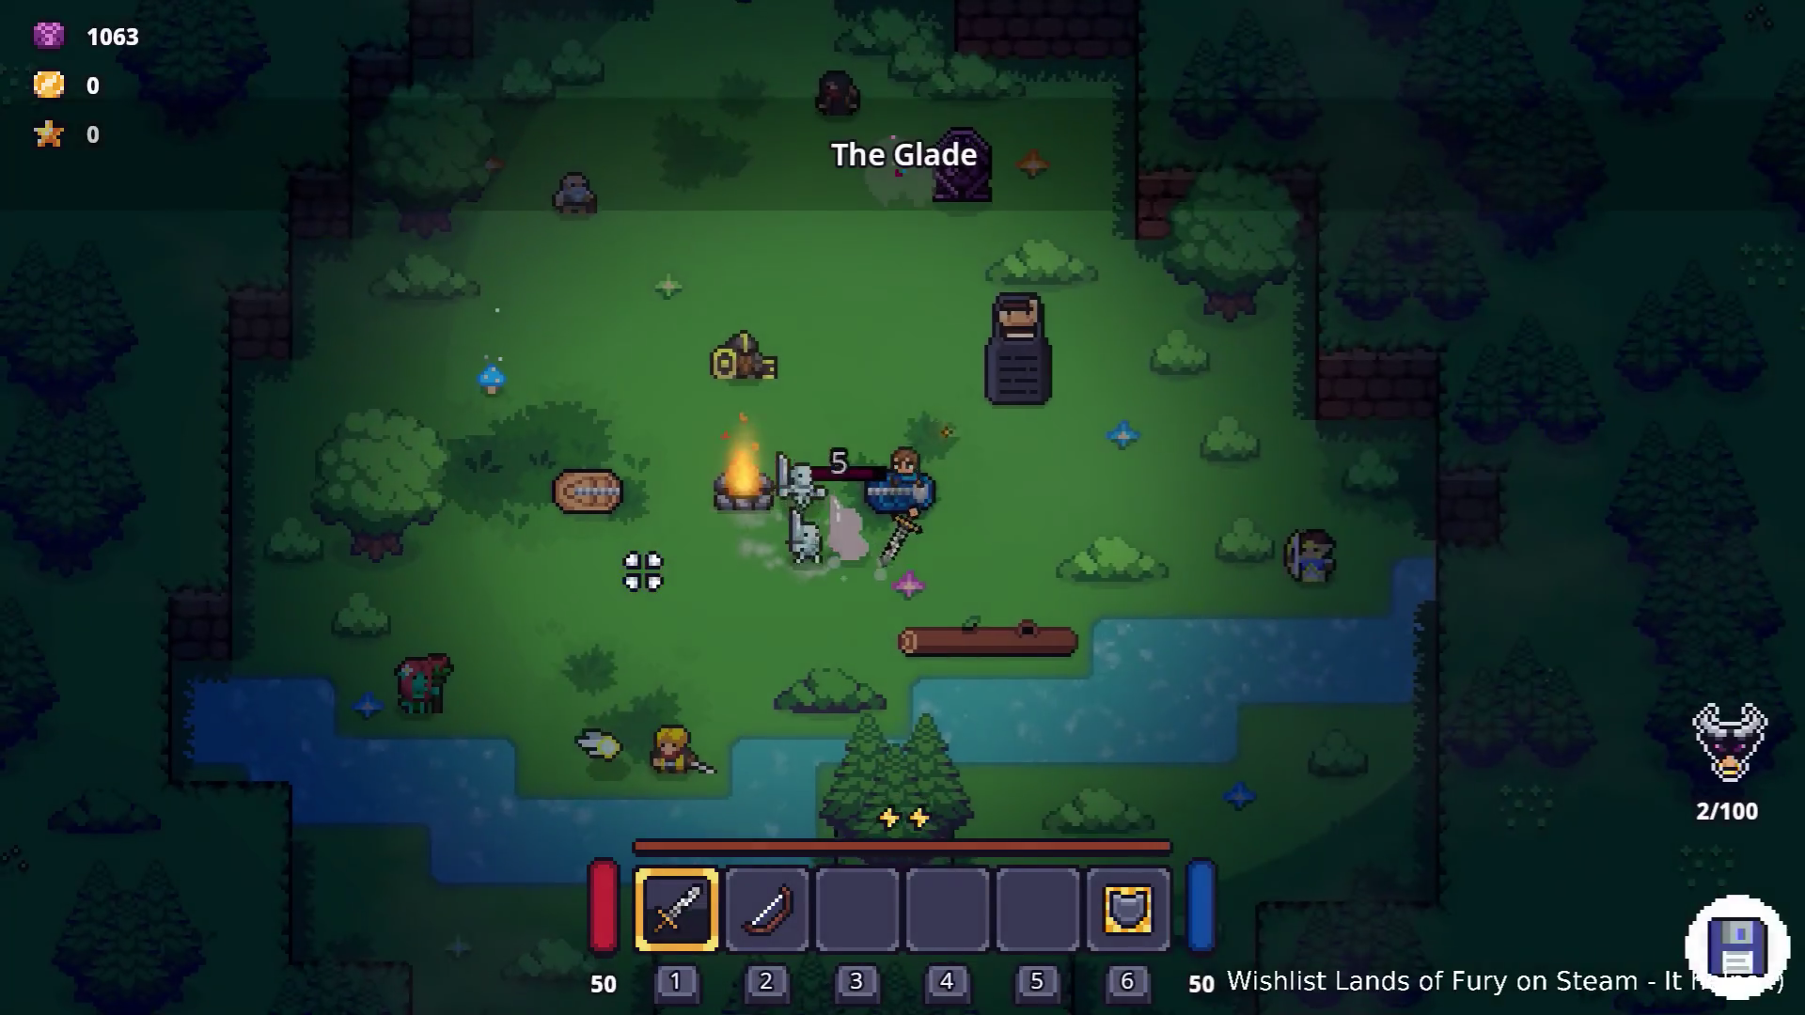
{"action": "key", "text": "d"}
{"action": "left_click", "coordinate": [643, 570]}
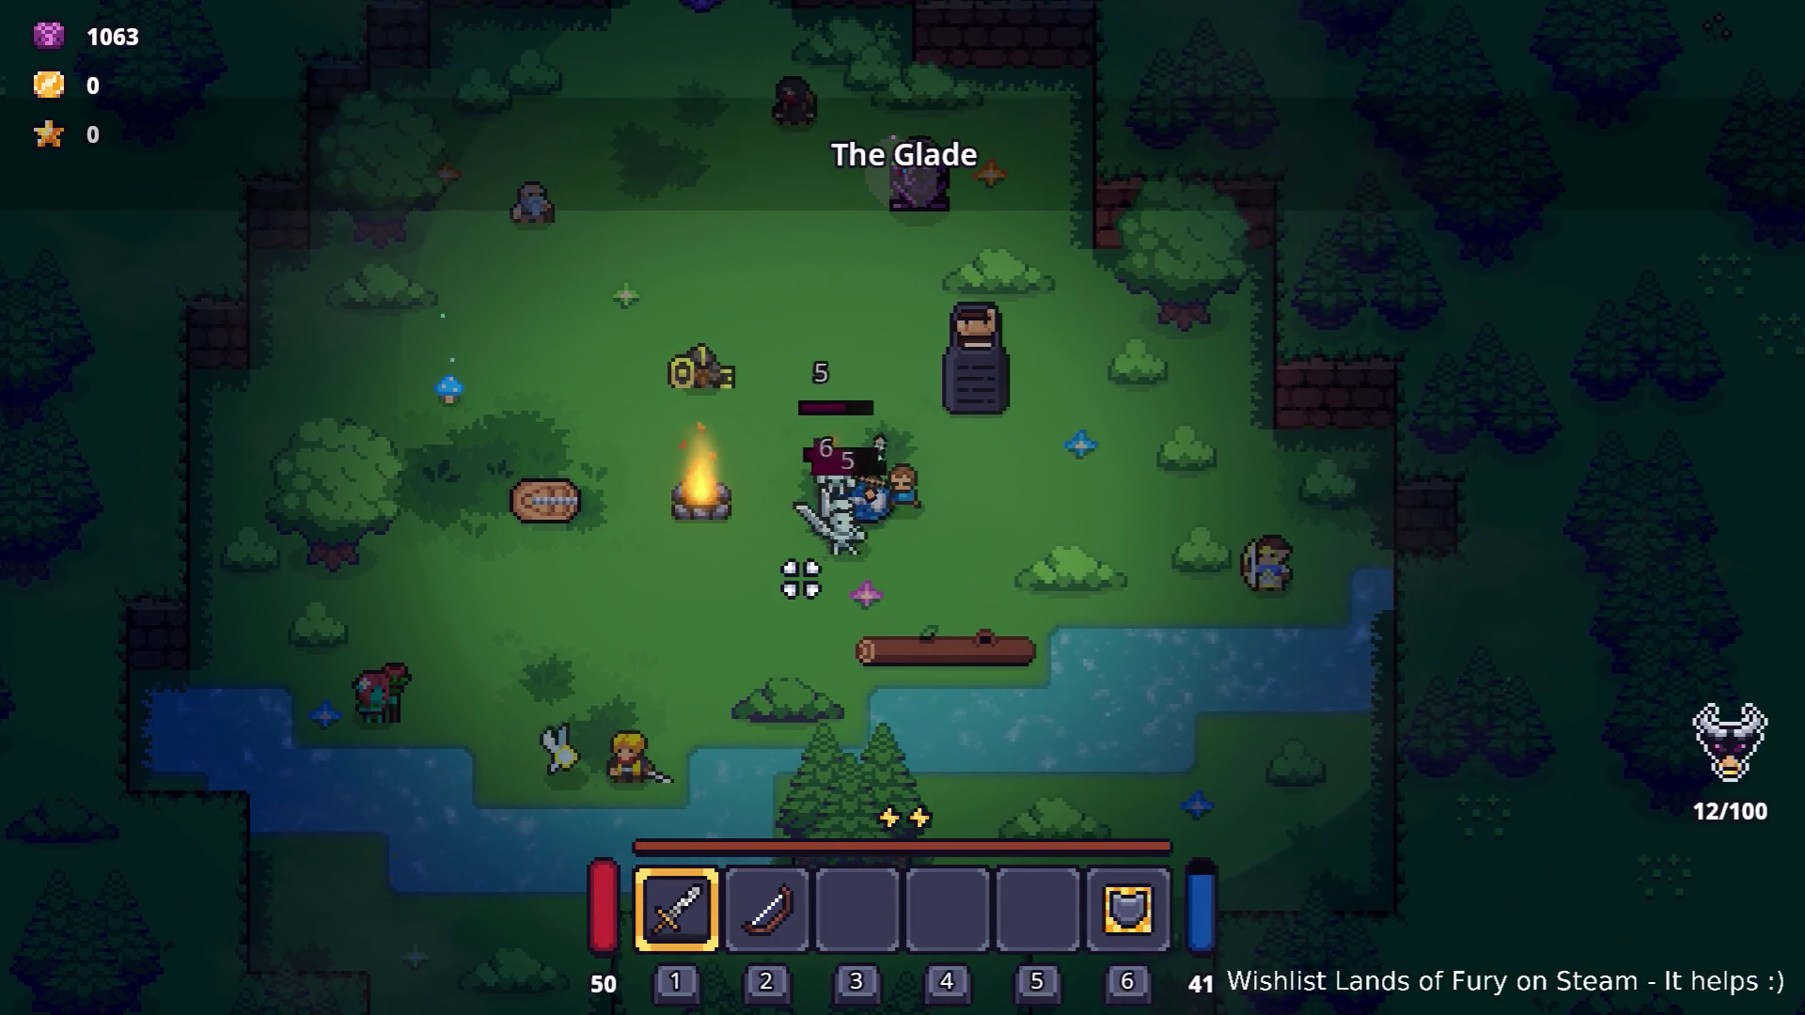
{"action": "key", "text": "Escape"}
{"action": "key", "text": "alt+Tab"}
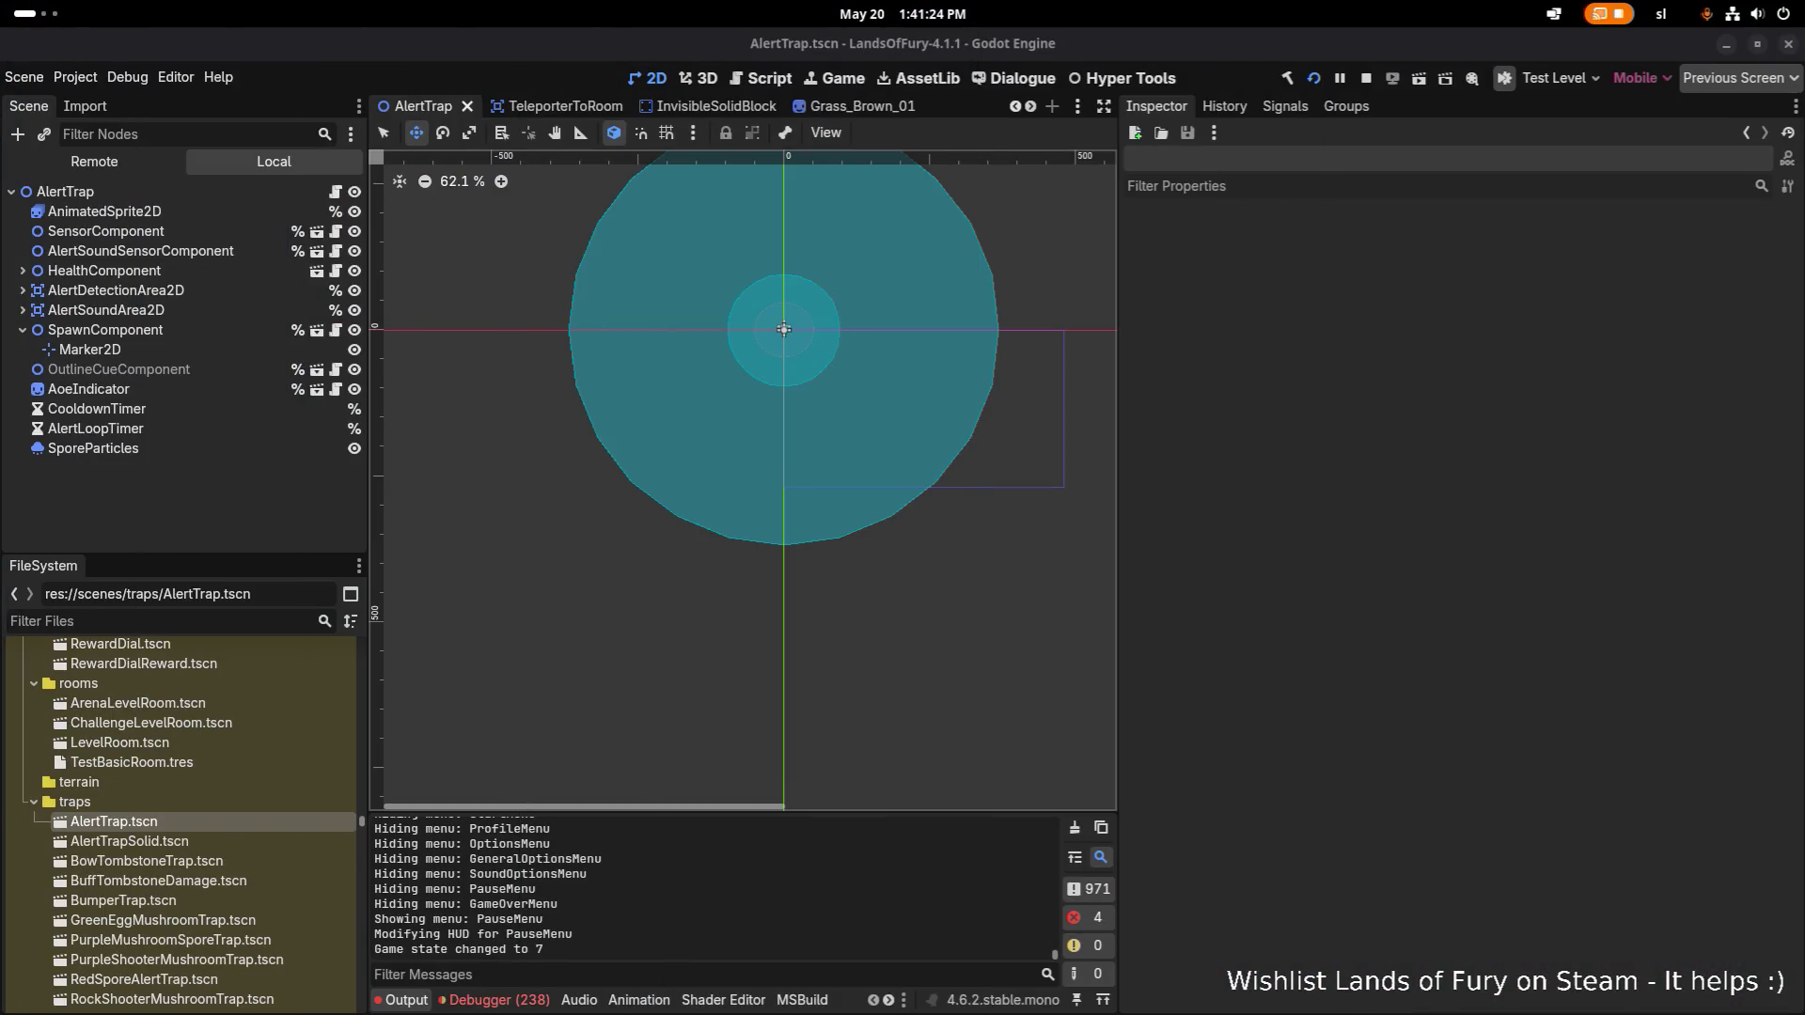
In Debugger Errors, expand the NullReferenceException and jump to Trap.cs line 59.
{"action": "scroll", "coordinate": [188, 686], "scroll_direction": "down", "scroll_amount": 2}
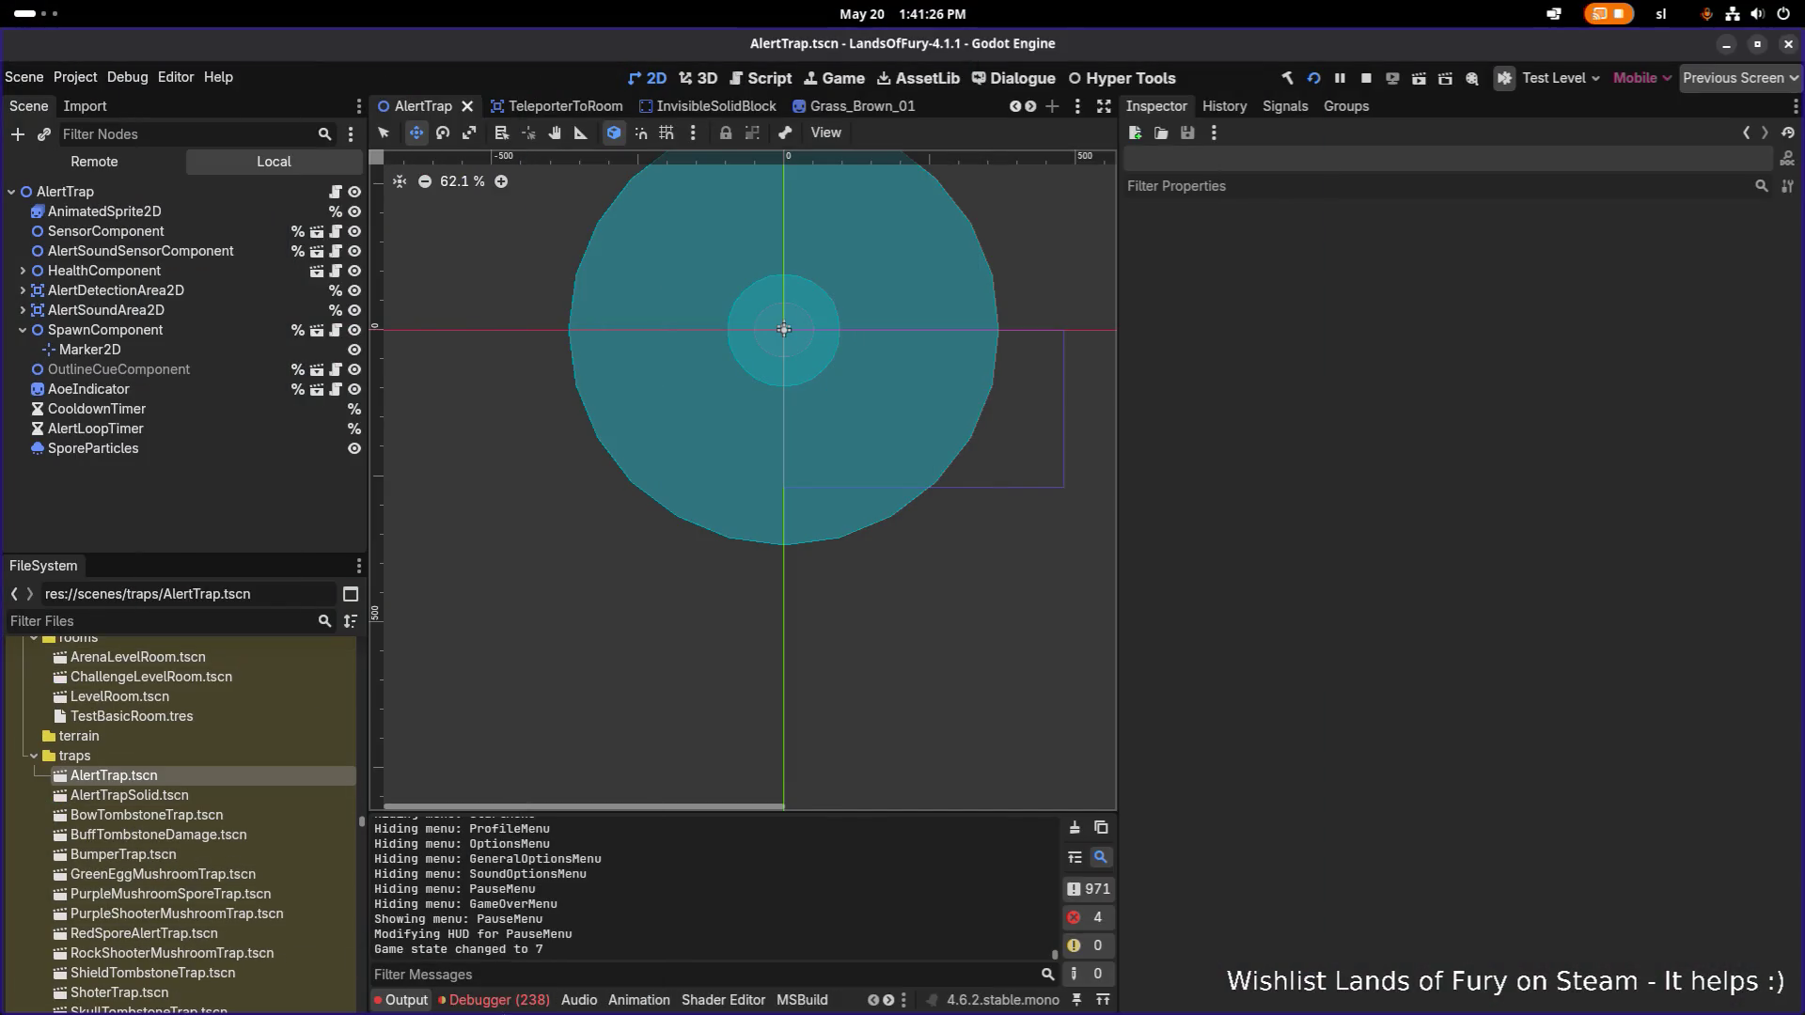
{"action": "left_click", "coordinate": [497, 999]}
{"action": "scroll", "coordinate": [583, 887], "scroll_direction": "down", "scroll_amount": 10}
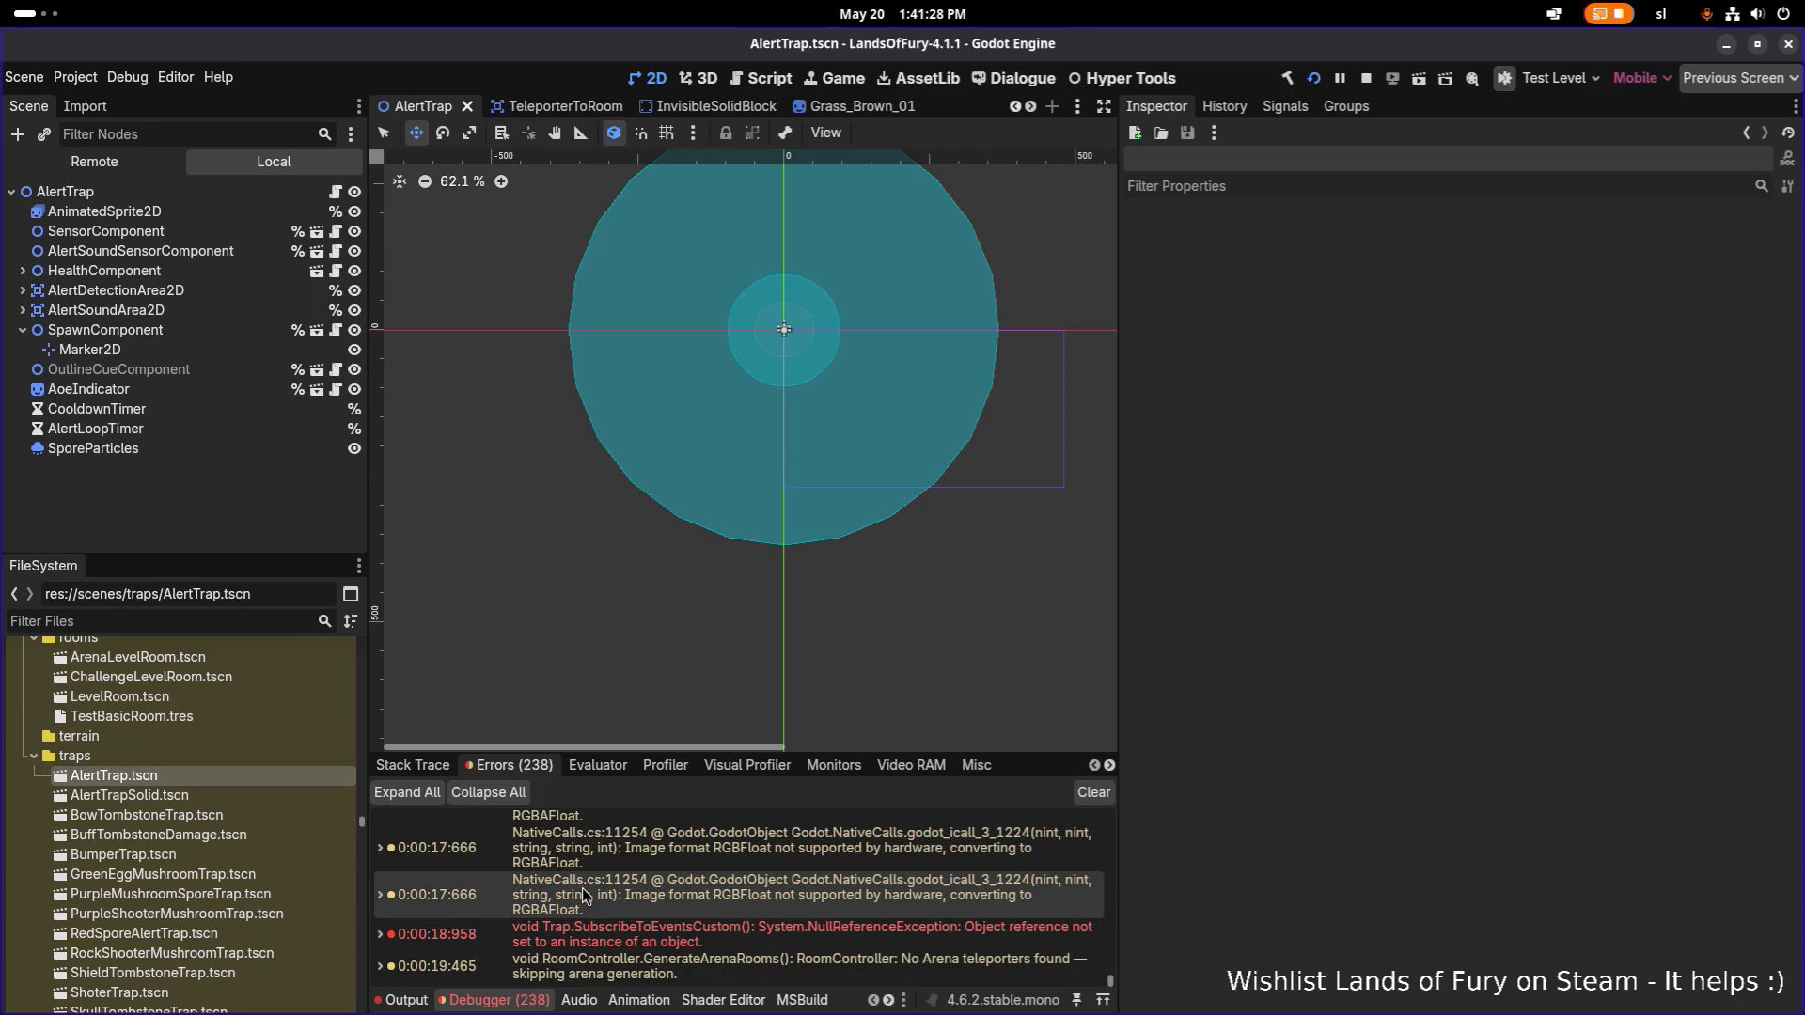
{"action": "mouse_move", "coordinate": [789, 930]}
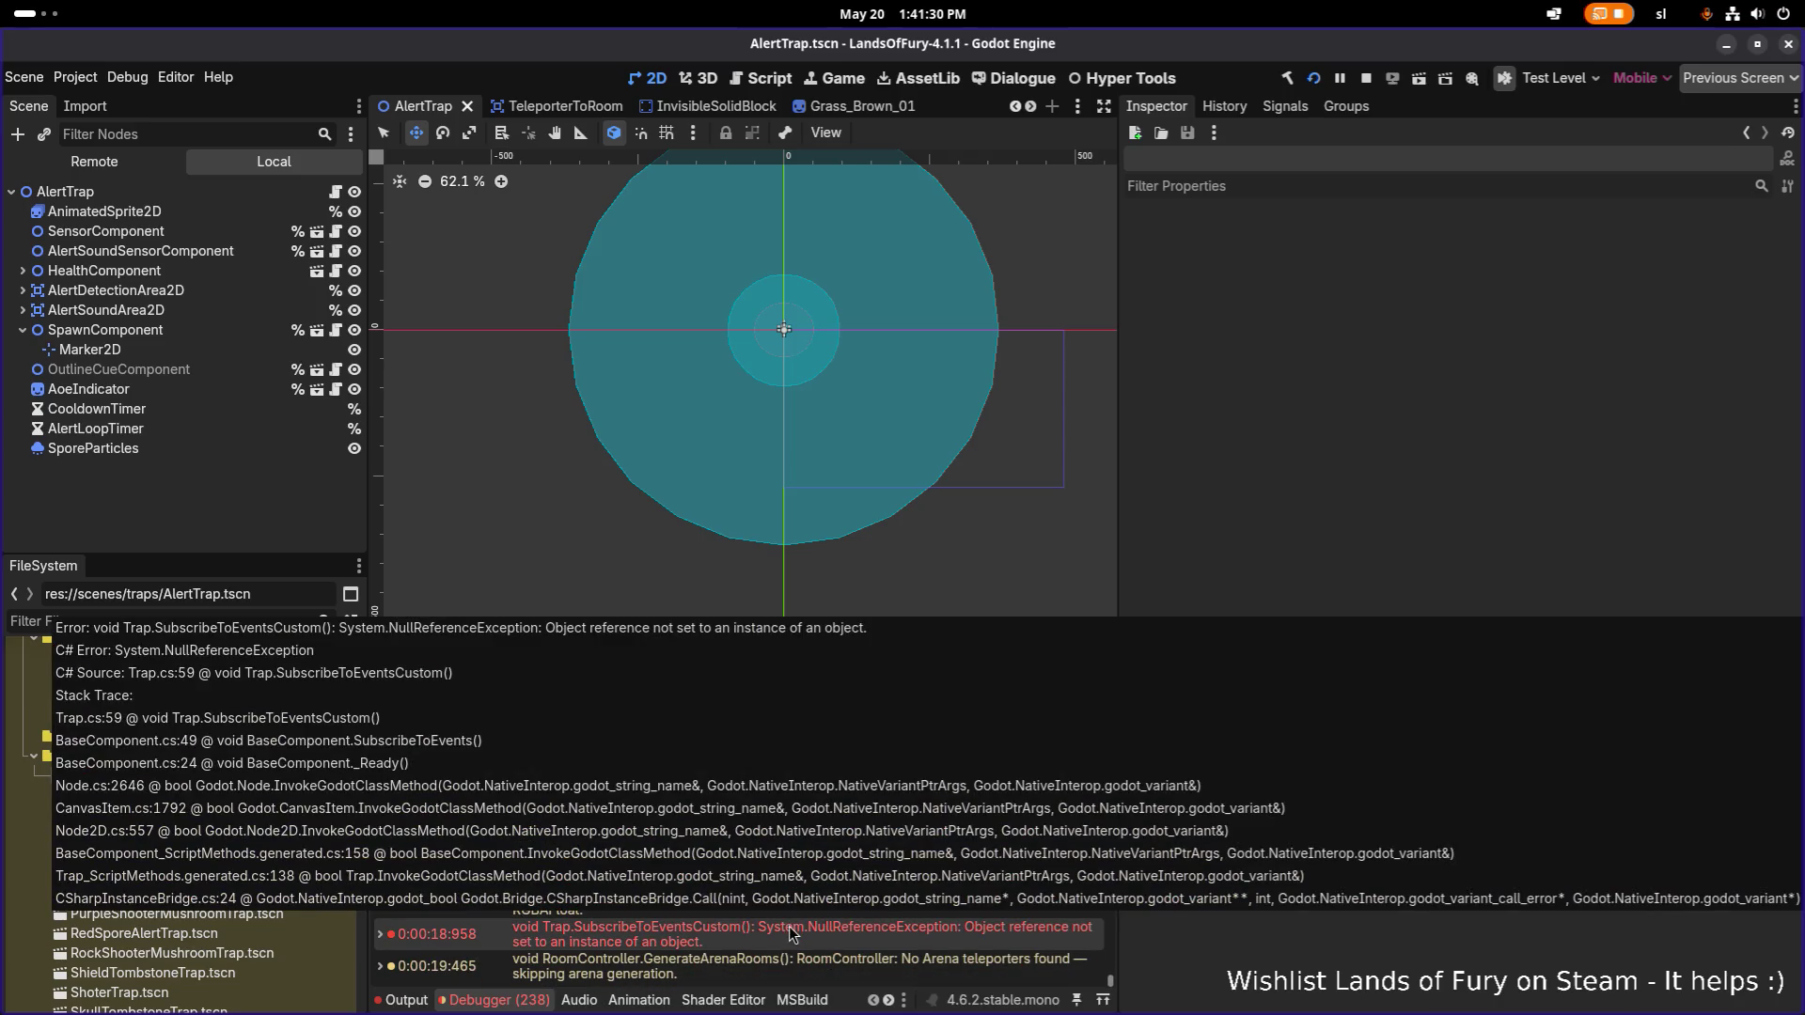
{"action": "left_click", "coordinate": [790, 932]}
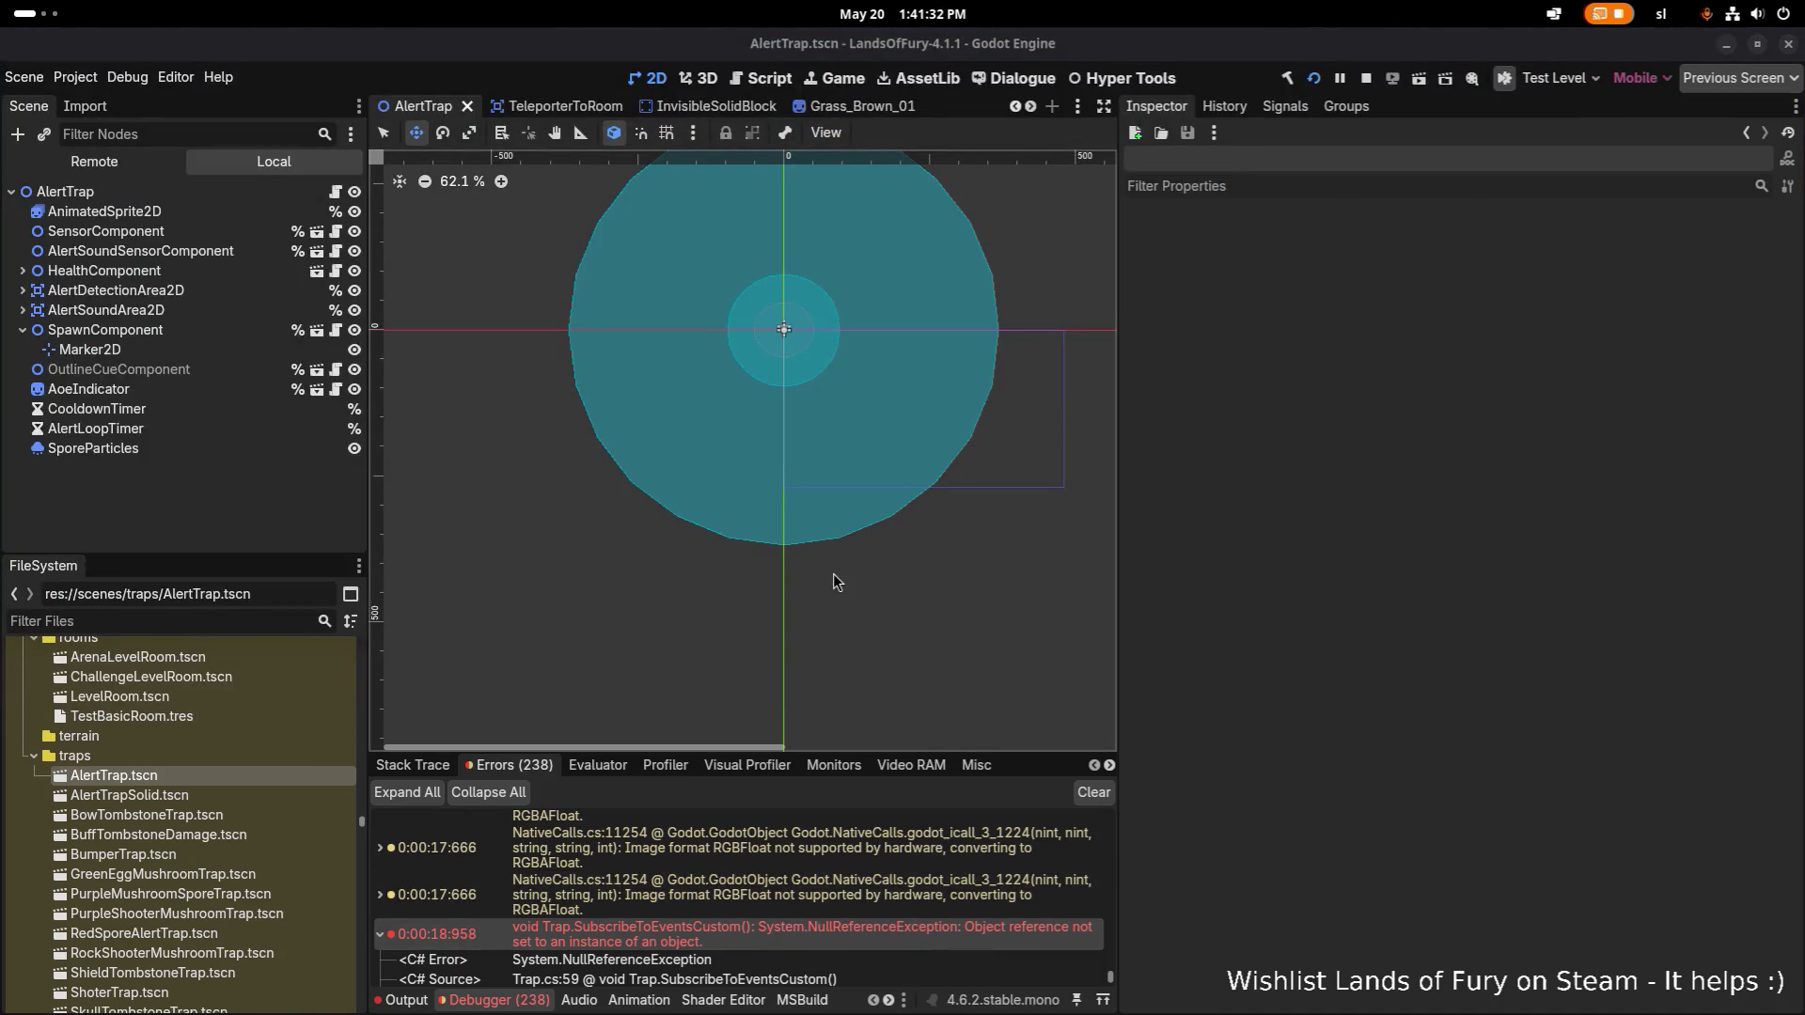
{"action": "double_click", "coordinate": [789, 933]}
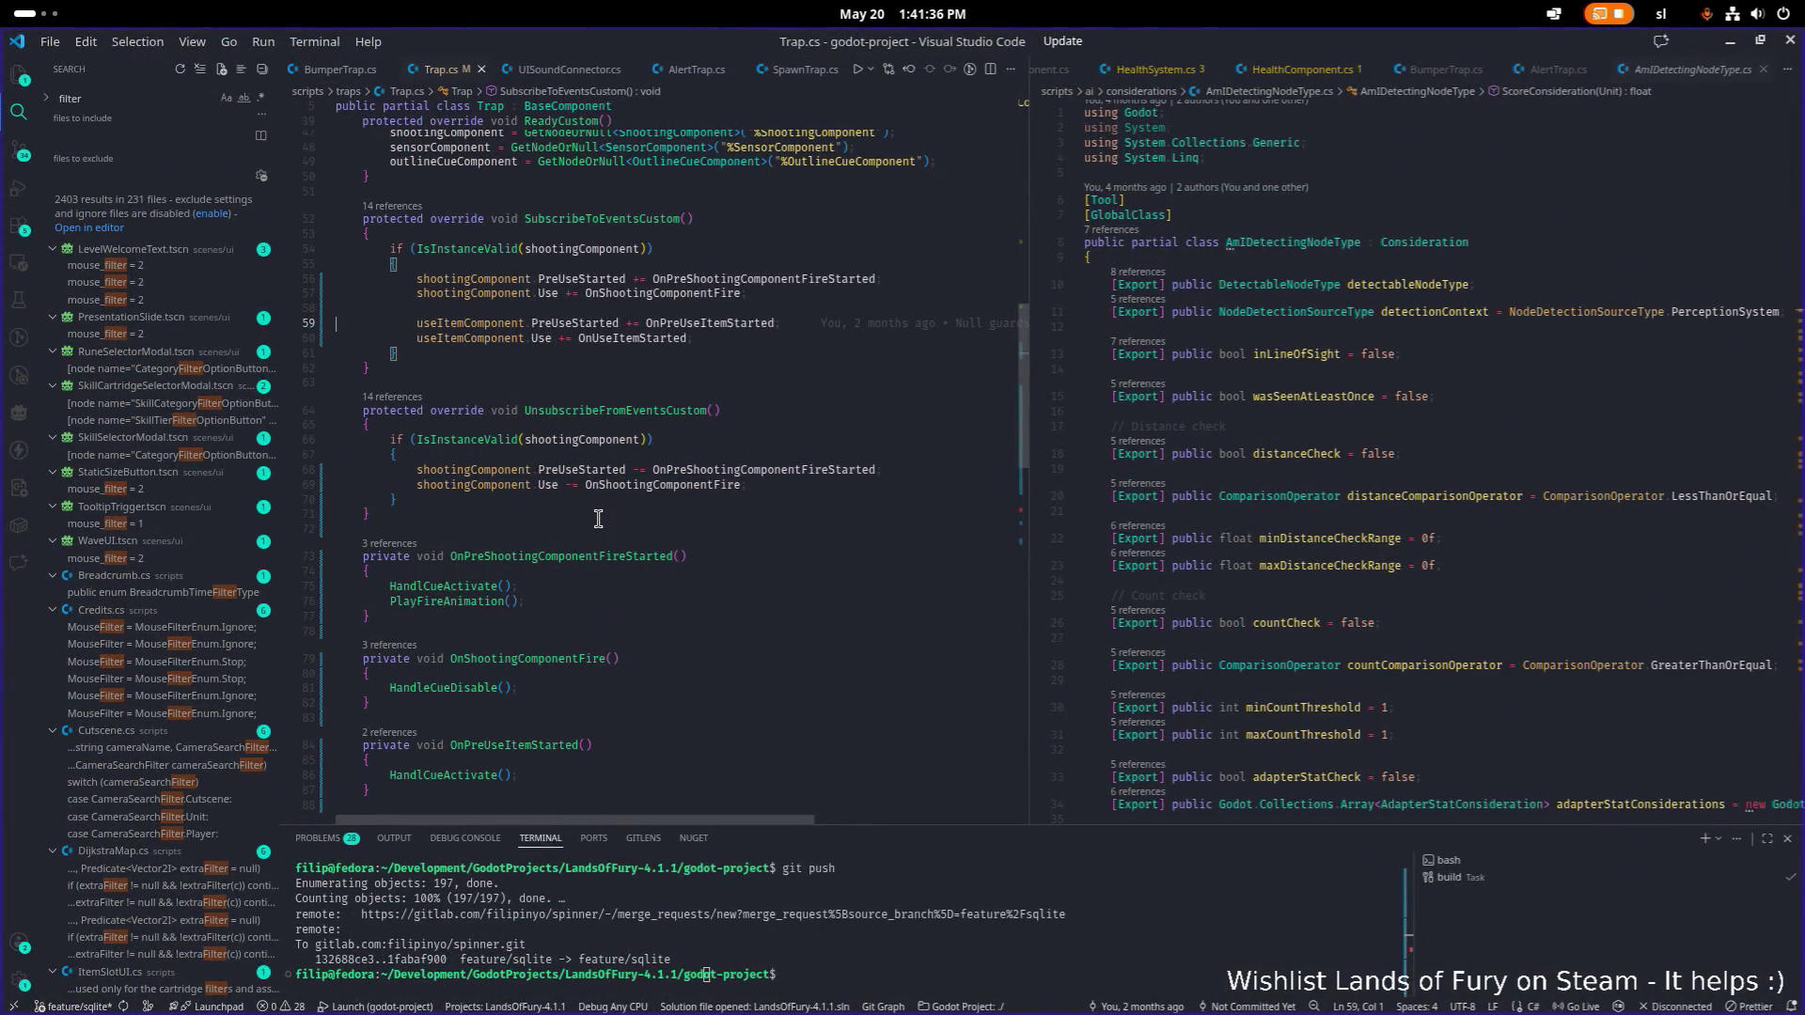
Wrap the useItemComponent subscriptions in an if (IsInstanceValid(useItemComponent)) block.
{"action": "left_click", "coordinate": [819, 339]}
{"action": "mouse_move", "coordinate": [917, 339]}
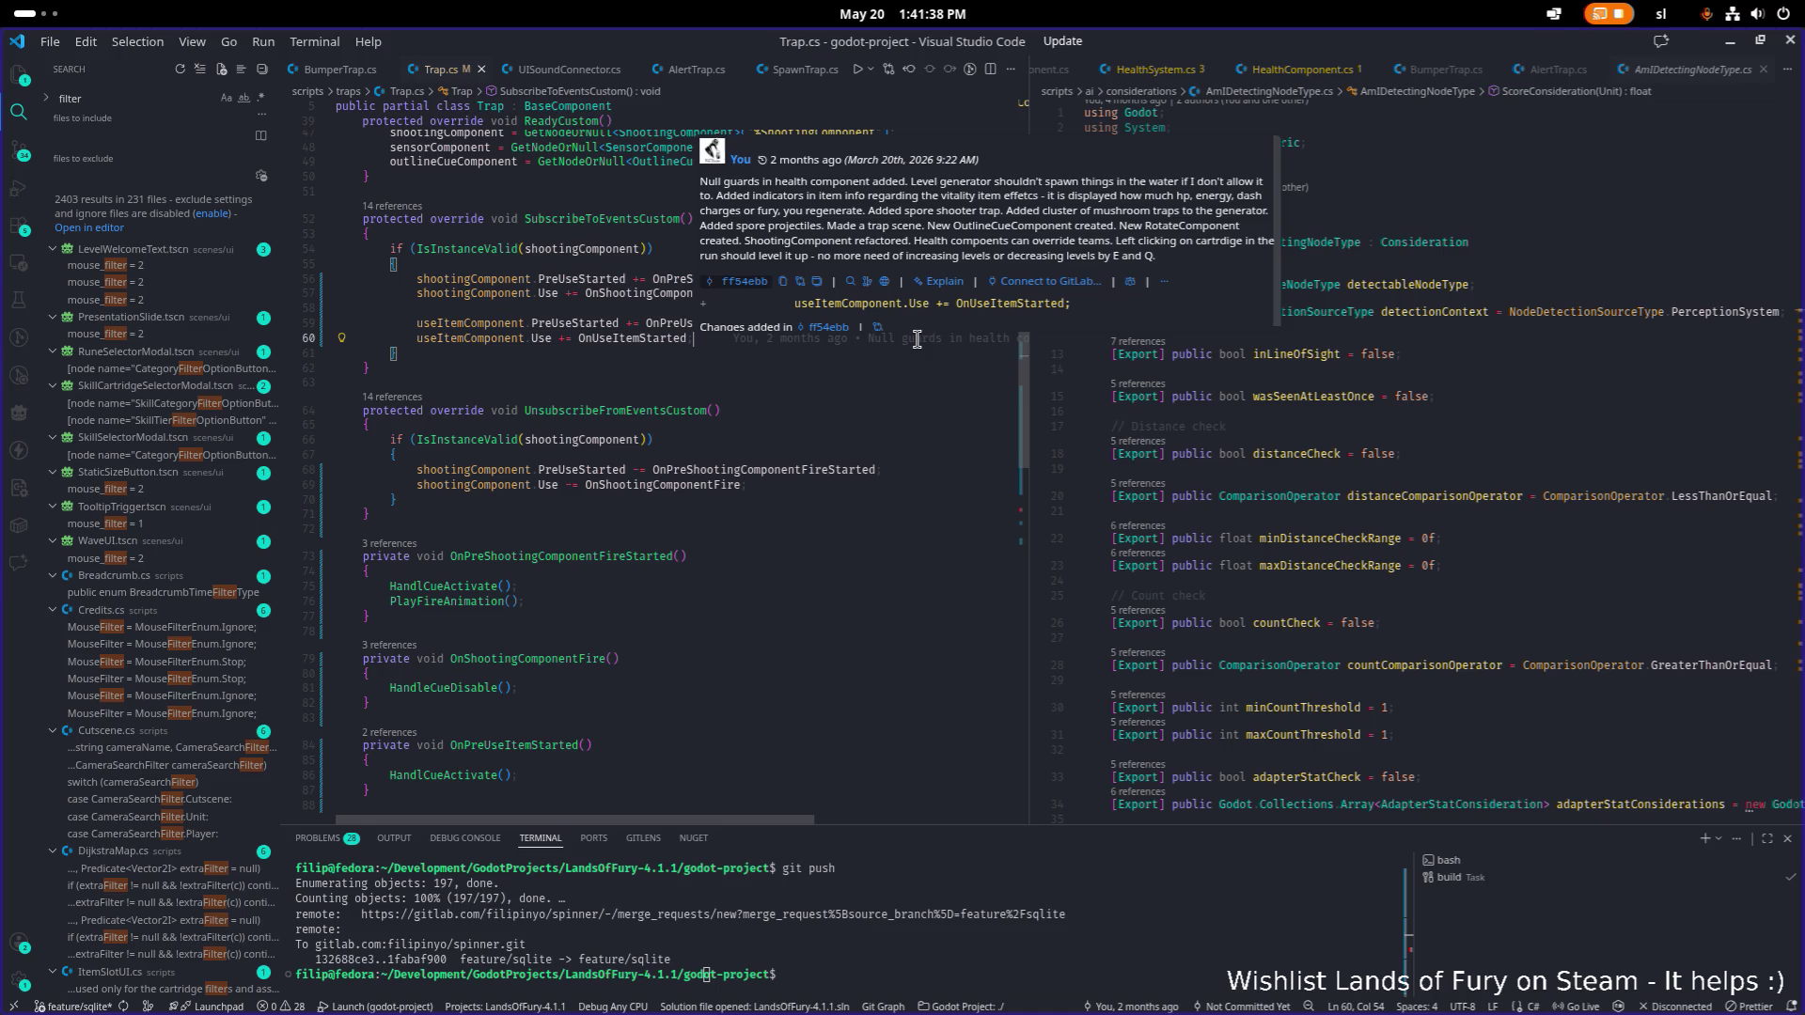
{"action": "key", "text": "shift+Up"}
{"action": "key", "text": "shift+Home"}
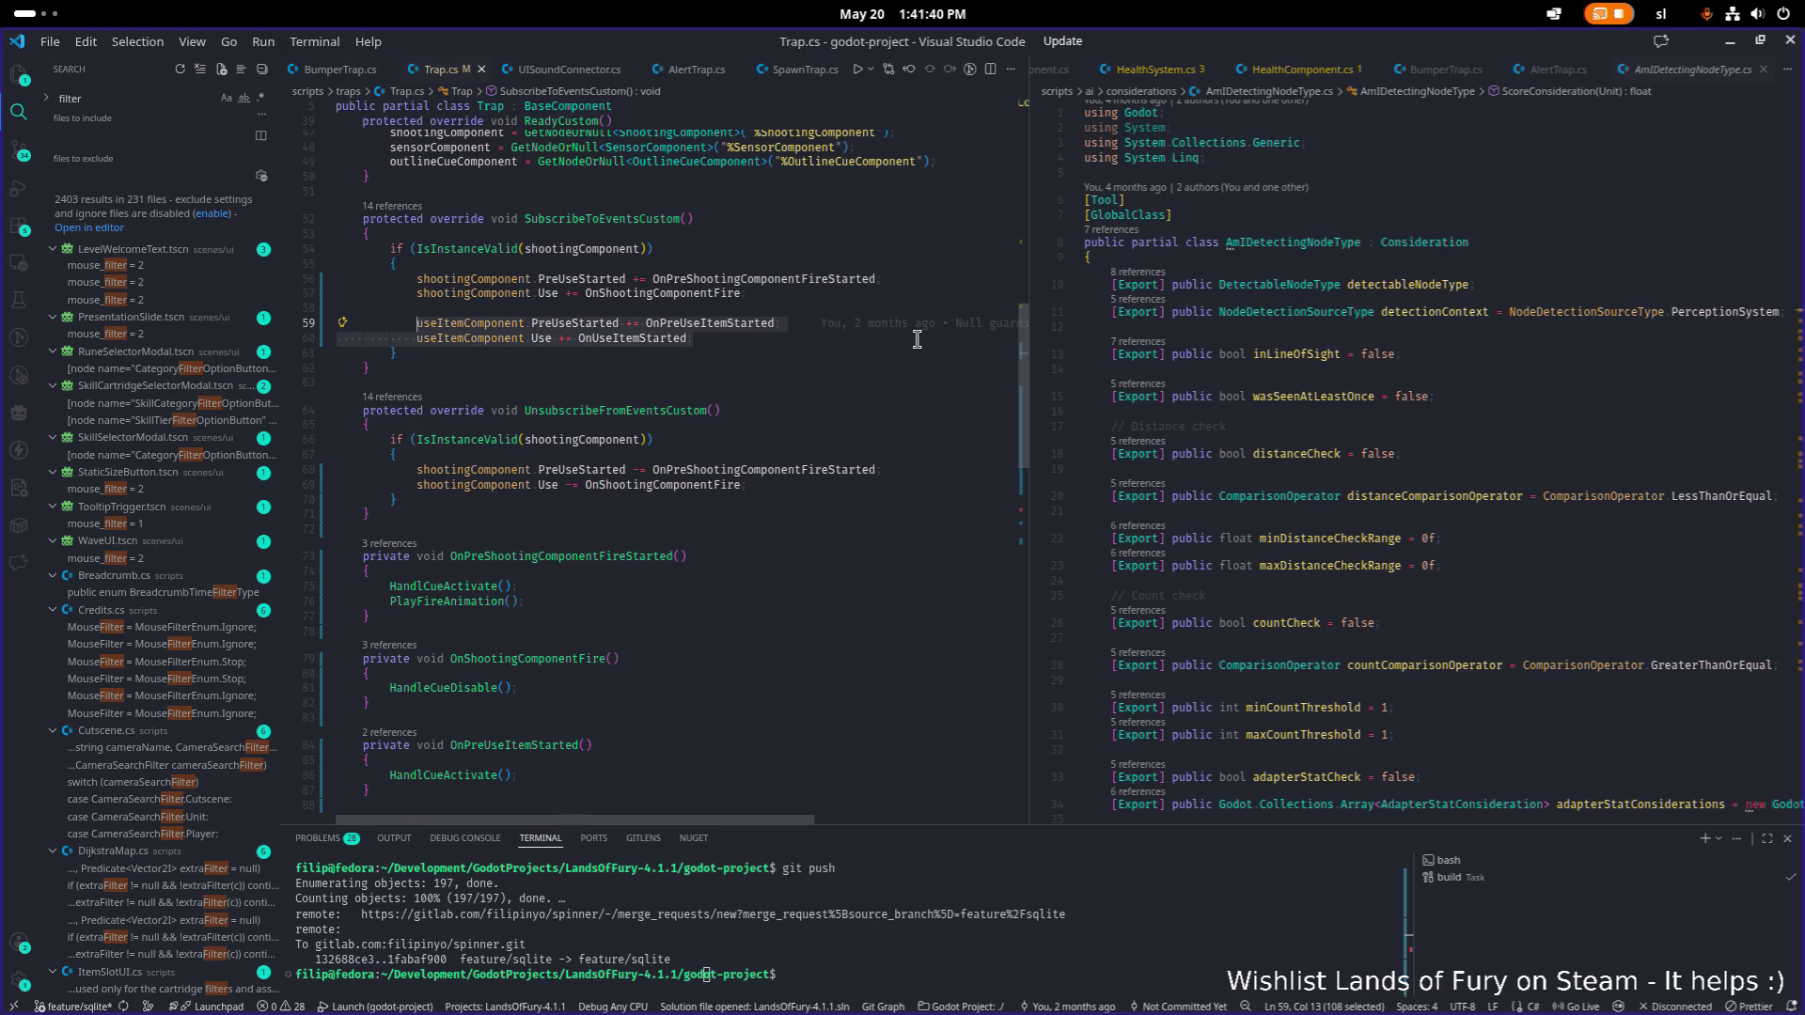
{"action": "key", "text": "Delete"}
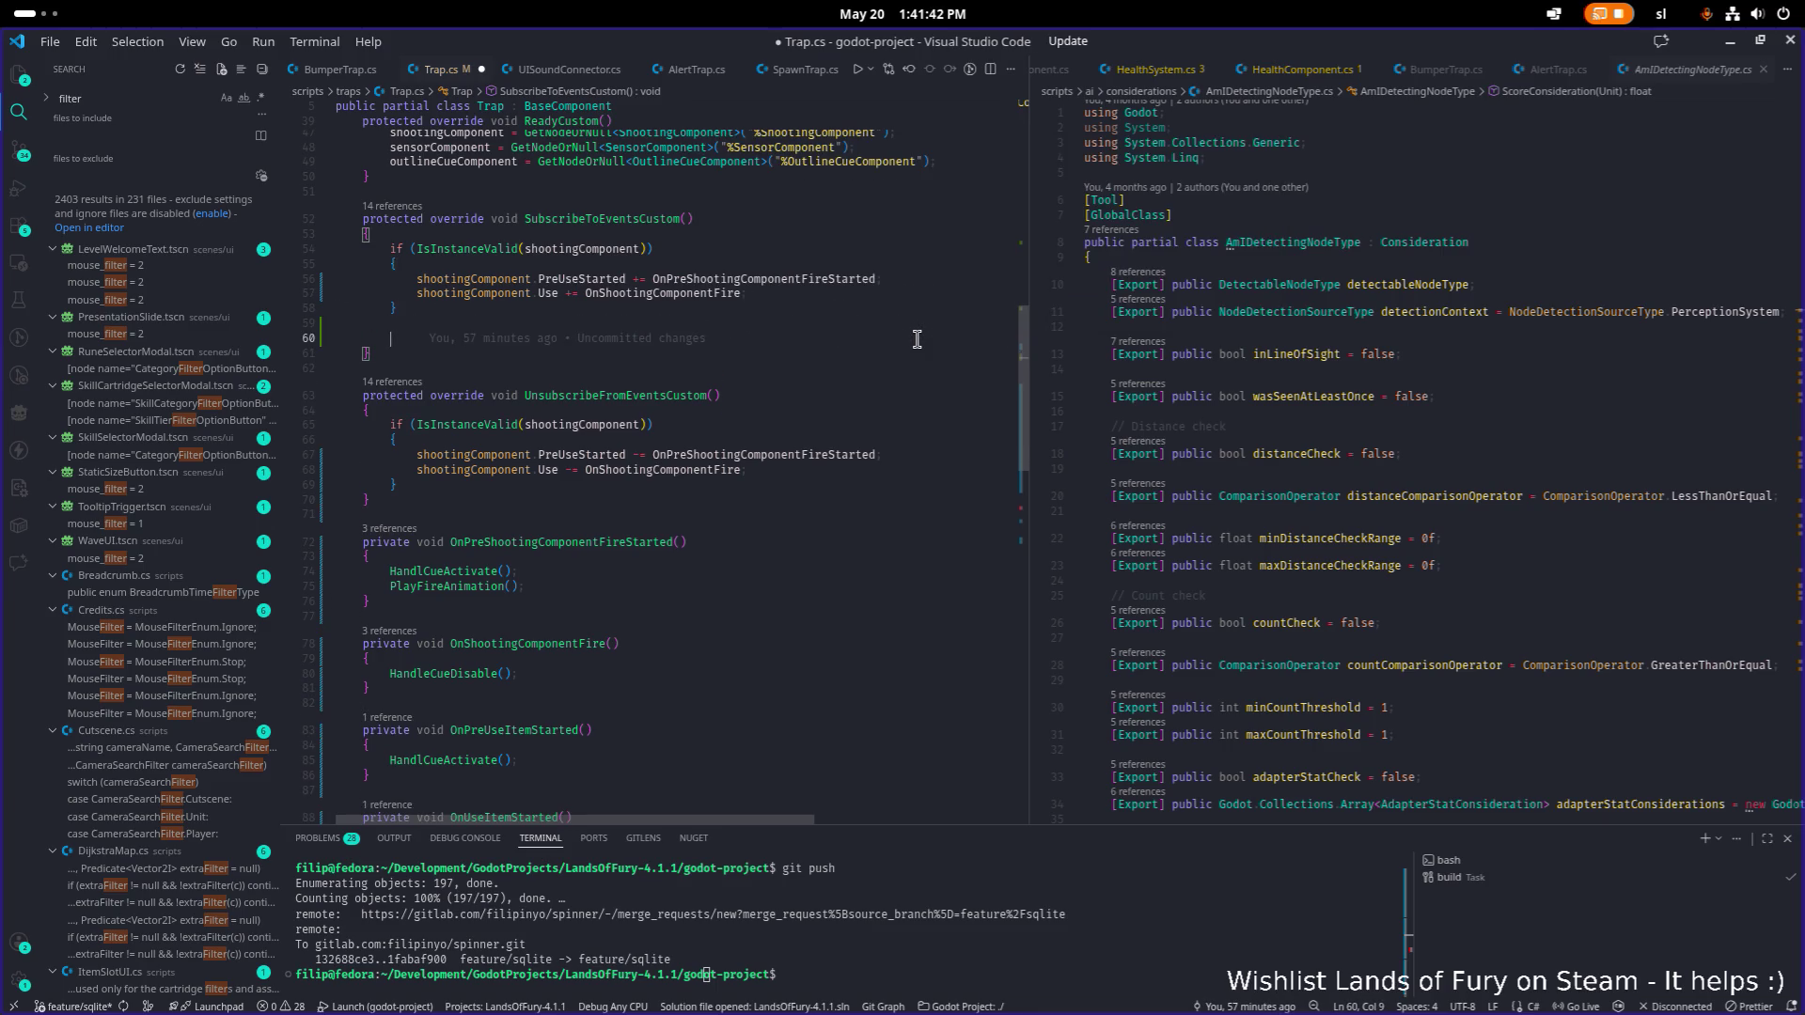
{"action": "type", "text": "if(IsIn"}
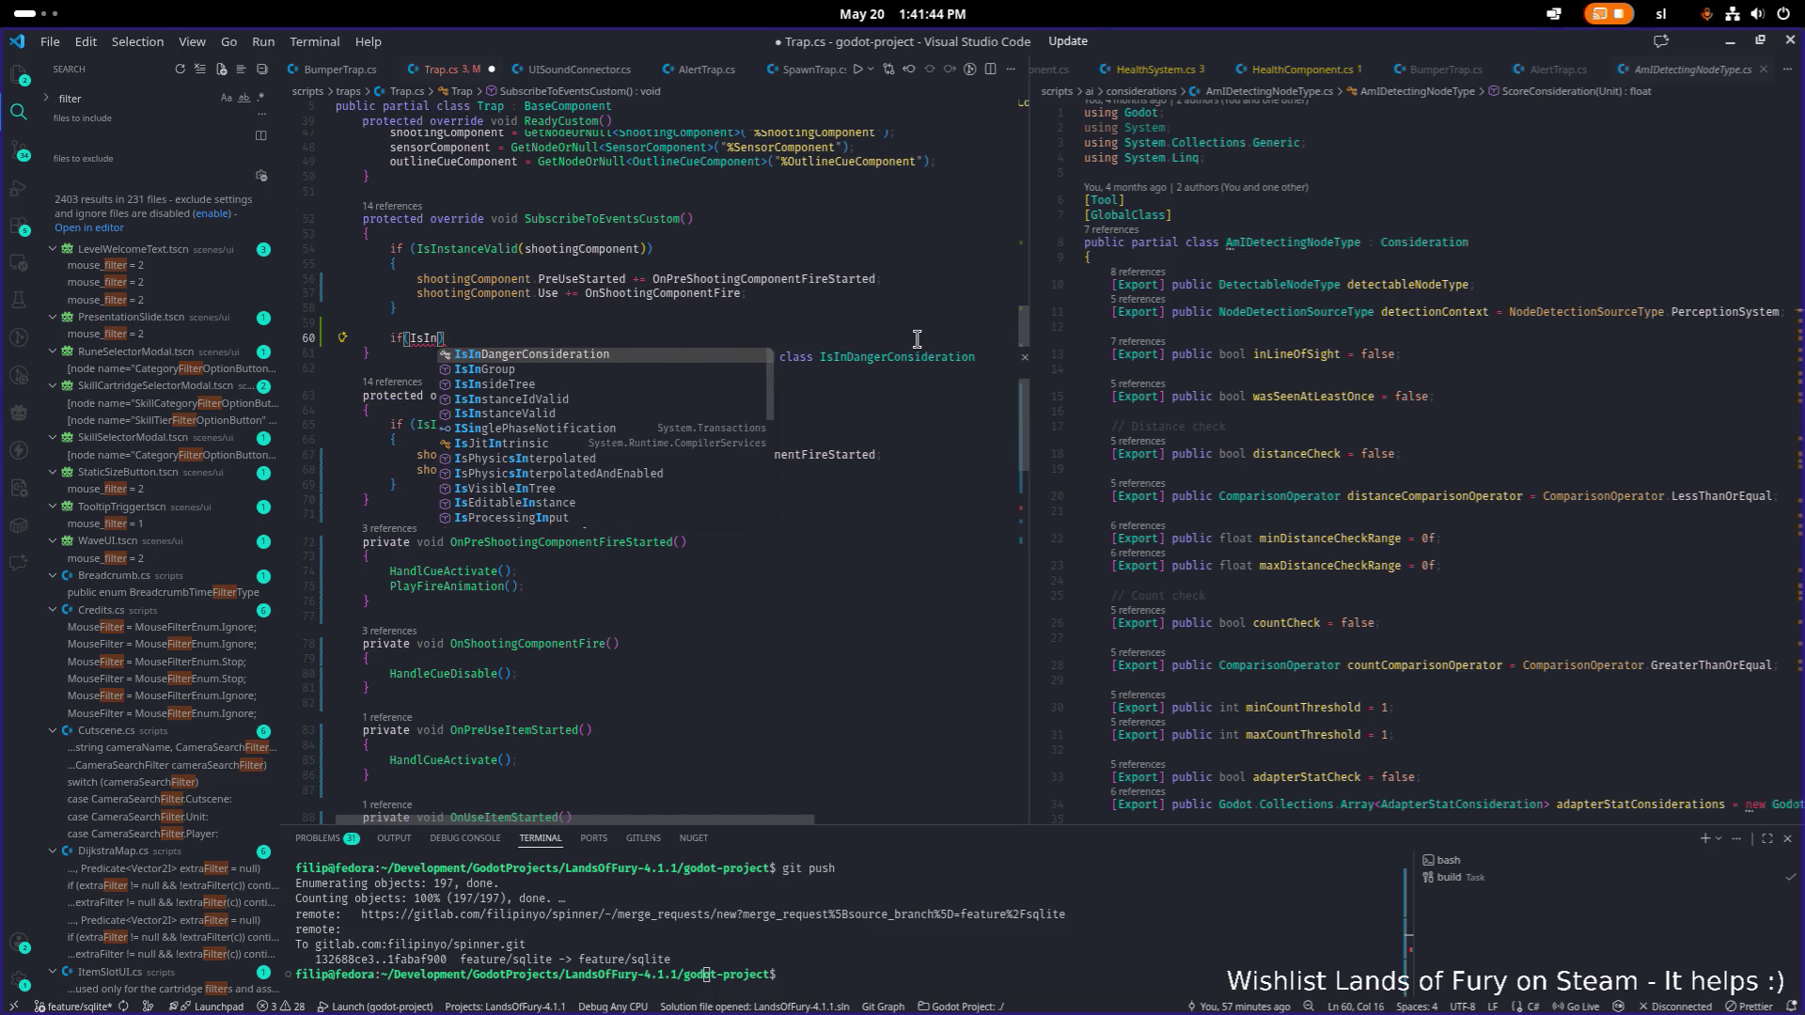
{"action": "type", "text": "stan"}
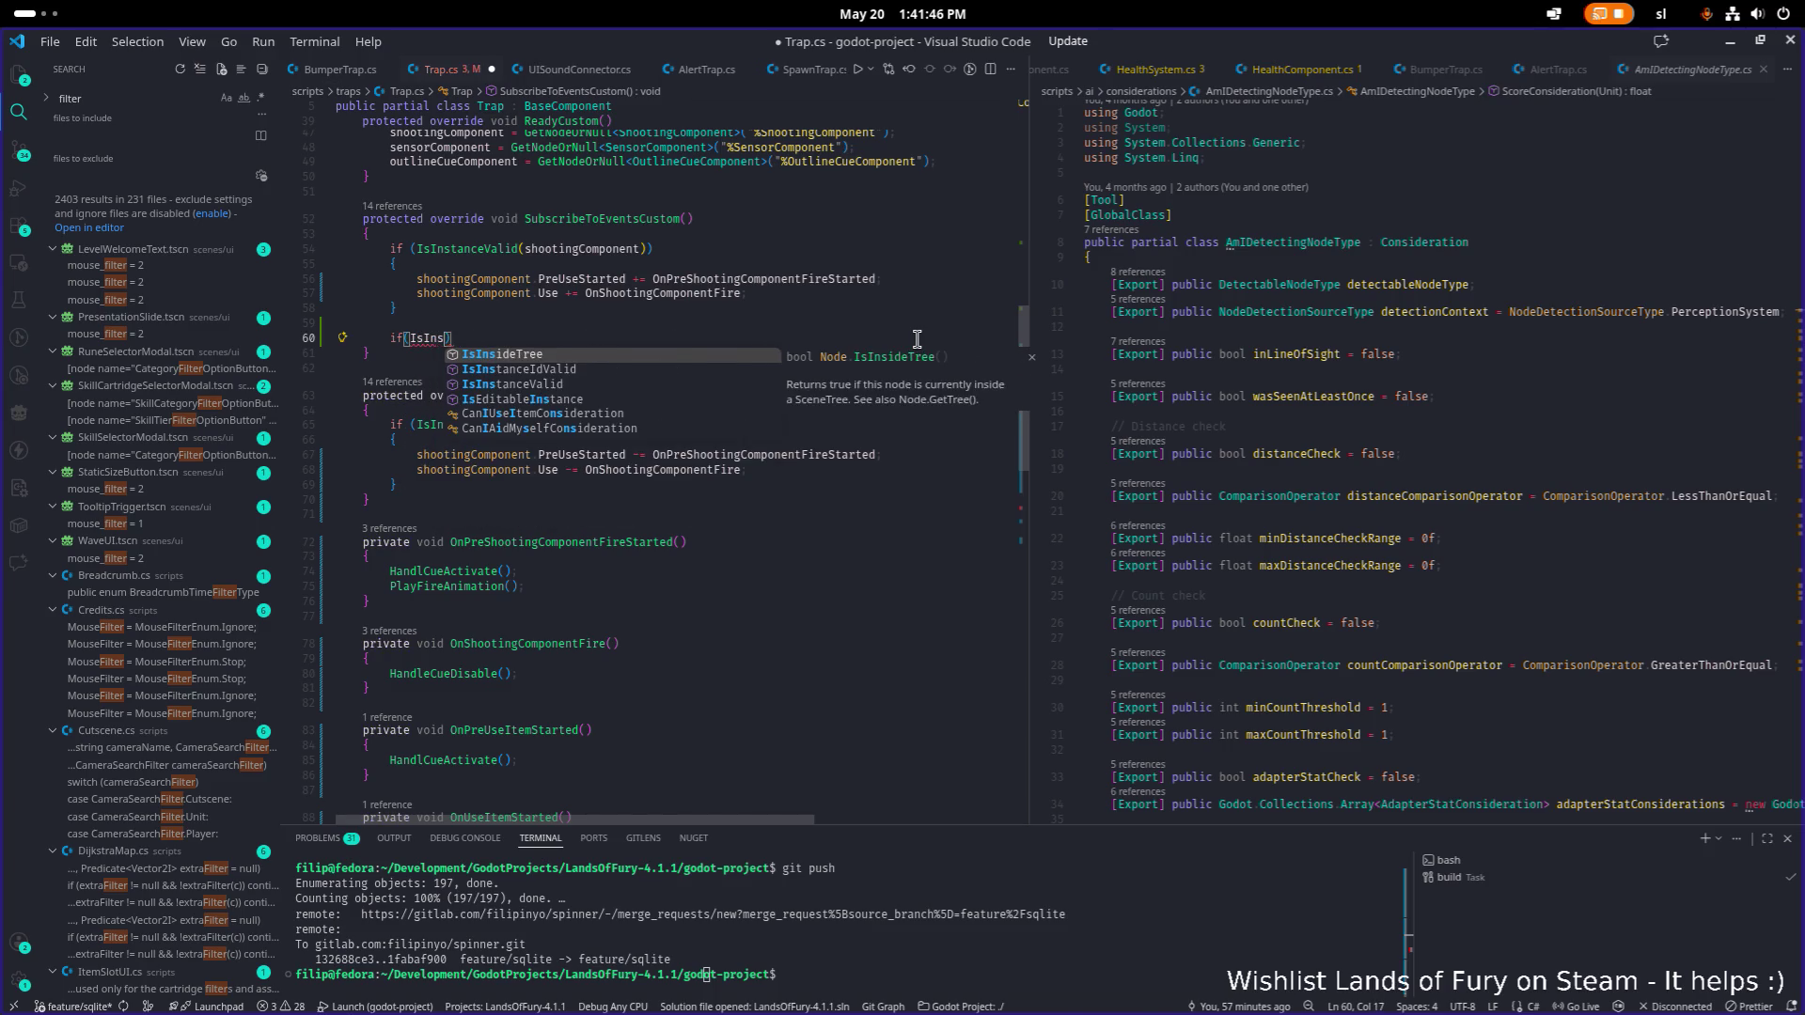
{"action": "key", "text": "Down"}
{"action": "key", "text": "Tab"}
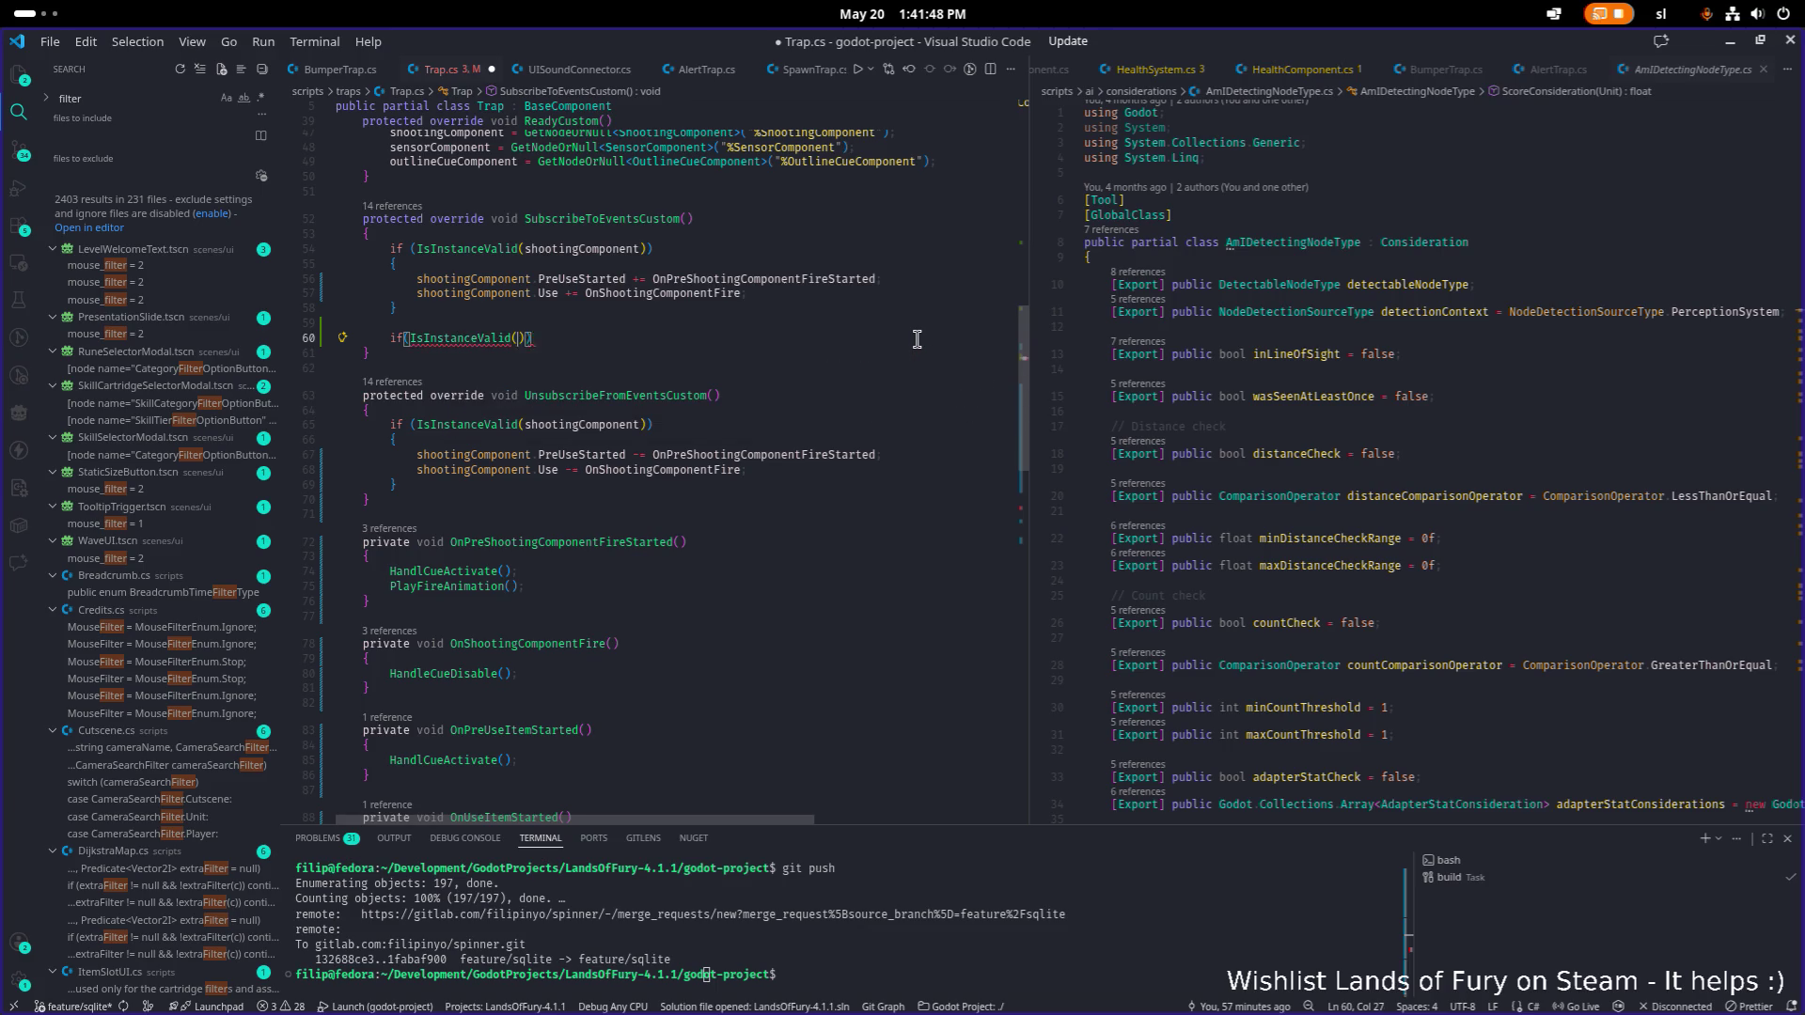
{"action": "type", "text": "(usei"}
{"action": "key", "text": "Tab"}
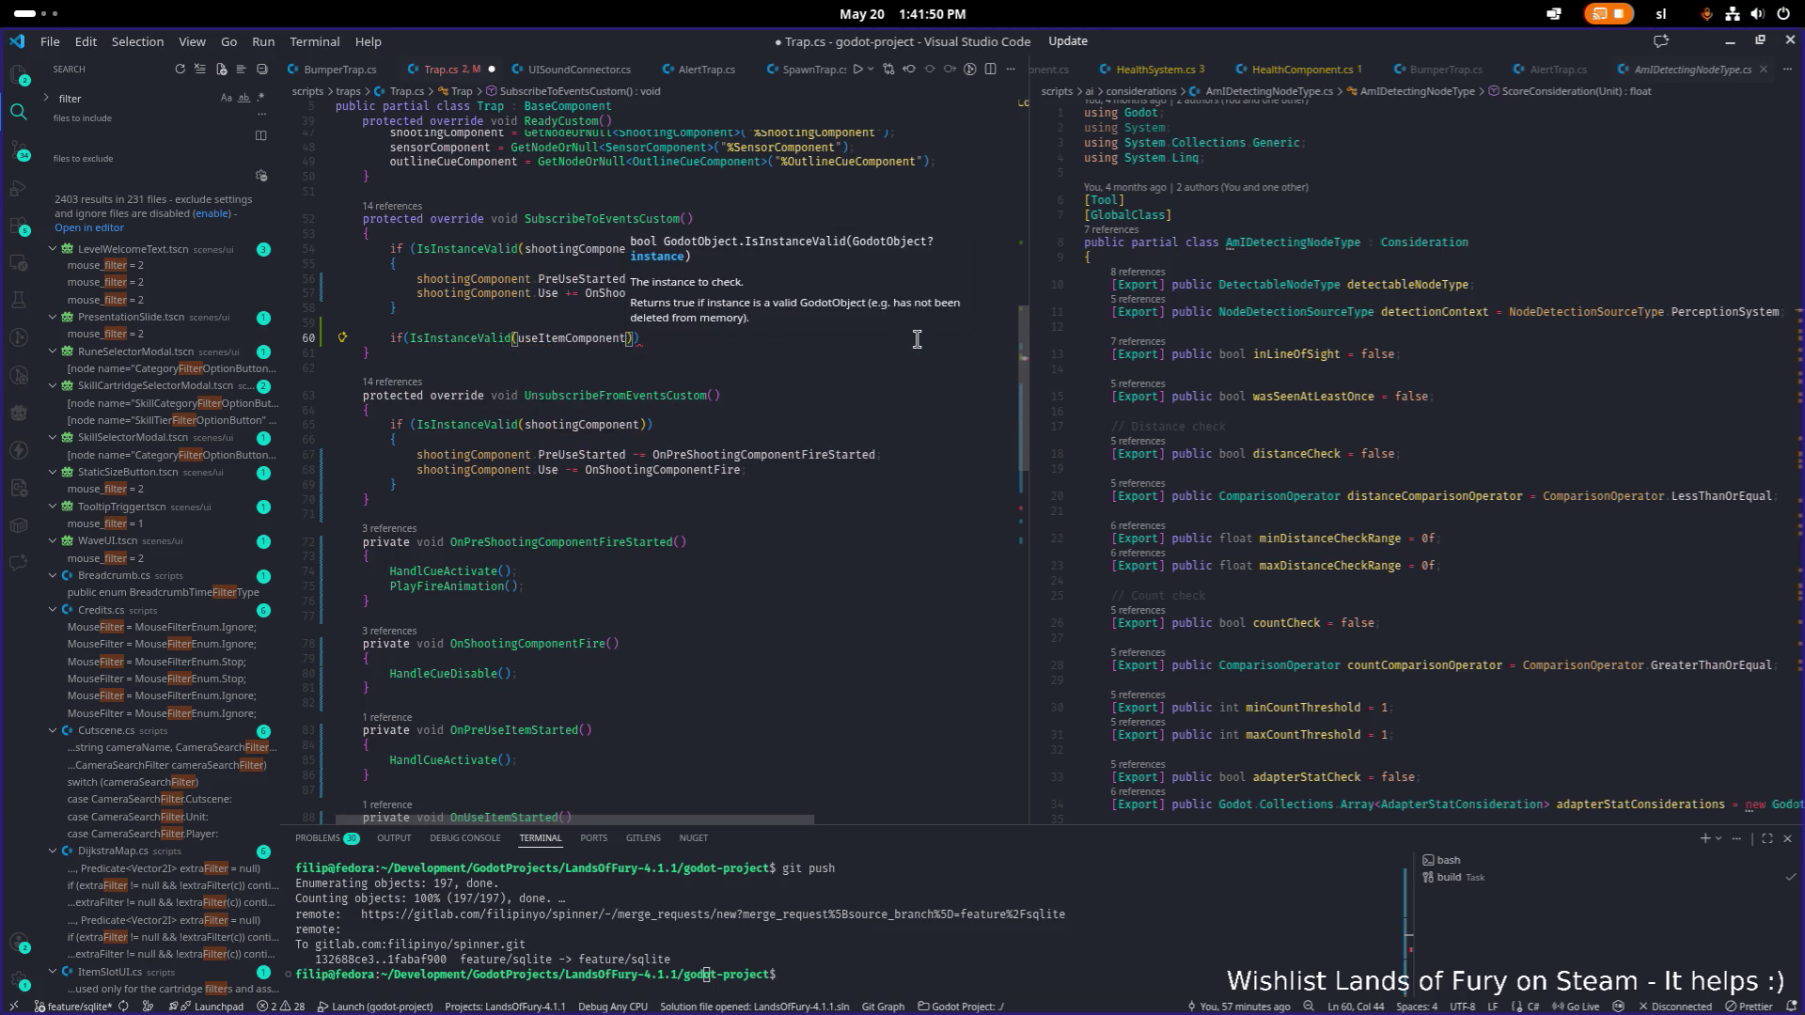
{"action": "key", "text": "Tab"}
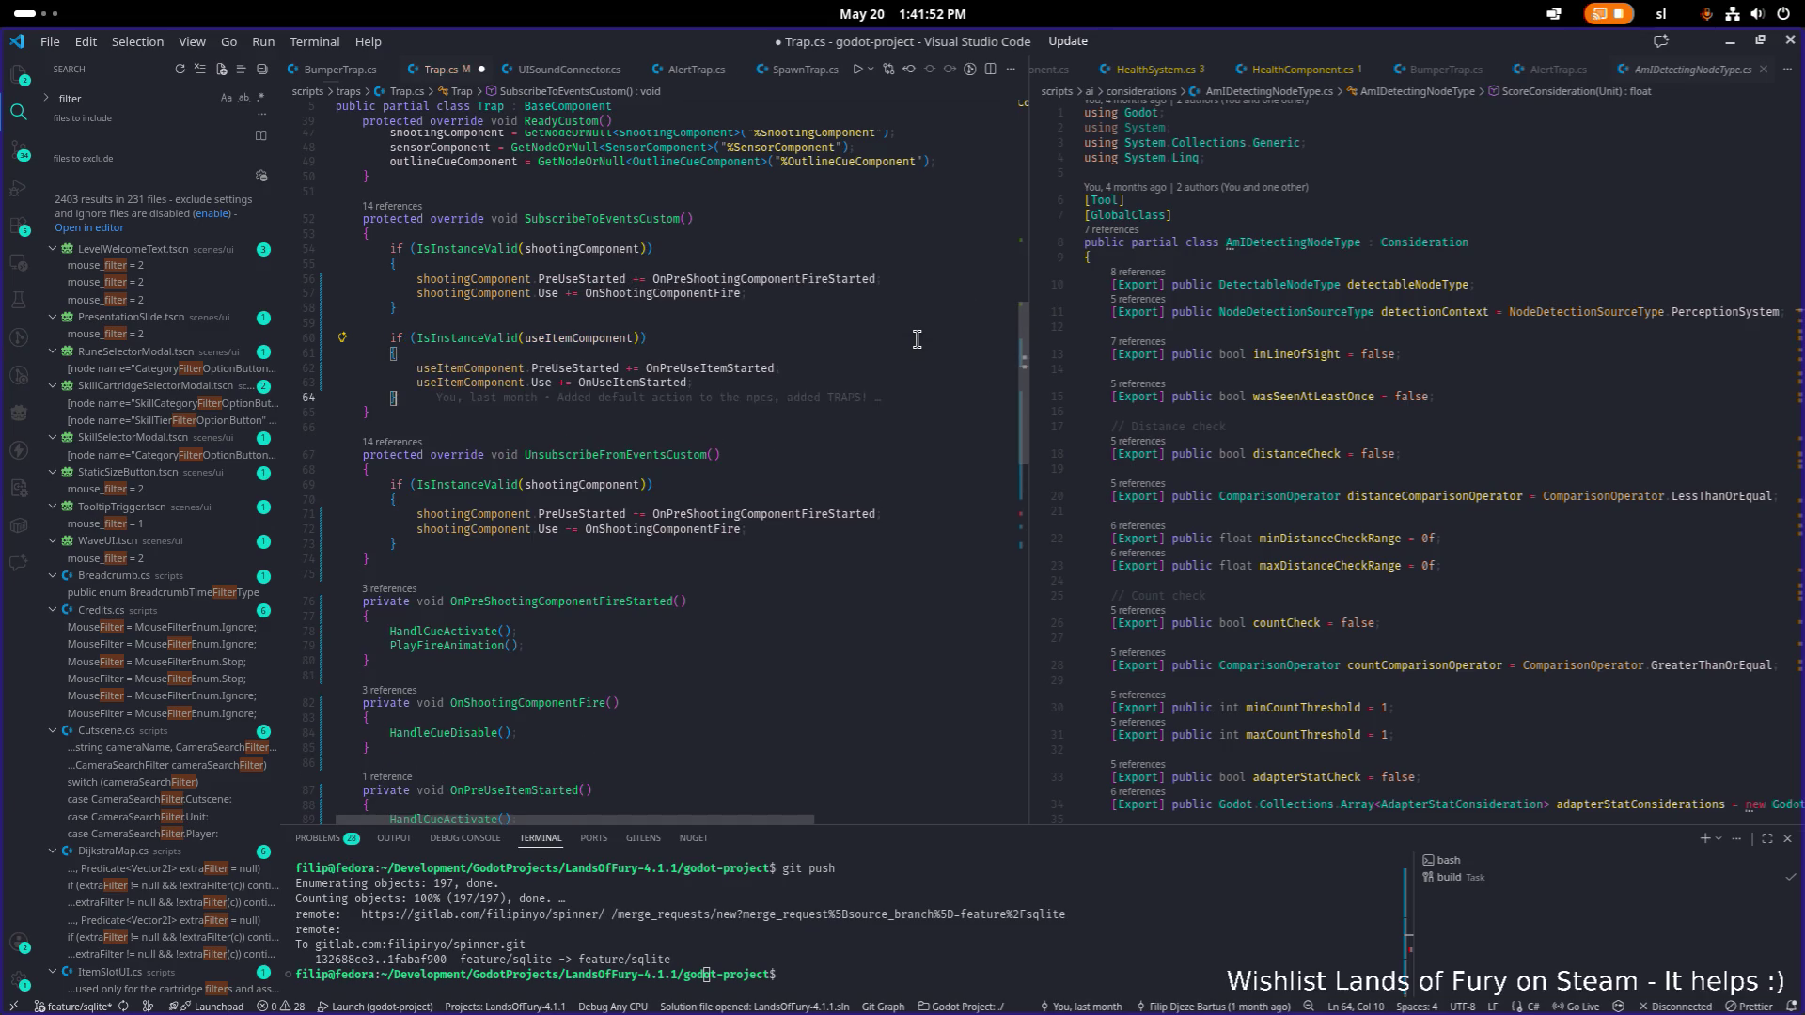
{"action": "key", "text": "ctrl+z"}
{"action": "key", "text": "ctrl+z"}
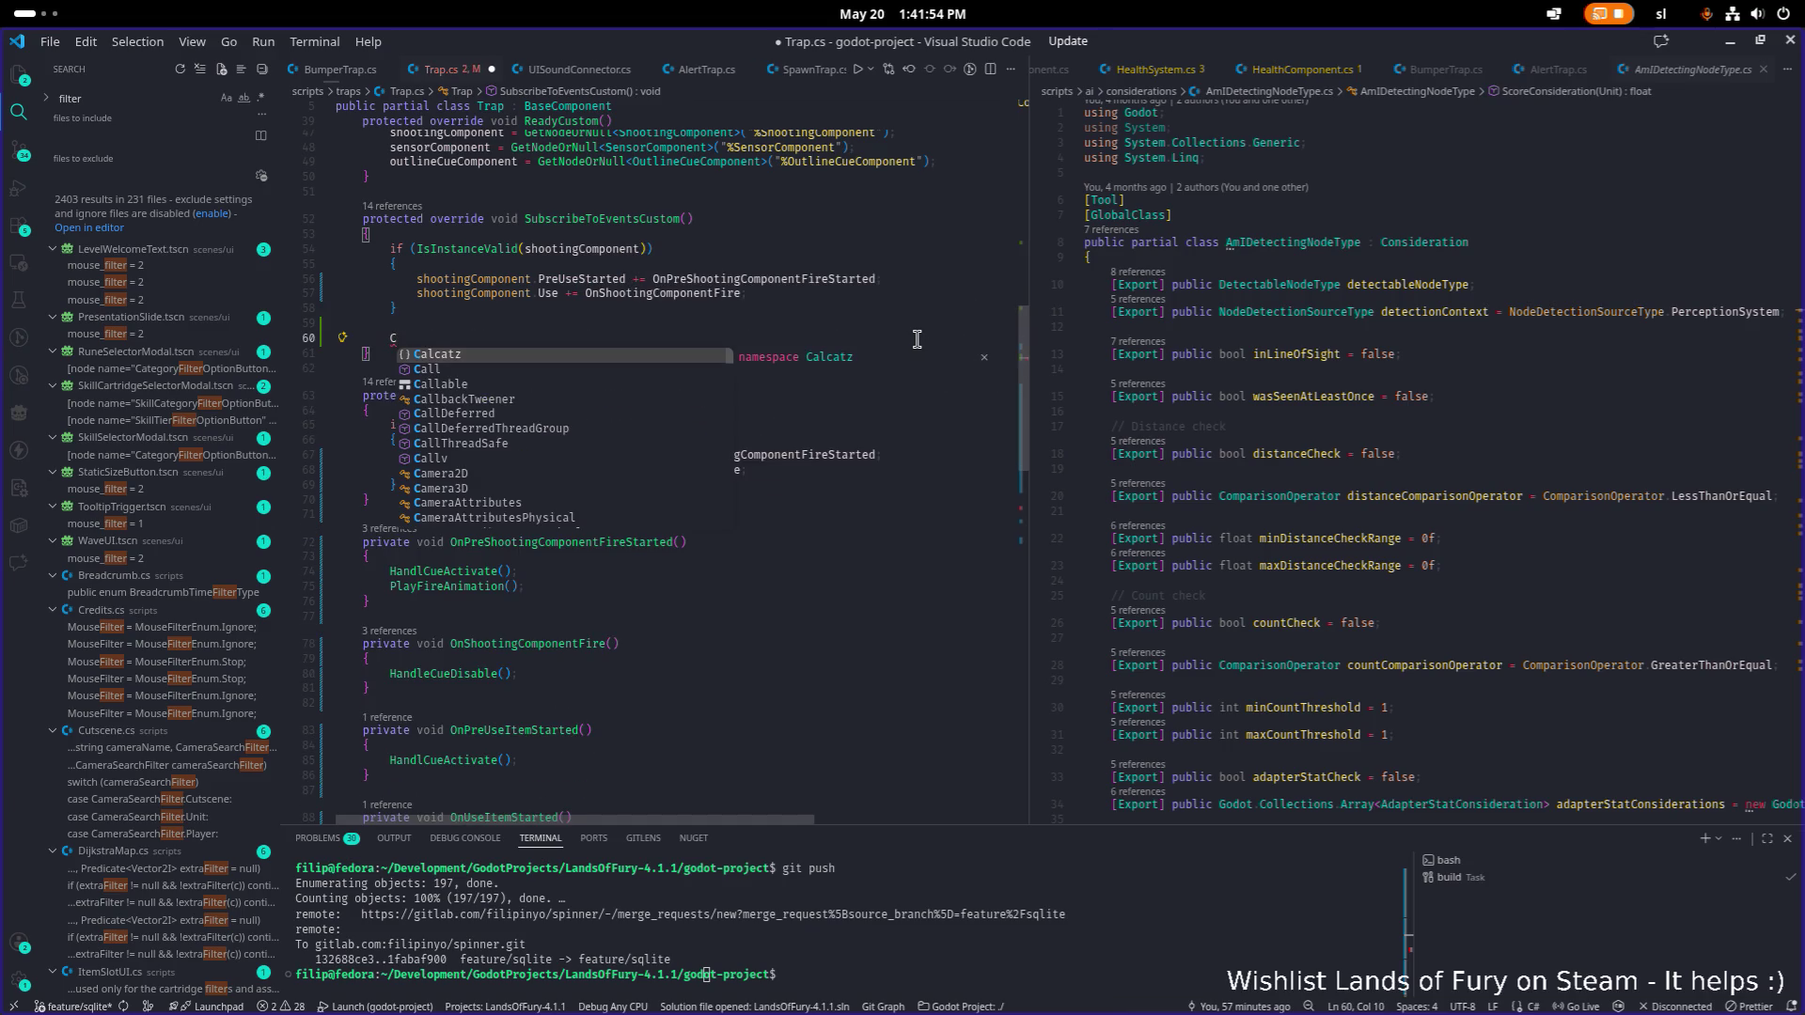
{"action": "key", "text": "ctrl+shift+z"}
Add the guarded block with -= to UnsubscribeFromEventsCustom, save Trap.cs, and run the game.
{"action": "key", "text": "Down"}
{"action": "key", "text": "Down"}
{"action": "key", "text": "Down"}
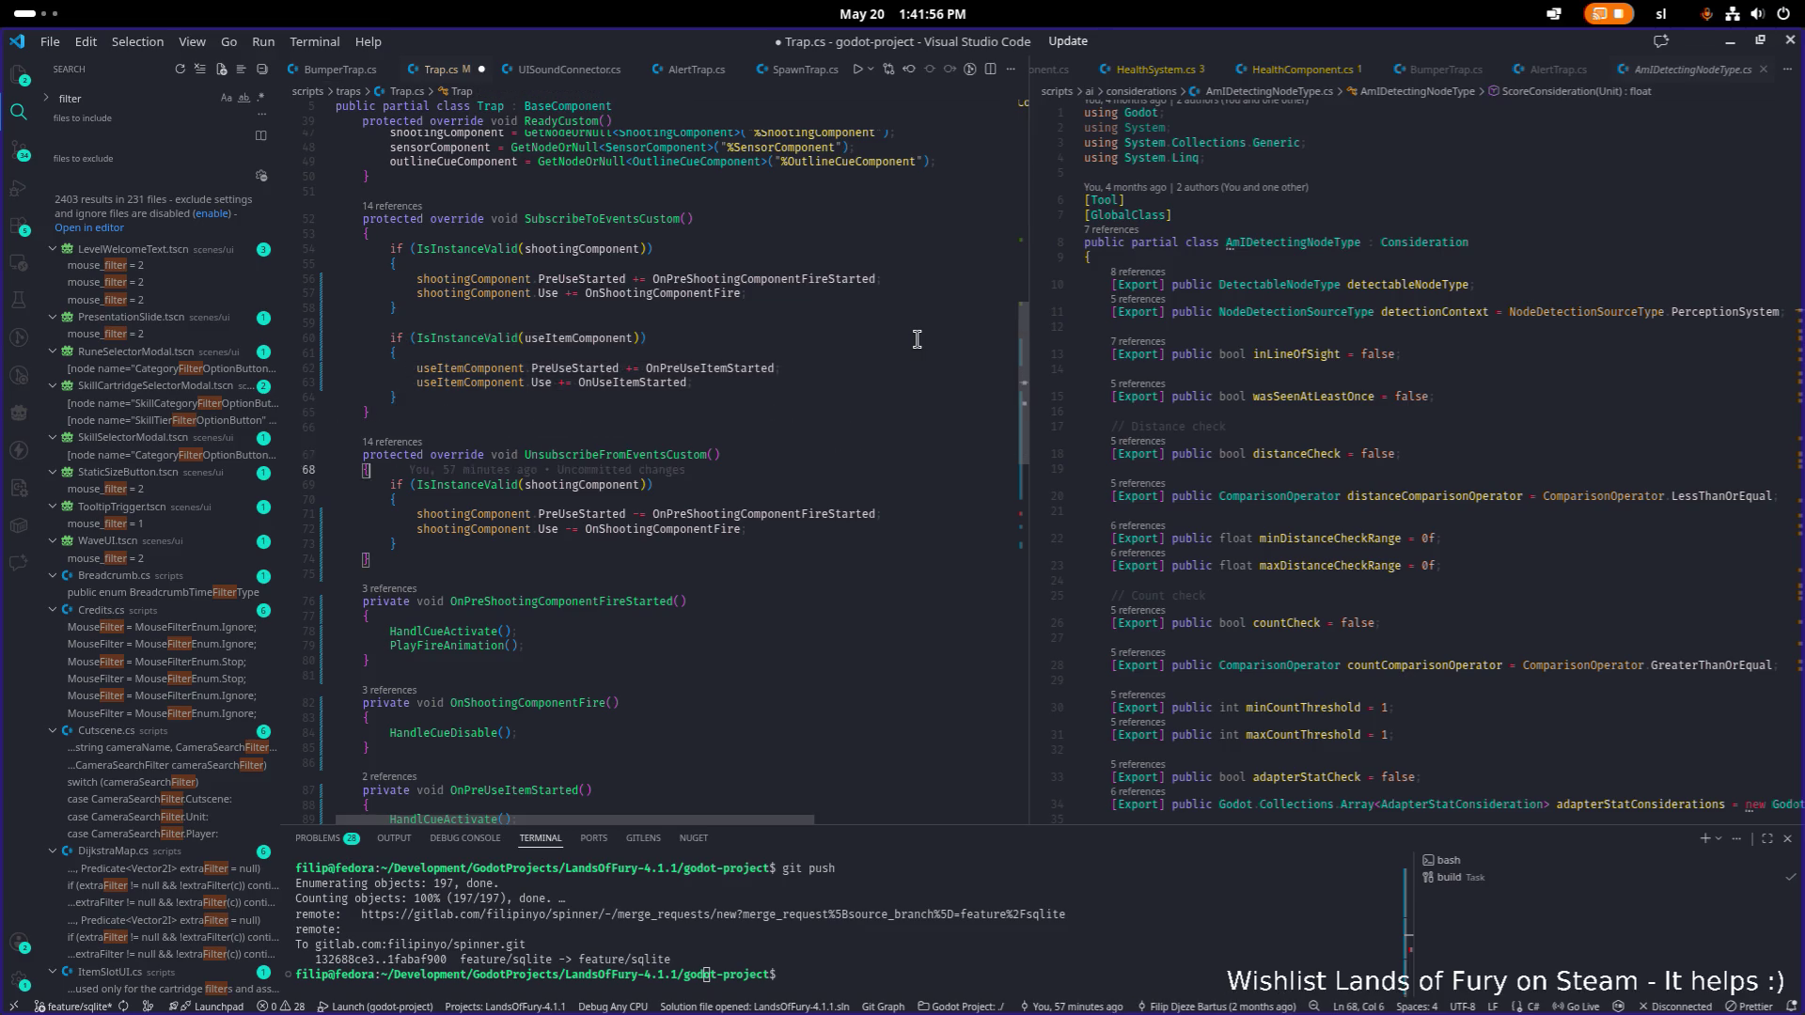
{"action": "key", "text": "Down"}
{"action": "key", "text": "Down"}
{"action": "key", "text": "Down"}
{"action": "key", "text": "ctrl+v"}
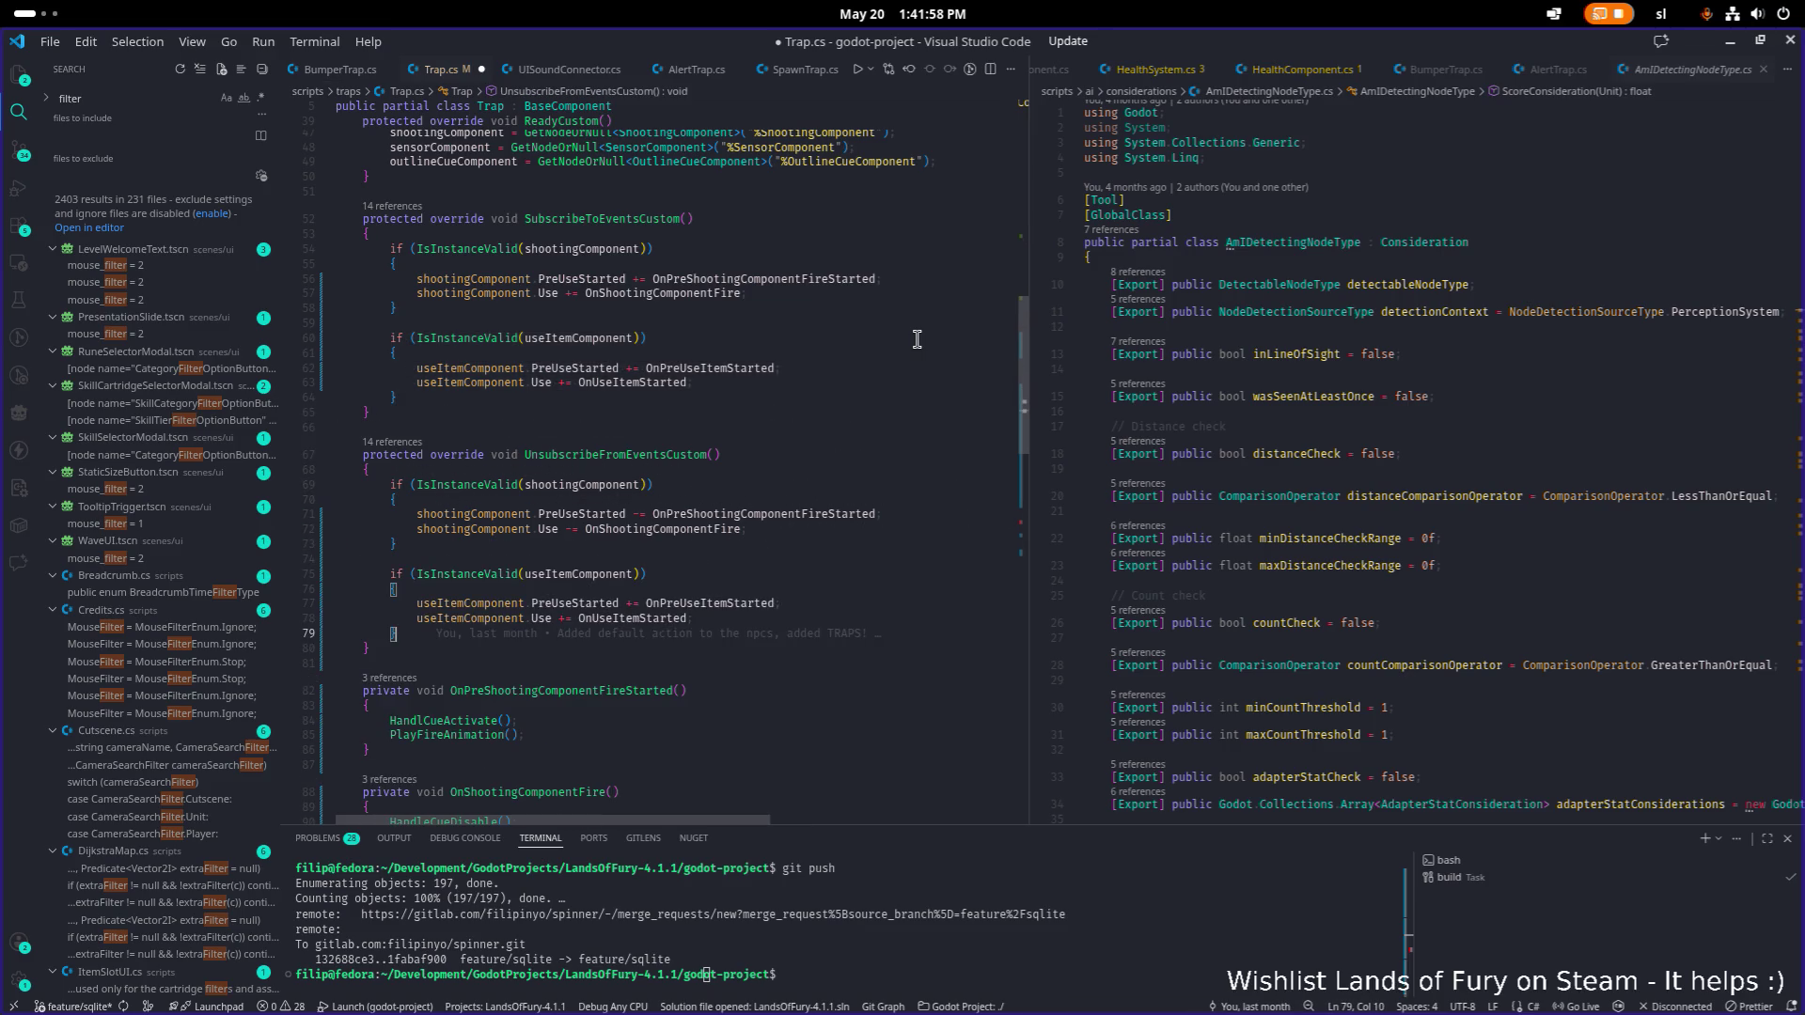
{"action": "key", "text": "Up"}
{"action": "key", "text": "End"}
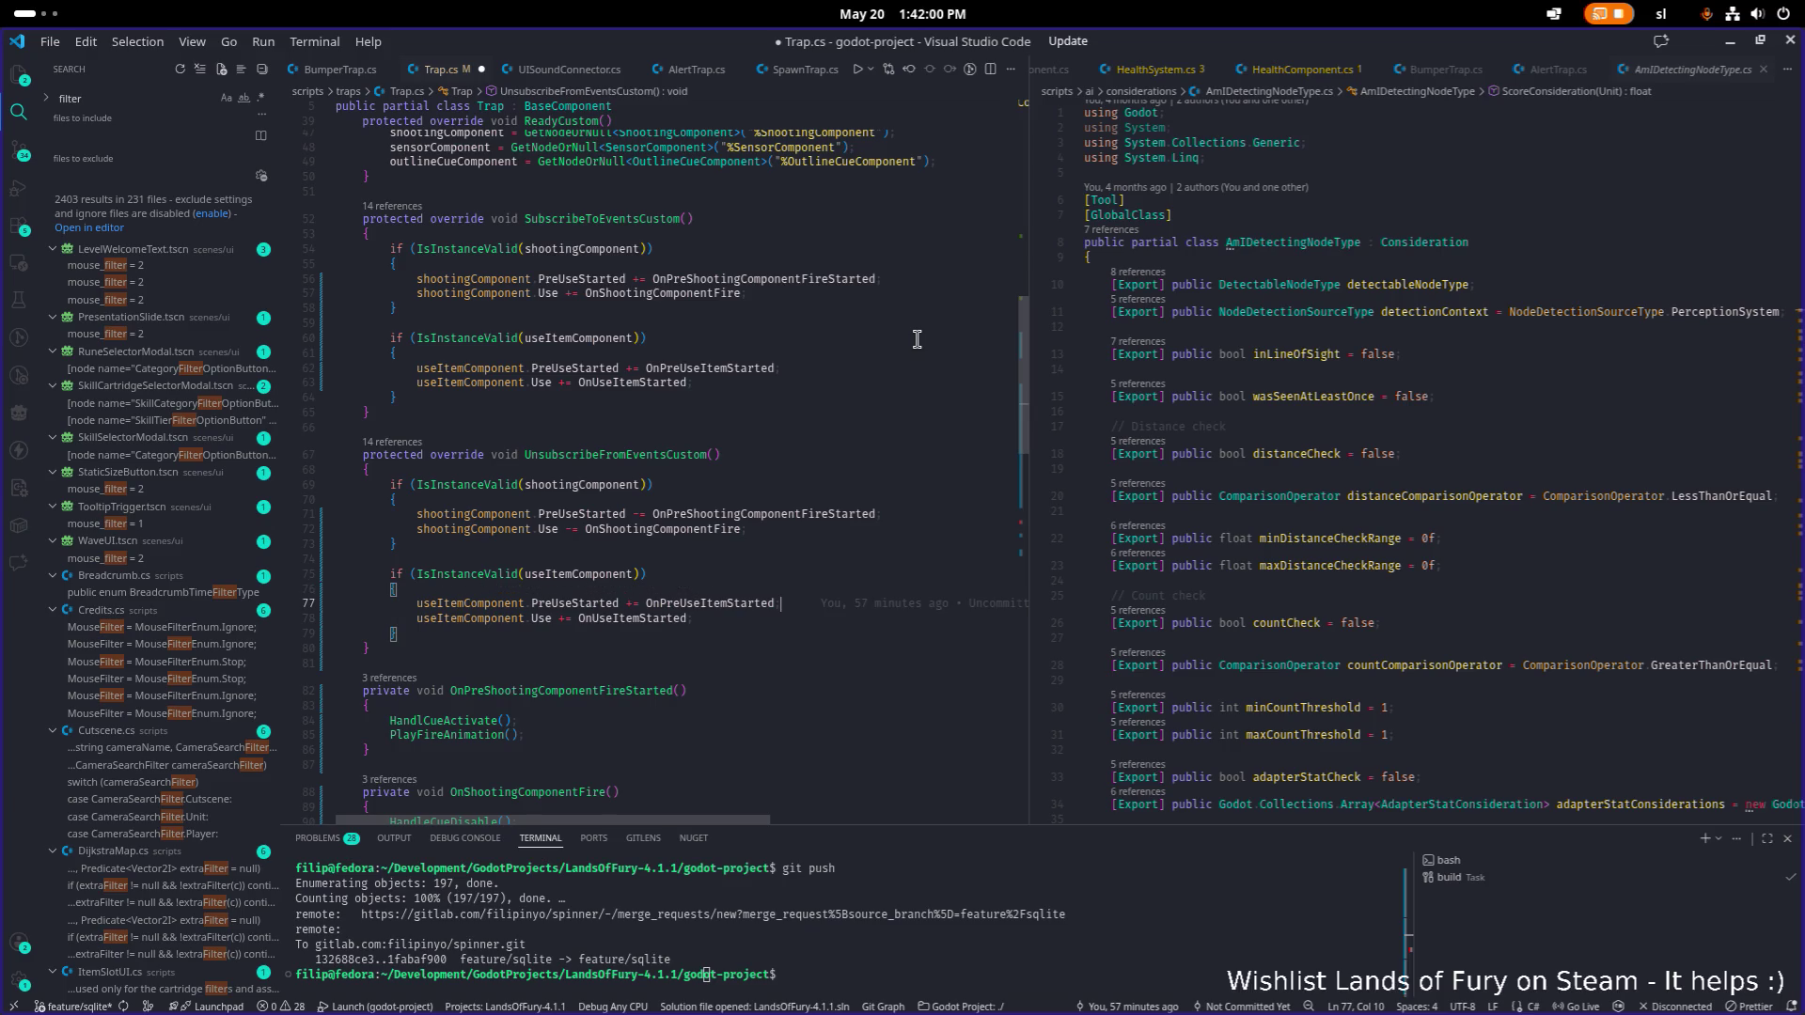
{"action": "left_click", "coordinate": [848, 615], "text": "alt"}
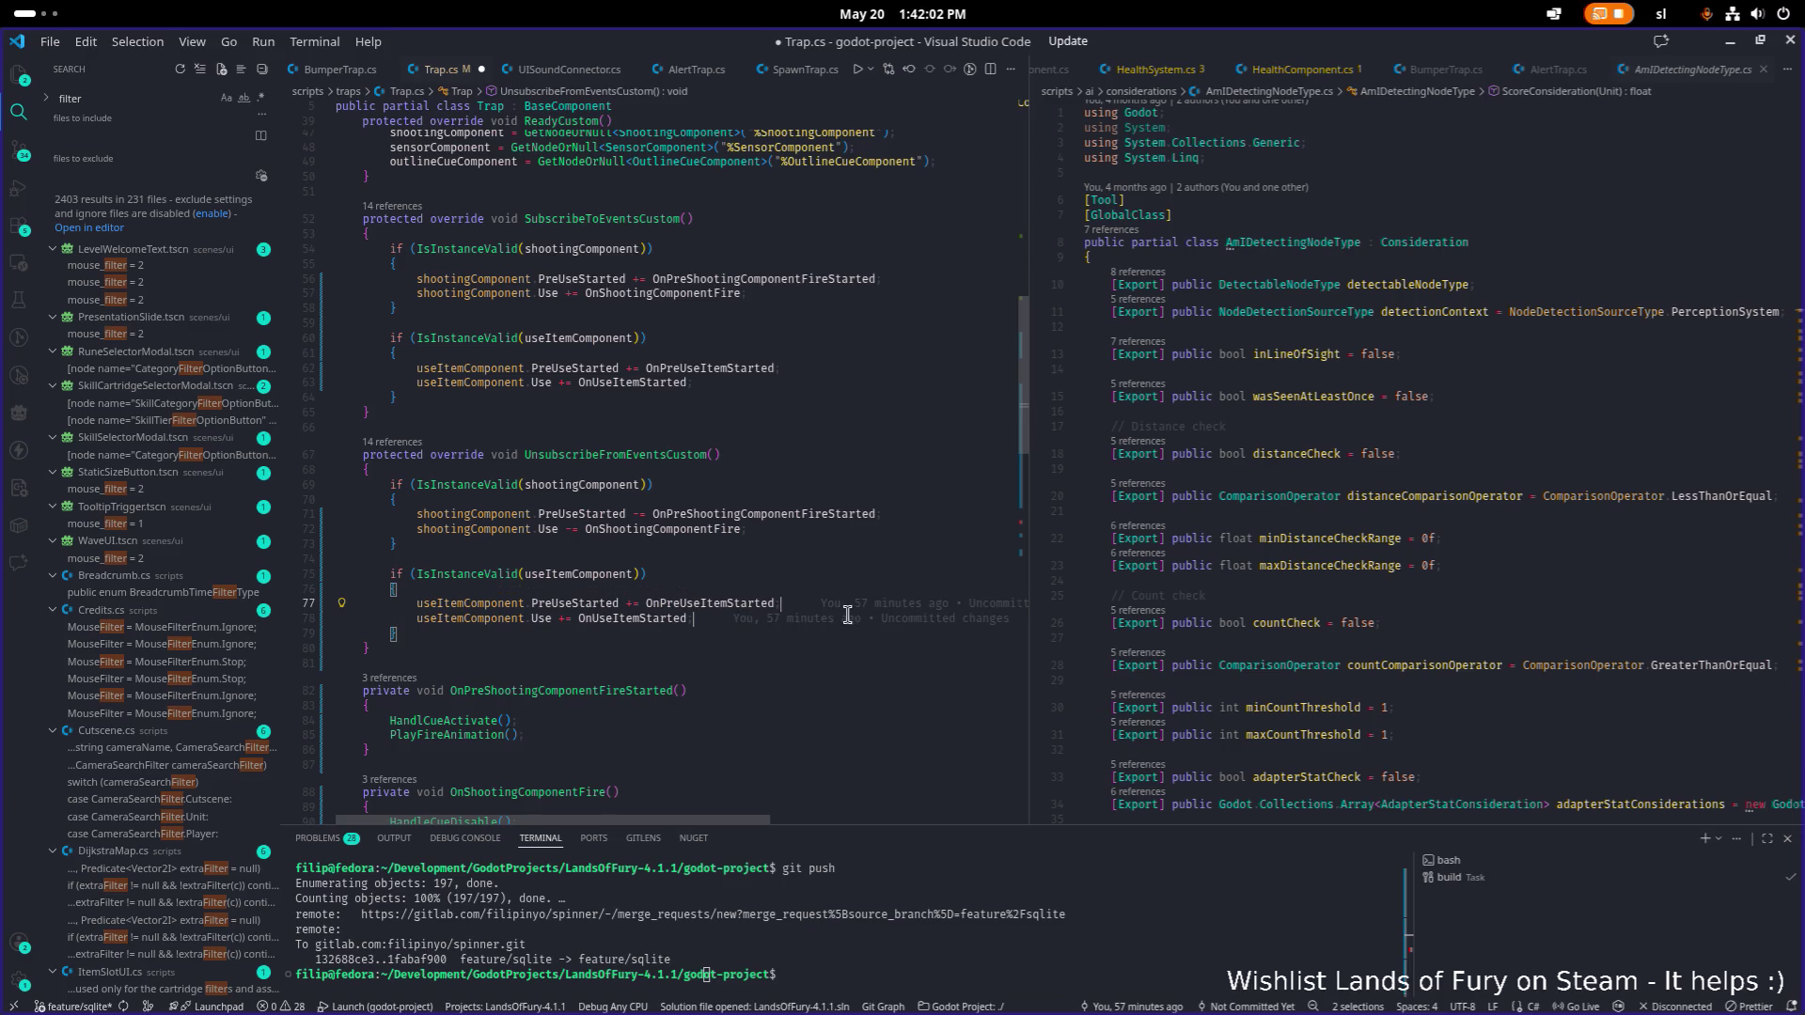
{"action": "key", "text": "ctrl+Left"}
{"action": "key", "text": "ctrl+Left"}
{"action": "key", "text": "Left"}
{"action": "key", "text": "Left"}
{"action": "key", "text": "BackSpace"}
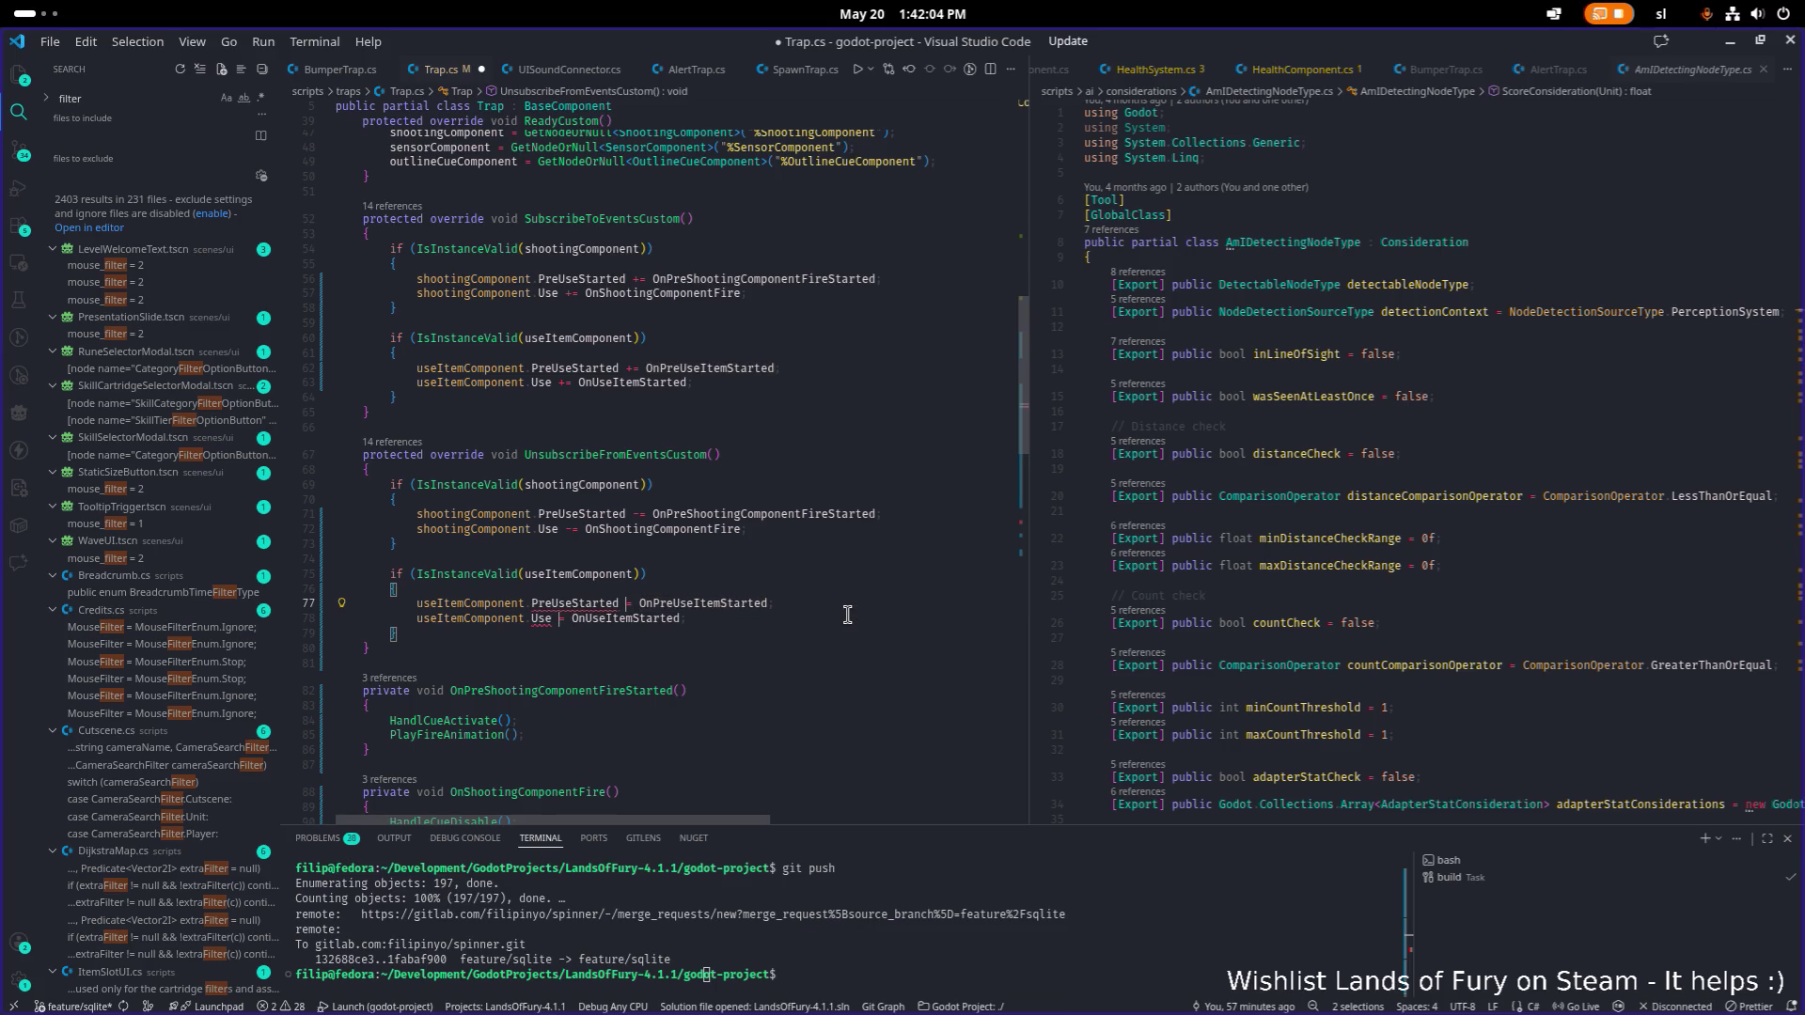
{"action": "type", "text": "-"}
{"action": "key", "text": "ctrl+s"}
{"action": "left_click", "coordinate": [839, 560]}
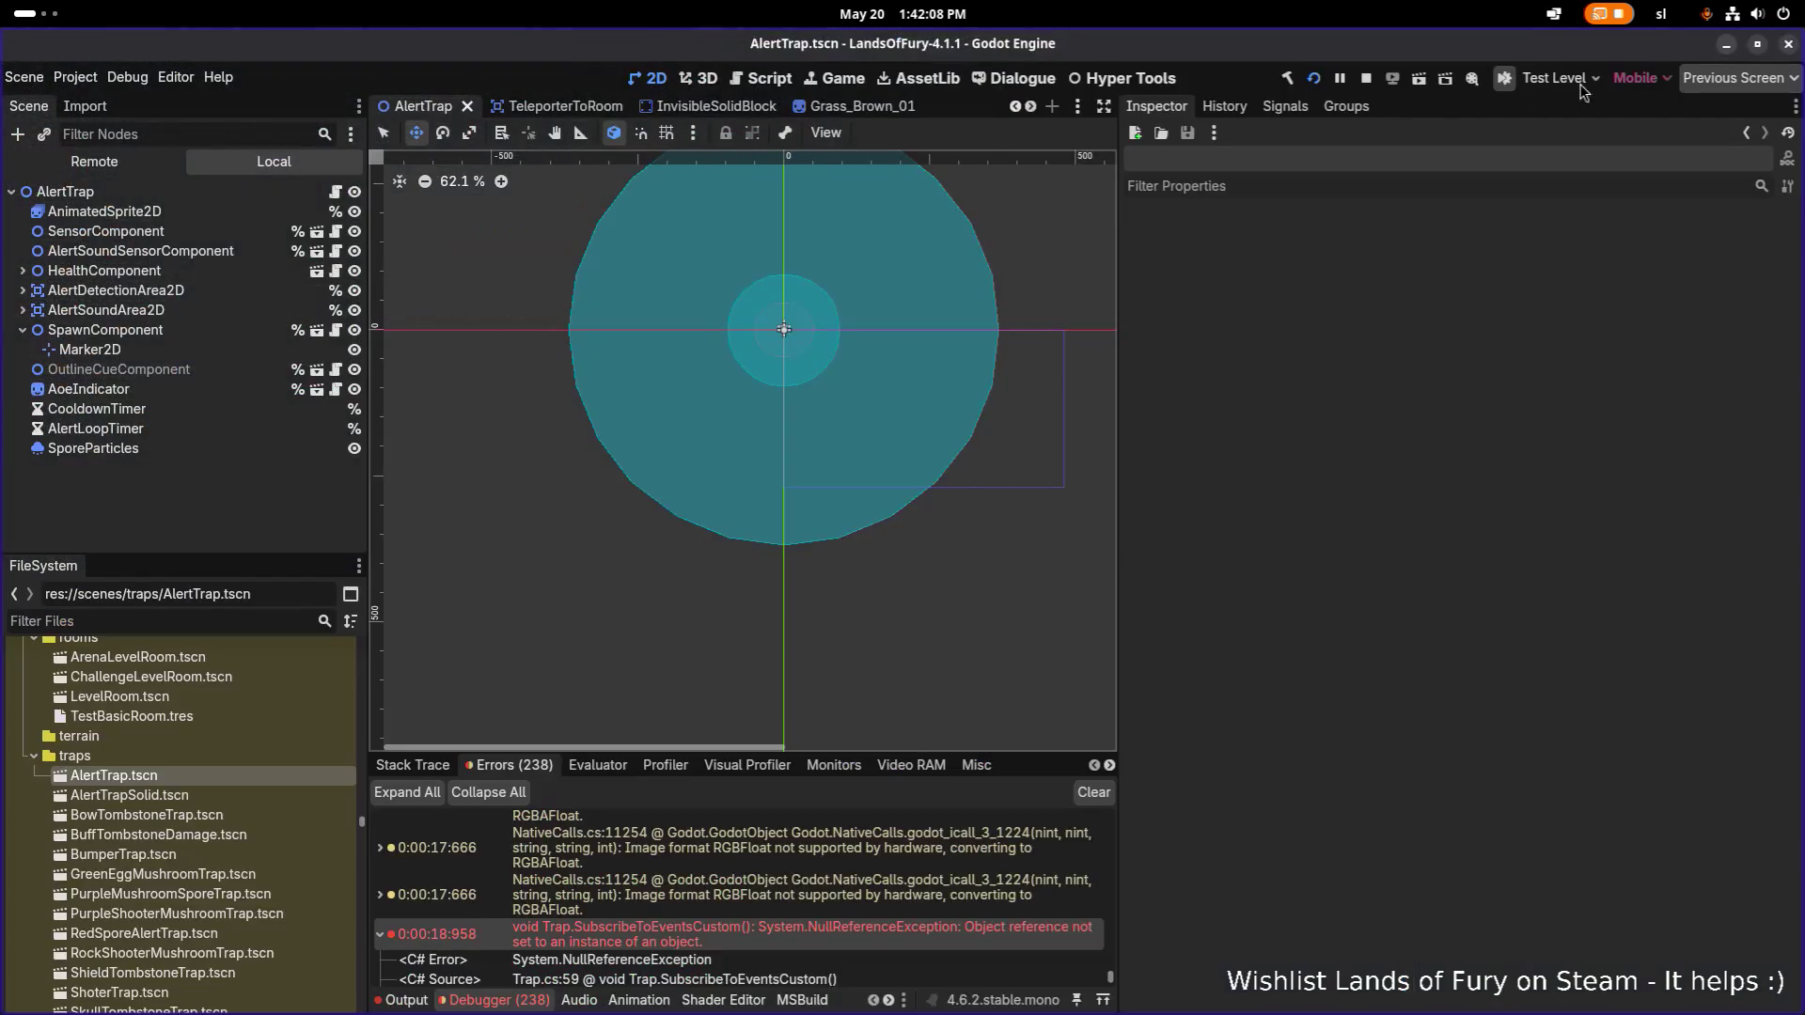
{"action": "left_click", "coordinate": [1730, 40]}
{"action": "left_click", "coordinate": [1315, 80]}
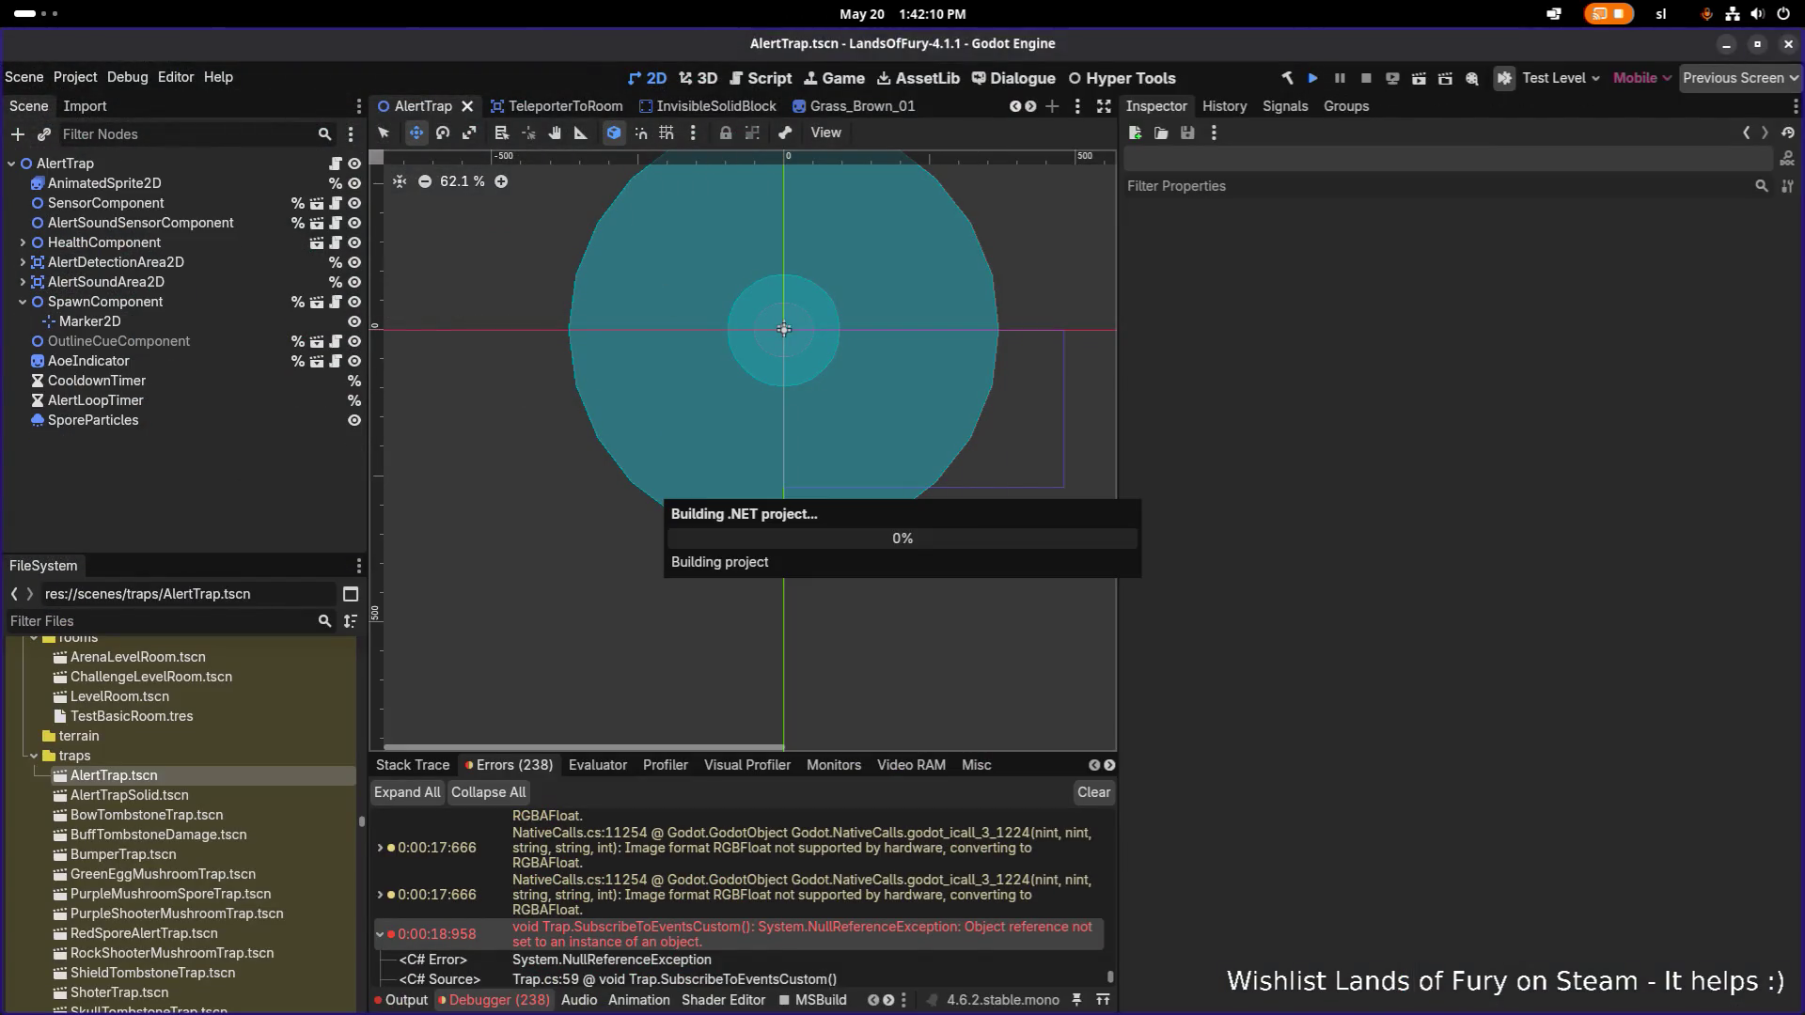
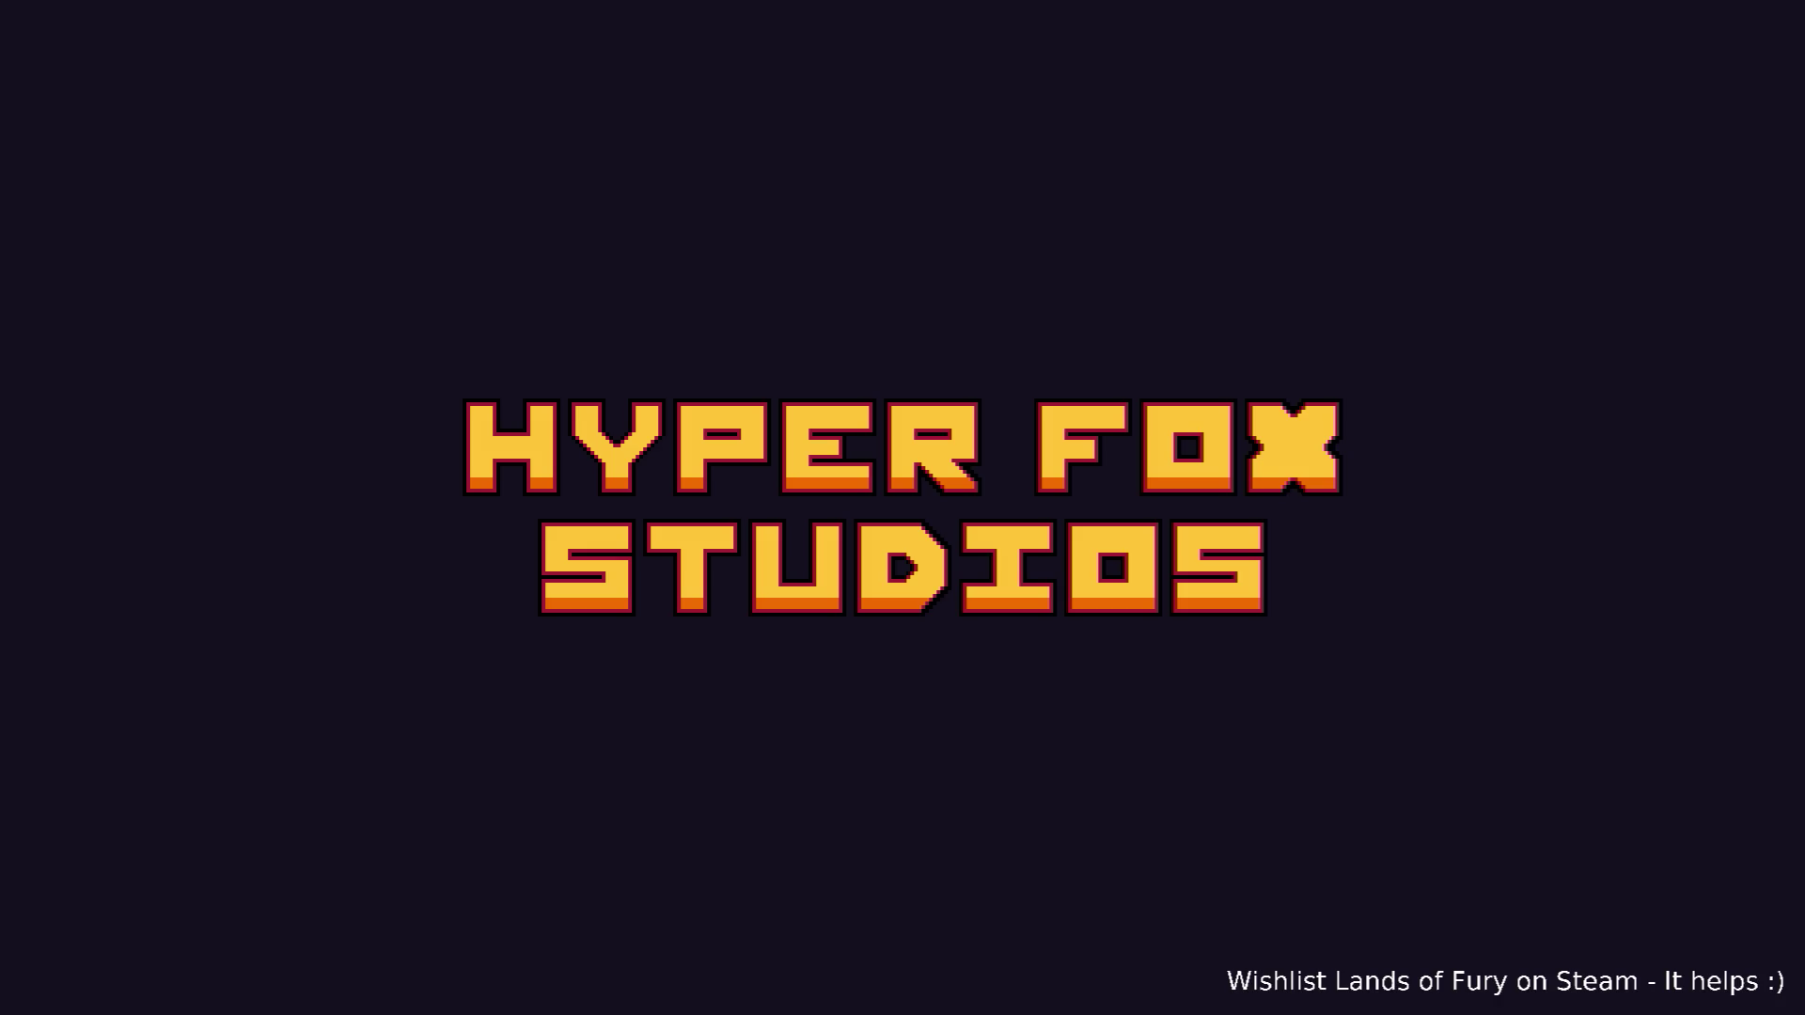
Skip the splash, fight the skeletons in The Glade up to 12/100 kills, and check the inventory.
{"action": "key", "text": "Return"}
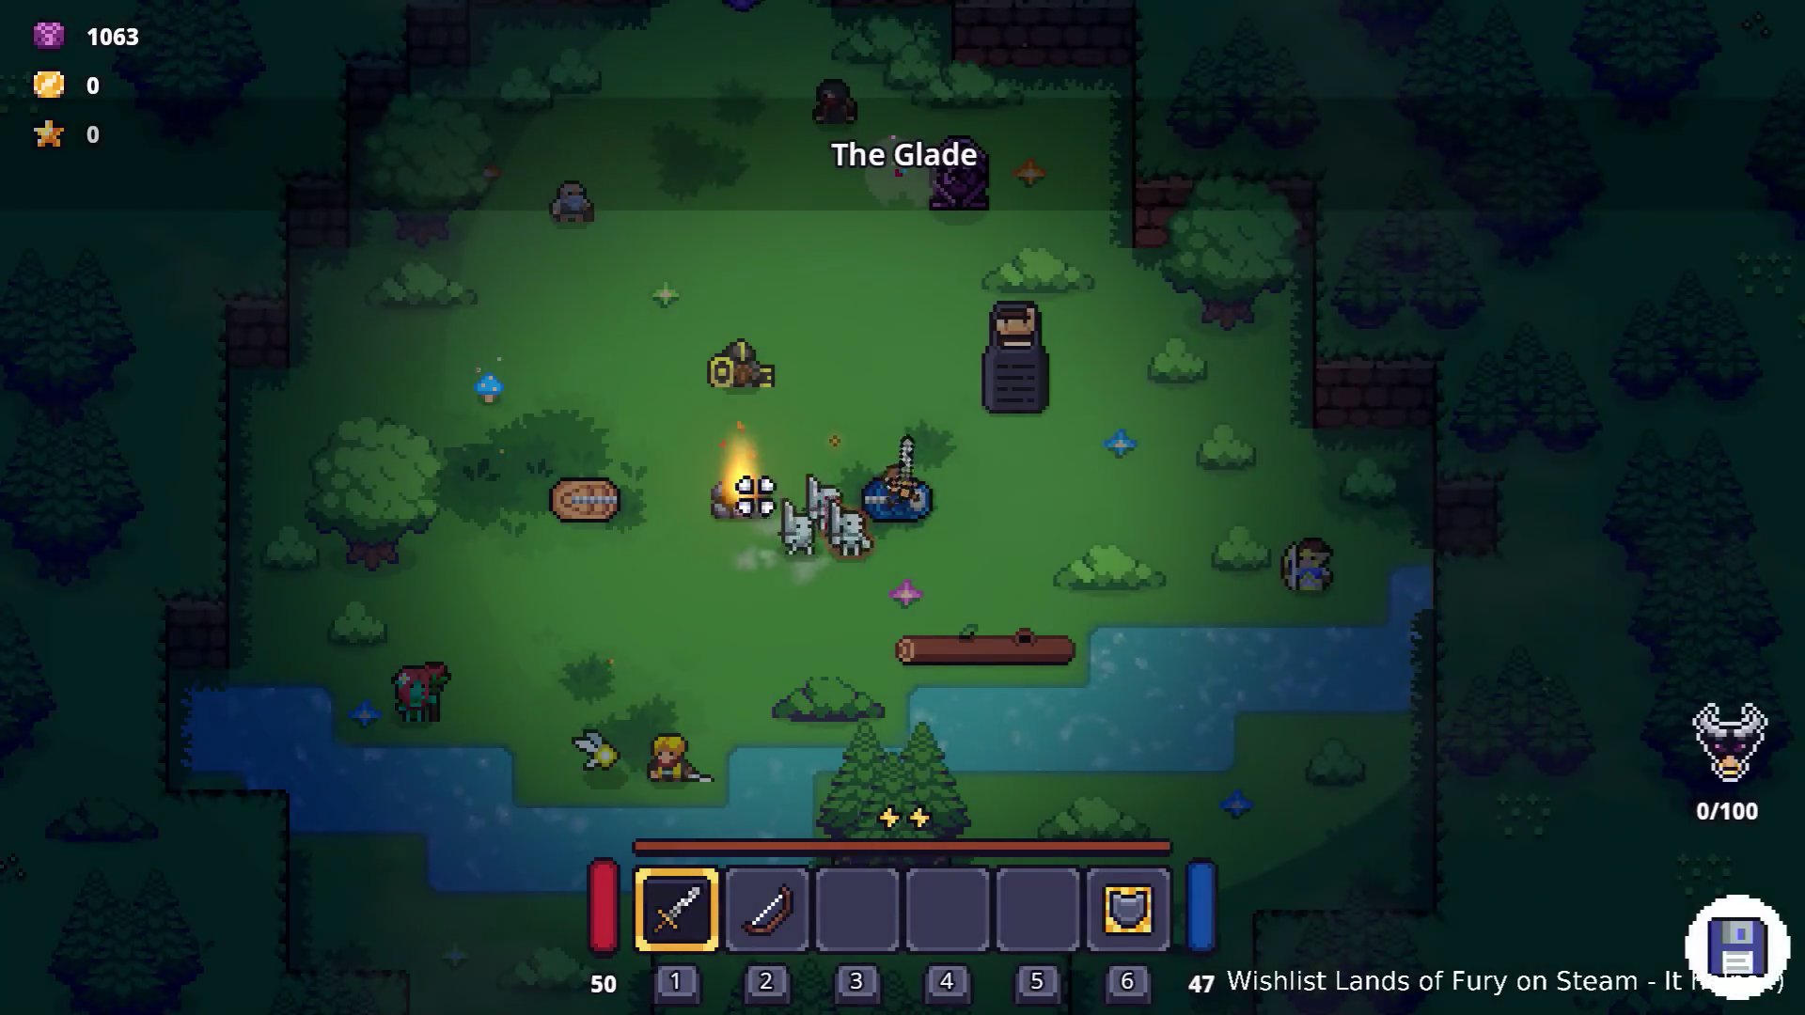
{"action": "left_click", "coordinate": [755, 496]}
{"action": "key", "text": "d"}
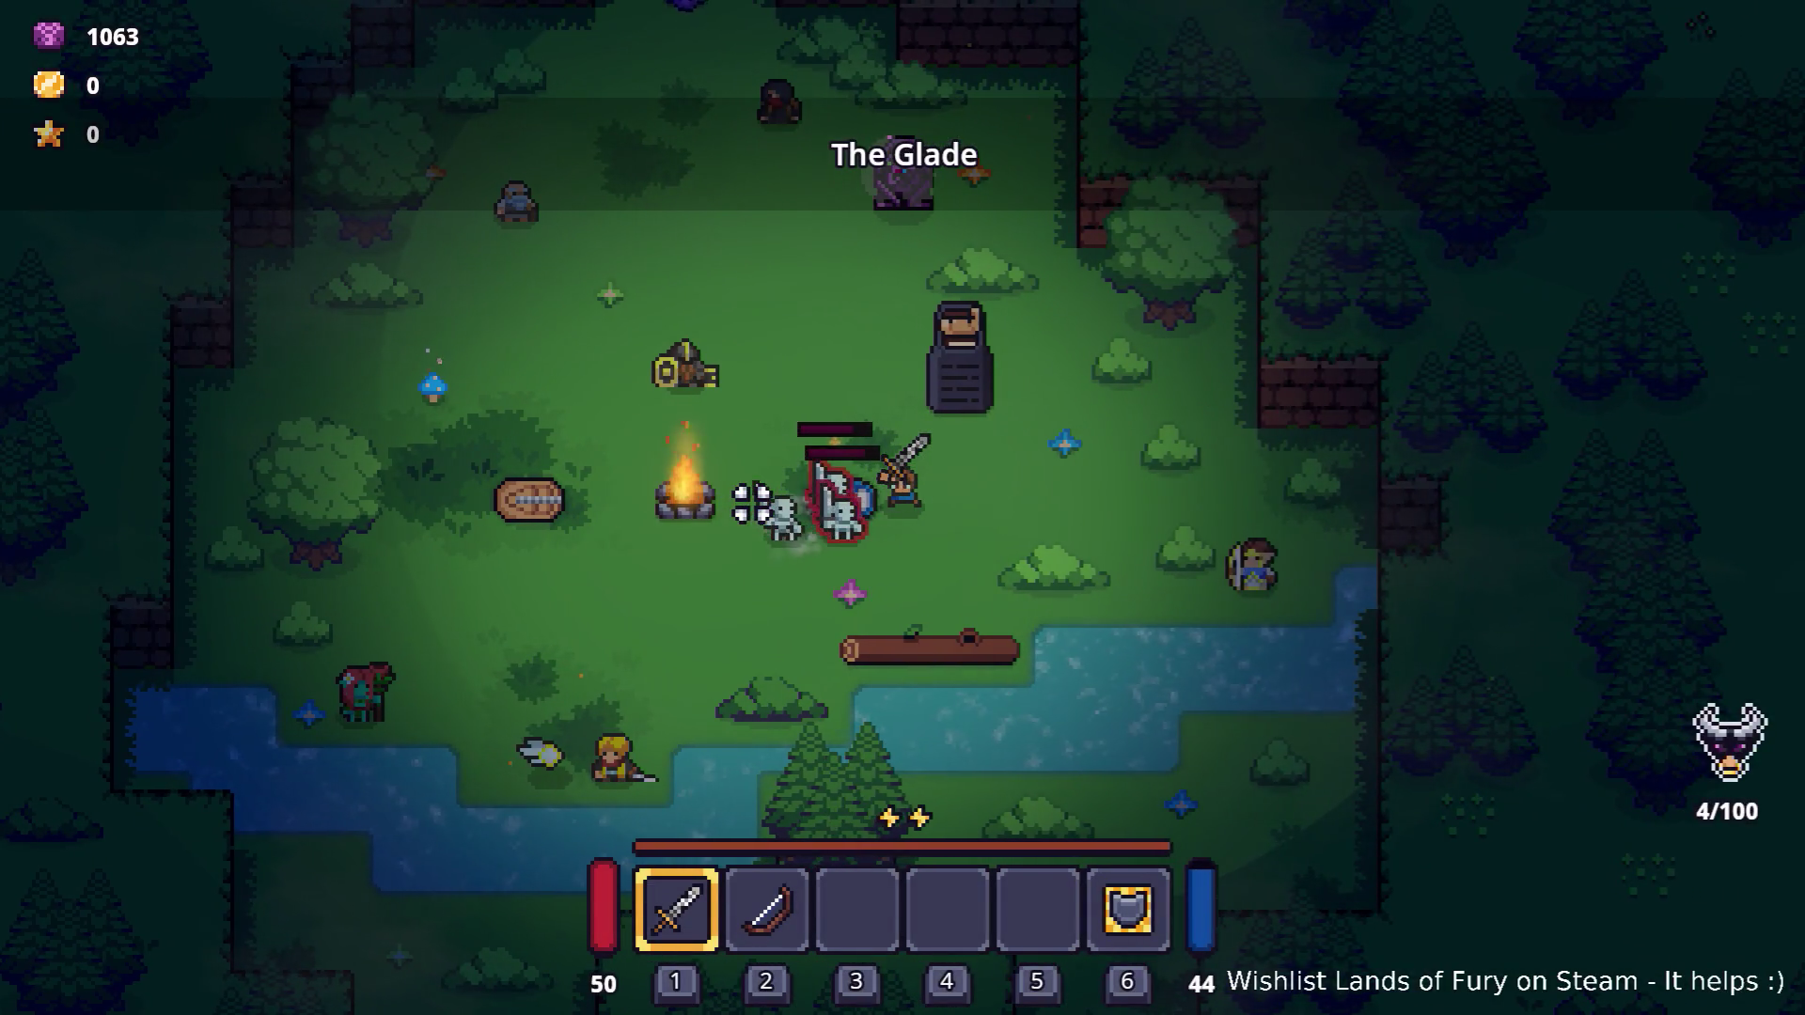
{"action": "left_click", "coordinate": [752, 504]}
{"action": "left_click", "coordinate": [752, 504]}
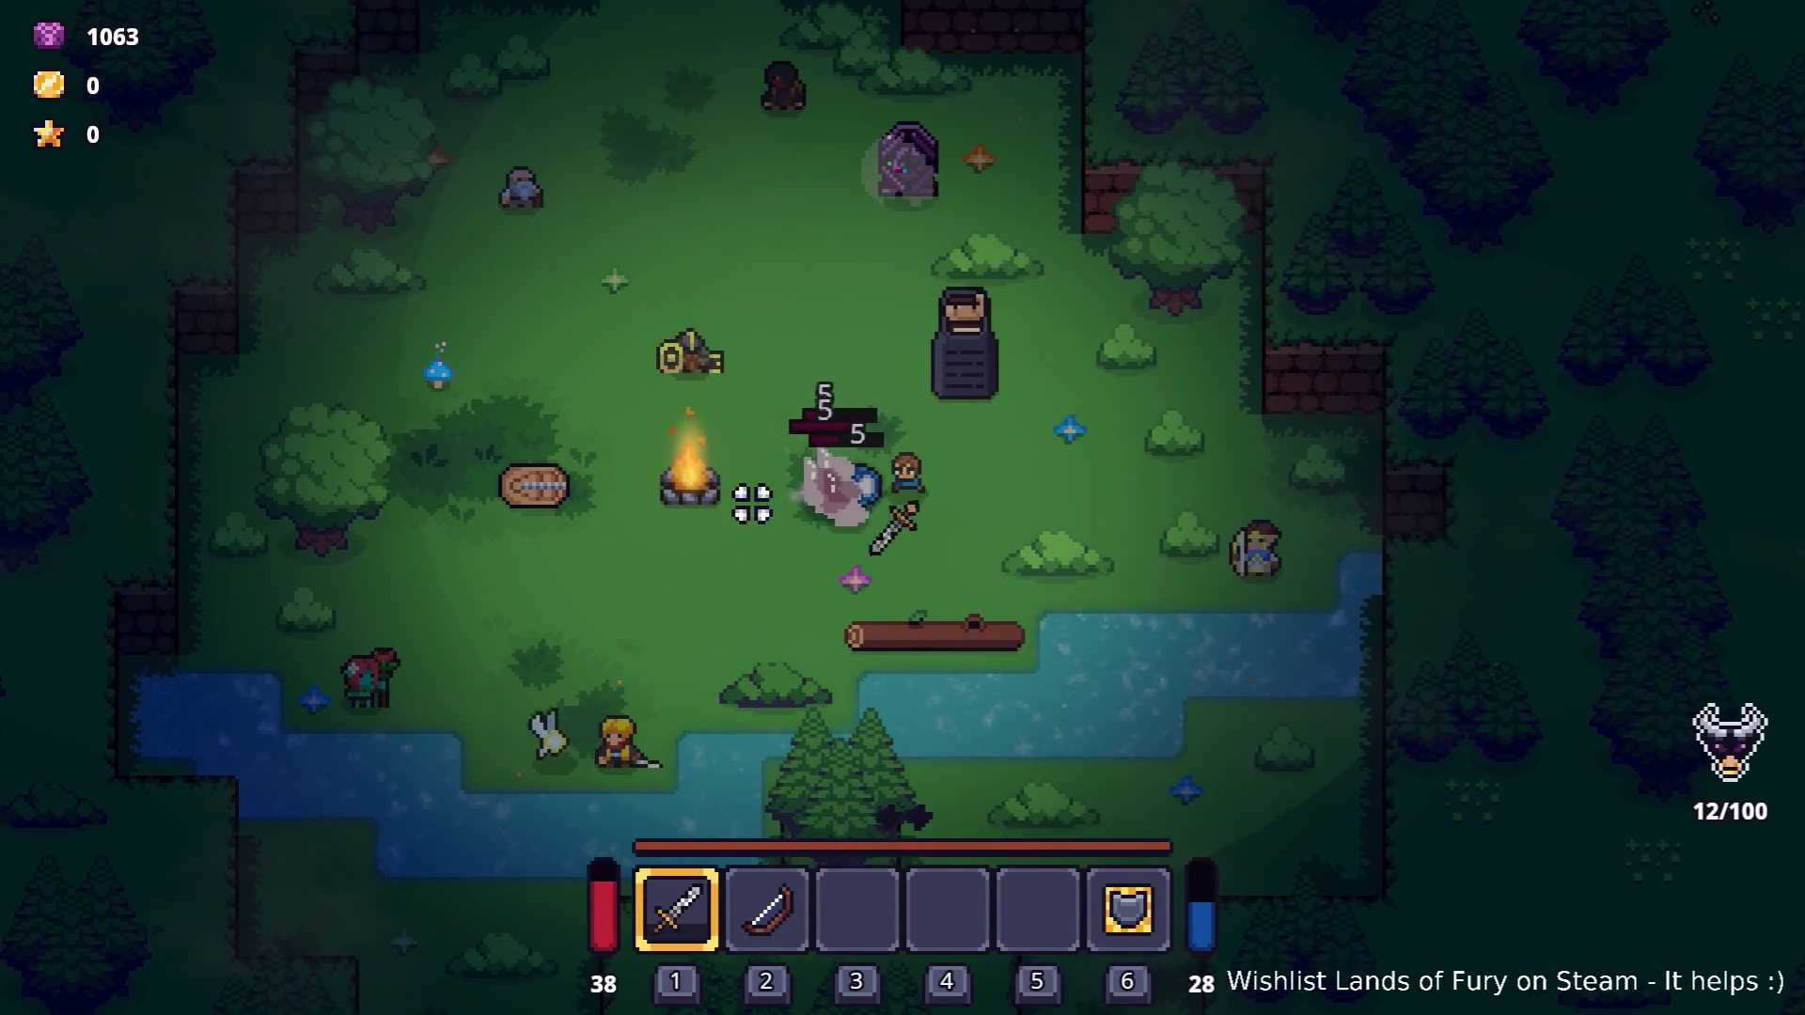
{"action": "key", "text": "i"}
{"action": "key", "text": "alt+Tab"}
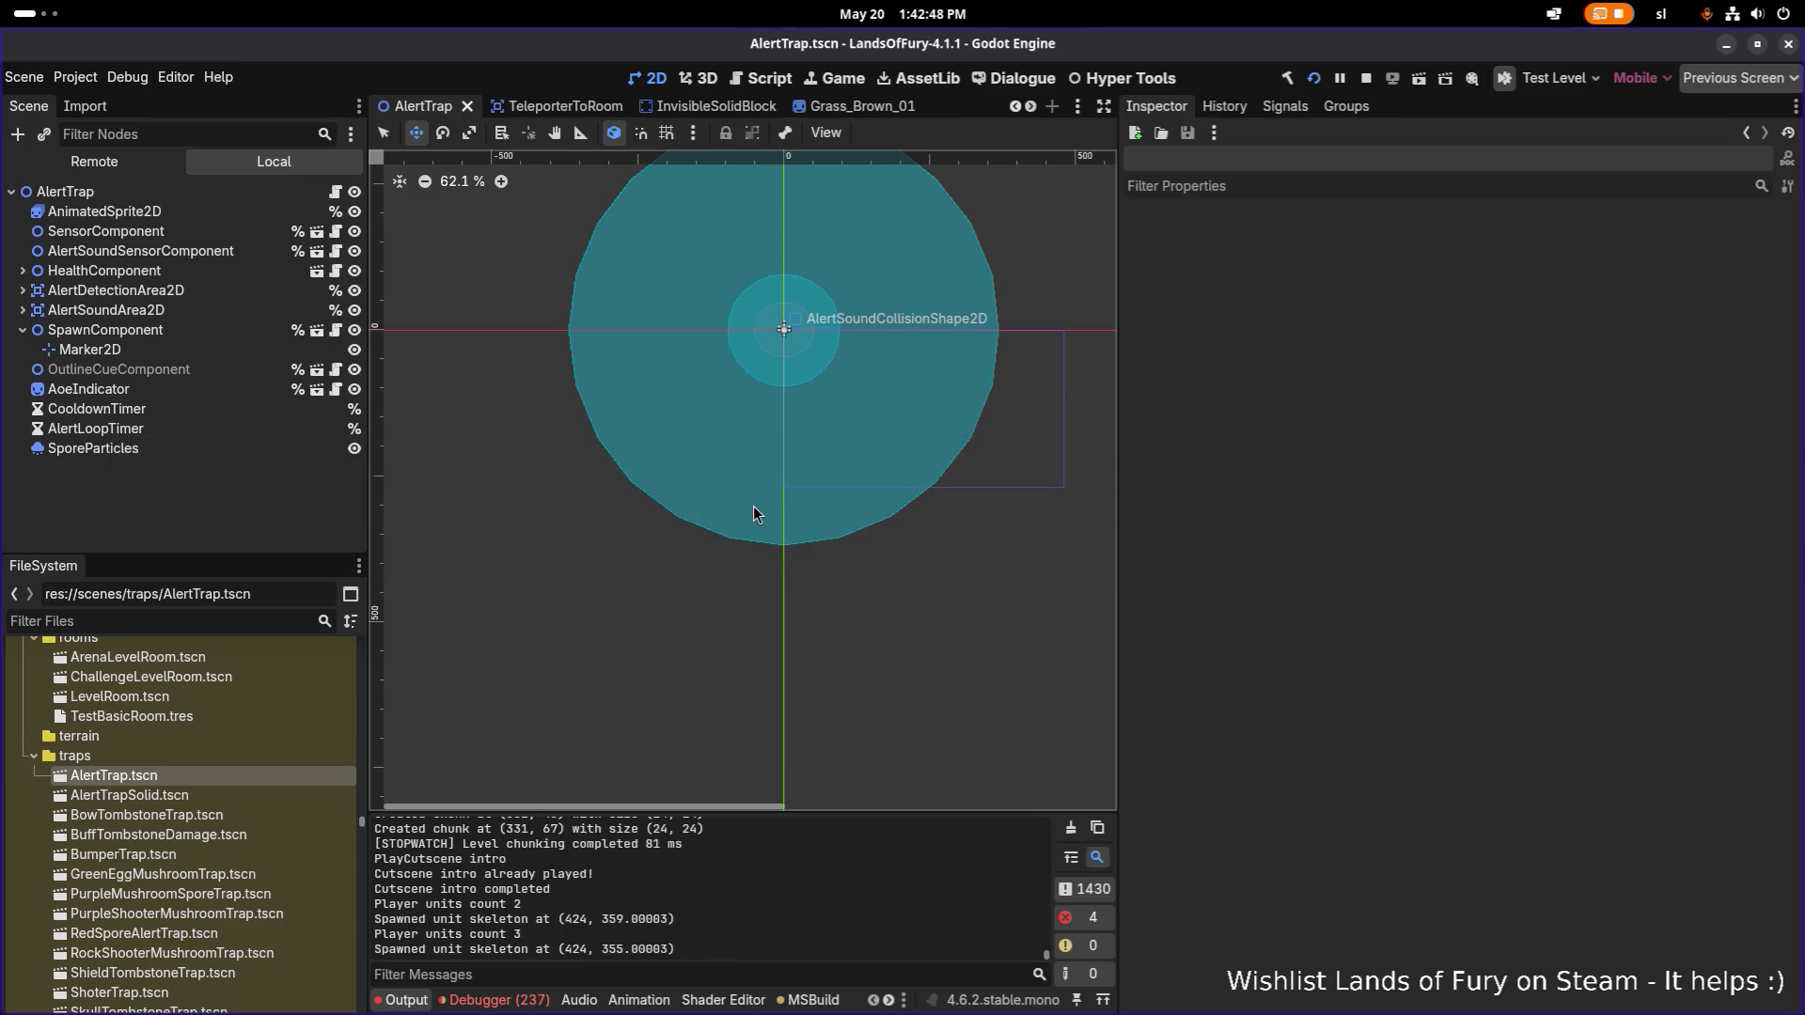
Scroll through the 237 errors in the Debugger's Errors list, then stop the running game.
{"action": "left_click", "coordinate": [499, 999]}
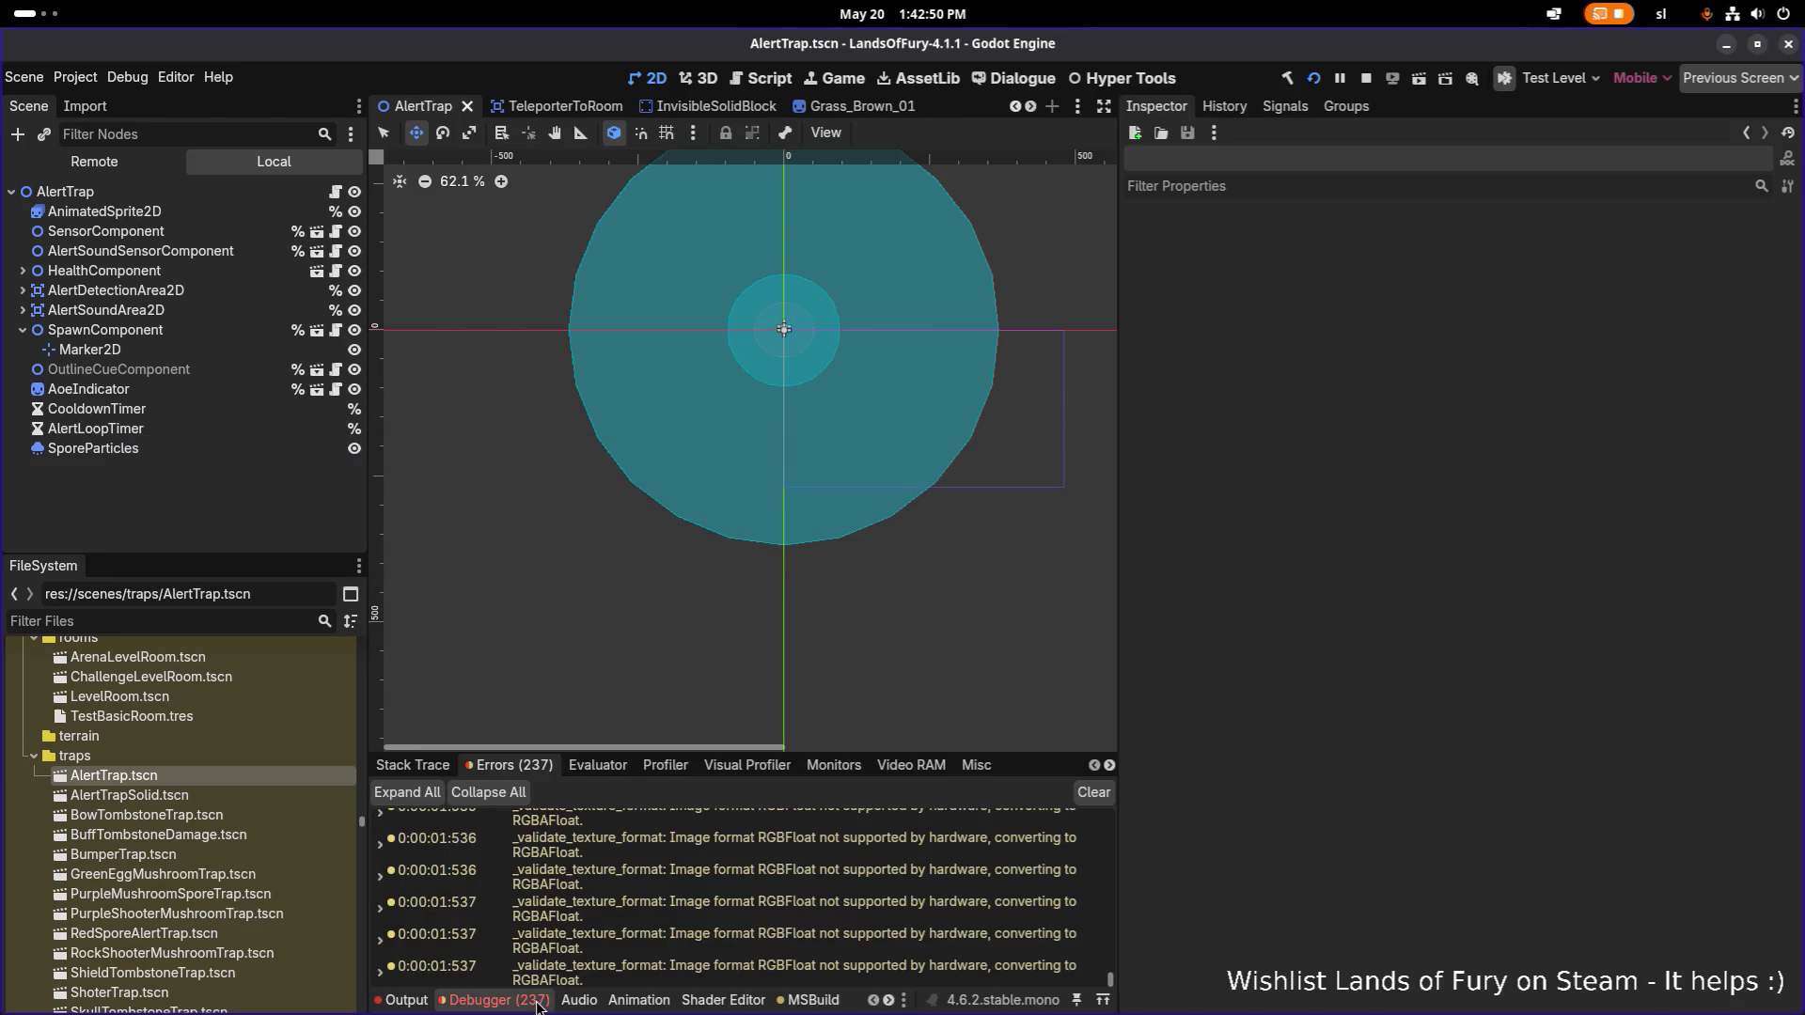
{"action": "scroll", "coordinate": [611, 901], "scroll_direction": "down", "scroll_amount": 10}
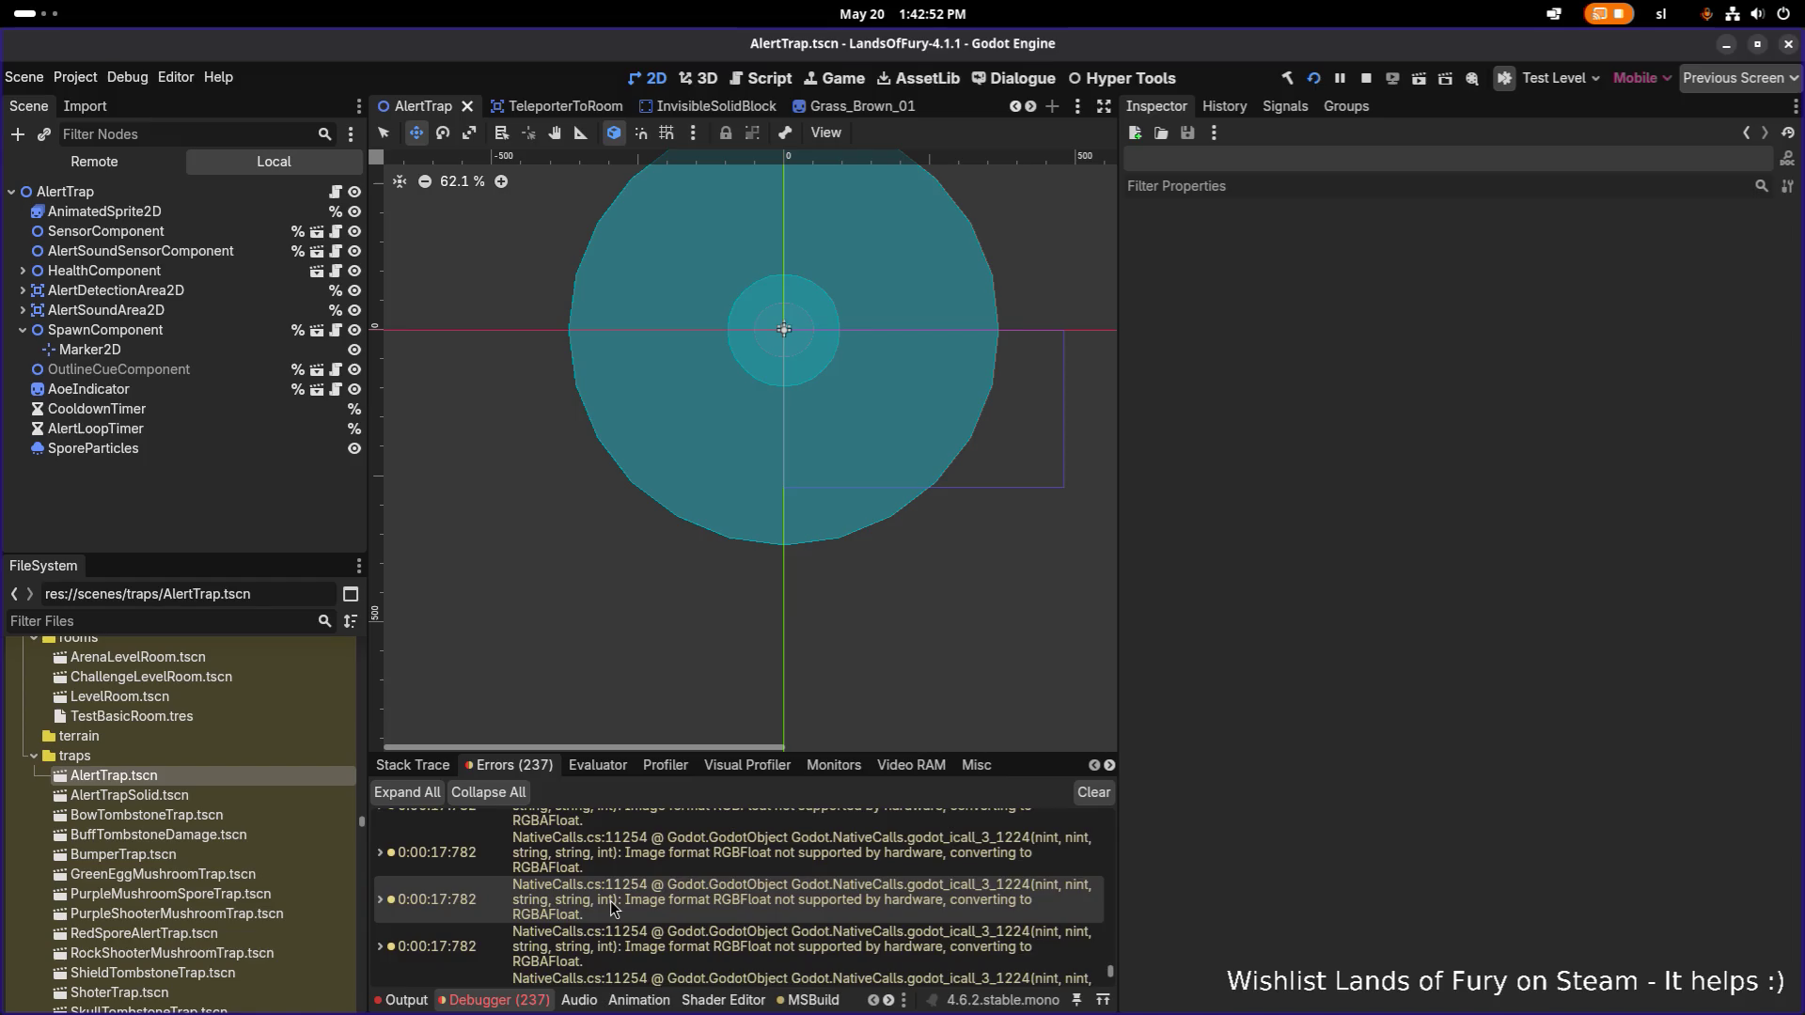
{"action": "scroll", "coordinate": [611, 901], "scroll_direction": "down", "scroll_amount": 5}
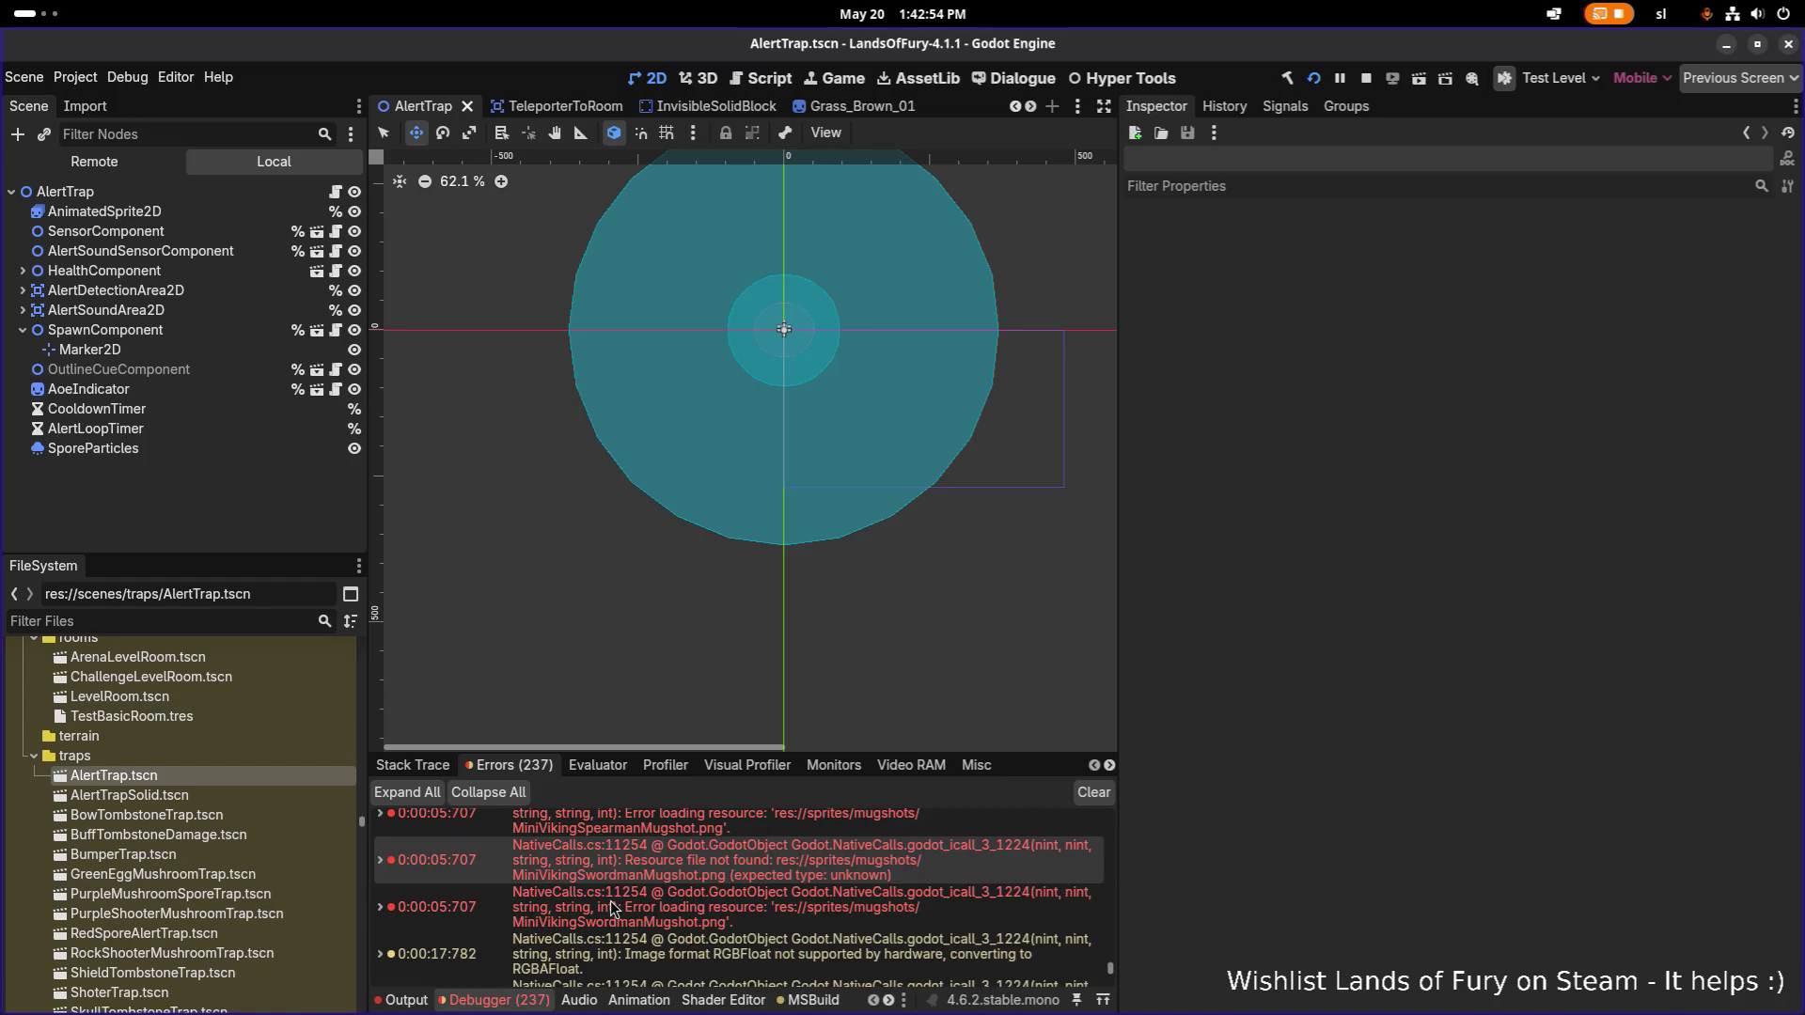
{"action": "scroll", "coordinate": [611, 900], "scroll_direction": "down", "scroll_amount": 5}
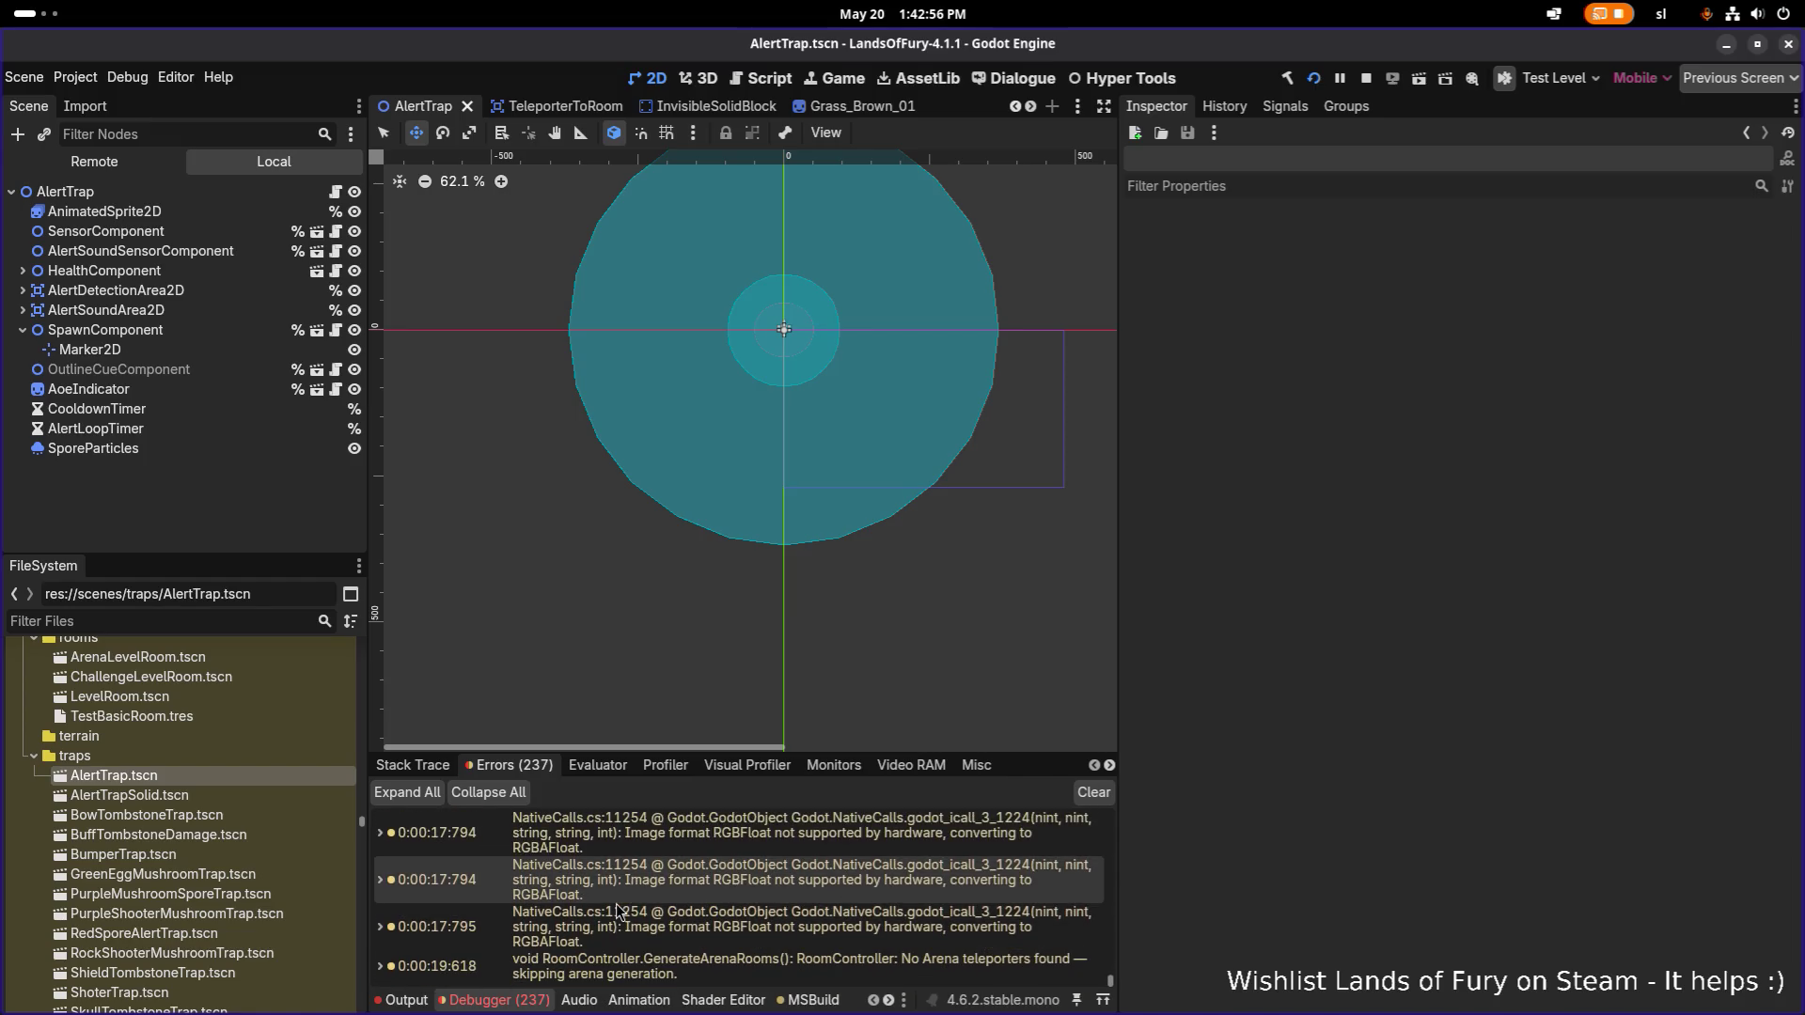
{"action": "left_click", "coordinate": [1362, 82]}
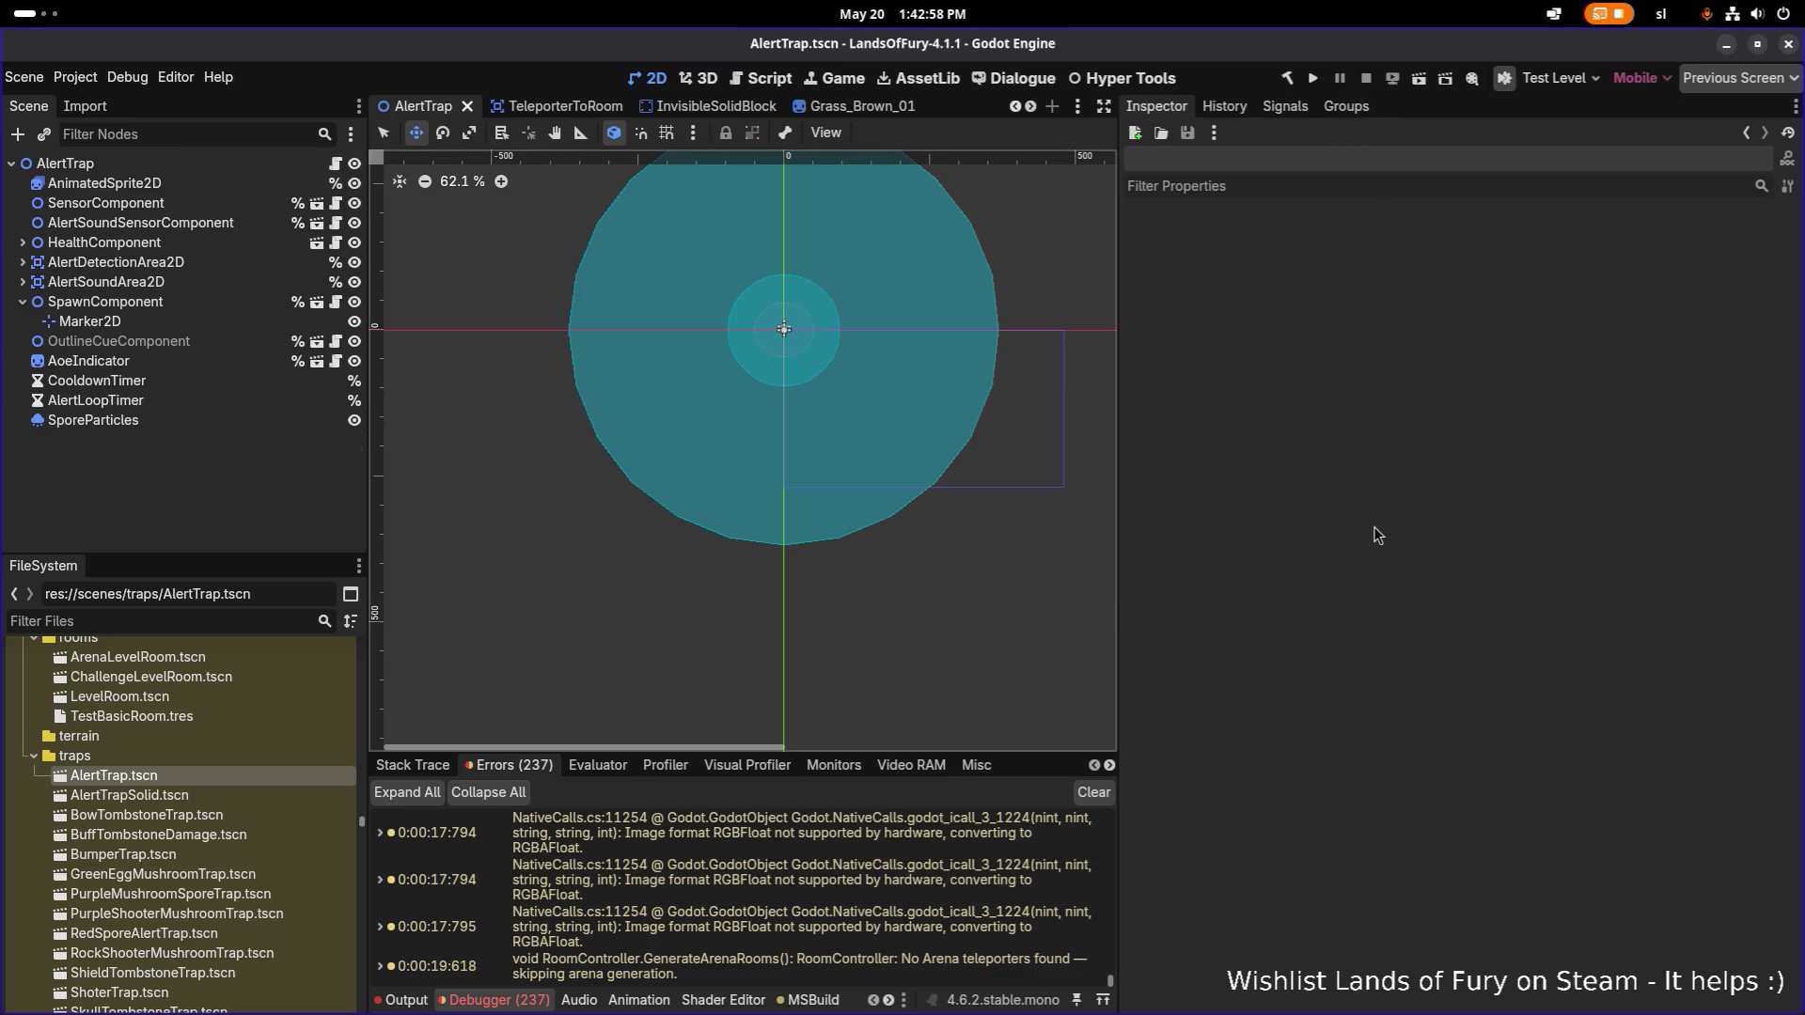
{"action": "key", "text": "alt+Tab"}
{"action": "key", "text": "alt+Tab"}
{"action": "key", "text": "alt+Tab"}
{"action": "key", "text": "alt+Tab"}
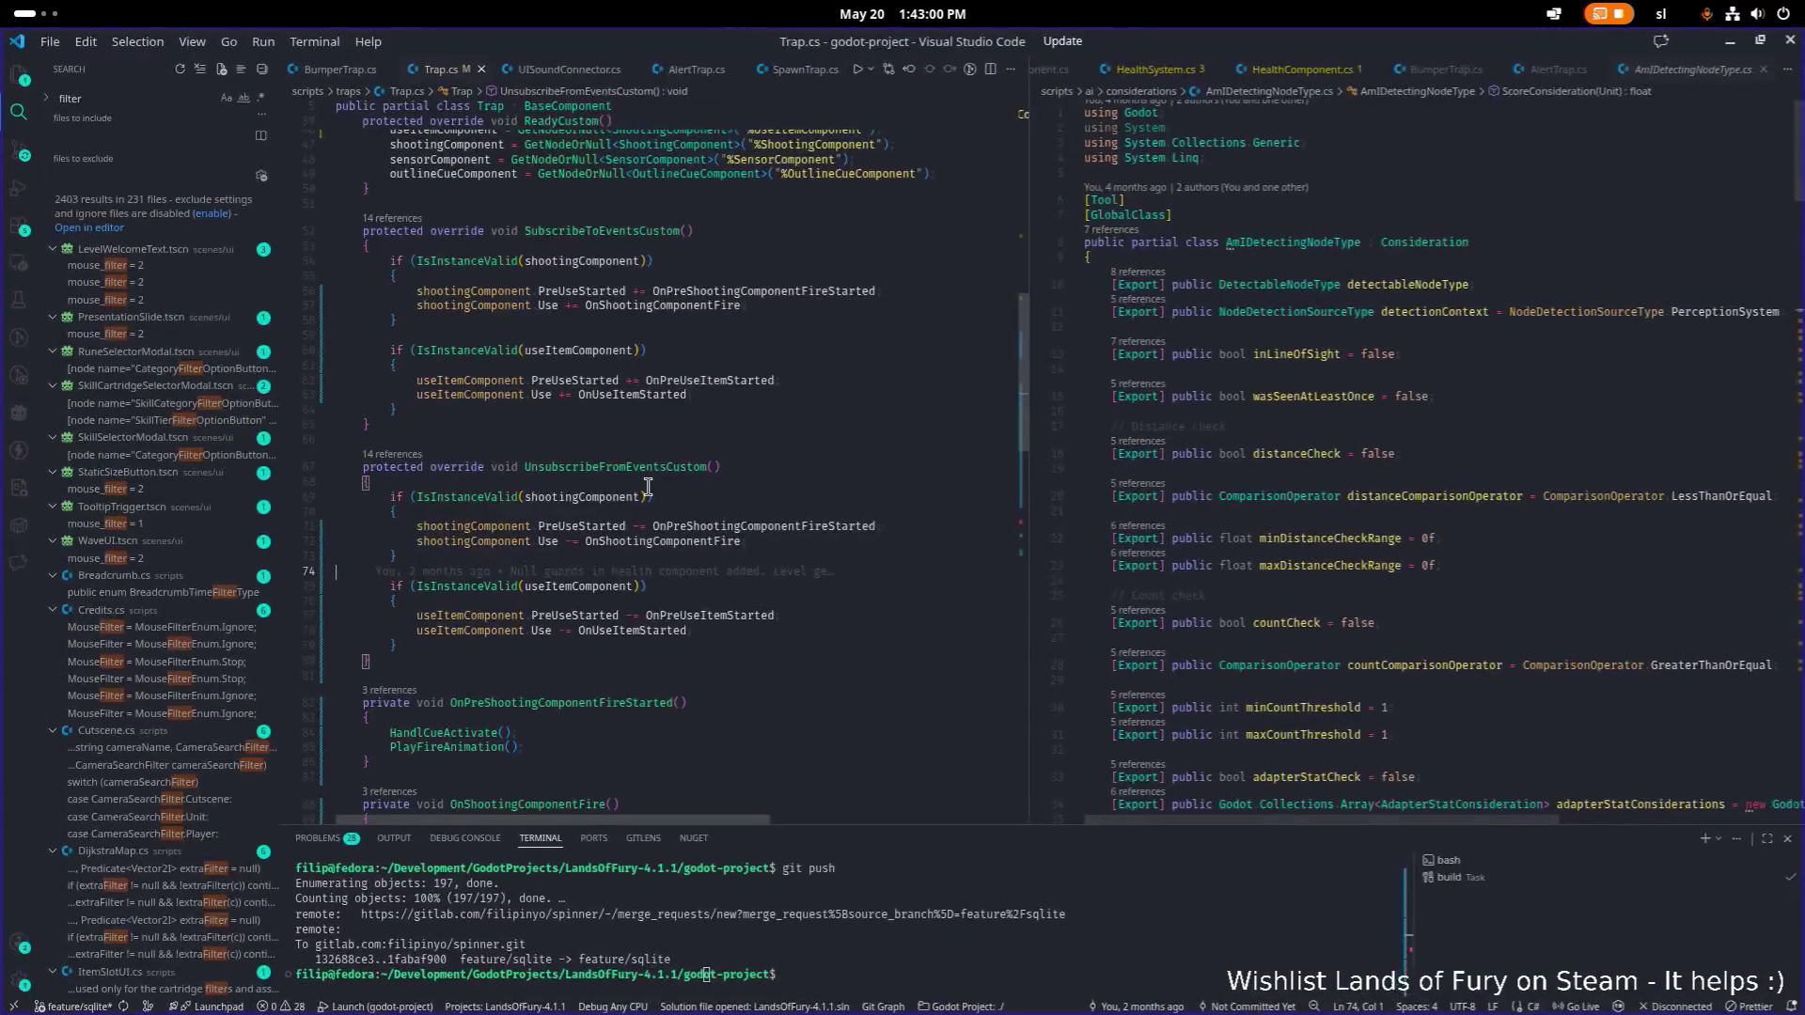
Open UseItemComponent.cs via quick search 'uset' and widen its pane to read the timer code.
{"action": "left_click", "coordinate": [749, 497]}
{"action": "left_click", "coordinate": [620, 591]}
{"action": "key", "text": "ctrl+p"}
{"action": "type", "text": "uset"}
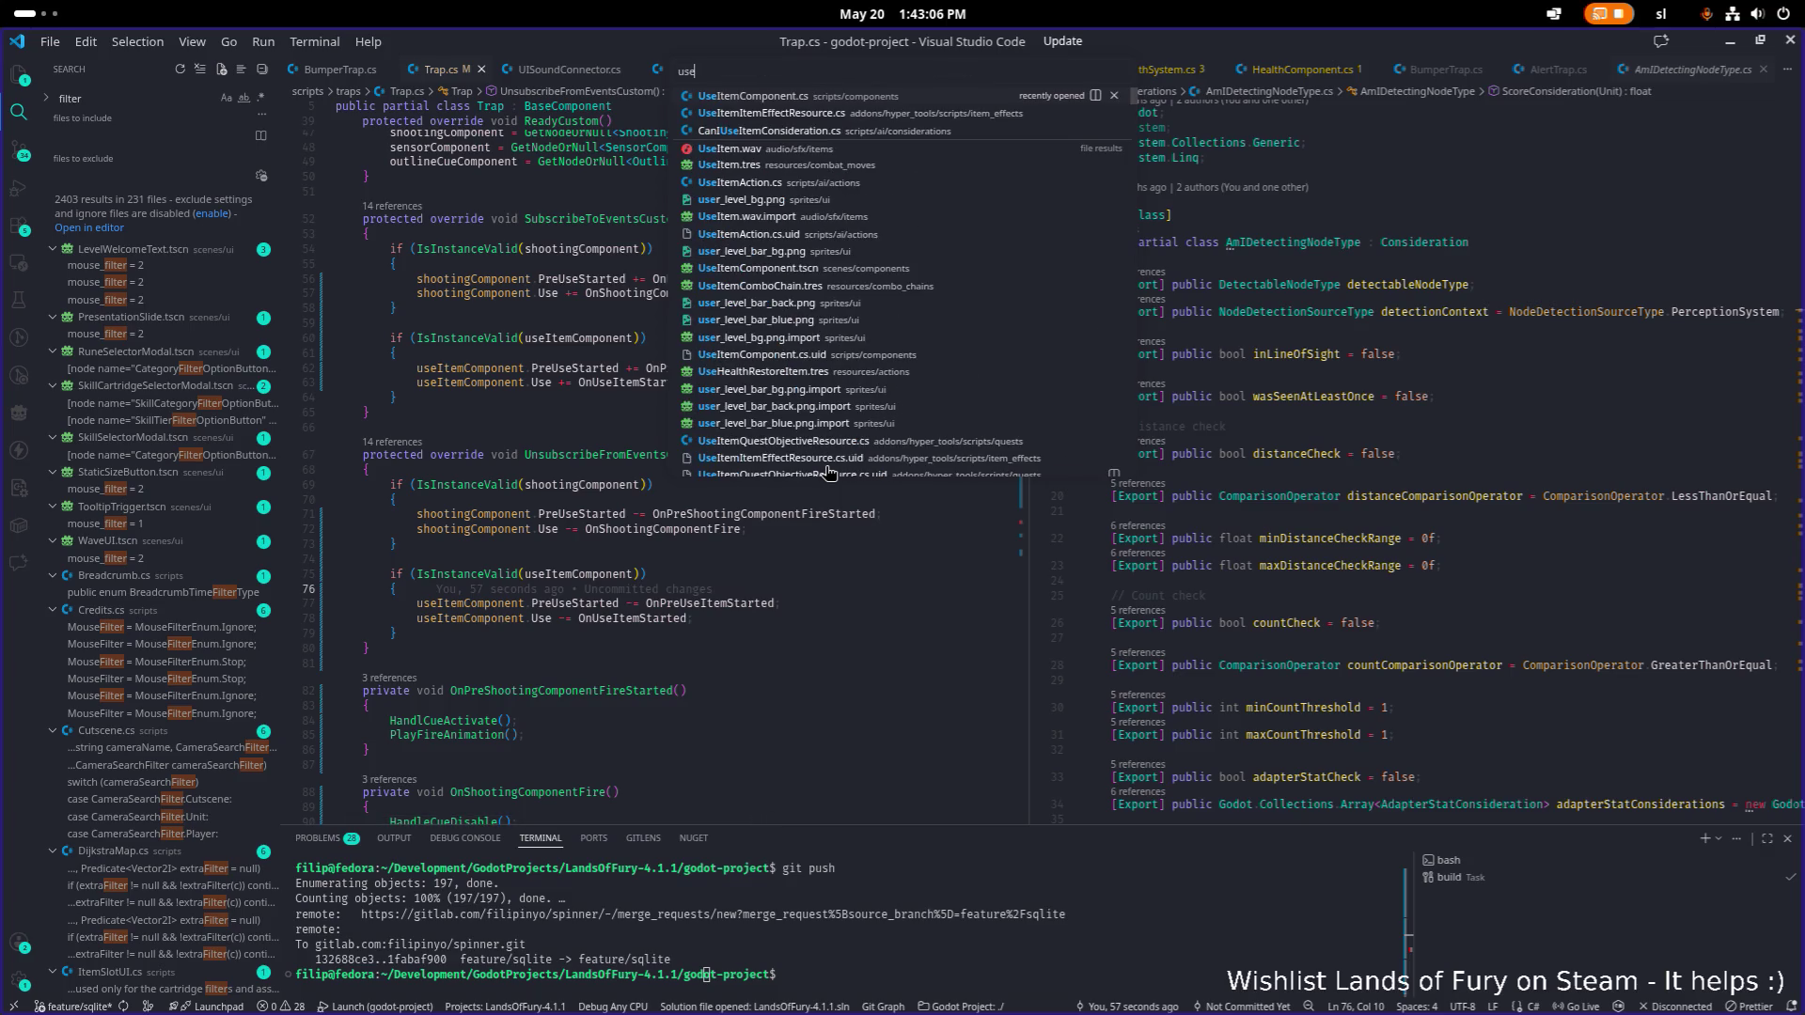
{"action": "key", "text": "Return"}
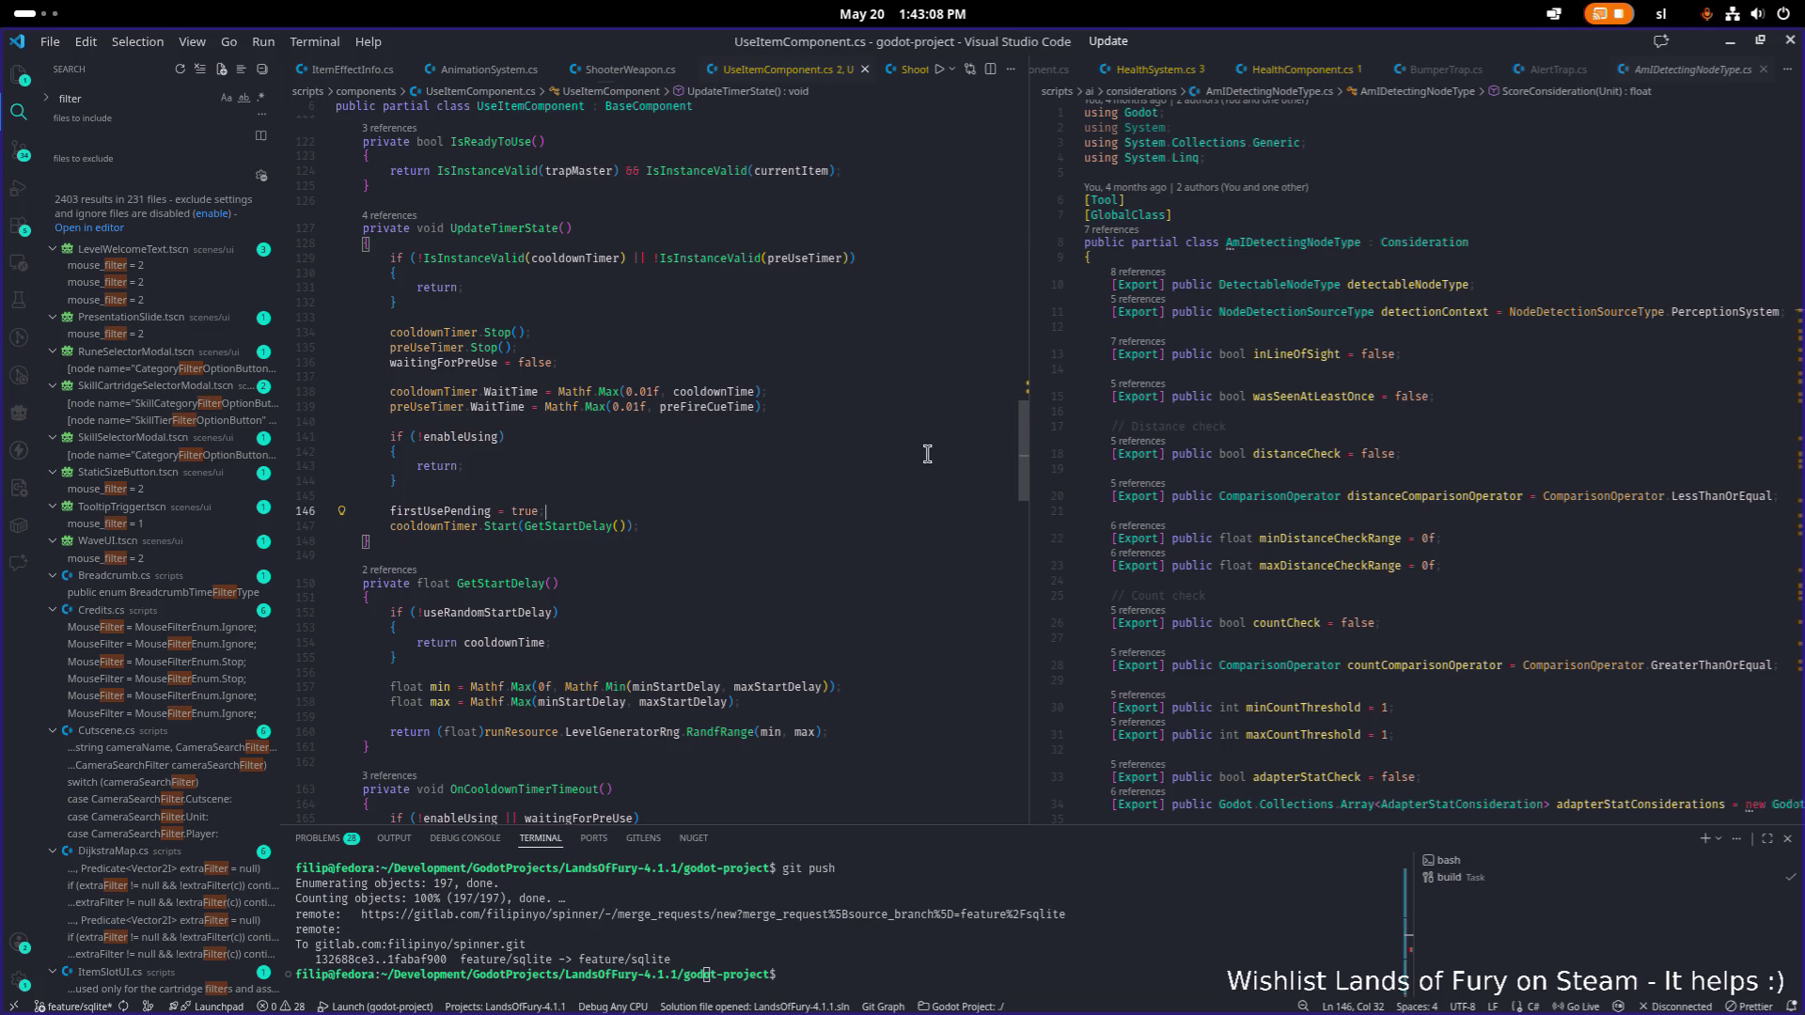
{"action": "left_click_drag", "start_coordinate": [1031, 455], "coordinate": [1297, 414]}
{"action": "left_click", "coordinate": [1260, 410]}
{"action": "key", "text": "alt+Tab"}
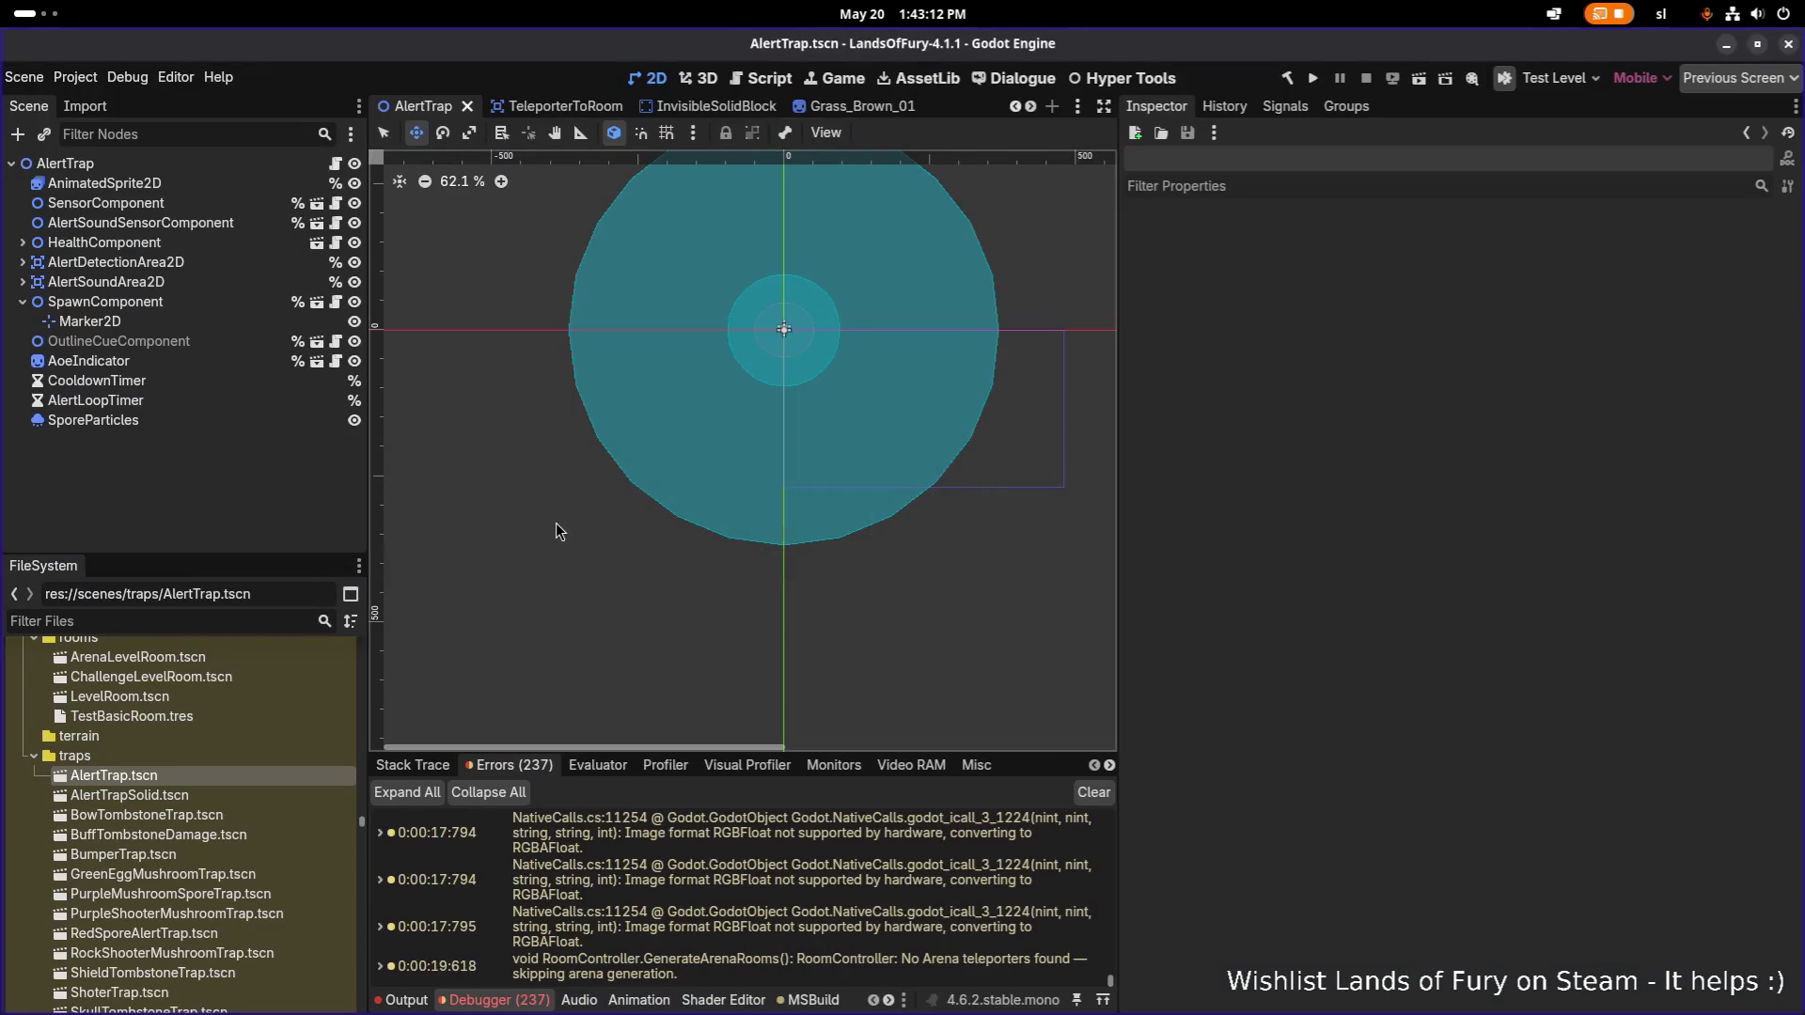
Filter FileSystem for 'tombstone', open BuffTombstoneDamage.tscn, and inspect its UseItemComponent.
{"action": "left_click", "coordinate": [206, 621]}
{"action": "type", "text": "tombstone"}
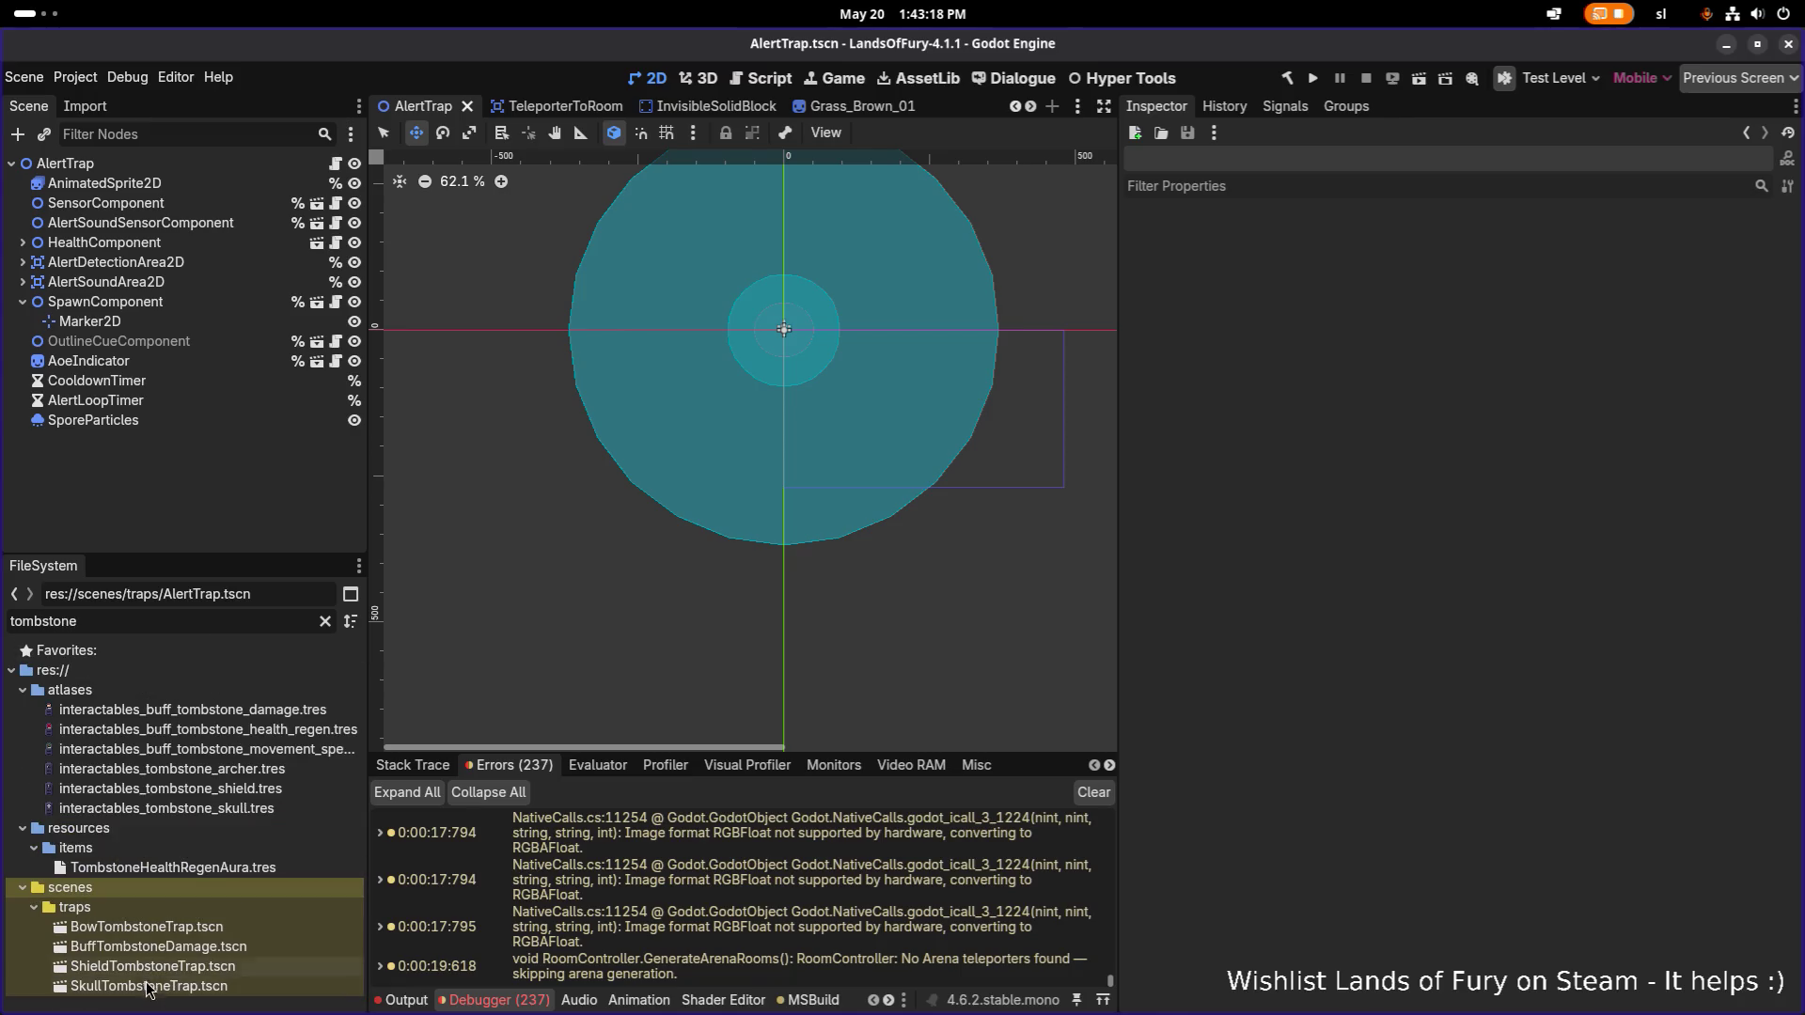
{"action": "left_click", "coordinate": [200, 961]}
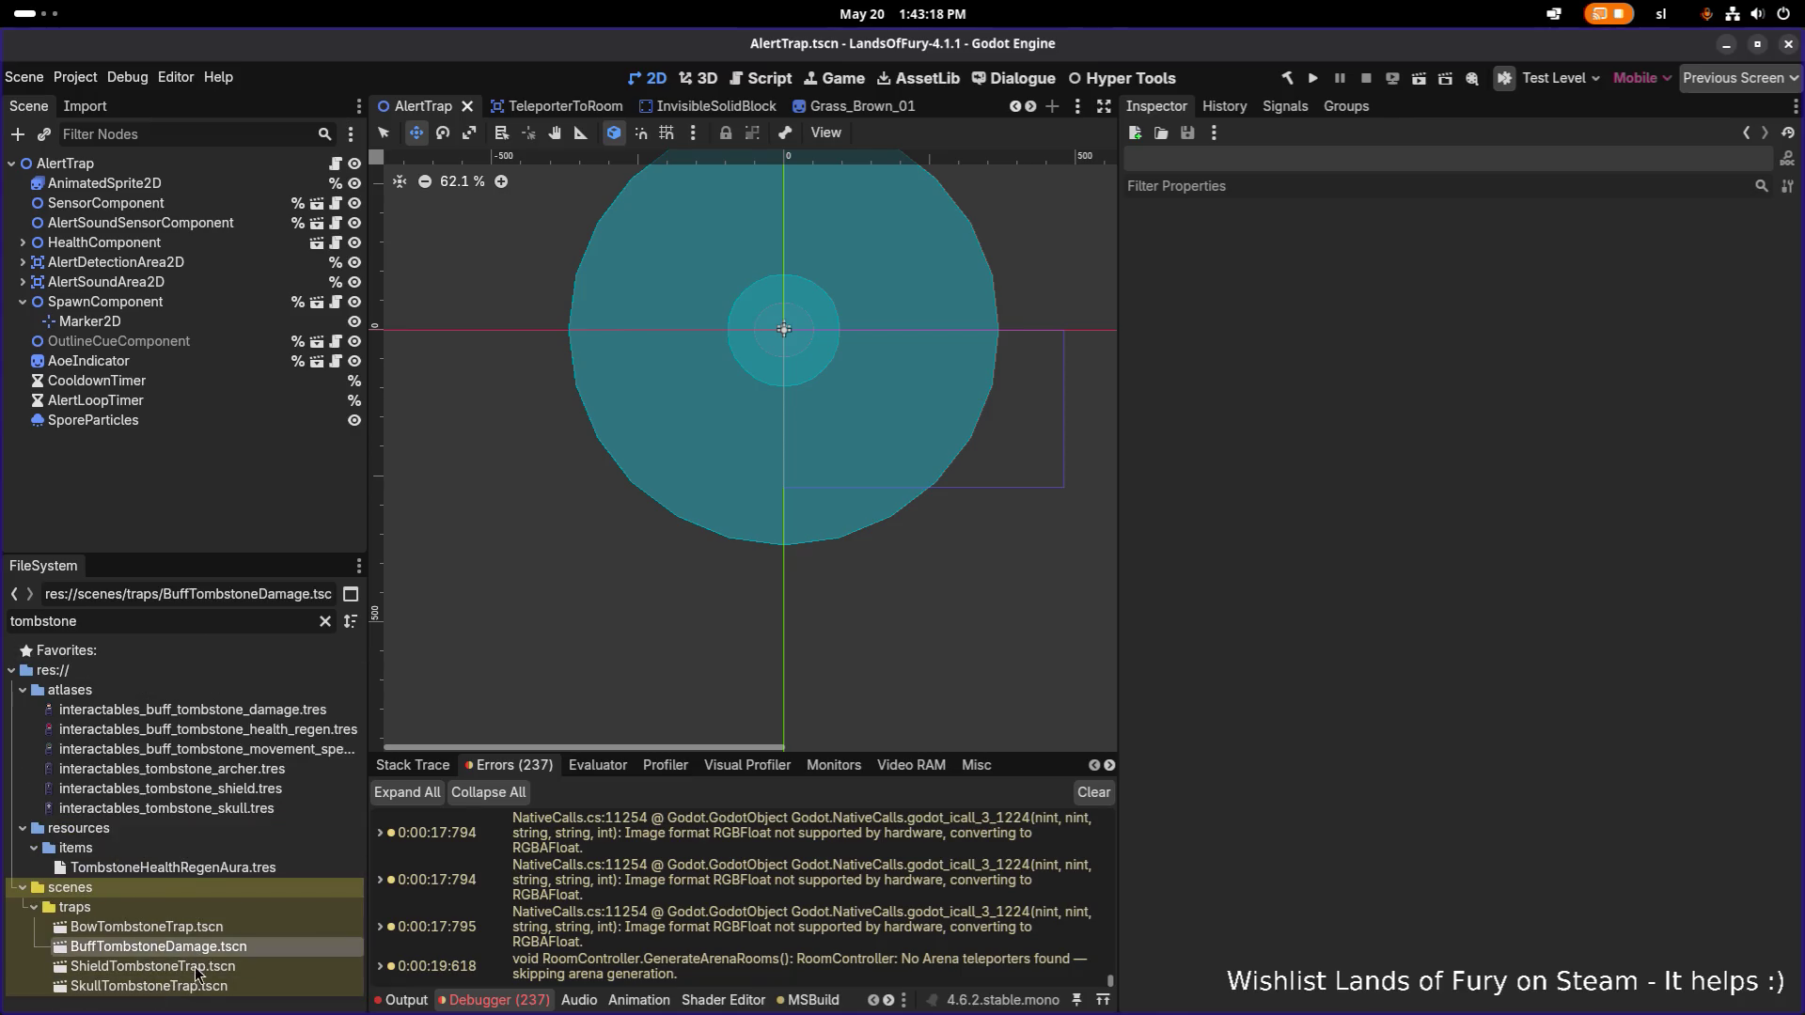
{"action": "double_click", "coordinate": [212, 946]}
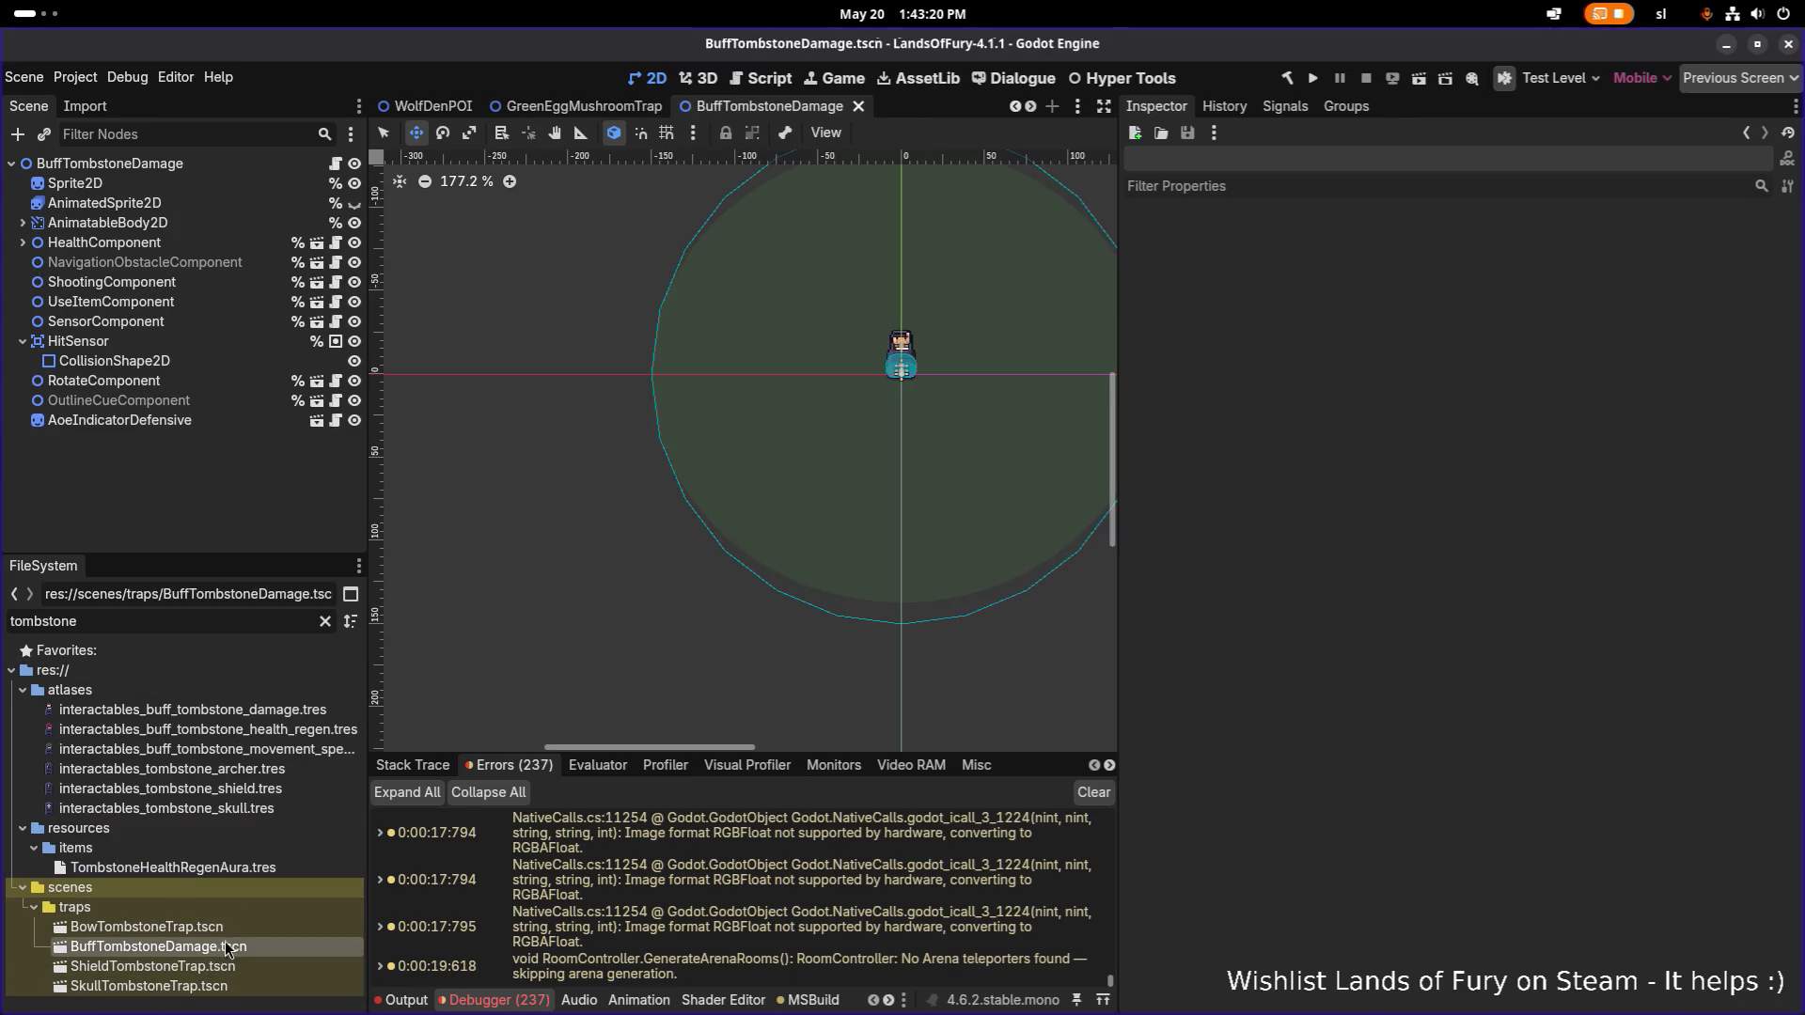
{"action": "left_click", "coordinate": [147, 305]}
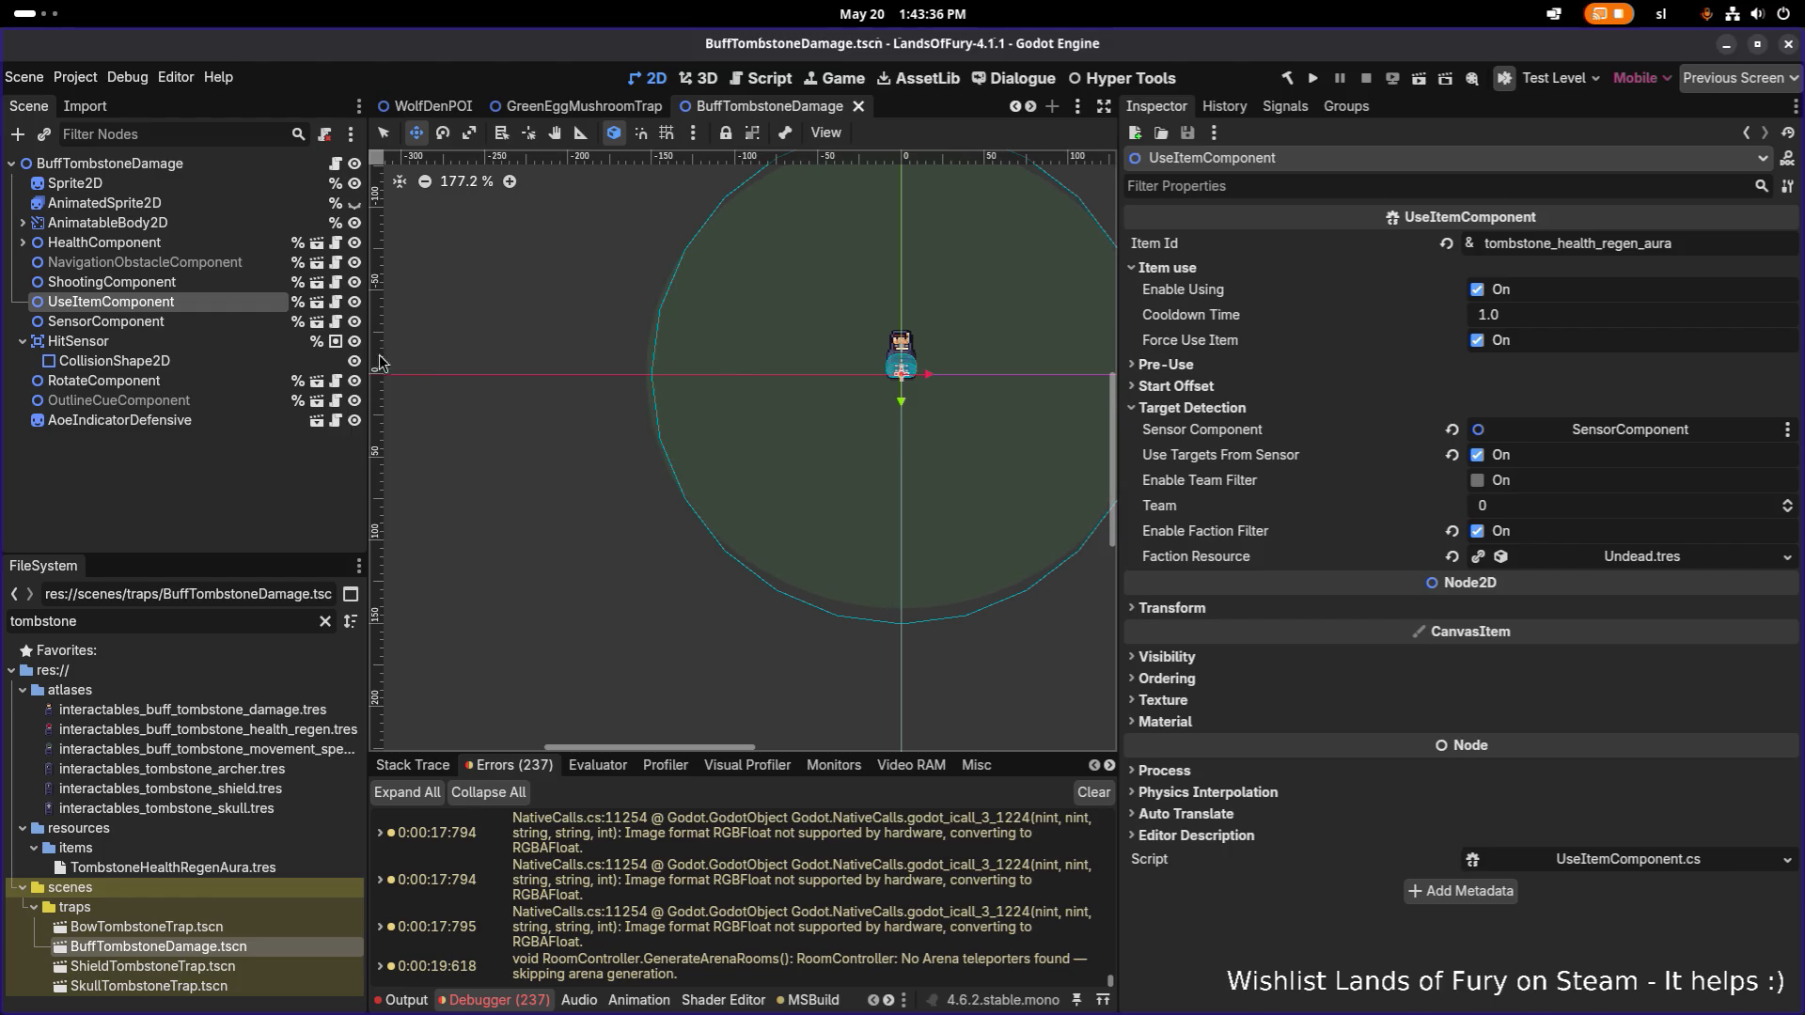
Open UseItemComponent's own scene, then close the UseItemComponent and PurpleShooterMushroomTrap tabs.
{"action": "left_click", "coordinate": [317, 302]}
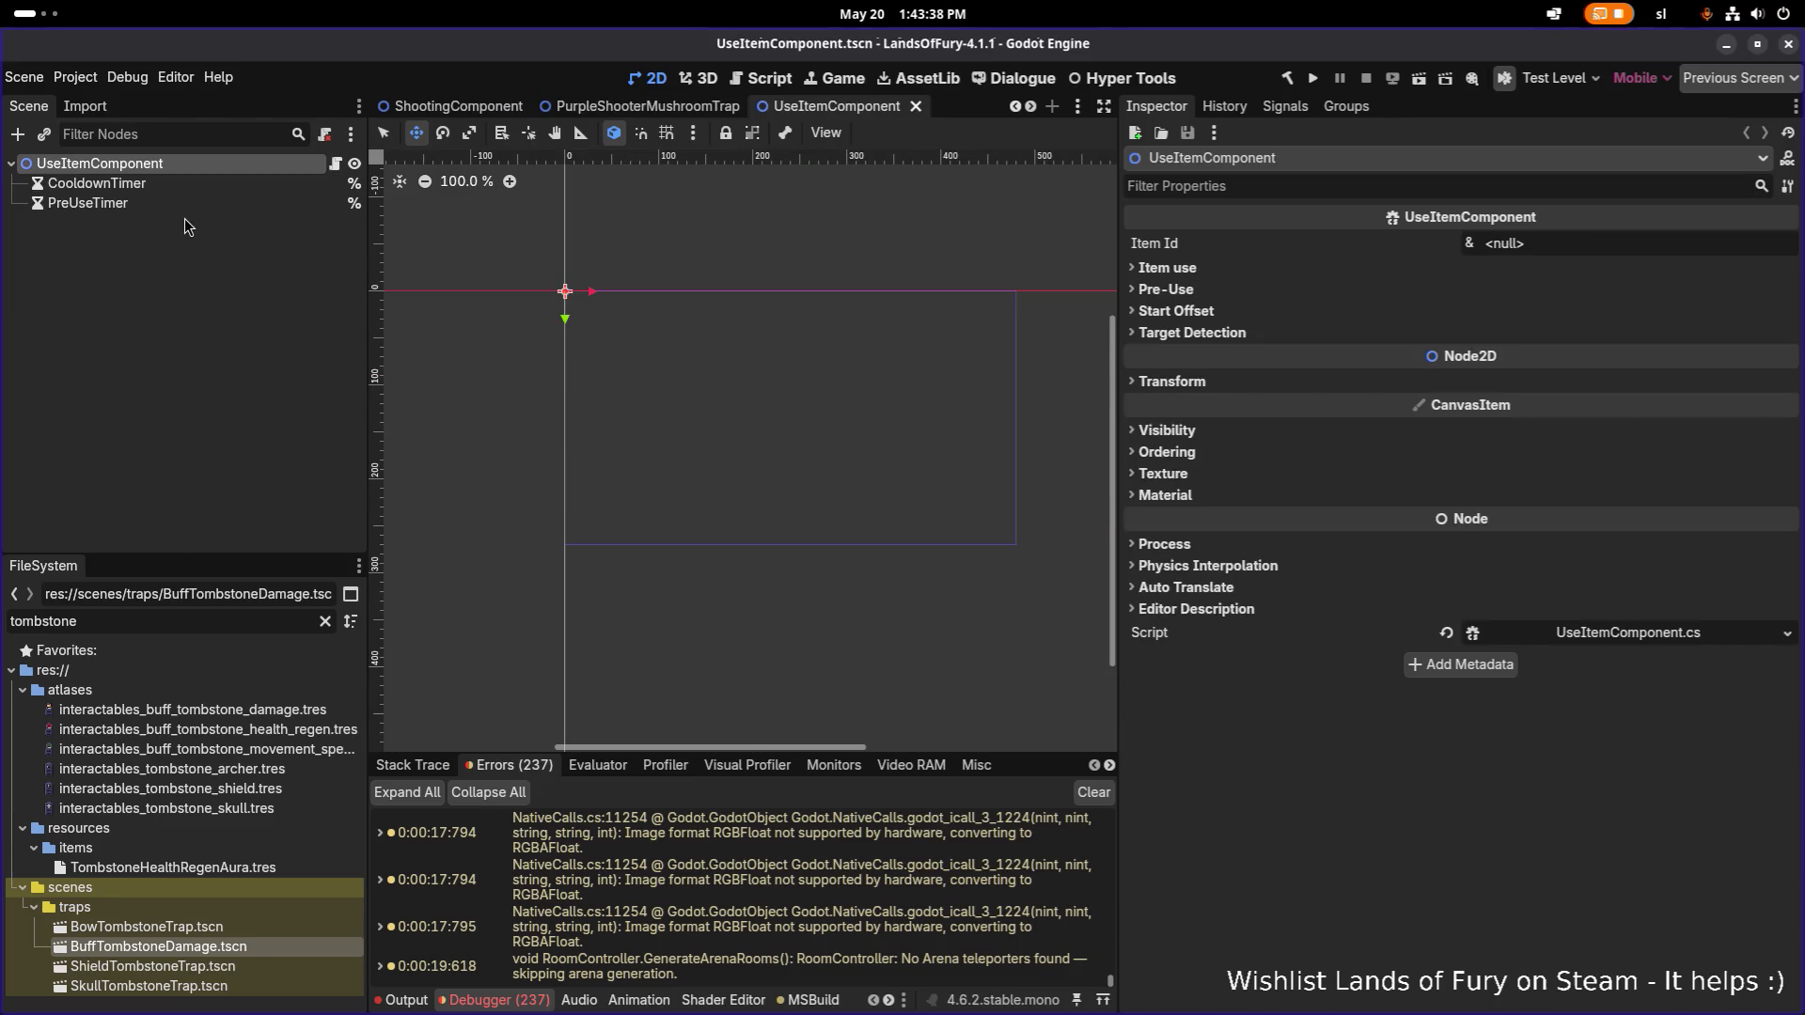
{"action": "left_click", "coordinate": [916, 107]}
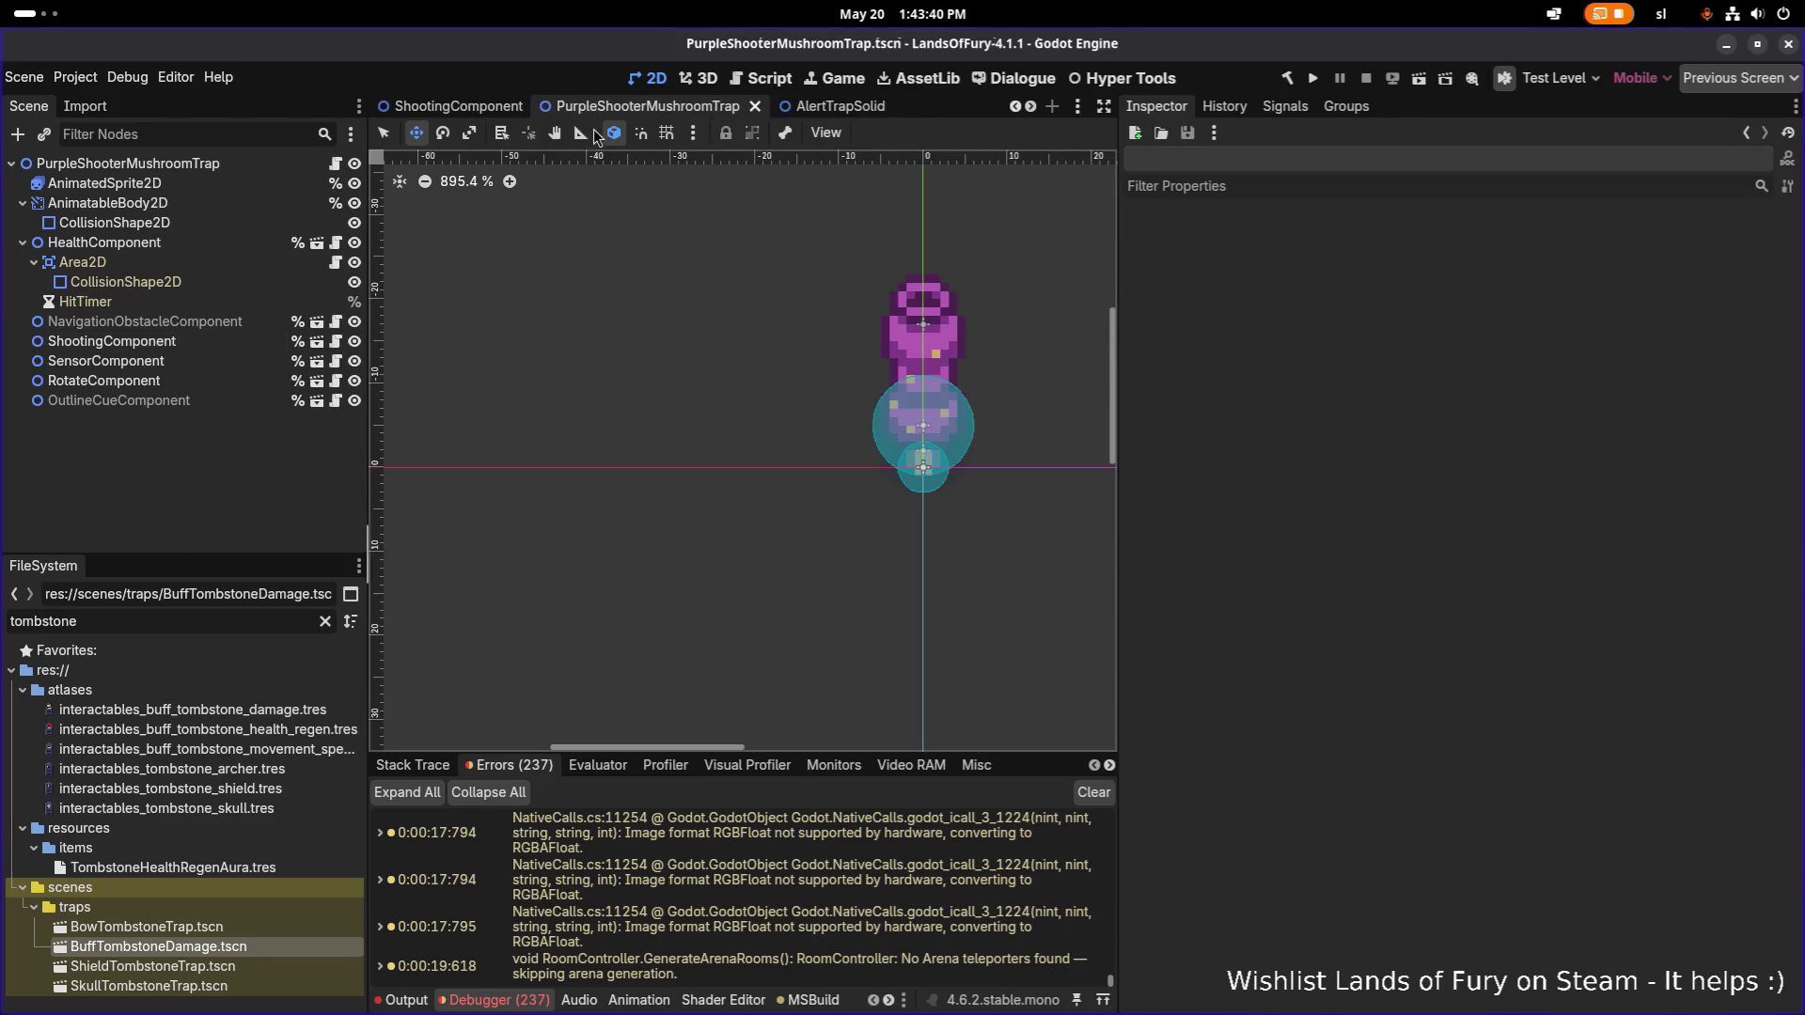
{"action": "left_click", "coordinate": [755, 106]}
{"action": "key", "text": "alt+Tab"}
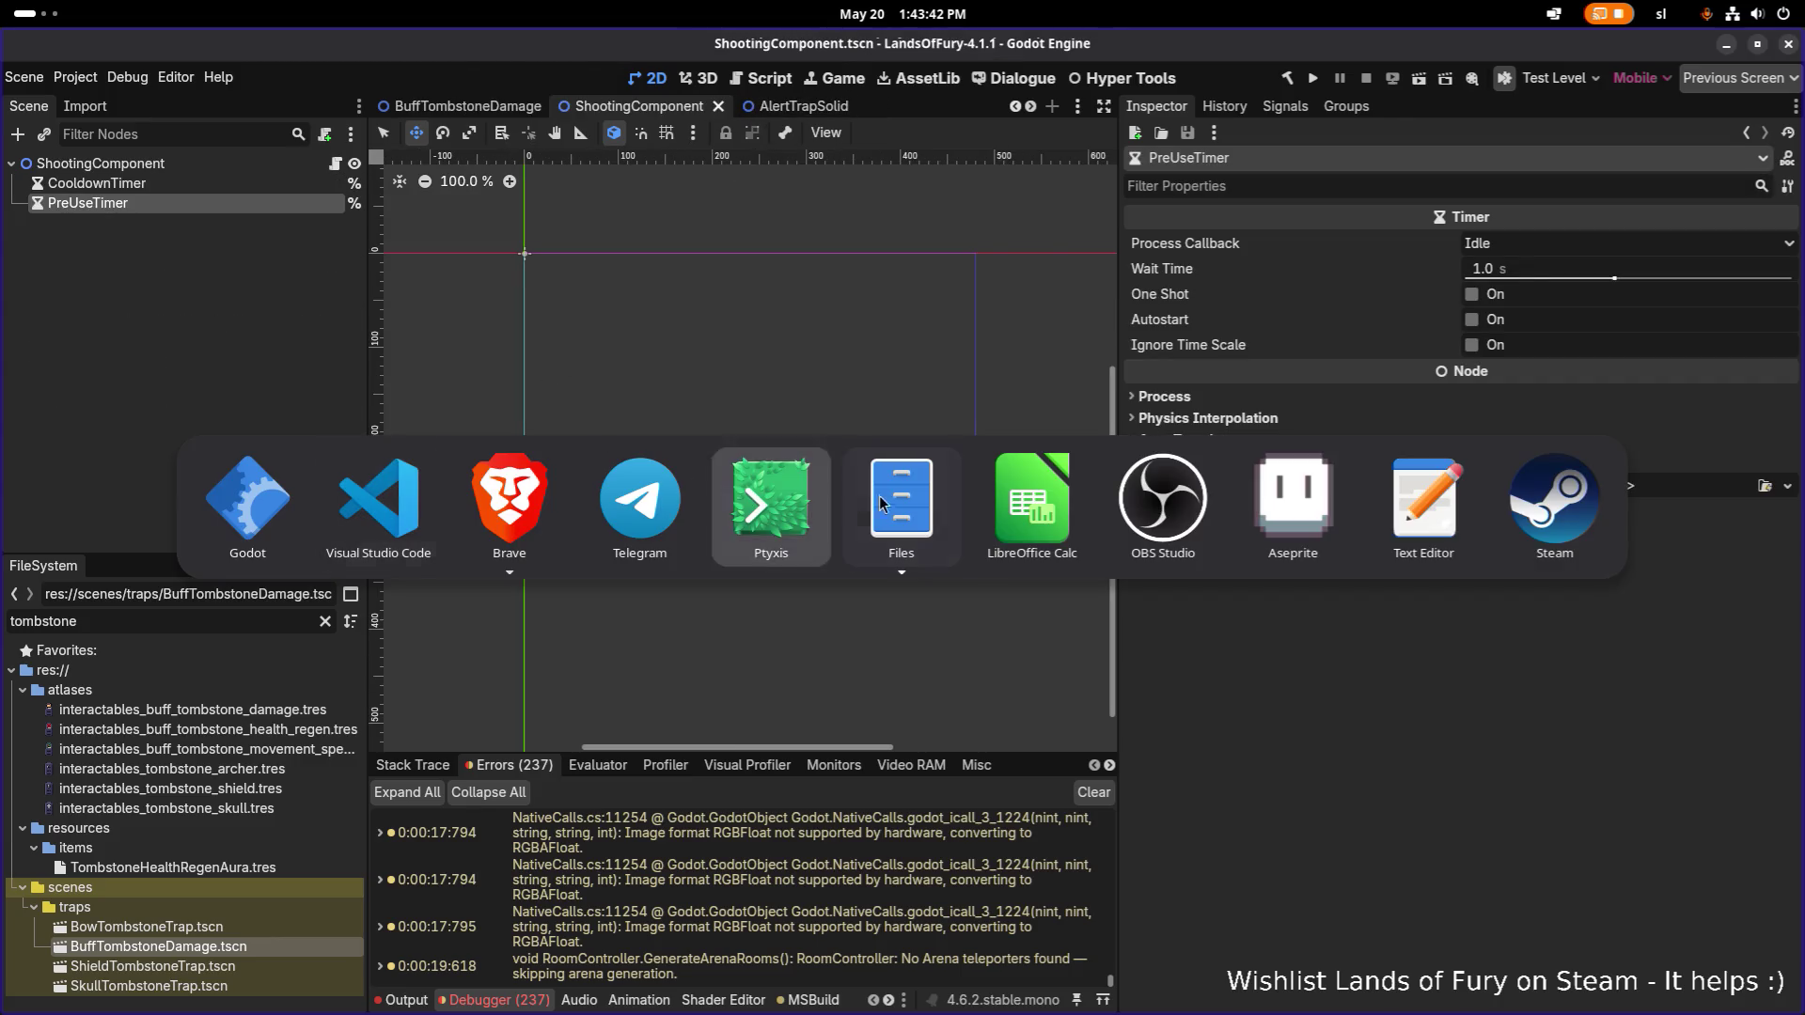
Find the call to FetchUnitsDetectedBySensor on line 106 in UseItemComponent.cs.
{"action": "left_click", "coordinate": [378, 498]}
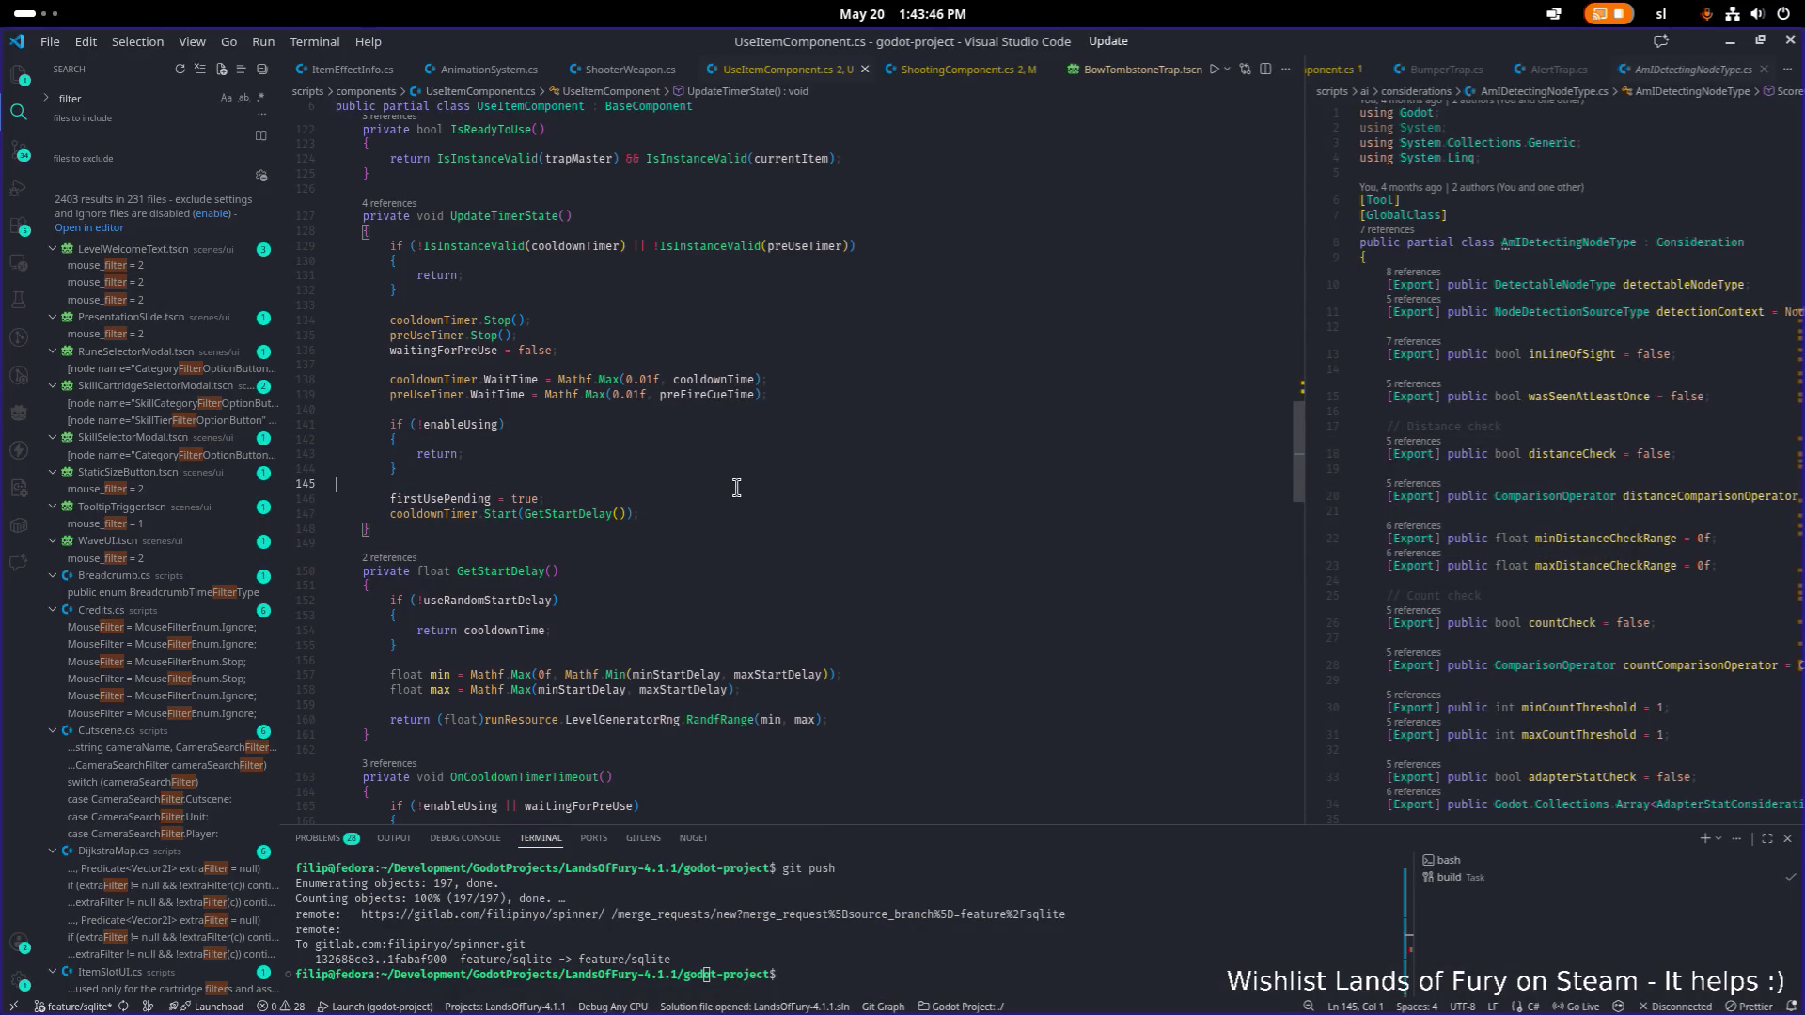
{"action": "scroll", "coordinate": [735, 487], "scroll_direction": "down", "scroll_amount": 20}
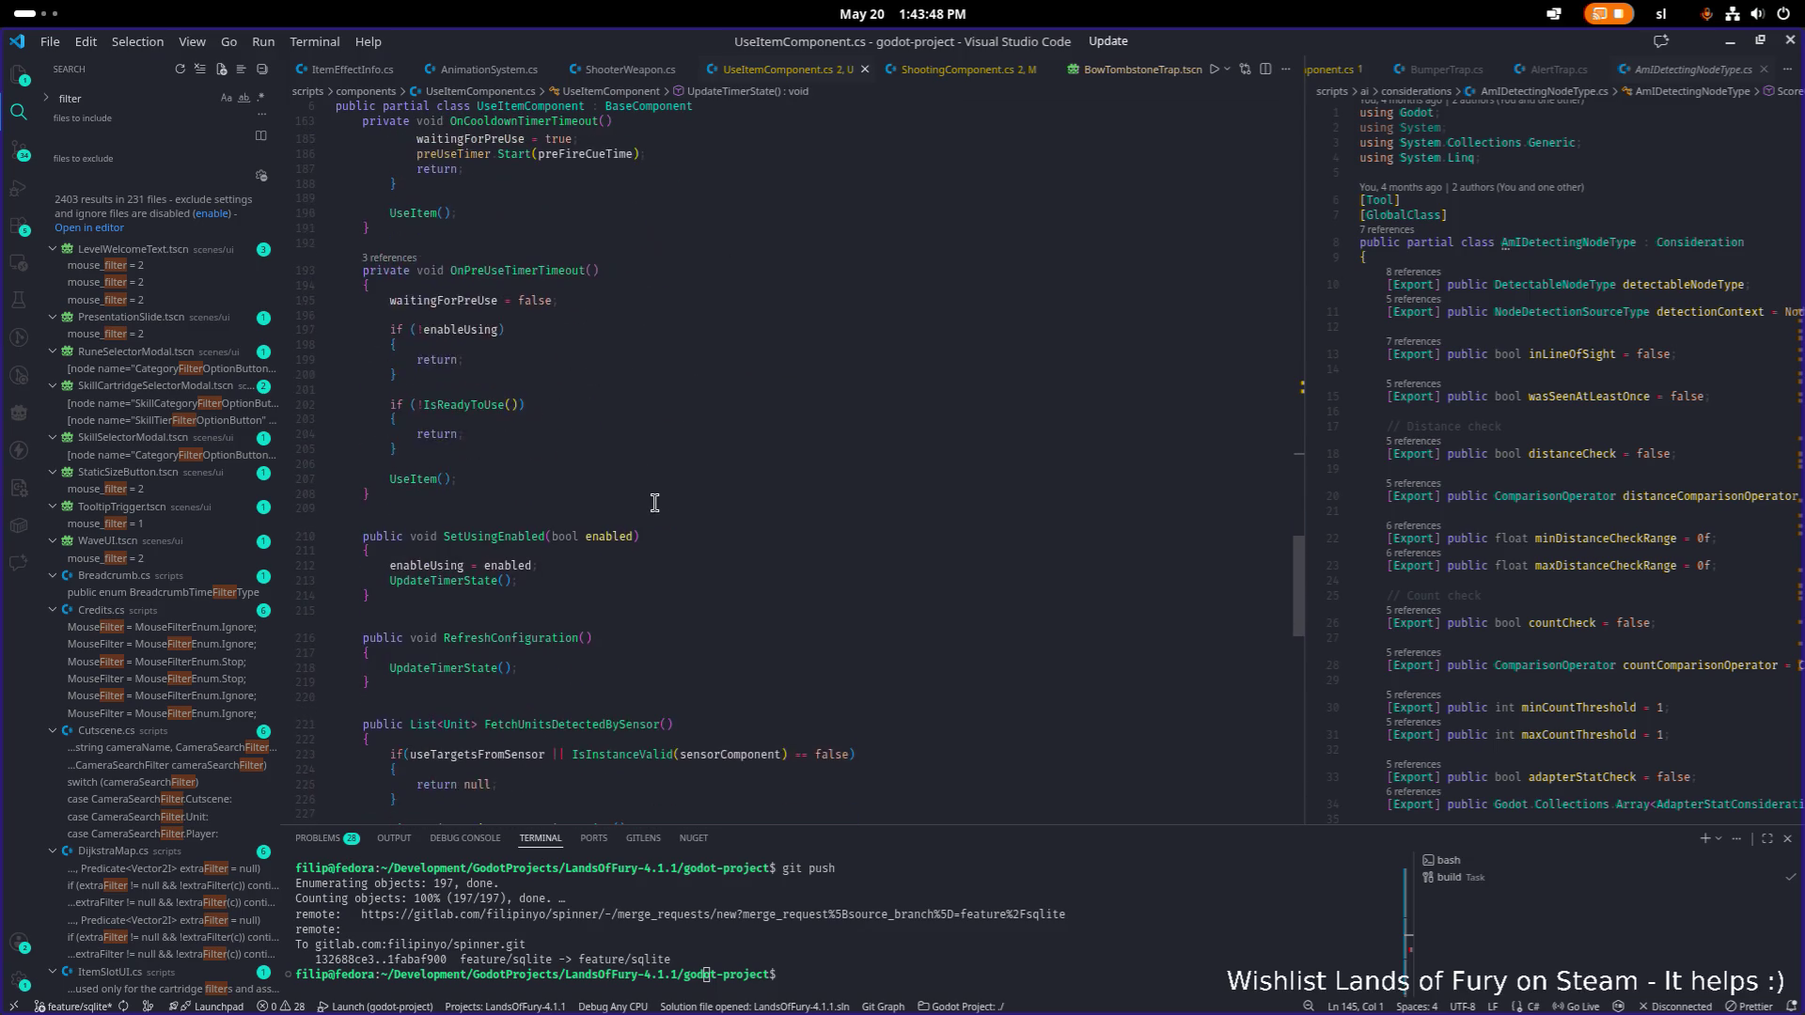
{"action": "scroll", "coordinate": [644, 470], "scroll_direction": "down", "scroll_amount": 10}
{"action": "left_click", "coordinate": [676, 455]}
{"action": "scroll", "coordinate": [676, 455], "scroll_direction": "down", "scroll_amount": 10}
{"action": "scroll", "coordinate": [676, 455], "scroll_direction": "up", "scroll_amount": 15}
{"action": "scroll", "coordinate": [676, 458], "scroll_direction": "down", "scroll_amount": 10}
{"action": "double_click", "coordinate": [606, 235]}
{"action": "key", "text": "ctrl+f"}
{"action": "key", "text": "Return"}
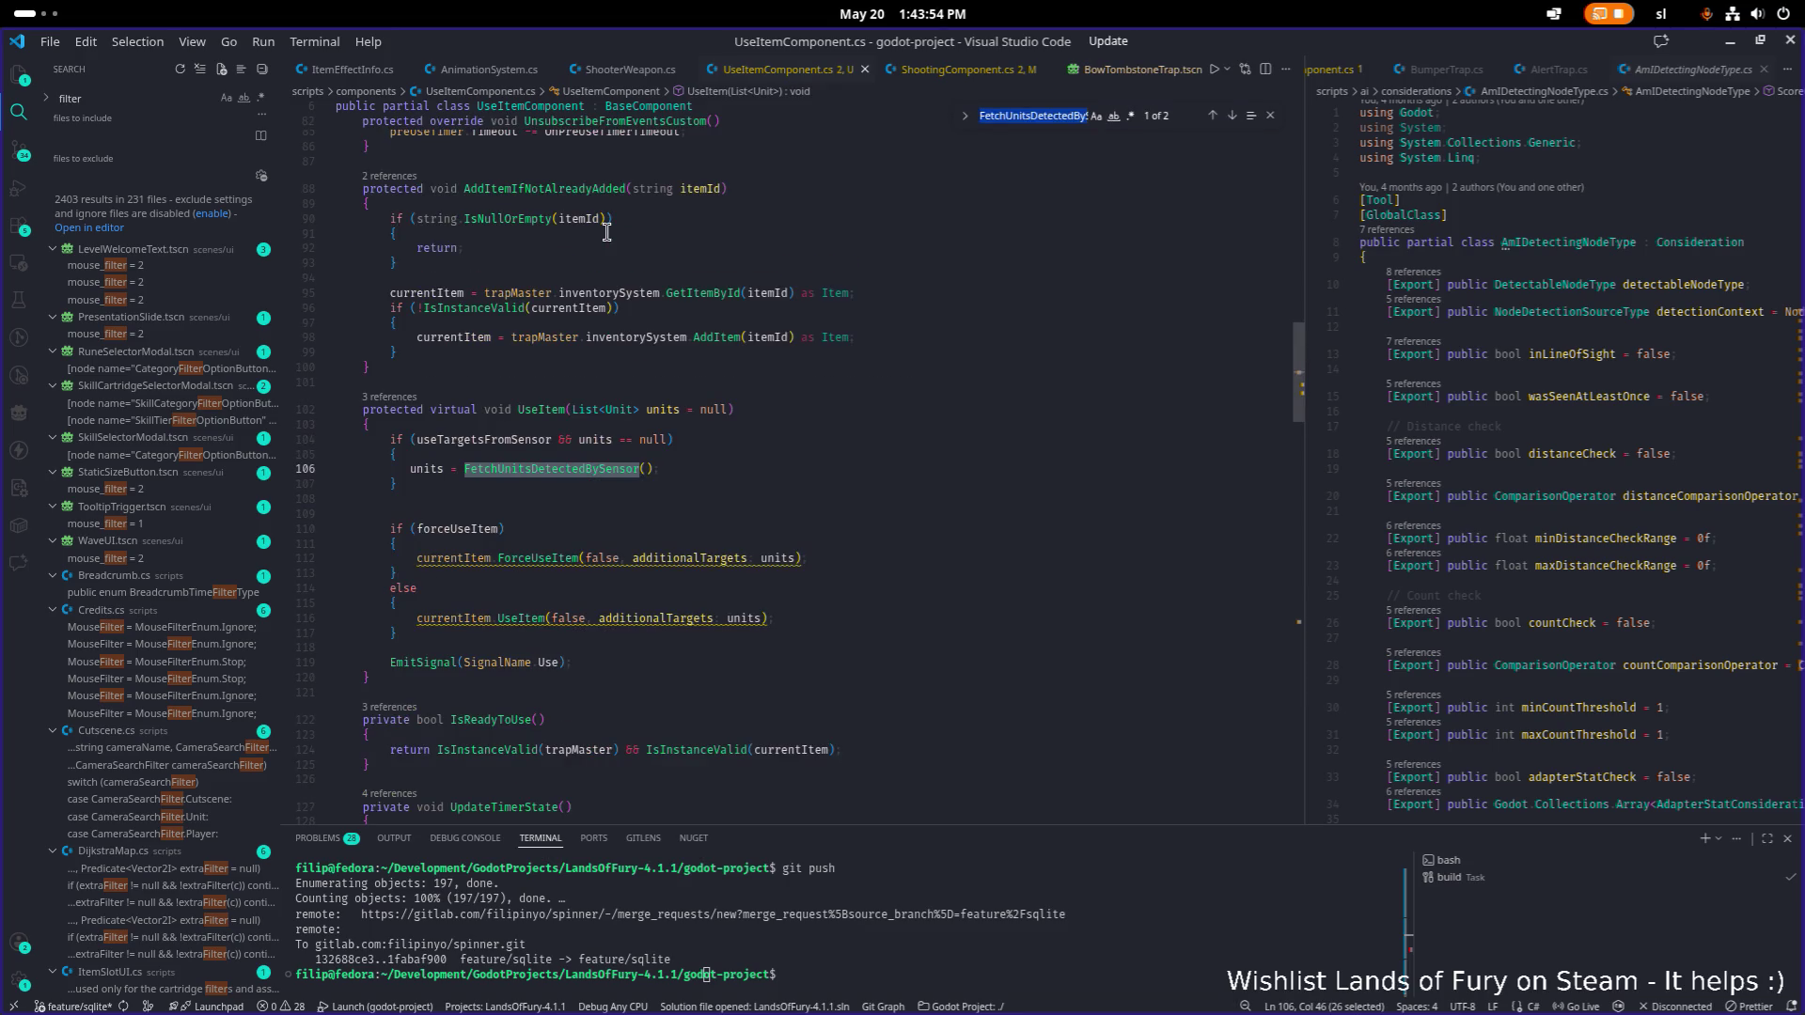
Add a breakpoint on line 104 and start debugging the game with F5.
{"action": "left_click", "coordinate": [287, 442]}
{"action": "left_click", "coordinate": [766, 512]}
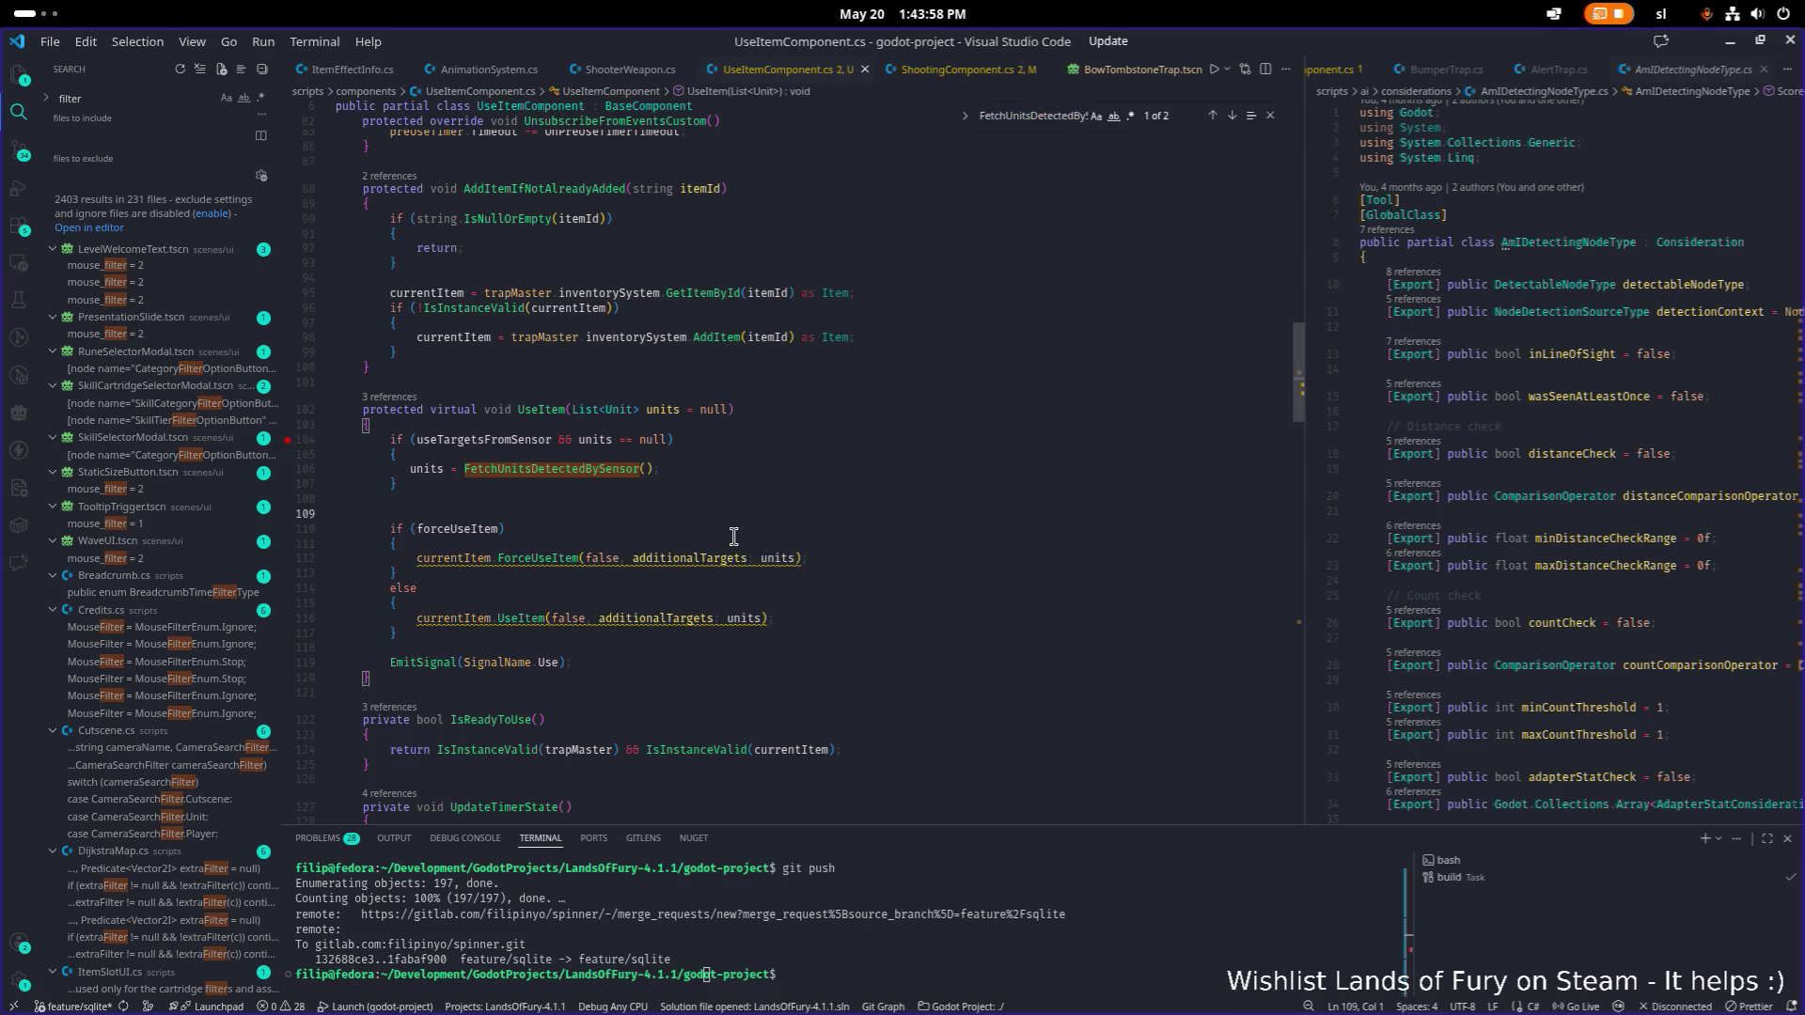
{"action": "left_click", "coordinate": [725, 534]}
{"action": "left_click", "coordinate": [712, 579]}
{"action": "key", "text": "F5"}
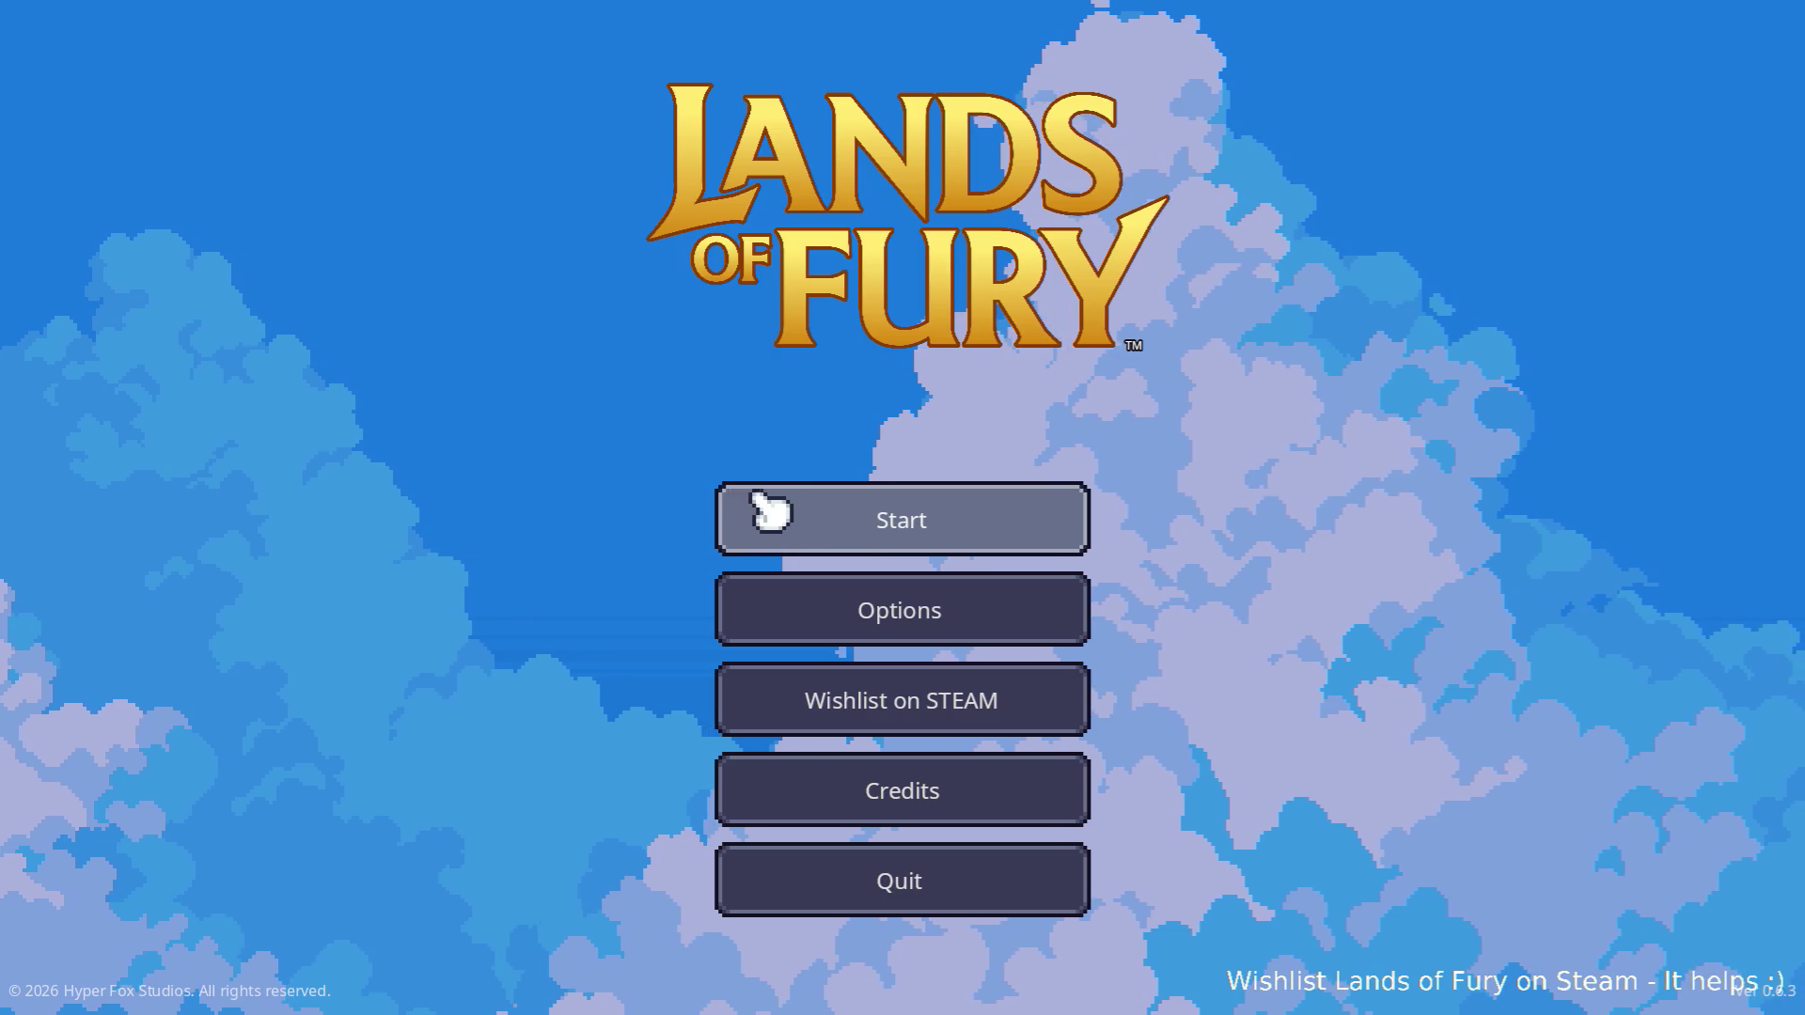
Choose Start on the title menu, then the first save profile to load the level.
{"action": "left_click", "coordinate": [728, 512]}
{"action": "left_click", "coordinate": [801, 517]}
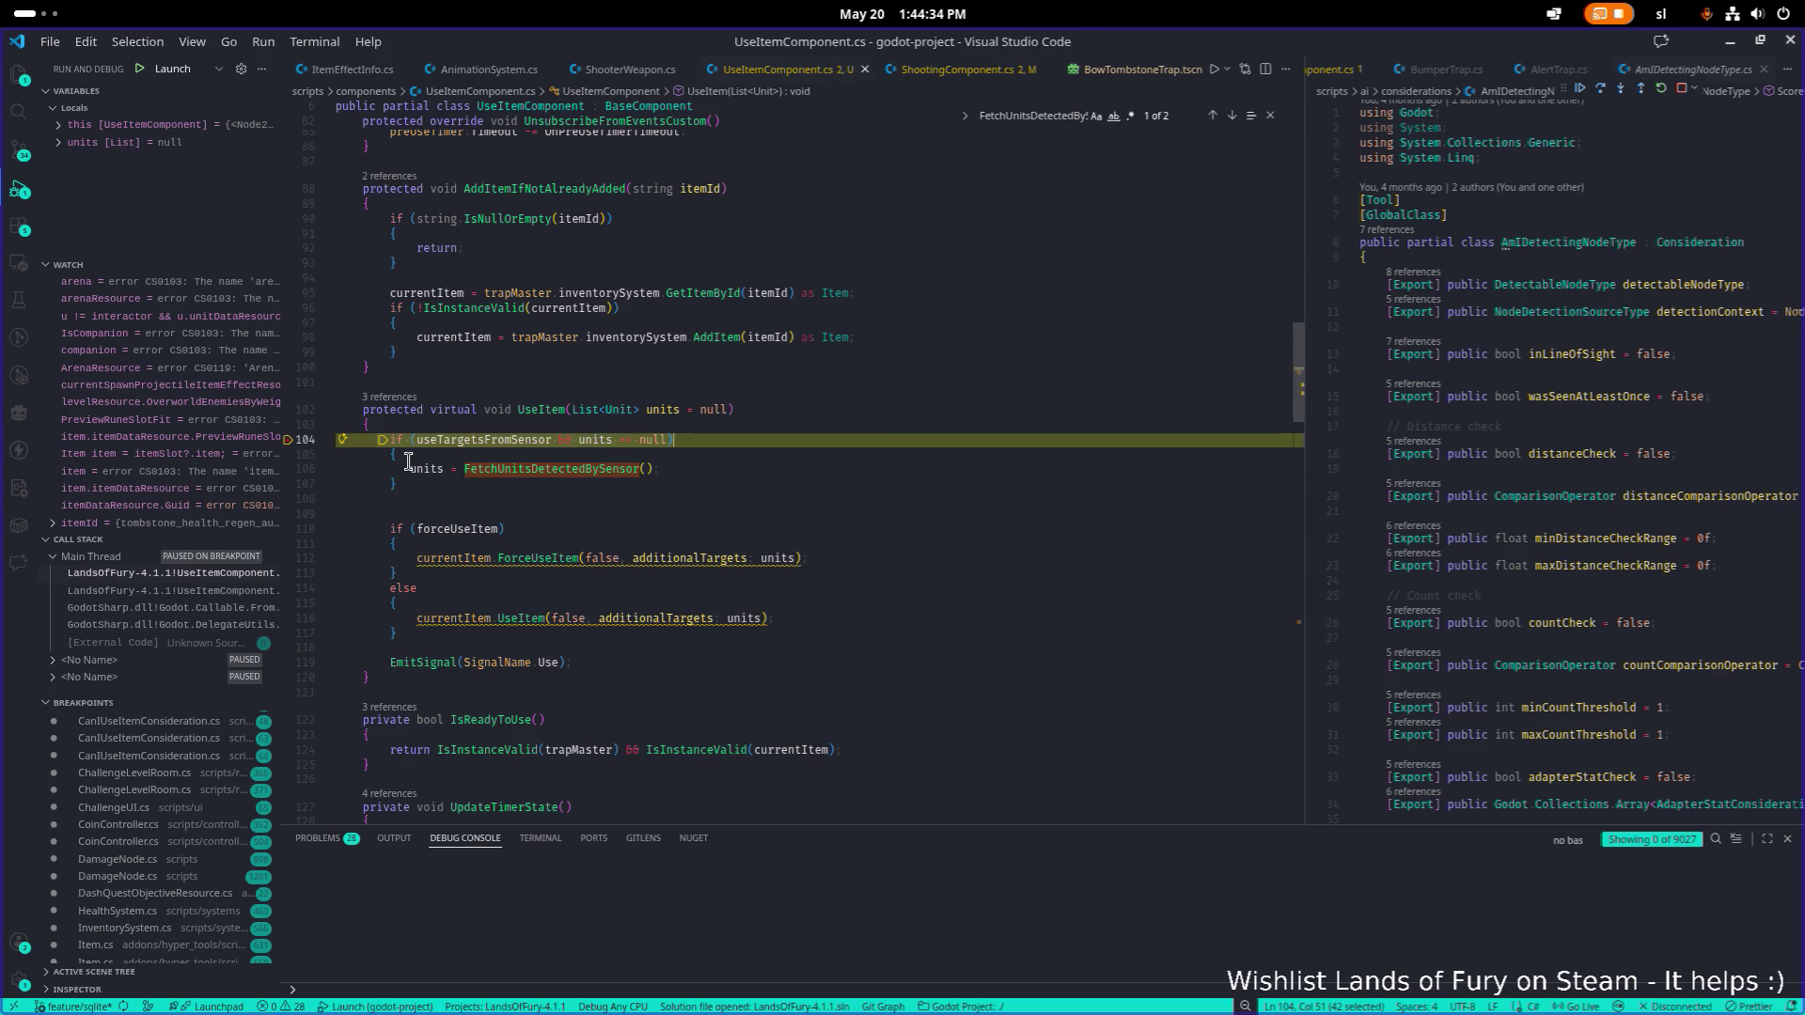
Add breakpoints on lines 106 and 110, step once, and continue execution.
{"action": "left_click", "coordinate": [292, 470]}
{"action": "left_click", "coordinate": [292, 528]}
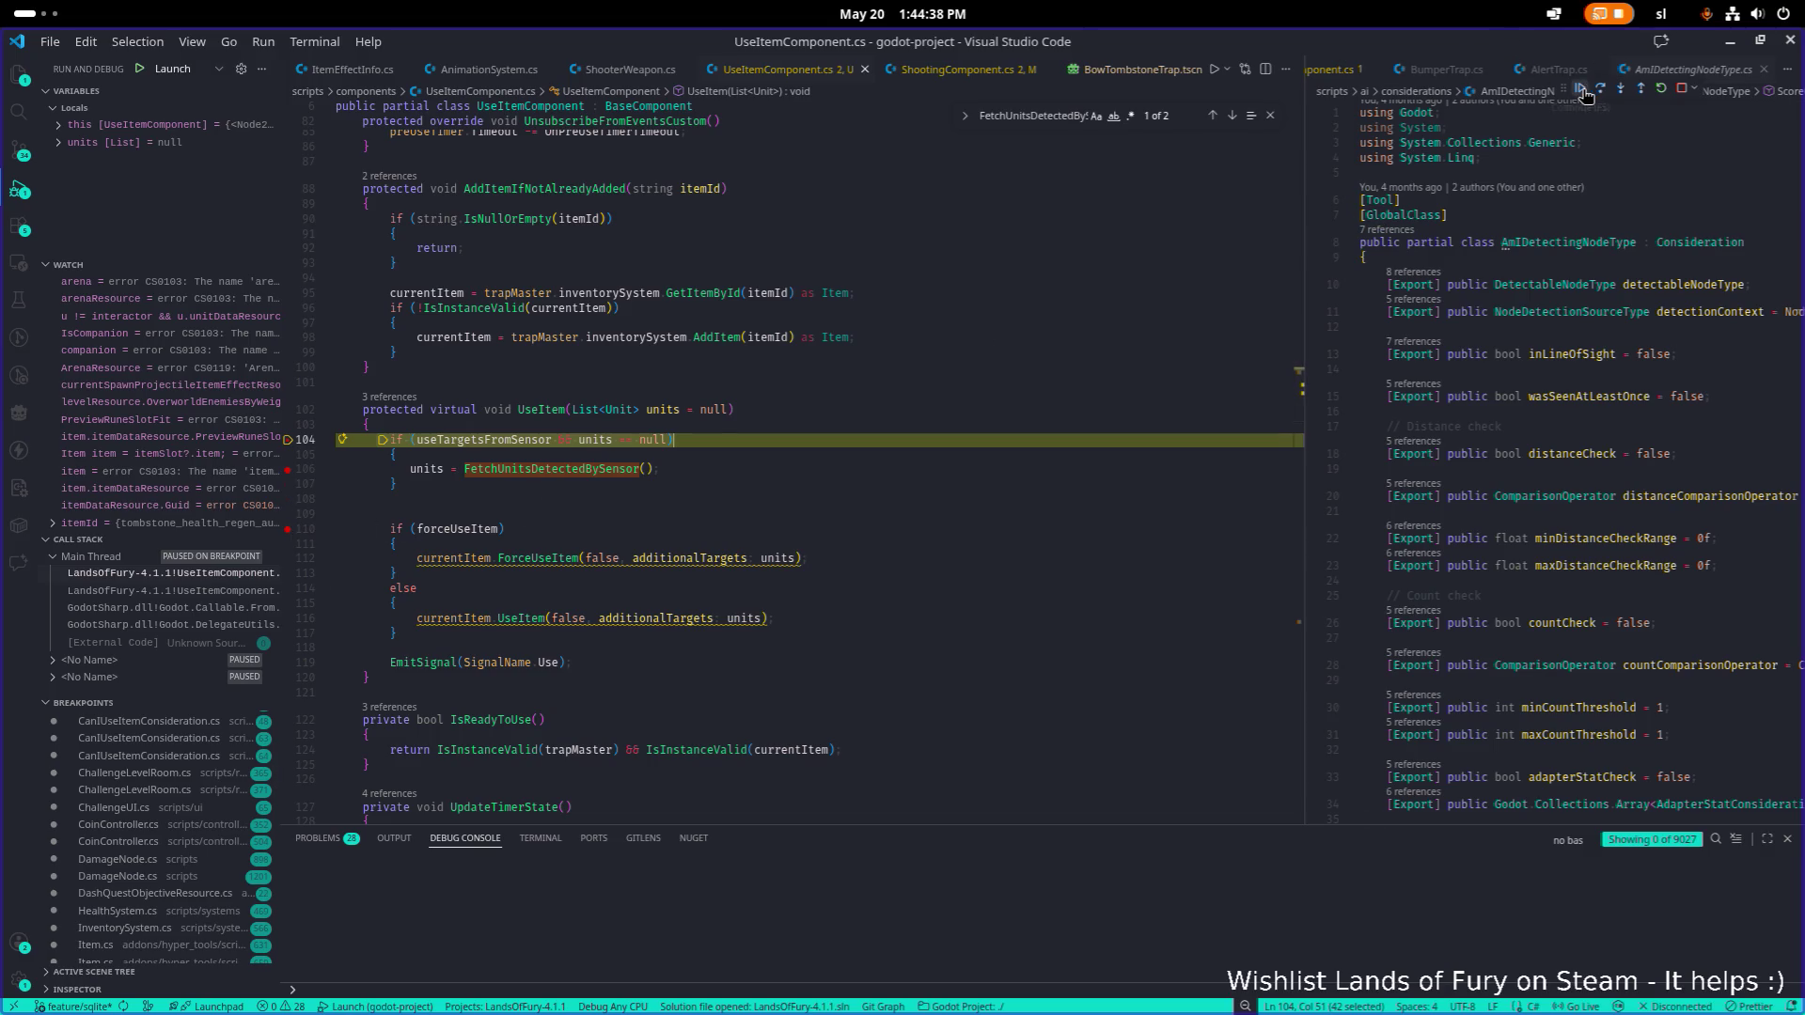
{"action": "key", "text": "F10"}
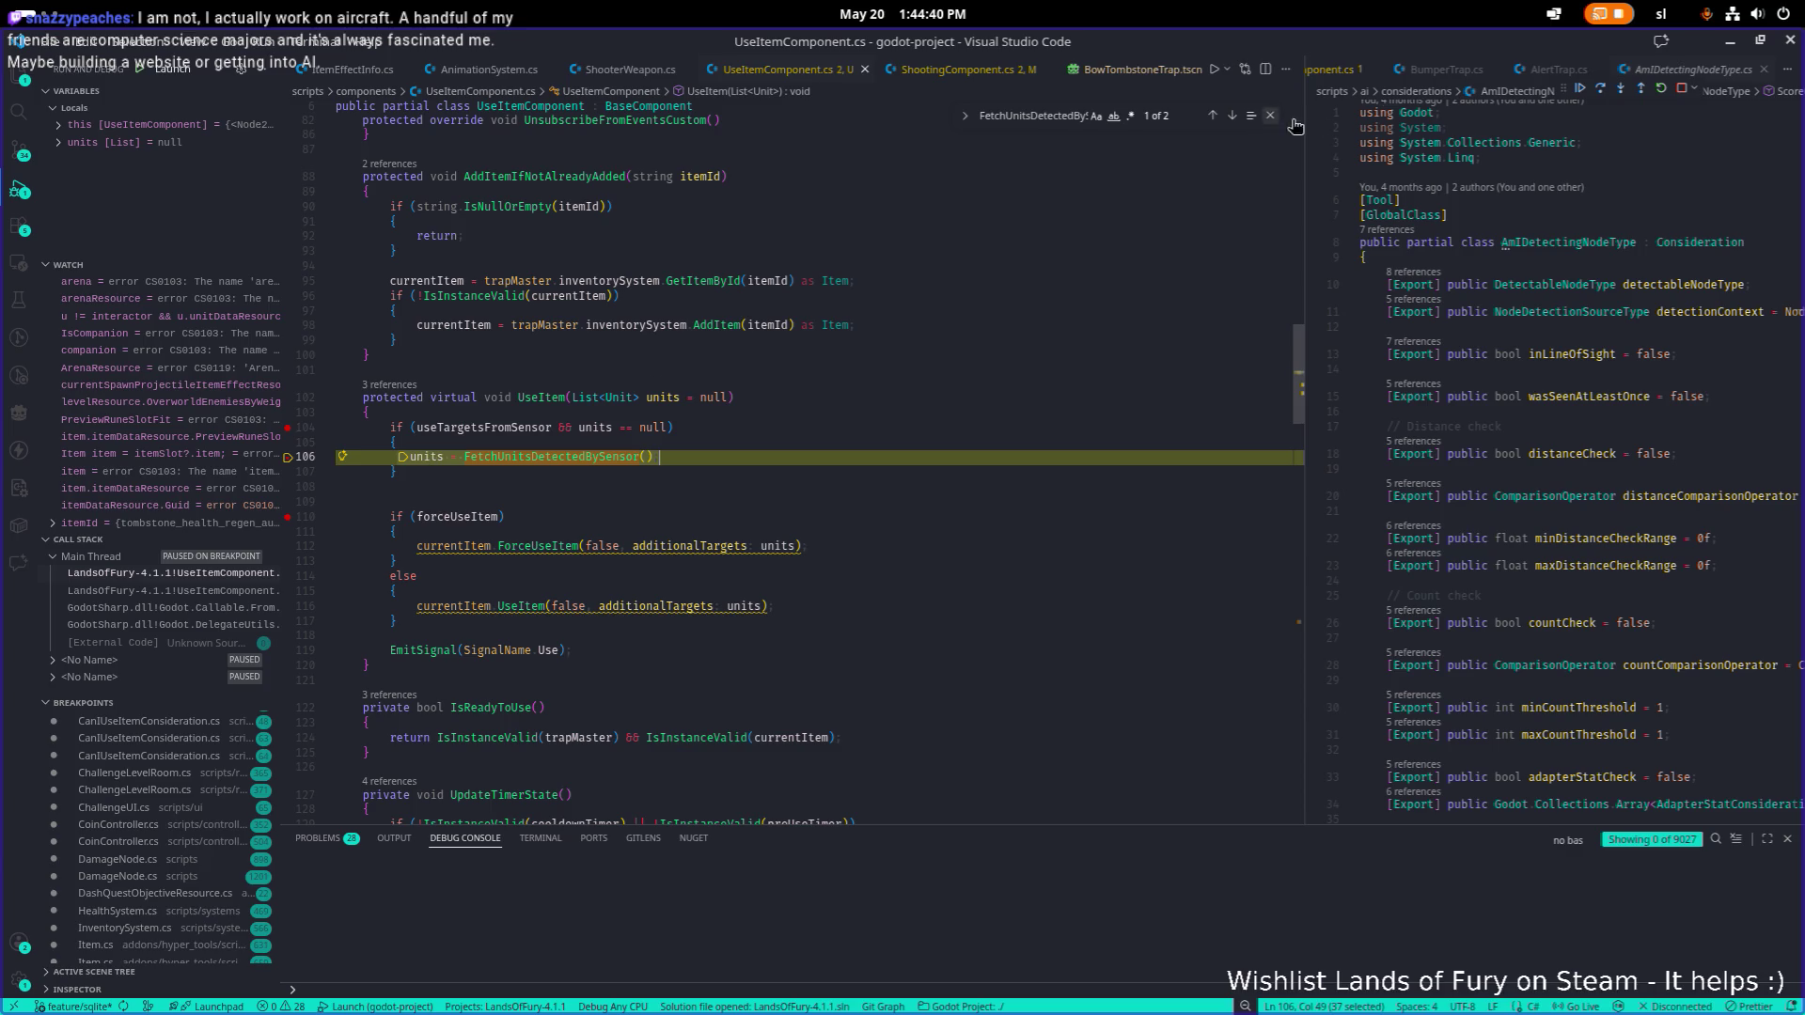
{"action": "left_click", "coordinate": [1582, 89]}
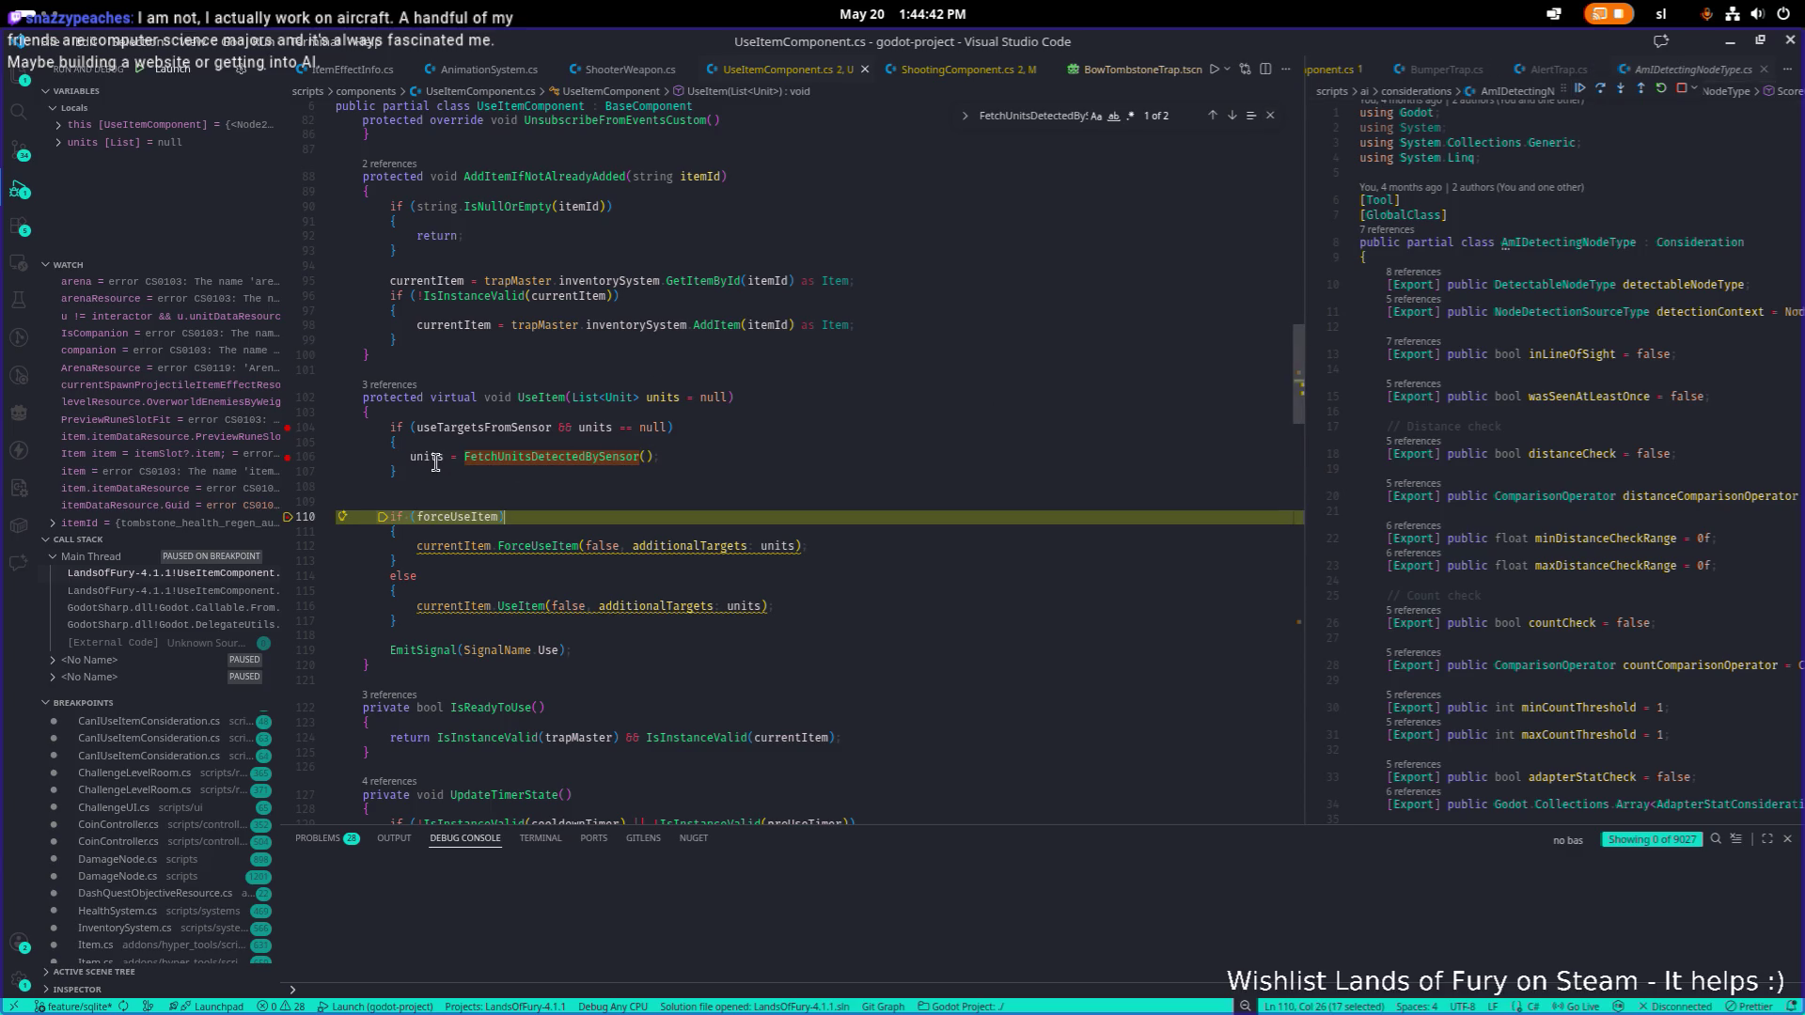
Go to FetchUnitsDetectedBySensor's definition, break on the line 230 foreach, and resume.
{"action": "mouse_move", "coordinate": [438, 458]}
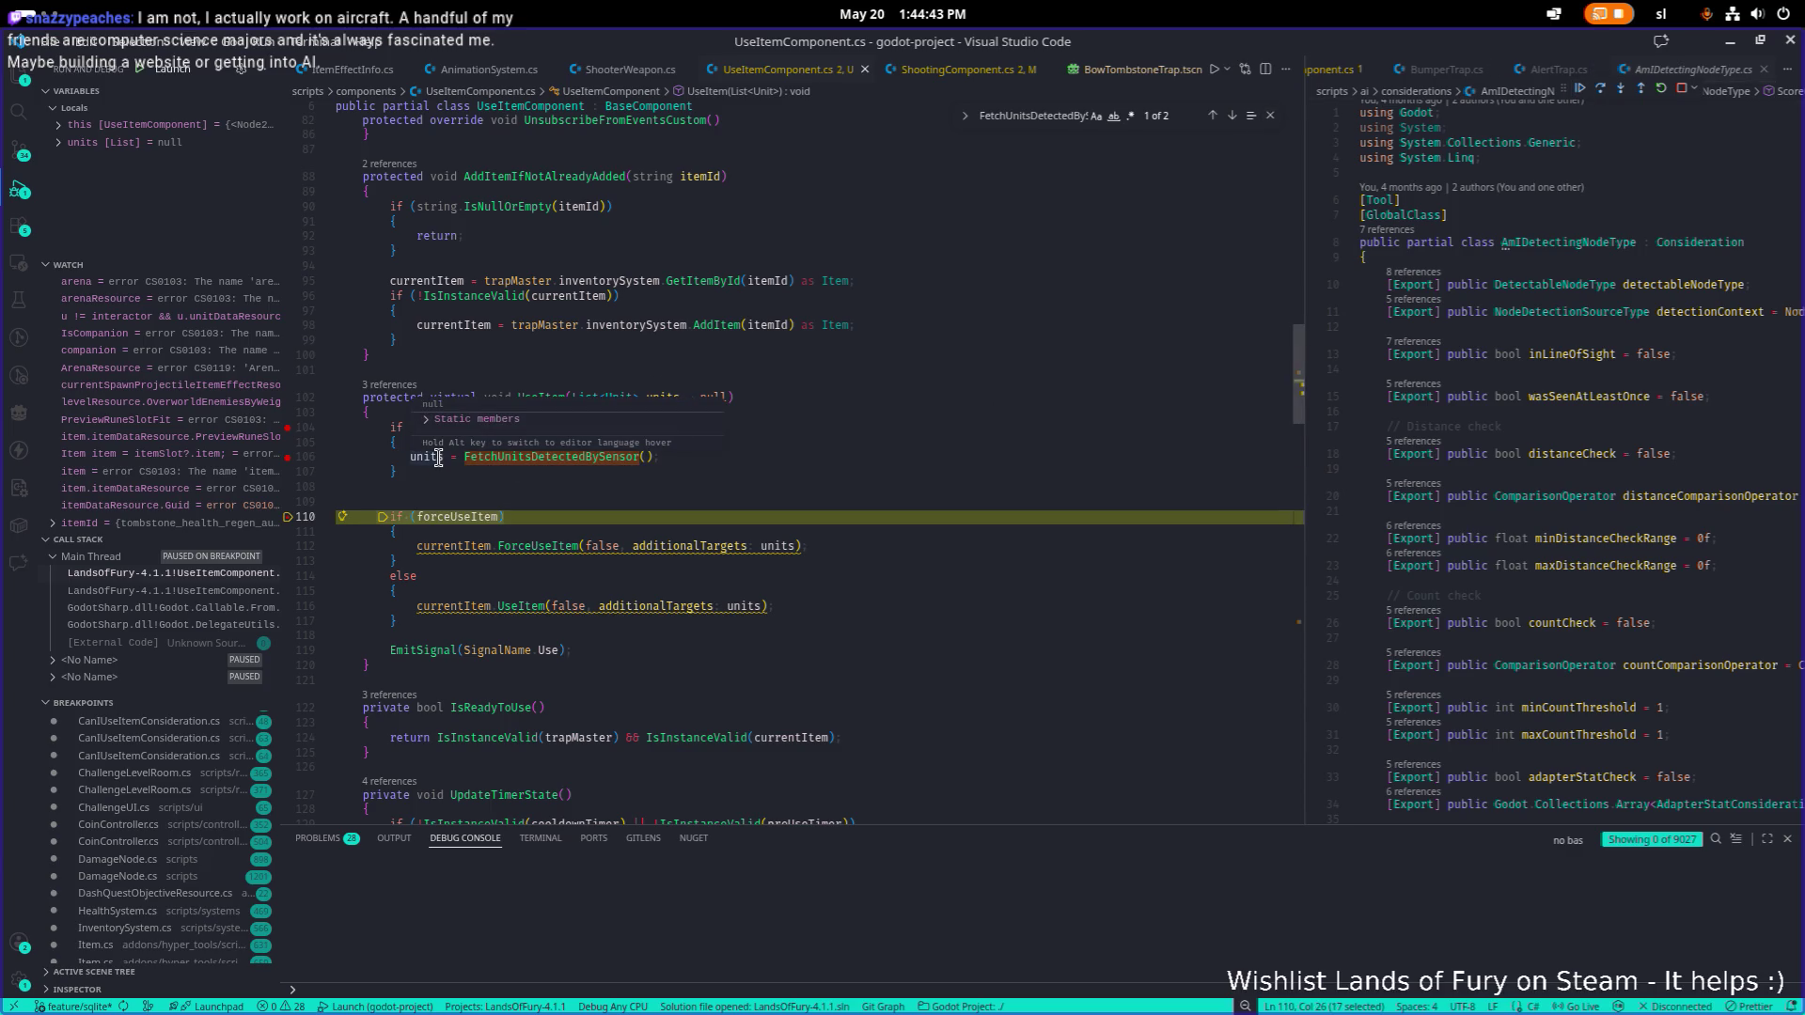
{"action": "left_click", "coordinate": [510, 457]}
{"action": "left_click", "coordinate": [595, 464], "text": "ctrl"}
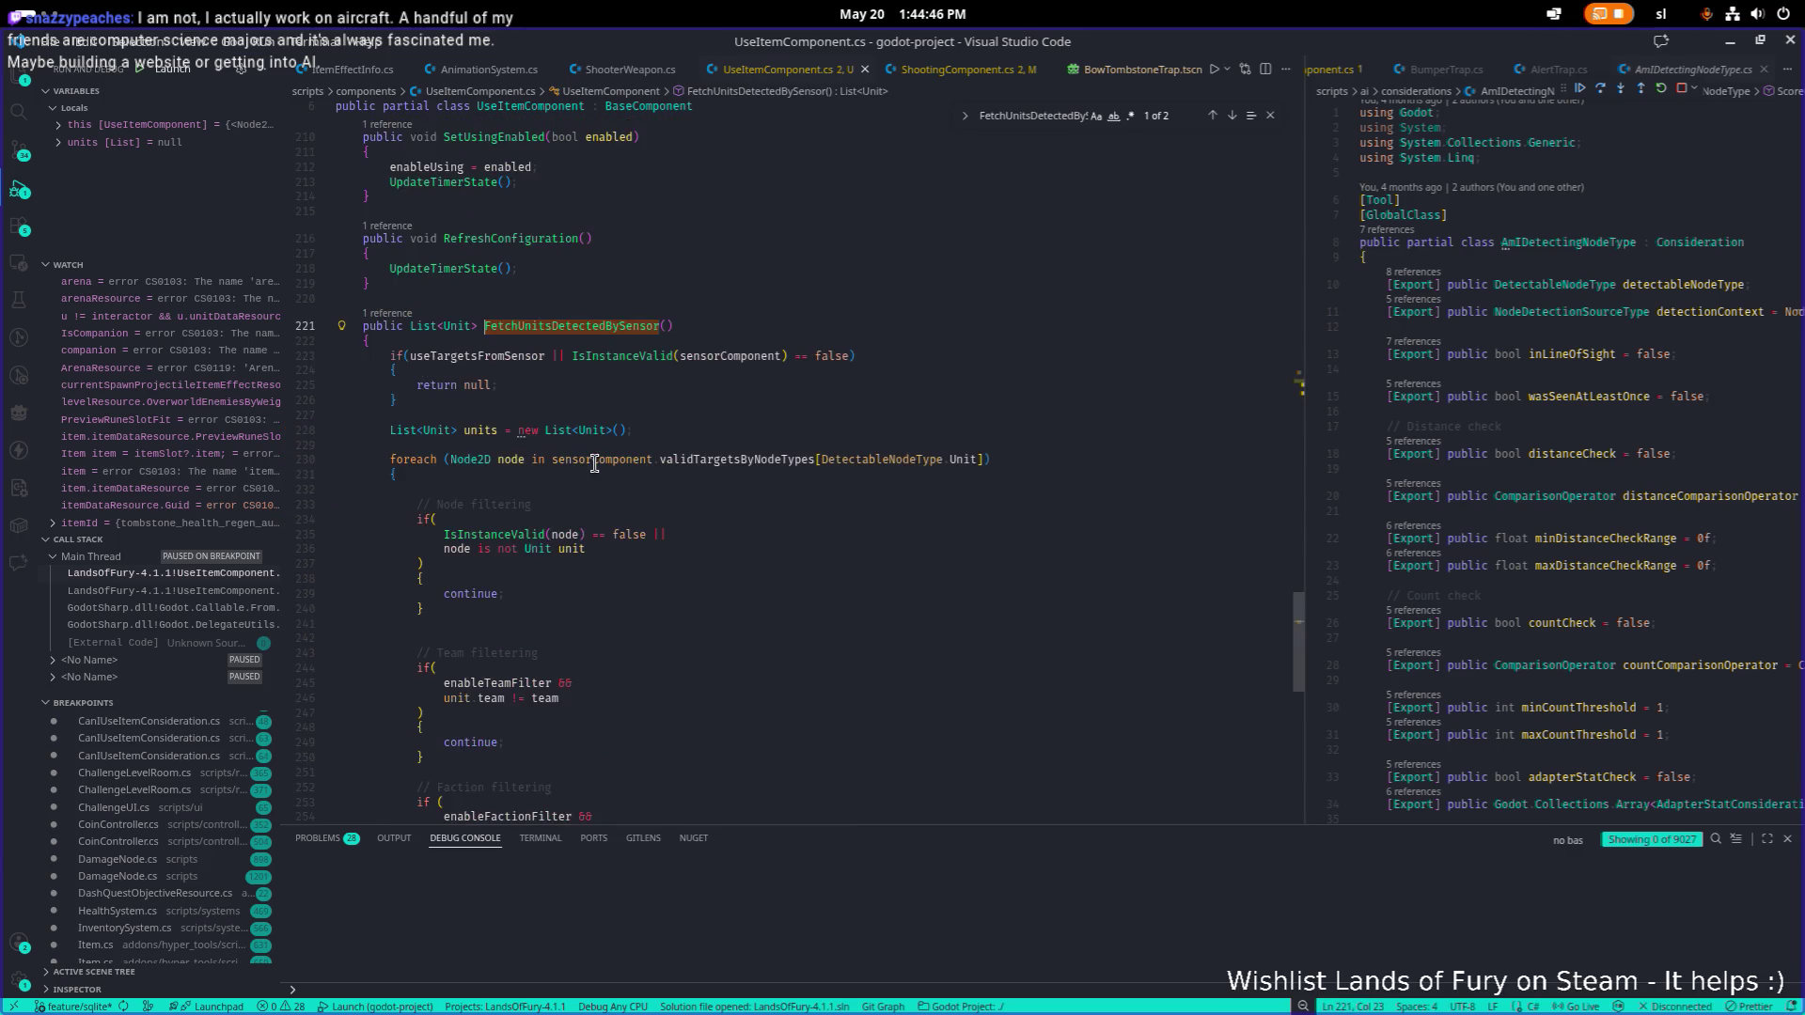
{"action": "scroll", "coordinate": [613, 419], "scroll_direction": "down", "scroll_amount": 2}
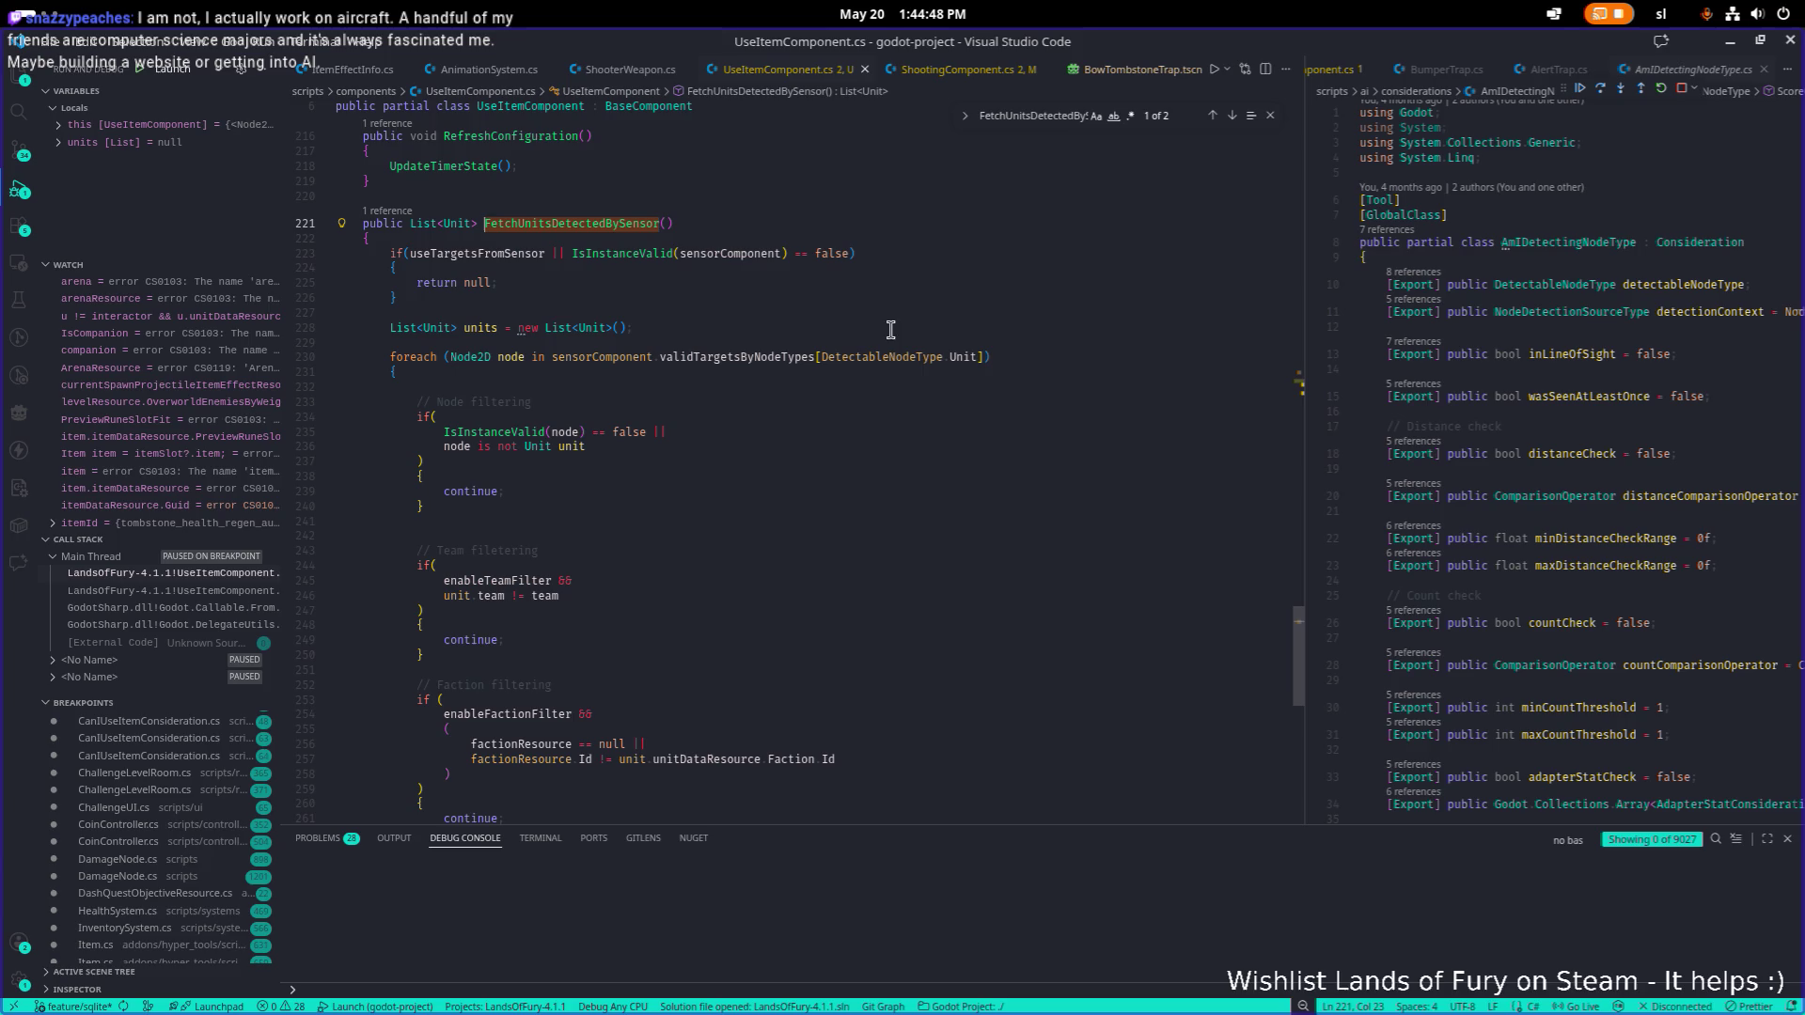
{"action": "left_click", "coordinate": [288, 359]}
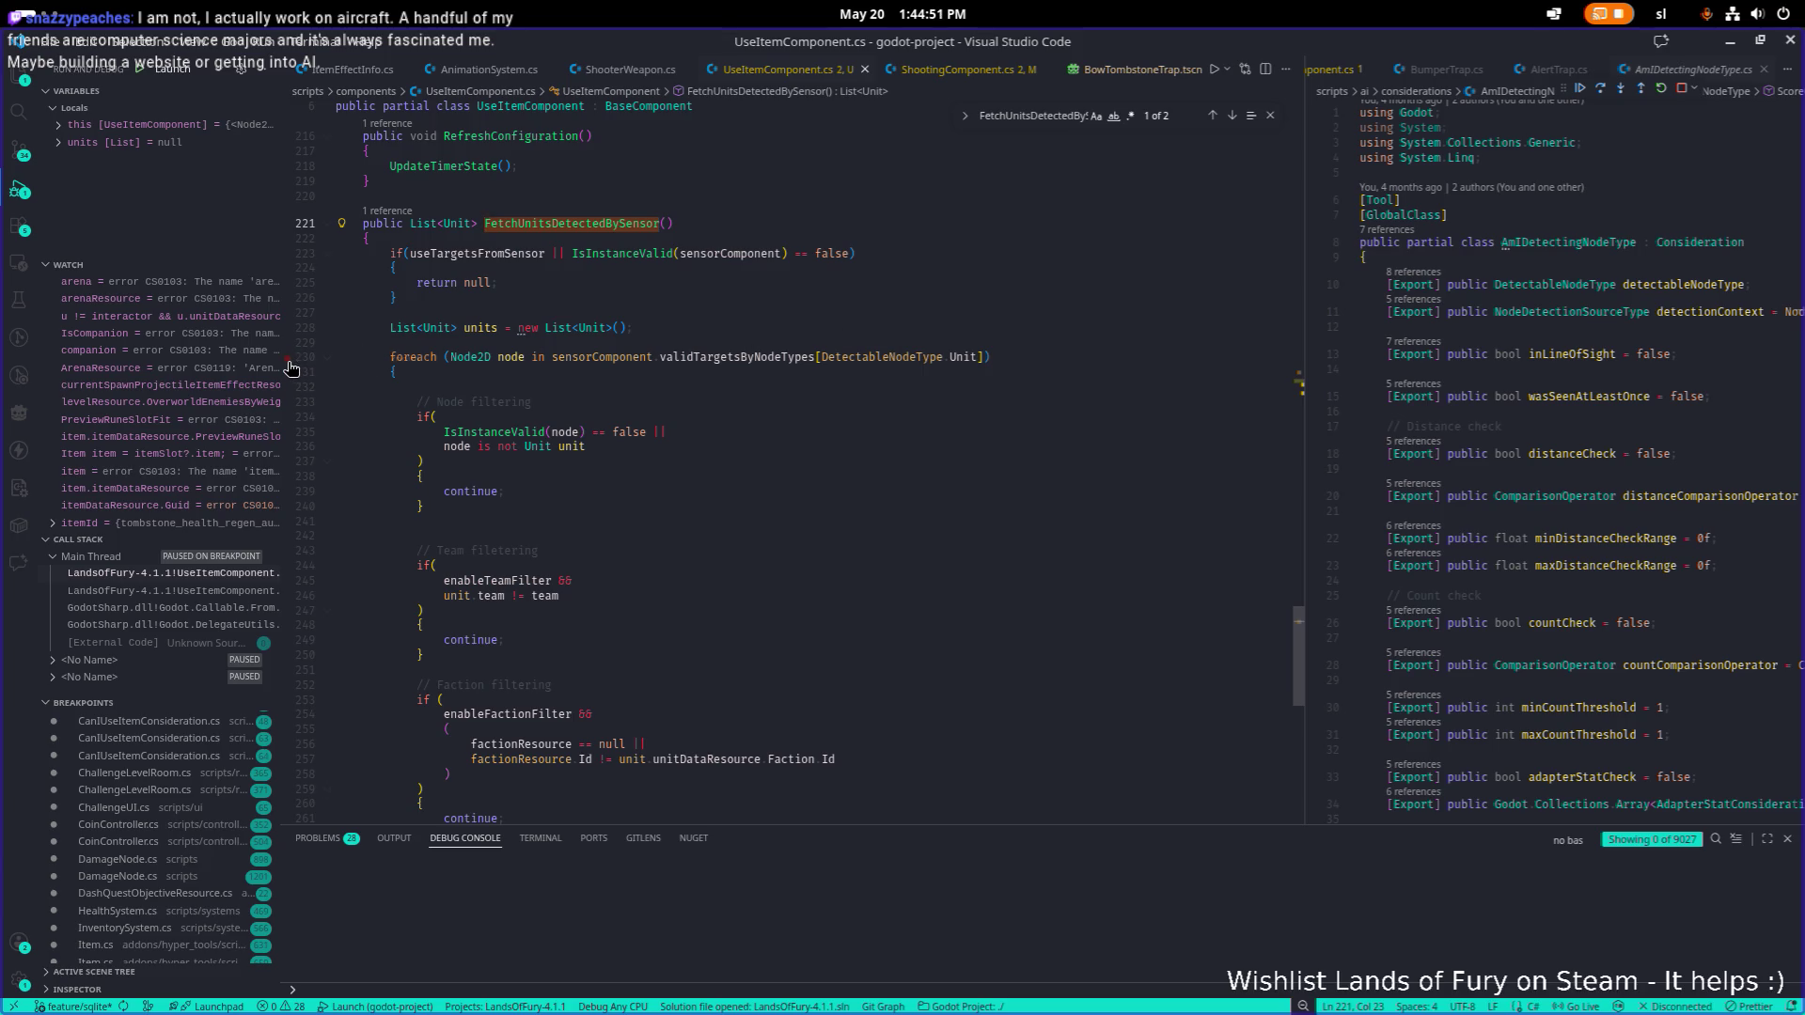
{"action": "left_click", "coordinate": [1580, 94]}
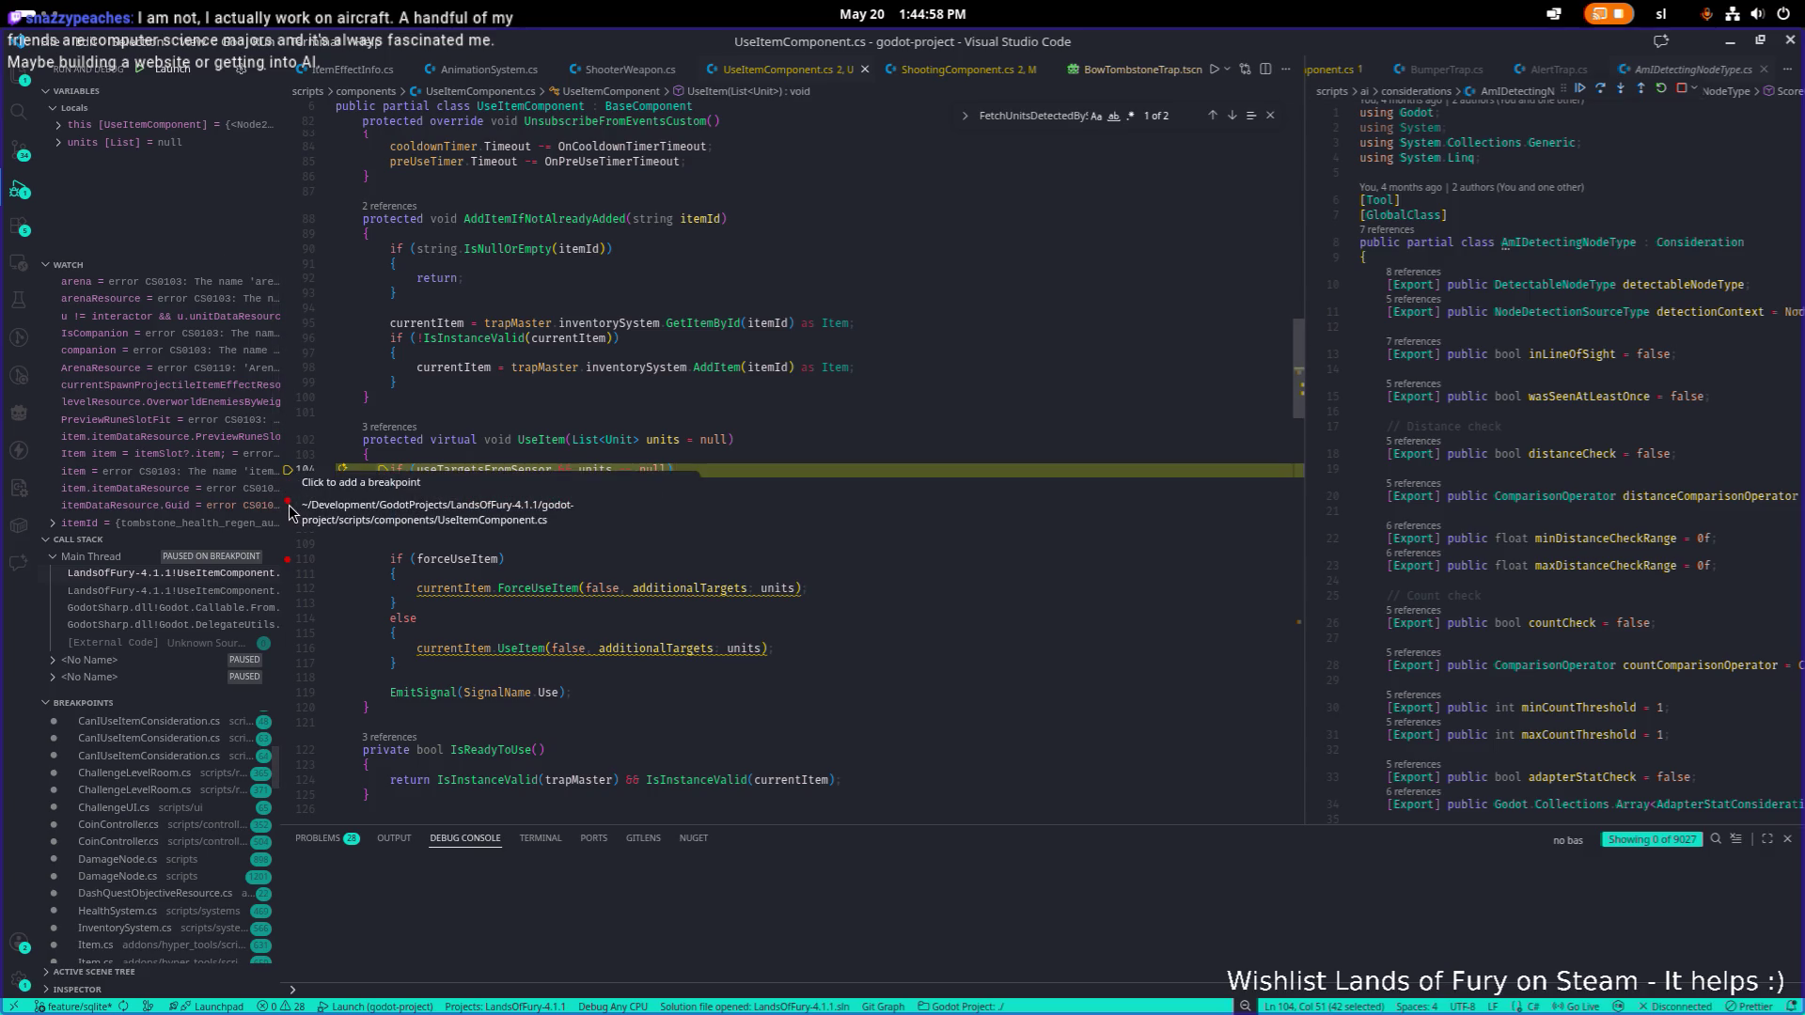
Add a breakpoint on the line 223 null check in FetchUnitsDetectedBySensor and continue the game.
{"action": "left_click", "coordinate": [1580, 89]}
{"action": "mouse_move", "coordinate": [535, 501]}
{"action": "left_click", "coordinate": [589, 503]}
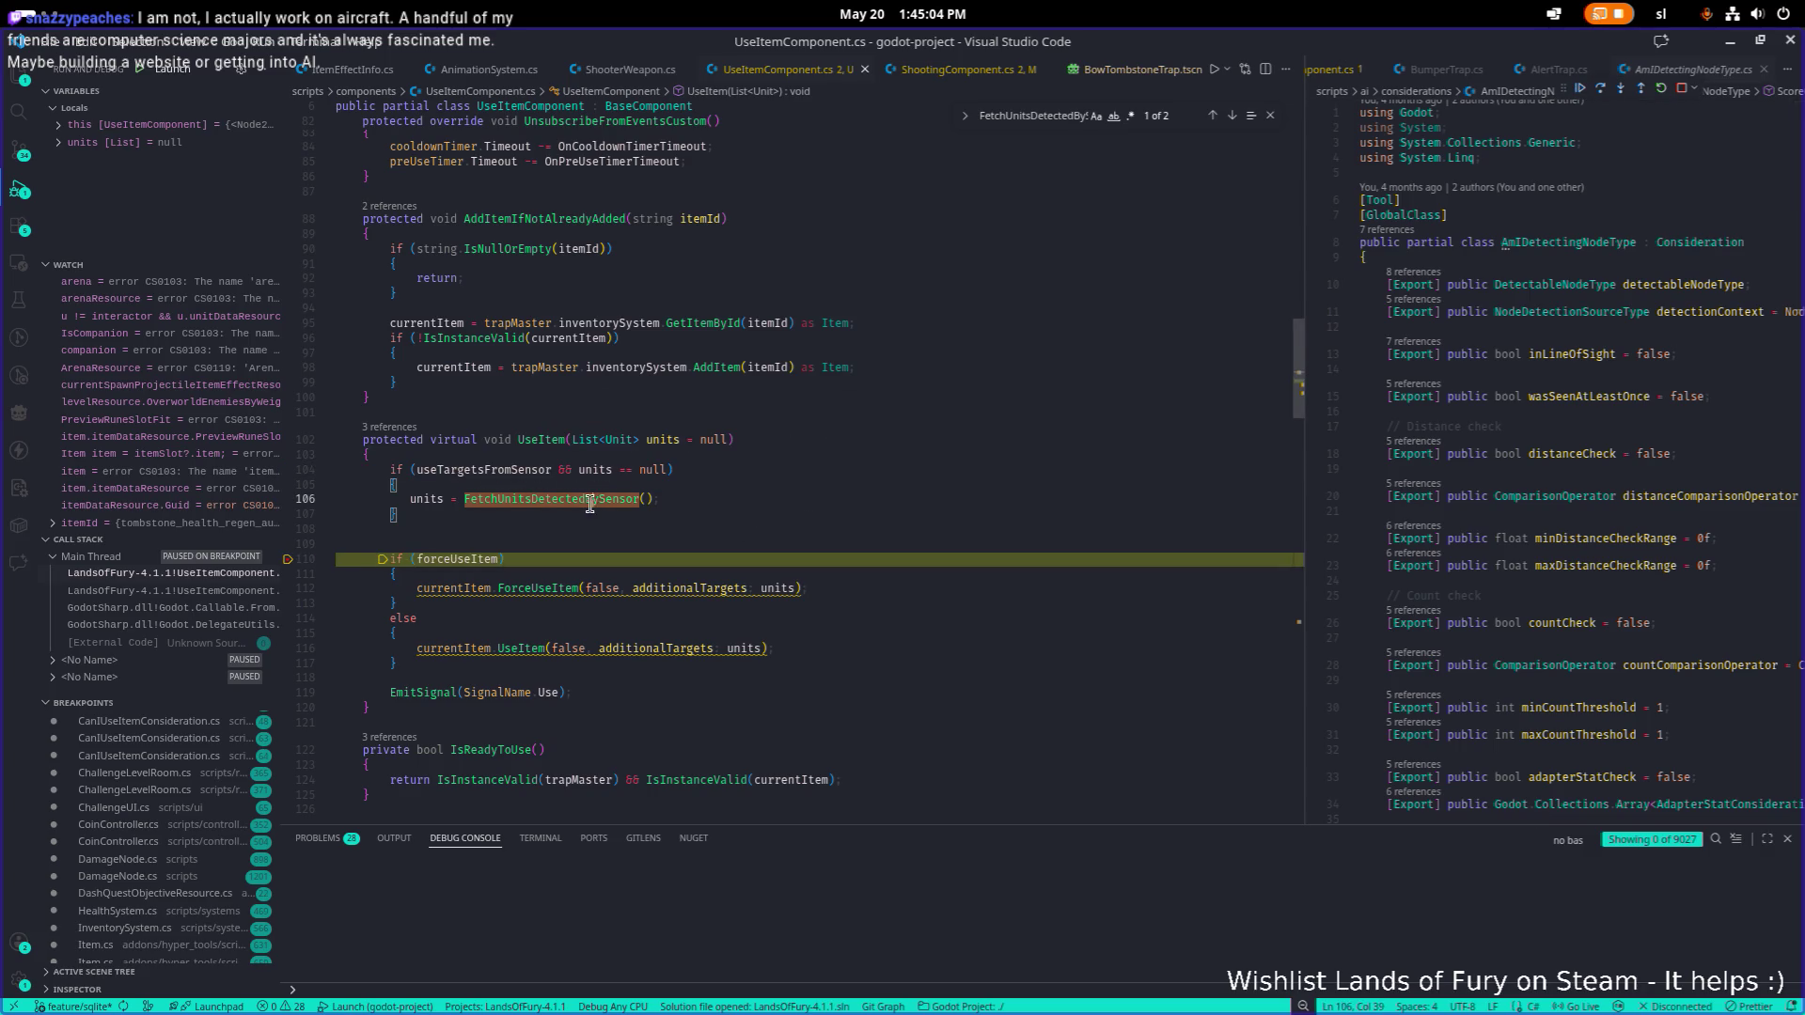
{"action": "key", "text": "F12"}
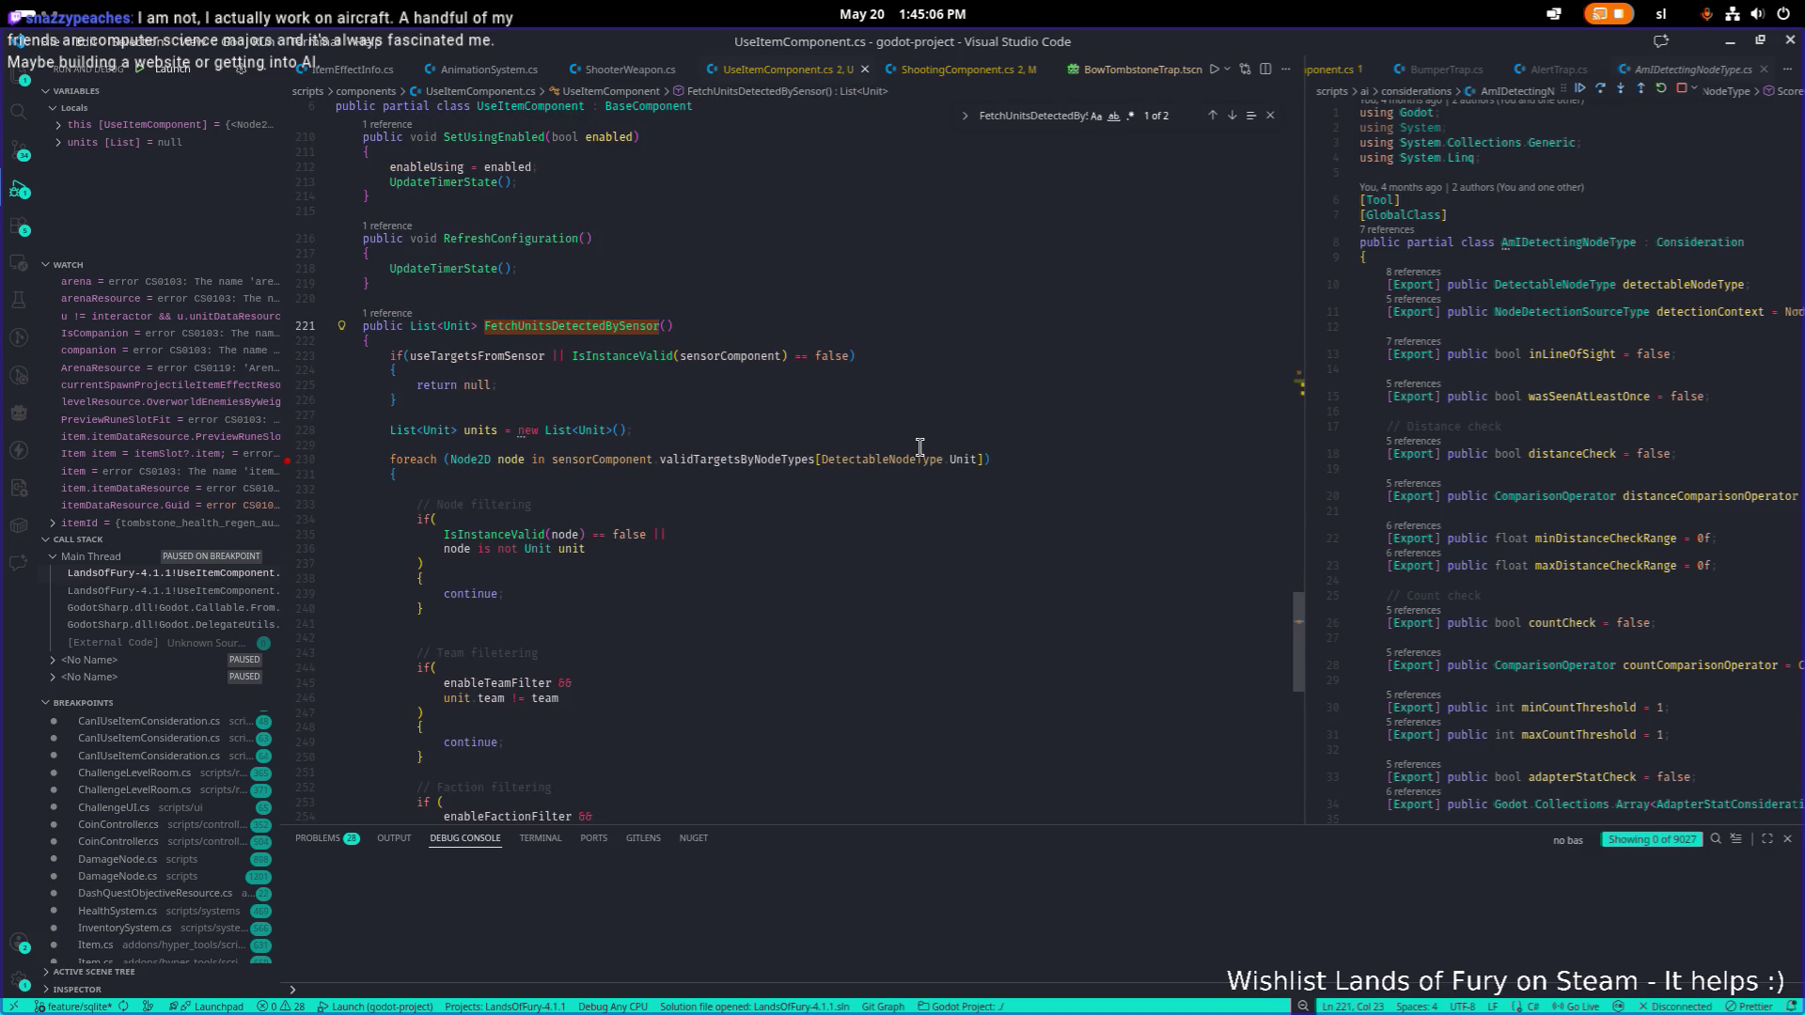
{"action": "left_click", "coordinate": [289, 357]}
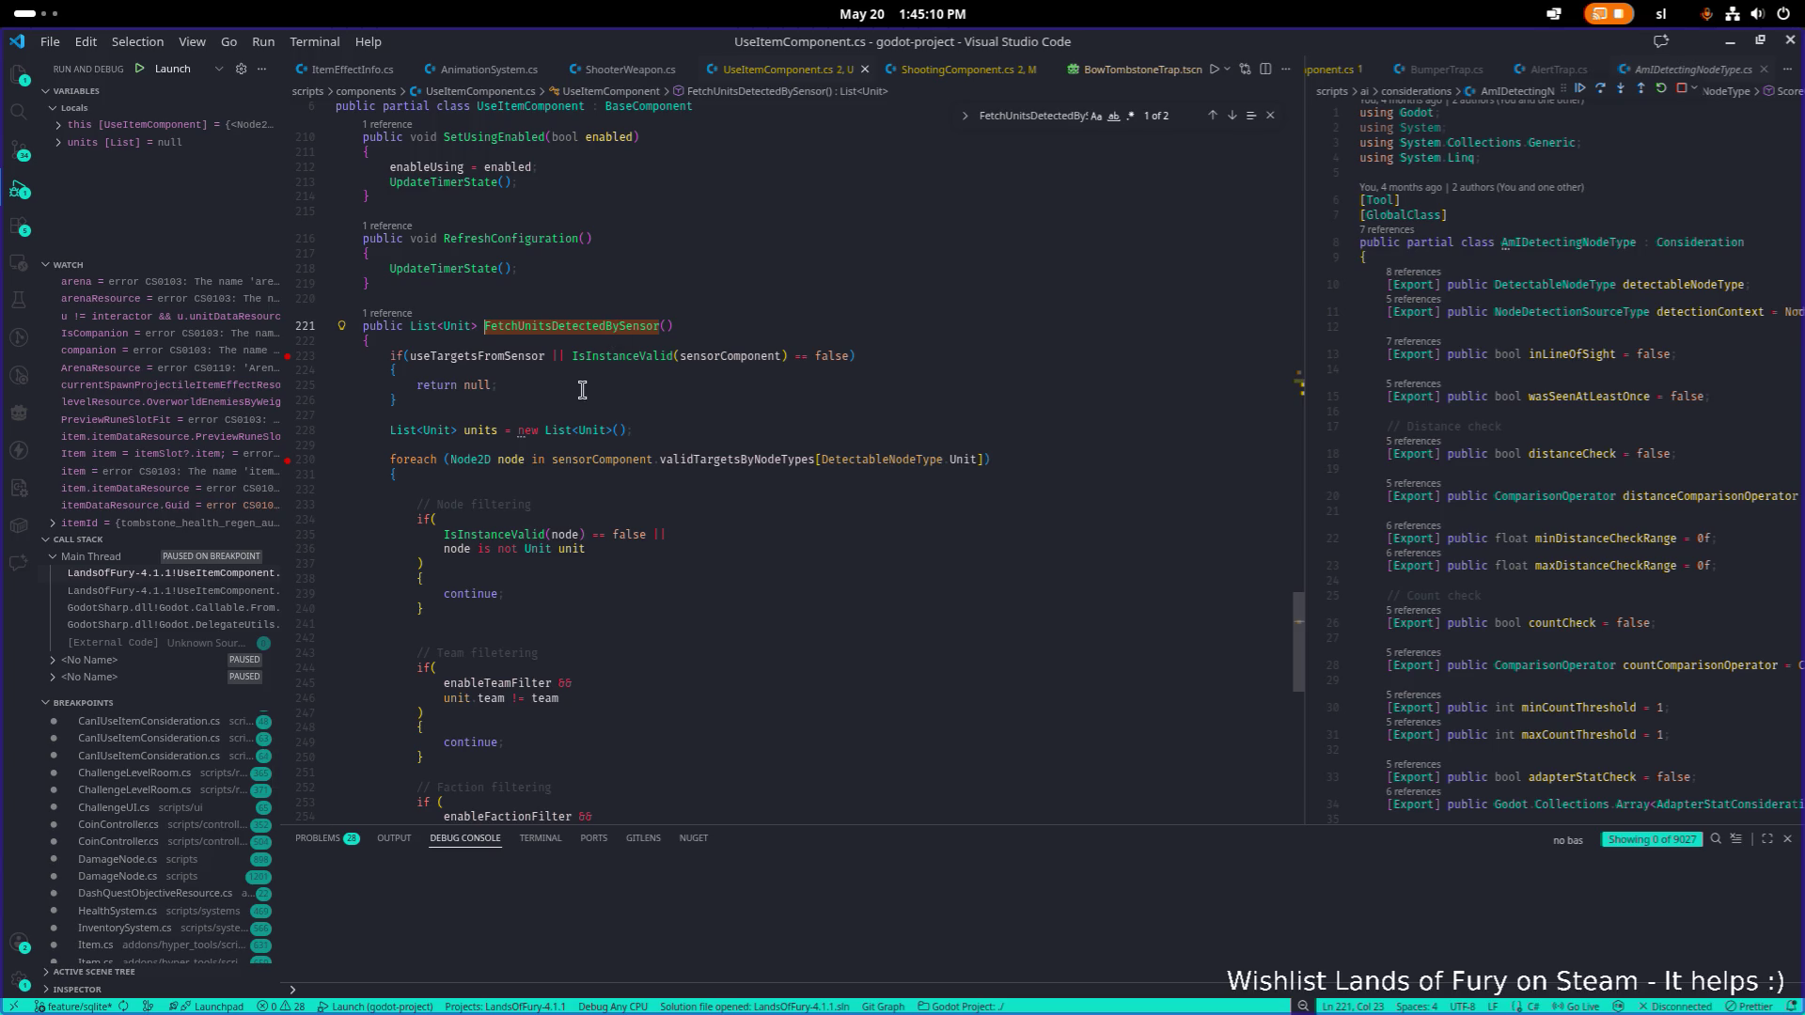
{"action": "left_click", "coordinate": [1580, 87]}
{"action": "key", "text": "alt+Tab"}
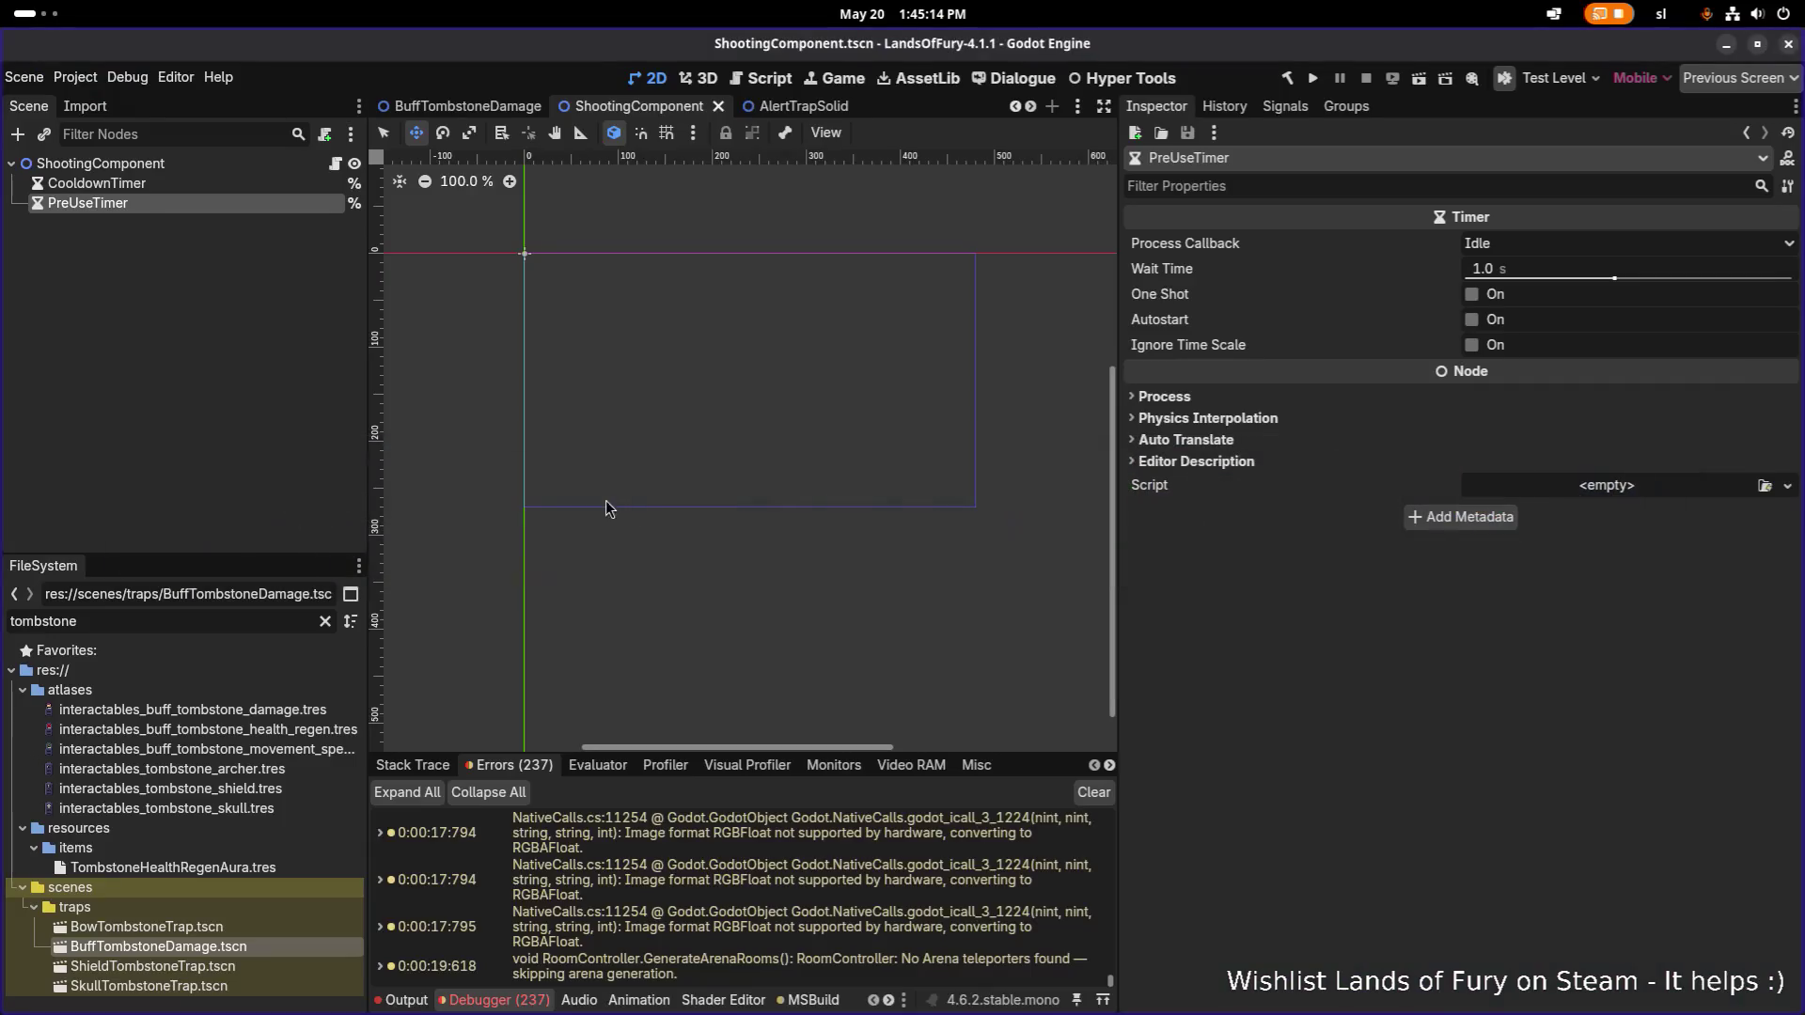
Switch to the BuffTombstoneDamage scene and inspect the root node's trap settings and UseItemComponent.
{"action": "left_click", "coordinate": [464, 106]}
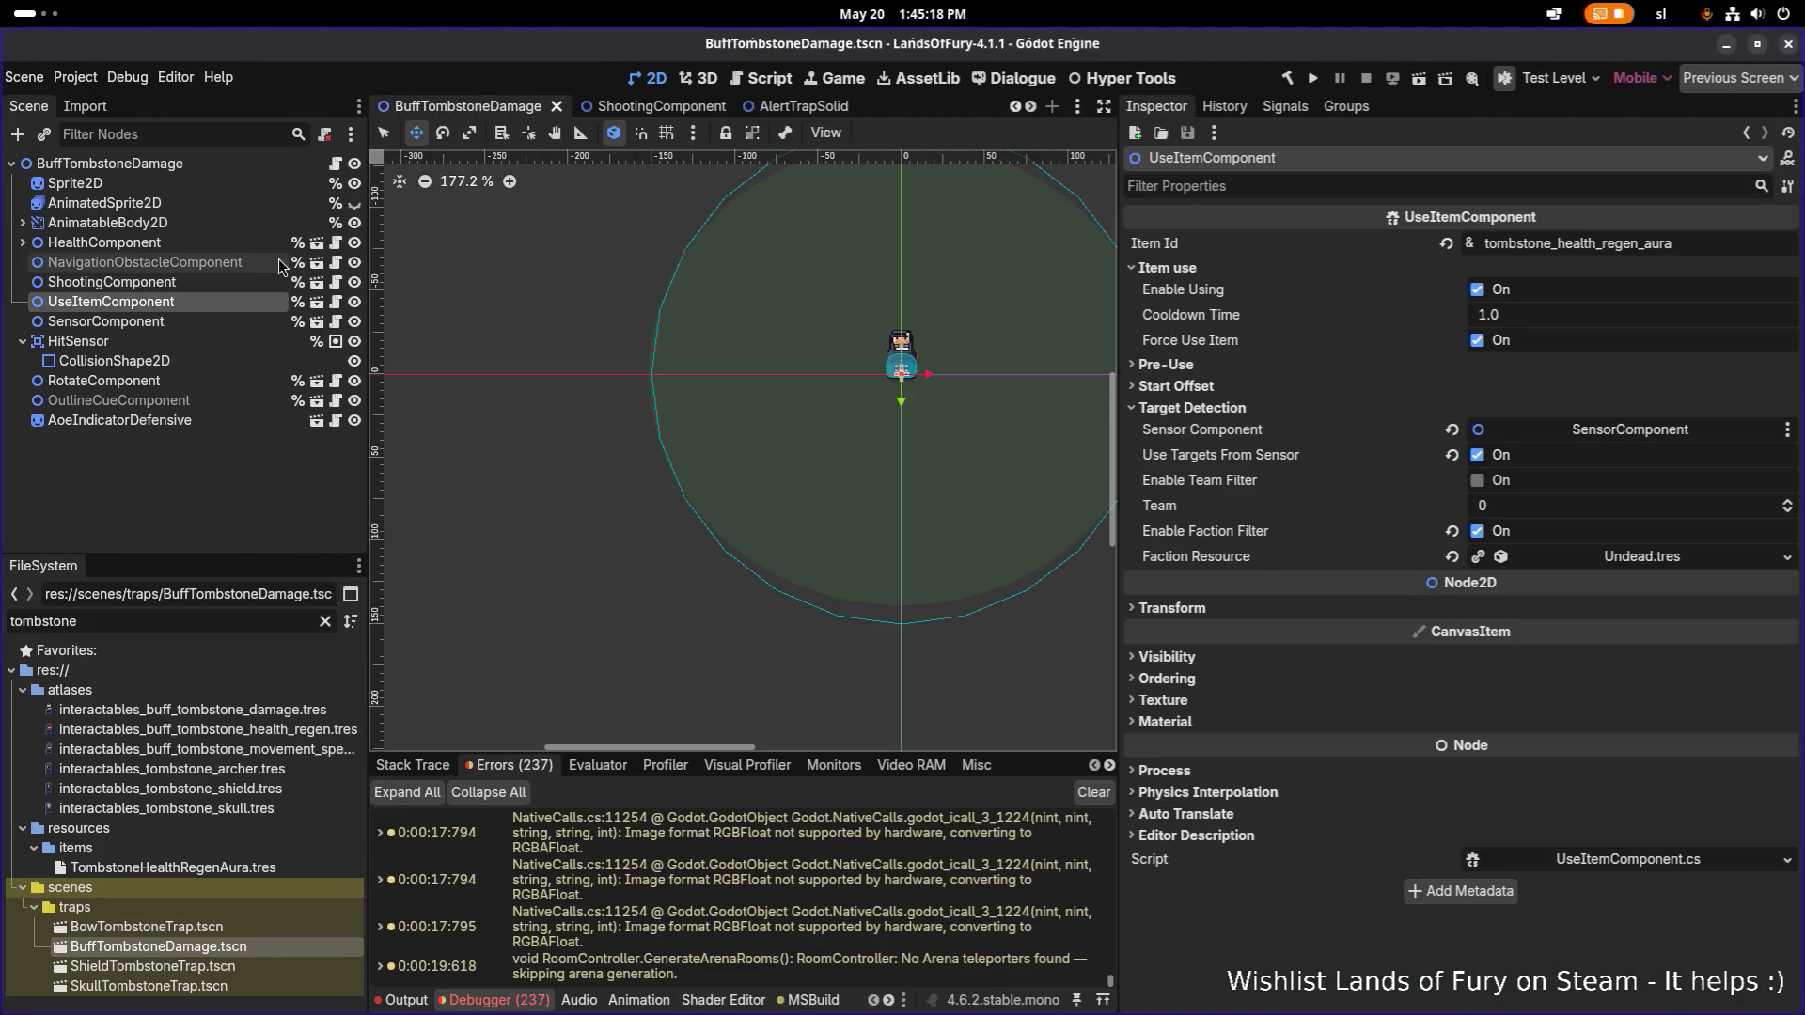
{"action": "left_click", "coordinate": [190, 166]}
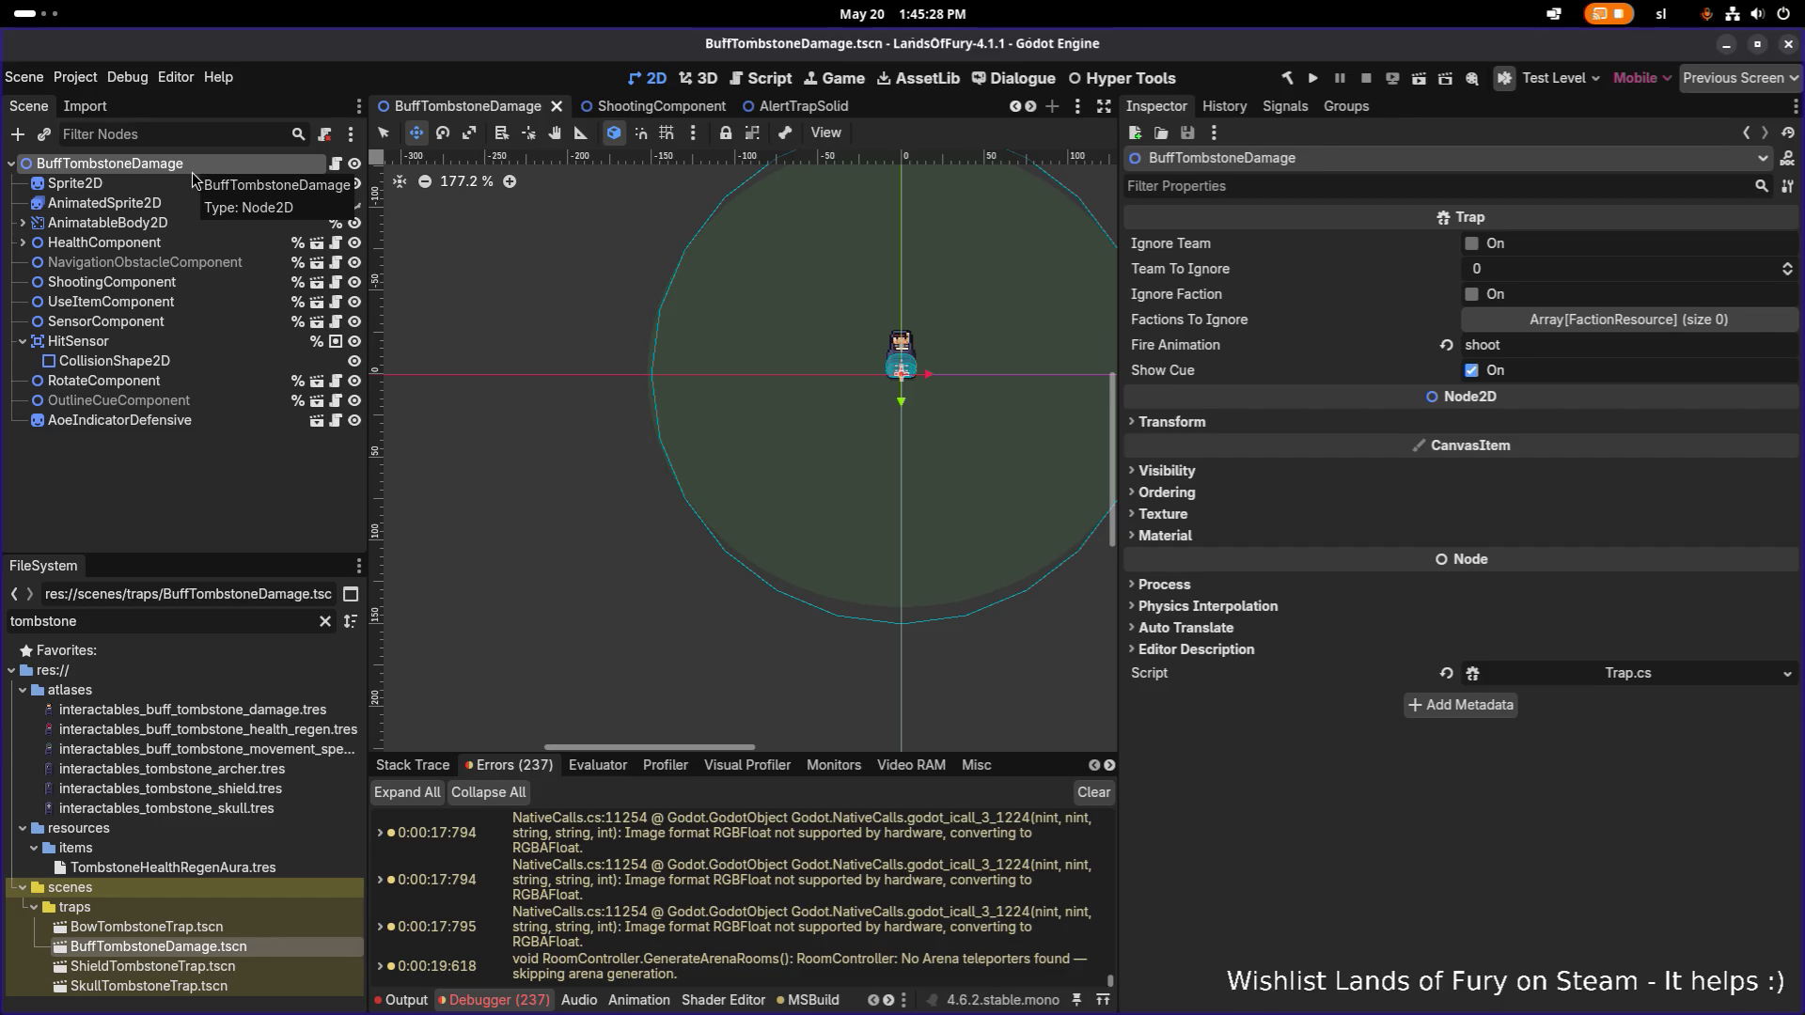
{"action": "left_click", "coordinate": [156, 304]}
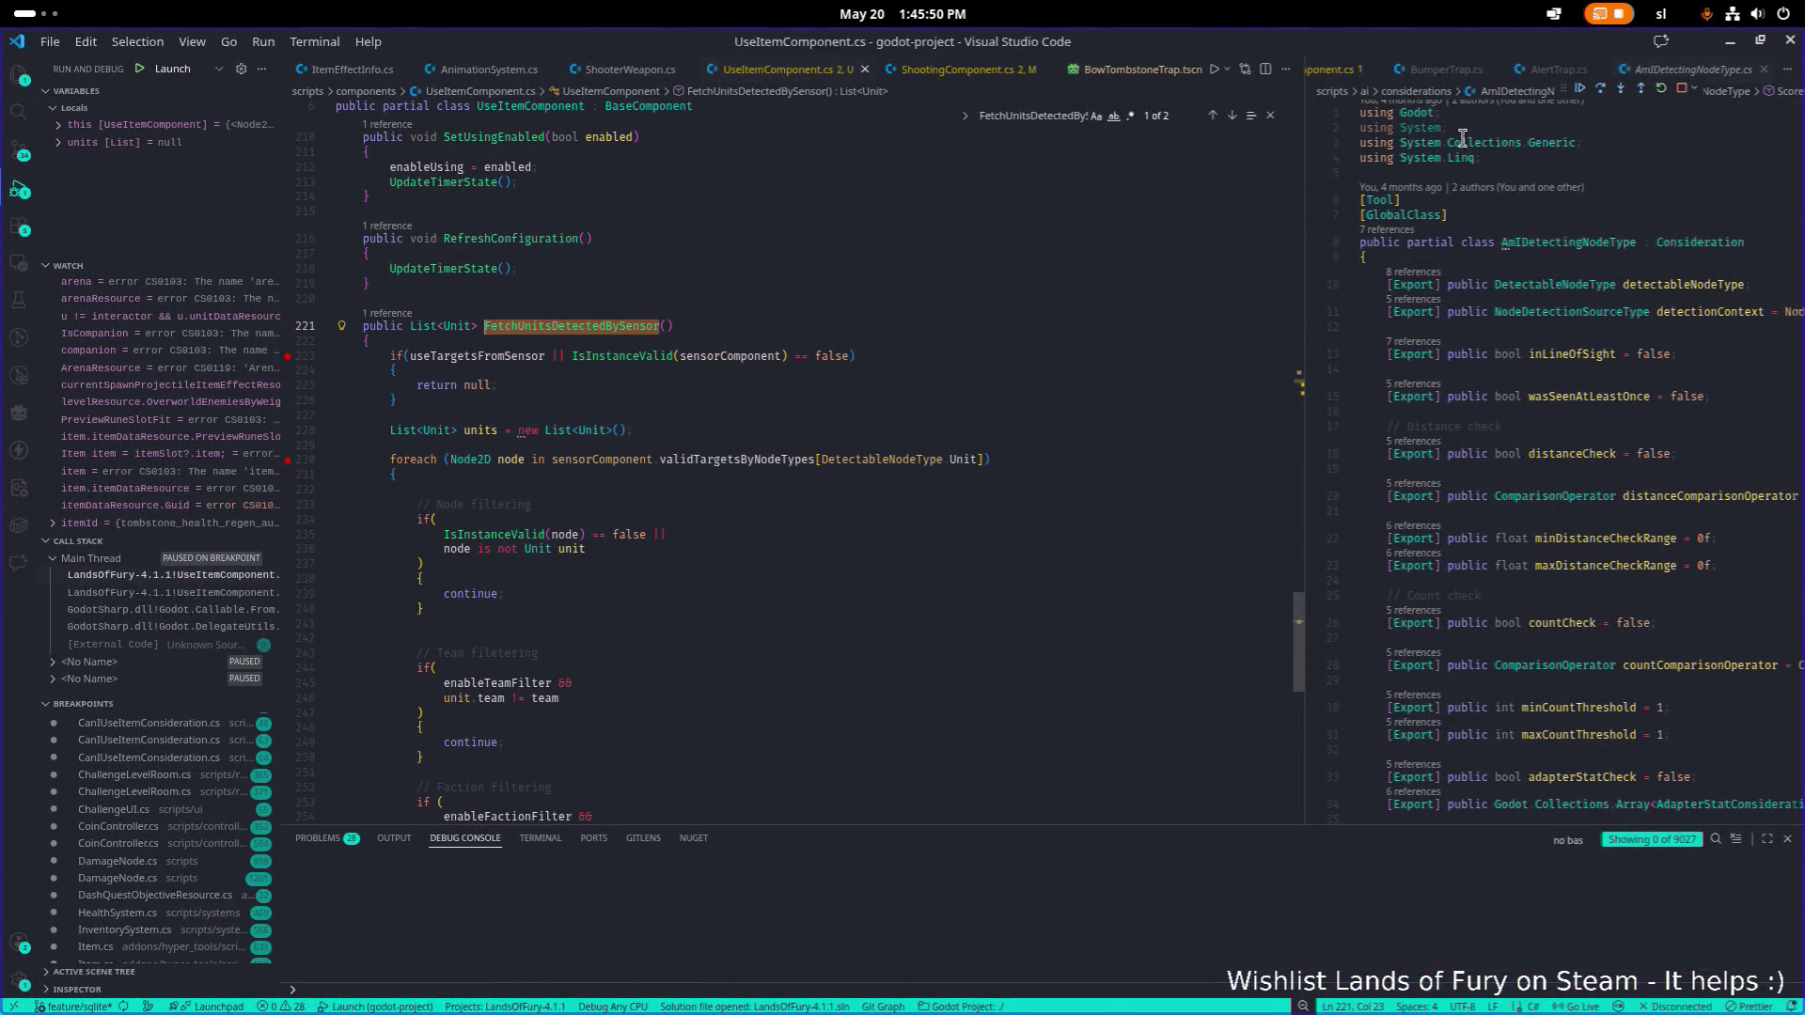
Continue to line 223 and evaluate IsInstanceValid(sensorComponent) in the Debug Console.
{"action": "left_click", "coordinate": [1581, 89]}
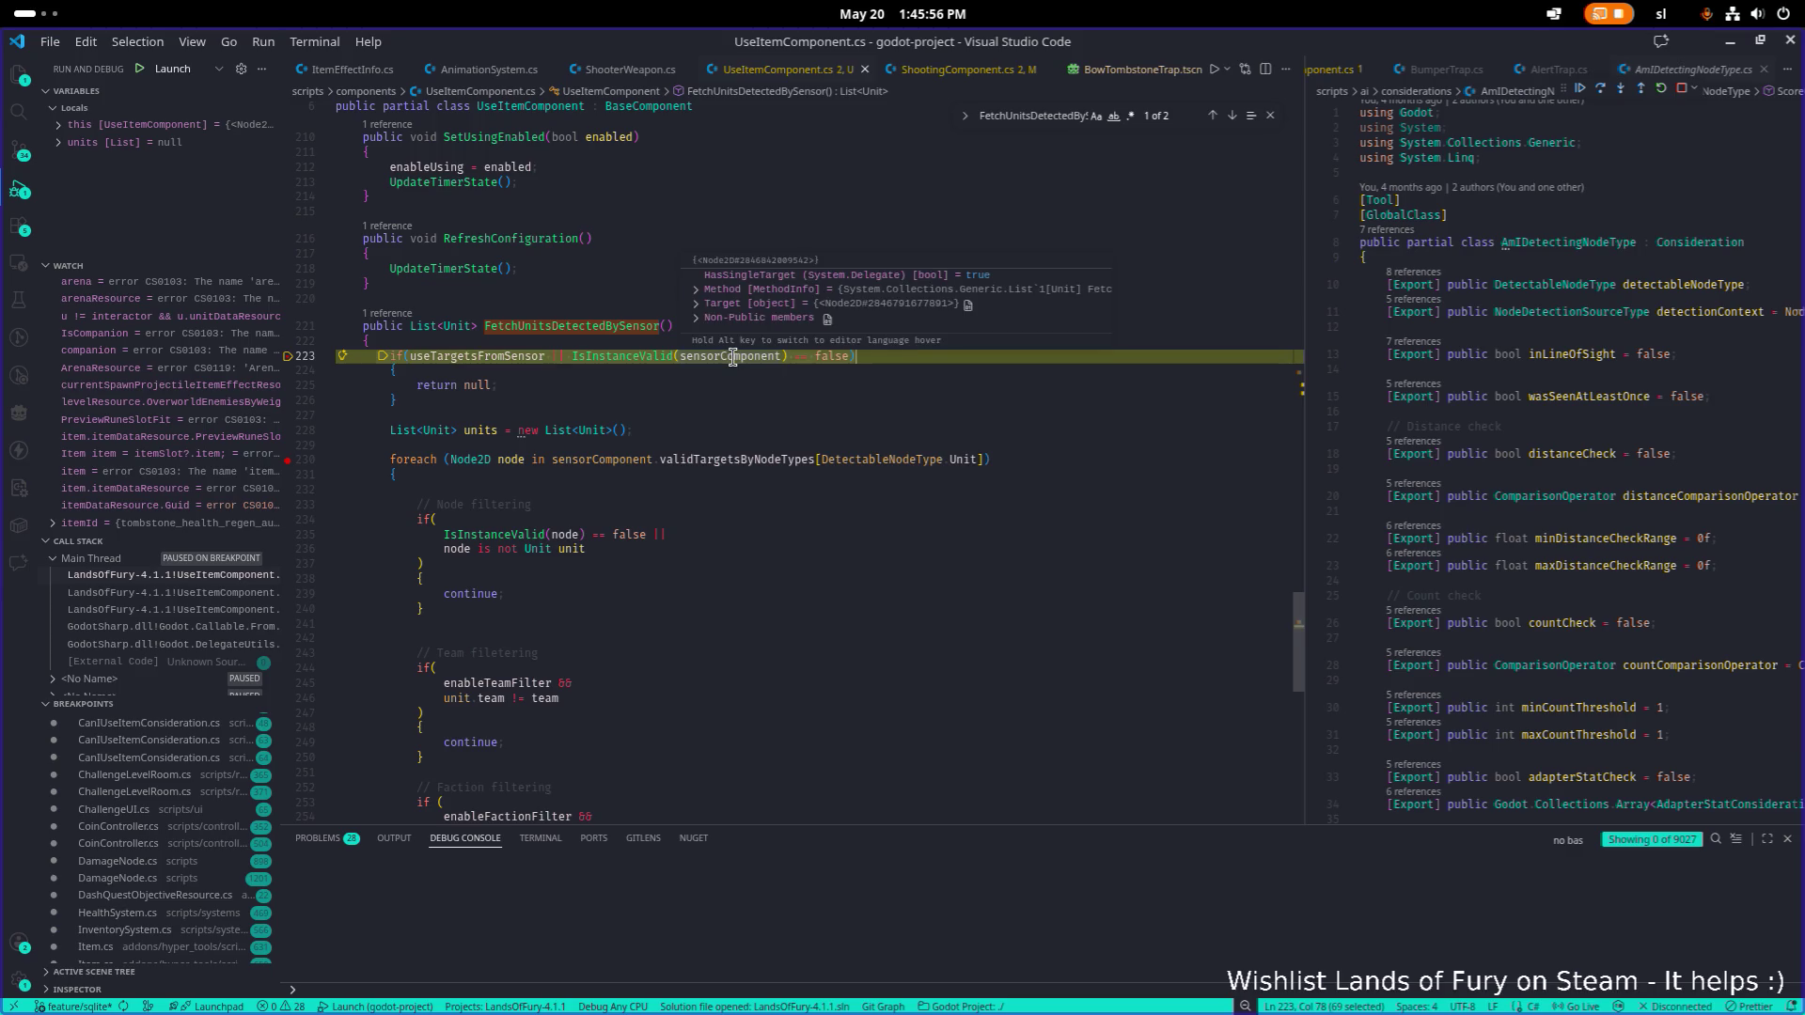
{"action": "left_click", "coordinate": [759, 398]}
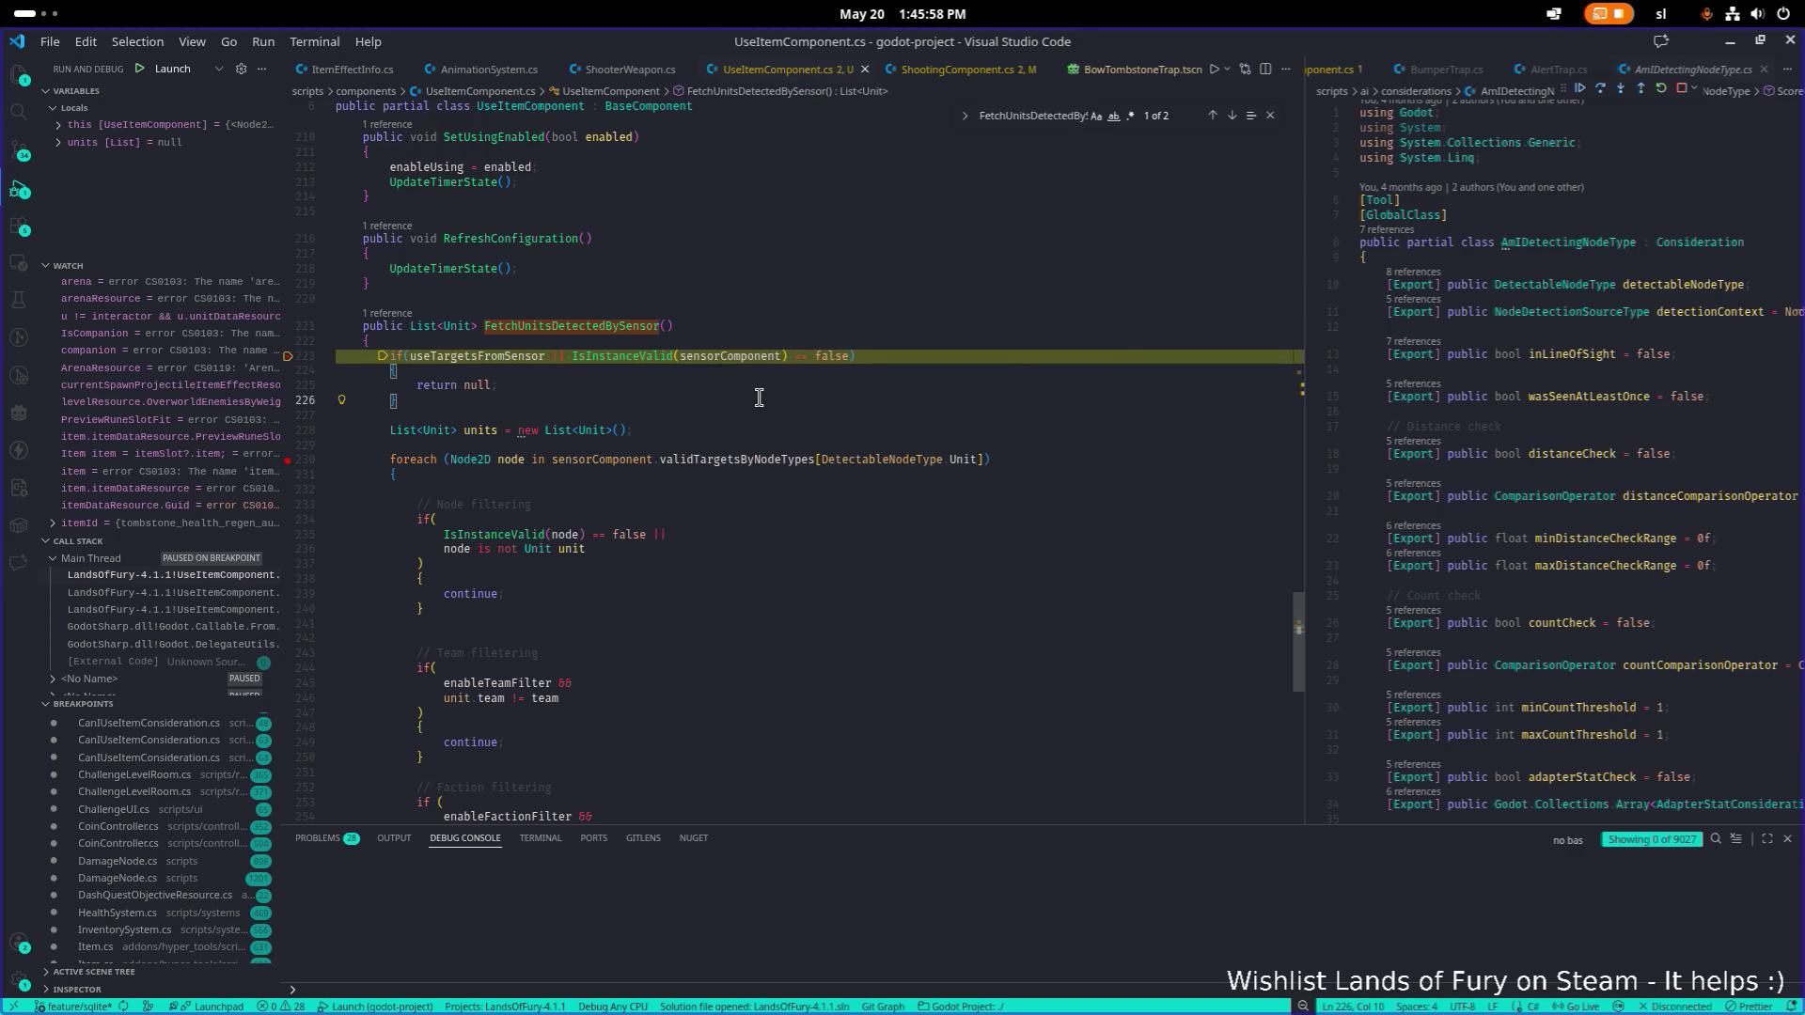
{"action": "double_click", "coordinate": [732, 355]}
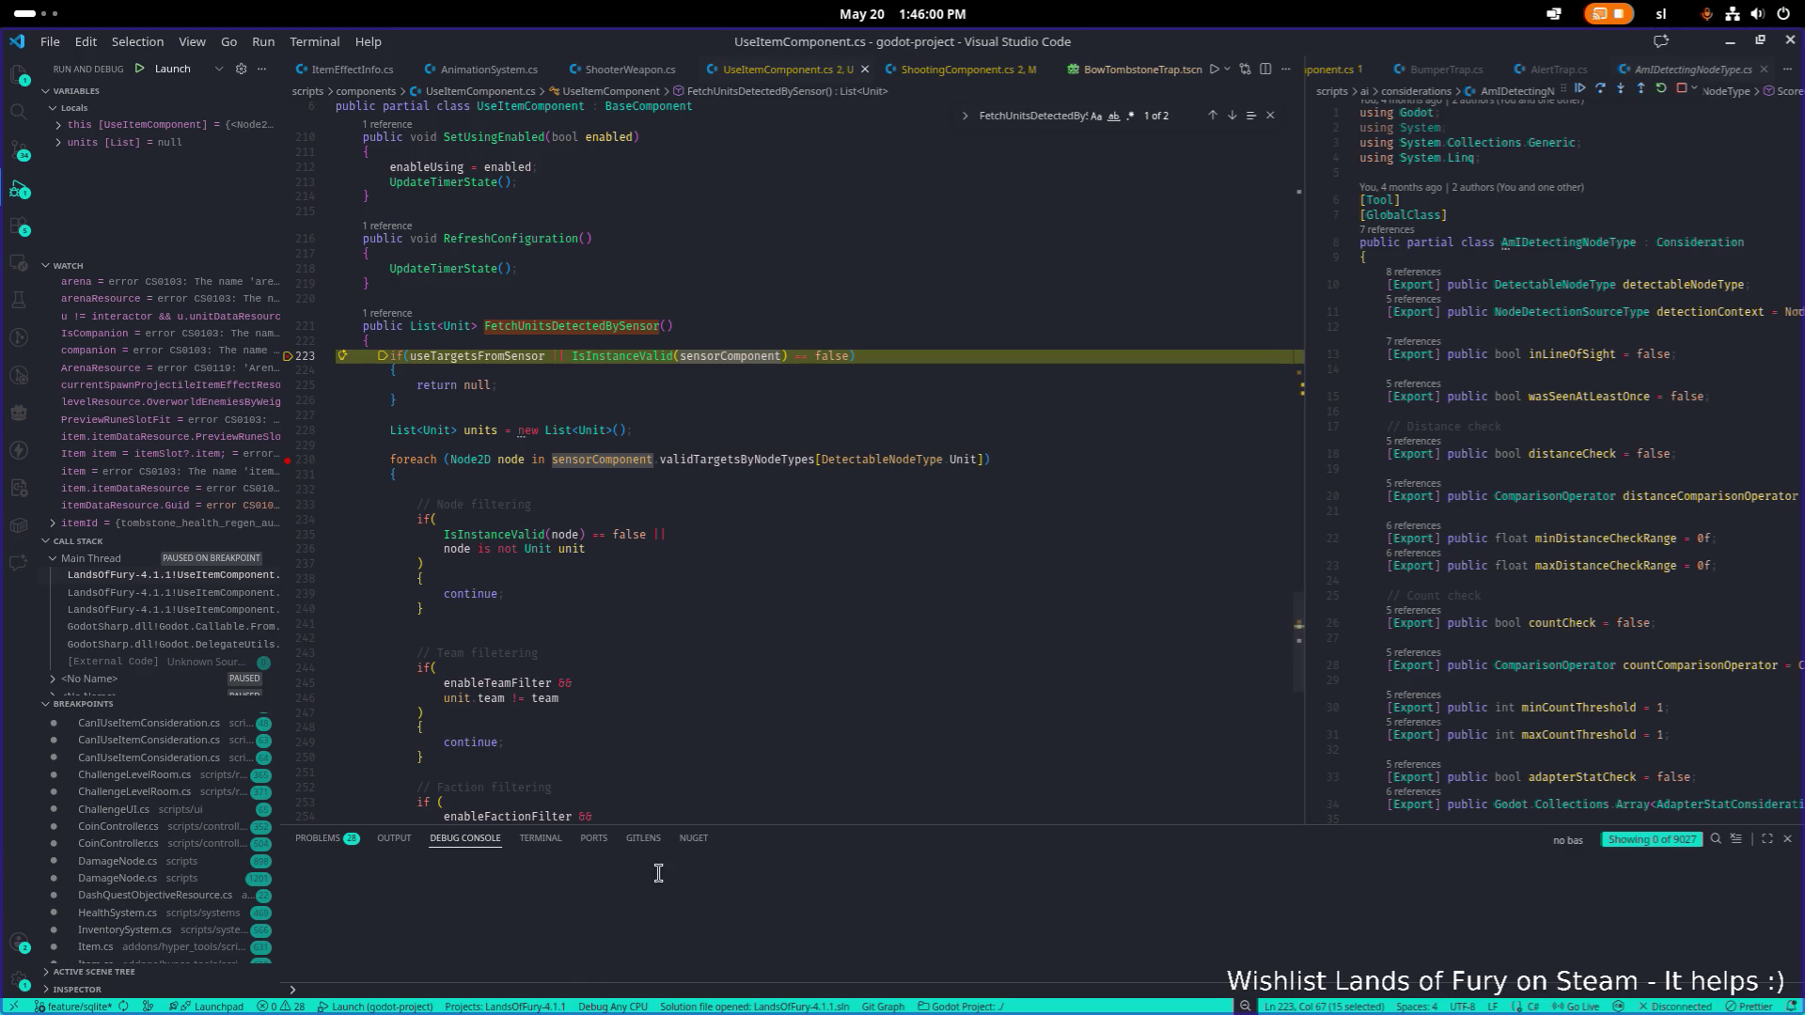
{"action": "left_click_drag", "start_coordinate": [789, 355], "coordinate": [579, 367]}
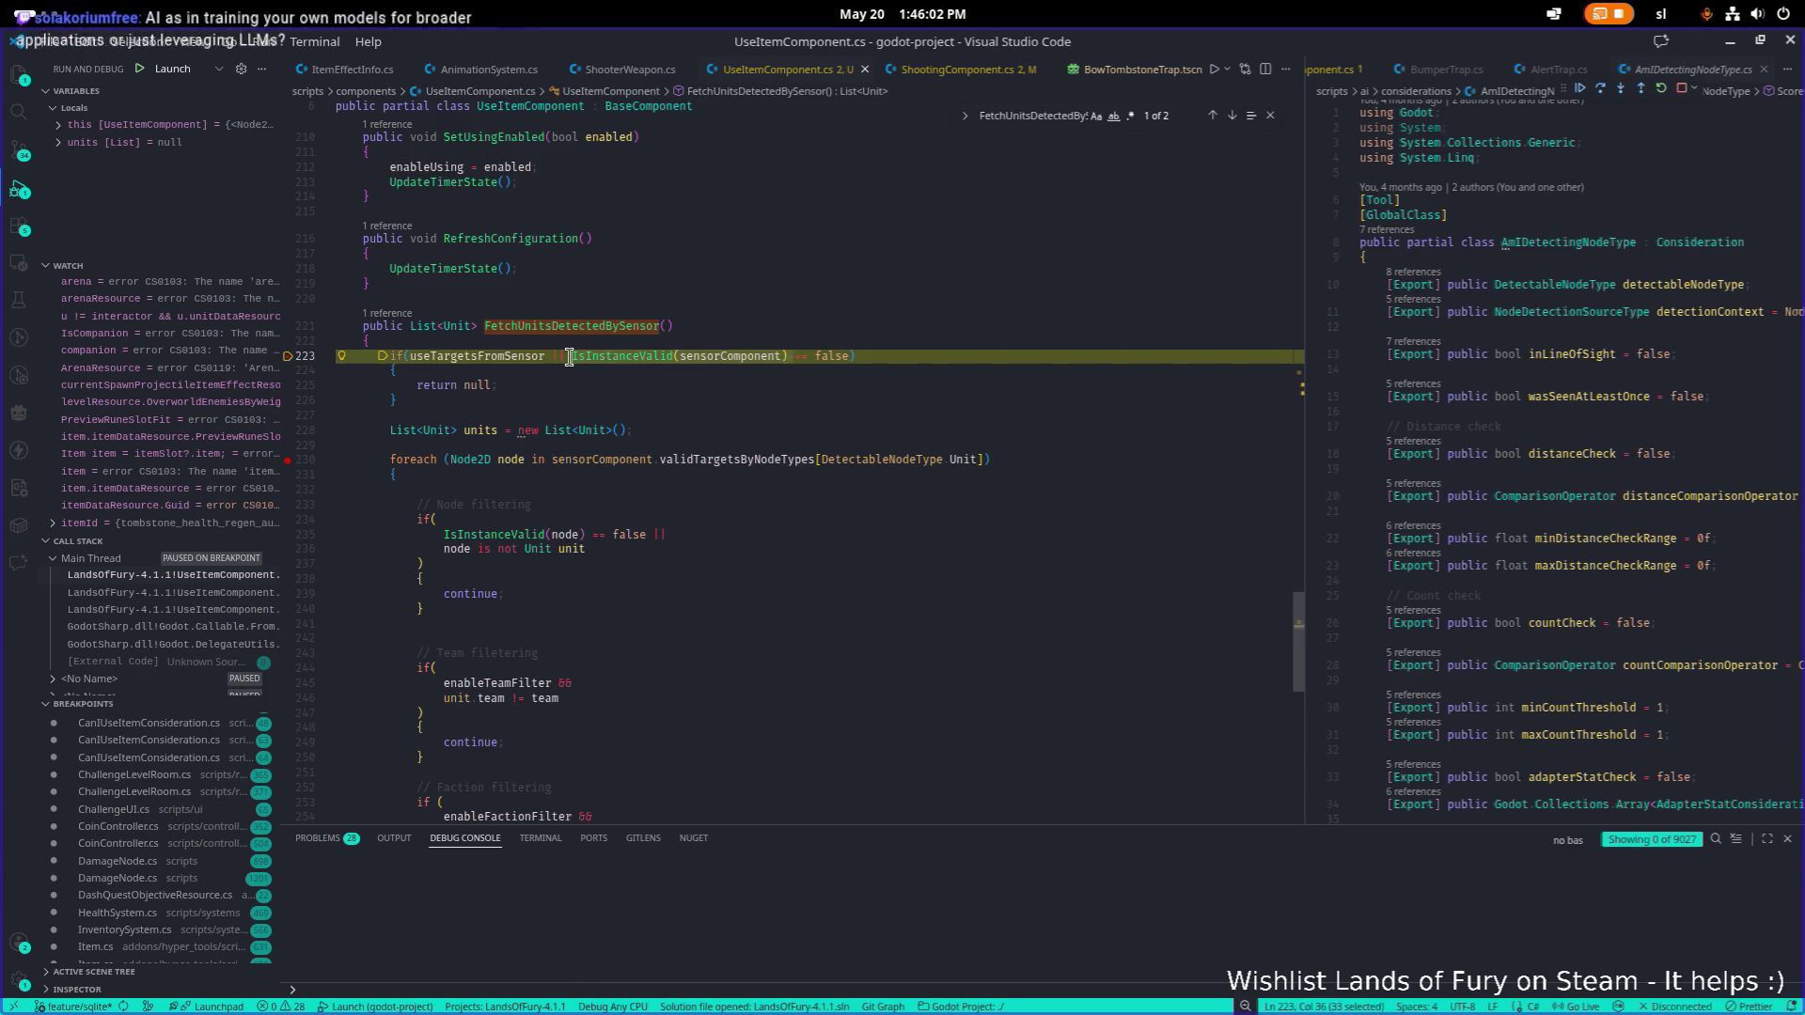
{"action": "key", "text": "ctrl+c"}
{"action": "left_click", "coordinate": [541, 990]}
{"action": "key", "text": "ctrl+v"}
{"action": "key", "text": "Return"}
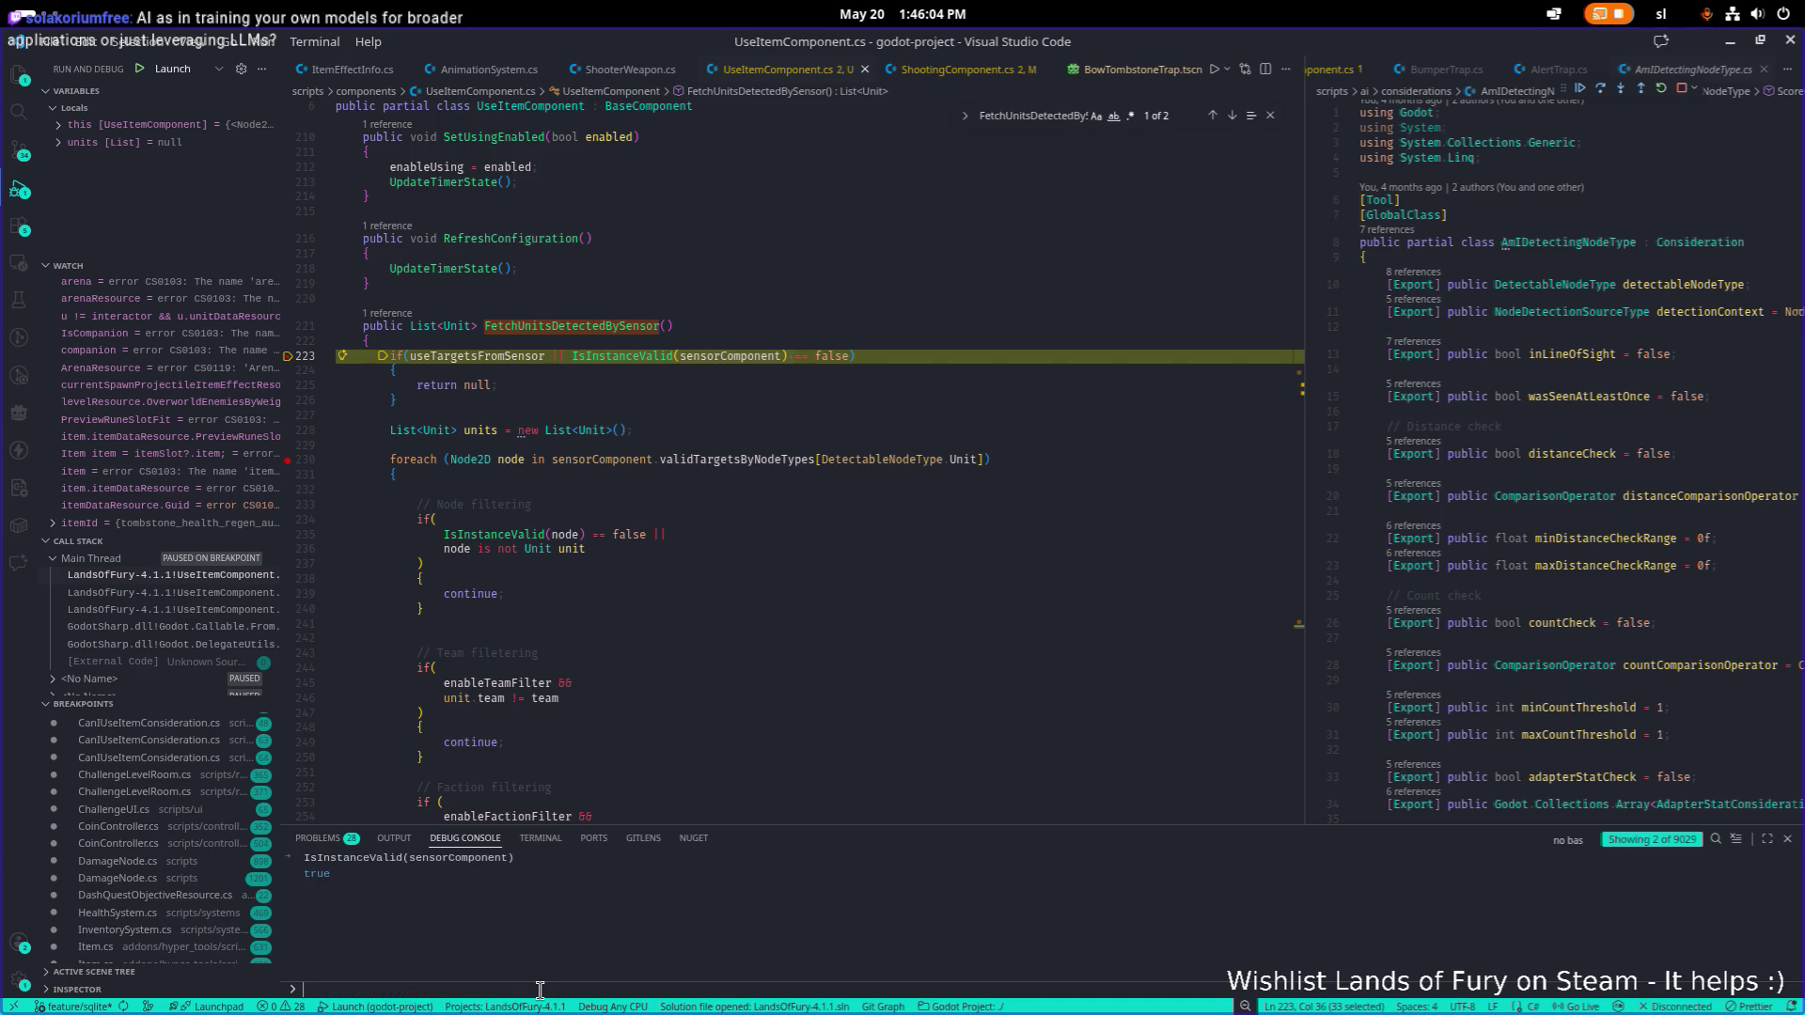
{"action": "left_click", "coordinate": [516, 414]}
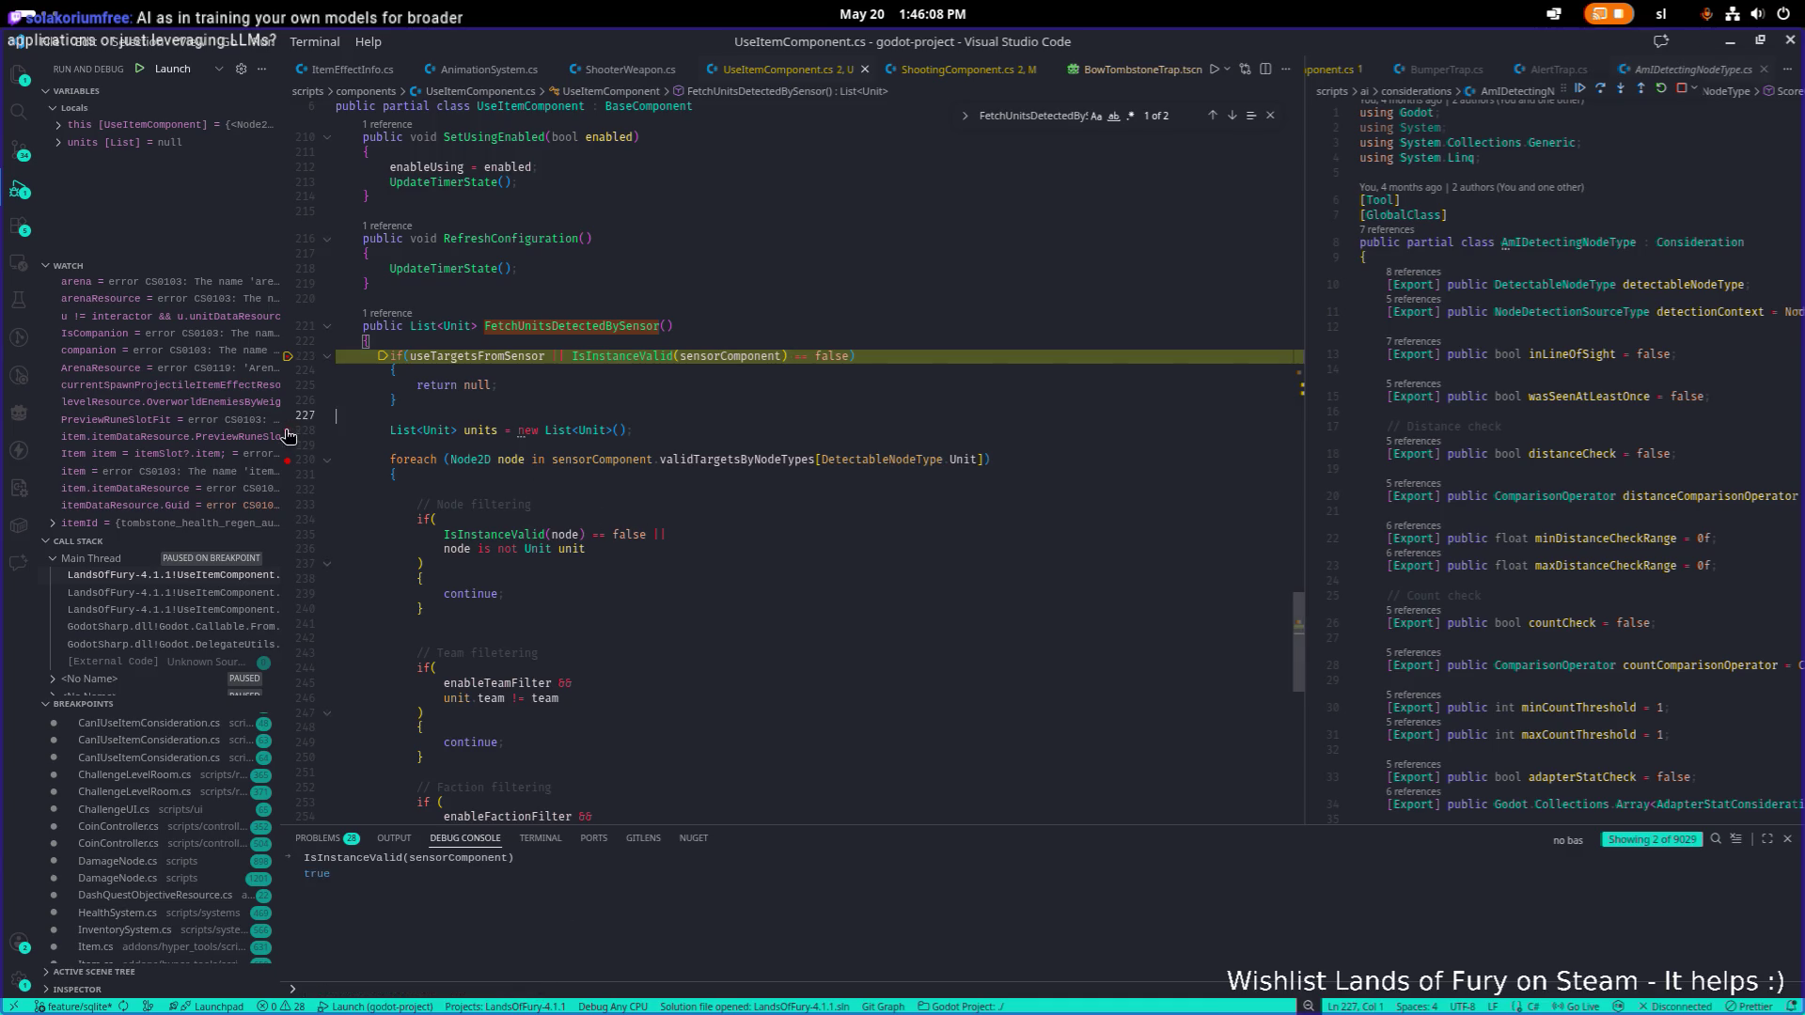
Resume through FetchUnitsDetectedBySensor until it stops at line 225's return null.
{"action": "left_click", "coordinate": [1583, 90]}
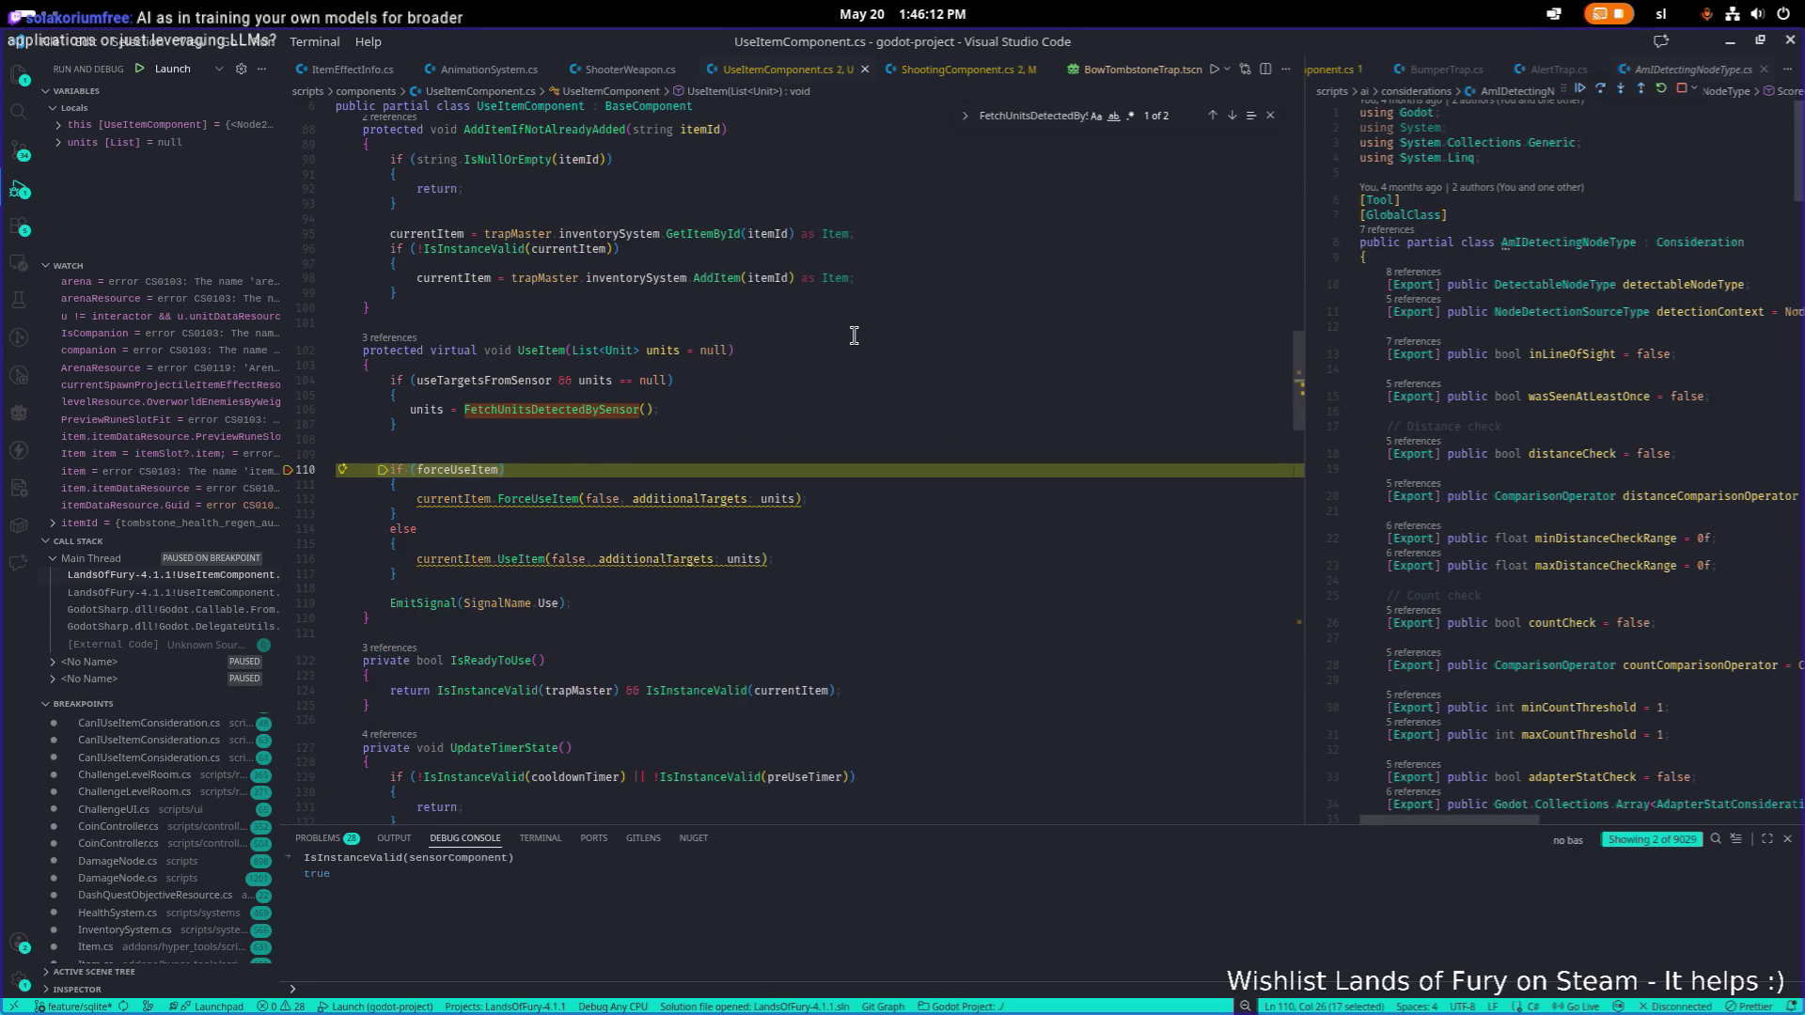
{"action": "left_click", "coordinate": [565, 413]}
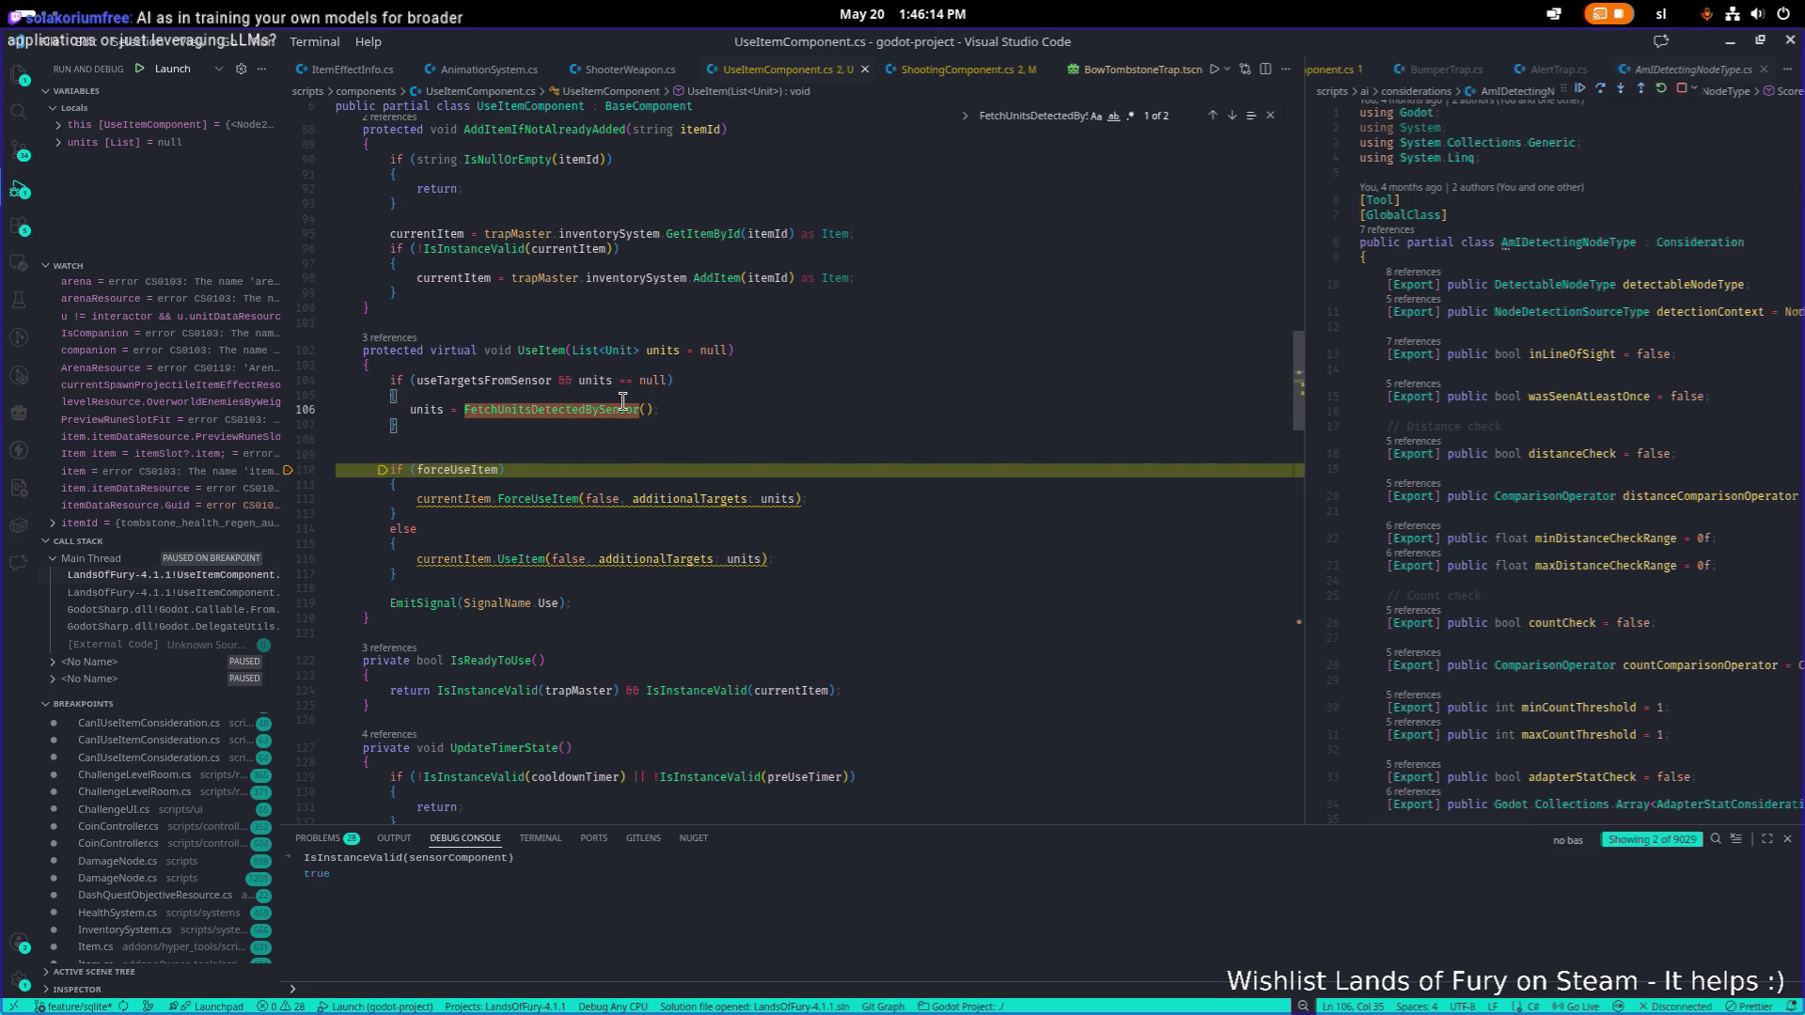
{"action": "key", "text": "F12"}
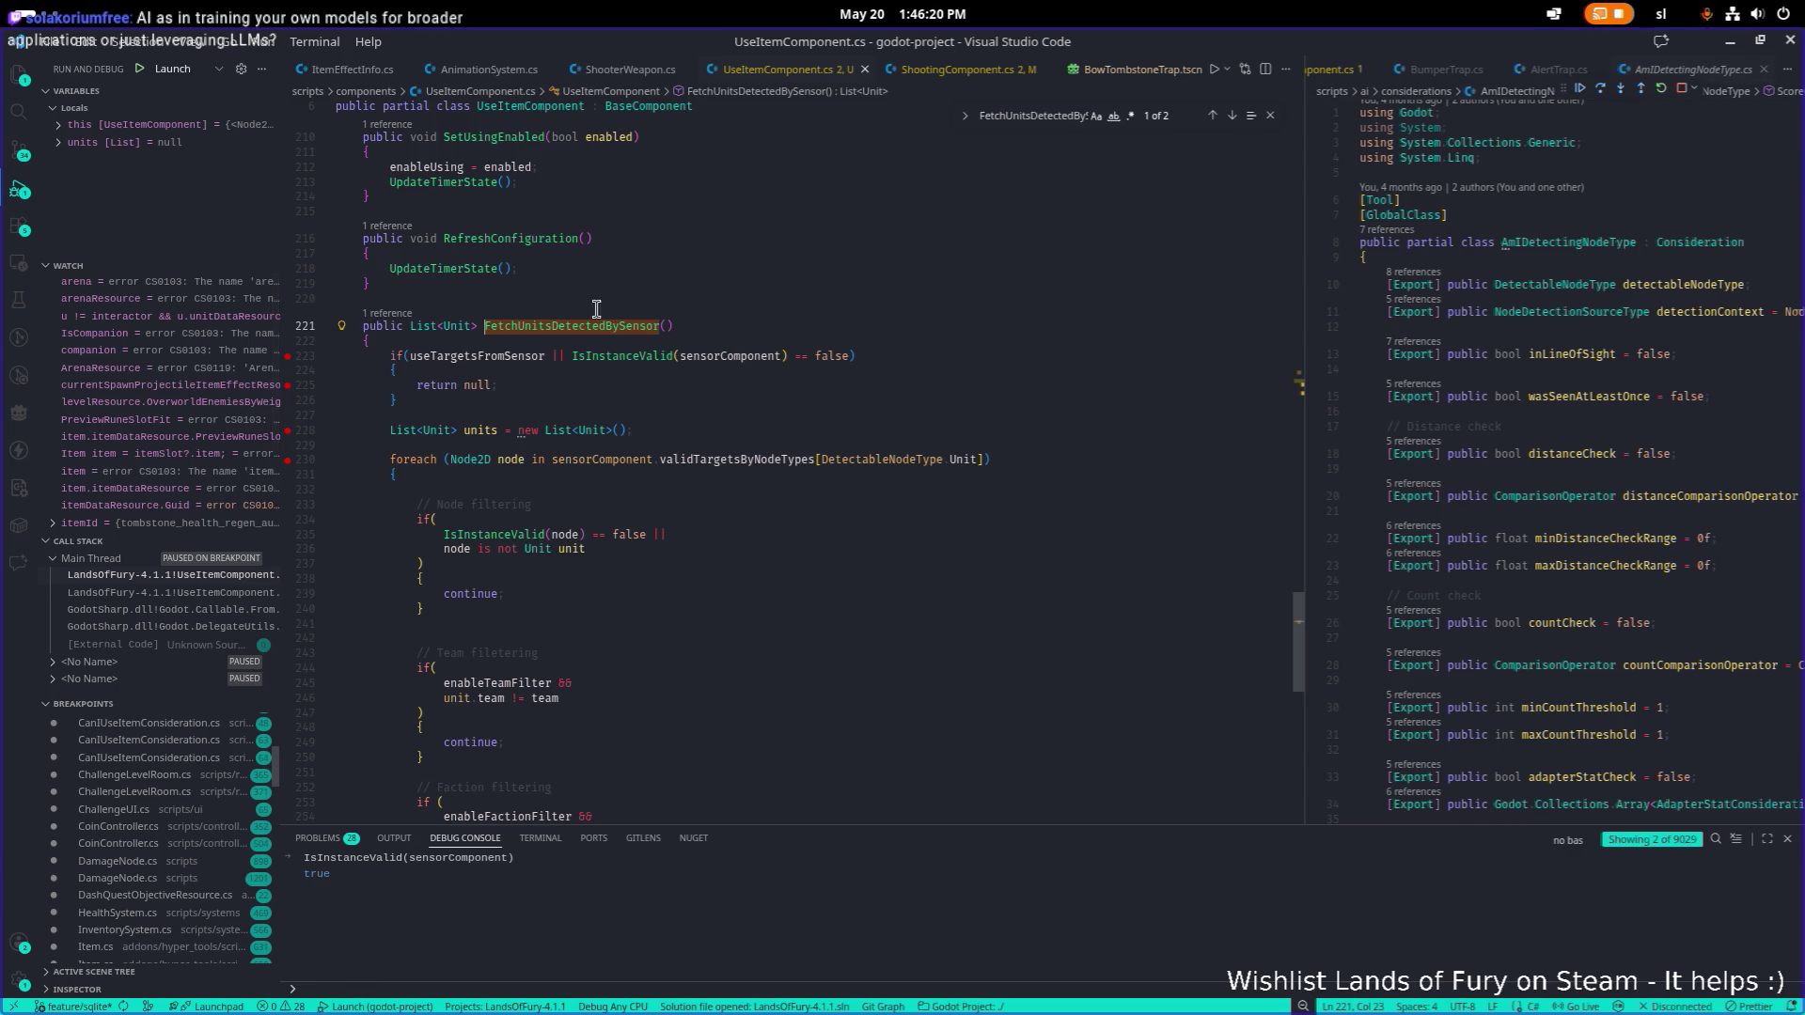
{"action": "left_click", "coordinate": [1581, 89]}
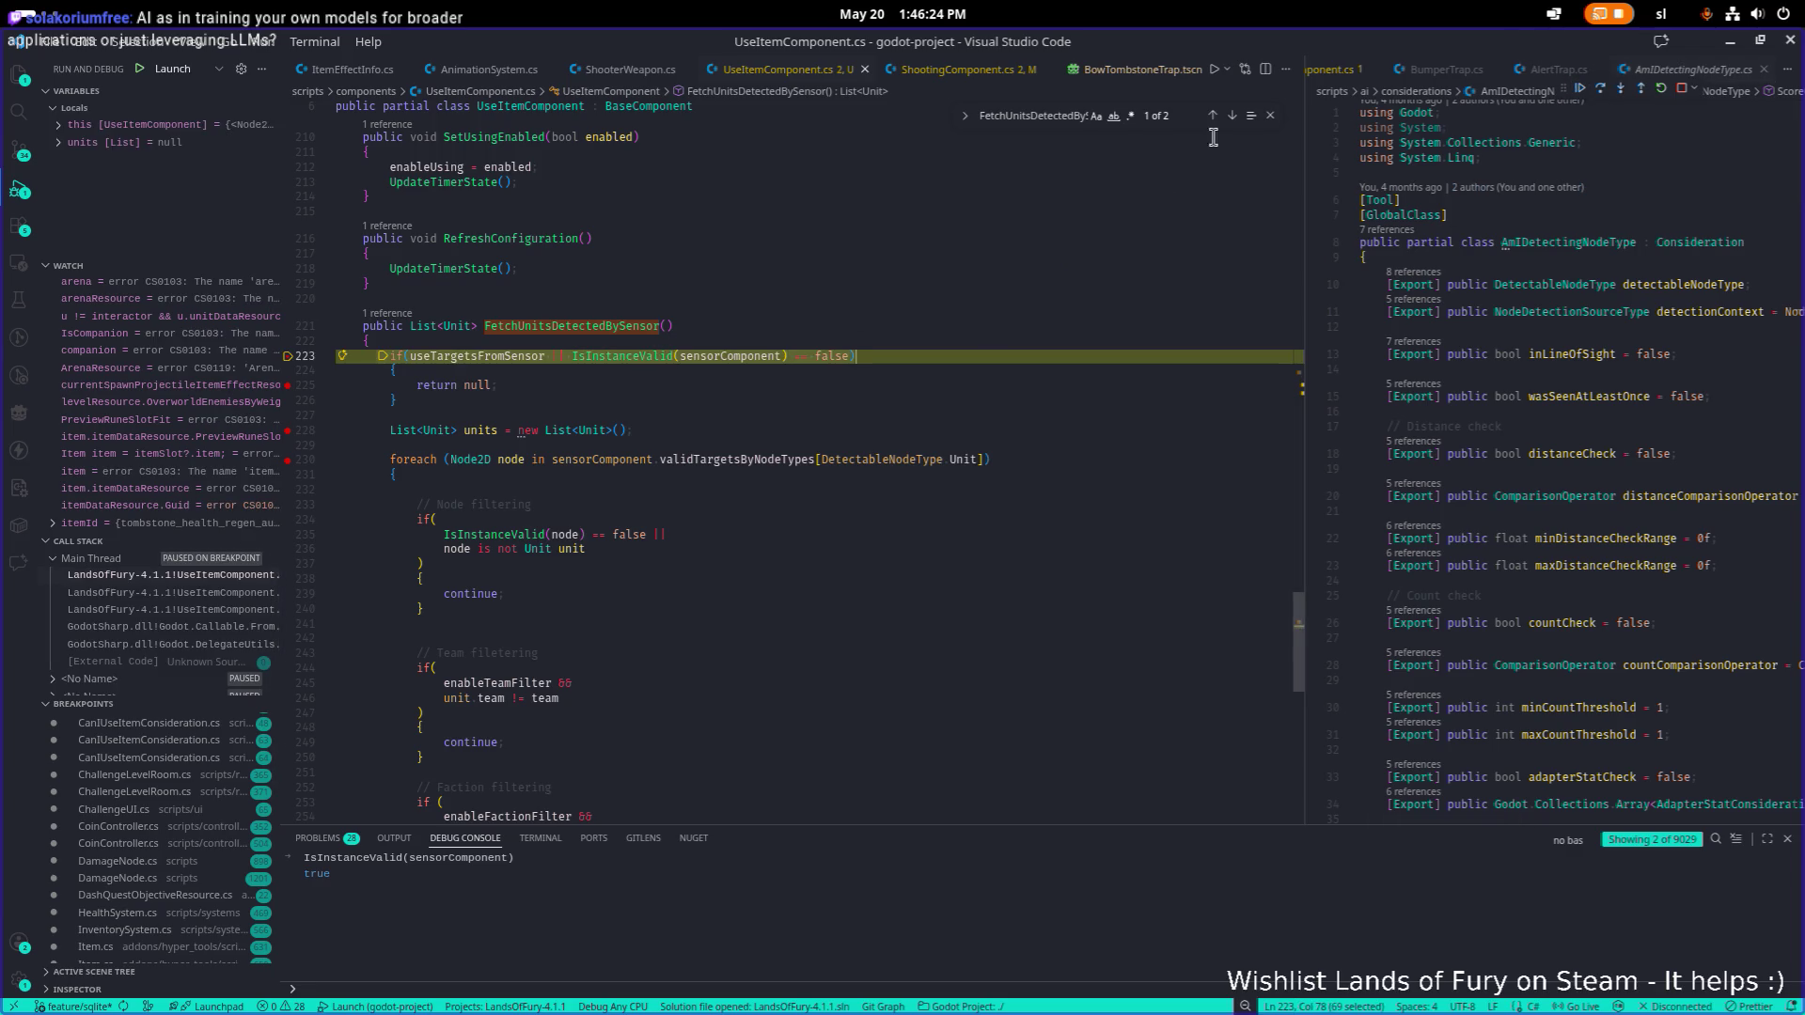
{"action": "left_click", "coordinate": [1581, 91]}
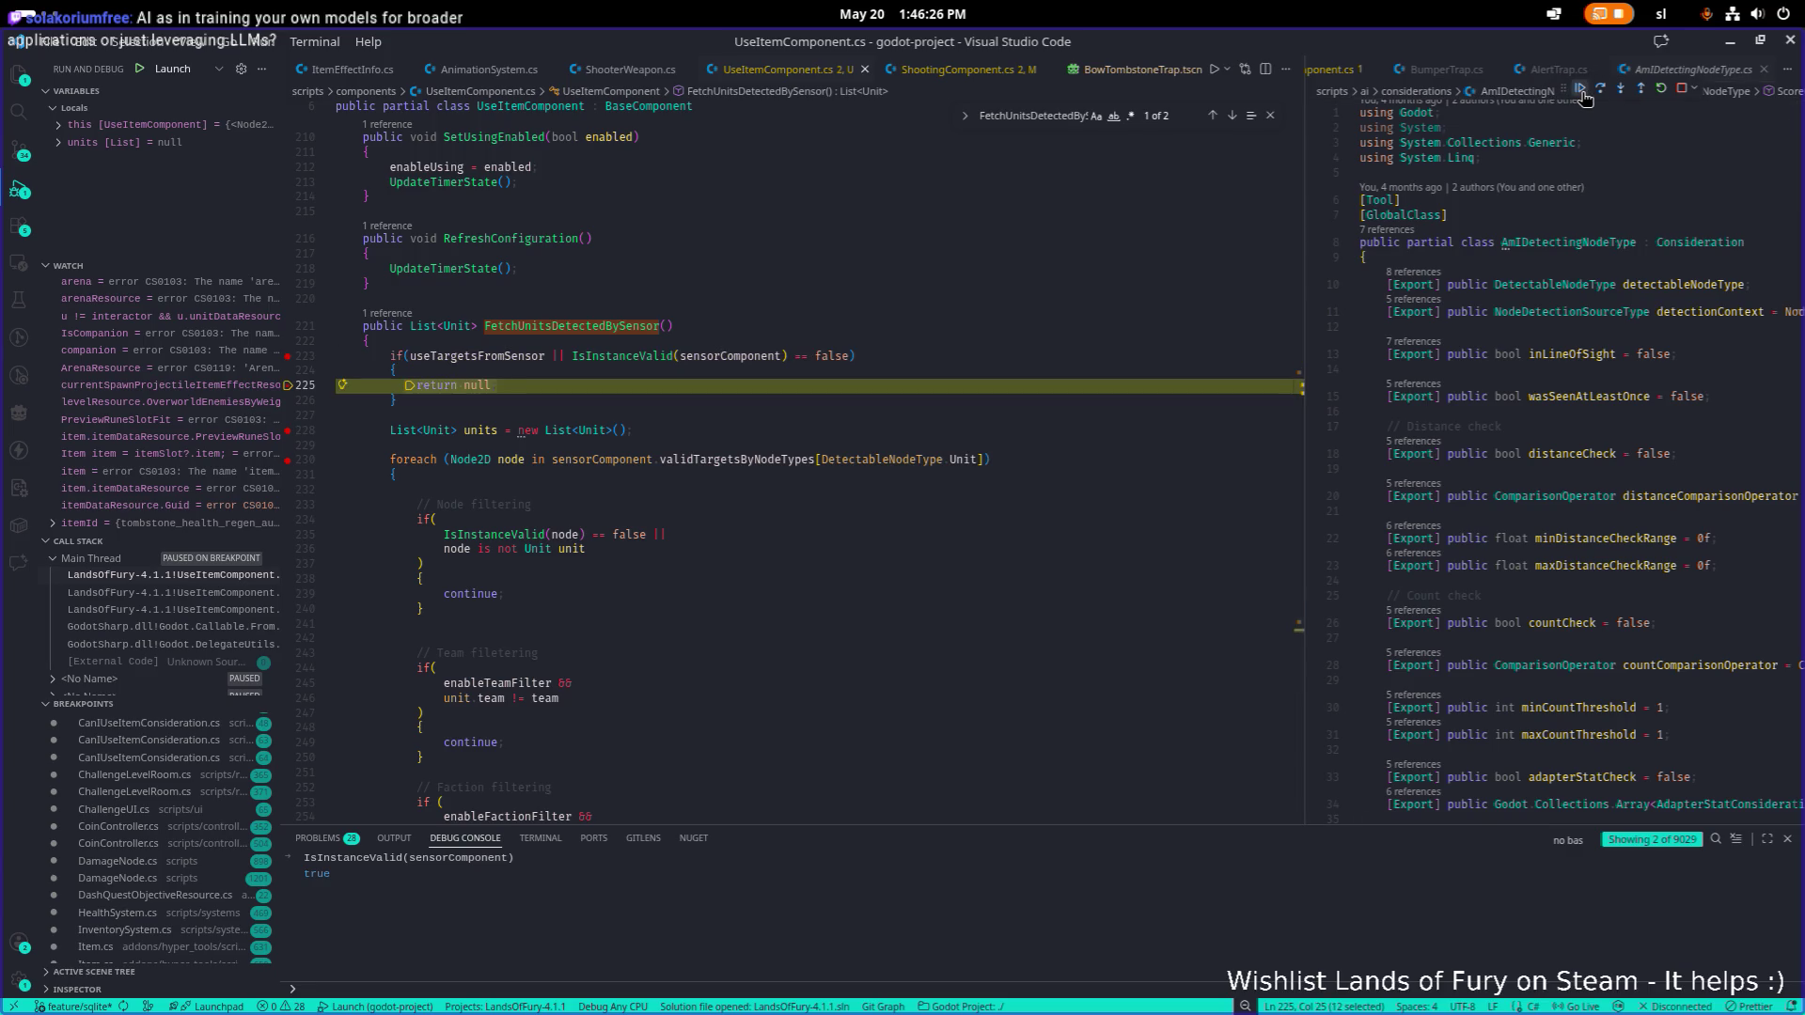
Evaluate useTargetsFromSensor in the Debug Console and place the caret after it on line 223.
{"action": "double_click", "coordinate": [459, 356]}
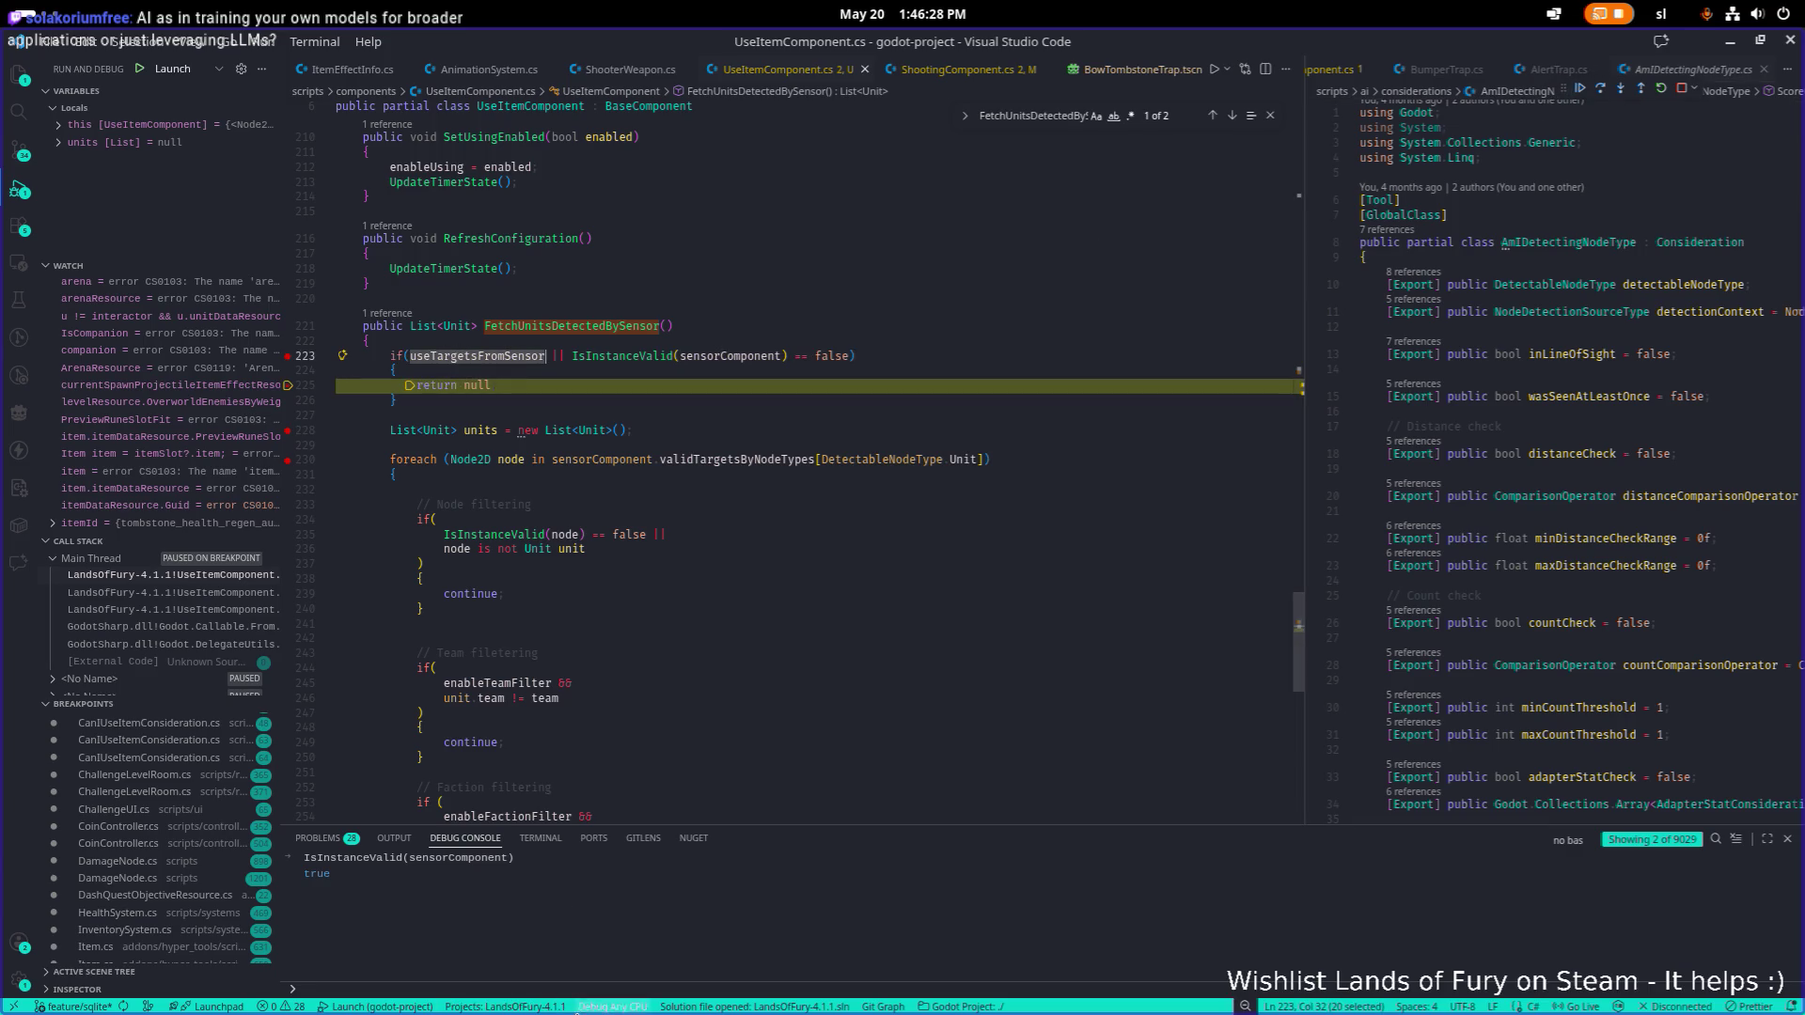
{"action": "type", "text": "useTargetsFromSensor"}
{"action": "key", "text": "Return"}
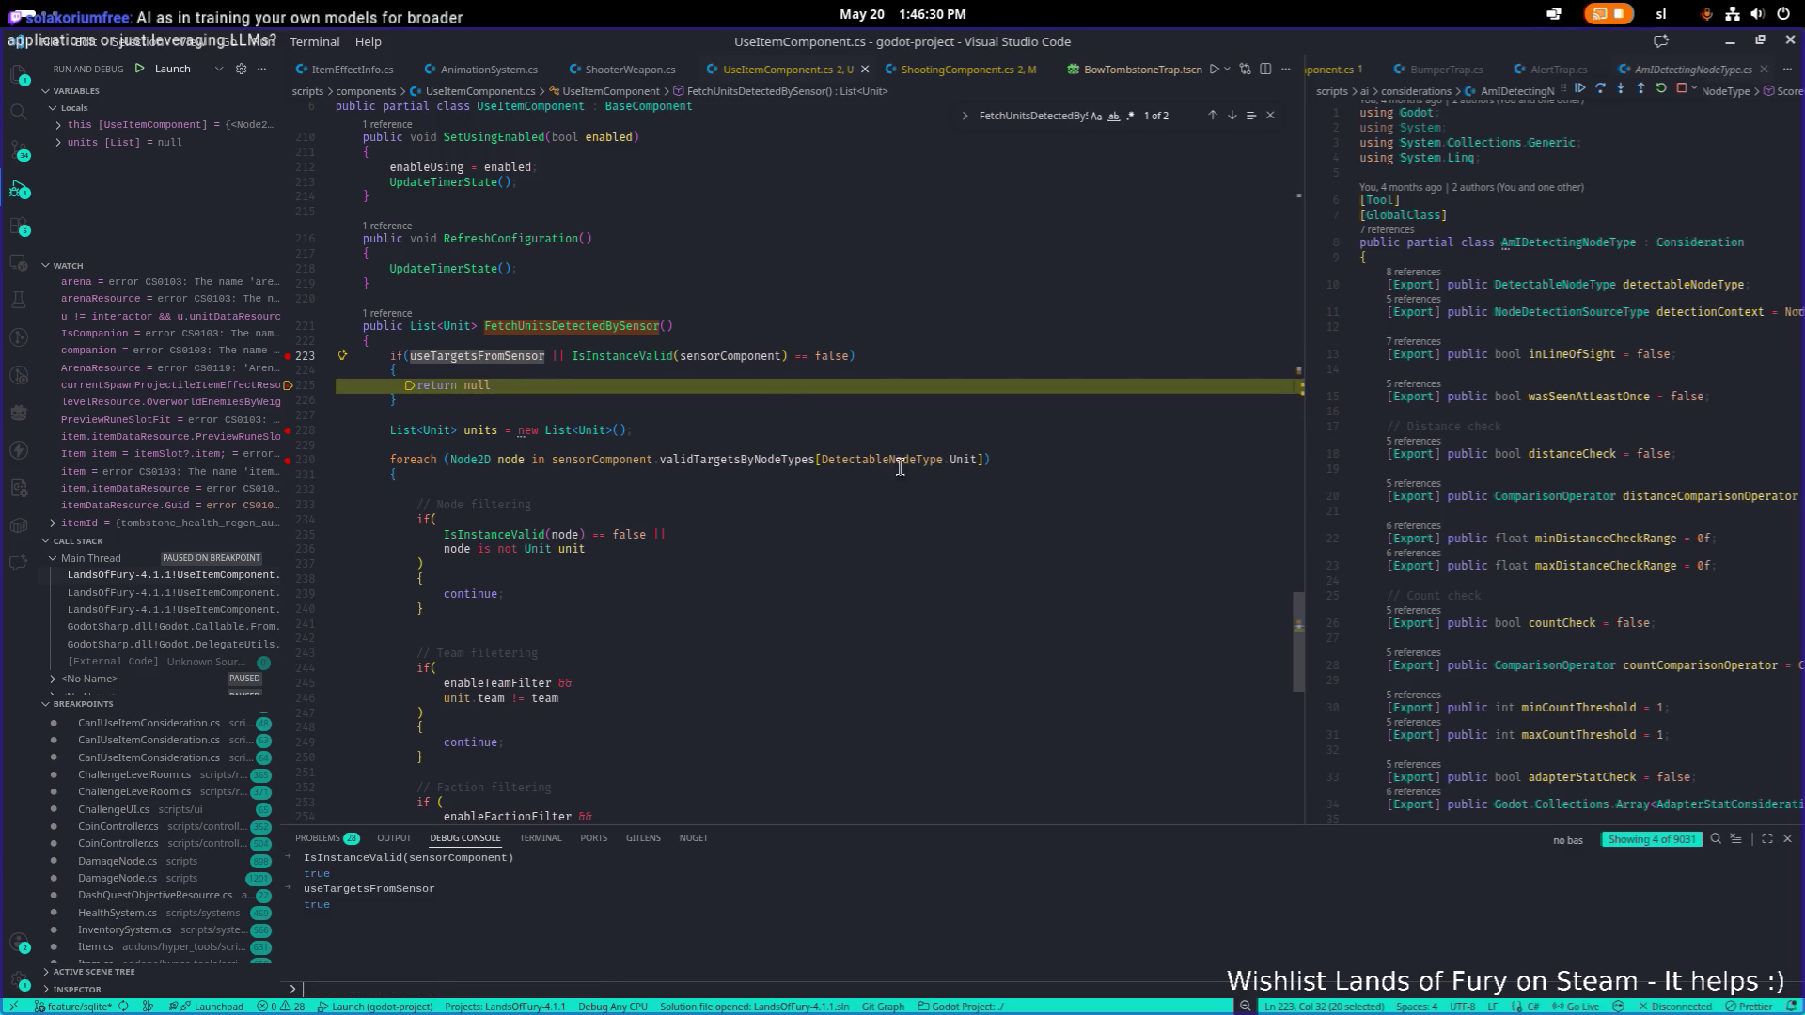
{"action": "left_click", "coordinate": [752, 365]}
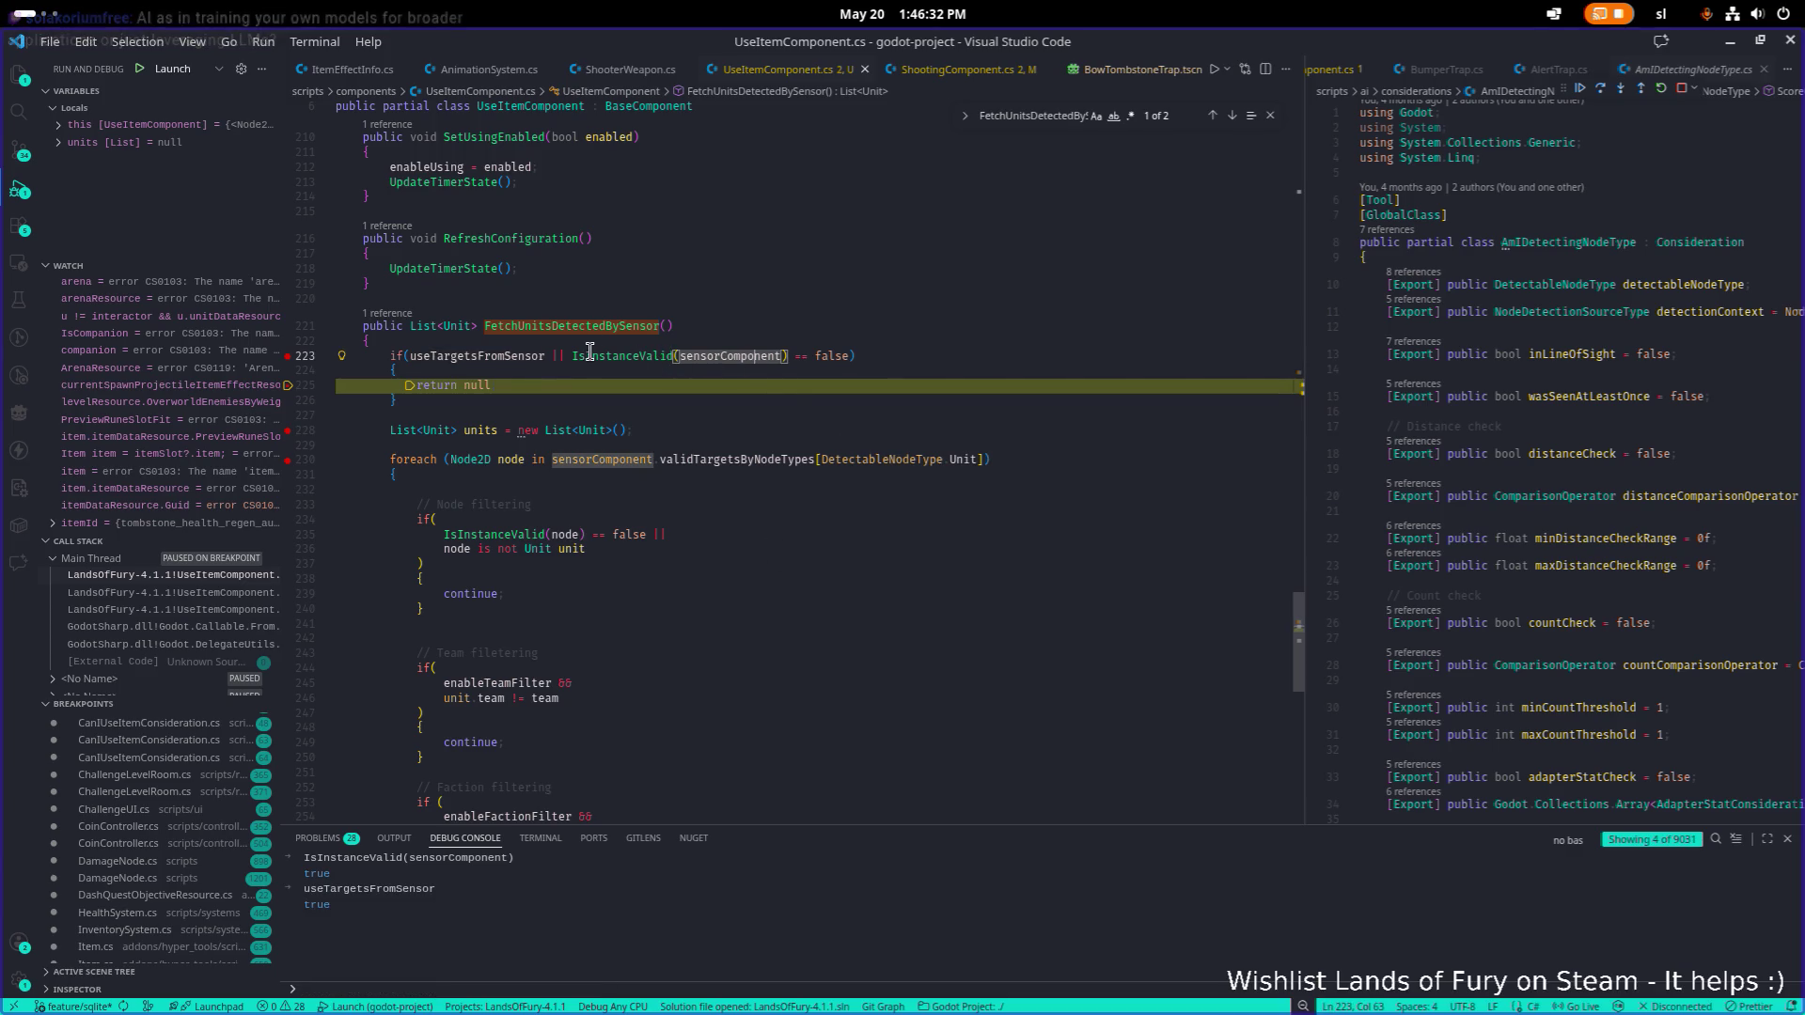
{"action": "mouse_move", "coordinate": [578, 355]}
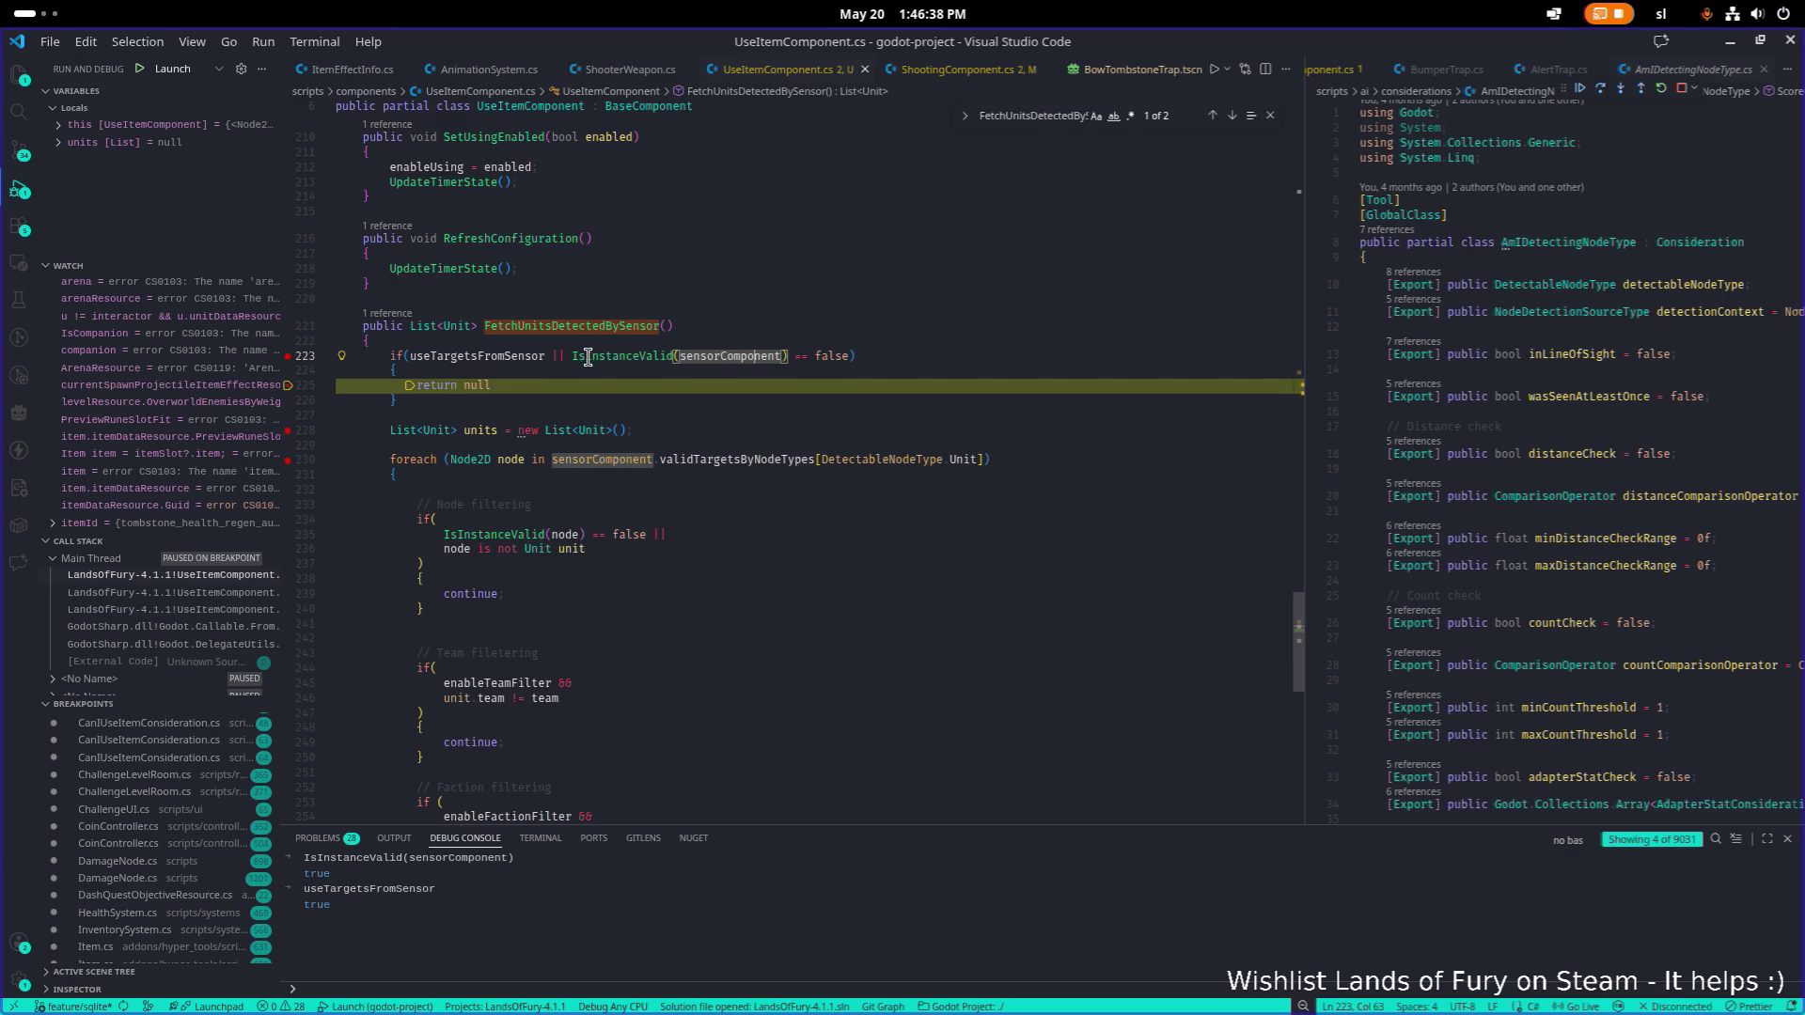
{"action": "left_click", "coordinate": [544, 357]}
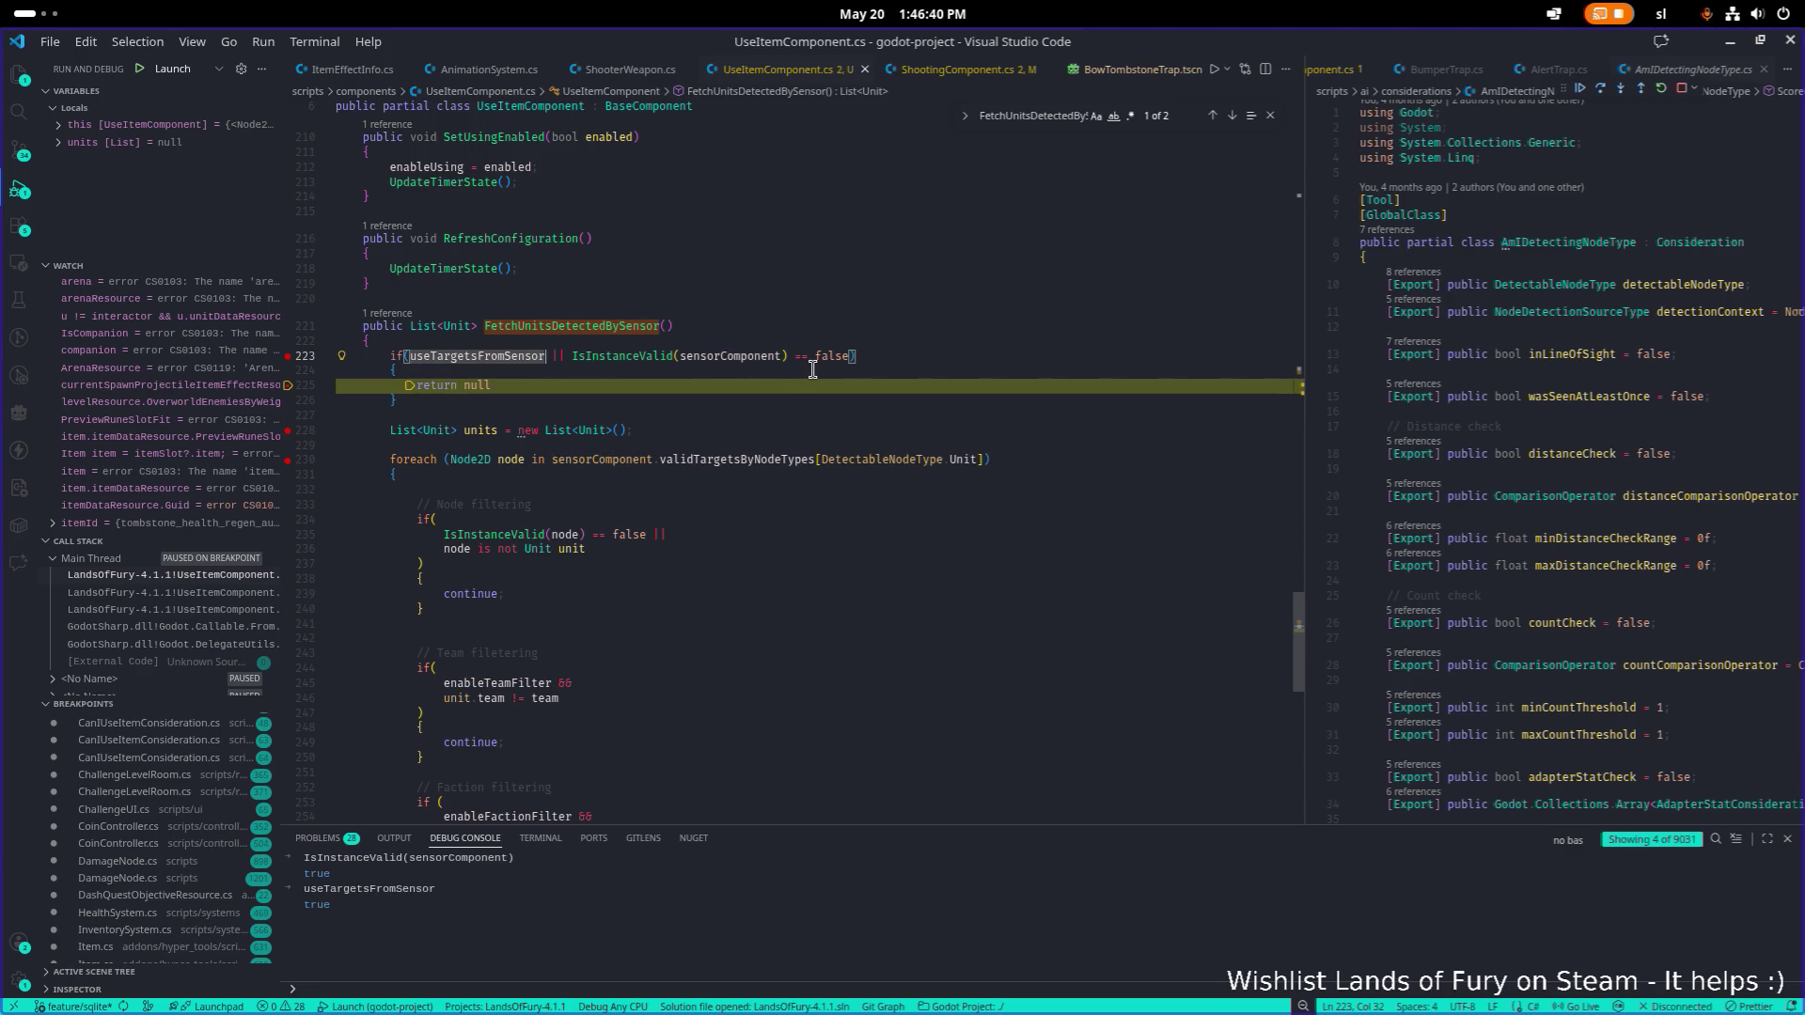
Append '== false' after useTargetsFromSensor on line 223, save, and restart the debug session.
{"action": "type", "text": "== false"}
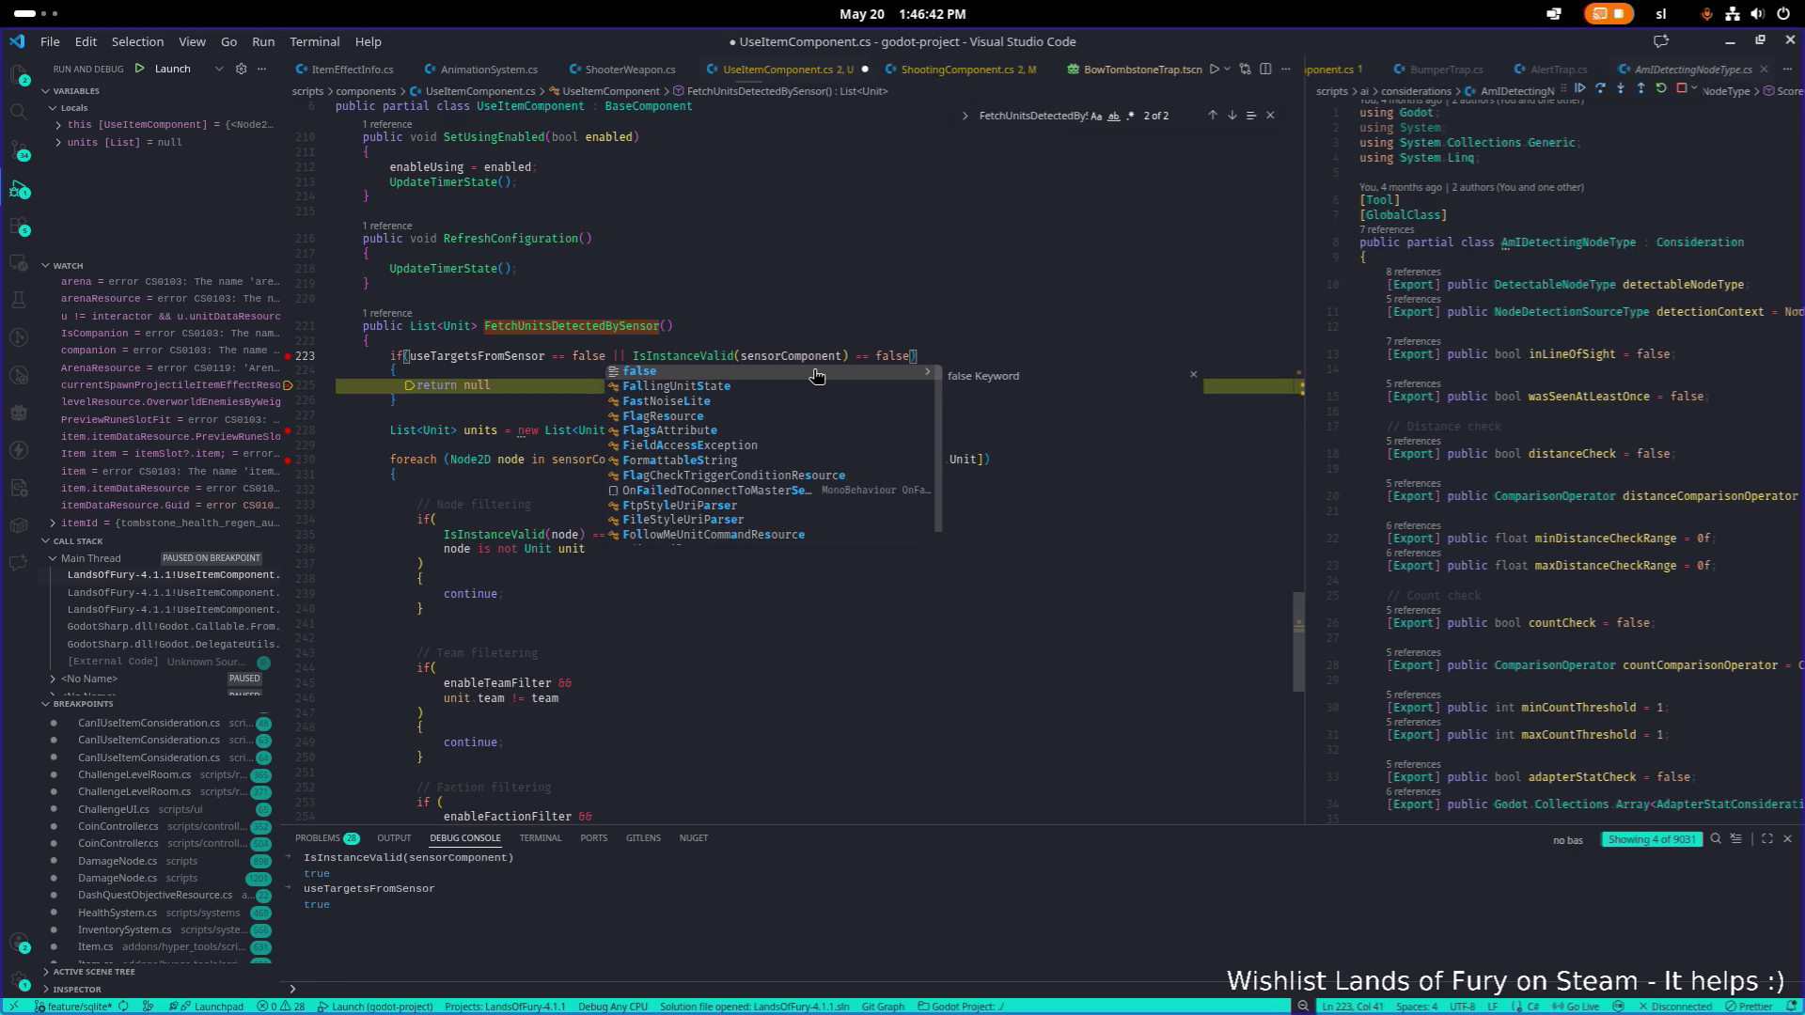
{"action": "key", "text": "Escape"}
{"action": "key", "text": "ctrl+s"}
{"action": "key", "text": "ctrl+shift+F5"}
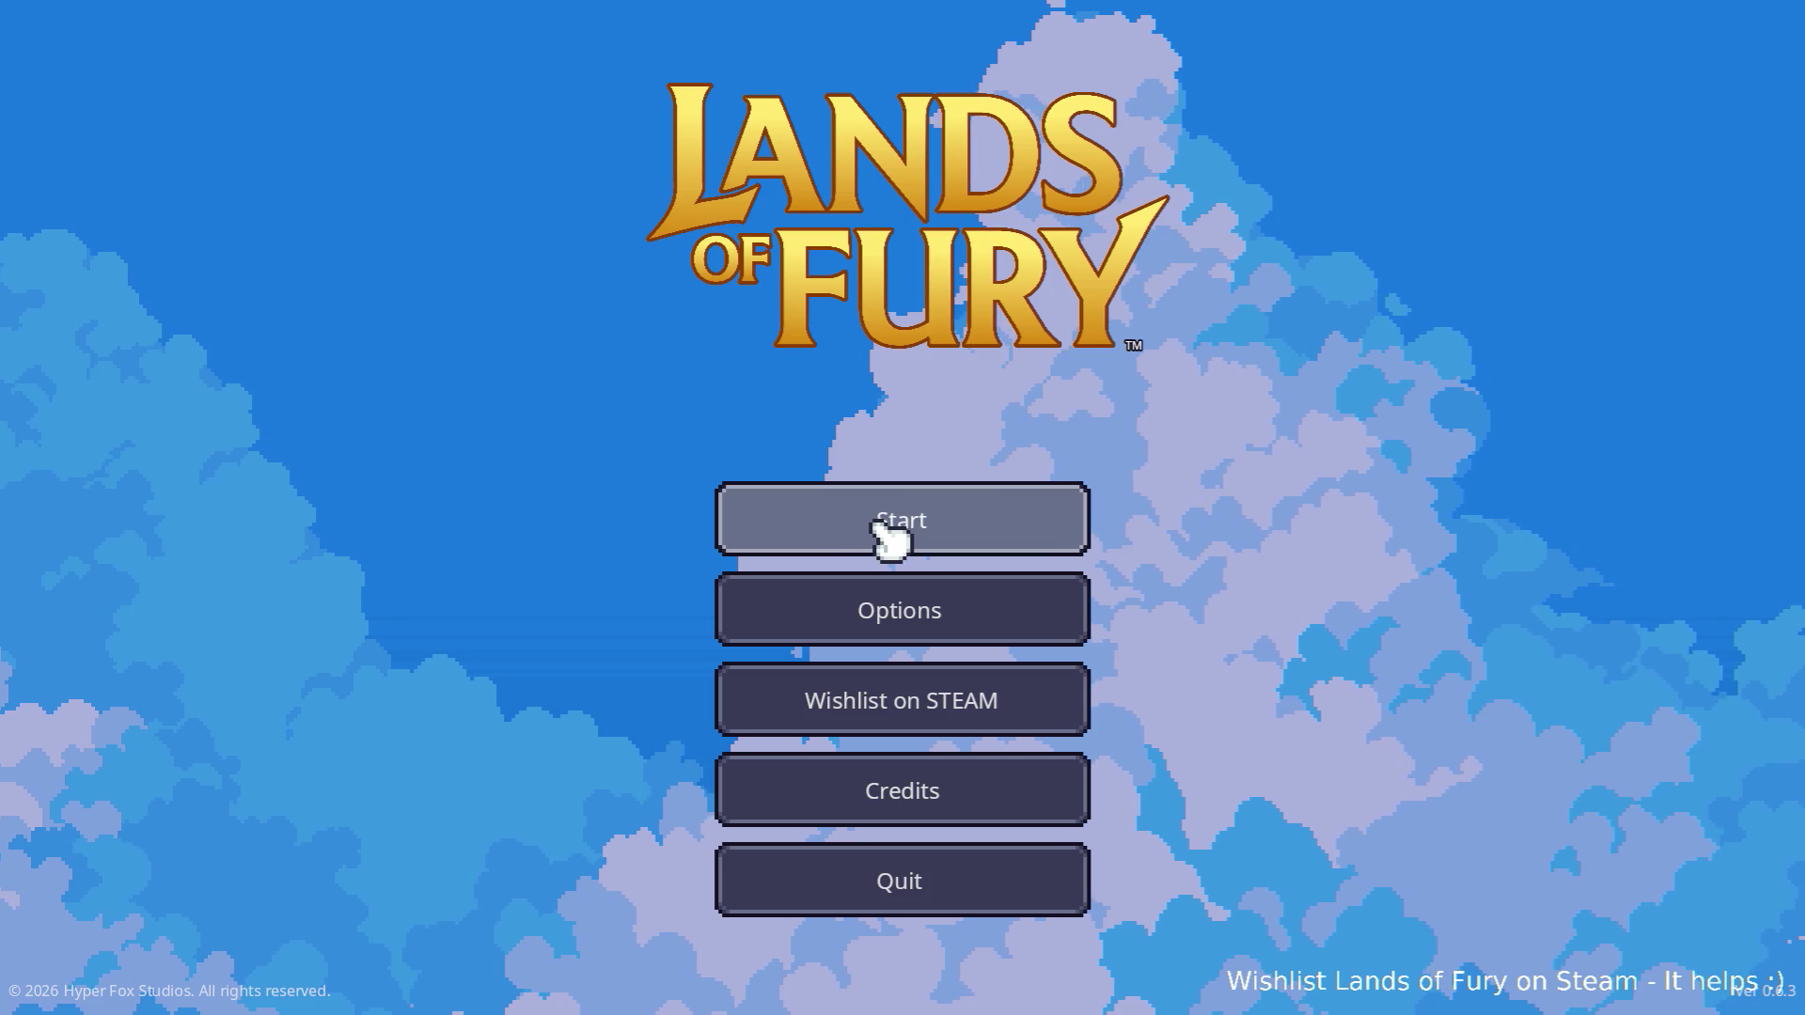
Start a new run with the first saved profile, halting at the line 223 breakpoint.
{"action": "left_click", "coordinate": [880, 526]}
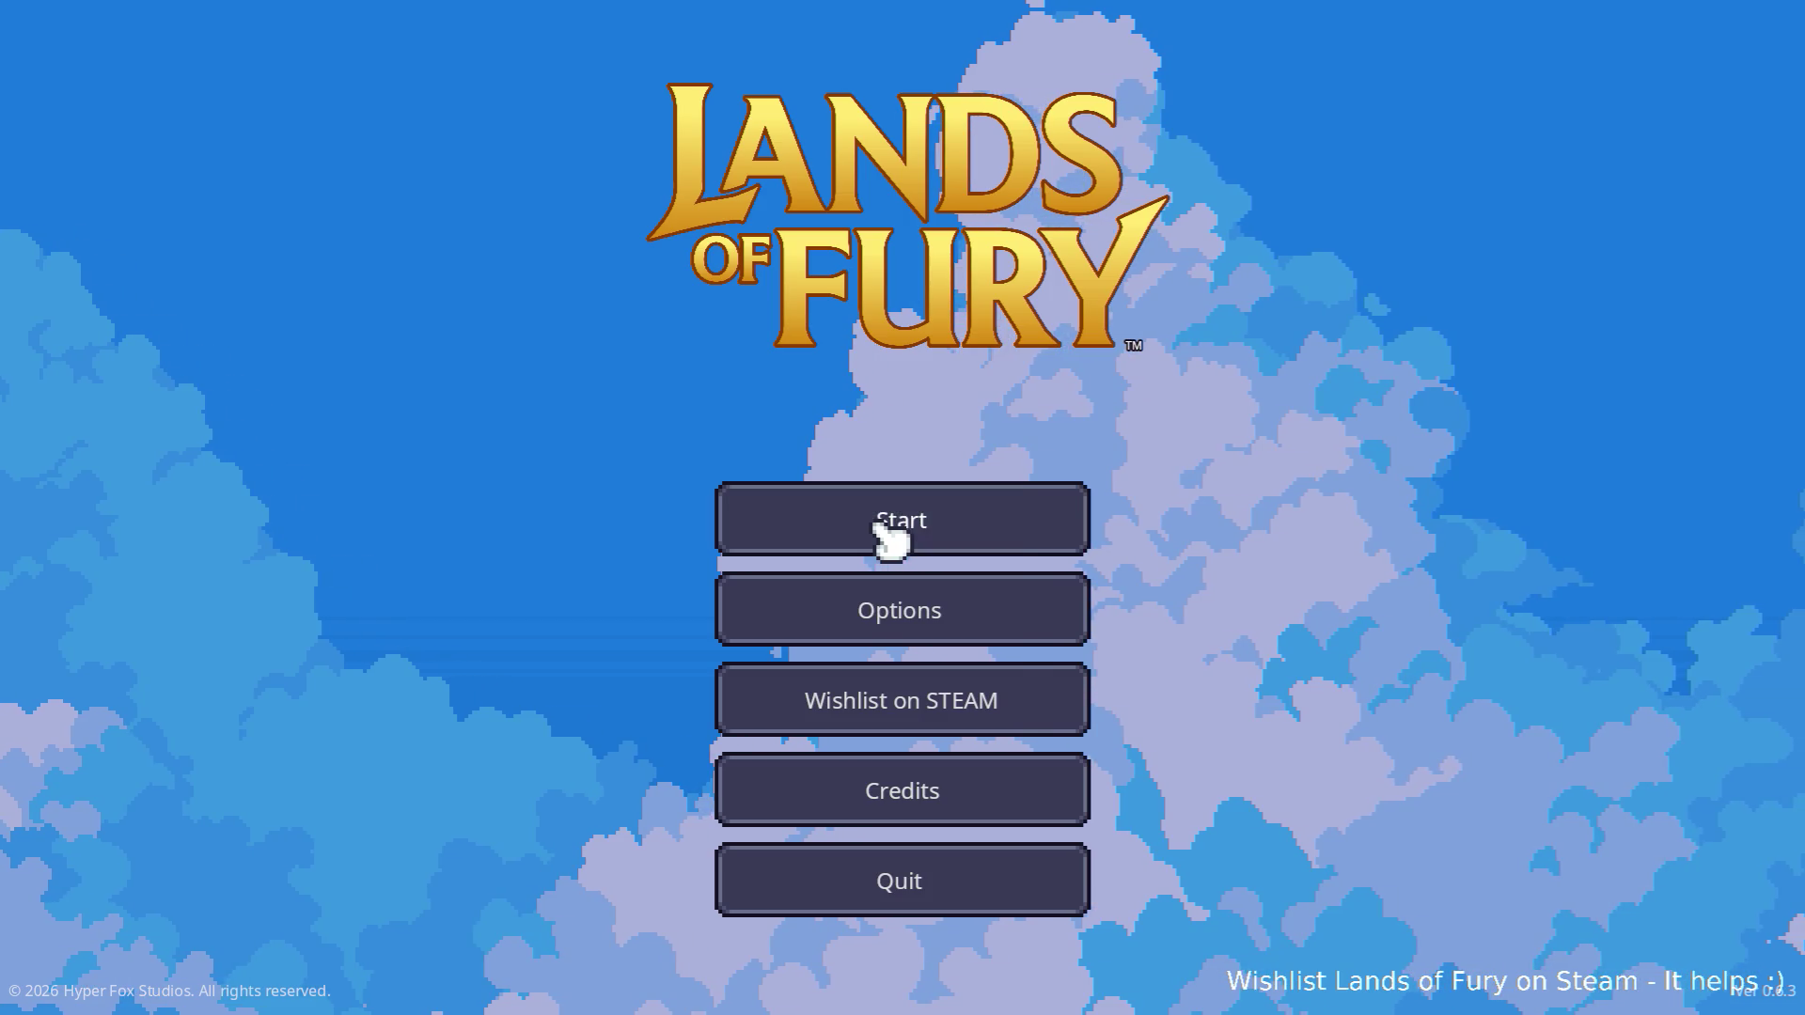
{"action": "left_click", "coordinate": [757, 526]}
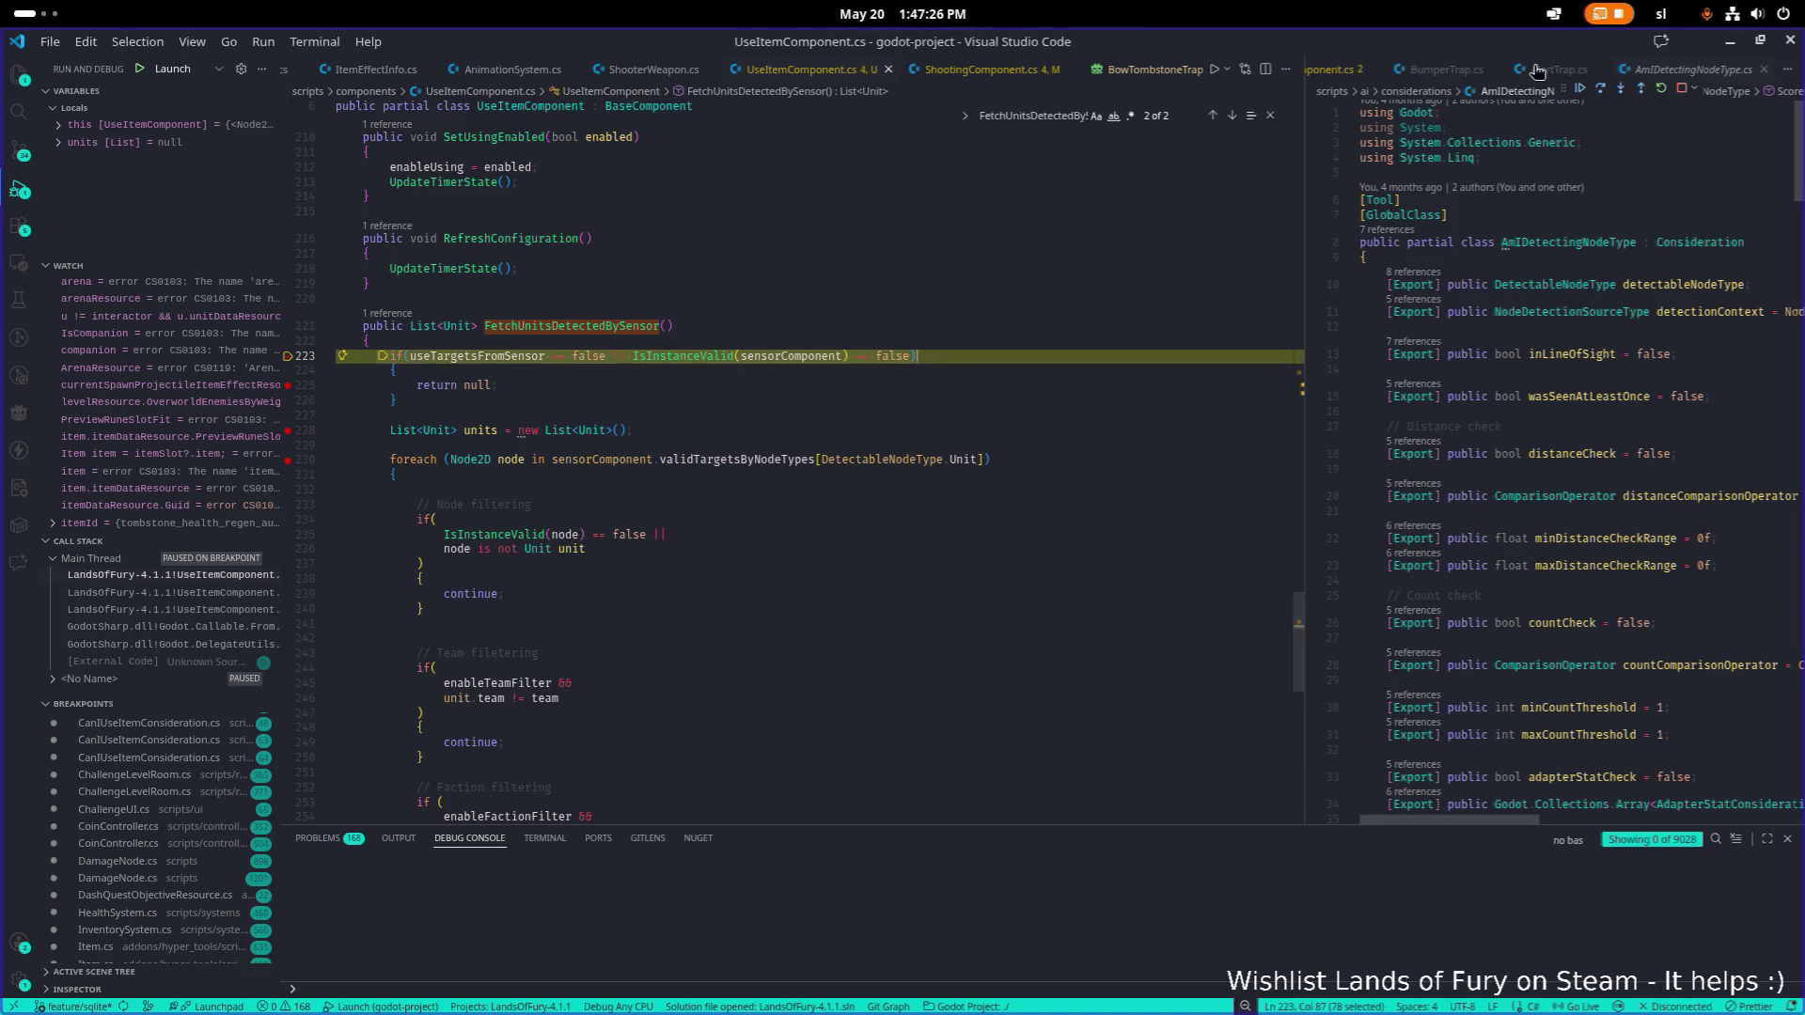
Resume and step through to 'return units' with 3 detected units, then shrink the VS Code window.
{"action": "left_click", "coordinate": [1579, 91]}
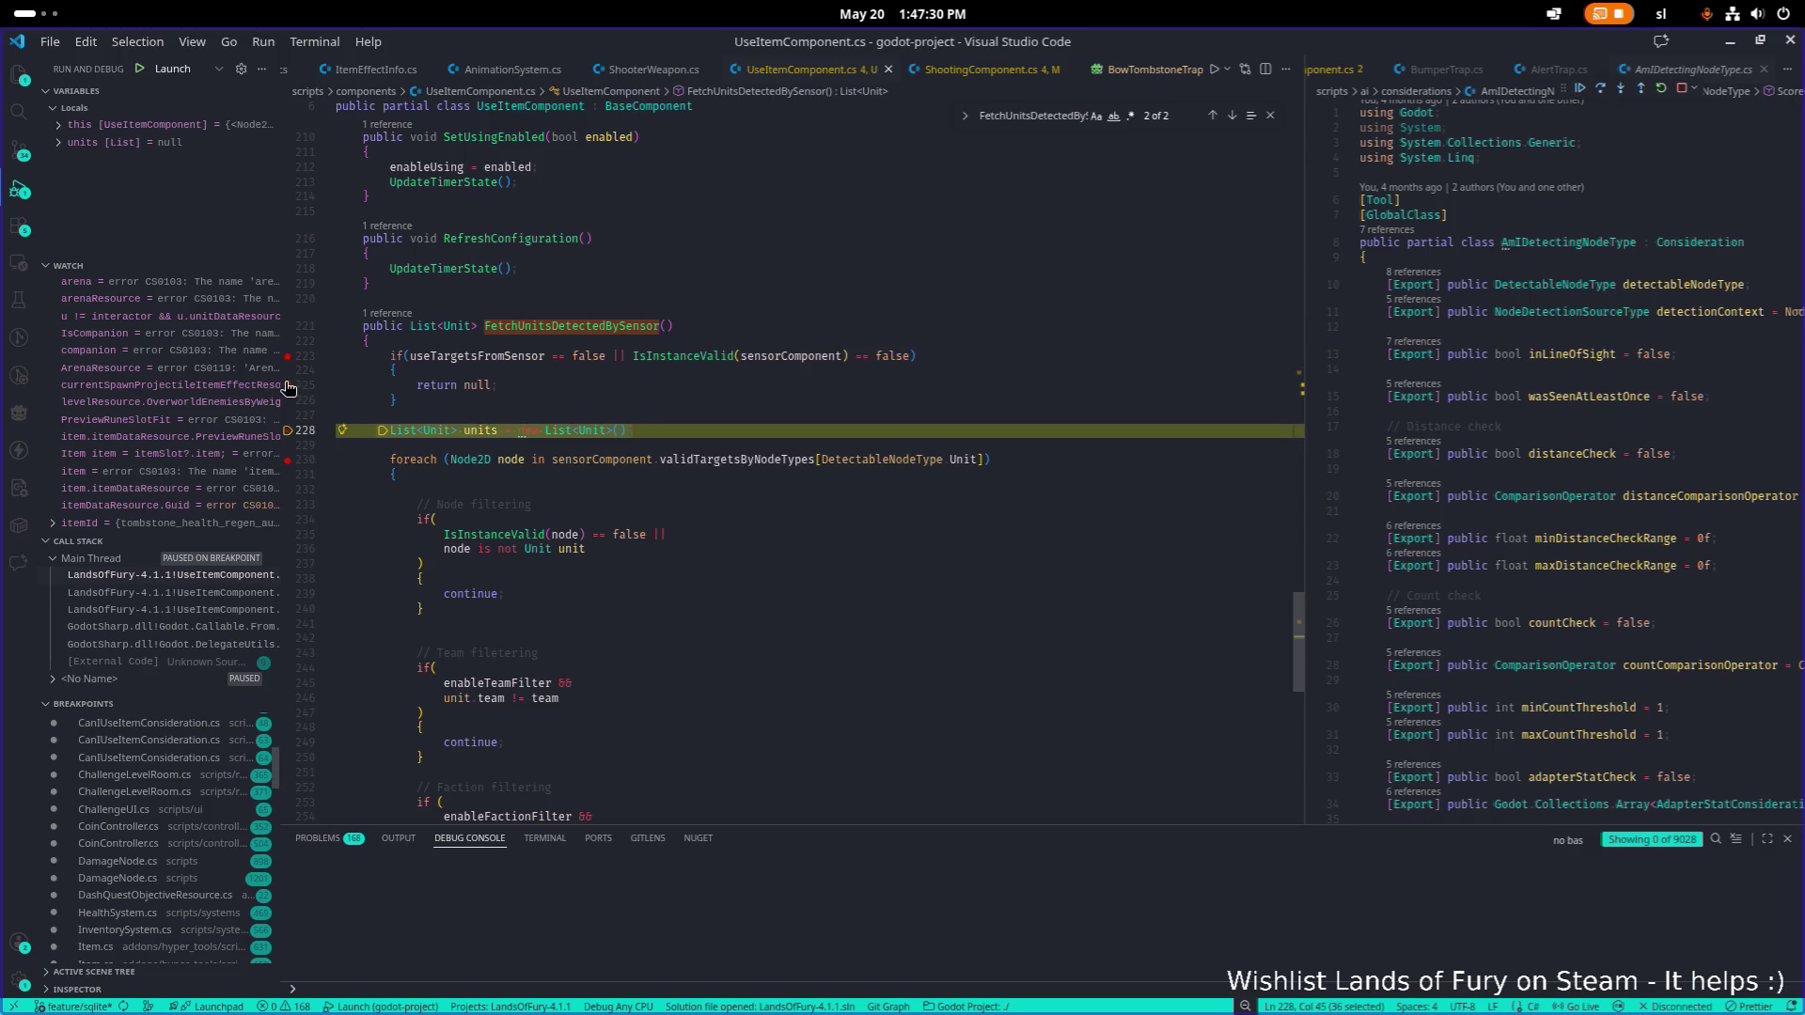
{"action": "scroll", "coordinate": [310, 423], "scroll_direction": "down", "scroll_amount": 2}
{"action": "scroll", "coordinate": [309, 423], "scroll_direction": "down", "scroll_amount": 4}
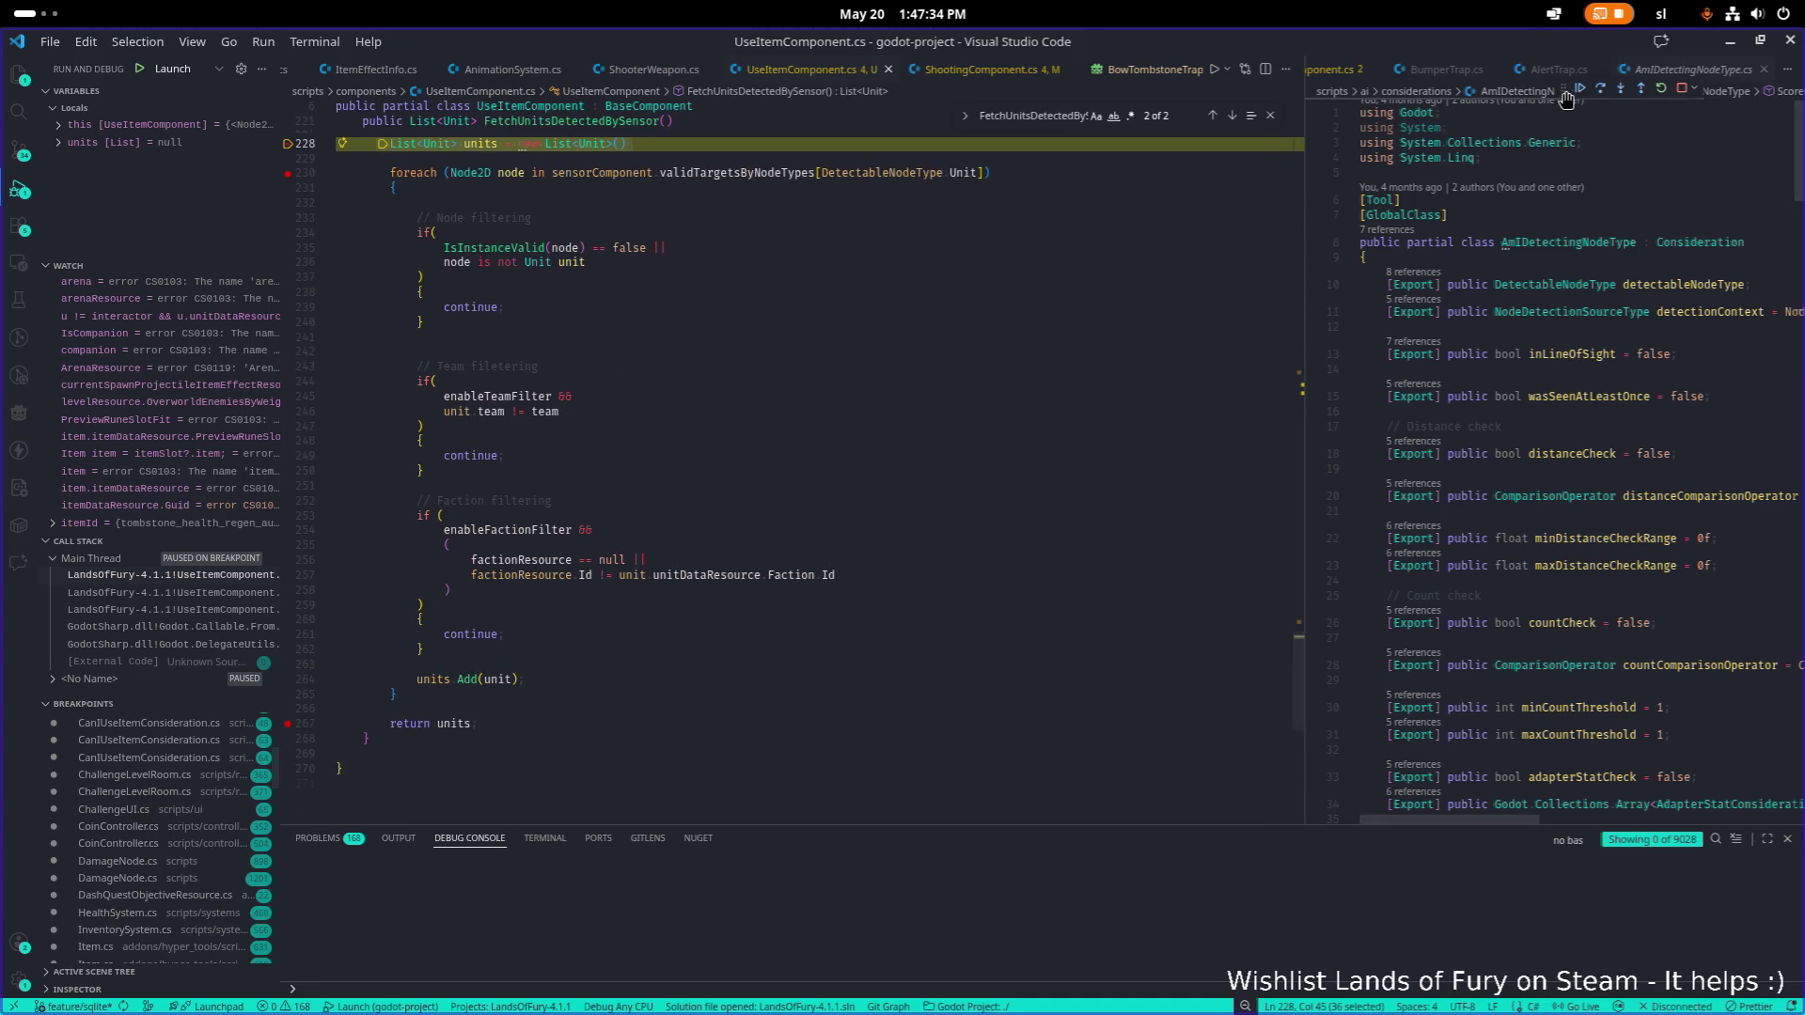
{"action": "key", "text": "F10"}
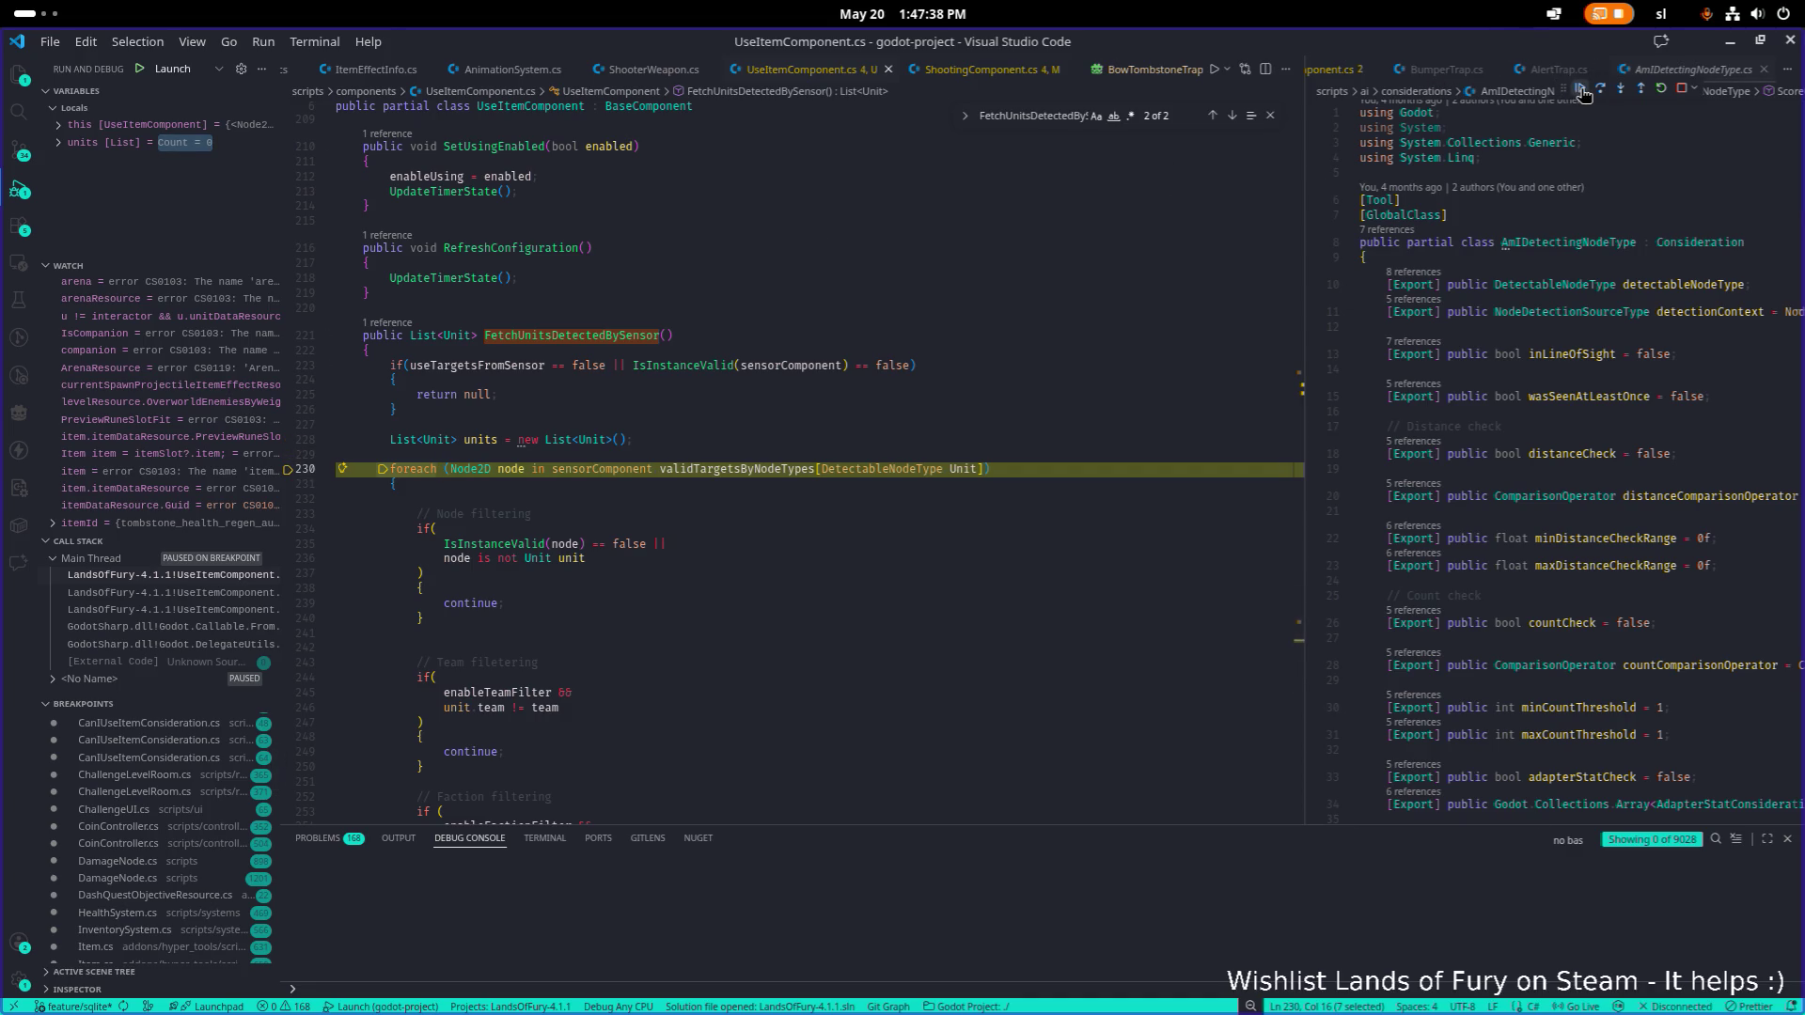
{"action": "key", "text": "F5"}
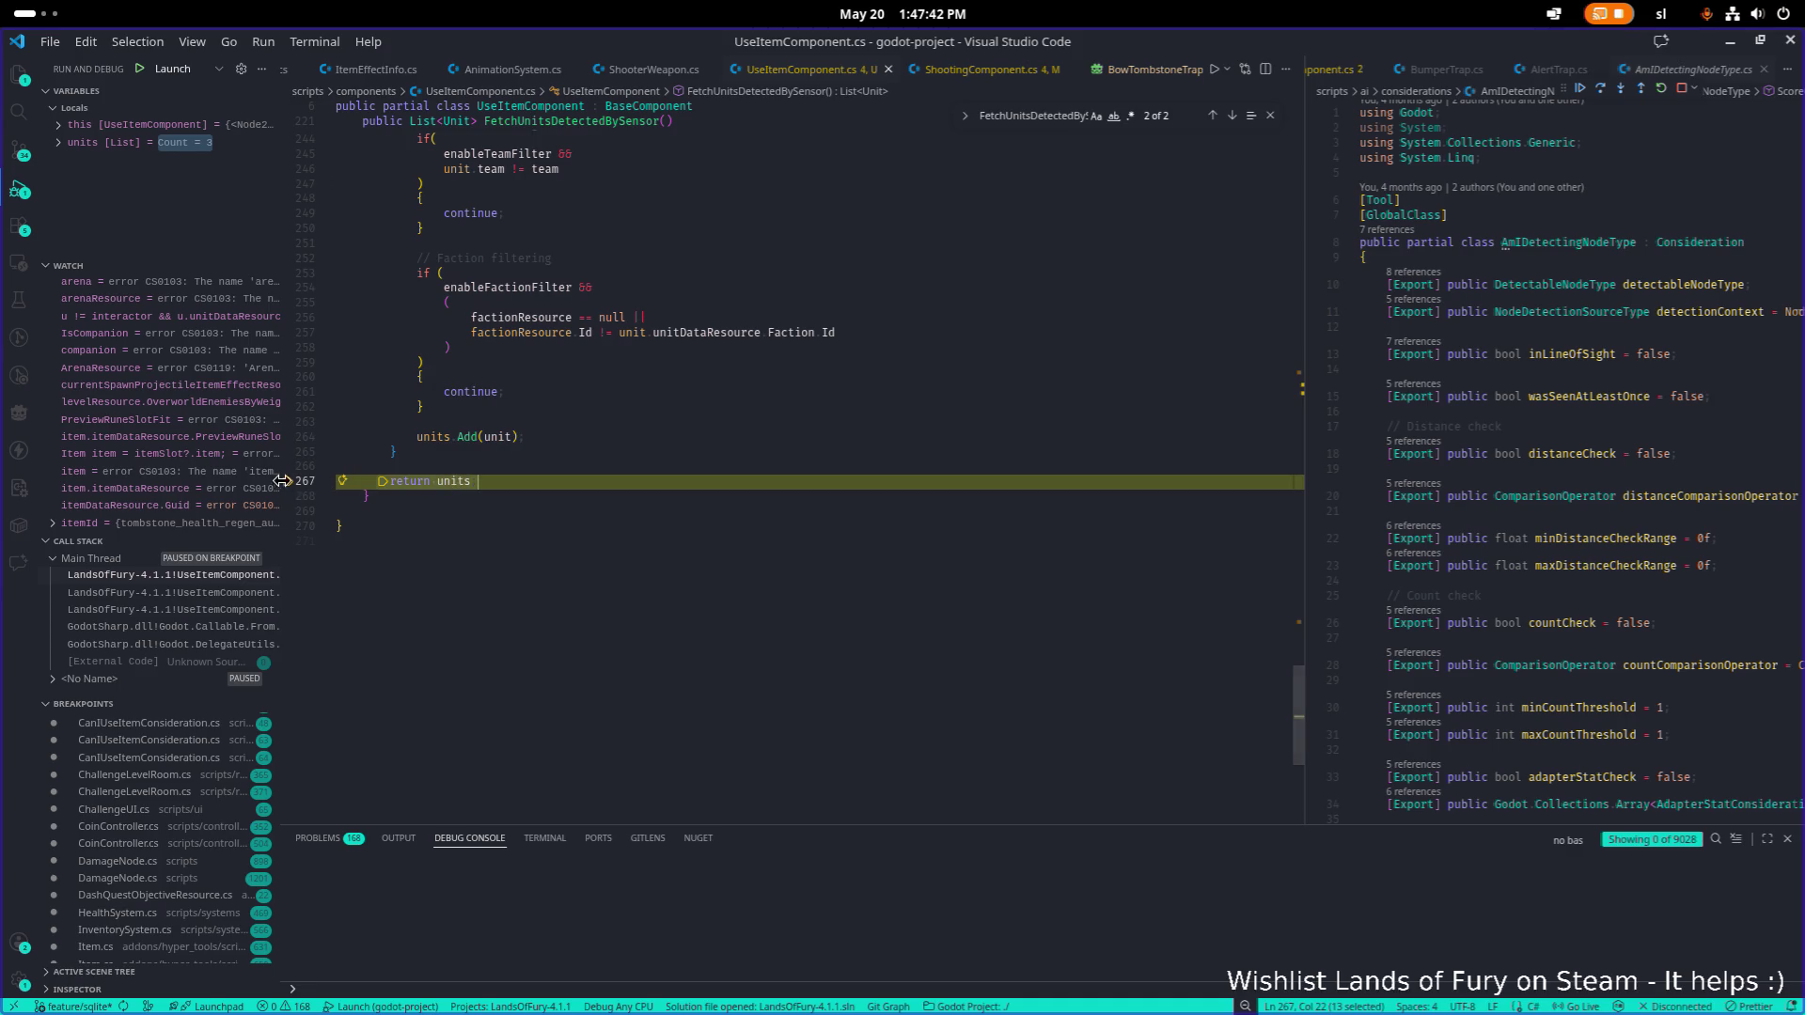
{"action": "mouse_move", "coordinate": [636, 42]}
{"action": "left_mouse_down"}
{"action": "mouse_move", "coordinate": [637, 169]}
{"action": "mouse_move", "coordinate": [284, 168]}
{"action": "left_mouse_up"}
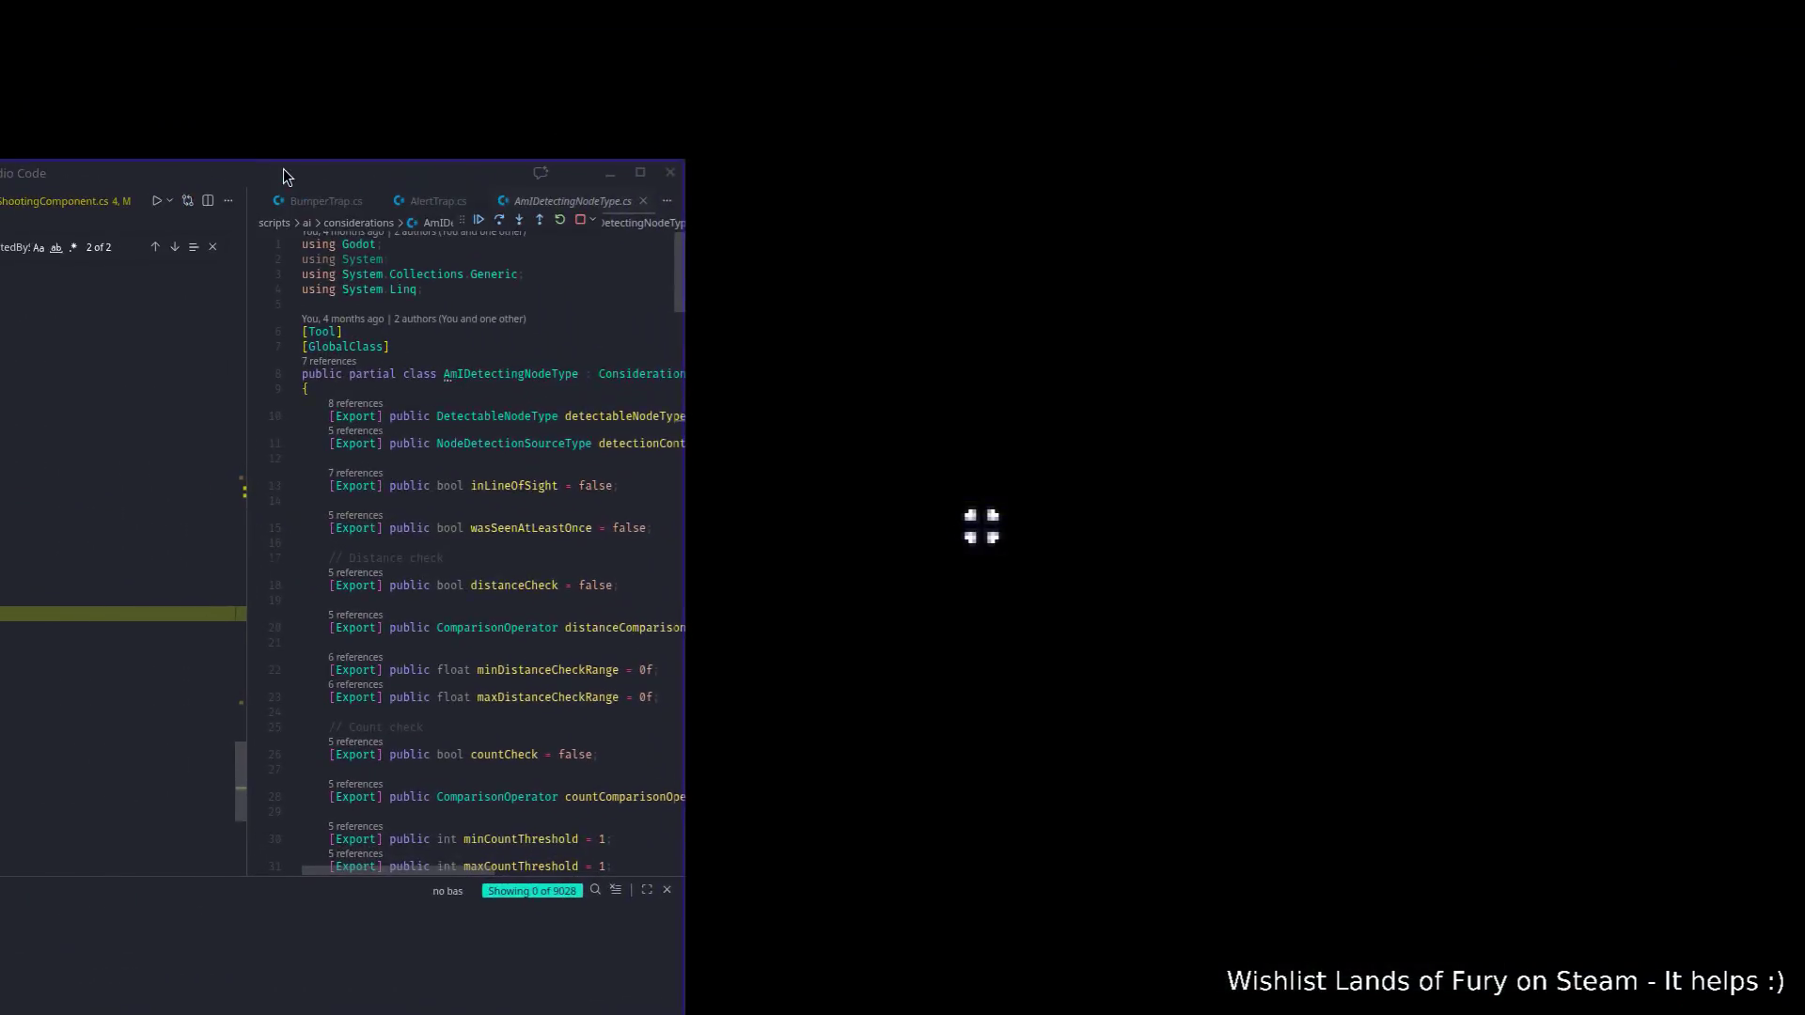
Back in the game, hit the training dummy and attack the skeletons near the campfire.
{"action": "key", "text": "alt+Tab"}
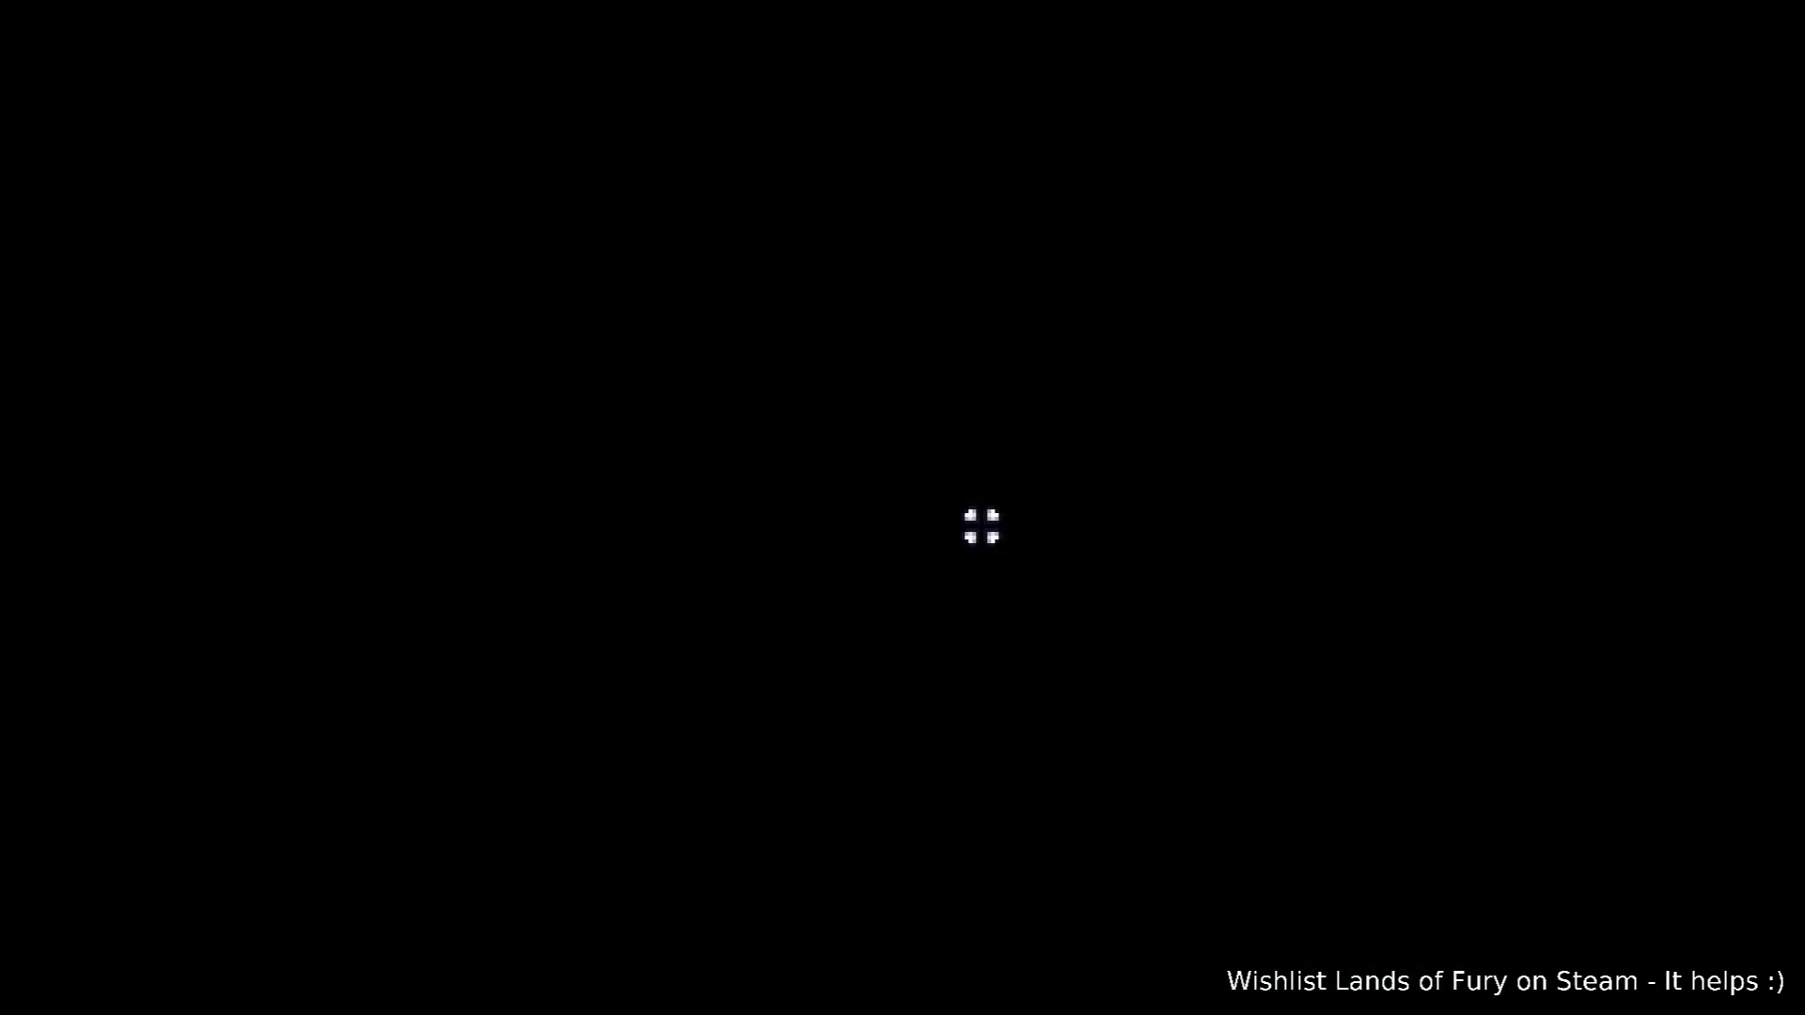
{"action": "left_click", "coordinate": [476, 495]}
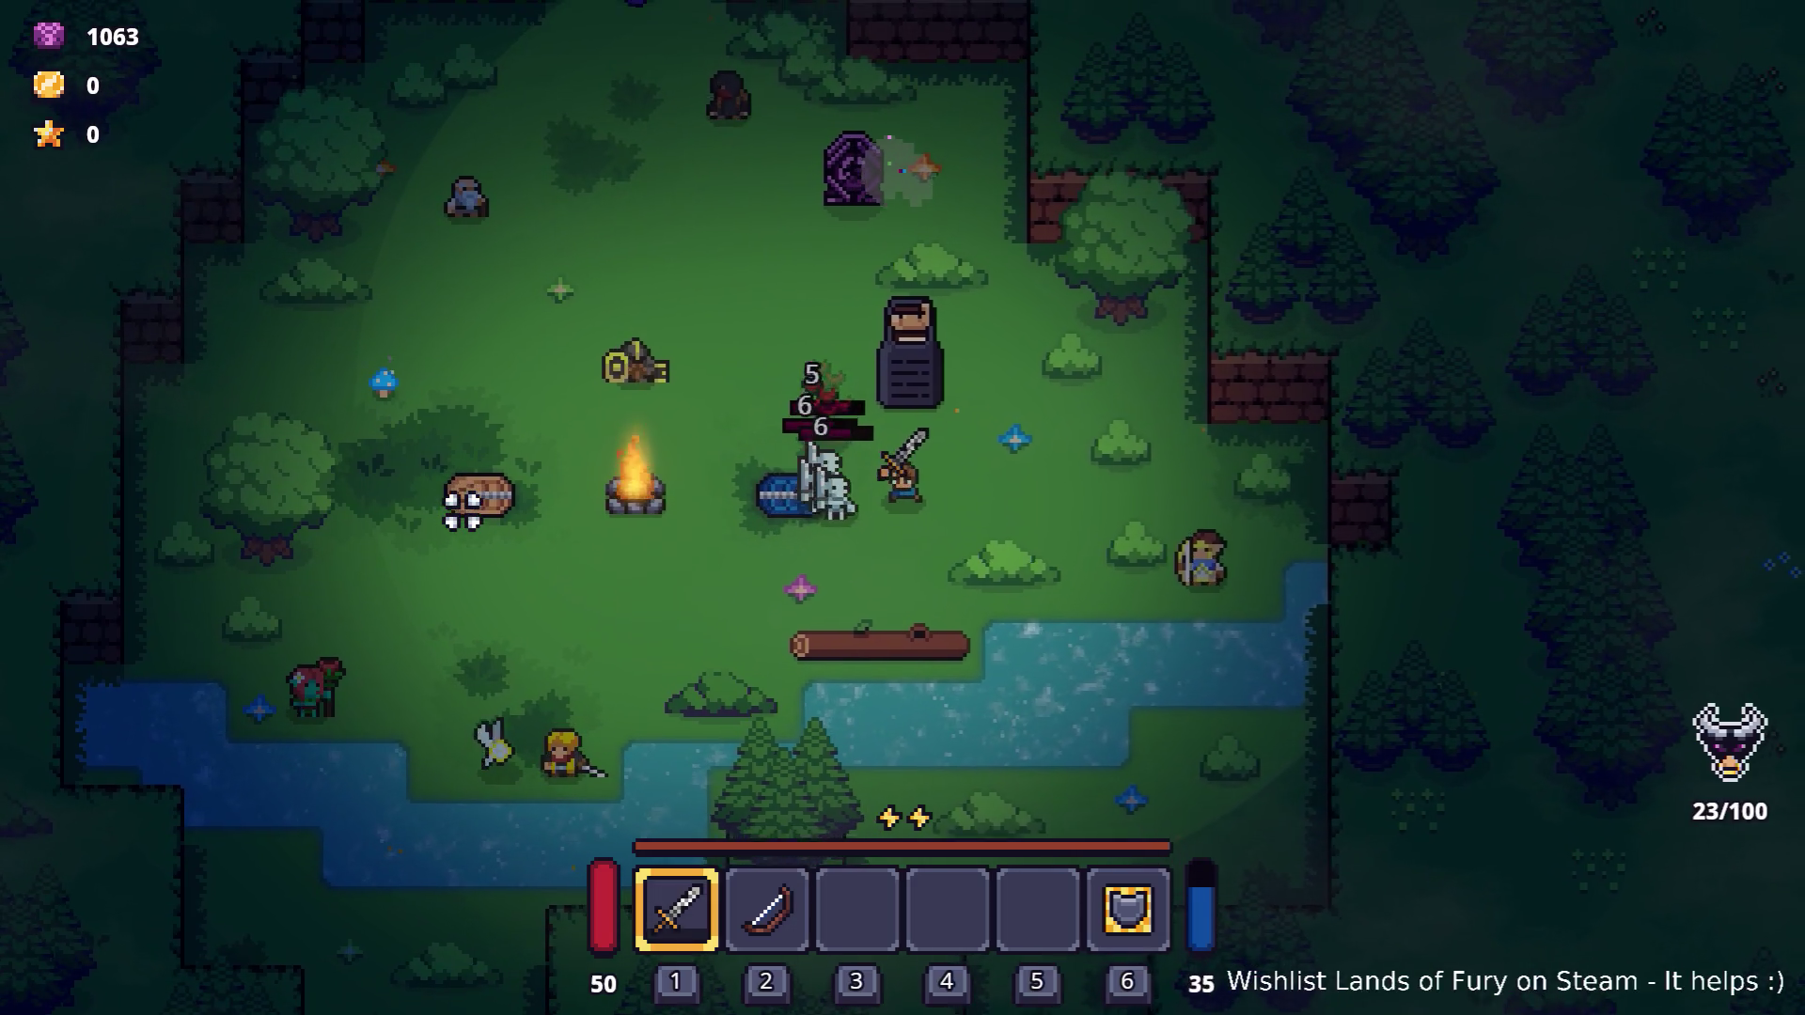
{"action": "key", "text": "s"}
{"action": "key", "text": "a"}
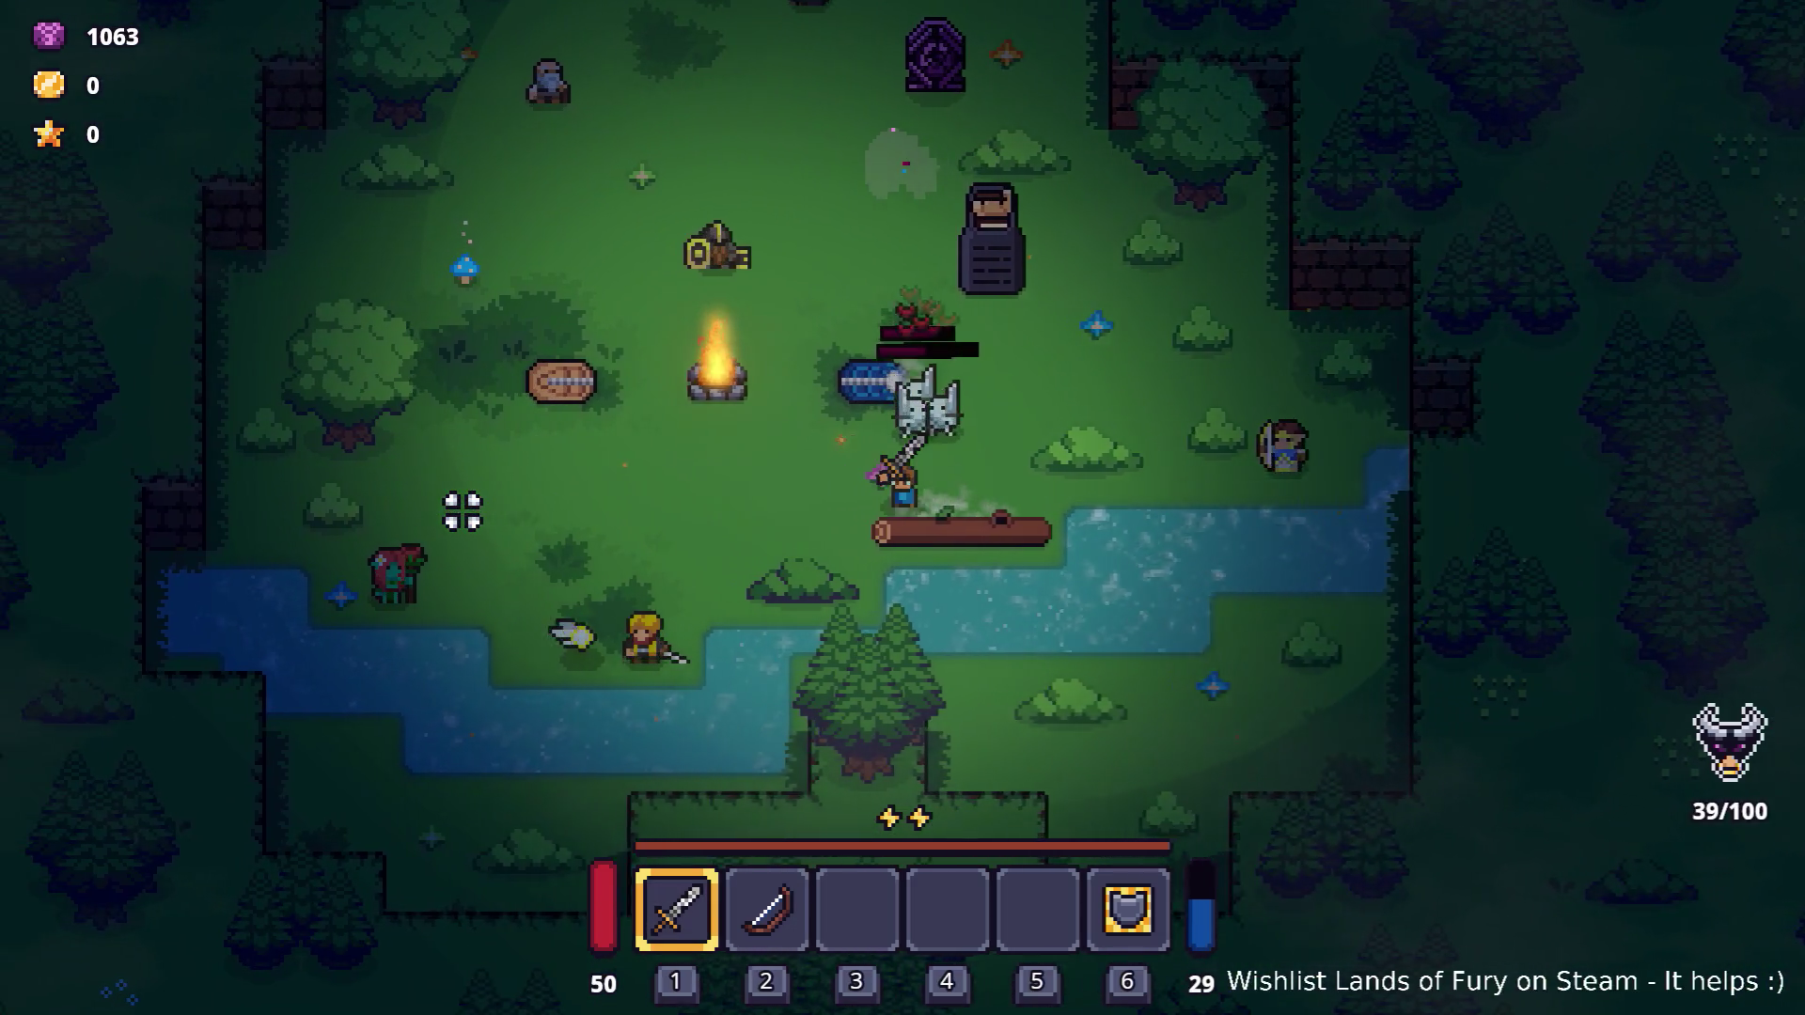
{"action": "key", "text": "a"}
{"action": "left_click", "coordinate": [834, 455]}
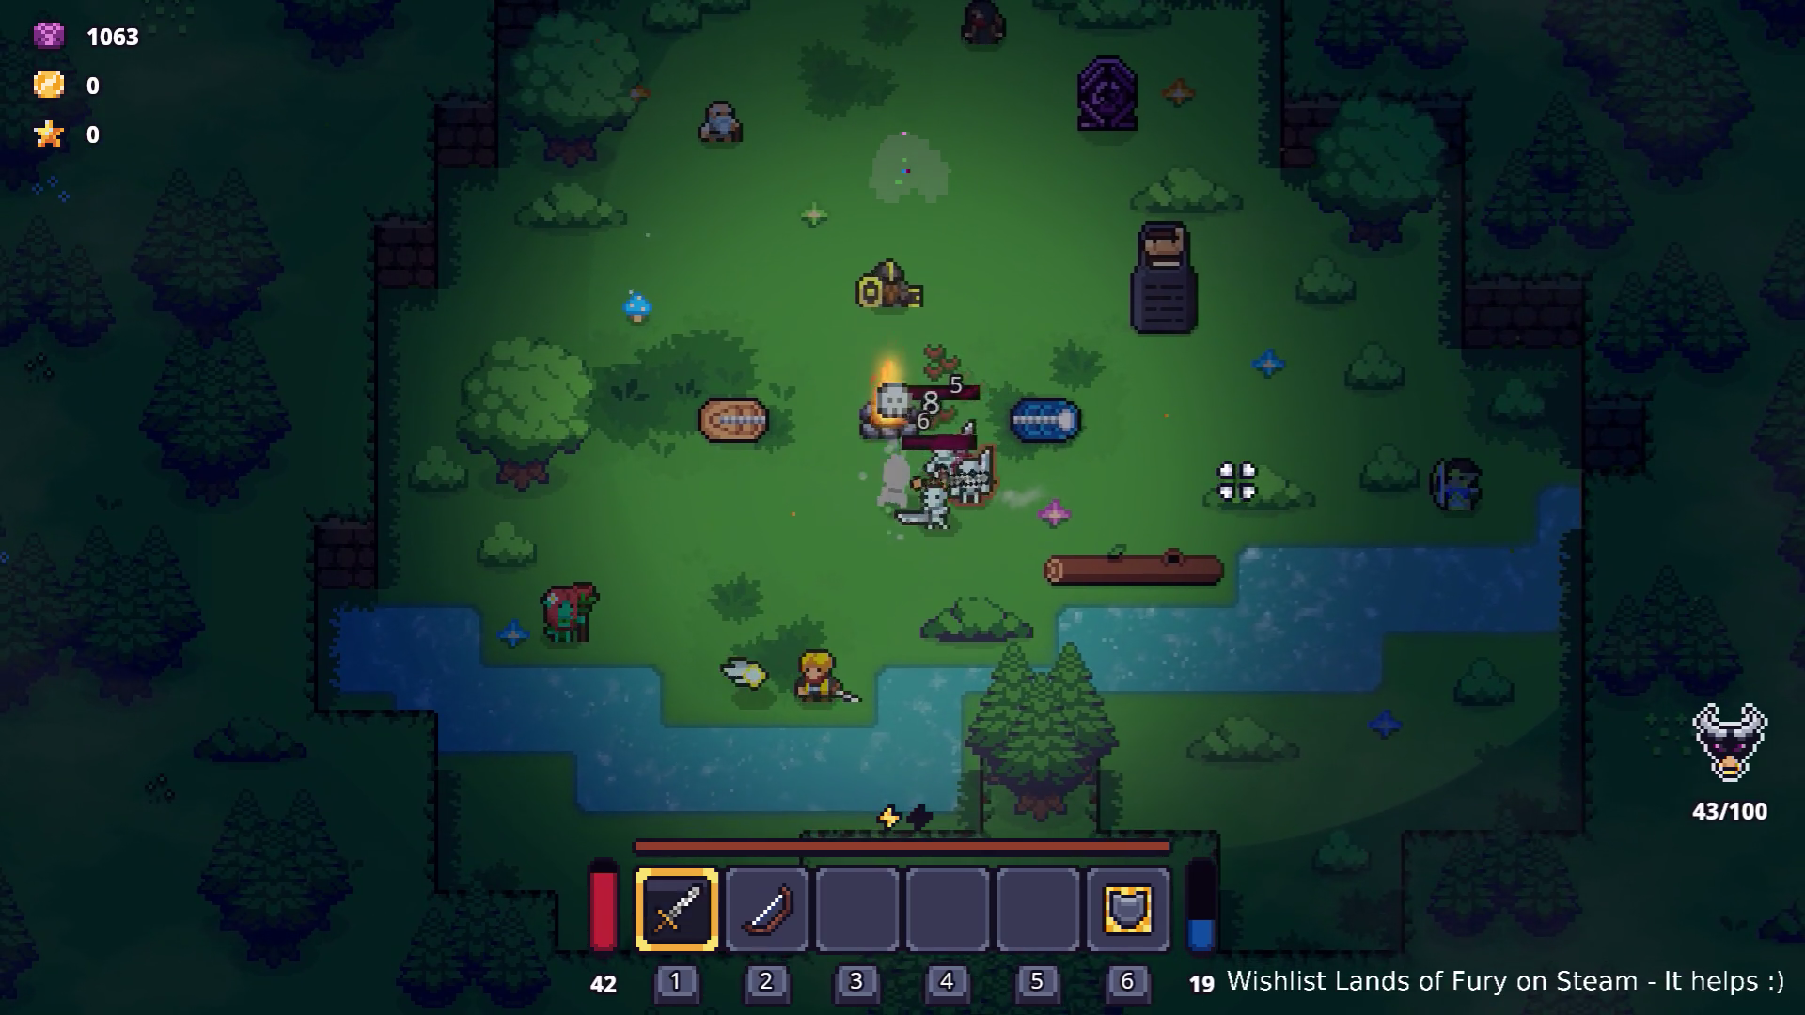
{"action": "key", "text": "a"}
{"action": "left_click", "coordinate": [1234, 481]}
{"action": "key", "text": "w"}
{"action": "key", "text": "d"}
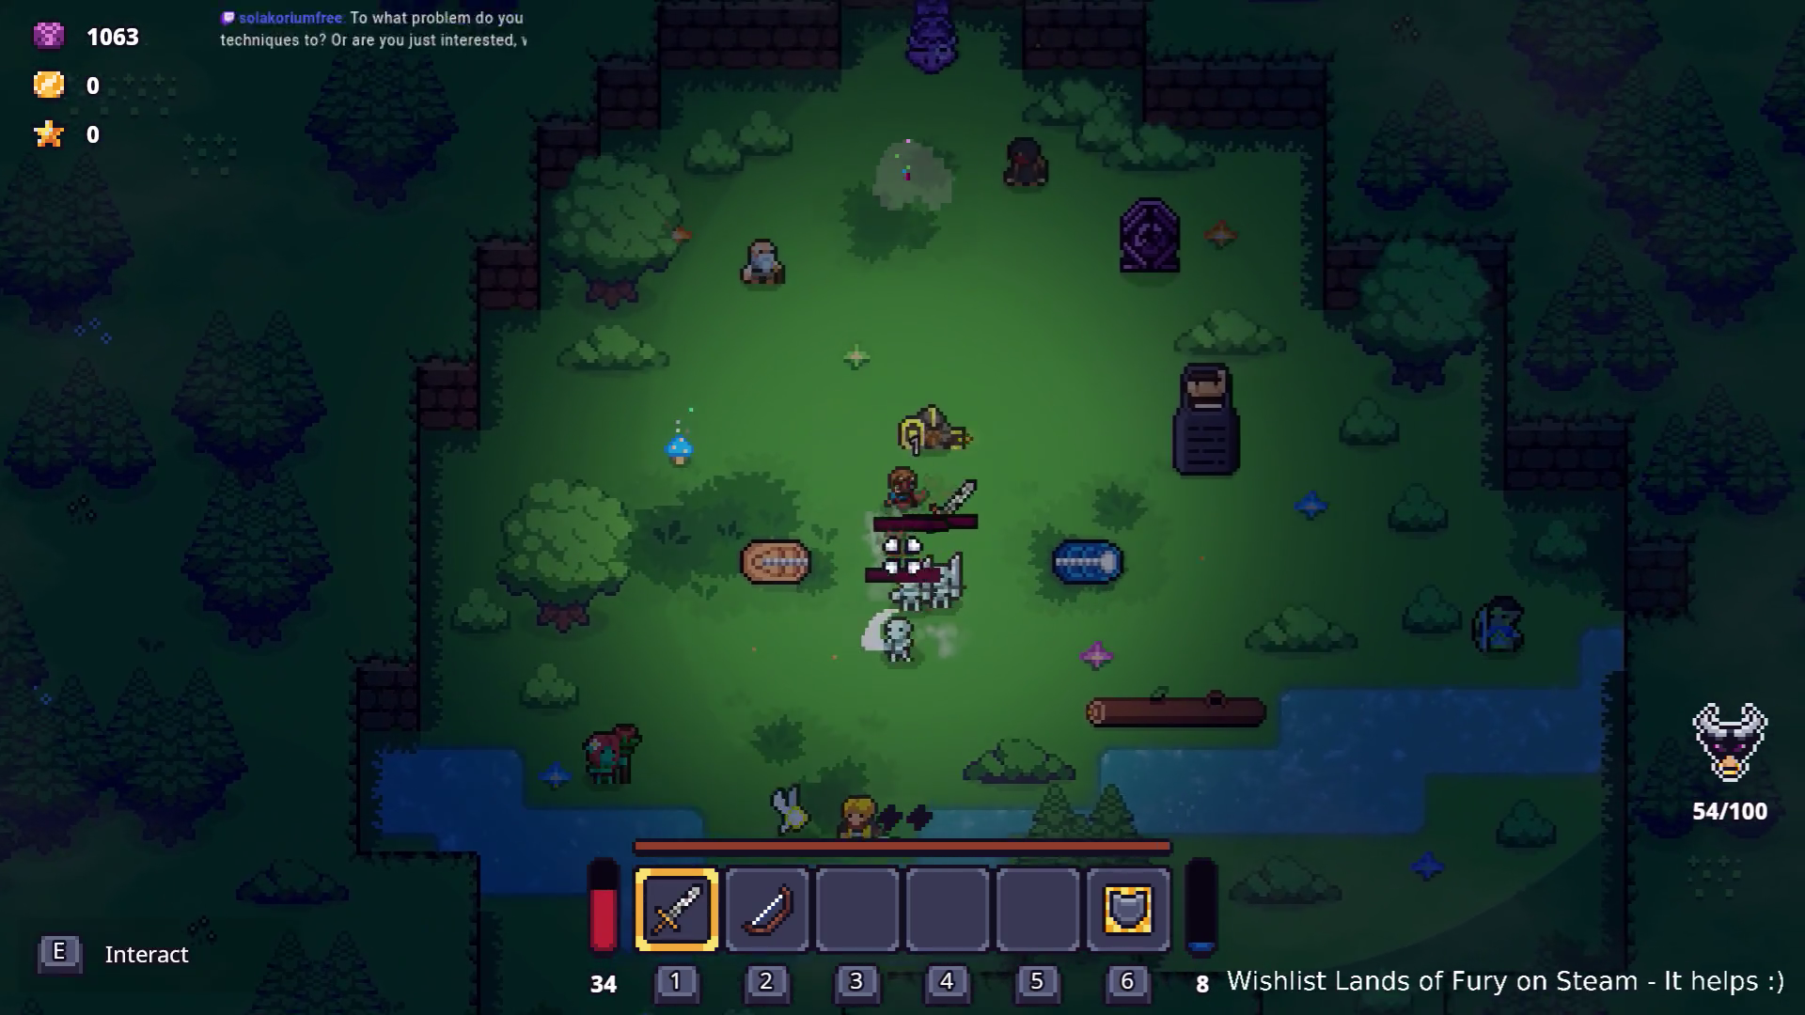
{"action": "key", "text": "d"}
{"action": "key", "text": "s"}
{"action": "left_click", "coordinate": [742, 550]}
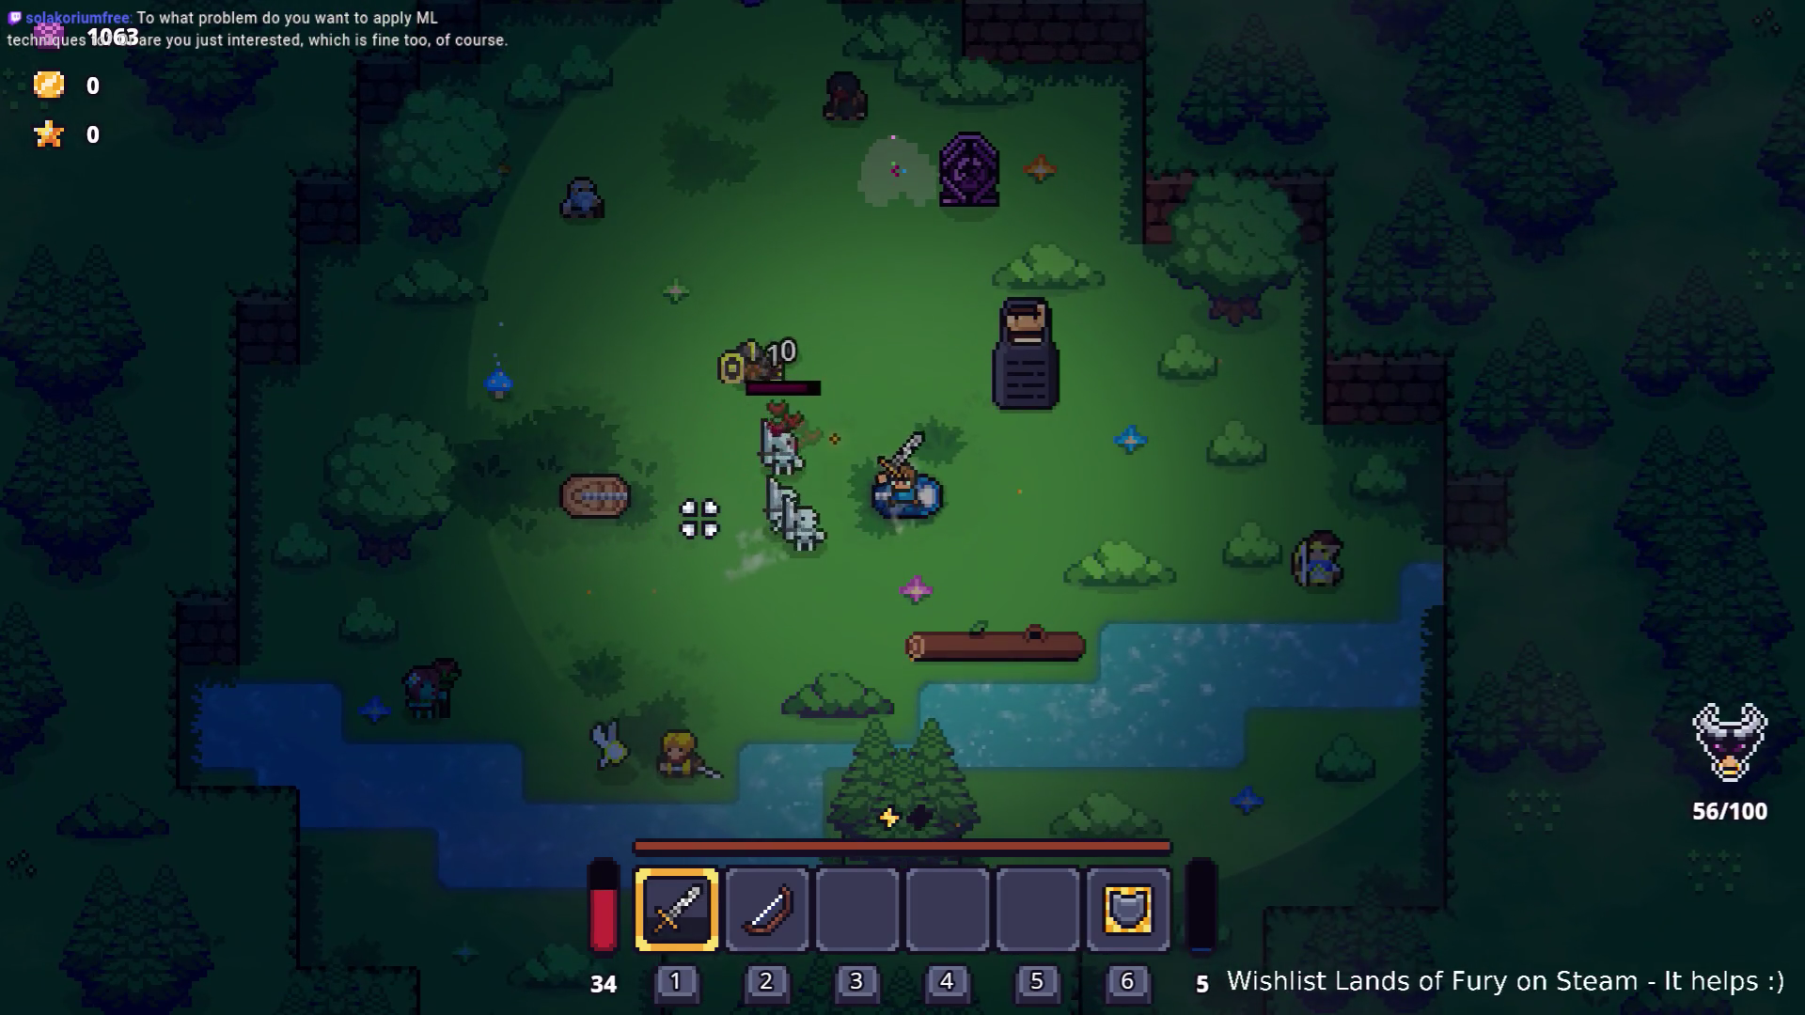
{"action": "left_click", "coordinate": [710, 514]}
{"action": "left_click", "coordinate": [710, 514]}
Keep maneuvering around and striking the skeletons, then retreat up and left.
{"action": "key", "text": "d"}
{"action": "key", "text": "w"}
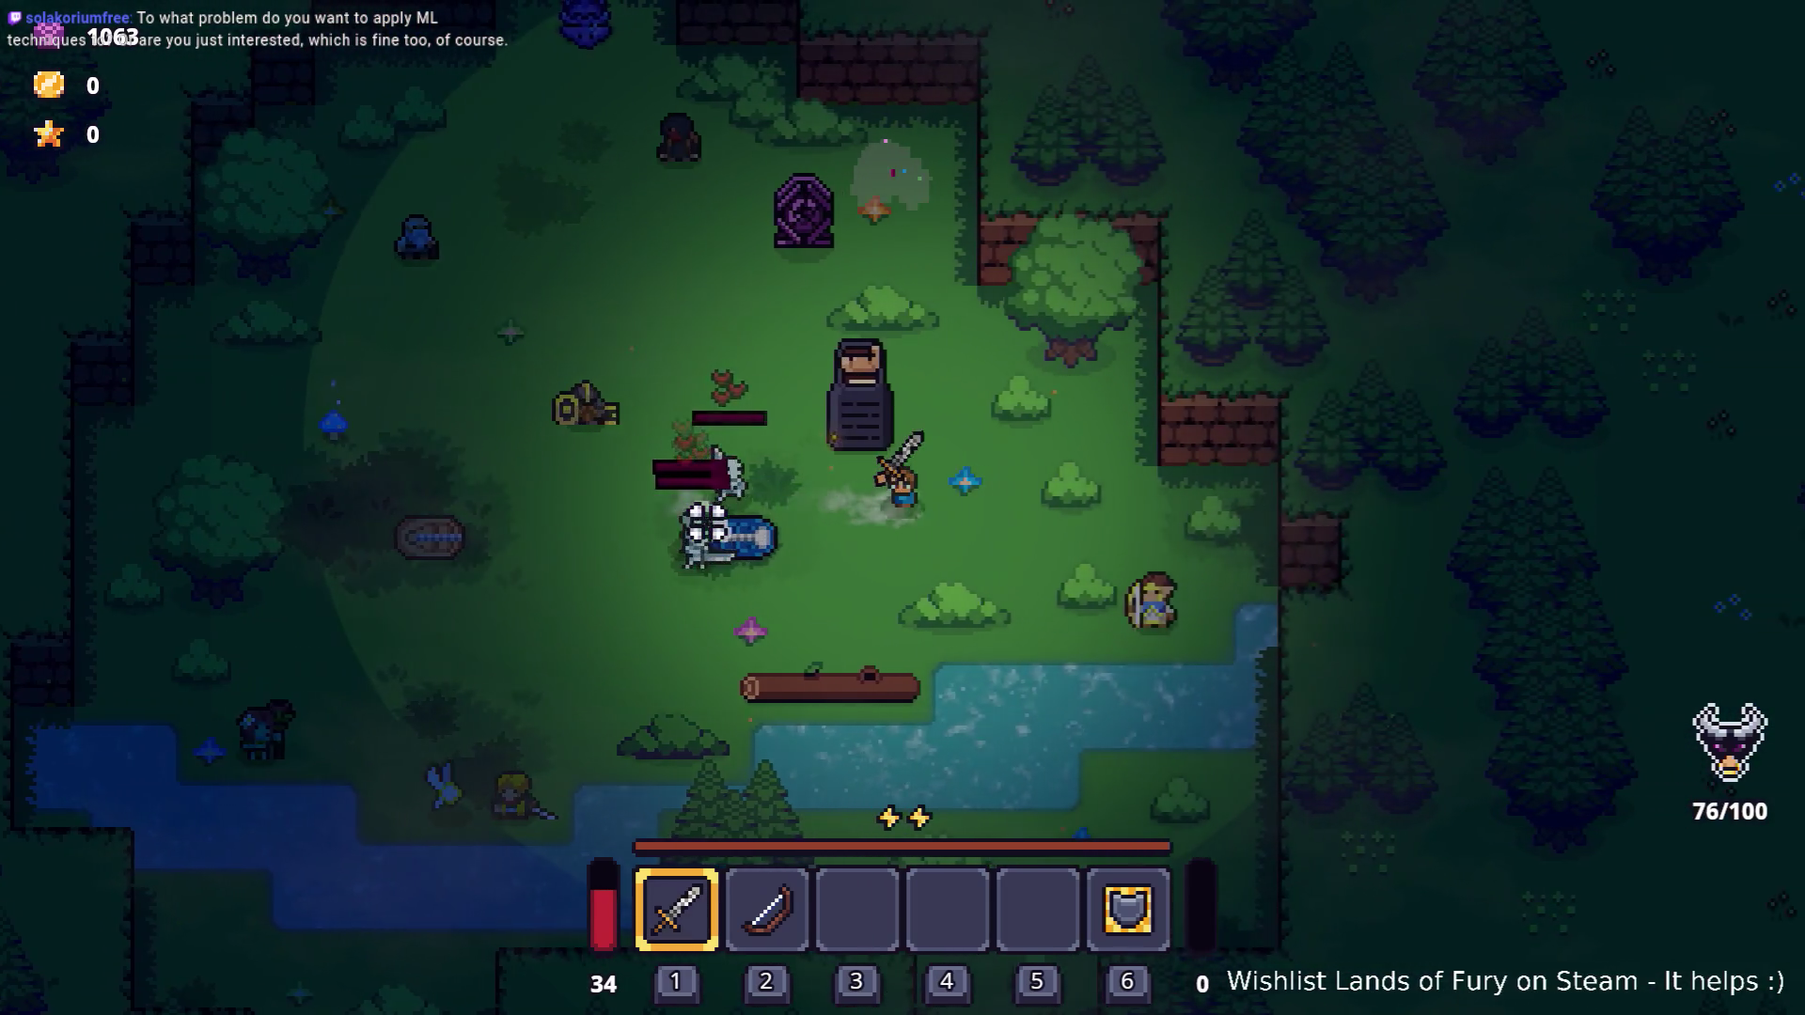
{"action": "key", "text": "d"}
{"action": "key", "text": "s"}
{"action": "left_click", "coordinate": [705, 512]}
{"action": "key", "text": "a"}
{"action": "left_click", "coordinate": [725, 470]}
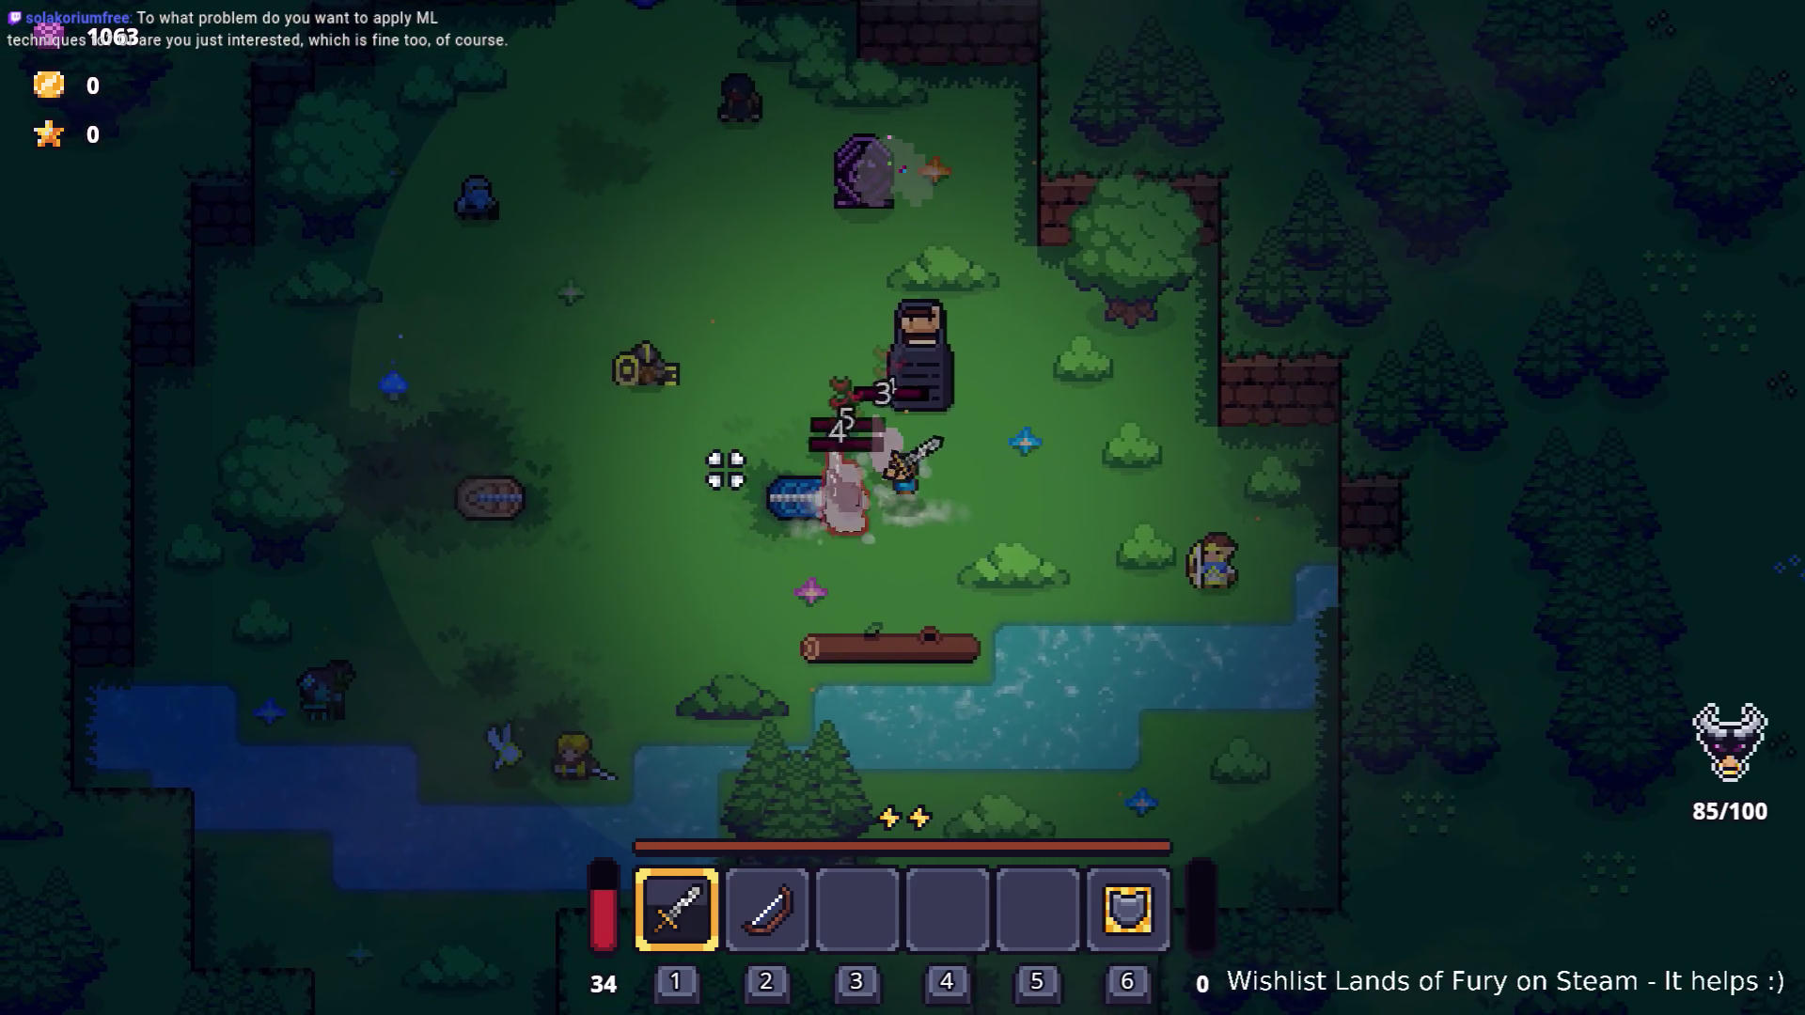
{"action": "key", "text": "d"}
{"action": "key", "text": "w"}
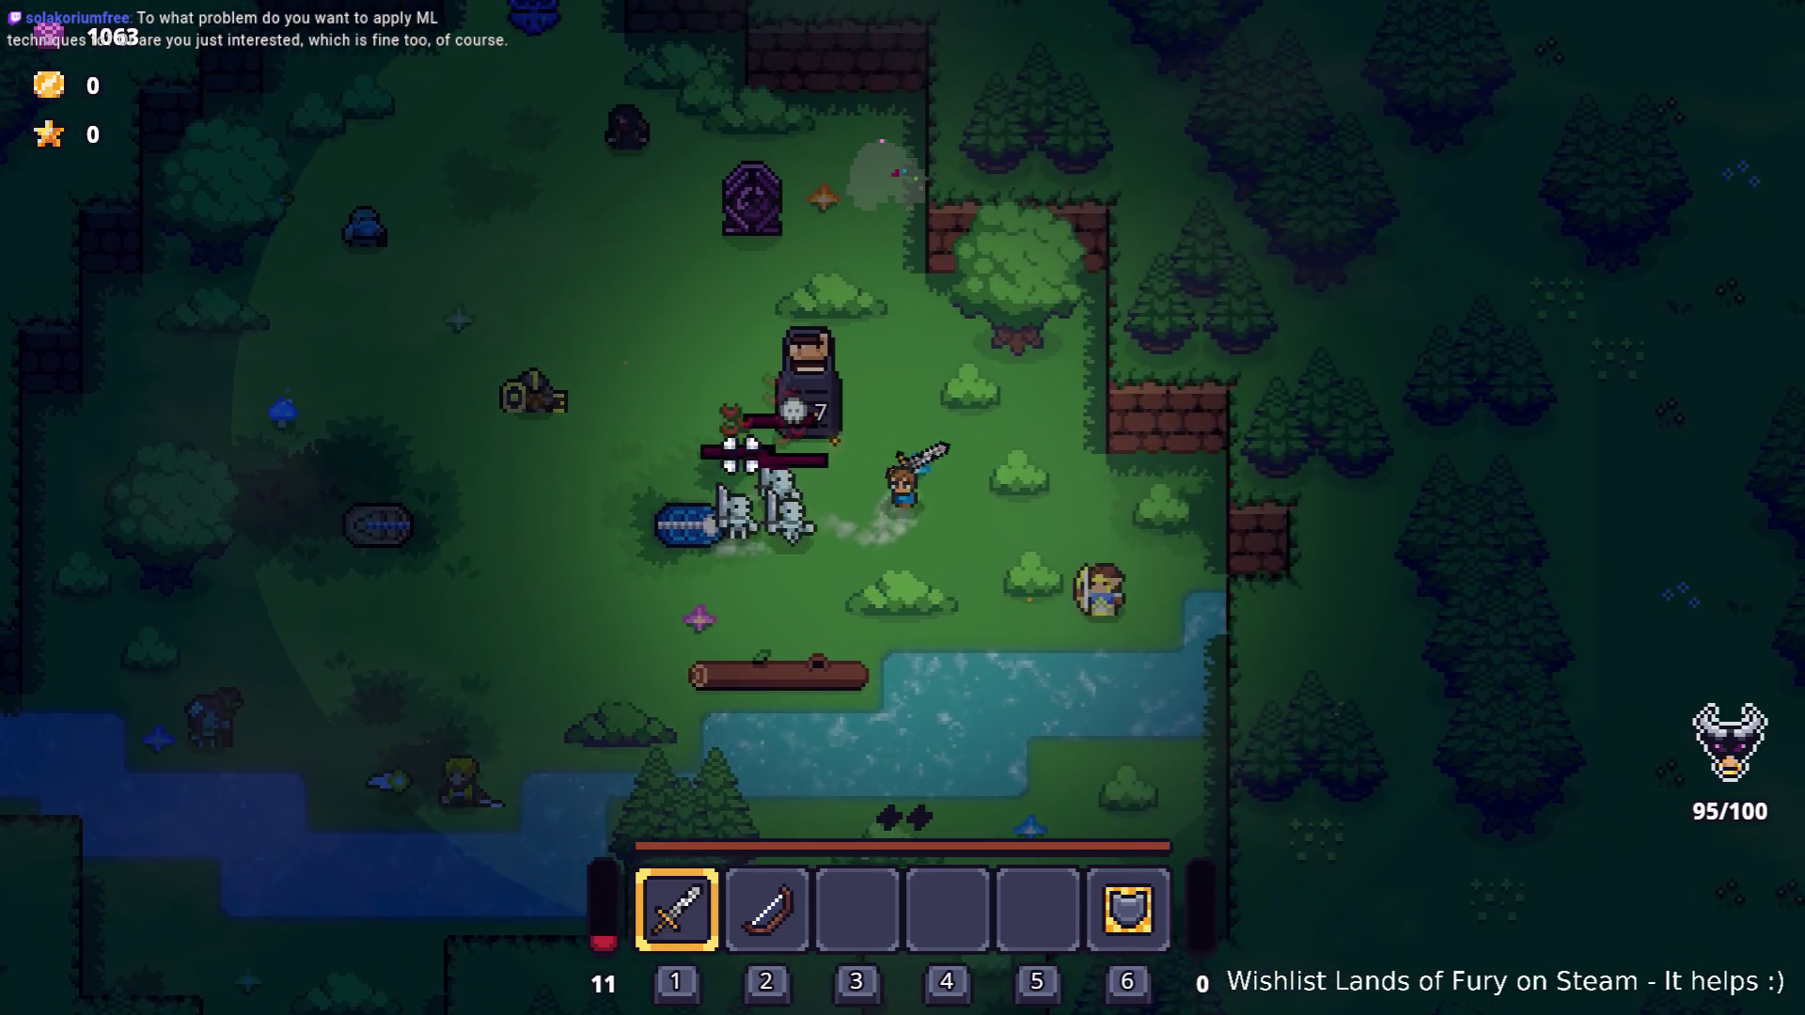
{"action": "left_click", "coordinate": [718, 488]}
{"action": "key", "text": "a"}
{"action": "key", "text": "w"}
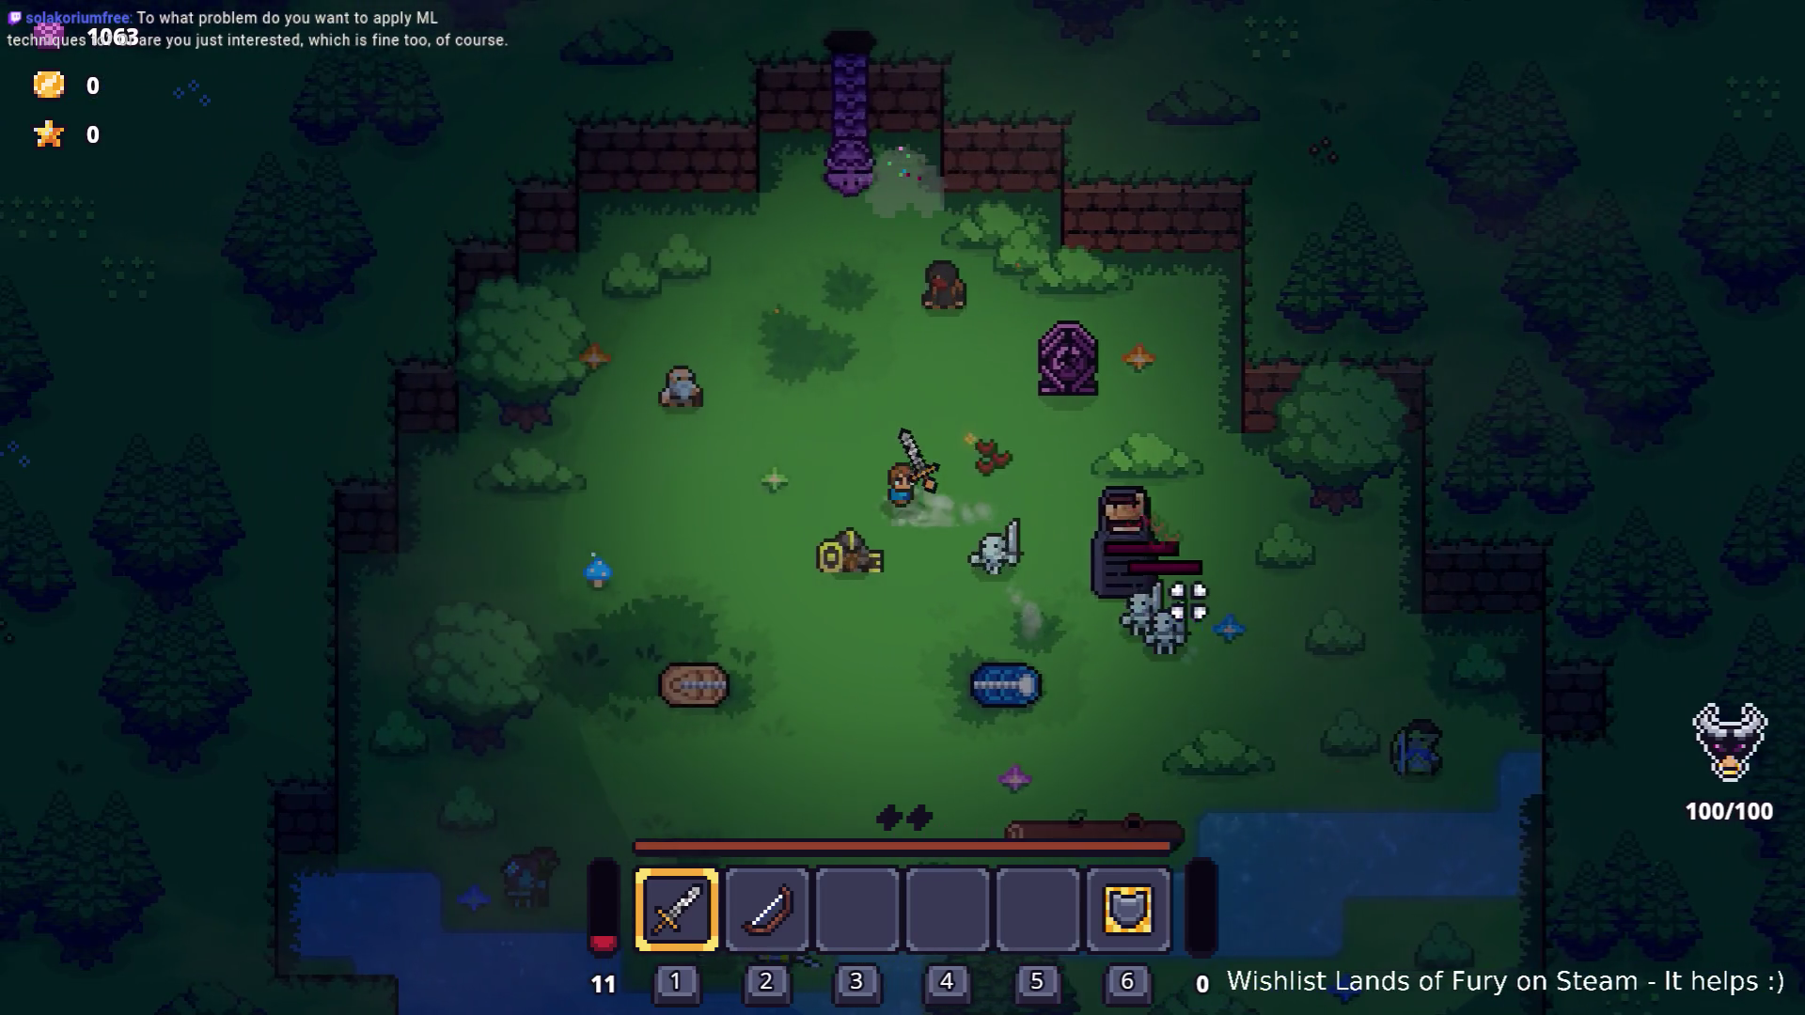
{"action": "key", "text": "s"}
Swap to the bow and back to the sword, then fight until game over and quit to menu.
{"action": "key", "text": "2"}
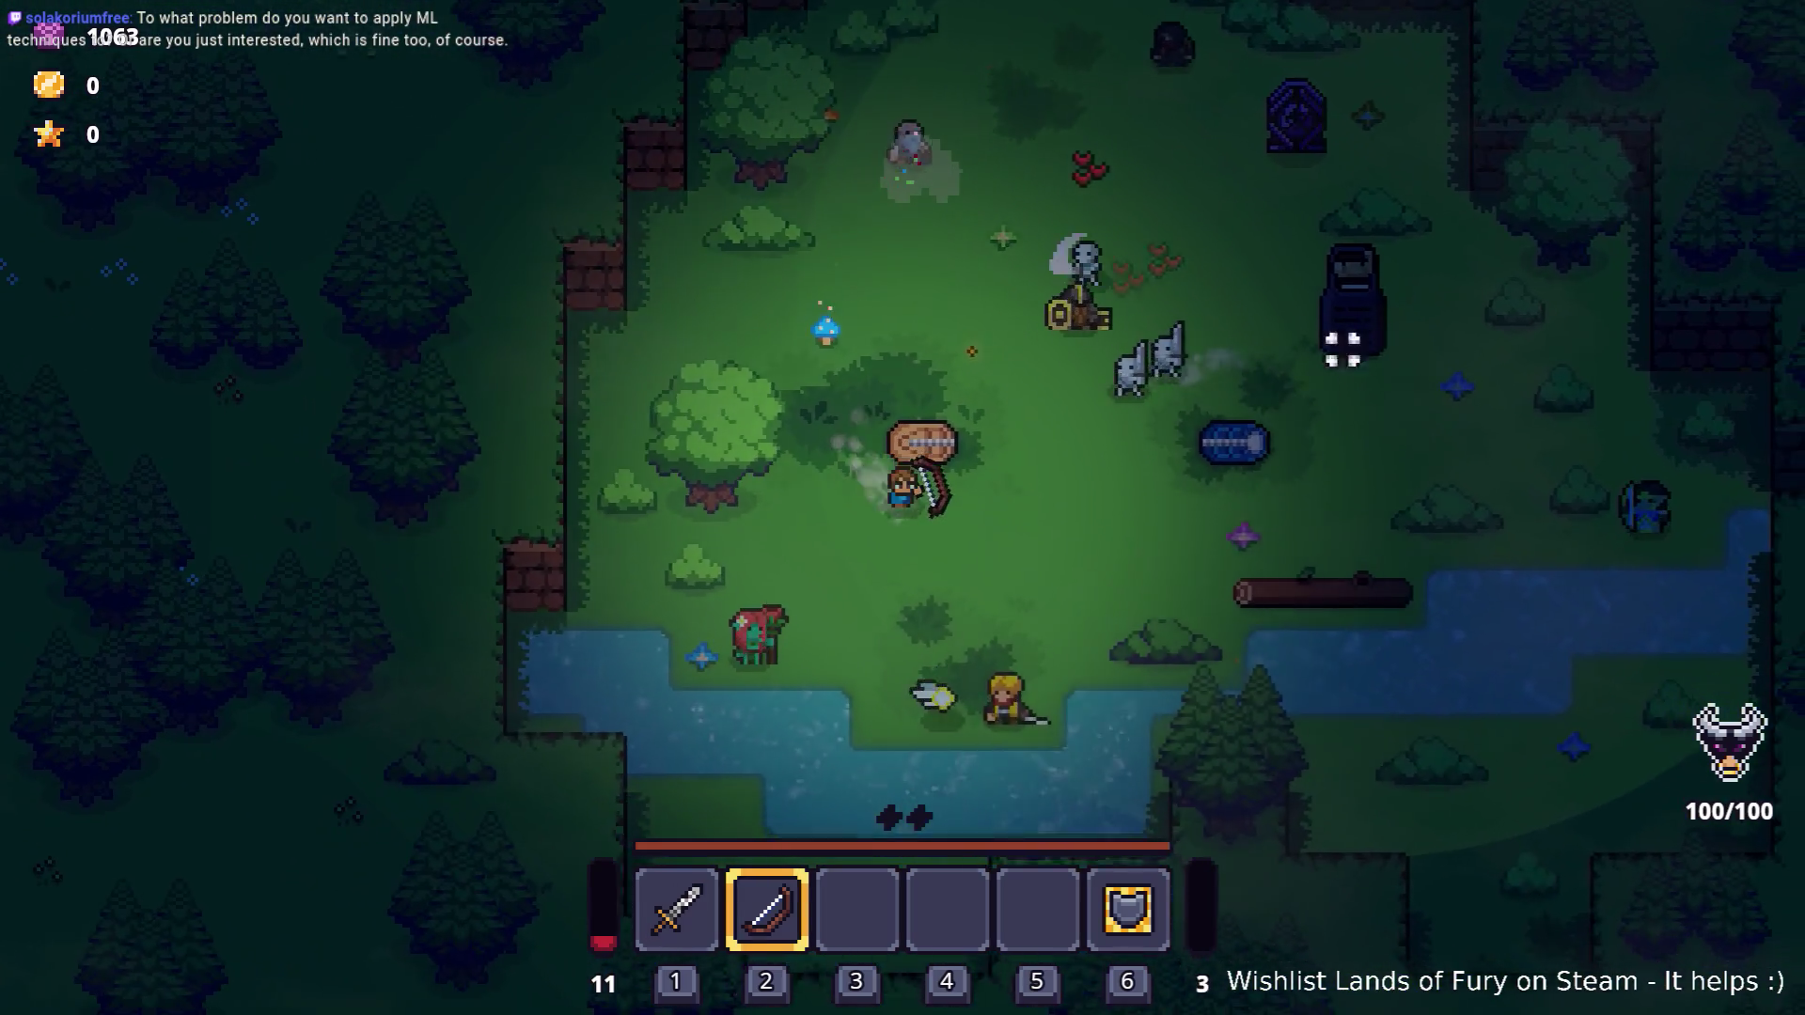
{"action": "key", "text": "d"}
{"action": "key", "text": "1"}
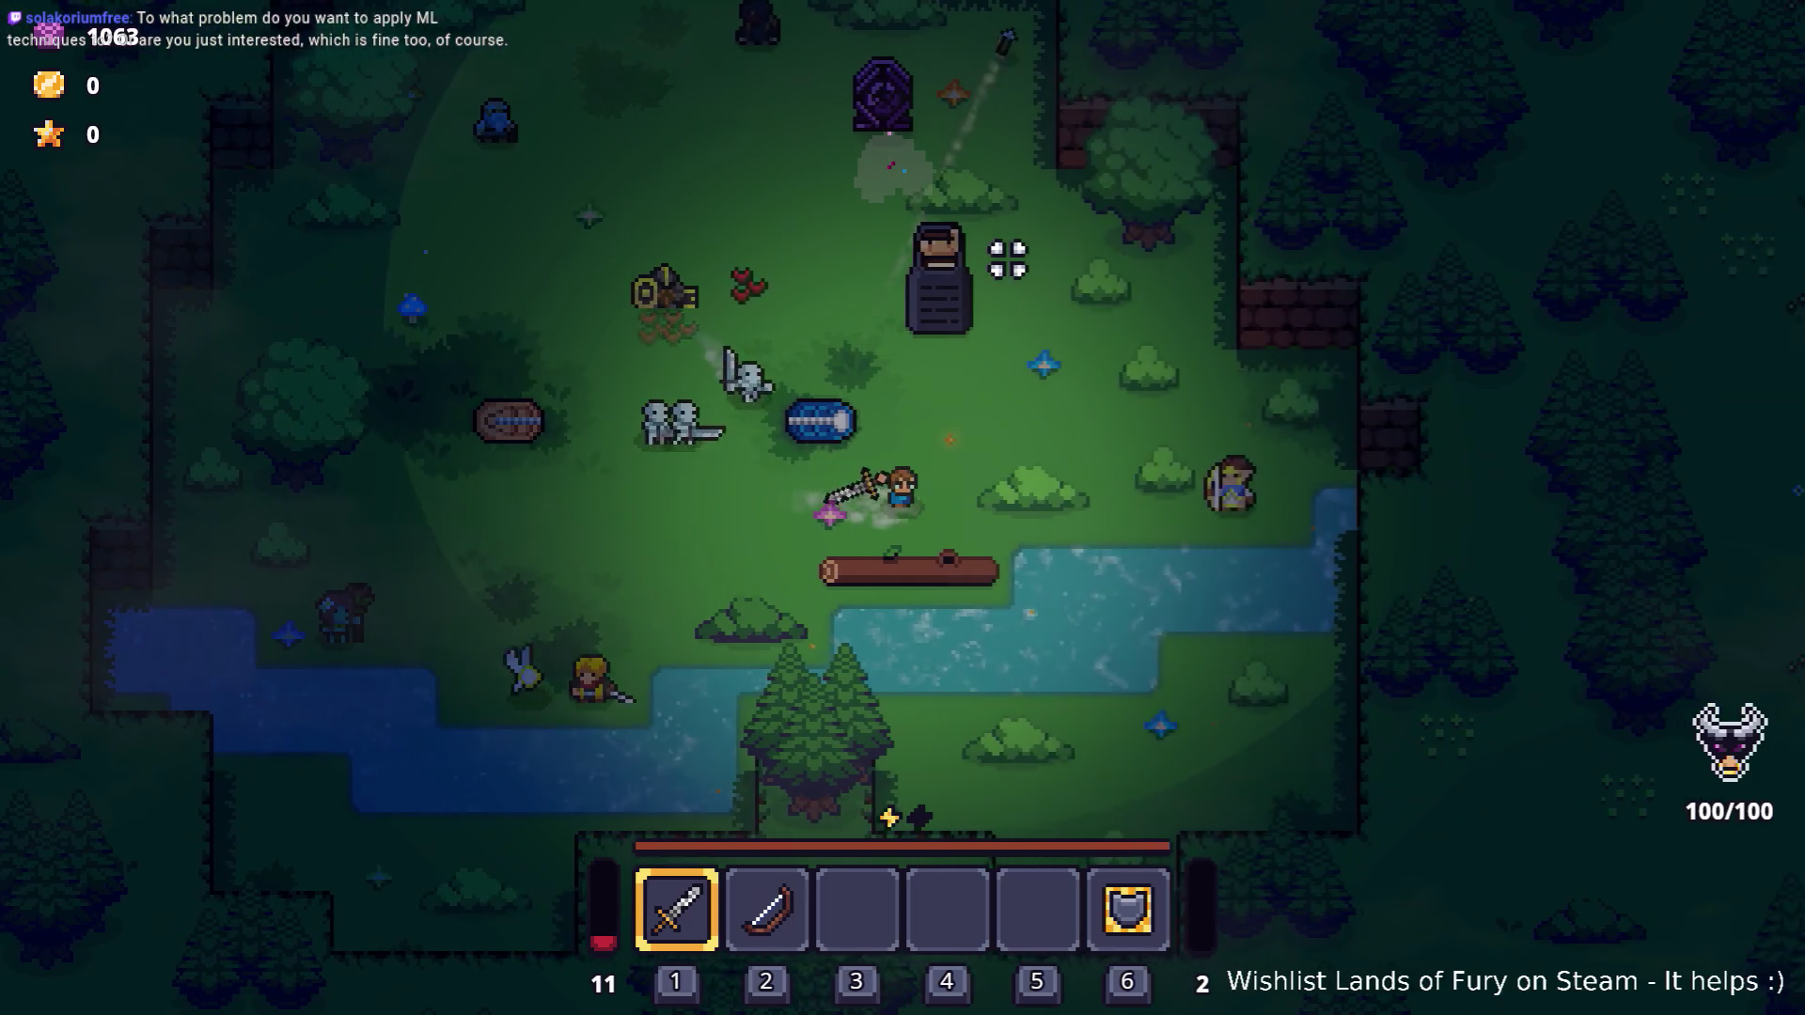
{"action": "key", "text": "w"}
{"action": "key", "text": "d"}
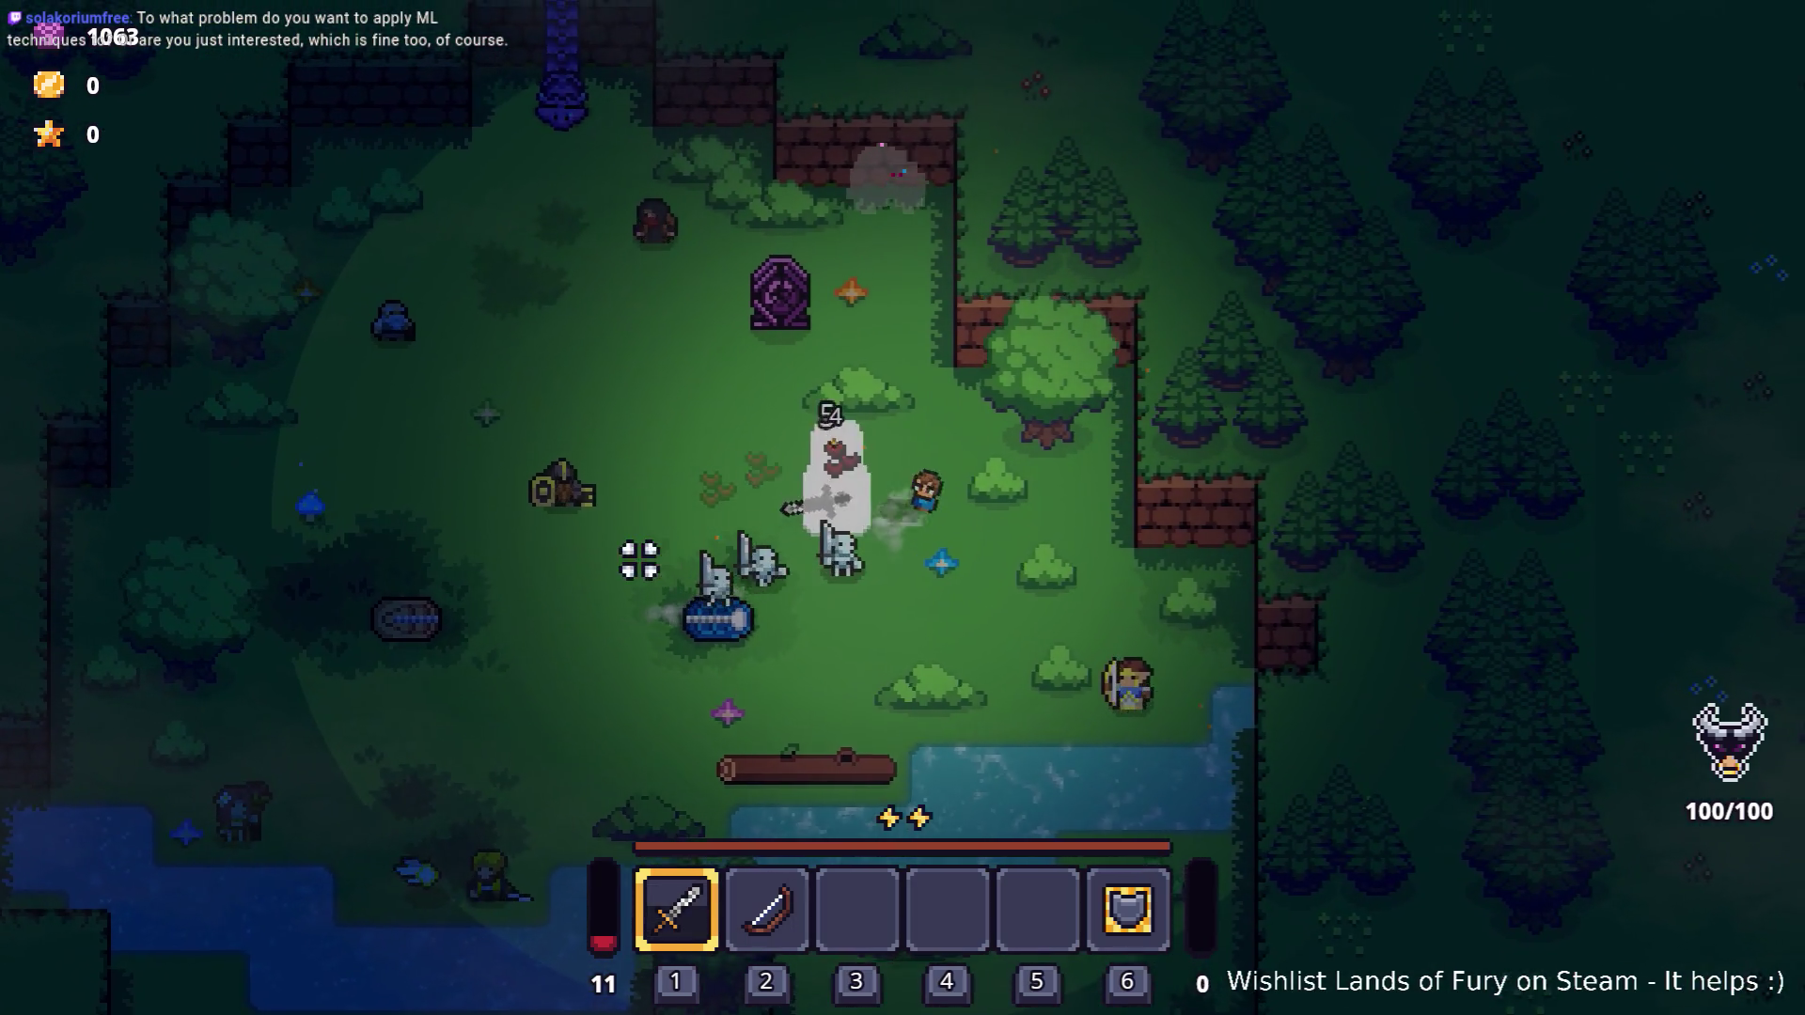
{"action": "left_click", "coordinate": [594, 712]}
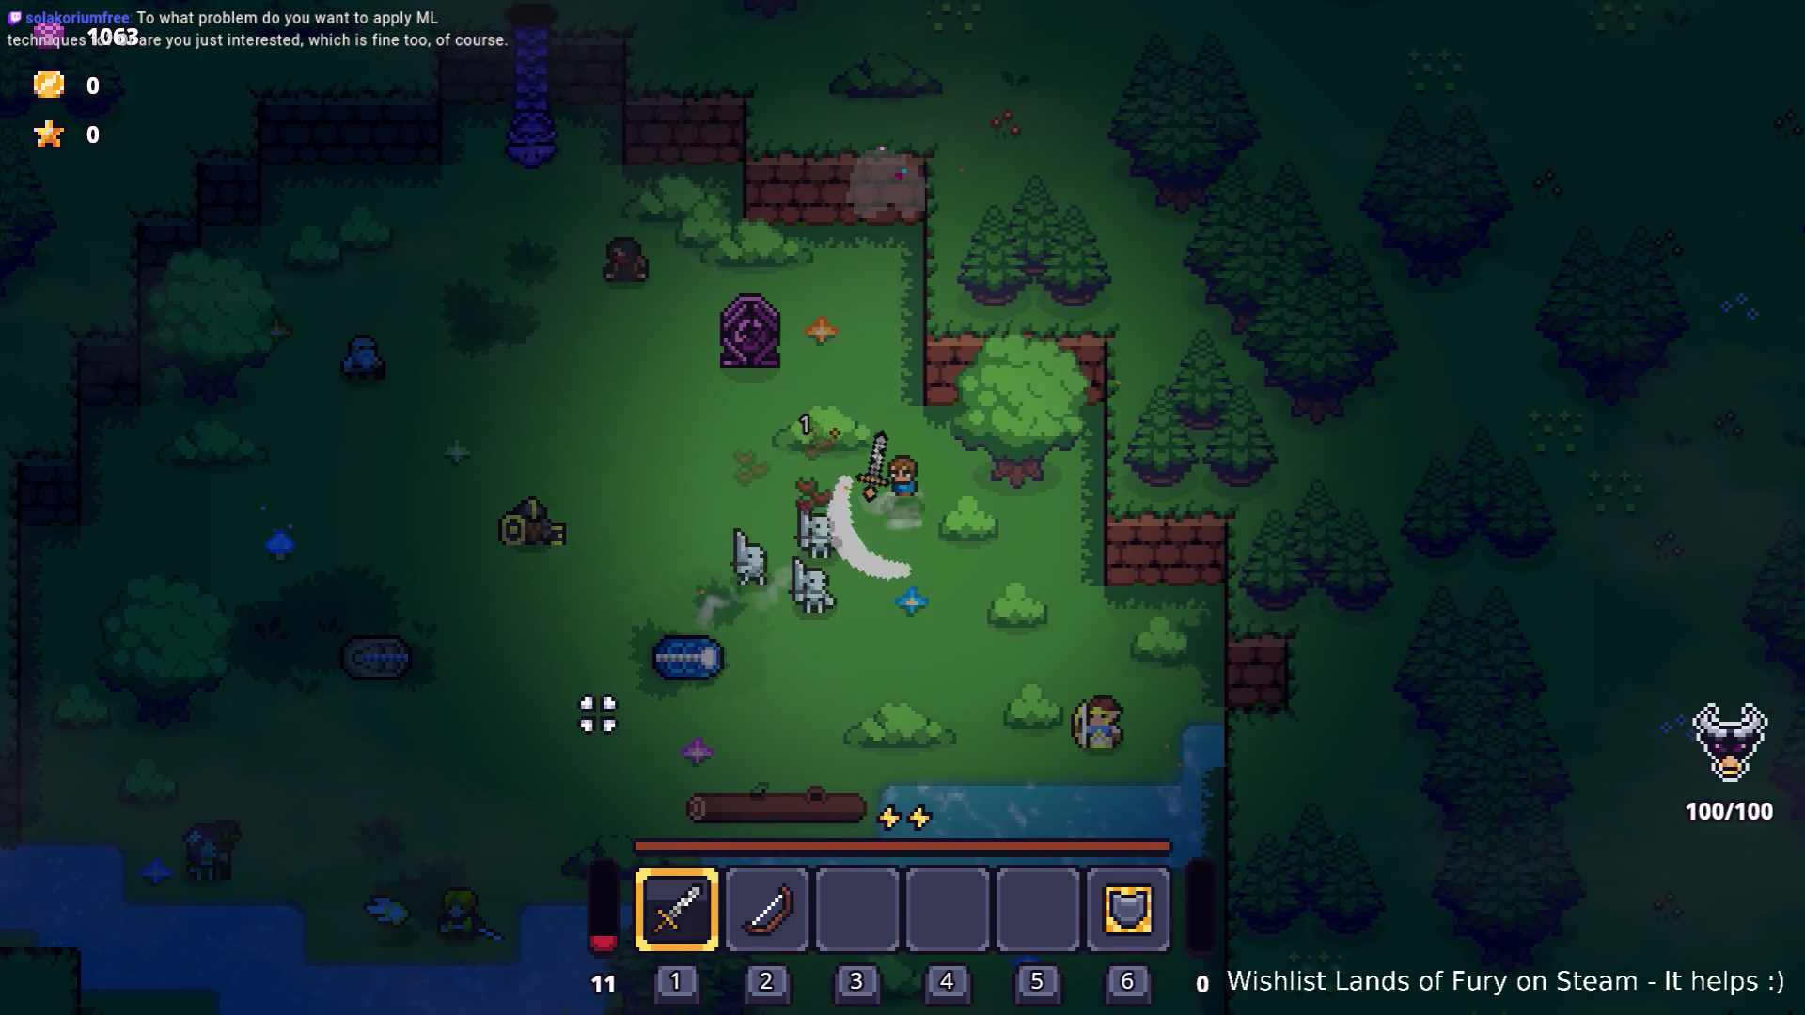
{"action": "key", "text": "s"}
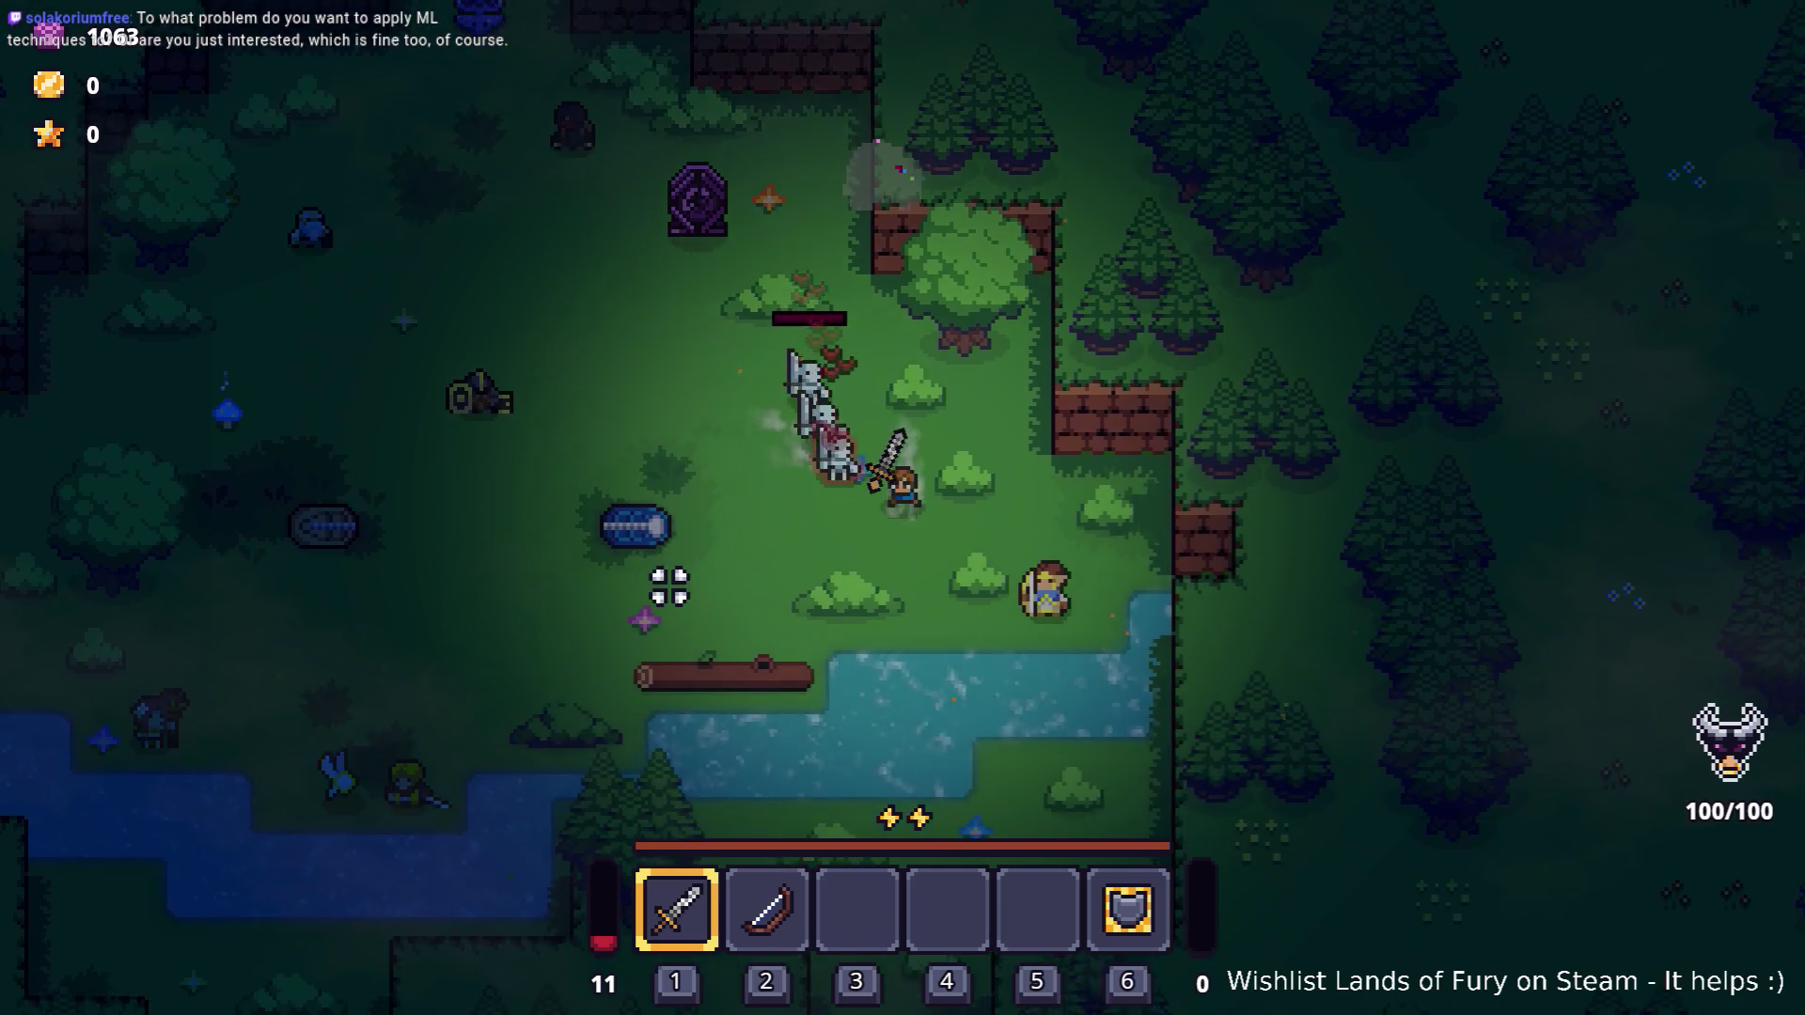
{"action": "key", "text": "a"}
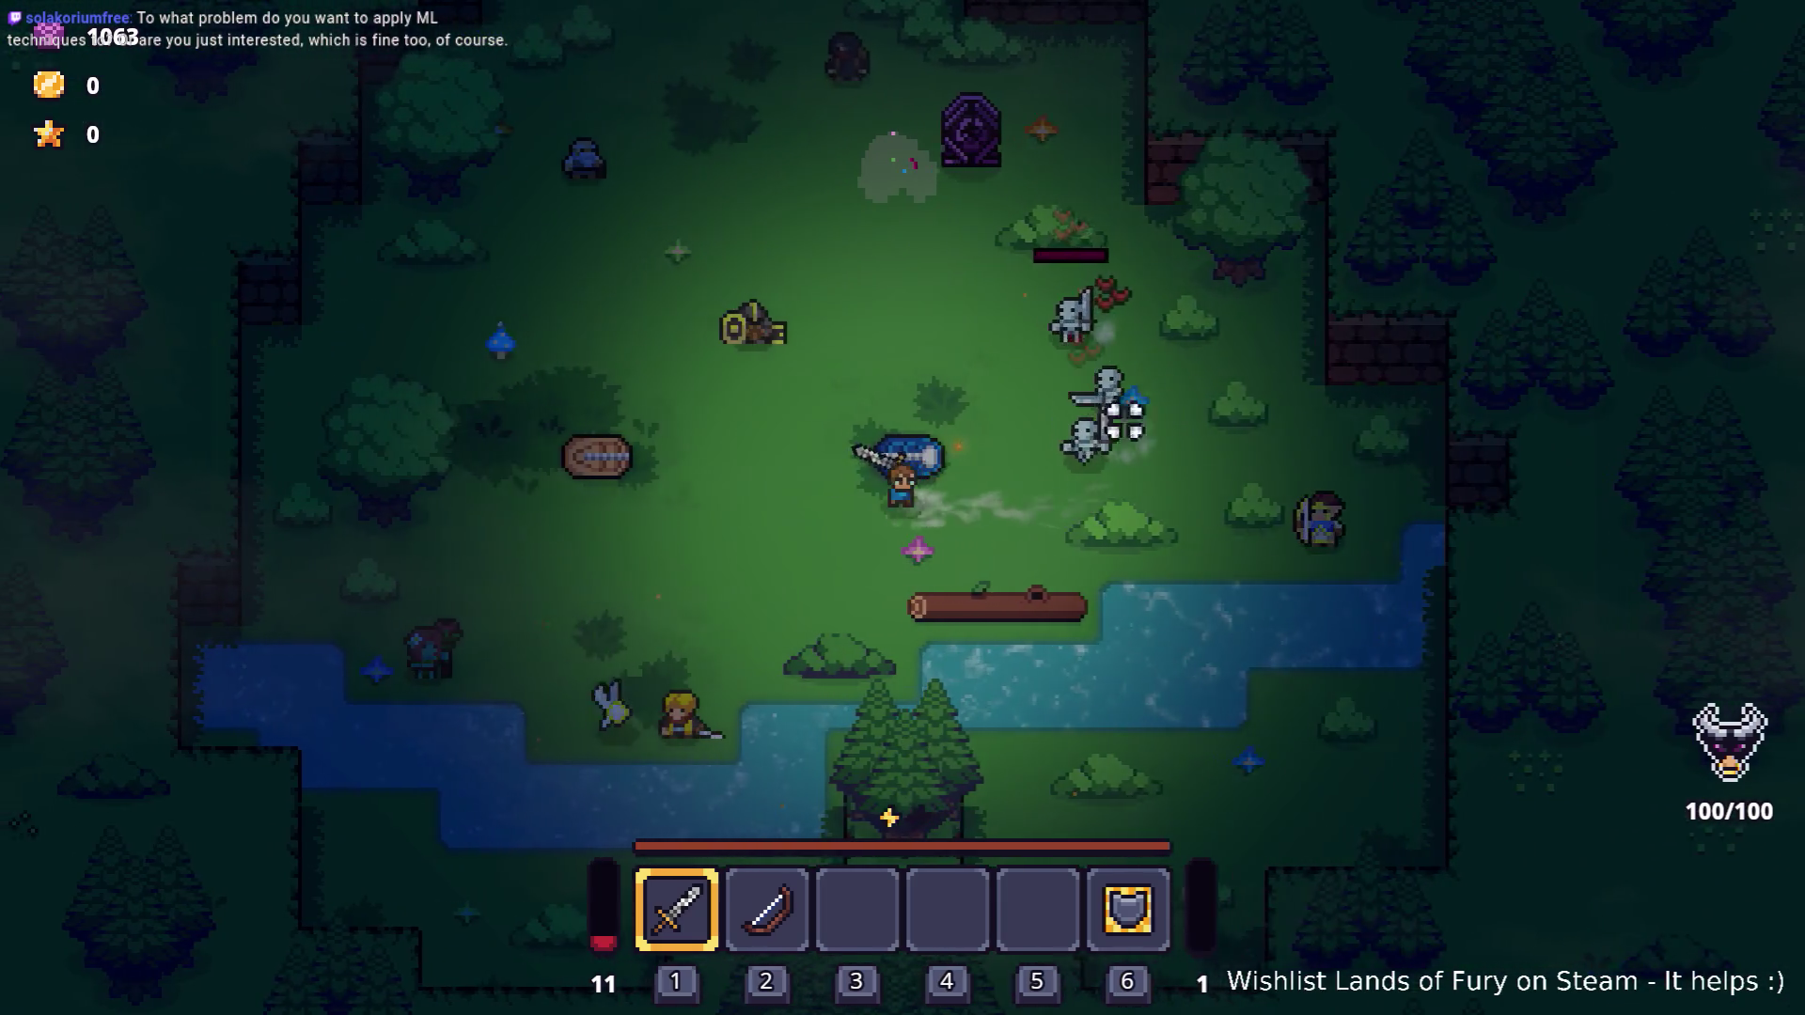
{"action": "key", "text": "a"}
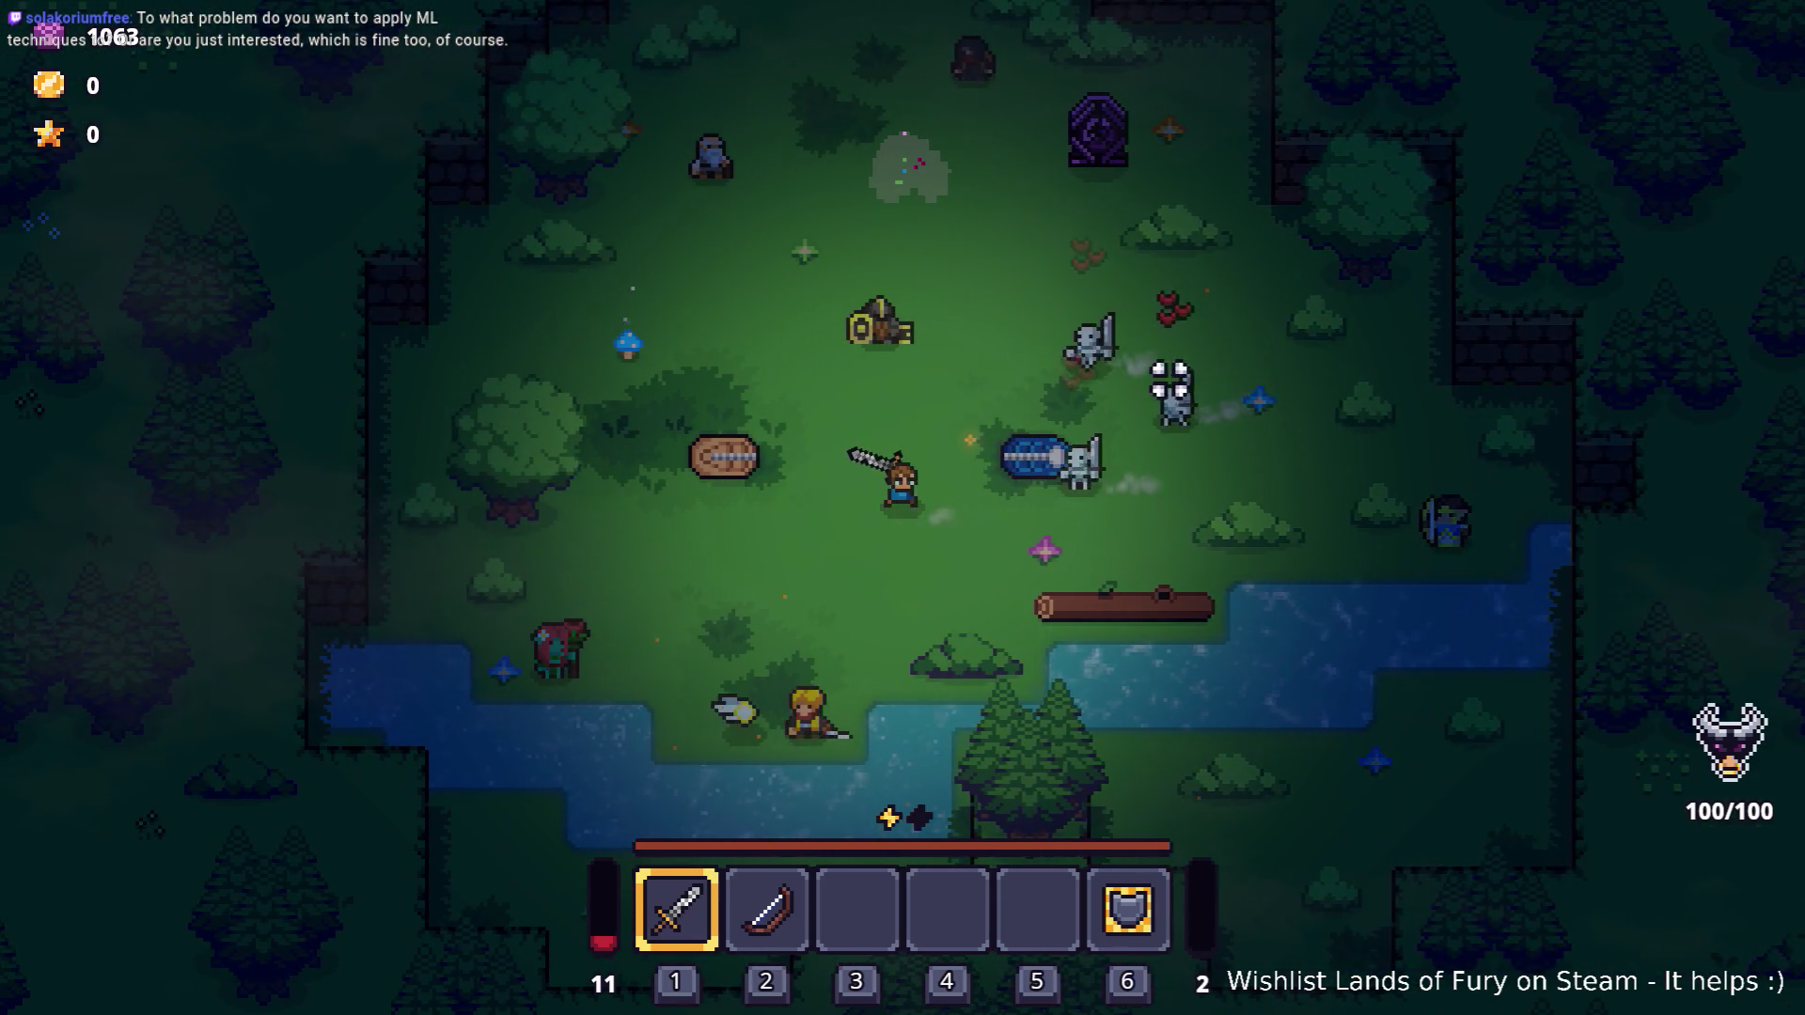
{"action": "key", "text": "a"}
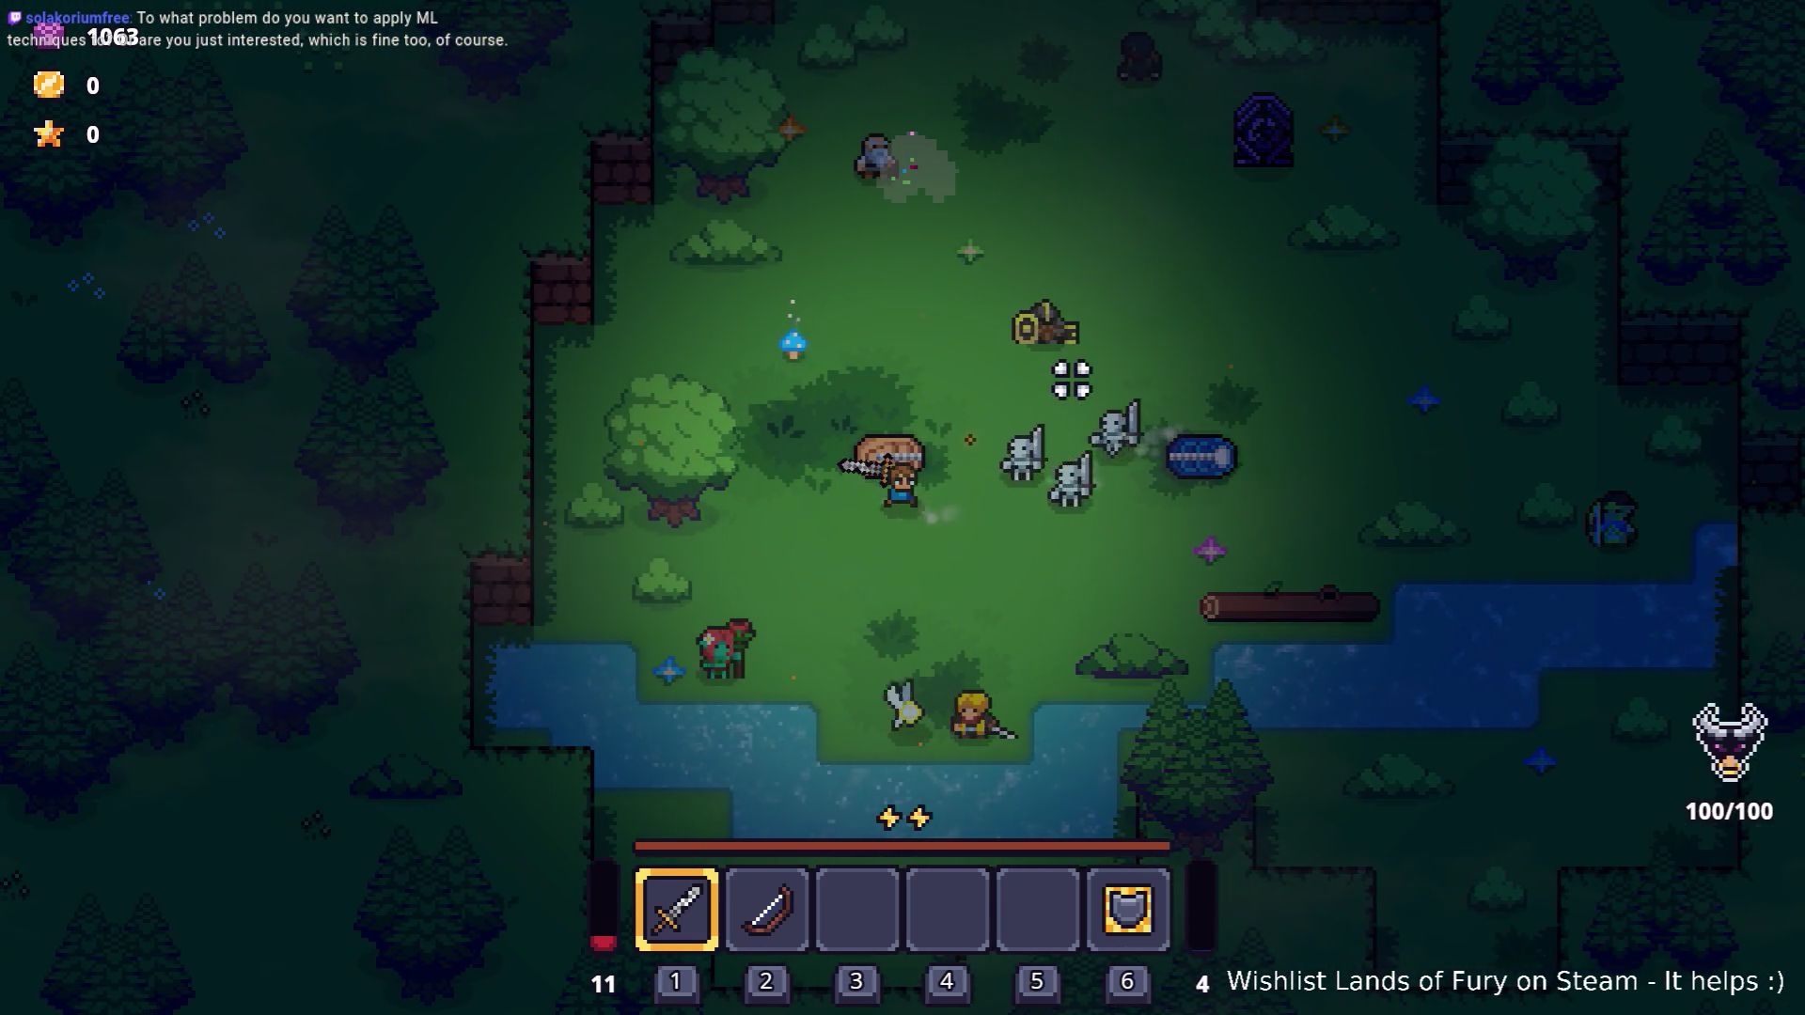
{"action": "key", "text": "a"}
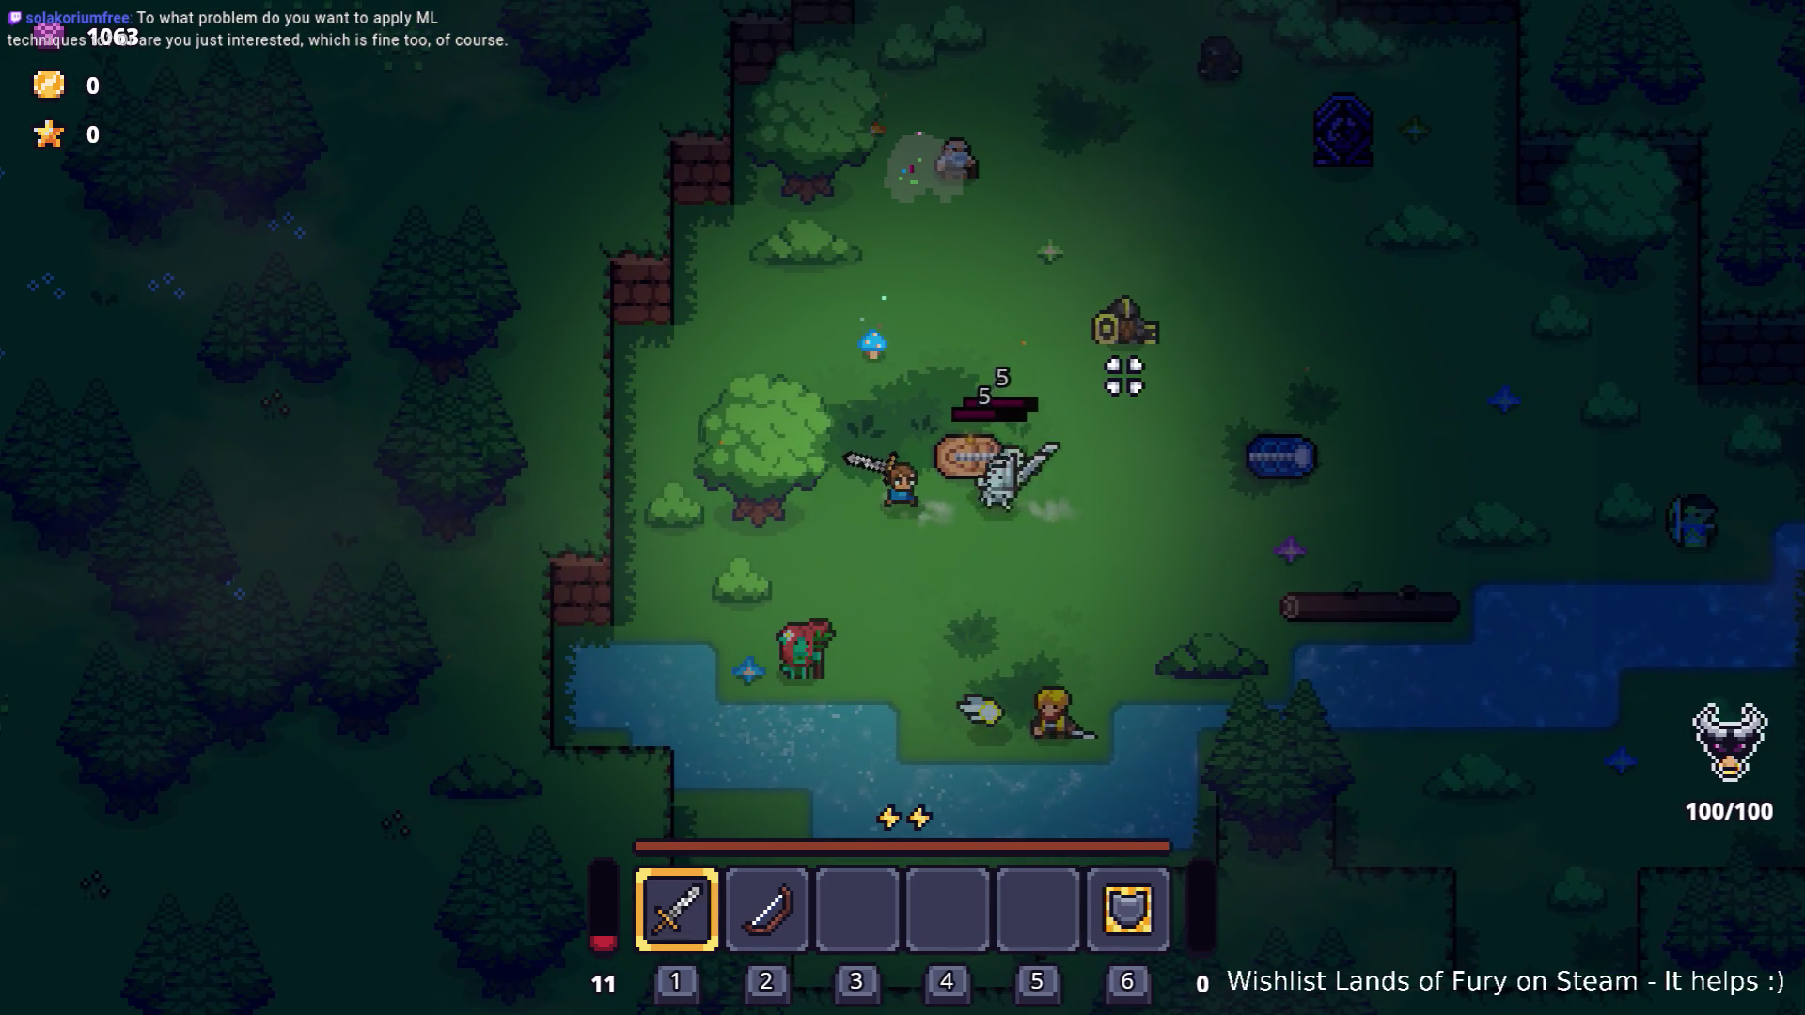
{"action": "key", "text": "a"}
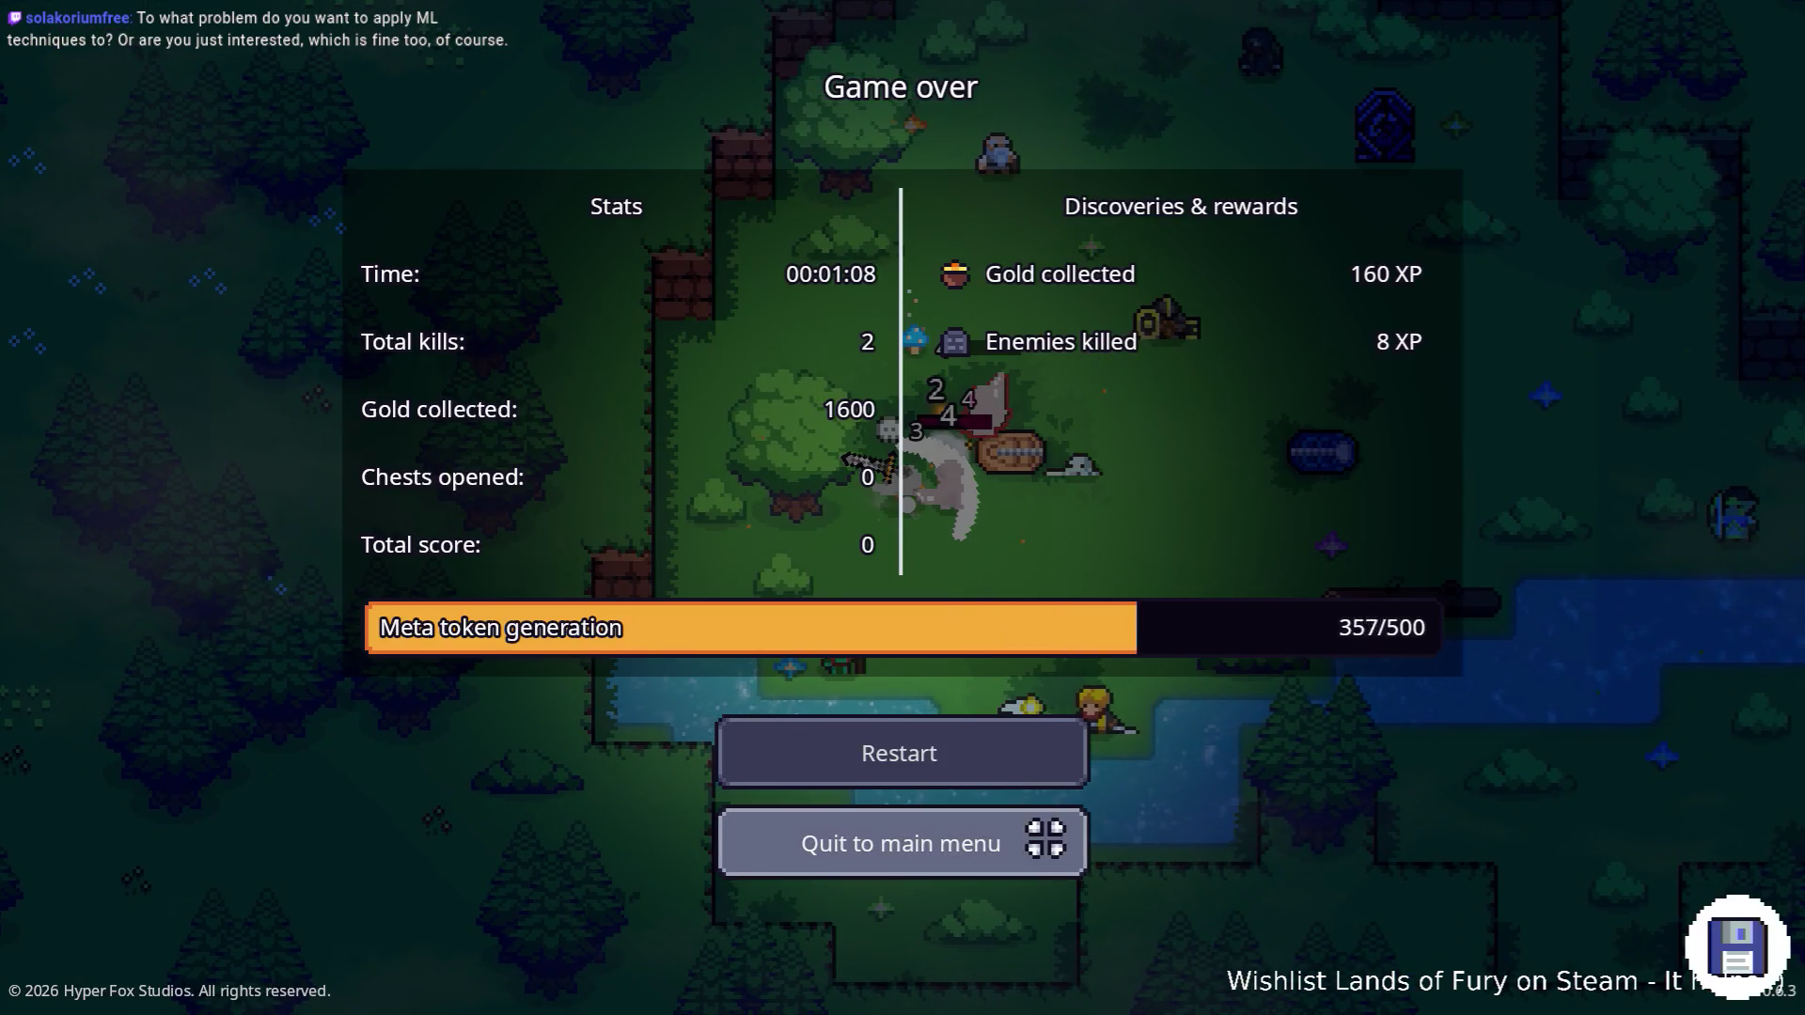
{"action": "left_click", "coordinate": [1027, 834]}
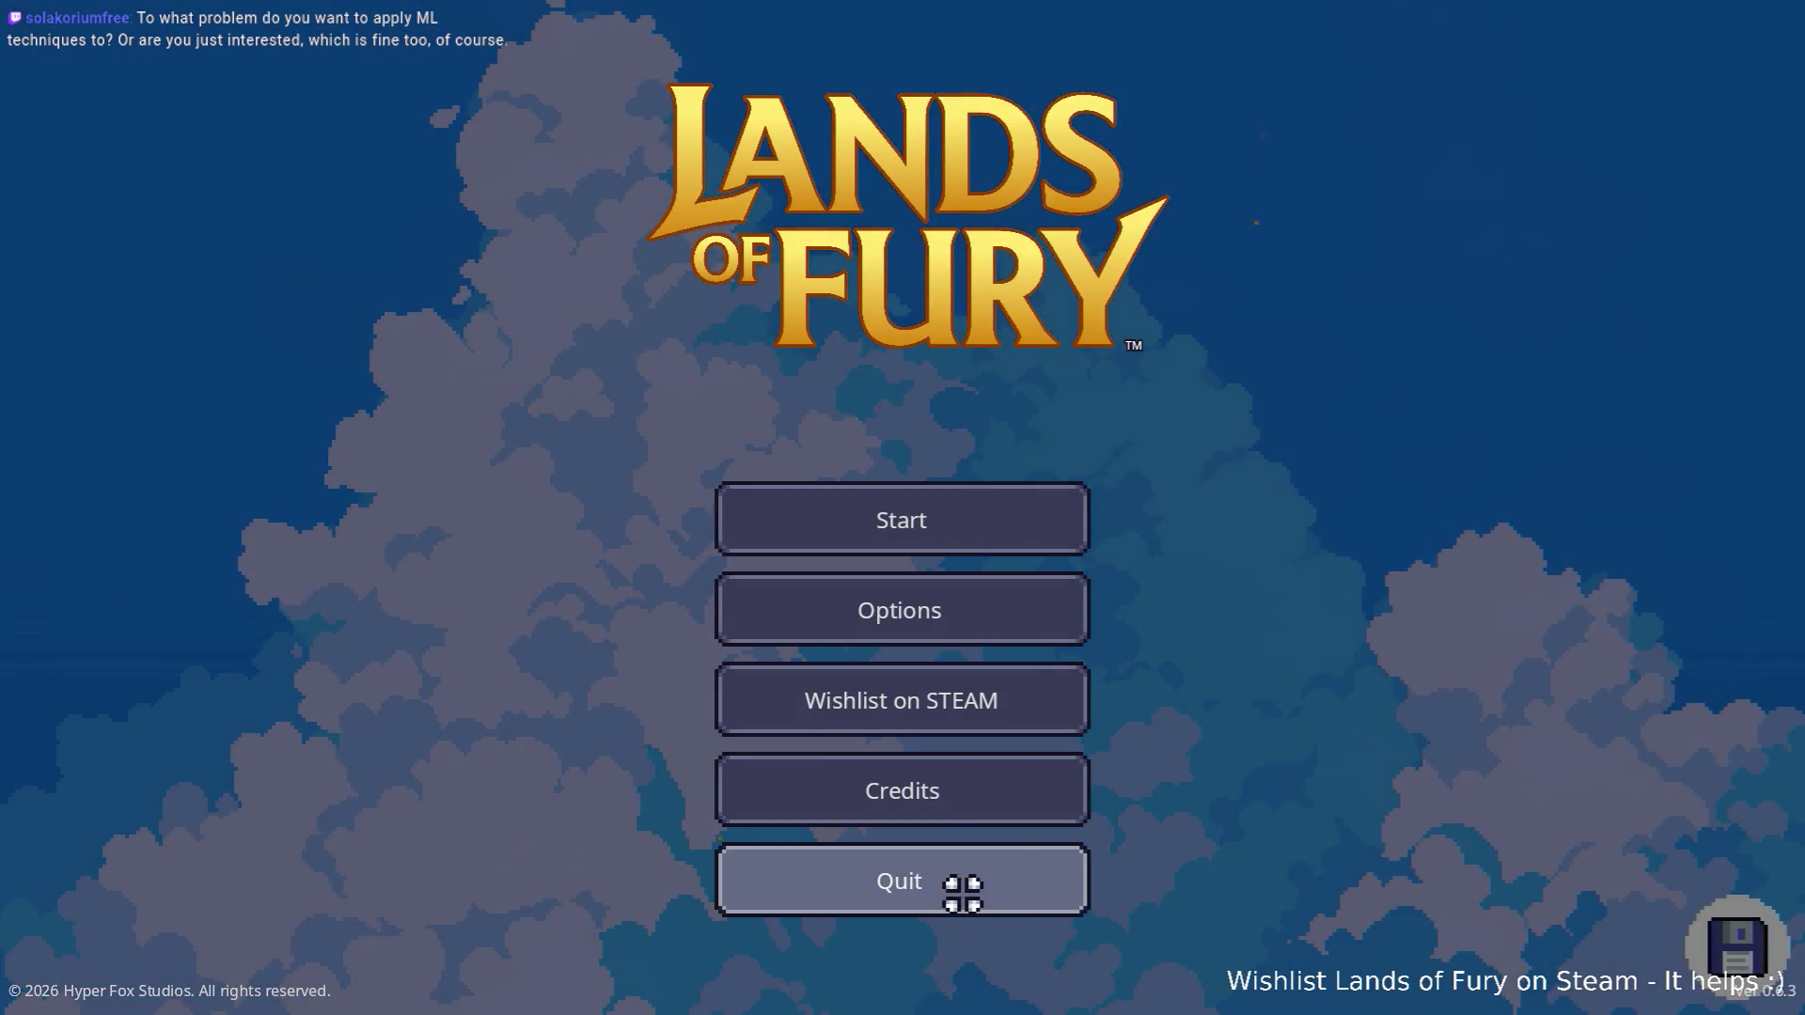
Quit the game and reselect UseItemComponent to confirm its Item Id tombstone_health_regen_aura.
{"action": "left_click", "coordinate": [960, 894]}
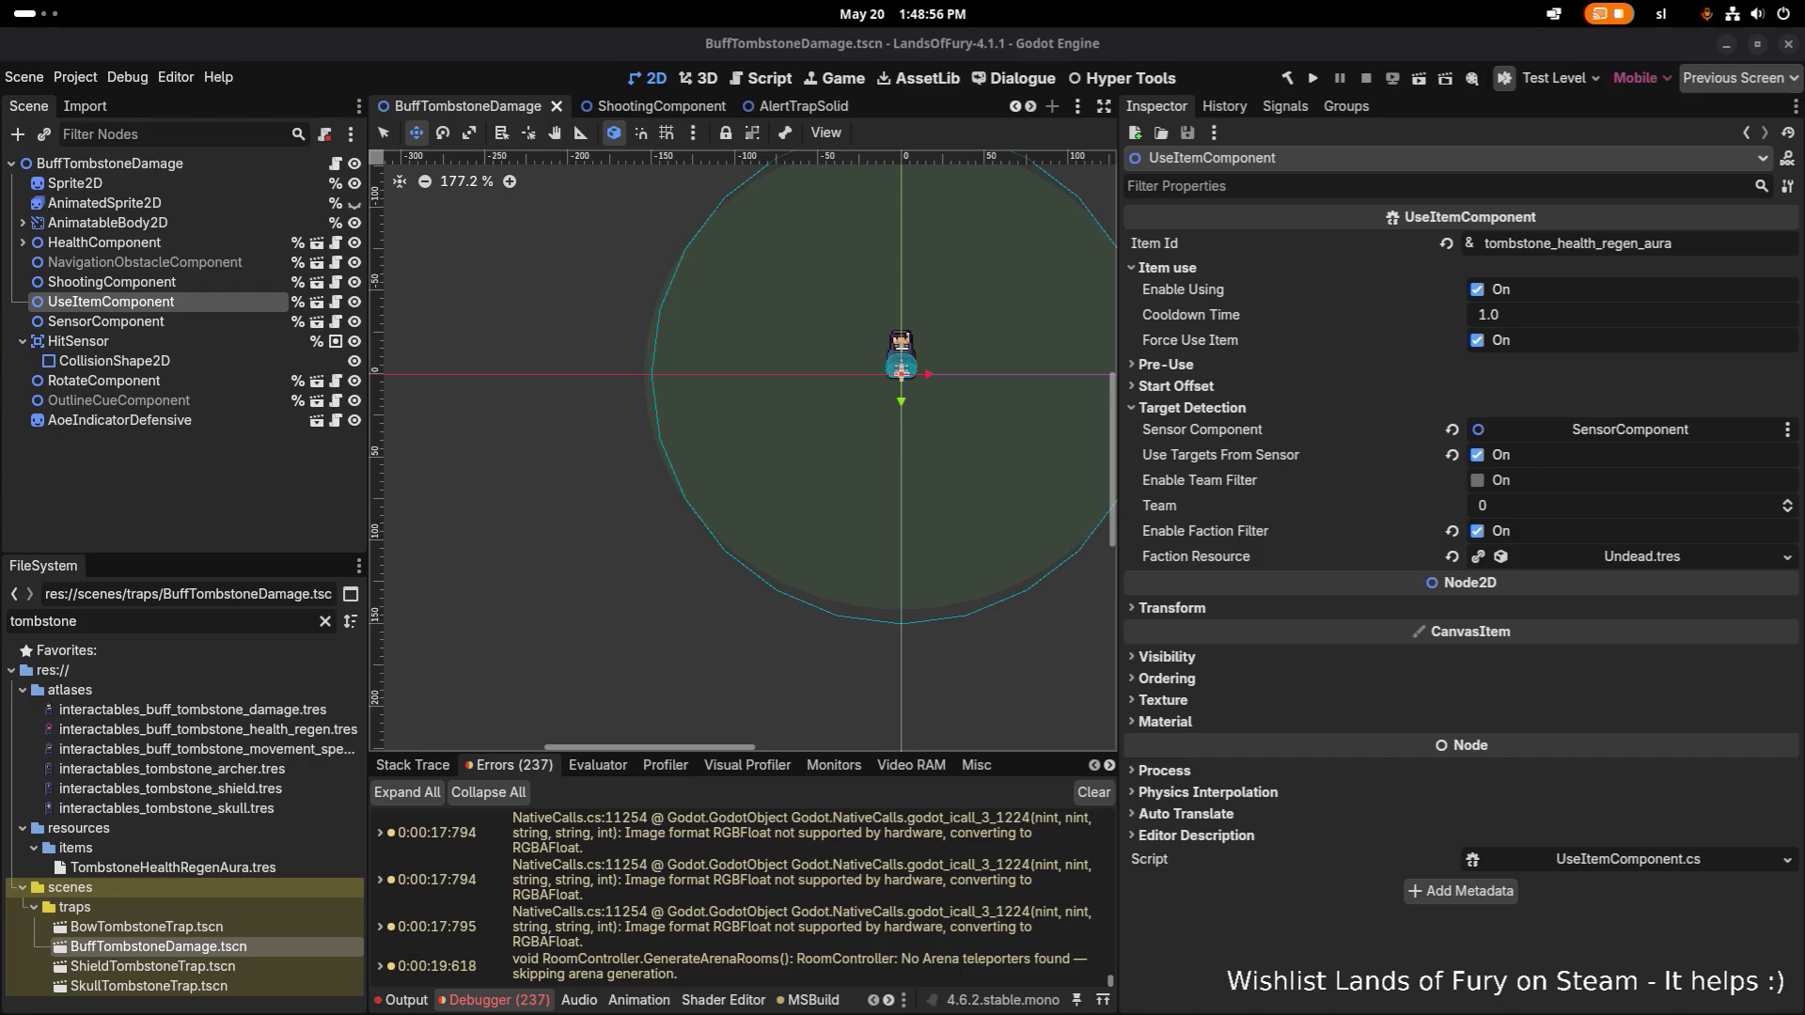
{"action": "left_click", "coordinate": [207, 282]}
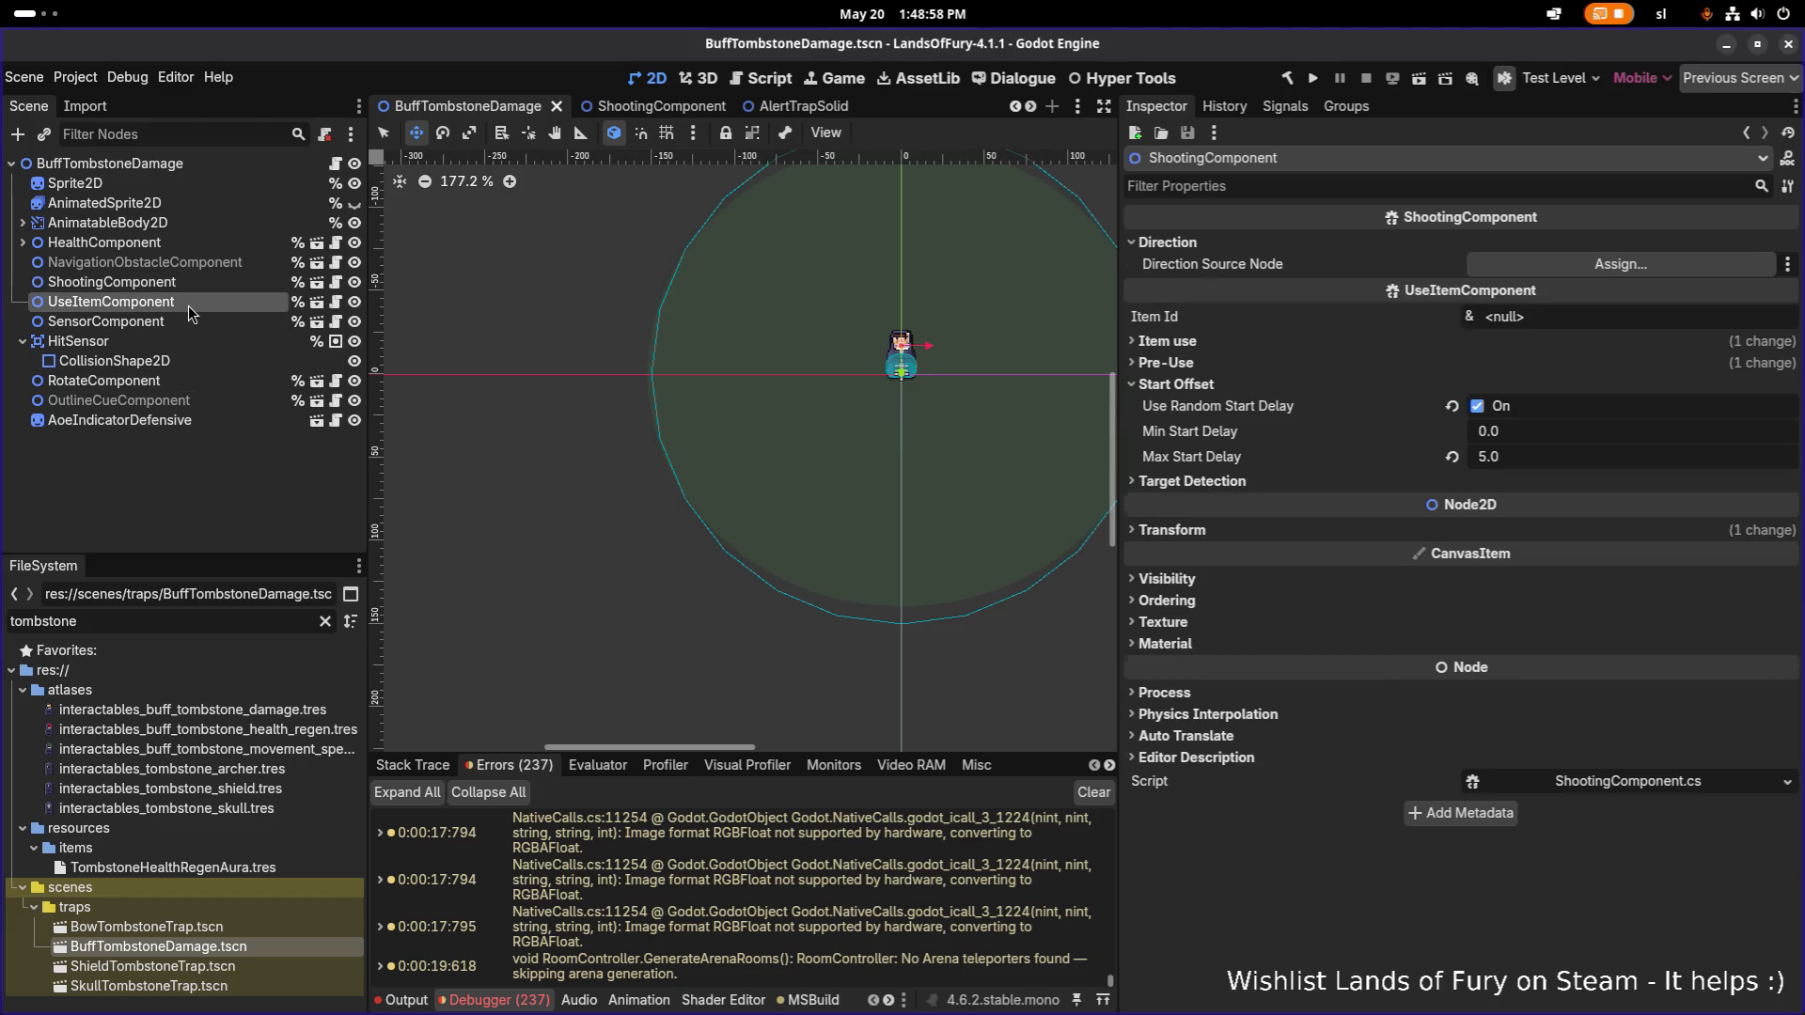
{"action": "left_click", "coordinate": [189, 280]}
{"action": "left_click", "coordinate": [185, 303]}
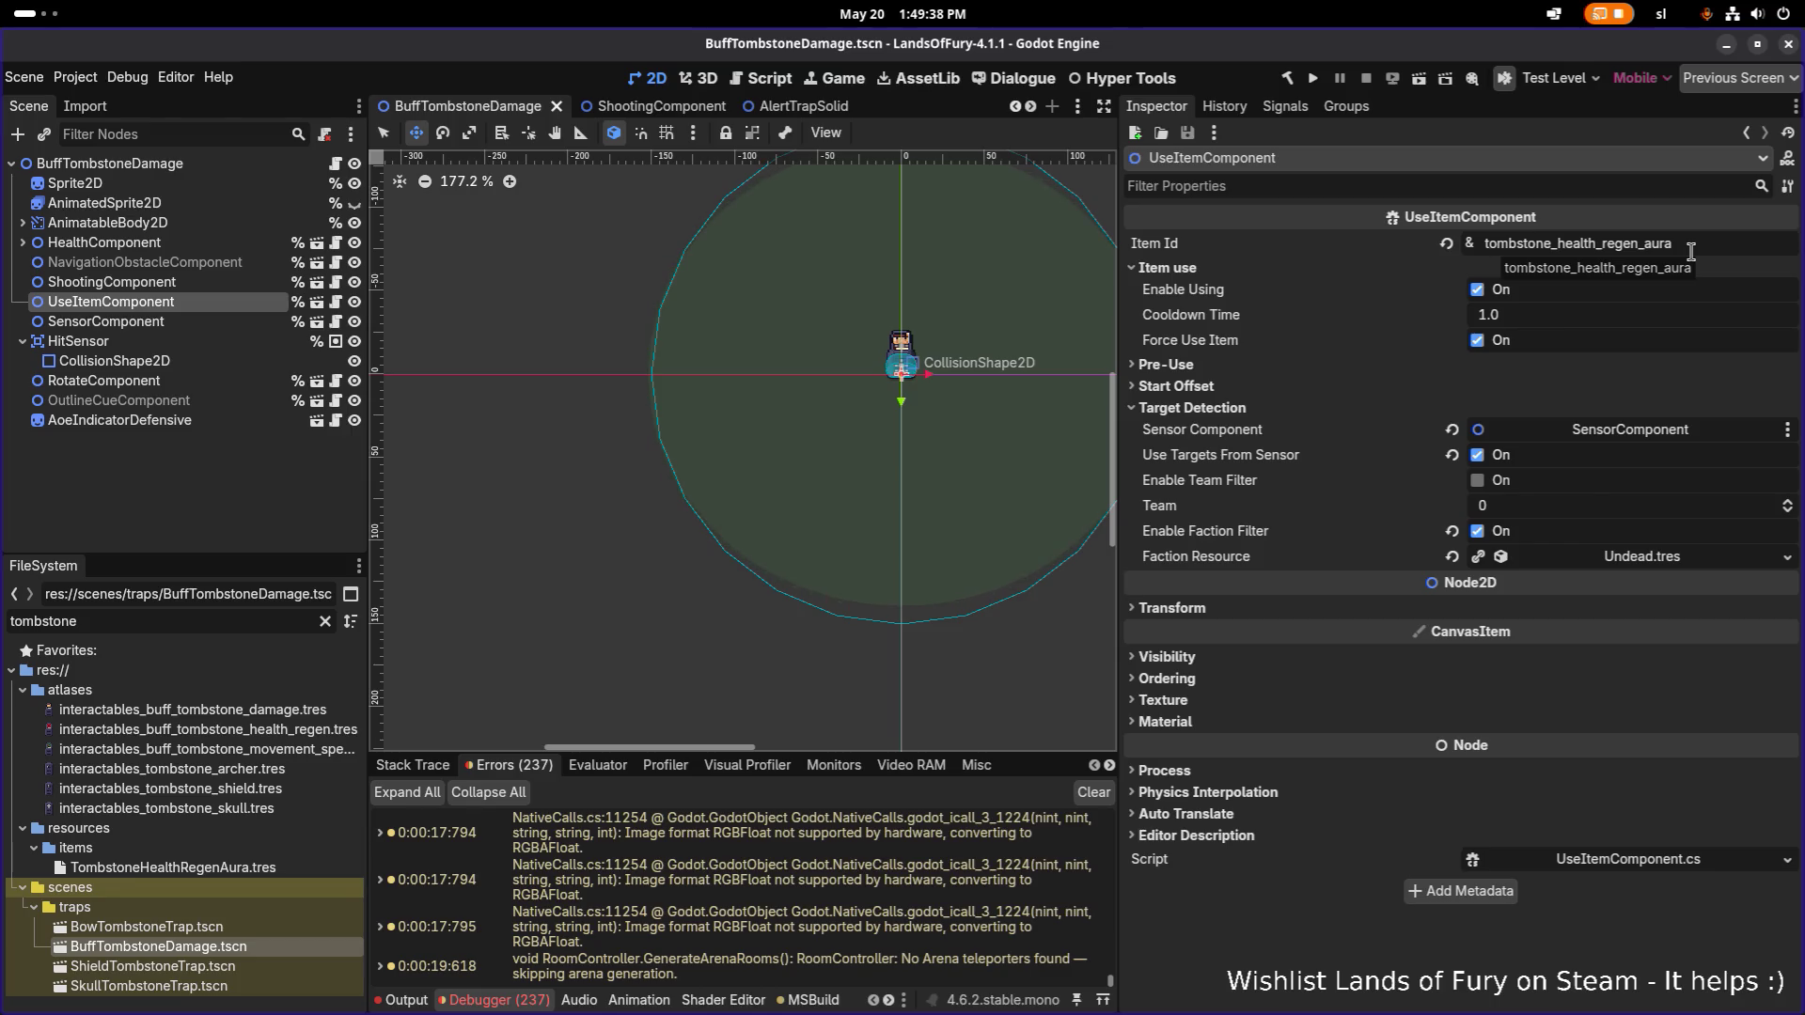
Filter FileSystem for 'healthrege' and select TombstoneHealthRegenAura.tres.
{"action": "double_click", "coordinate": [196, 621]}
{"action": "type", "text": "healt"}
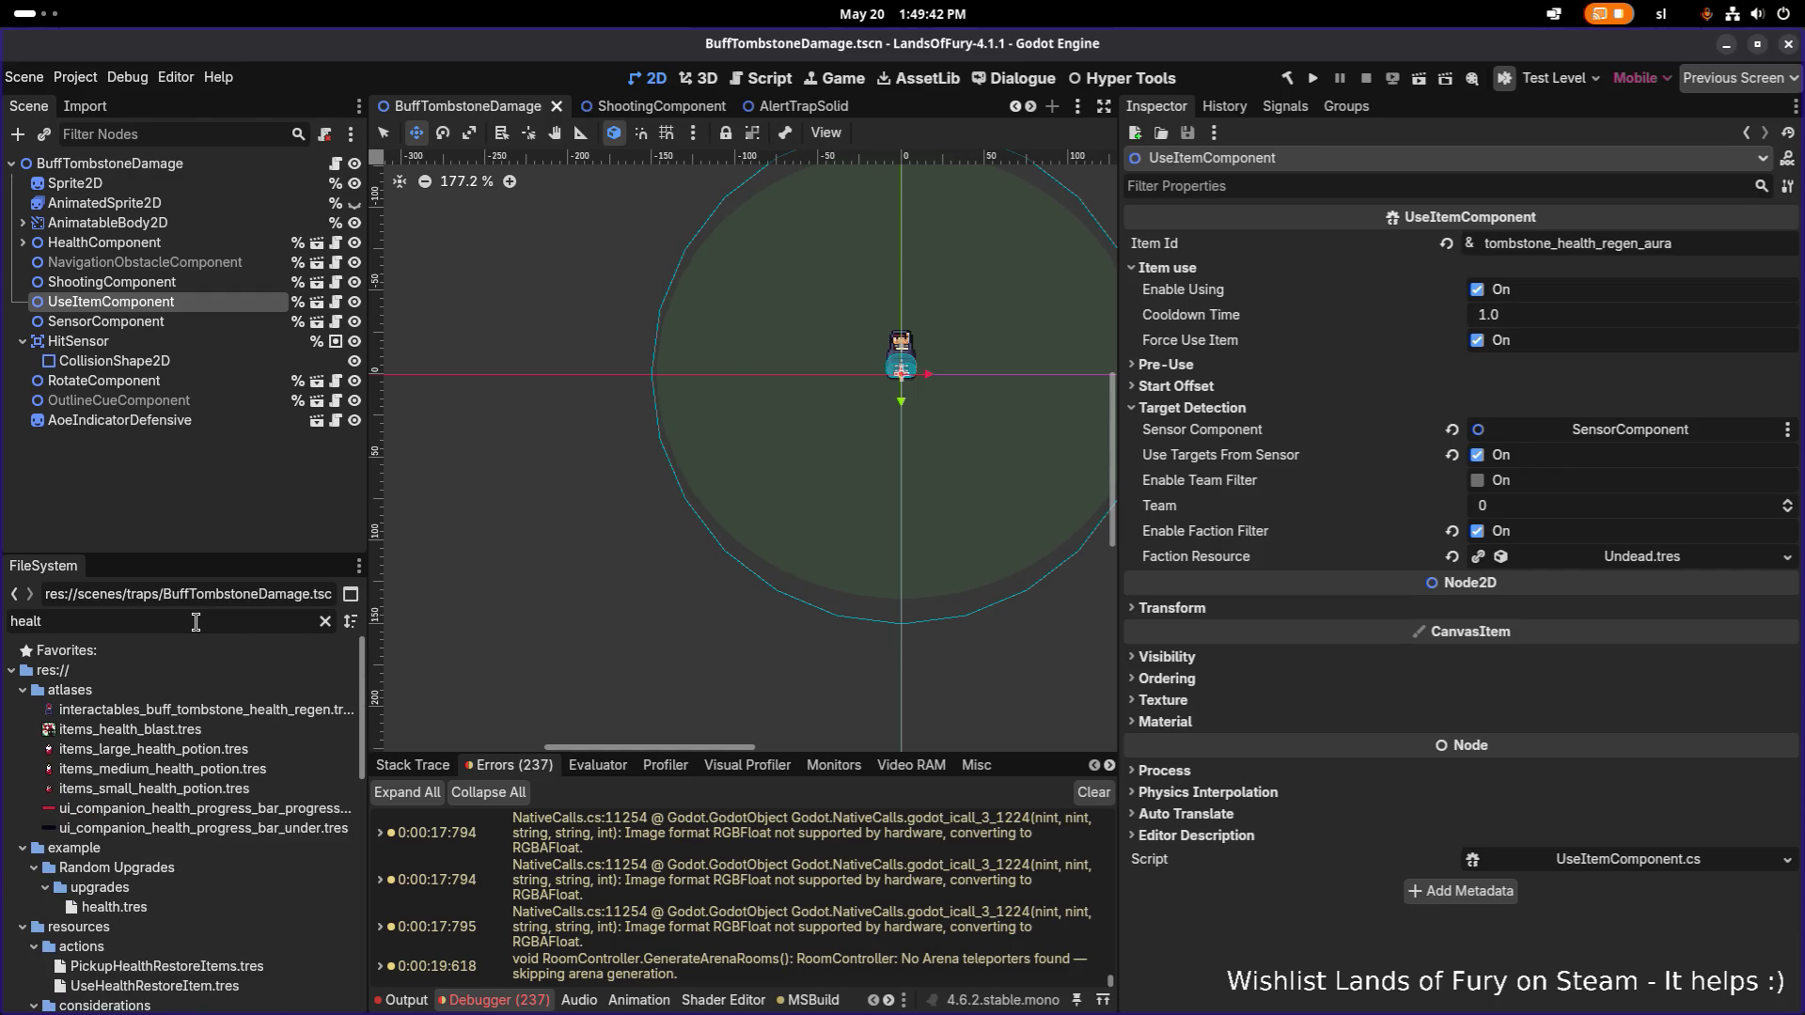
{"action": "type", "text": "hrege"}
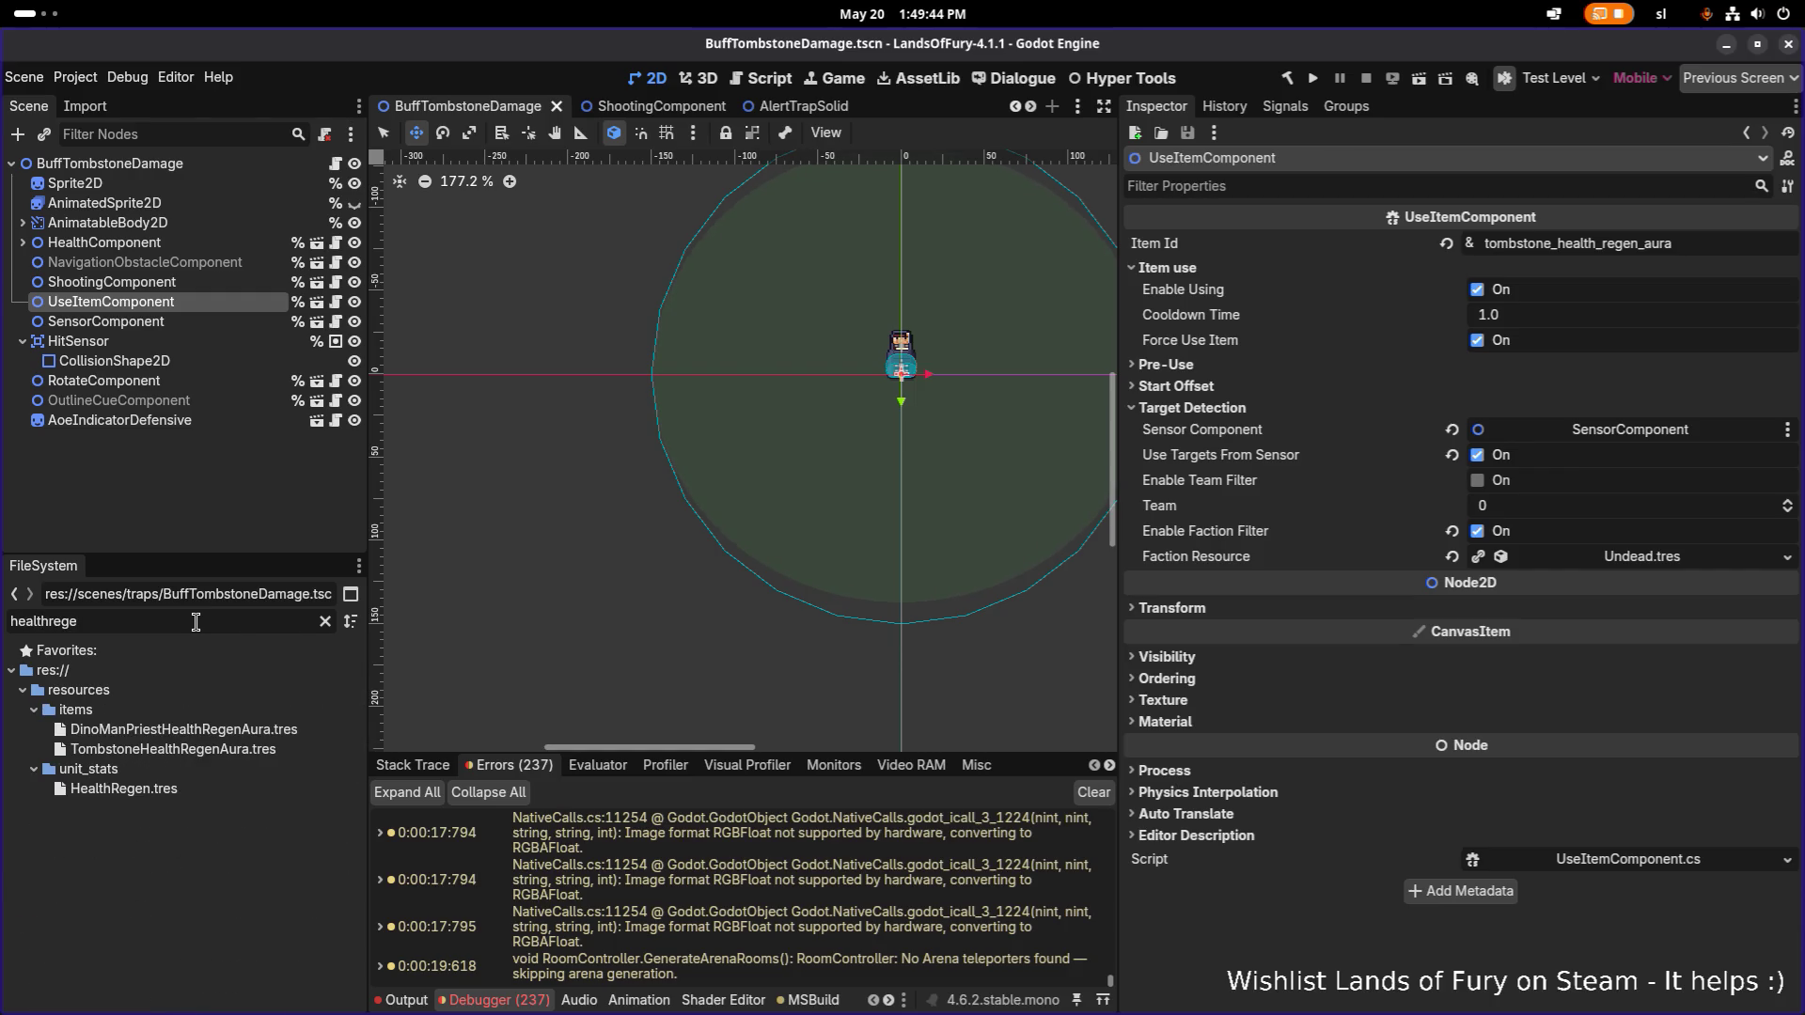
{"action": "left_click", "coordinate": [244, 734]}
{"action": "left_click", "coordinate": [294, 743]}
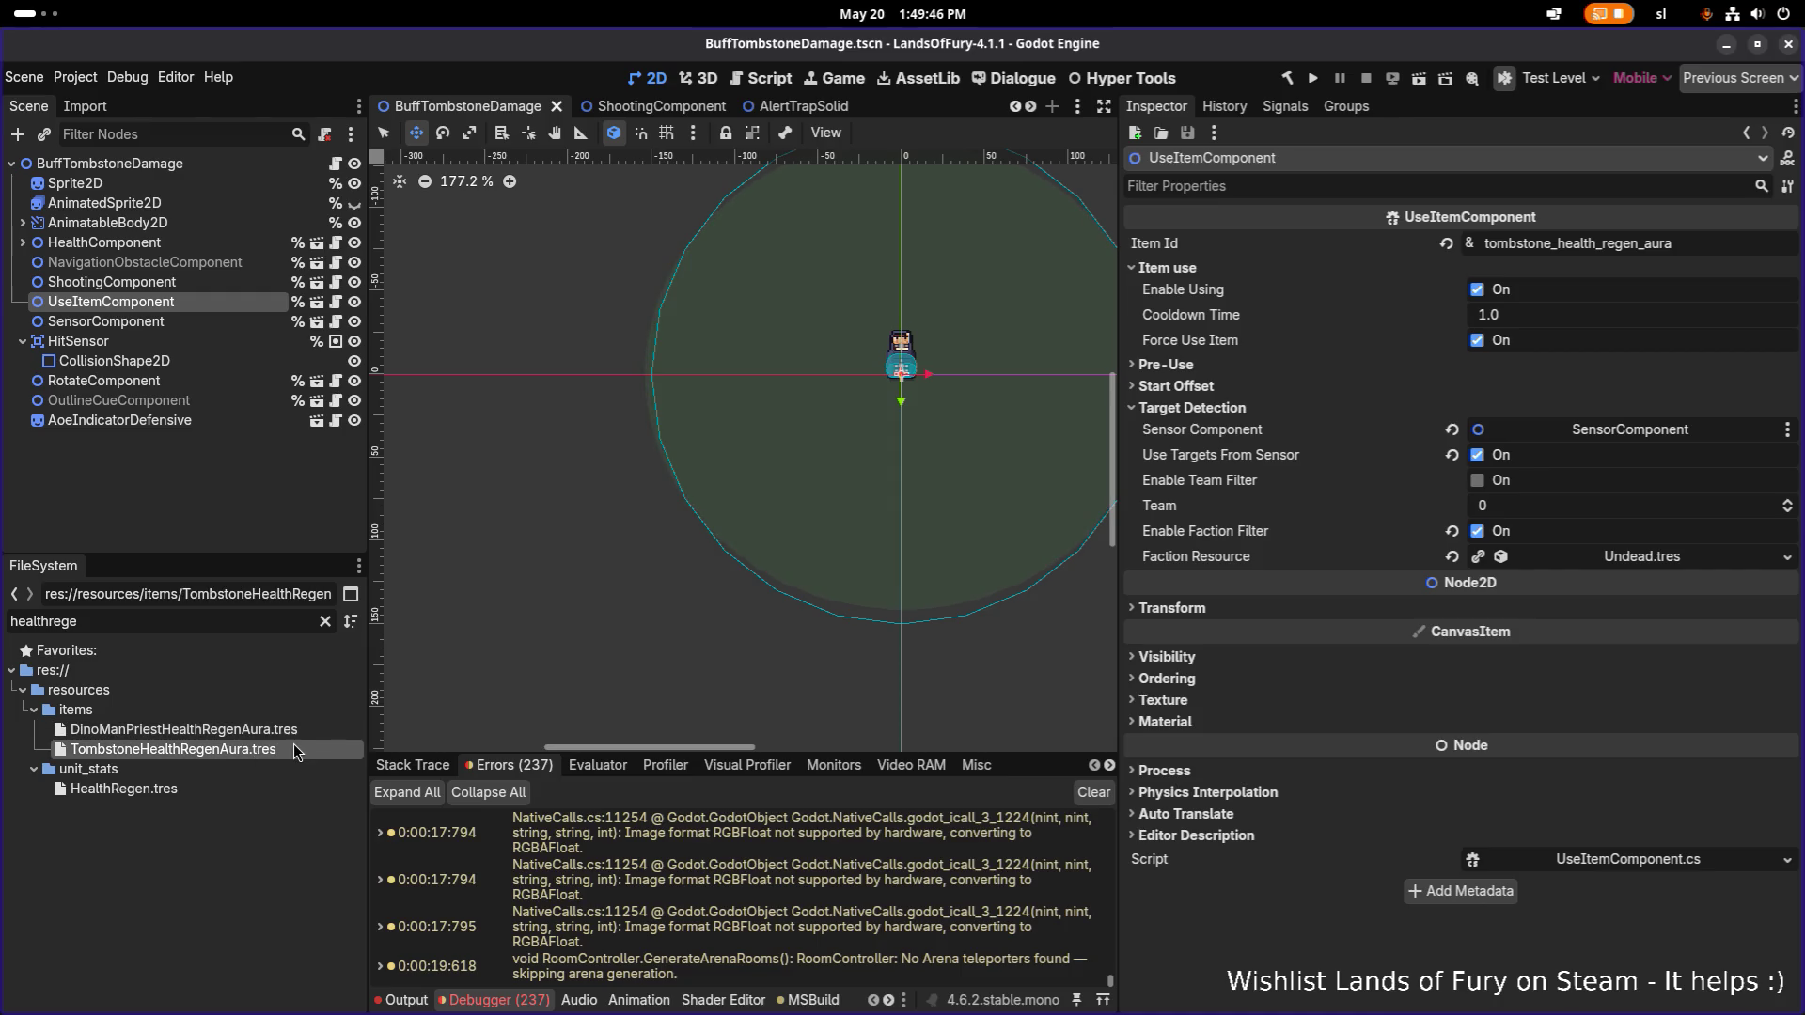
Duplicate it as TombstonePowerAura.tres by replacing HealthRegen with Power in the name.
{"action": "key", "text": "ctrl+d"}
{"action": "key", "text": "Right"}
{"action": "key", "text": "Left"}
{"action": "key", "text": "Left"}
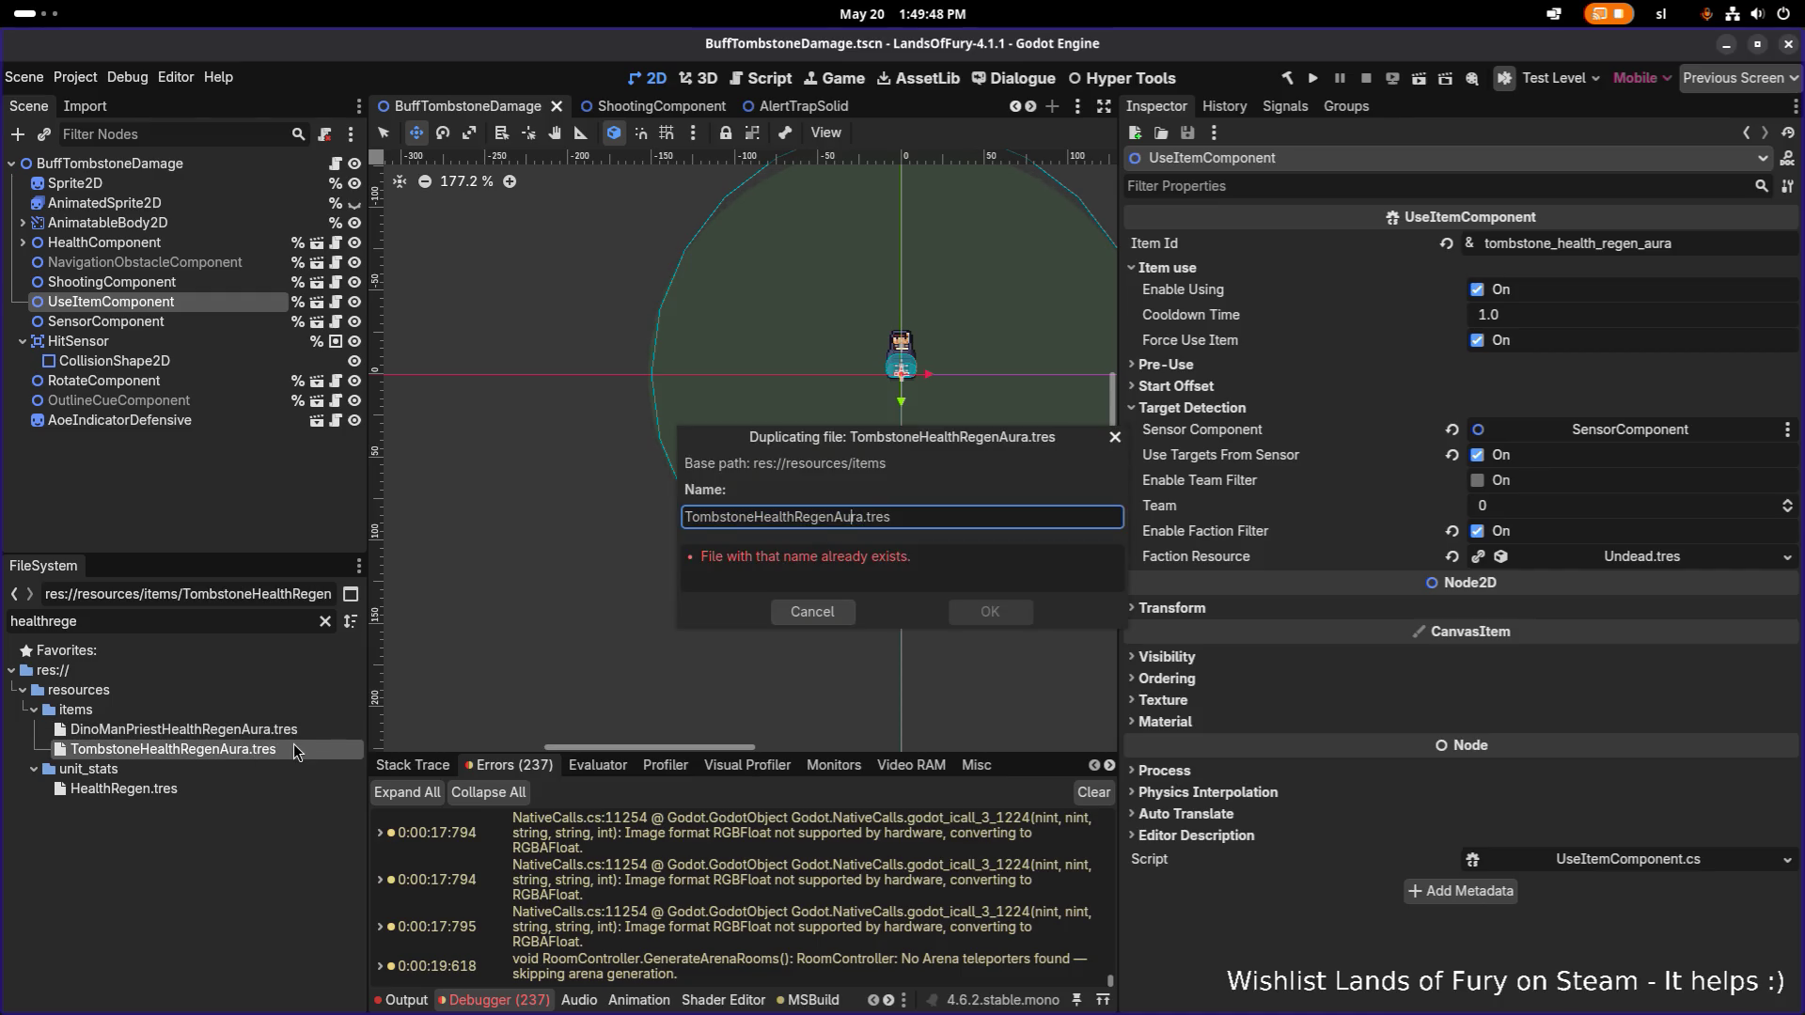
{"action": "key", "text": "Left"}
{"action": "key", "text": "shift+Left"}
{"action": "key", "text": "shift+Left"}
{"action": "key", "text": "shift+Left"}
{"action": "key", "text": "shift+Left"}
{"action": "type", "text": "Power"}
{"action": "key", "text": "Return"}
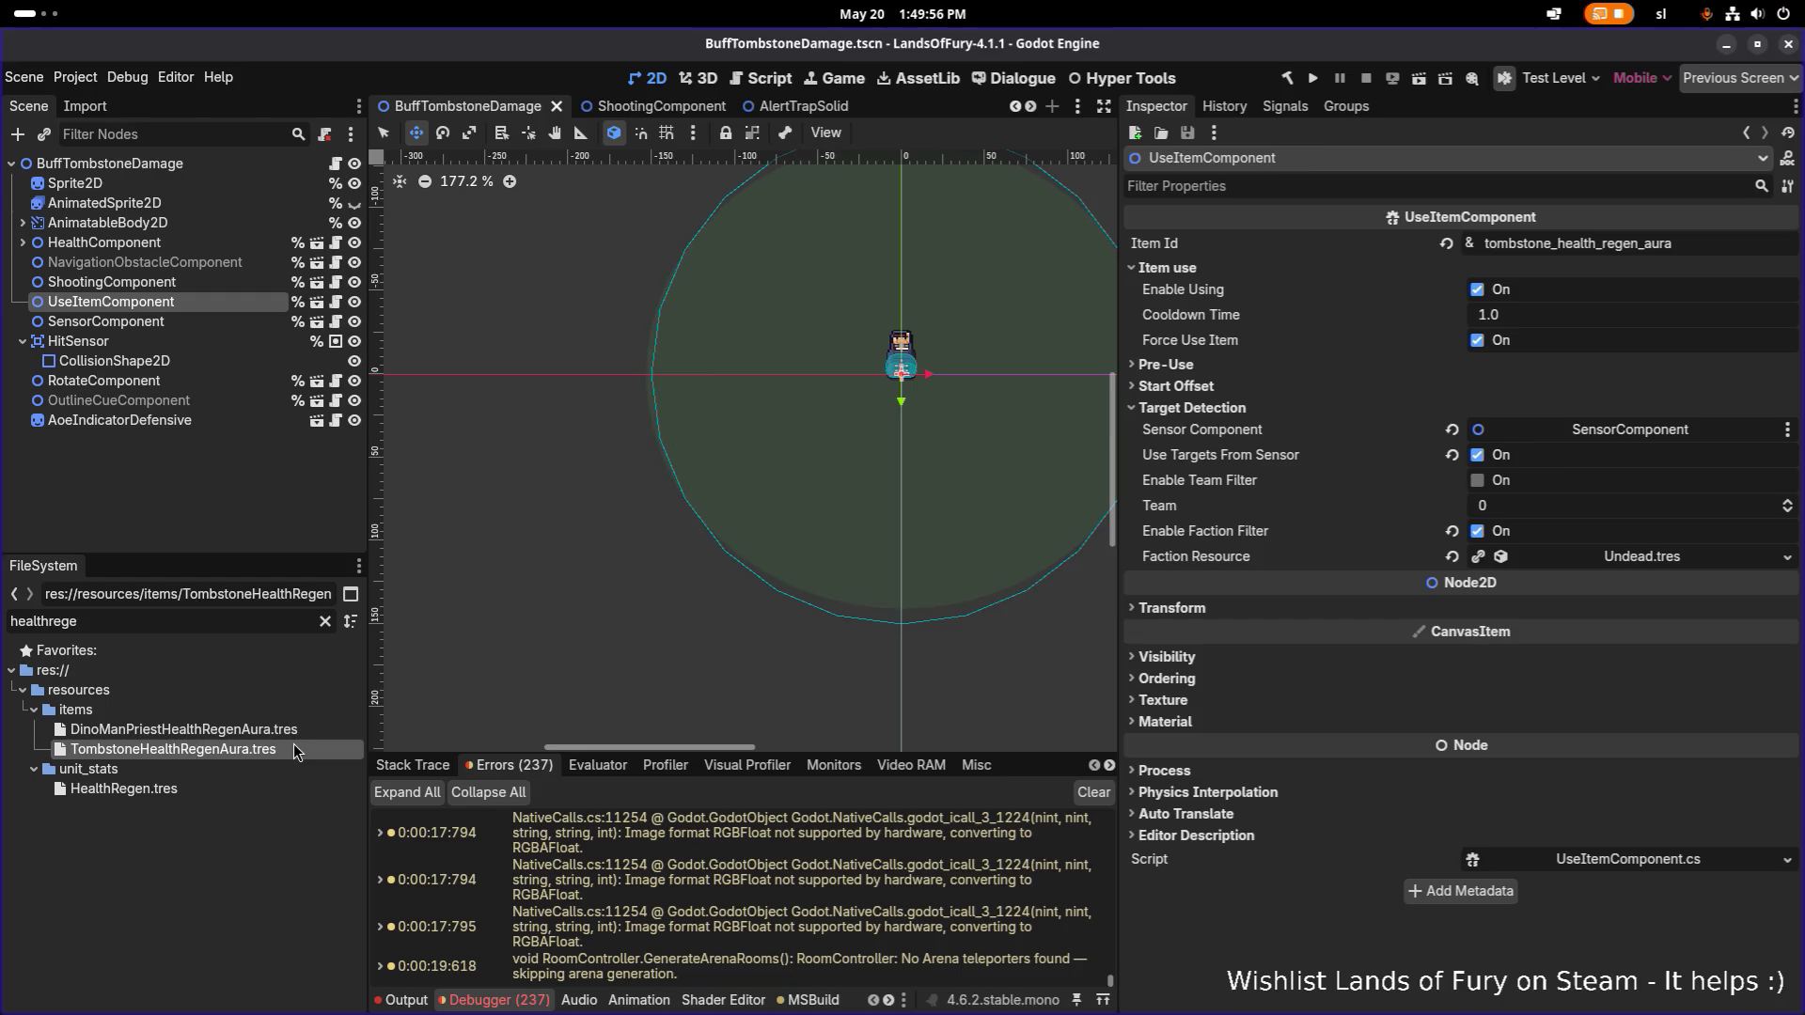
{"action": "key", "text": "ctrl+a"}
Open TombstonePowerAura.tres, change its Id to tombstone_power_aura, and save.
{"action": "type", "text": "powerau"}
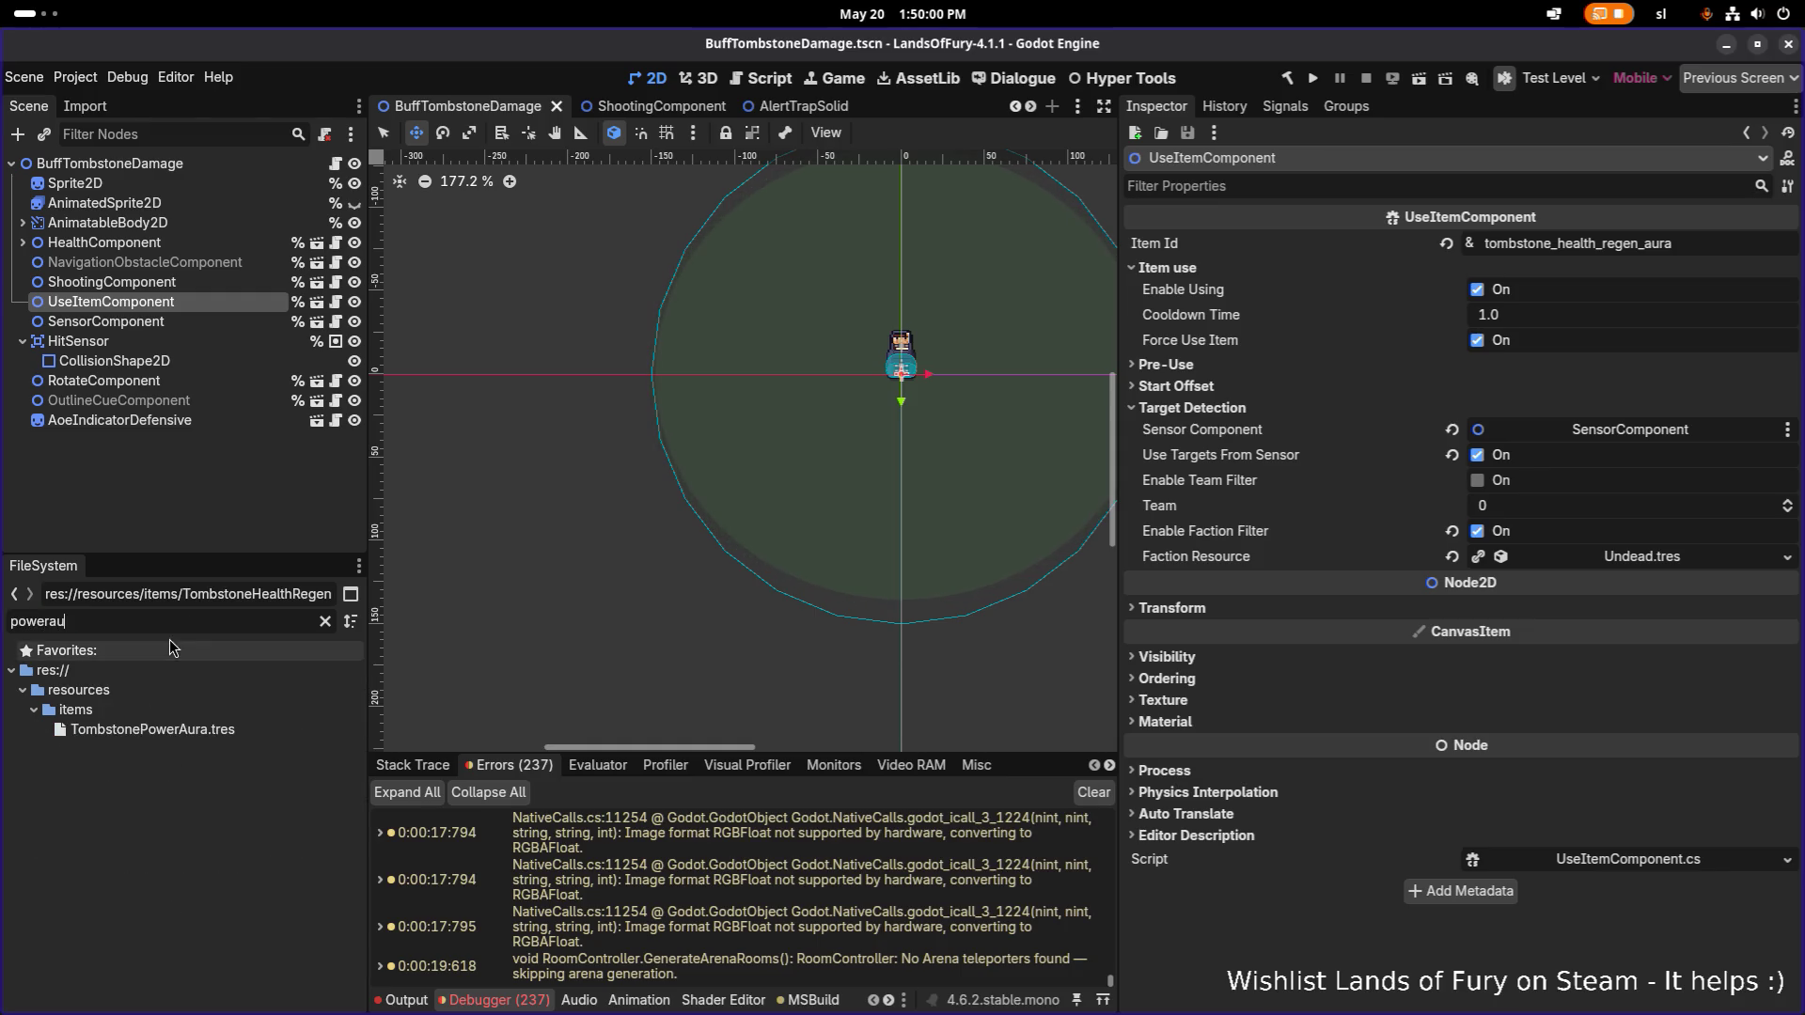
{"action": "left_click", "coordinate": [229, 731]}
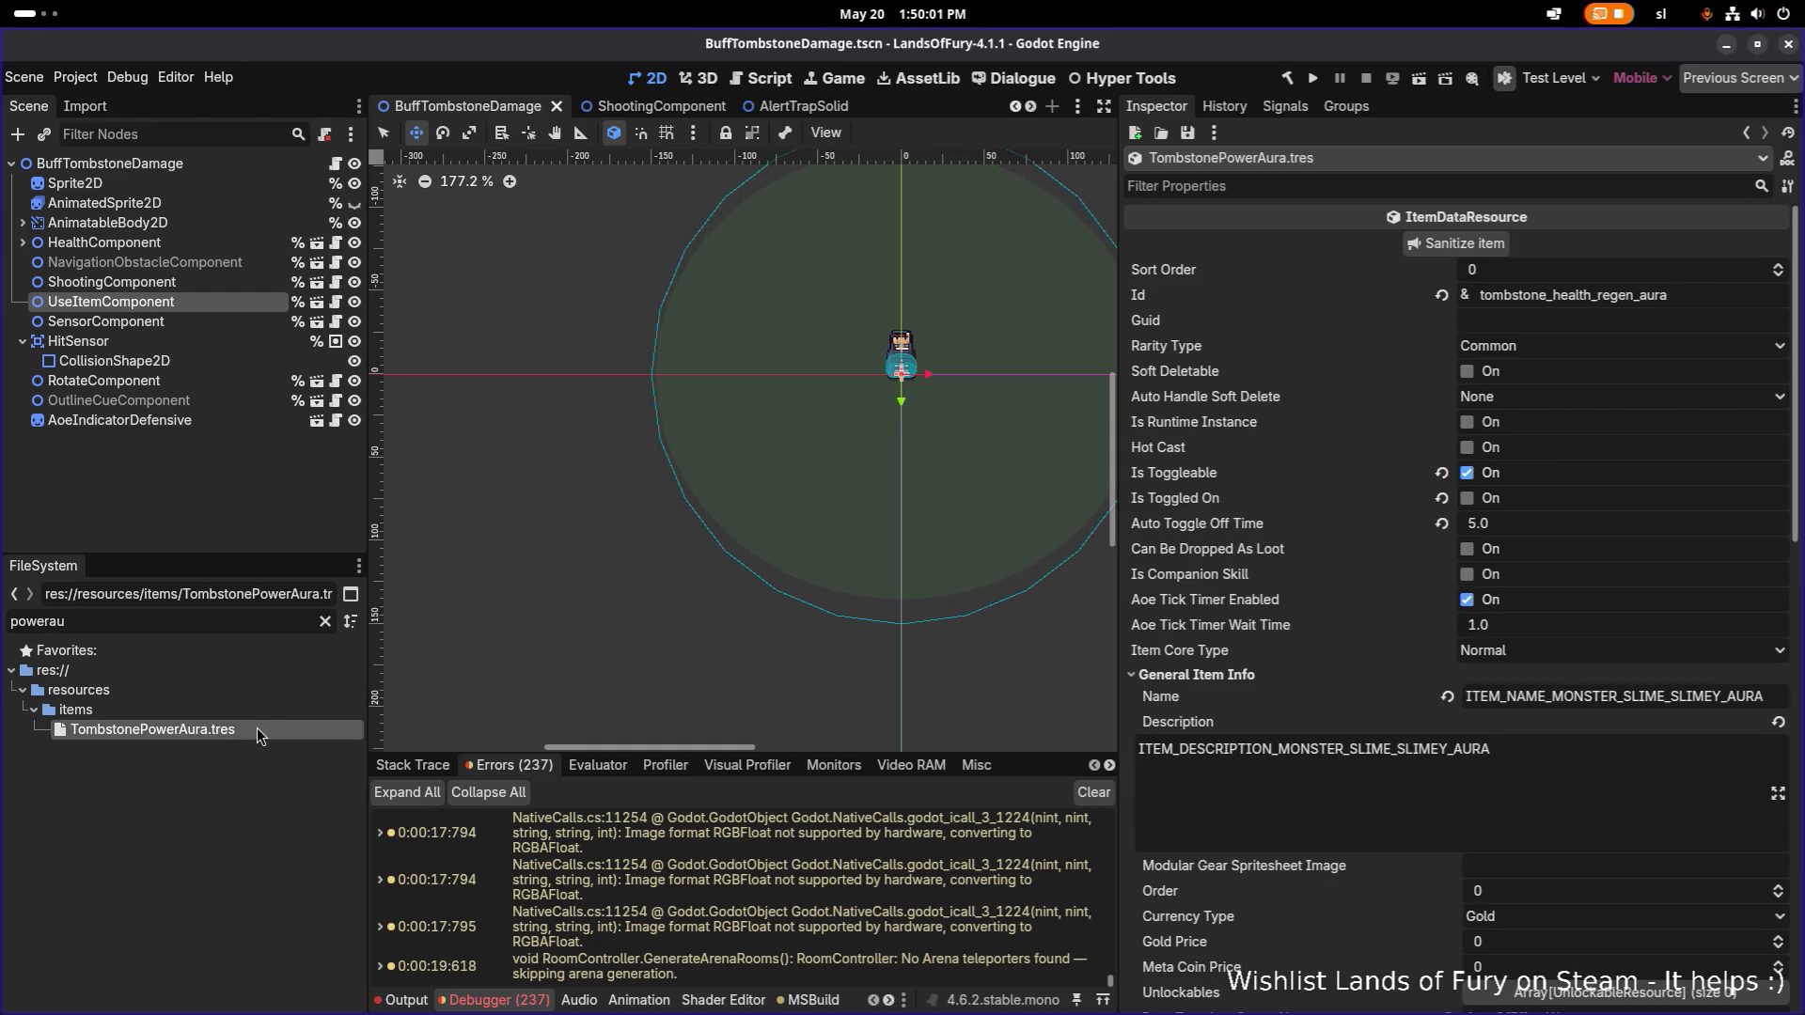
{"action": "left_click", "coordinate": [1589, 297]}
{"action": "key", "text": "shift+Left"}
{"action": "key", "text": "shift+Left"}
{"action": "key", "text": "ctrl+Left"}
{"action": "key", "text": "shift+End"}
{"action": "key", "text": "shift+Left"}
{"action": "key", "text": "shift+Left"}
{"action": "key", "text": "shift+Left"}
{"action": "key", "text": "shift+Left"}
{"action": "key", "text": "shift+Left"}
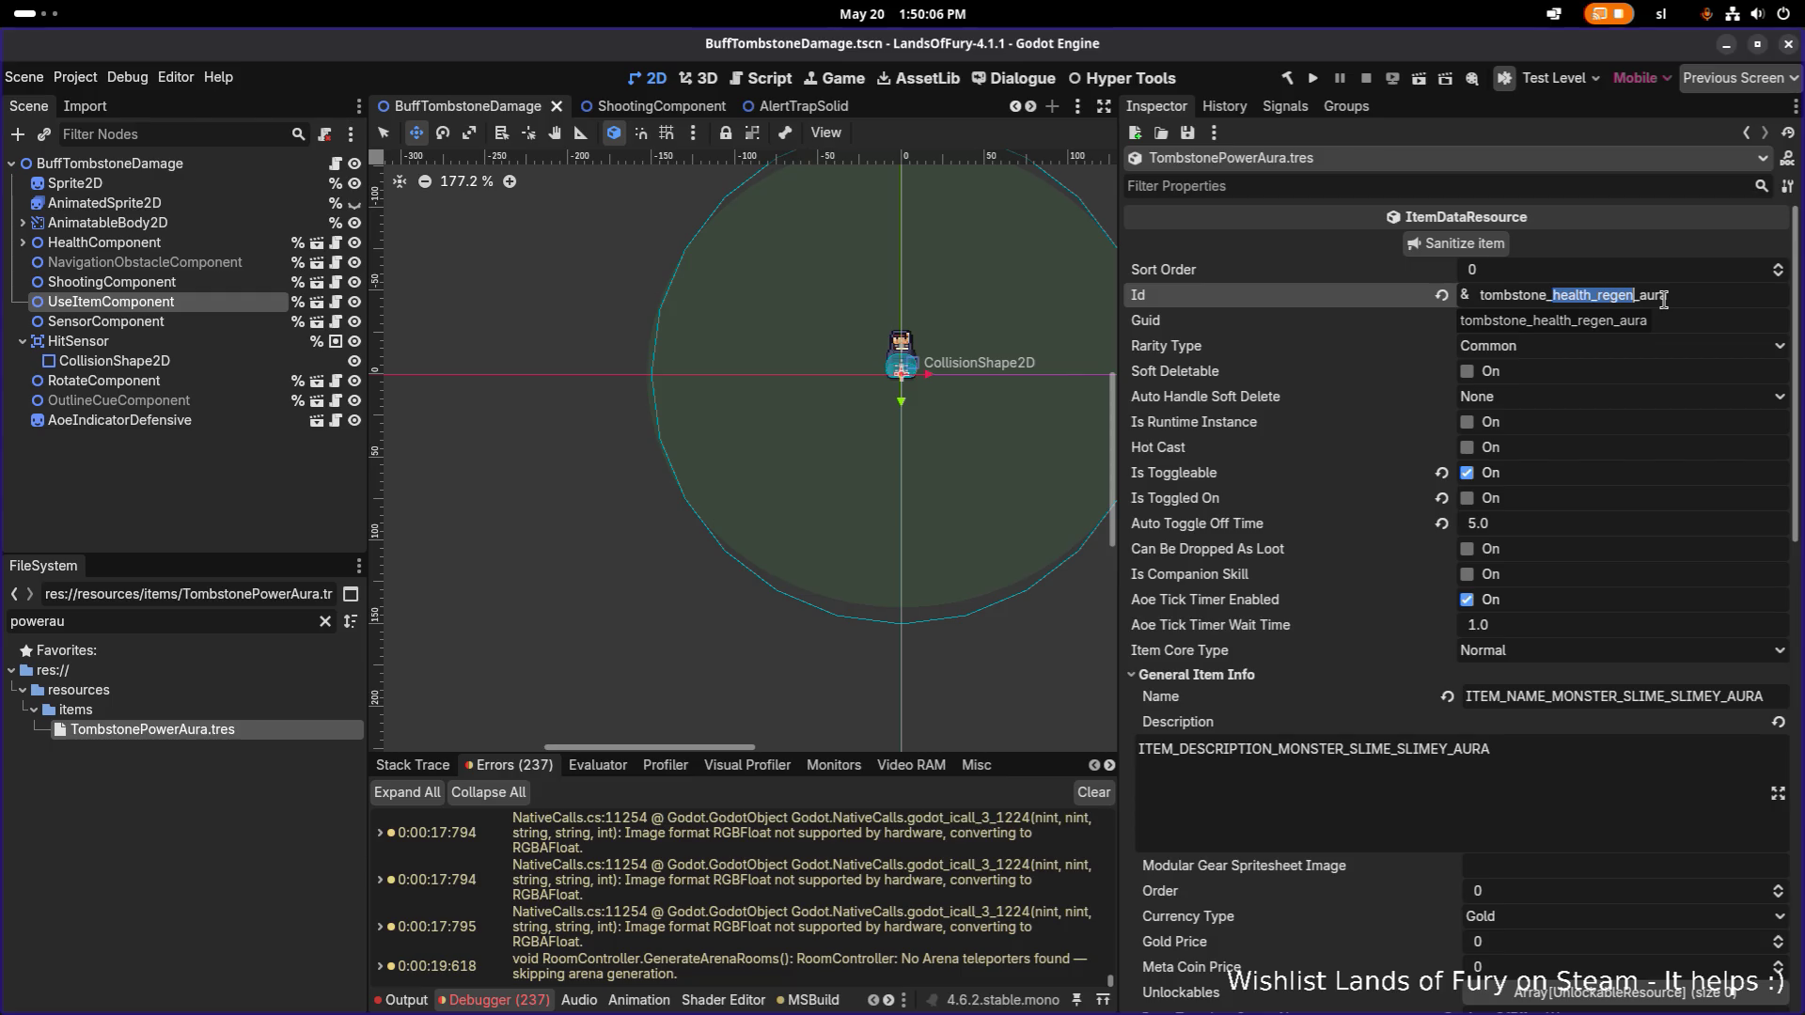
{"action": "type", "text": "power"}
{"action": "key", "text": "ctrl+s"}
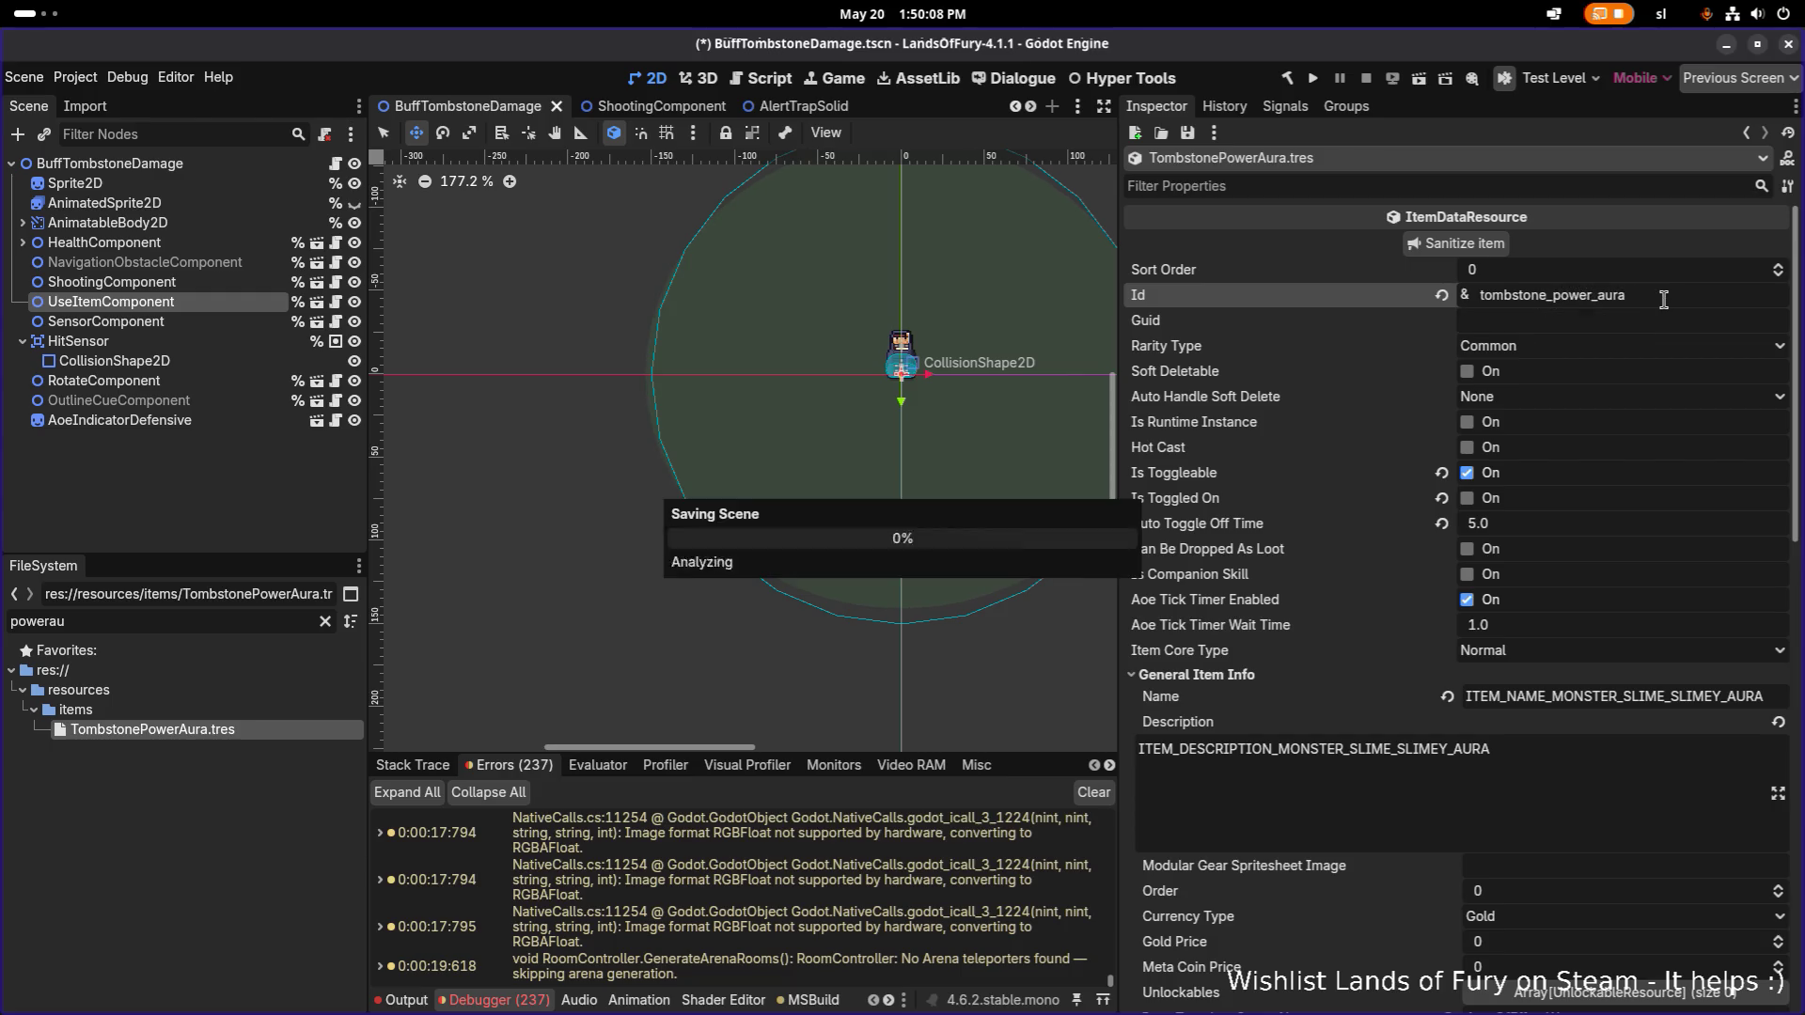
Make the VitalProperty and cooldown item effects unique (recursive).
{"action": "scroll", "coordinate": [1603, 541], "scroll_direction": "down", "scroll_amount": 15}
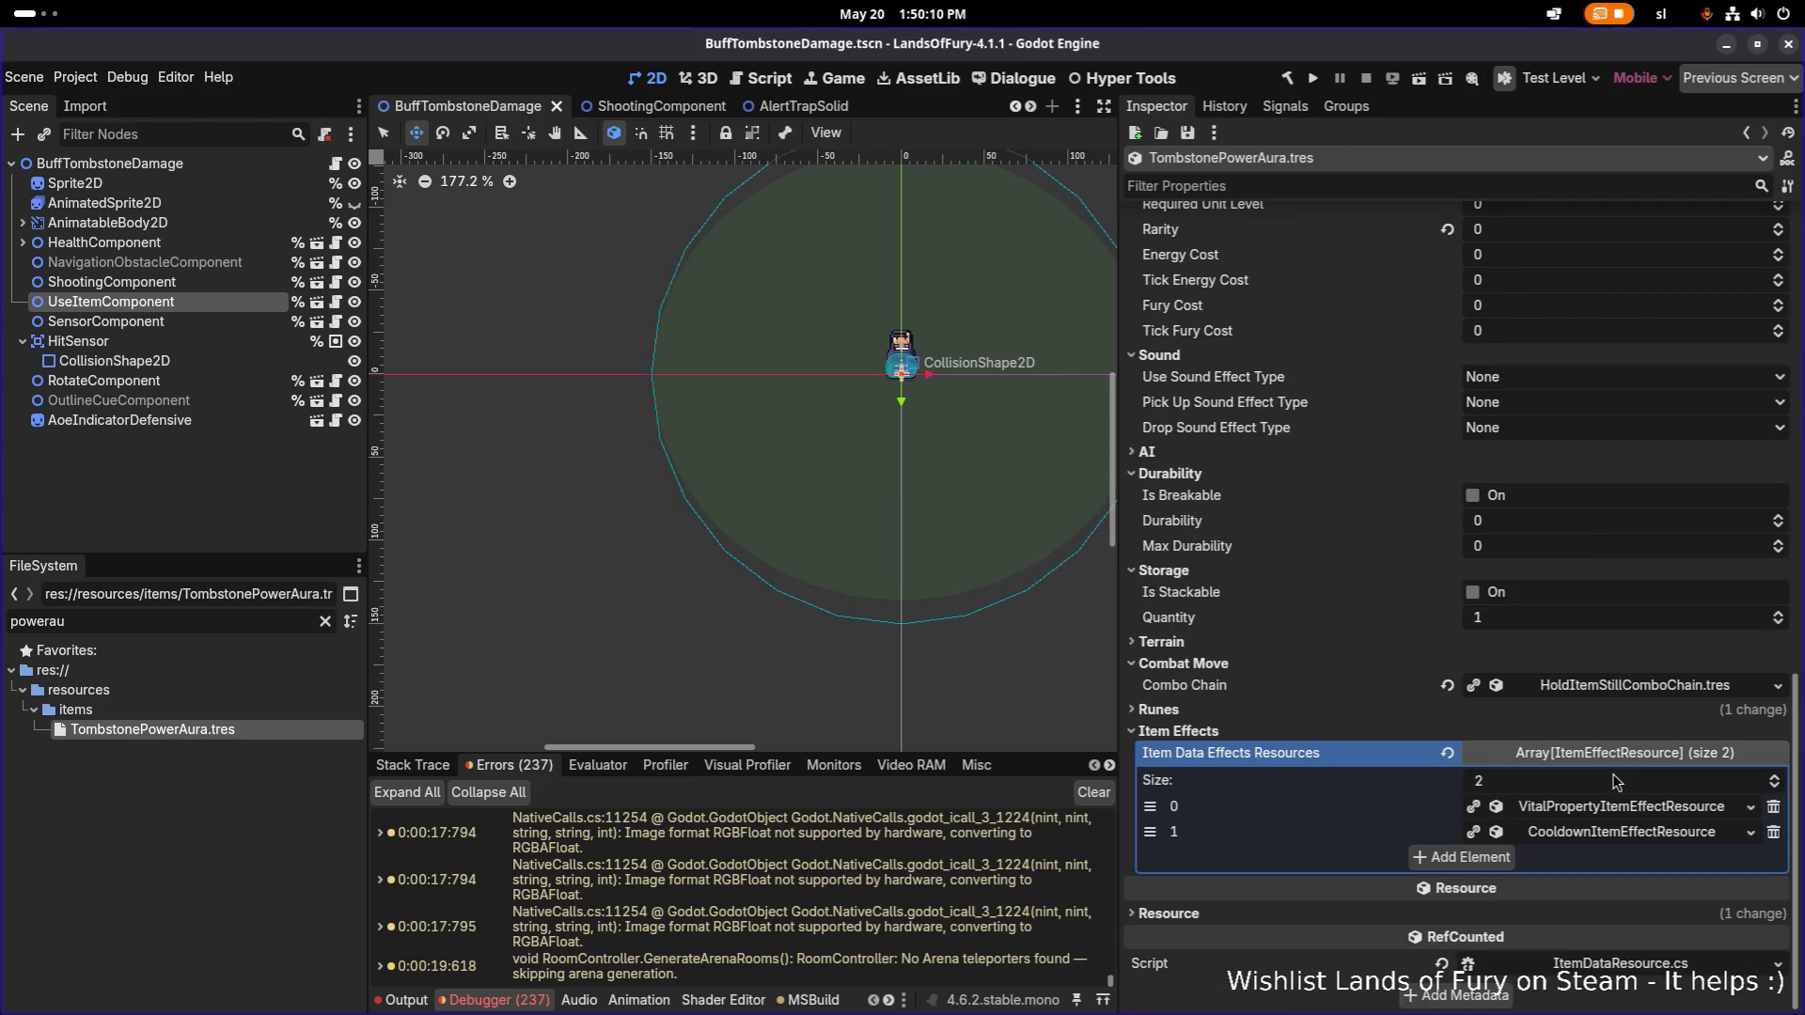
{"action": "right_click", "coordinate": [1615, 808]}
{"action": "left_click", "coordinate": [1624, 945]}
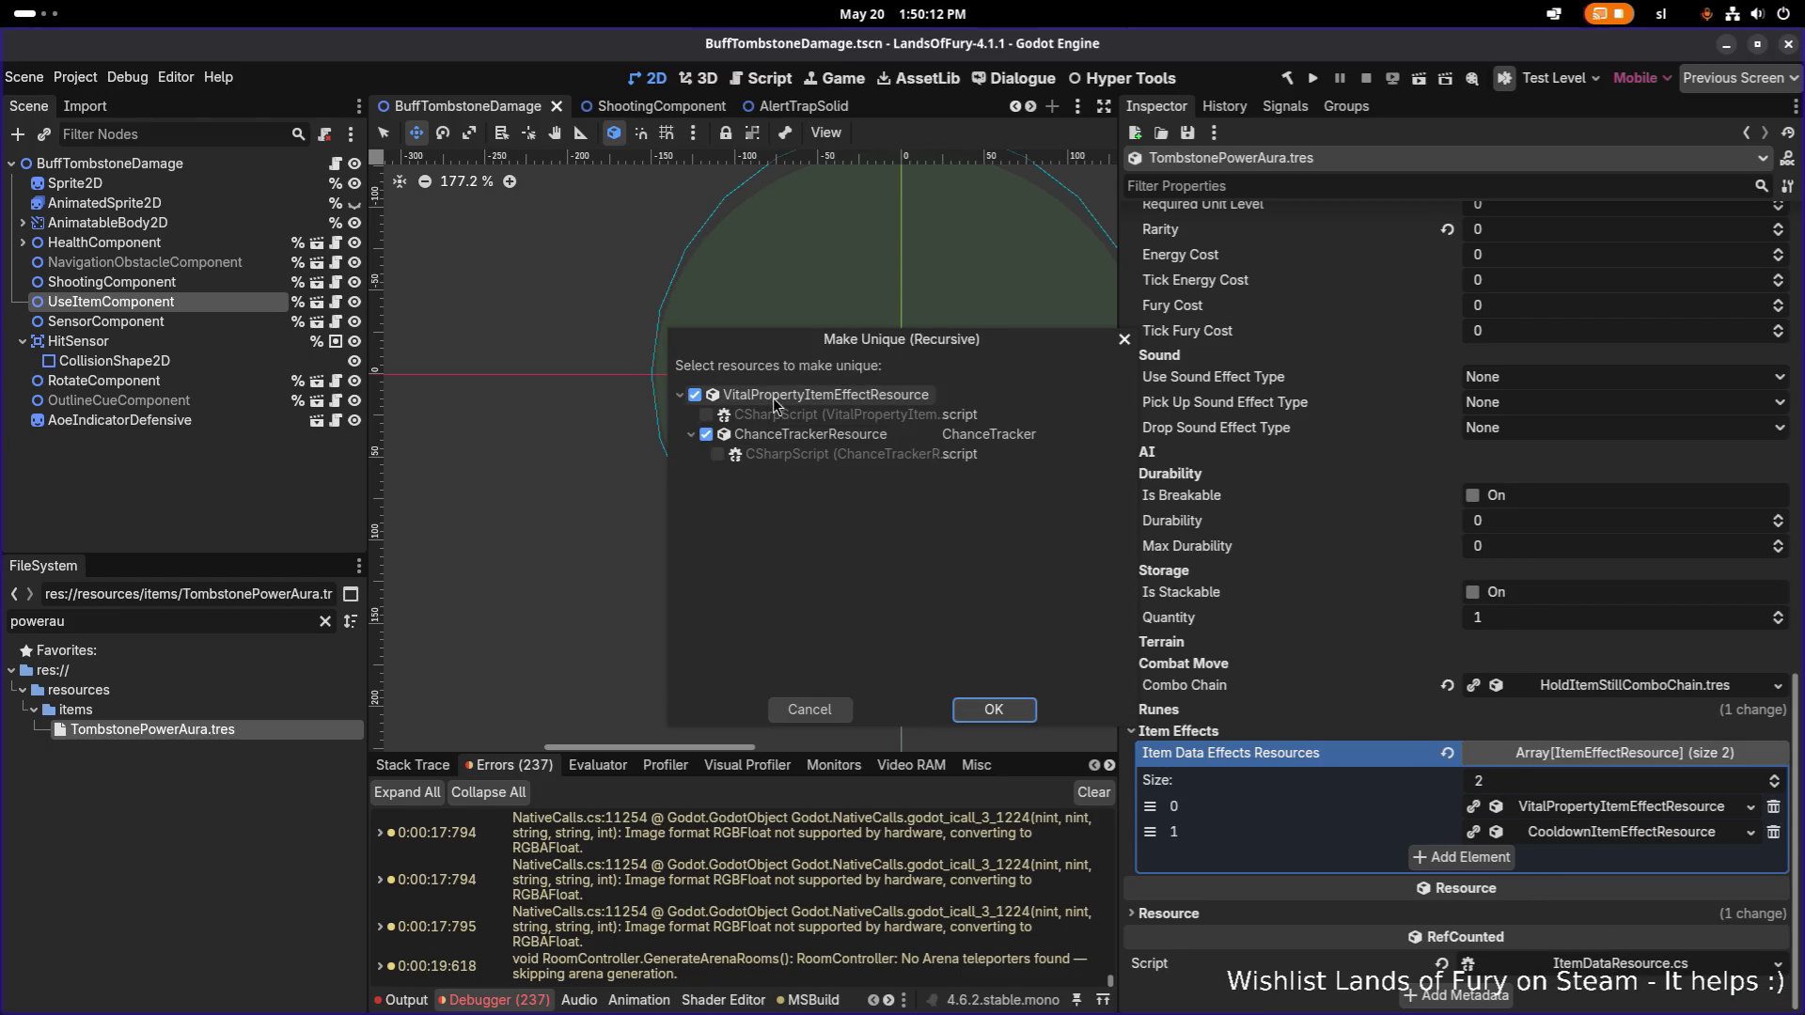
{"action": "left_click", "coordinate": [987, 714]}
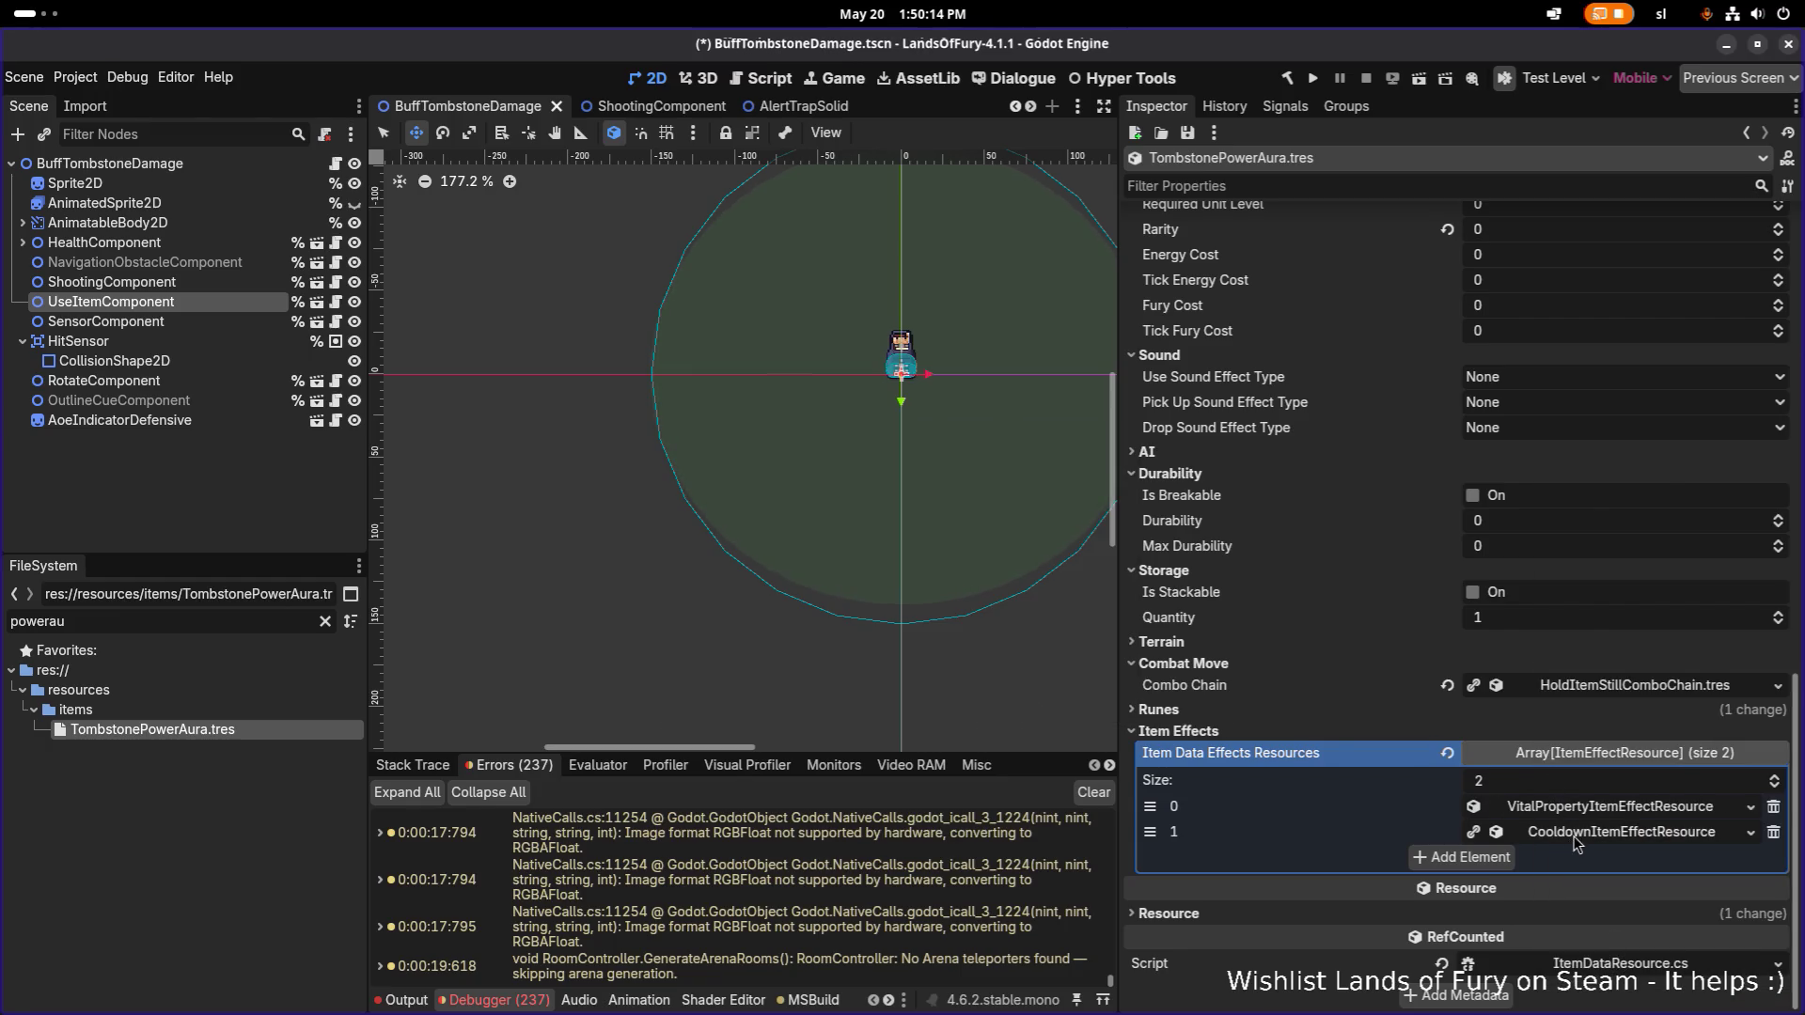
{"action": "right_click", "coordinate": [1576, 835]}
{"action": "left_click", "coordinate": [1624, 945]}
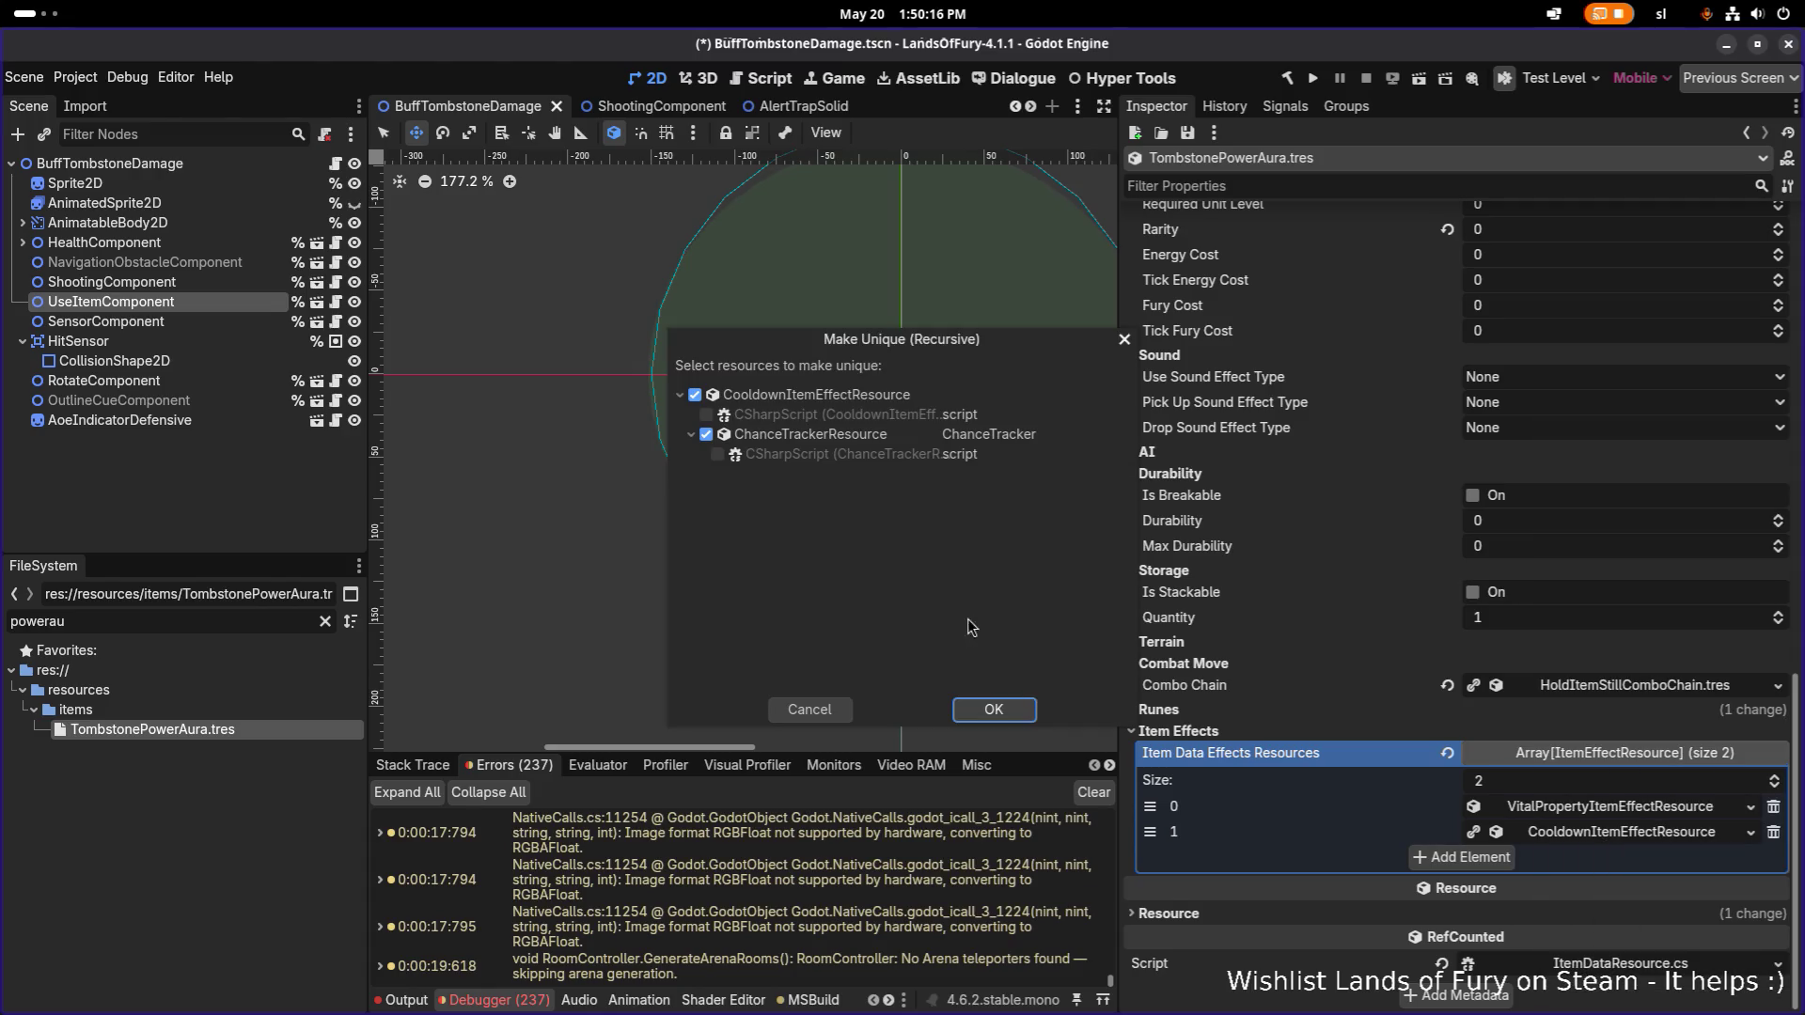
{"action": "left_click", "coordinate": [1025, 720]}
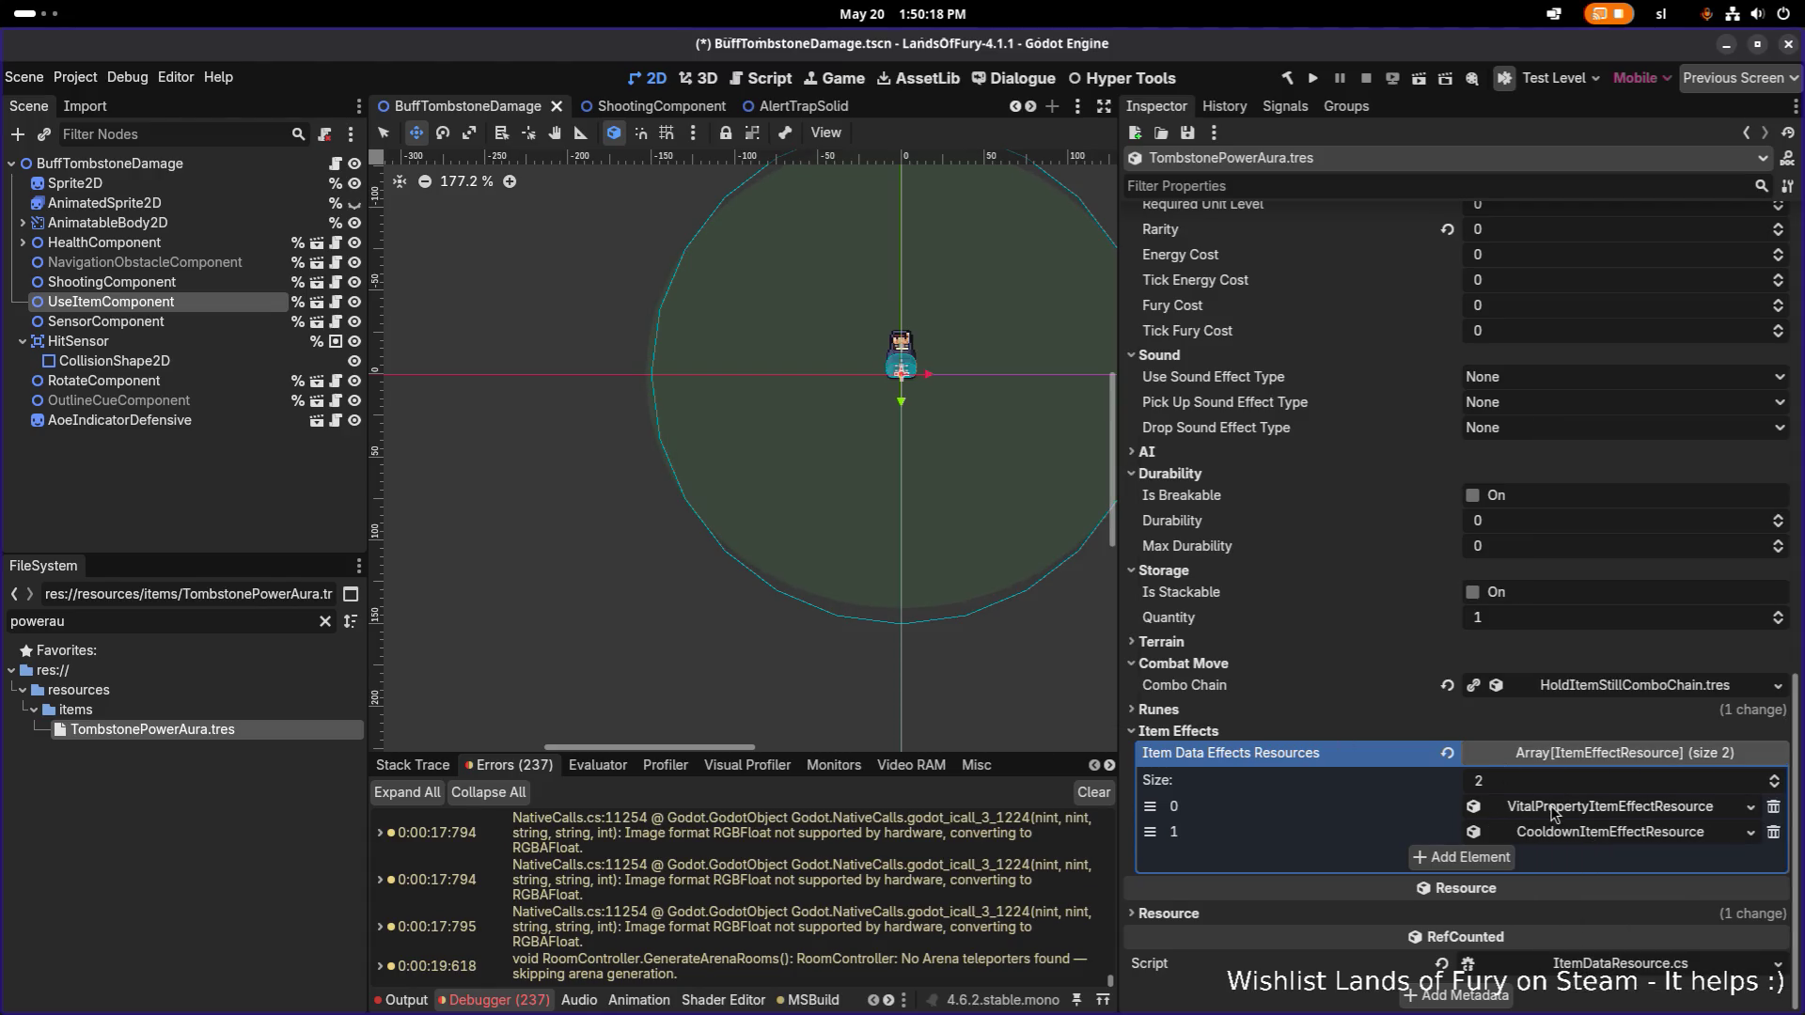
{"action": "left_click", "coordinate": [1551, 810]}
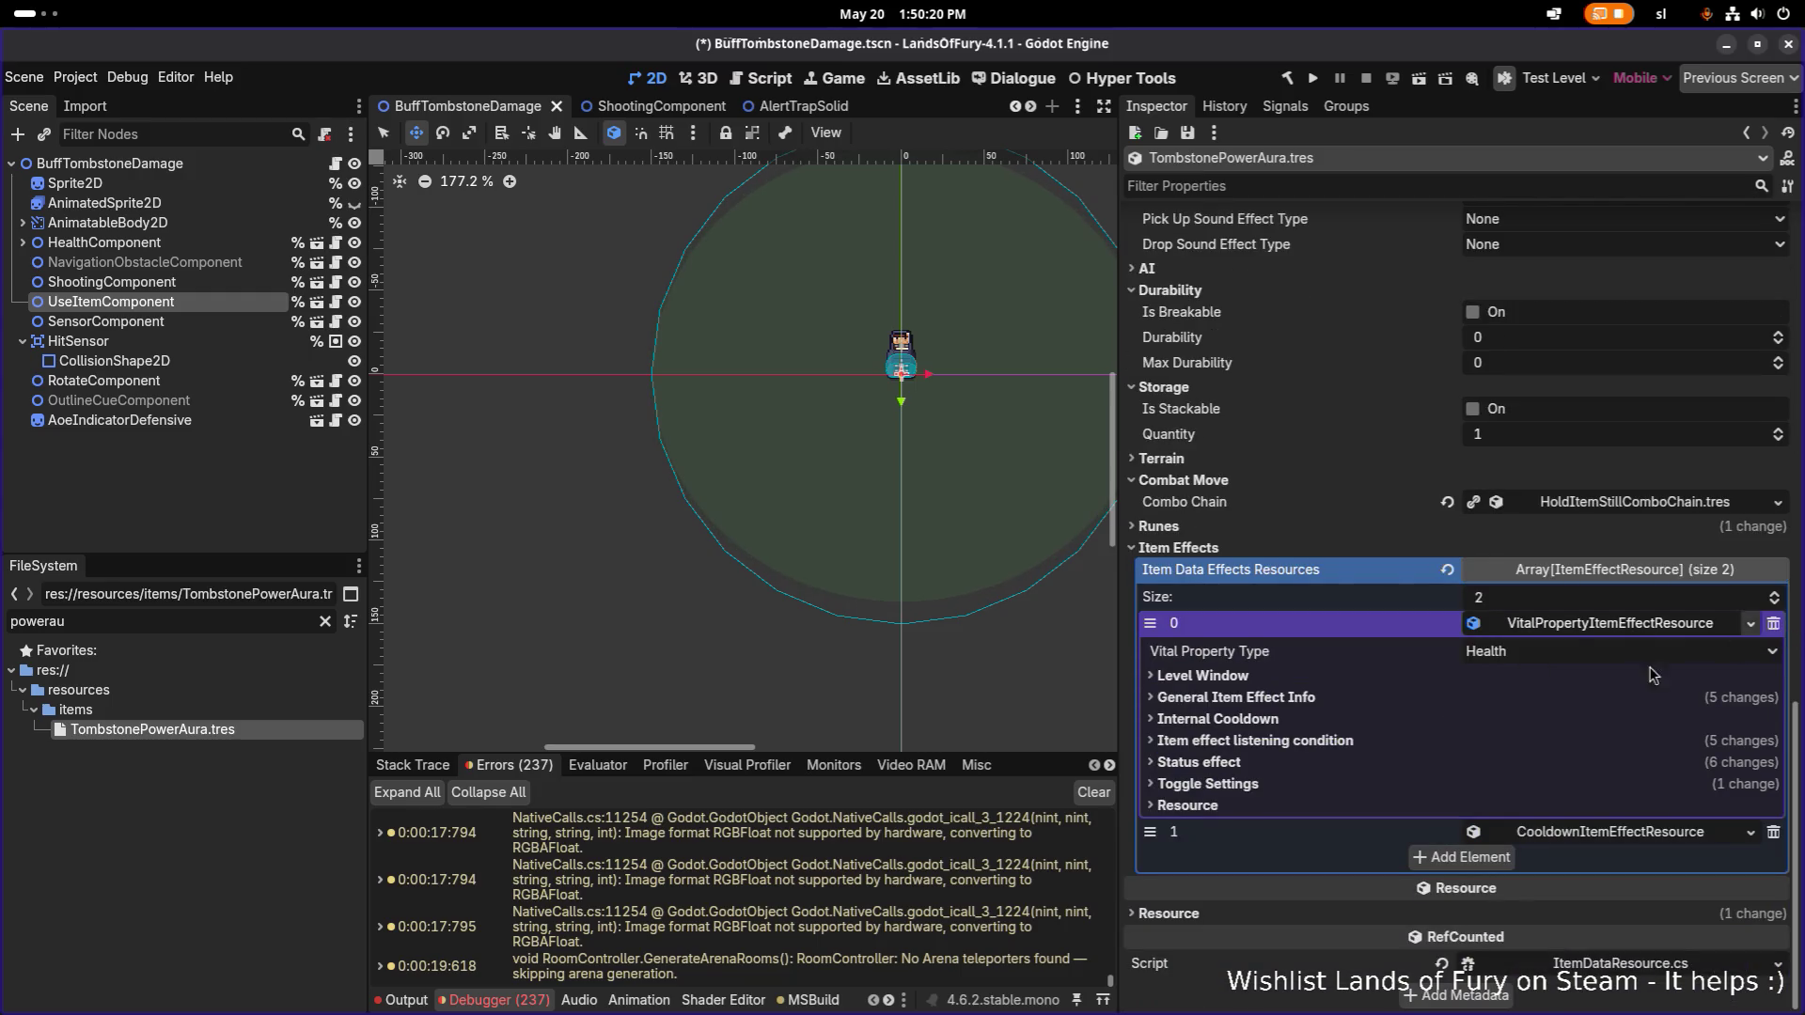
Add a new UnitStatModifierItemEffectResource using MeleePower.tres as its unit stat.
{"action": "left_click", "coordinate": [1570, 653]}
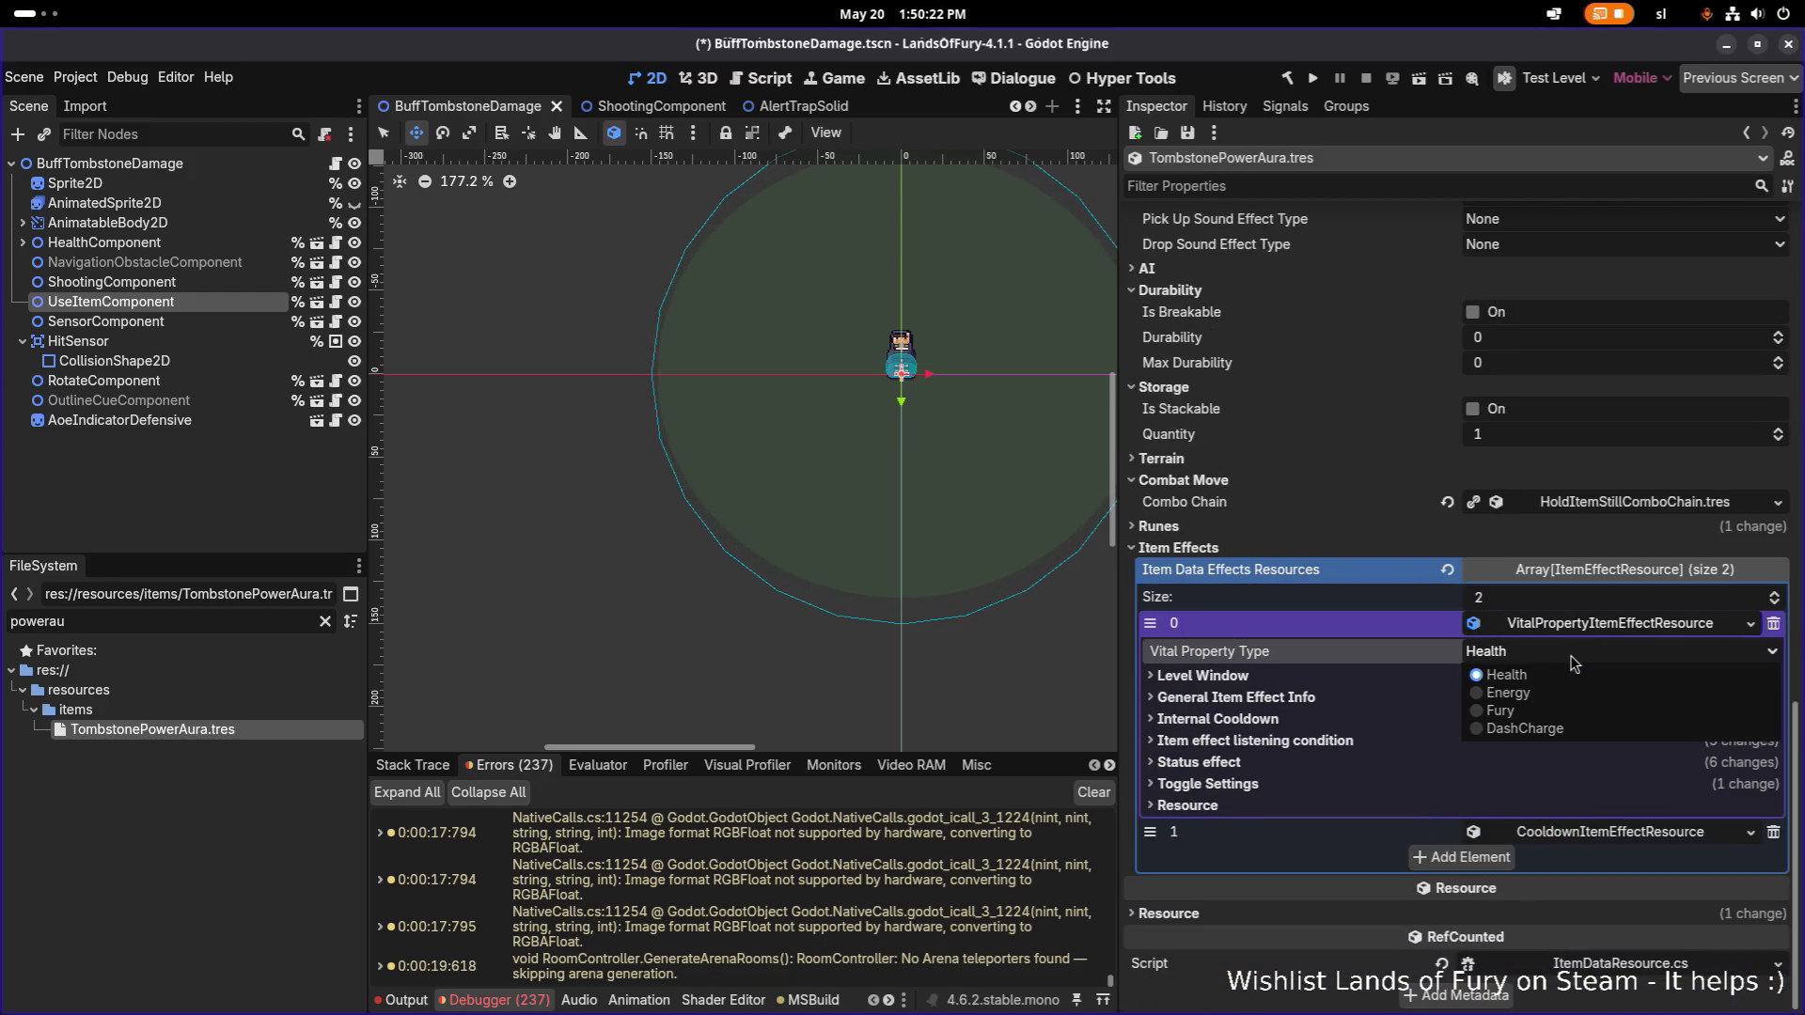
{"action": "left_click", "coordinate": [1464, 866]}
{"action": "left_click", "coordinate": [1465, 861]}
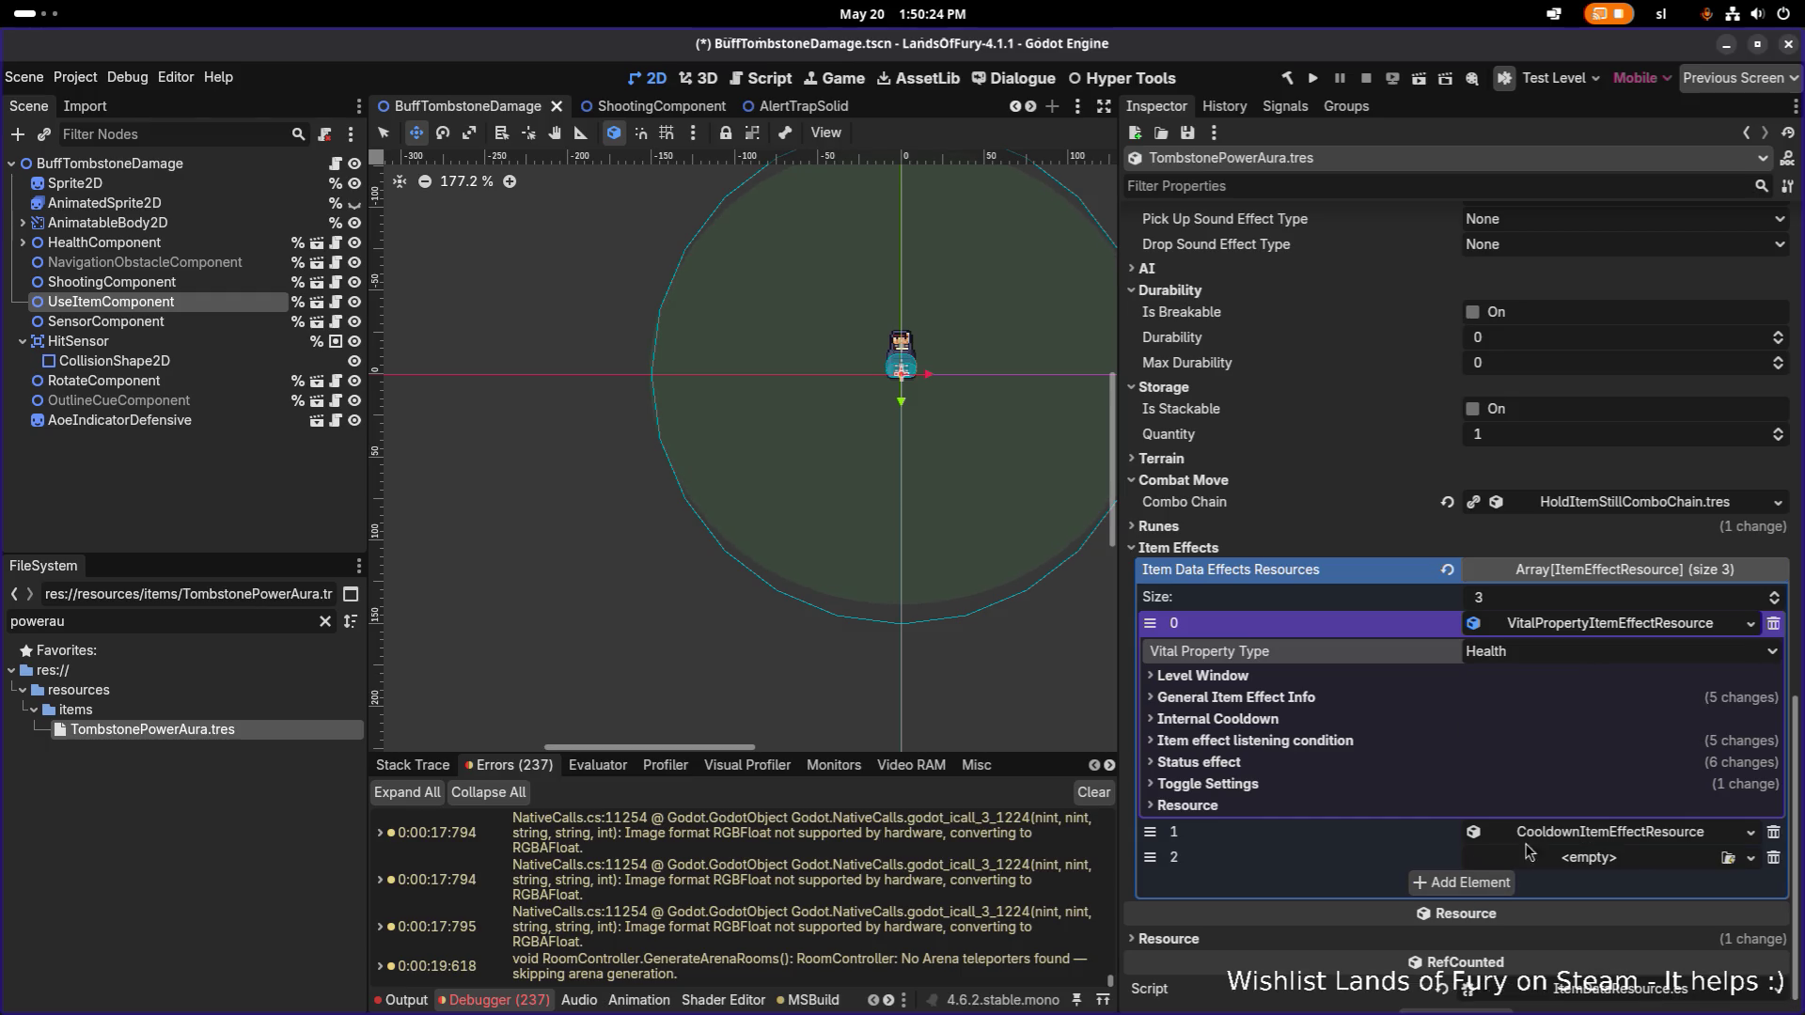
{"action": "left_click", "coordinate": [1616, 857]}
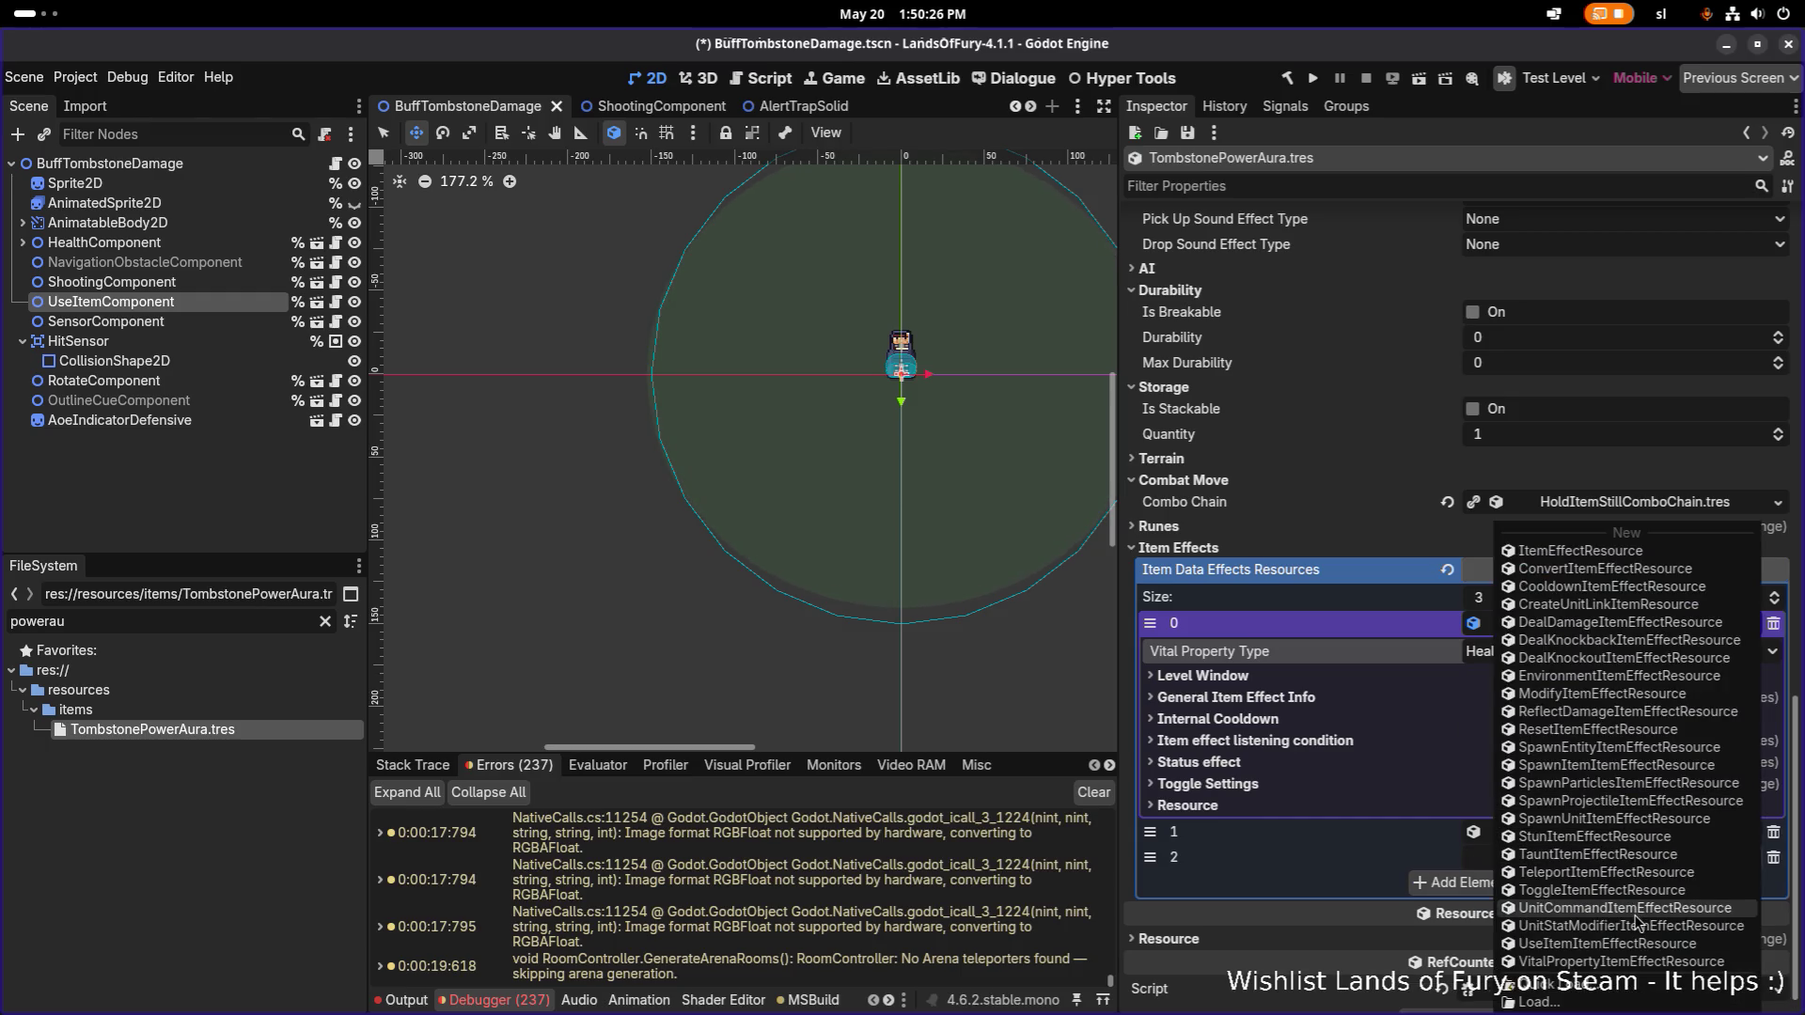
{"action": "left_click", "coordinate": [1626, 926]}
{"action": "left_click", "coordinate": [1624, 835]}
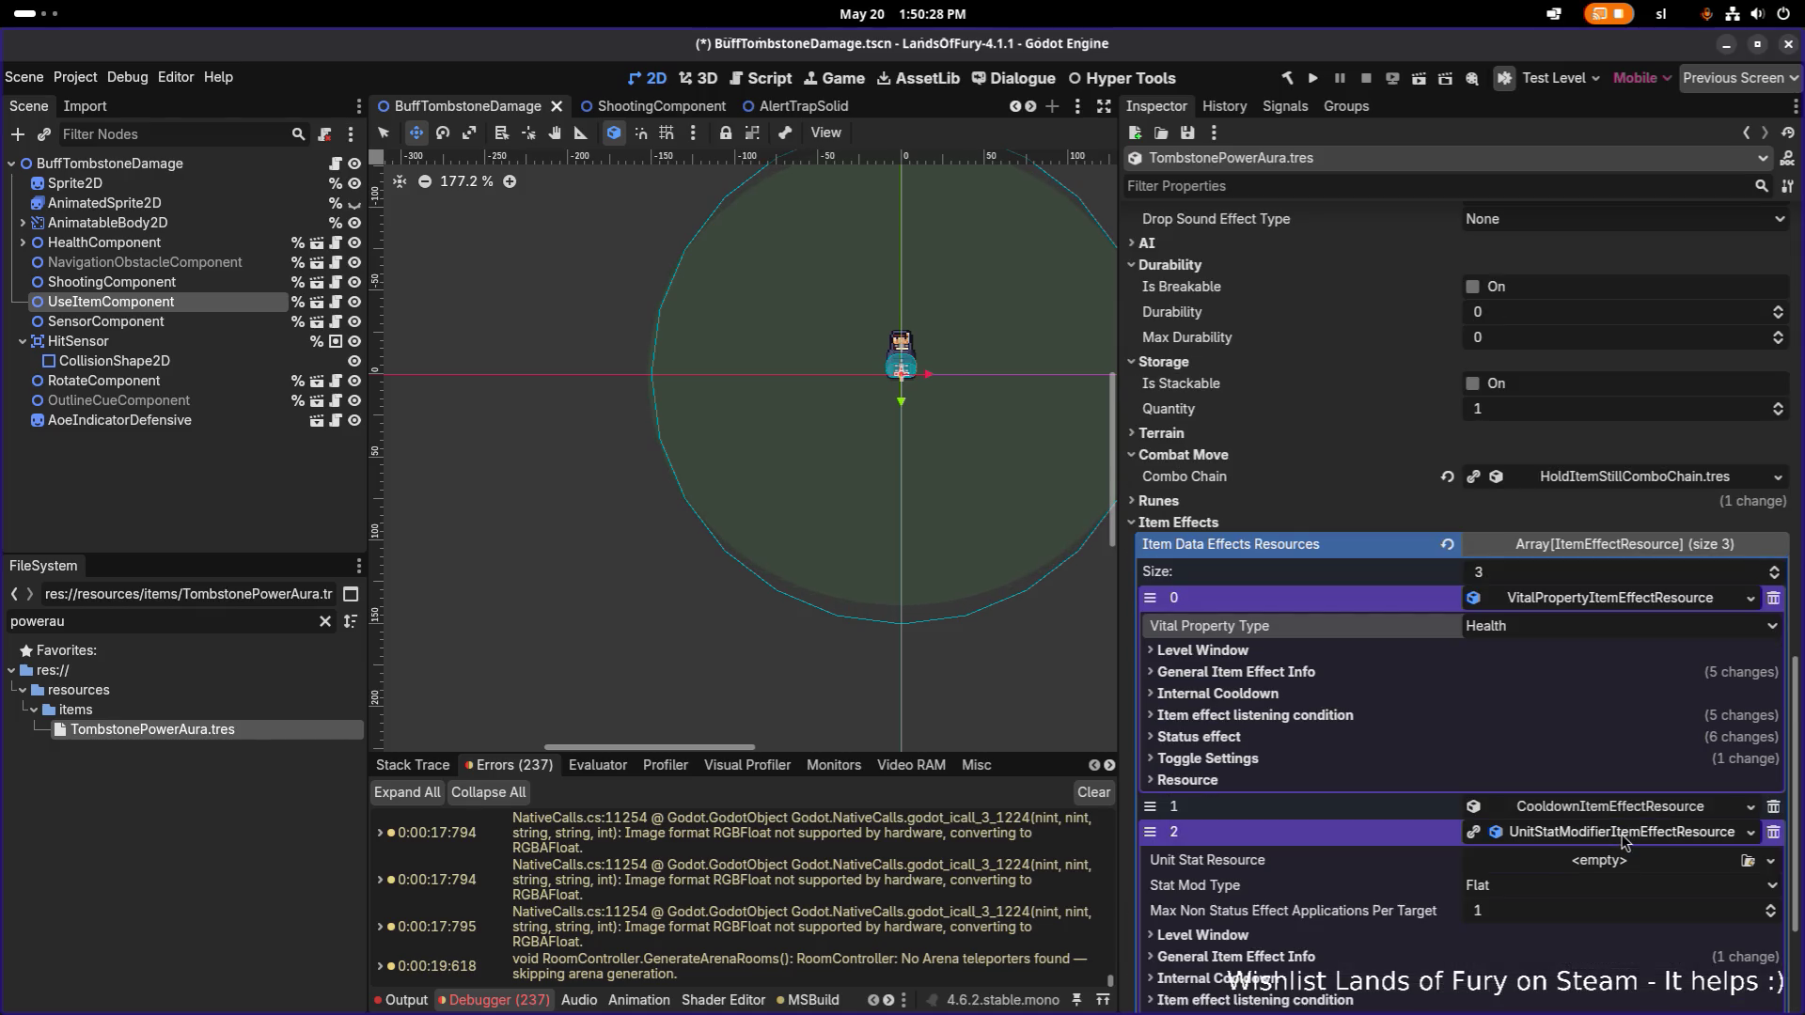
{"action": "left_click", "coordinate": [1747, 861]}
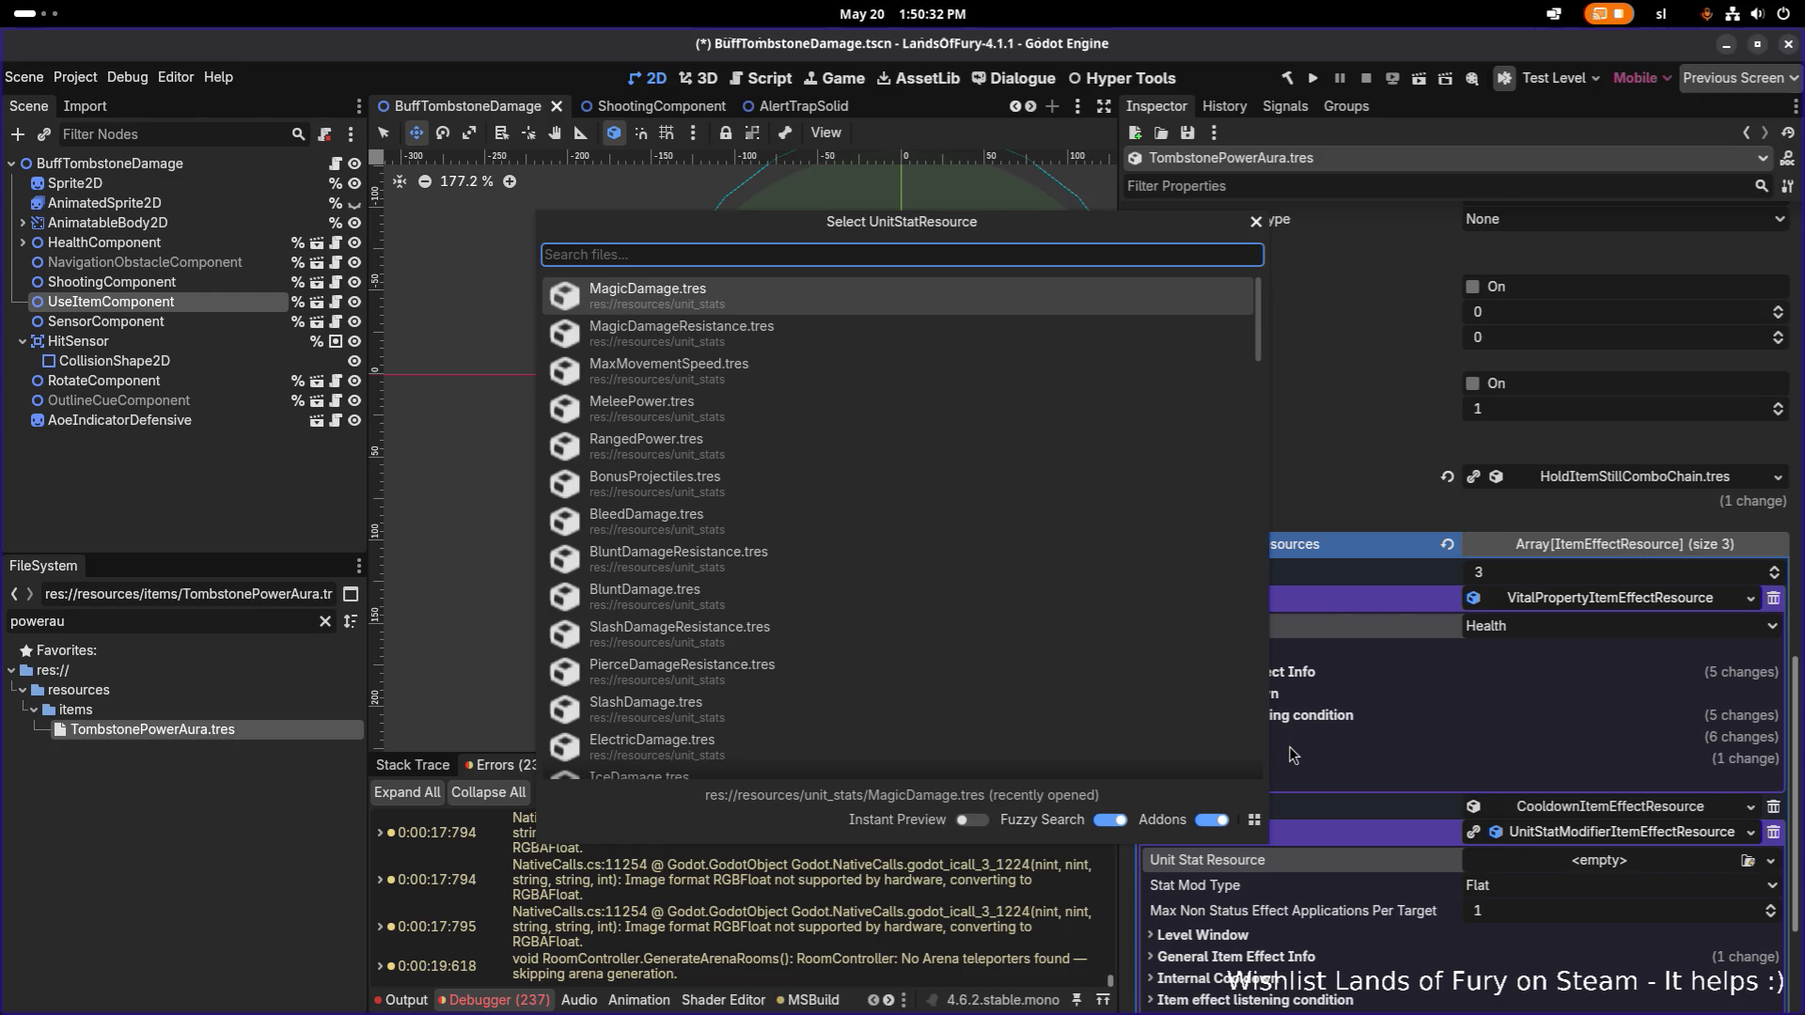
{"action": "type", "text": "me"}
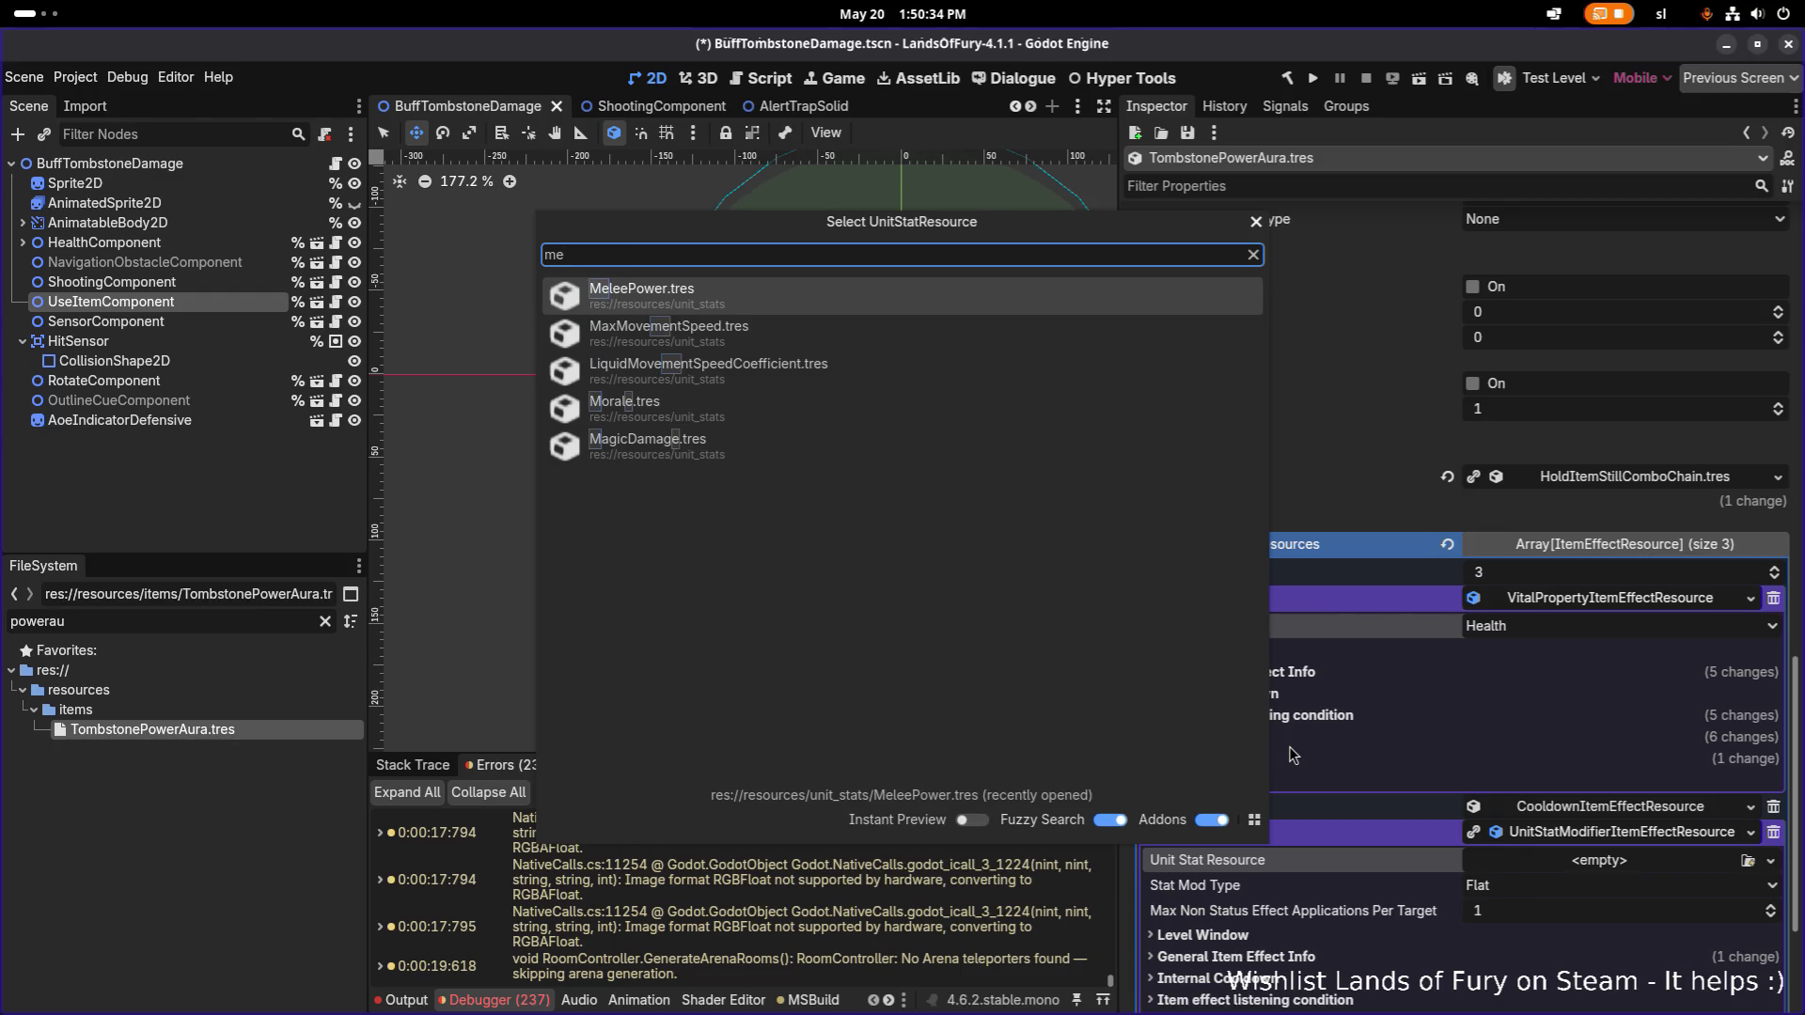
{"action": "key", "text": "Return"}
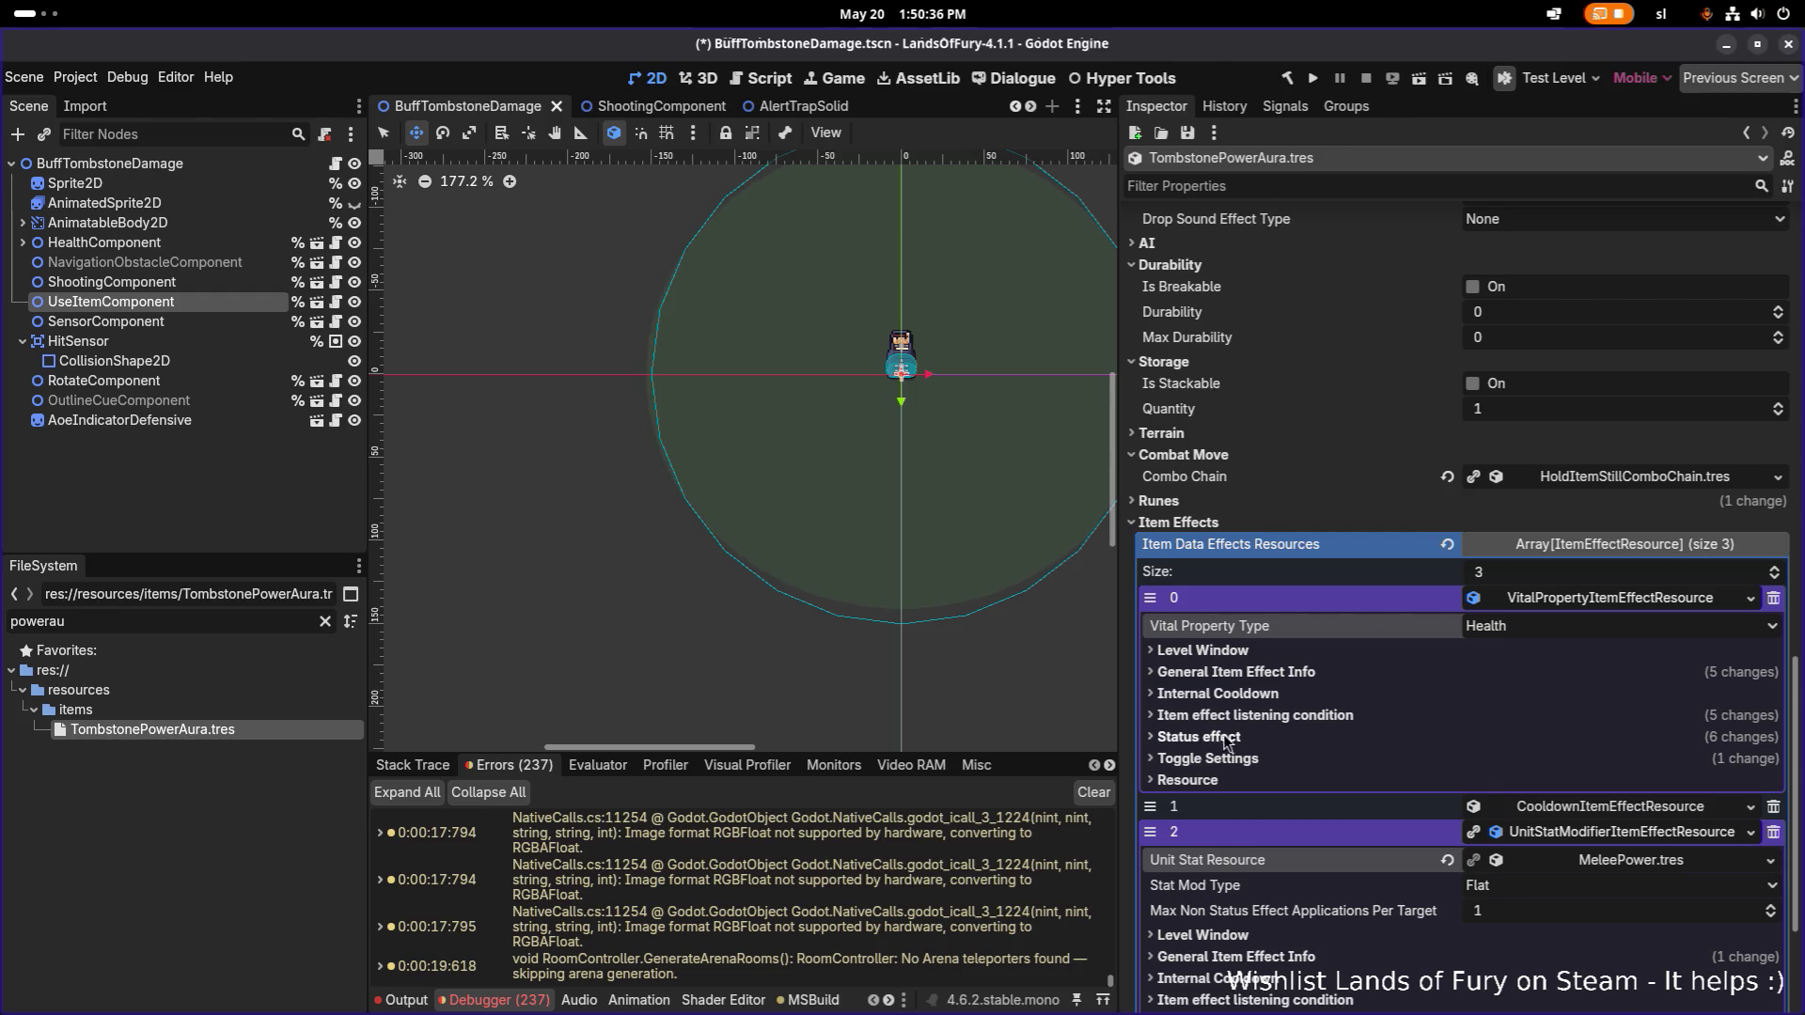
Move the MeleePower stat modifier above the cooldown effect so it is second.
{"action": "left_click", "coordinate": [1602, 863]}
{"action": "scroll", "coordinate": [1595, 768], "scroll_direction": "down", "scroll_amount": 3}
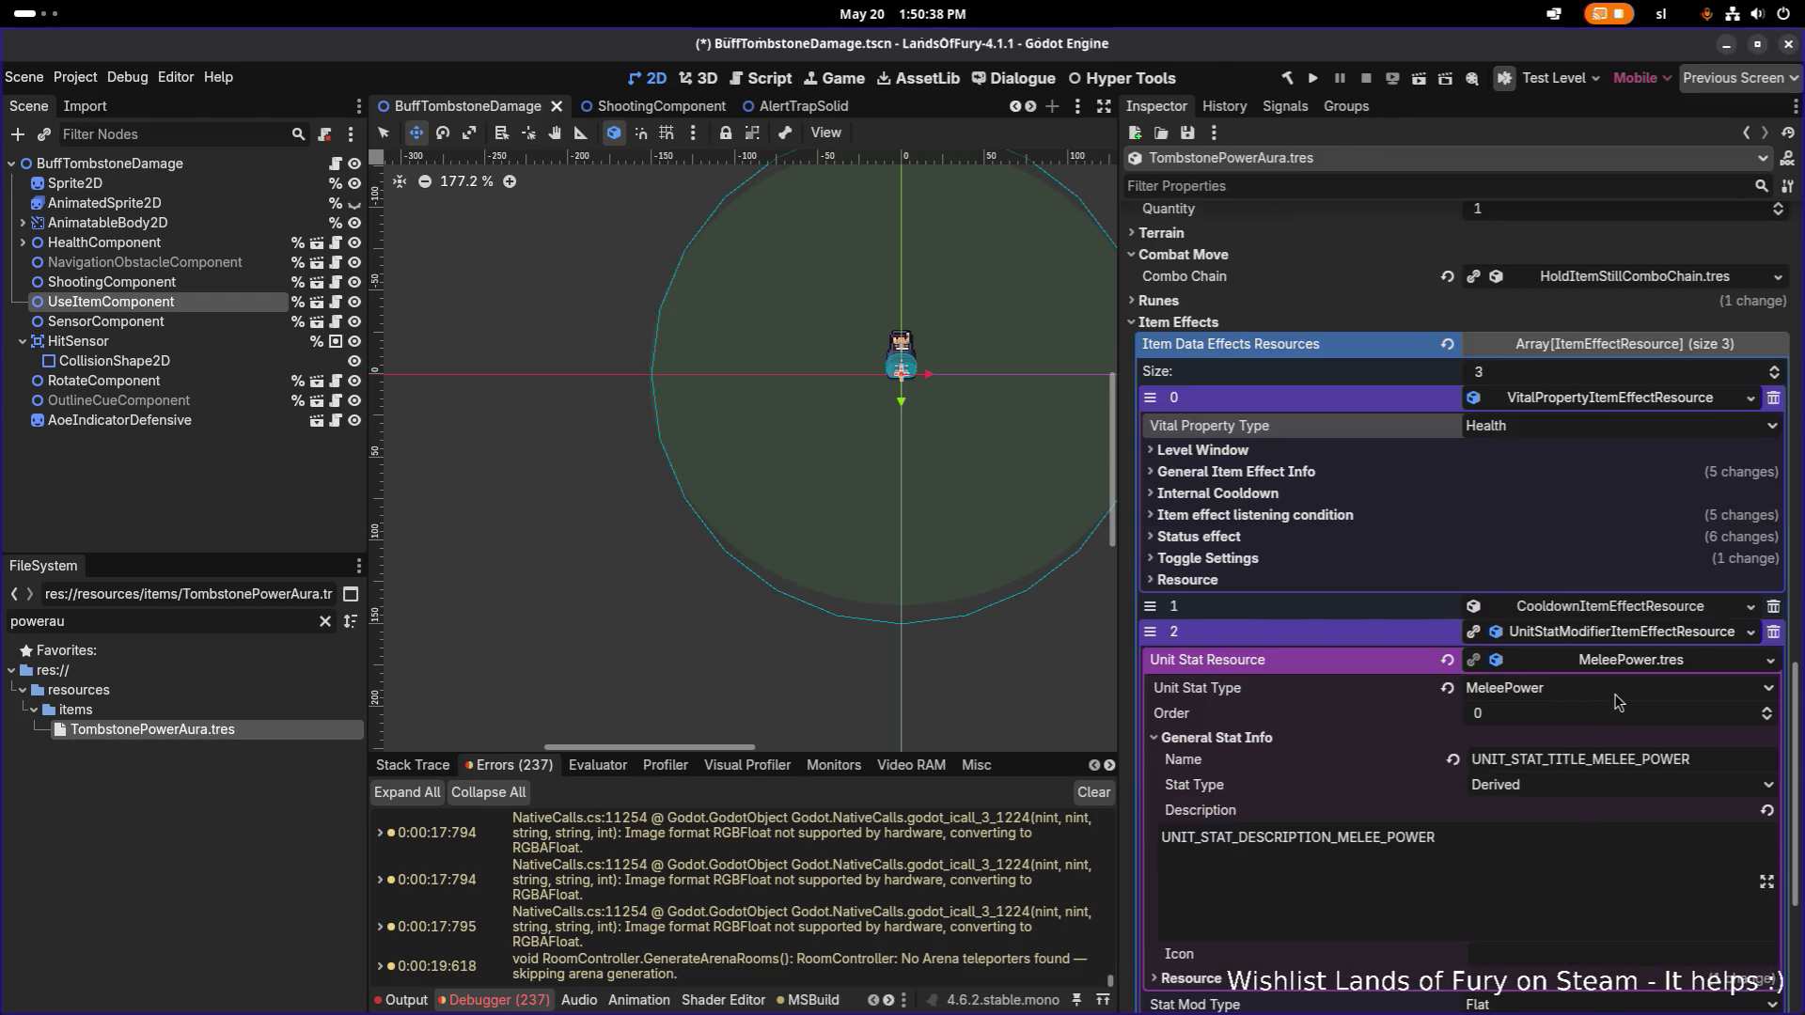
{"action": "left_click", "coordinate": [1627, 642]}
{"action": "left_click_drag", "start_coordinate": [1150, 832], "coordinate": [1150, 807]}
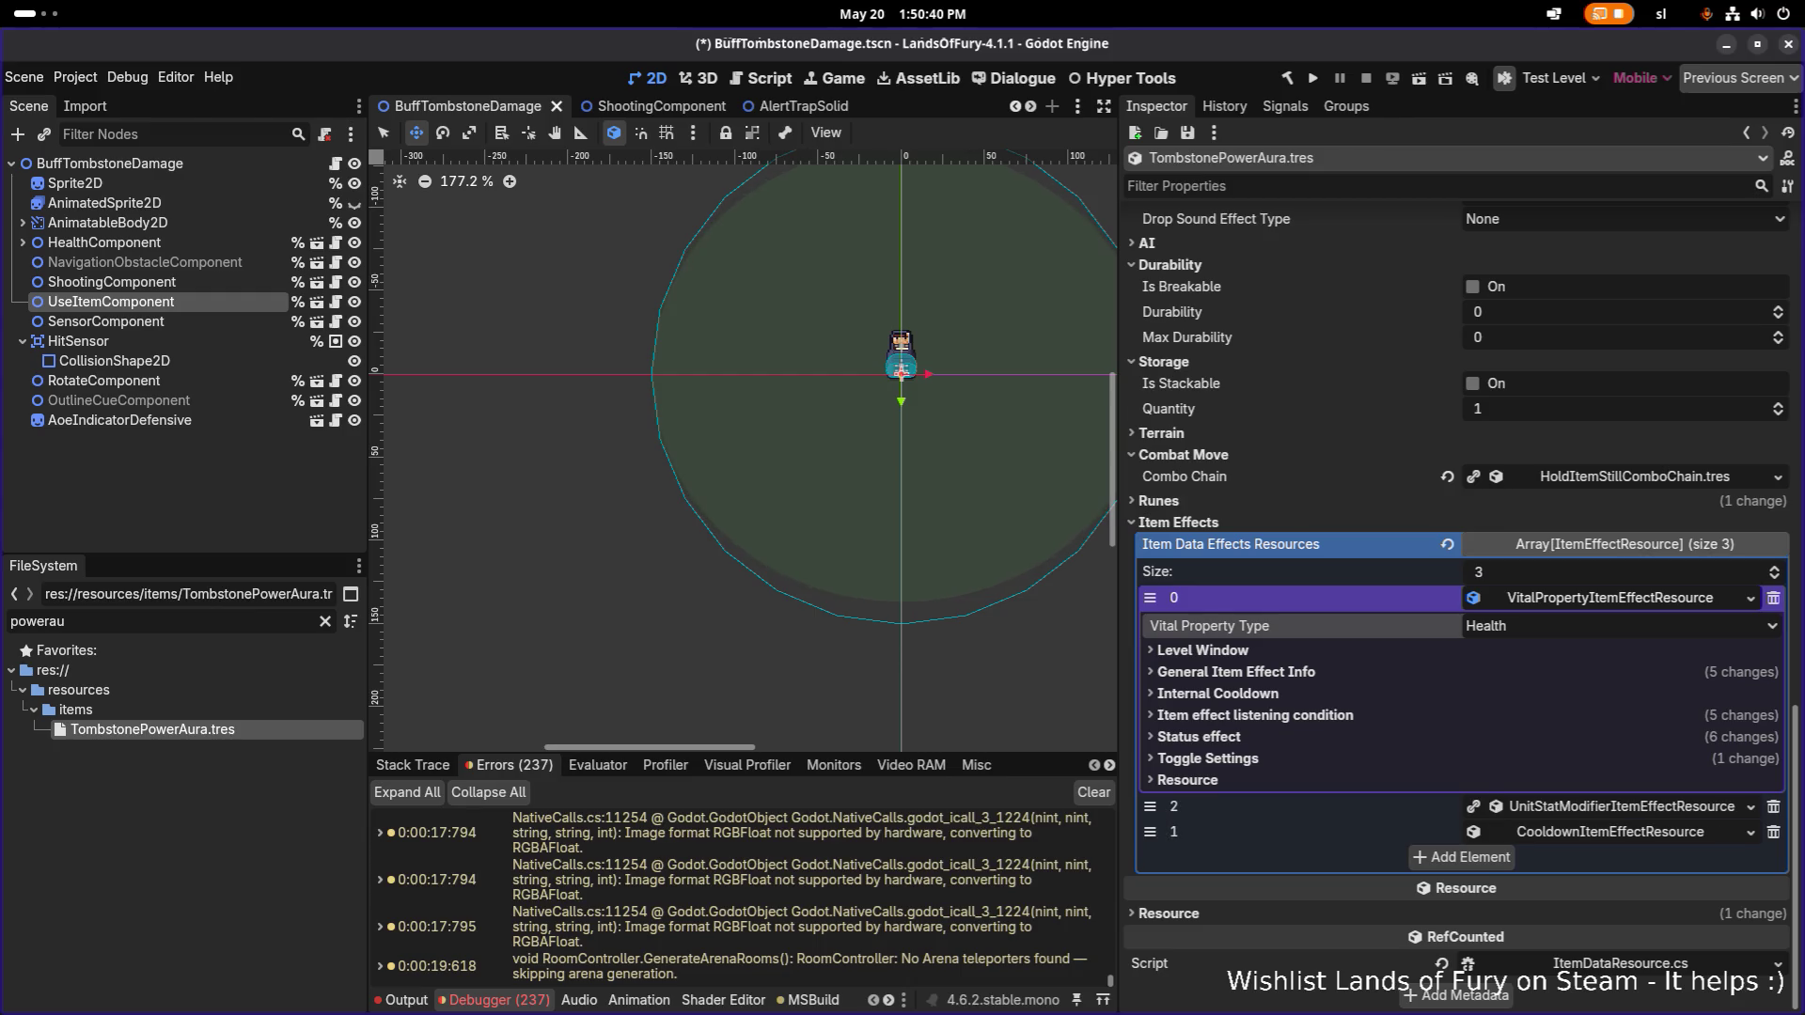
{"action": "left_click", "coordinate": [1555, 607]}
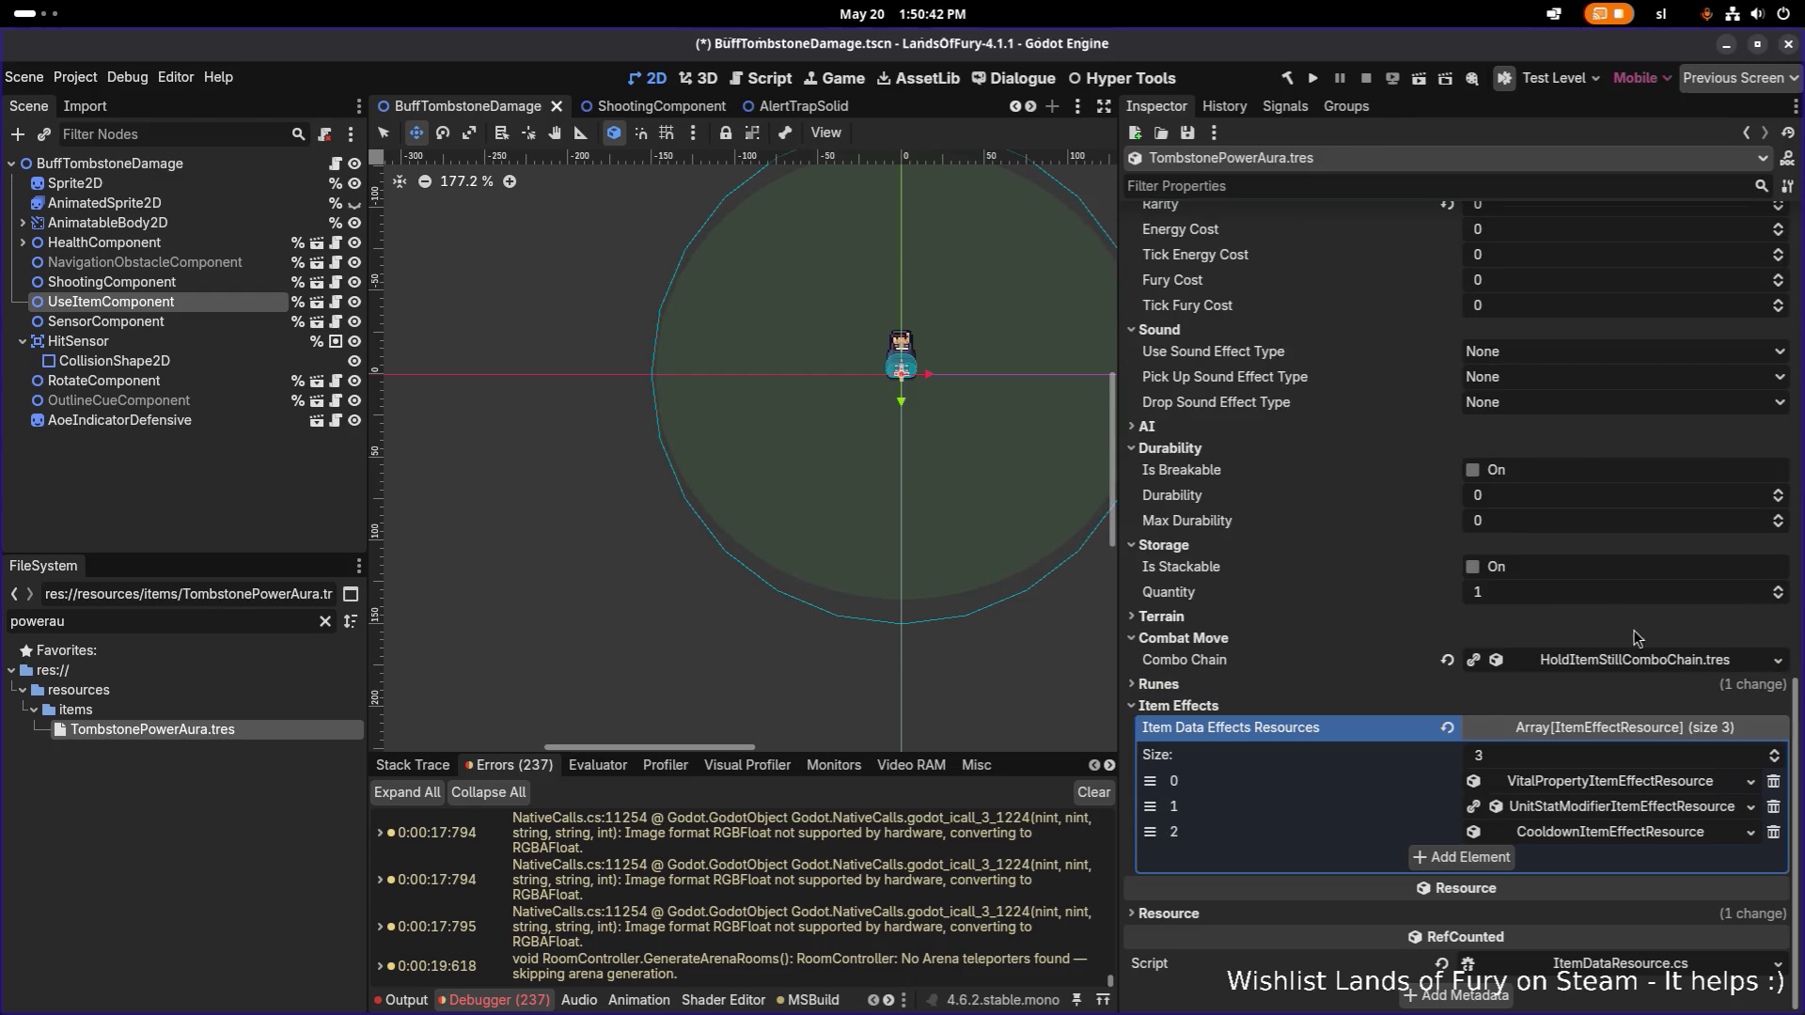
{"action": "left_click", "coordinate": [1588, 806]}
{"action": "scroll", "coordinate": [1589, 806], "scroll_direction": "down", "scroll_amount": 3}
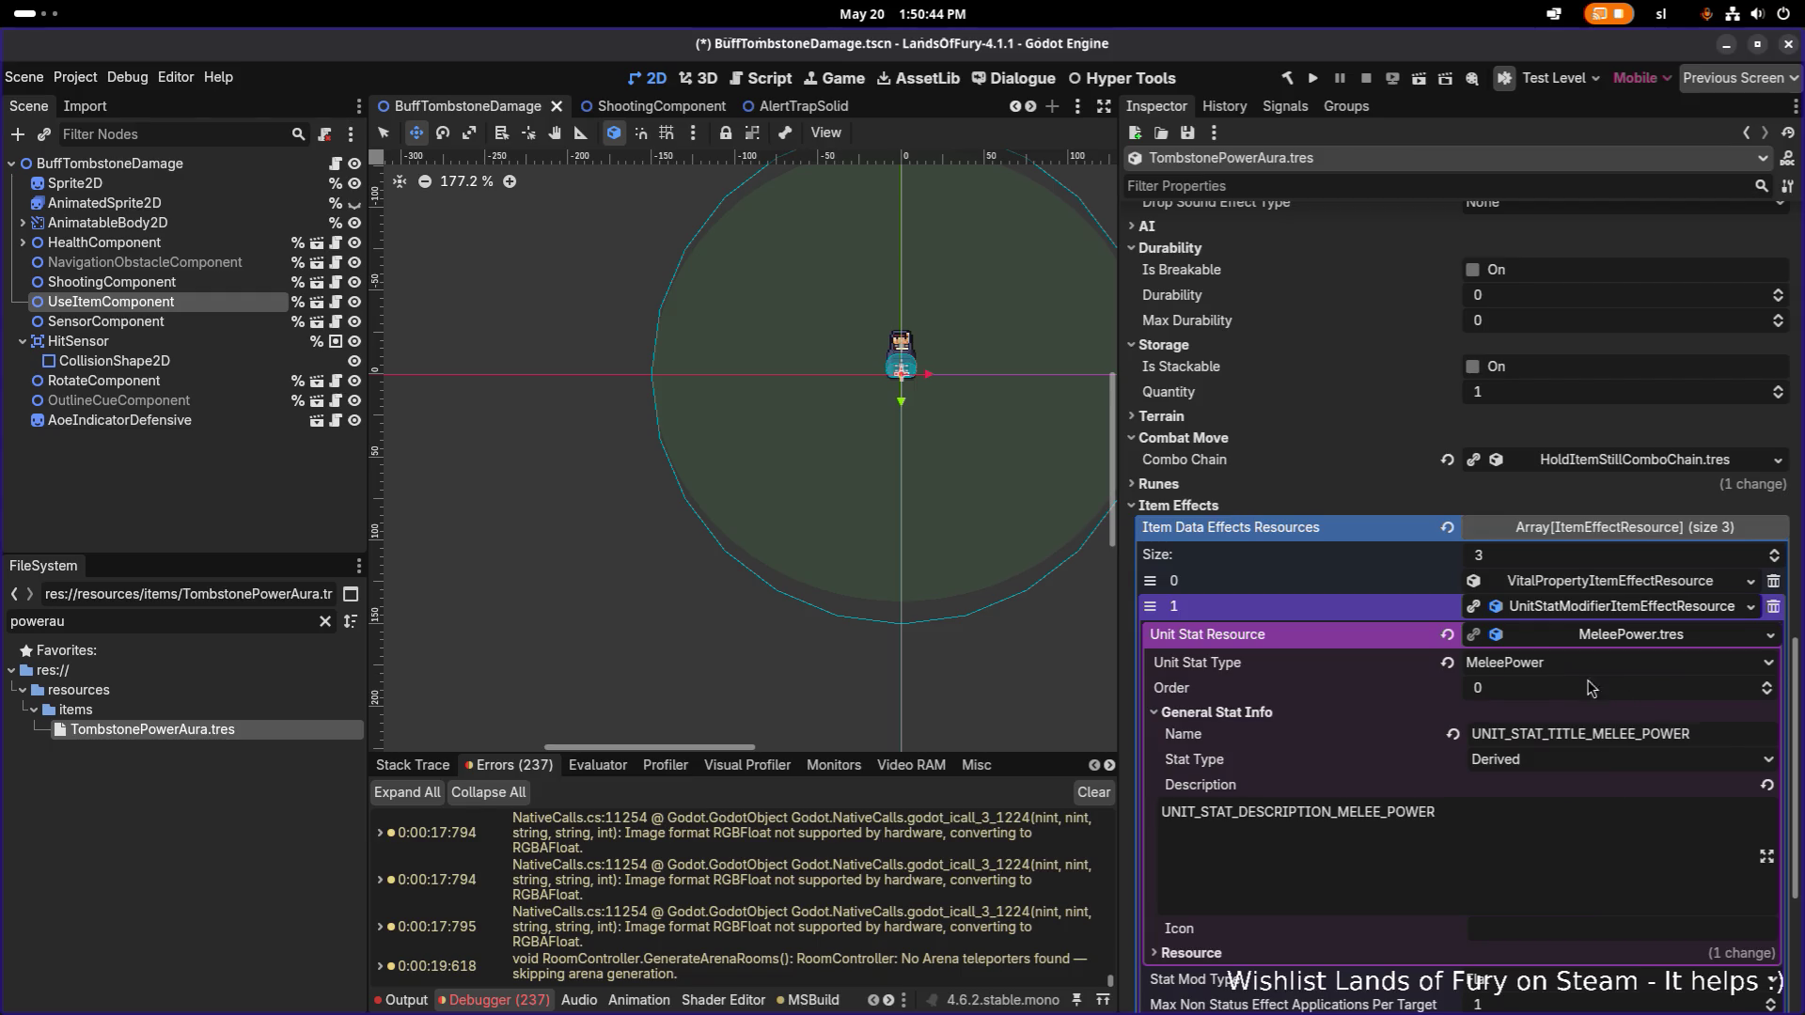
{"action": "scroll", "coordinate": [1497, 694], "scroll_direction": "down", "scroll_amount": 3}
{"action": "scroll", "coordinate": [1495, 696], "scroll_direction": "down", "scroll_amount": 2}
{"action": "left_click", "coordinate": [1327, 749]}
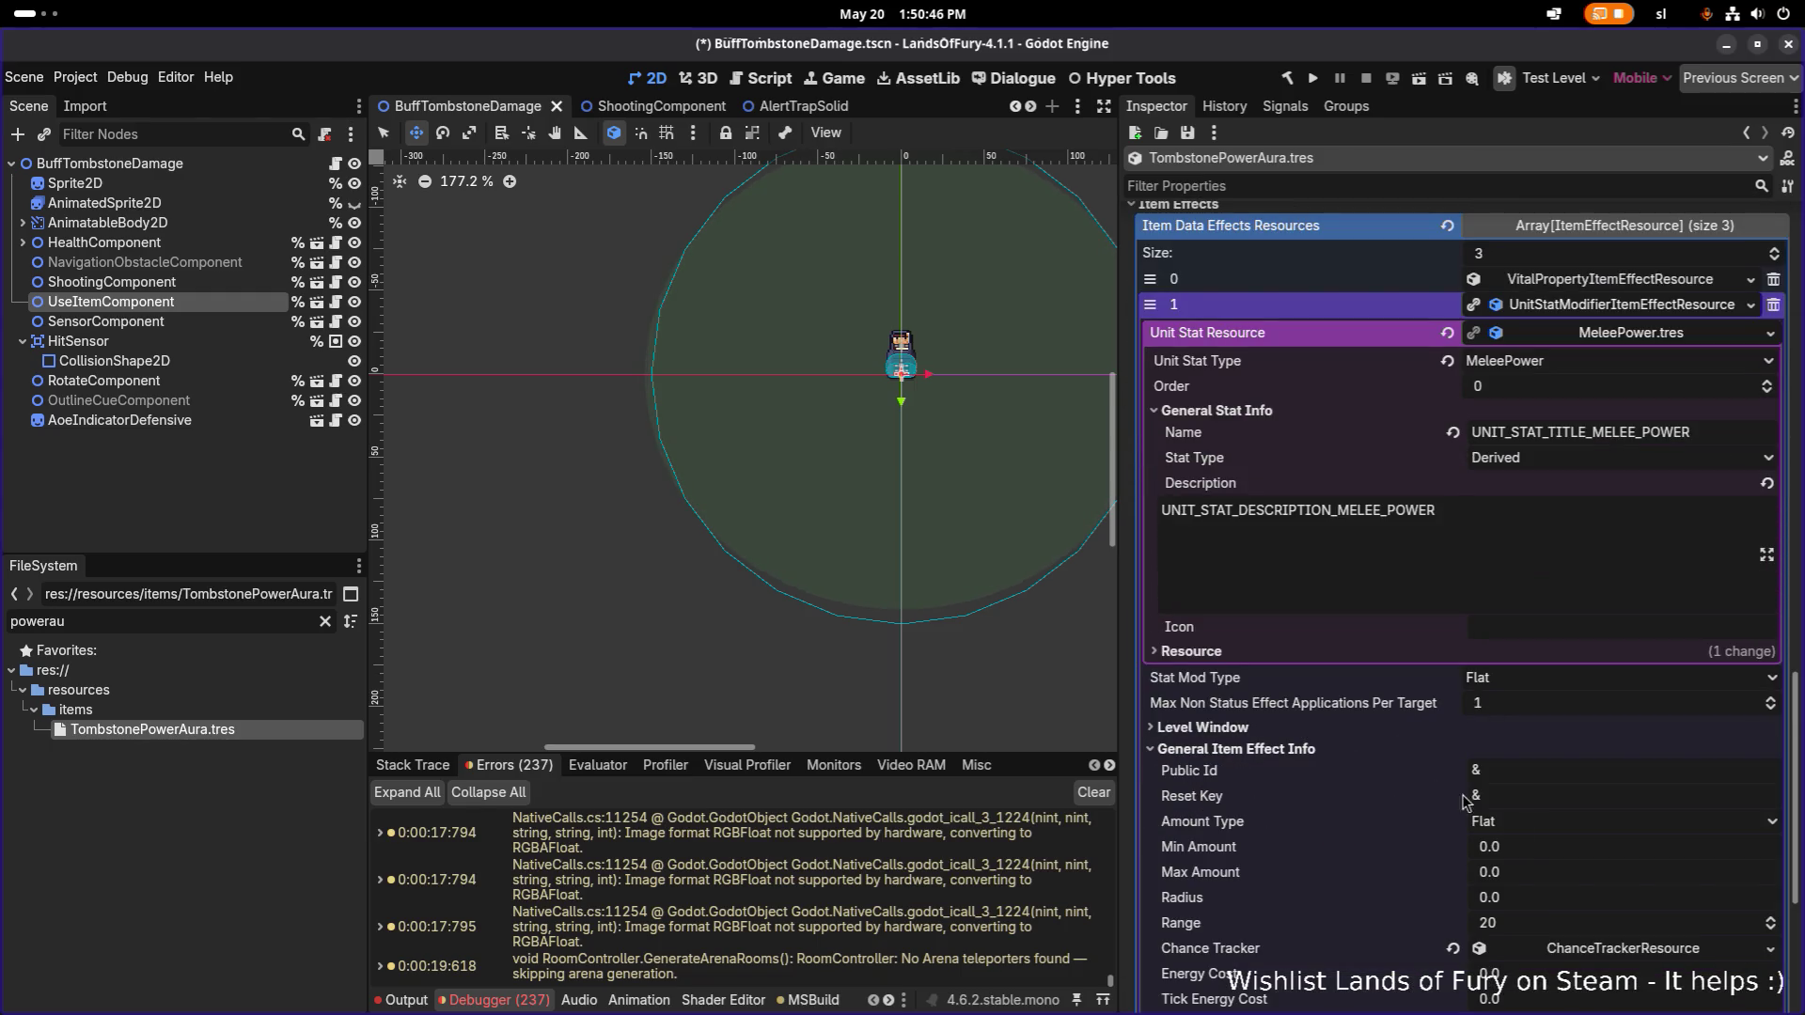
{"action": "left_click", "coordinate": [1551, 846]}
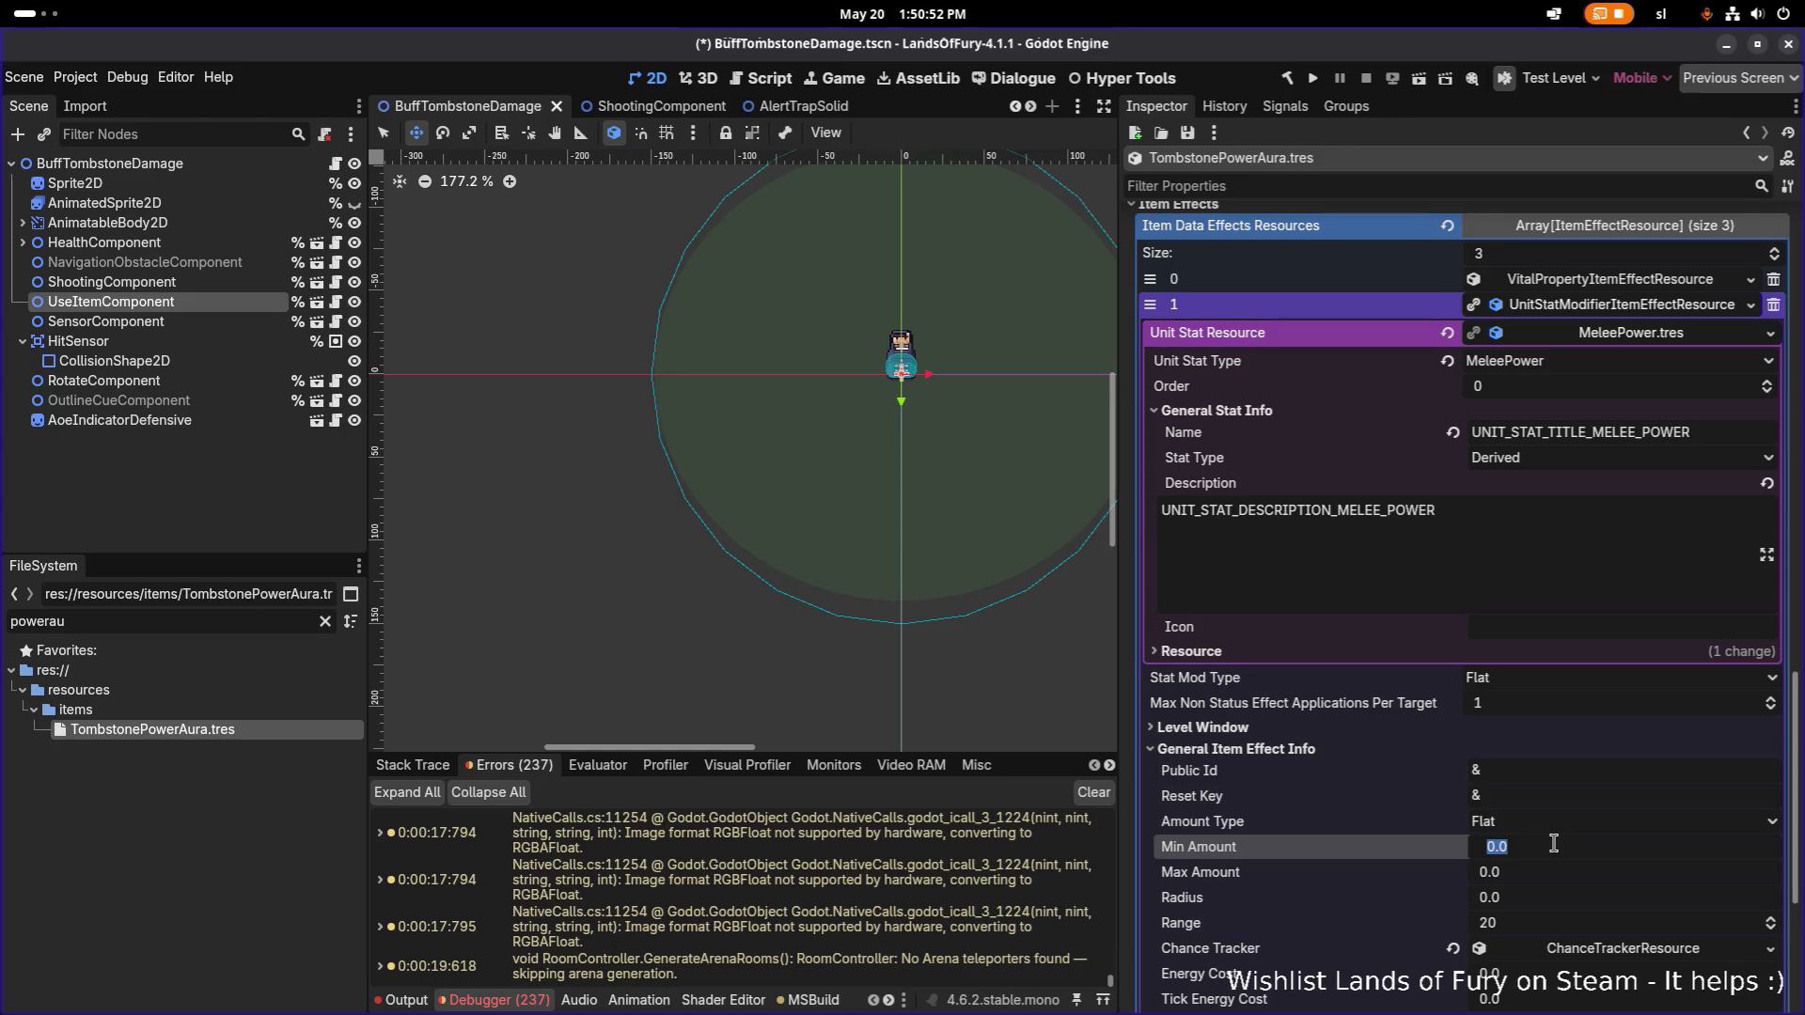
{"action": "type", "text": "5"}
{"action": "key", "text": "Tab"}
{"action": "type", "text": "5"}
{"action": "key", "text": "Return"}
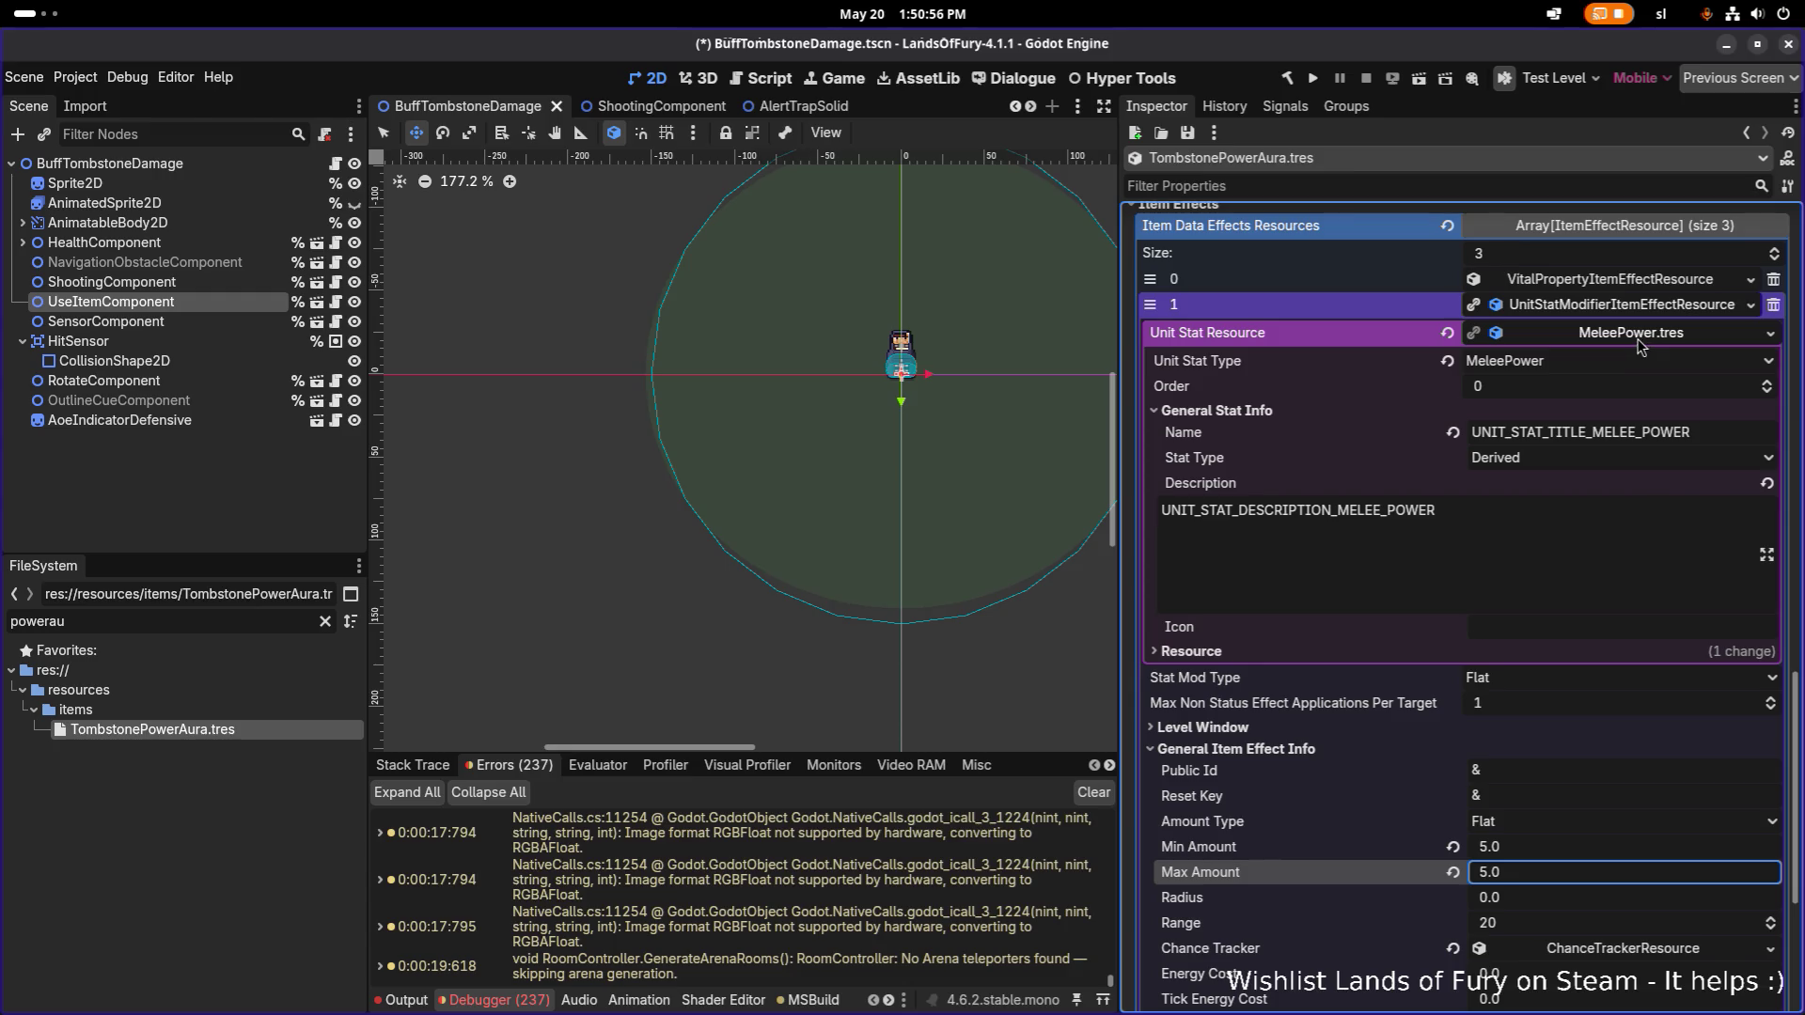
{"action": "scroll", "coordinate": [1563, 473], "scroll_direction": "down", "scroll_amount": 5}
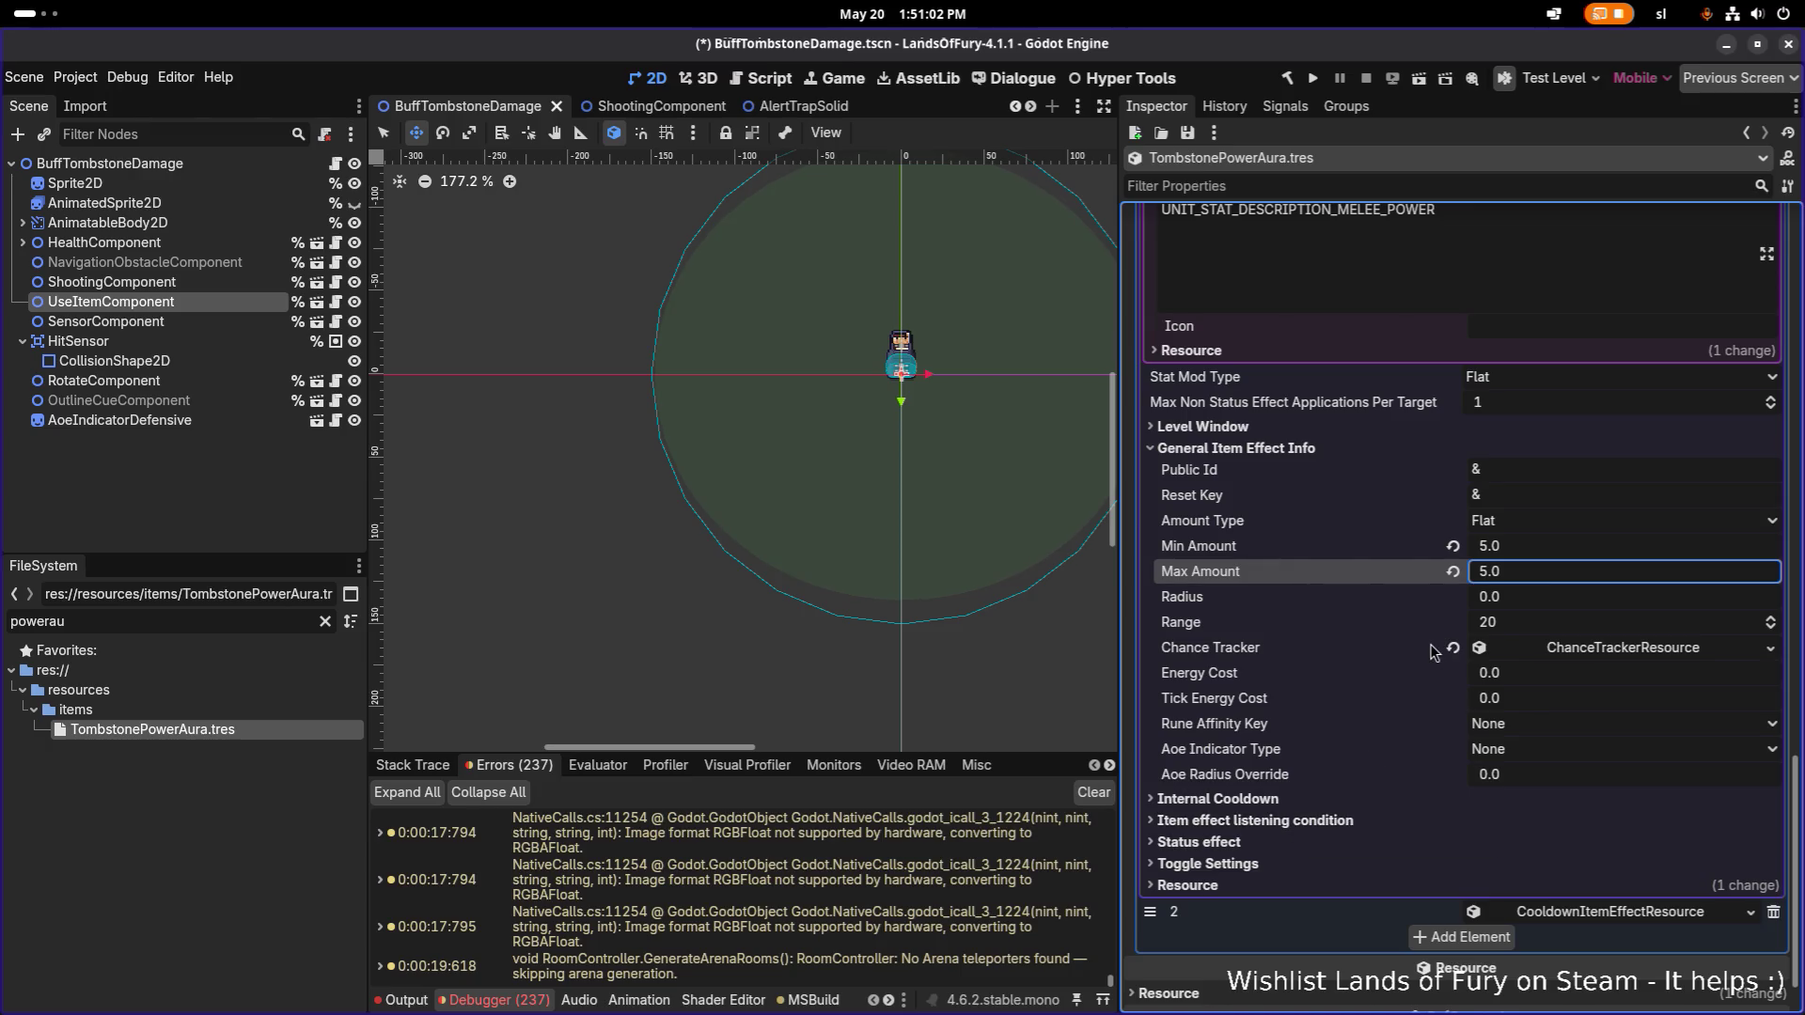
{"action": "left_click", "coordinate": [1301, 428]}
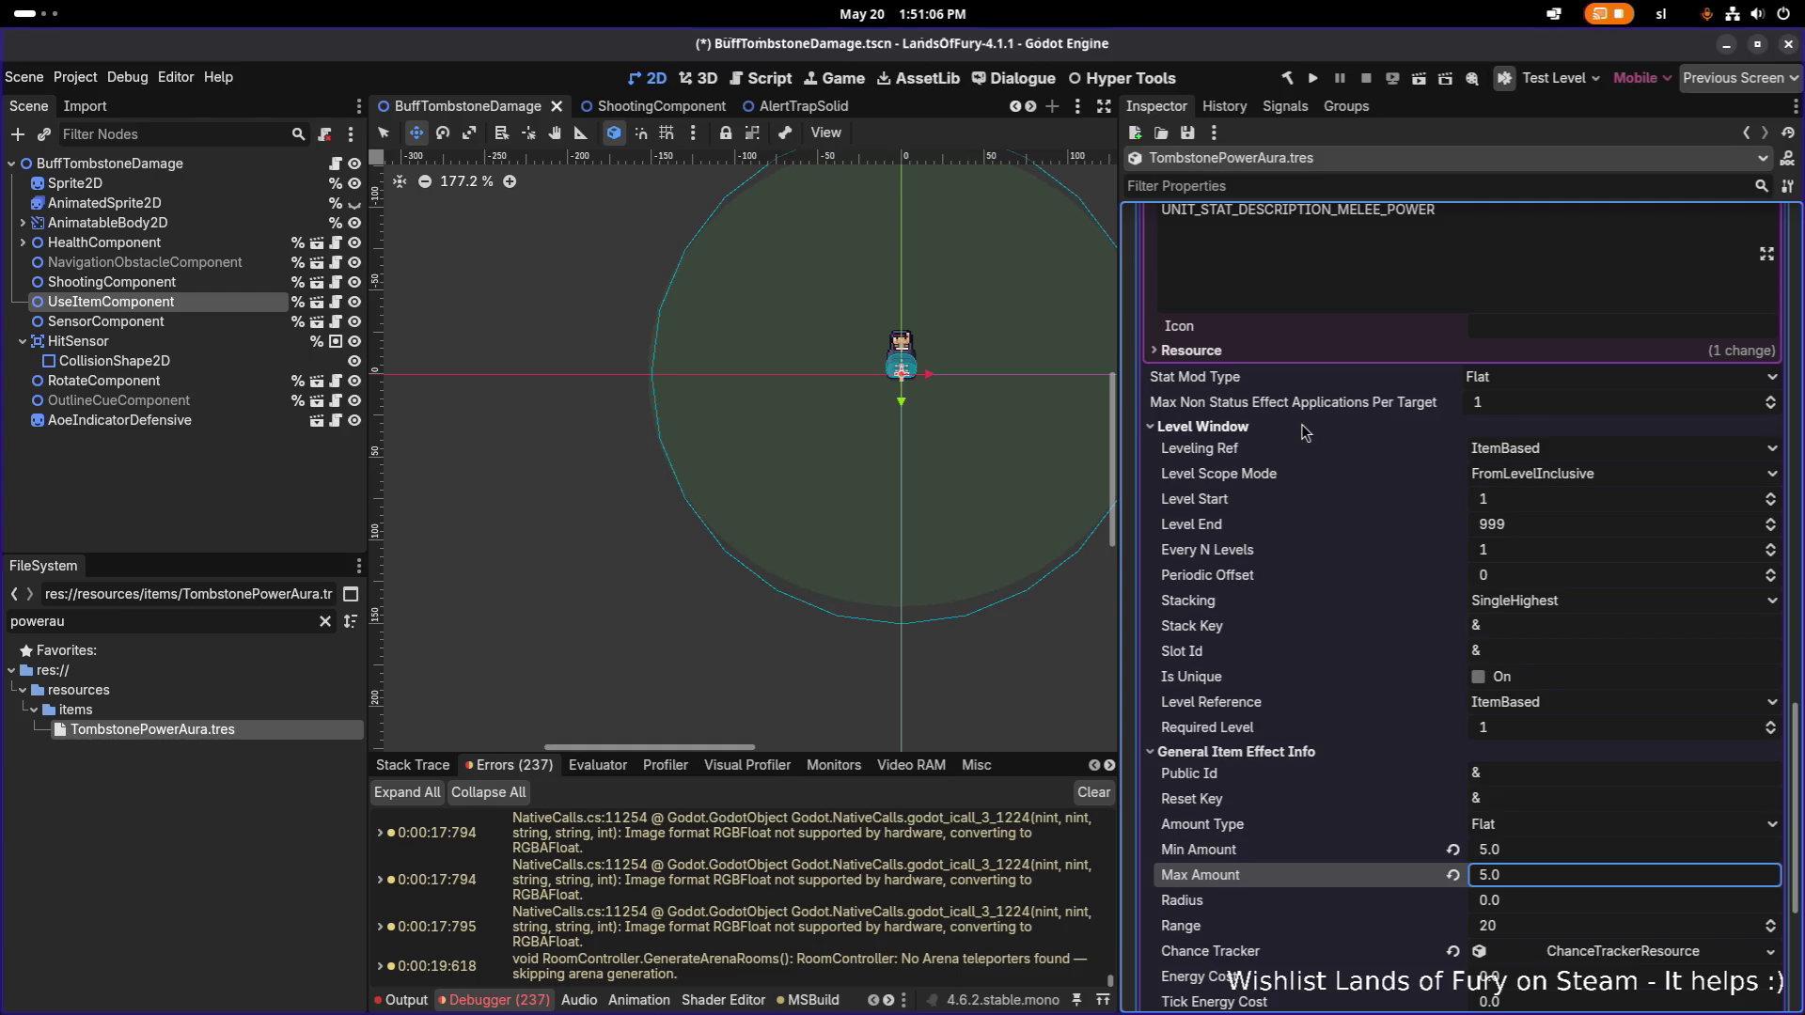
{"action": "scroll", "coordinate": [1316, 425], "scroll_direction": "up", "scroll_amount": 5}
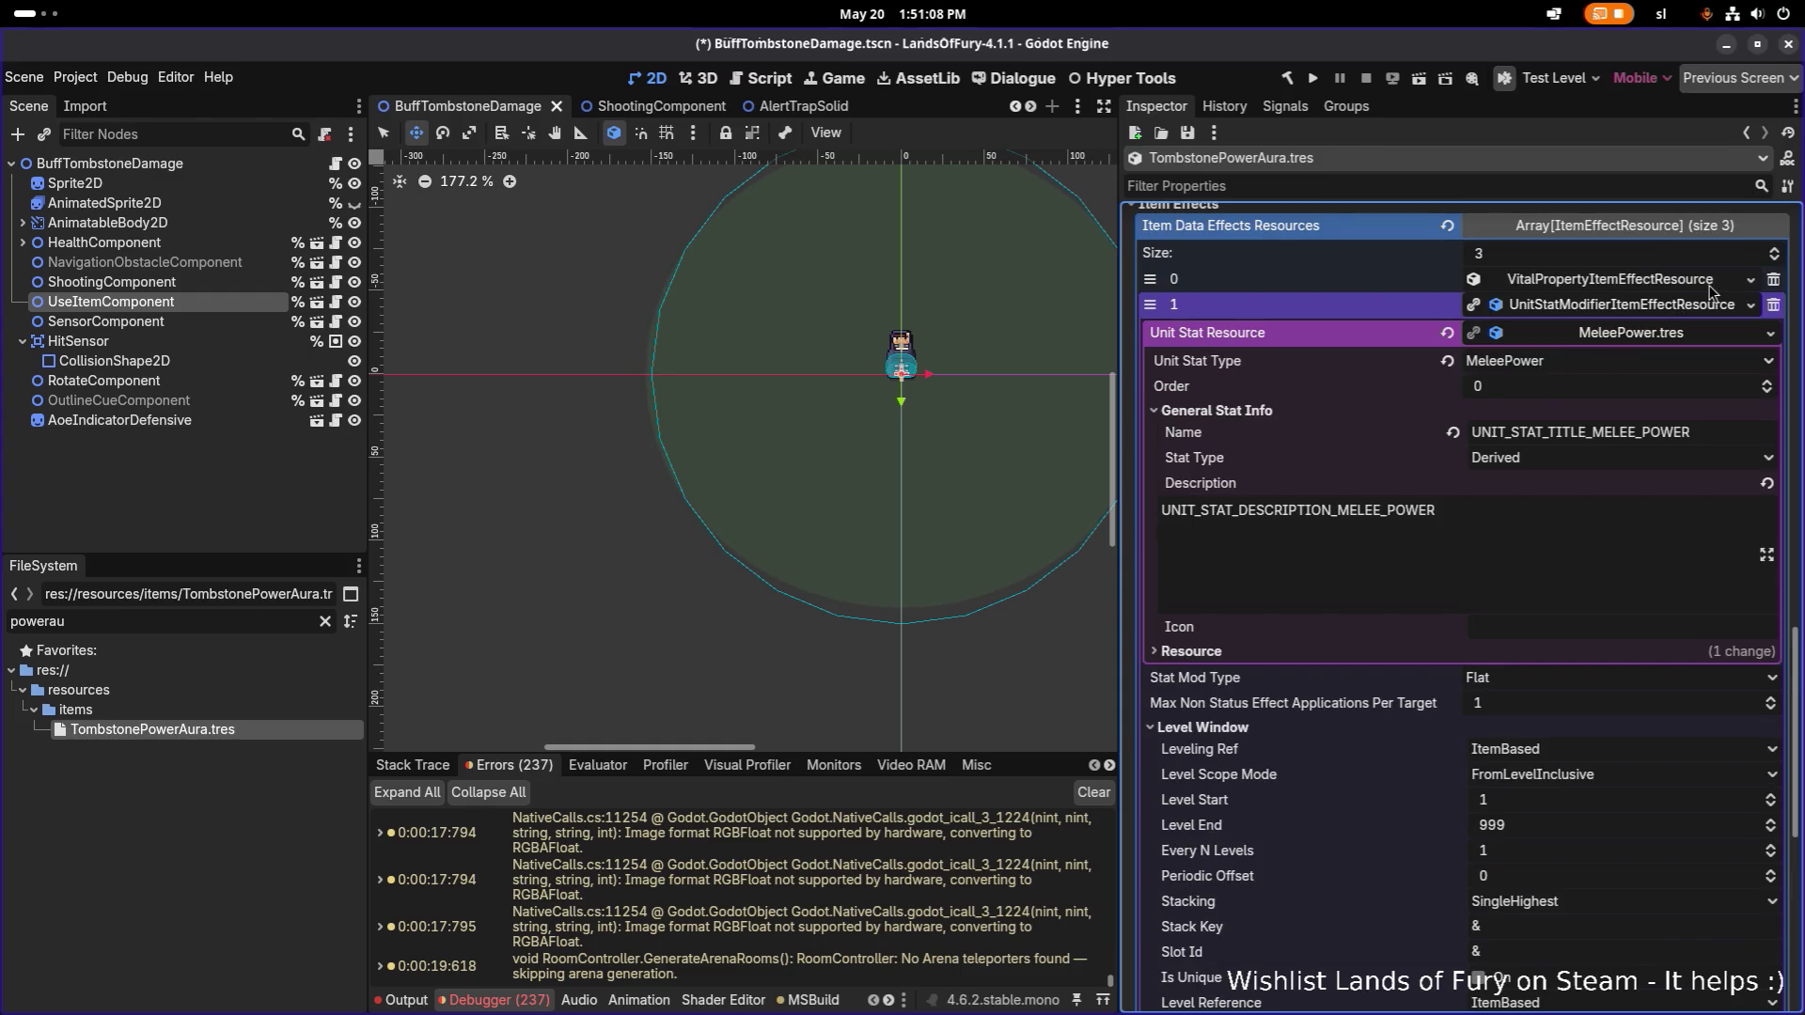
{"action": "scroll", "coordinate": [1513, 515], "scroll_direction": "down", "scroll_amount": 5}
{"action": "scroll", "coordinate": [1514, 512], "scroll_direction": "down", "scroll_amount": 5}
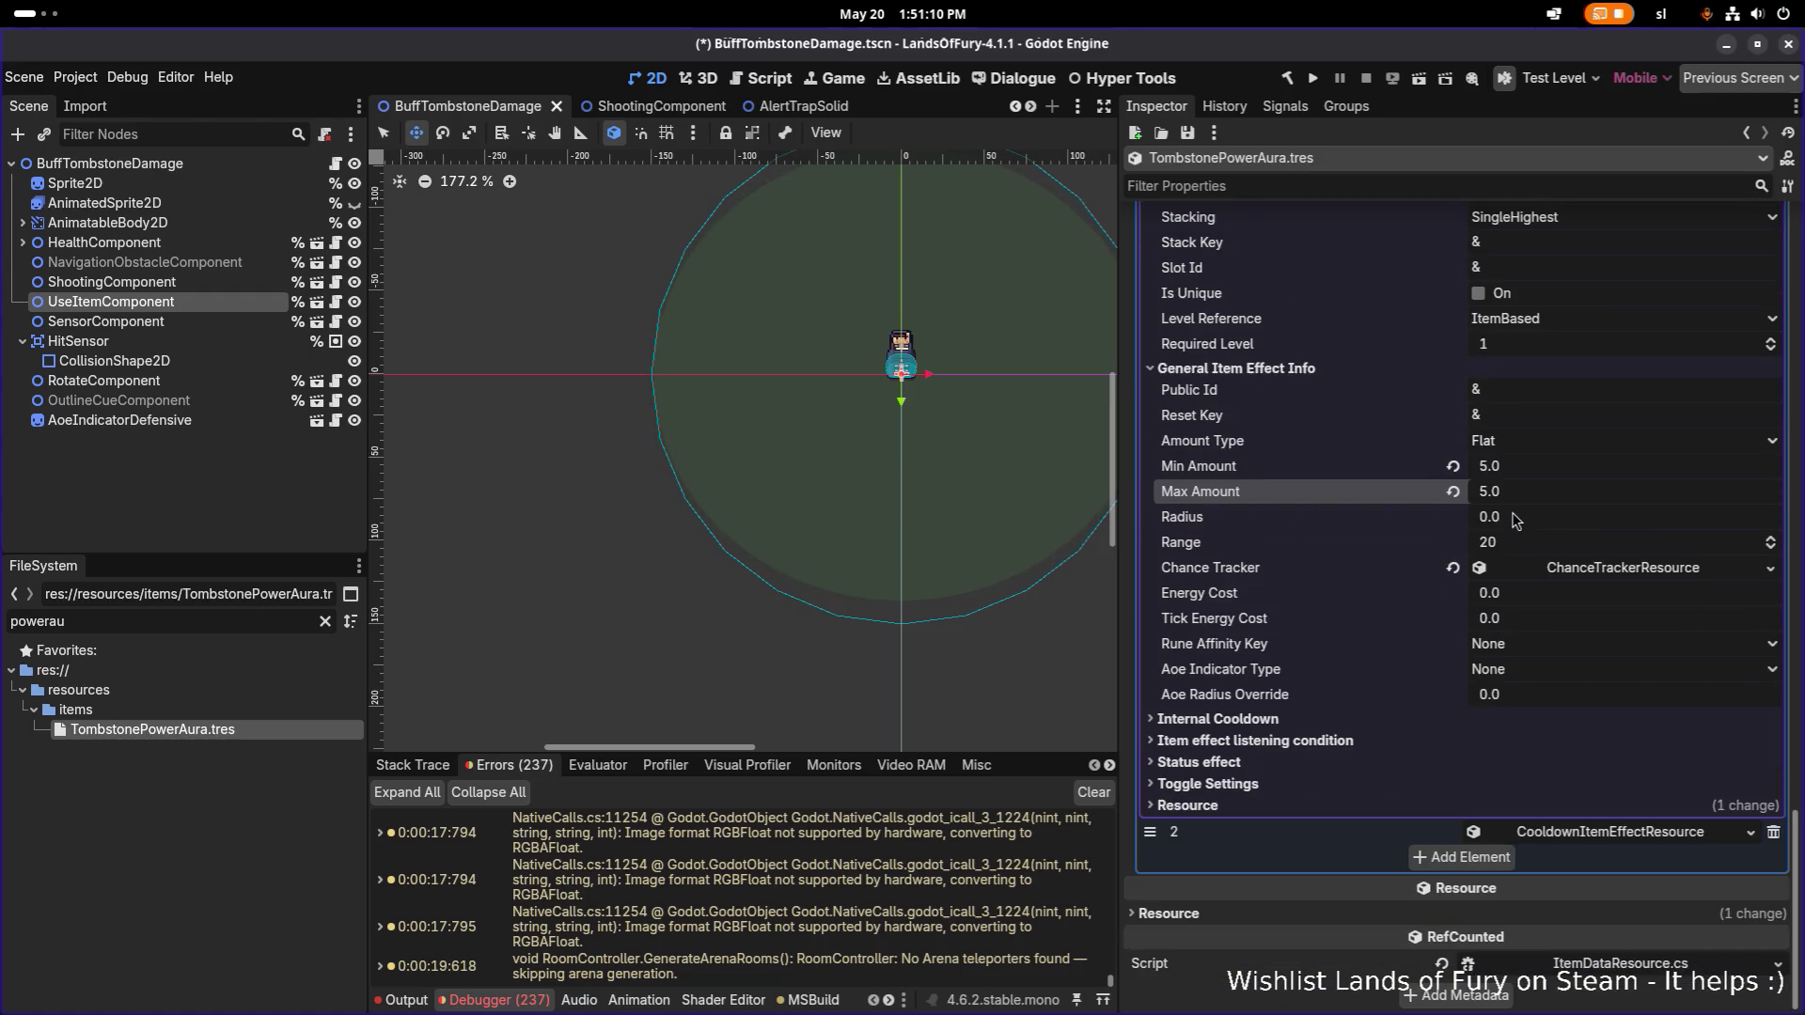
{"action": "left_click", "coordinate": [1253, 765]}
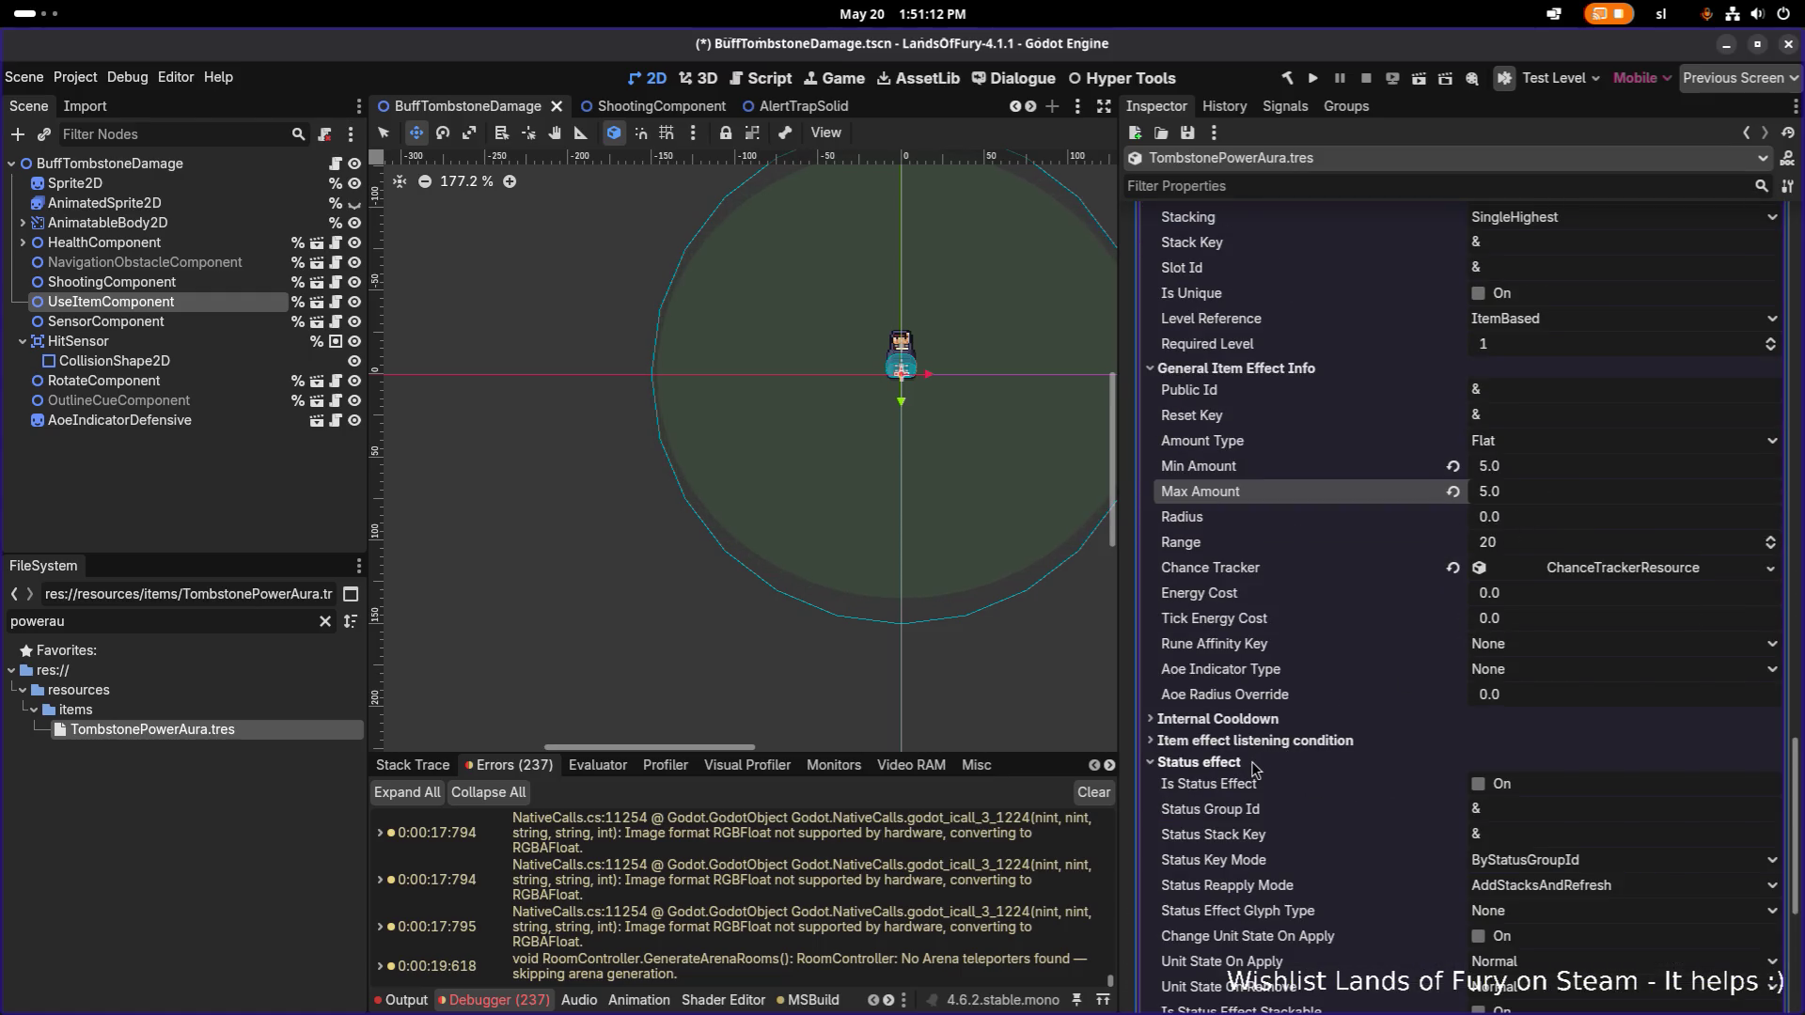
{"action": "left_click", "coordinate": [1253, 765]}
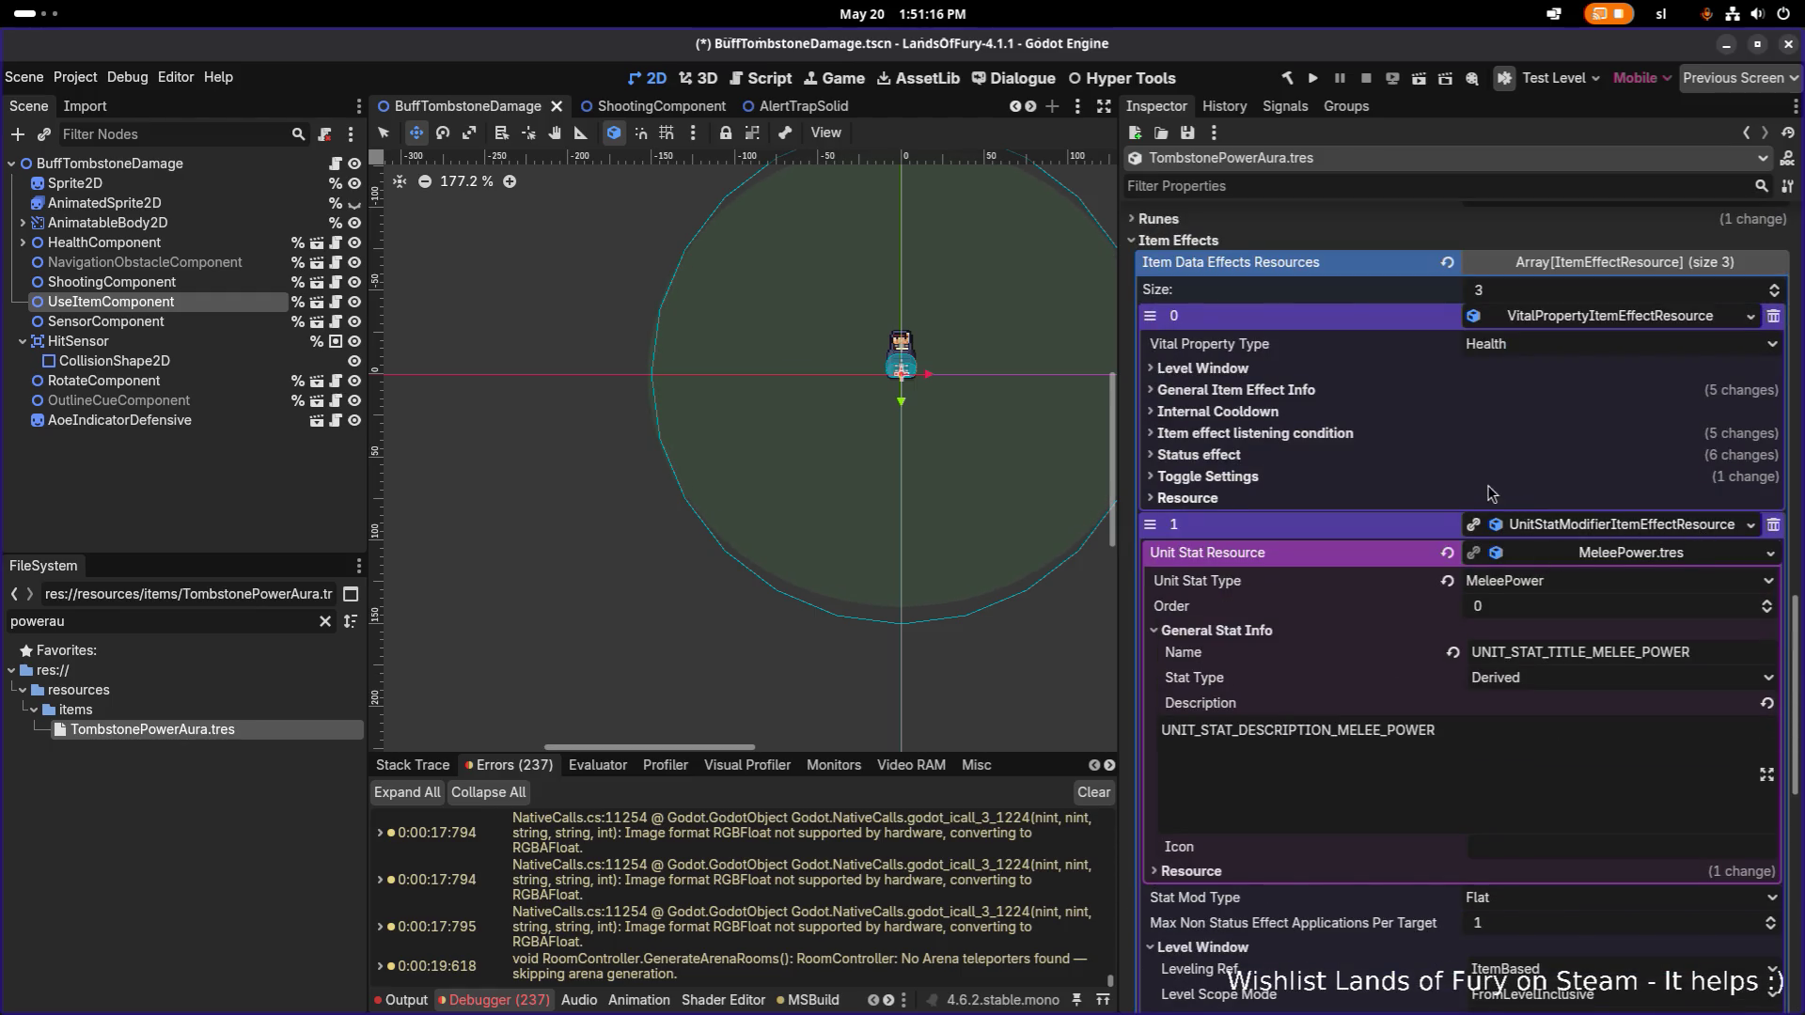
{"action": "left_click", "coordinate": [1198, 455]}
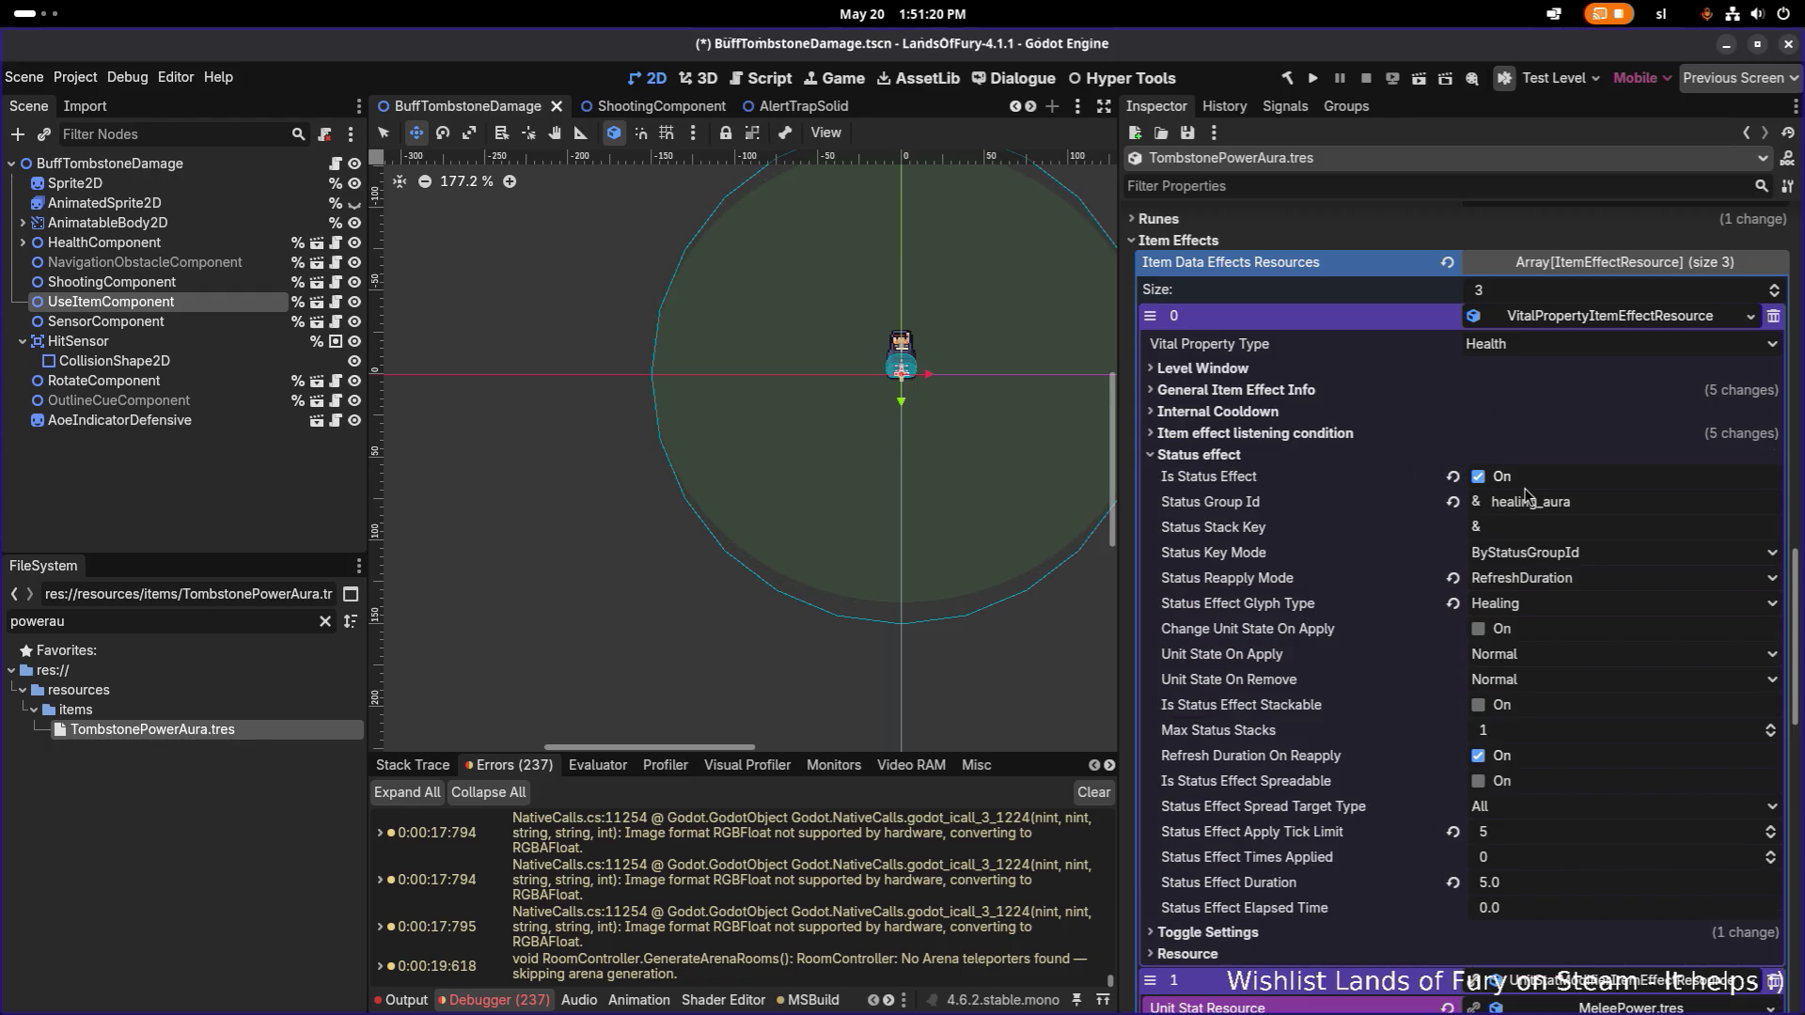
{"action": "scroll", "coordinate": [1525, 488], "scroll_direction": "down", "scroll_amount": 5}
{"action": "scroll", "coordinate": [1525, 495], "scroll_direction": "down", "scroll_amount": 6}
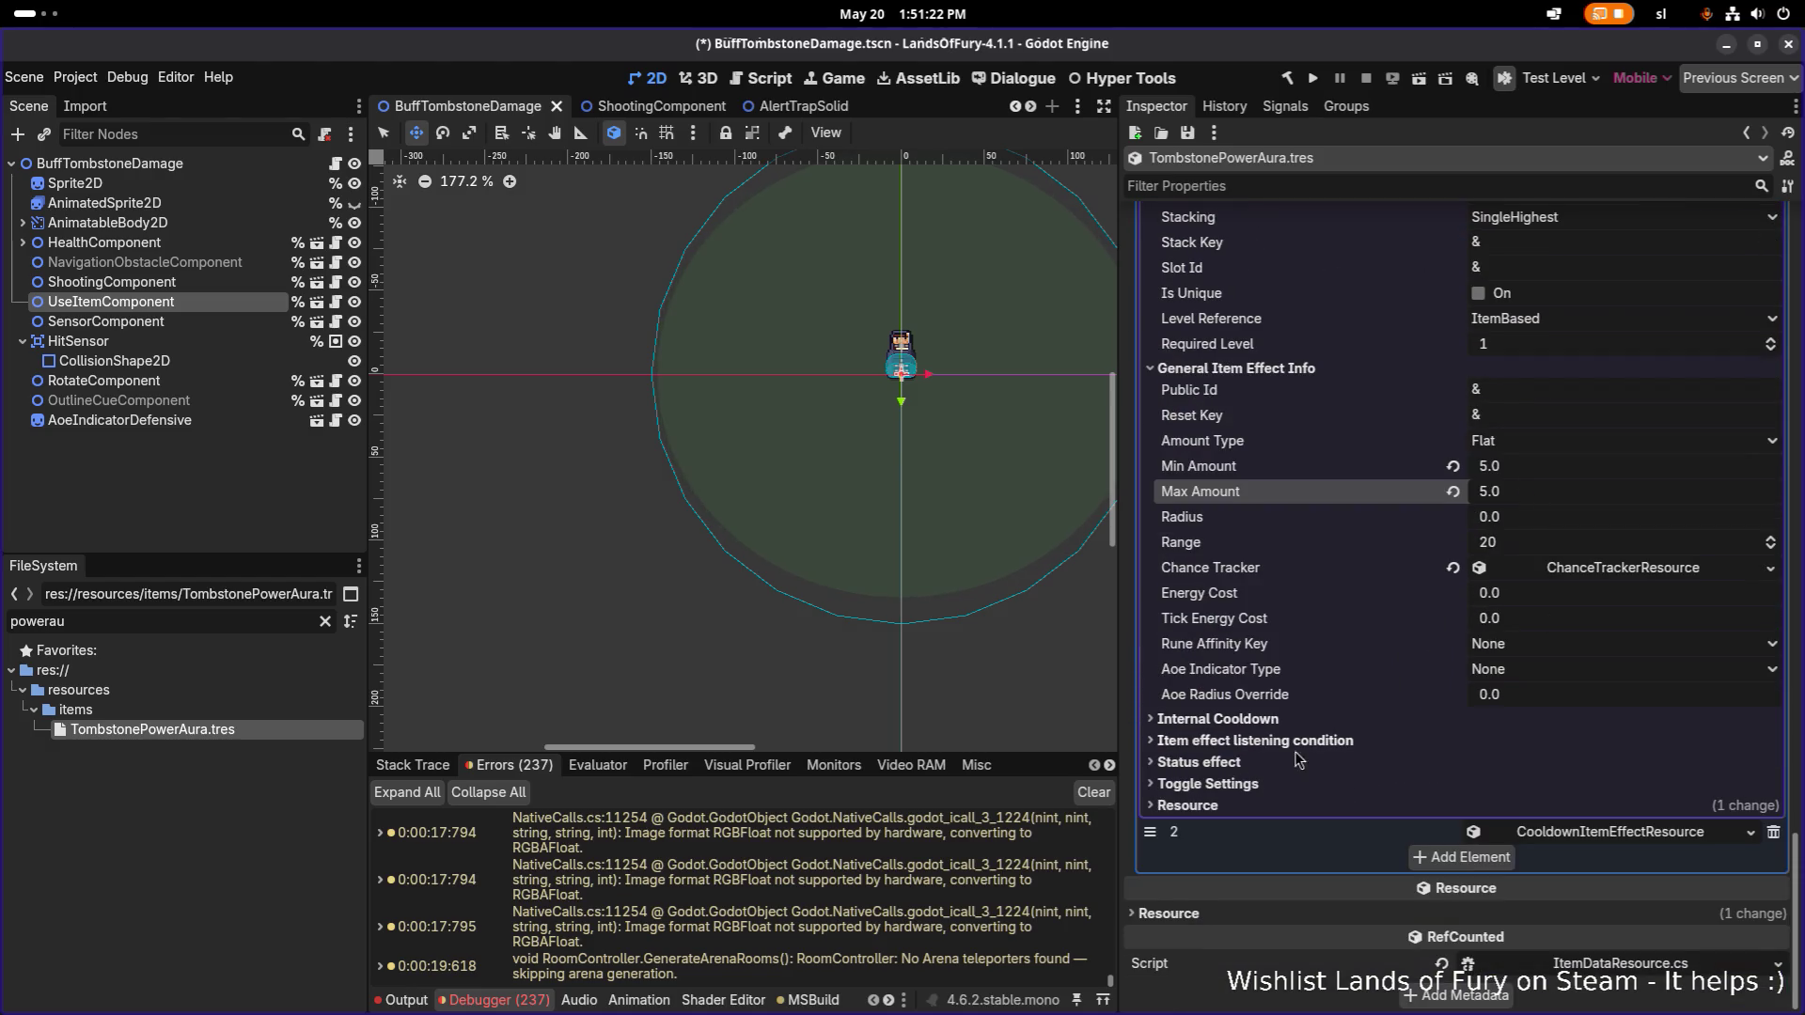
Turn on Is Status Effect for the MeleePower effect with Group Id melee_aura.
{"action": "scroll", "coordinate": [1358, 499], "scroll_direction": "up", "scroll_amount": 3}
{"action": "left_click", "coordinate": [1222, 669]}
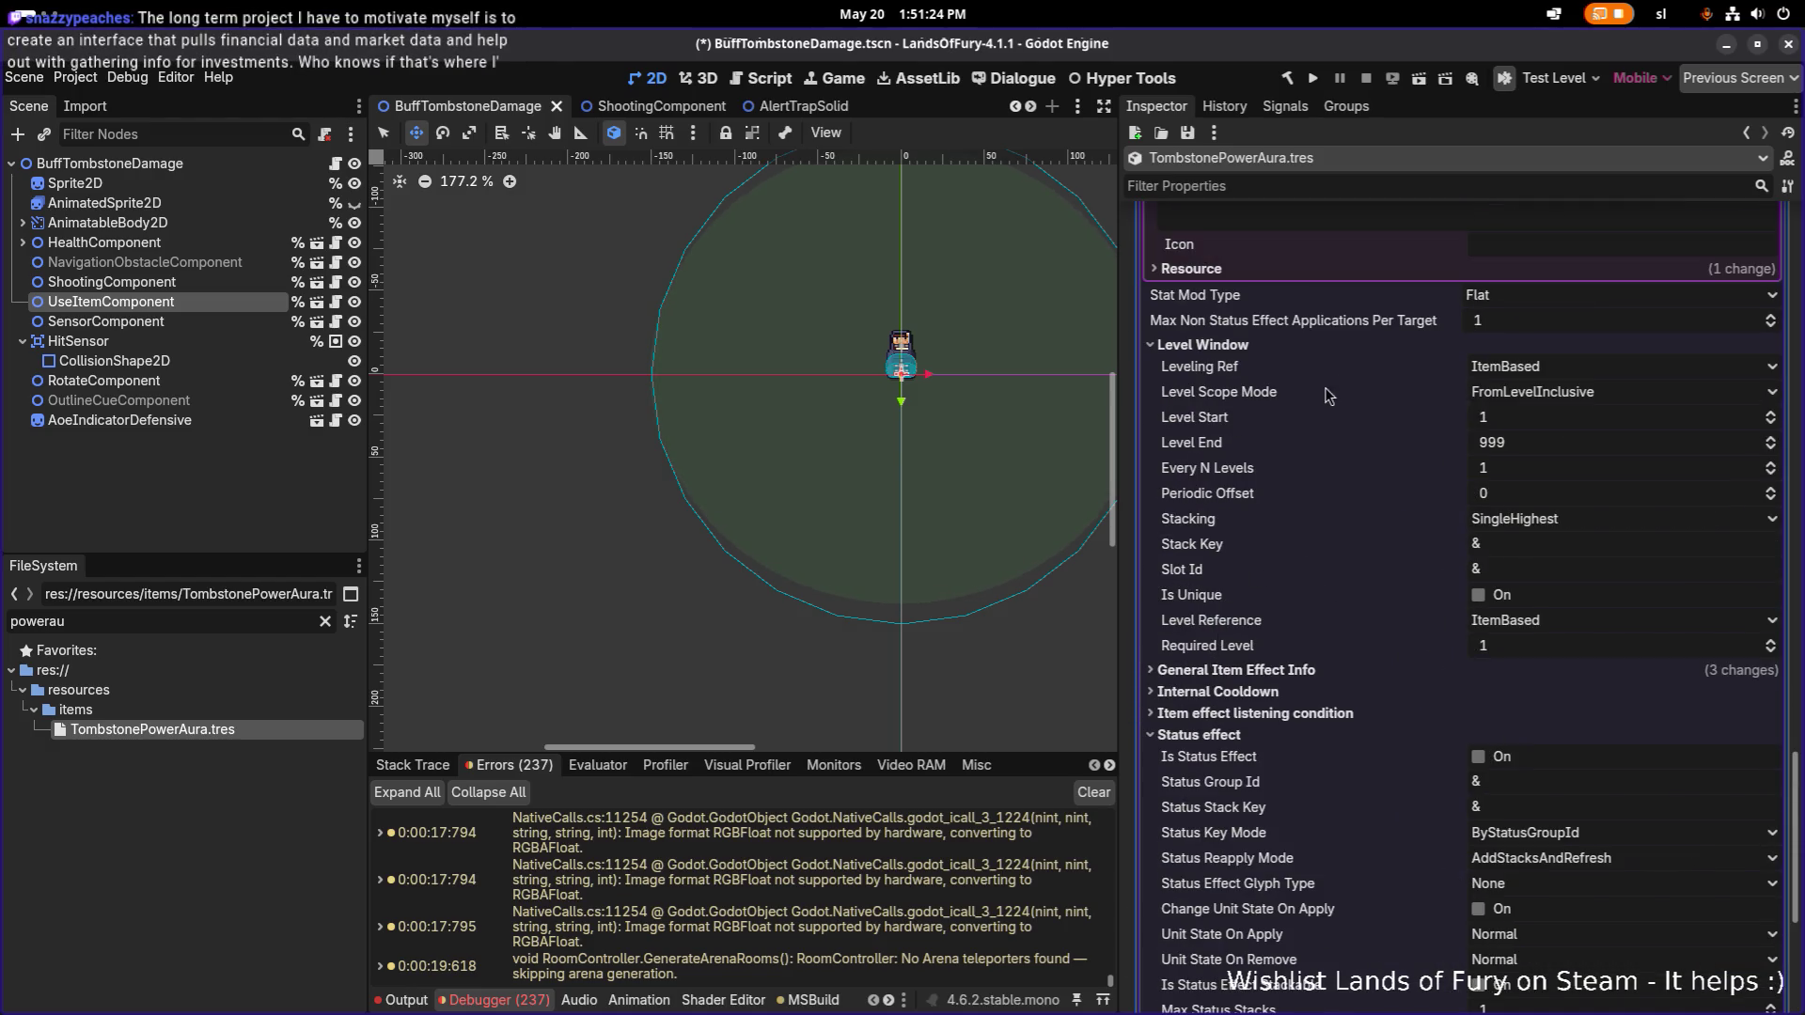
{"action": "left_click", "coordinate": [1212, 344]}
{"action": "left_click", "coordinate": [1487, 460]}
{"action": "scroll", "coordinate": [1493, 473], "scroll_direction": "up", "scroll_amount": 5}
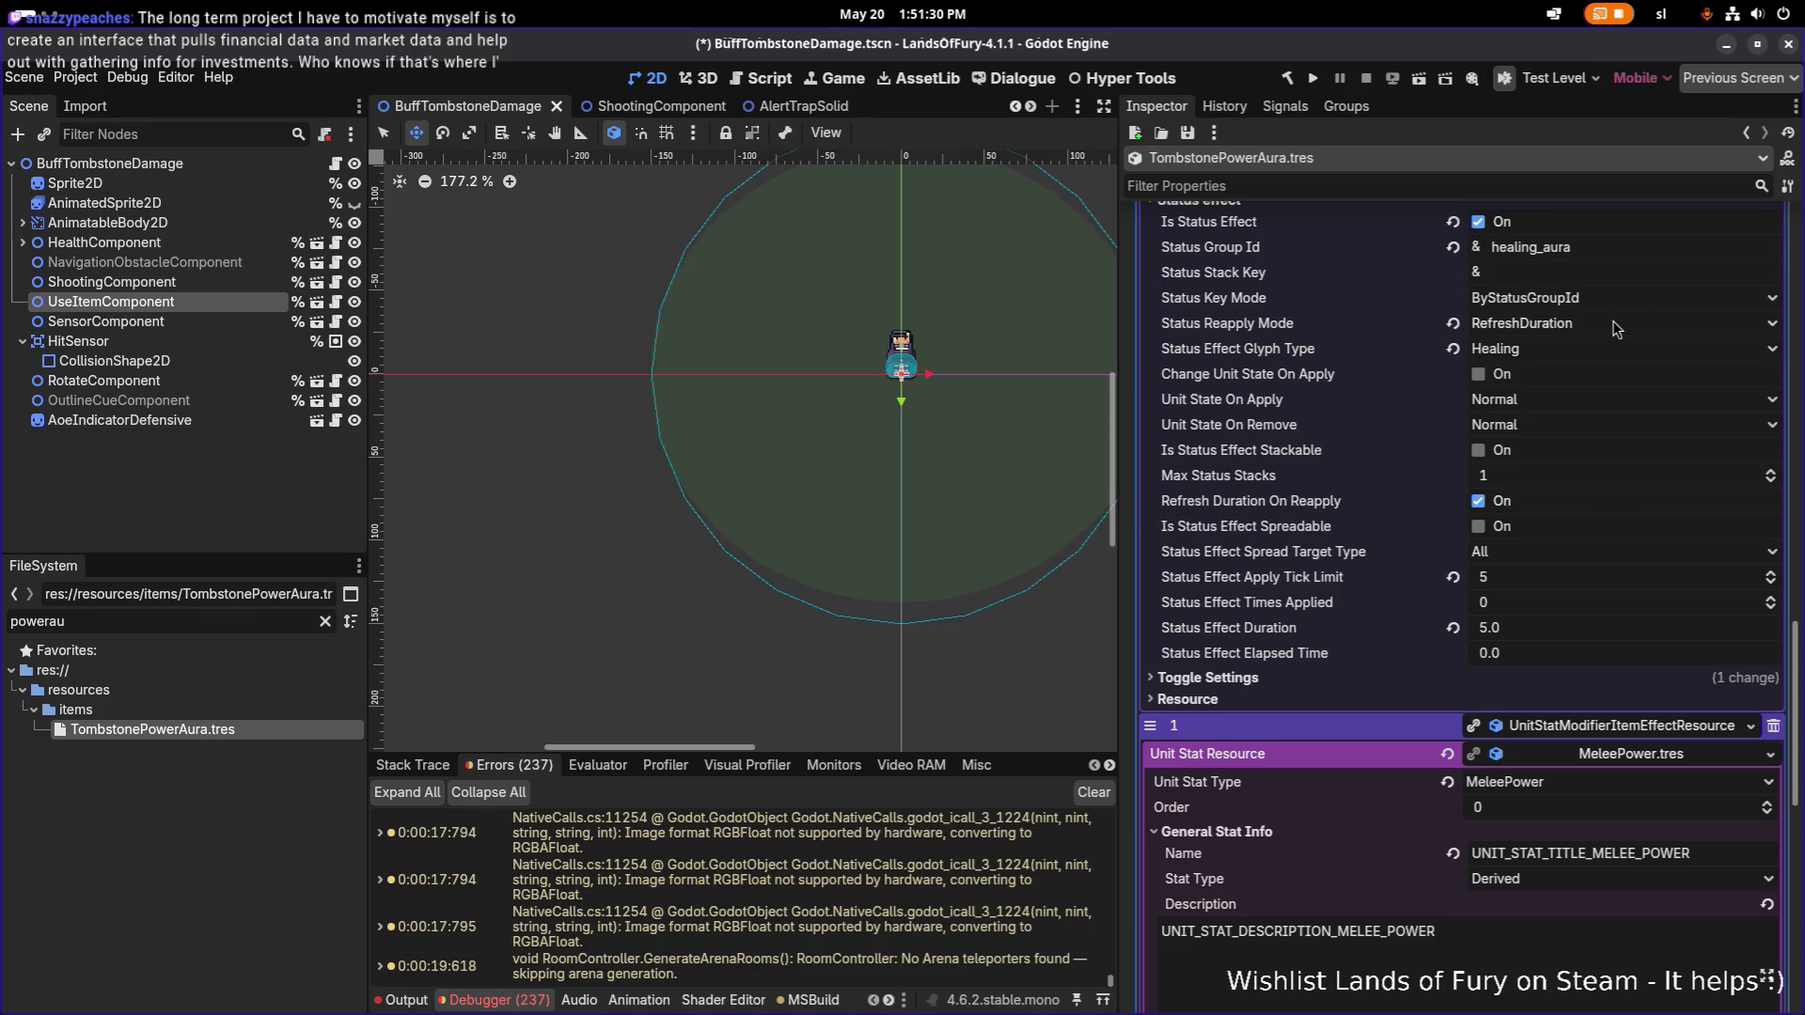
{"action": "scroll", "coordinate": [1612, 414], "scroll_direction": "down", "scroll_amount": 6}
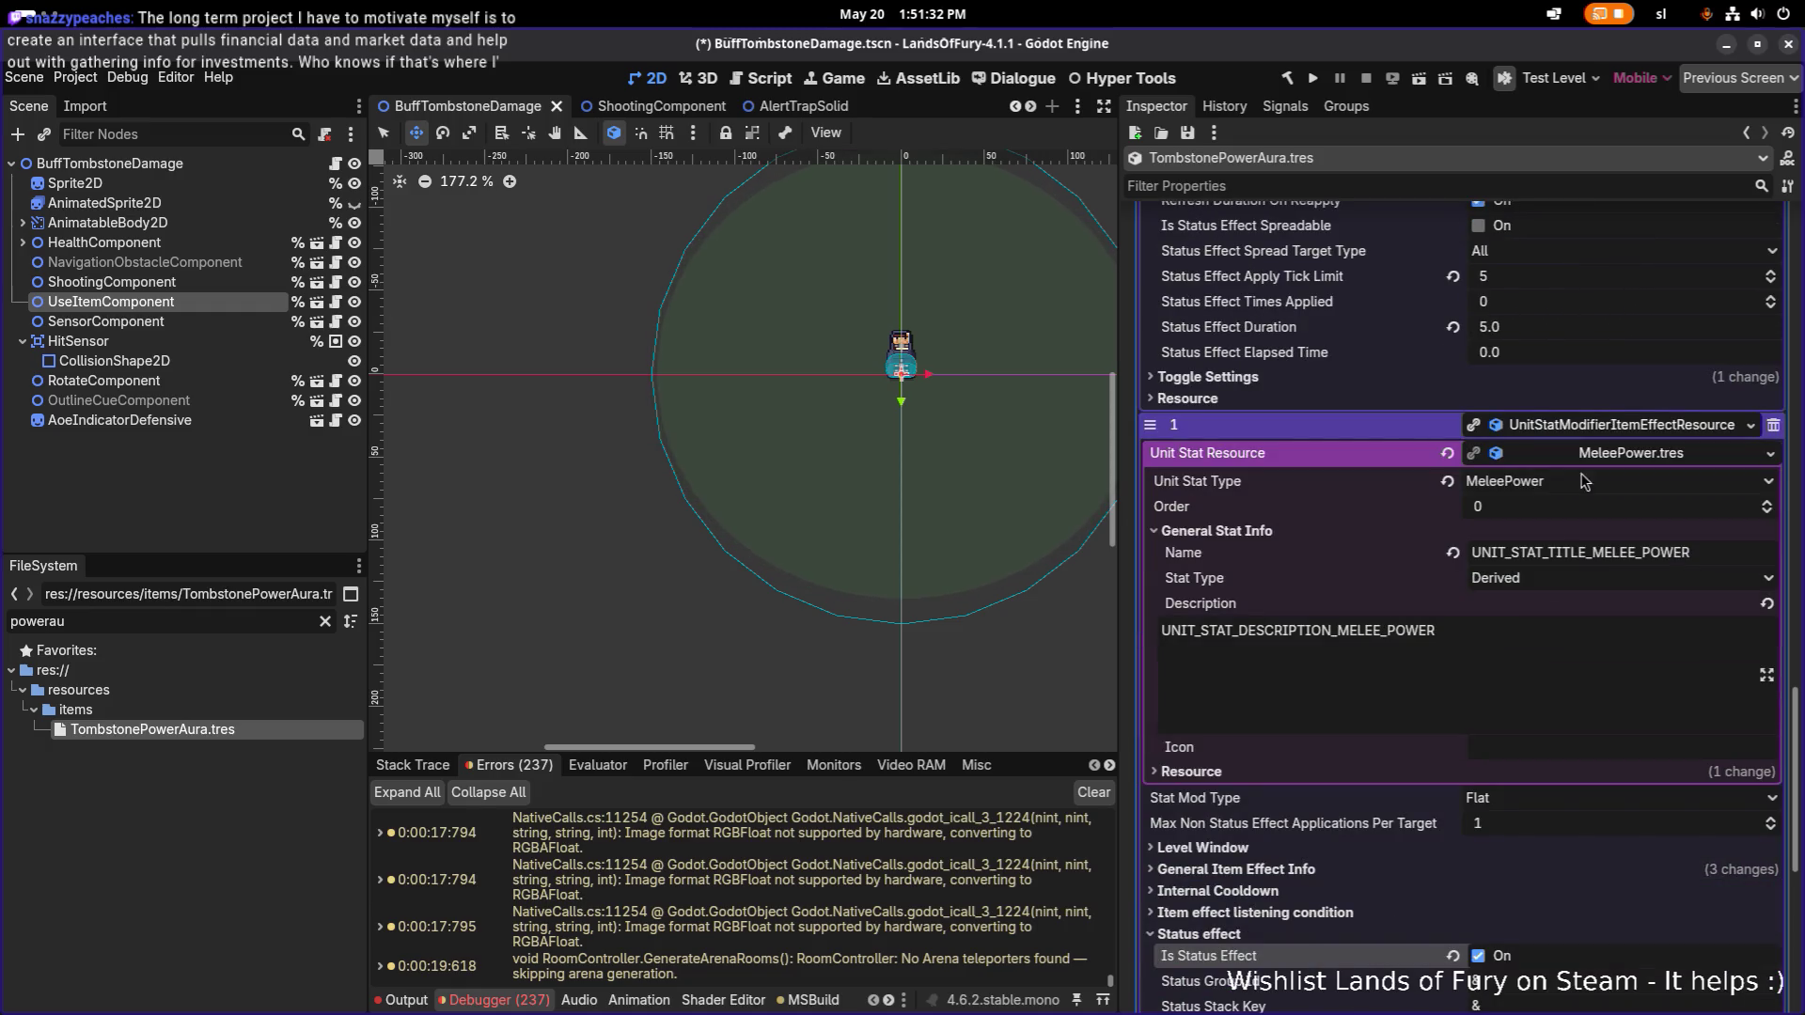
{"action": "left_click", "coordinate": [1547, 679]}
{"action": "type", "text": "healing_aura"}
{"action": "left_click_drag", "start_coordinate": [1535, 679], "coordinate": [1403, 682]}
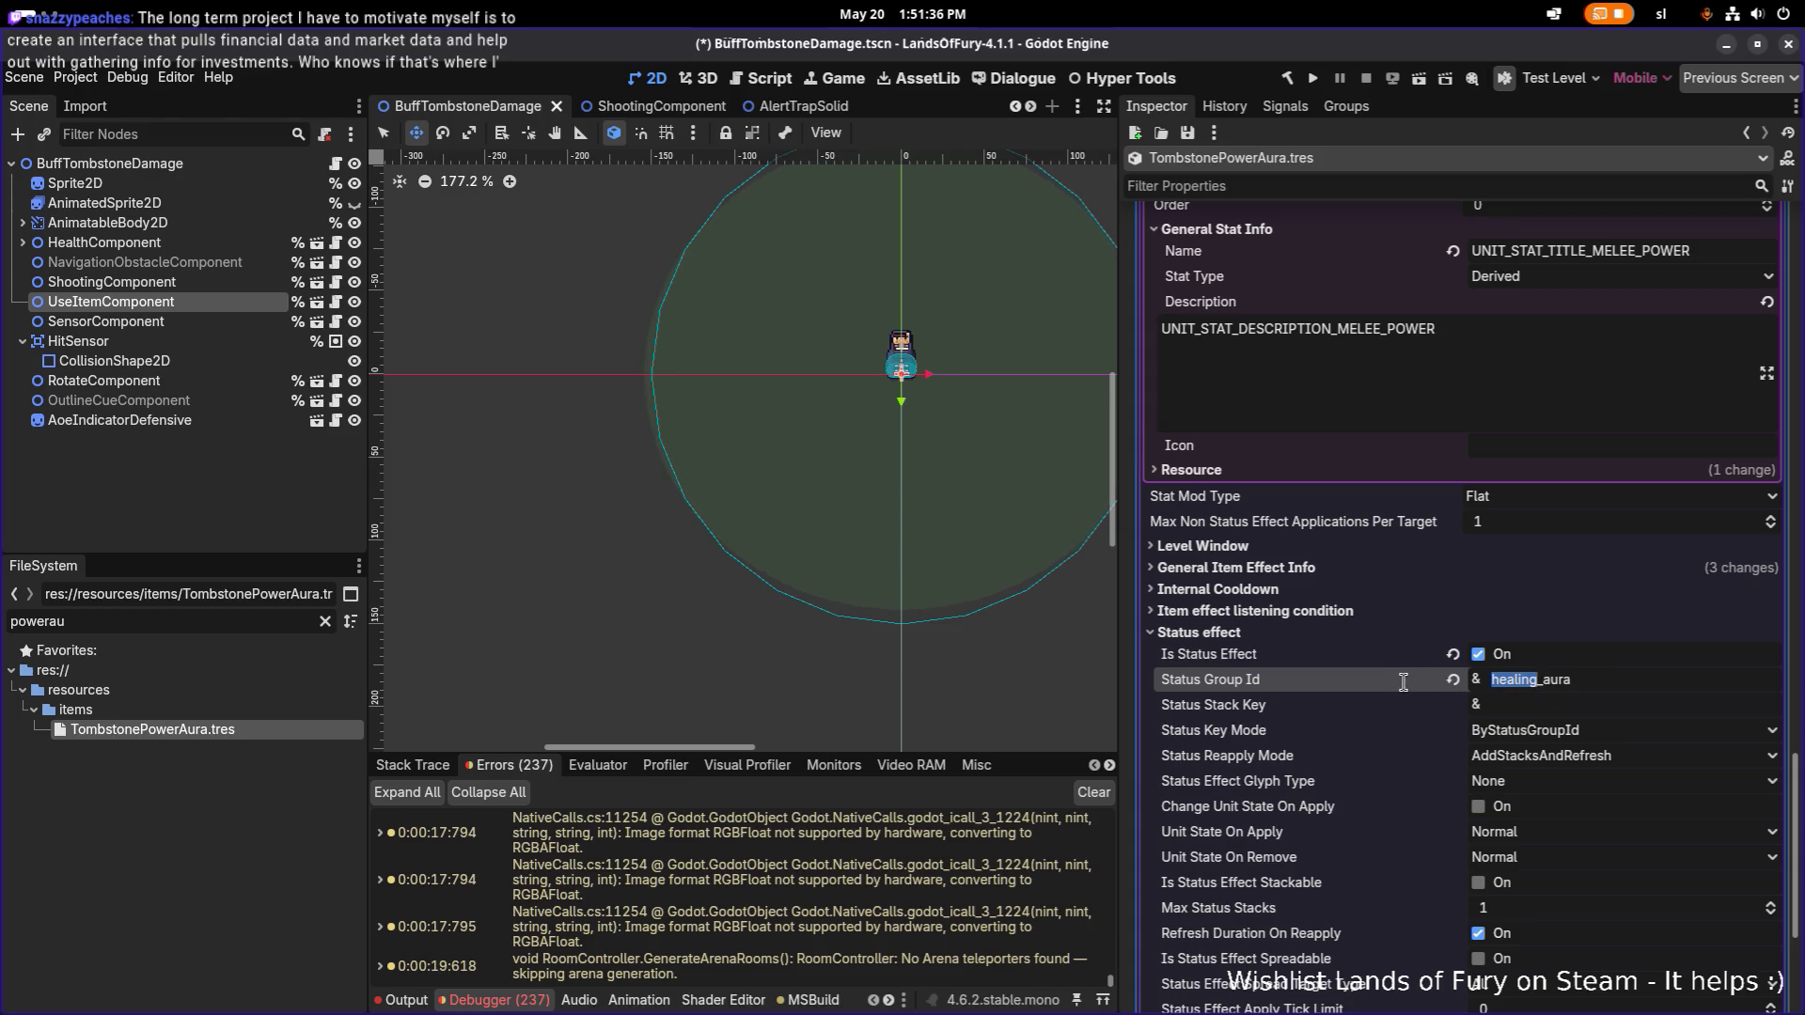
{"action": "type", "text": "melee"}
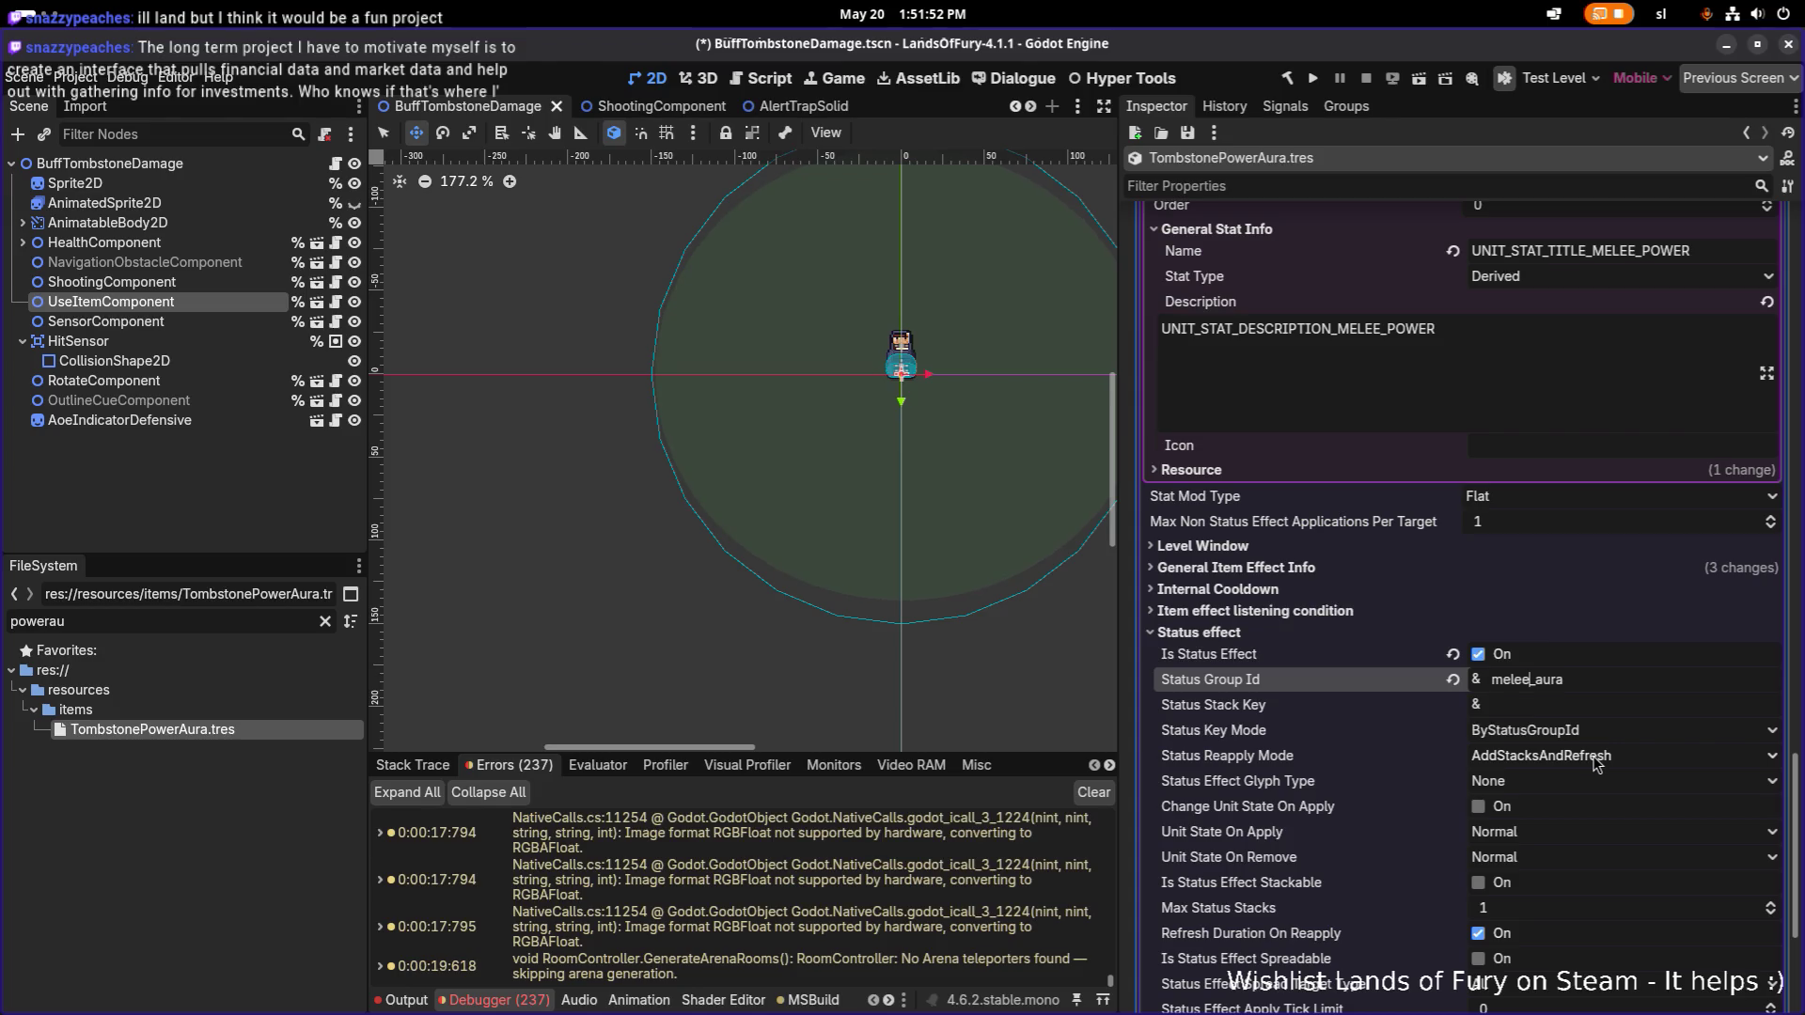
Set Reapply RefreshDuration, Duration 3.0, Tick Limit 1 and PowerUp glyph, then save.
{"action": "left_click", "coordinate": [1597, 764]}
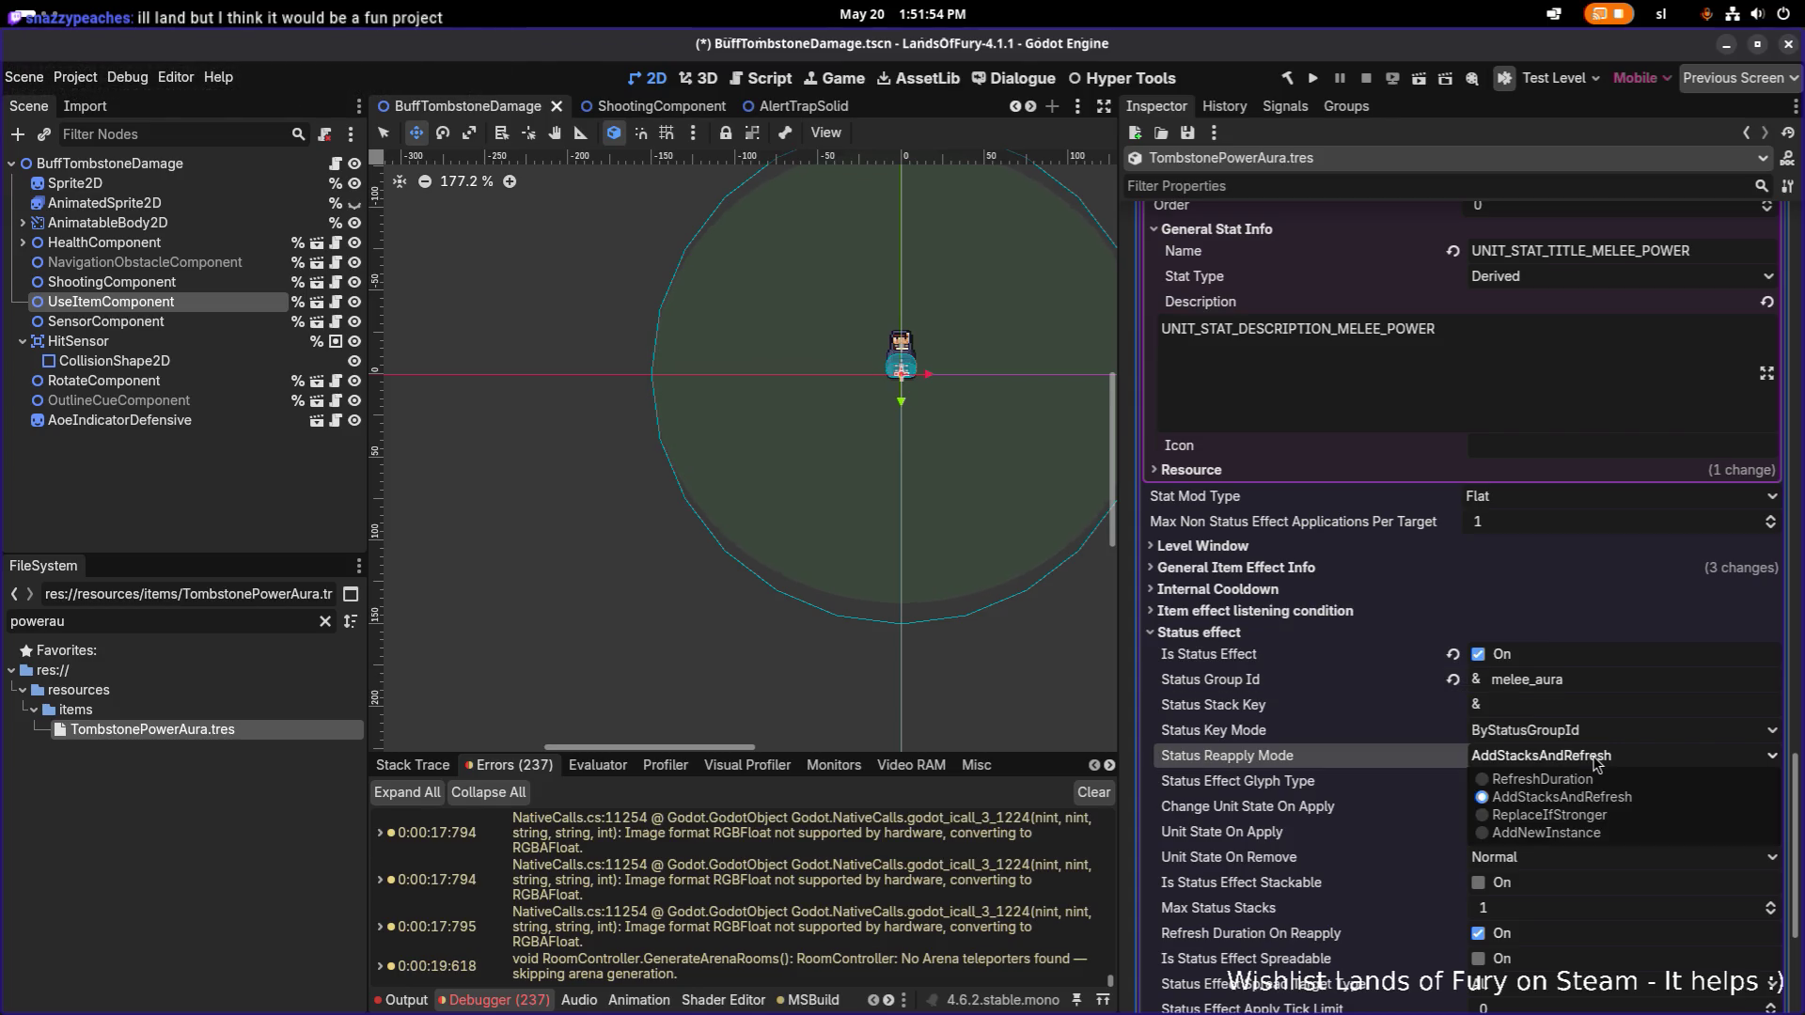
{"action": "left_click", "coordinate": [1556, 779]}
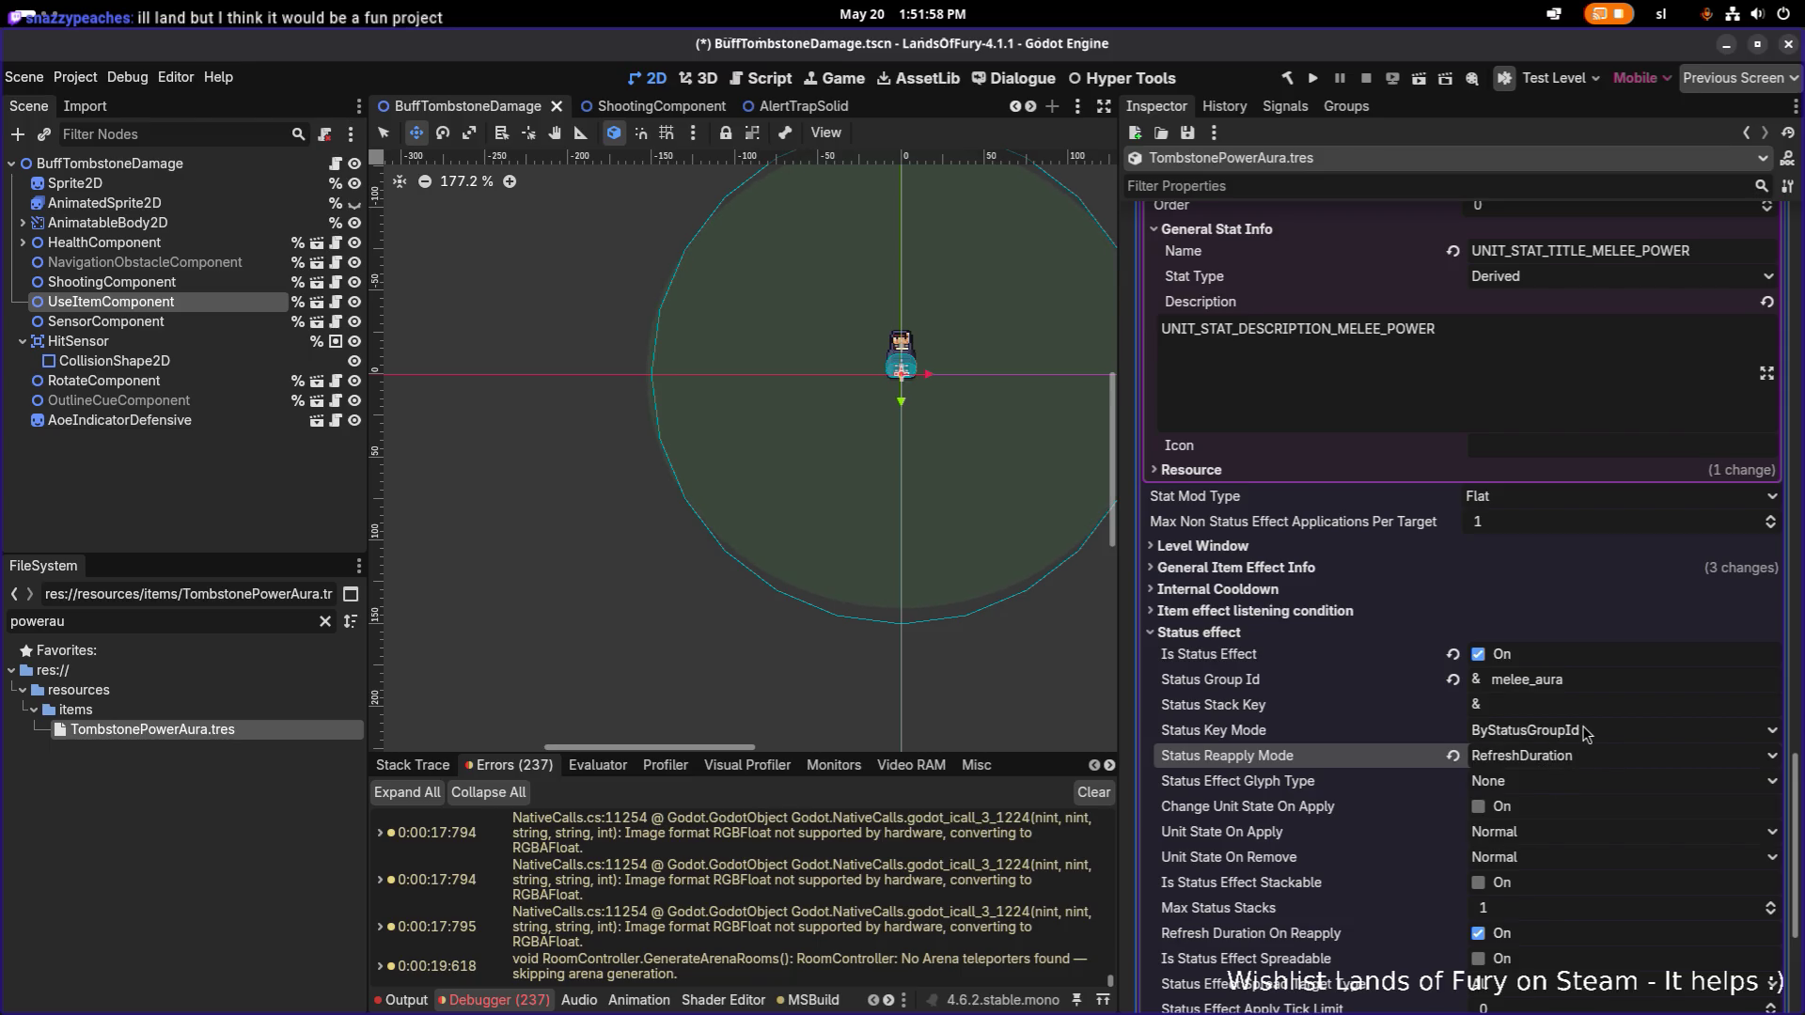
{"action": "scroll", "coordinate": [1587, 733], "scroll_direction": "down", "scroll_amount": 5}
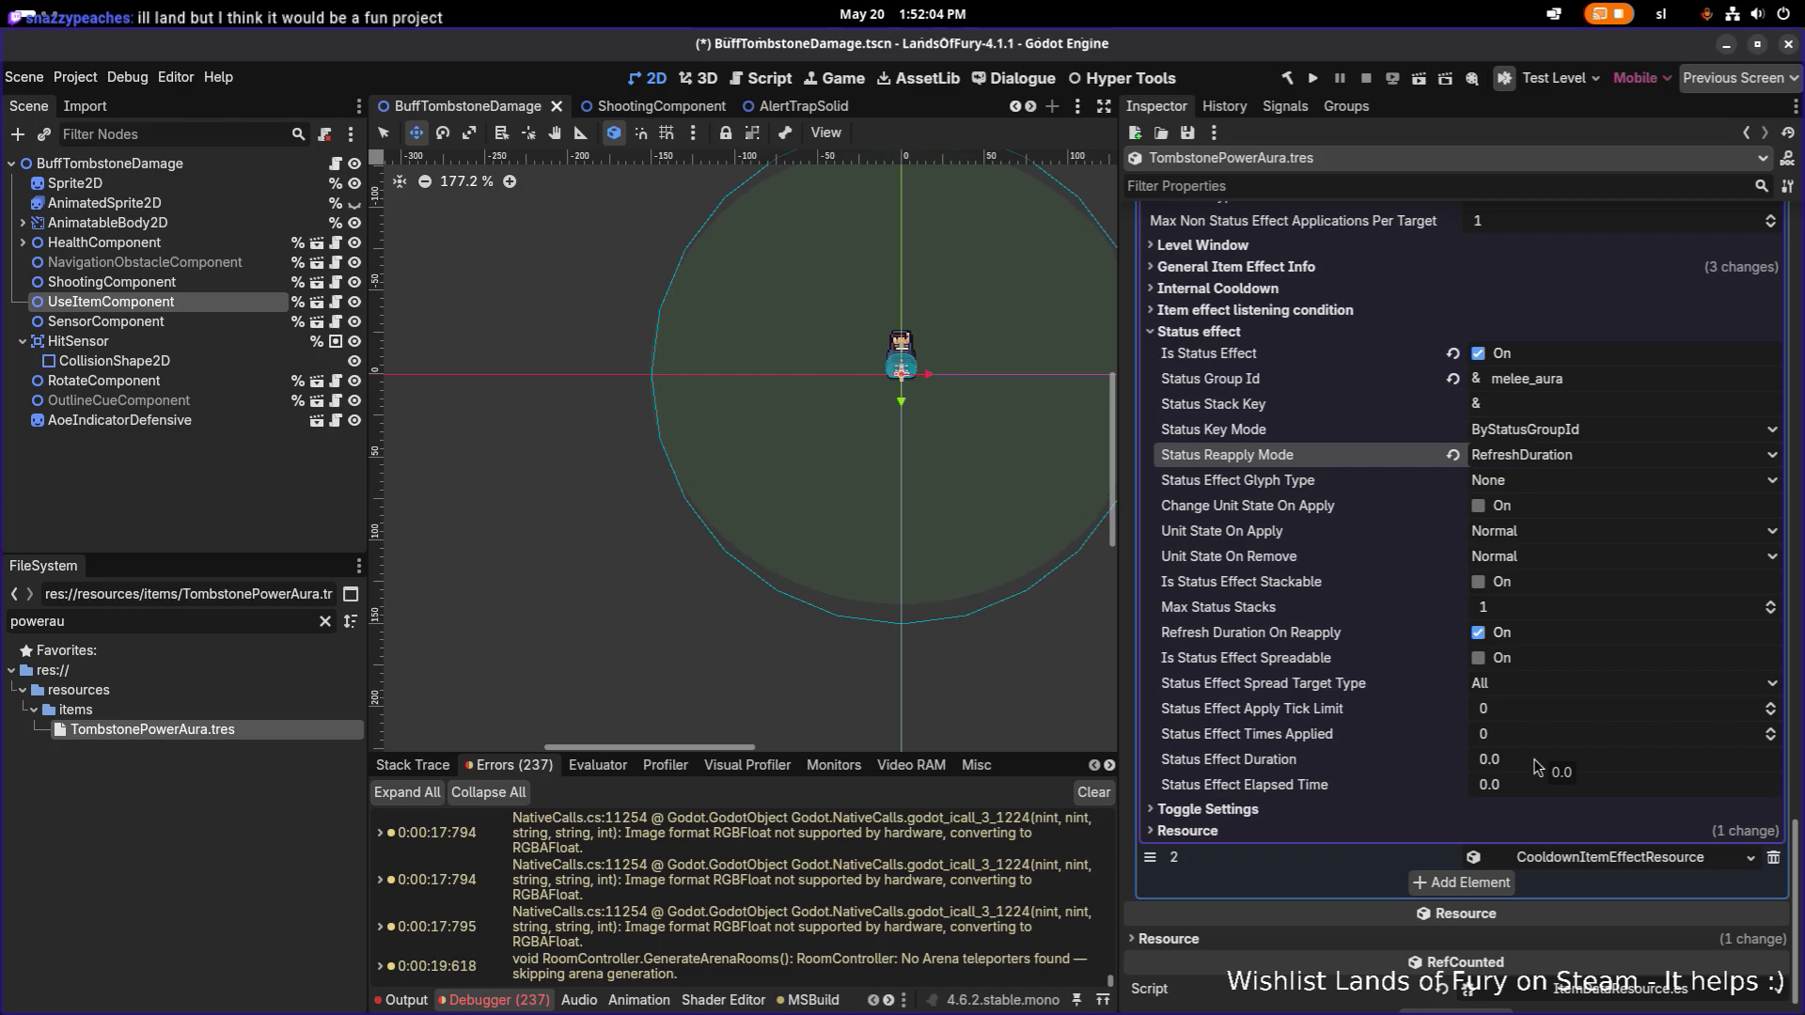
{"action": "left_click", "coordinate": [1537, 761]}
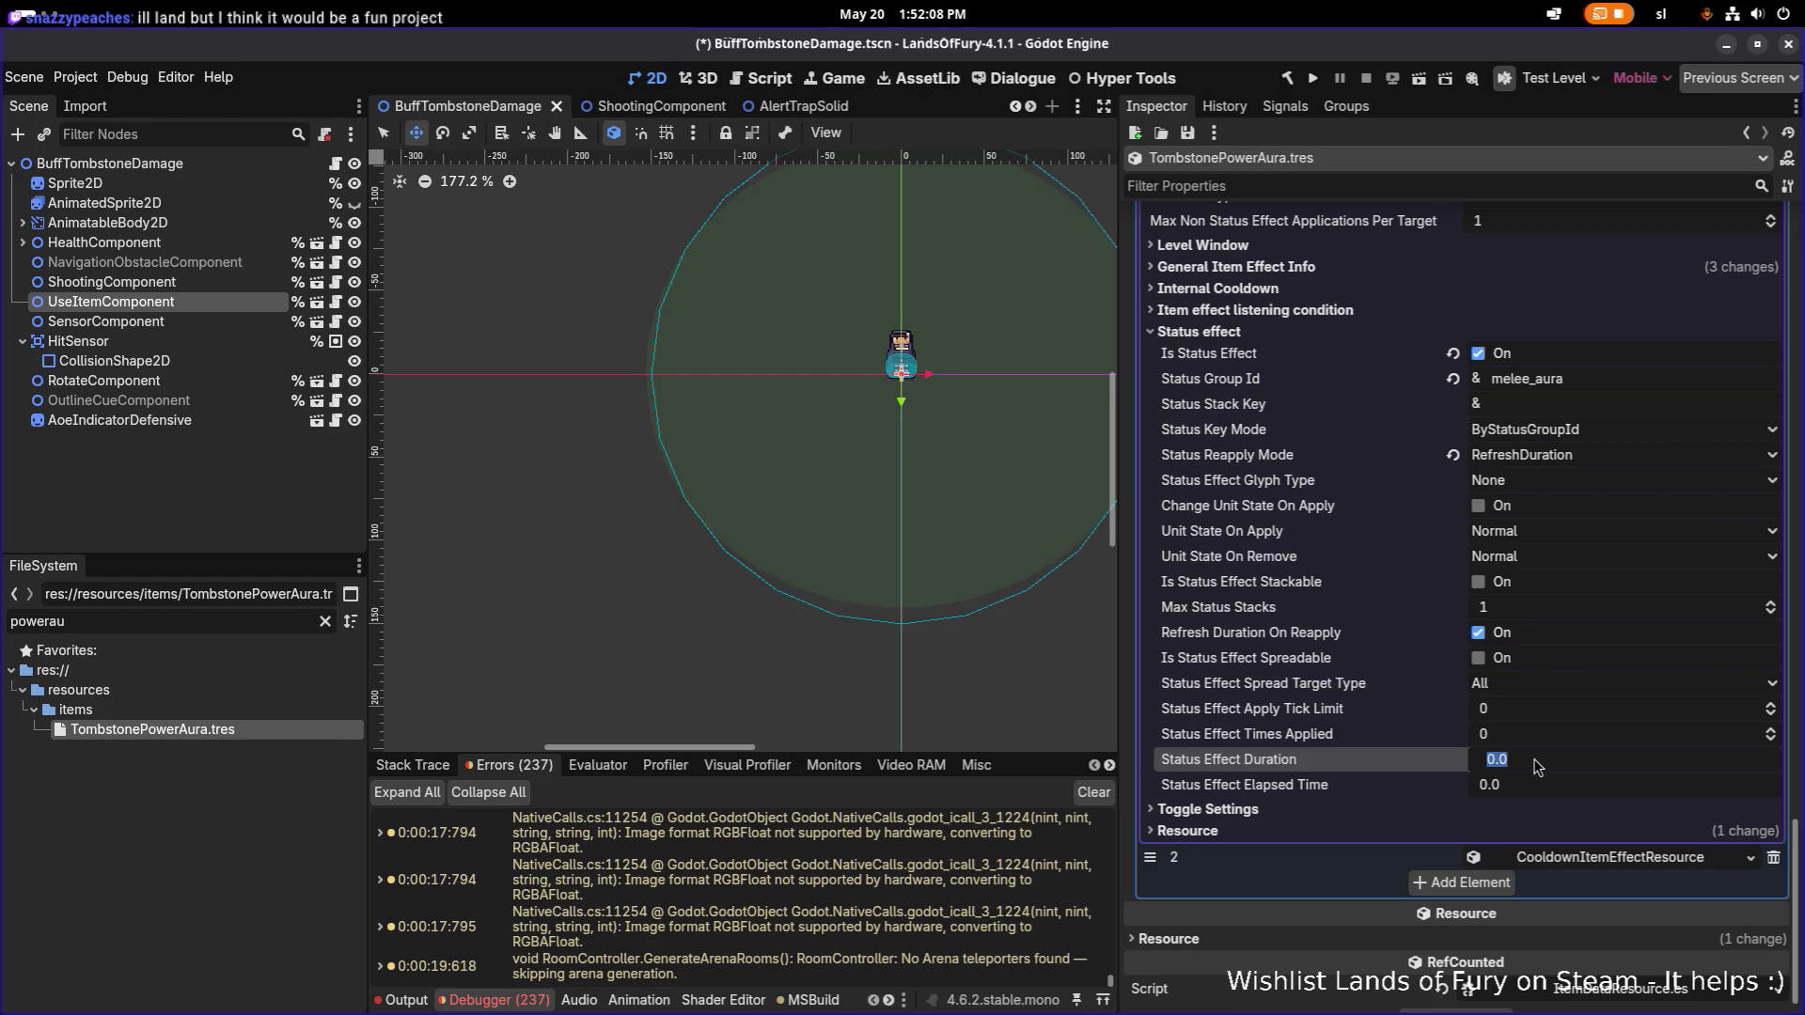
{"action": "type", "text": "3"}
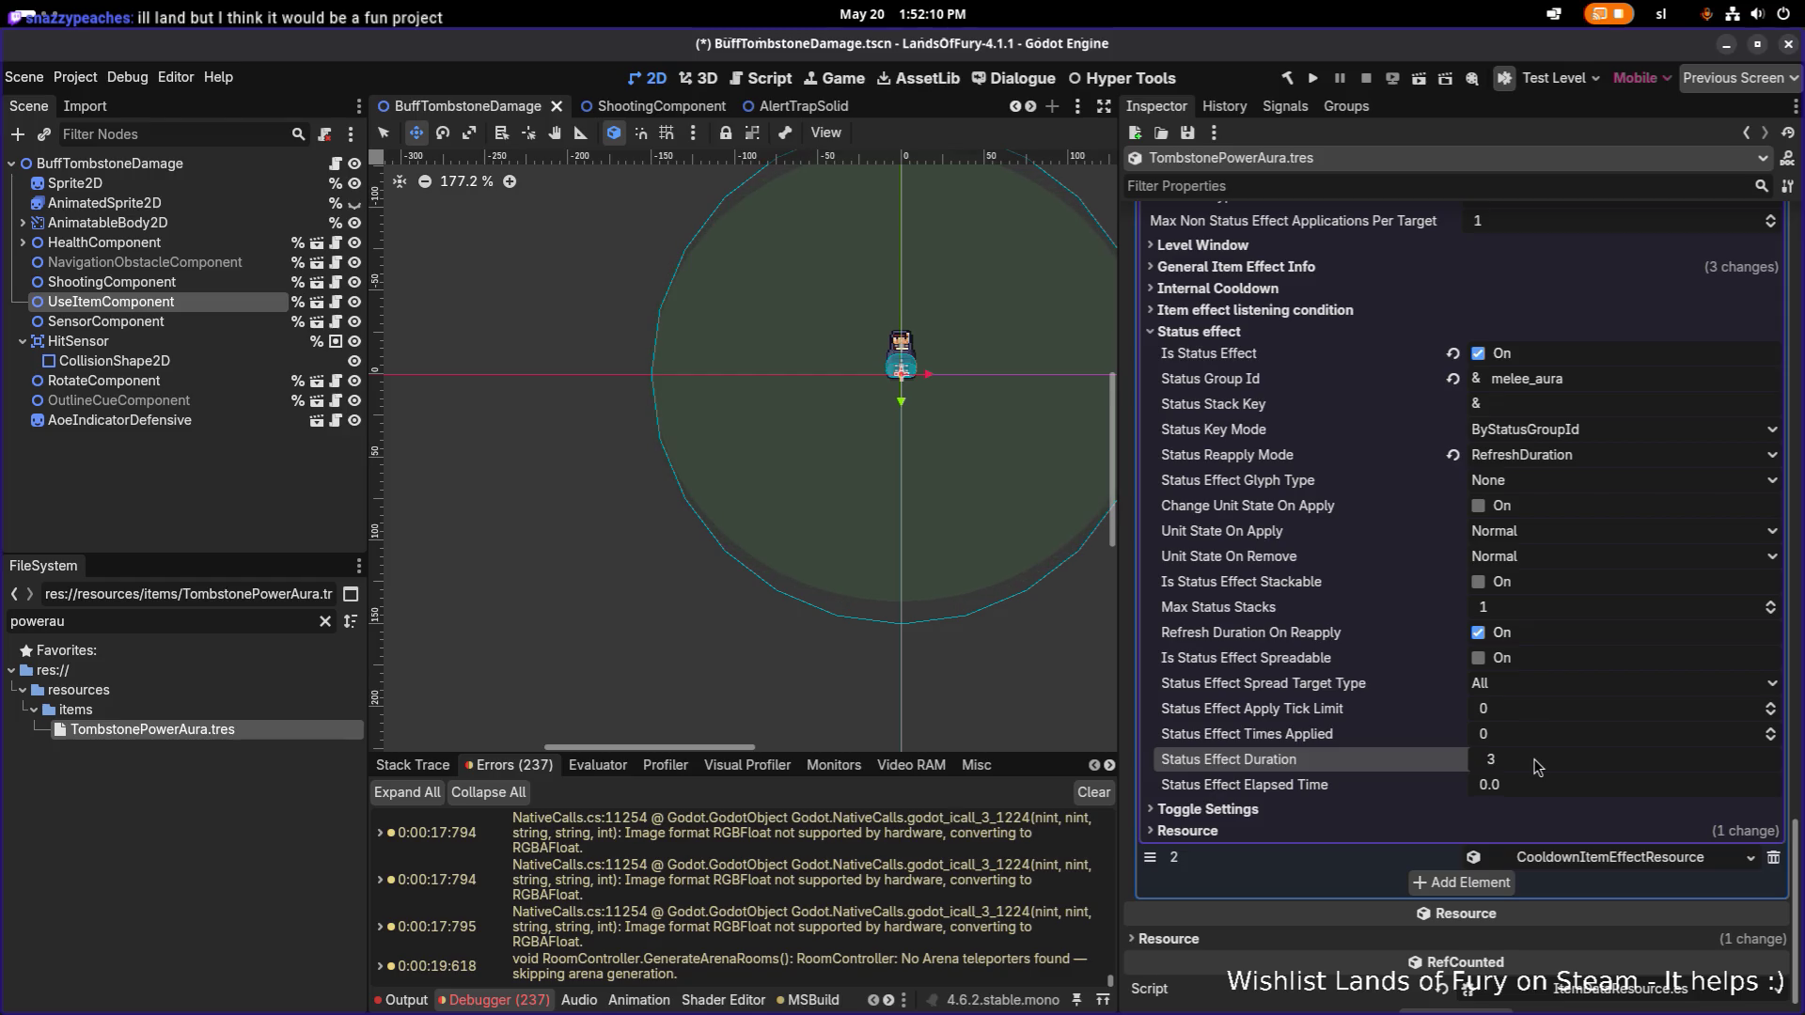
{"action": "key", "text": "shift+Tab"}
{"action": "type", "text": "1"}
{"action": "key", "text": "Return"}
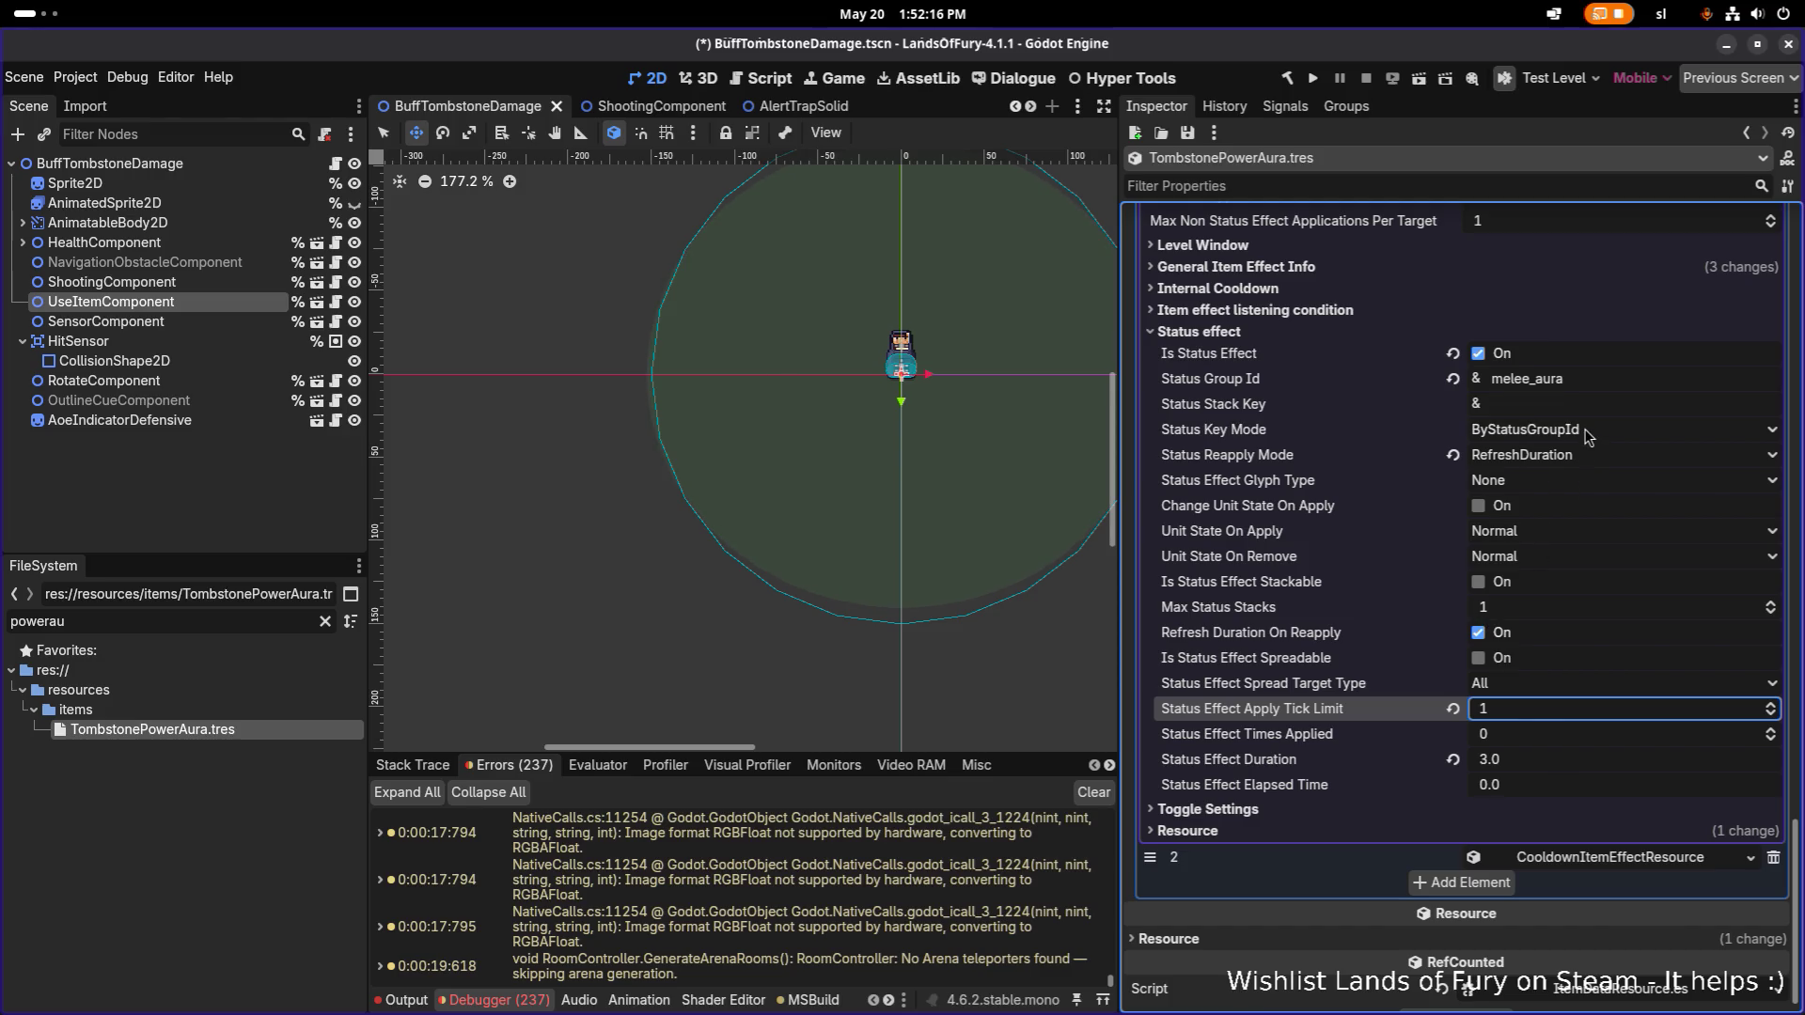
{"action": "left_click", "coordinate": [1512, 480]}
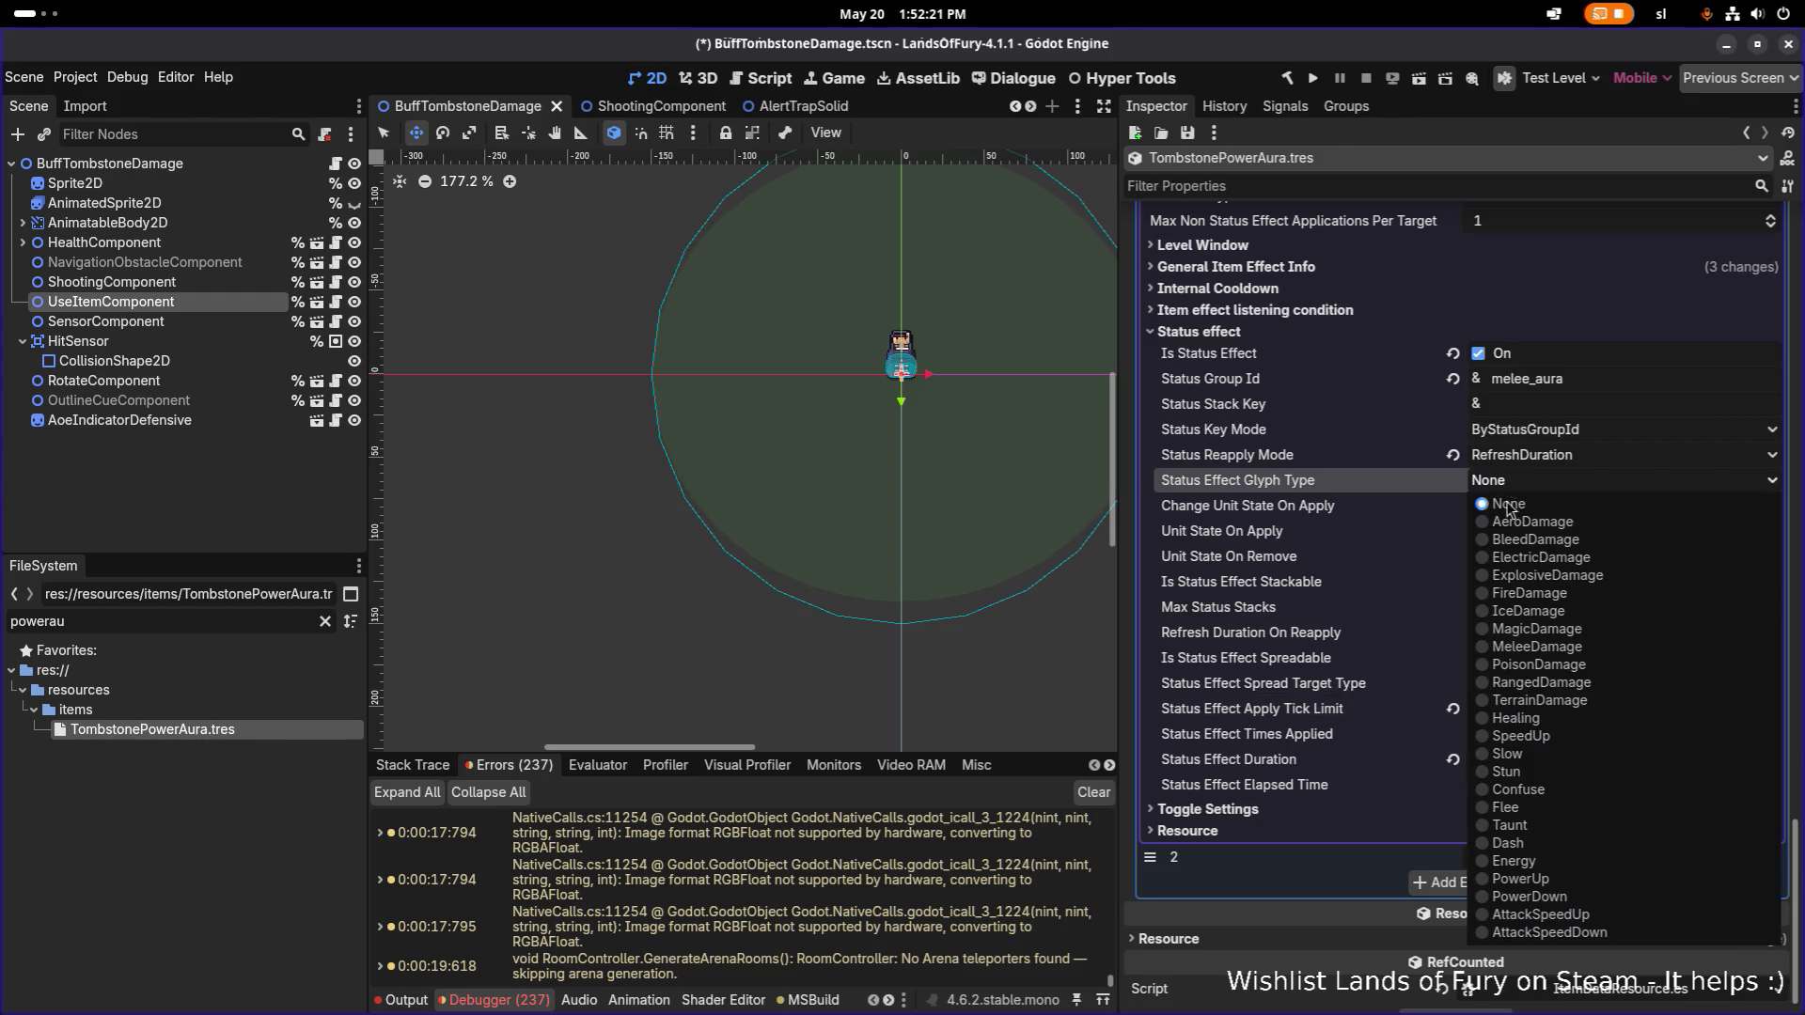
{"action": "left_click", "coordinate": [1572, 883]}
{"action": "key", "text": "ctrl+s"}
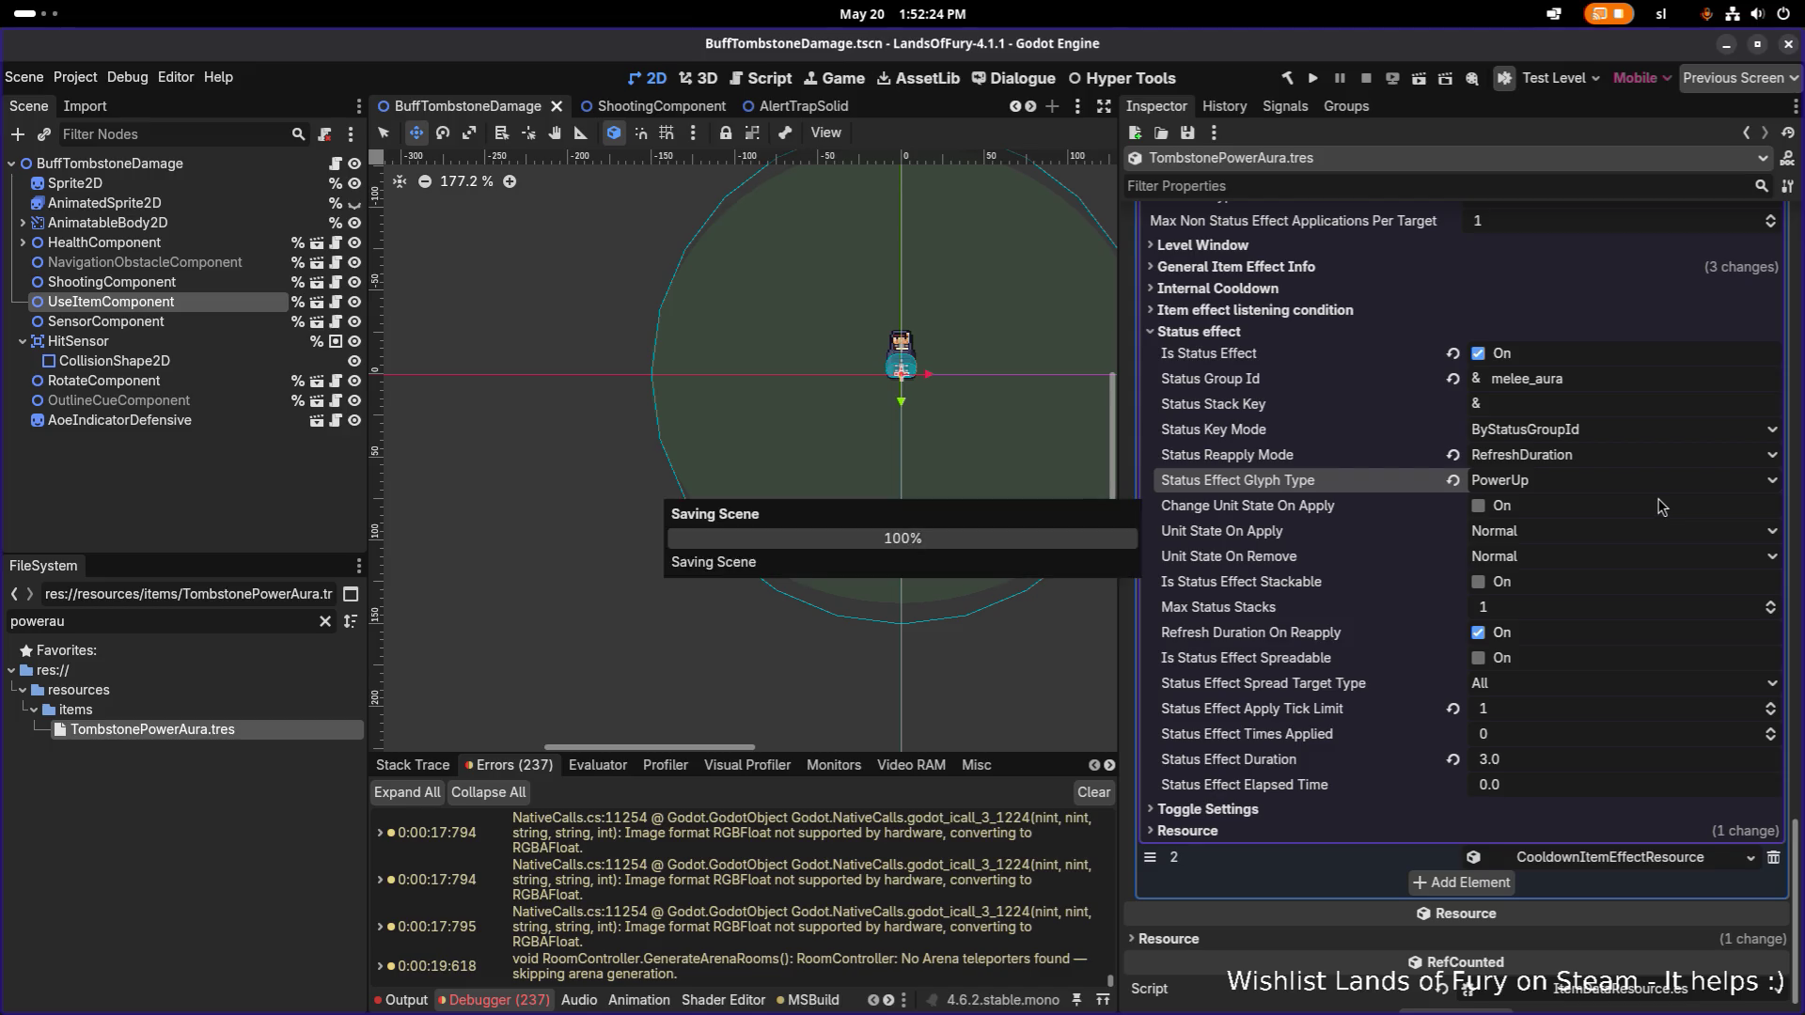
Collapse the status settings and expand the general info and listening condition sections.
{"action": "scroll", "coordinate": [1640, 514], "scroll_direction": "up", "scroll_amount": 4}
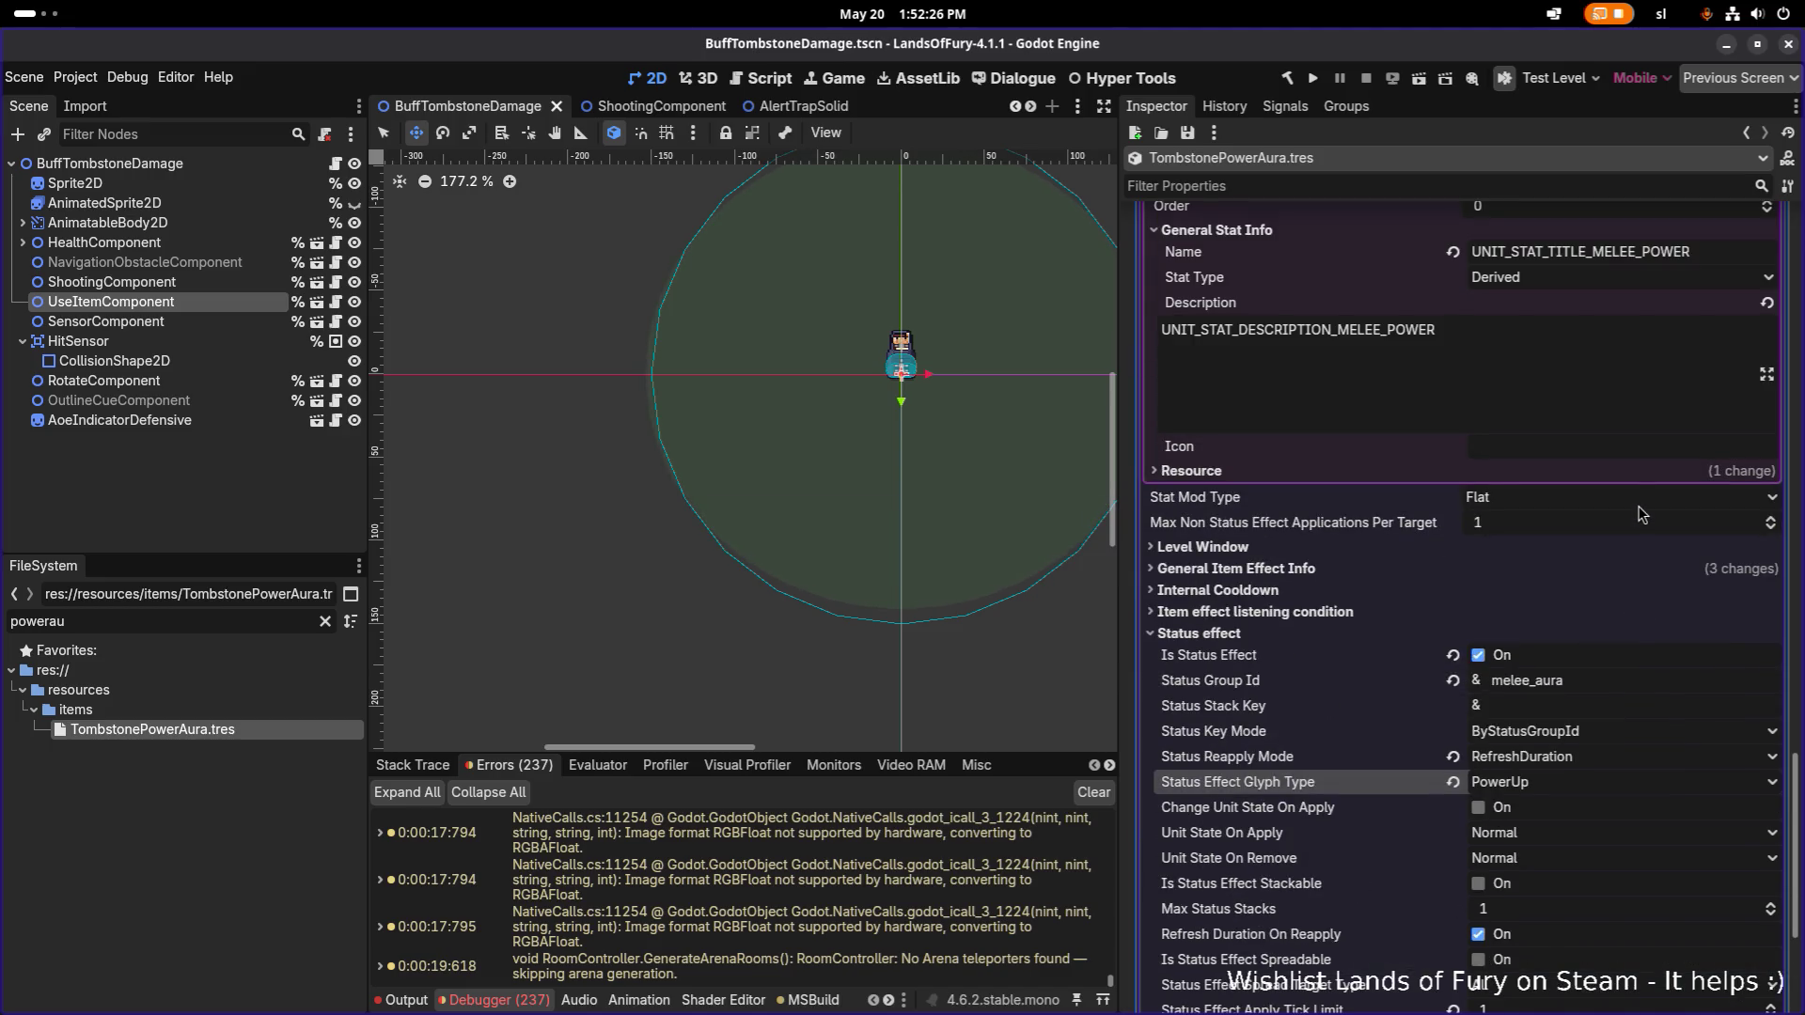
{"action": "scroll", "coordinate": [1641, 514], "scroll_direction": "up", "scroll_amount": 4}
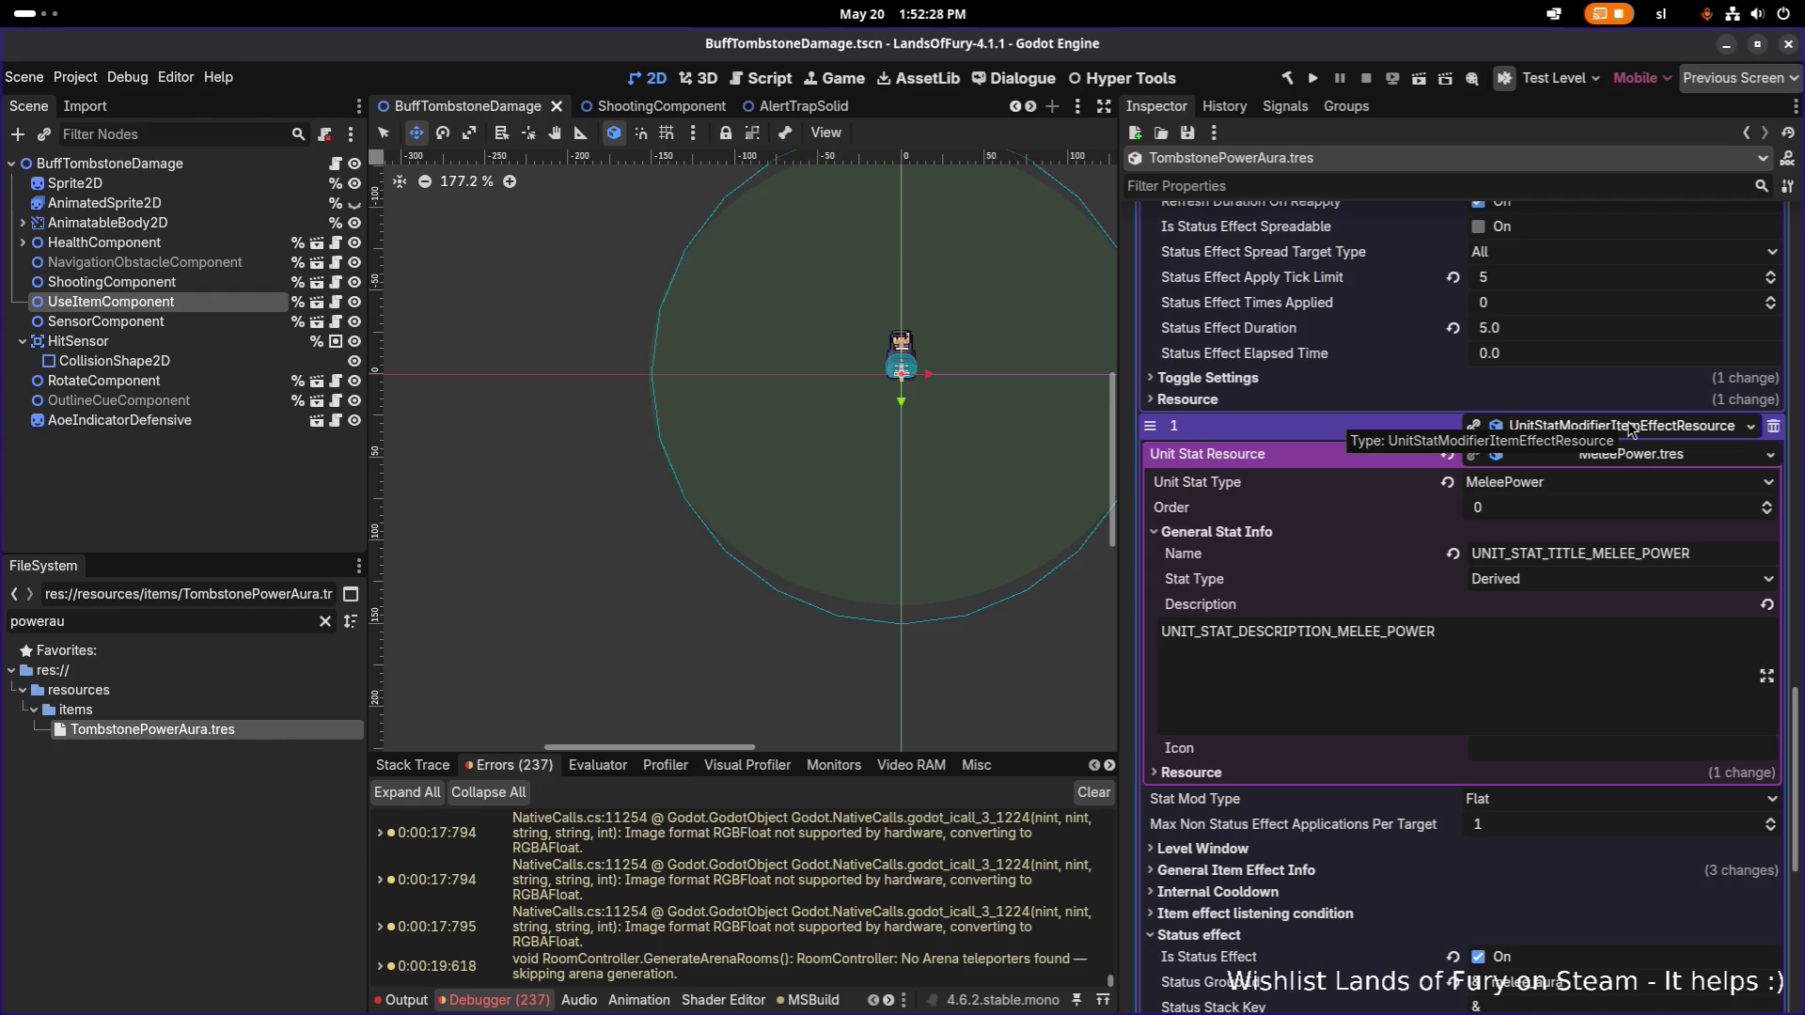
{"action": "scroll", "coordinate": [1343, 662], "scroll_direction": "down", "scroll_amount": 3}
{"action": "left_click", "coordinate": [1314, 670]}
{"action": "scroll", "coordinate": [1316, 671], "scroll_direction": "down", "scroll_amount": 4}
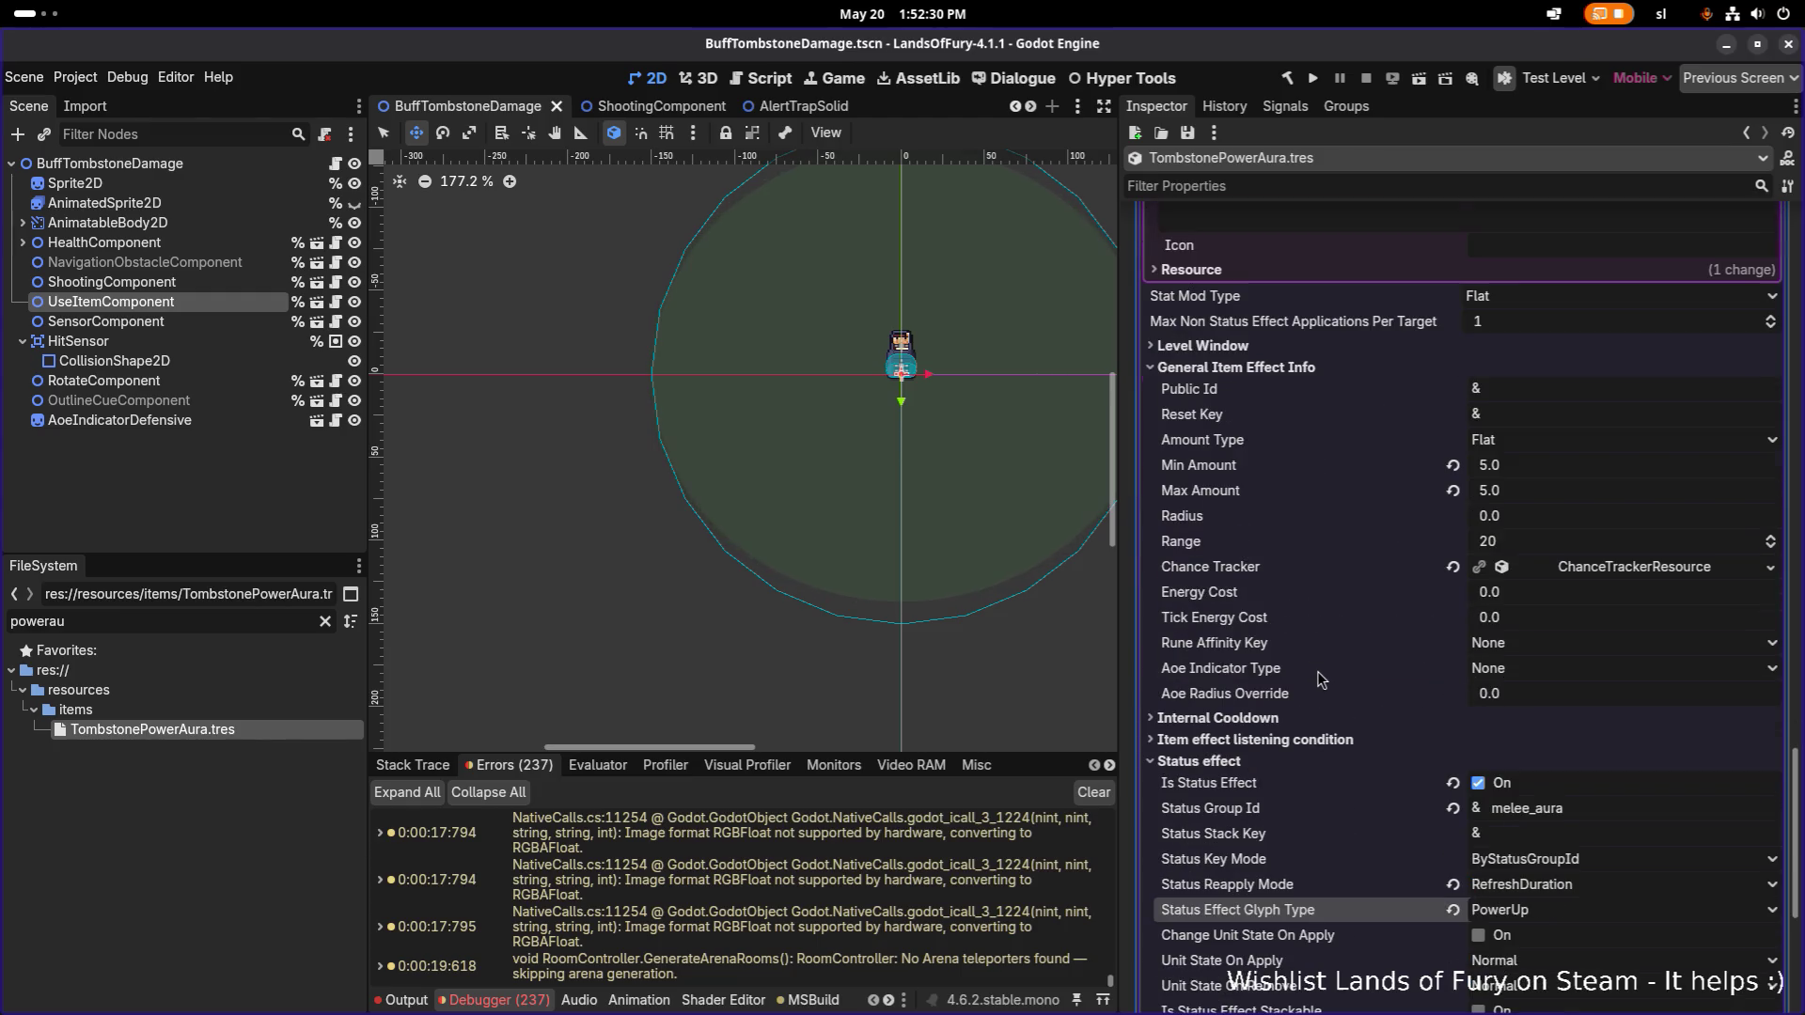
{"action": "scroll", "coordinate": [1323, 669], "scroll_direction": "down", "scroll_amount": 1}
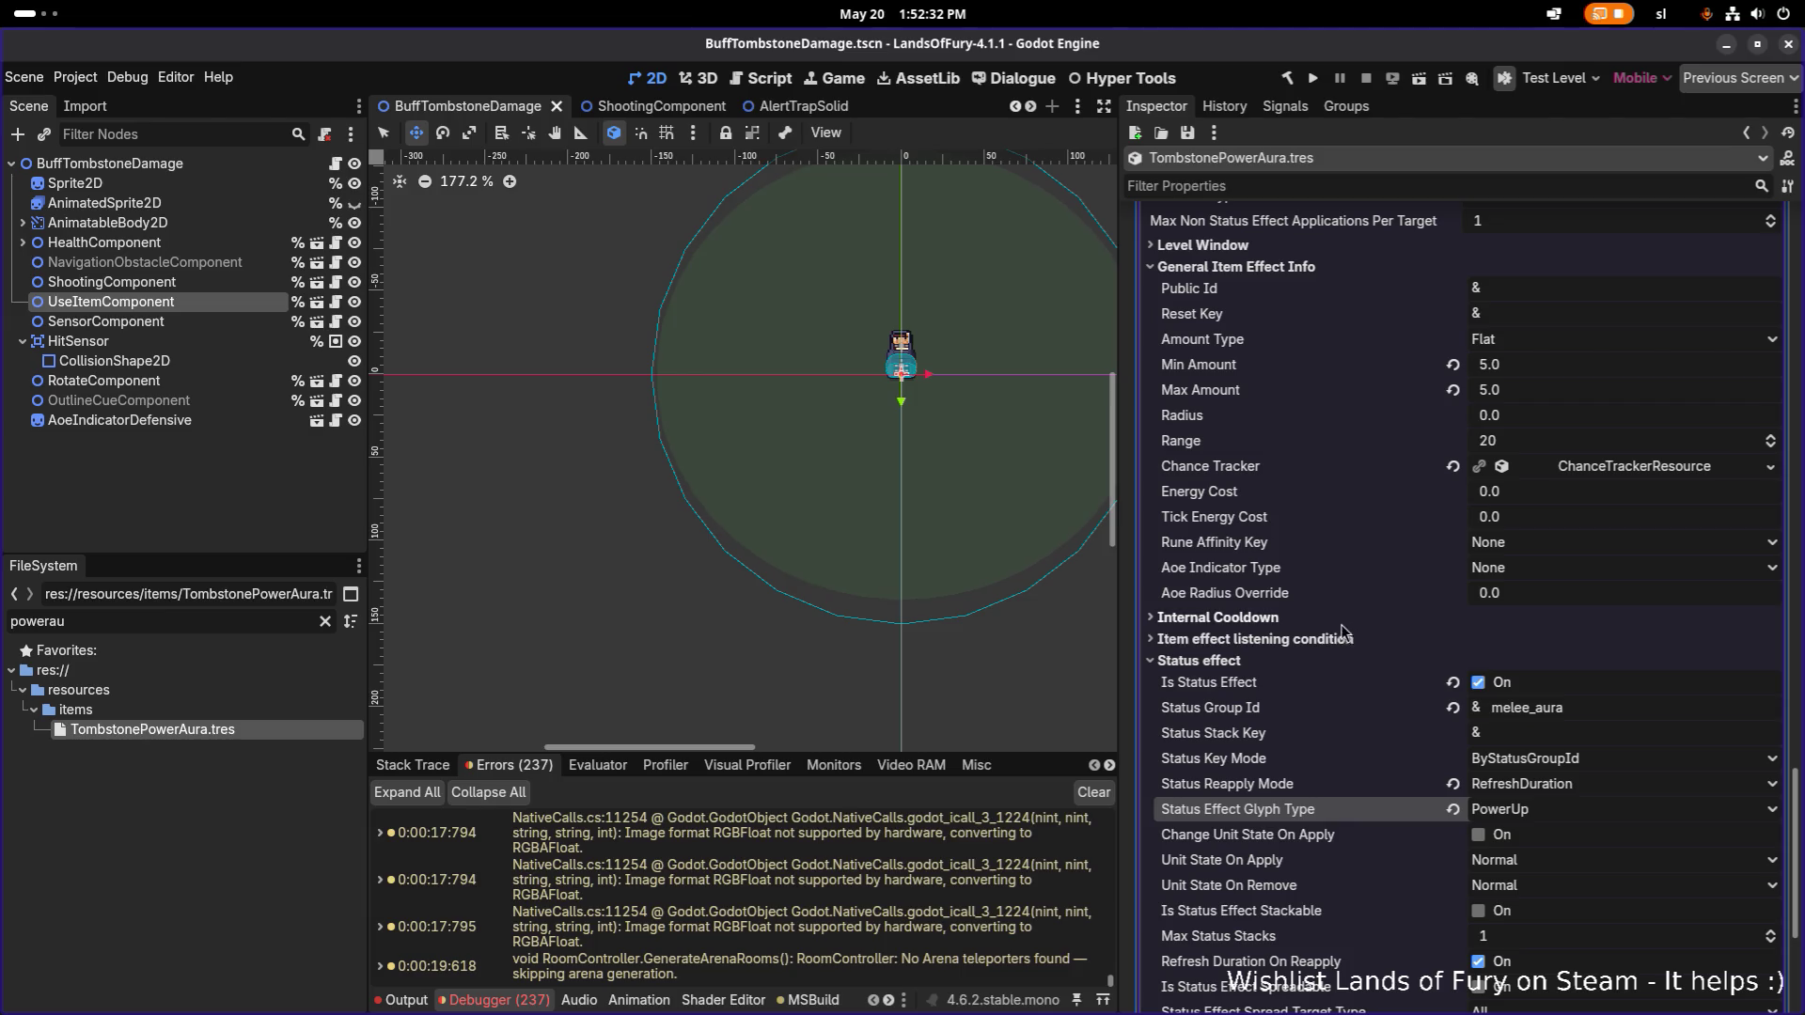
{"action": "scroll", "coordinate": [1331, 624], "scroll_direction": "down", "scroll_amount": 3}
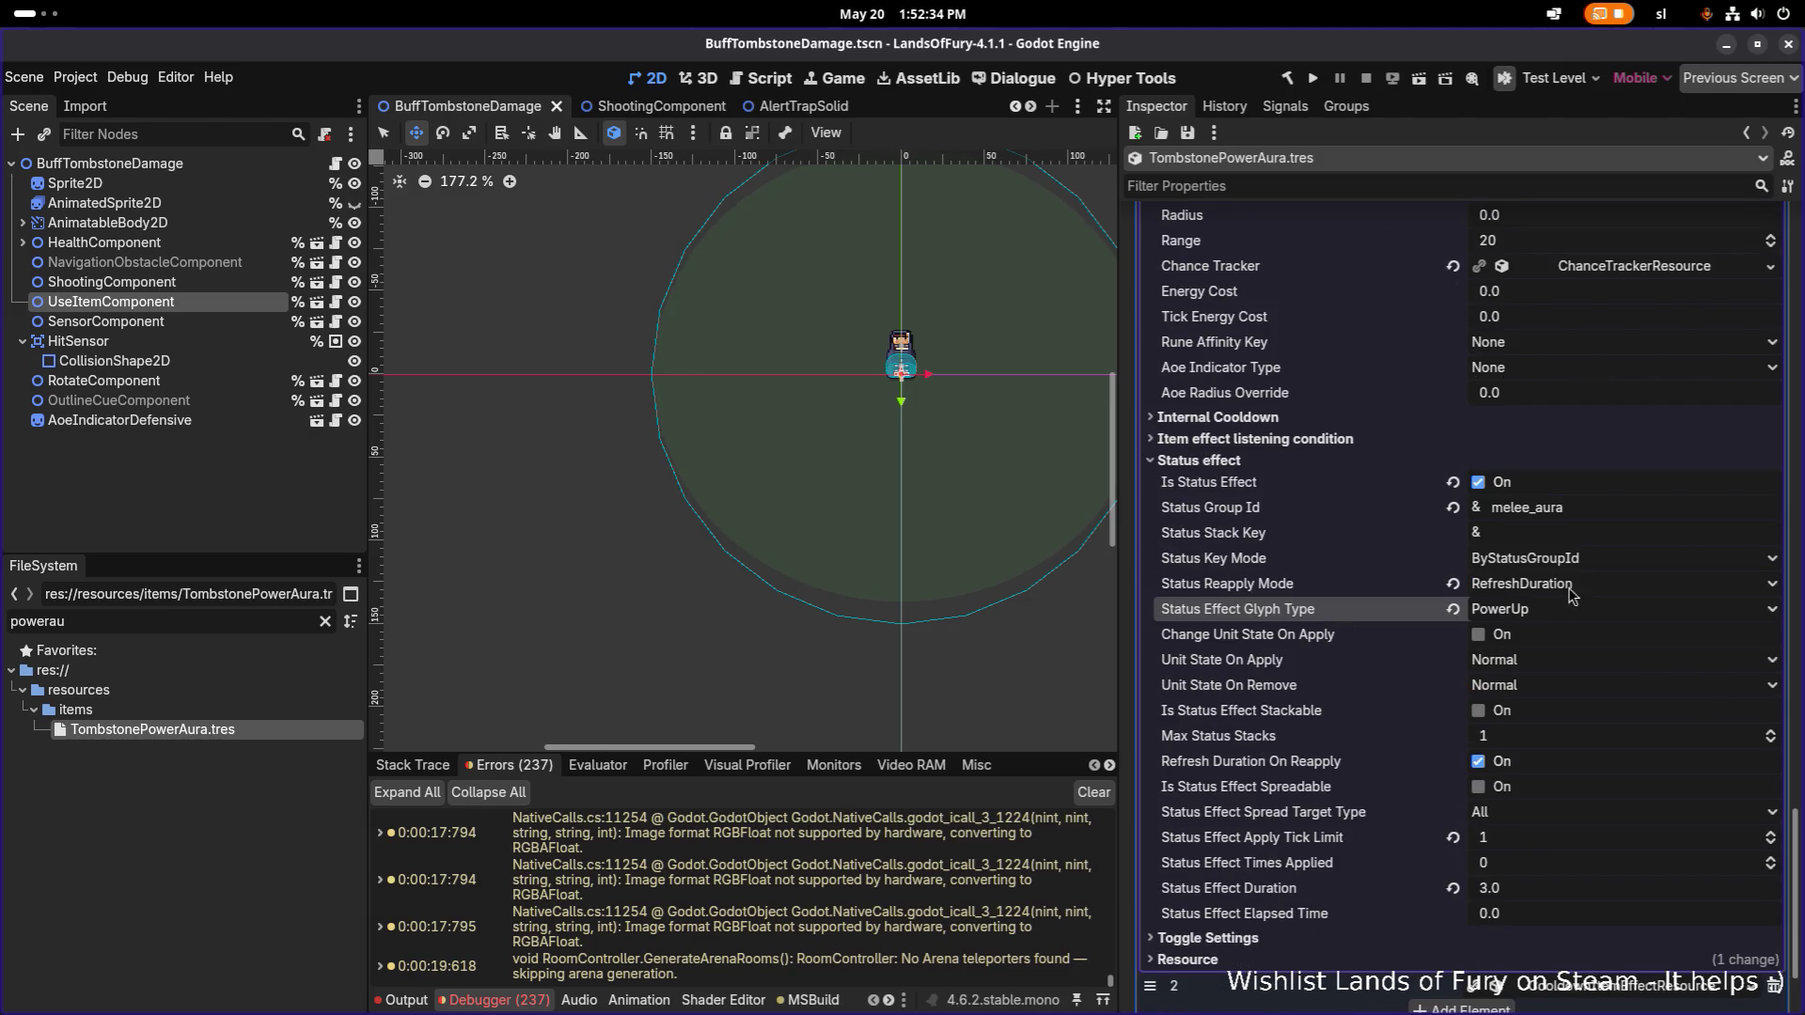
{"action": "left_click", "coordinate": [1264, 461]}
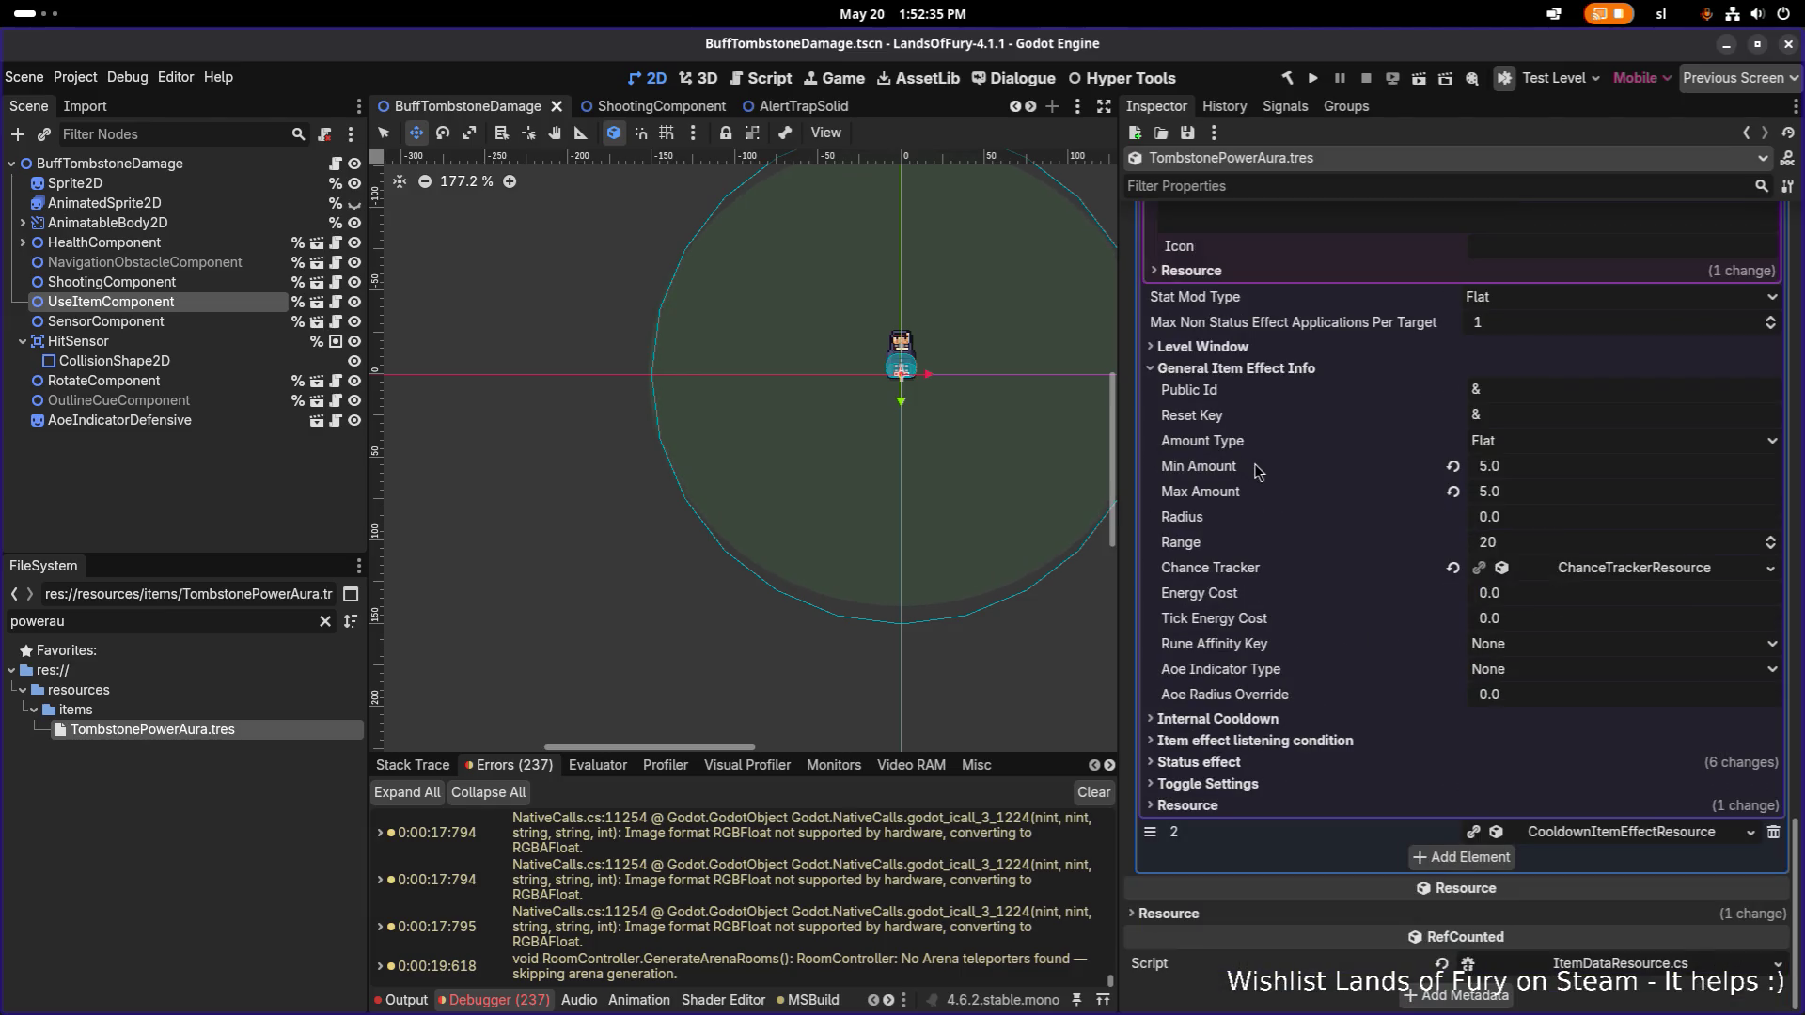
{"action": "left_click", "coordinate": [1270, 743]}
{"action": "scroll", "coordinate": [1306, 744], "scroll_direction": "down", "scroll_amount": 3}
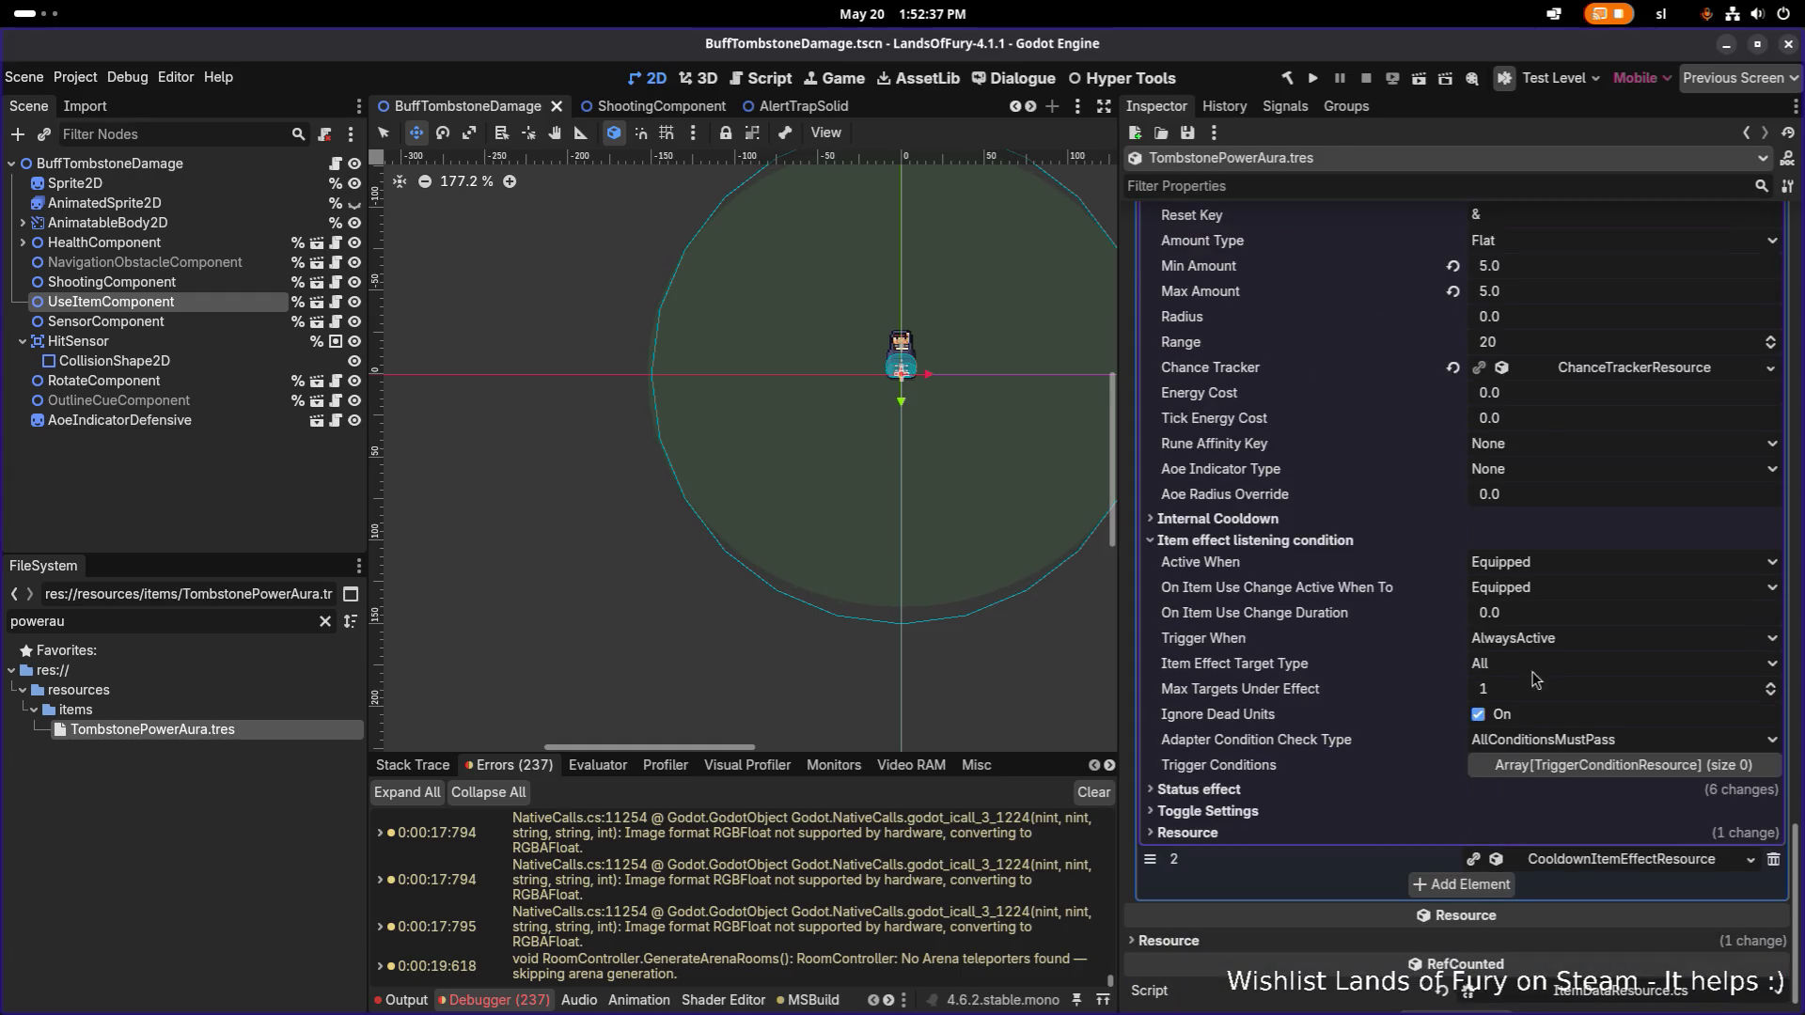
Trigger the effect when the owner uses the item, targeting DetectedUnits, and save.
{"action": "left_click", "coordinate": [1556, 616]}
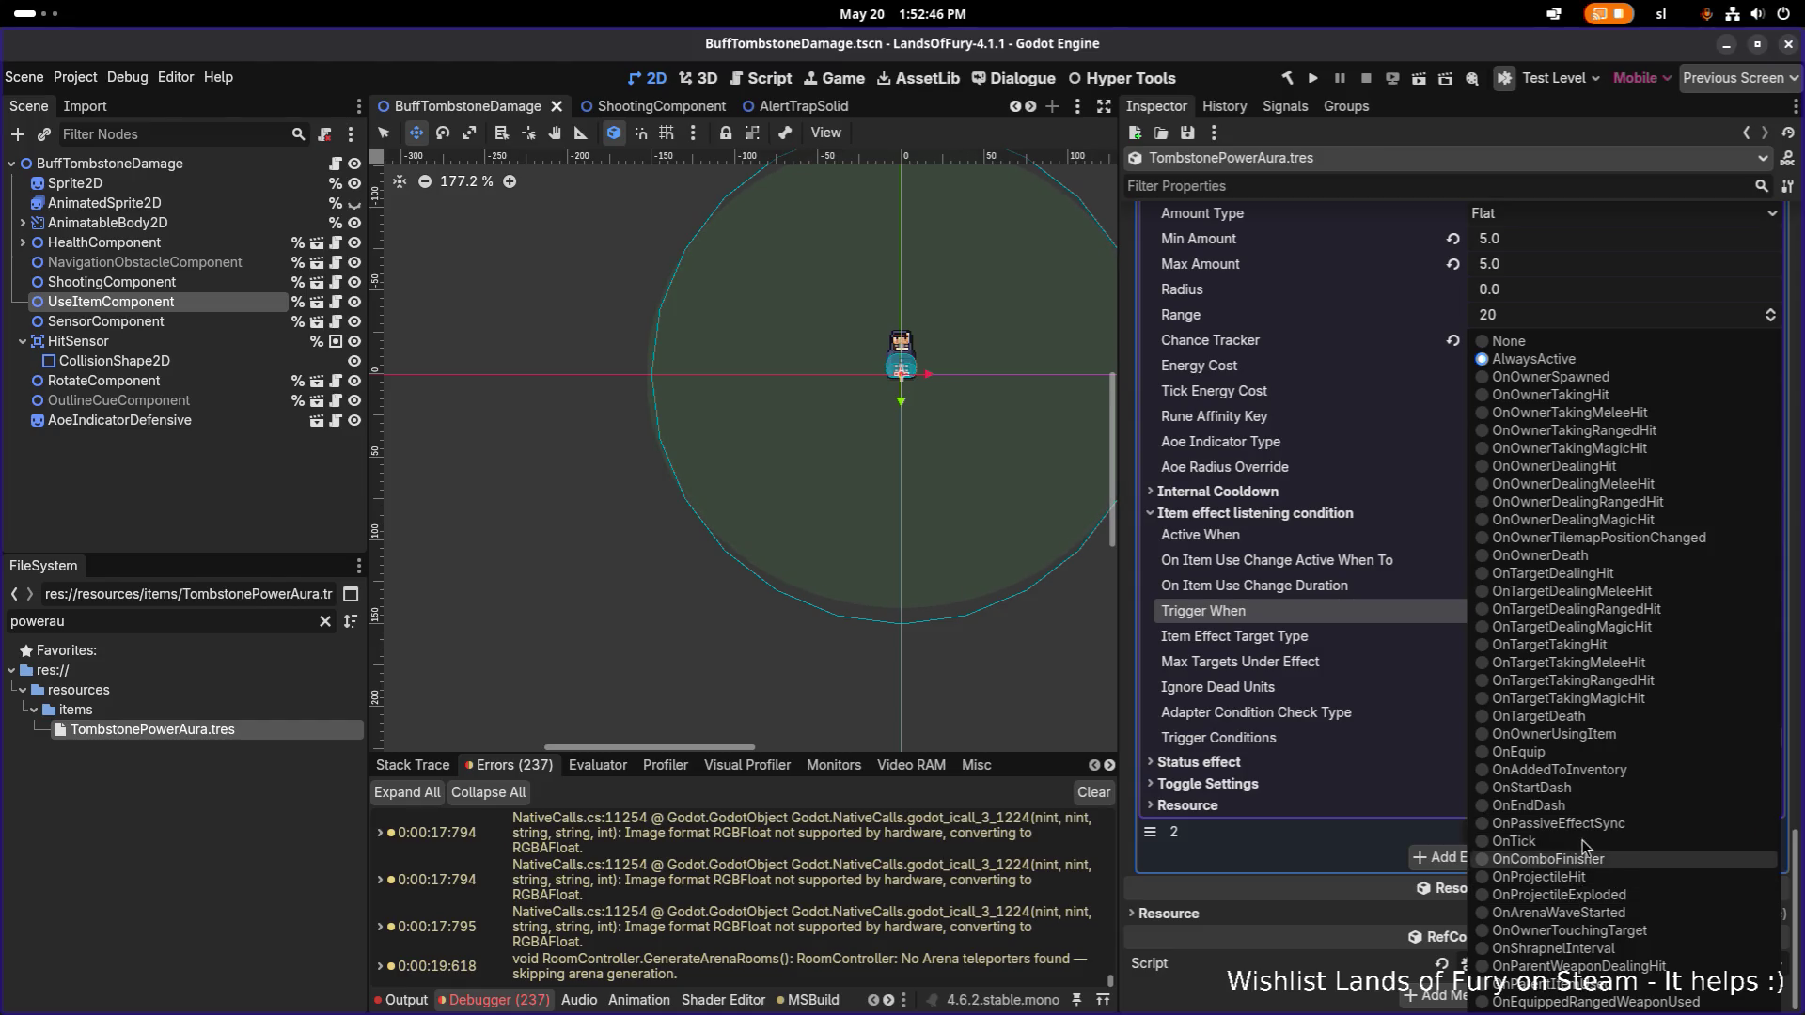
{"action": "left_click", "coordinate": [1606, 745]}
{"action": "left_click", "coordinate": [1532, 639]}
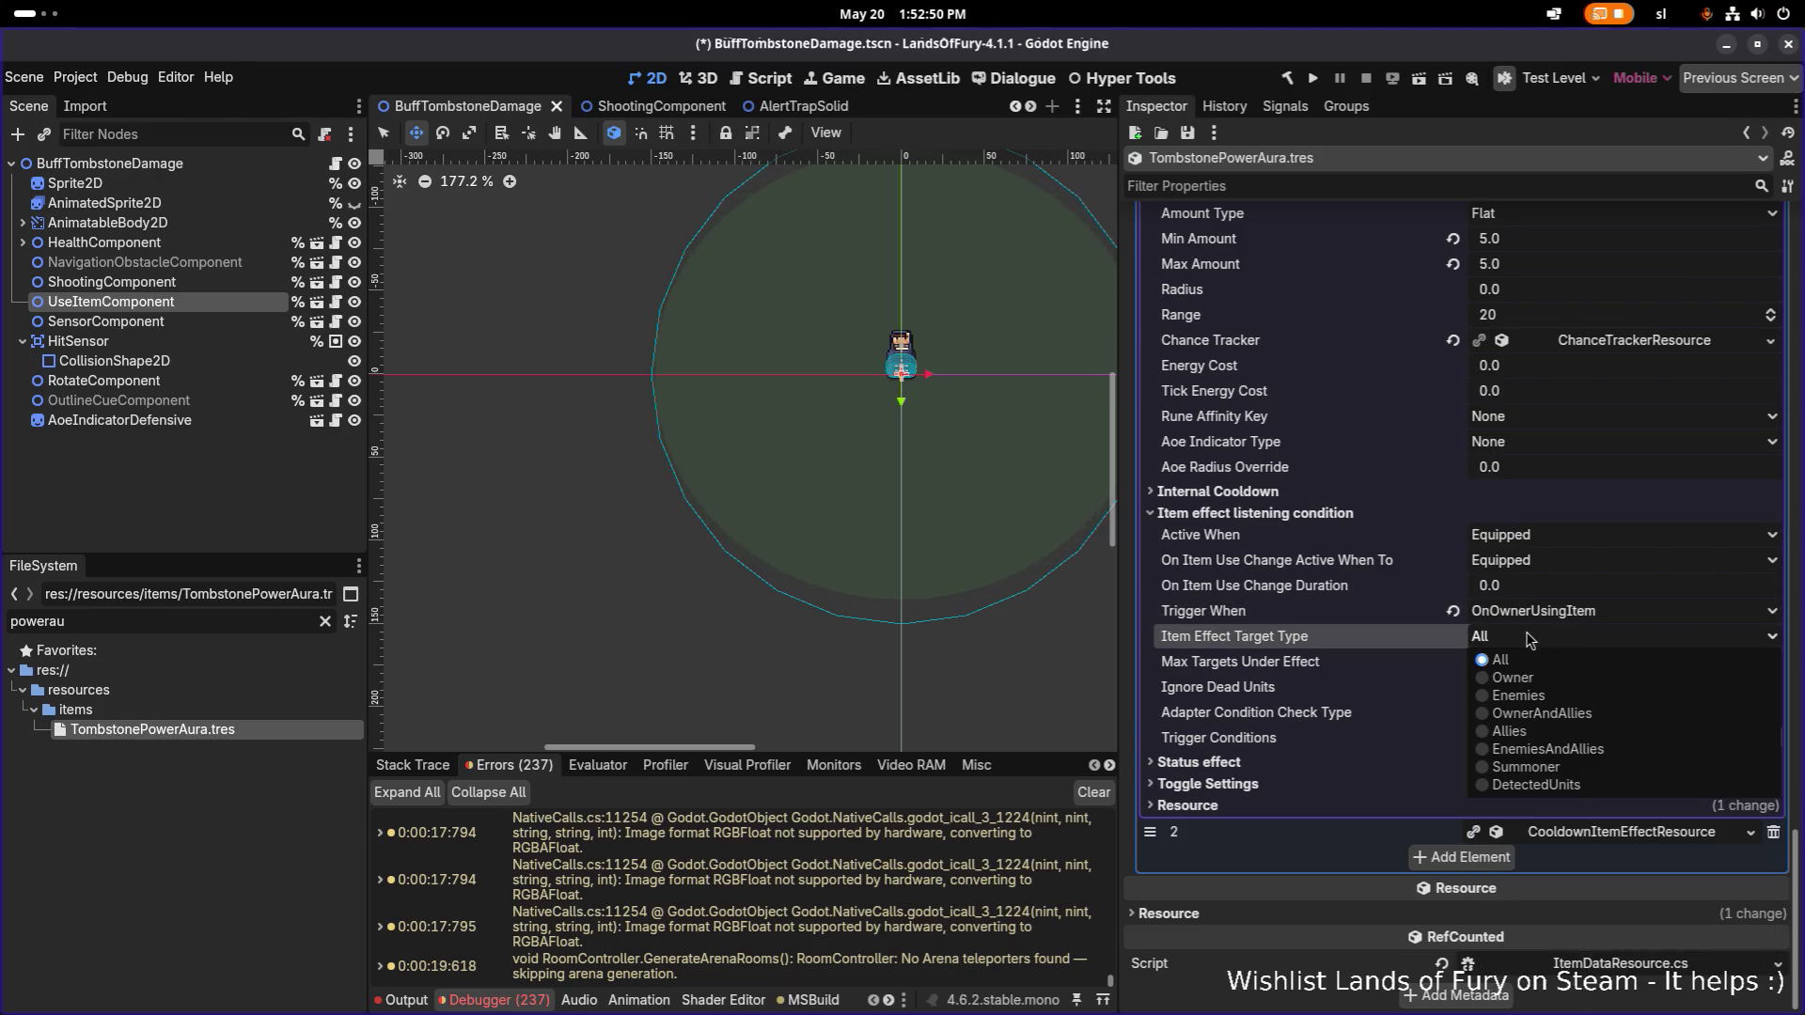
{"action": "left_click", "coordinate": [1535, 786]}
{"action": "key", "text": "ctrl+s"}
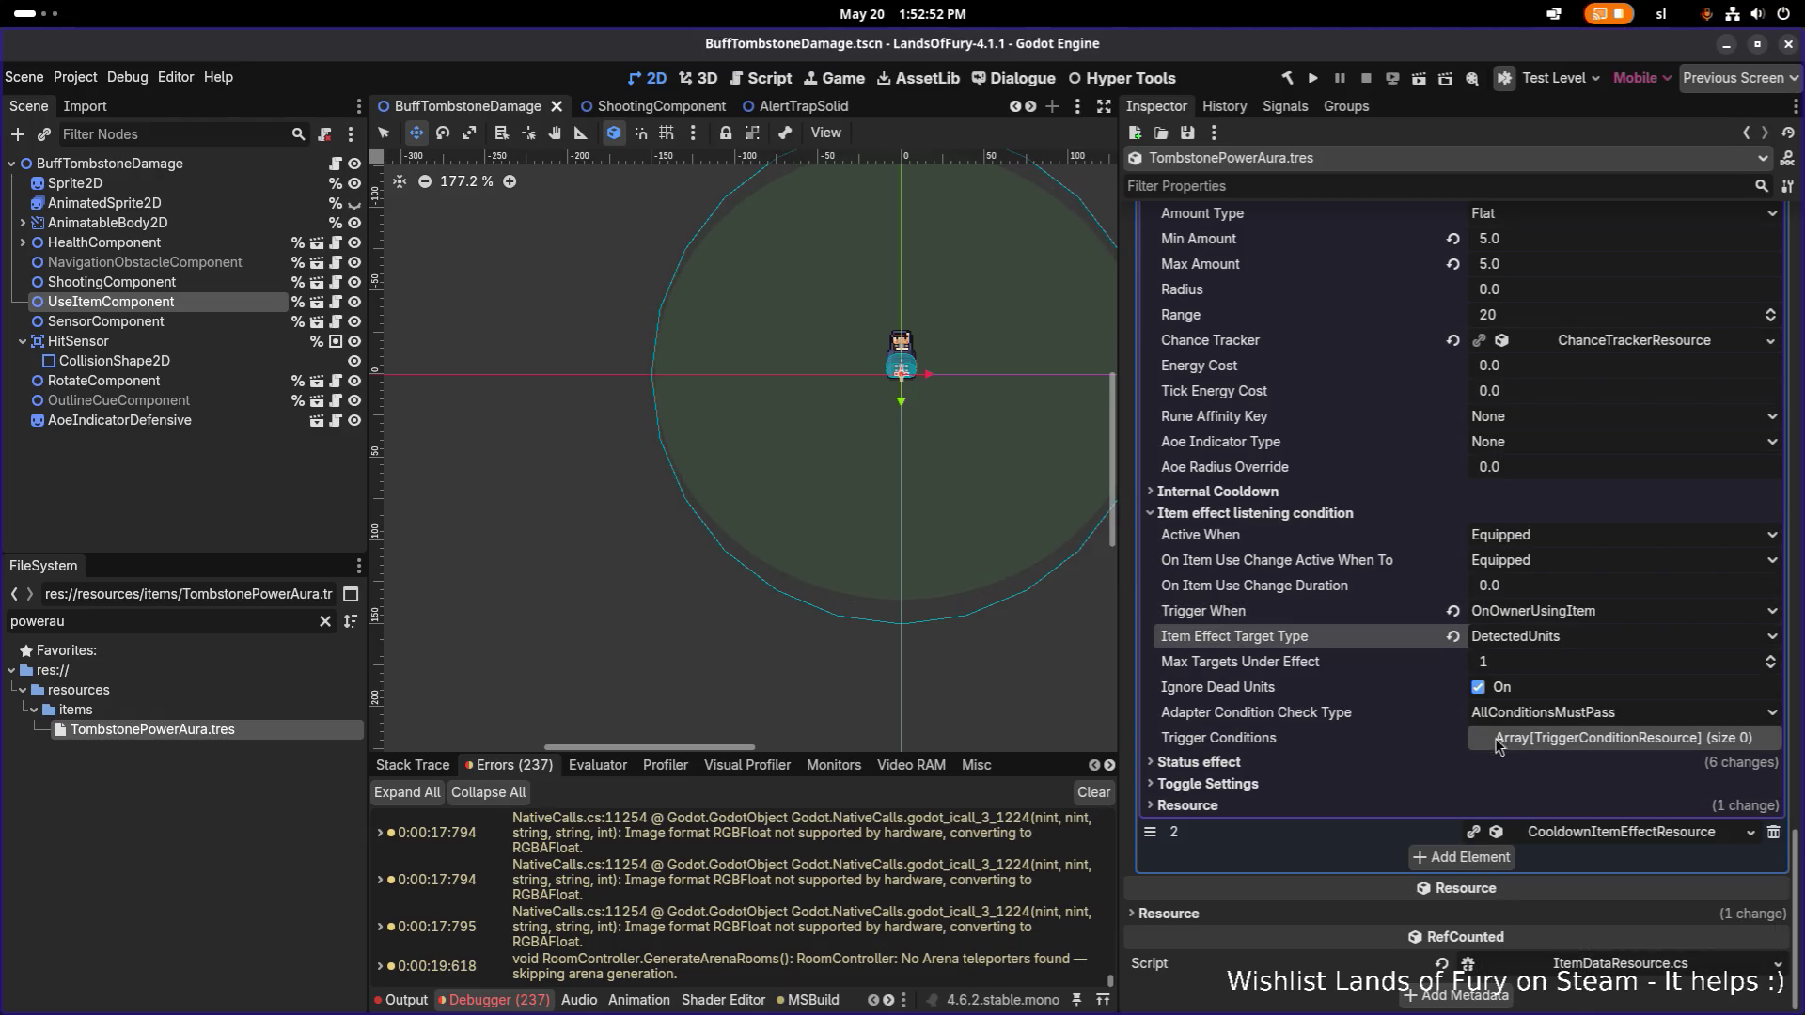
{"action": "left_click", "coordinate": [1523, 641]}
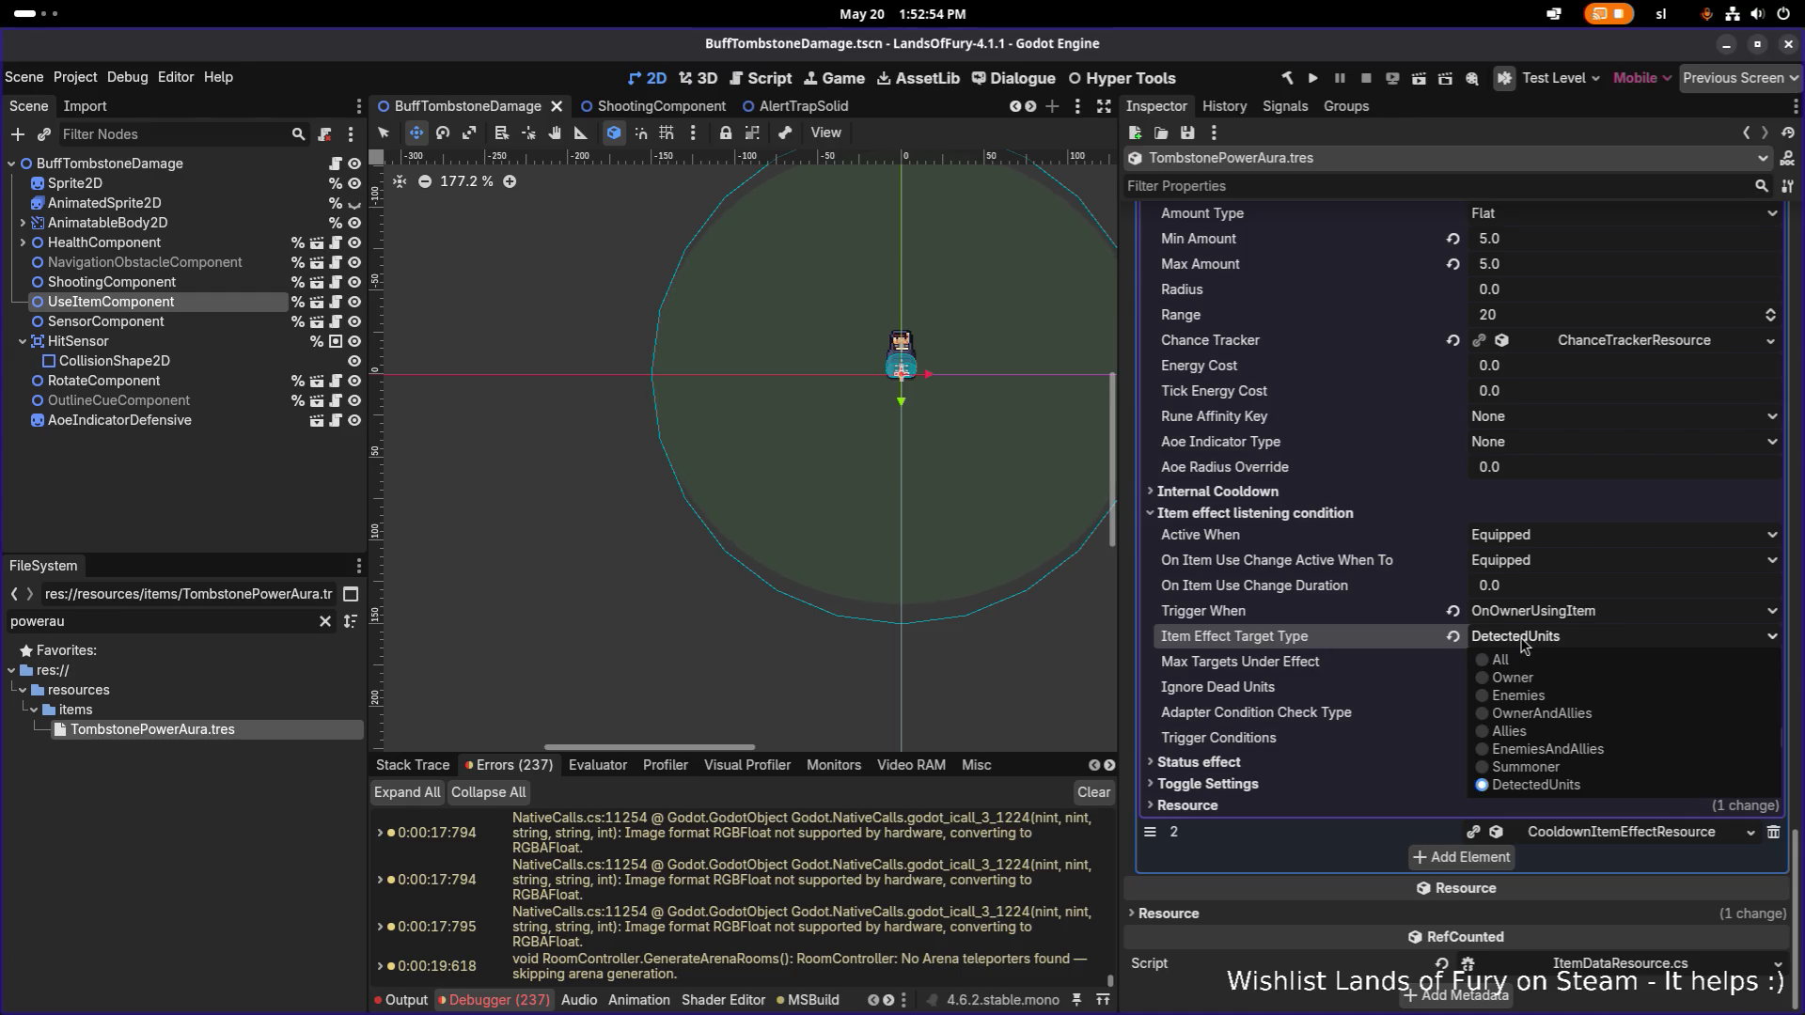
{"action": "left_click", "coordinate": [1523, 644]}
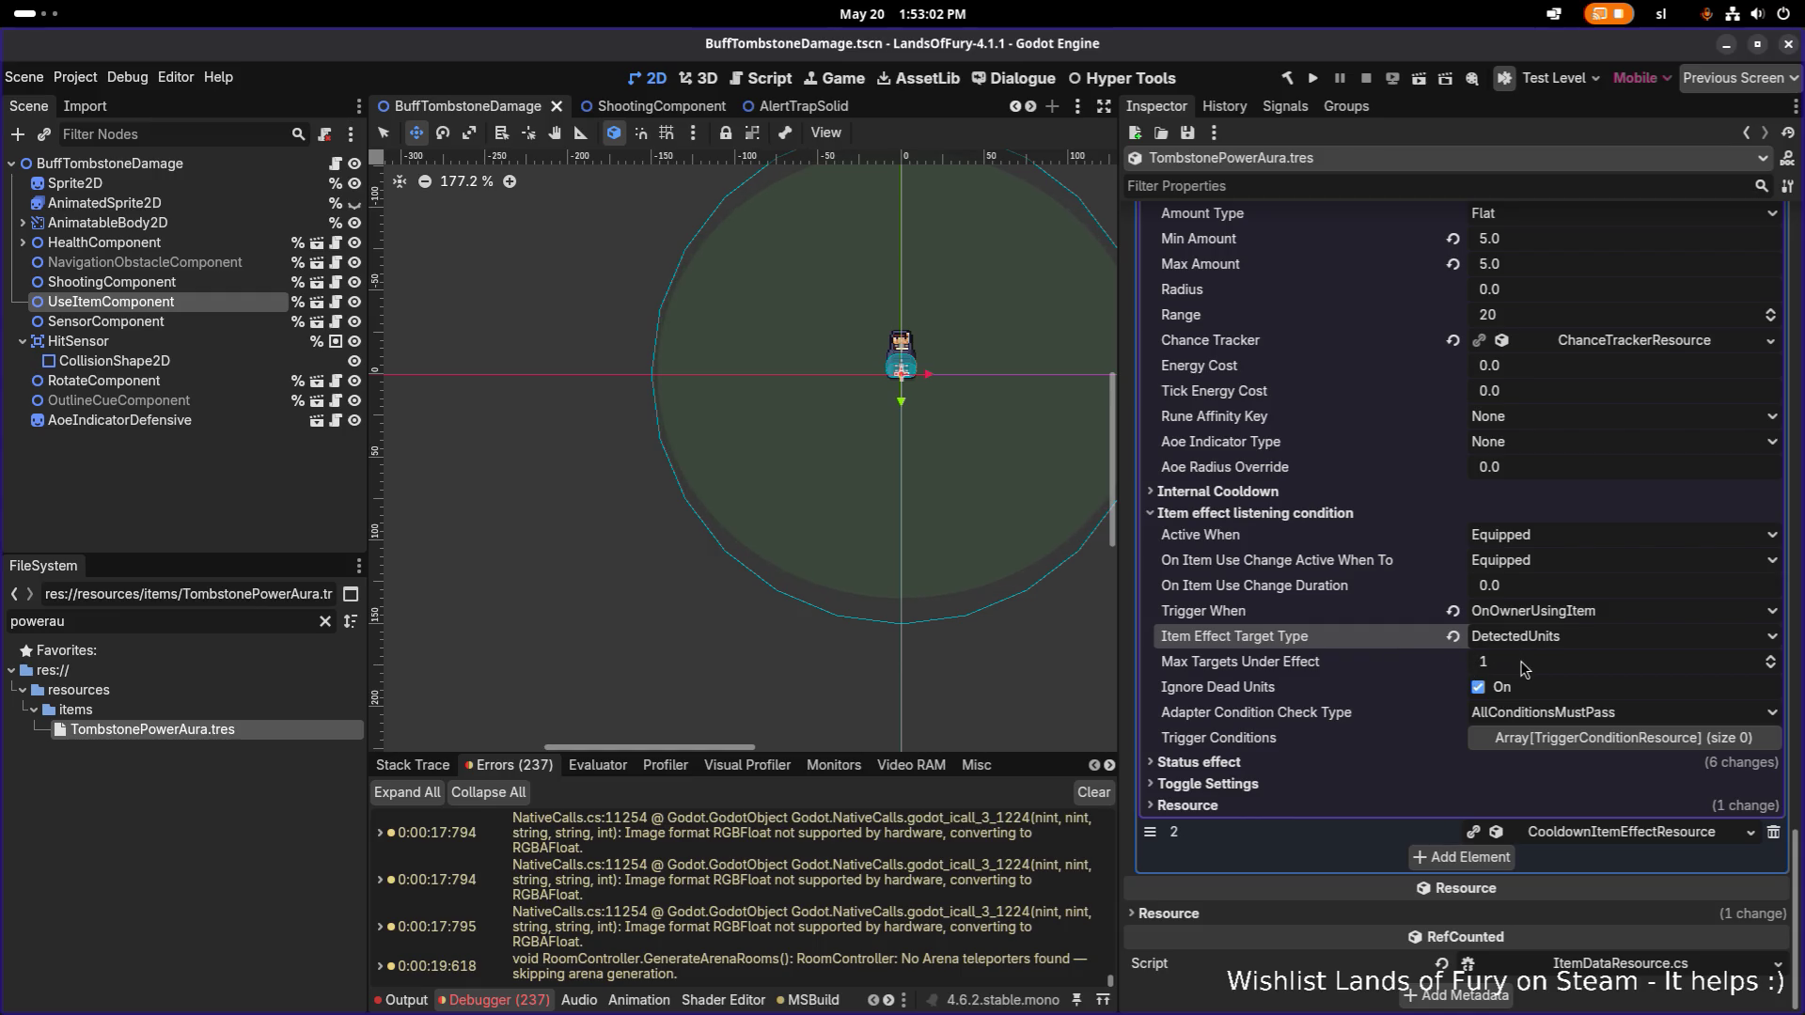
Set Max Targets Under Effect to 50 and save.
{"action": "left_click", "coordinate": [1522, 664]}
{"action": "type", "text": "50"}
{"action": "key", "text": "Return"}
{"action": "key", "text": "ctrl+s"}
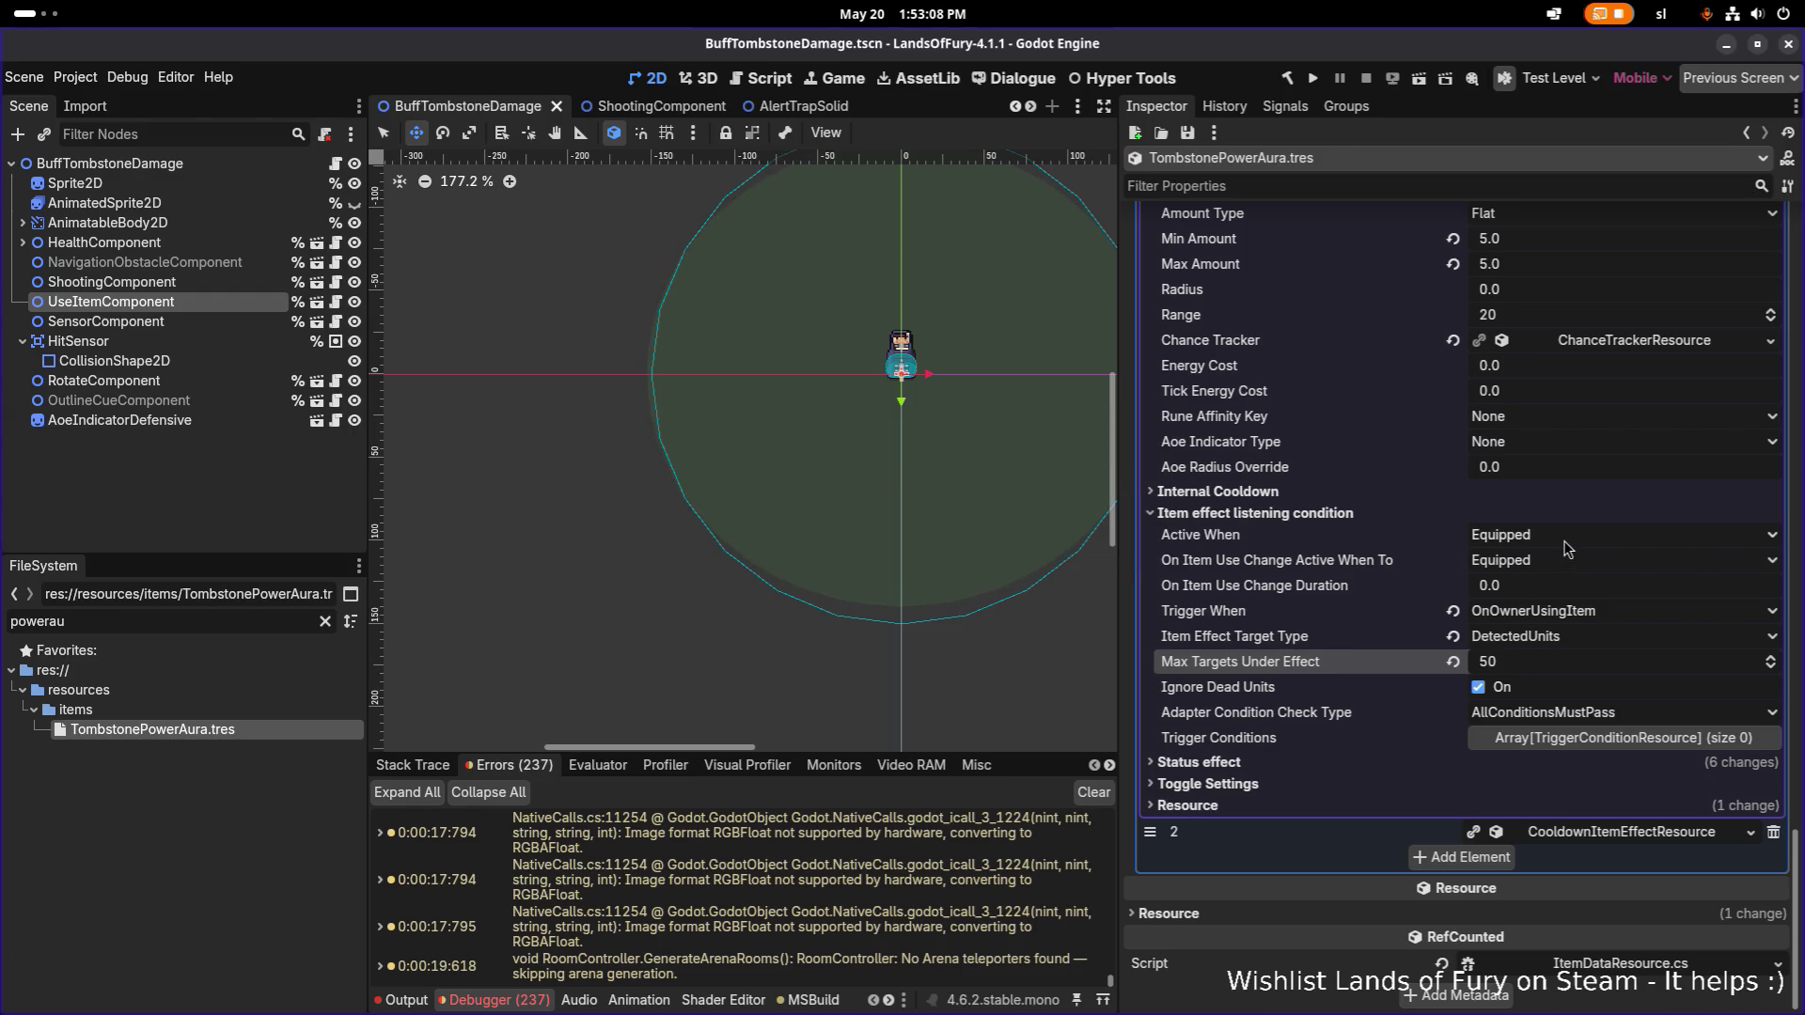
{"action": "scroll", "coordinate": [1568, 546], "scroll_direction": "up", "scroll_amount": 4}
{"action": "scroll", "coordinate": [1563, 552], "scroll_direction": "up", "scroll_amount": 8}
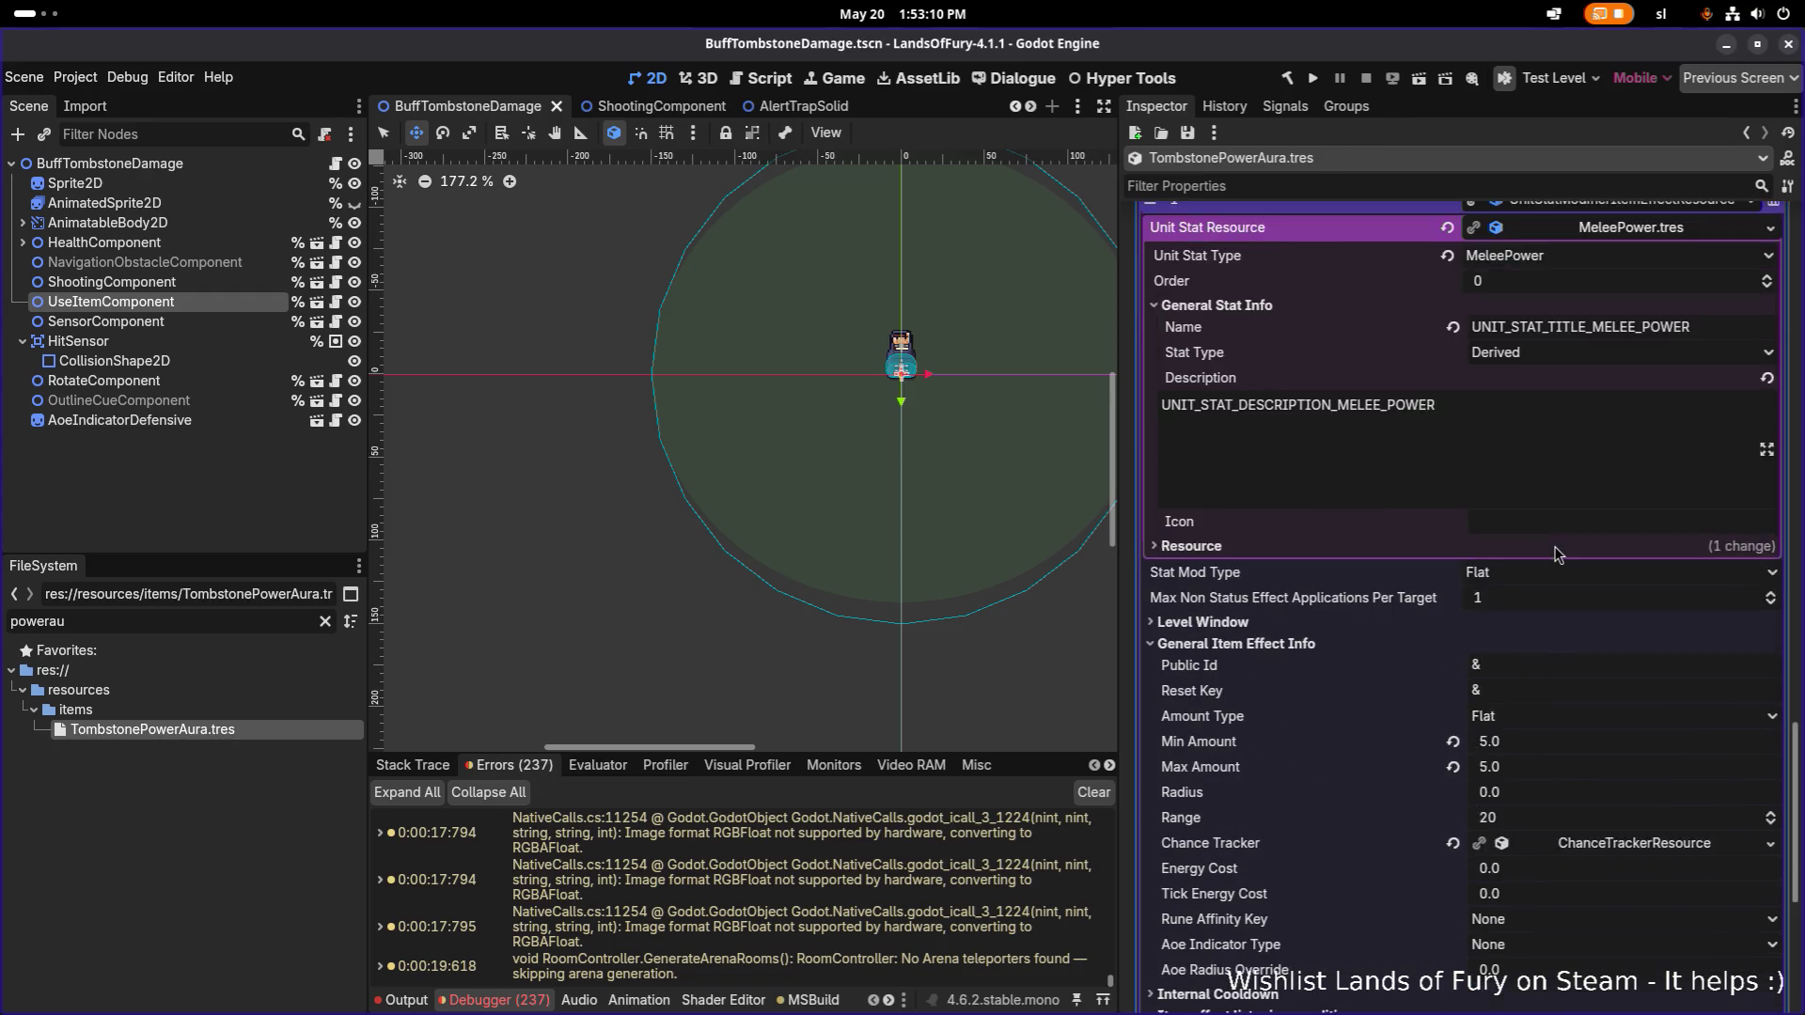
Delete effect element 0 (VitalPropertyItemEffectResource), keeping the MeleePower modifier and cooldown effects, and save.
{"action": "scroll", "coordinate": [1649, 329], "scroll_direction": "up", "scroll_amount": 10}
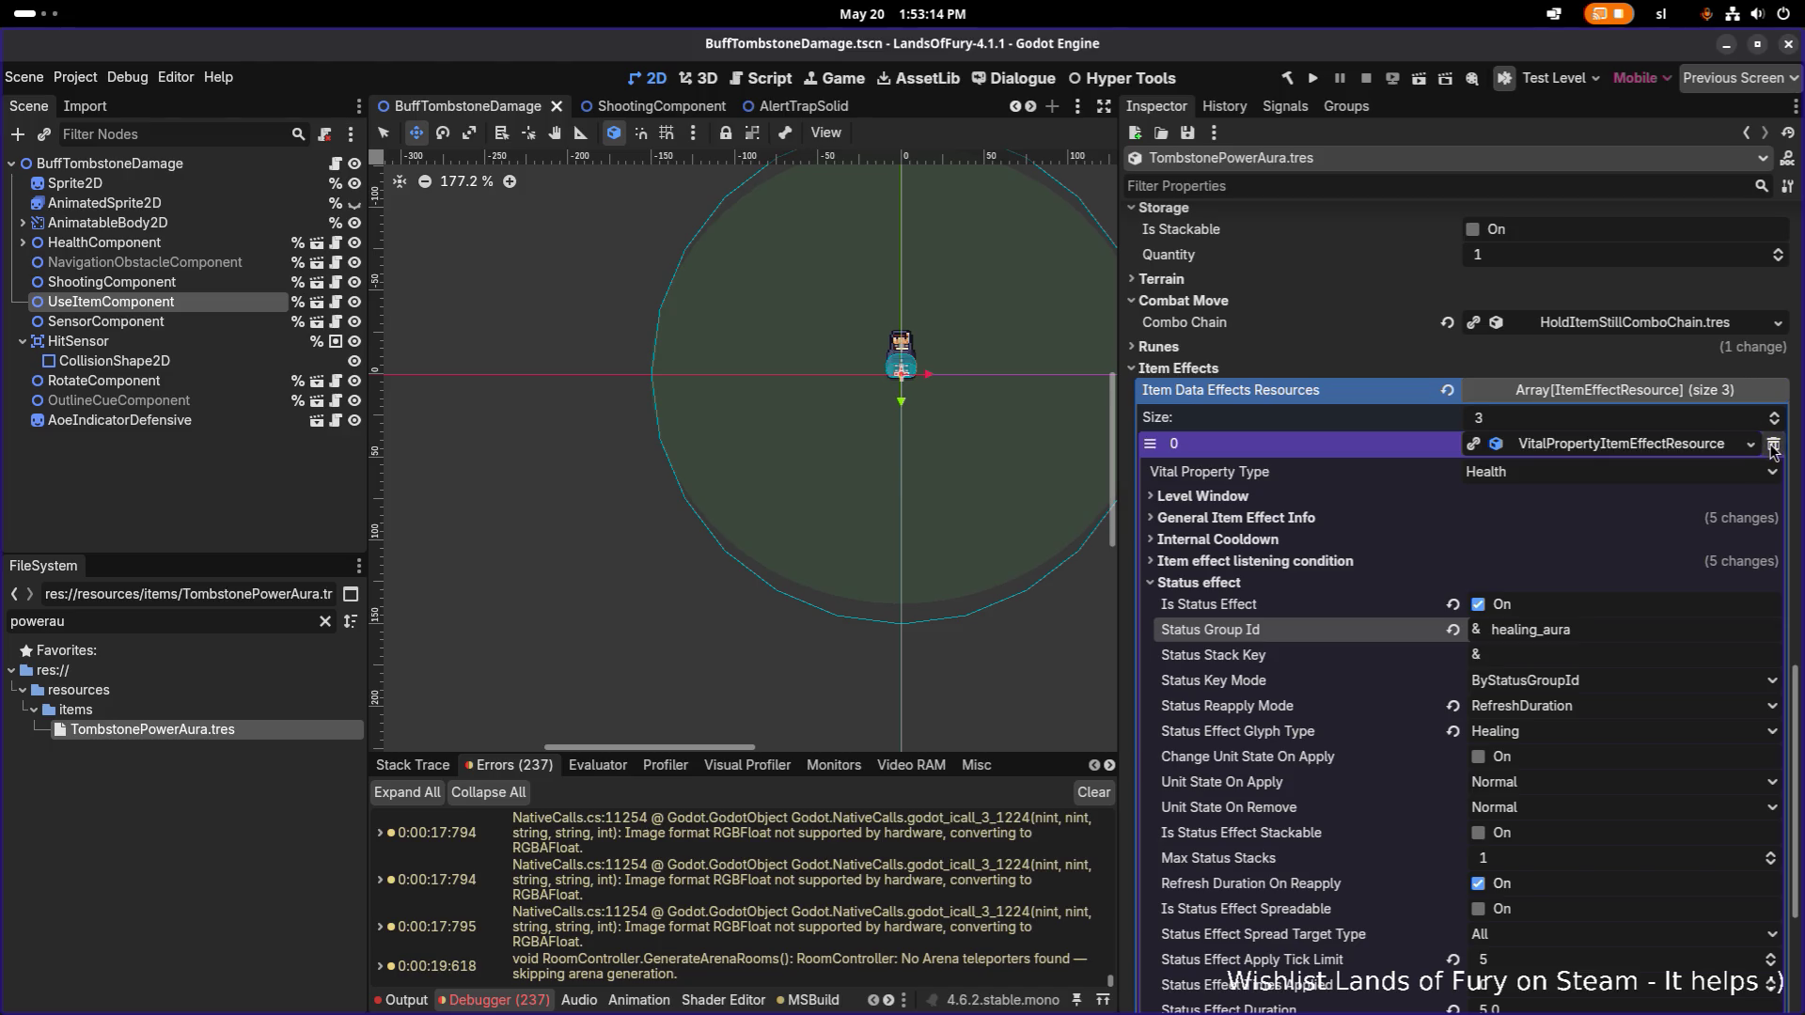
{"action": "left_click", "coordinate": [1773, 442]}
{"action": "scroll", "coordinate": [1628, 451], "scroll_direction": "up", "scroll_amount": 7}
{"action": "key", "text": "ctrl+s"}
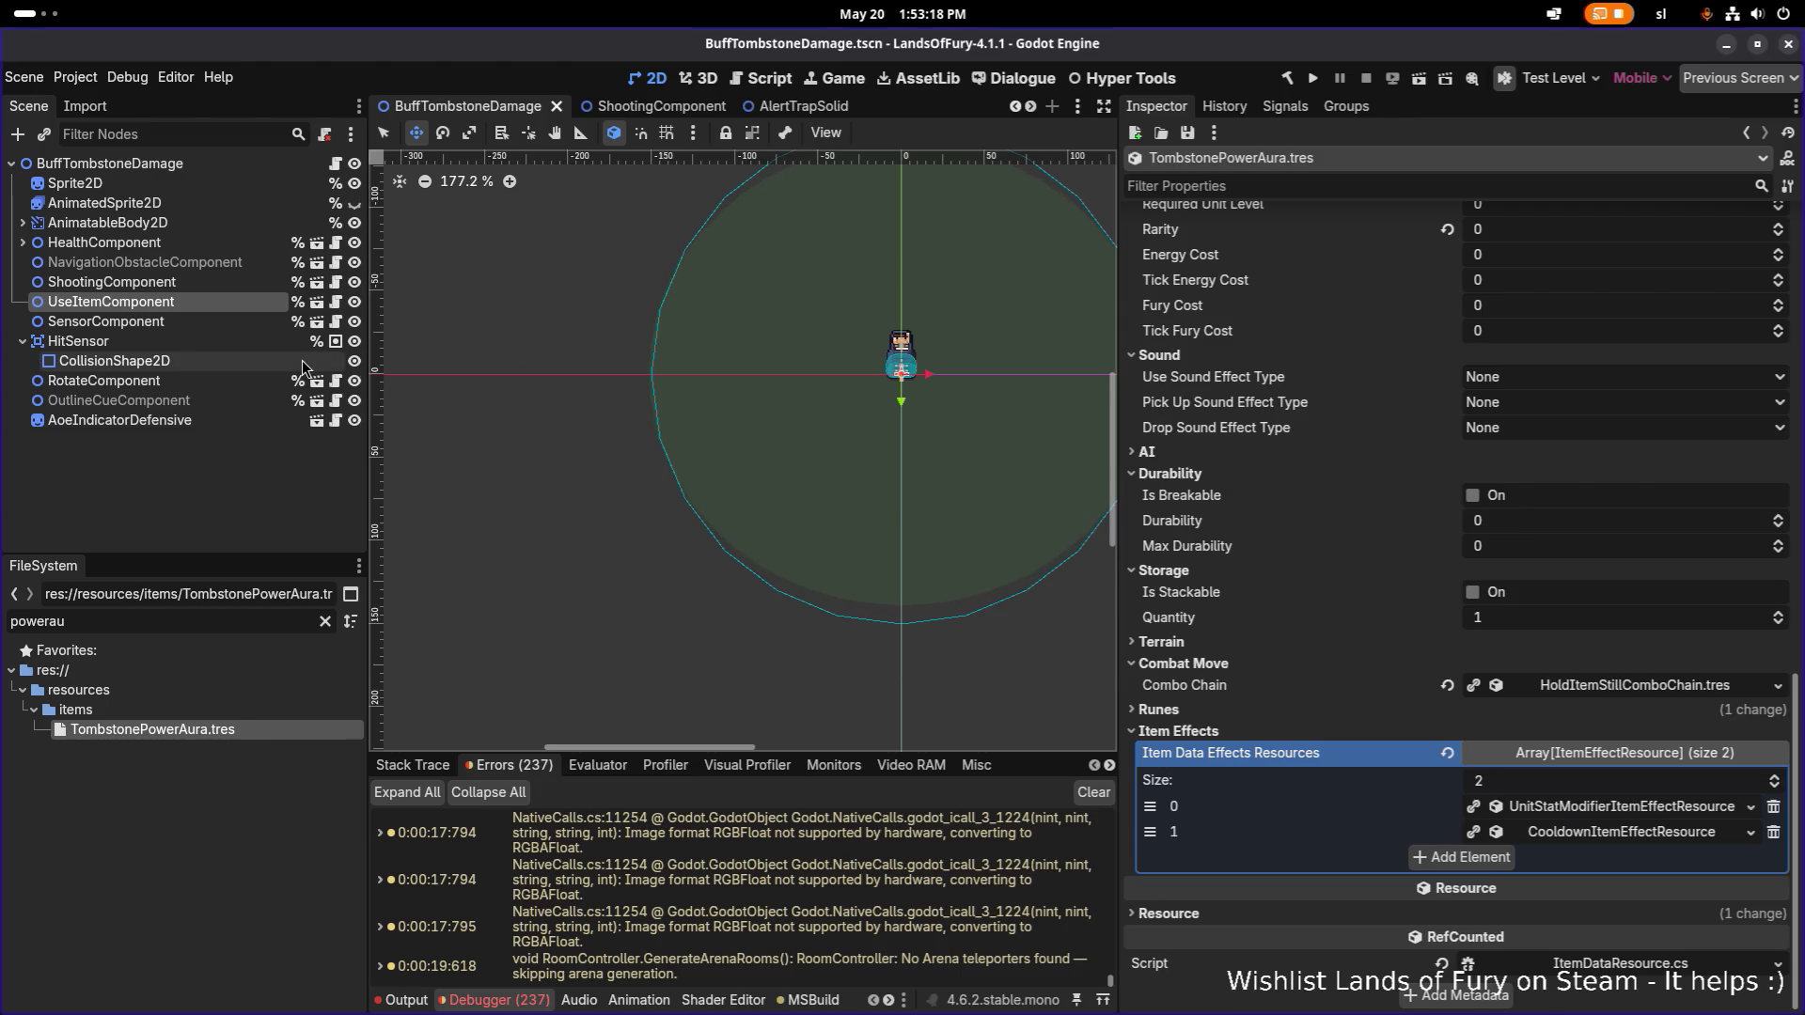
{"action": "left_click", "coordinate": [231, 164]}
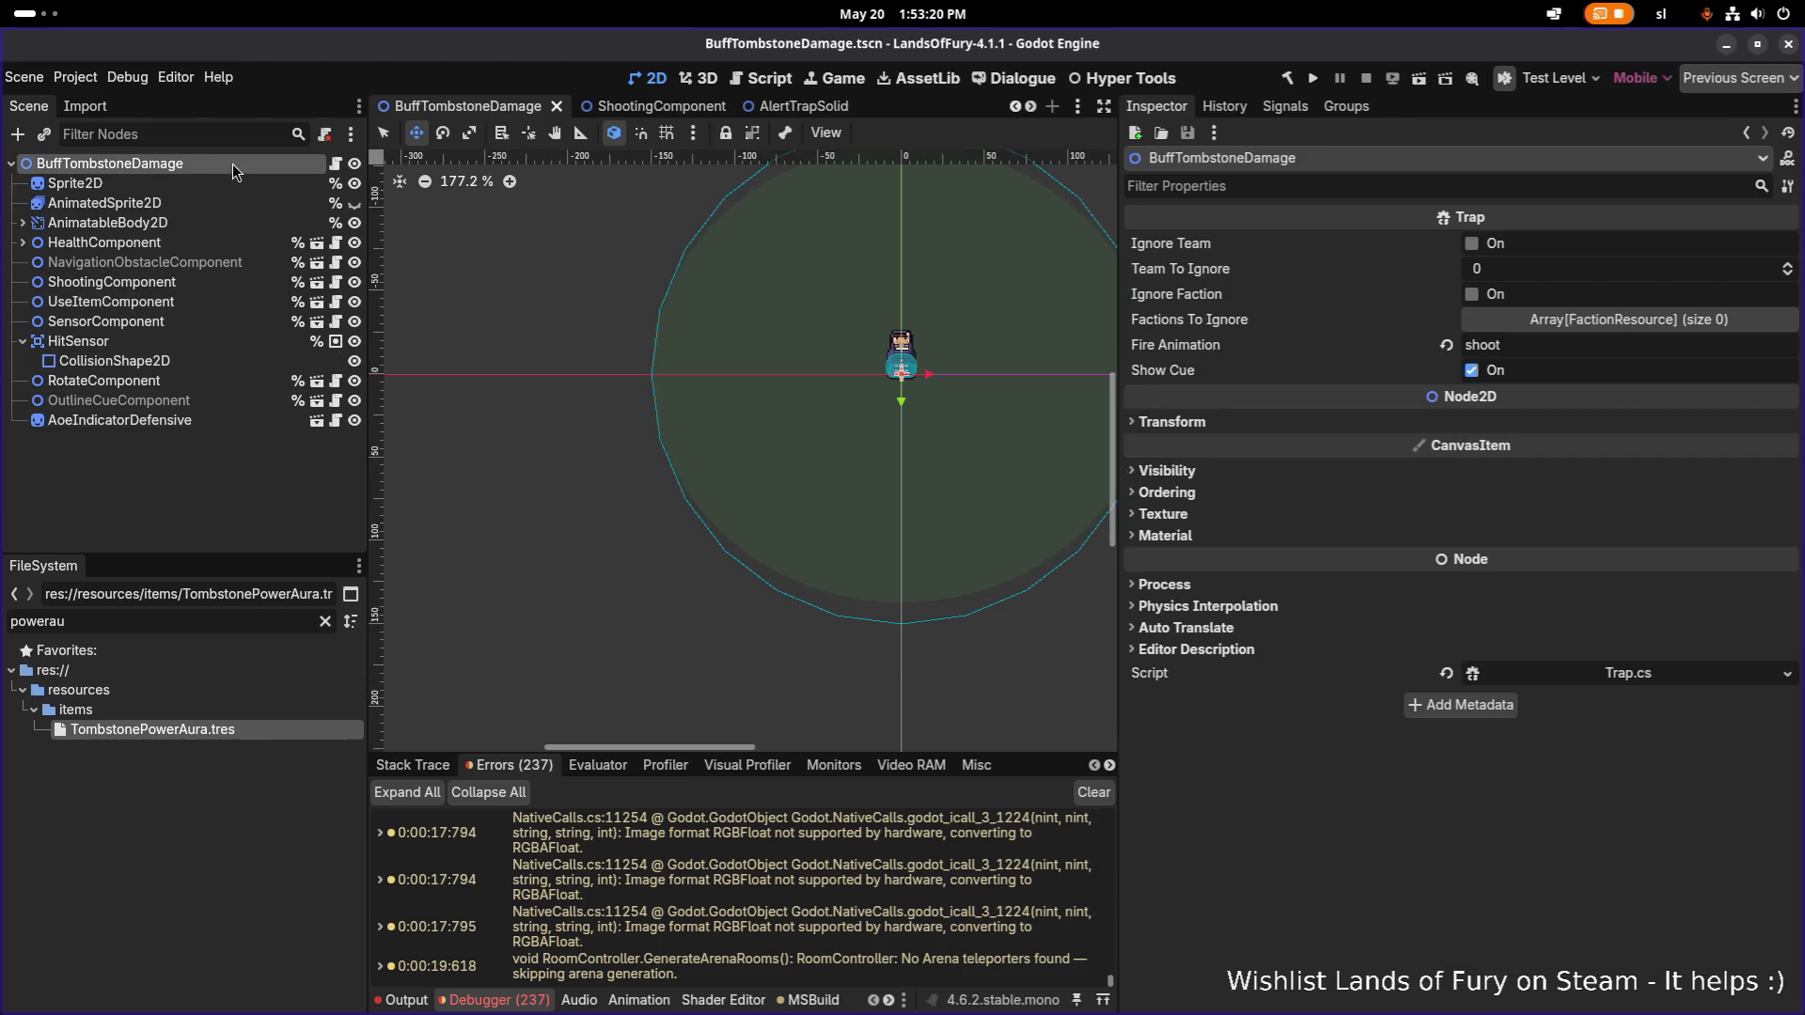
Hide the AnimatedSprite2D node and filter the FileSystem dock by 'aura'.
{"action": "left_click", "coordinate": [353, 203]}
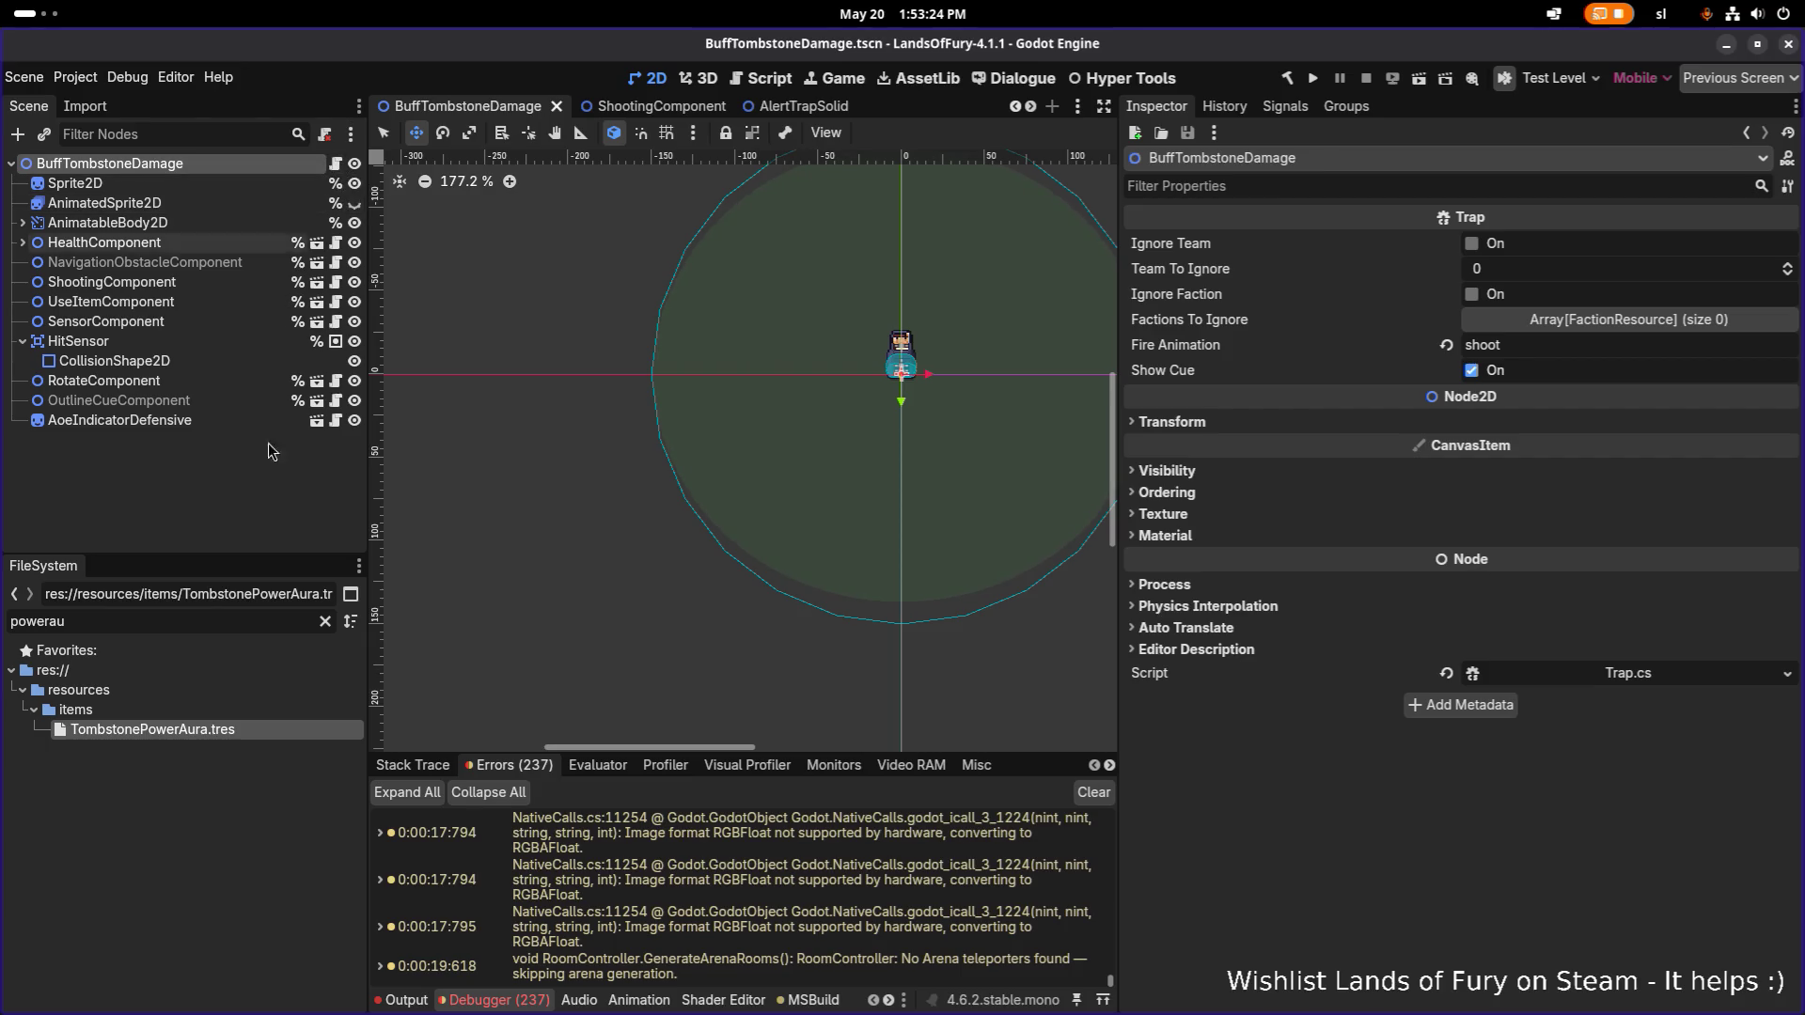
{"action": "double_click", "coordinate": [211, 628]}
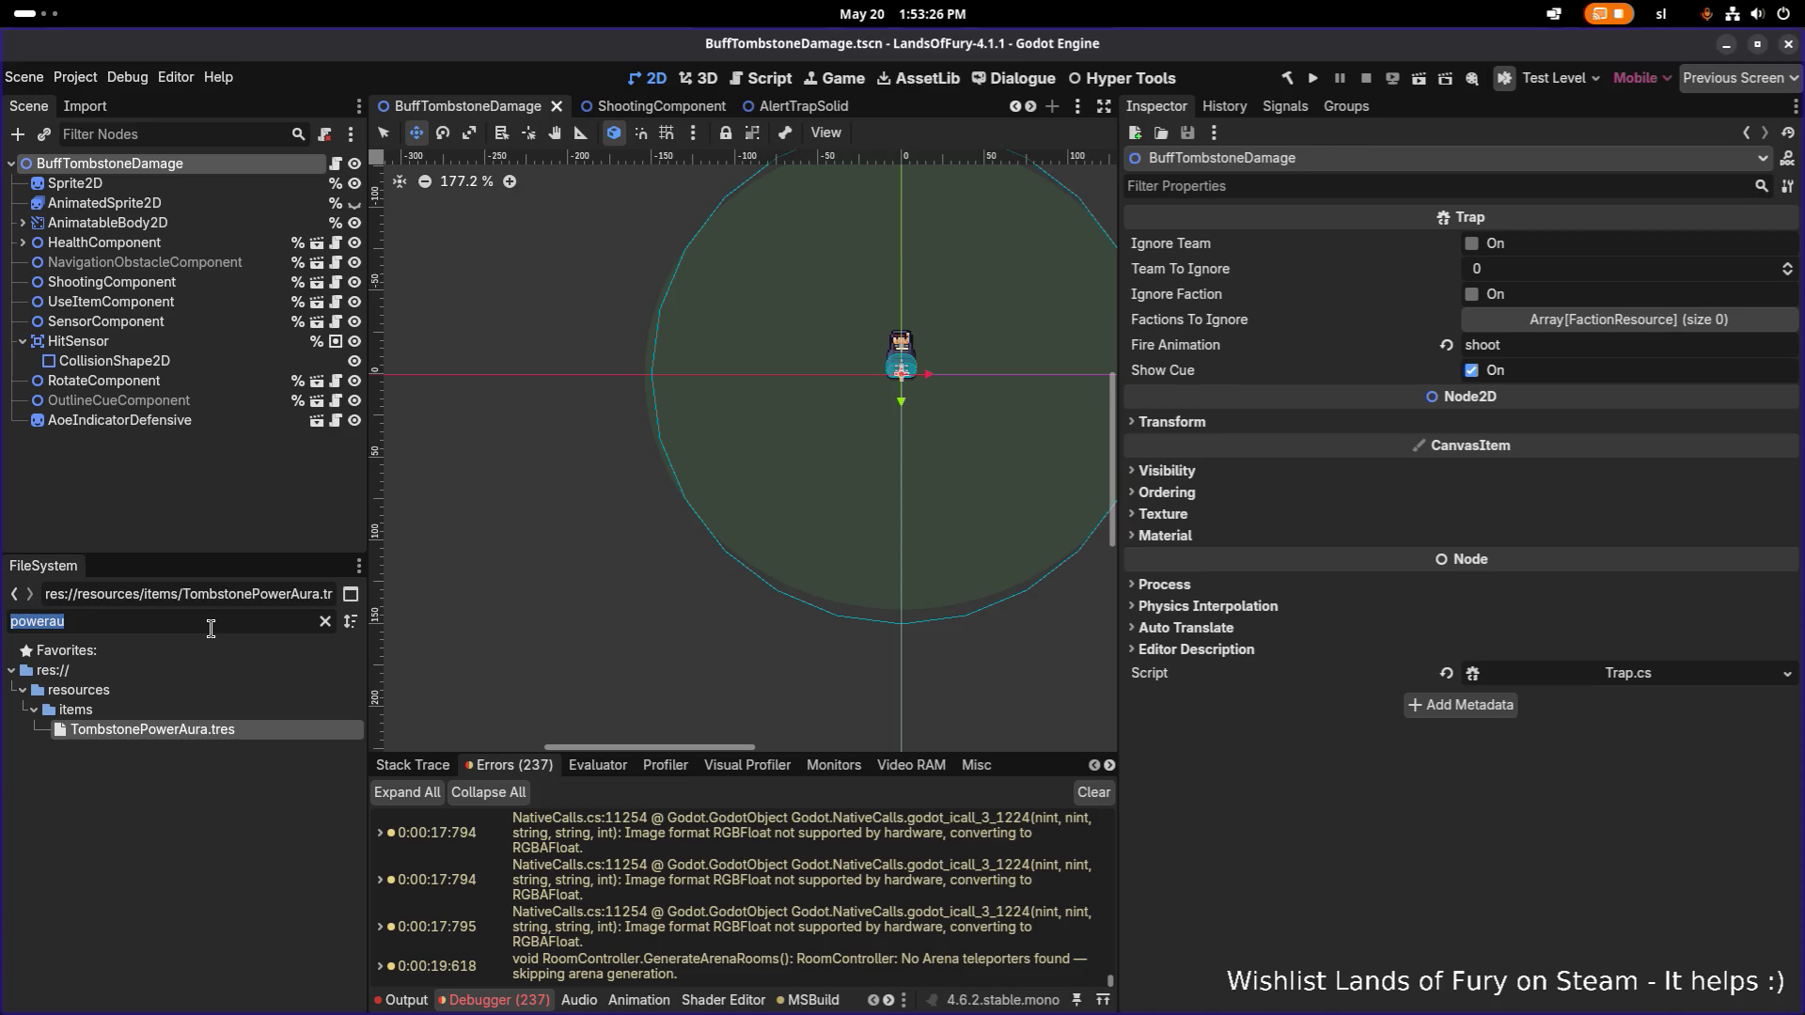
{"action": "type", "text": "buff"}
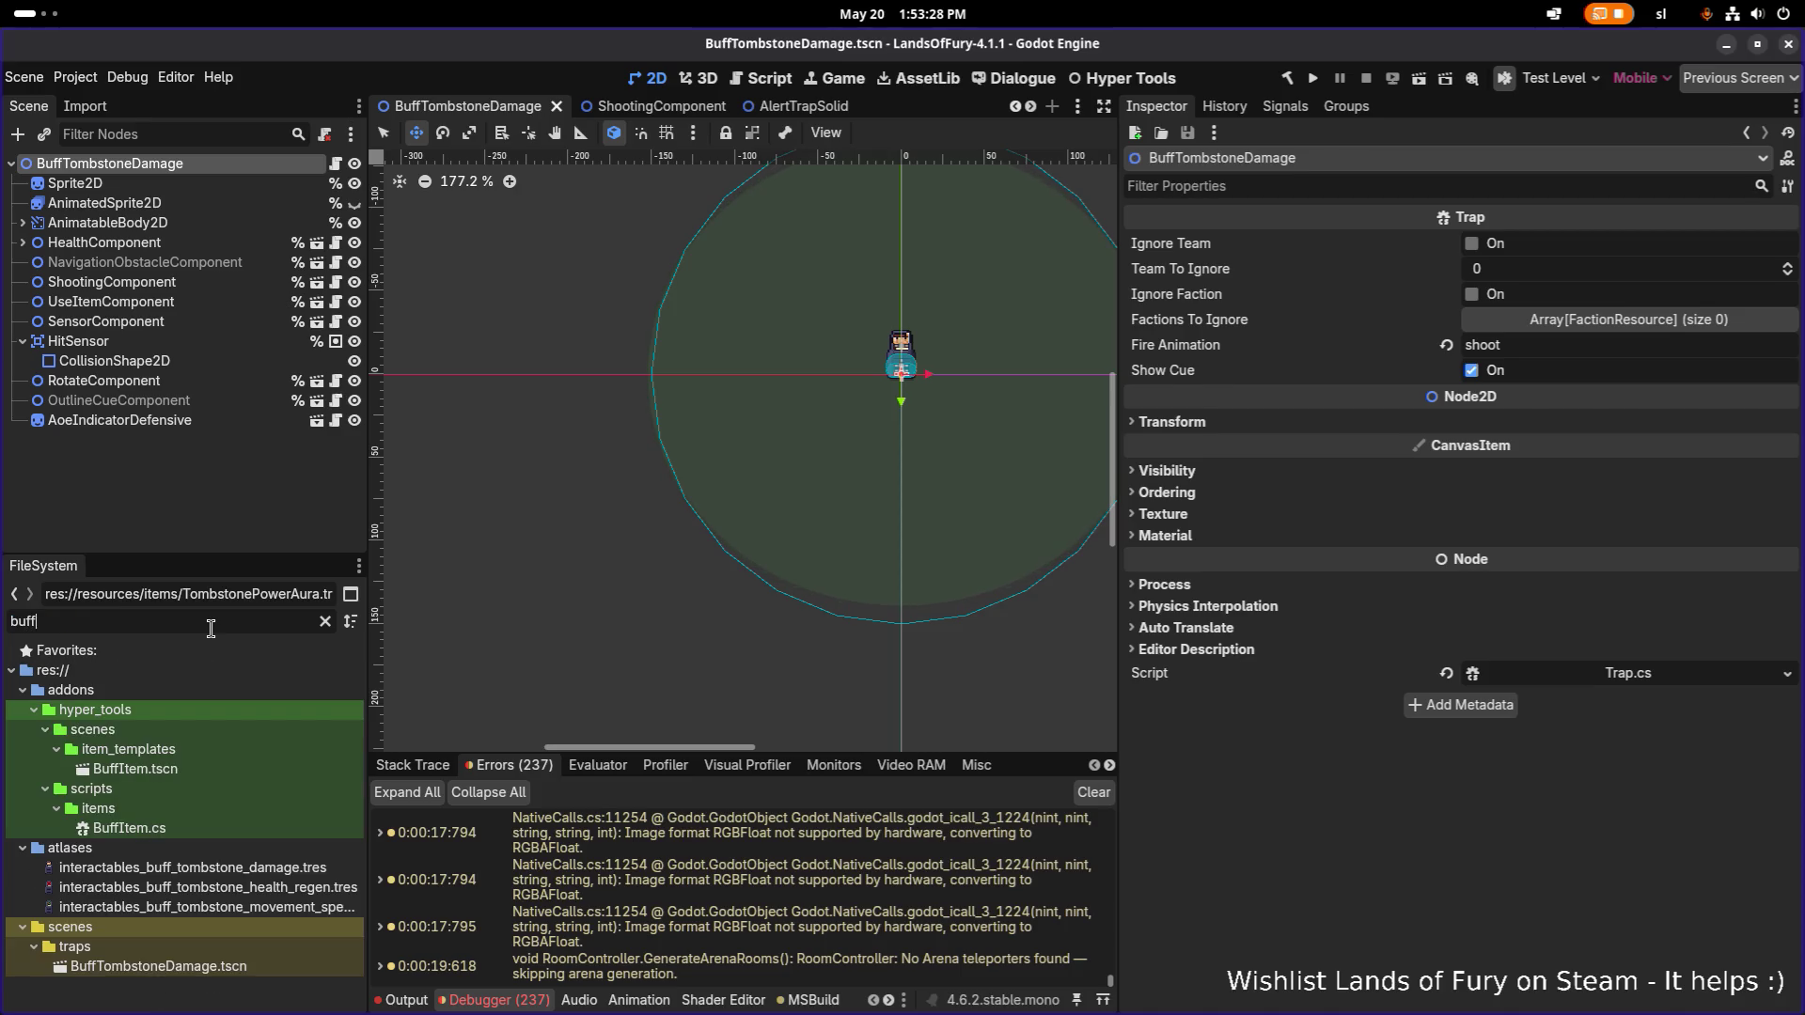
{"action": "key", "text": "ctrl+a"}
{"action": "type", "text": "aura"}
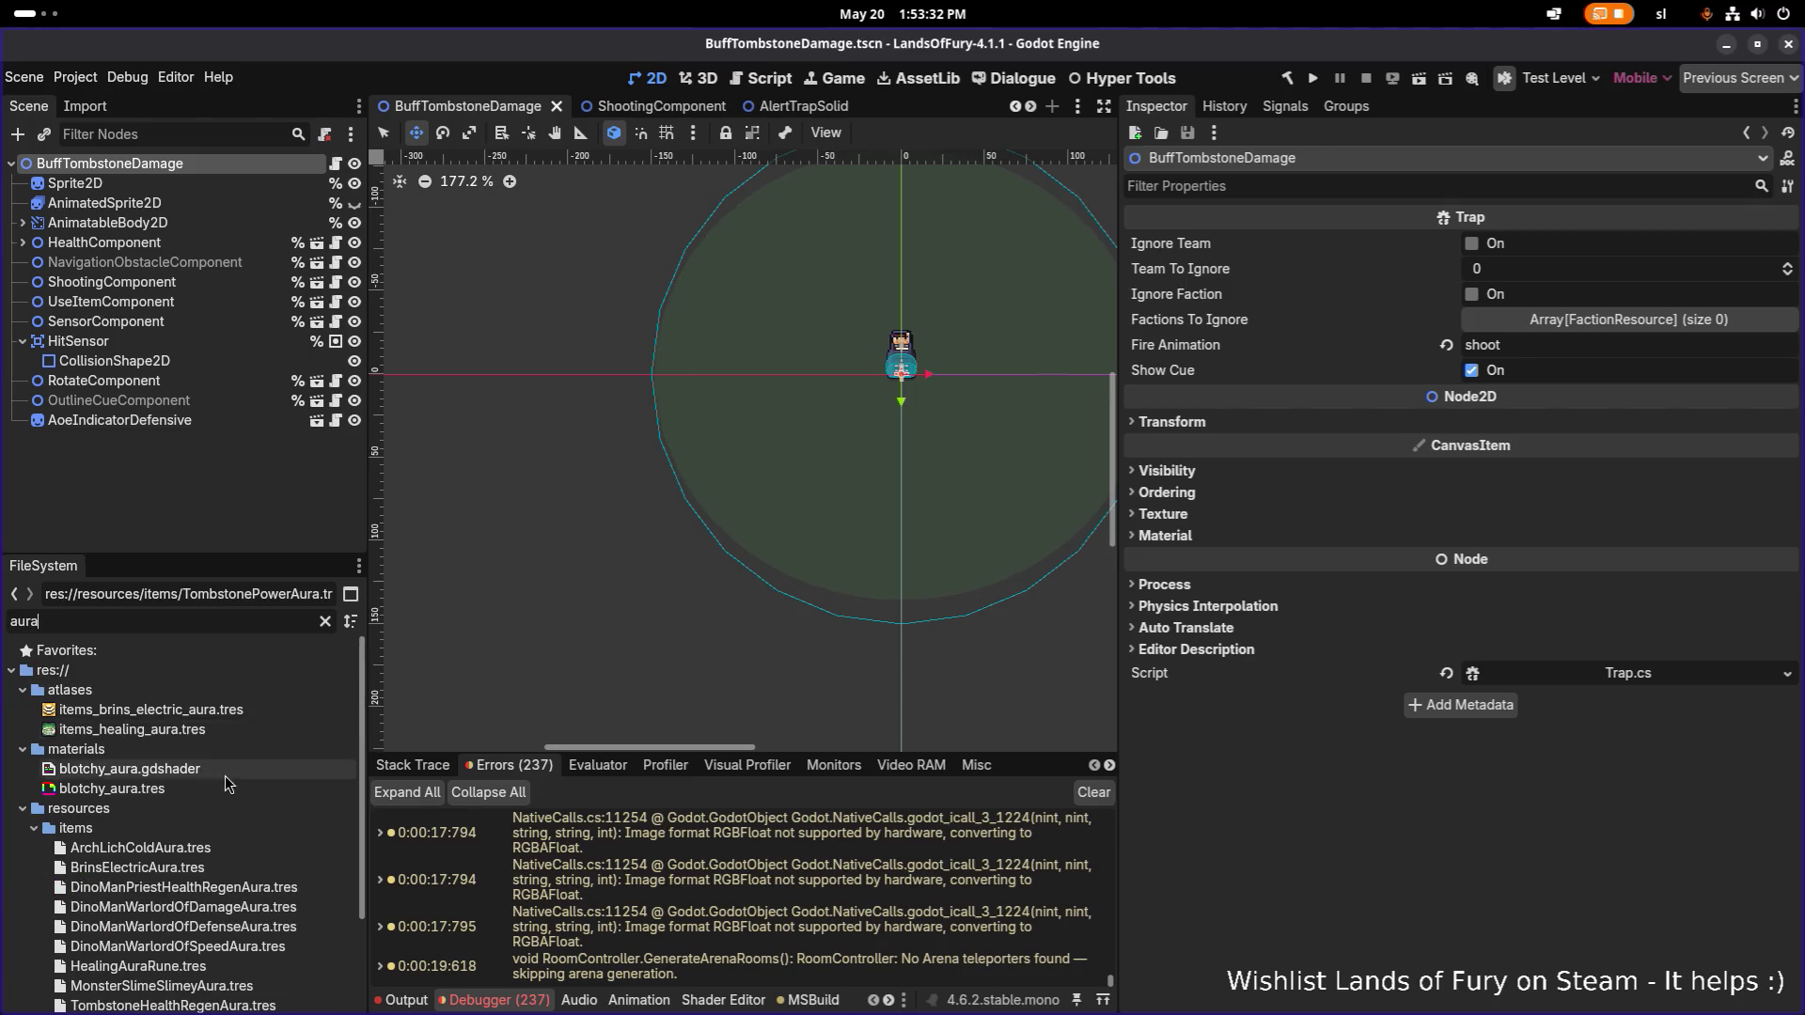
Open TombstonePowerAura.tres and select its Id value tombstone_power_aura.
{"action": "scroll", "coordinate": [225, 776], "scroll_direction": "down", "scroll_amount": 3}
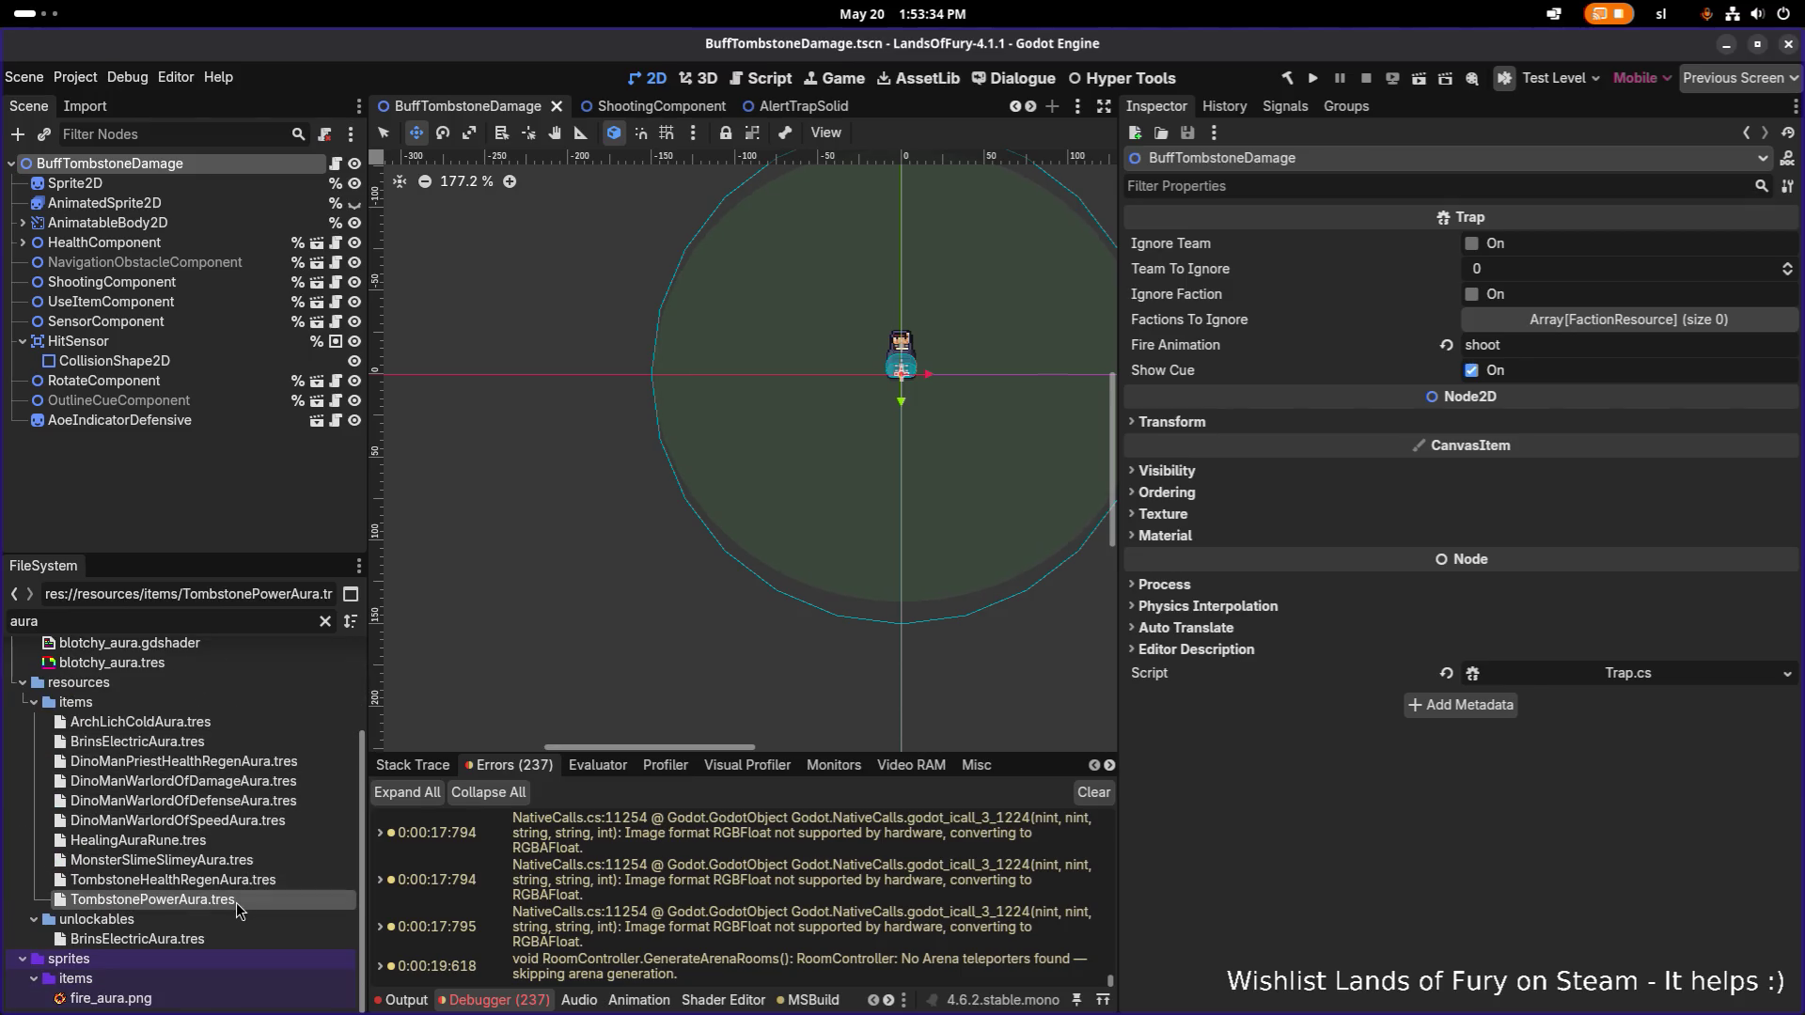
{"action": "left_click", "coordinate": [240, 901]}
{"action": "scroll", "coordinate": [1504, 357], "scroll_direction": "up", "scroll_amount": 10}
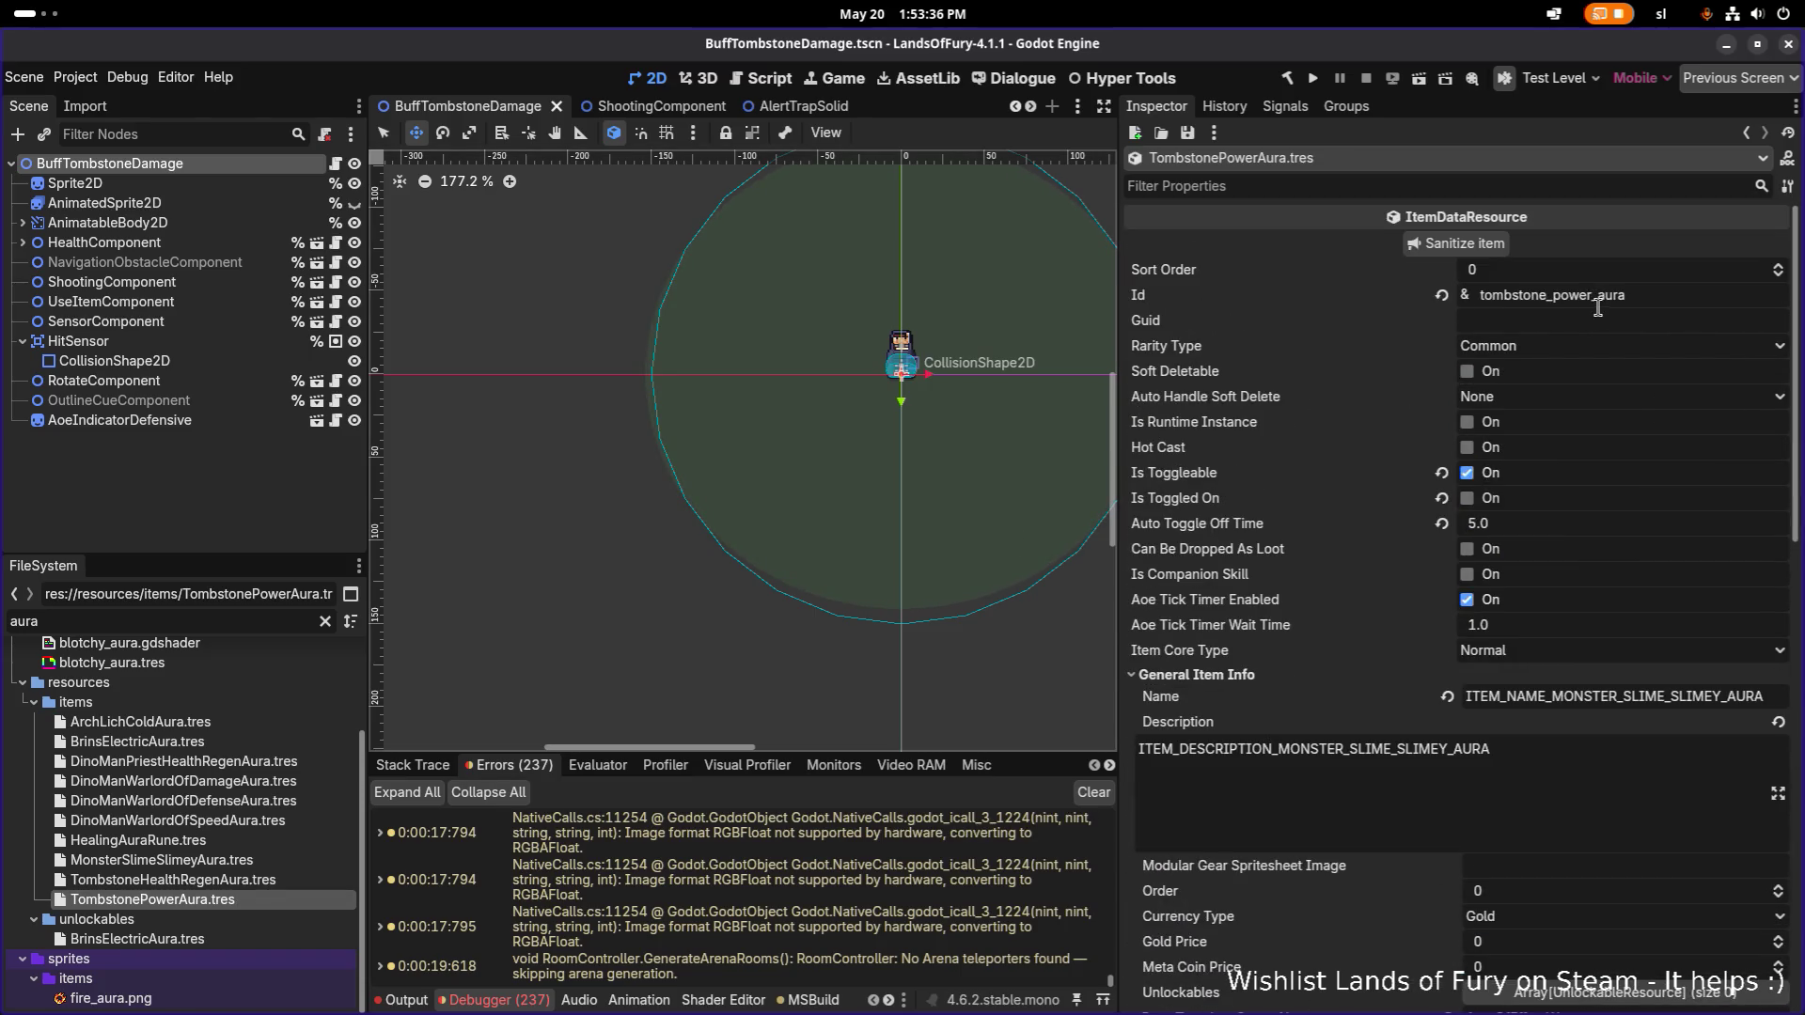
{"action": "double_click", "coordinate": [1593, 297]}
{"action": "key", "text": "ctrl+c"}
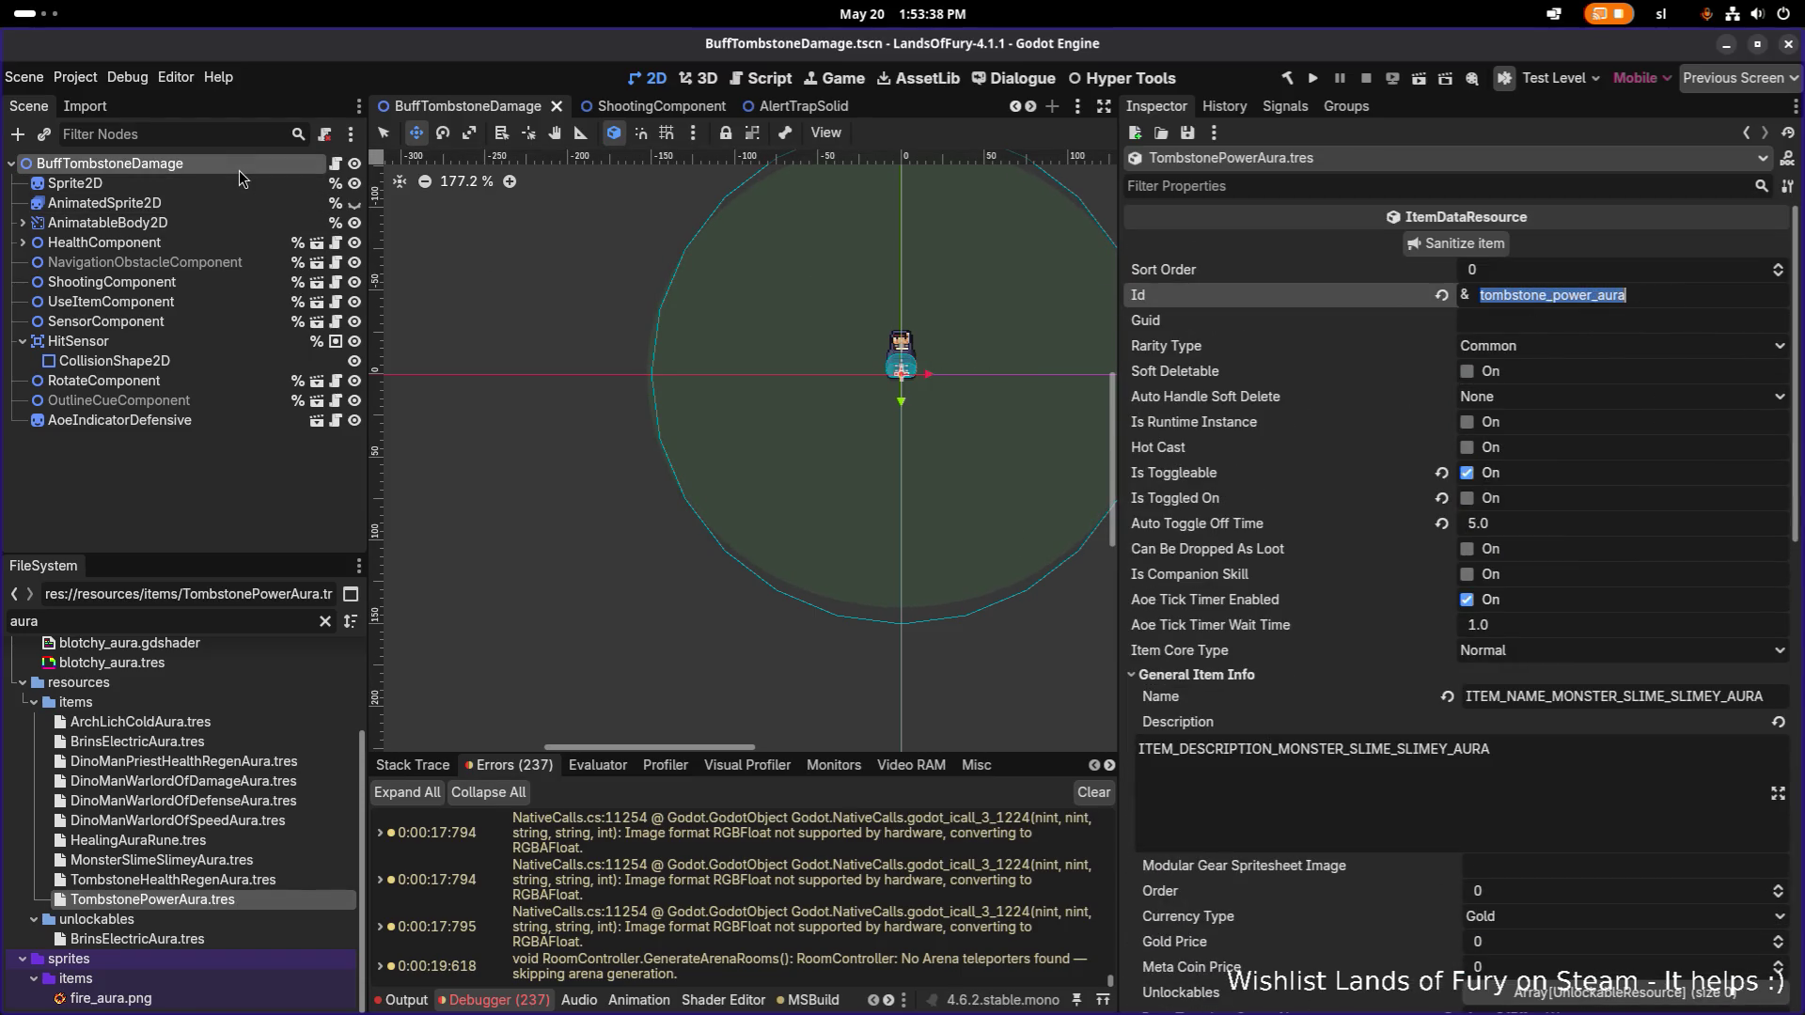
Rename the scene root from BuffTombstoneDamage to BuffTombstonePower.
{"action": "left_click", "coordinate": [239, 169]}
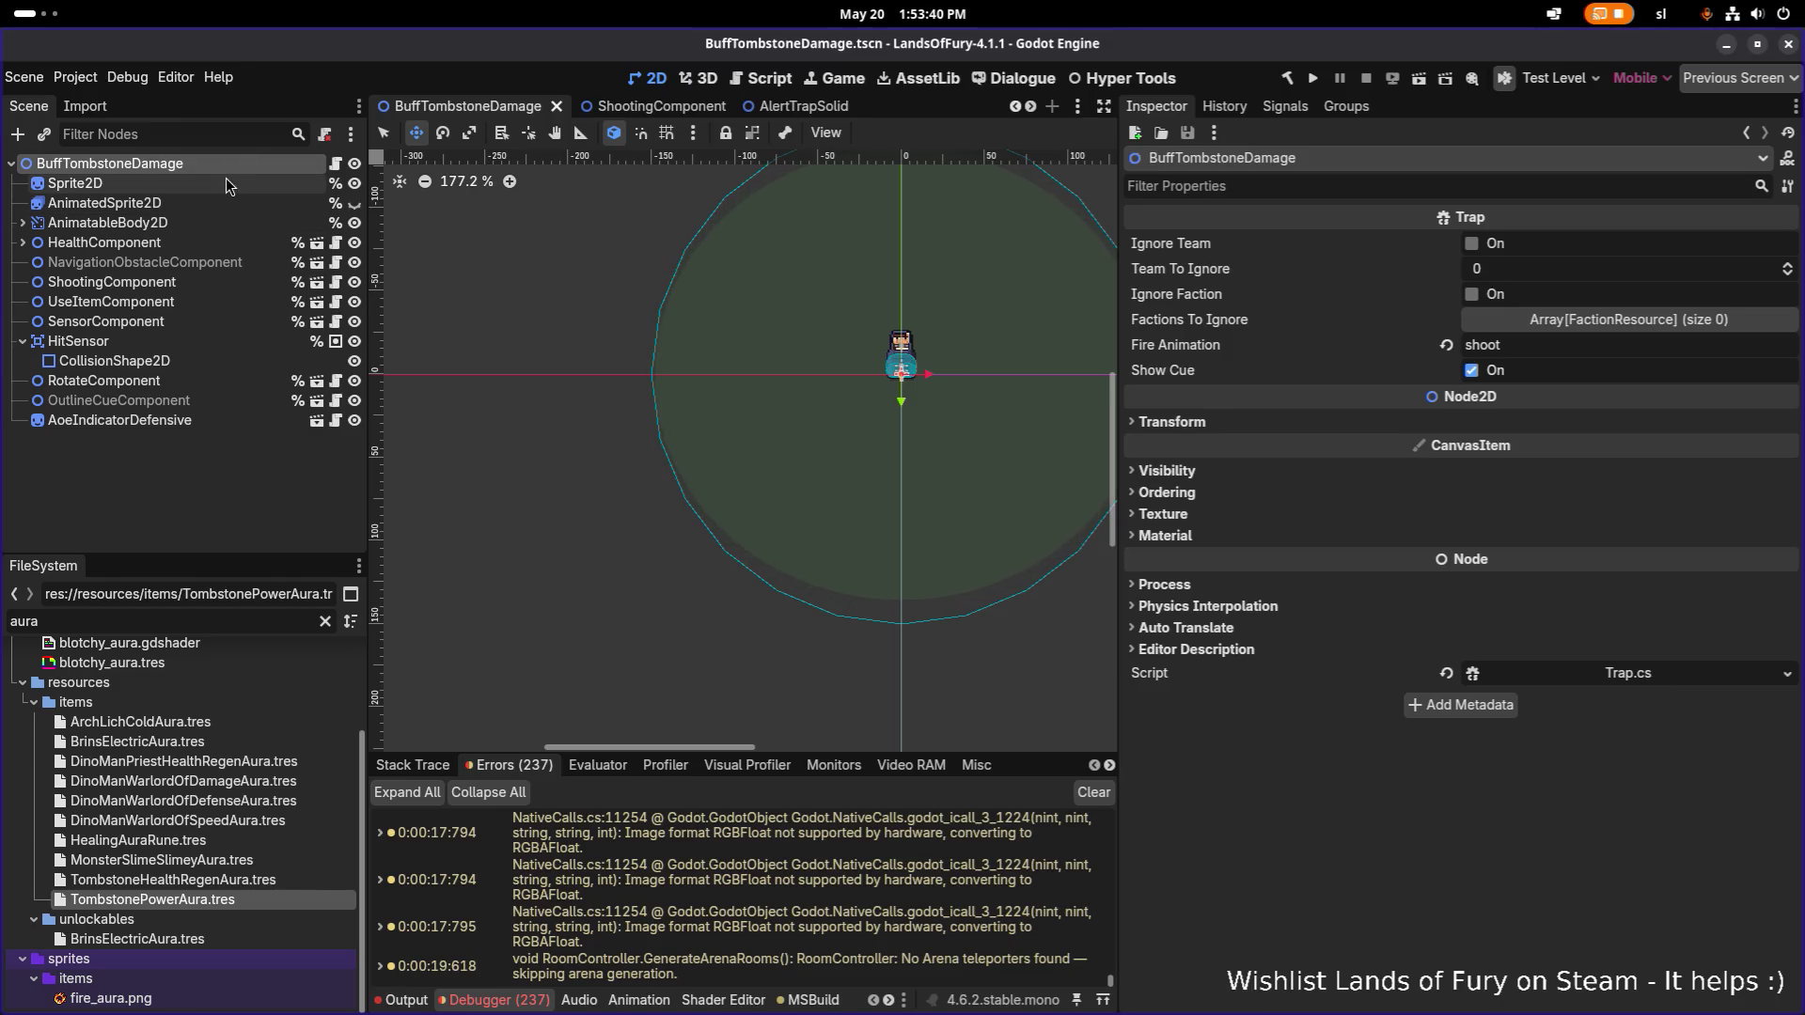
{"action": "left_click", "coordinate": [240, 197]}
{"action": "left_click", "coordinate": [243, 164]}
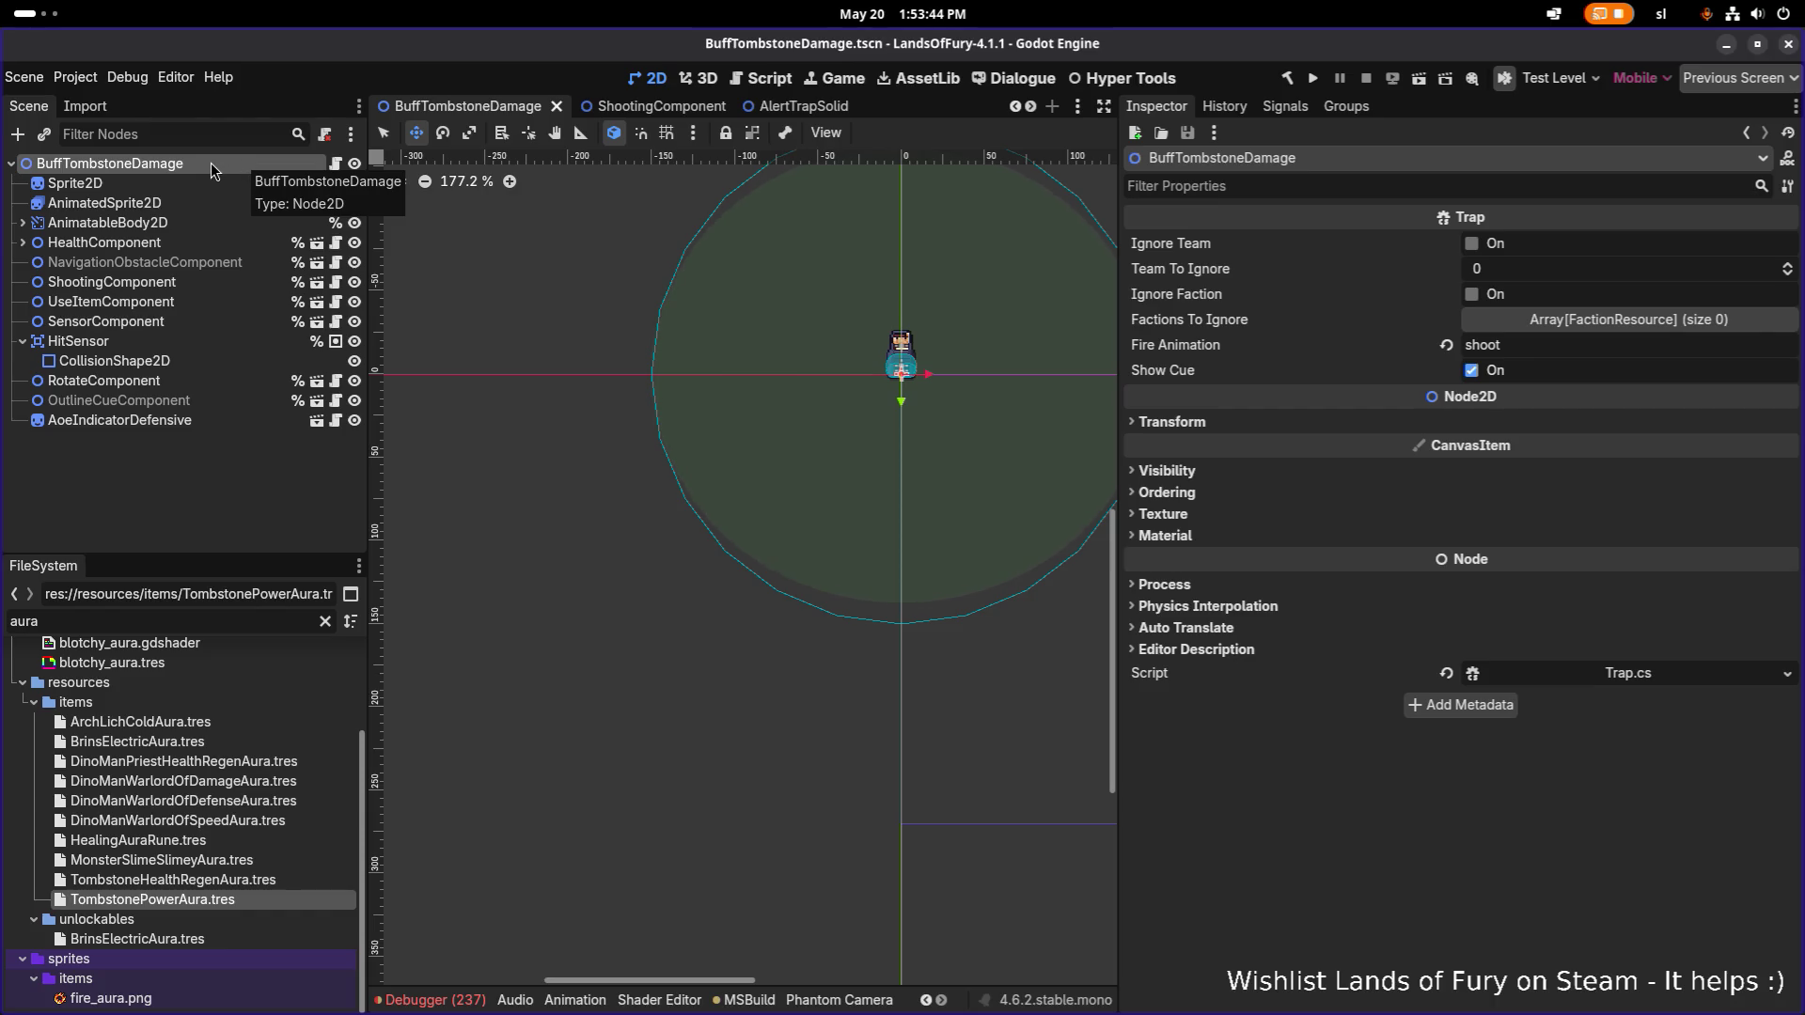
{"action": "double_click", "coordinate": [201, 165]}
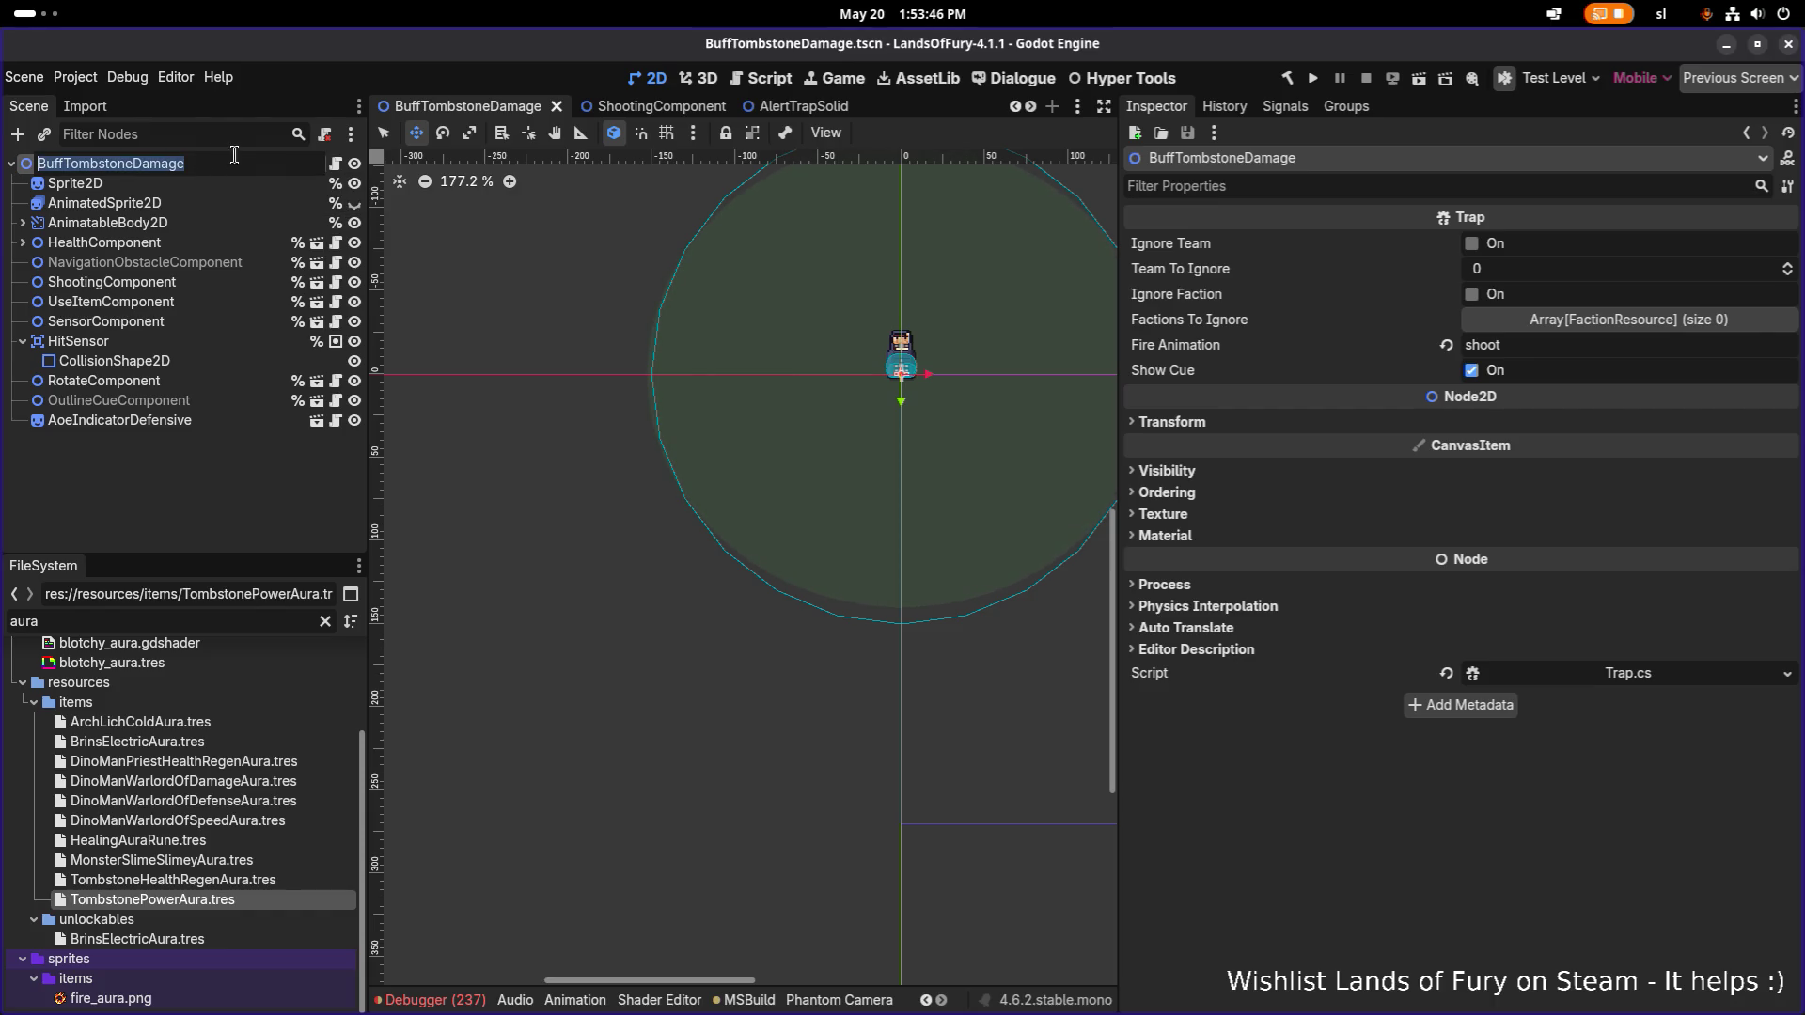
{"action": "key", "text": "shift+End"}
{"action": "type", "text": "Power"}
{"action": "key", "text": "Return"}
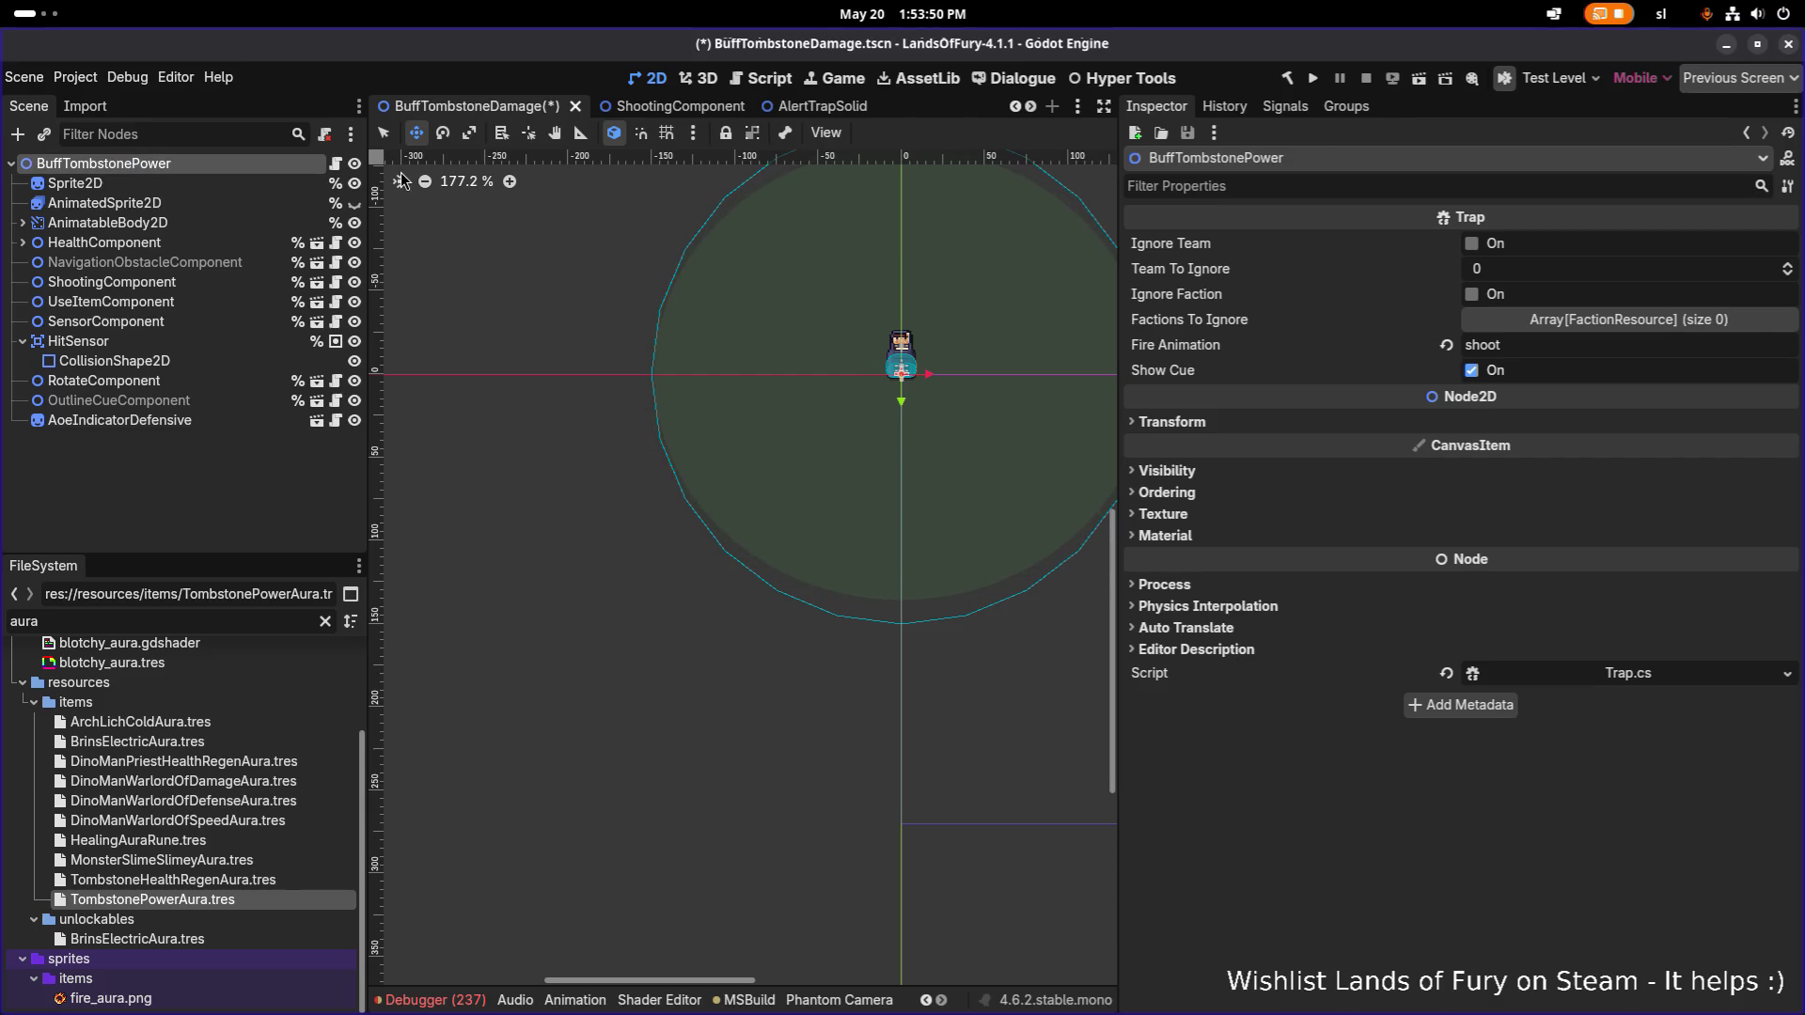
Paste tombstone_power_aura into UseItemComponent's Item Id and save the scene.
{"action": "left_click", "coordinate": [229, 301]}
{"action": "key", "text": "ctrl+a"}
{"action": "key", "text": "ctrl+v"}
{"action": "key", "text": "ctrl+s"}
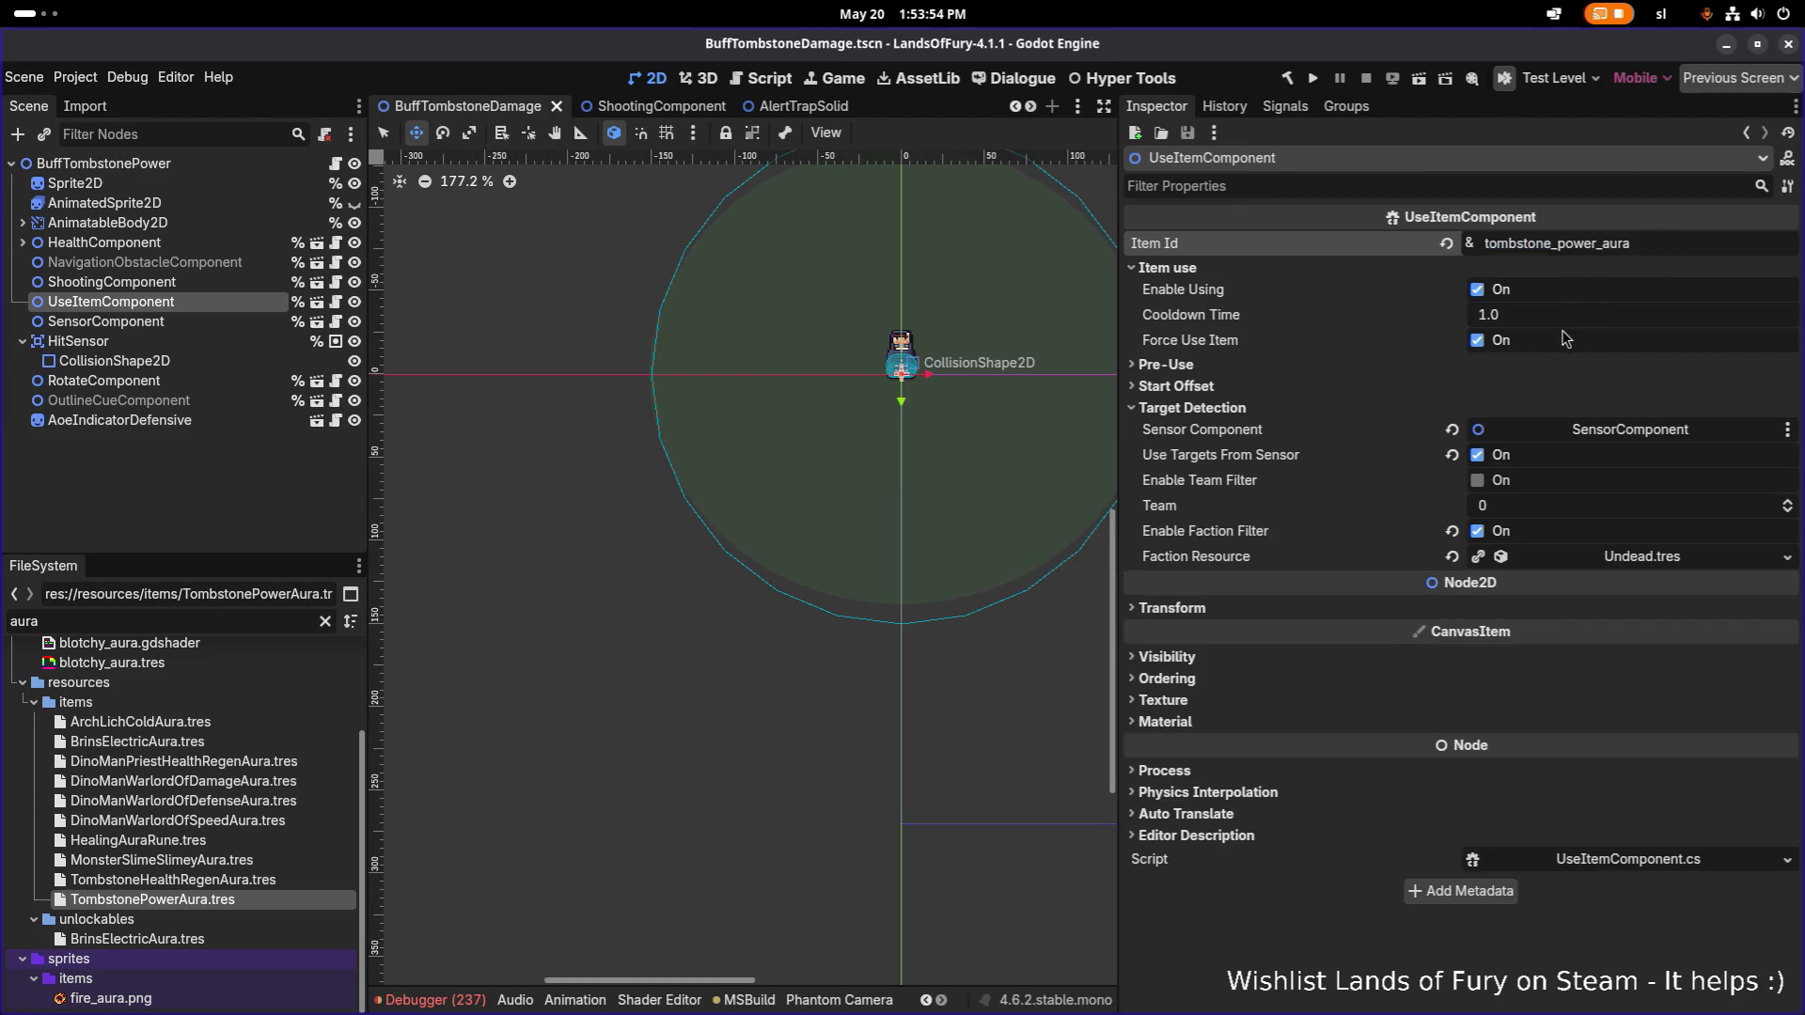
{"action": "scroll", "coordinate": [1066, 338], "scroll_direction": "down", "scroll_amount": 1}
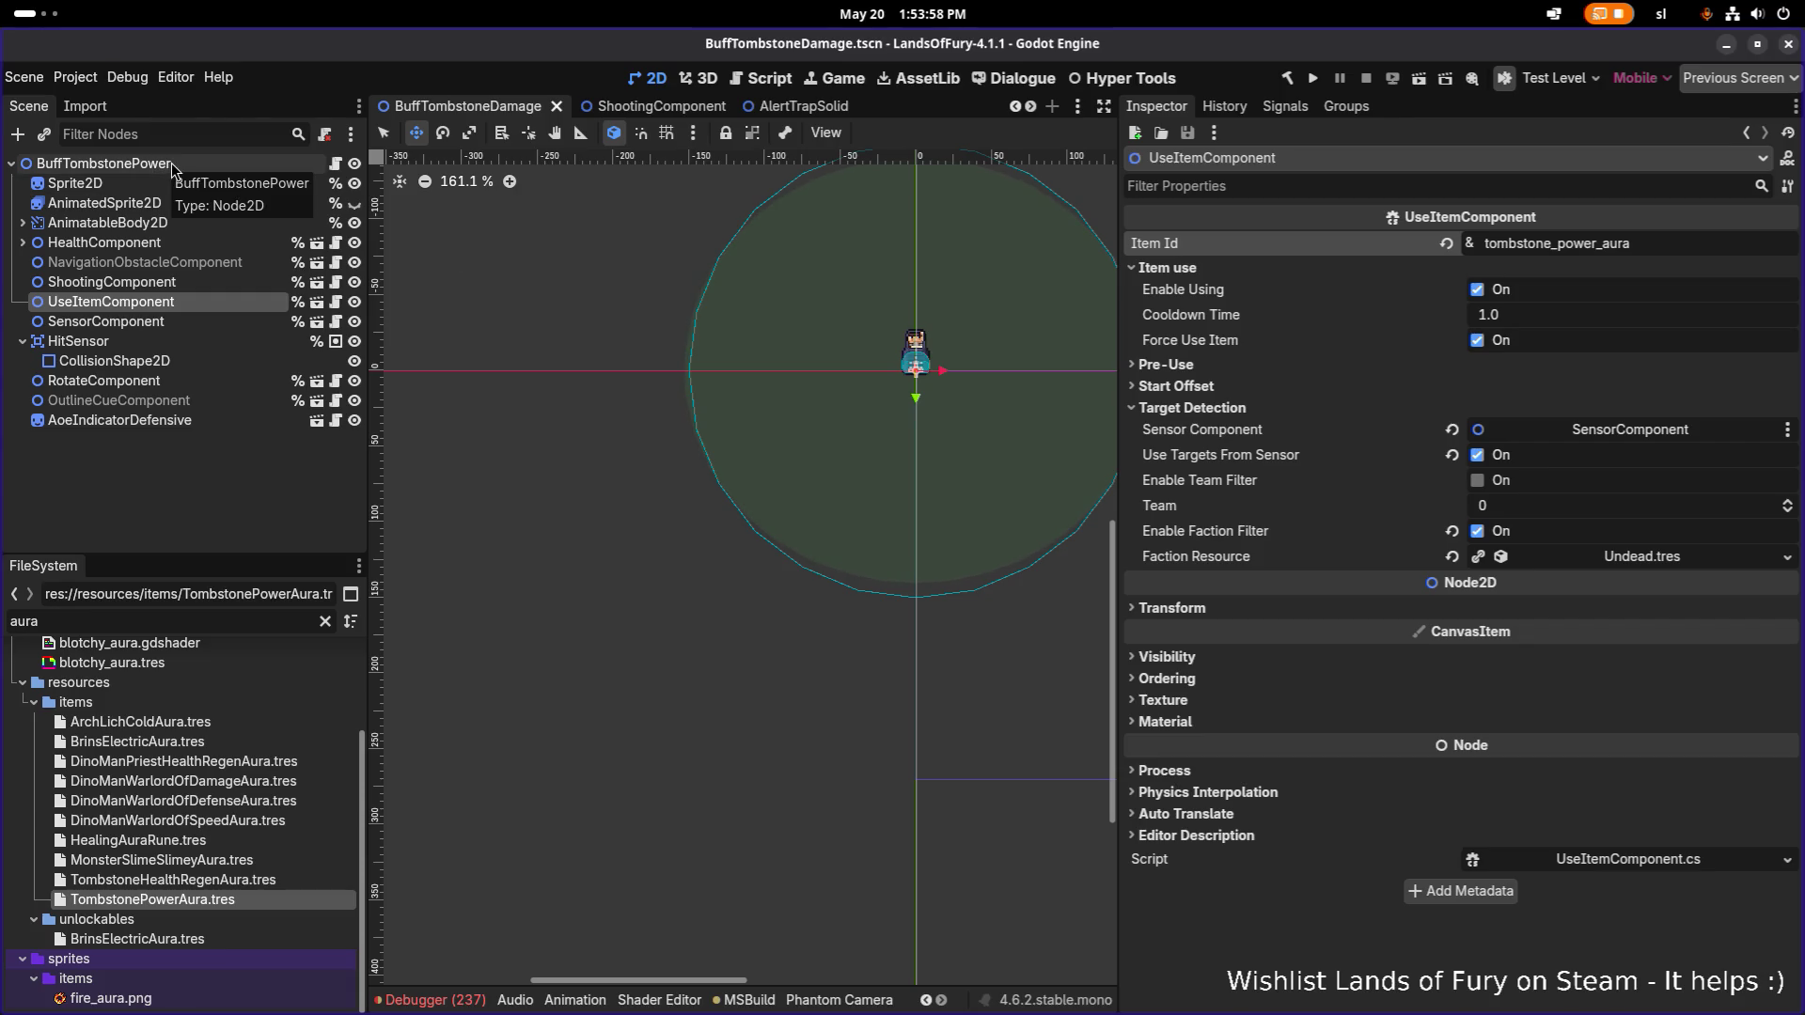
{"action": "left_click", "coordinate": [22, 342]}
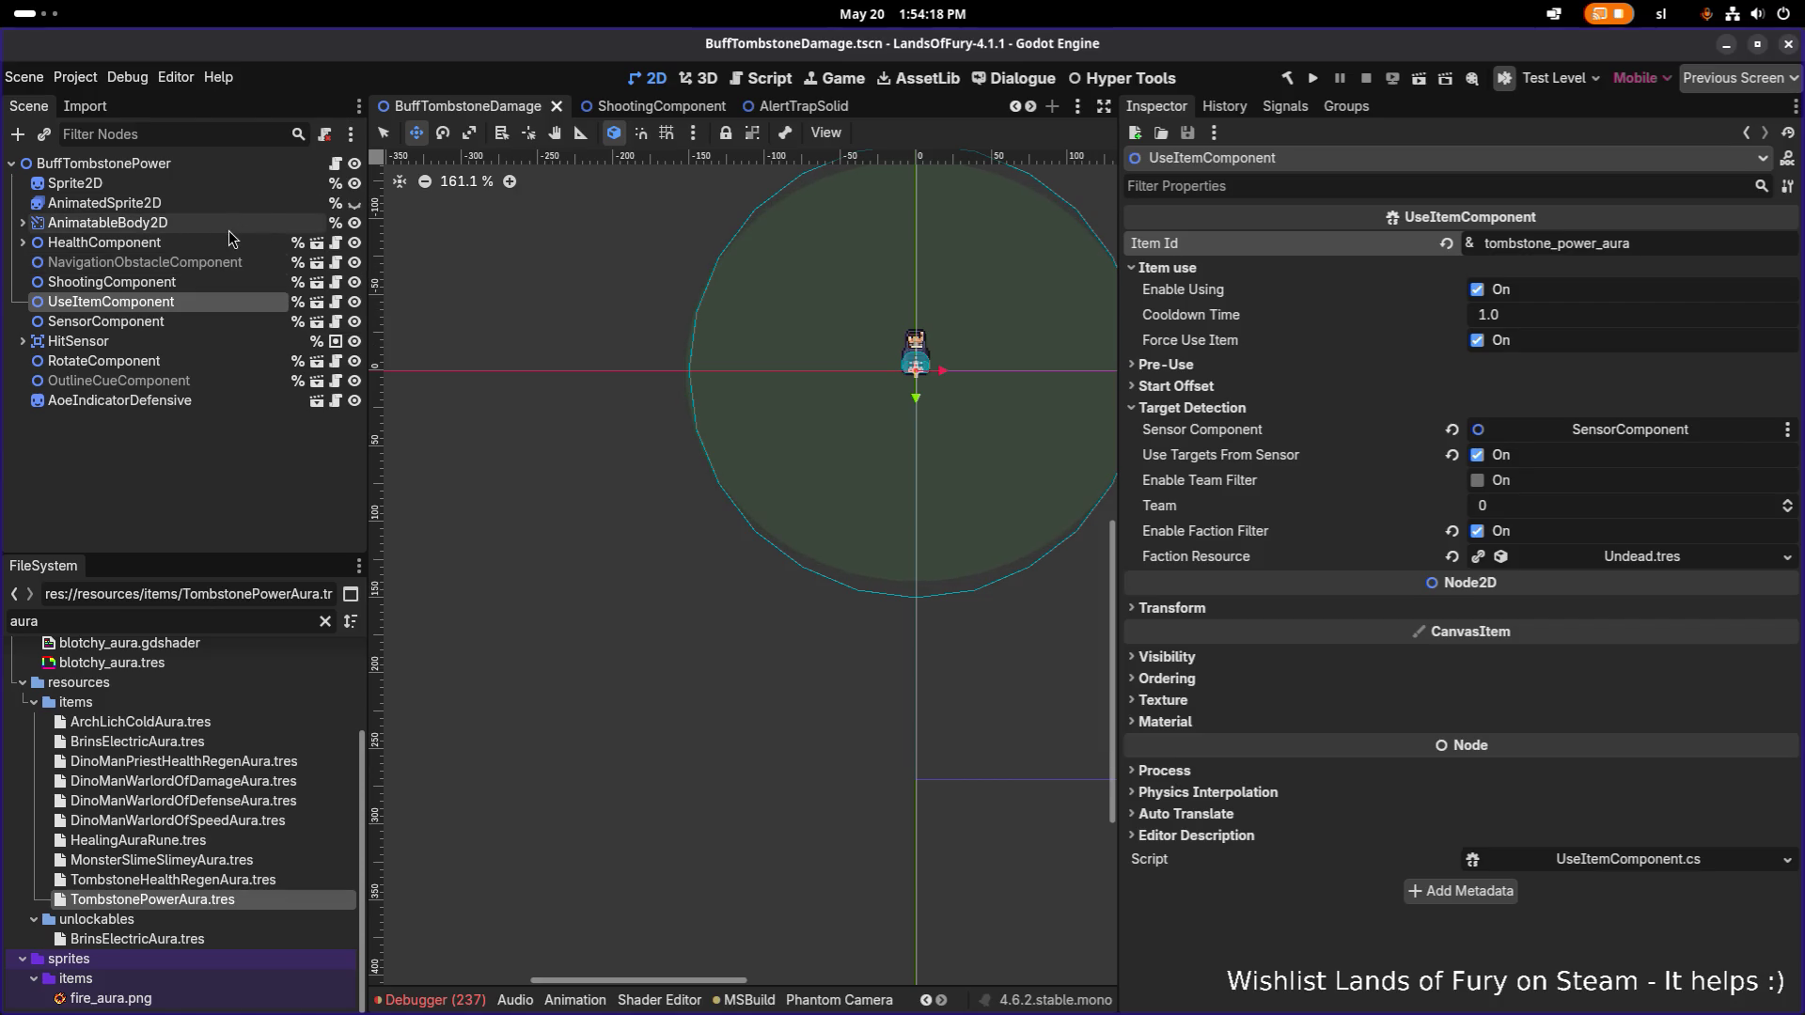
{"action": "left_click", "coordinate": [155, 284]}
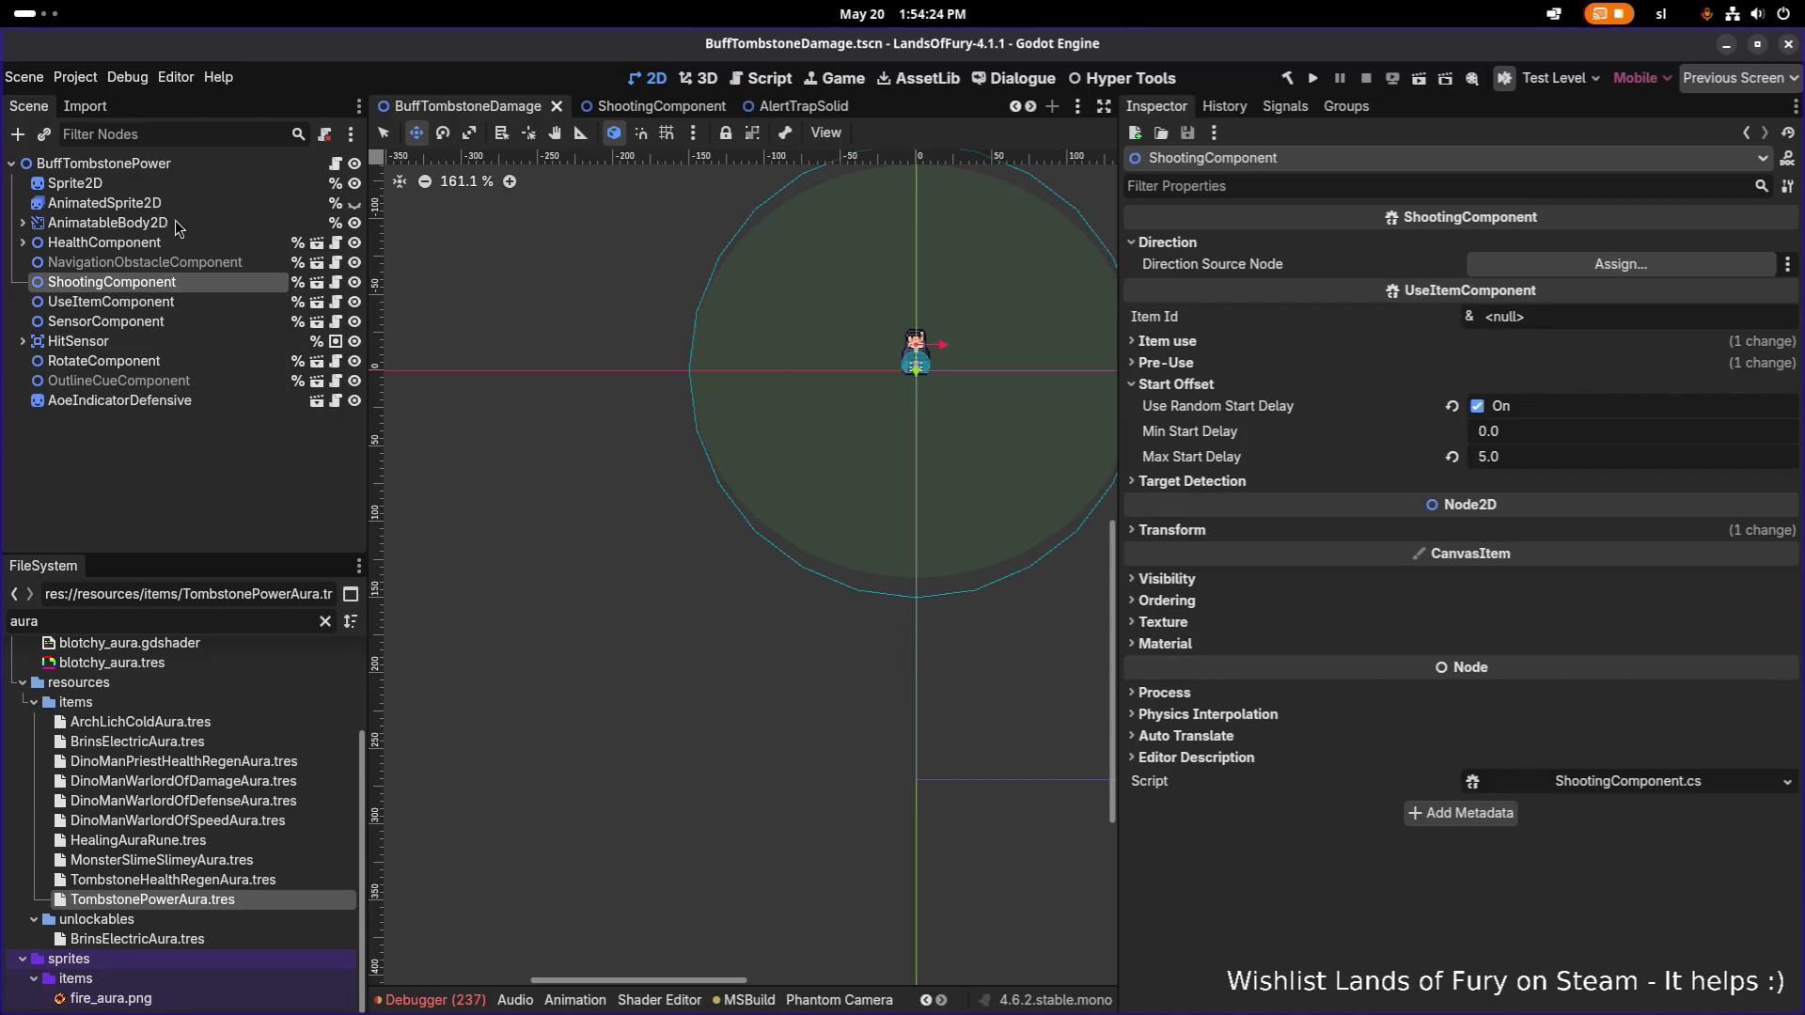
{"action": "left_click", "coordinate": [194, 165]}
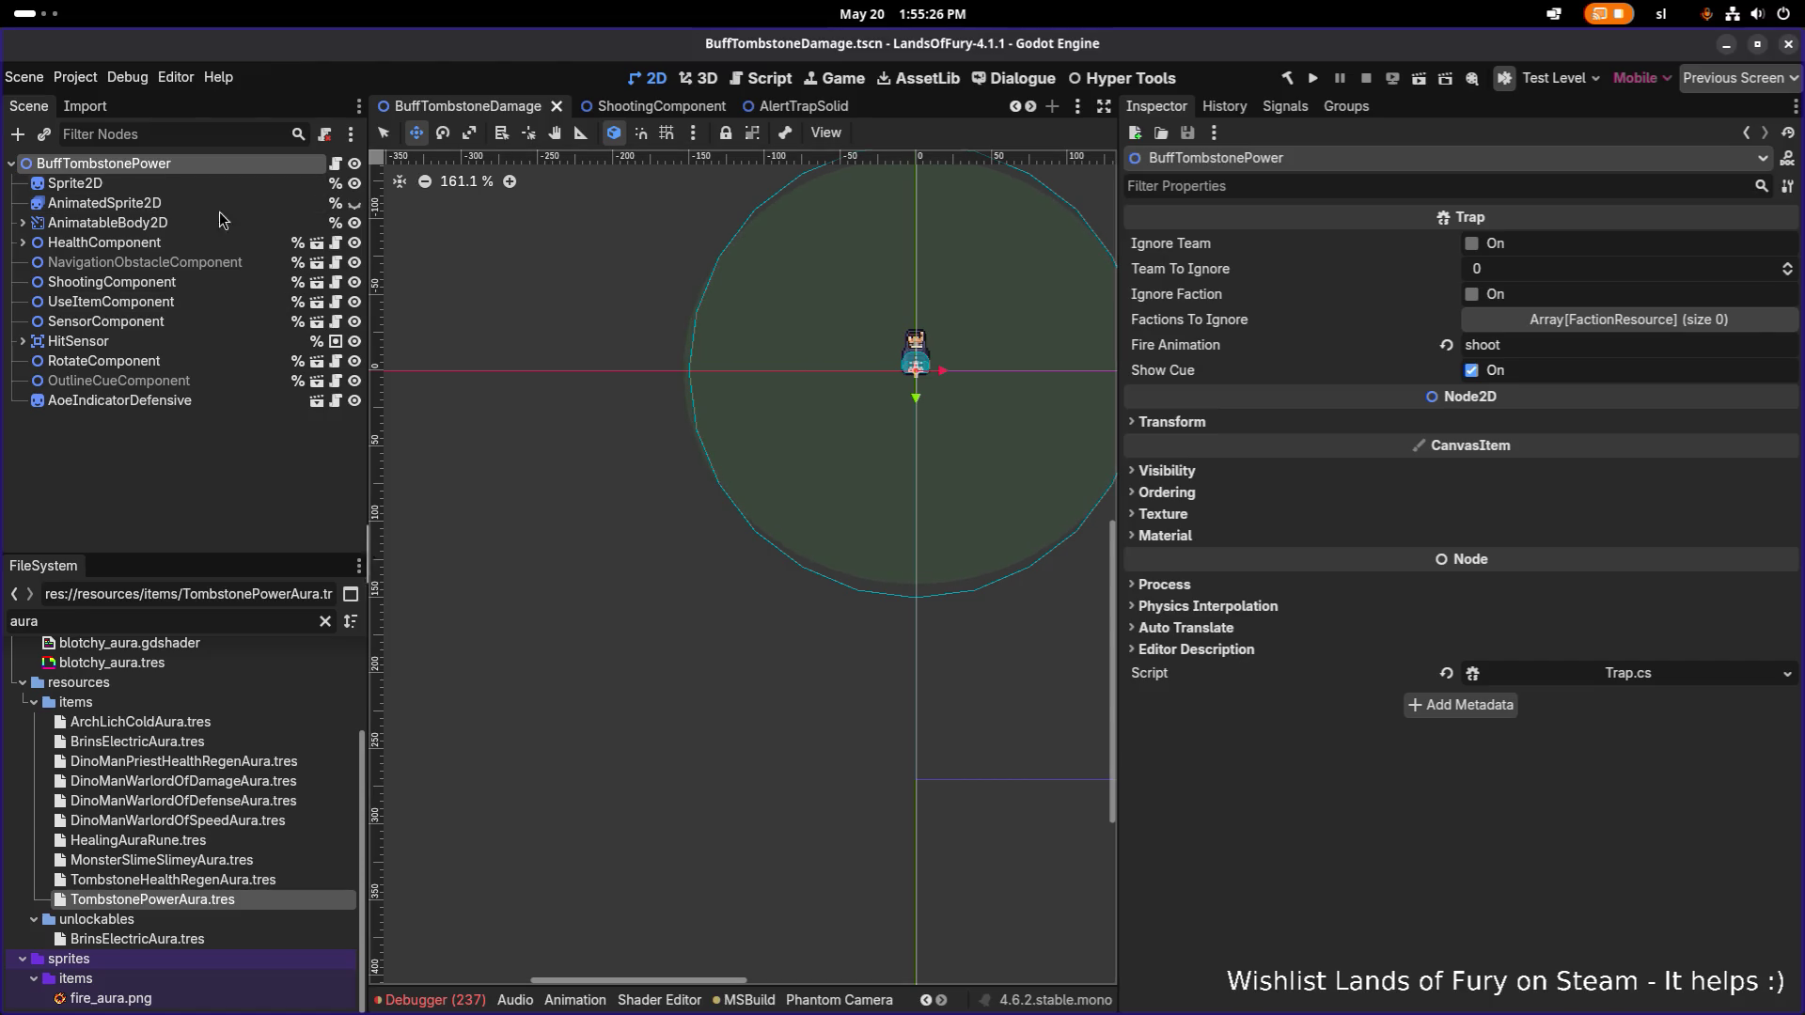
Check the Sprite2D node, then view AoeIndicatorDefensive's 300 scale, 42.5° rotation and 5.0 skew.
{"action": "left_click", "coordinate": [167, 185]}
{"action": "left_click", "coordinate": [171, 163]}
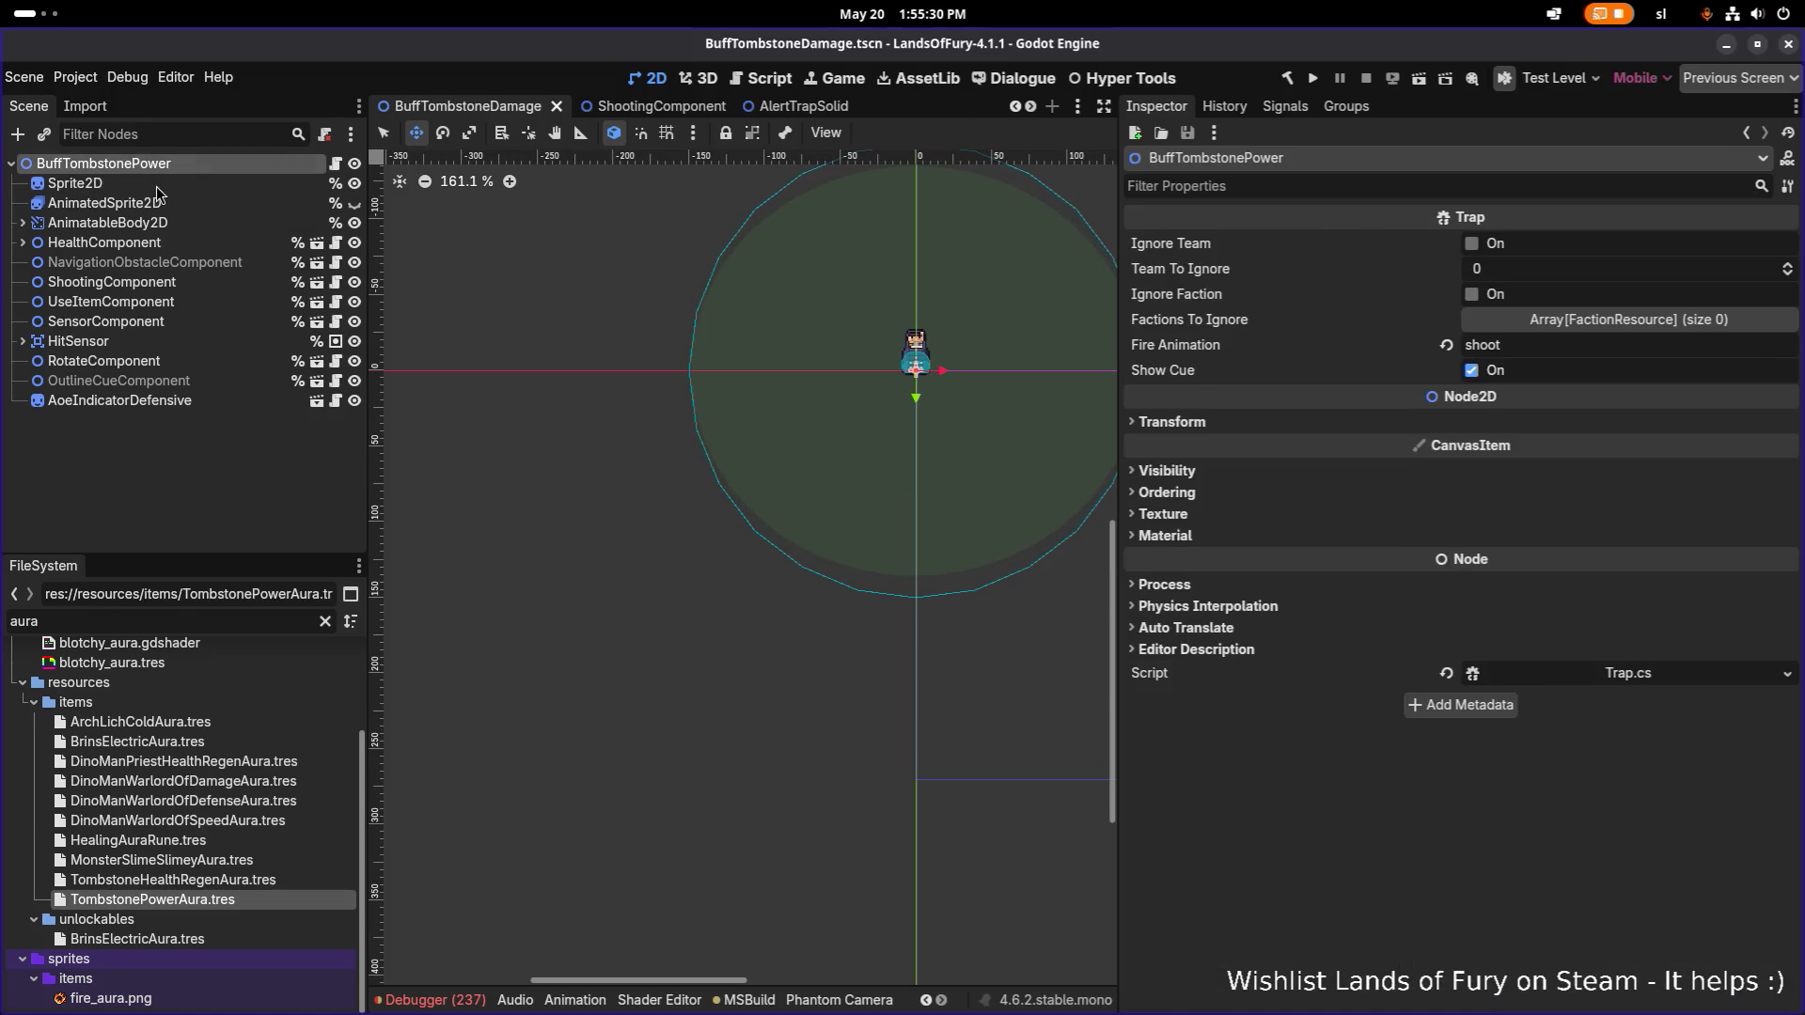
{"action": "left_click", "coordinate": [173, 183]}
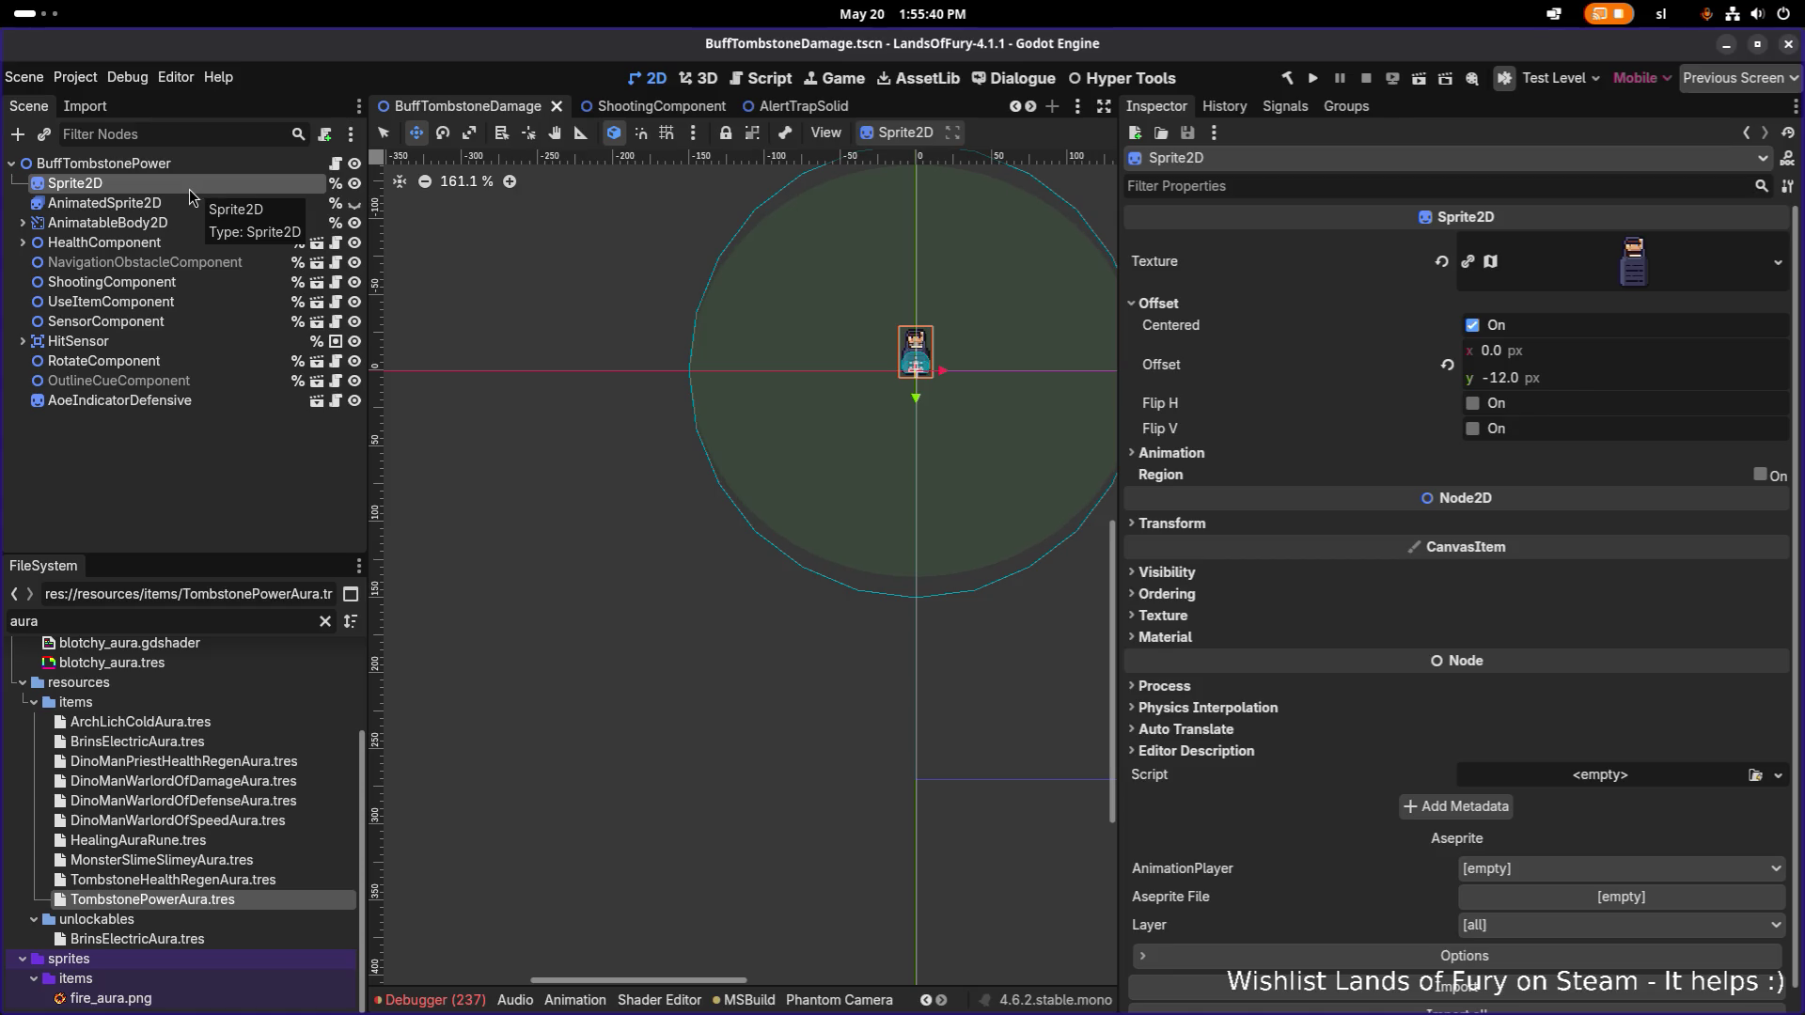
{"action": "left_click", "coordinate": [169, 402]}
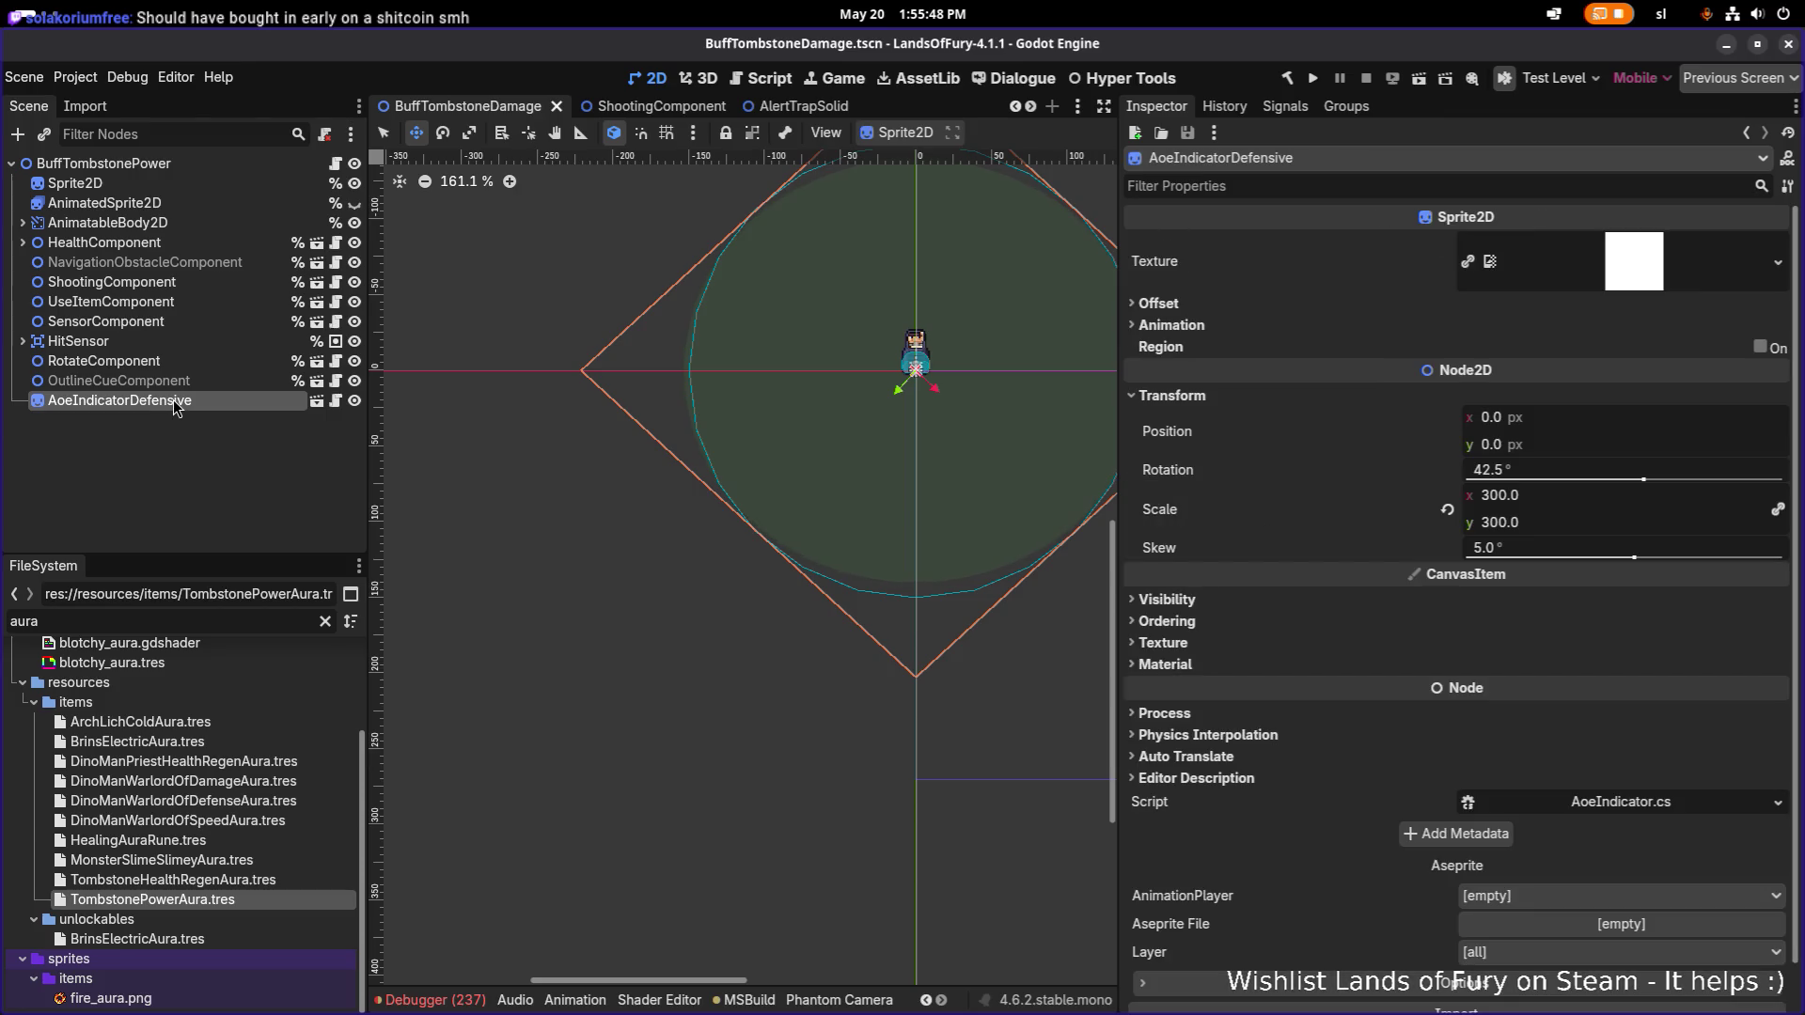
Add an AoeIndicatorControl scene instance and hide the AoeIndicatorDefensive indicator.
{"action": "right_click", "coordinate": [234, 402]}
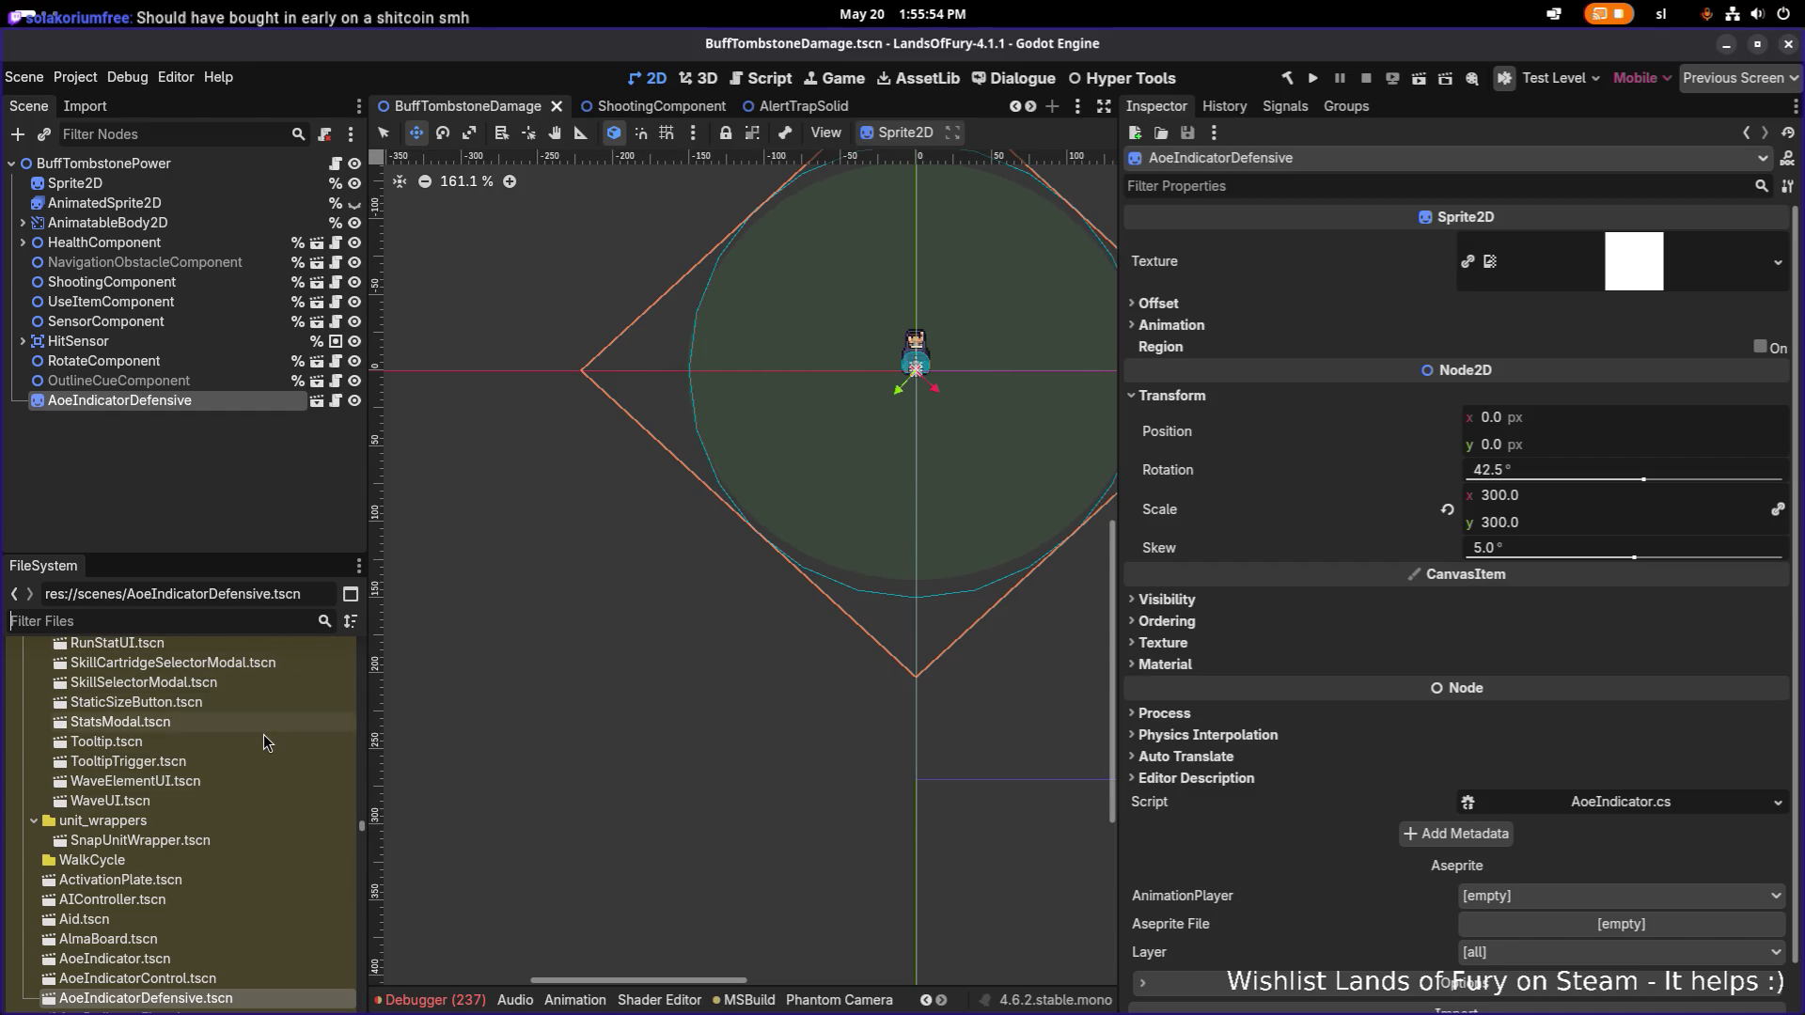
{"action": "scroll", "coordinate": [263, 735], "scroll_direction": "down", "scroll_amount": 2}
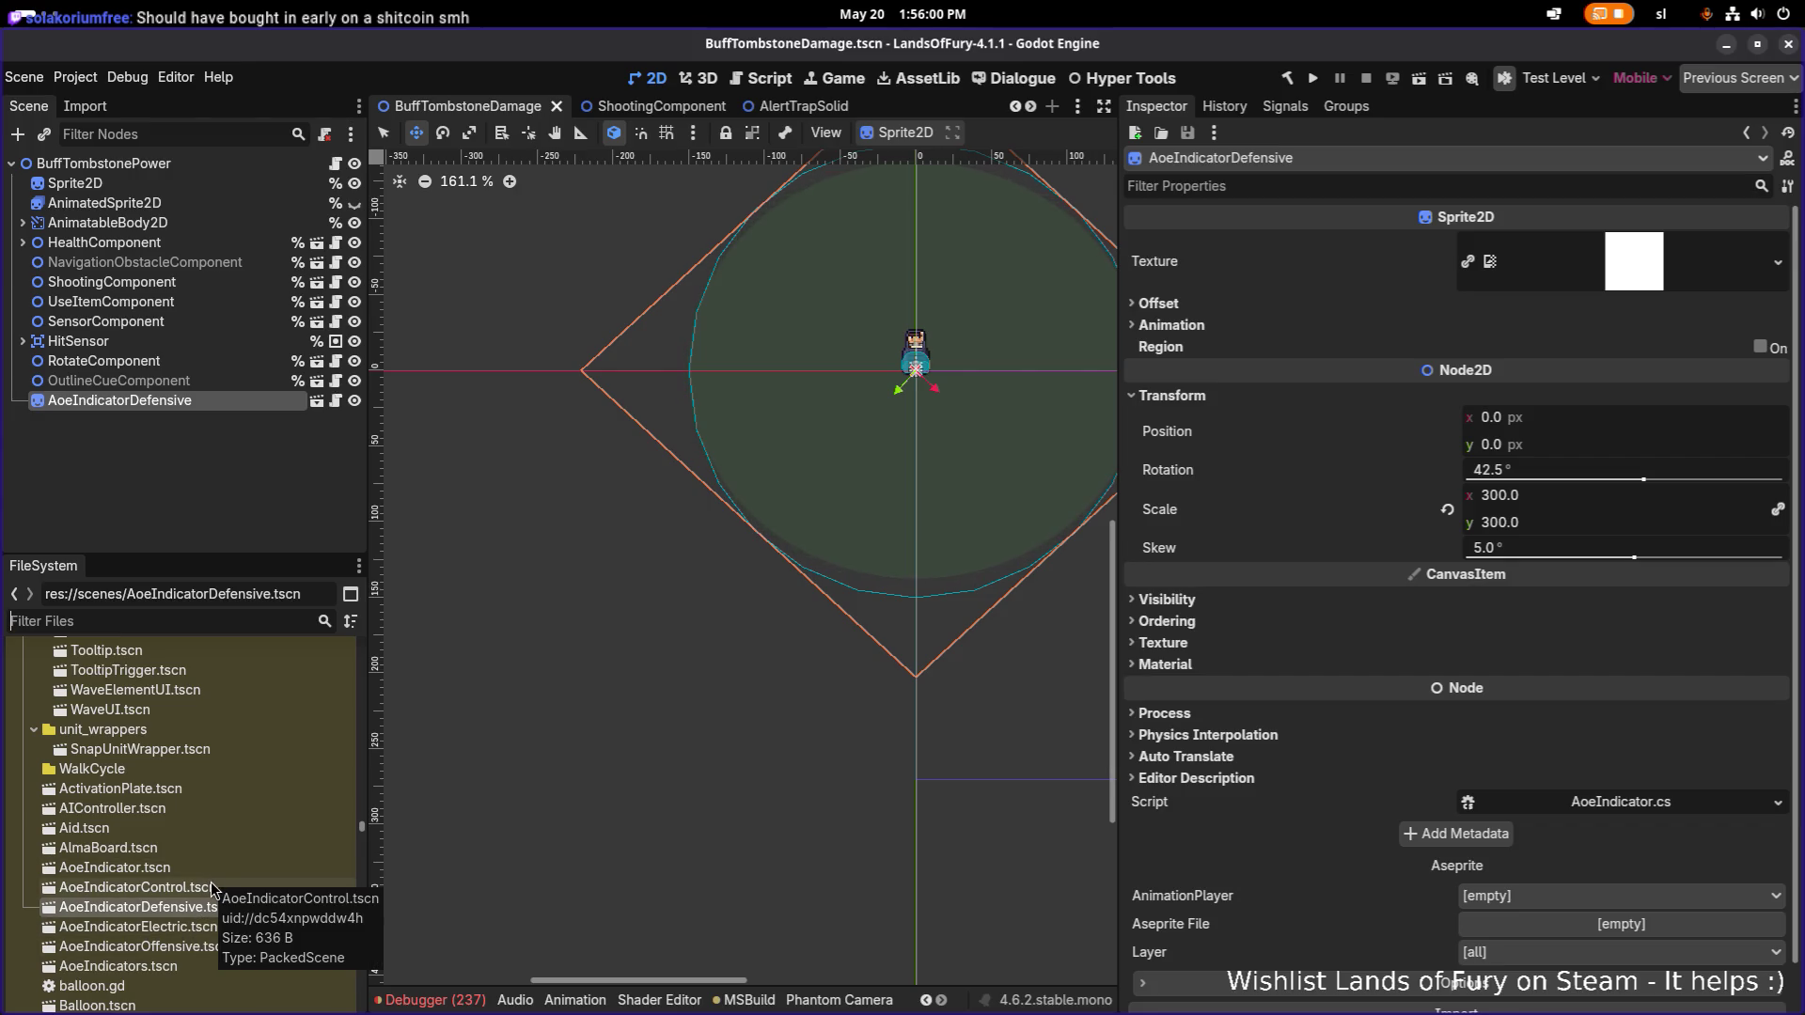
{"action": "left_click_drag", "start_coordinate": [201, 889], "coordinate": [237, 421]}
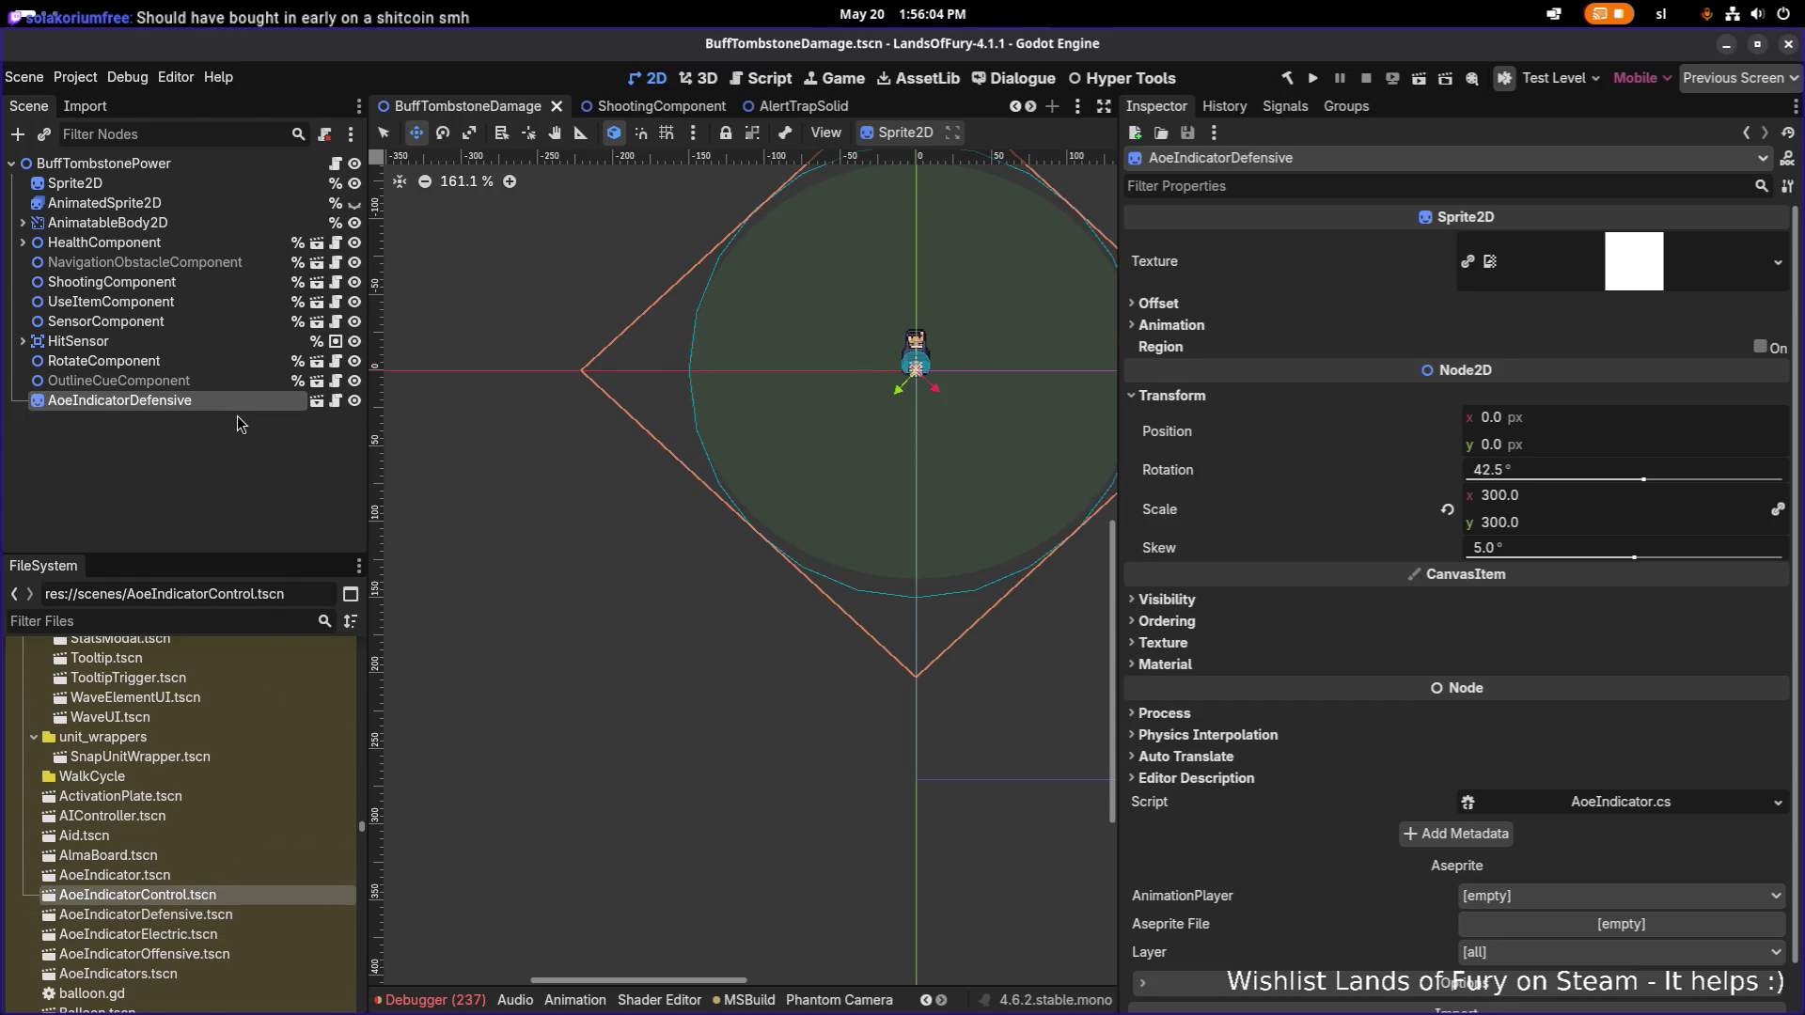
{"action": "mouse_move", "coordinate": [133, 898]}
{"action": "left_mouse_down"}
{"action": "mouse_move", "coordinate": [218, 374]}
{"action": "mouse_move", "coordinate": [221, 399]}
{"action": "left_mouse_up"}
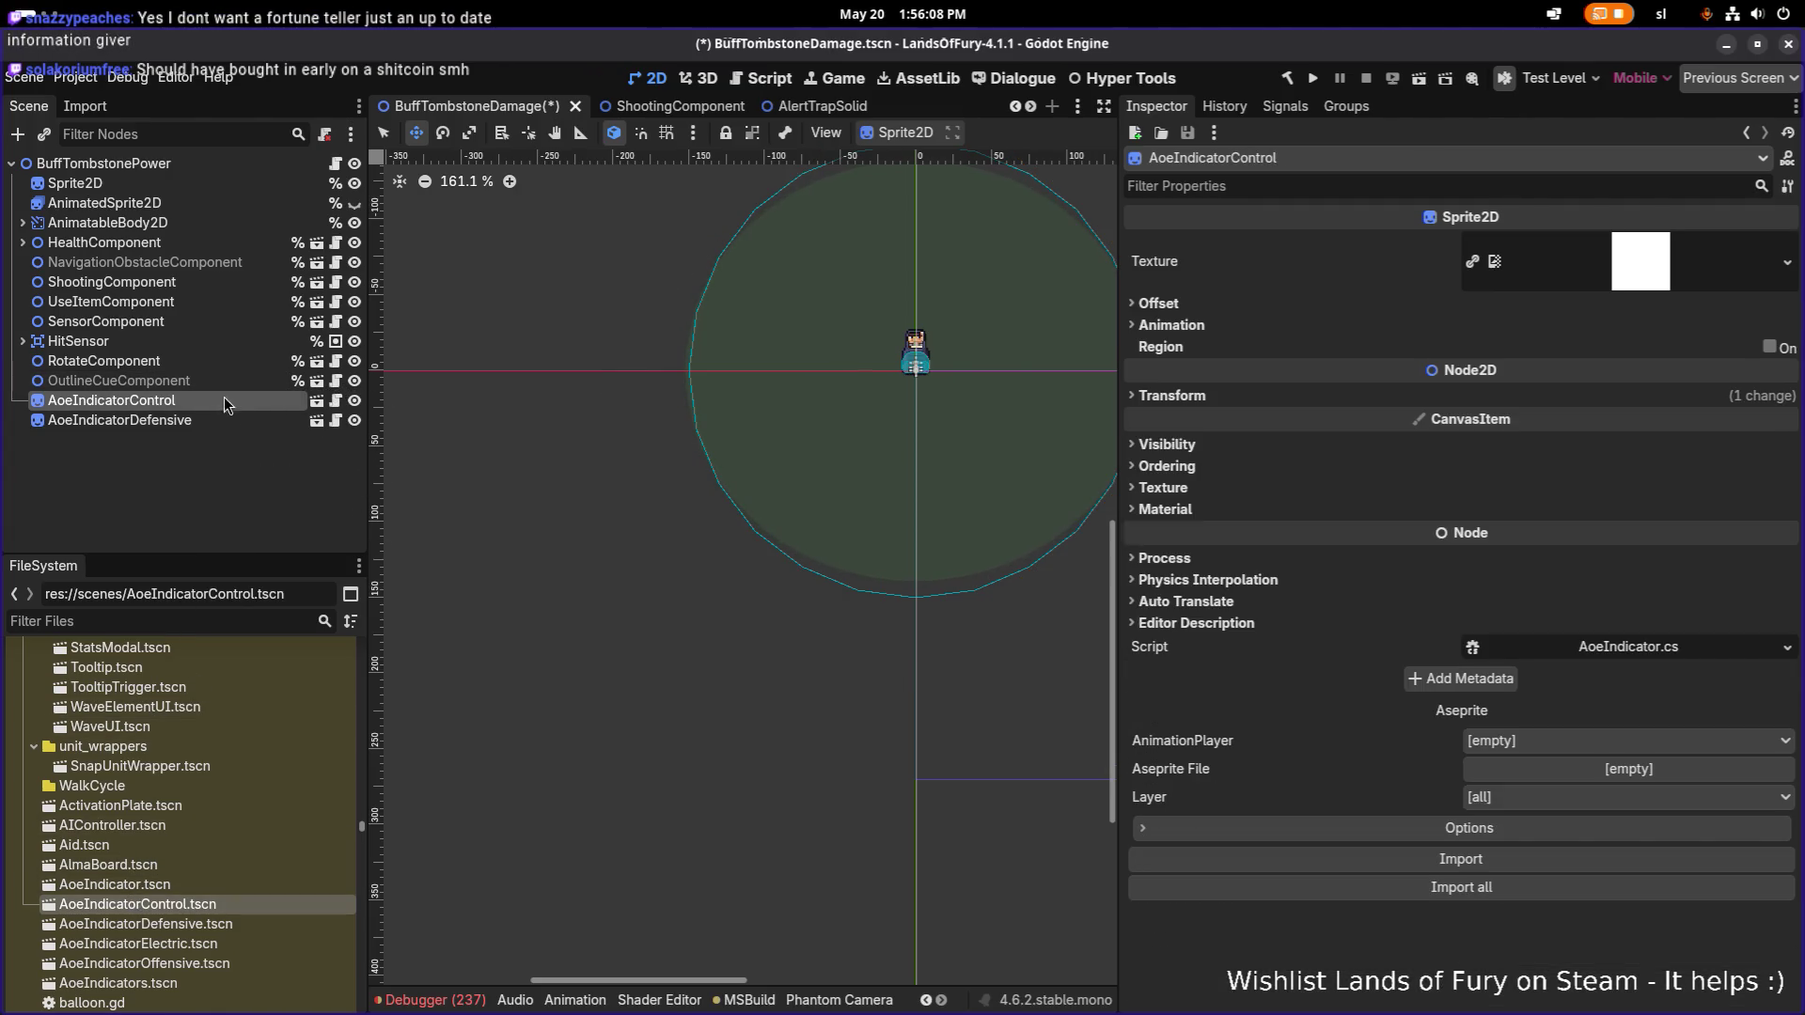
{"action": "left_click", "coordinate": [205, 416]}
{"action": "left_click", "coordinate": [355, 420]}
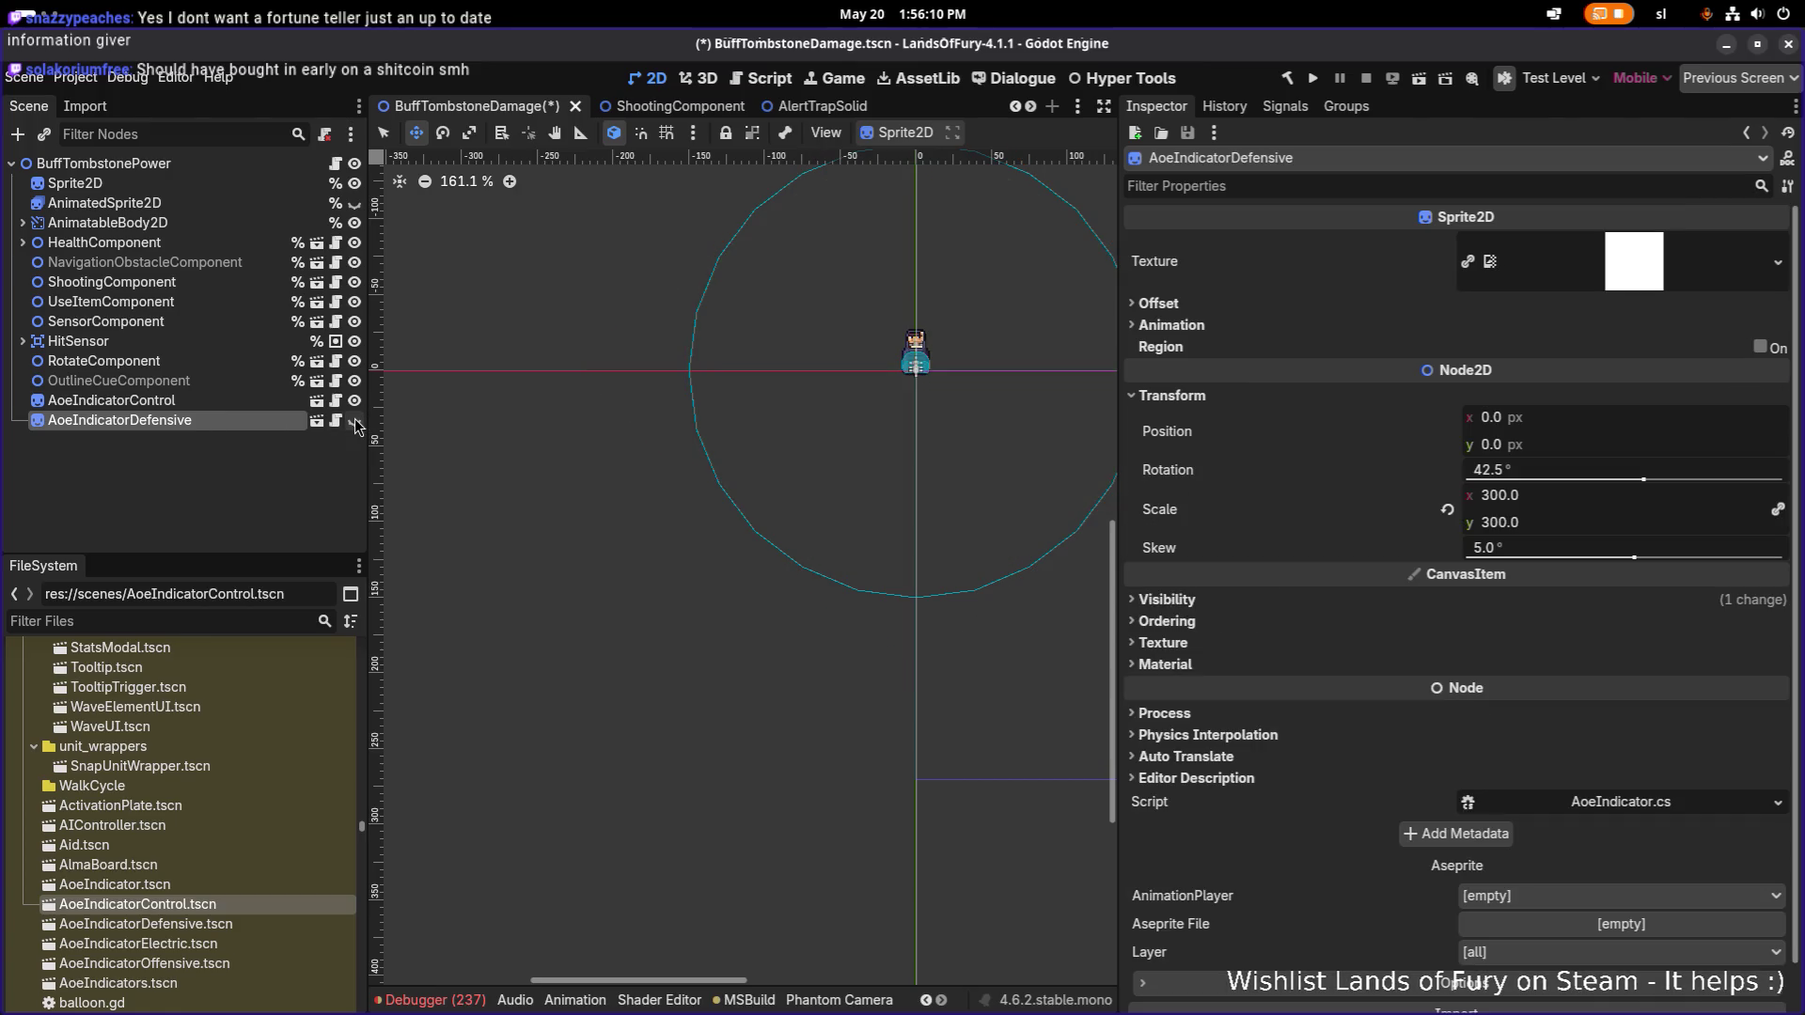
Review AoeIndicatorControl's transform, then add an AoeIndicatorElectric instance named AoeIndicator.
{"action": "left_click", "coordinate": [262, 403]}
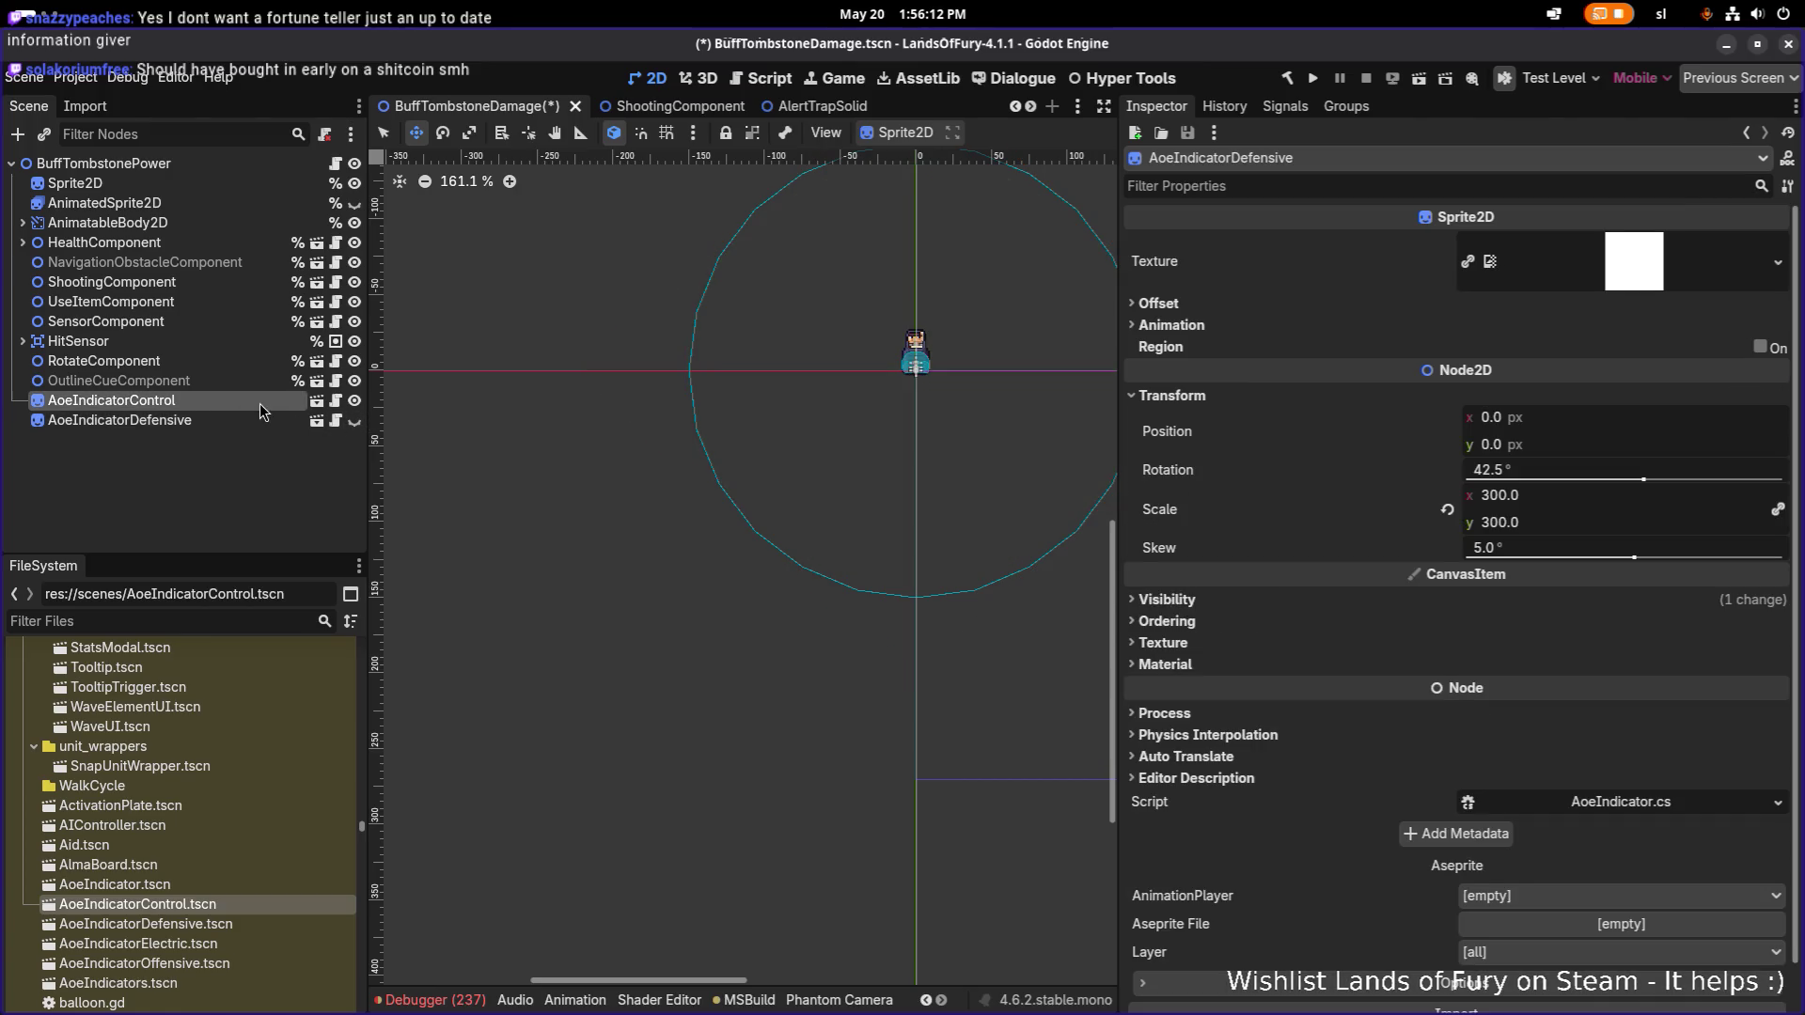
{"action": "scroll", "coordinate": [884, 403], "scroll_direction": "up", "scroll_amount": 10}
{"action": "scroll", "coordinate": [683, 551], "scroll_direction": "down", "scroll_amount": 5}
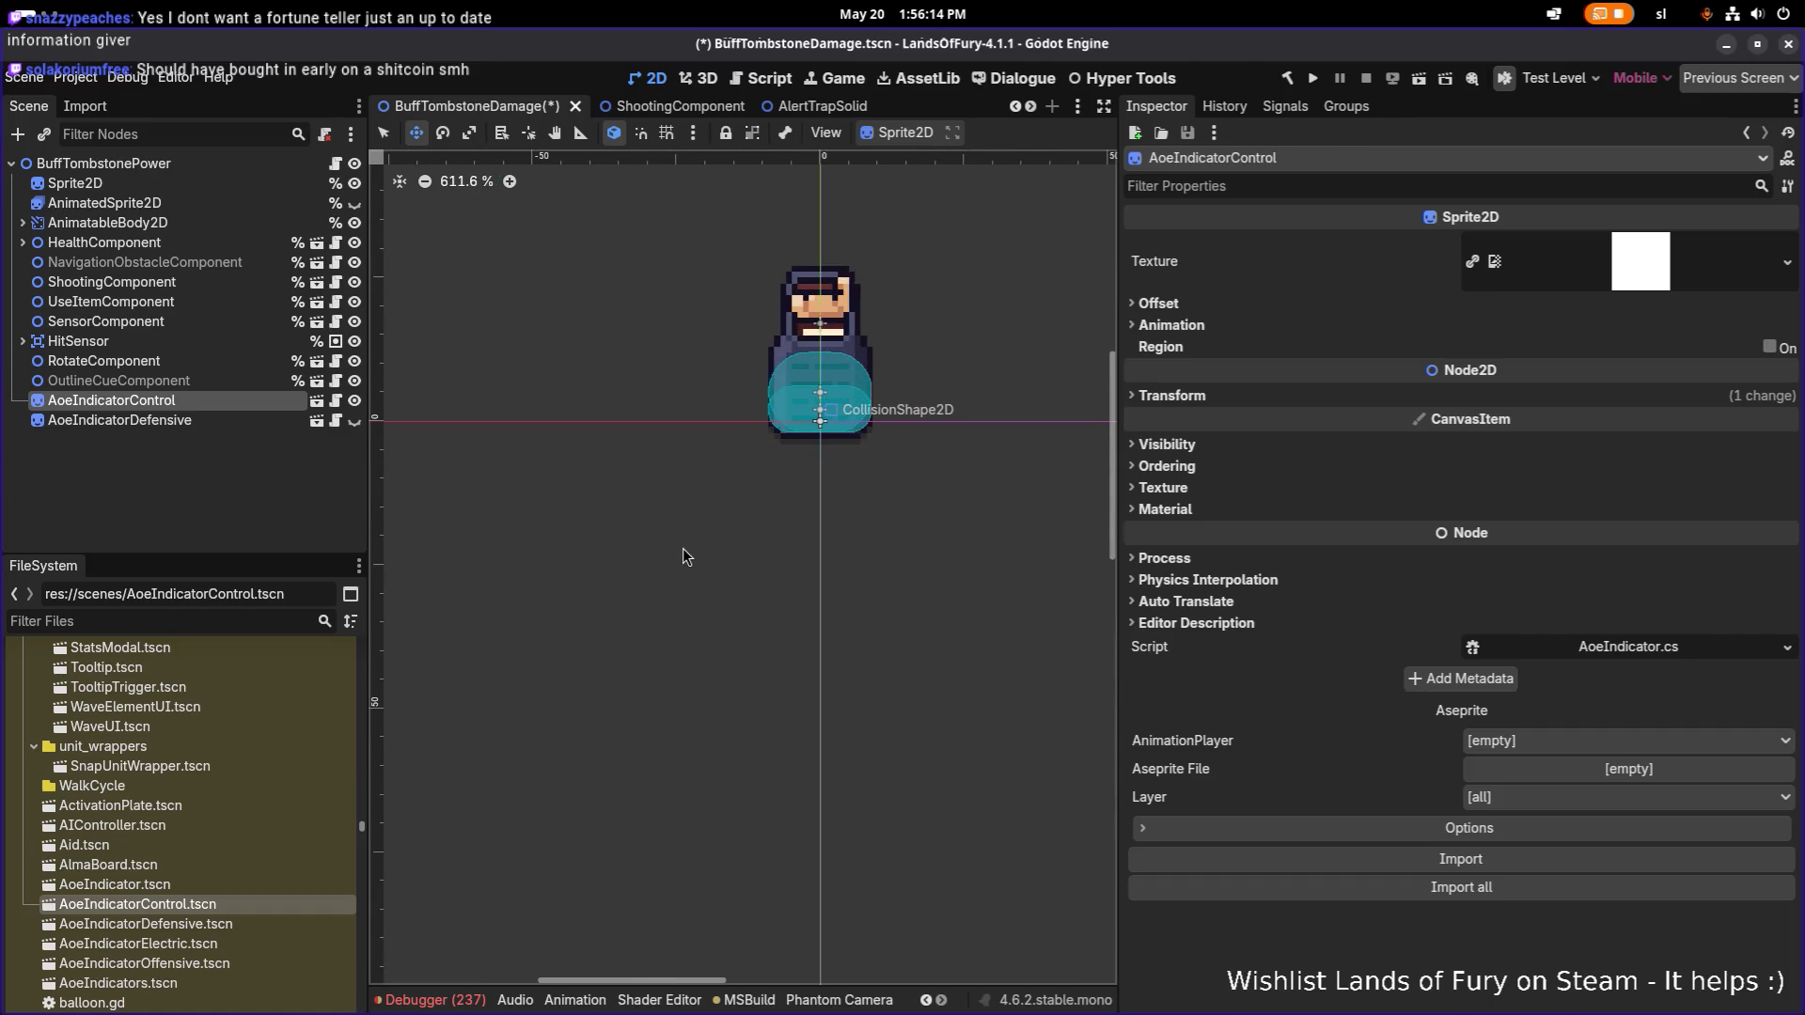
{"action": "left_click", "coordinate": [355, 420]}
{"action": "left_click", "coordinate": [354, 420]}
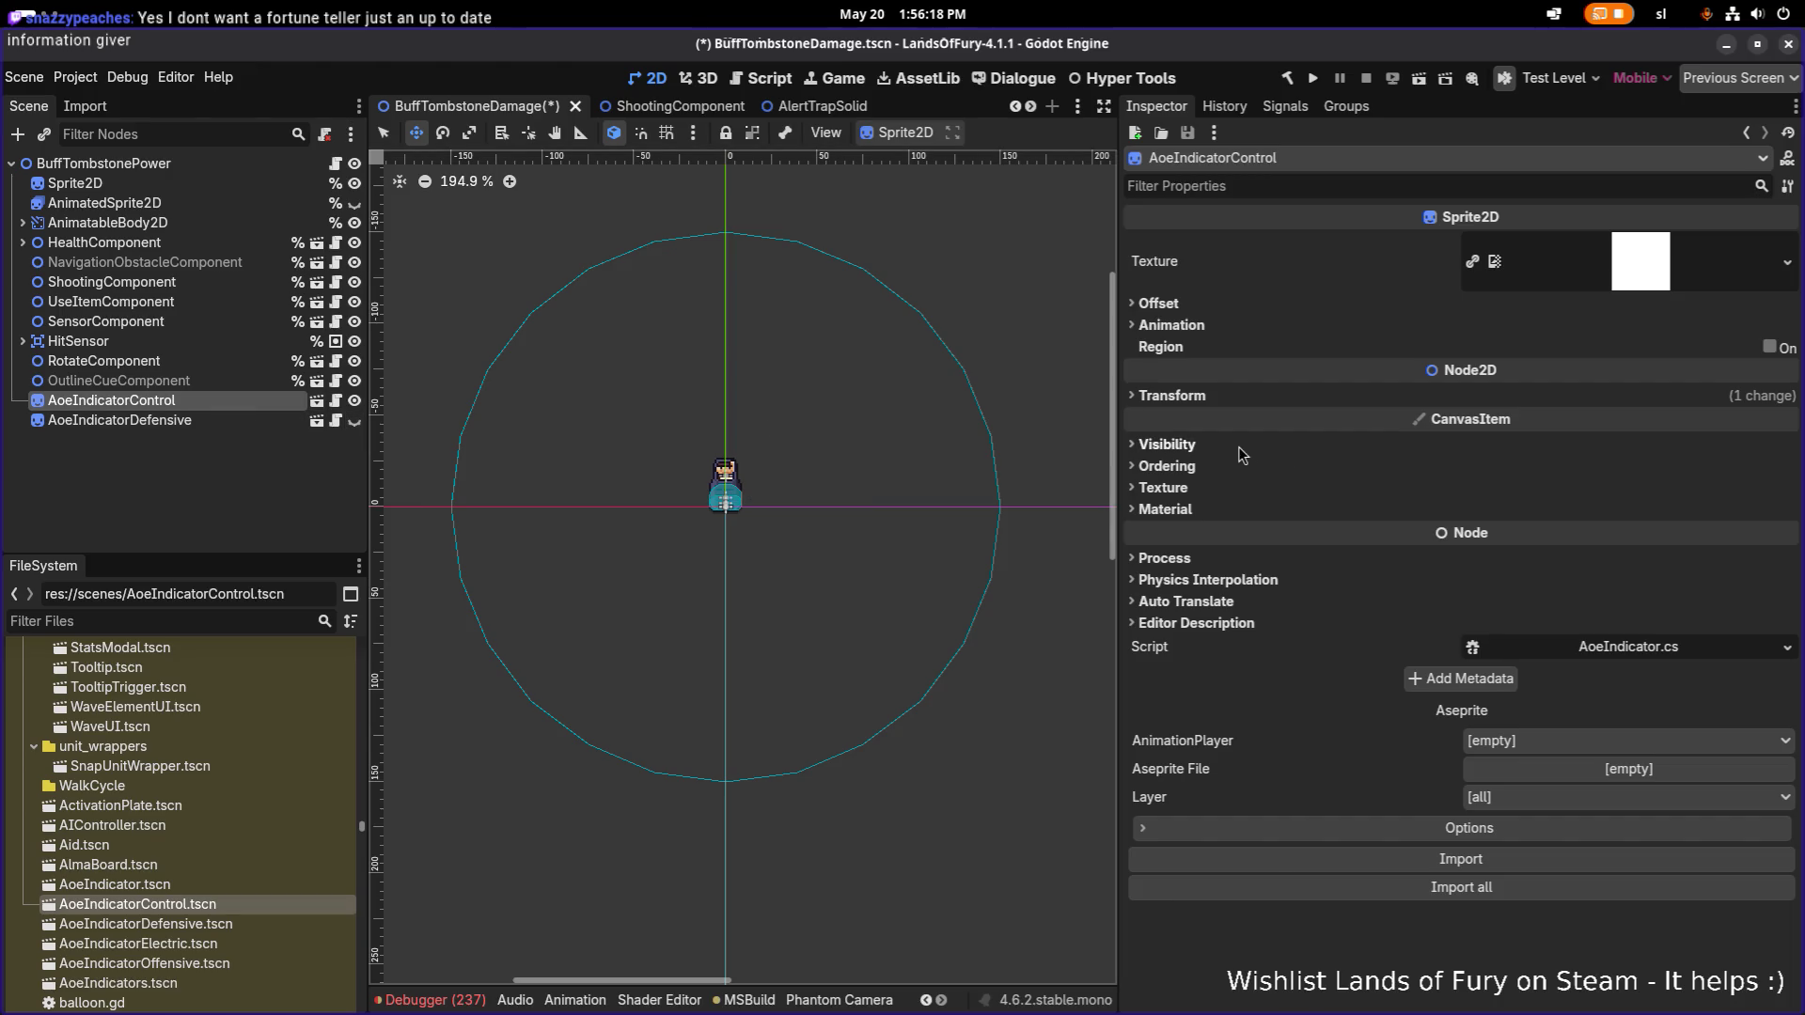
{"action": "left_click", "coordinate": [1200, 396]}
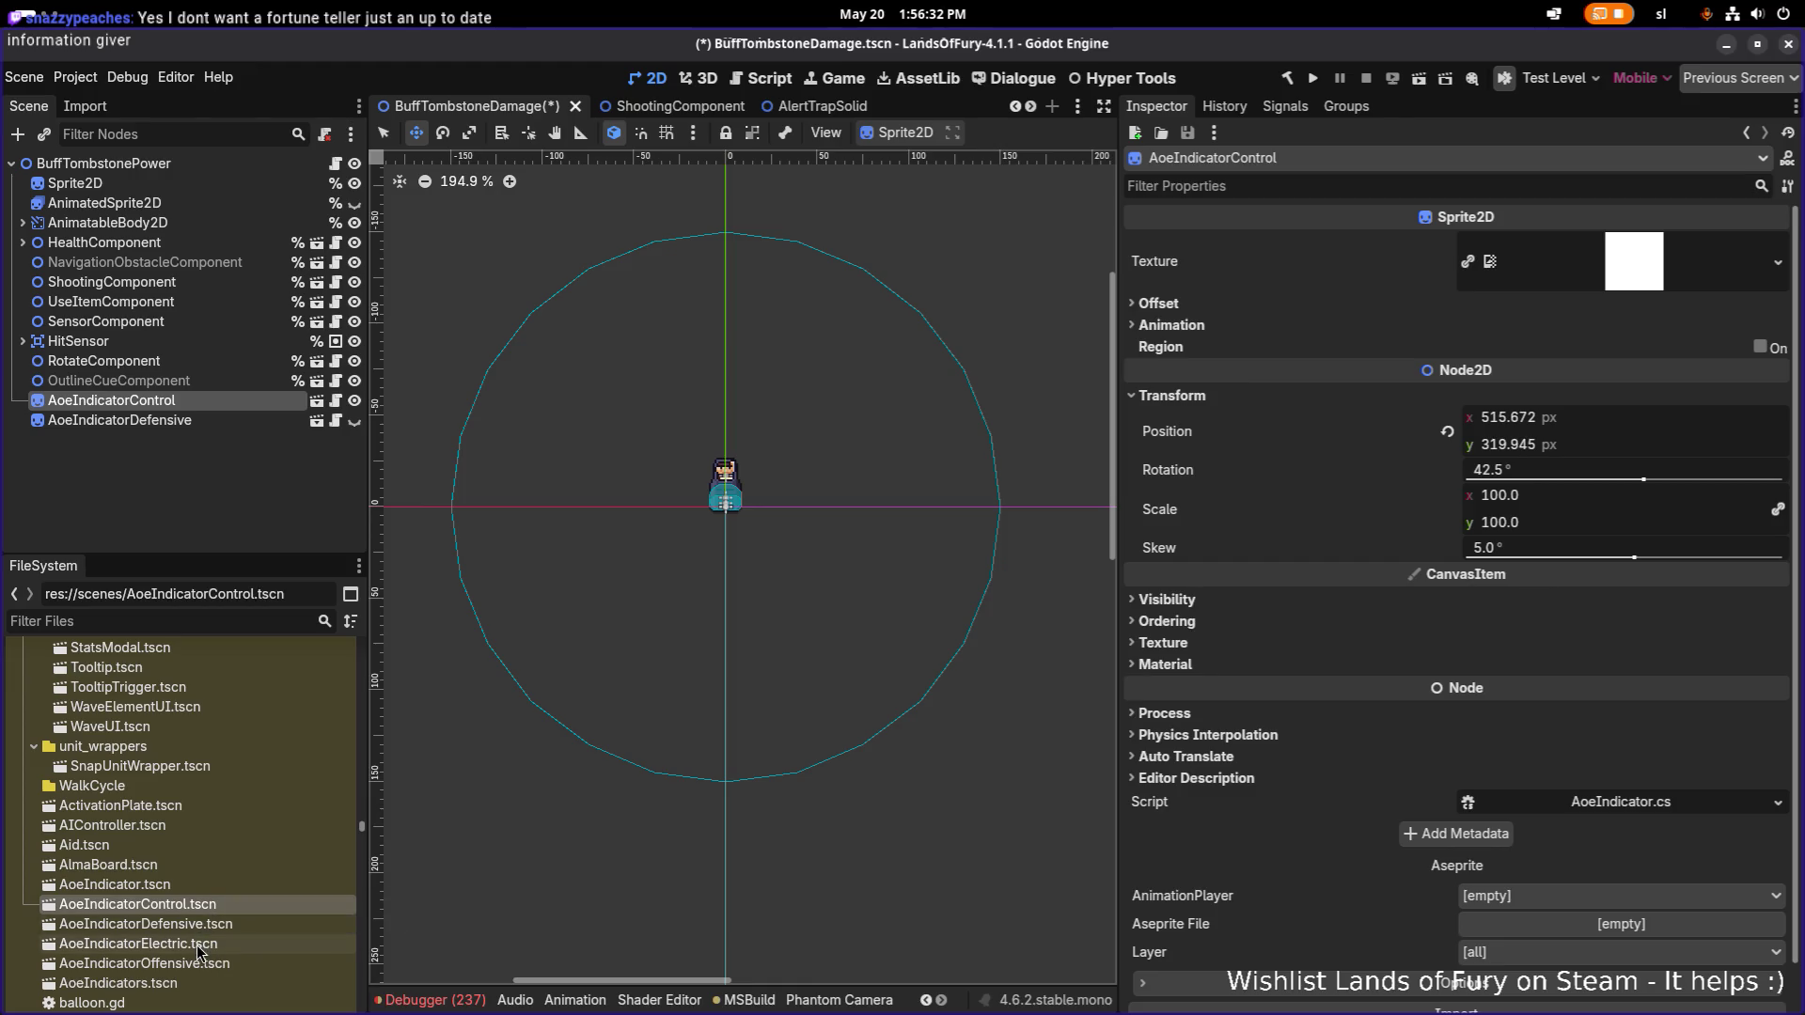
{"action": "mouse_move", "coordinate": [194, 943]}
{"action": "left_mouse_down"}
{"action": "mouse_move", "coordinate": [310, 508]}
{"action": "mouse_move", "coordinate": [310, 420]}
{"action": "left_mouse_up"}
{"action": "left_click", "coordinate": [250, 425]}
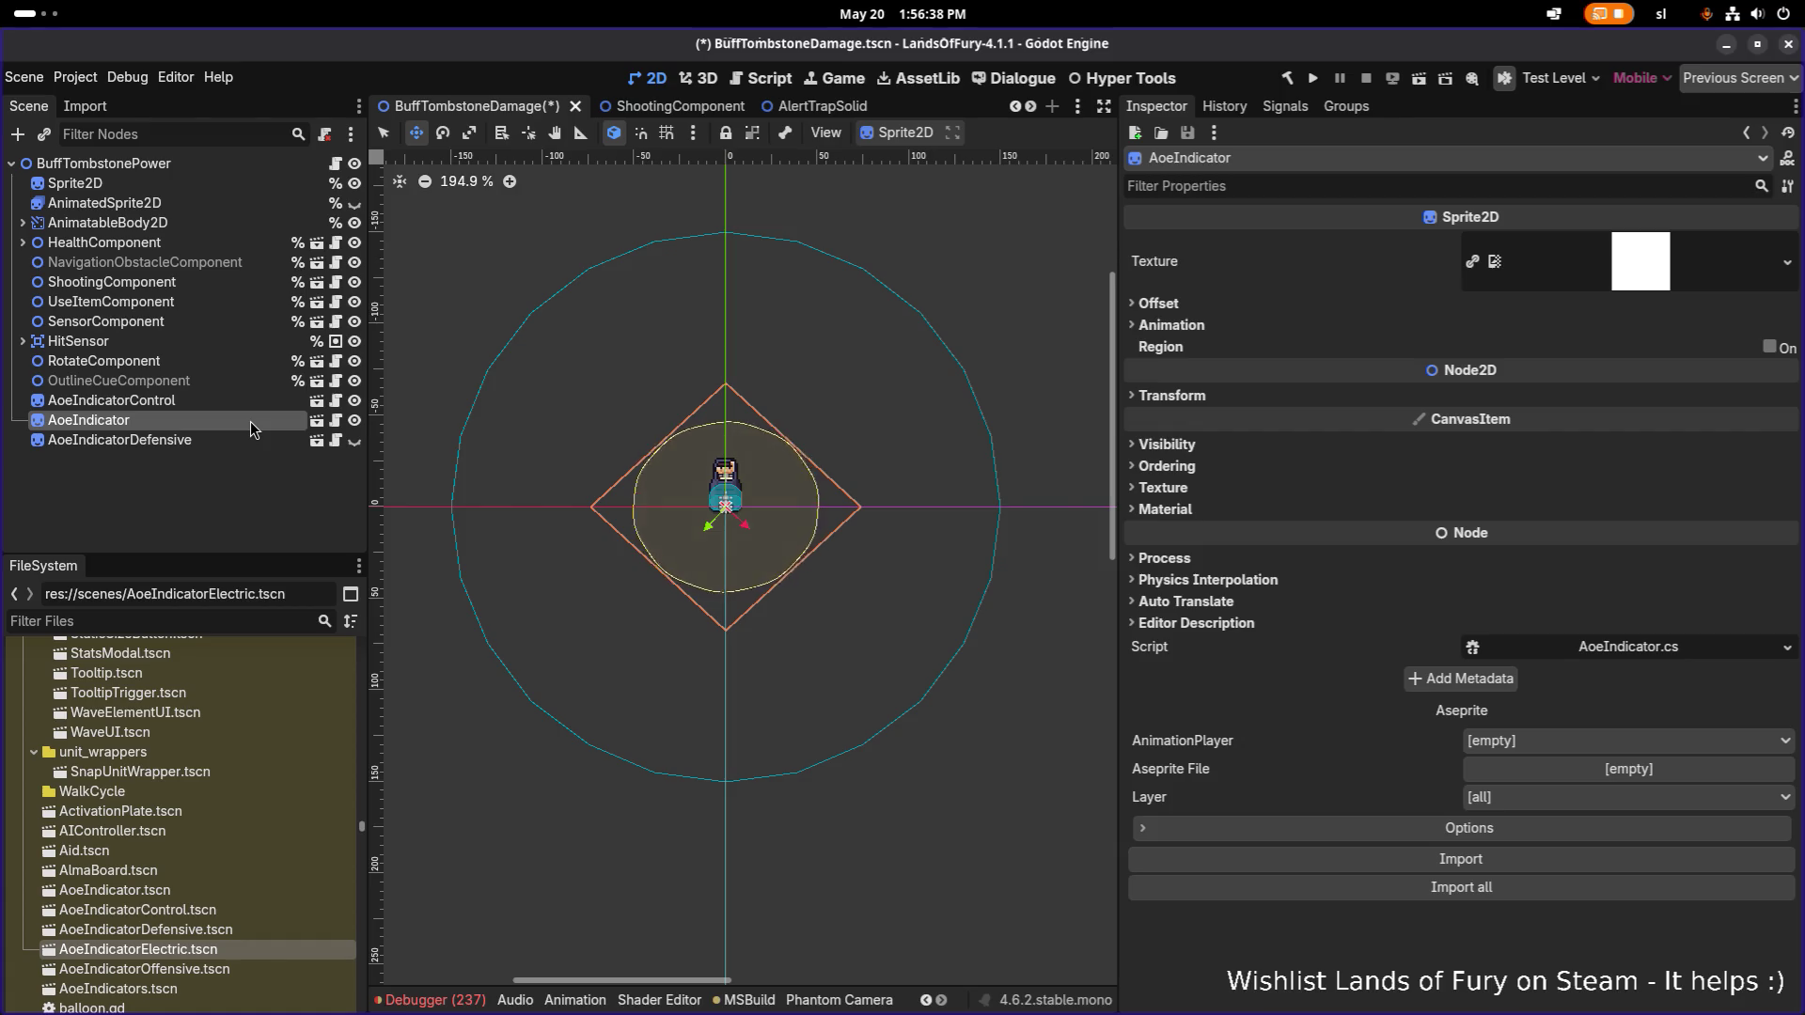
Replace the Electric instance with an AoeIndicator.tscn instance and make it local.
{"action": "key", "text": "Delete"}
{"action": "key", "text": "Return"}
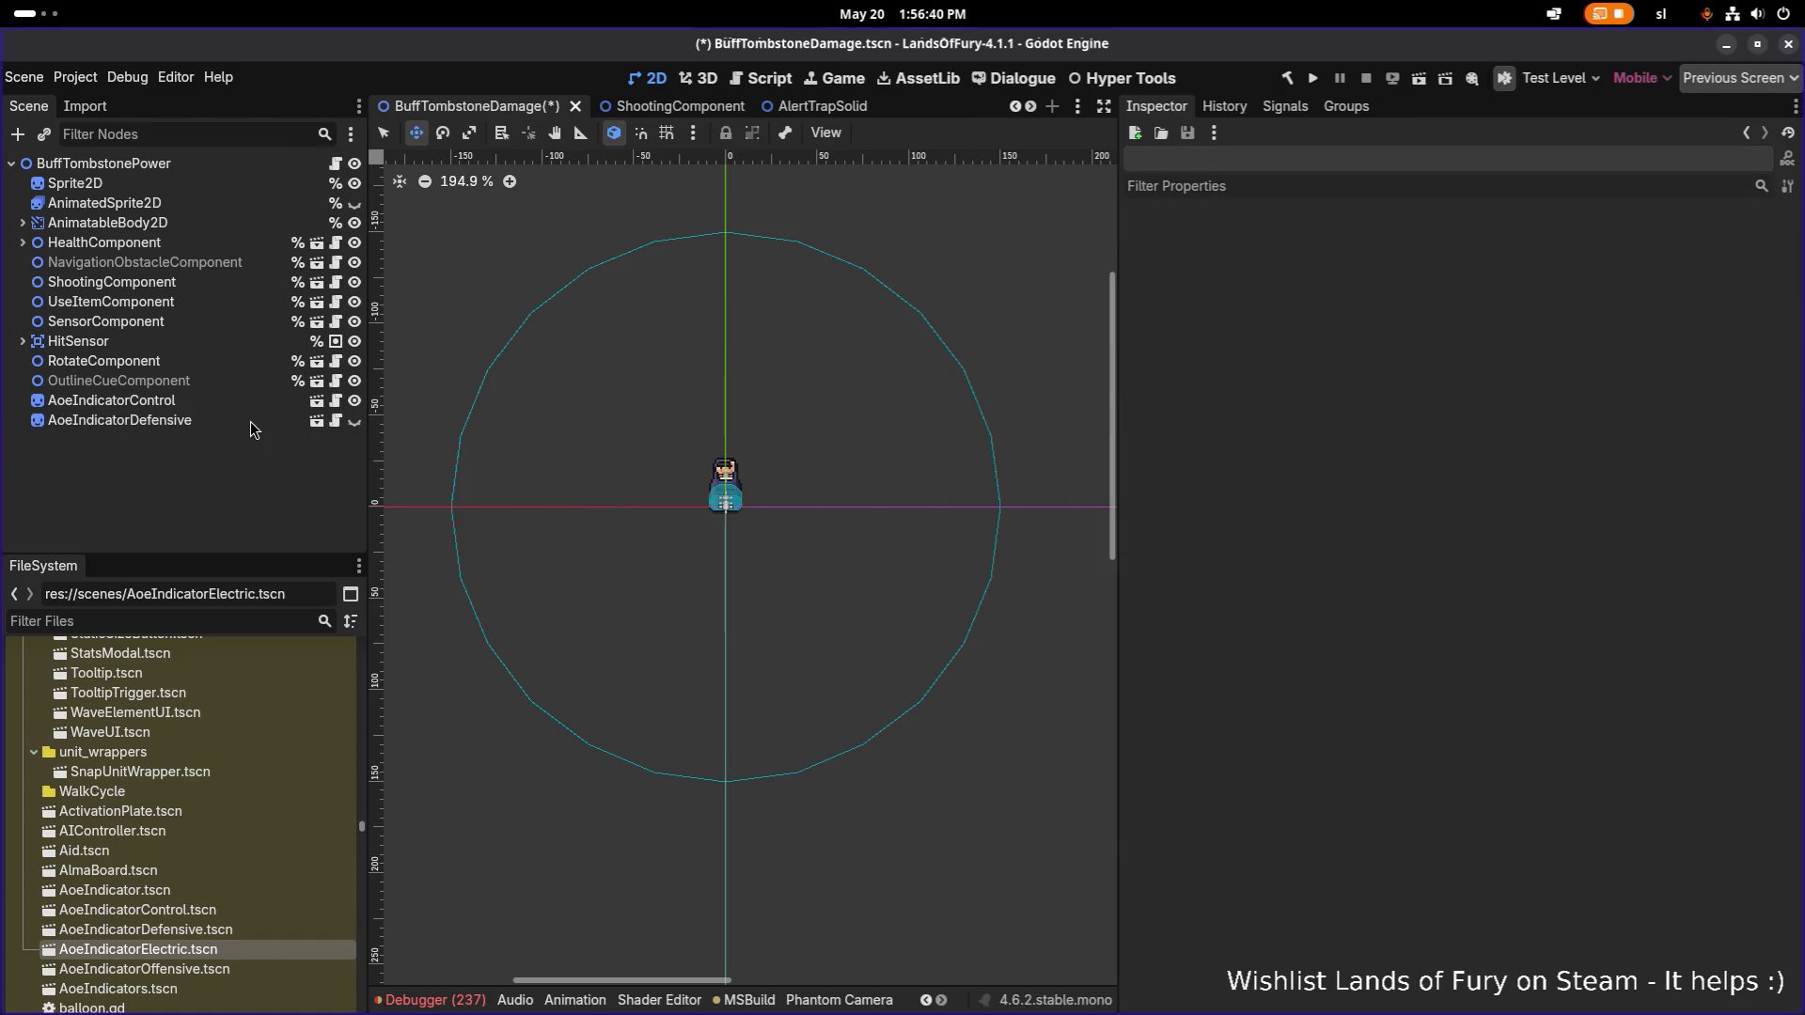
{"action": "mouse_move", "coordinate": [113, 890]}
{"action": "left_mouse_down"}
{"action": "mouse_move", "coordinate": [260, 511]}
{"action": "mouse_move", "coordinate": [255, 415]}
{"action": "left_mouse_up"}
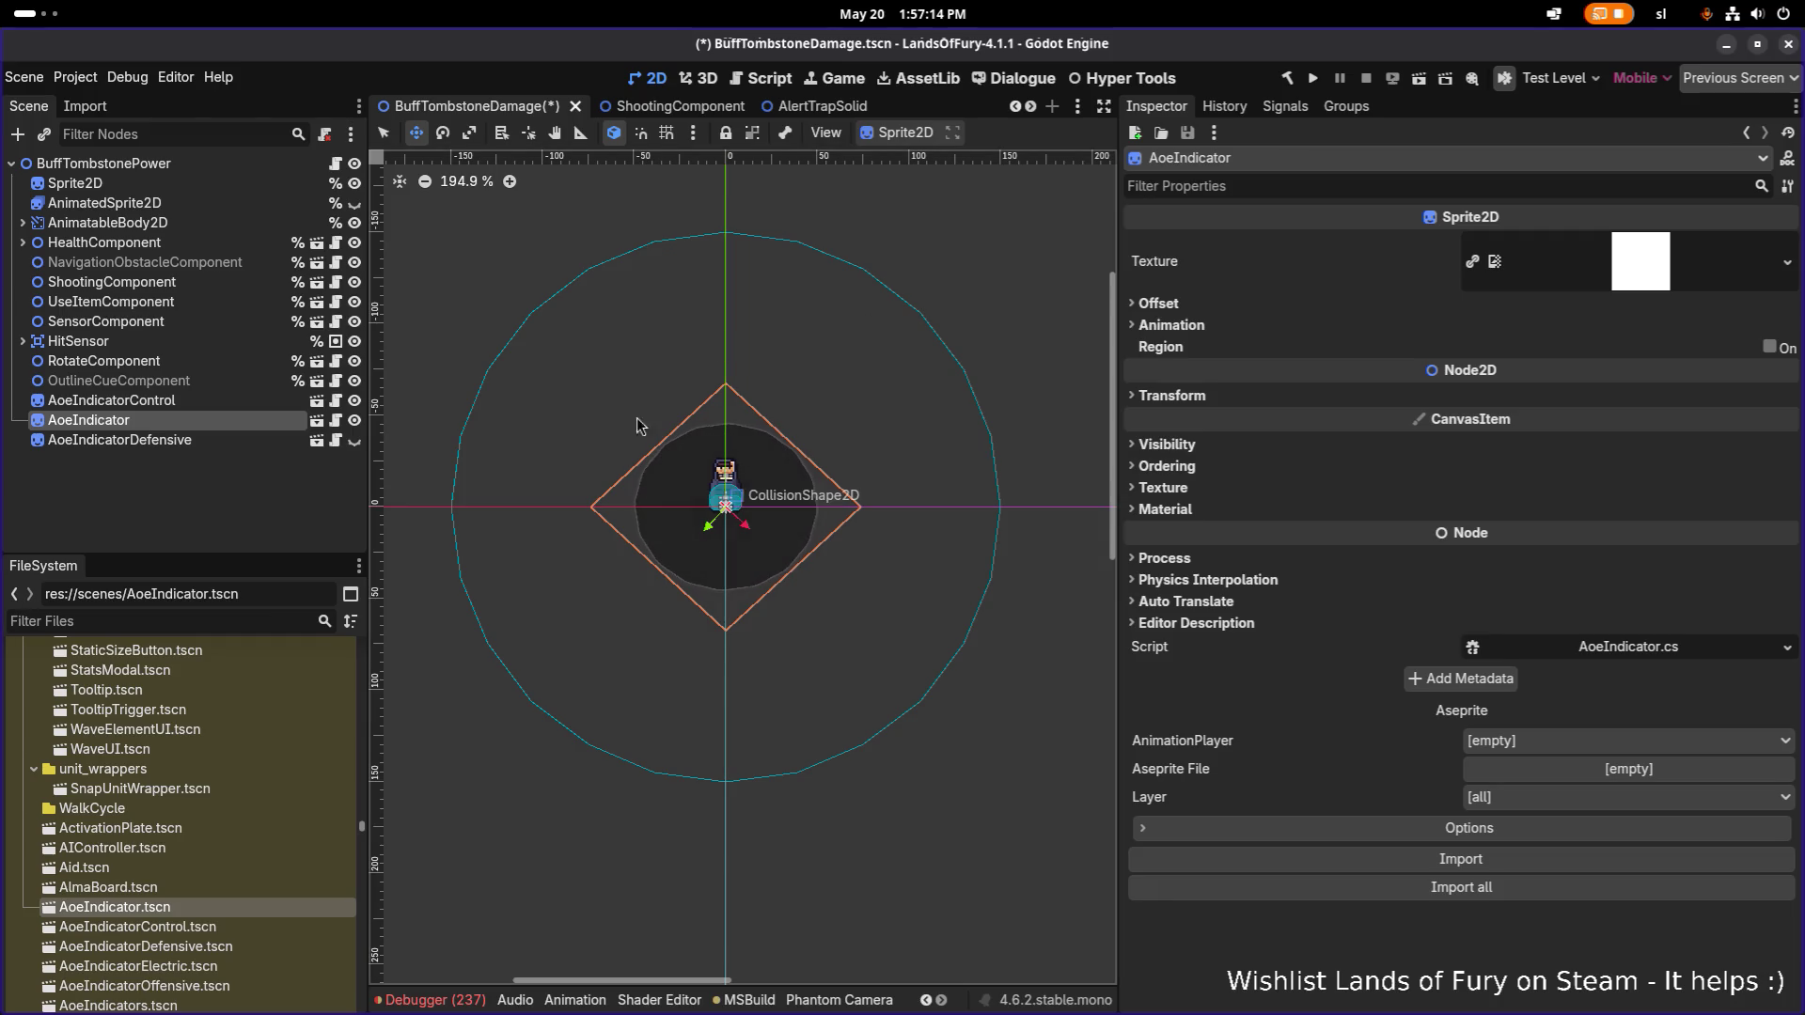
{"action": "key", "text": "Up"}
{"action": "key", "text": "Down"}
{"action": "right_click", "coordinate": [203, 421]}
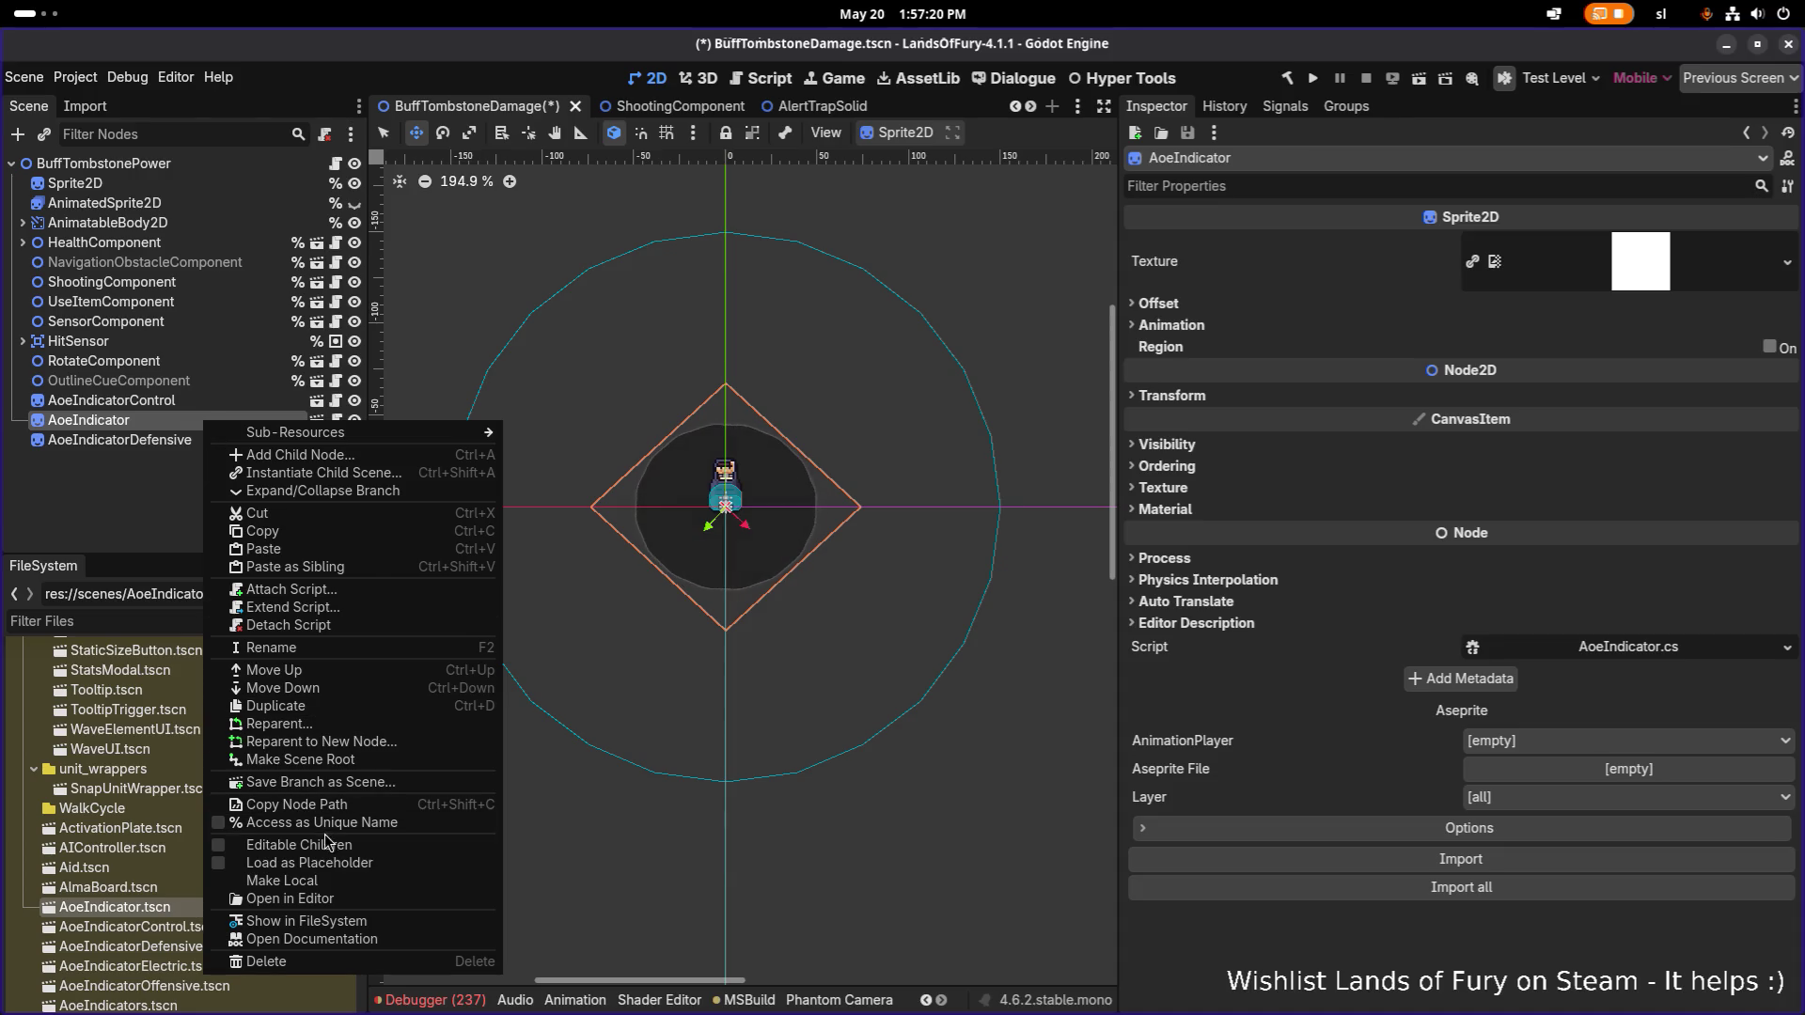
{"action": "left_click", "coordinate": [316, 879]}
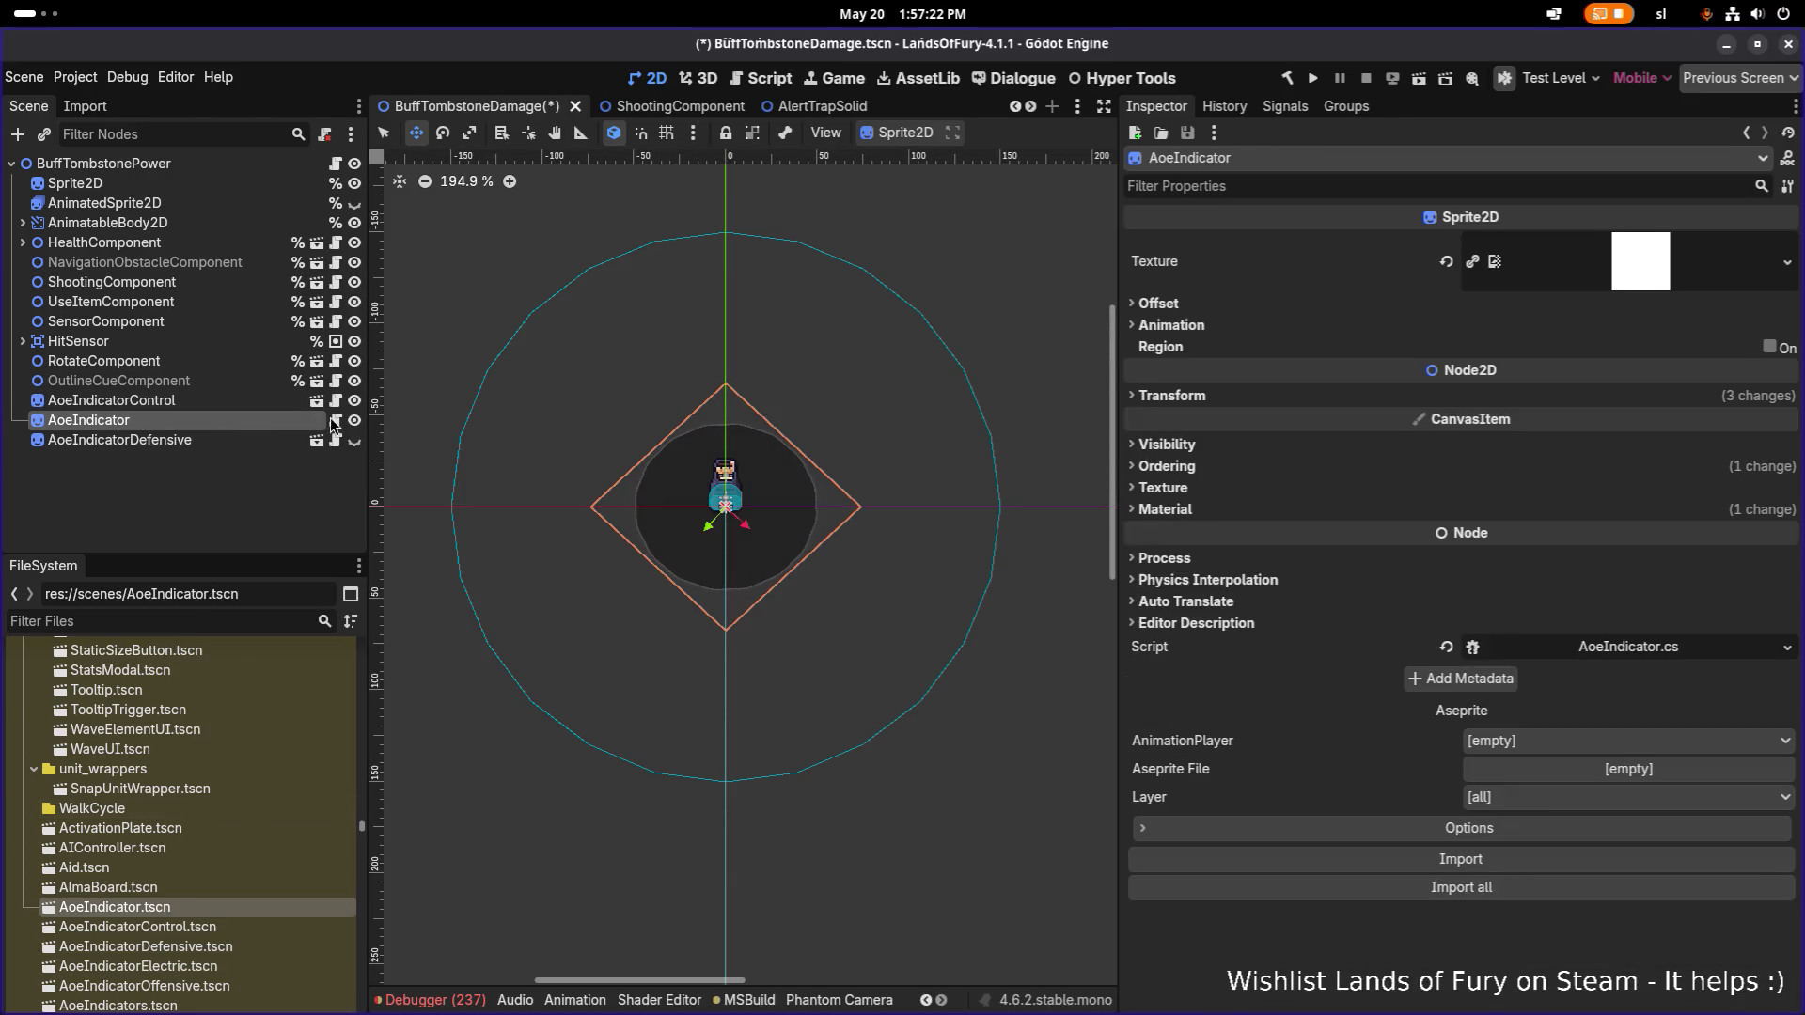
Copy AoeIndicatorDefensive's 300 scale and paste it onto AoeIndicator.
{"action": "left_click", "coordinate": [224, 400]}
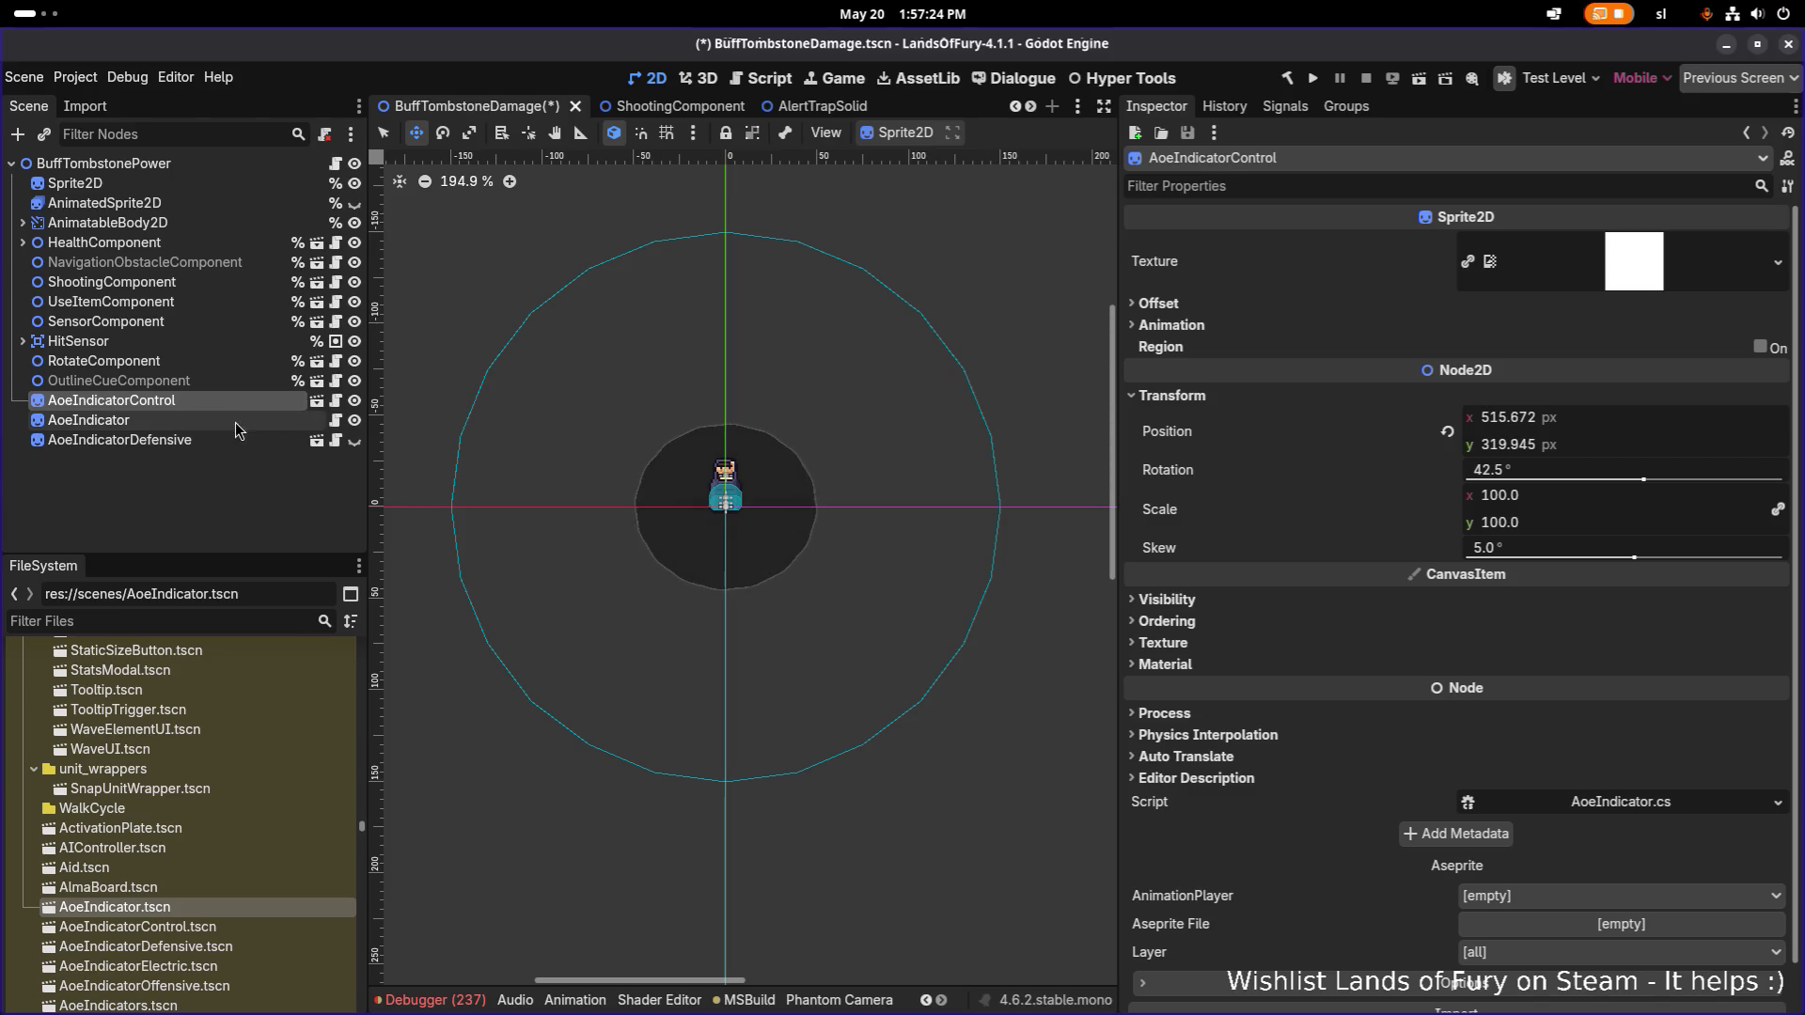
{"action": "left_click", "coordinate": [217, 442]}
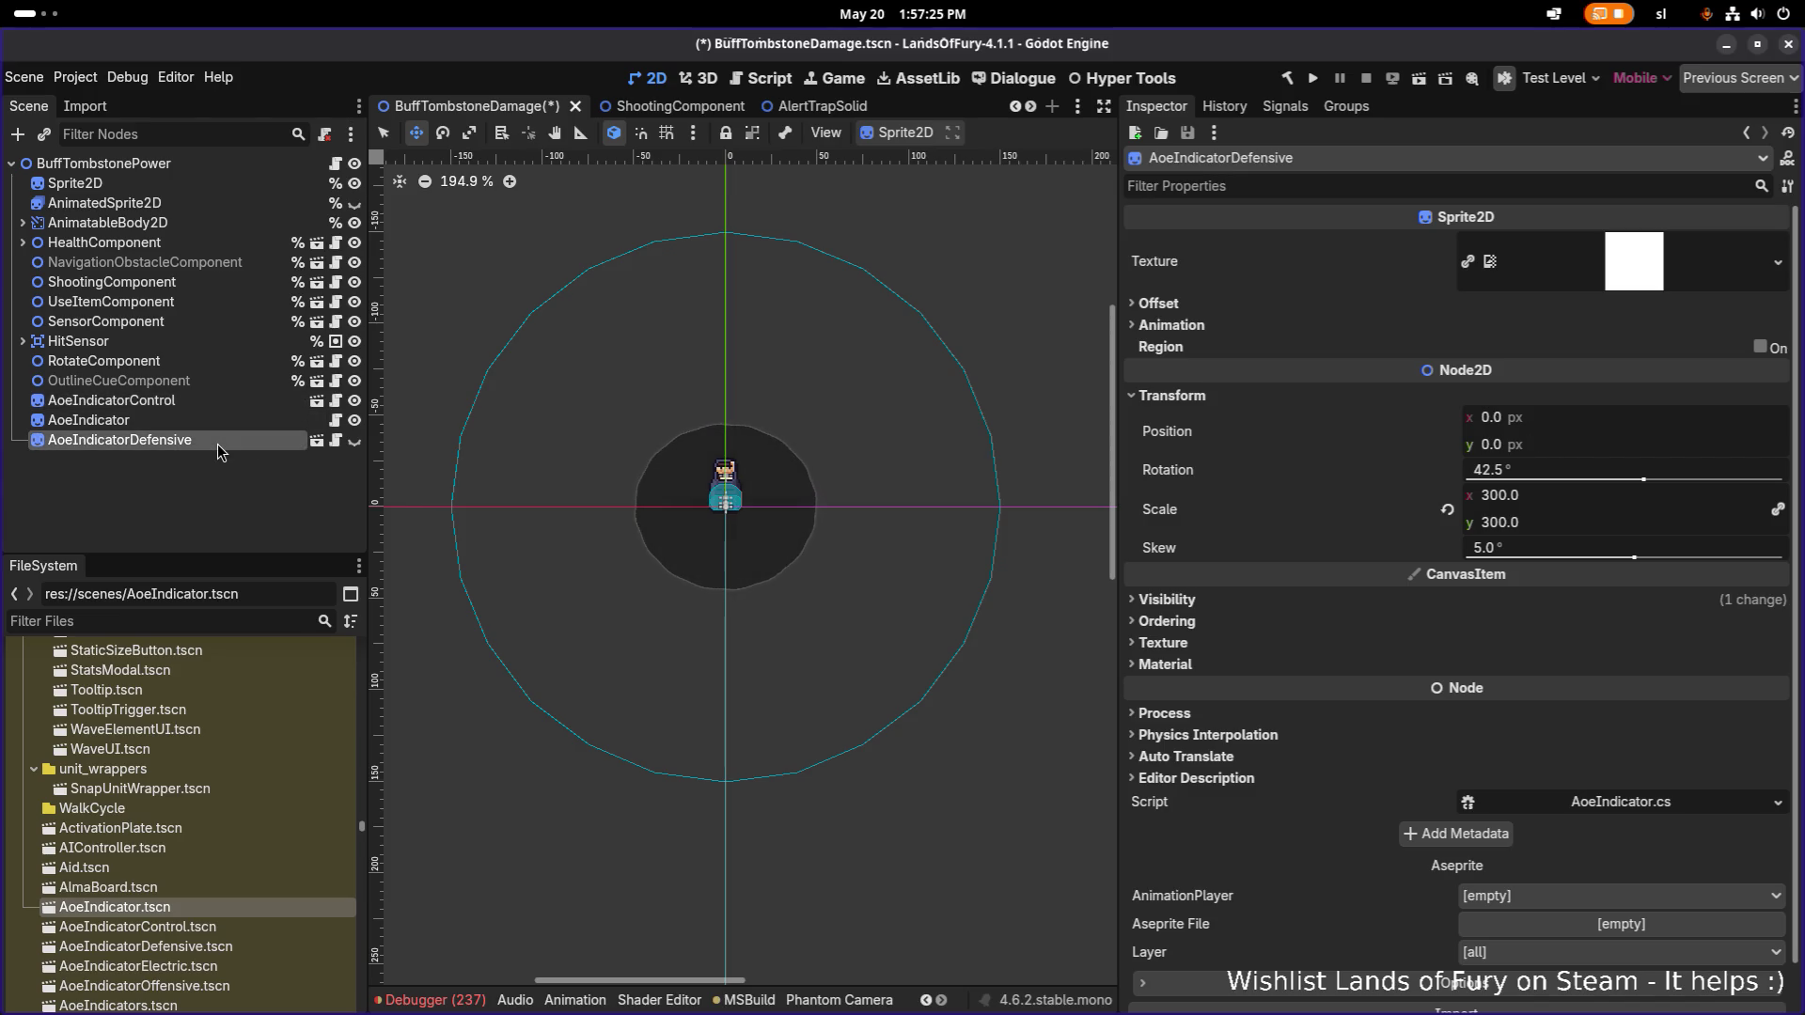
{"action": "right_click", "coordinate": [1163, 510]}
{"action": "left_click", "coordinate": [1222, 522]}
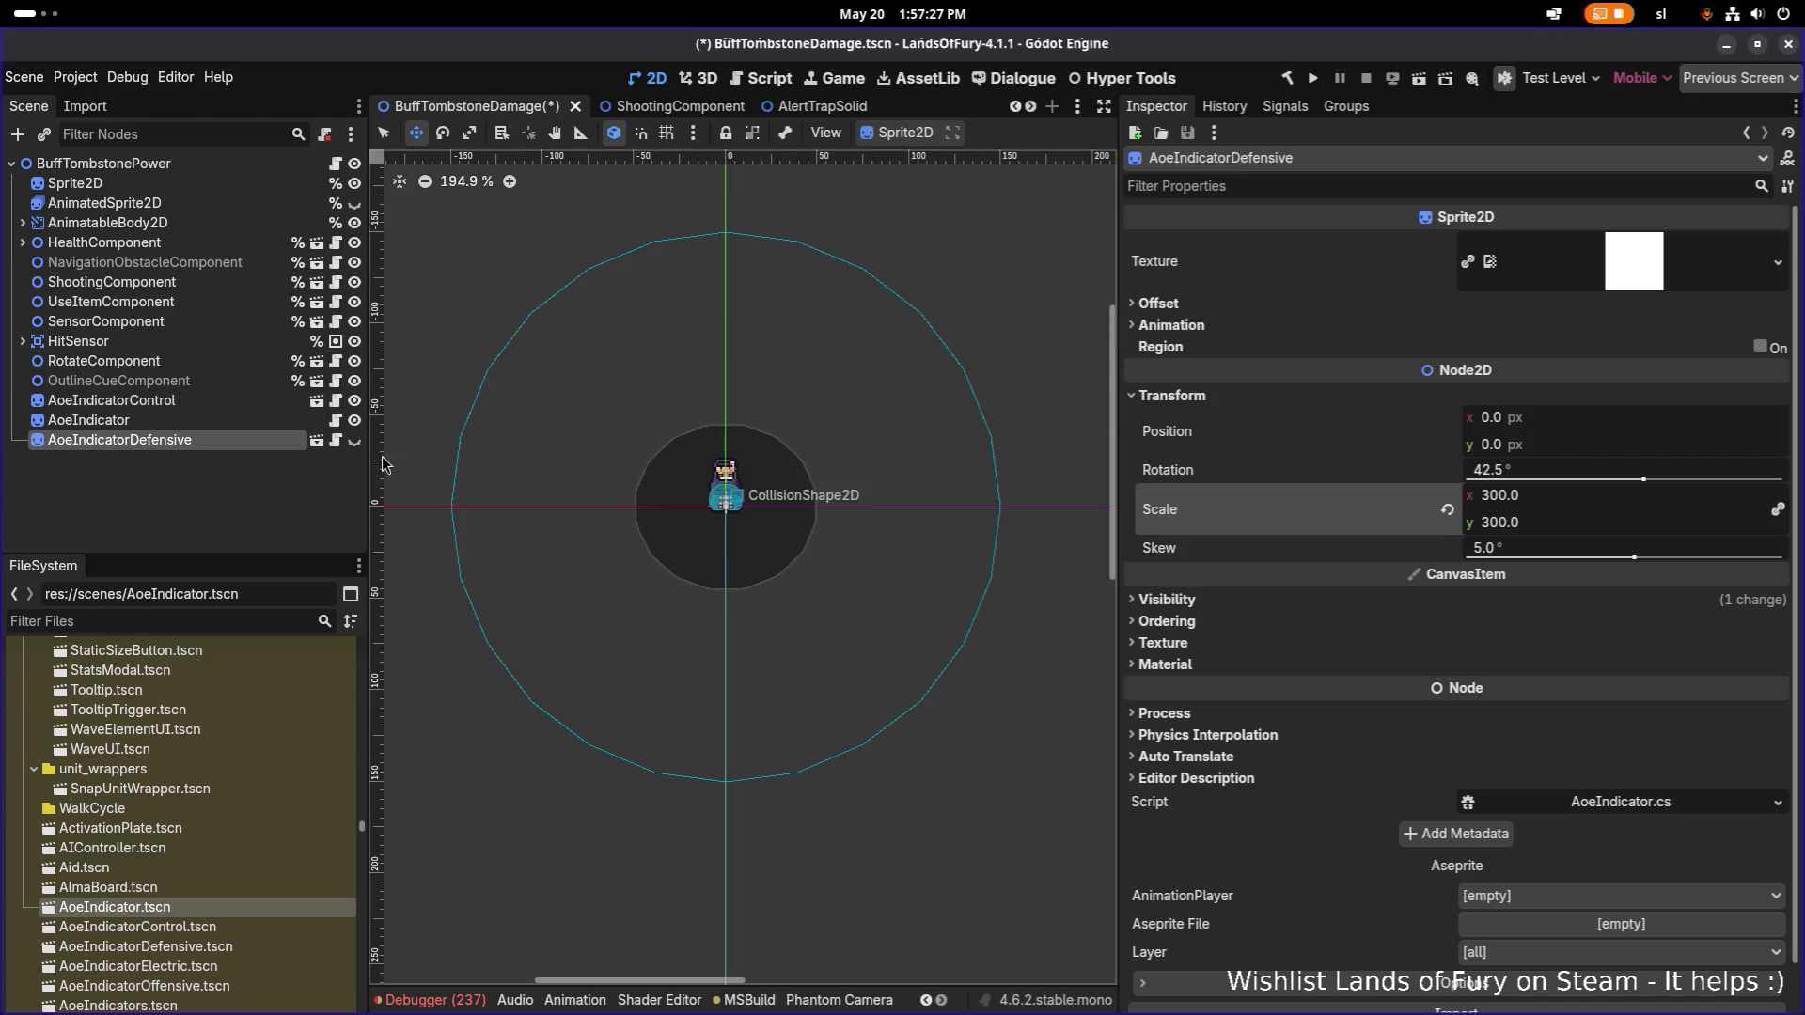
{"action": "left_click", "coordinate": [195, 420]}
{"action": "left_click", "coordinate": [1171, 395]}
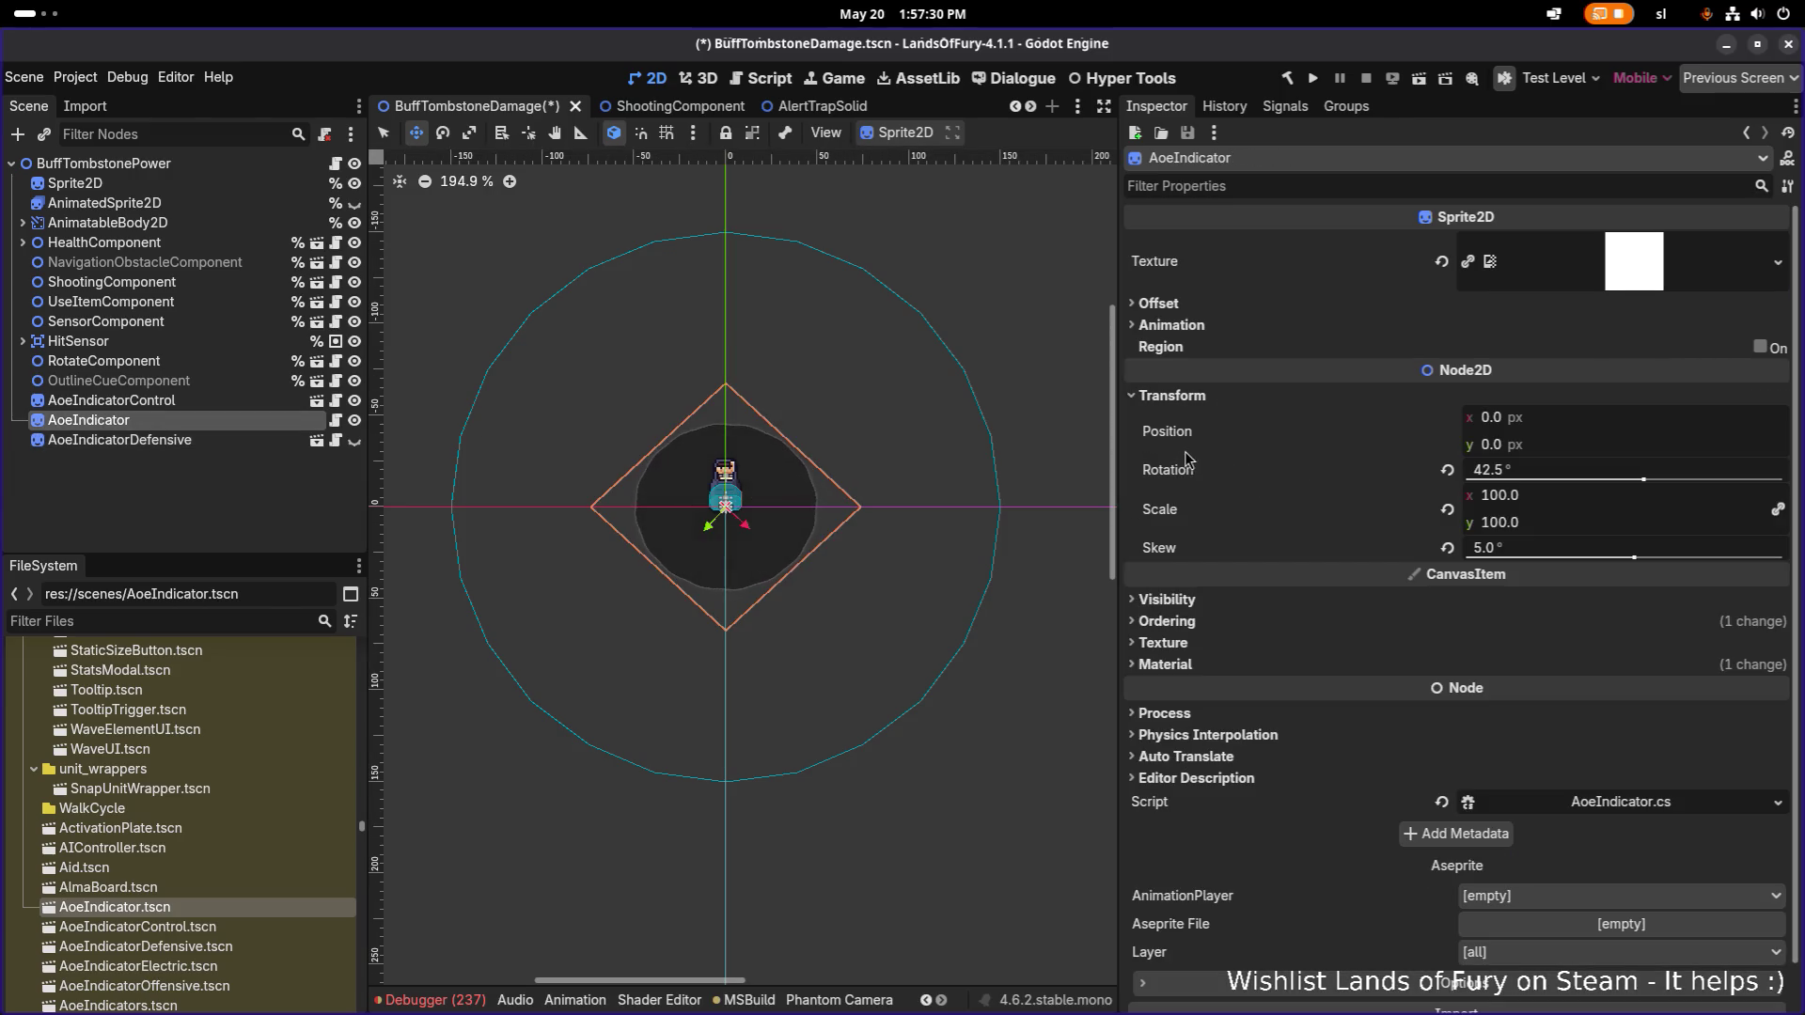
{"action": "right_click", "coordinate": [1175, 510]}
{"action": "left_click", "coordinate": [1222, 527]}
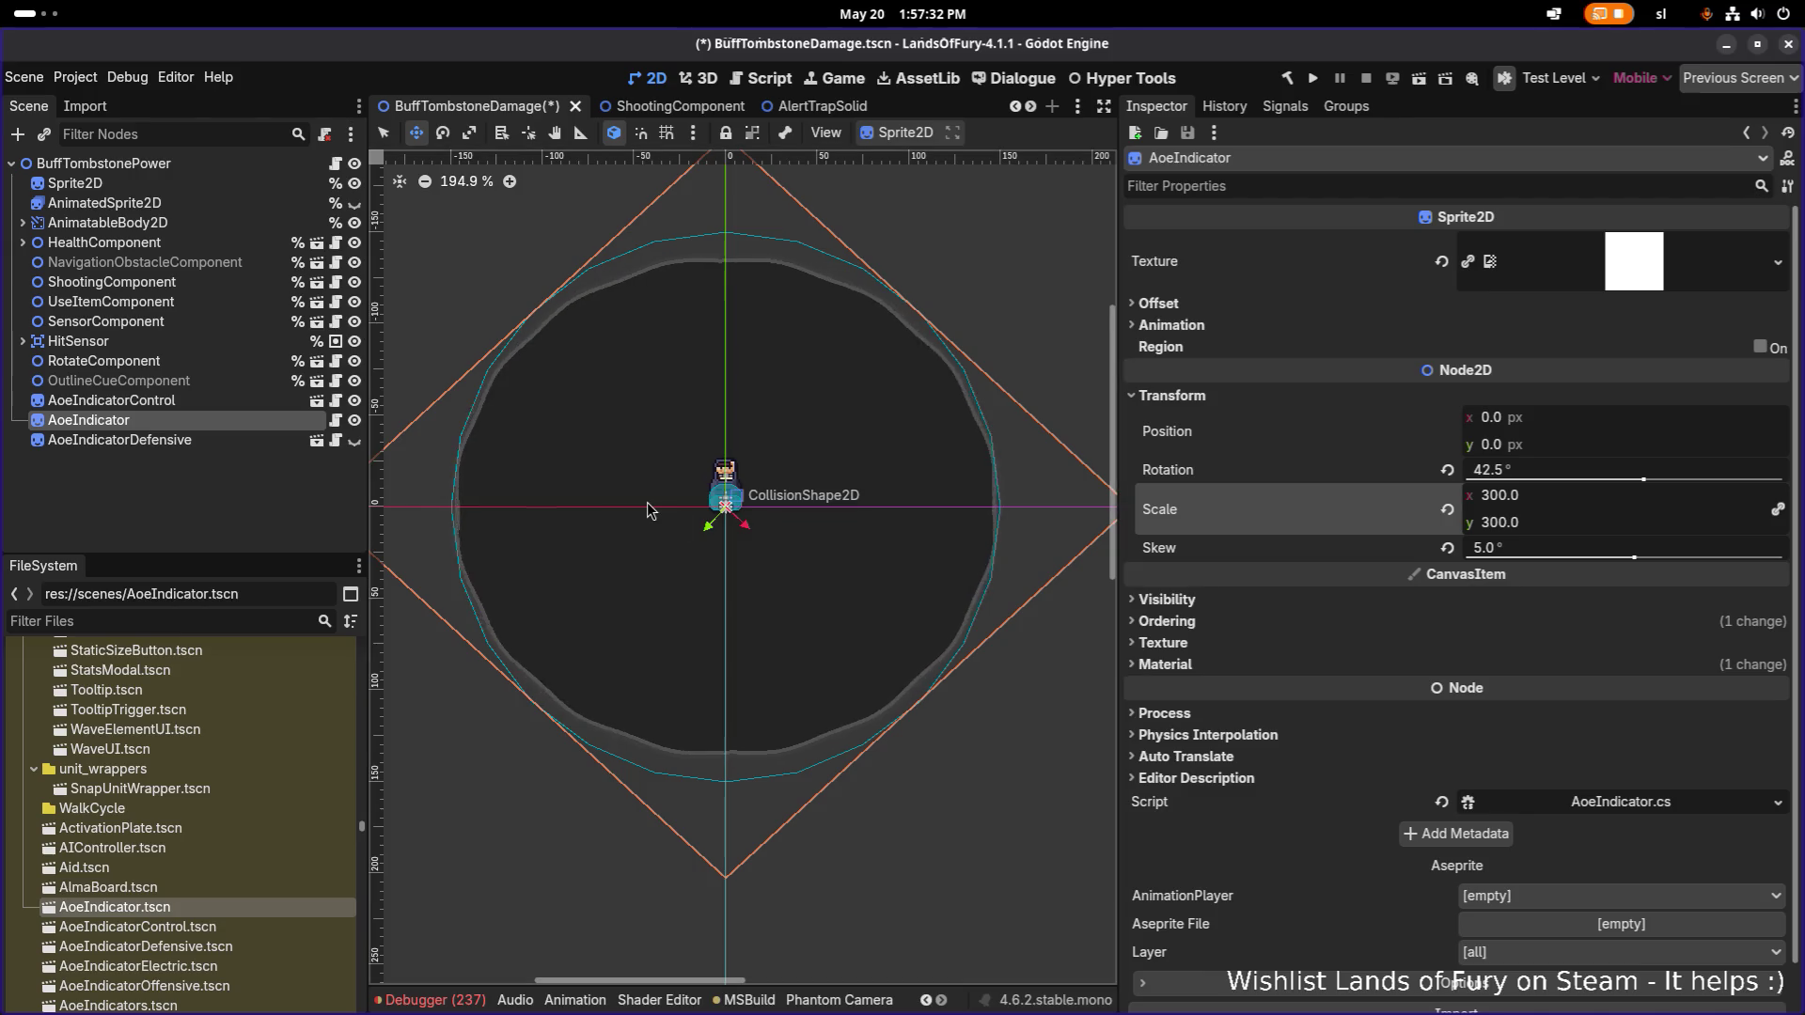
Delete AoeIndicatorControl and AoeIndicatorDefensive, then save the scene.
{"action": "left_click", "coordinate": [145, 403]}
{"action": "left_click", "coordinate": [166, 436], "text": "ctrl"}
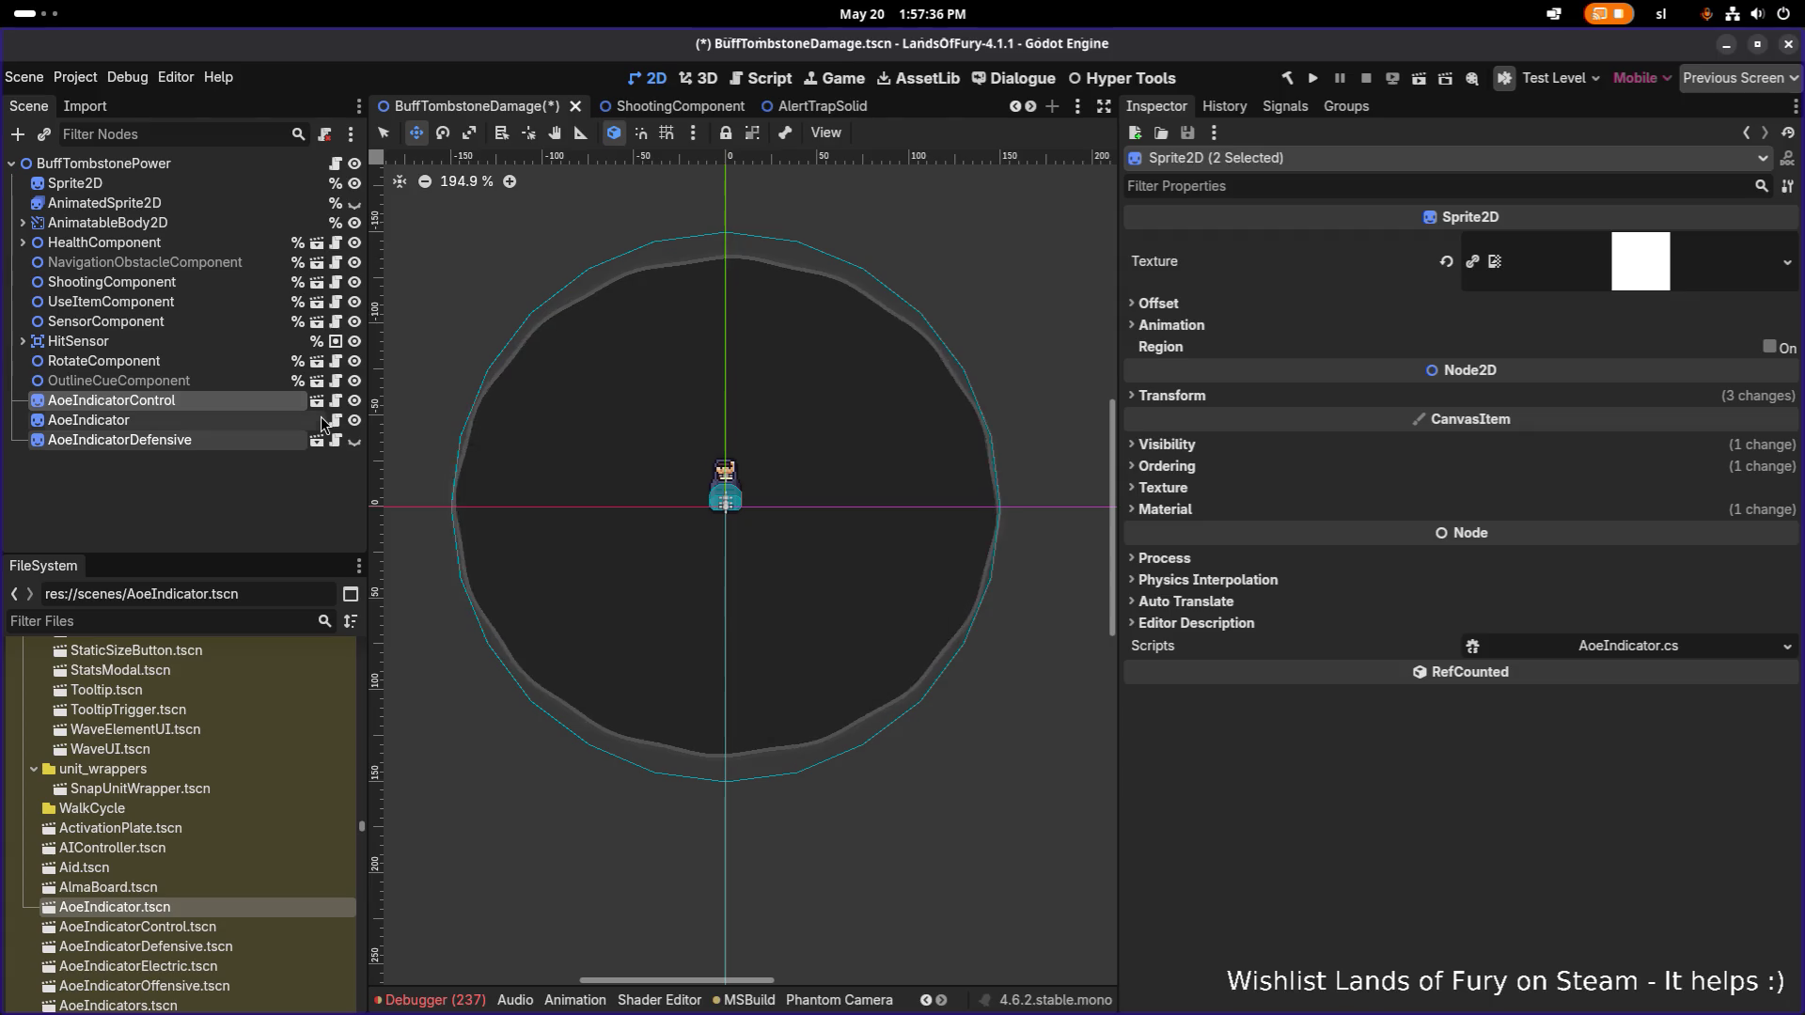
{"action": "key", "text": "Delete"}
{"action": "key", "text": "Return"}
{"action": "key", "text": "ctrl+s"}
{"action": "scroll", "coordinate": [605, 455], "scroll_direction": "up", "scroll_amount": 10}
{"action": "scroll", "coordinate": [606, 455], "scroll_direction": "down", "scroll_amount": 9}
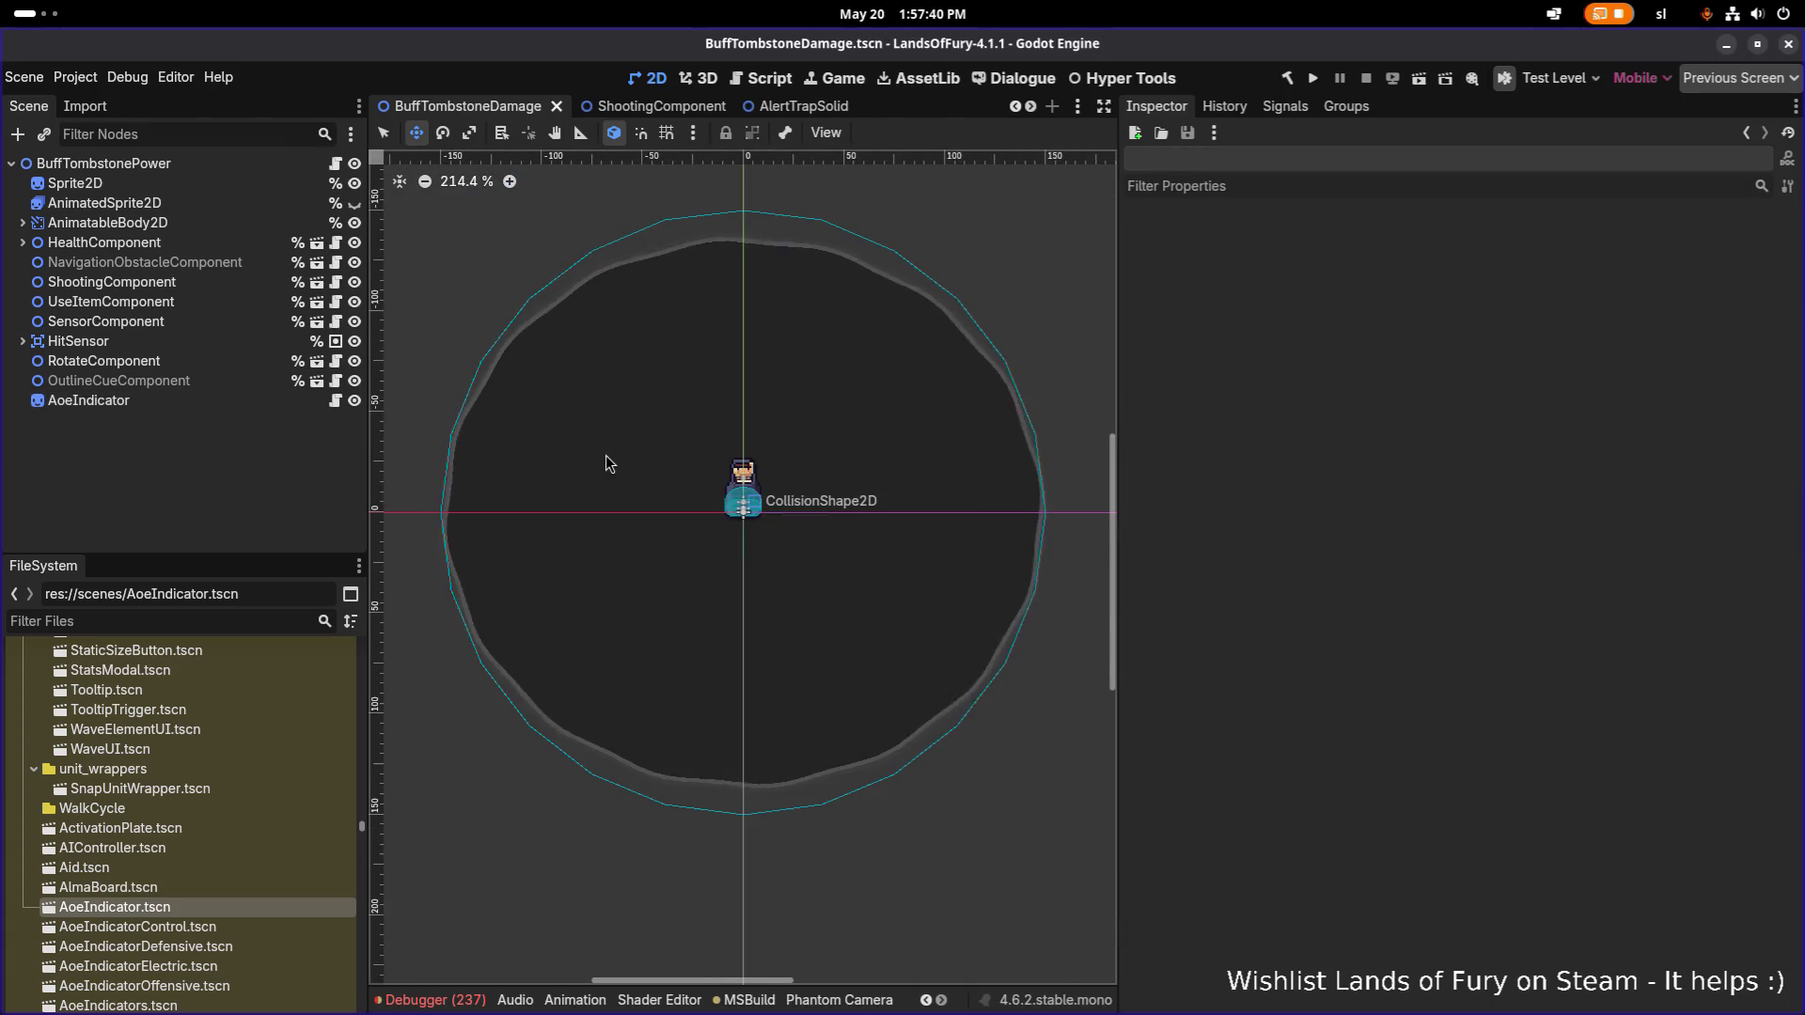
{"action": "key", "text": "Down"}
{"action": "key", "text": "Down"}
{"action": "key", "text": "Down"}
Locate AoeIndicator's assigned aoe_indicator_void.tres material in the FileSystem dock.
{"action": "left_click", "coordinate": [176, 346]}
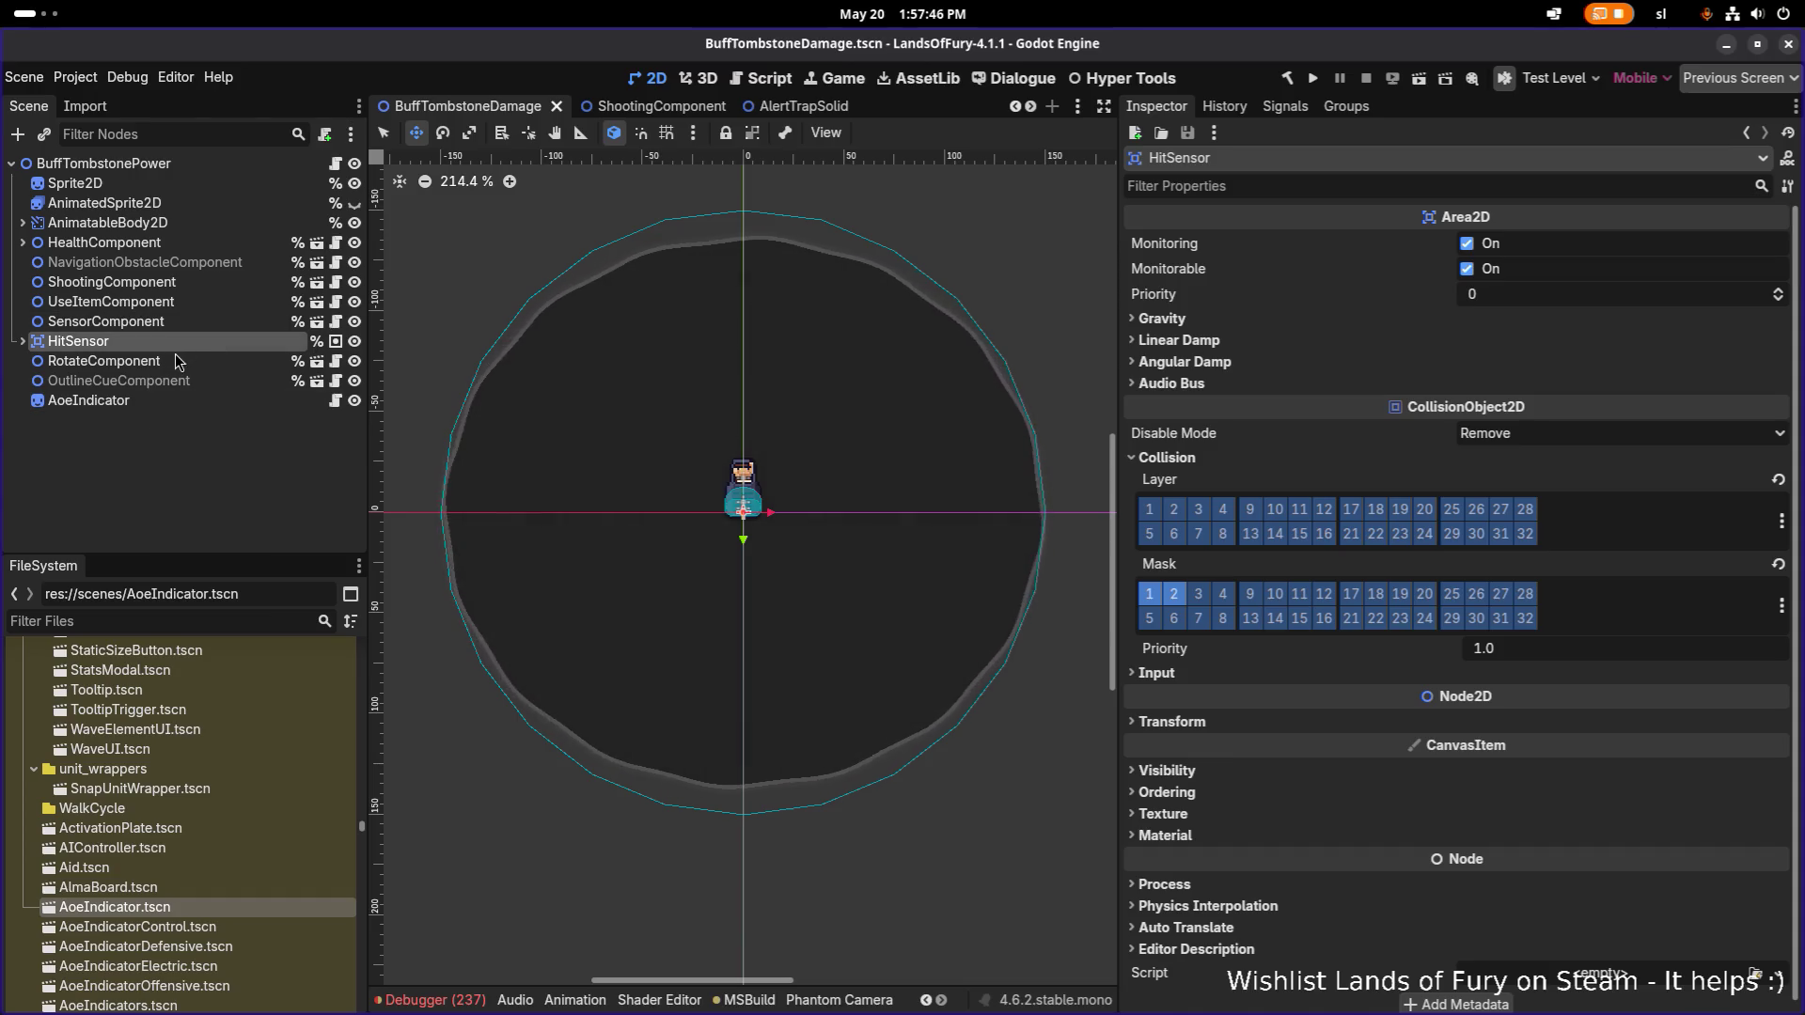
{"action": "left_click", "coordinate": [141, 403]}
{"action": "scroll", "coordinate": [1537, 625], "scroll_direction": "down", "scroll_amount": 1}
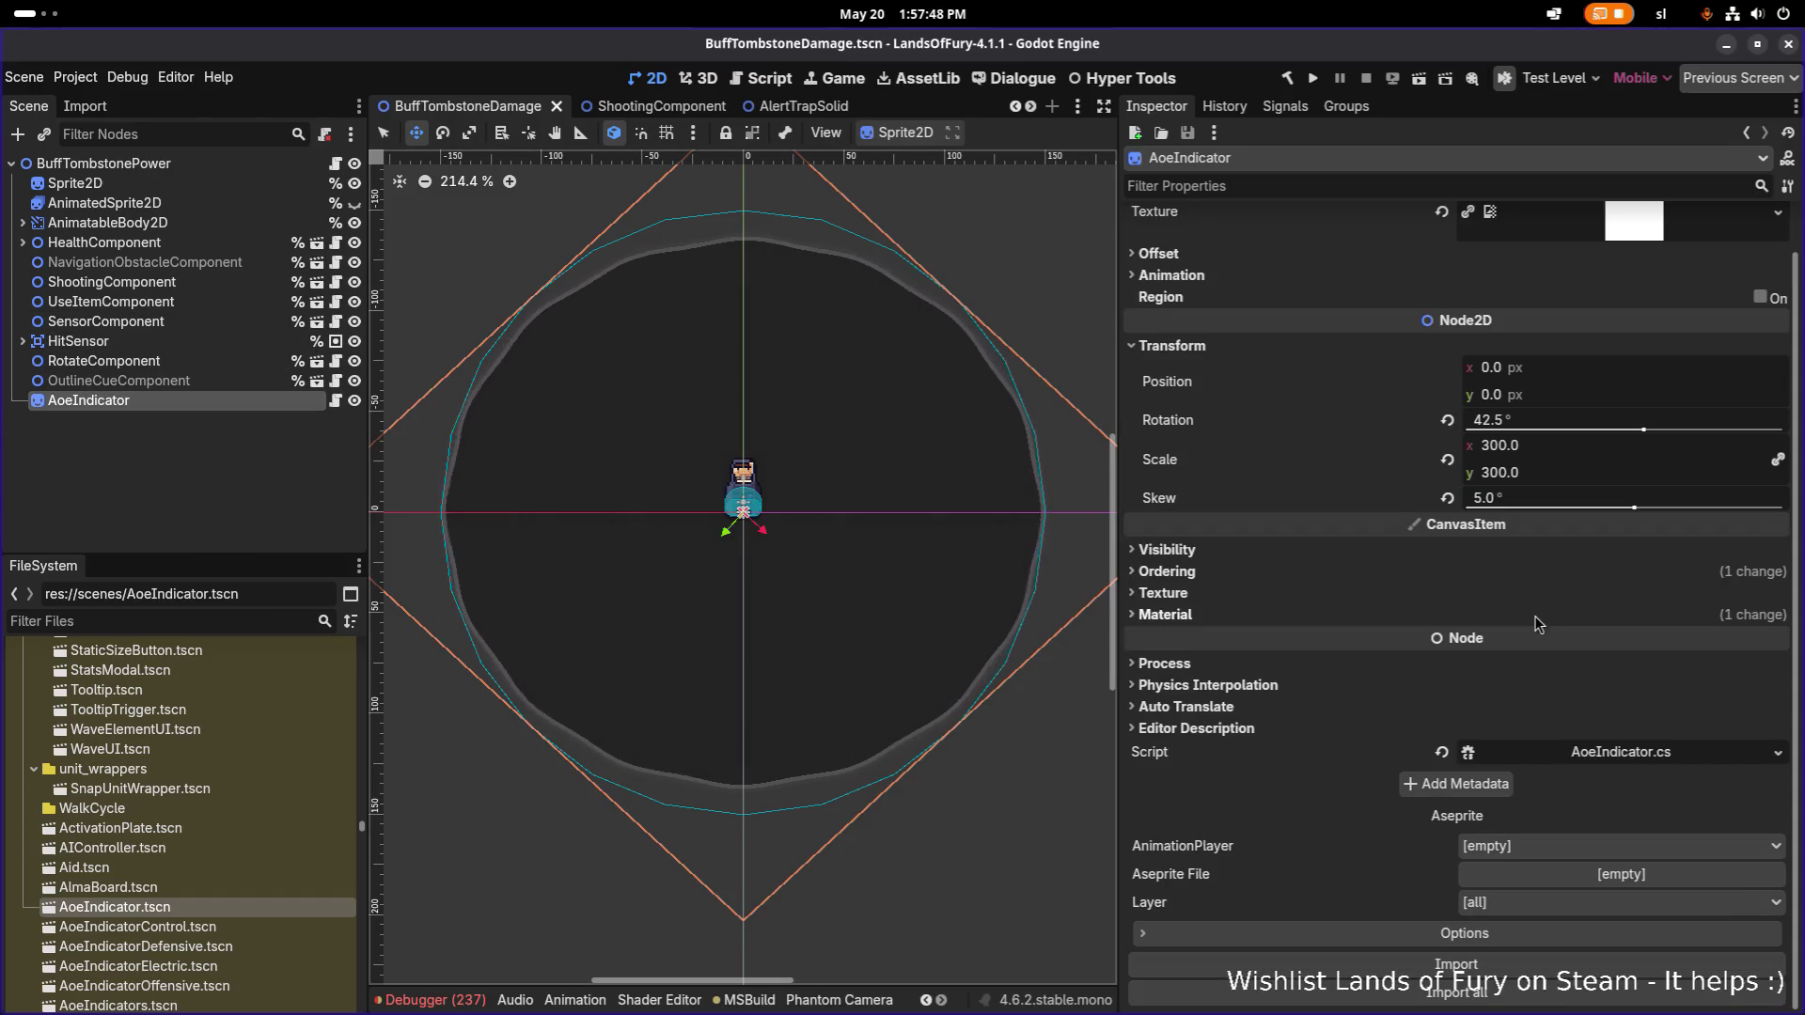
{"action": "left_click", "coordinate": [1551, 616]}
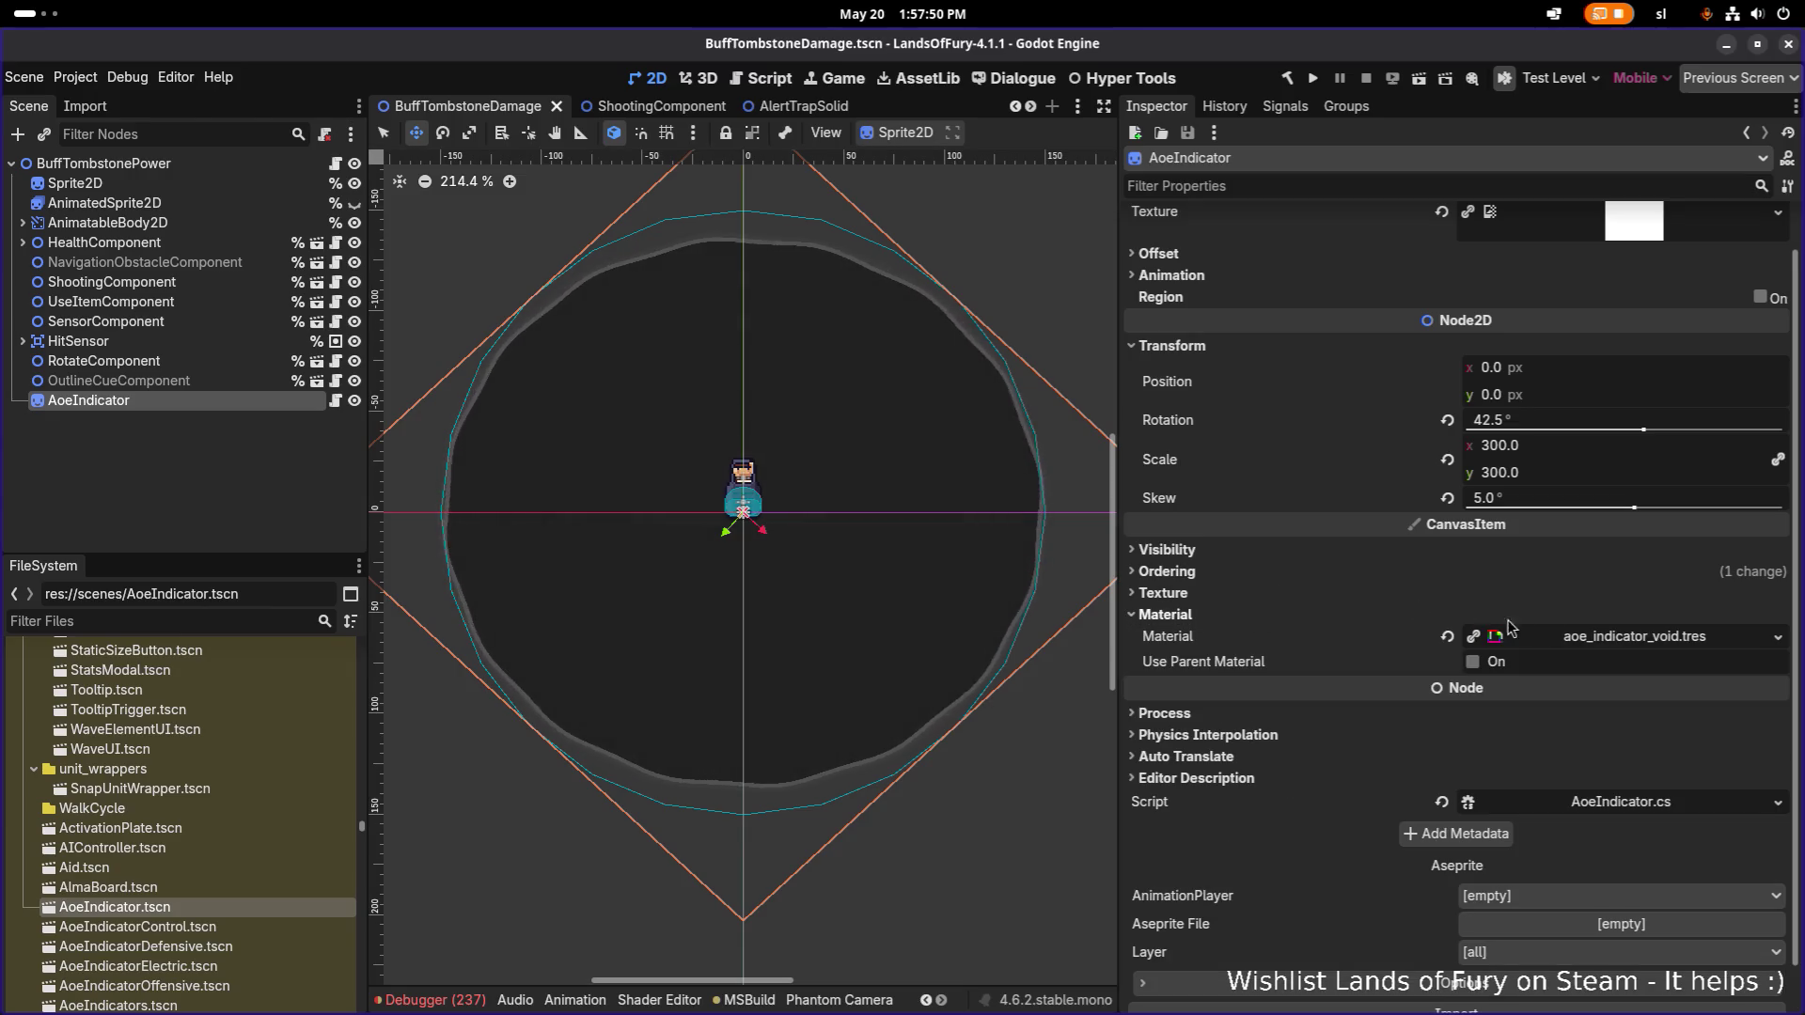
{"action": "right_click", "coordinate": [1637, 649]}
{"action": "left_click", "coordinate": [1649, 846]}
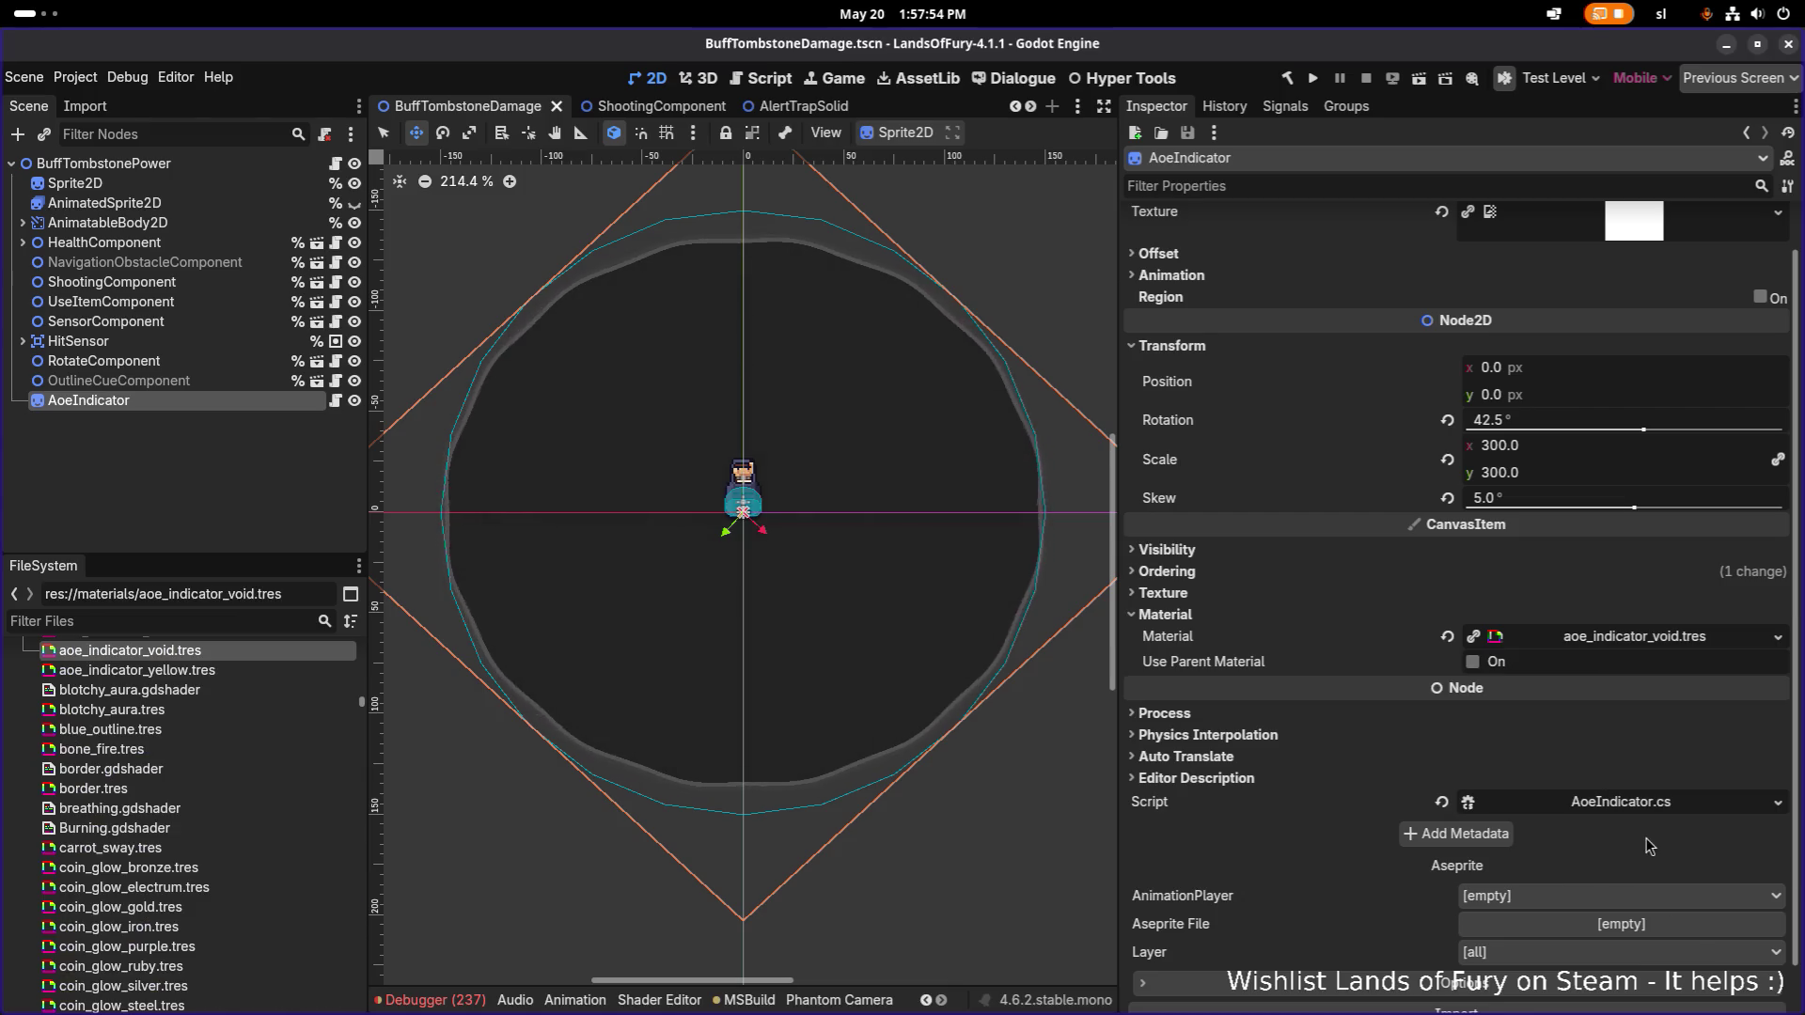
Duplicate aoe_indicator_void.tres as aoe_indicator_tombstone_aura.tres.
{"action": "key", "text": "ctrl+d"}
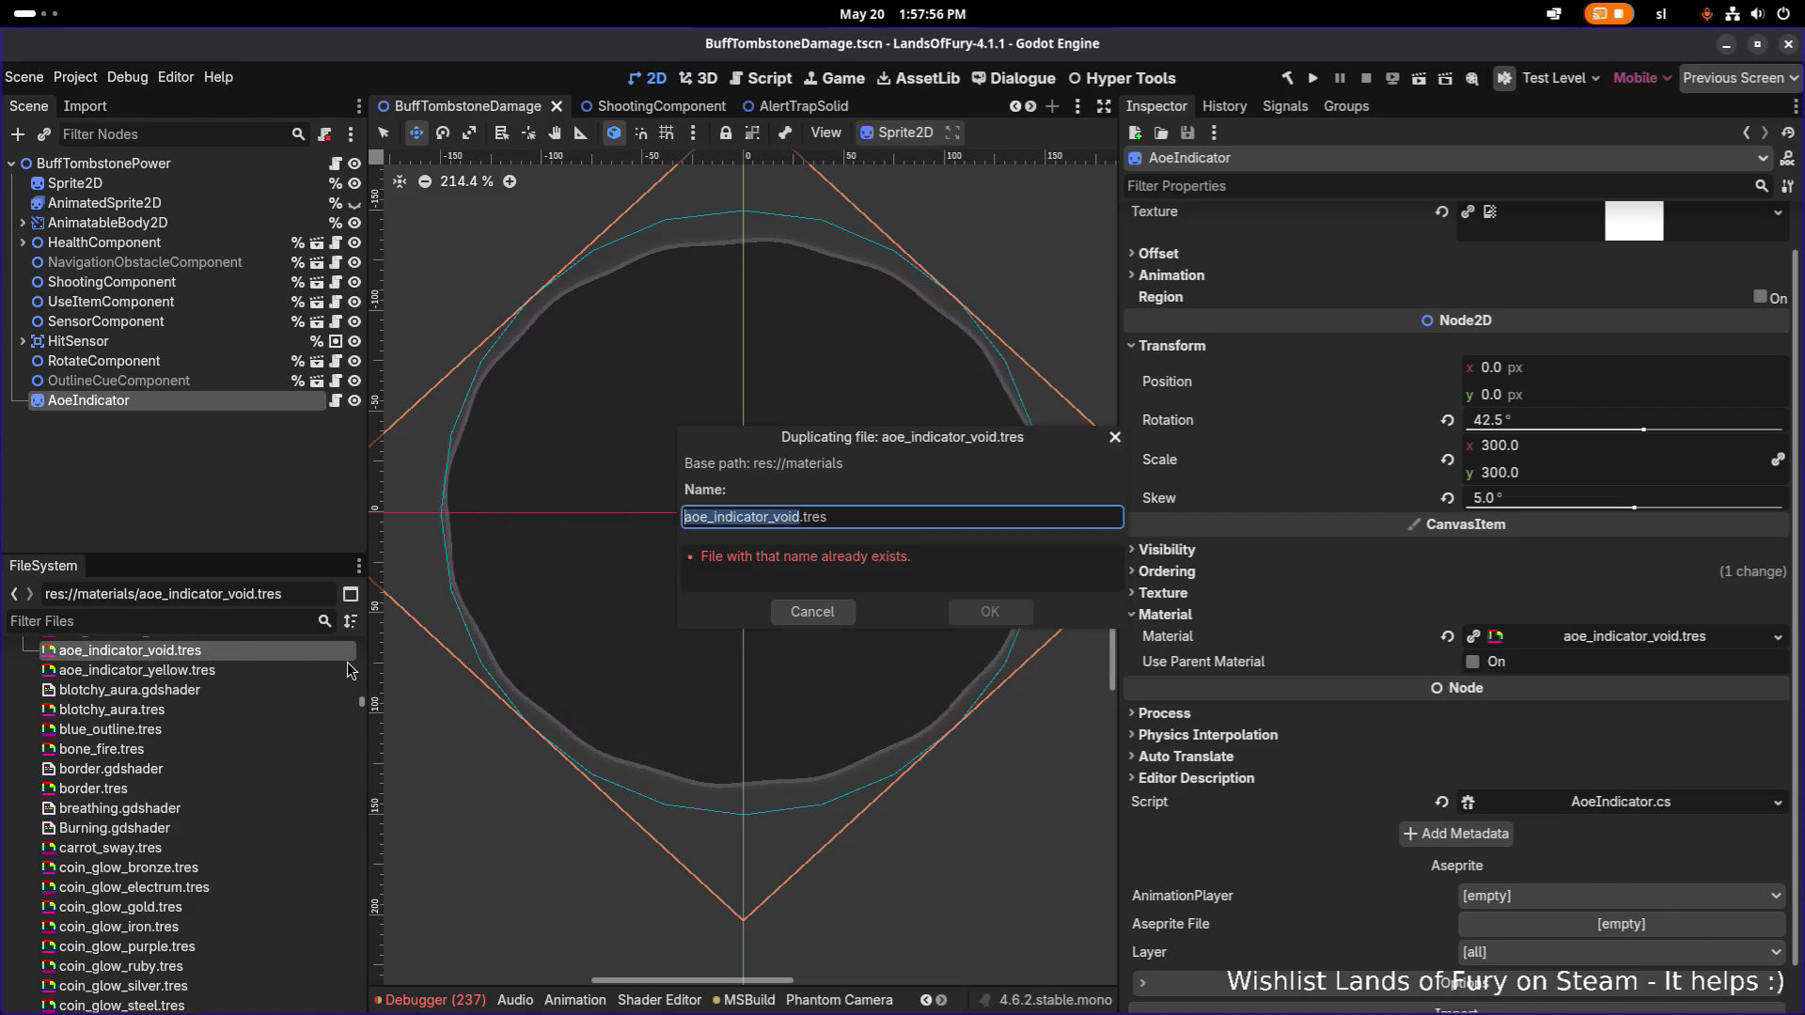
{"action": "key", "text": "Right"}
{"action": "key", "text": "Left"}
{"action": "key", "text": "Left"}
{"action": "key", "text": "Left"}
{"action": "key", "text": "shift+Right"}
{"action": "key", "text": "shift+Right"}
{"action": "key", "text": "shift+Right"}
{"action": "type", "text": "tombstone"}
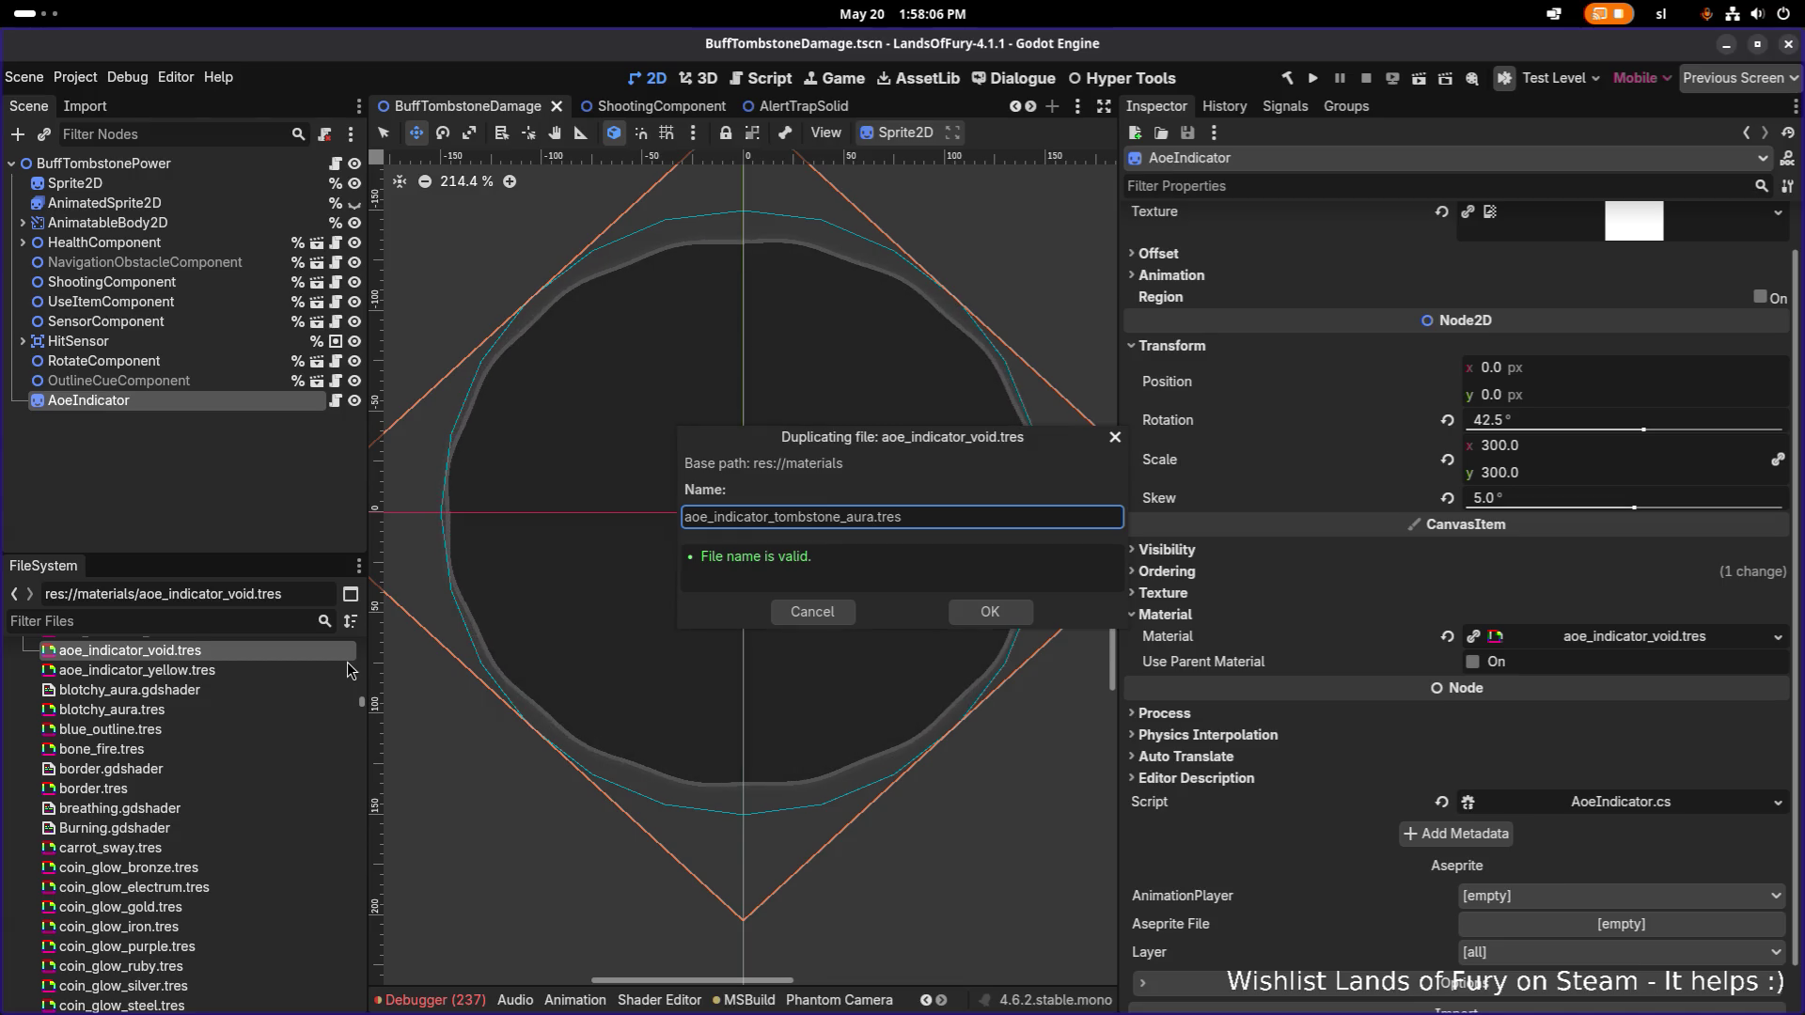
{"action": "key", "text": "Return"}
Quick Load aoe_indicator_tombstone_aura.tres into AoeIndicator's Material slot.
{"action": "left_click", "coordinate": [1786, 636]}
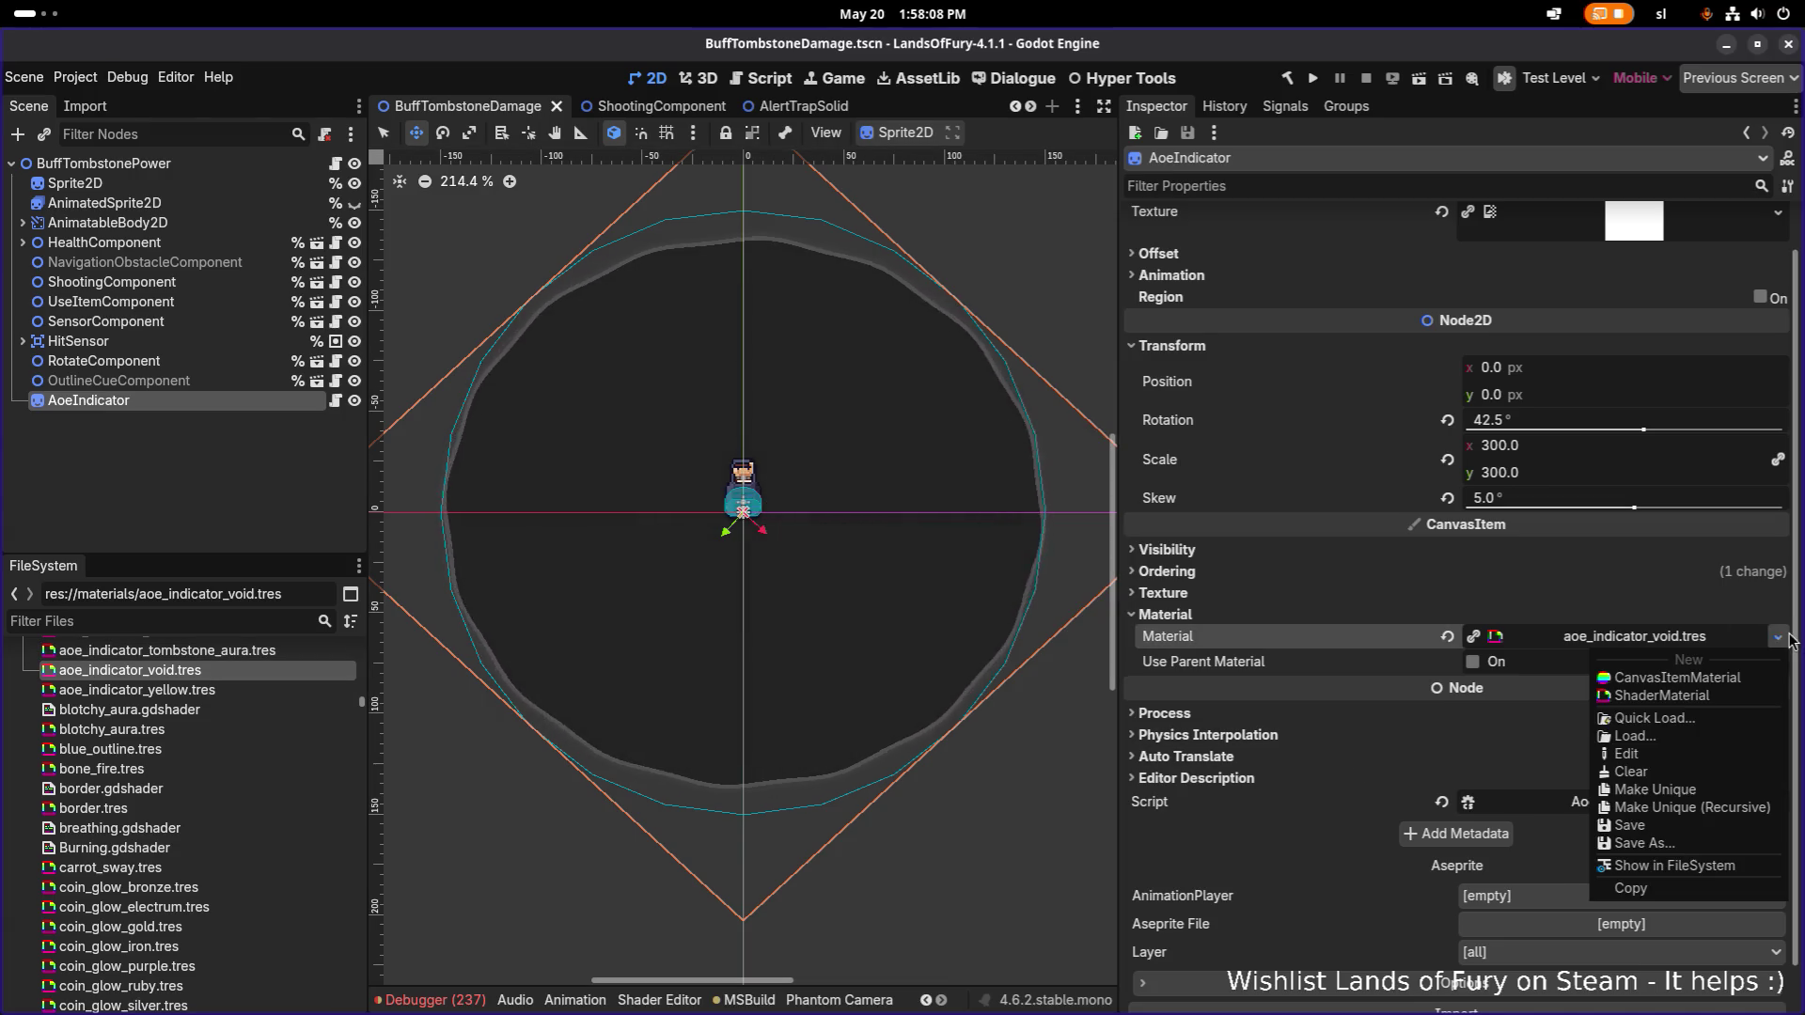
{"action": "left_click", "coordinate": [1720, 720]}
{"action": "type", "text": "tomb"}
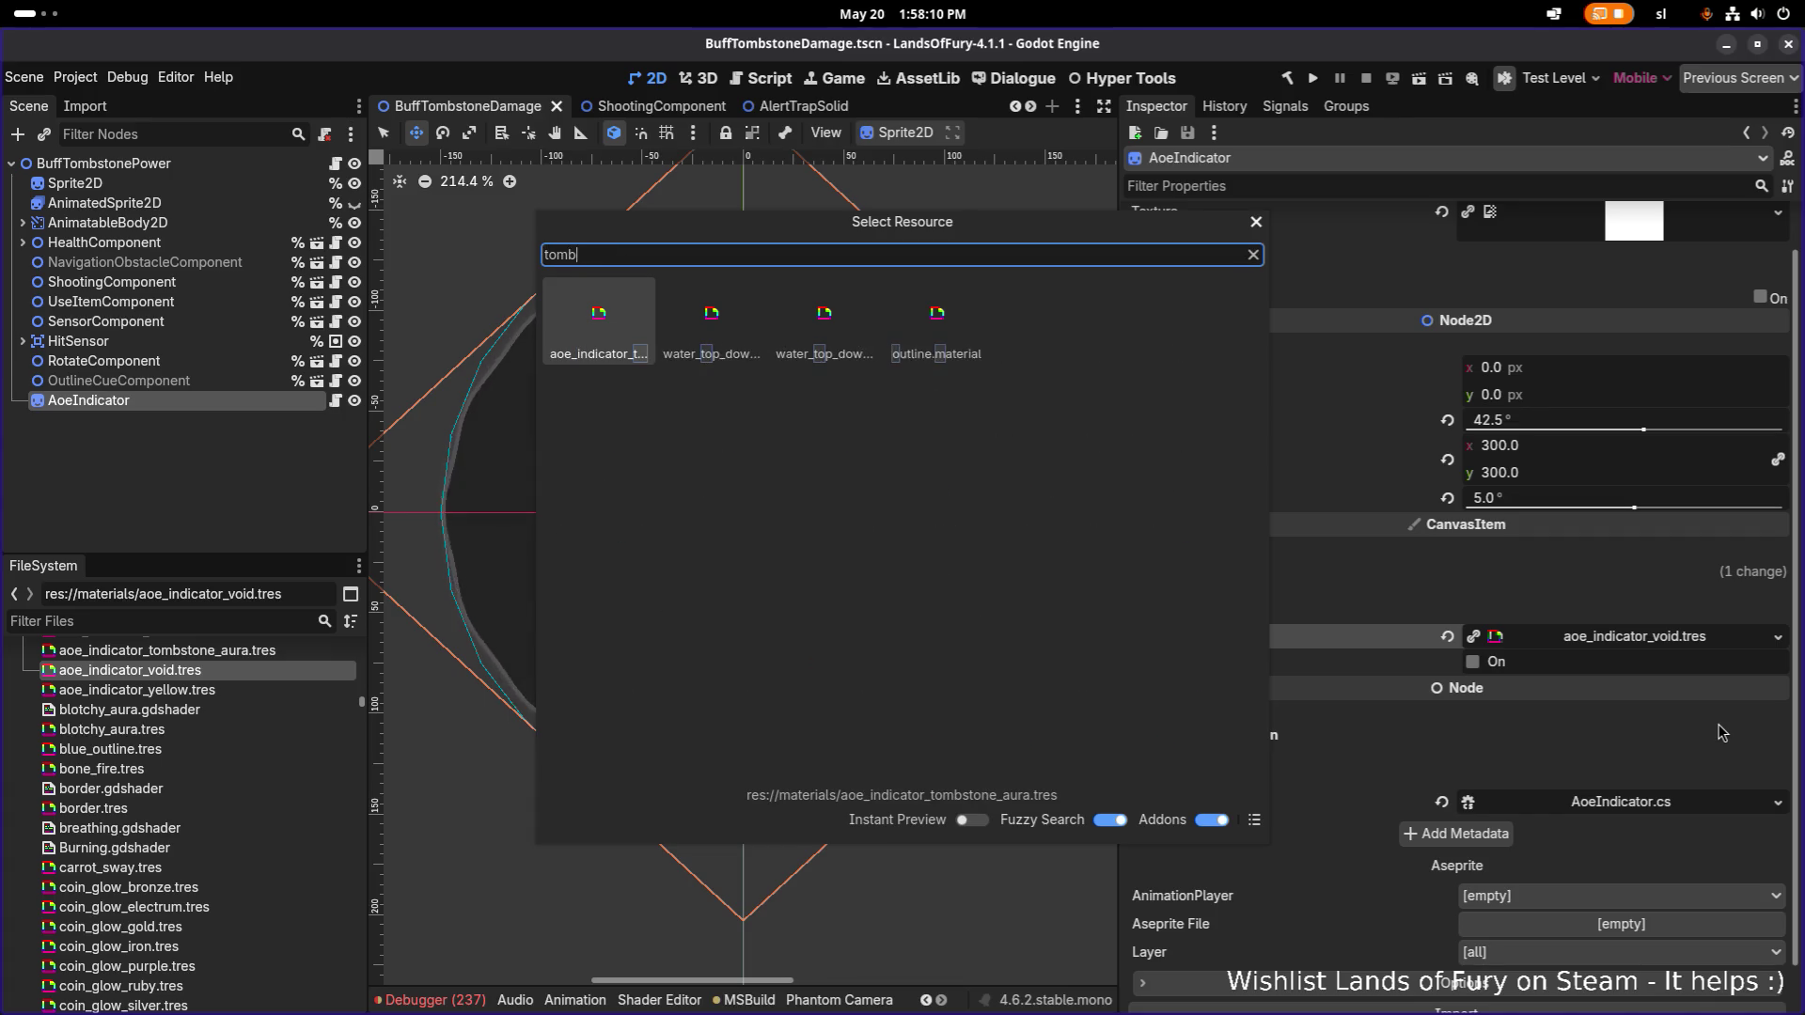
{"action": "key", "text": "Return"}
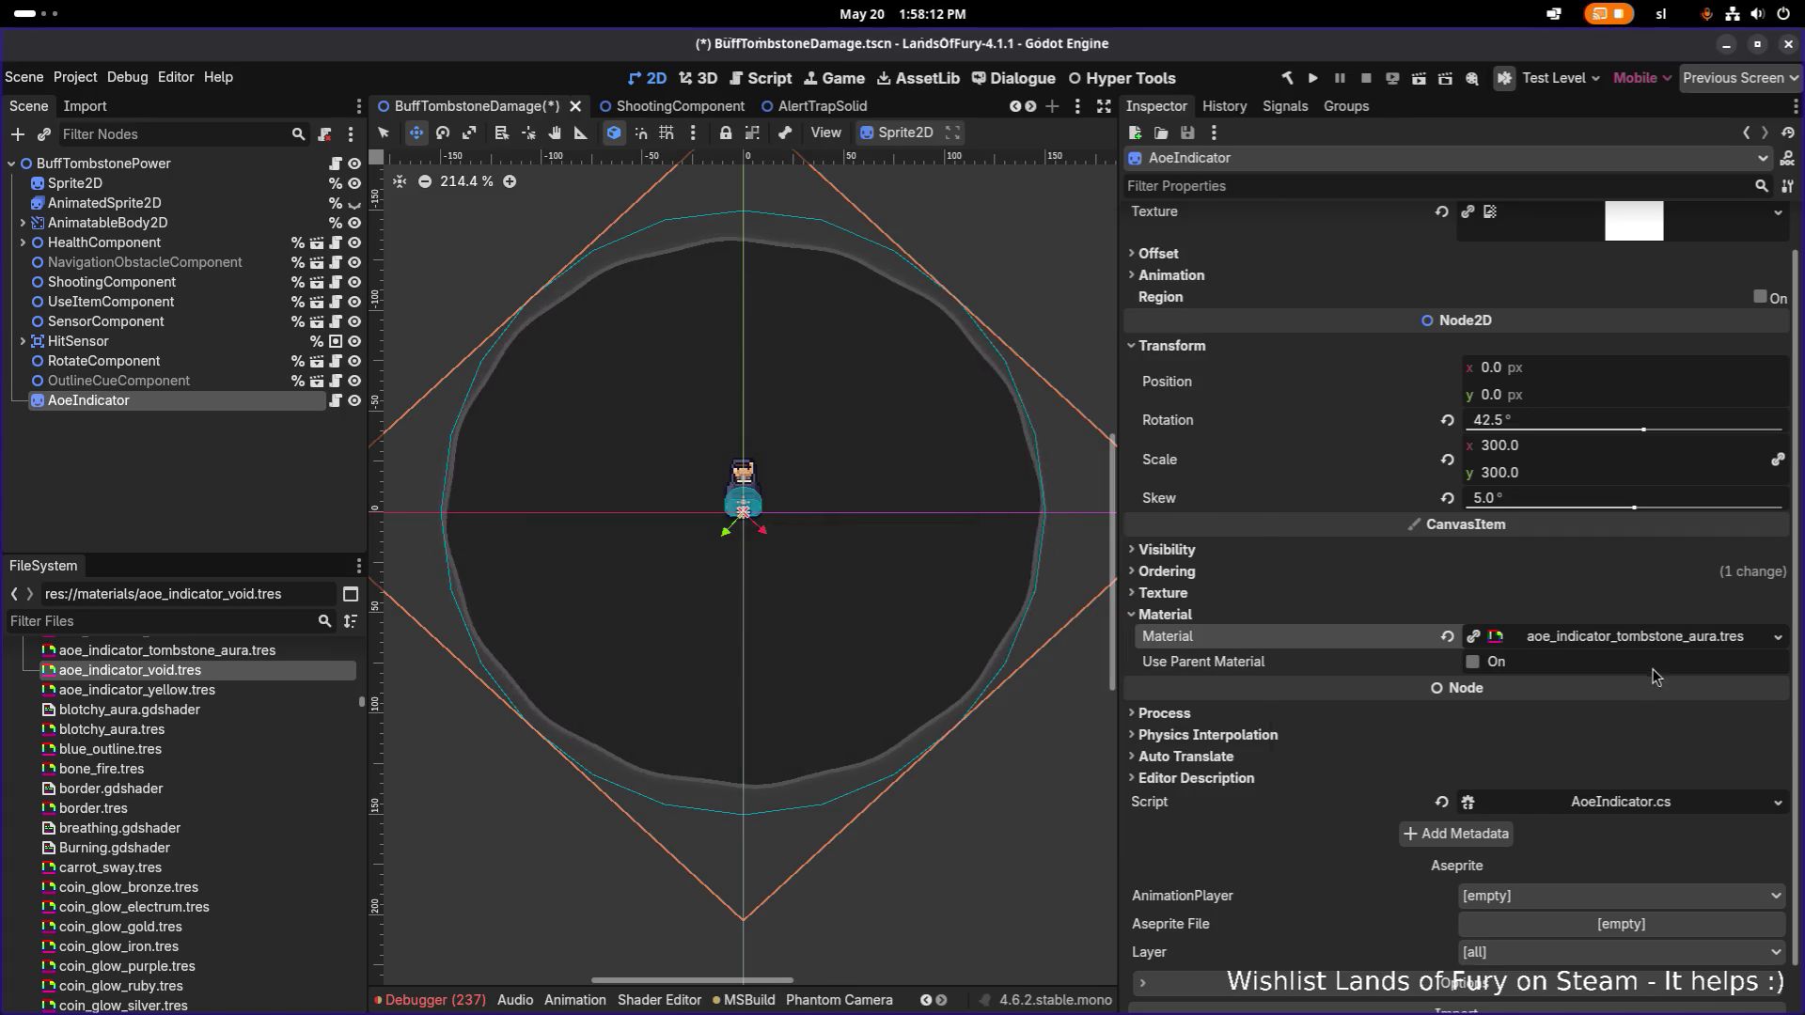
{"action": "left_click", "coordinate": [1651, 643]}
{"action": "scroll", "coordinate": [1636, 658], "scroll_direction": "down", "scroll_amount": 4}
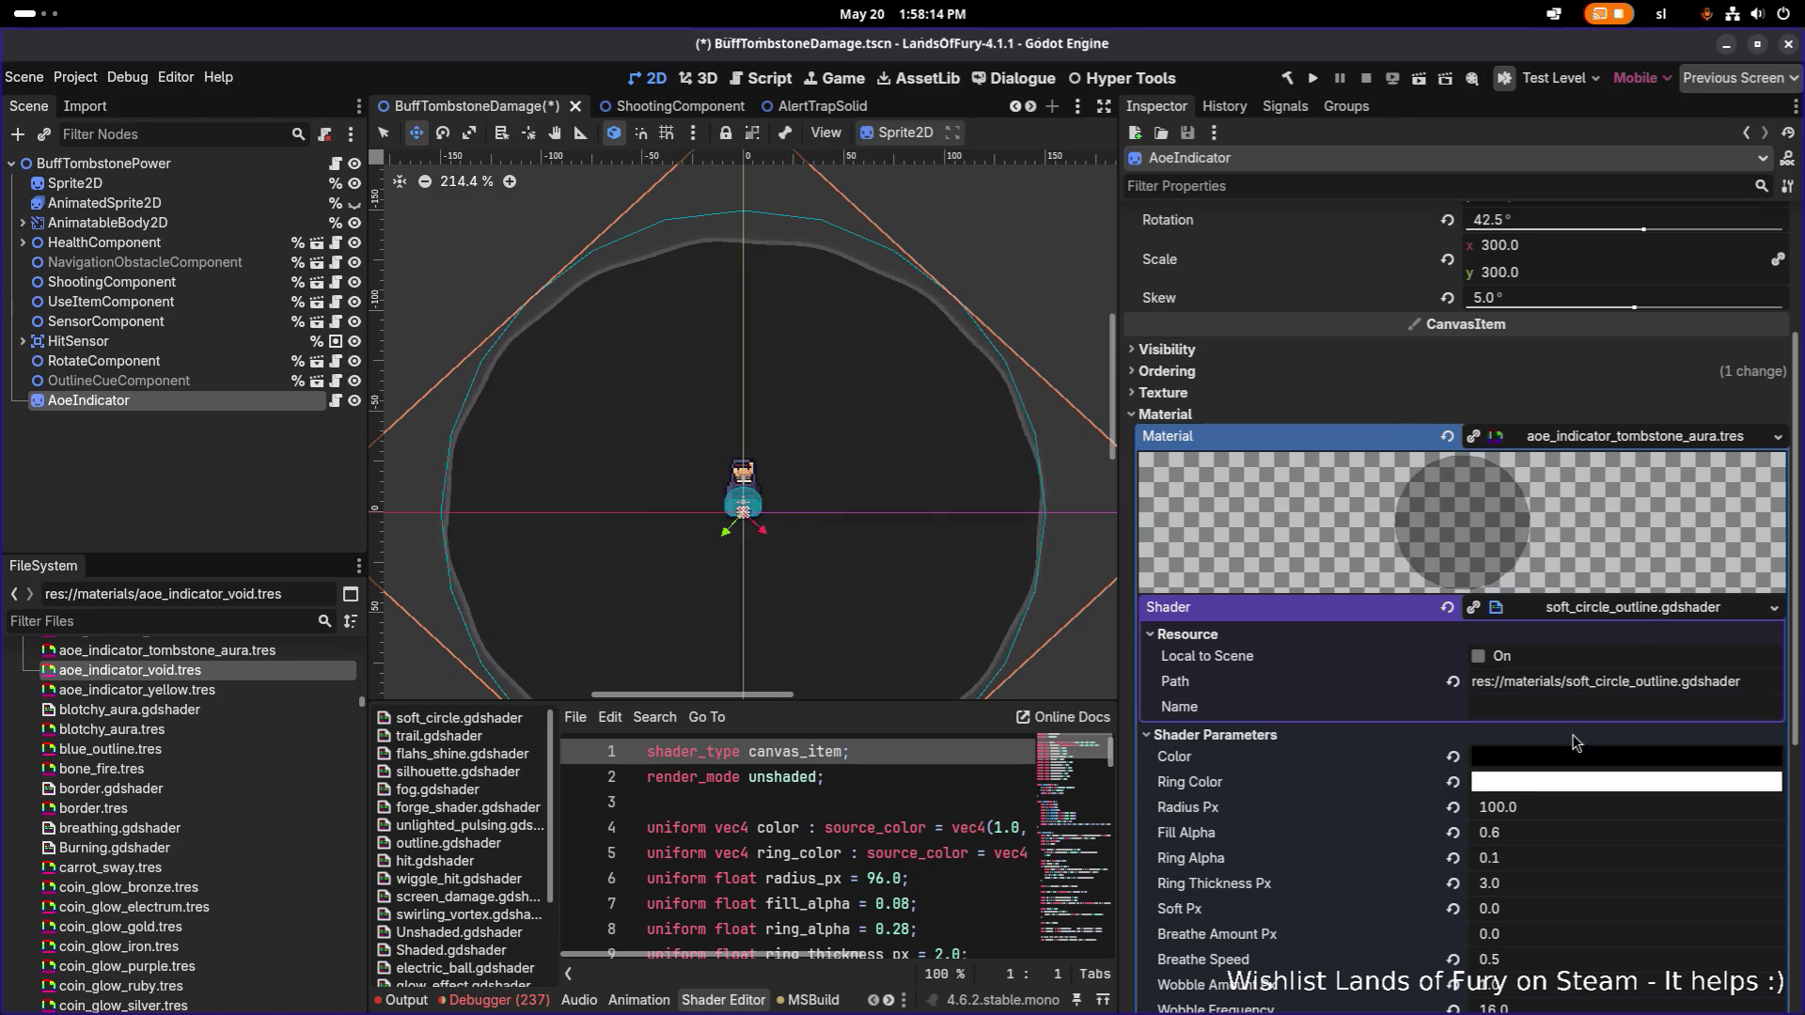
Reset Pulse Strength to 0.0 and set Wobble Speed to 1.0.
{"action": "scroll", "coordinate": [1577, 742], "scroll_direction": "down", "scroll_amount": 5}
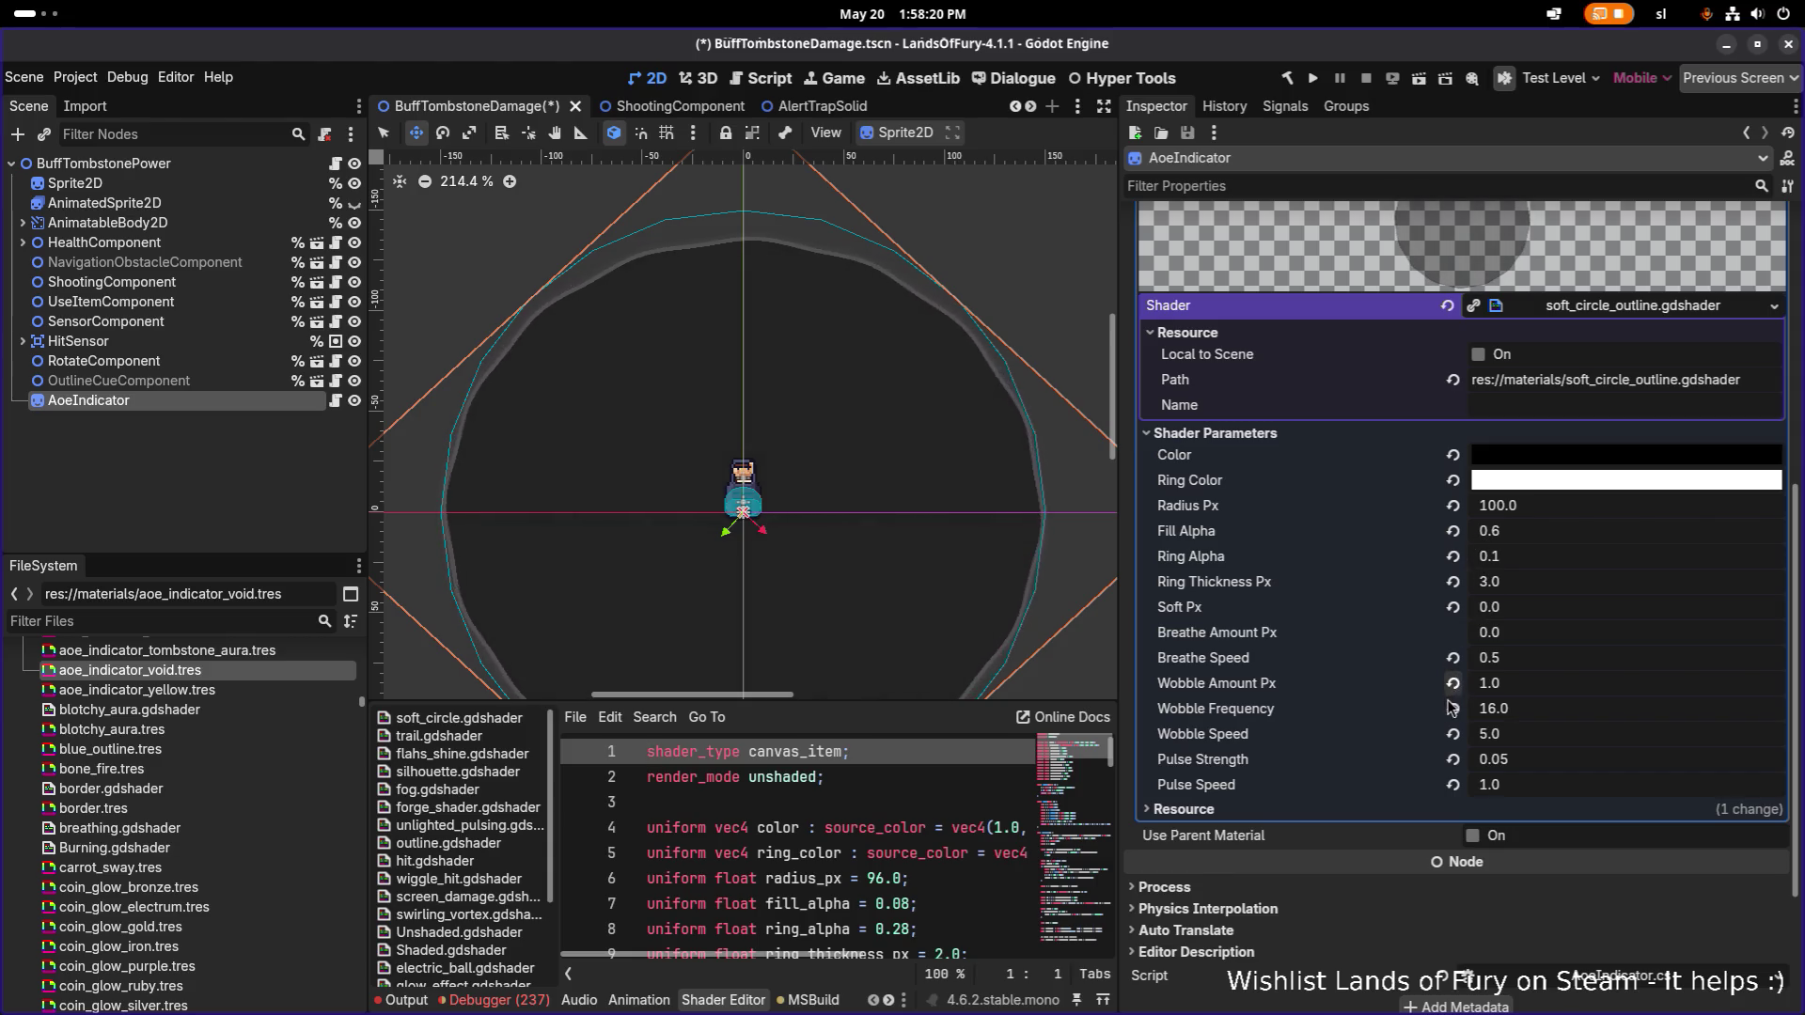
{"action": "left_click", "coordinate": [1452, 760]}
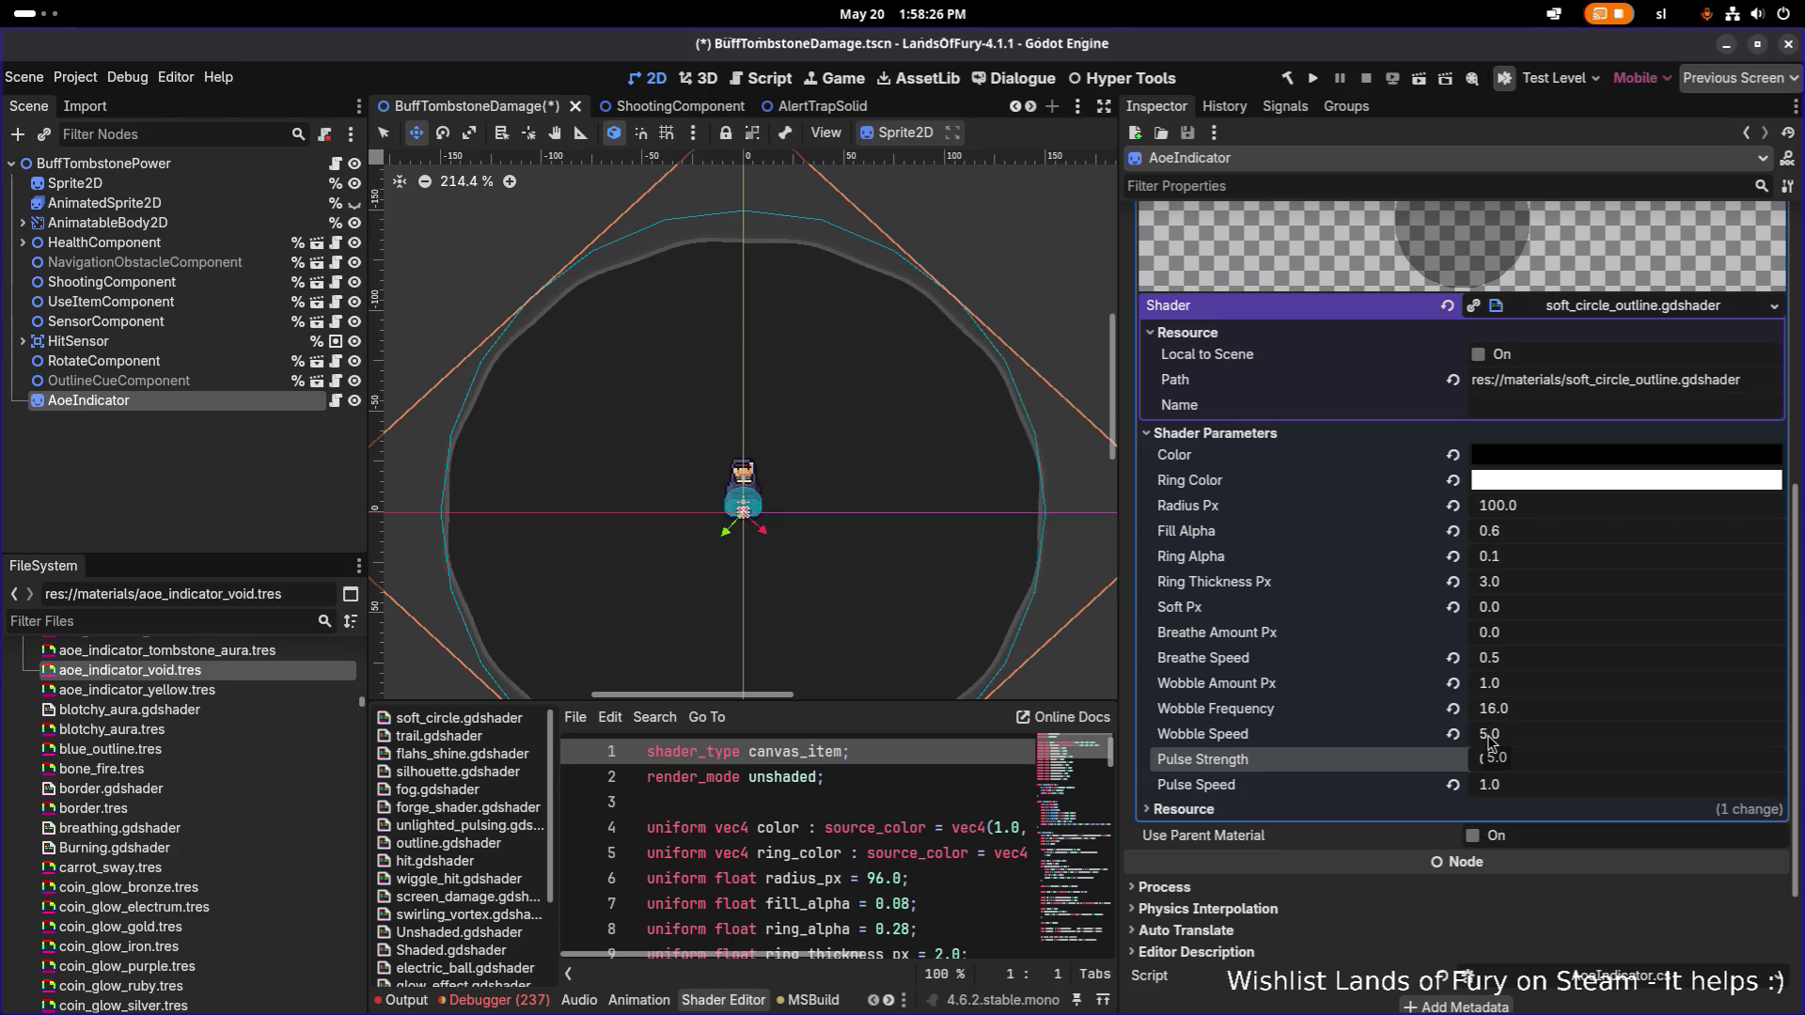
{"action": "left_click", "coordinate": [1527, 733]}
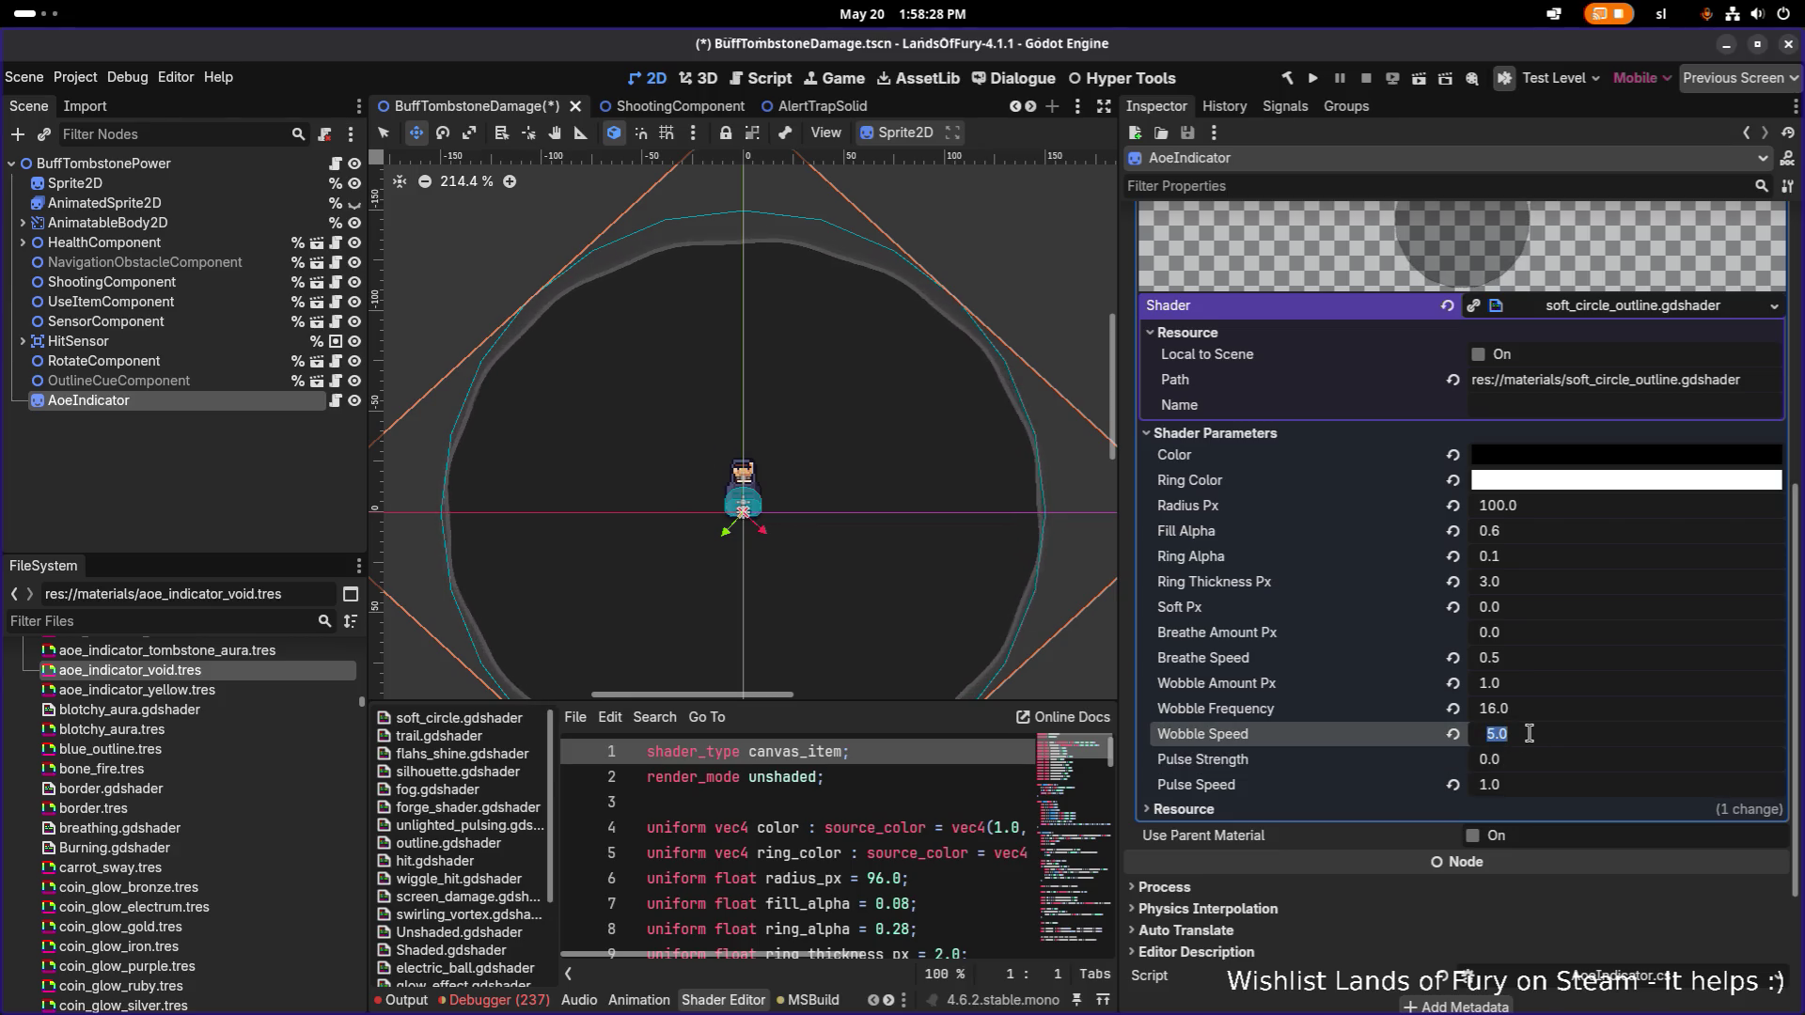
{"action": "type", "text": "2"}
{"action": "left_click", "coordinate": [1528, 733]}
{"action": "type", "text": "1"}
{"action": "key", "text": "Return"}
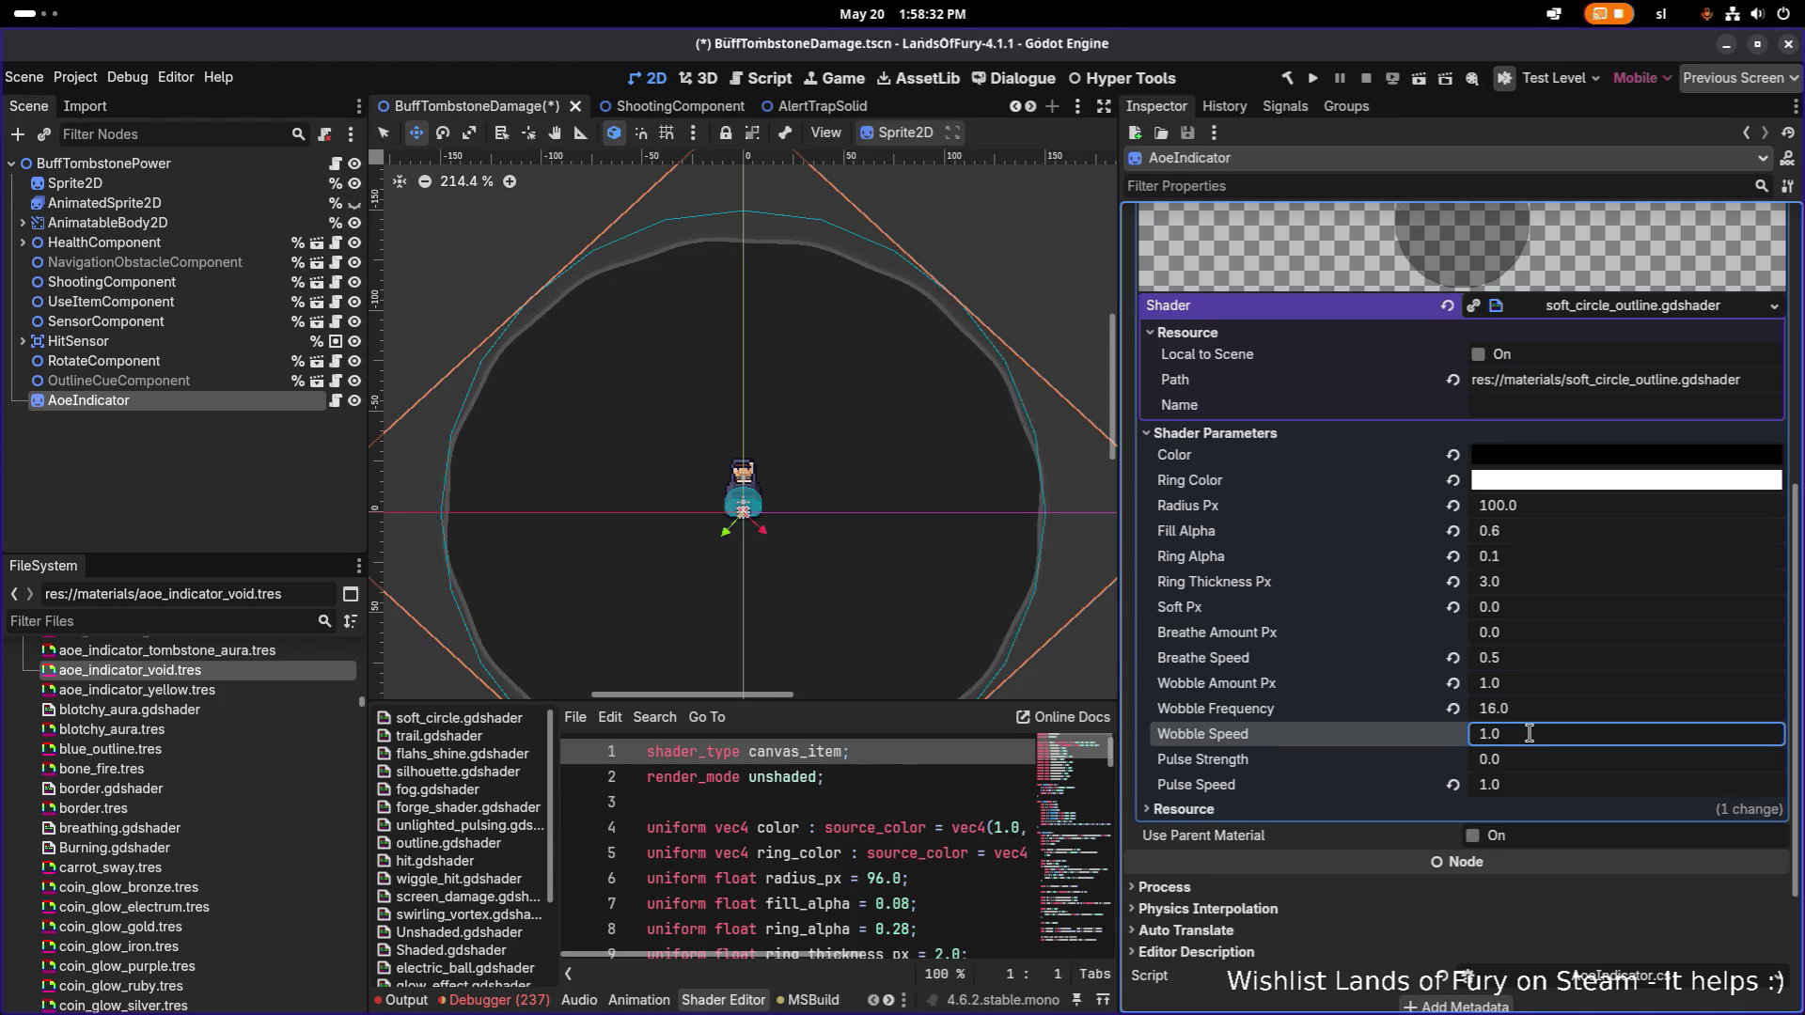
Try several wobble amounts (0, 1, 0.1) and settle on Wobble Amount Px 0.5.
{"action": "left_click", "coordinate": [1516, 687]}
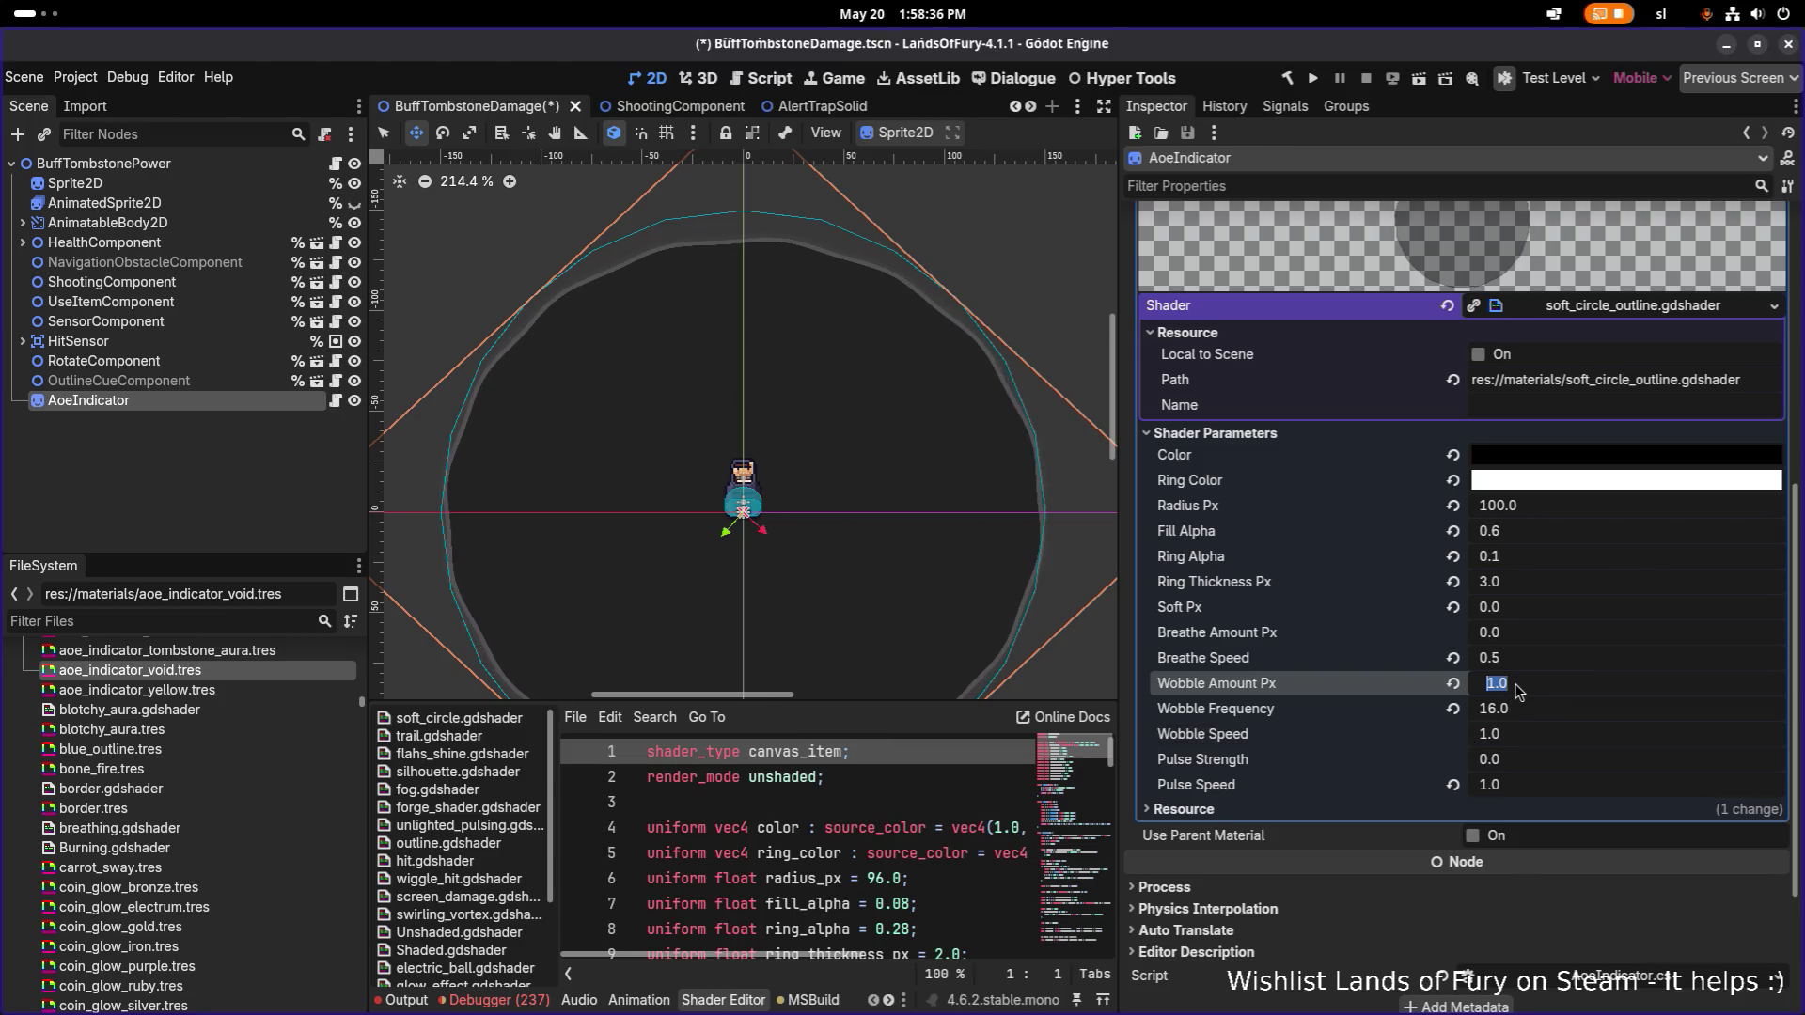
{"action": "type", "text": "0"}
{"action": "key", "text": "Return"}
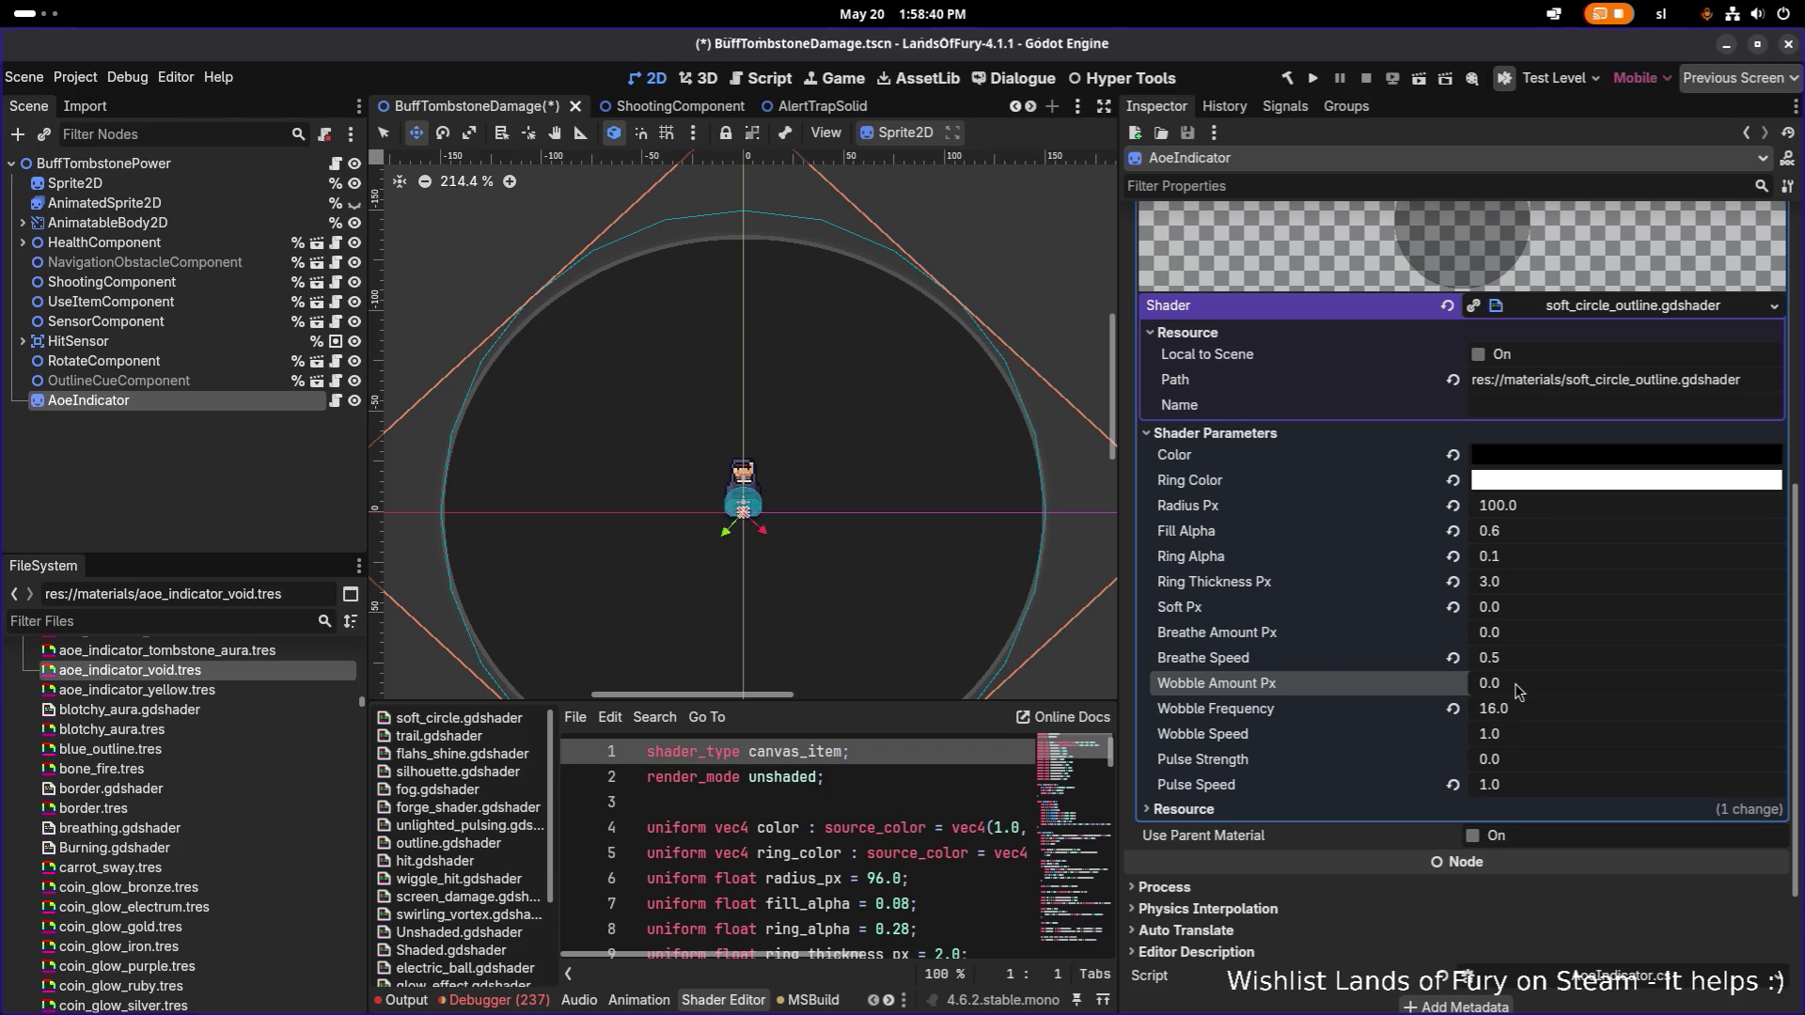
{"action": "left_click", "coordinate": [1516, 691]}
{"action": "type", "text": "1"}
{"action": "key", "text": "Return"}
{"action": "left_click", "coordinate": [1516, 691]}
{"action": "type", "text": "0.1"}
{"action": "key", "text": "Return"}
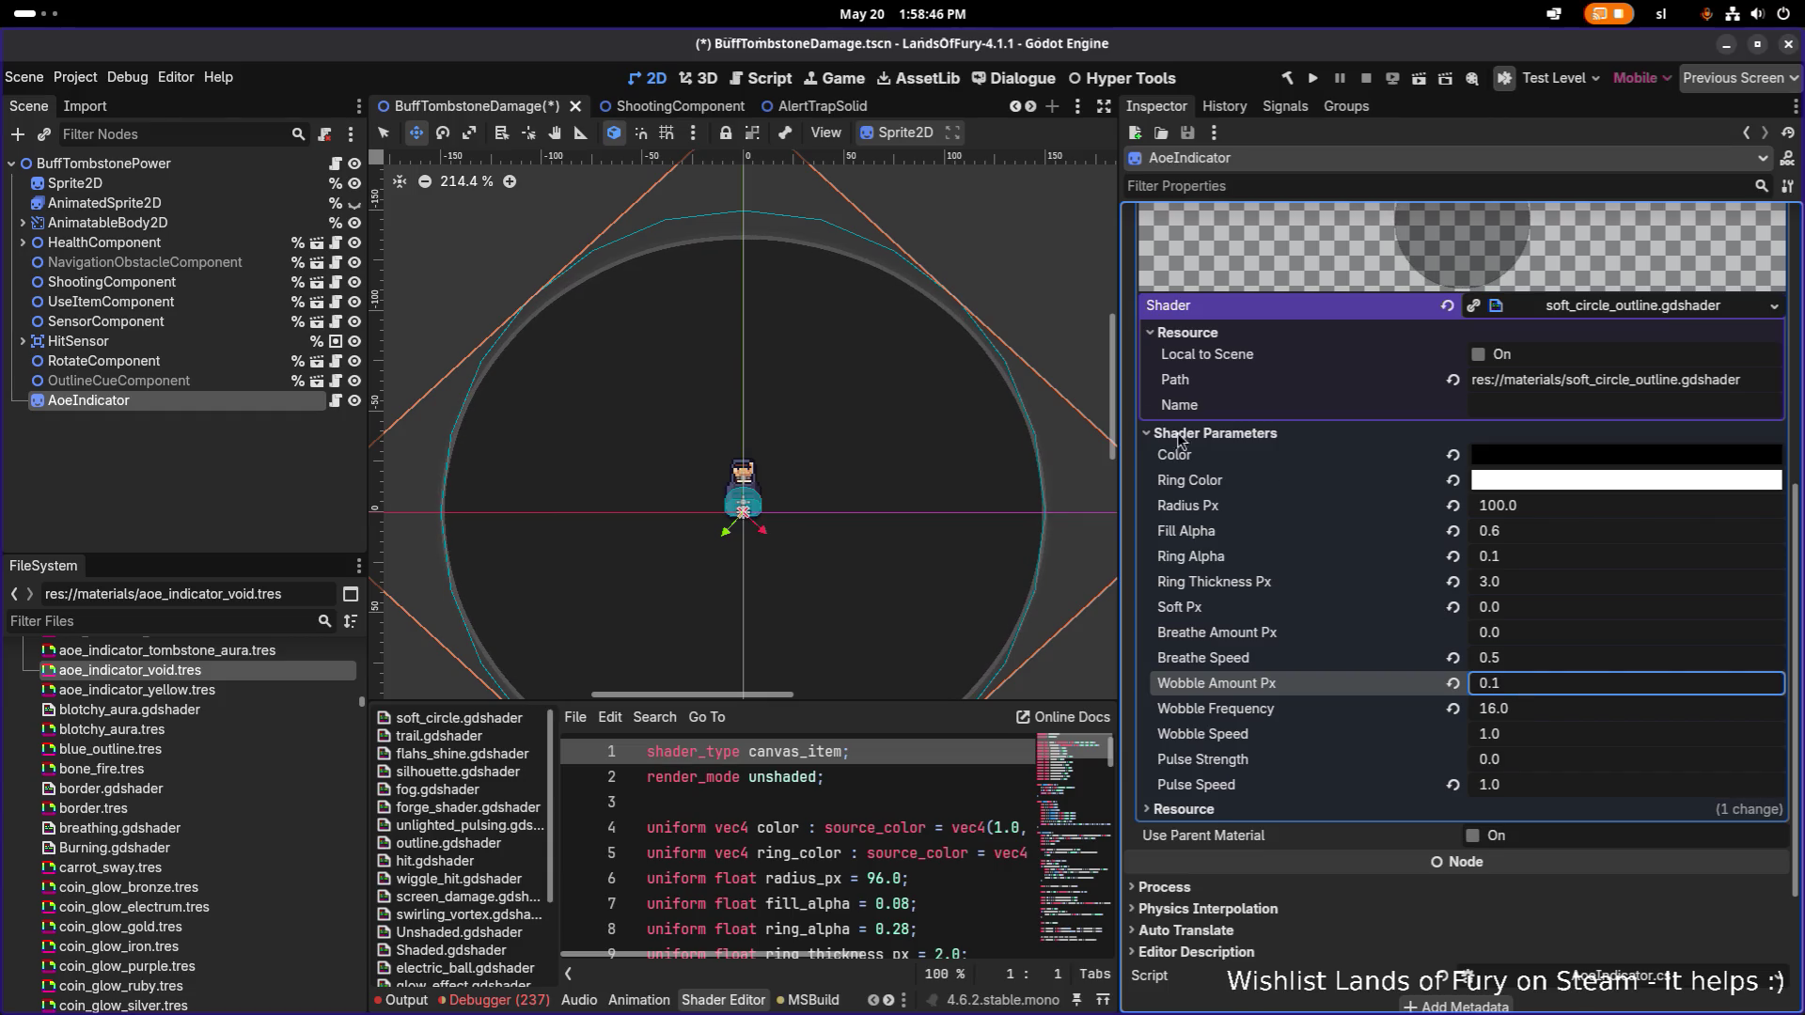
{"action": "scroll", "coordinate": [669, 252], "scroll_direction": "up", "scroll_amount": 5}
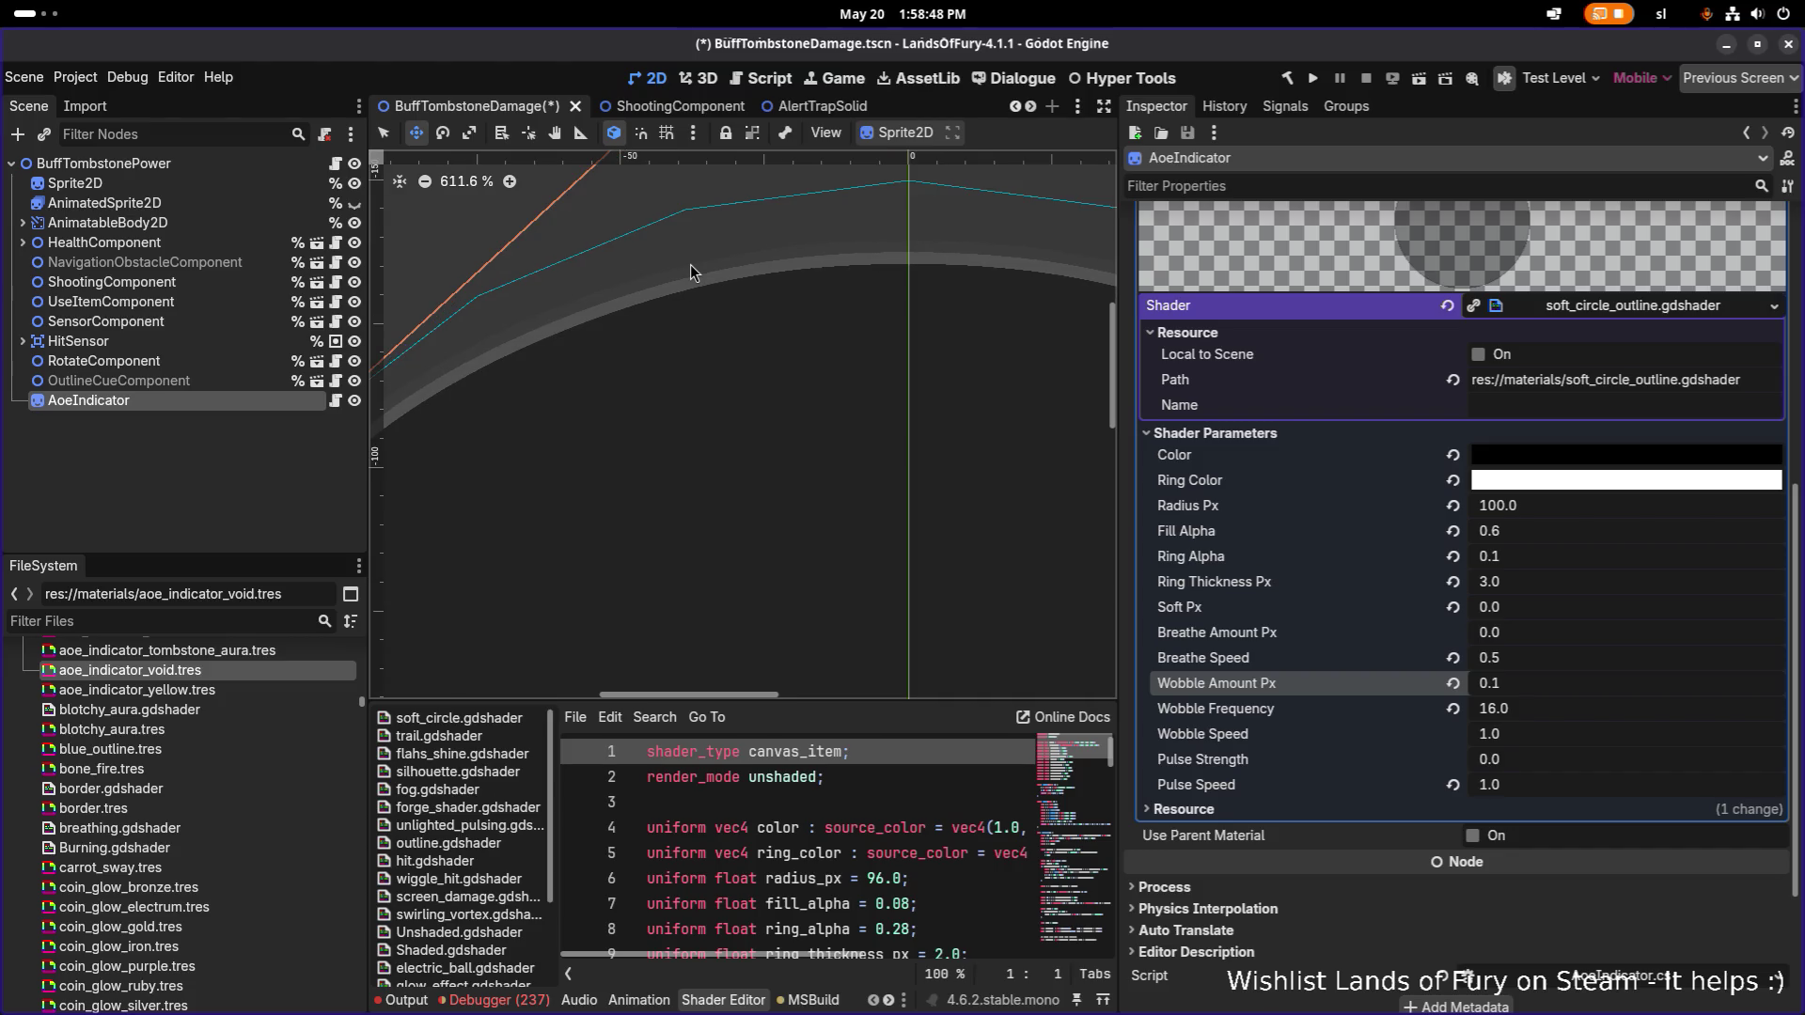
{"action": "scroll", "coordinate": [690, 271], "scroll_direction": "down", "scroll_amount": 3}
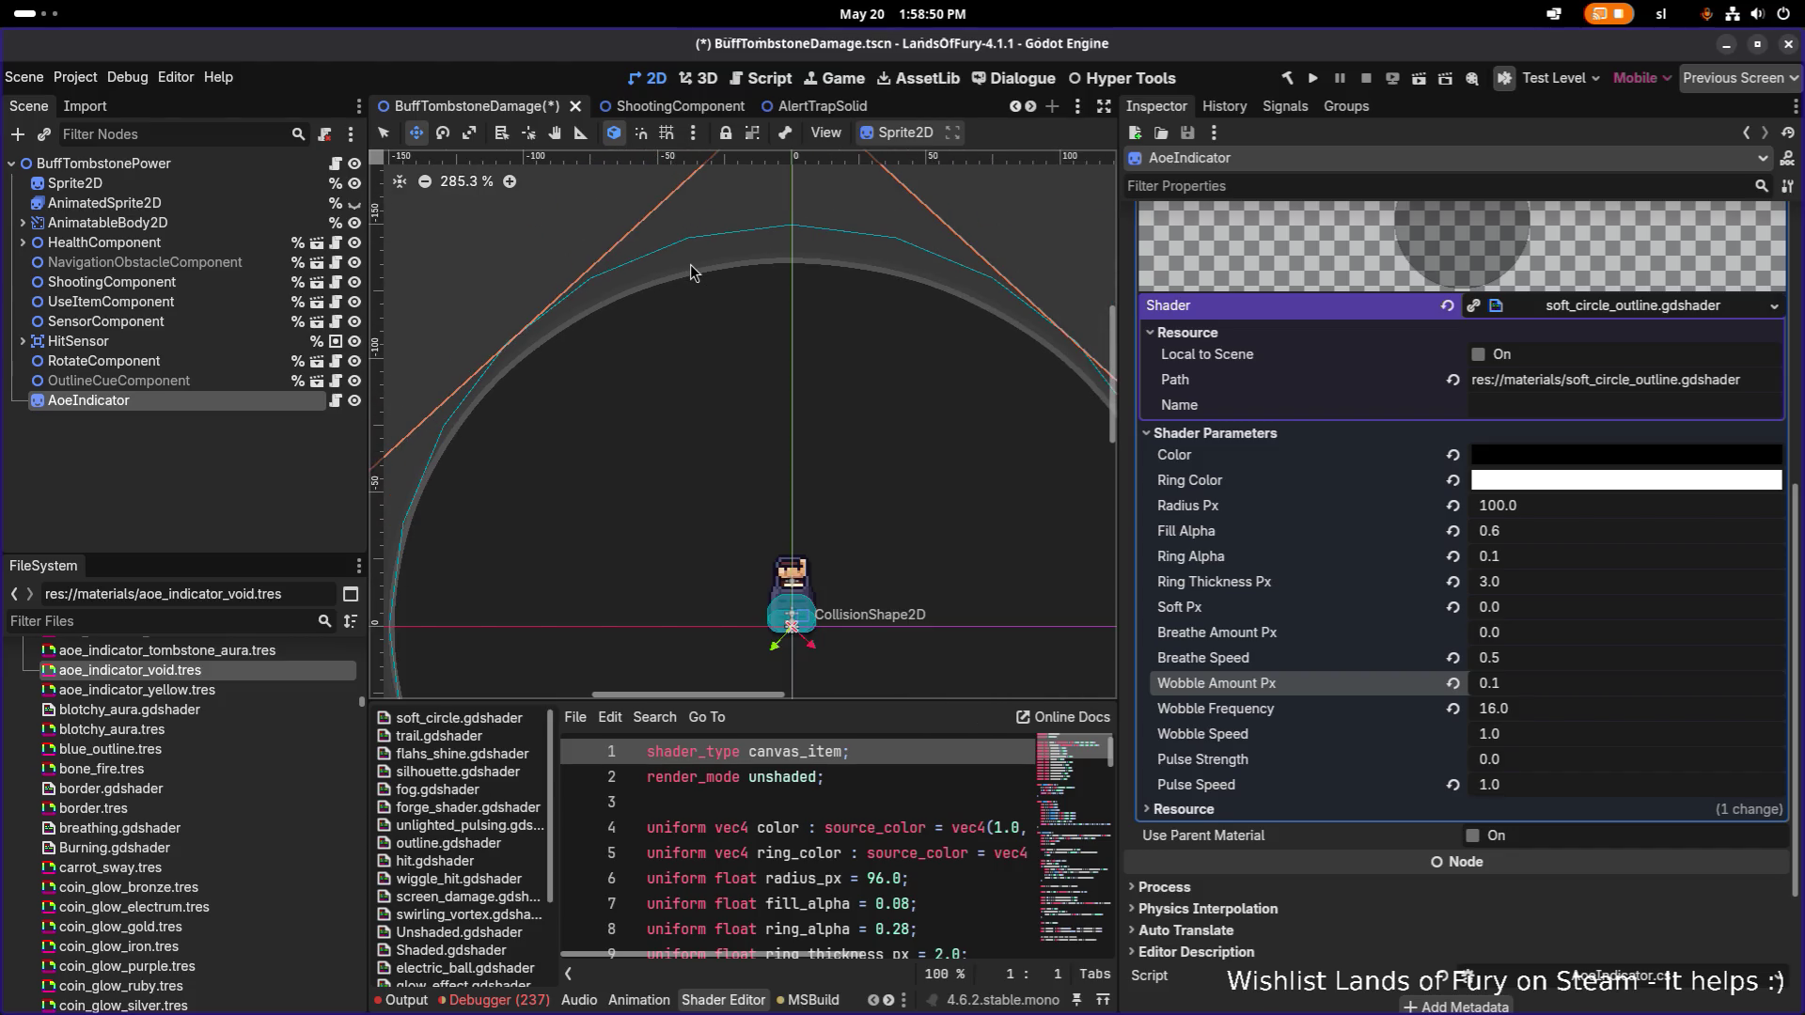
{"action": "left_click", "coordinate": [1495, 684]}
{"action": "type", "text": "5"}
{"action": "key", "text": "Return"}
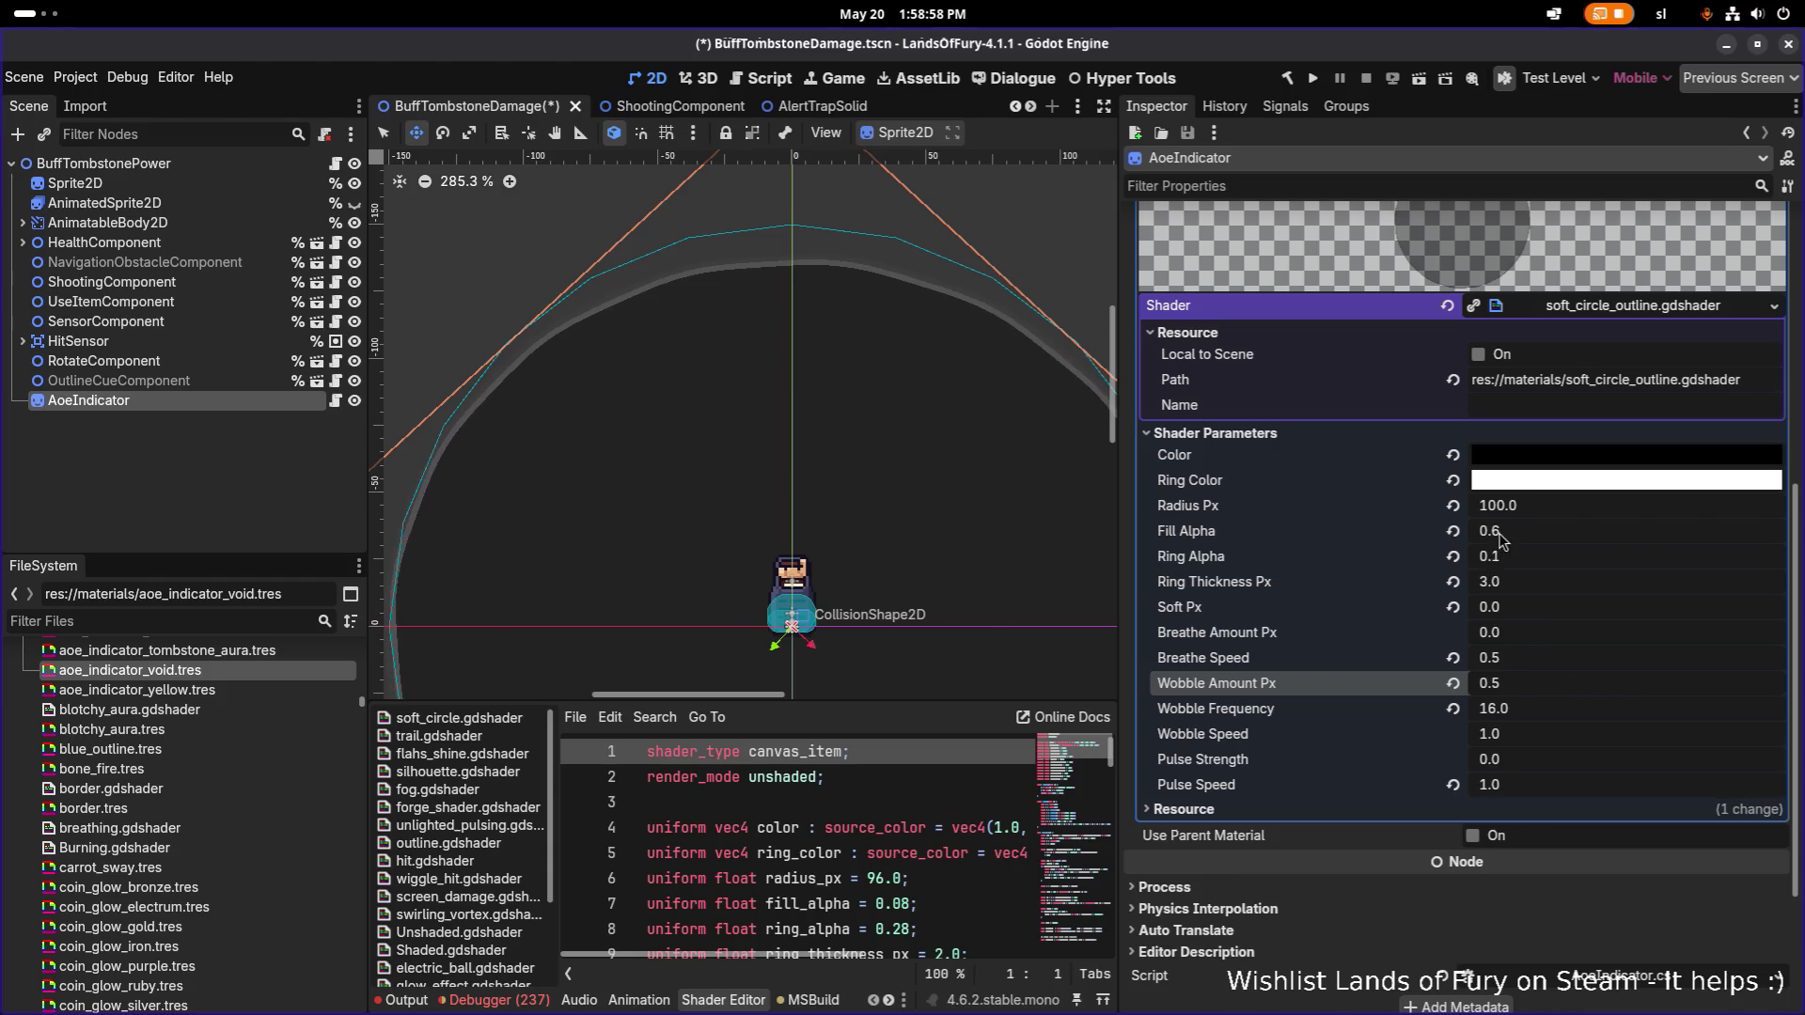
Set Ring Thickness Px to 1, measure the ring on the canvas, then raise it to 2.
{"action": "left_click", "coordinate": [1520, 582]}
{"action": "type", "text": "1"}
{"action": "key", "text": "Return"}
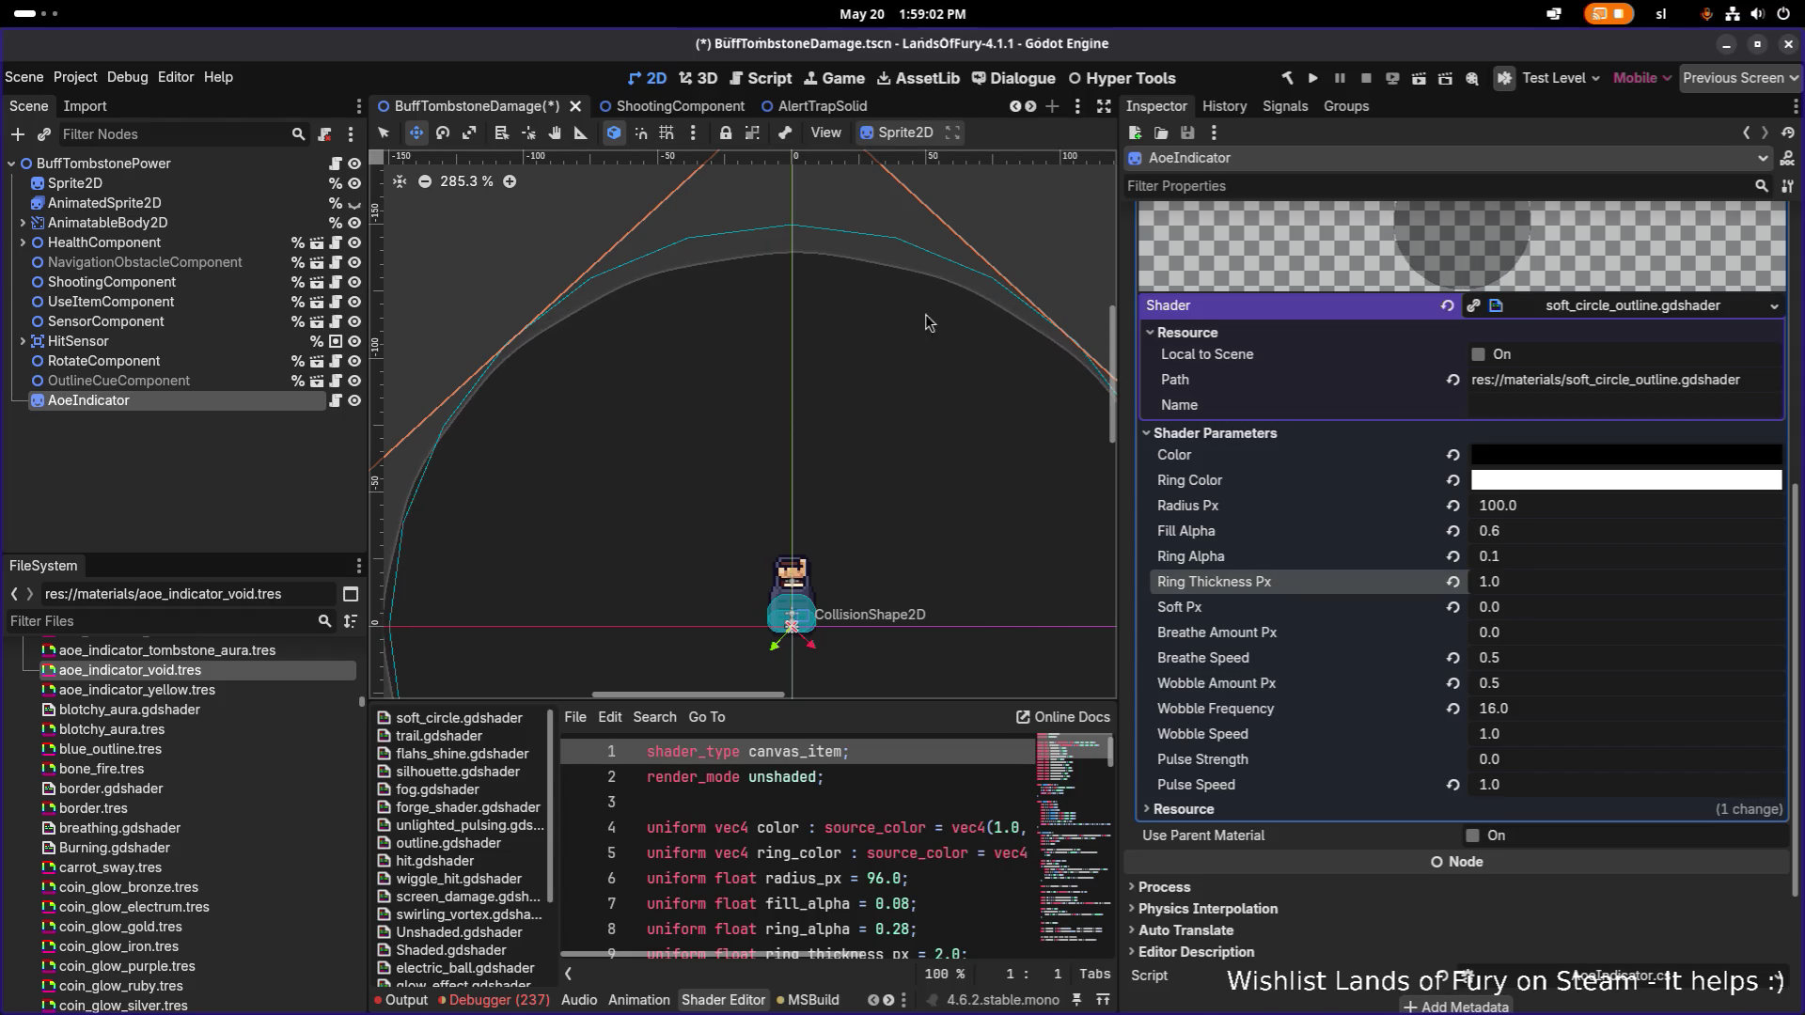
{"action": "scroll", "coordinate": [733, 266], "scroll_direction": "up", "scroll_amount": 1}
{"action": "scroll", "coordinate": [737, 266], "scroll_direction": "up", "scroll_amount": 1}
{"action": "scroll", "coordinate": [783, 267], "scroll_direction": "down", "scroll_amount": 1}
{"action": "scroll", "coordinate": [783, 267], "scroll_direction": "up", "scroll_amount": 11}
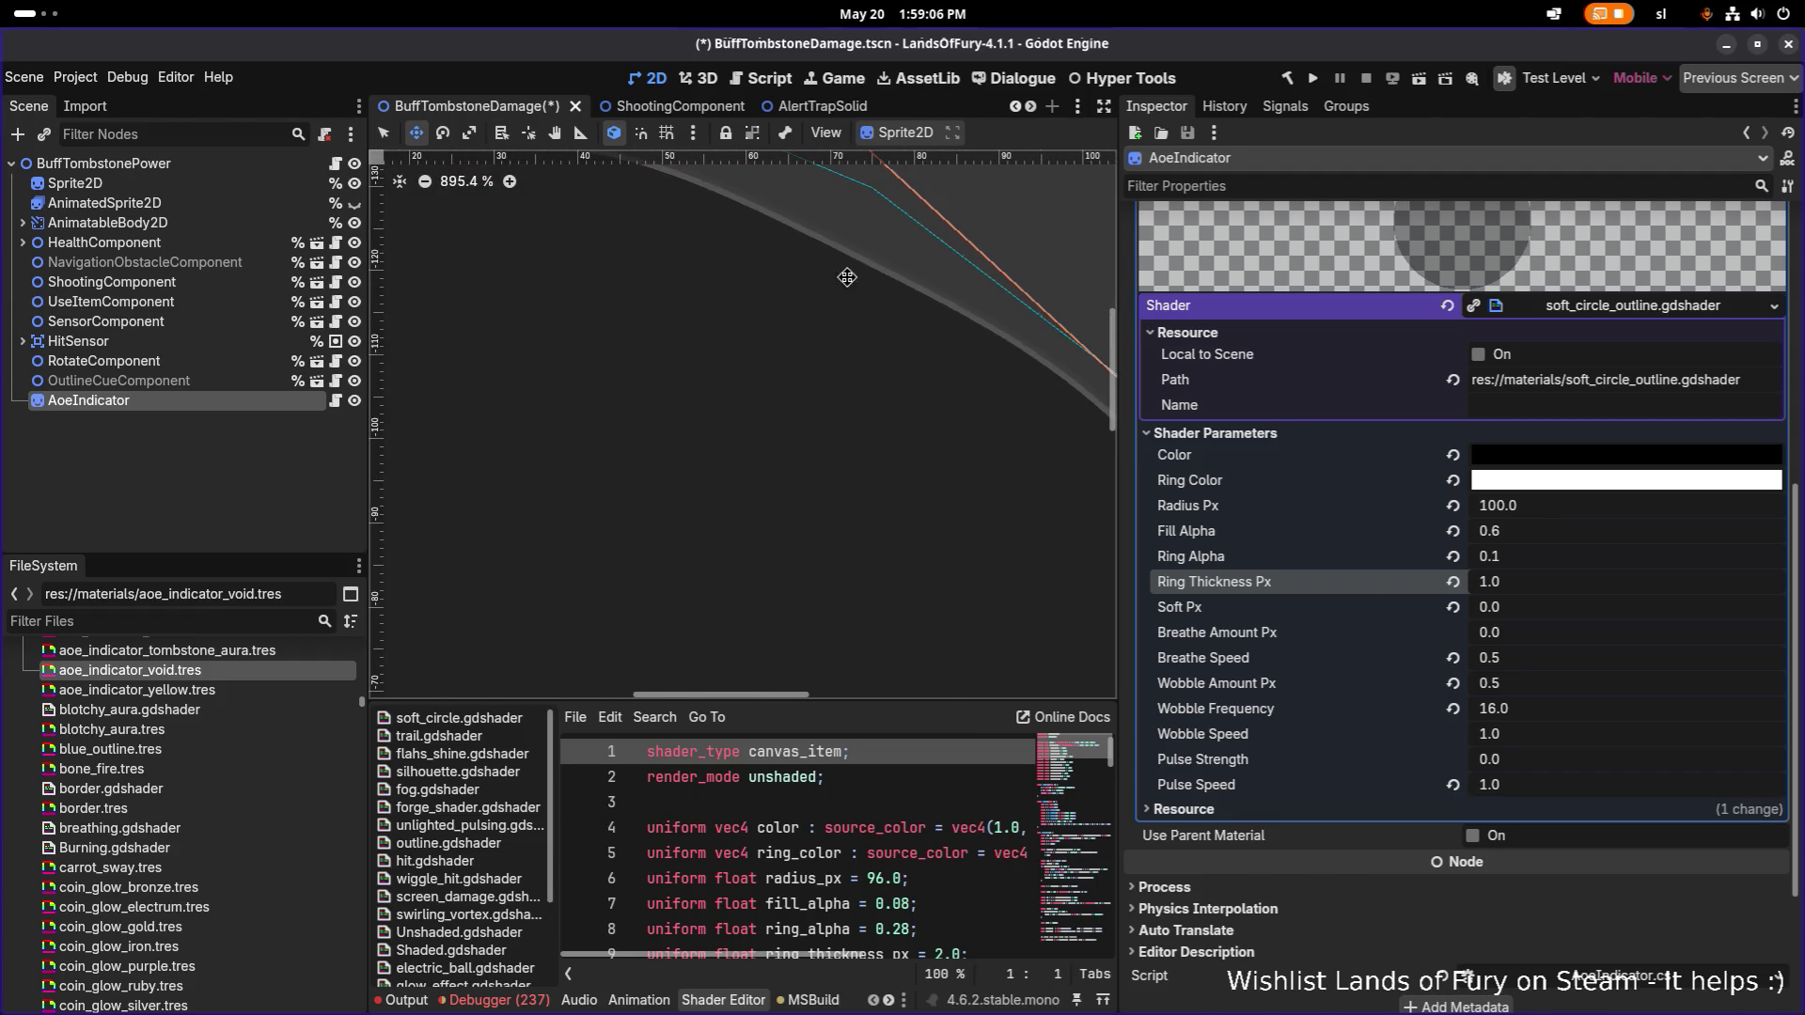
{"action": "scroll", "coordinate": [714, 330], "scroll_direction": "up", "scroll_amount": 8}
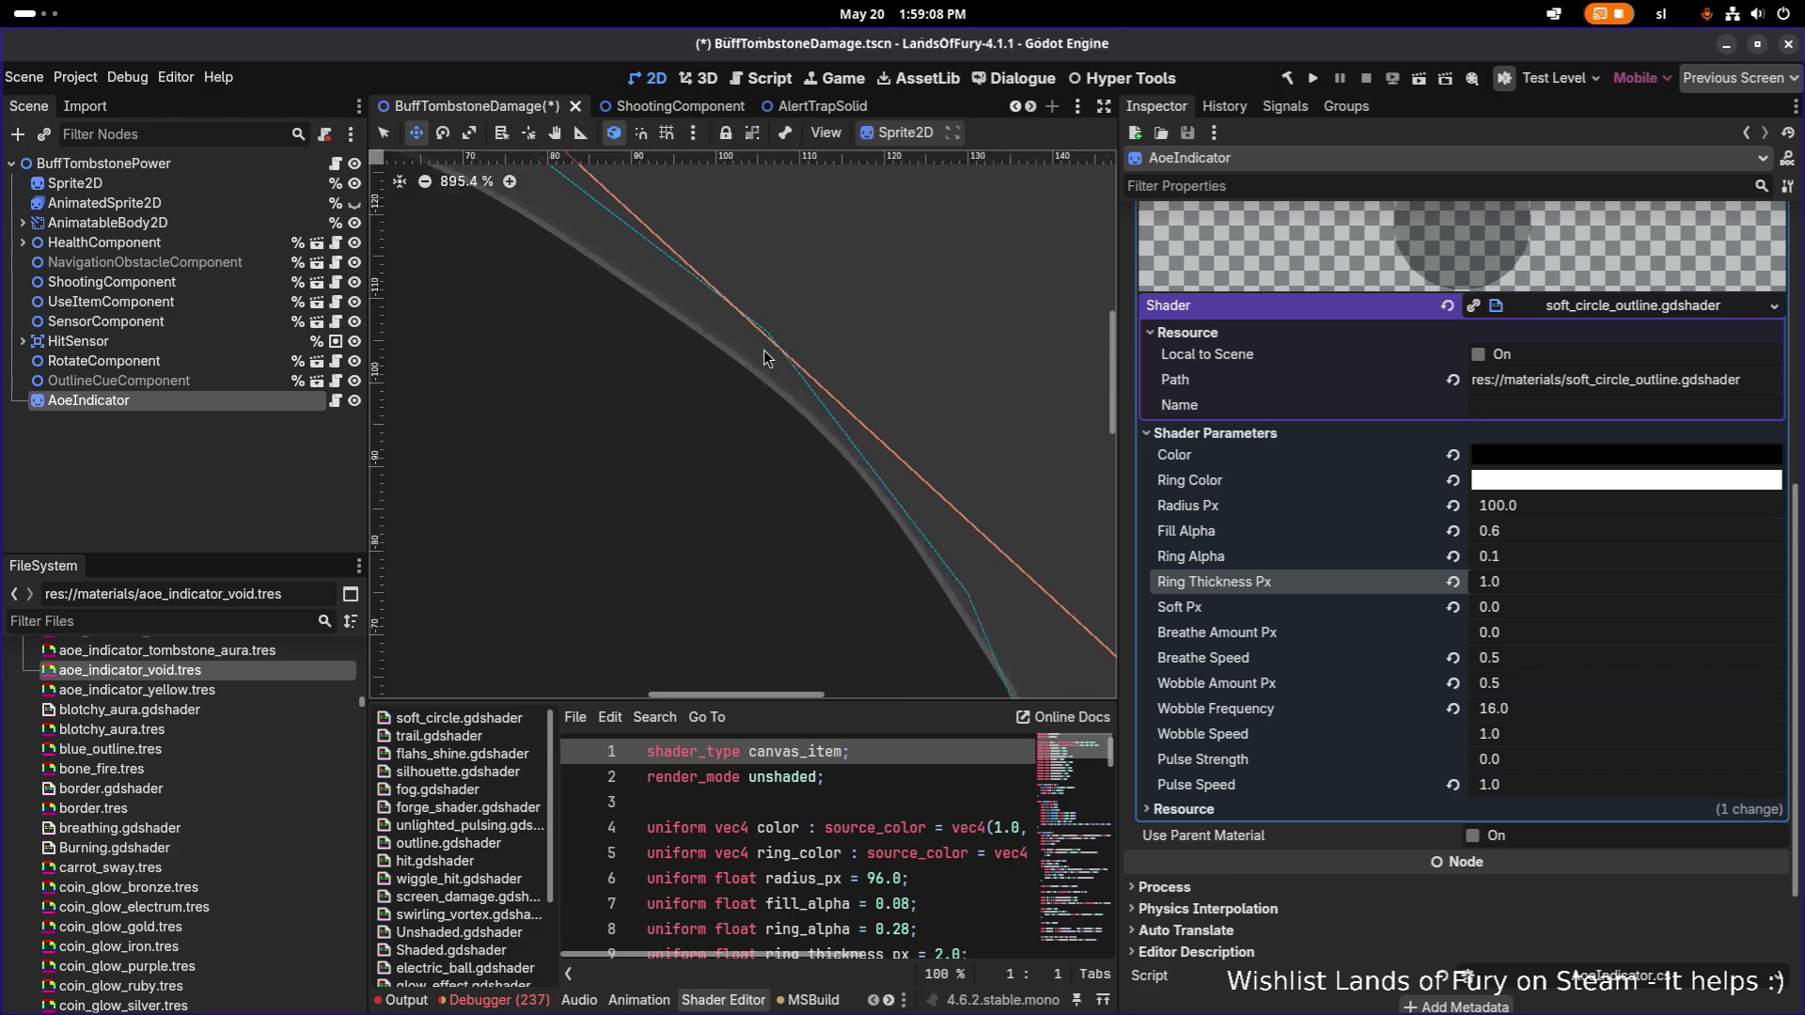
{"action": "scroll", "coordinate": [689, 301], "scroll_direction": "up", "scroll_amount": 1}
{"action": "key", "text": "r"}
{"action": "left_click_drag", "start_coordinate": [778, 452], "coordinate": [802, 436]}
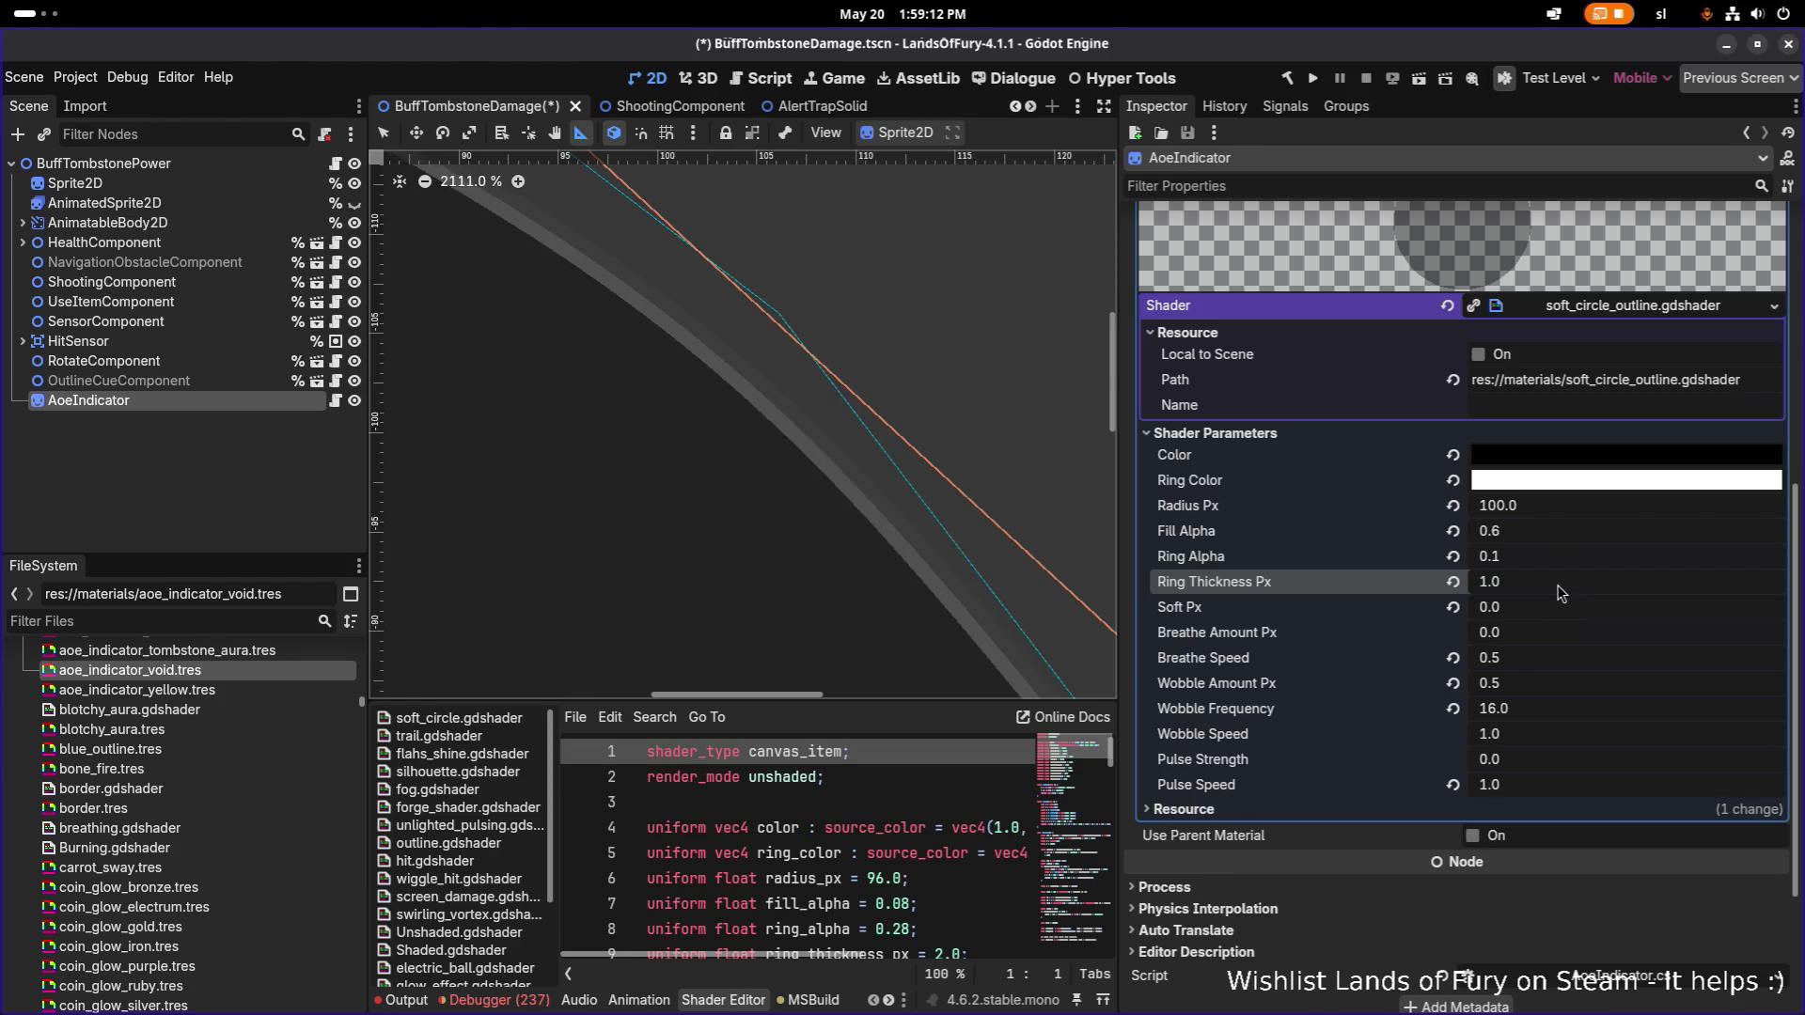
{"action": "left_click", "coordinate": [1555, 584]}
{"action": "type", "text": "2"}
{"action": "key", "text": "Return"}
Center the AoE circle in view and save the scene.
{"action": "scroll", "coordinate": [743, 461], "scroll_direction": "down", "scroll_amount": 15}
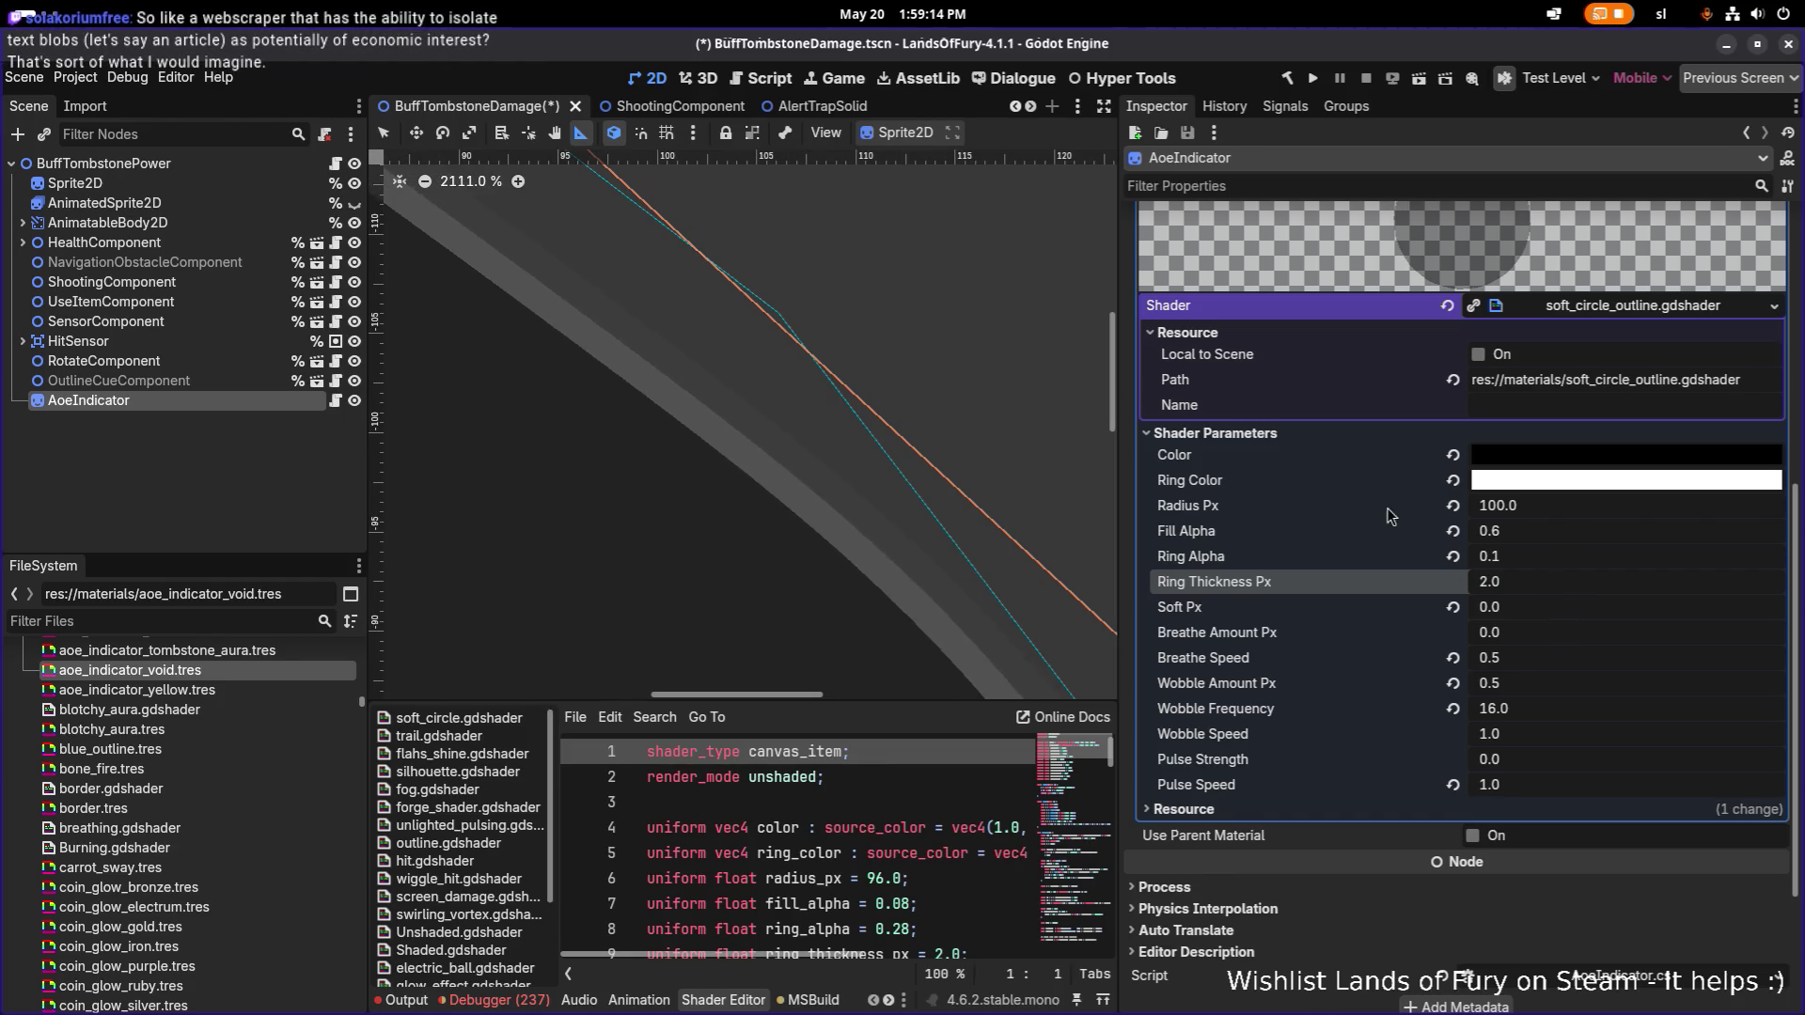
{"action": "mouse_move", "coordinate": [779, 478]}
{"action": "left_mouse_down"}
{"action": "mouse_move", "coordinate": [887, 452]}
{"action": "mouse_move", "coordinate": [930, 468]}
{"action": "left_mouse_up"}
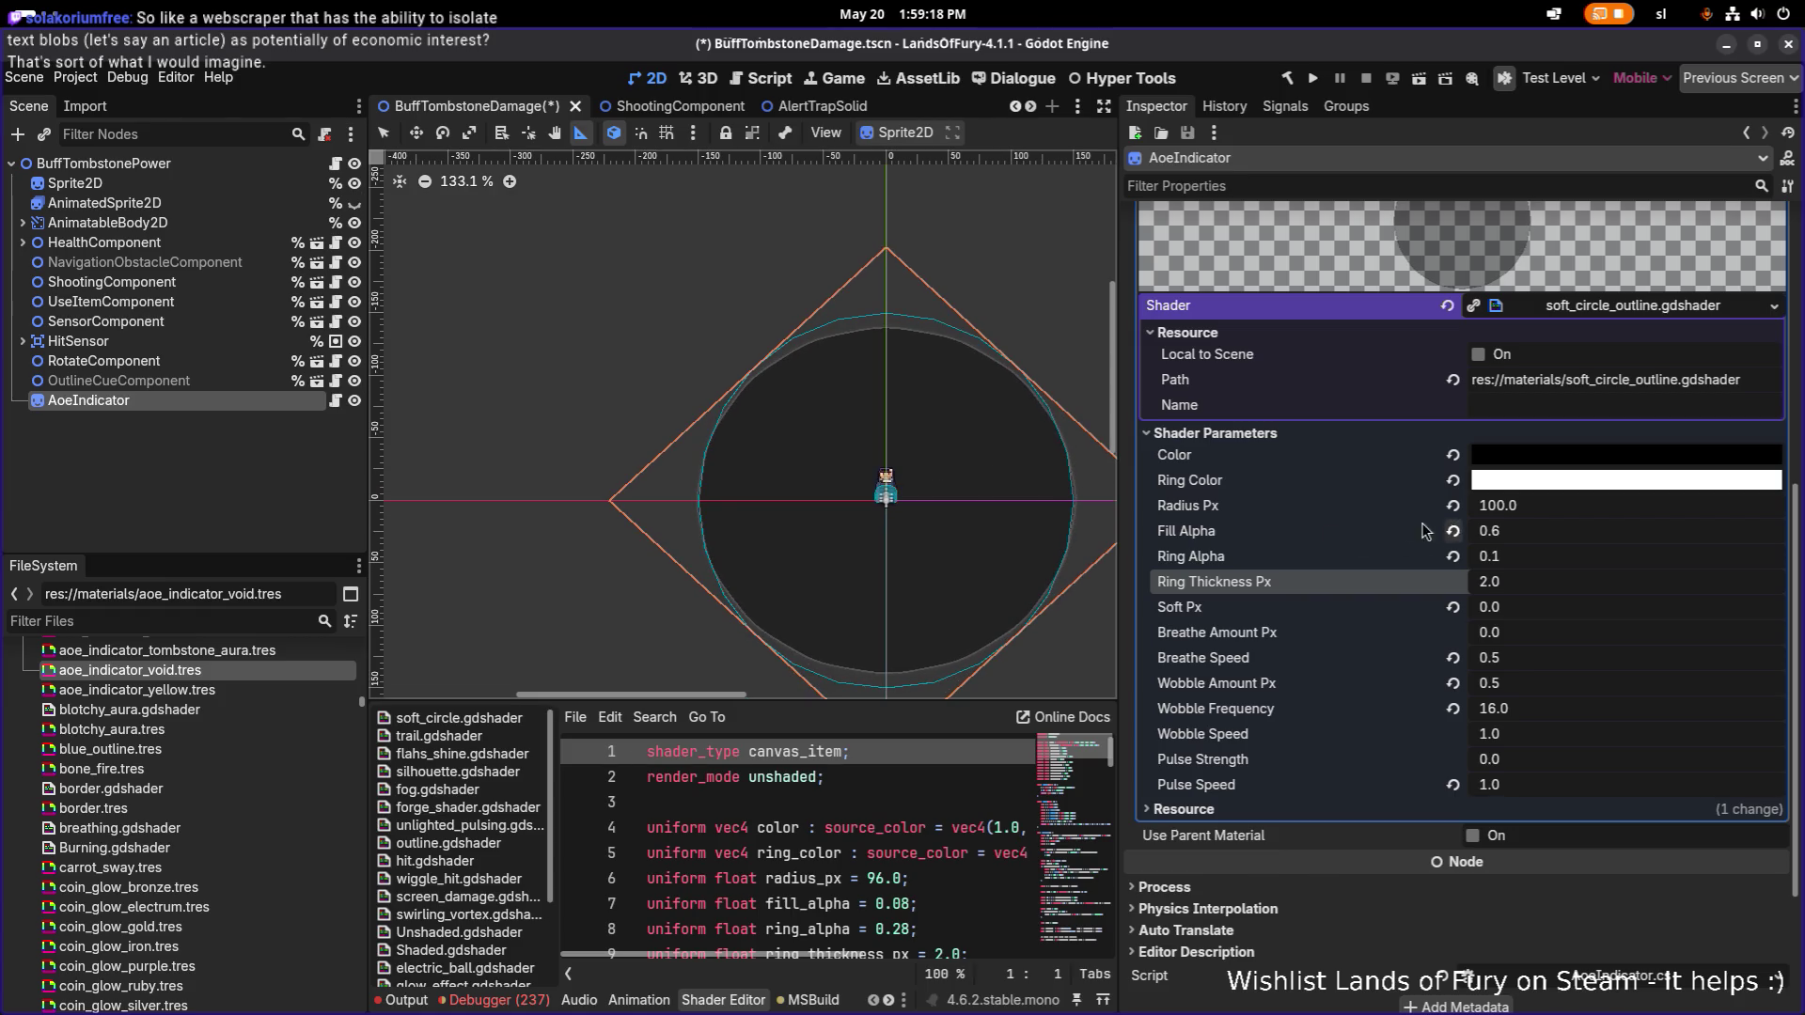
{"action": "scroll", "coordinate": [1199, 537], "scroll_direction": "down", "scroll_amount": 2}
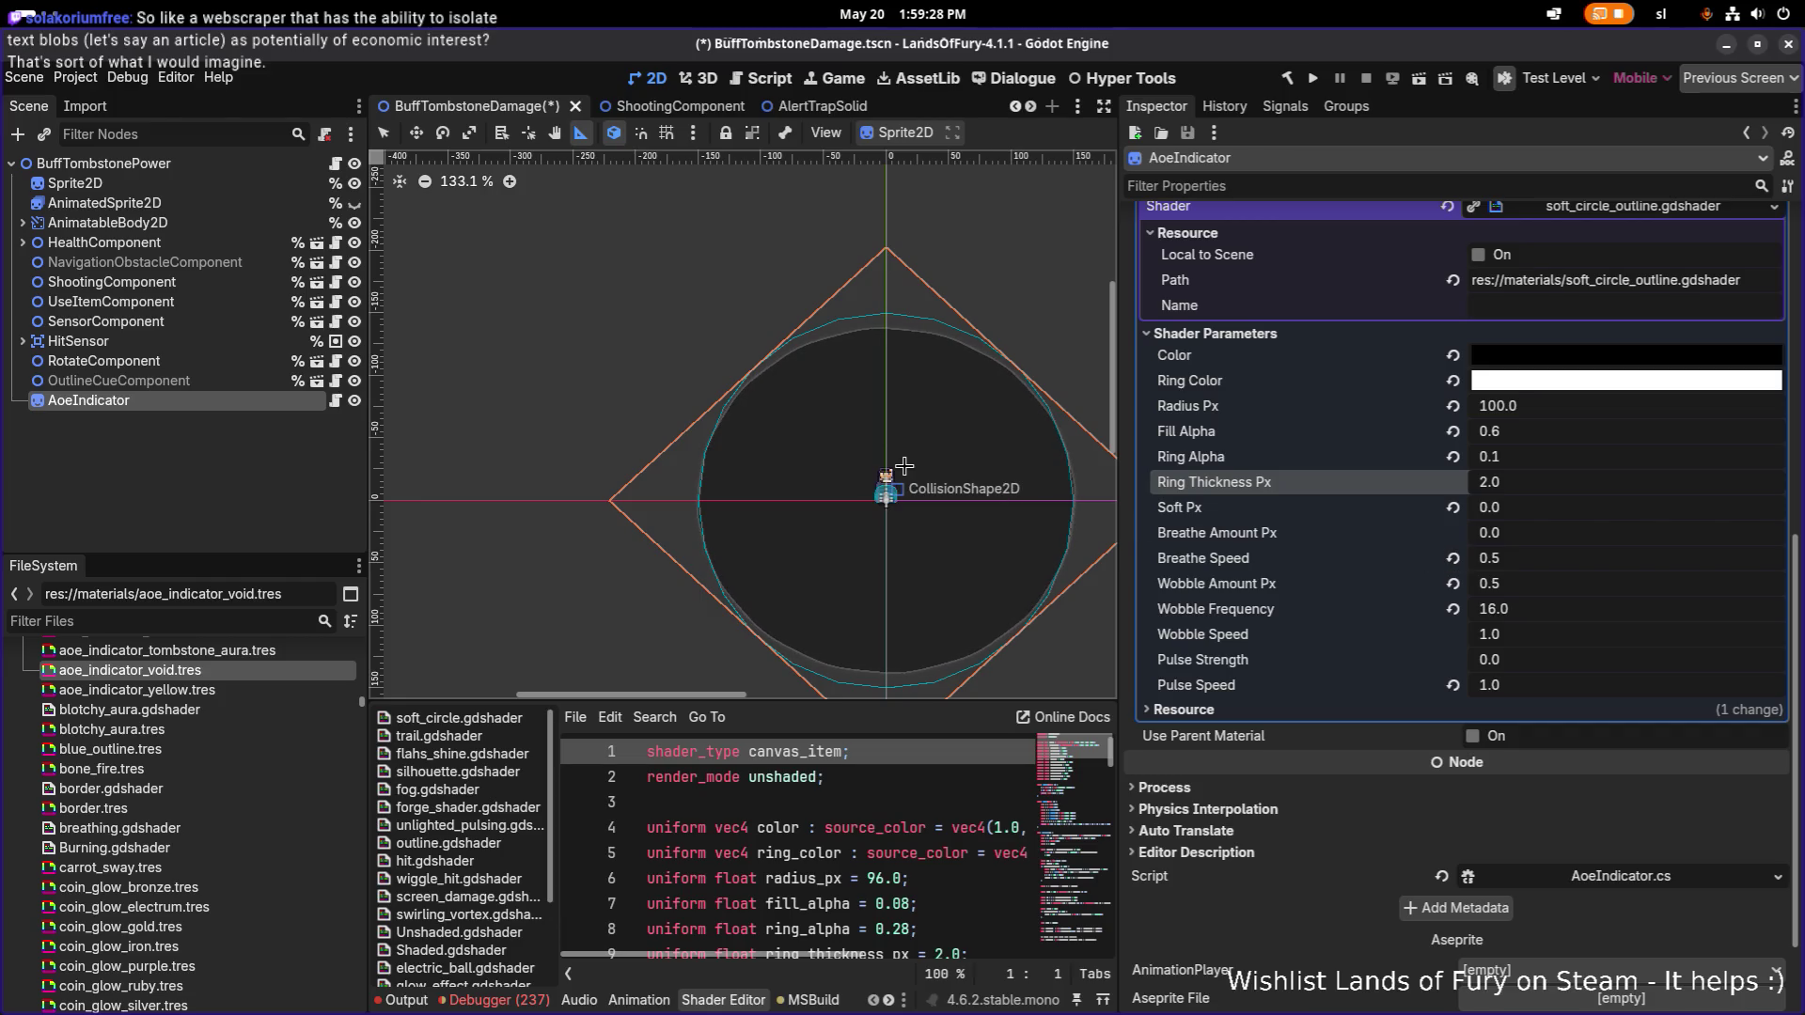
{"action": "key", "text": "ctrl+s"}
{"action": "left_click", "coordinate": [103, 361]}
Review the scene's component nodes and root, then save the BuffTombstonePower scene.
{"action": "left_click", "coordinate": [118, 381]}
{"action": "left_click", "coordinate": [131, 404]}
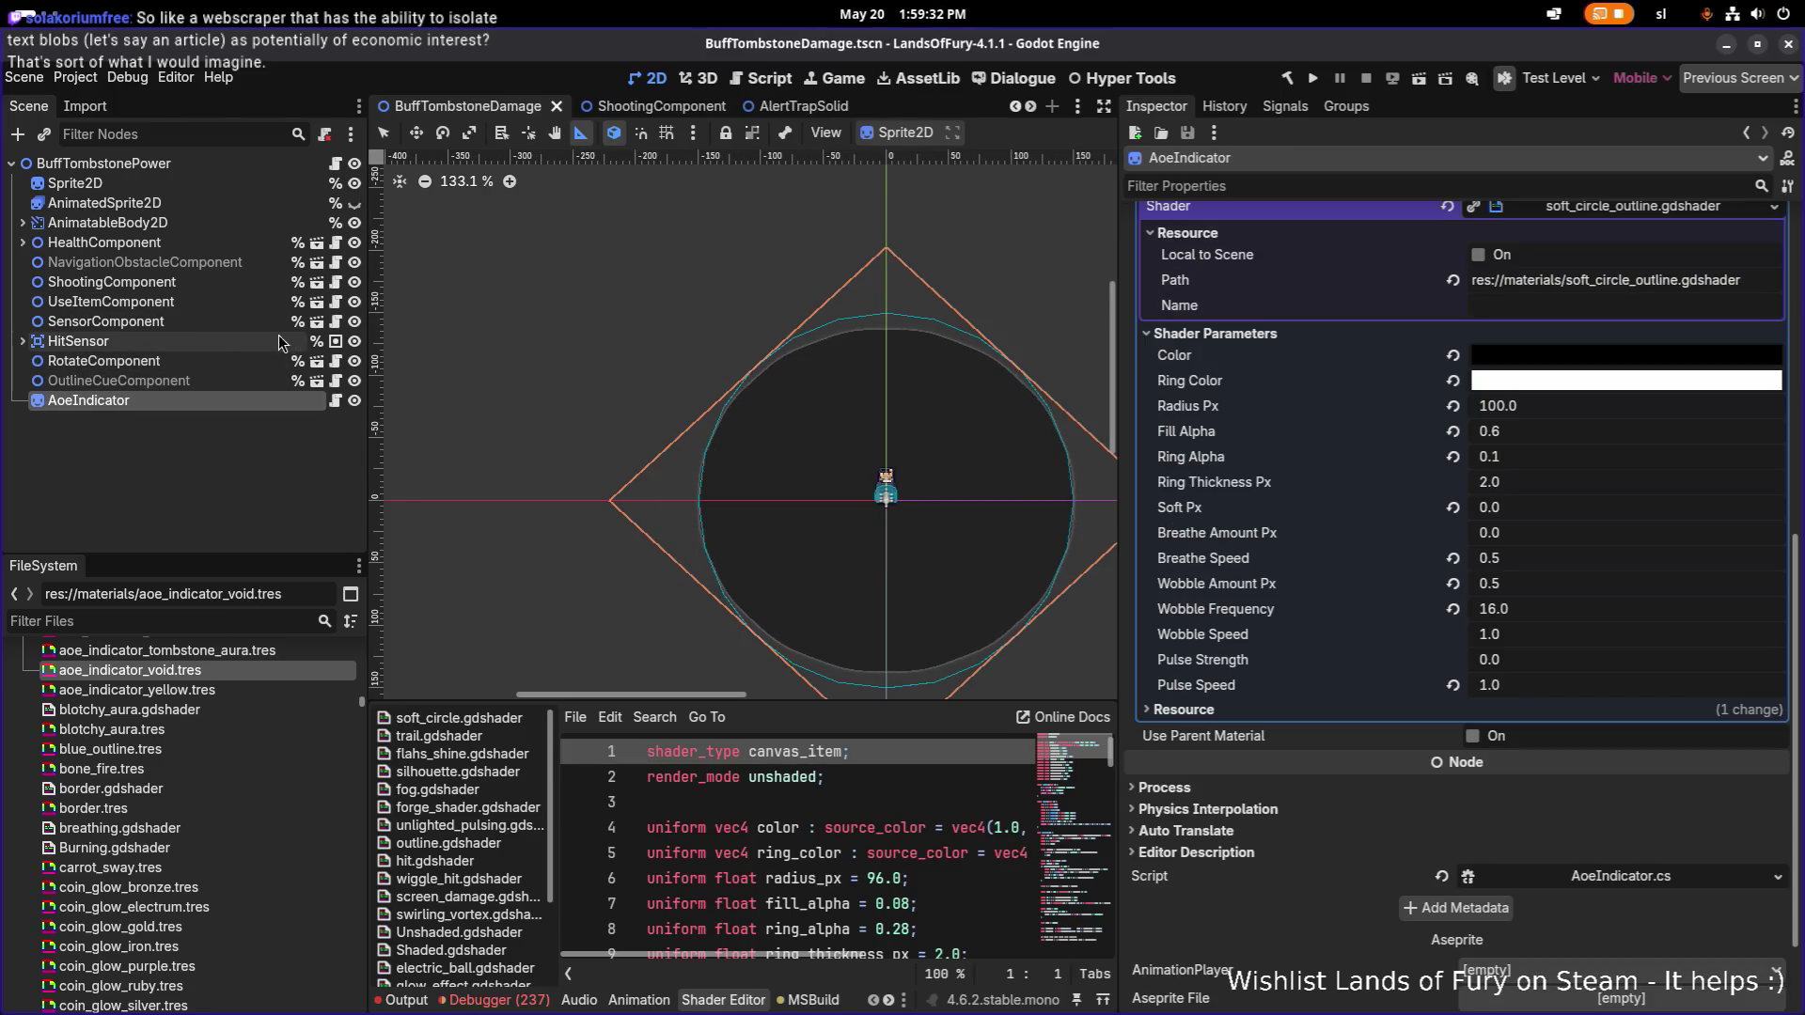
{"action": "left_click", "coordinate": [155, 363]}
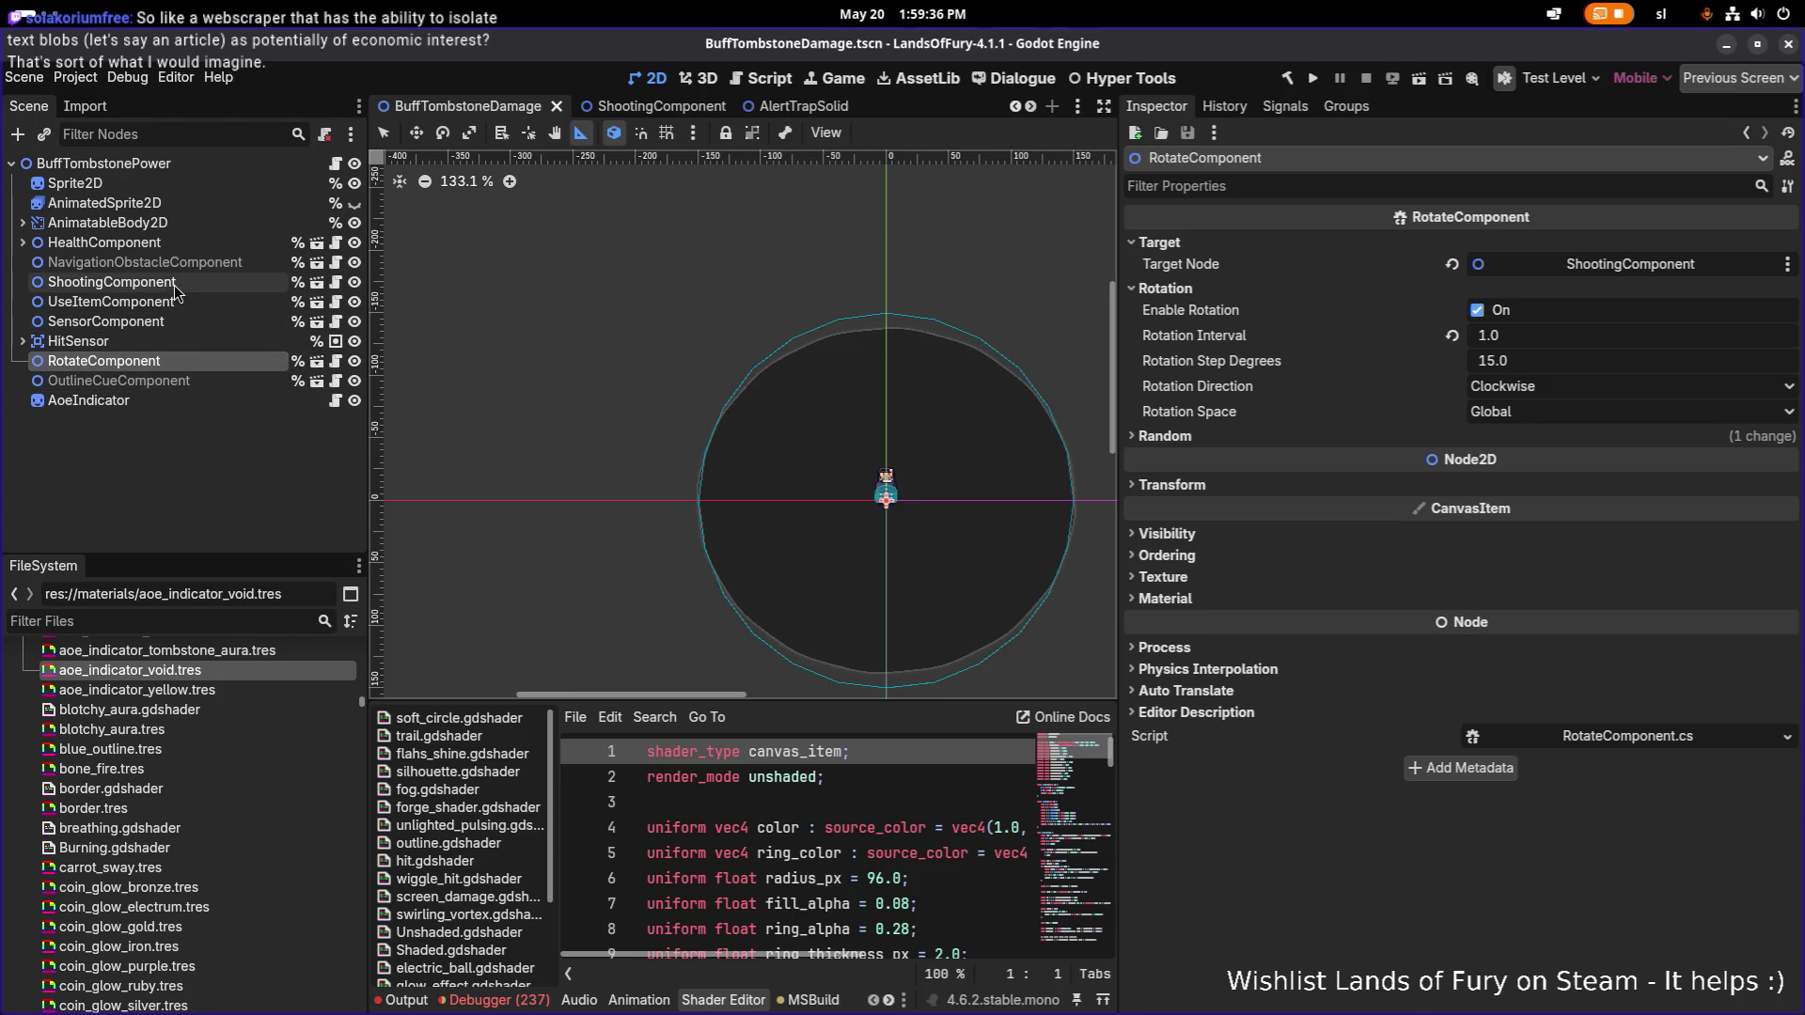
{"action": "left_click", "coordinate": [145, 165]}
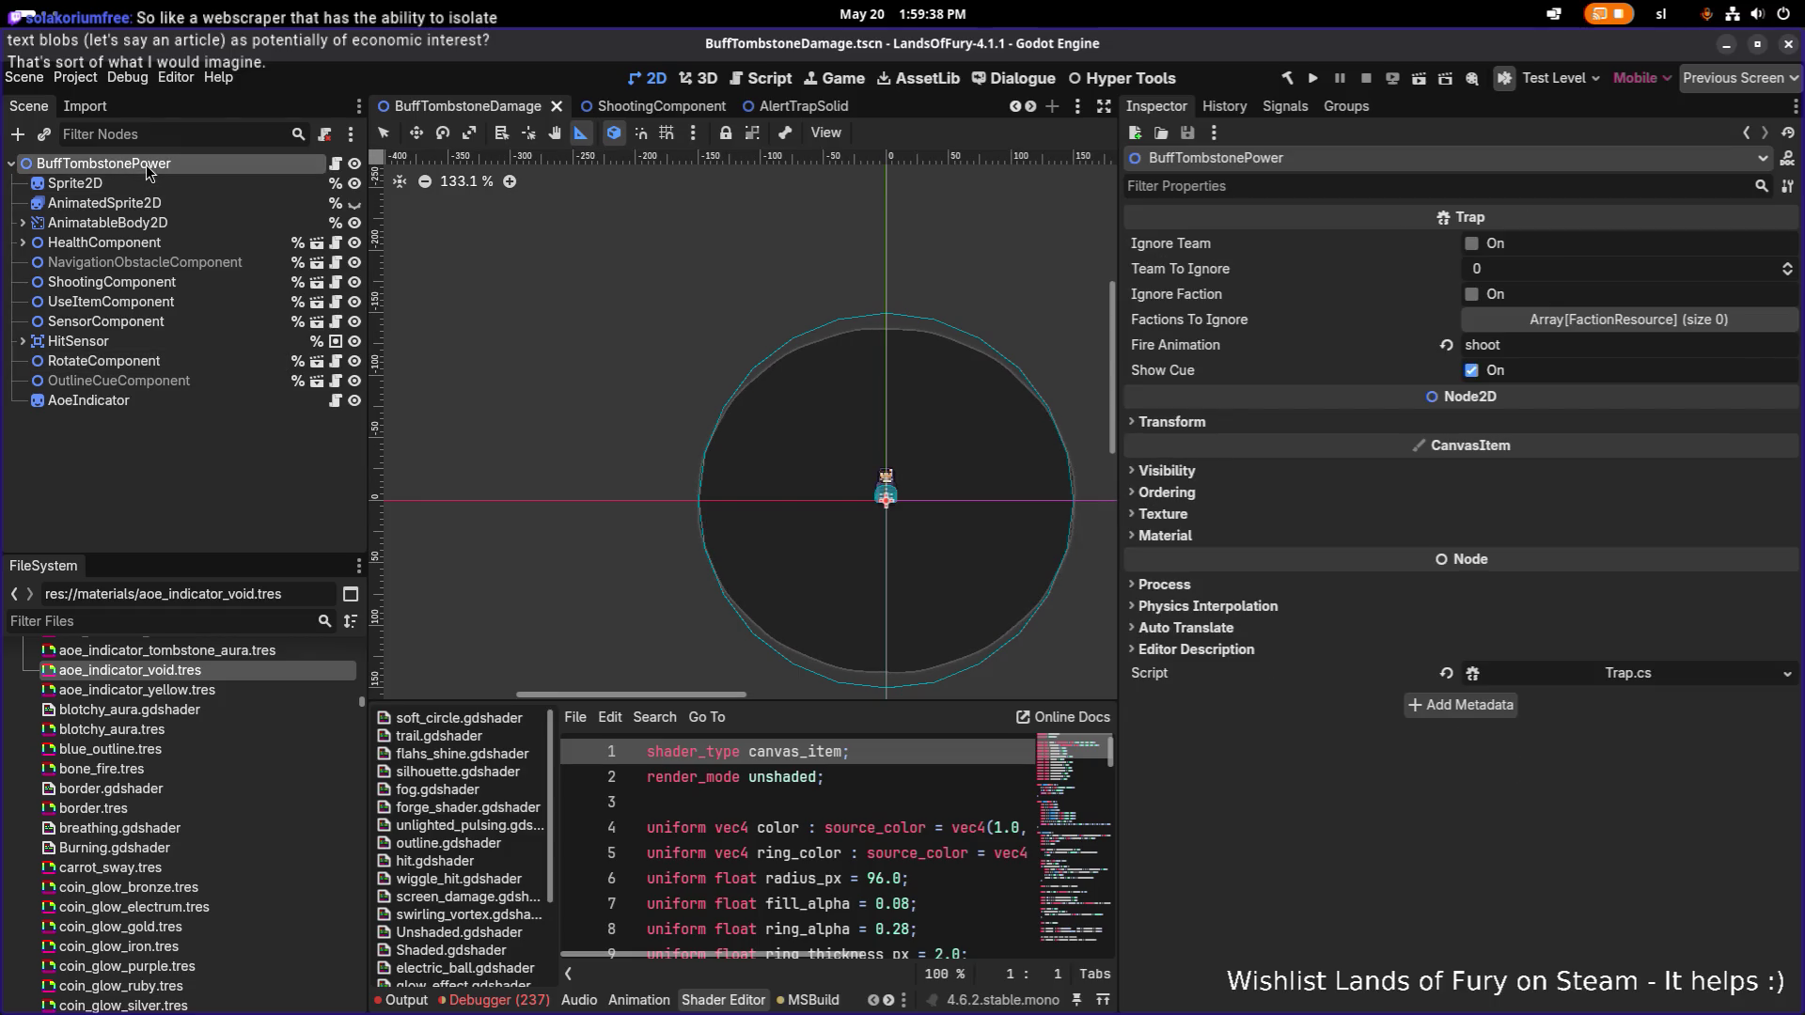
{"action": "left_click", "coordinate": [214, 384]}
{"action": "key", "text": "ctrl+s"}
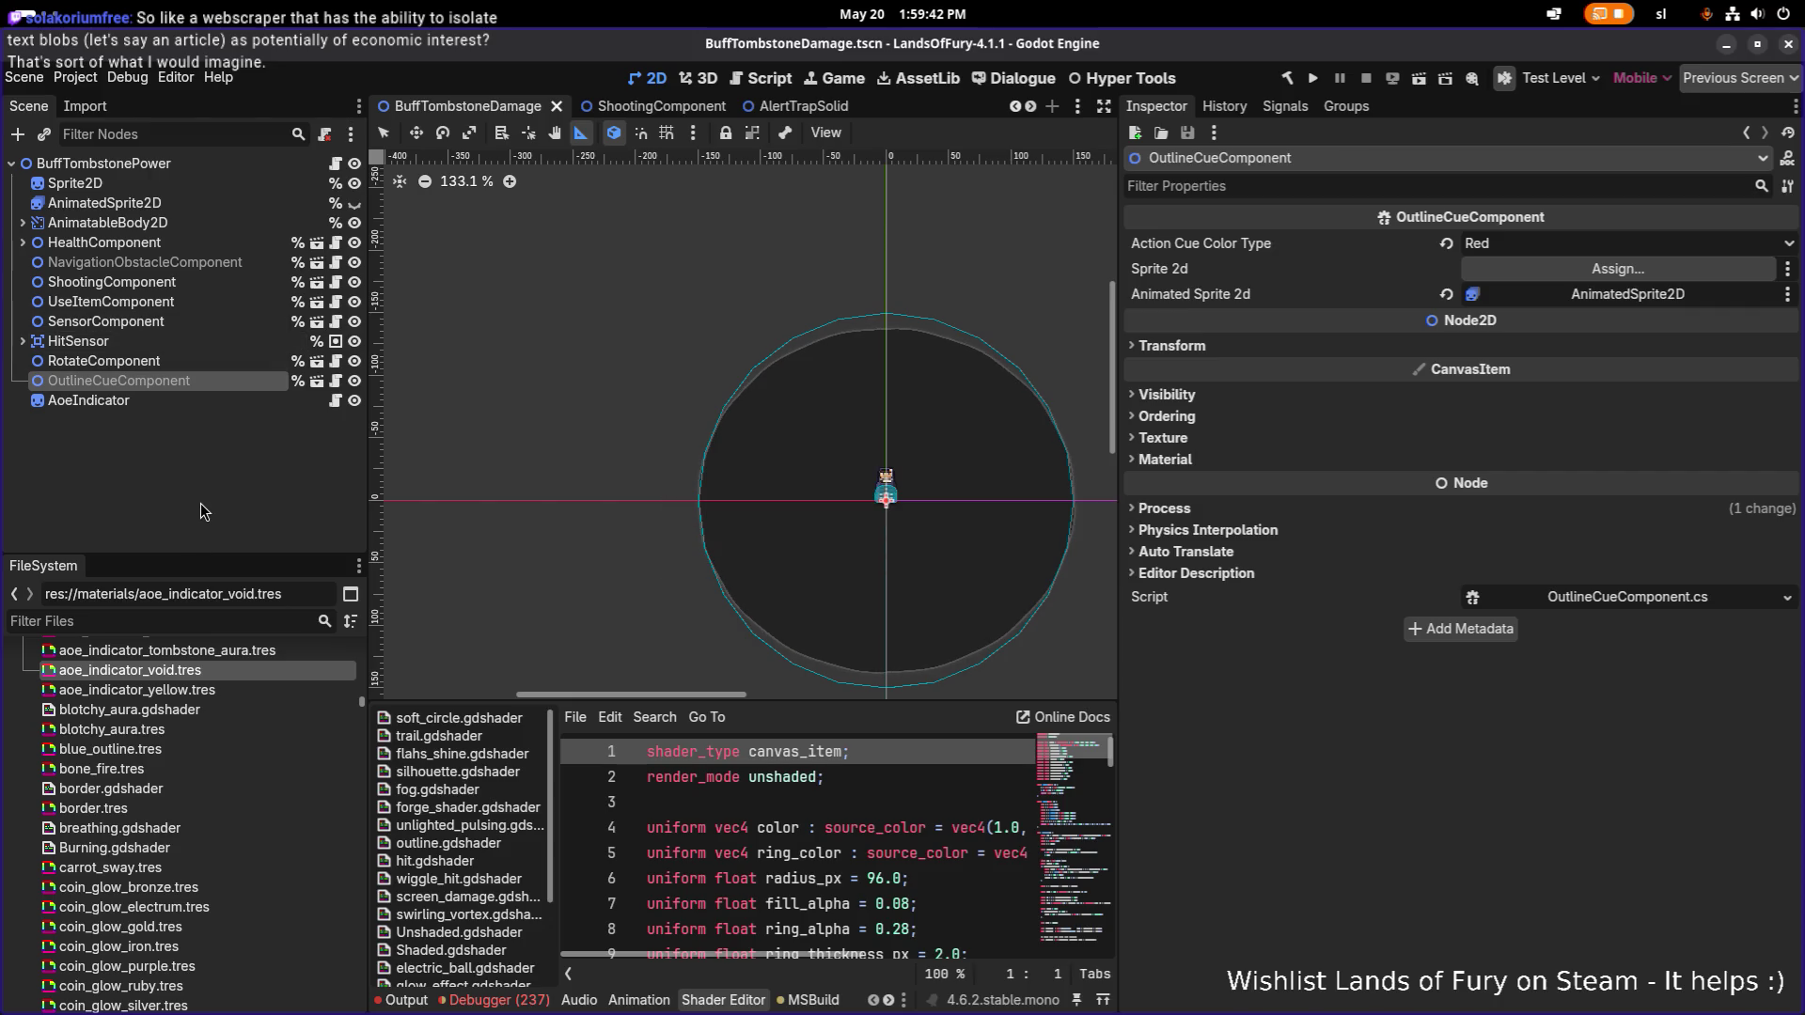
Open TestLevel.tscn via quick open 'testle' and run the game.
{"action": "key", "text": "ctrl+shift+o"}
{"action": "type", "text": "testle"}
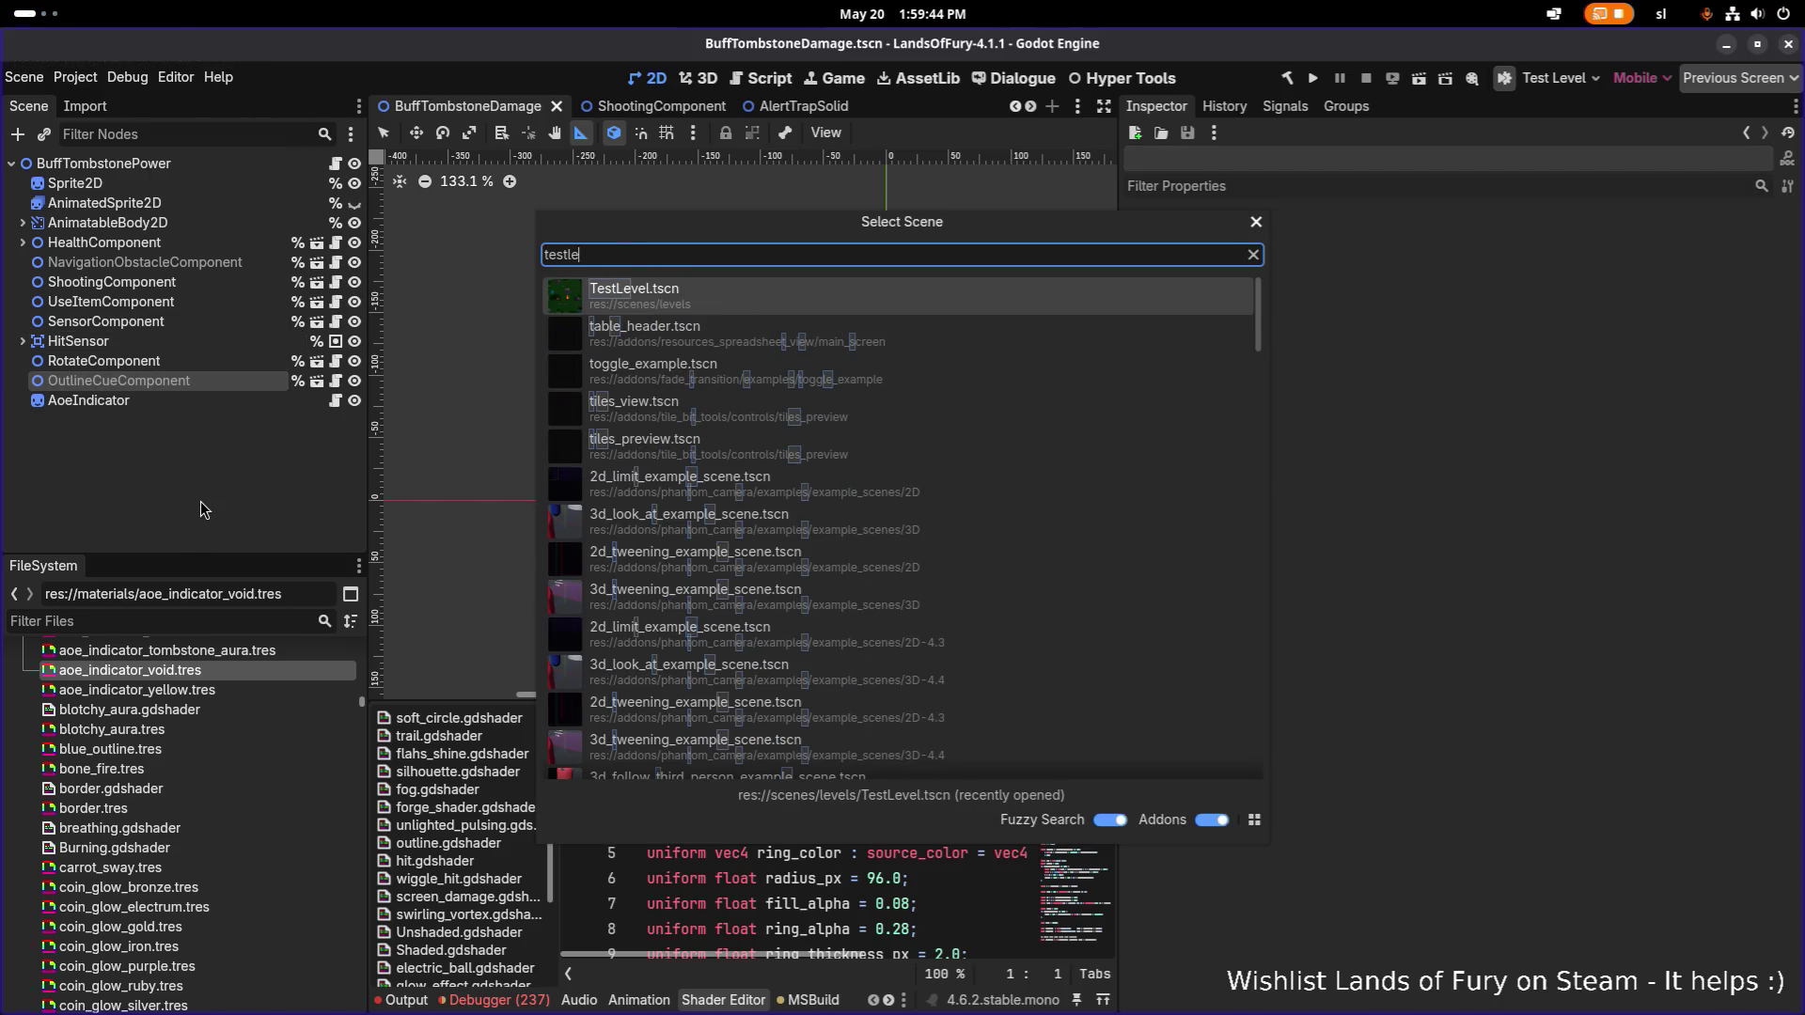
{"action": "key", "text": "Return"}
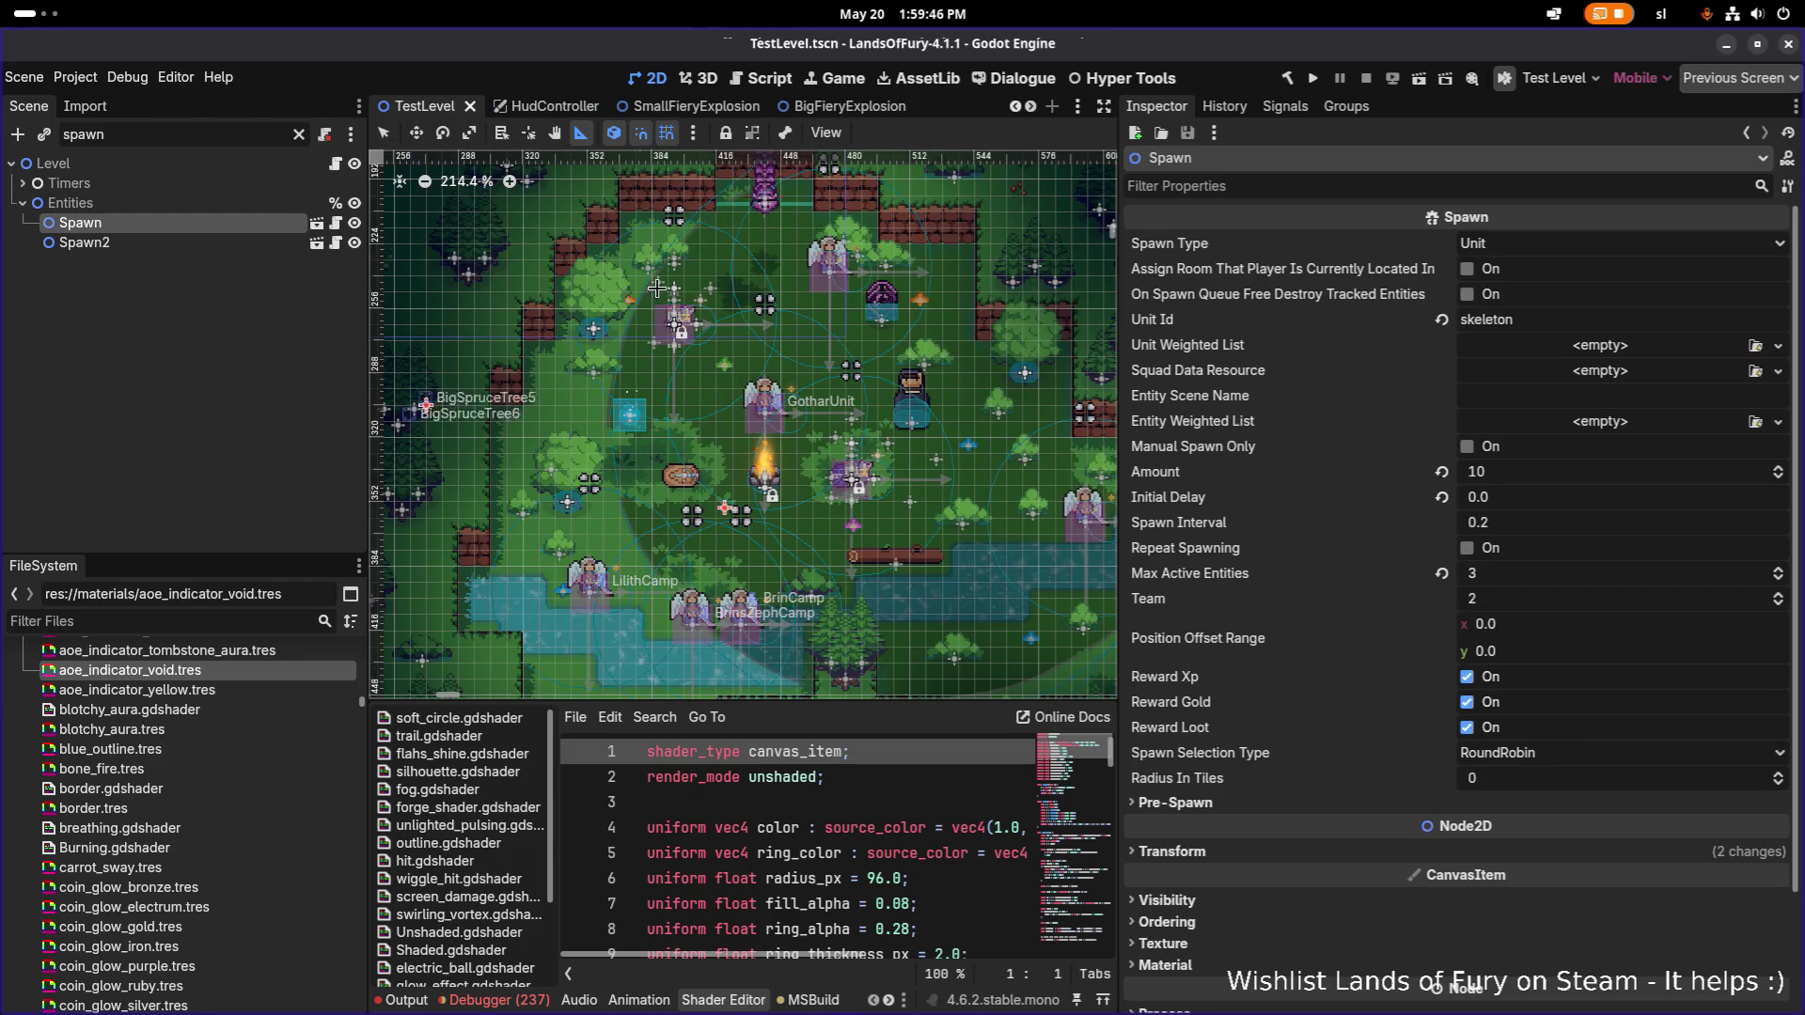
{"action": "scroll", "coordinate": [745, 303], "scroll_direction": "up", "scroll_amount": 5}
{"action": "scroll", "coordinate": [861, 299], "scroll_direction": "down", "scroll_amount": 8}
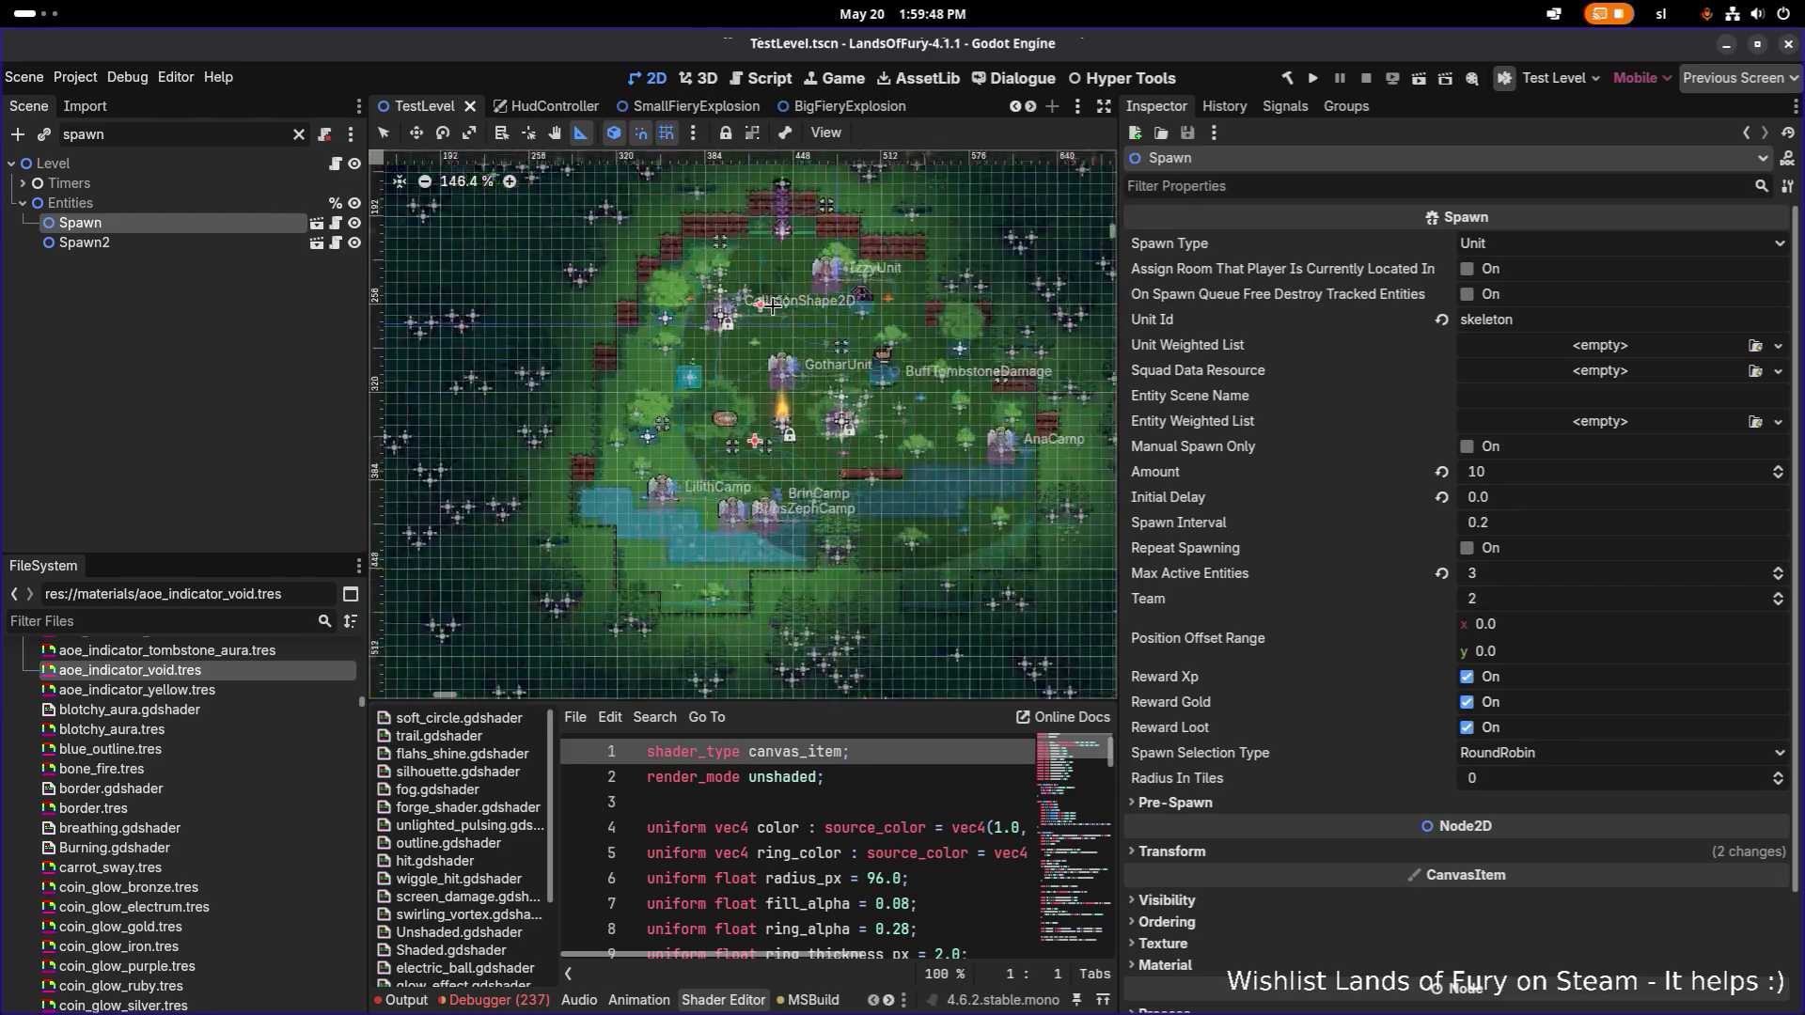
{"action": "scroll", "coordinate": [861, 299], "scroll_direction": "up", "scroll_amount": 9}
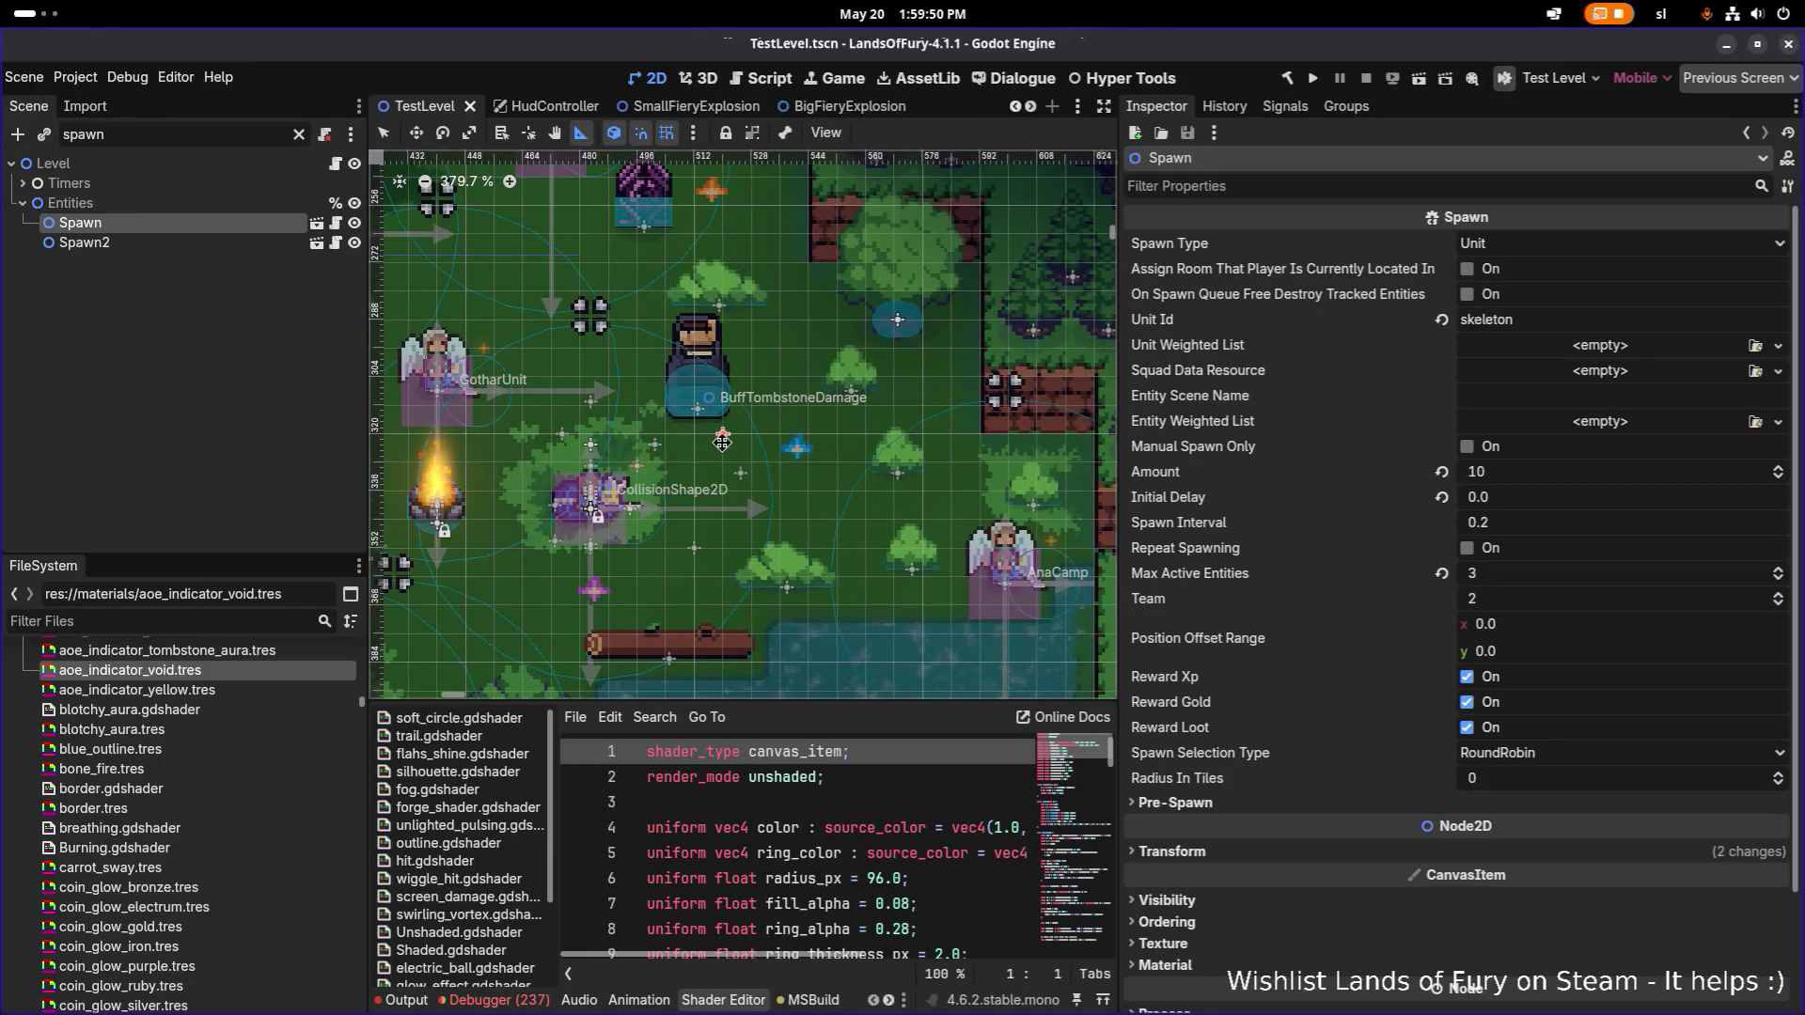
{"action": "scroll", "coordinate": [420, 201], "scroll_direction": "down", "scroll_amount": 5}
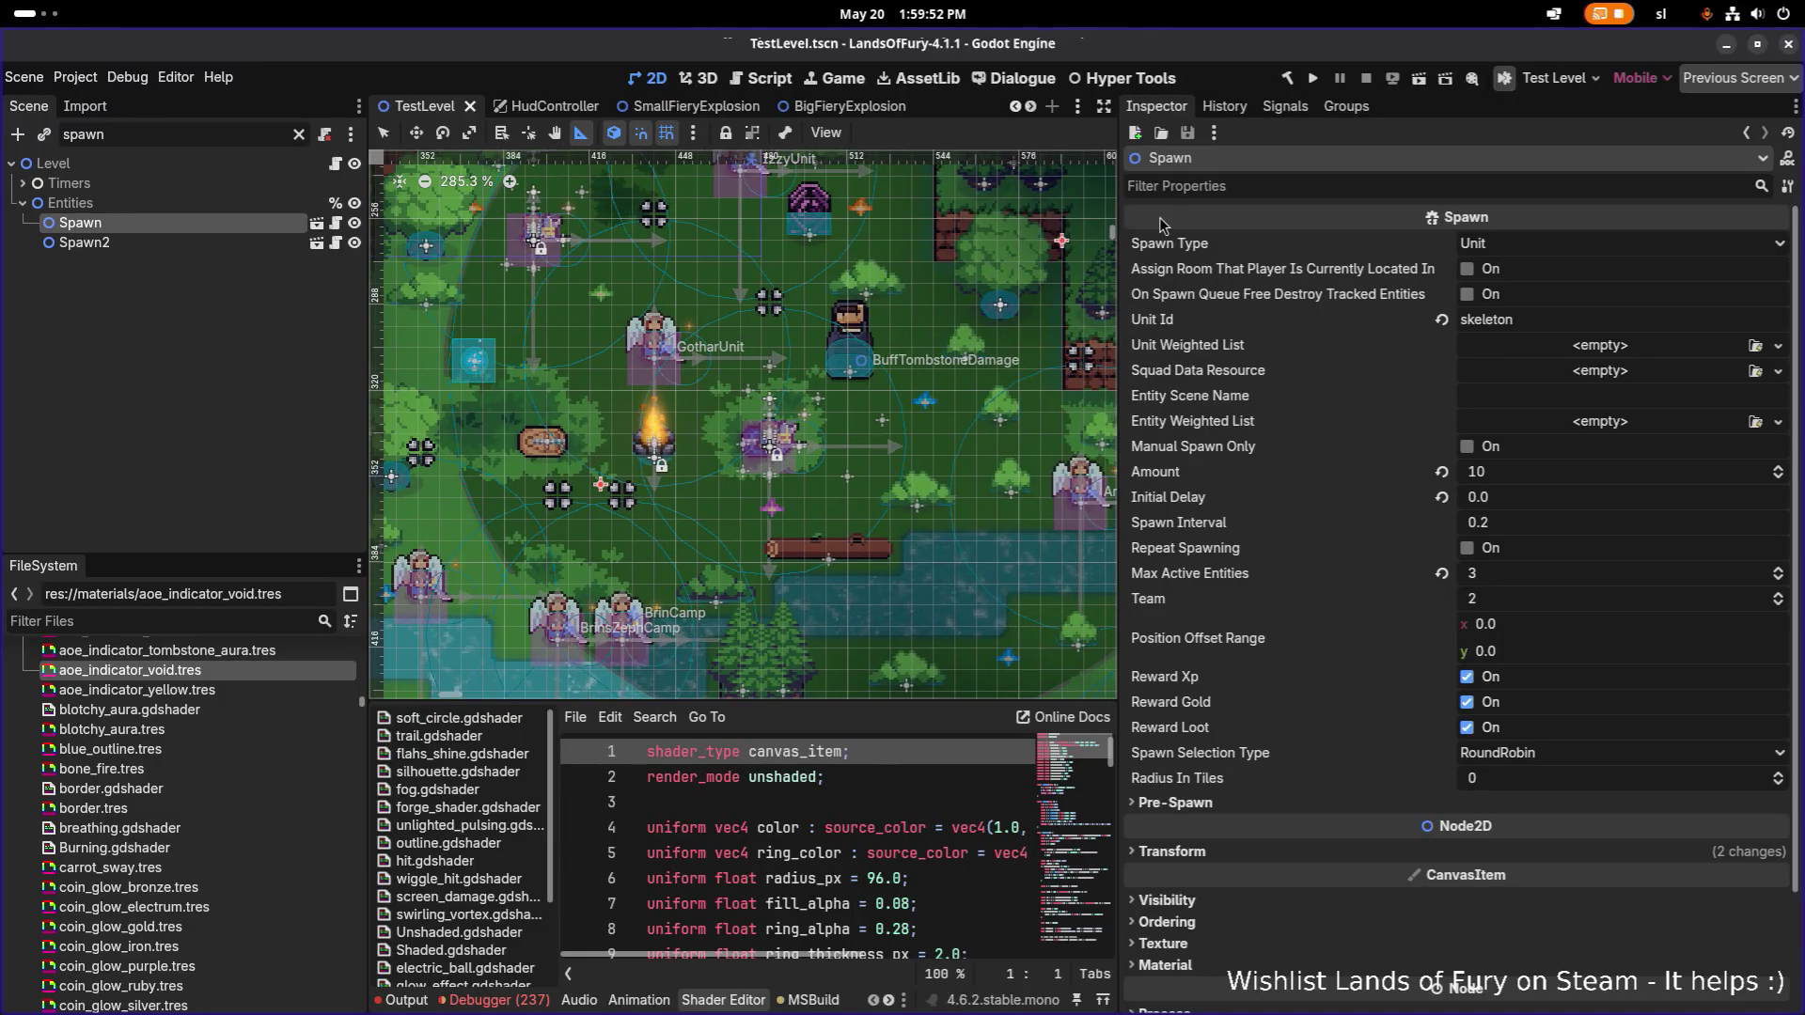
{"action": "left_click", "coordinate": [1313, 80]}
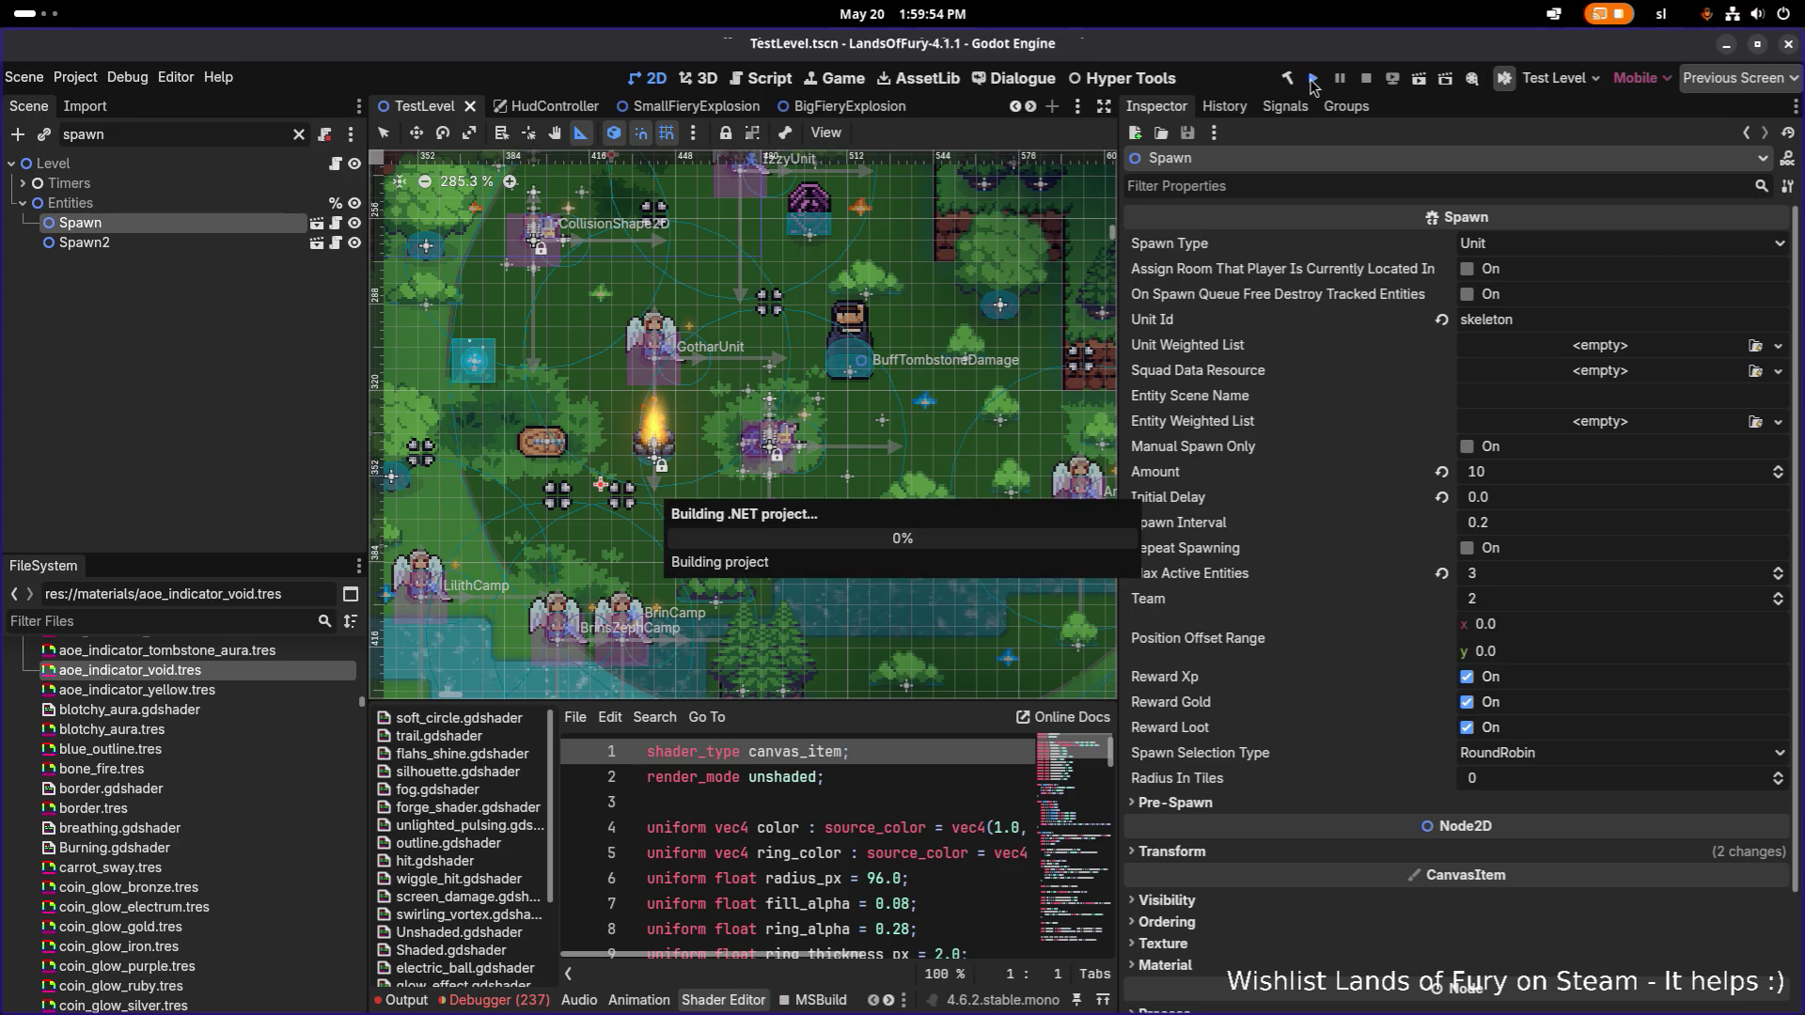
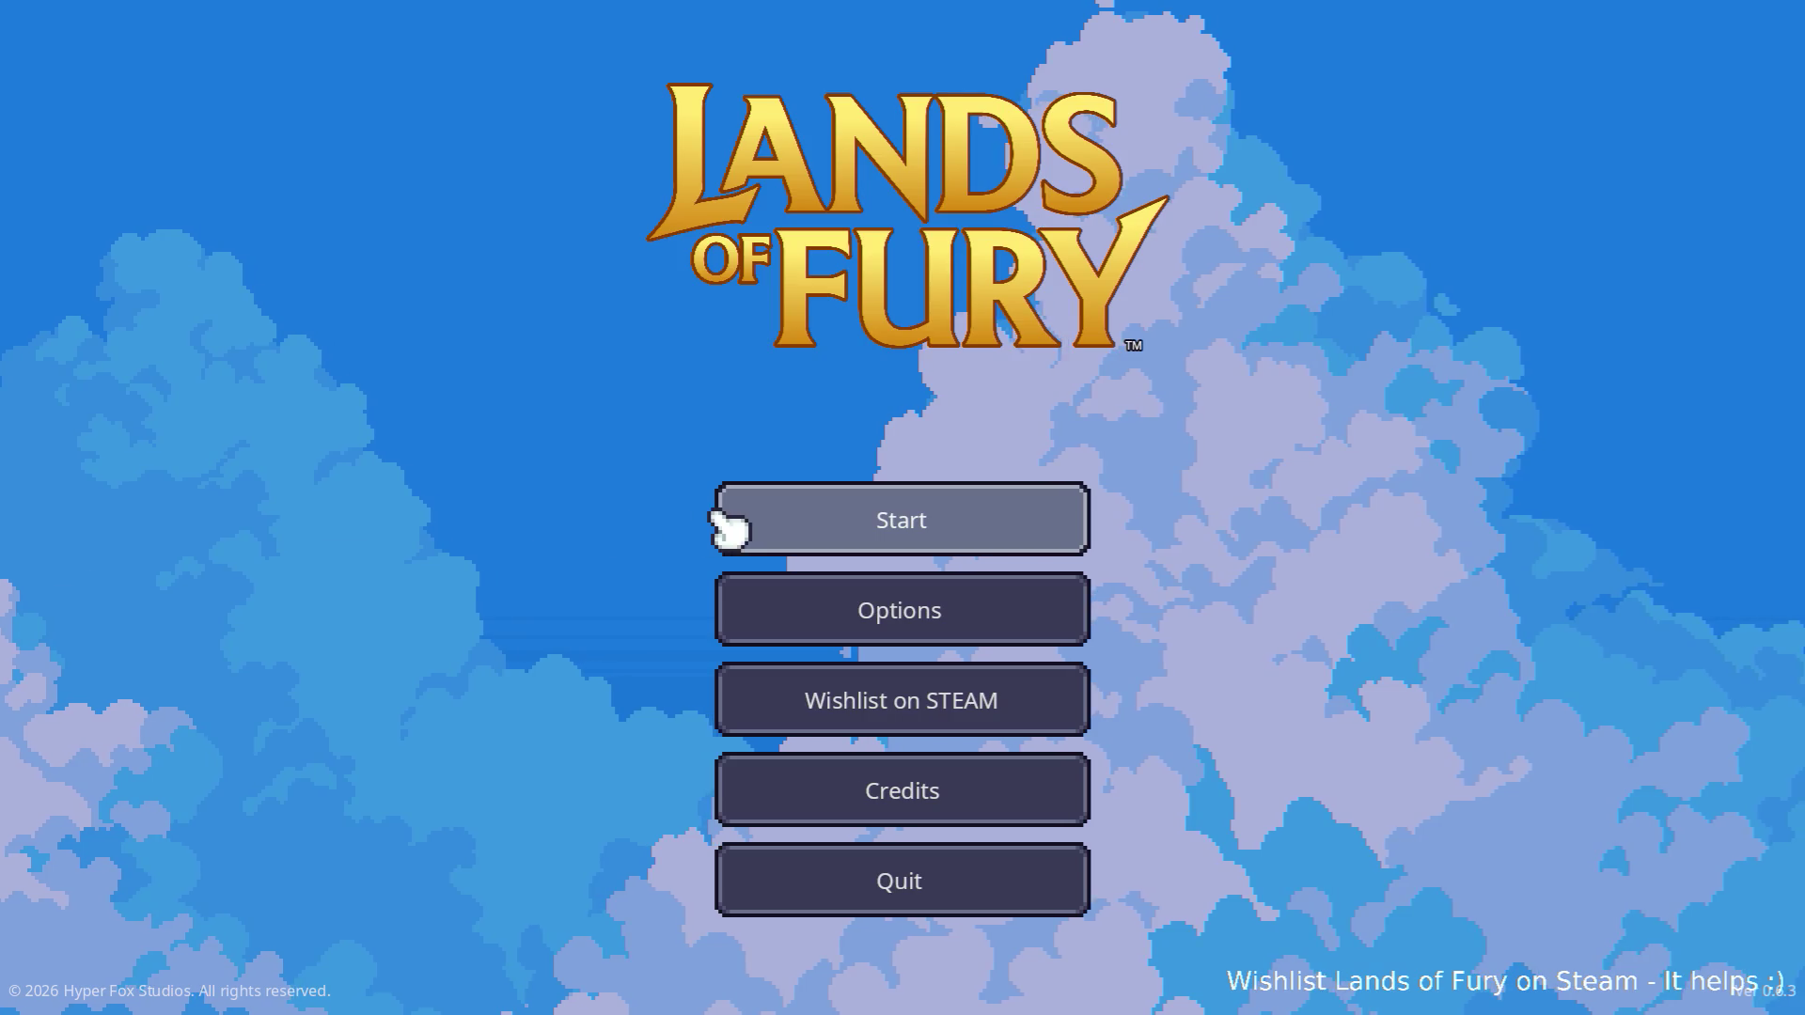
Start a new game with the first profile and walk right across The Glade.
{"action": "left_click", "coordinate": [742, 522]}
{"action": "left_click", "coordinate": [743, 525]}
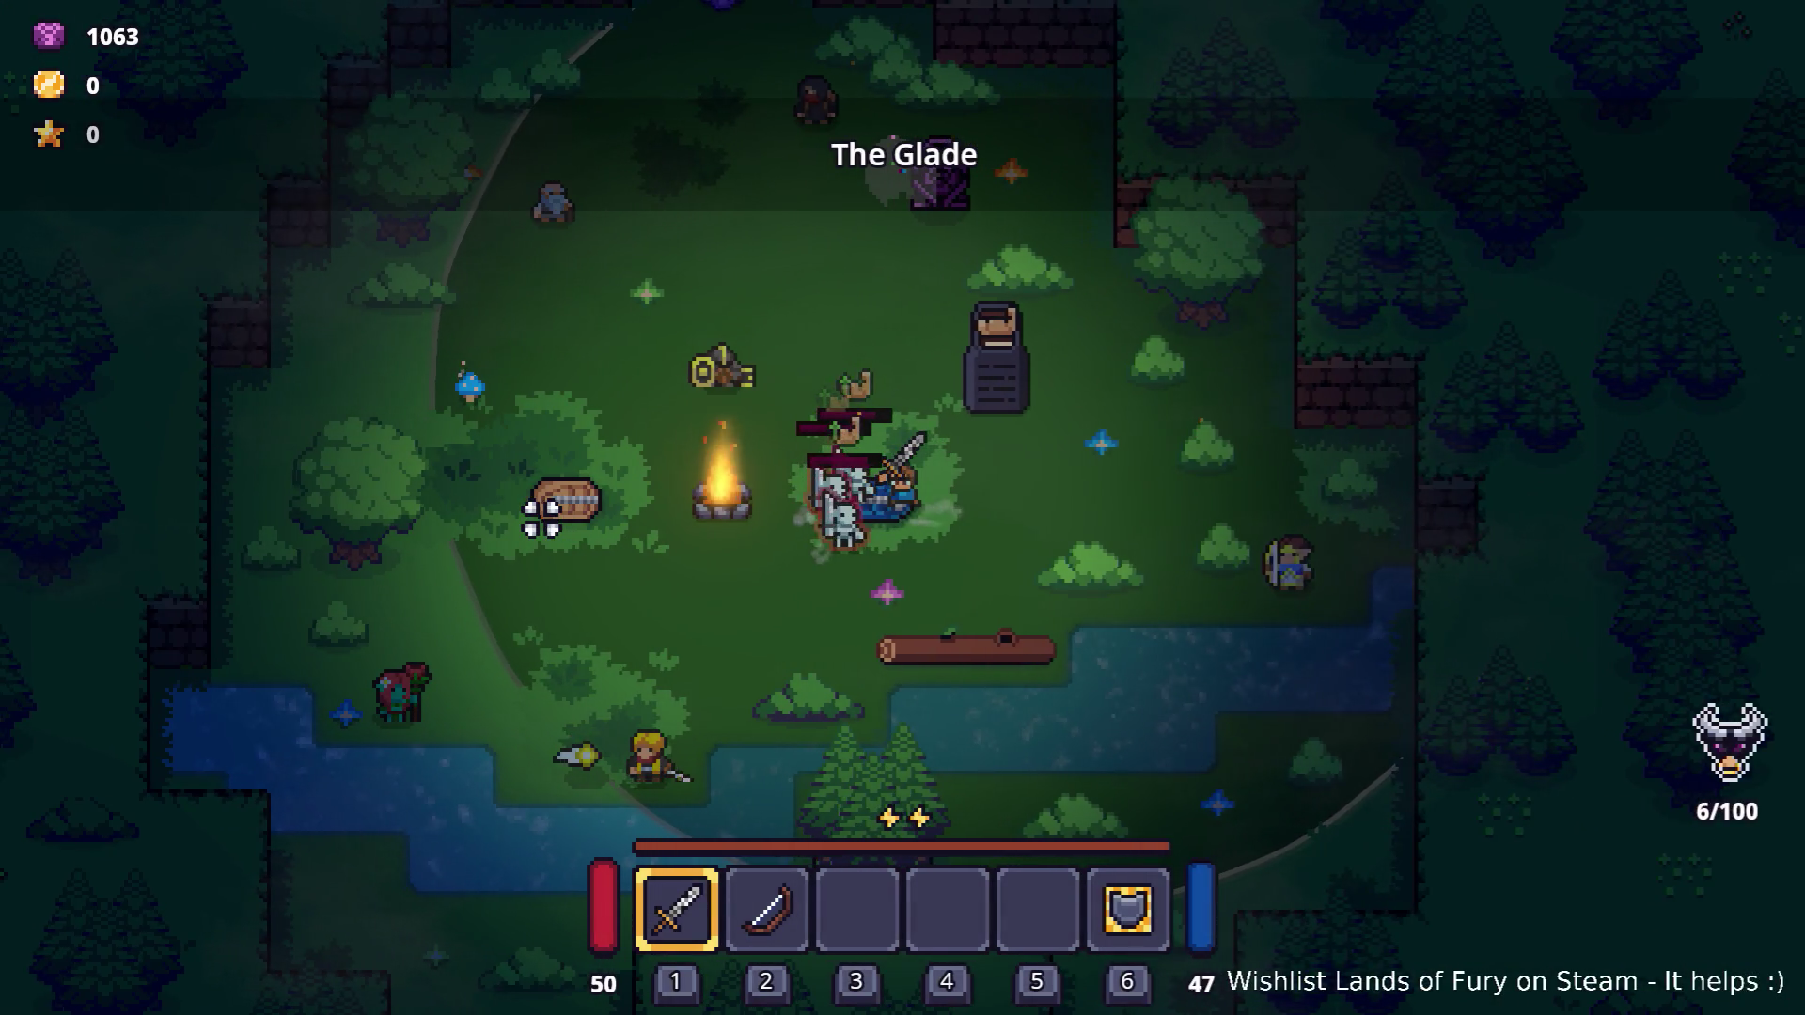
{"action": "key", "text": "d"}
{"action": "key", "text": "space"}
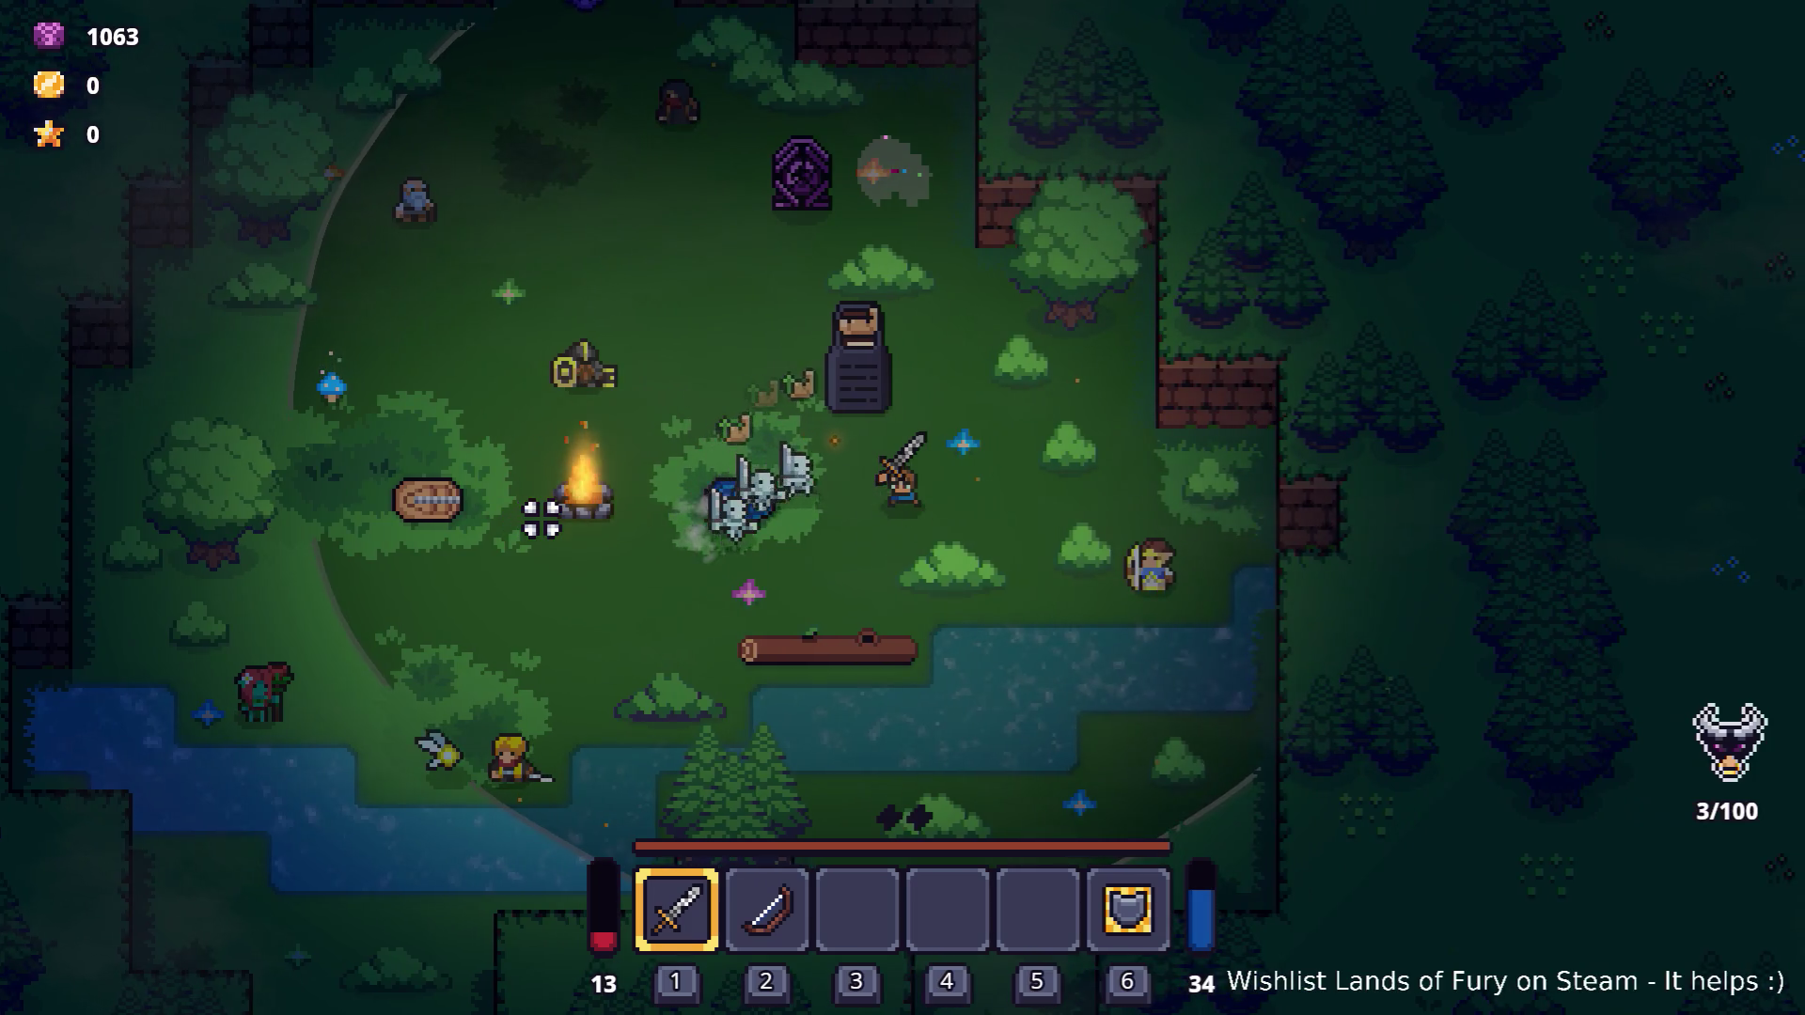
Open the character's inventory, then switch back to the Godot editor.
{"action": "key", "text": "i"}
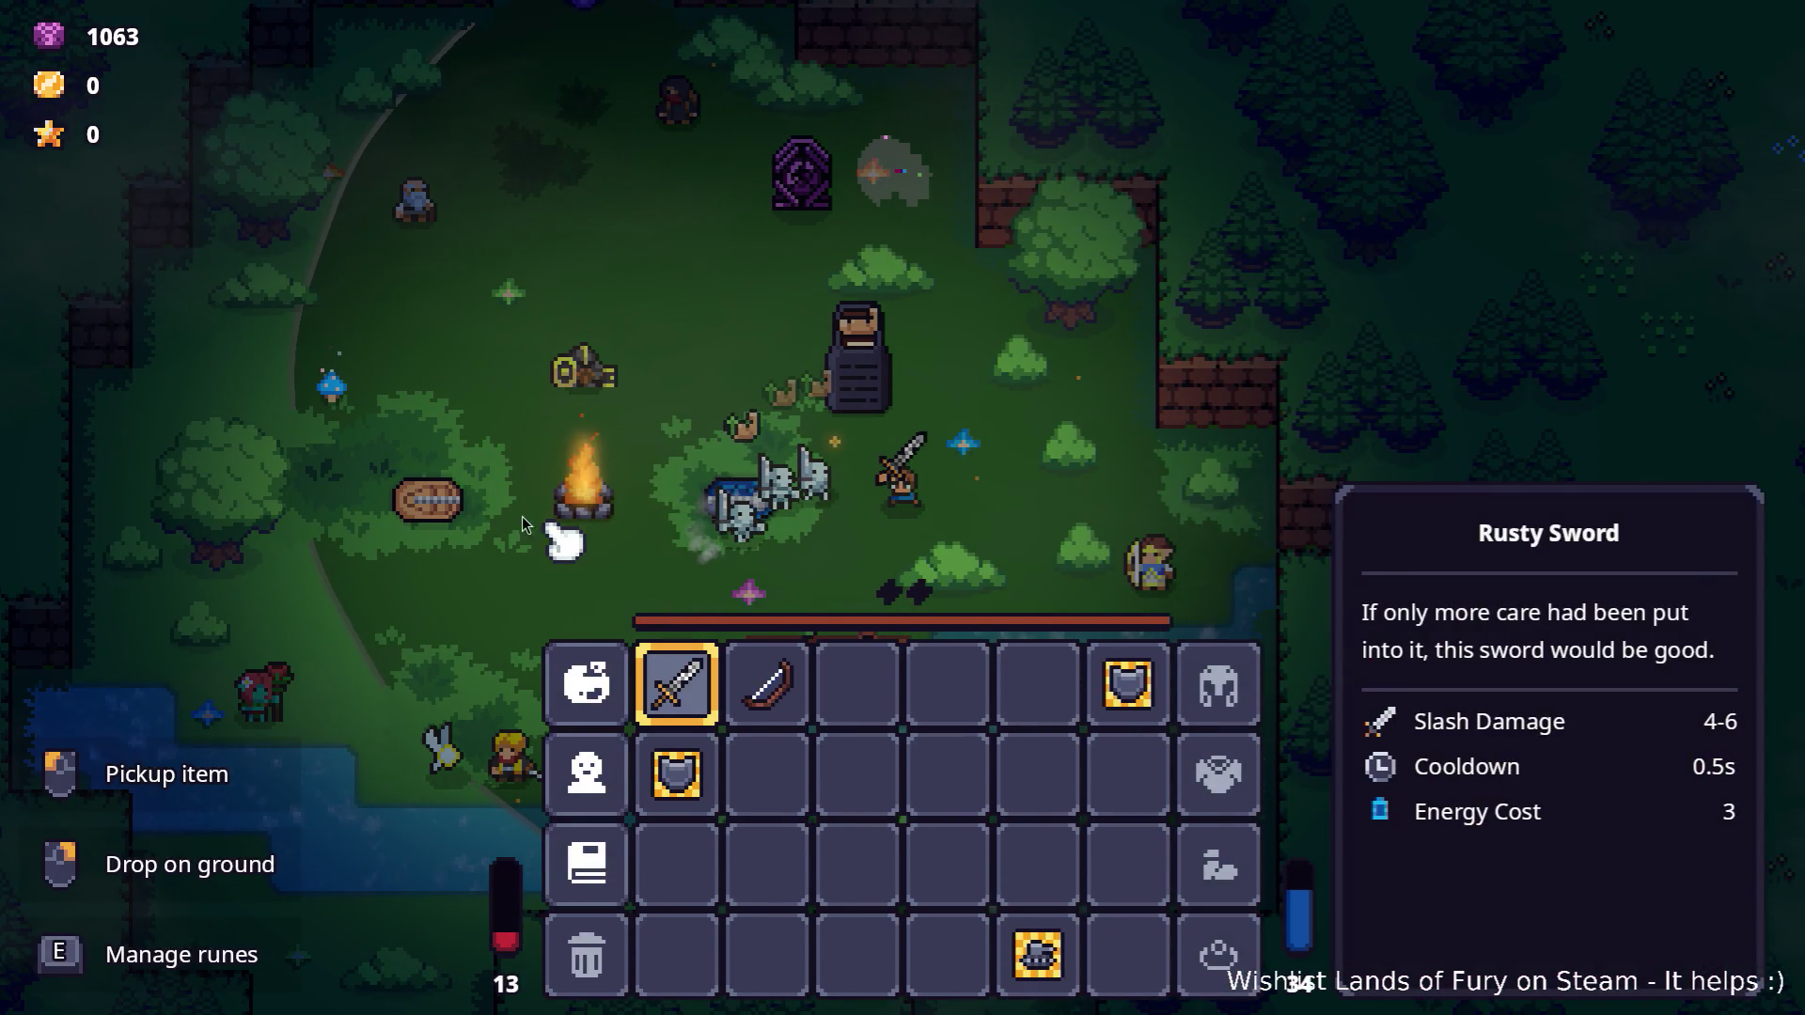
{"action": "key", "text": "super"}
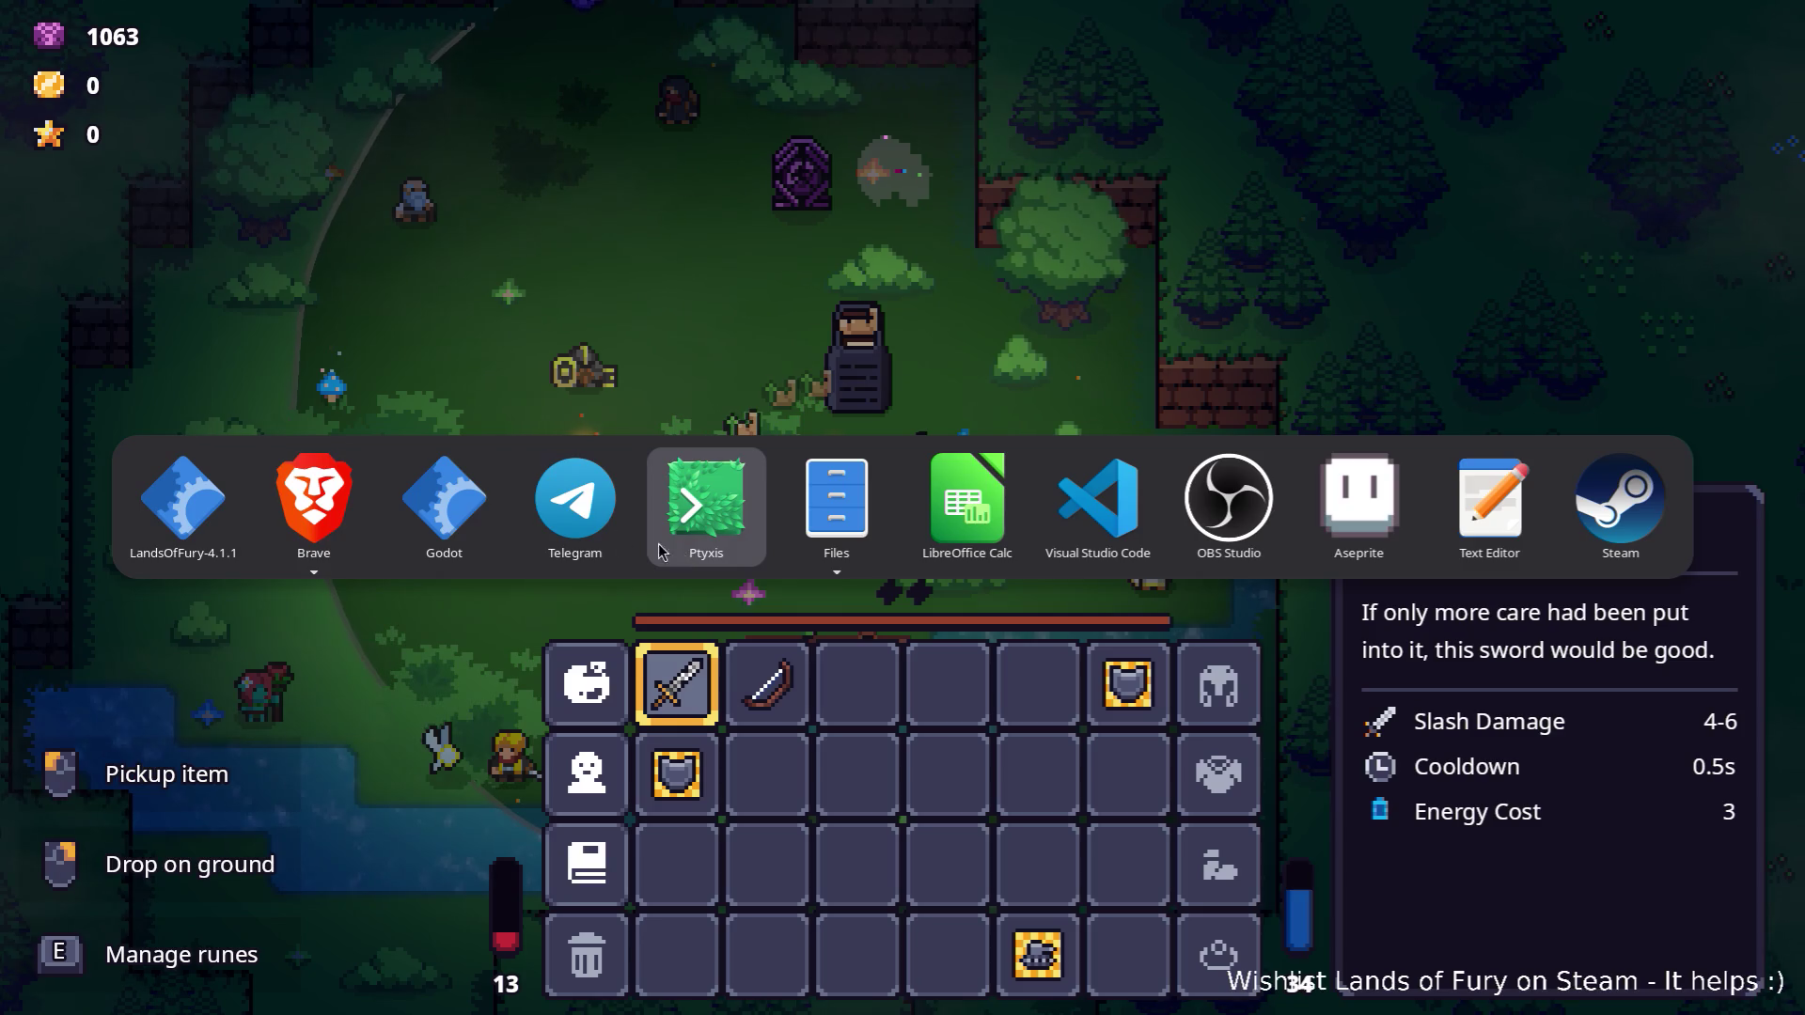
{"action": "left_click", "coordinate": [444, 498]}
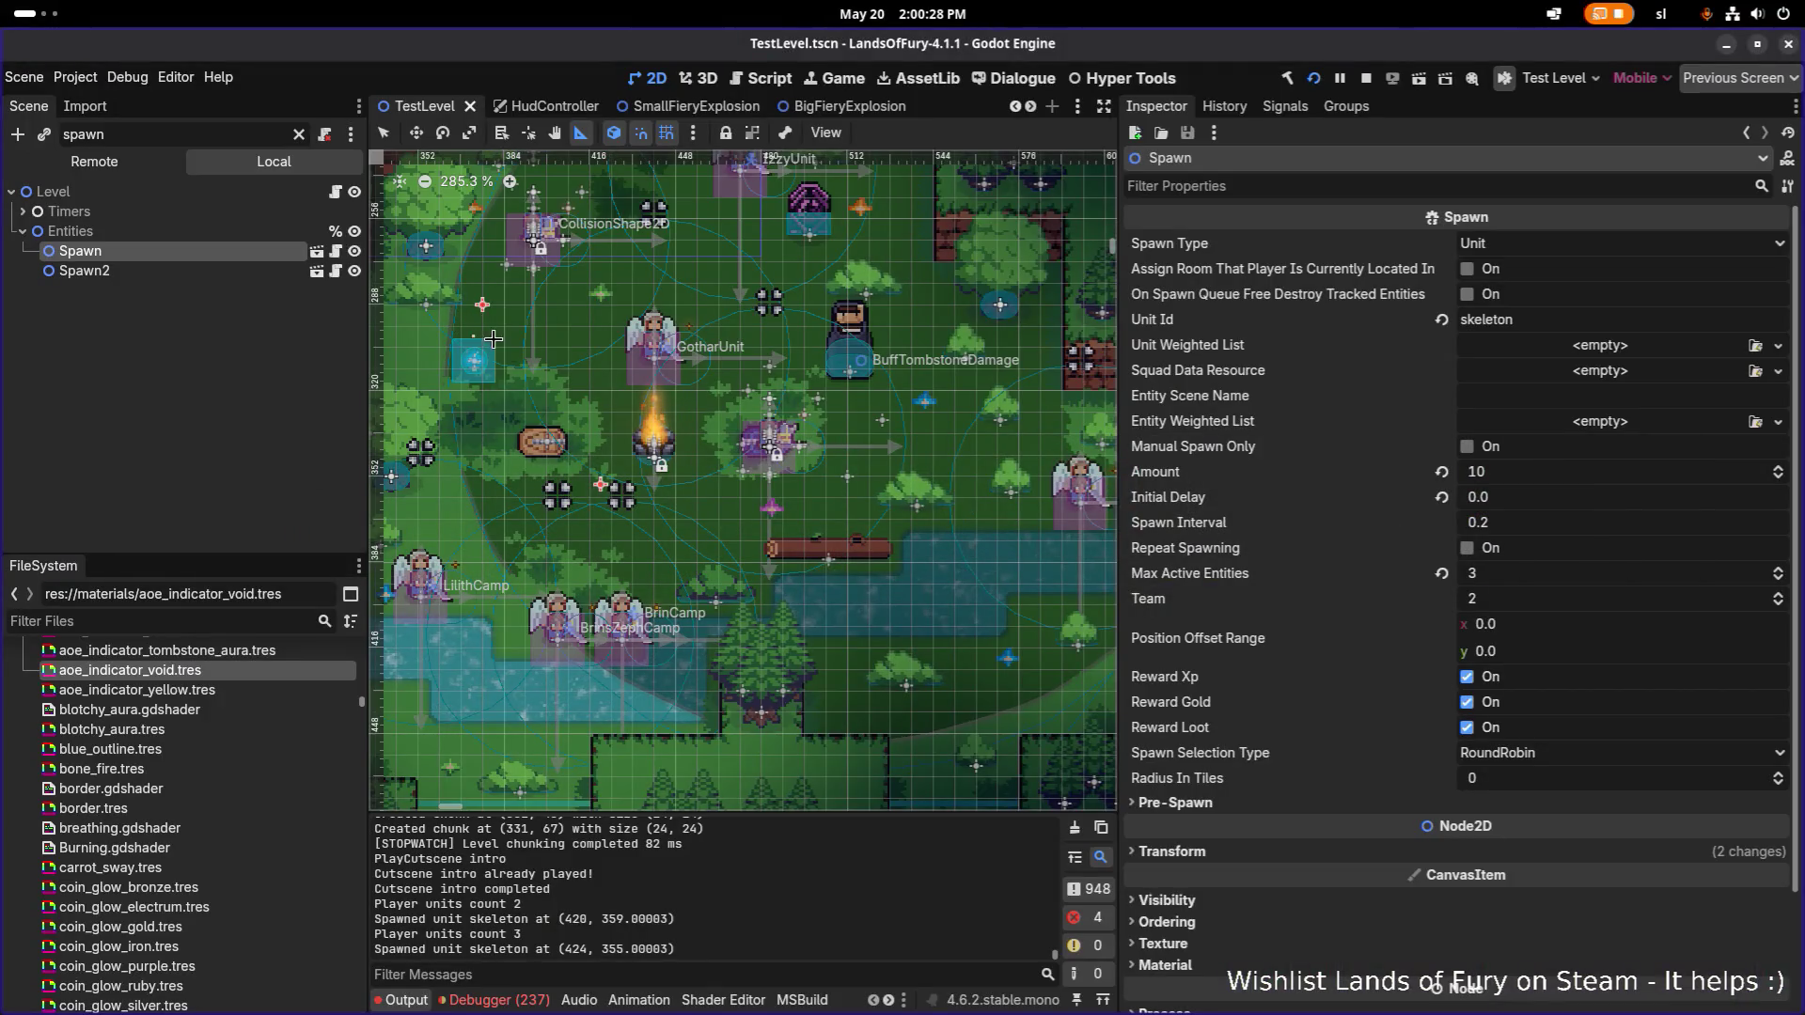
Filter the FileSystem for 'skeletons' and open SkeletonSword.tres in the Inspector.
{"action": "scroll", "coordinate": [494, 338], "scroll_direction": "up", "scroll_amount": 1}
{"action": "key", "text": "super"}
{"action": "key", "text": "Escape"}
{"action": "left_click", "coordinate": [141, 621]}
{"action": "type", "text": "skele"}
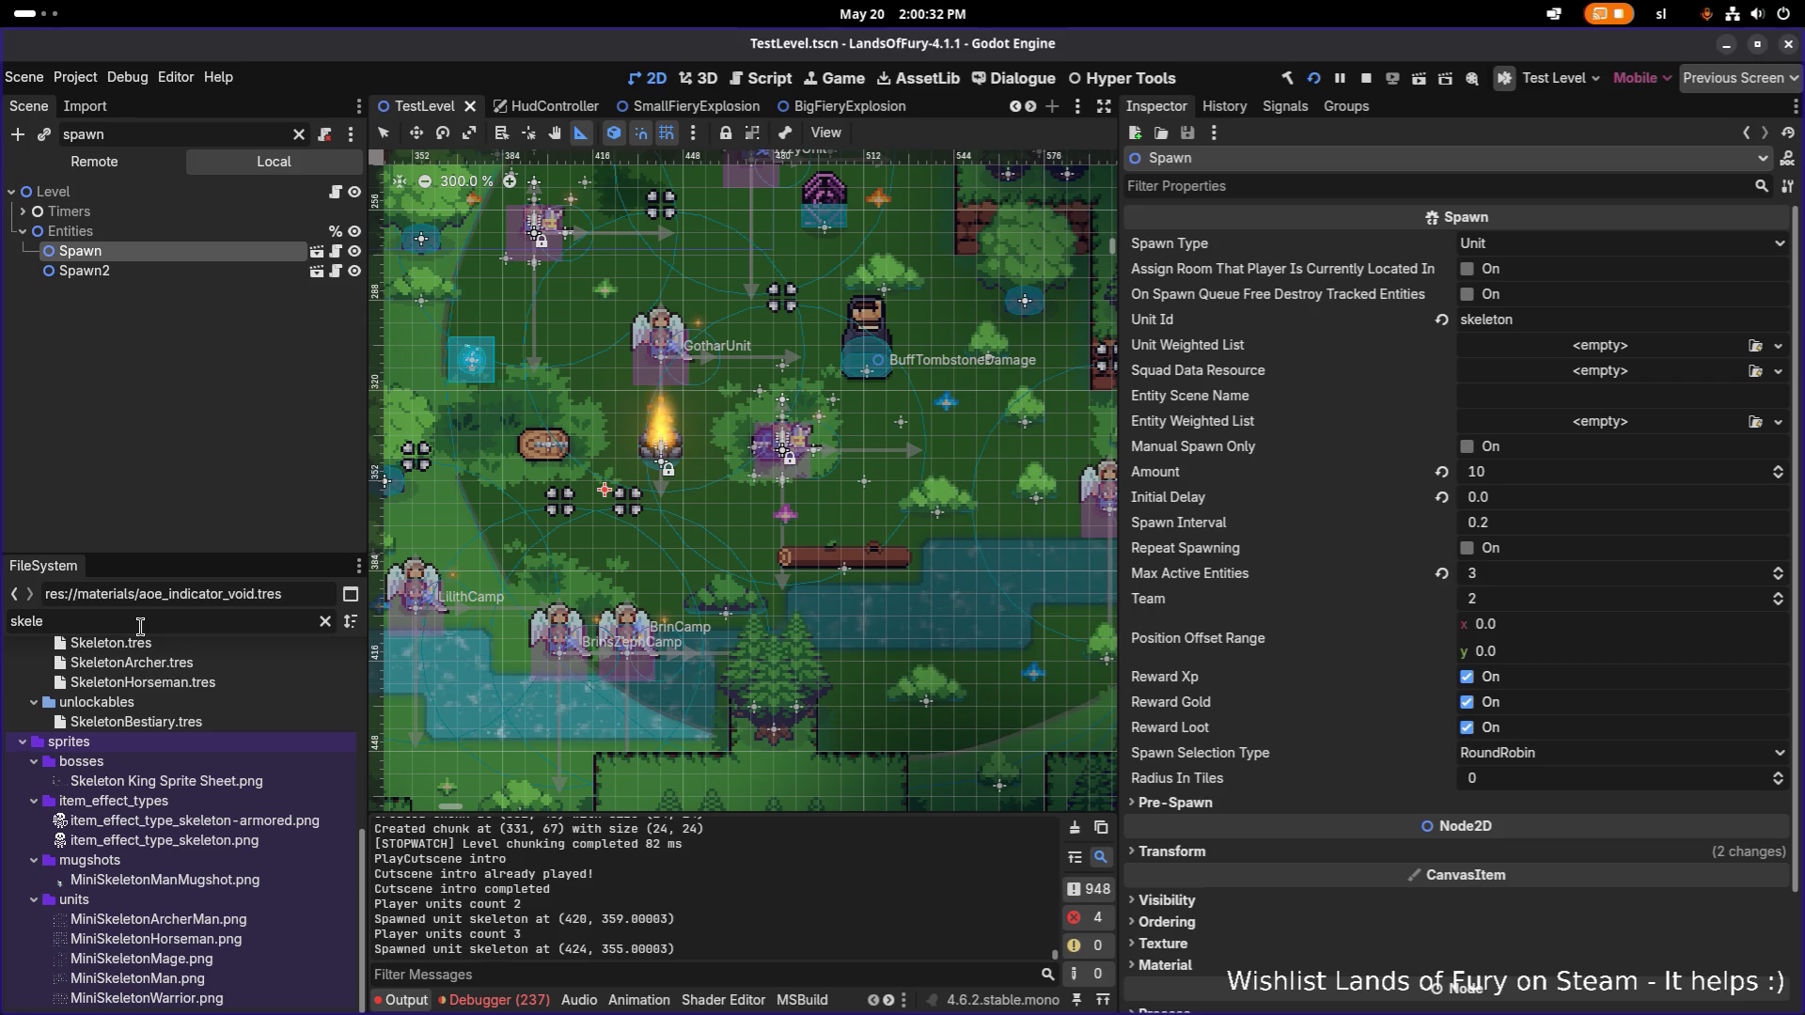
{"action": "type", "text": "tons"}
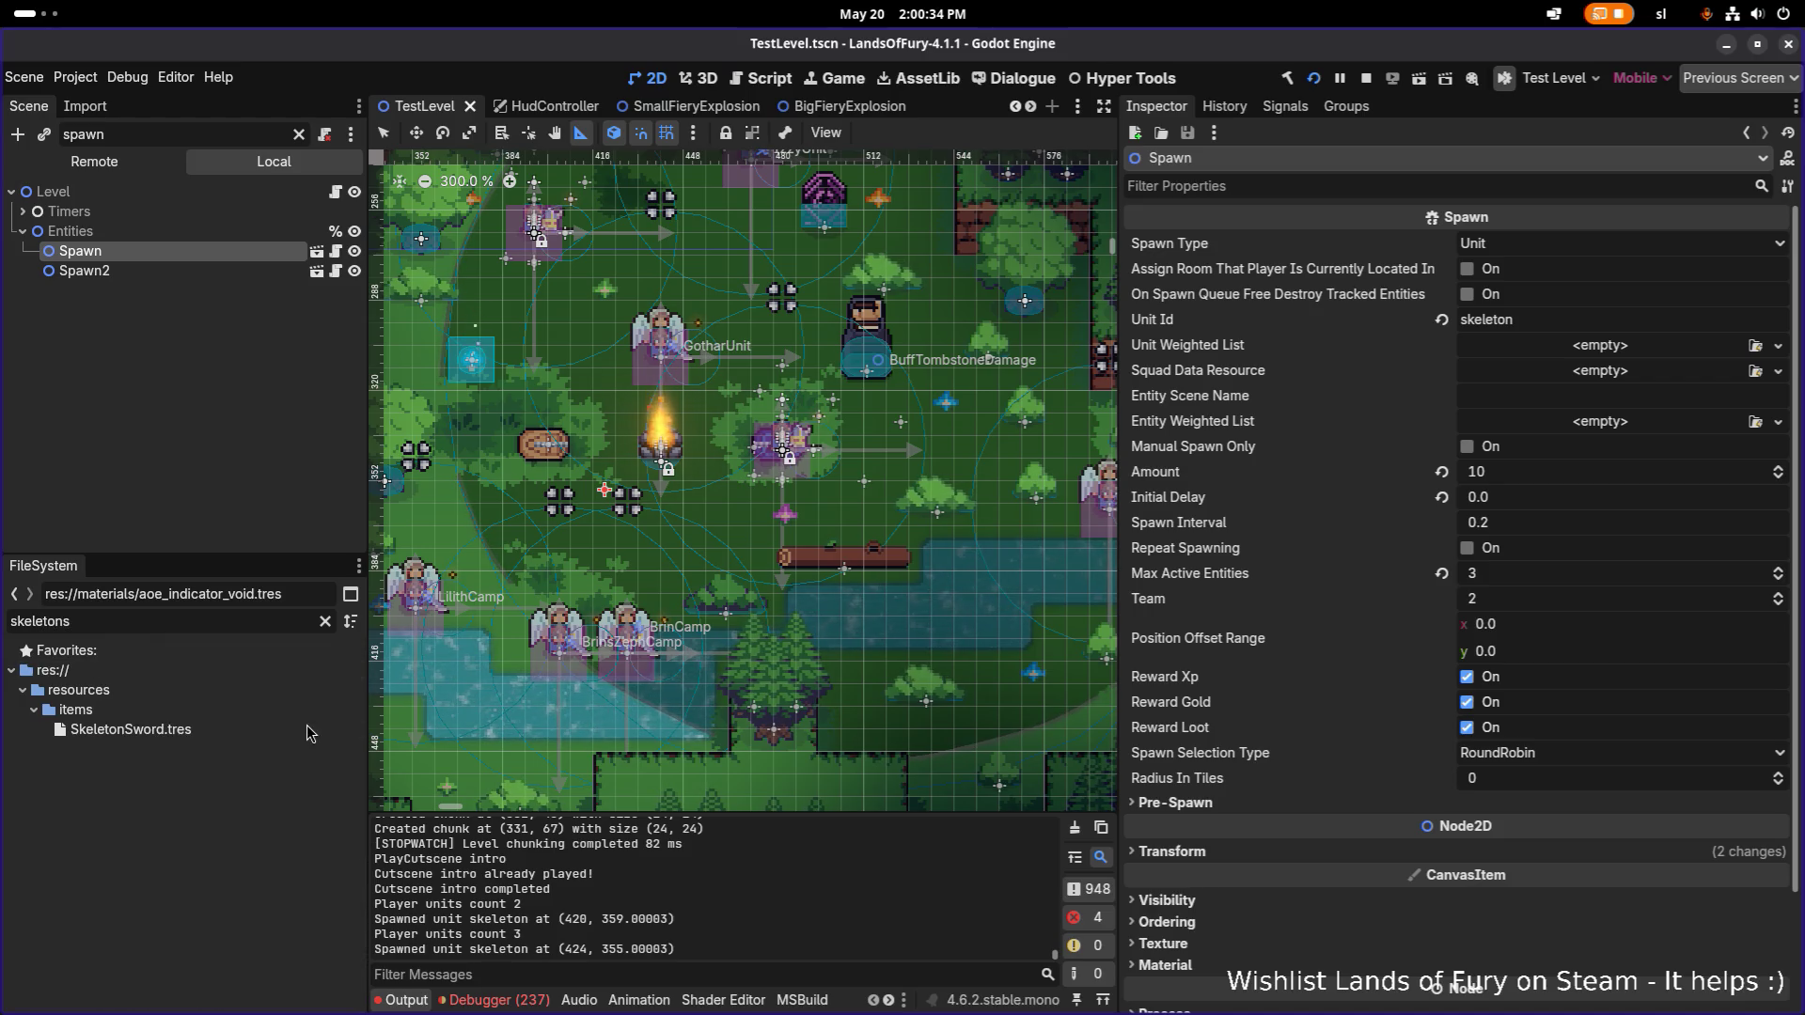
{"action": "left_click", "coordinate": [308, 717]}
{"action": "left_click", "coordinate": [282, 739]}
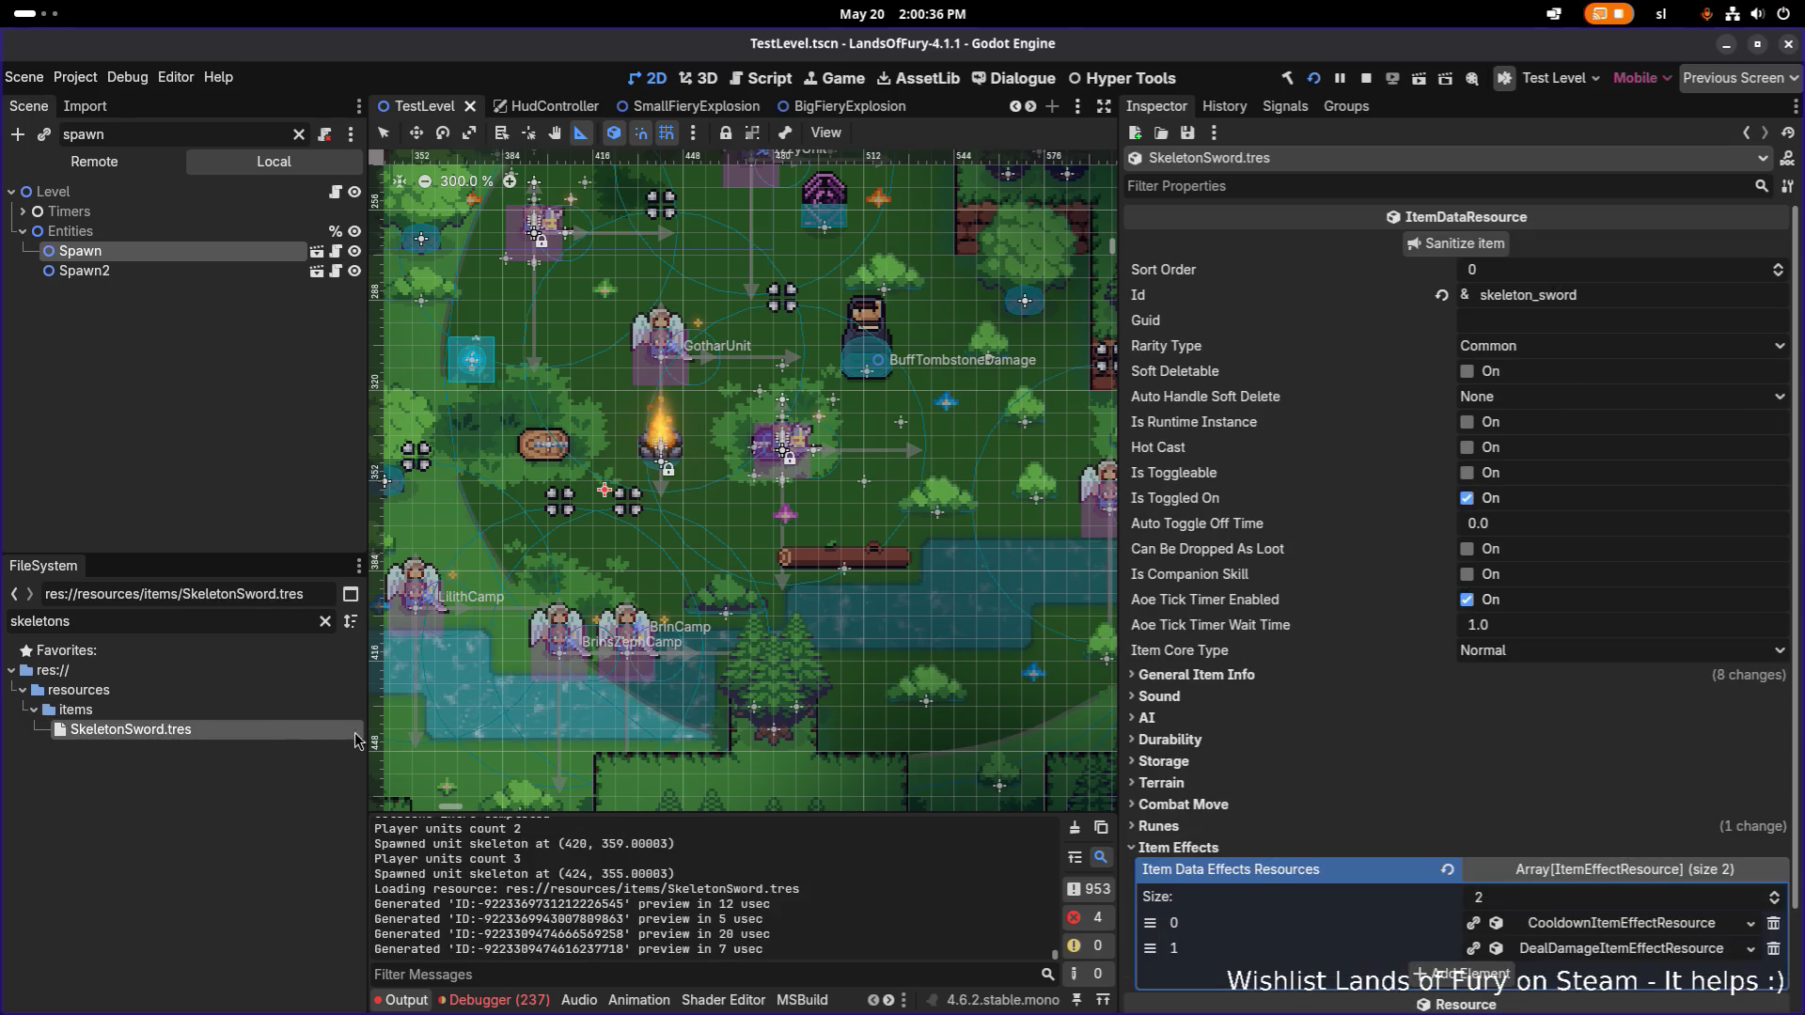
Expand the damage effect's General Item Effect Info, then return to the game and close its inventory.
{"action": "scroll", "coordinate": [1504, 752], "scroll_direction": "down", "scroll_amount": 10}
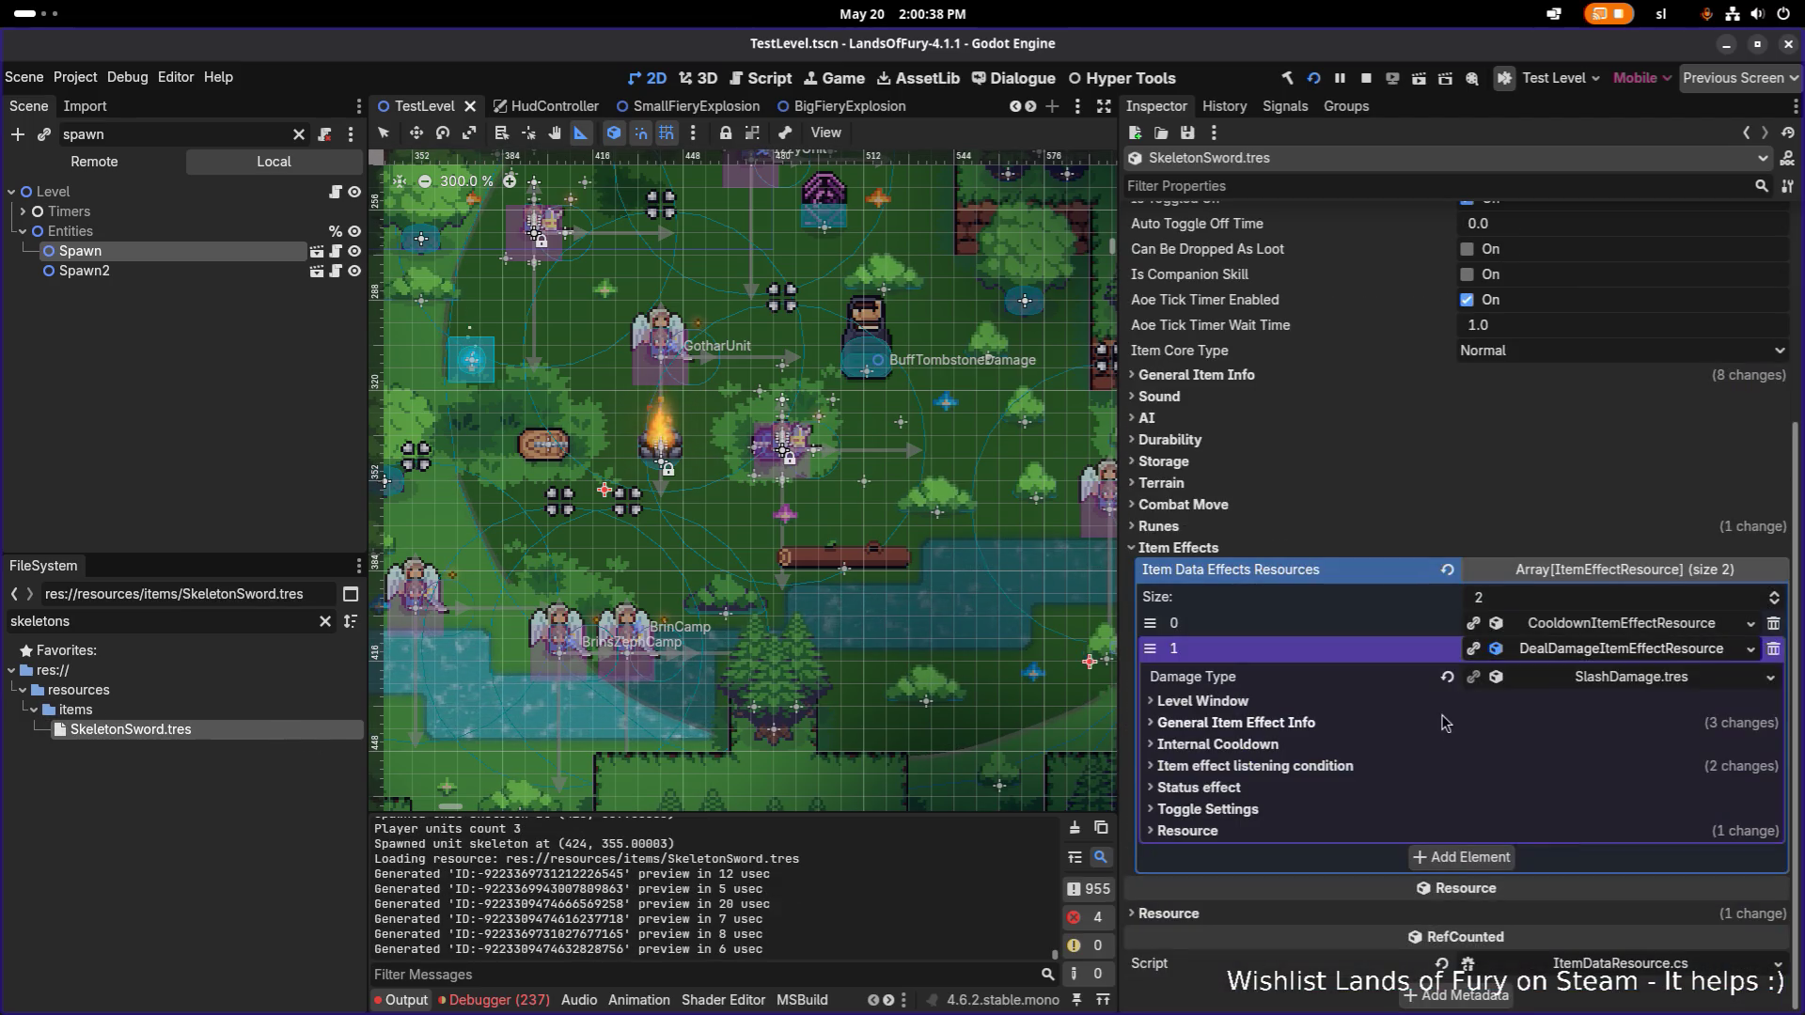
{"action": "left_click", "coordinate": [1396, 723]}
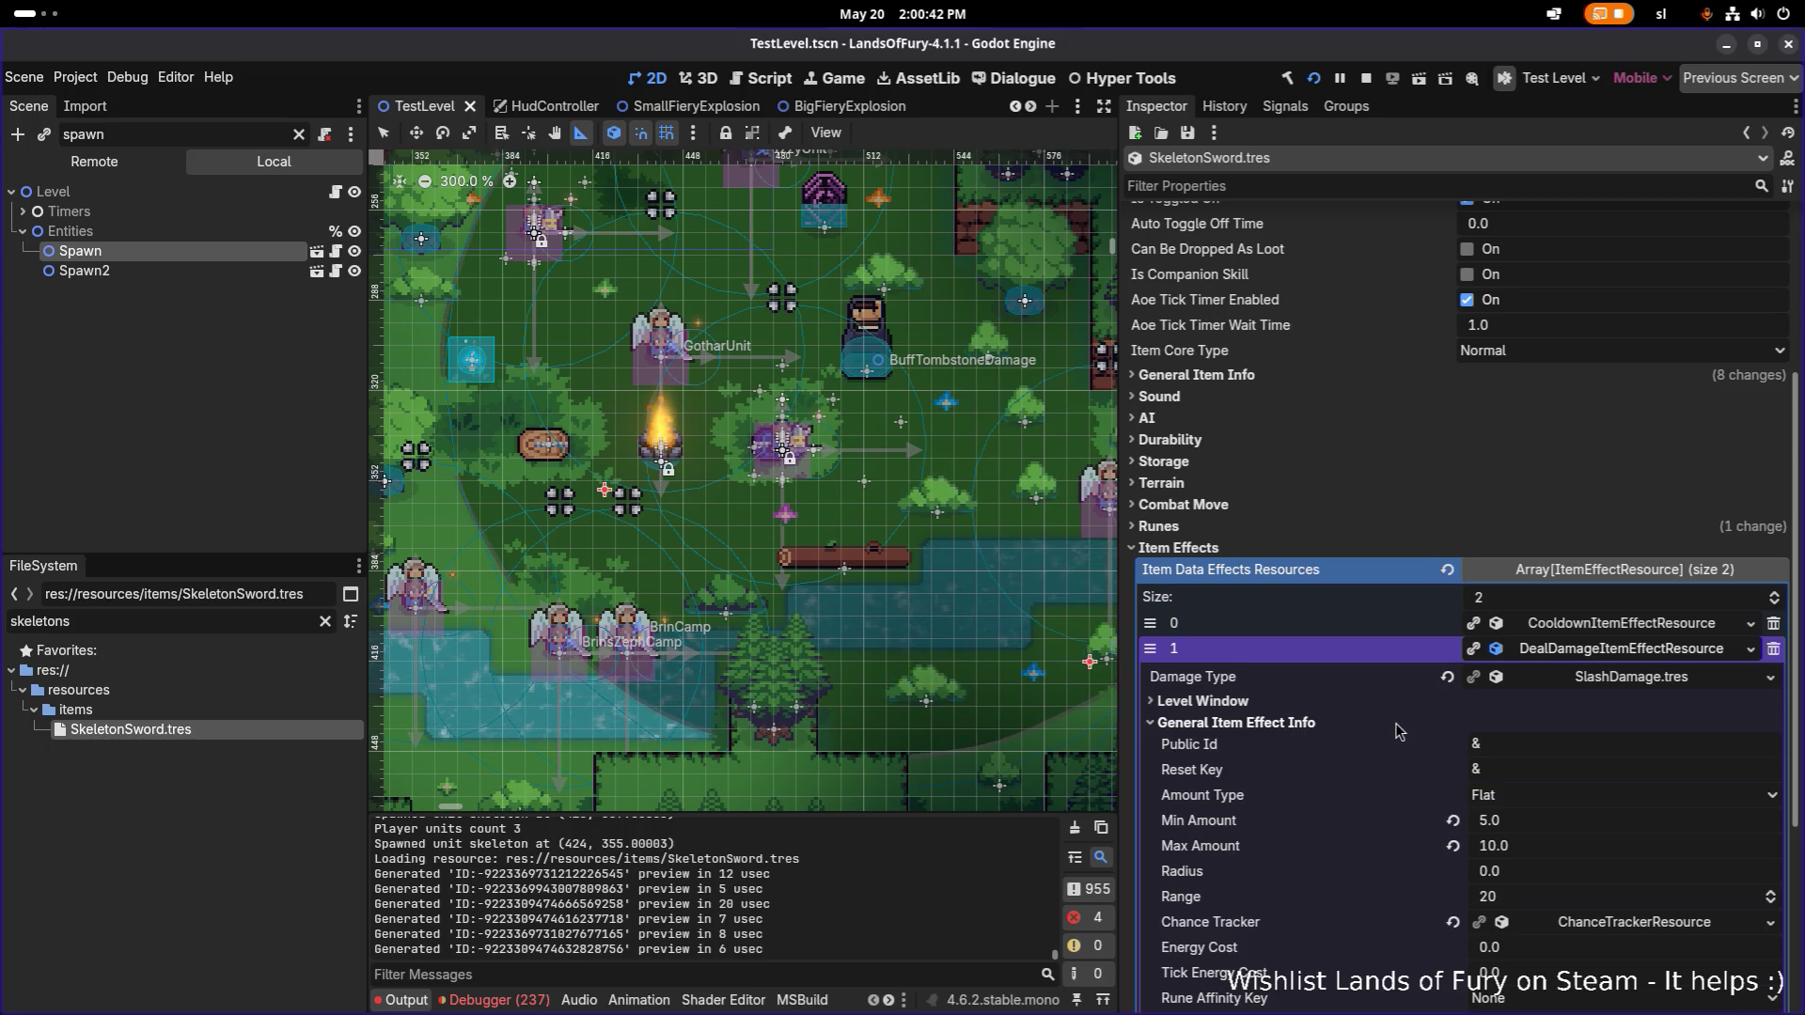
{"action": "key", "text": "alt+Tab"}
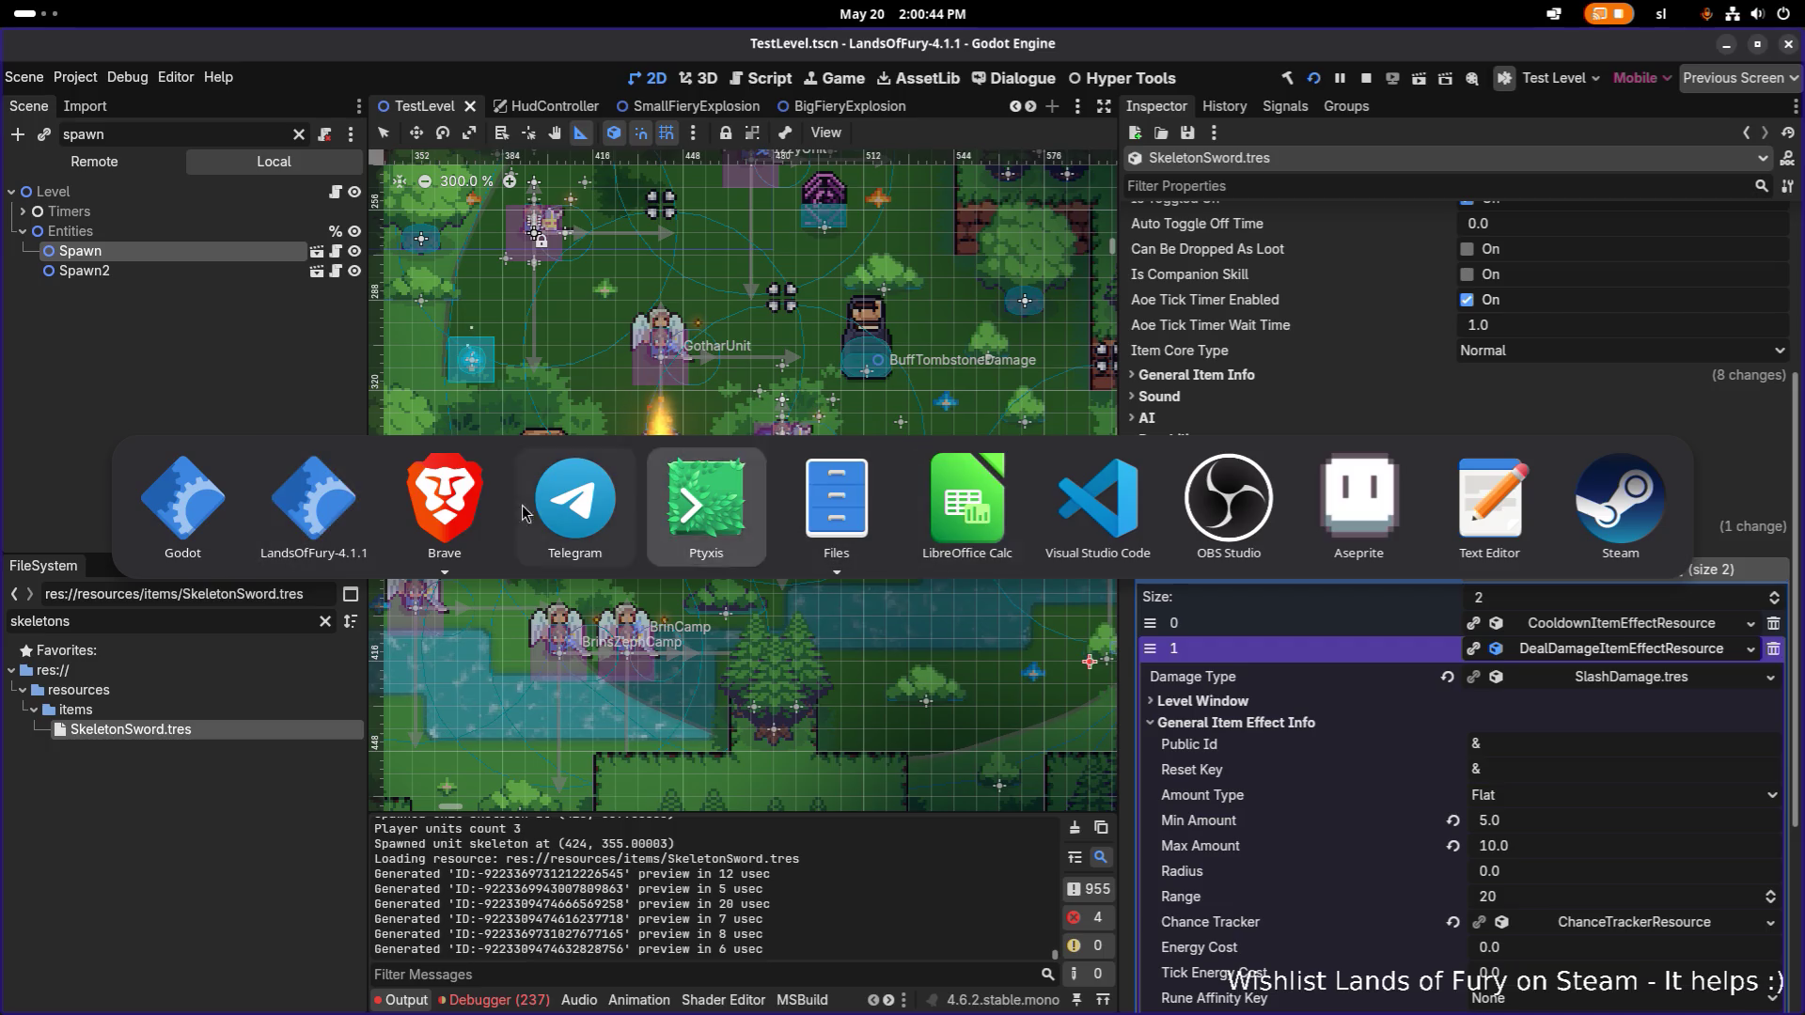
{"action": "left_click", "coordinate": [315, 508]}
{"action": "key", "text": "Escape"}
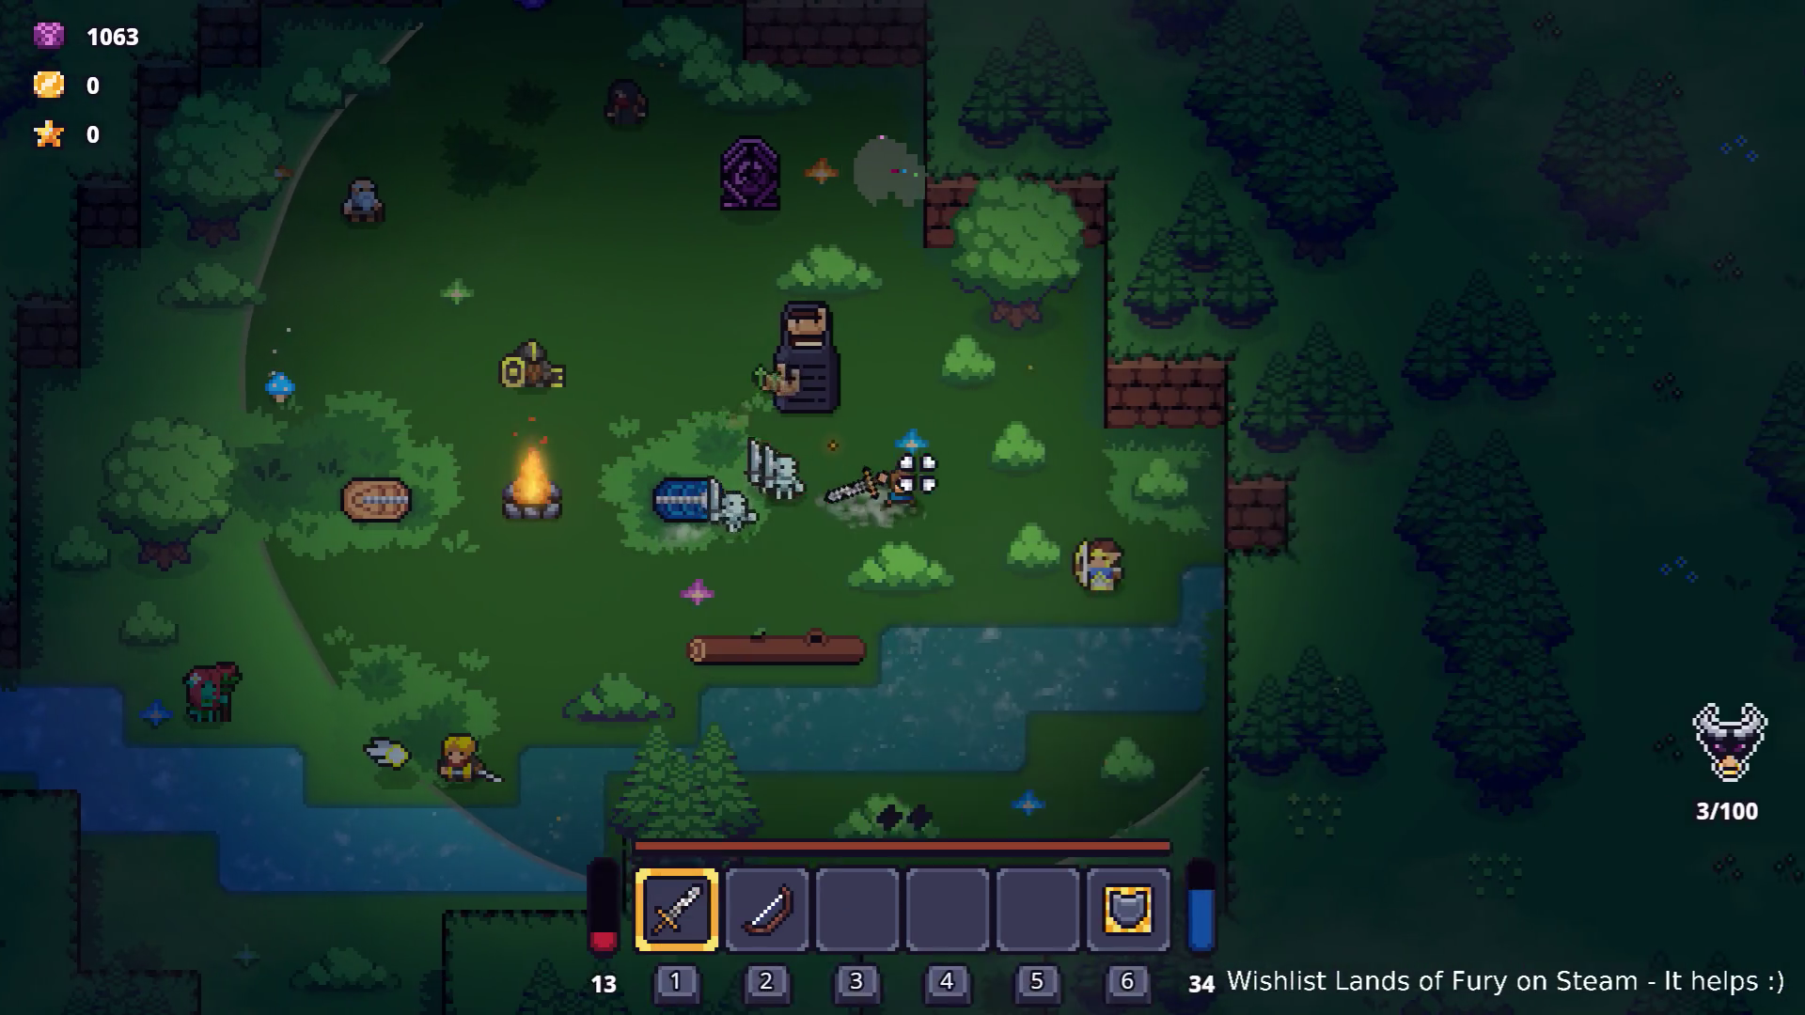
Walk the character around The Glade, past the campfire and back.
{"action": "key", "text": "a"}
{"action": "key", "text": "w"}
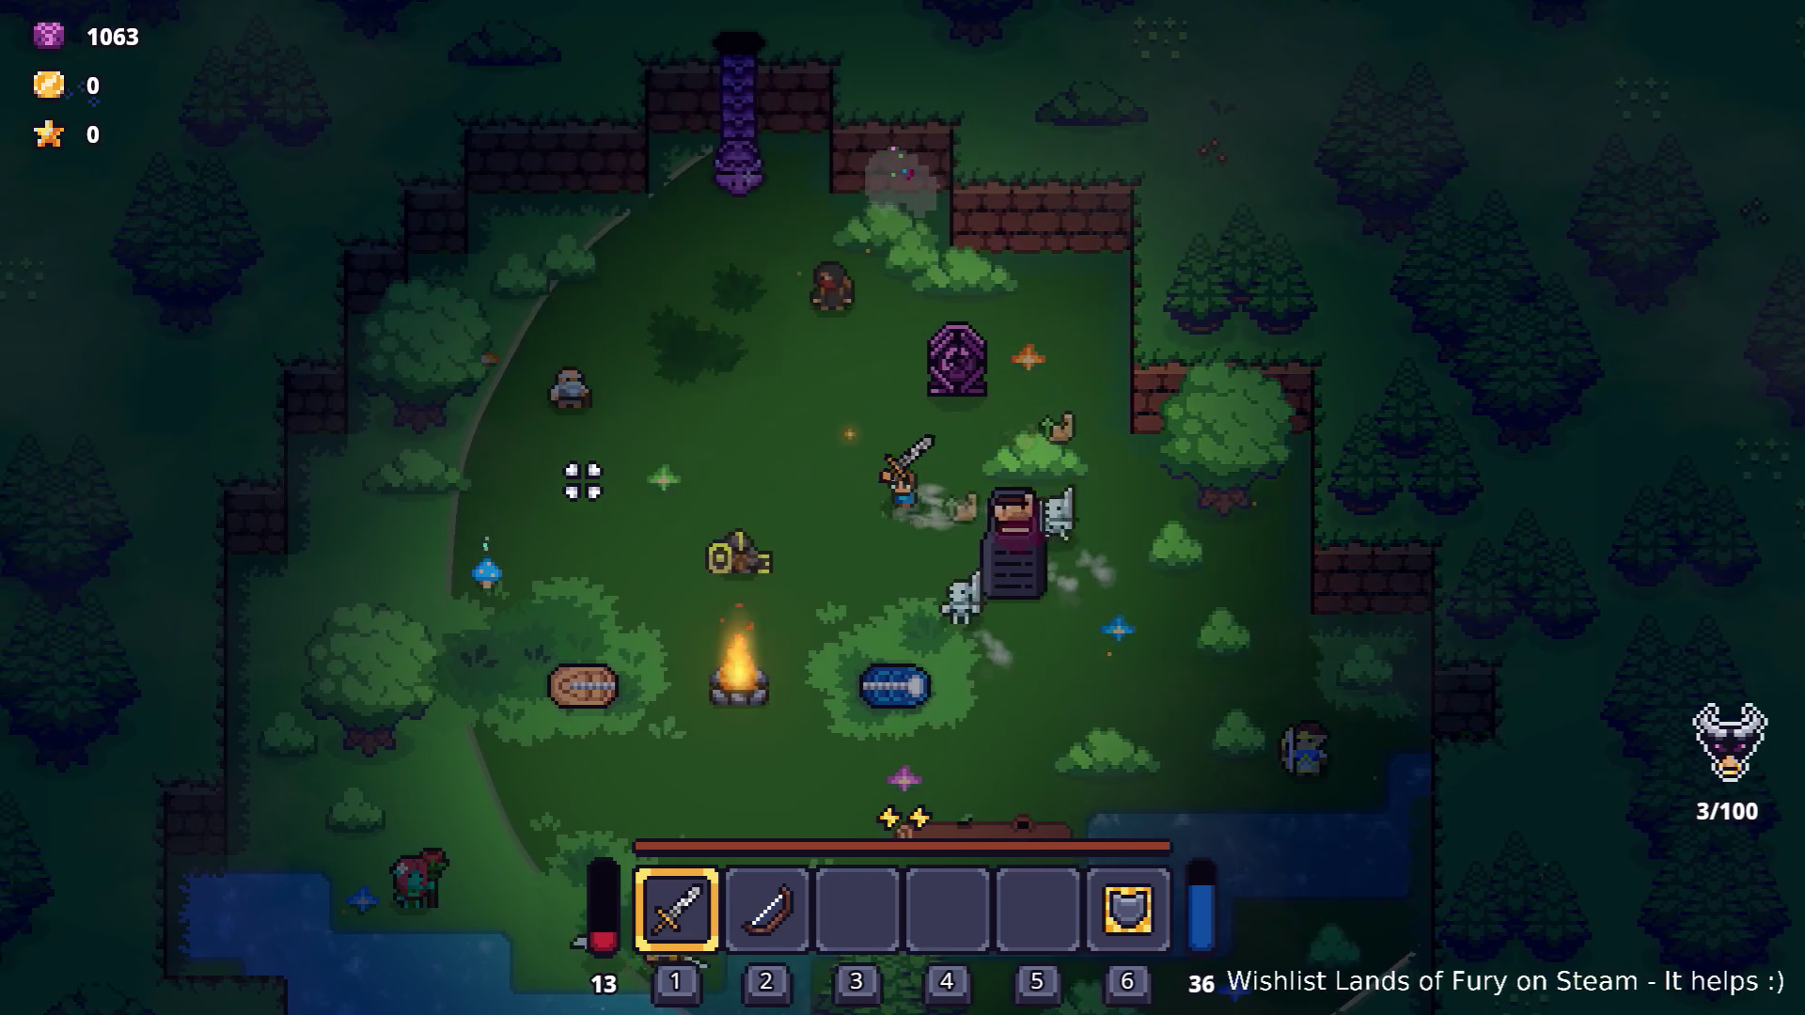
{"action": "key", "text": "a"}
{"action": "key", "text": "s"}
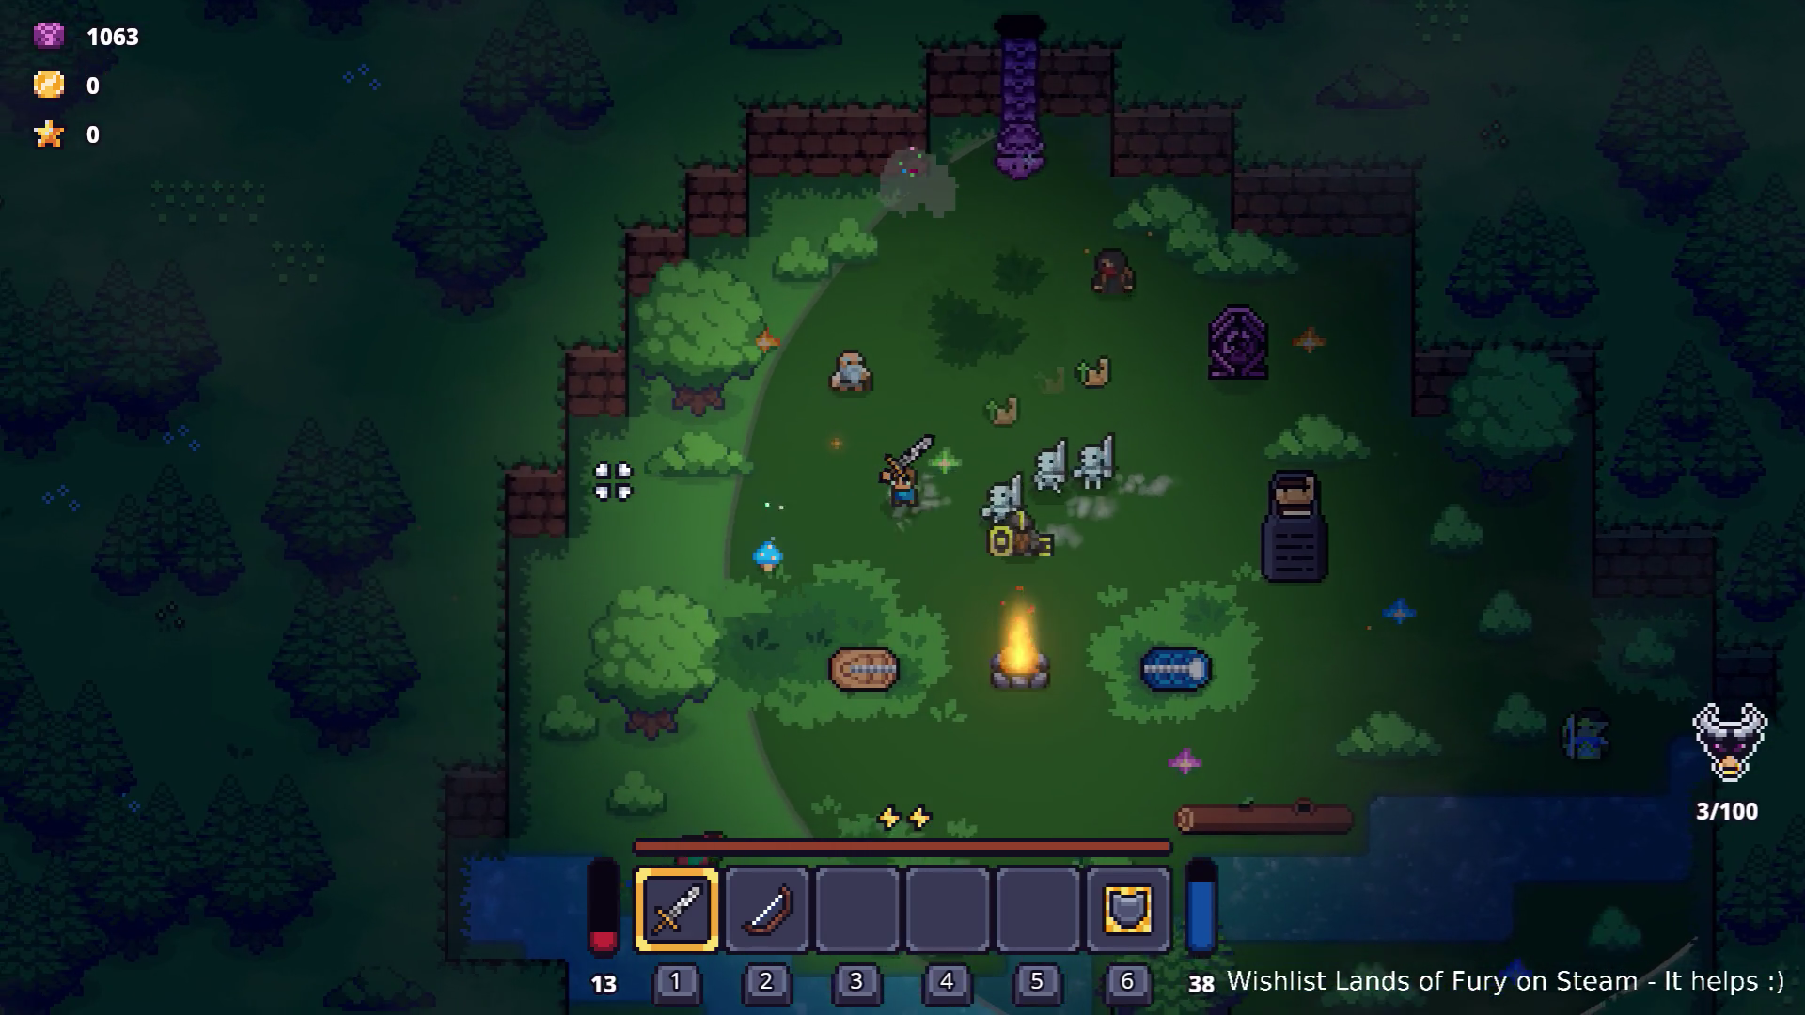
{"action": "key", "text": "d"}
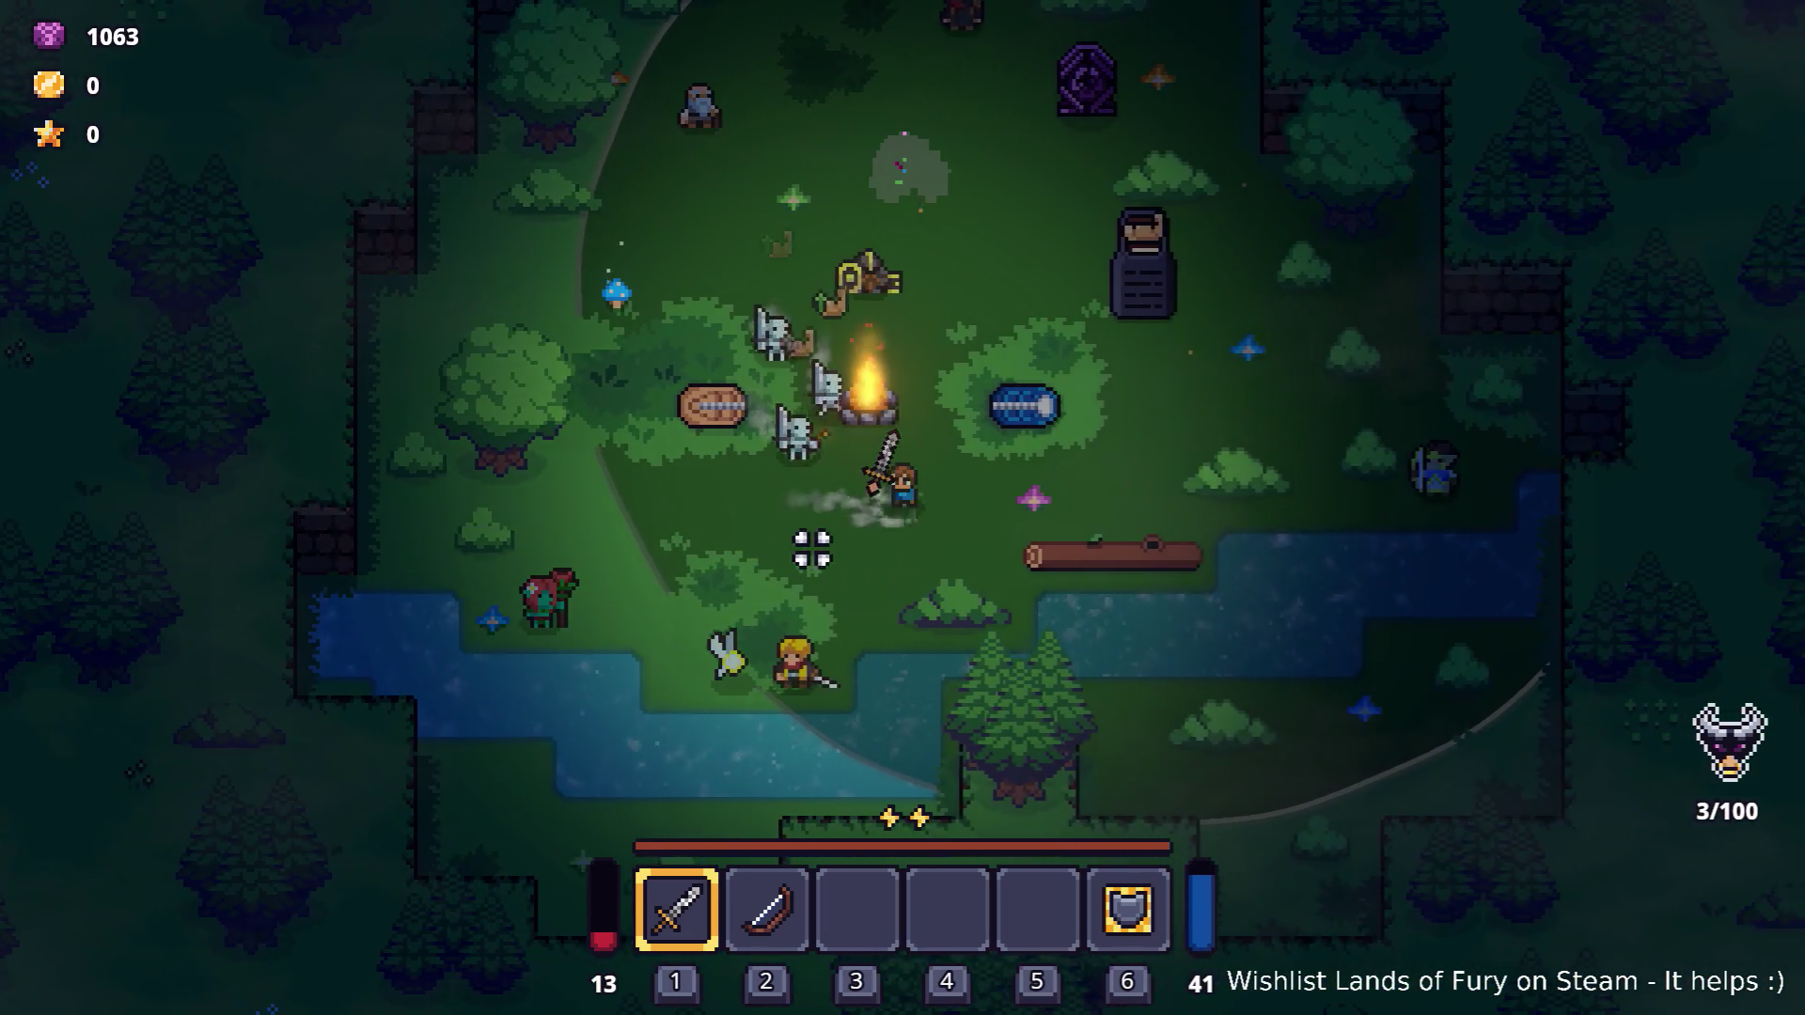
{"action": "key", "text": "d"}
{"action": "key", "text": "w"}
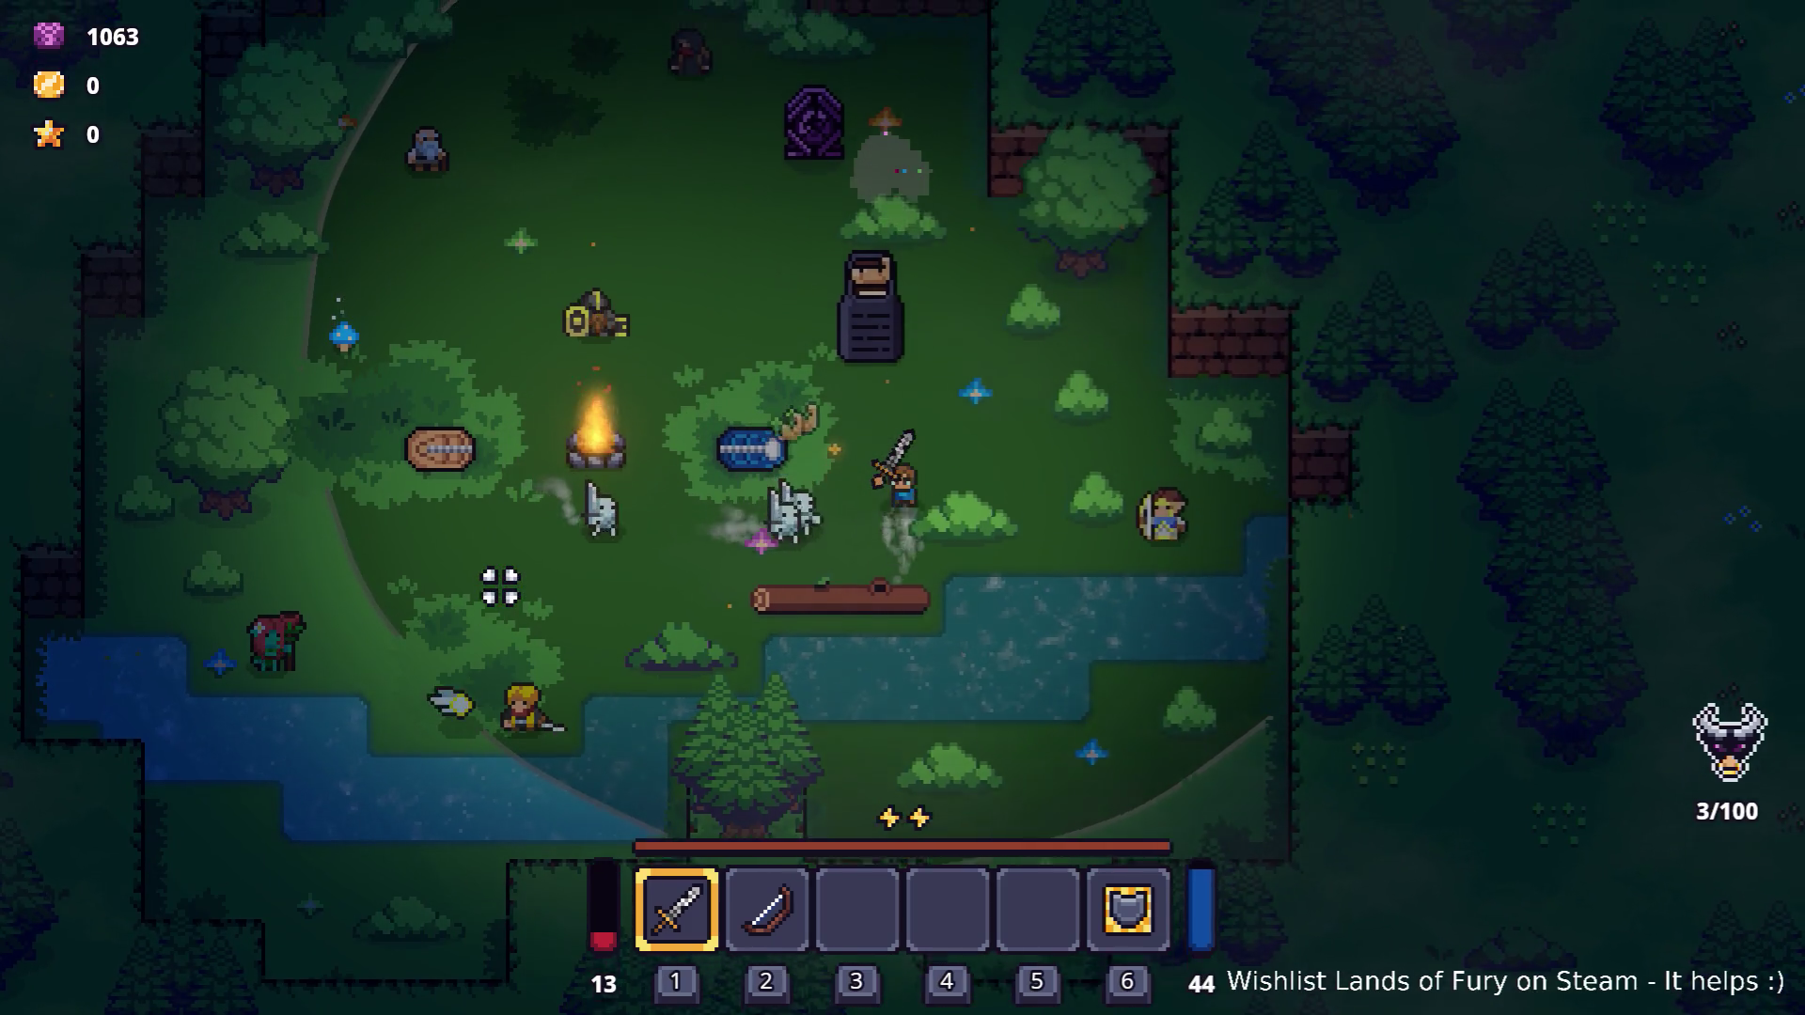
{"action": "key", "text": "d"}
{"action": "key", "text": "a"}
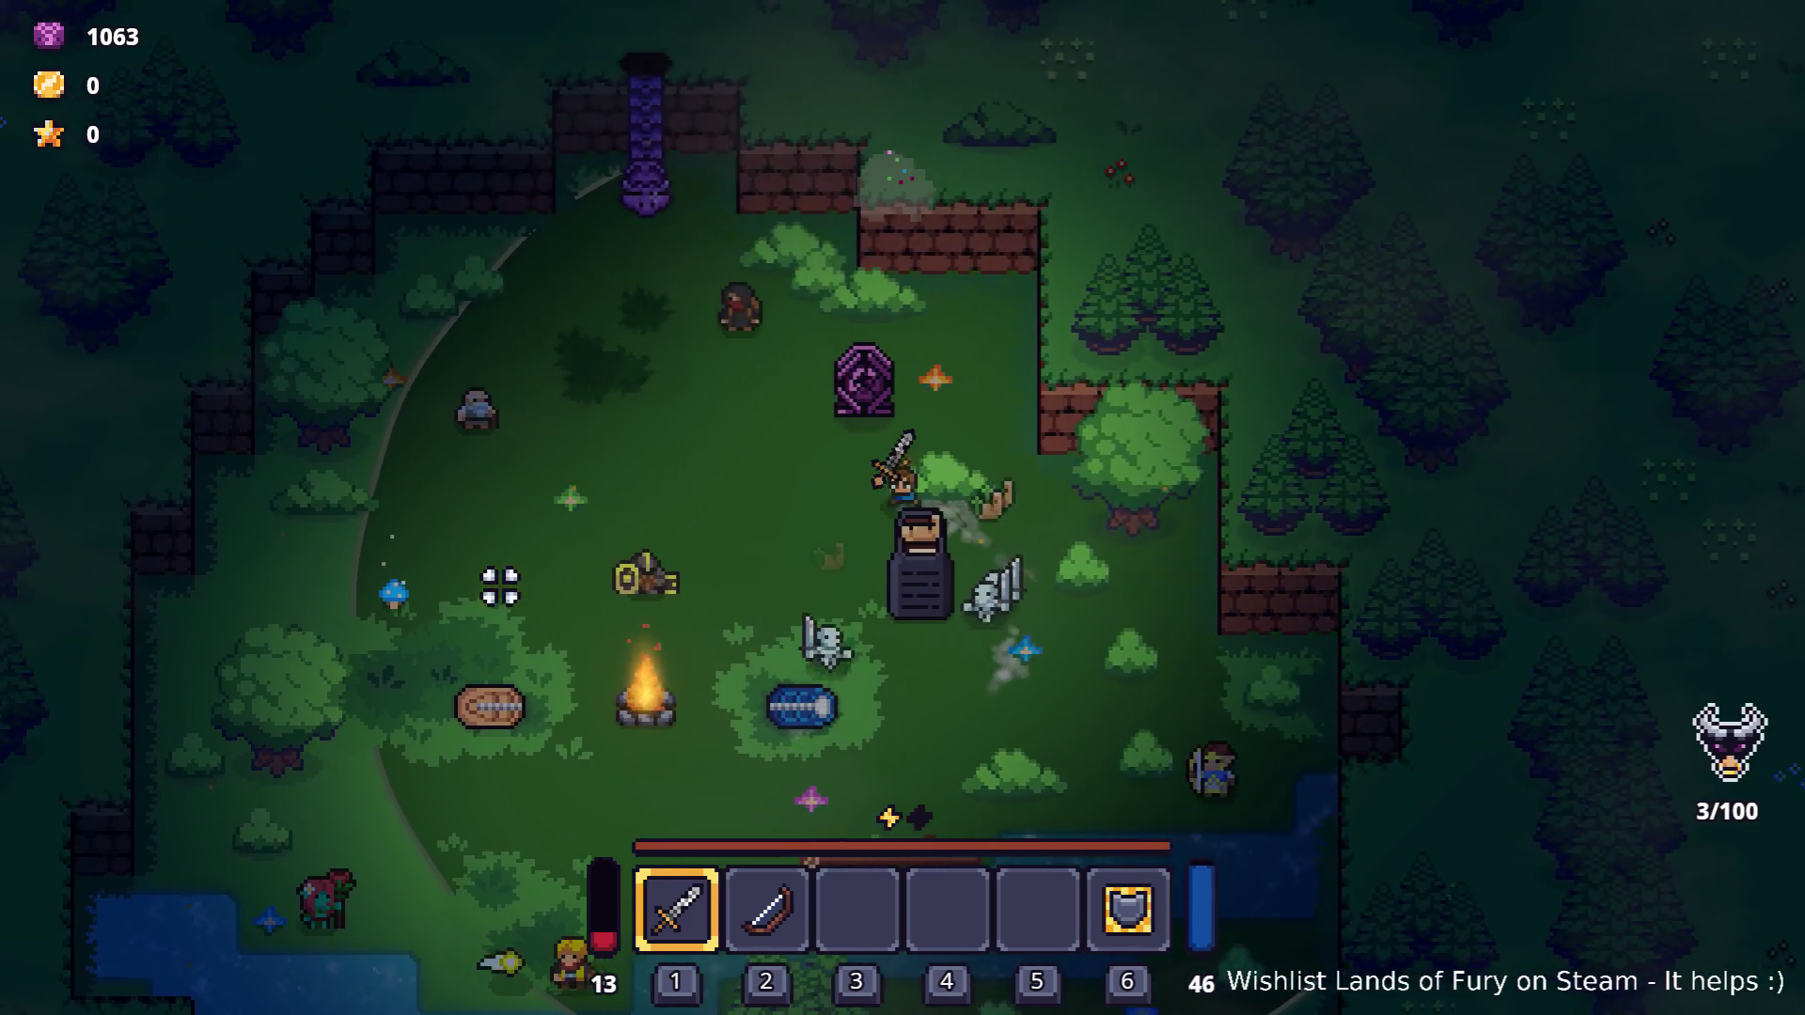
{"action": "key", "text": "a"}
{"action": "key", "text": "s"}
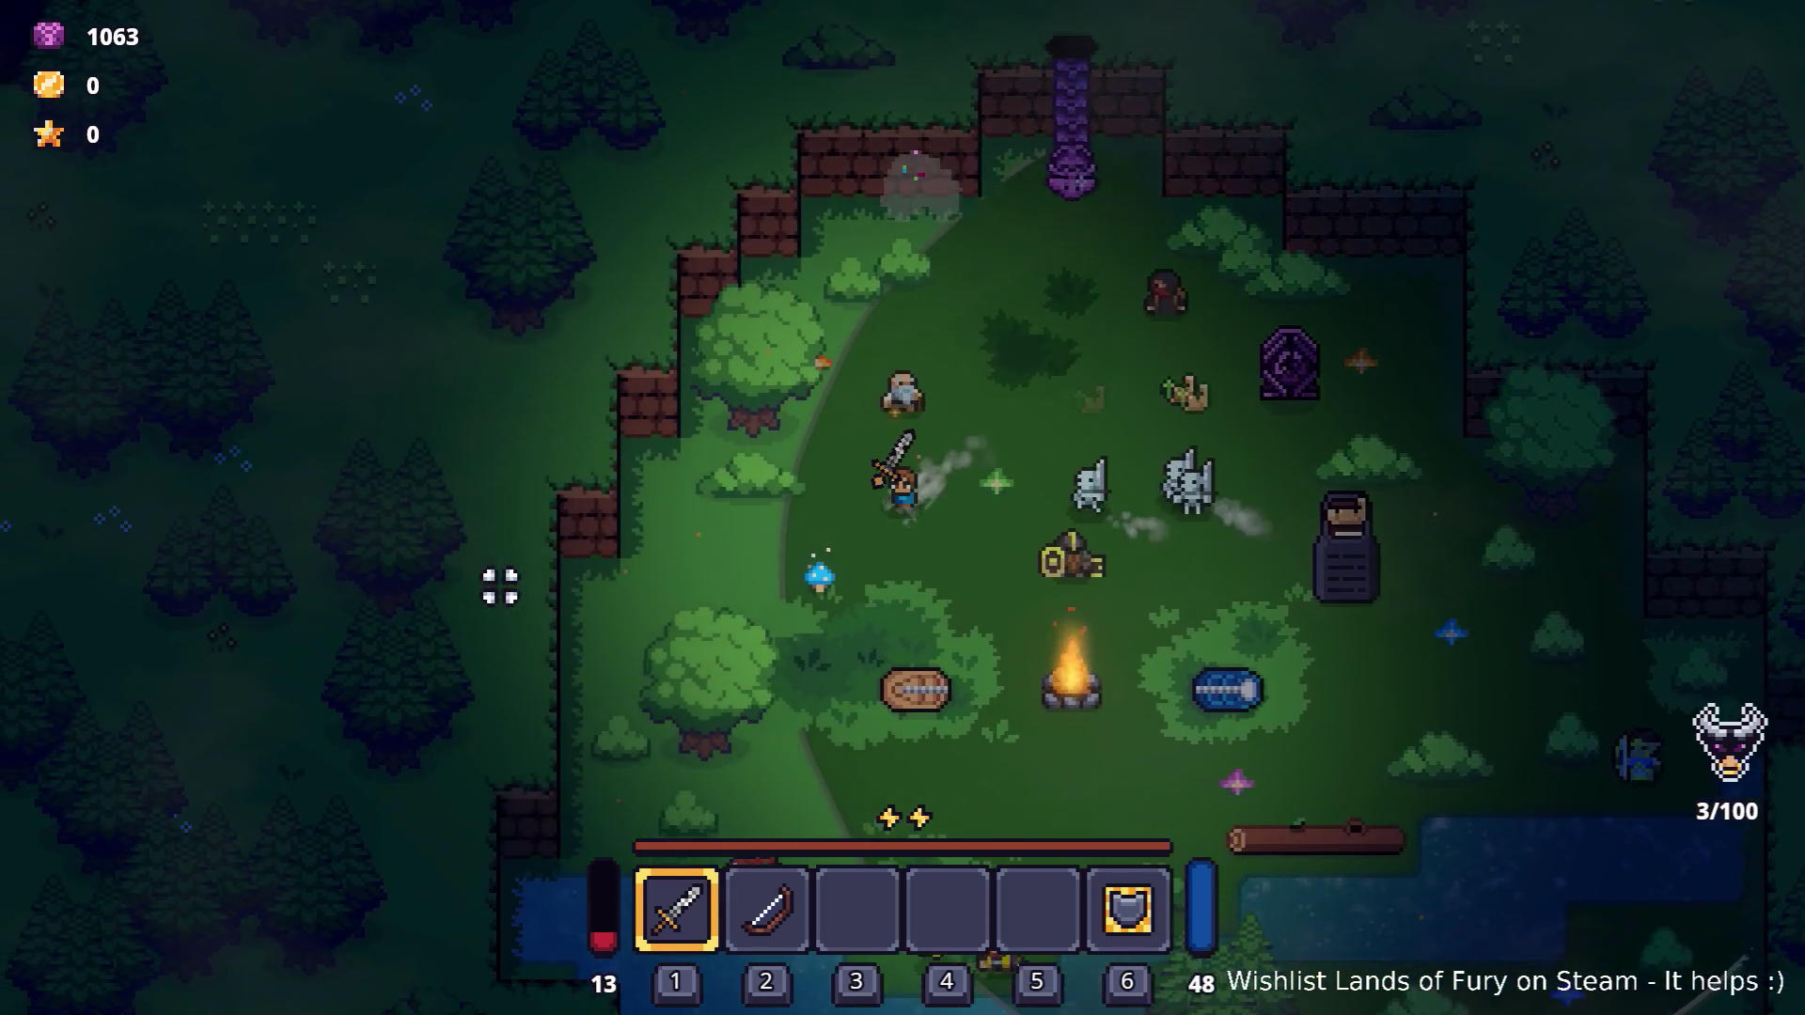
Open the inventory, then quit to desktop from the pause menu.
{"action": "key", "text": "i"}
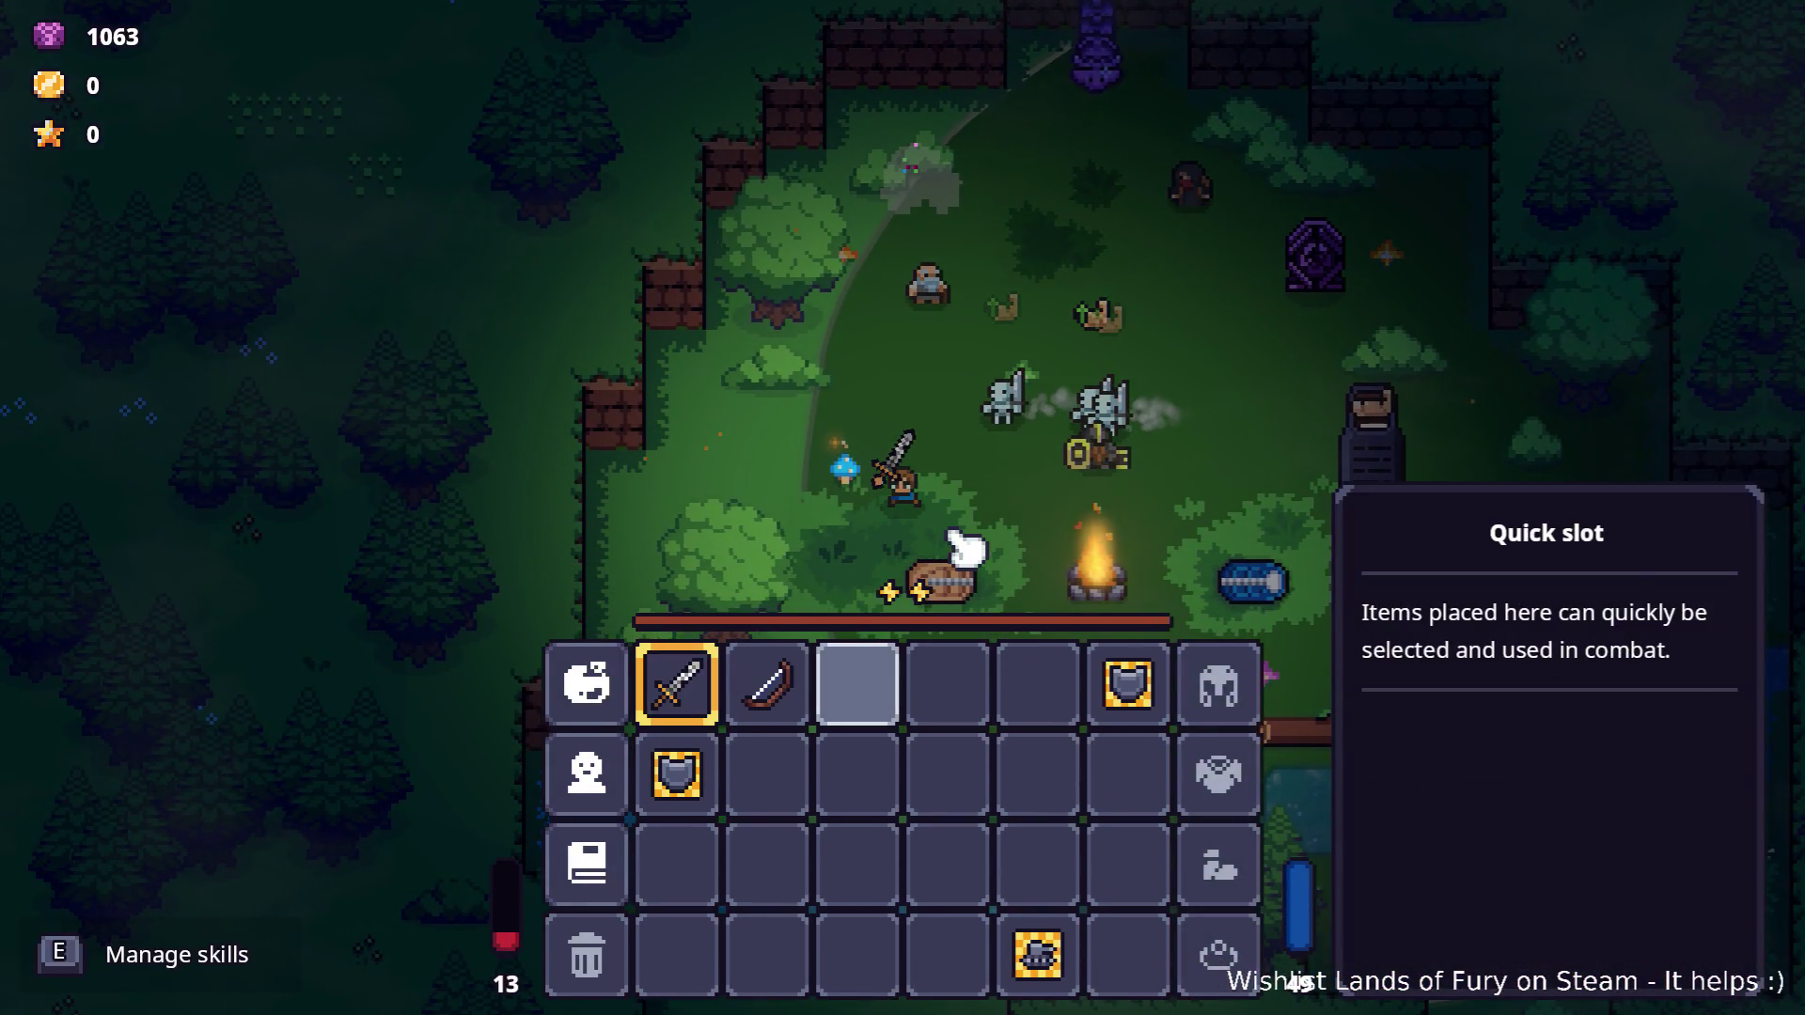
{"action": "key", "text": "Escape"}
{"action": "left_click", "coordinate": [935, 885]}
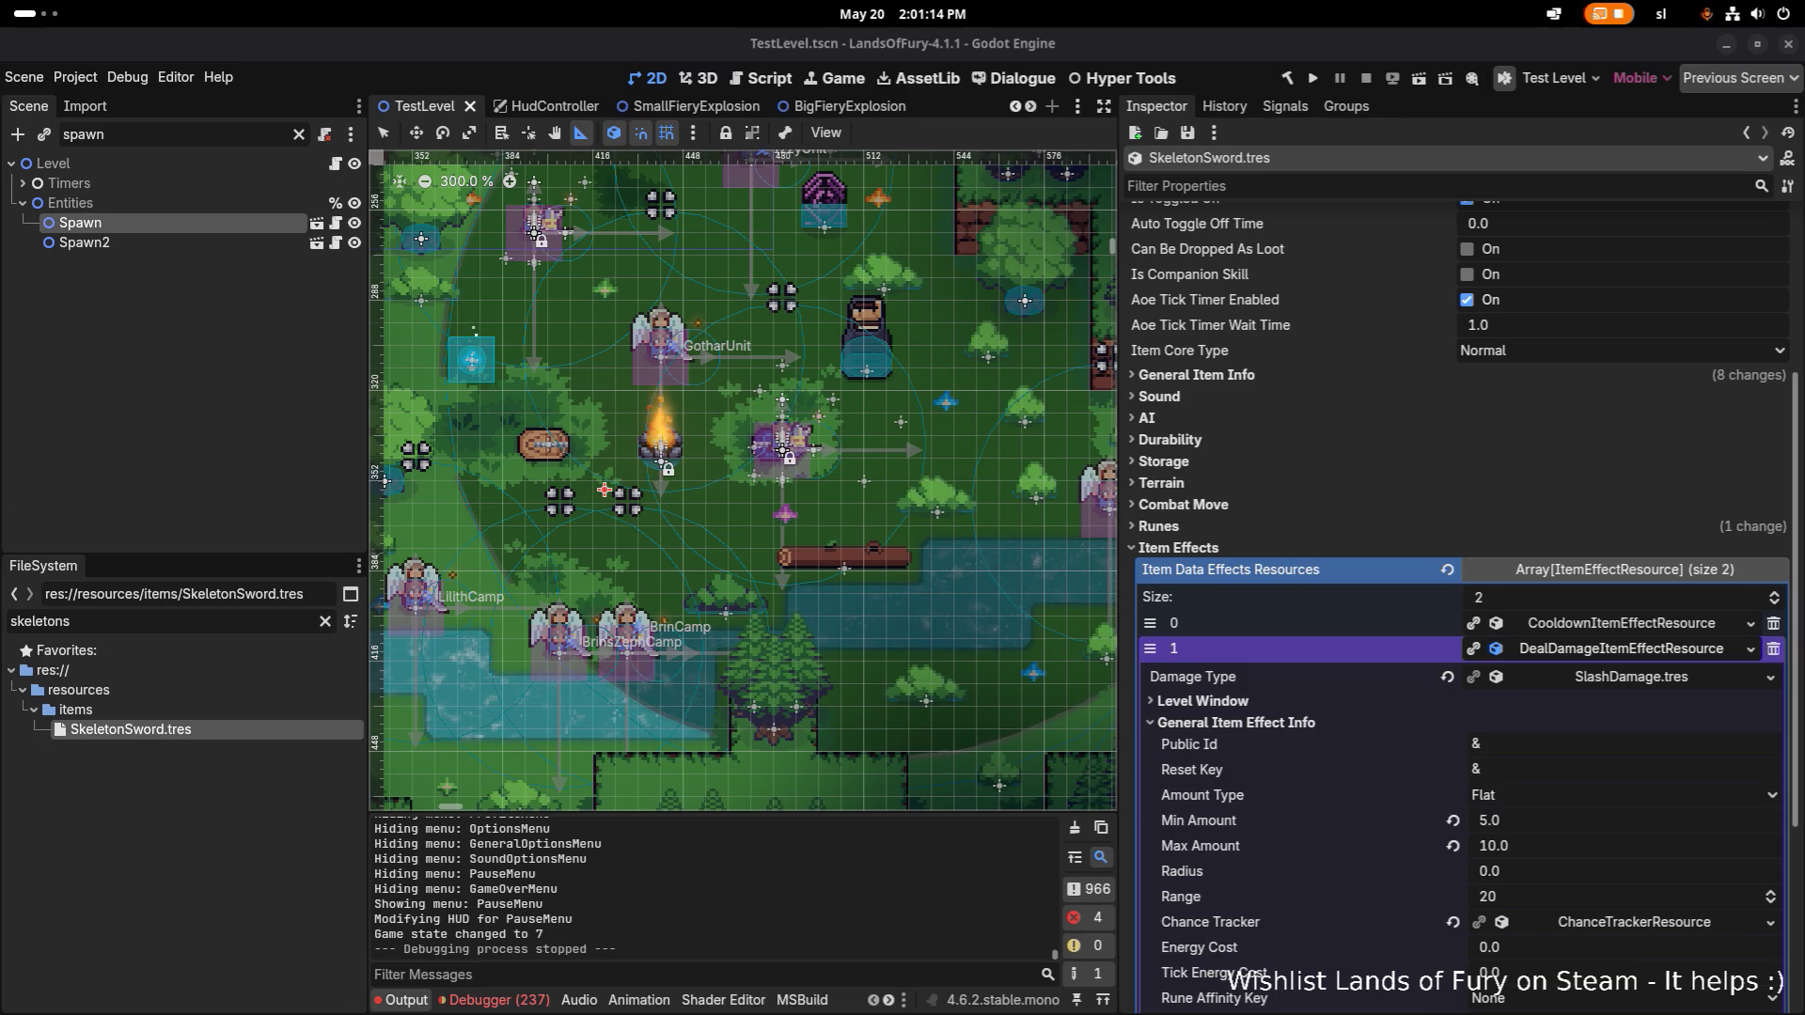
Expand and collapse the Item effect listening condition and Status effect sections of the sword's damage effect.
{"action": "scroll", "coordinate": [1386, 794], "scroll_direction": "down", "scroll_amount": 3}
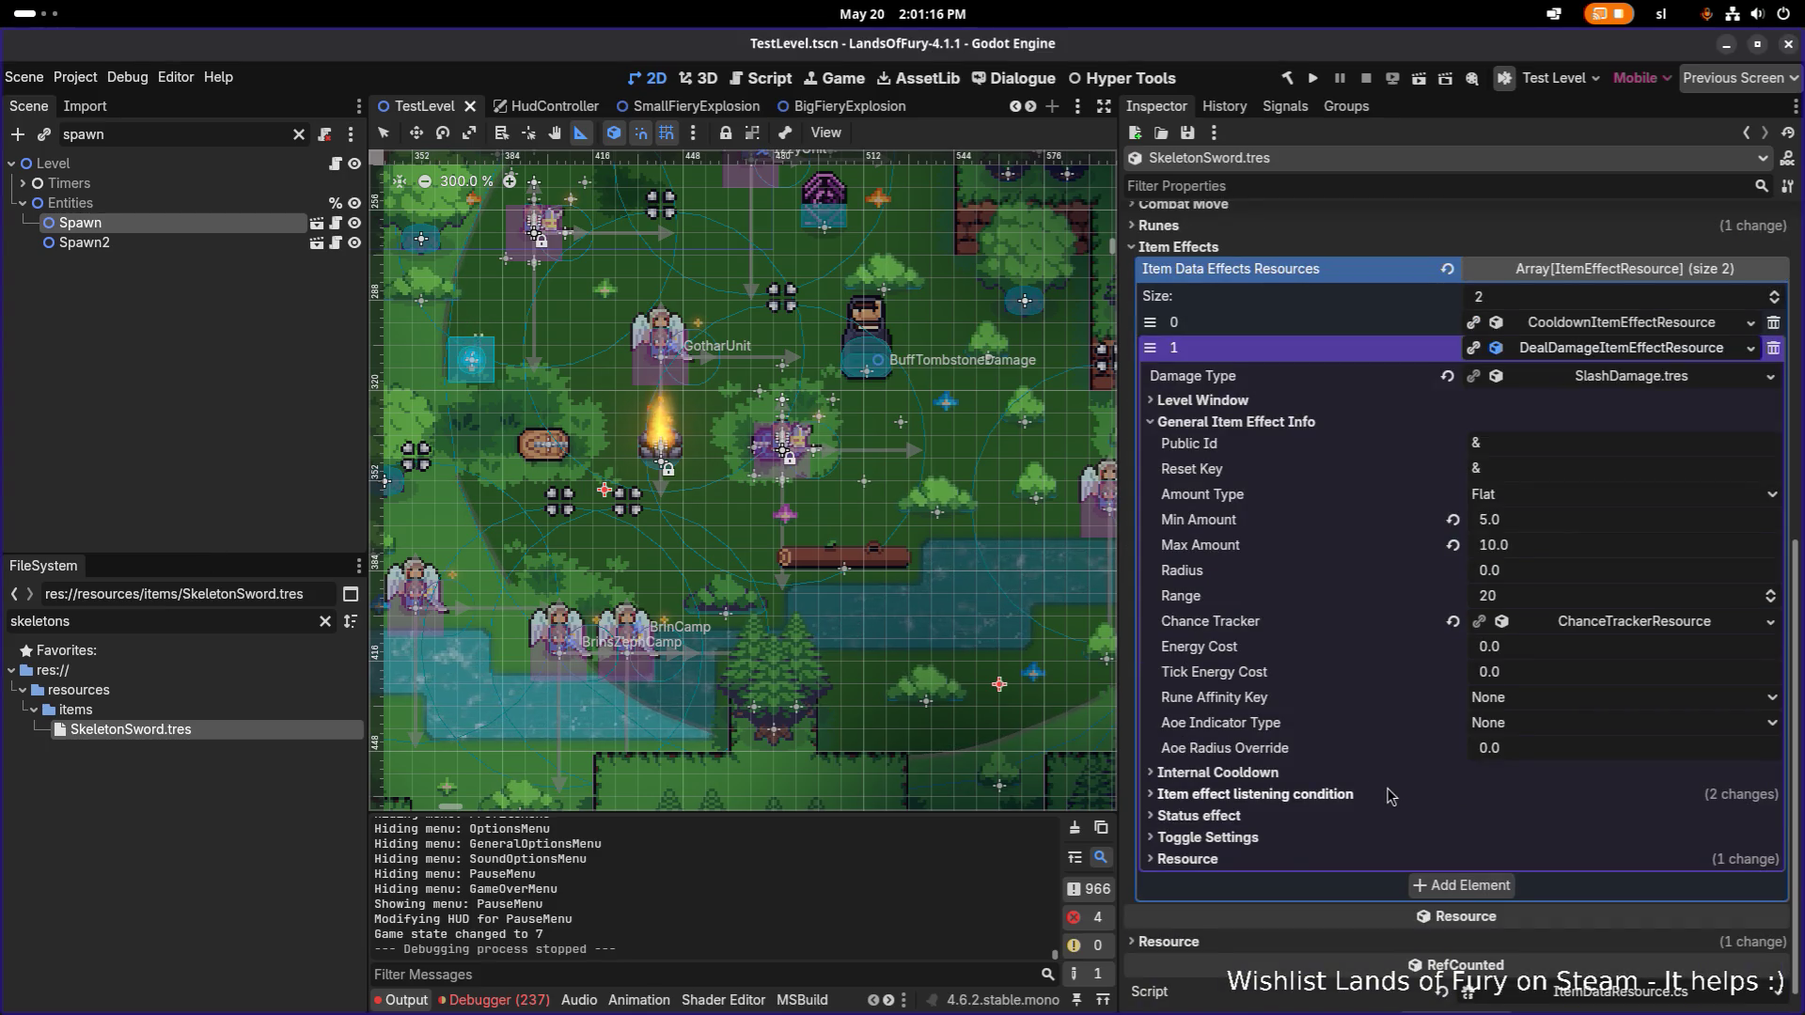
{"action": "left_click", "coordinate": [1389, 795]}
{"action": "left_click", "coordinate": [1400, 799]}
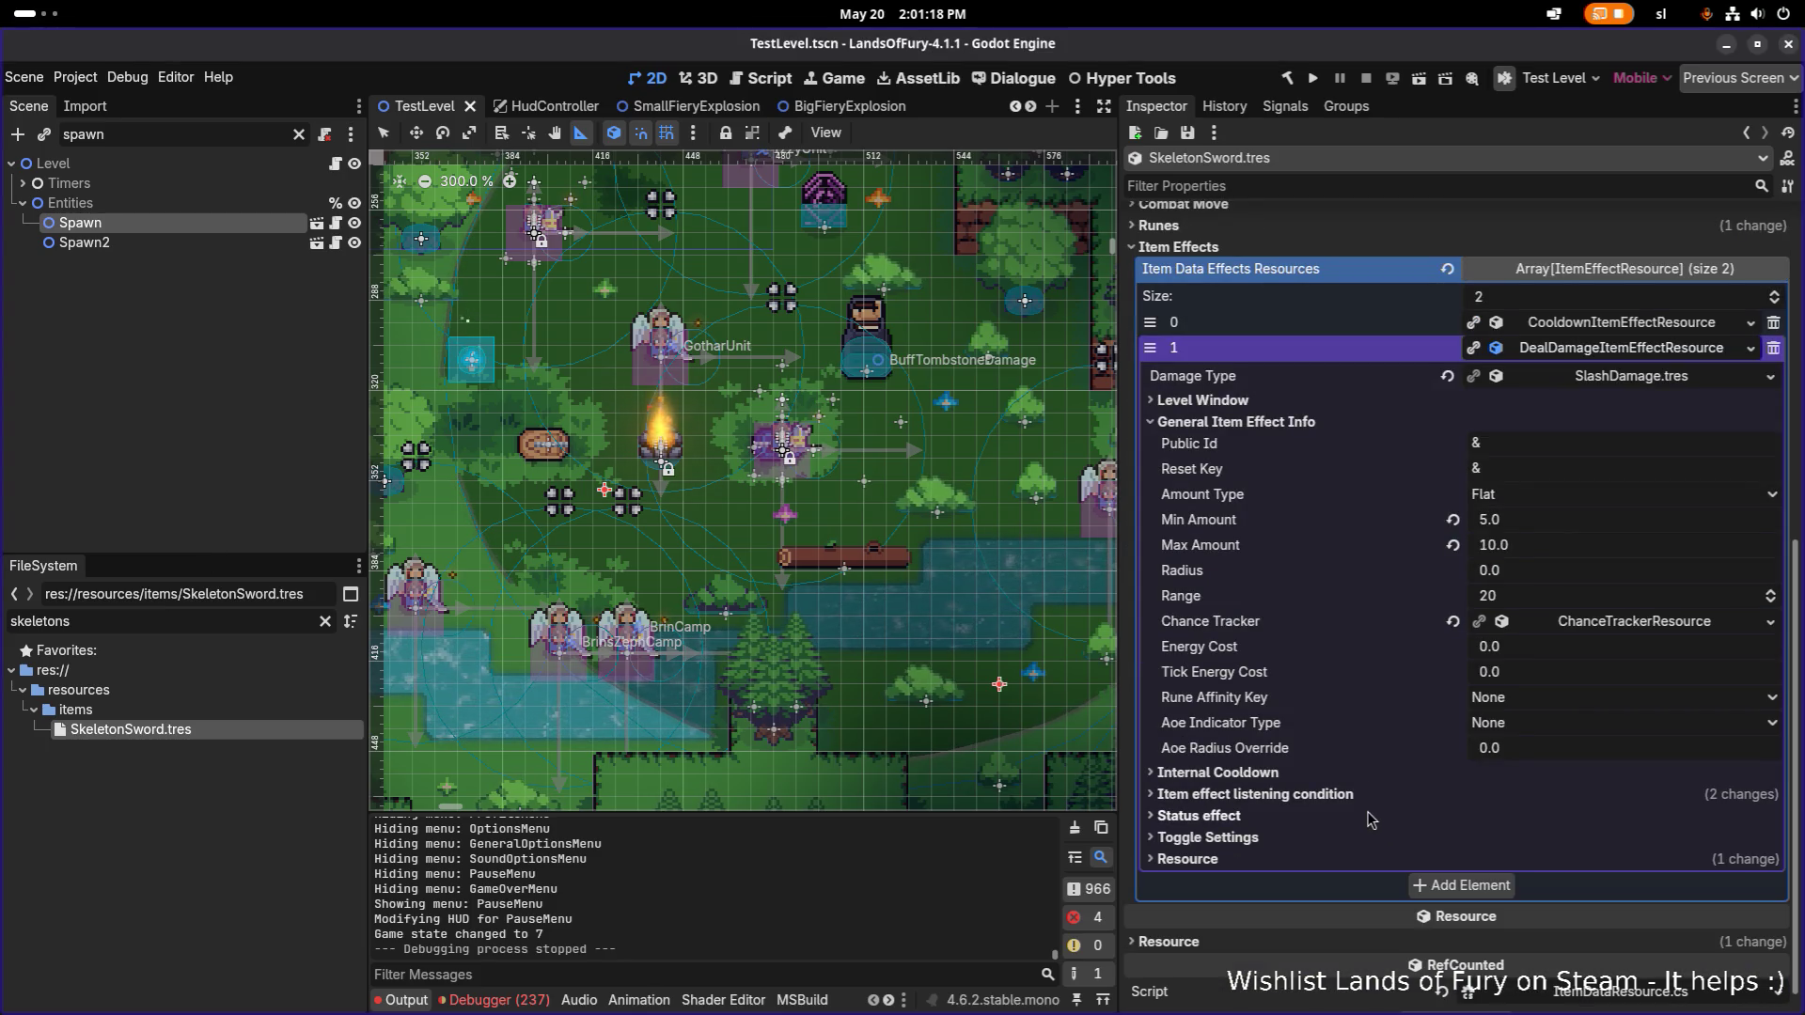
{"action": "left_click", "coordinate": [1368, 814]}
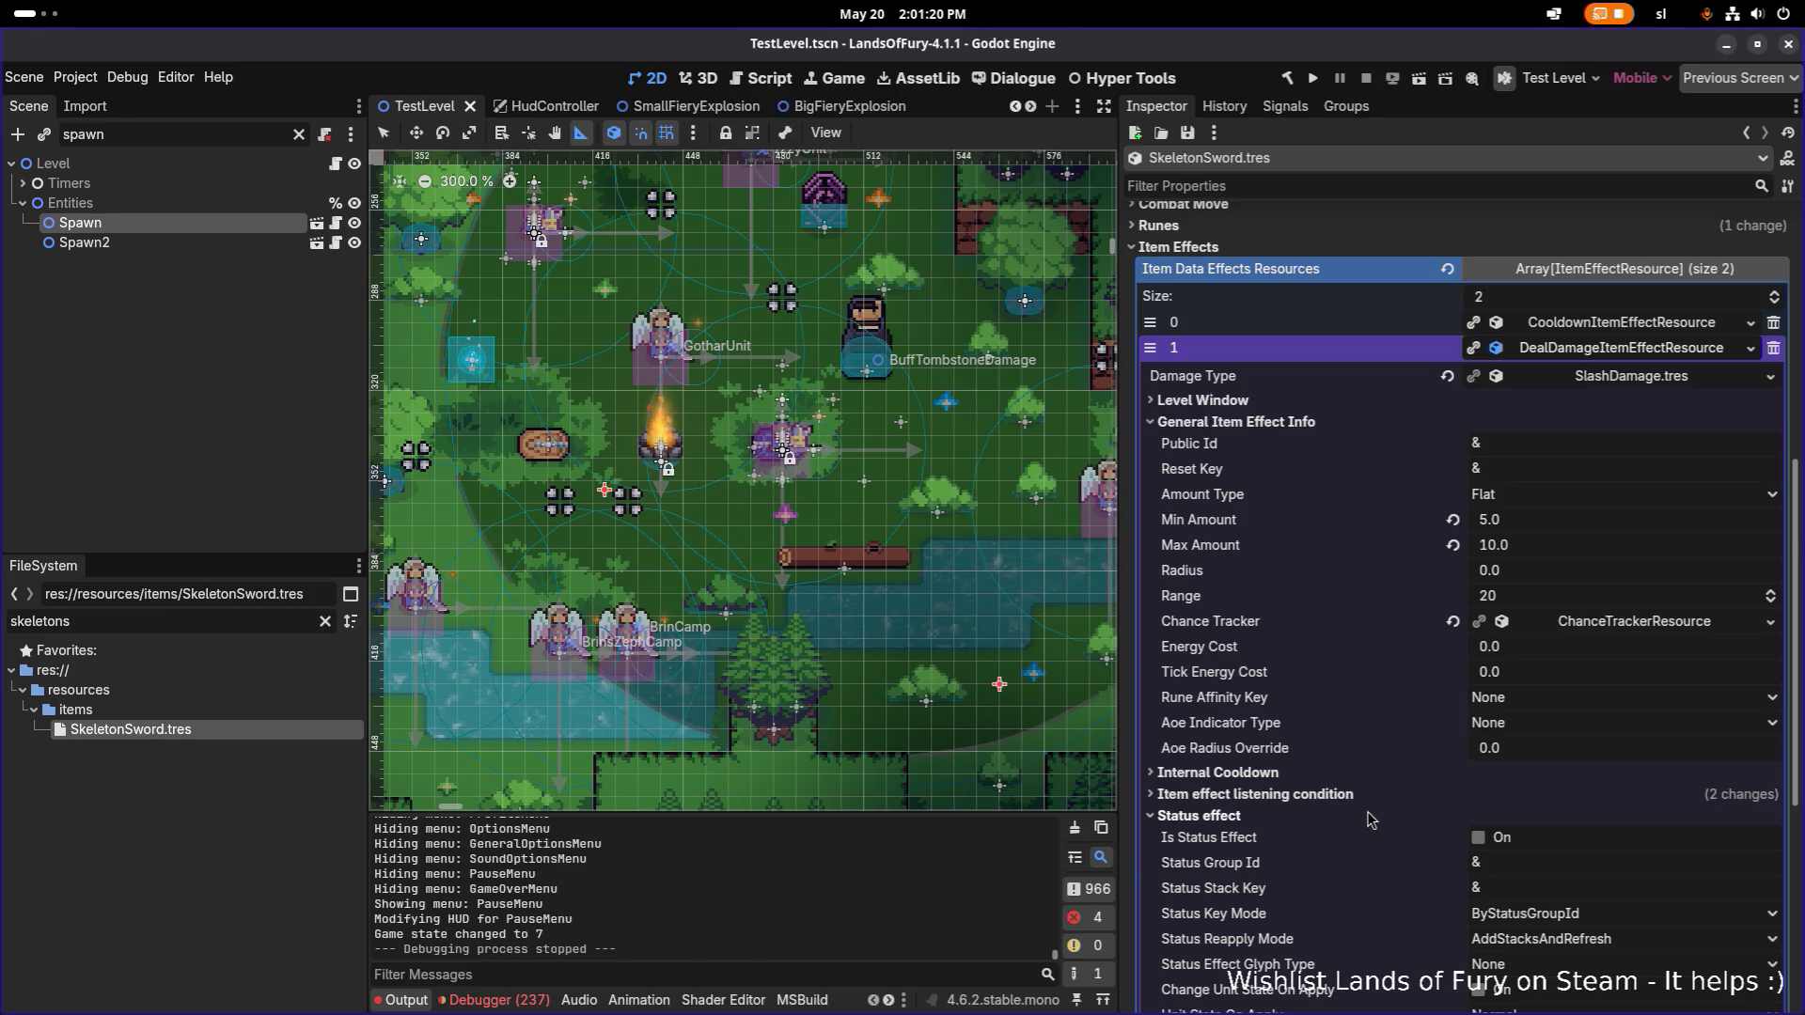
{"action": "left_click", "coordinate": [1367, 814]}
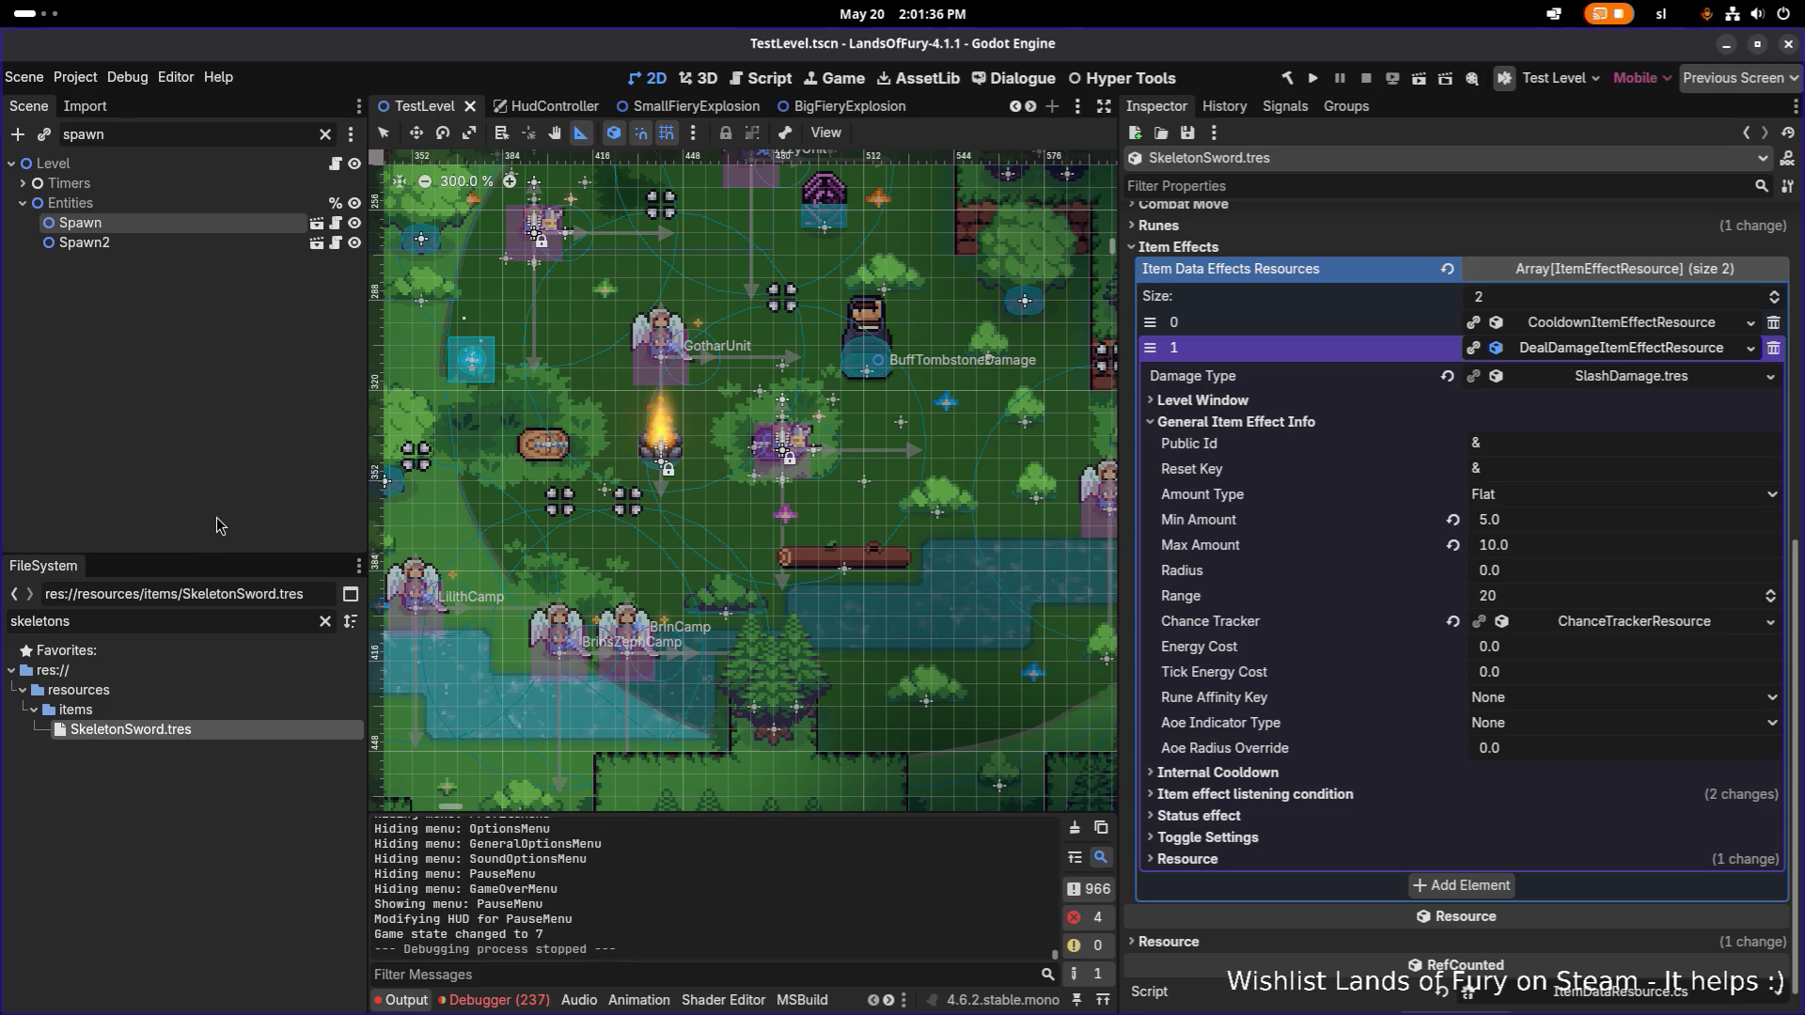
Clear the 'skeletons' FileSystem filter.
{"action": "left_click", "coordinate": [168, 622]}
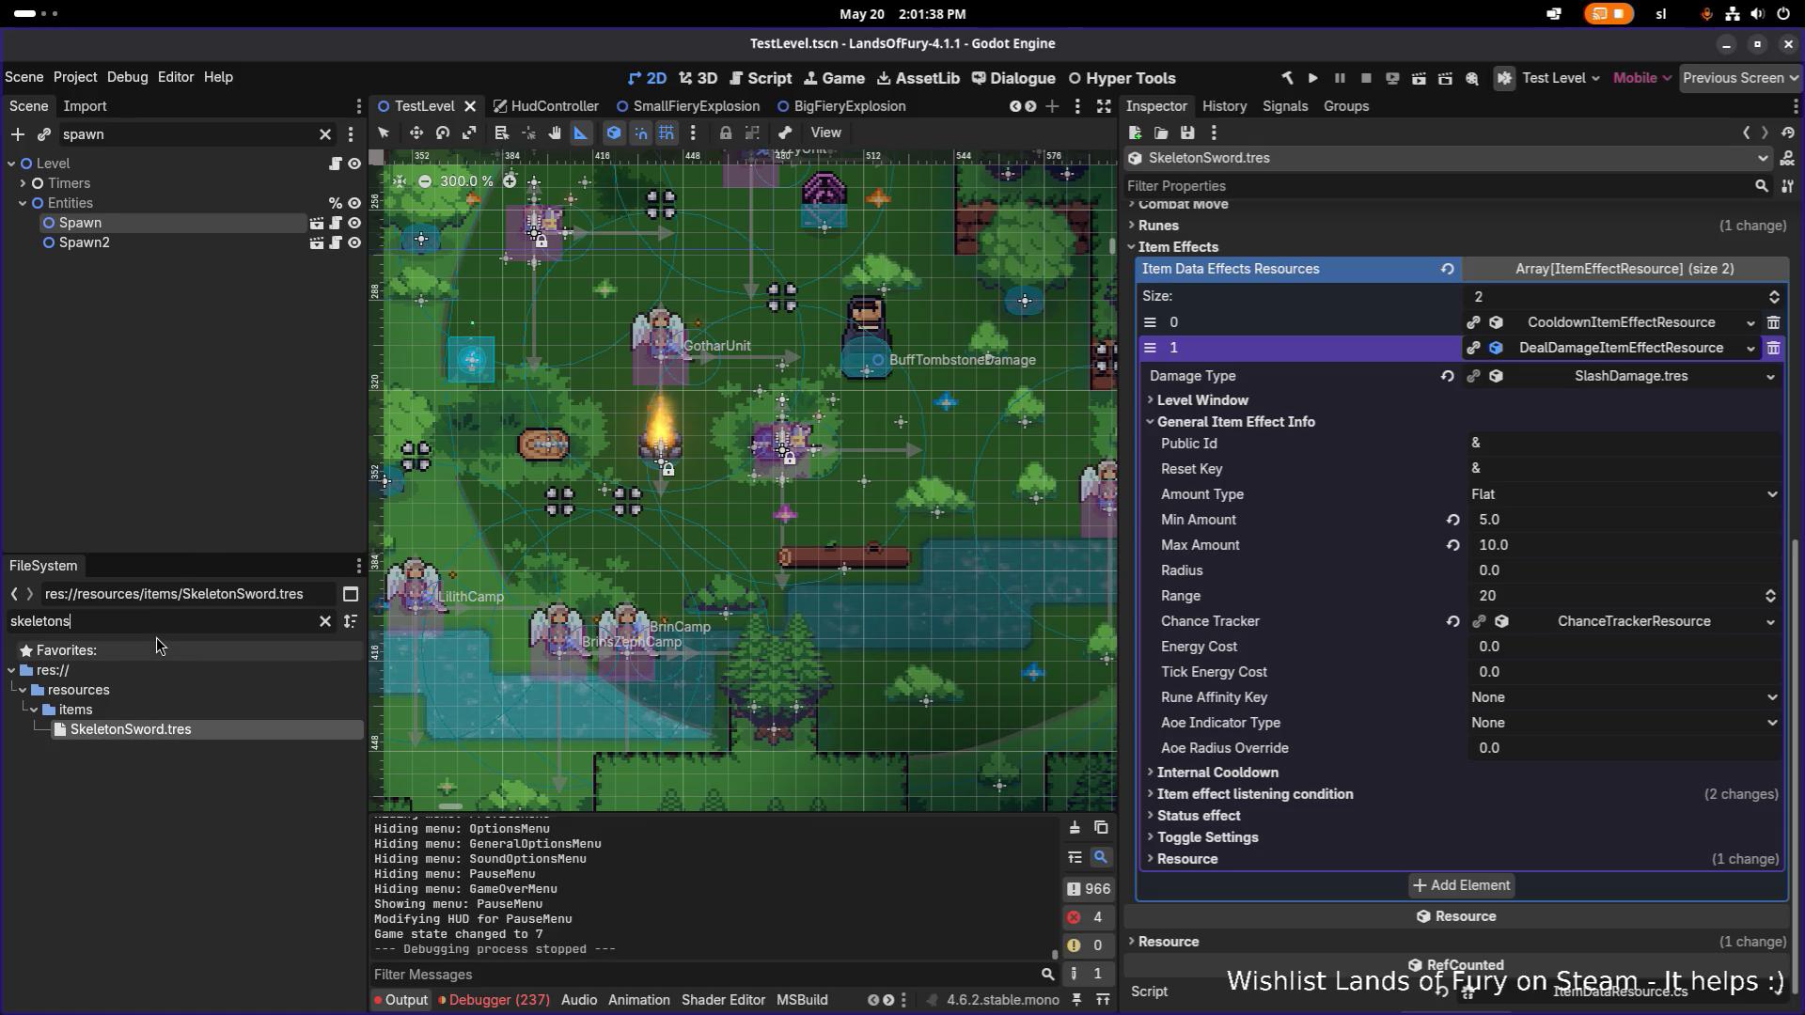
{"action": "key", "text": "ctrl+a"}
{"action": "key", "text": "BackSpace"}
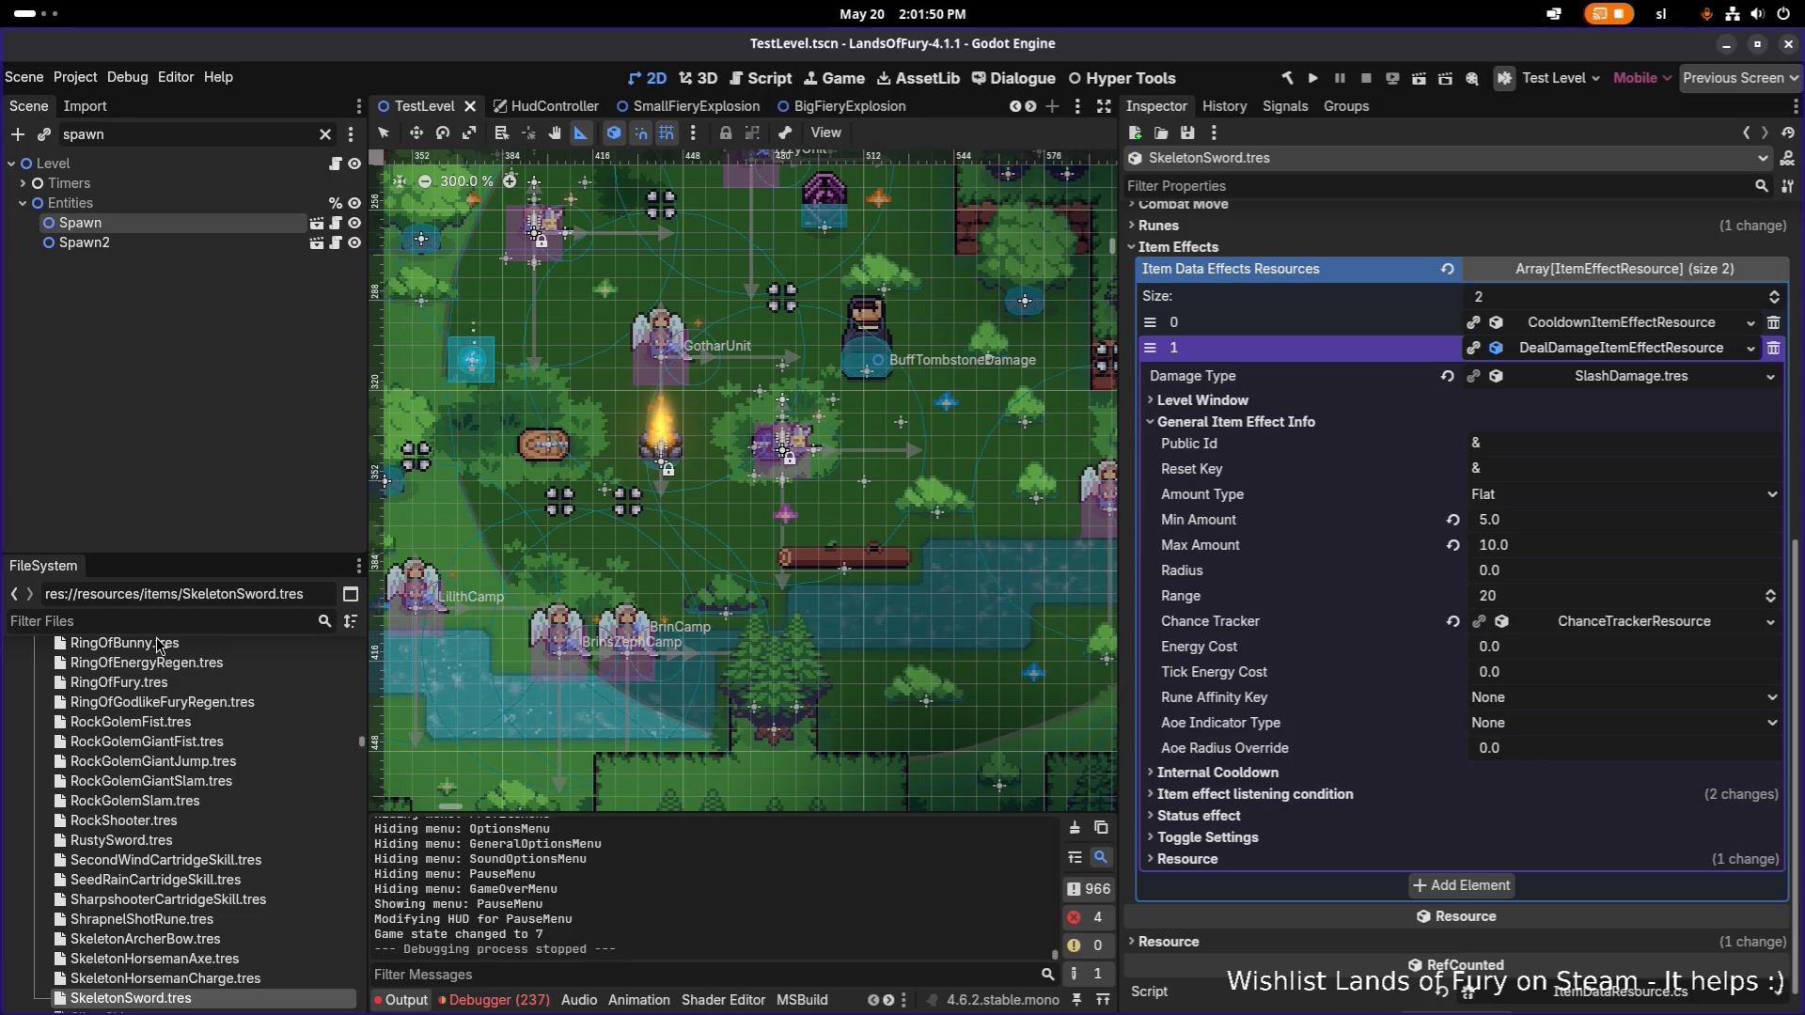
Filter the FileSystem for 'tombstone' and select the TombstonePowerAura item resource.
{"action": "type", "text": "tombstone"}
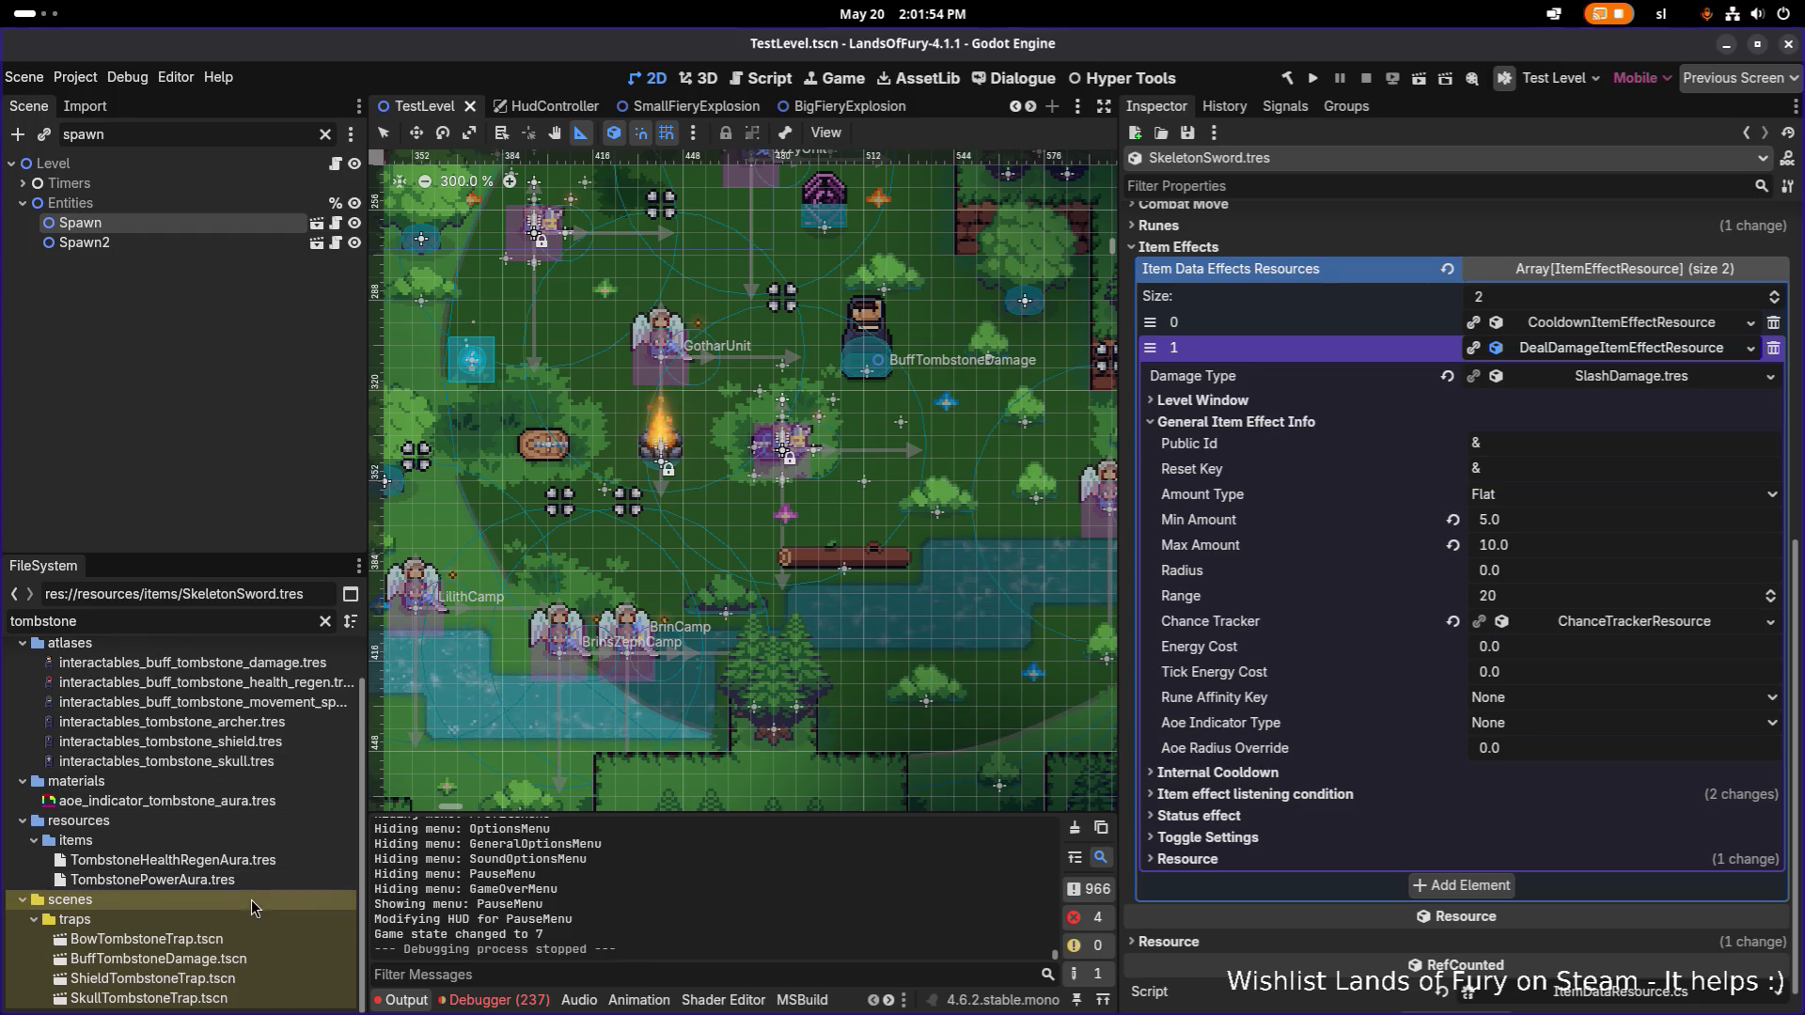
{"action": "left_click", "coordinate": [258, 859]}
{"action": "left_click", "coordinate": [240, 839]}
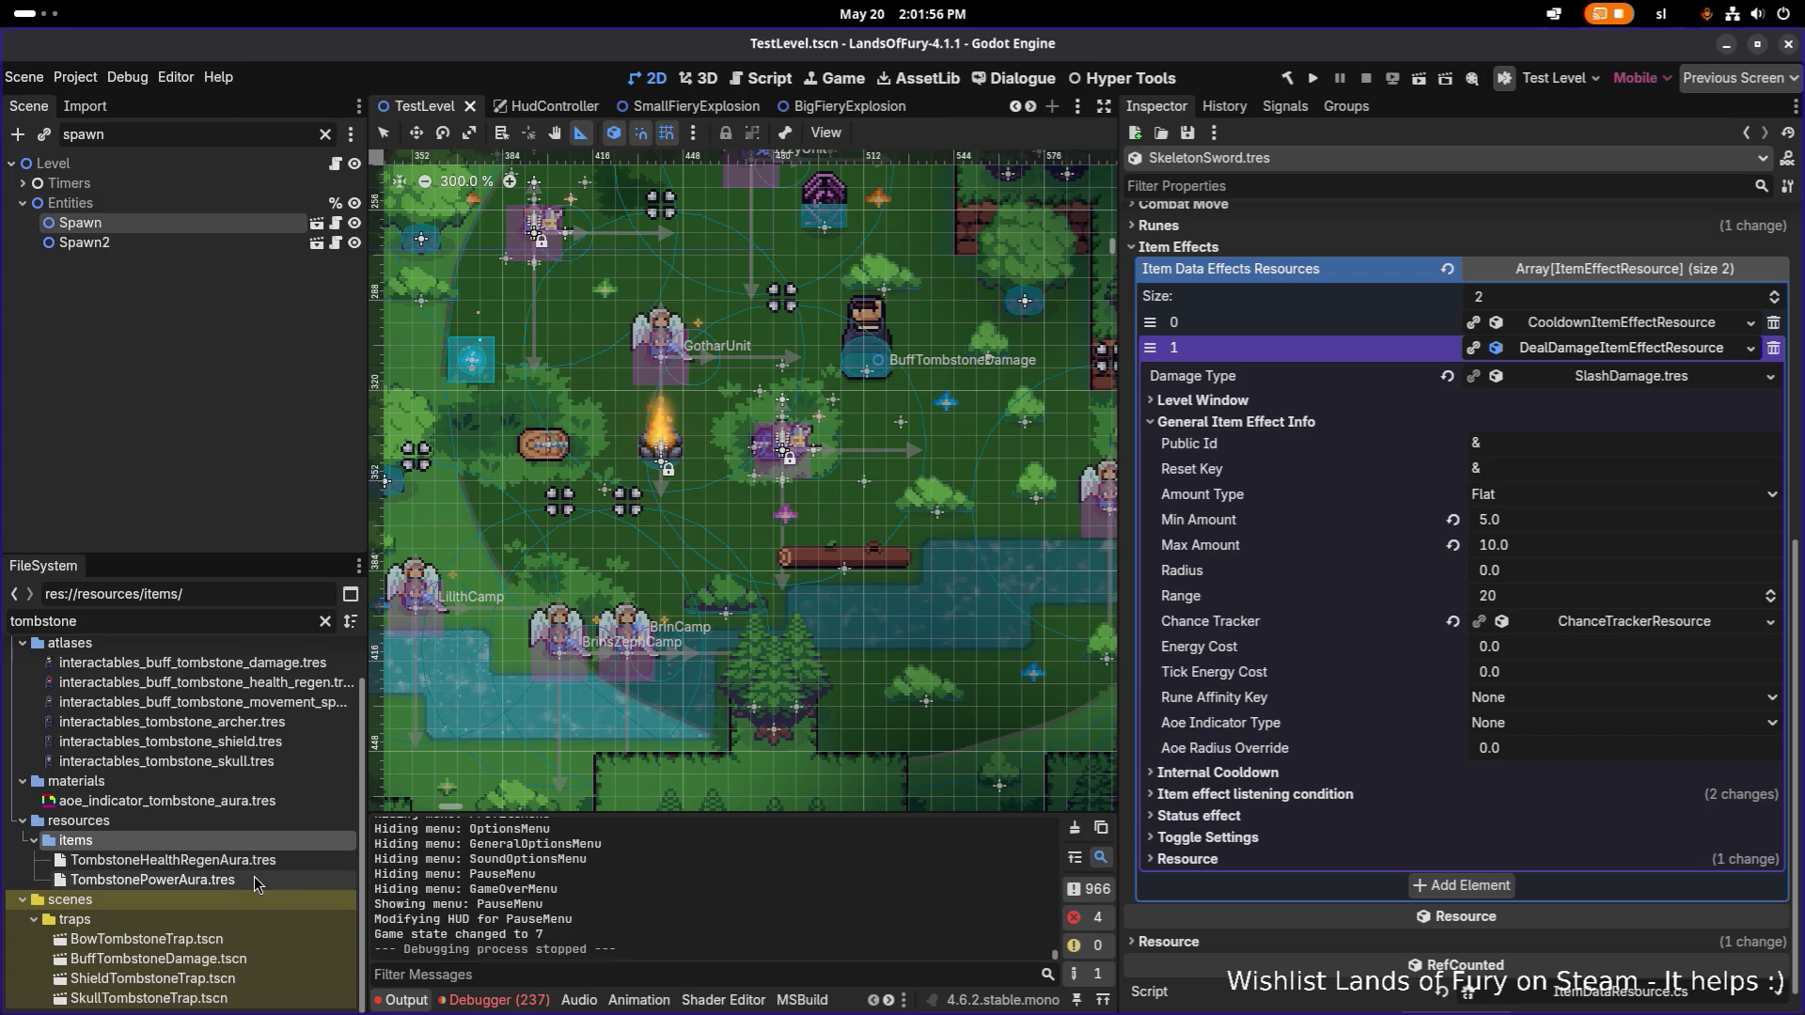
{"action": "left_click", "coordinate": [253, 876]}
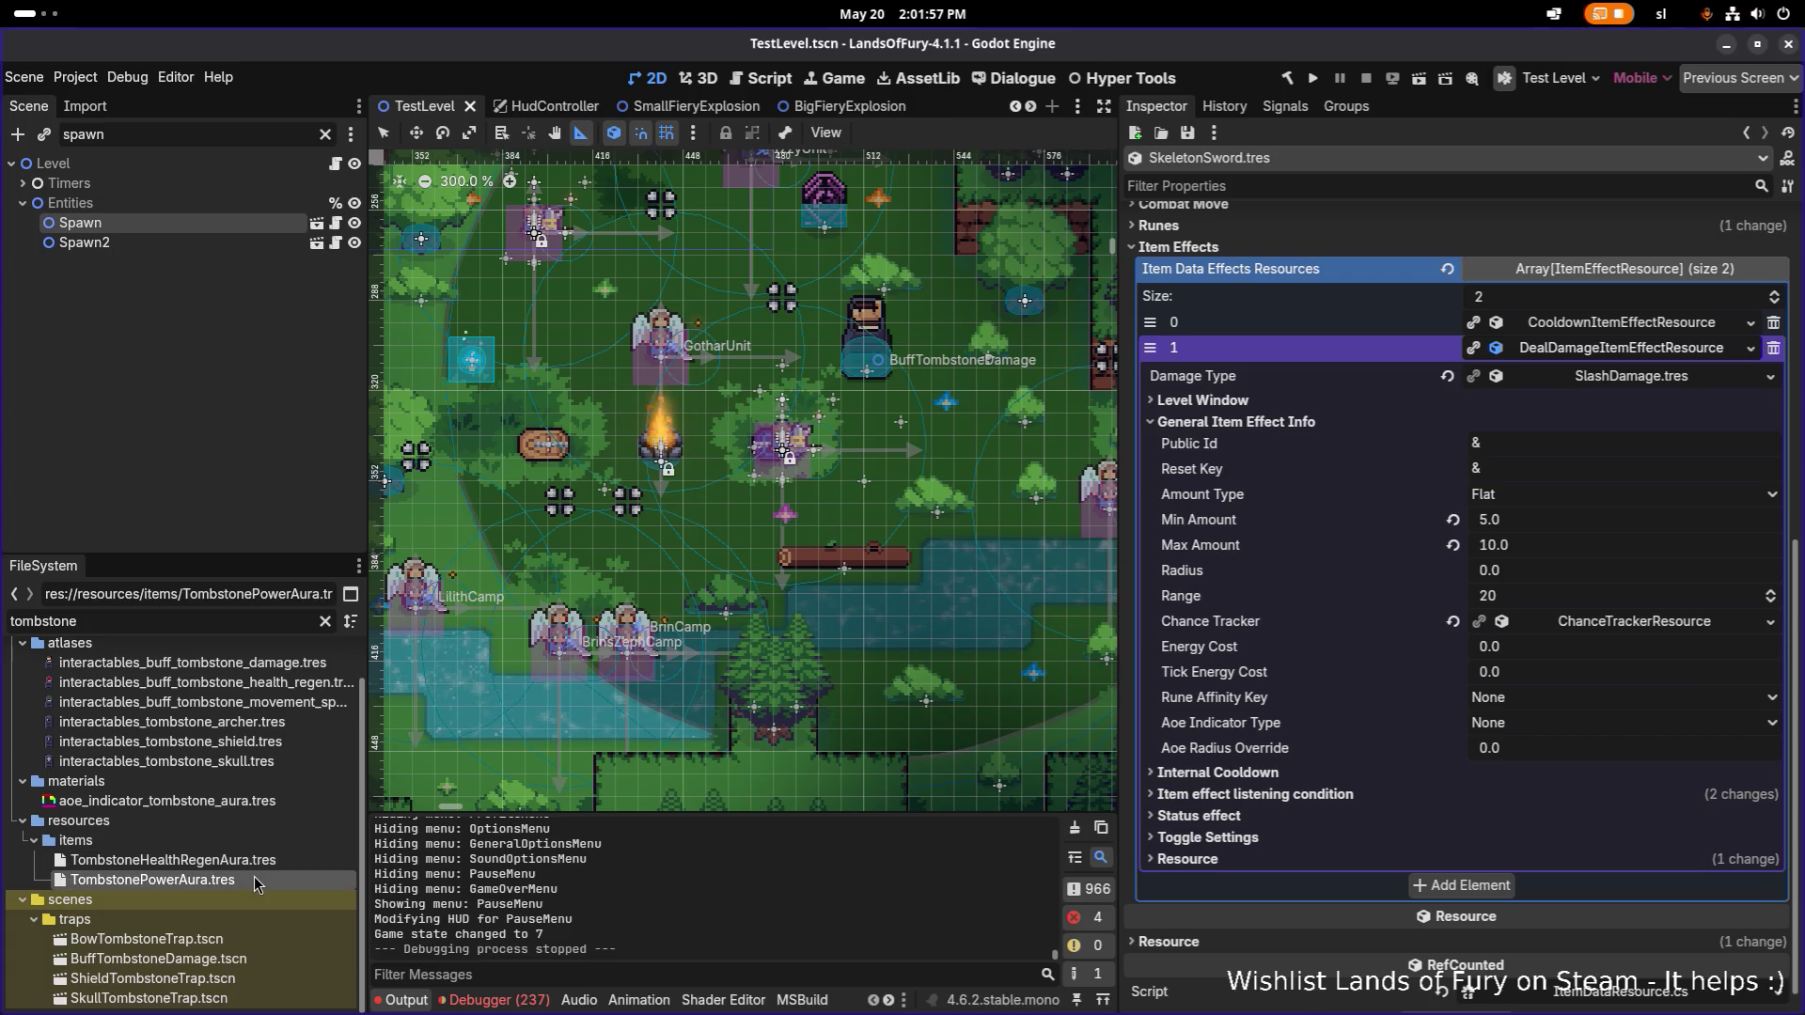
Open SkullTombstoneTrap.tscn, ShieldTombstoneTrap.tscn and BuffTombstoneDamage.tscn.
{"action": "left_click", "coordinate": [217, 998]}
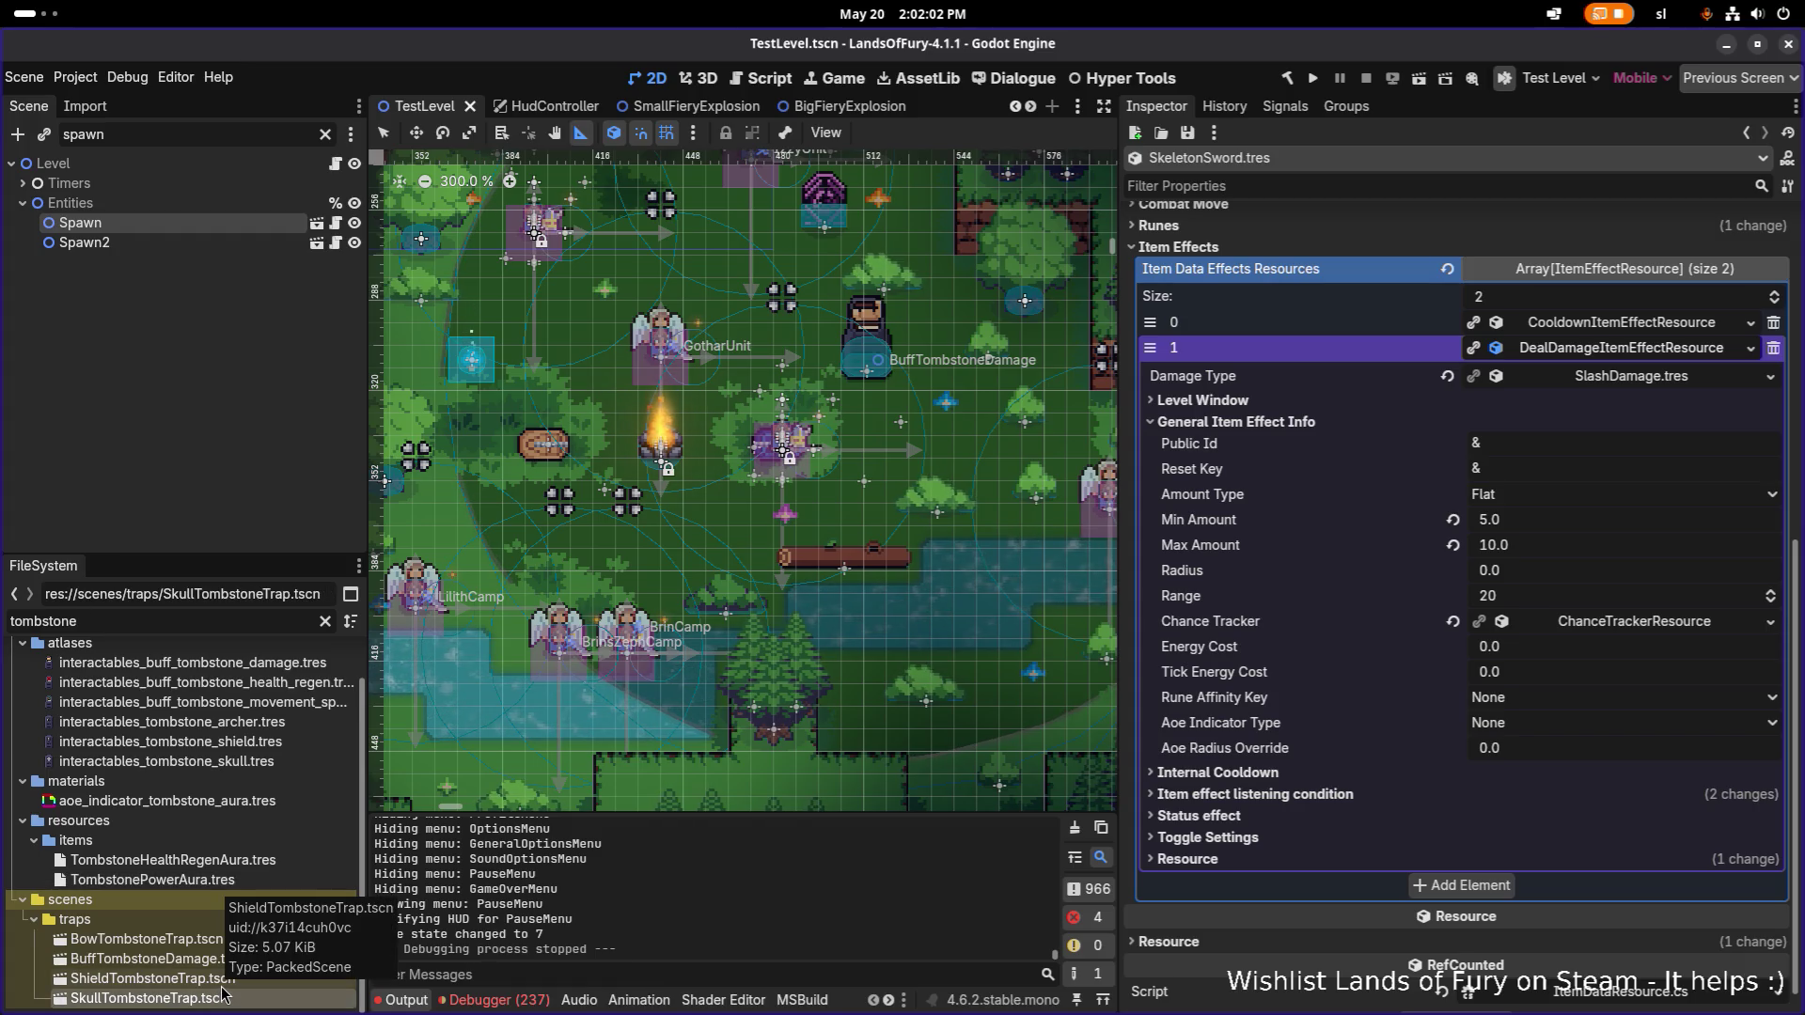
{"action": "double_click", "coordinate": [214, 998]}
{"action": "double_click", "coordinate": [222, 978]}
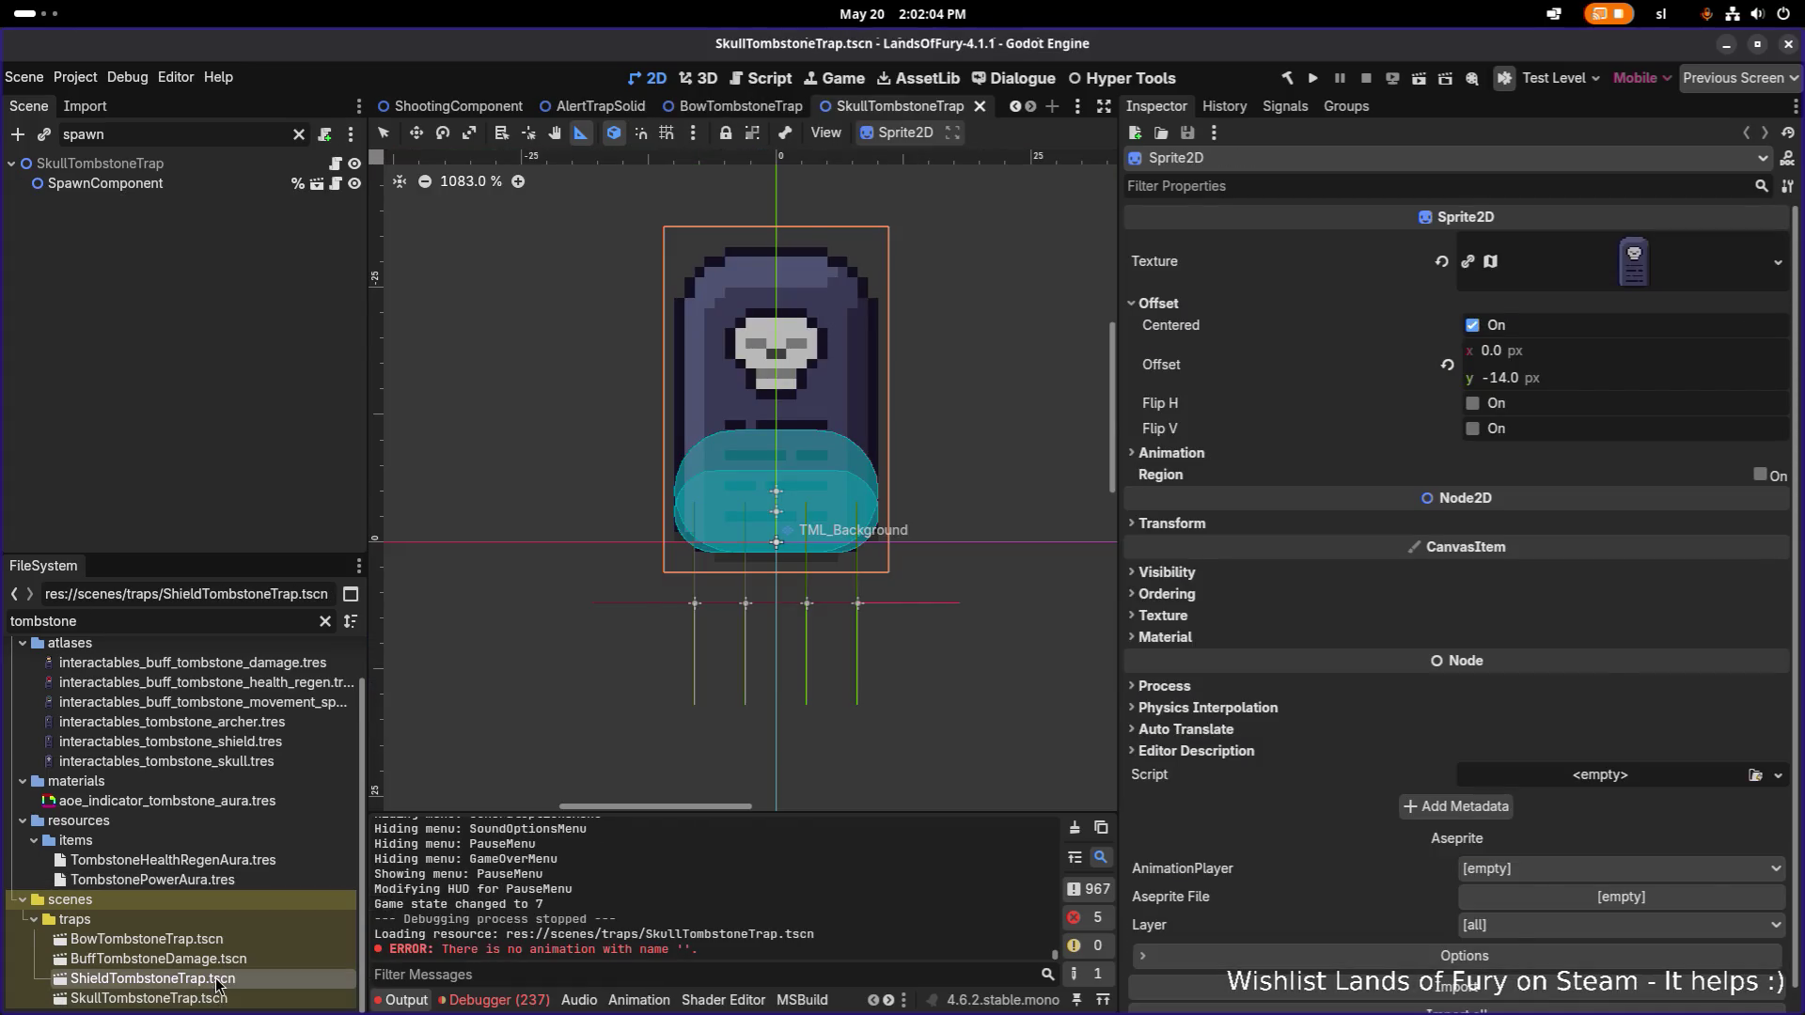
{"action": "double_click", "coordinate": [225, 960]}
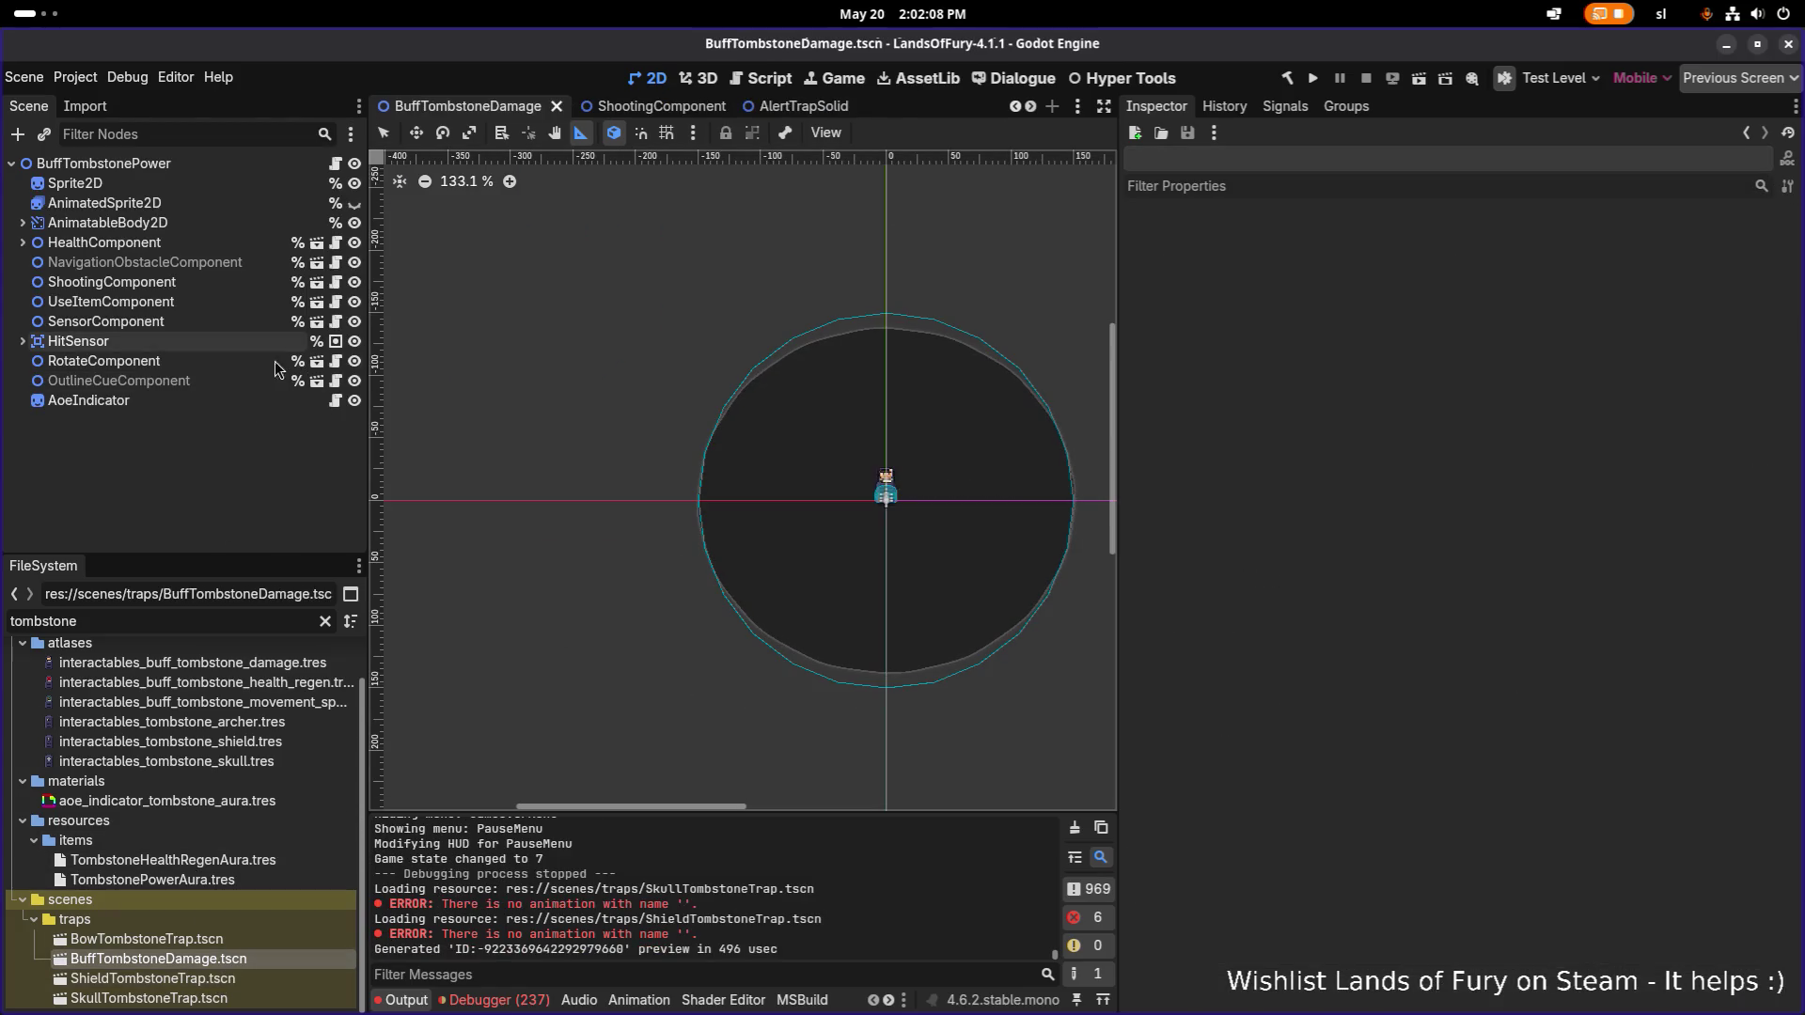
Select the AoeIndicator node and open its Ring Color shader parameter editor.
{"action": "left_click", "coordinate": [239, 381]}
{"action": "left_click", "coordinate": [282, 401]}
{"action": "scroll", "coordinate": [1567, 764], "scroll_direction": "down", "scroll_amount": 3}
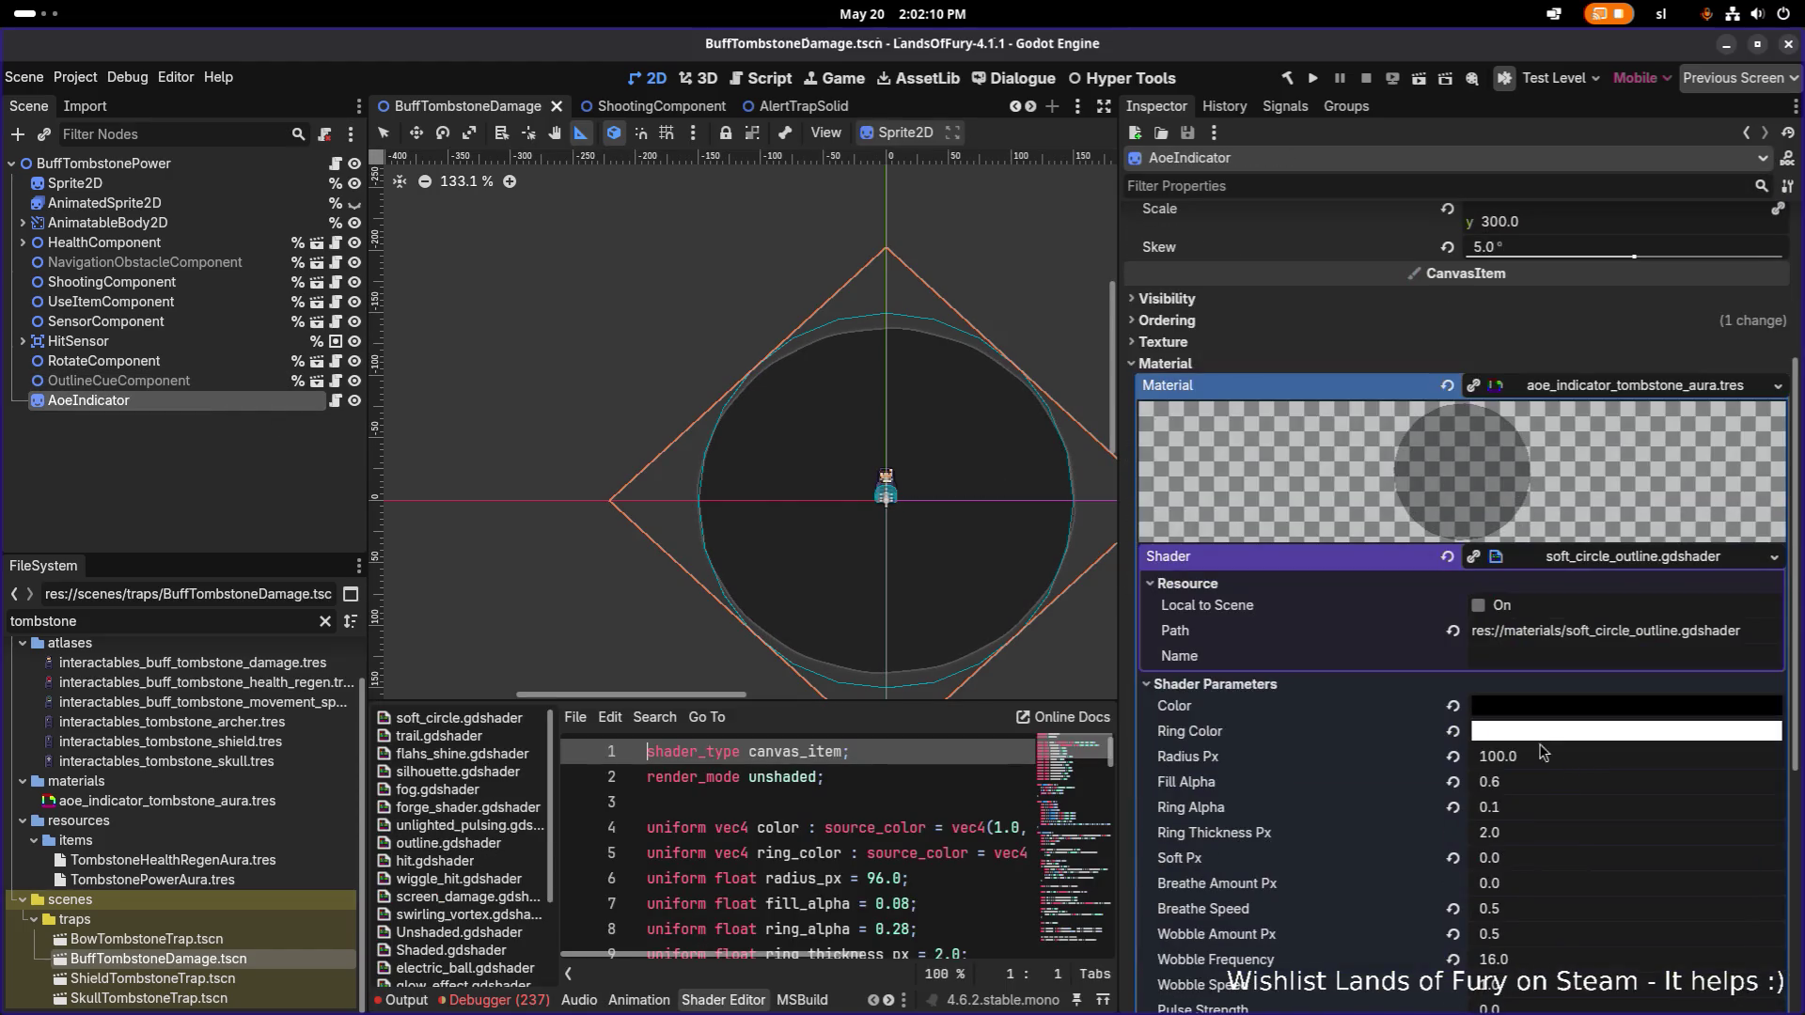
{"action": "scroll", "coordinate": [924, 478], "scroll_direction": "up", "scroll_amount": 4}
{"action": "scroll", "coordinate": [576, 407], "scroll_direction": "up", "scroll_amount": 3}
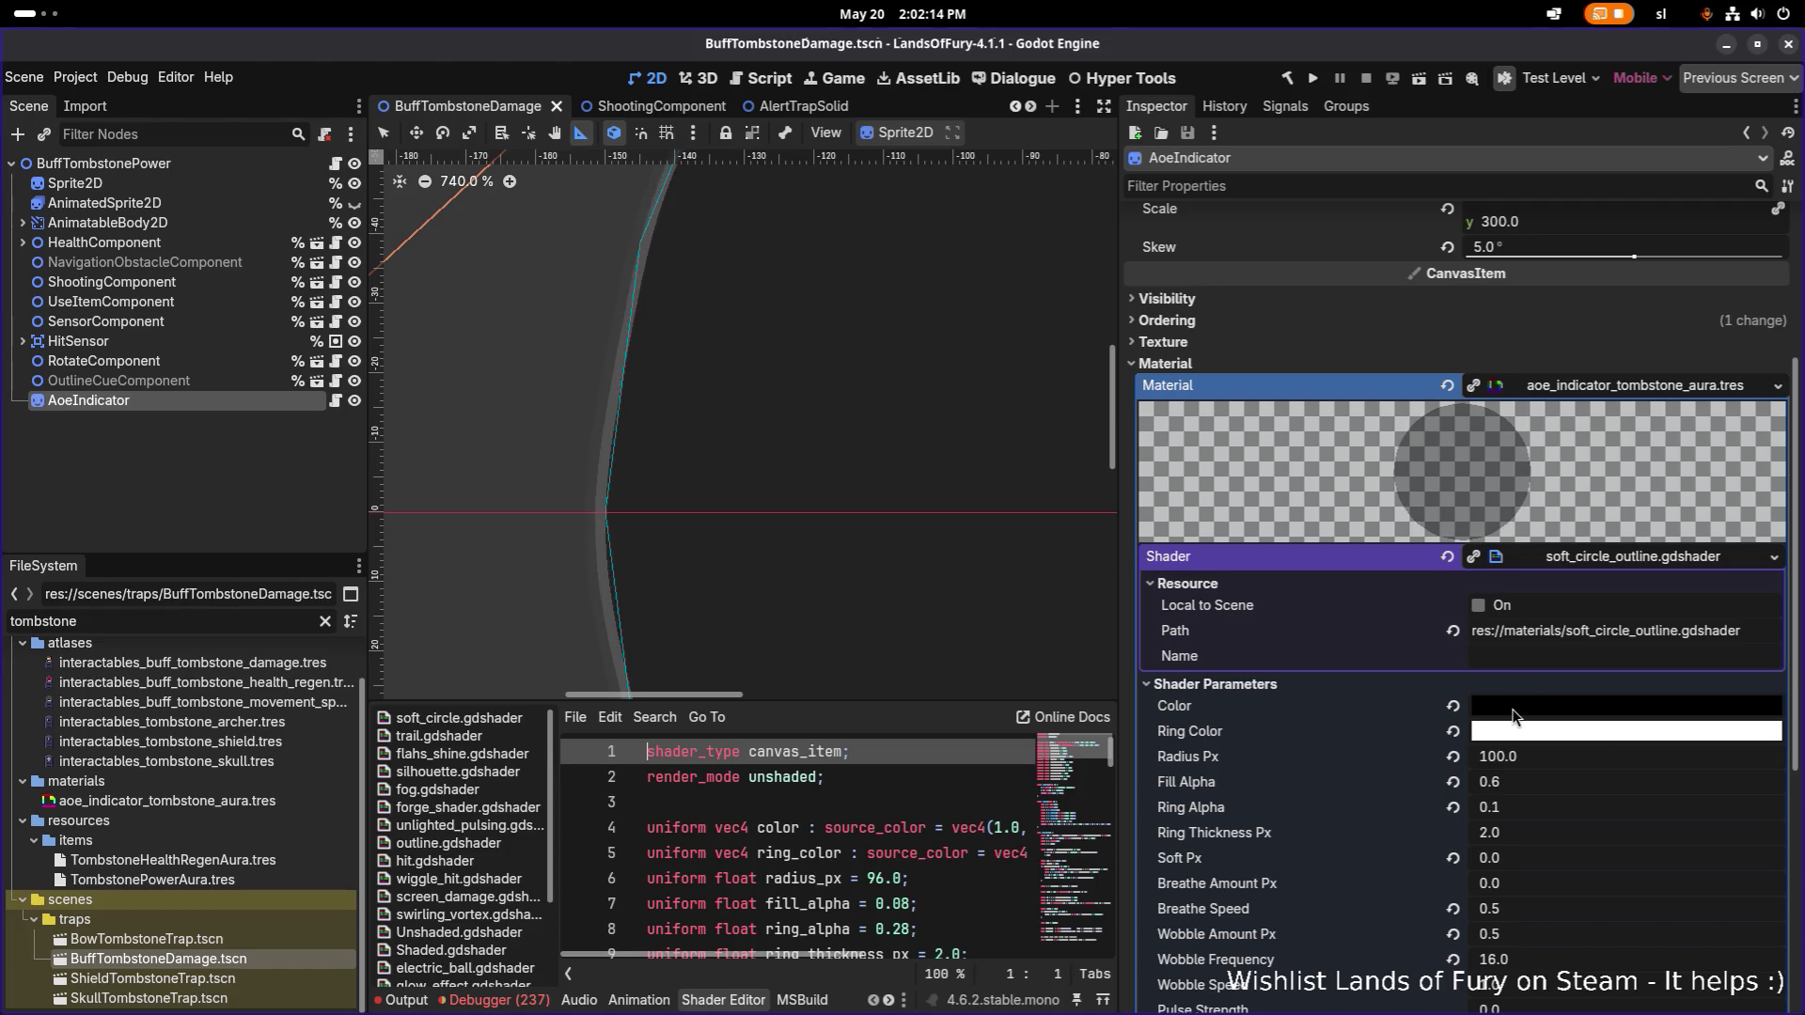
{"action": "left_click", "coordinate": [1545, 735]}
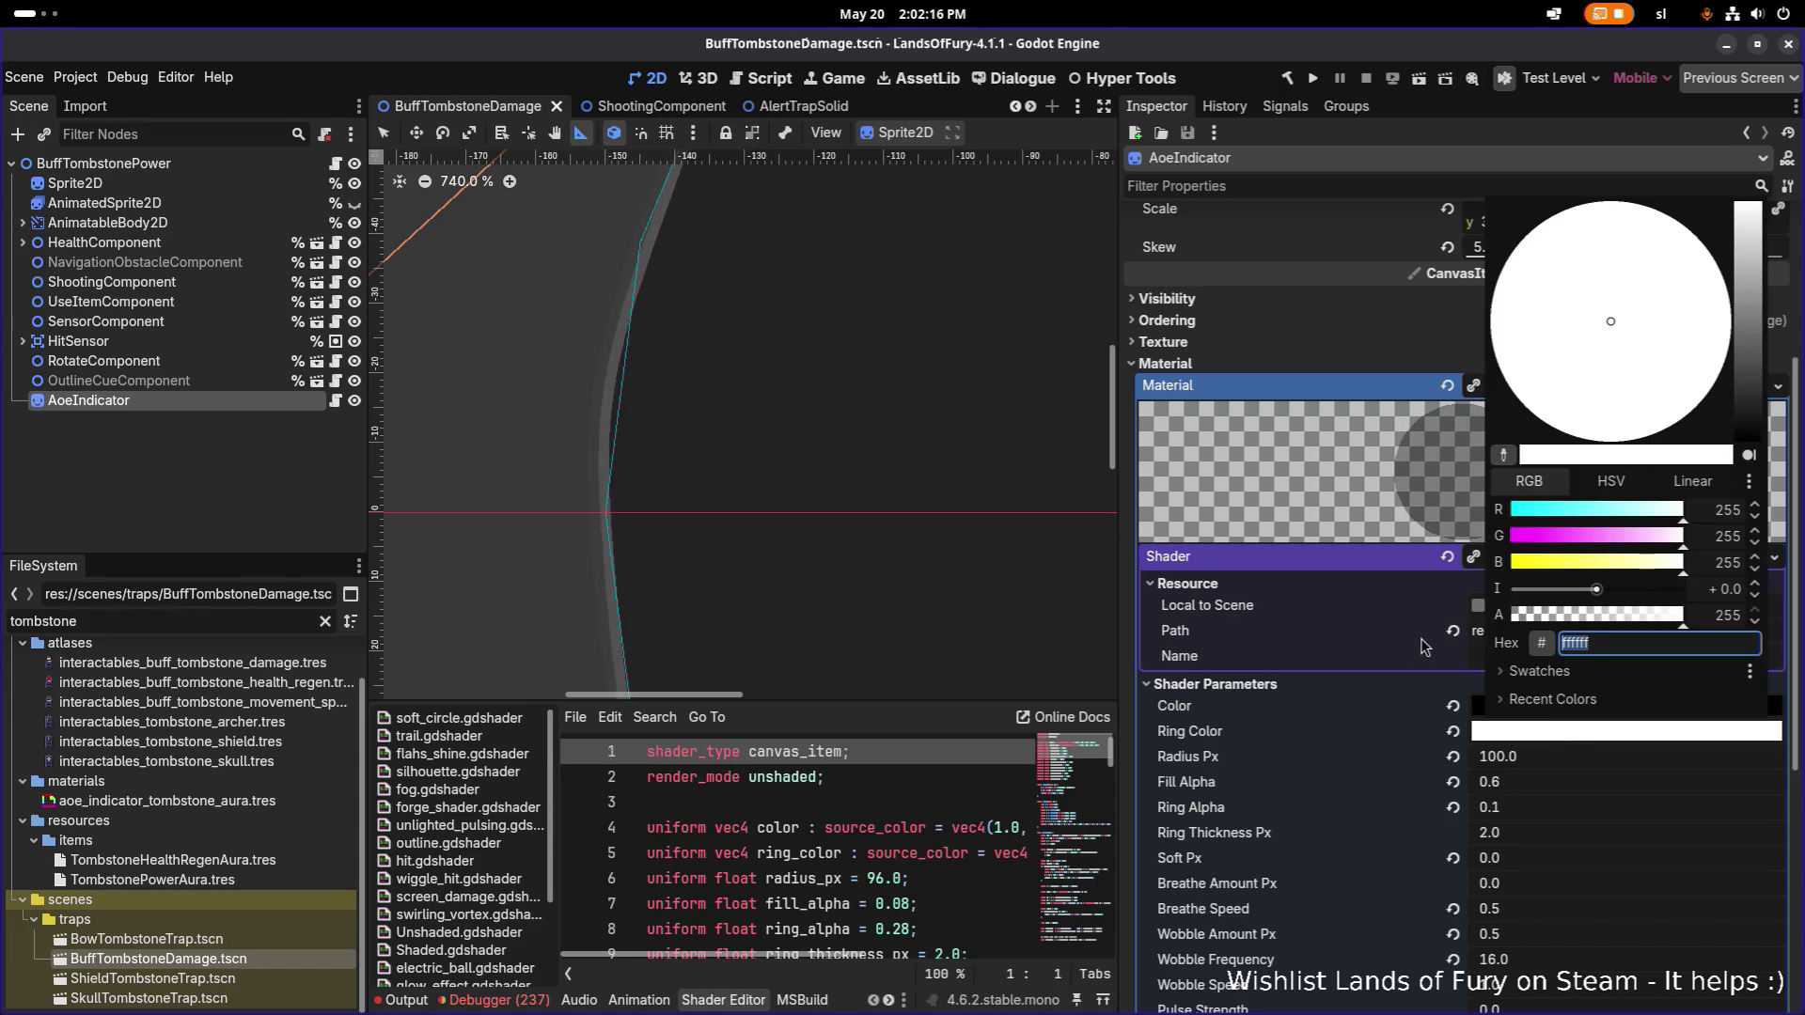
Look up the dark grey's hex 575757 in Aseprite, then reopen the Ring Color editor in Godot.
{"action": "key", "text": "alt+Tab"}
{"action": "left_click", "coordinate": [1292, 503]}
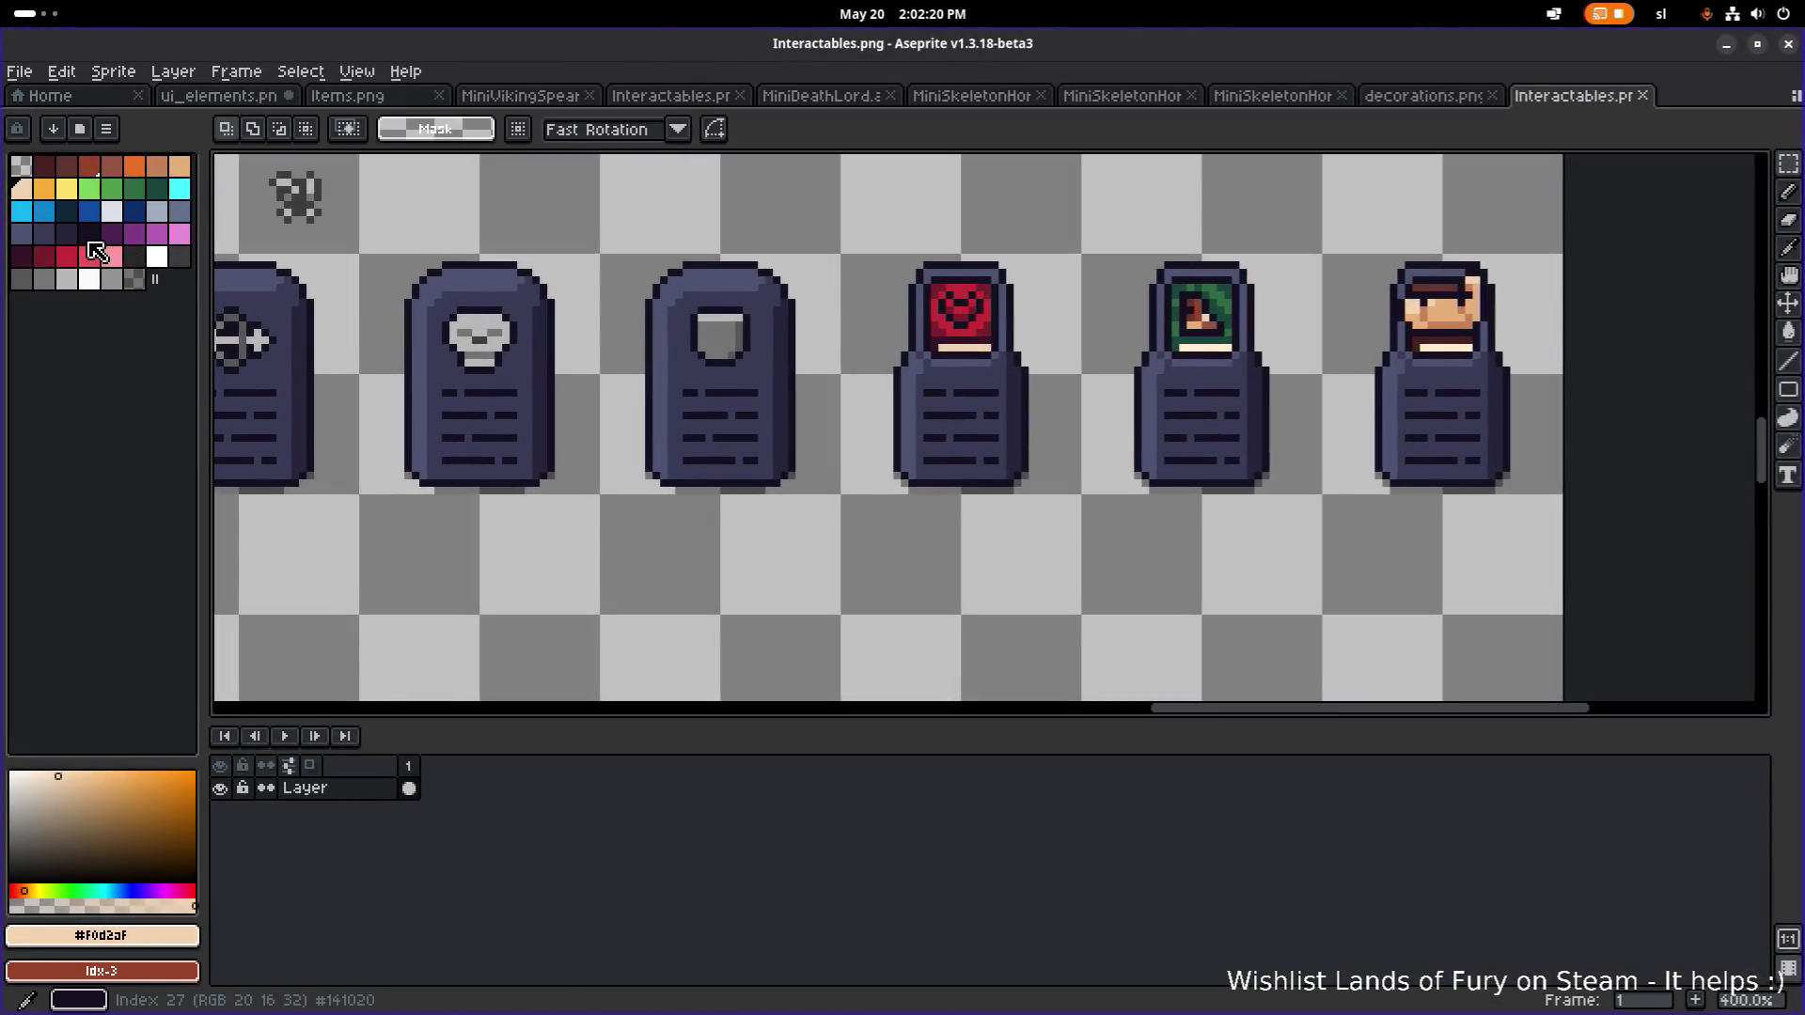
{"action": "left_click", "coordinate": [29, 286]}
{"action": "left_click", "coordinate": [149, 936]}
{"action": "left_click", "coordinate": [310, 792]}
{"action": "key", "text": "Escape"}
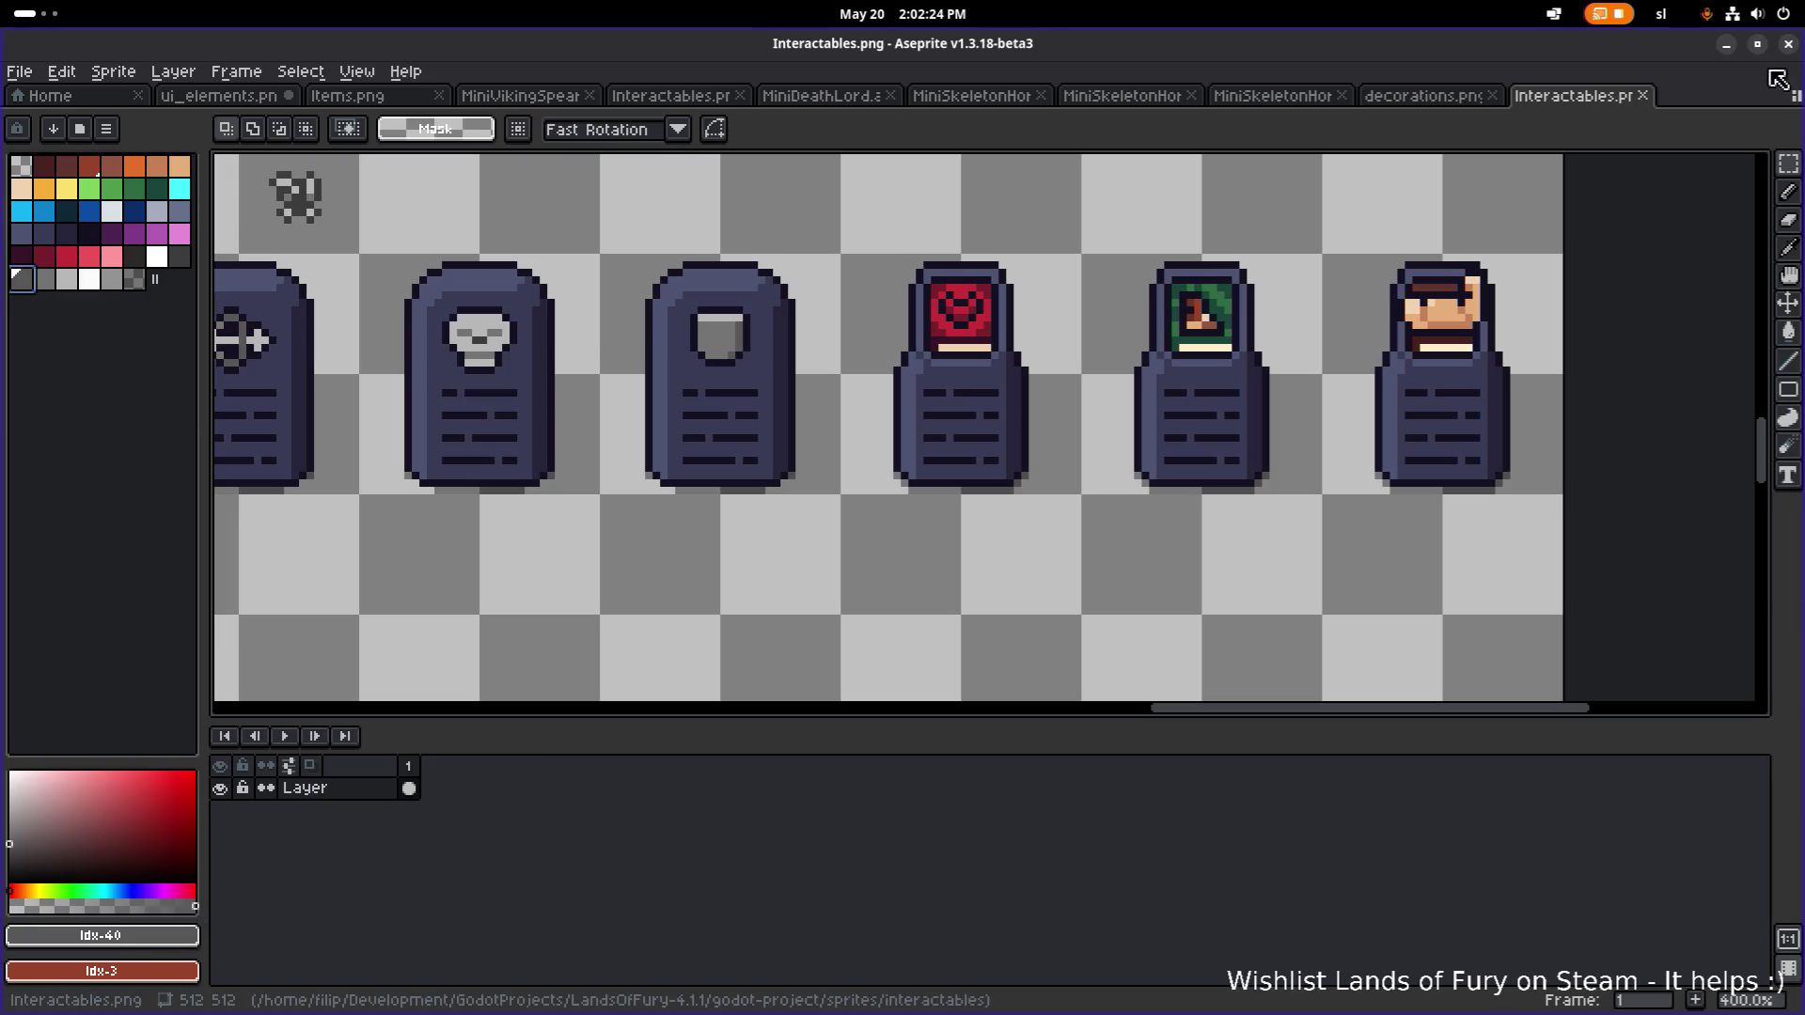
{"action": "key", "text": "alt+Tab"}
{"action": "left_click", "coordinate": [1593, 737]}
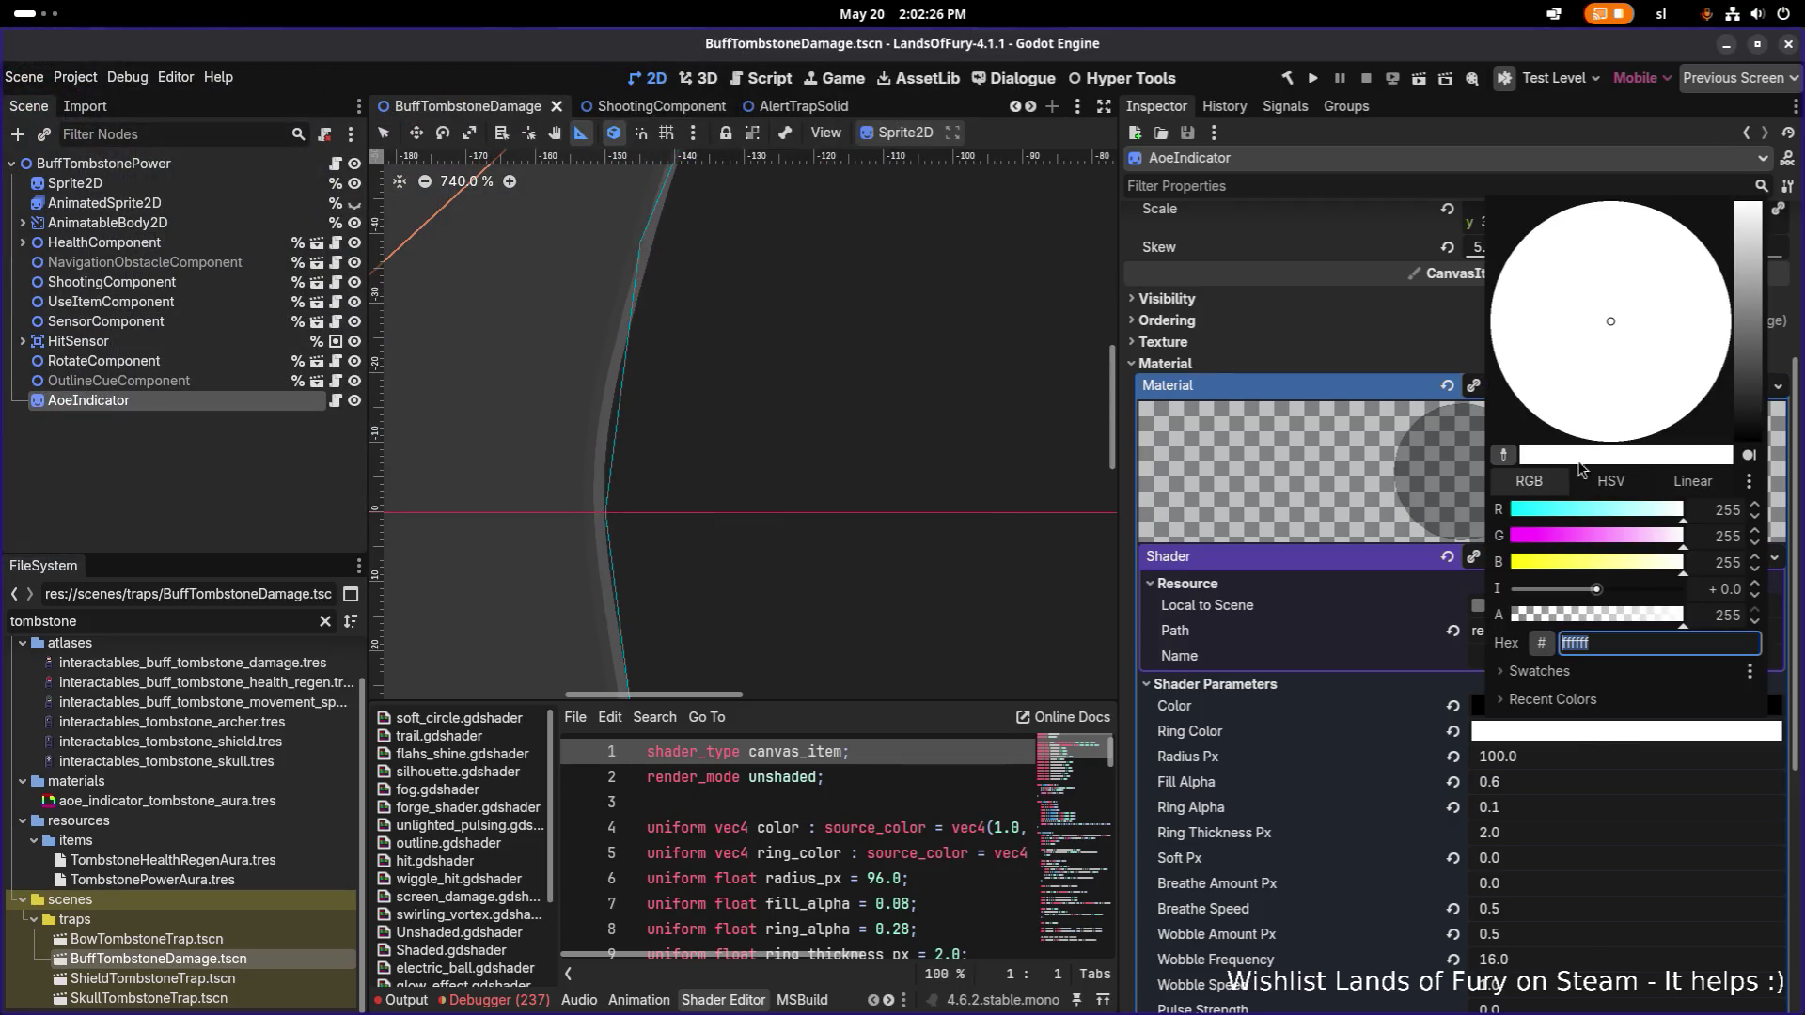
Enter 575757 as the AoeIndicator Ring Color.
{"action": "type", "text": "575757"}
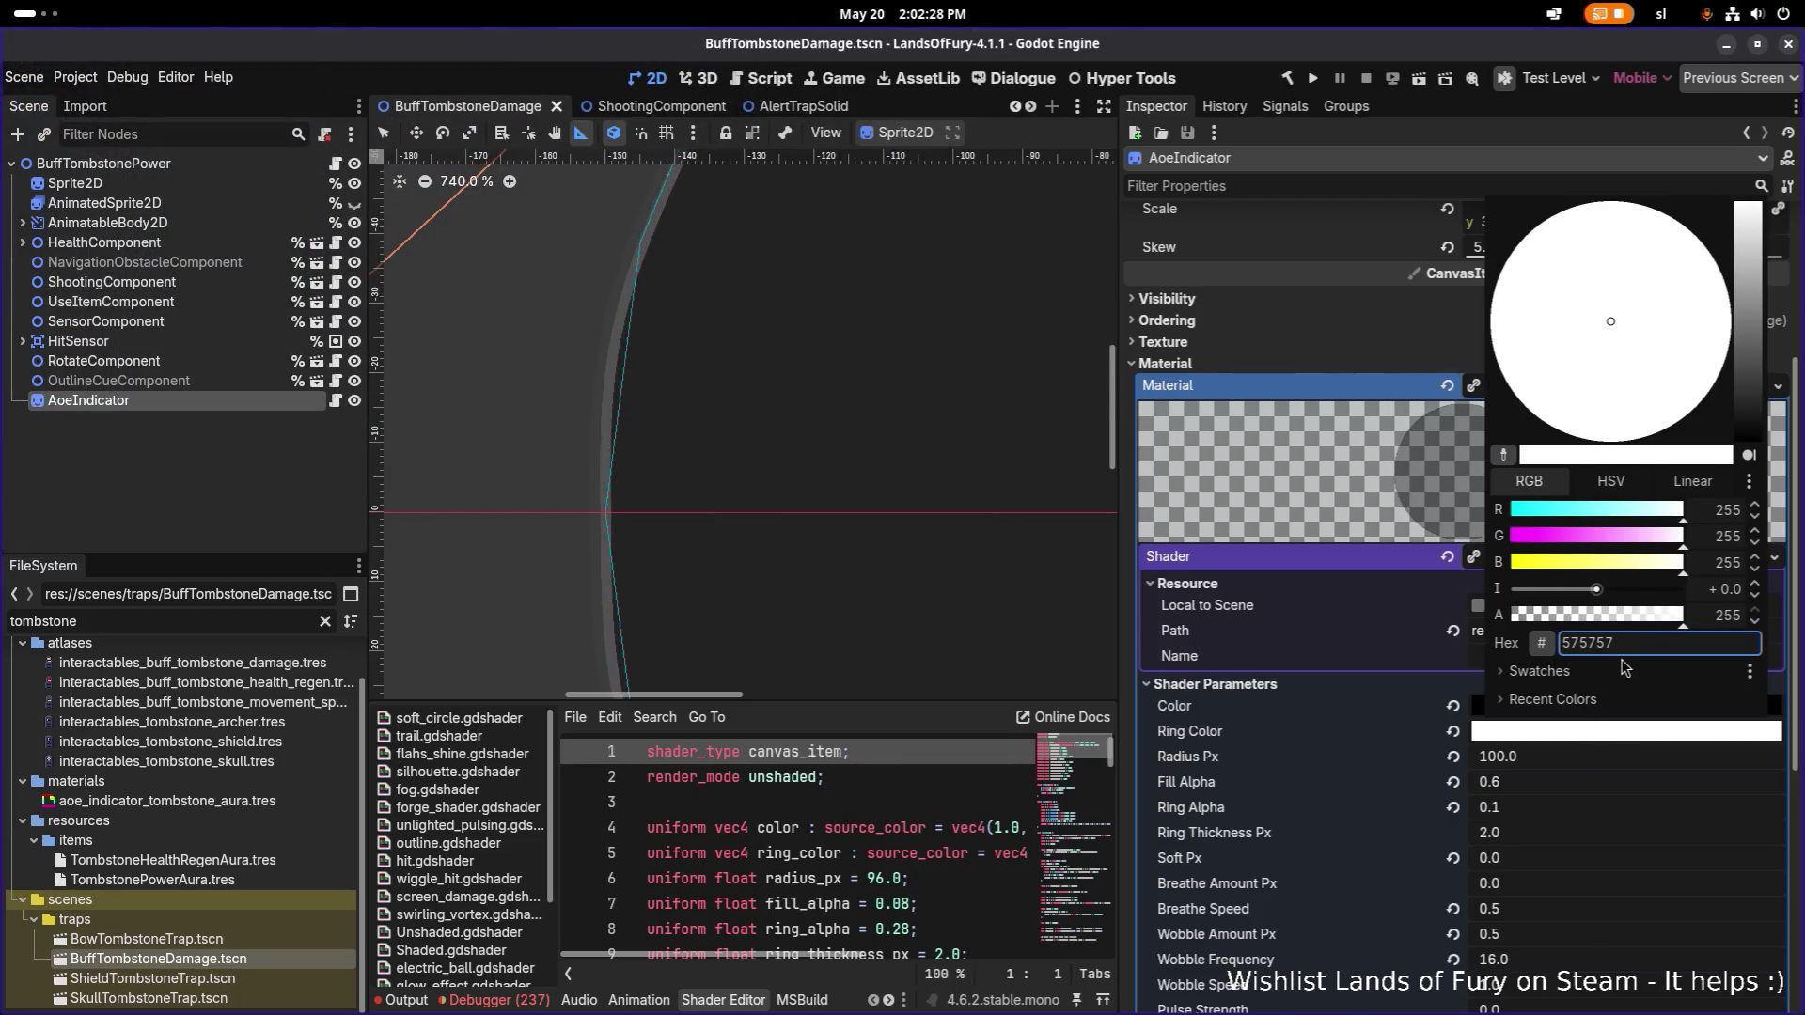
{"action": "key", "text": "Return"}
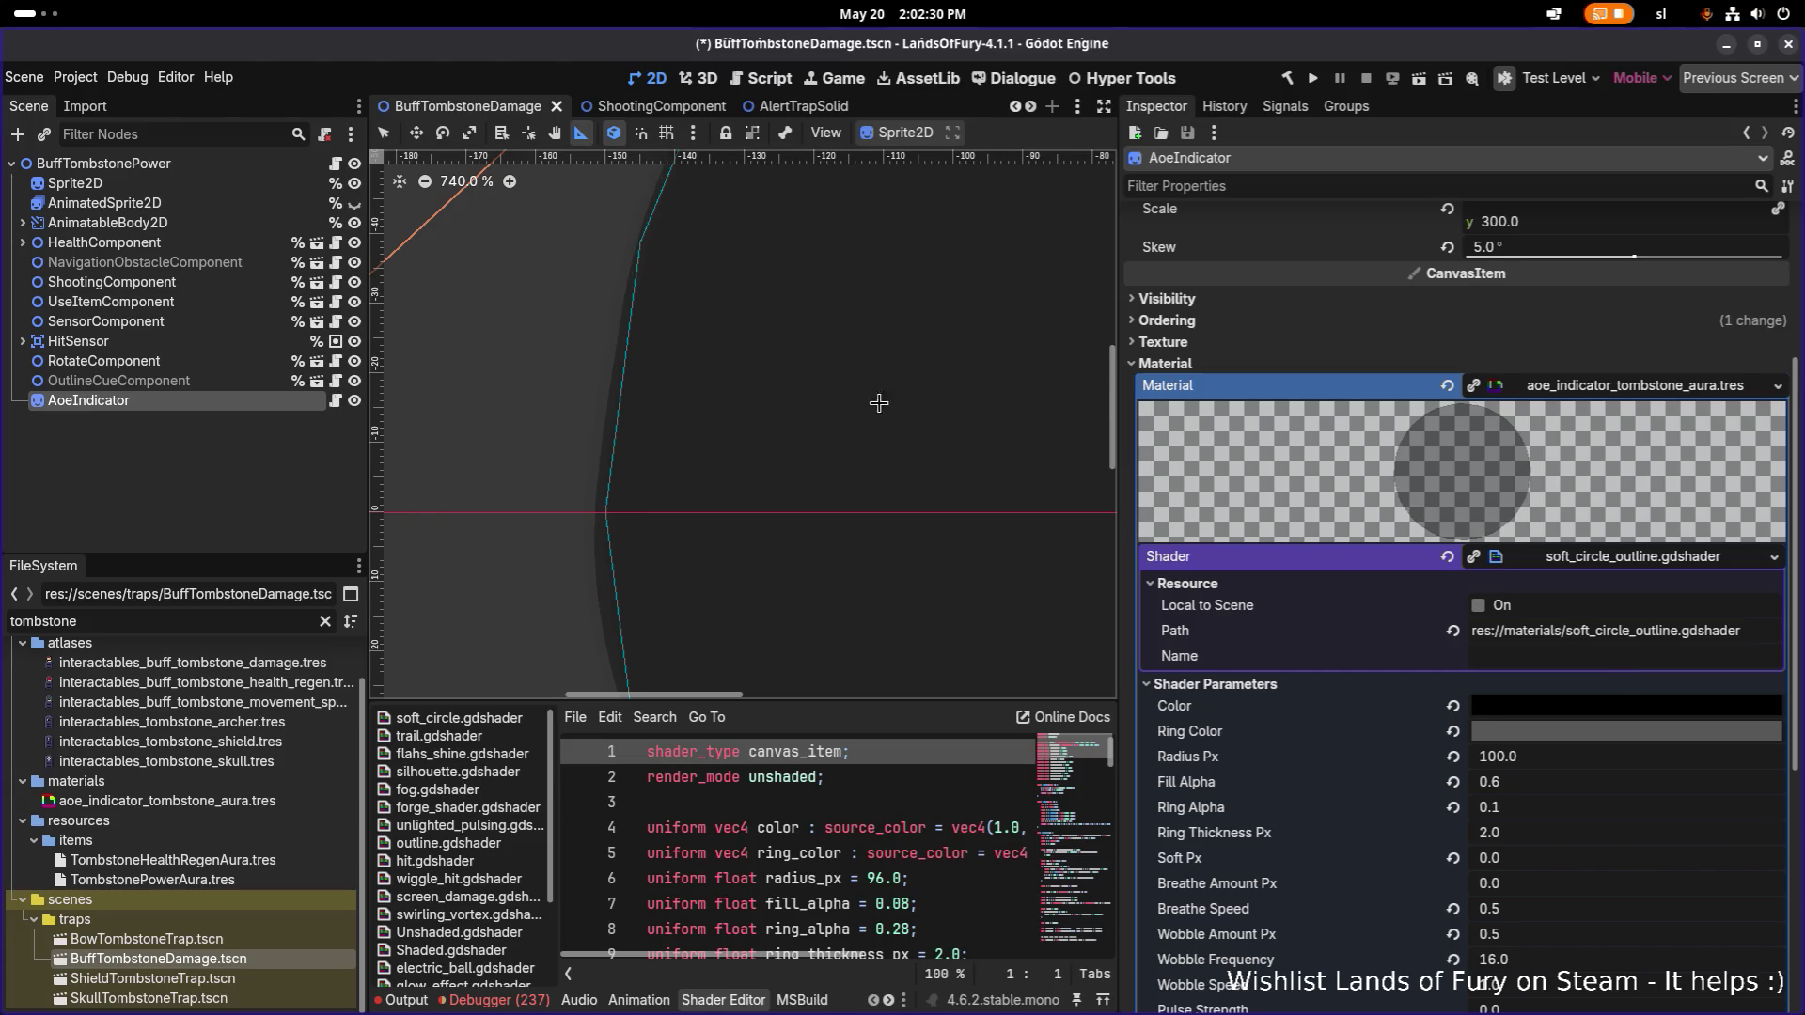
{"action": "scroll", "coordinate": [793, 347], "scroll_direction": "down", "scroll_amount": 5}
{"action": "scroll", "coordinate": [739, 375], "scroll_direction": "up", "scroll_amount": 15}
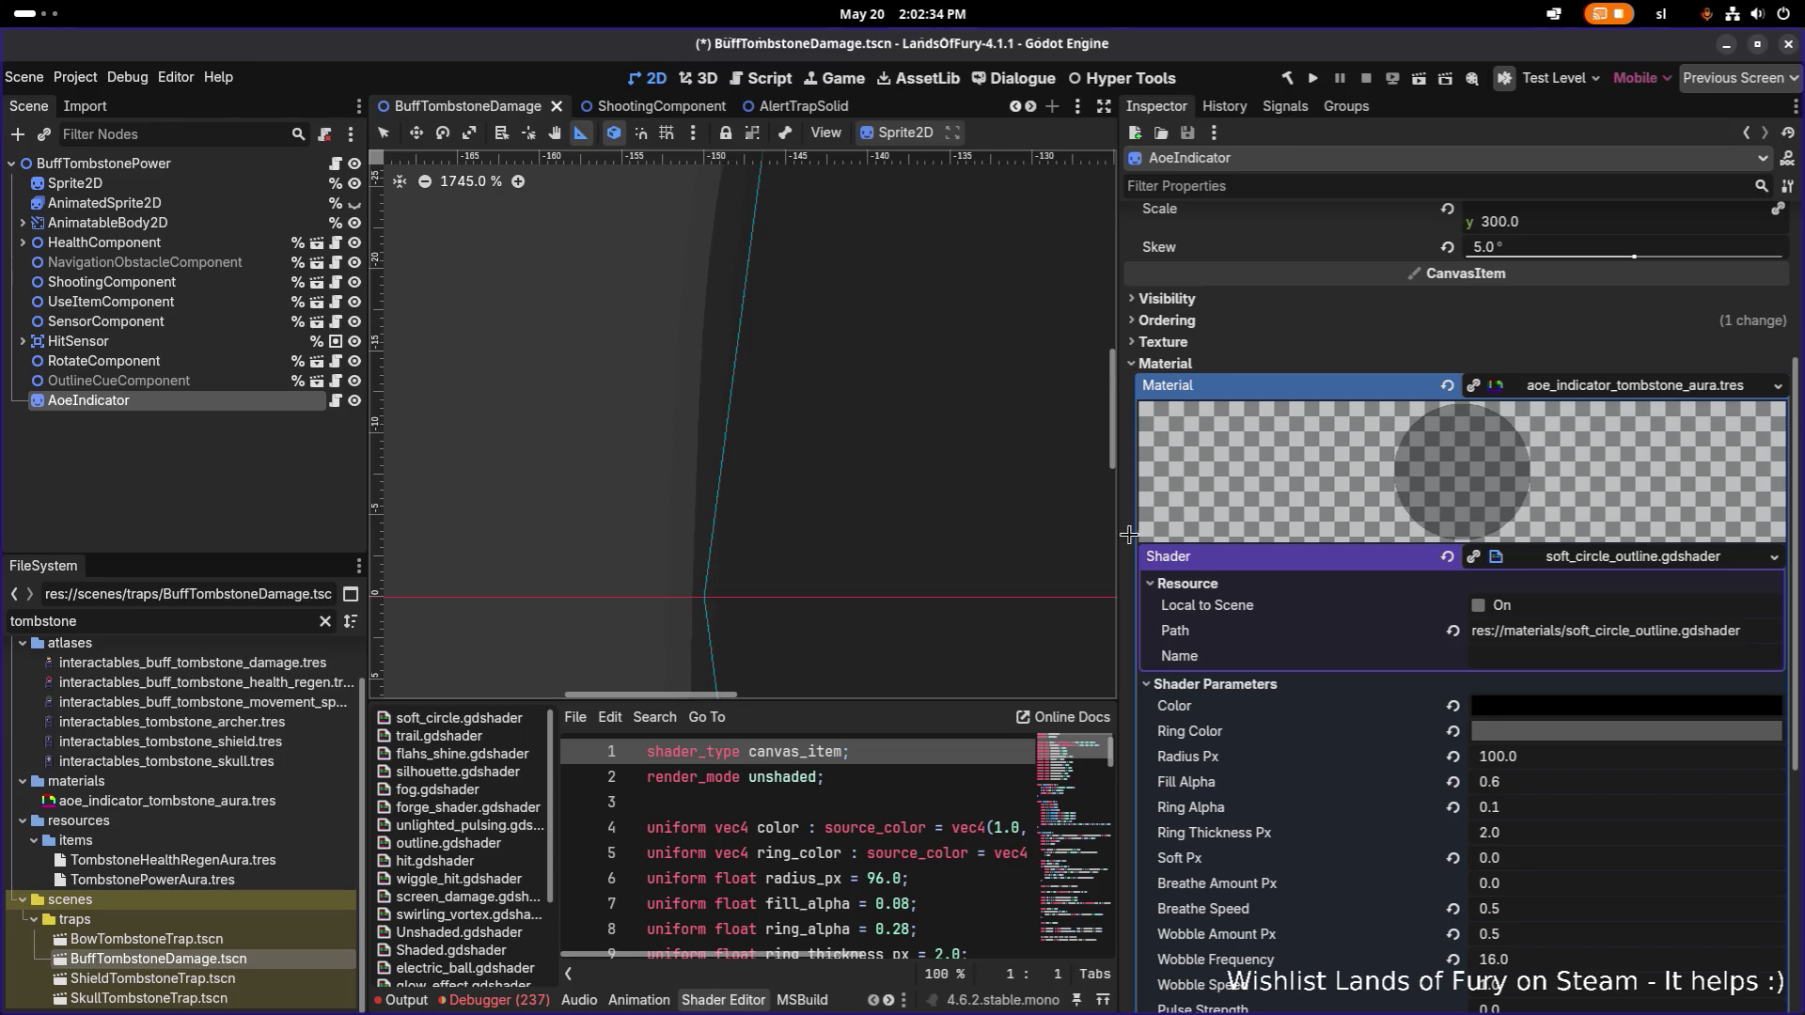
Copy the black Color value into Ring Color and save BuffTombstoneDamage.tscn.
{"action": "right_click", "coordinate": [1260, 715]}
{"action": "left_click", "coordinate": [1297, 721]}
{"action": "right_click", "coordinate": [1248, 736]}
{"action": "left_click", "coordinate": [1302, 767]}
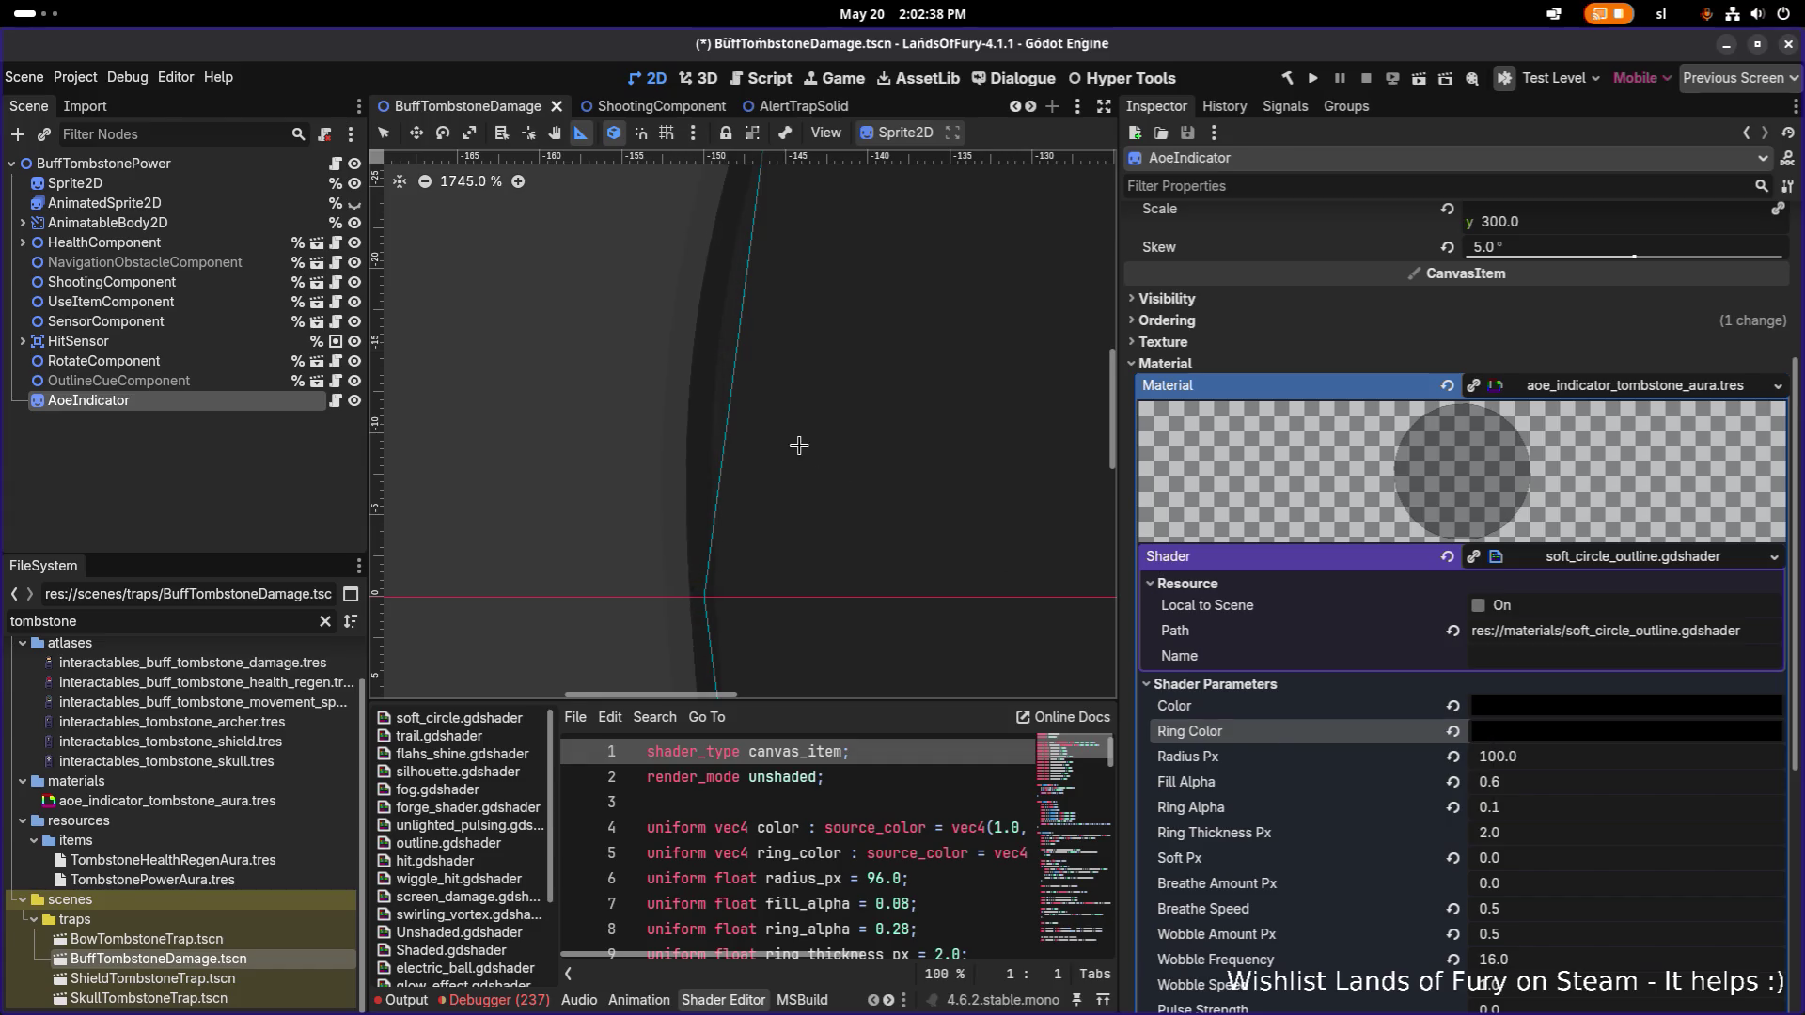
{"action": "scroll", "coordinate": [856, 447], "scroll_direction": "down", "scroll_amount": 10}
{"action": "scroll", "coordinate": [864, 435], "scroll_direction": "up", "scroll_amount": 5}
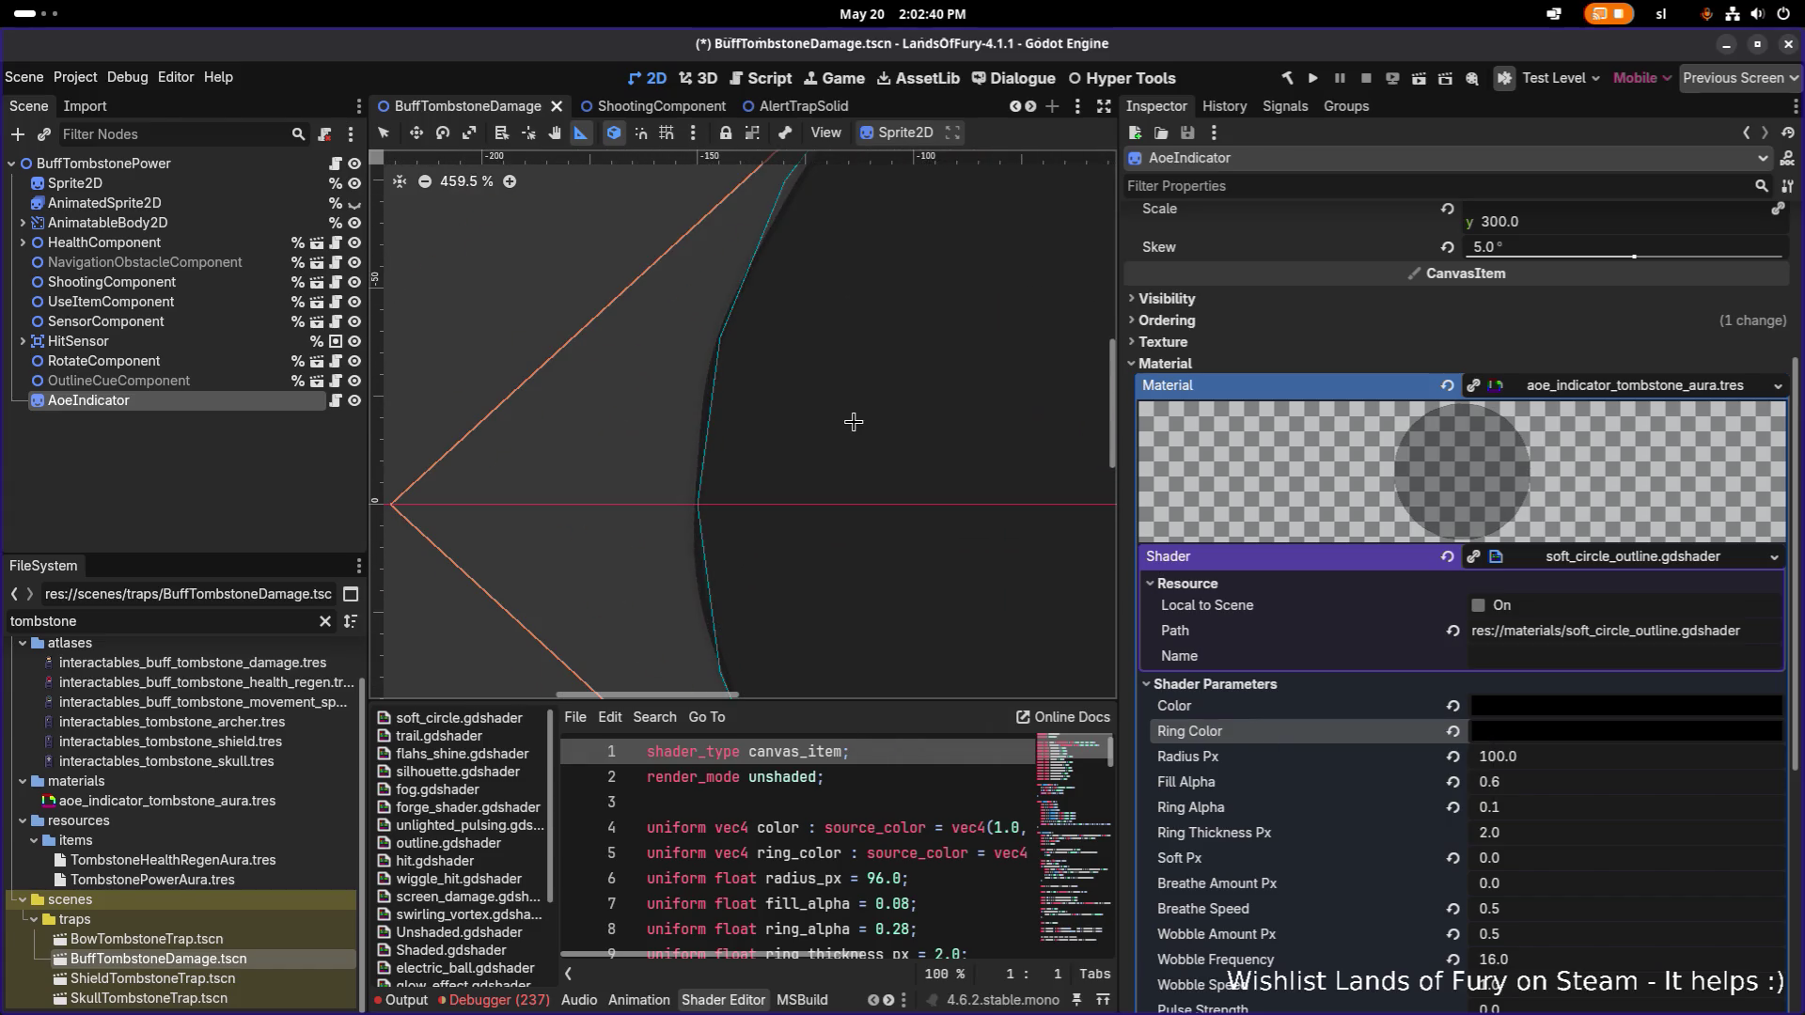
{"action": "scroll", "coordinate": [853, 422], "scroll_direction": "down", "scroll_amount": 2}
{"action": "key", "text": "ctrl+s"}
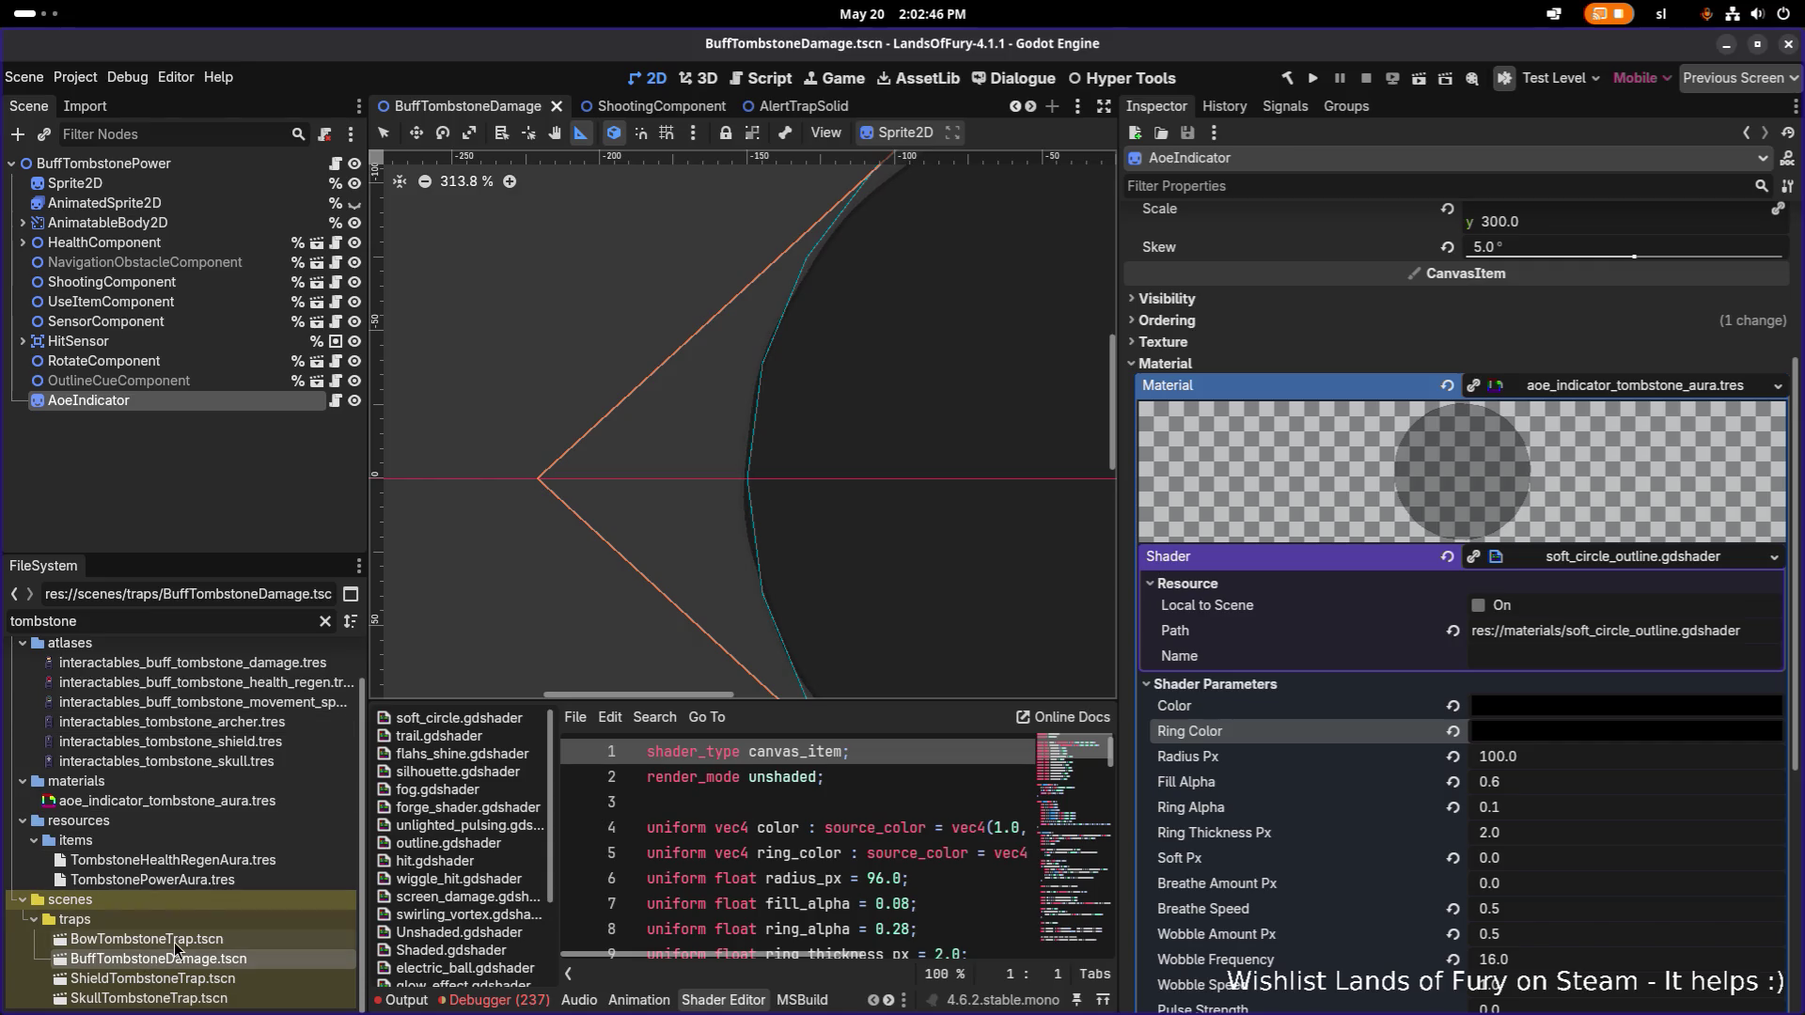
Clear the node selection and search the quick scene list for 'tombs' traps.
{"action": "left_click", "coordinate": [201, 477]}
{"action": "key", "text": "ctrl+shift+o"}
{"action": "type", "text": "t"}
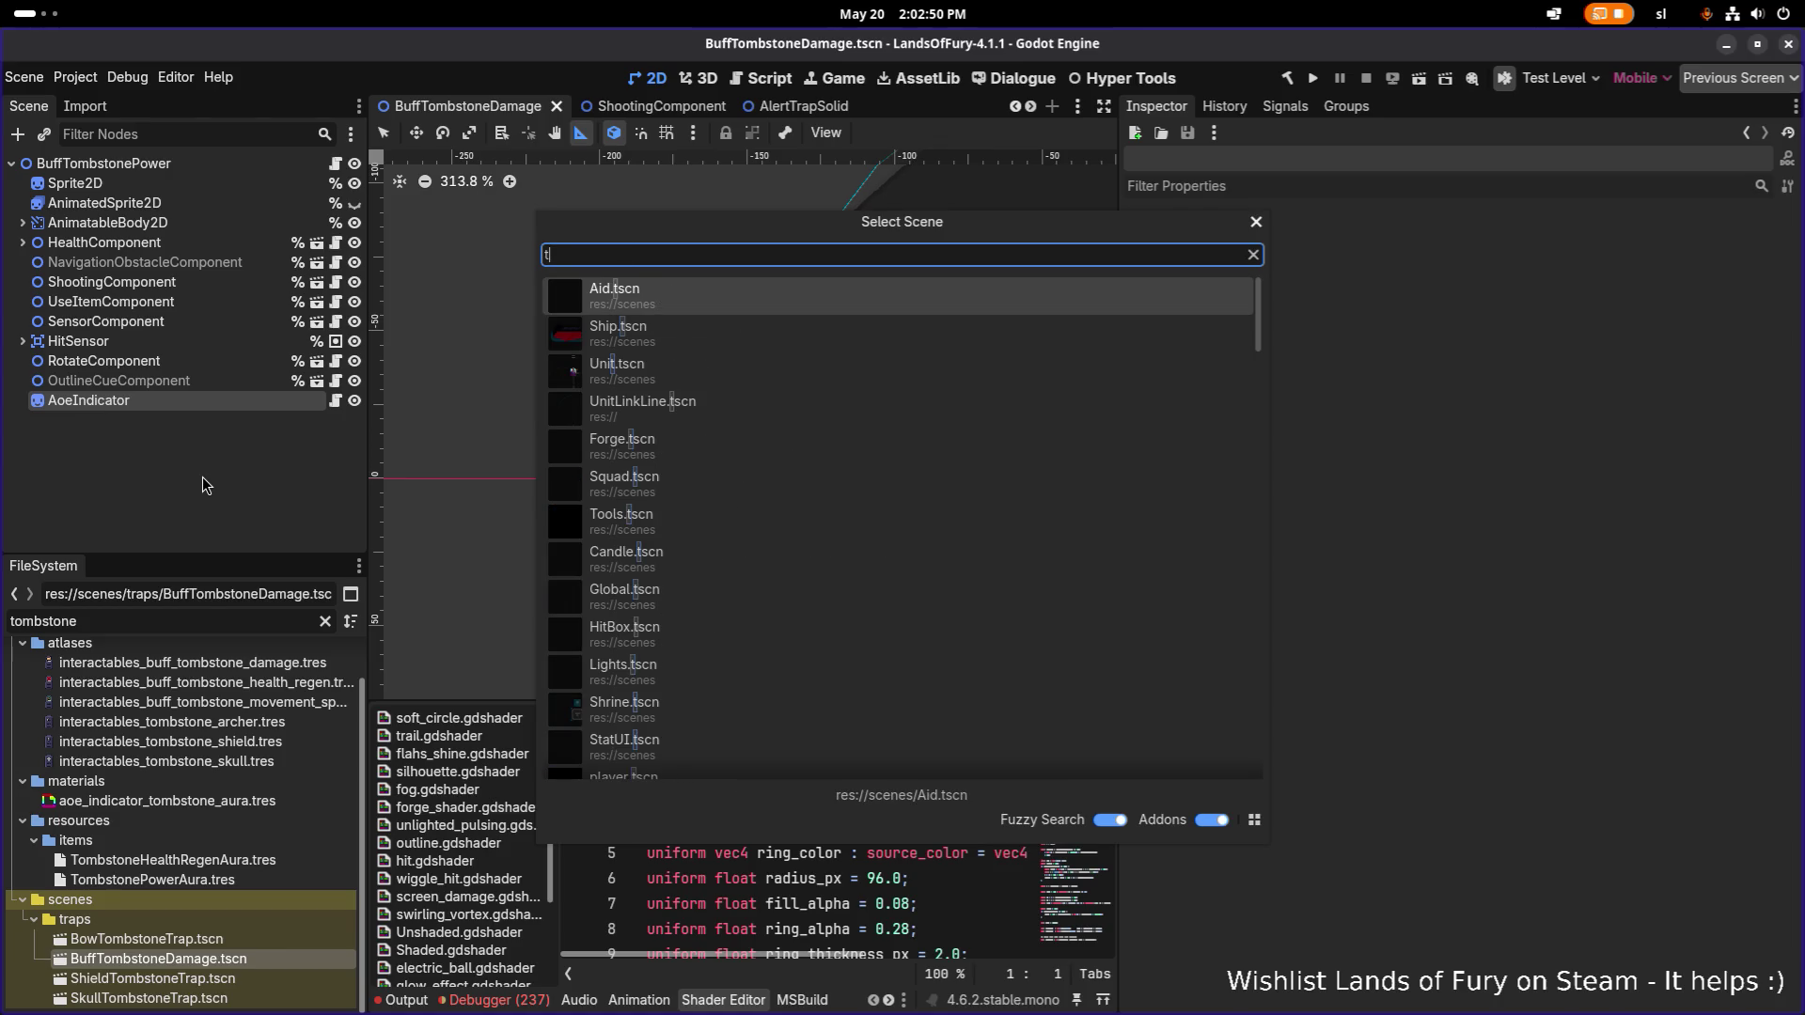
{"action": "type", "text": "ombsto"}
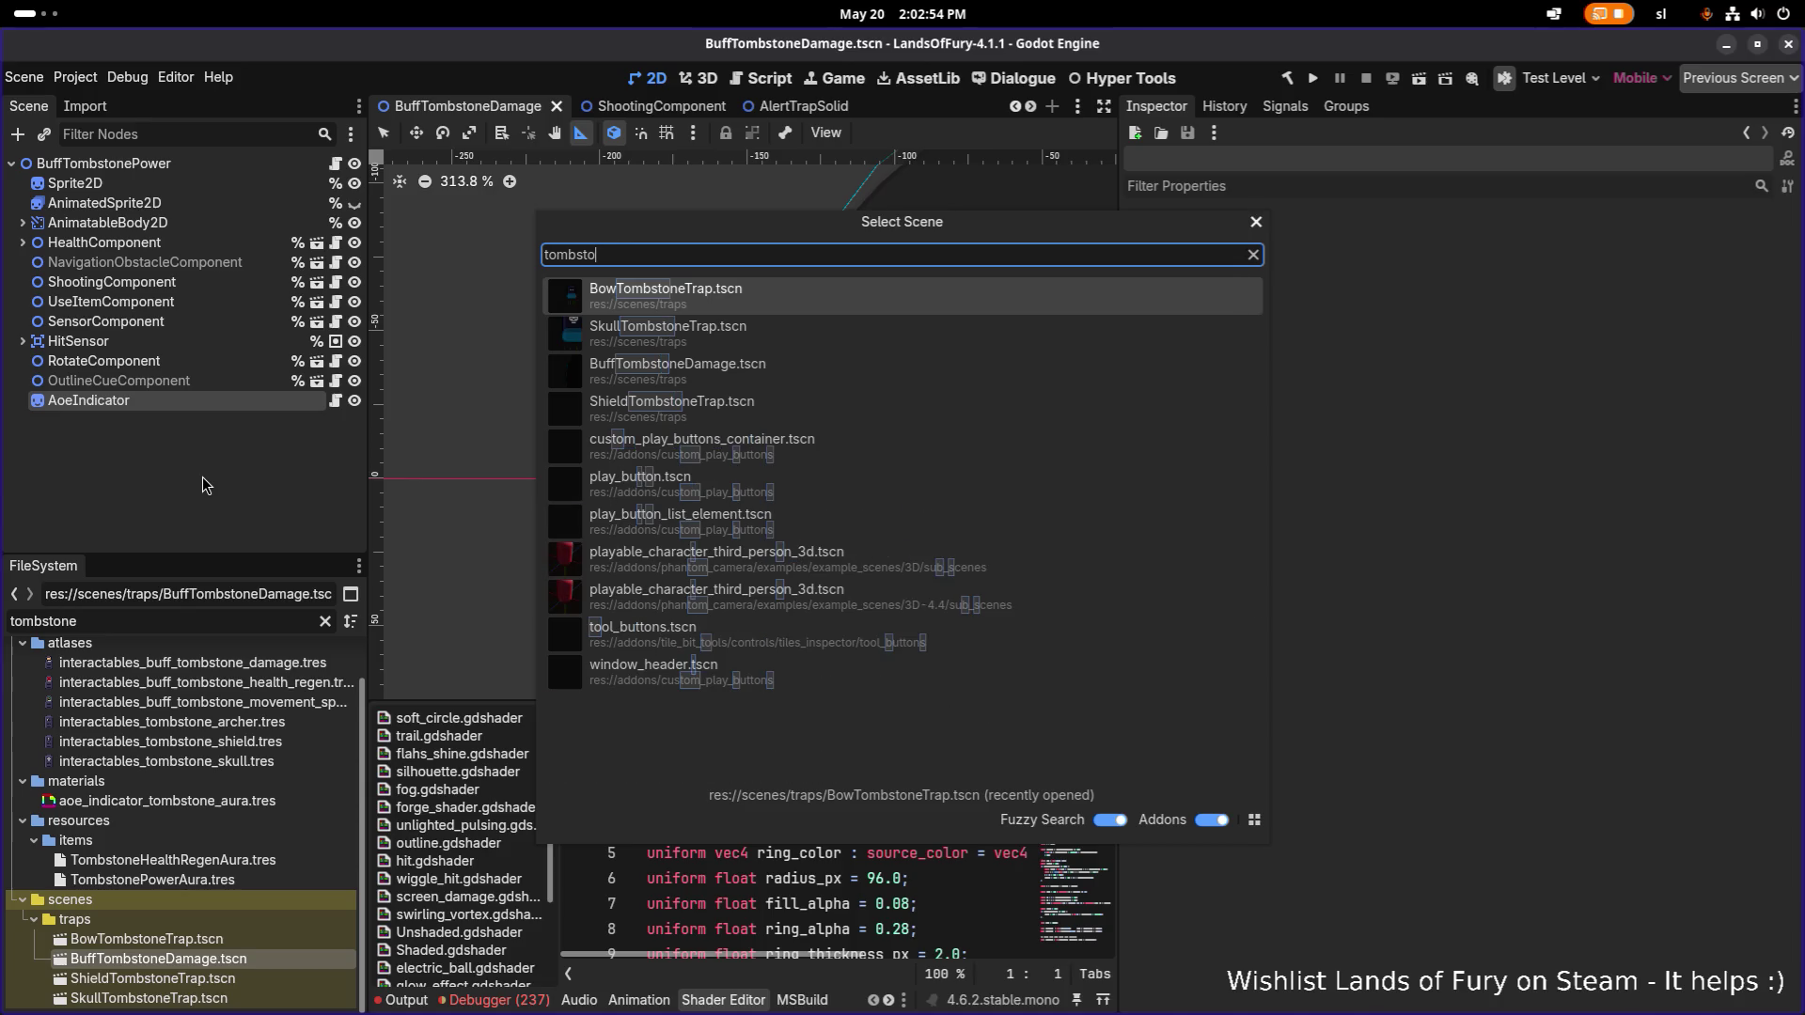
{"action": "key", "text": "Escape"}
Open TestLevel.tscn through the quick scene search 'testle'.
{"action": "key", "text": "ctrl+shift+o"}
{"action": "type", "text": "testle"}
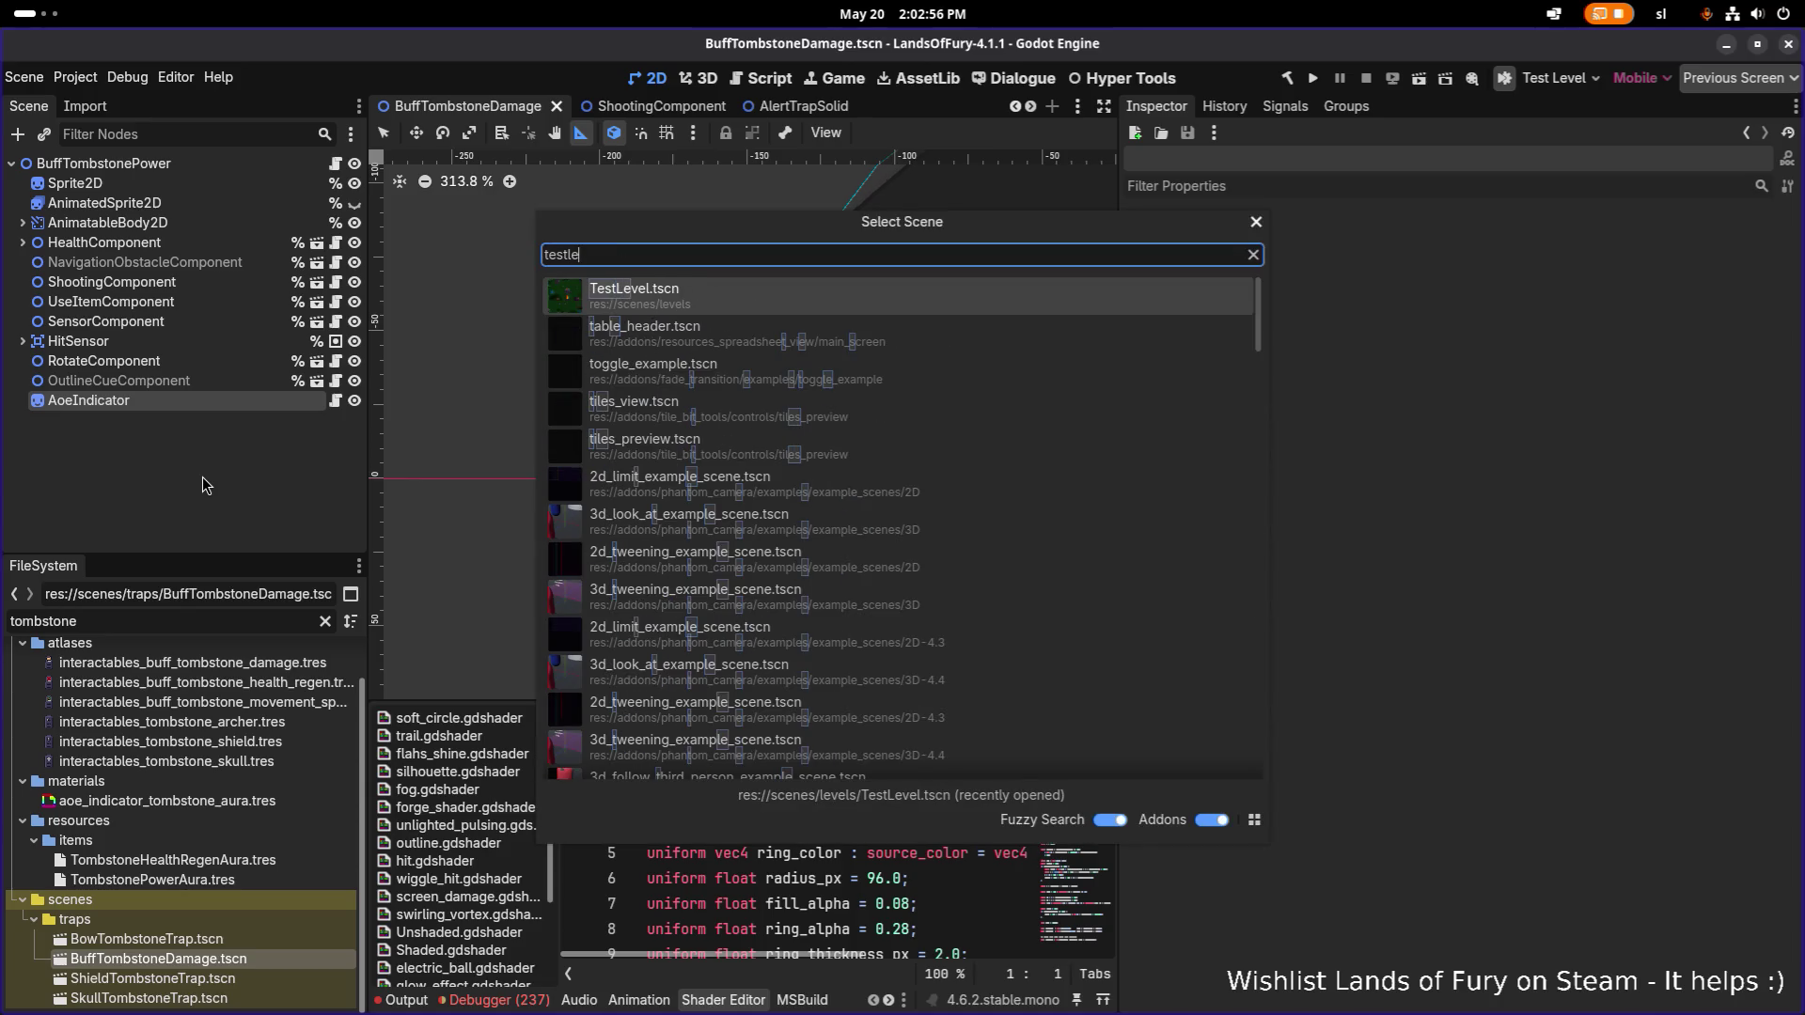
{"action": "key", "text": "Return"}
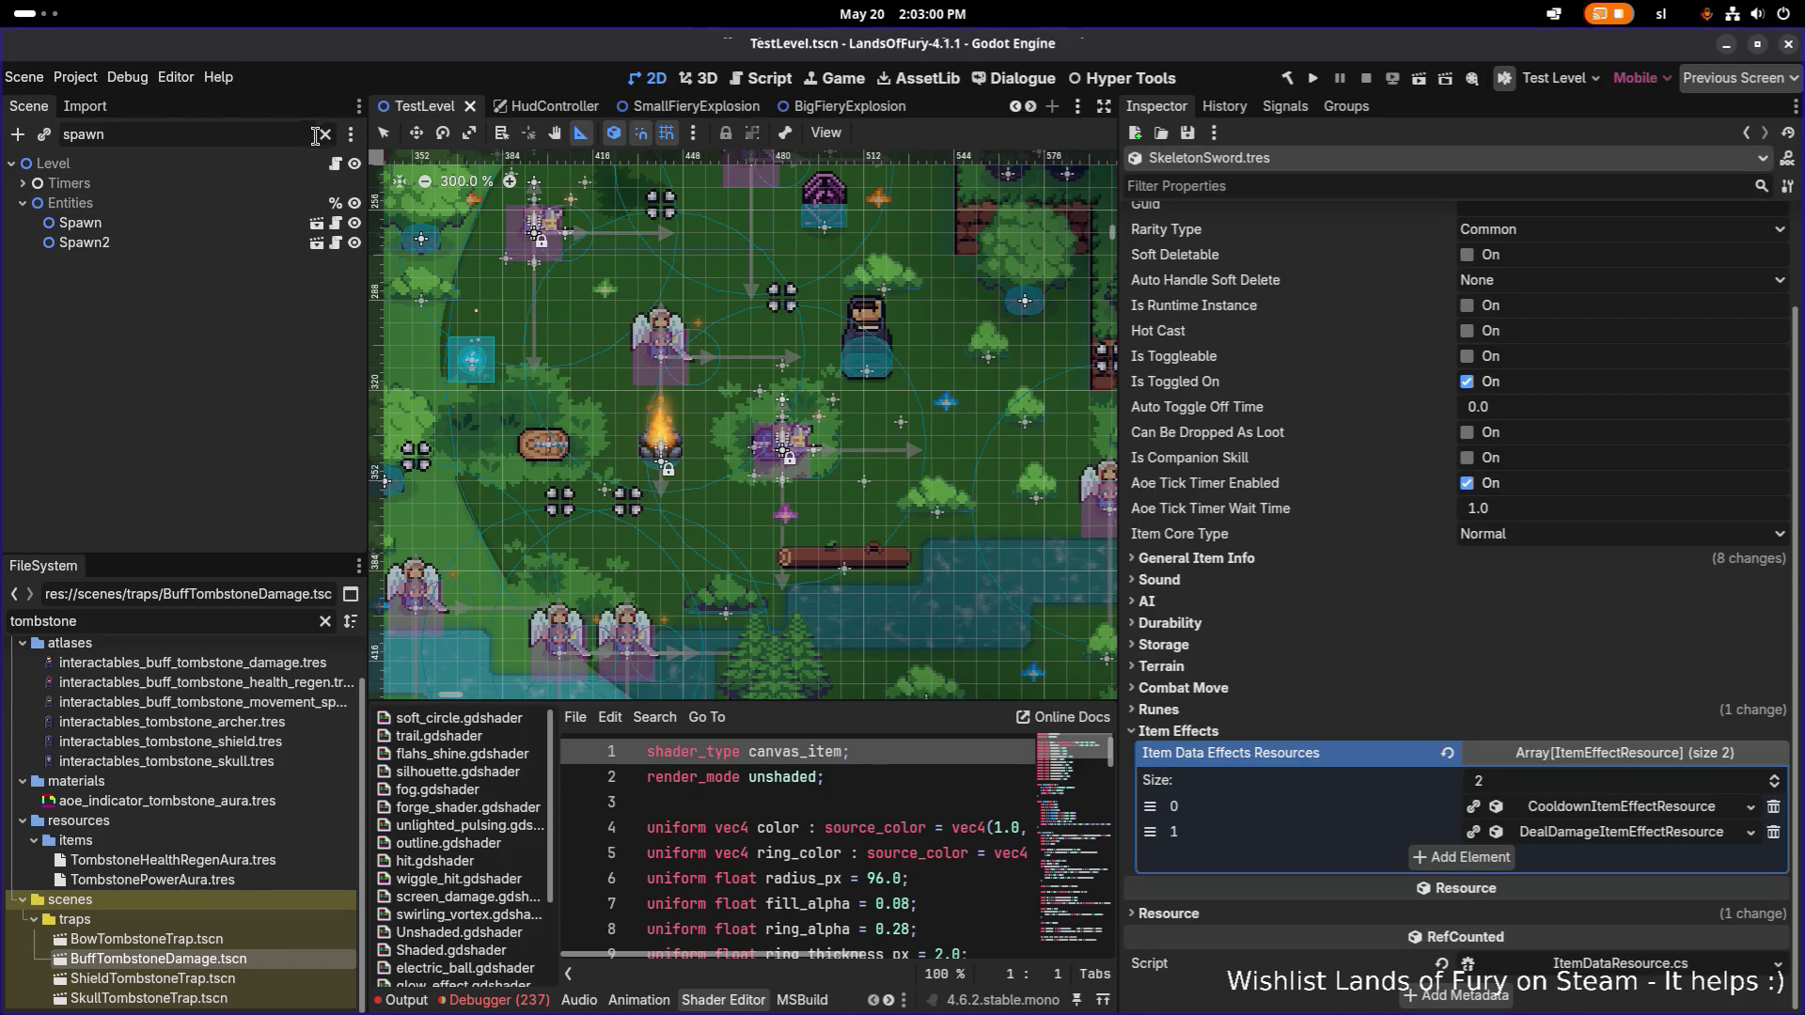
Duplicate the BuffTombstoneDamage trap and move the copy left of the campfire.
{"action": "left_click", "coordinate": [325, 134]}
{"action": "scroll", "coordinate": [267, 345], "scroll_direction": "down", "scroll_amount": 15}
{"action": "left_click", "coordinate": [206, 458]}
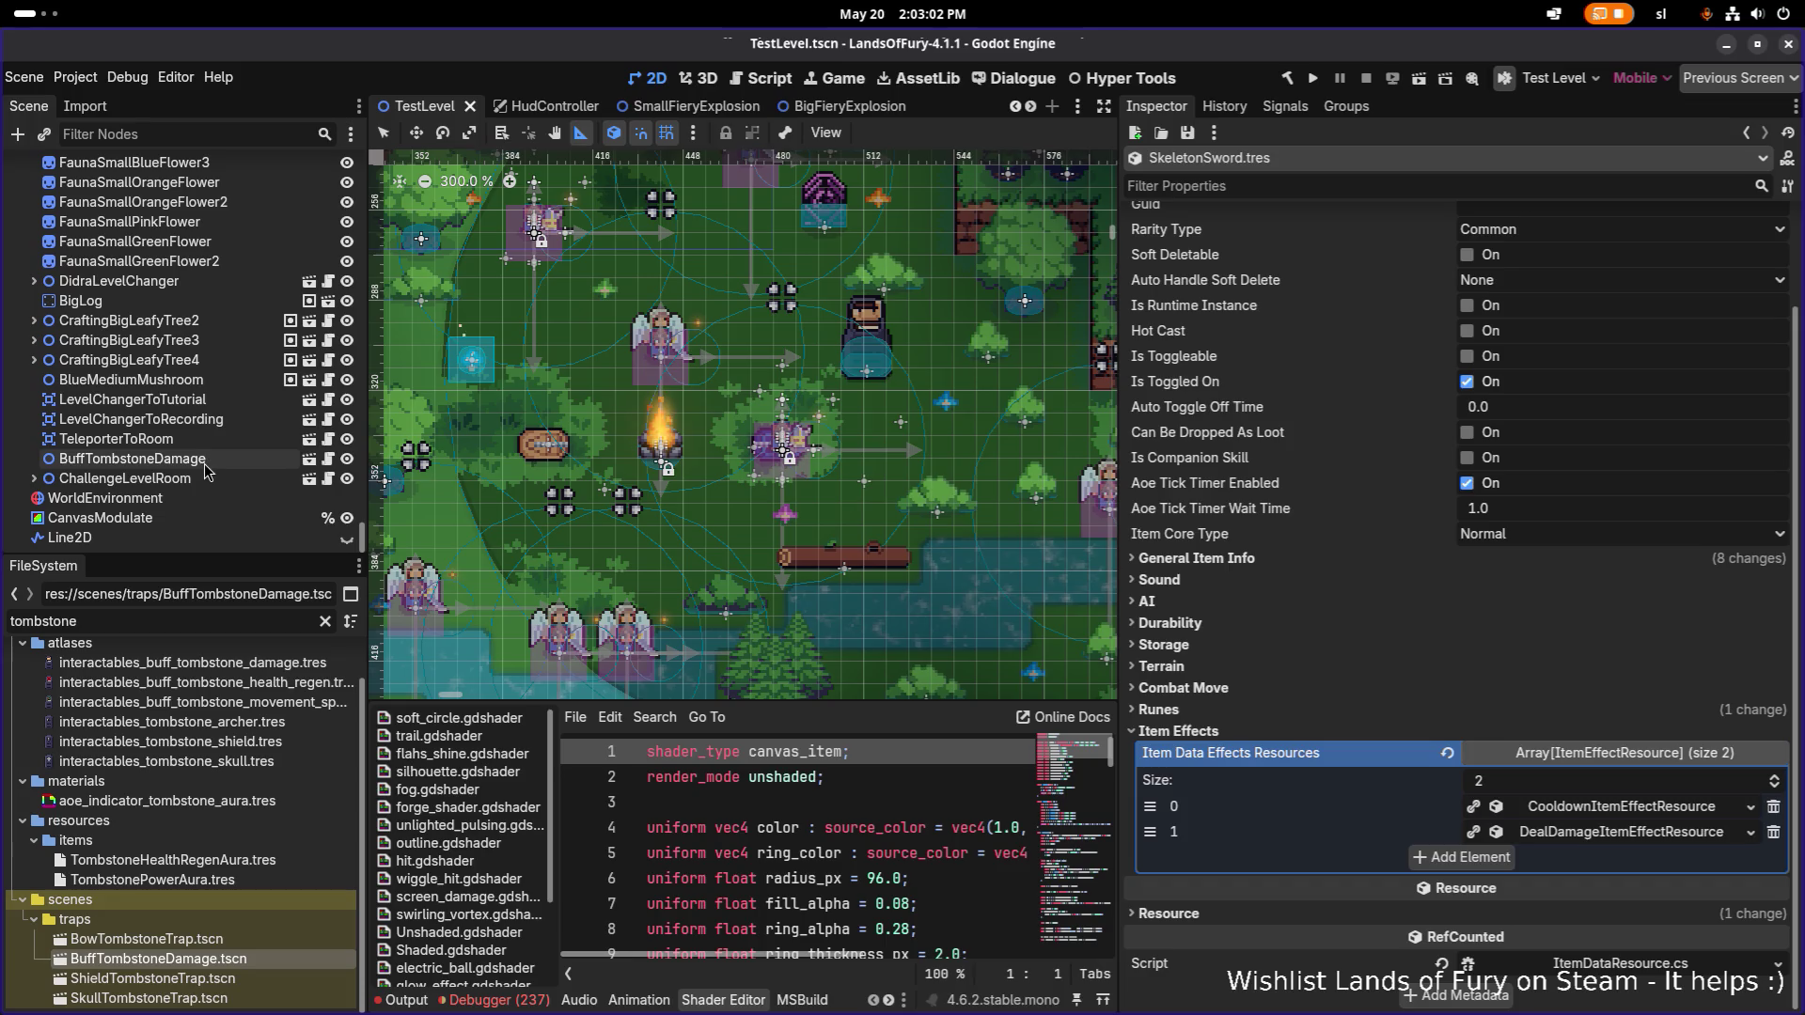
{"action": "key", "text": "ctrl+d"}
{"action": "key", "text": "w"}
{"action": "scroll", "coordinate": [867, 374], "scroll_direction": "down", "scroll_amount": 2}
{"action": "mouse_move", "coordinate": [867, 374]}
{"action": "left_mouse_down"}
{"action": "mouse_move", "coordinate": [598, 371]}
{"action": "mouse_move", "coordinate": [757, 376]}
{"action": "left_mouse_up"}
{"action": "scroll", "coordinate": [595, 369], "scroll_direction": "up", "scroll_amount": 4}
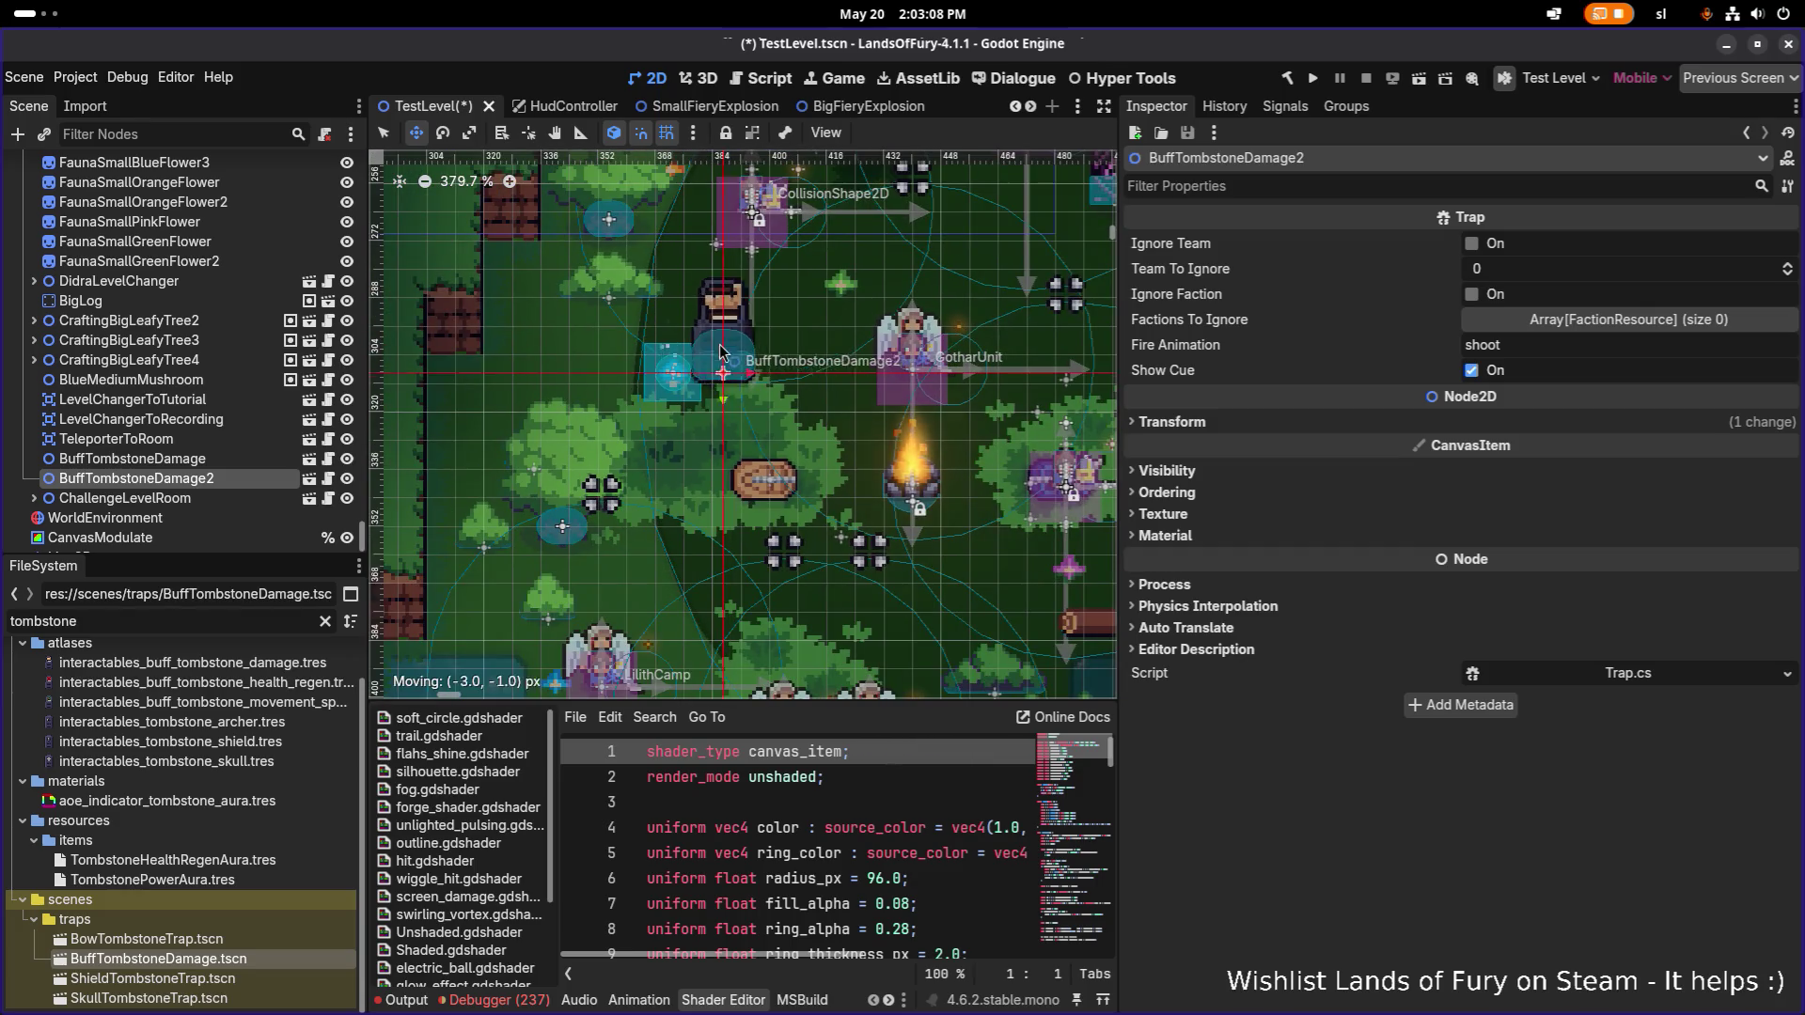
Duplicate BuffTombstoneDamage2 into a third trap placed further down, and save TestLevel.
{"action": "scroll", "coordinate": [748, 314], "scroll_direction": "down", "scroll_amount": 10}
{"action": "scroll", "coordinate": [843, 242], "scroll_direction": "up", "scroll_amount": 4}
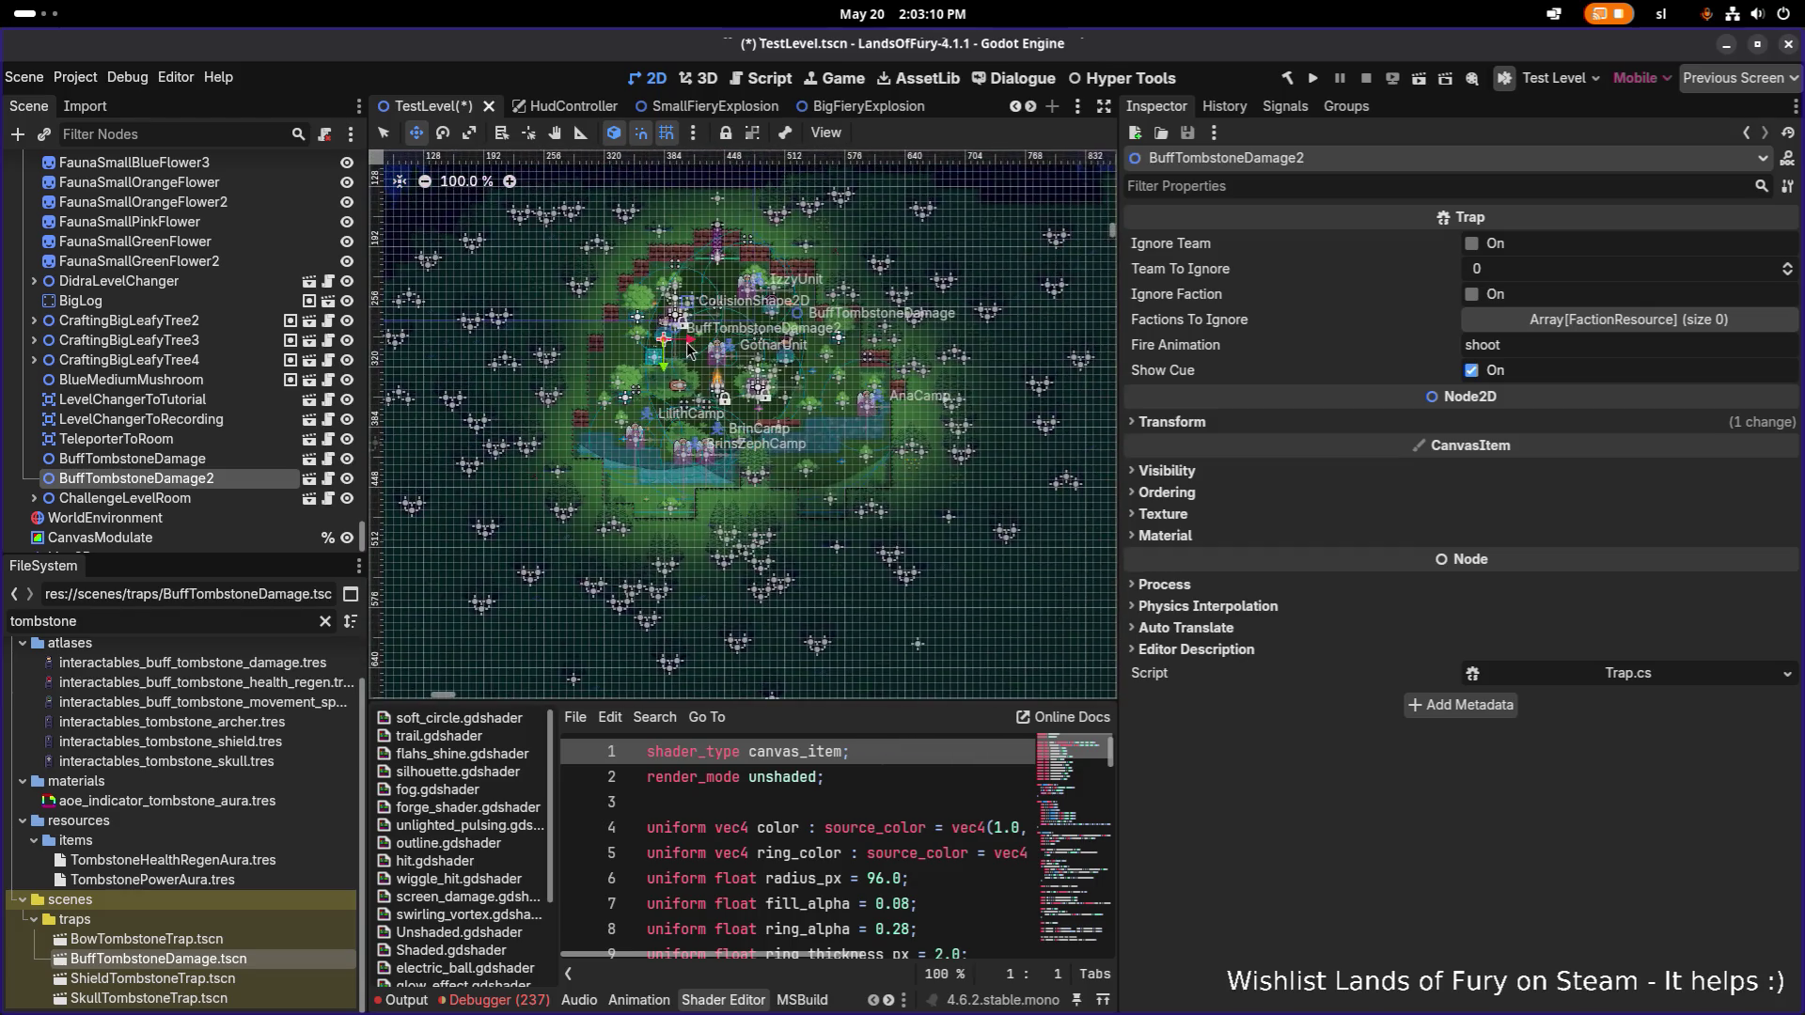
{"action": "key", "text": "ctrl+d"}
{"action": "left_click_drag", "start_coordinate": [656, 340], "coordinate": [635, 469]}
{"action": "key", "text": "ctrl+s"}
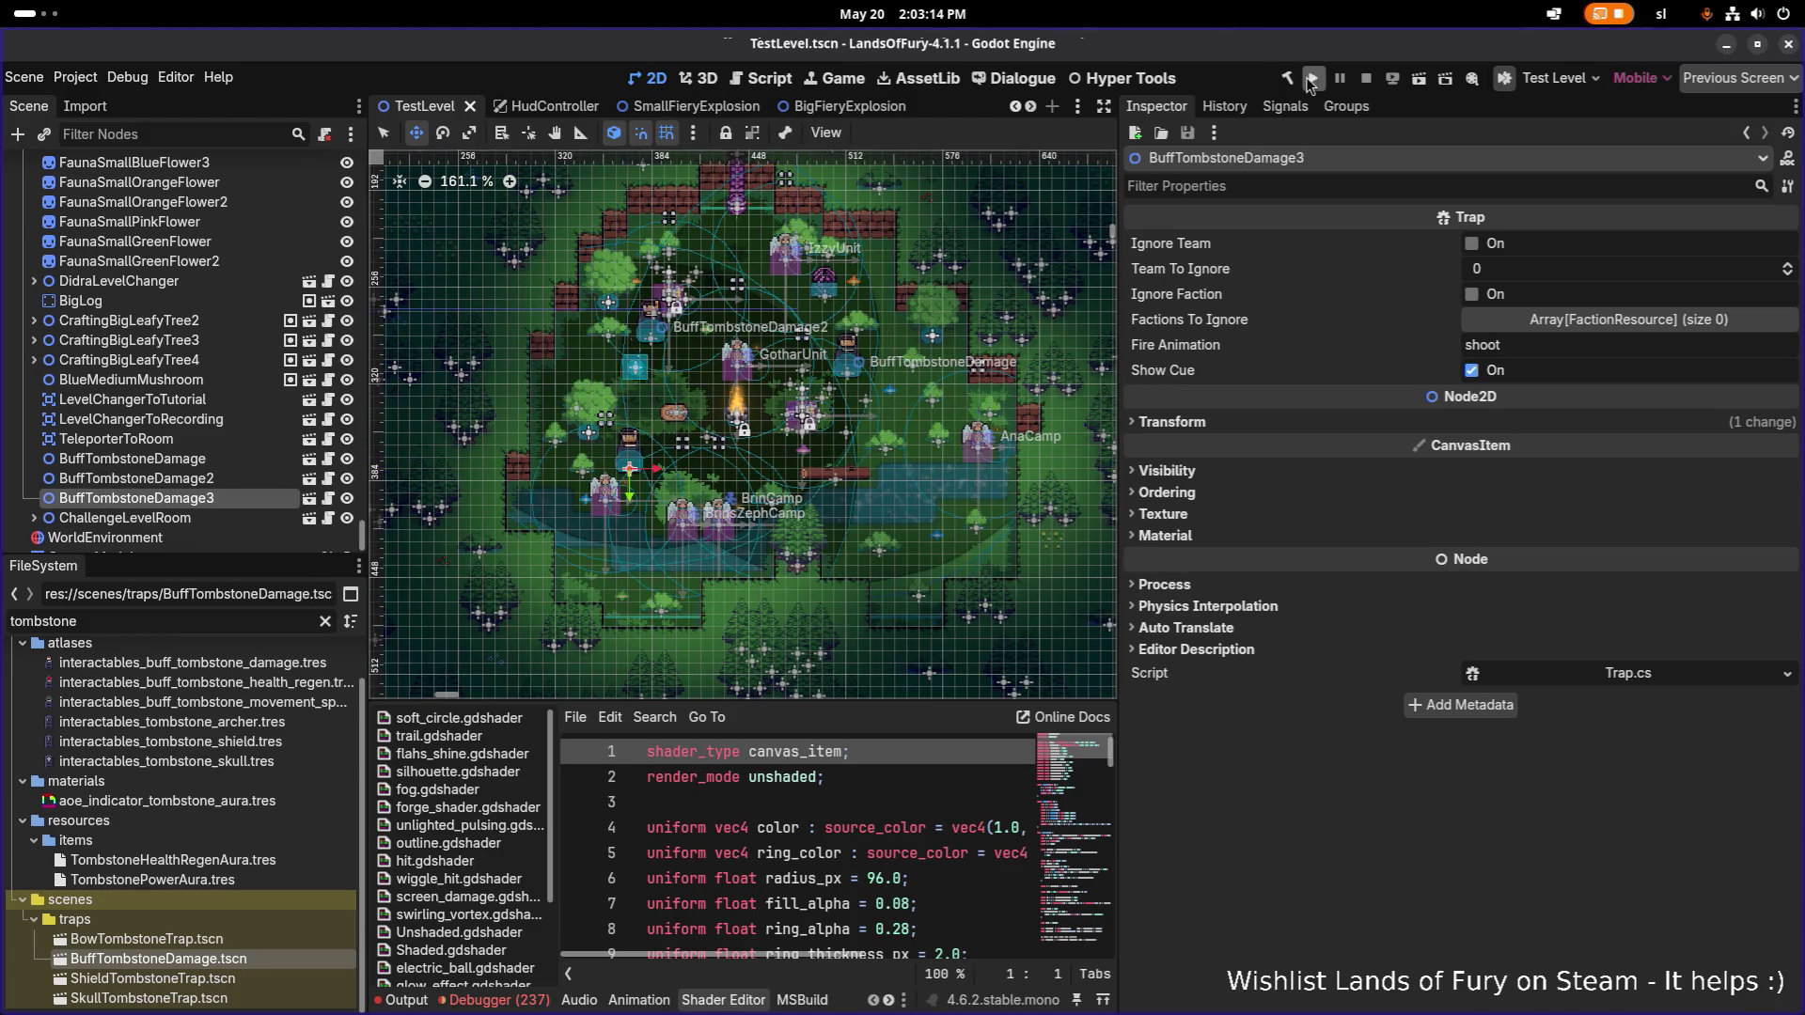
Run the project and walk the player north, south, then east through the clearing.
{"action": "left_click", "coordinate": [1314, 79]}
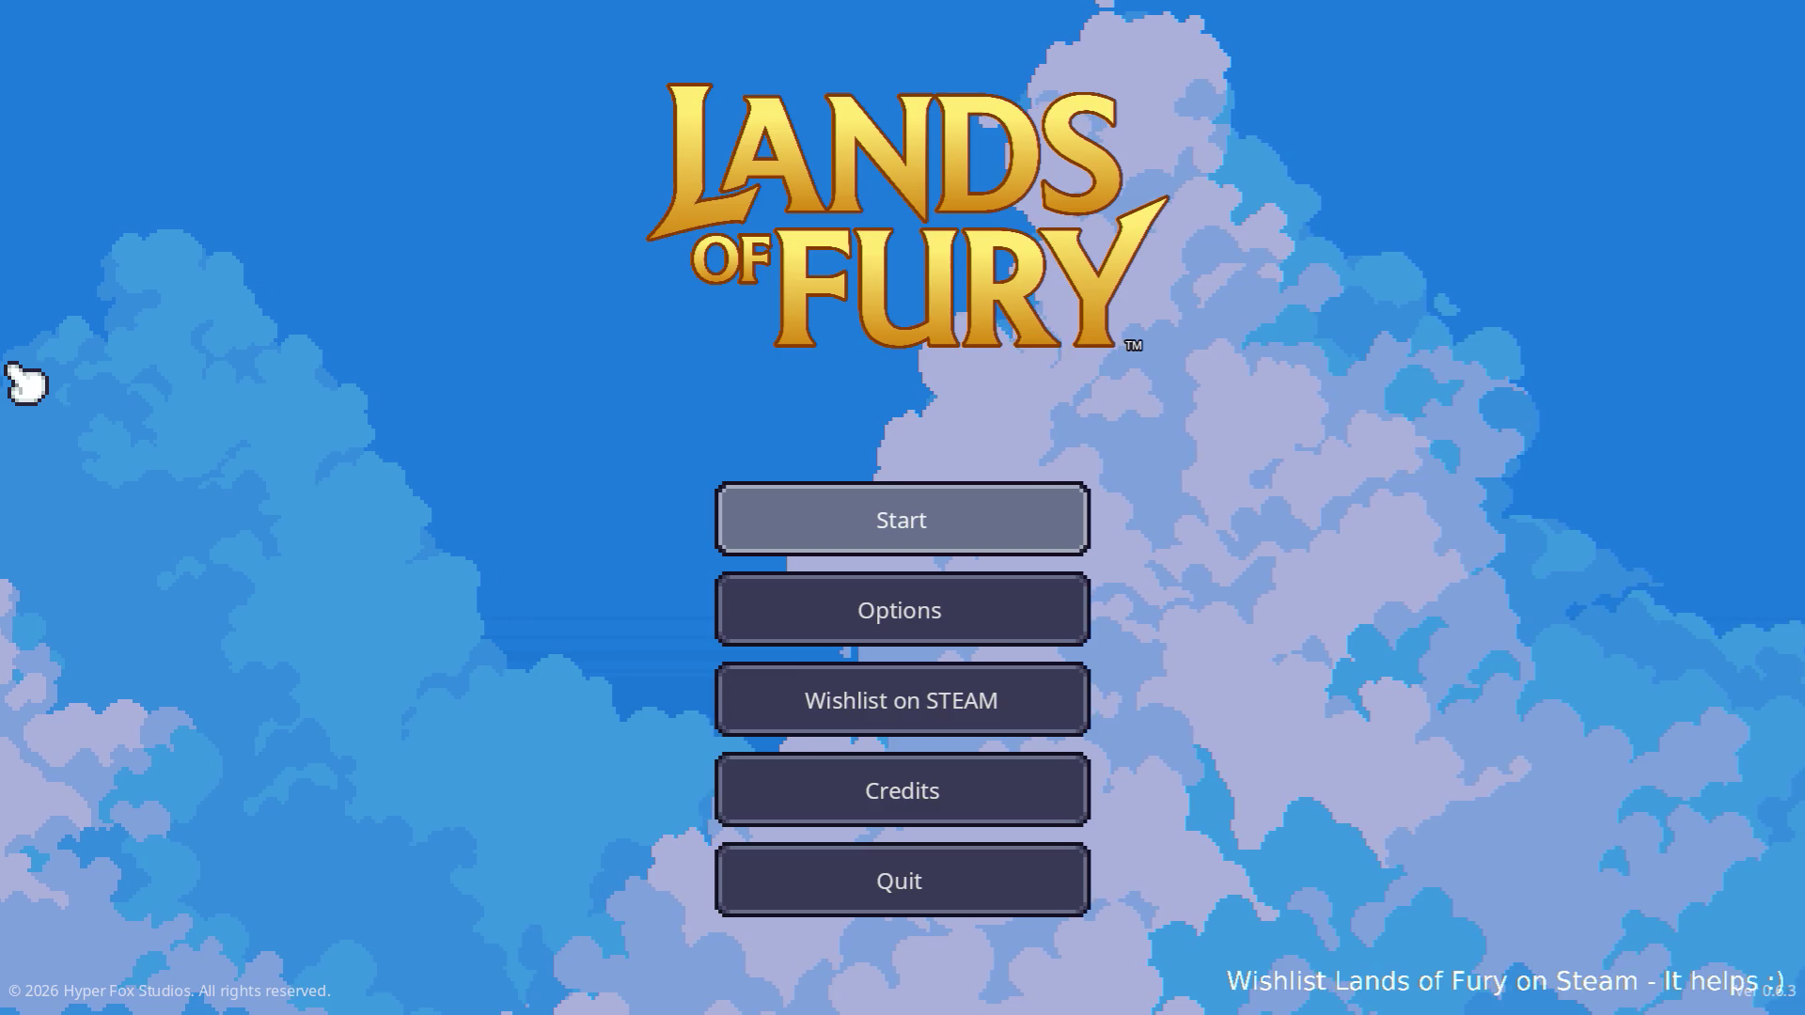
{"action": "key", "text": "Return"}
{"action": "key", "text": "Return"}
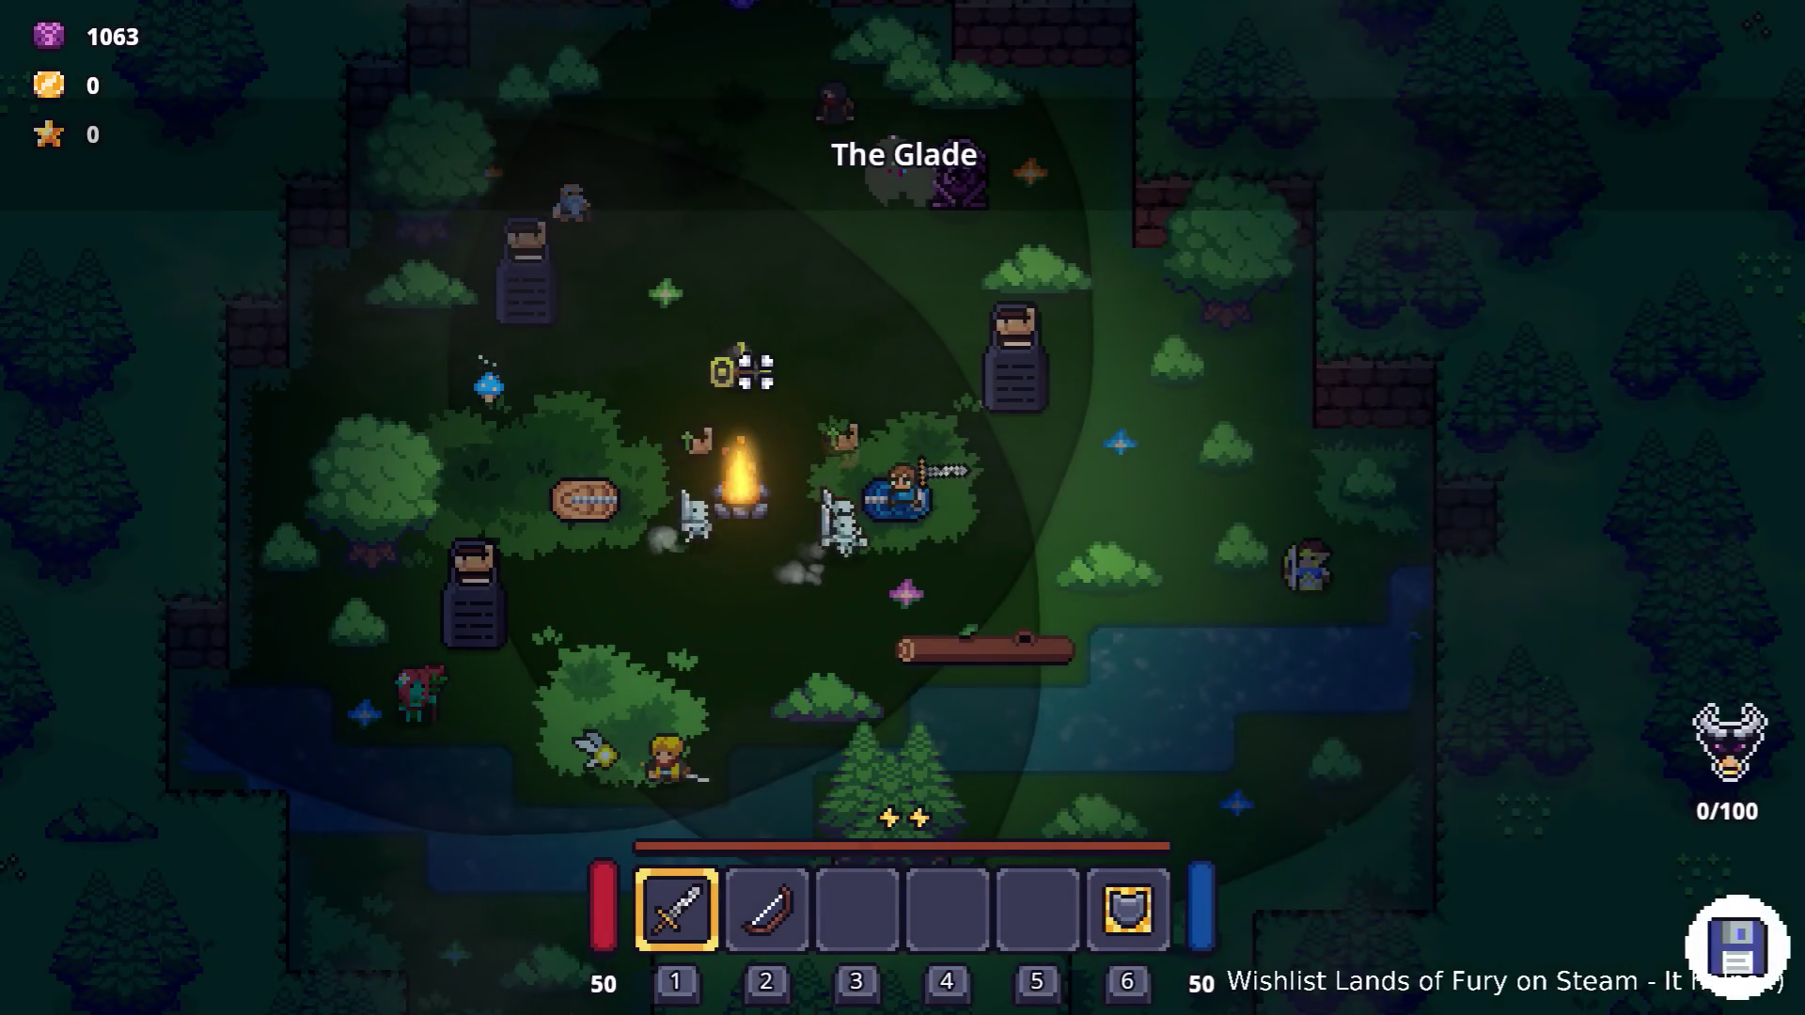
{"action": "key", "text": "w"}
{"action": "key", "text": "w"}
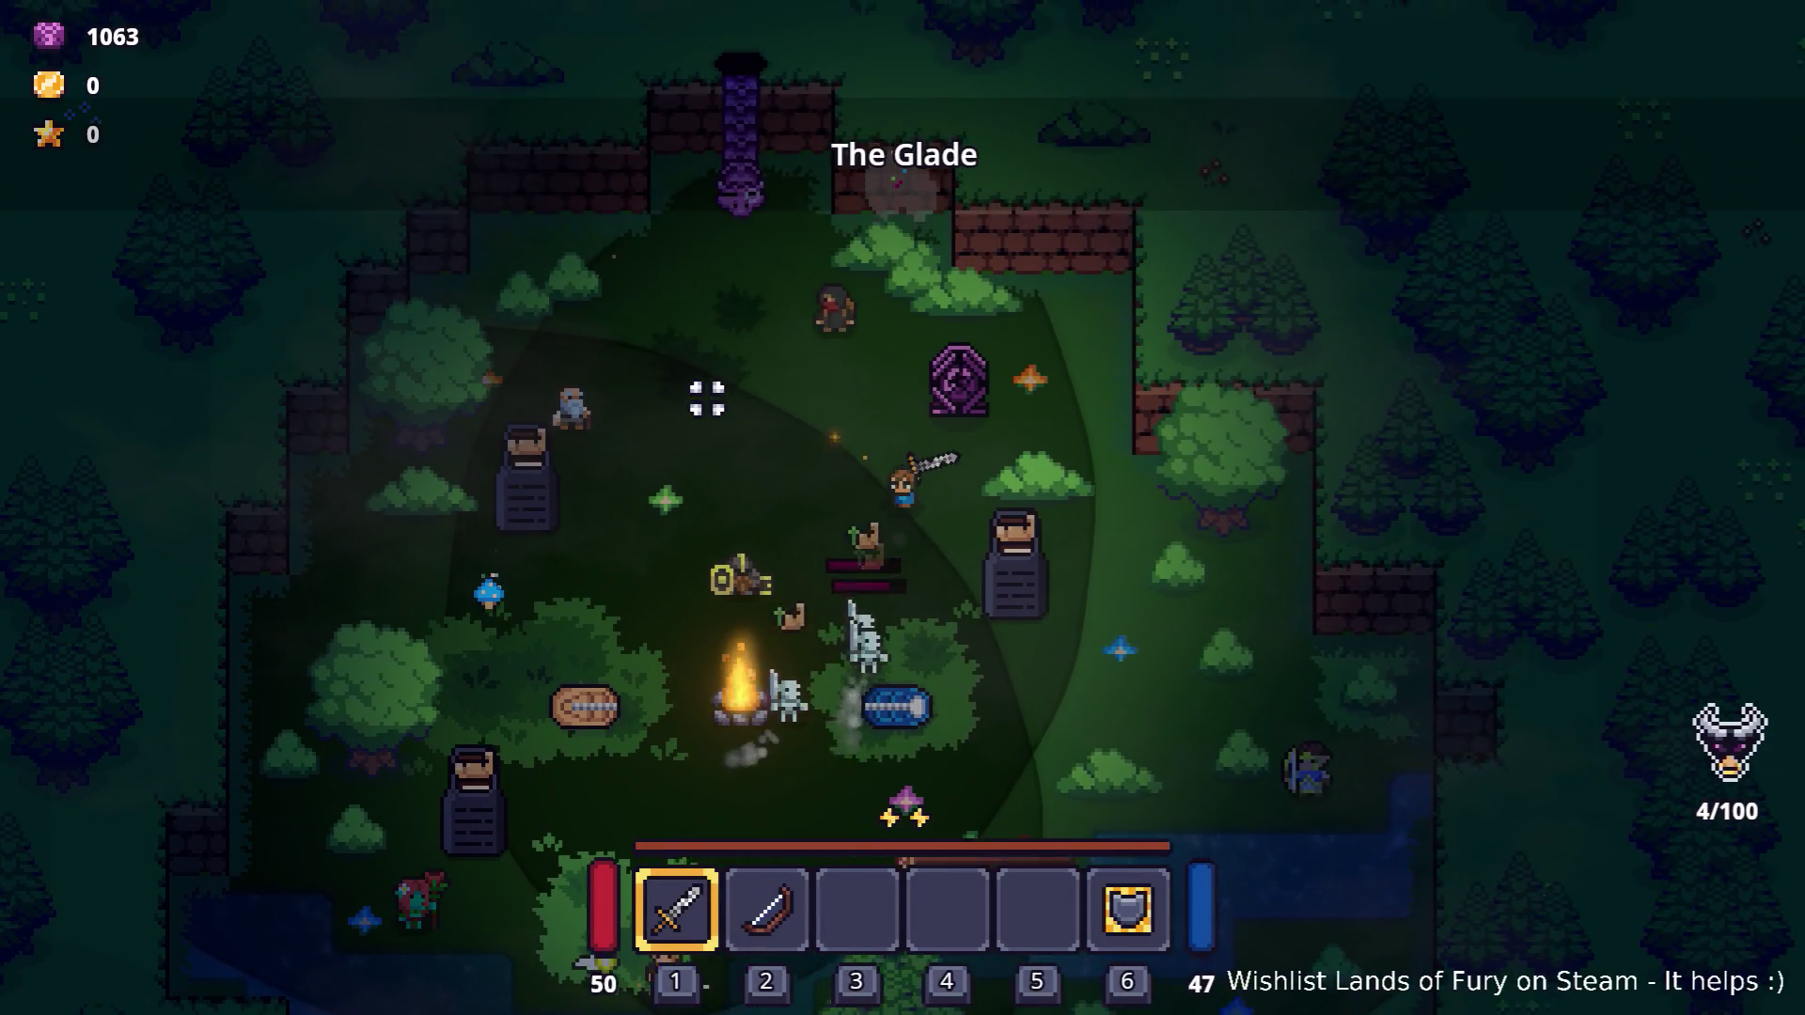
{"action": "key", "text": "s"}
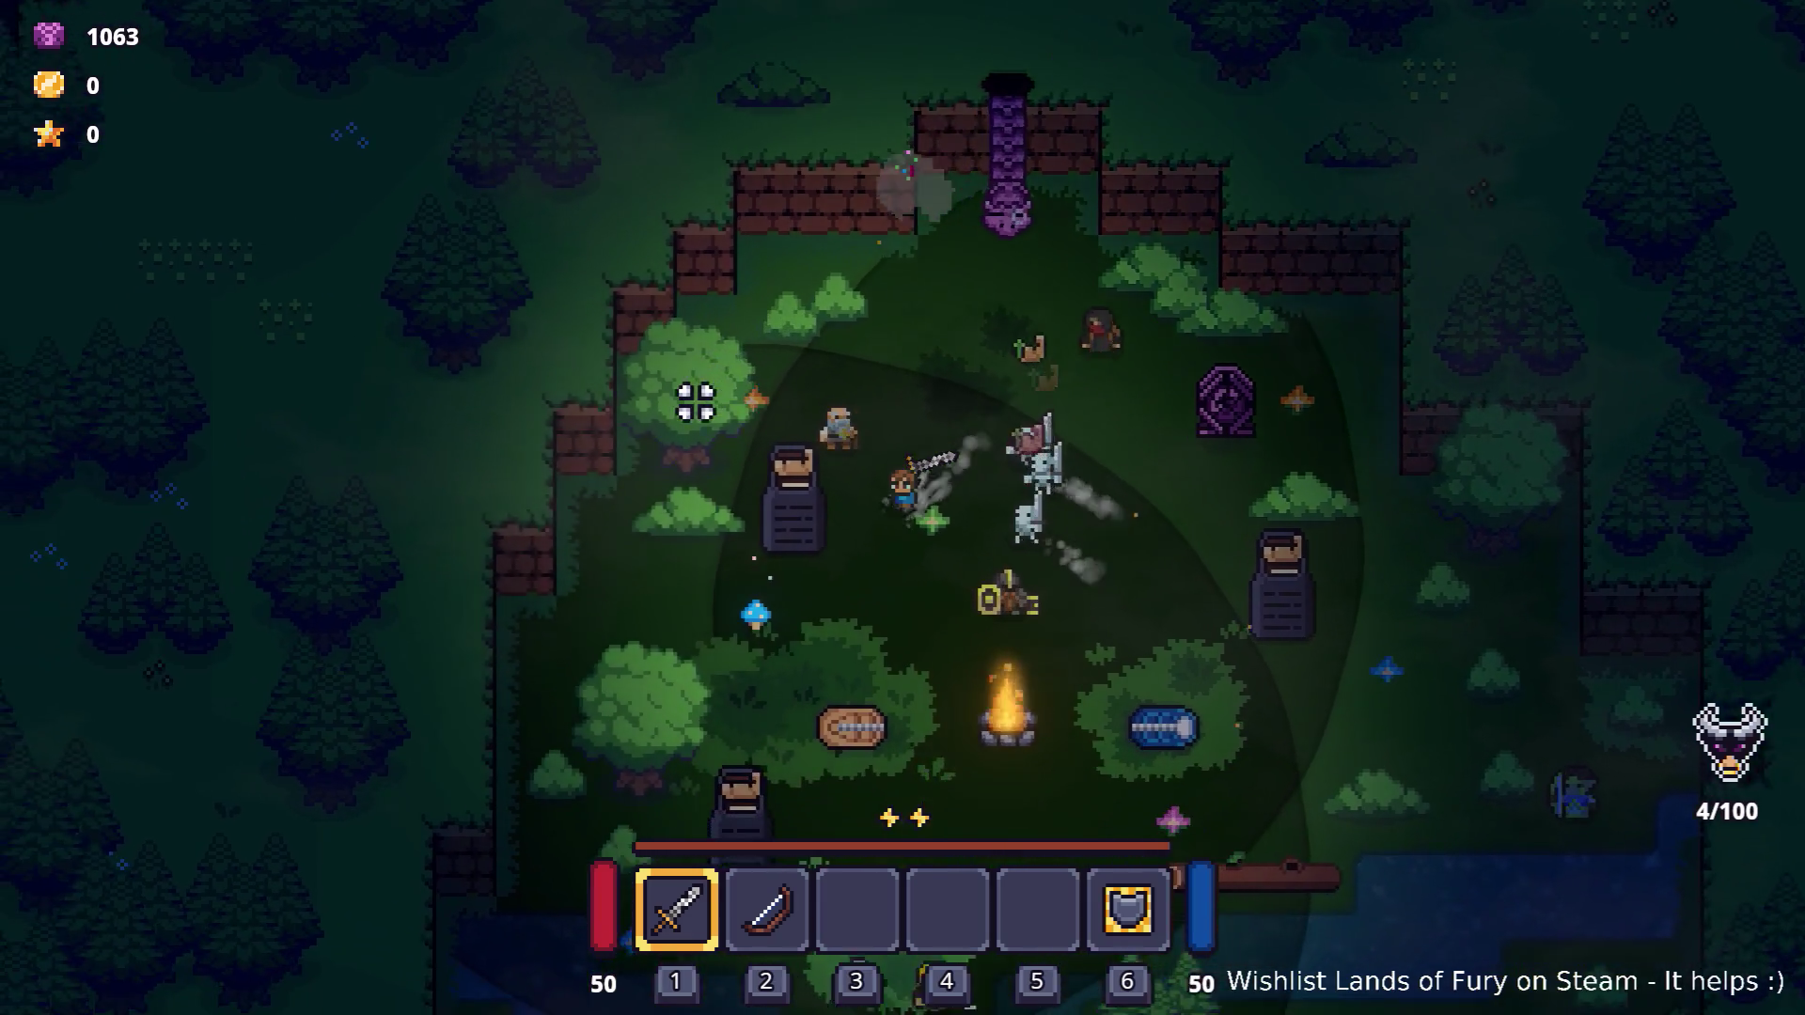
{"action": "key", "text": "d"}
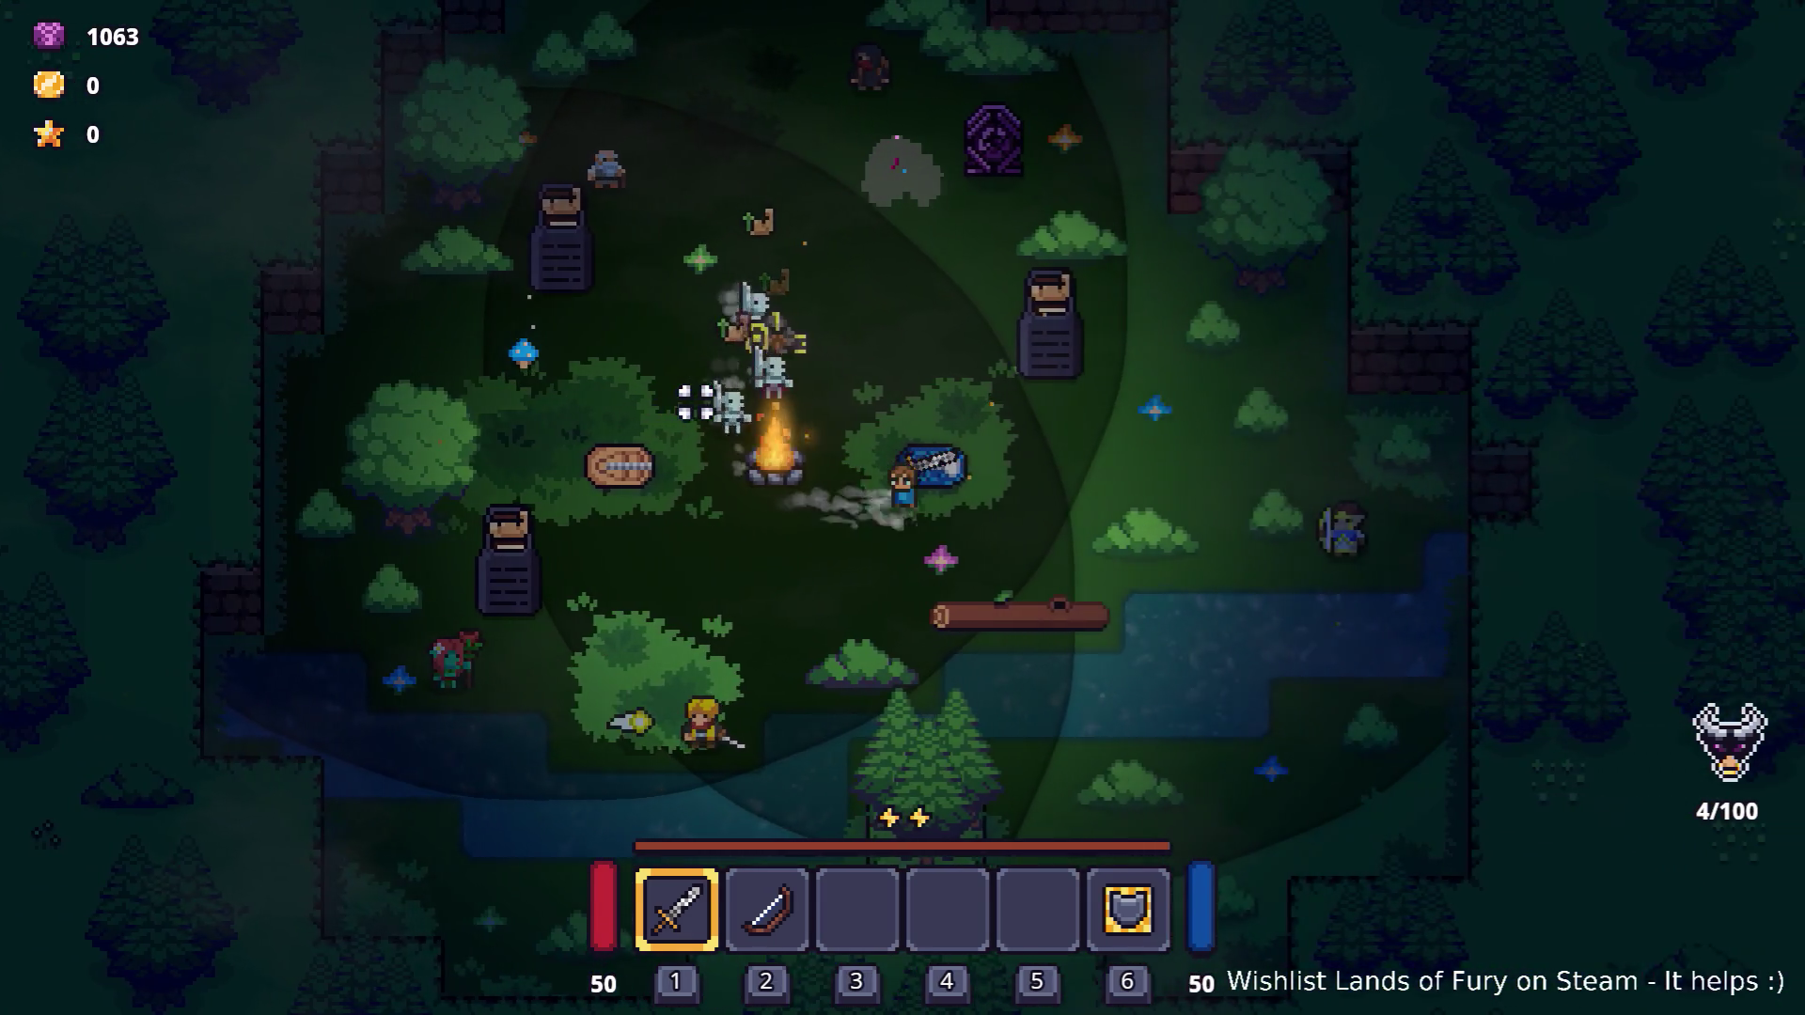
{"action": "key", "text": "d"}
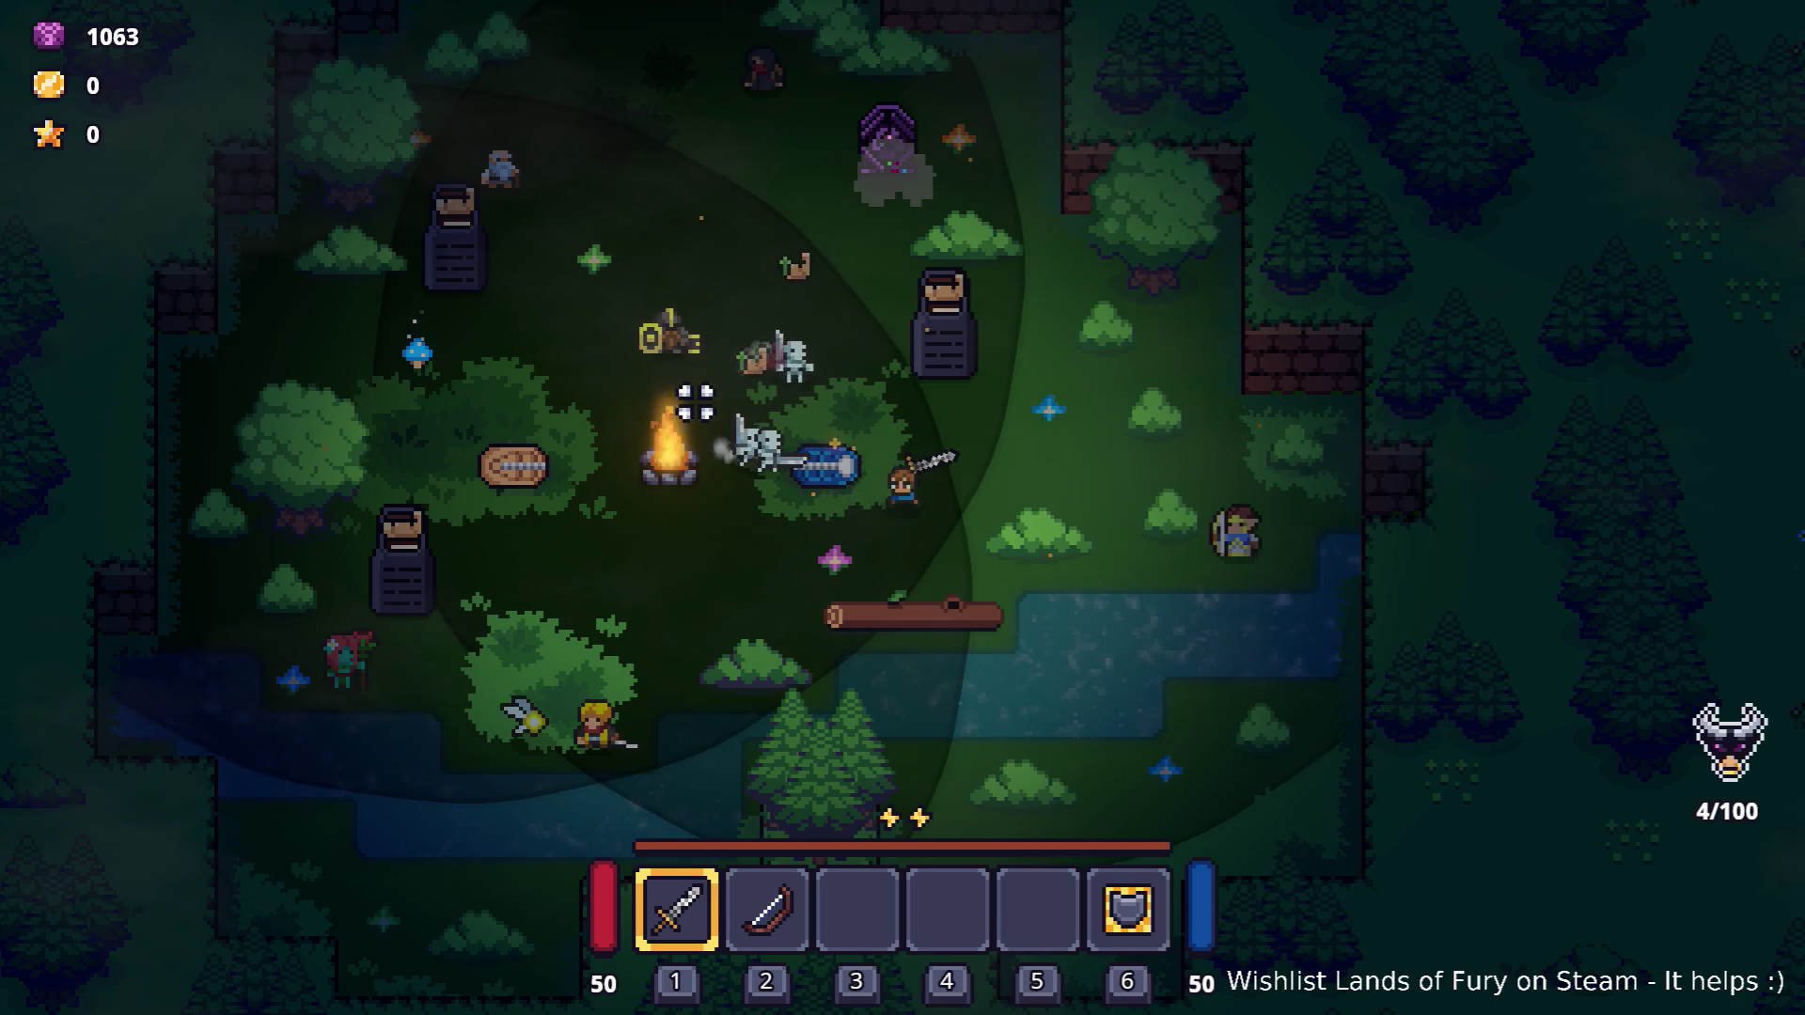
{"action": "key", "text": "d"}
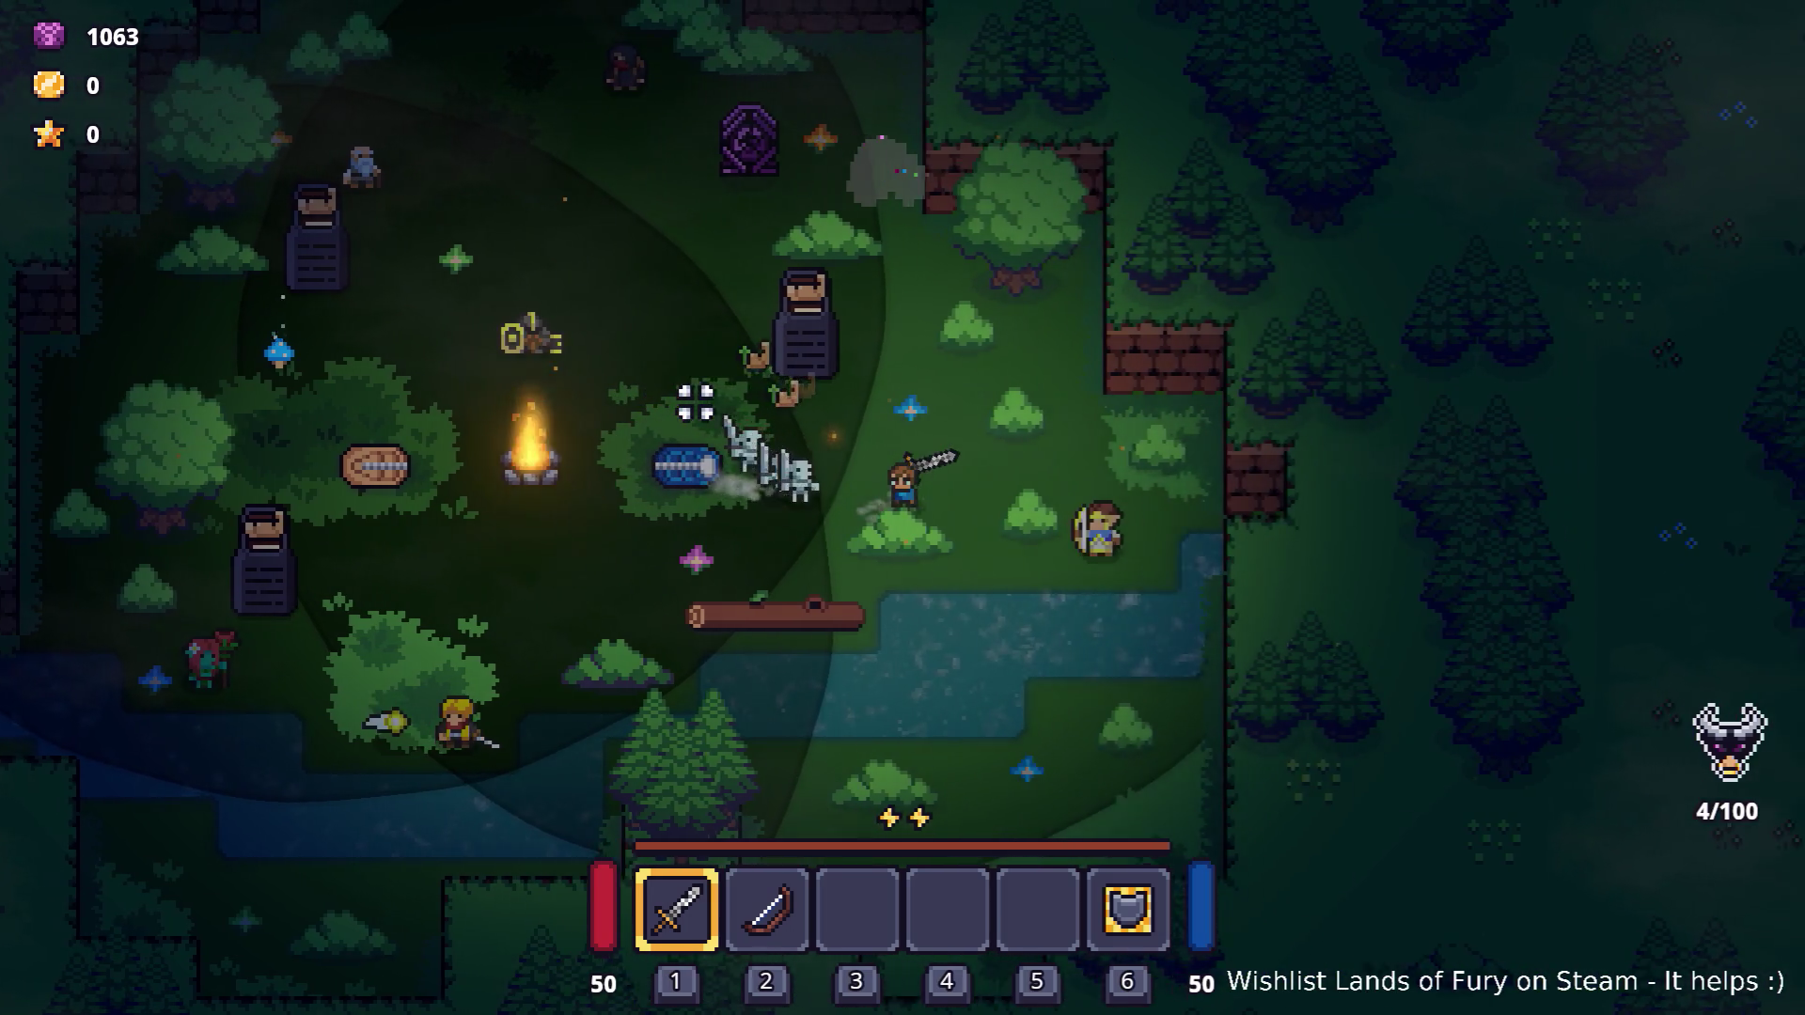
{"action": "key", "text": "d"}
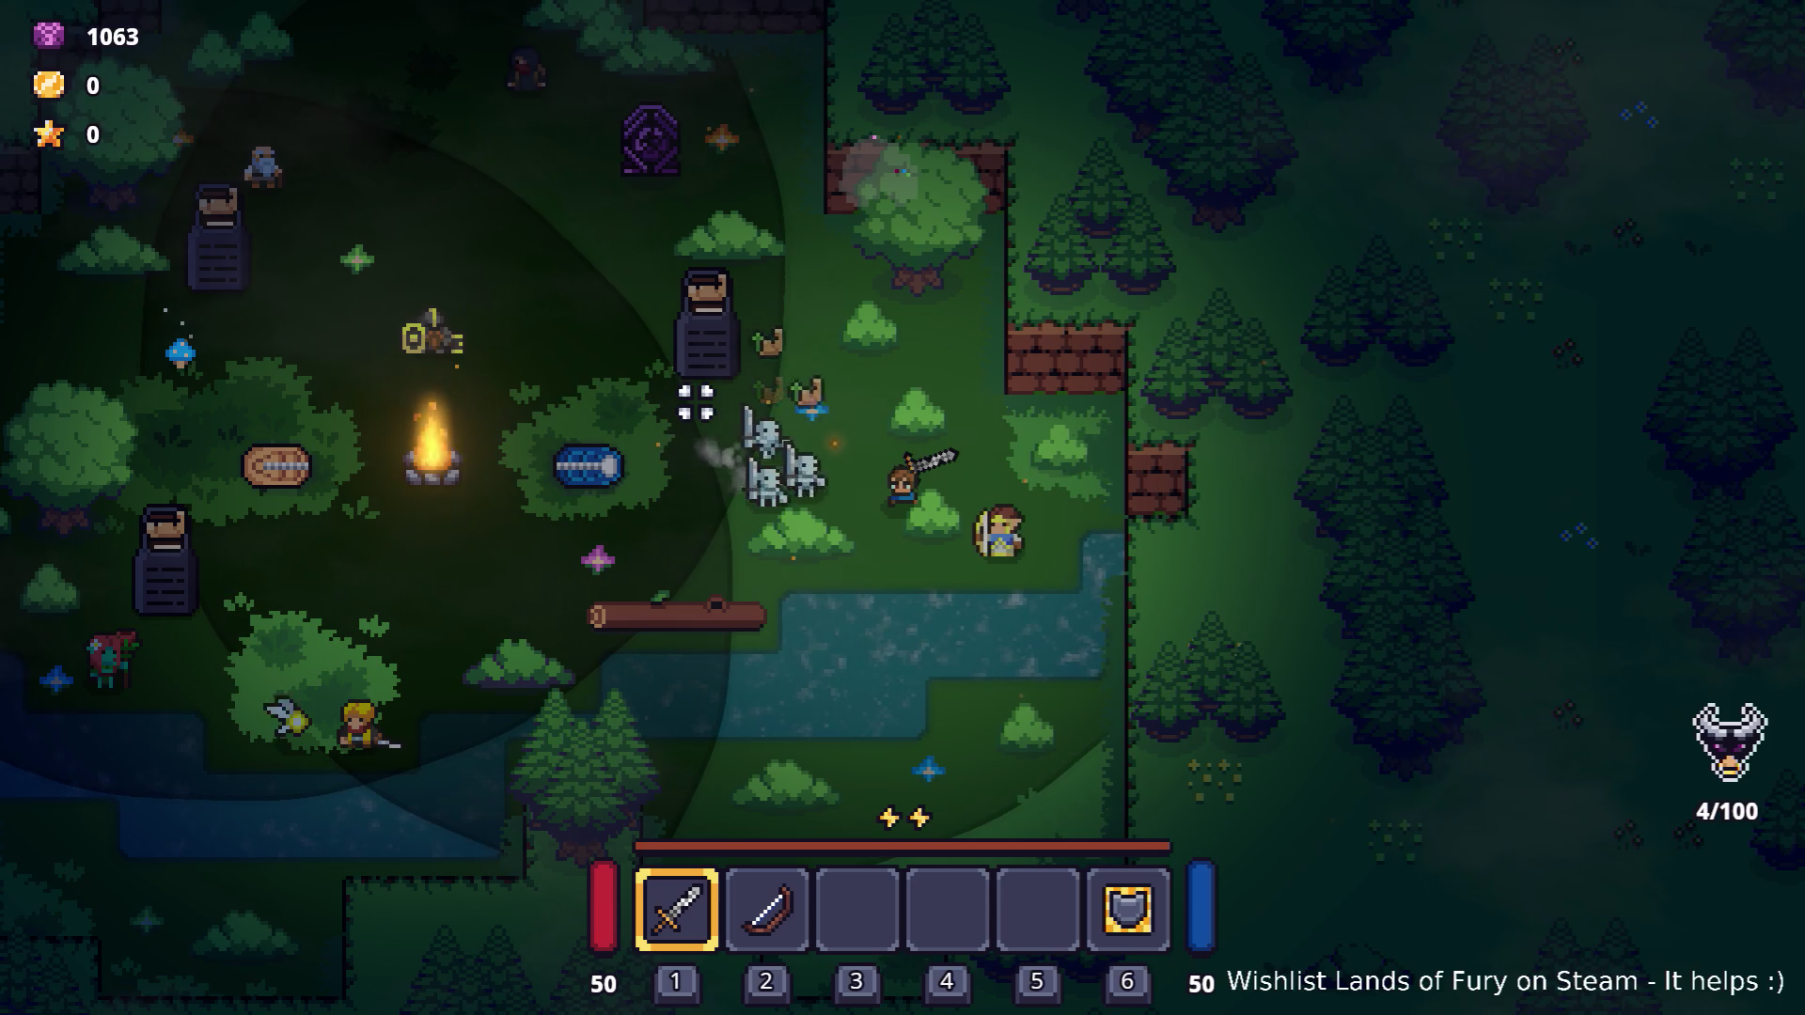
Walk around the tombstones and river back to the campfire, then pause and quit to desktop.
{"action": "key", "text": "w"}
{"action": "key", "text": "a"}
{"action": "key", "text": "a"}
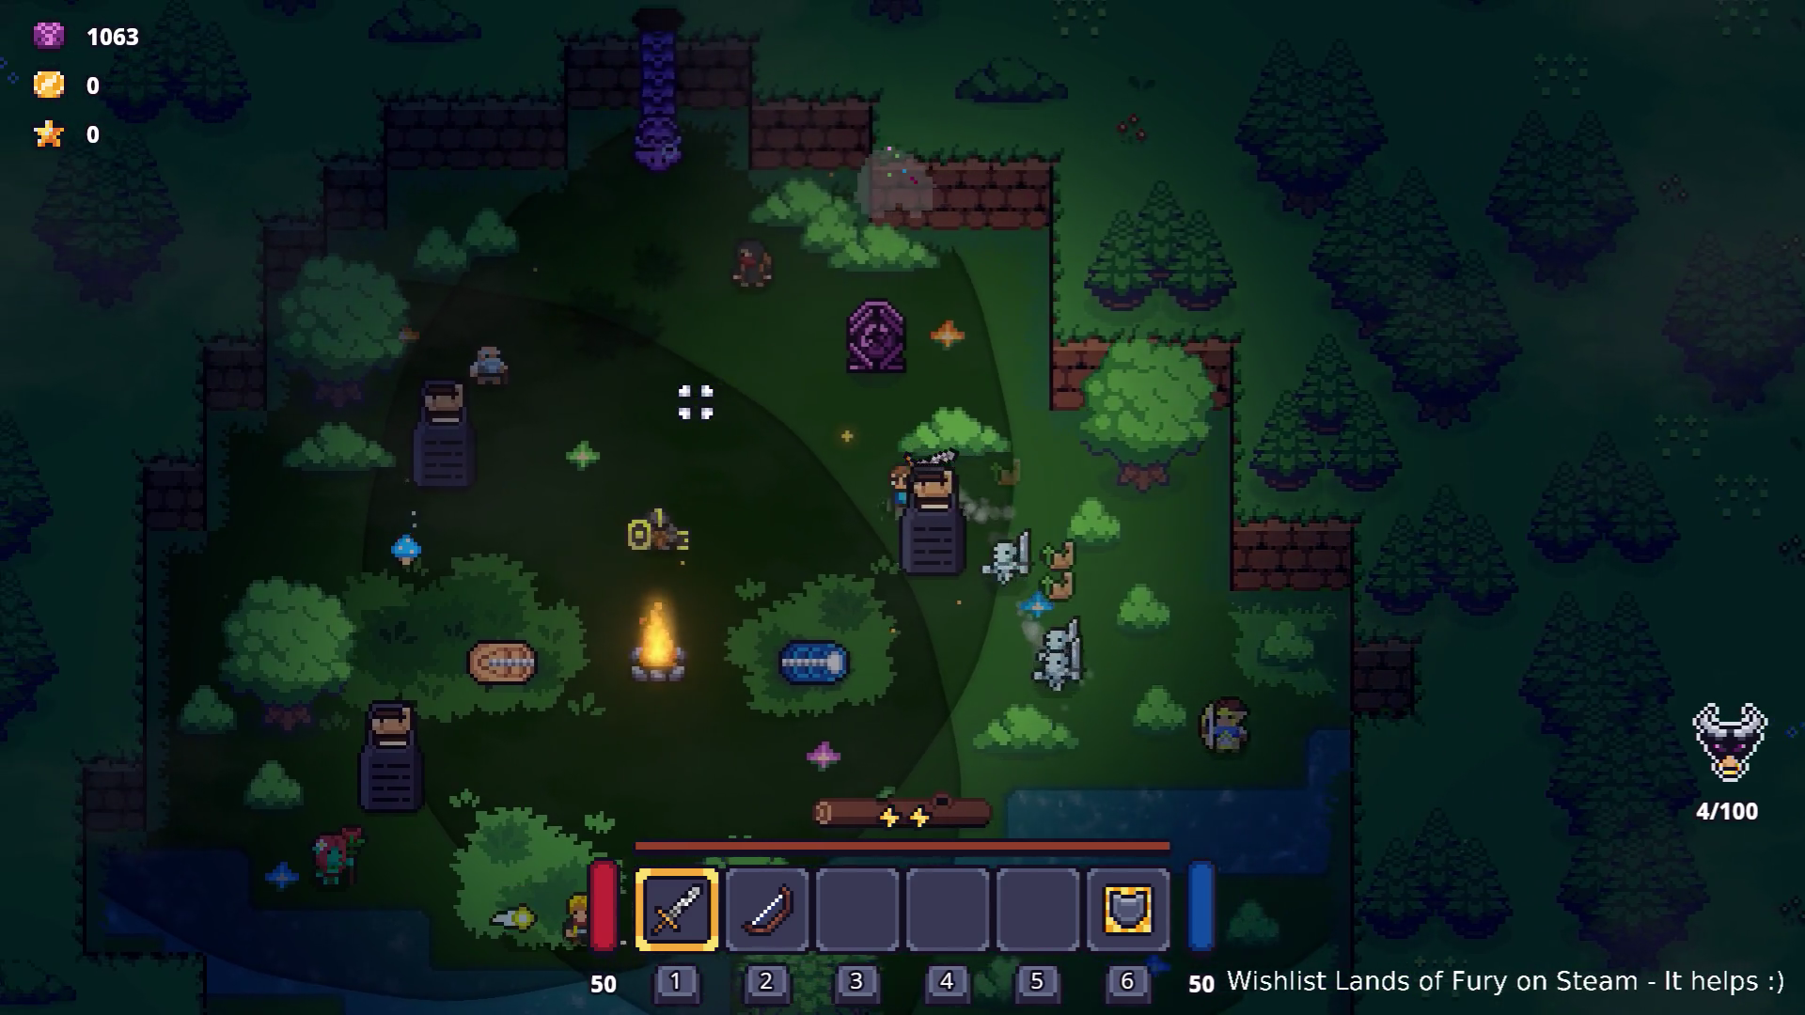
{"action": "key", "text": "s"}
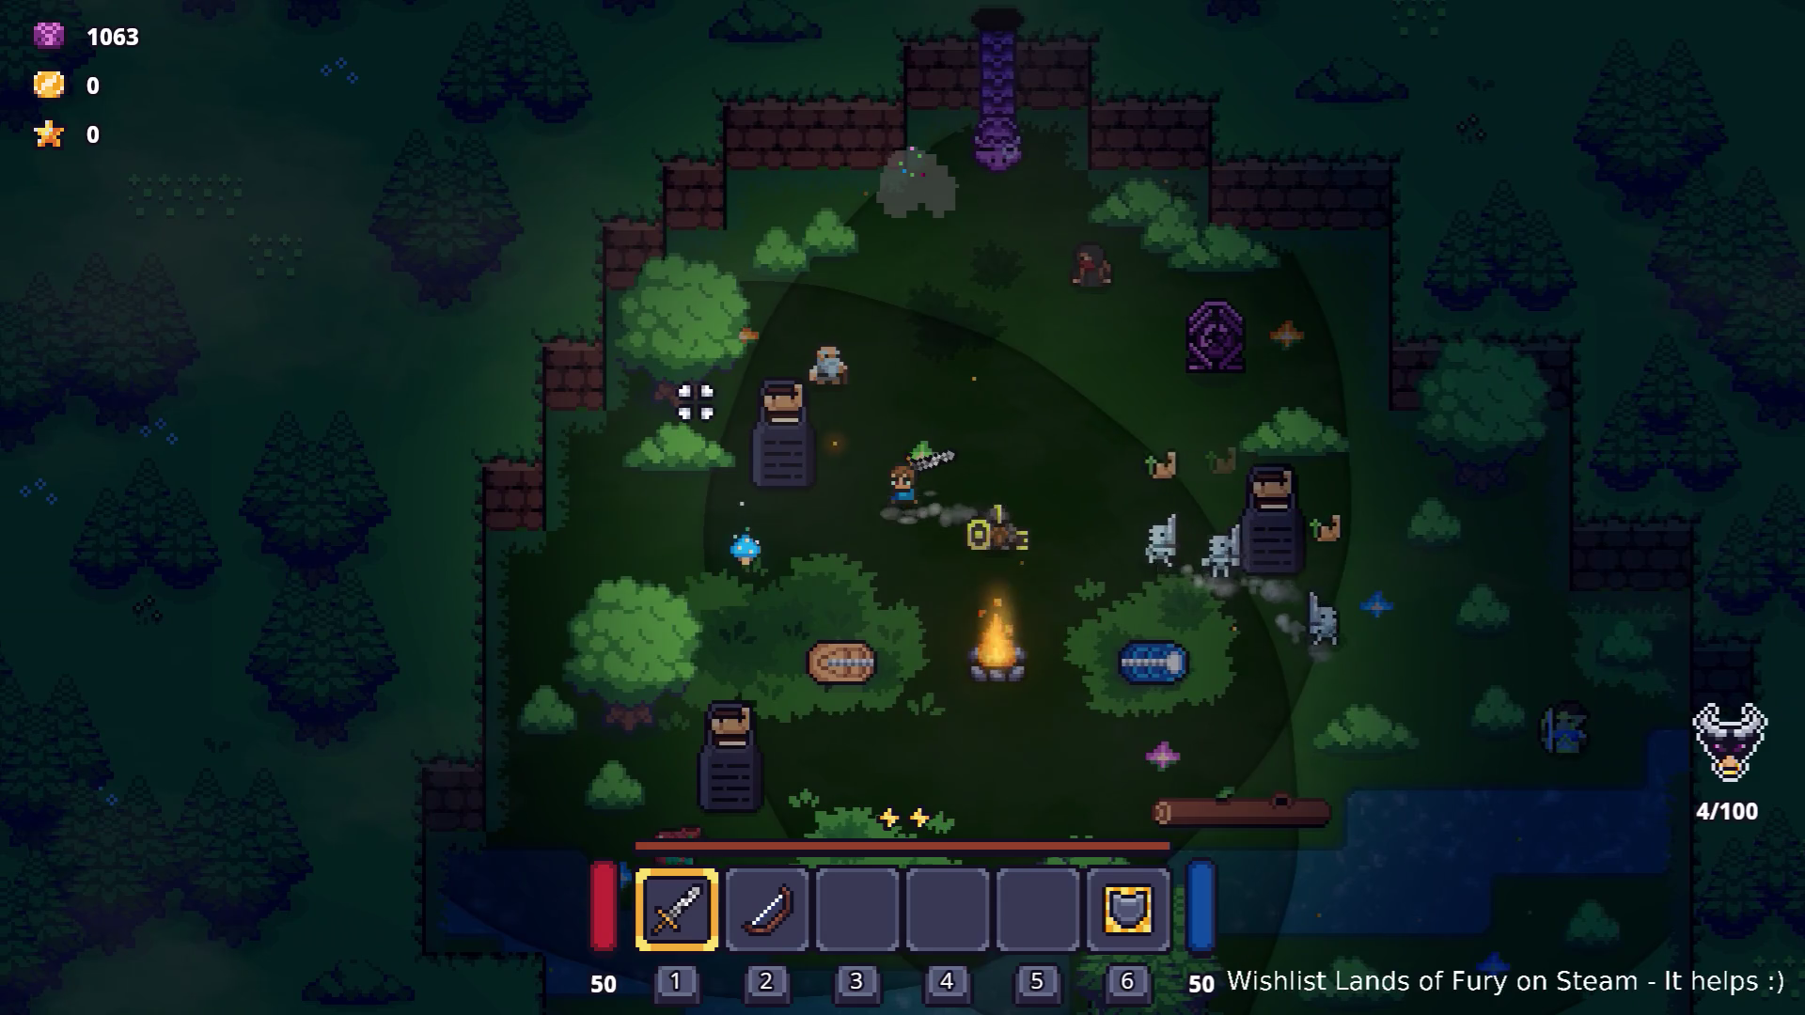
{"action": "key", "text": "s"}
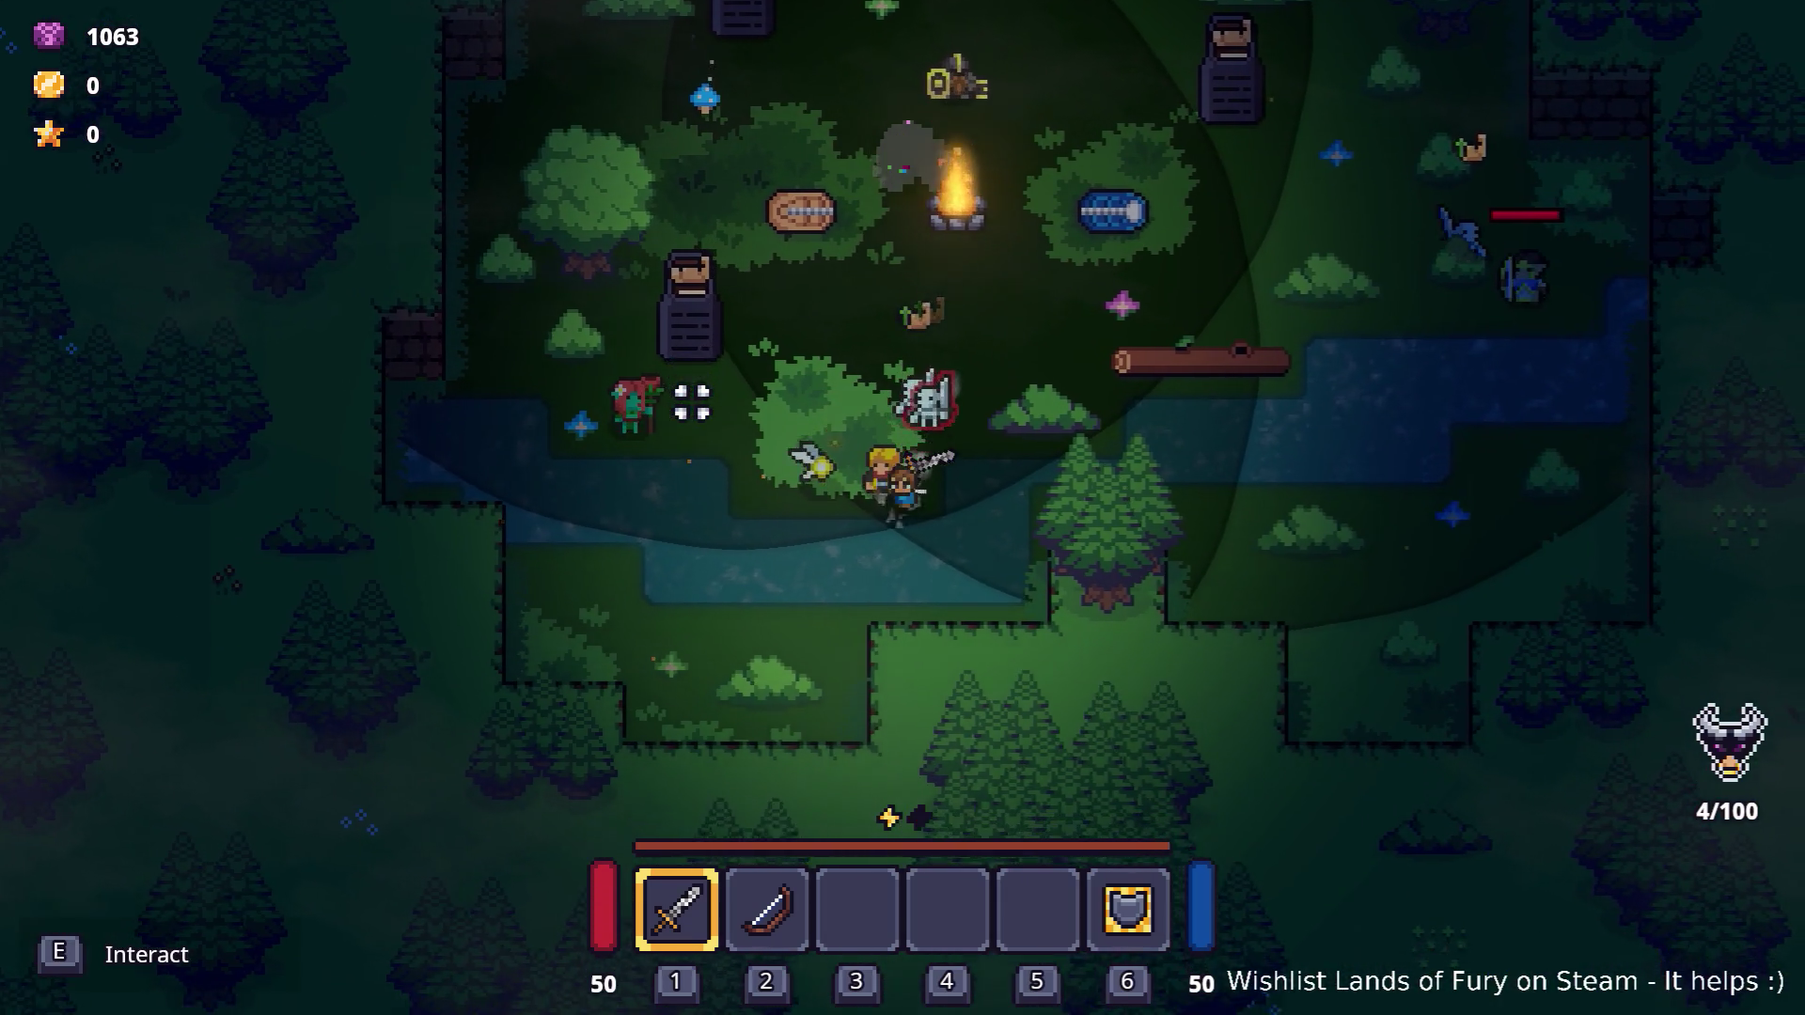
{"action": "key", "text": "s"}
{"action": "key", "text": "d"}
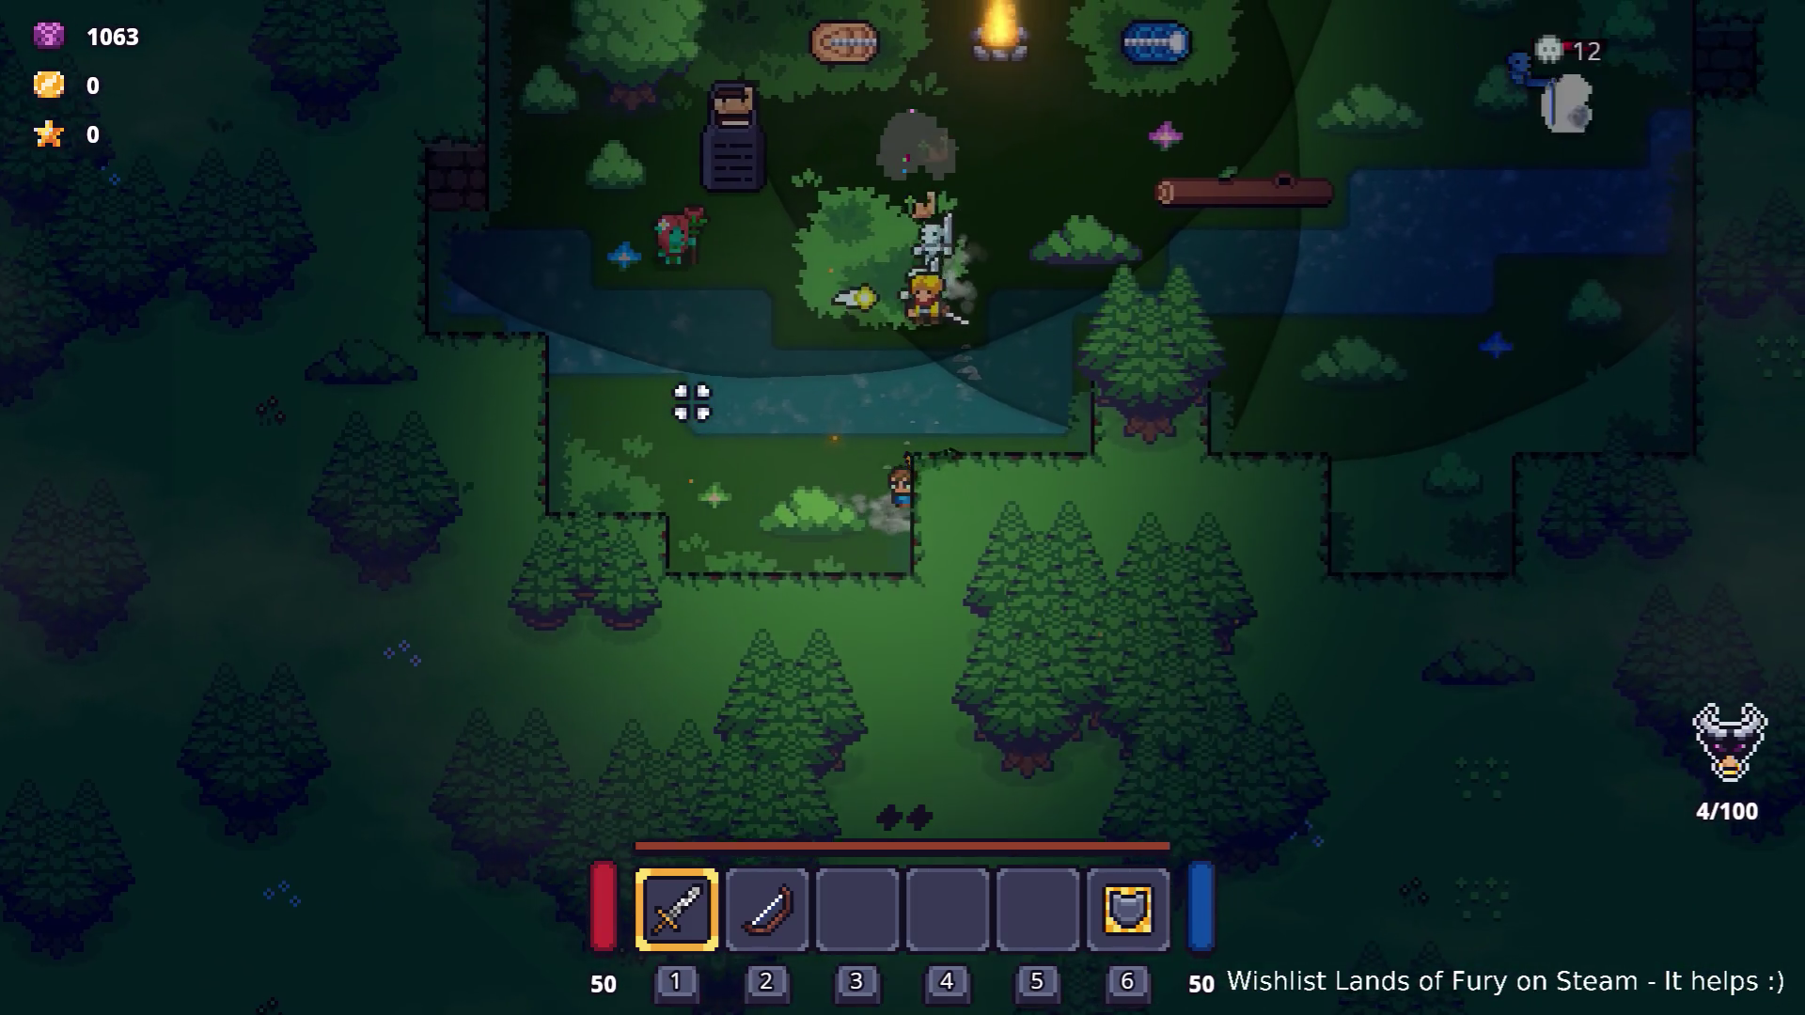
{"action": "key", "text": "w"}
{"action": "key", "text": "s"}
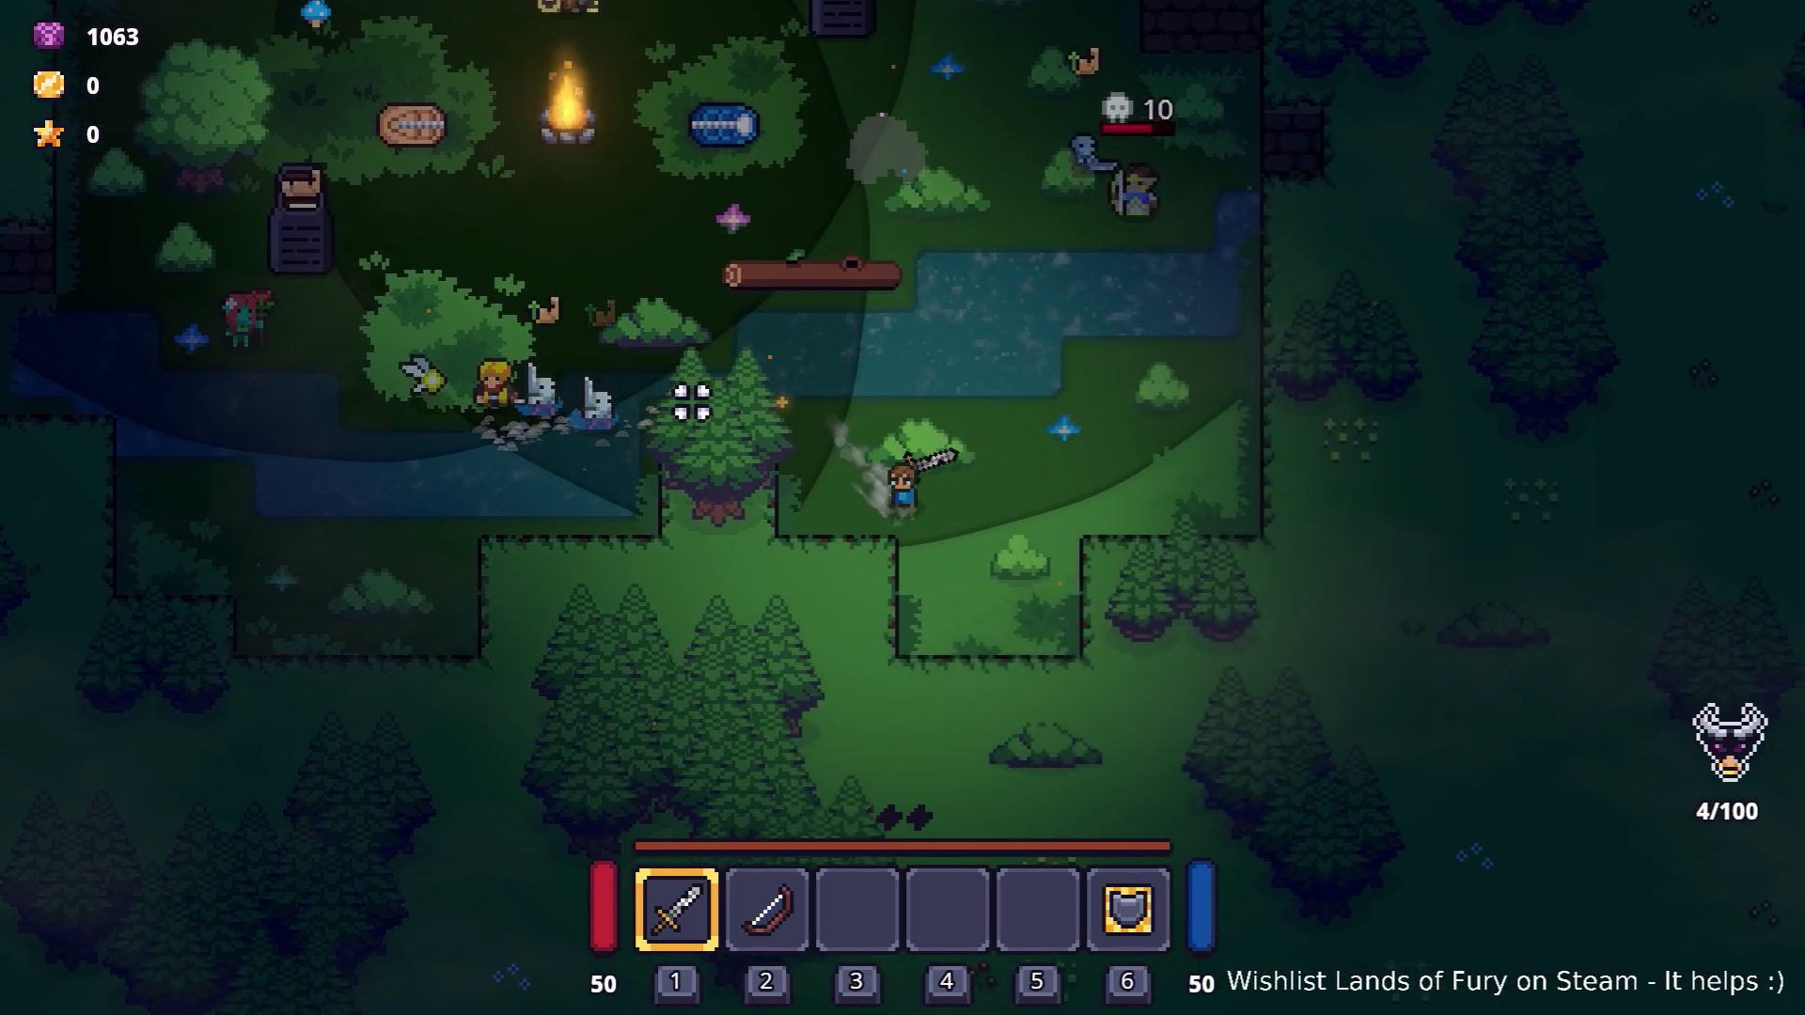
{"action": "key", "text": "d"}
{"action": "key", "text": "w"}
{"action": "key", "text": "w"}
{"action": "key", "text": "a"}
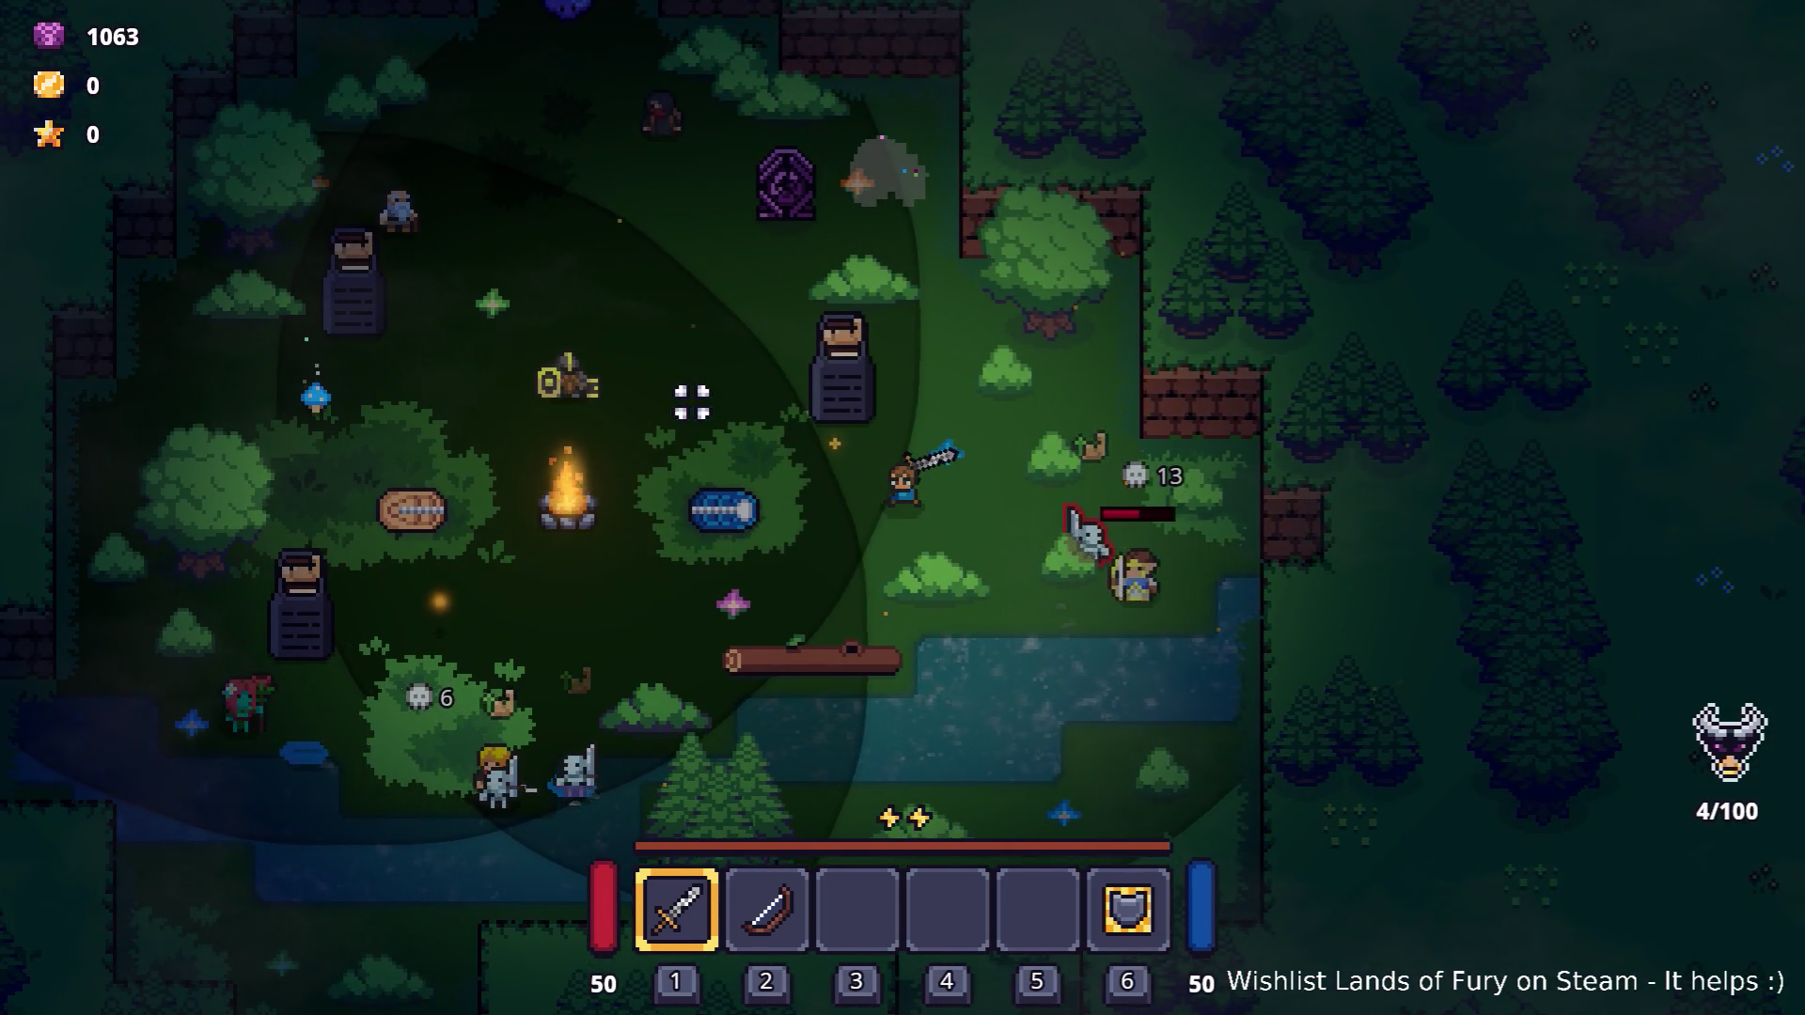
{"action": "key", "text": "a"}
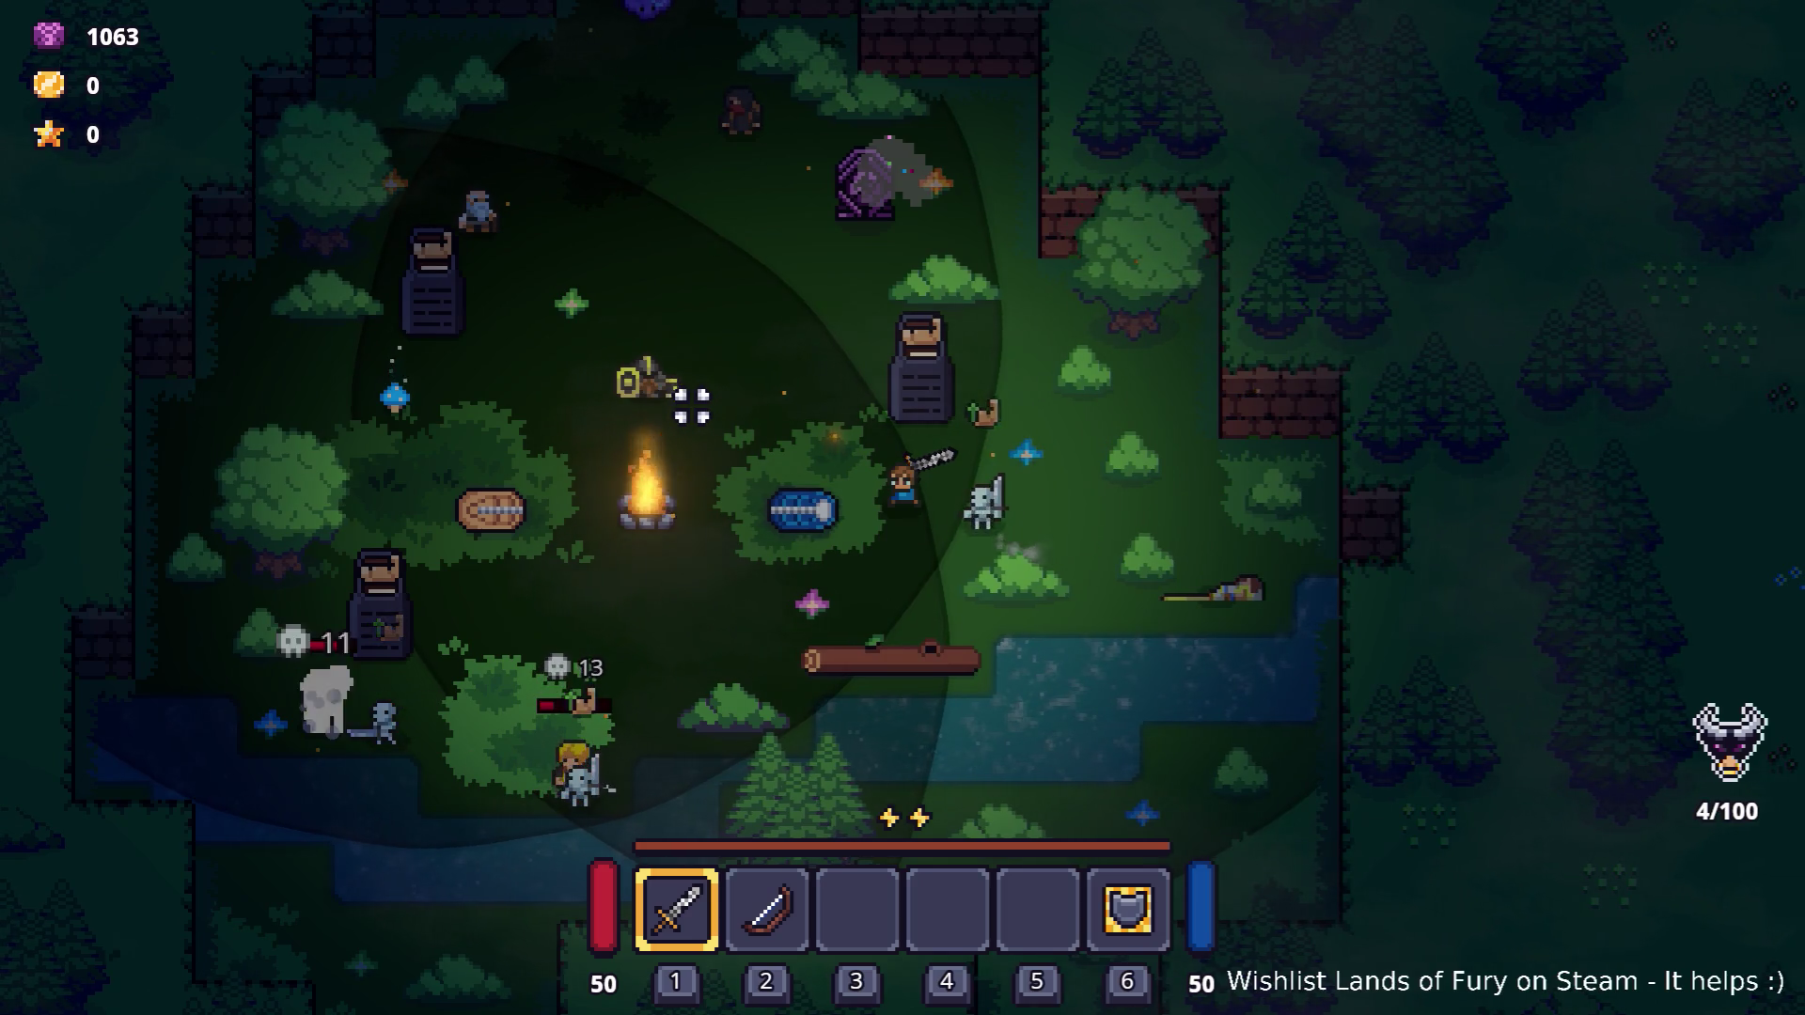
{"action": "key", "text": "Escape"}
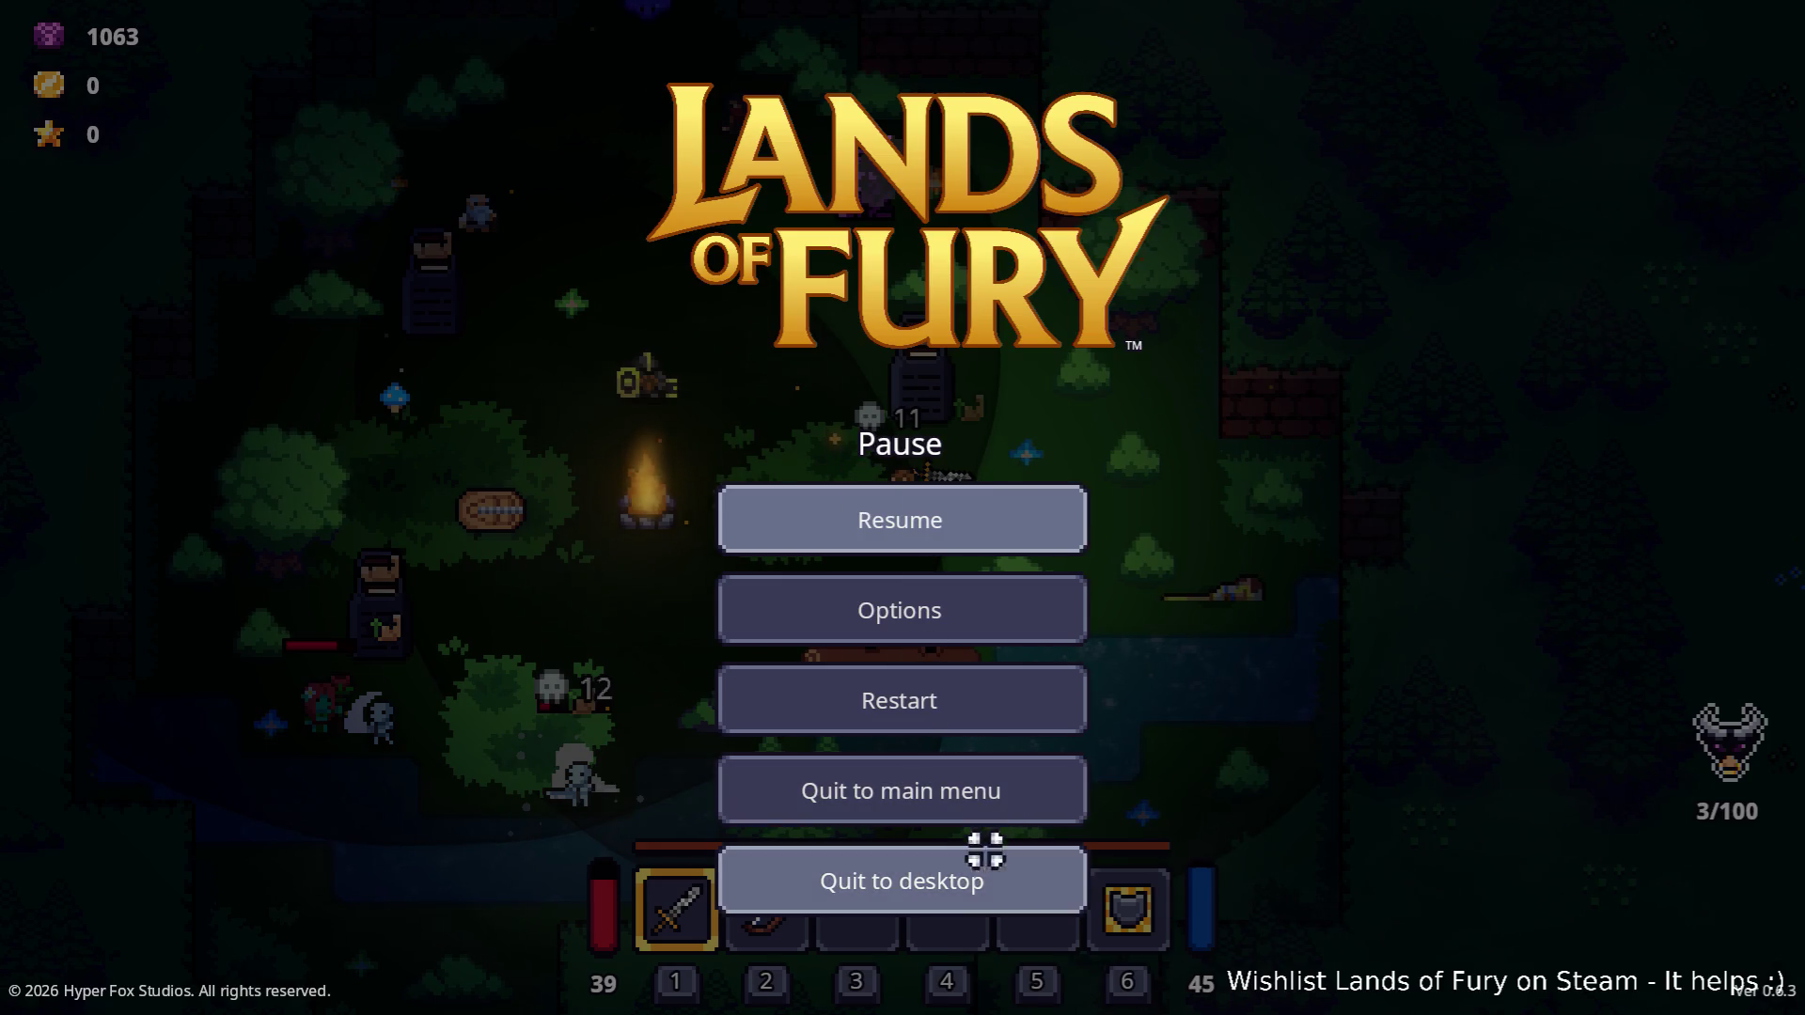
{"action": "left_click", "coordinate": [983, 870]}
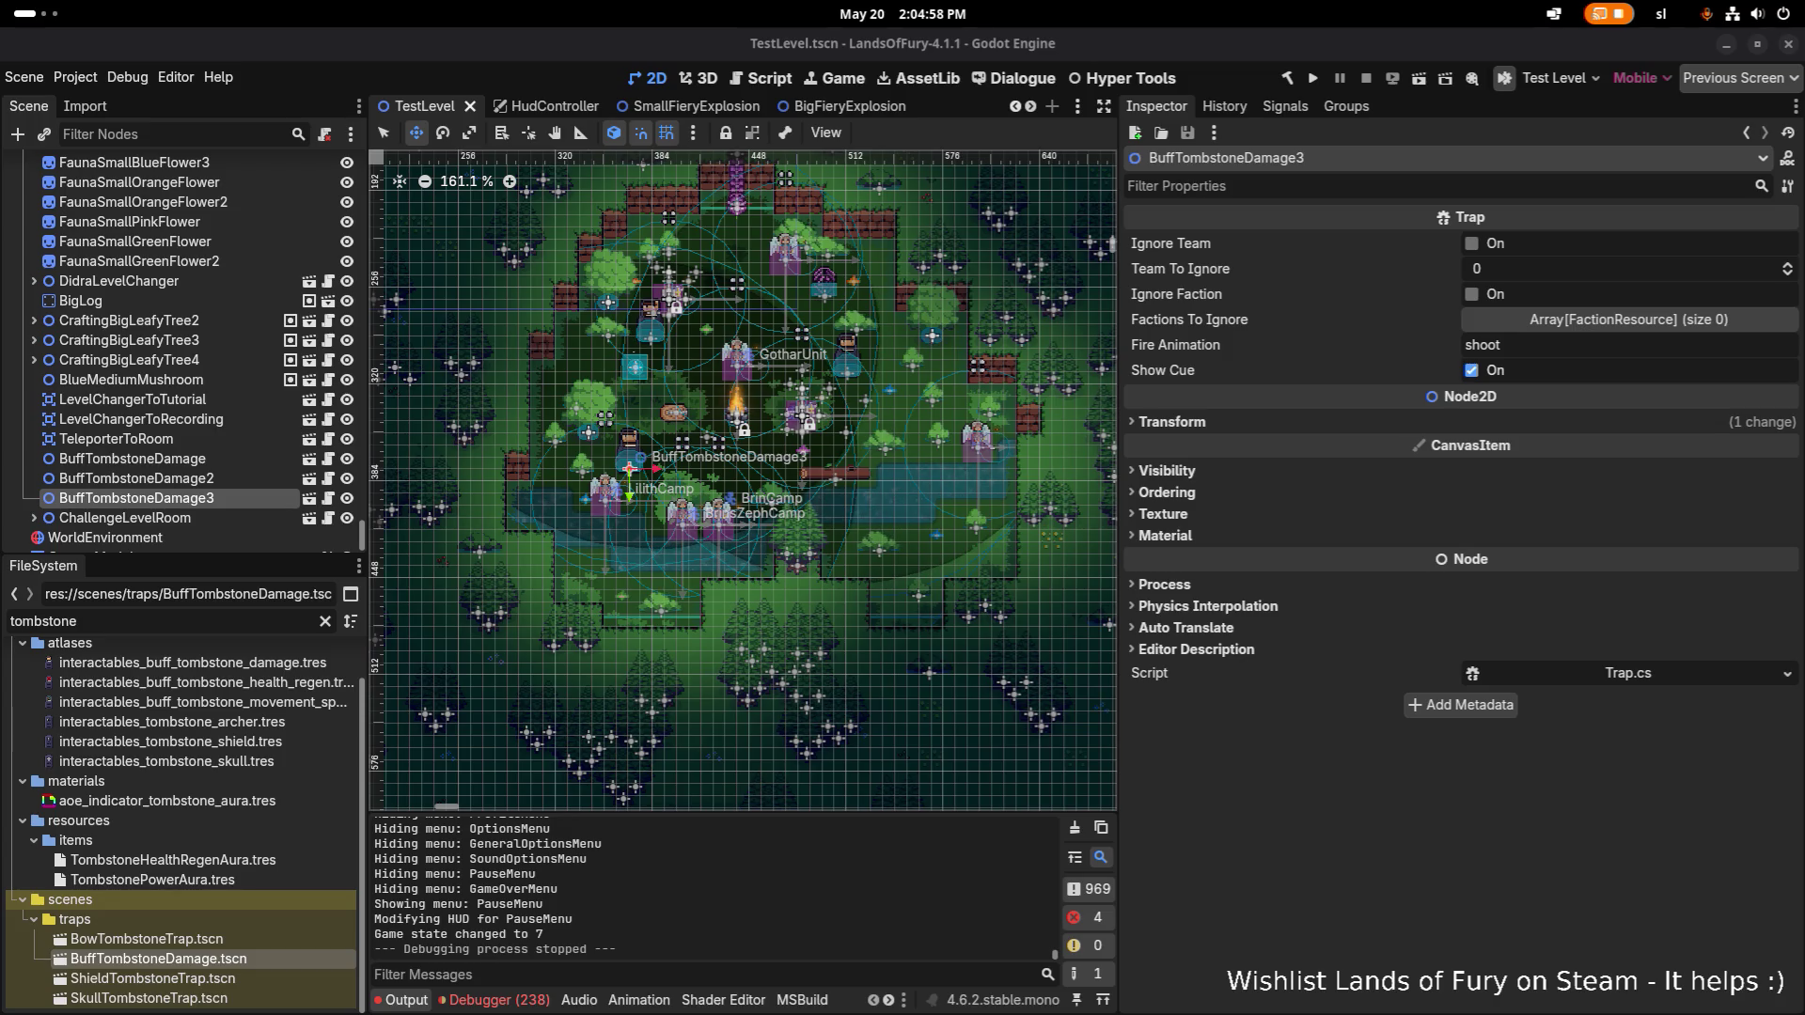
{"action": "left_click", "coordinate": [1222, 780]}
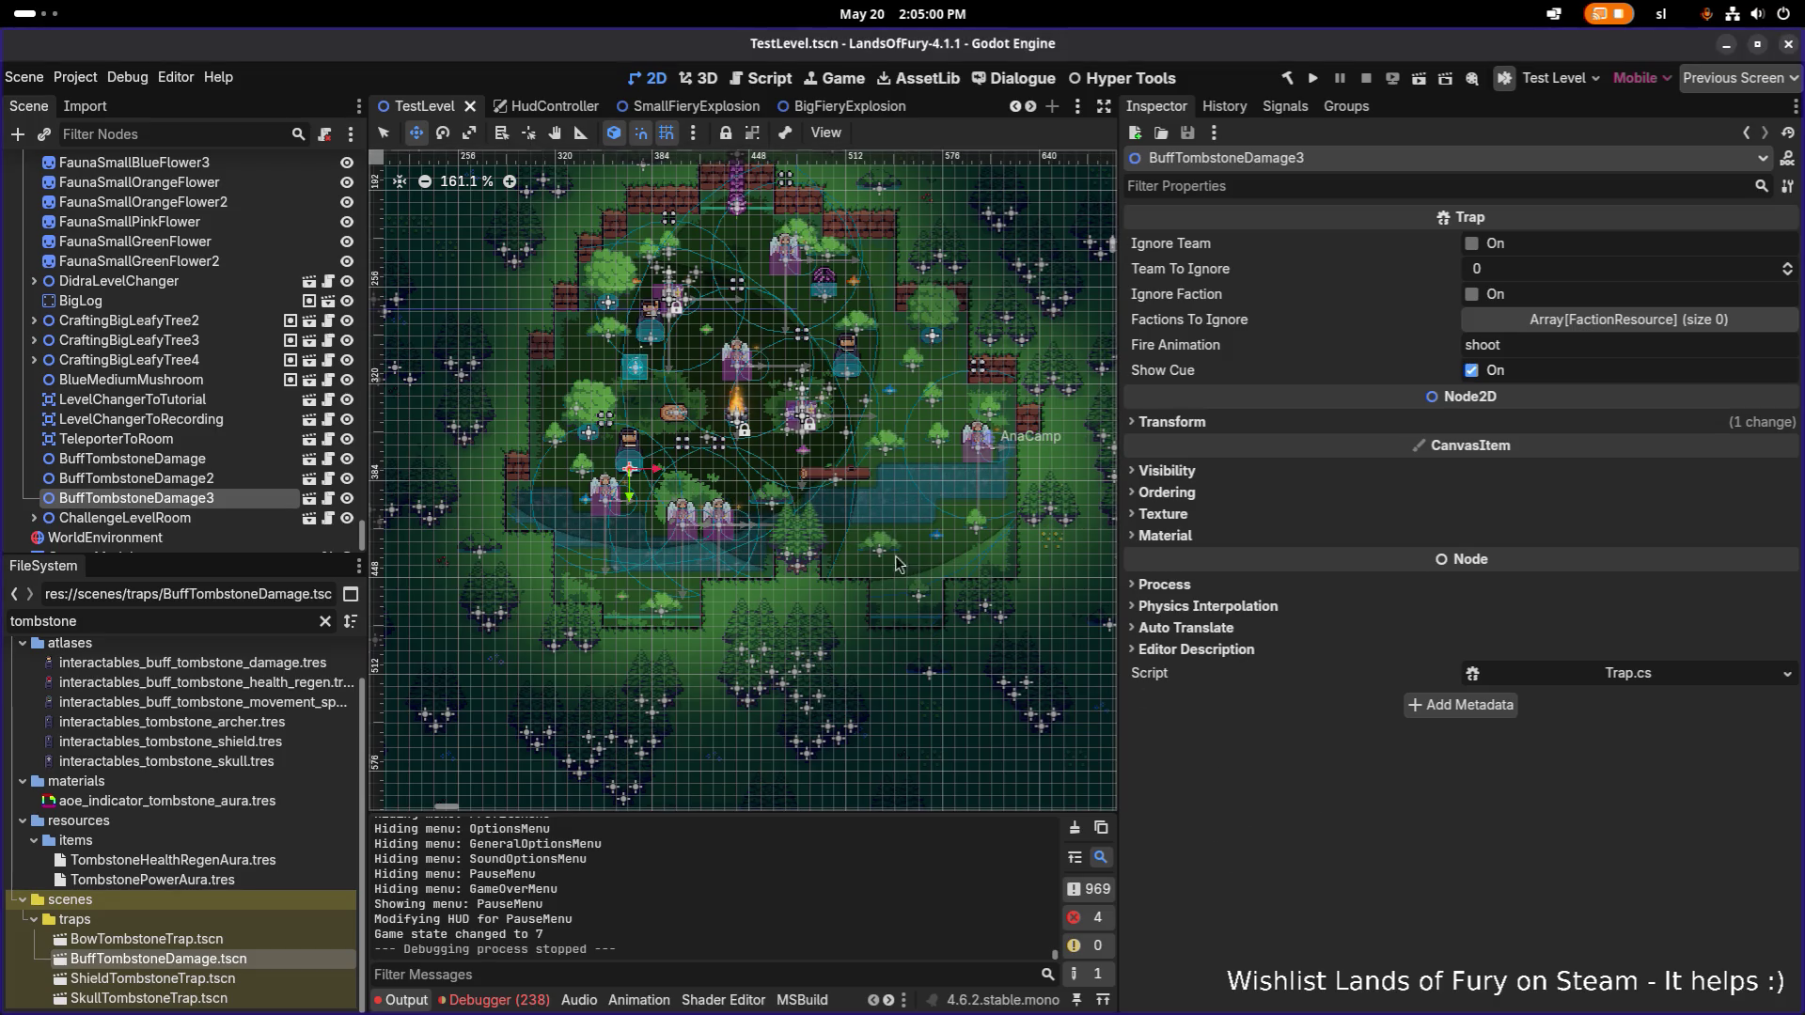
Open the BuffTombstoneDamage scene and bring up the AoeIndicator node's shader parameters.
{"action": "left_click", "coordinate": [309, 460]}
{"action": "left_click", "coordinate": [169, 381]}
{"action": "left_click", "coordinate": [168, 400]}
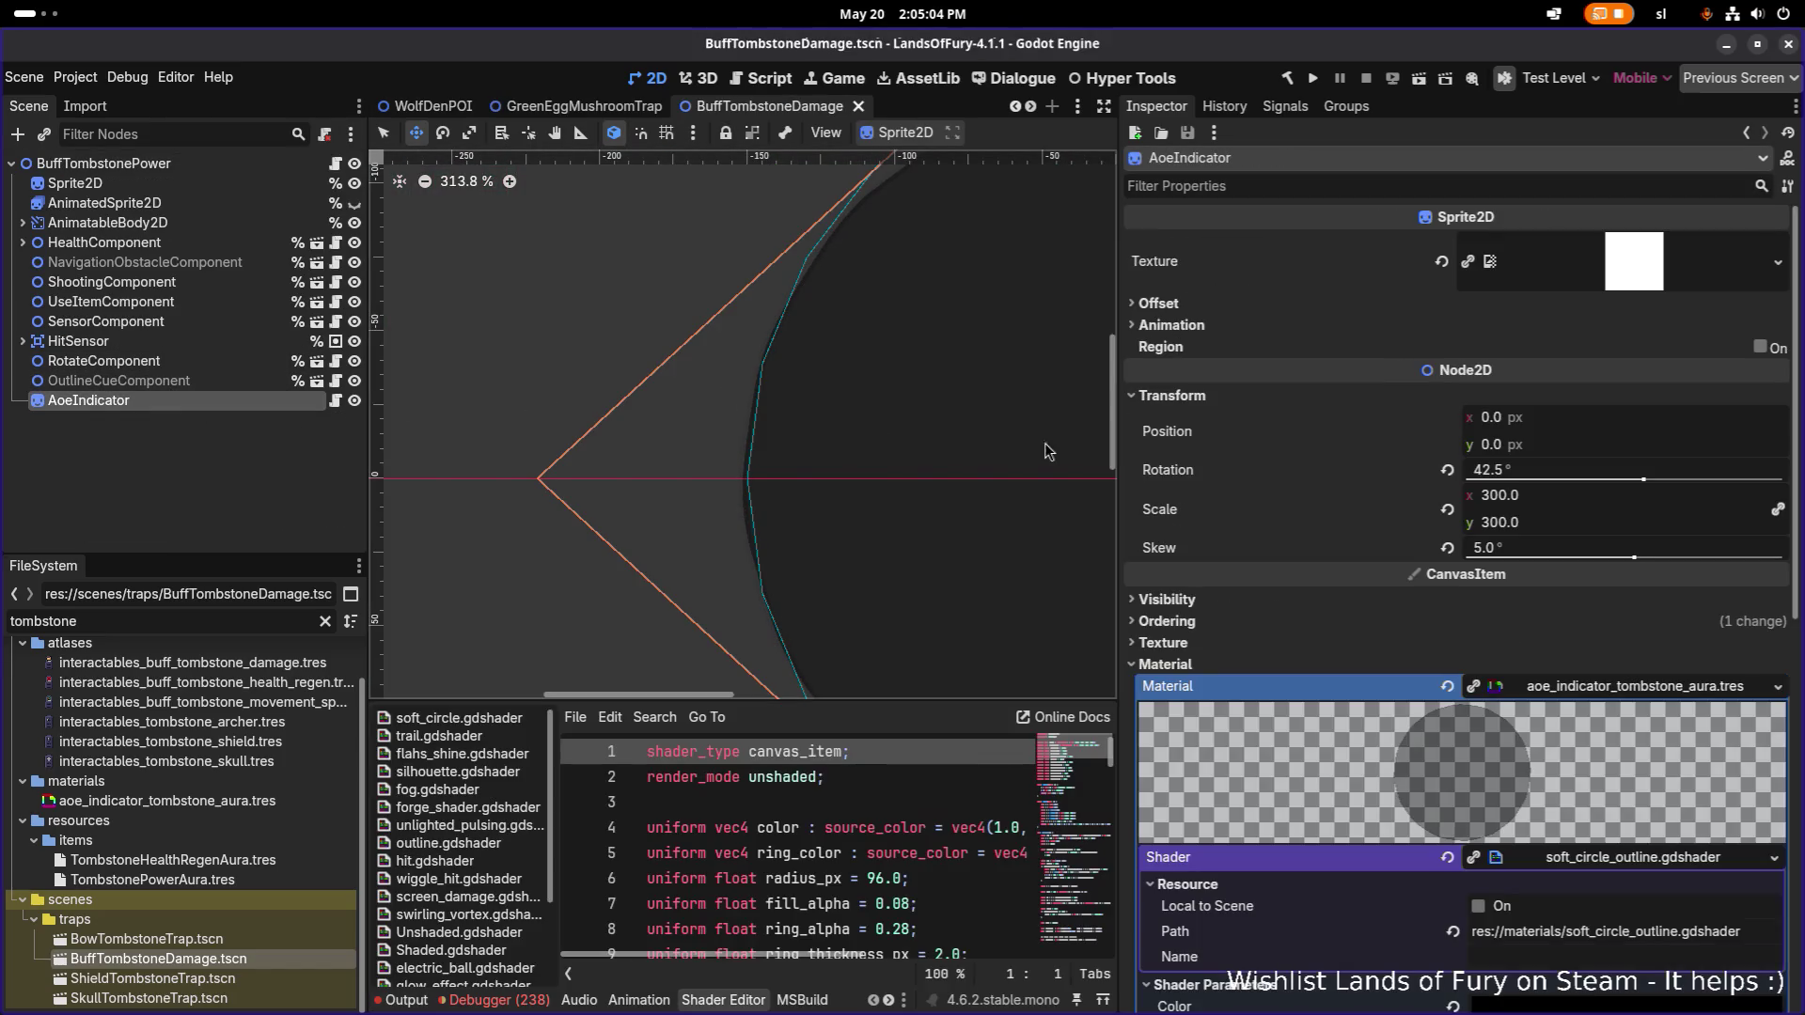
{"action": "scroll", "coordinate": [1411, 572], "scroll_direction": "down", "scroll_amount": 3}
{"action": "scroll", "coordinate": [1412, 572], "scroll_direction": "down", "scroll_amount": 3}
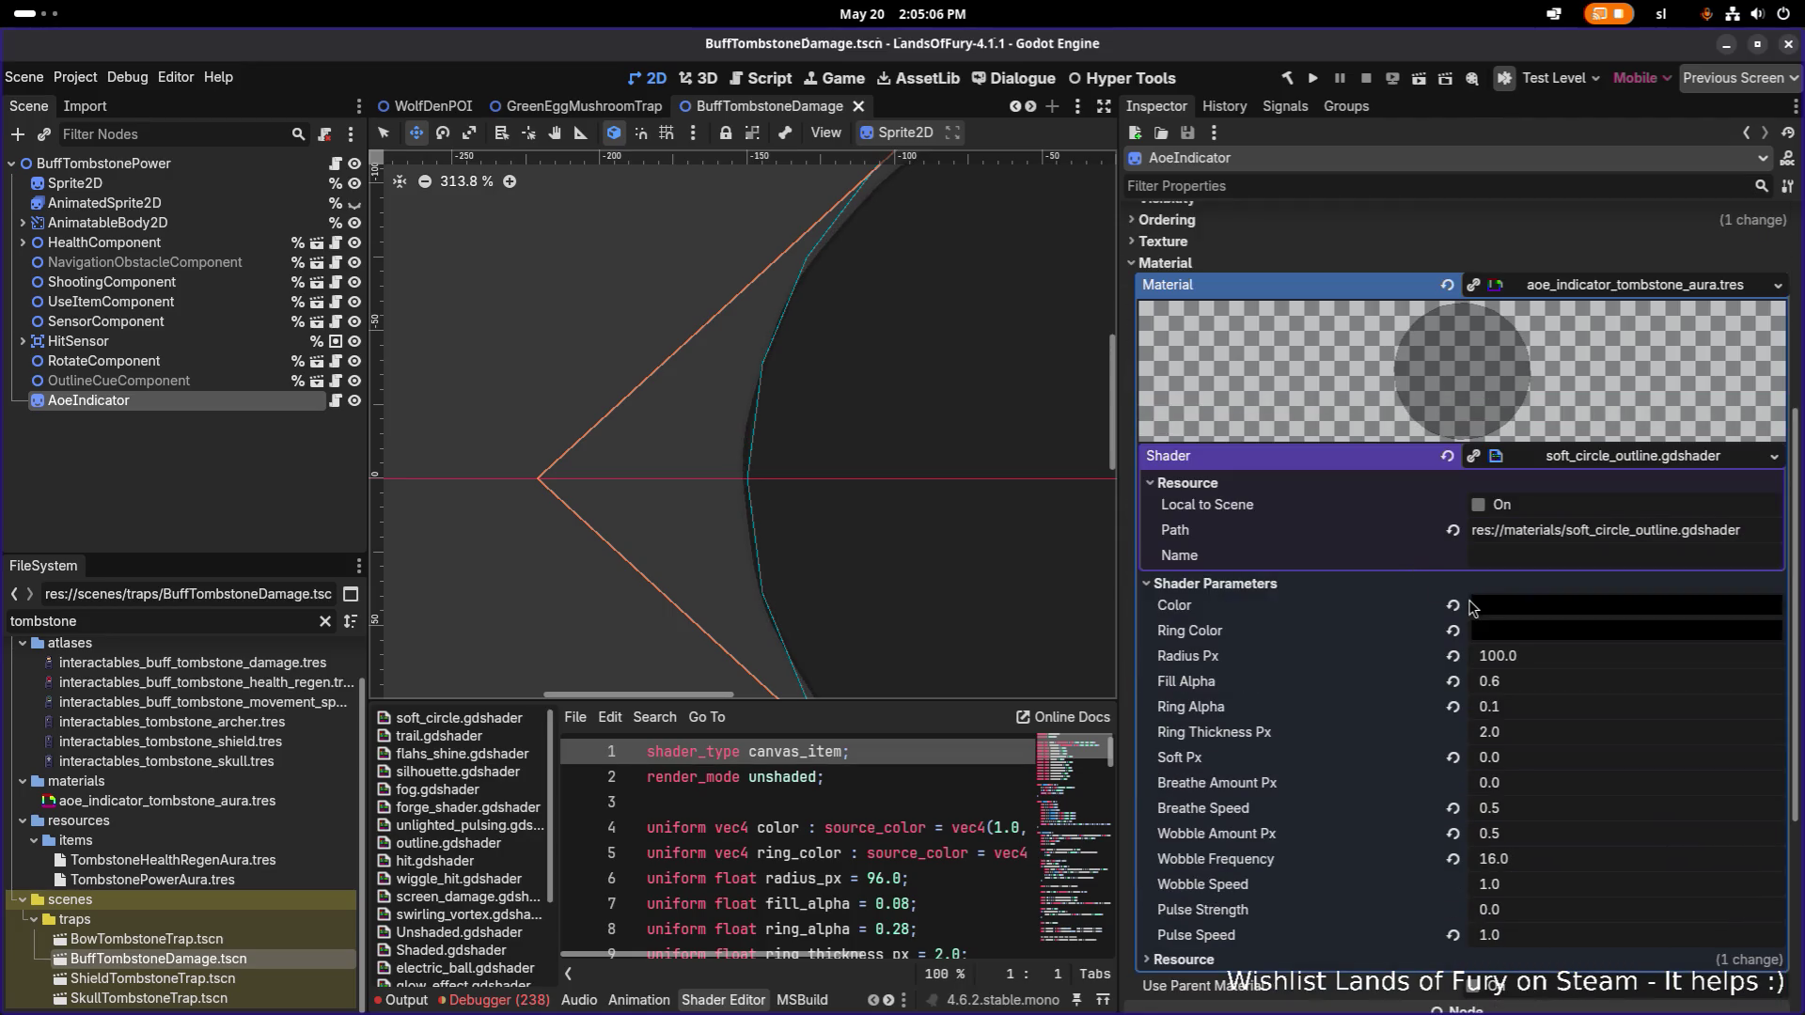
Try making the fill and Ring Color transparent (00000000), then undo the colour change.
{"action": "left_click", "coordinate": [1563, 605]}
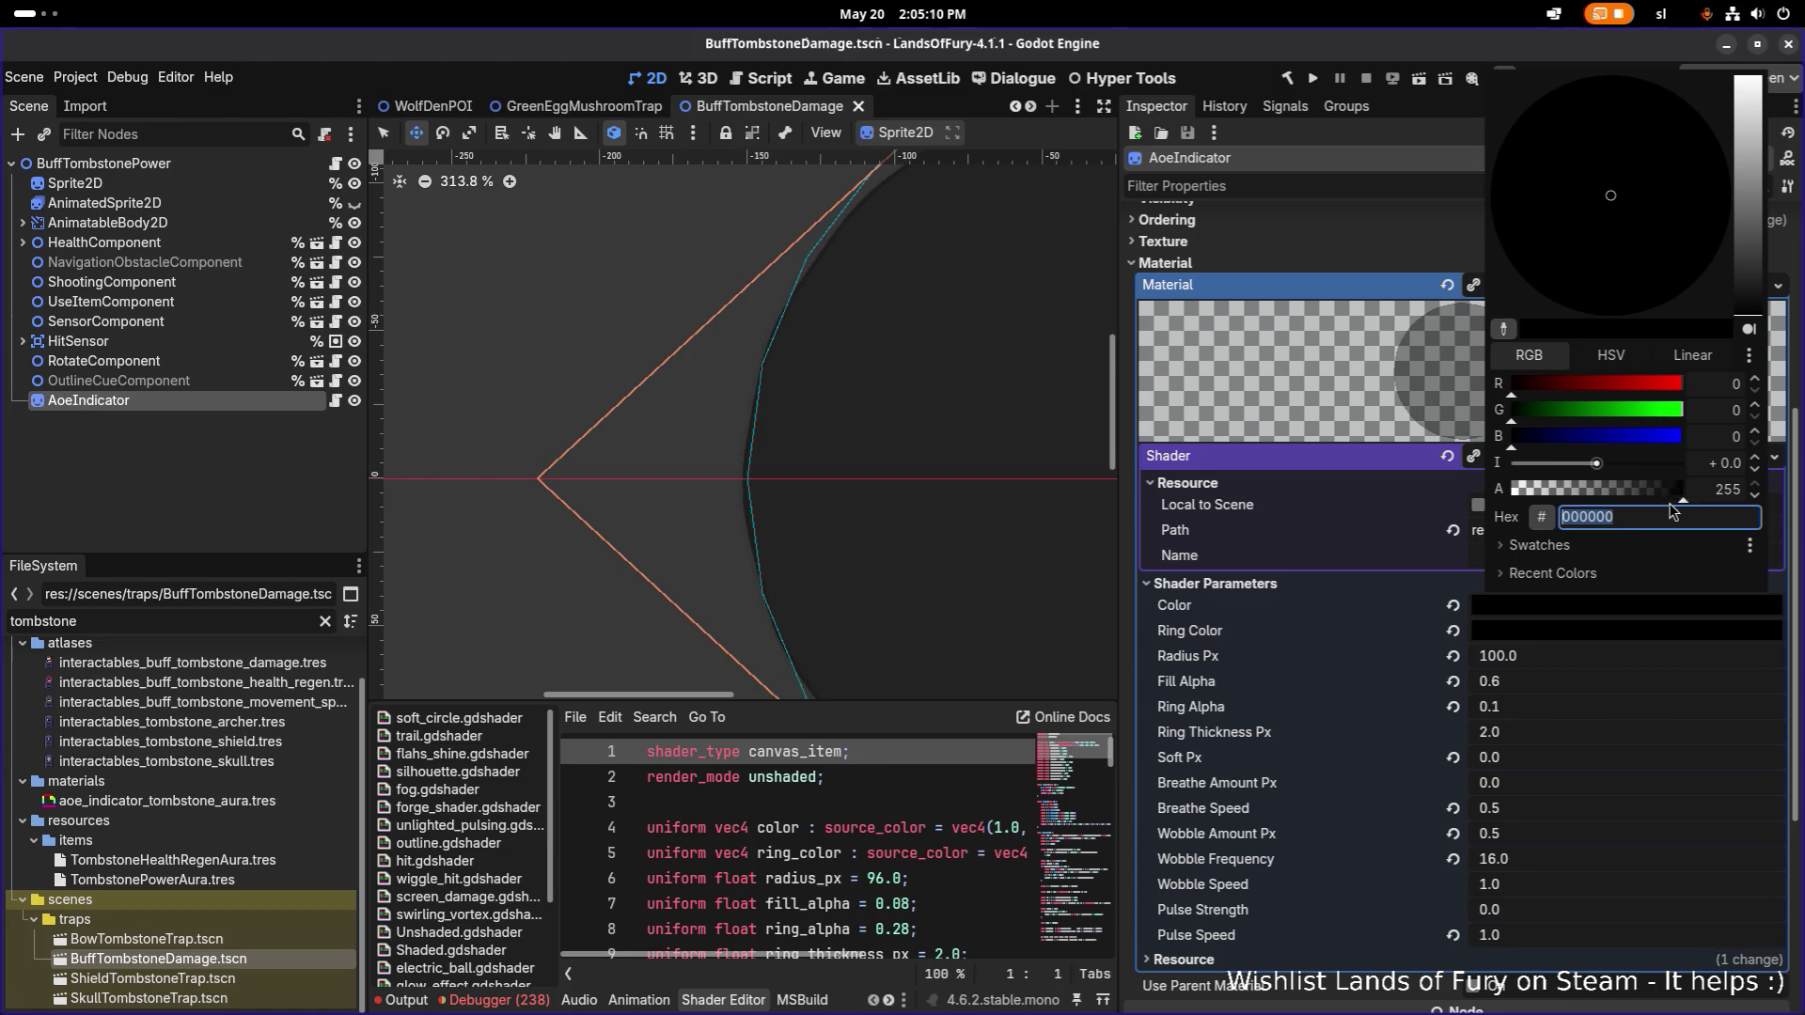
{"action": "key", "text": "Escape"}
{"action": "scroll", "coordinate": [527, 348], "scroll_direction": "up", "scroll_amount": 5}
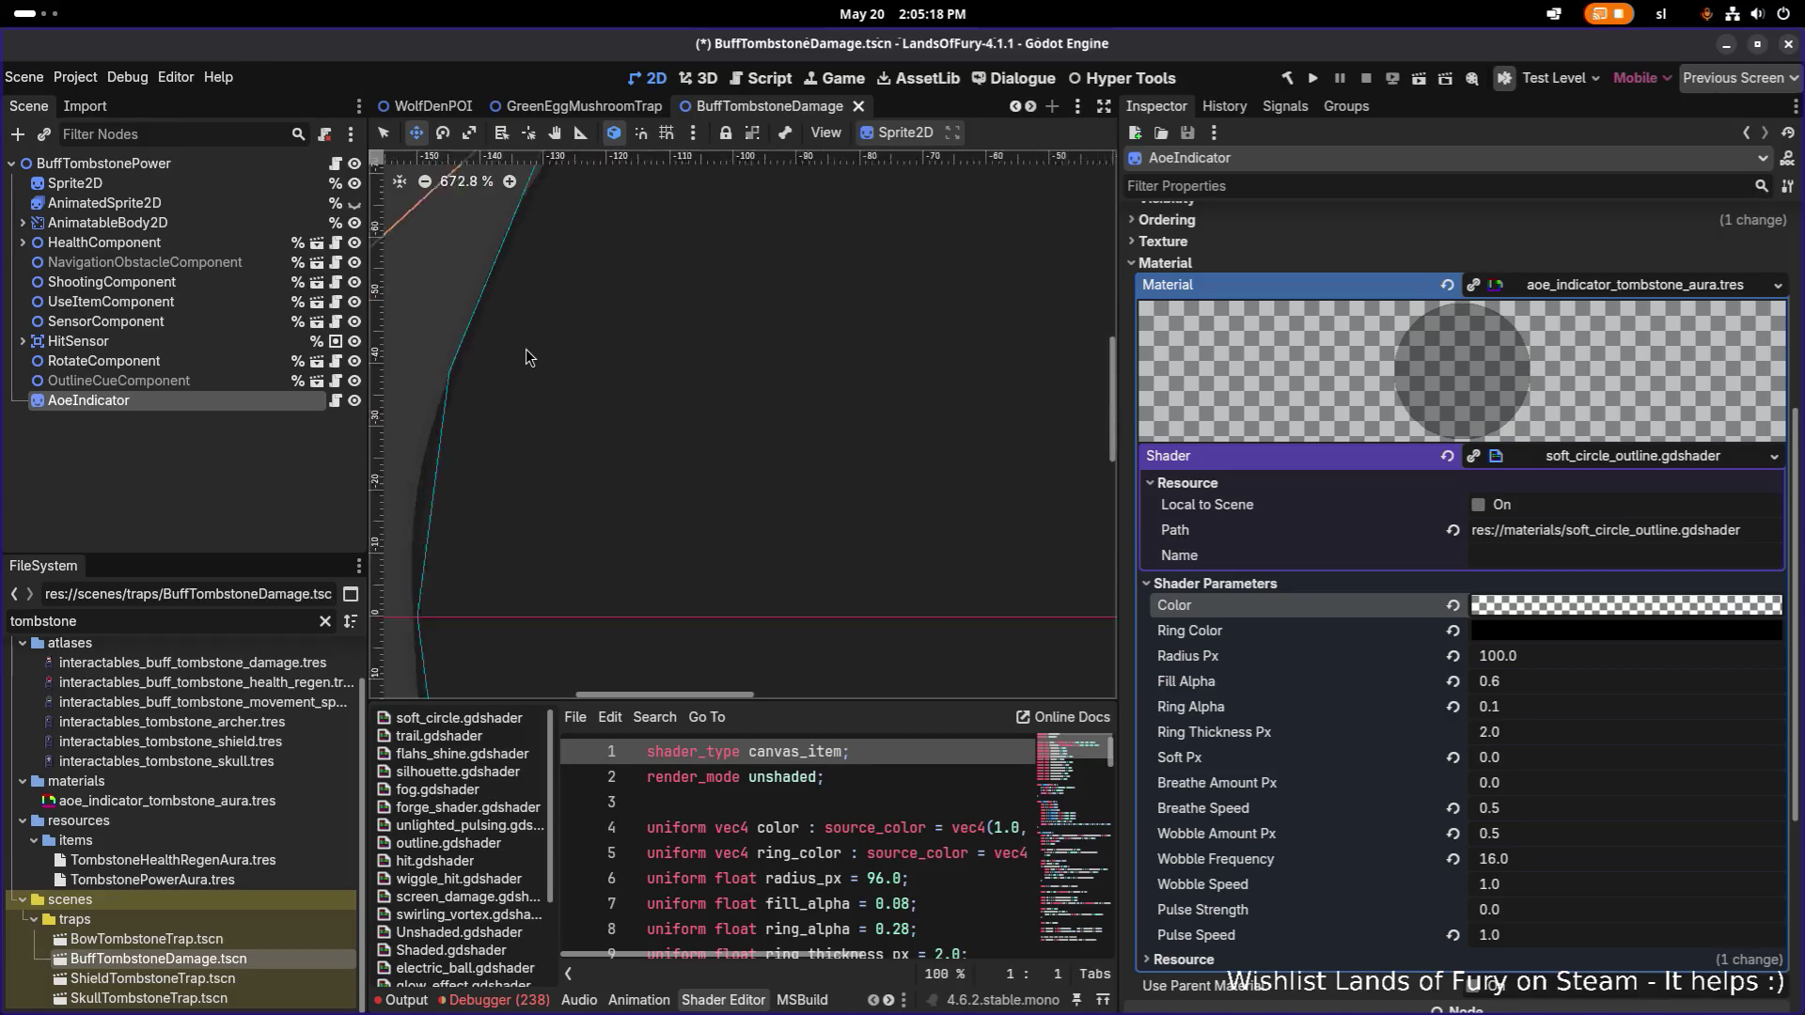
{"action": "scroll", "coordinate": [544, 363], "scroll_direction": "down", "scroll_amount": 4}
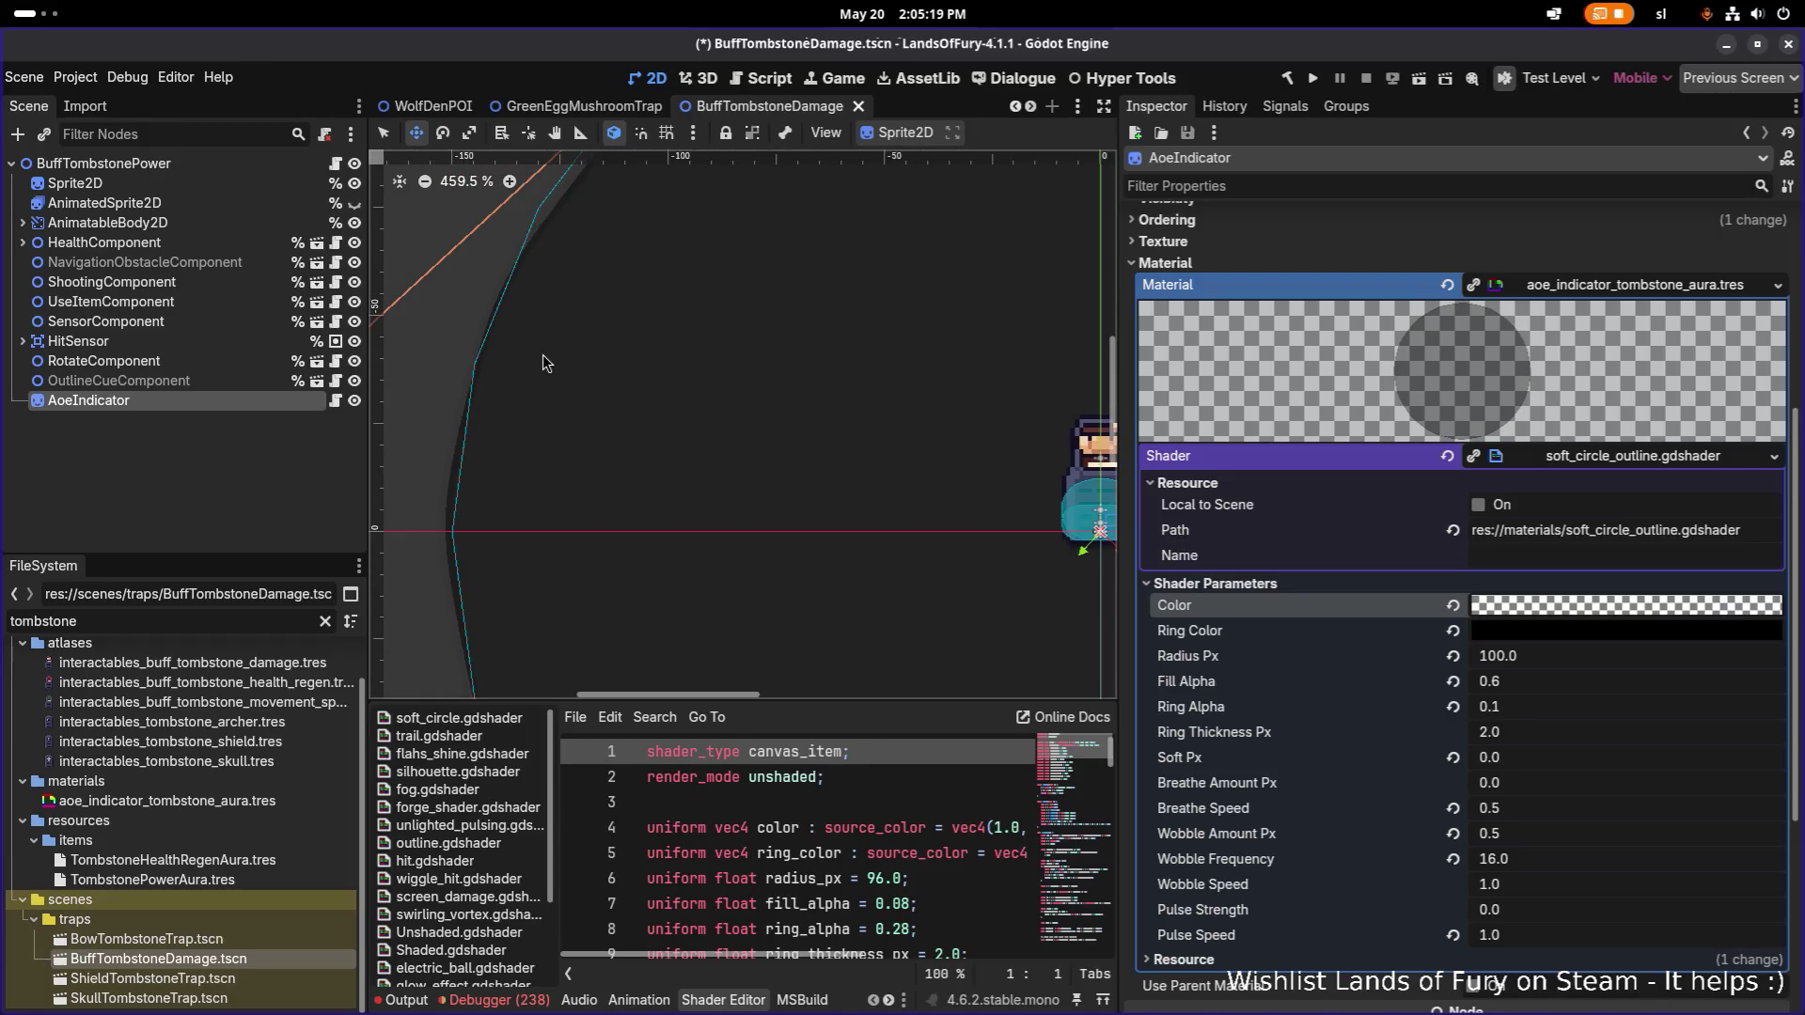
{"action": "left_click", "coordinate": [1562, 631]}
{"action": "type", "text": "00000000"}
{"action": "key", "text": "Return"}
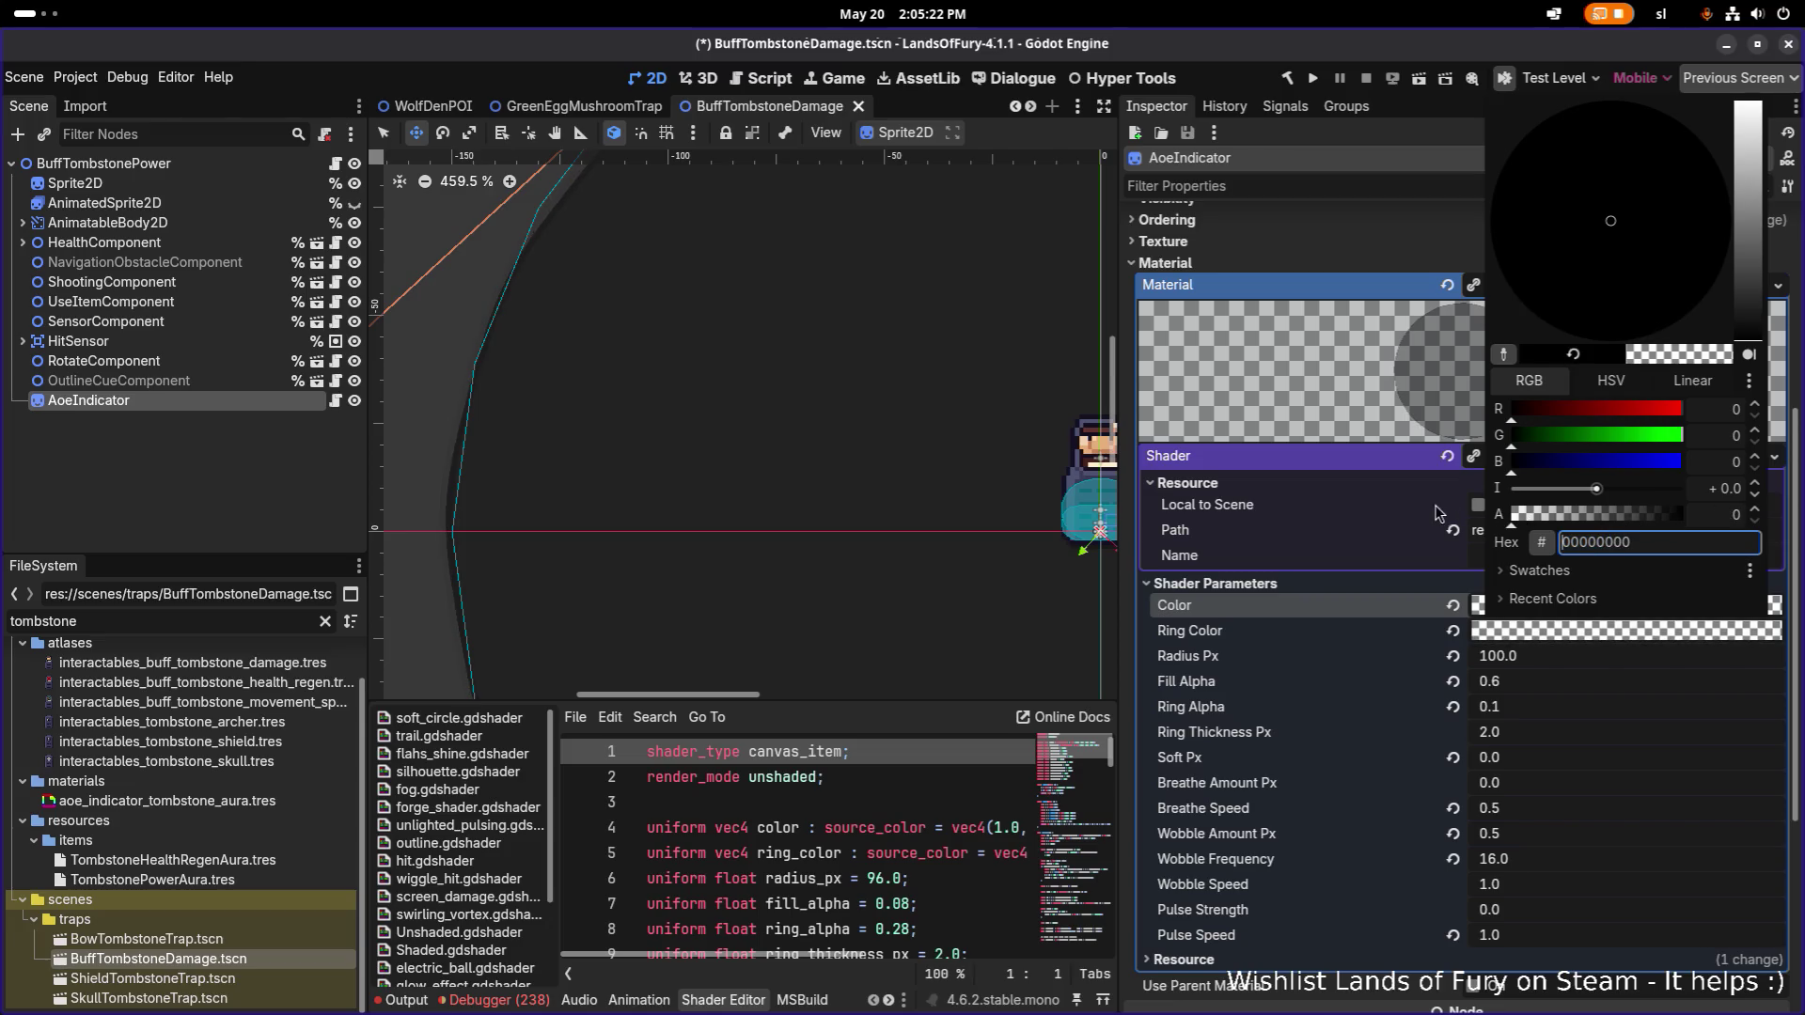
{"action": "key", "text": "Escape"}
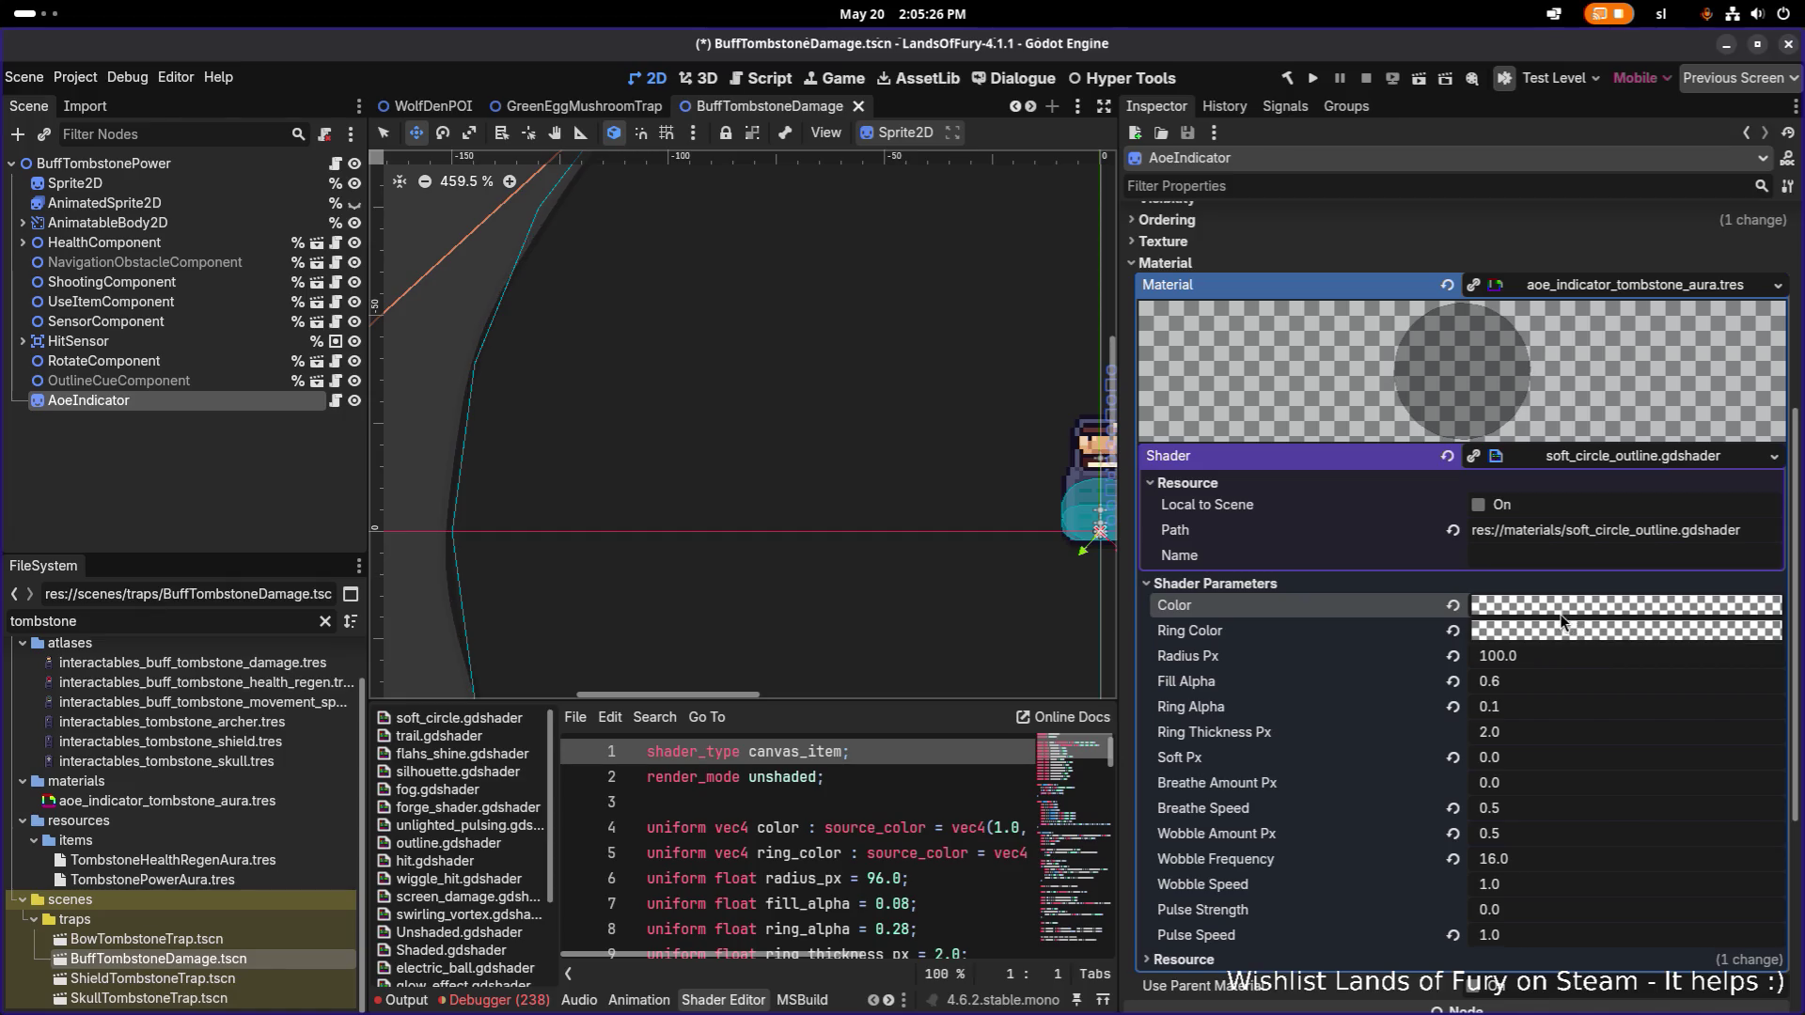
{"action": "key", "text": "ctrl+z"}
{"action": "key", "text": "ctrl+z"}
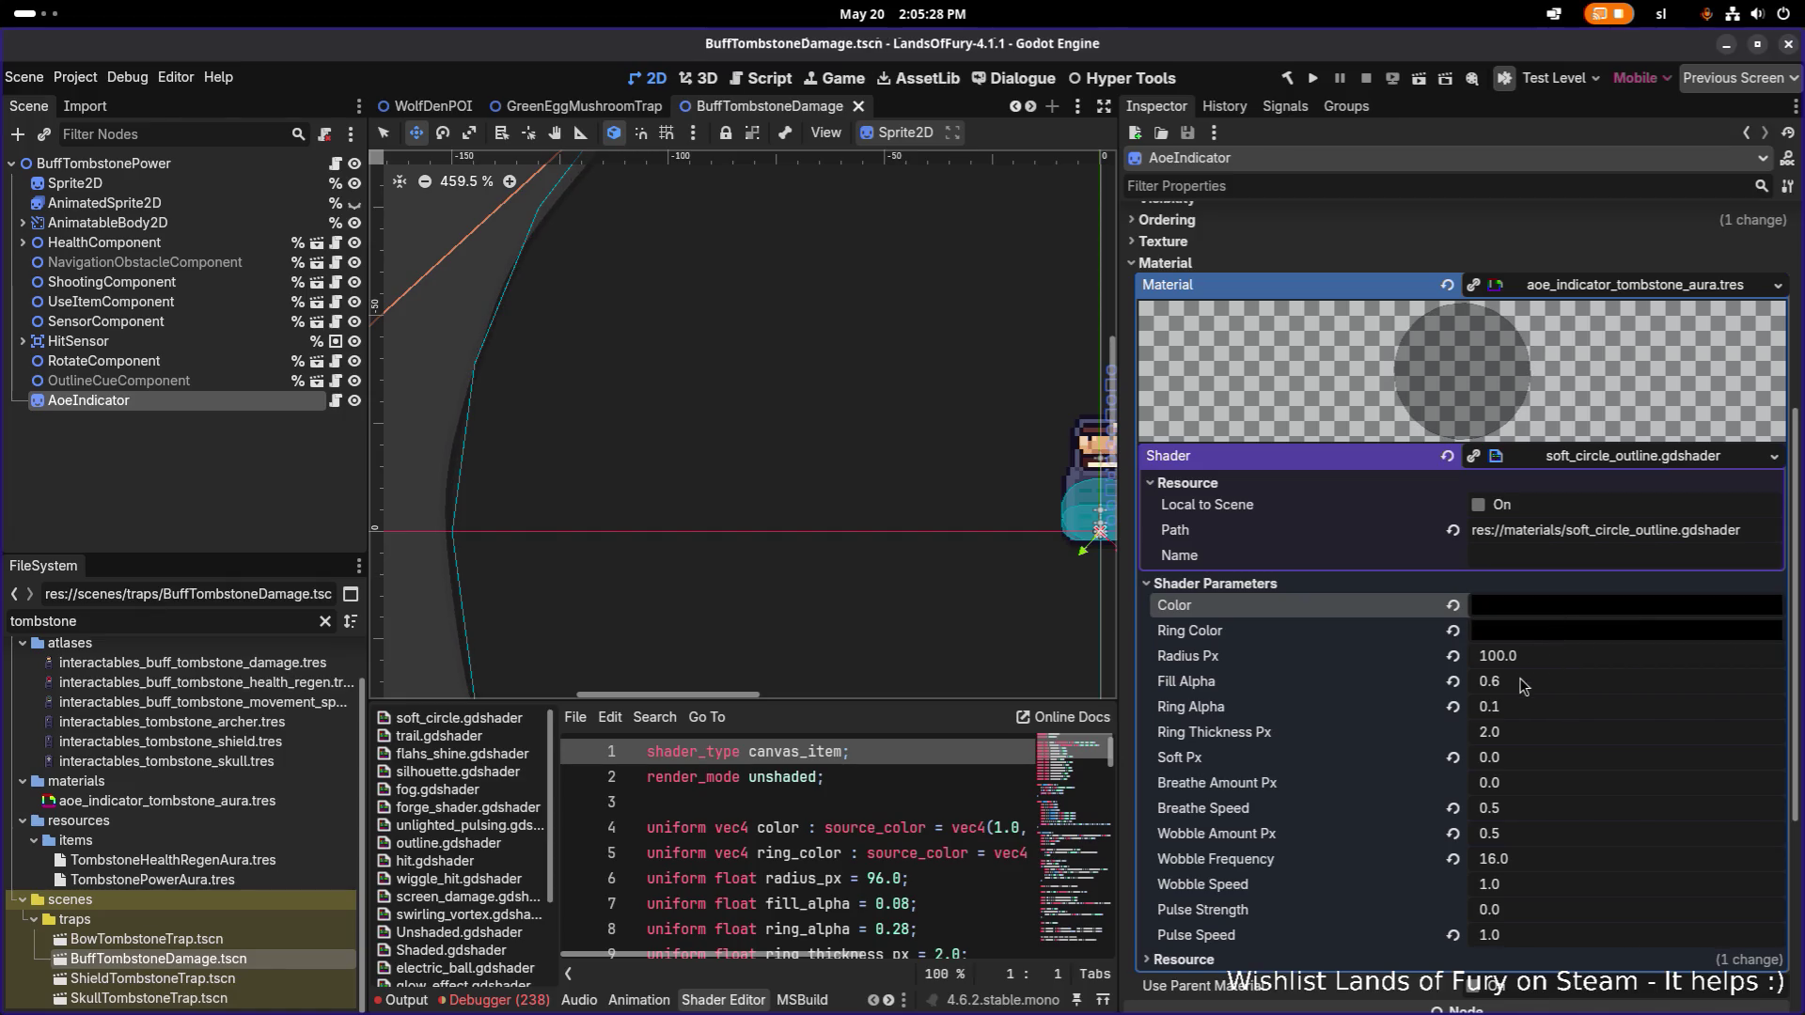
Enter 0 as the AoeIndicator's Fill Alpha so it reads 0.0, and save the scene.
{"action": "left_click", "coordinate": [1264, 683]}
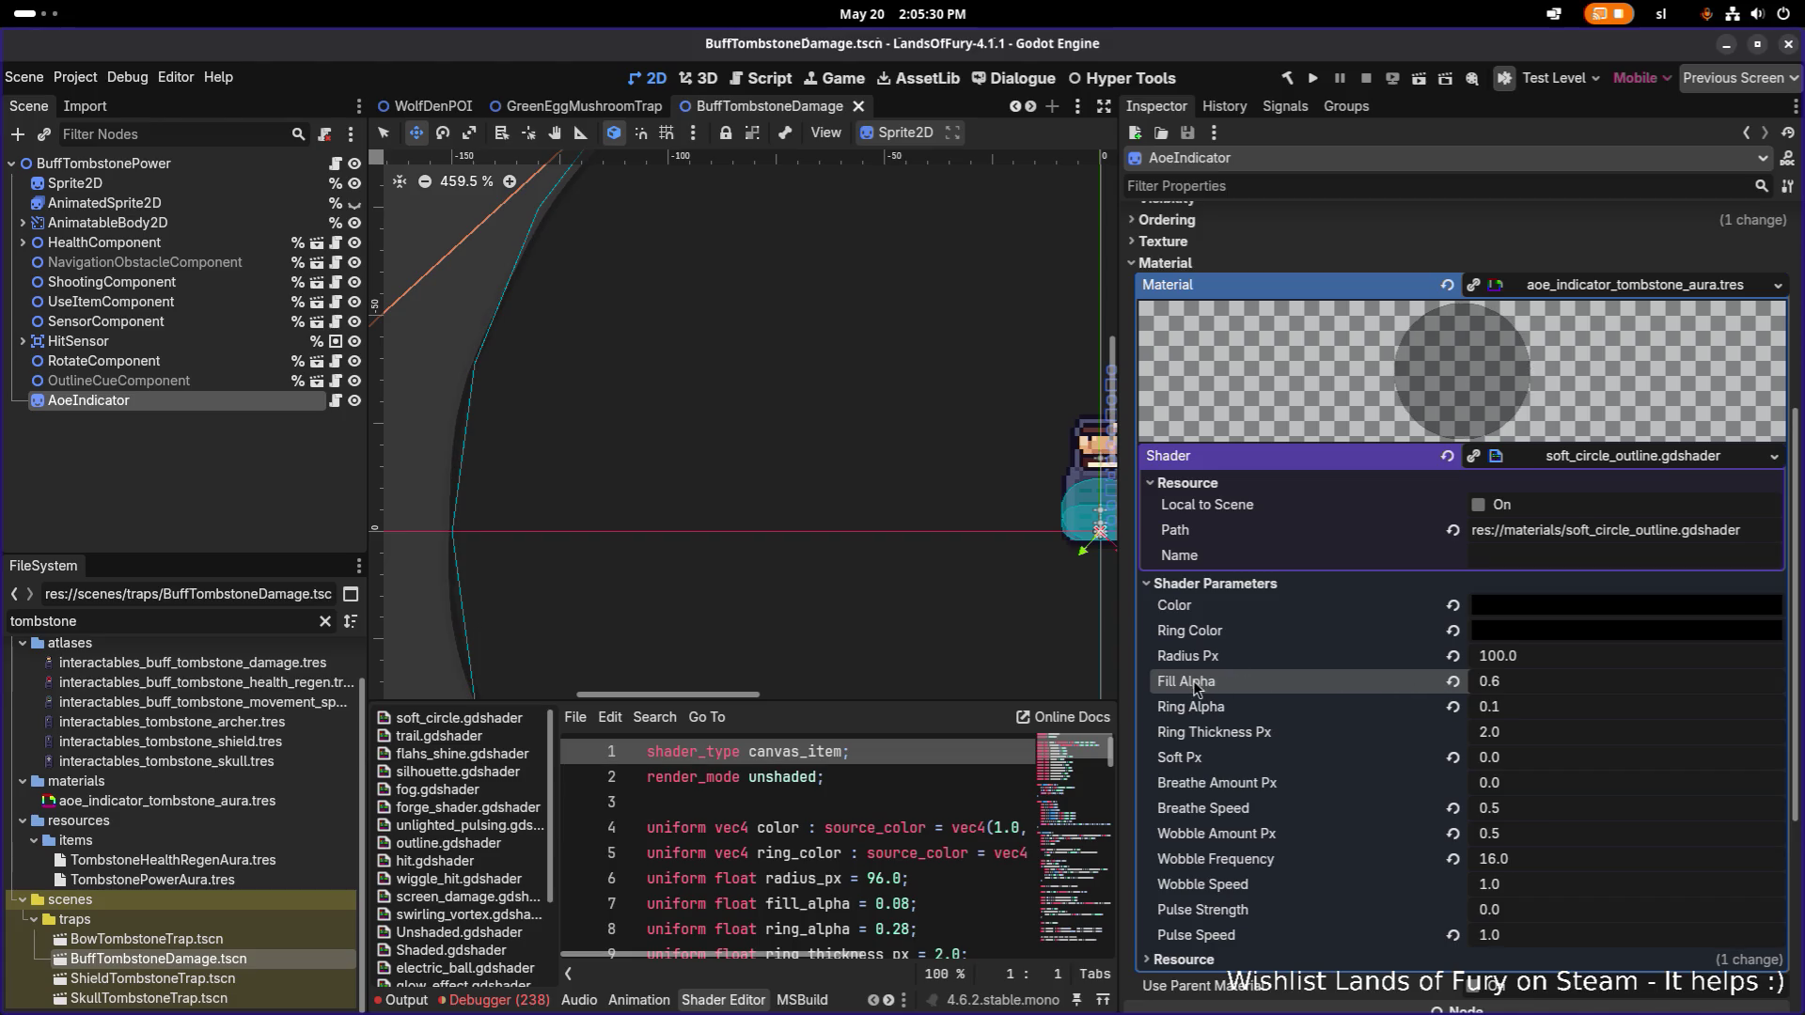
{"action": "mouse_move", "coordinate": [1538, 691]}
{"action": "left_mouse_down"}
{"action": "mouse_move", "coordinate": [1474, 691]}
{"action": "mouse_move", "coordinate": [1494, 691]}
{"action": "left_mouse_up"}
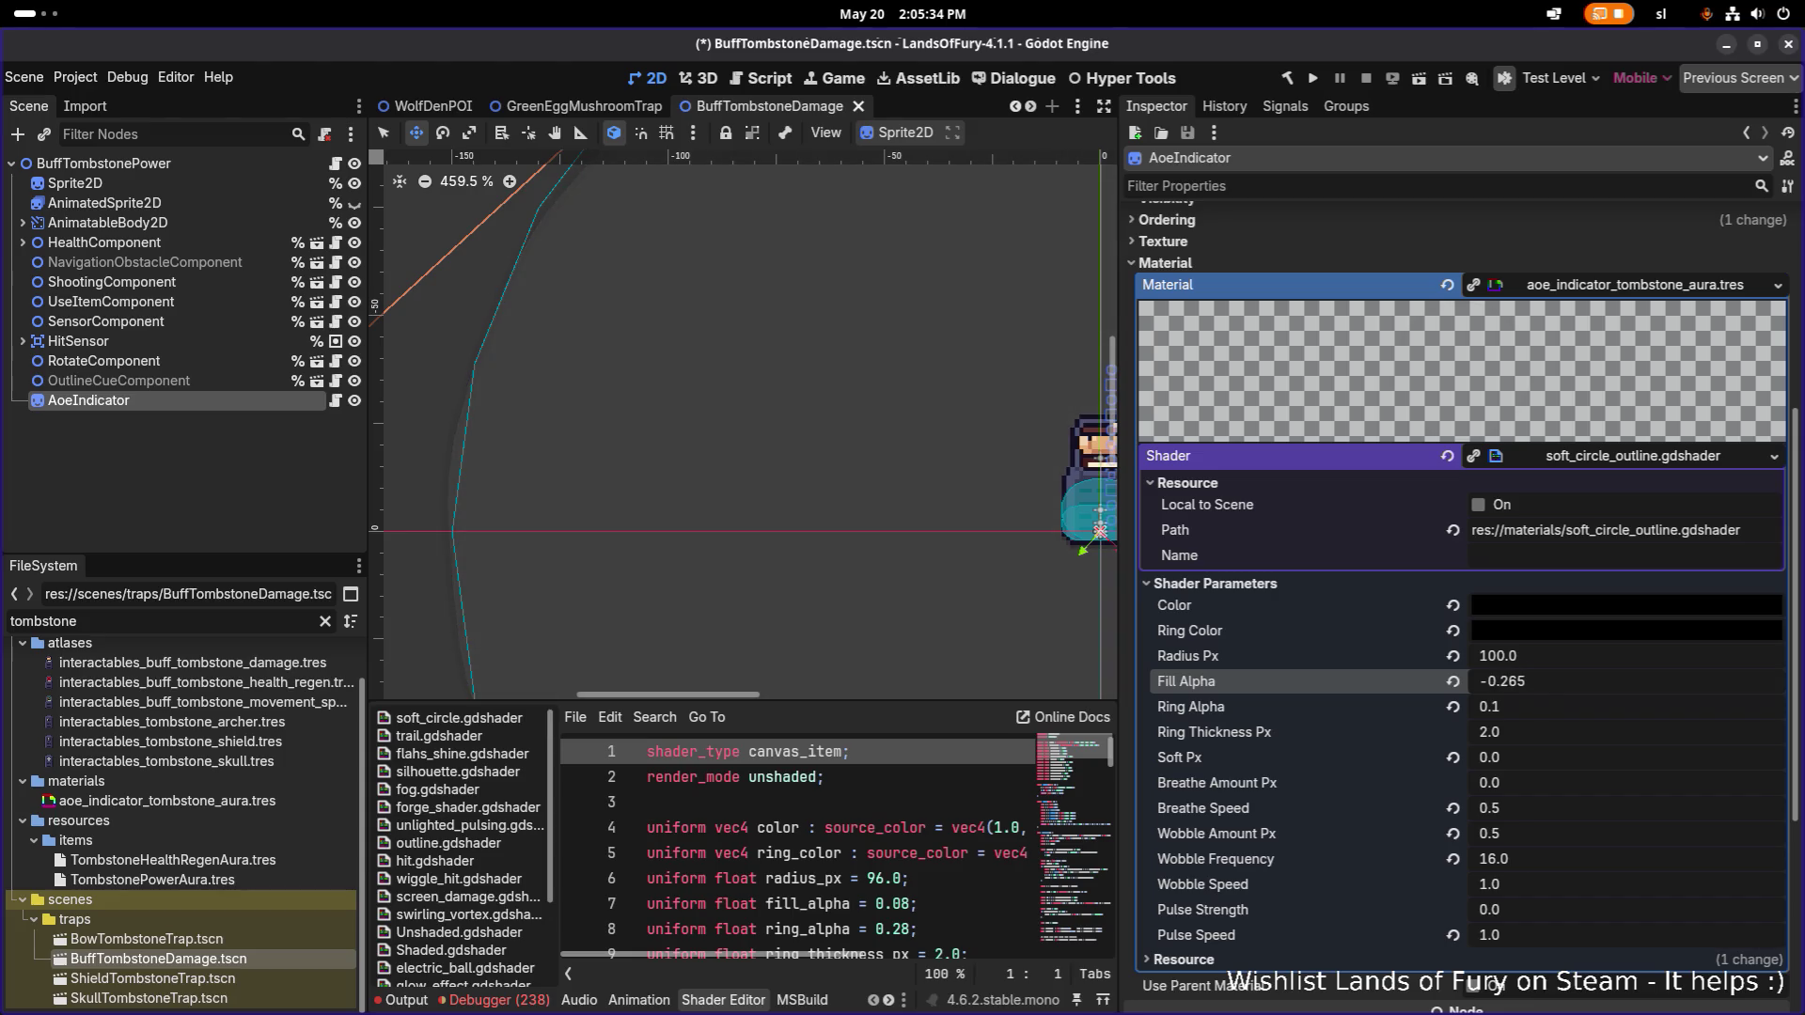
{"action": "left_click", "coordinate": [1626, 689]}
{"action": "type", "text": "0"}
{"action": "key", "text": "Return"}
{"action": "scroll", "coordinate": [690, 290], "scroll_direction": "down", "scroll_amount": 3}
{"action": "key", "text": "ctrl+s"}
{"action": "left_click", "coordinate": [166, 489]}
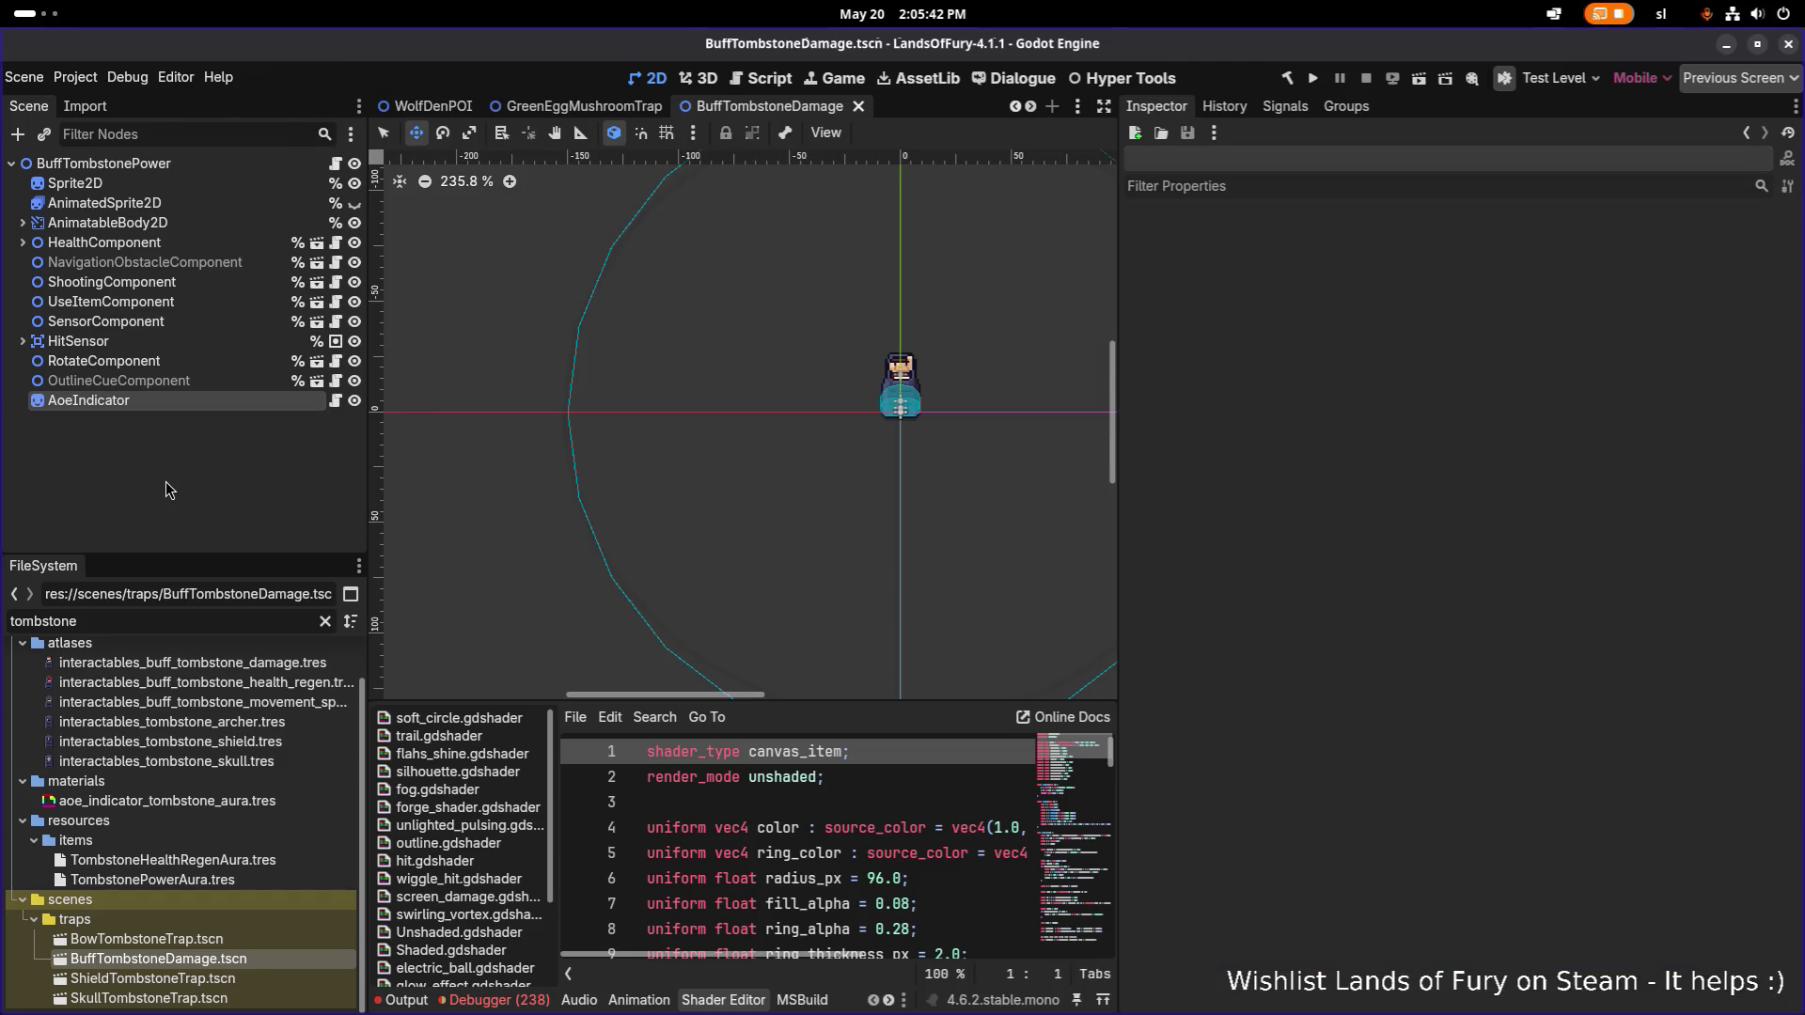
Open the TestLevel scene through the quick scene search ('testle').
{"action": "key", "text": "ctrl+shift+o"}
{"action": "type", "text": "testle"}
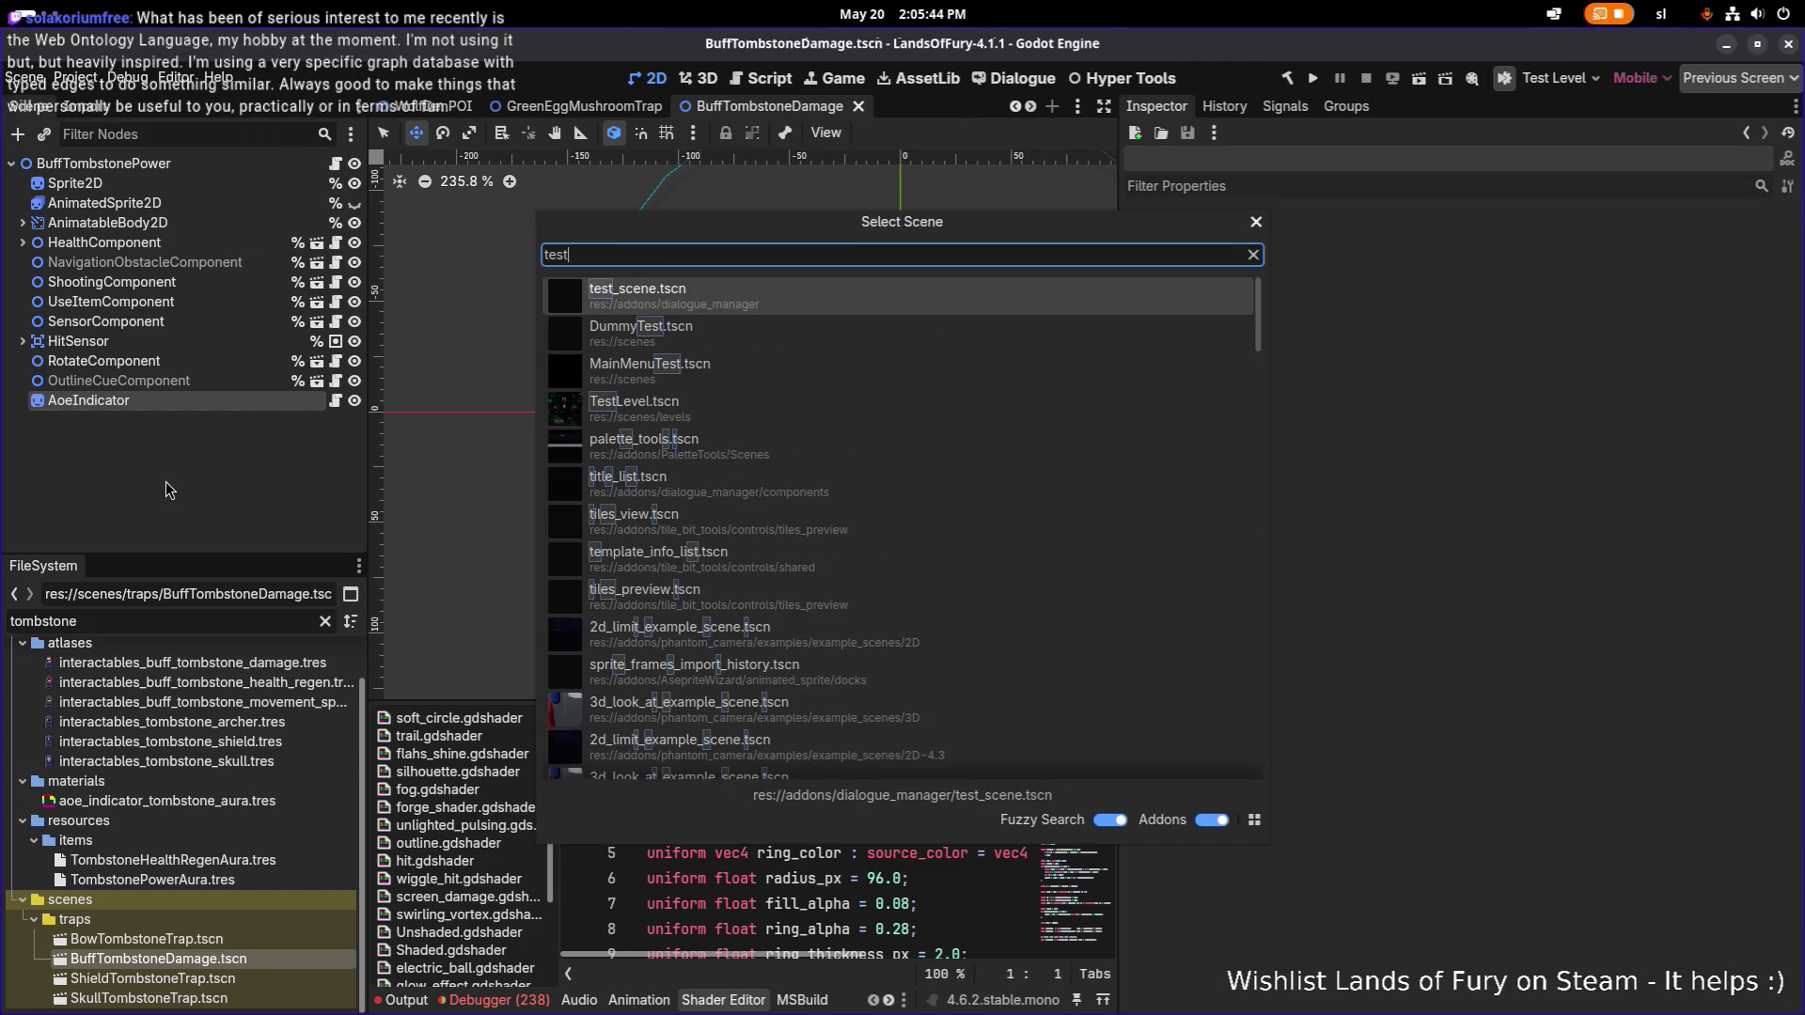
{"action": "key", "text": "Return"}
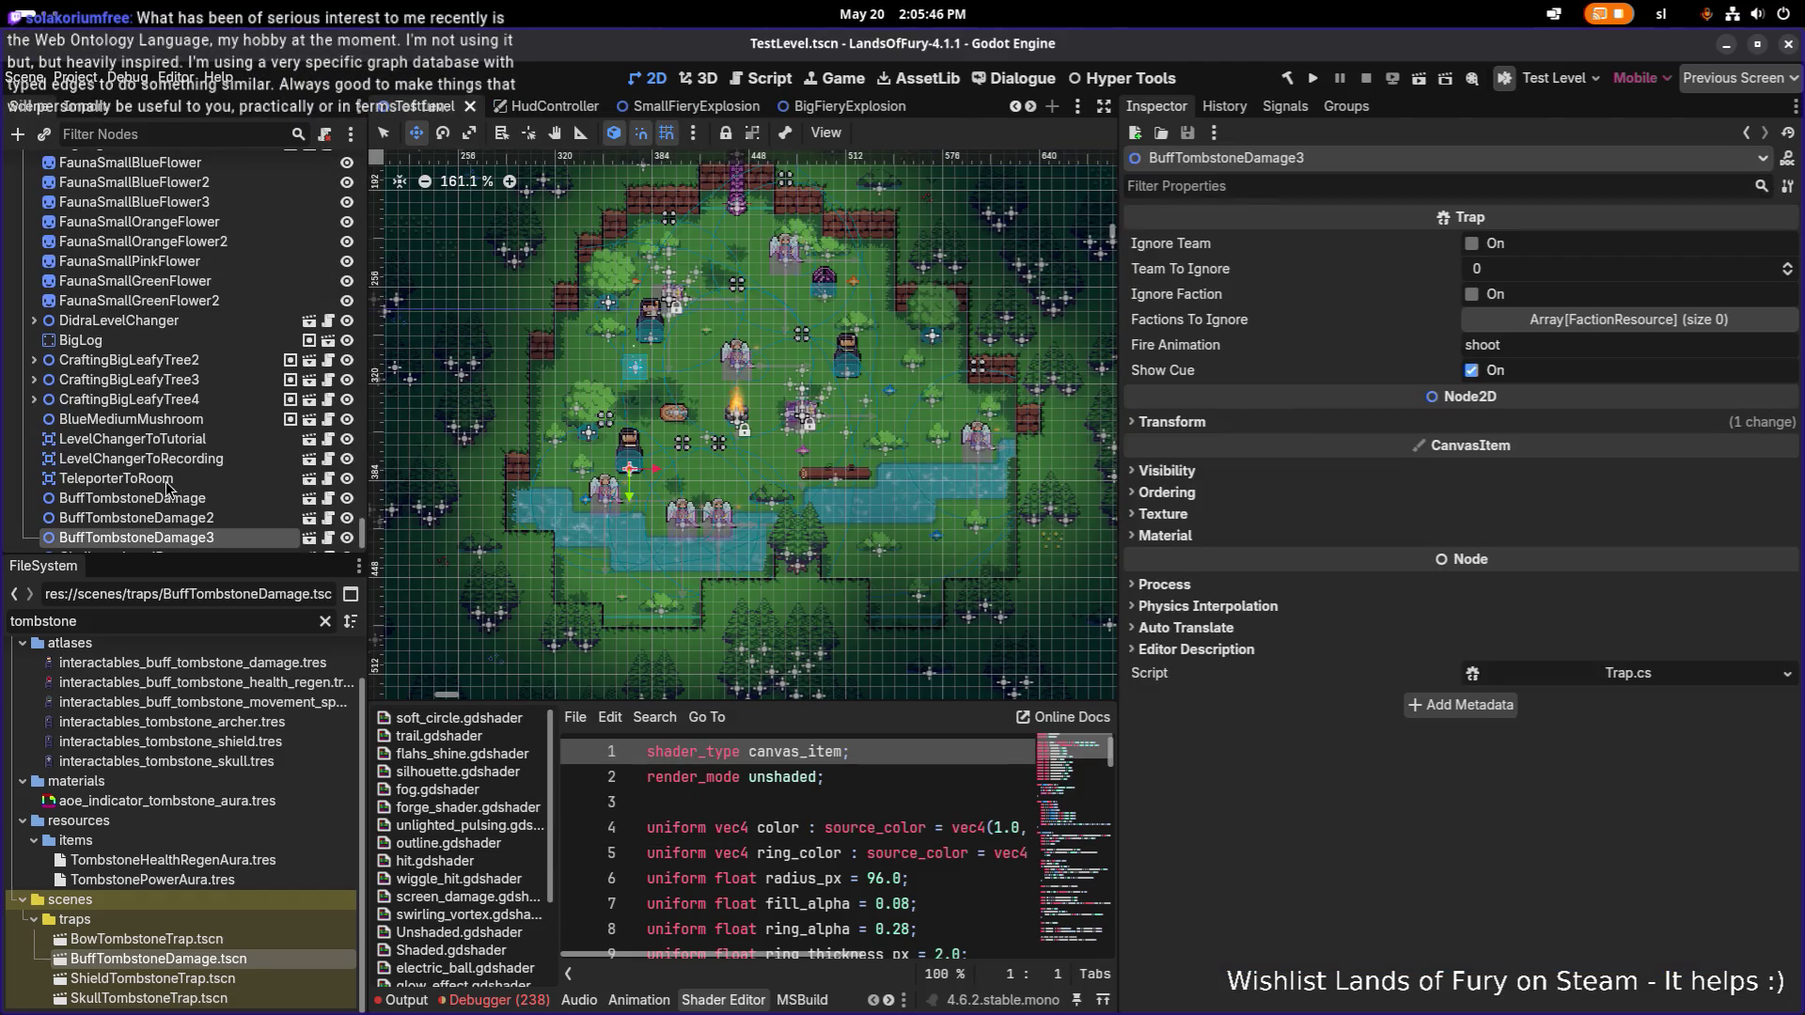
Check the traps in the level view, then open the BuffTombstoneDamage instance's scene for editing.
{"action": "scroll", "coordinate": [628, 336], "scroll_direction": "up", "scroll_amount": 4}
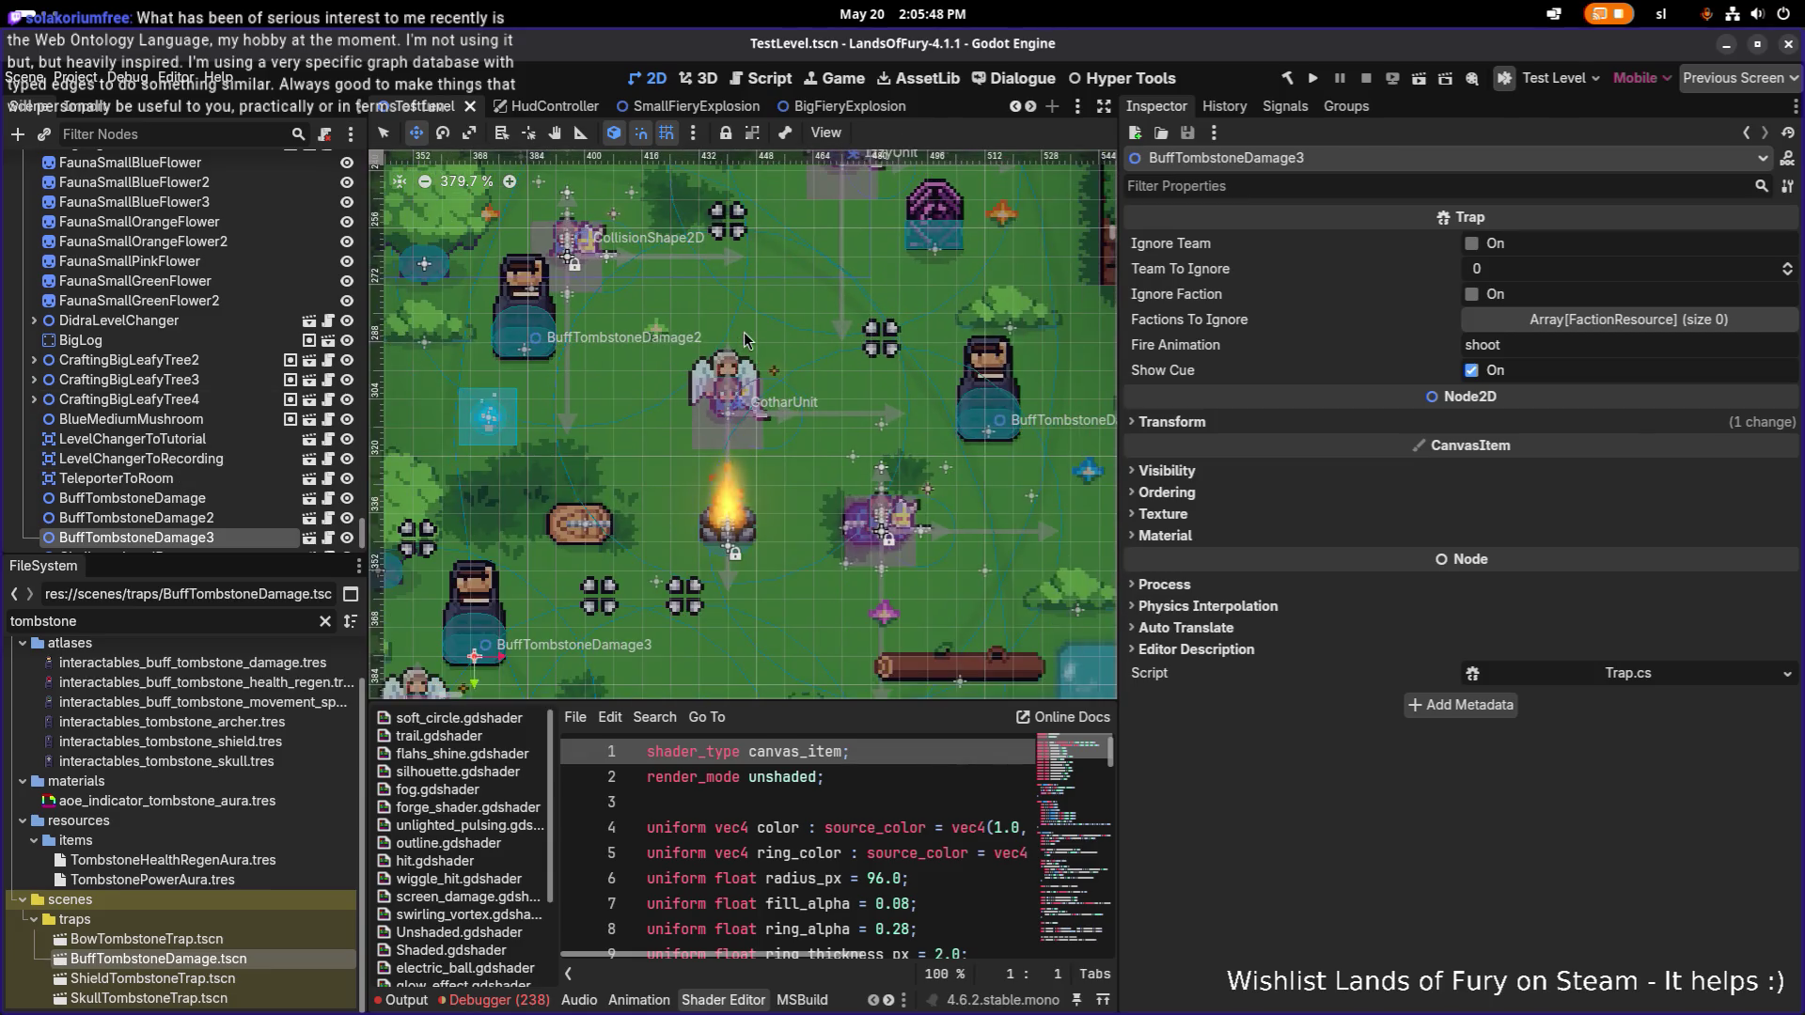
{"action": "scroll", "coordinate": [818, 334], "scroll_direction": "up", "scroll_amount": 2}
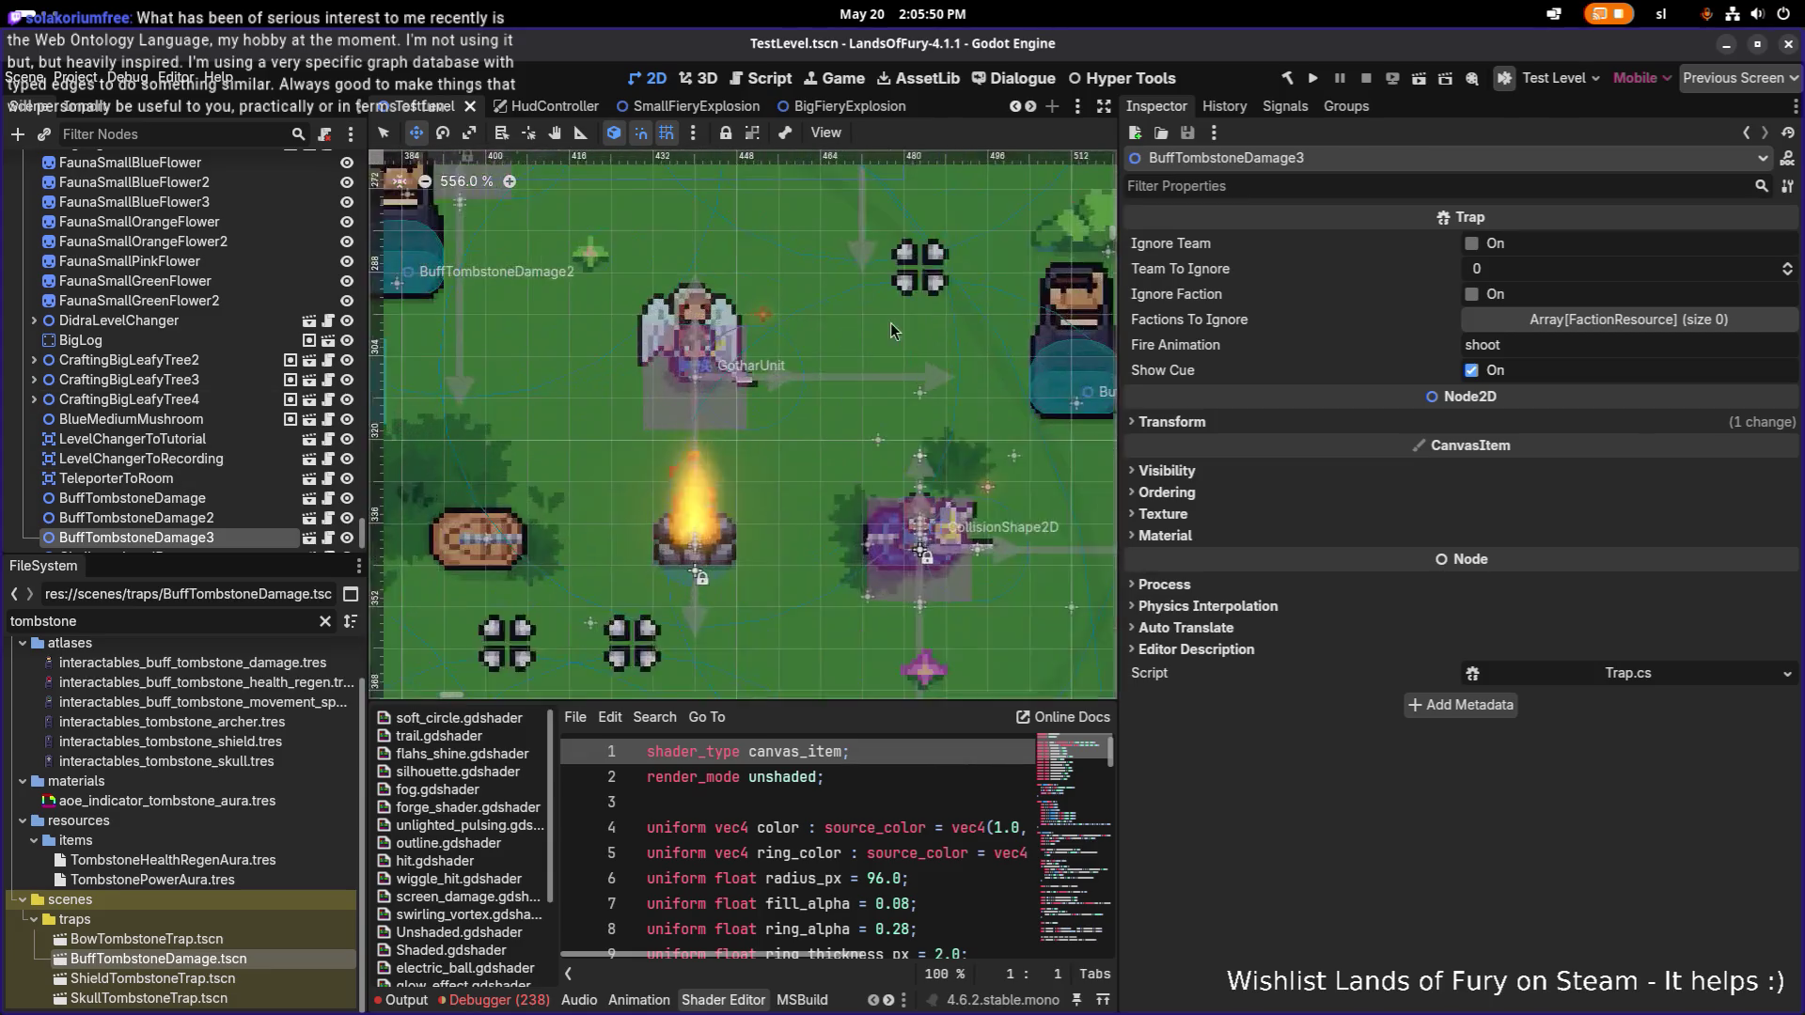
{"action": "scroll", "coordinate": [769, 466], "scroll_direction": "down", "scroll_amount": 2}
{"action": "scroll", "coordinate": [796, 400], "scroll_direction": "down", "scroll_amount": 2}
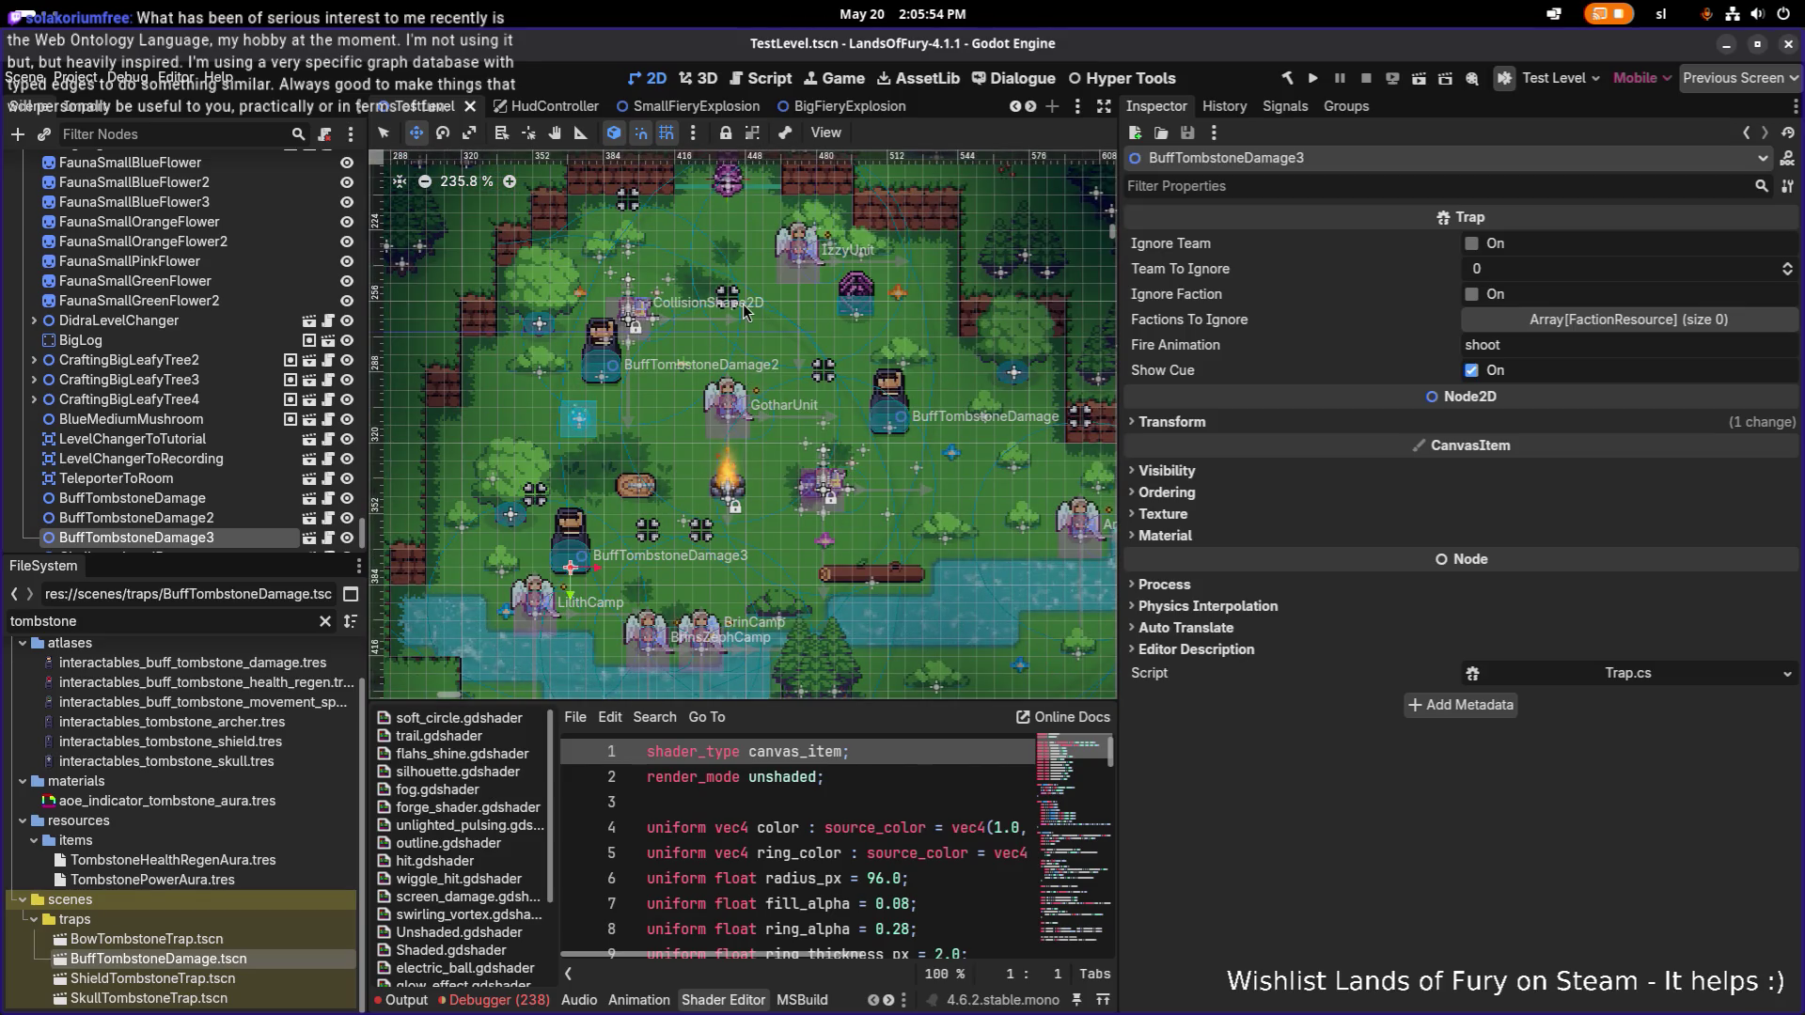
{"action": "scroll", "coordinate": [712, 404], "scroll_direction": "up", "scroll_amount": 4}
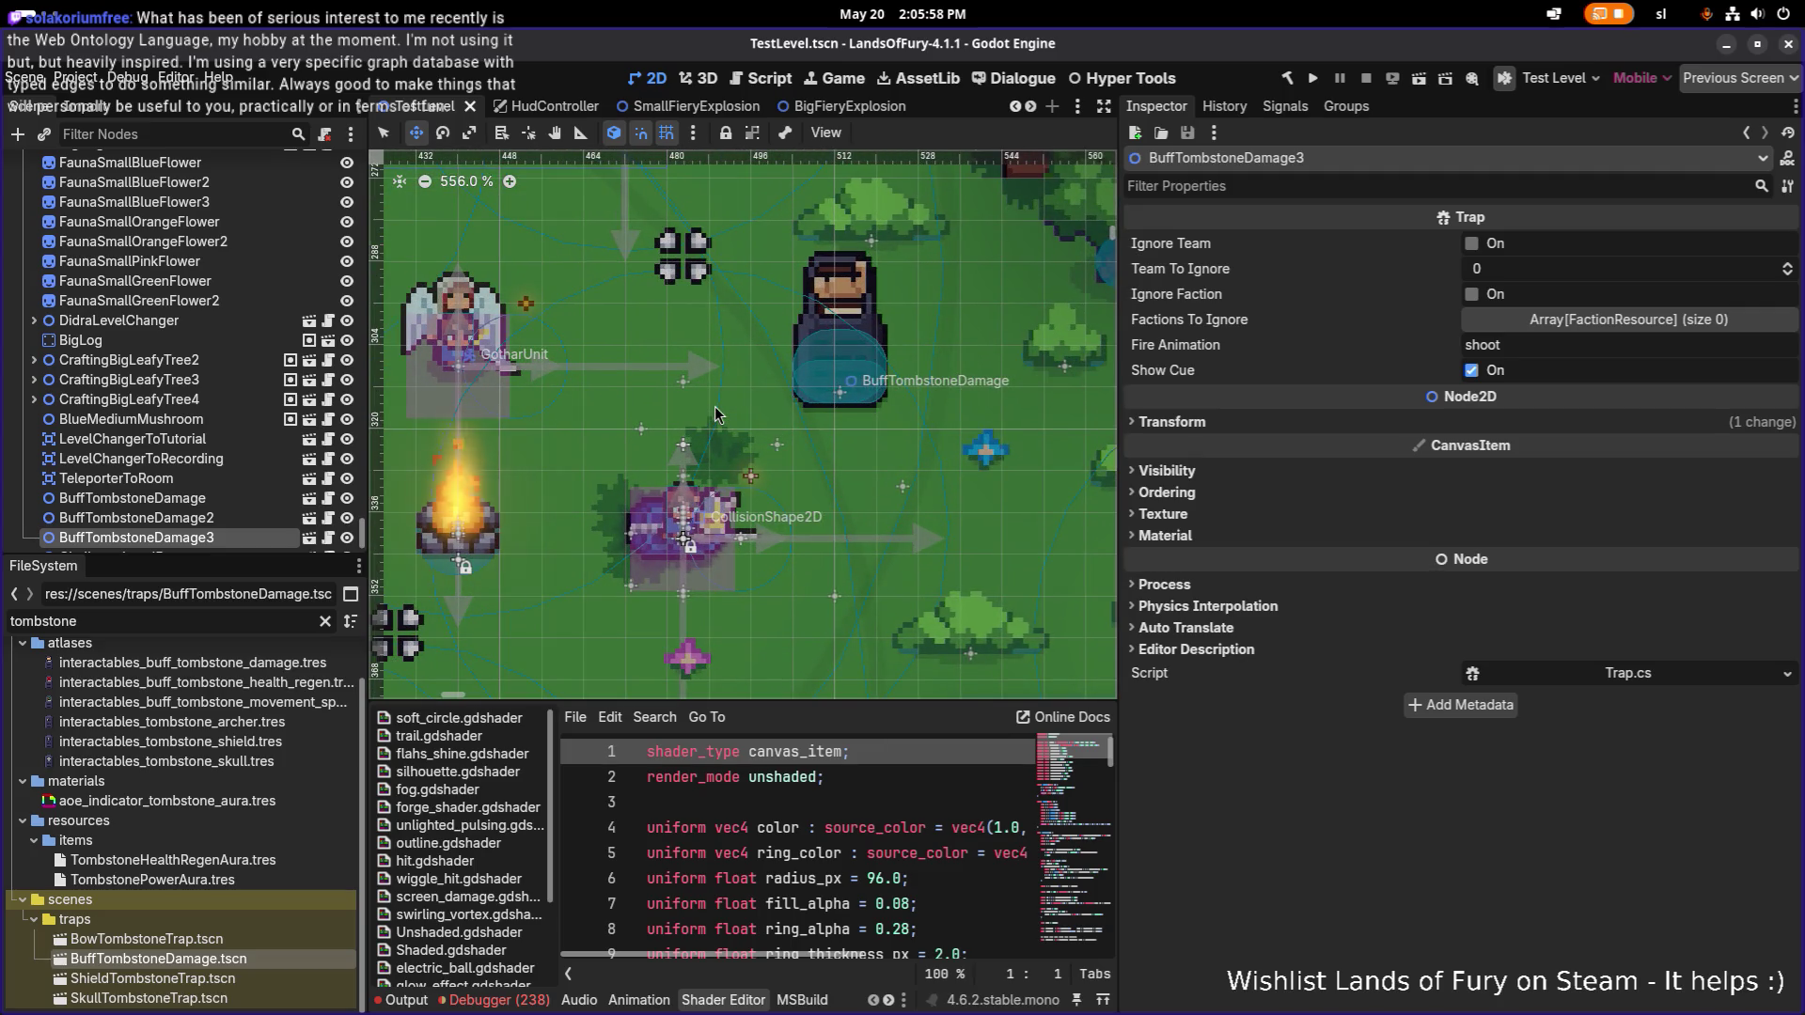
{"action": "scroll", "coordinate": [714, 406], "scroll_direction": "down", "scroll_amount": 5}
{"action": "scroll", "coordinate": [710, 403], "scroll_direction": "down", "scroll_amount": 2}
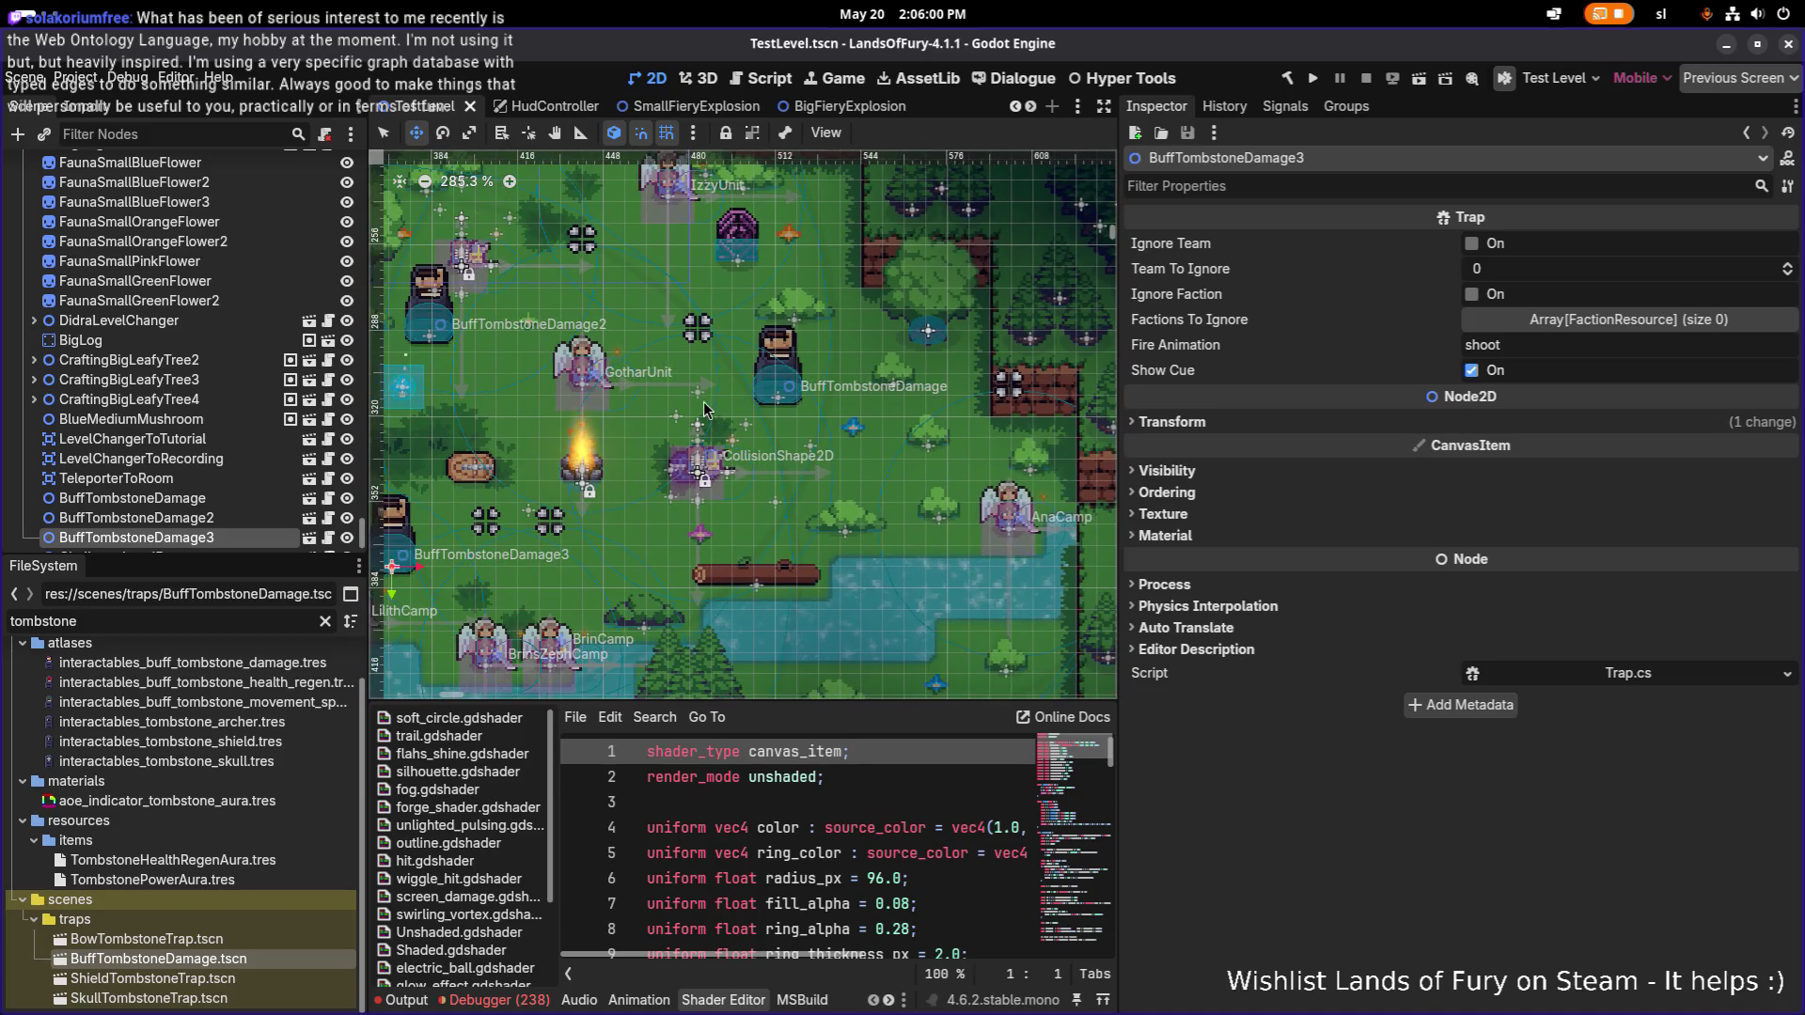
{"action": "left_click_drag", "start_coordinate": [707, 402], "coordinate": [902, 380]}
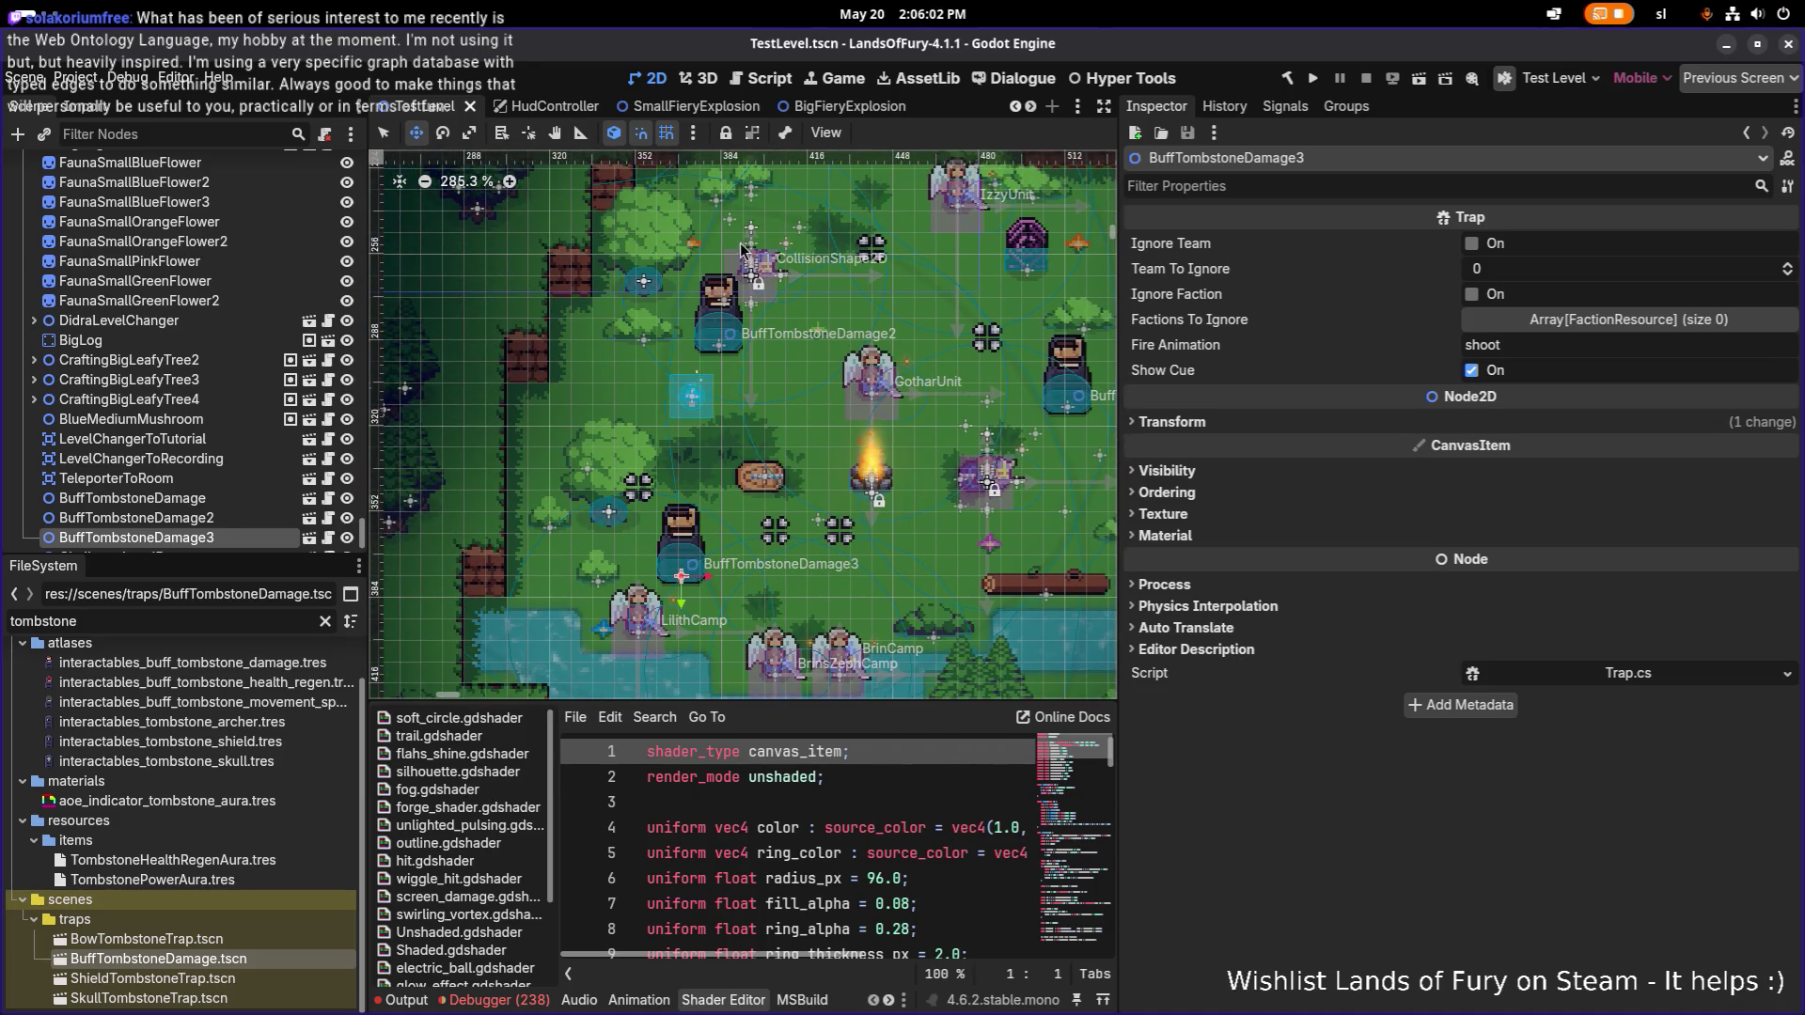
{"action": "left_click", "coordinate": [309, 538]}
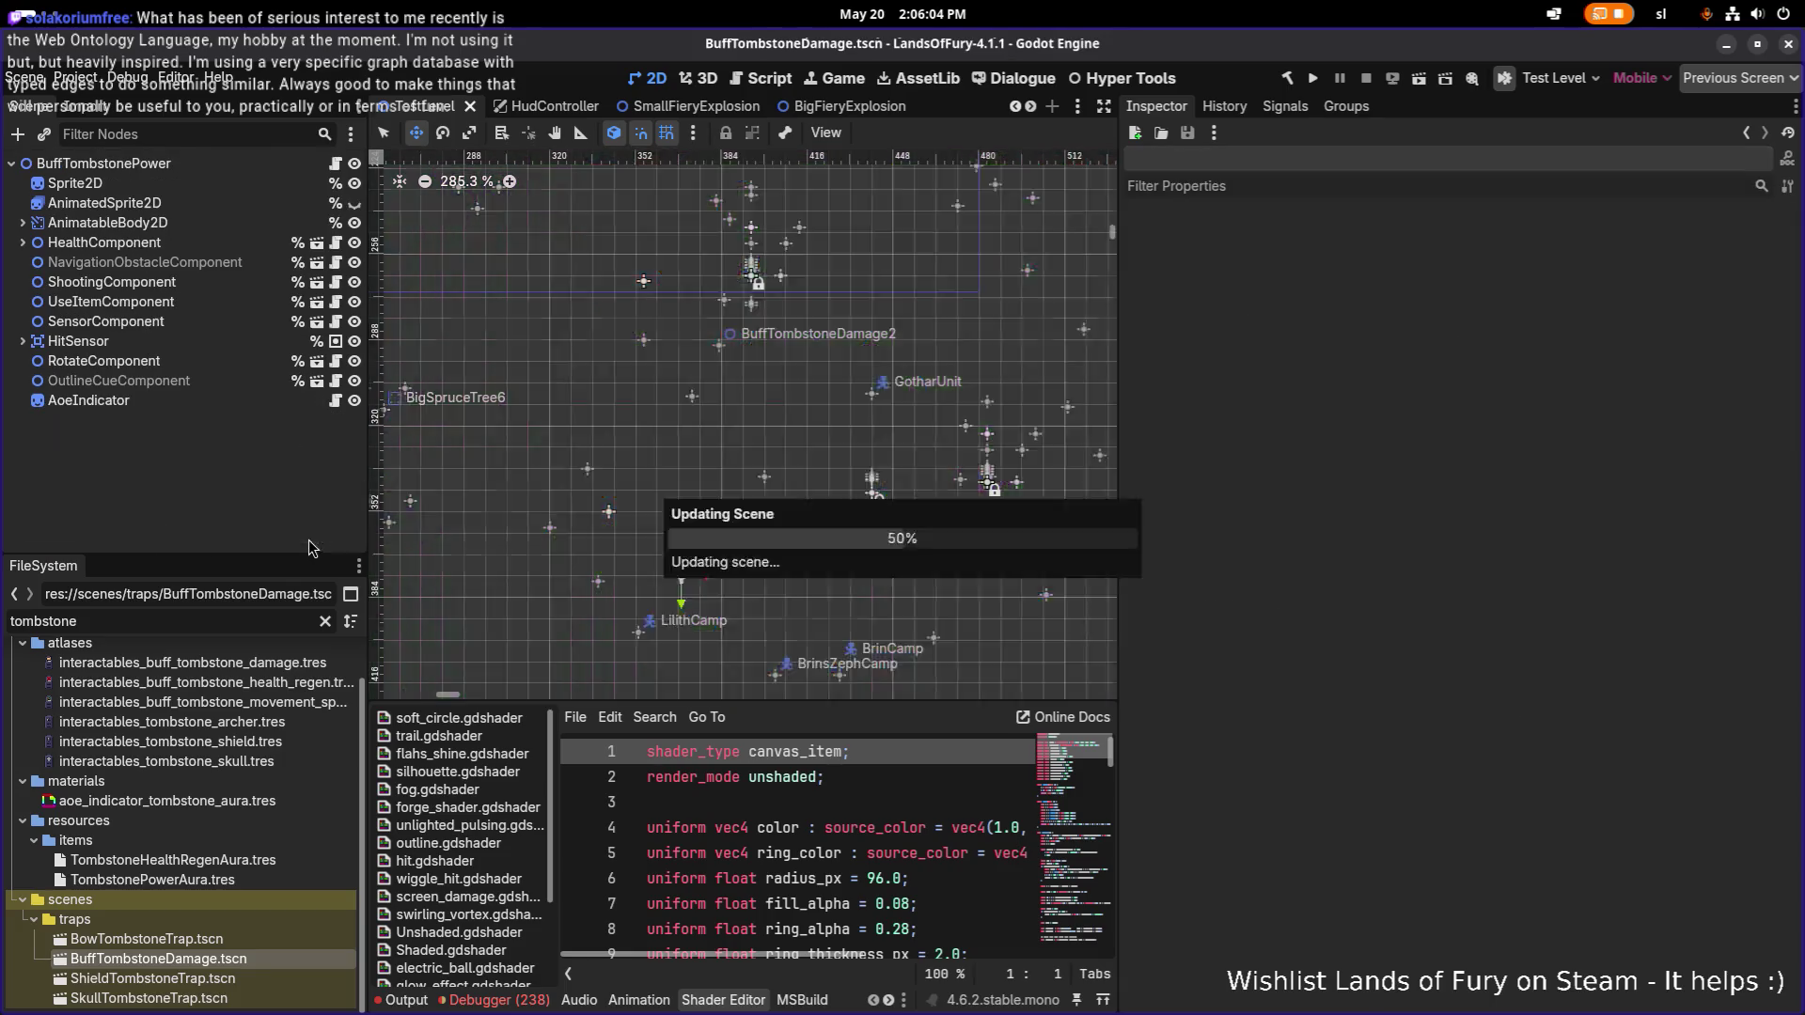
On AoeIndicator, change the shader Fill Alpha from 0.0 to 0.1 and save the damage trap.
{"action": "left_click", "coordinate": [214, 399]}
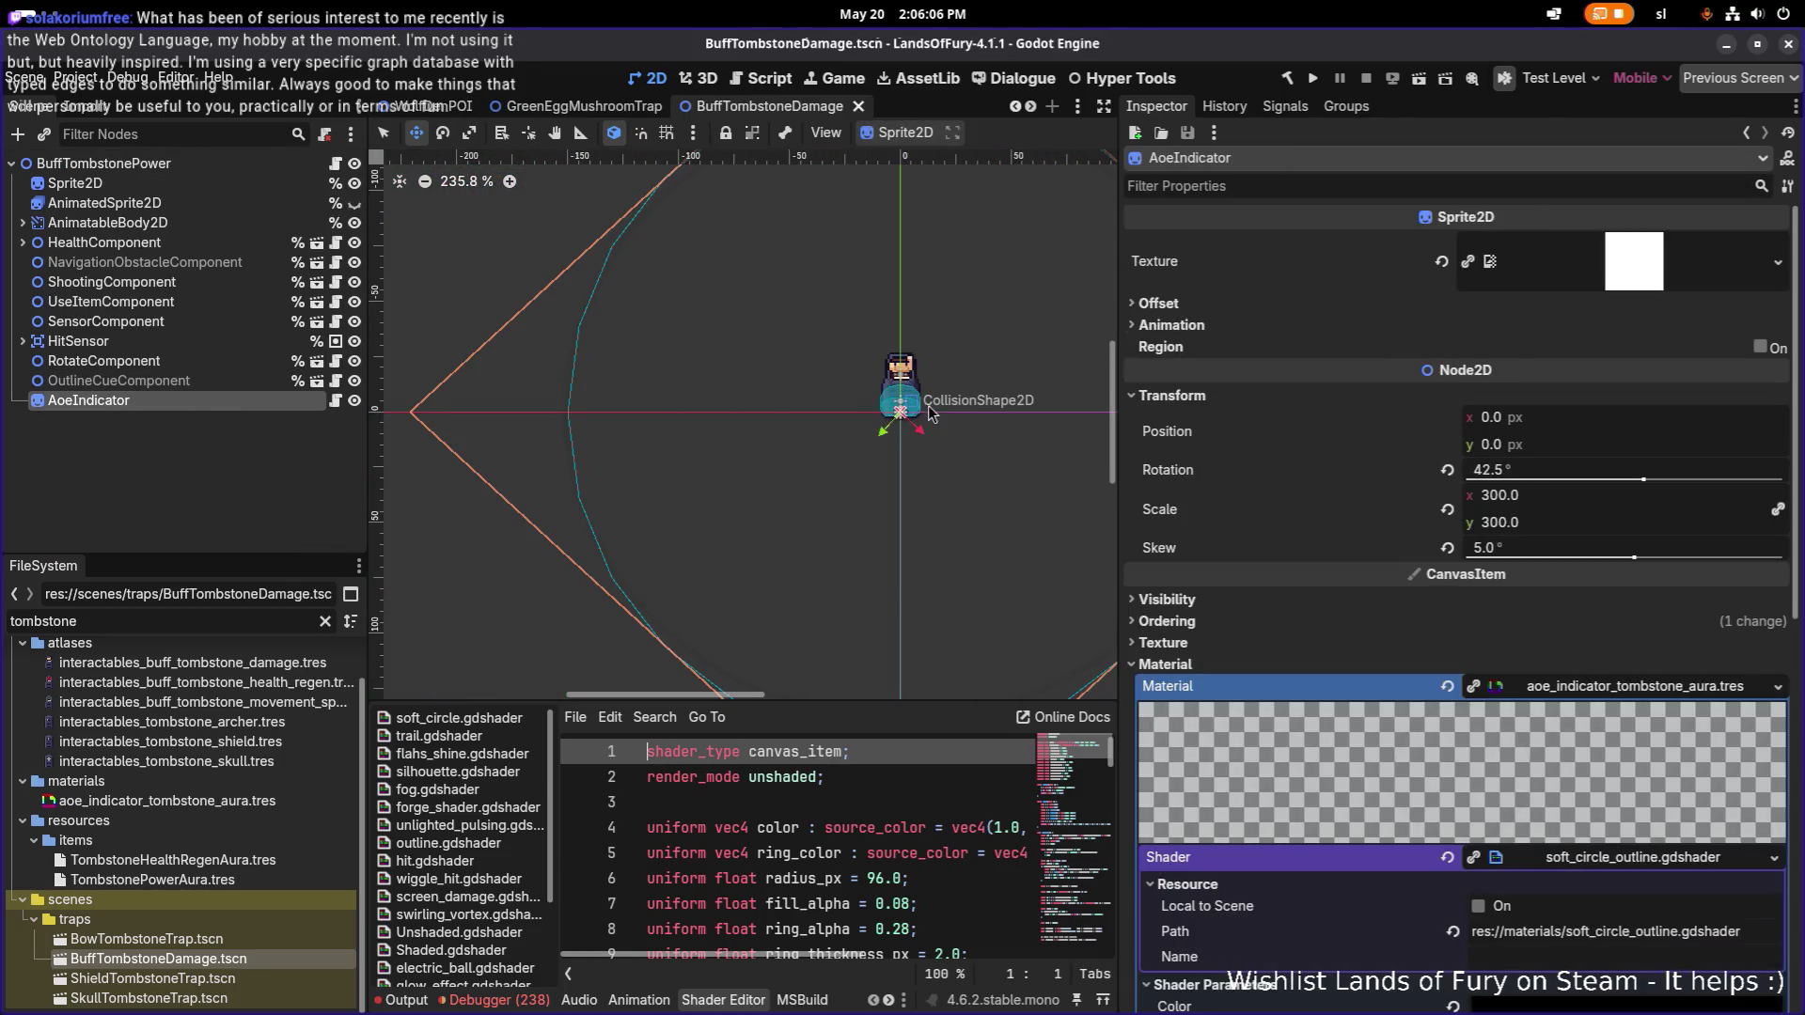
{"action": "scroll", "coordinate": [1377, 534], "scroll_direction": "down", "scroll_amount": 5}
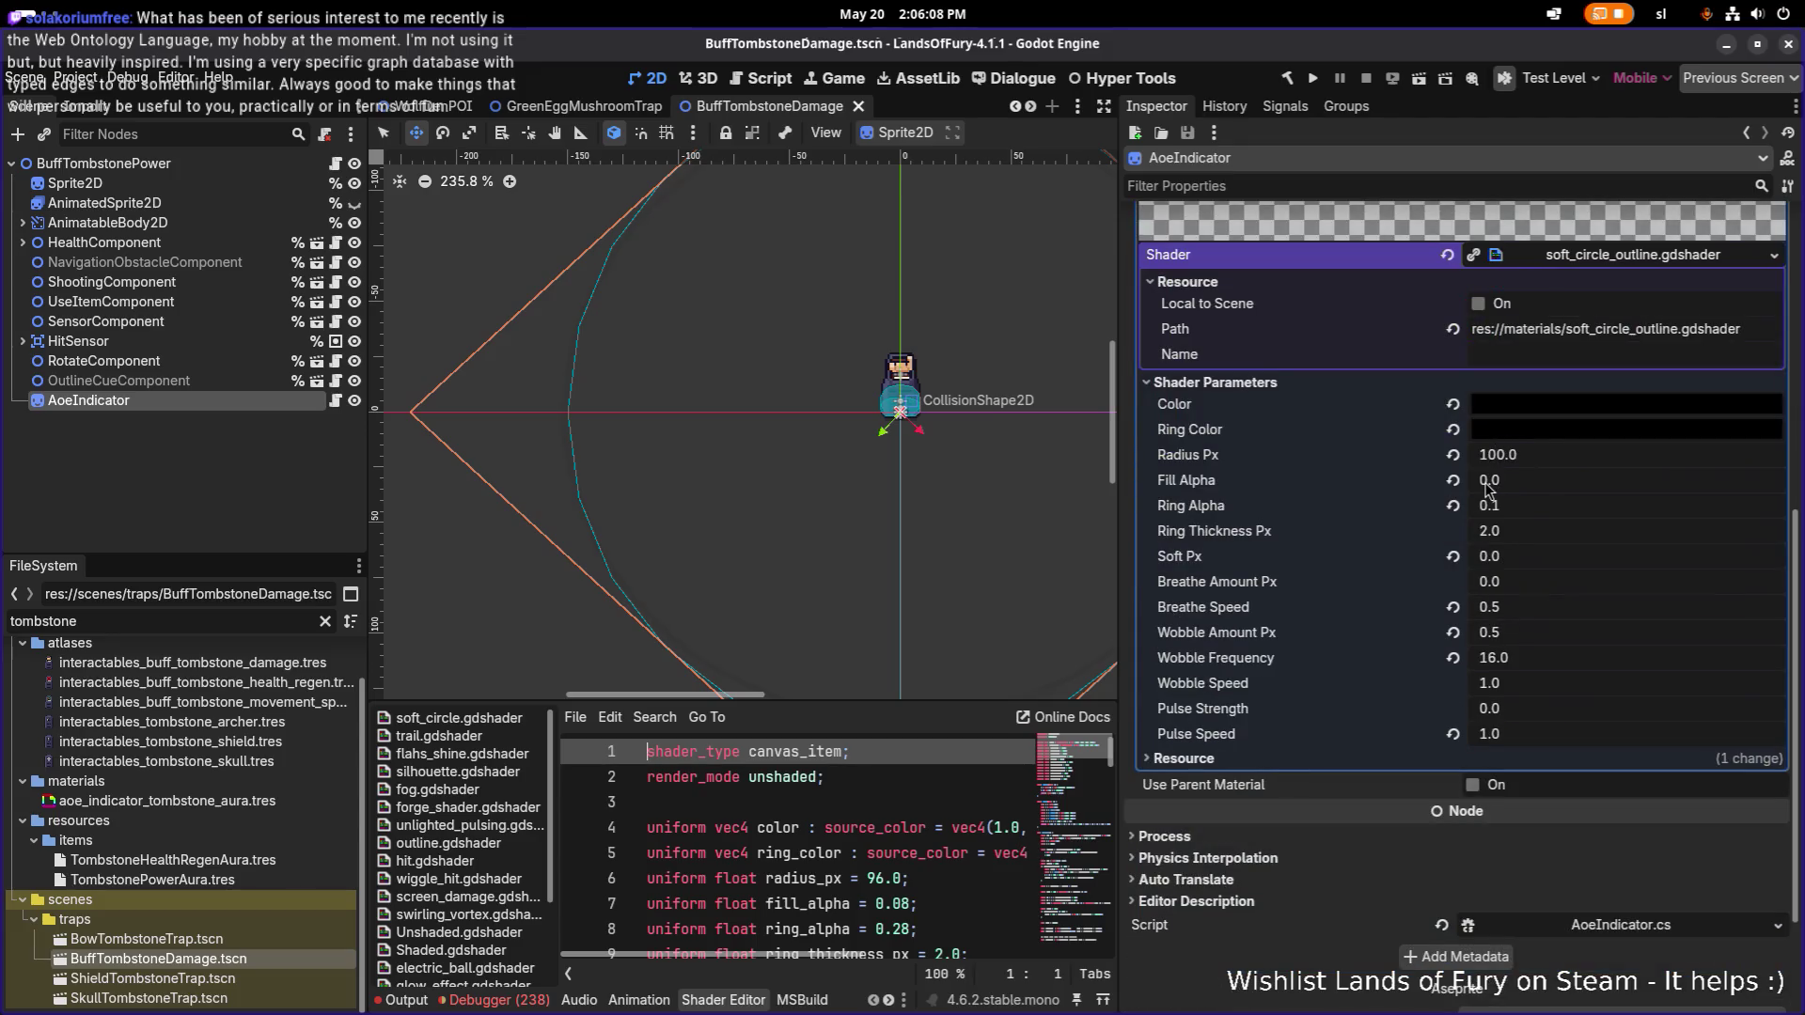
{"action": "left_click", "coordinate": [1534, 479]}
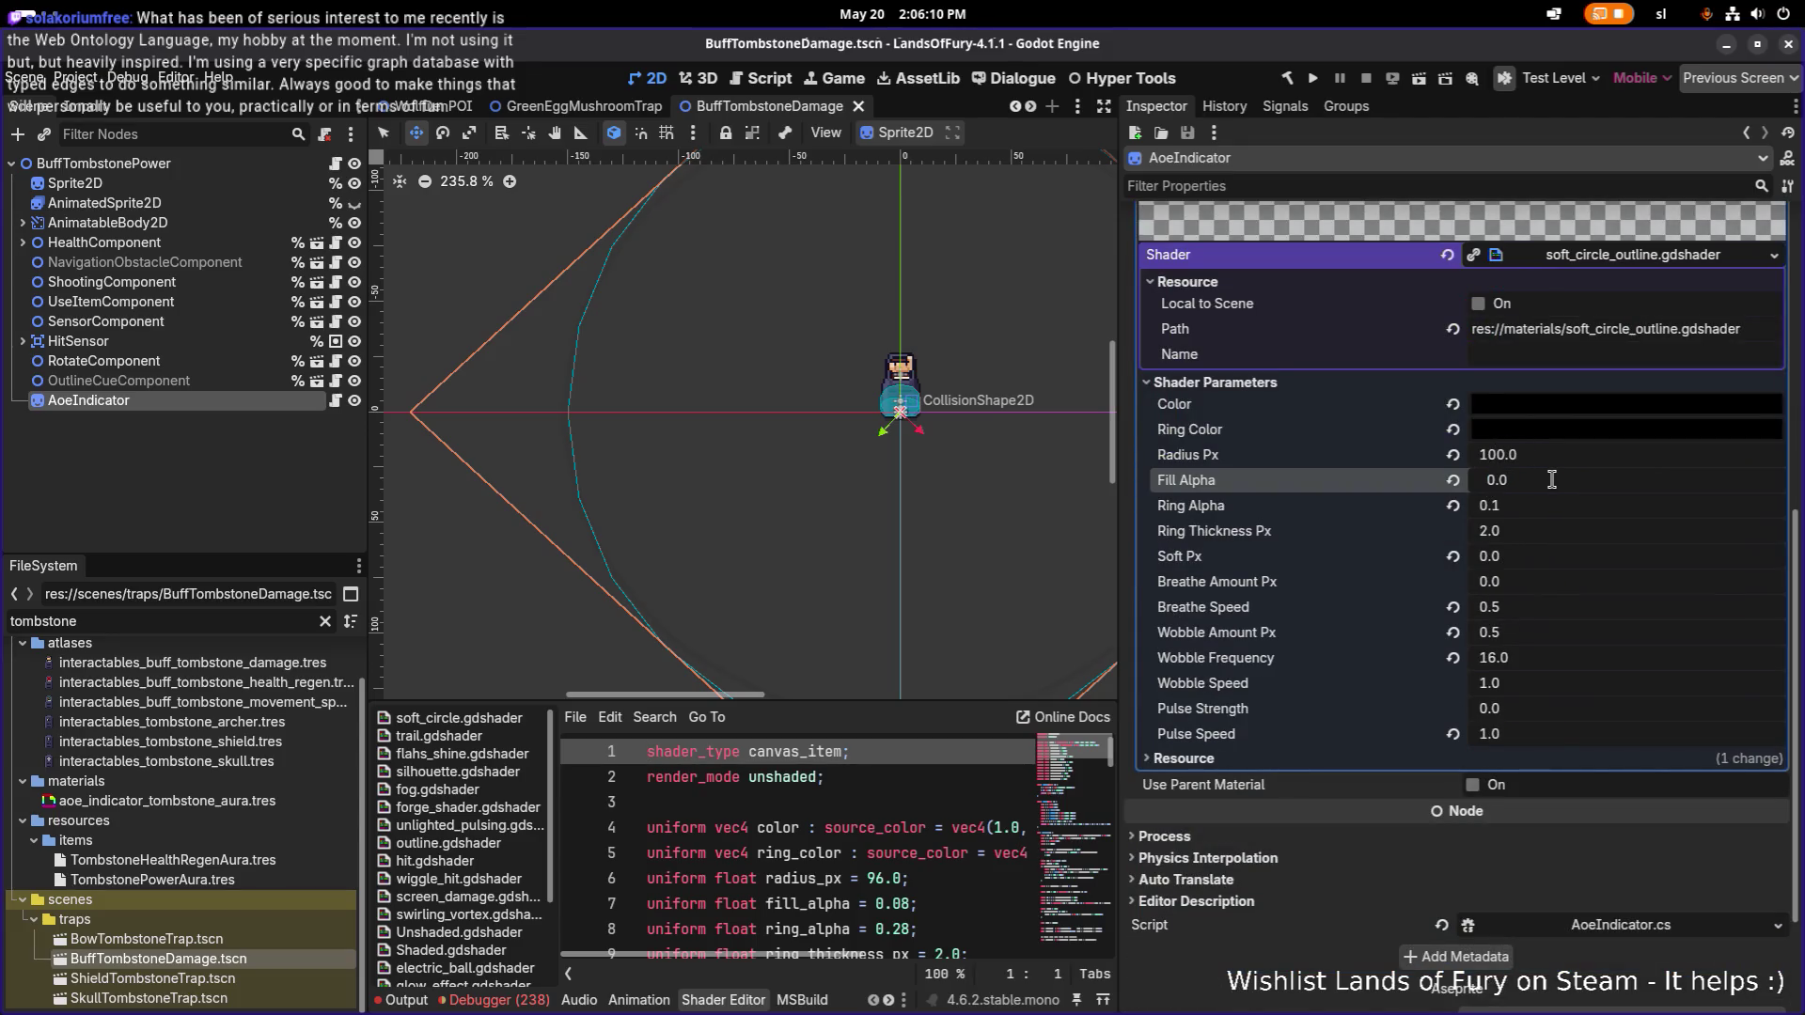
{"action": "left_click", "coordinate": [1551, 479]}
{"action": "type", "text": "0.1"}
{"action": "key", "text": "Return"}
{"action": "key", "text": "ctrl+s"}
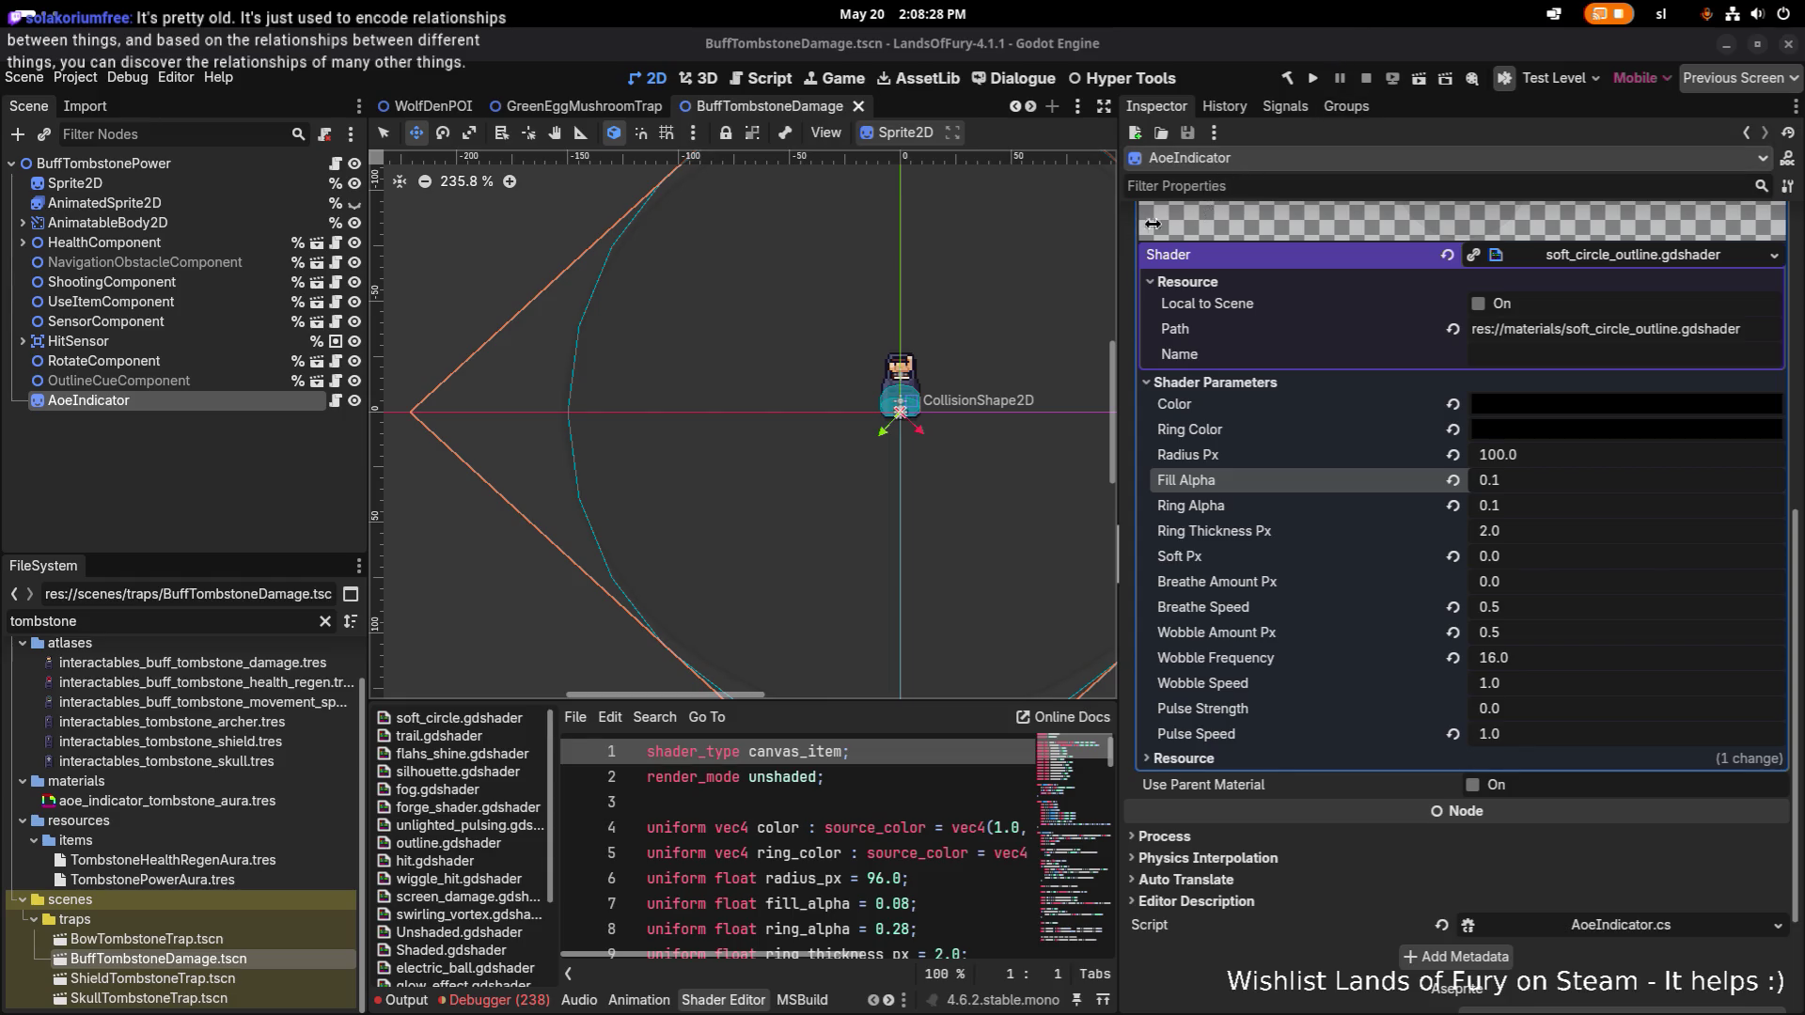
{"action": "scroll", "coordinate": [928, 376], "scroll_direction": "down", "scroll_amount": 1}
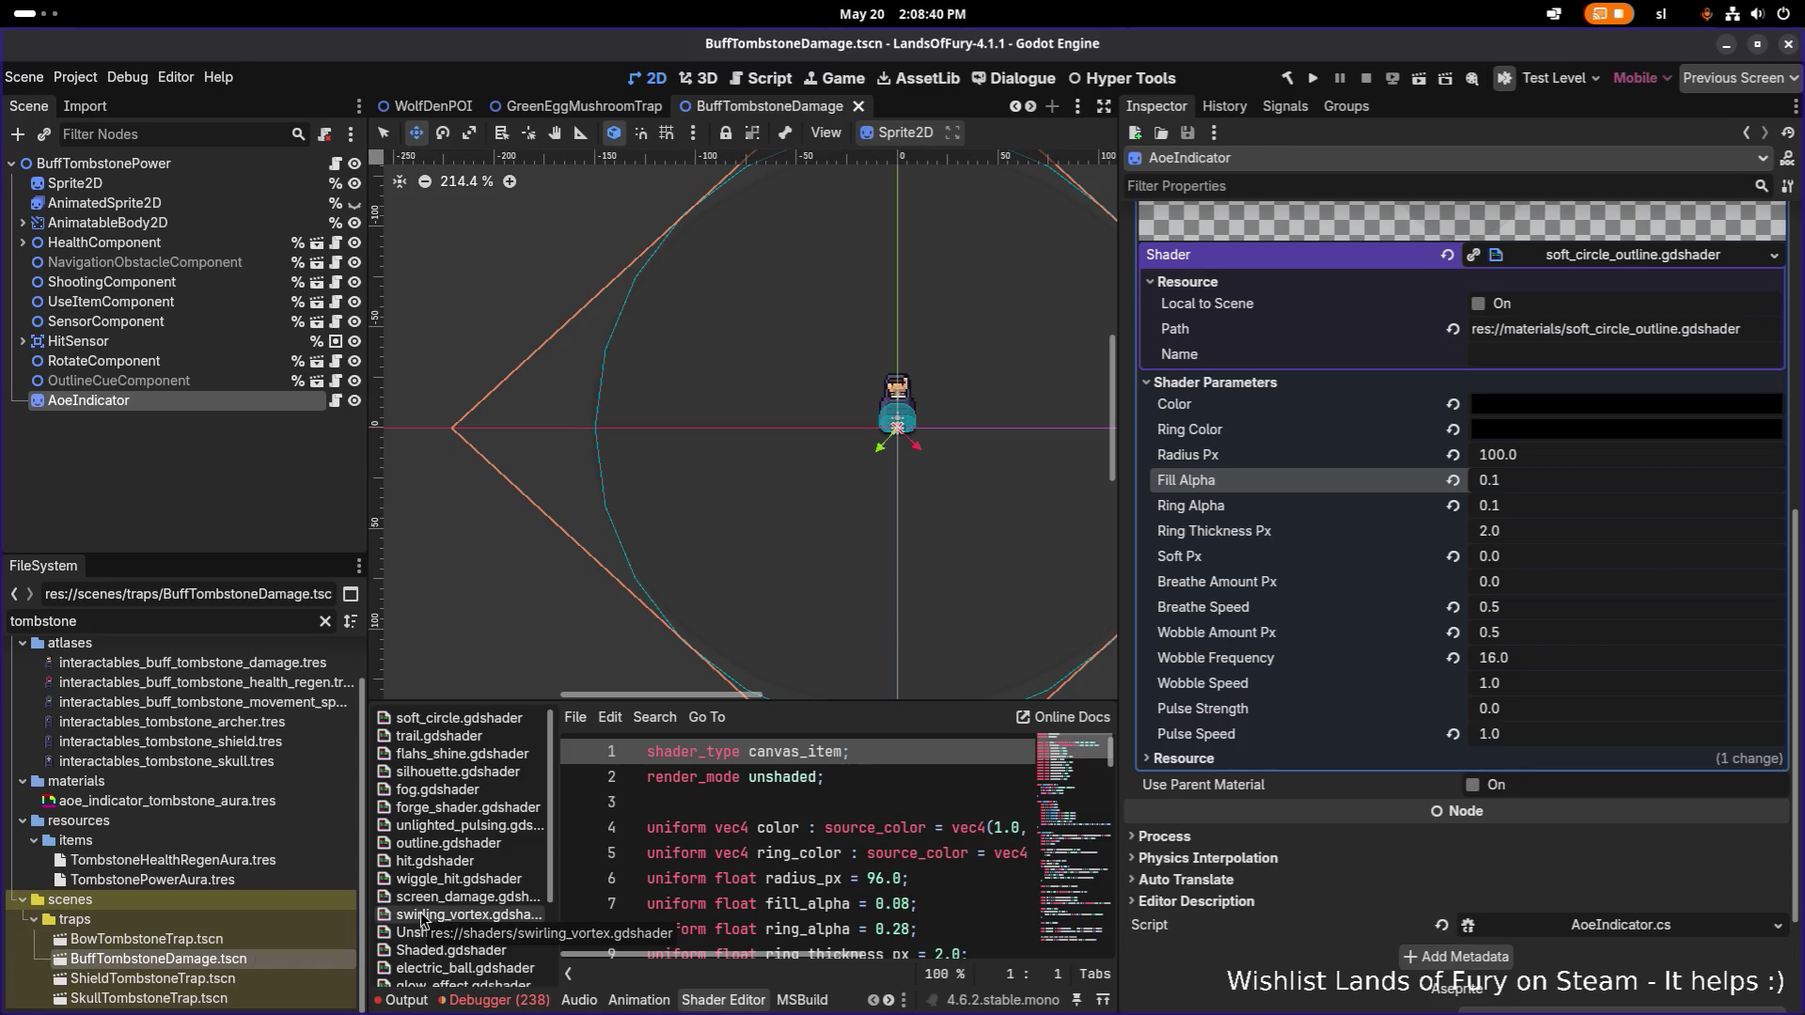
Duplicate BuffTombstoneDamage.tscn as BuffTombstoneHealthRegen.tscn.
{"action": "key", "text": "ctrl+d"}
{"action": "key", "text": "Right"}
{"action": "key", "text": "Left"}
{"action": "key", "text": "Left"}
{"action": "key", "text": "Left"}
{"action": "key", "text": "ctrl+shift+Right"}
{"action": "type", "text": "HealthRegen"}
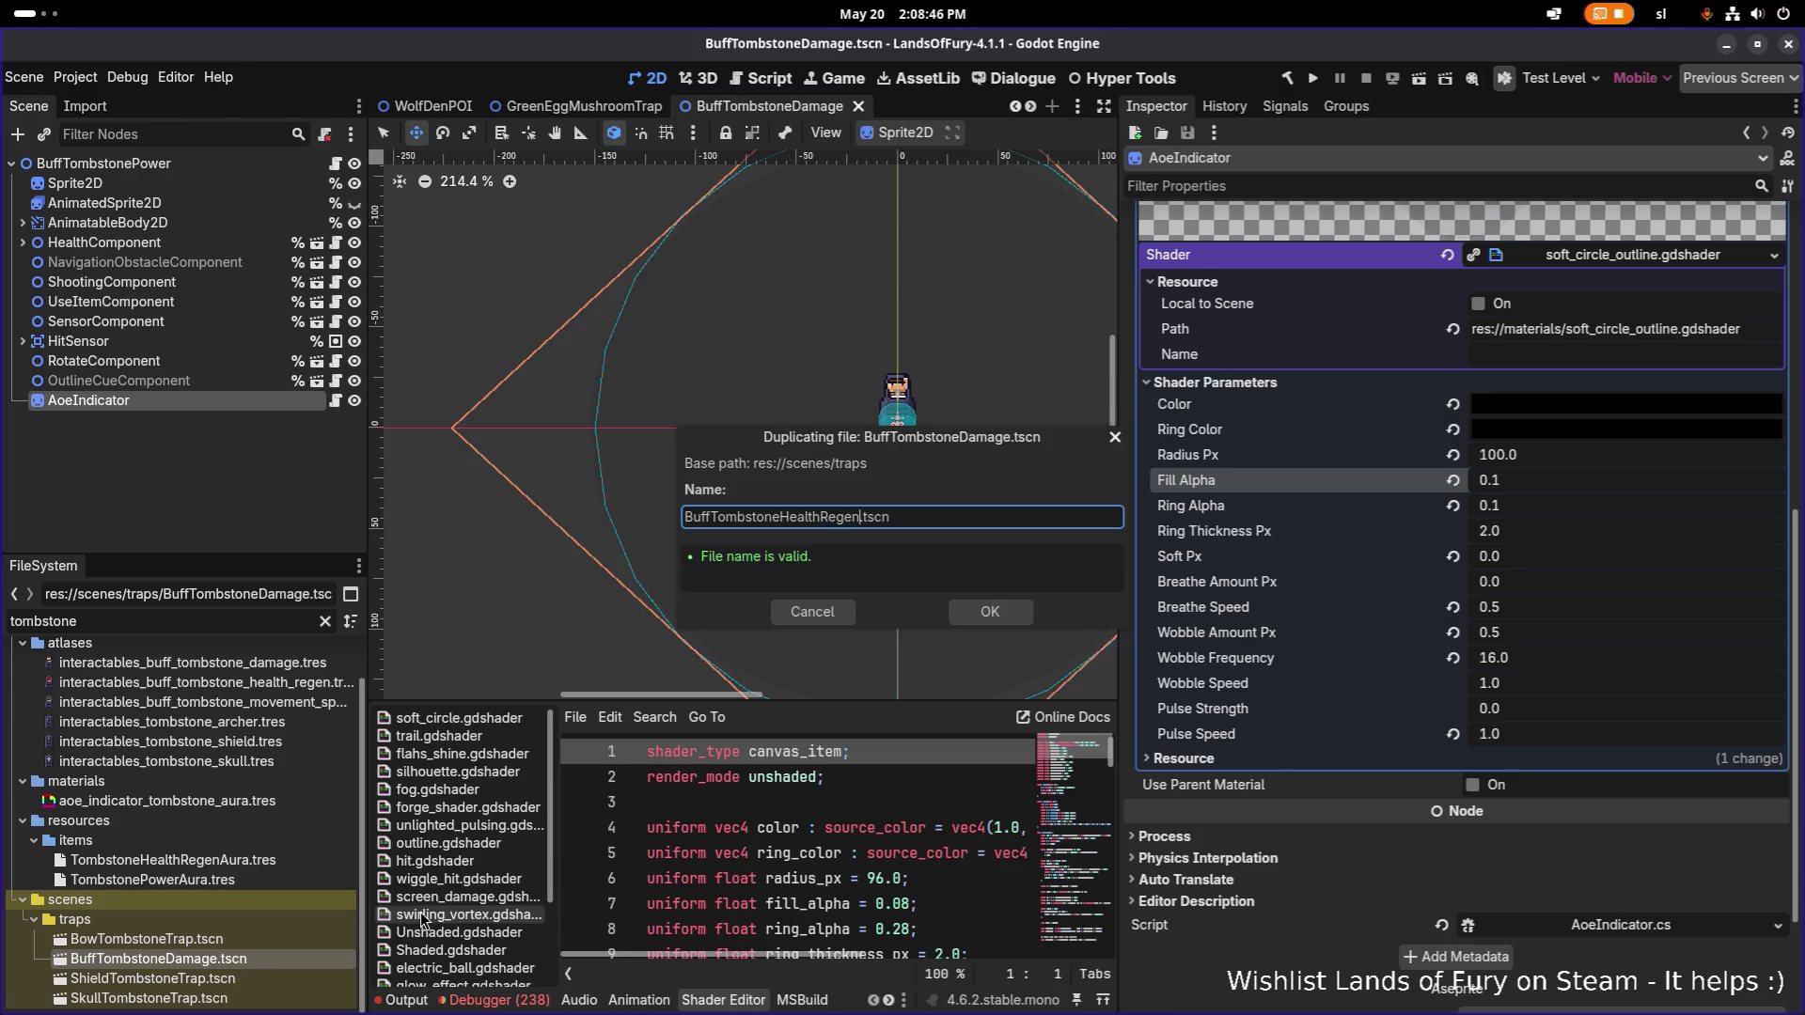
{"action": "key", "text": "Return"}
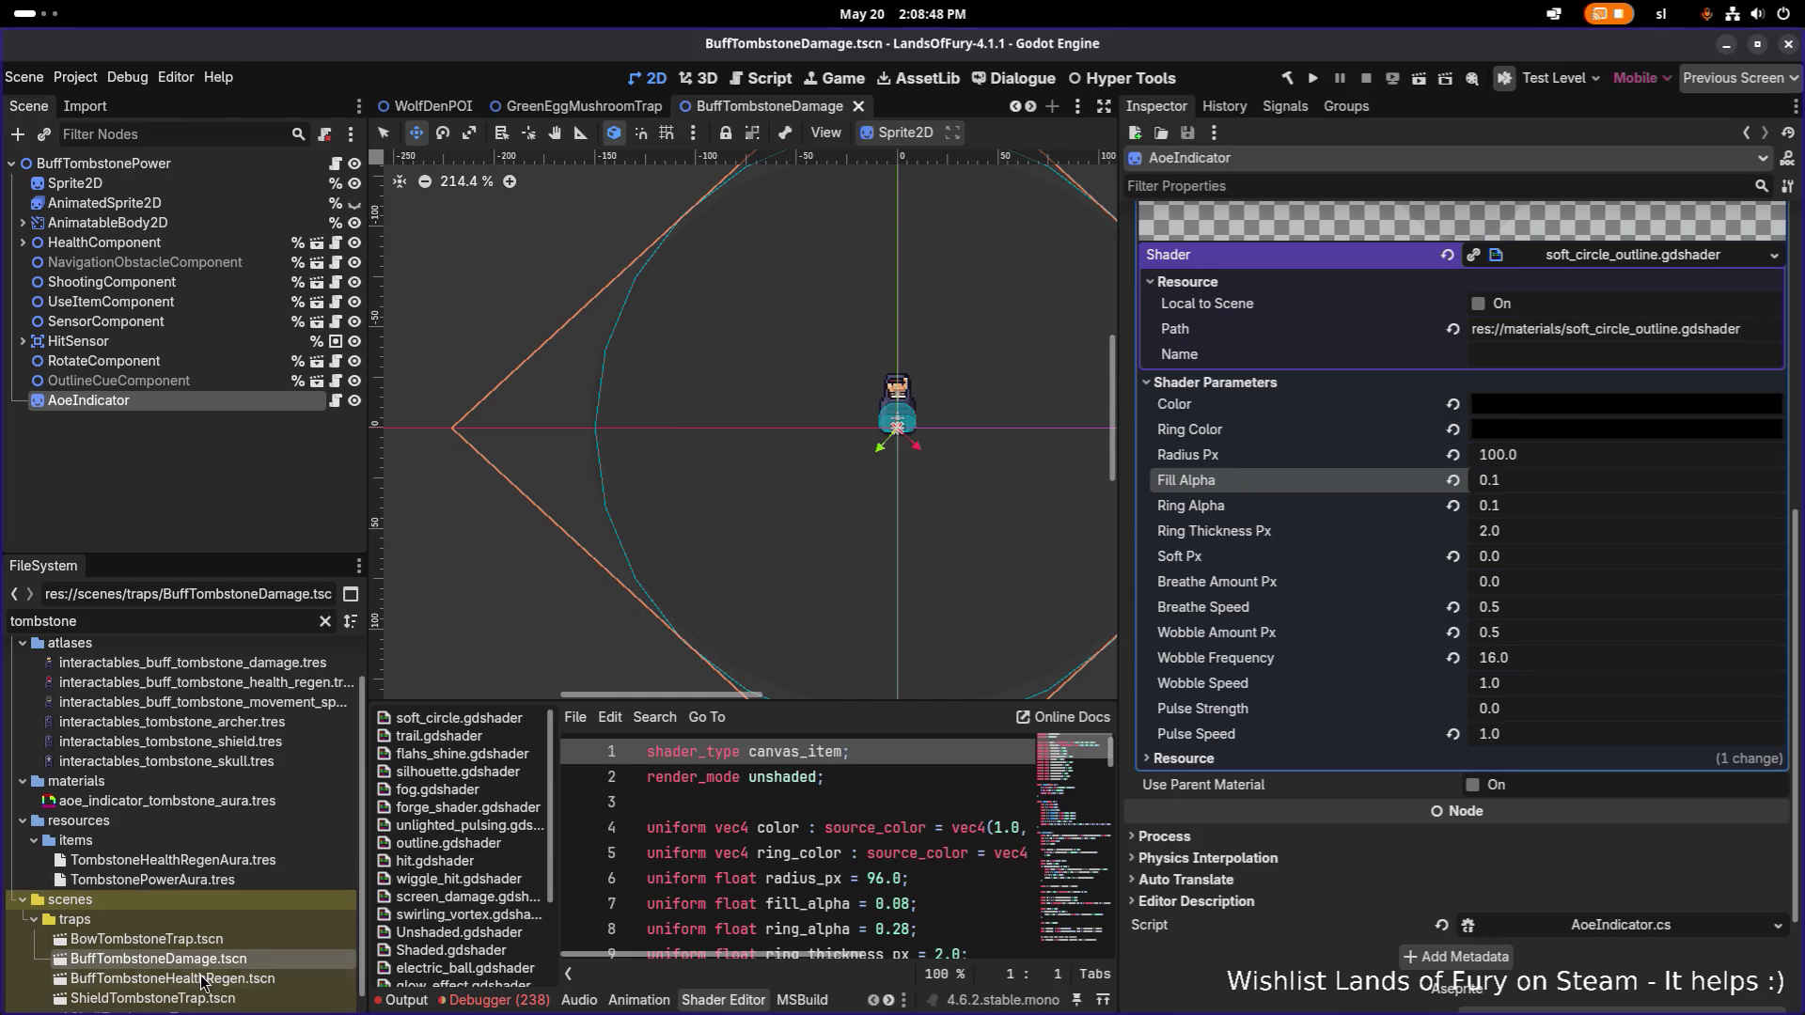
Open BuffTombstoneHealthRegen.tscn, rename its root node to BuffTombstoneHealthRegen, and save.
{"action": "double_click", "coordinate": [203, 980]}
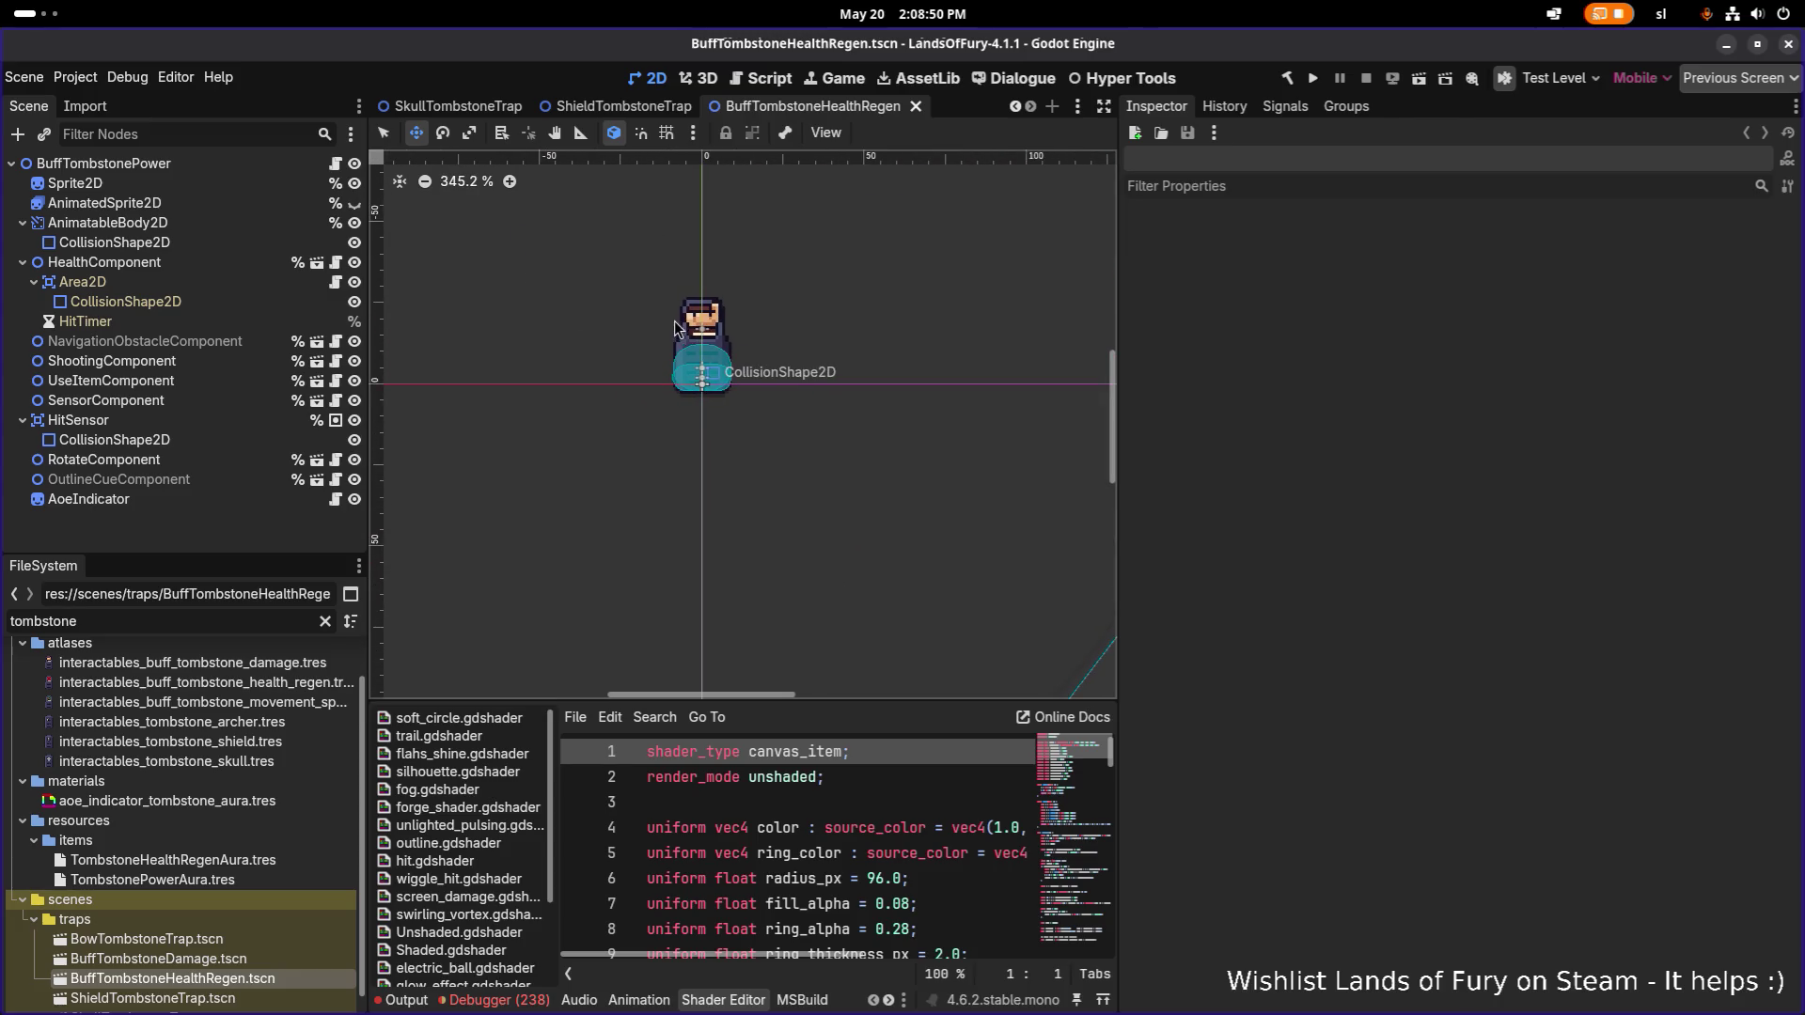
{"action": "left_click", "coordinate": [222, 172]}
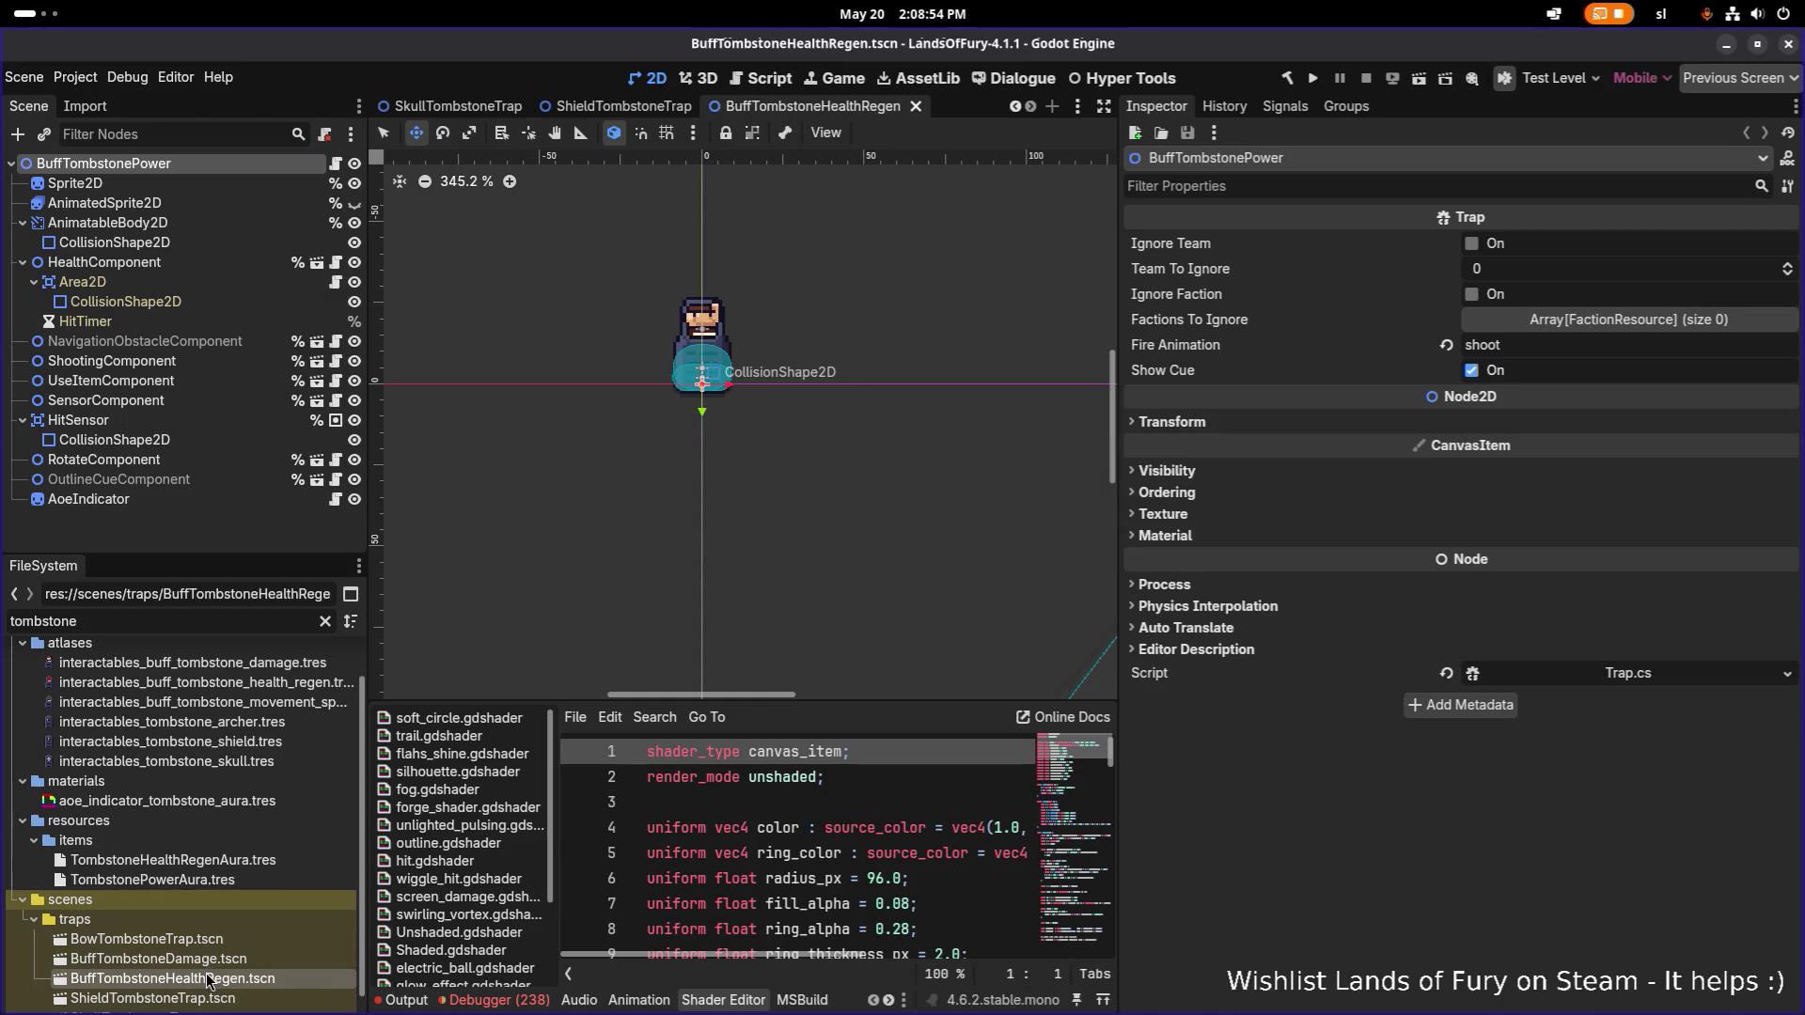
{"action": "double_click", "coordinate": [129, 164]}
{"action": "type", "text": "BuffTombstoneHealthRegen"}
{"action": "key", "text": "Return"}
{"action": "key", "text": "ctrl+s"}
{"action": "left_click", "coordinate": [75, 183]}
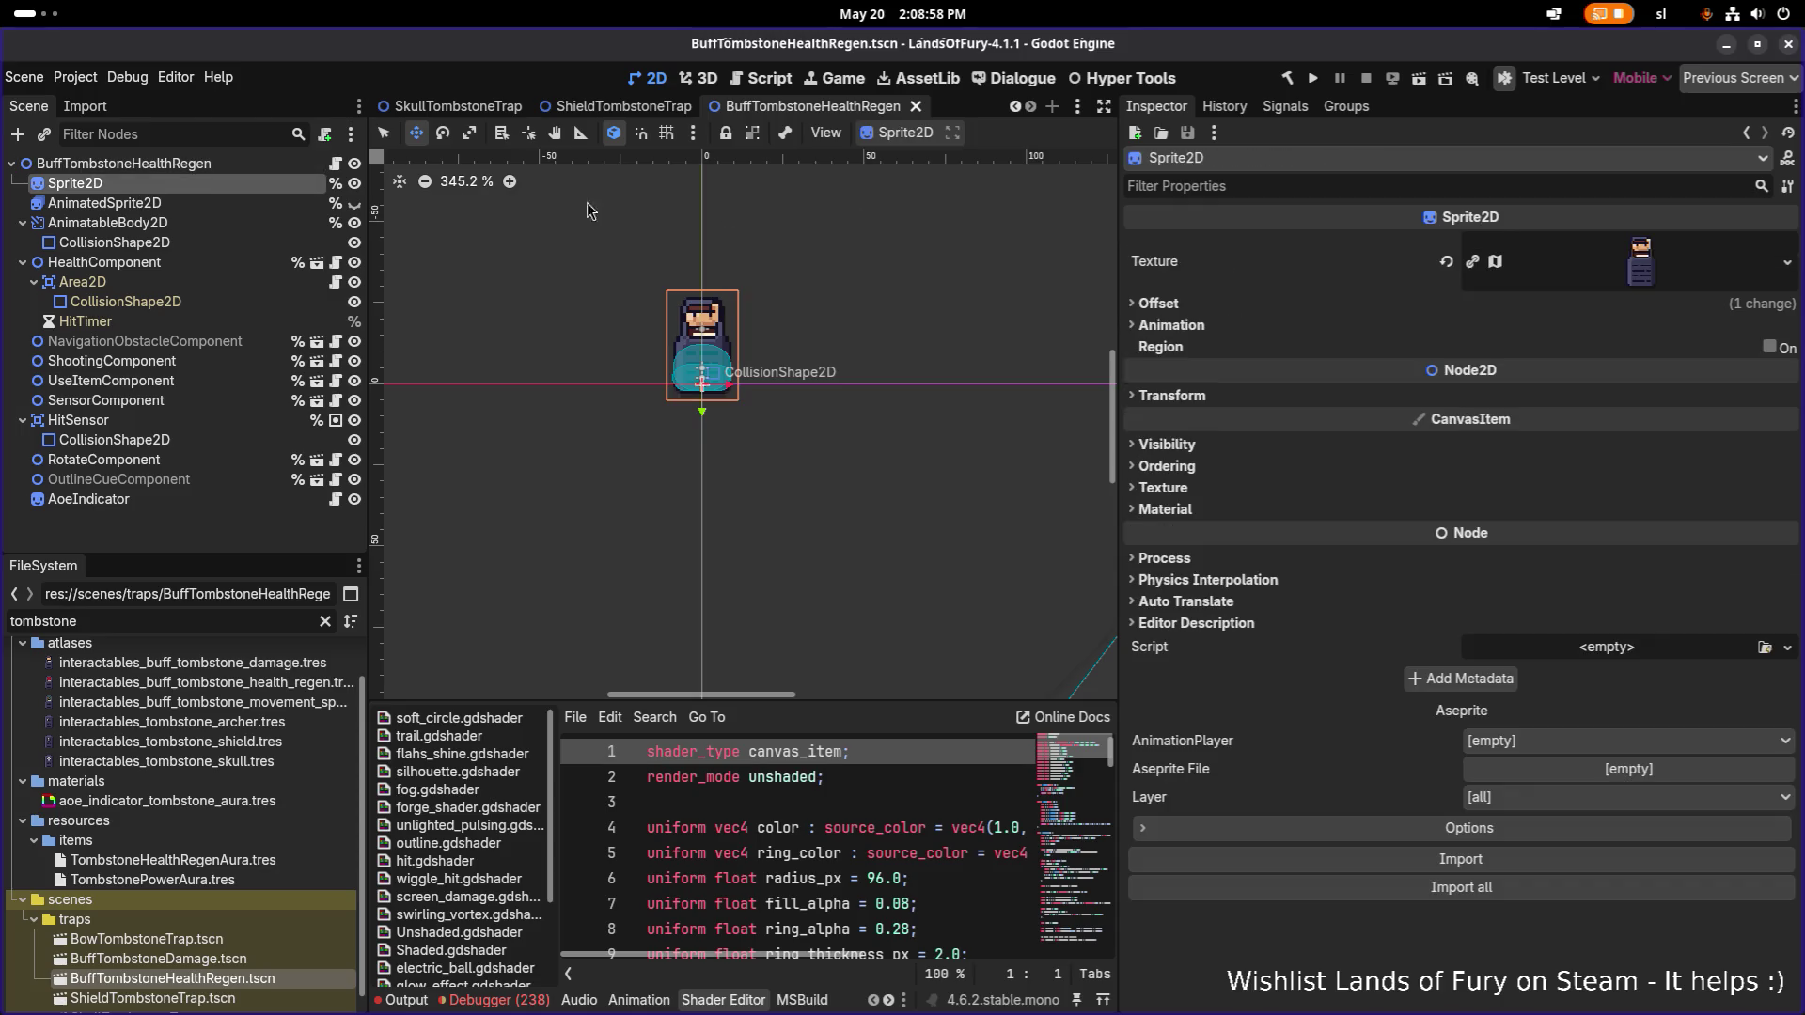
Give the Sprite2D the health_regen tombstone texture via Quick Load and save.
{"action": "left_click", "coordinate": [1786, 263]}
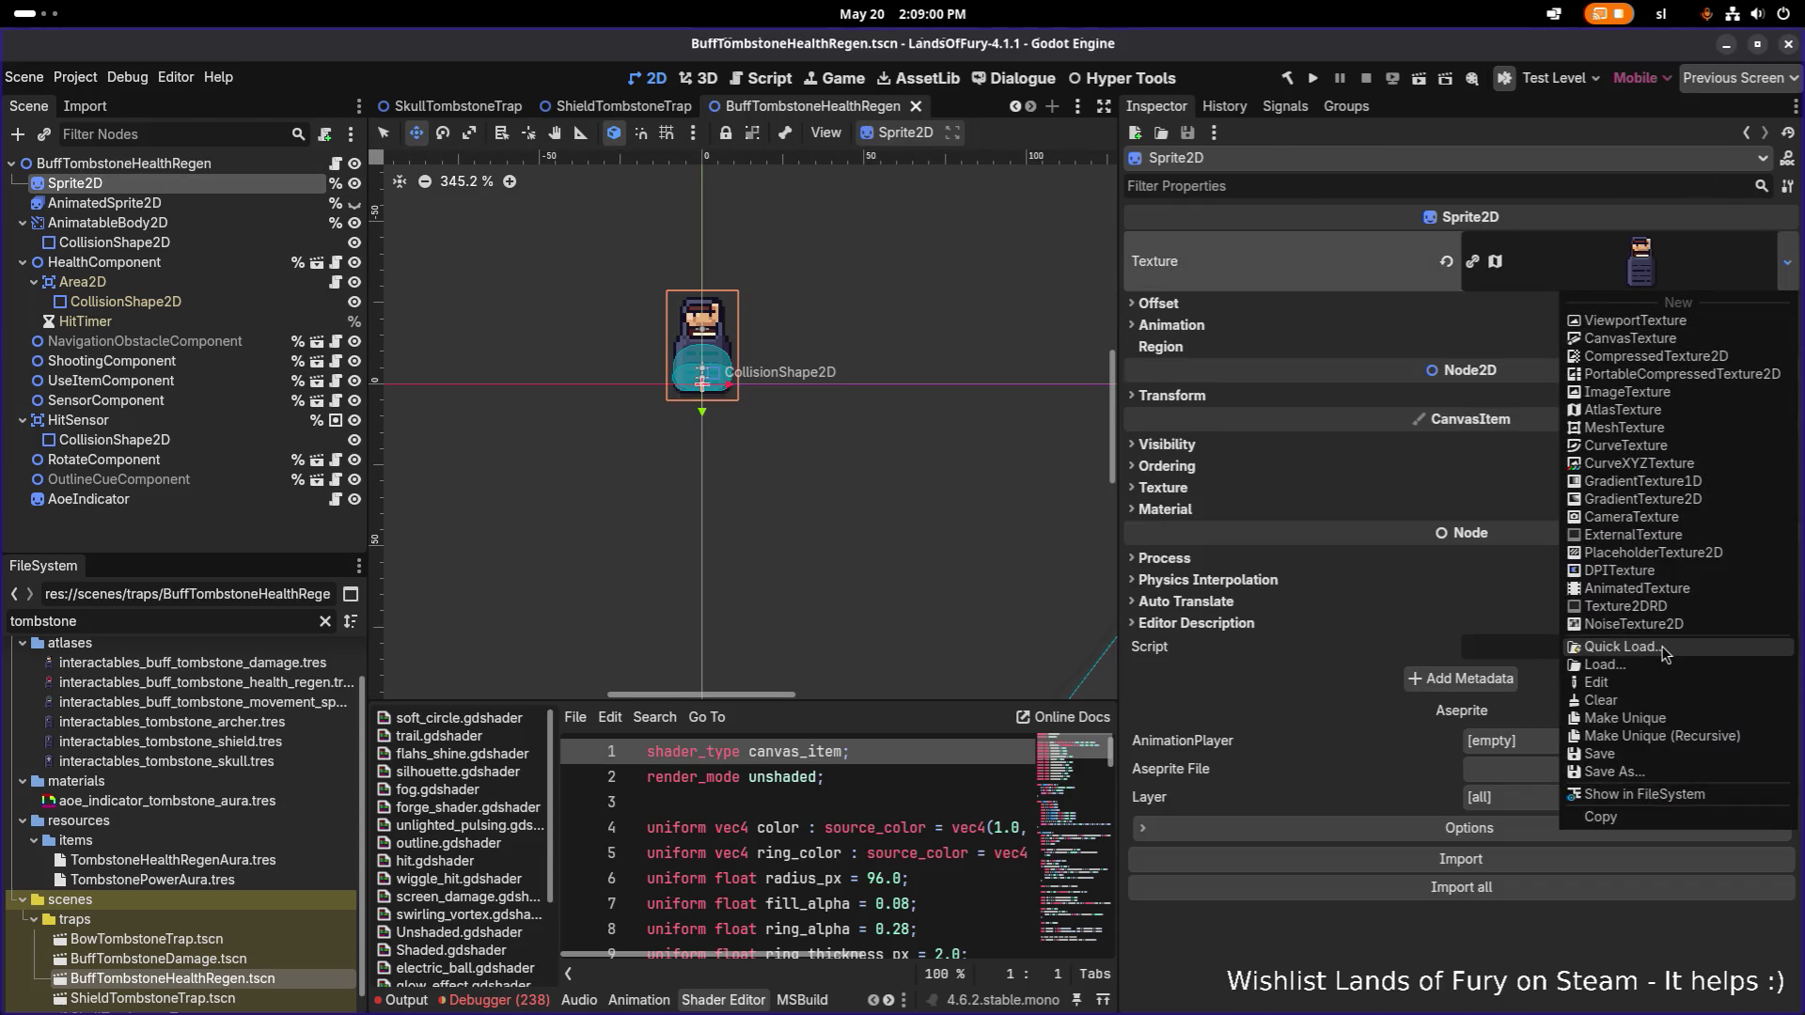
{"action": "left_click", "coordinate": [1665, 648]}
{"action": "type", "text": "tombstone"}
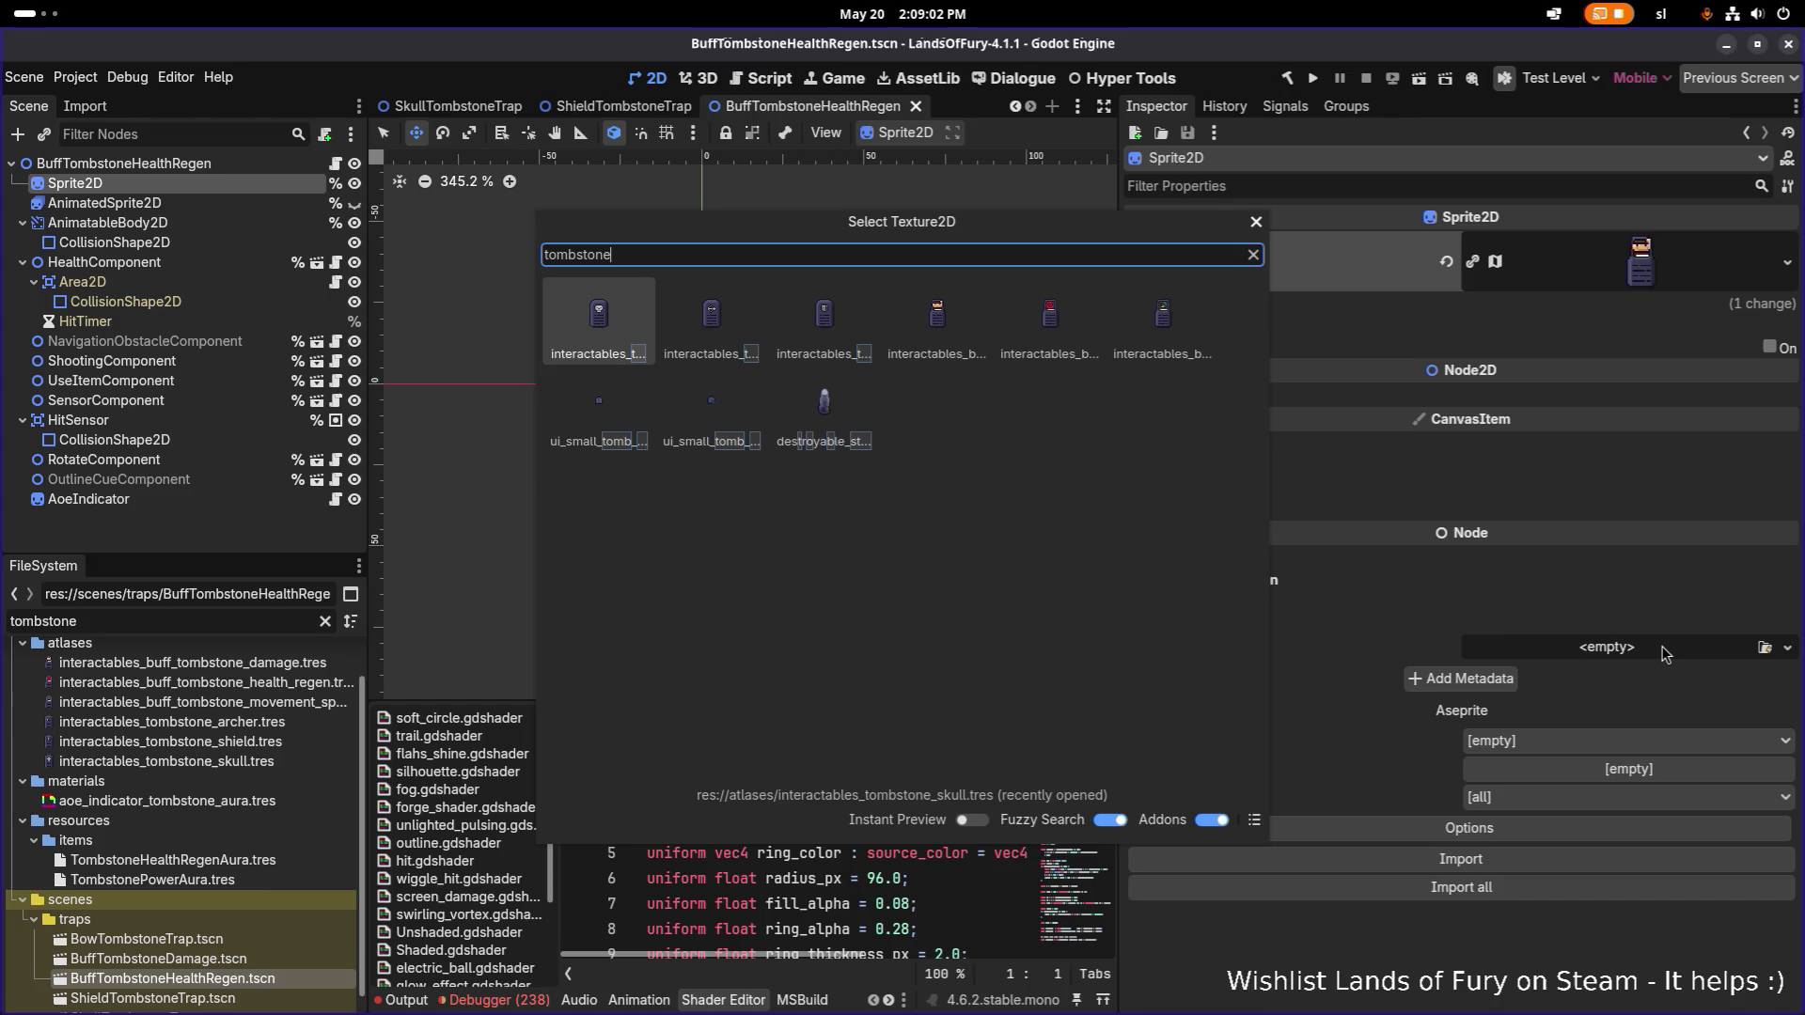
{"action": "key", "text": "Right"}
{"action": "key", "text": "Right"}
{"action": "key", "text": "Right"}
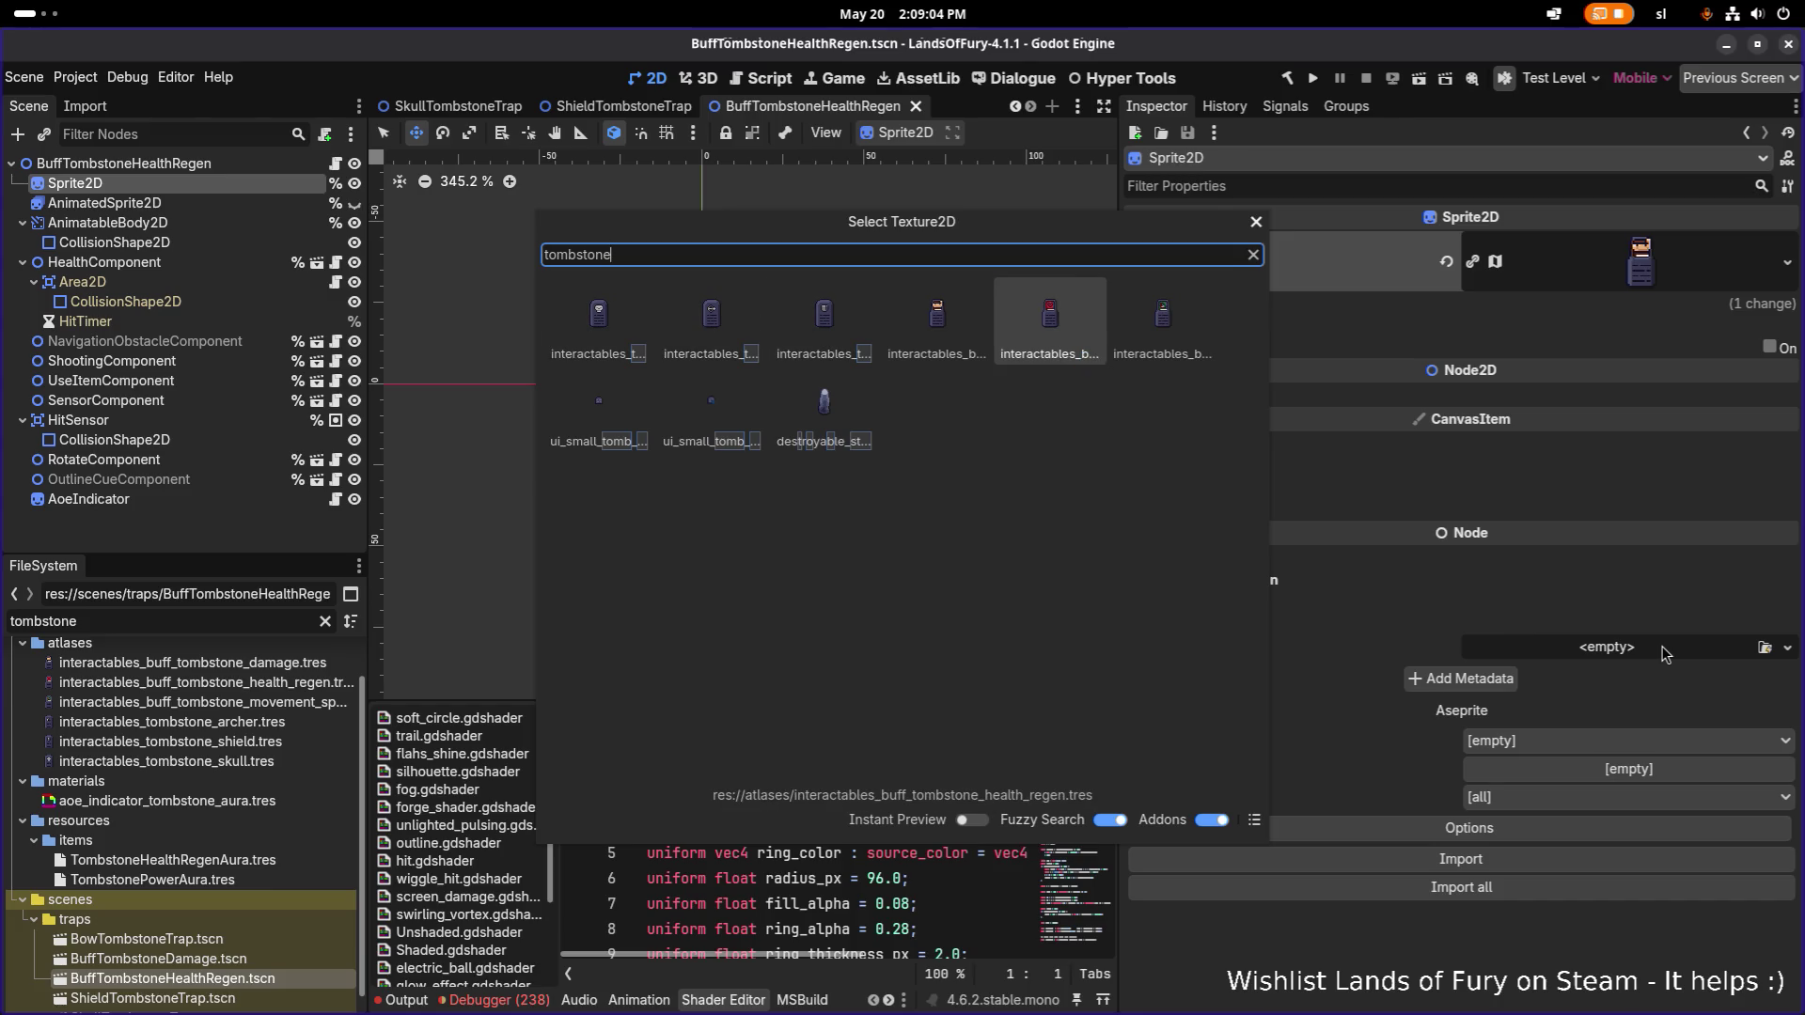
{"action": "key", "text": "Return"}
{"action": "key", "text": "ctrl+s"}
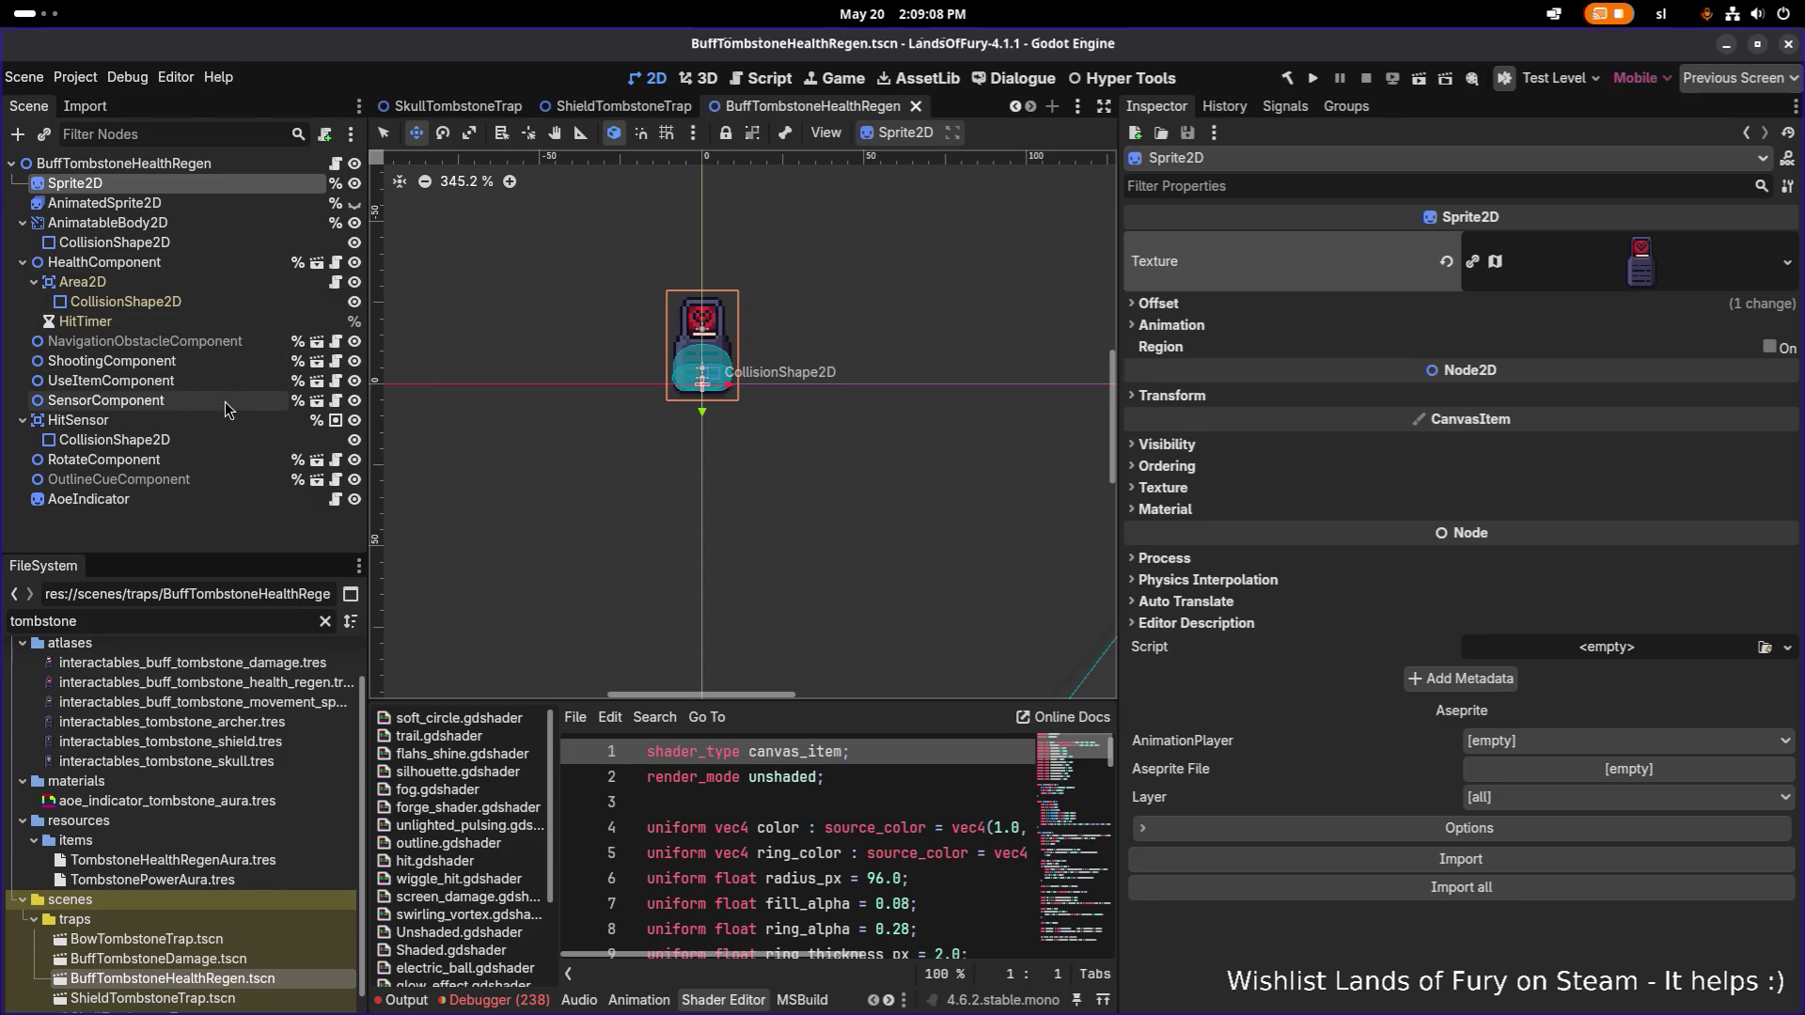
Change the UseItemComponent Item Id from power_aura to tombstone_health_regen_aura and save.
{"action": "left_click", "coordinate": [240, 380]}
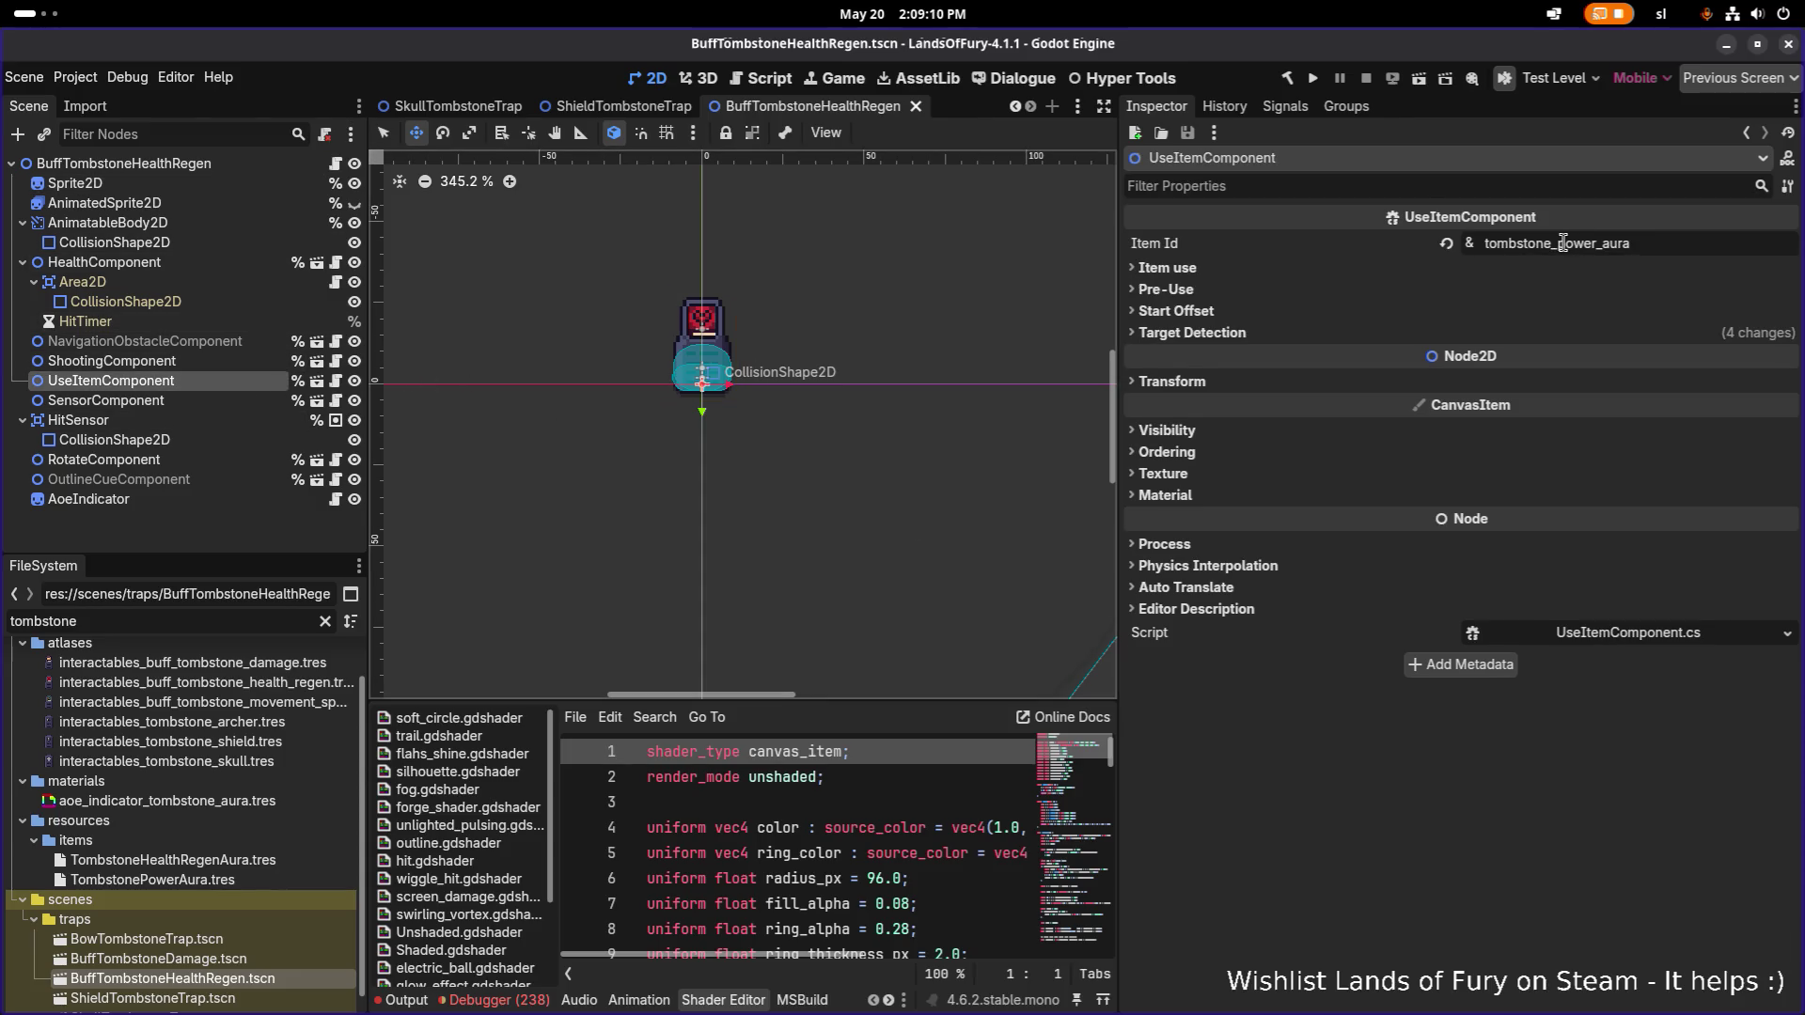
{"action": "left_click_drag", "start_coordinate": [1558, 243], "coordinate": [1706, 242]}
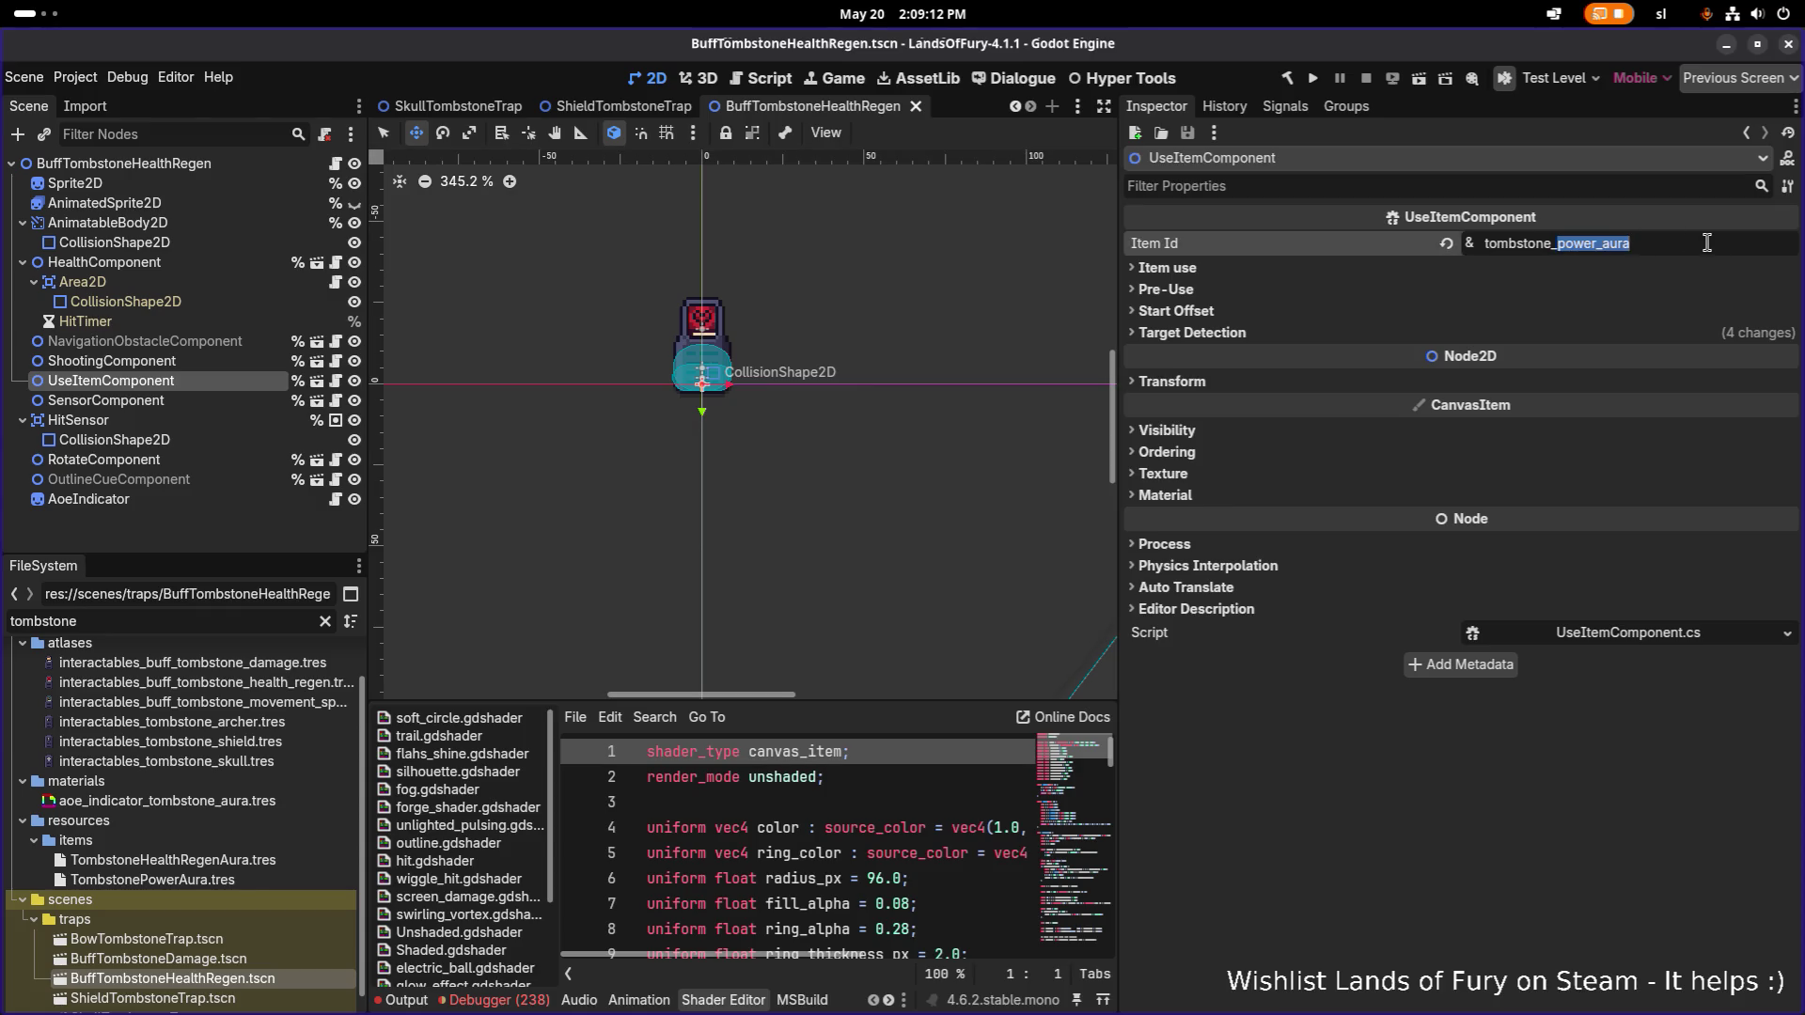
{"action": "type", "text": "health"}
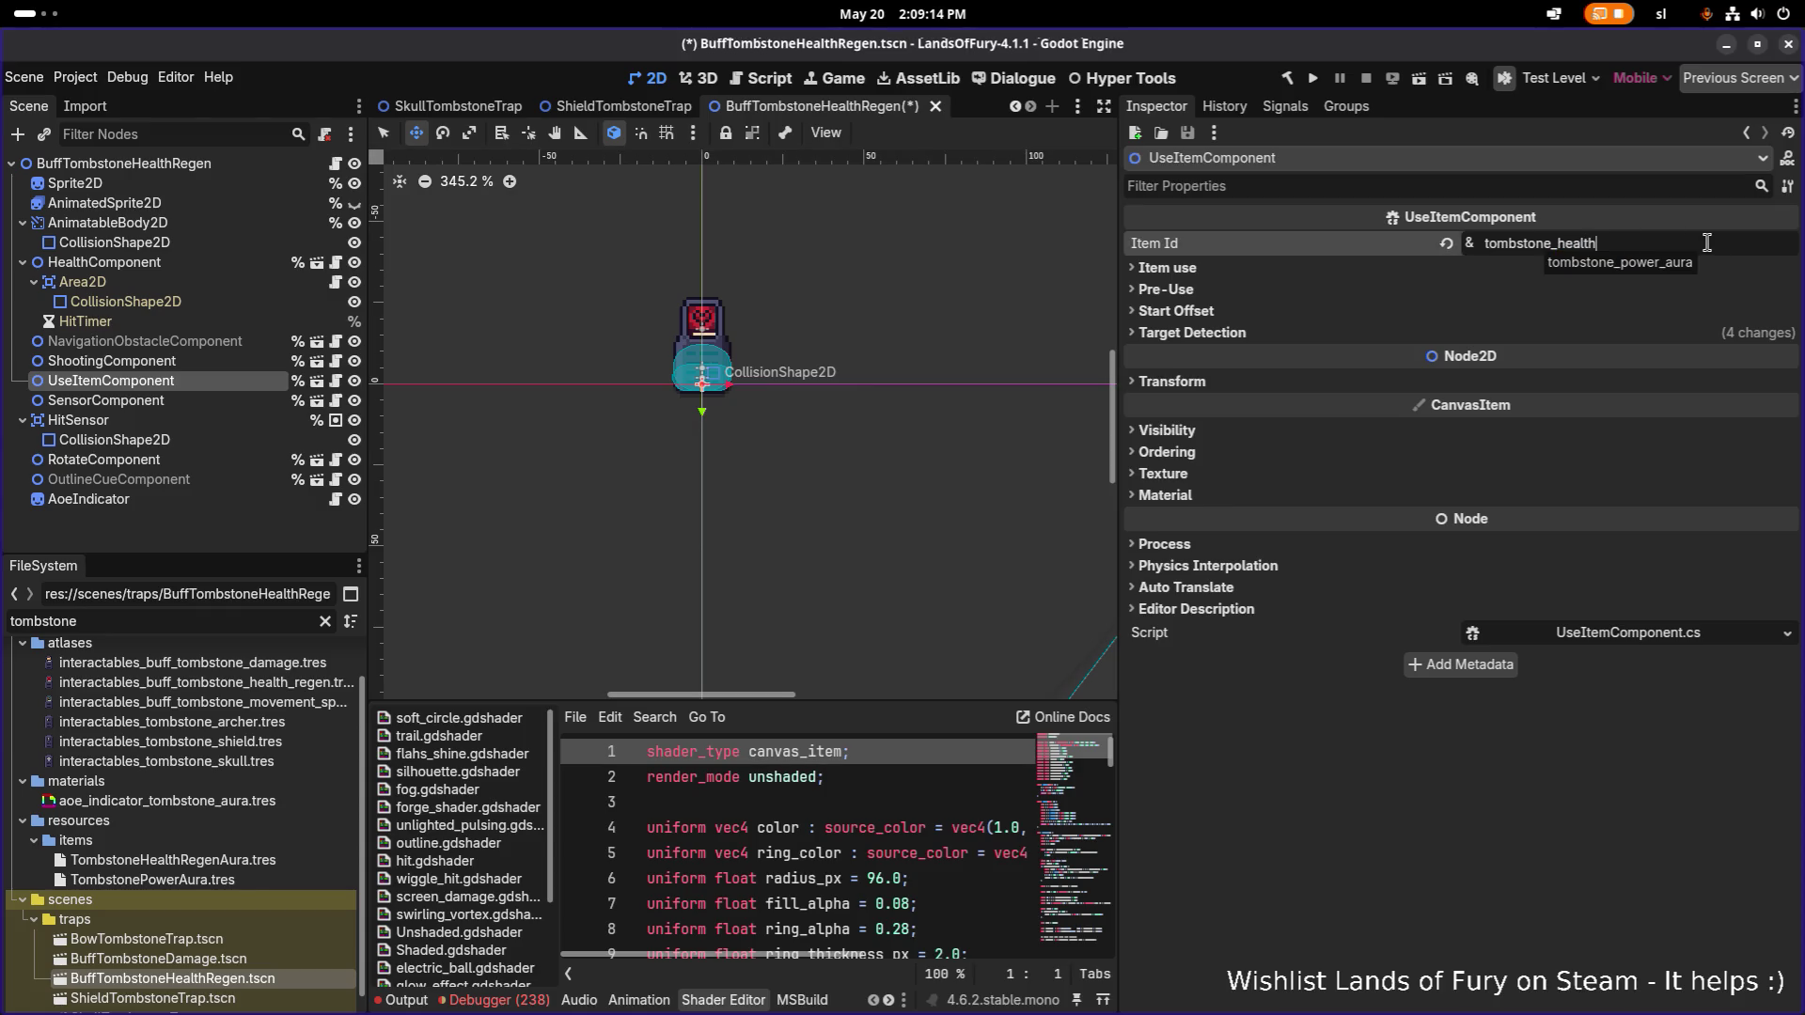
{"action": "type", "text": "_regen_aura"}
{"action": "key", "text": "BackSpace"}
{"action": "key", "text": "BackSpace"}
{"action": "key", "text": "BackSpace"}
{"action": "key", "text": "ctrl+s"}
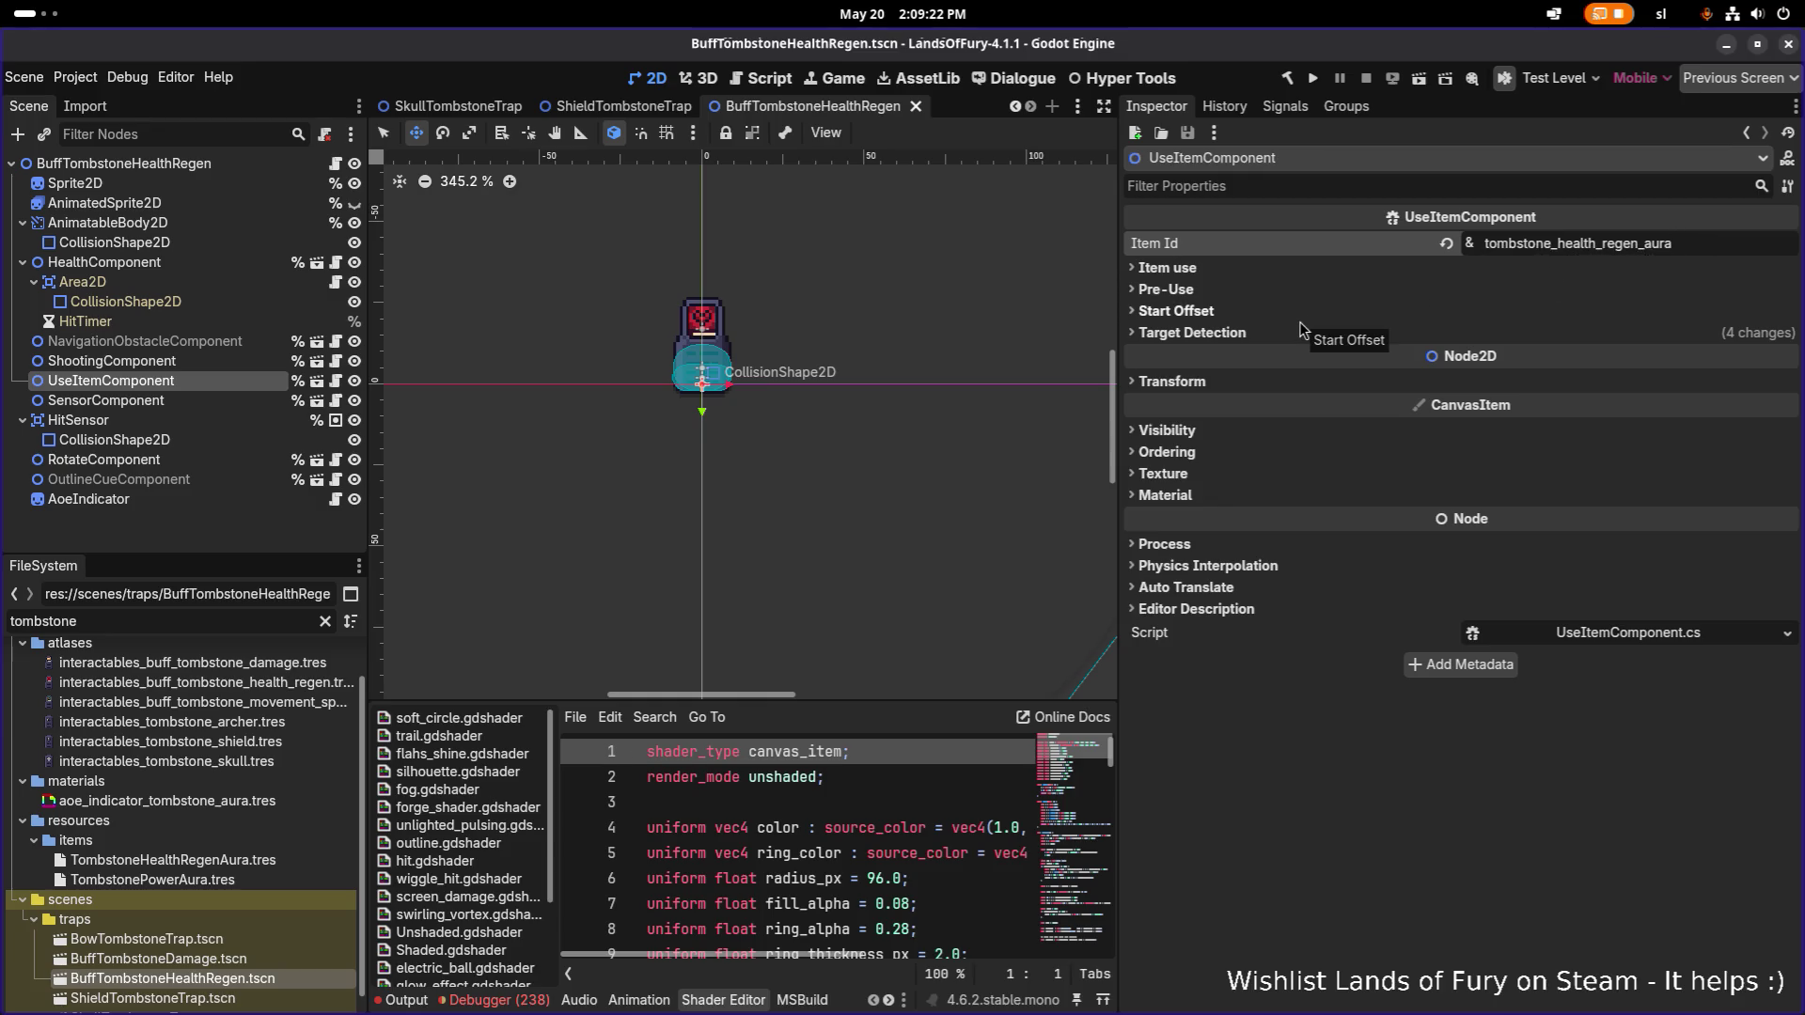
{"action": "scroll", "coordinate": [596, 296], "scroll_direction": "down", "scroll_amount": 5}
{"action": "scroll", "coordinate": [608, 307], "scroll_direction": "up", "scroll_amount": 3}
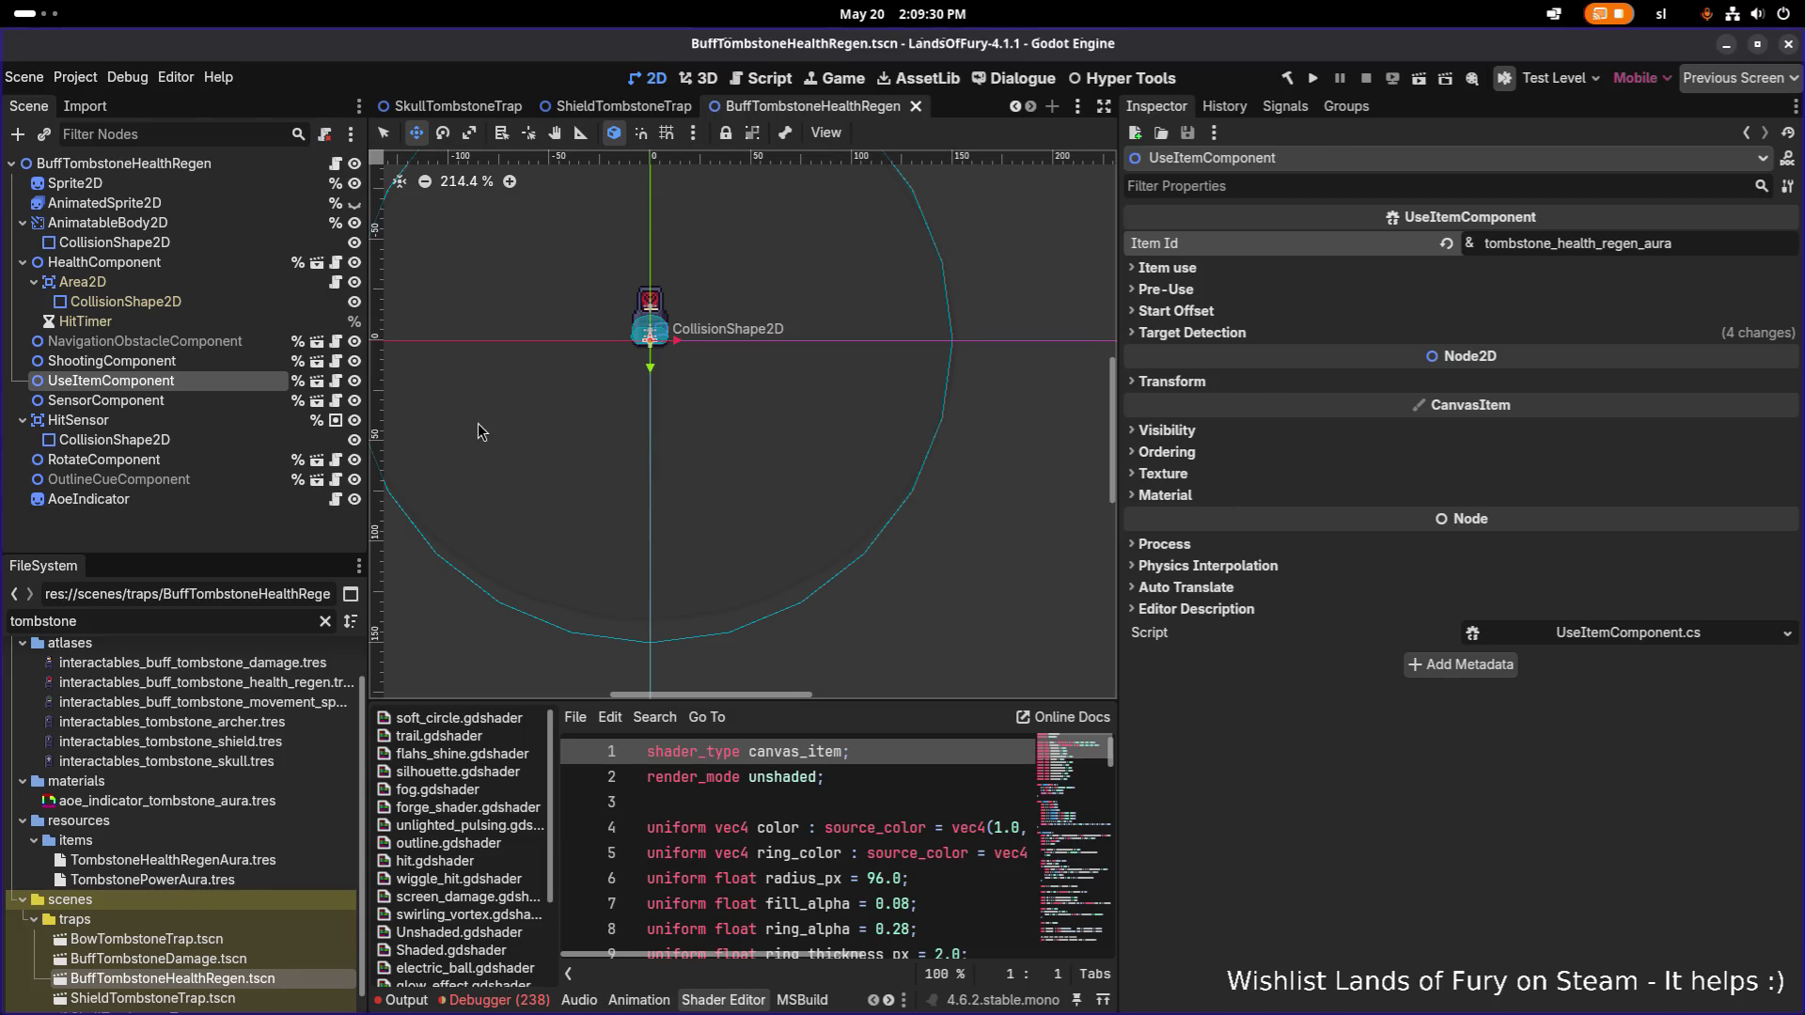
Save the health-regen trap scene and open TestLevel.tscn.
{"action": "left_click", "coordinate": [205, 367]}
{"action": "left_click", "coordinate": [201, 385]}
{"action": "key", "text": "ctrl+s"}
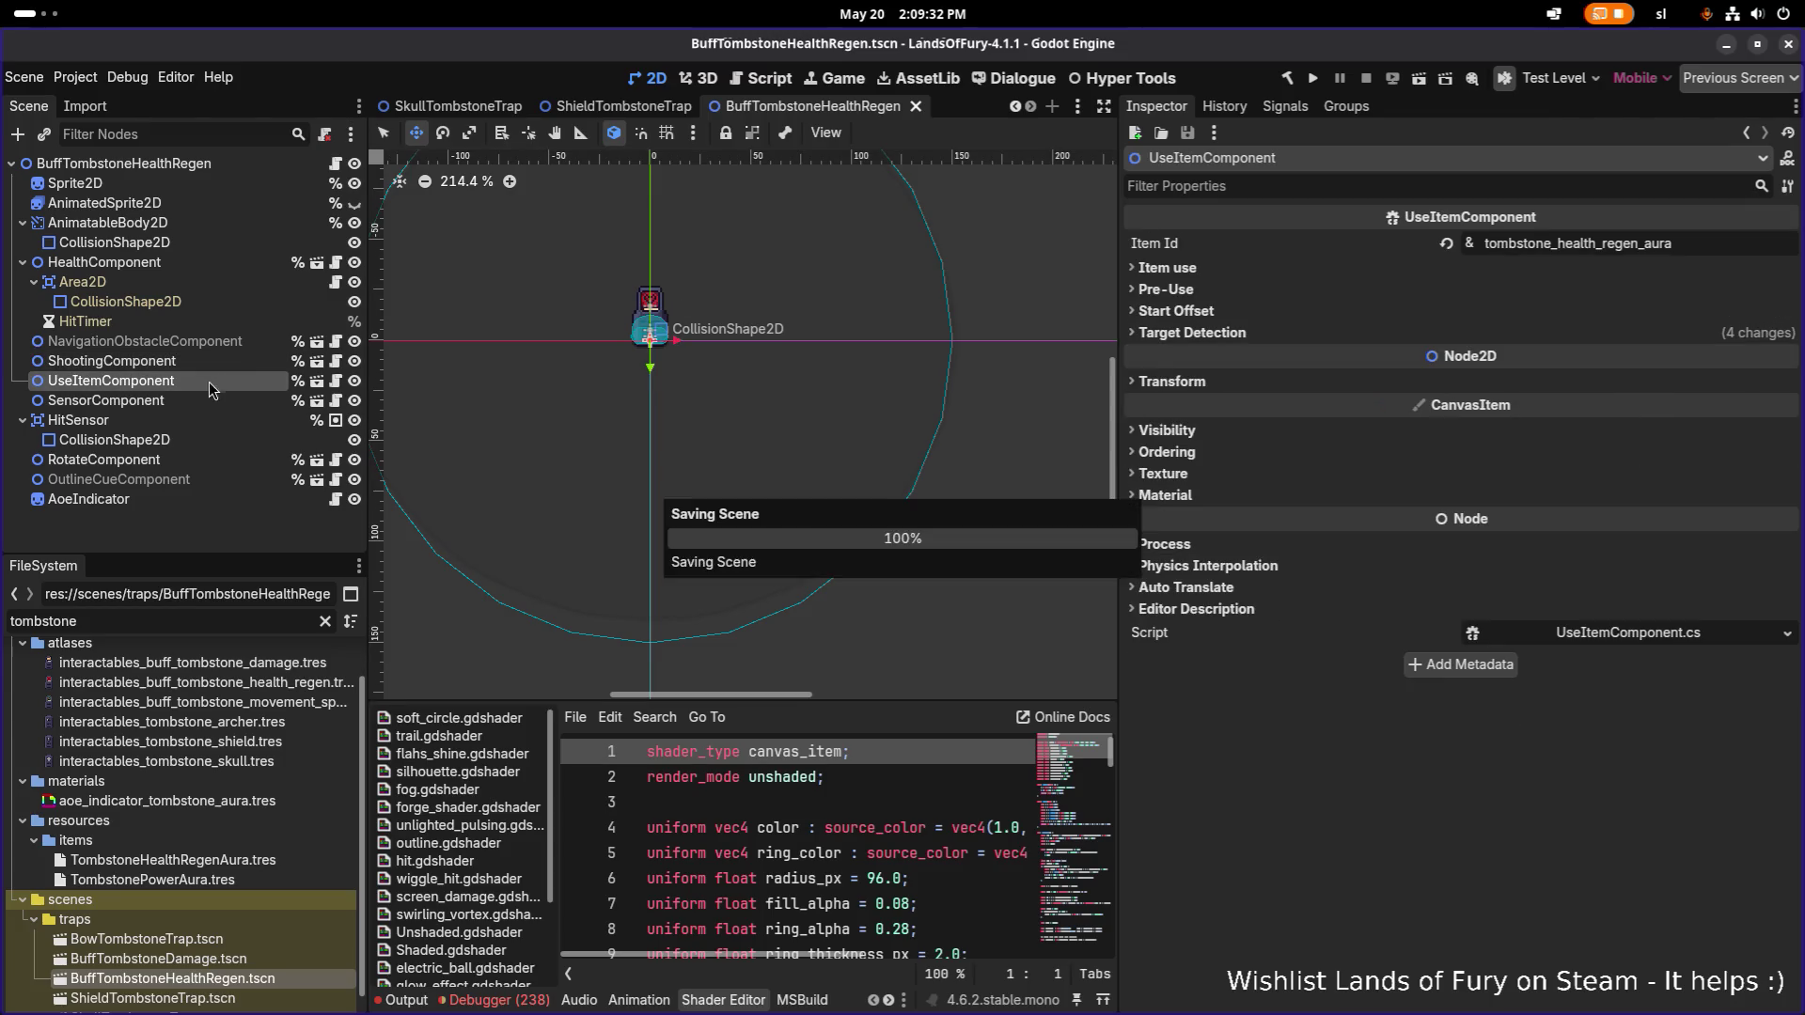
{"action": "key", "text": "ctrl+shift+o"}
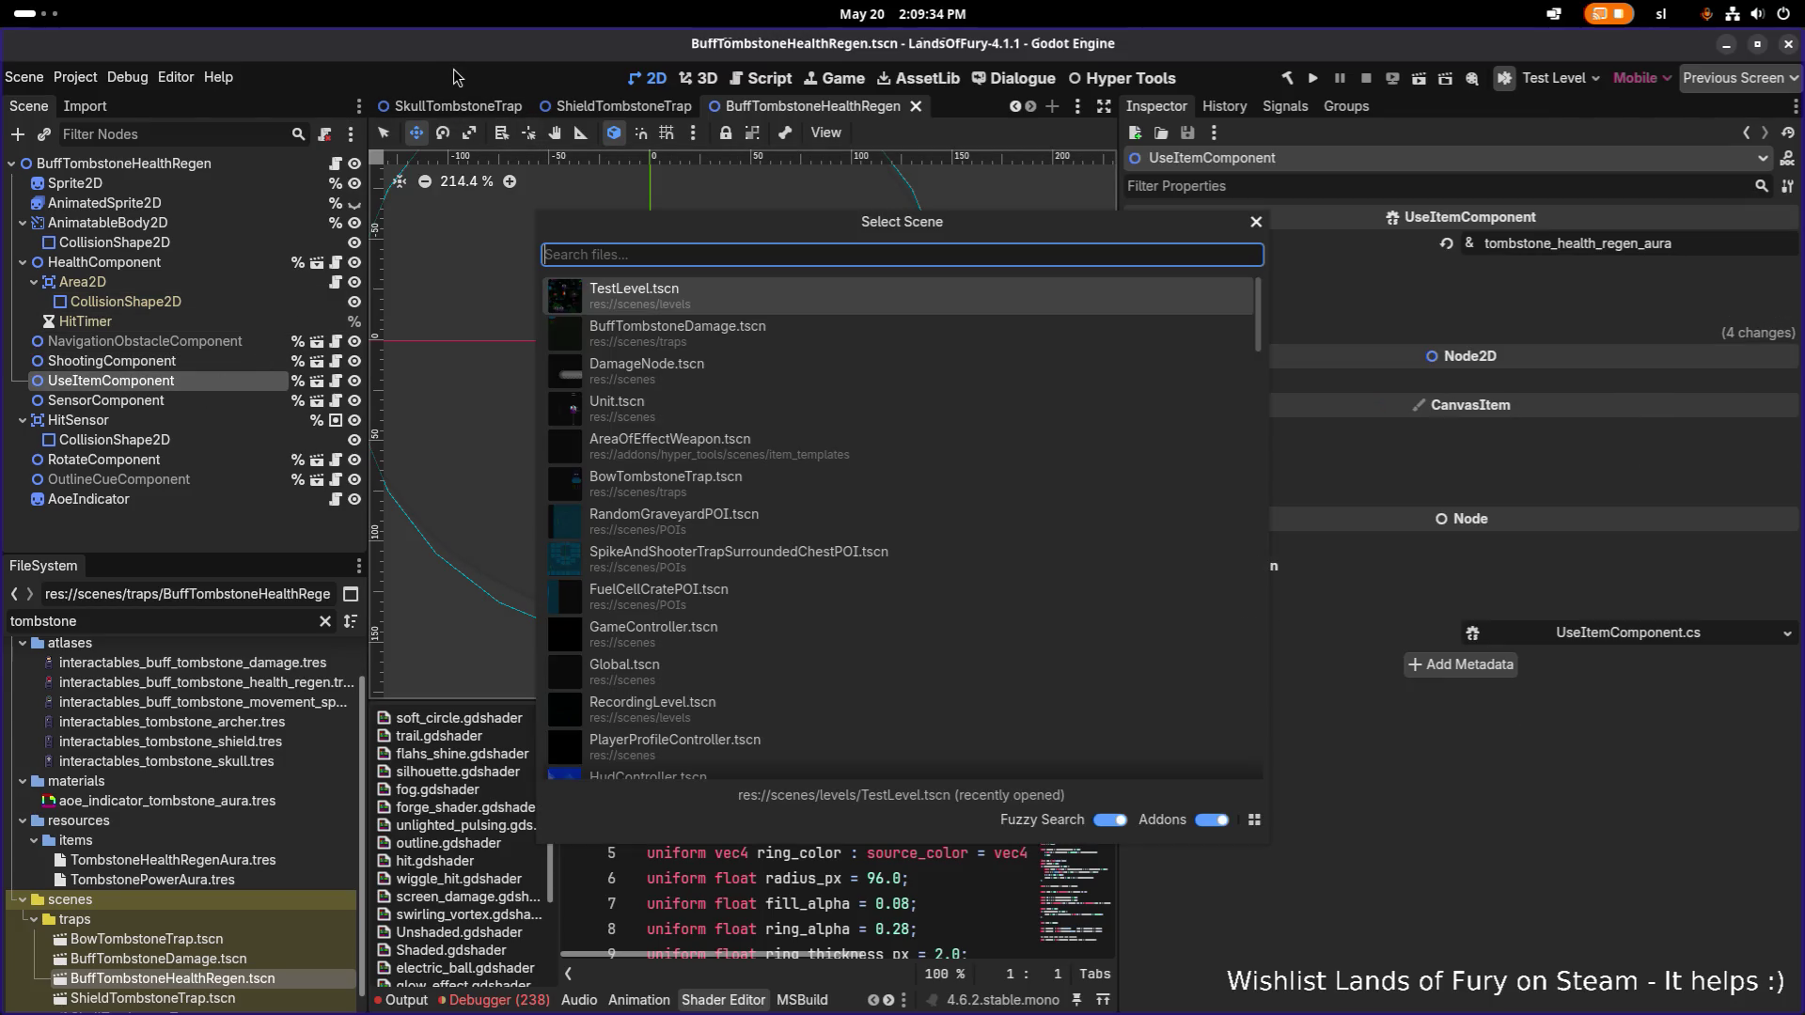
{"action": "key", "text": "Return"}
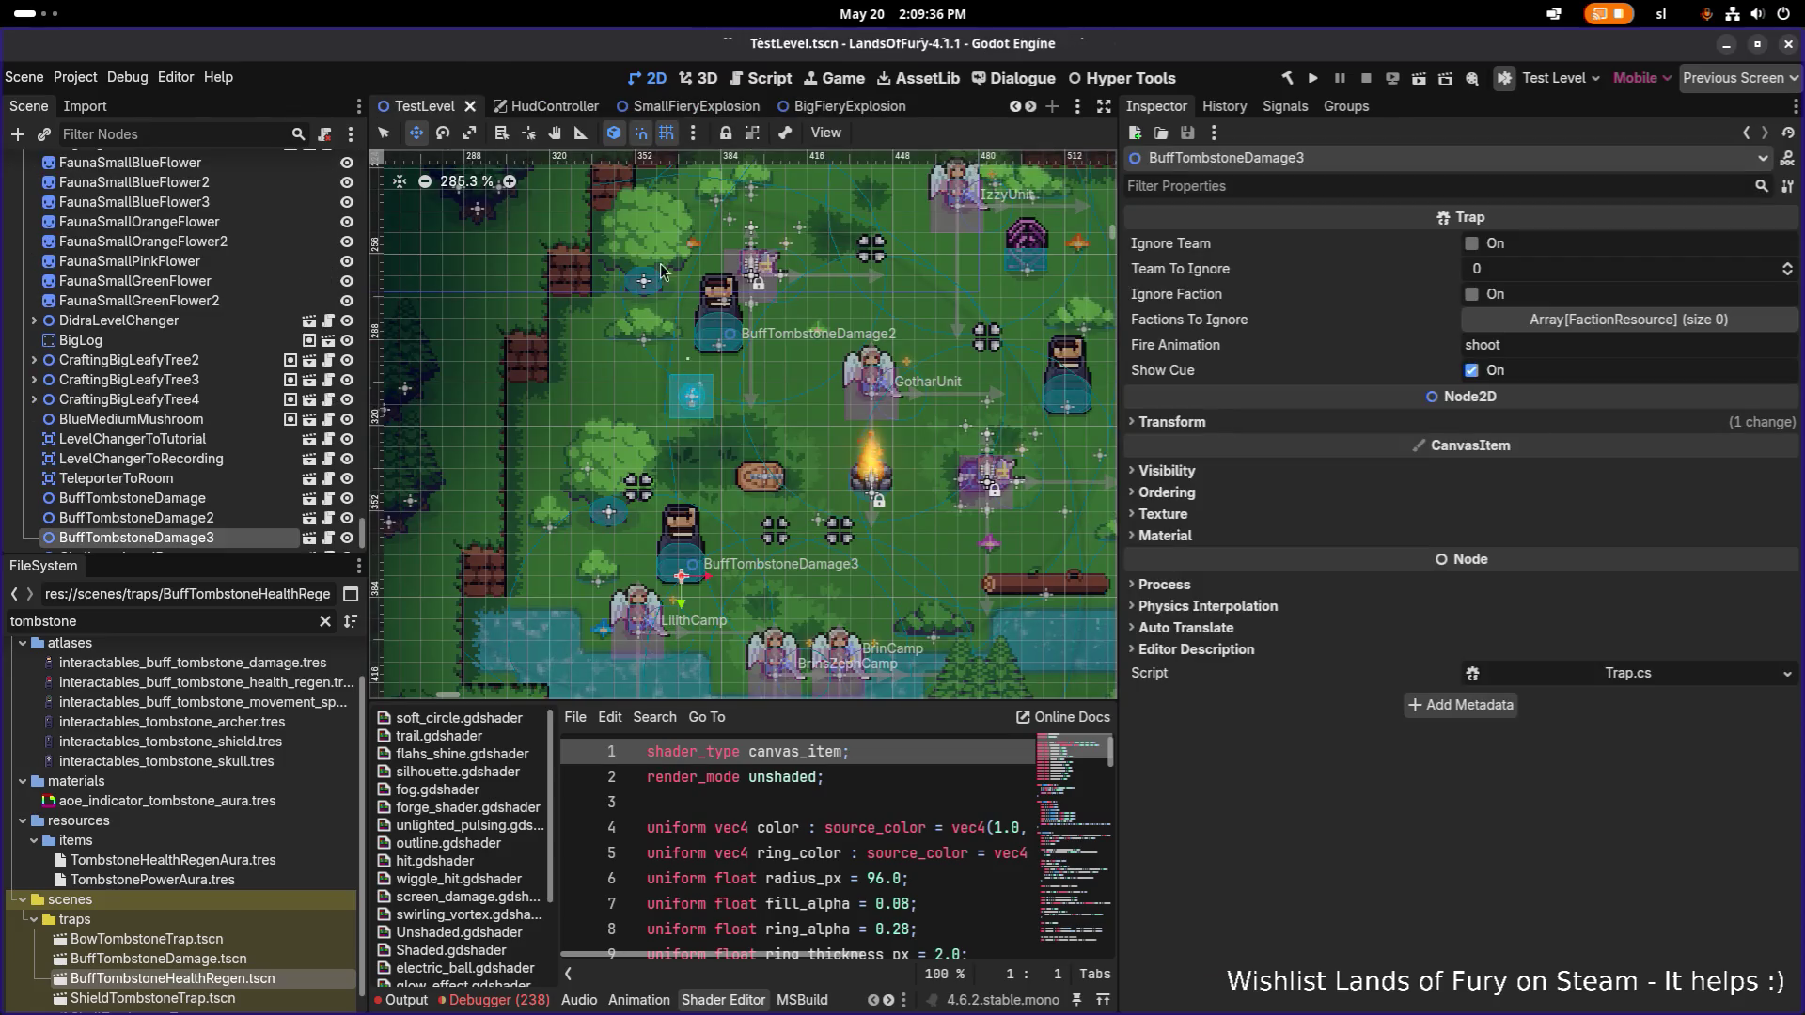
Add the BuffTombstoneHealthRegen trap to TestLevel and delete BuffTombstoneDamage2 and BuffTombstoneDamage3.
{"action": "mouse_move", "coordinate": [178, 979]}
{"action": "left_mouse_down"}
{"action": "mouse_move", "coordinate": [197, 930]}
{"action": "mouse_move", "coordinate": [212, 474]}
{"action": "mouse_move", "coordinate": [231, 463]}
{"action": "left_mouse_up"}
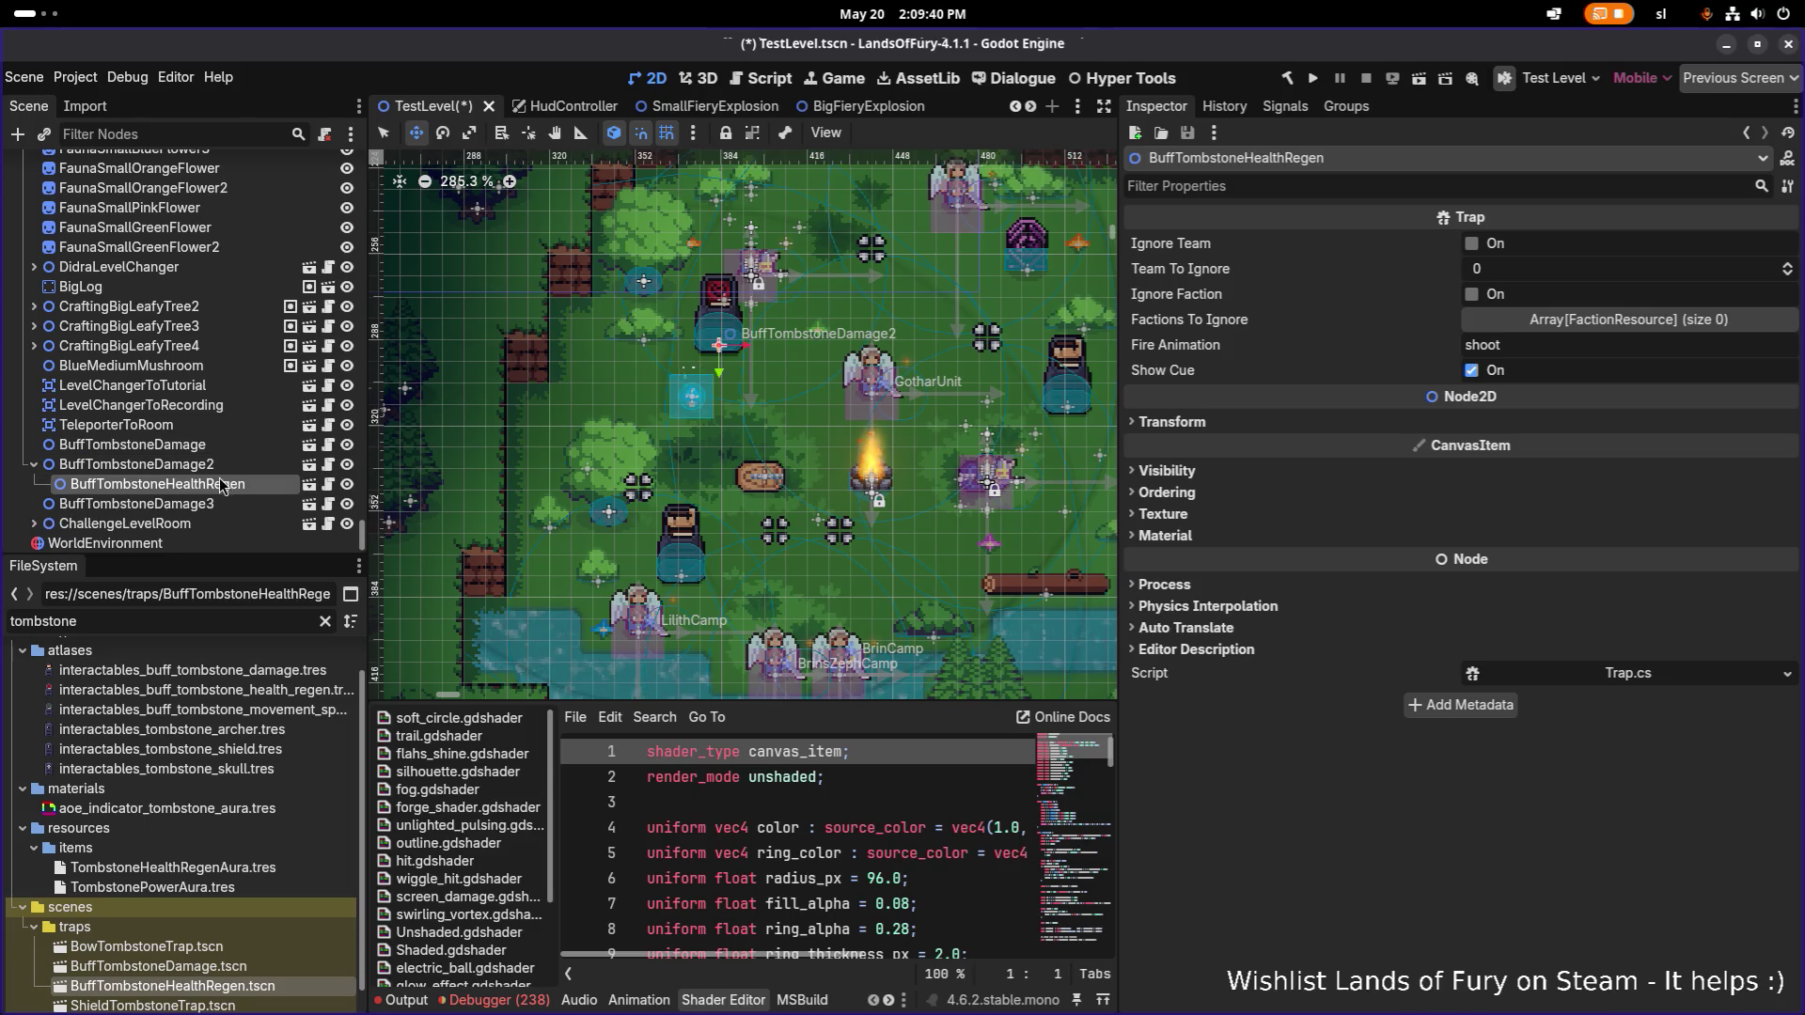
{"action": "left_click", "coordinate": [230, 484]}
{"action": "left_click", "coordinate": [232, 505], "text": "shift"}
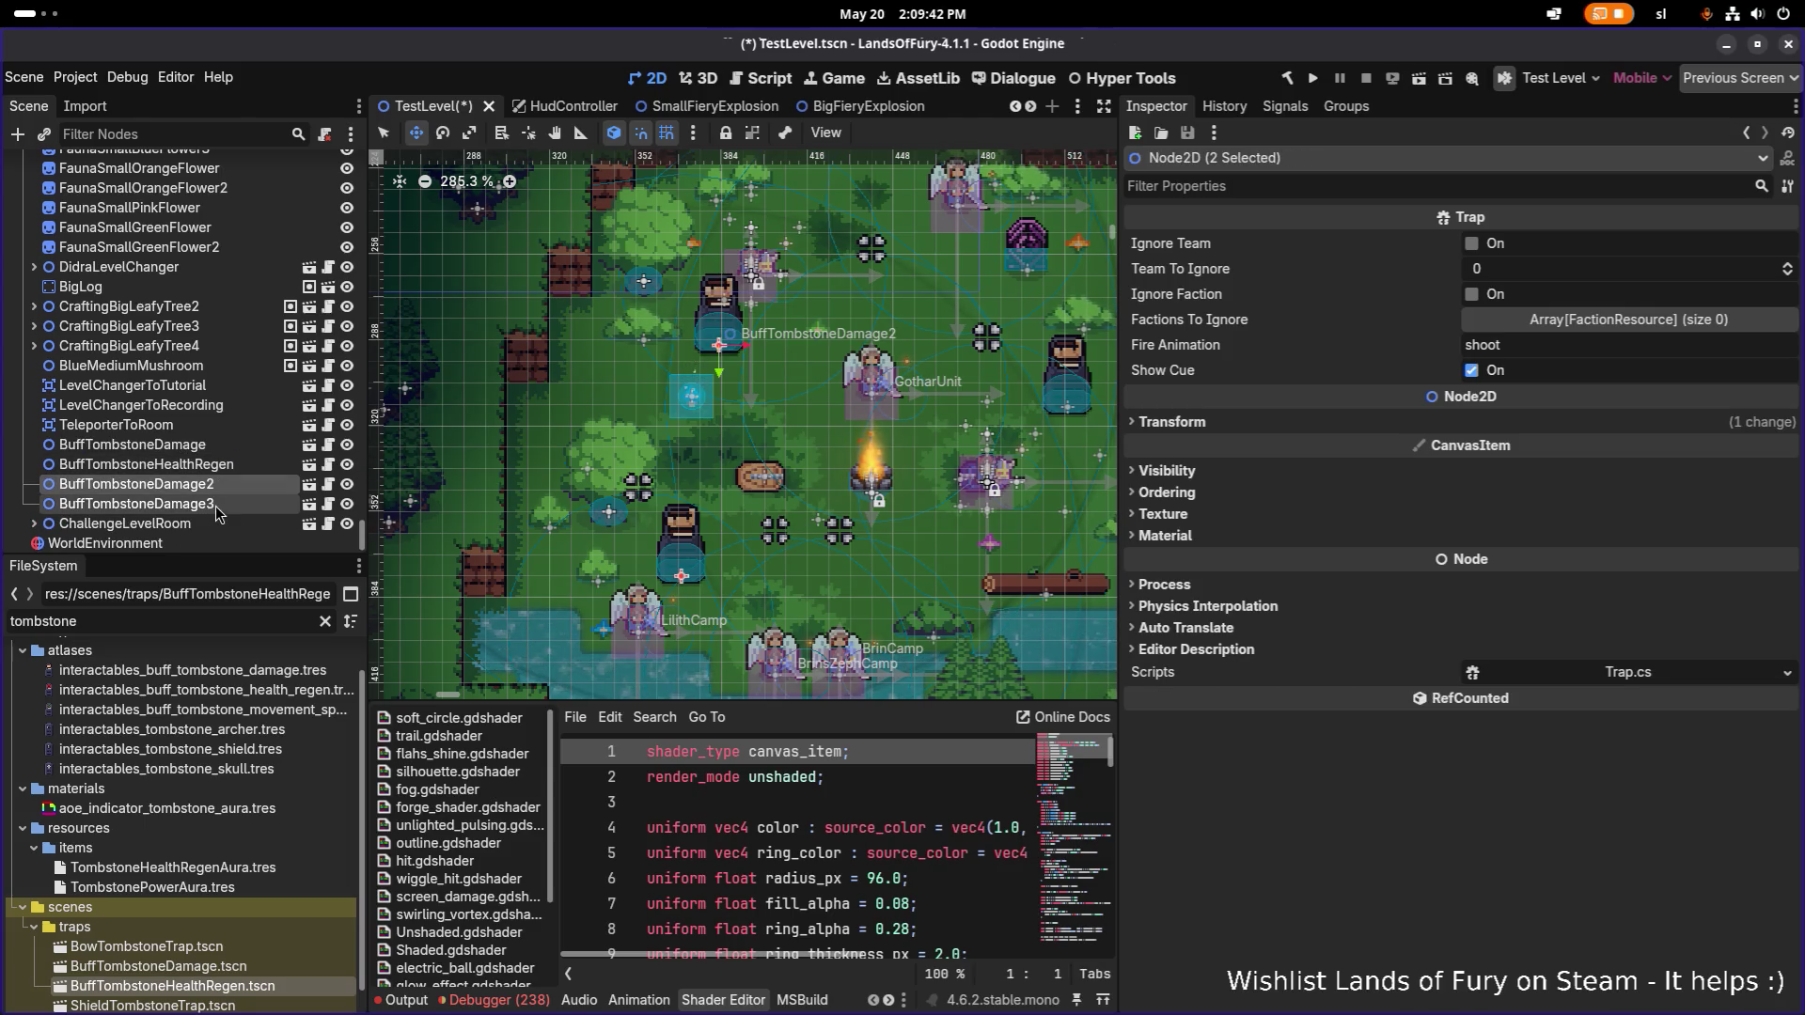
{"action": "key", "text": "Delete"}
{"action": "key", "text": "Return"}
Position the health-regen trap beside the damage tombstone near the campfire and save TestLevel.
{"action": "left_click", "coordinate": [236, 463]}
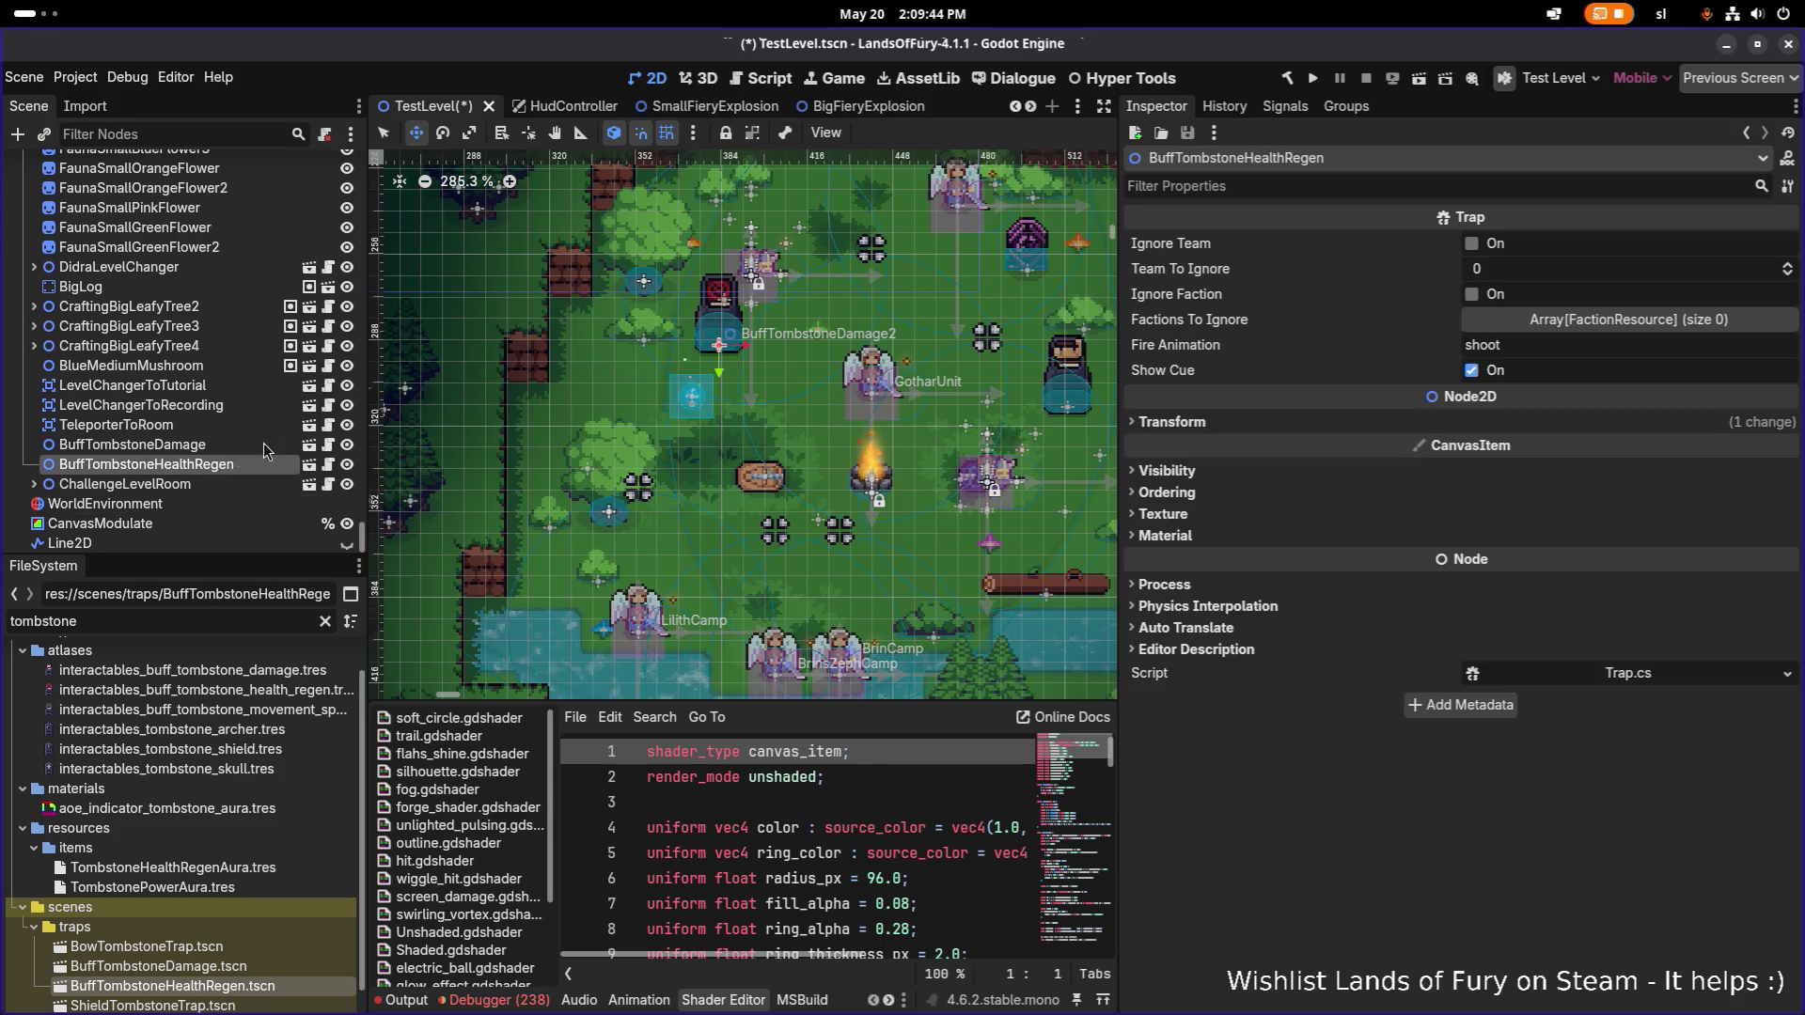
{"action": "scroll", "coordinate": [594, 323], "scroll_direction": "down", "scroll_amount": 10}
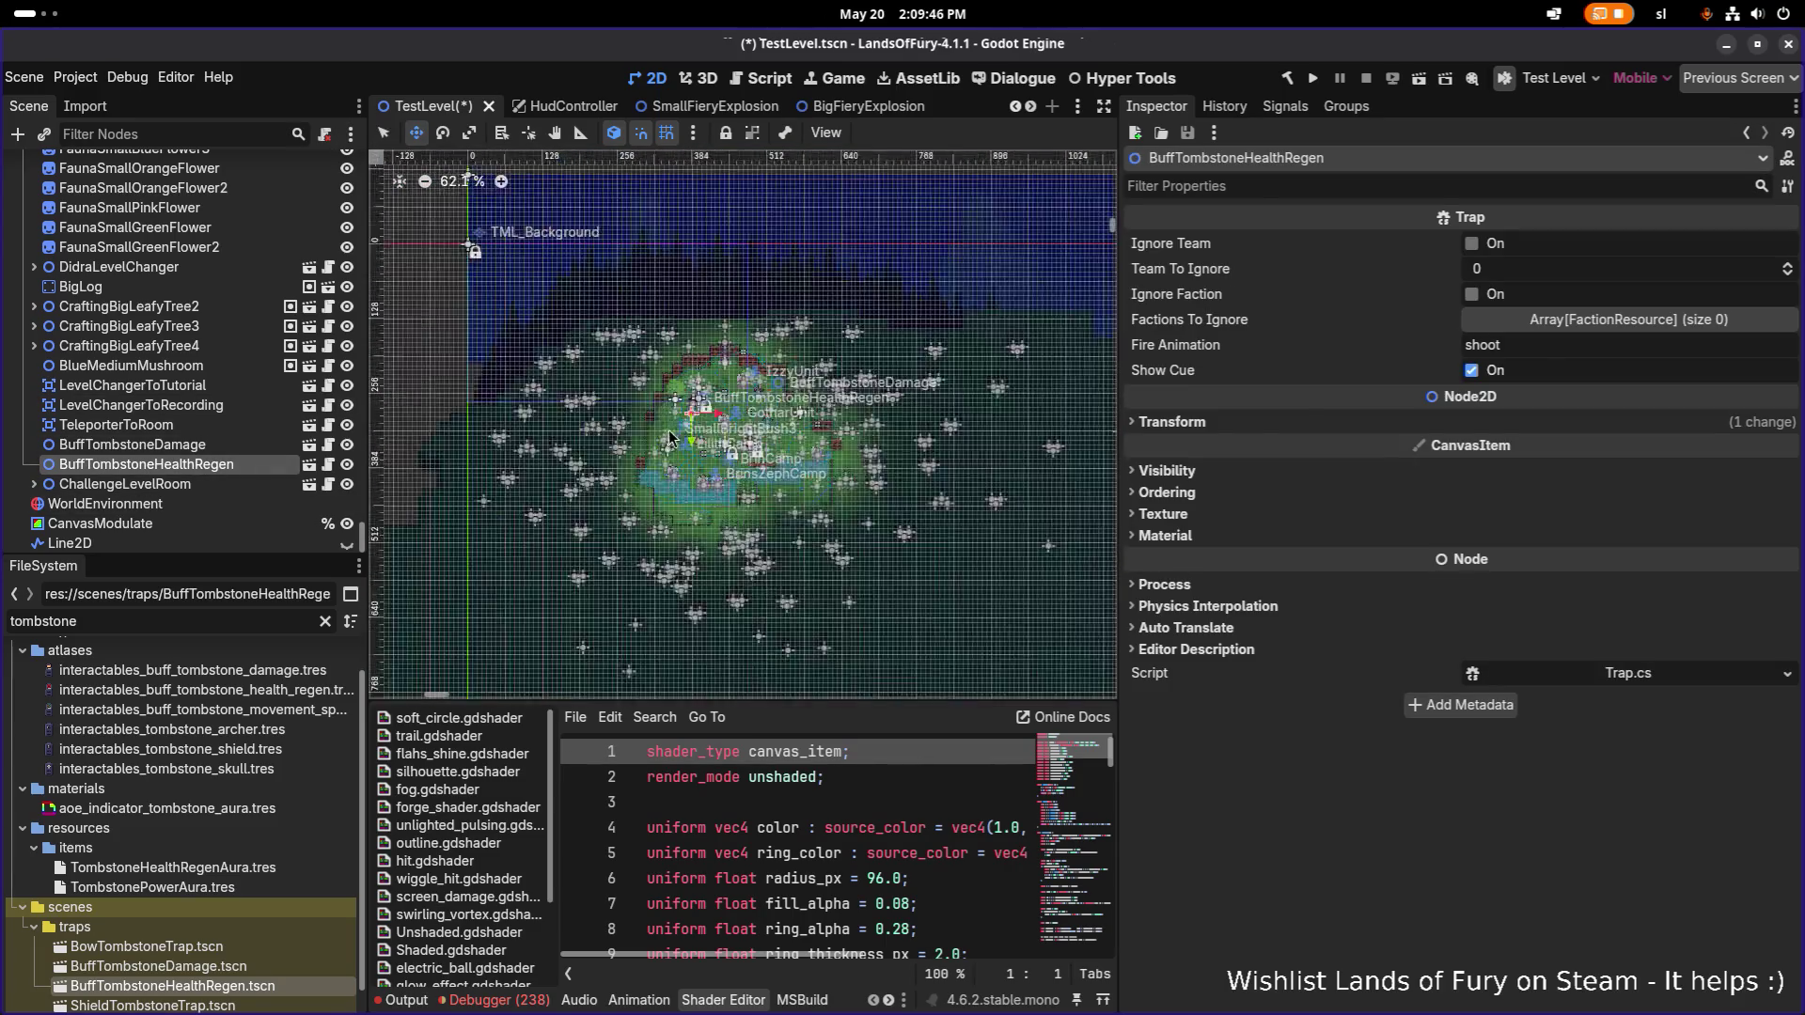
{"action": "scroll", "coordinate": [688, 416], "scroll_direction": "up", "scroll_amount": 9}
{"action": "left_click_drag", "start_coordinate": [766, 376], "coordinate": [874, 490]}
{"action": "scroll", "coordinate": [590, 430], "scroll_direction": "up", "scroll_amount": 2}
{"action": "left_click_drag", "start_coordinate": [590, 430], "coordinate": [695, 368]}
{"action": "key", "text": "ctrl+s"}
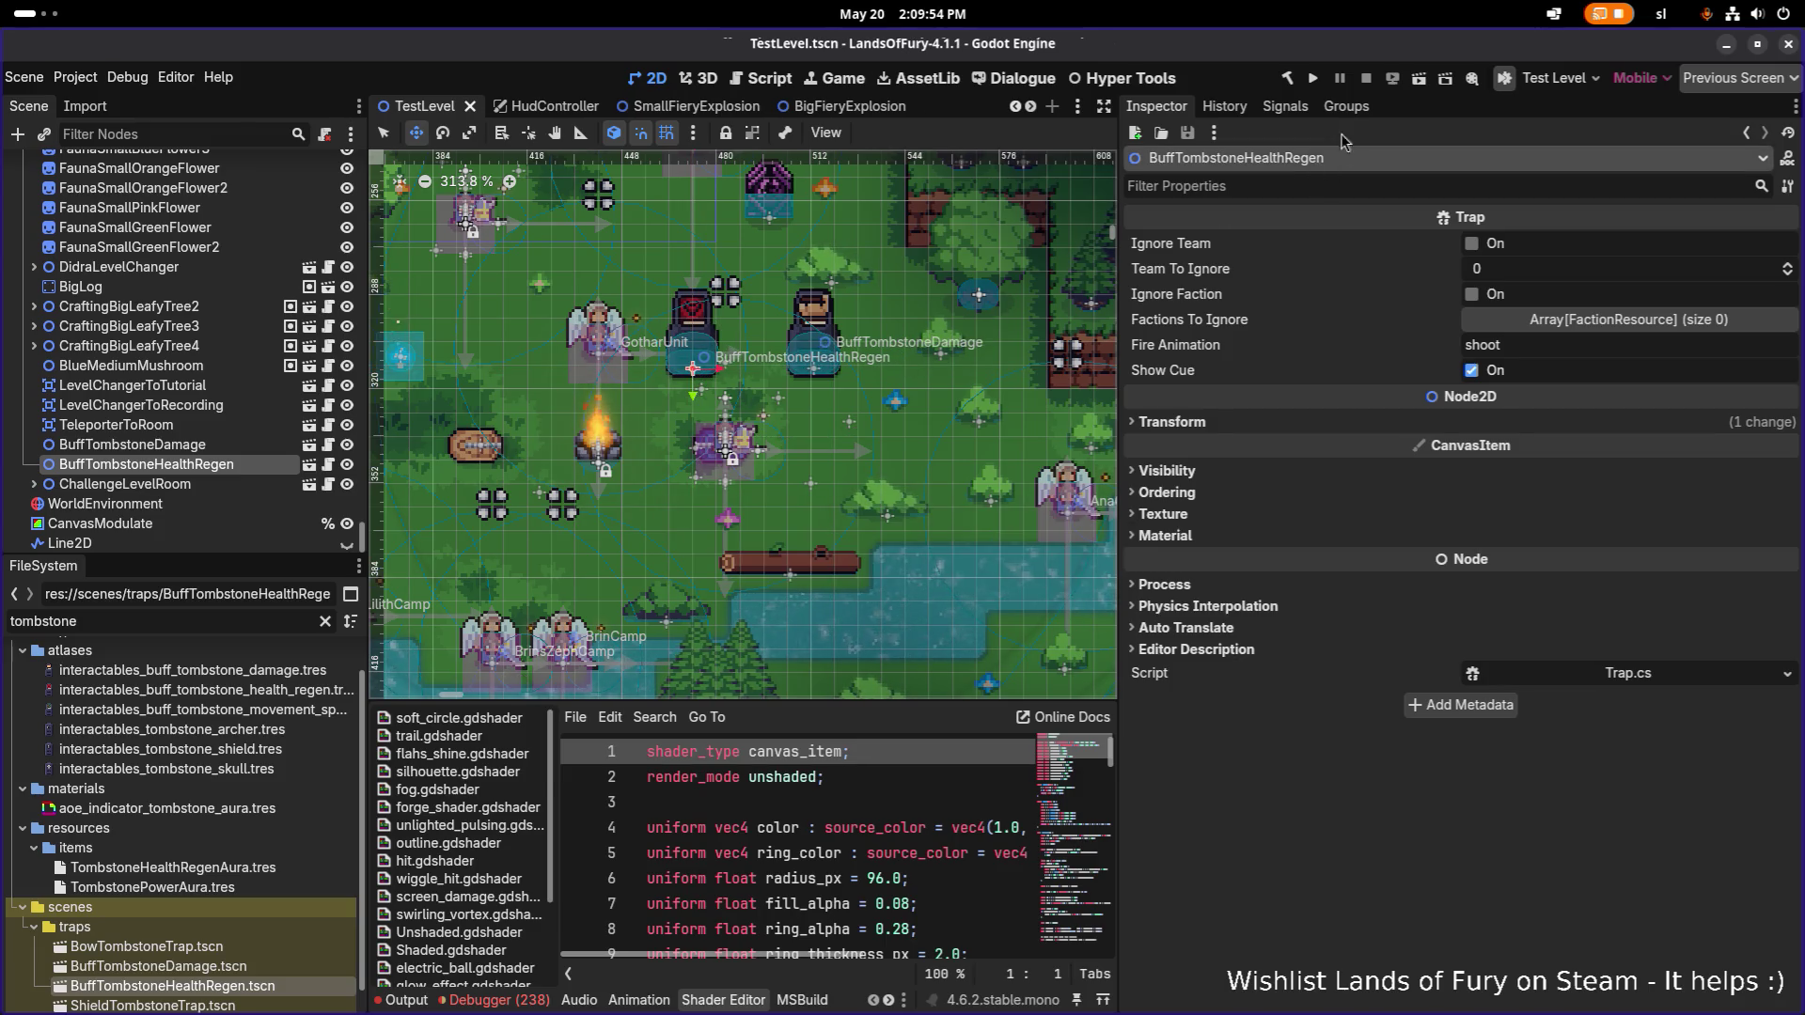
{"action": "left_click", "coordinate": [1312, 81]}
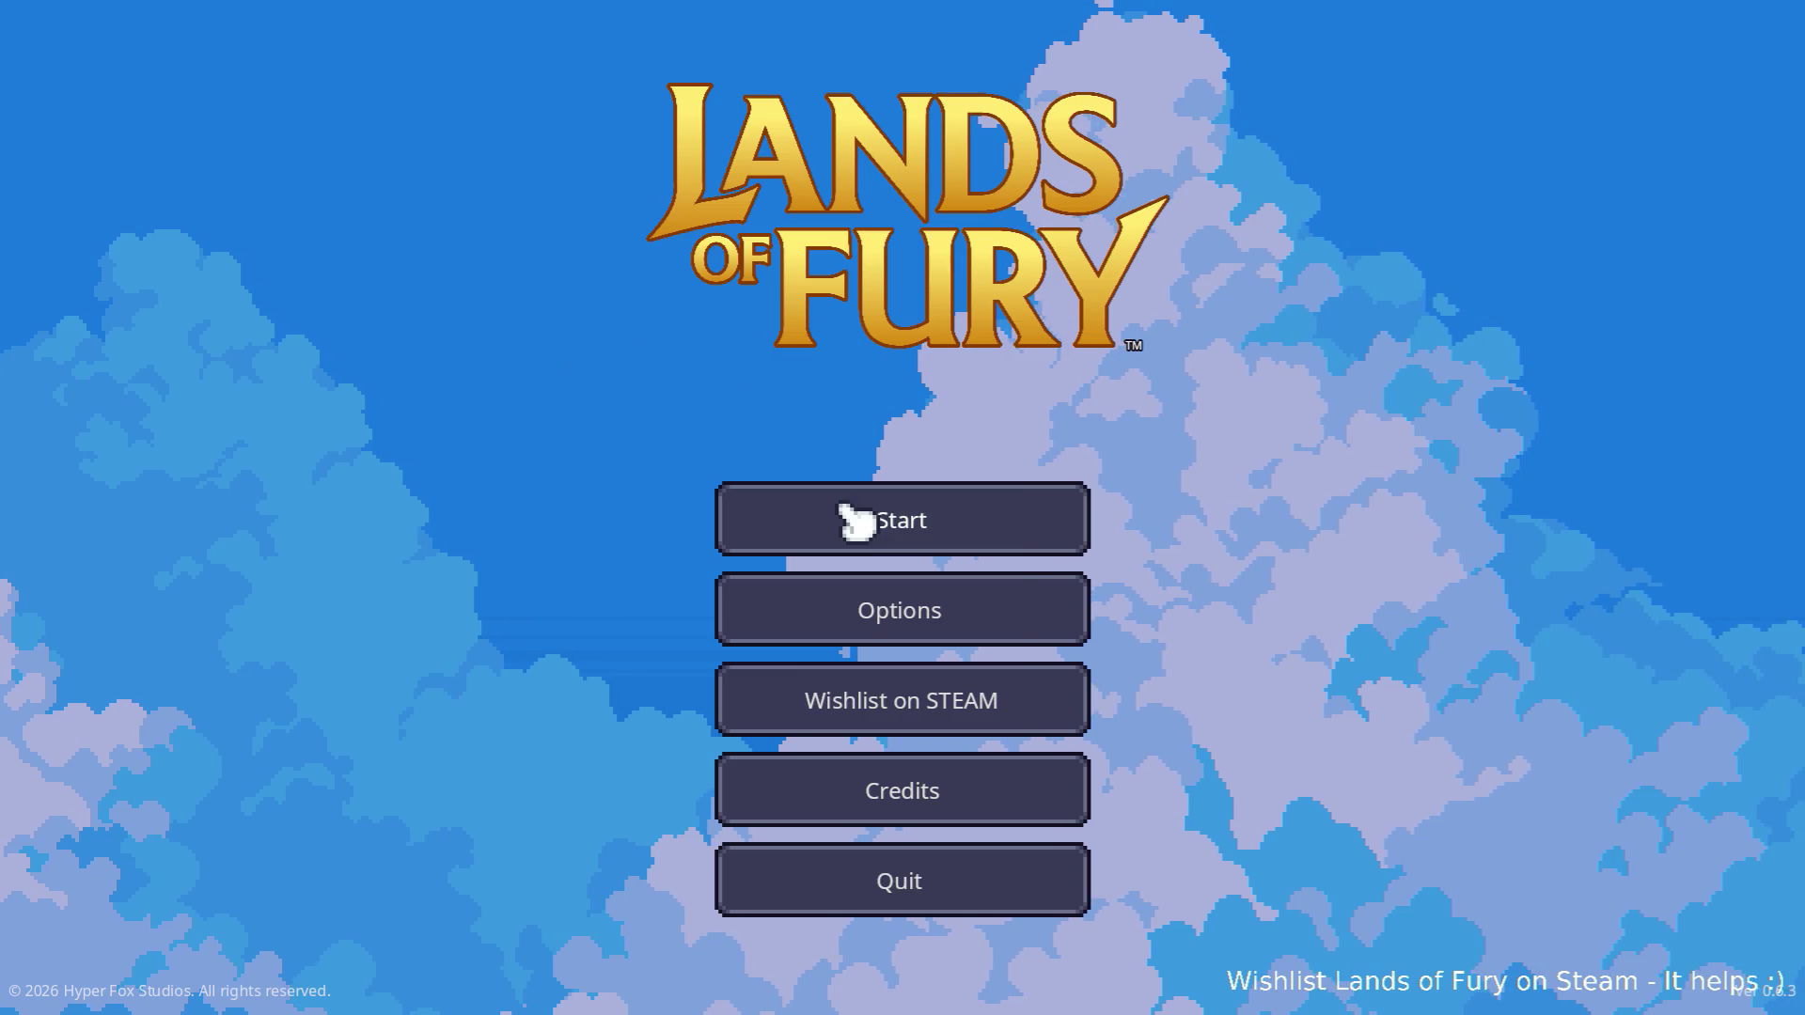
Start a new game and move the hero around the glade, attacking the approaching skeletons.
{"action": "left_click", "coordinate": [856, 517]}
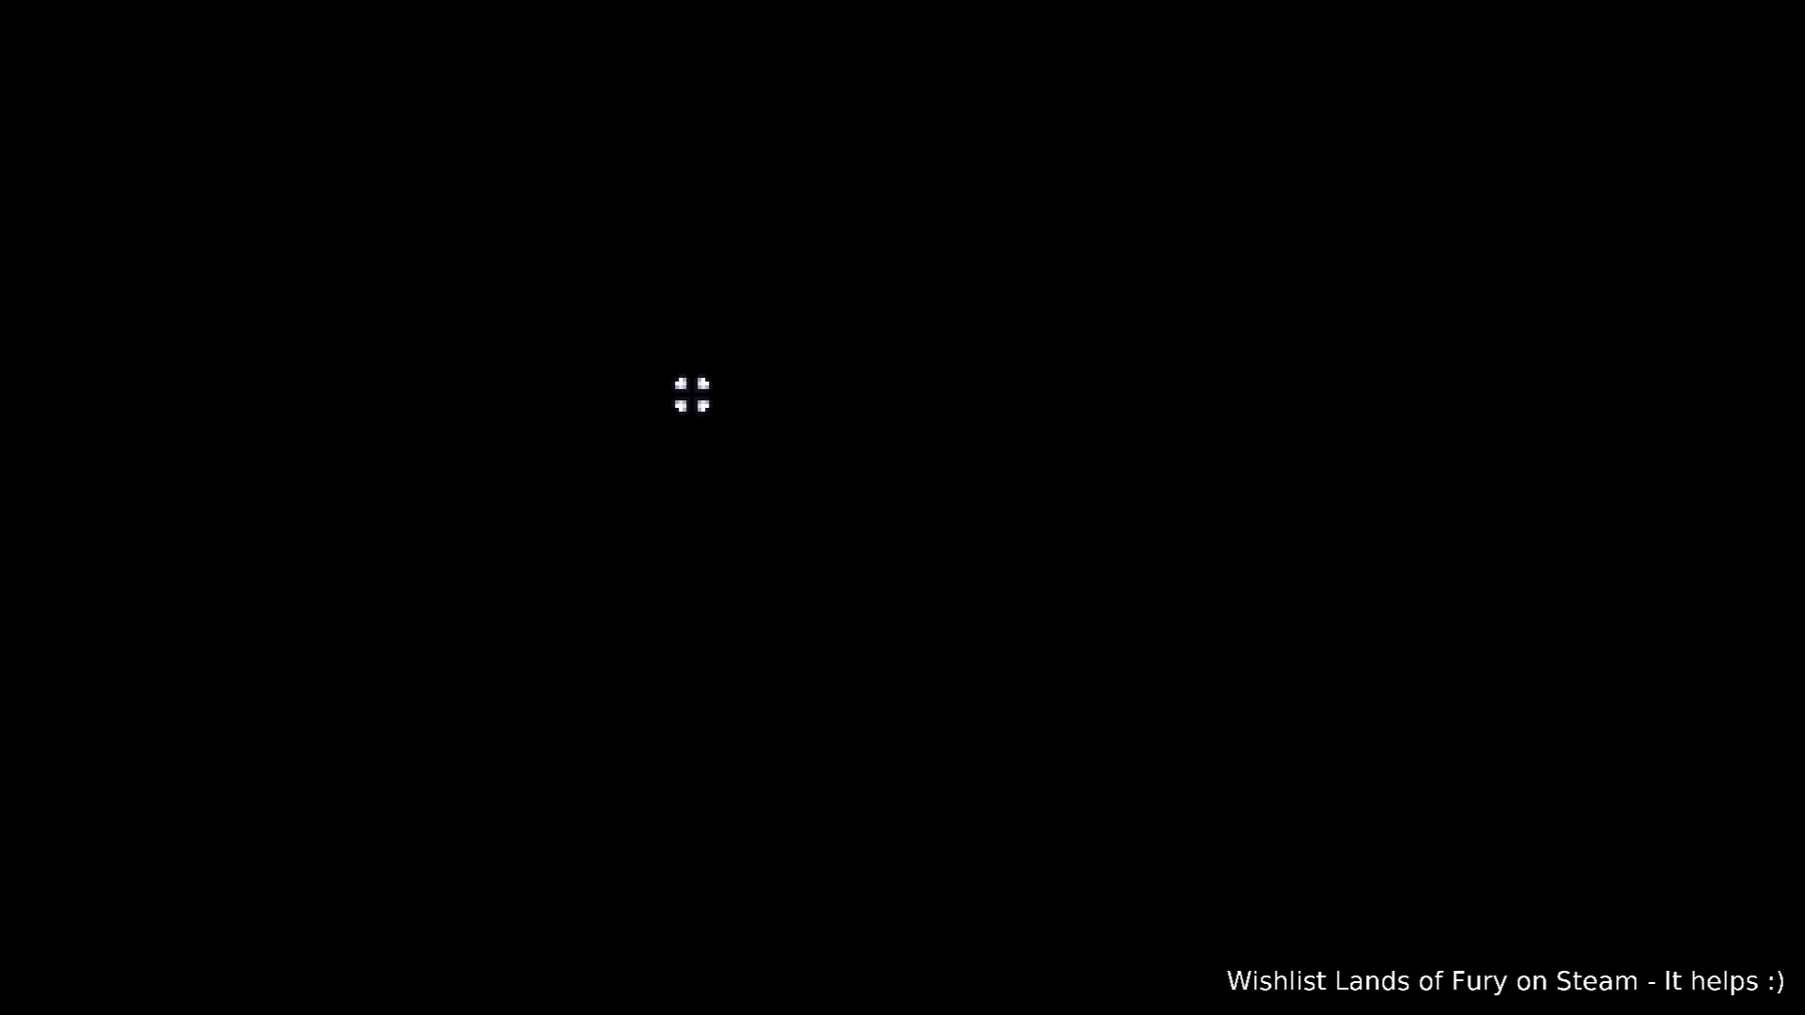
{"action": "key", "text": "d"}
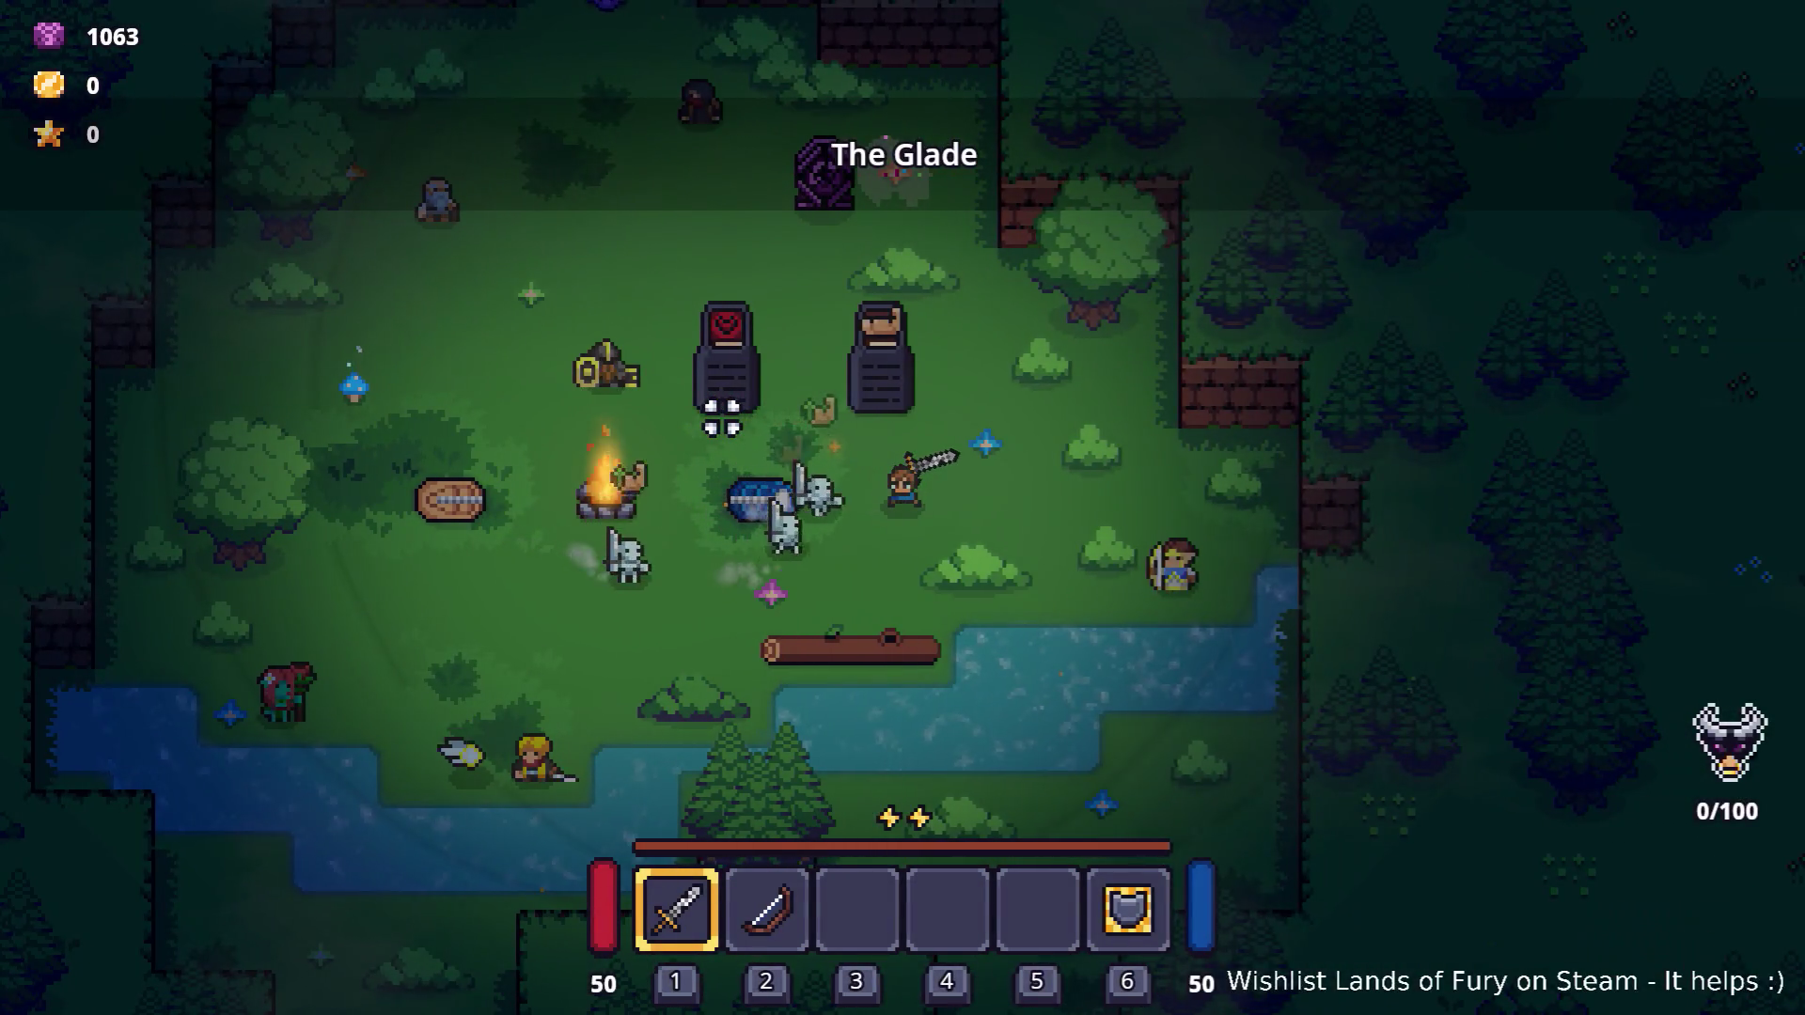
{"action": "key", "text": "w"}
{"action": "key", "text": "a"}
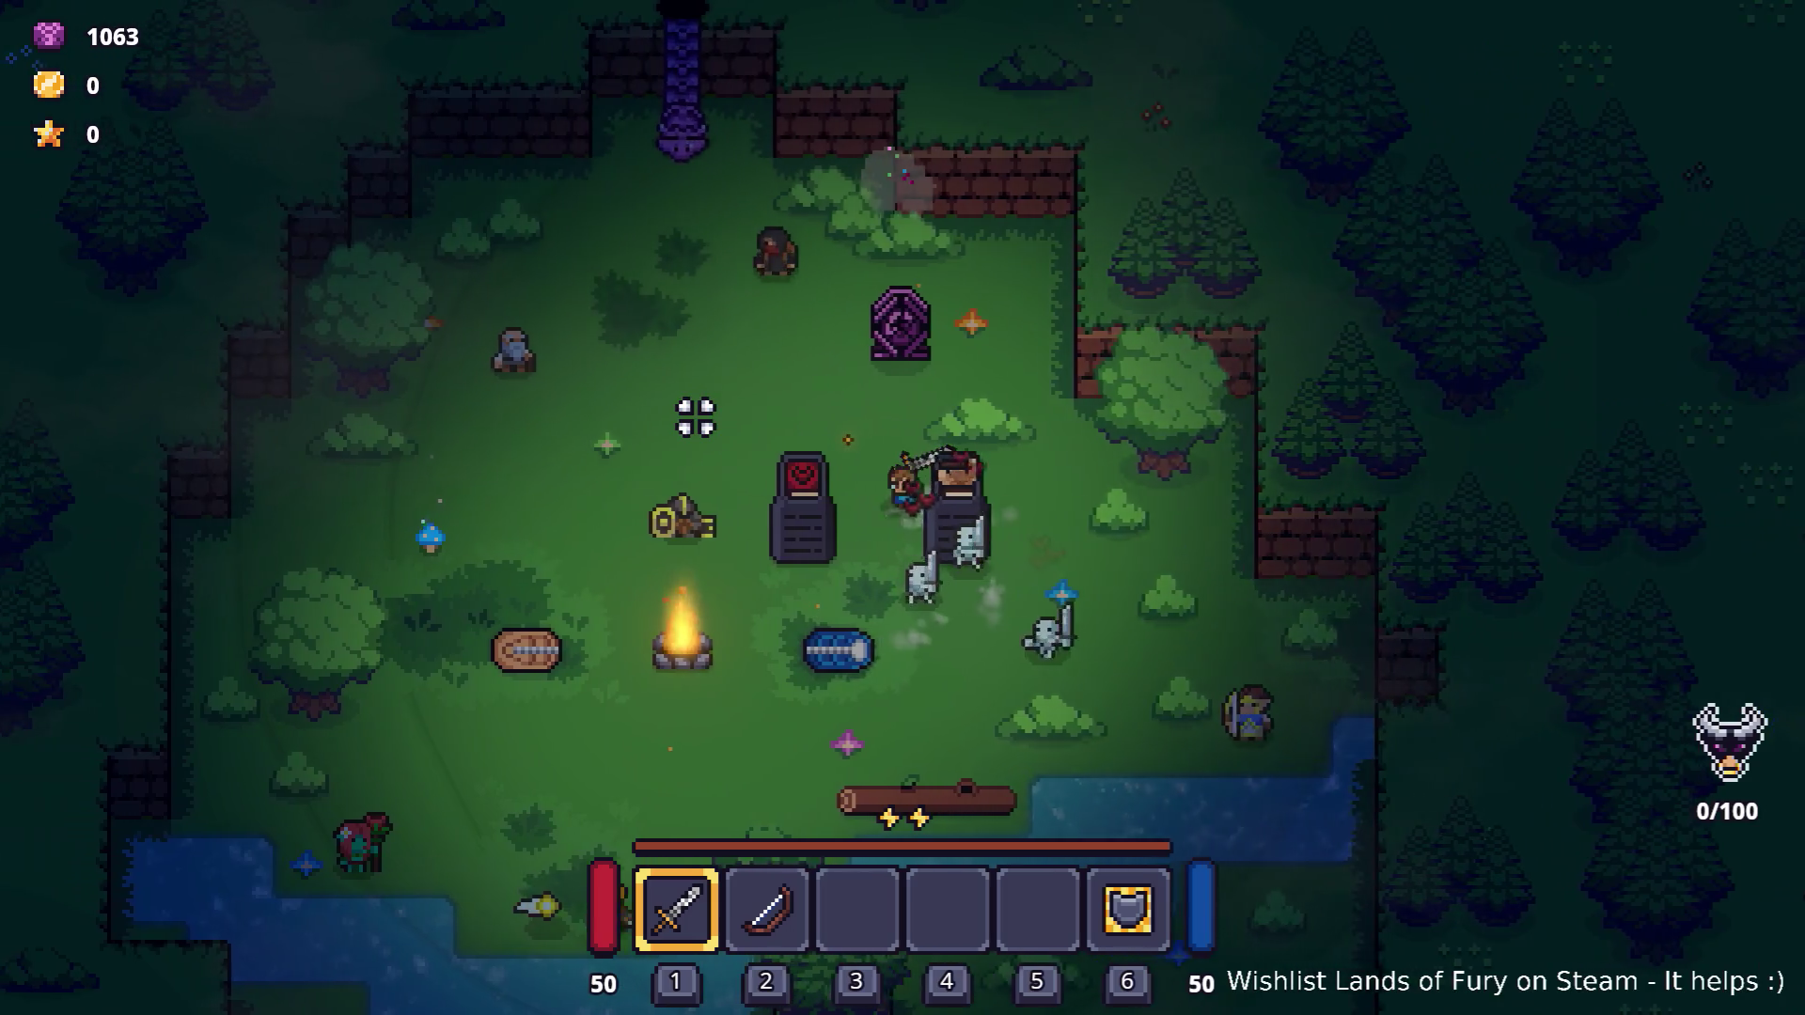
{"action": "key", "text": "s"}
{"action": "key", "text": "a"}
{"action": "left_click", "coordinate": [919, 455]}
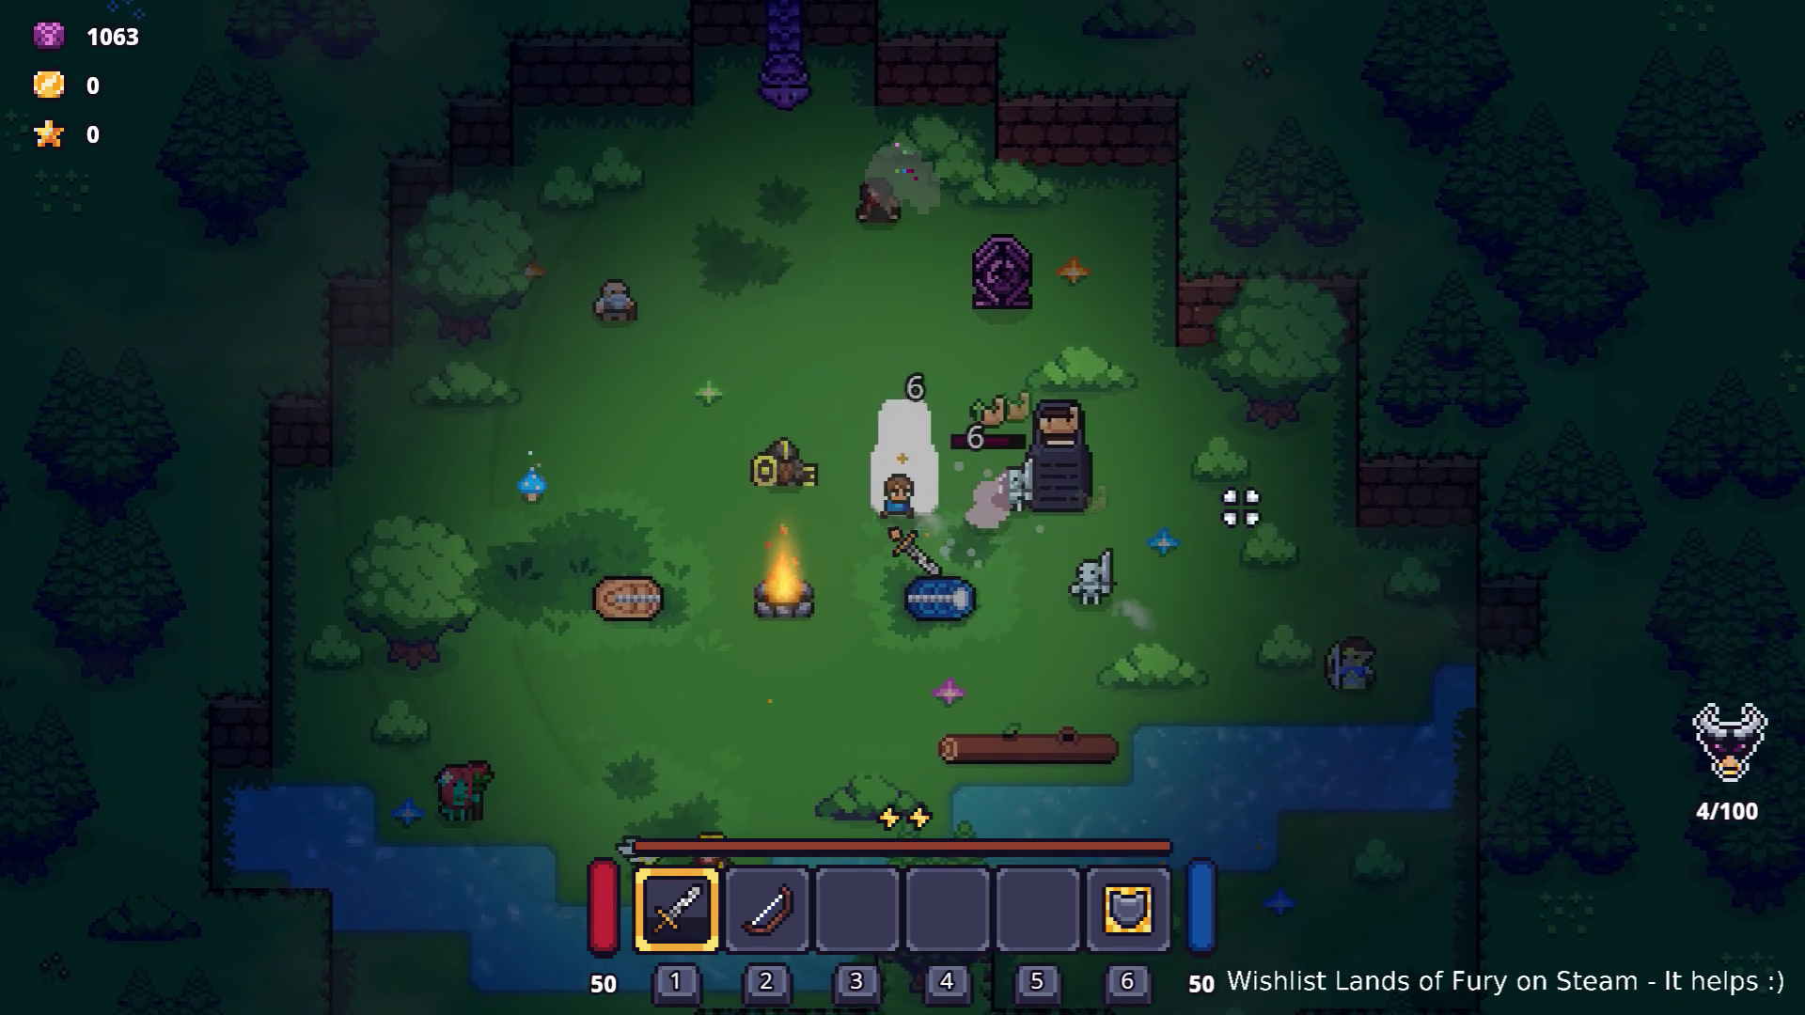
{"action": "key", "text": "s"}
{"action": "key", "text": "a"}
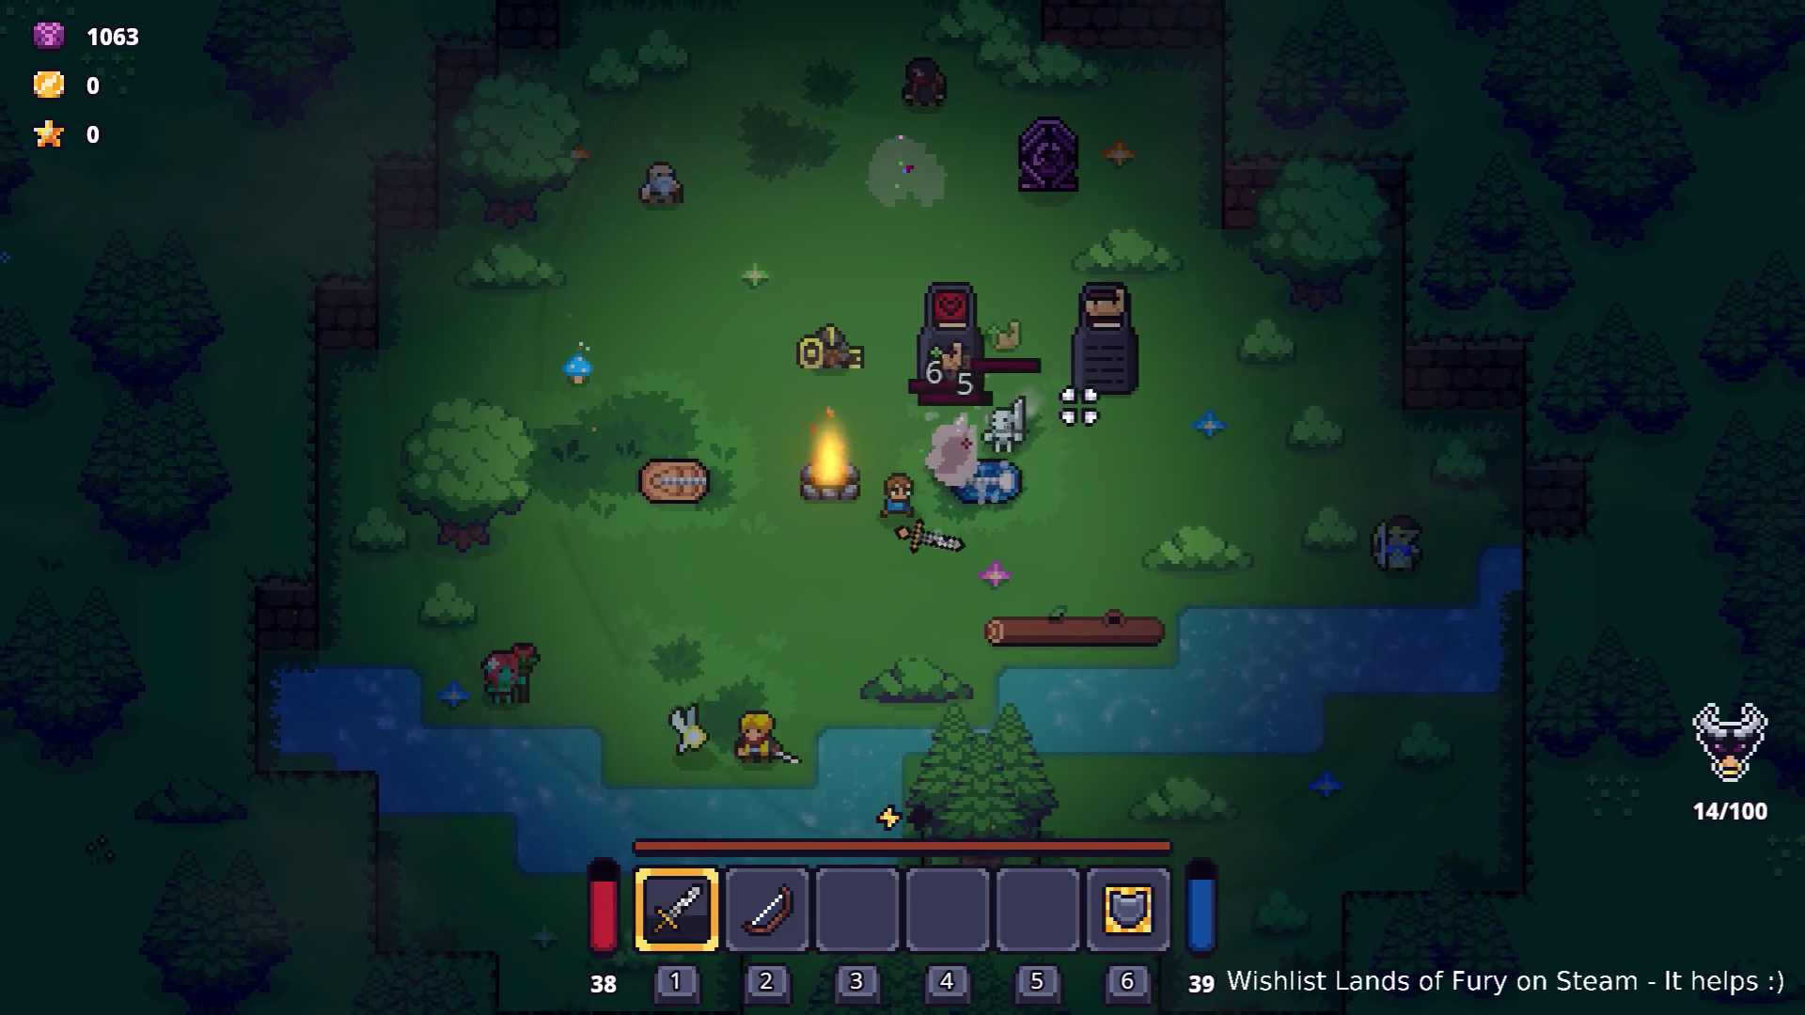
{"action": "key", "text": "s"}
{"action": "key", "text": "a"}
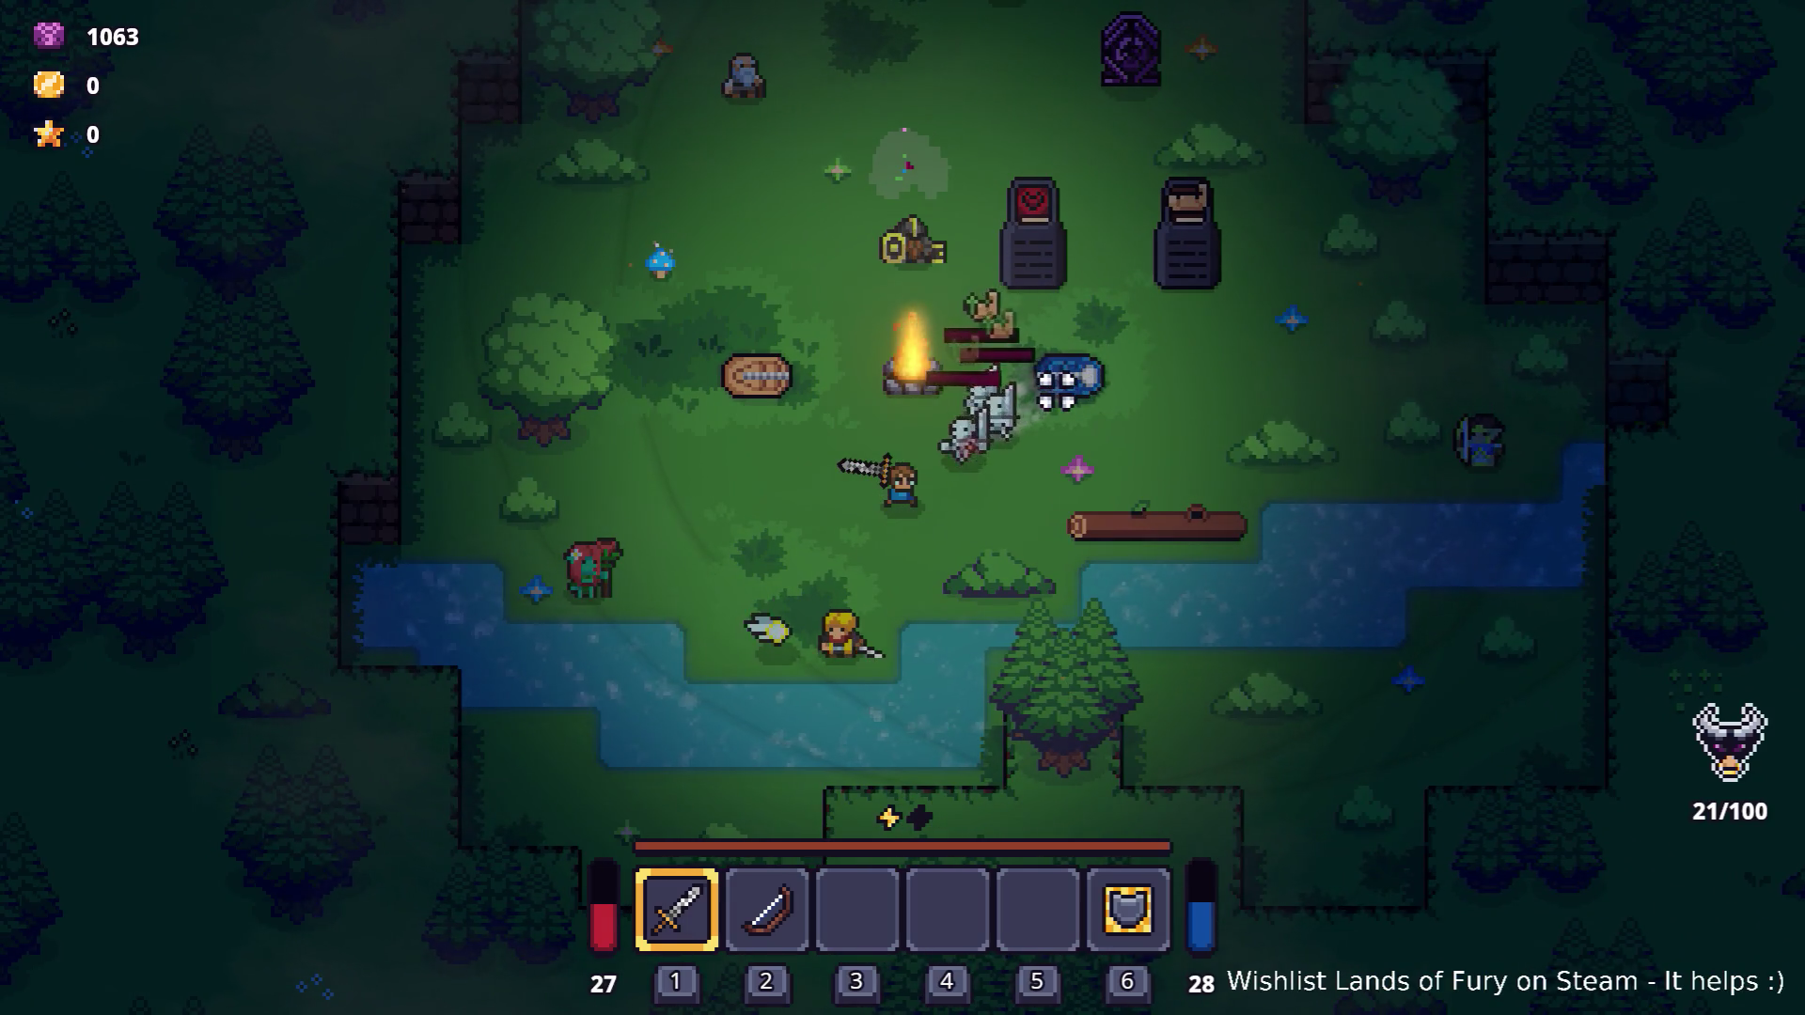
{"action": "key", "text": "a"}
{"action": "key", "text": "s"}
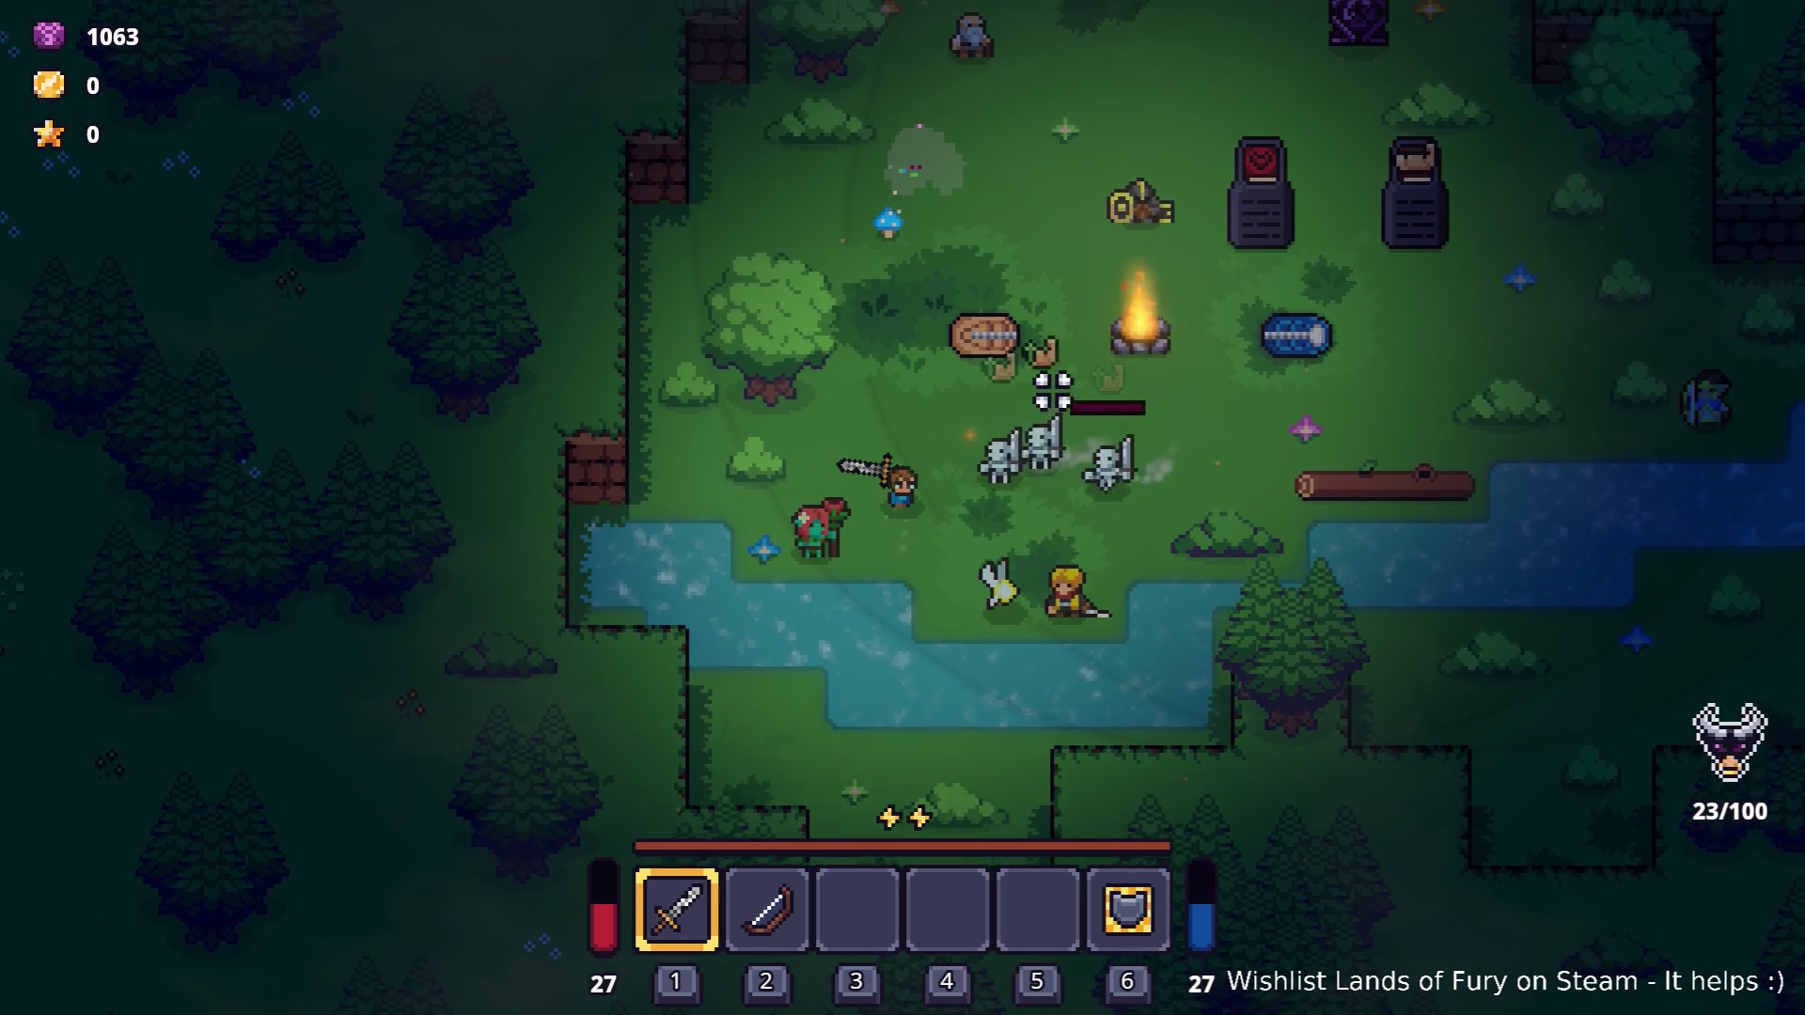
{"action": "key", "text": "a"}
{"action": "key", "text": "w"}
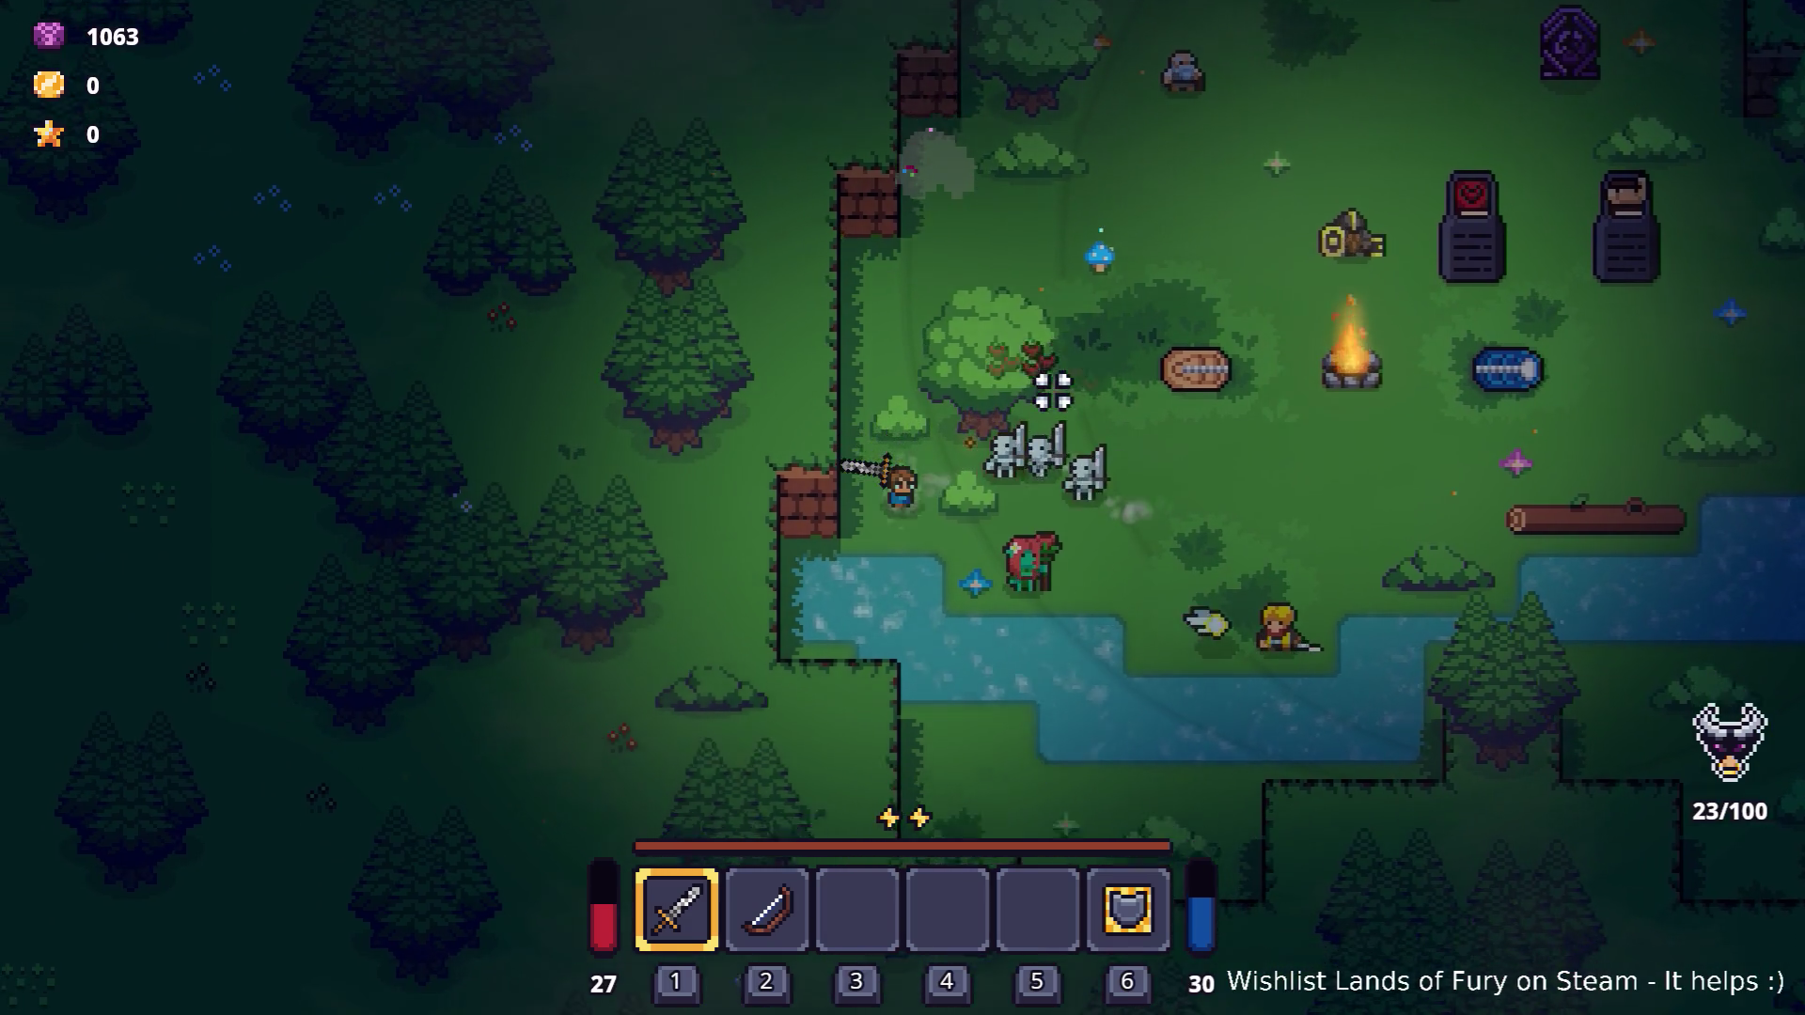
{"action": "key", "text": "s"}
{"action": "key", "text": "d"}
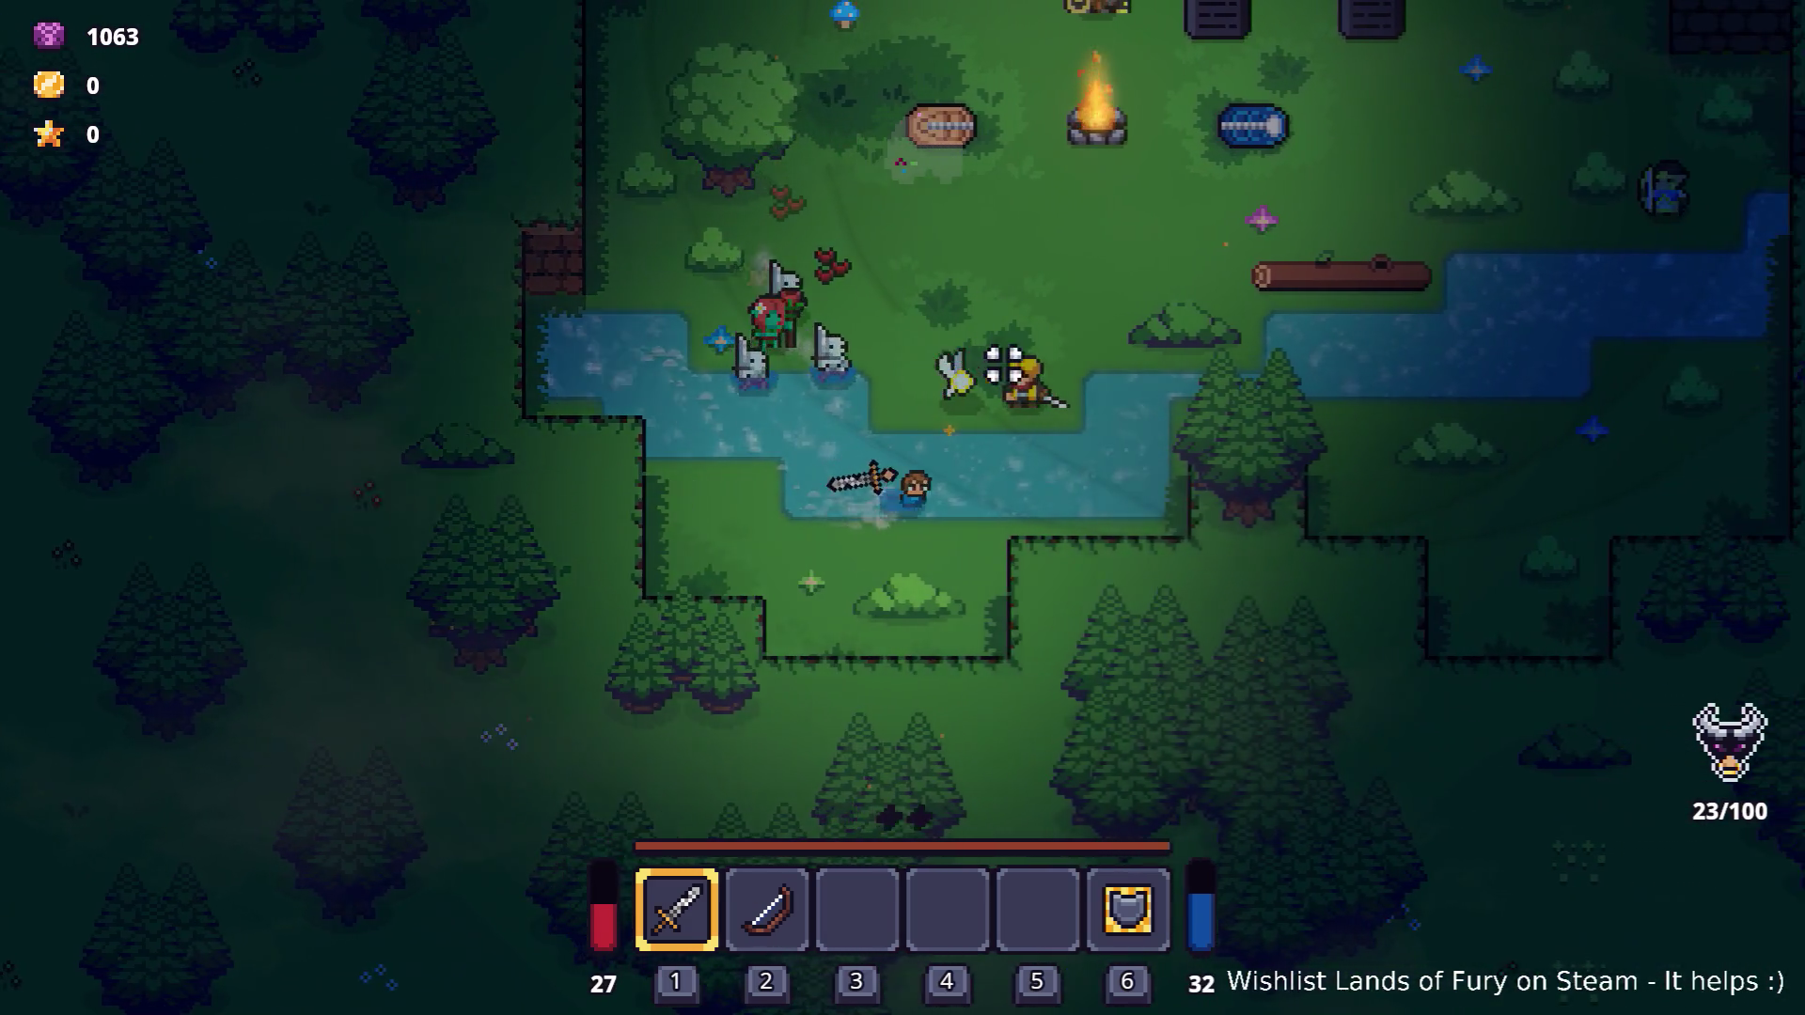
{"action": "key", "text": "d"}
{"action": "key", "text": "w"}
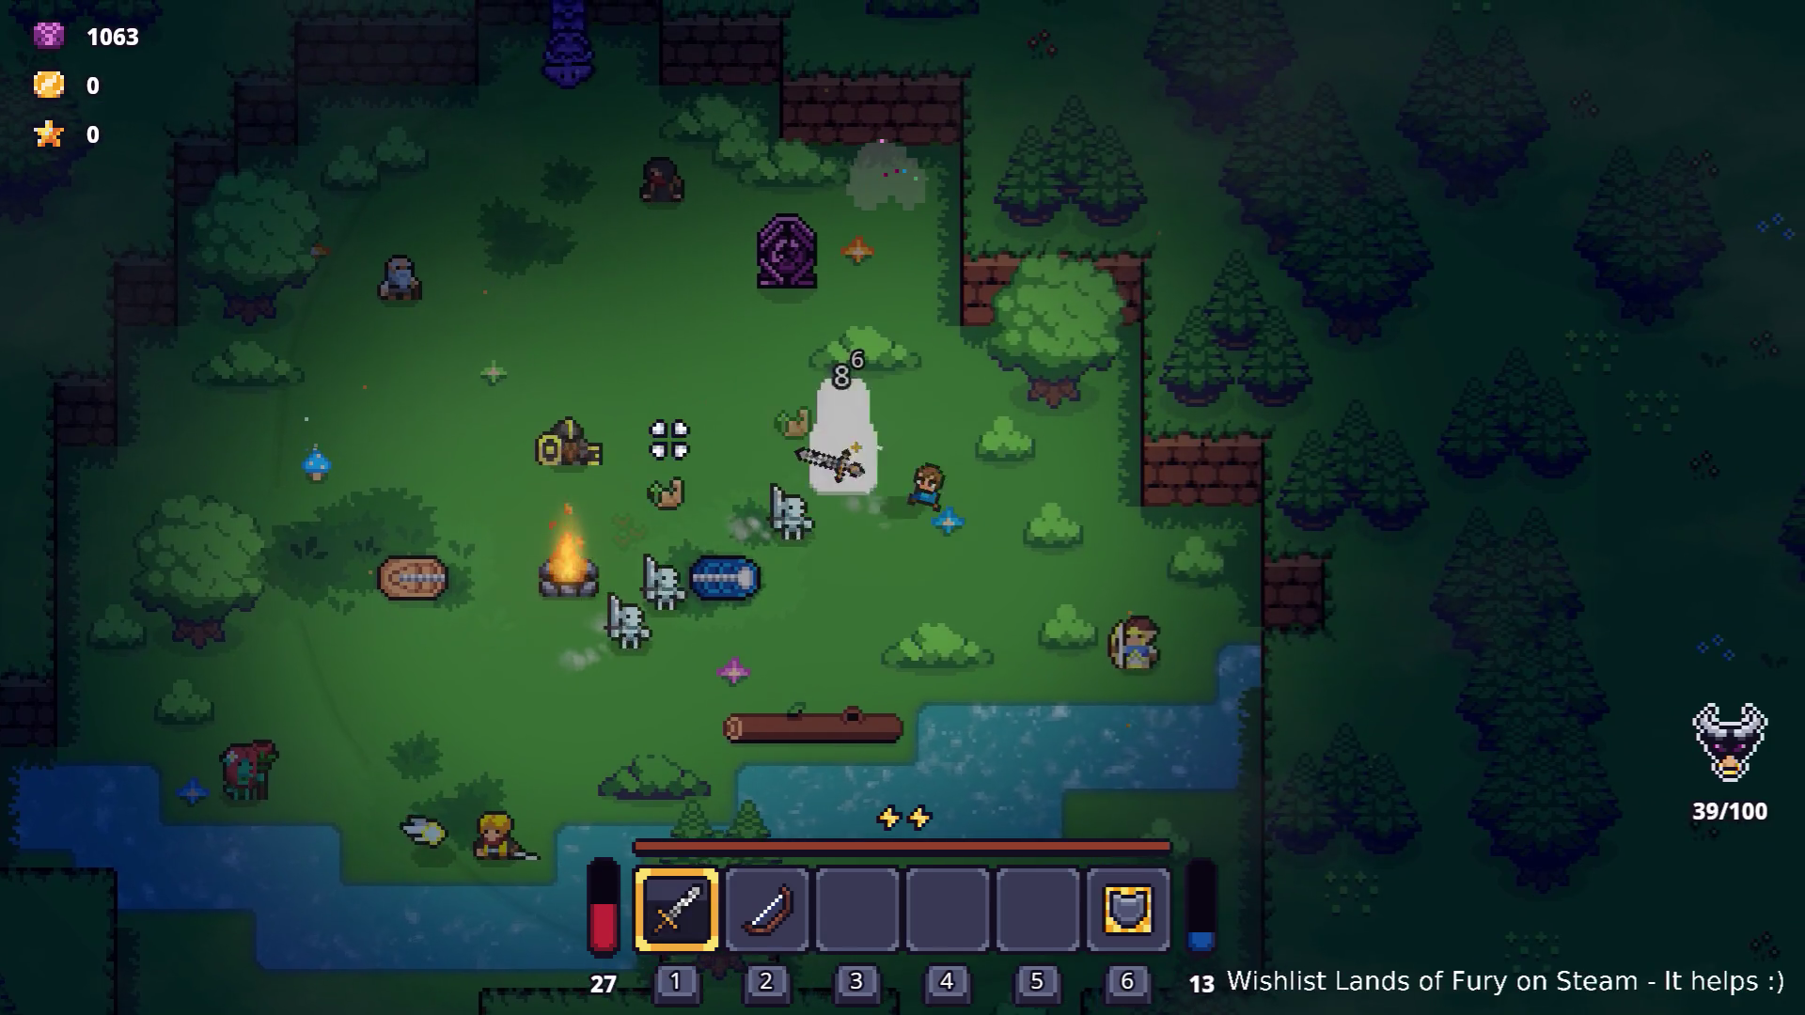
Walk the hero past the tombstones among the skeletons, then pause and quit to desktop.
{"action": "key", "text": "a"}
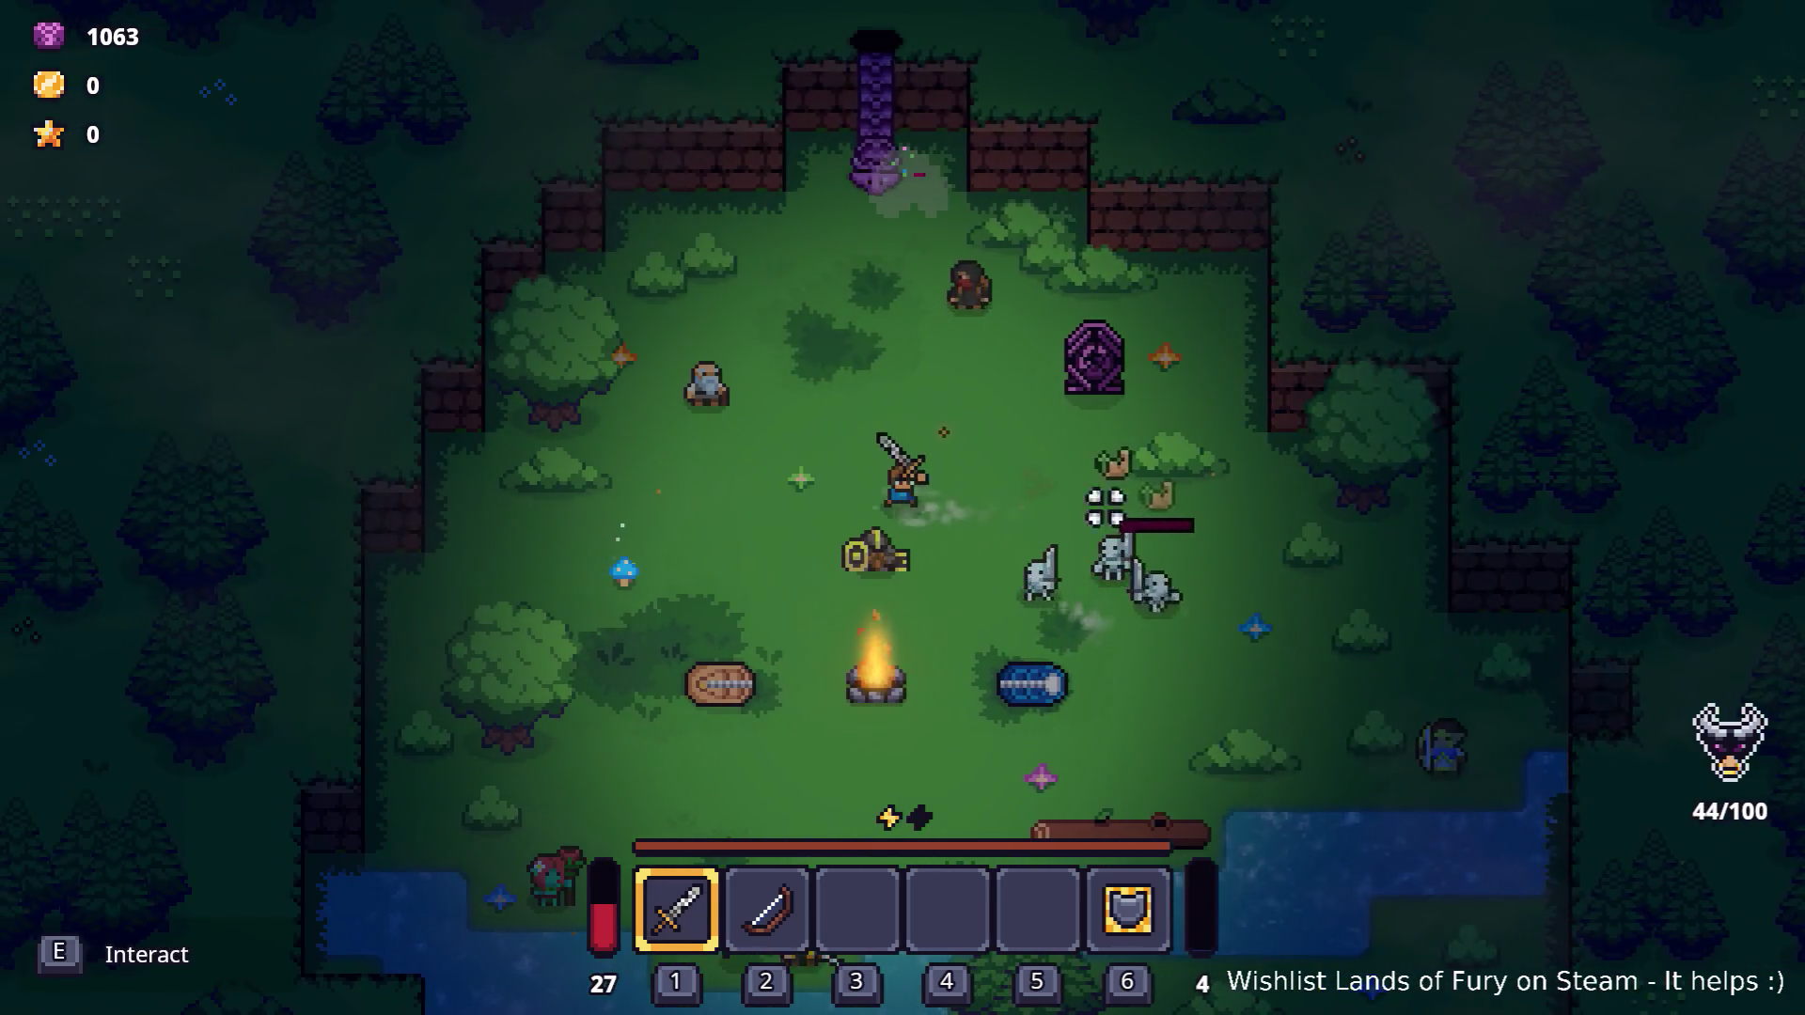
{"action": "key", "text": "a"}
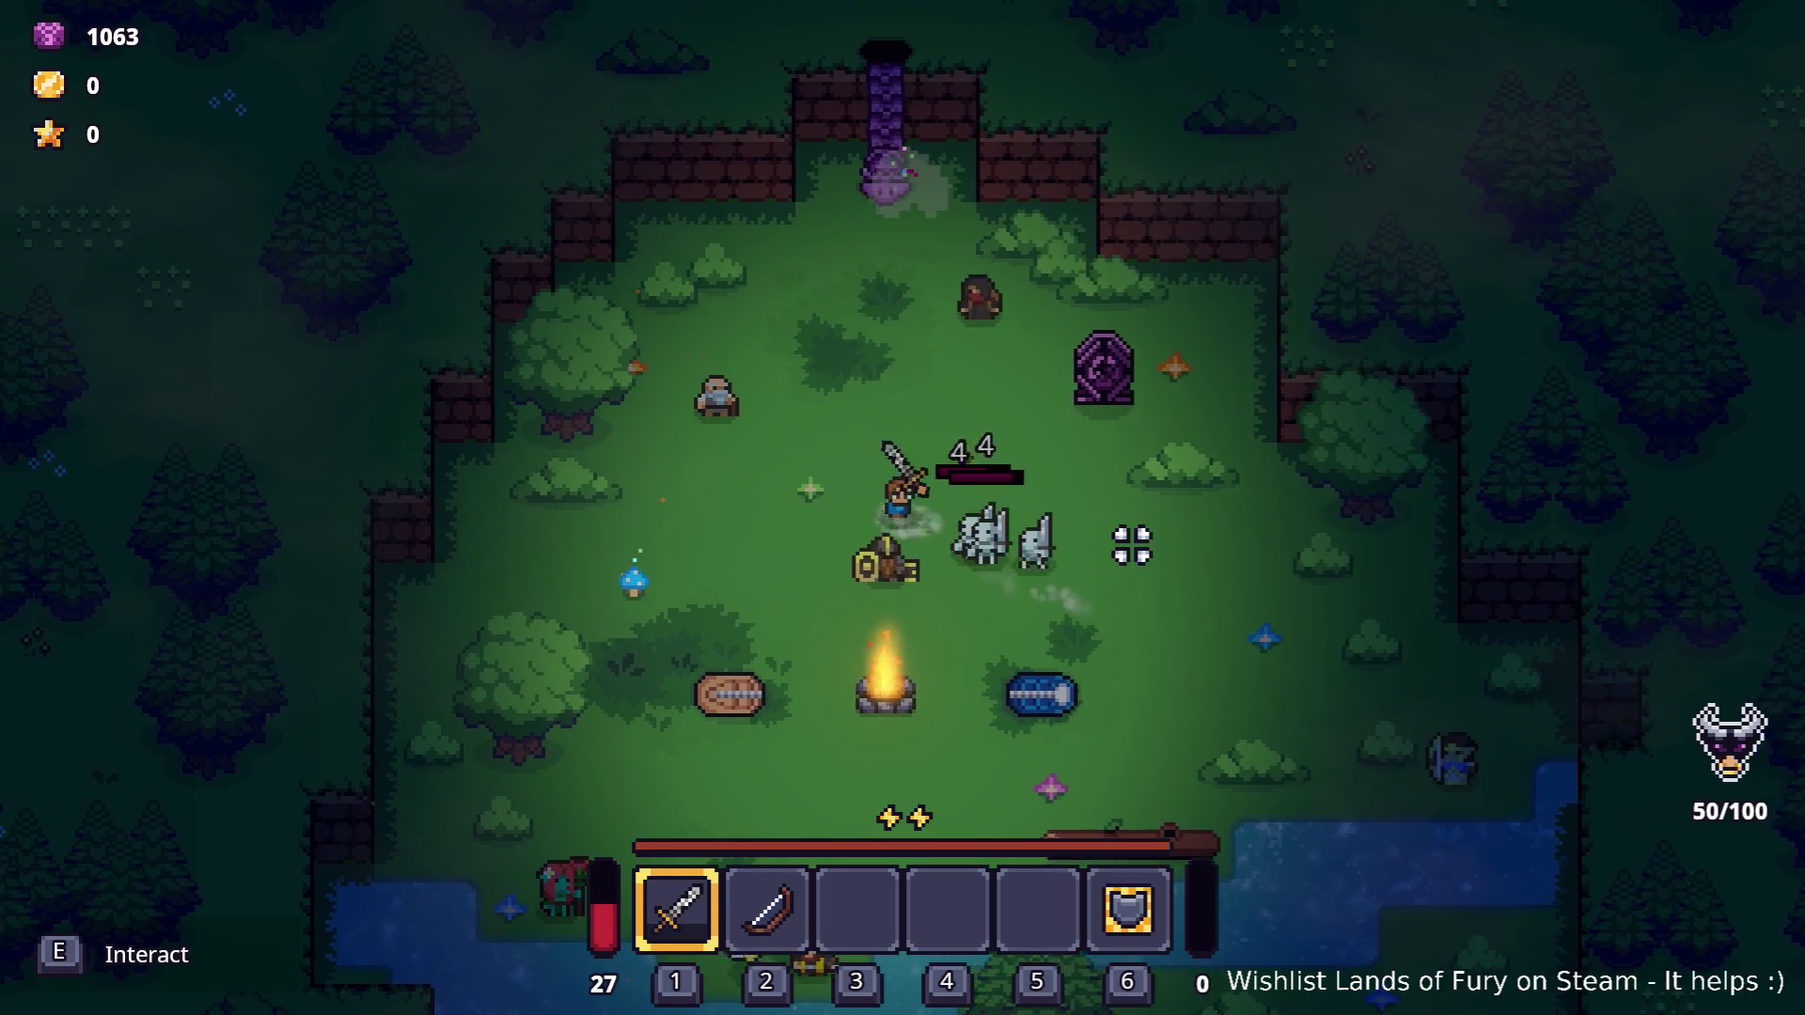
{"action": "key", "text": "a"}
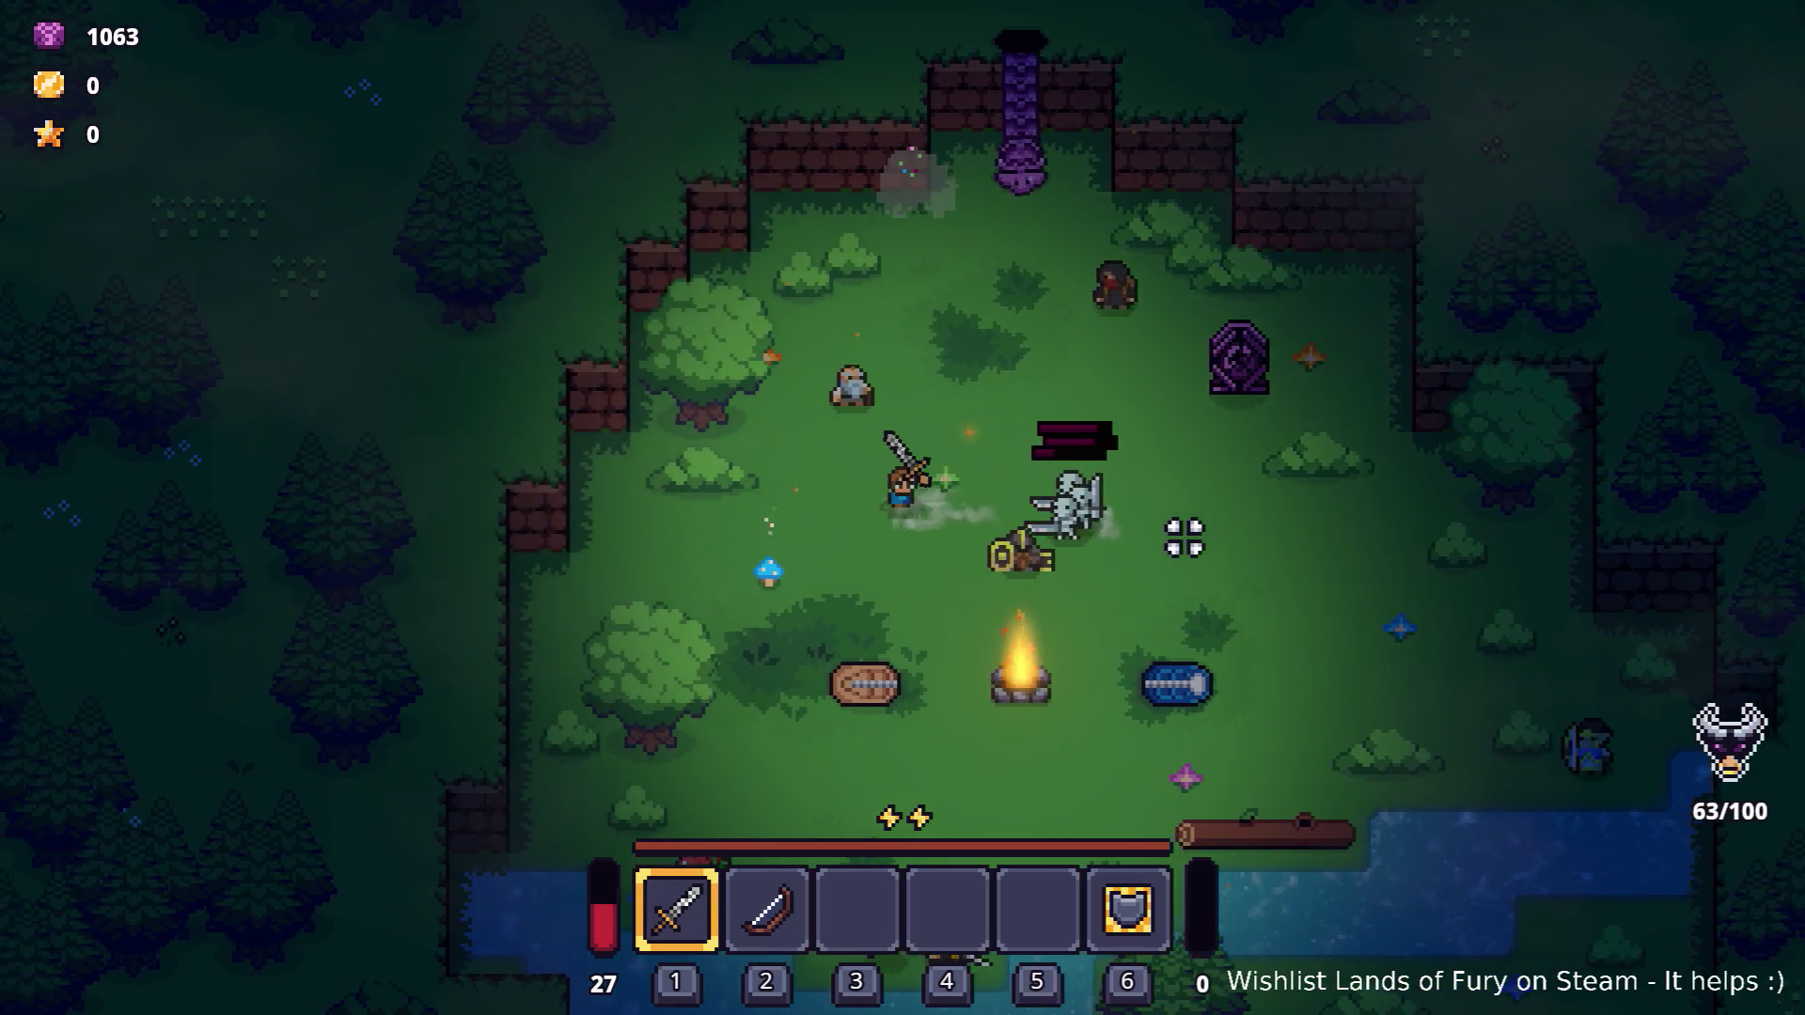
{"action": "key", "text": "d"}
{"action": "key", "text": "a"}
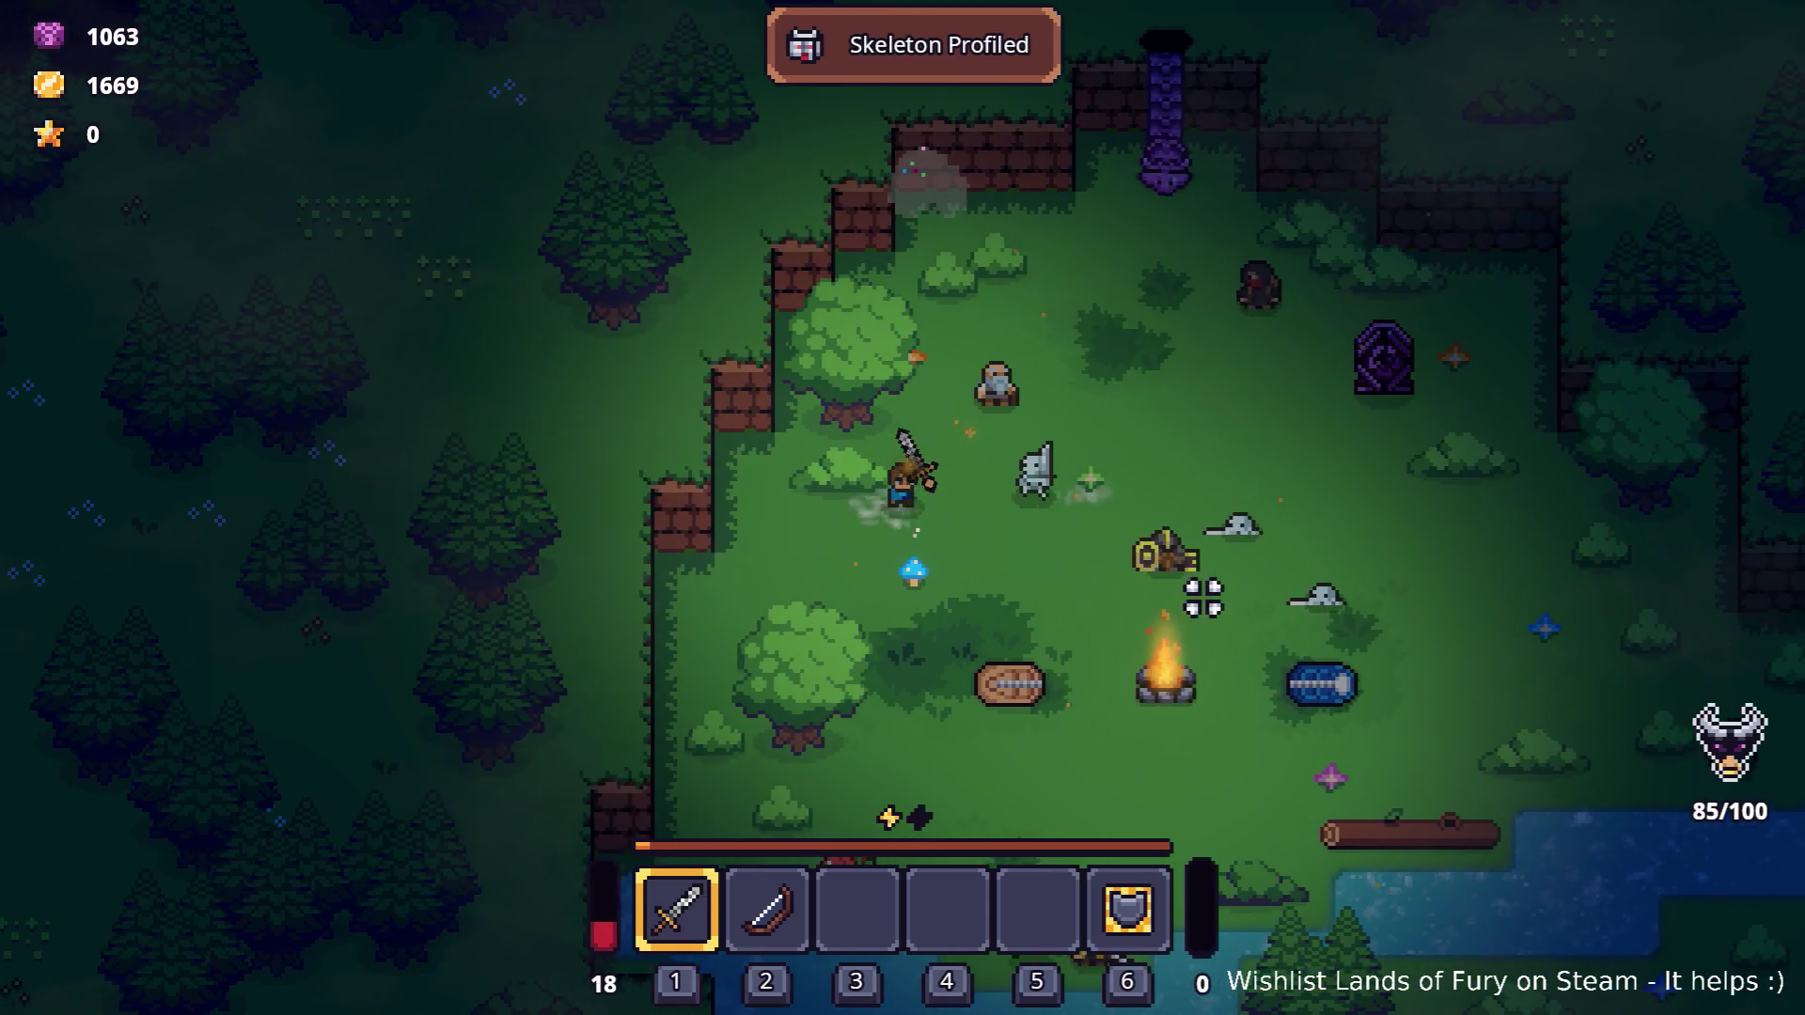
{"action": "key", "text": "d"}
{"action": "key", "text": "Escape"}
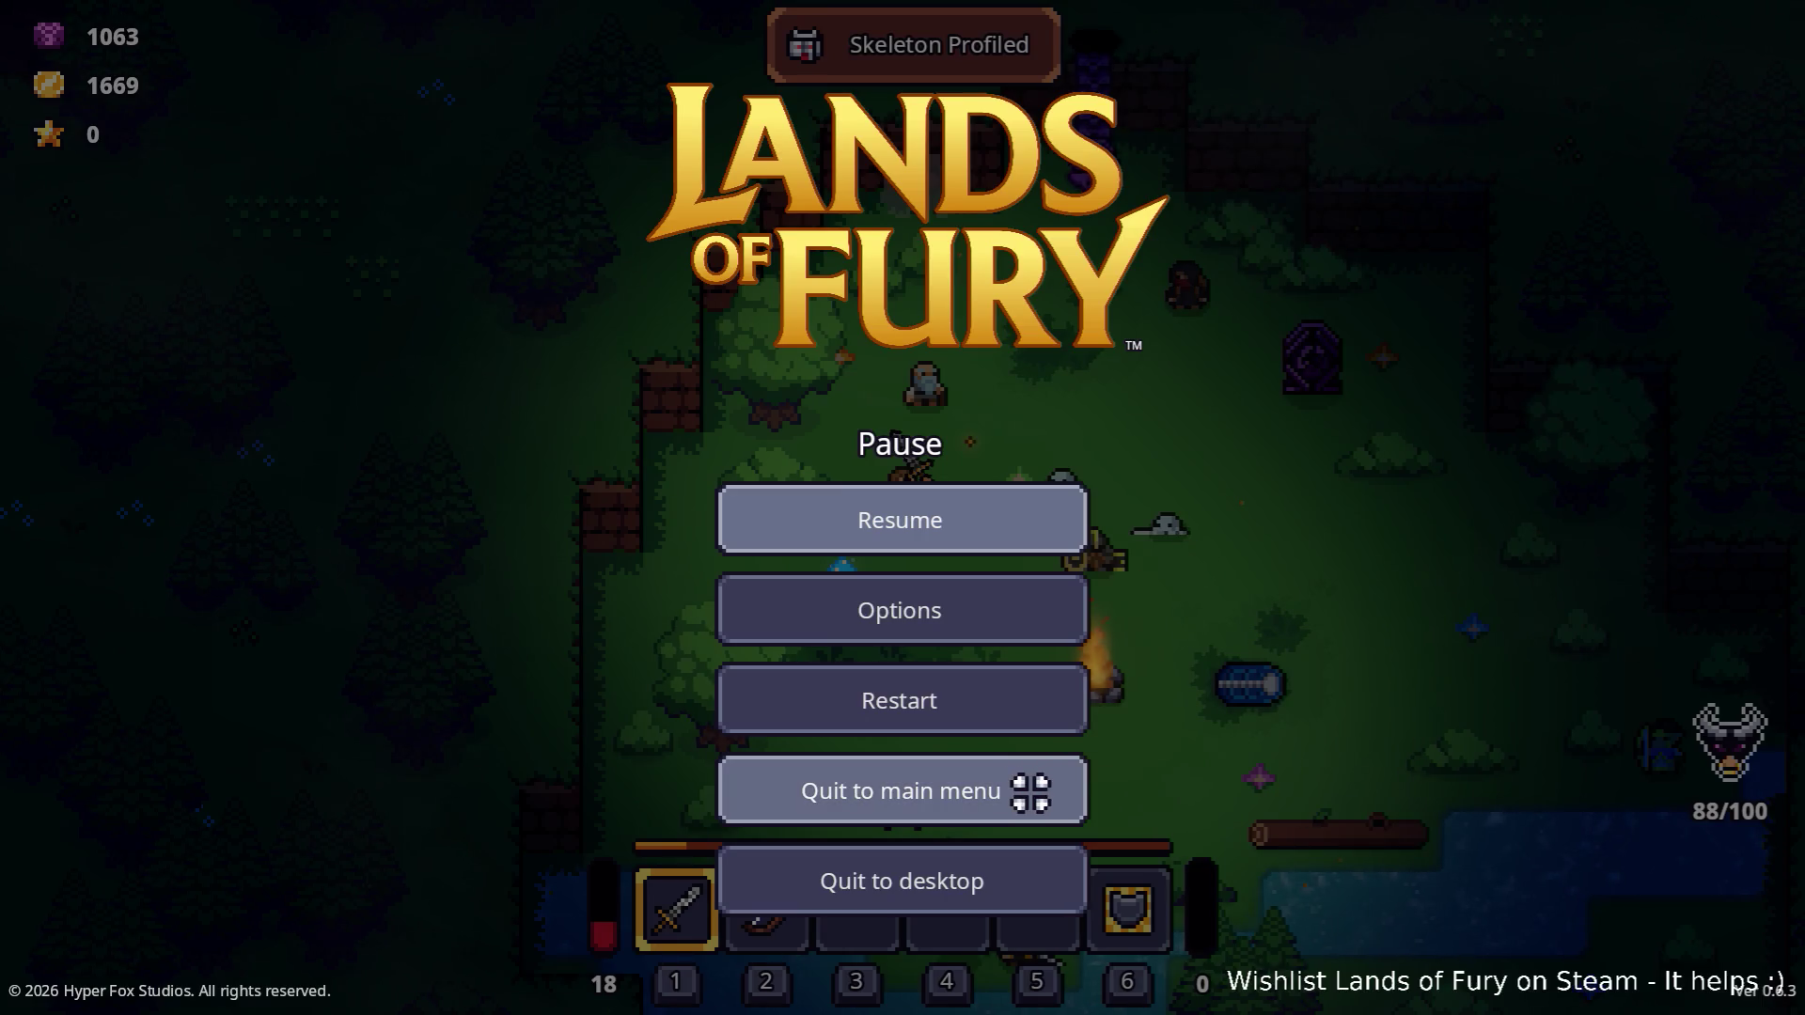
{"action": "left_click", "coordinate": [959, 855]}
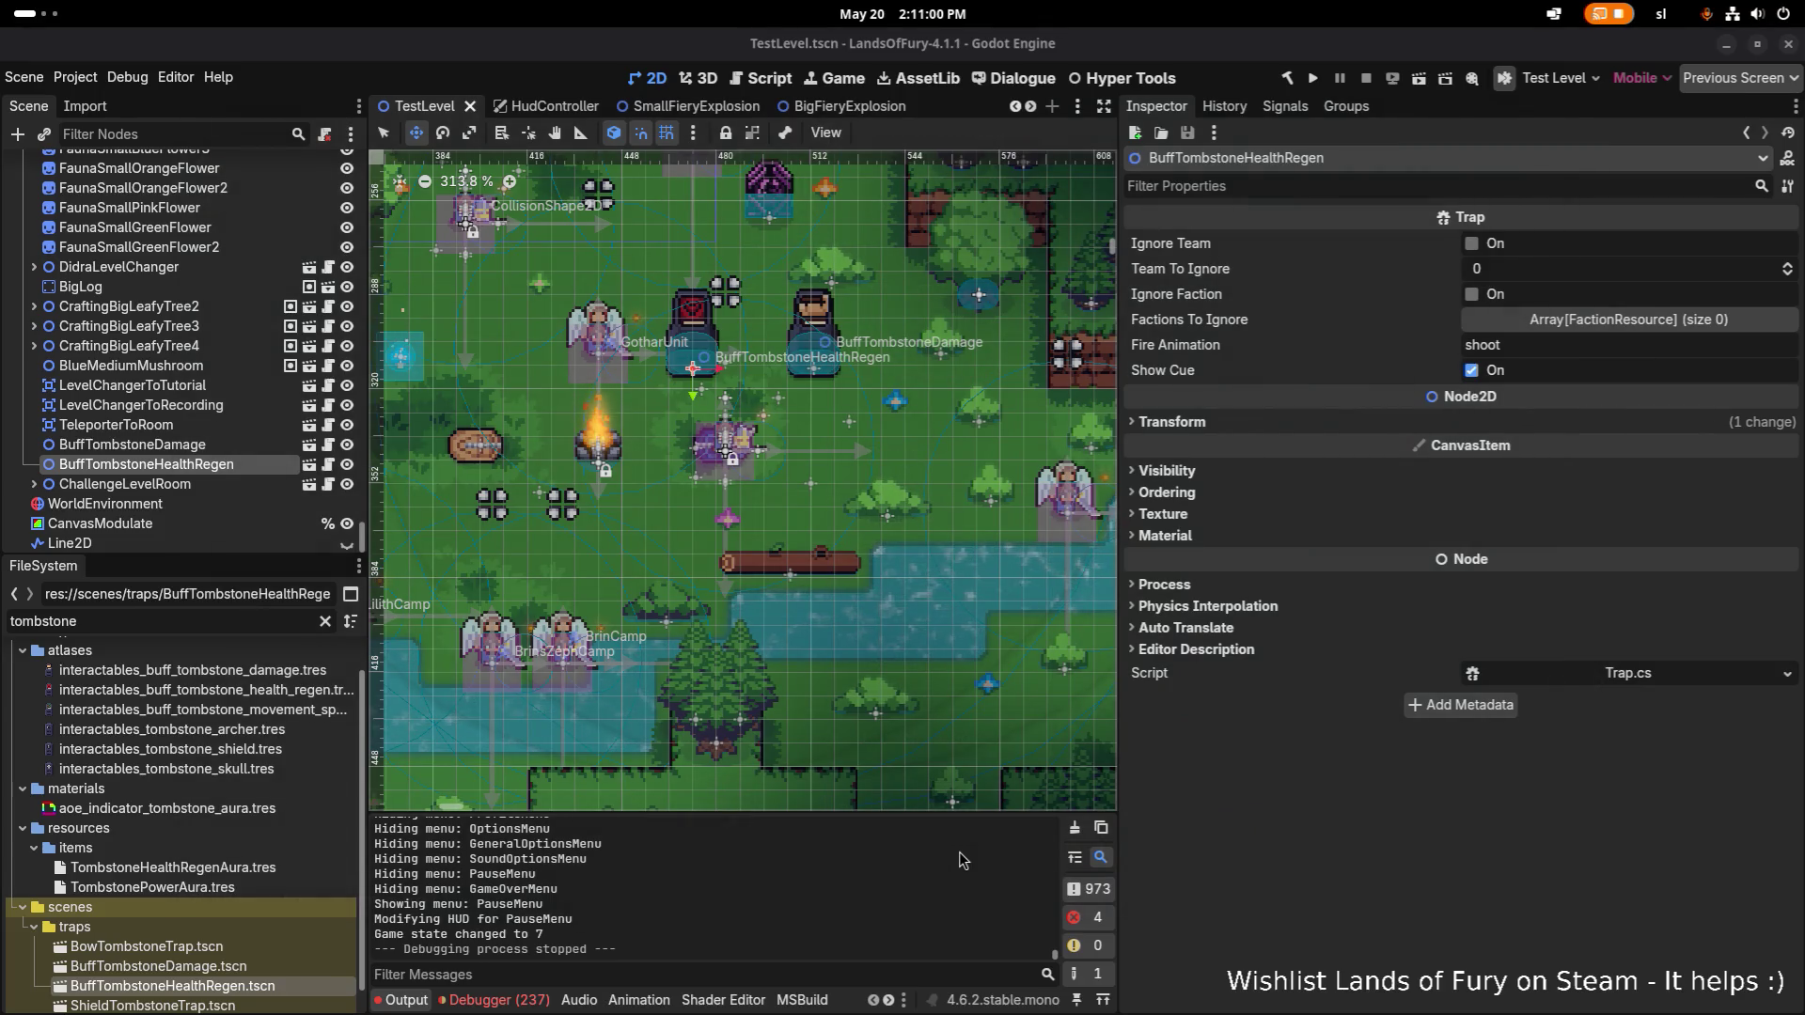
Select the BuffTombstoneHealthRegen.tscn file in the FileSystem dock.
{"action": "left_click", "coordinate": [209, 445]}
{"action": "left_click", "coordinate": [215, 467]}
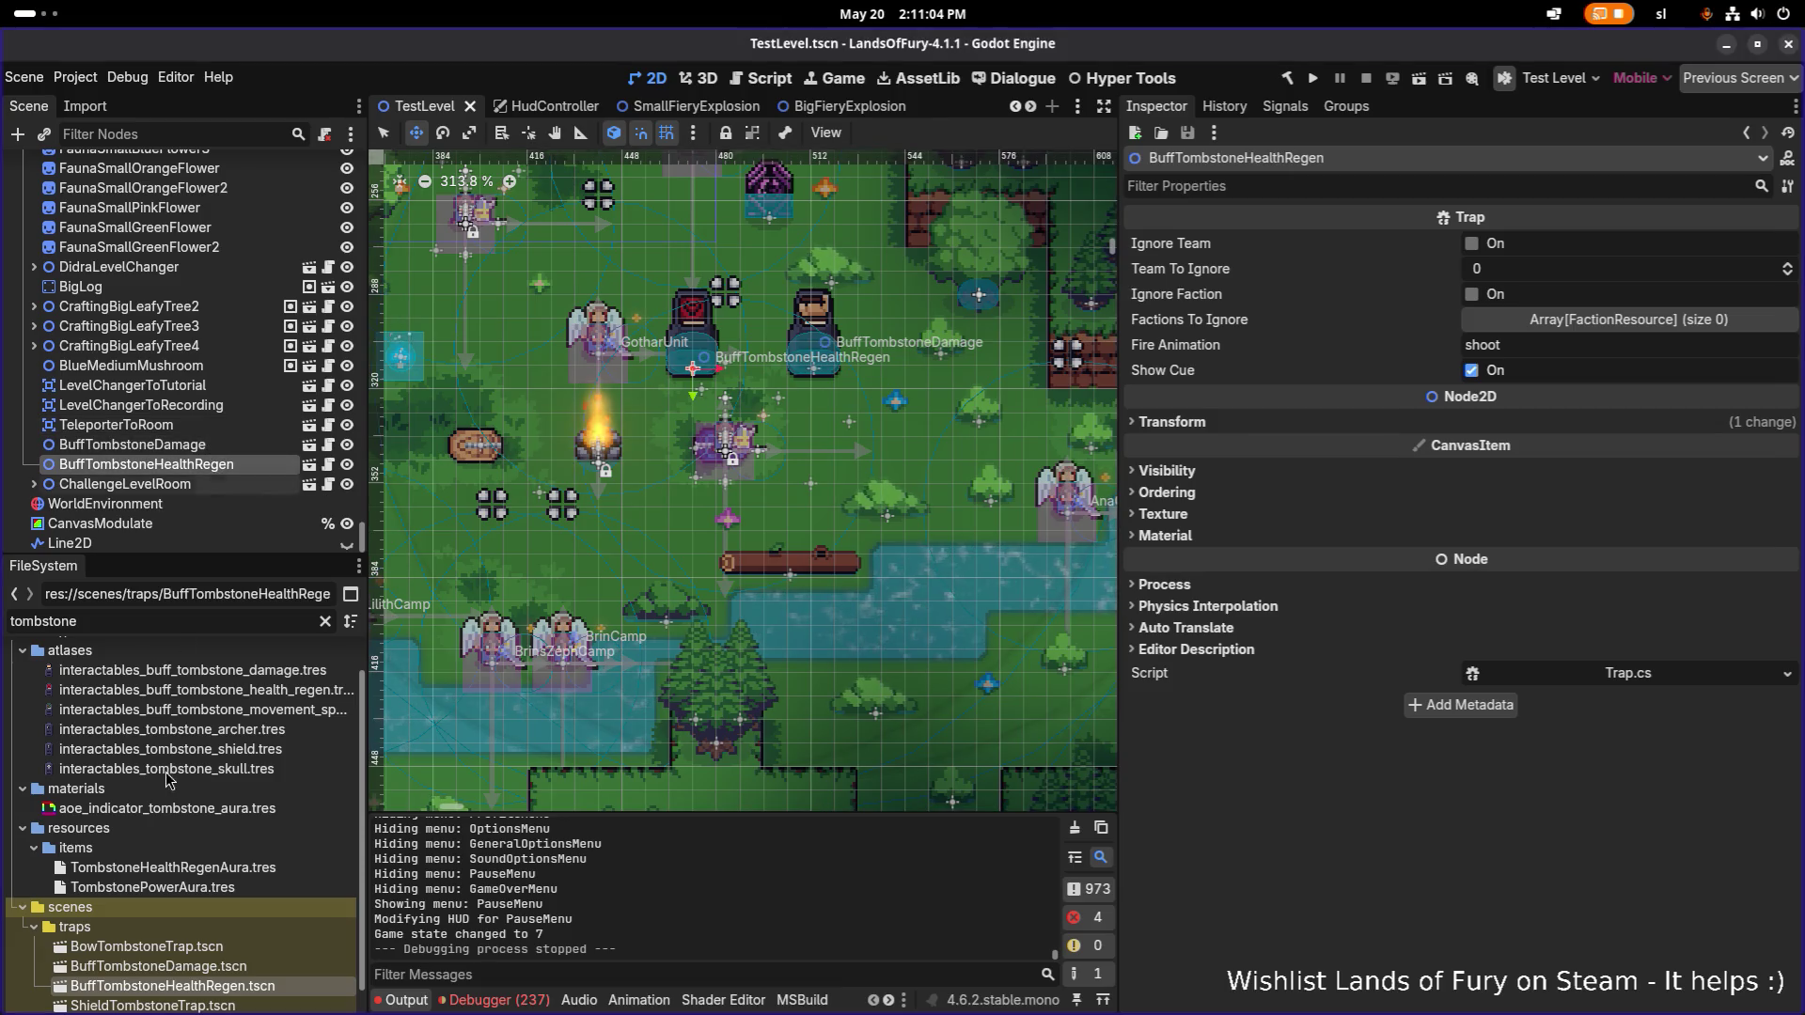
{"action": "left_click", "coordinate": [221, 970]}
{"action": "scroll", "coordinate": [221, 978], "scroll_direction": "down", "scroll_amount": 1}
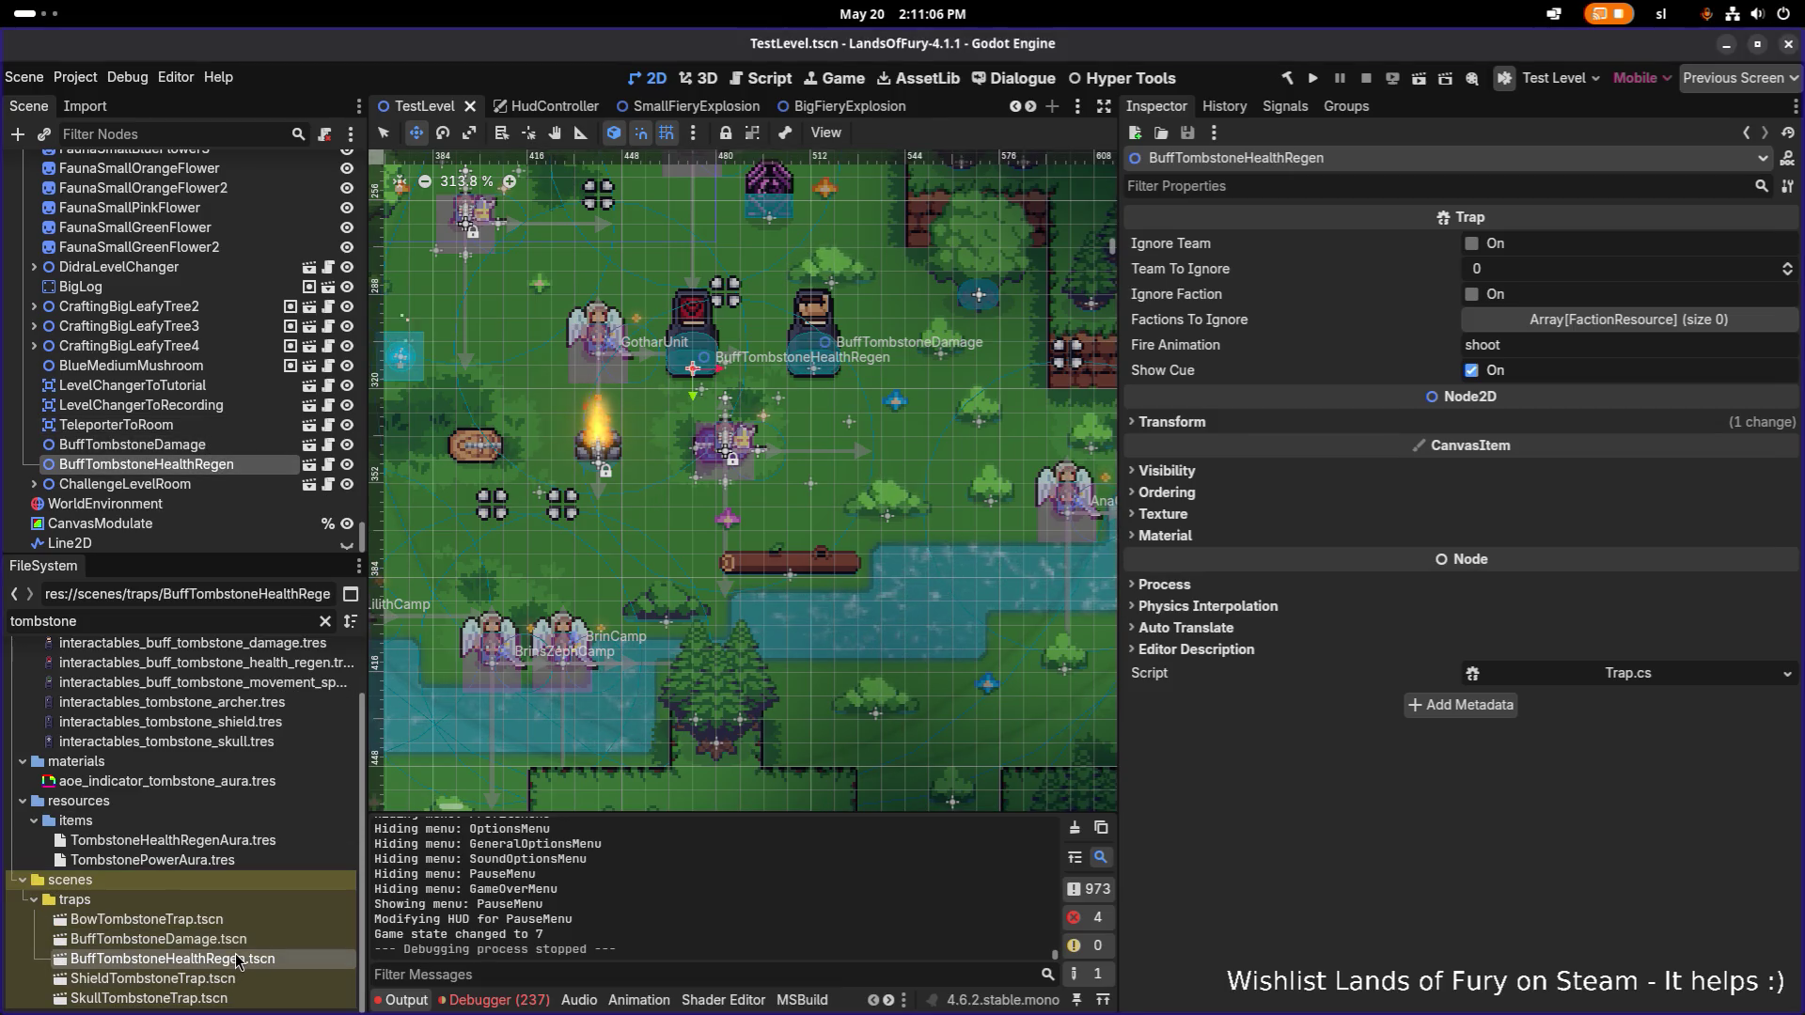
{"action": "left_click", "coordinate": [247, 959]}
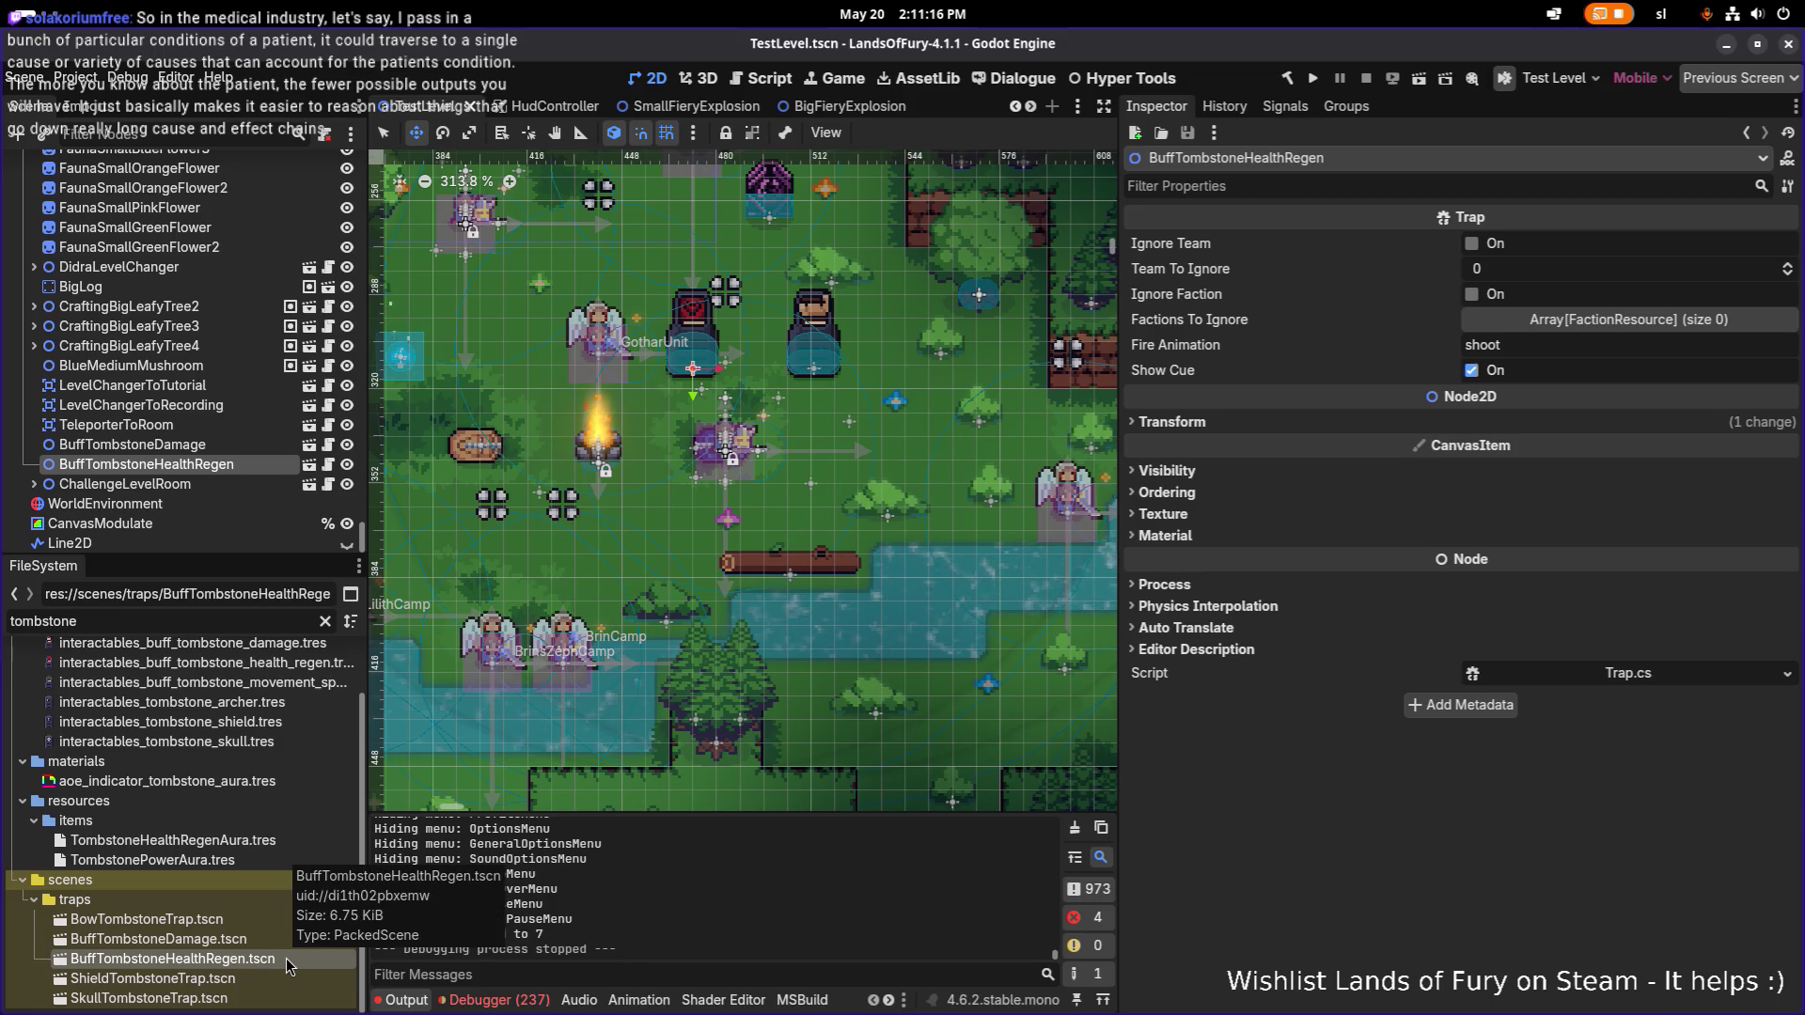
Duplicate it, replacing HealthRegen with Speed to create BuffTombstoneSpeed.tscn.
{"action": "key", "text": "ctrl+d"}
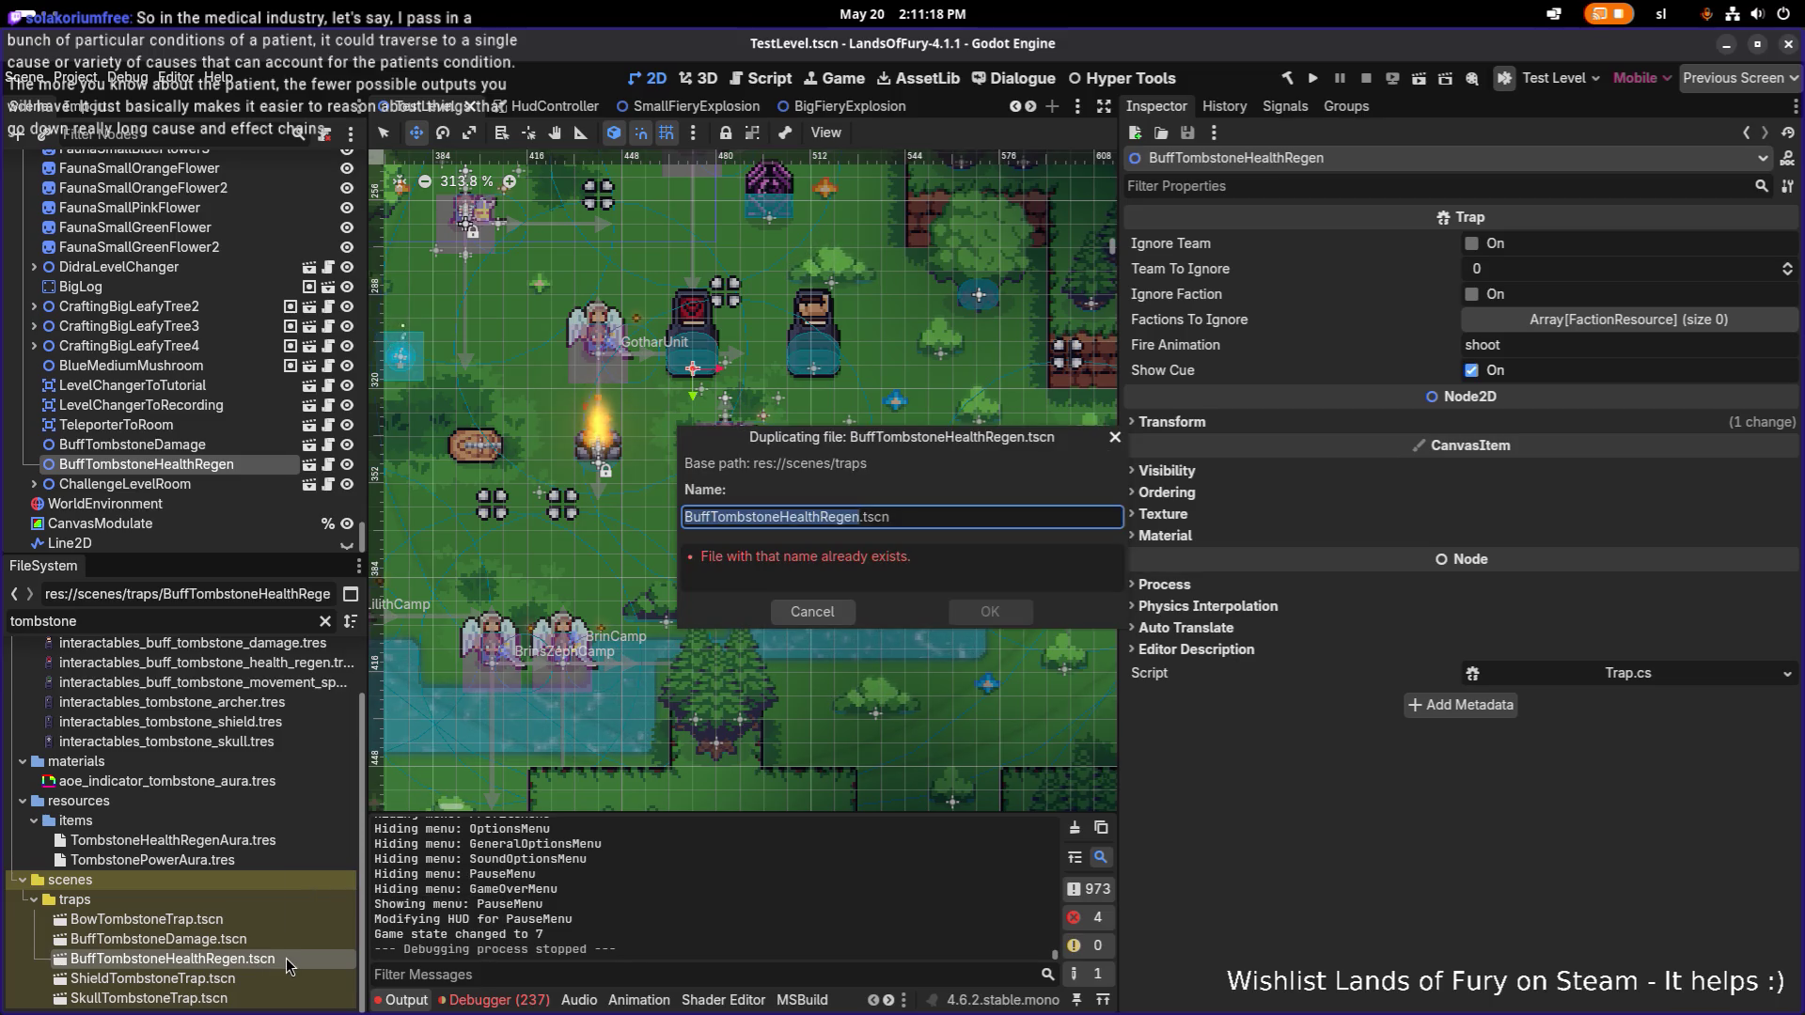
{"action": "key", "text": "Left"}
{"action": "key", "text": "Right"}
{"action": "key", "text": "ctrl+shift+Left"}
{"action": "key", "text": "ctrl+shift+Left"}
{"action": "type", "text": "Speed"}
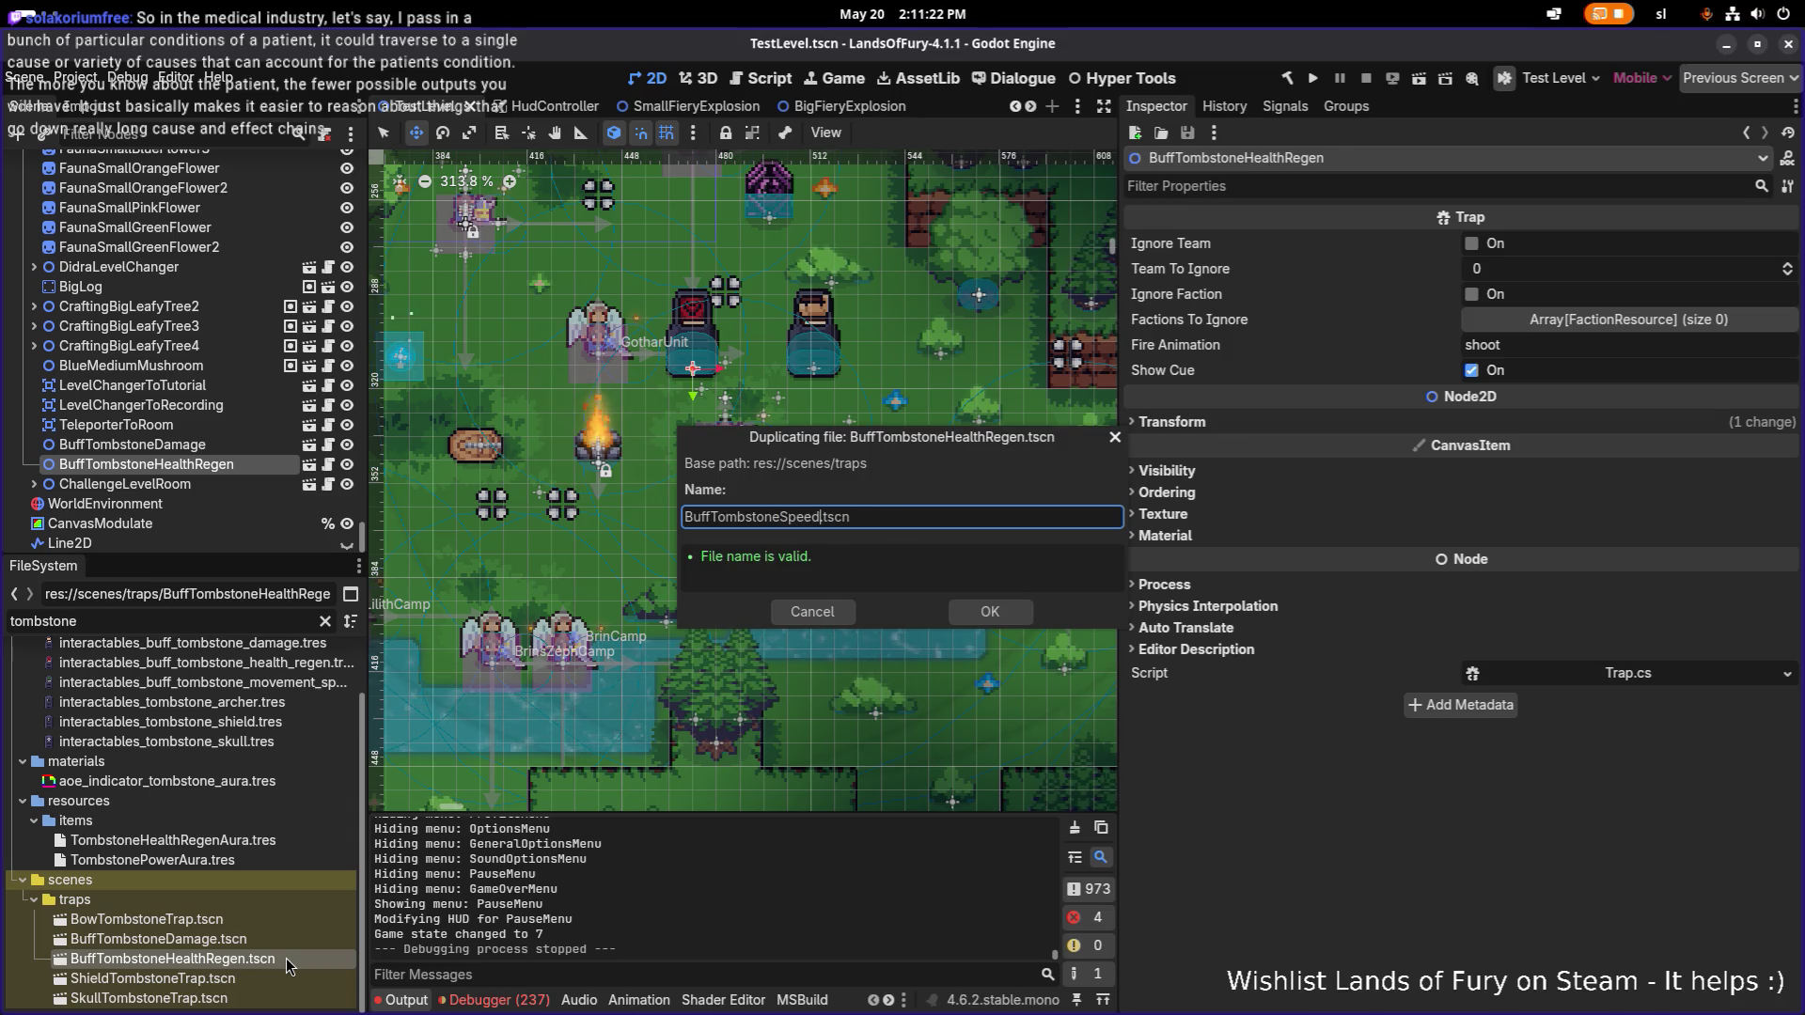
{"action": "key", "text": "Return"}
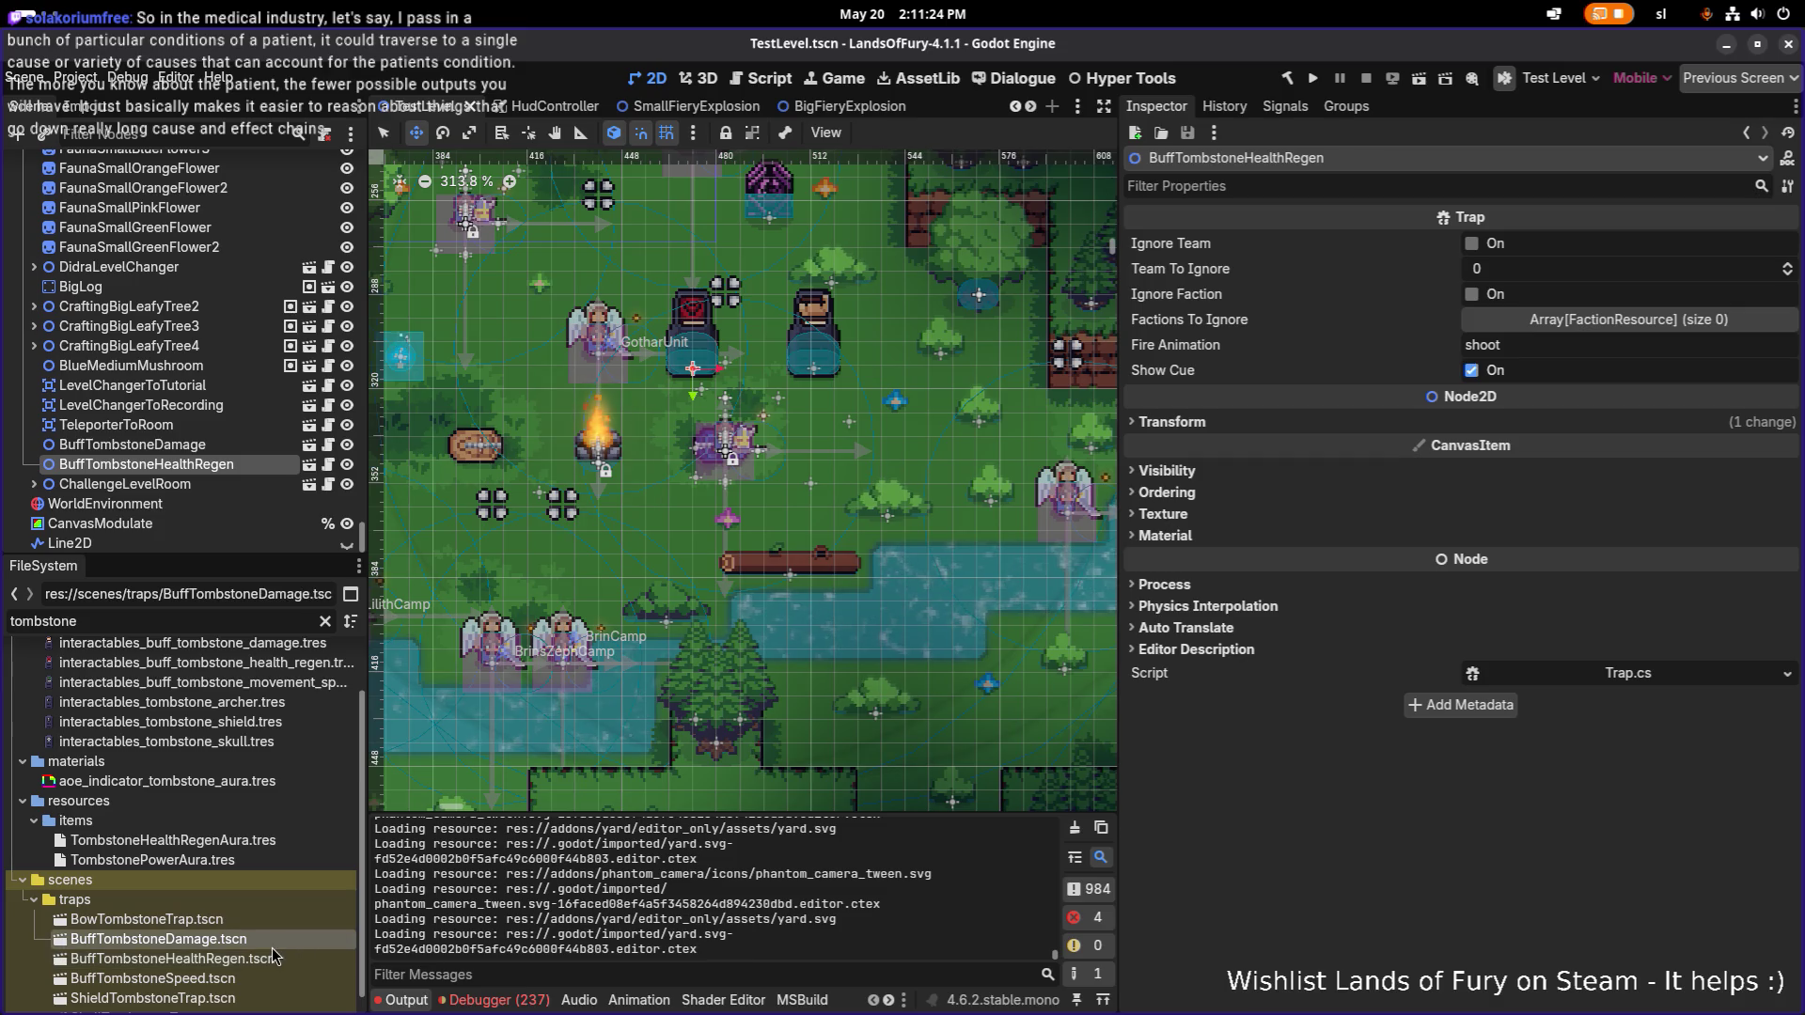
{"action": "left_click", "coordinate": [264, 981]}
Open BuffTombstoneSpeed.tscn, rename its root node to BuffTombstoneSpeed, and save.
{"action": "double_click", "coordinate": [264, 980]}
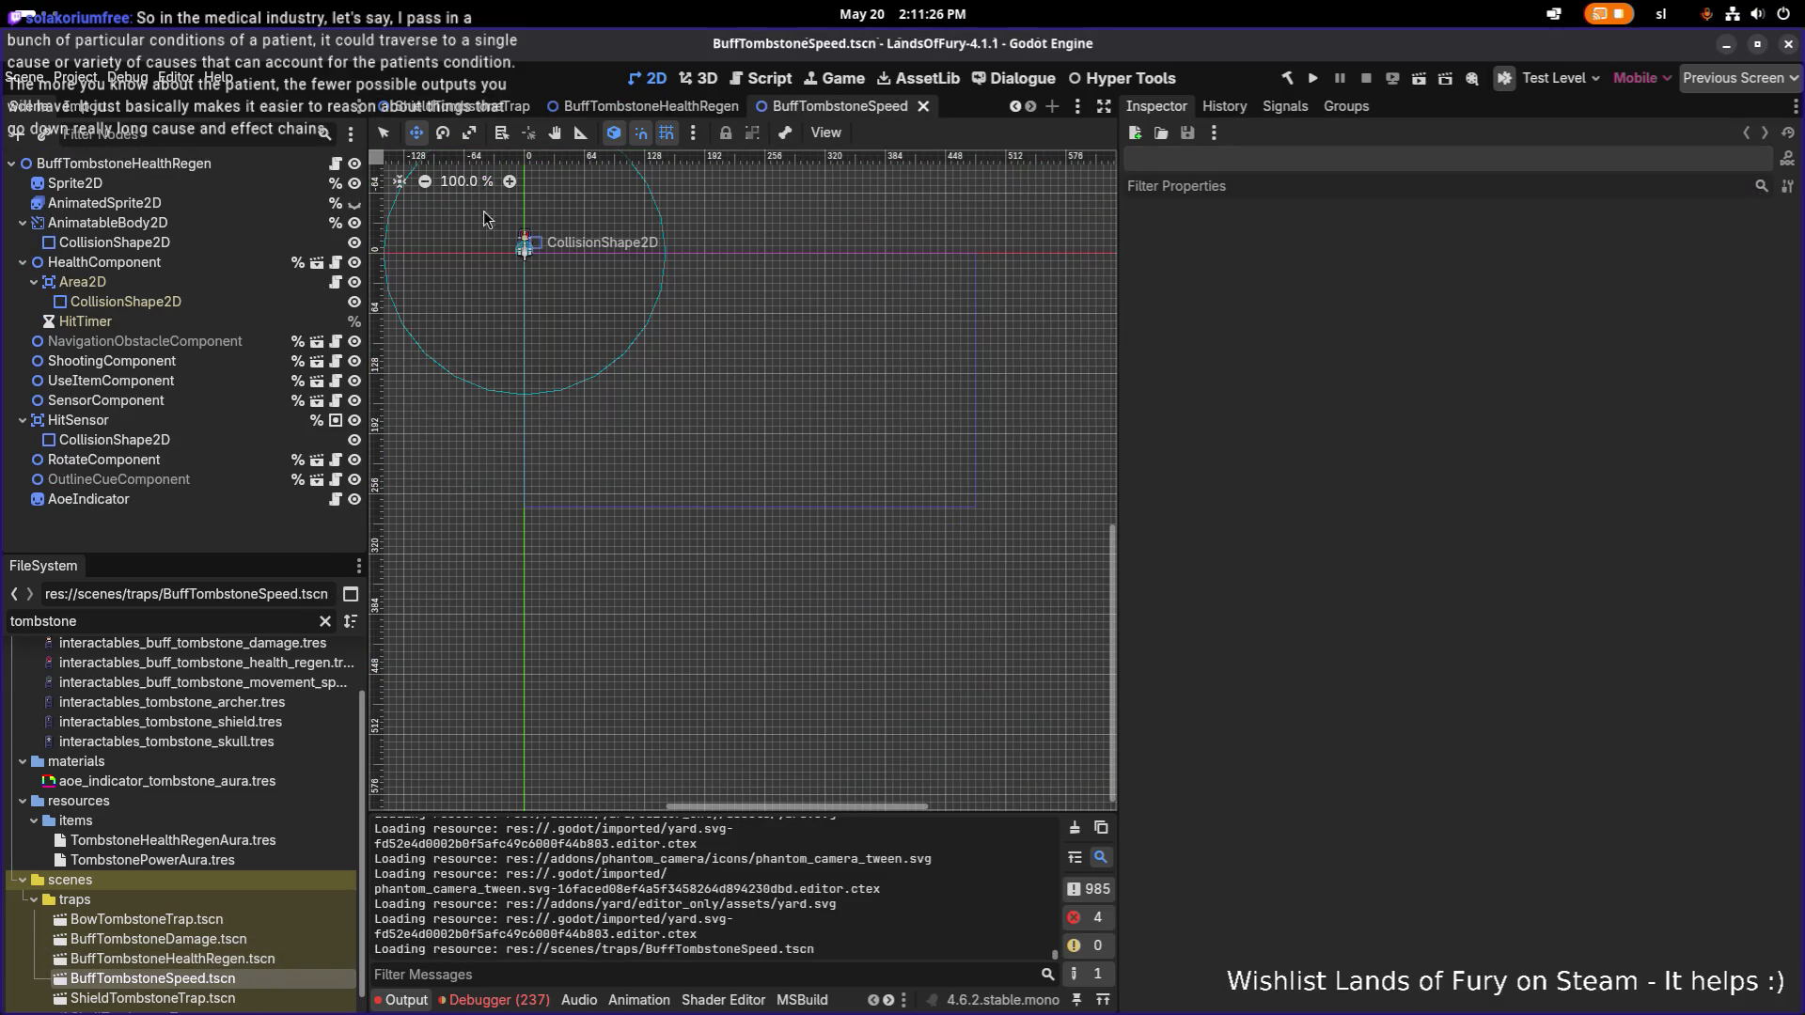
{"action": "left_click", "coordinate": [224, 164]}
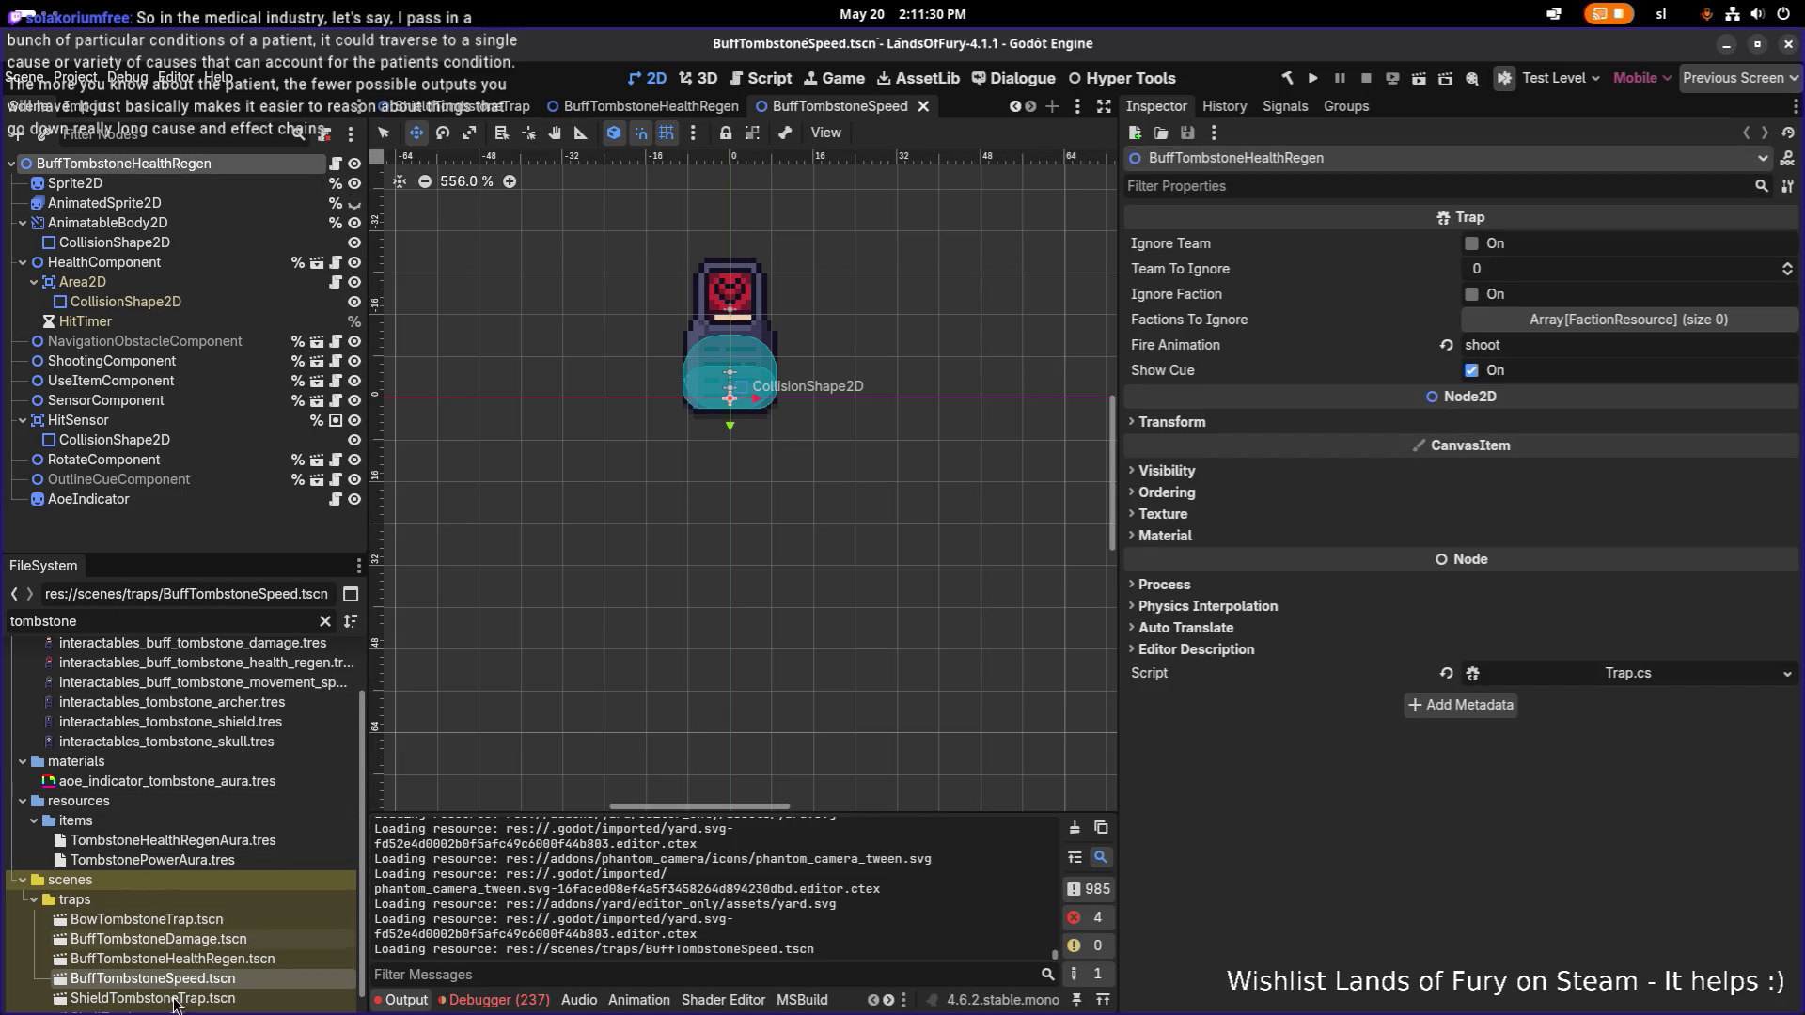
{"action": "left_click", "coordinate": [285, 974]}
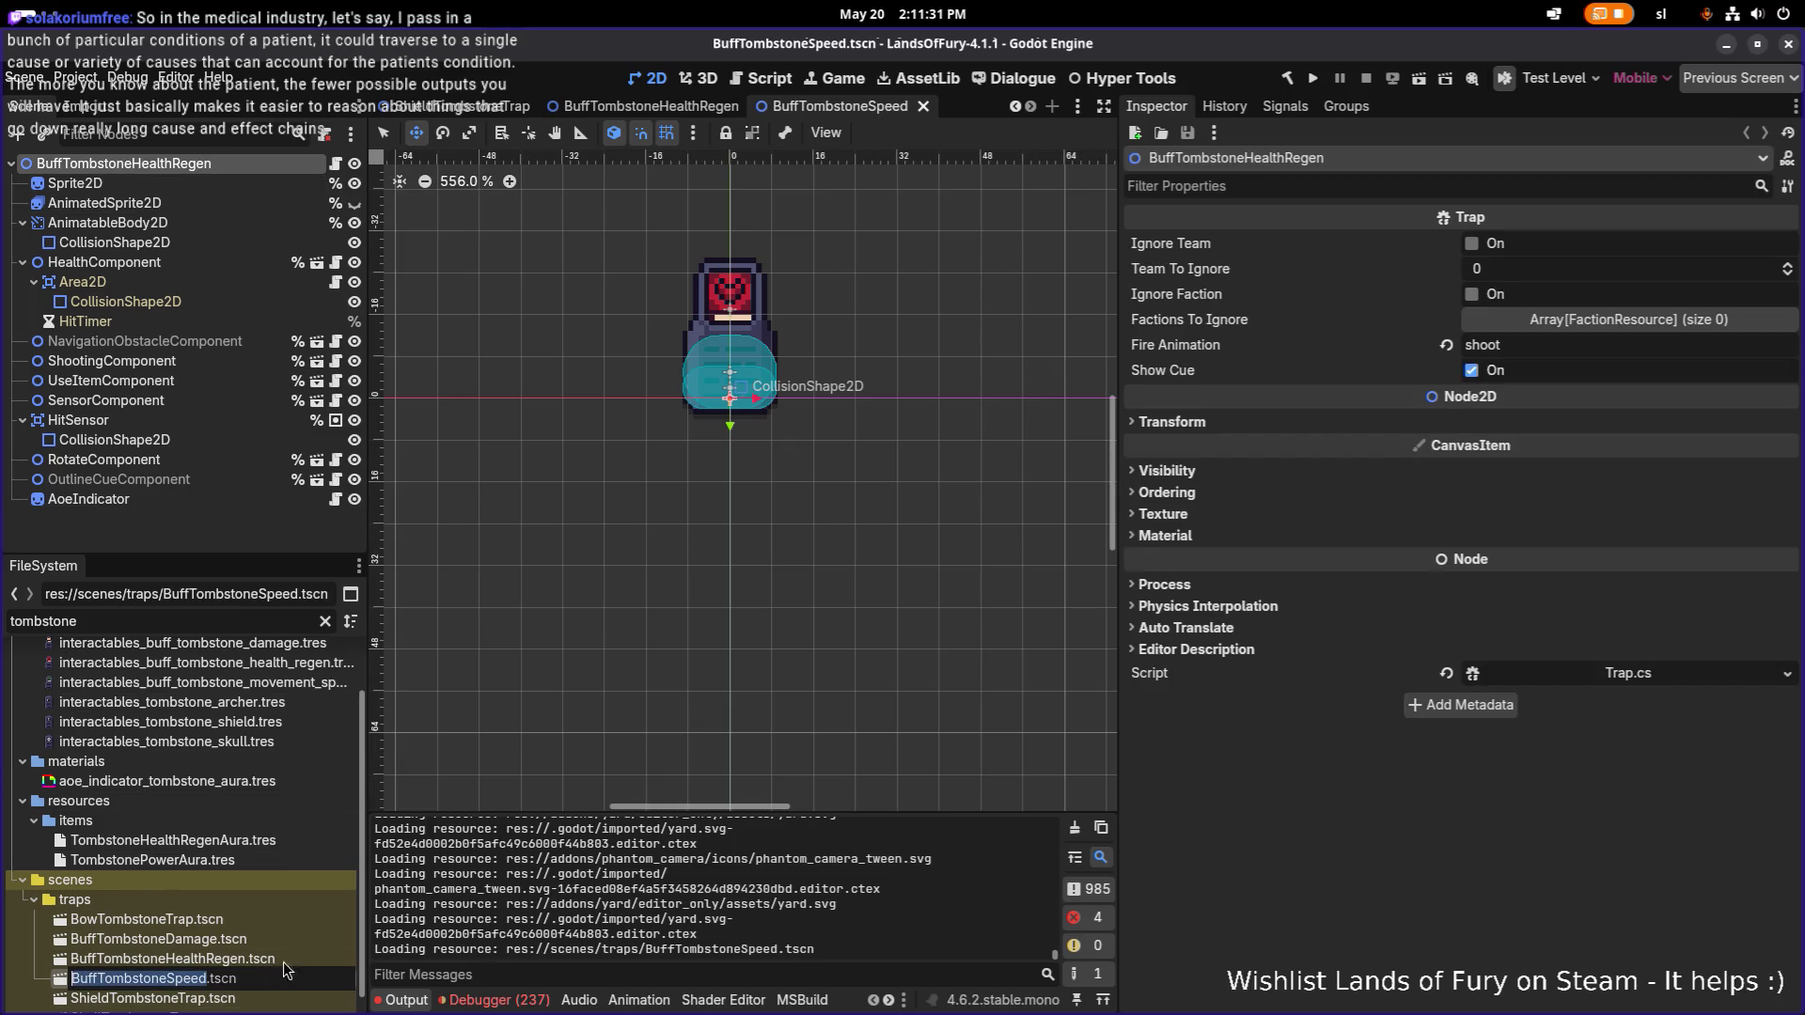
{"action": "left_click", "coordinate": [190, 322]}
{"action": "double_click", "coordinate": [180, 165]}
{"action": "type", "text": "BuffTombstoneSpeed"}
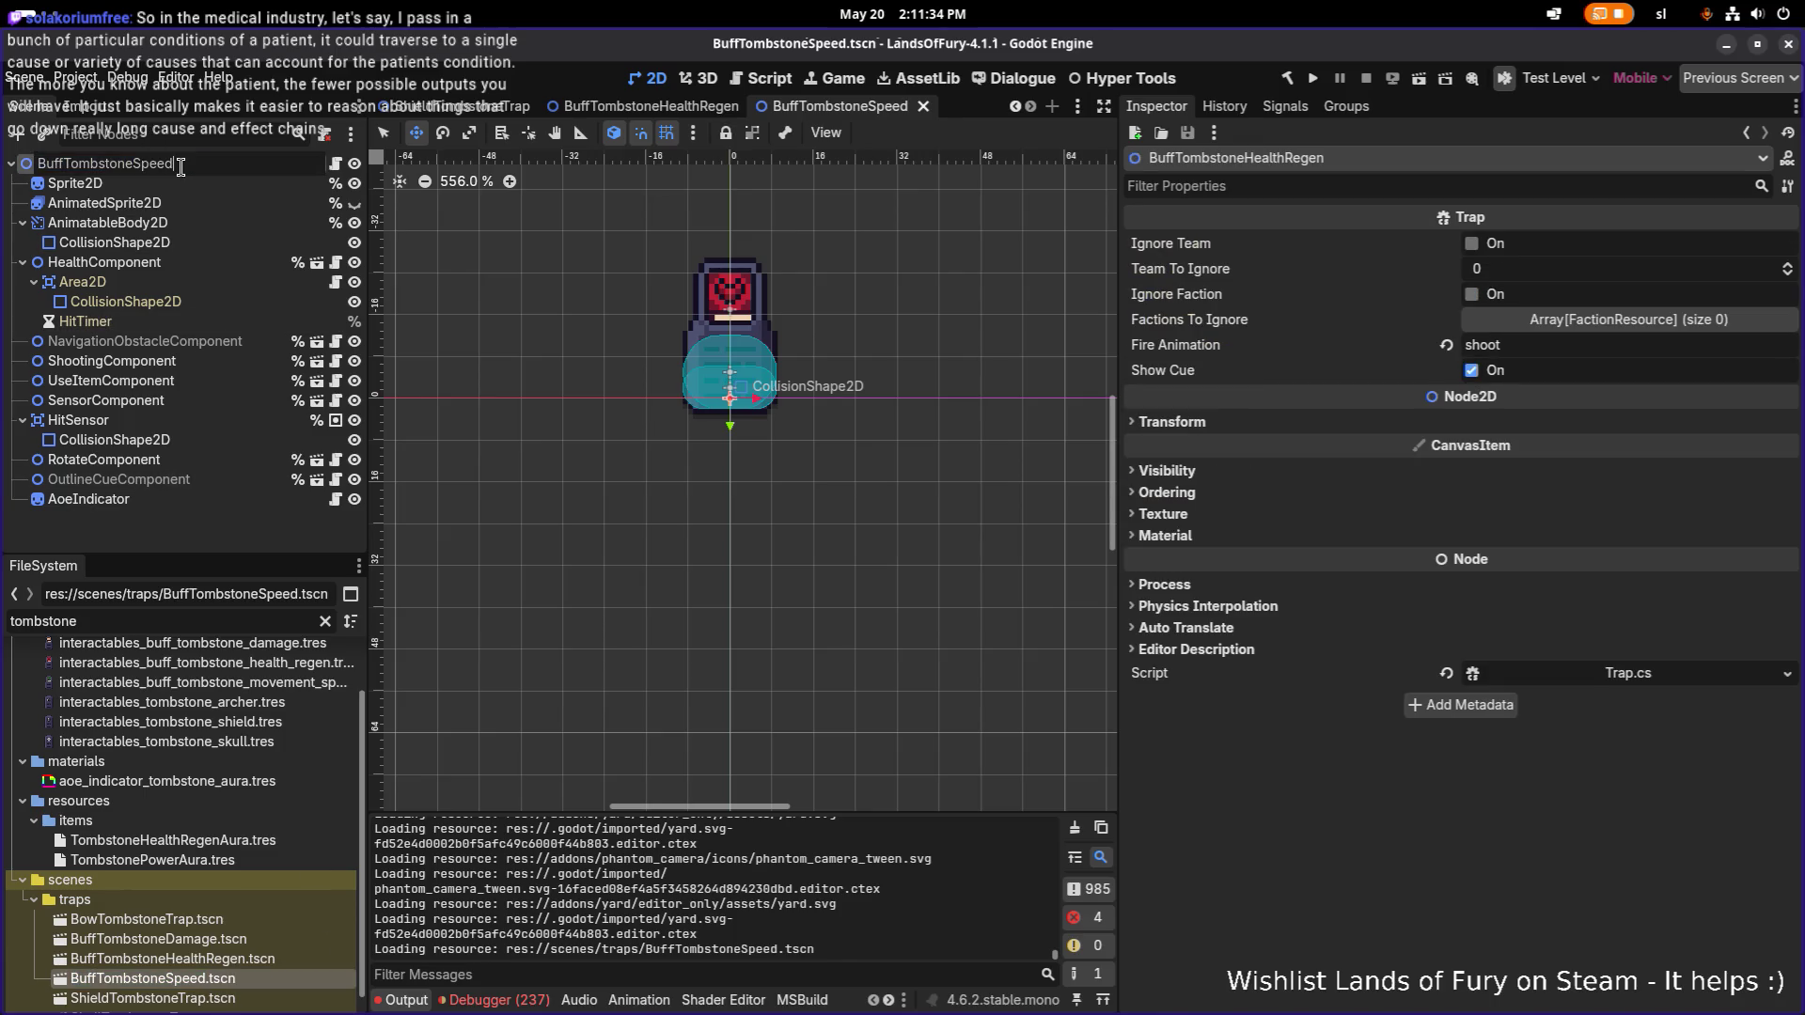
{"action": "key", "text": "Return"}
{"action": "key", "text": "ctrl+s"}
Give the Sprite2D the buff_tombstone_movement_speed texture via a 'tombston' quick-load search and save.
{"action": "left_click", "coordinate": [171, 183]}
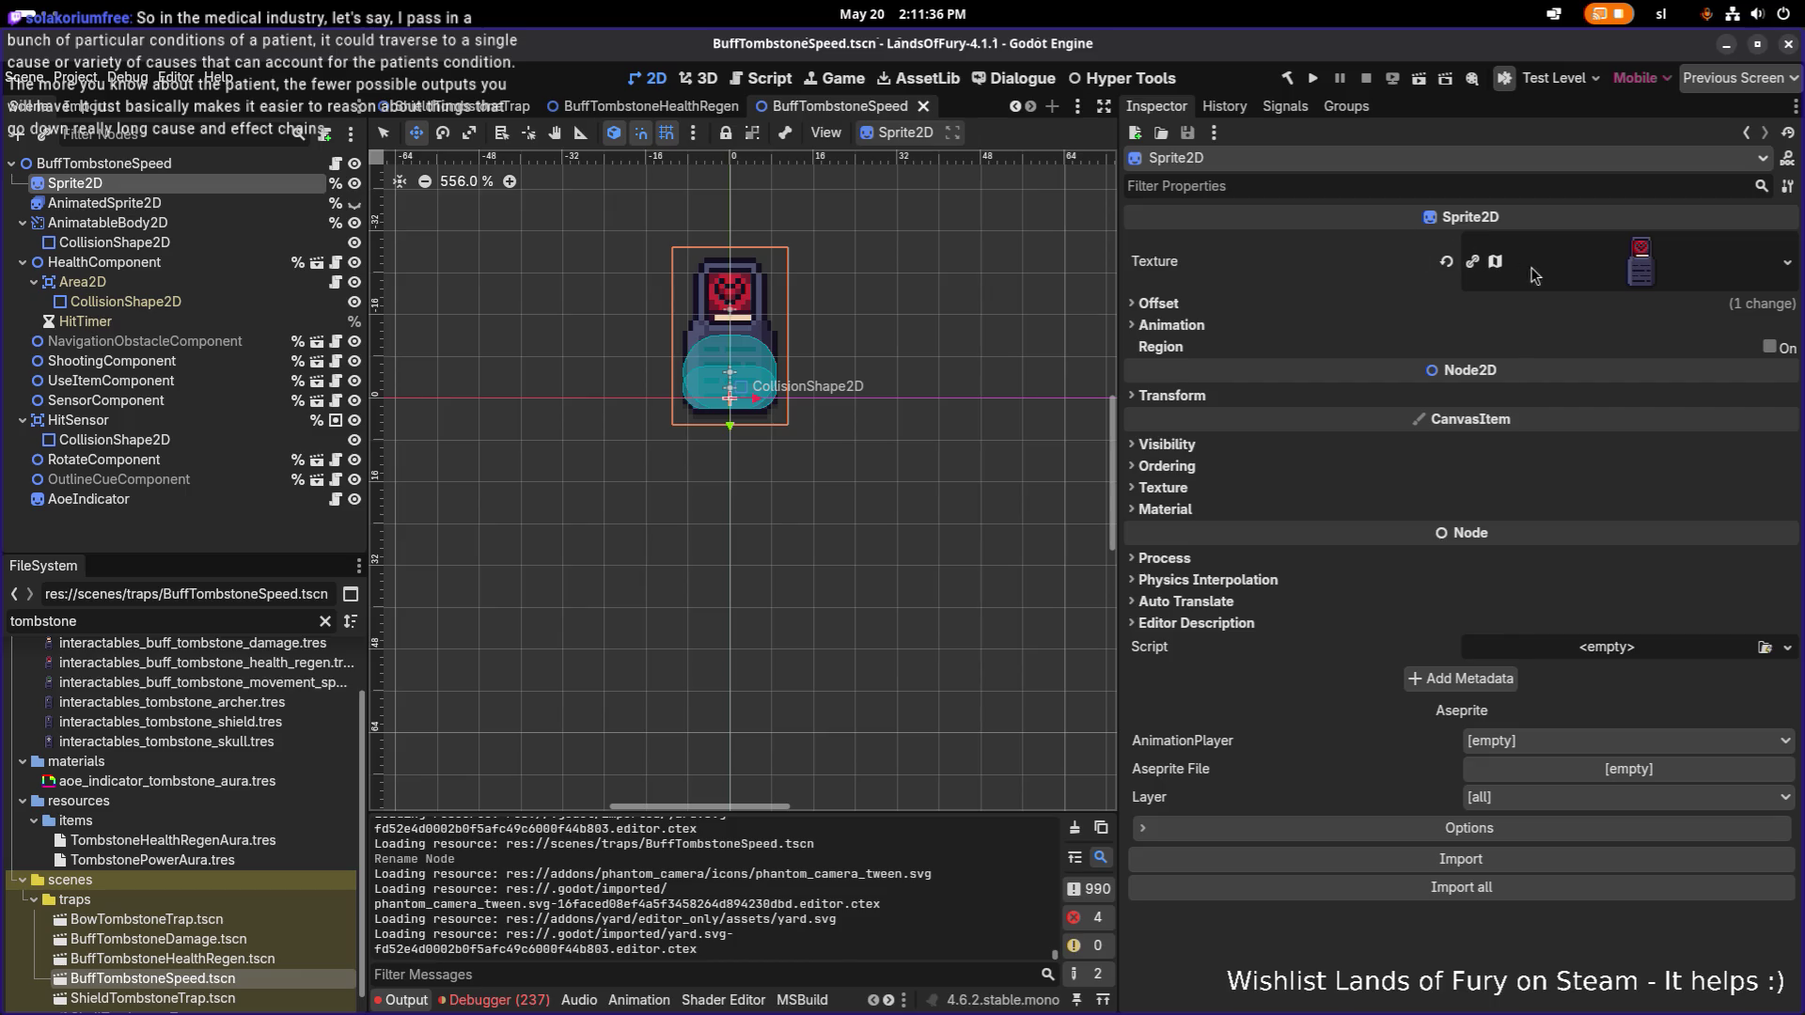
{"action": "left_click", "coordinate": [1633, 269]}
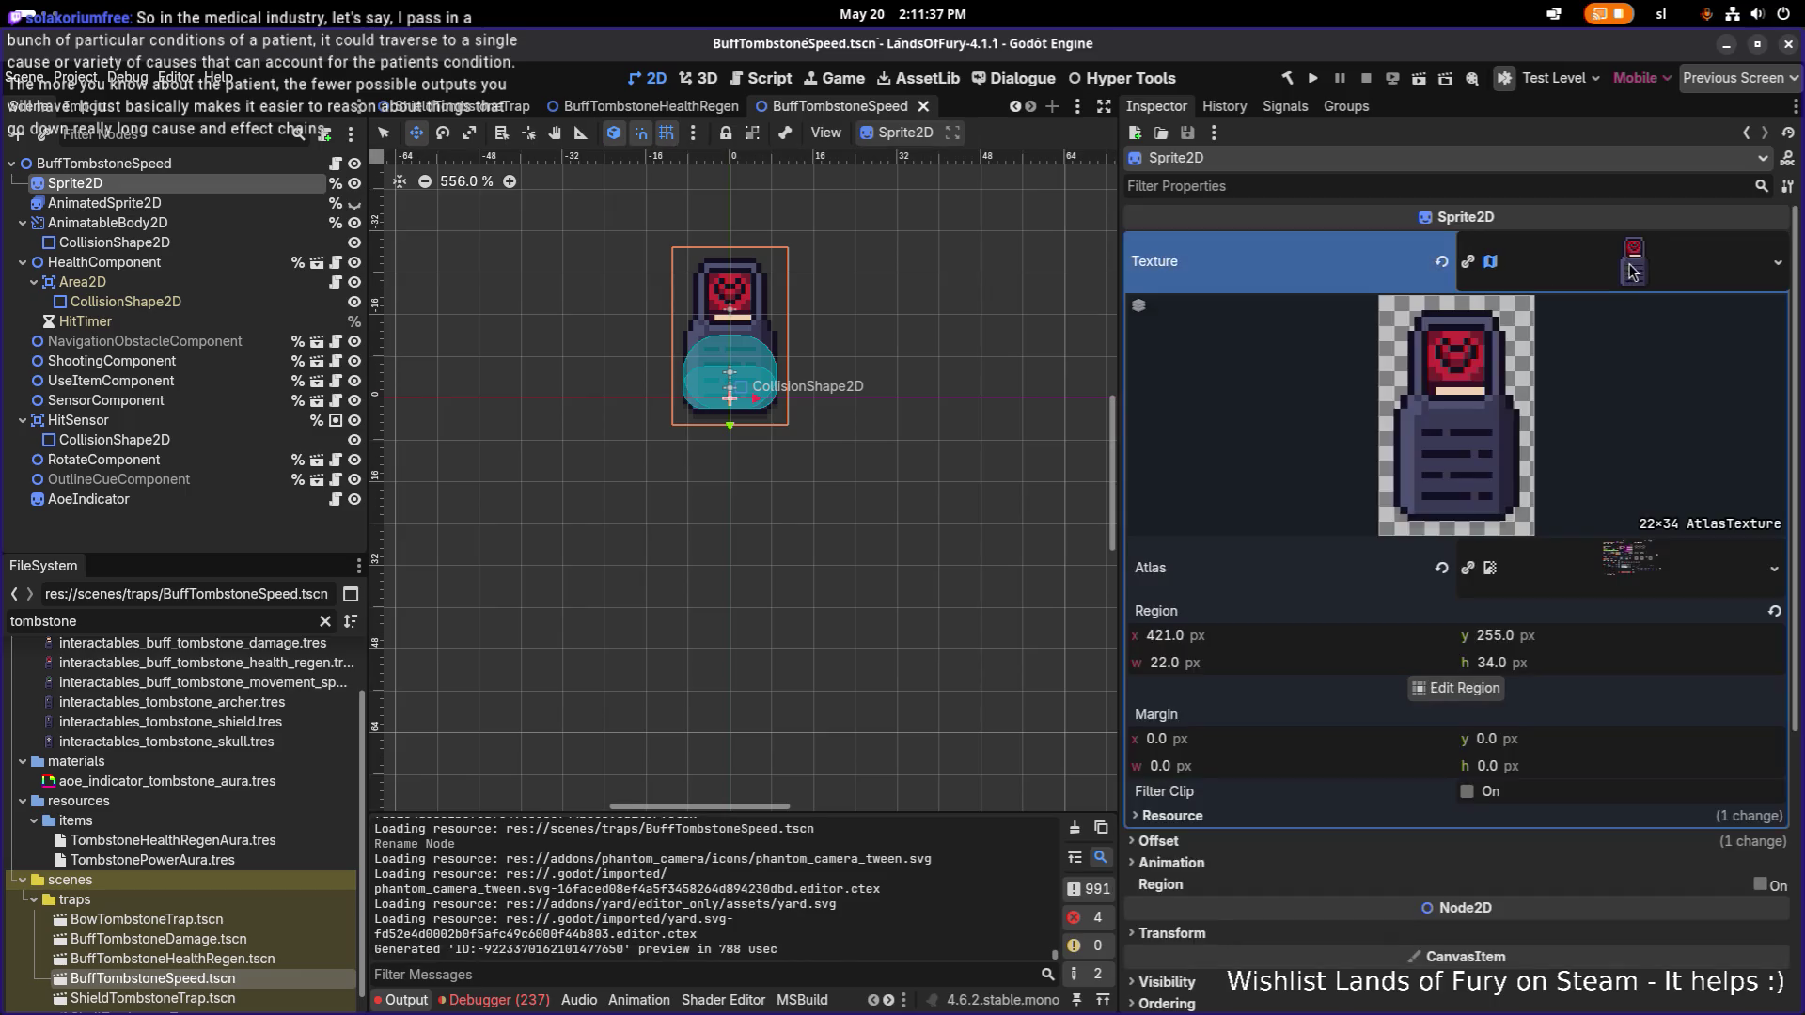
{"action": "left_click", "coordinate": [1776, 262]}
{"action": "left_click", "coordinate": [1627, 653]}
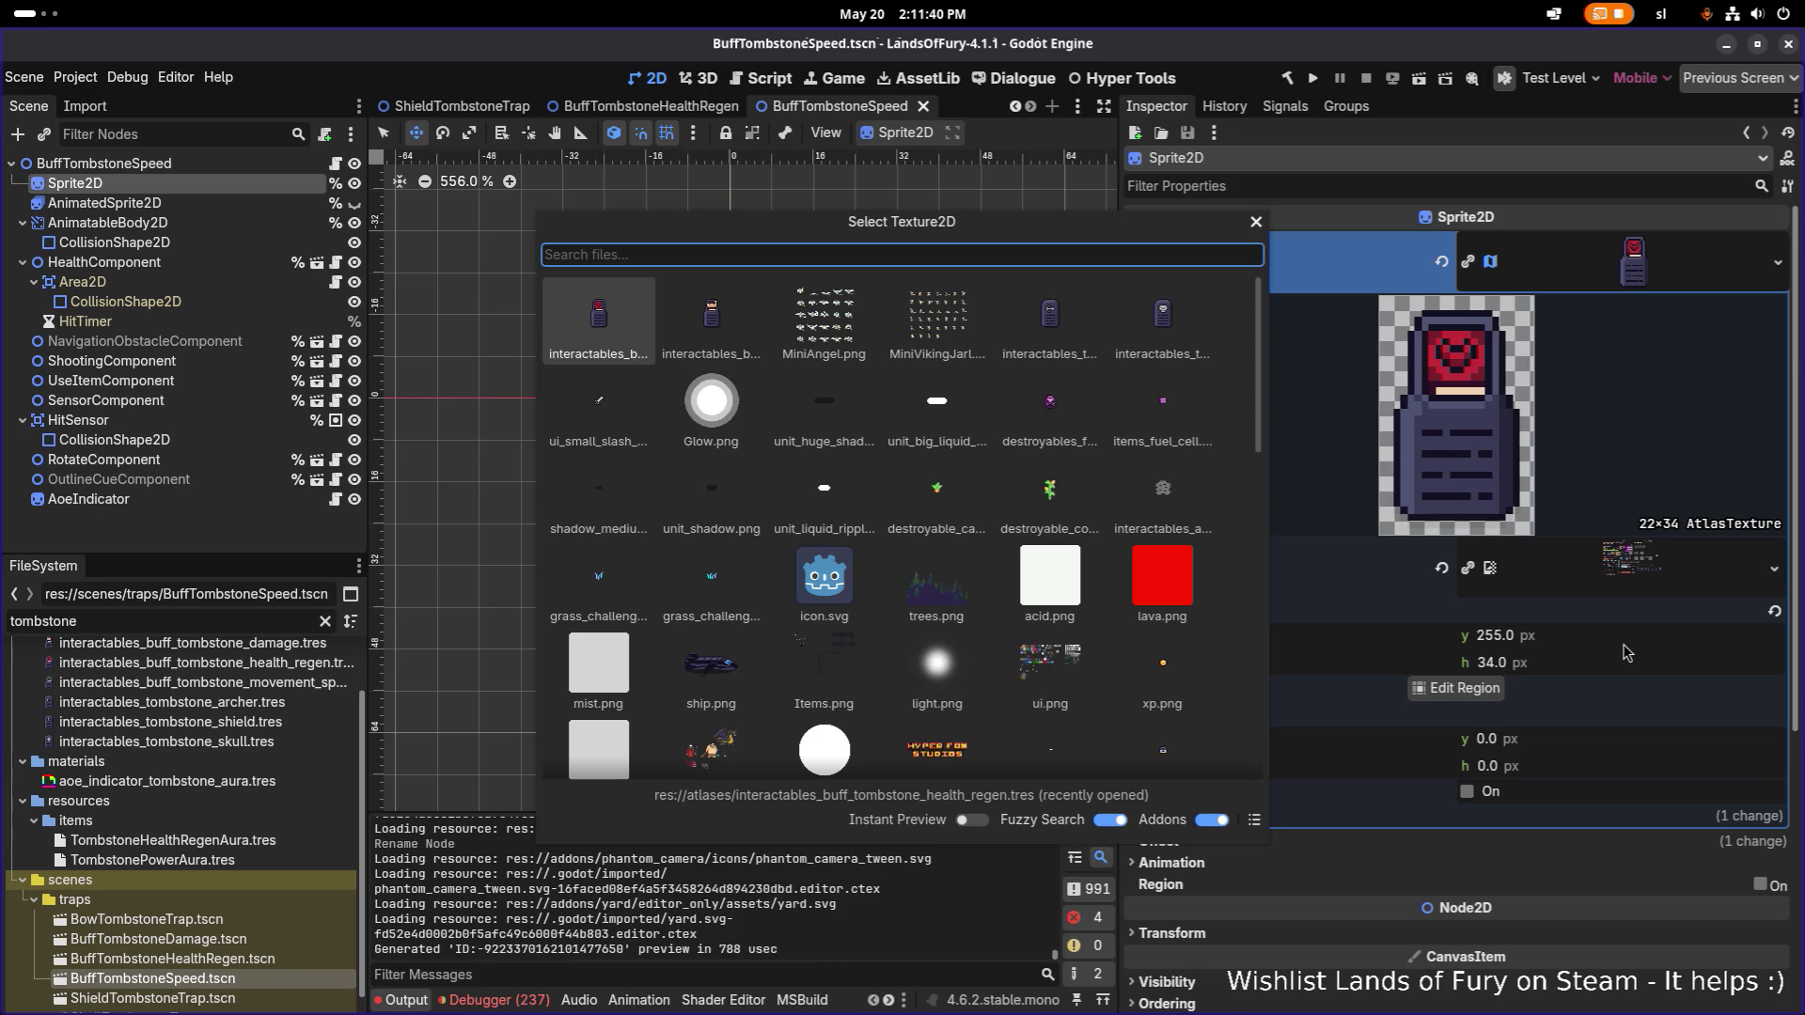
{"action": "type", "text": "tombston"}
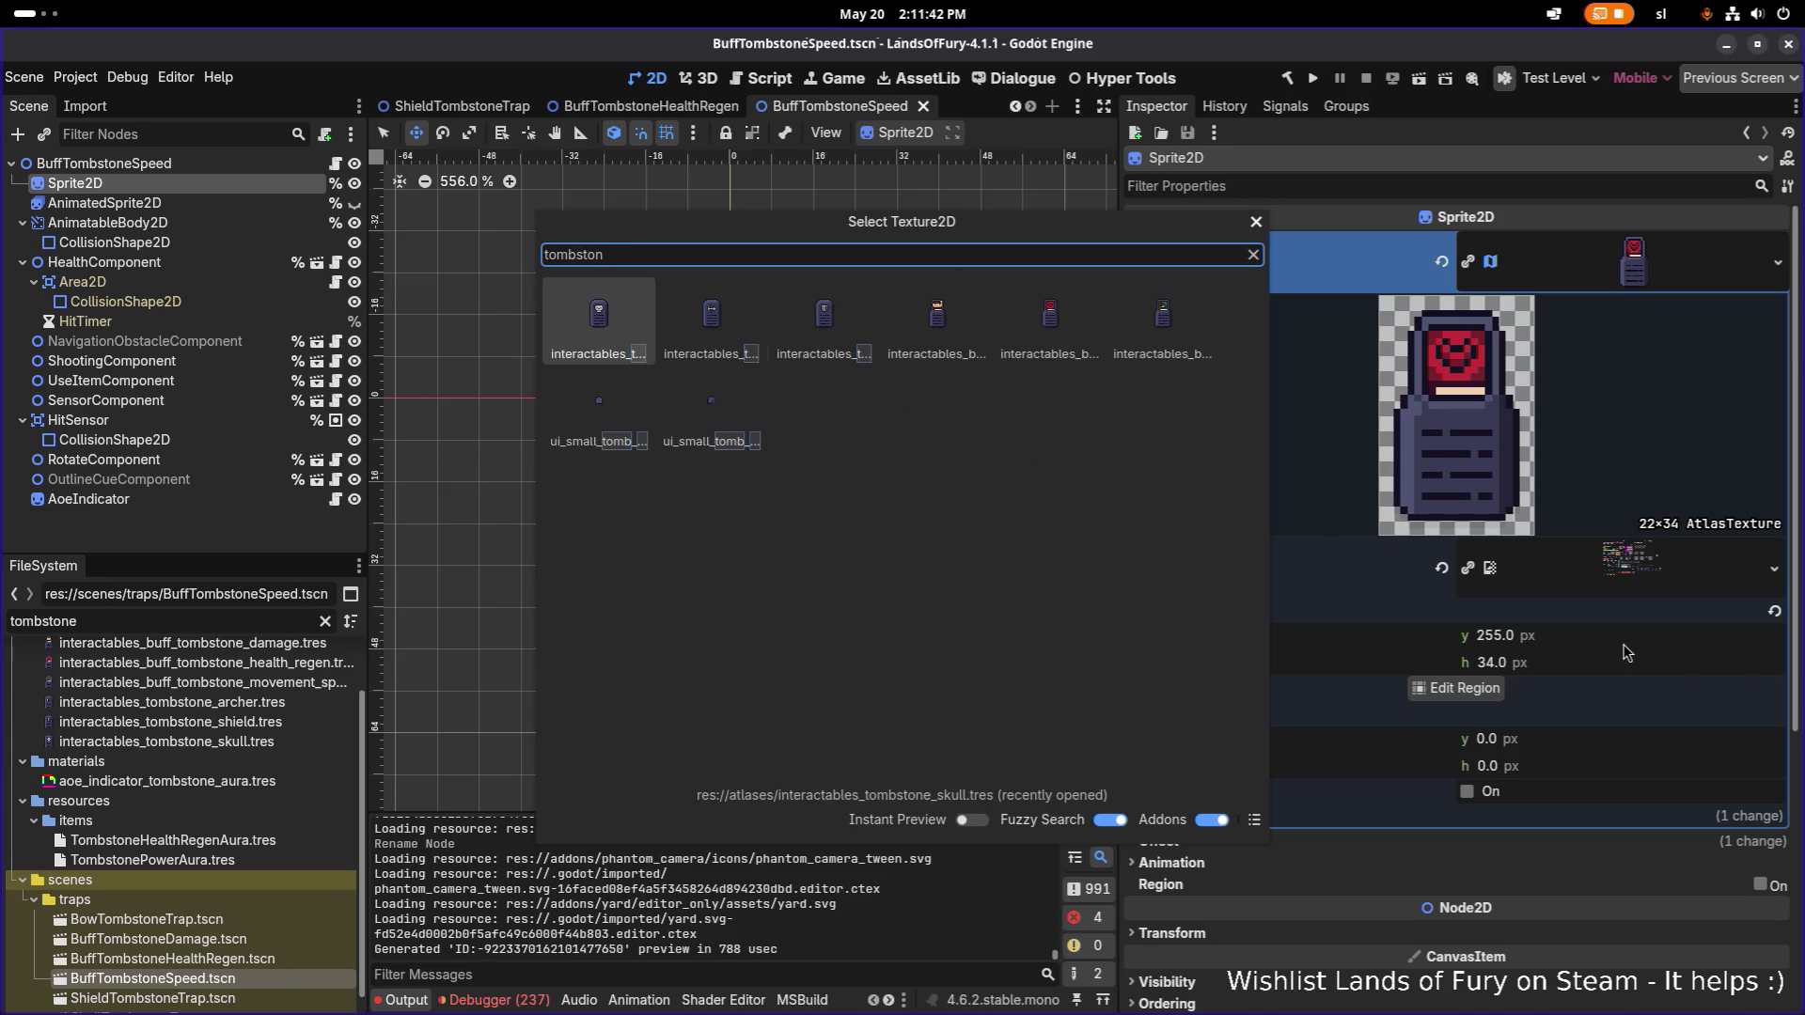
{"action": "key", "text": "Right"}
{"action": "key", "text": "Right"}
{"action": "key", "text": "Right"}
{"action": "key", "text": "Right"}
{"action": "key", "text": "Right"}
{"action": "key", "text": "Return"}
{"action": "key", "text": "ctrl+s"}
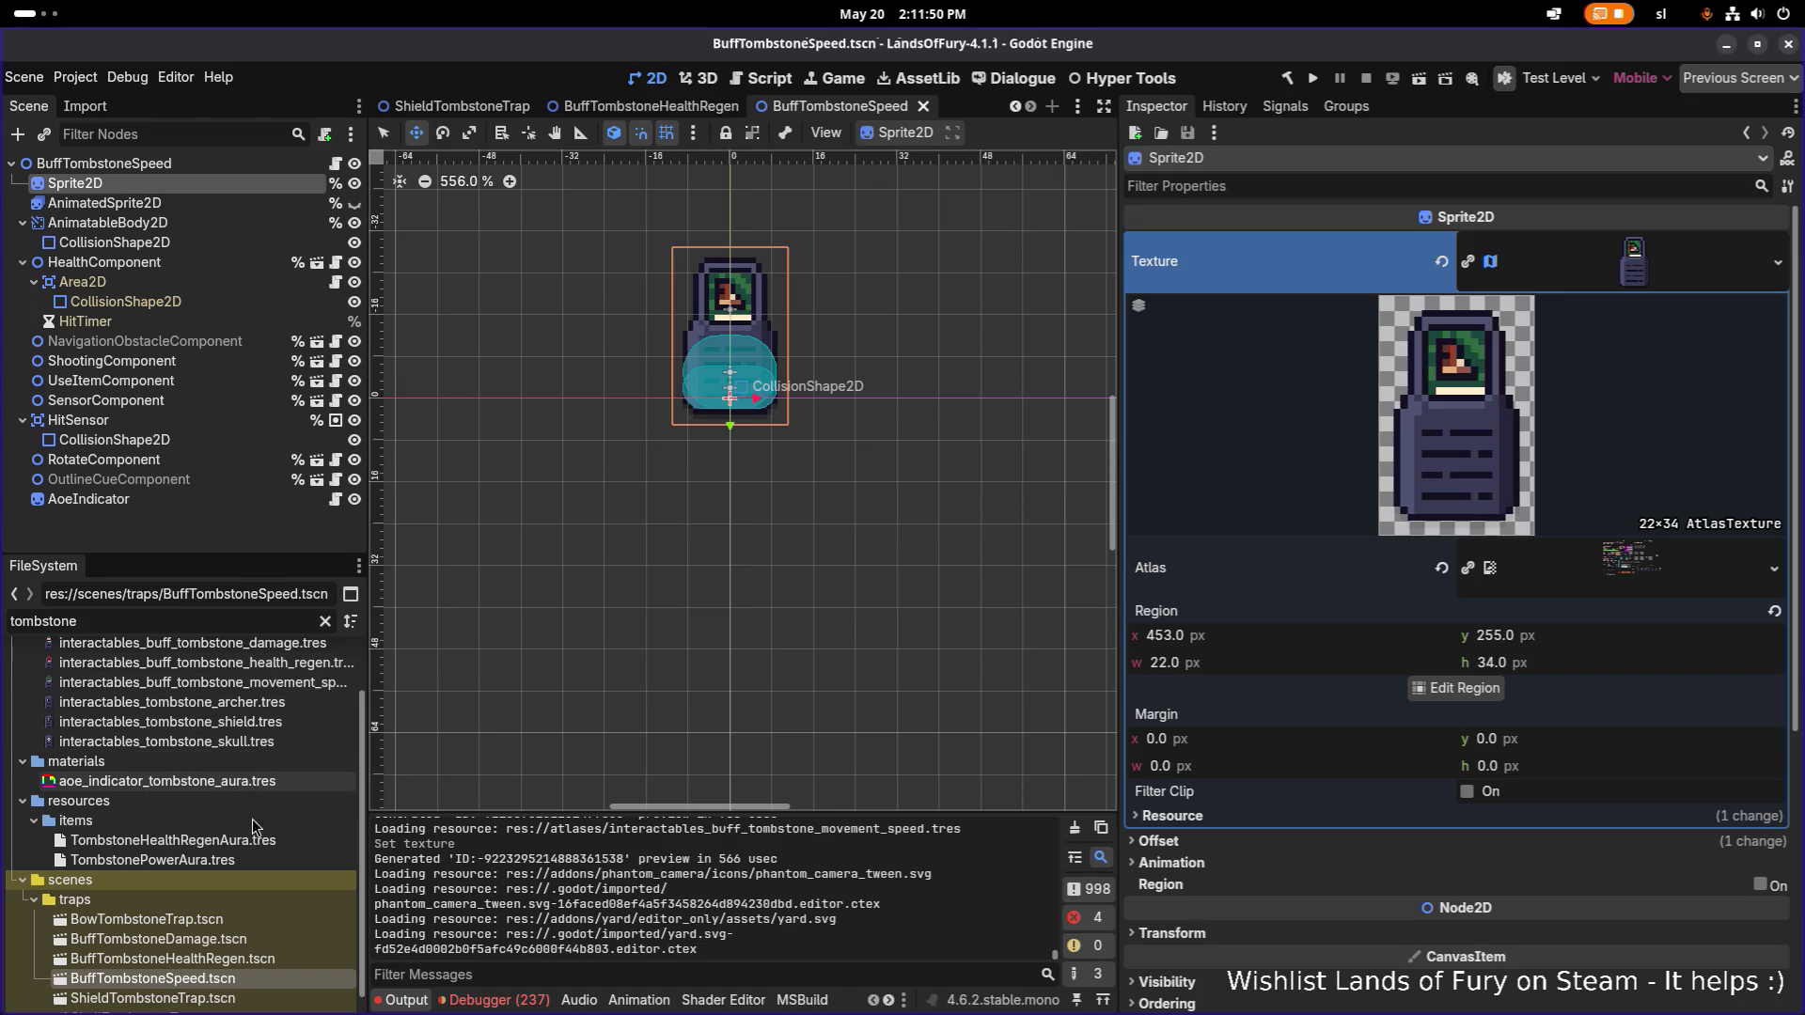
{"action": "left_click", "coordinate": [212, 930]}
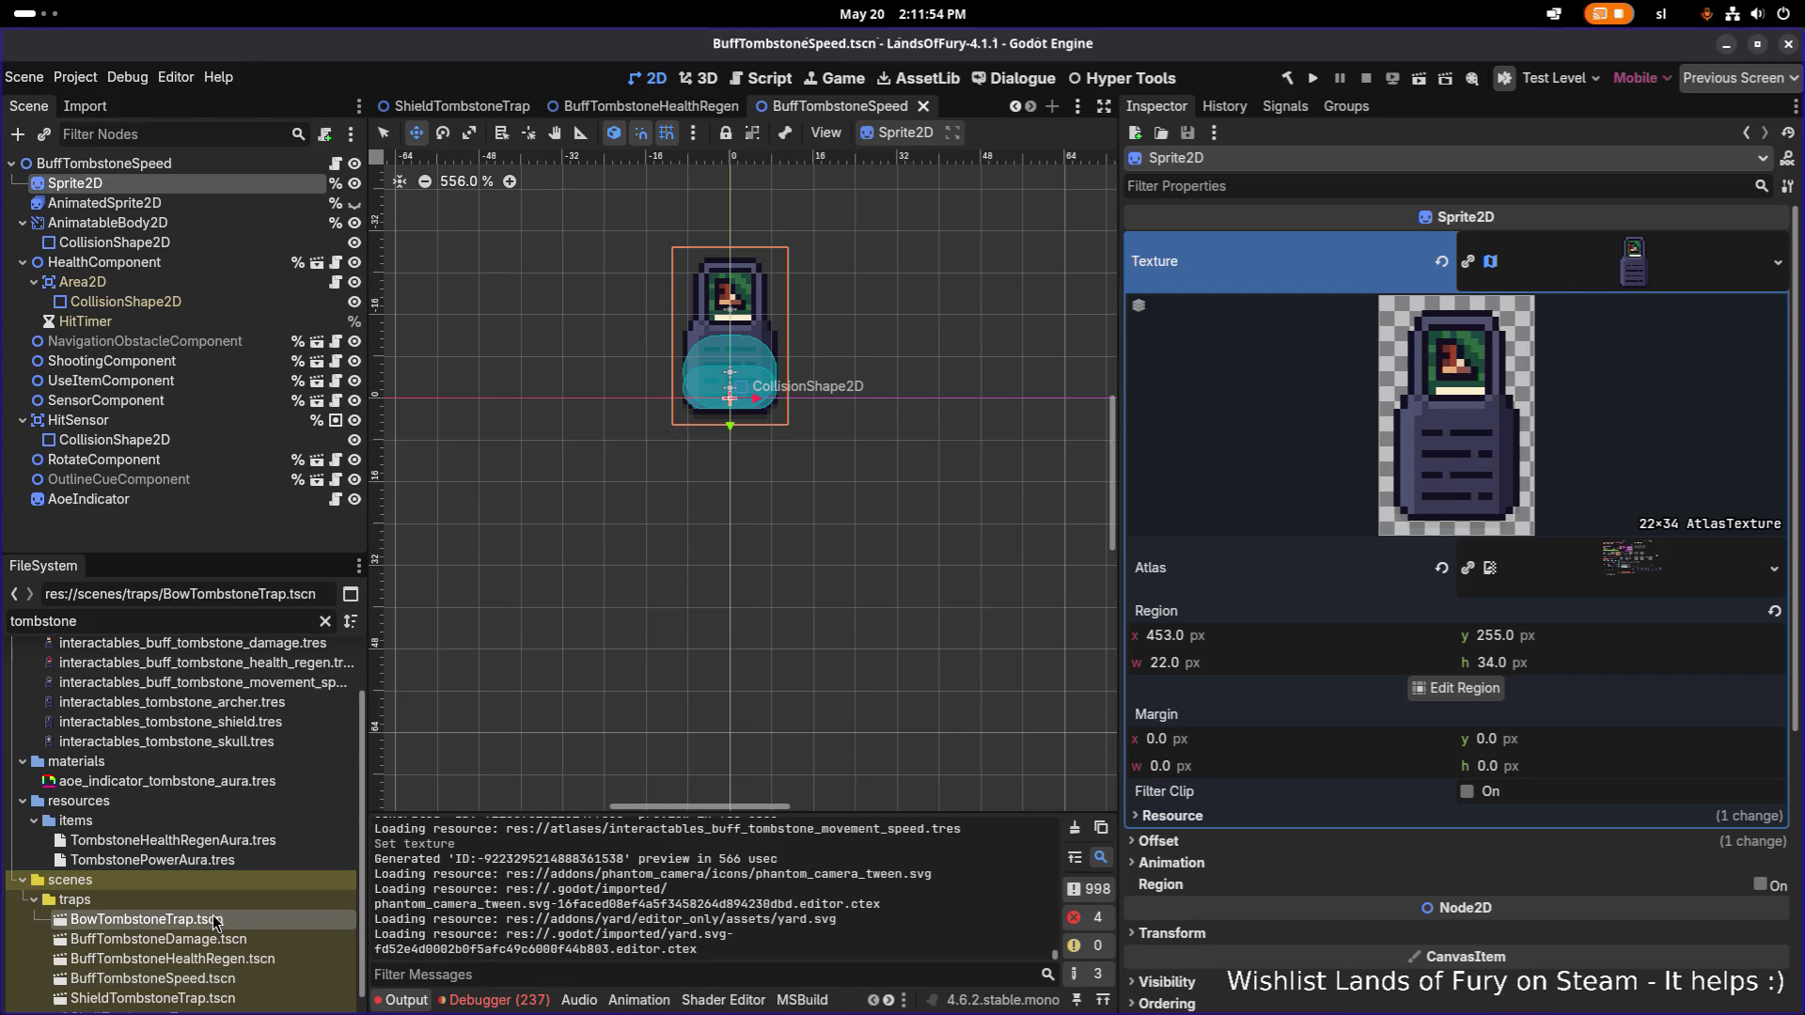
{"action": "left_click", "coordinate": [201, 842]}
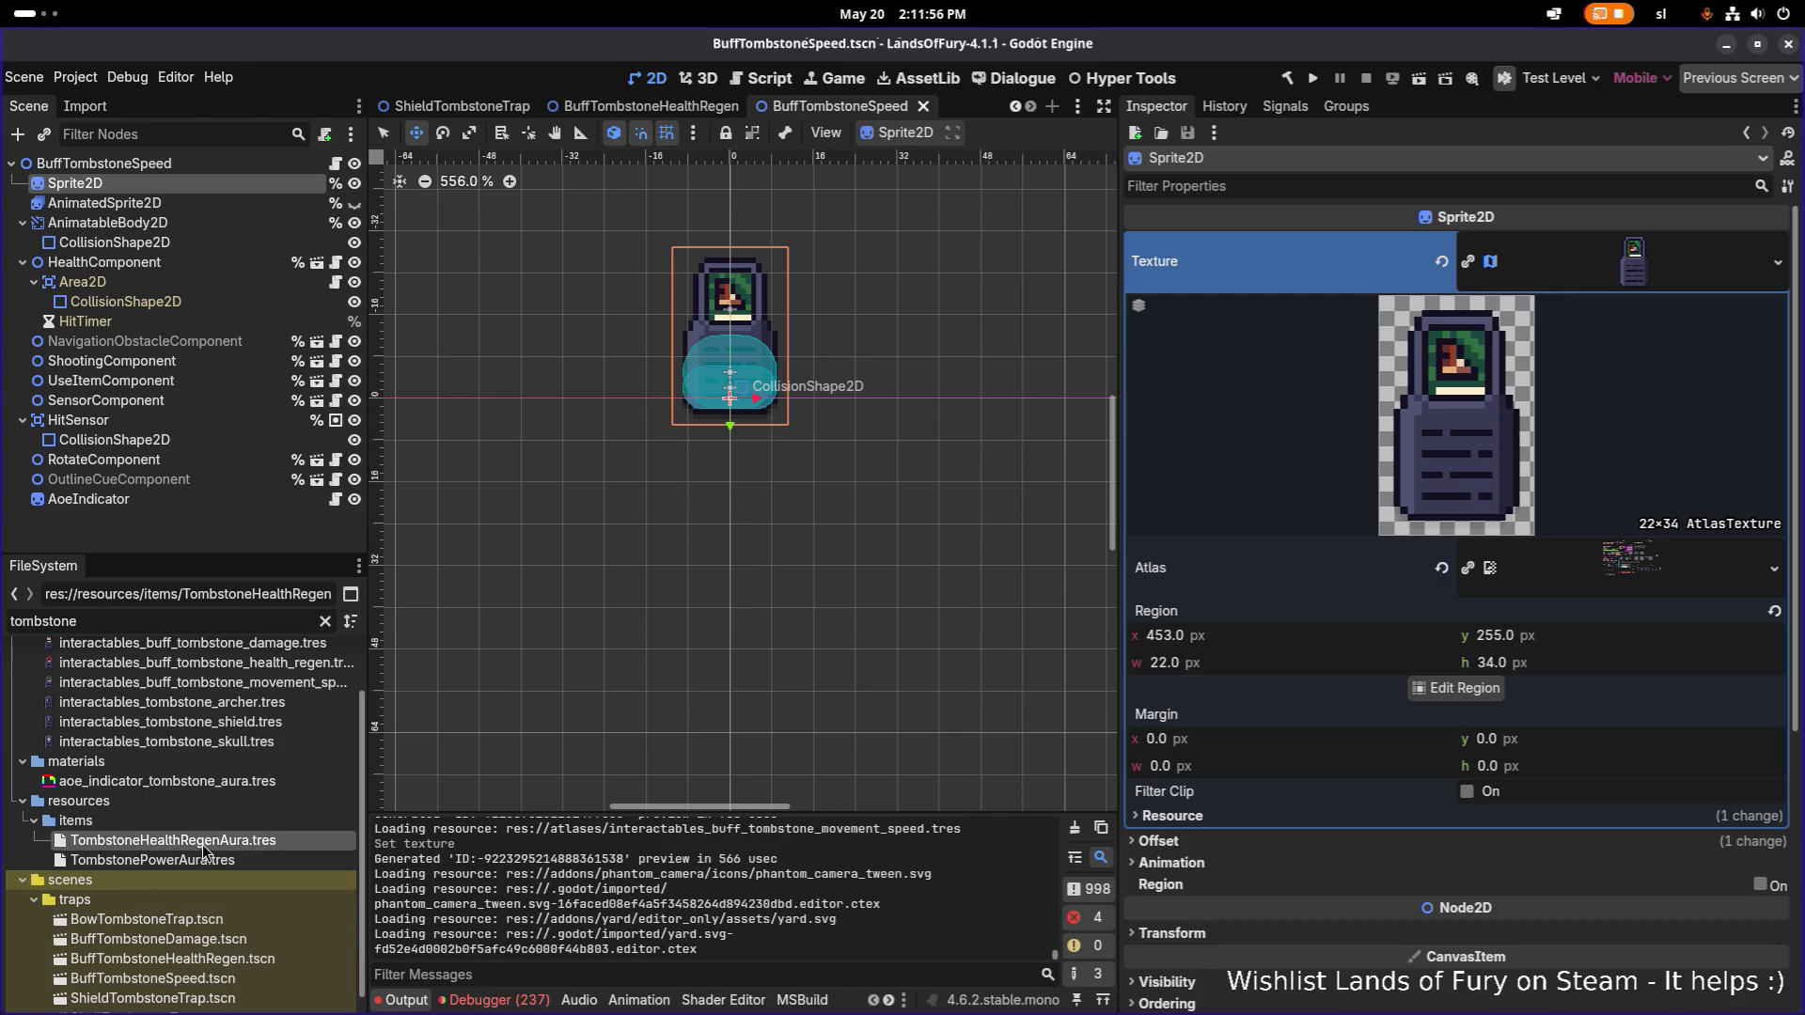
Duplicate TombstonePowerAura.tres as TombstoneSpeedAura.tres, then show TombstonePowerAura's Item Effects.
{"action": "key", "text": "ctrl+d"}
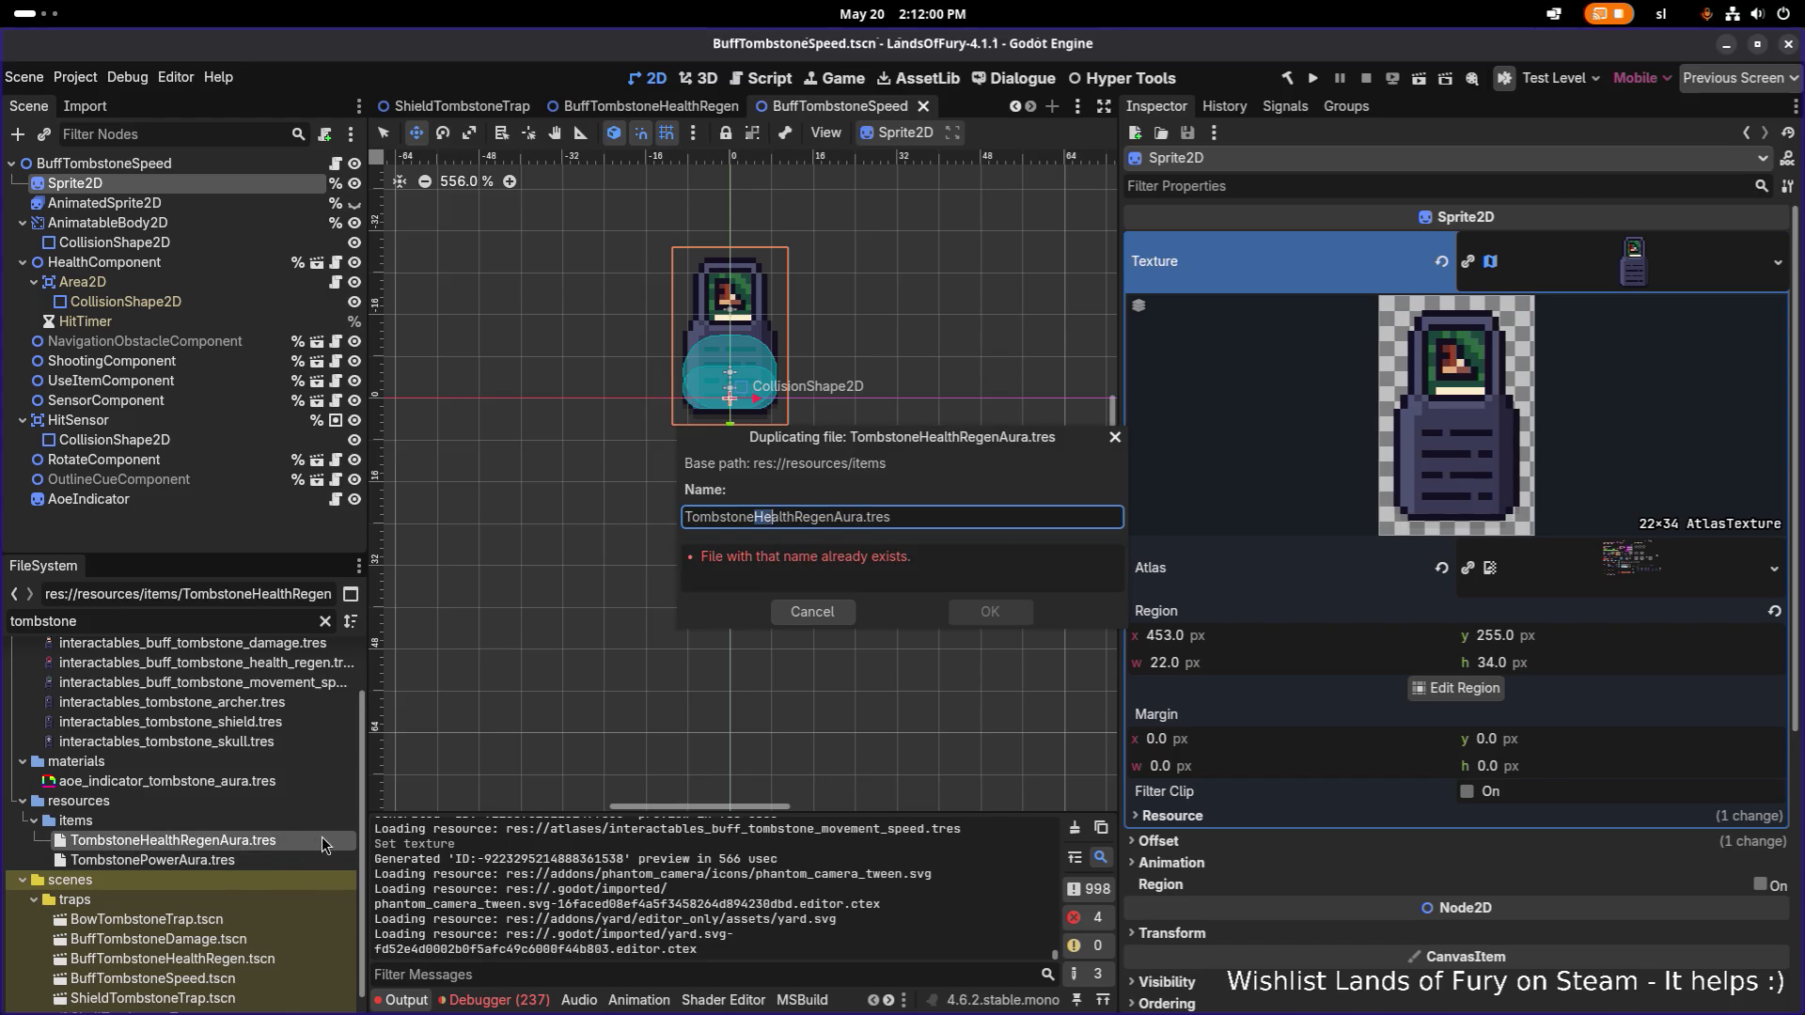
{"action": "key", "text": "Escape"}
{"action": "left_click", "coordinate": [286, 859]}
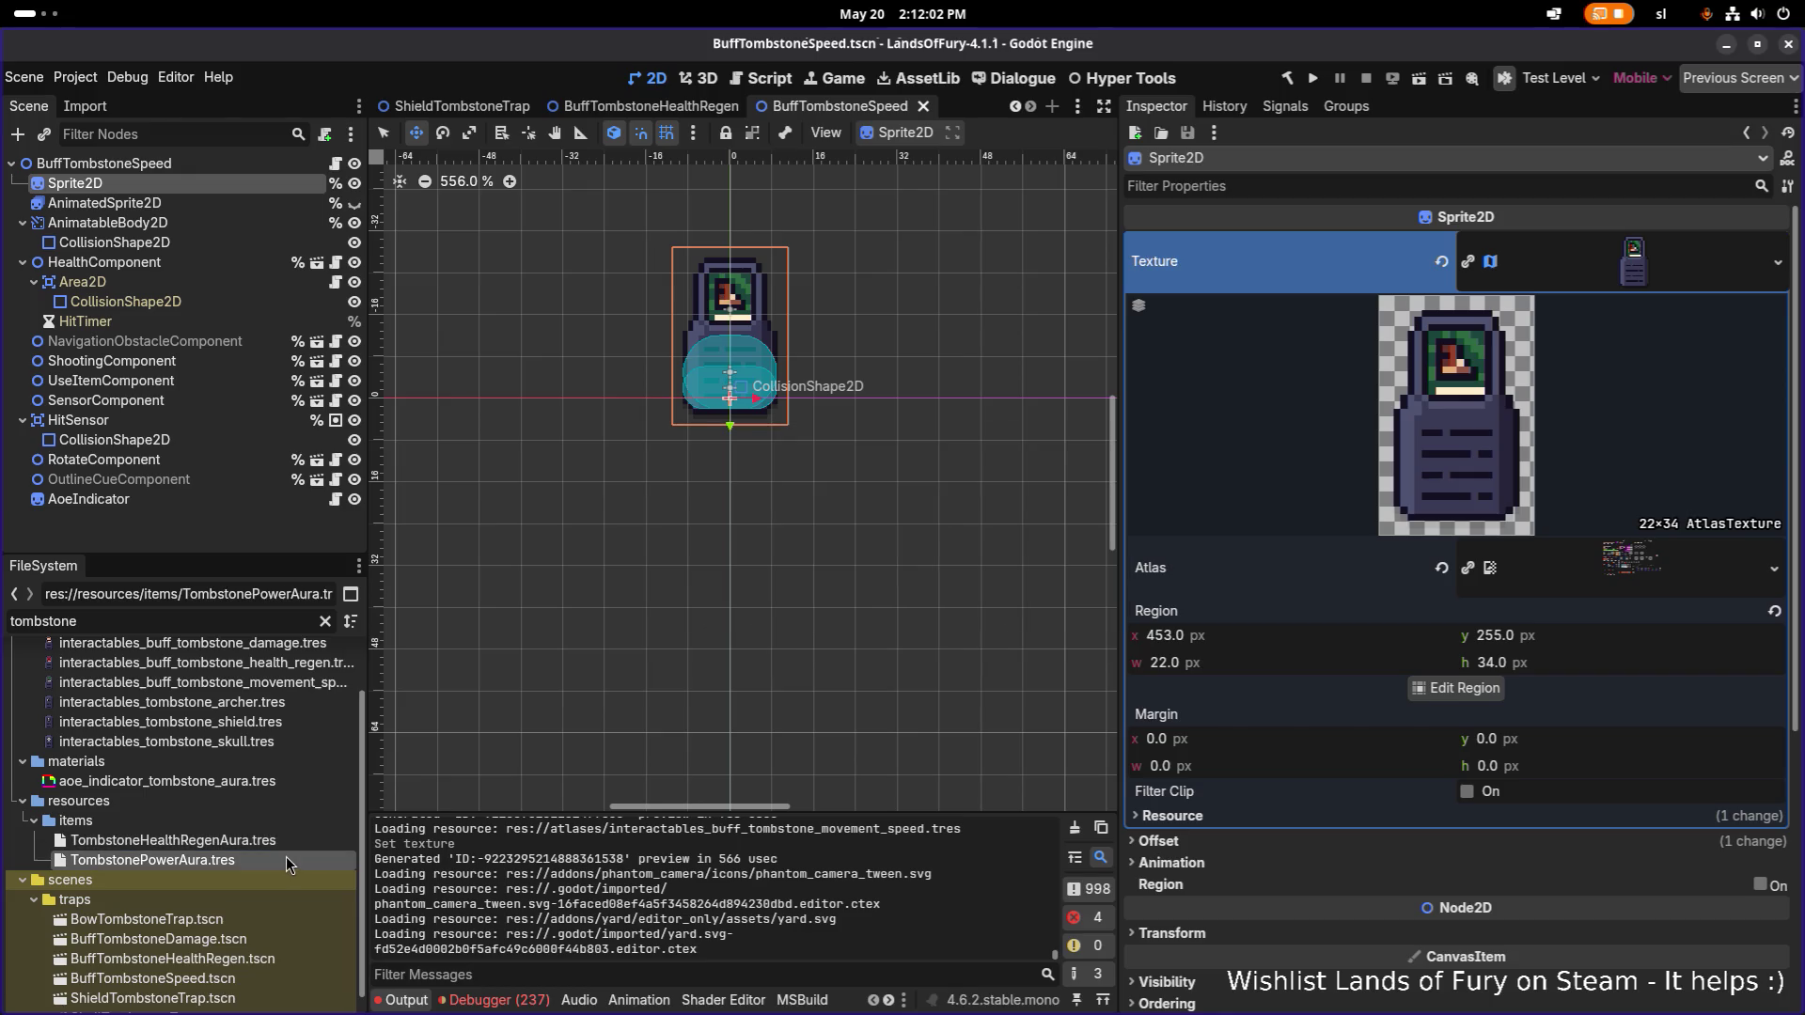
{"action": "key", "text": "ctrl+d"}
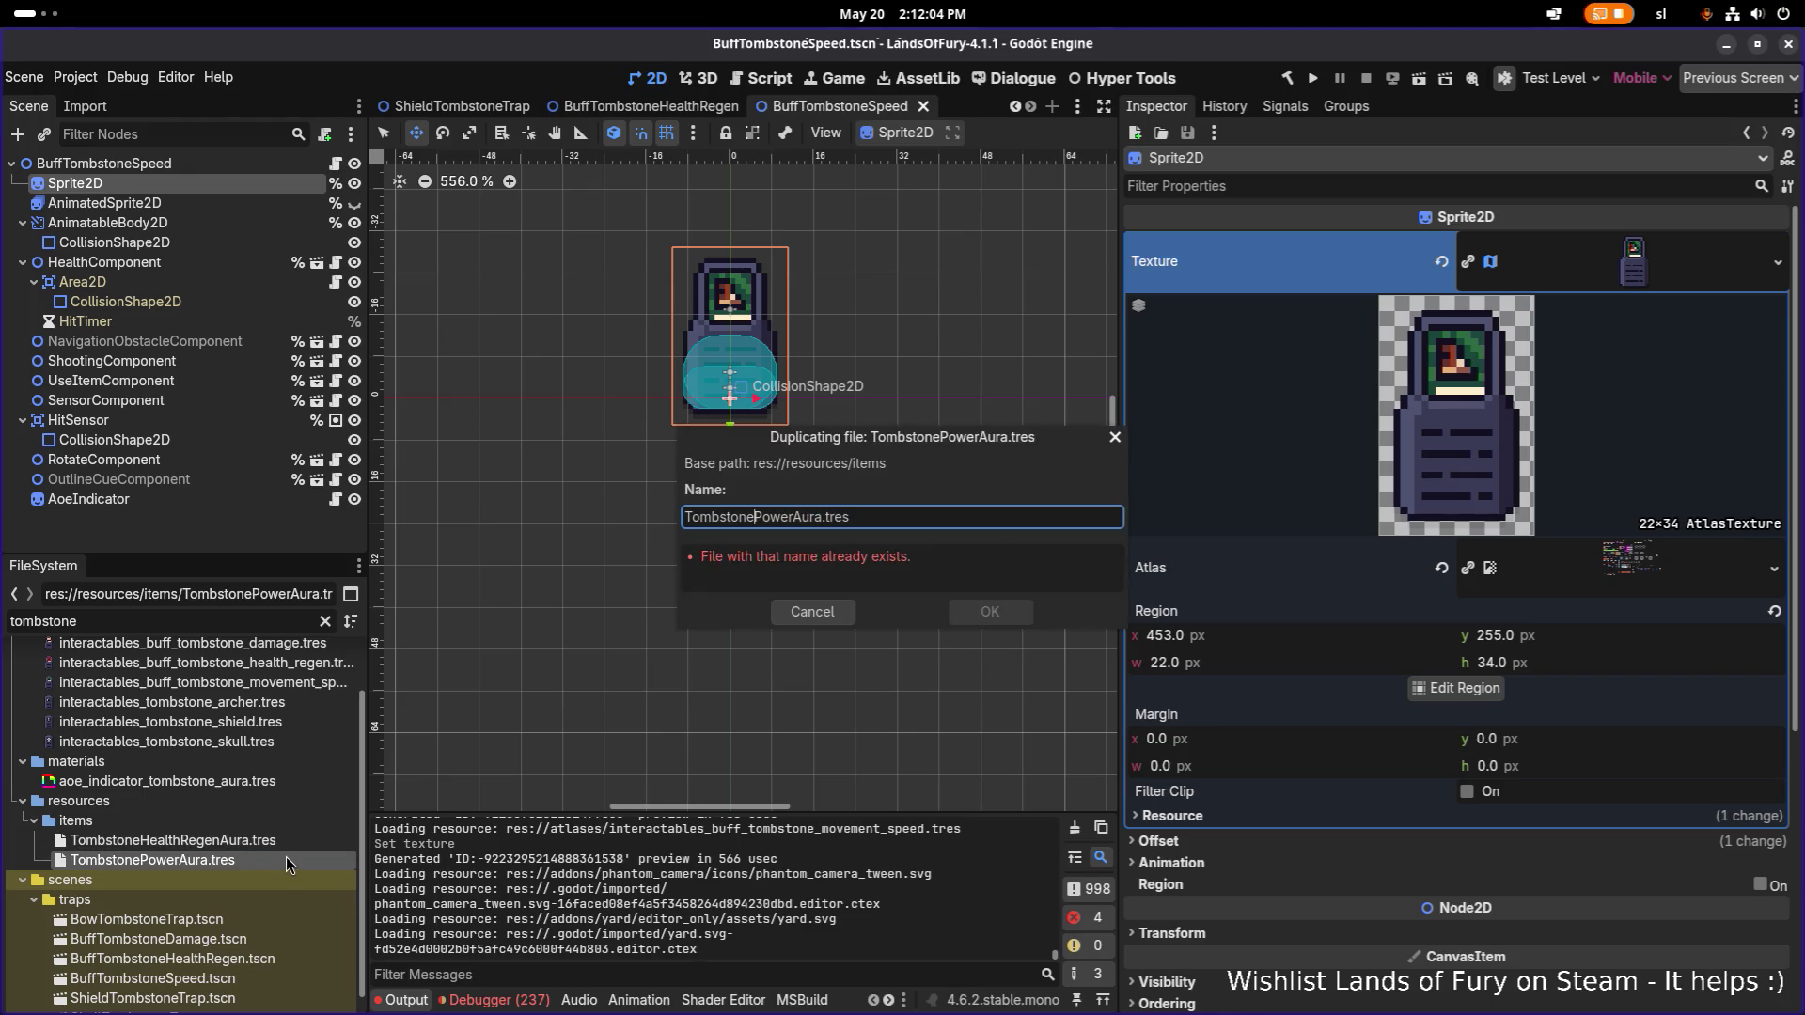
{"action": "type", "text": "Sp"}
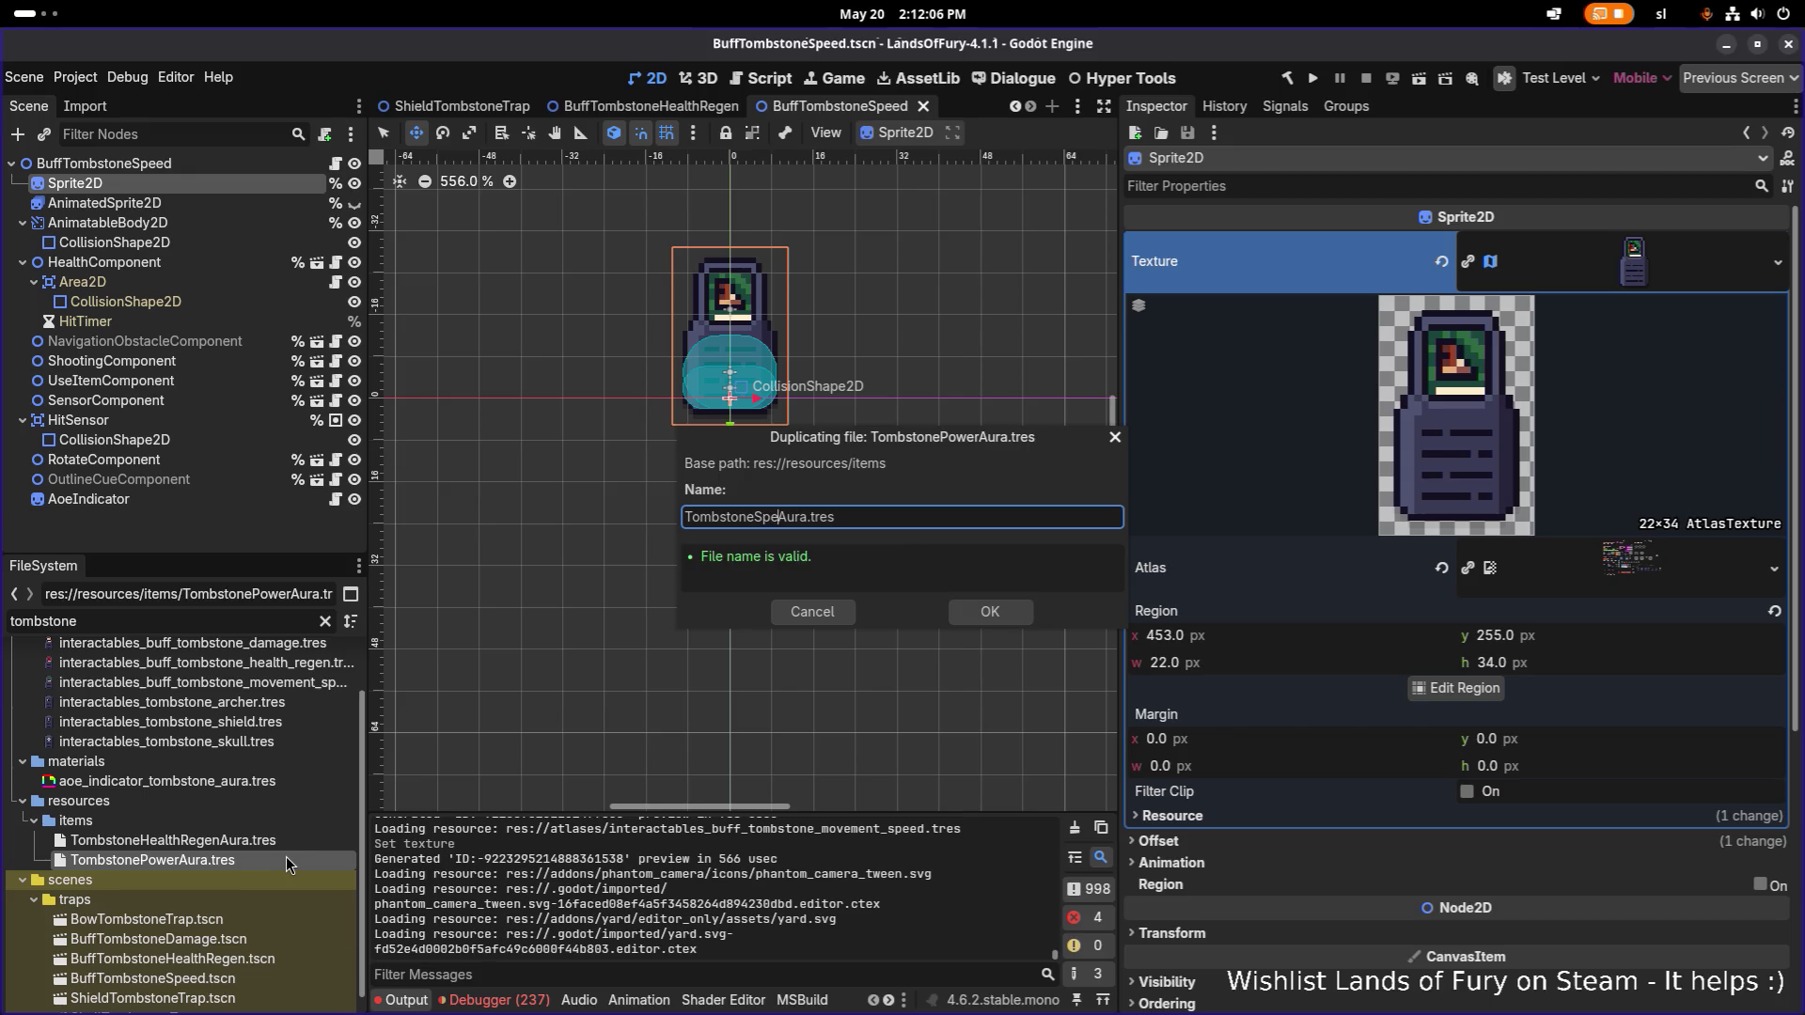
{"action": "key", "text": "Return"}
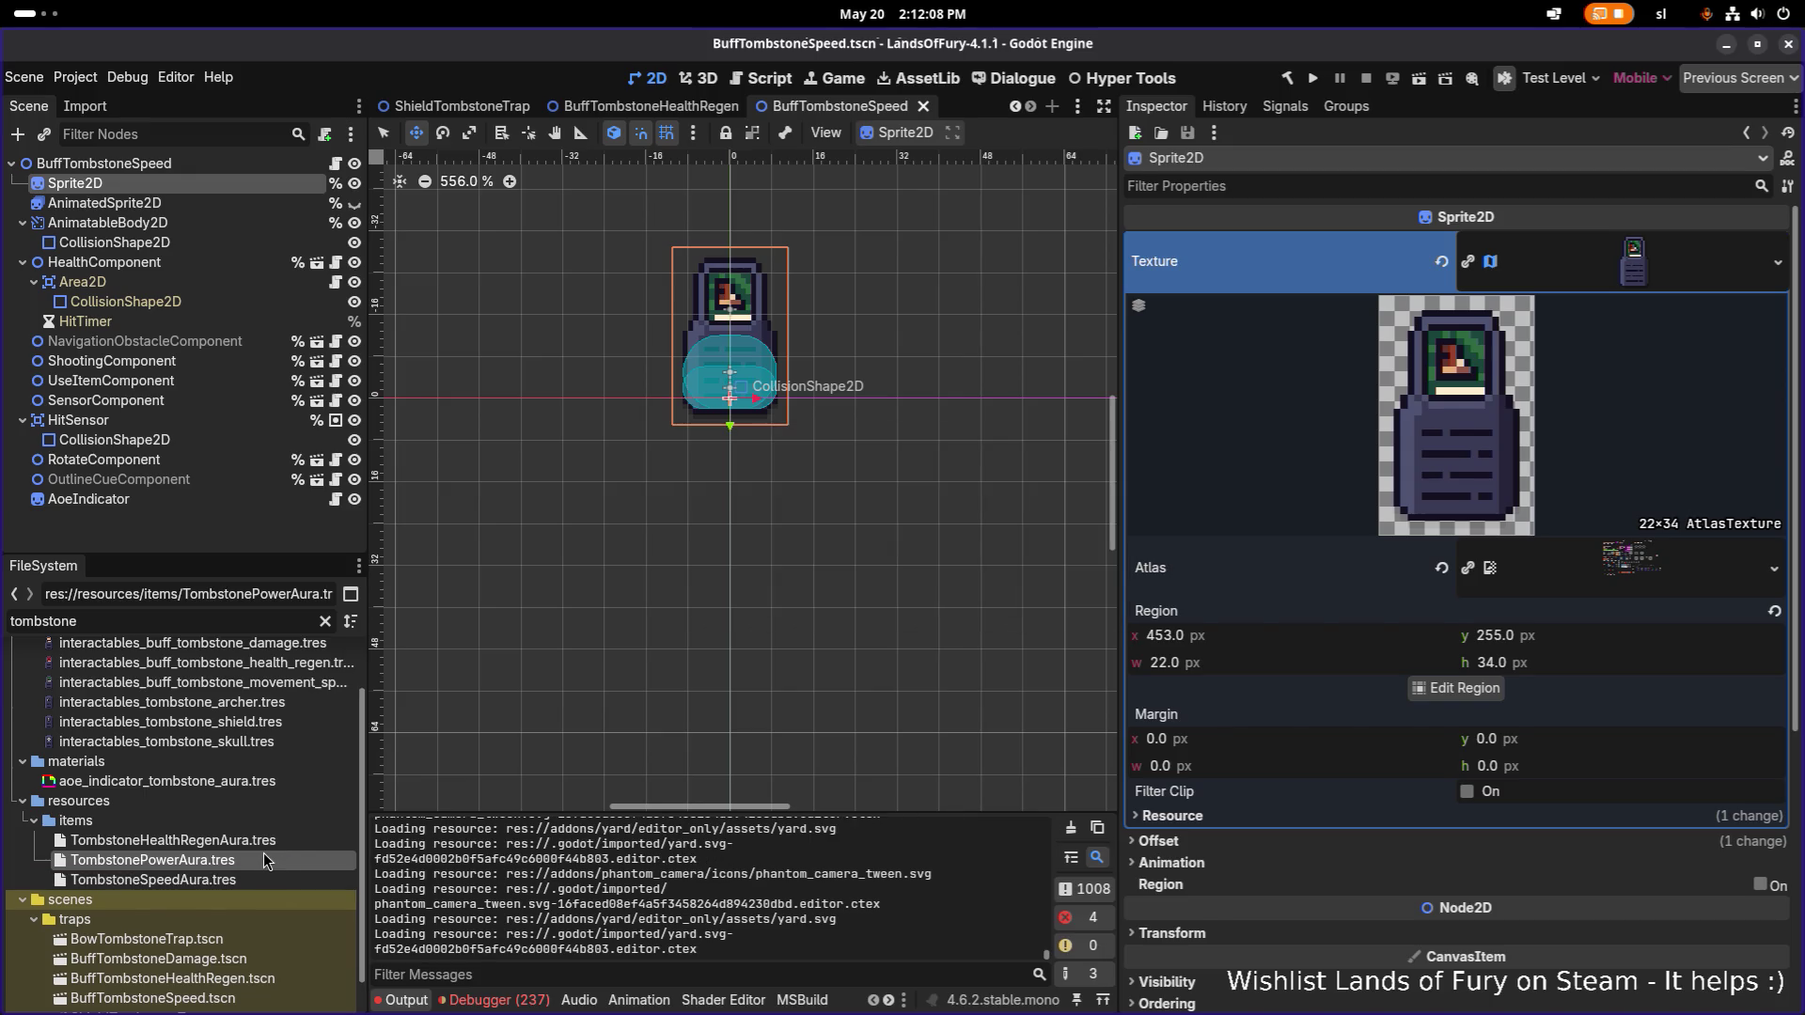
{"action": "left_click", "coordinate": [263, 854]}
{"action": "scroll", "coordinate": [1509, 714], "scroll_direction": "down", "scroll_amount": 10}
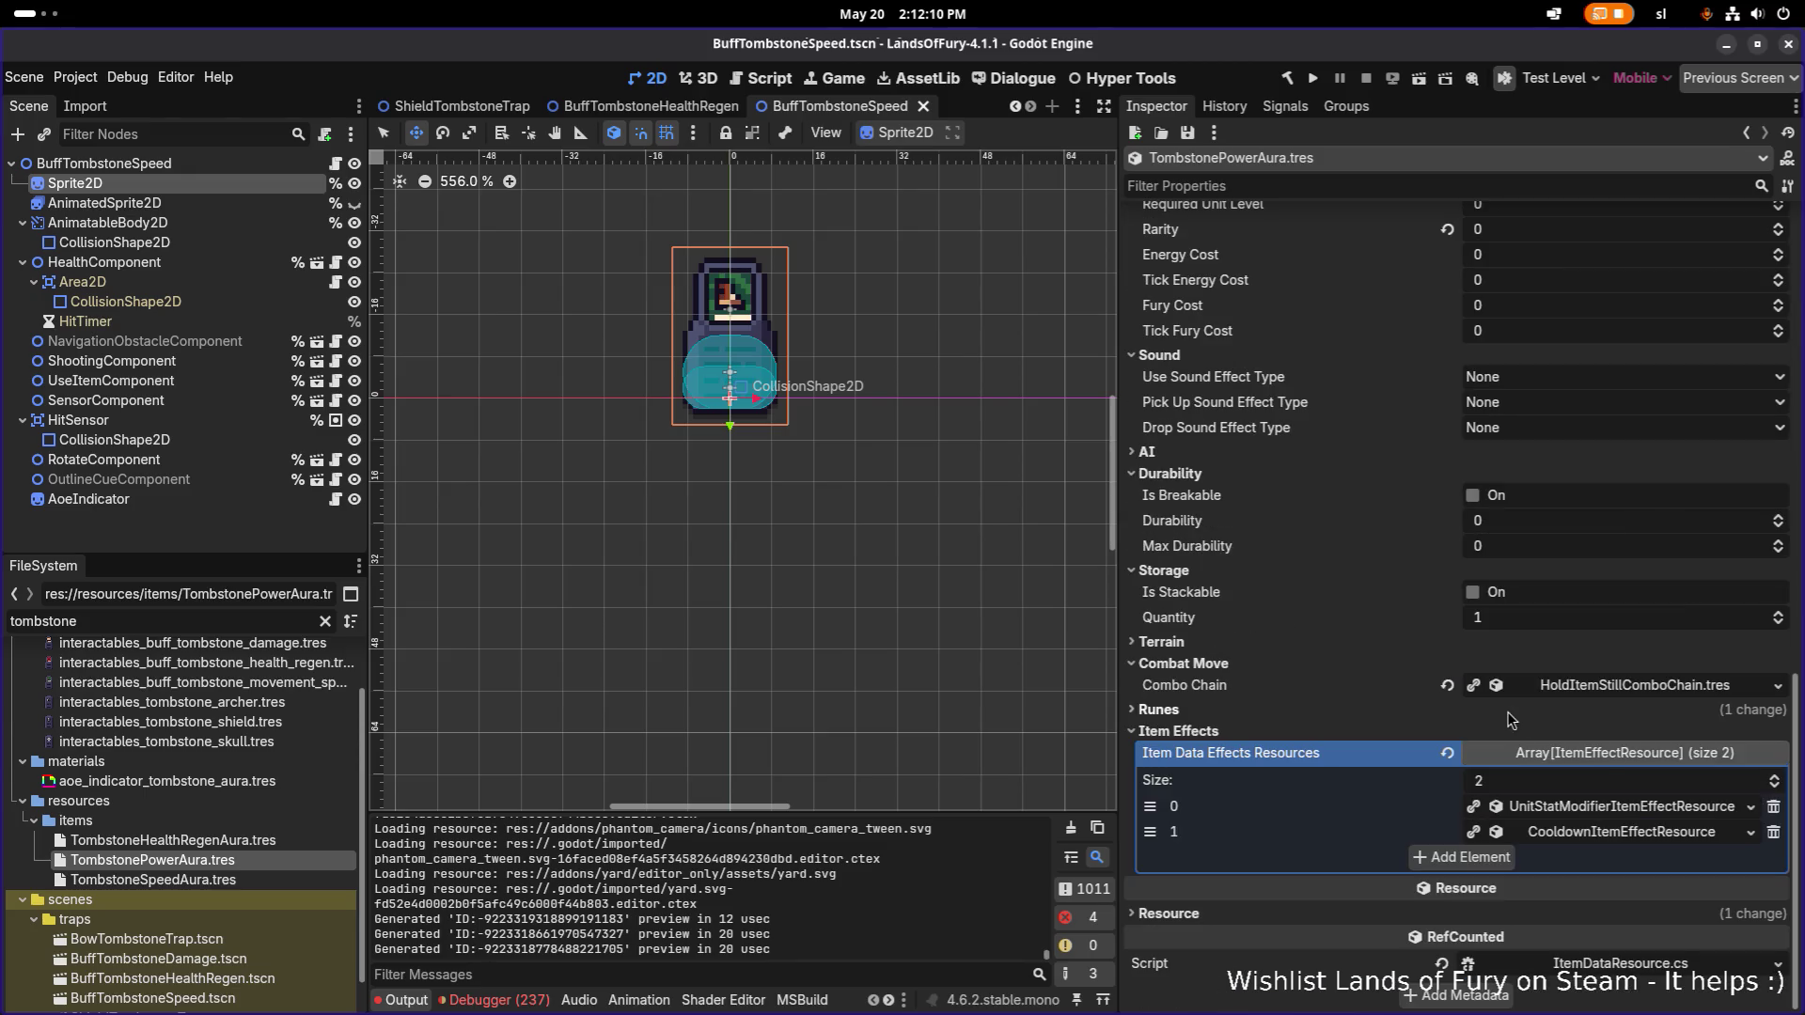
Grow the item effects list to four slots and move the cooldown effect to the last slot.
{"action": "left_click", "coordinate": [1623, 809]}
{"action": "left_click", "coordinate": [1637, 806]}
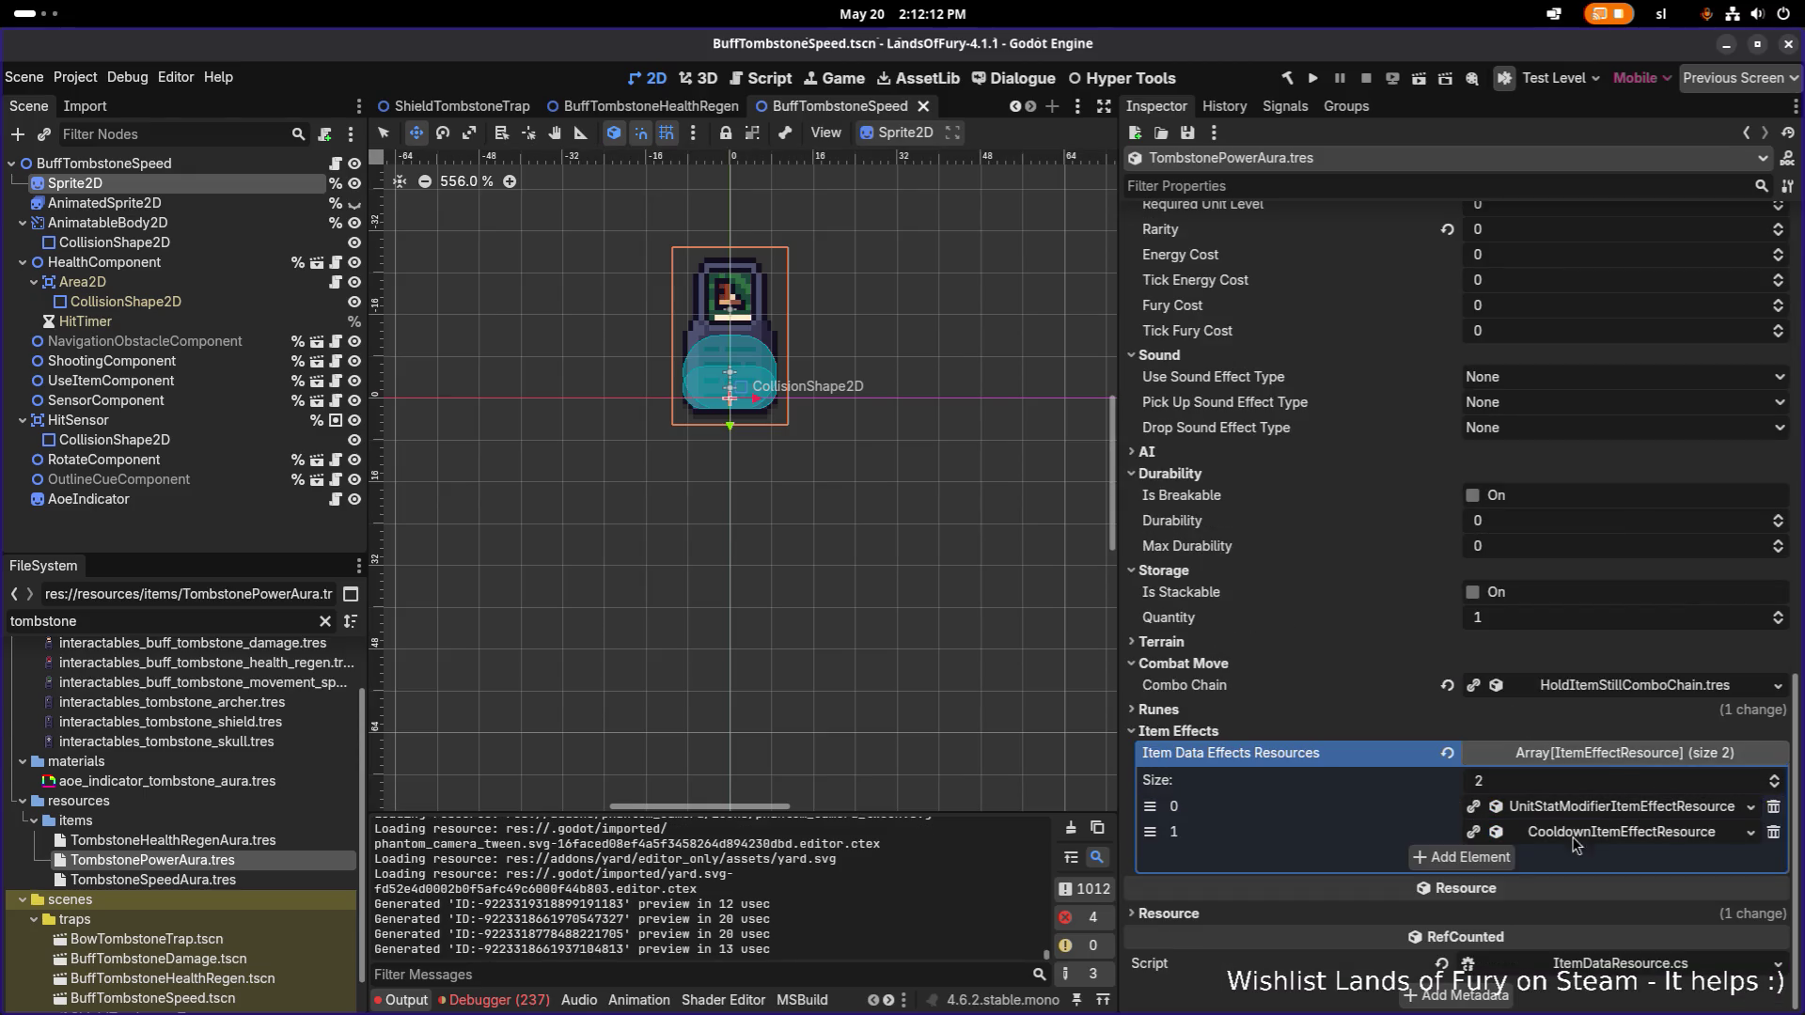
{"action": "left_click", "coordinate": [1494, 859]}
{"action": "left_click", "coordinate": [1483, 882]}
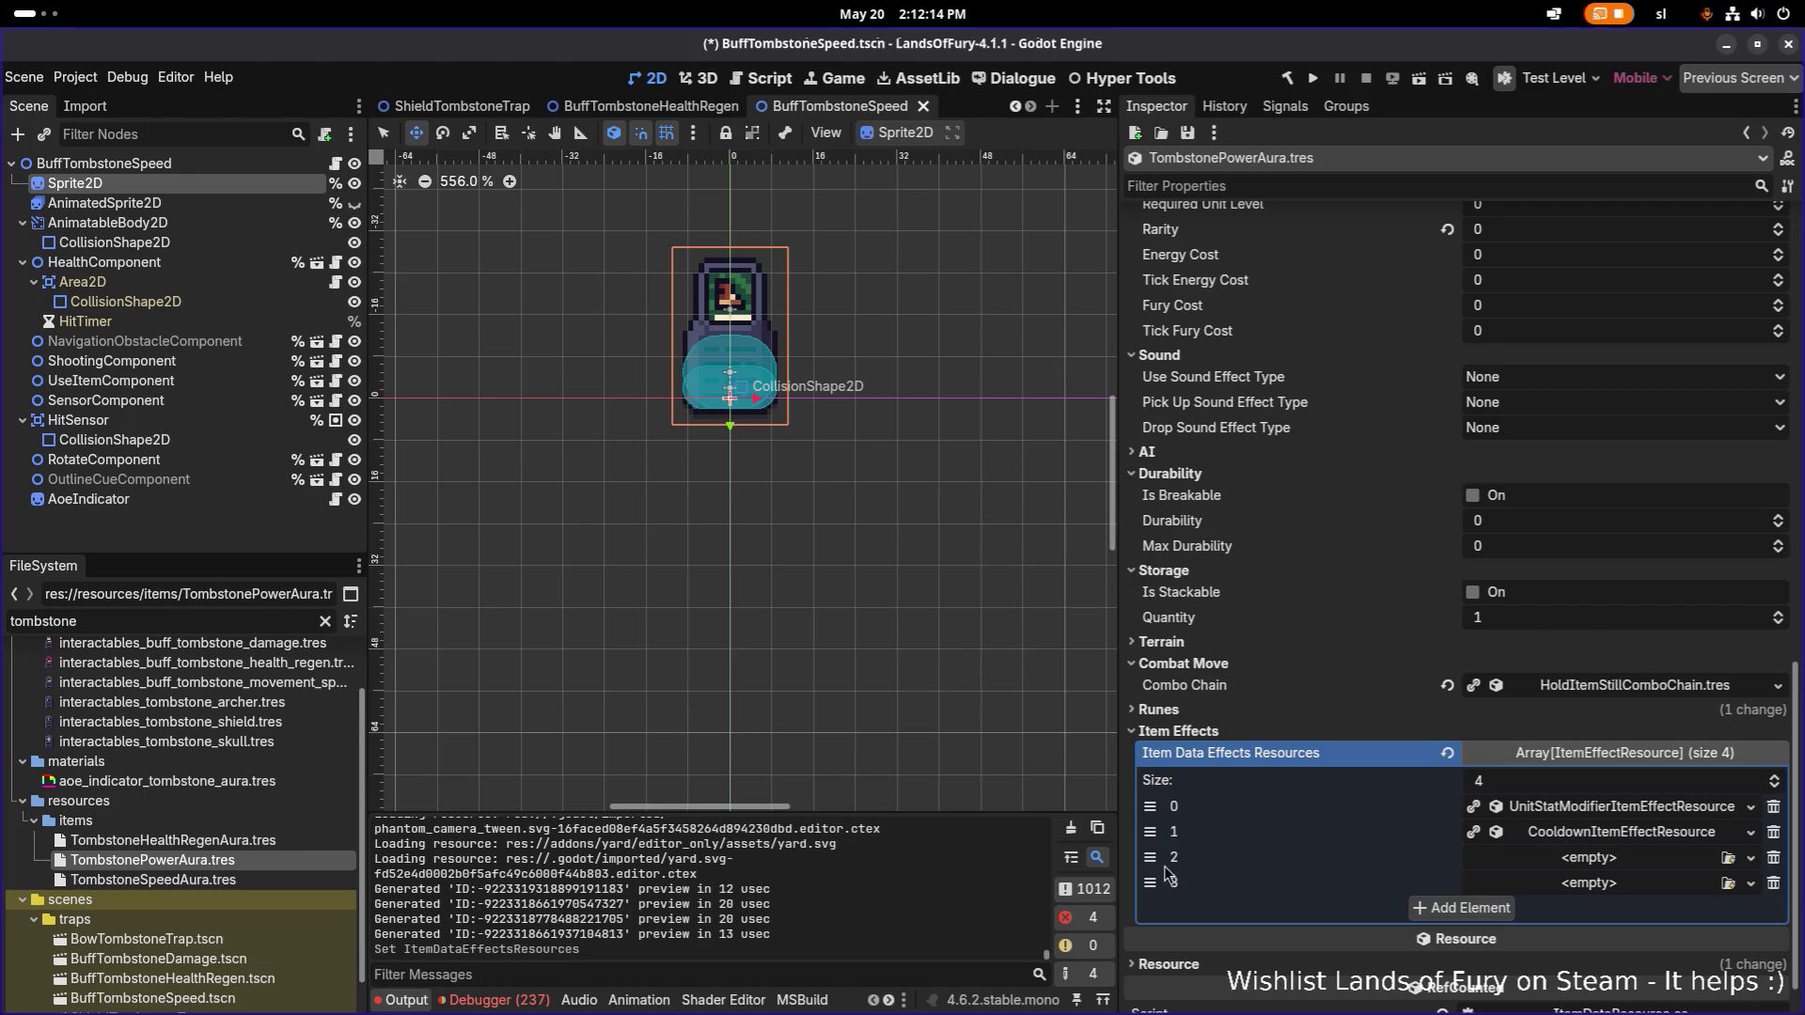
{"action": "left_click_drag", "start_coordinate": [1149, 830], "coordinate": [1148, 882]}
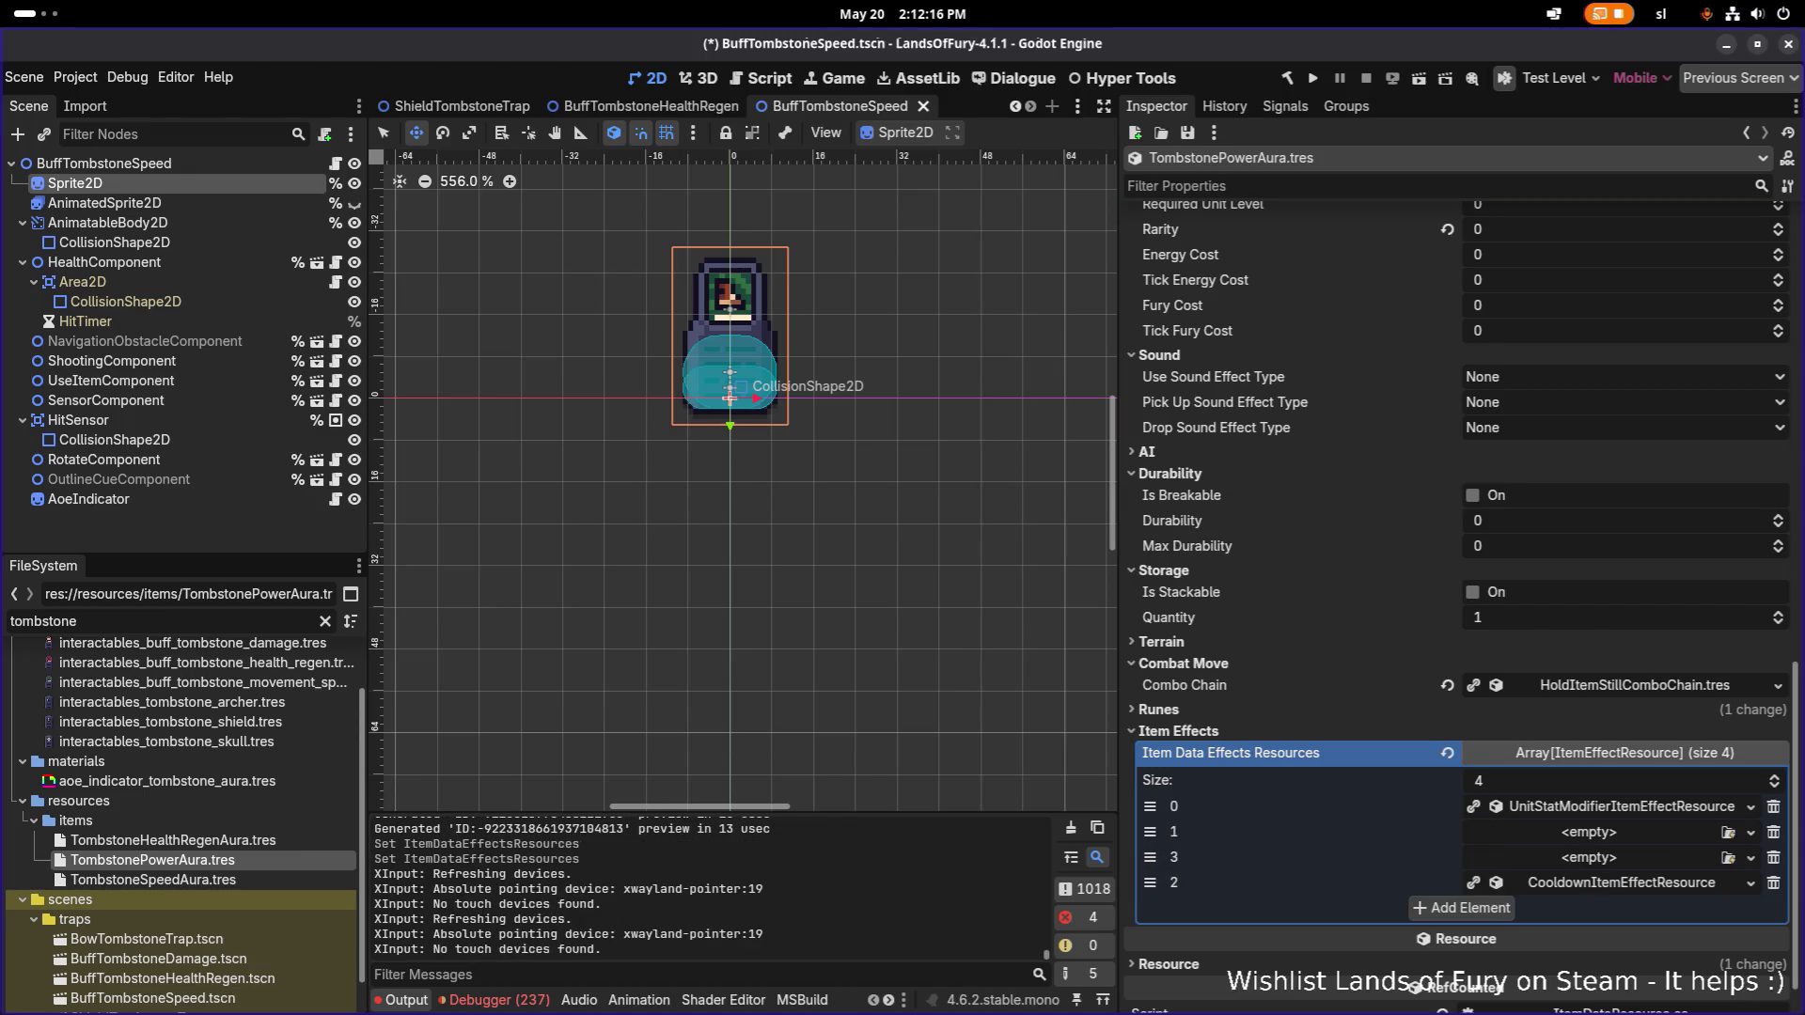
Paste unique copies of the first unit-stat modifier effect into slots 1 and 2.
{"action": "left_click", "coordinate": [1610, 831]}
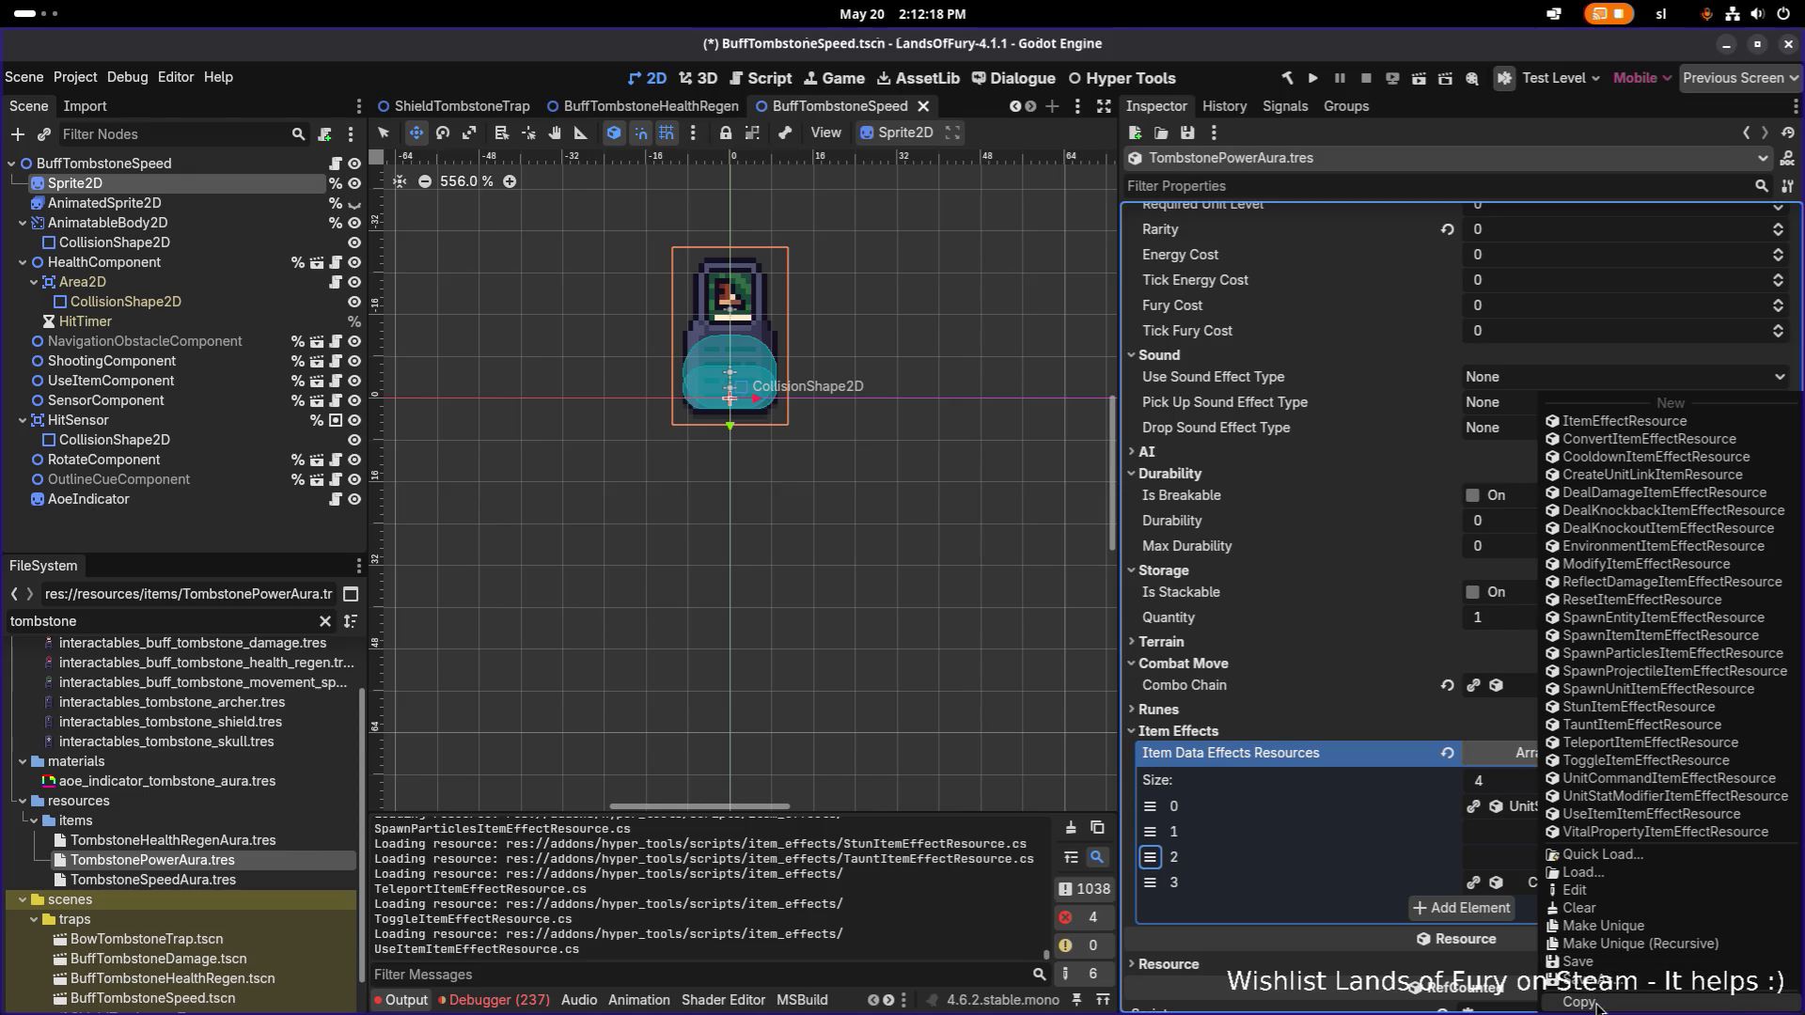
{"action": "key", "text": "Escape"}
{"action": "left_click", "coordinate": [1750, 807]}
{"action": "left_click", "coordinate": [1635, 987]}
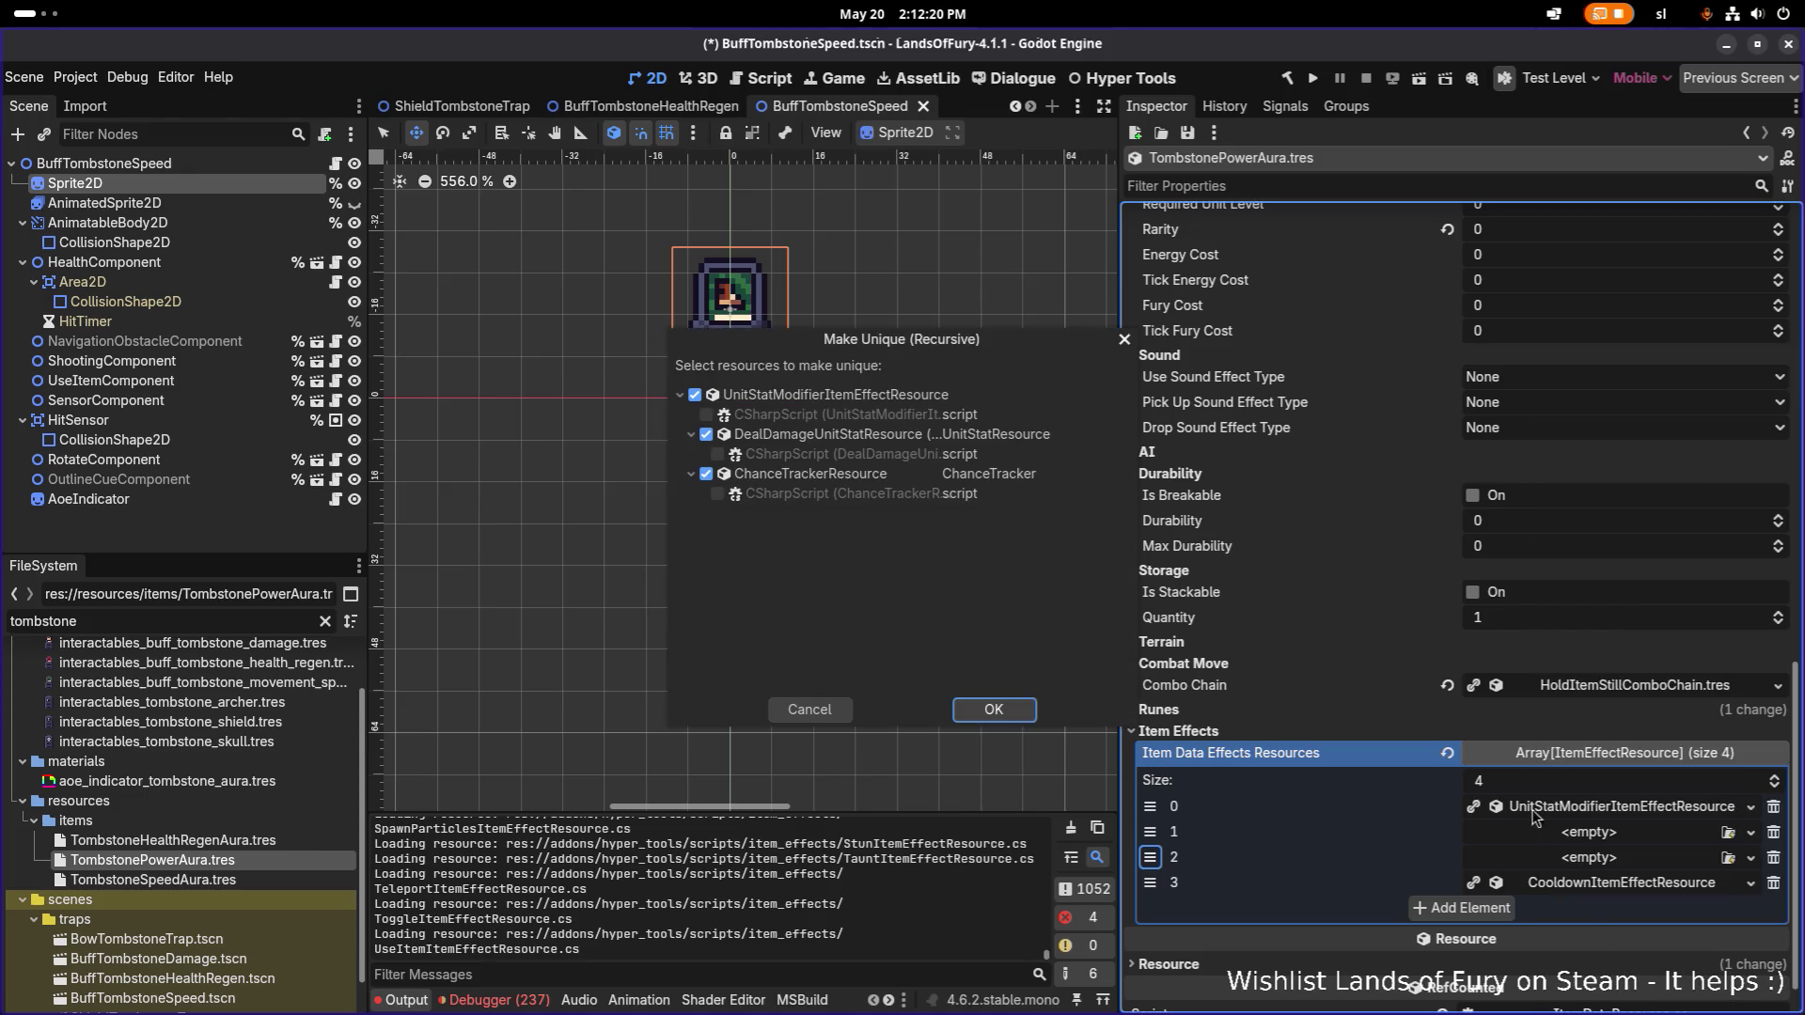
{"action": "left_click", "coordinate": [832, 440]}
{"action": "left_click", "coordinate": [995, 711]}
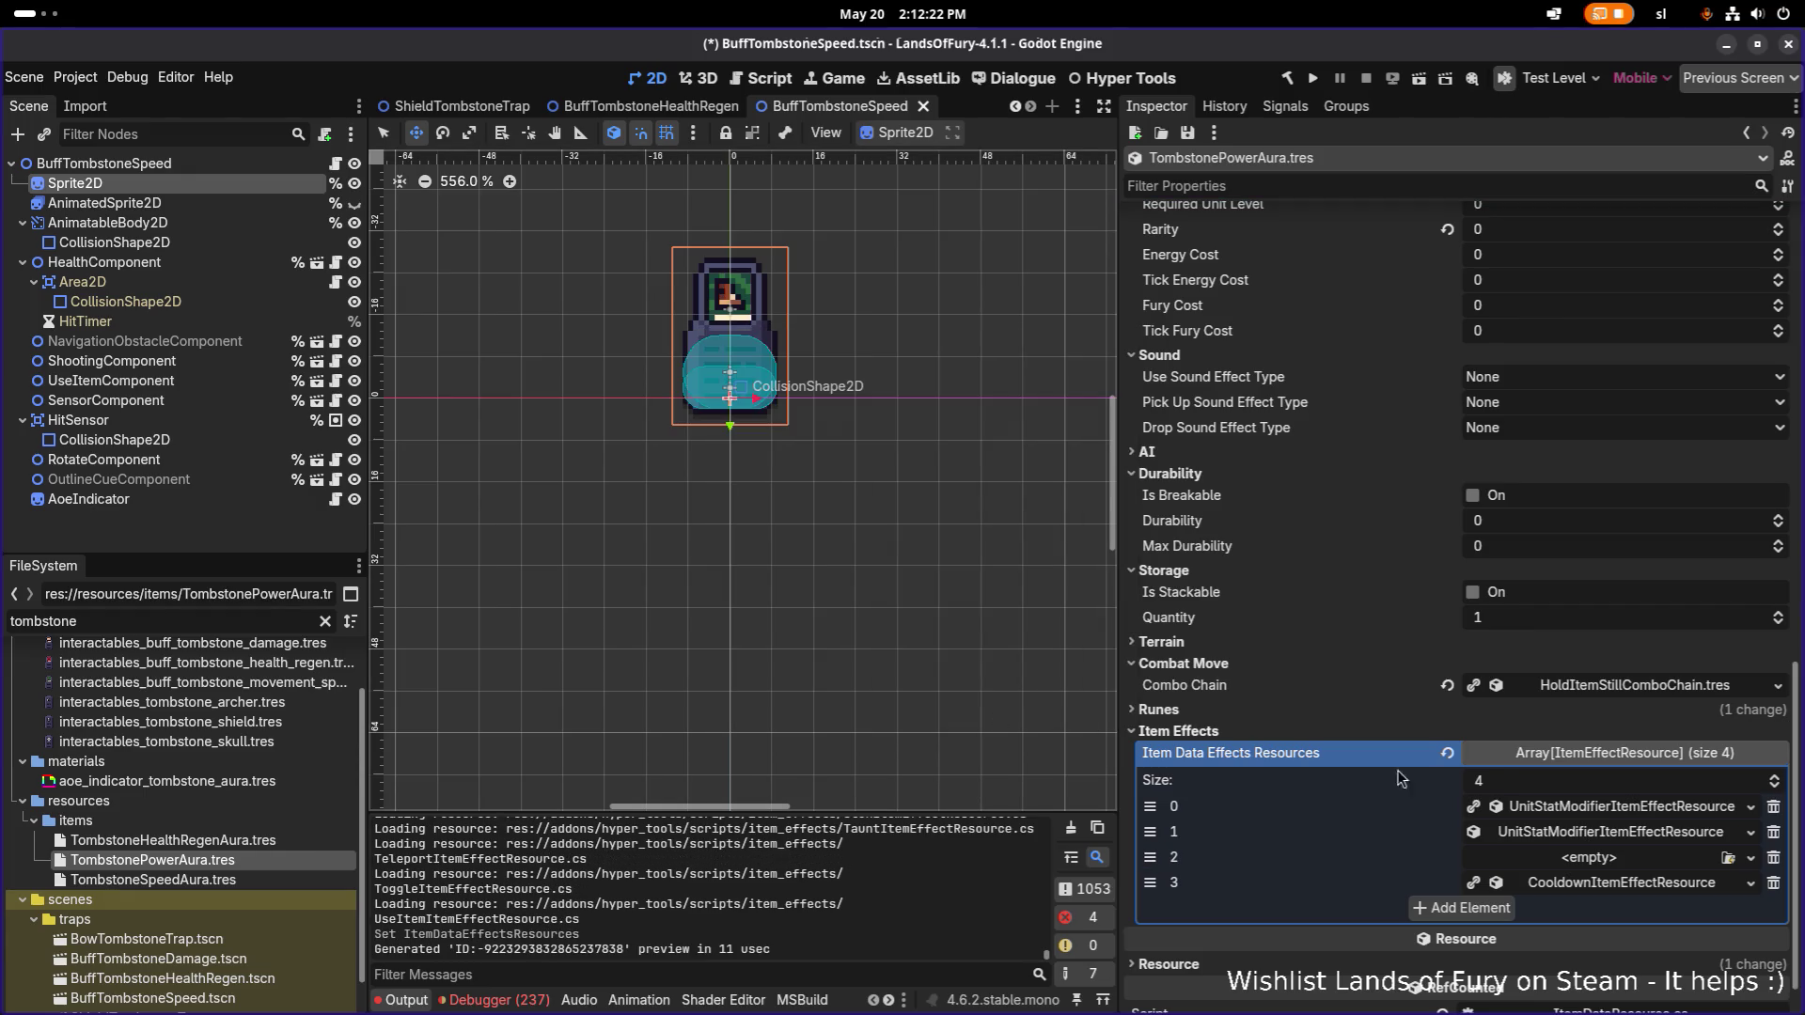
{"action": "left_click", "coordinate": [1580, 860]}
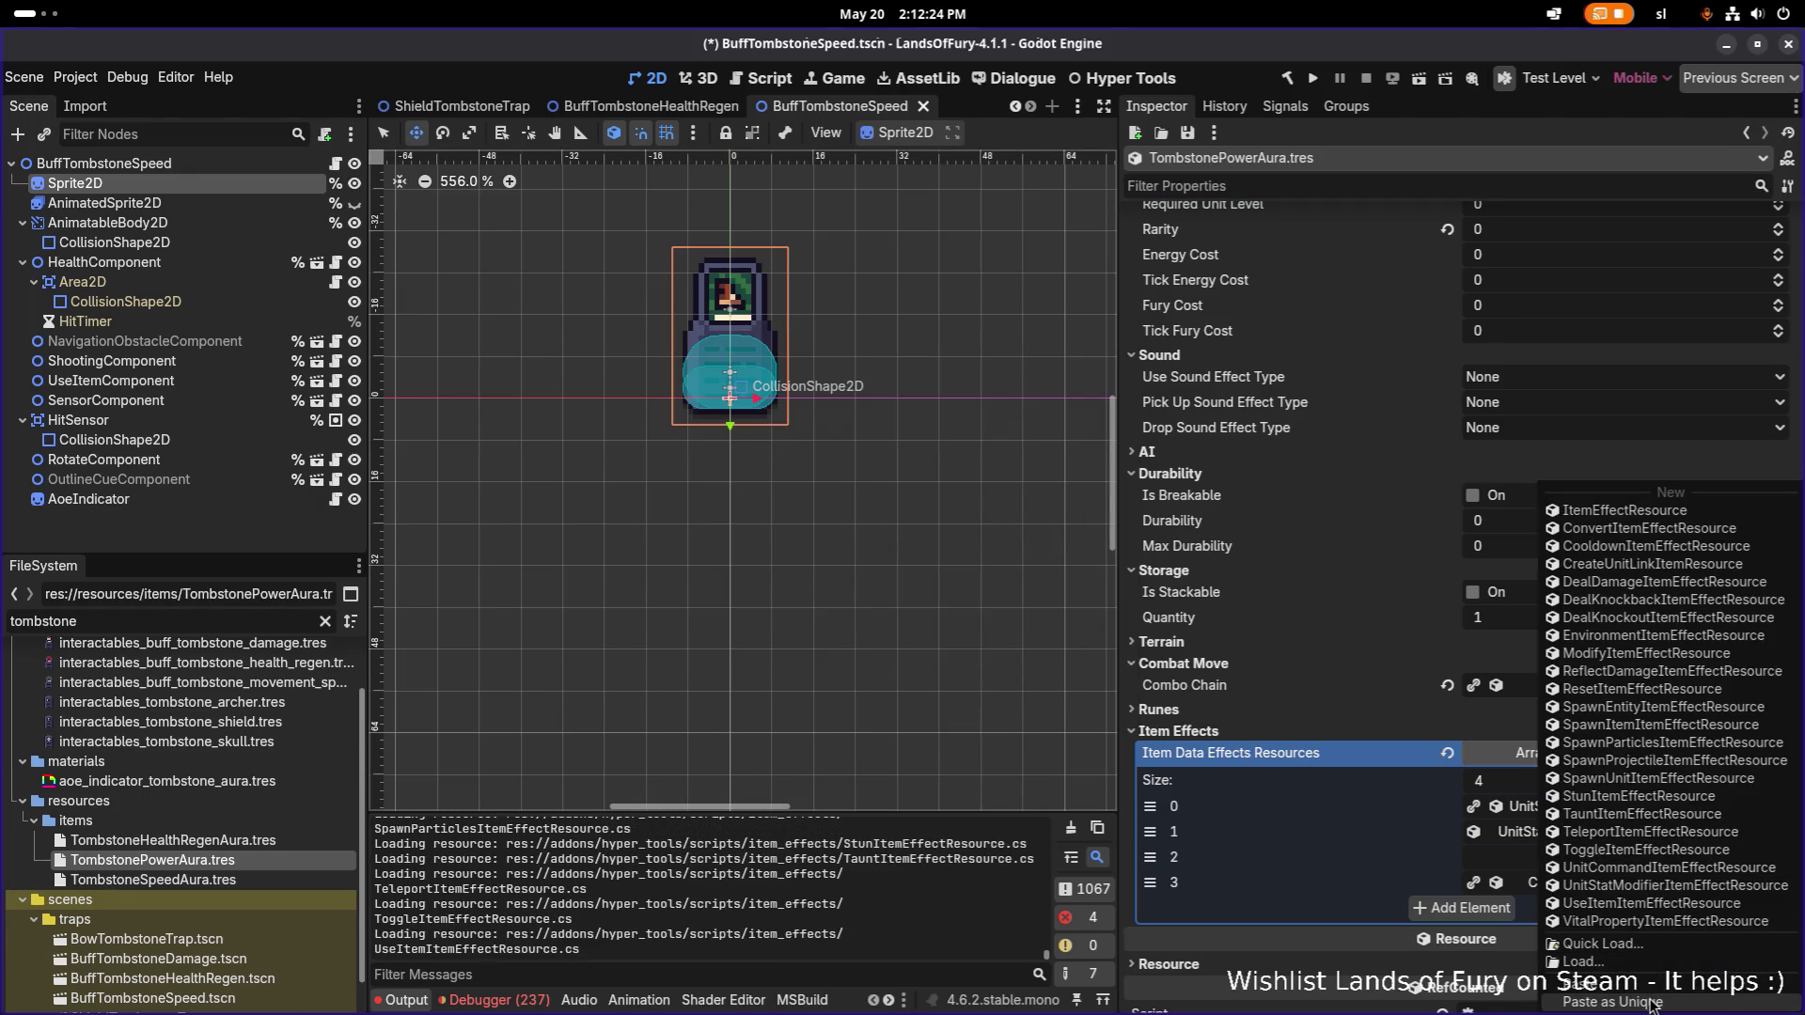
{"action": "left_click", "coordinate": [1635, 989]}
{"action": "left_click", "coordinate": [853, 438]}
{"action": "left_click", "coordinate": [997, 711]}
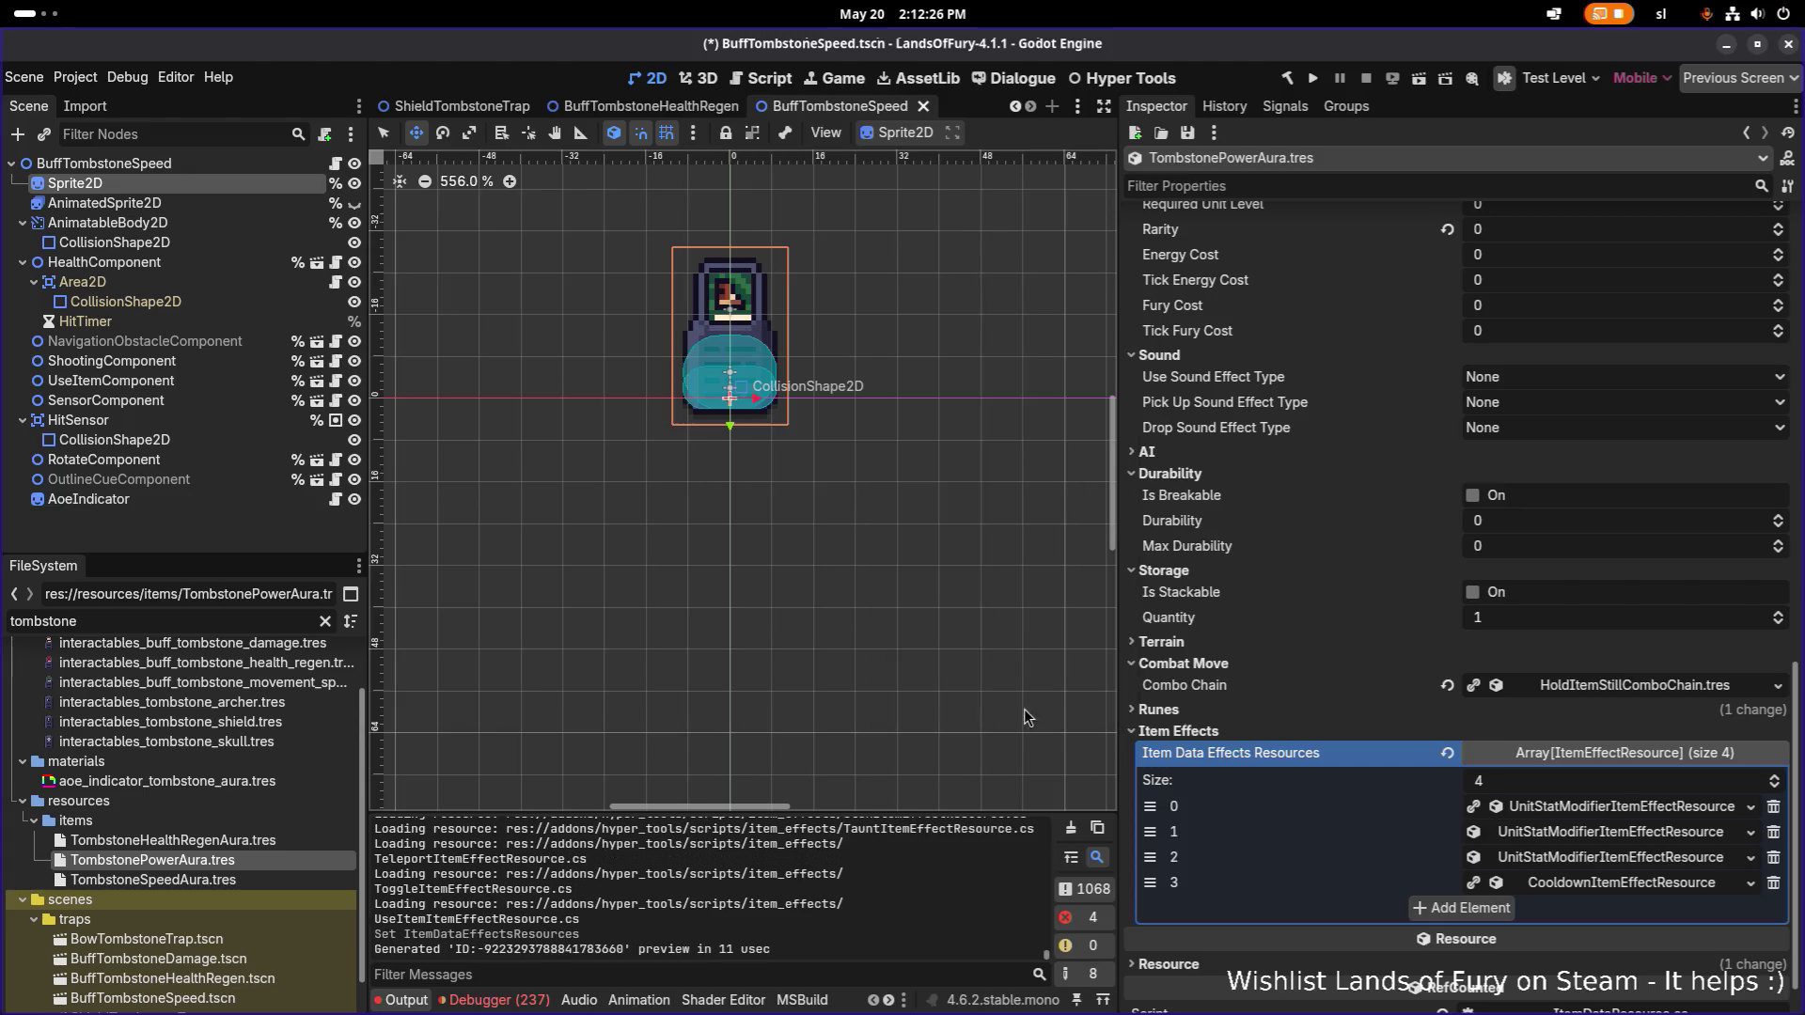
{"action": "left_click", "coordinate": [1602, 832]}
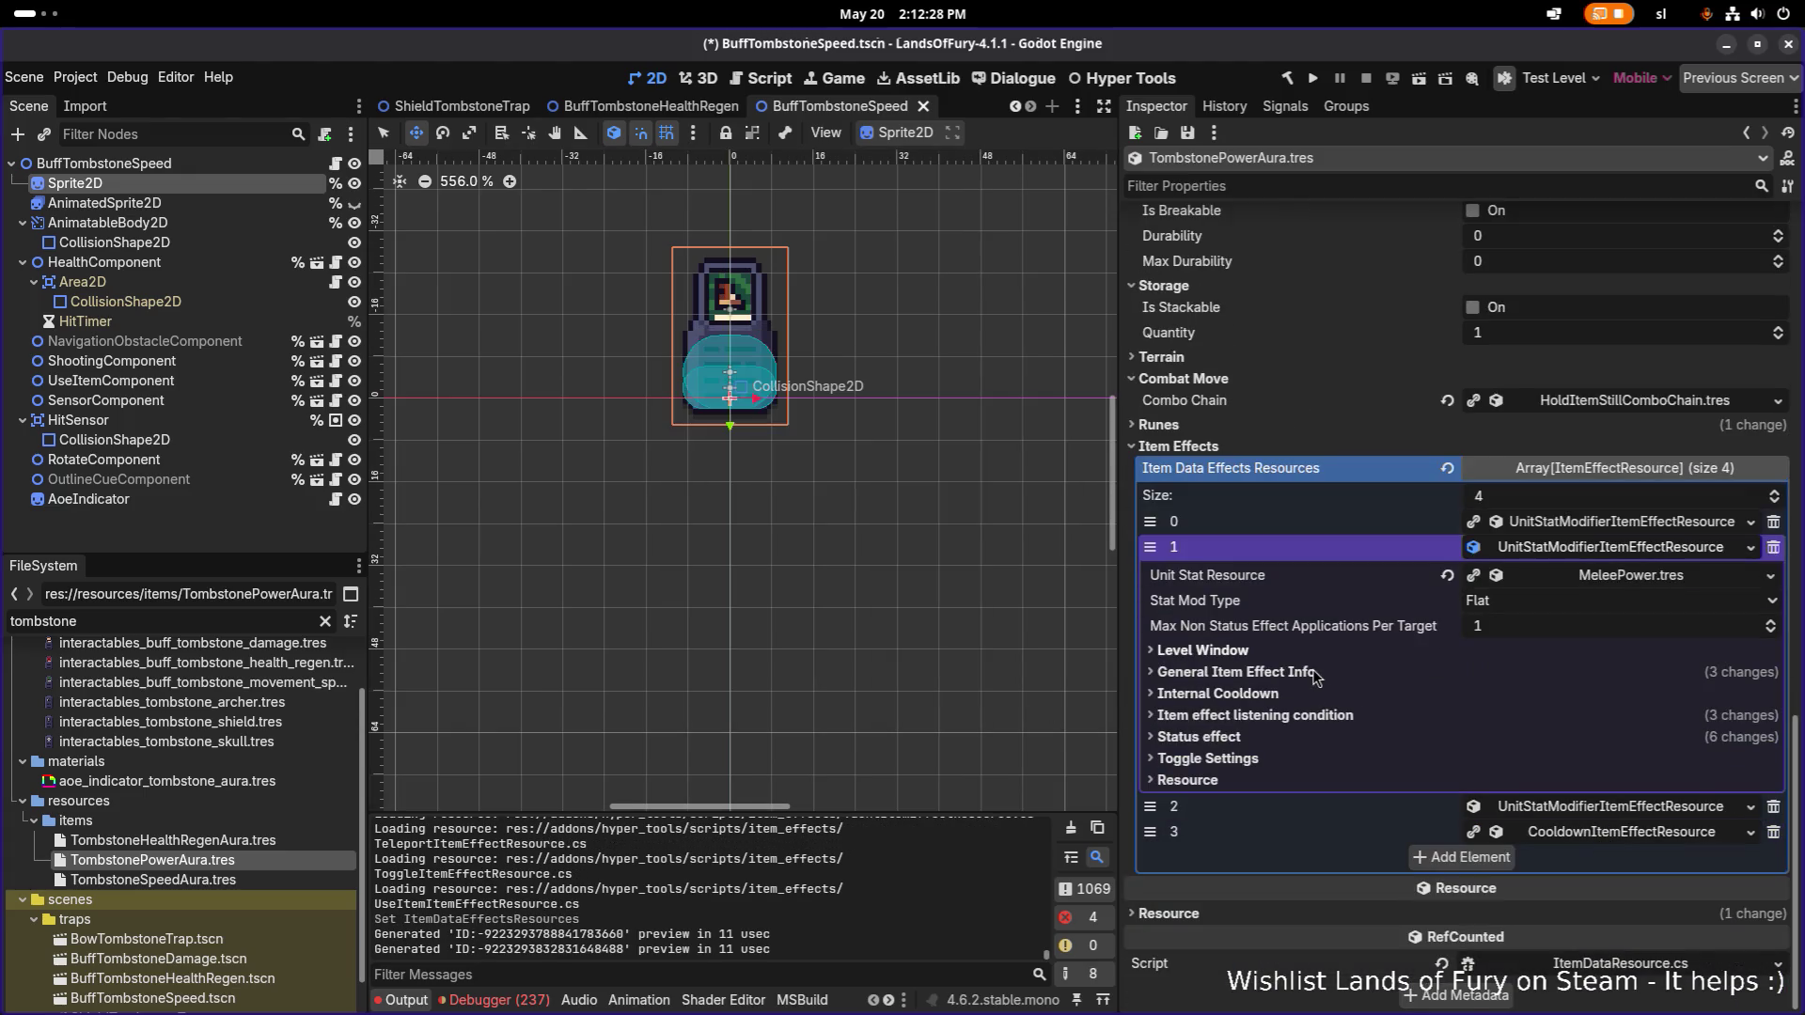
Set the second effect's modified stat to RangedPower.tres.
{"action": "left_click", "coordinate": [1314, 673]}
{"action": "scroll", "coordinate": [1563, 665], "scroll_direction": "down", "scroll_amount": 3}
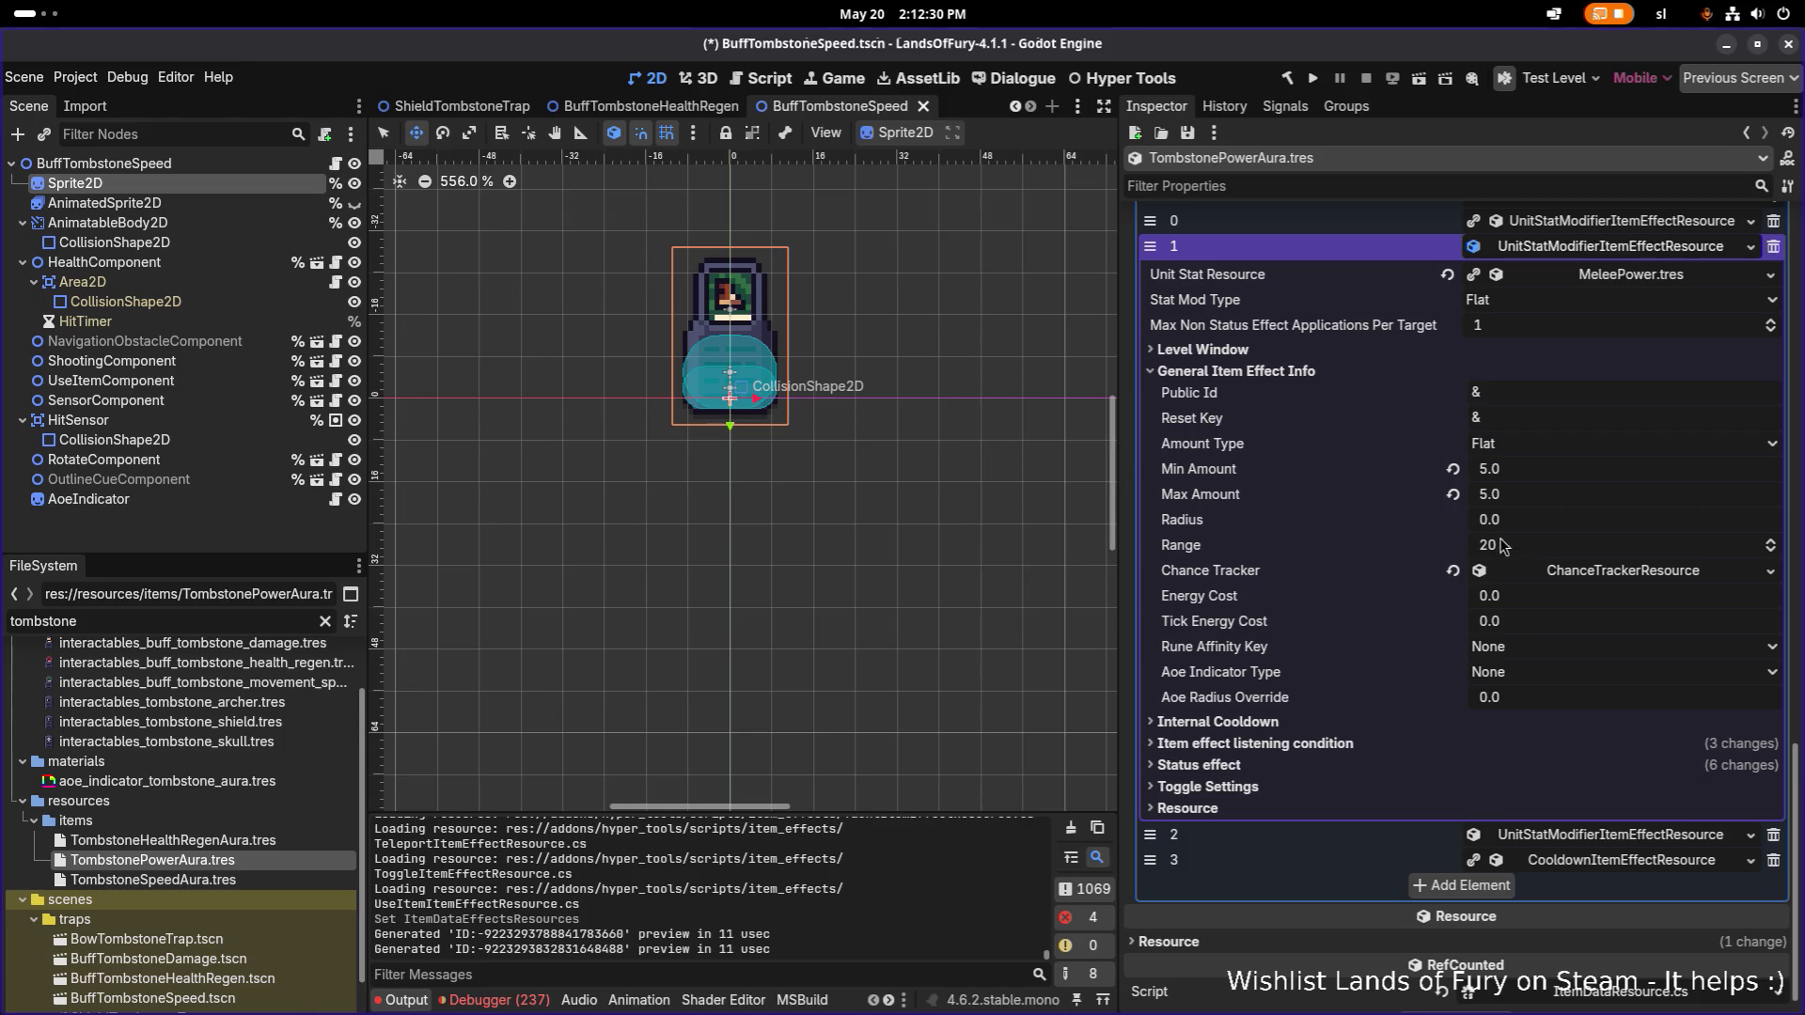
{"action": "left_click", "coordinate": [1770, 274]}
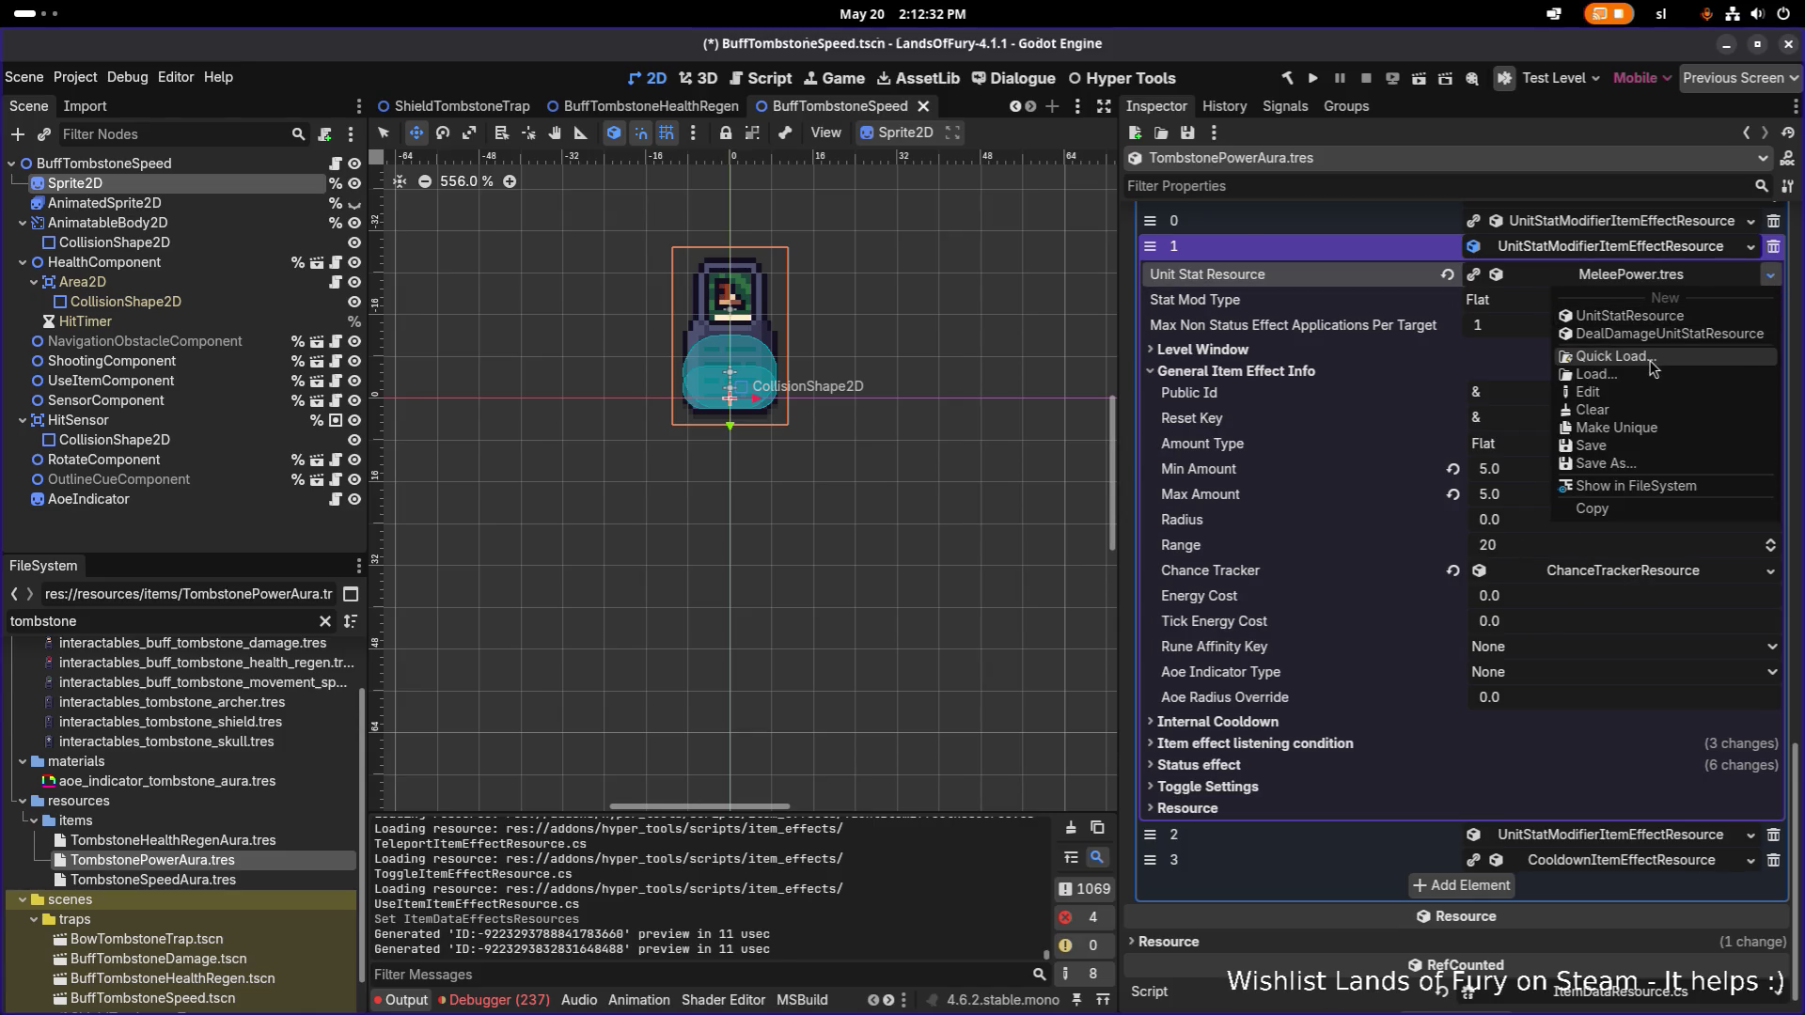
{"action": "left_click", "coordinate": [1655, 367]}
{"action": "type", "text": "range"}
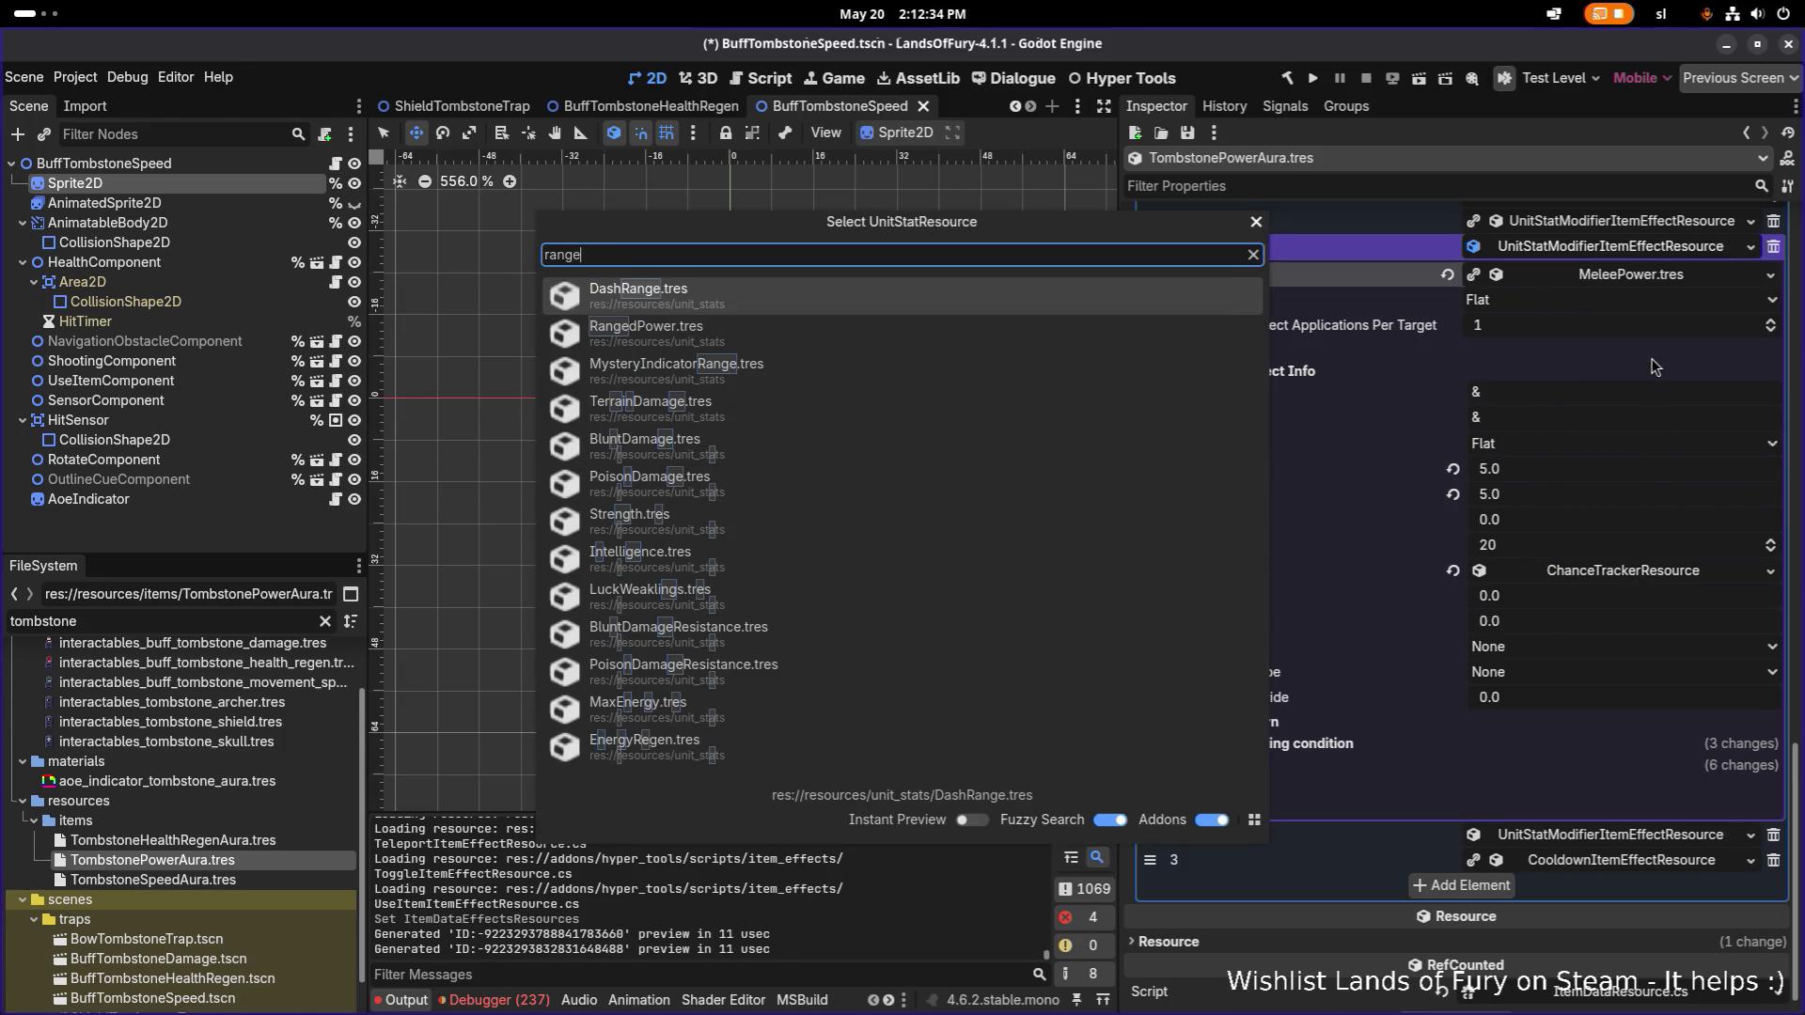
{"action": "key", "text": "Down"}
{"action": "key", "text": "Return"}
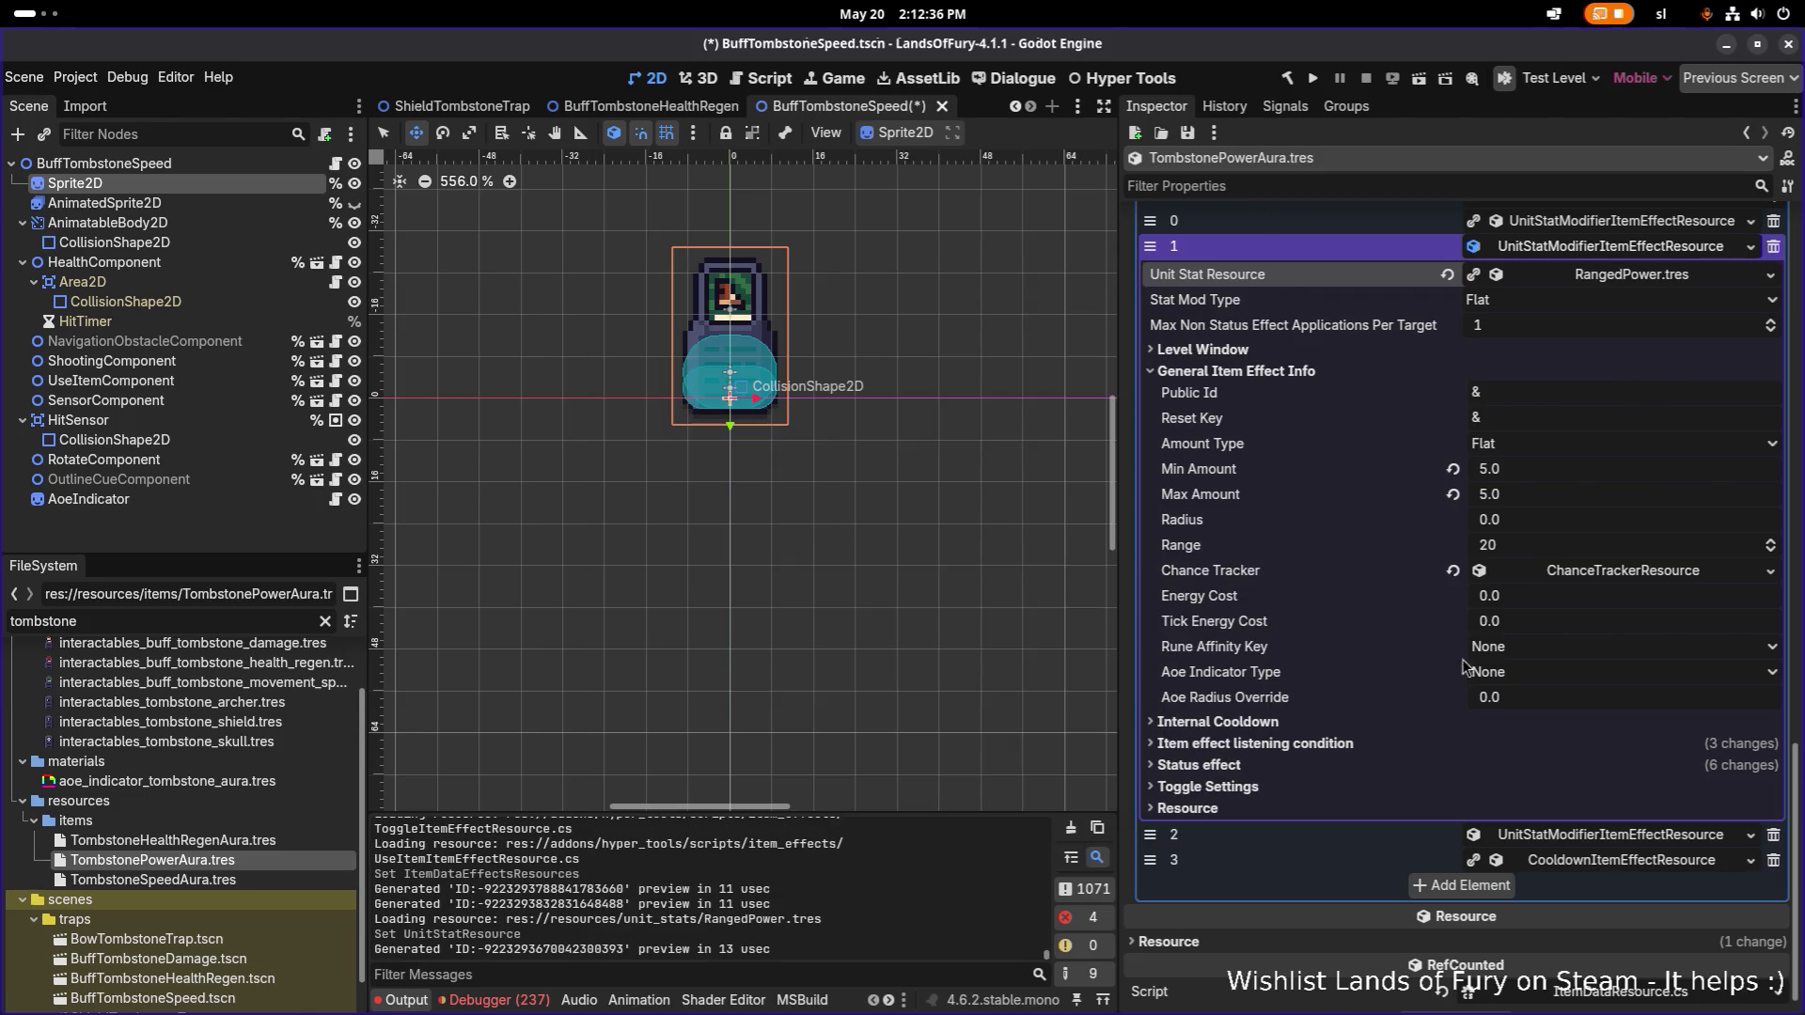
Give the ranged effect status group ranged_aura and glyph type RangedDamage, then save.
{"action": "left_click", "coordinate": [1412, 743]}
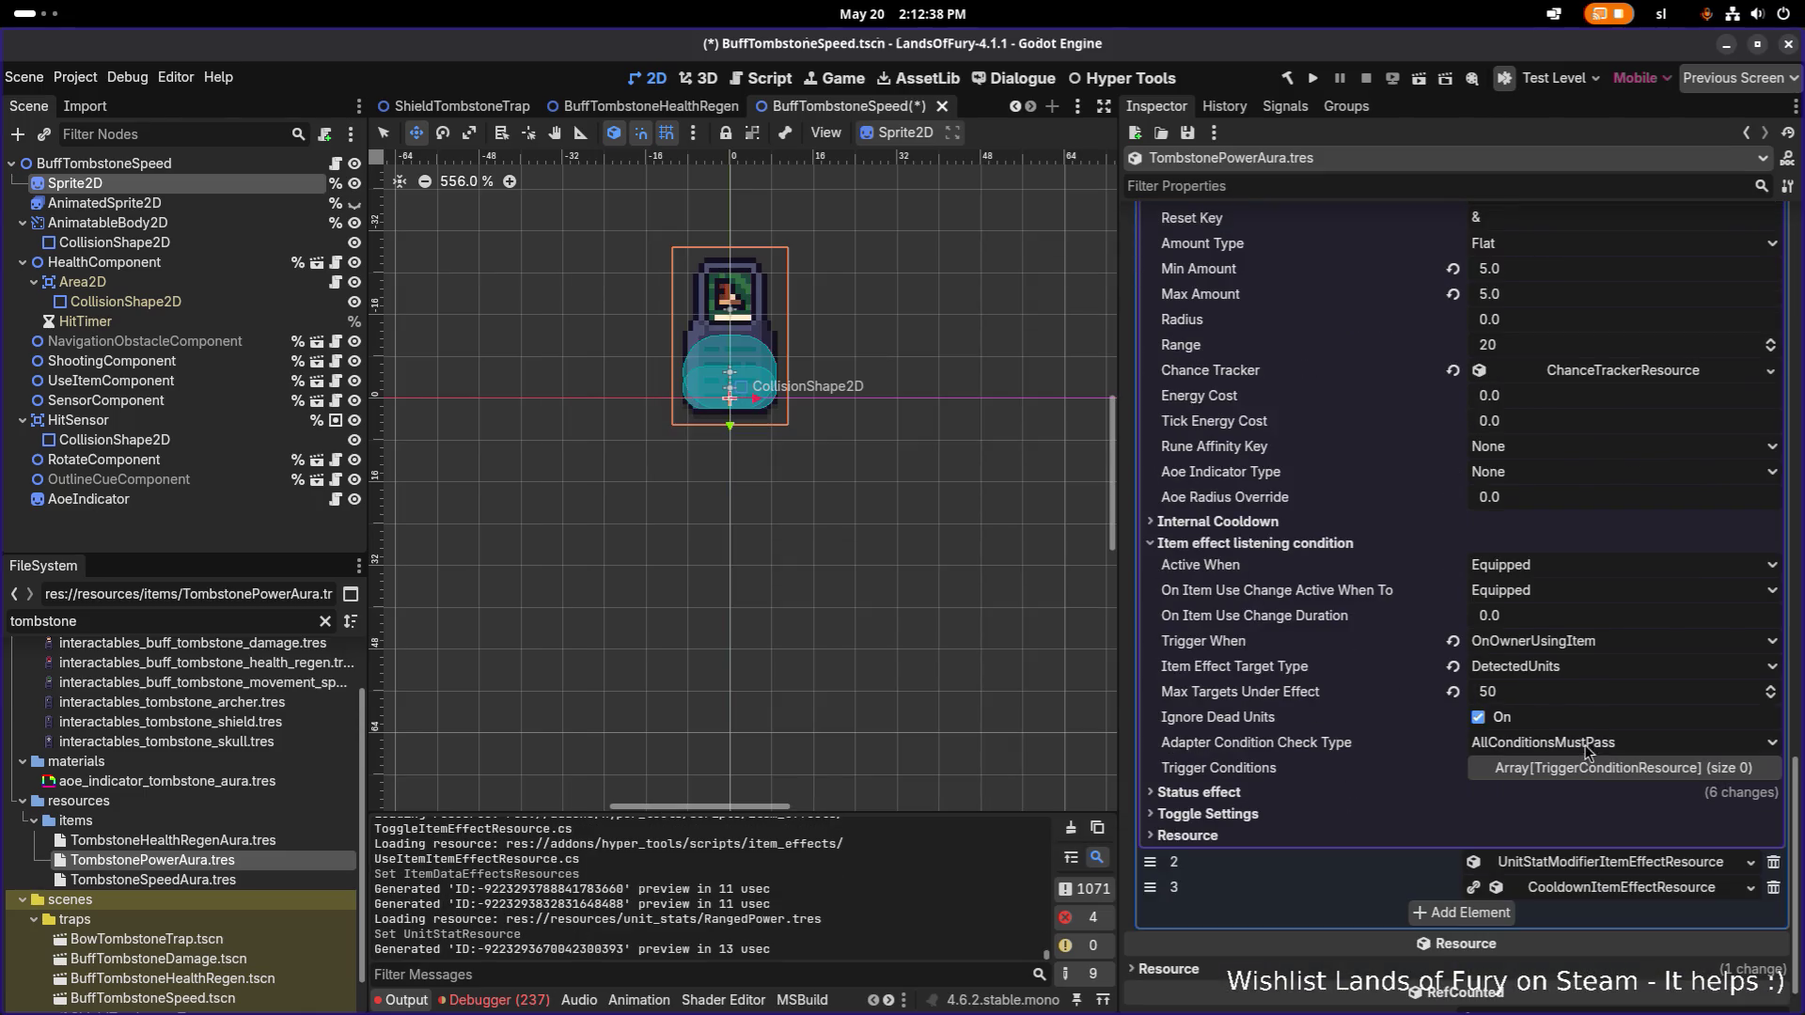
{"action": "left_click", "coordinate": [1370, 797]}
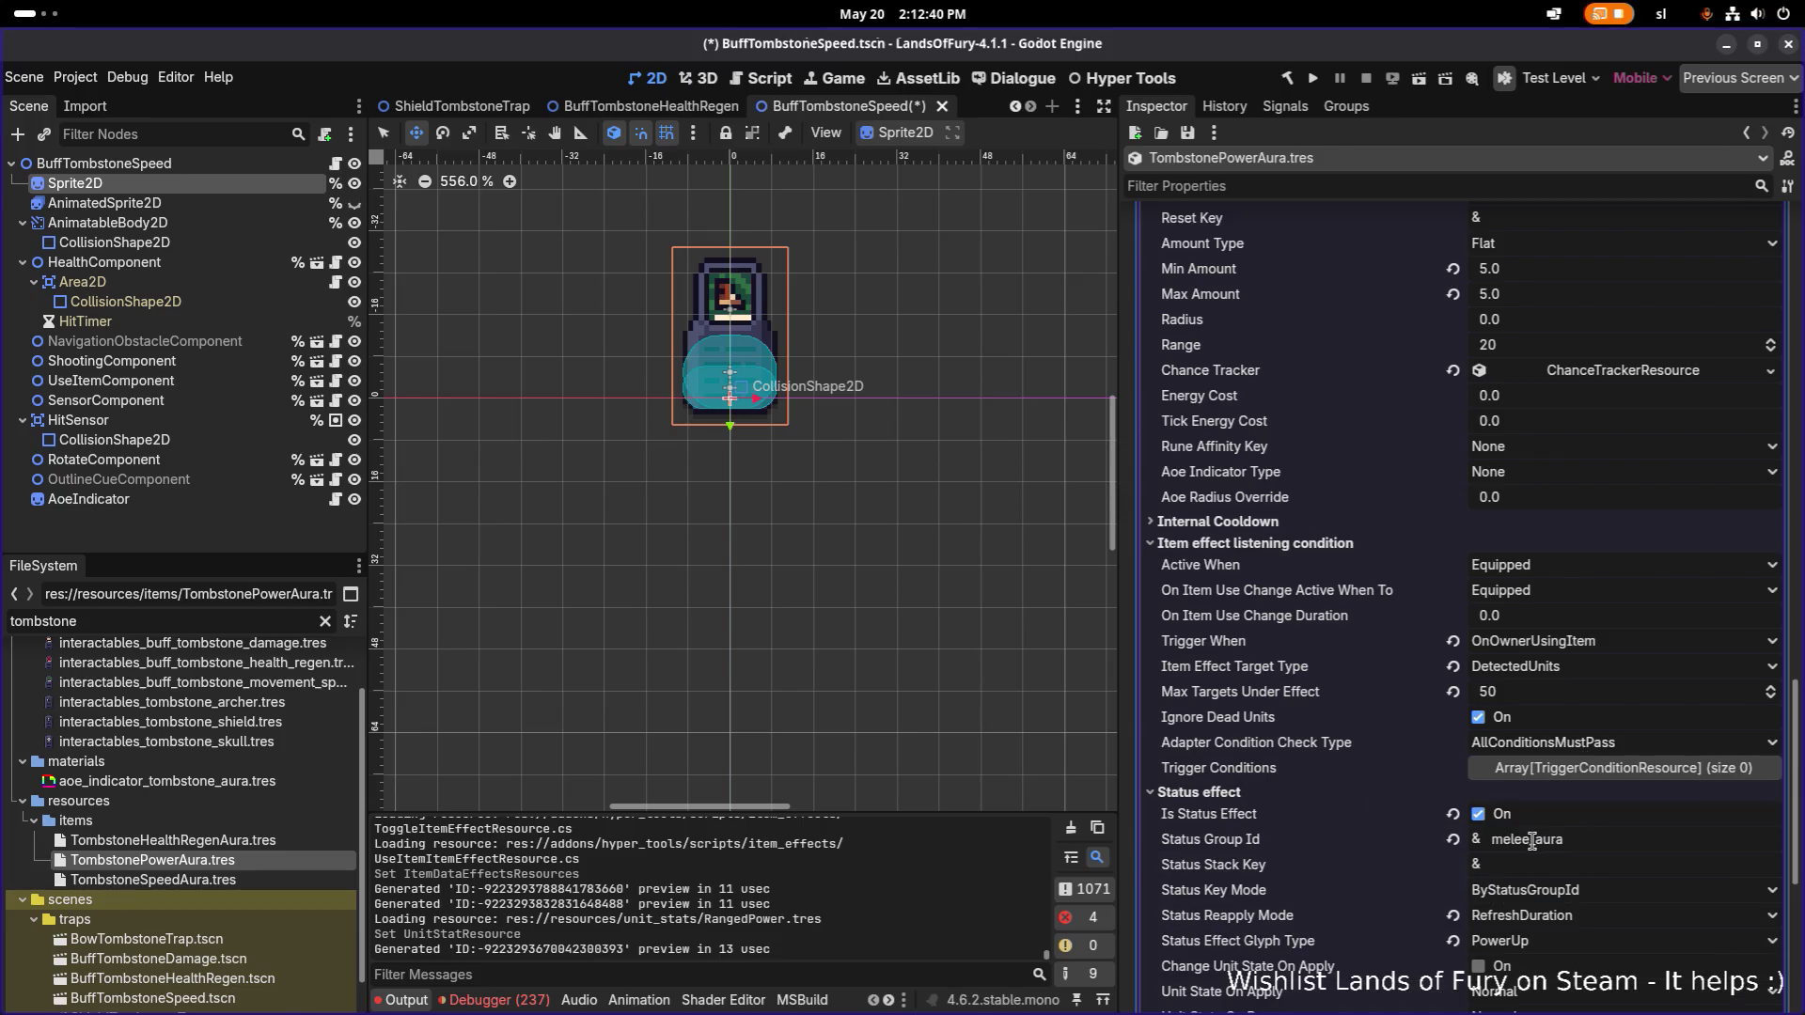
{"action": "double_click", "coordinate": [1523, 839]}
{"action": "type", "text": "ranged"}
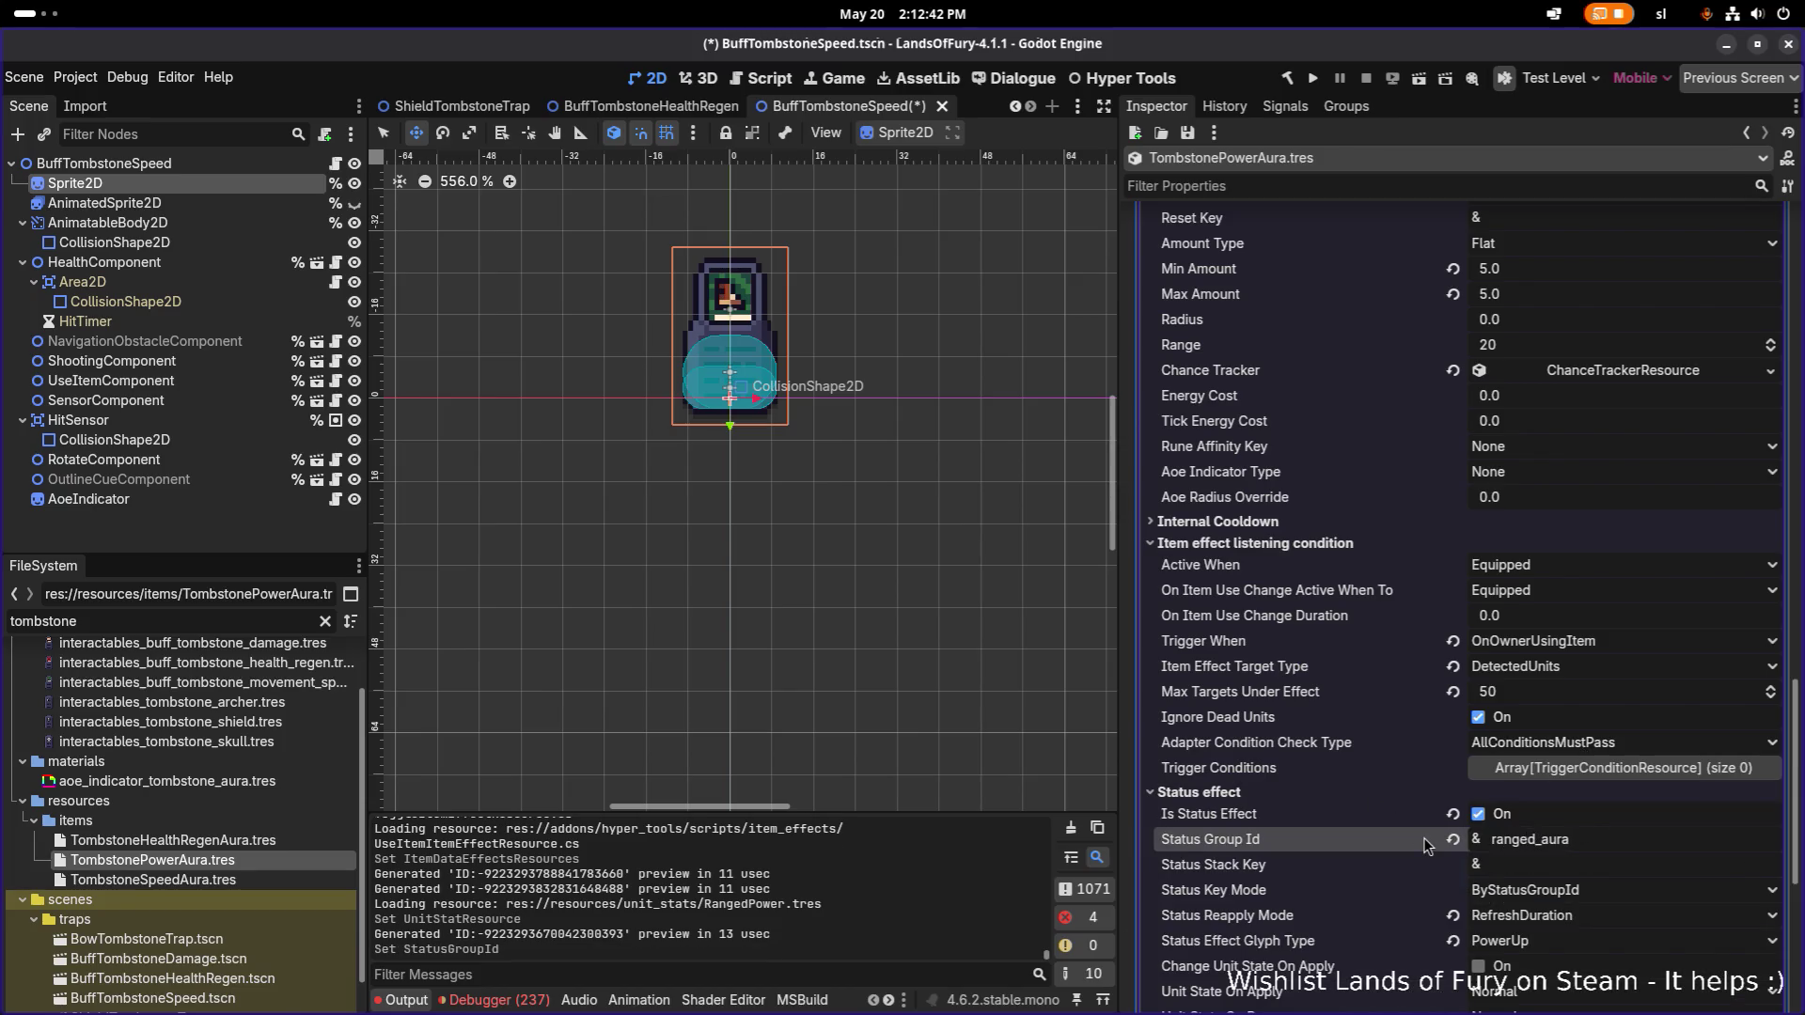
{"action": "scroll", "coordinate": [1424, 845], "scroll_direction": "down", "scroll_amount": 2}
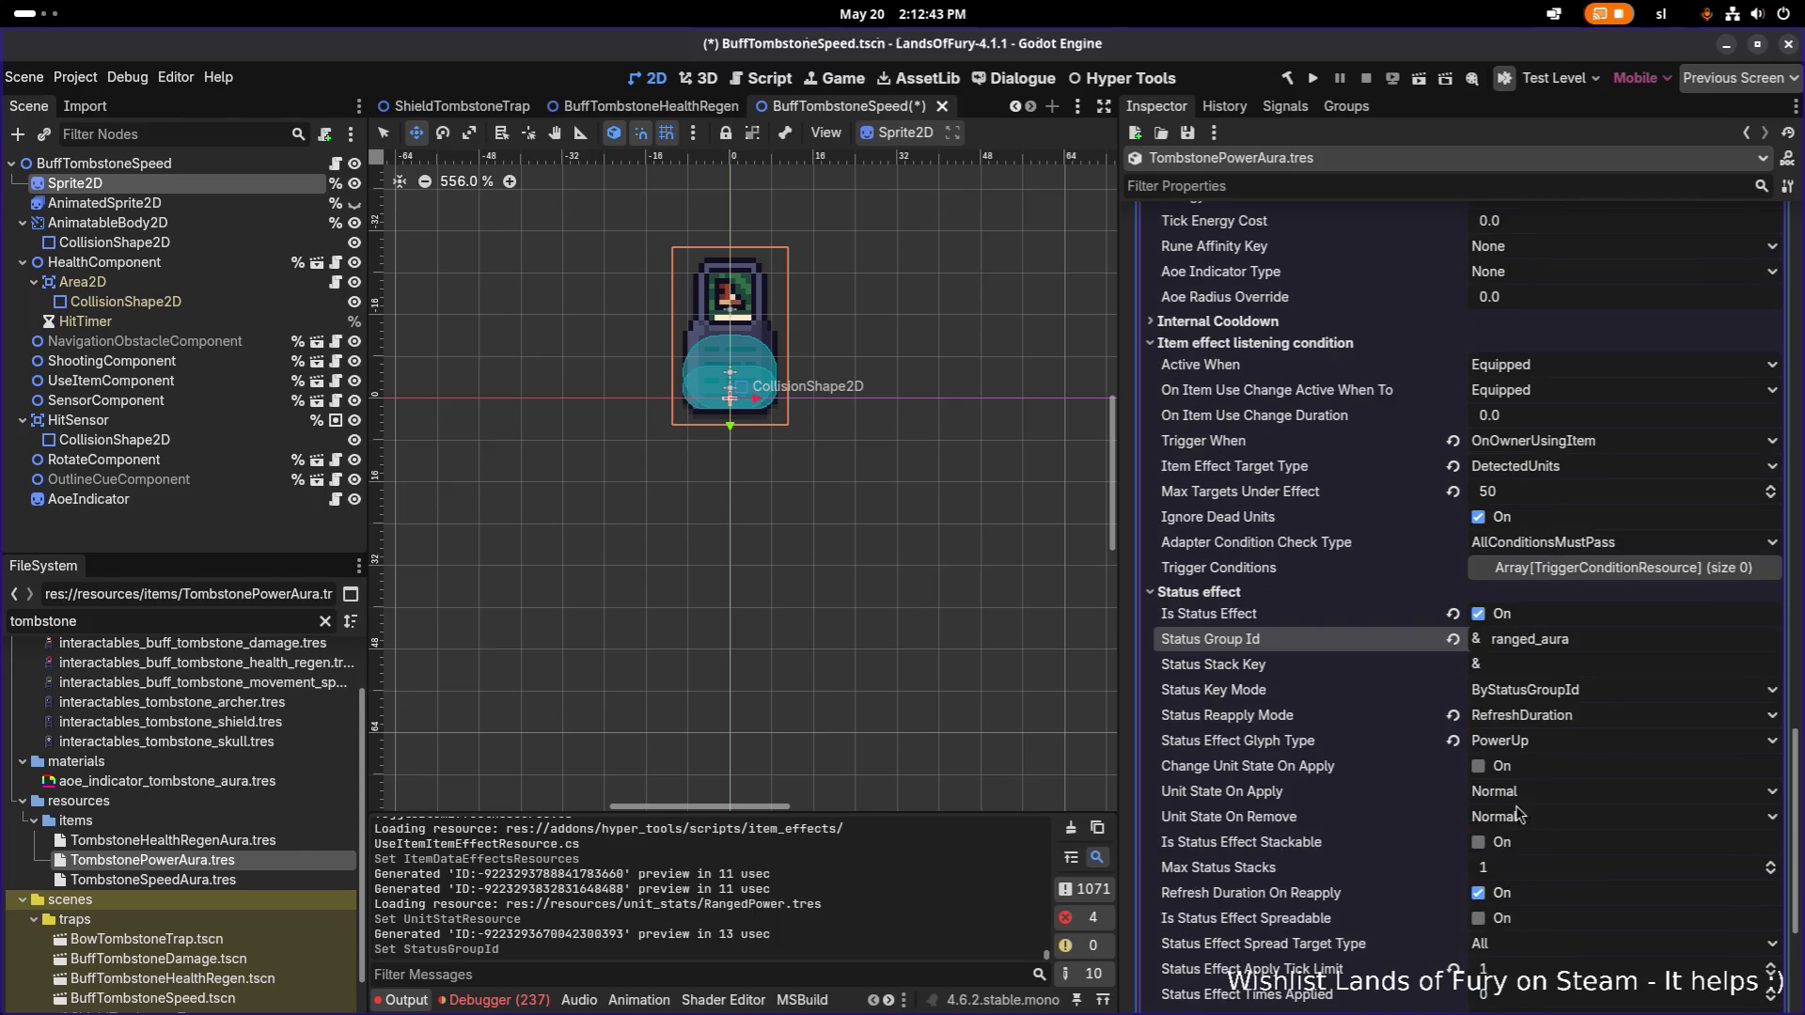
{"action": "left_click", "coordinate": [1578, 751]}
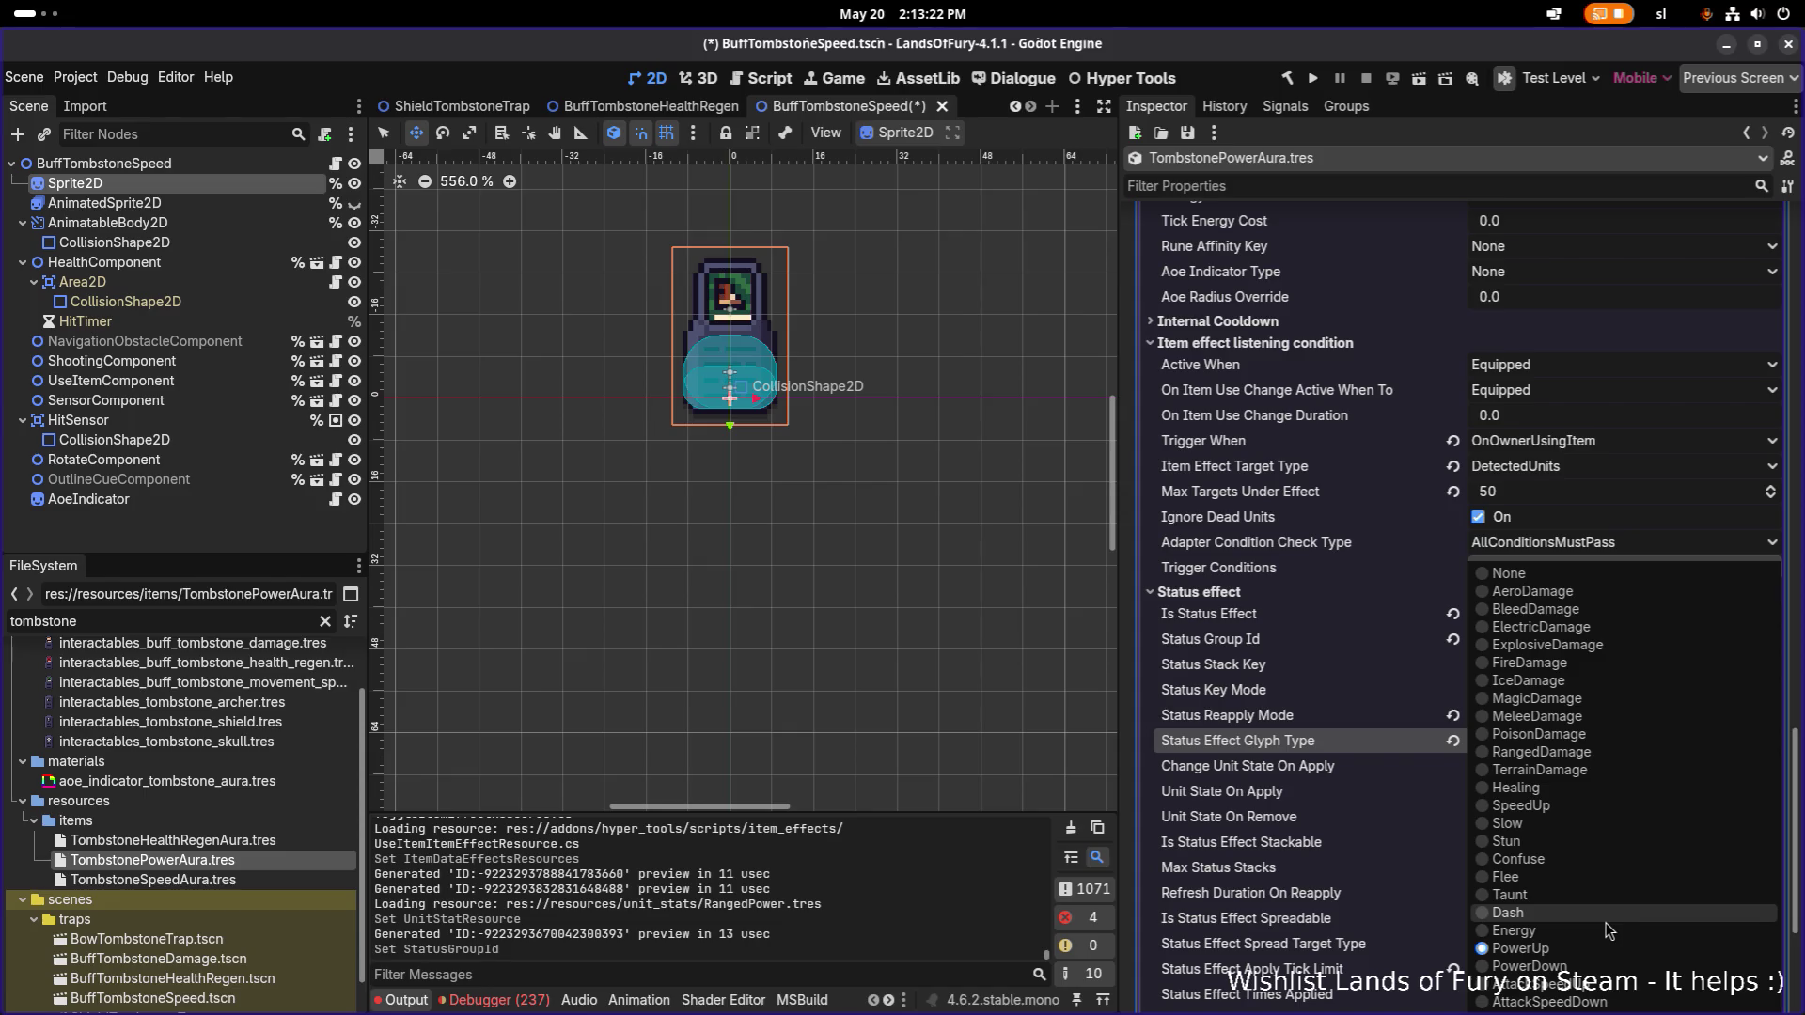
{"action": "left_click", "coordinate": [1630, 753]}
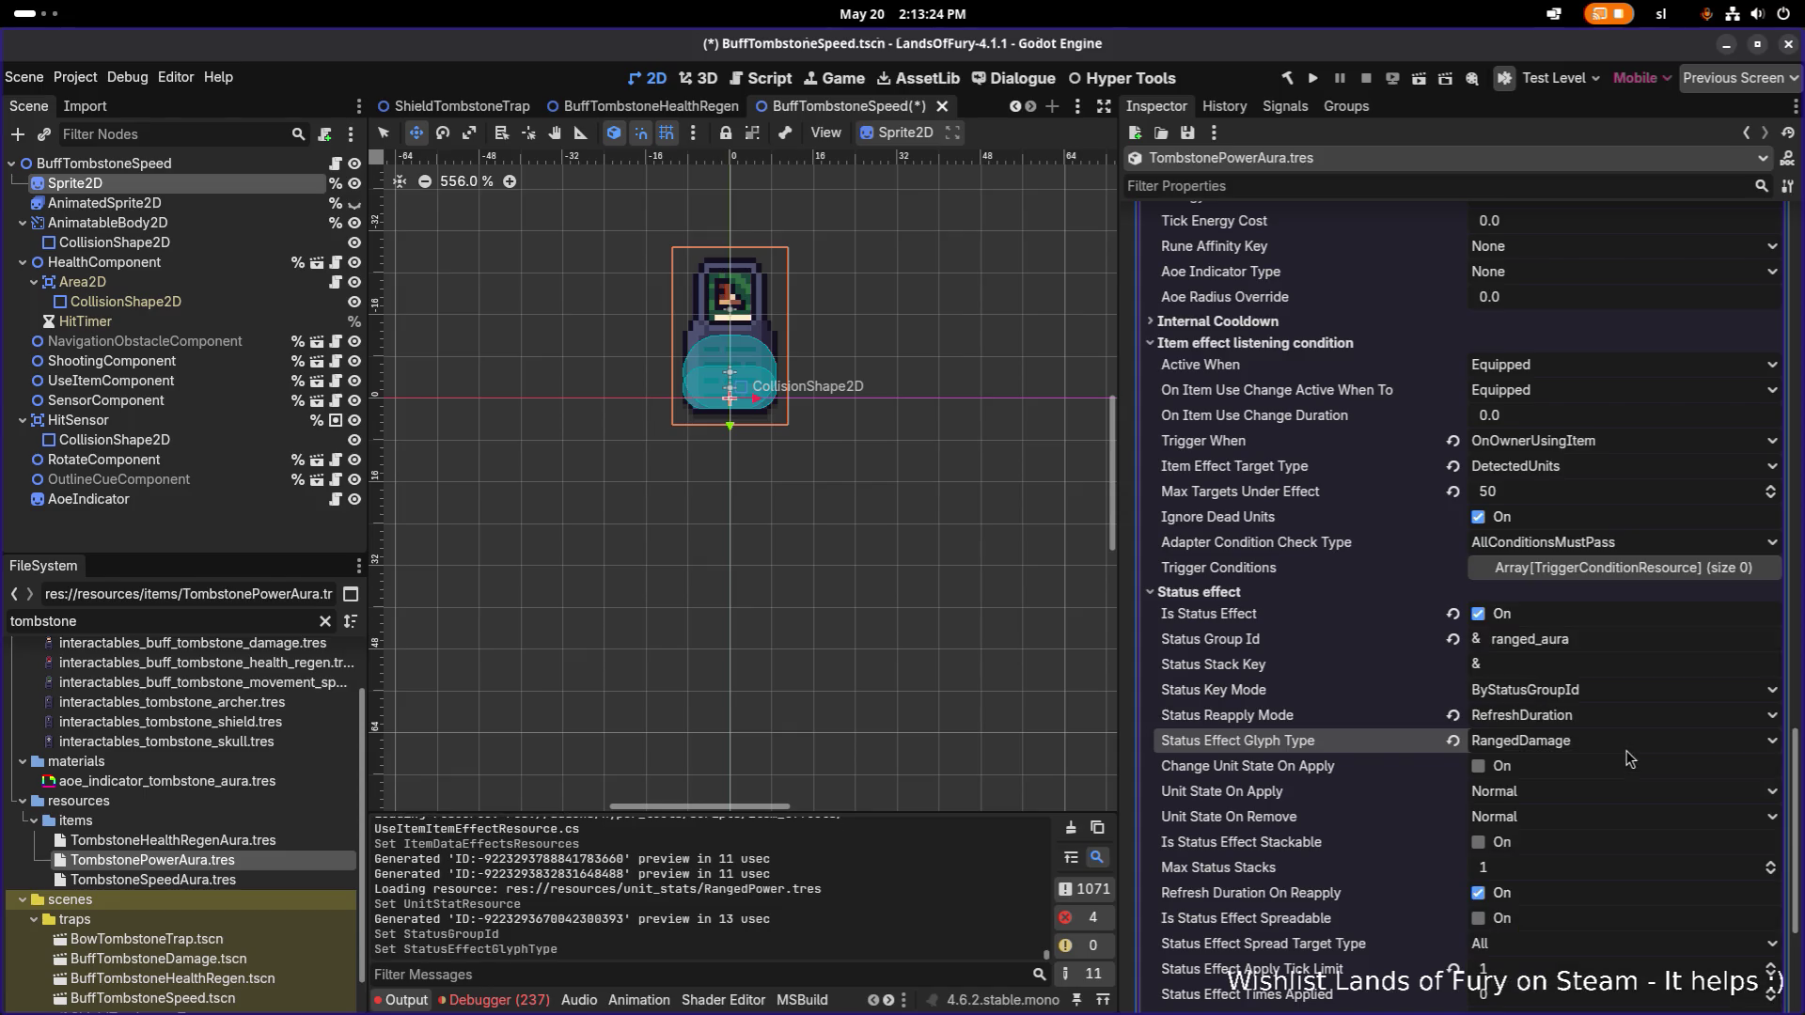
{"action": "scroll", "coordinate": [1629, 757], "scroll_direction": "up", "scroll_amount": 10}
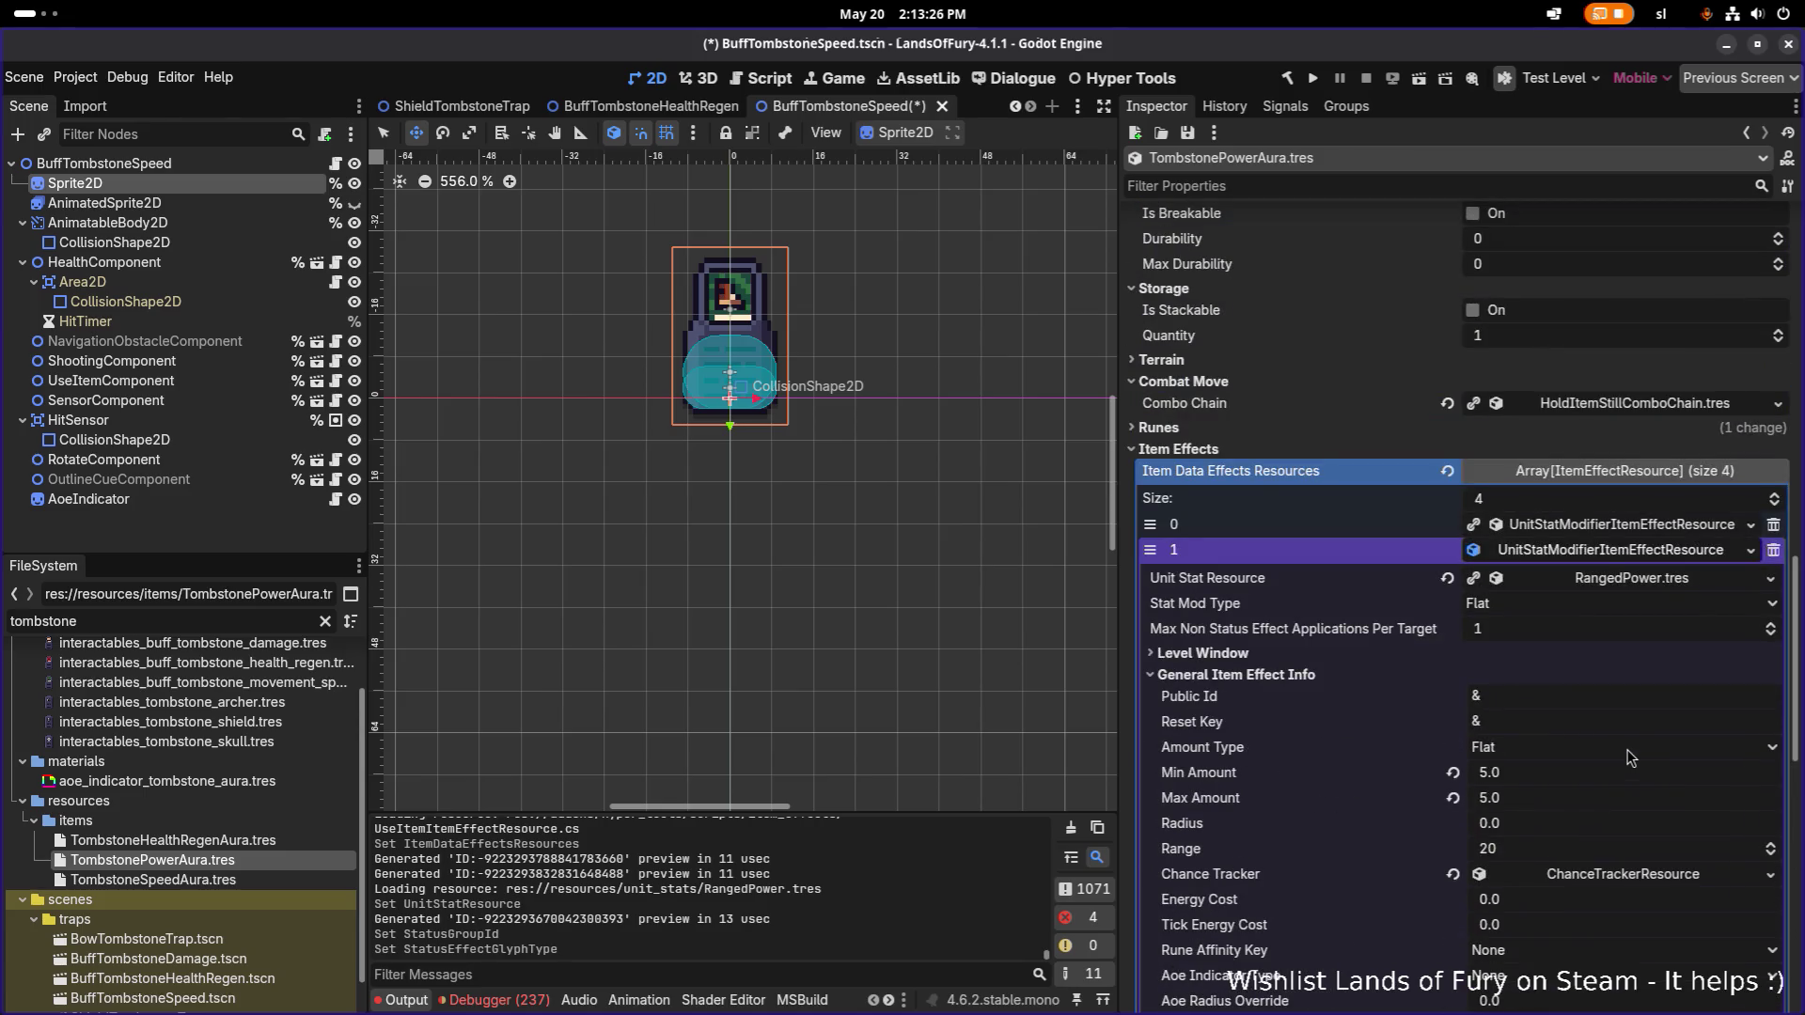
{"action": "key", "text": "ctrl+s"}
Set the ranged effect's stacking to UniquePerKey with stack key ranged_aura.
{"action": "scroll", "coordinate": [1626, 625], "scroll_direction": "down", "scroll_amount": 2}
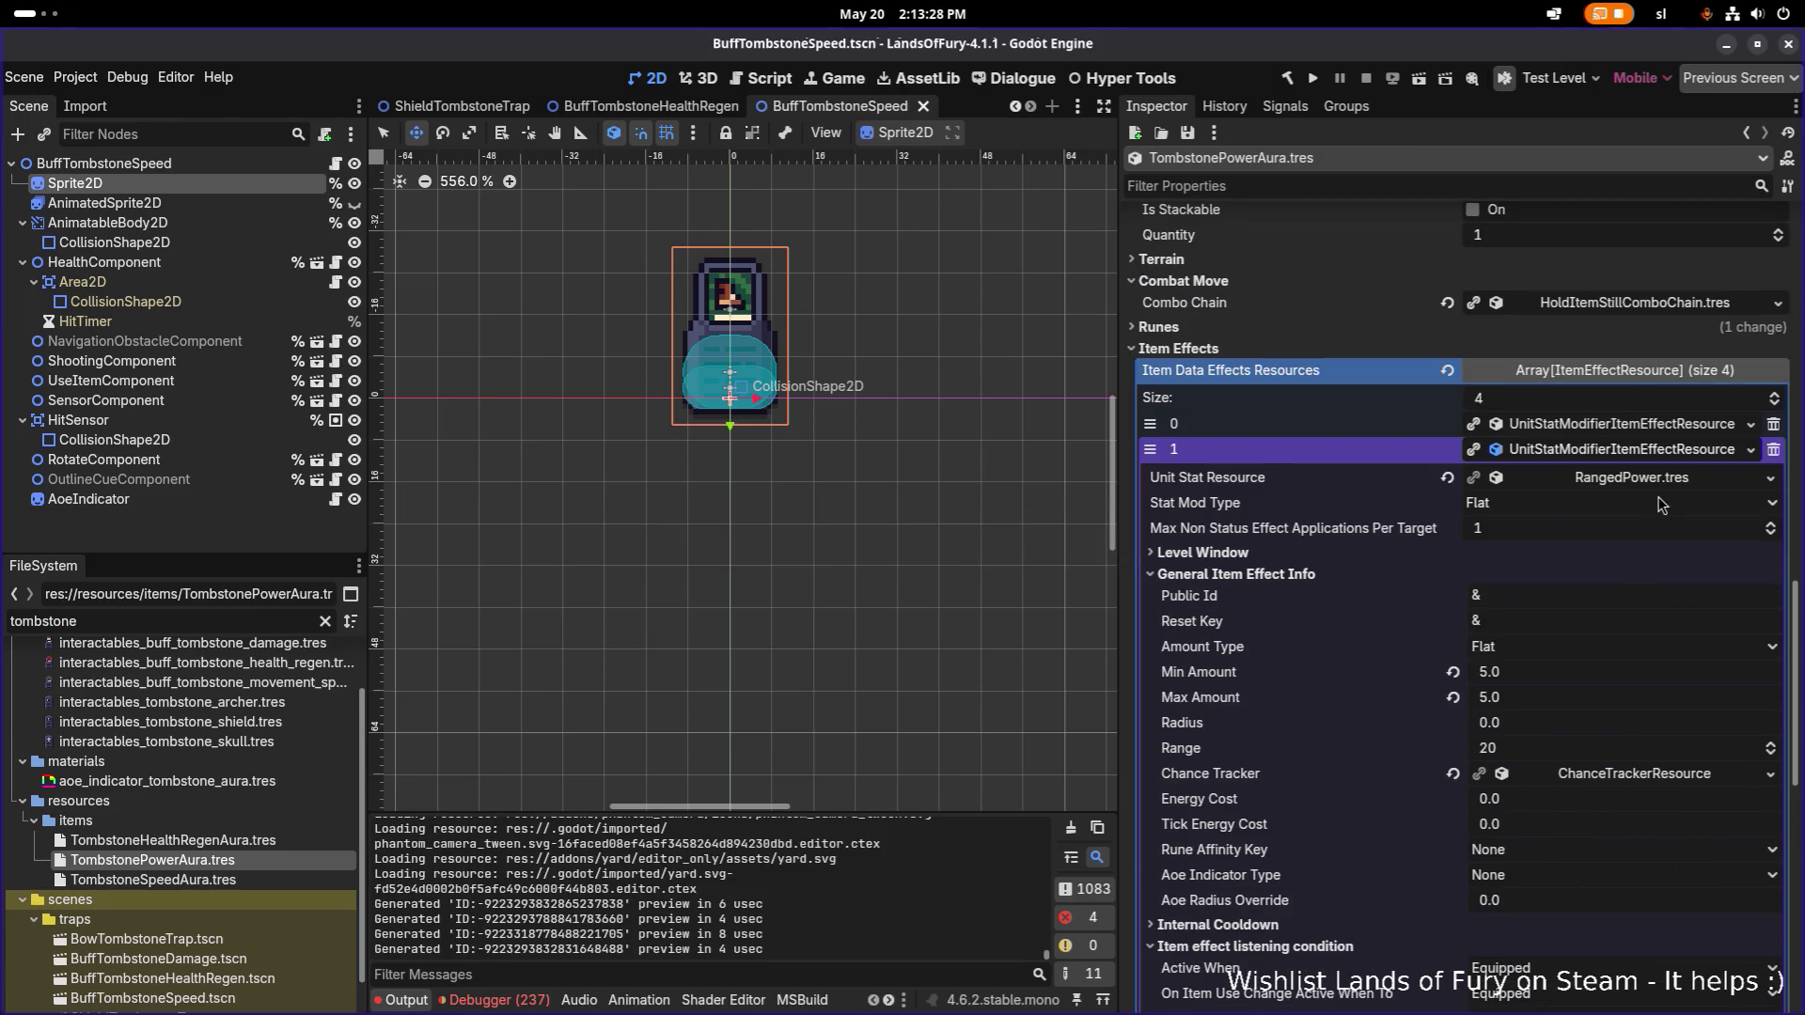
{"action": "scroll", "coordinate": [1659, 508], "scroll_direction": "down", "scroll_amount": 12}
{"action": "scroll", "coordinate": [1598, 611], "scroll_direction": "up", "scroll_amount": 2}
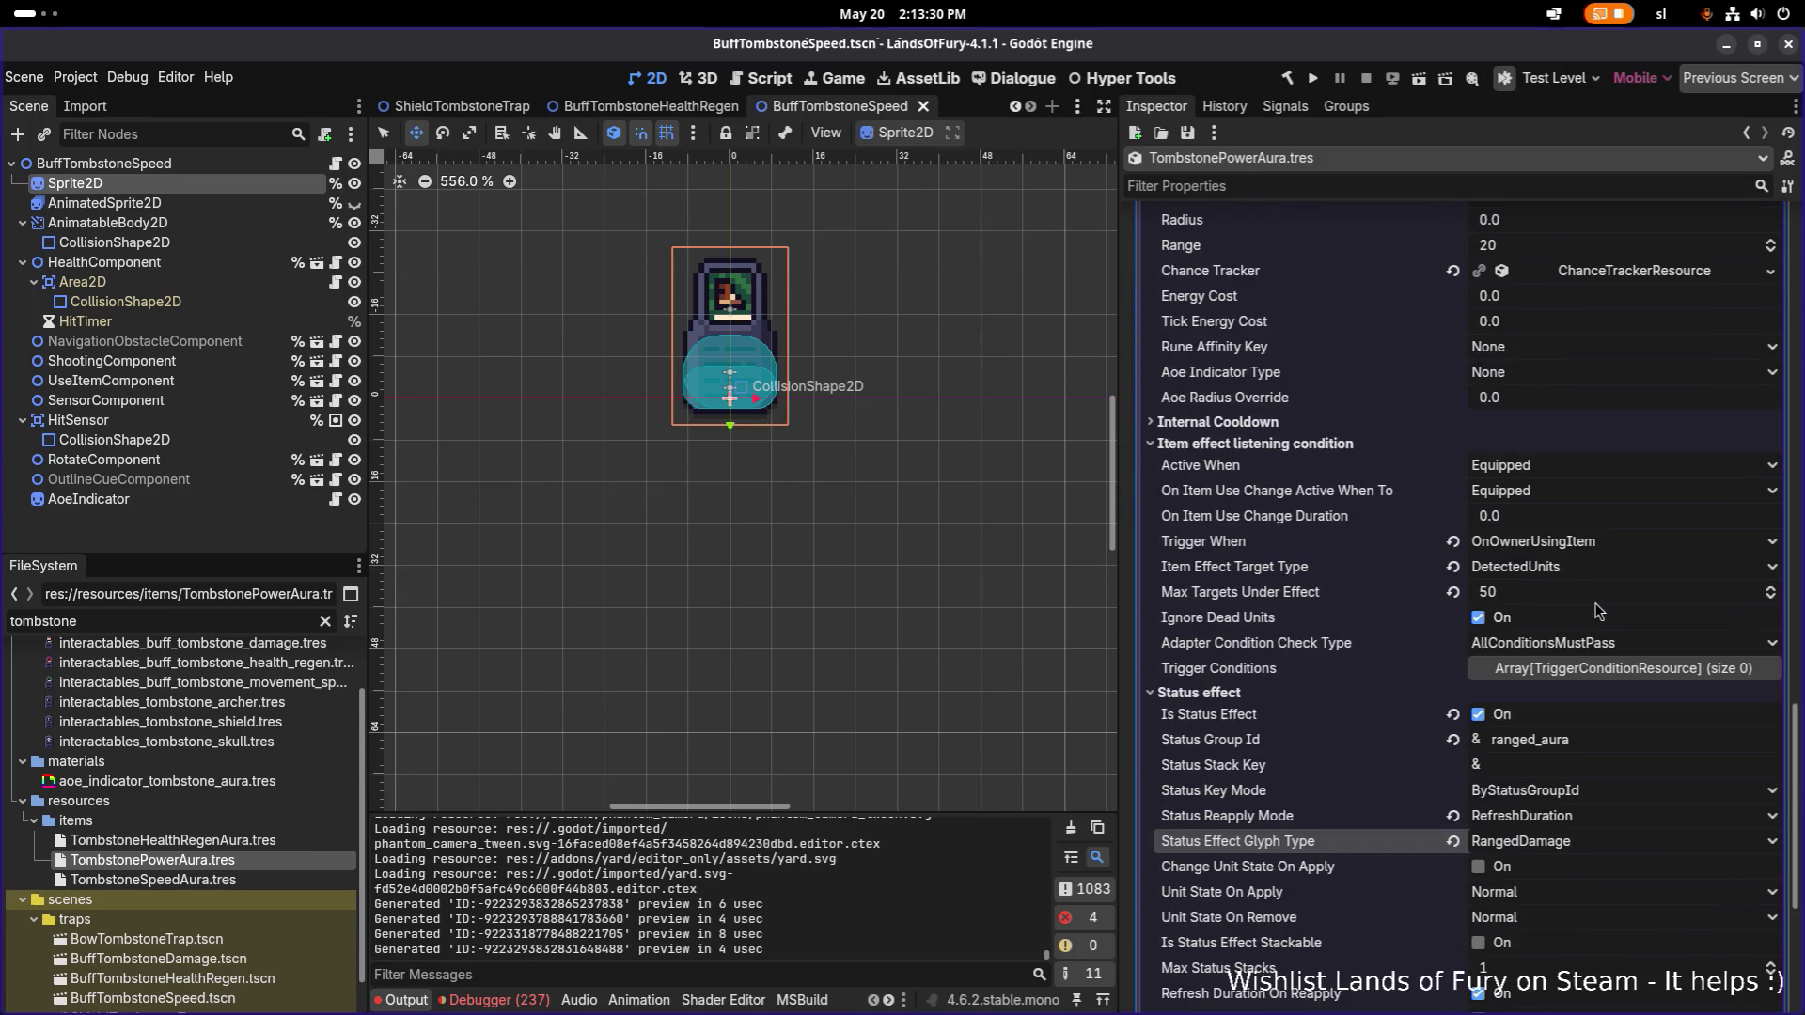
{"action": "left_click", "coordinate": [1577, 740]}
{"action": "scroll", "coordinate": [1579, 740], "scroll_direction": "up", "scroll_amount": 8}
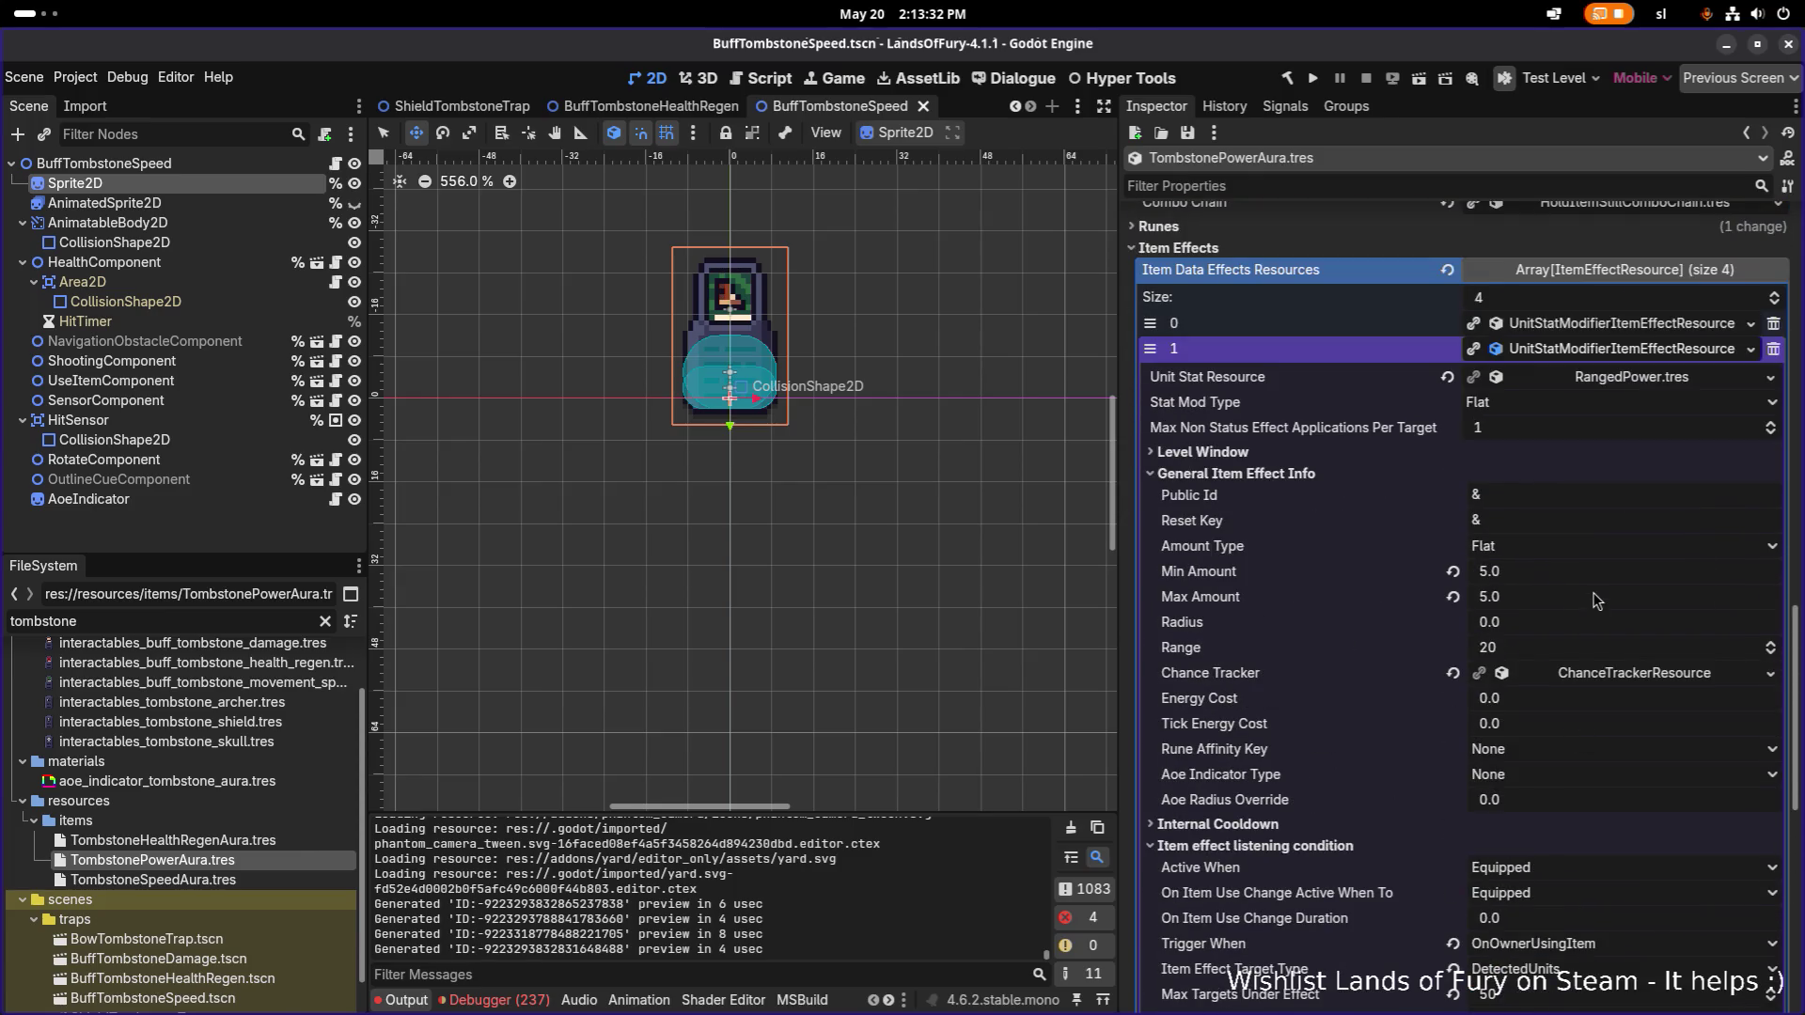
{"action": "left_click", "coordinate": [1463, 455]}
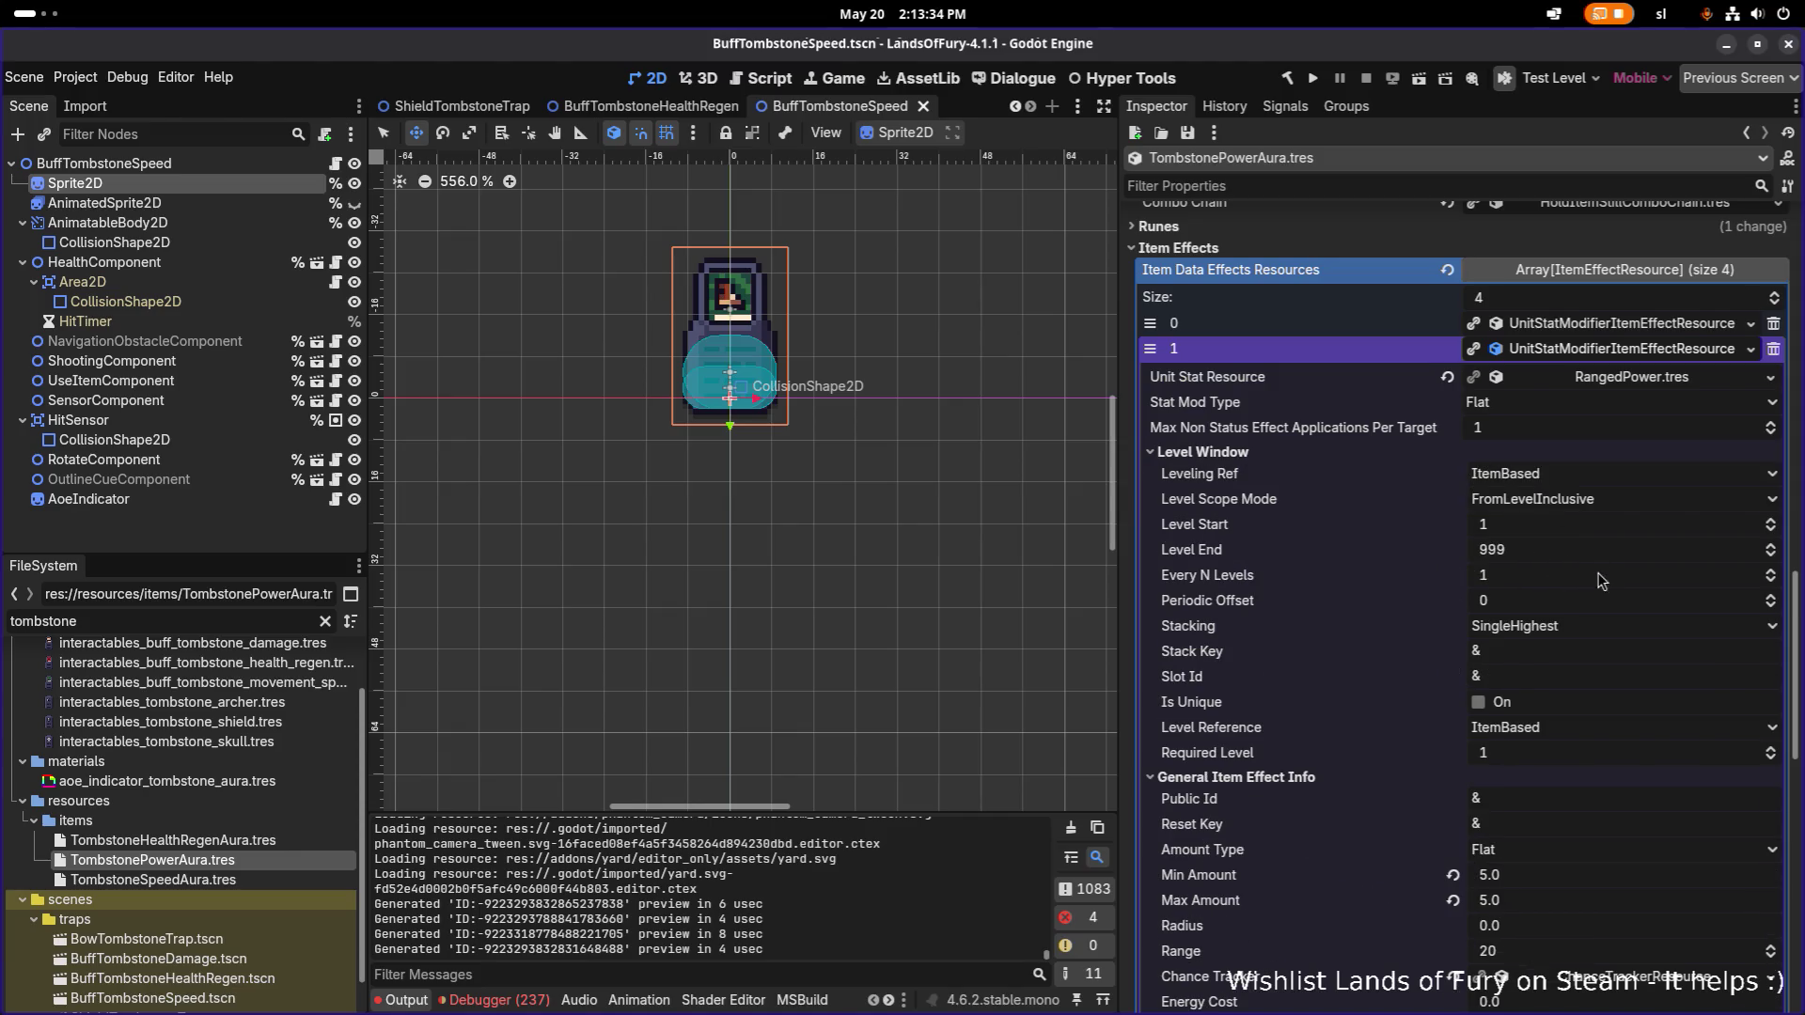
{"action": "left_click", "coordinate": [1598, 628]}
{"action": "left_click", "coordinate": [1580, 669]}
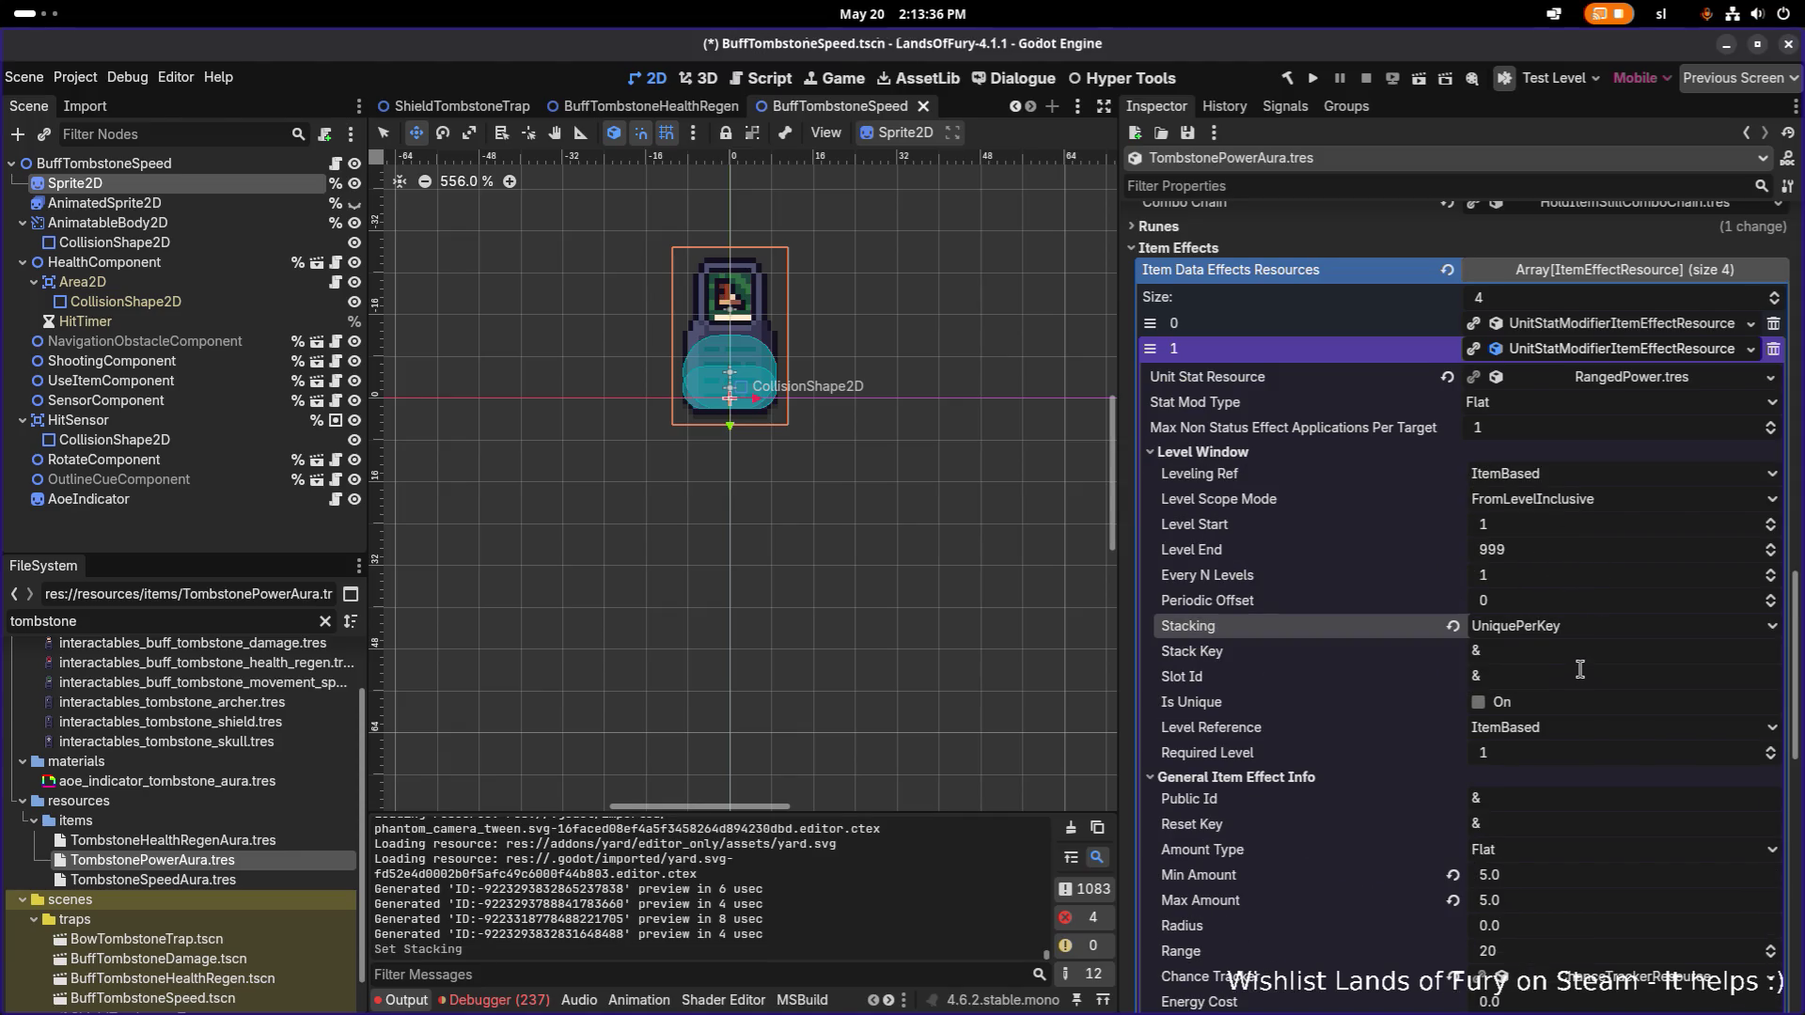
{"action": "left_click", "coordinate": [1583, 653]}
{"action": "type", "text": "ranged_aura"}
{"action": "key", "text": "Return"}
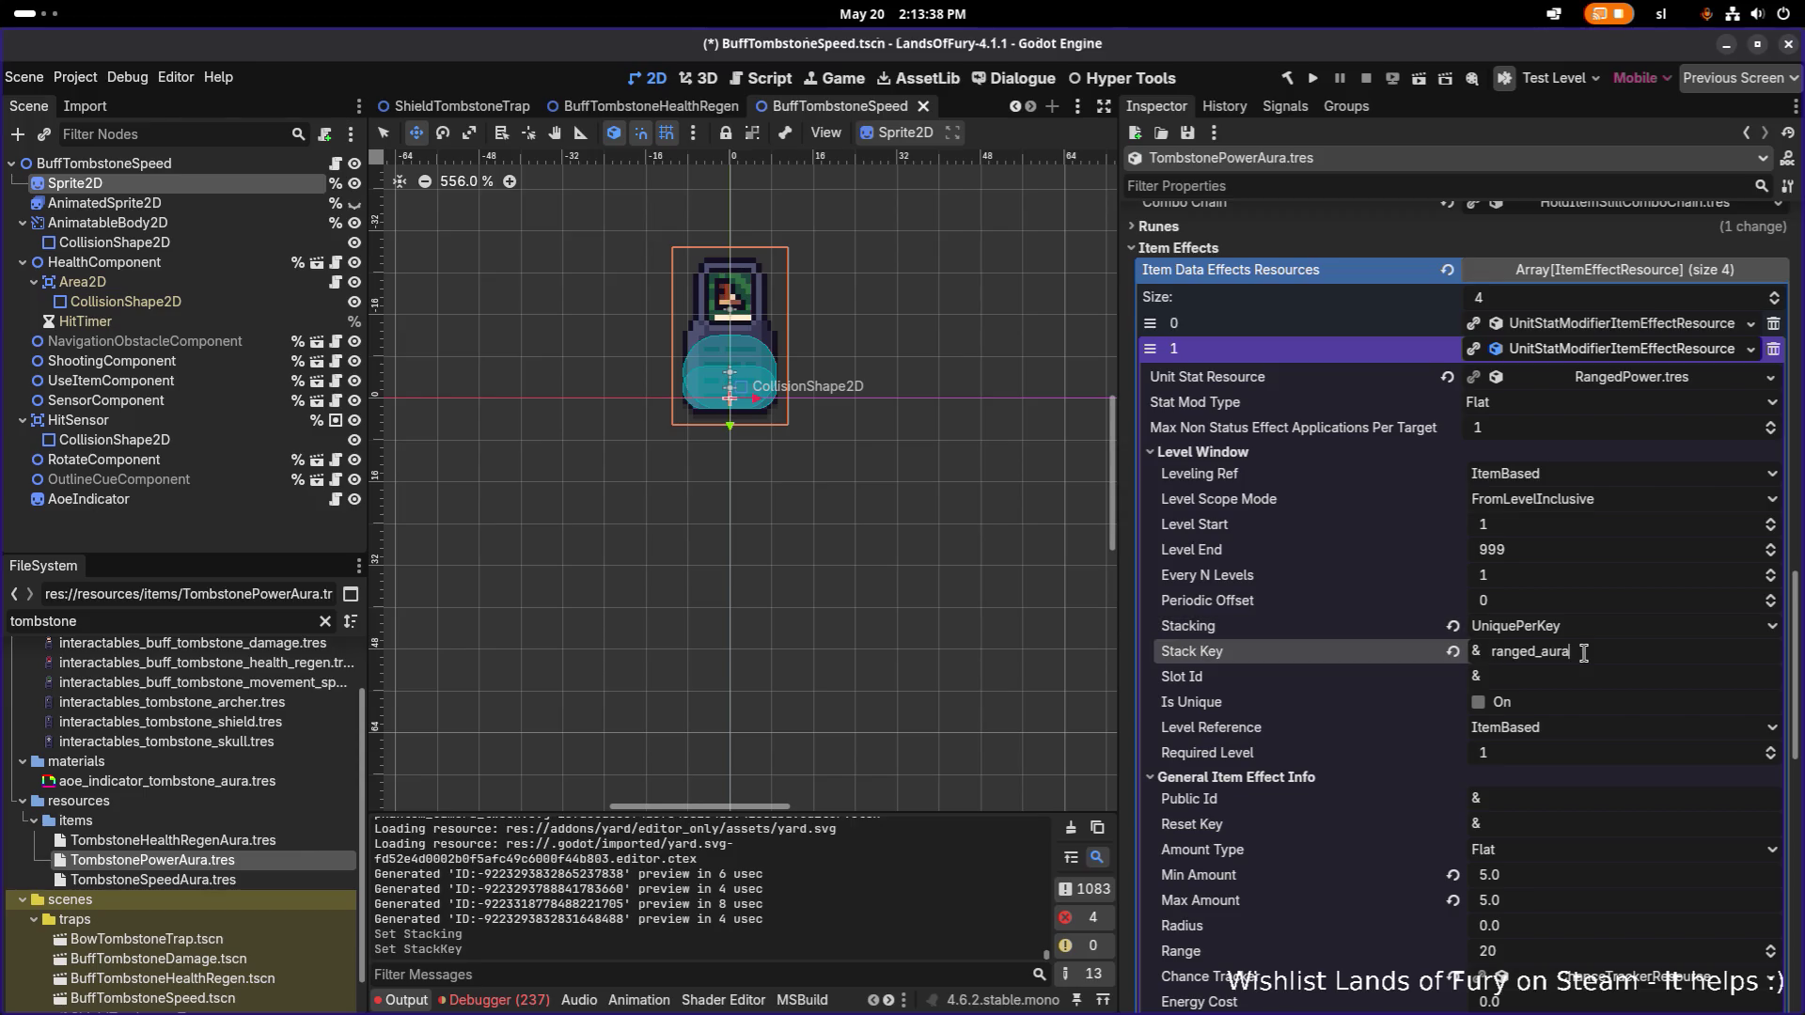
Inspect the melee power effect's status settings to confirm its melee_aura group.
{"action": "left_click", "coordinate": [1494, 322]}
{"action": "scroll", "coordinate": [1501, 555], "scroll_direction": "down", "scroll_amount": 5}
{"action": "scroll", "coordinate": [1518, 578], "scroll_direction": "down", "scroll_amount": 5}
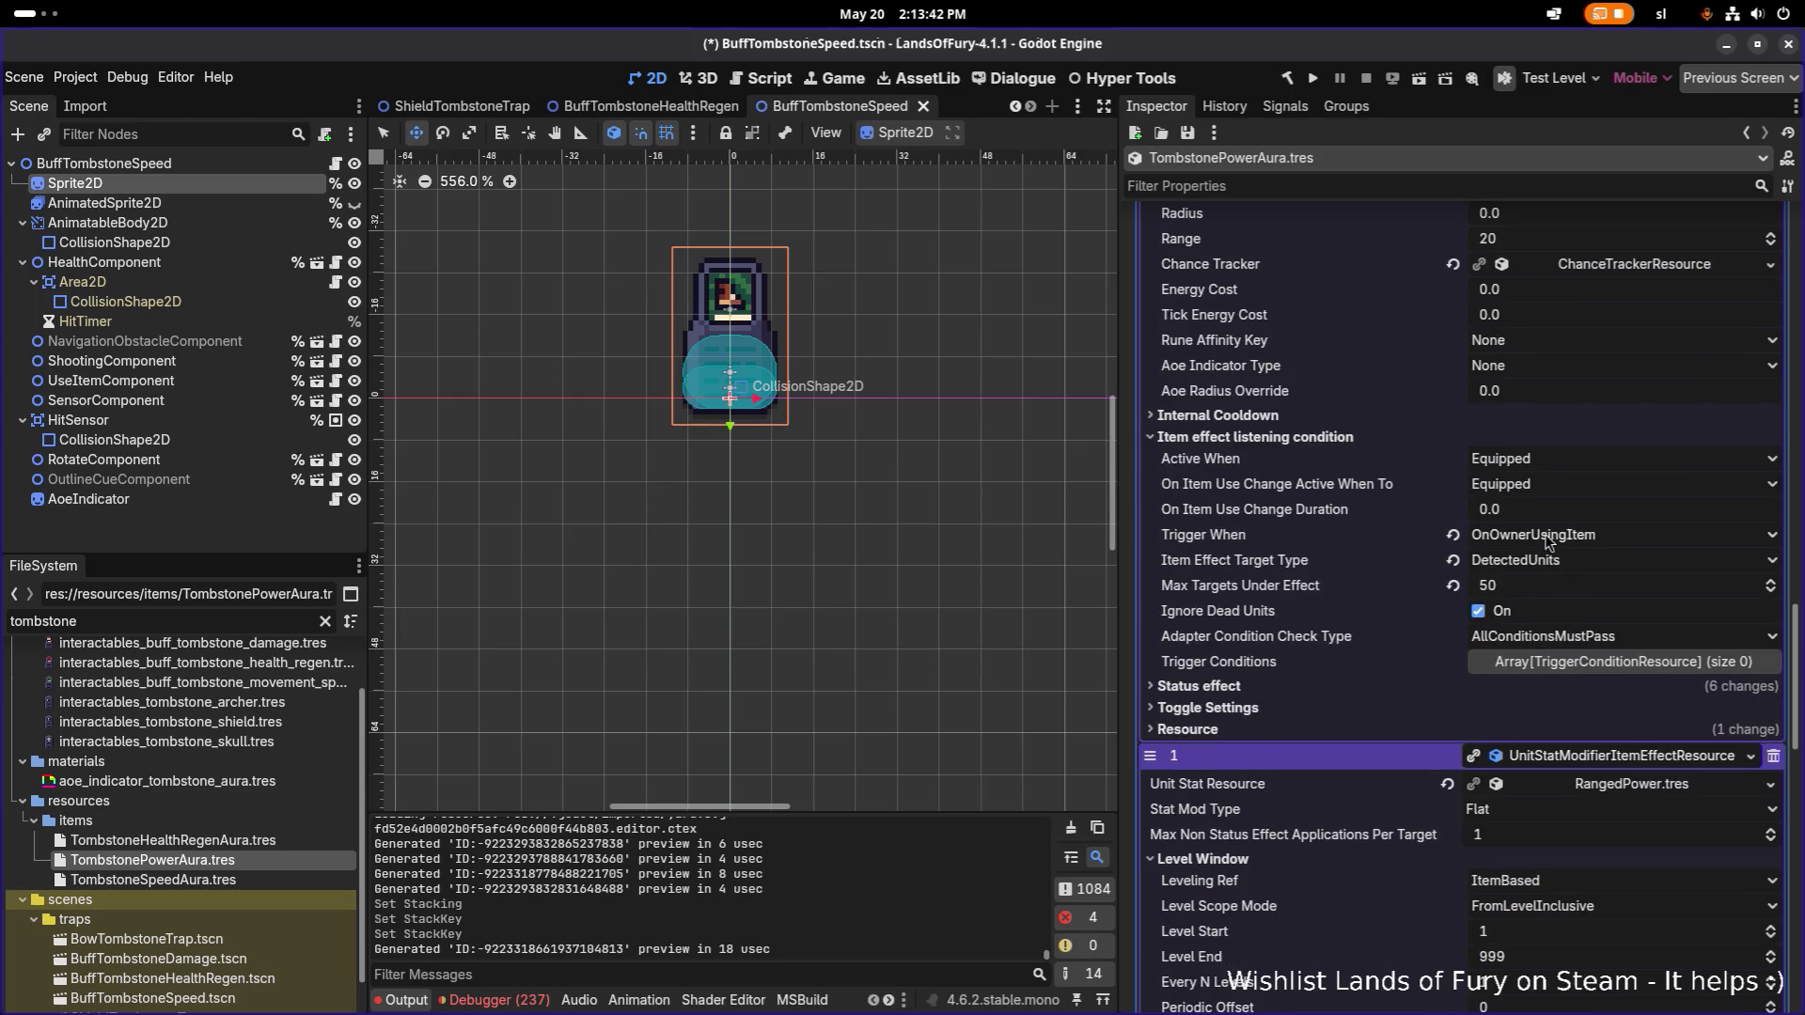
{"action": "left_click", "coordinate": [1383, 707]}
{"action": "left_click", "coordinate": [1358, 709]}
{"action": "left_click", "coordinate": [1363, 692]}
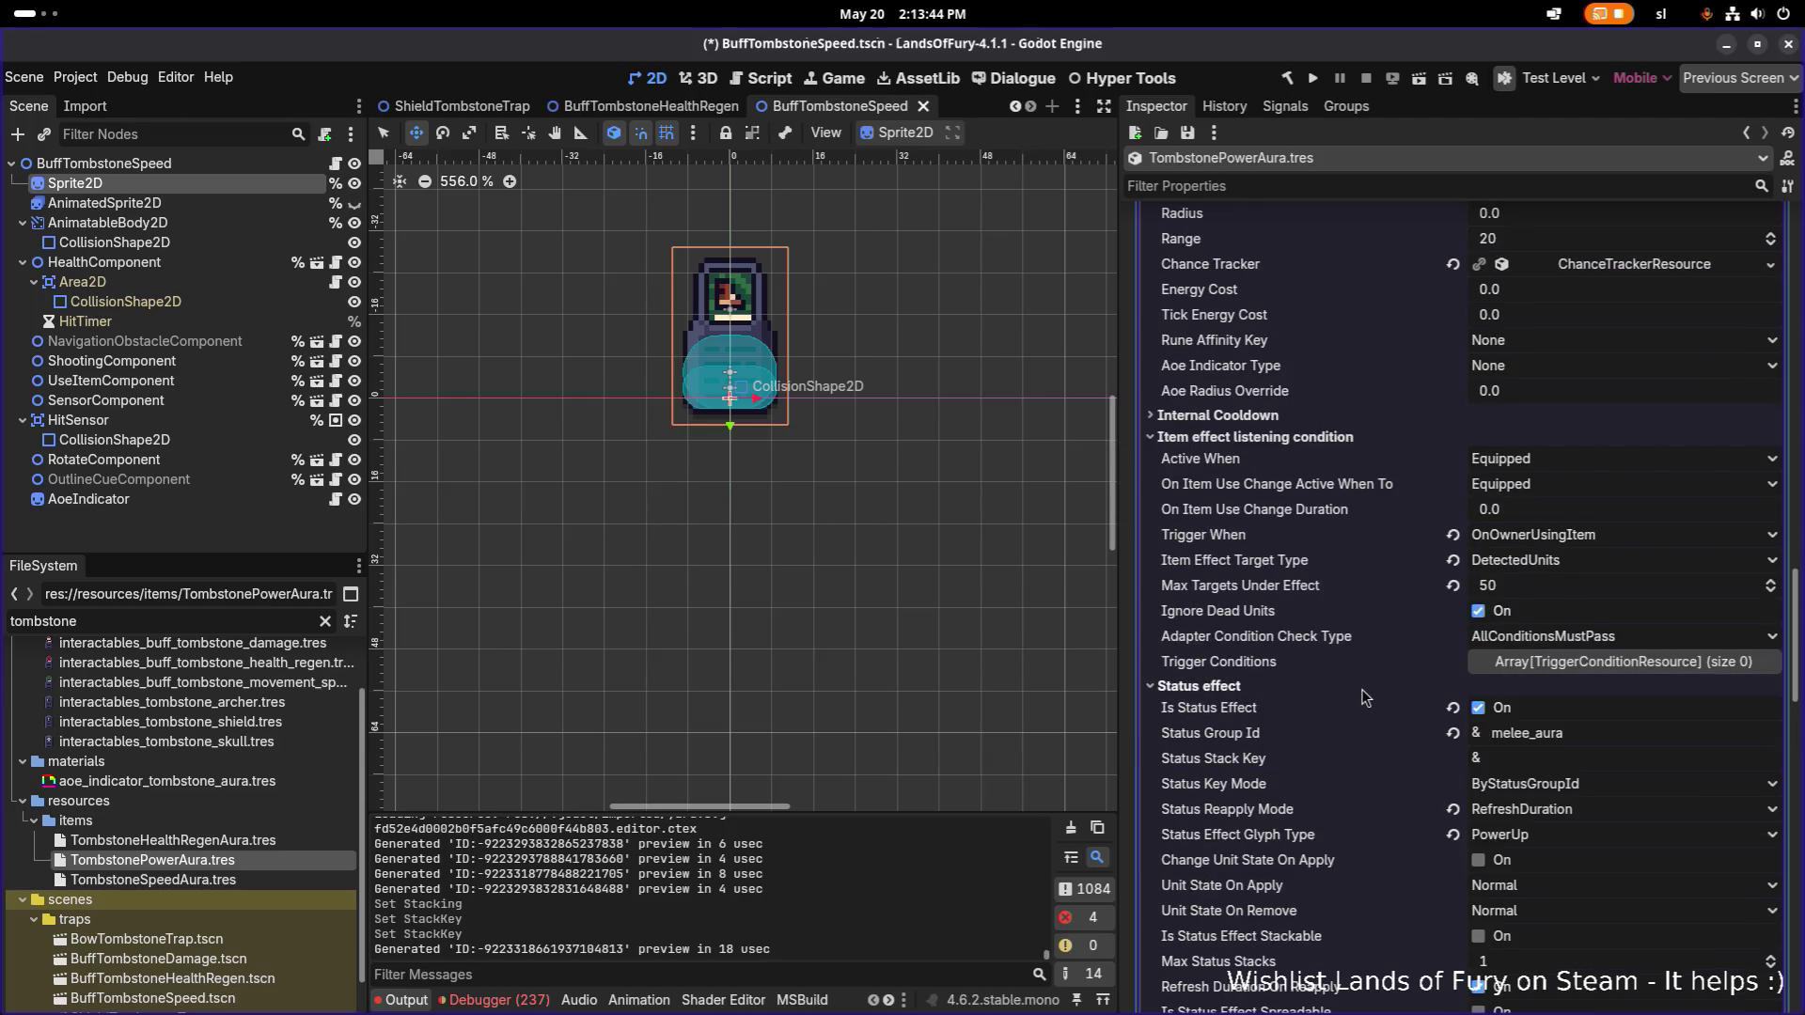
{"action": "scroll", "coordinate": [1364, 697], "scroll_direction": "down", "scroll_amount": 5}
{"action": "left_click", "coordinate": [1640, 437]}
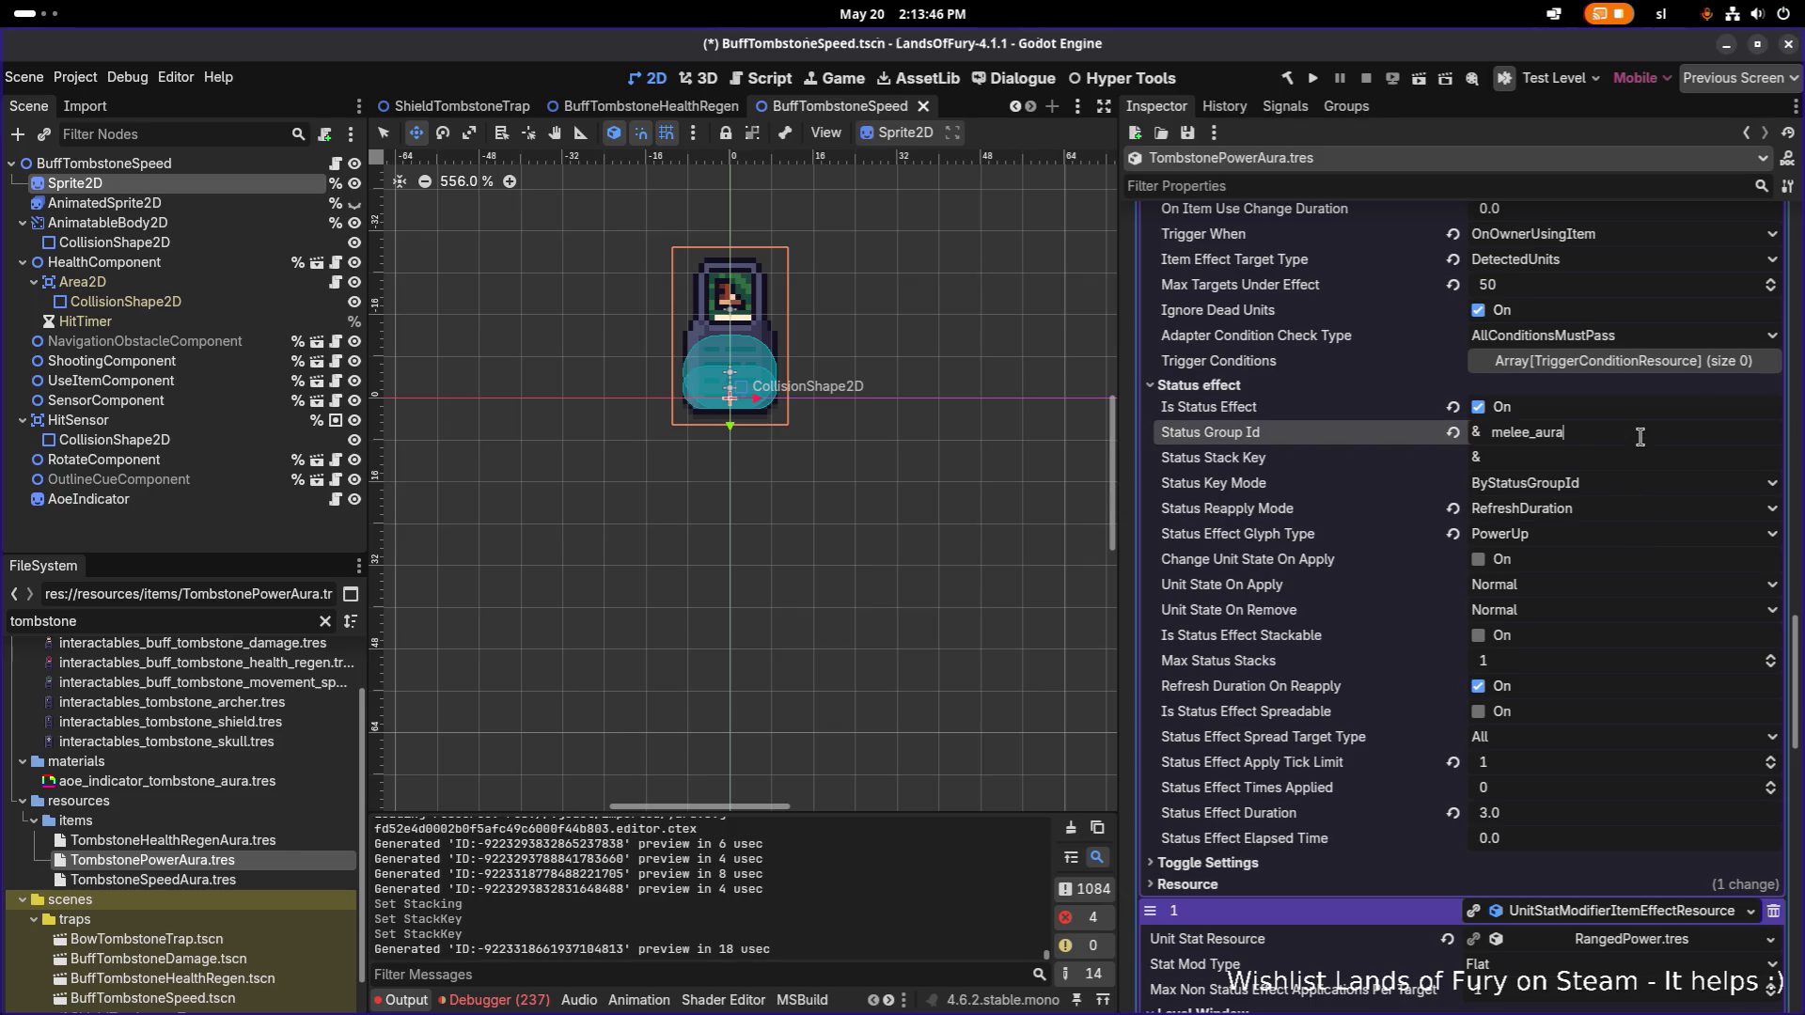
{"action": "scroll", "coordinate": [1640, 442], "scroll_direction": "up", "scroll_amount": 10}
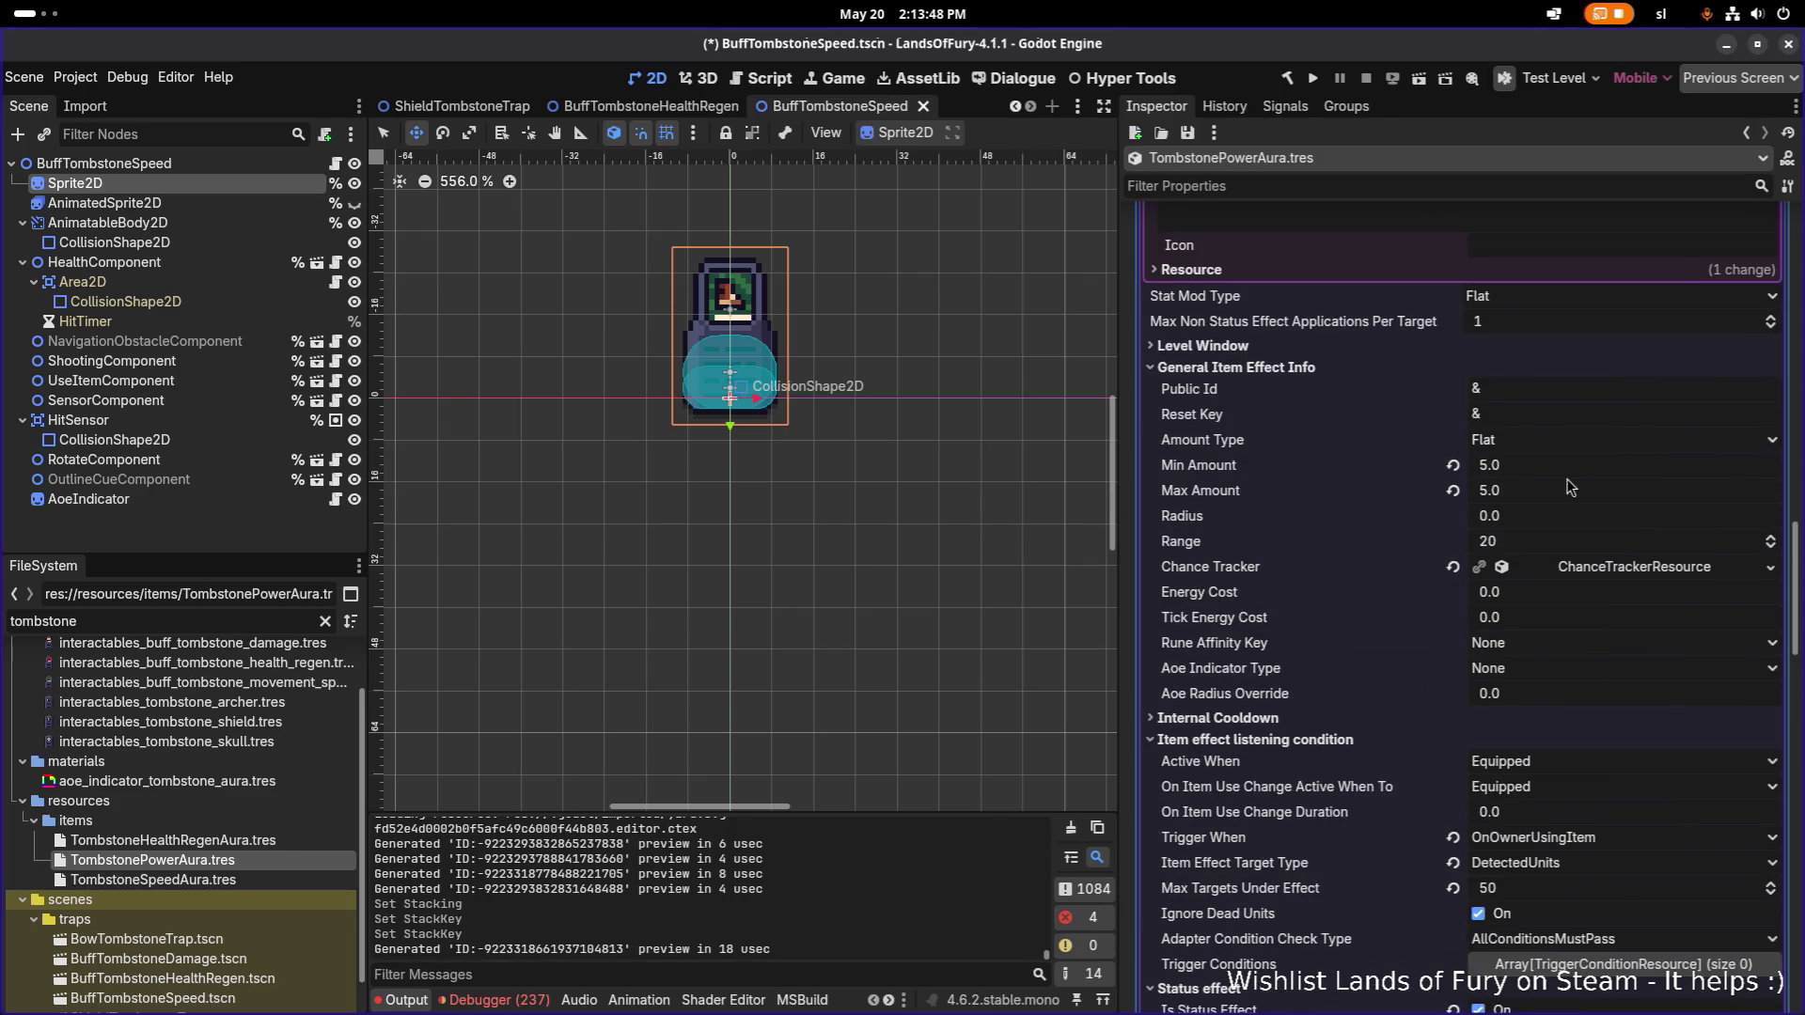
{"action": "scroll", "coordinate": [1529, 528], "scroll_direction": "up", "scroll_amount": 3}
{"action": "scroll", "coordinate": [1382, 409], "scroll_direction": "up", "scroll_amount": 3}
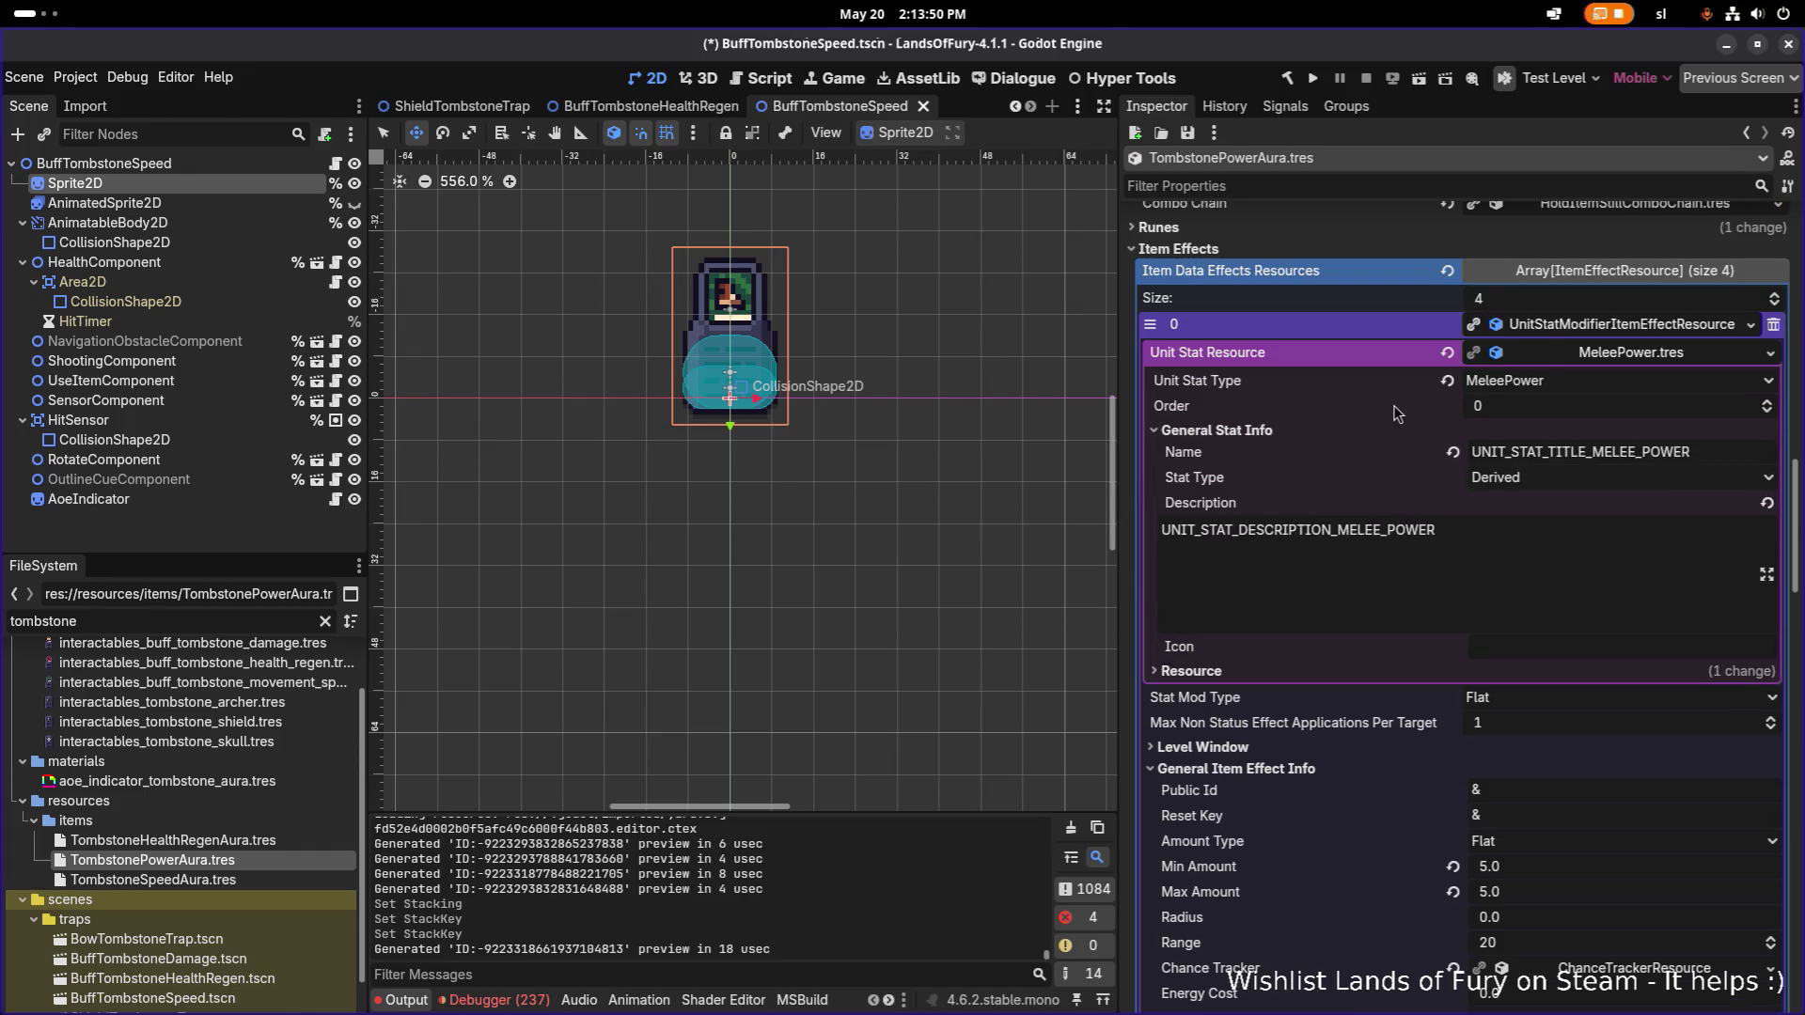
{"action": "left_click", "coordinate": [1546, 353]}
Set the melee effect's stacking to UniquePerKey with stack key melee_aura and save.
{"action": "left_click", "coordinate": [1311, 428]}
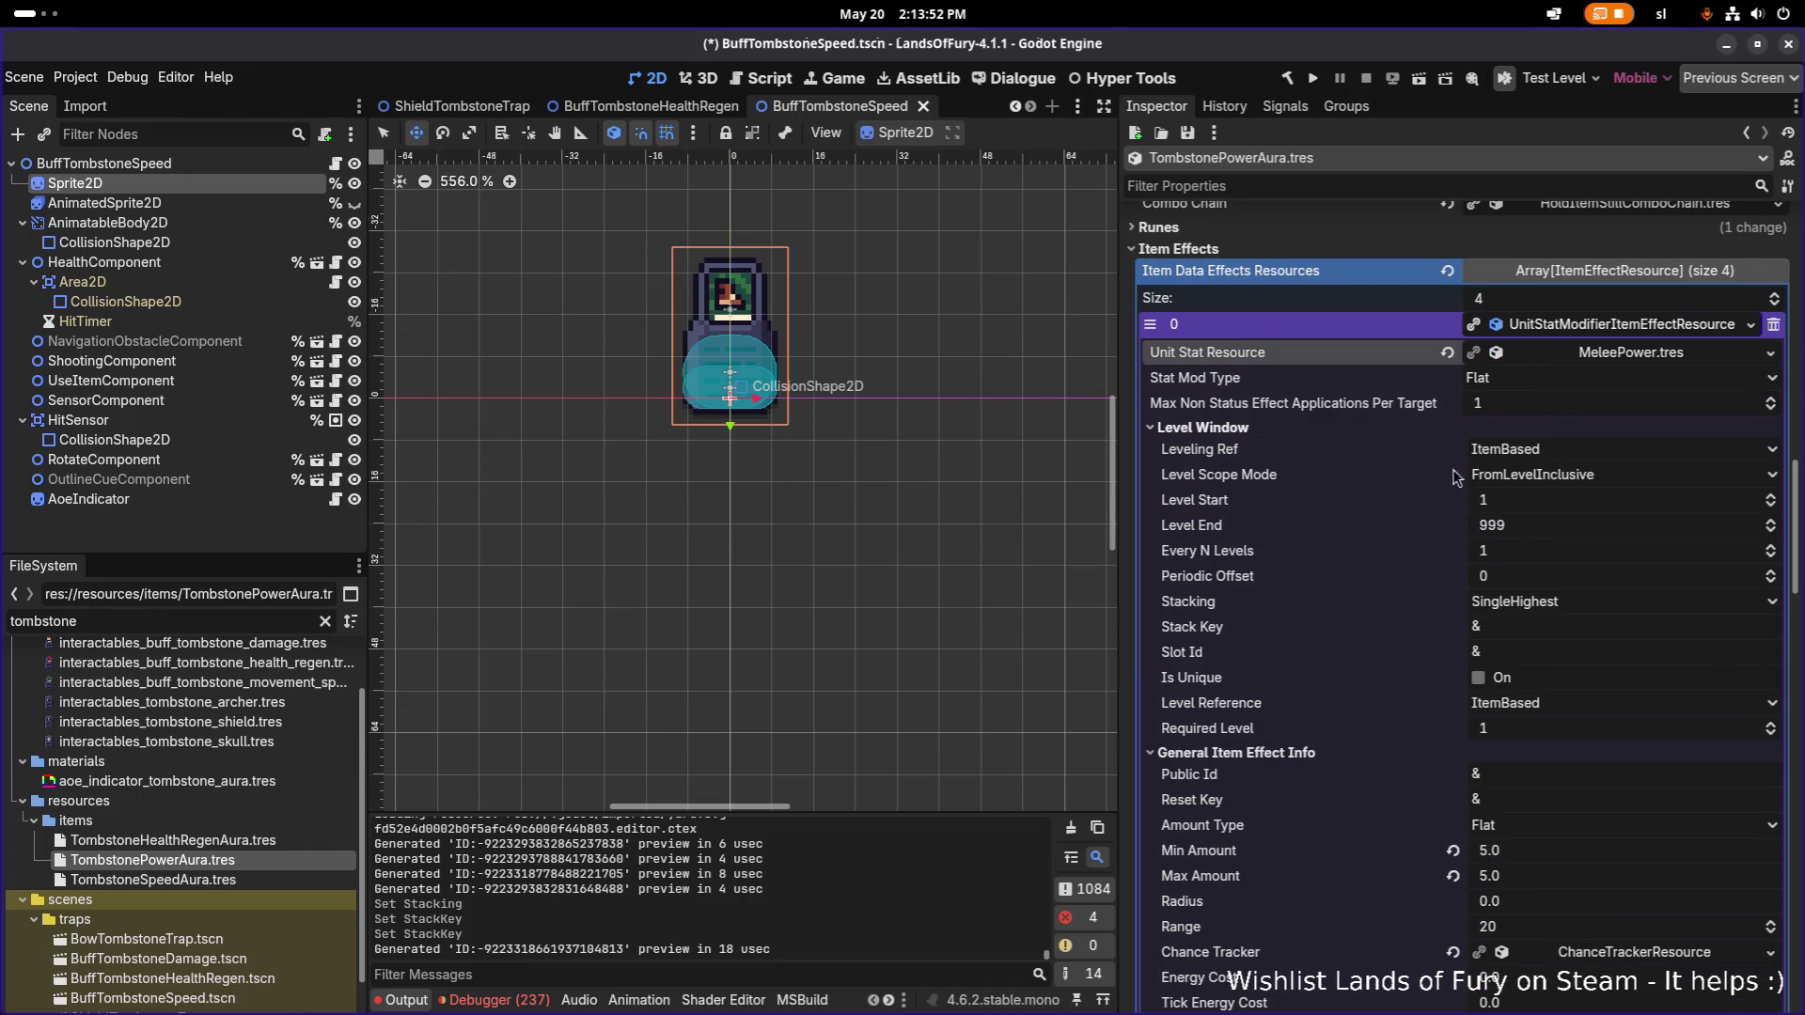
{"action": "left_click", "coordinate": [1547, 601]}
{"action": "left_click", "coordinate": [1585, 638]}
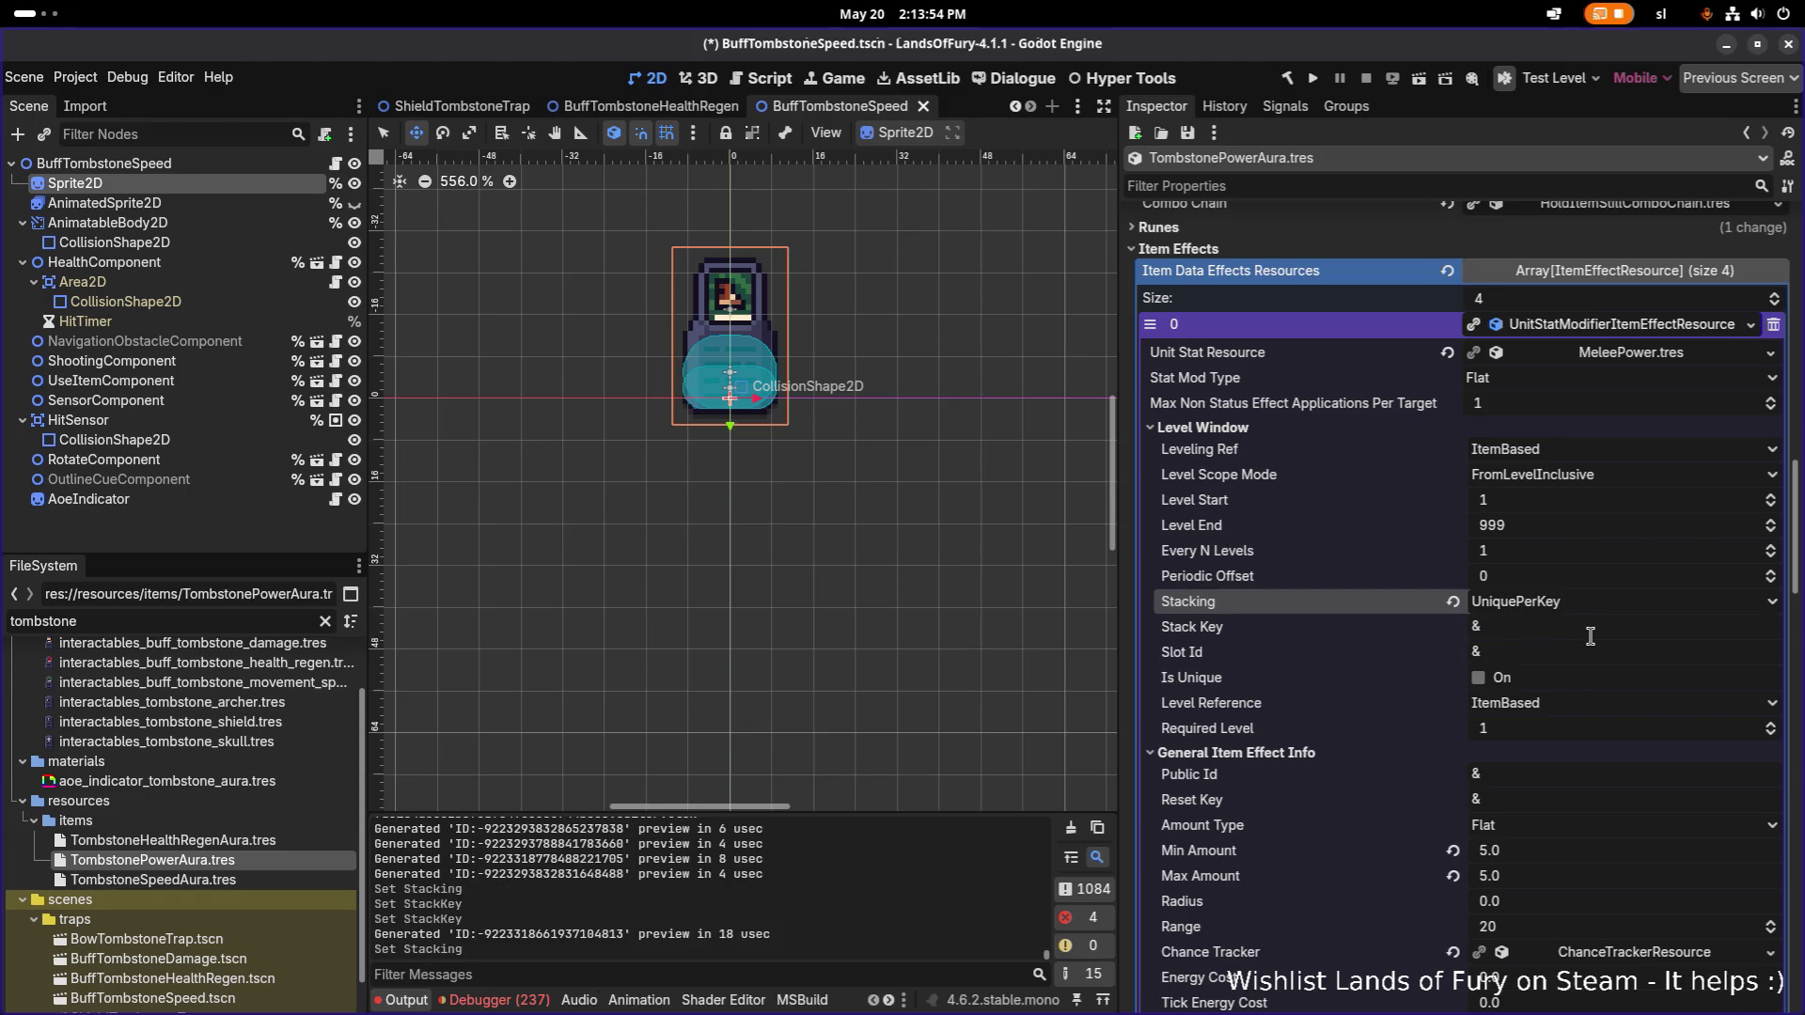
{"action": "left_click", "coordinate": [1590, 630]}
{"action": "type", "text": "melee_aura"}
{"action": "scroll", "coordinate": [1591, 633], "scroll_direction": "down", "scroll_amount": 10}
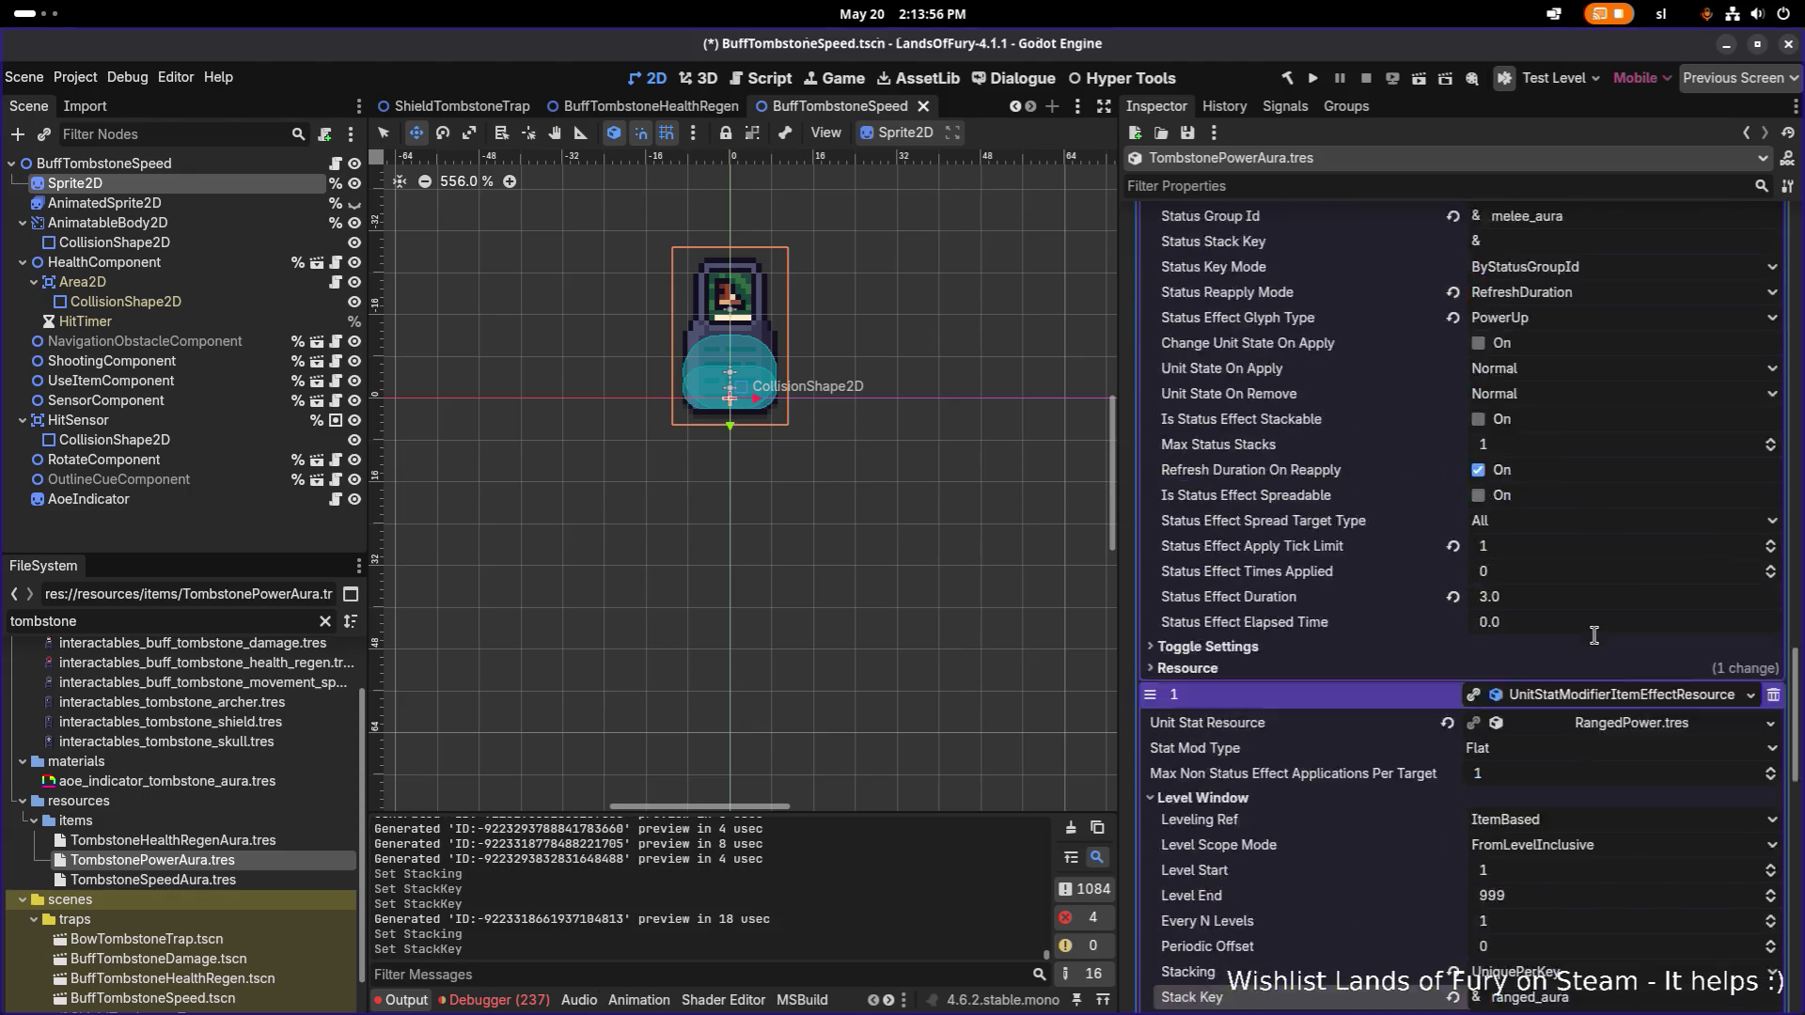
{"action": "key", "text": "ctrl+s"}
{"action": "scroll", "coordinate": [1594, 635], "scroll_direction": "down", "scroll_amount": 4}
{"action": "scroll", "coordinate": [1594, 635], "scroll_direction": "down", "scroll_amount": 3}
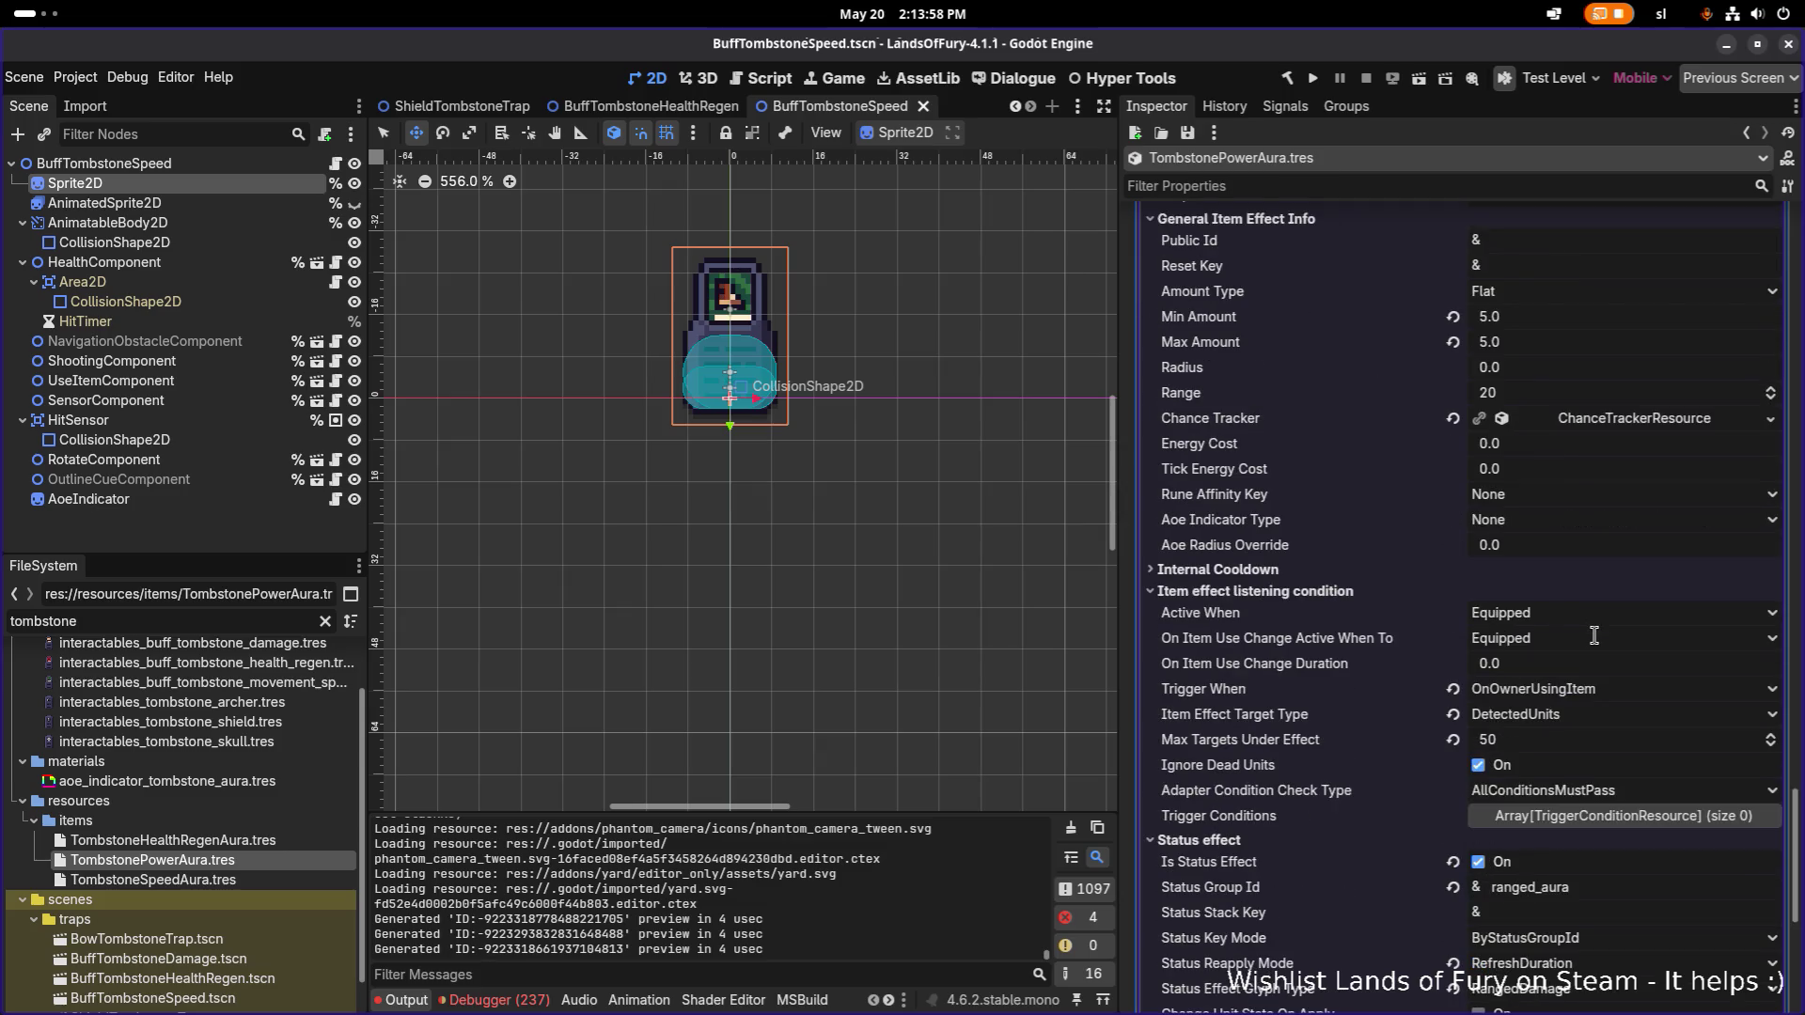
{"action": "scroll", "coordinate": [1598, 658], "scroll_direction": "down", "scroll_amount": 5}
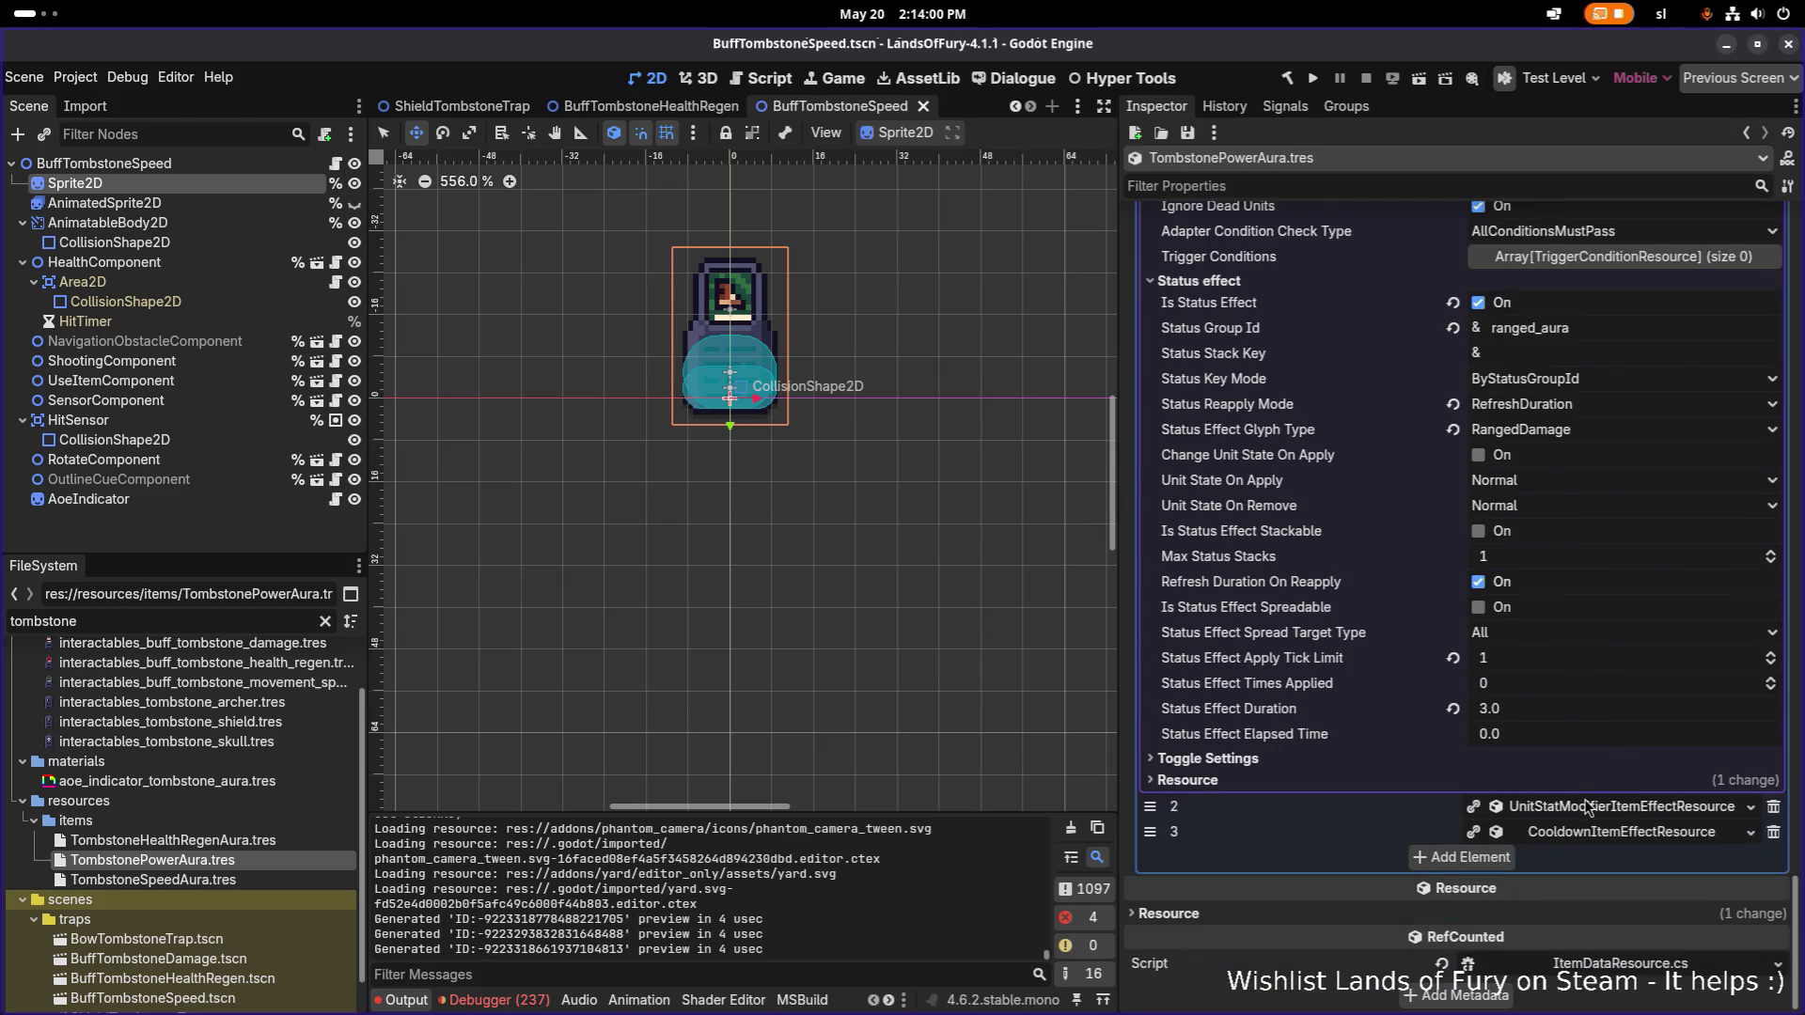
{"action": "left_click", "coordinate": [1585, 810]}
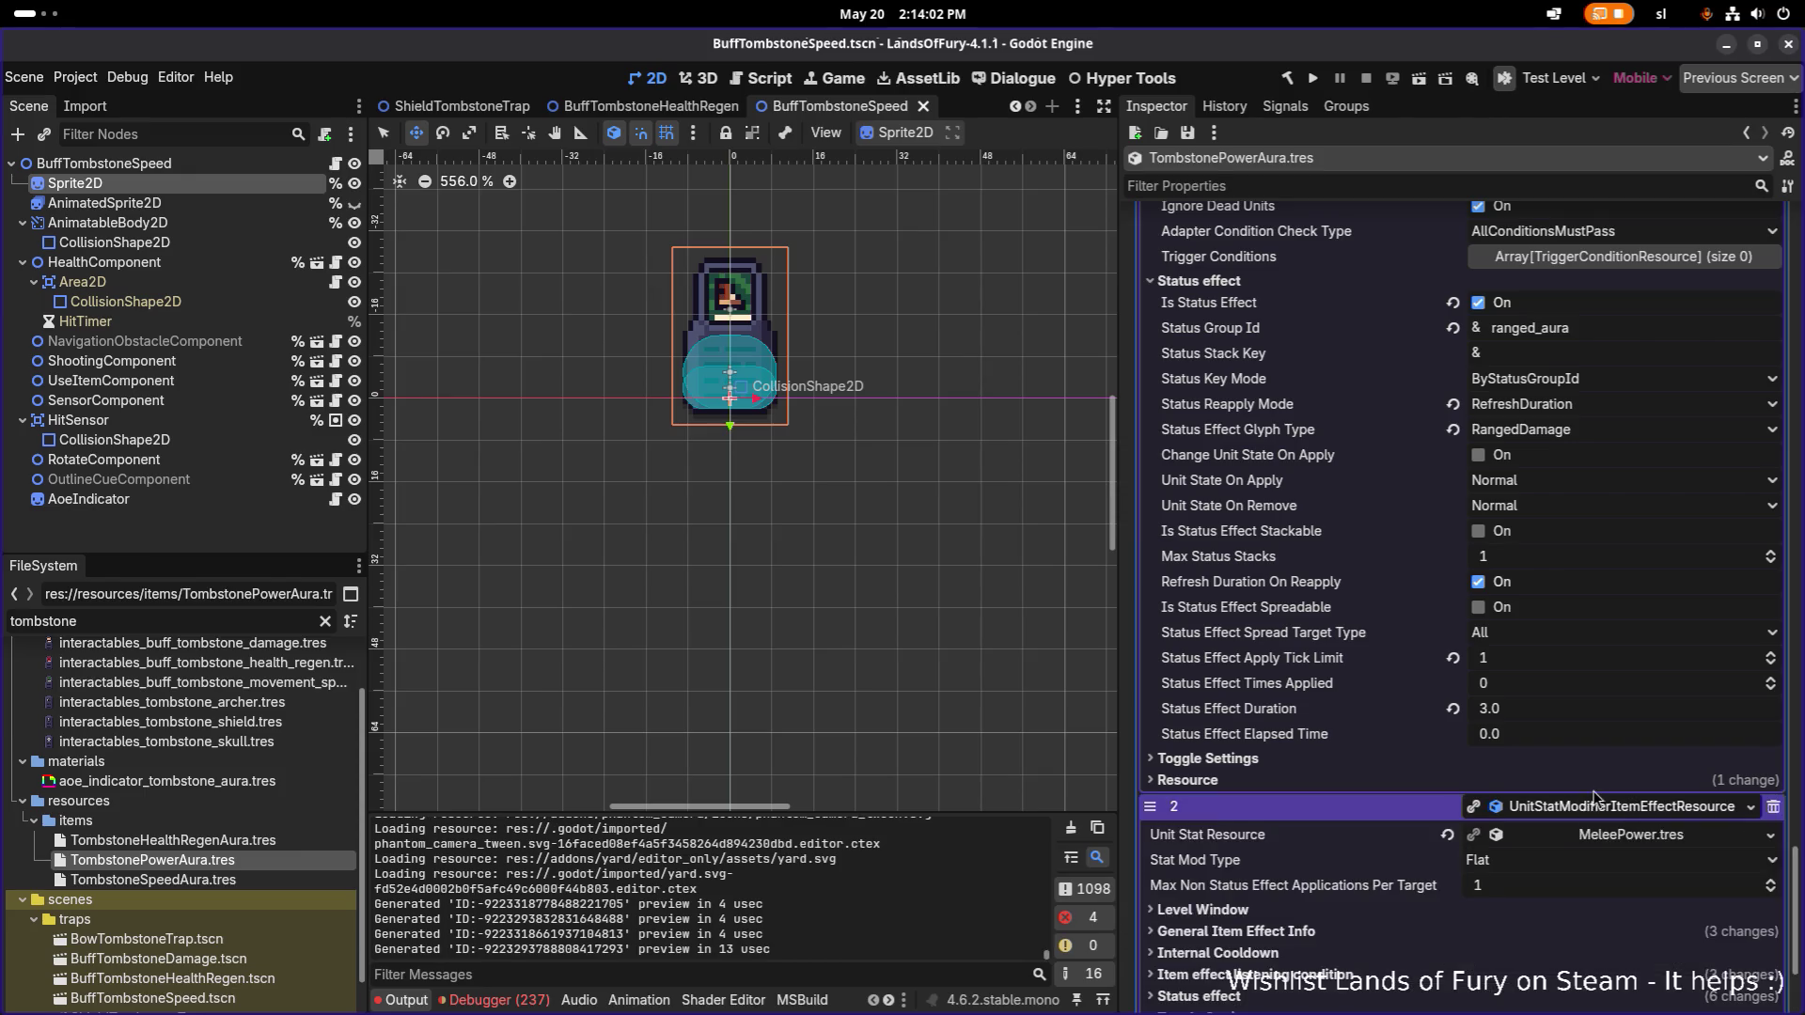
Set the third effect's stat resource to SpellPower.tres.
{"action": "scroll", "coordinate": [1598, 794], "scroll_direction": "down", "scroll_amount": 3}
{"action": "left_click", "coordinate": [1770, 601]}
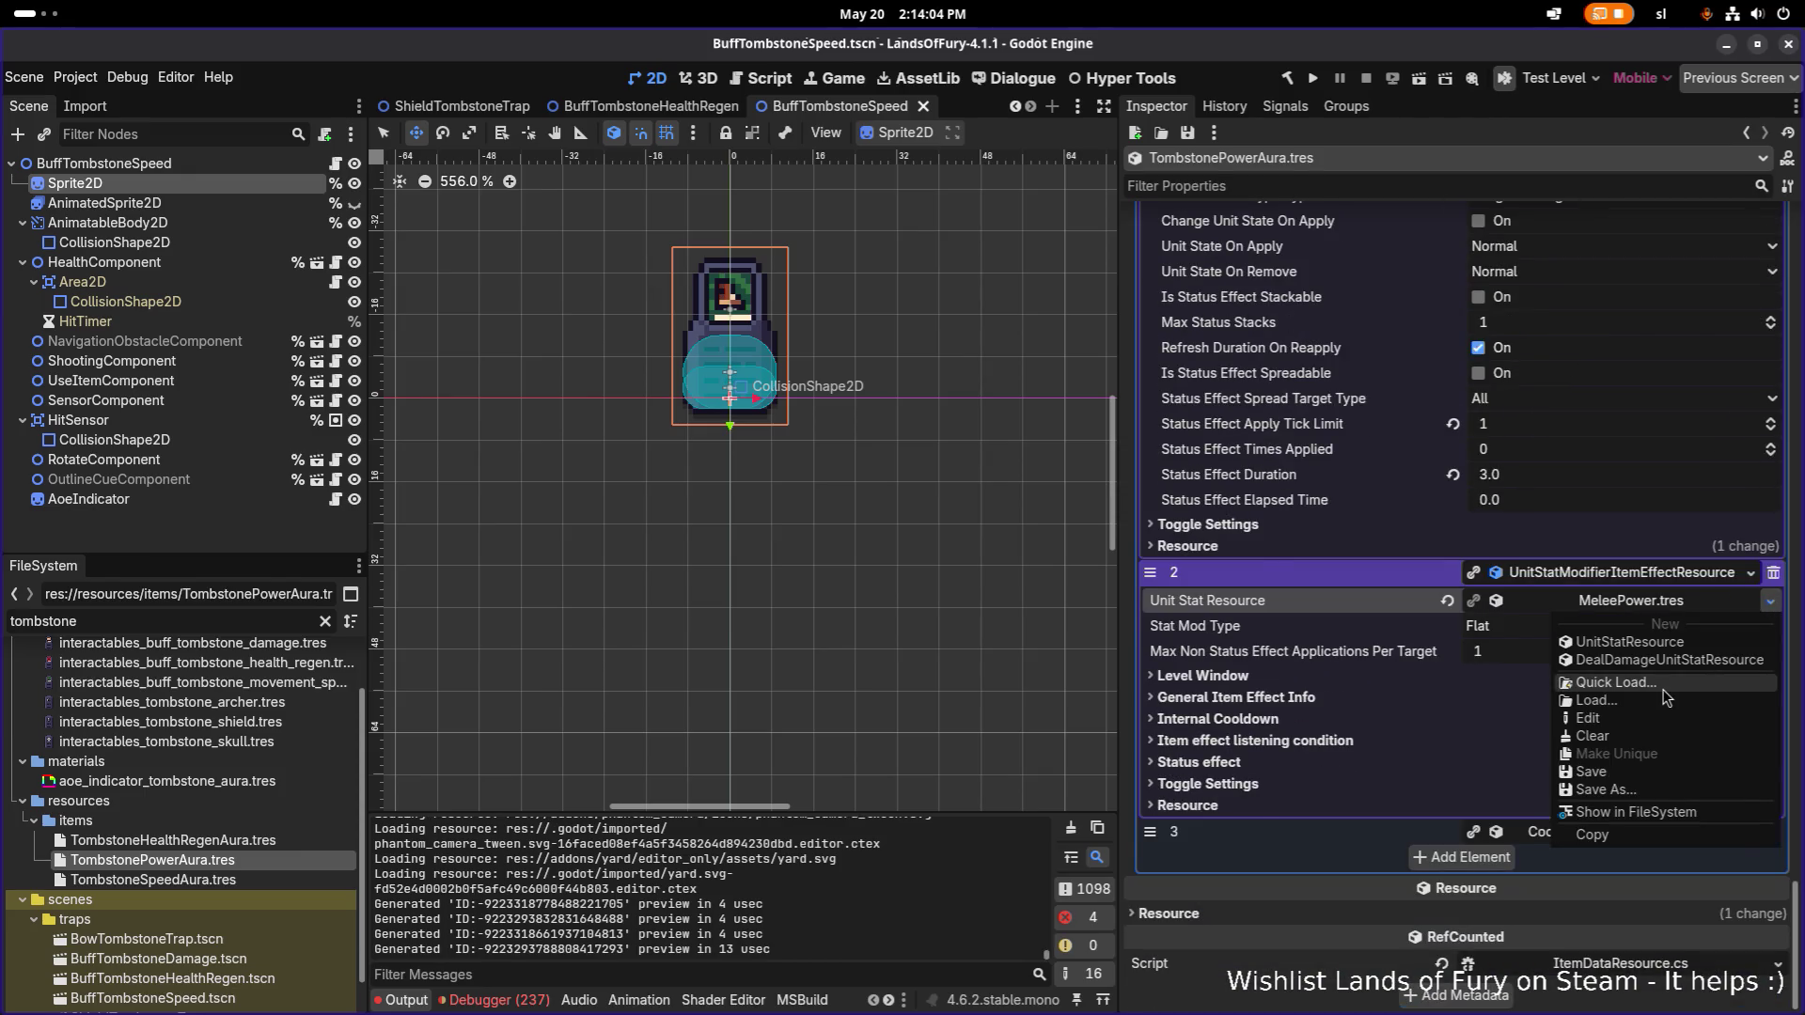
{"action": "left_click", "coordinate": [1663, 691]}
{"action": "type", "text": "magic"}
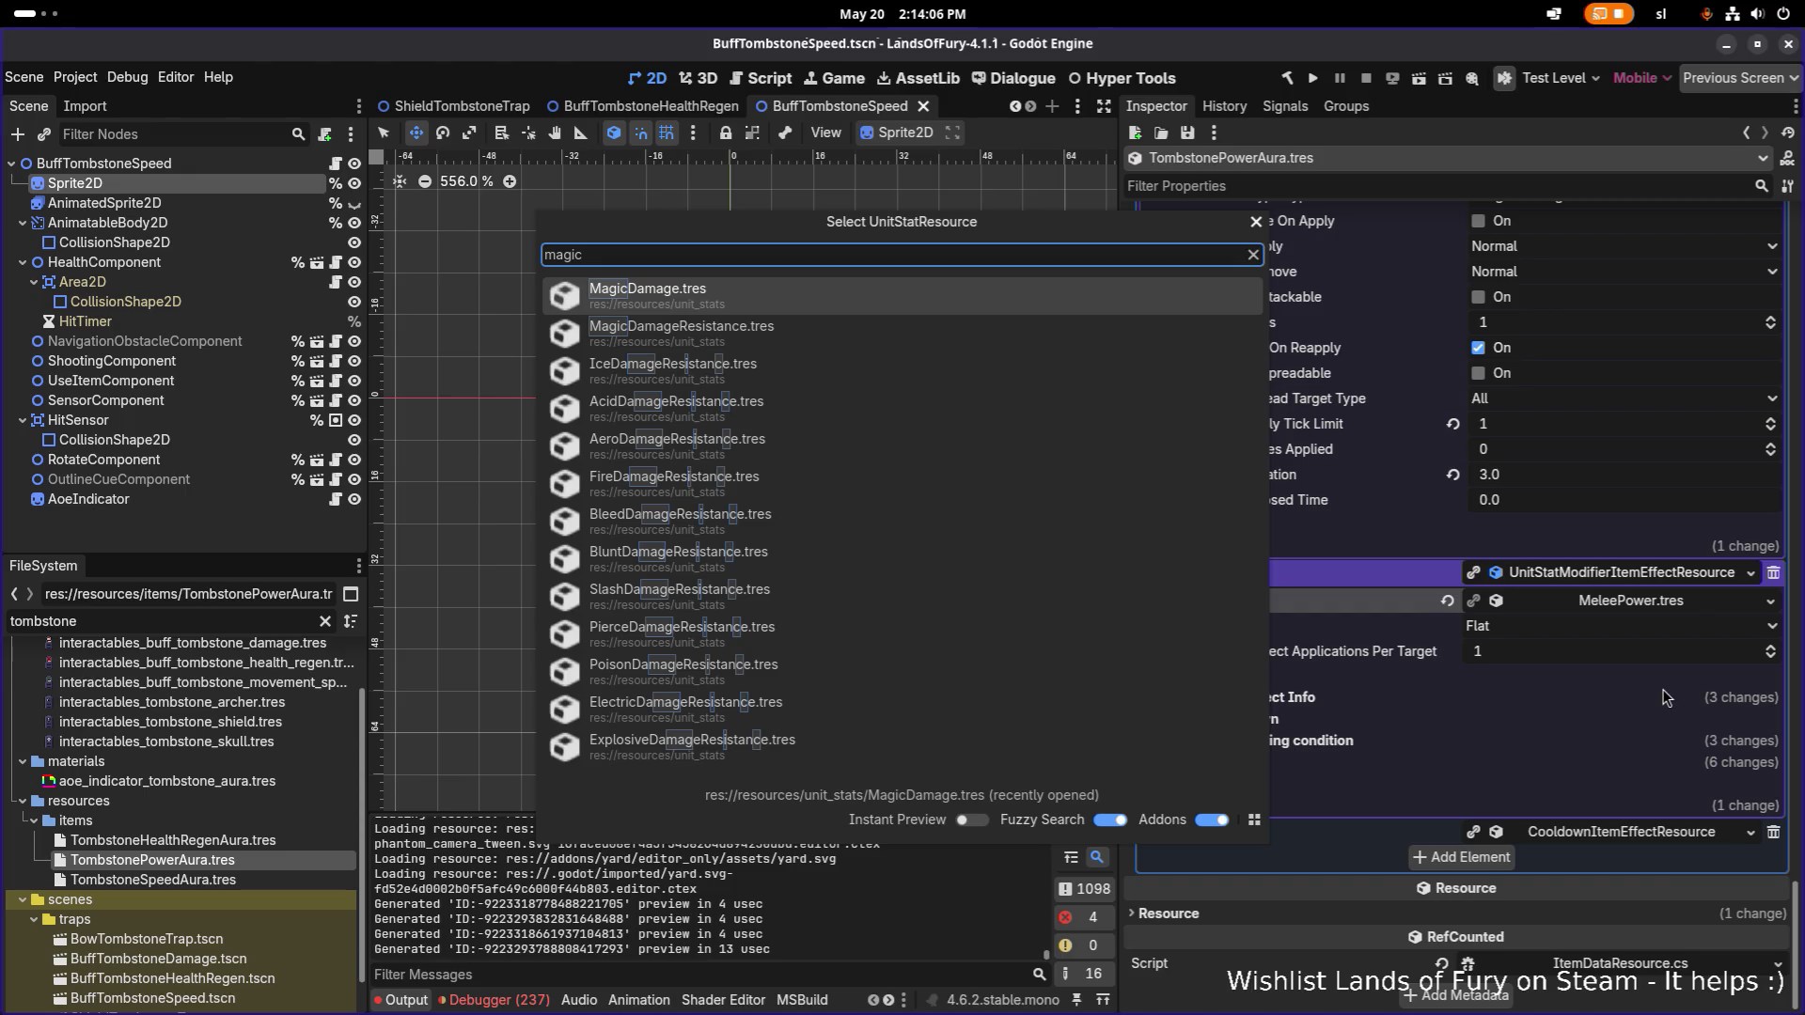
{"action": "key", "text": "Down"}
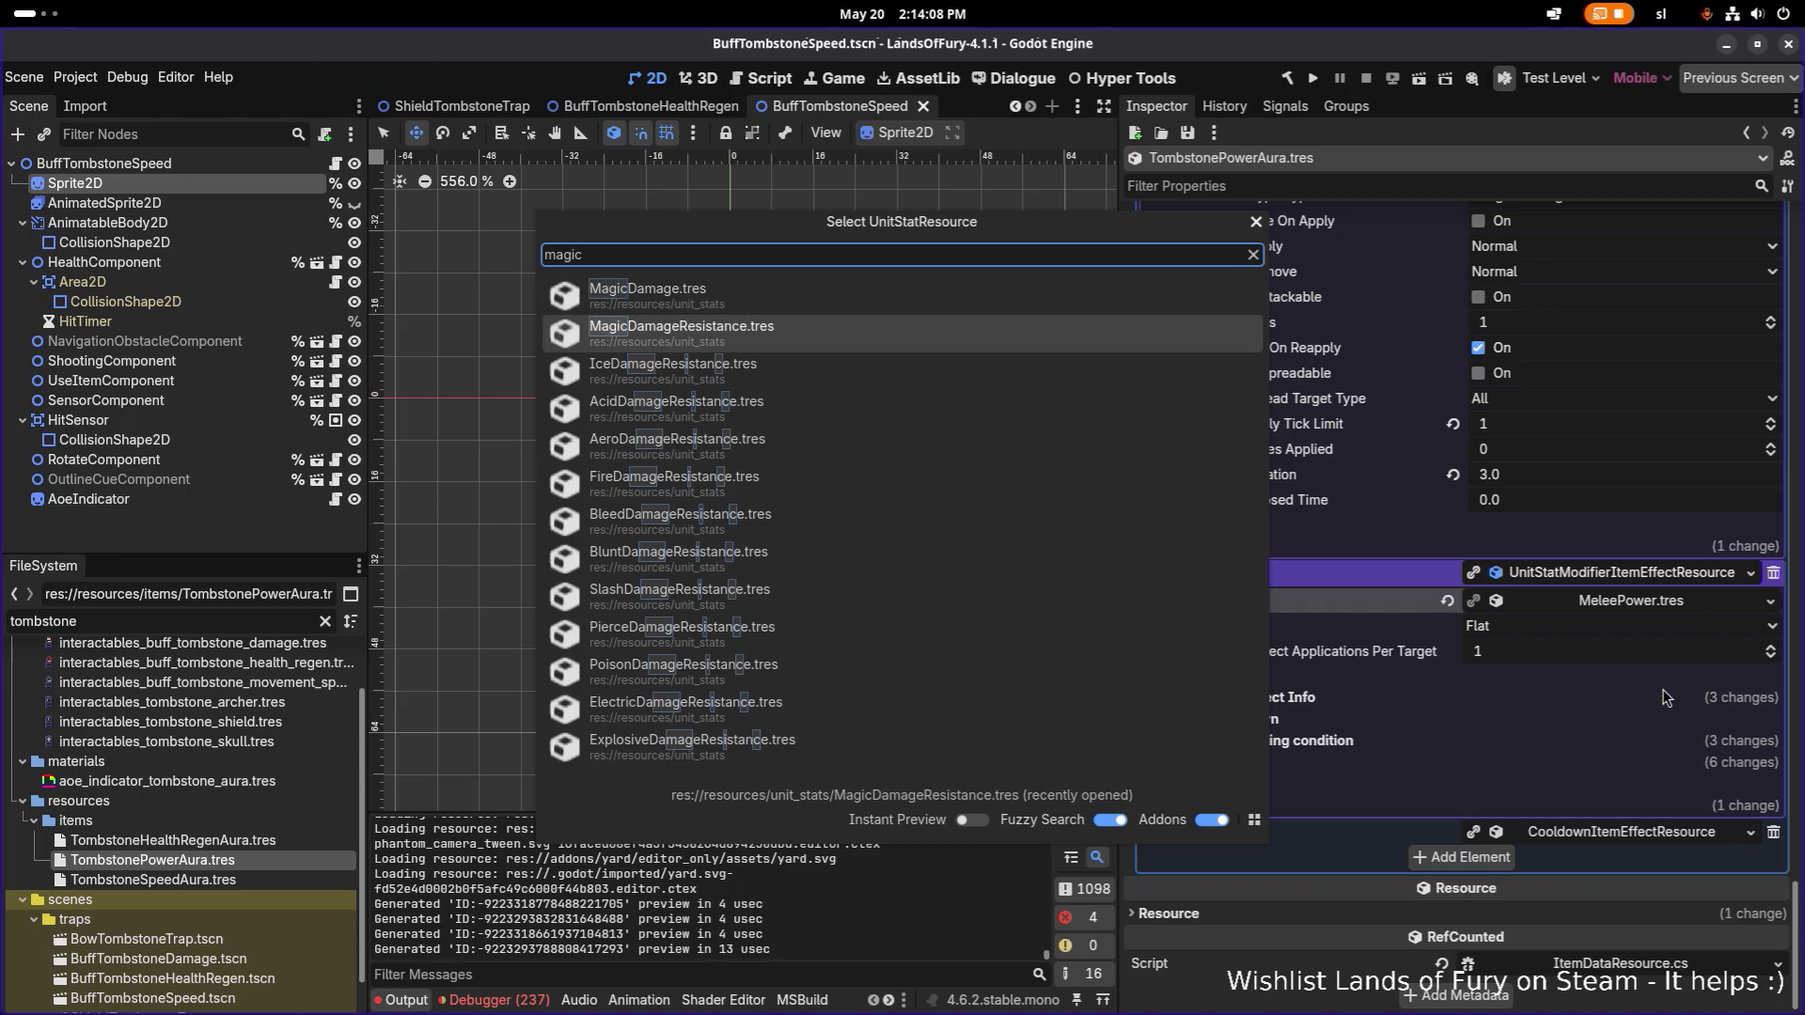
{"action": "key", "text": "ctrl+a"}
{"action": "type", "text": "spell"}
{"action": "key", "text": "Return"}
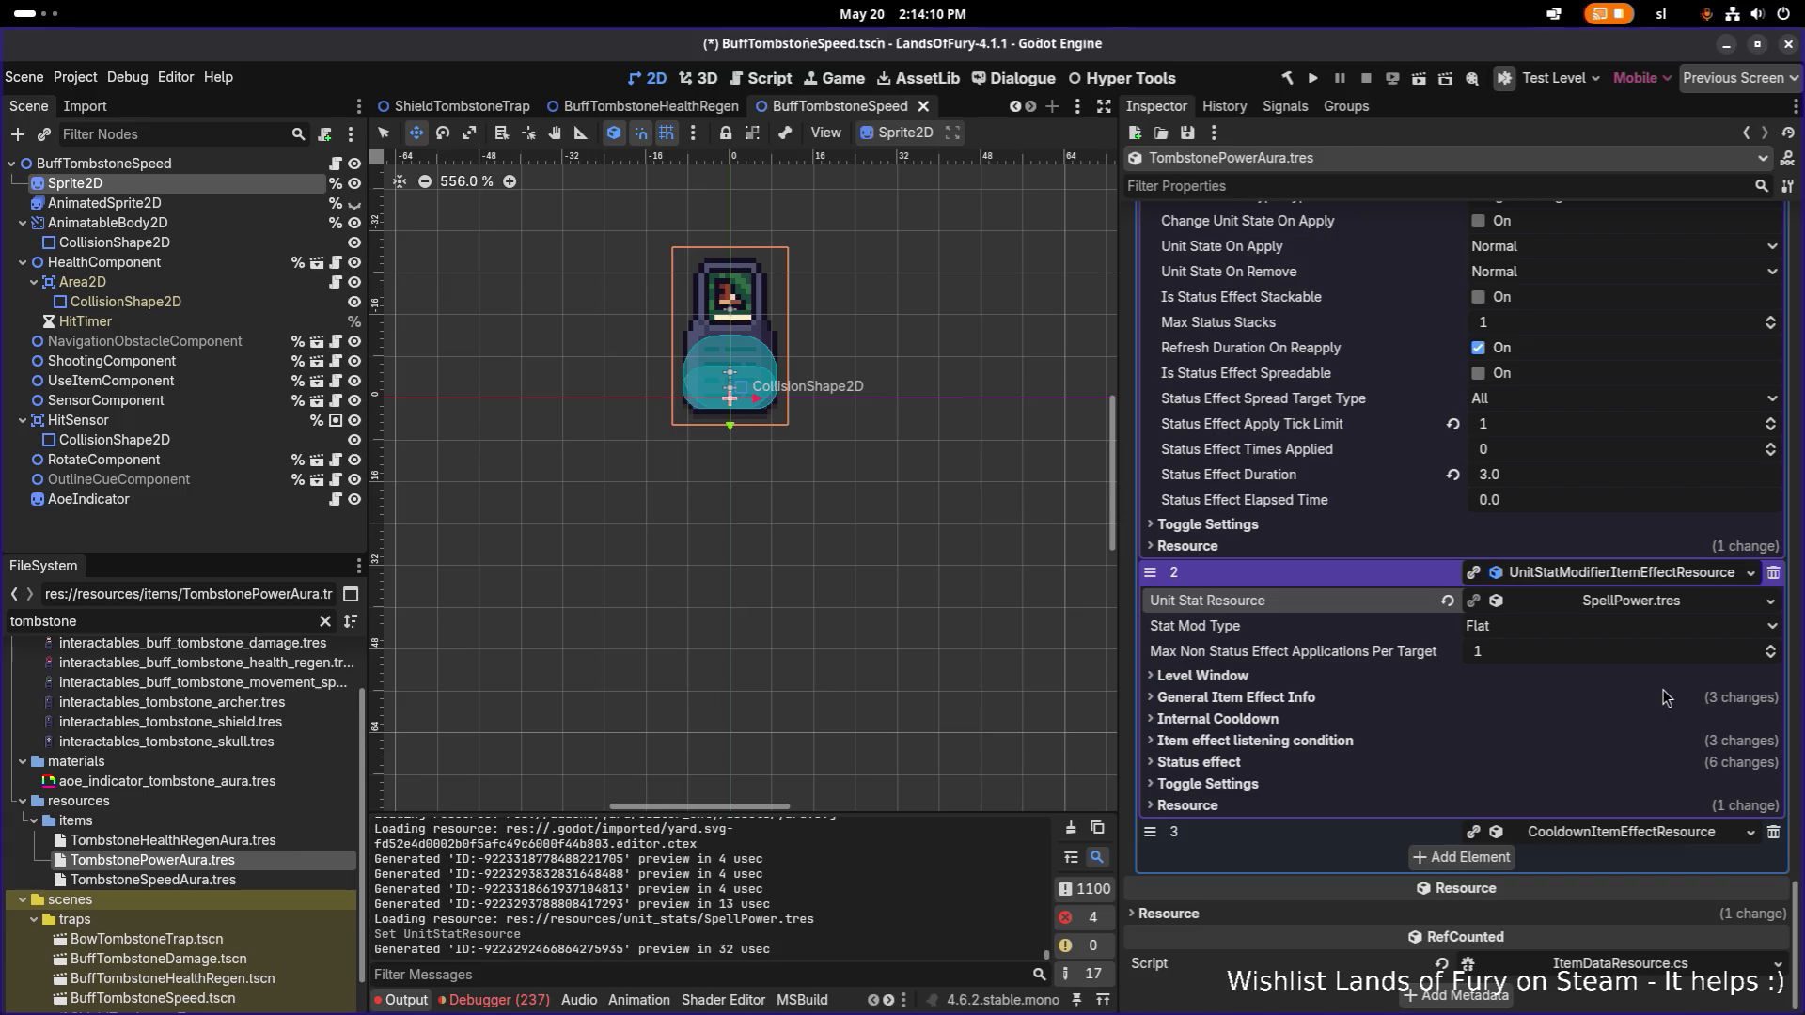
Set the spell effect's stacking to UniquePerKey with stack key spell_aura and save.
{"action": "left_click", "coordinate": [1448, 697]}
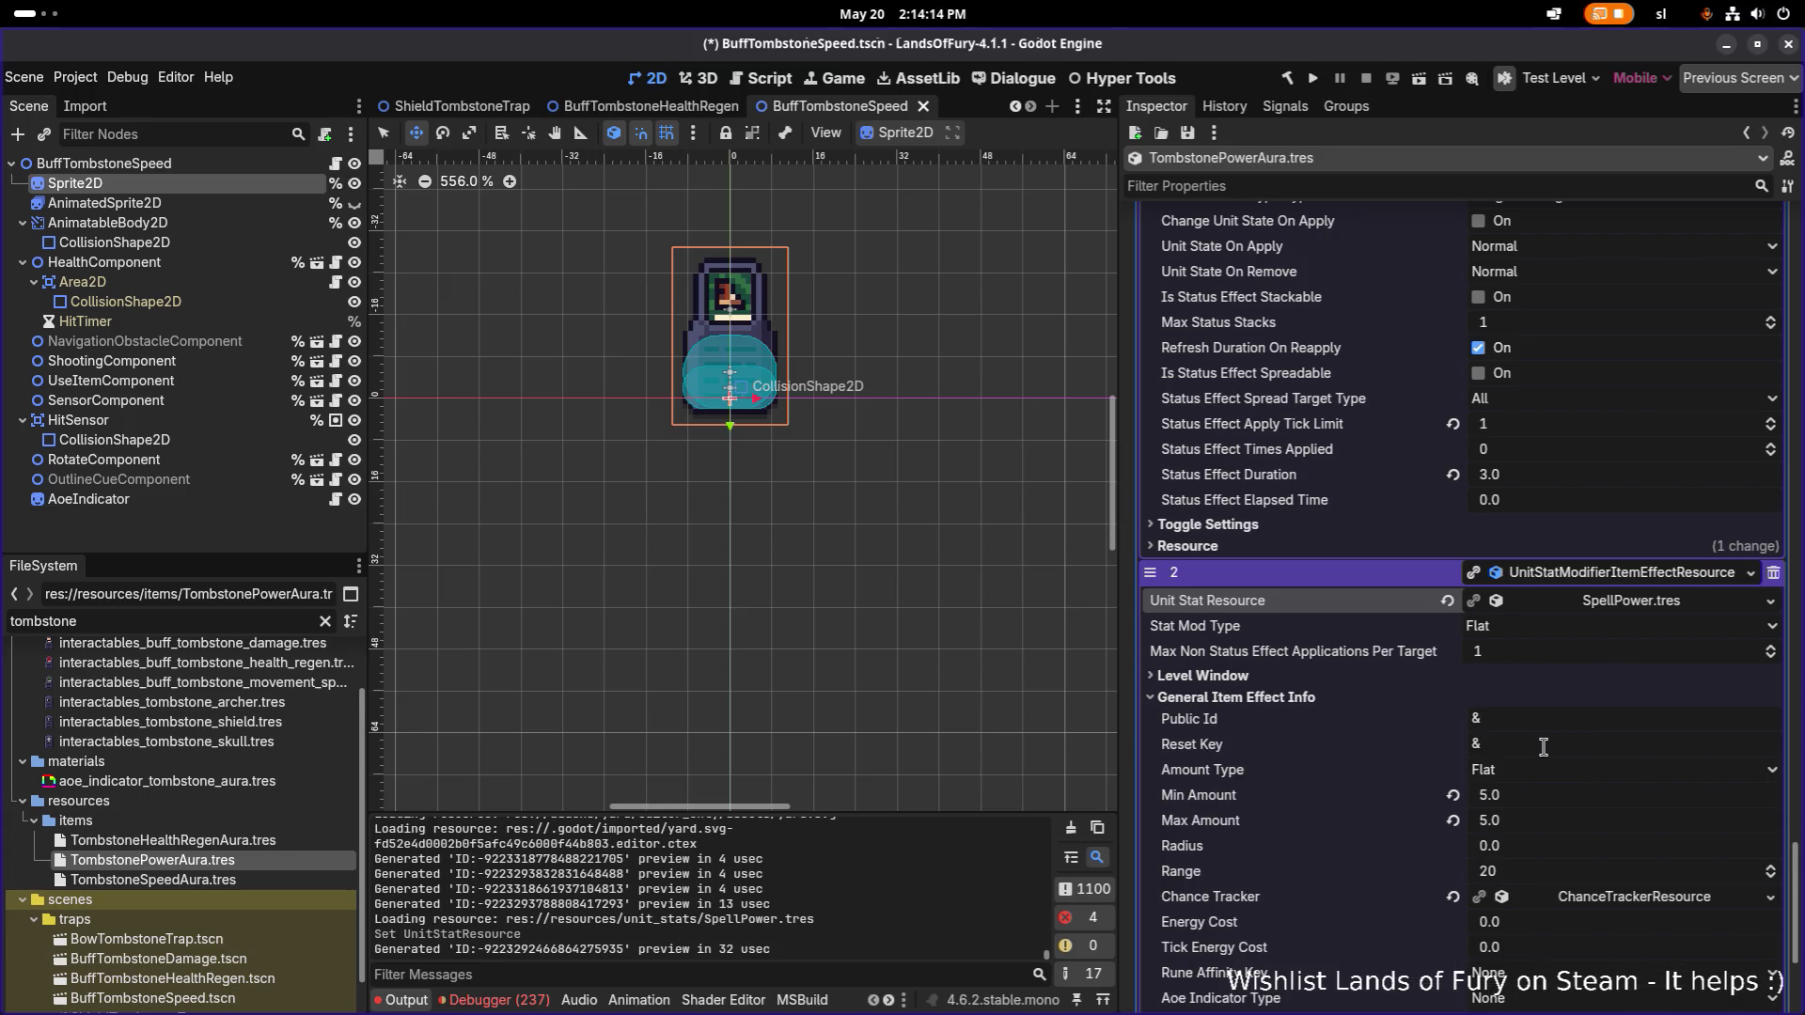
{"action": "scroll", "coordinate": [1543, 745], "scroll_direction": "down", "scroll_amount": 3}
{"action": "left_click", "coordinate": [1322, 577]}
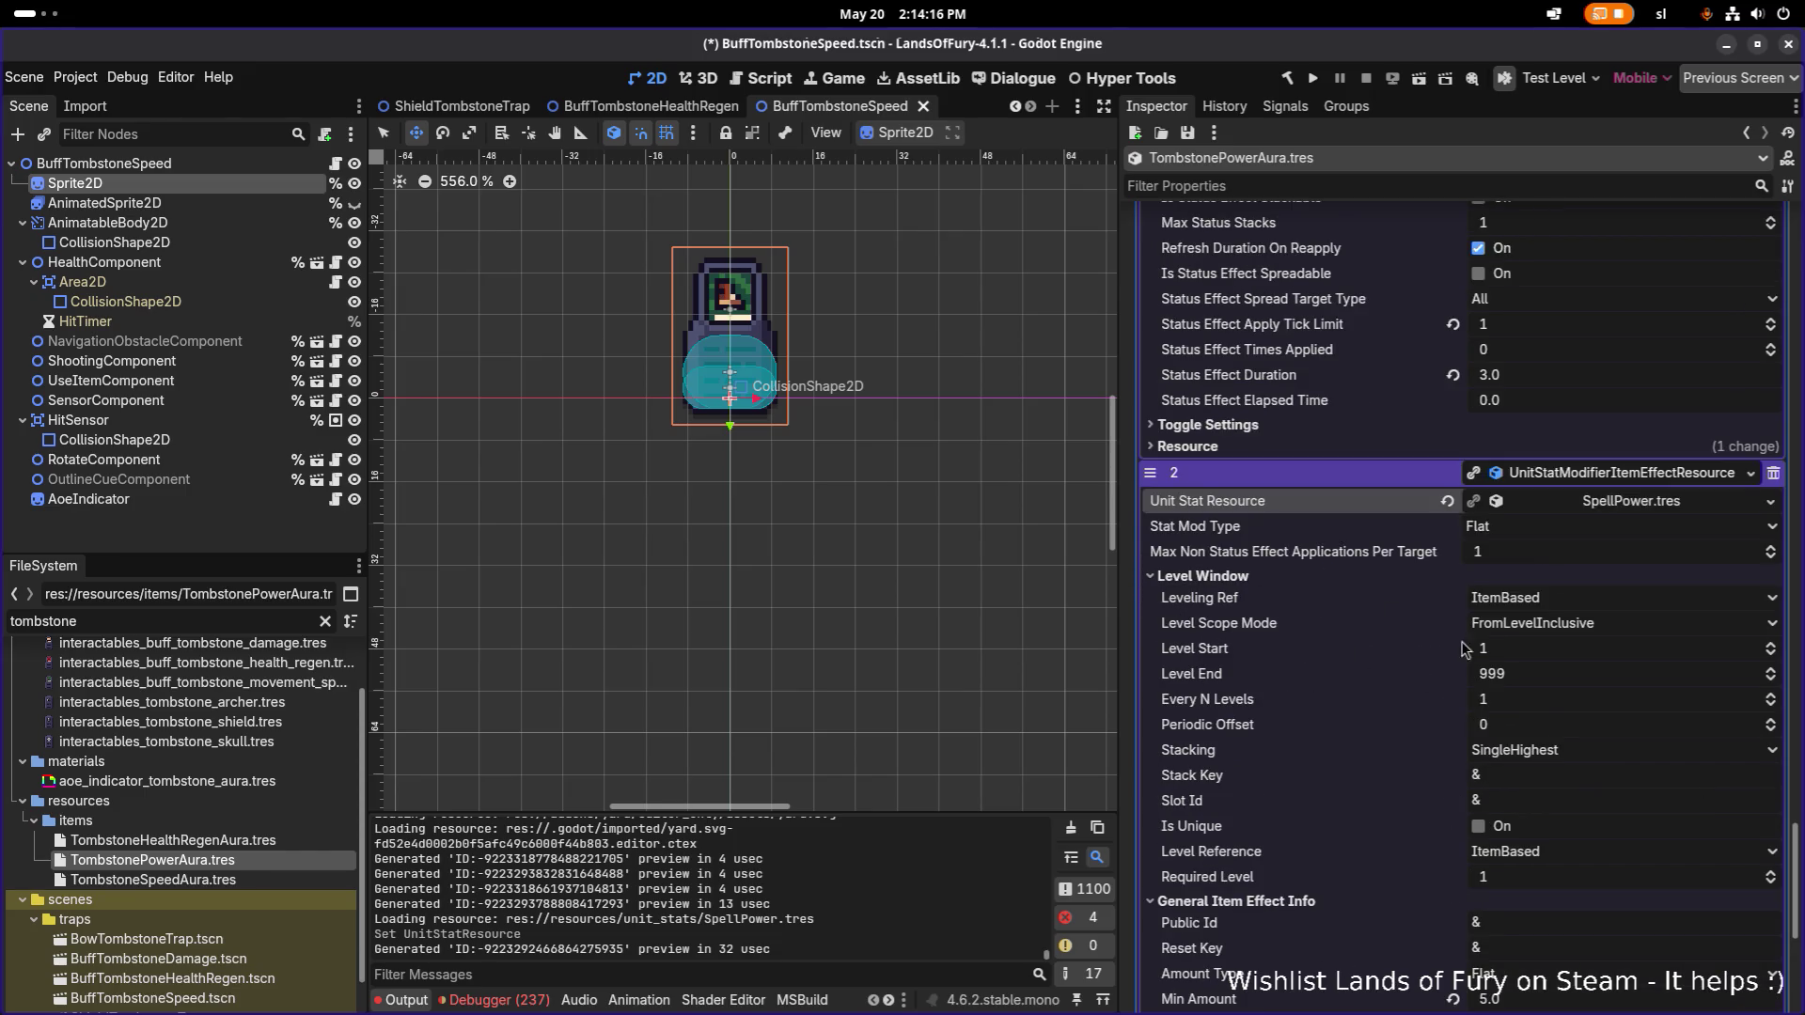
{"action": "left_click", "coordinate": [1546, 752]}
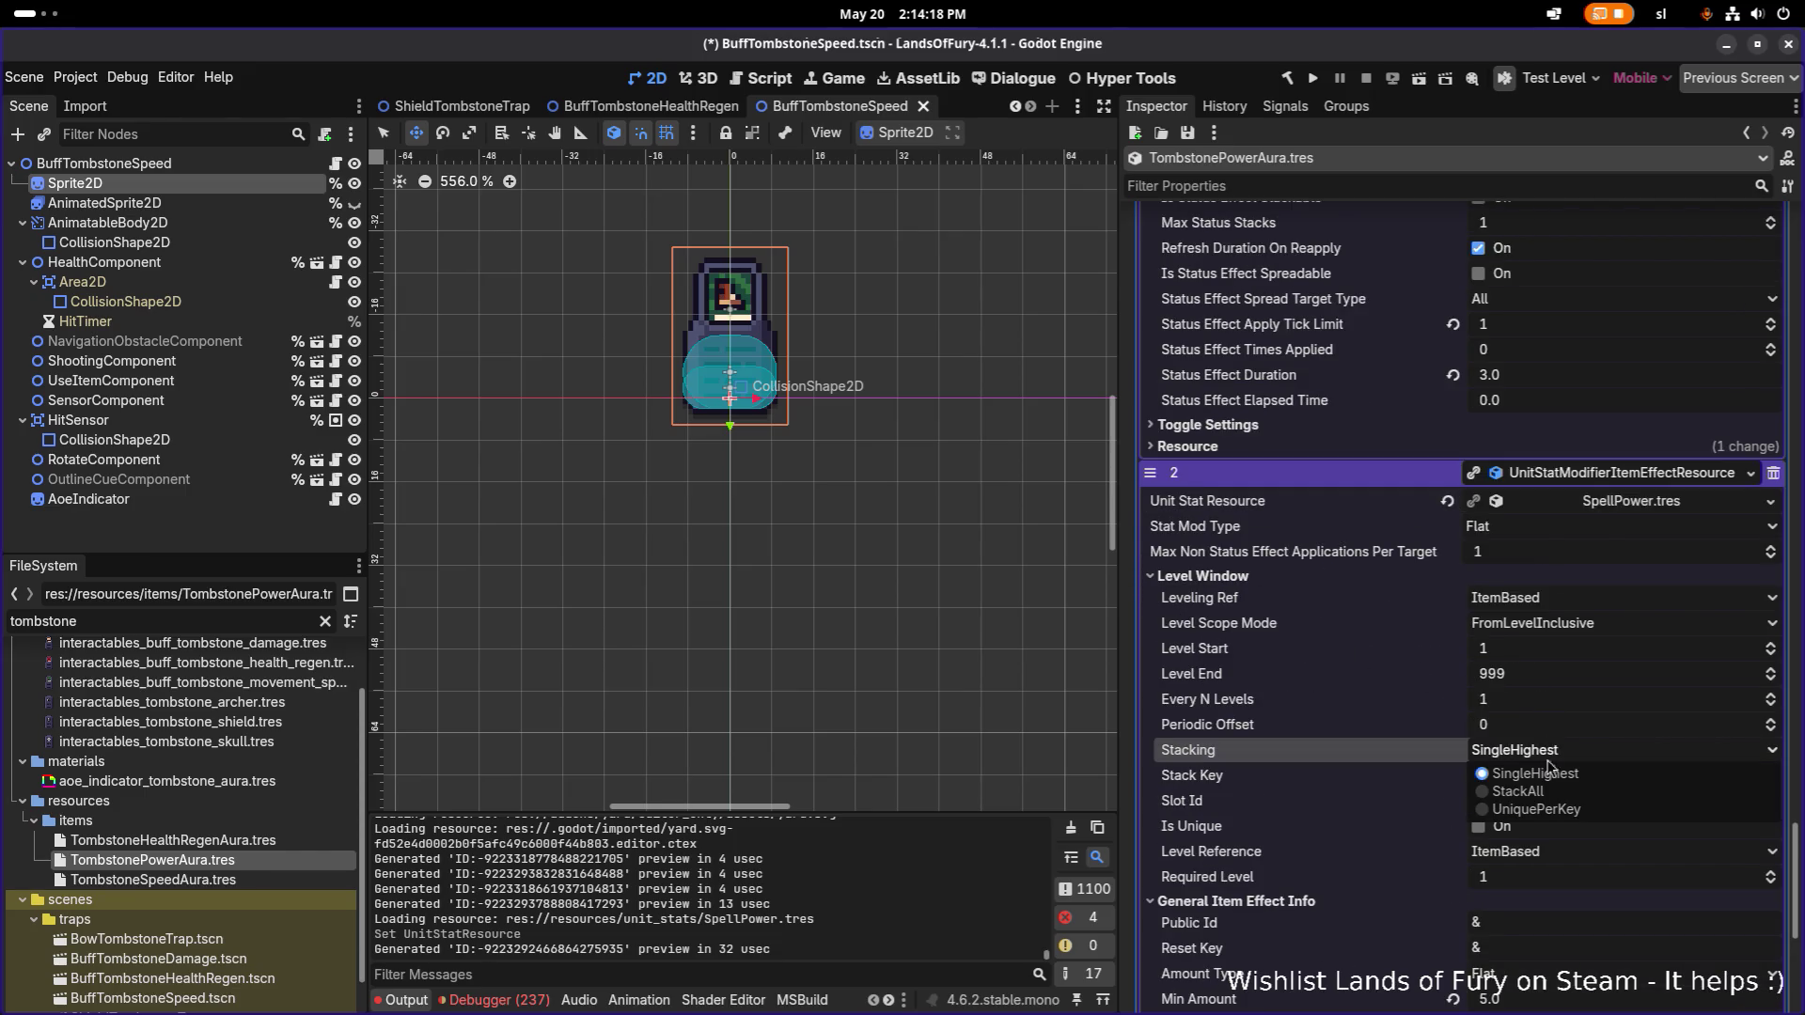
{"action": "left_click", "coordinate": [1560, 814]}
{"action": "left_click", "coordinate": [1557, 777]}
{"action": "type", "text": "melee_aura"}
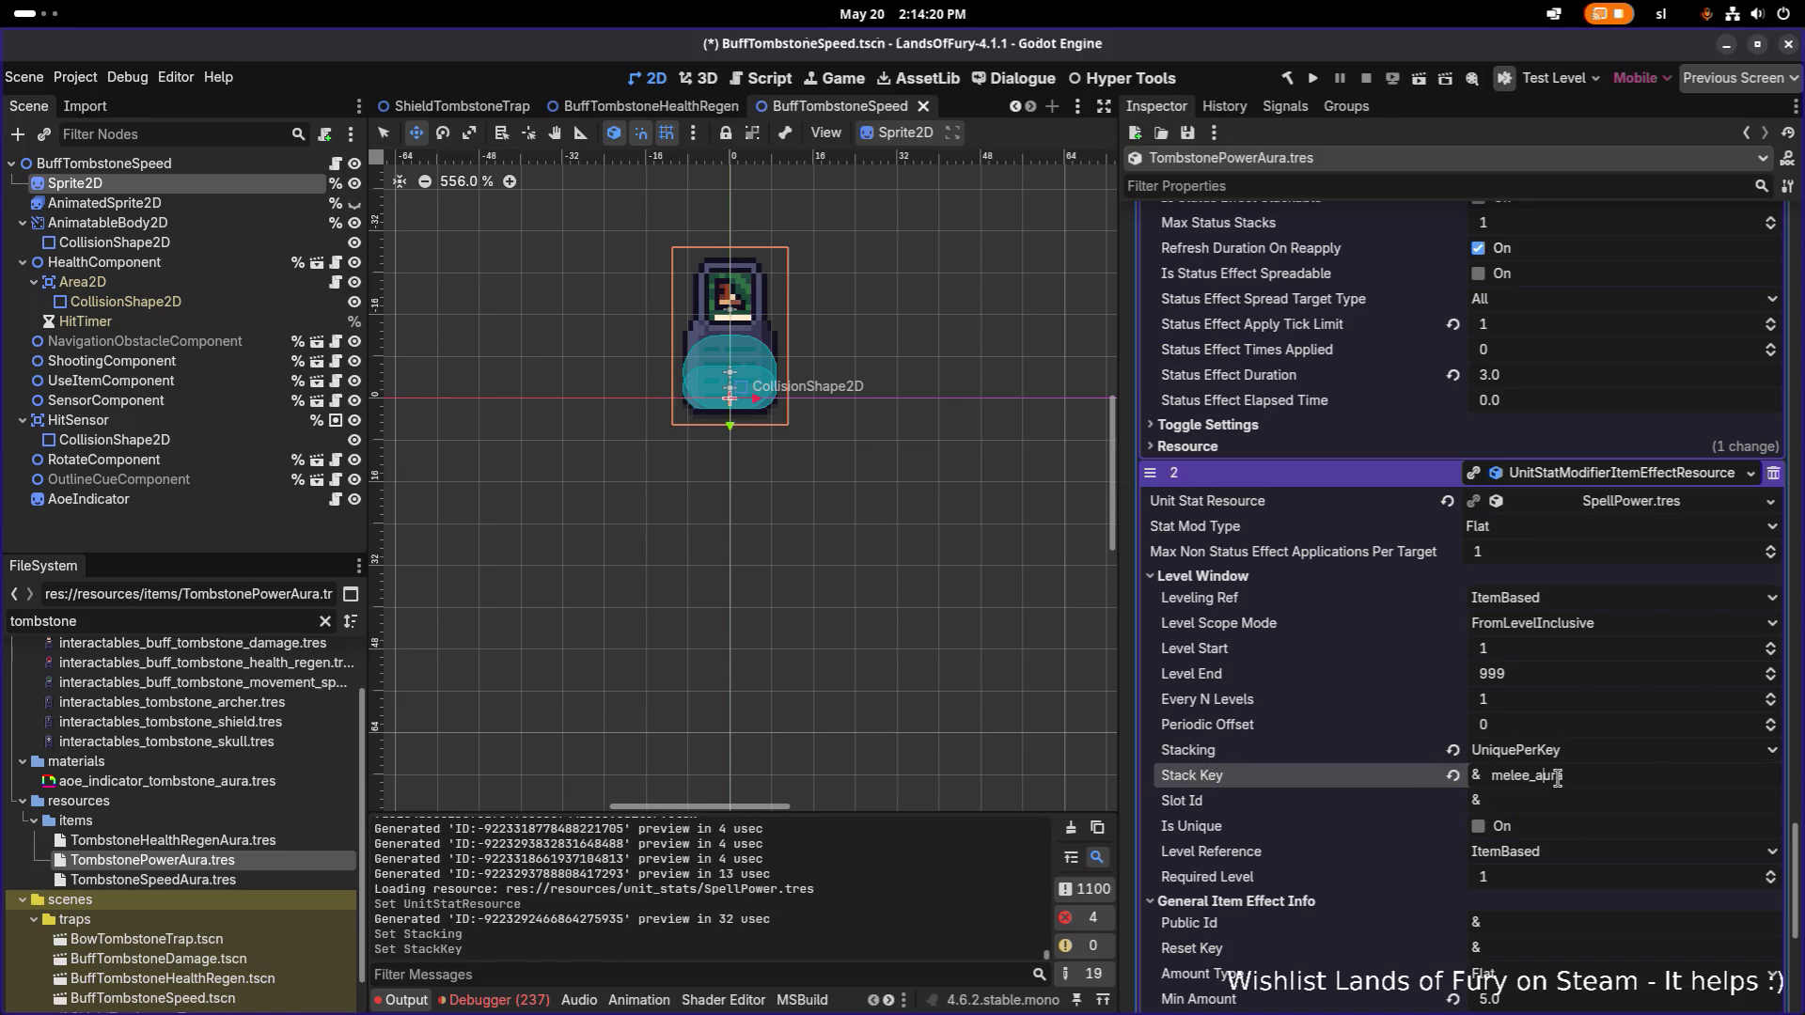
{"action": "key", "text": "shift+Home"}
{"action": "type", "text": "spell"}
{"action": "key", "text": "Return"}
{"action": "key", "text": "ctrl+s"}
Give the spell effect status group spell_aura and glyph type MagicDamage, then save.
{"action": "scroll", "coordinate": [1532, 779], "scroll_direction": "down", "scroll_amount": 5}
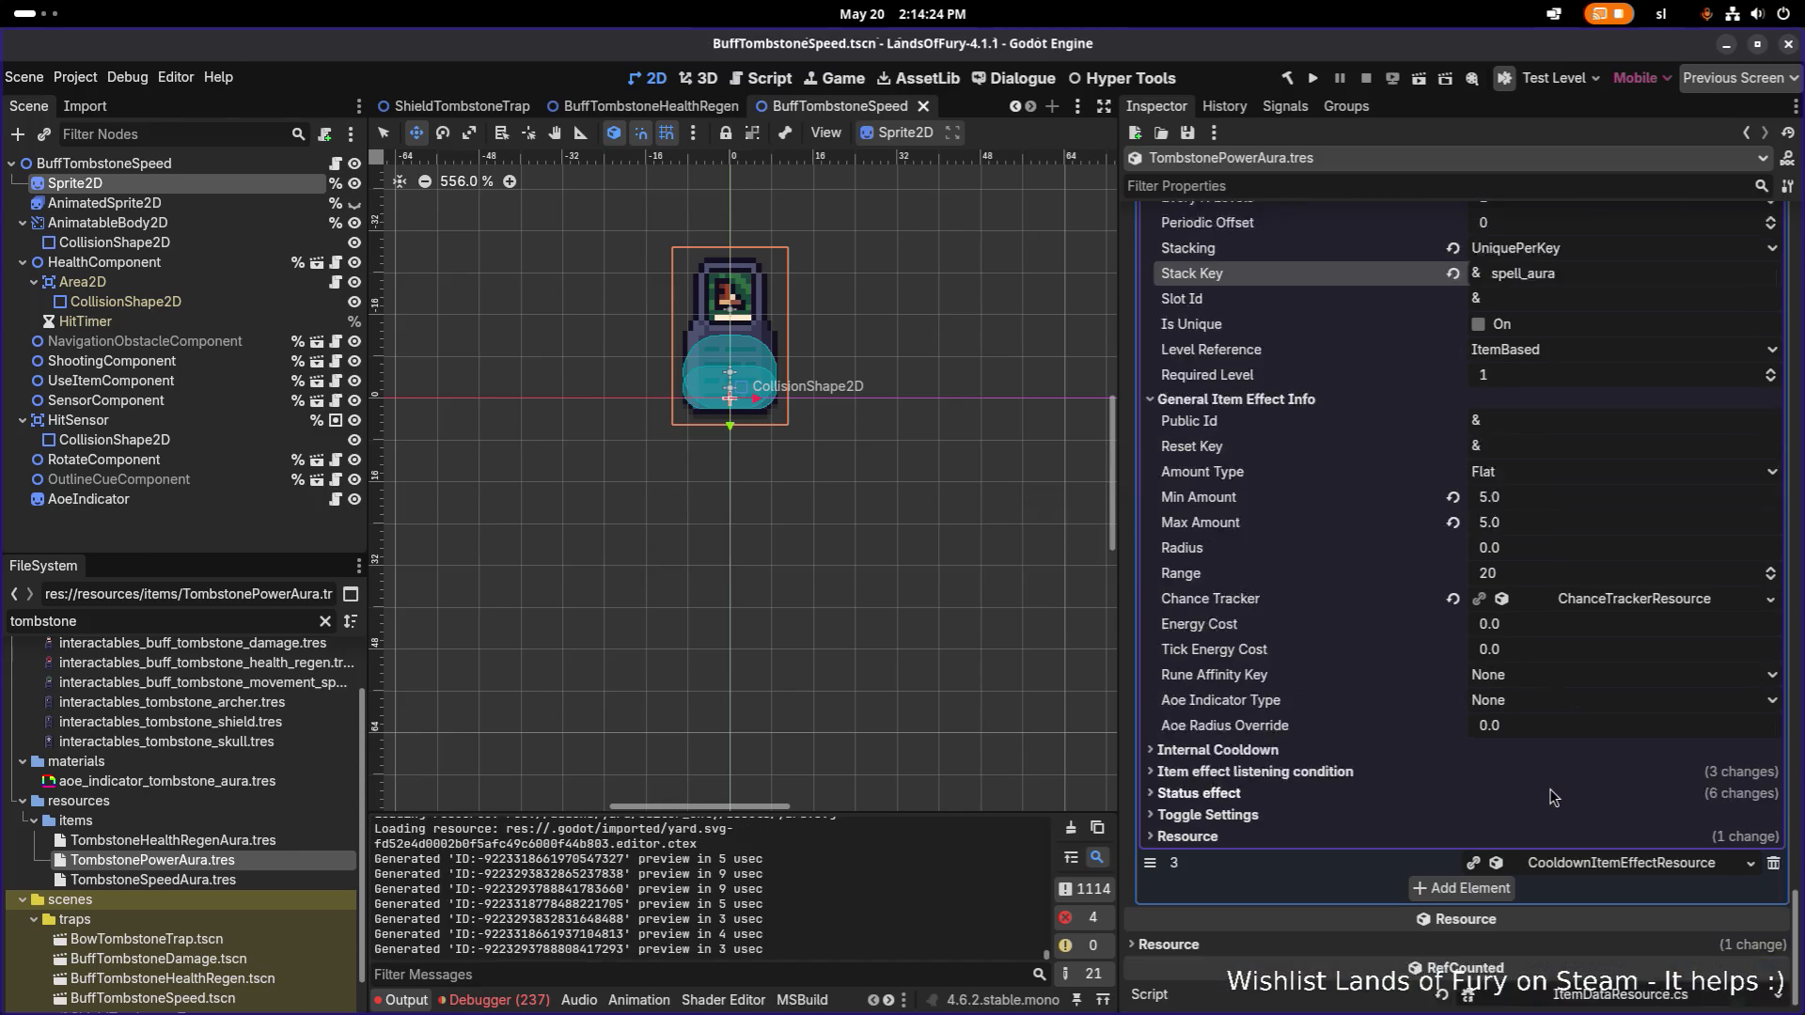
{"action": "left_click", "coordinate": [1516, 741]}
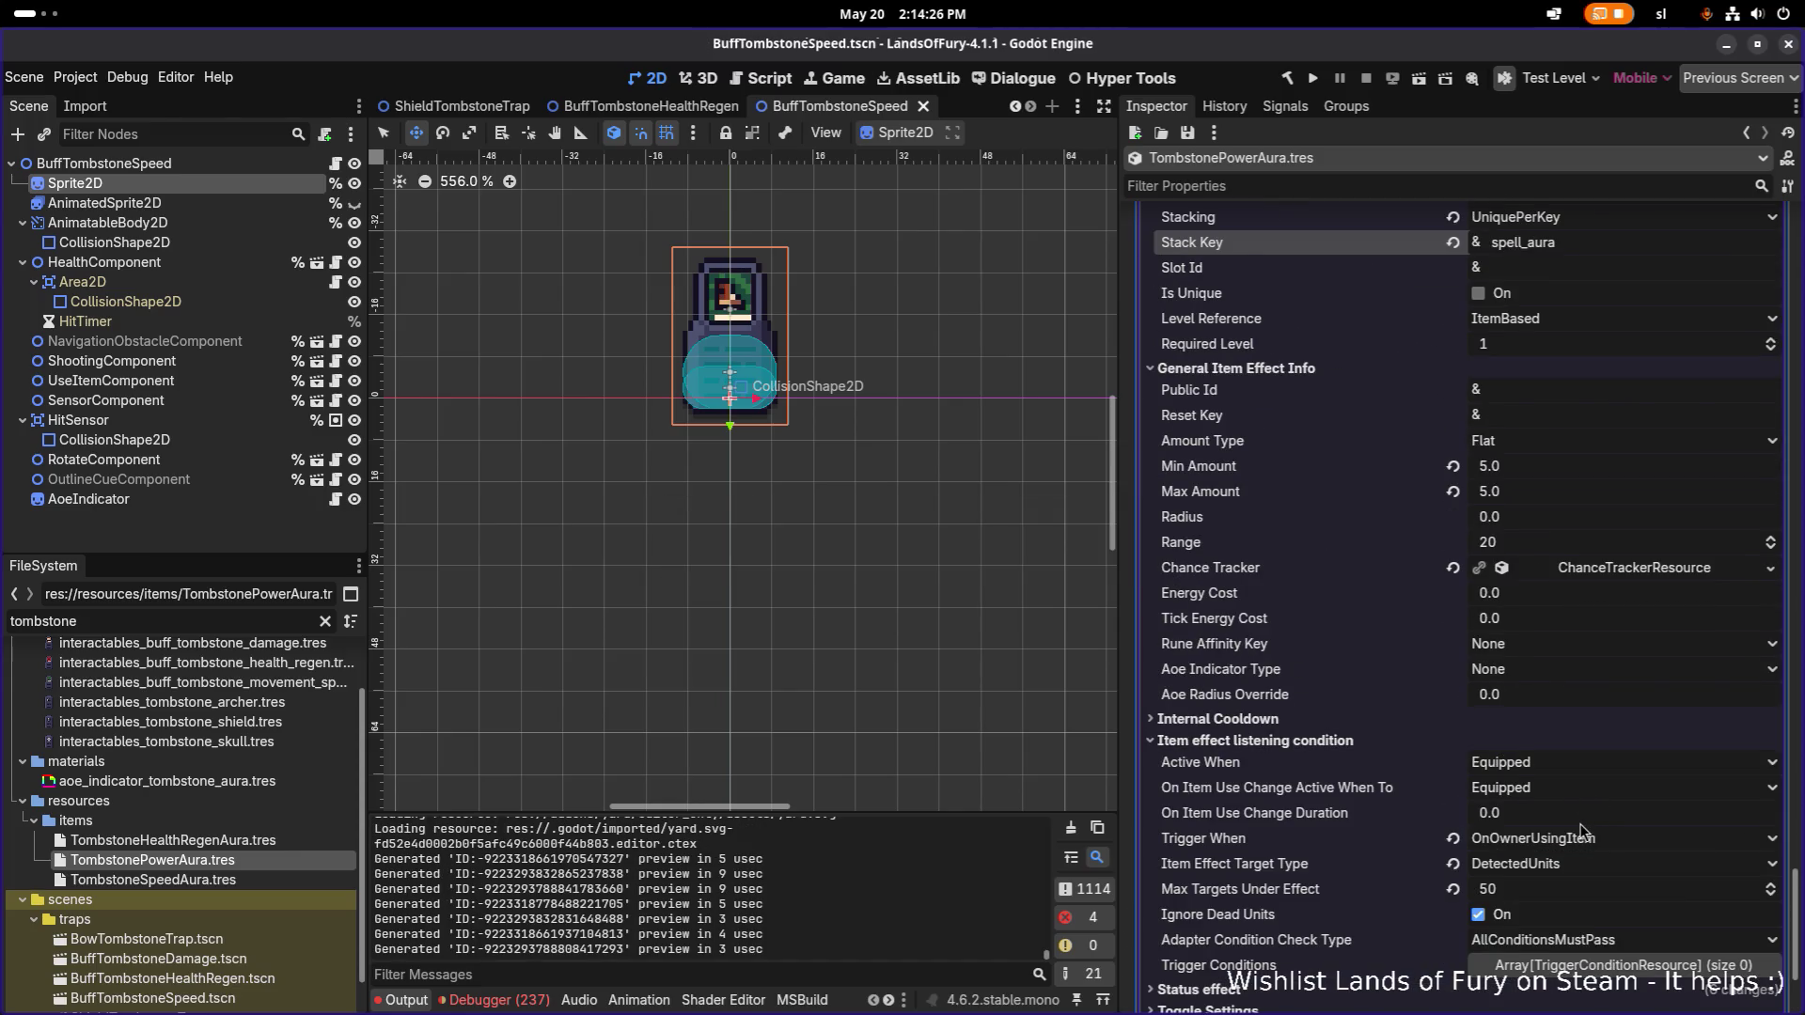
{"action": "scroll", "coordinate": [1541, 809], "scroll_direction": "down", "scroll_amount": 2}
{"action": "left_click", "coordinate": [1382, 794]}
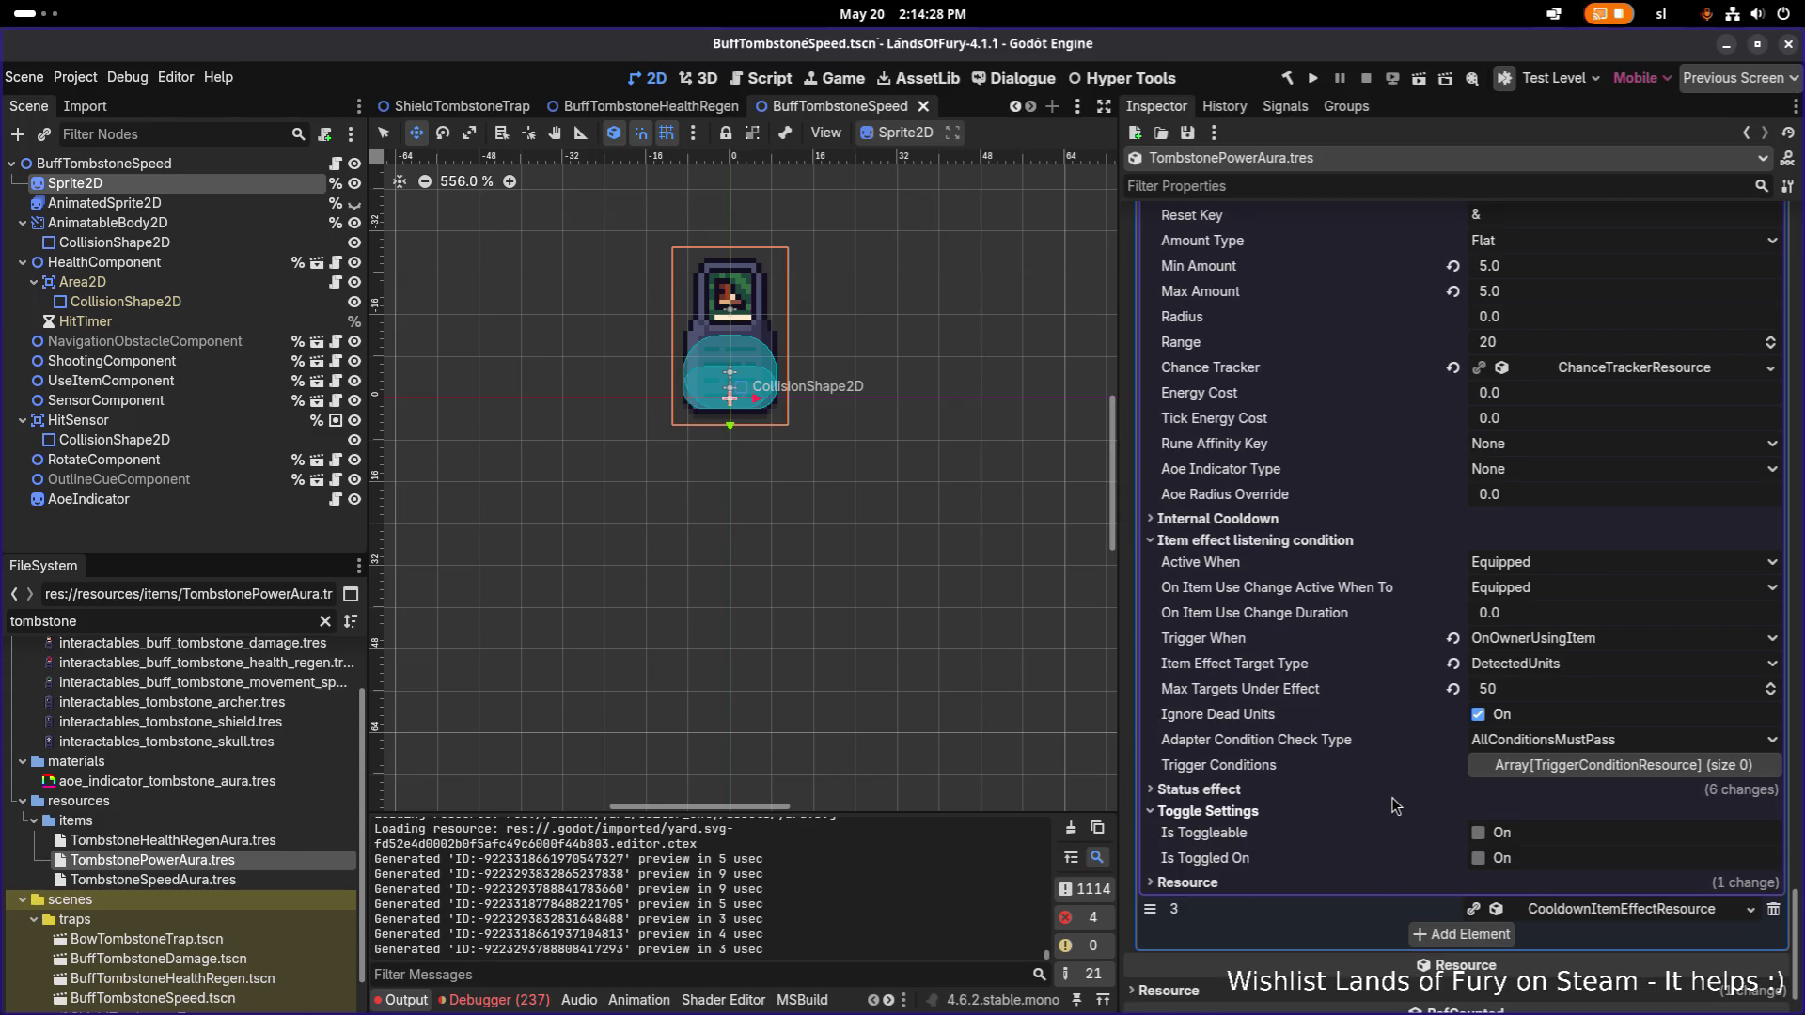
{"action": "double_click", "coordinate": [1633, 836]}
{"action": "type", "text": "spell_aura"}
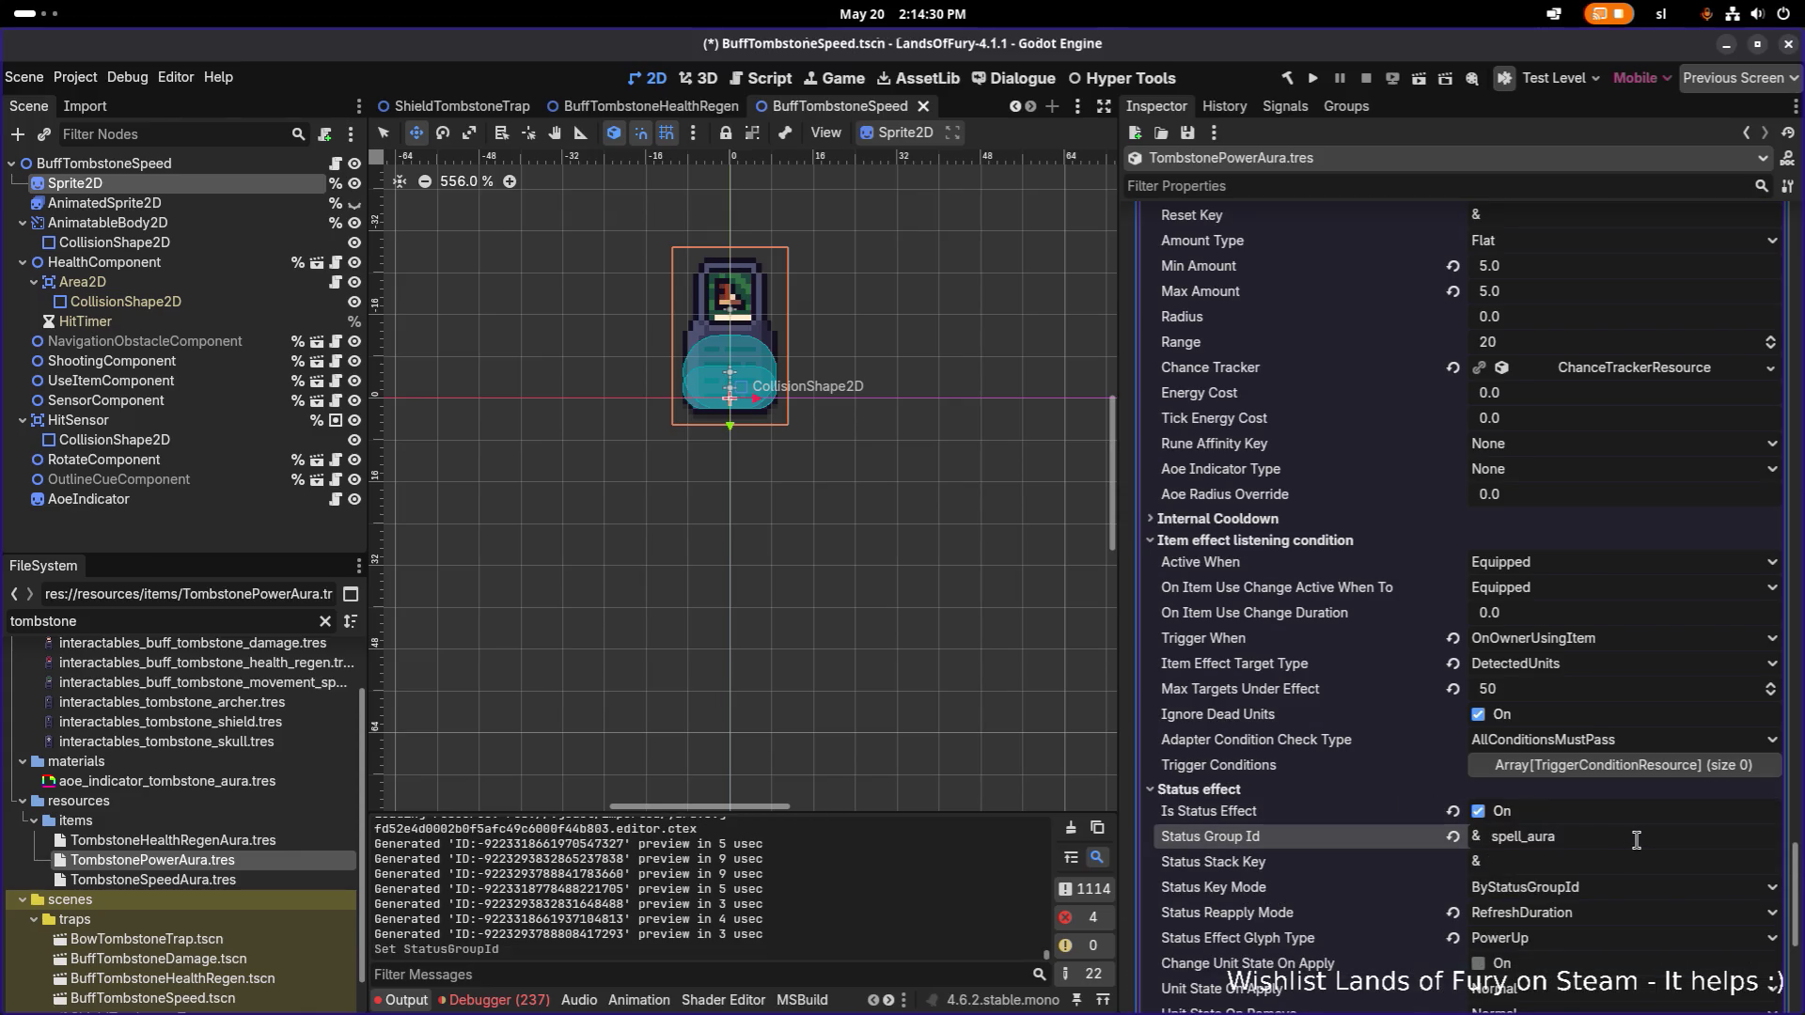
{"action": "scroll", "coordinate": [1641, 851], "scroll_direction": "down", "scroll_amount": 2}
{"action": "scroll", "coordinate": [1636, 752], "scroll_direction": "down", "scroll_amount": 3}
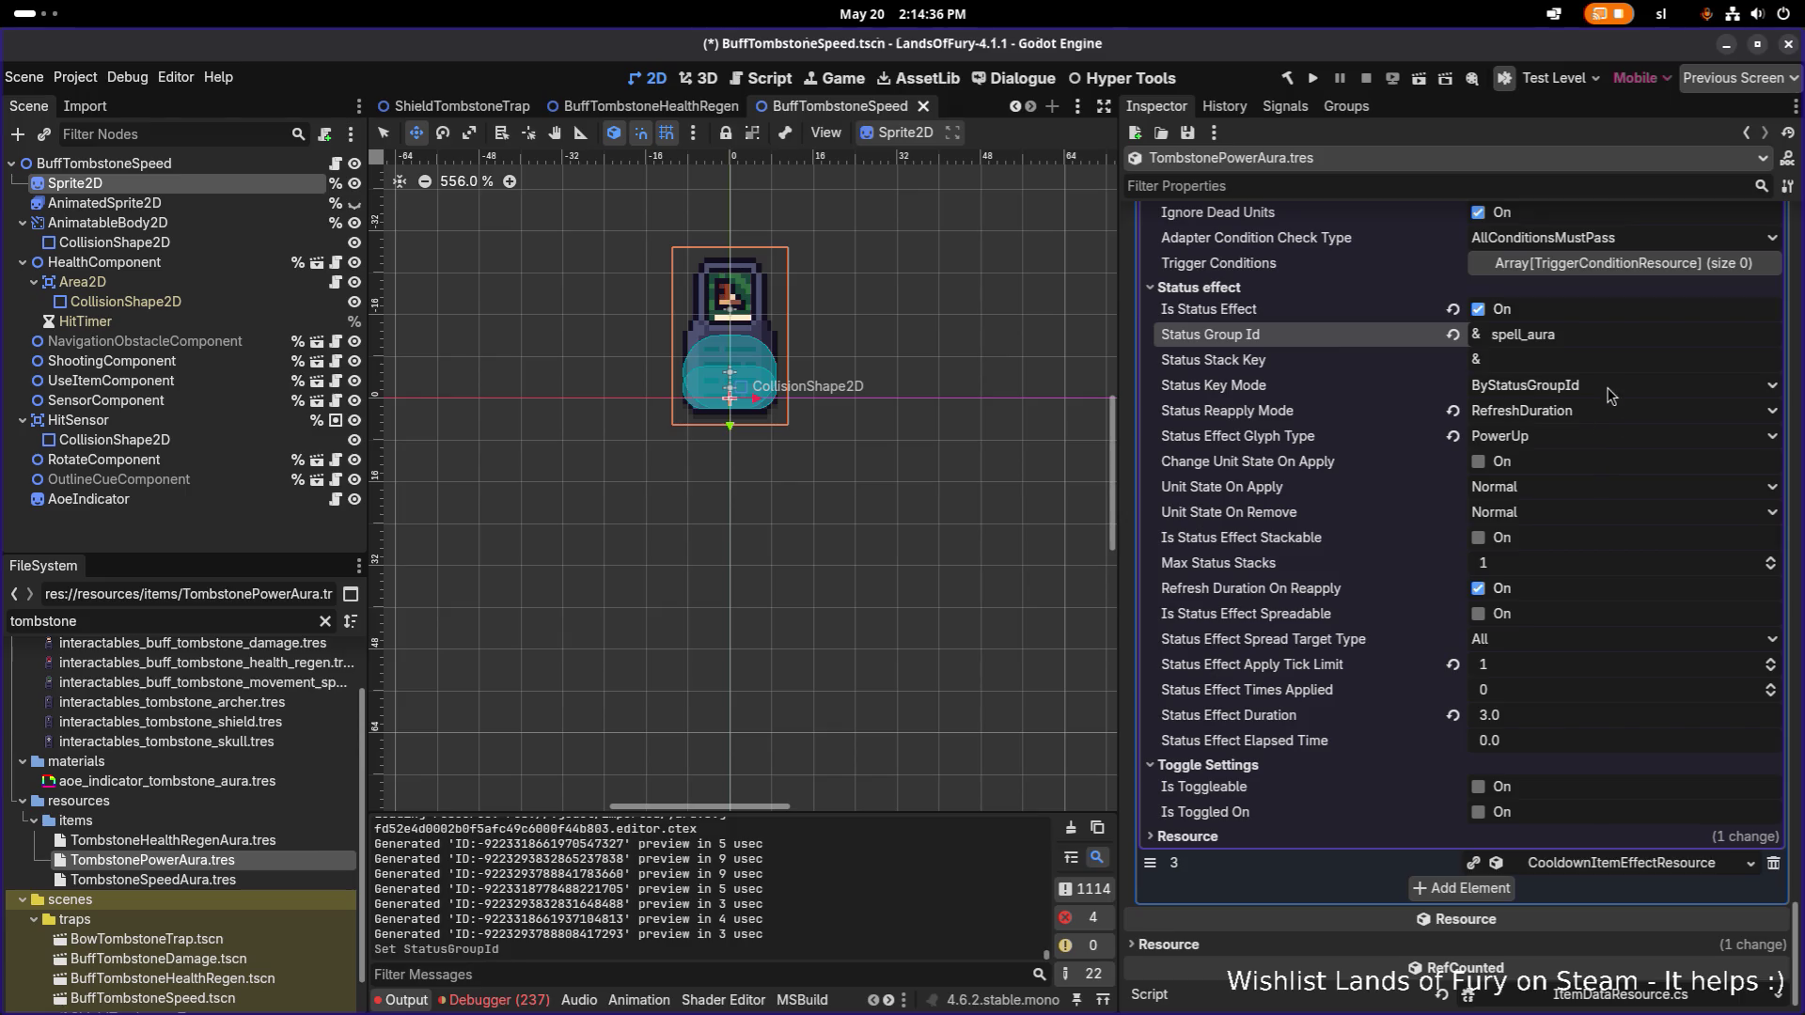
{"action": "left_click", "coordinate": [1538, 436]}
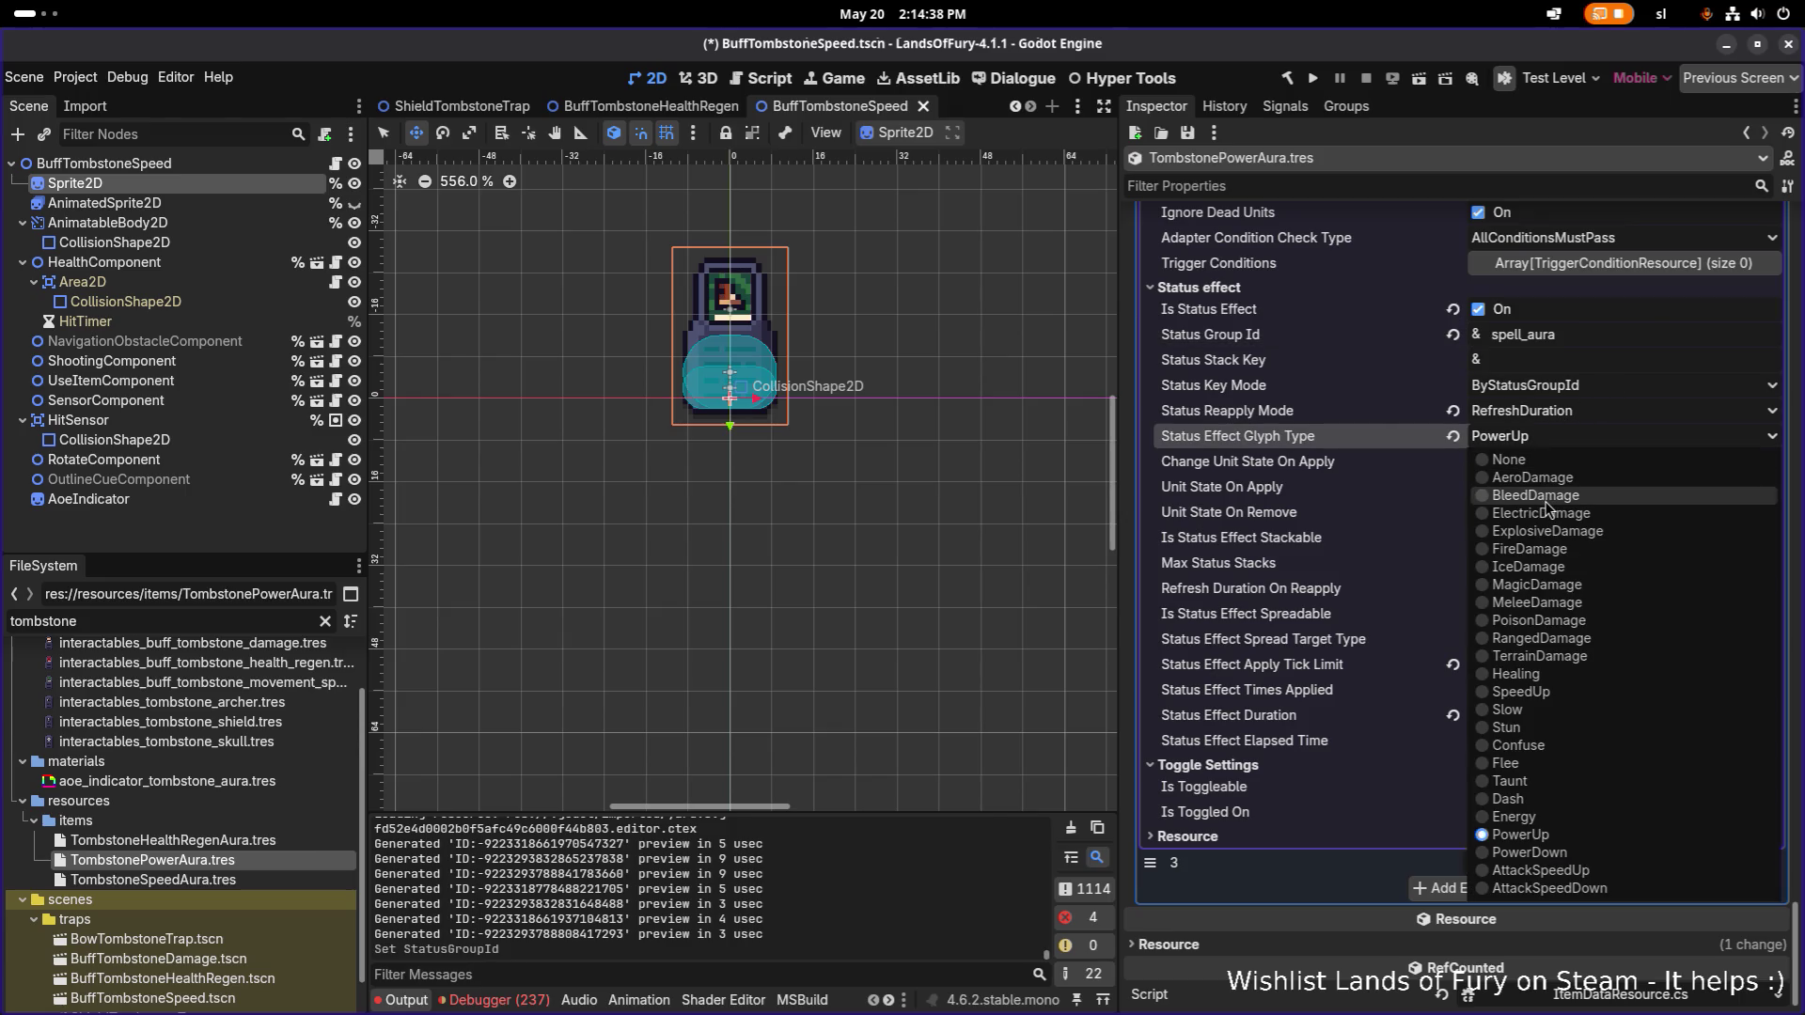
{"action": "left_click", "coordinate": [1538, 585]}
{"action": "key", "text": "ctrl+s"}
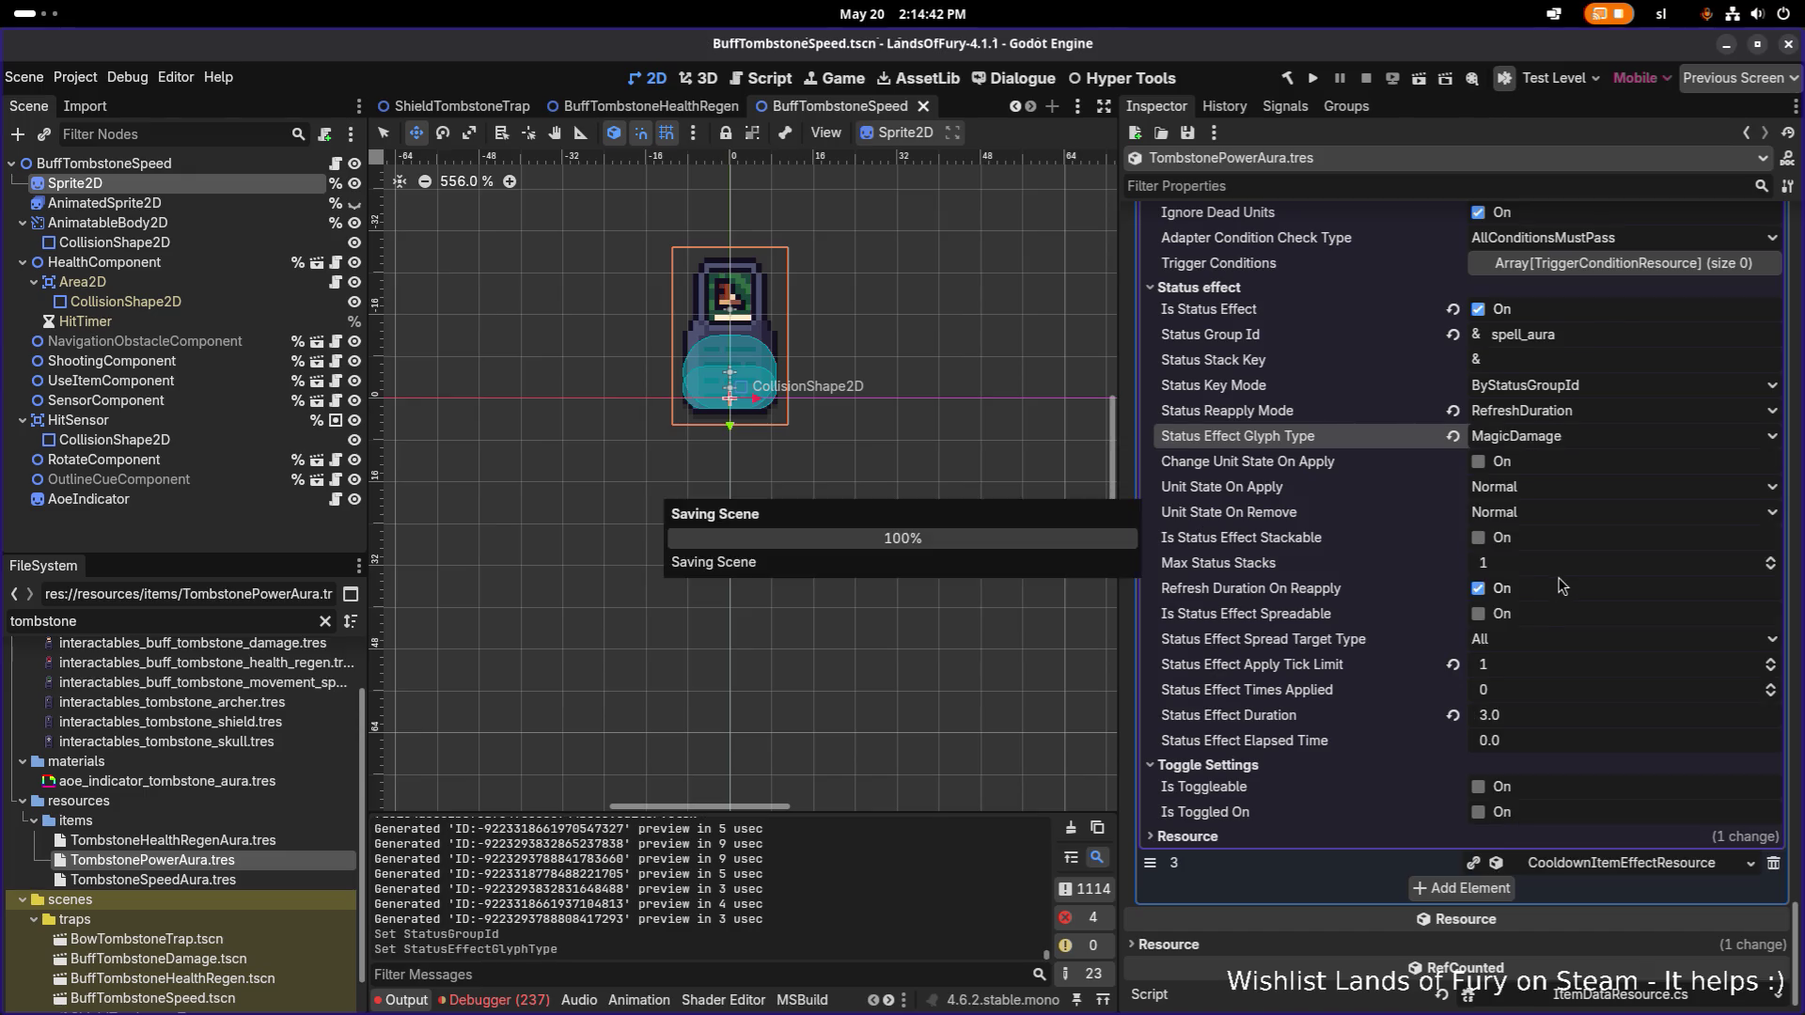
Collapse the scene tree to the BuffTombstoneSpeed root and save the scene.
{"action": "scroll", "coordinate": [849, 389], "scroll_direction": "down", "scroll_amount": 5}
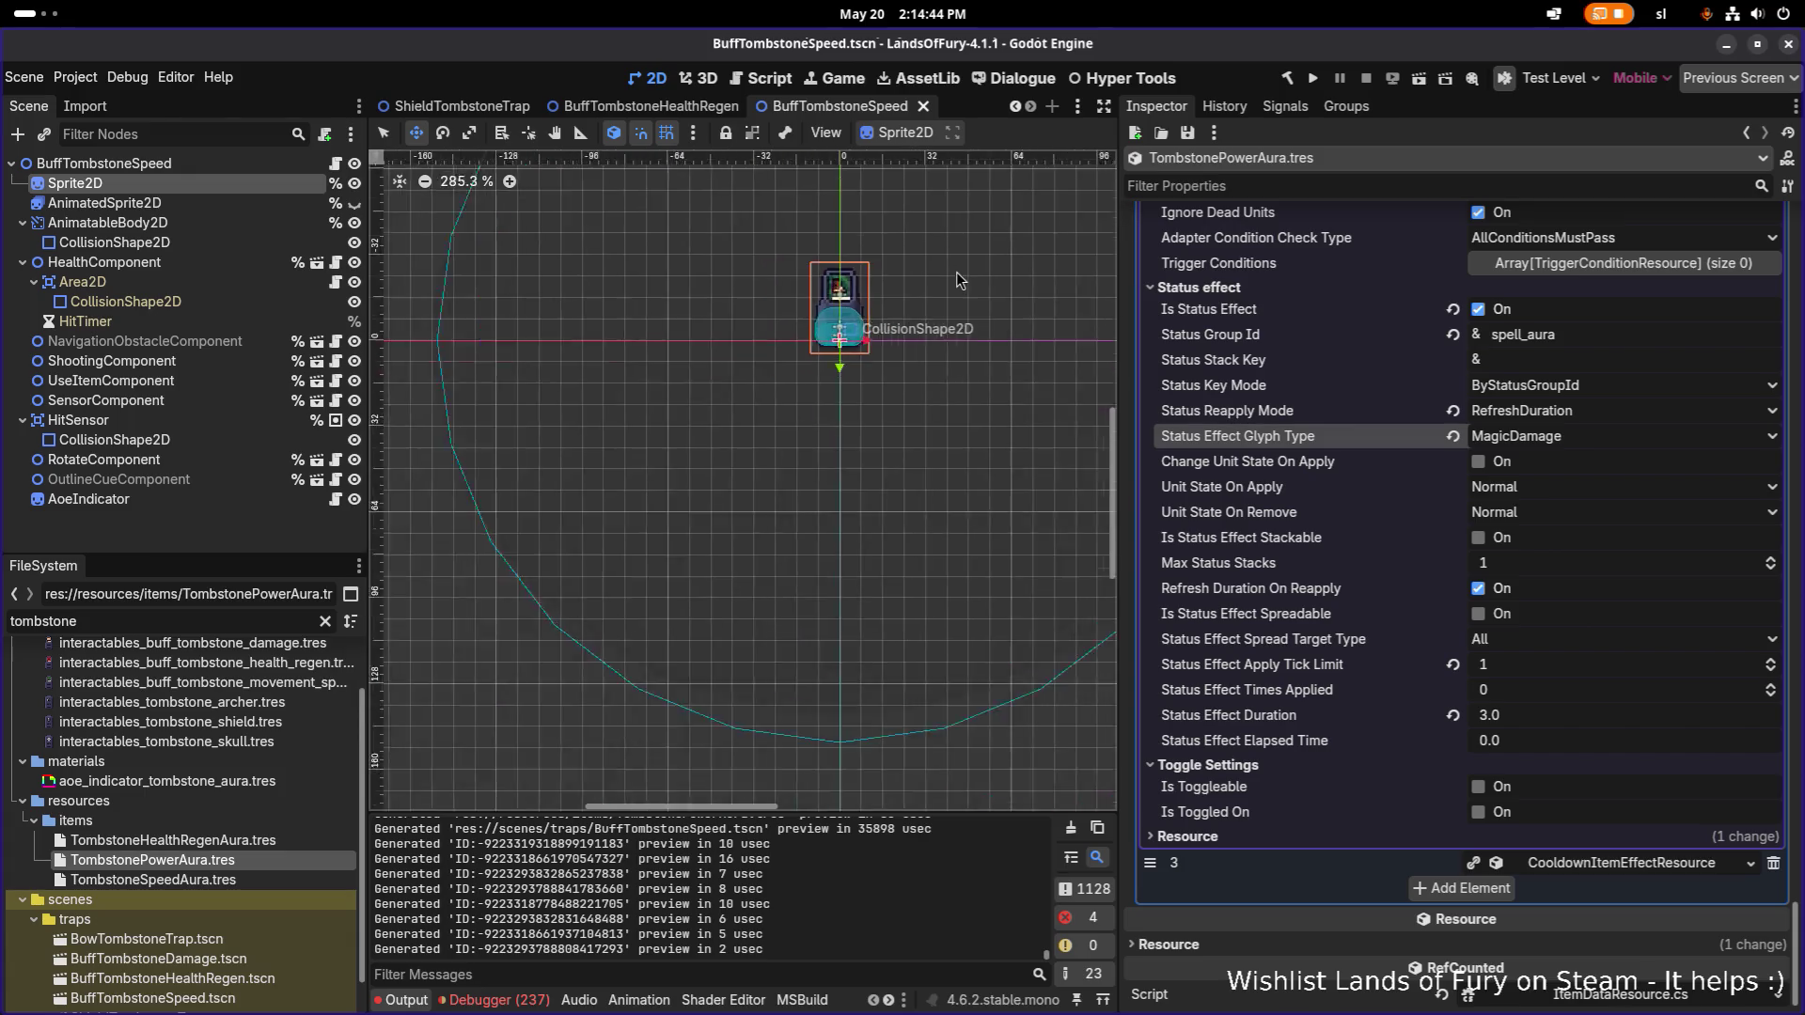
{"action": "scroll", "coordinate": [850, 389], "scroll_direction": "up", "scroll_amount": 1}
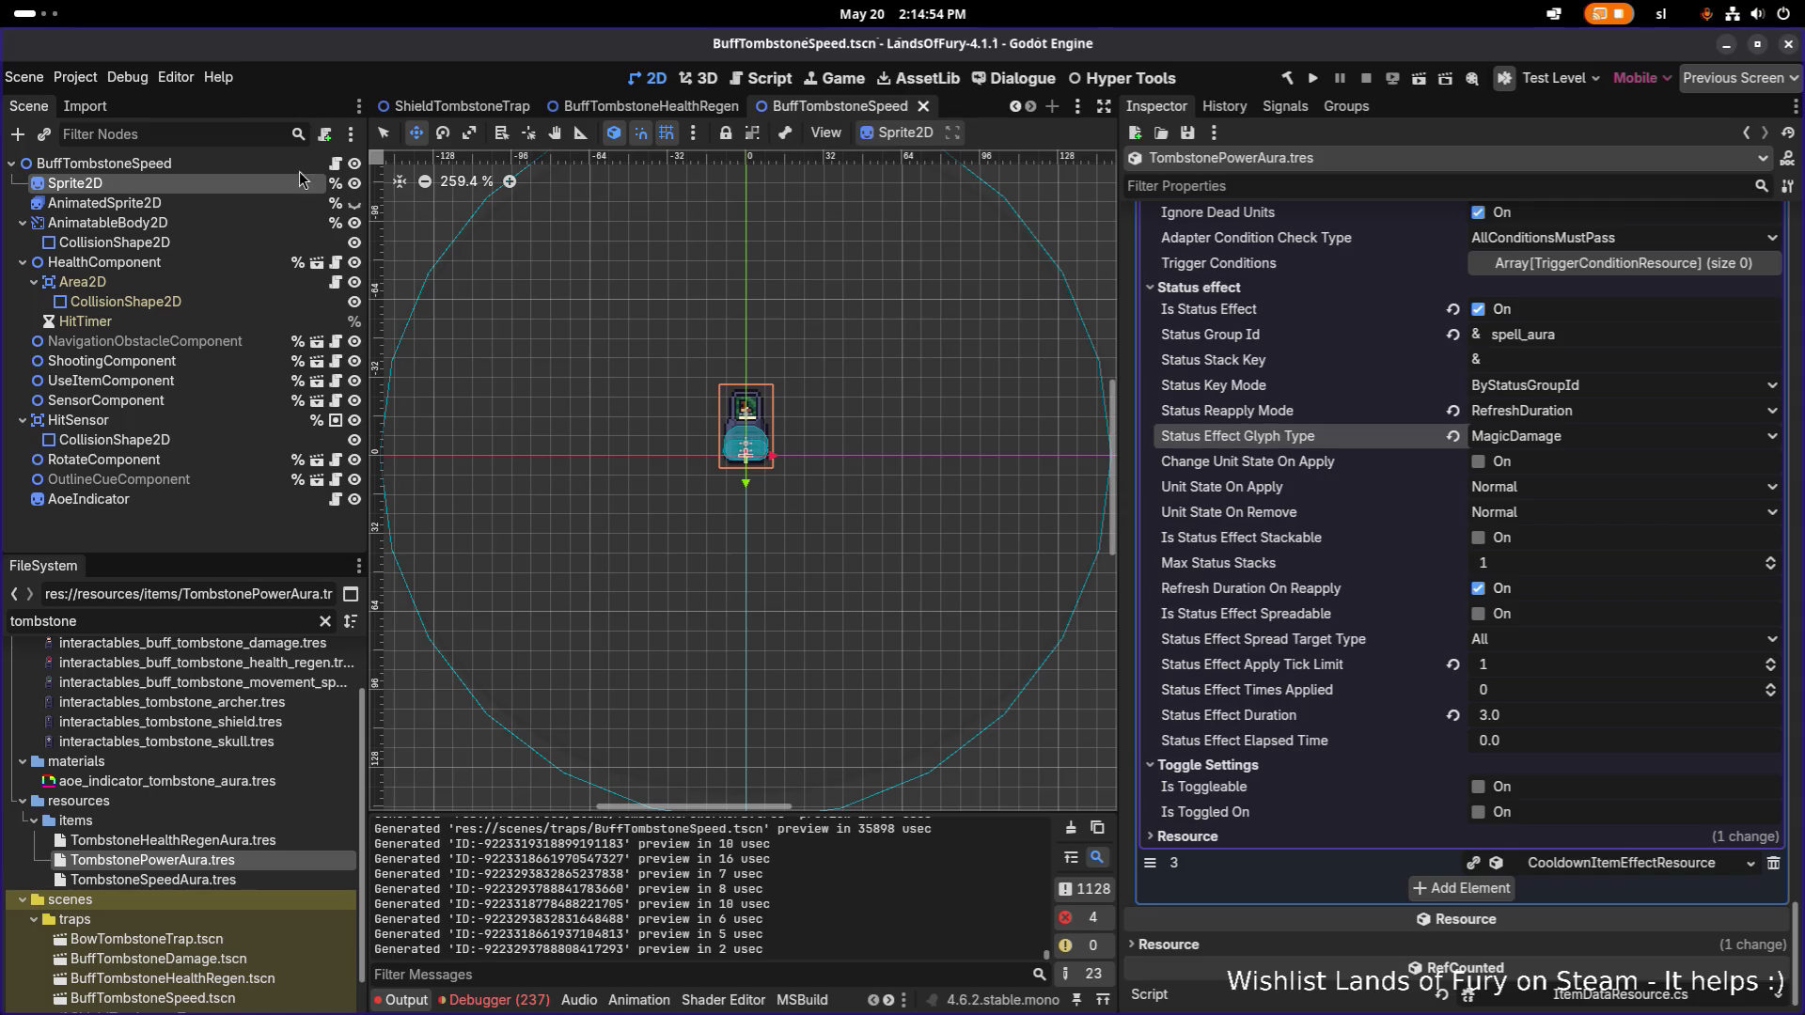
{"action": "left_click", "coordinate": [11, 165]}
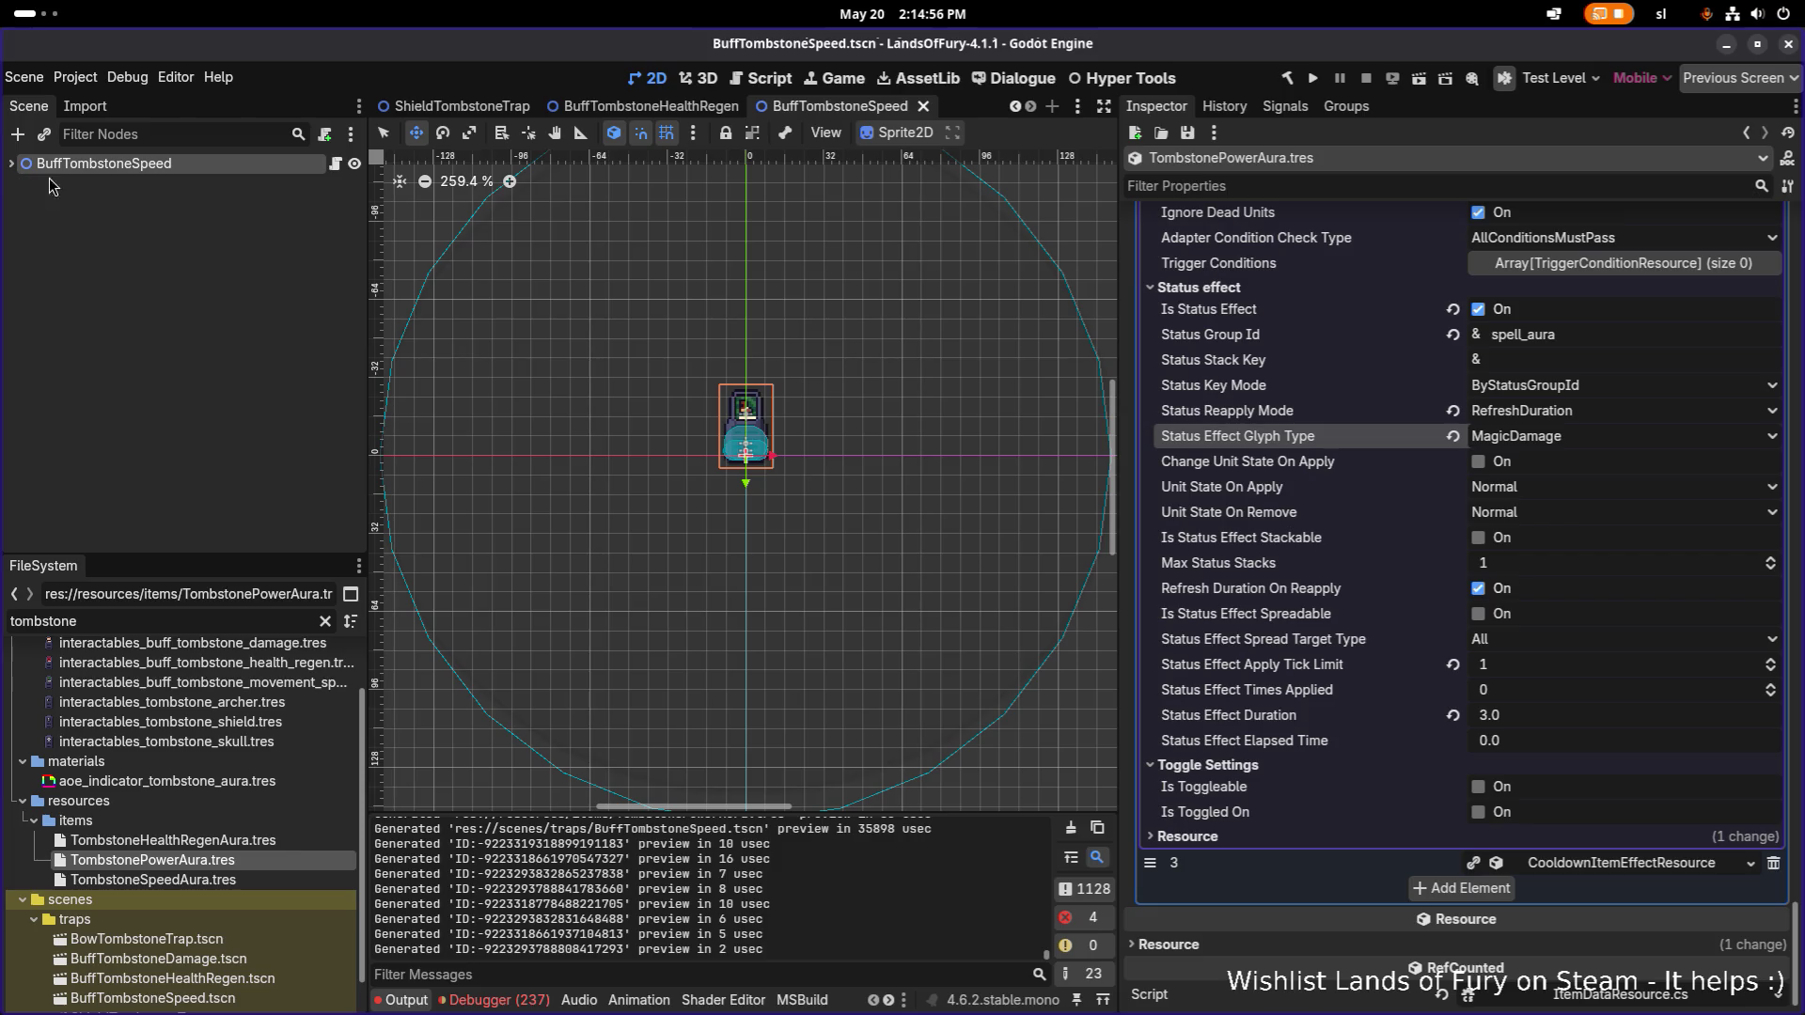
{"action": "left_click", "coordinate": [214, 165]}
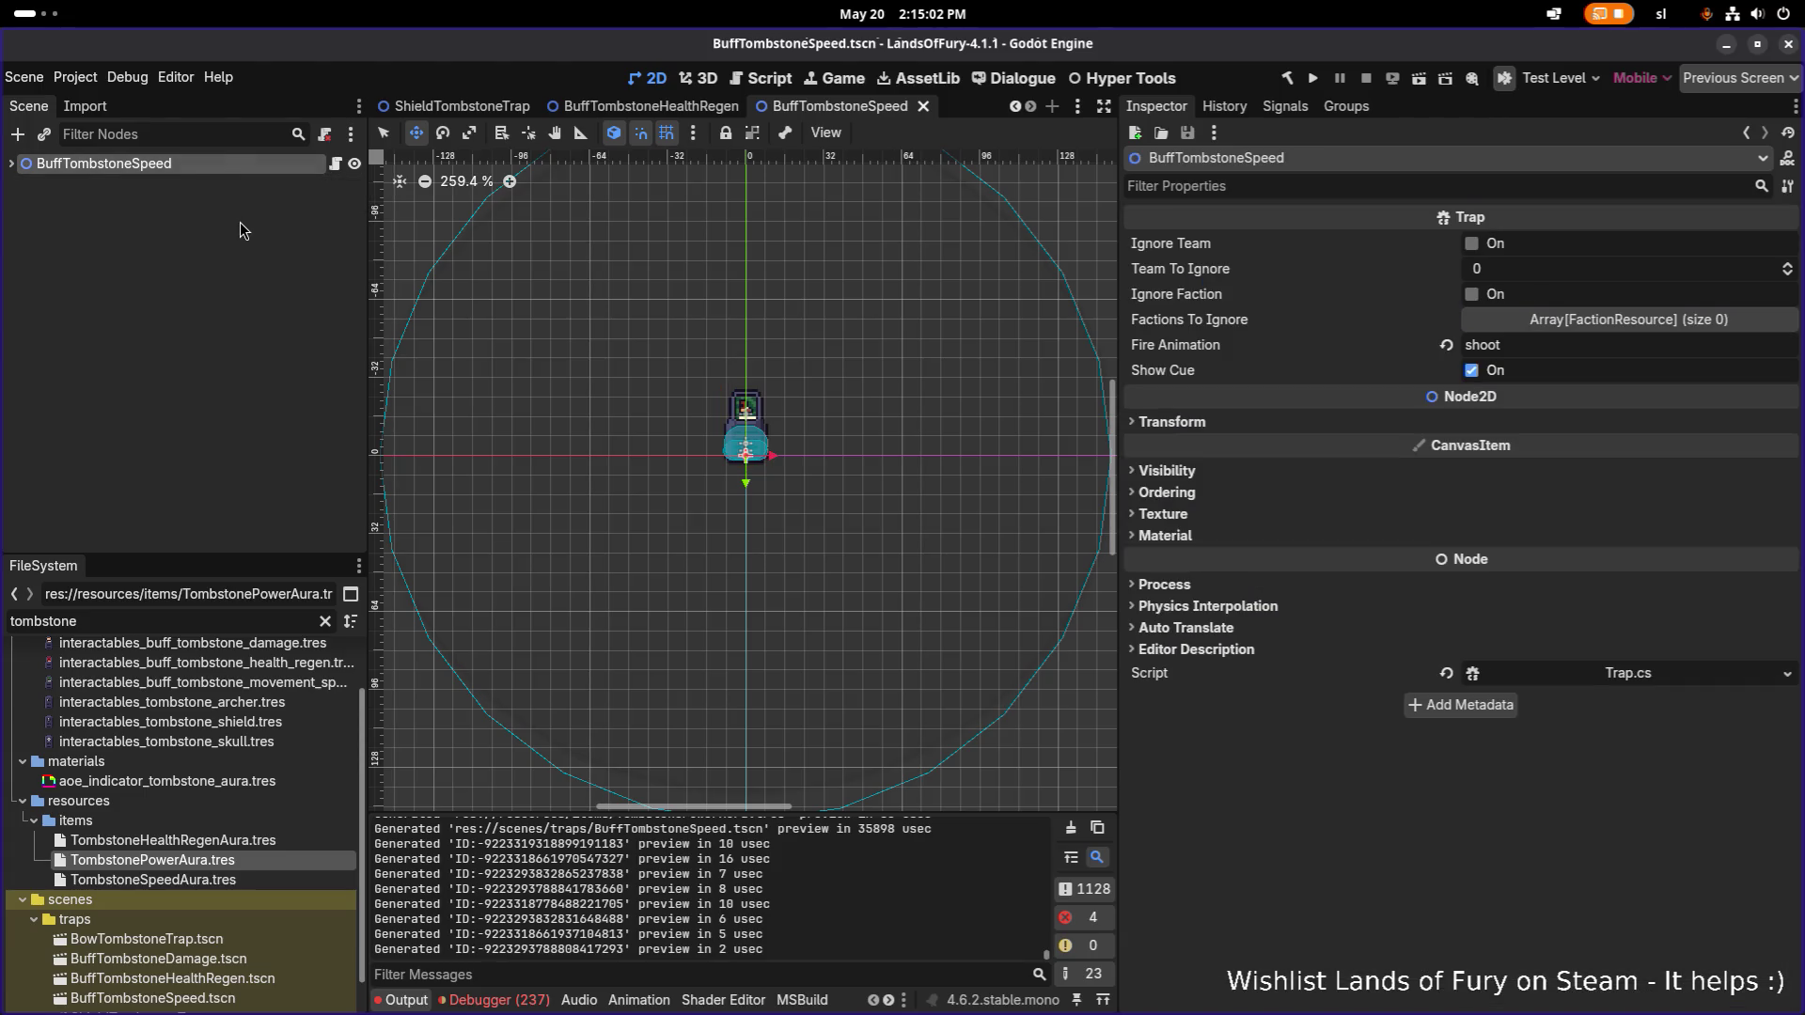
{"action": "left_click", "coordinate": [244, 223]}
{"action": "key", "text": "ctrl+s"}
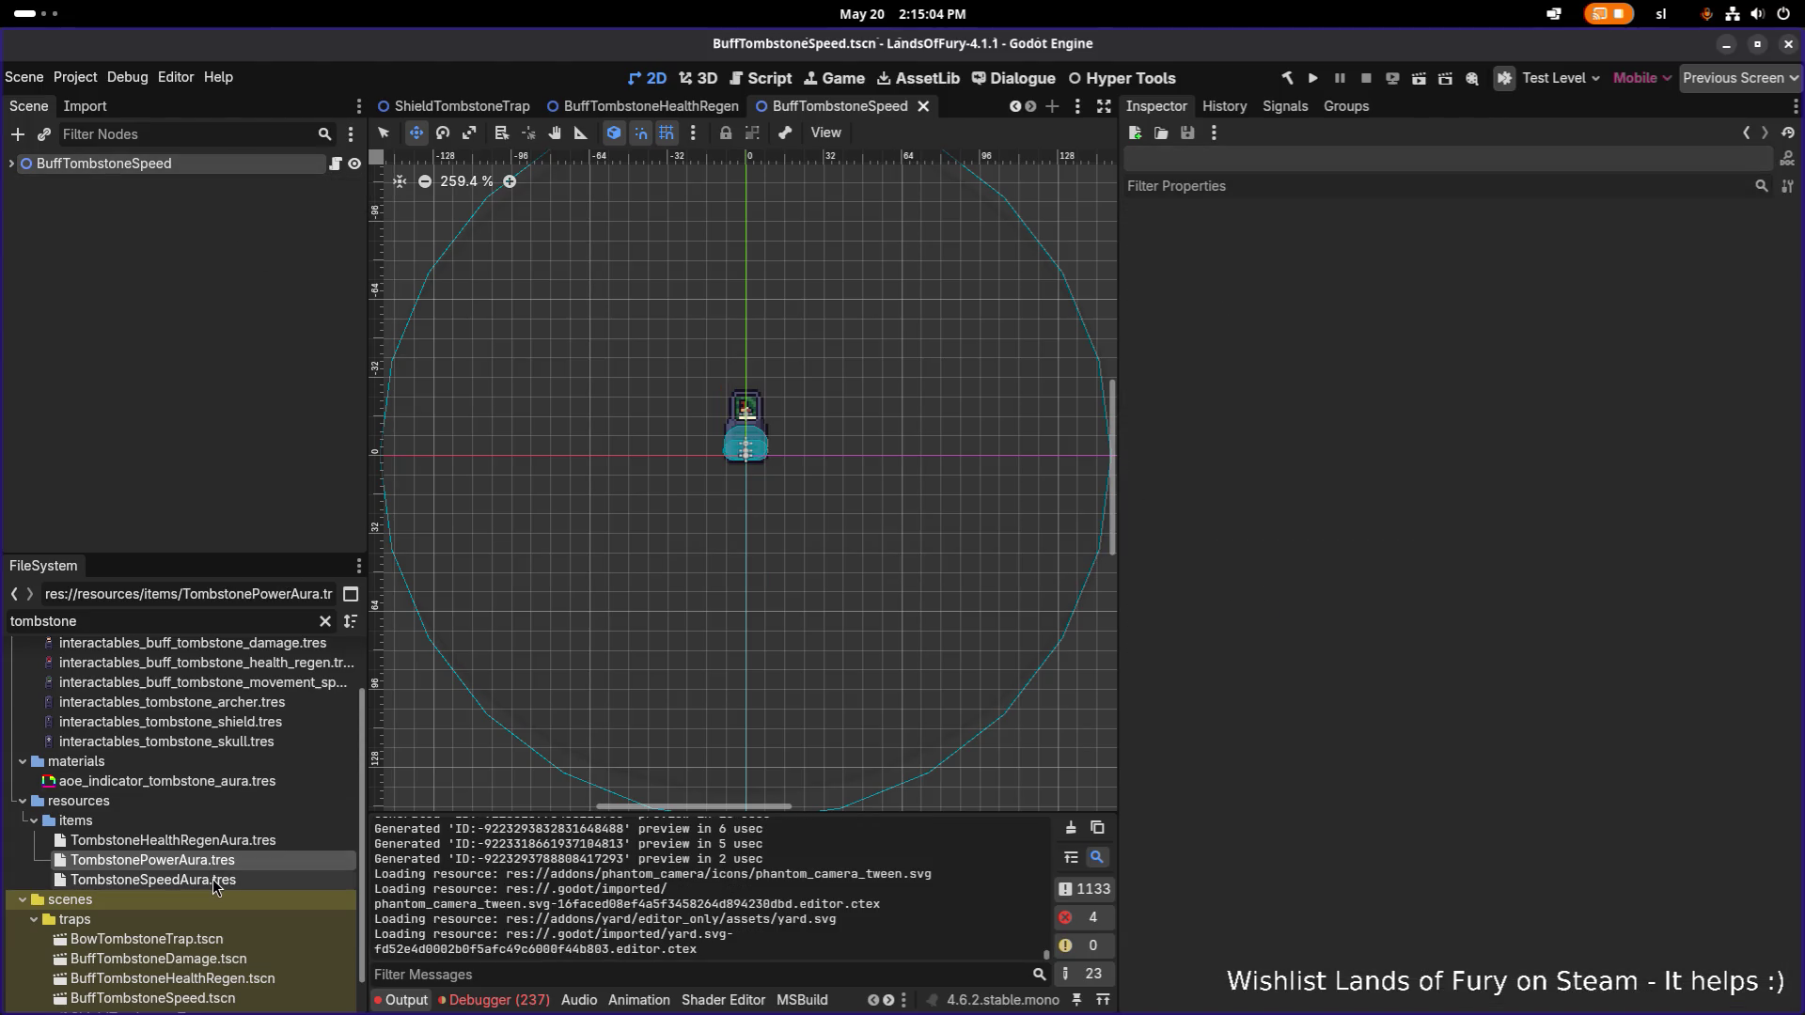
Load TombstoneSpeedAura.tres in the inspector and search scenes for 'testle'.
{"action": "double_click", "coordinate": [222, 860]}
{"action": "double_click", "coordinate": [231, 878]}
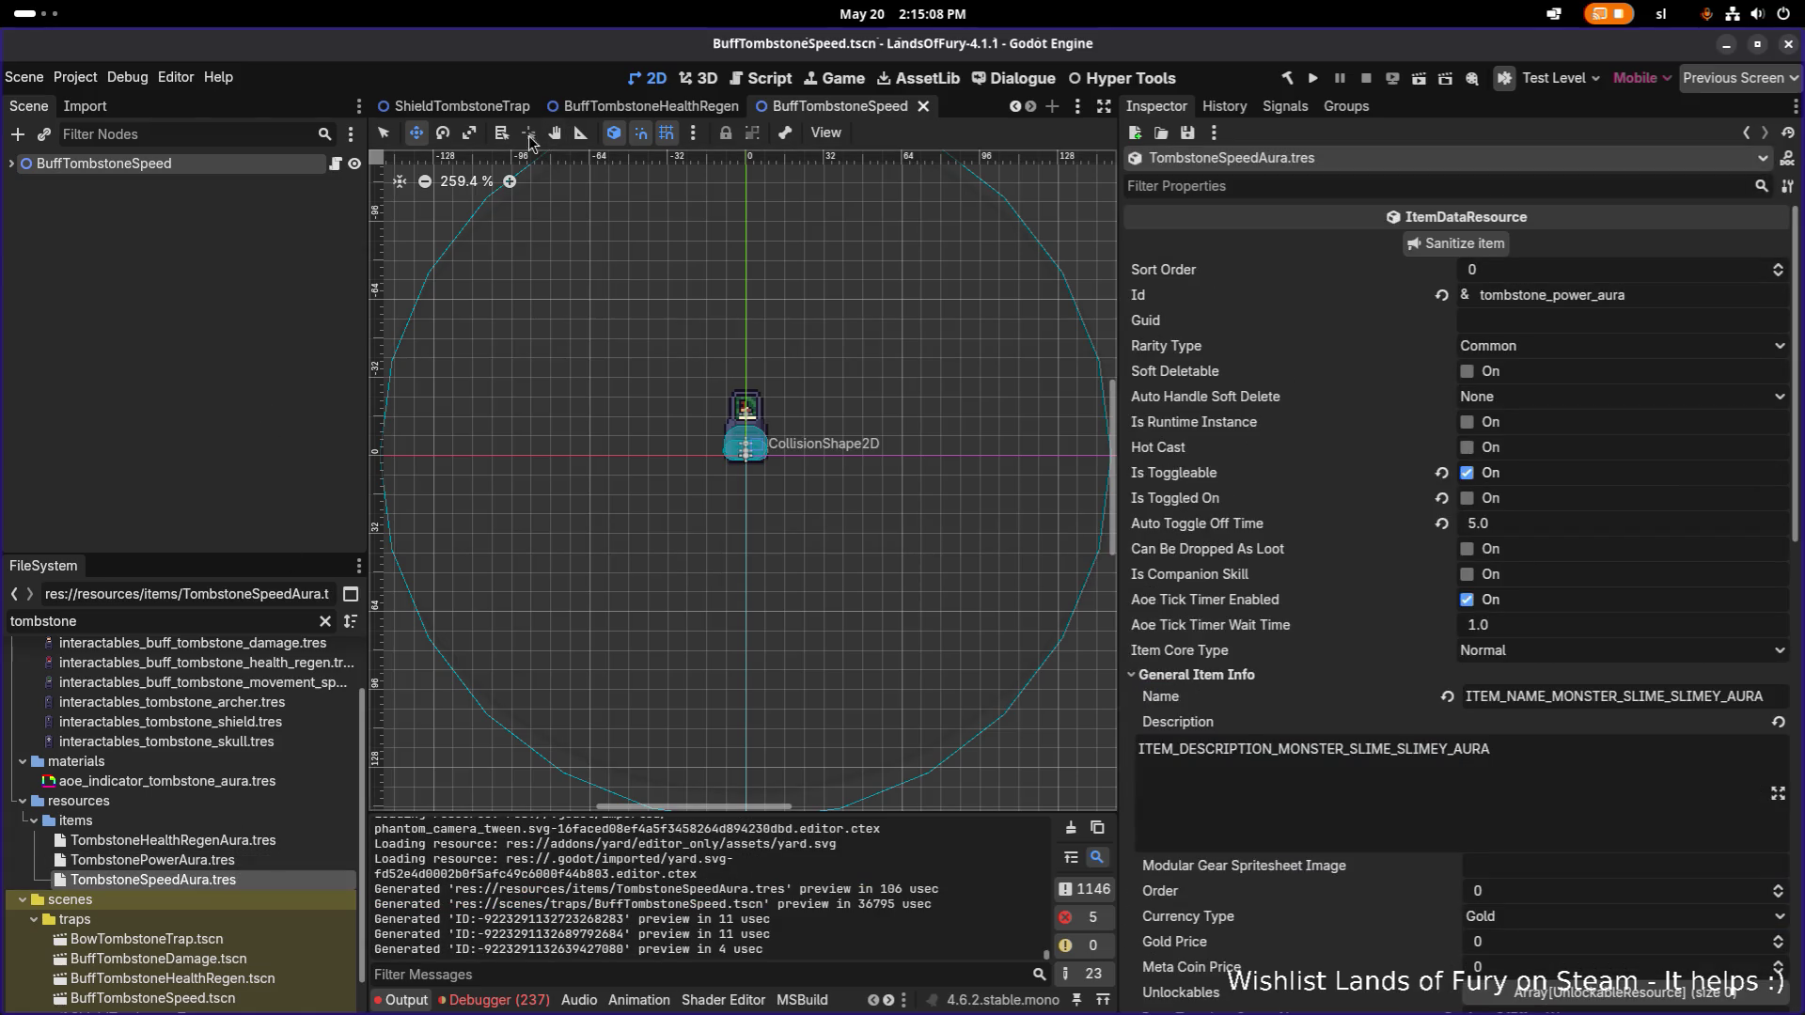
{"action": "key", "text": "ctrl+shift+o"}
{"action": "type", "text": "testle"}
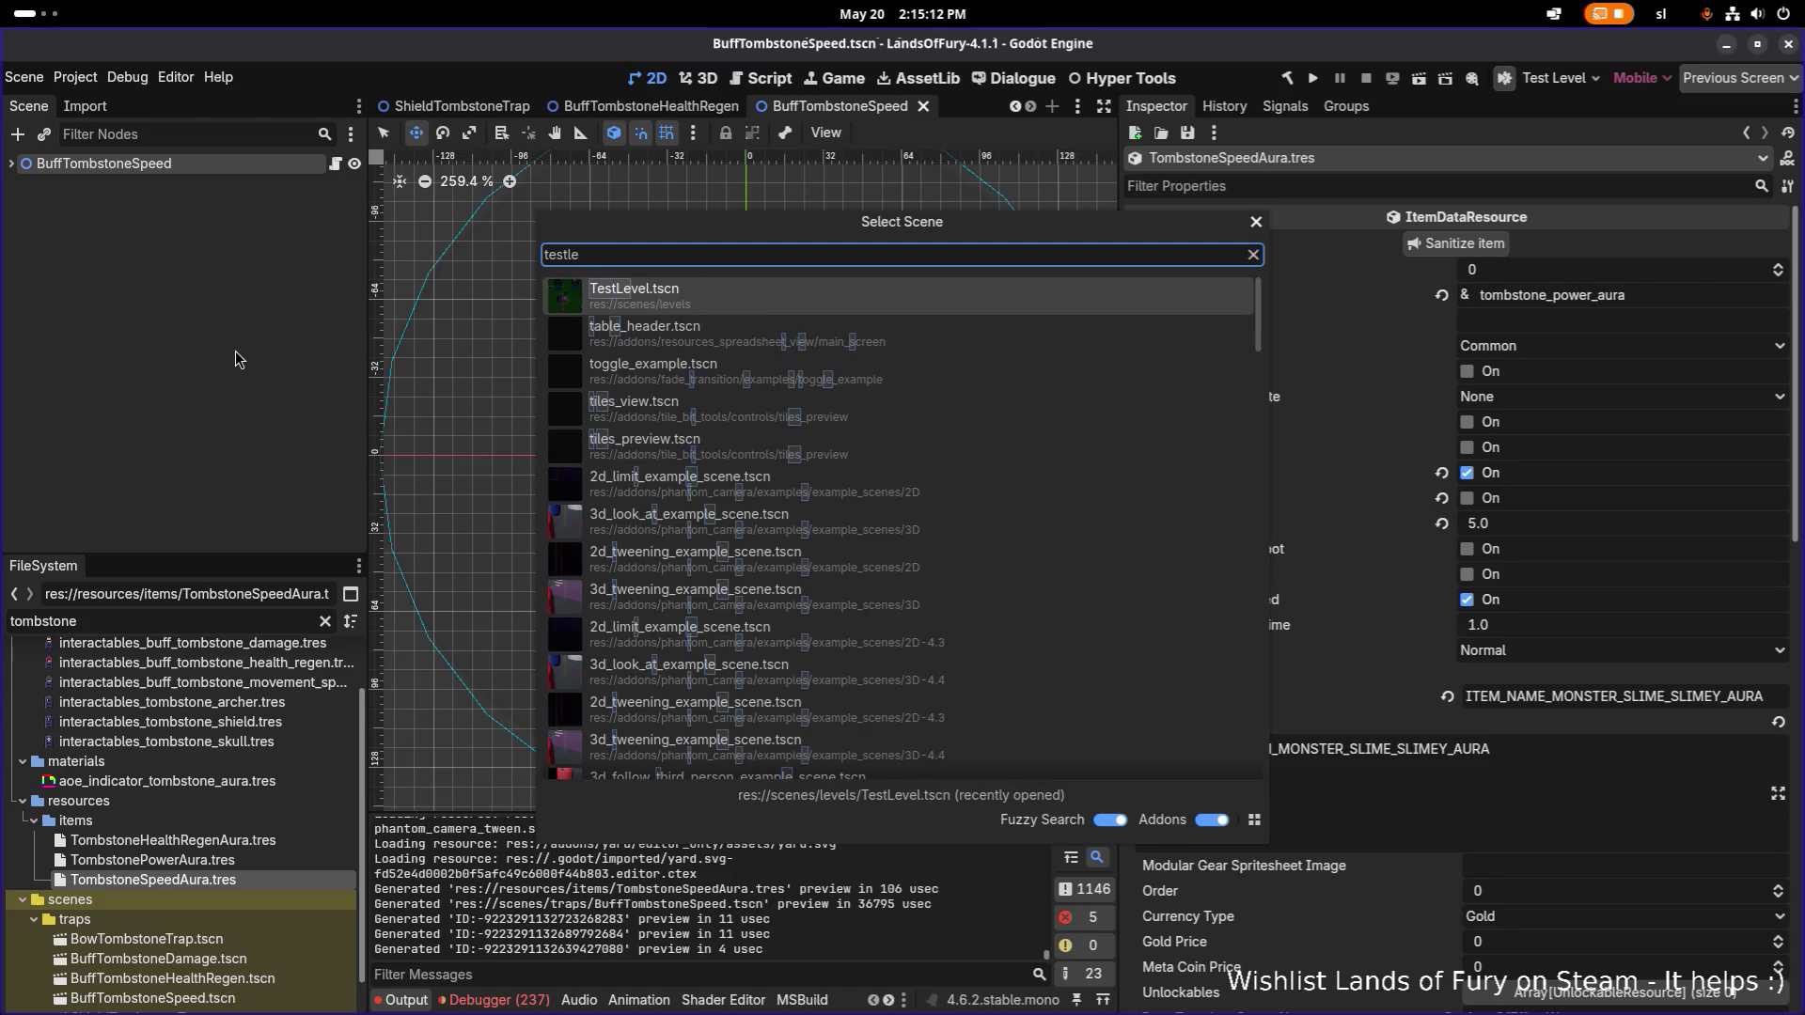
Open TestLevel.tscn and bring up TombstoneSpeedAura.tres to edit its Id value.
{"action": "left_click", "coordinate": [693, 310]}
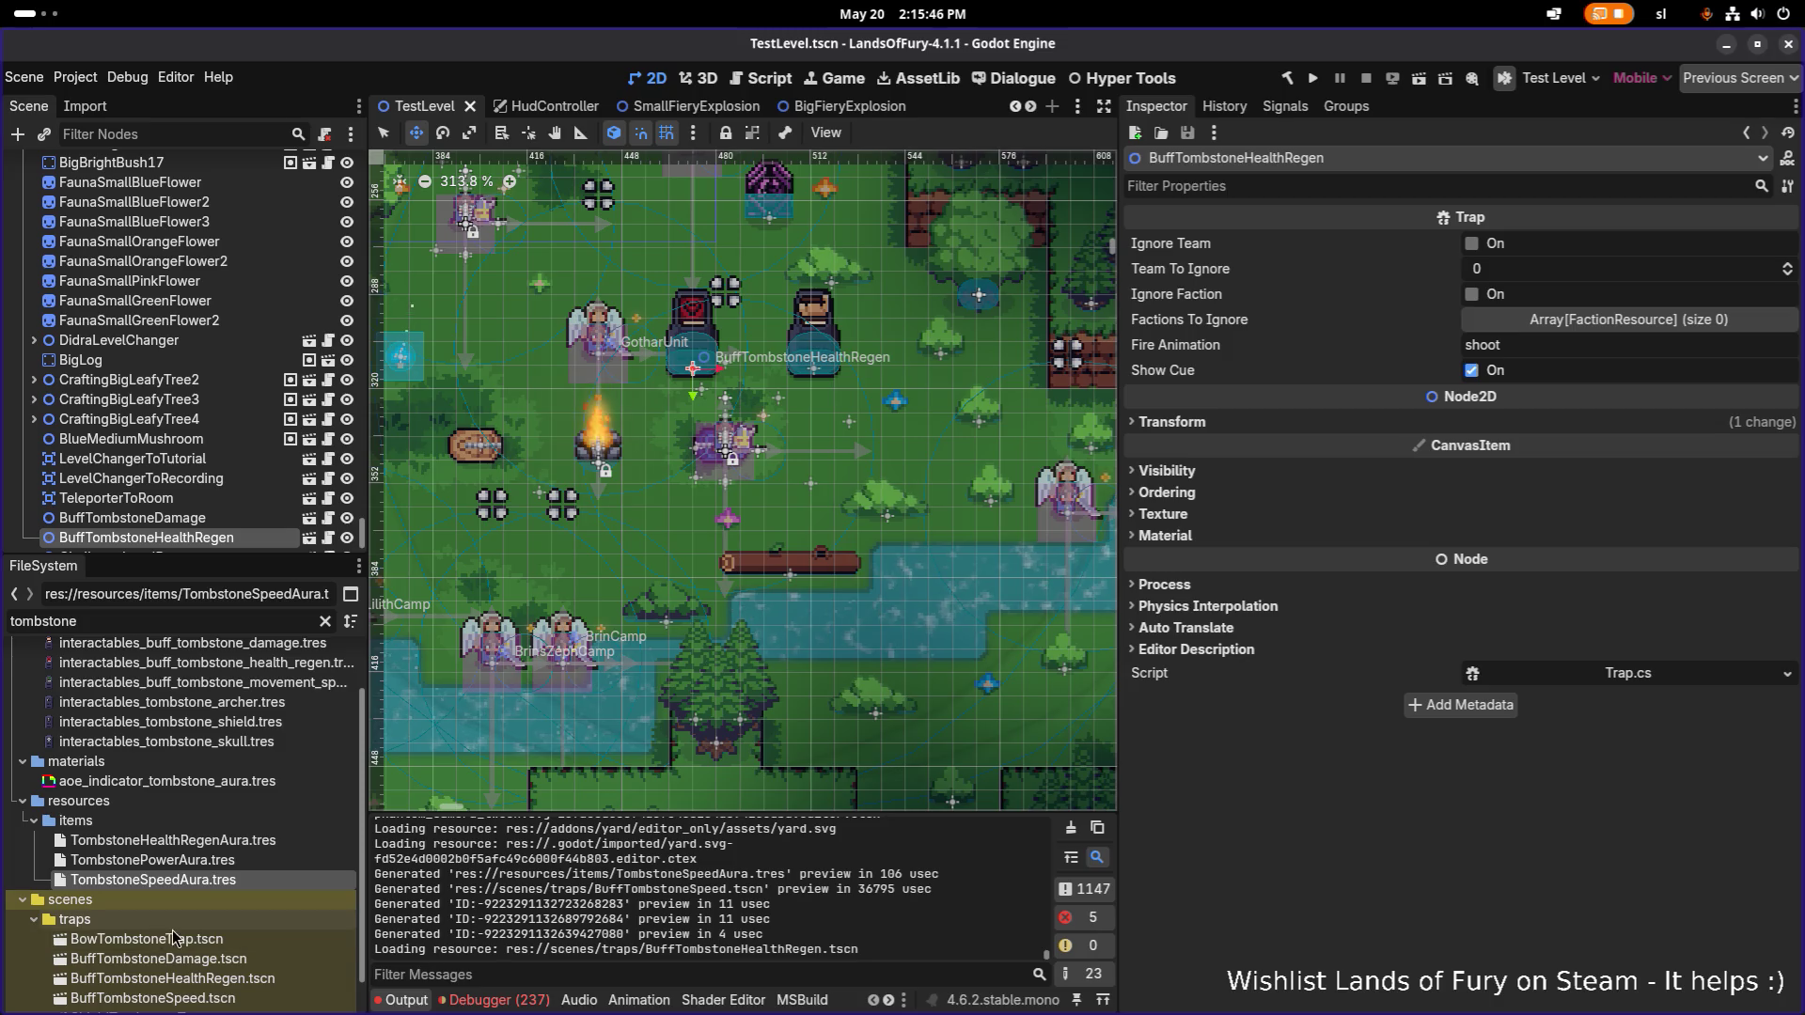
{"action": "double_click", "coordinate": [209, 880]}
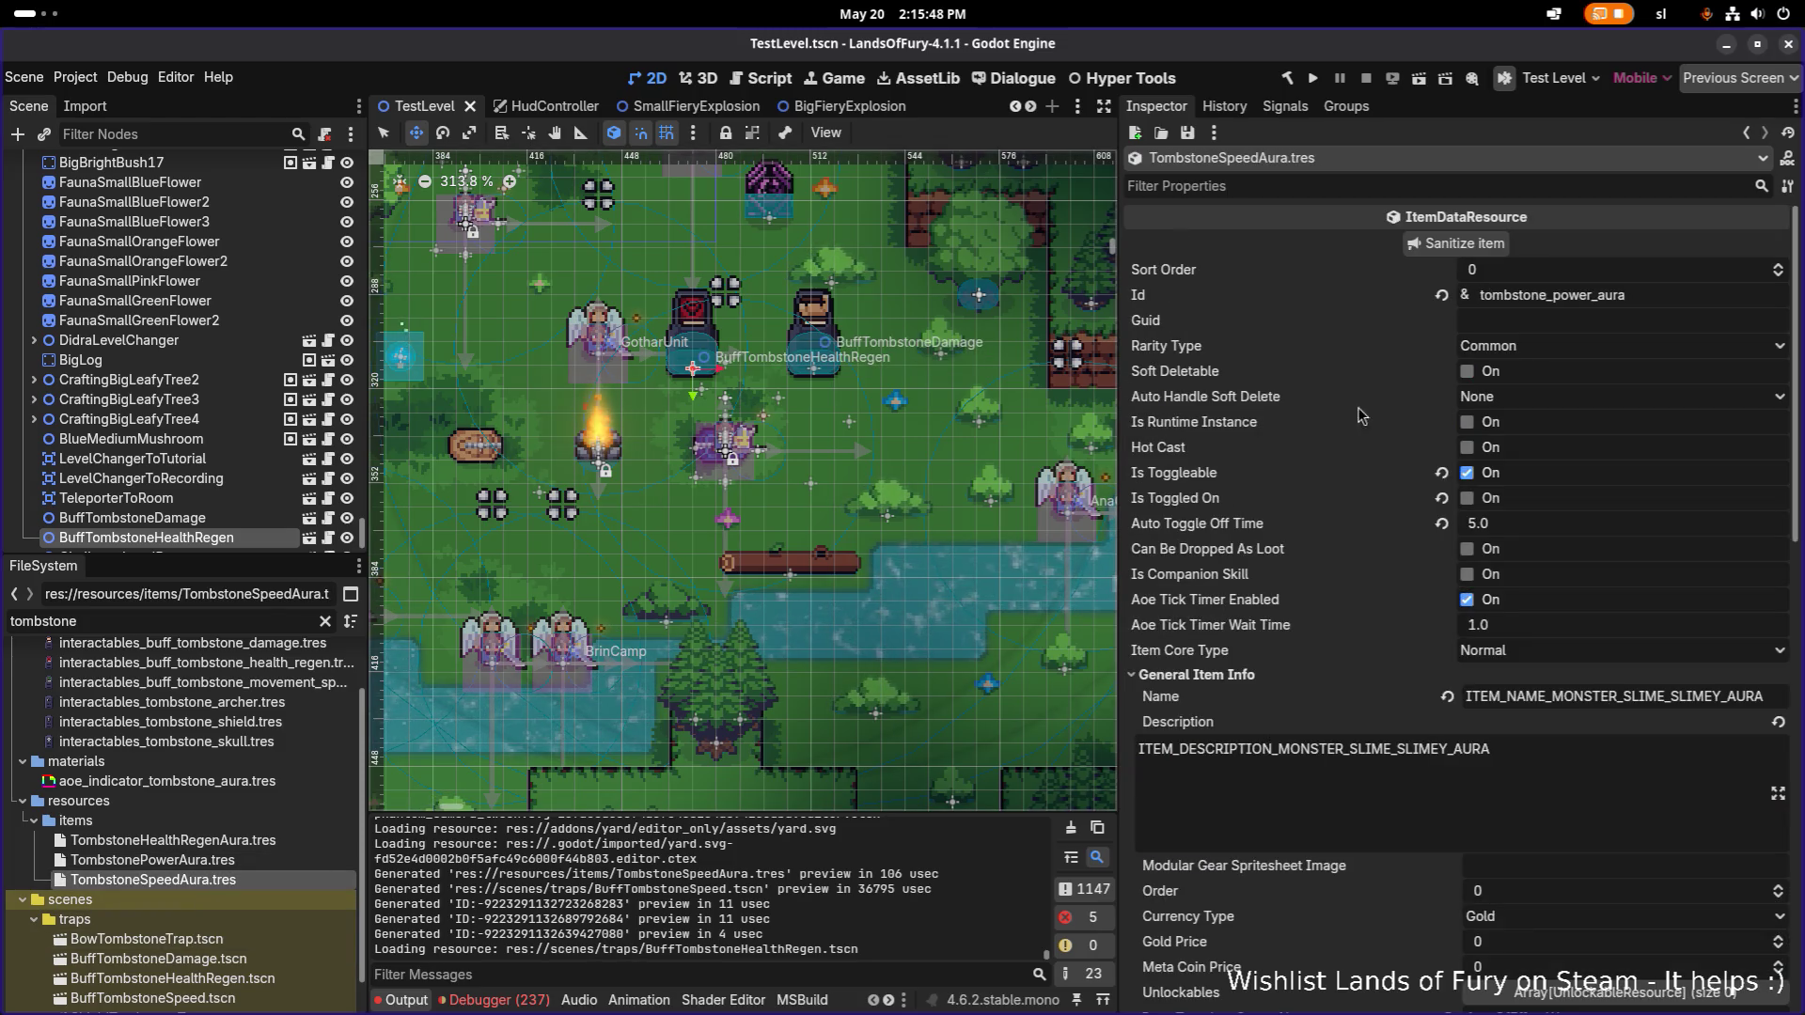
{"action": "double_click", "coordinate": [1638, 294]}
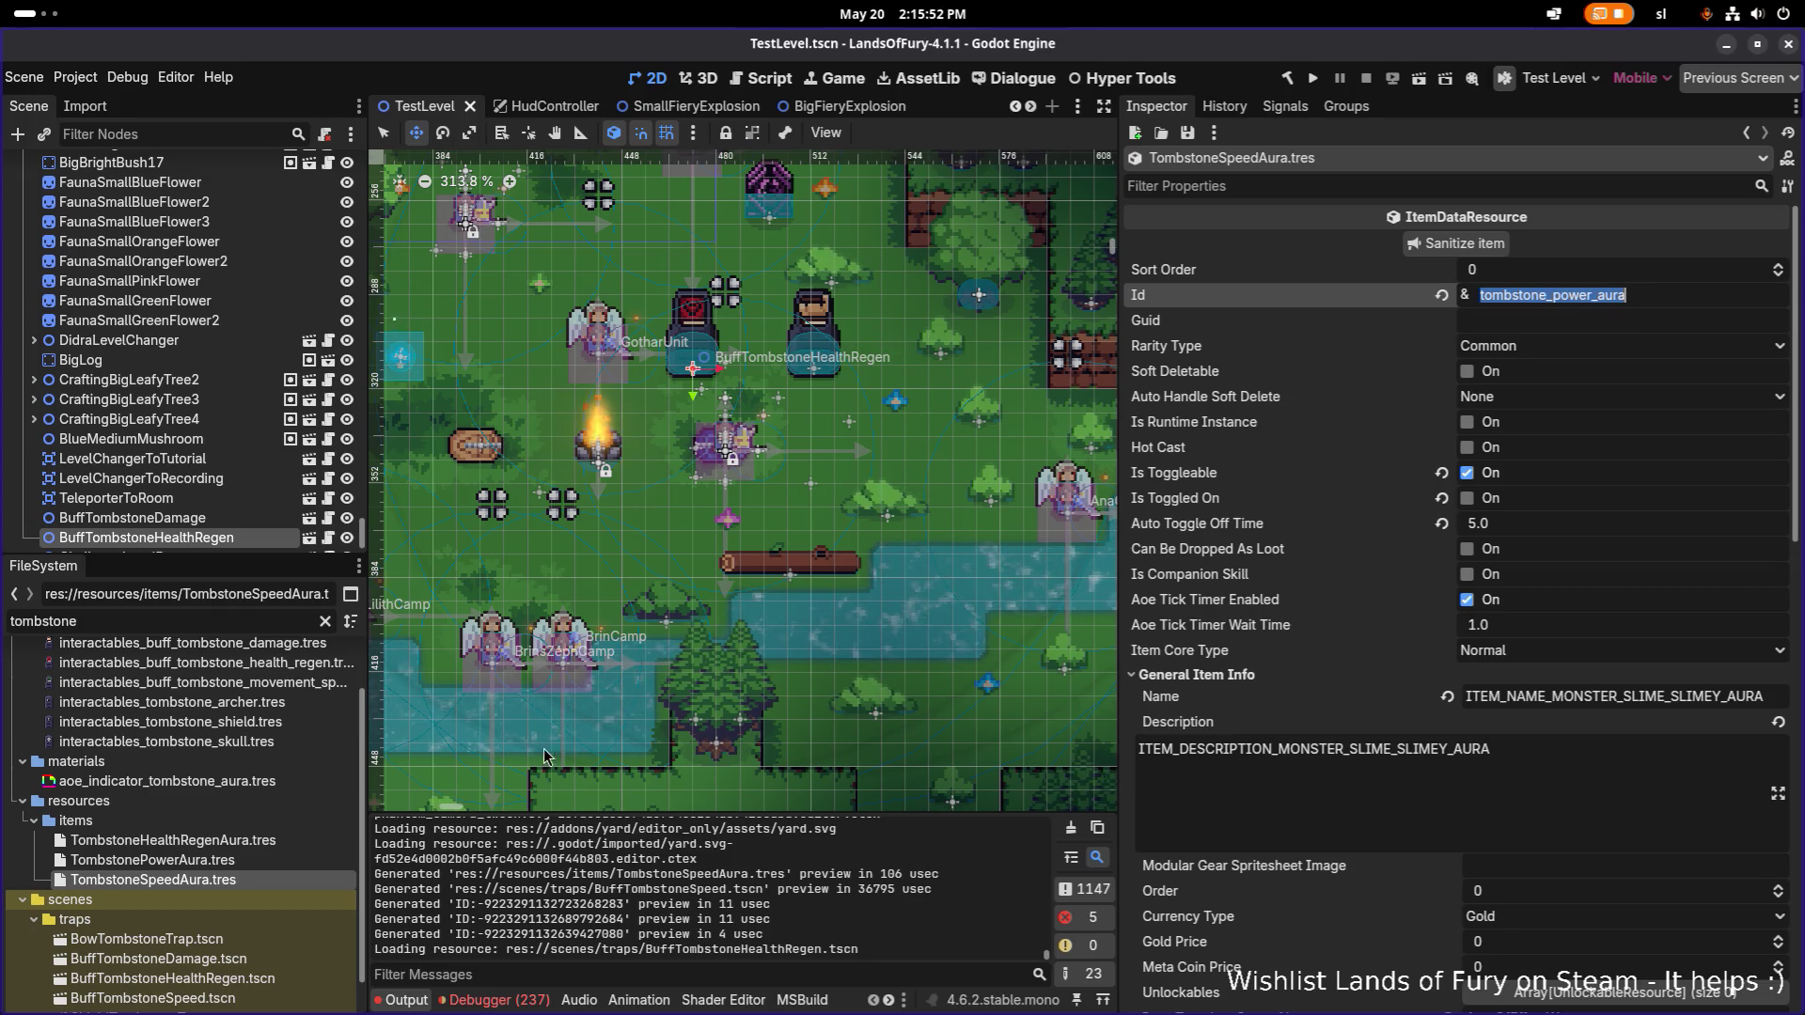
{"action": "left_click", "coordinate": [1637, 296]}
Change the TombstoneSpeedAura Id from tombstone_power_aura to tombstone_speed_aura and save.
{"action": "double_click", "coordinate": [1637, 296]}
{"action": "key", "text": "Return"}
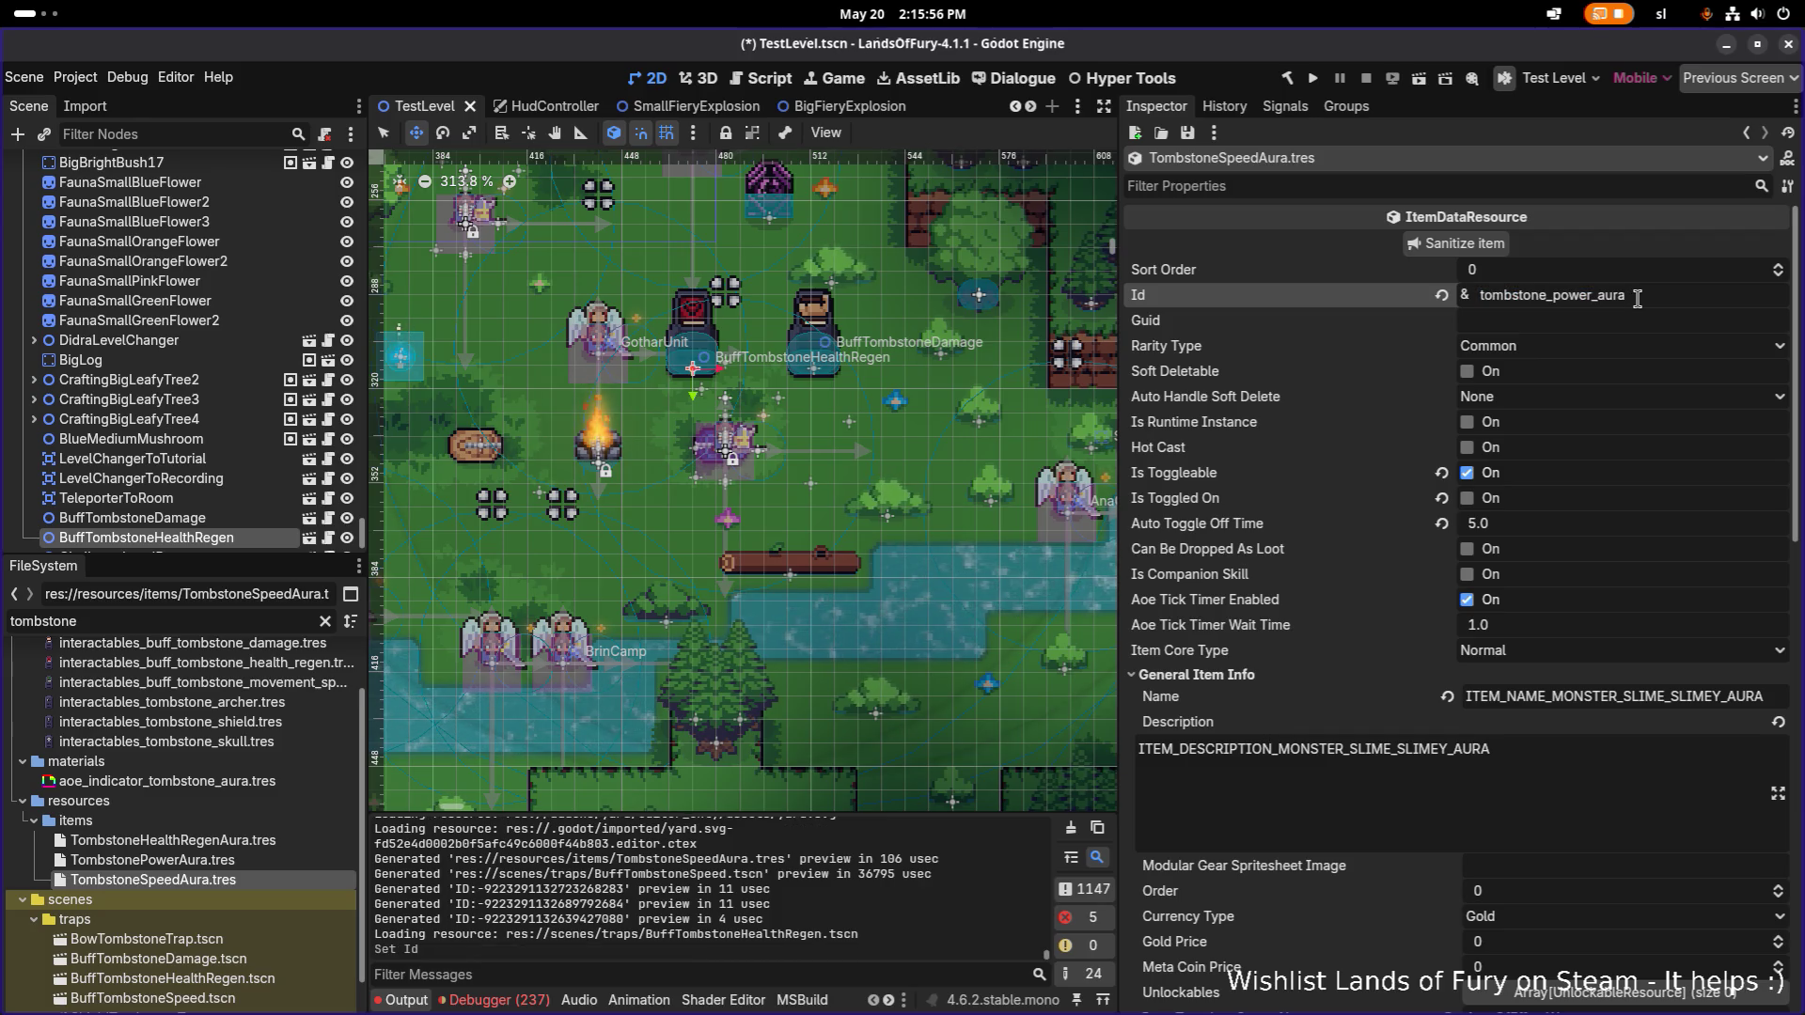
{"action": "double_click", "coordinate": [1637, 298]}
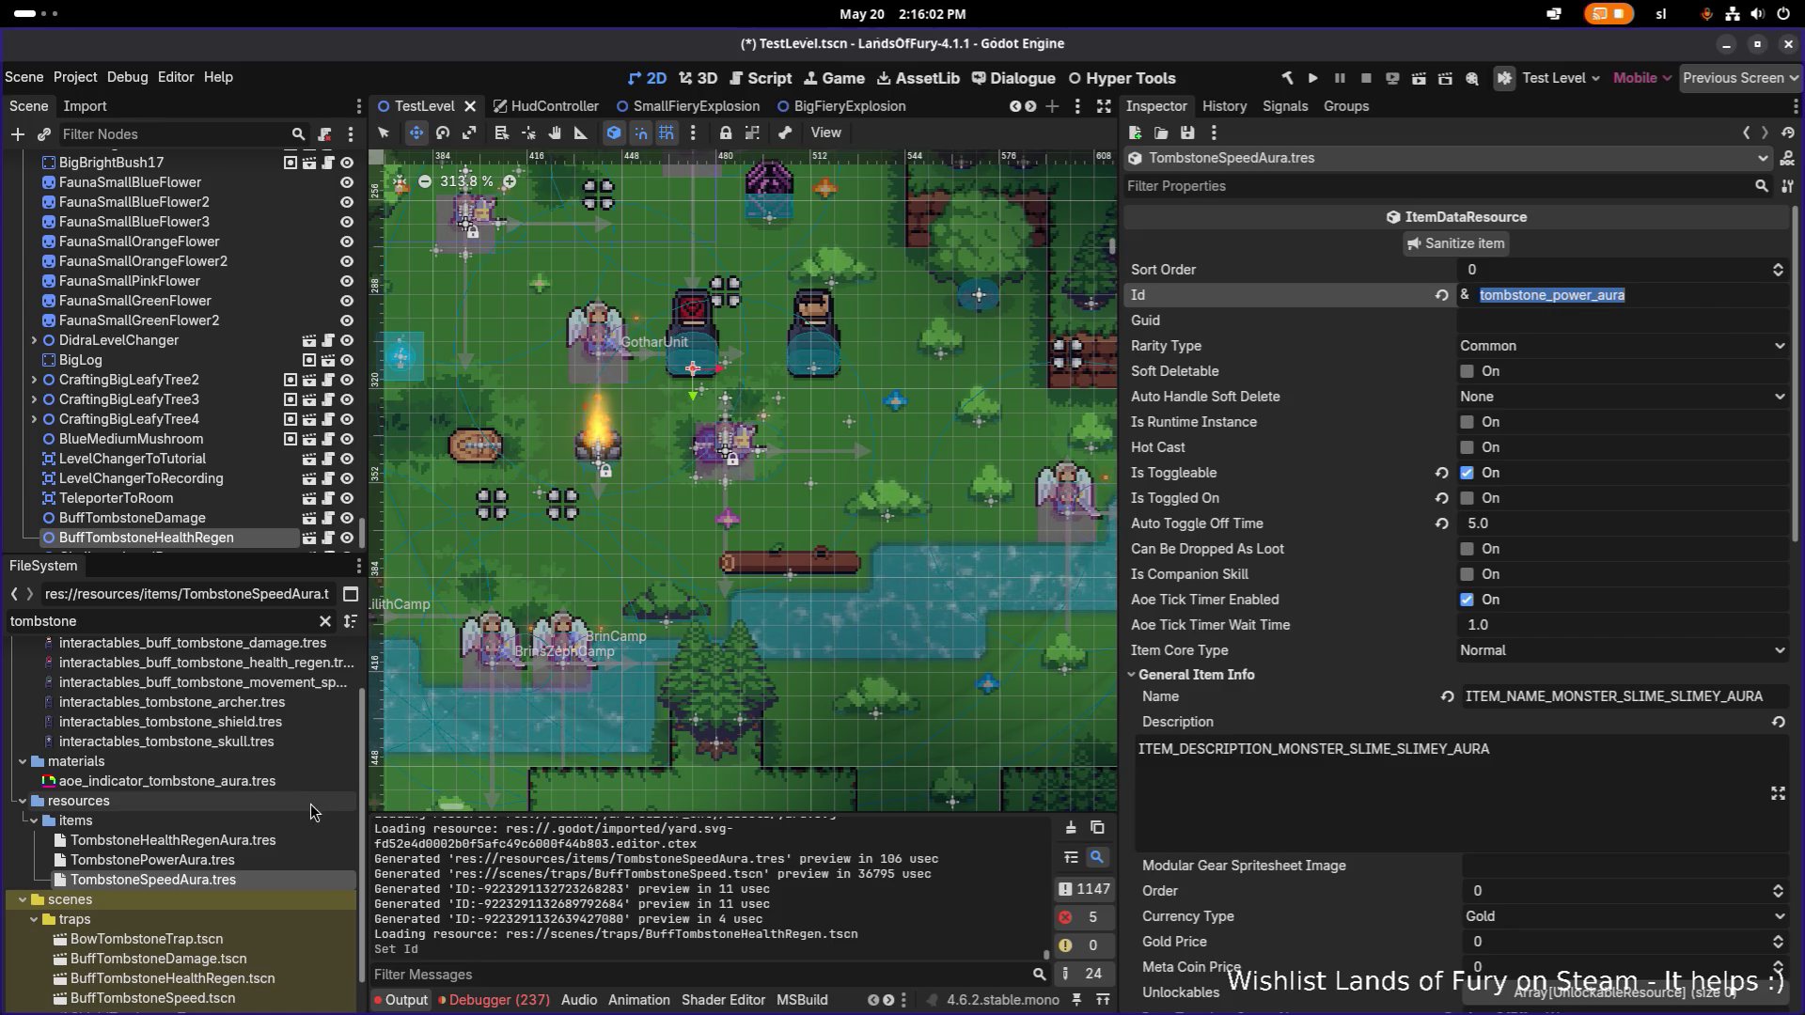
{"action": "left_click", "coordinate": [263, 863]}
{"action": "left_click", "coordinate": [255, 880]}
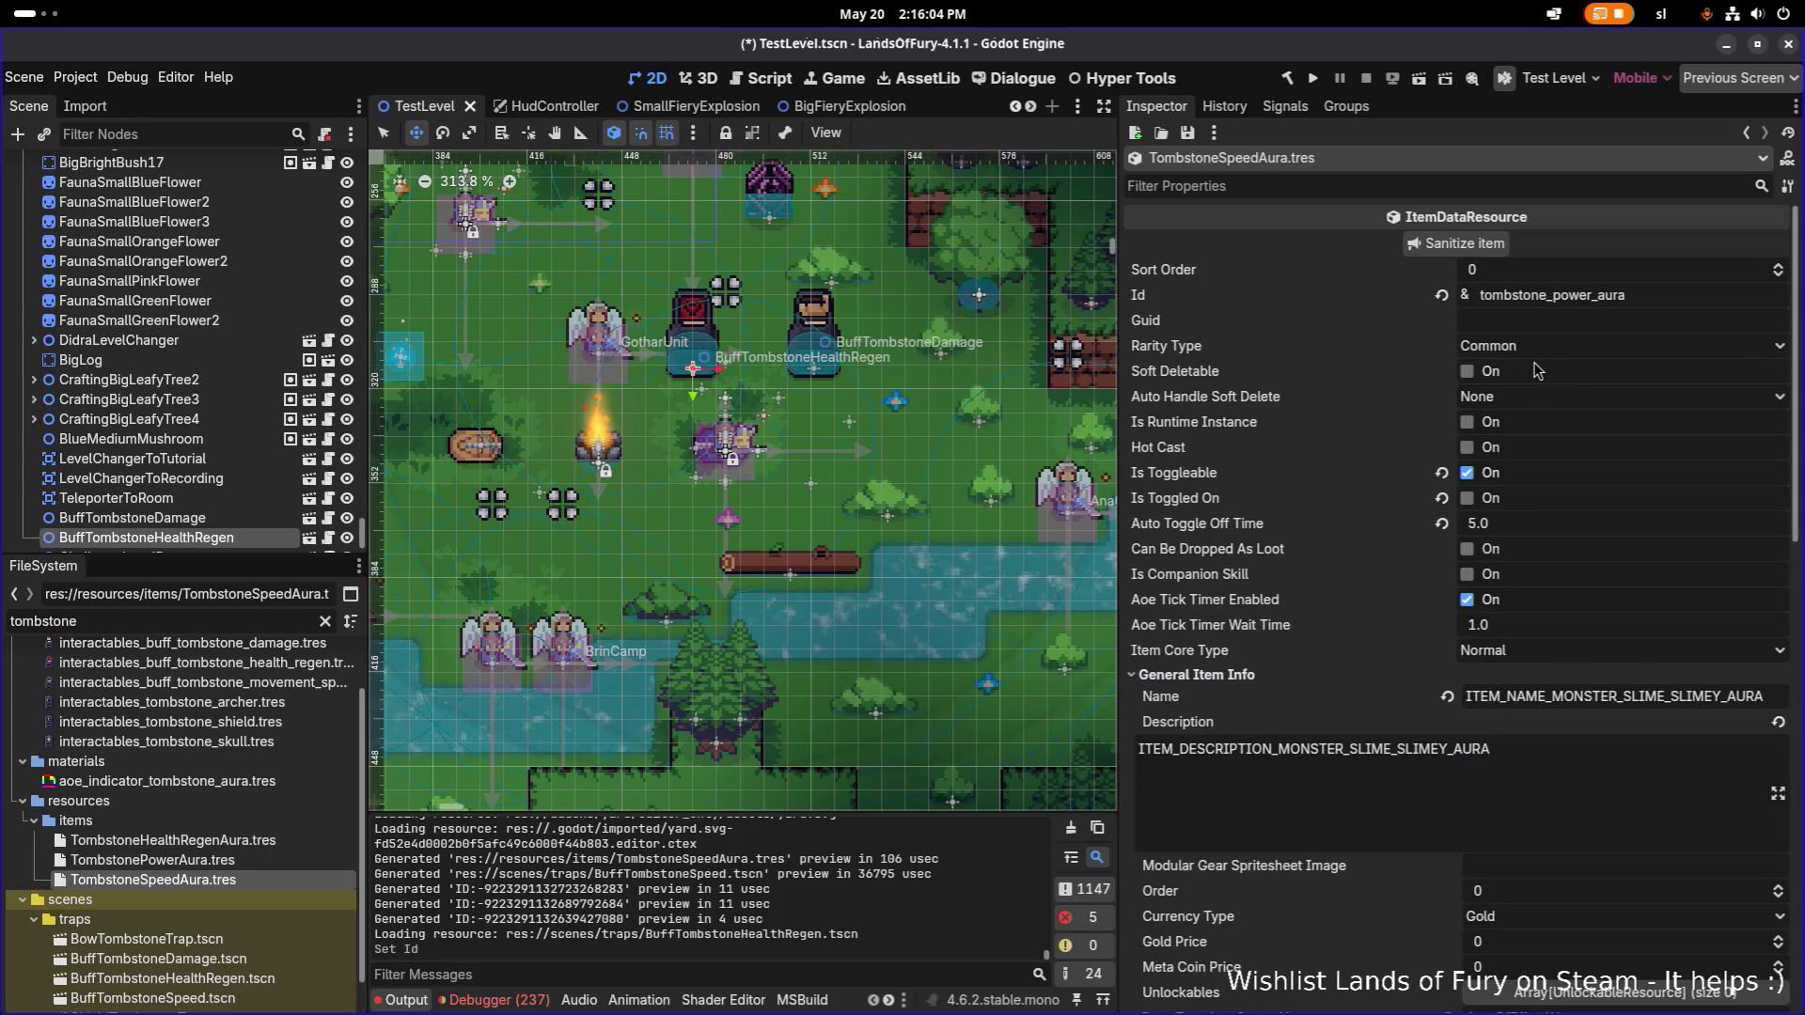
{"action": "left_click", "coordinate": [1588, 295]}
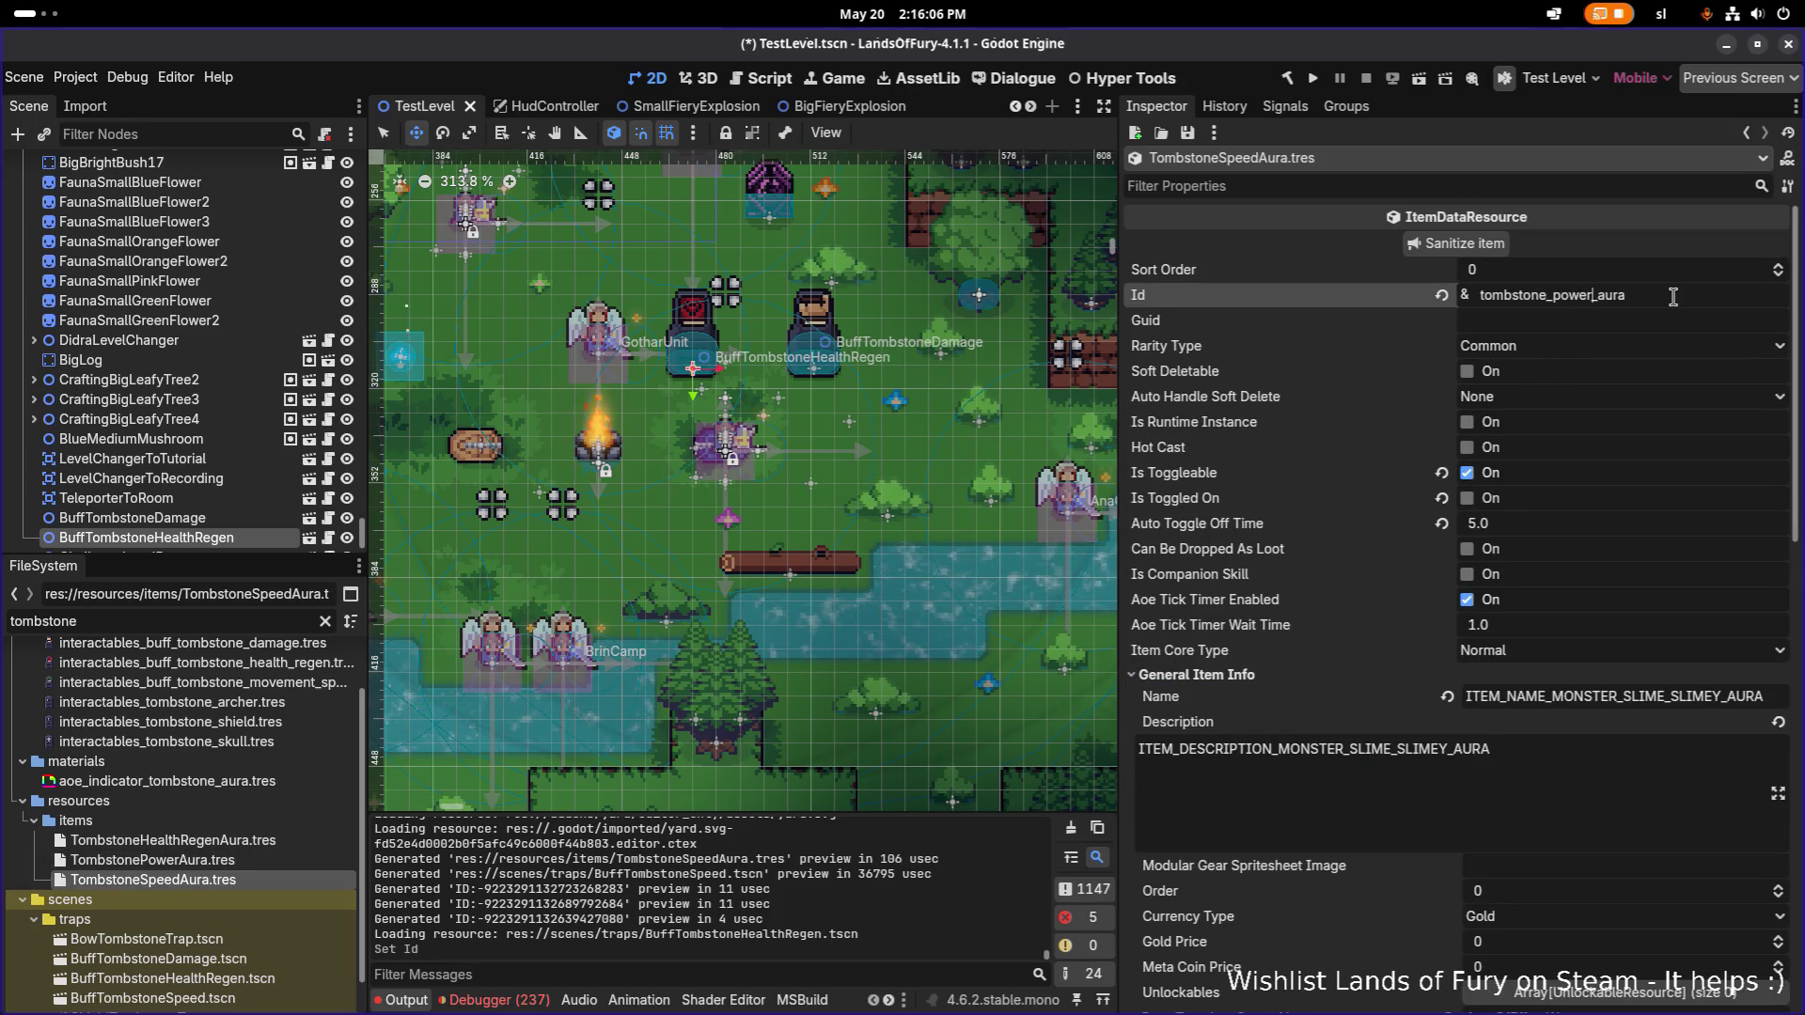
{"action": "type", "text": "speed"}
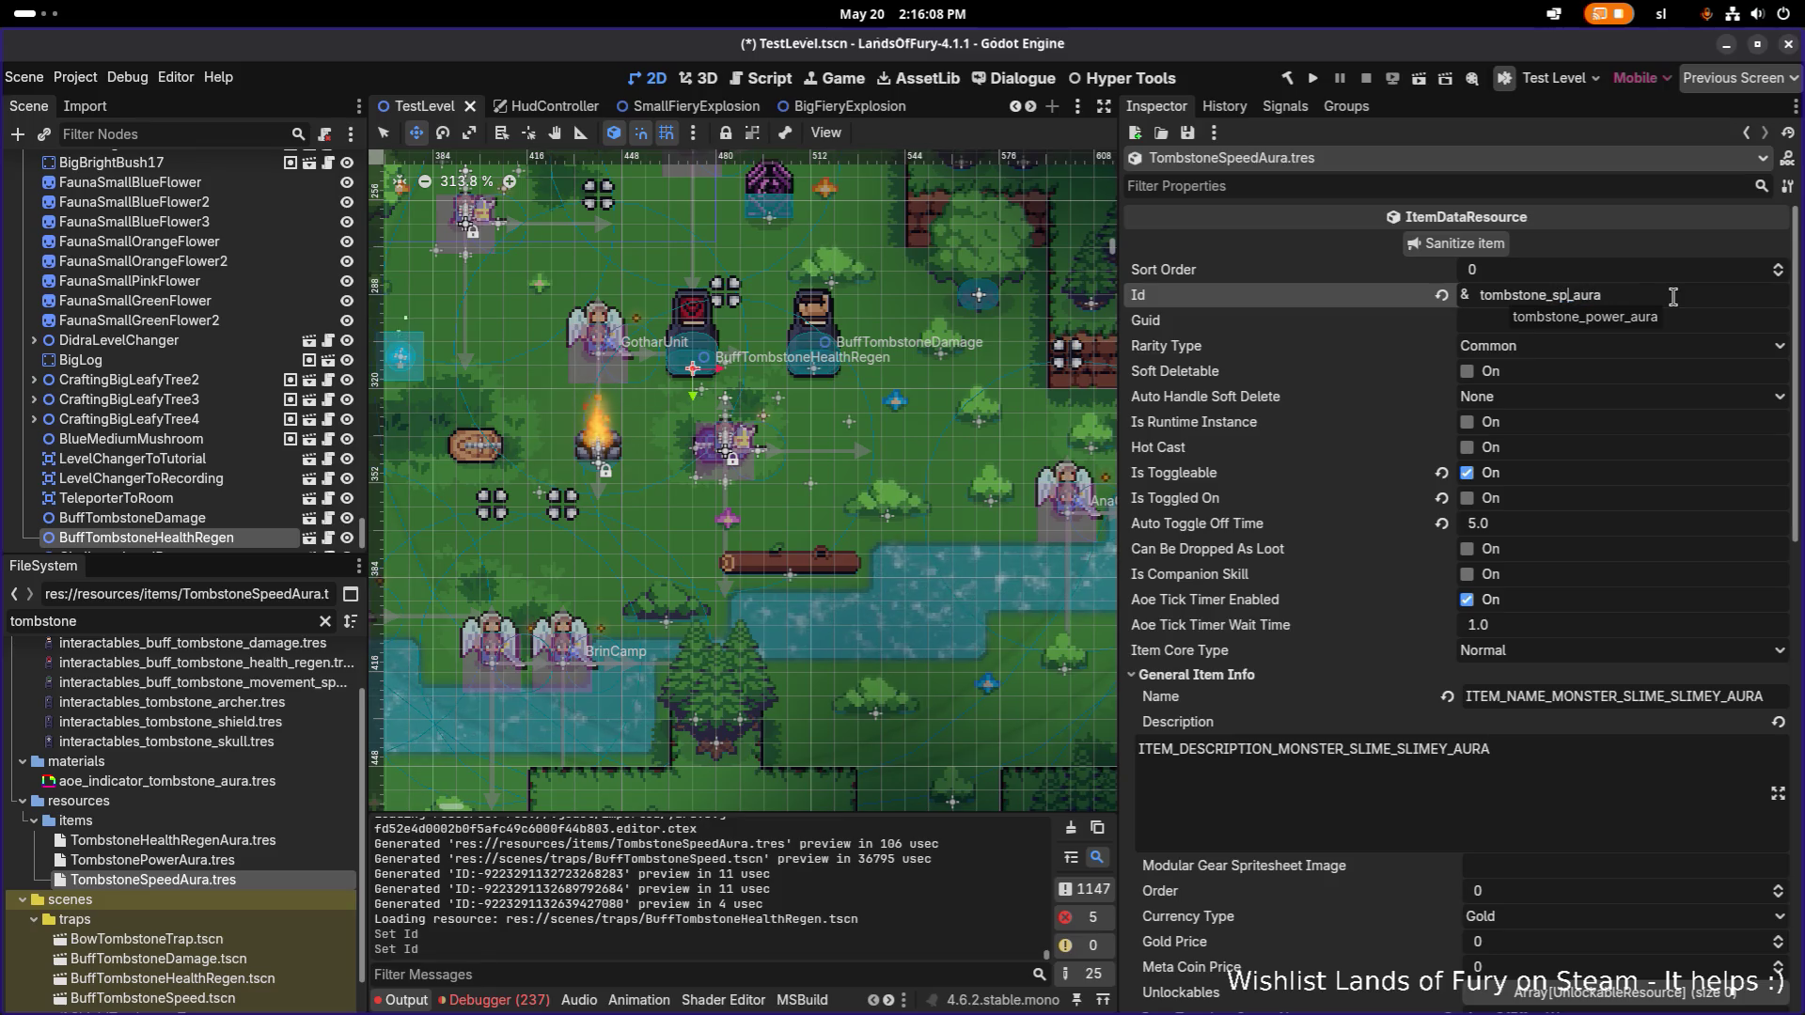
{"action": "key", "text": "Return"}
{"action": "key", "text": "ctrl+s"}
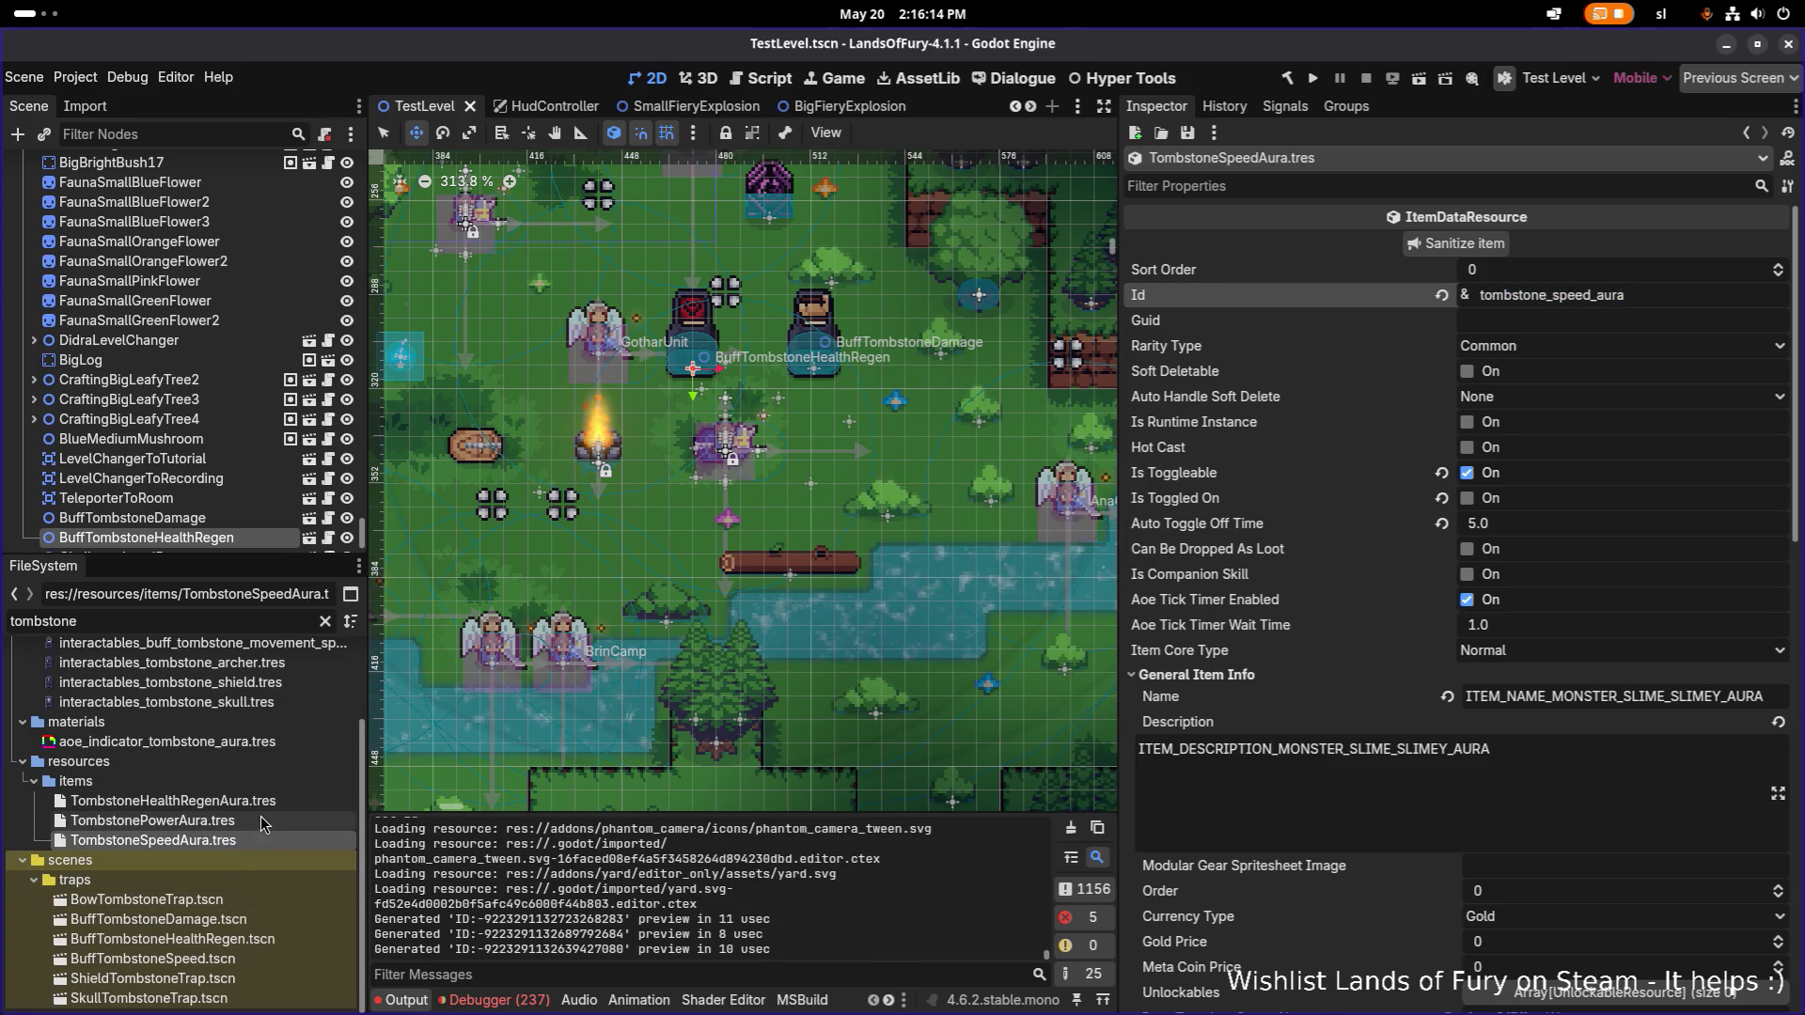
Compare the Power and HealthRegen aura Ids, then place a BuffTombstoneSpeed trap beside the campfire.
{"action": "left_click", "coordinate": [239, 821]}
{"action": "left_click", "coordinate": [248, 802]}
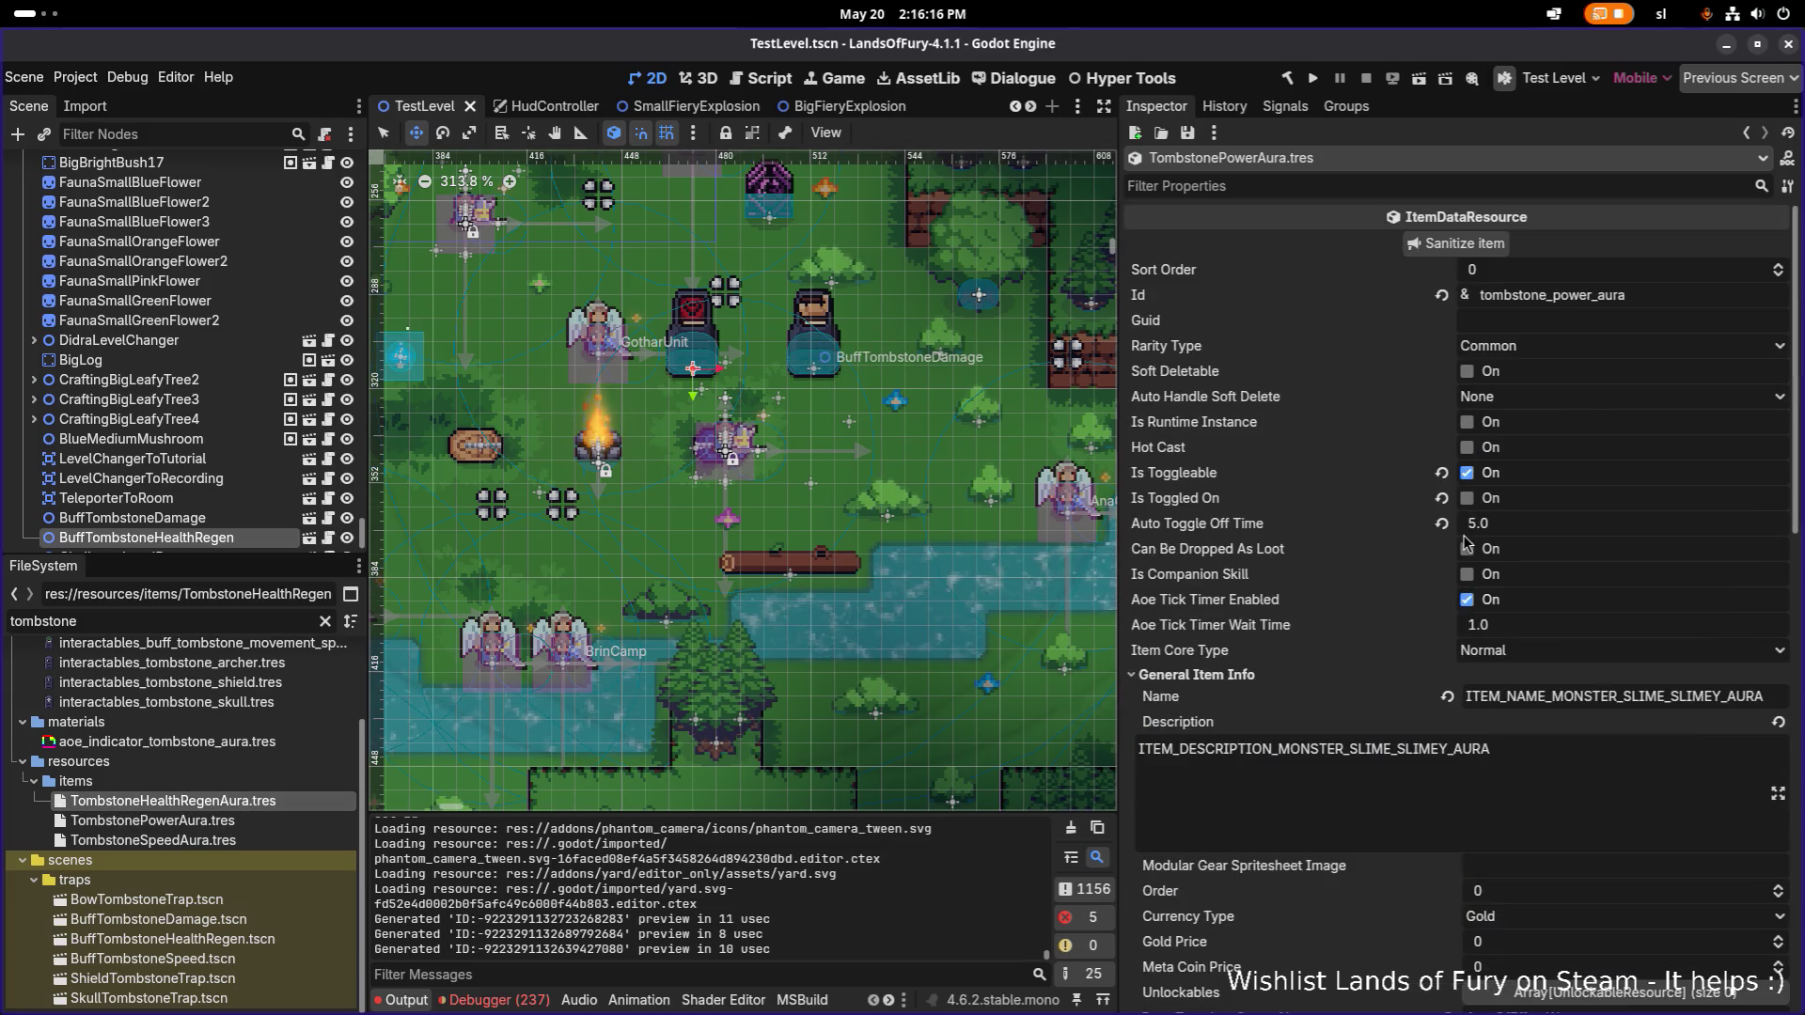
{"action": "left_click", "coordinate": [213, 803]}
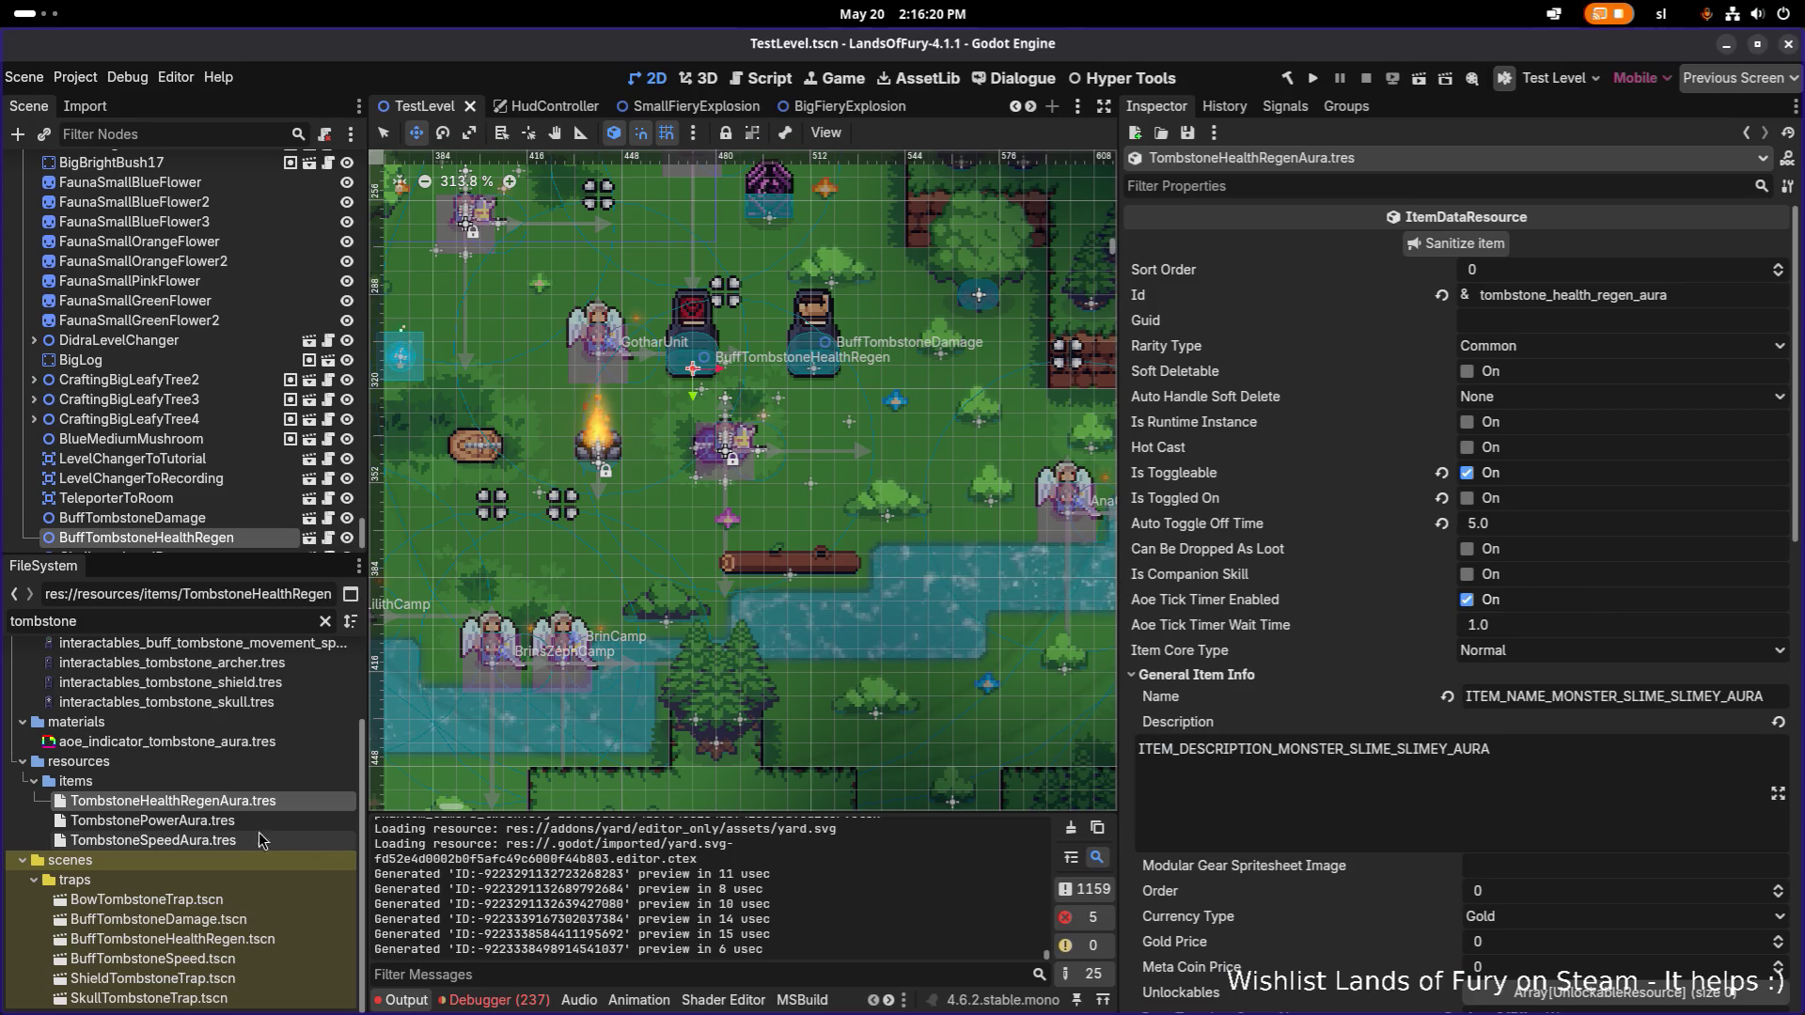
{"action": "left_click", "coordinate": [244, 837]}
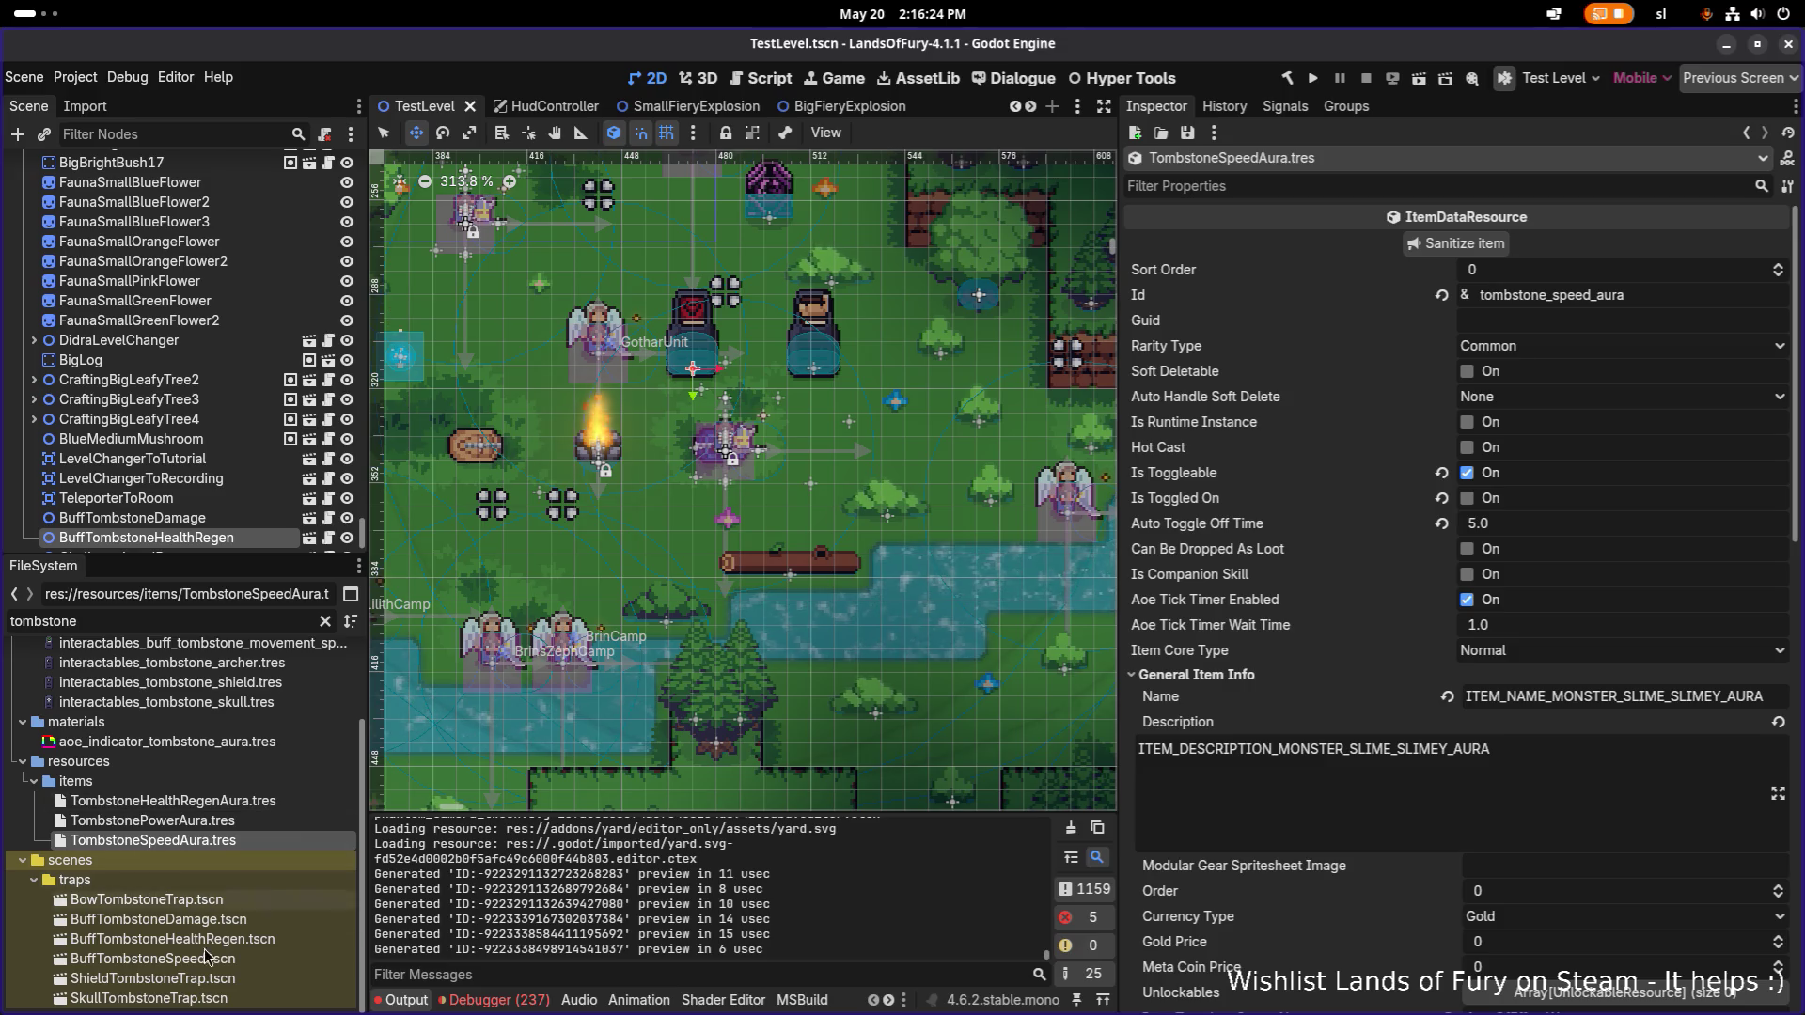
{"action": "mouse_move", "coordinate": [221, 958]}
{"action": "left_mouse_down"}
{"action": "mouse_move", "coordinate": [865, 453]}
{"action": "mouse_move", "coordinate": [733, 442]}
{"action": "mouse_move", "coordinate": [860, 482]}
{"action": "mouse_move", "coordinate": [508, 399]}
{"action": "left_mouse_up"}
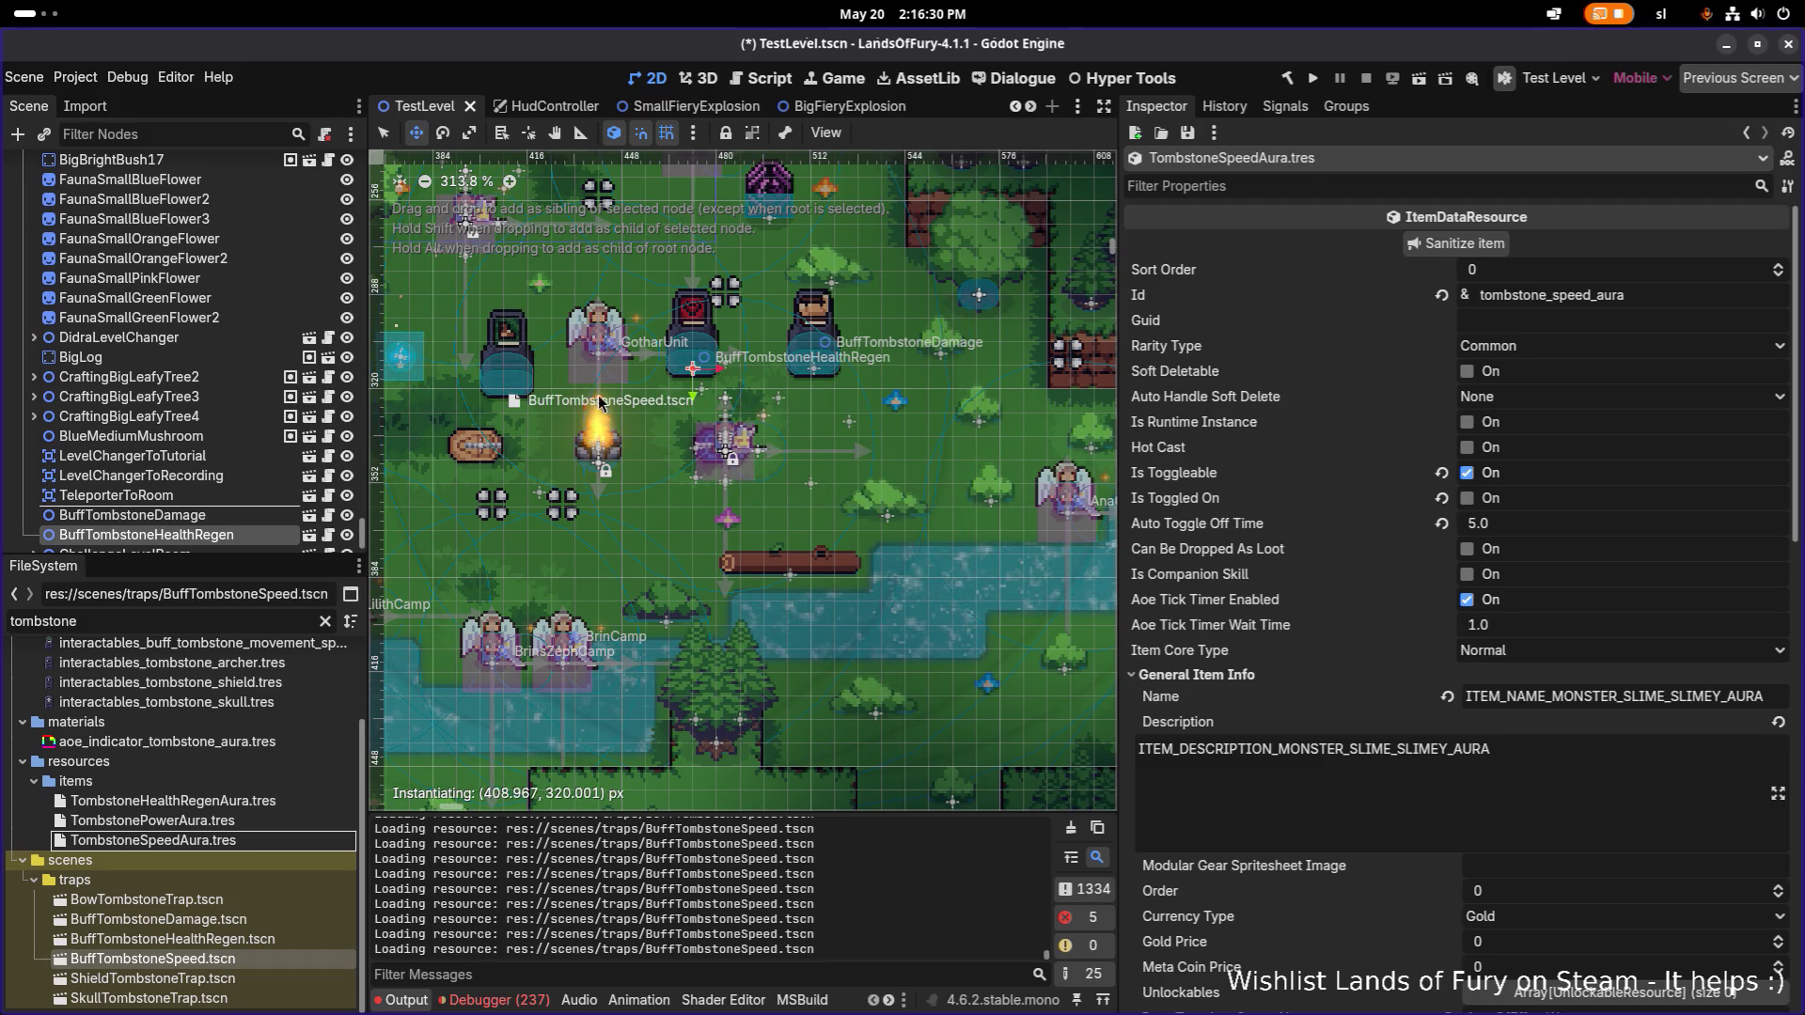
Move BuffTombstoneSpeed above ChallengeLevelRoom in the scene tree and open TombstoneSpeedAura.tres.
{"action": "scroll", "coordinate": [564, 405], "scroll_direction": "down", "scroll_amount": 1}
{"action": "left_click_drag", "start_coordinate": [167, 545], "coordinate": [206, 515]}
{"action": "left_click", "coordinate": [205, 517]}
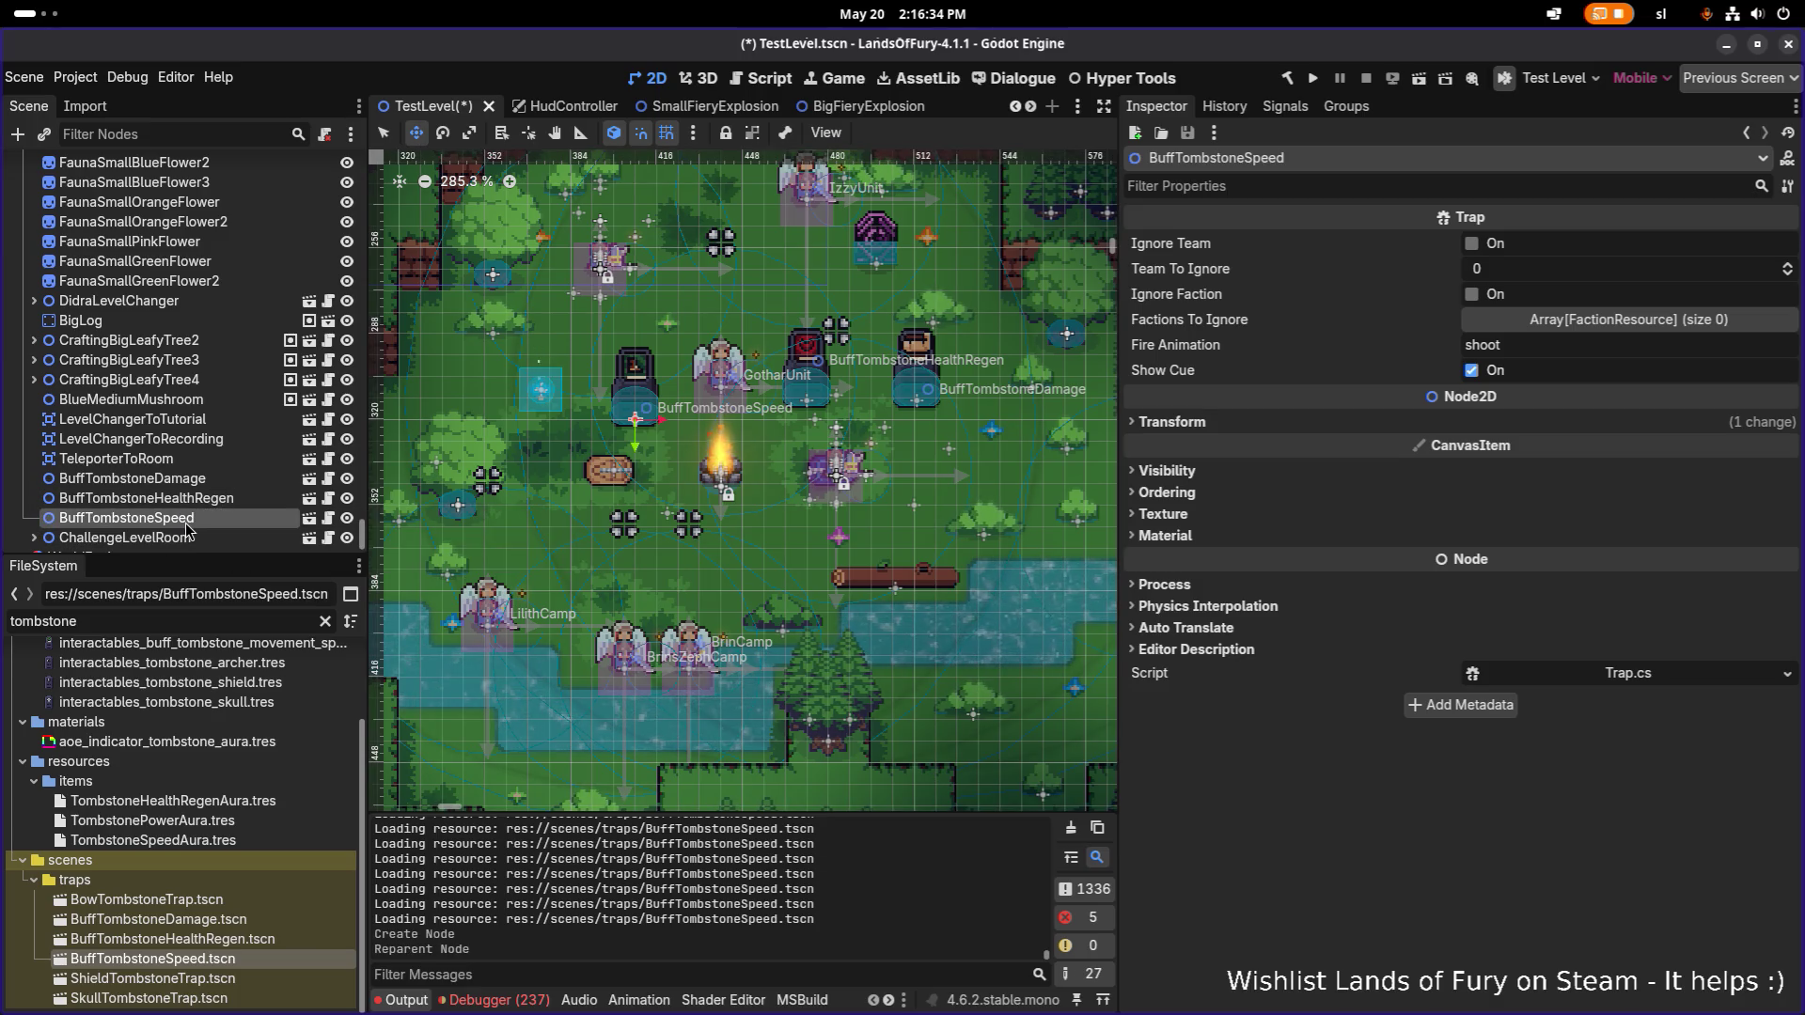
{"action": "left_click", "coordinate": [235, 840]}
Make the first item effect unique with Make Unique (Recursive).
{"action": "scroll", "coordinate": [1558, 734], "scroll_direction": "down", "scroll_amount": 10}
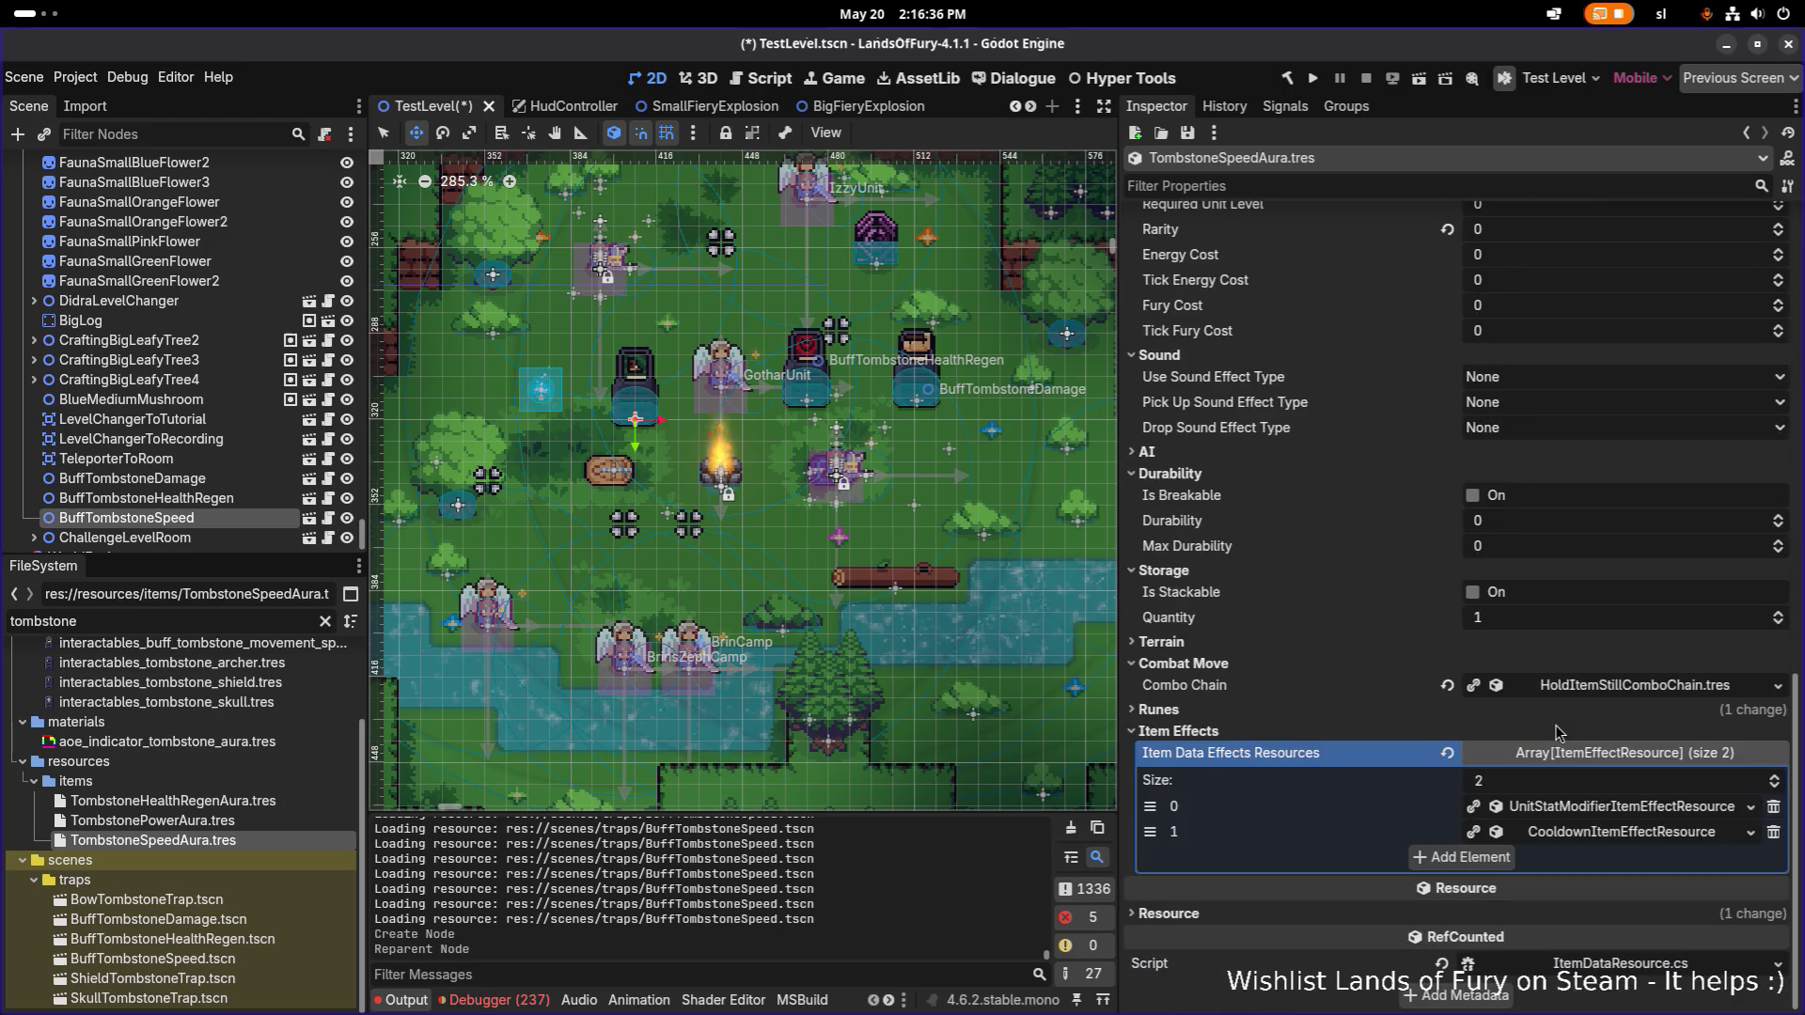
{"action": "left_click", "coordinate": [1598, 806]}
{"action": "right_click", "coordinate": [1602, 810]}
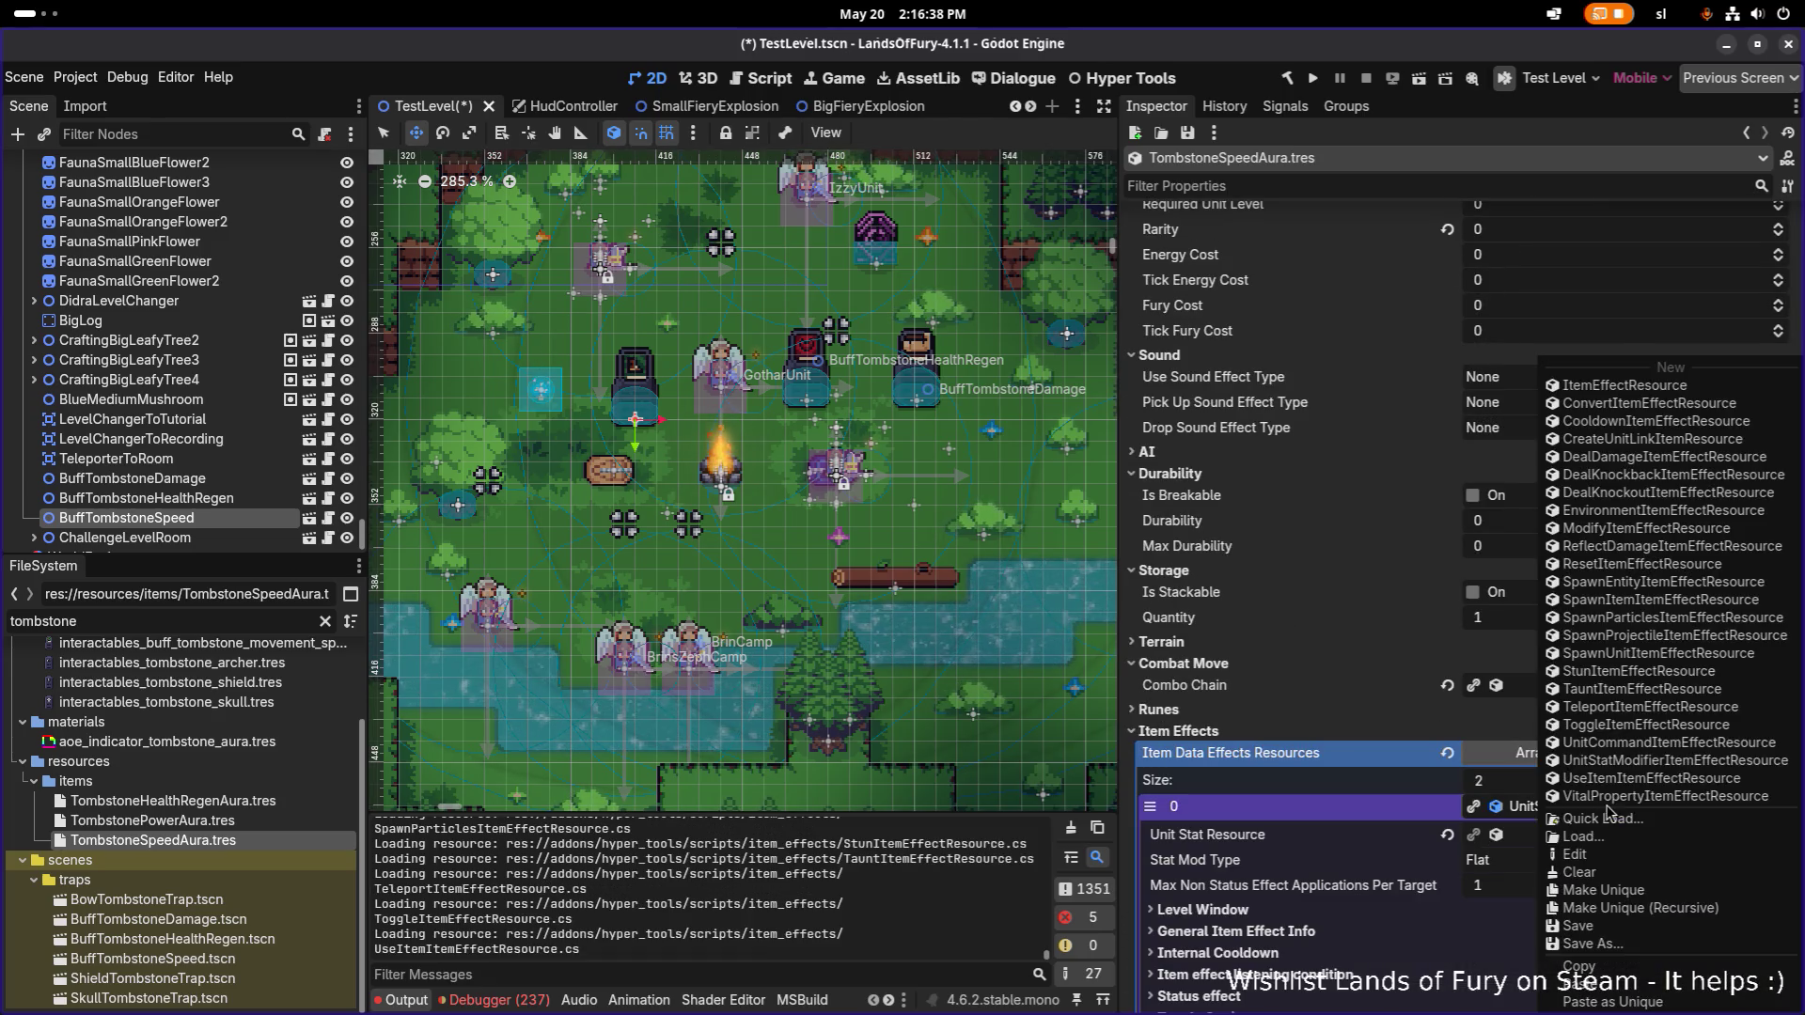
{"action": "left_click", "coordinate": [1617, 908]}
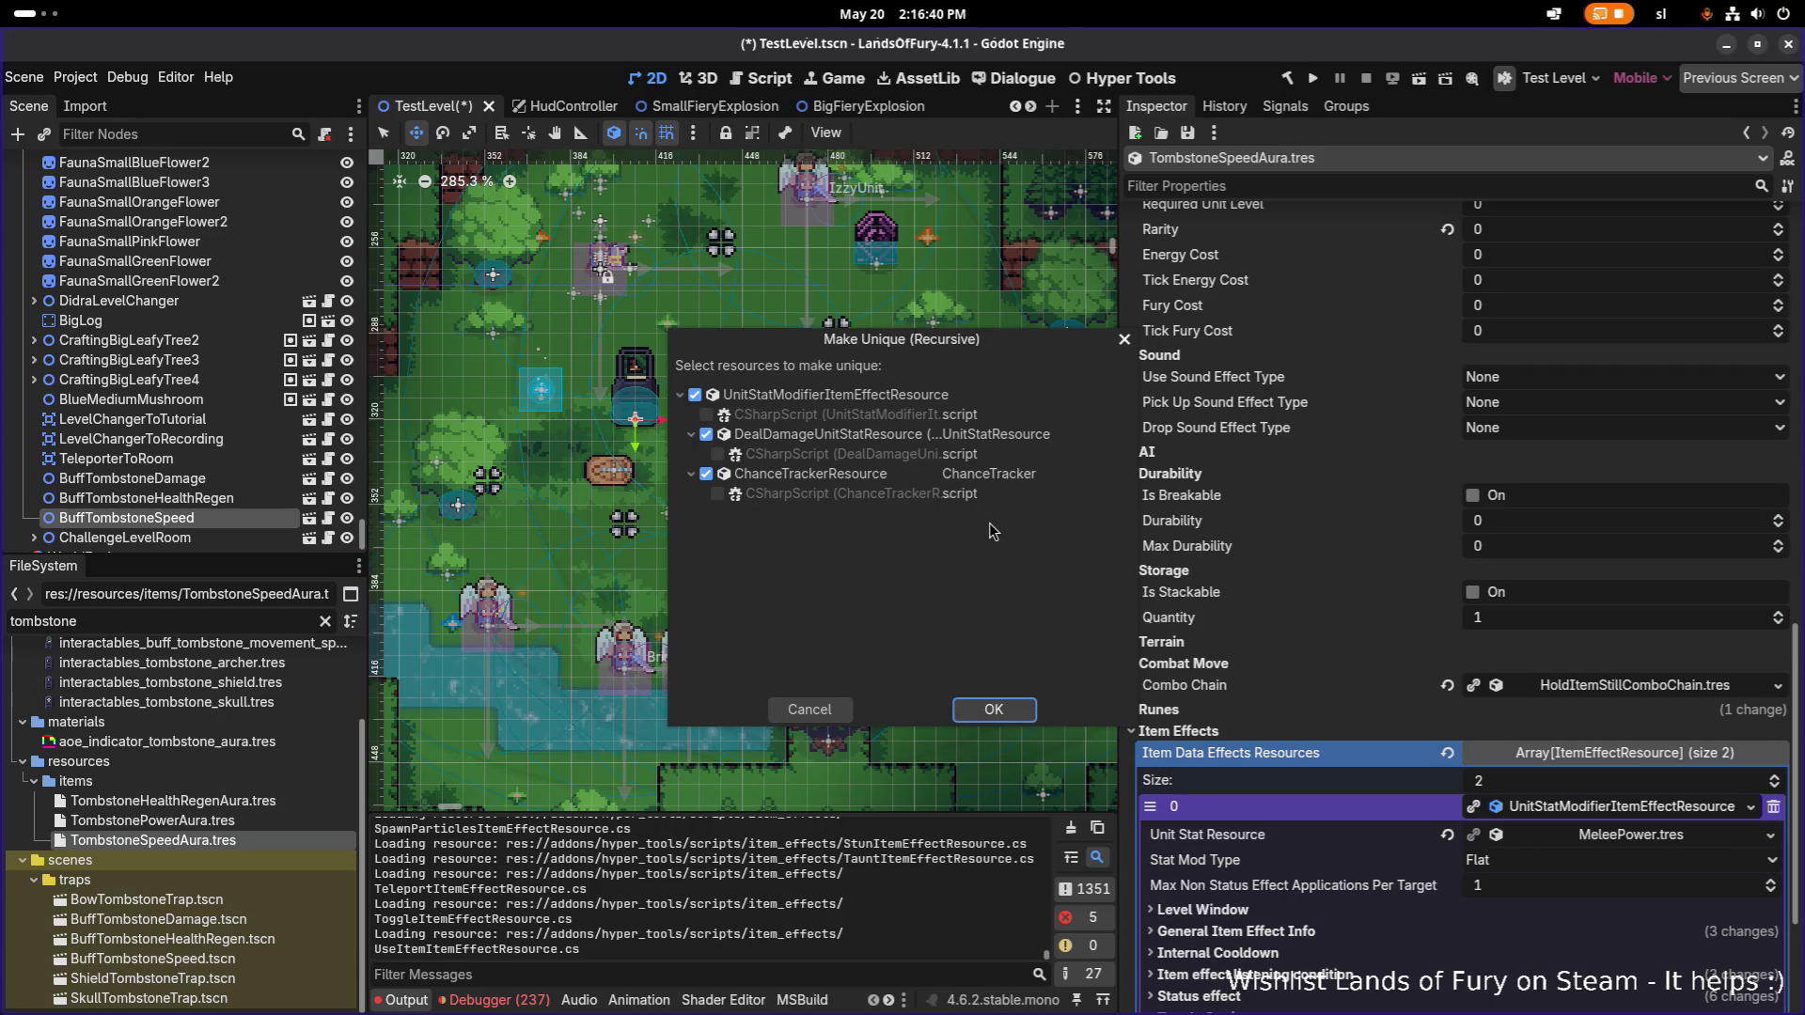
{"action": "left_click", "coordinate": [994, 709]}
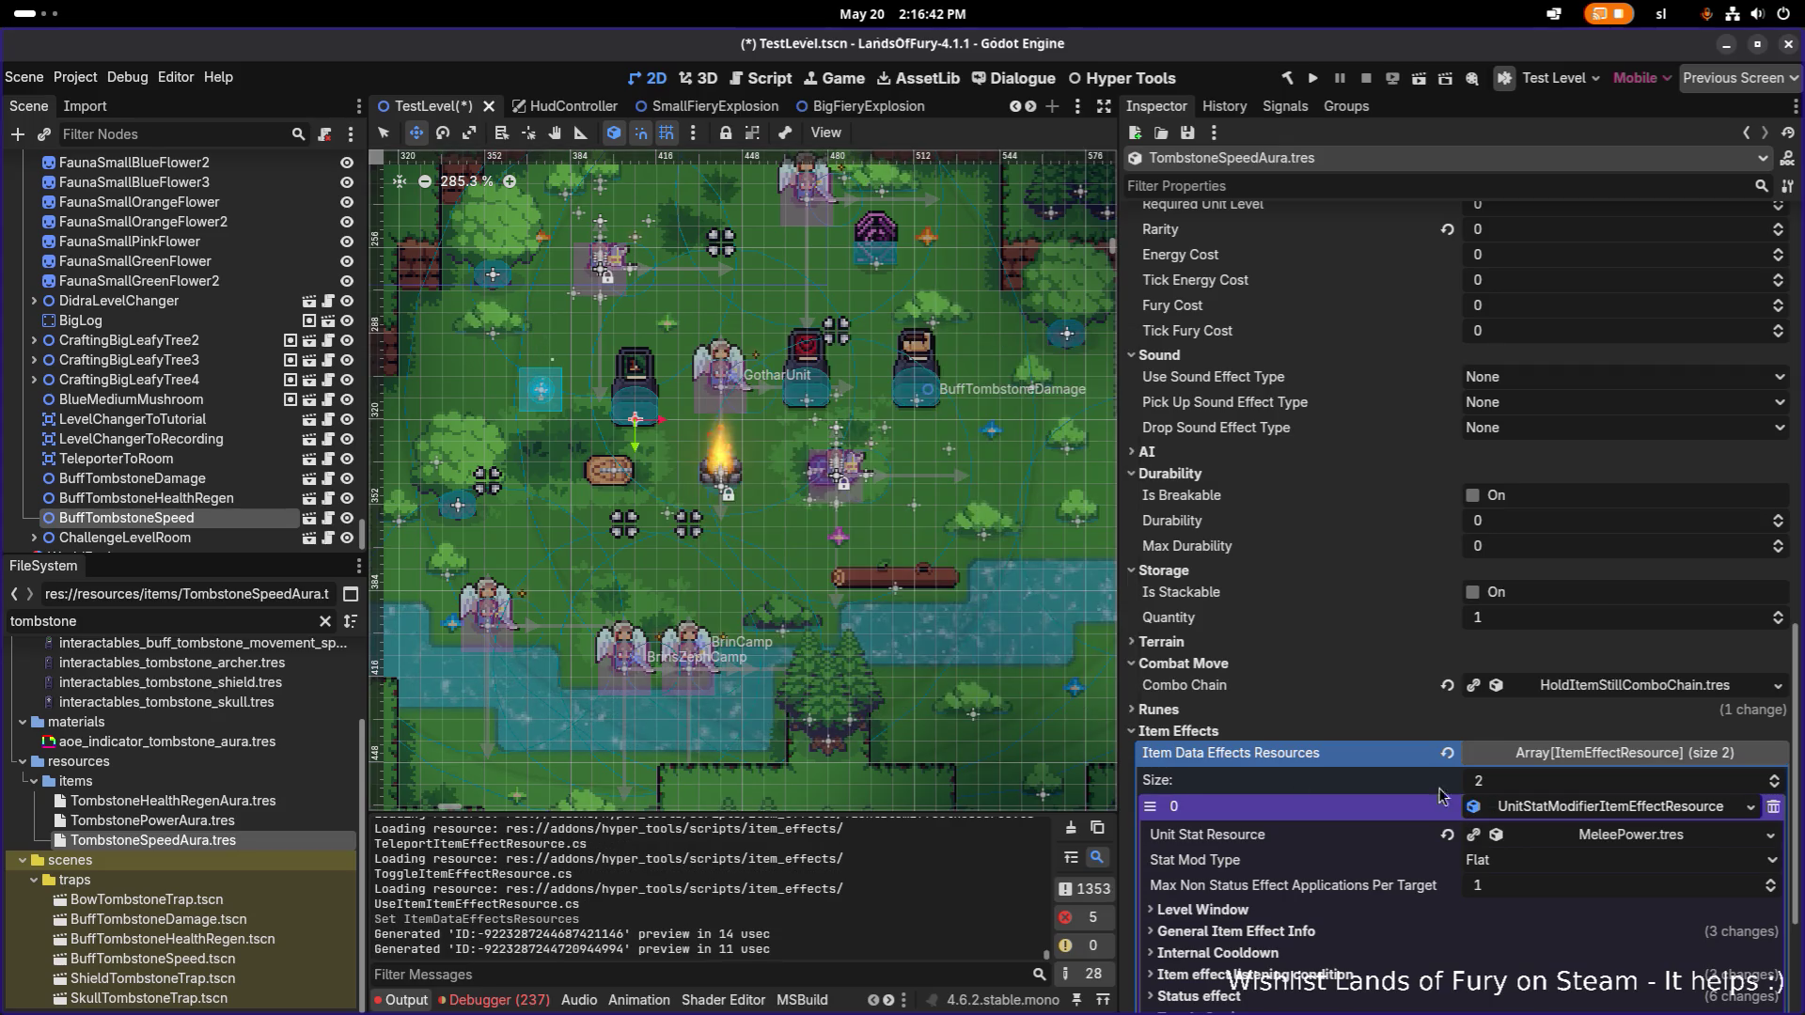
Make the cooldown item effect unique (recursive) as well.
{"action": "left_click", "coordinate": [1625, 808]}
{"action": "right_click", "coordinate": [1604, 834]}
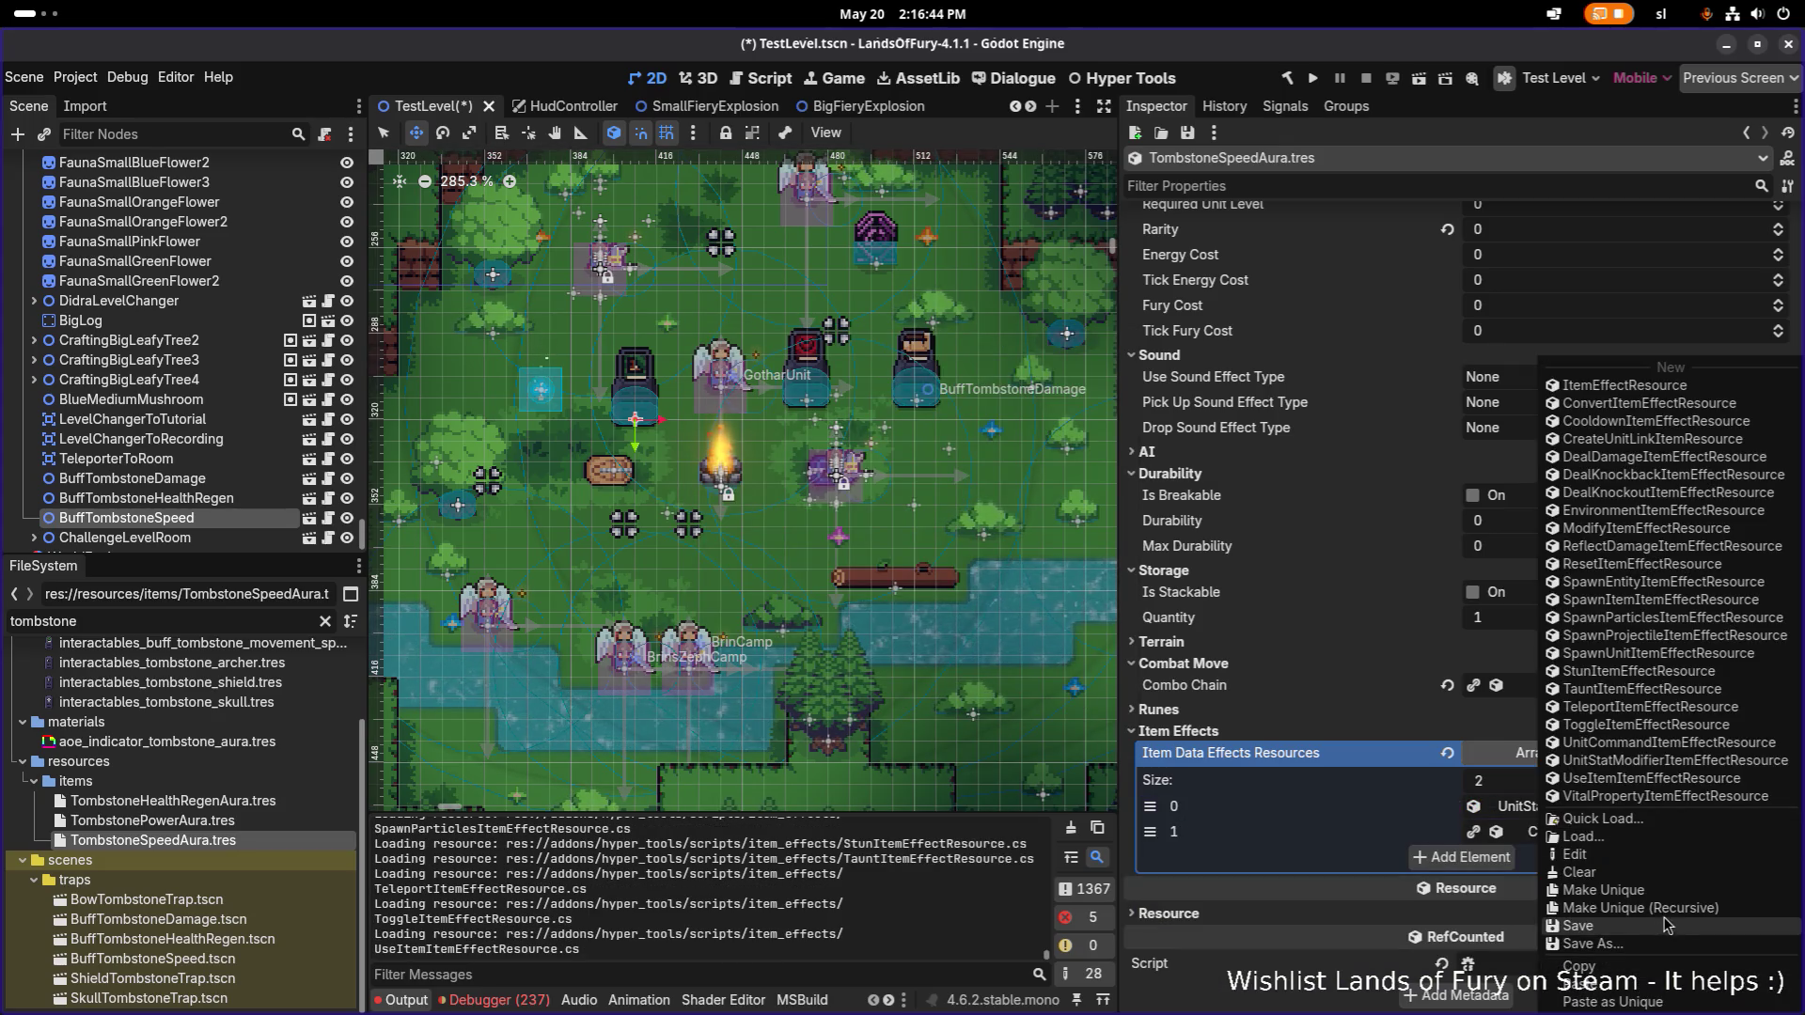
{"action": "left_click", "coordinate": [1616, 909]}
{"action": "left_click", "coordinate": [994, 708]}
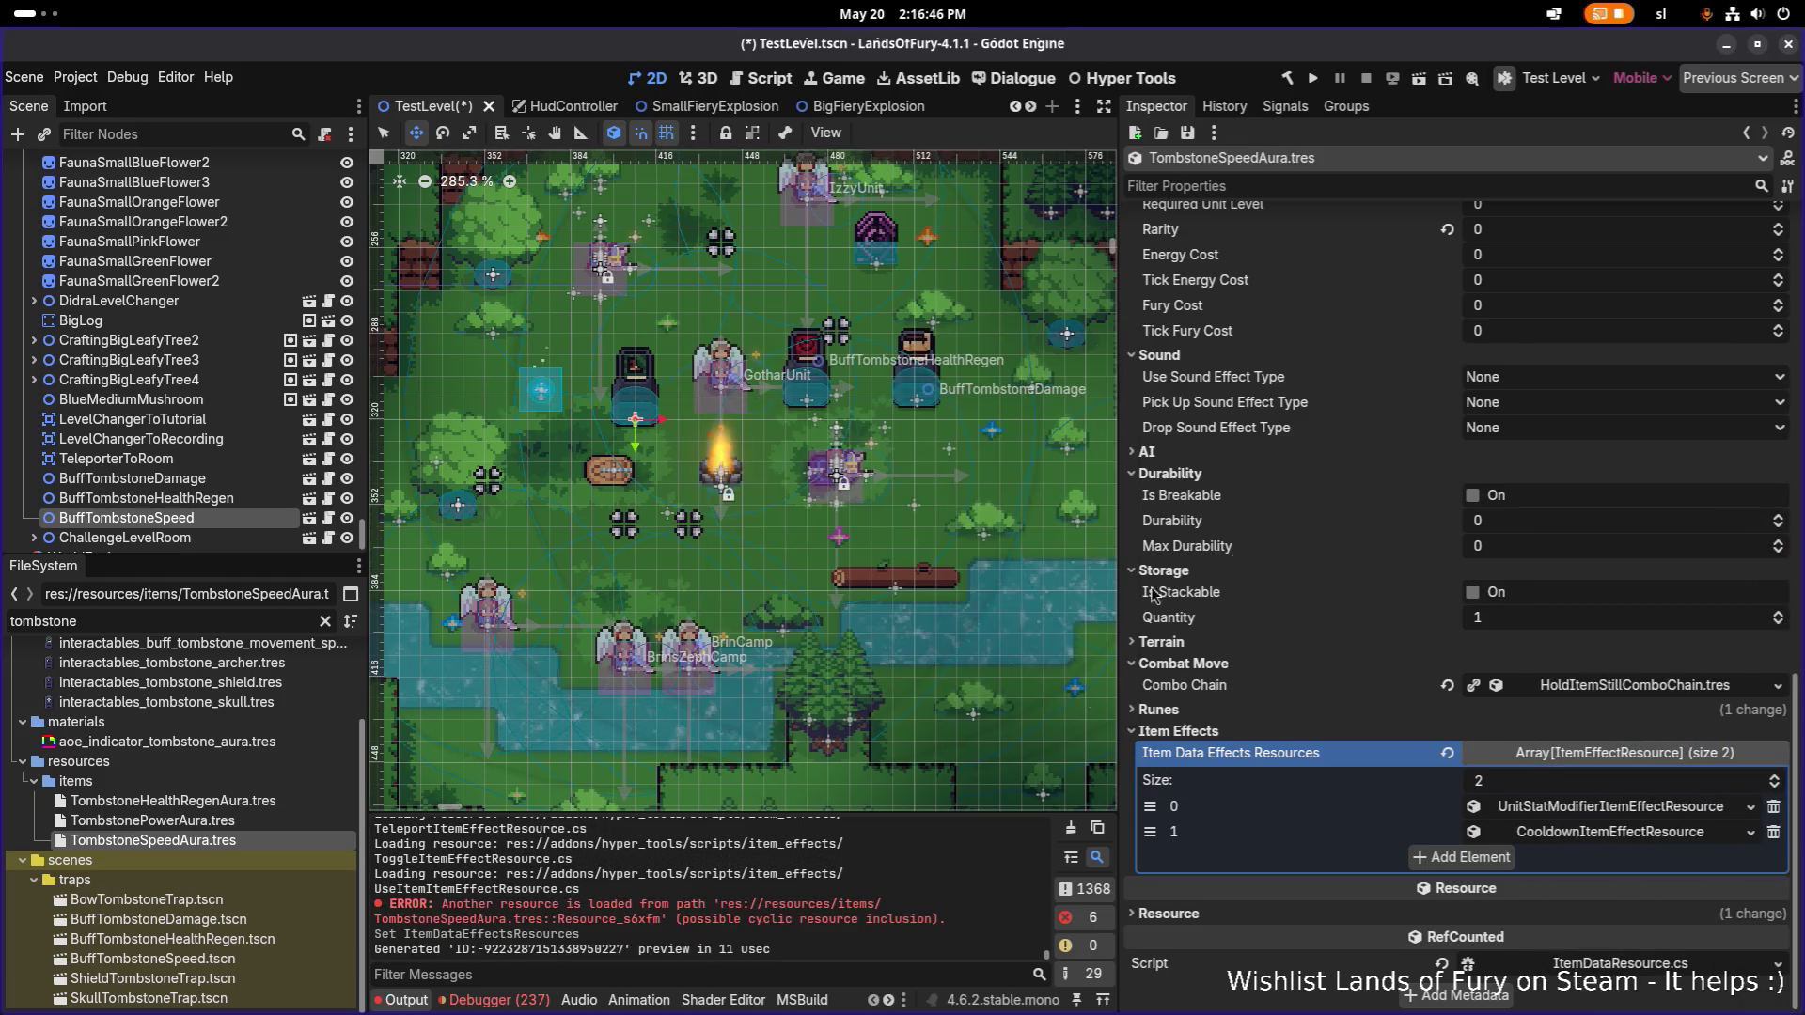
{"action": "scroll", "coordinate": [1325, 554], "scroll_direction": "down", "scroll_amount": 10}
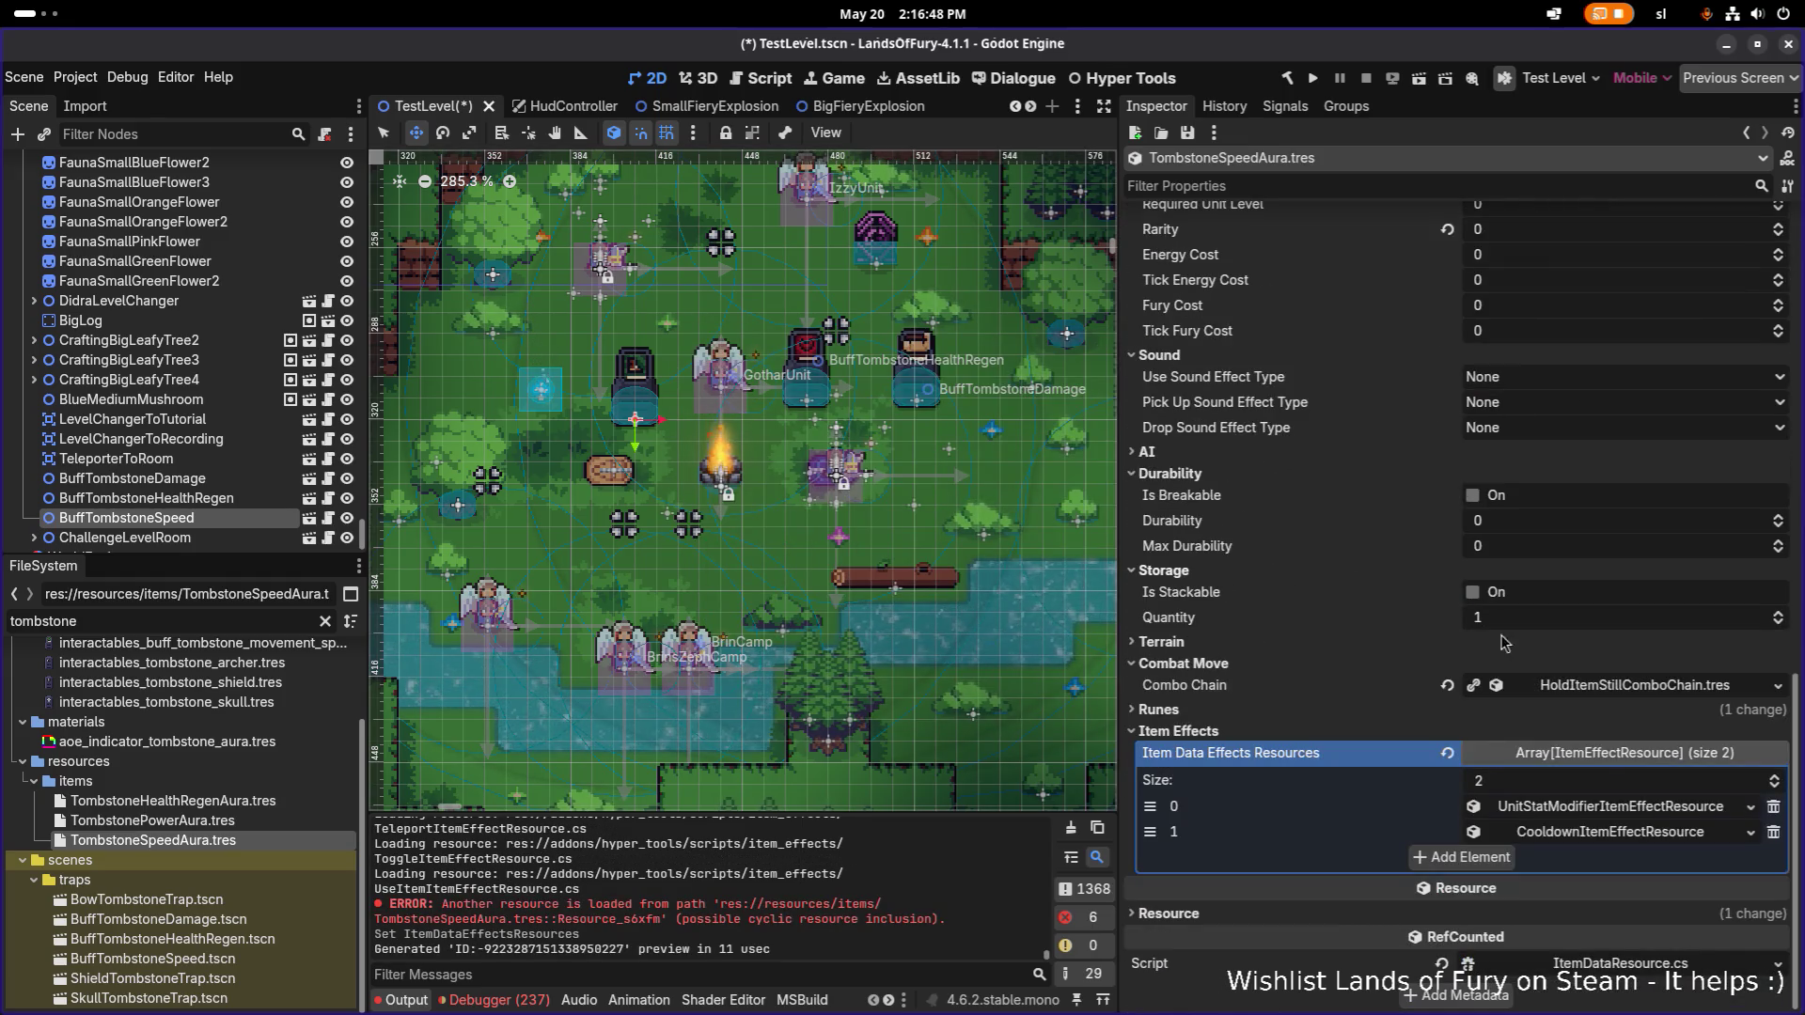
{"action": "scroll", "coordinate": [1615, 805], "scroll_direction": "down", "scroll_amount": 2}
{"action": "left_click", "coordinate": [1770, 634]}
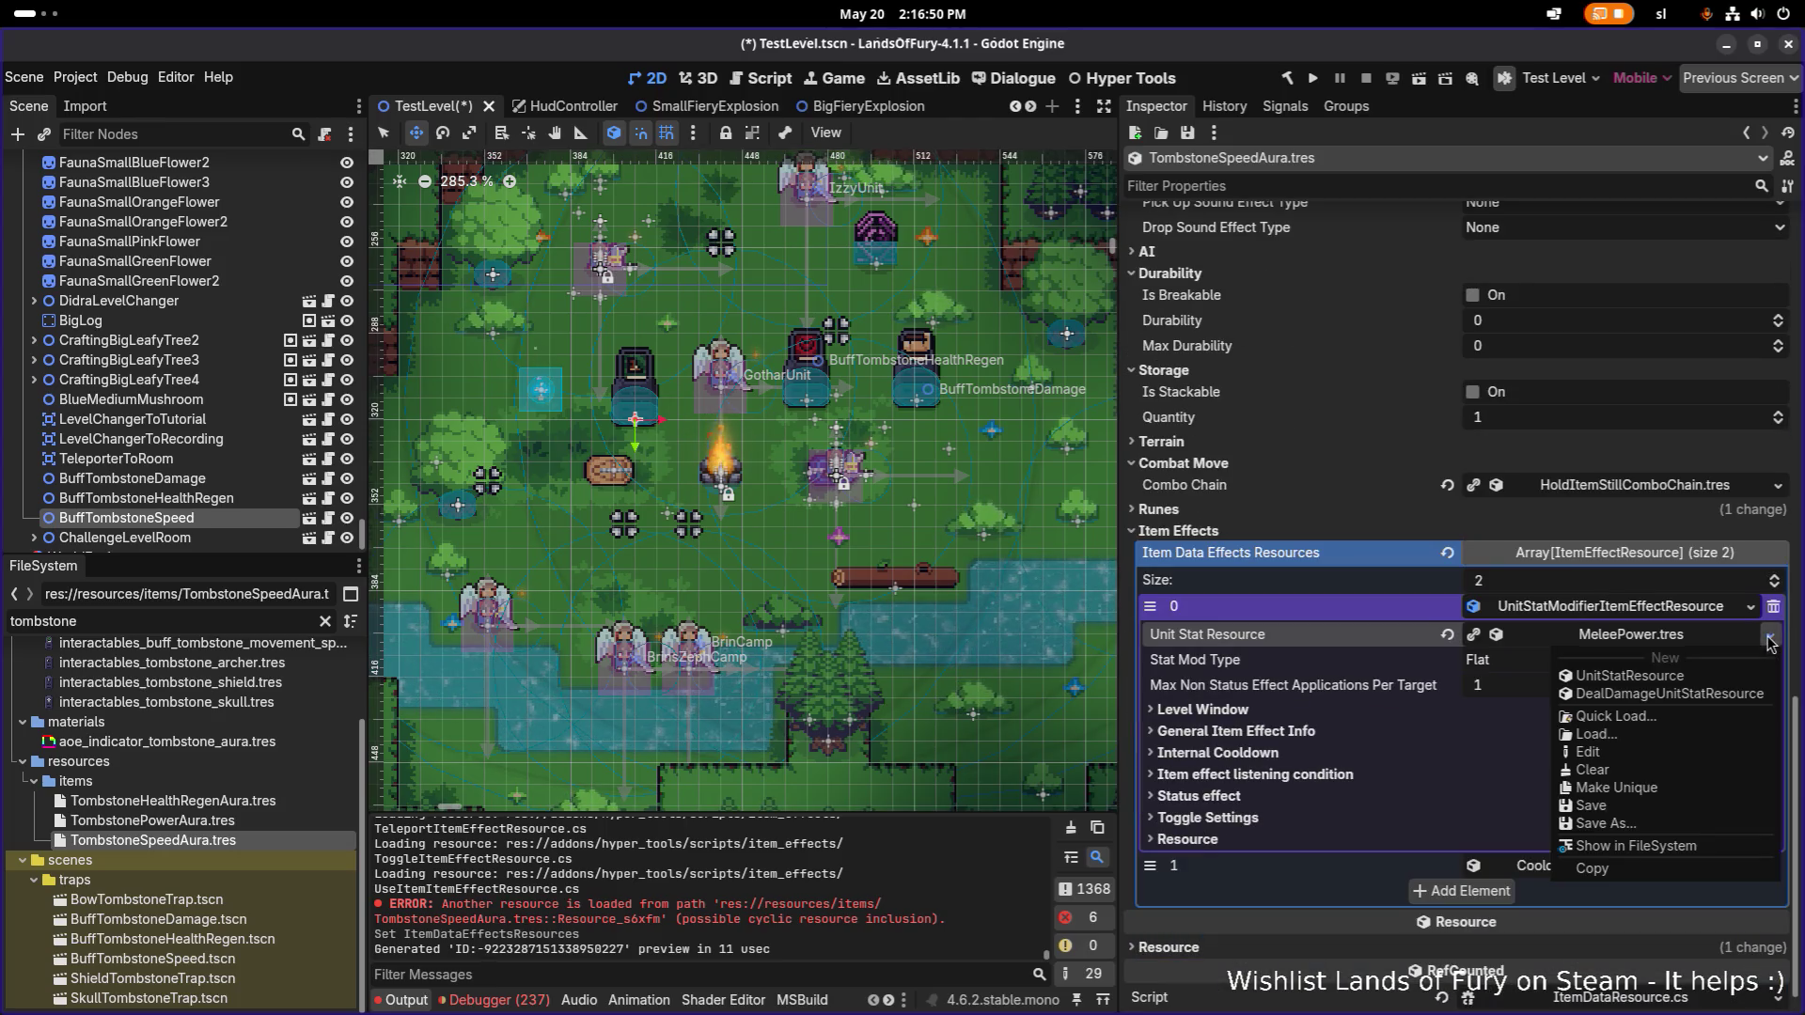
Quick-load MaxMovementSpeed.tres as the effect's Unit Stat Resource and save.
{"action": "left_click", "coordinate": [1701, 724]}
{"action": "type", "text": "movement"}
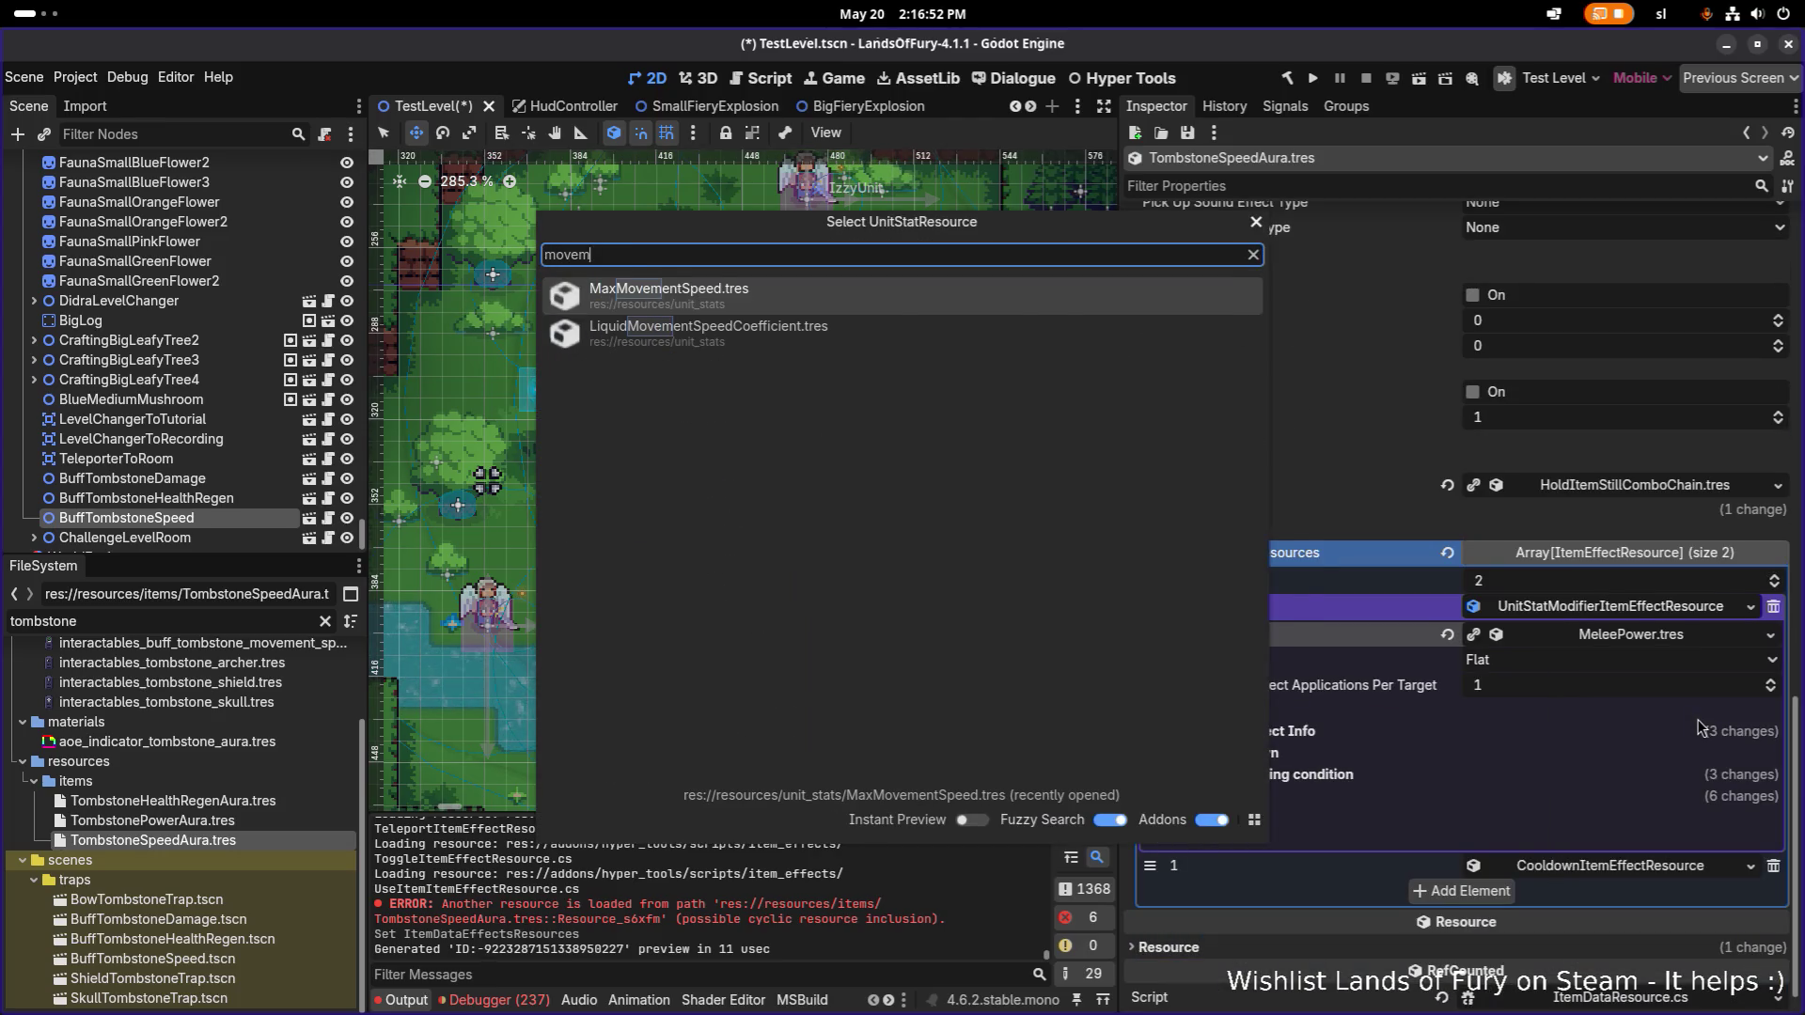
{"action": "key", "text": "Return"}
{"action": "key", "text": "ctrl+s"}
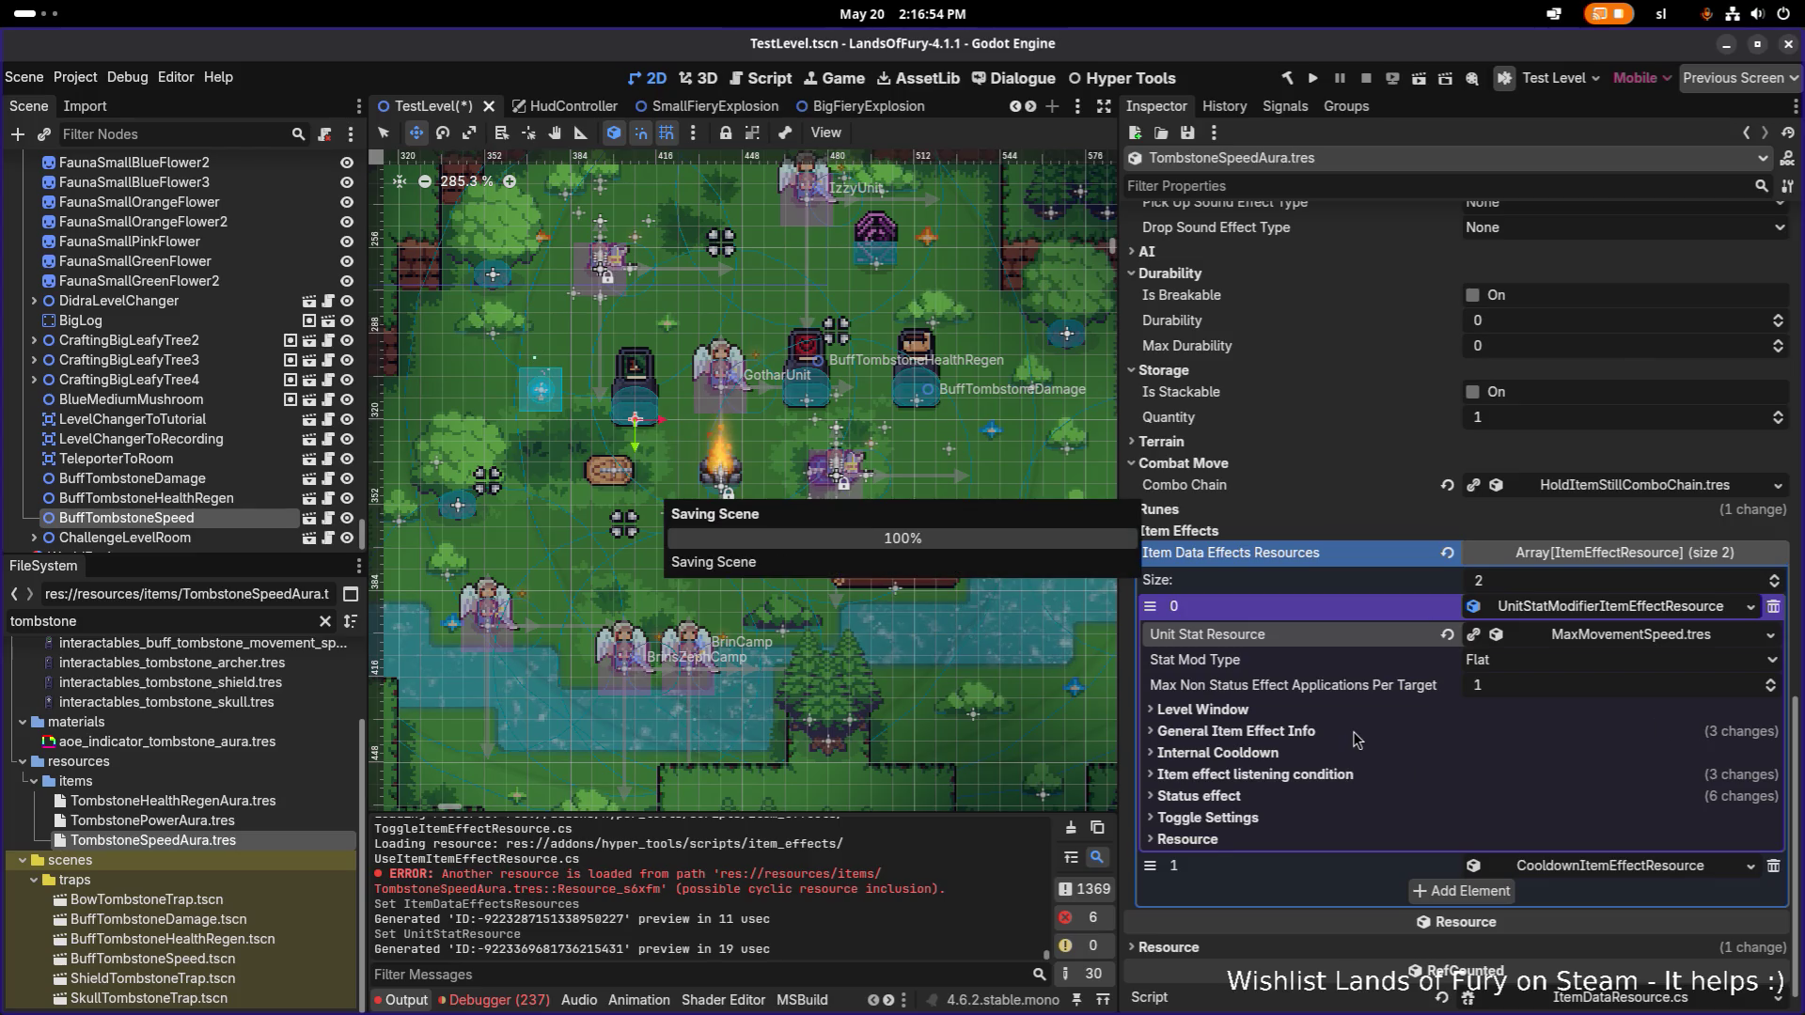
Set Stat Mod Type to PercentAdd with Min and Max Amount 0.5, then save.
{"action": "left_click", "coordinate": [1355, 732]}
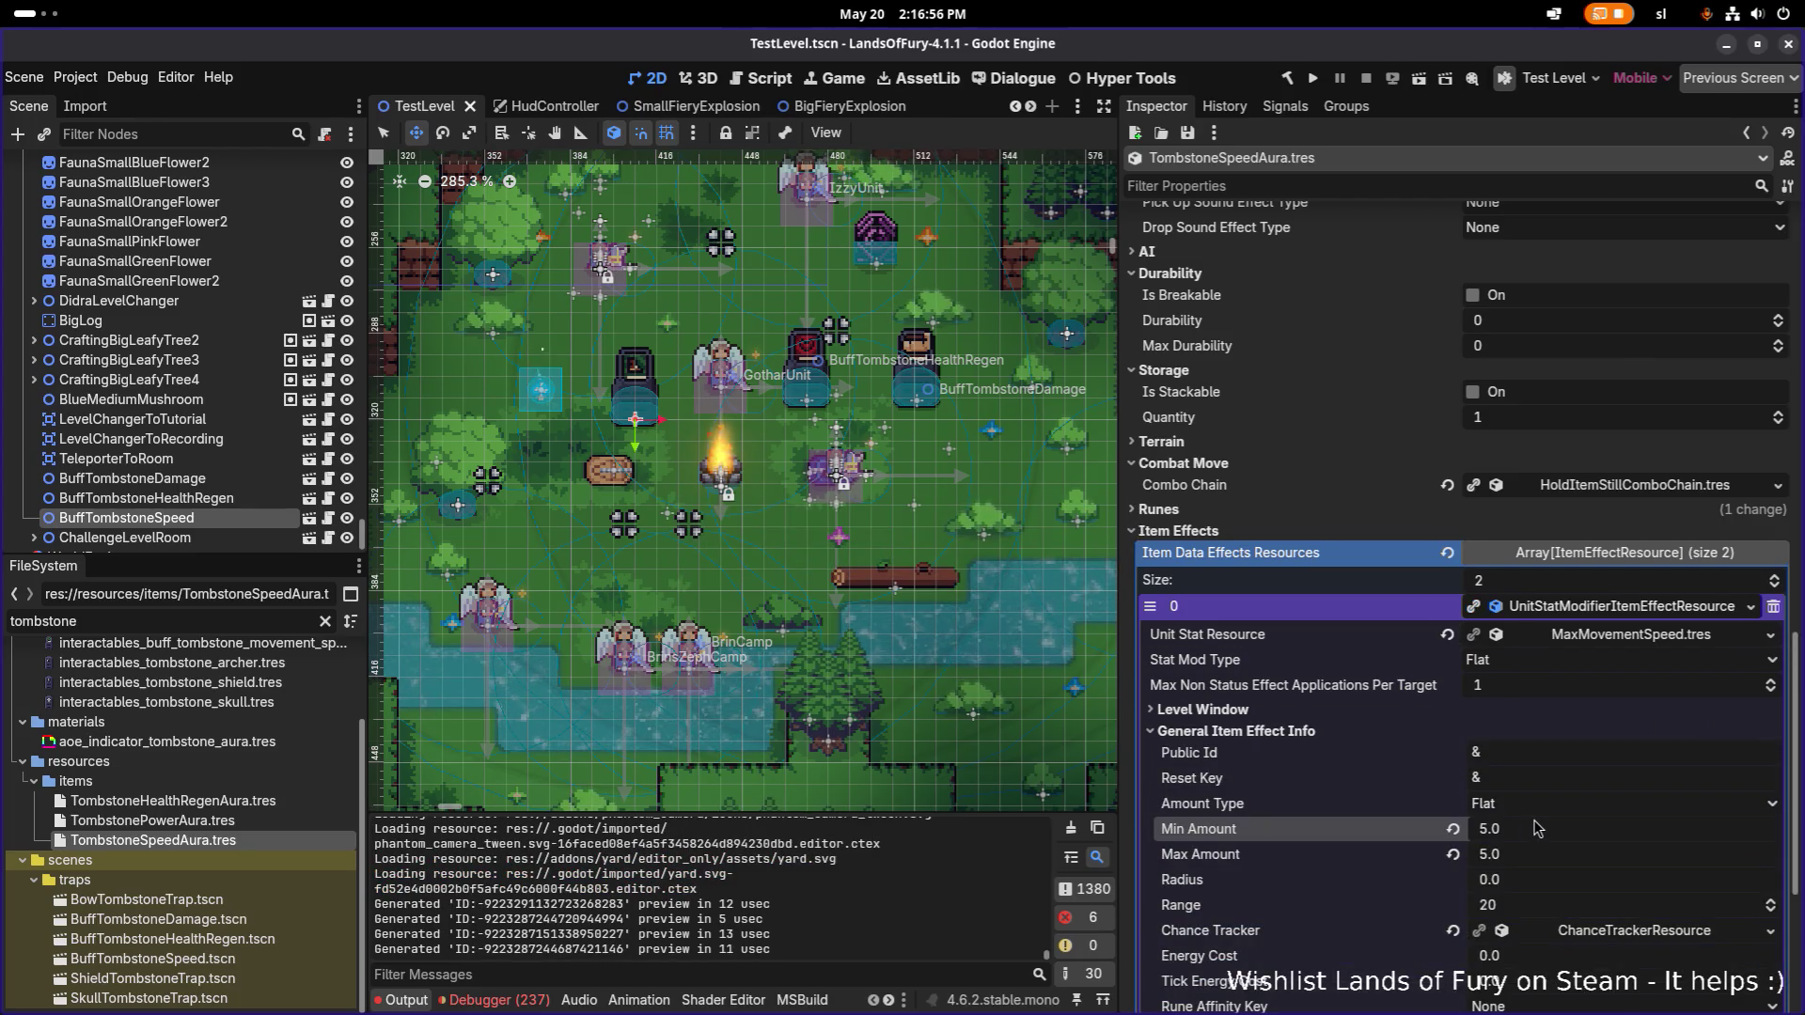
{"action": "left_click", "coordinate": [1565, 662]}
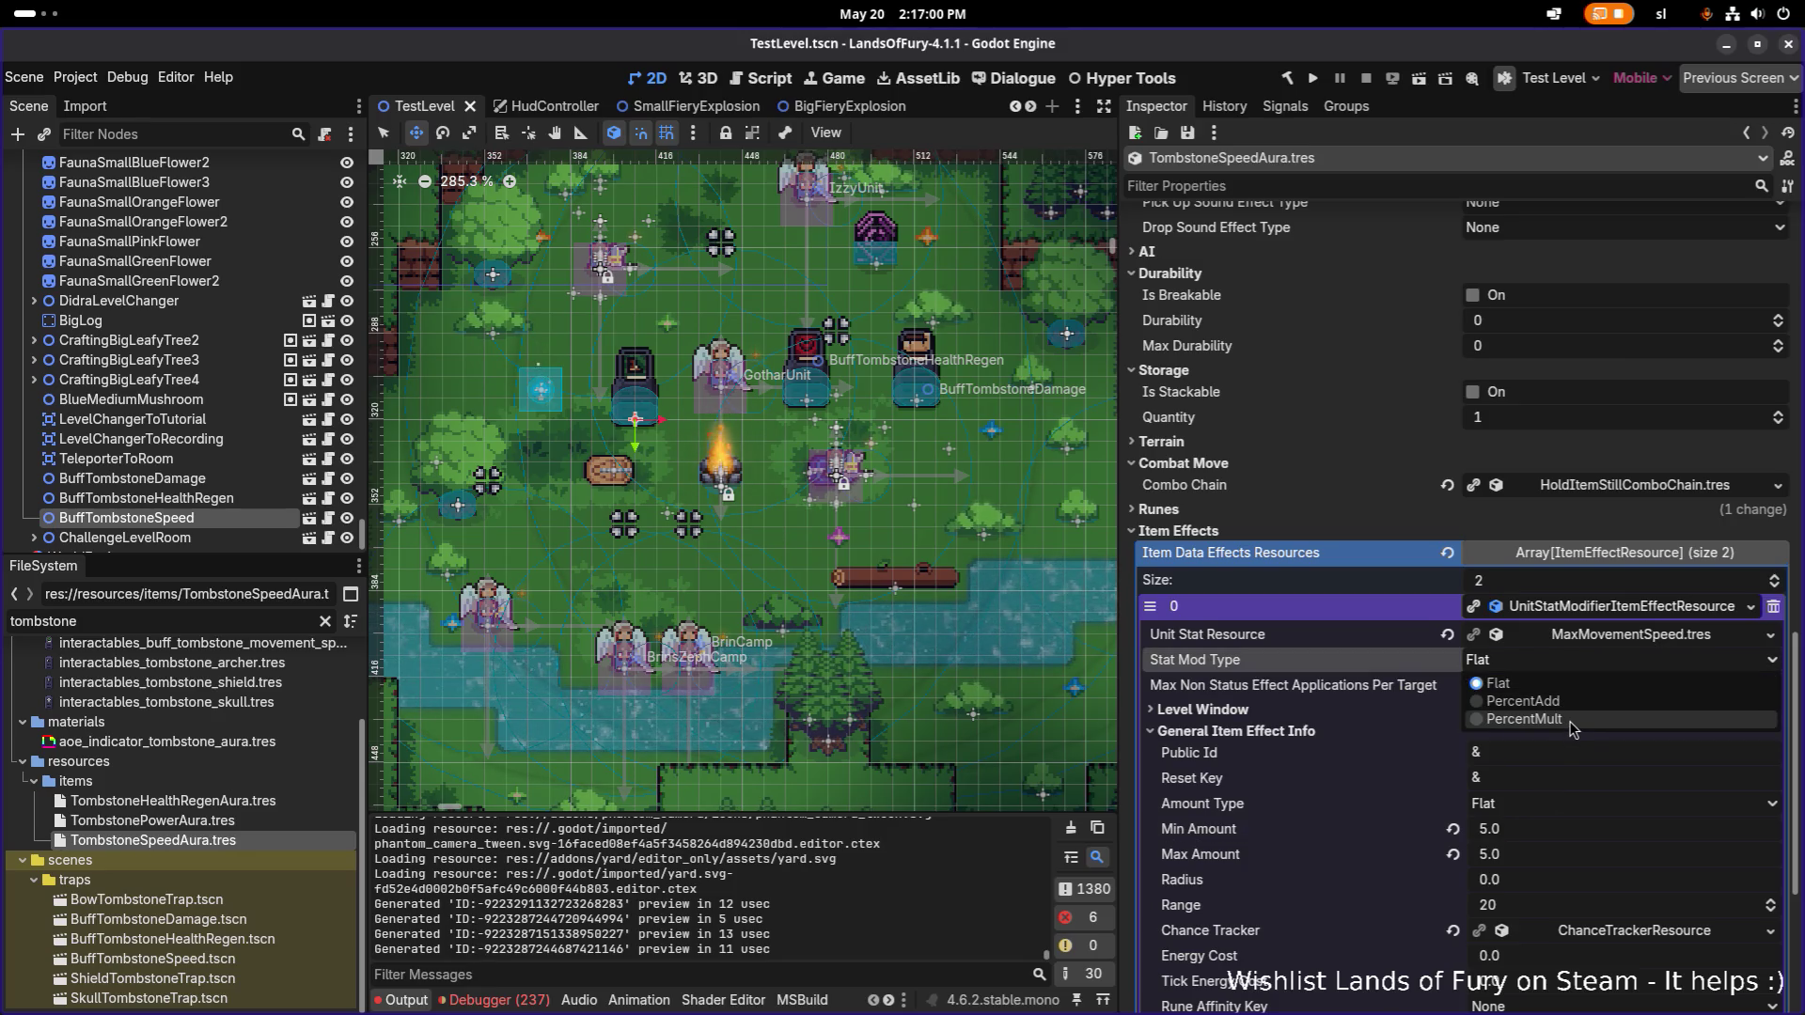
{"action": "left_click", "coordinate": [1571, 712]}
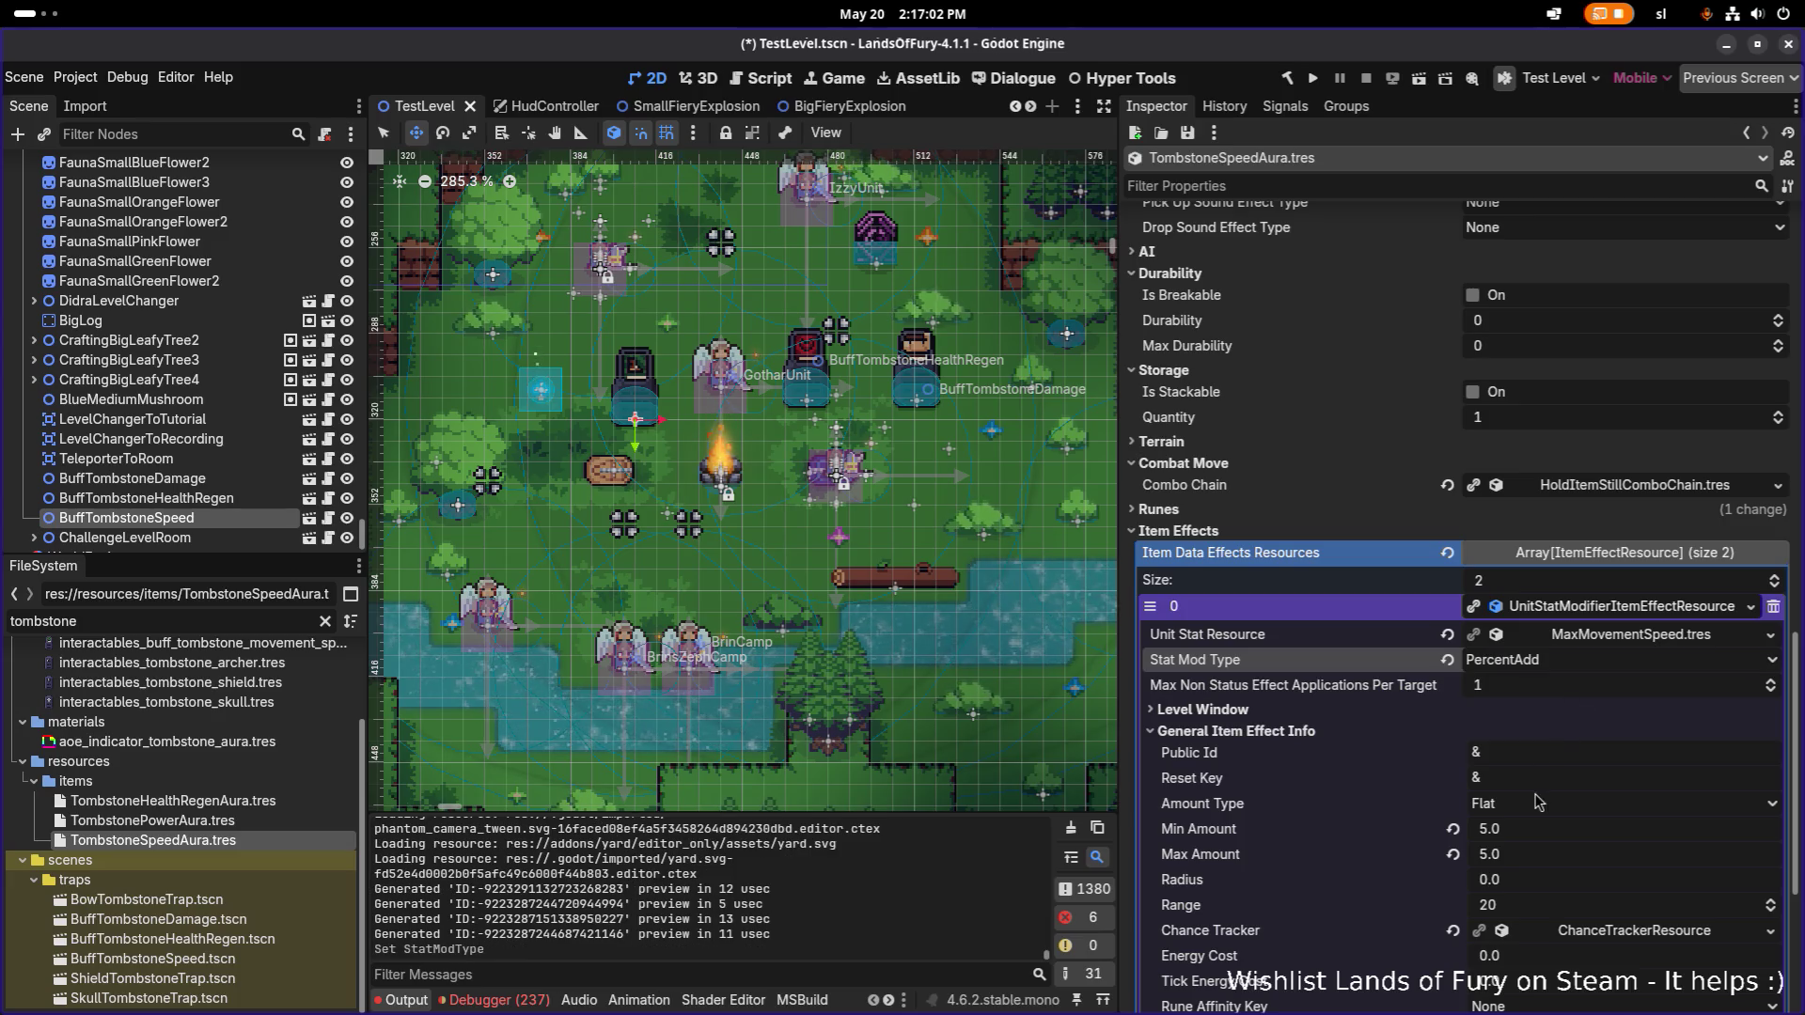
{"action": "left_click", "coordinate": [1541, 837]}
{"action": "type", "text": ".5"}
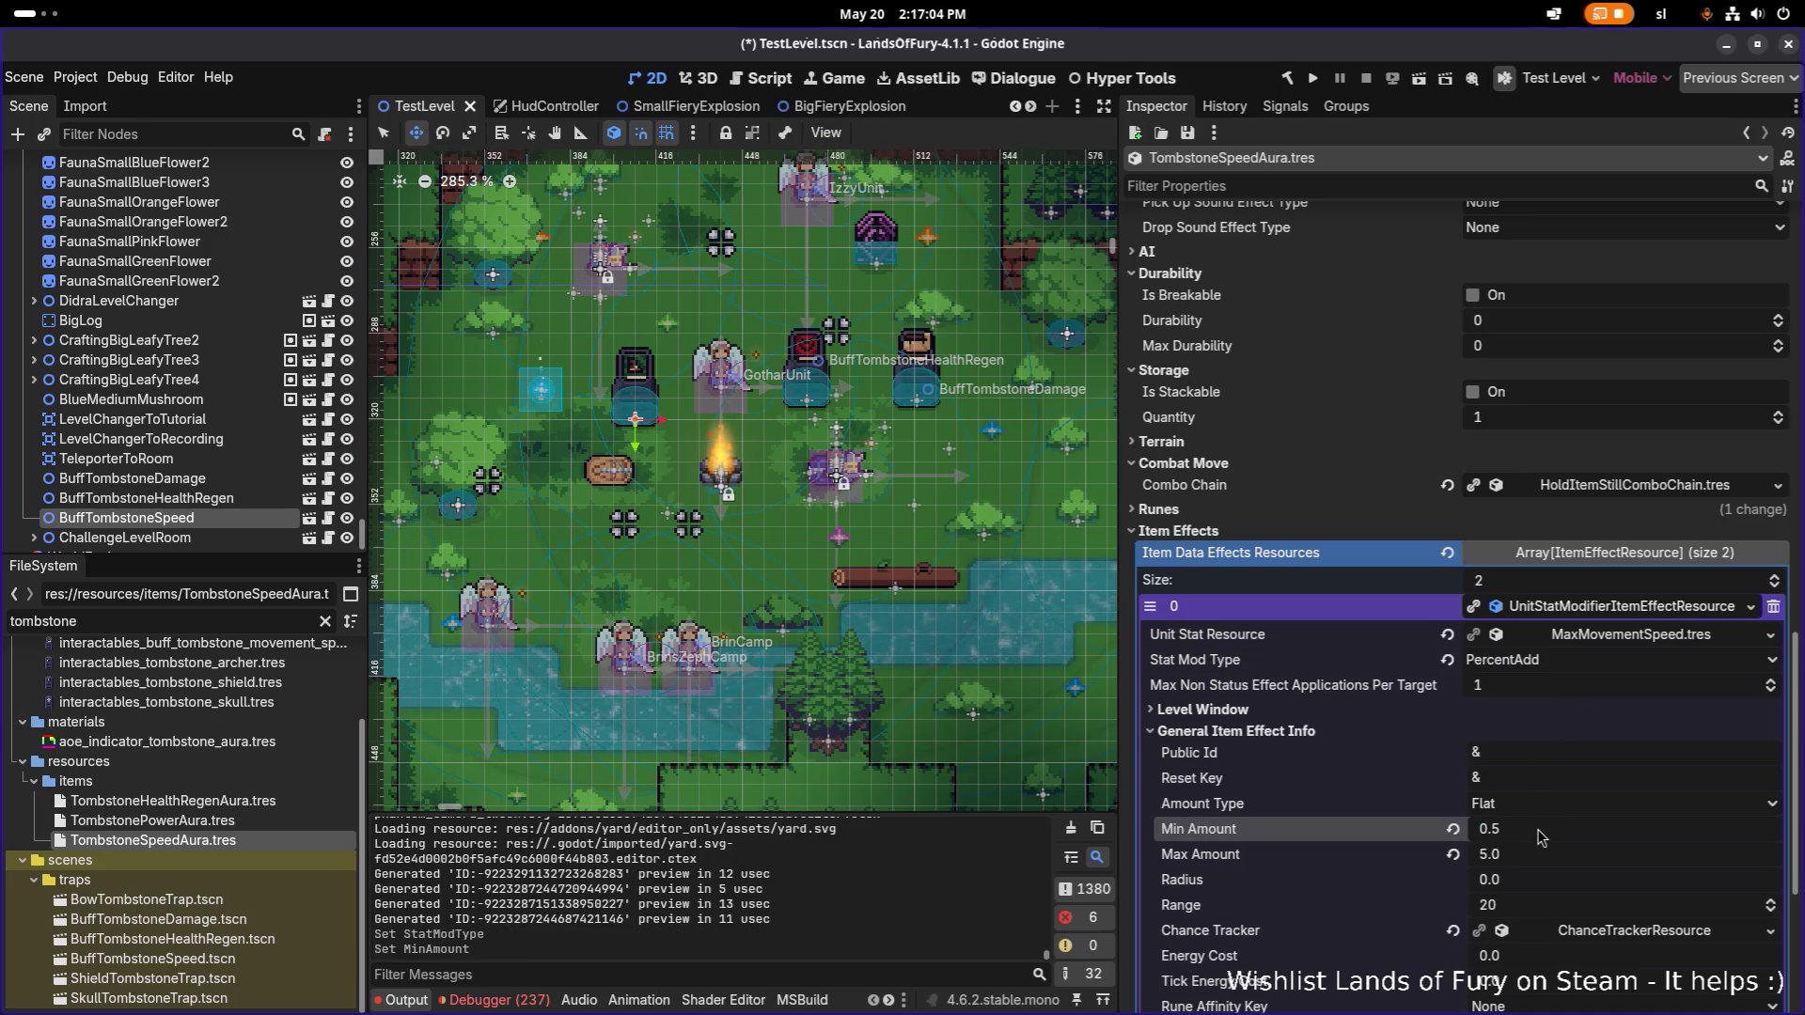
{"action": "key", "text": "Tab"}
{"action": "key", "text": "Return"}
{"action": "key", "text": "ctrl+s"}
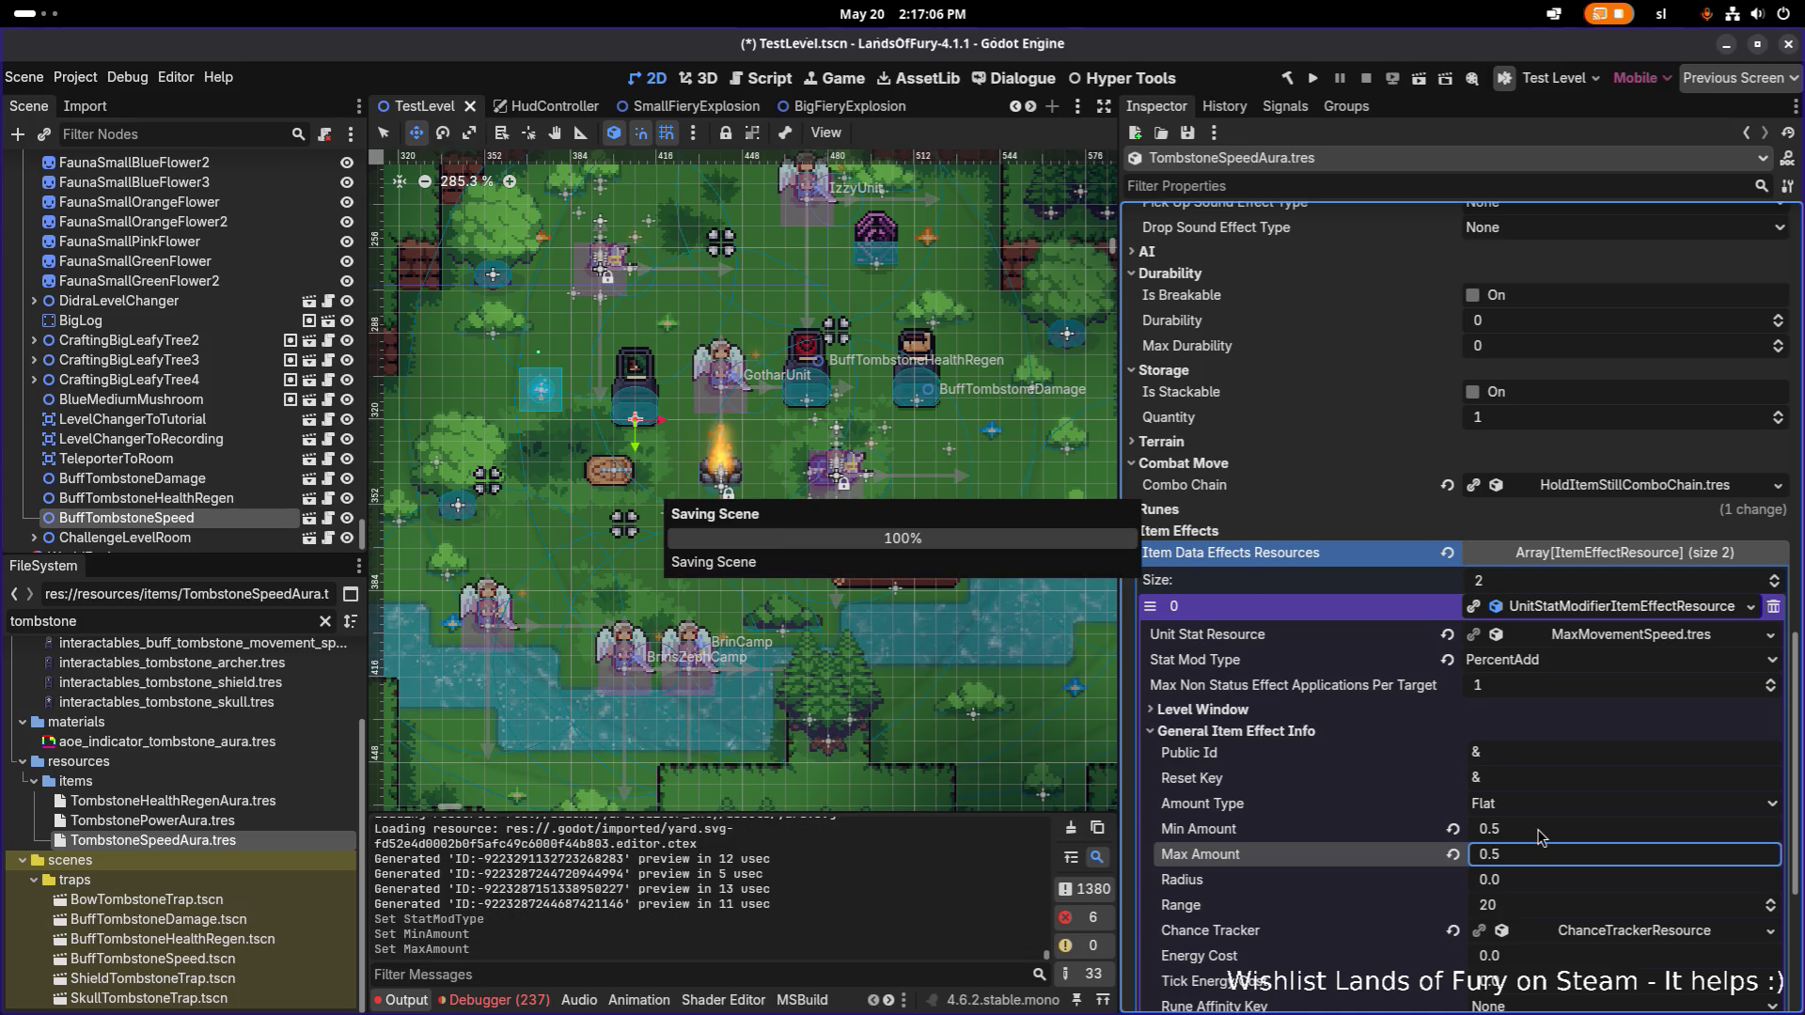
Change the Status Group Id from melee to movement_aura.
{"action": "scroll", "coordinate": [1600, 827], "scroll_direction": "down", "scroll_amount": 5}
{"action": "left_click", "coordinate": [1375, 742]}
{"action": "scroll", "coordinate": [1656, 716], "scroll_direction": "down", "scroll_amount": 3}
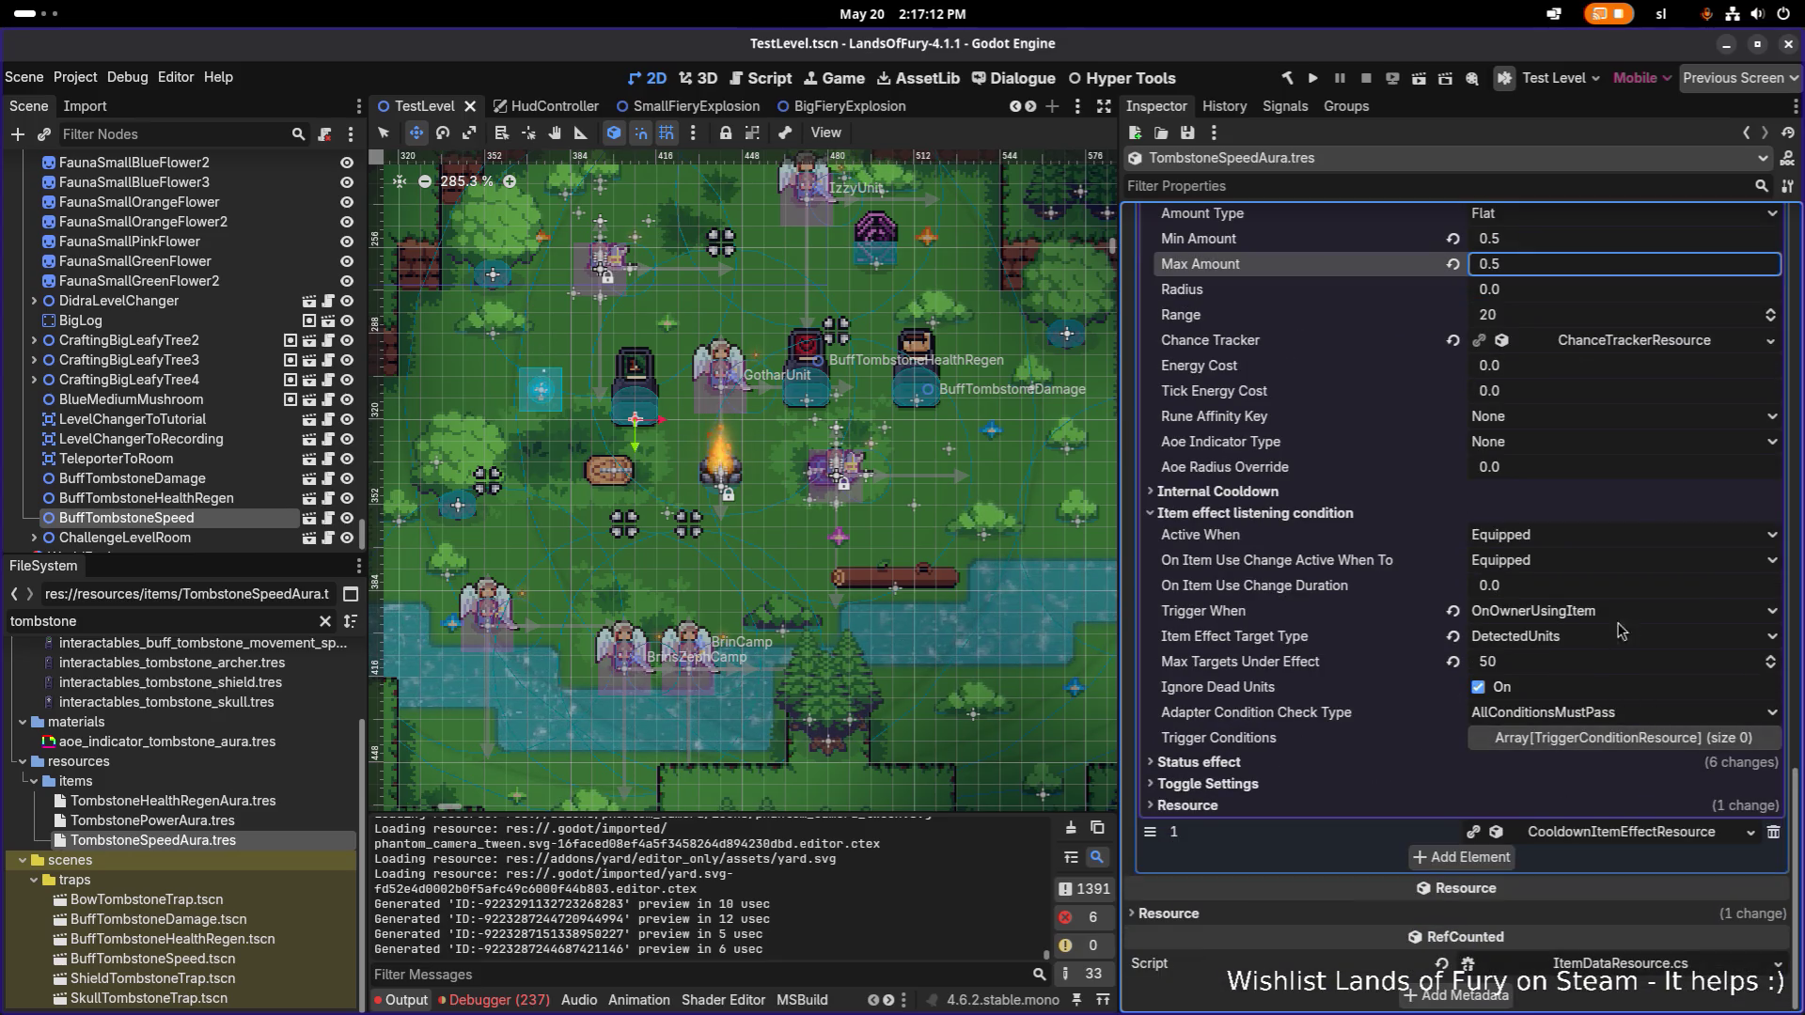
{"action": "left_click", "coordinate": [1373, 763]}
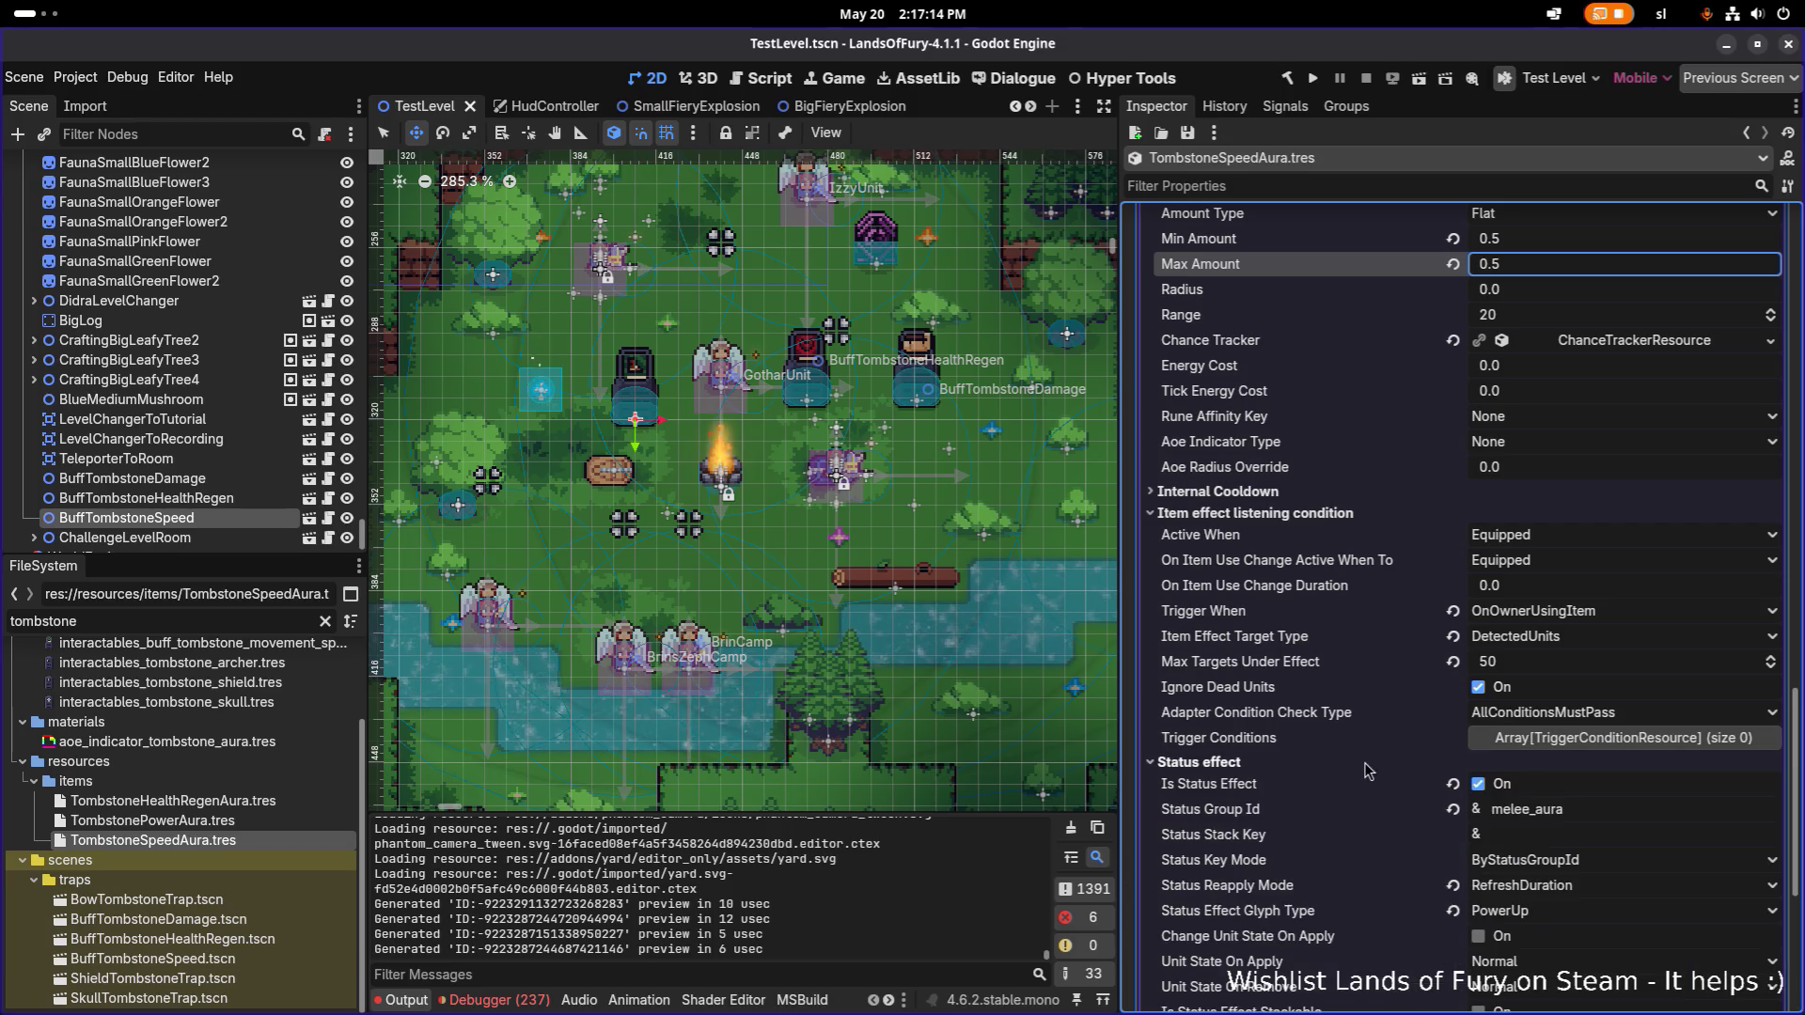
{"action": "scroll", "coordinate": [1555, 766], "scroll_direction": "down", "scroll_amount": 3}
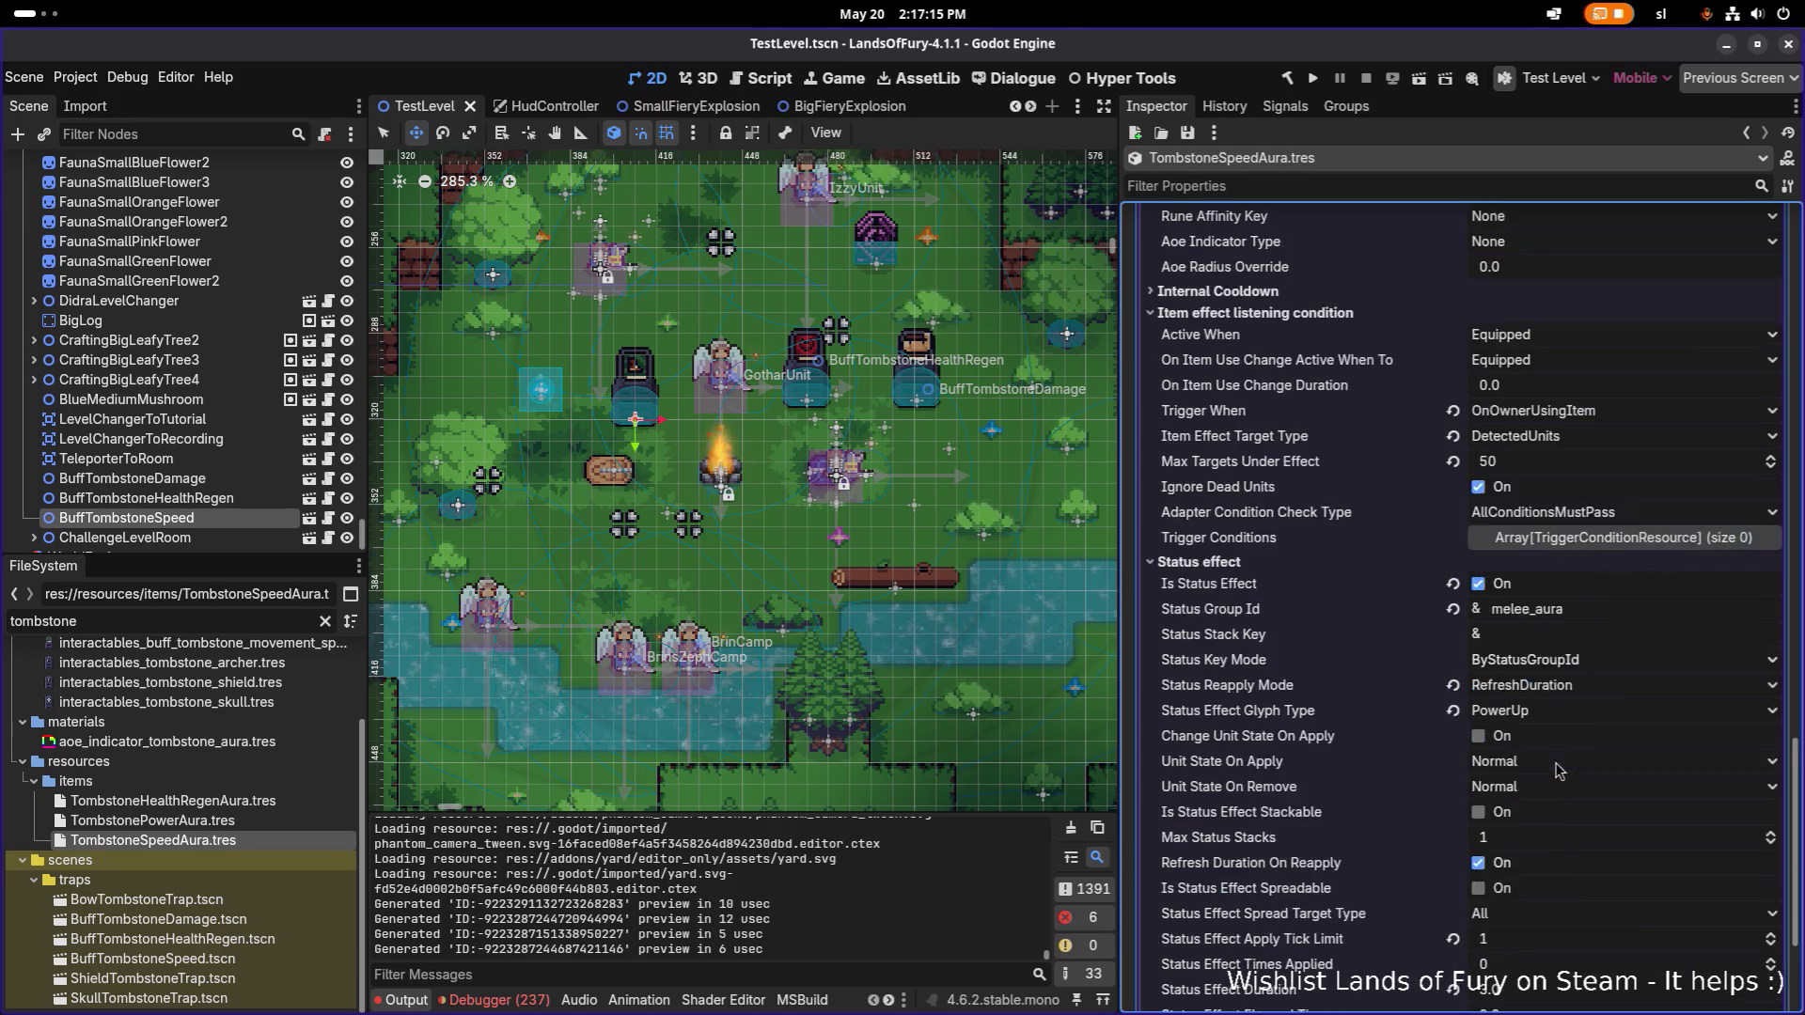
{"action": "left_click", "coordinate": [1531, 610]}
{"action": "key", "text": "BackSpace"}
{"action": "key", "text": "BackSpace"}
{"action": "key", "text": "BackSpace"}
{"action": "type", "text": "ovement"}
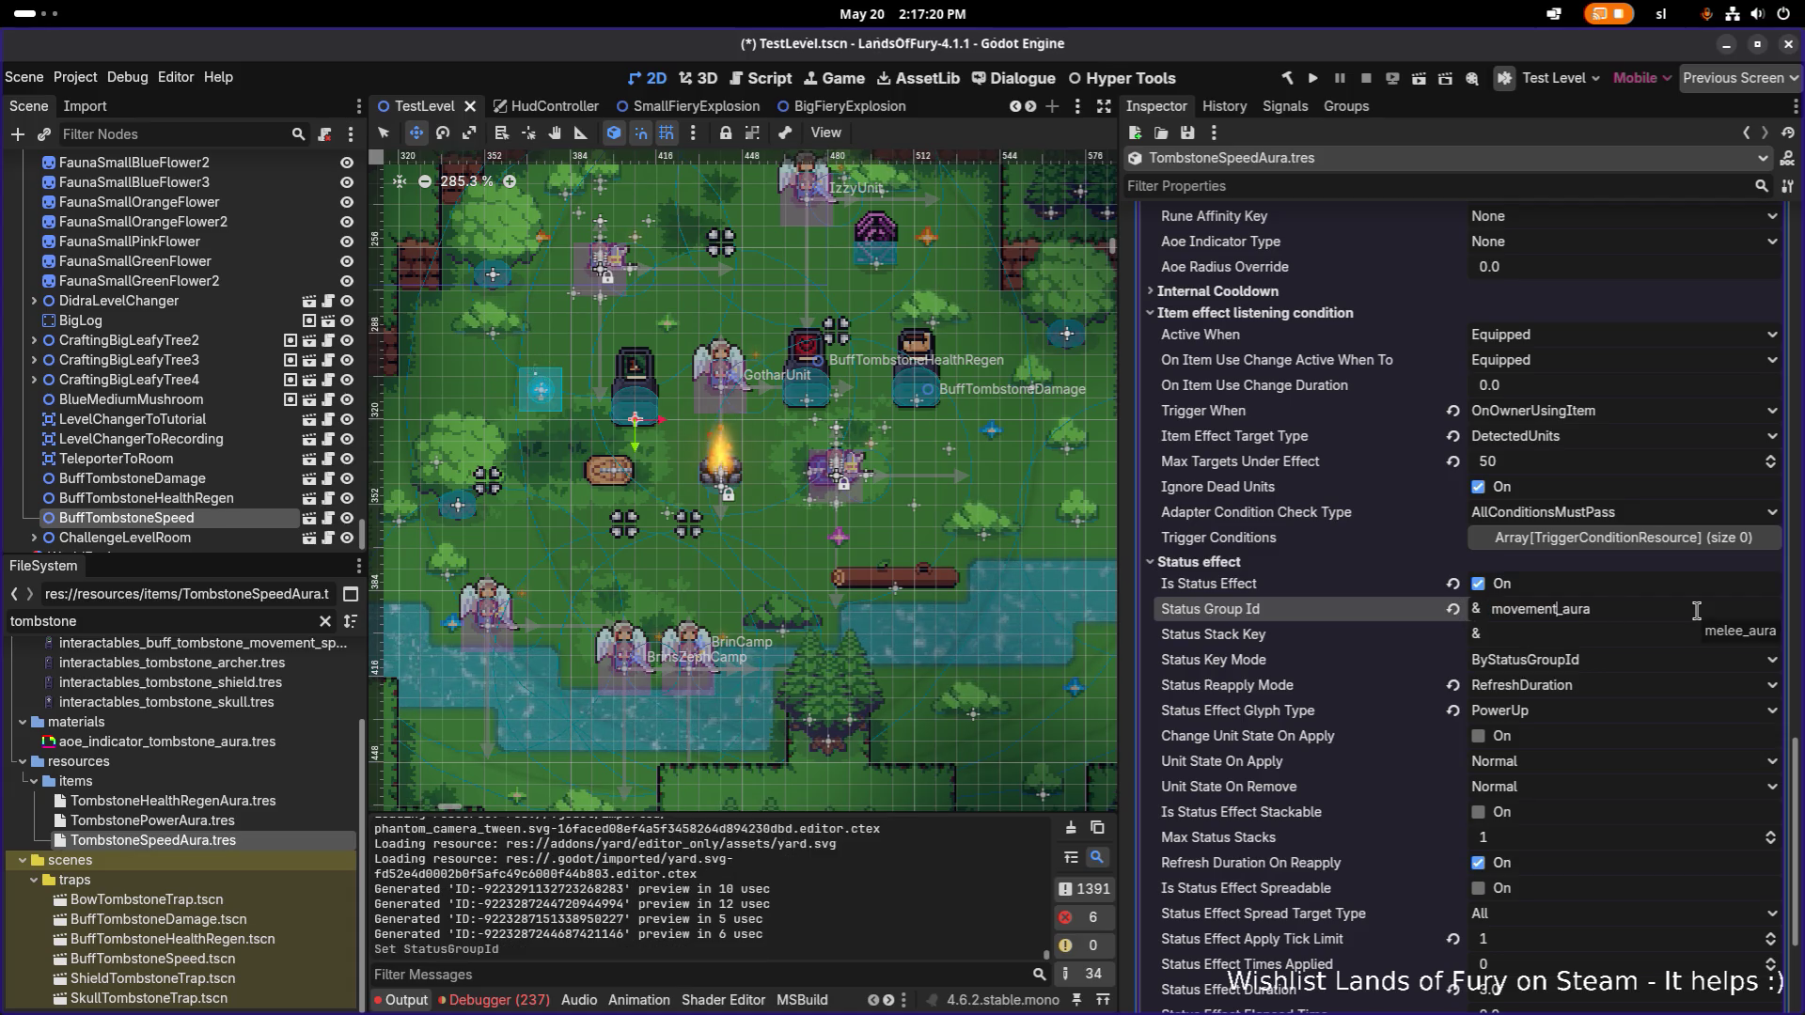
{"action": "key", "text": "Return"}
Set the status effect glyph to SpeedUp and save.
{"action": "scroll", "coordinate": [1659, 620], "scroll_direction": "down", "scroll_amount": 3}
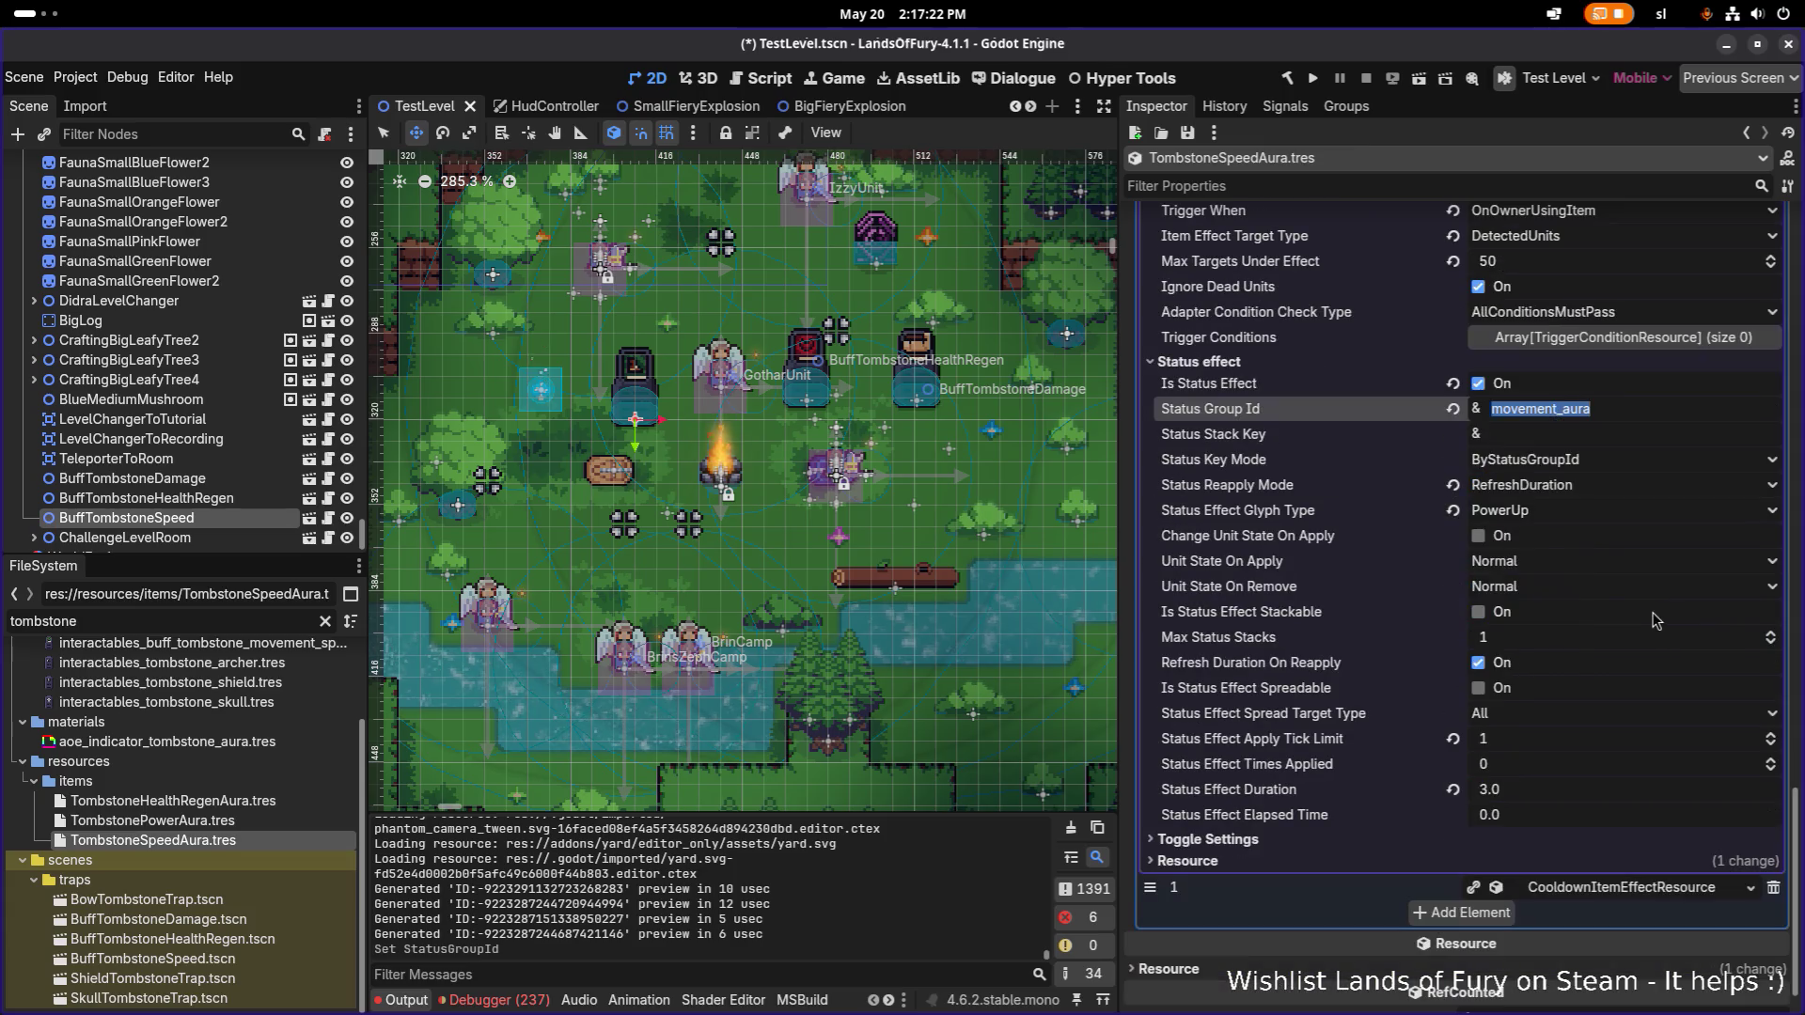
{"action": "left_click", "coordinate": [1576, 512]}
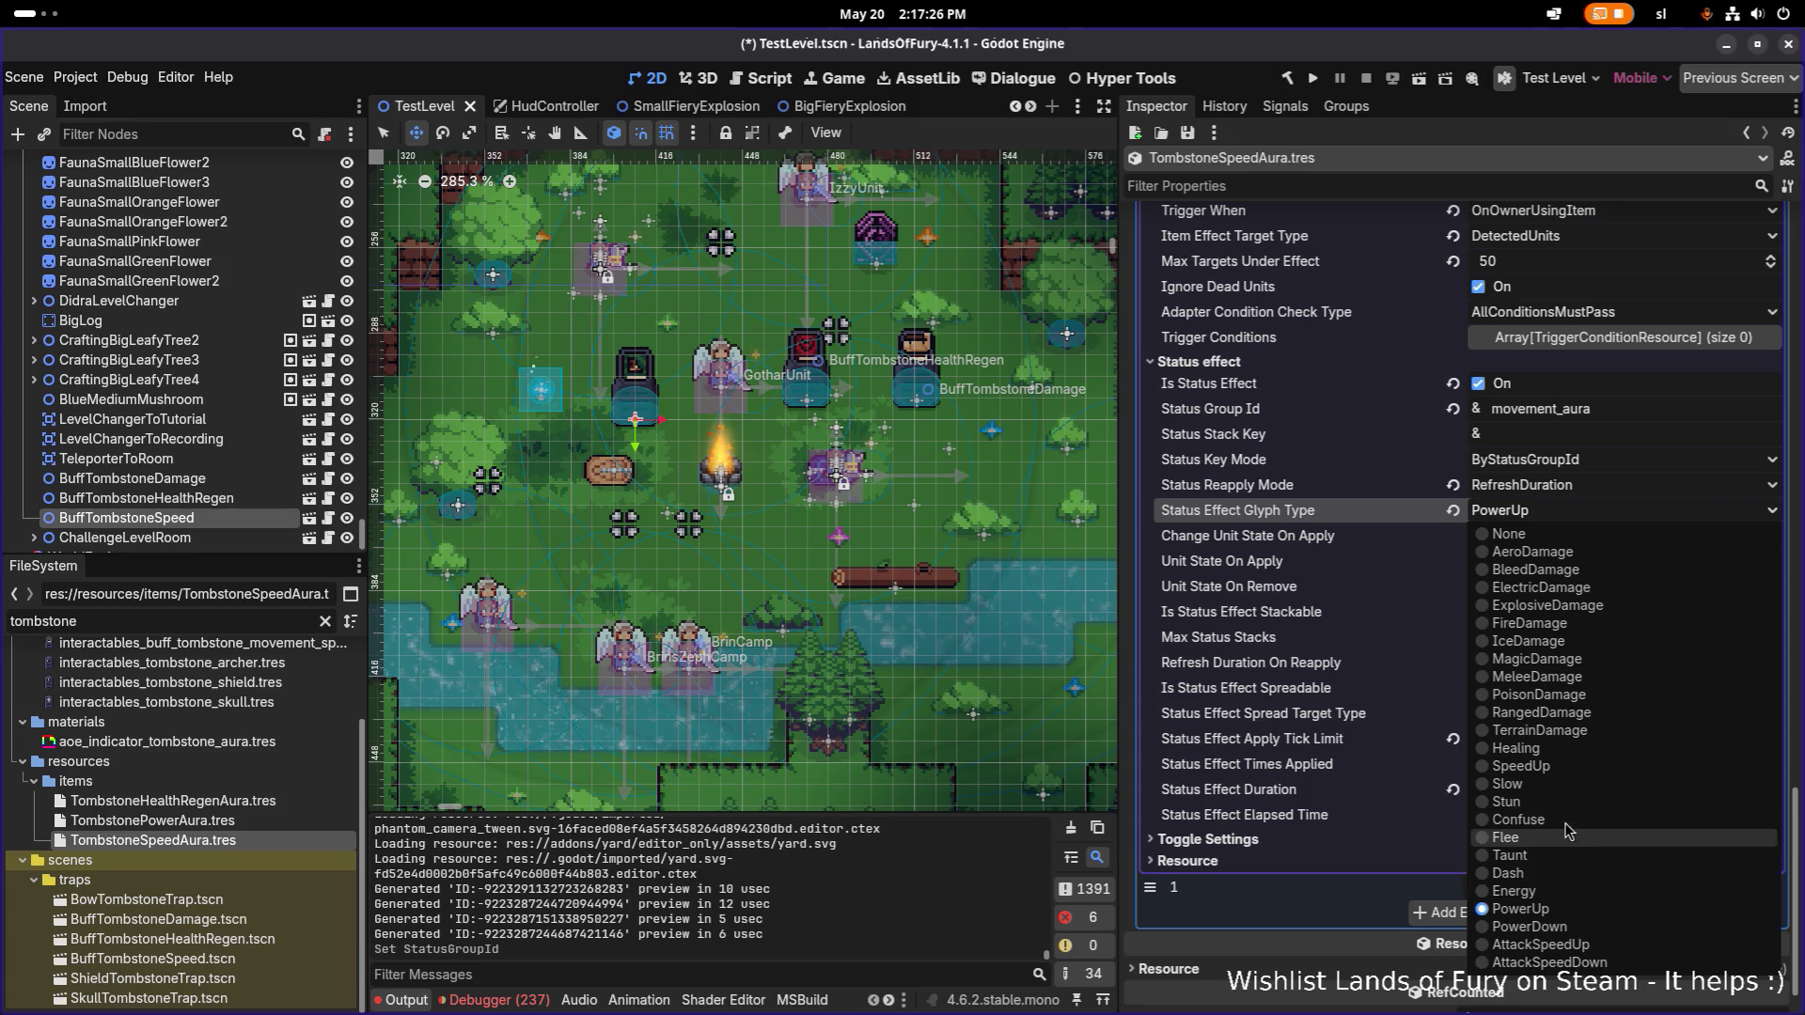
{"action": "left_click", "coordinate": [1579, 766]}
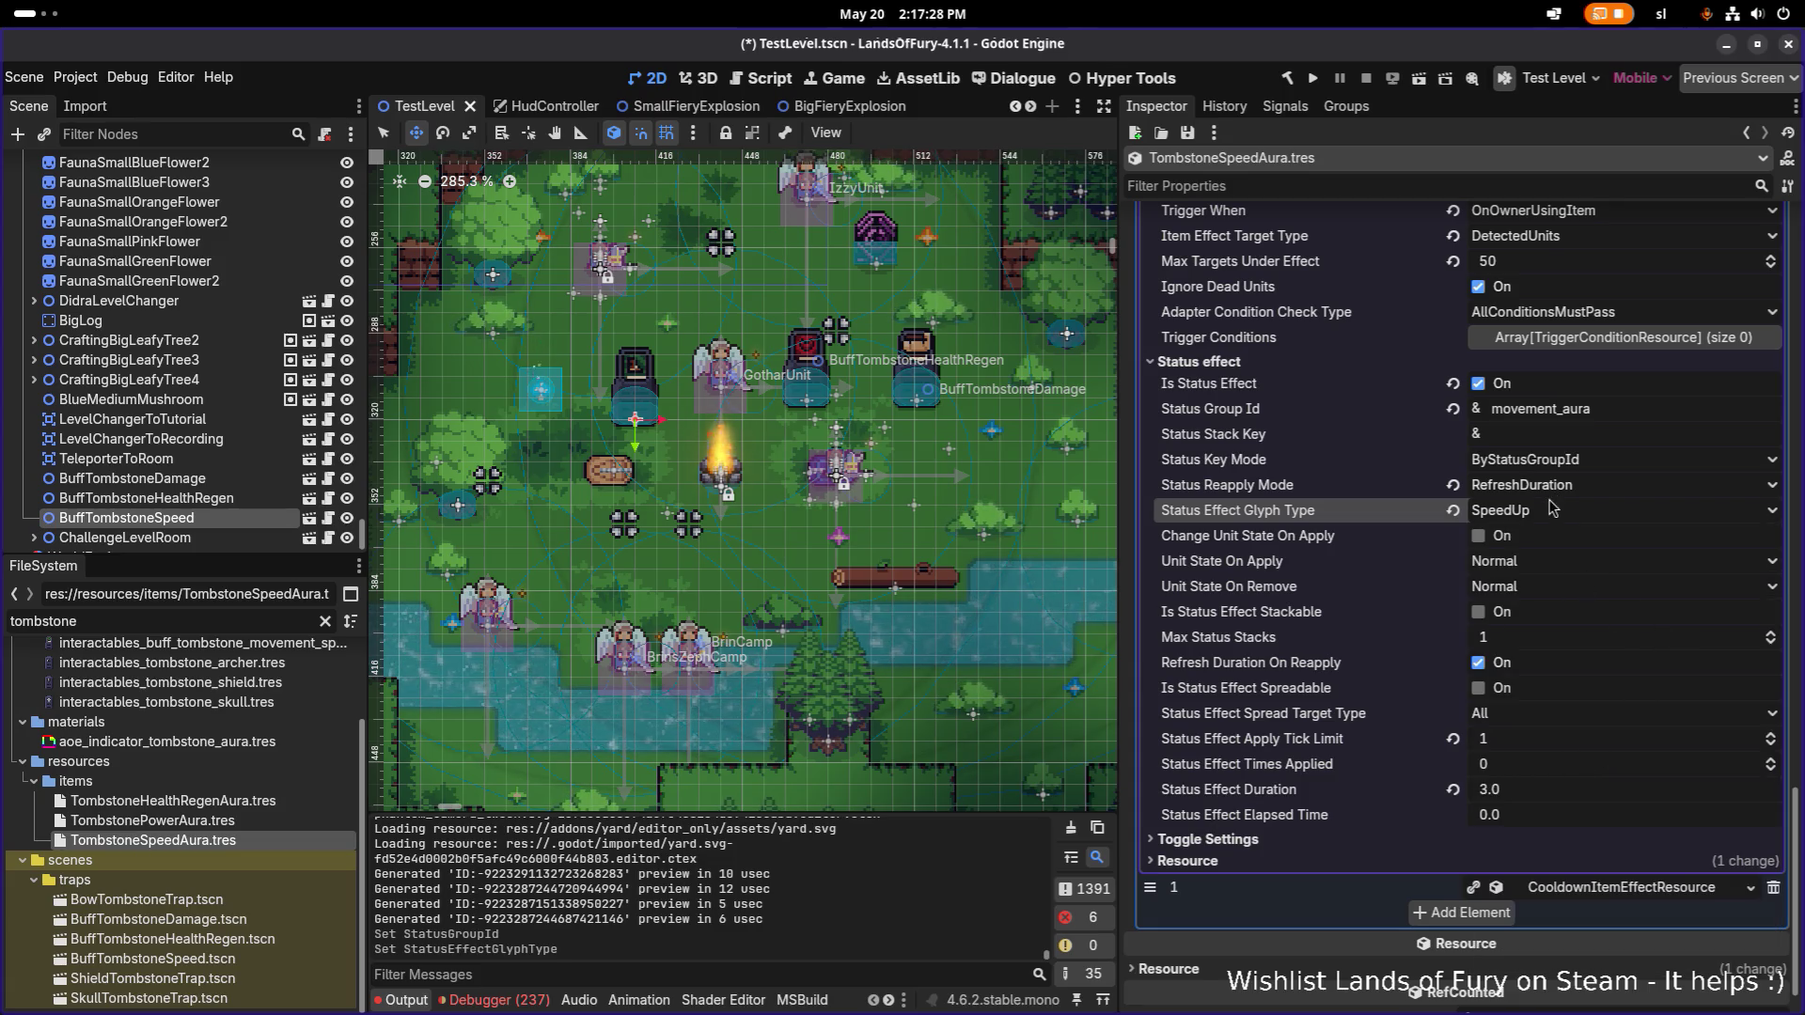
{"action": "key", "text": "ctrl+s"}
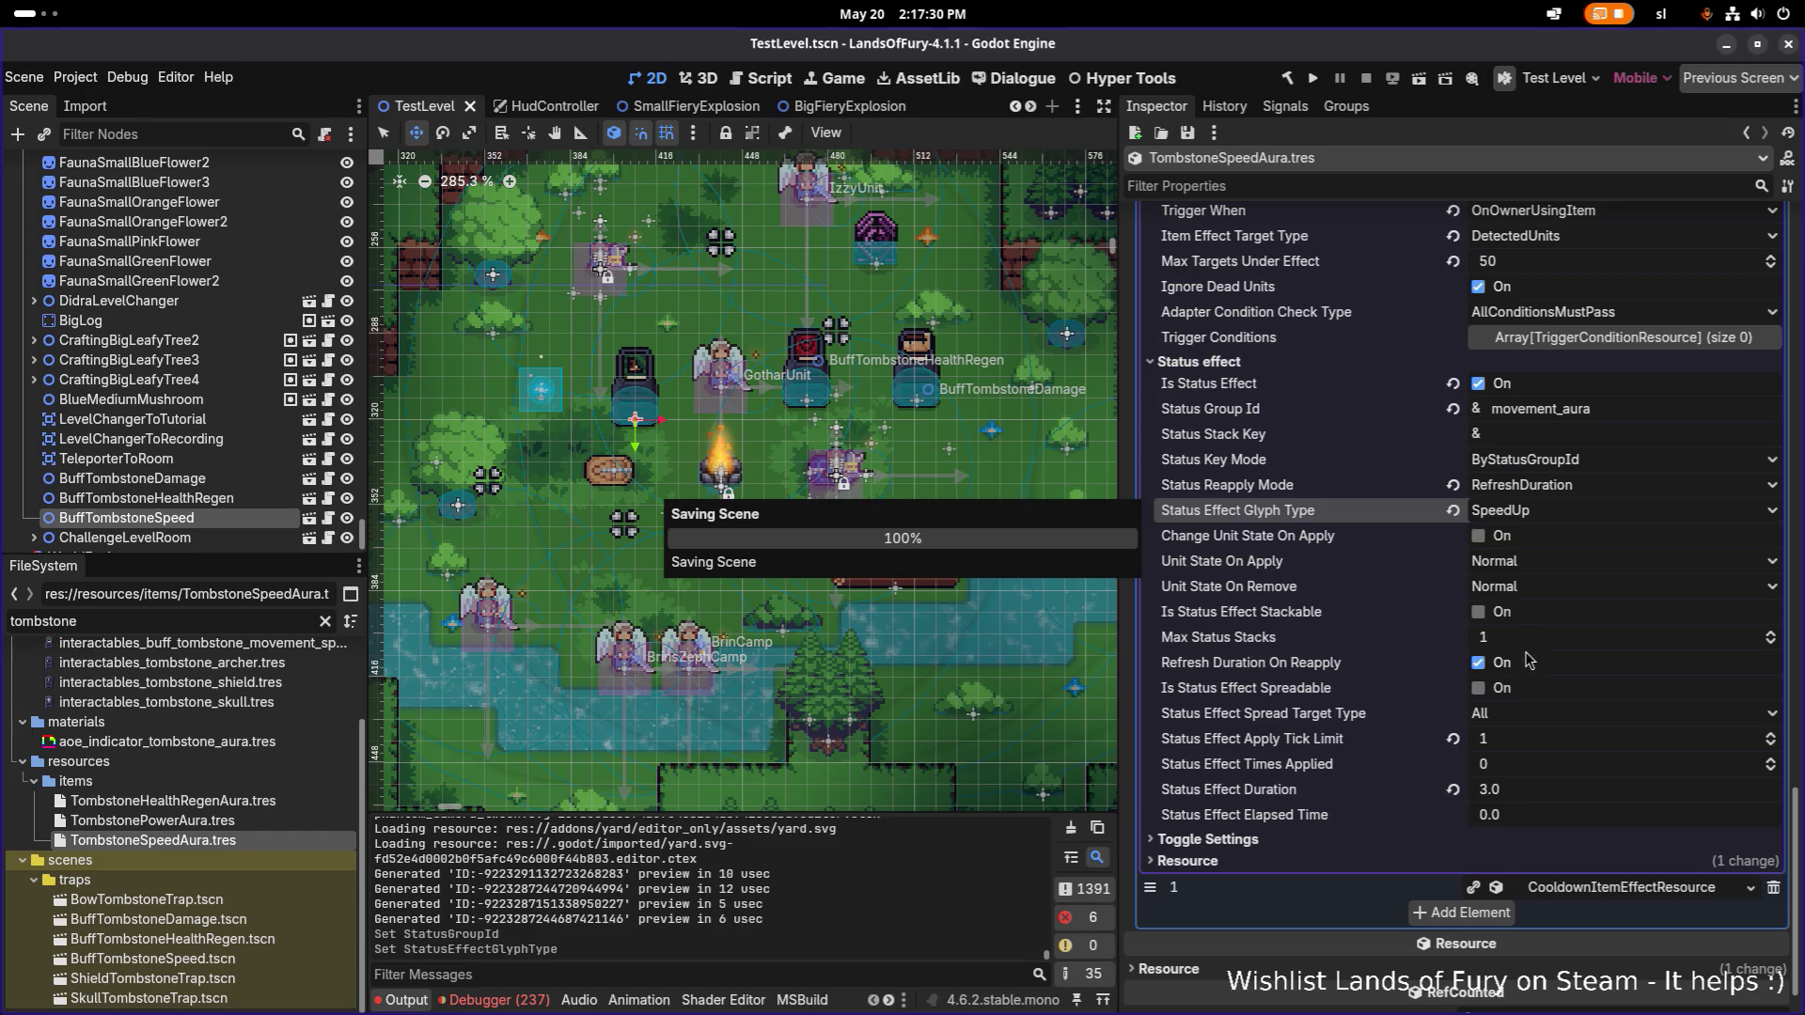
Keep Level Window stacking at SingleHighest, save, and run the game to test the aura.
{"action": "scroll", "coordinate": [1575, 555], "scroll_direction": "up", "scroll_amount": 8}
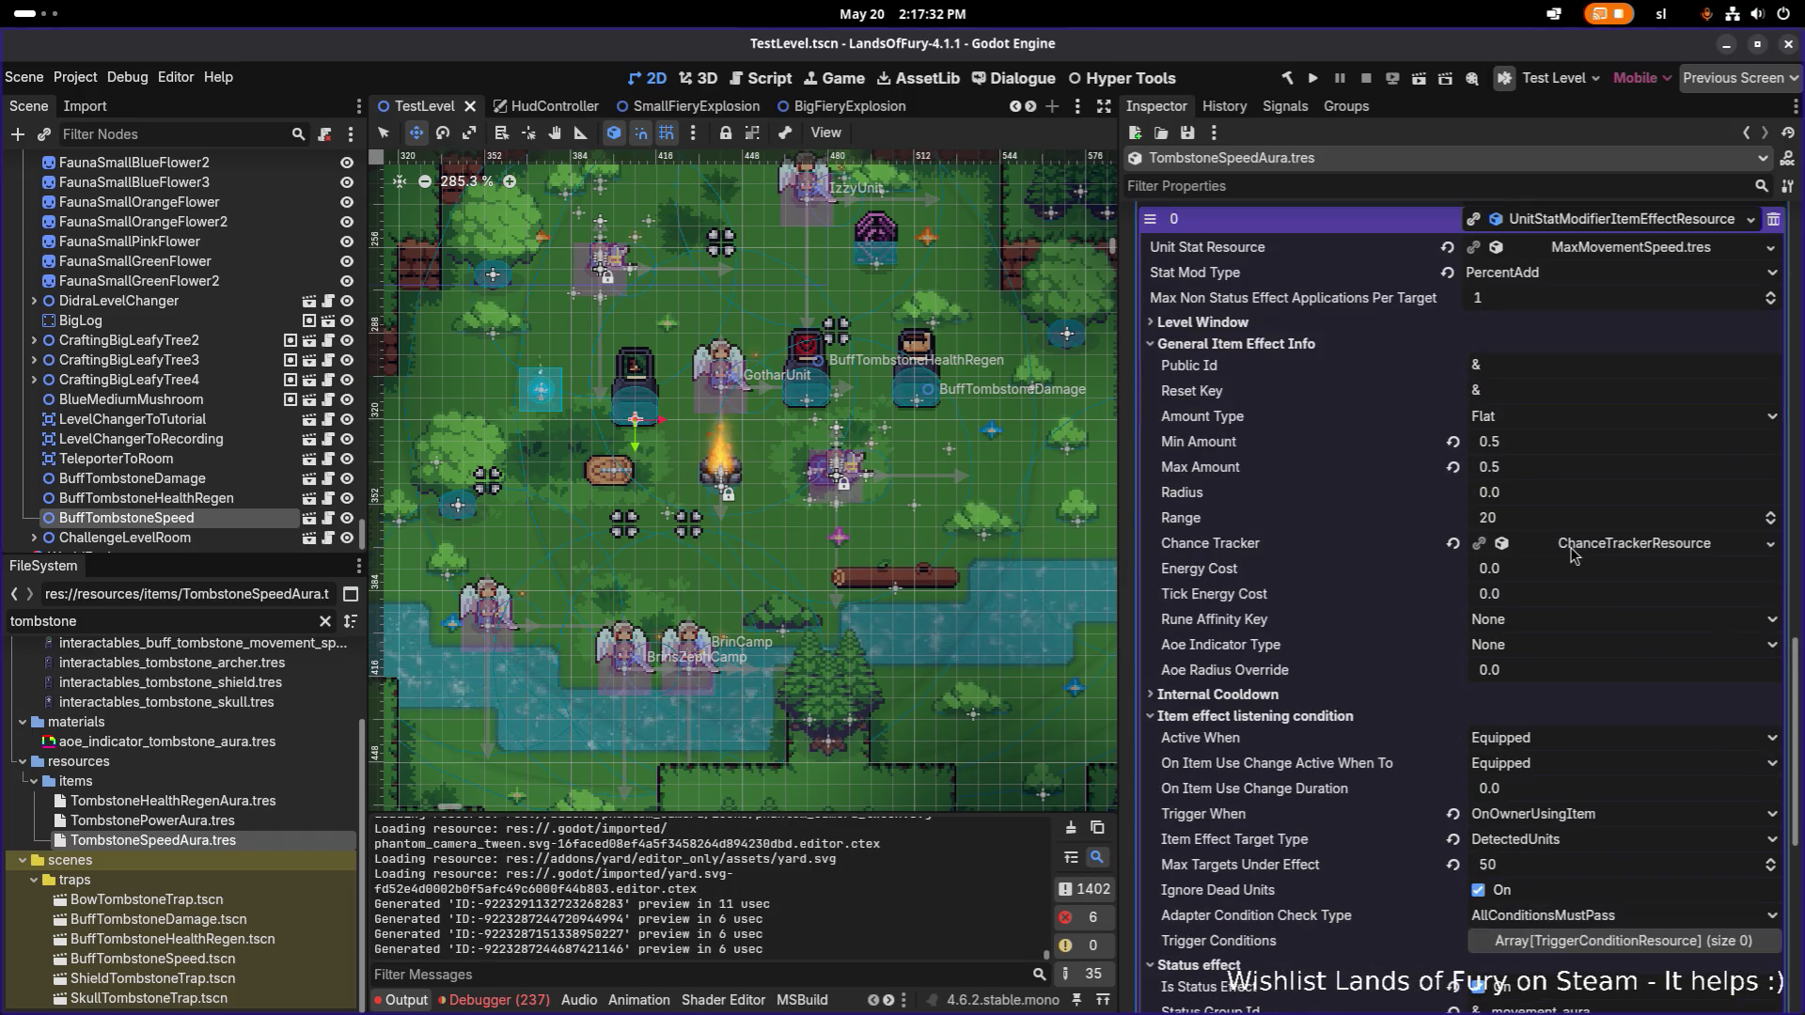
{"action": "scroll", "coordinate": [1575, 555], "scroll_direction": "down", "scroll_amount": 3}
{"action": "scroll", "coordinate": [1406, 506], "scroll_direction": "up", "scroll_amount": 5}
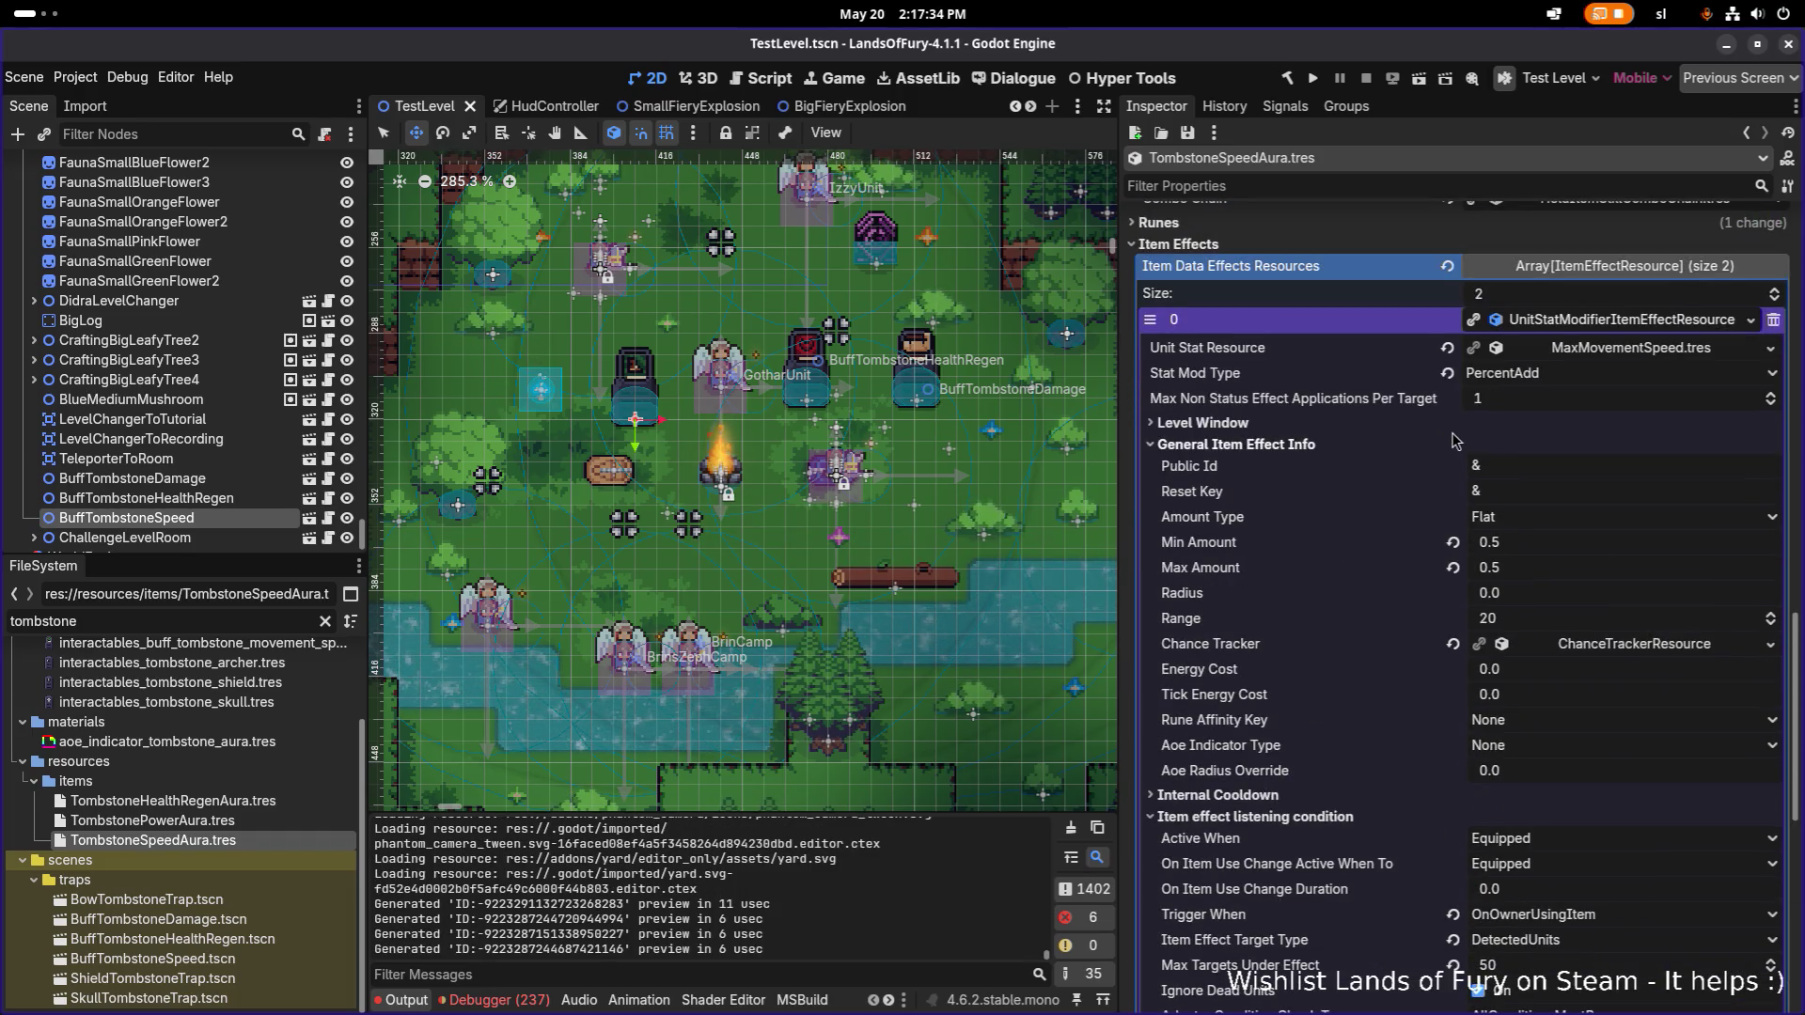
{"action": "left_click", "coordinate": [1357, 428]}
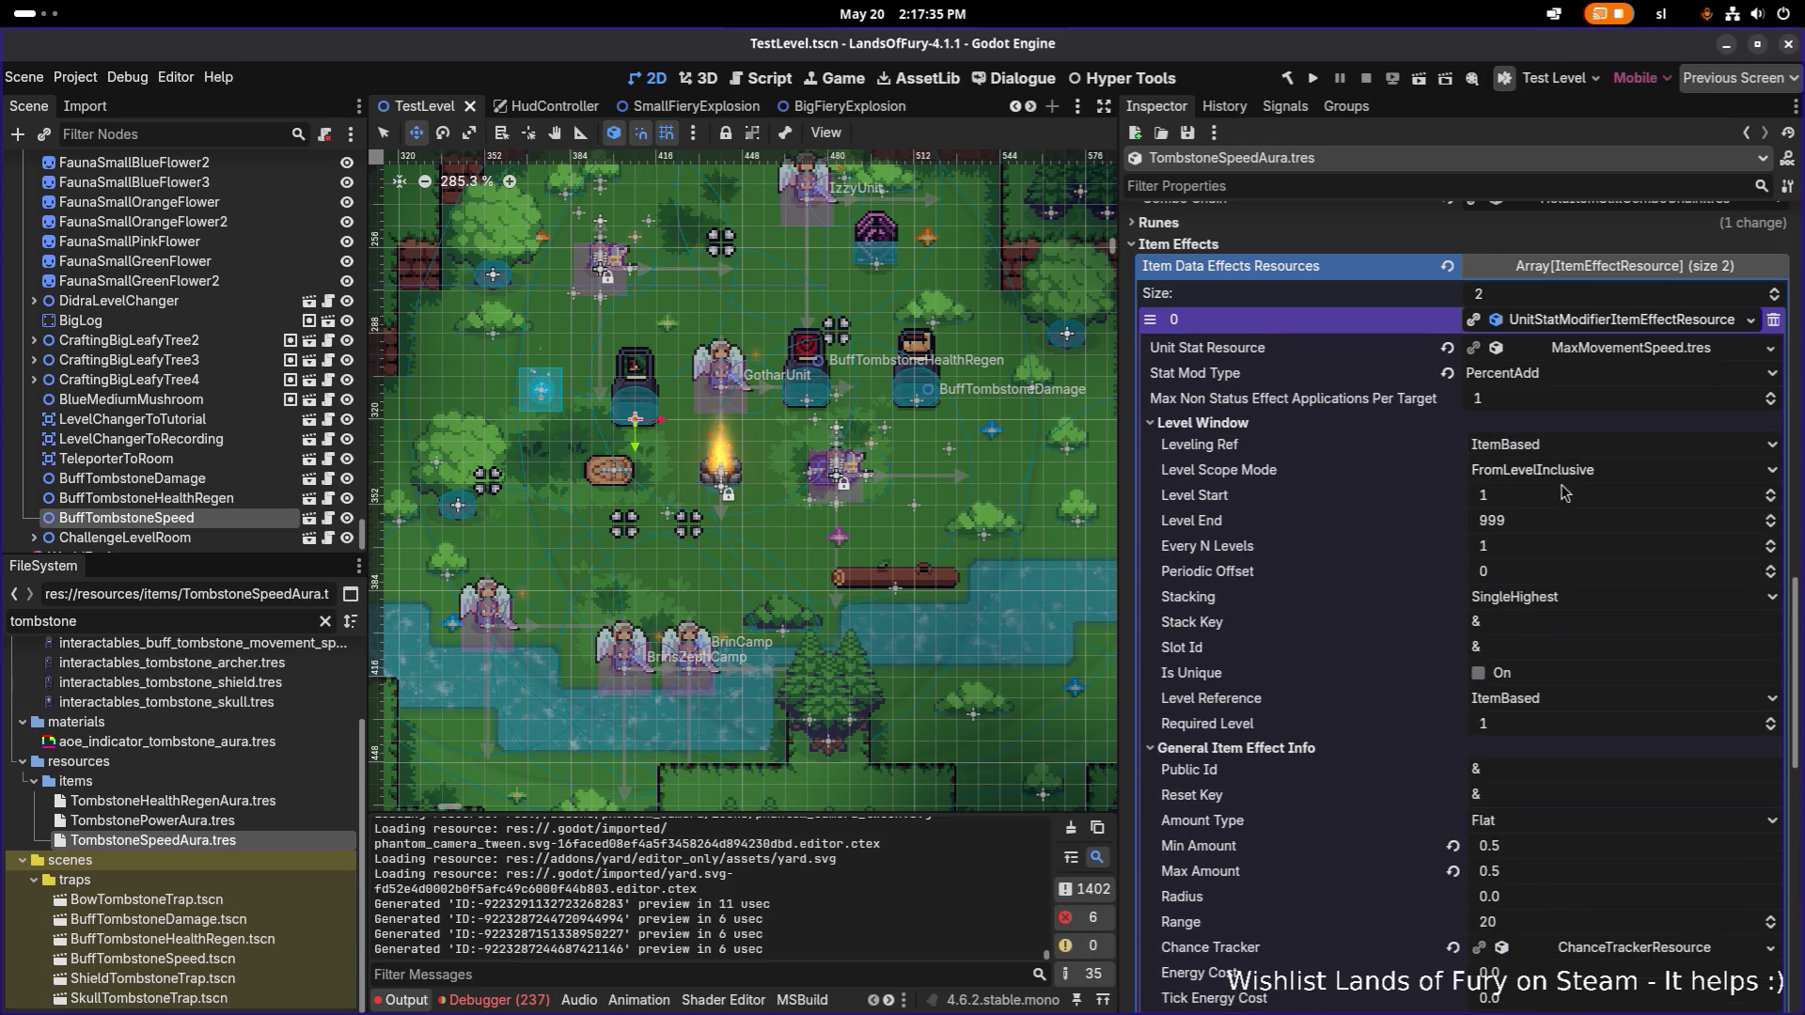
{"action": "left_click", "coordinate": [1602, 597]}
{"action": "left_click", "coordinate": [1601, 603]}
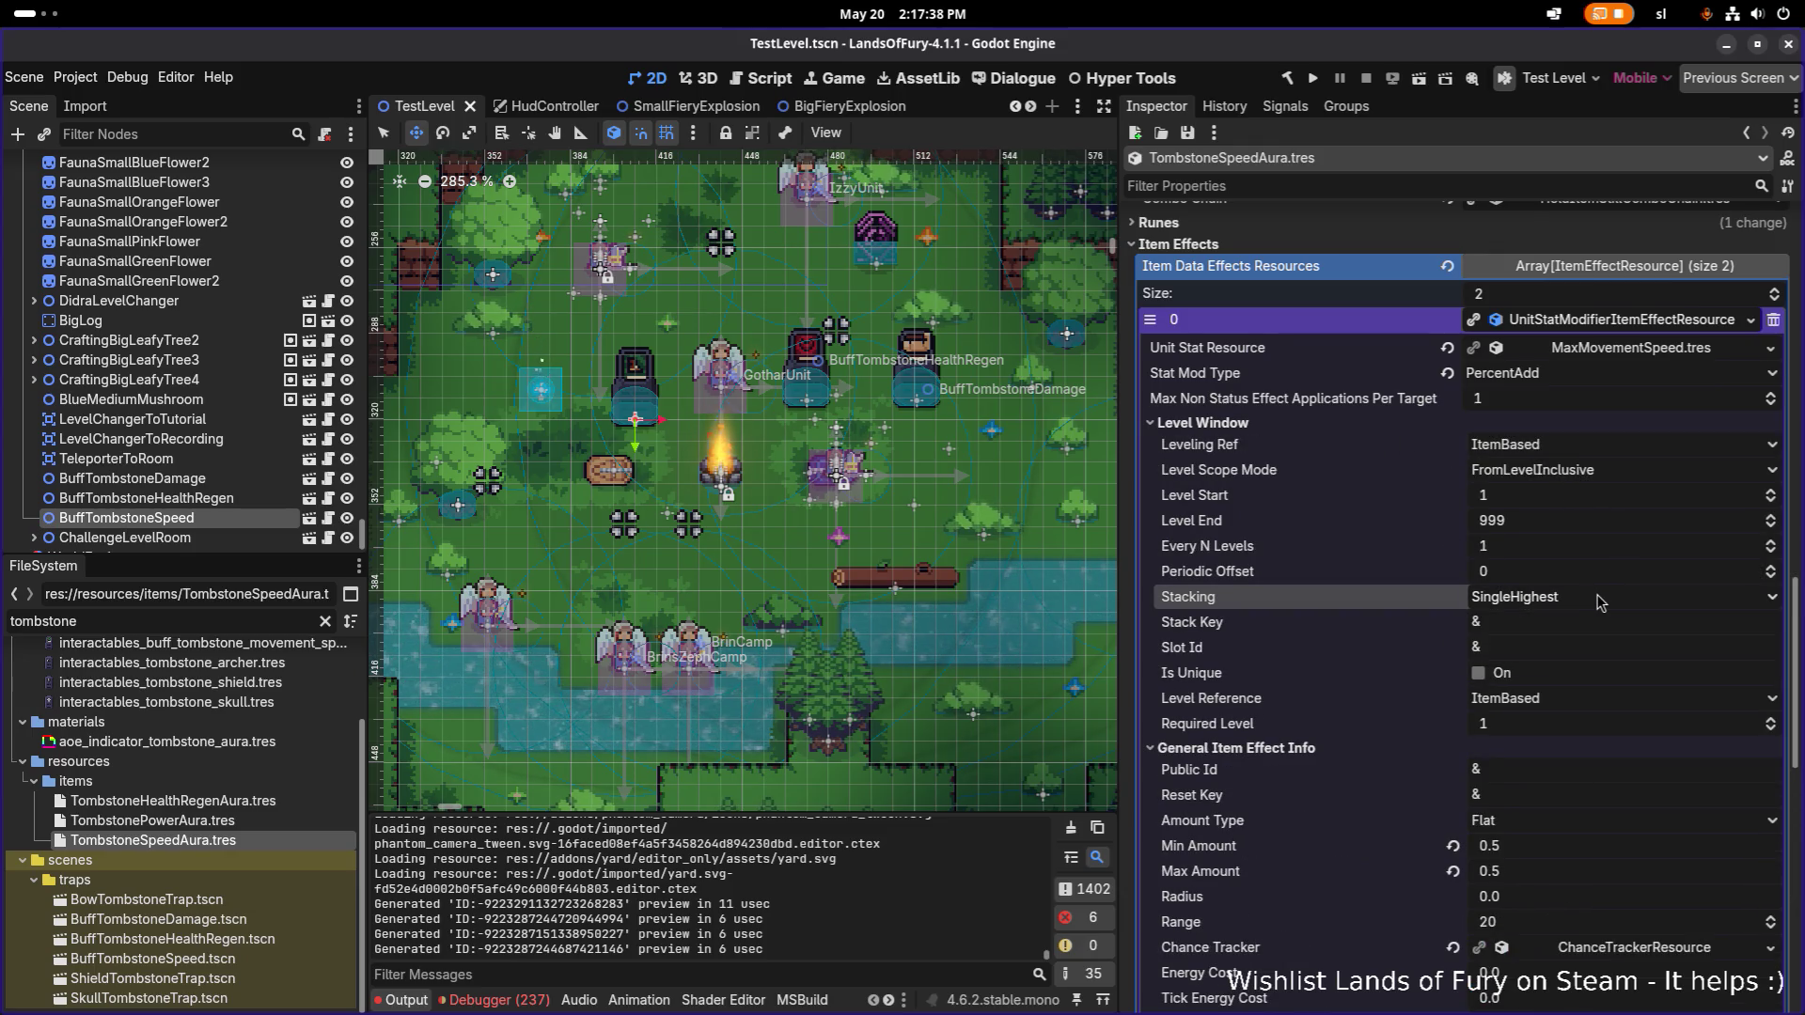
{"action": "key", "text": "ctrl+s"}
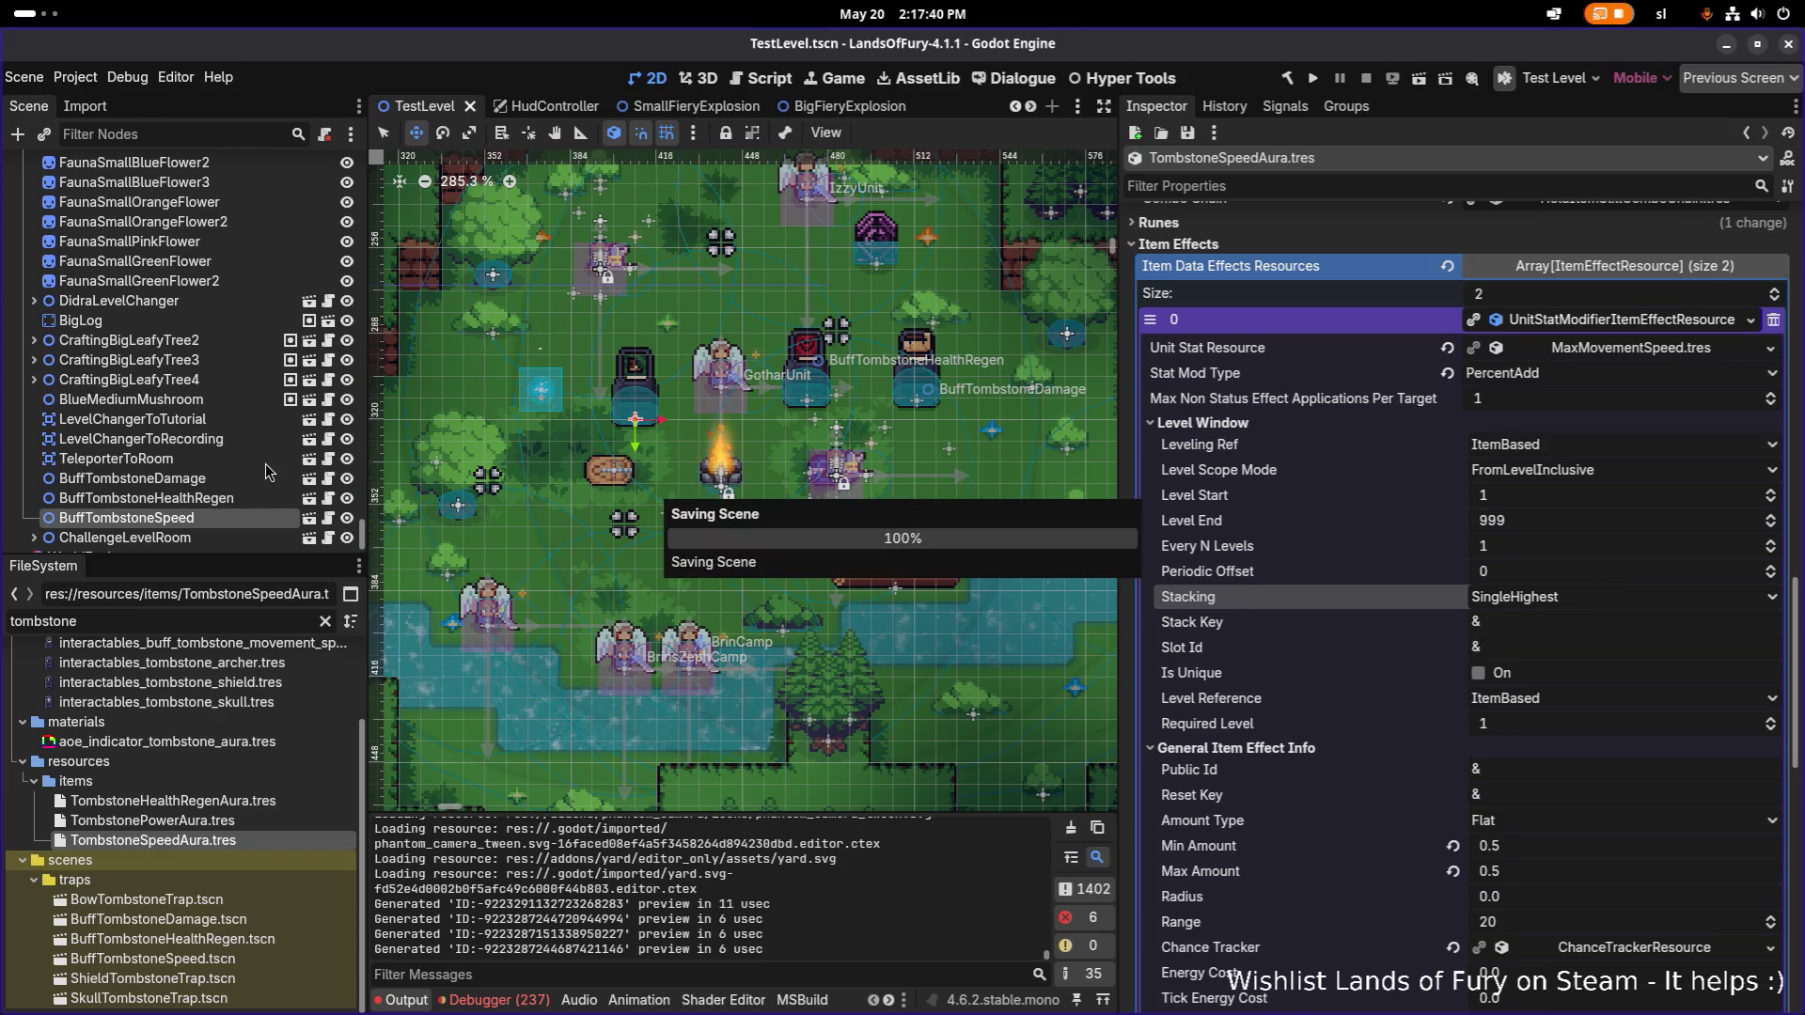
{"action": "left_click", "coordinate": [1313, 80]}
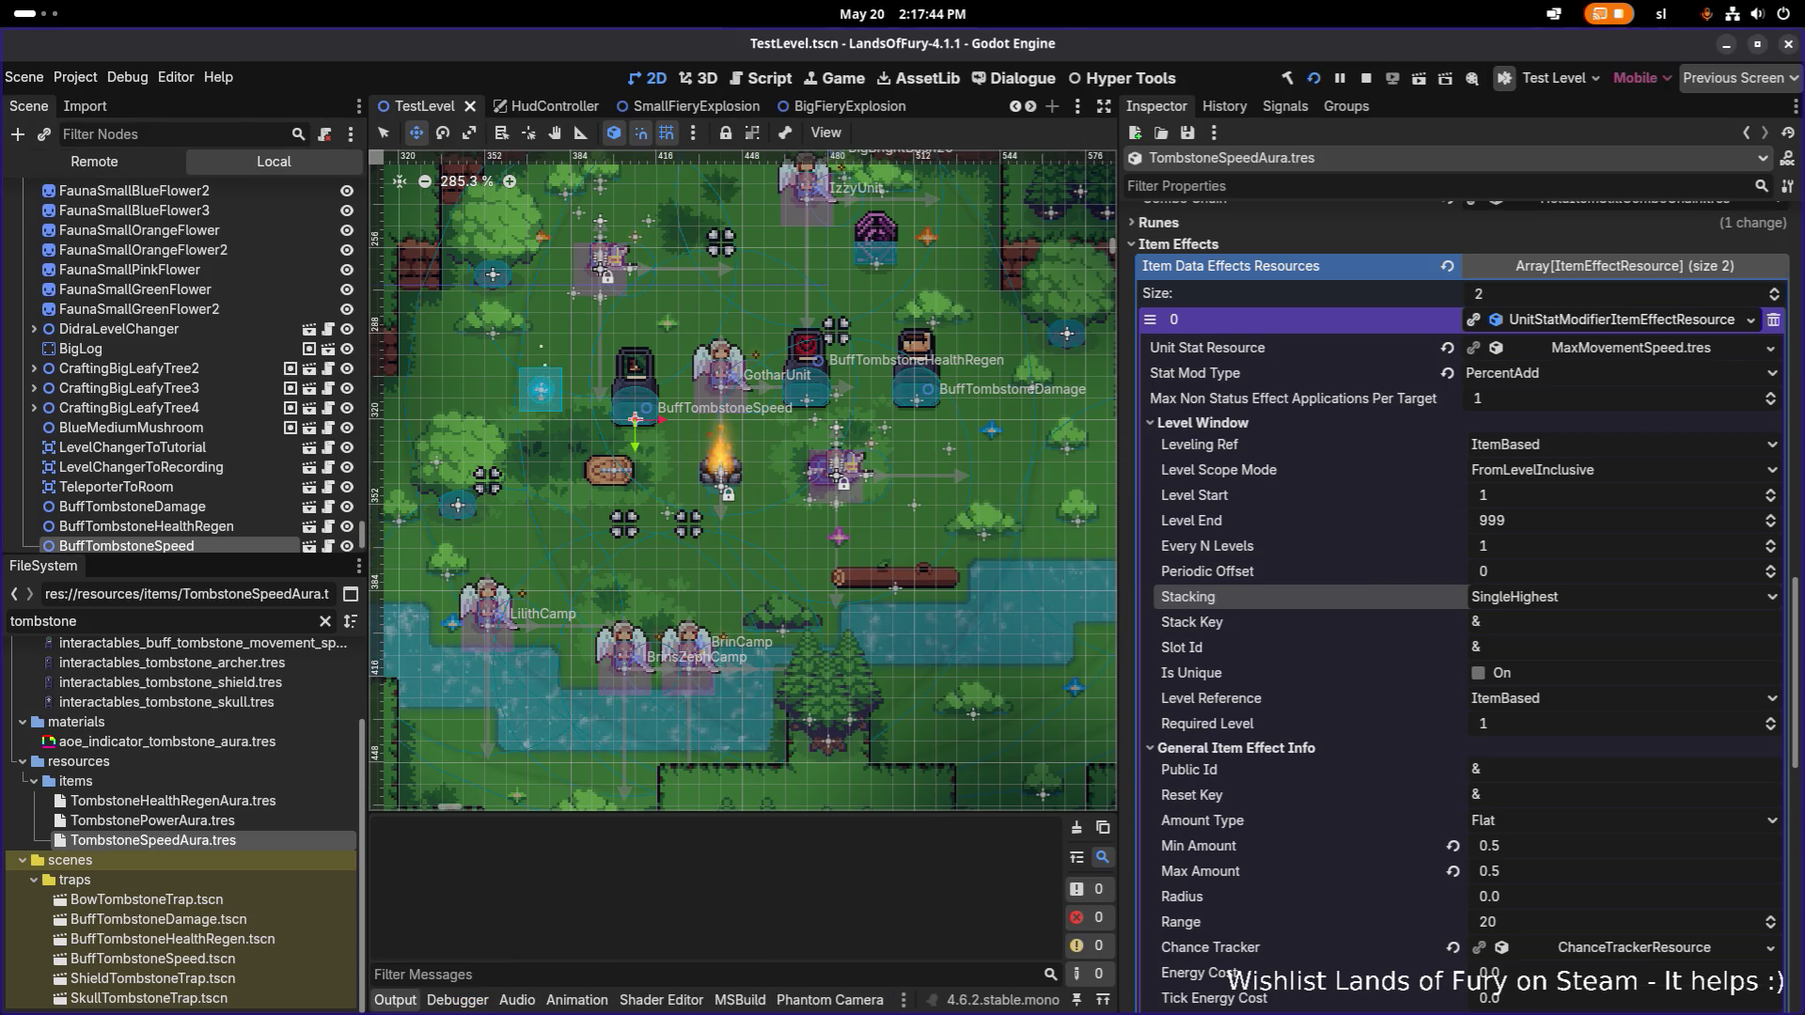
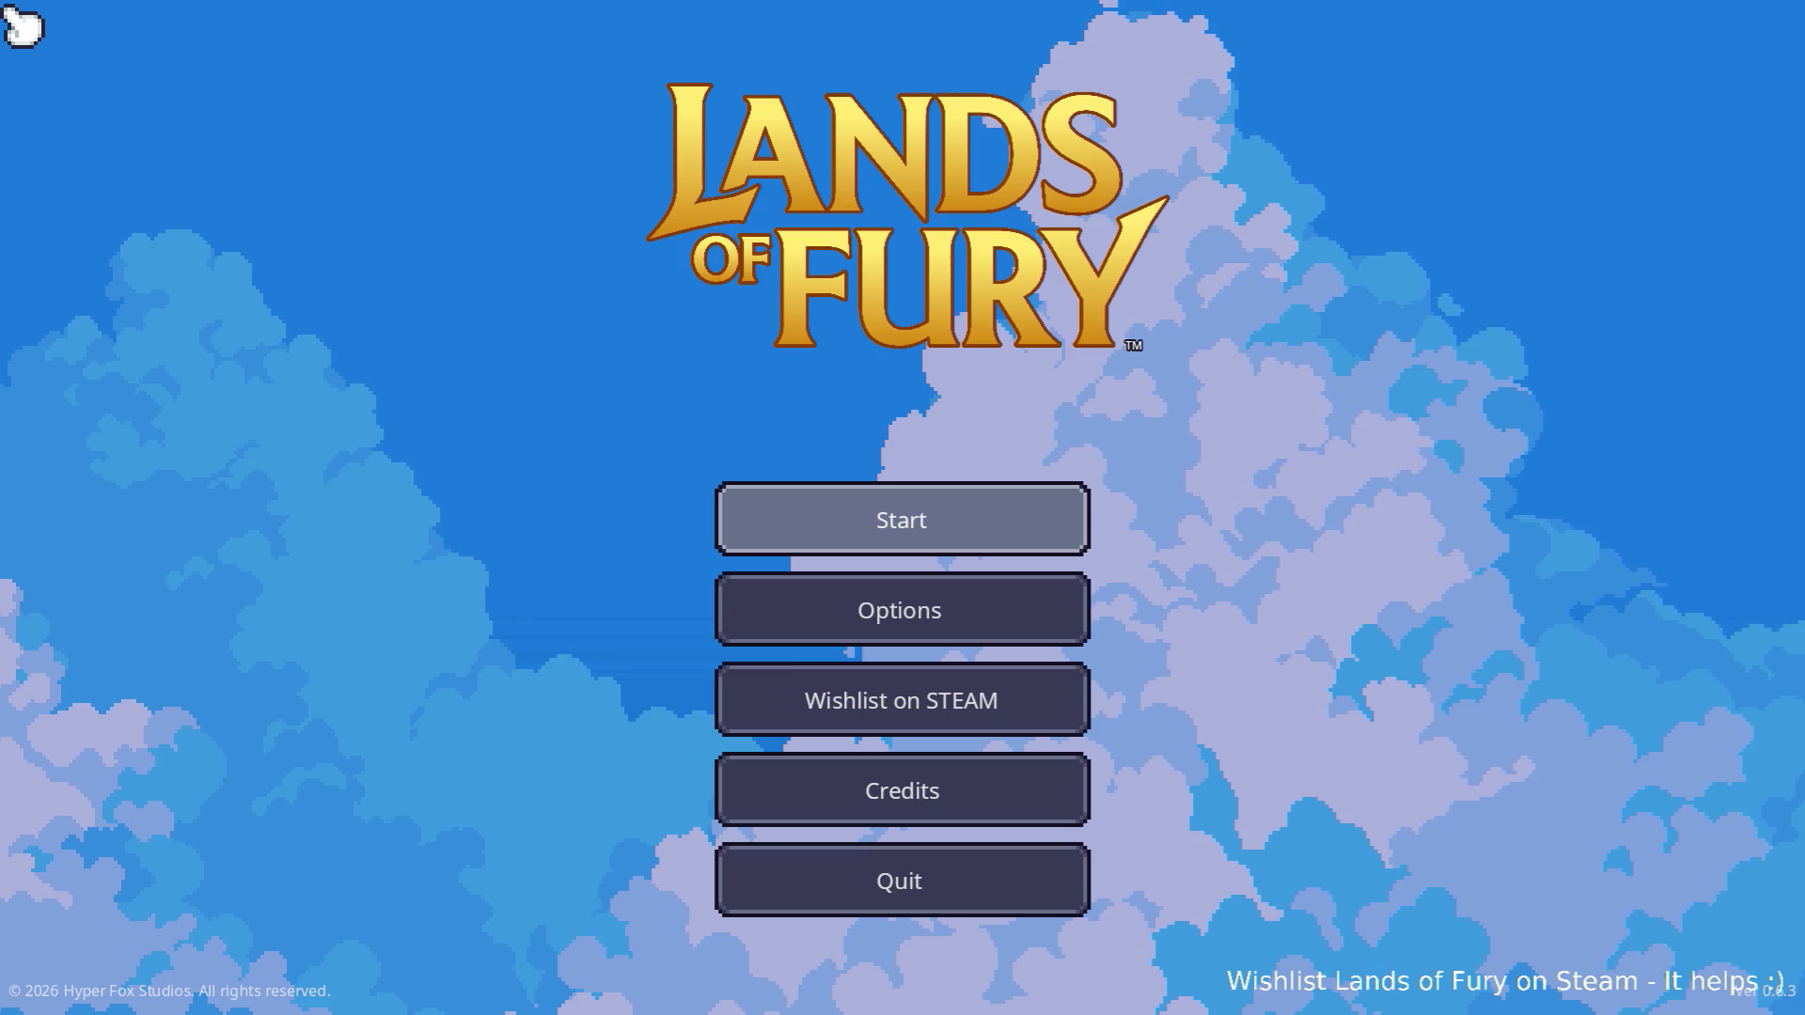
Start a game with the first saved profile and walk left through The Glade toward the skeletons.
{"action": "left_click", "coordinate": [809, 521]}
{"action": "left_click", "coordinate": [799, 522]}
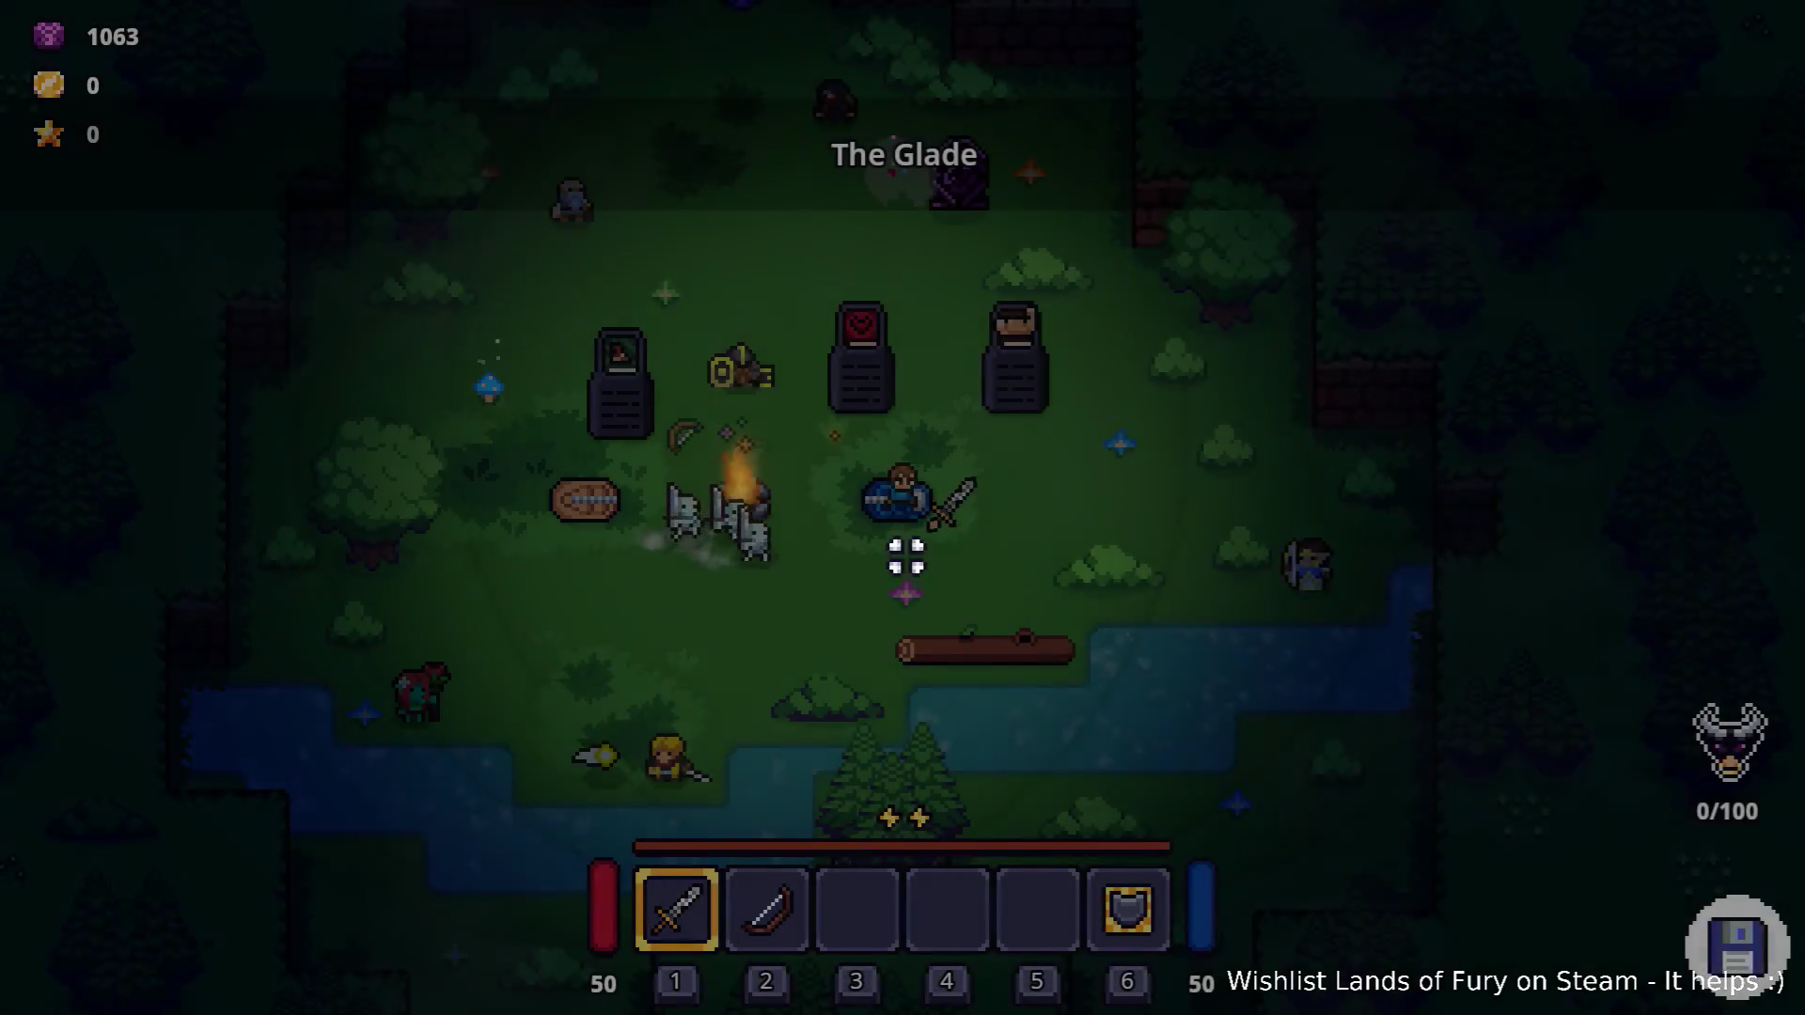
{"action": "key", "text": "d"}
{"action": "key", "text": "s"}
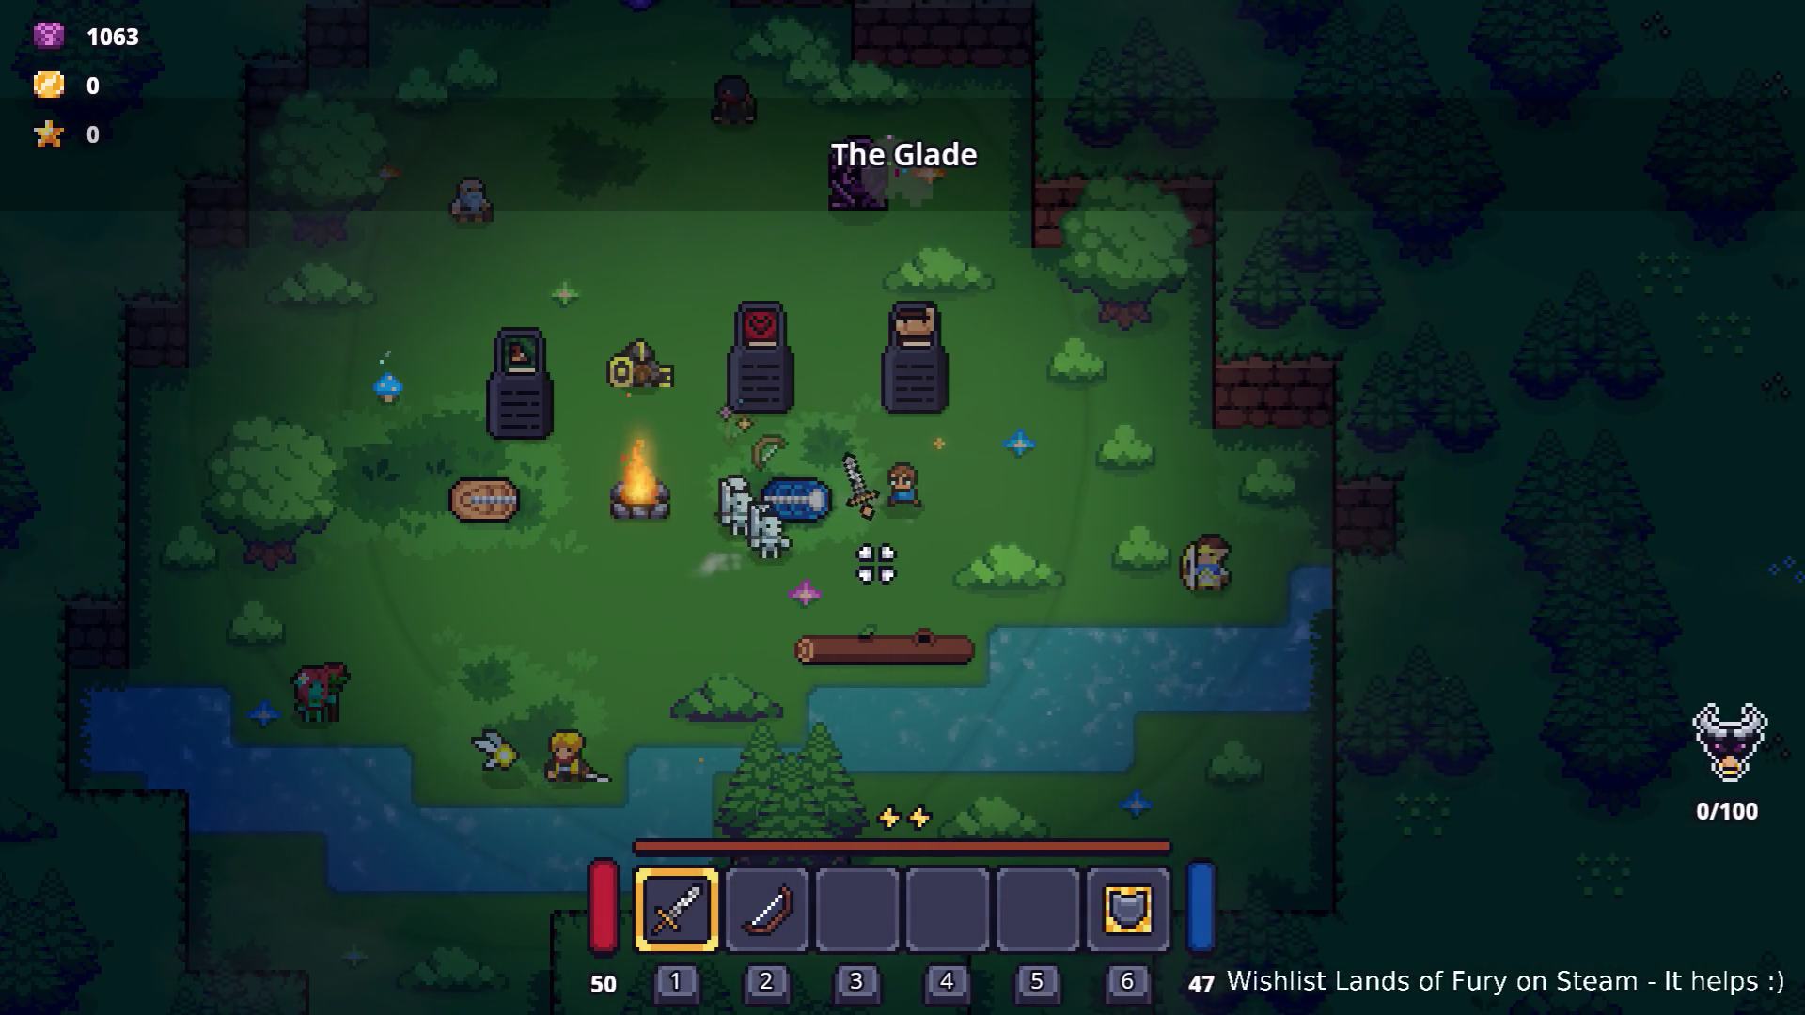
{"action": "key", "text": "a"}
{"action": "key", "text": "s"}
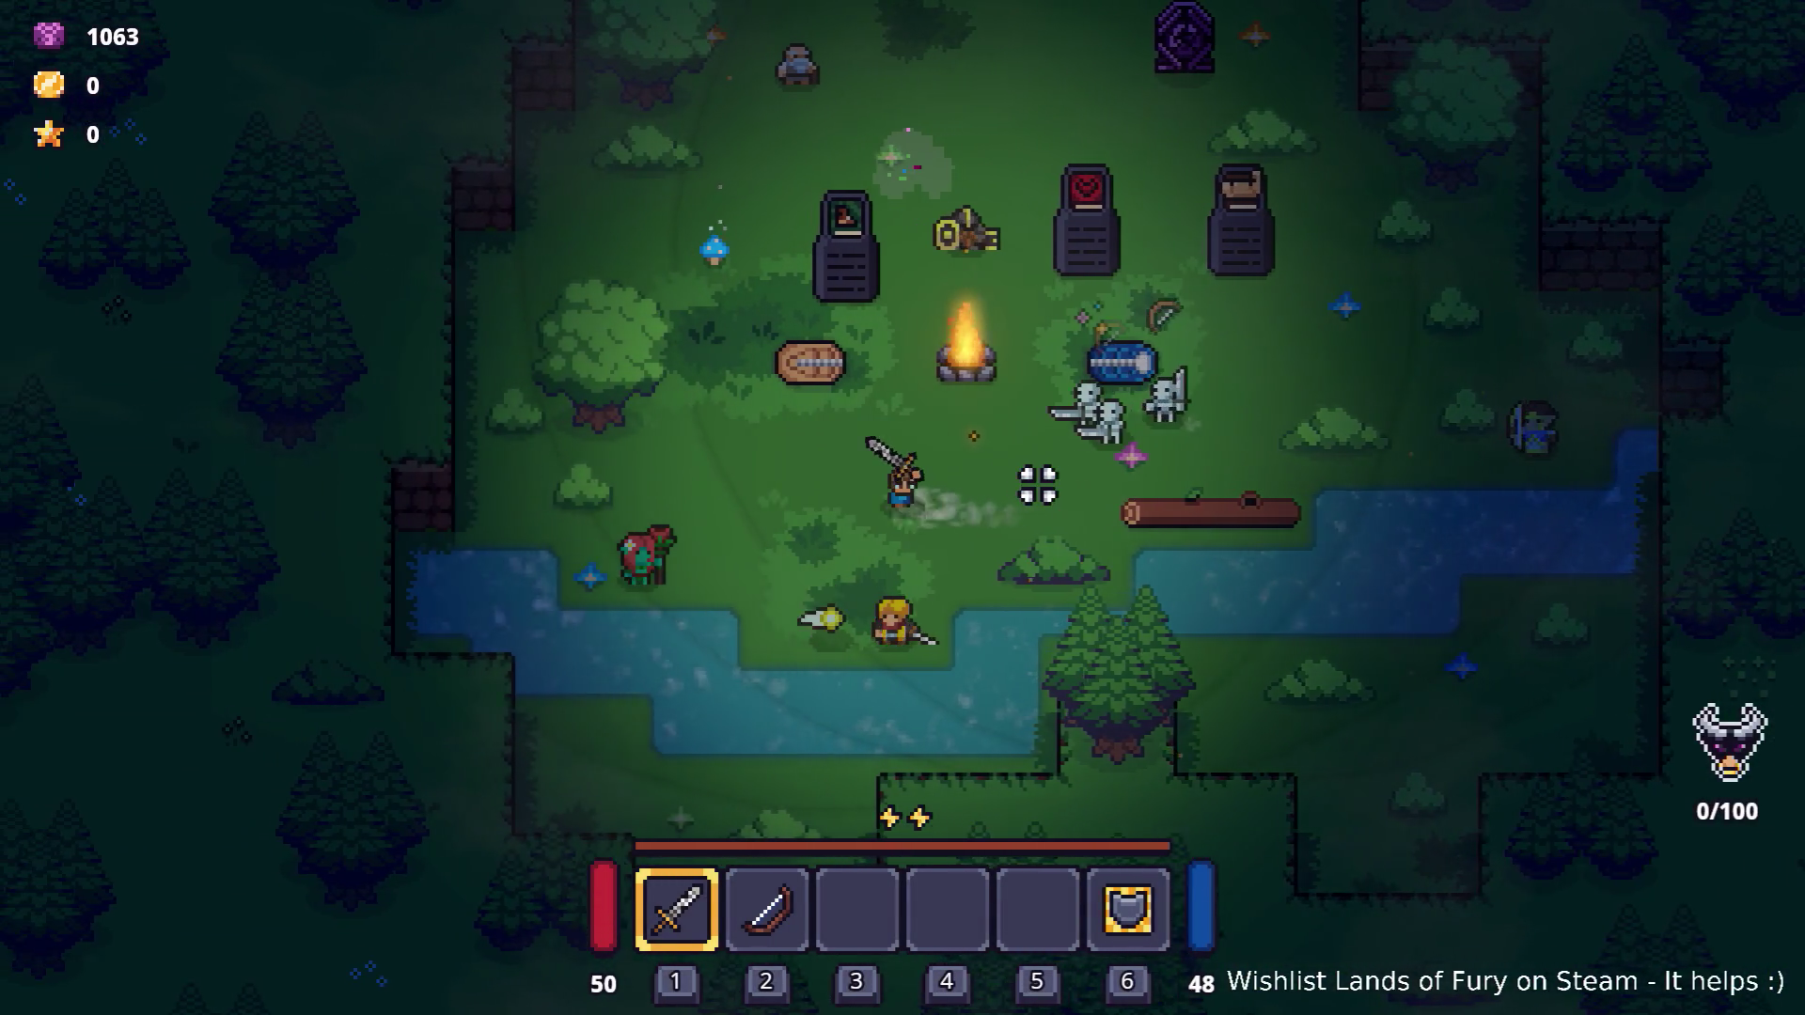
{"action": "key", "text": "a"}
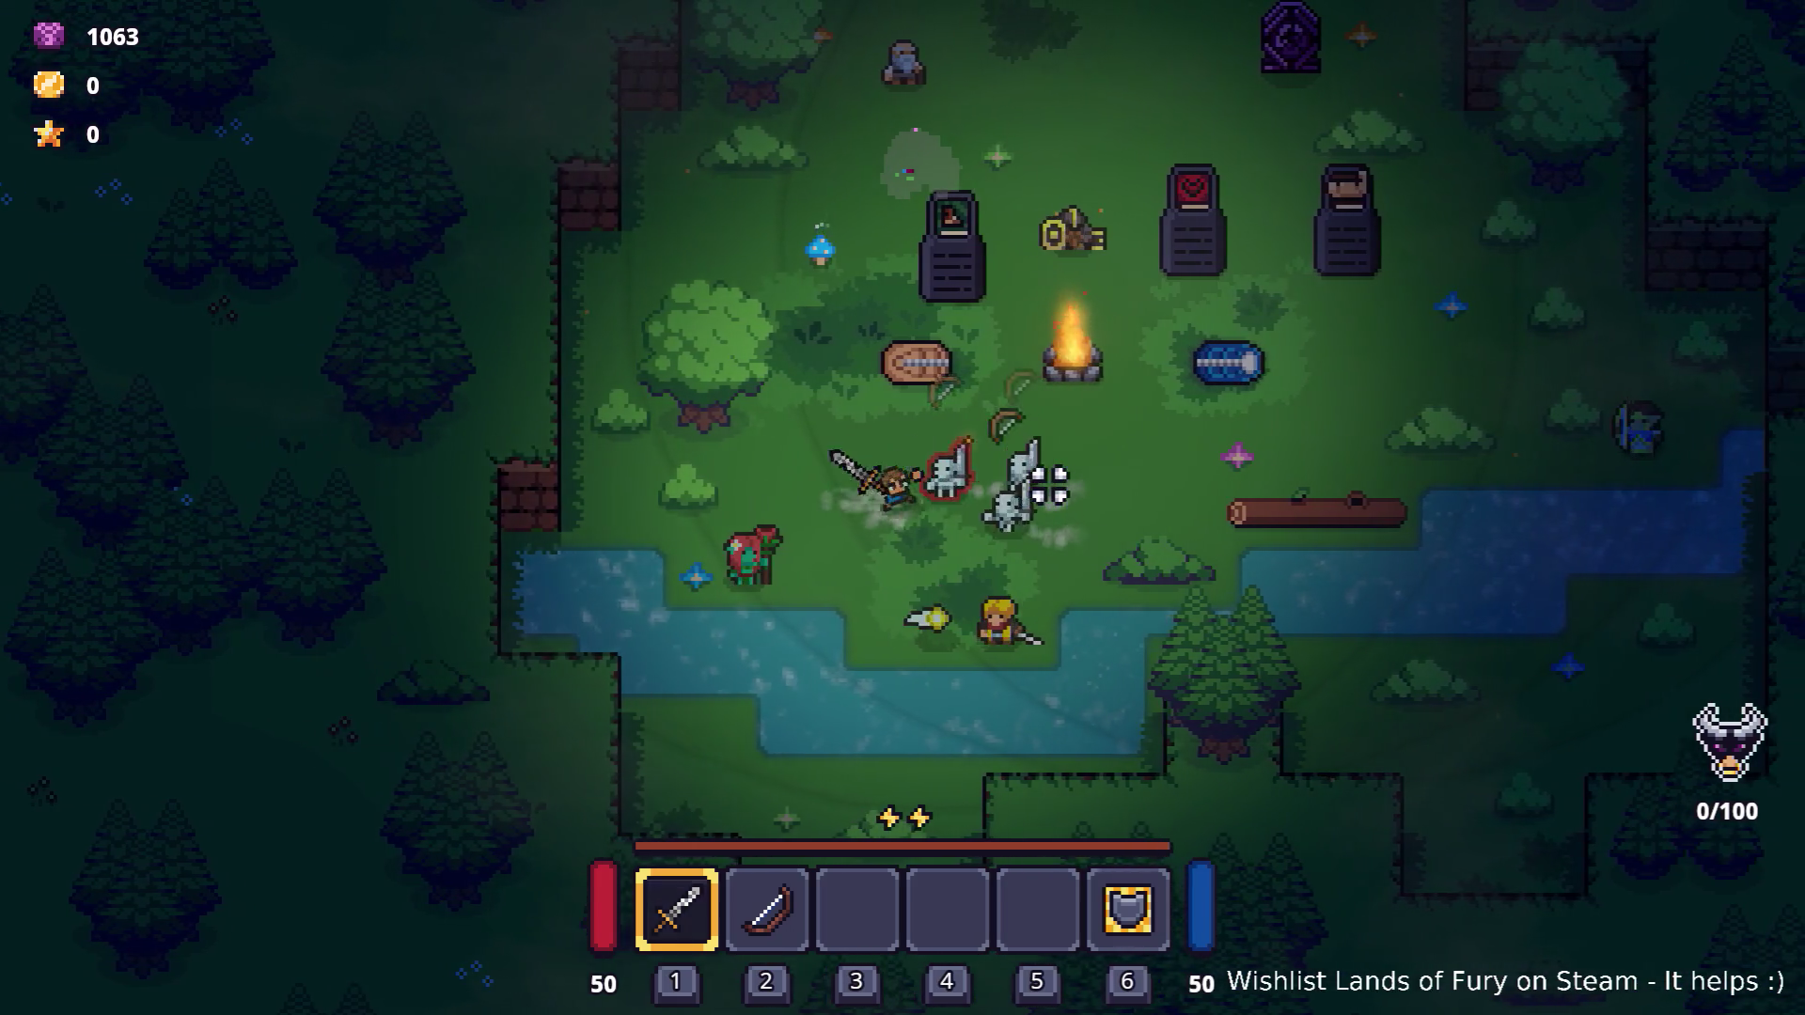
Attack the approaching skeletons while moving around the glade.
{"action": "left_click", "coordinate": [1050, 485]}
{"action": "key", "text": "a"}
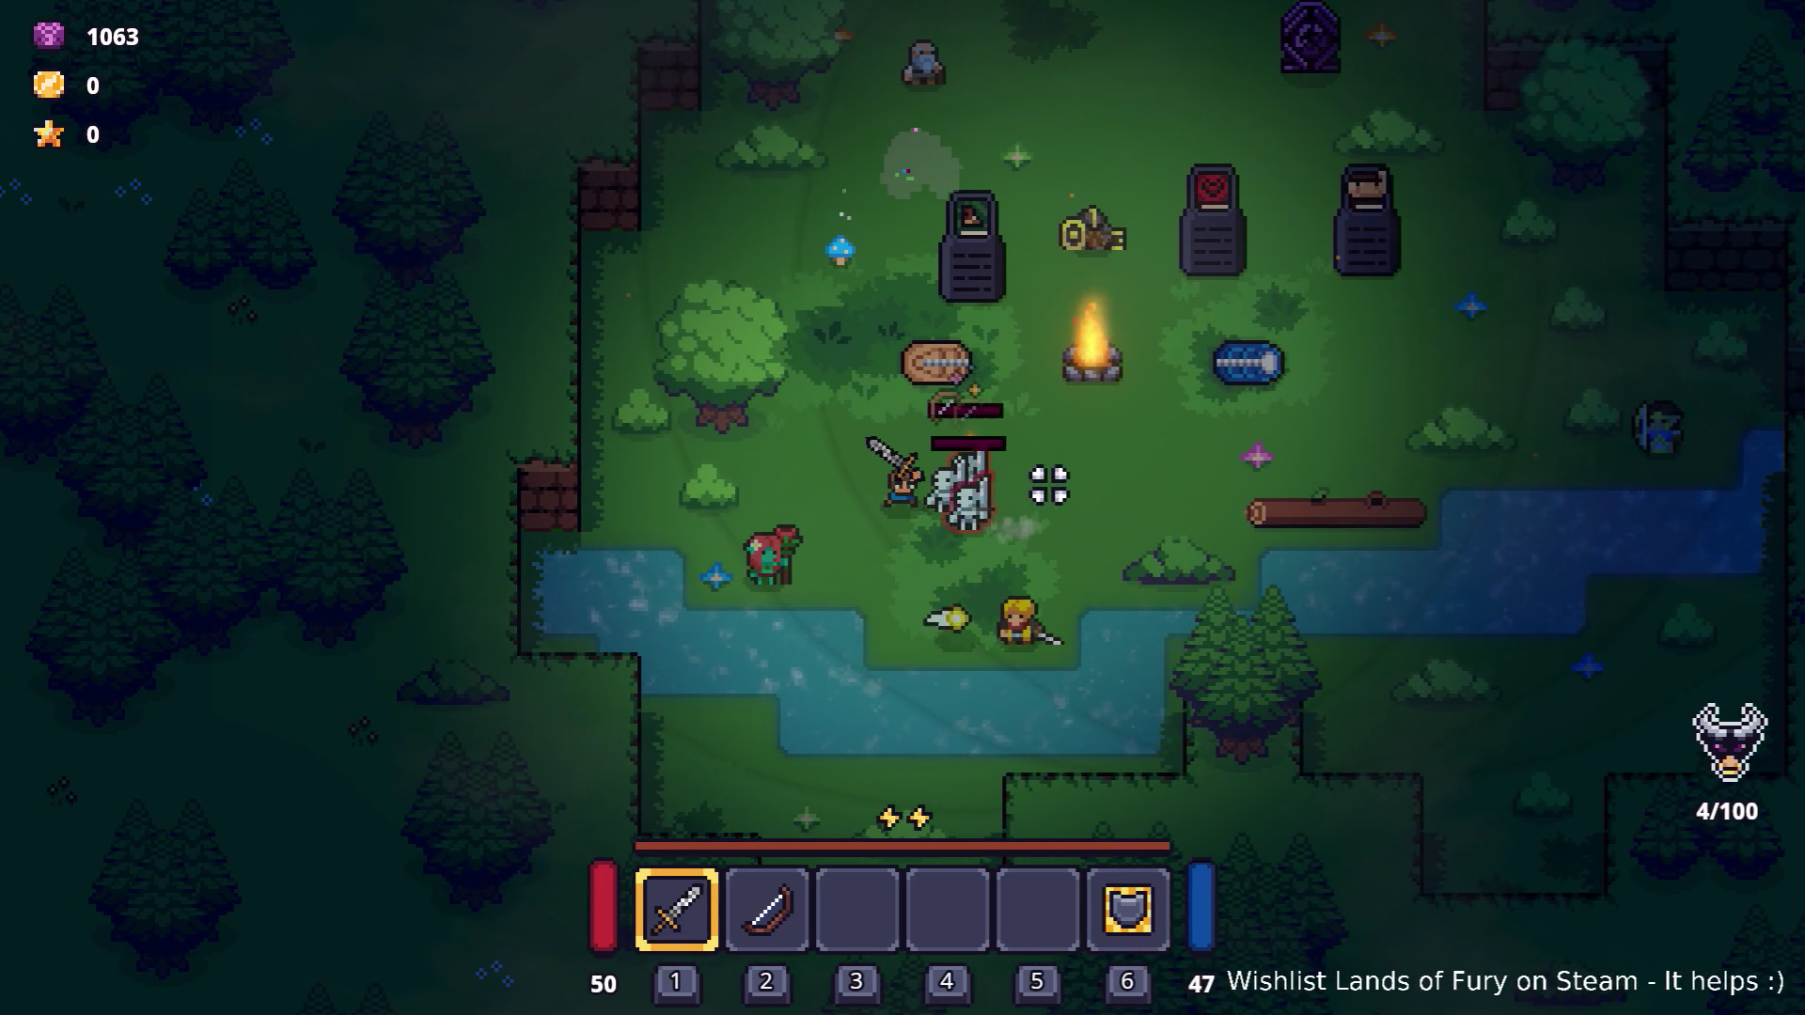
{"action": "key", "text": "a"}
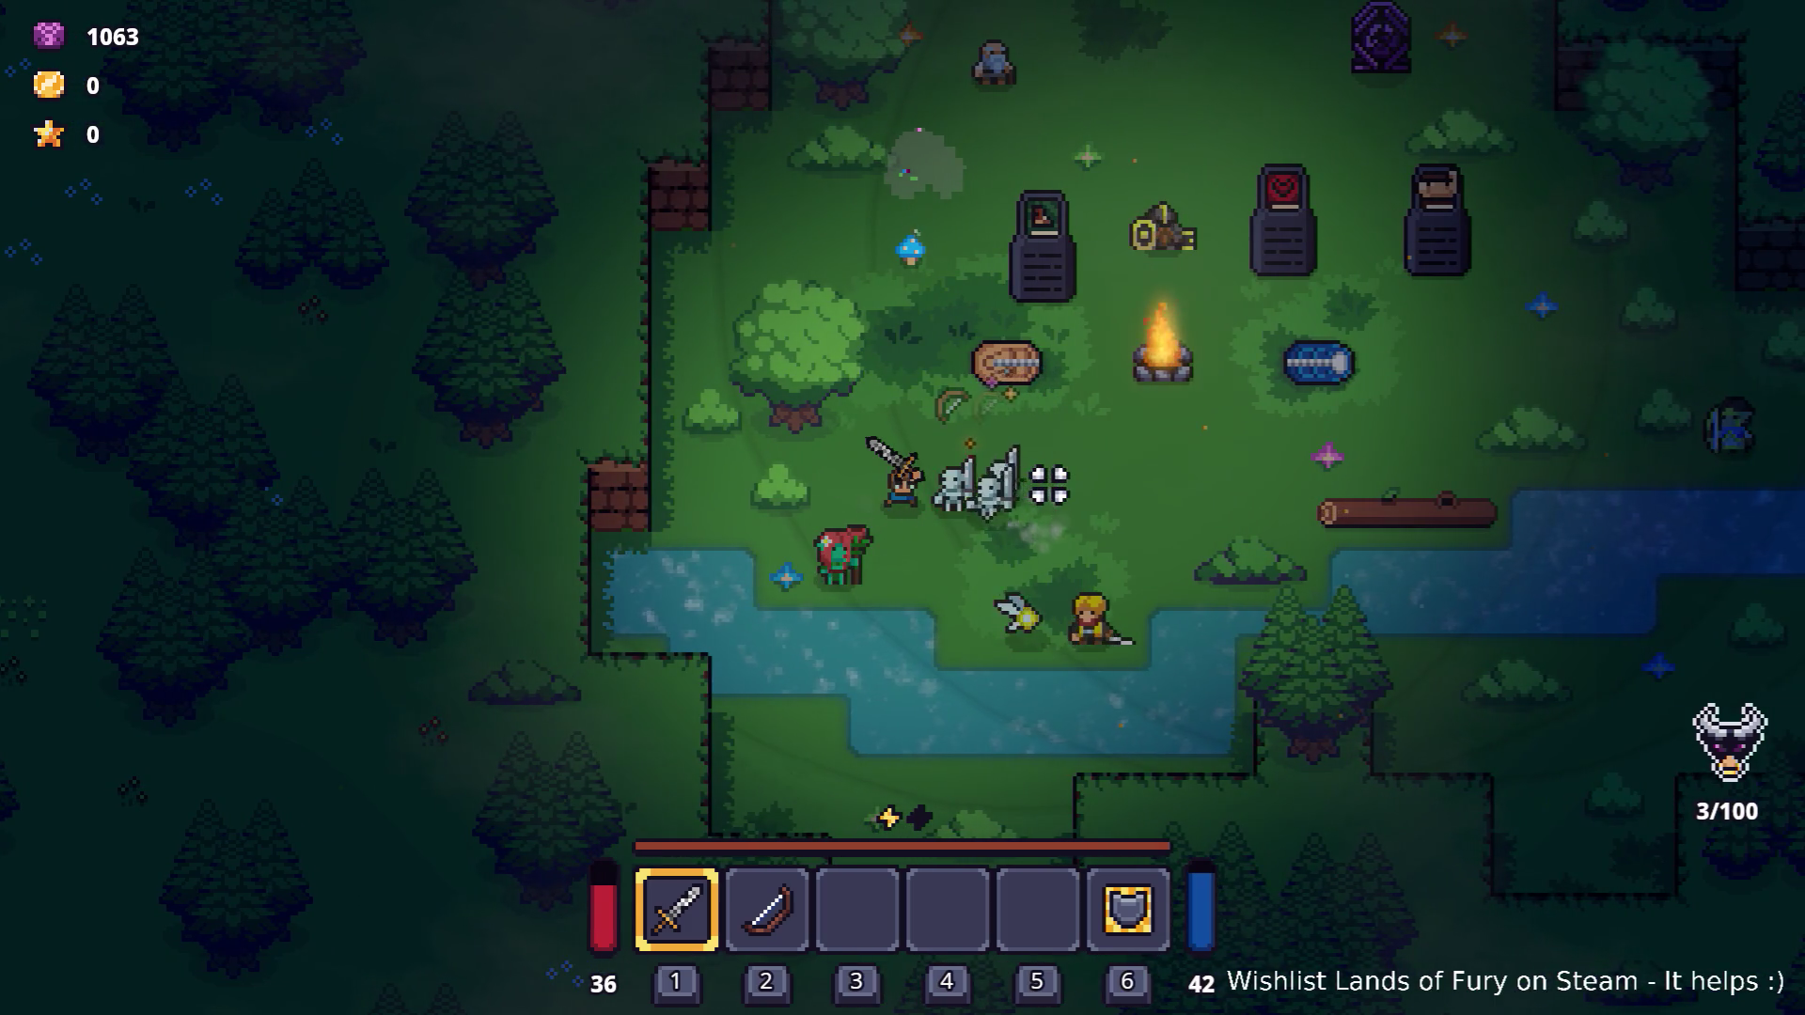
{"action": "key", "text": "w"}
{"action": "key", "text": "d"}
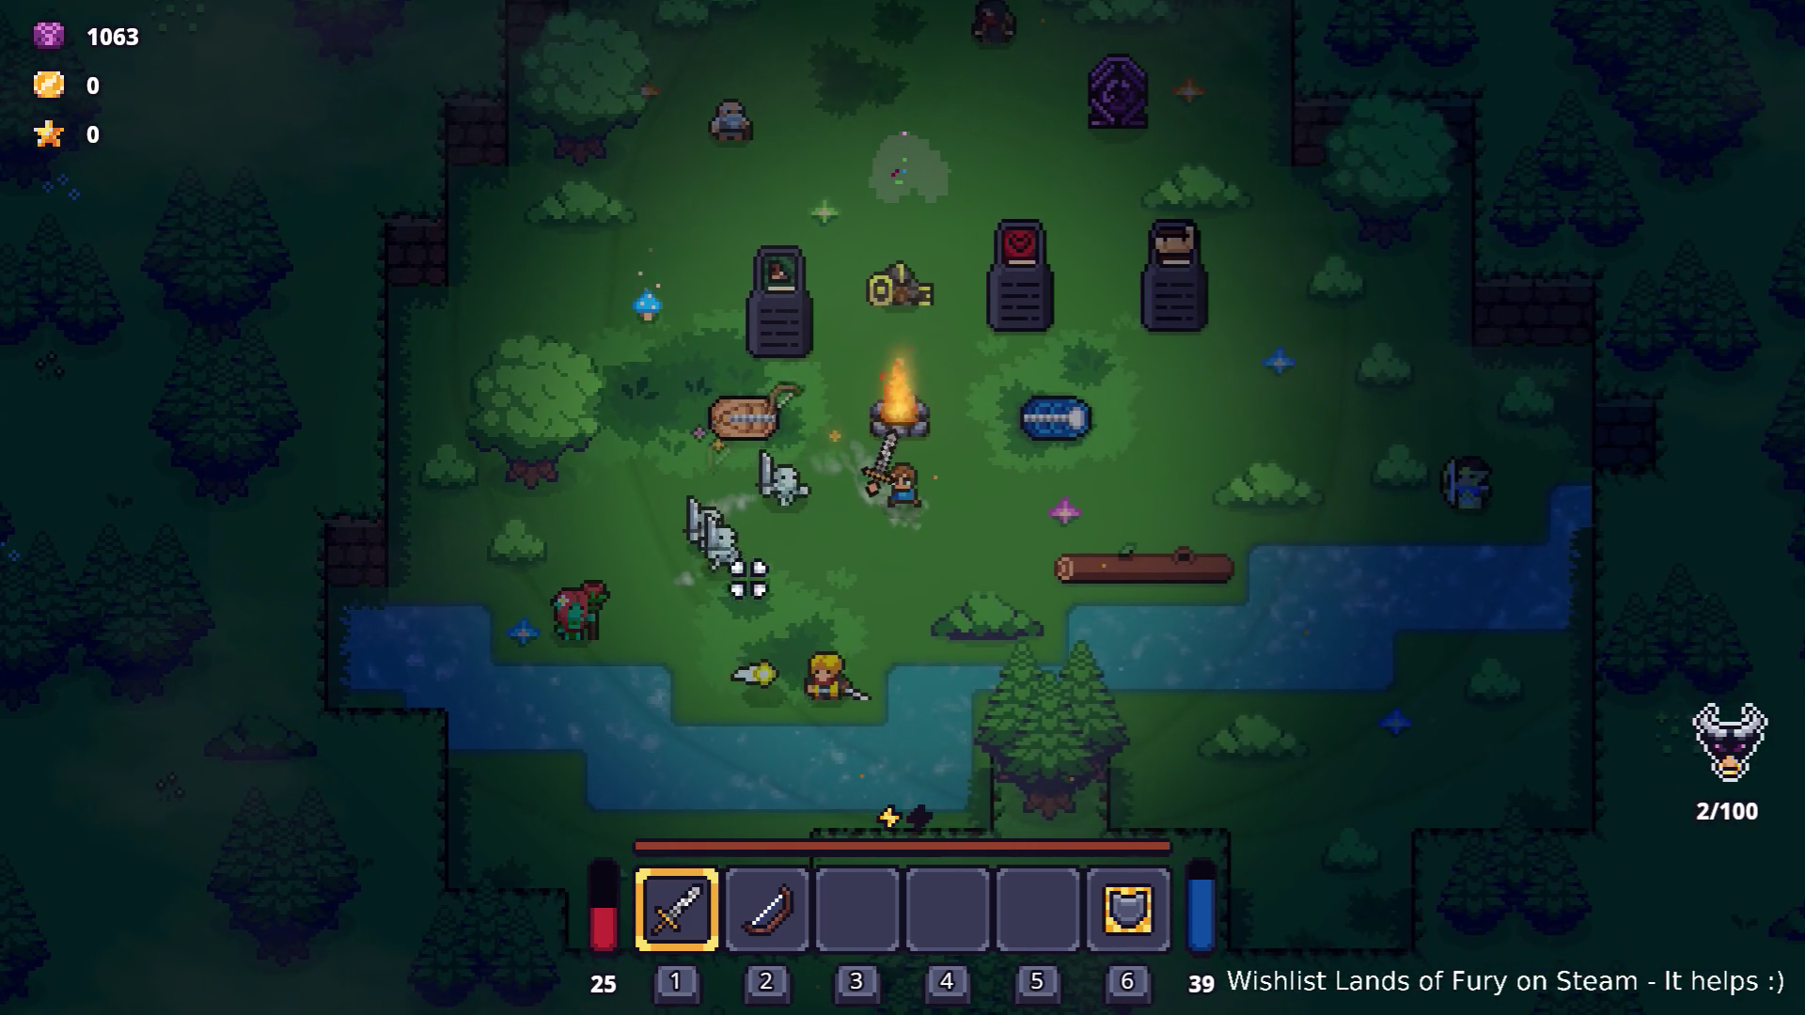
{"action": "key", "text": "d"}
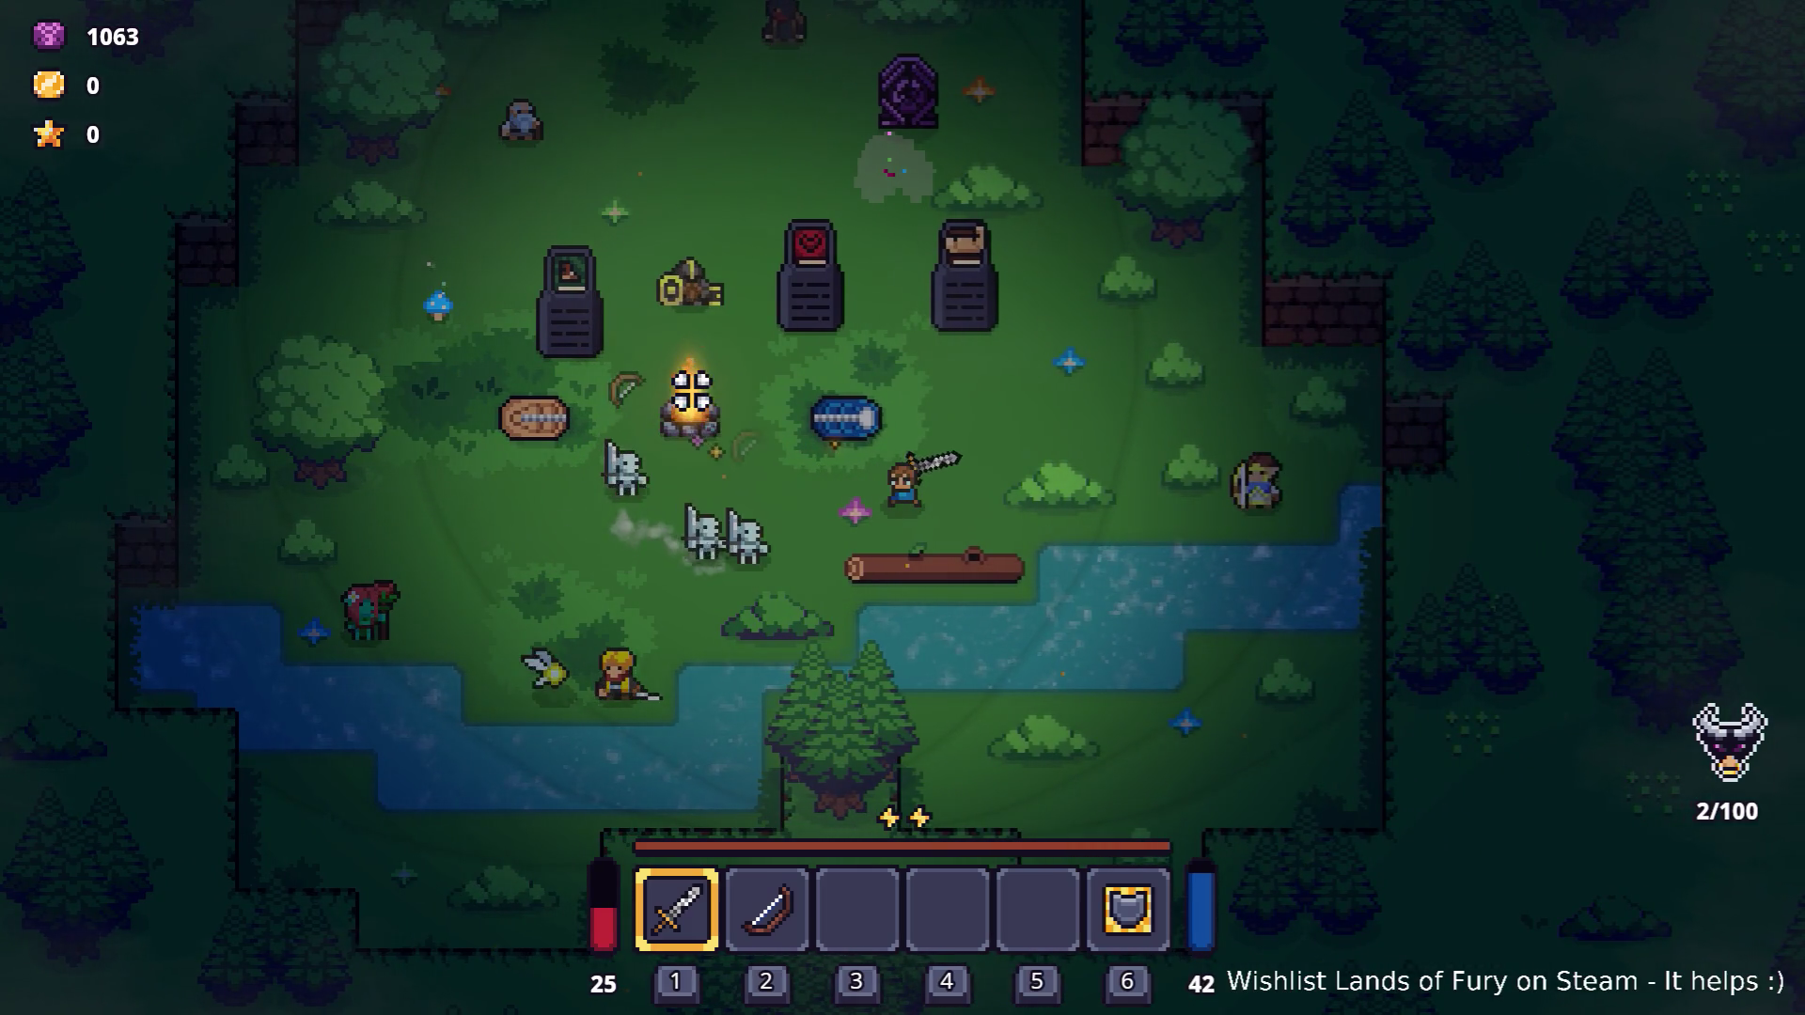
{"action": "key", "text": "d"}
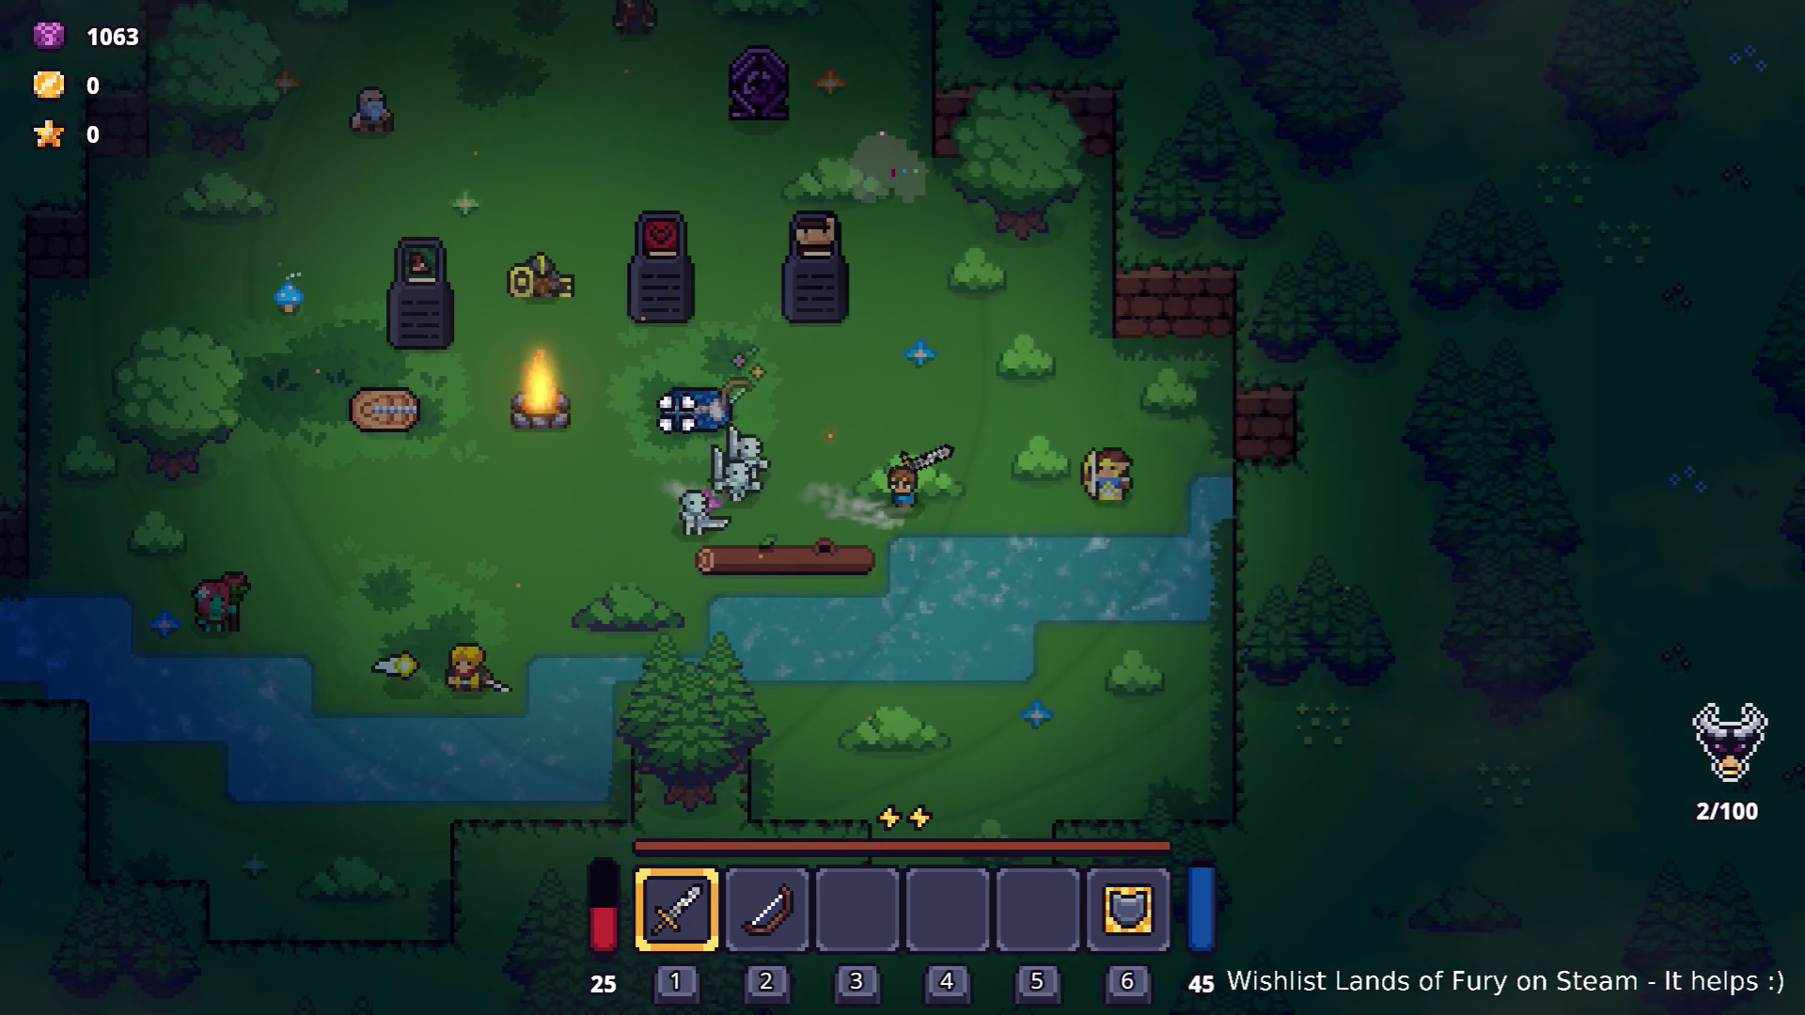
{"action": "key", "text": "a"}
Keep repositioning and swing the sword at a skeleton.
{"action": "key", "text": "d"}
{"action": "key", "text": "w"}
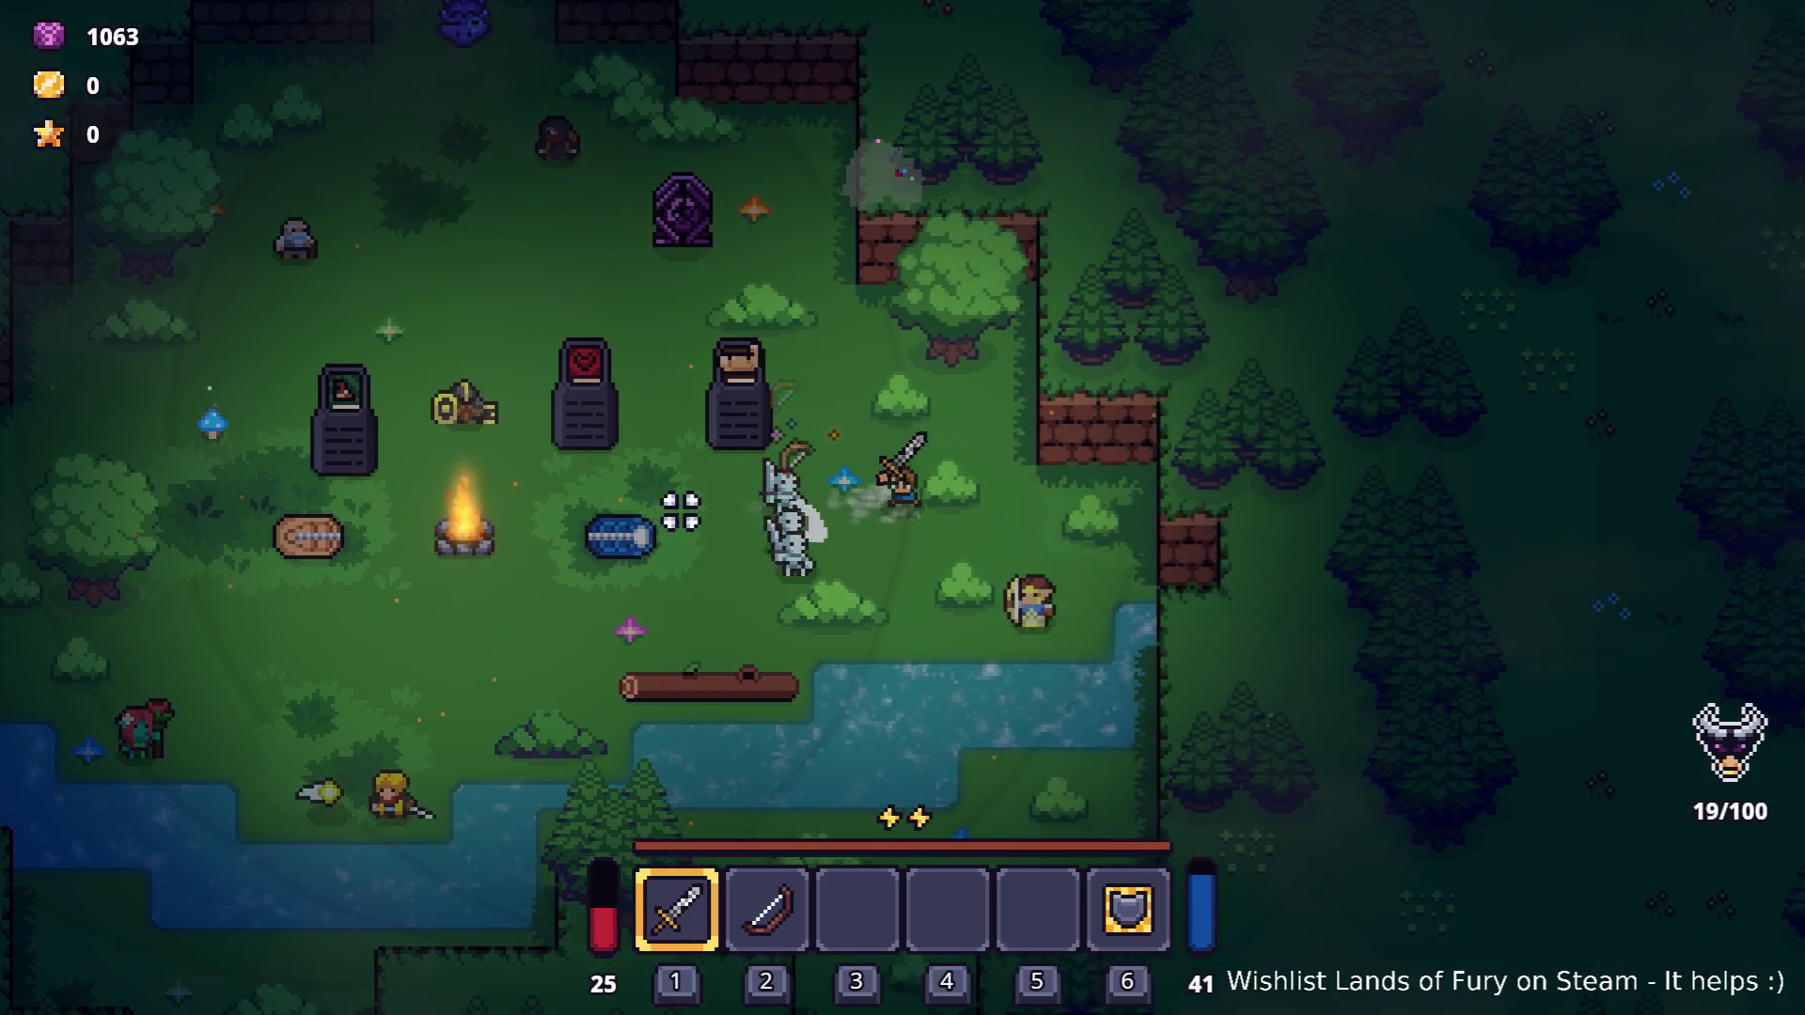
{"action": "key", "text": "s"}
{"action": "key", "text": "a"}
{"action": "key", "text": "a"}
{"action": "key", "text": "s"}
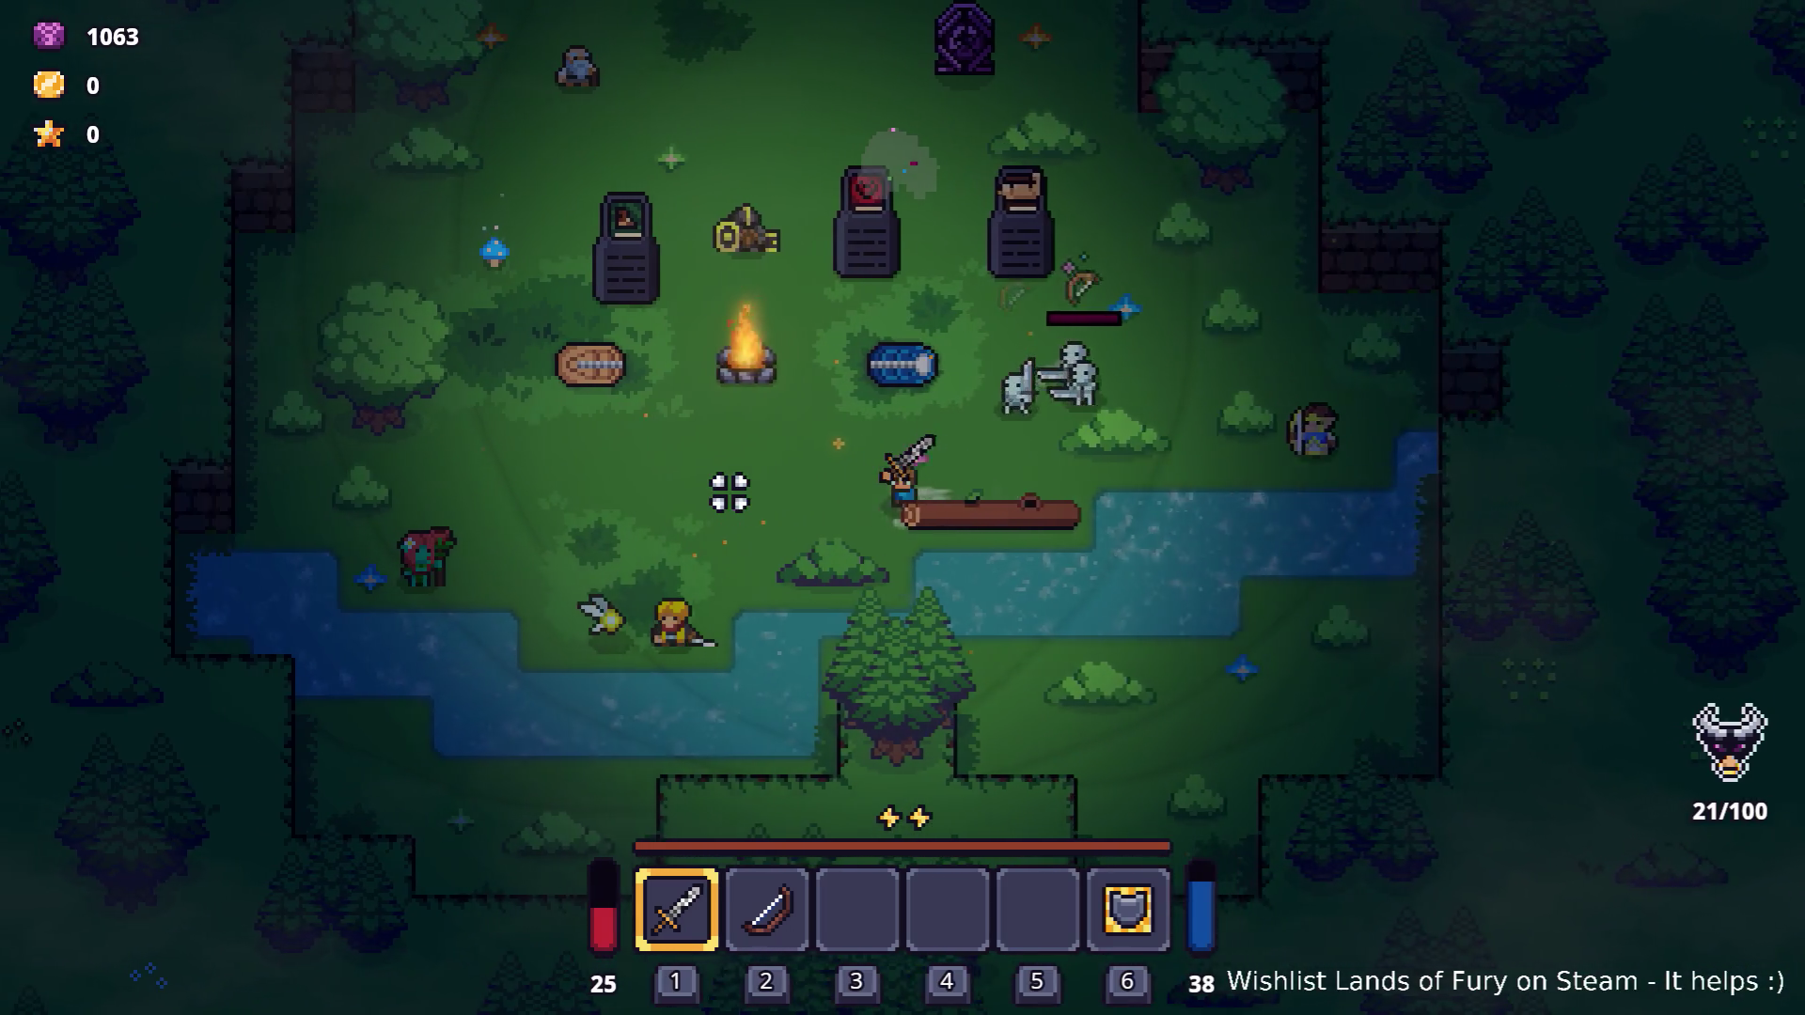
{"action": "key", "text": "a"}
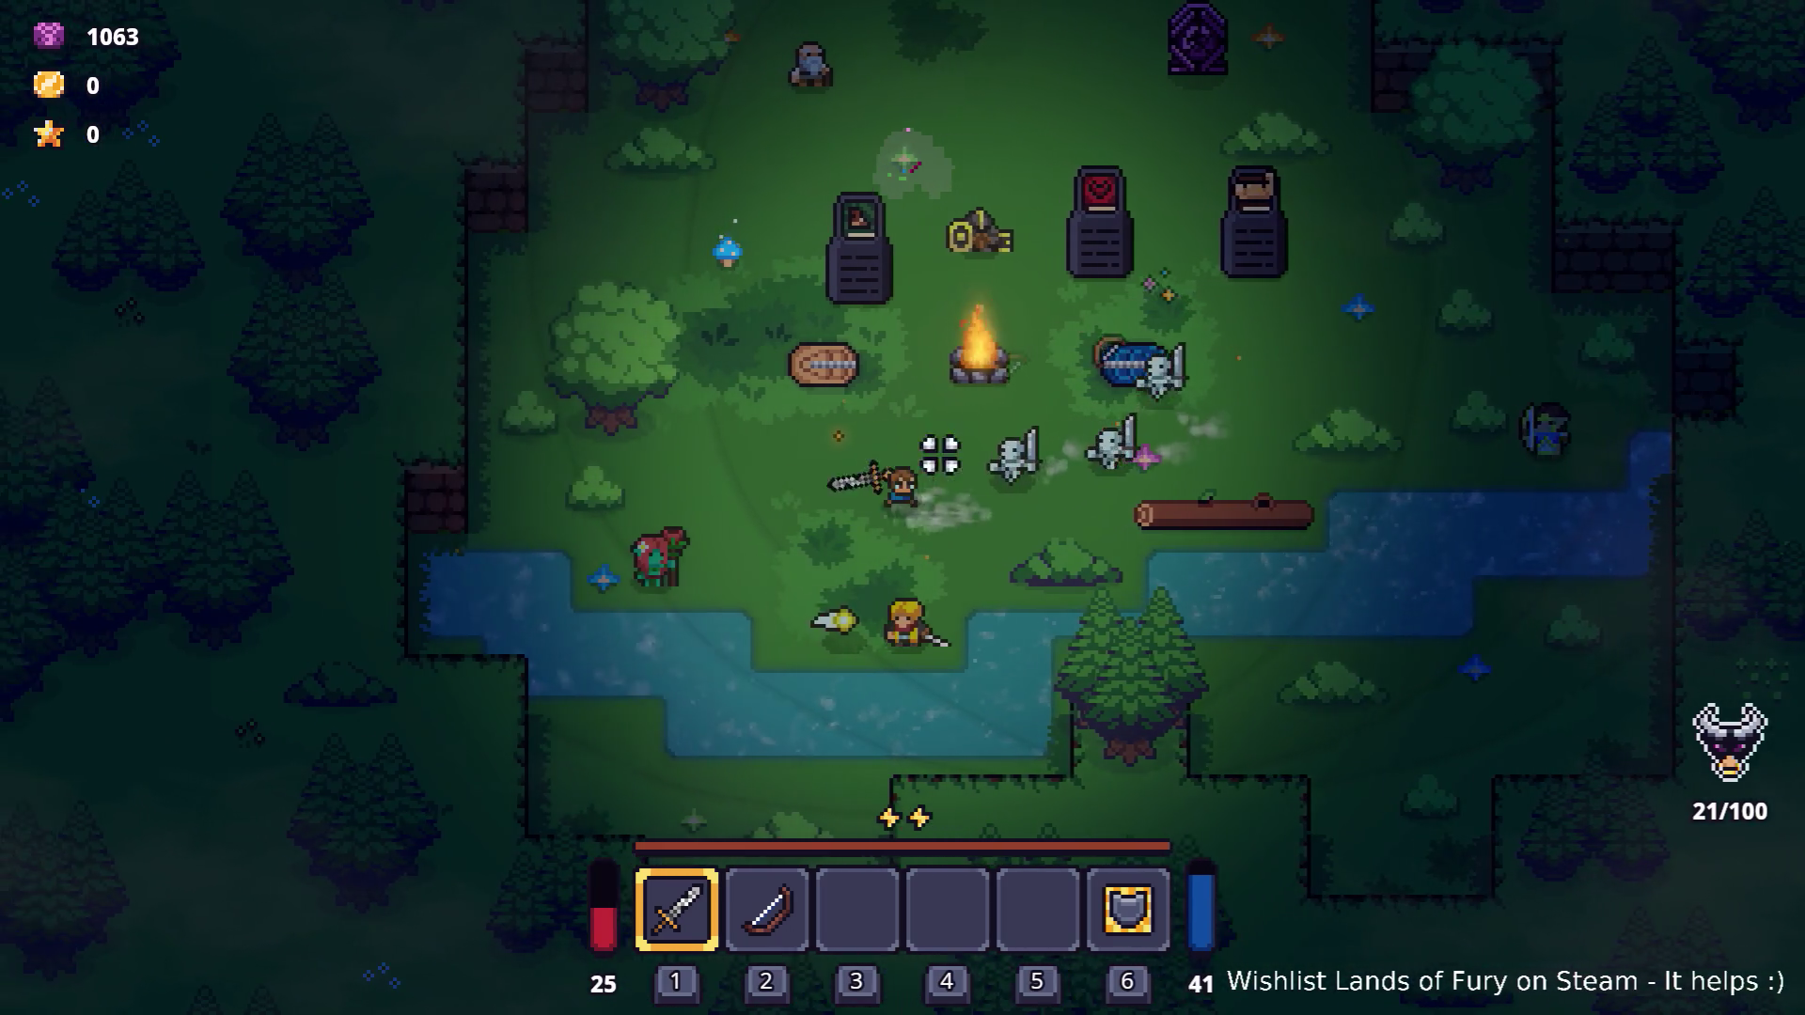
{"action": "left_click", "coordinate": [1100, 414]}
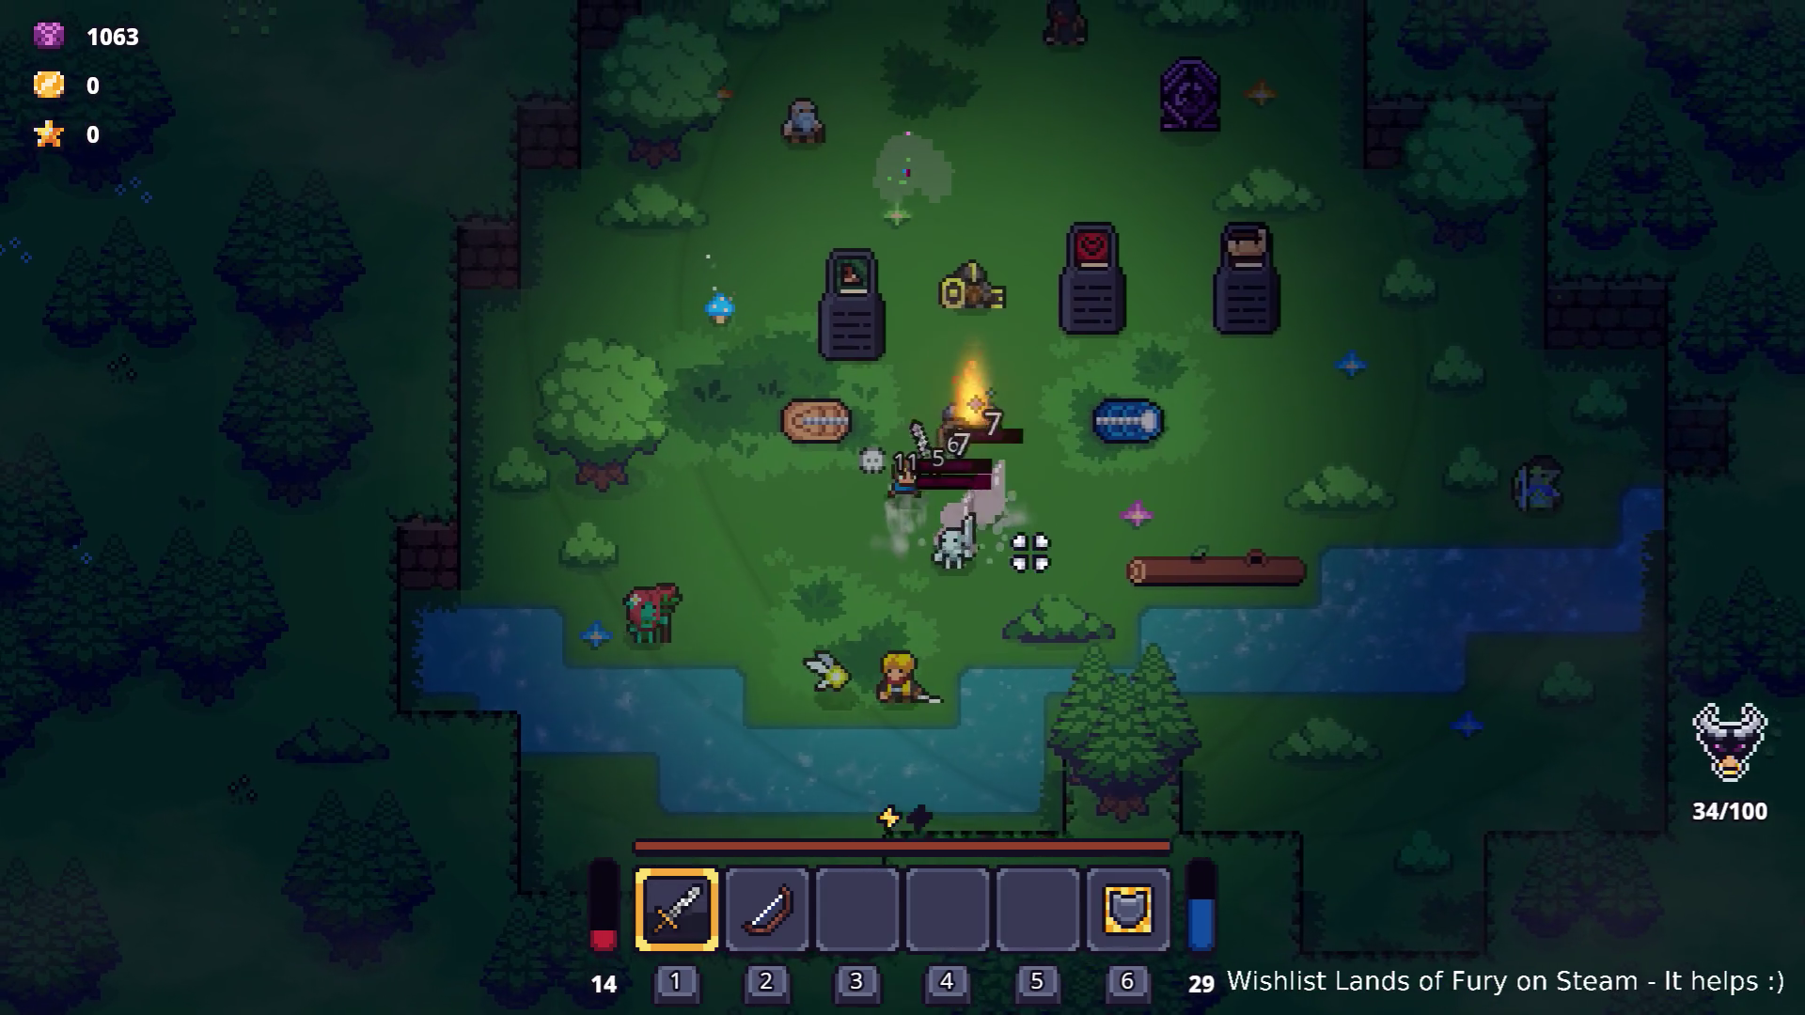
Pause Lands of Fury and quit to desktop.
{"action": "key", "text": "a"}
{"action": "key", "text": "Escape"}
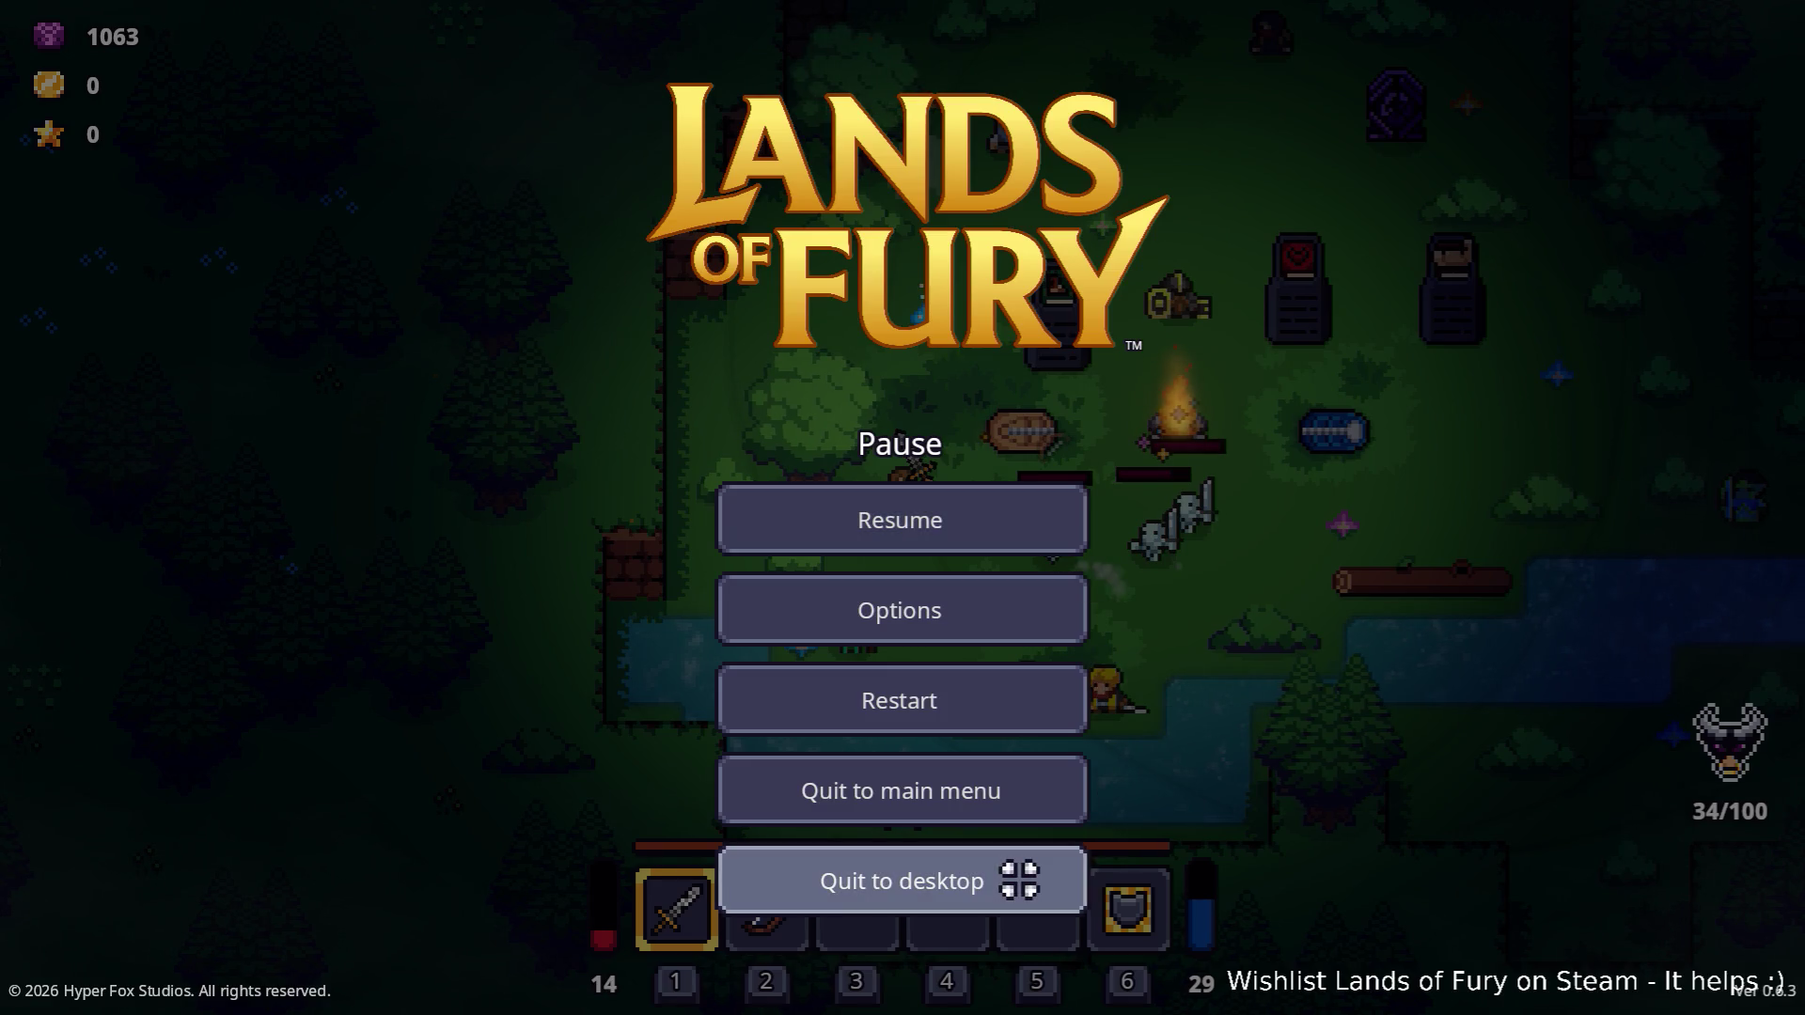
{"action": "left_click", "coordinate": [1019, 876]}
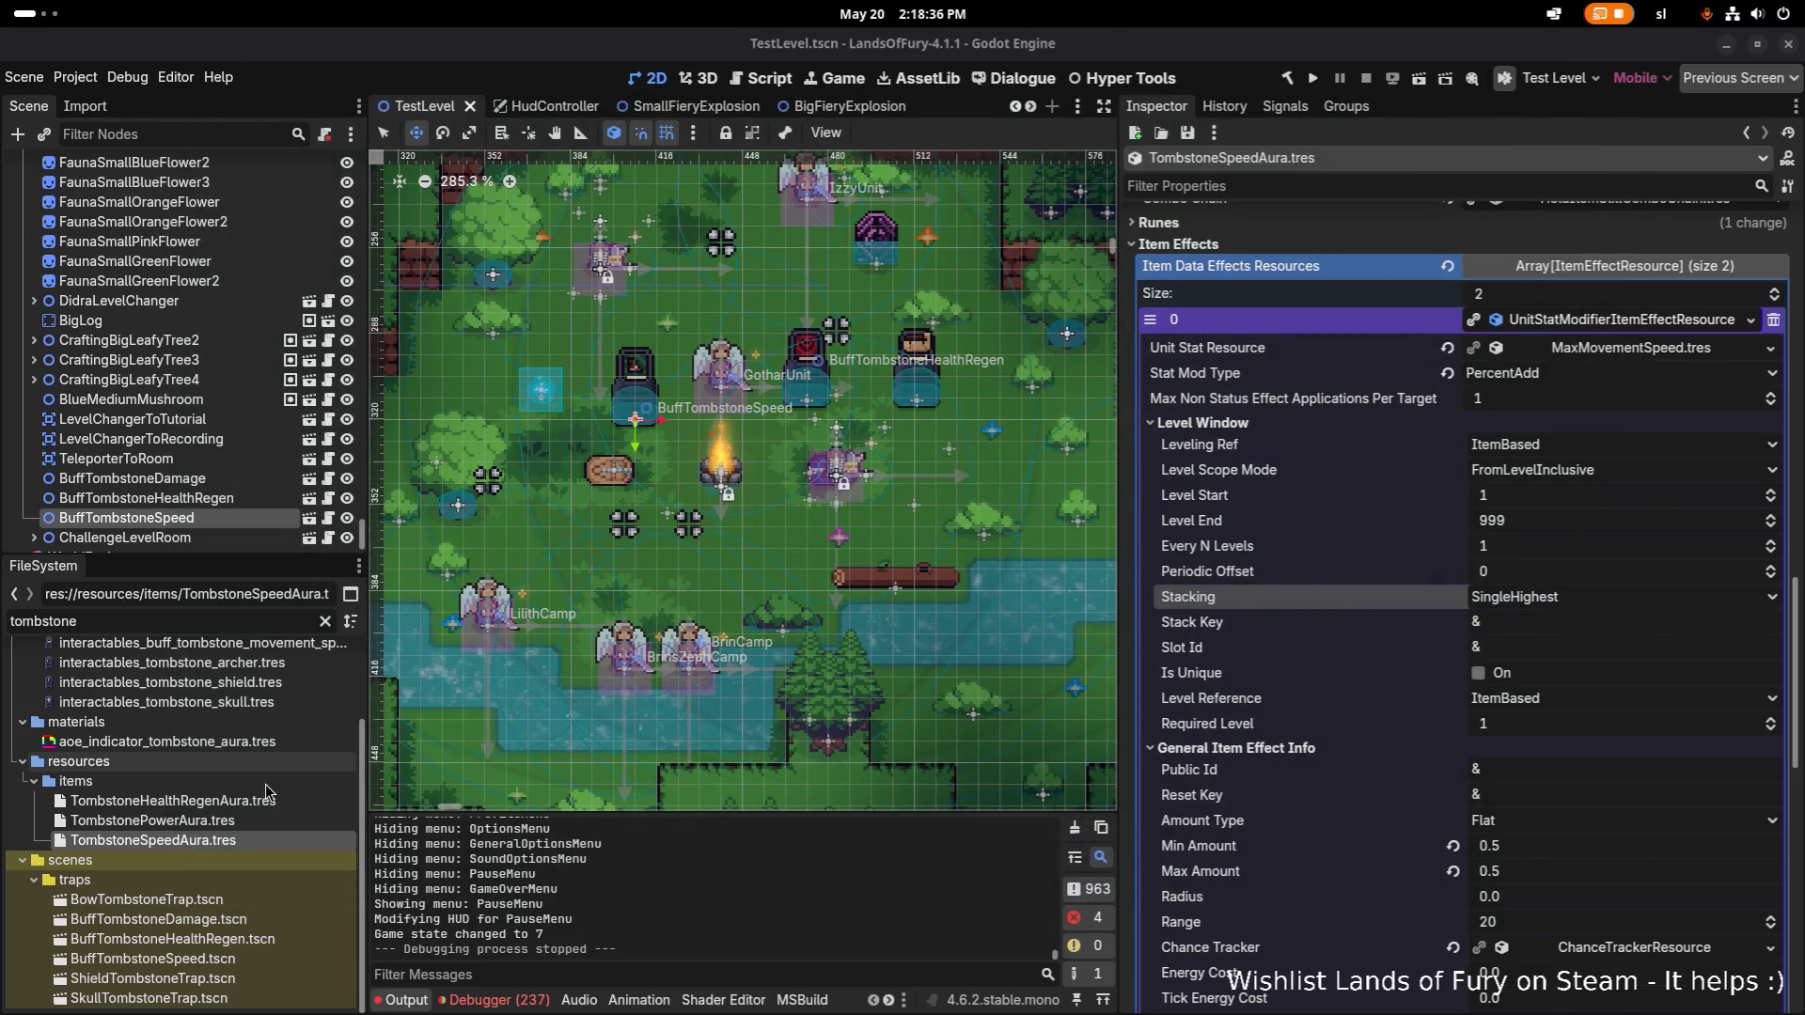
In TombstoneHealthRegenAura.tres, set the first item effect's stacking mode to UniquePerKey.
{"action": "left_click", "coordinate": [232, 801]}
{"action": "scroll", "coordinate": [1629, 667], "scroll_direction": "down", "scroll_amount": 10}
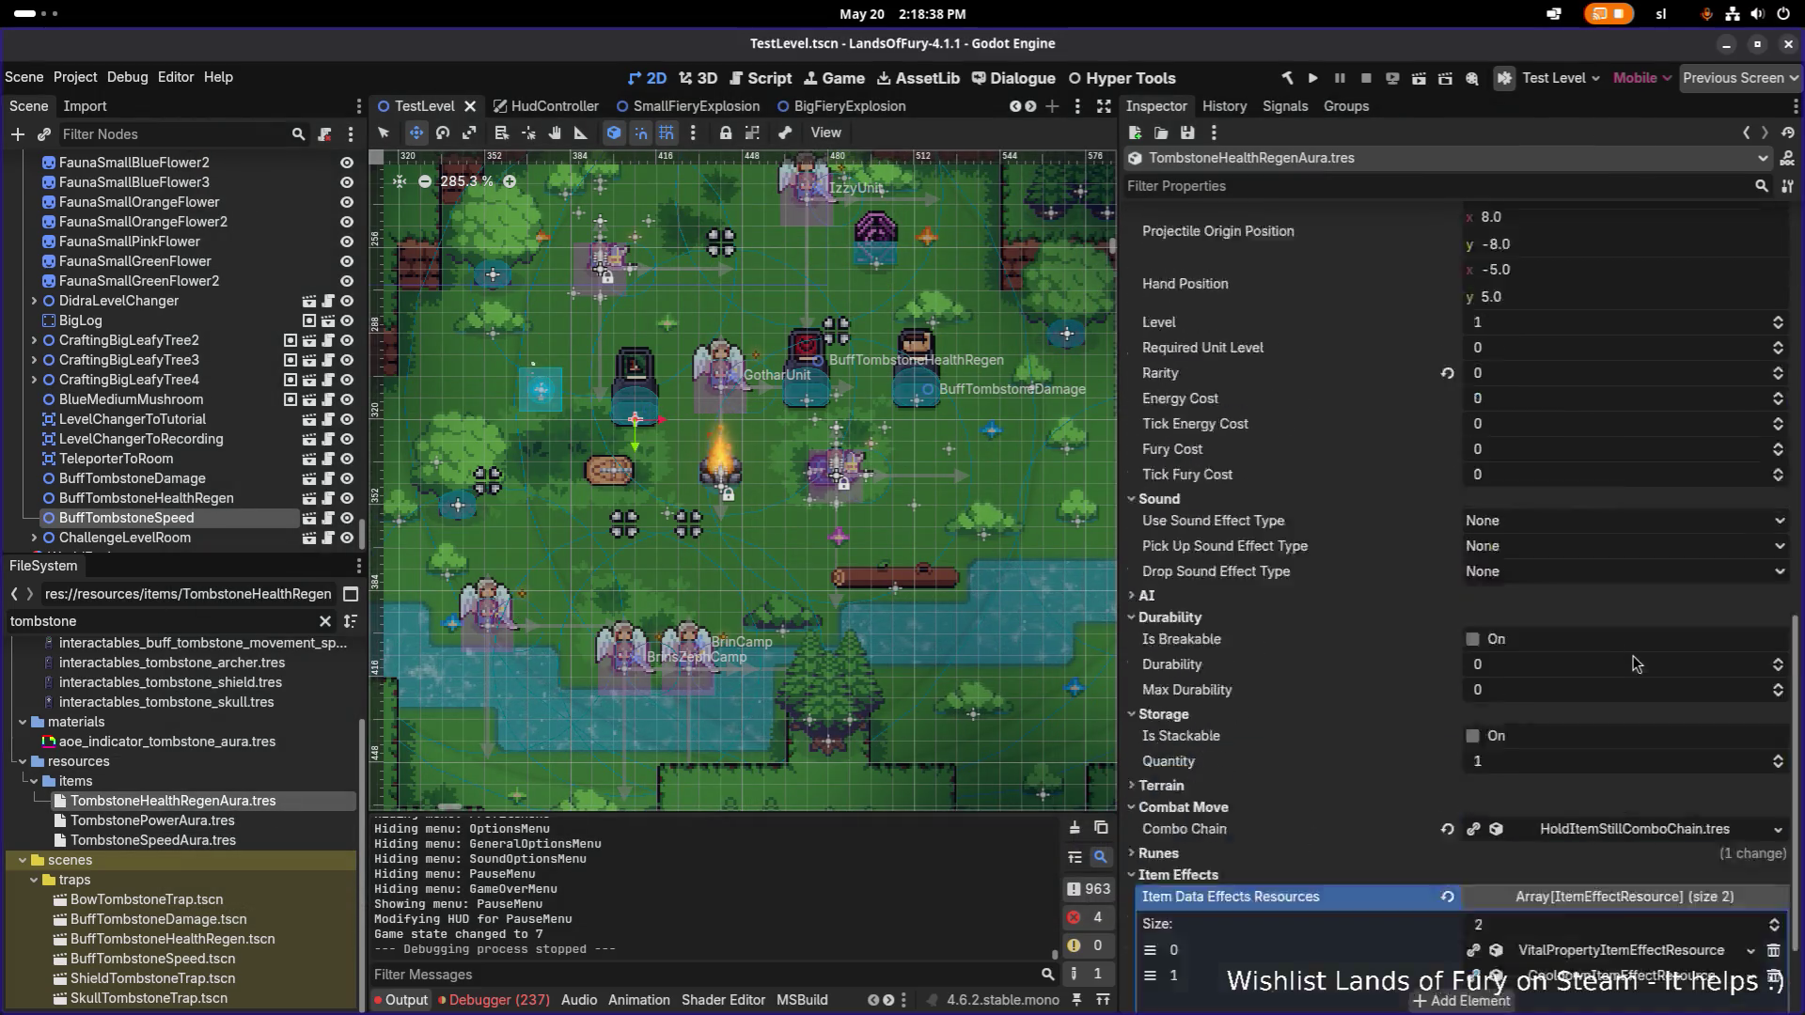
{"action": "left_click", "coordinate": [1585, 805]}
{"action": "scroll", "coordinate": [1570, 742], "scroll_direction": "down", "scroll_amount": 4}
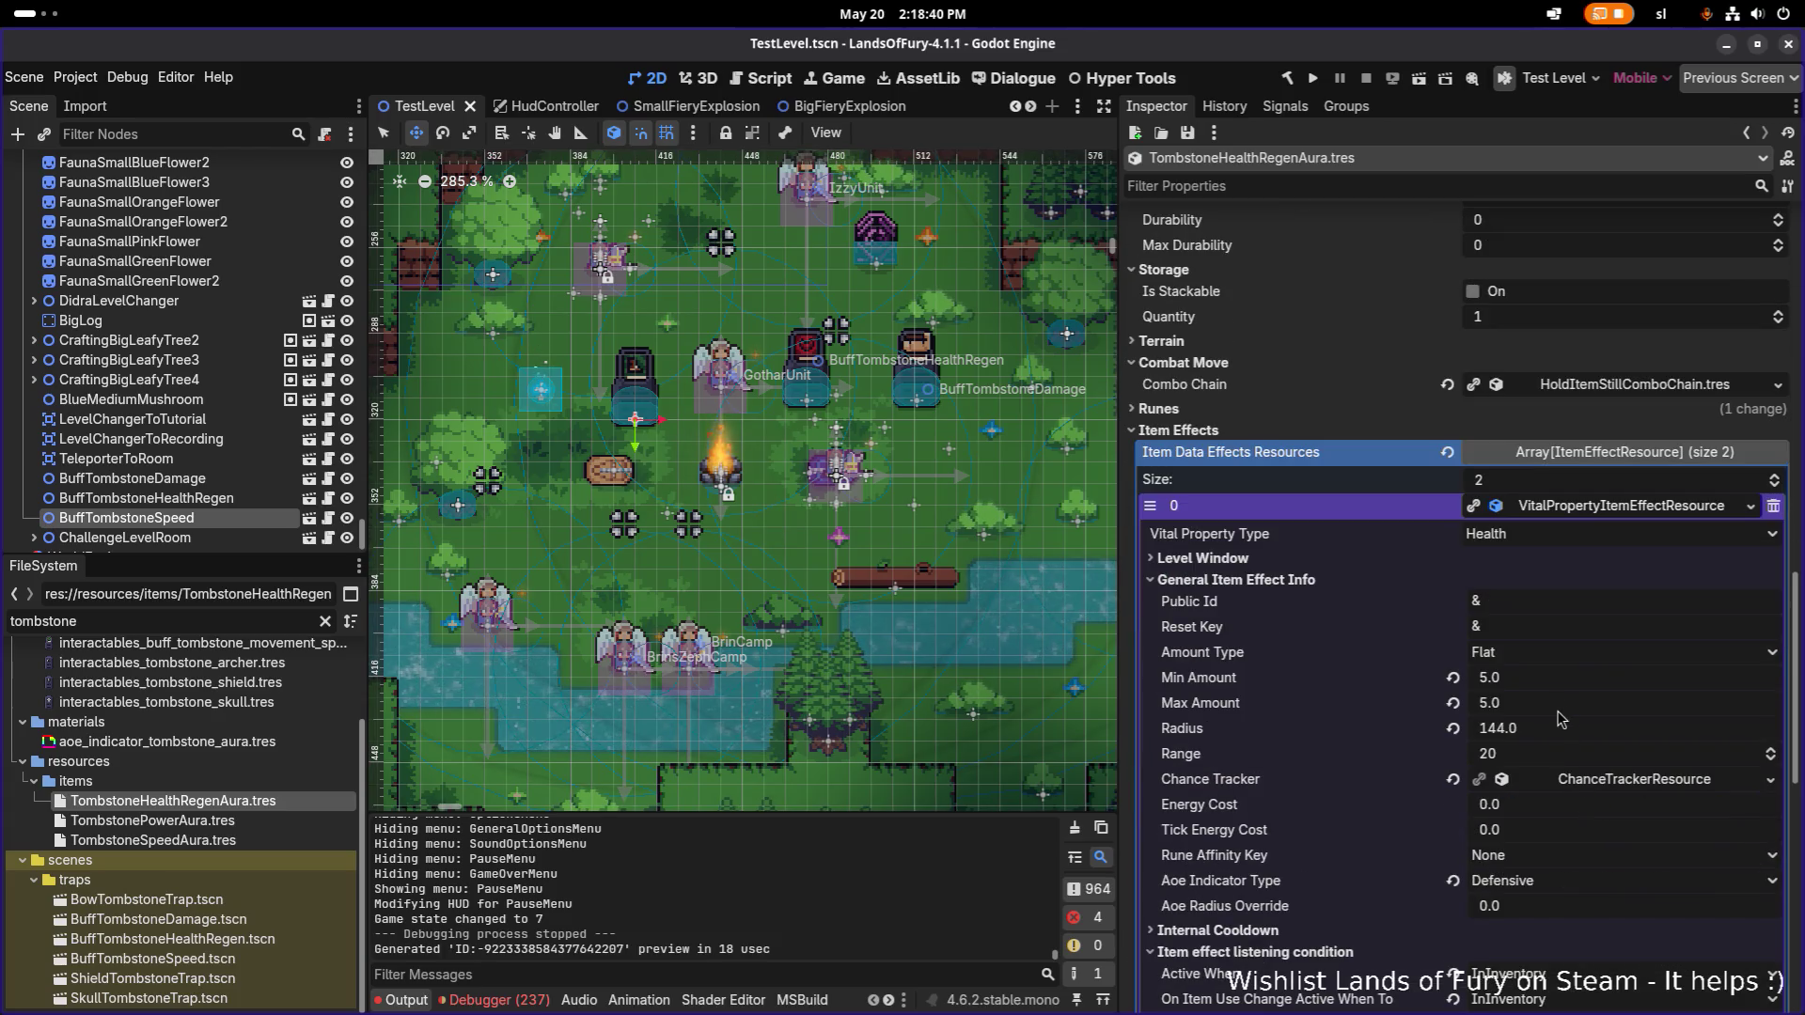
{"action": "left_click", "coordinate": [1290, 556]}
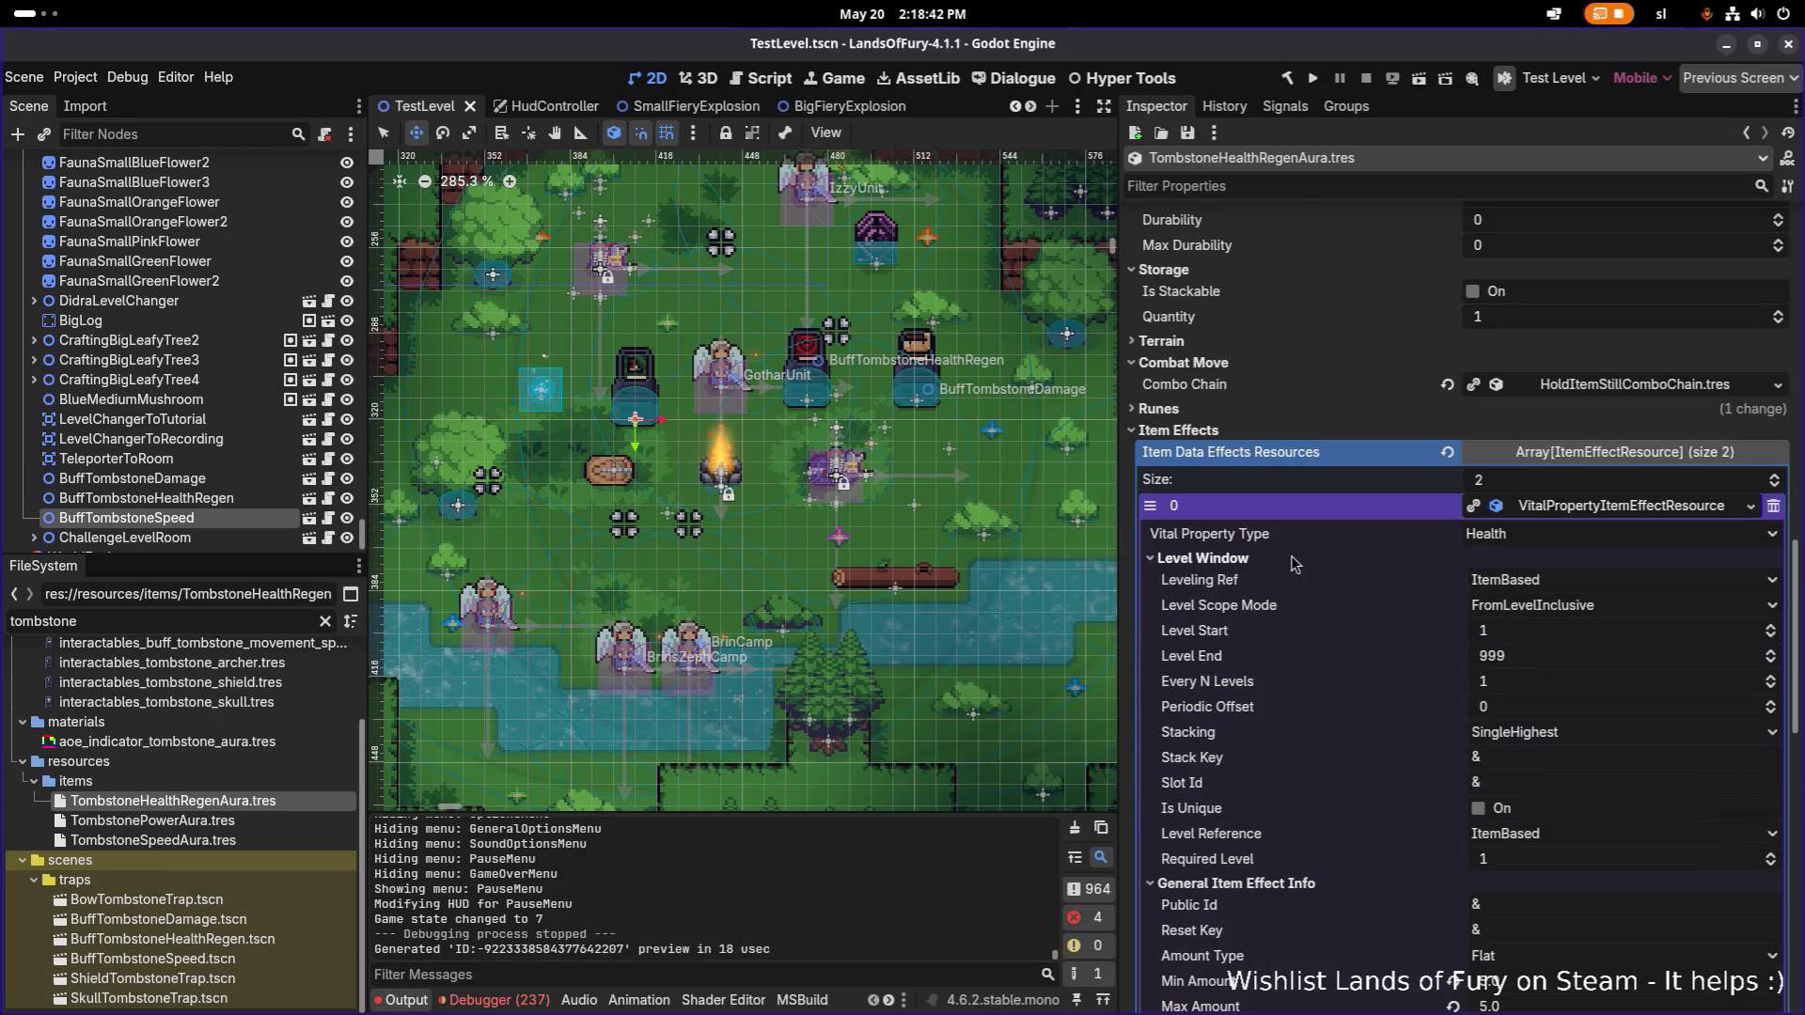
{"action": "left_click", "coordinate": [1551, 738]}
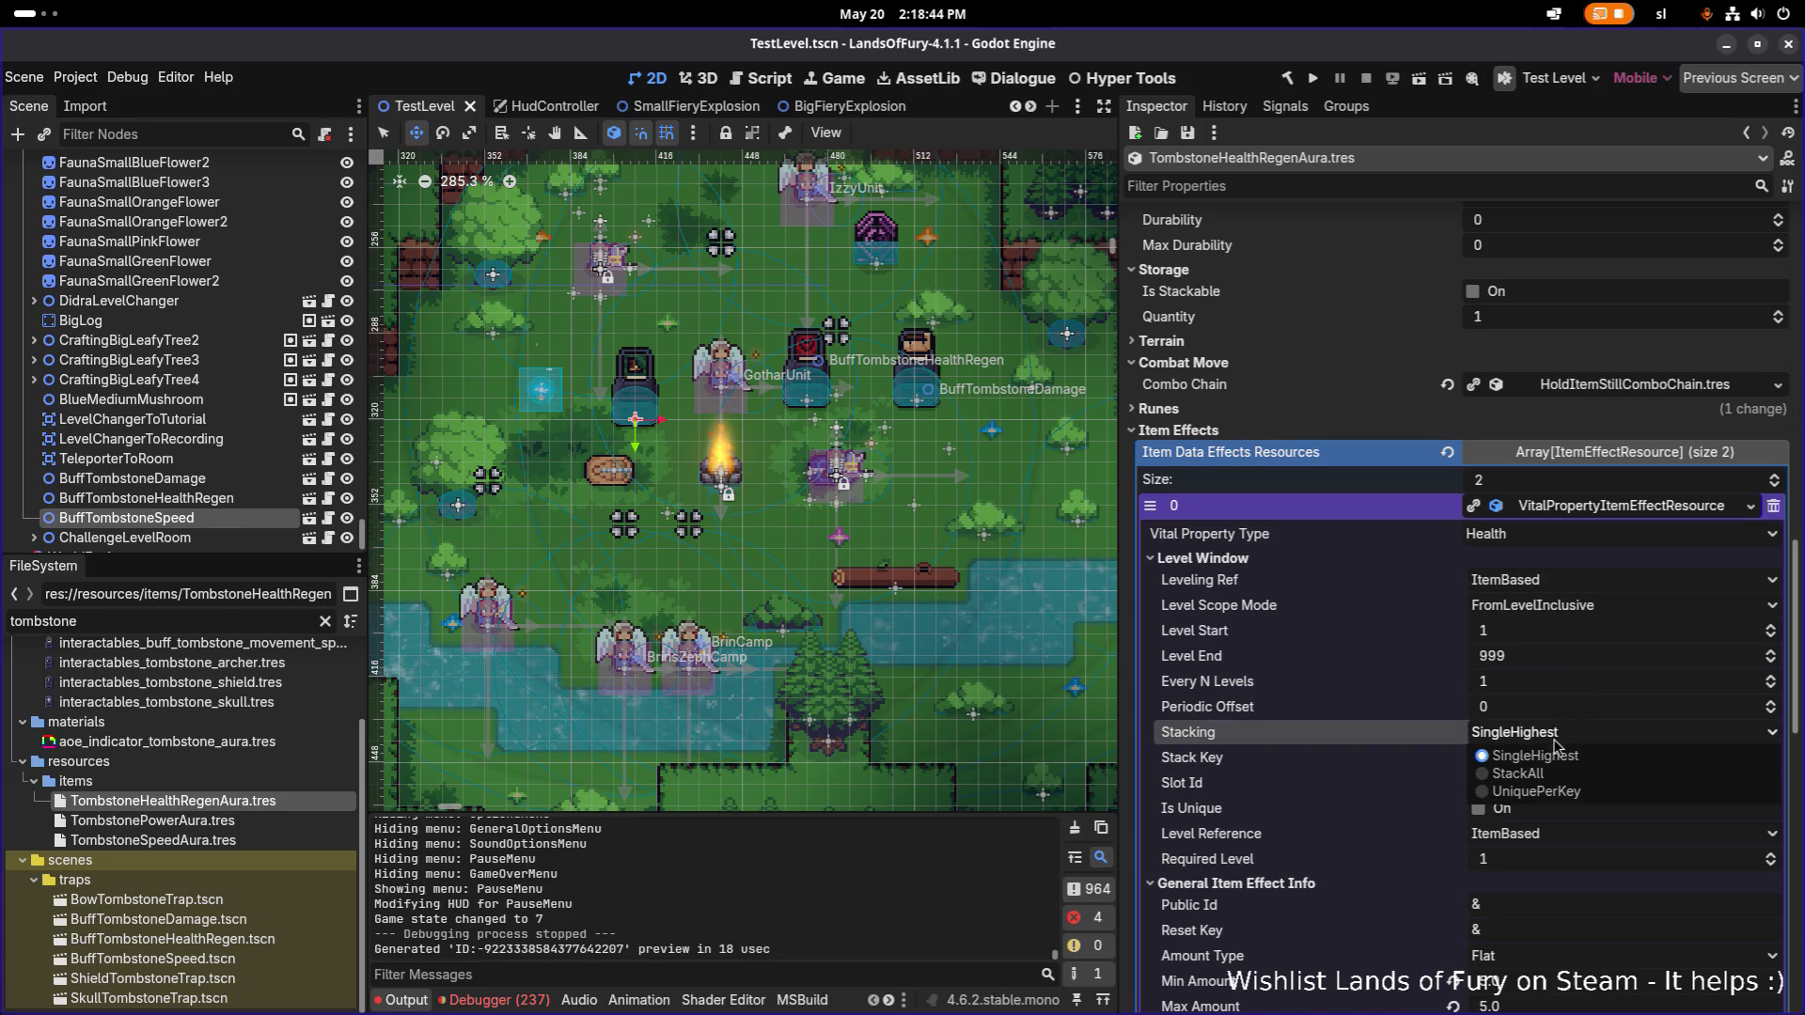
{"action": "left_click", "coordinate": [1585, 794]}
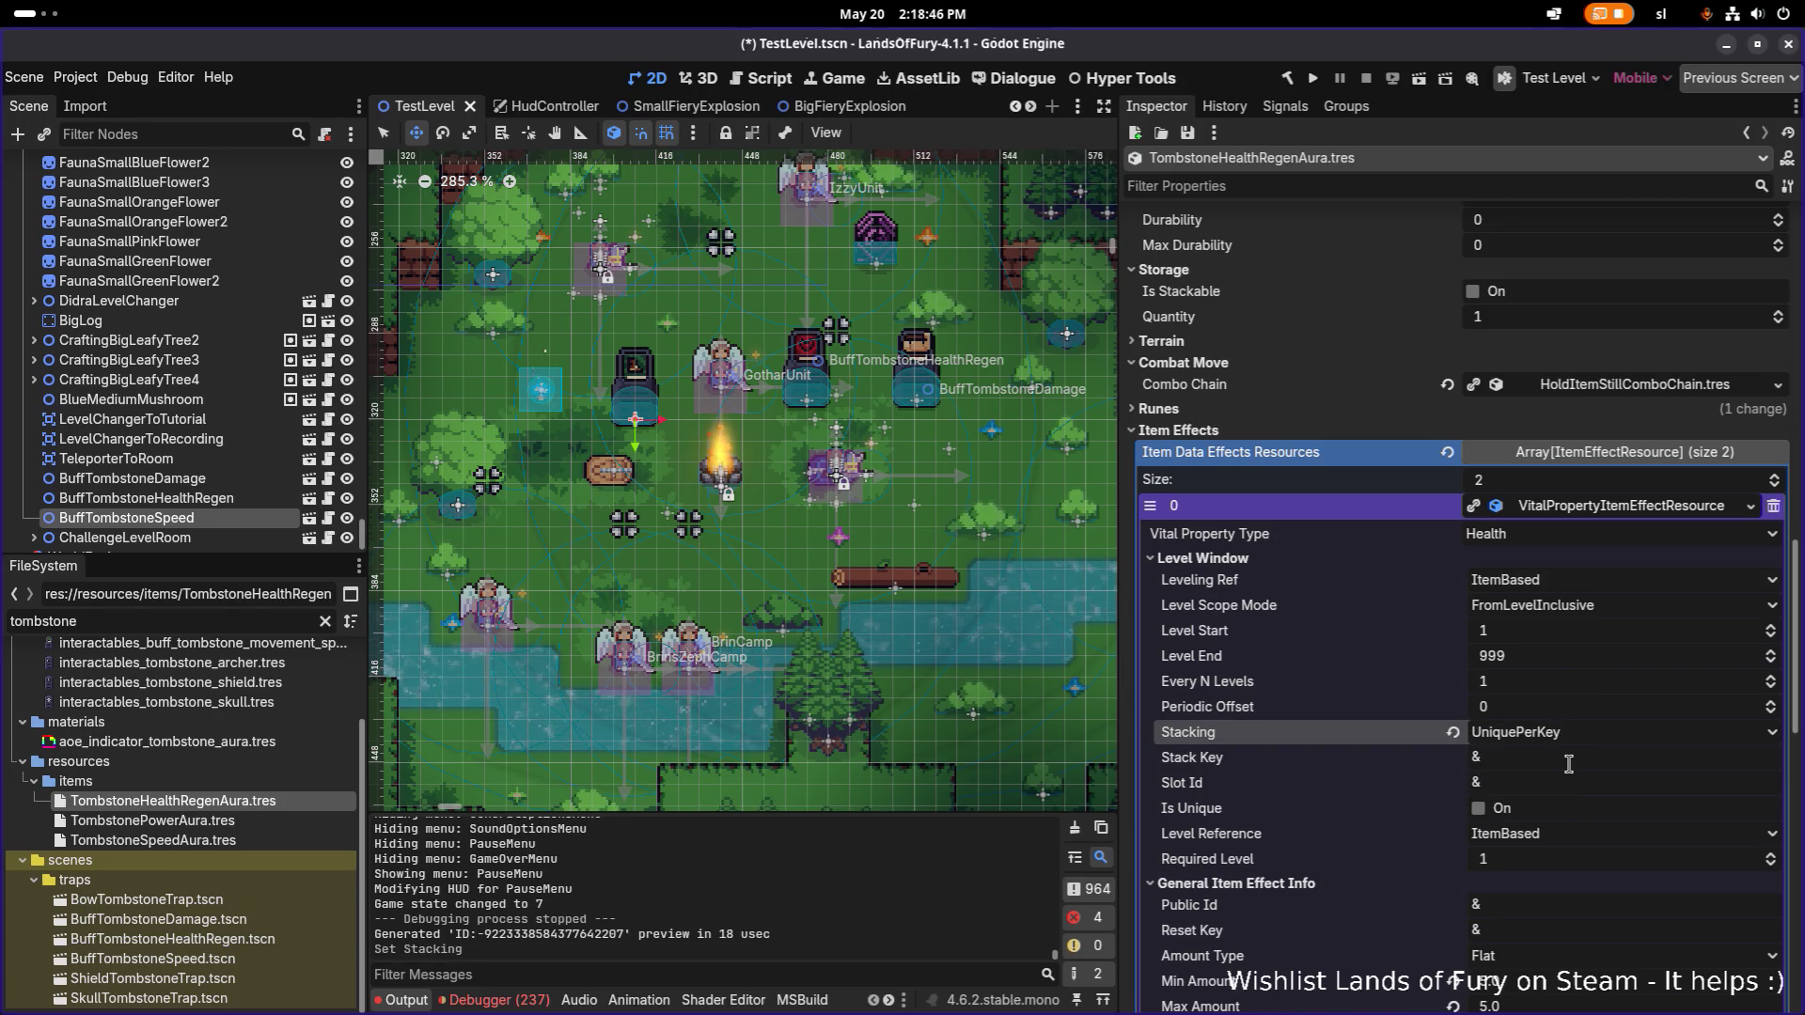
Replace the health_regen stack key with healing_aura copied from Status Group Id, and save.
{"action": "left_click", "coordinate": [1561, 764]}
{"action": "type", "text": "health_regen"}
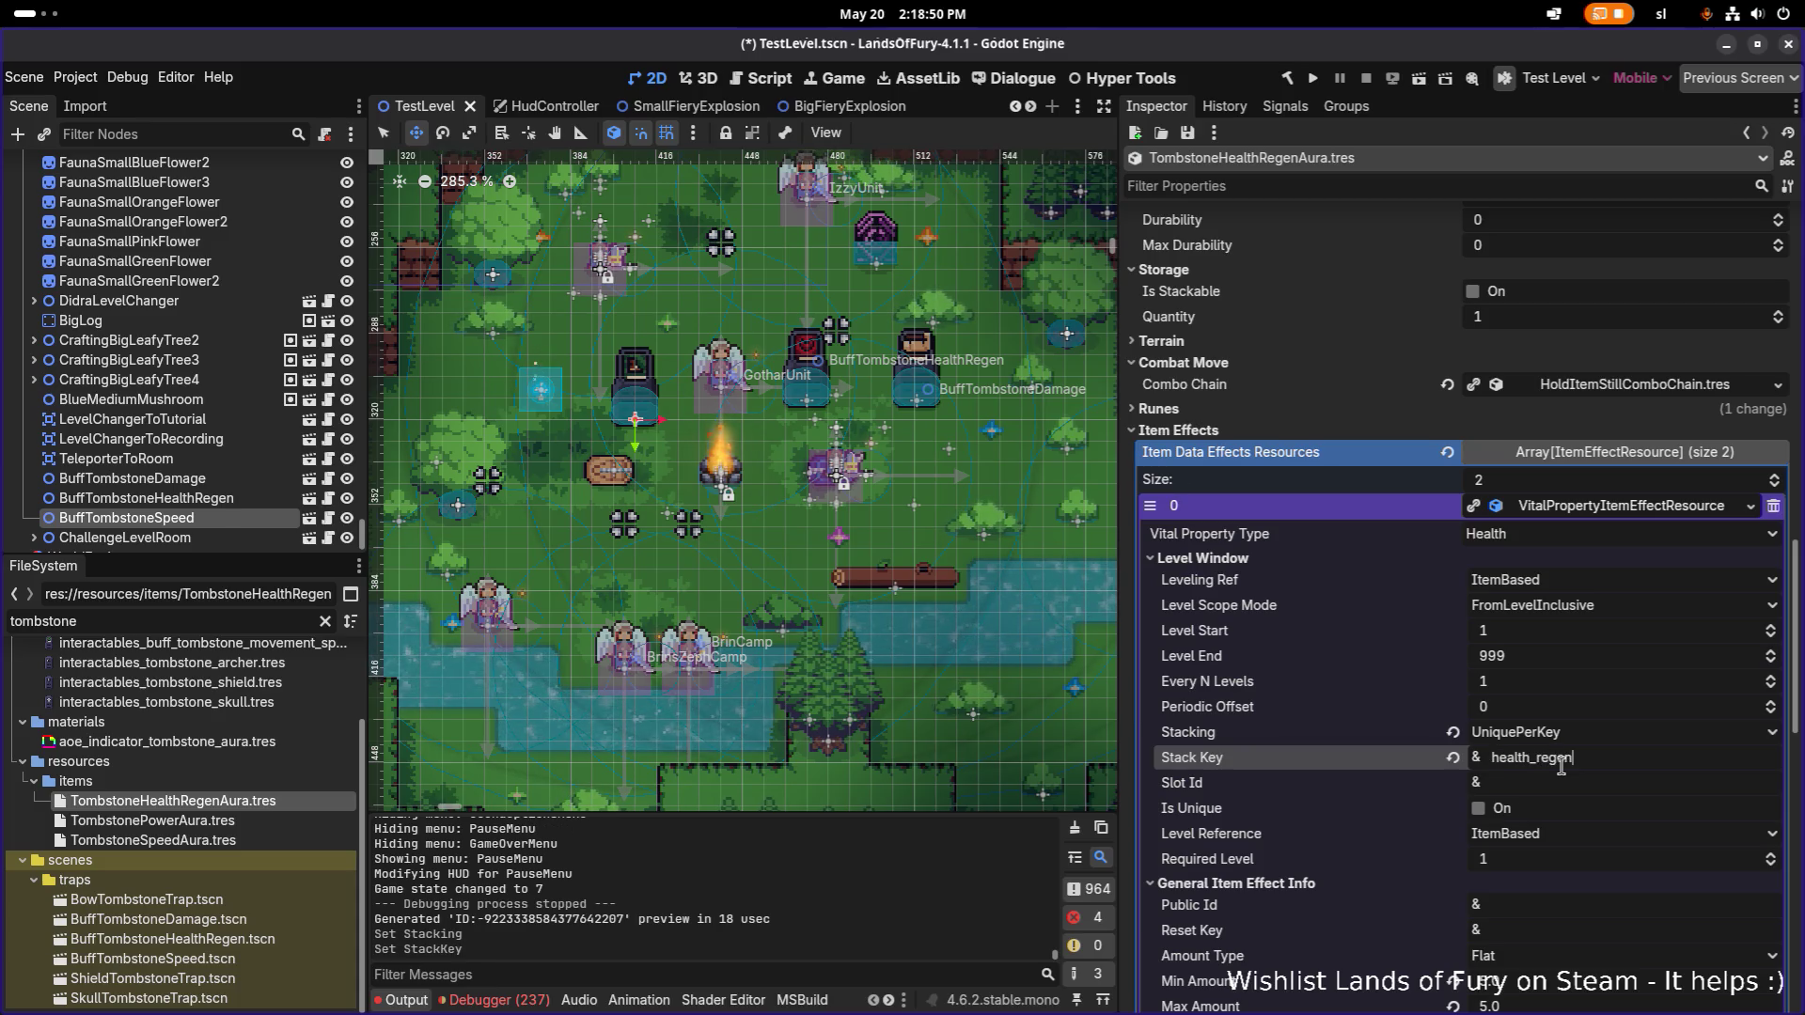
{"action": "double_click", "coordinate": [1562, 766]}
{"action": "key", "text": "ctrl+s"}
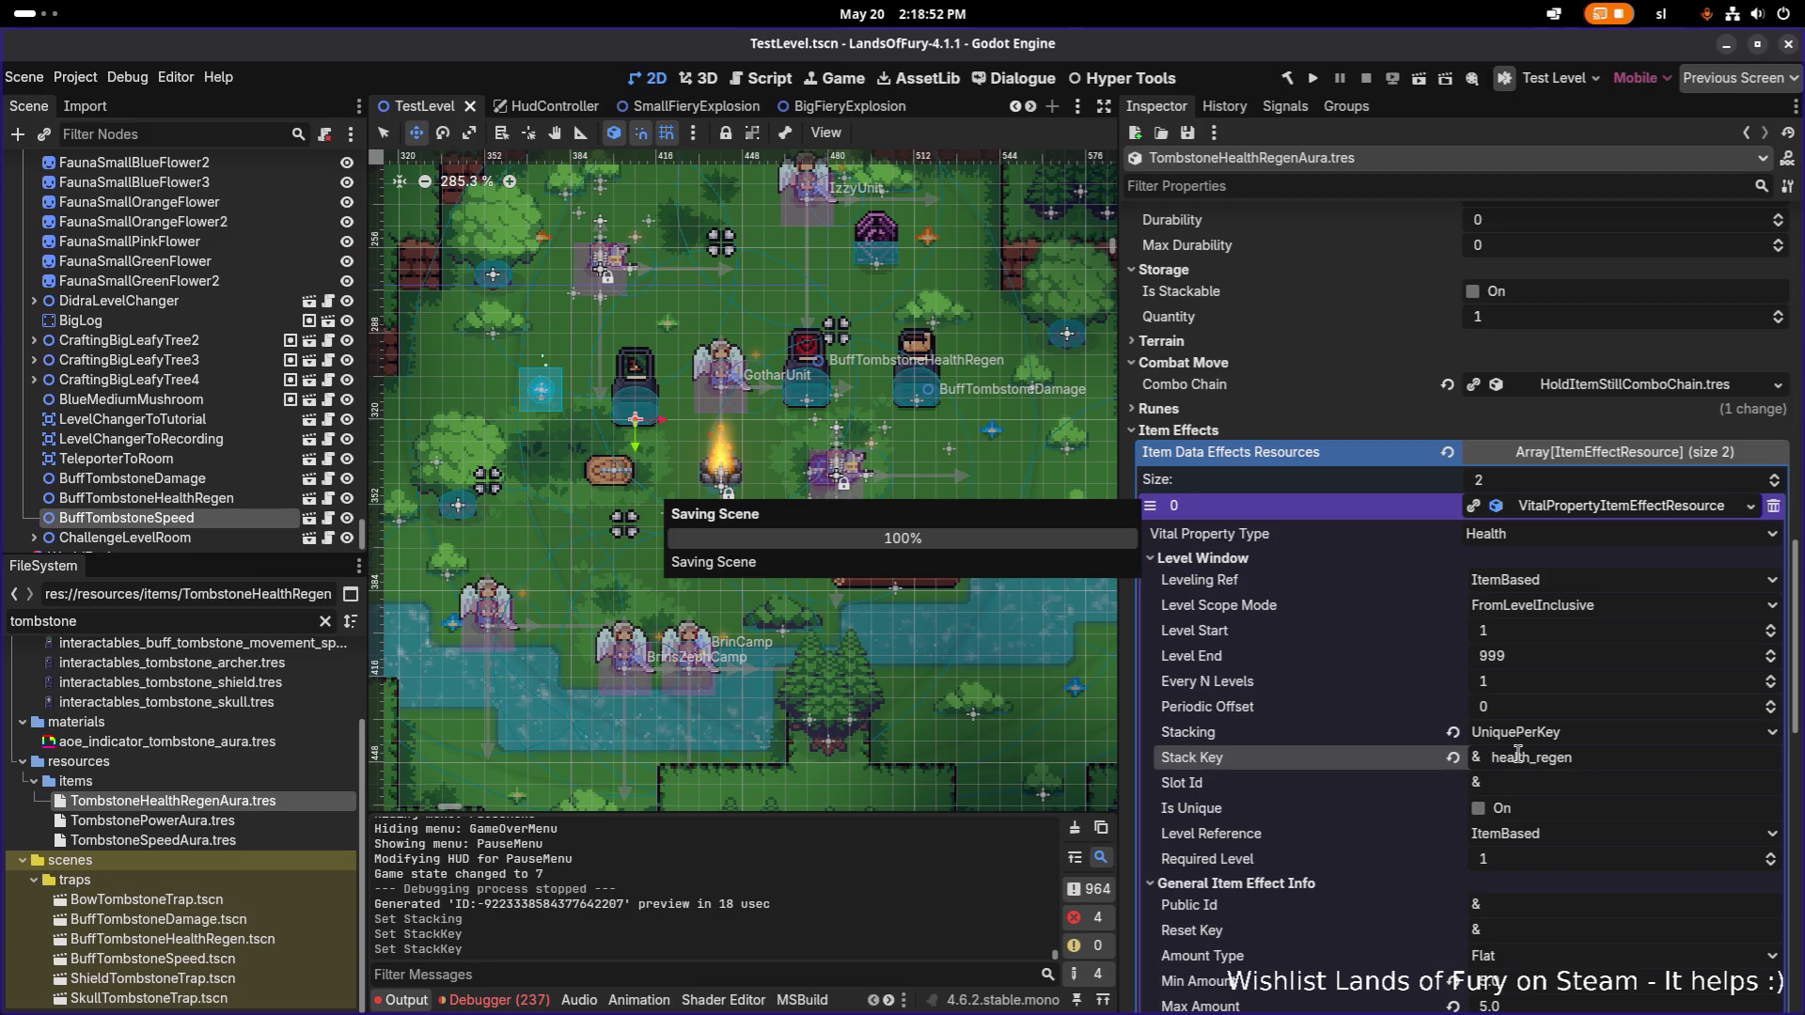
{"action": "scroll", "coordinate": [1518, 757], "scroll_direction": "down", "scroll_amount": 10}
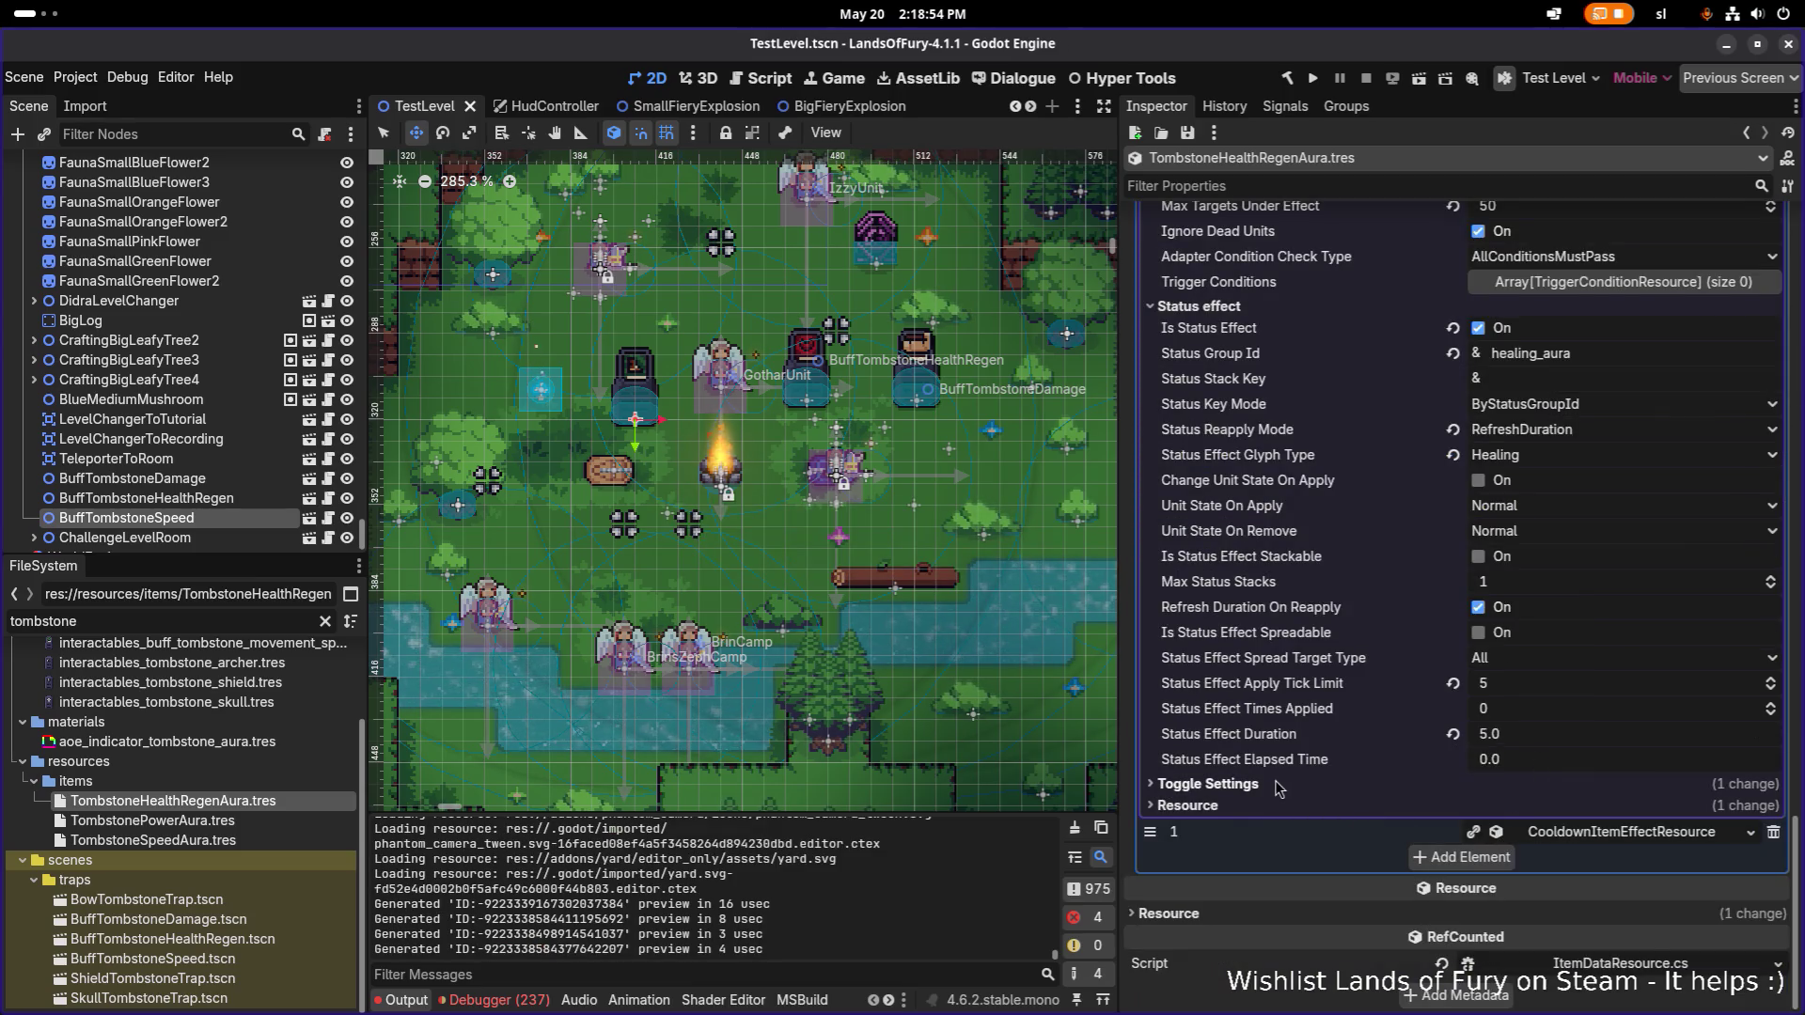
{"action": "double_click", "coordinate": [1601, 357]}
{"action": "key", "text": "ctrl+c"}
{"action": "scroll", "coordinate": [1607, 482], "scroll_direction": "up", "scroll_amount": 12}
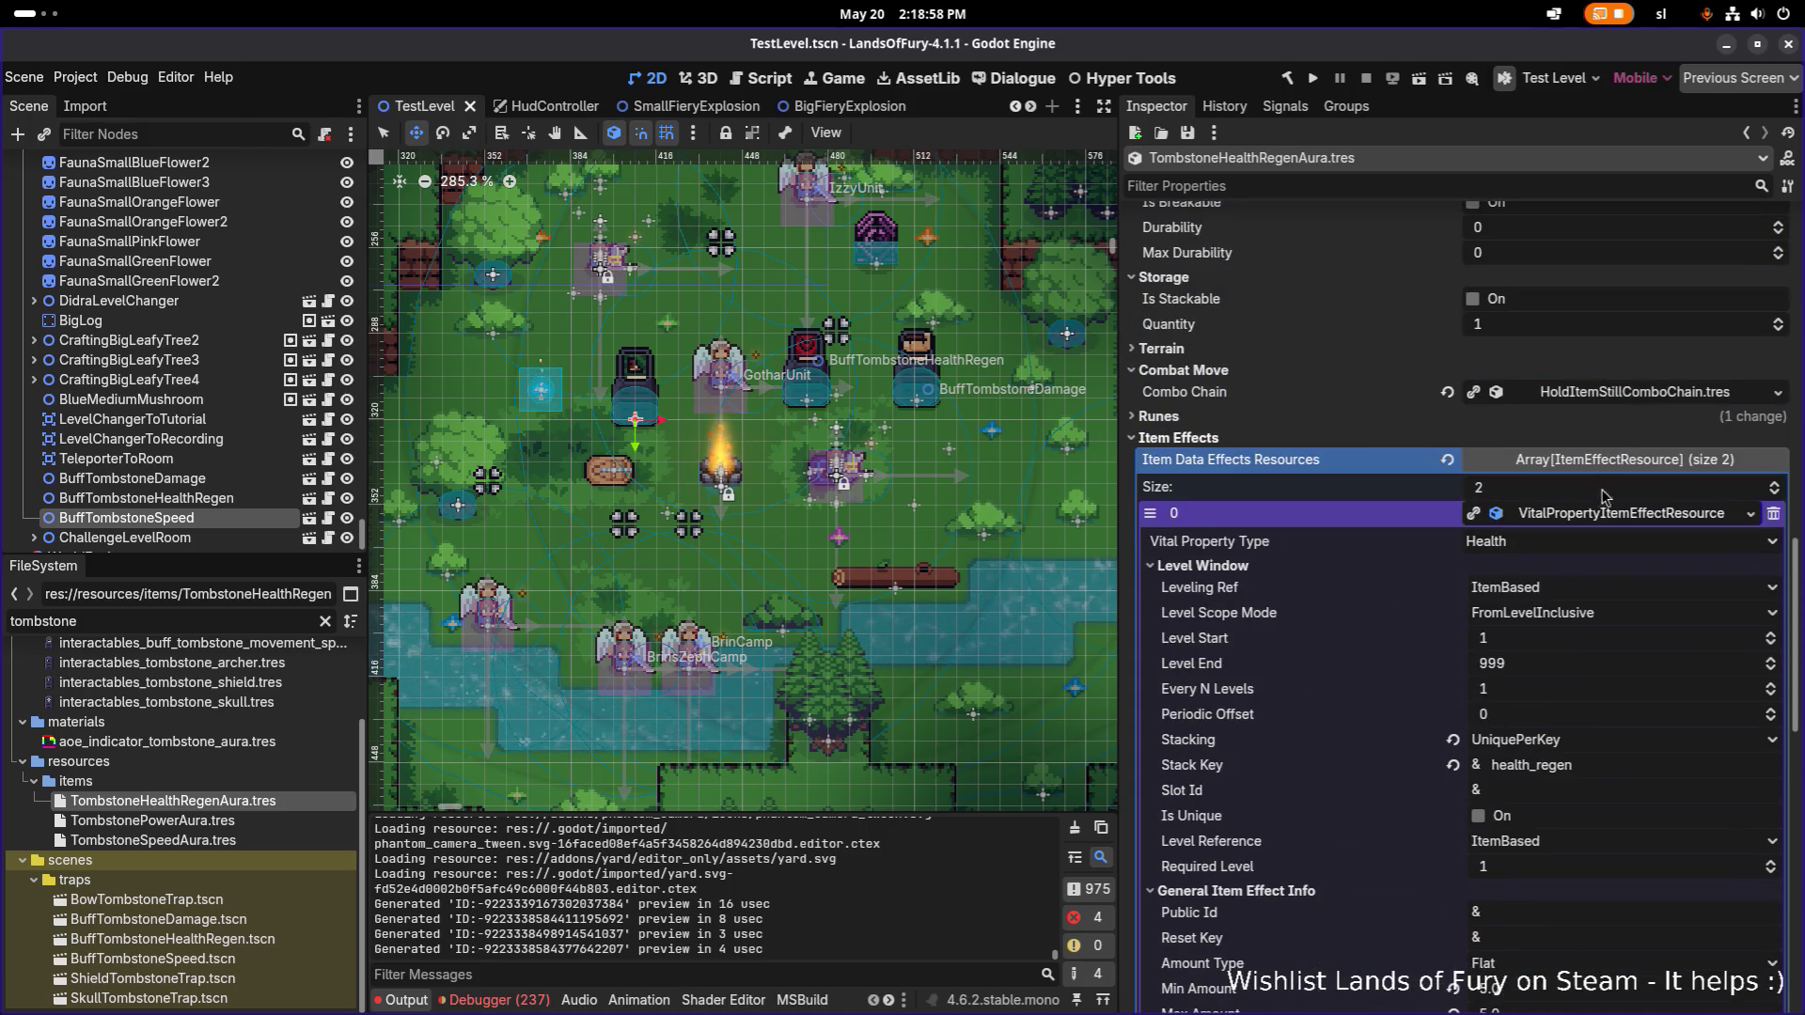
{"action": "double_click", "coordinate": [1587, 755]}
{"action": "key", "text": "ctrl+v"}
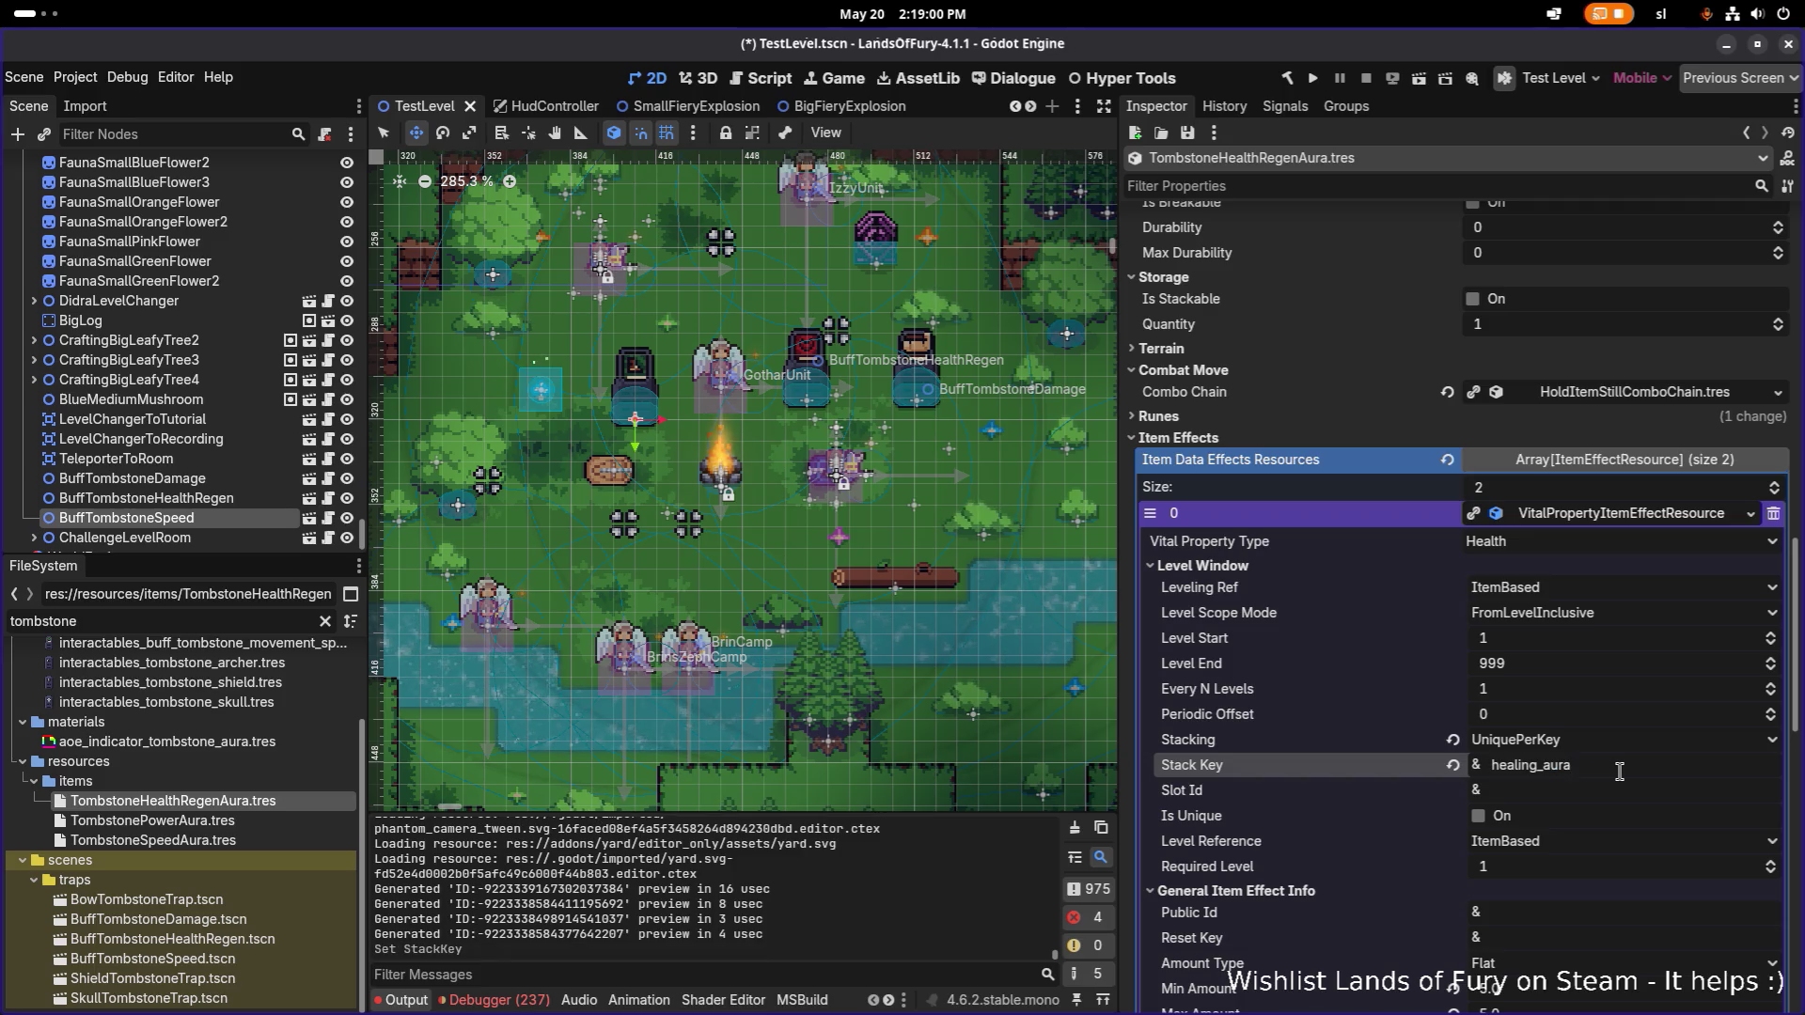
{"action": "key", "text": "ctrl+s"}
Open TombstonePowerAura.tres from the FileSystem dock.
{"action": "scroll", "coordinate": [1641, 701], "scroll_direction": "down", "scroll_amount": 12}
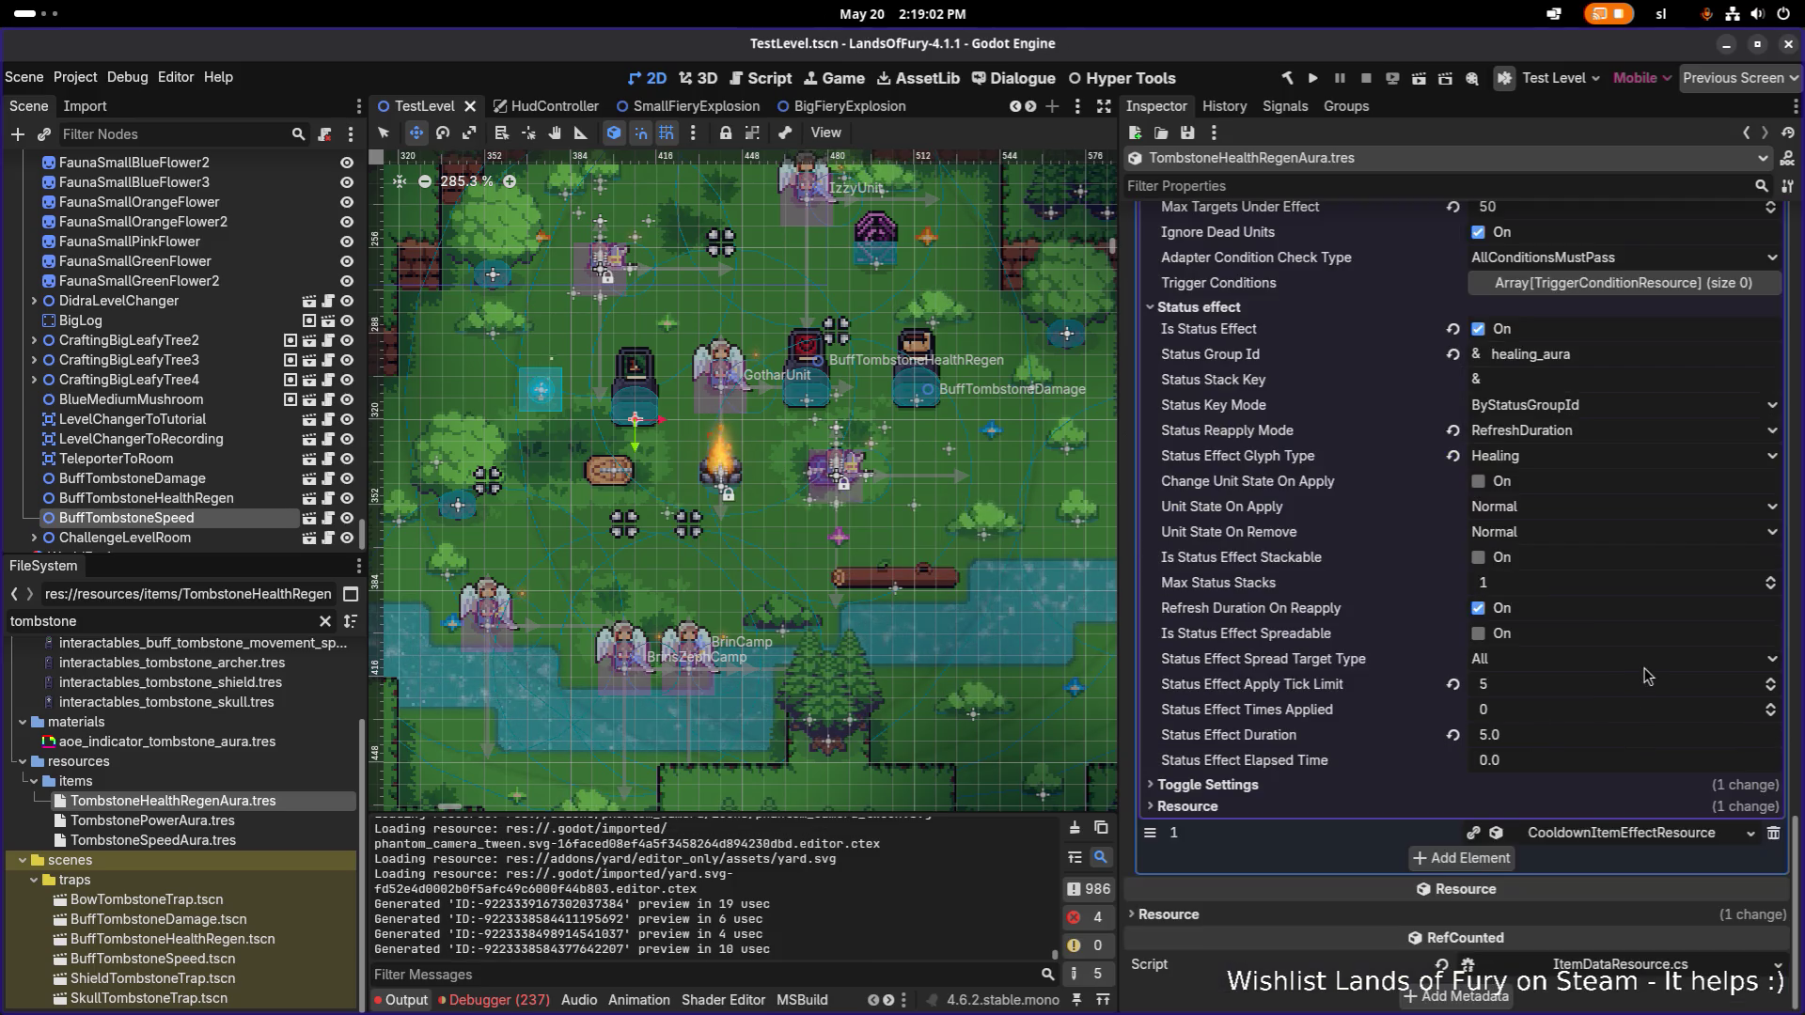
{"action": "scroll", "coordinate": [1586, 580], "scroll_direction": "up", "scroll_amount": 5}
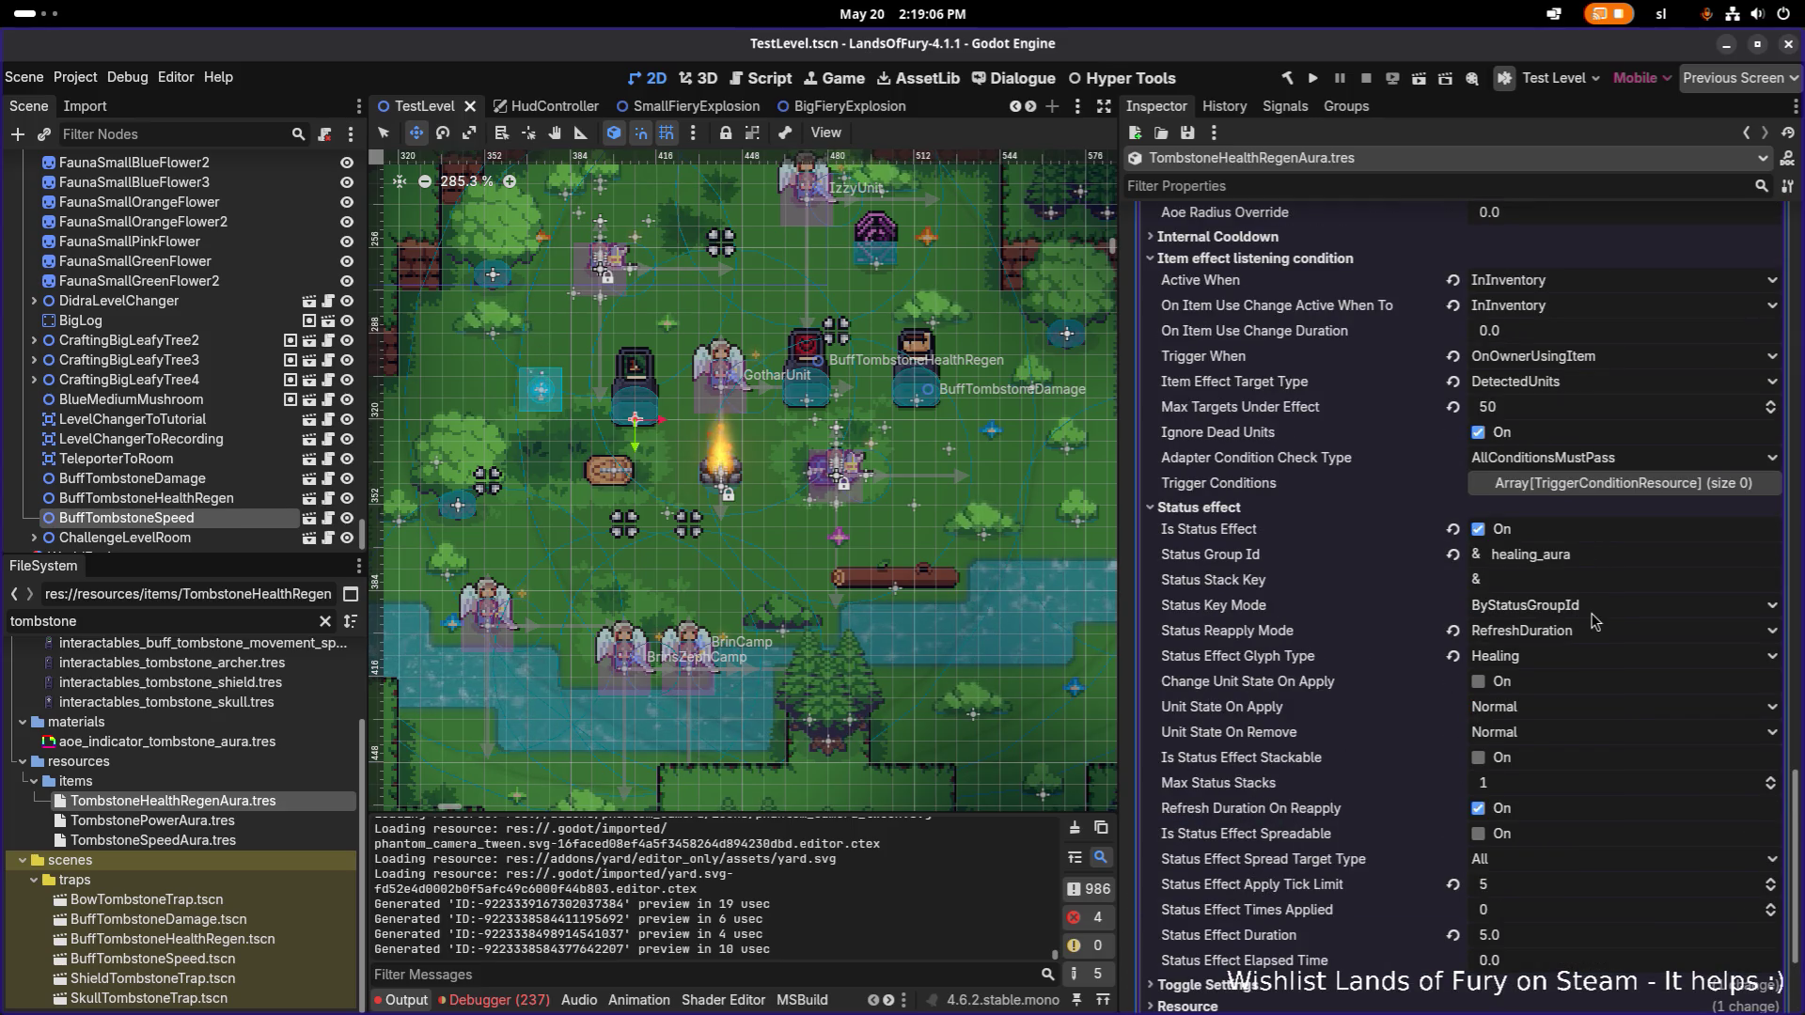
{"action": "left_click", "coordinate": [230, 822]}
Set the melee effect's status group id to melee_aura and save.
{"action": "scroll", "coordinate": [1720, 721], "scroll_direction": "down", "scroll_amount": 5}
{"action": "scroll", "coordinate": [1607, 757], "scroll_direction": "down", "scroll_amount": 3}
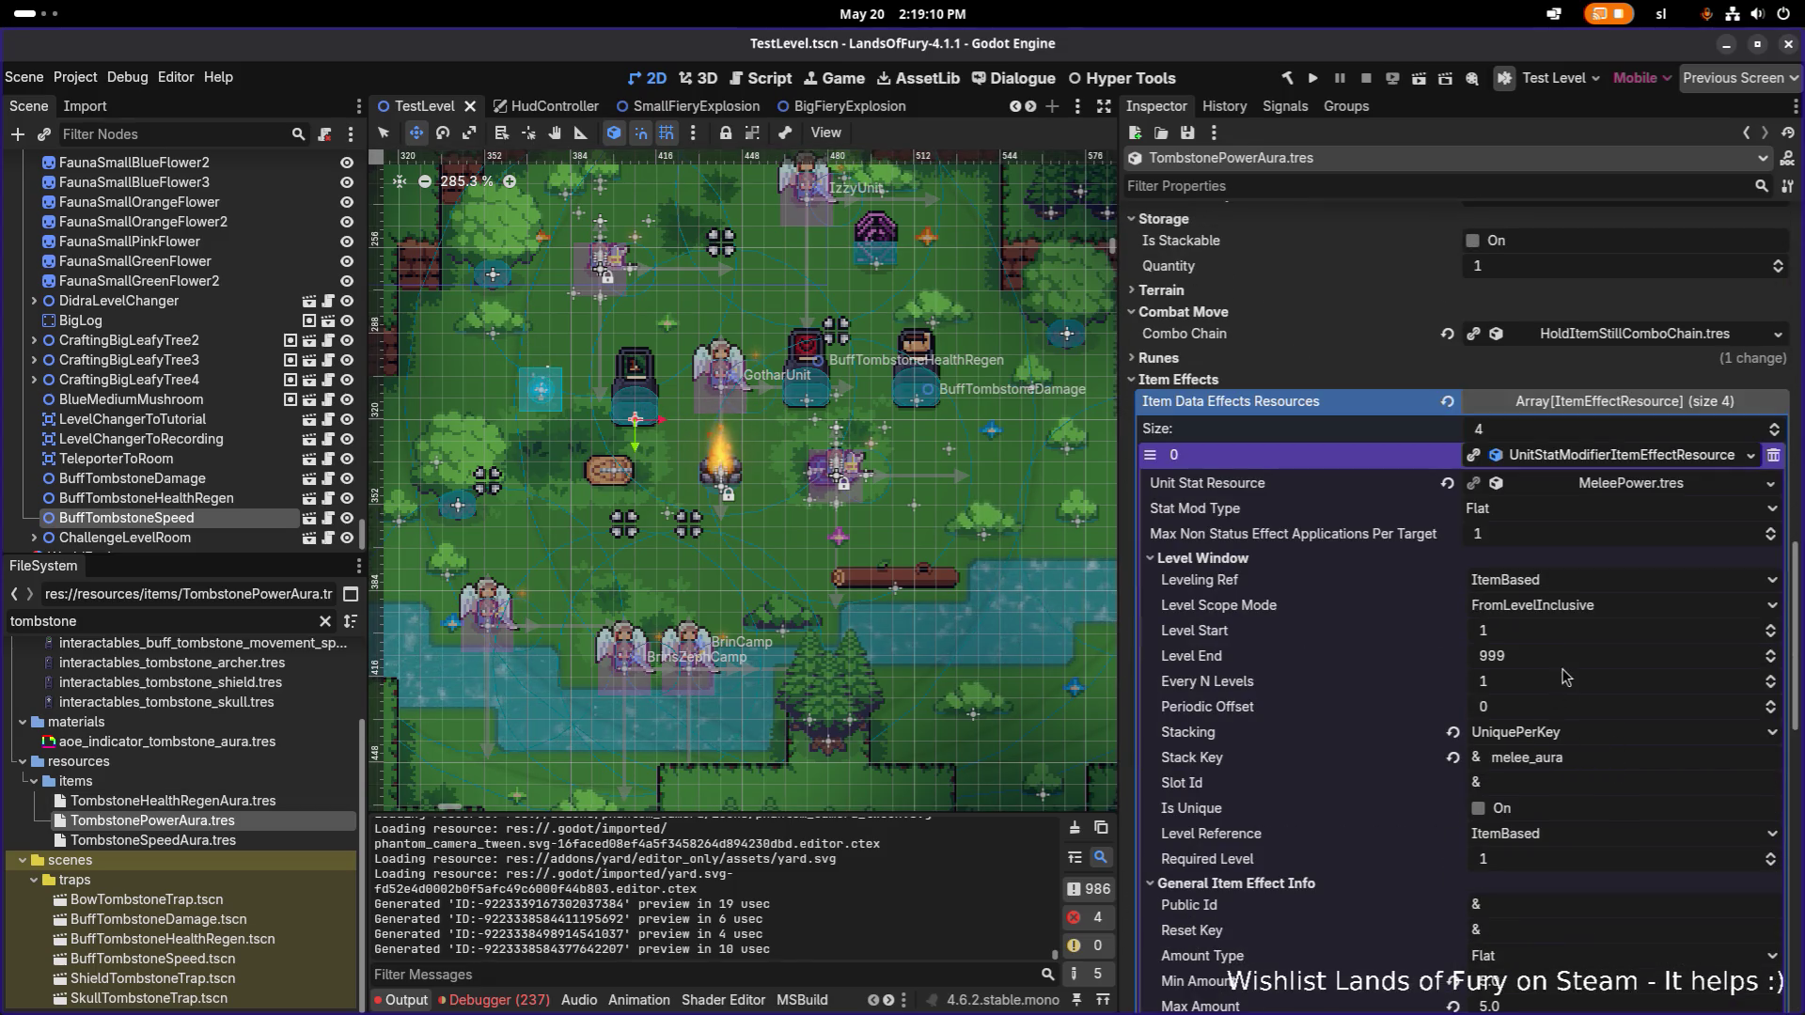
{"action": "scroll", "coordinate": [1586, 755], "scroll_direction": "down", "scroll_amount": 3}
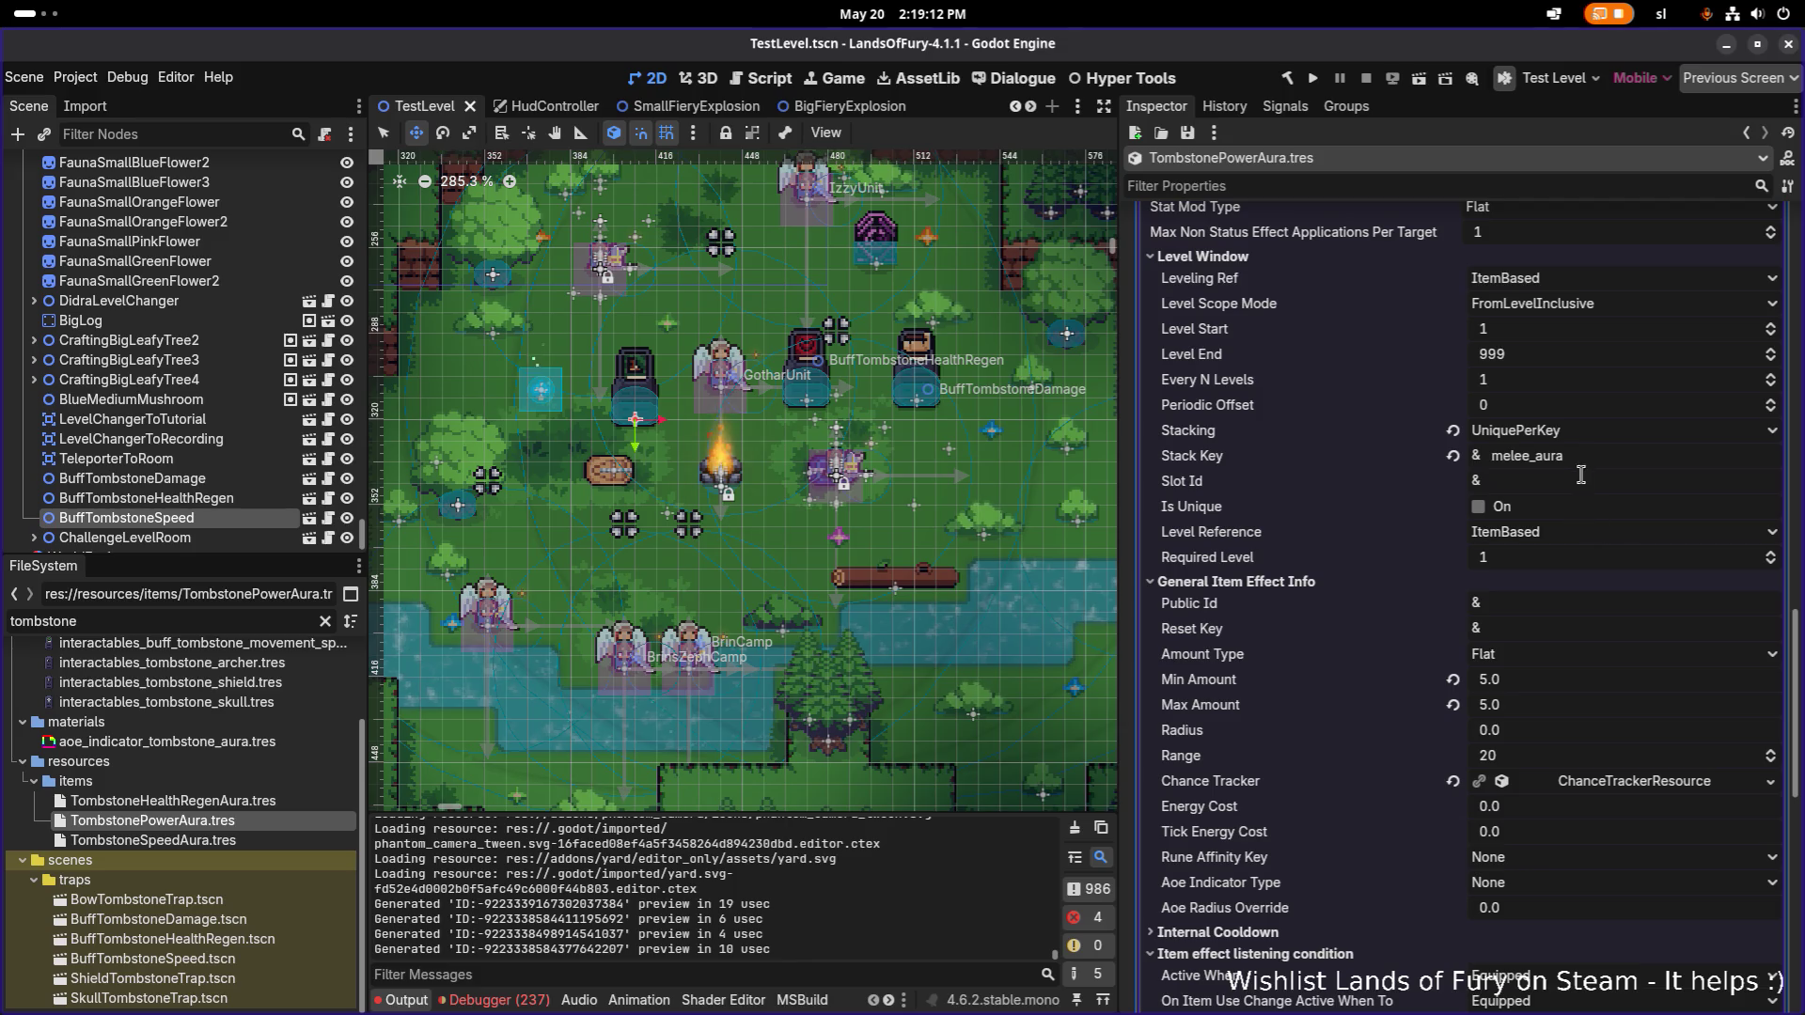
{"action": "double_click", "coordinate": [1607, 449]}
{"action": "scroll", "coordinate": [1602, 461], "scroll_direction": "down", "scroll_amount": 6}
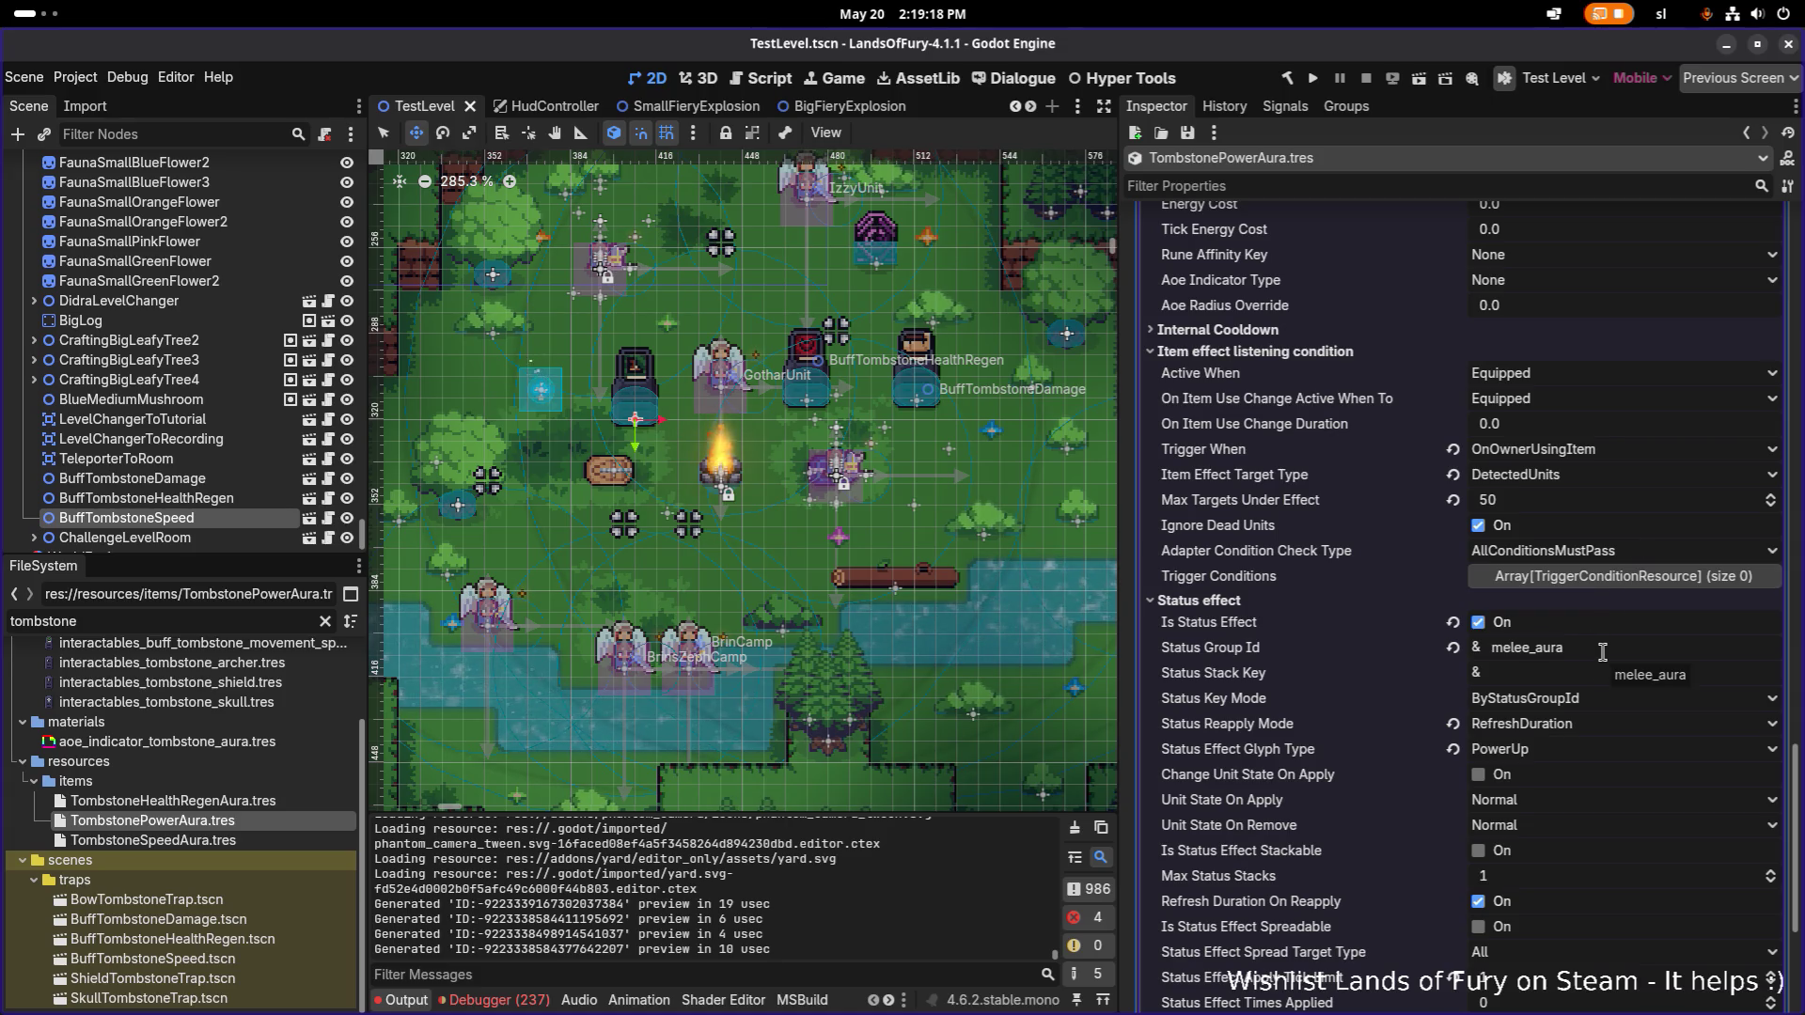
{"action": "key", "text": "Return"}
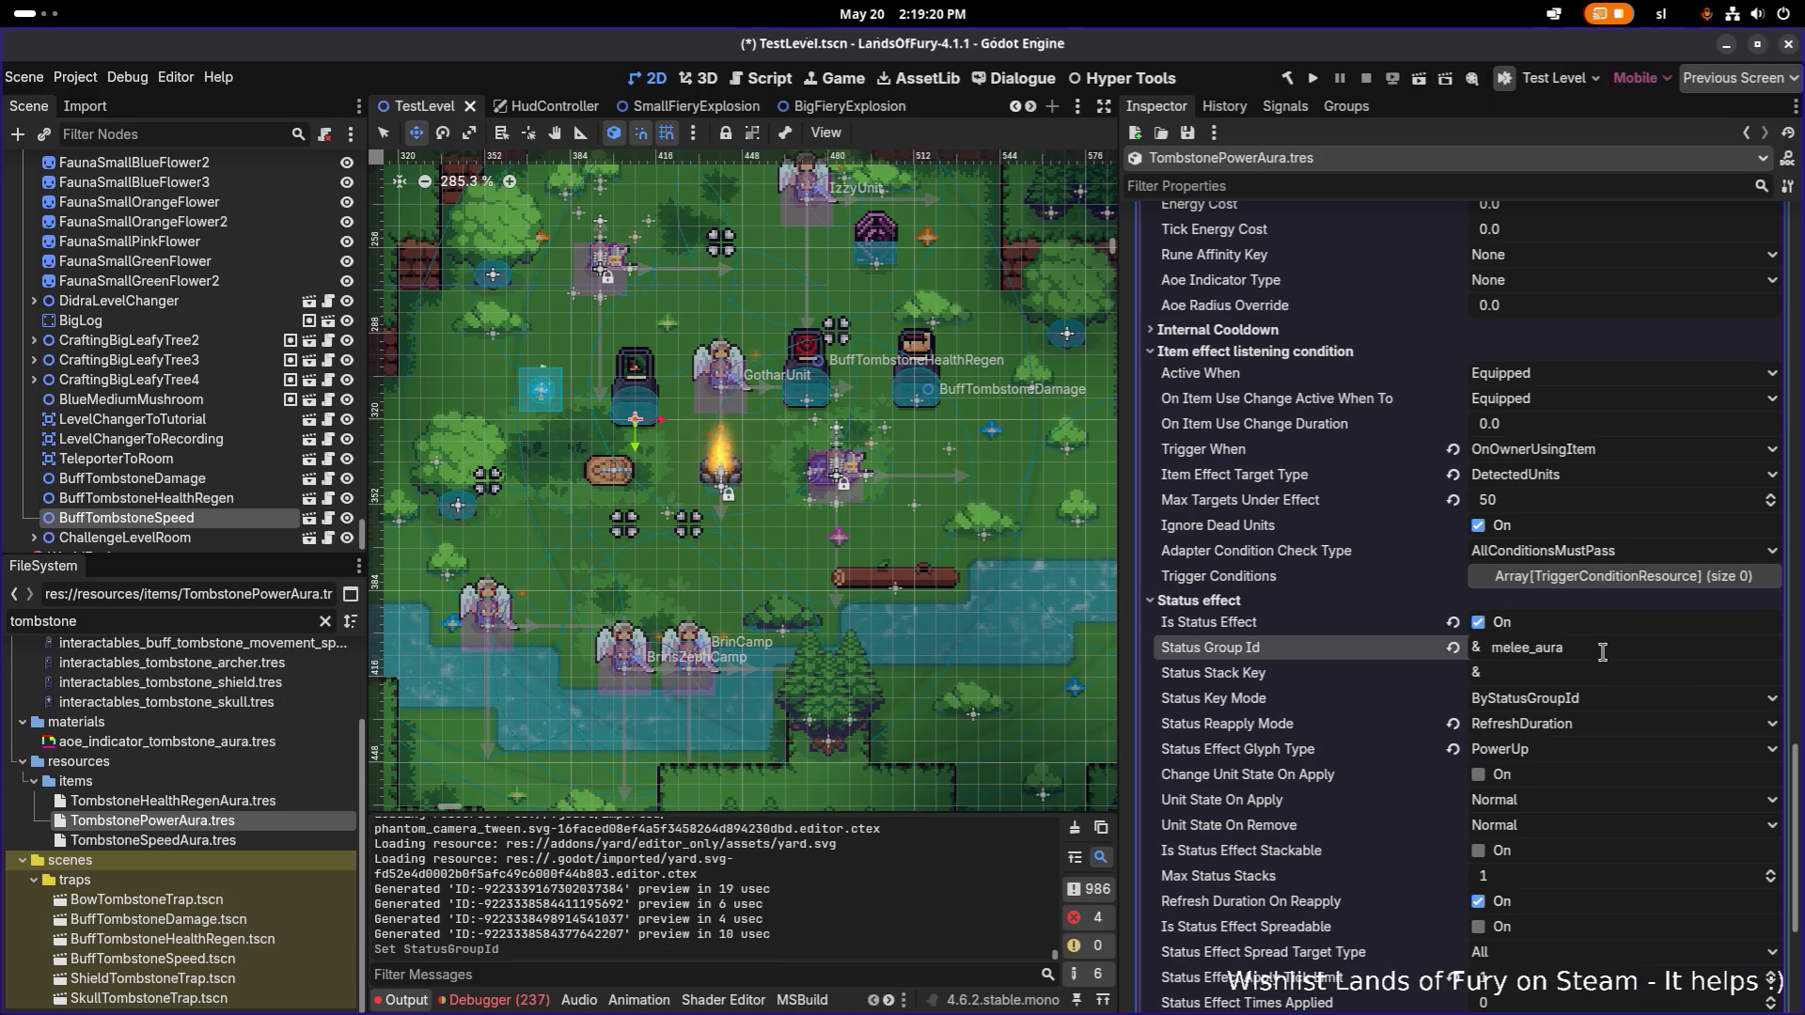
{"action": "key", "text": "ctrl+s"}
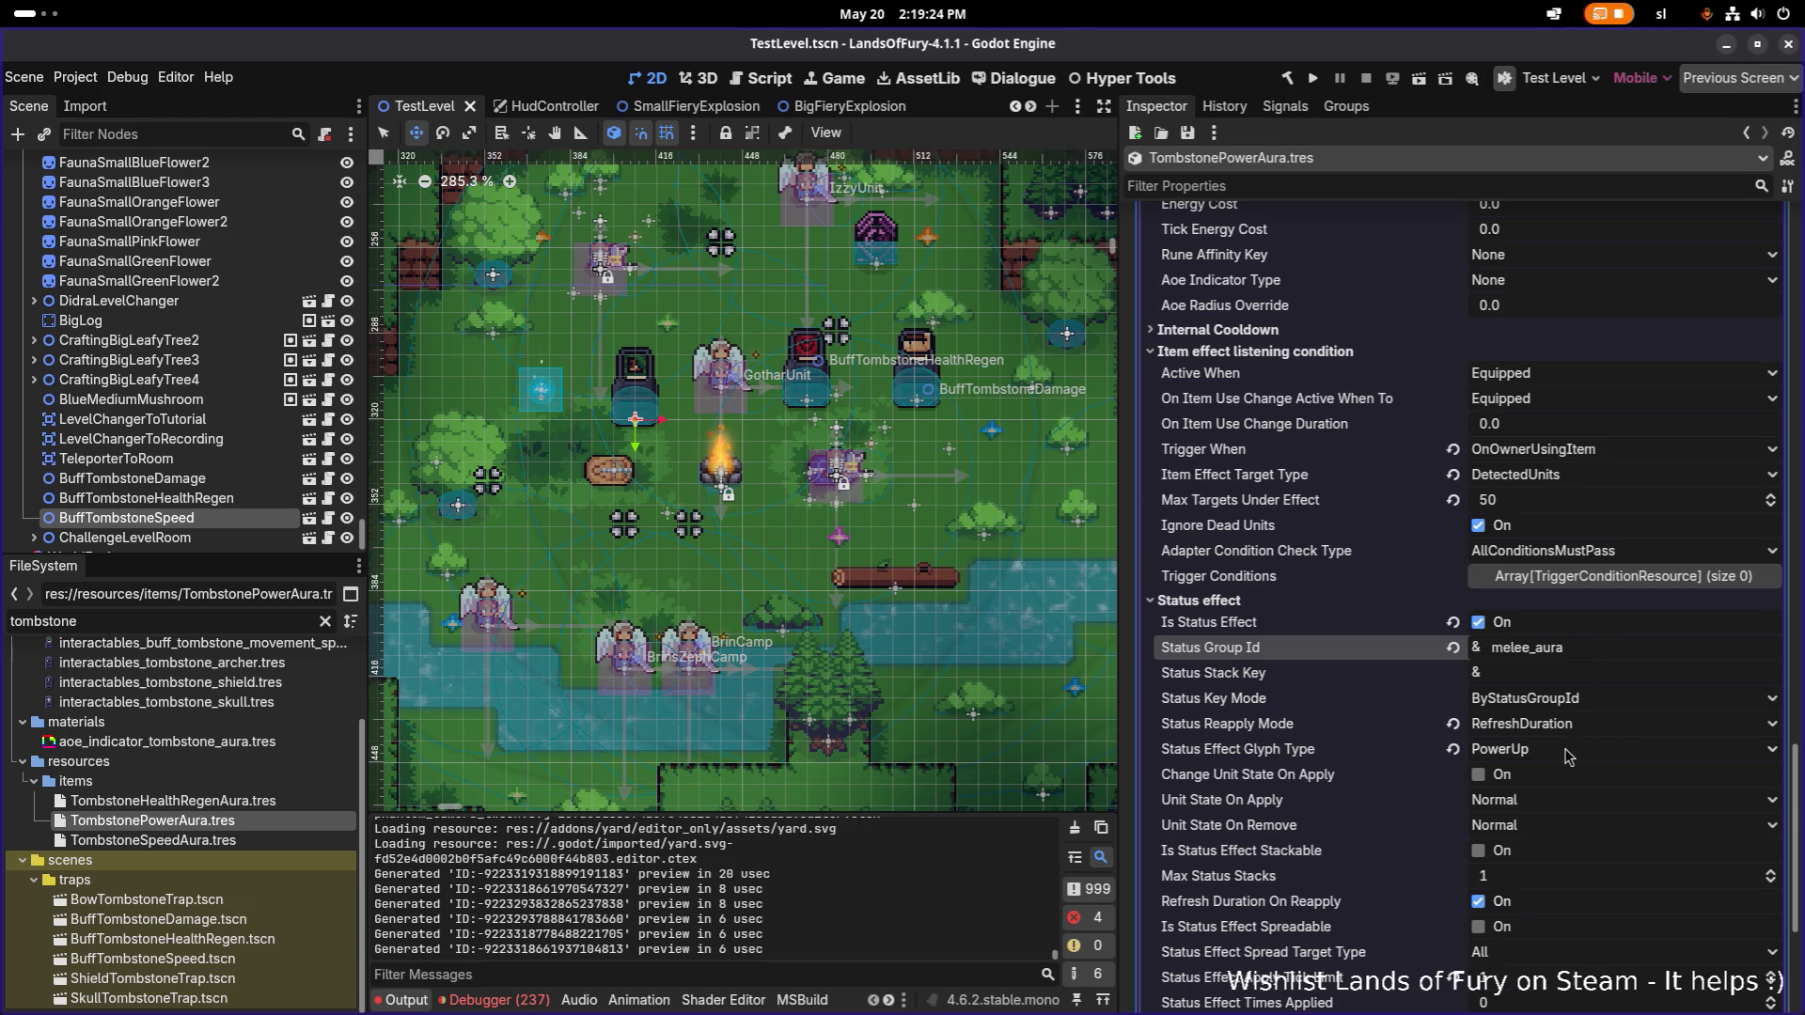
Copy the ranged effect's ranged_aura stack key and expand the third item effect.
{"action": "scroll", "coordinate": [1568, 757], "scroll_direction": "down", "scroll_amount": 5}
{"action": "scroll", "coordinate": [1568, 757], "scroll_direction": "down", "scroll_amount": 4}
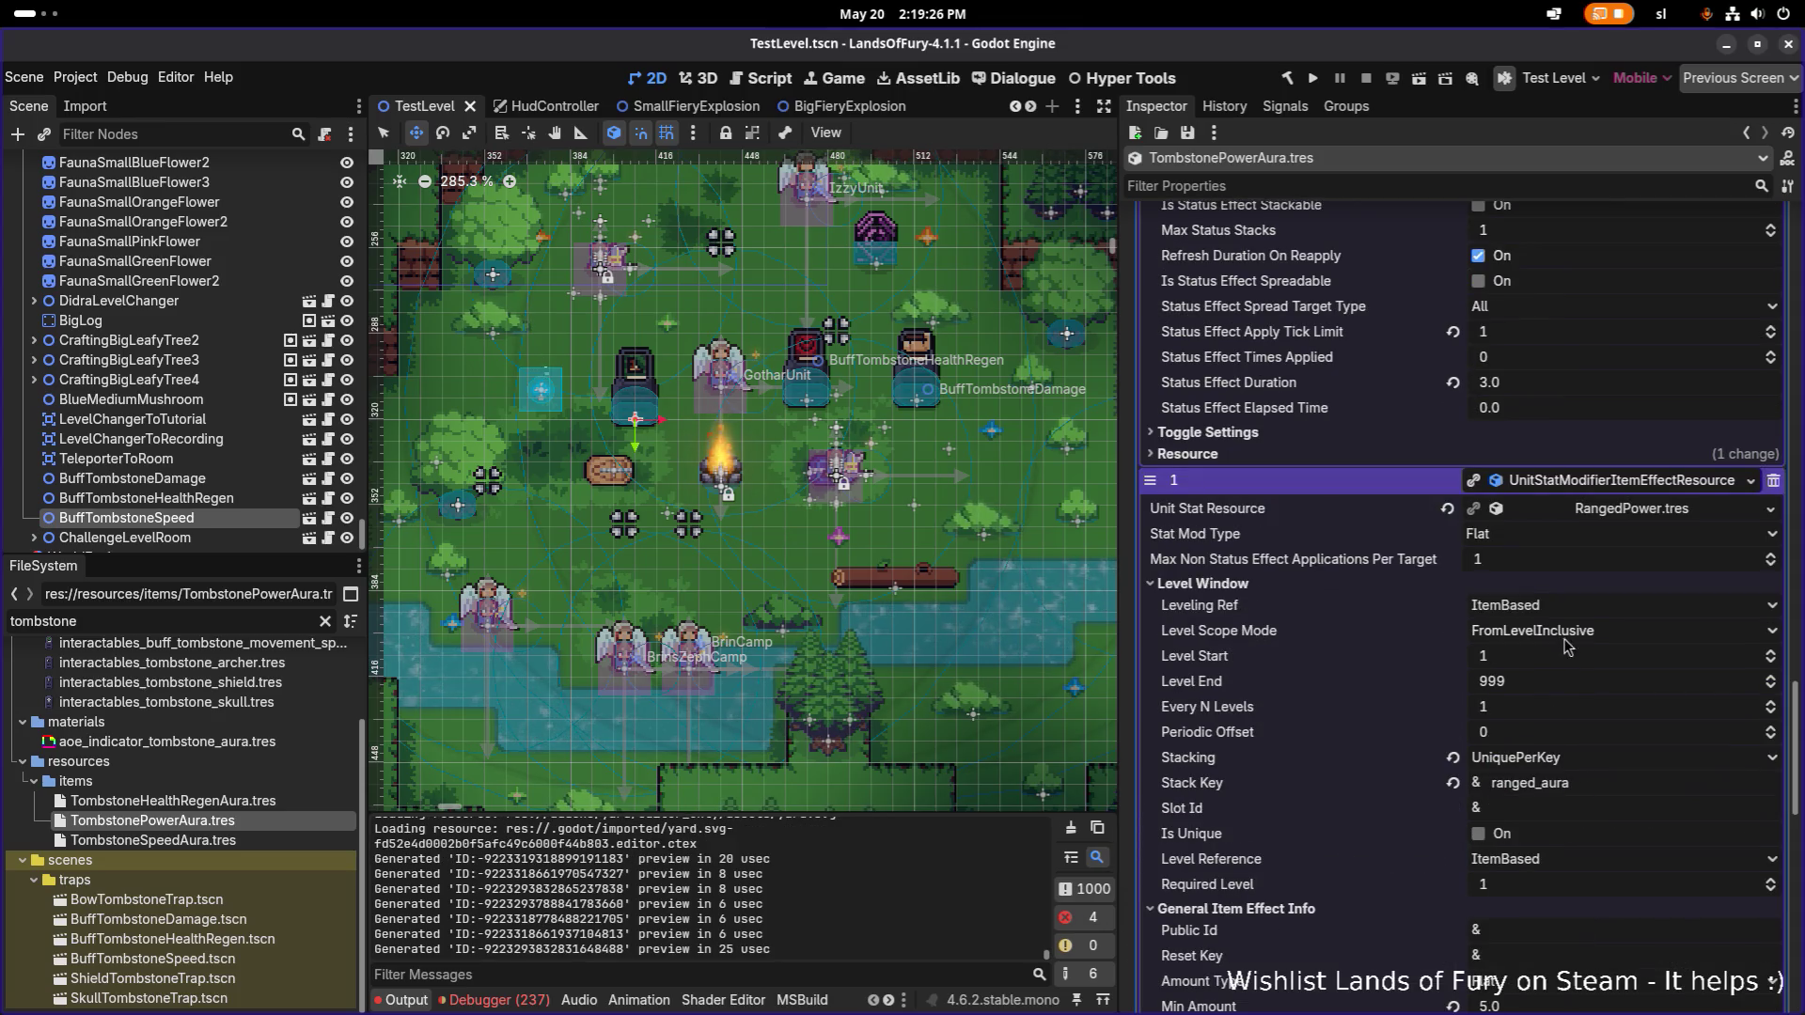
{"action": "double_click", "coordinate": [1588, 782]}
{"action": "scroll", "coordinate": [1590, 780], "scroll_direction": "down", "scroll_amount": 8}
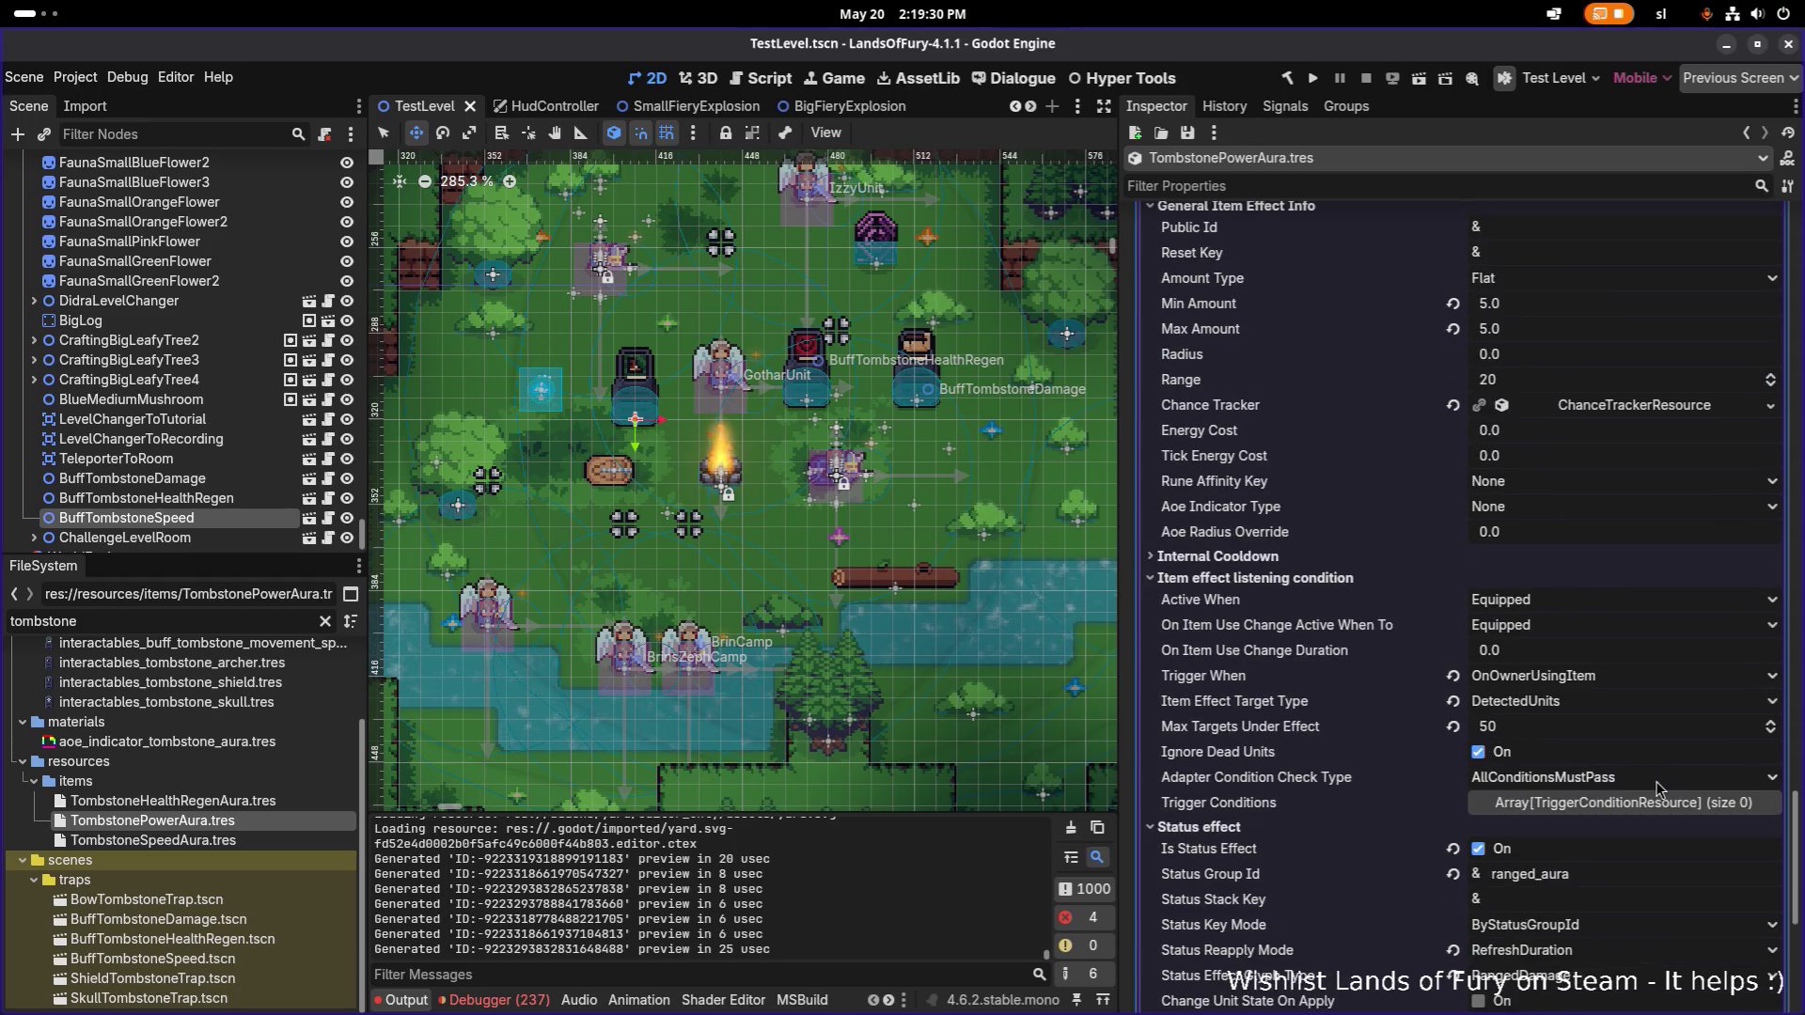
{"action": "scroll", "coordinate": [1657, 781], "scroll_direction": "down", "scroll_amount": 2}
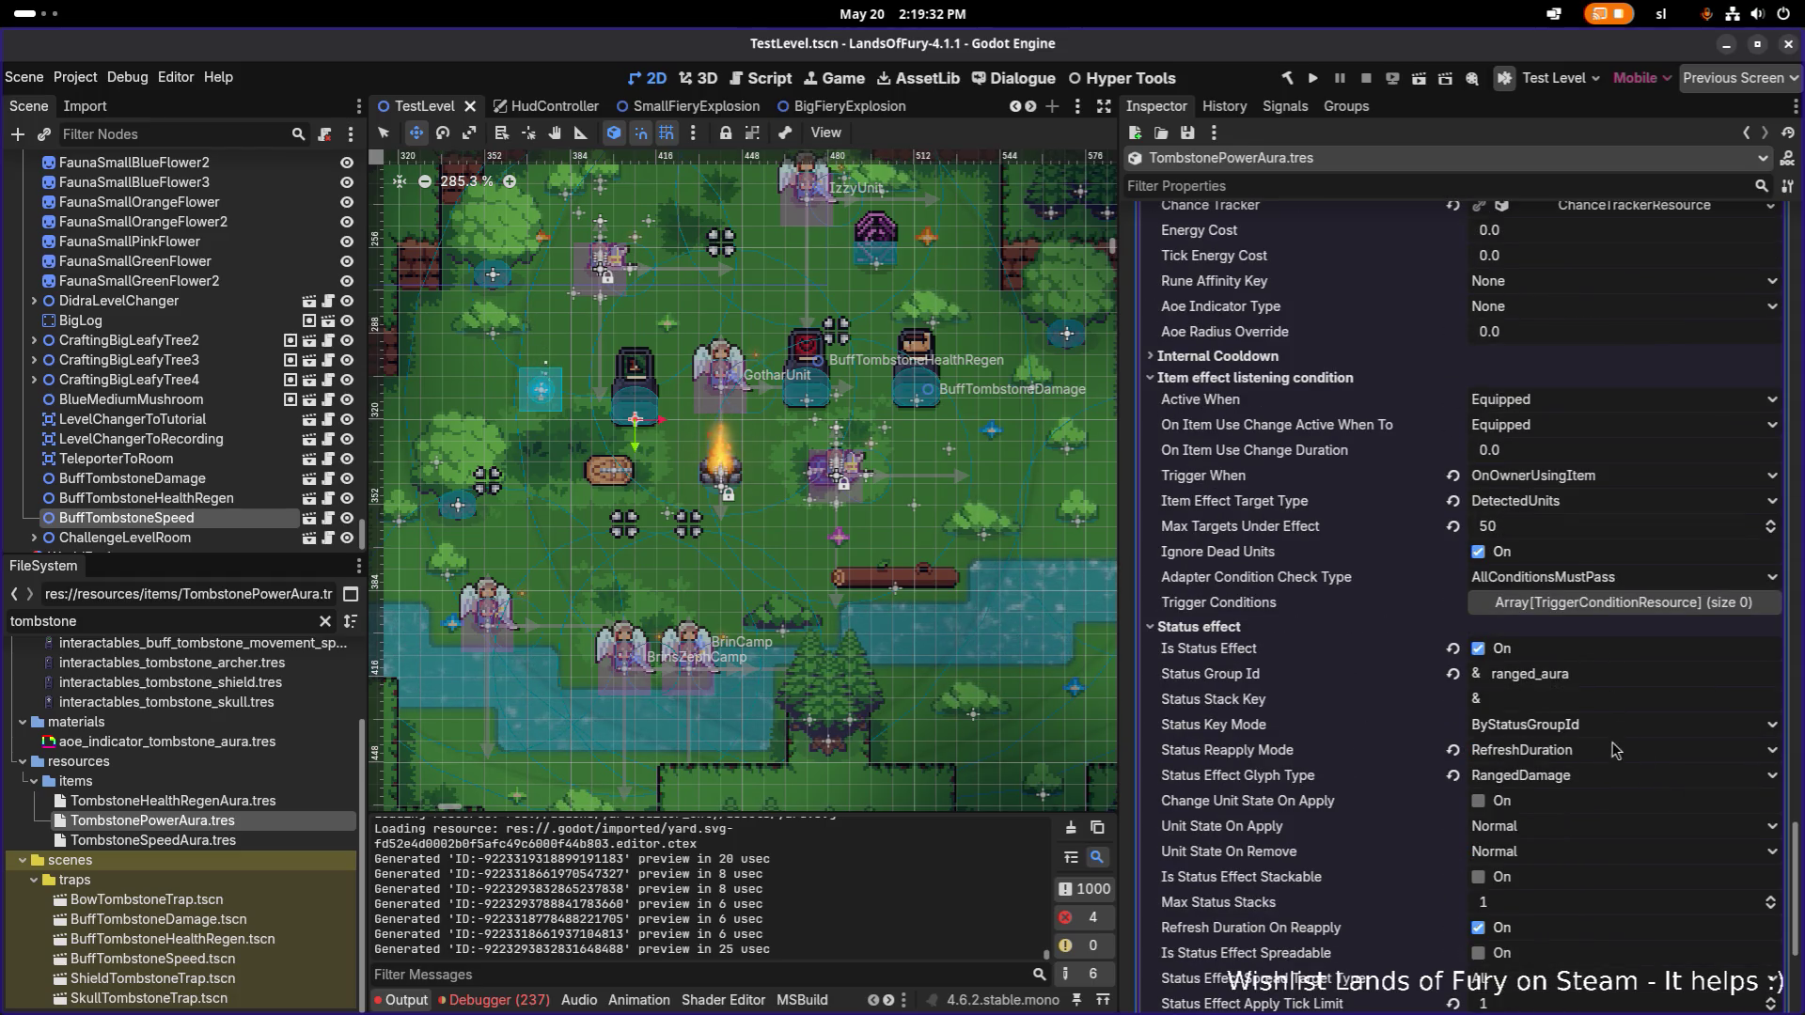
{"action": "scroll", "coordinate": [1608, 775], "scroll_direction": "down", "scroll_amount": 4}
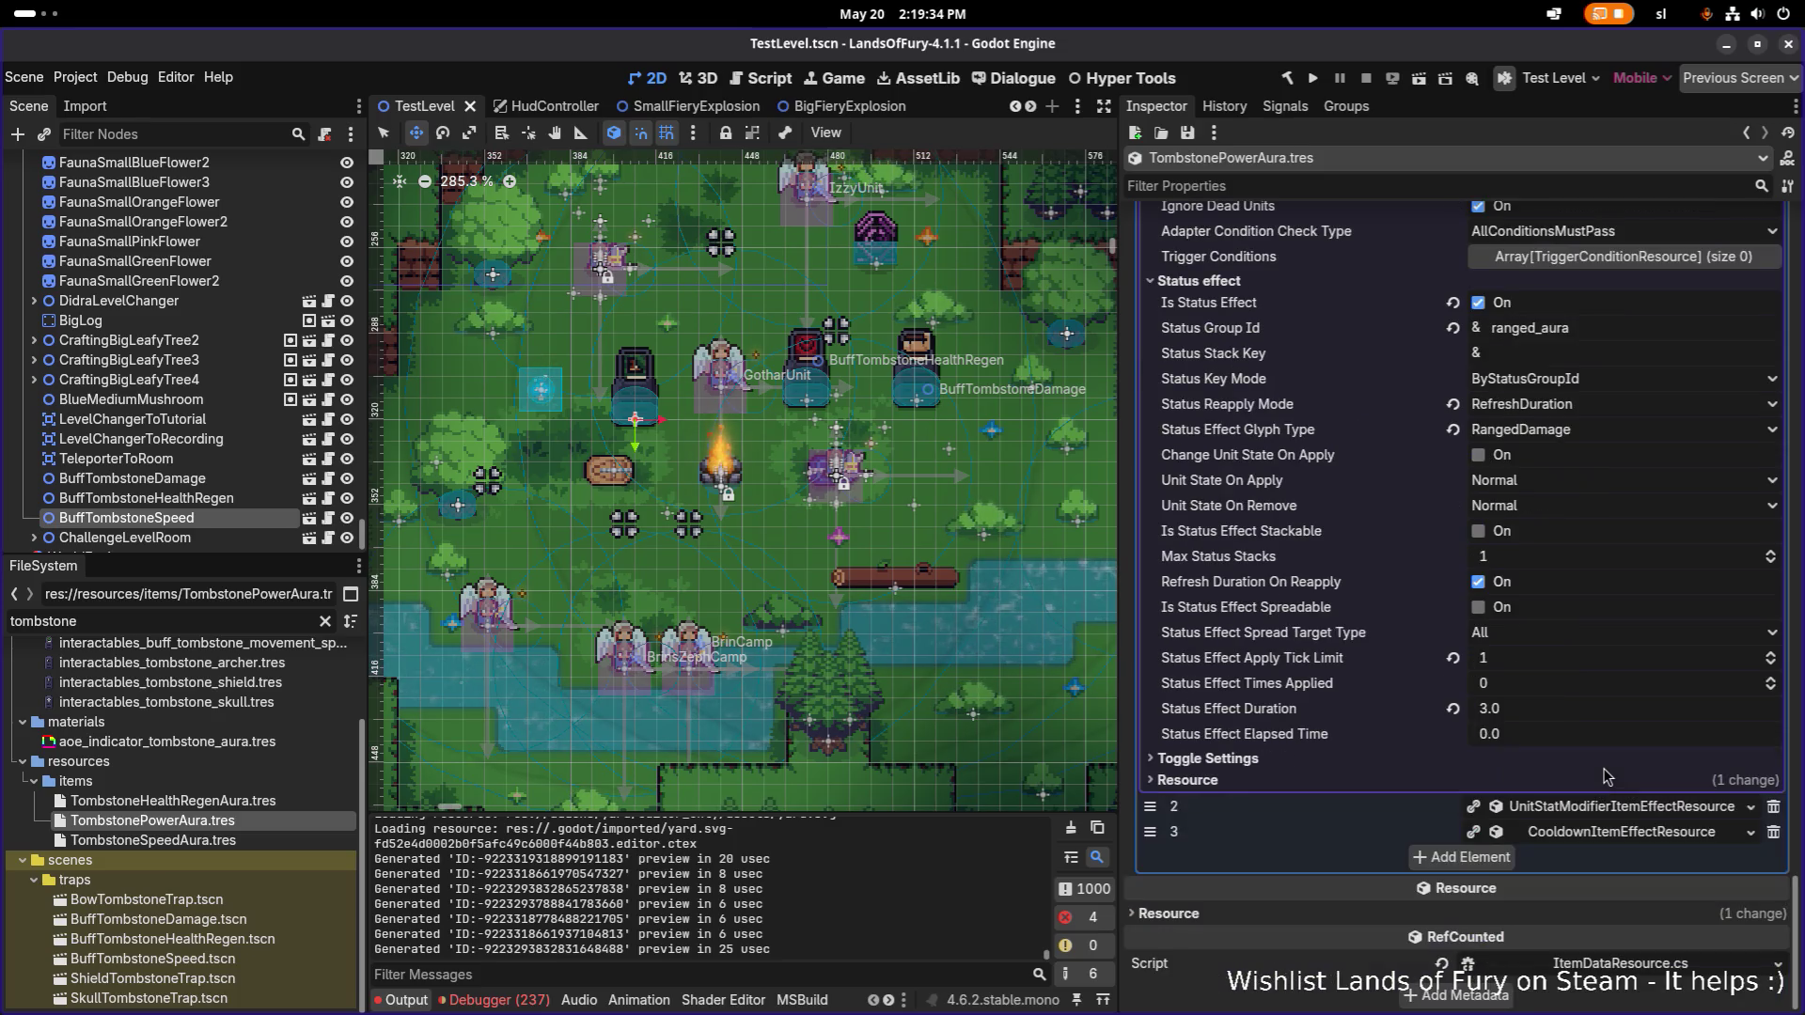
{"action": "left_click", "coordinate": [1605, 810]}
{"action": "scroll", "coordinate": [1604, 807], "scroll_direction": "down", "scroll_amount": 5}
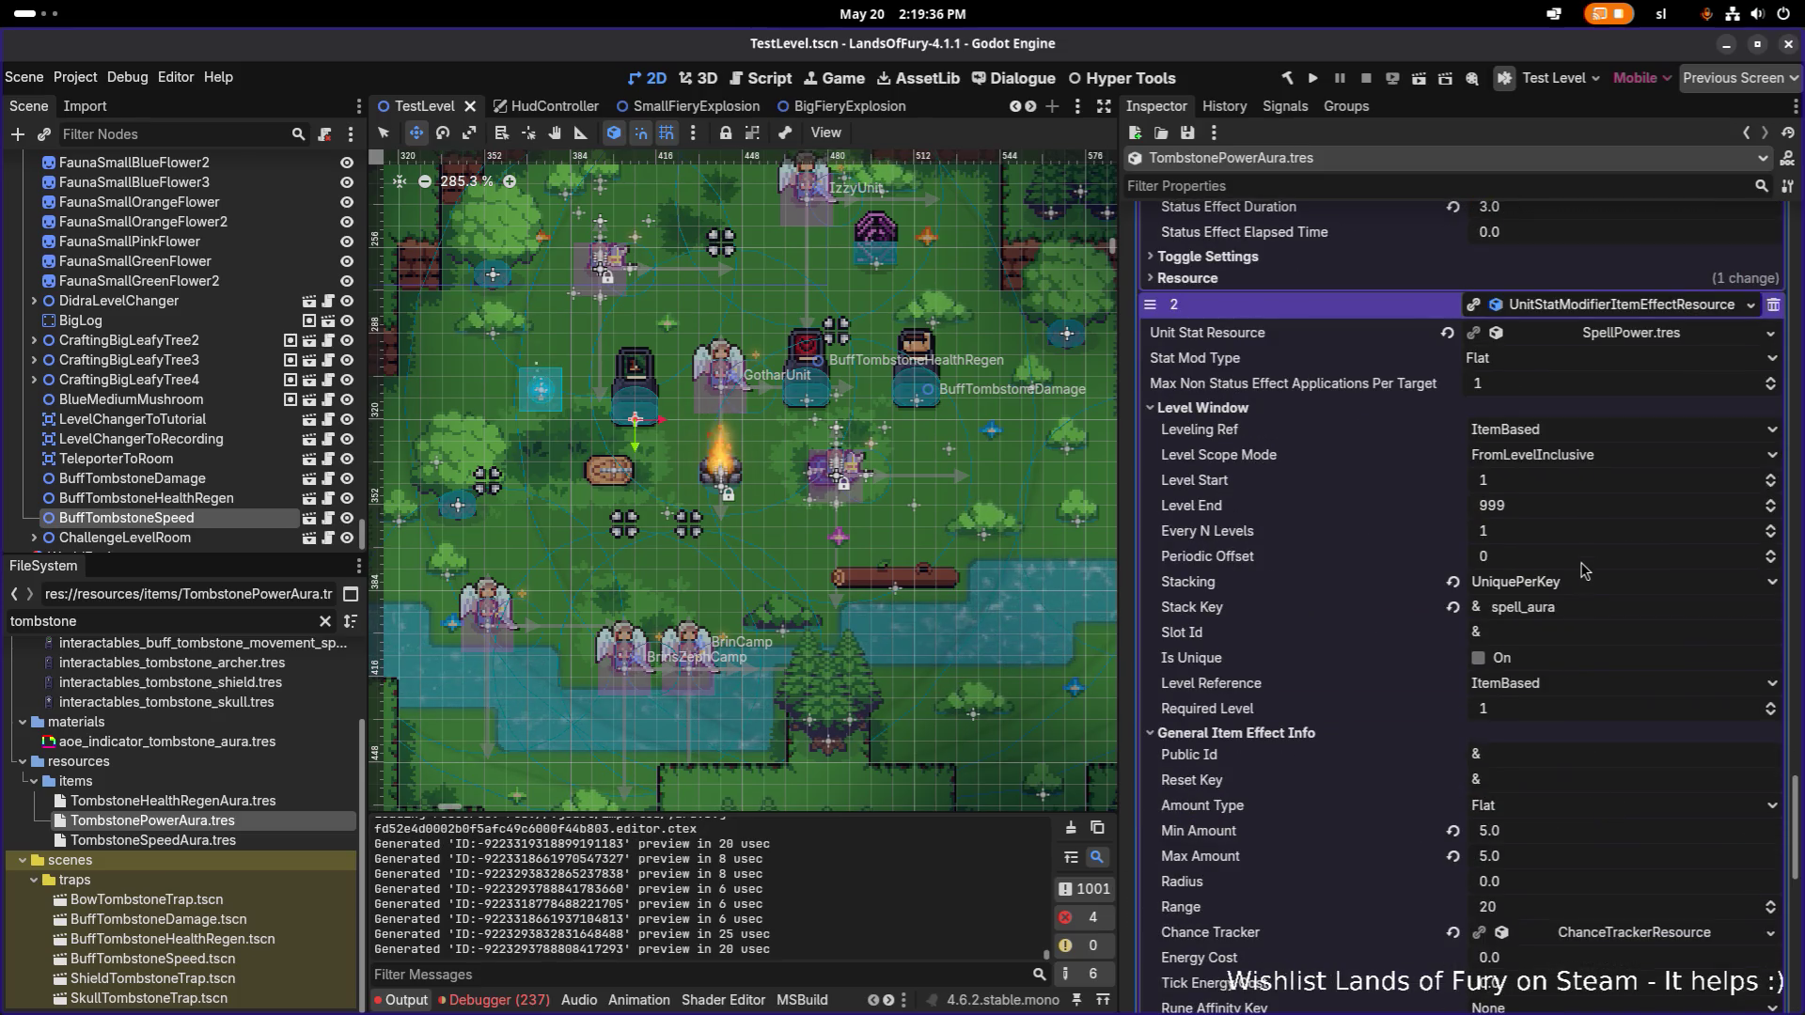
{"action": "scroll", "coordinate": [1551, 569], "scroll_direction": "down", "scroll_amount": 4}
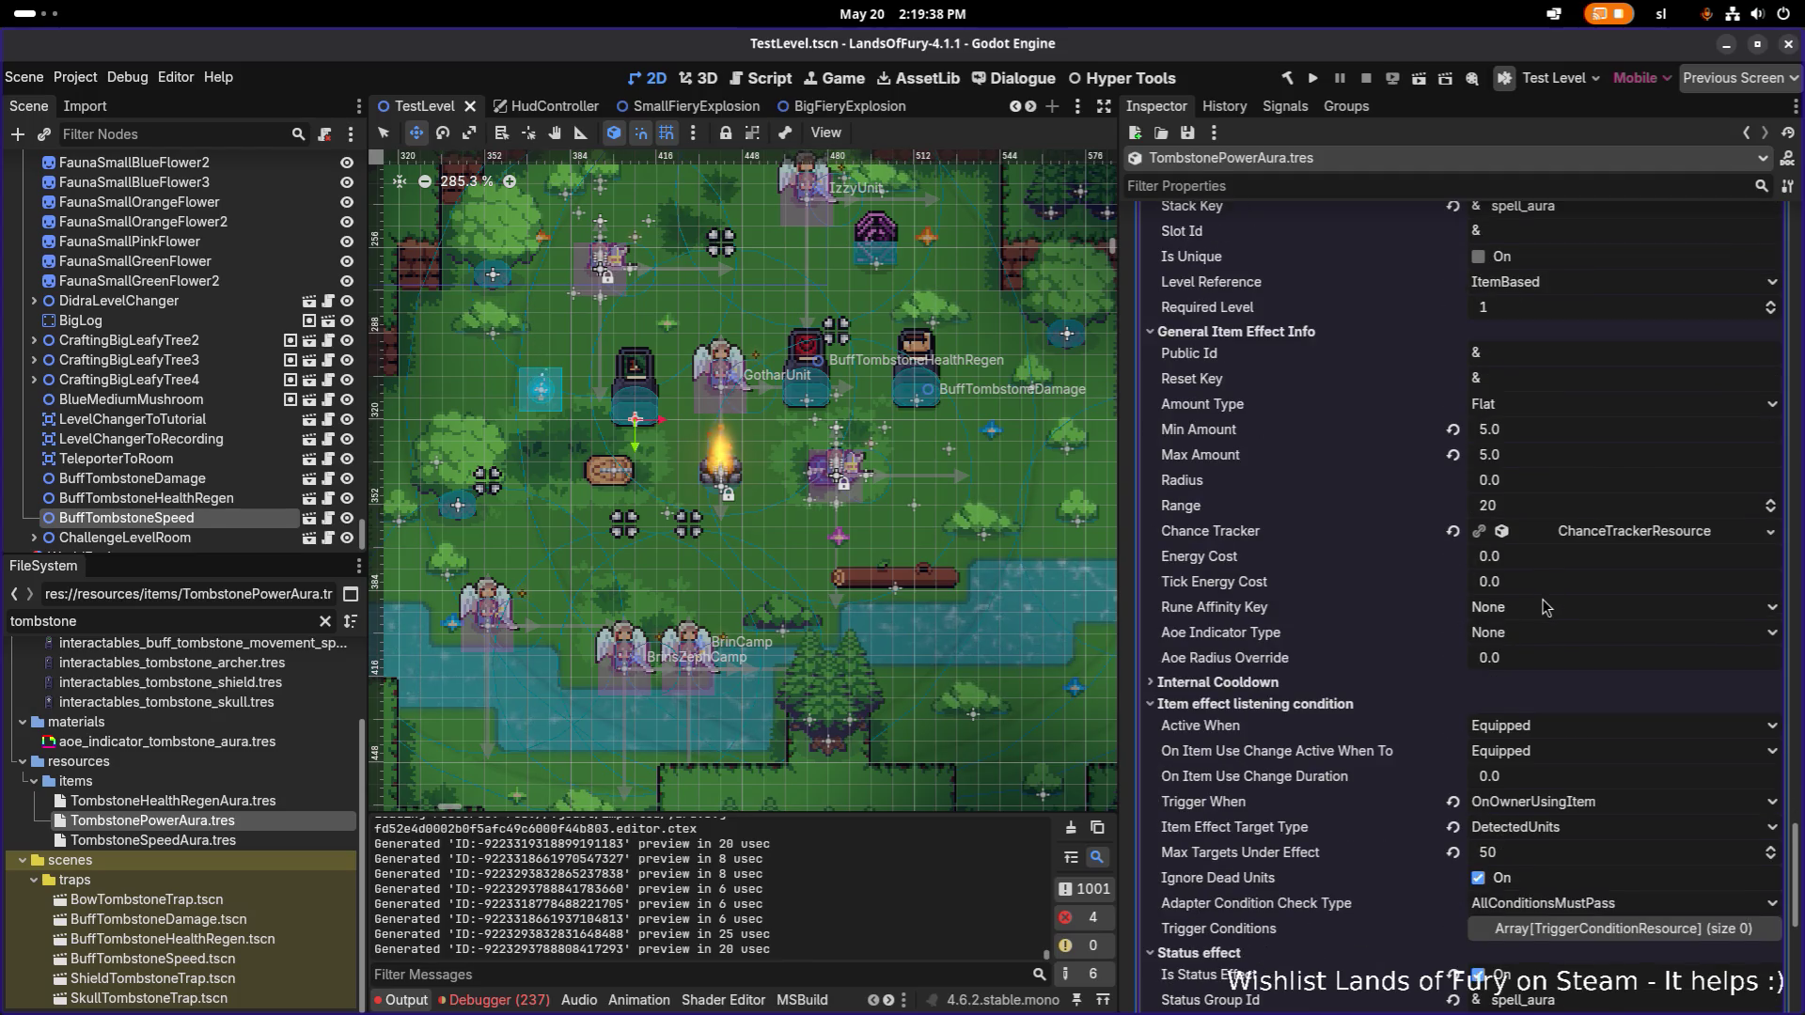
{"action": "scroll", "coordinate": [1544, 609], "scroll_direction": "up", "scroll_amount": 1}
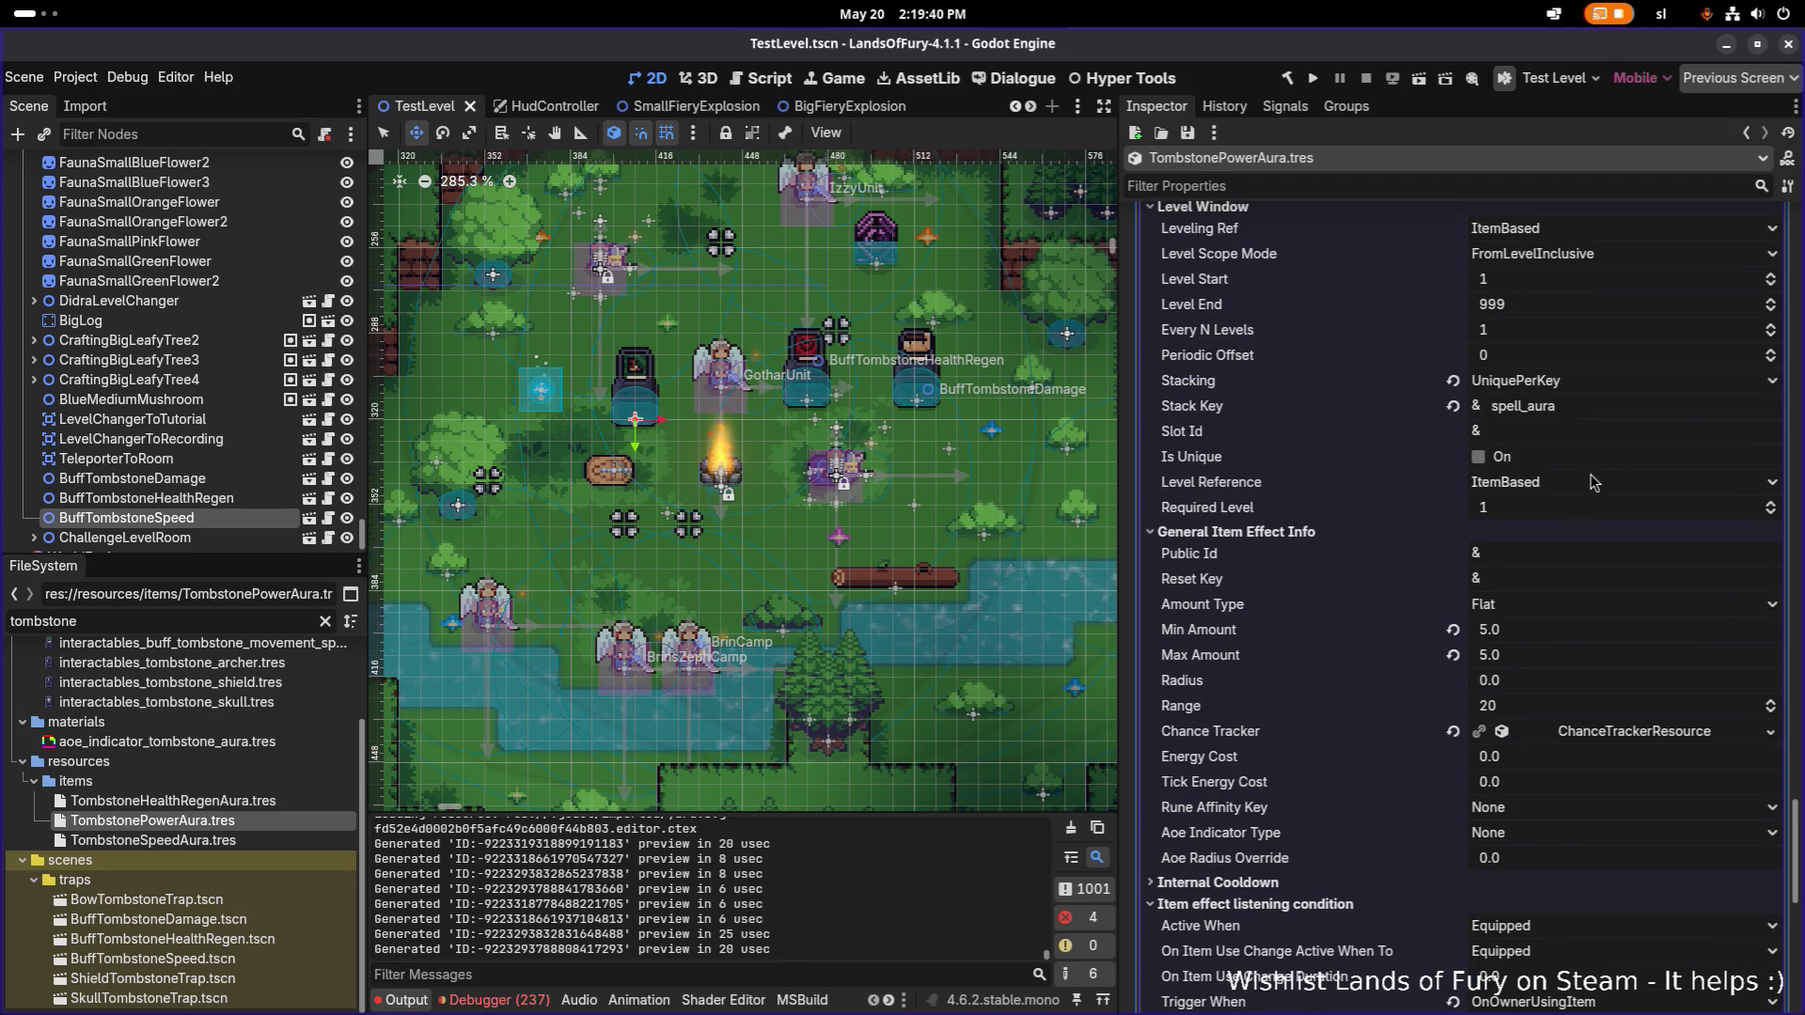
{"action": "scroll", "coordinate": [1589, 483], "scroll_direction": "up", "scroll_amount": 2}
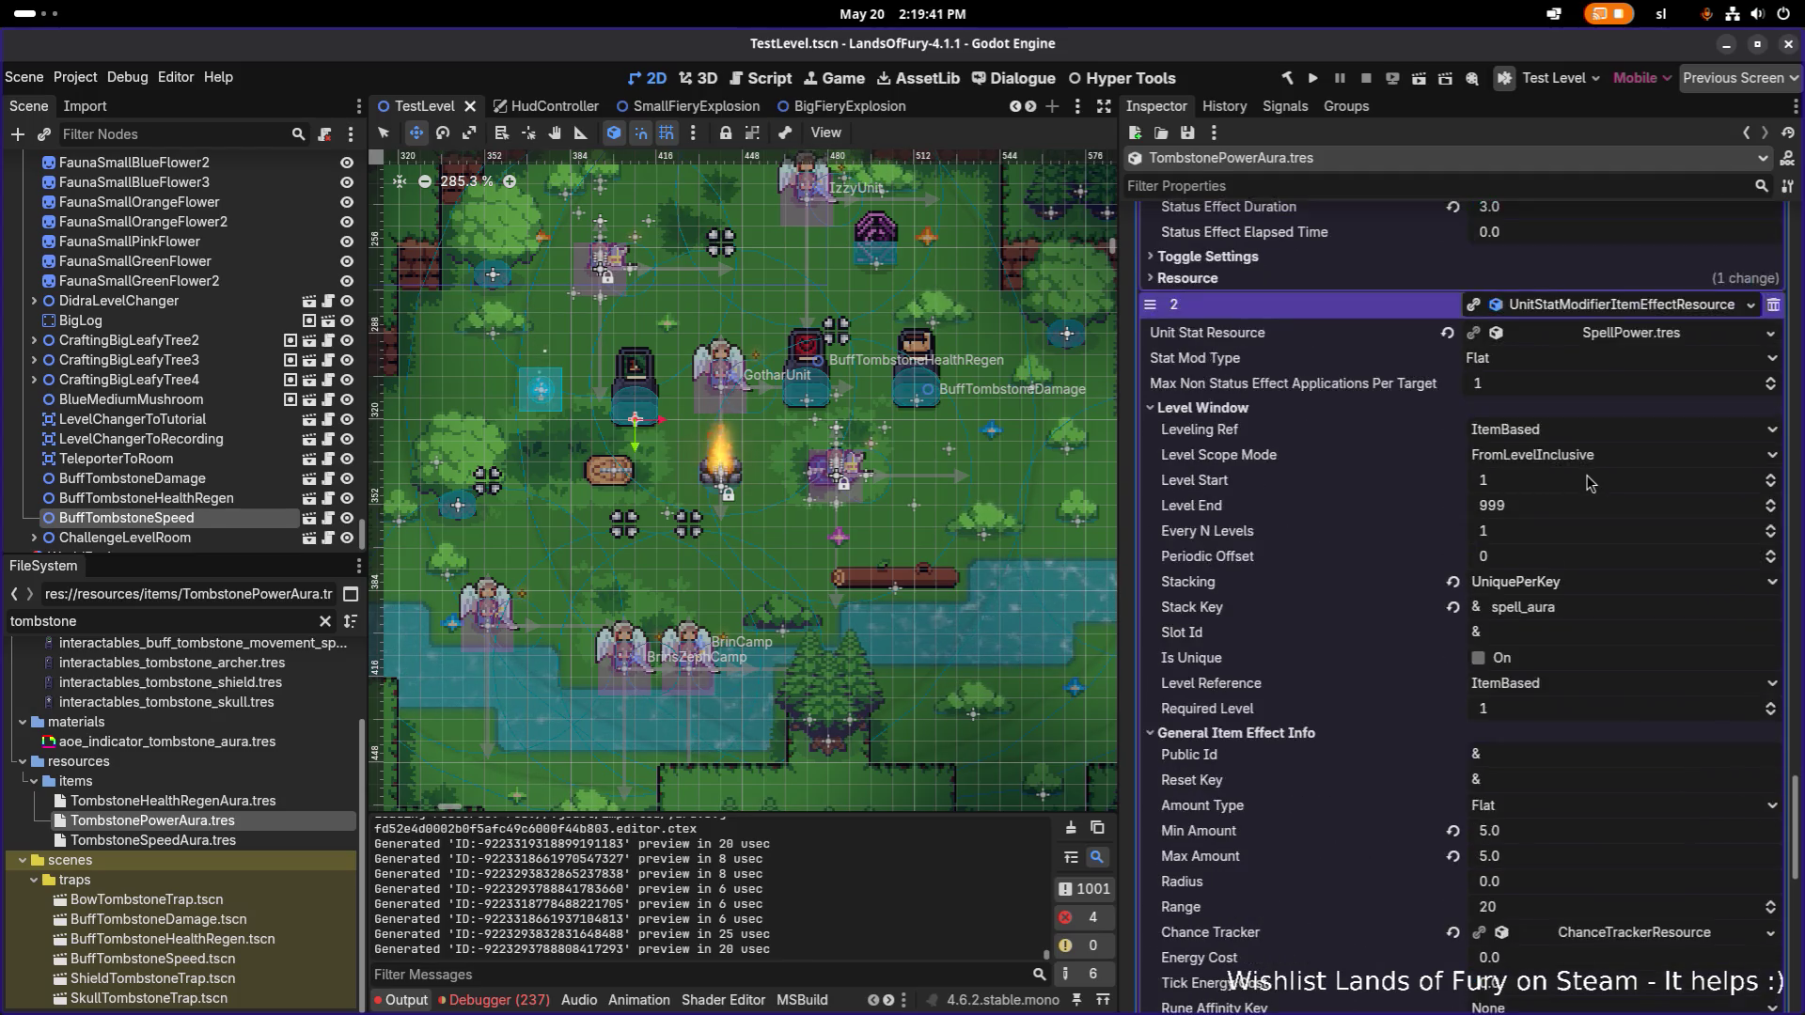
Set the spell effect's status group id to spell_aura, matching its stack key, and save.
{"action": "double_click", "coordinate": [1576, 607]}
{"action": "scroll", "coordinate": [1535, 526], "scroll_direction": "down", "scroll_amount": 4}
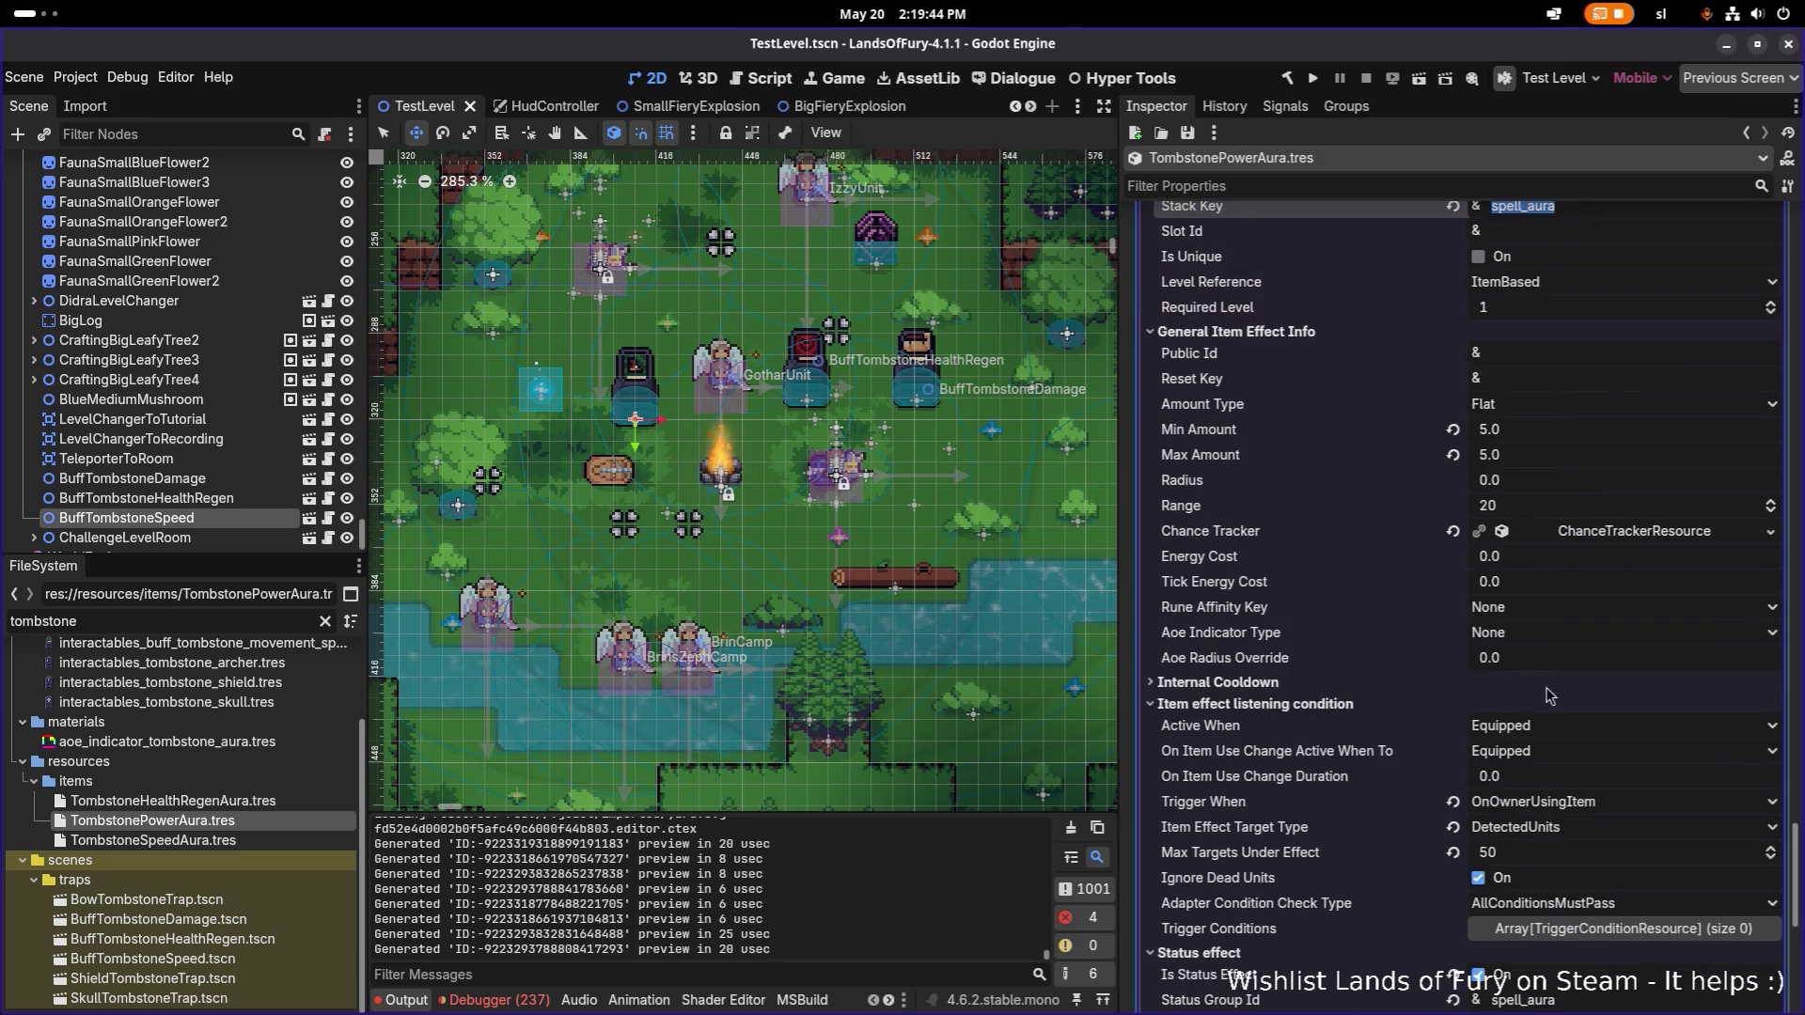
{"action": "scroll", "coordinate": [1560, 733], "scroll_direction": "down", "scroll_amount": 1}
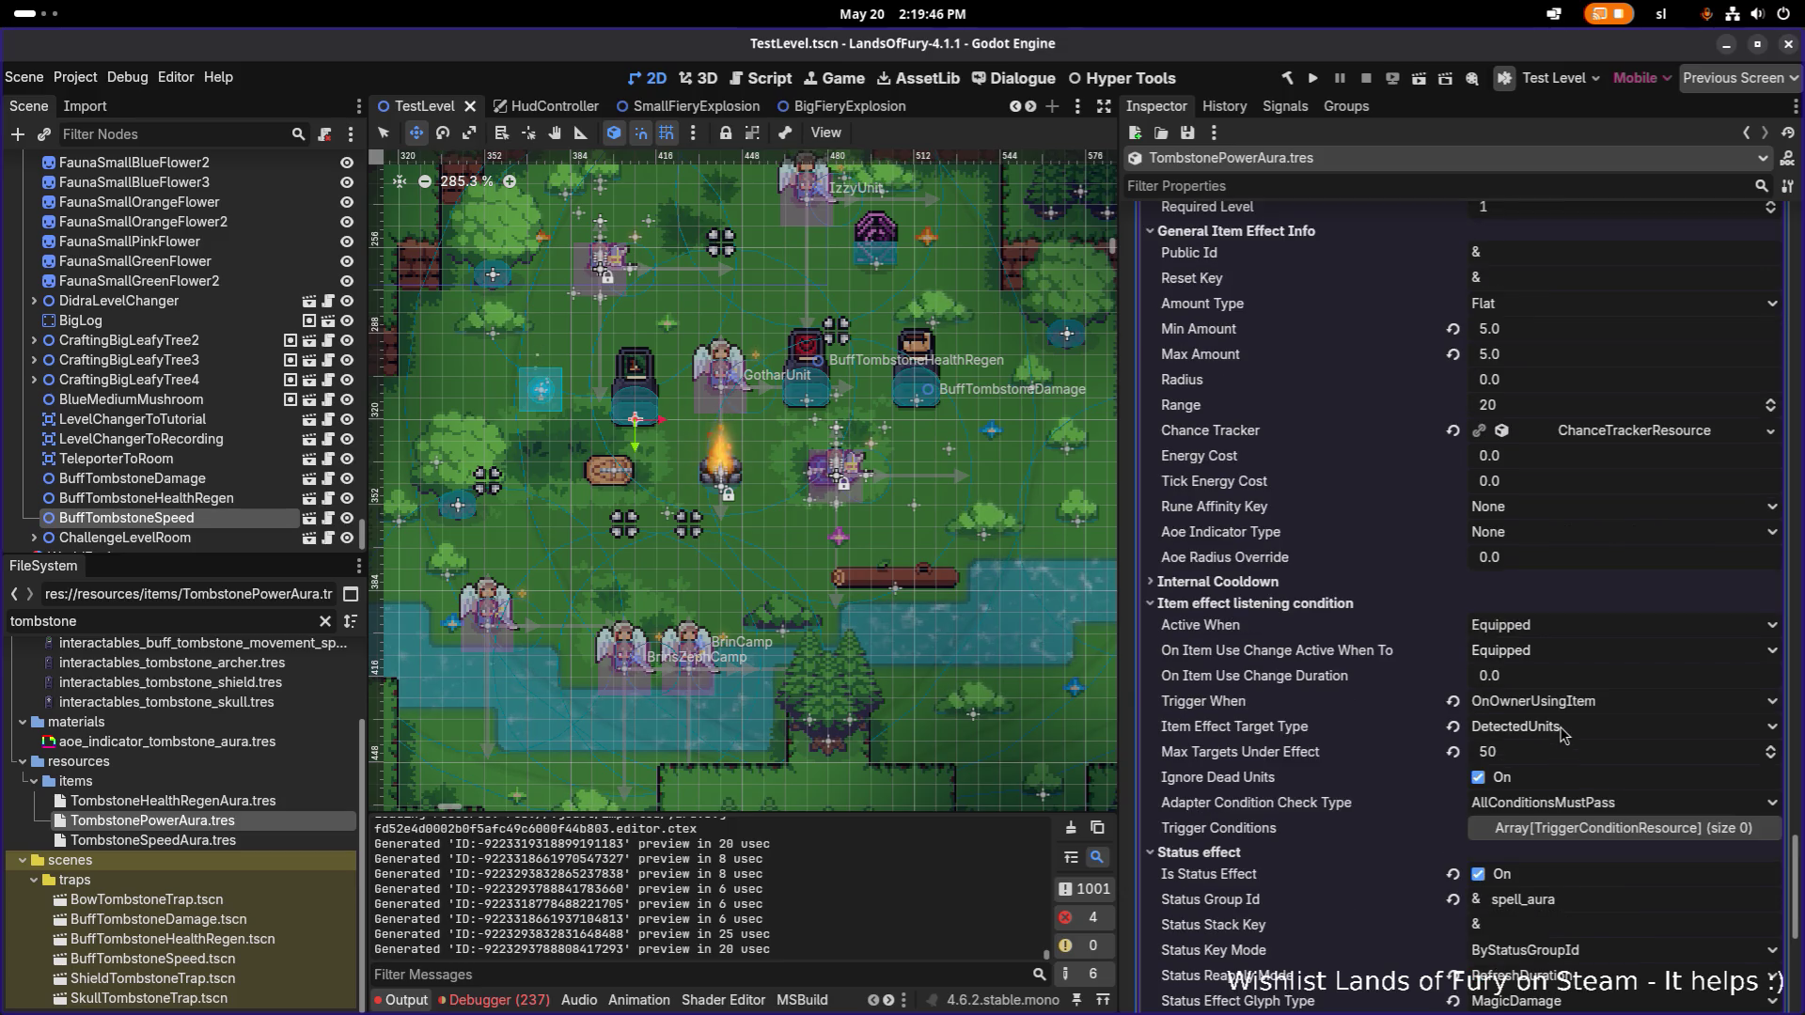
{"action": "scroll", "coordinate": [1562, 735], "scroll_direction": "up", "scroll_amount": 6}
{"action": "scroll", "coordinate": [1561, 720], "scroll_direction": "down", "scroll_amount": 6}
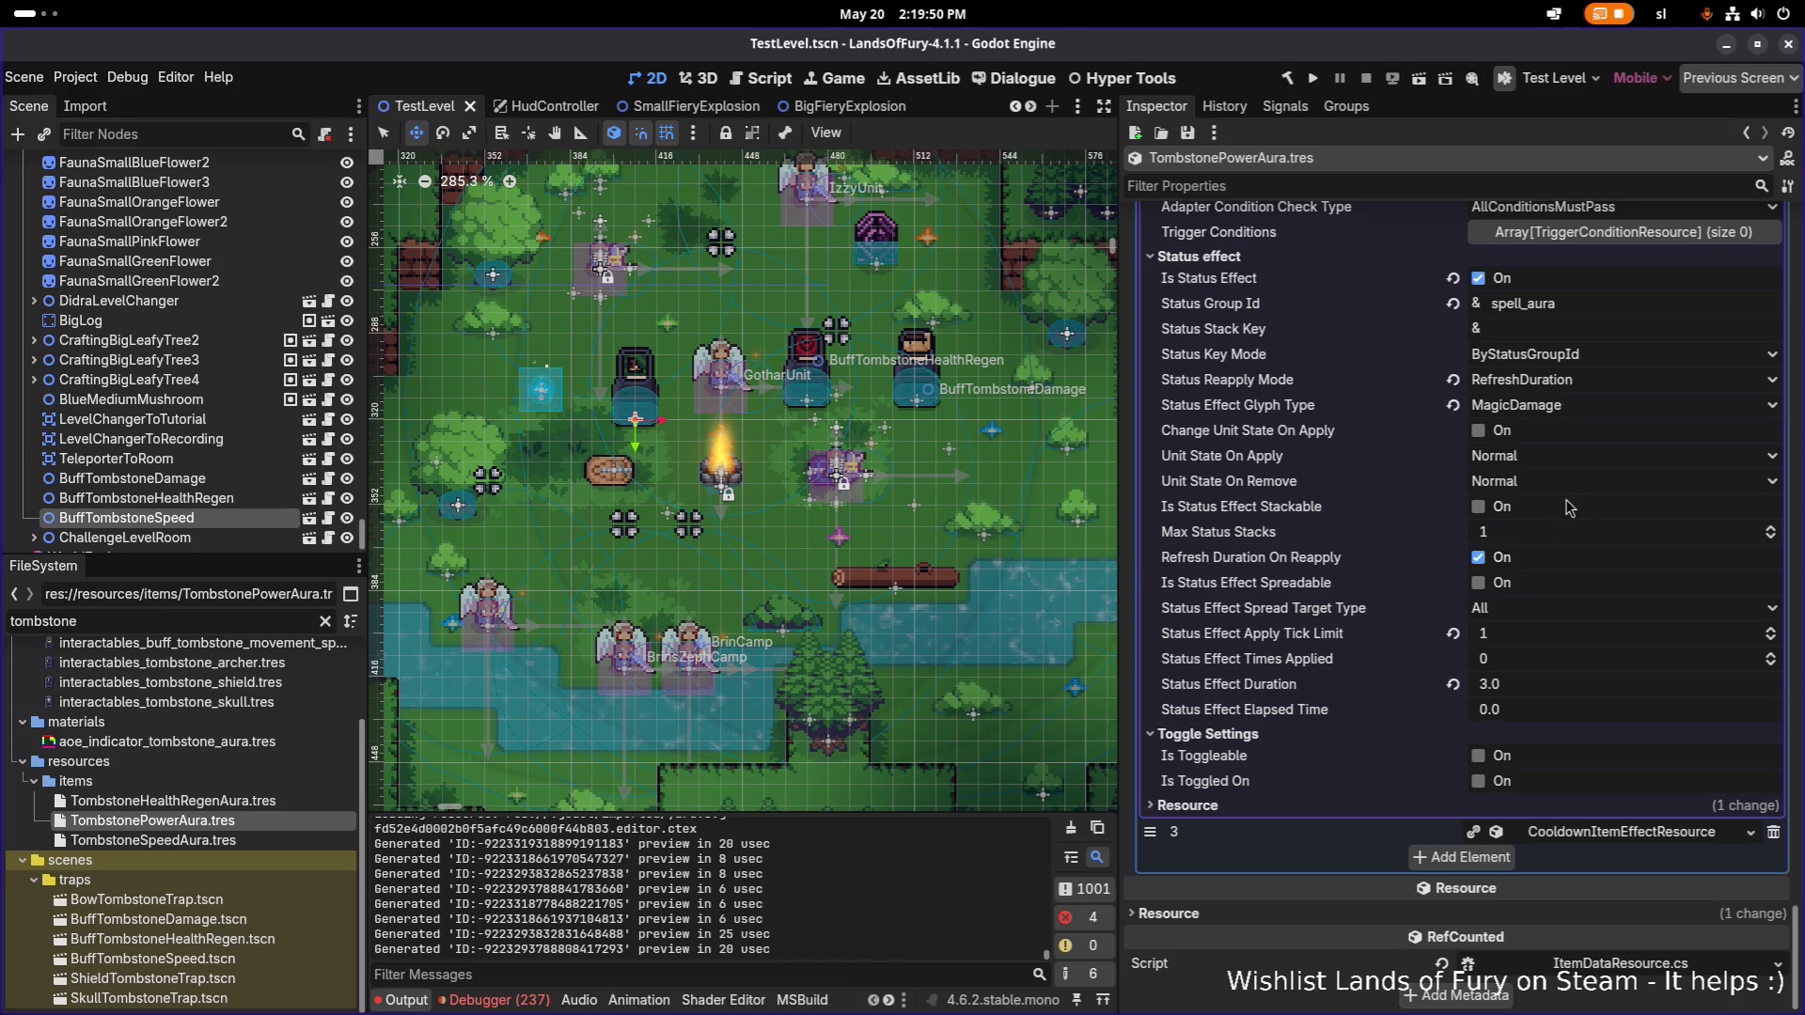
{"action": "scroll", "coordinate": [1571, 508], "scroll_direction": "up", "scroll_amount": 1}
{"action": "left_click", "coordinate": [1602, 395]}
{"action": "key", "text": "Return"}
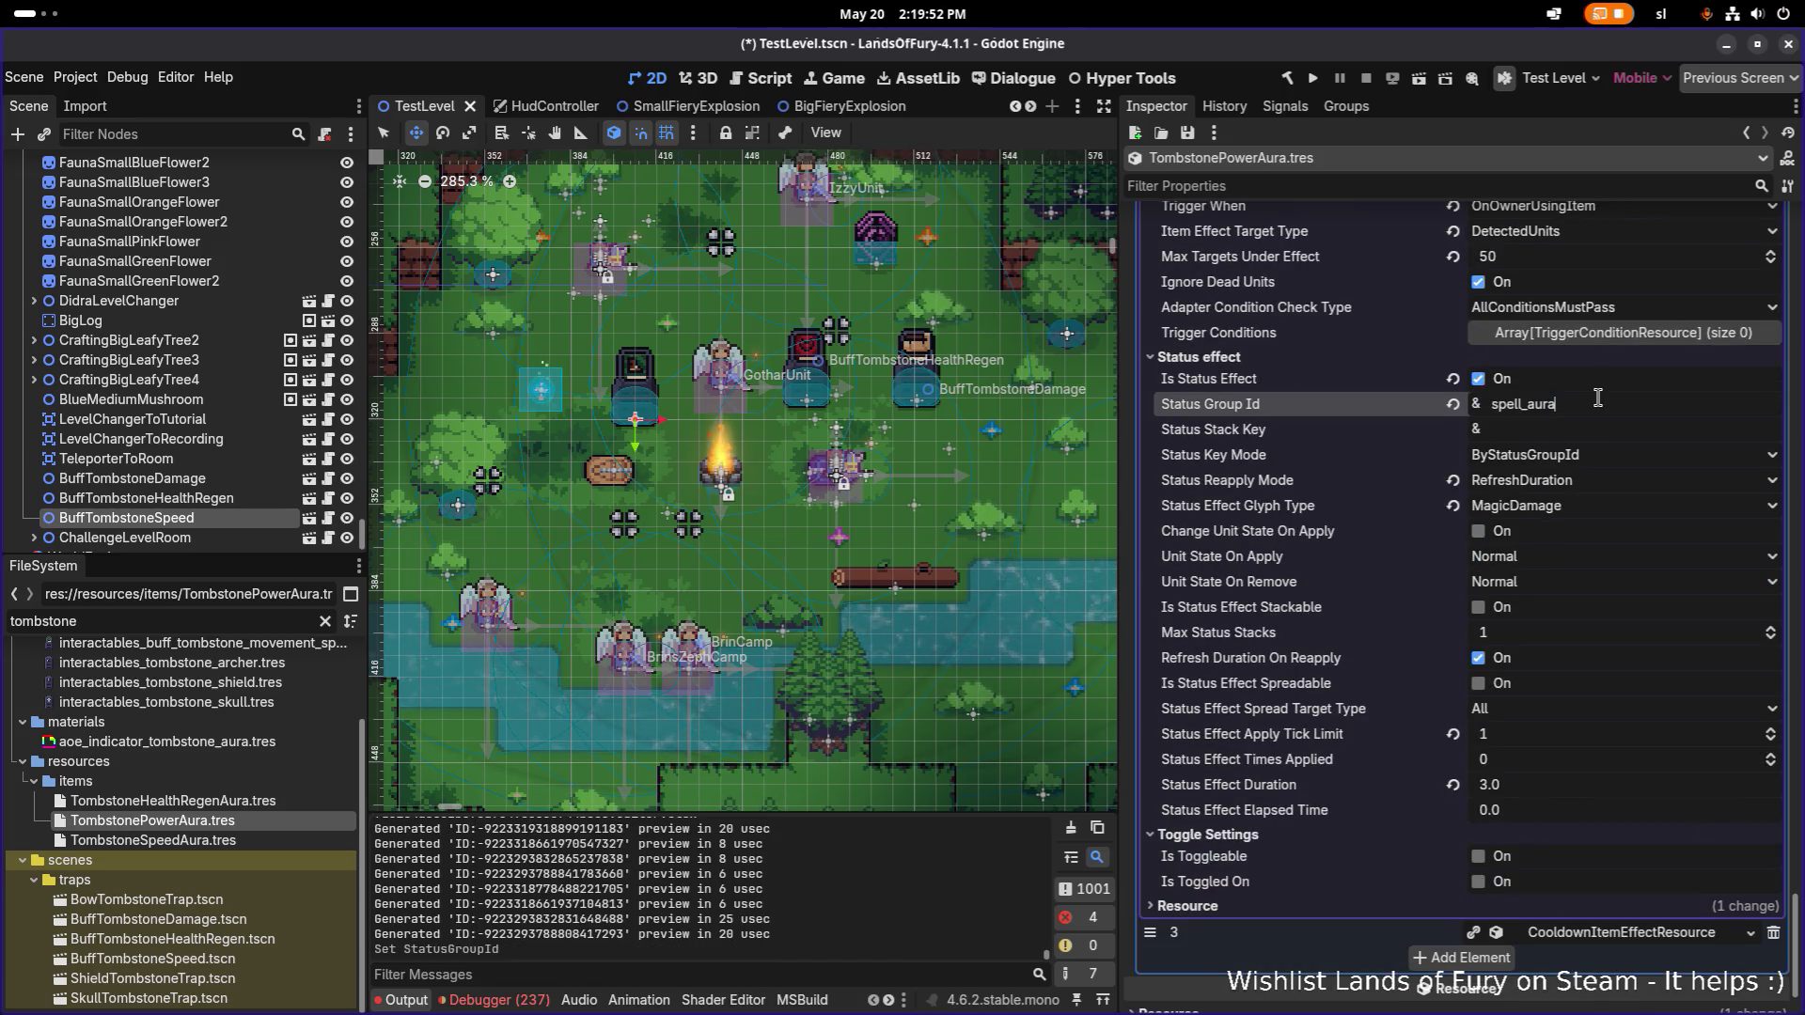
{"action": "key", "text": "ctrl+s"}
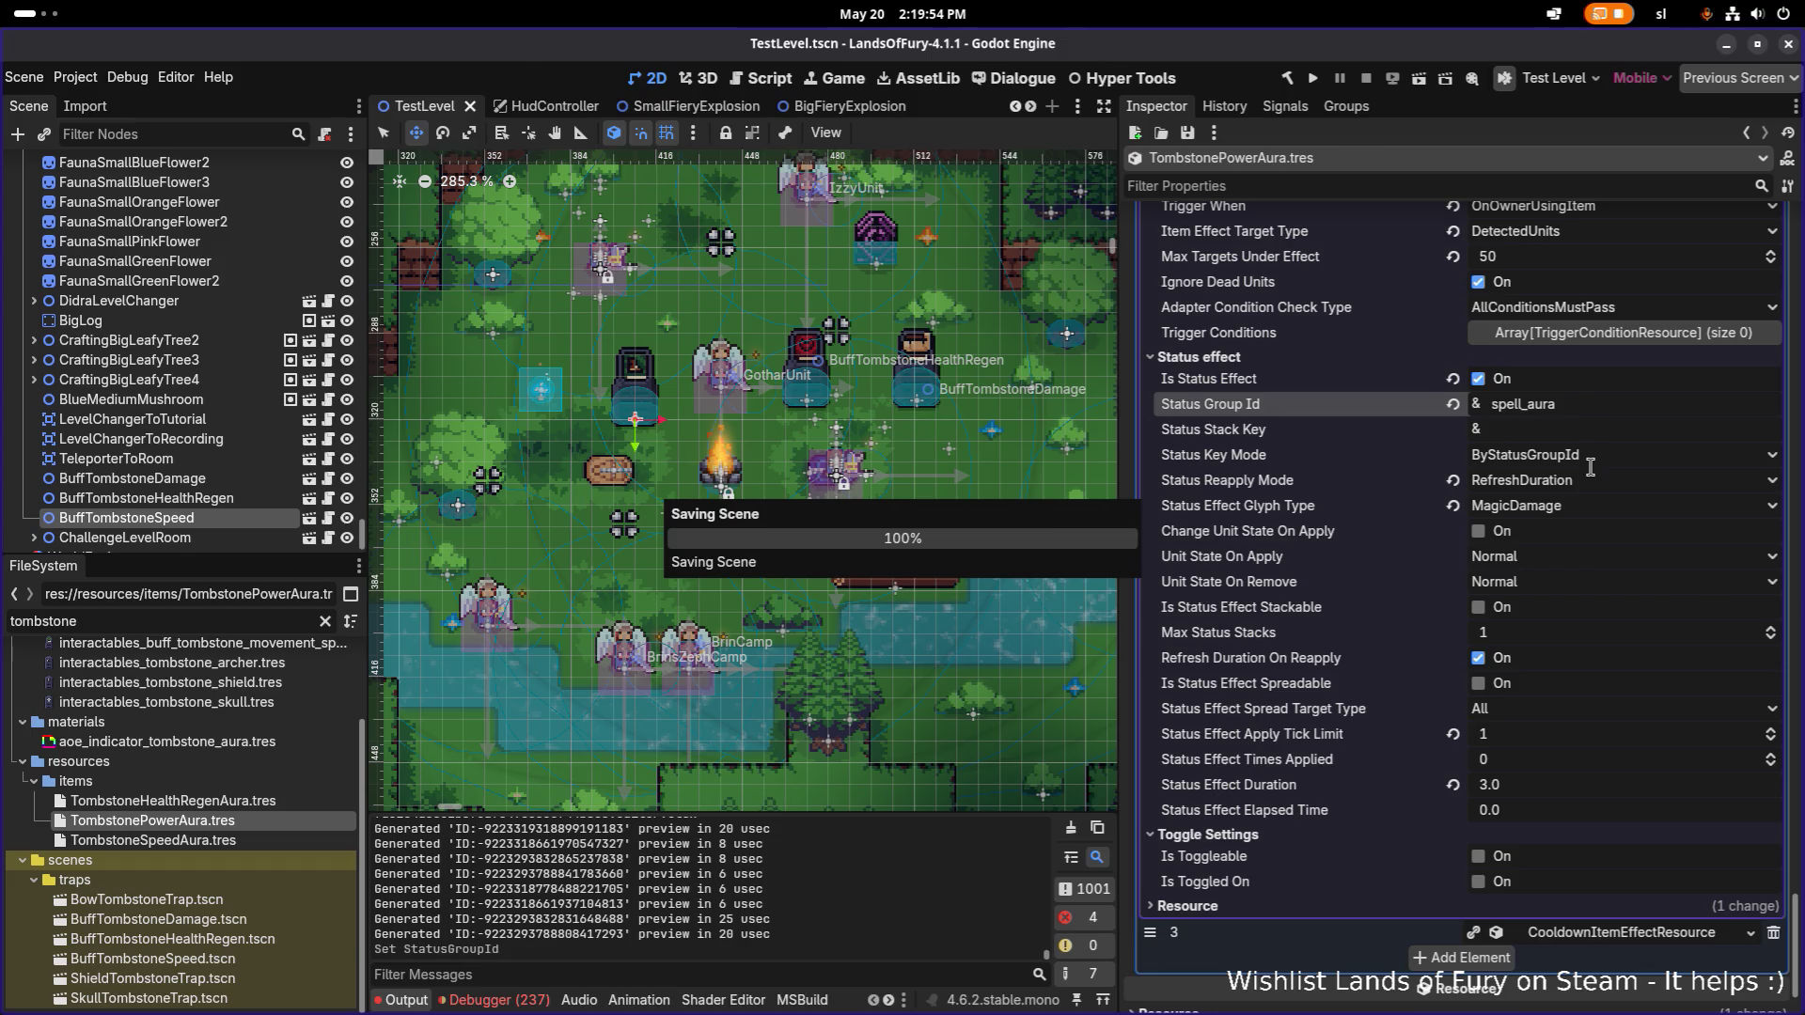